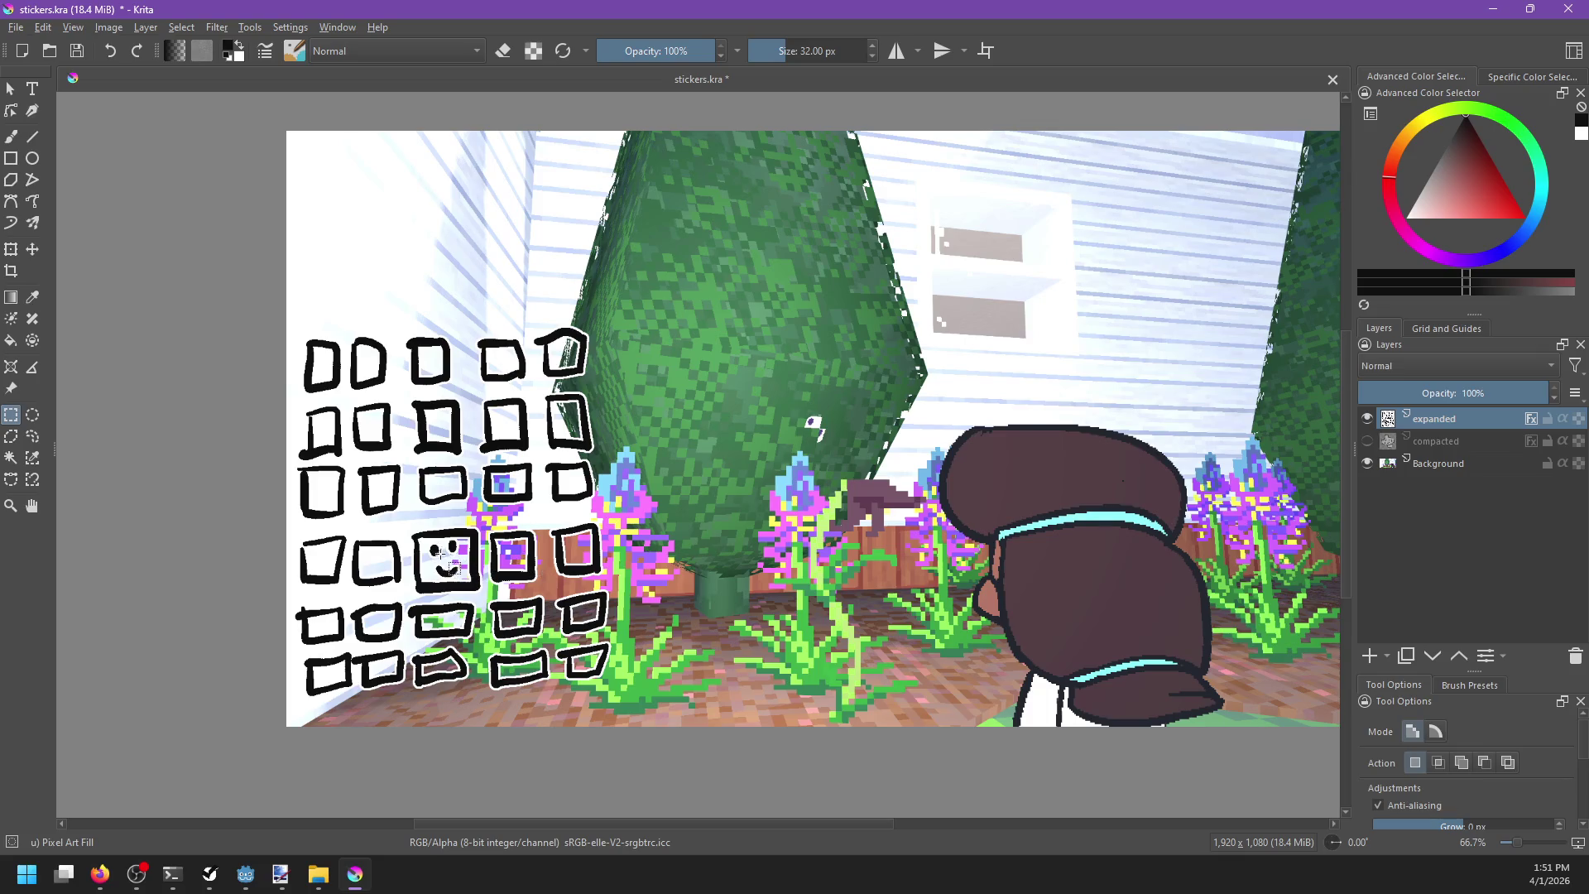
With the freehand brush, paint digit marks in row three's boxes and re-ink the row-four smiley
key("b")
mouse_move(366, 465)
left_mouse_down()
mouse_move(369, 497)
mouse_move(394, 501)
left_mouse_up()
left_click_drag(449, 476, 453, 495)
left_click_drag(495, 472, 510, 490)
mouse_move(455, 538)
left_mouse_down()
mouse_move(447, 561)
mouse_move(515, 552)
mouse_move(515, 575)
left_mouse_up()
left_click_drag(594, 538, 591, 573)
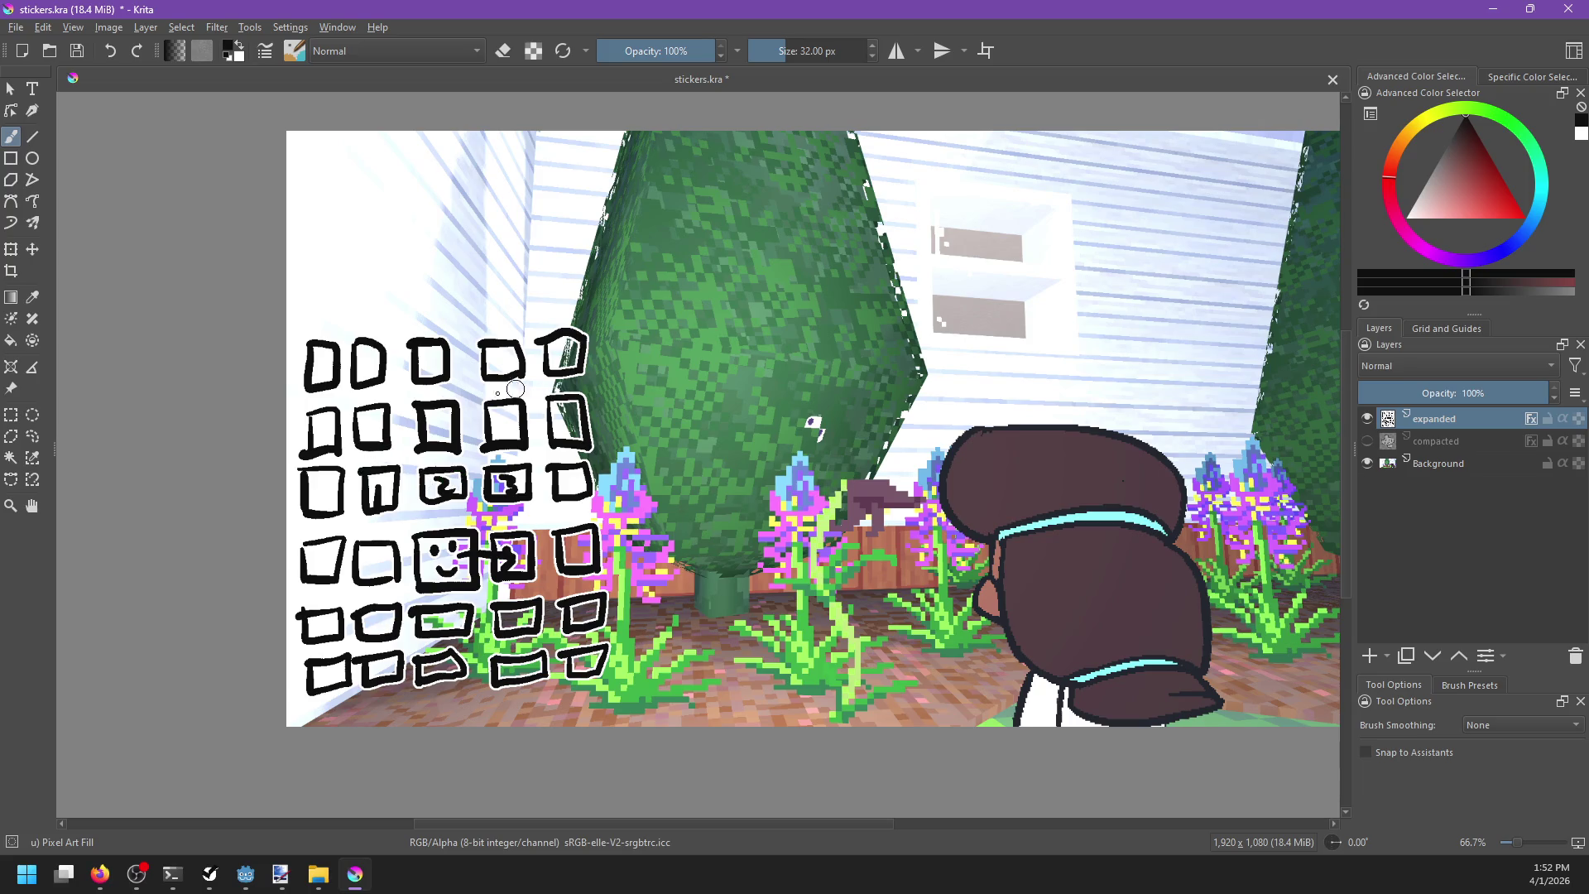
Try a few test strokes and a box fill, undoing each with Ctrl+Z
mouse_move(394, 453)
left_mouse_down()
mouse_move(289, 461)
mouse_move(329, 501)
mouse_move(347, 462)
mouse_move(609, 452)
mouse_move(556, 408)
mouse_move(583, 411)
left_mouse_up()
key("ctrl+z")
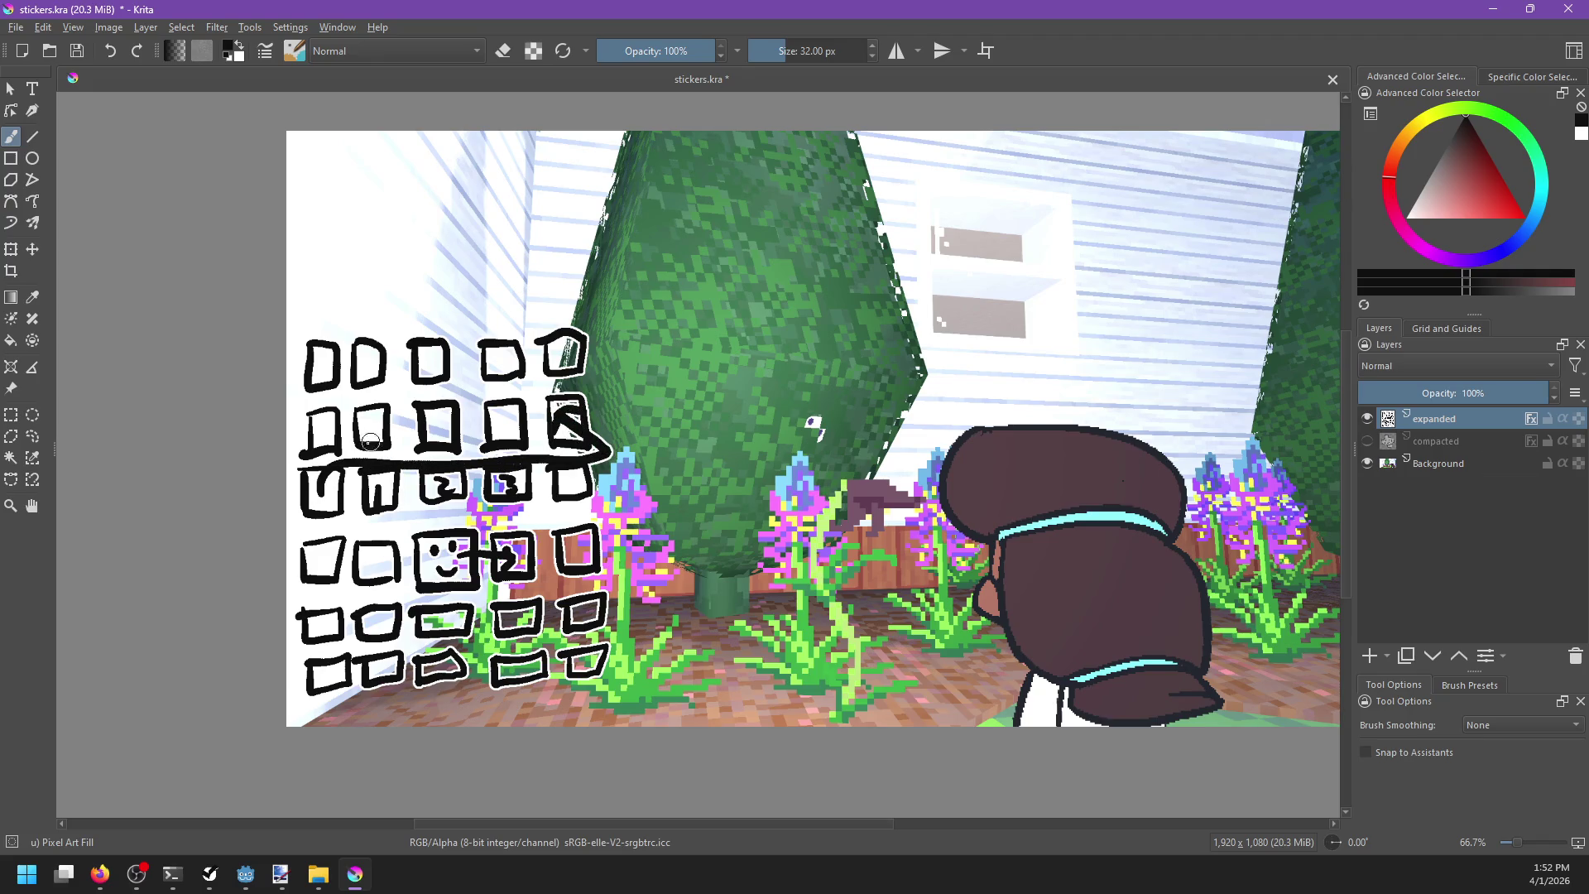
mouse_move(325, 431)
left_mouse_down()
mouse_move(566, 383)
mouse_move(561, 356)
left_mouse_up()
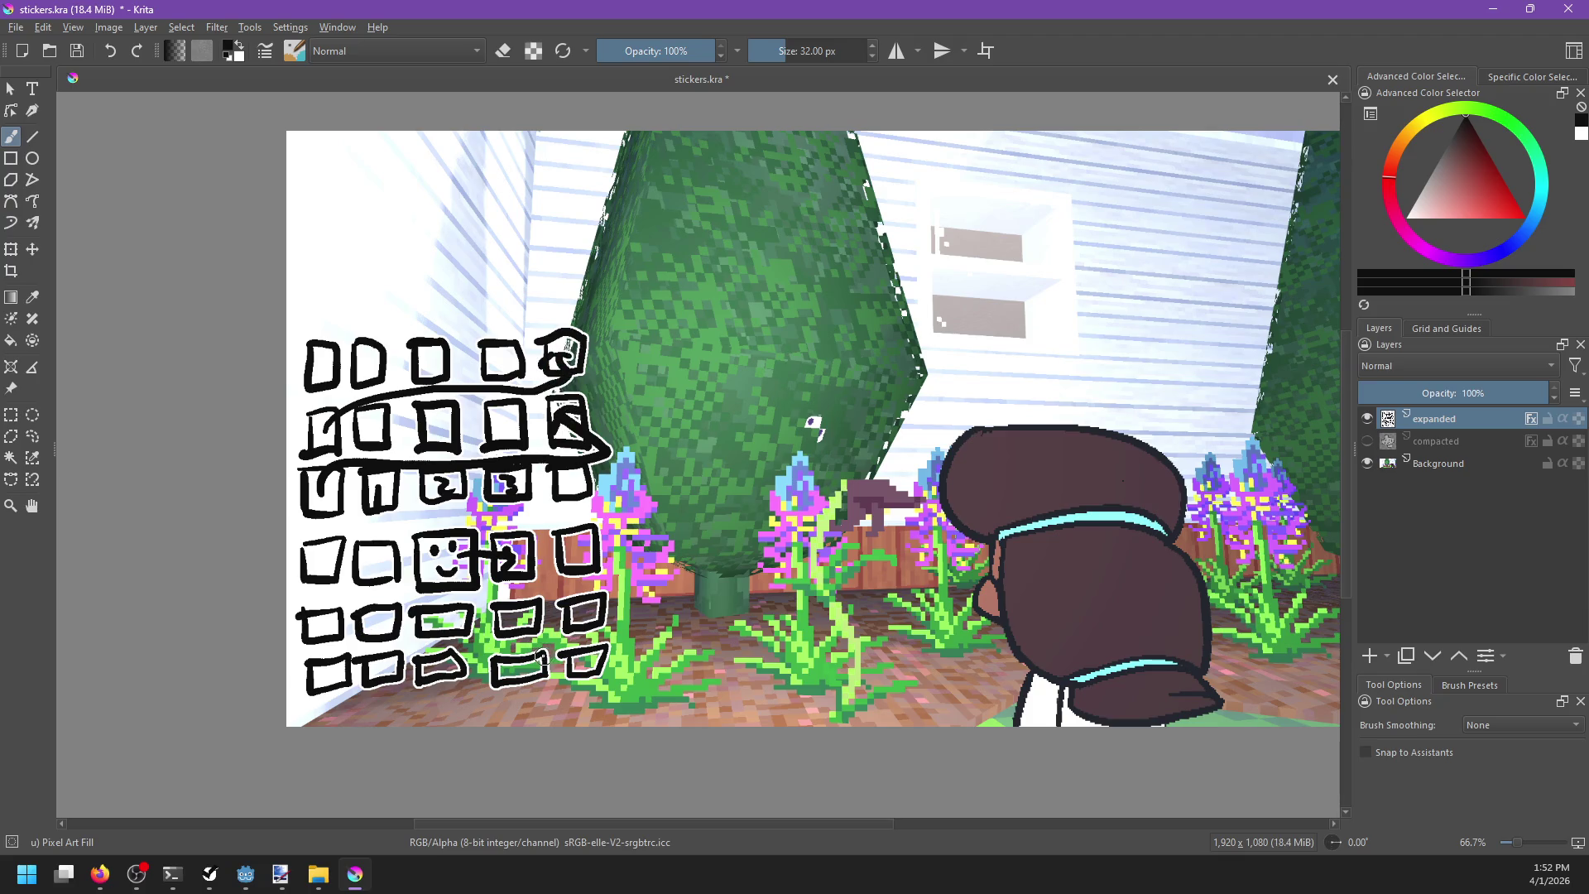
key("ctrl+z")
key("ctrl+z")
key("ctrl+z")
left_click_drag(579, 662, 579, 645)
key("ctrl+z")
key("ctrl+z")
left_click_drag(319, 485, 287, 489)
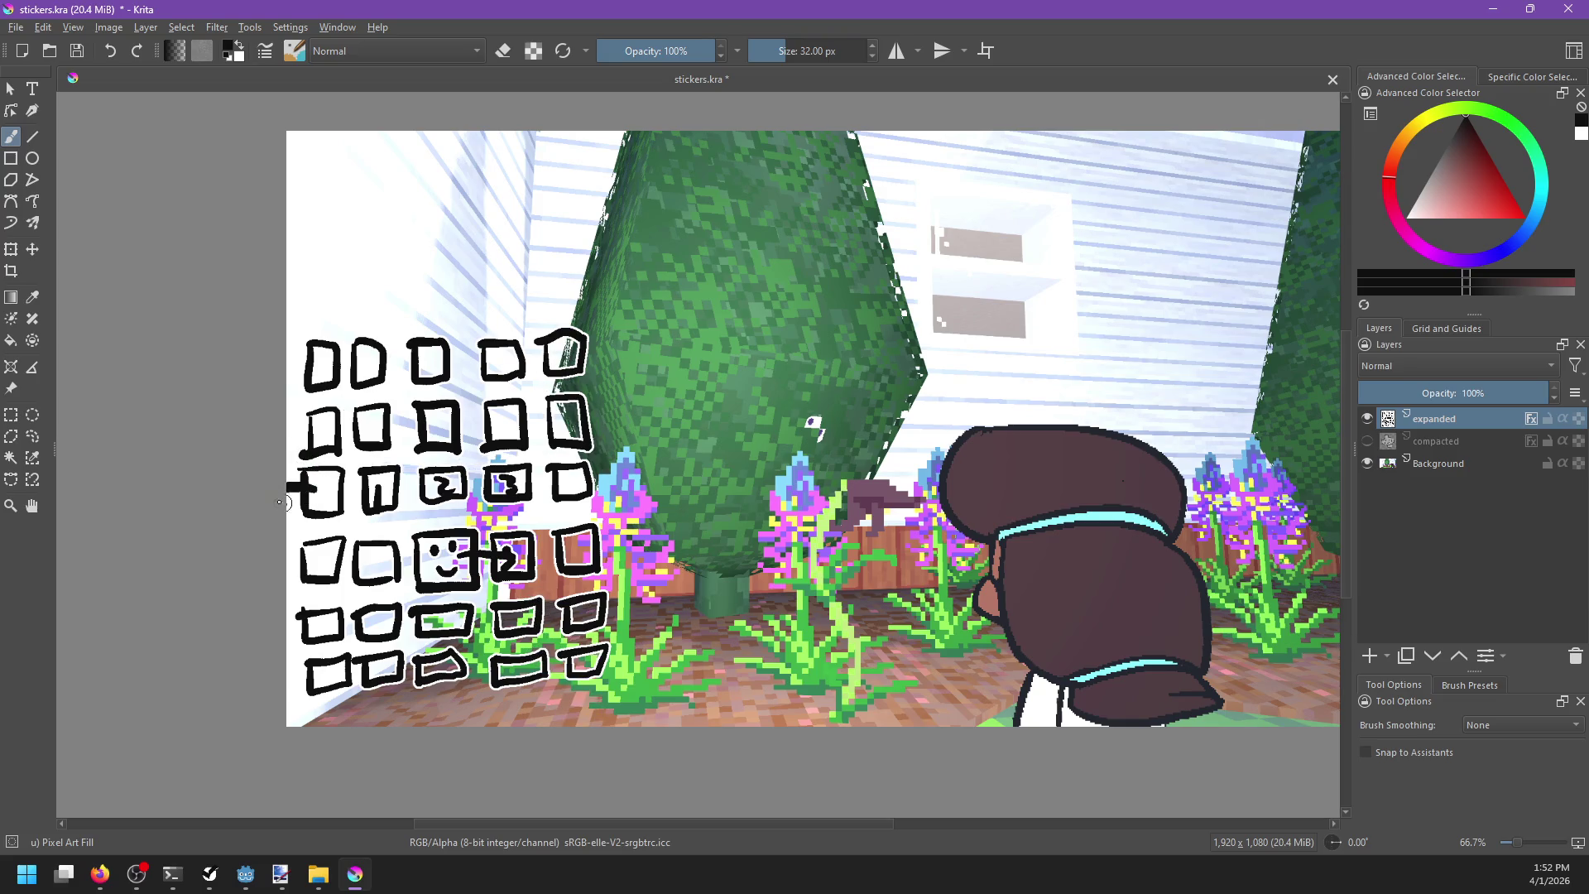
mouse_move(629, 457)
left_mouse_down()
mouse_move(611, 476)
mouse_move(636, 471)
left_mouse_up()
key("ctrl+z")
key("ctrl+z")
Save the sticker file, then hide the 'expanded' layer and show the 'compacted' layer
left_click(209, 875)
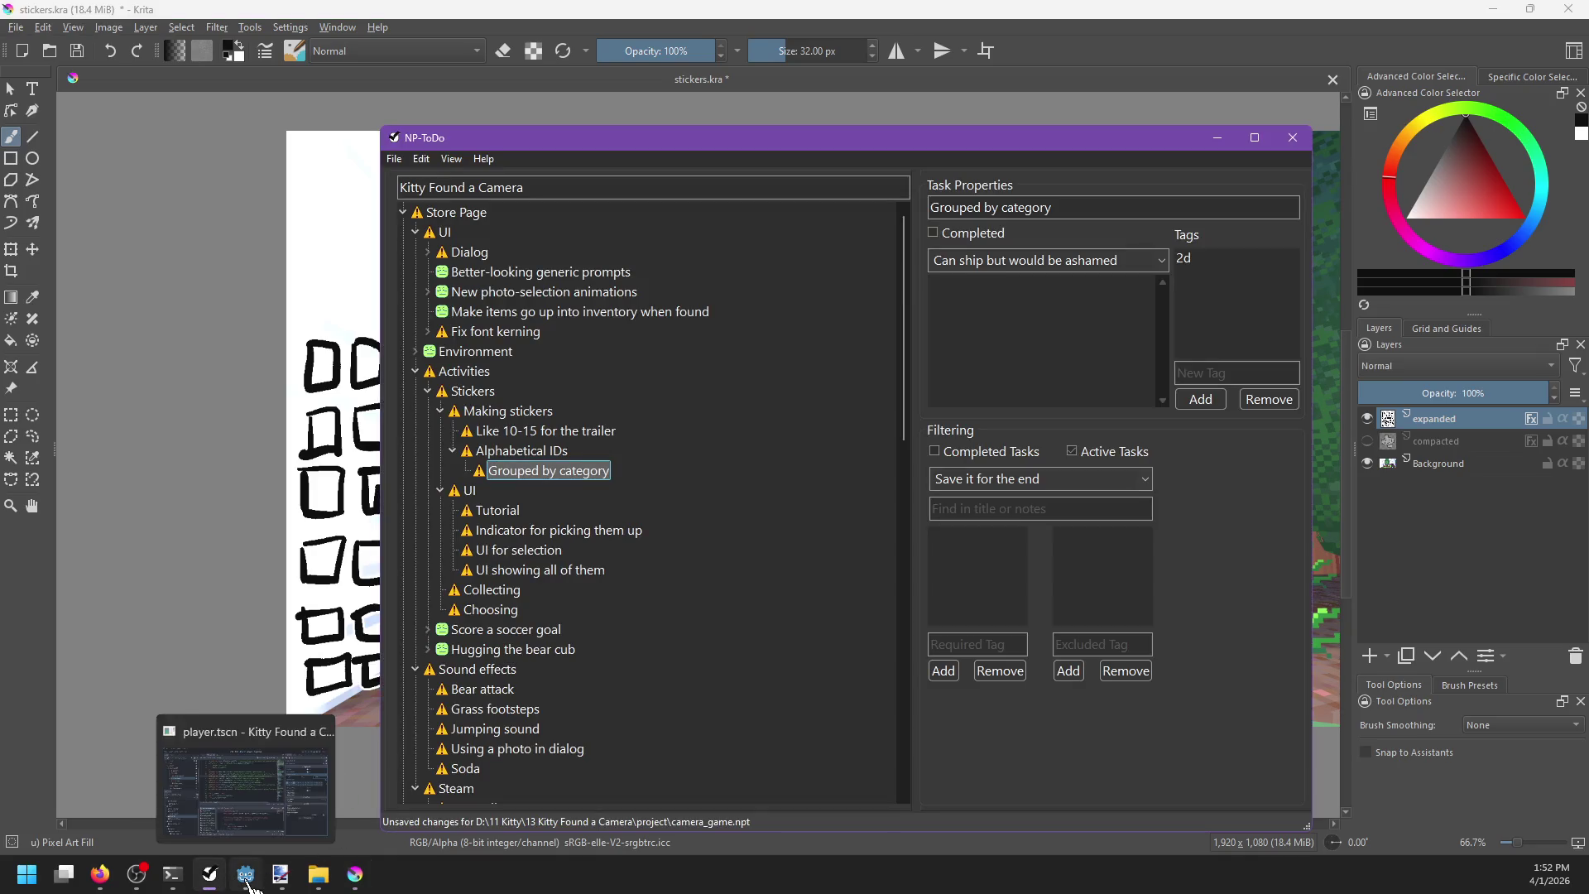
left_click(210, 875)
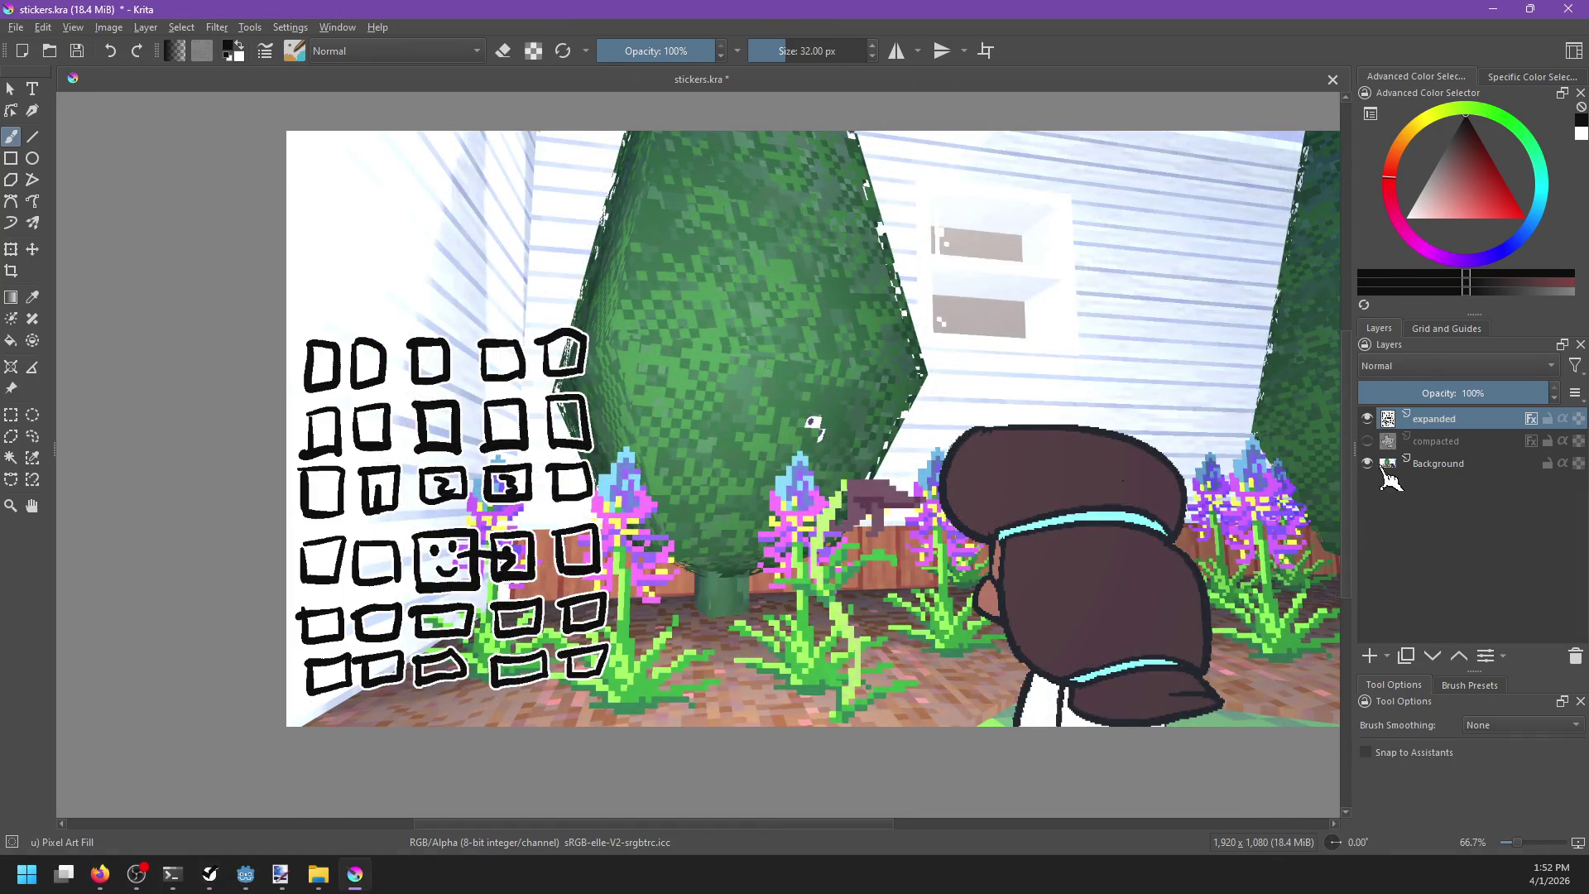
key("ctrl+s")
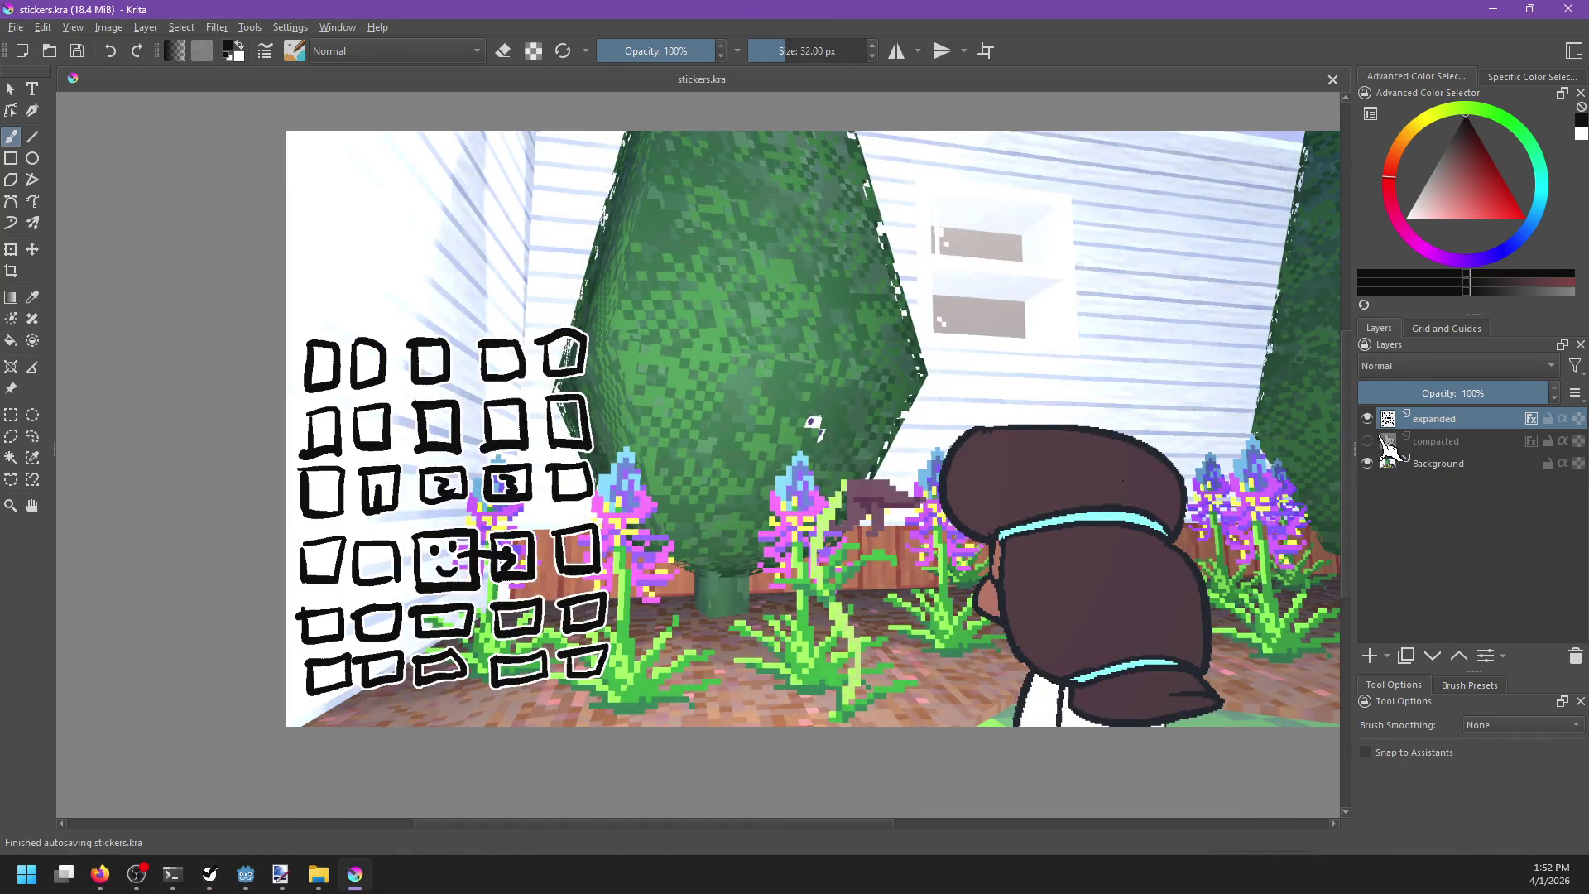
left_click(1368, 418)
left_click(1368, 441)
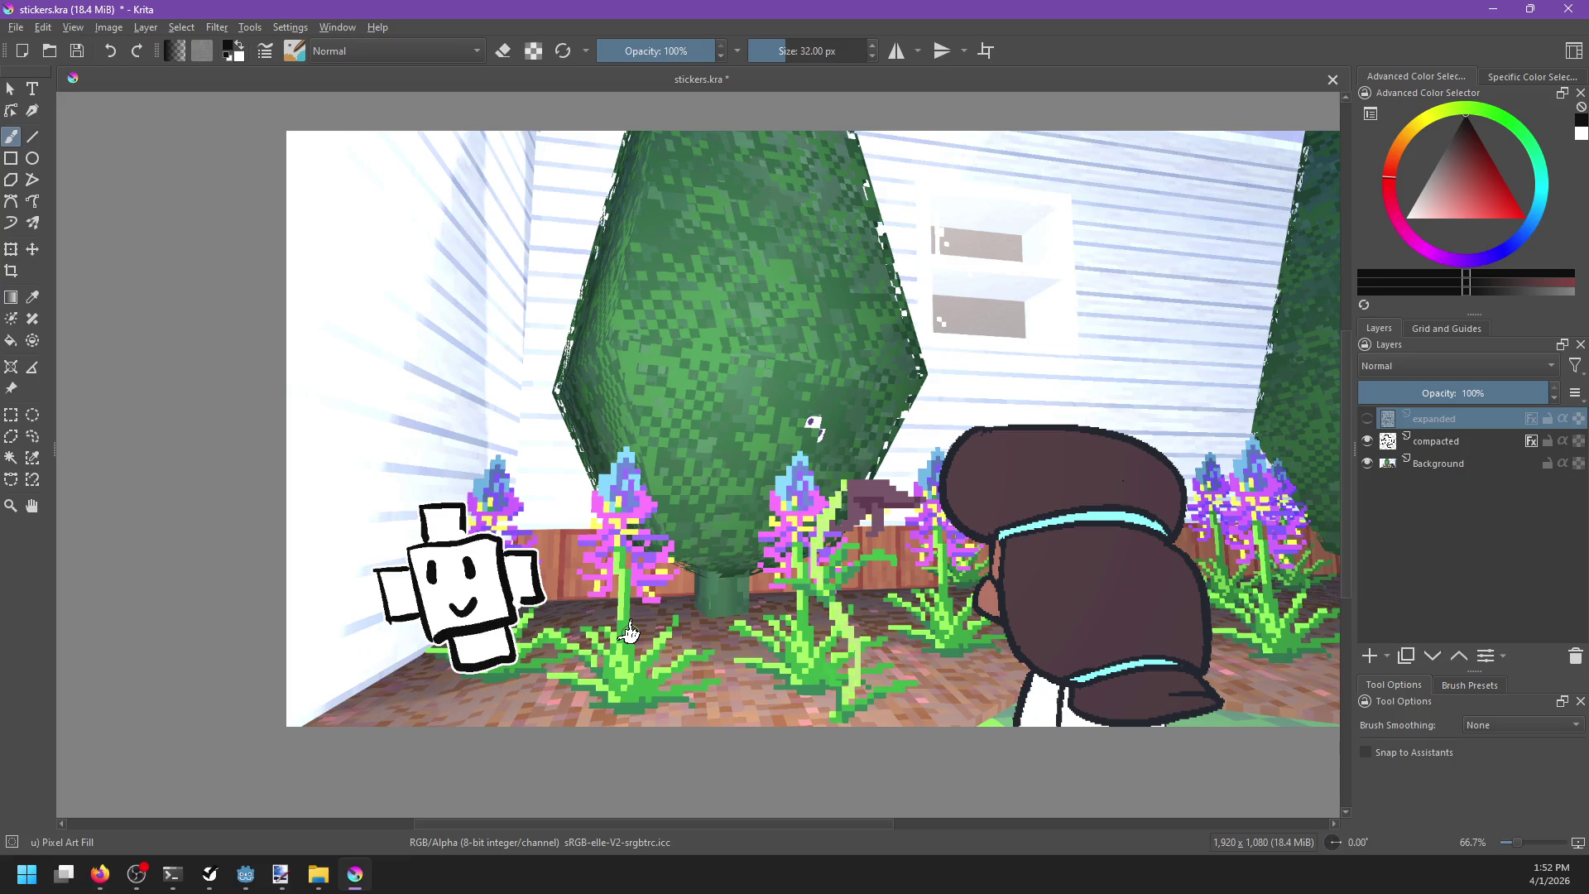
Move the 'UI showing all of them' task below Tutorial in NP-ToDo
left_click(213, 877)
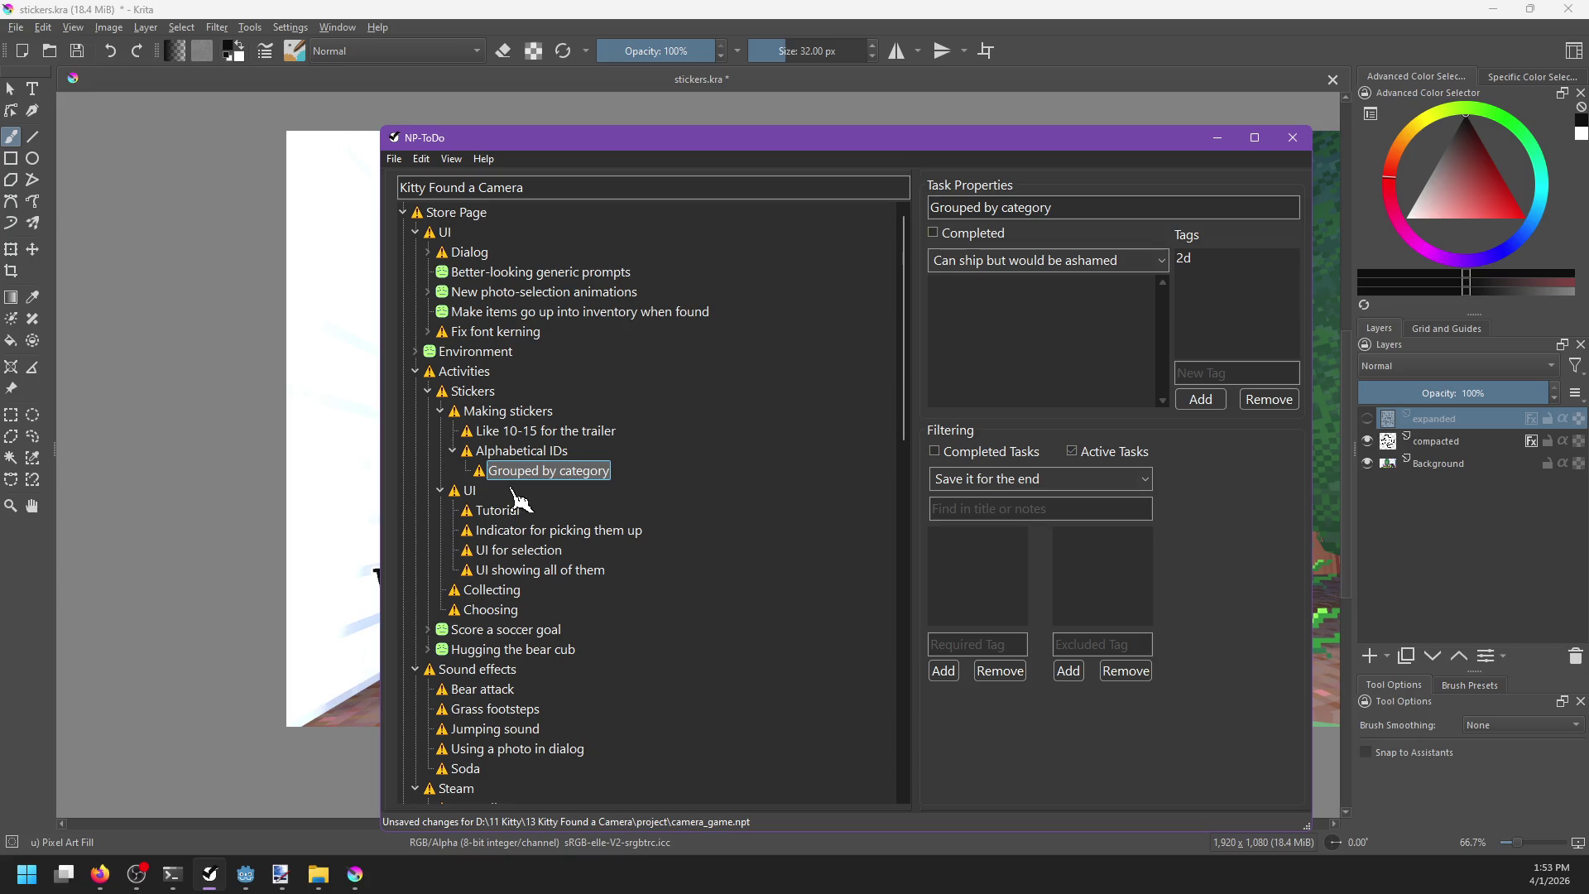
left_click(504, 550)
left_click(506, 570)
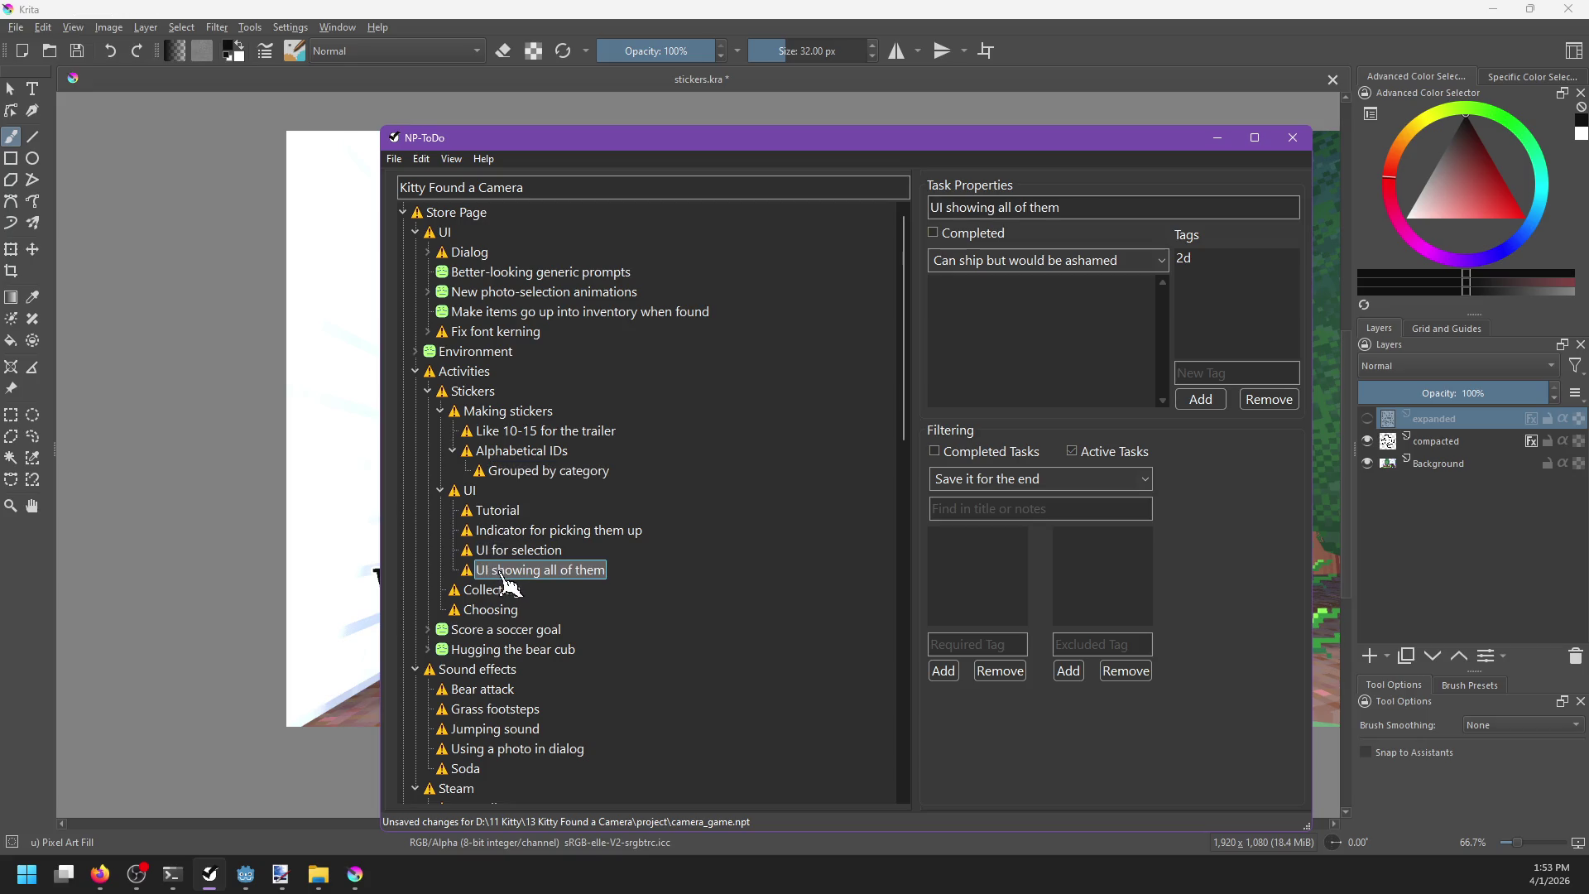
left_click_drag(511, 577, 519, 538)
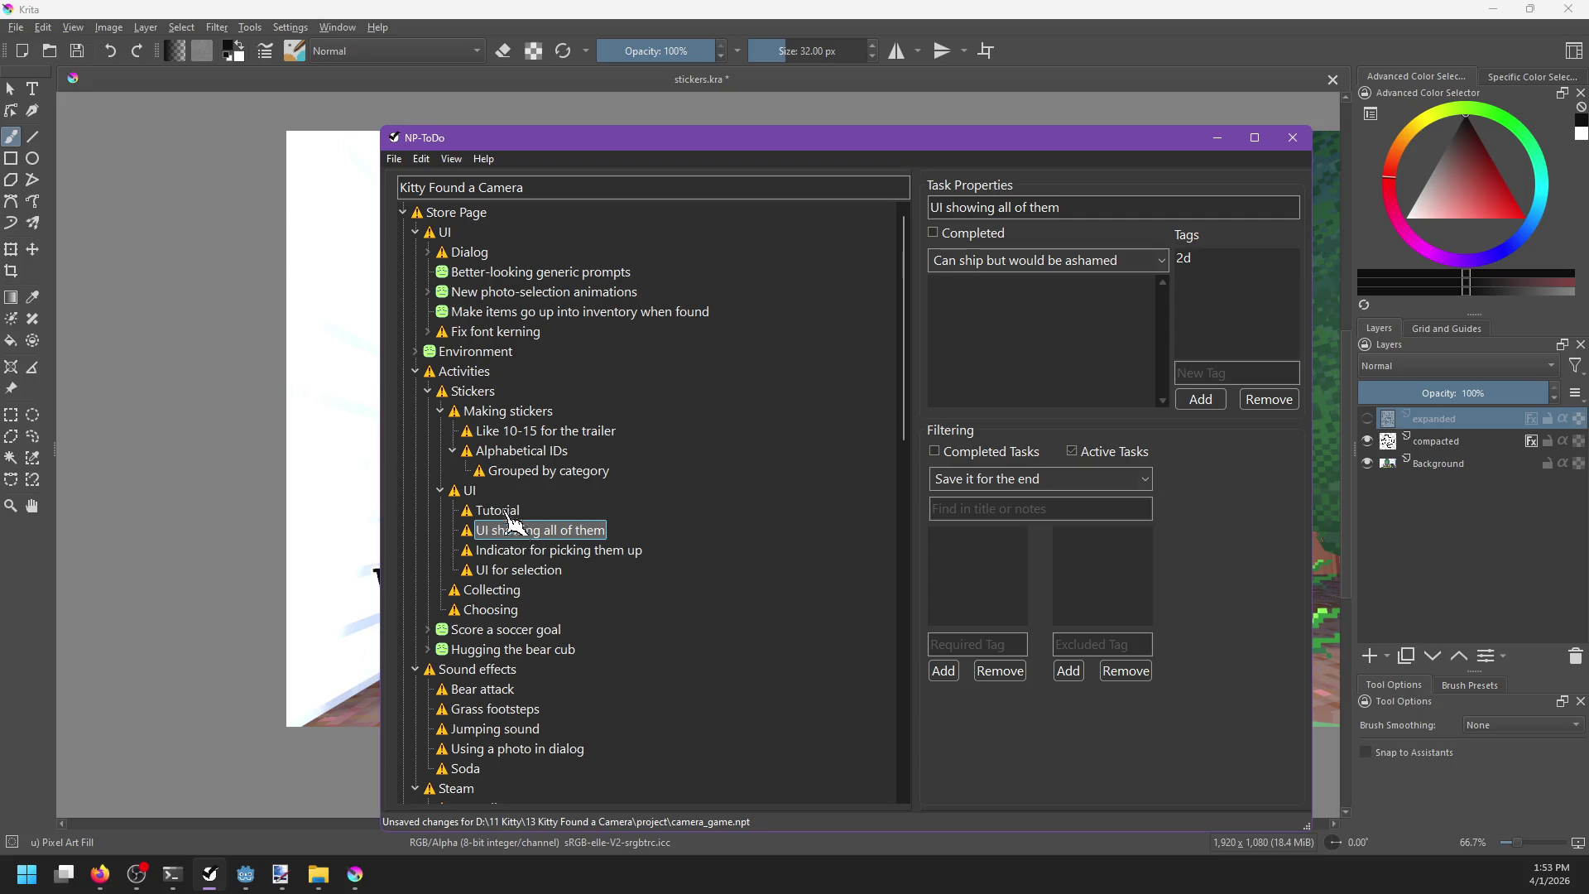
Collapse the branches, add a 'Sticker inventory' child task under Stickers, and return to Godot
left_click(440, 412)
left_click(440, 431)
left_click(455, 395)
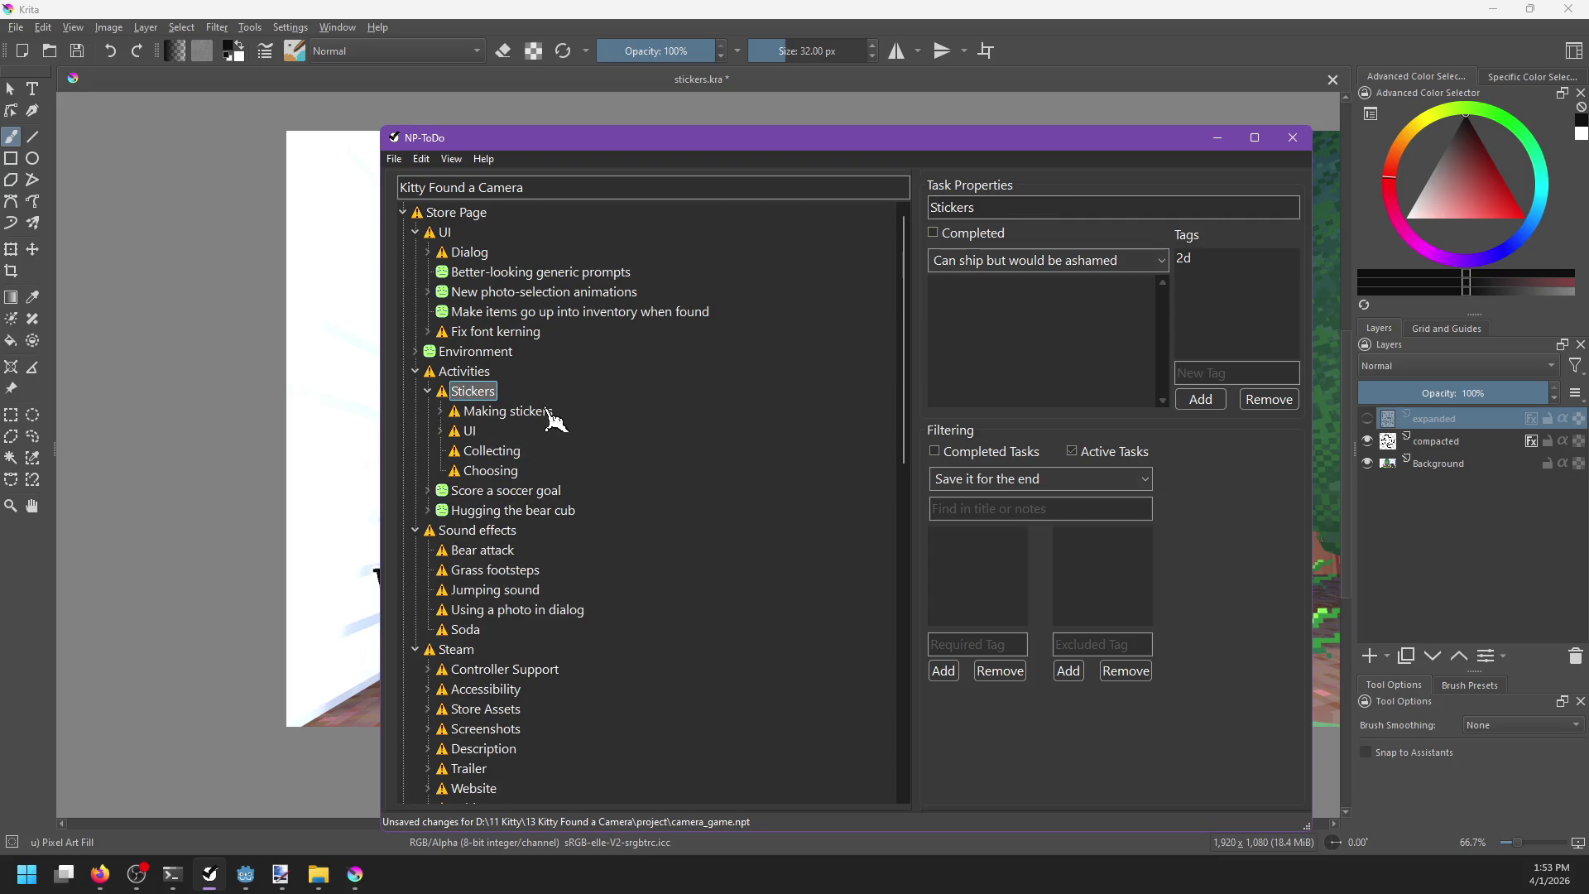
key("ctrl+n")
key("BackSpace")
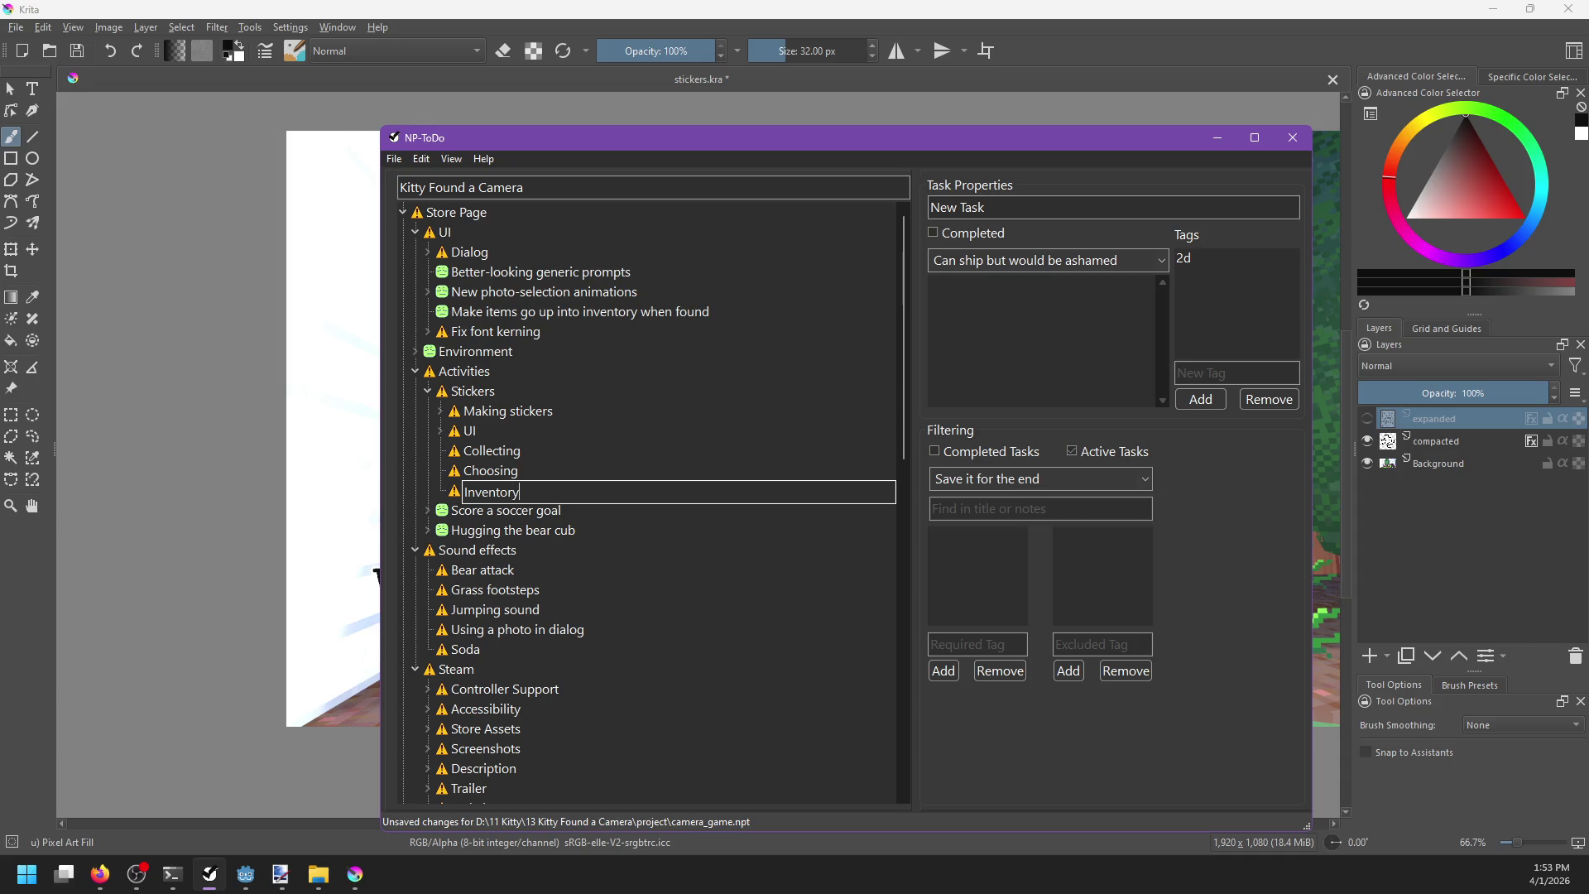
type("cker inventory")
key("Return")
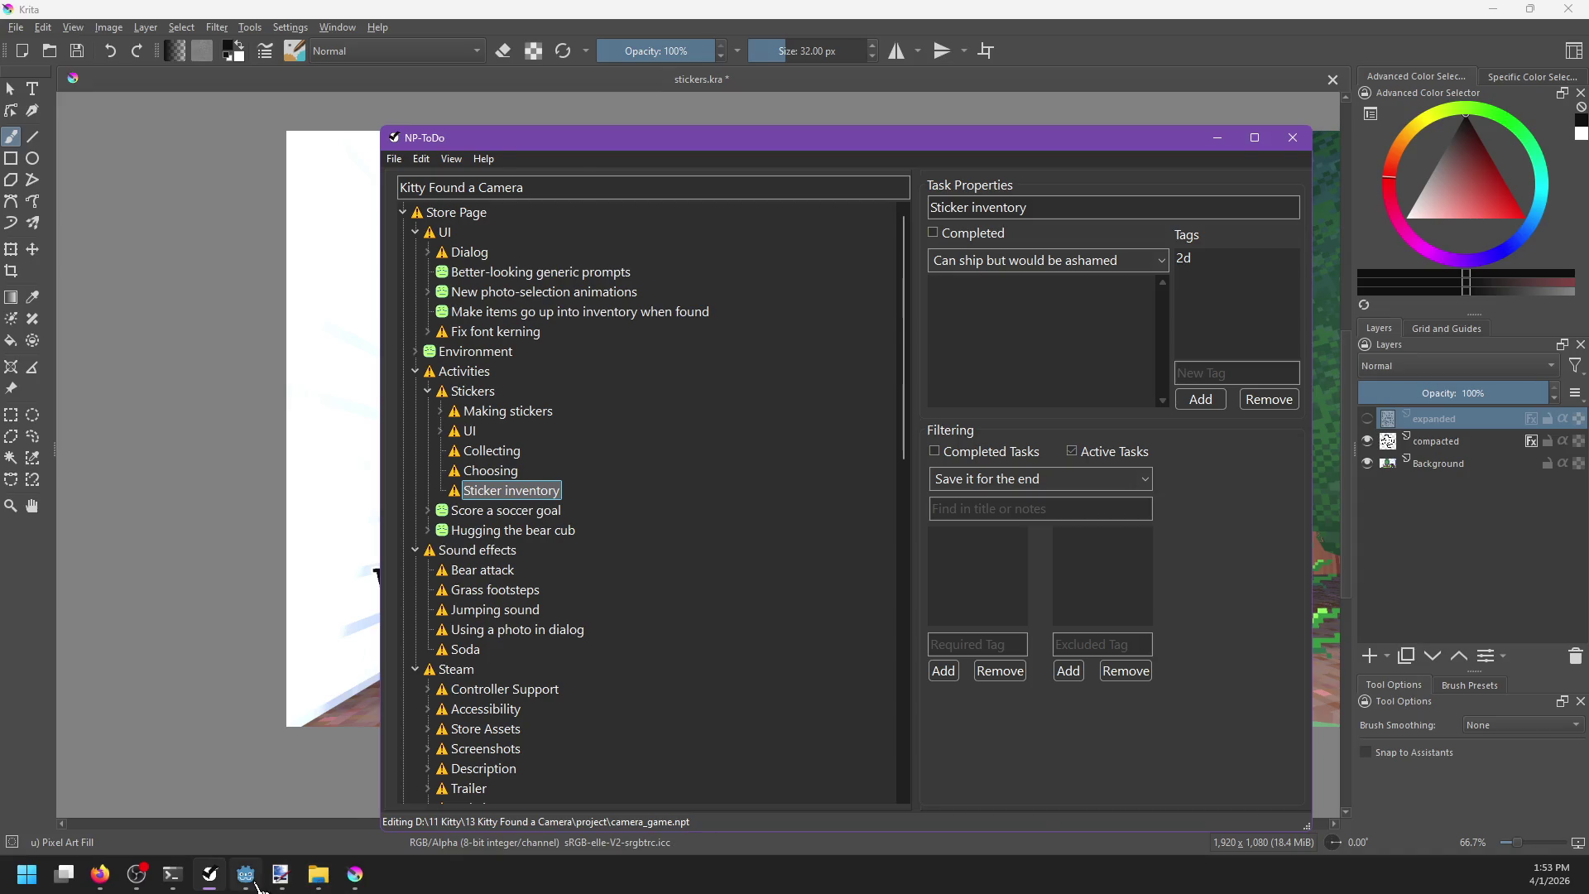
key("alt+Tab")
scroll(525, 264, "down", 3)
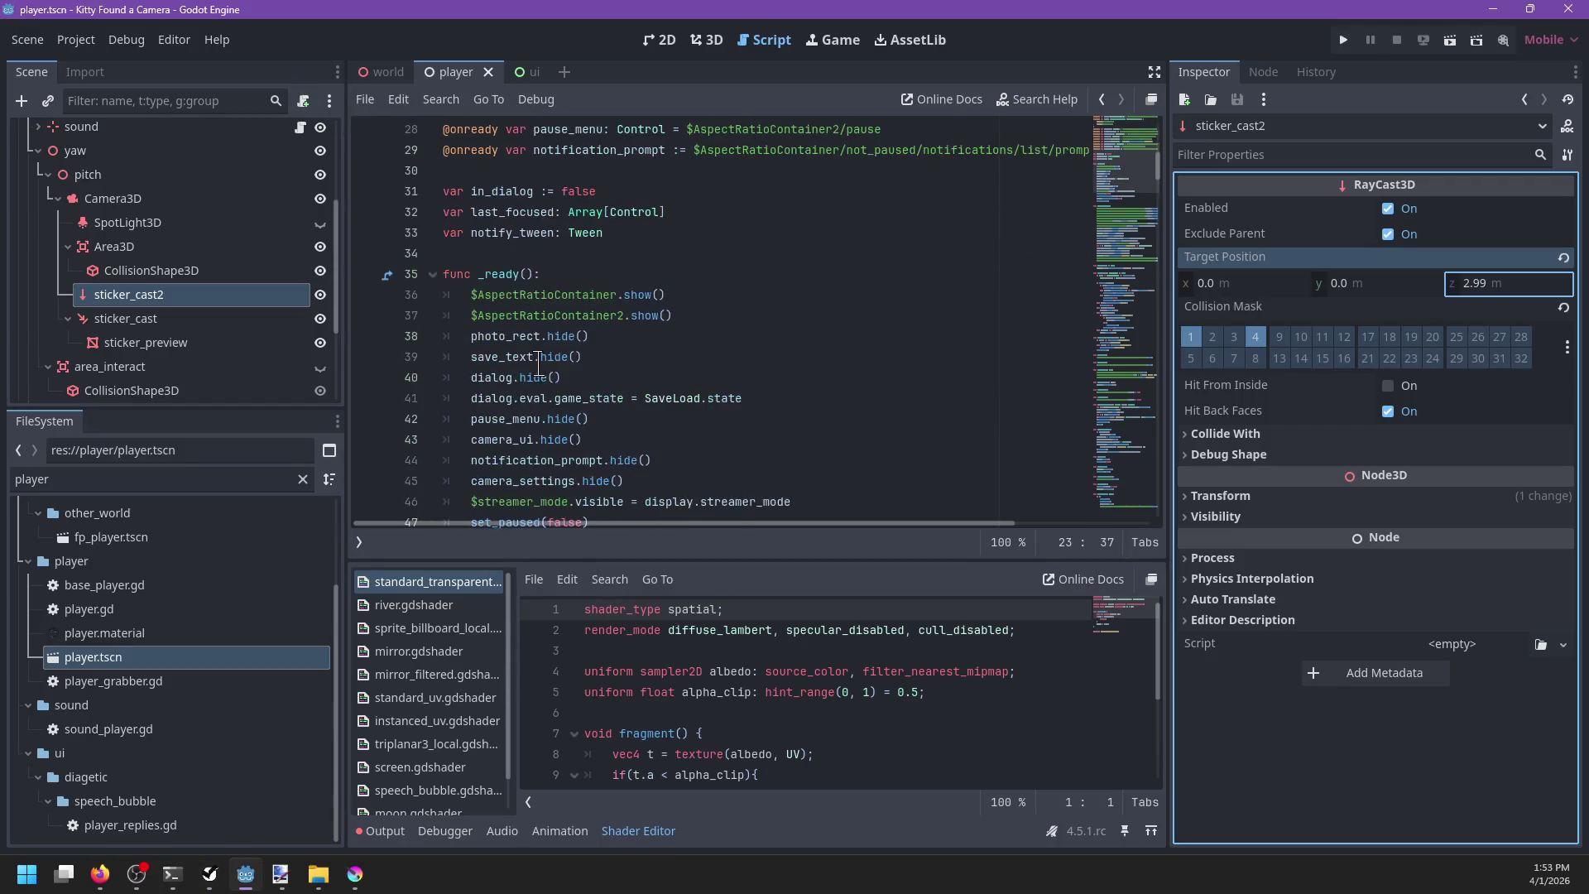
Add a 'var stickers: Array[String]' declaration on a new line after line 29
scroll(534, 278, "up", 1)
left_click(538, 280)
key("End")
key("Return")
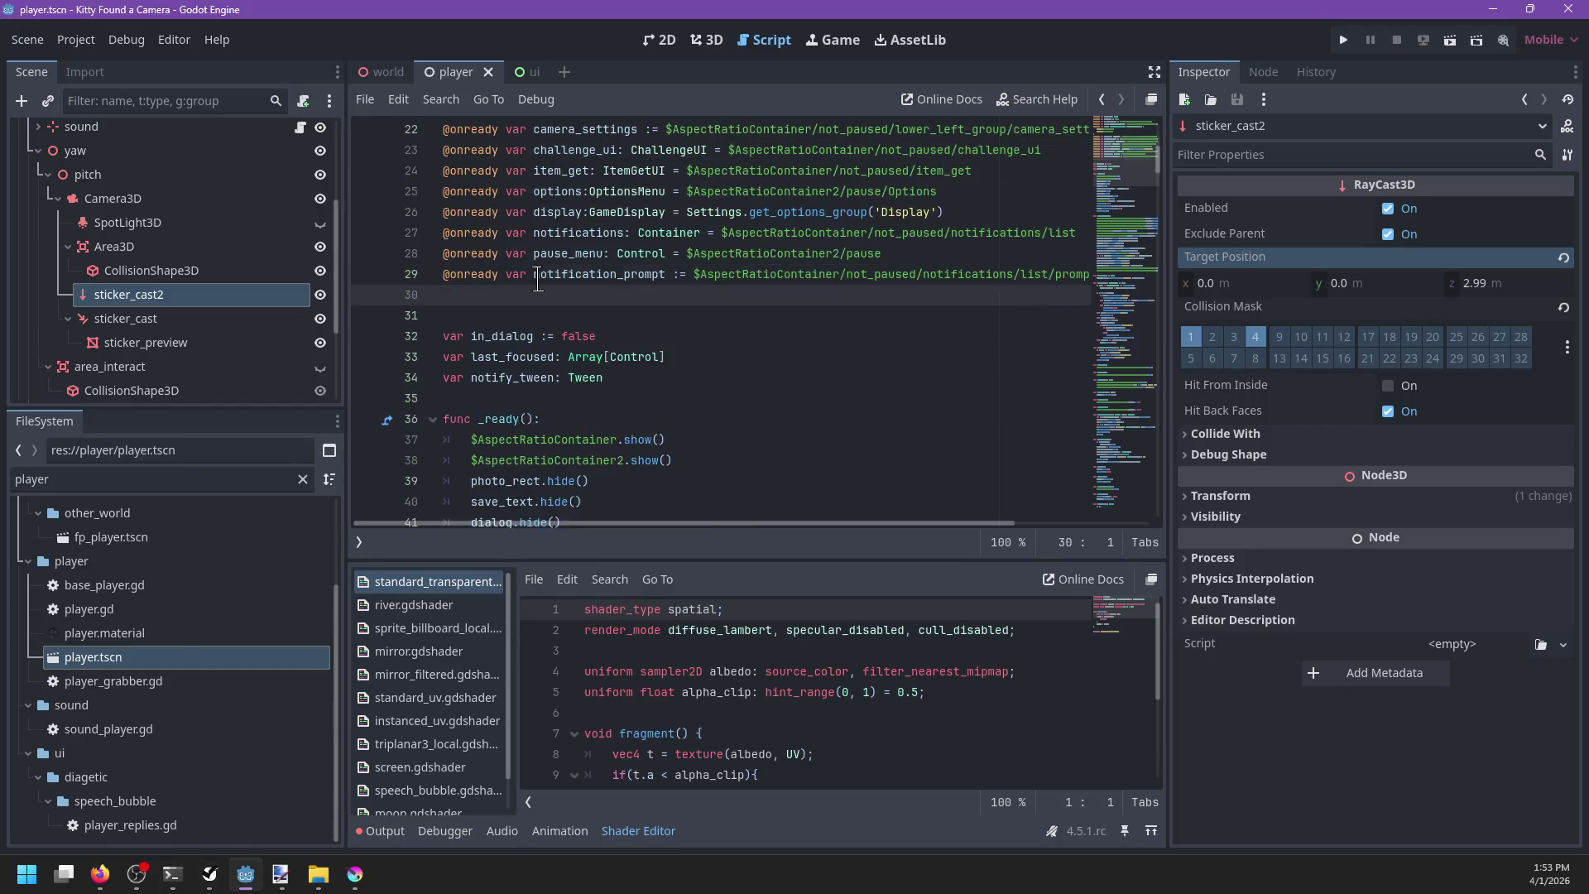
key("Return")
type("@export var ")
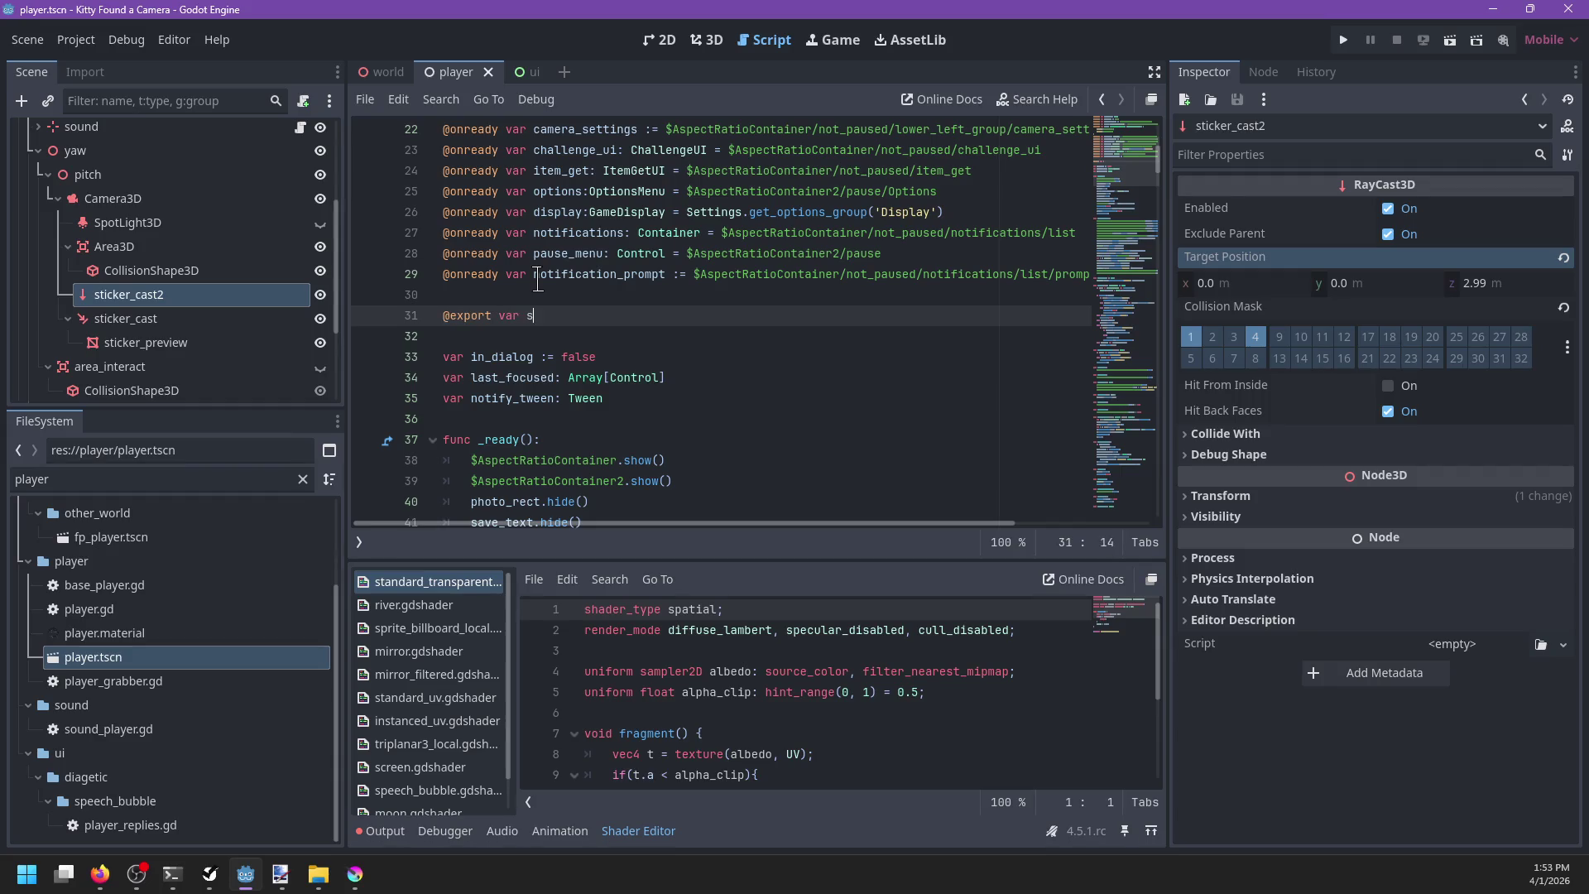
type("sti")
key("ctrl+BackSpace")
key("ctrl+BackSpace")
key("ctrl+BackSpace")
type("var stickers: Array[")
type("String][")
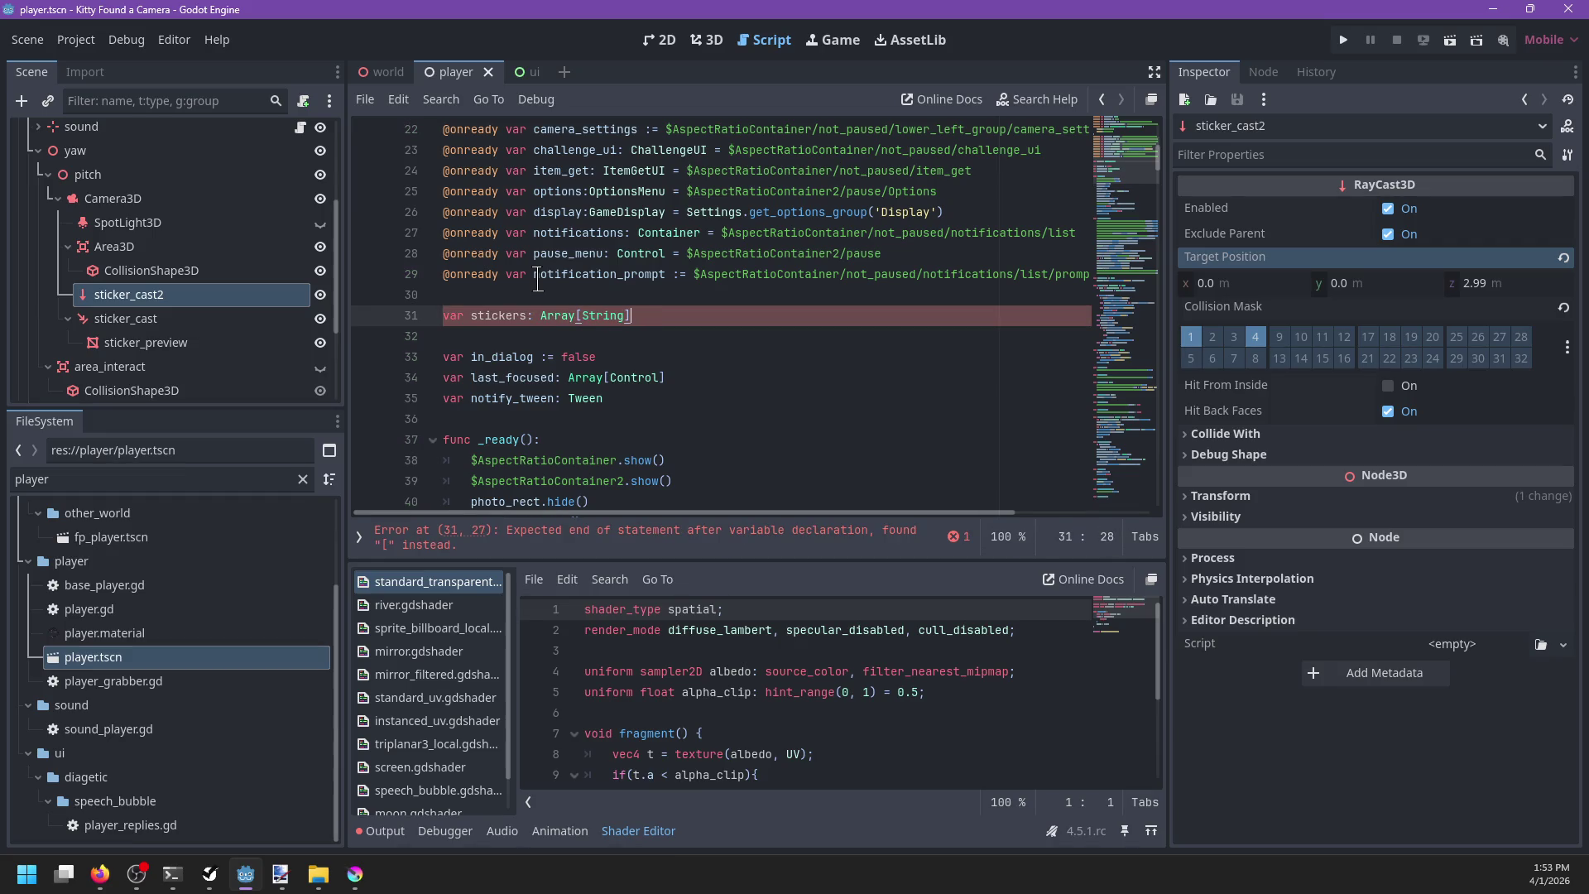
Delete the stickers declaration and leftover empty line, and save player.tscn
scroll(538, 280, "up", 4)
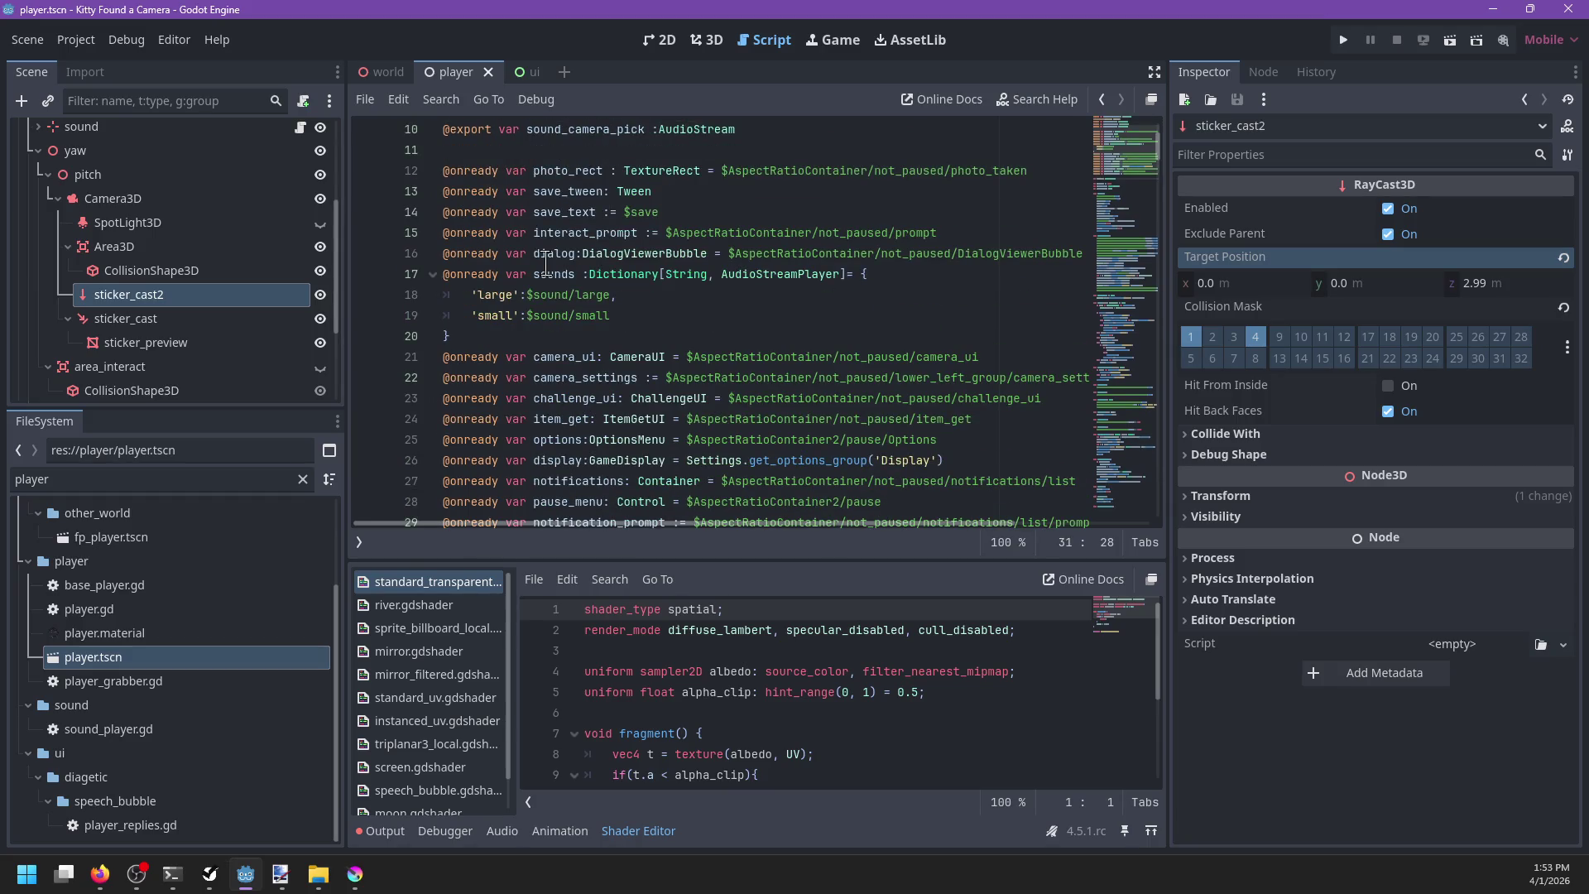
scroll(574, 267, "up", 3)
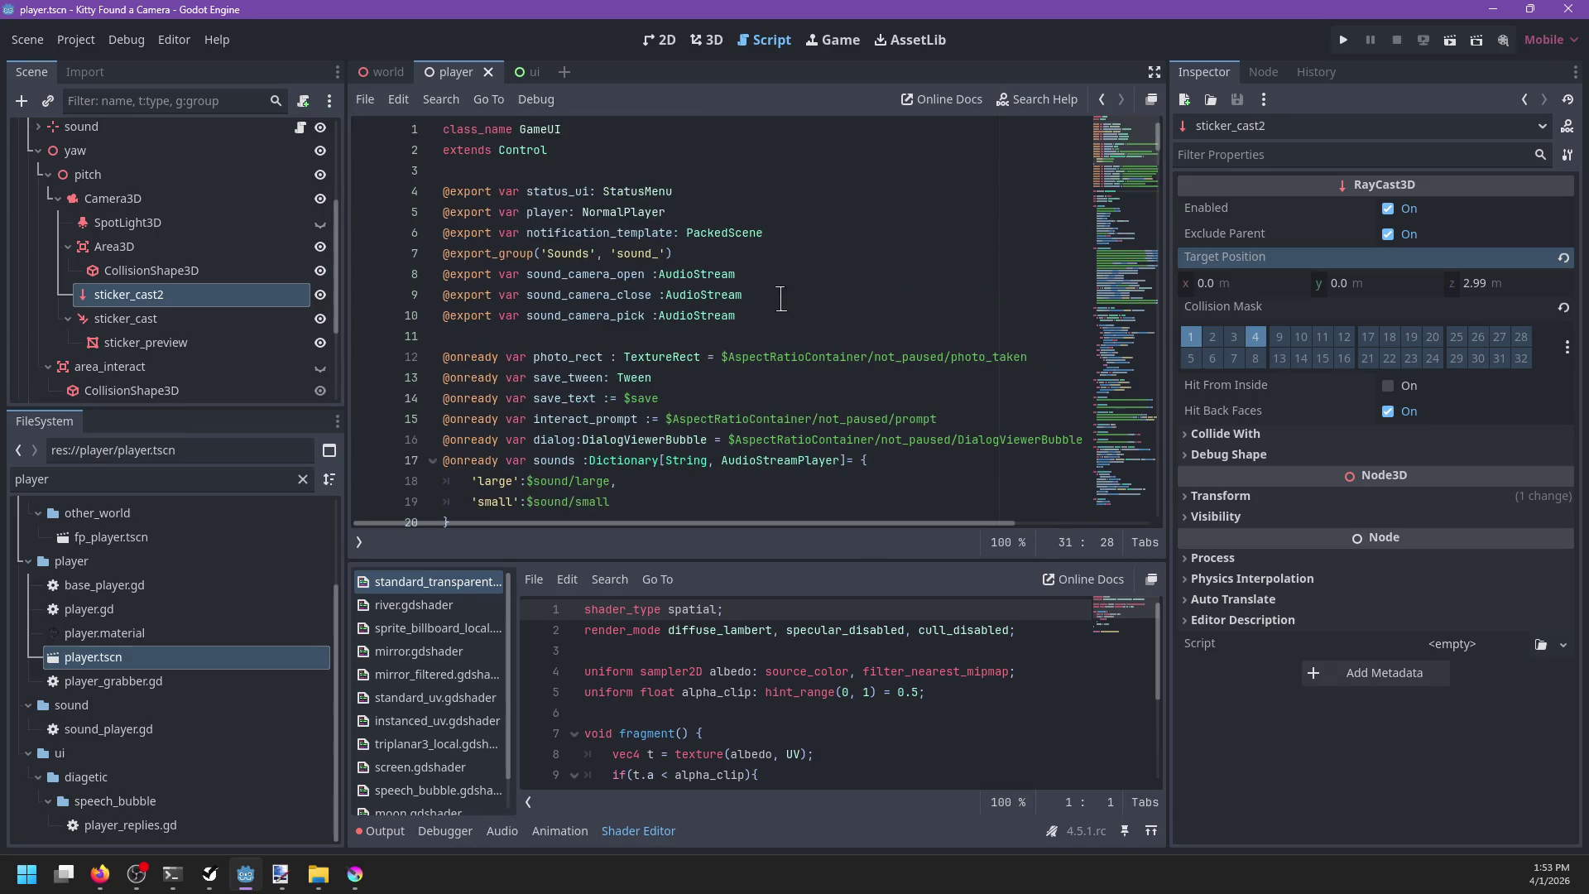
scroll(791, 297, "down", 5)
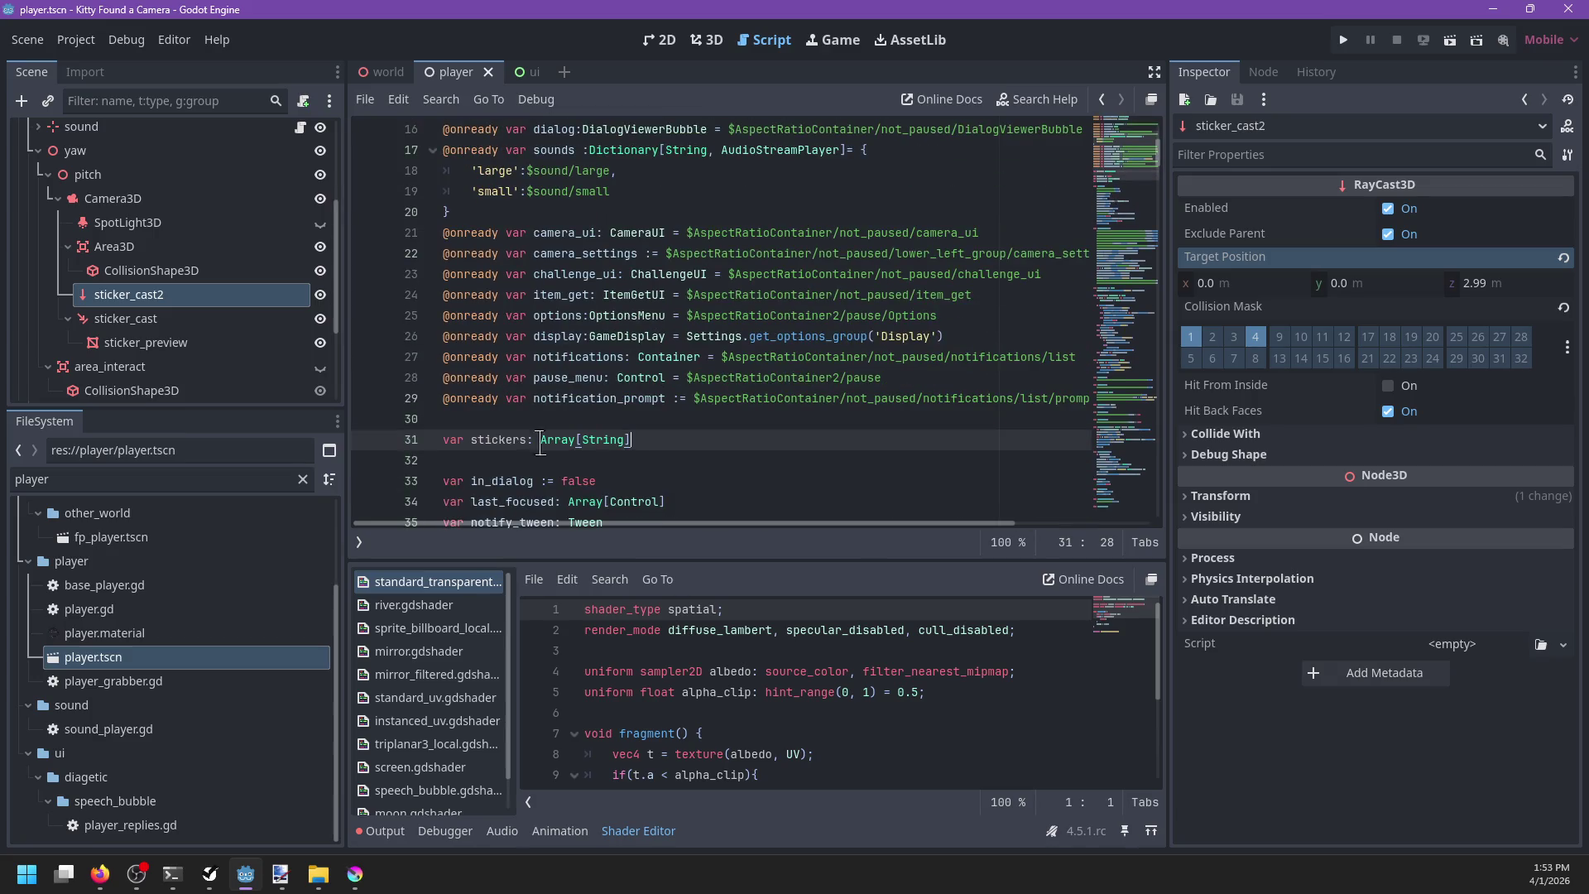
double_click(500, 439)
scroll(500, 439, "up", 5)
scroll(654, 474, "down", 3)
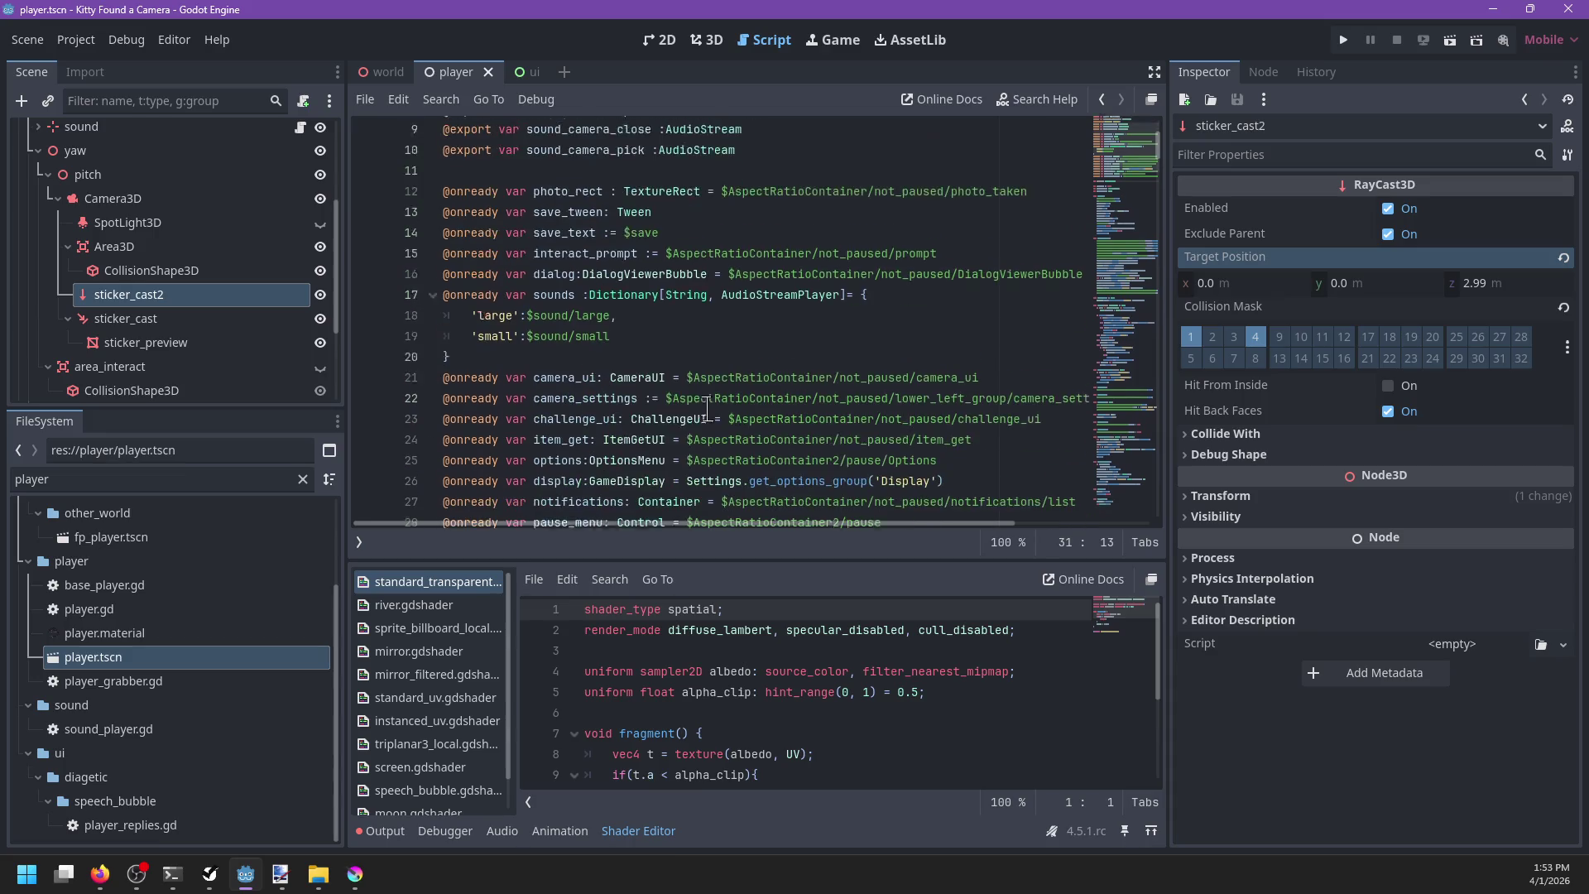
scroll(654, 476, "down", 3)
left_click_drag(662, 377, 667, 355)
key("BackSpace")
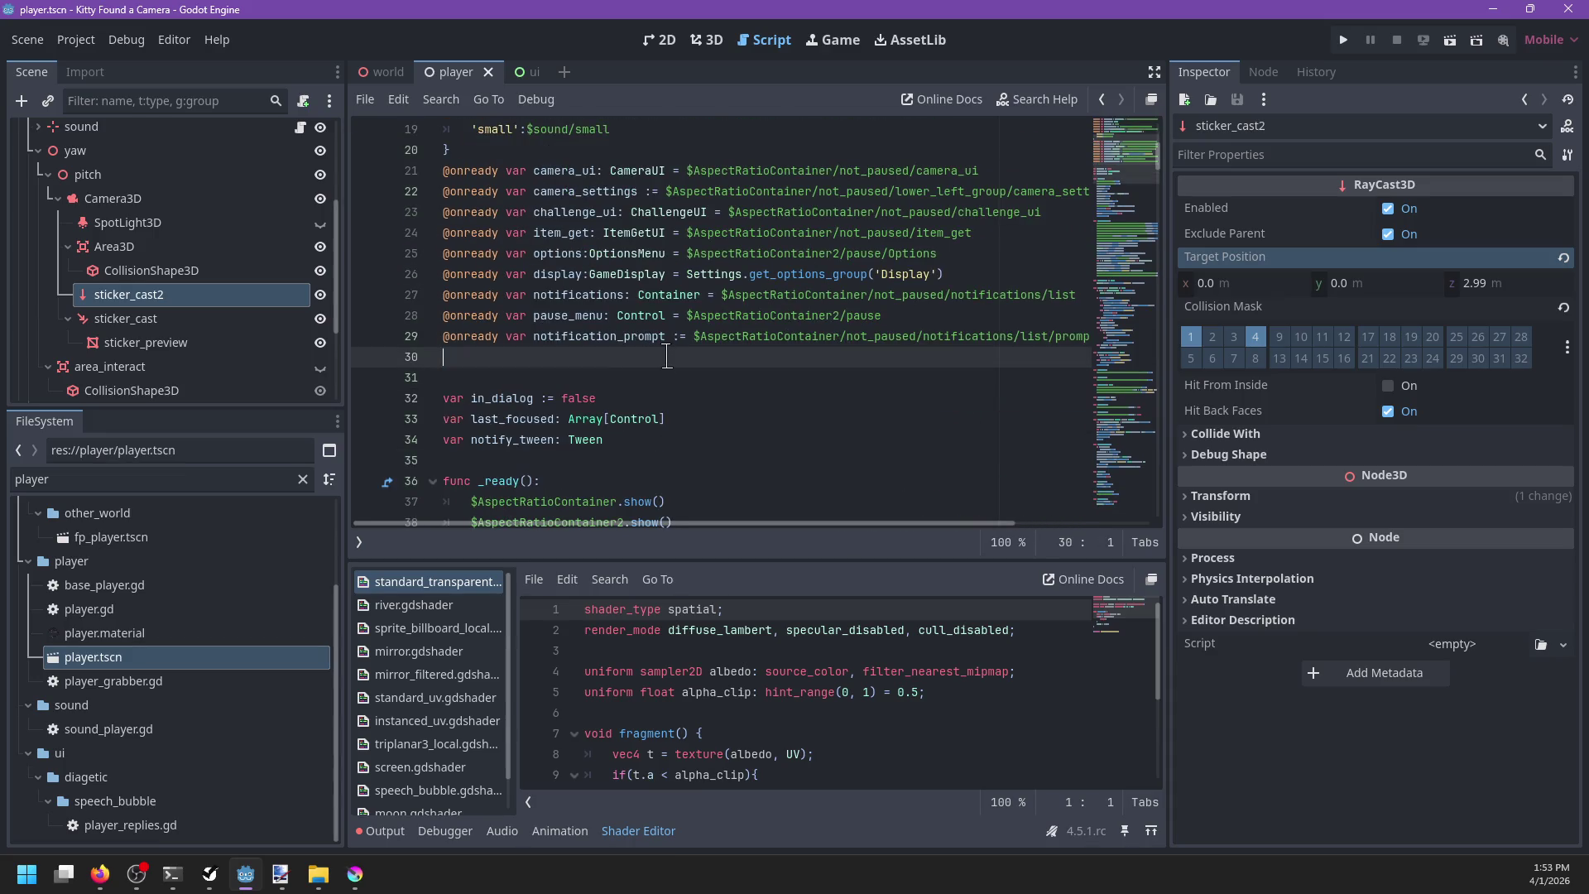
key("ctrl+s")
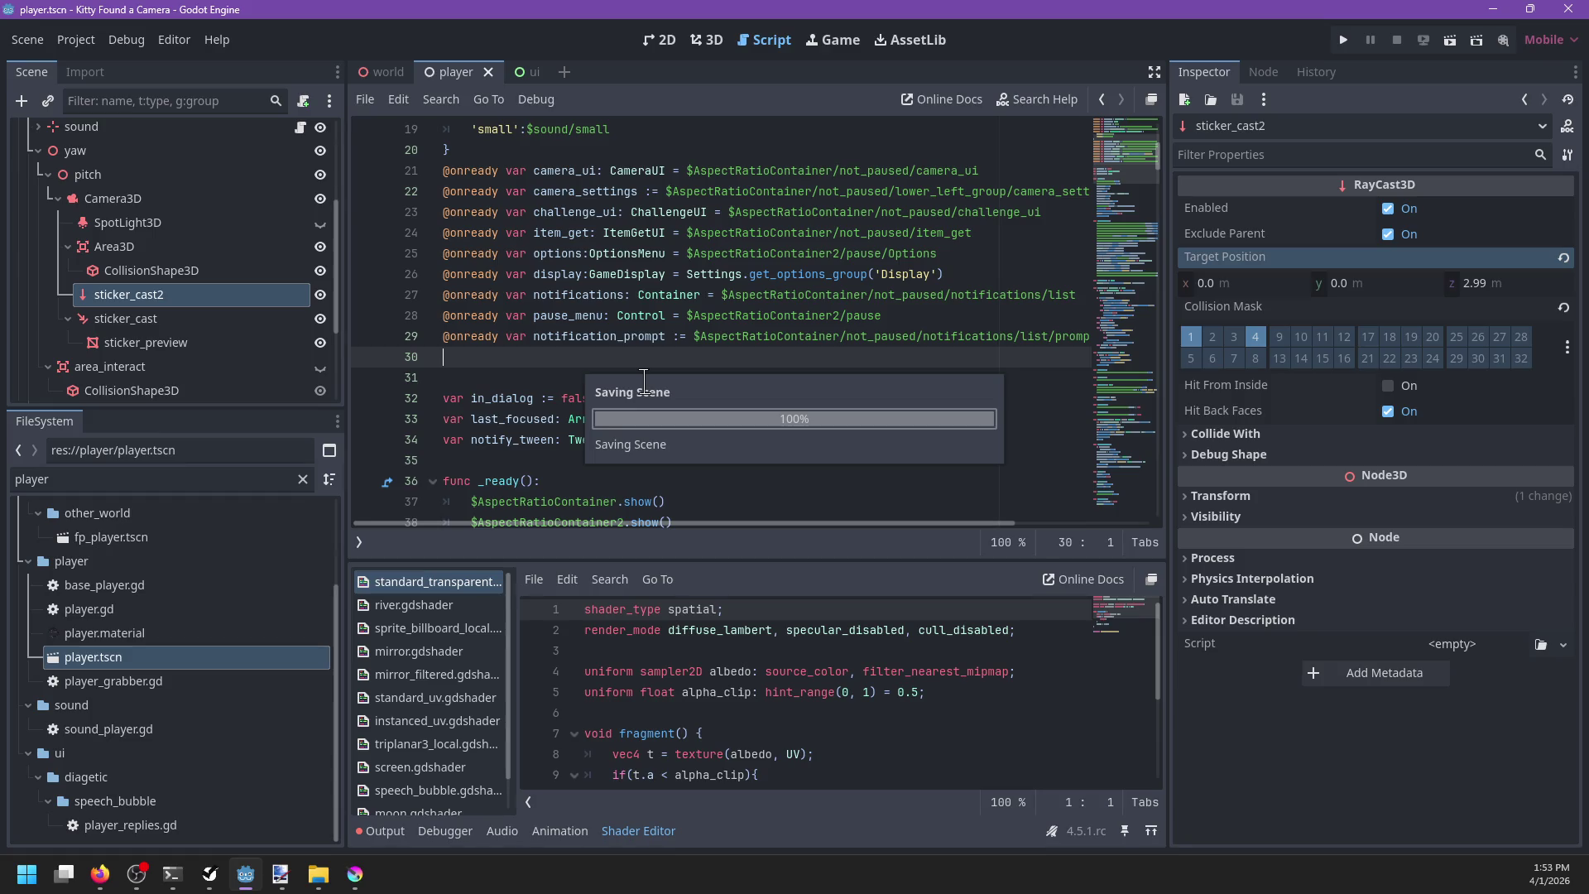
key("BackSpace")
Open the player root's script and find its first 'inventory' match
scroll(290, 136, "up", 4)
left_click(298, 135)
scroll(805, 333, "up", 10)
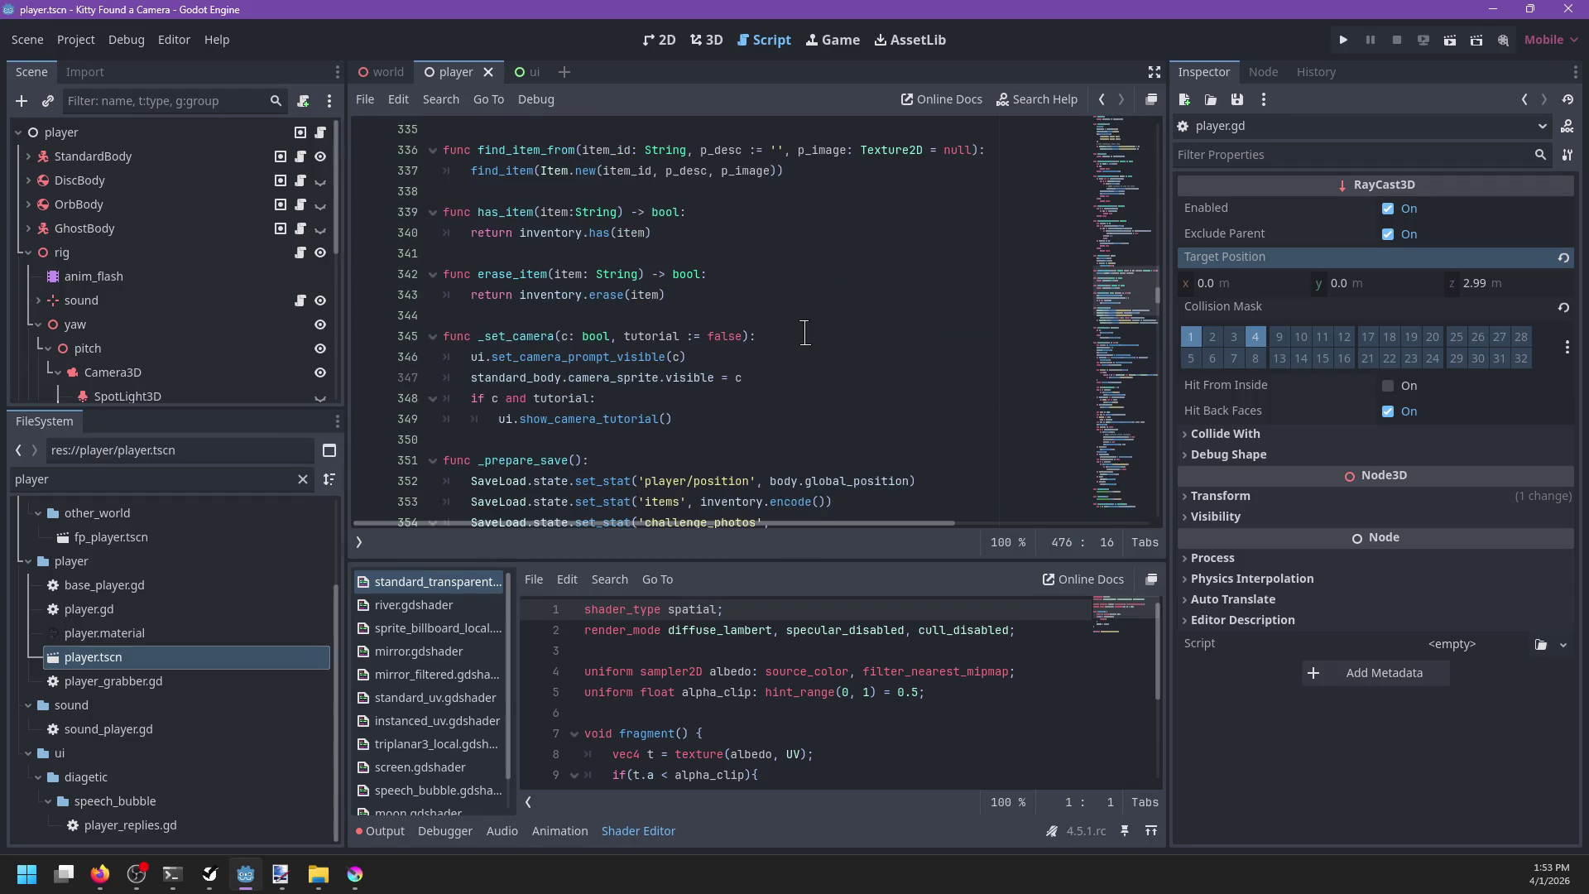
key("ctrl+f")
type("inventory")
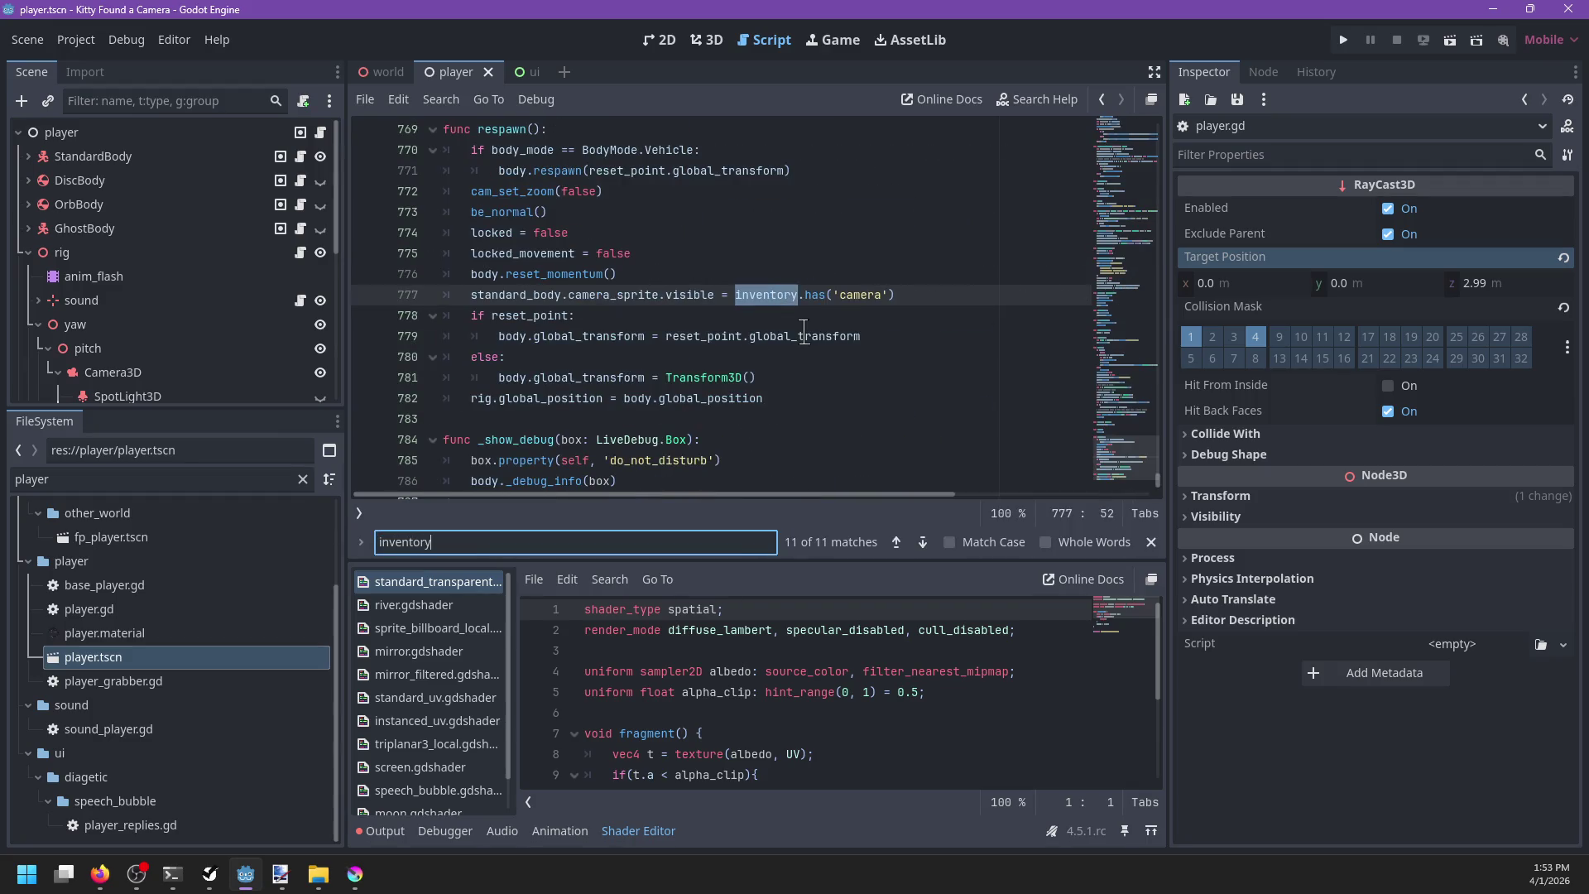
key("Return")
key("Escape")
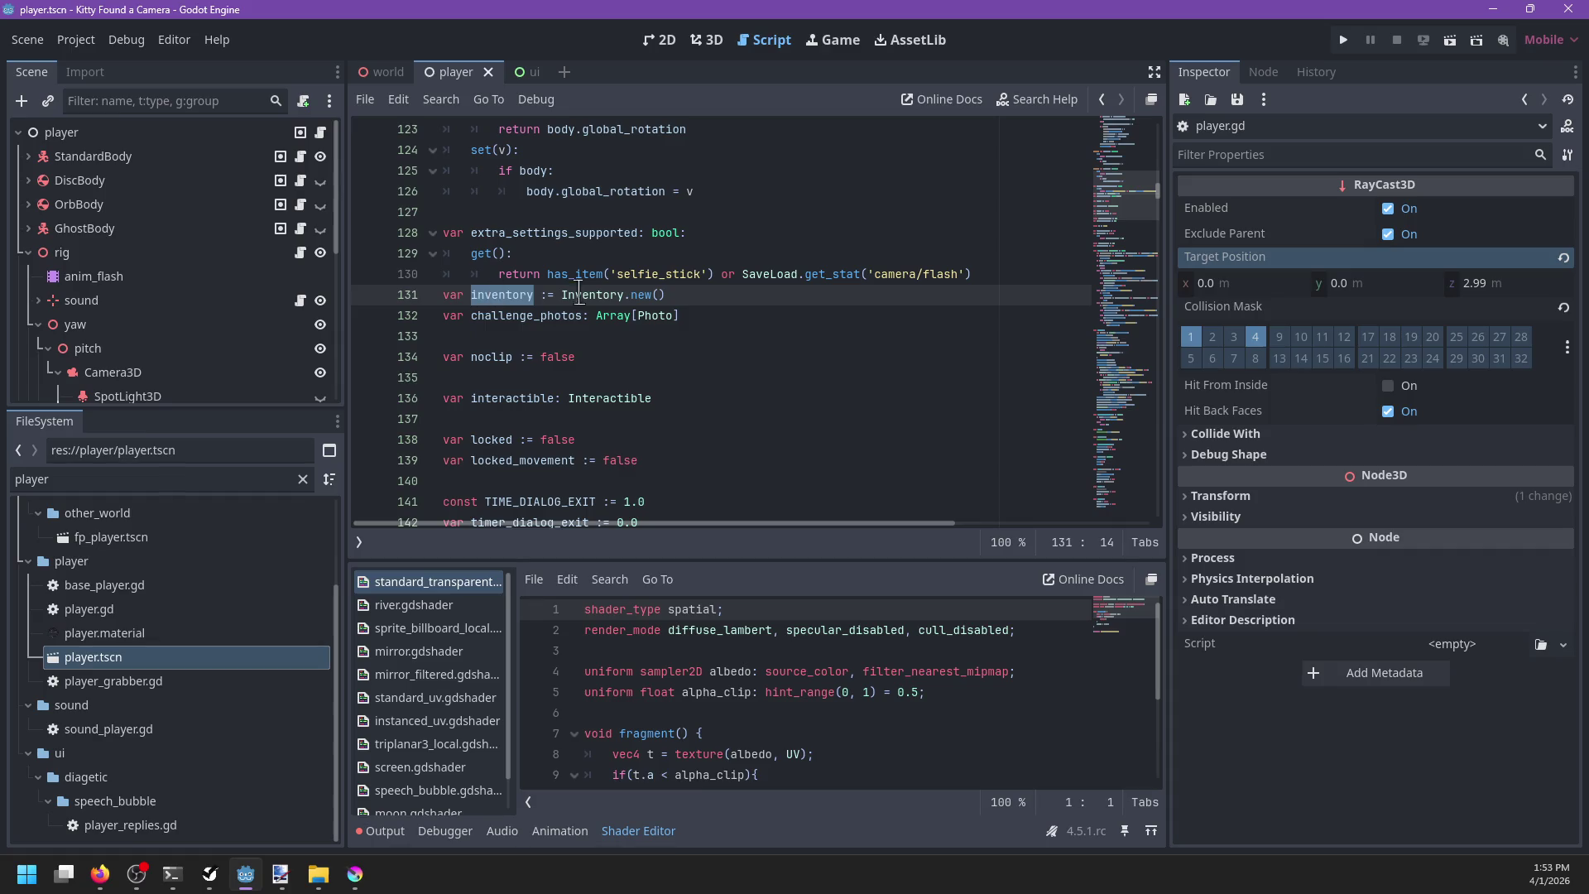
Declare 'var stickers: Array[String]' below the challenge_photos variable
left_click(726, 288)
key("Down")
key("End")
key("Return")
key("Return")
type("var stickers: Array[String]")
left_click(627, 331)
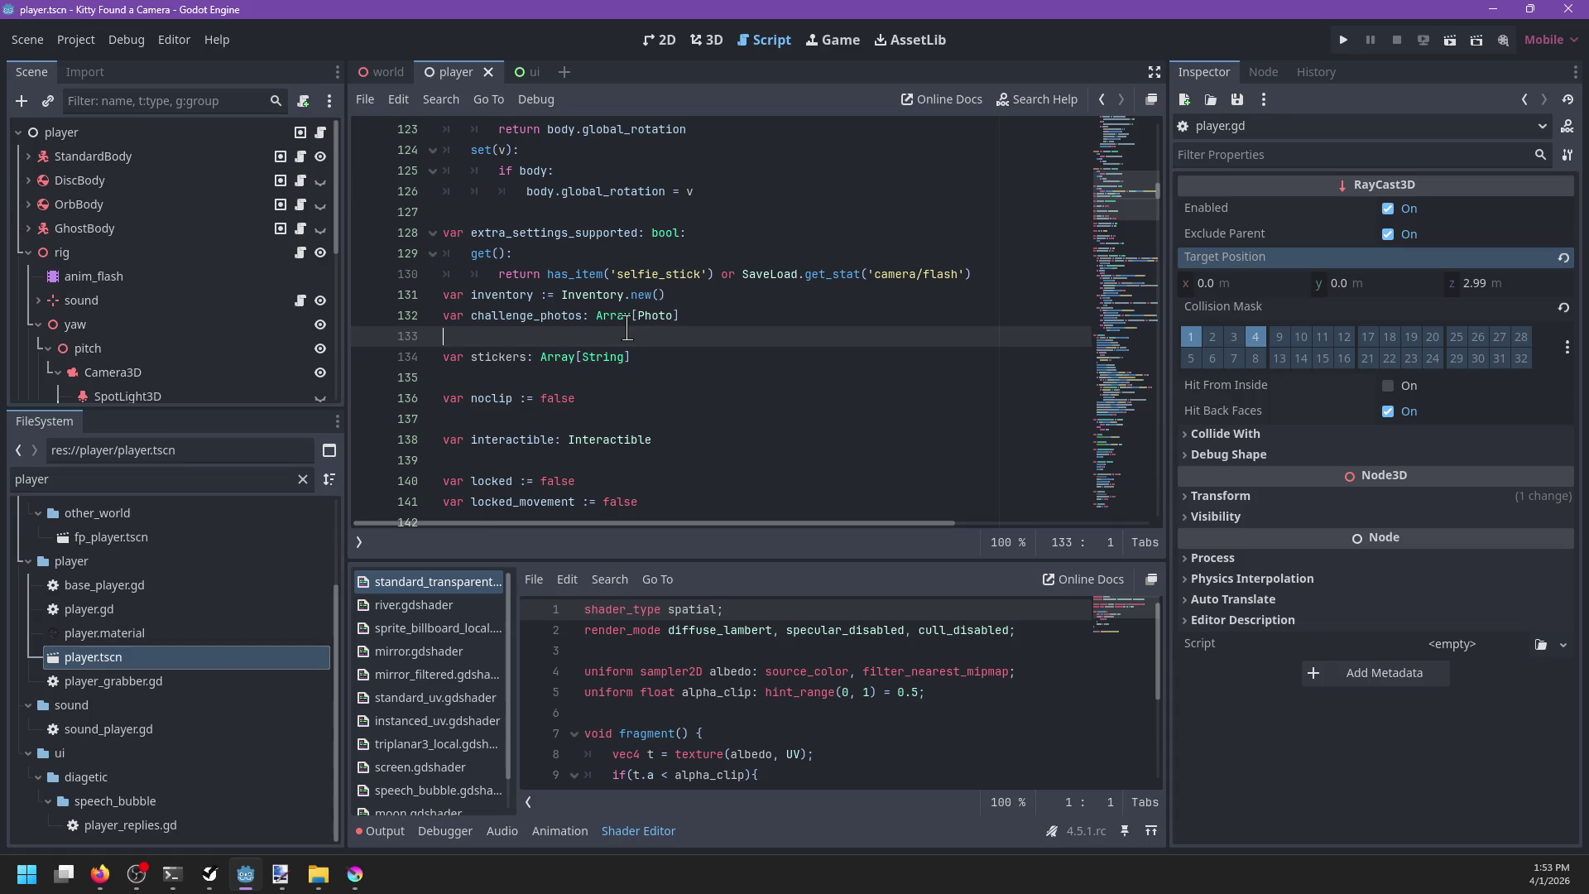
key("BackSpace")
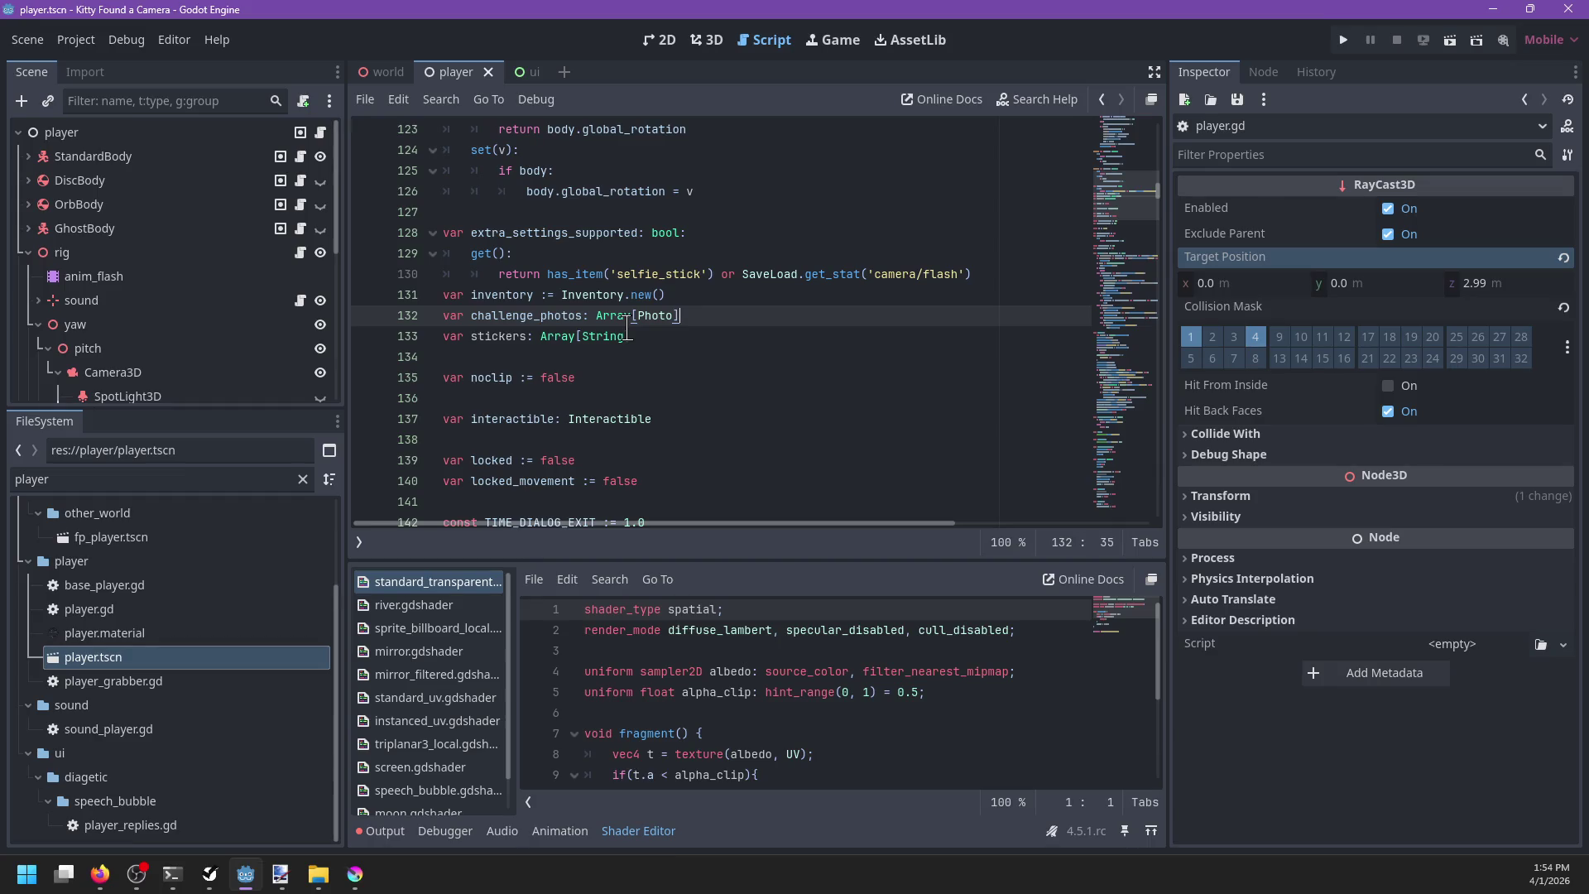
Declare 'var equipped_sticker: String' beneath the stickers variable
left_click(670, 341)
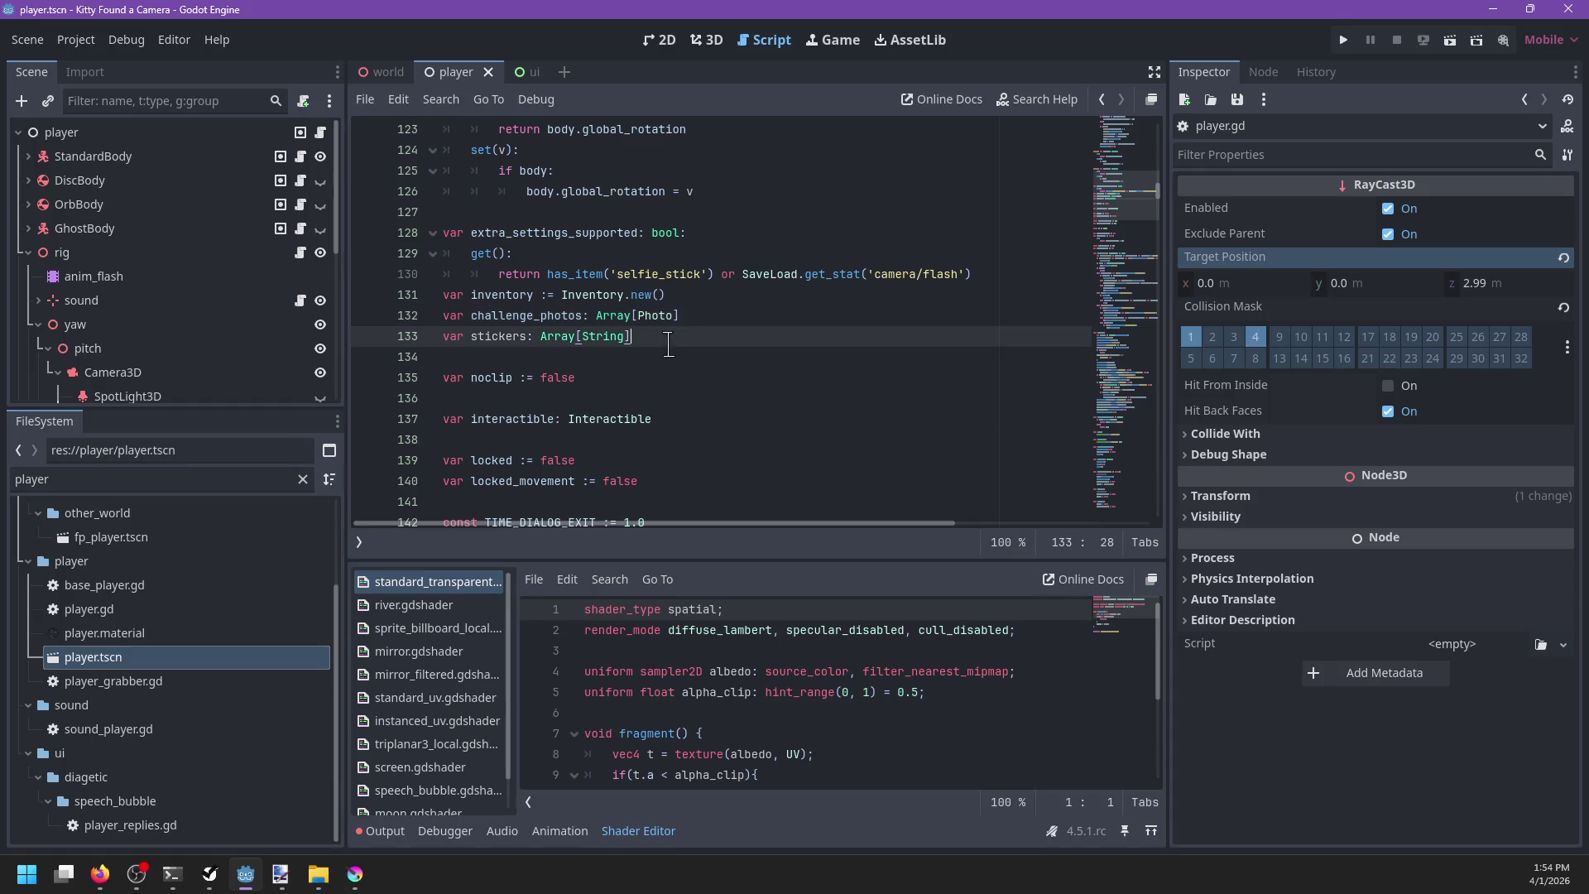
key("Return")
type("var eq")
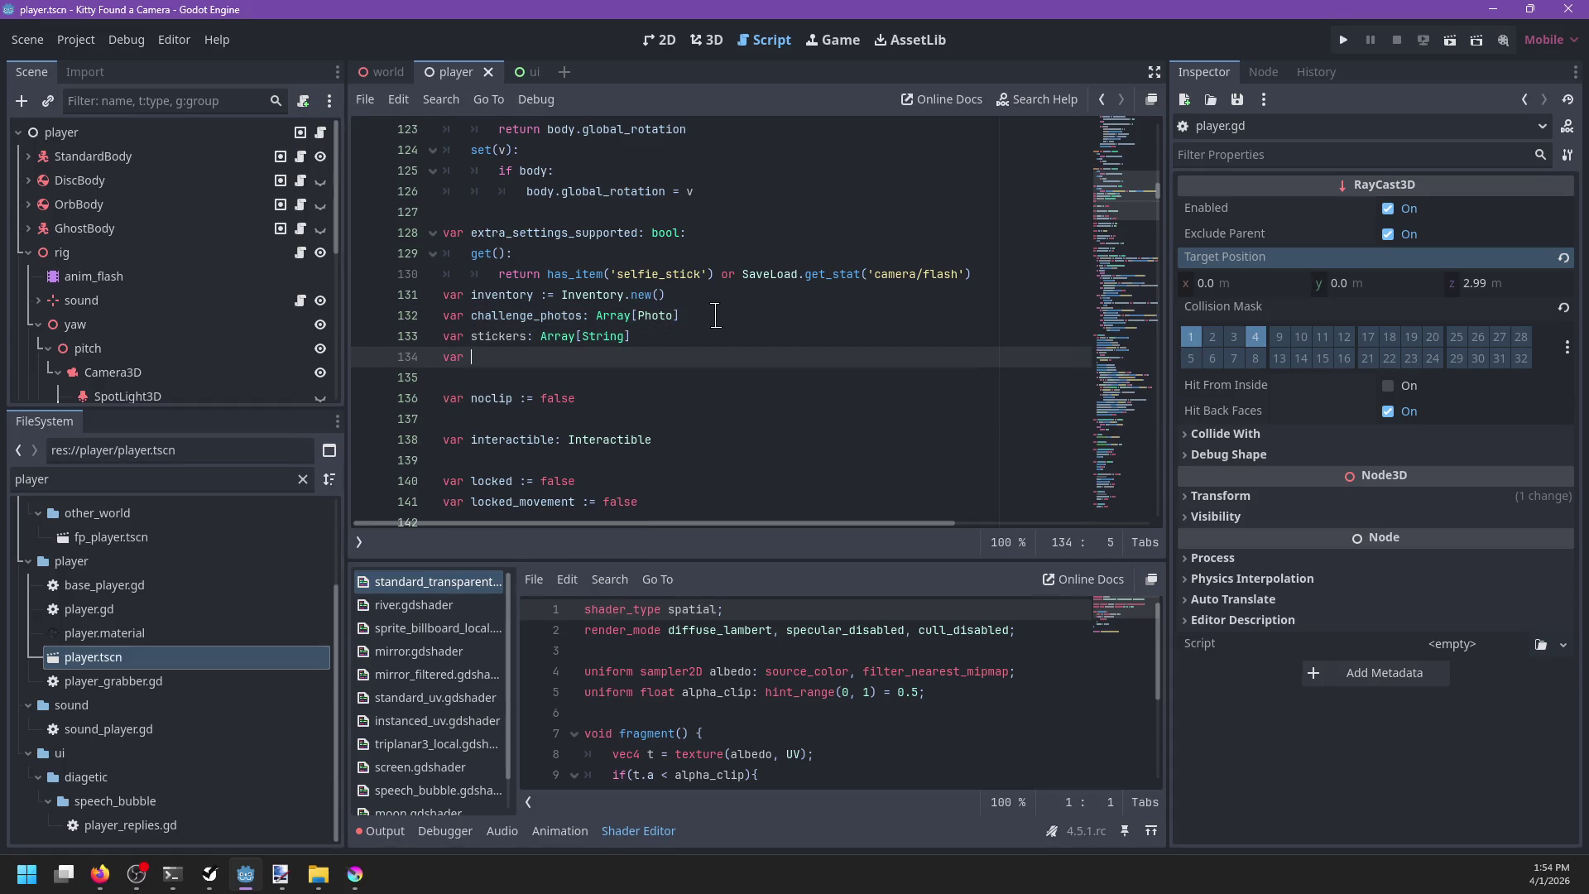
type("uipped_sticker: S")
type("tring")
key("Escape")
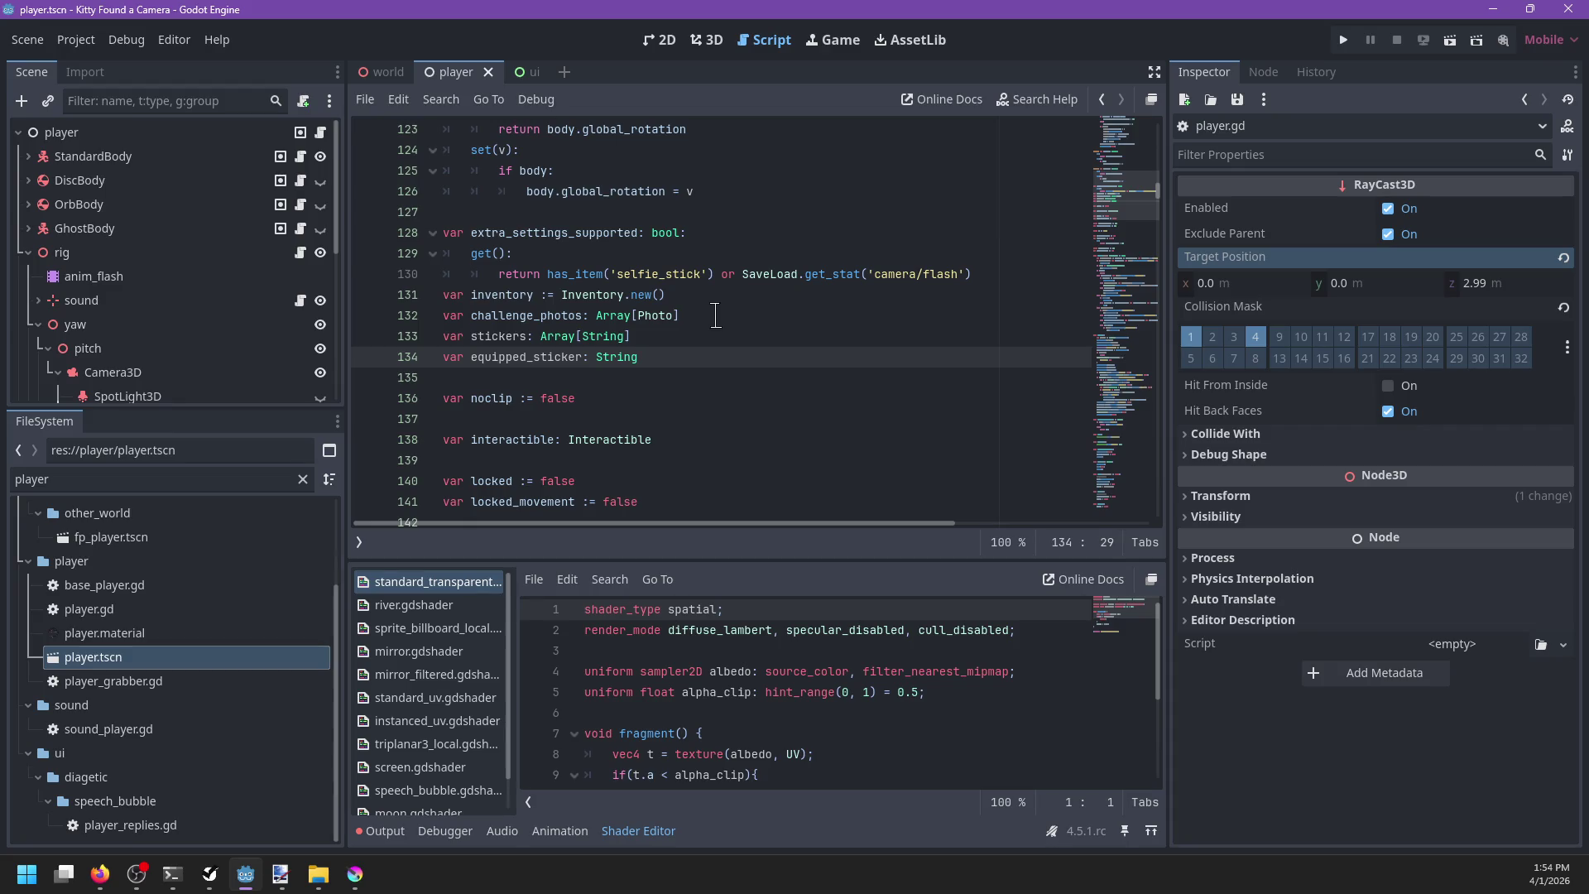
key("ctrl+f")
type("place_sti")
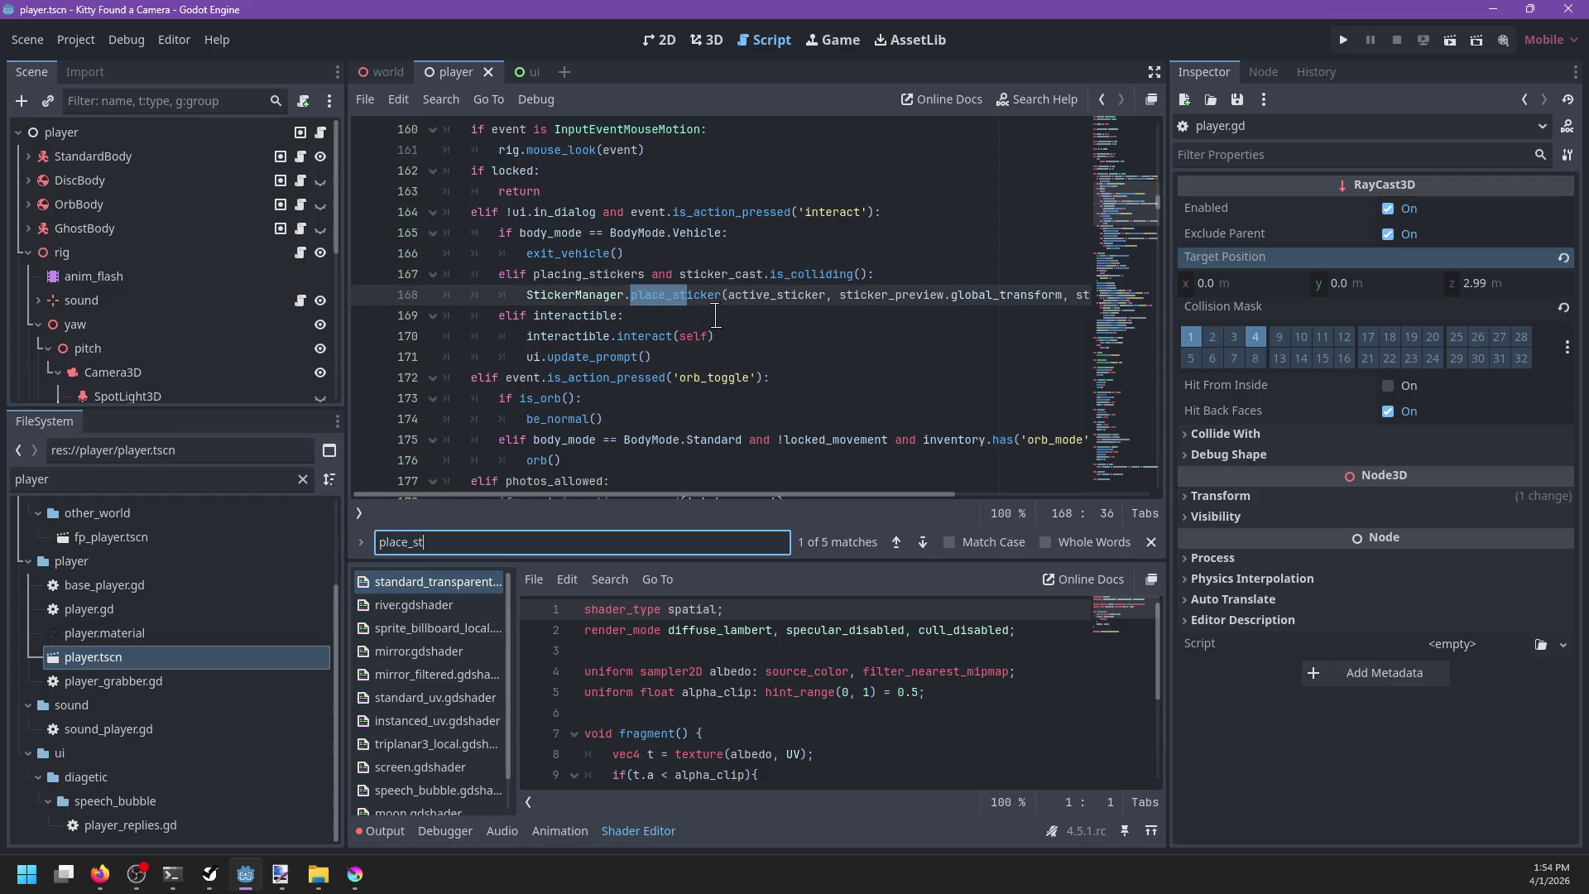
Jump to the test active_sticker declaration and delete it
key("Escape")
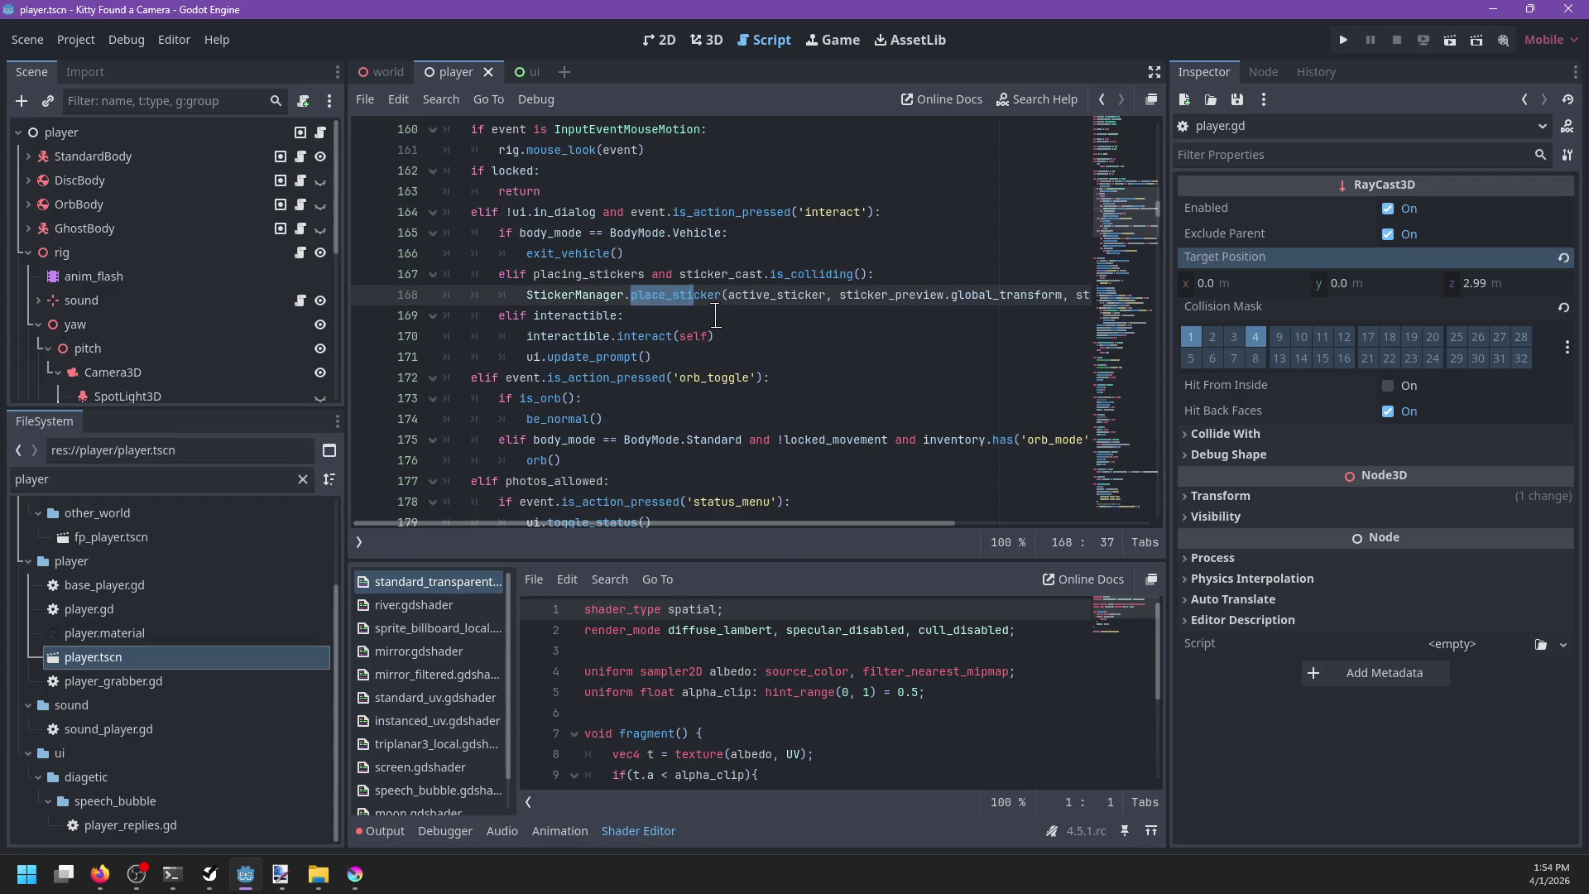
scroll(749, 329, "right", 5)
scroll(749, 330, "left", 5)
left_click(782, 296, "ctrl")
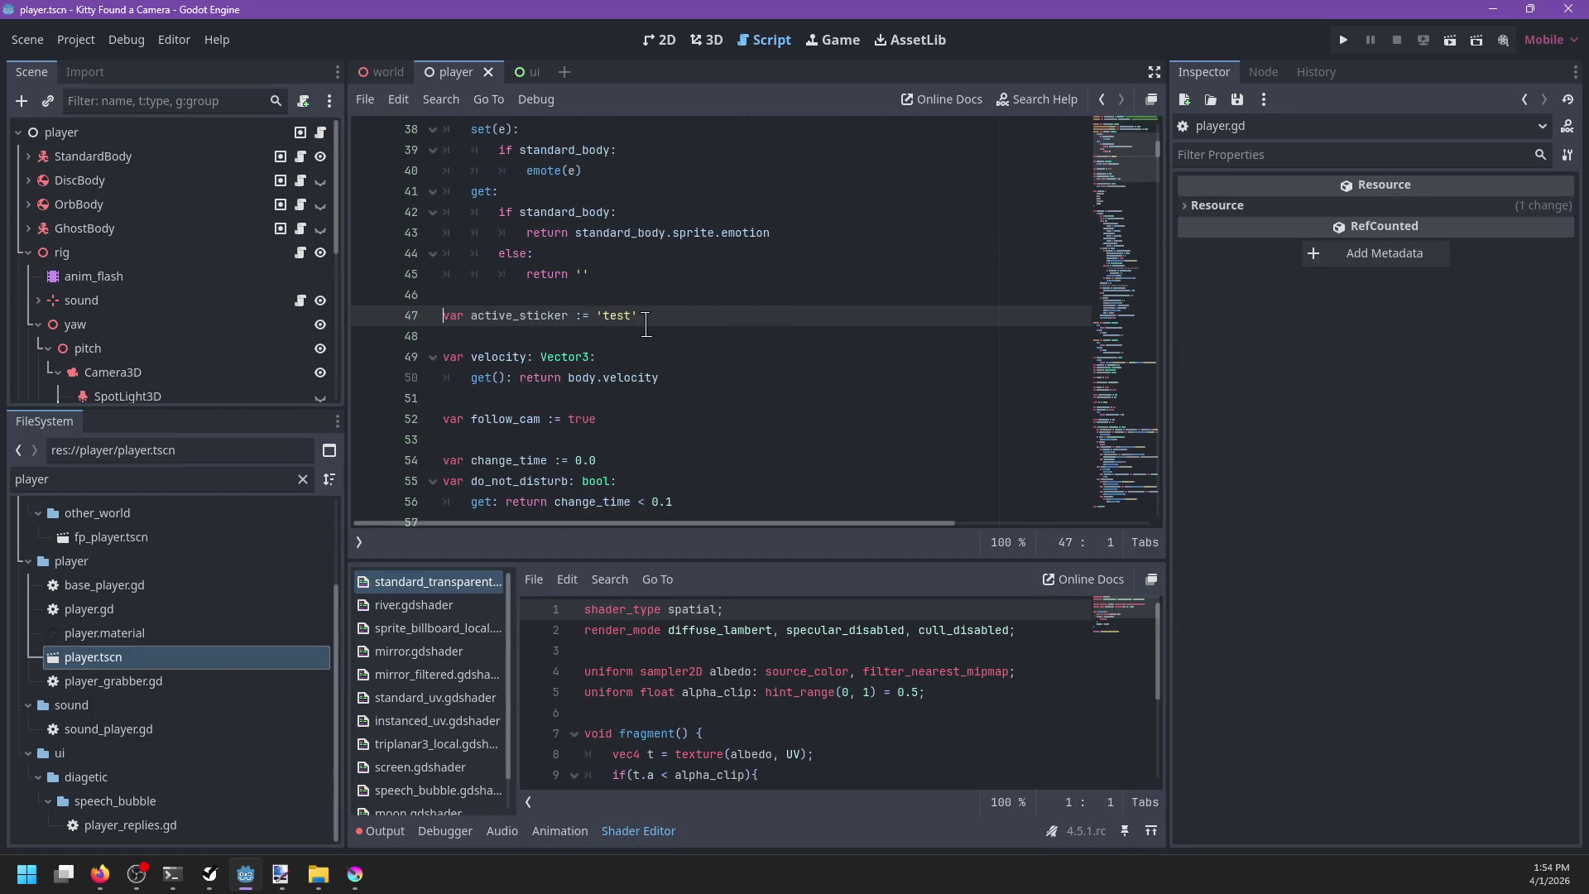
left_click_drag(644, 318, 669, 296)
key("BackSpace")
key("BackSpace")
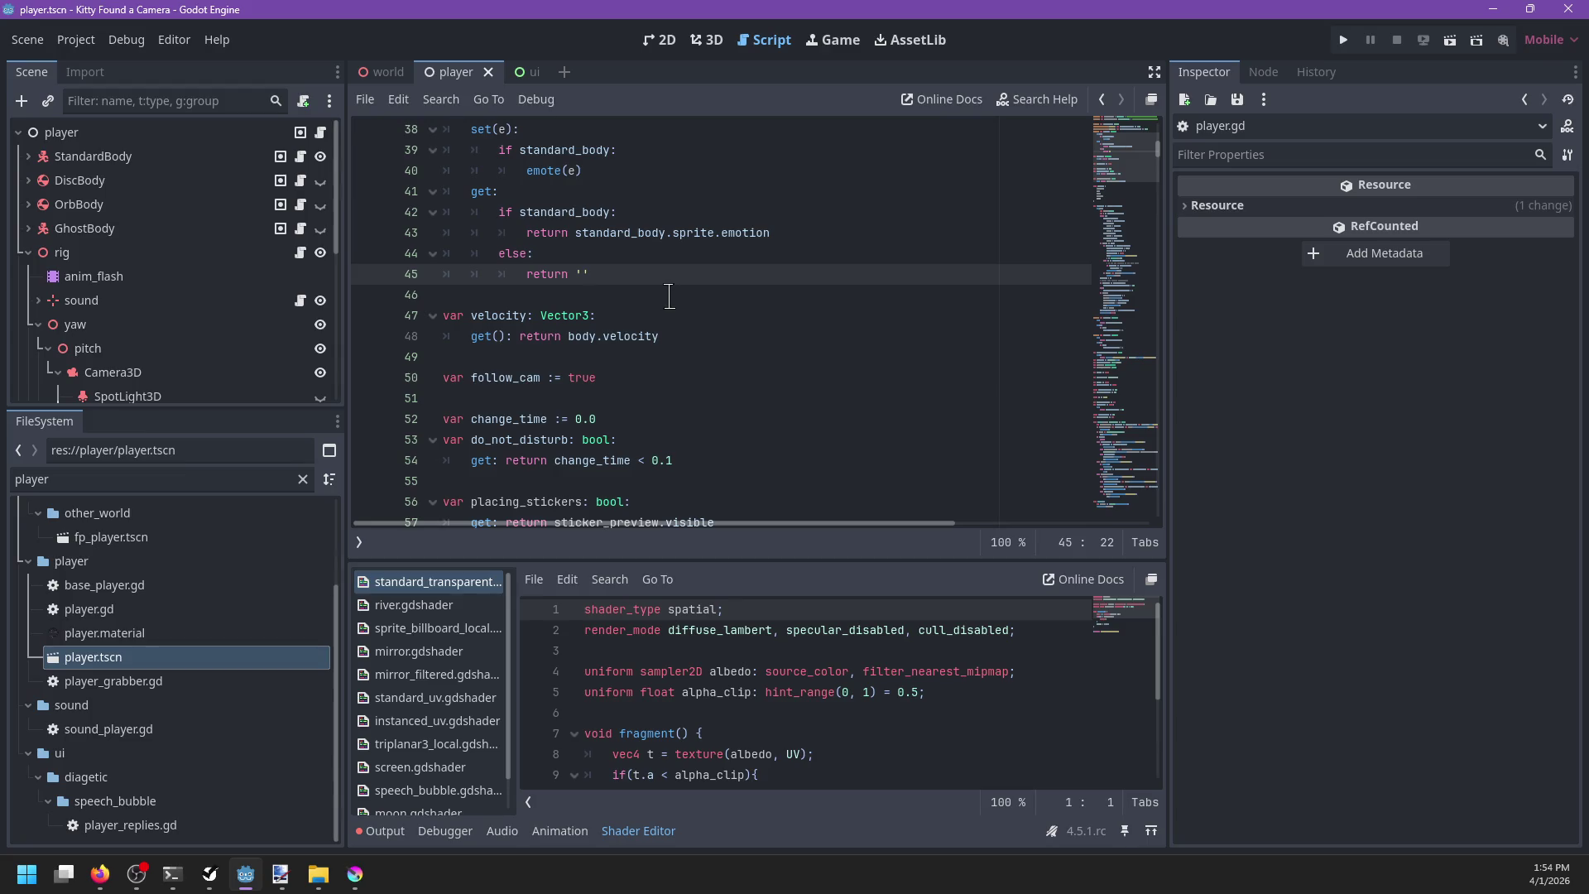
Search the script for 'current_sticker', then 'stickers', to reach the sticker declarations
scroll(670, 296, "down", 4)
scroll(666, 299, "down", 6)
key("ctrl+f")
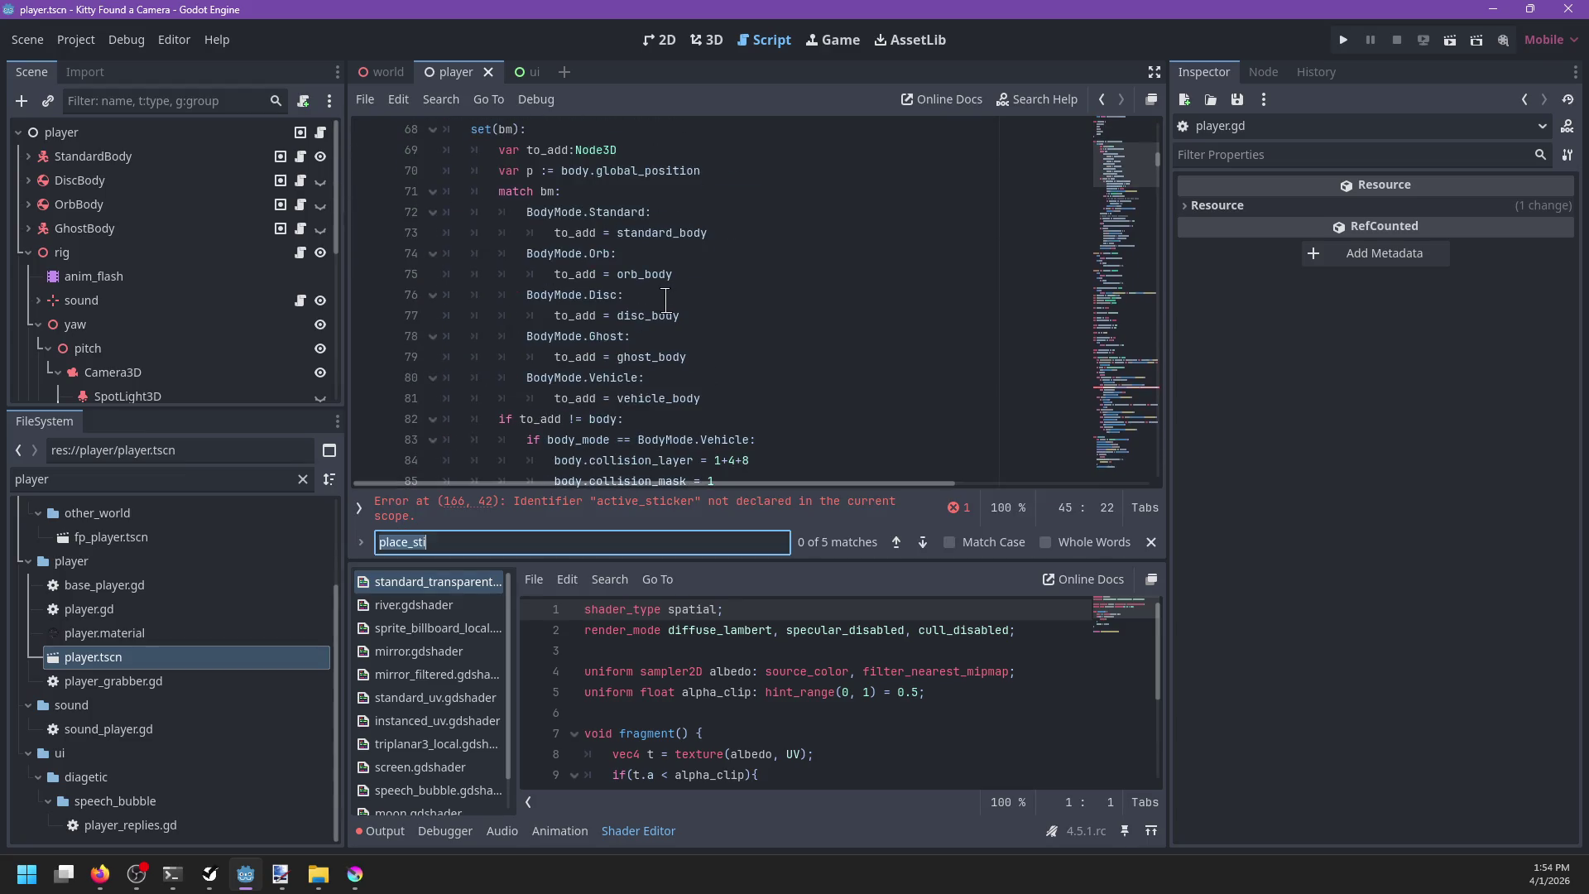
type("current_sticker")
key("ctrl+a")
type("stickers")
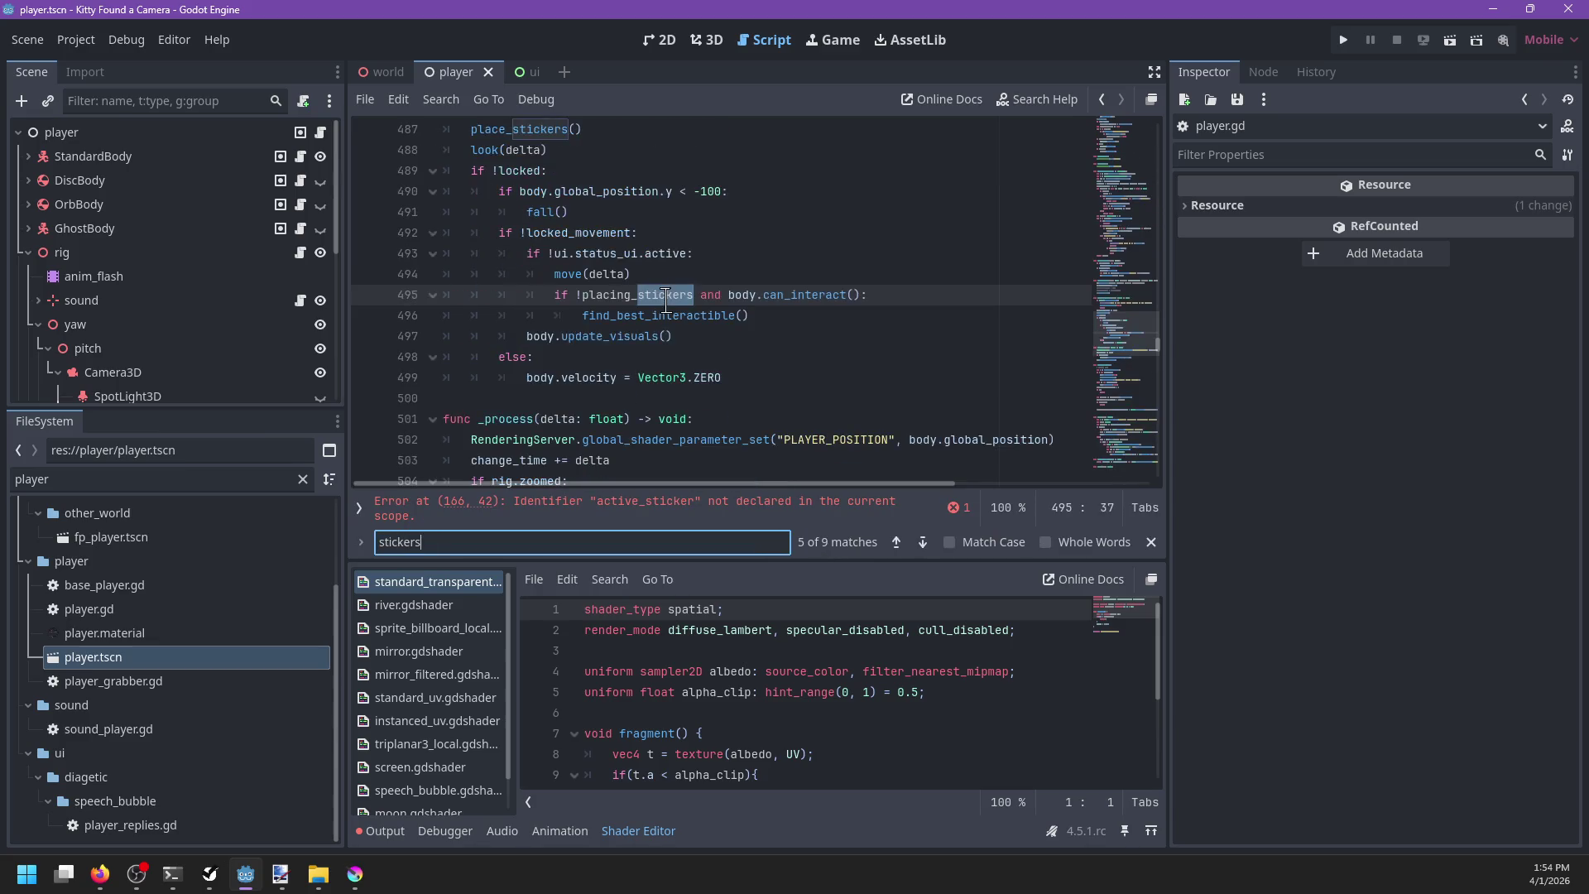
key("Return")
key("Return")
key("Return")
key("Return")
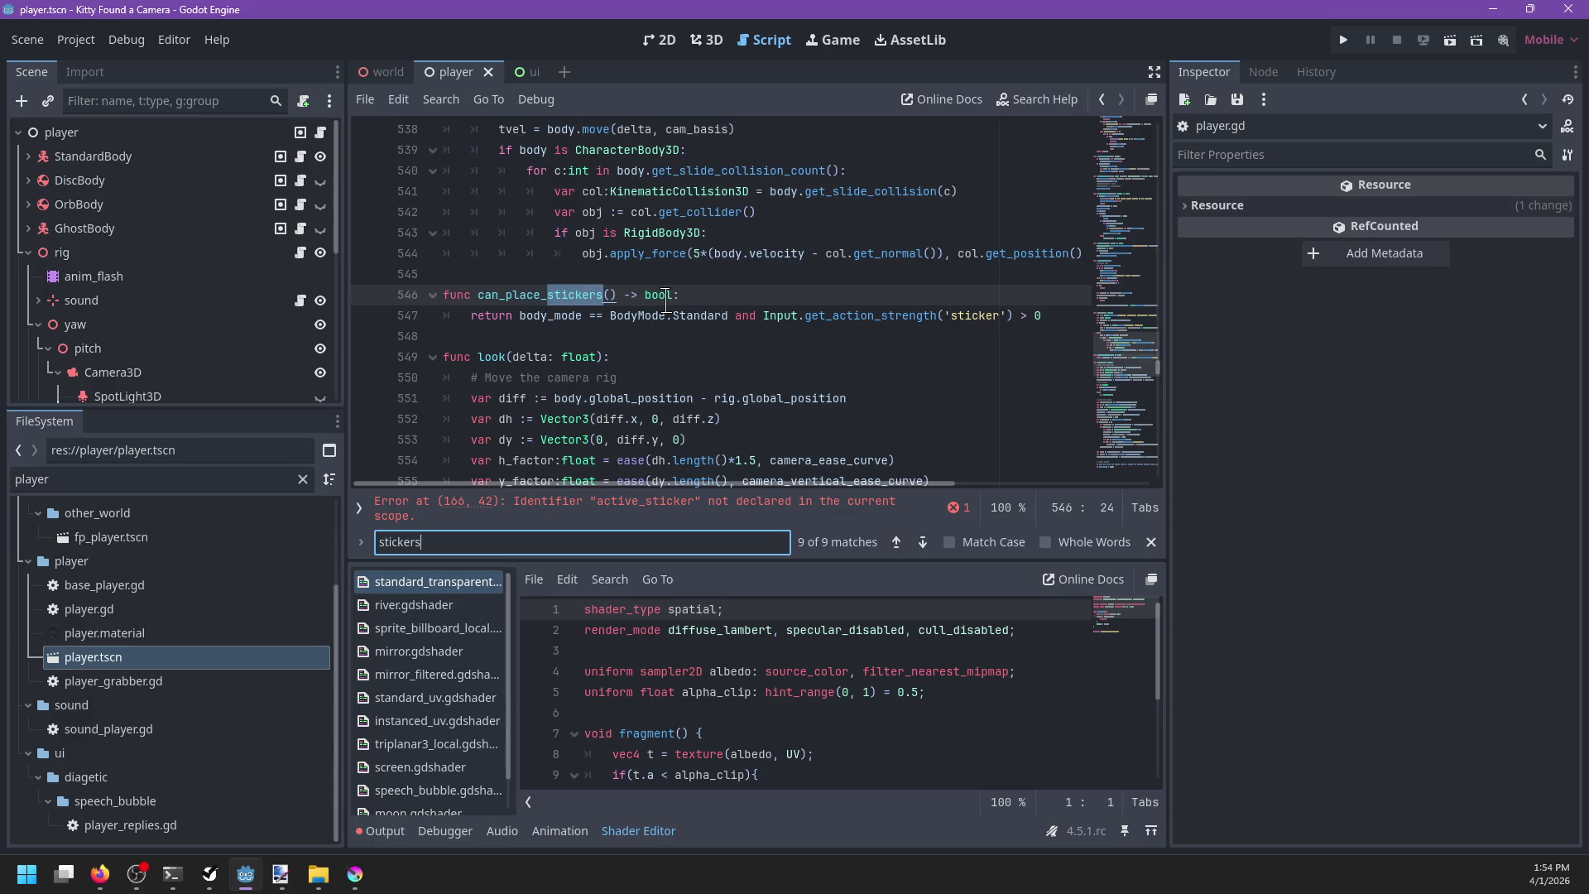
key("Escape")
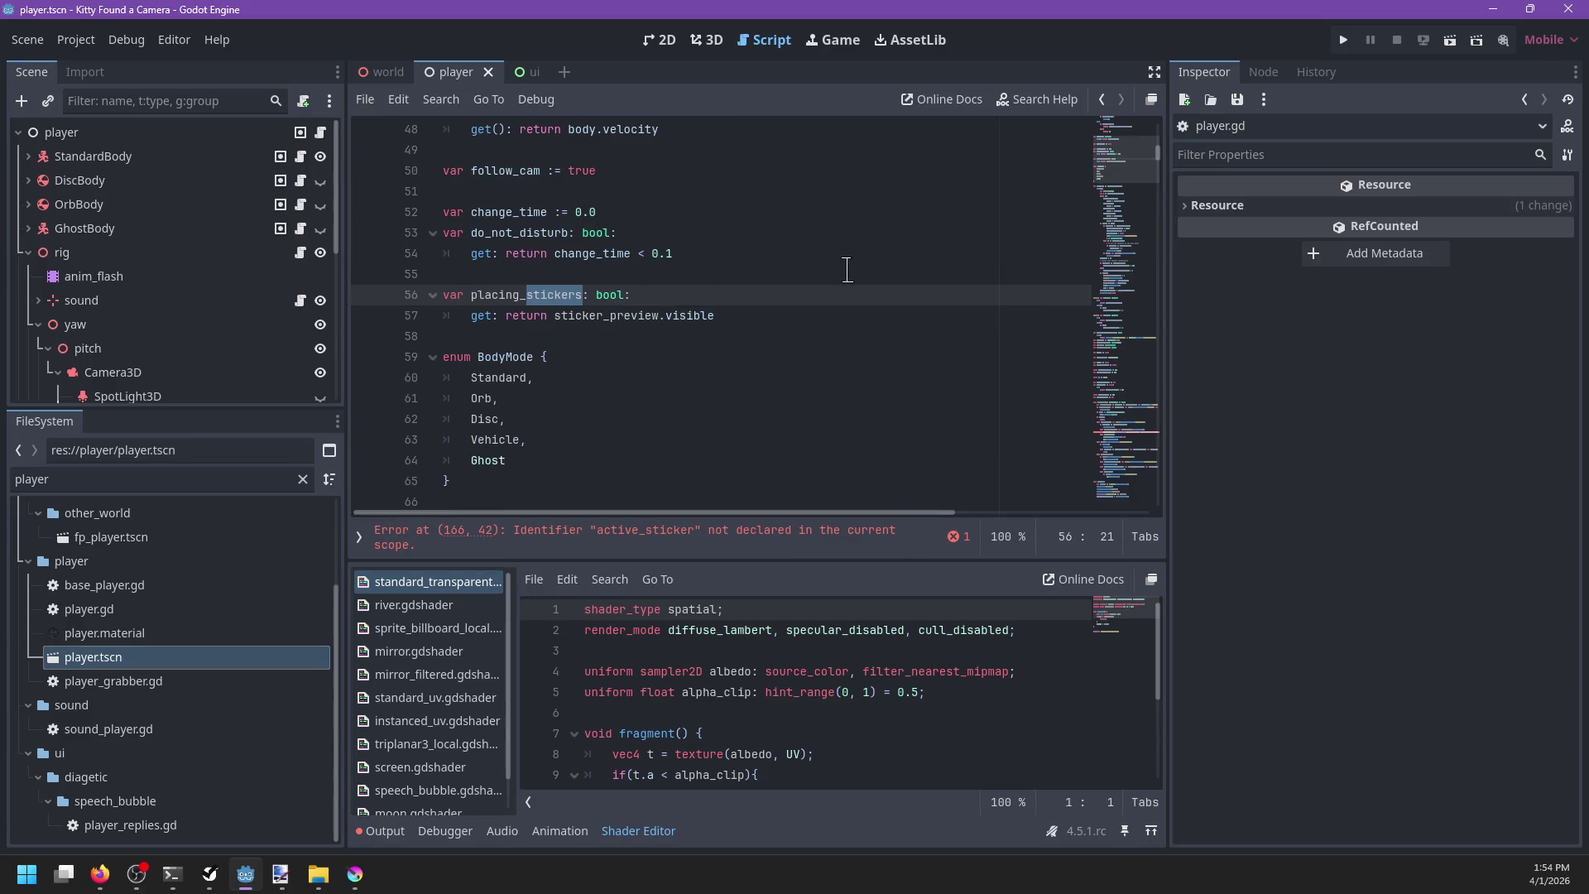
scroll(843, 271, "down", 8)
scroll(844, 271, "down", 15)
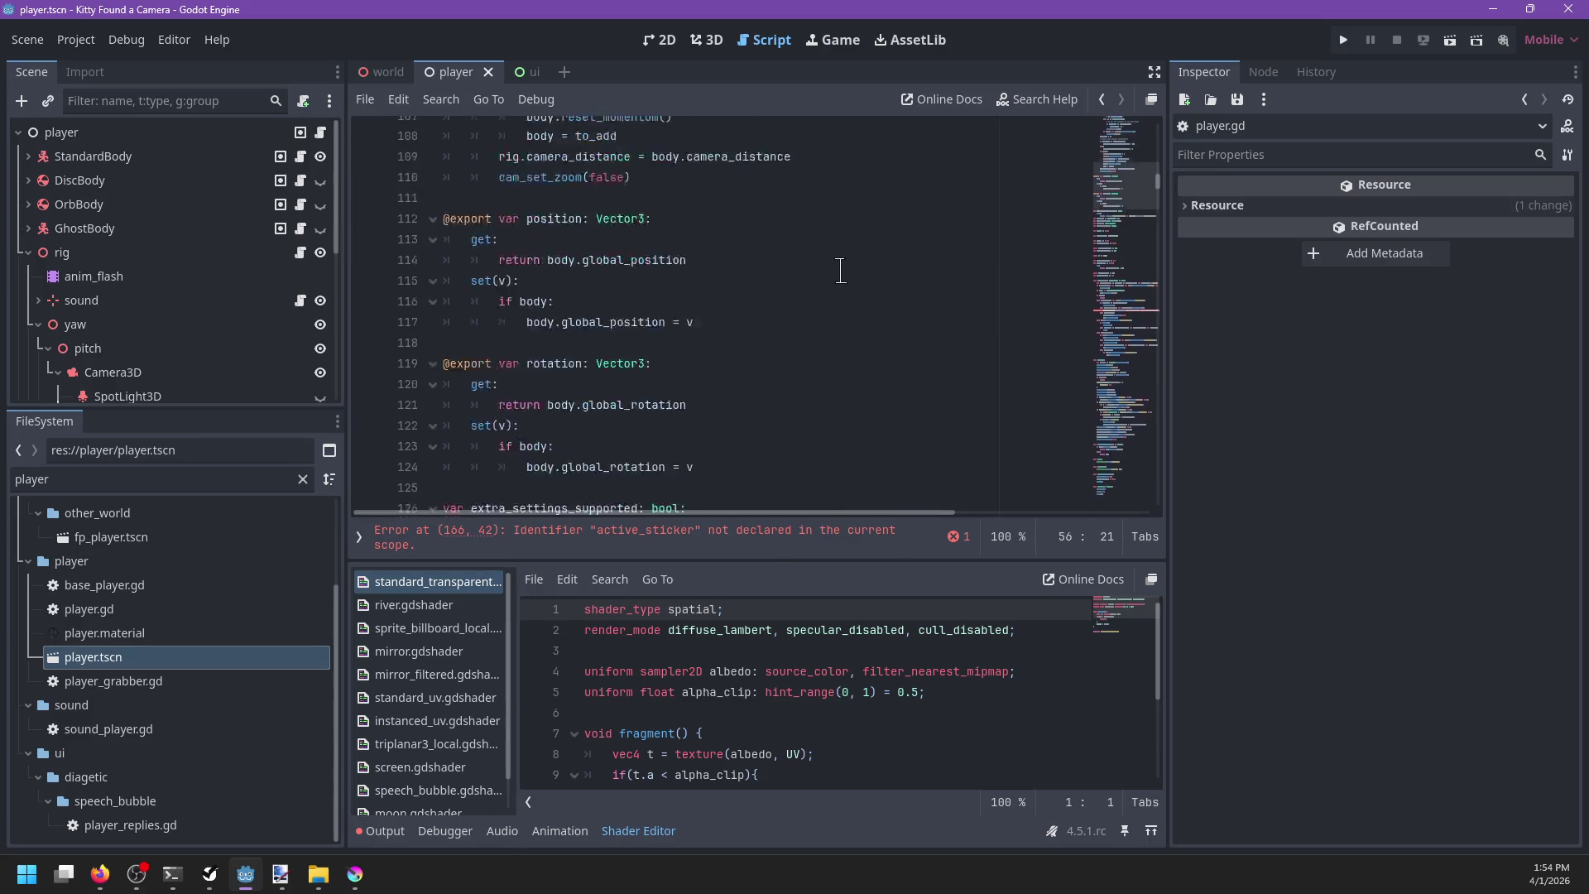
scroll(723, 290, "down", 2)
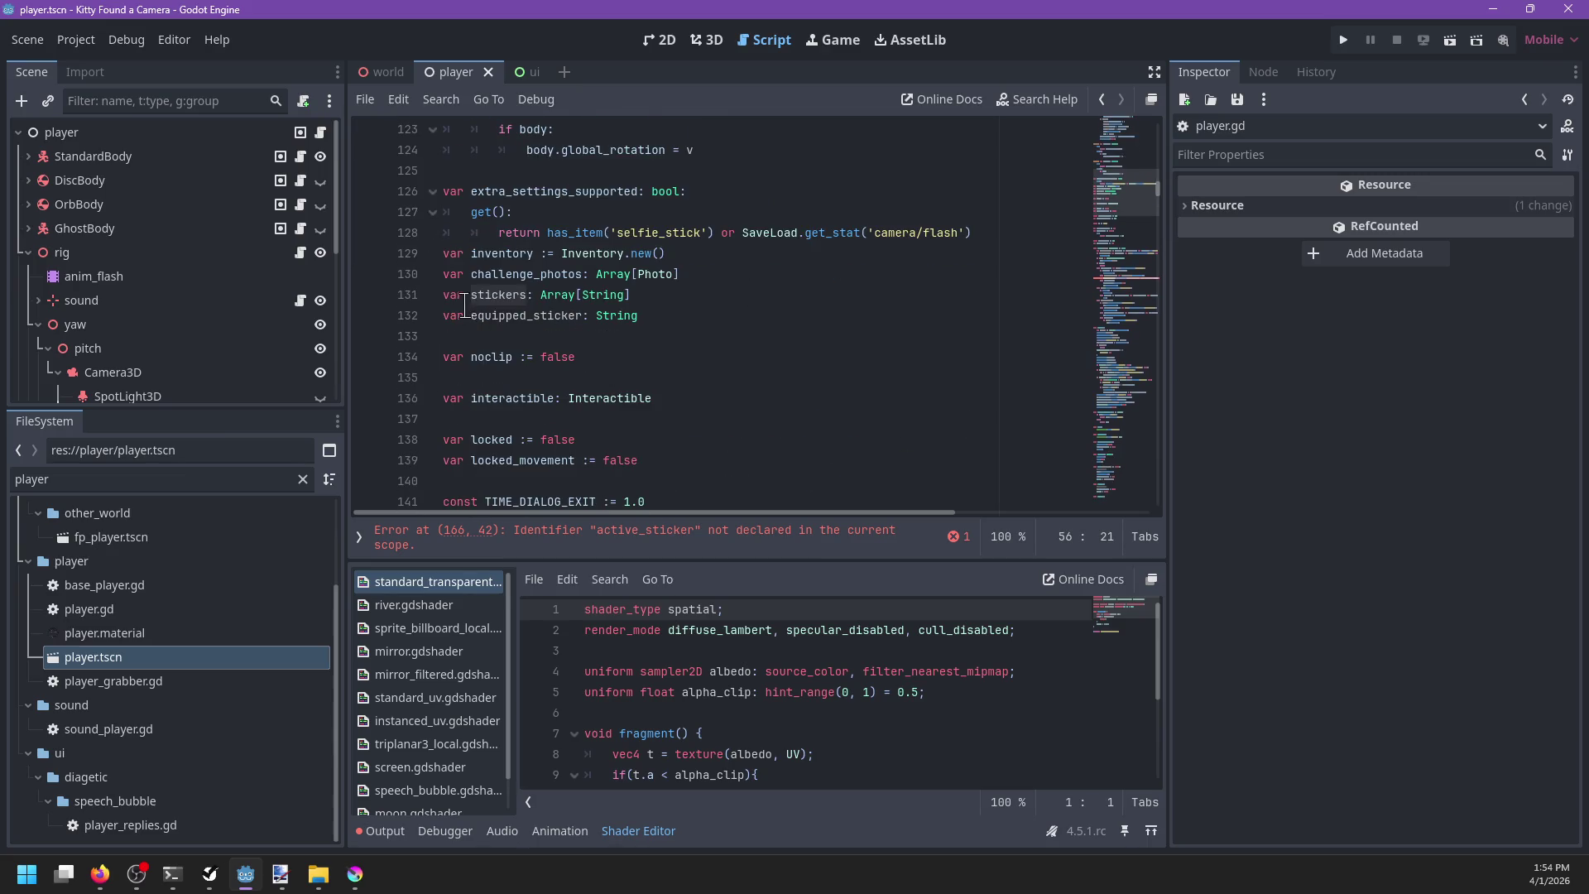
Rename equipped_sticker to active_sticker and add a blank line above the stickers declarations
left_click(520, 316)
key("BackSpace")
key("BackSpace")
key("BackSpace")
type("active")
key("Up")
key("Up")
key("End")
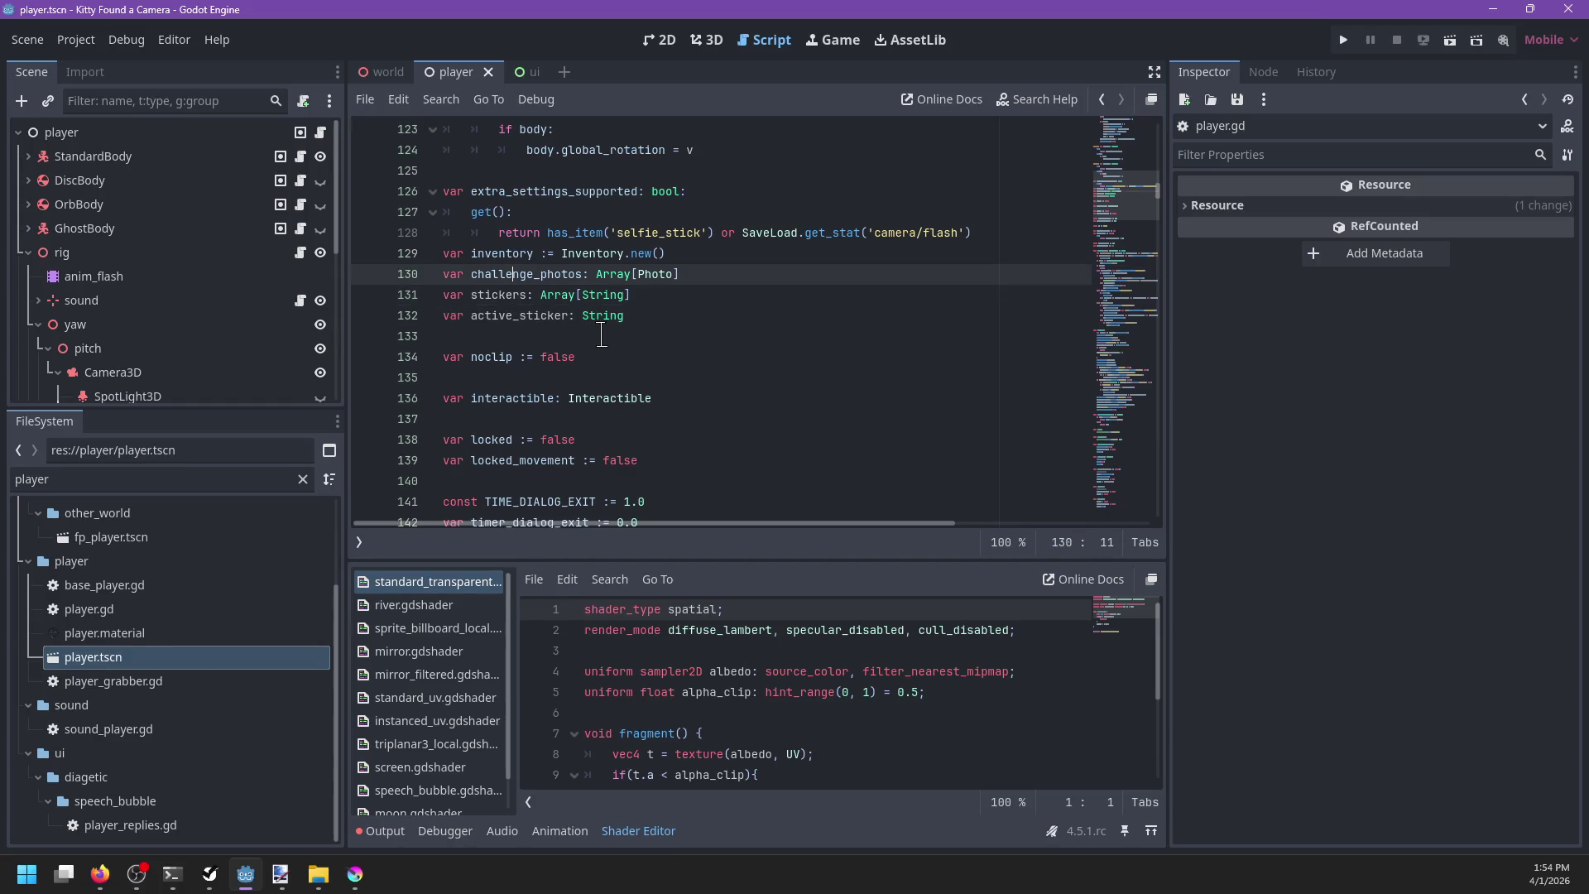
key("Return")
key("Down")
key("Down")
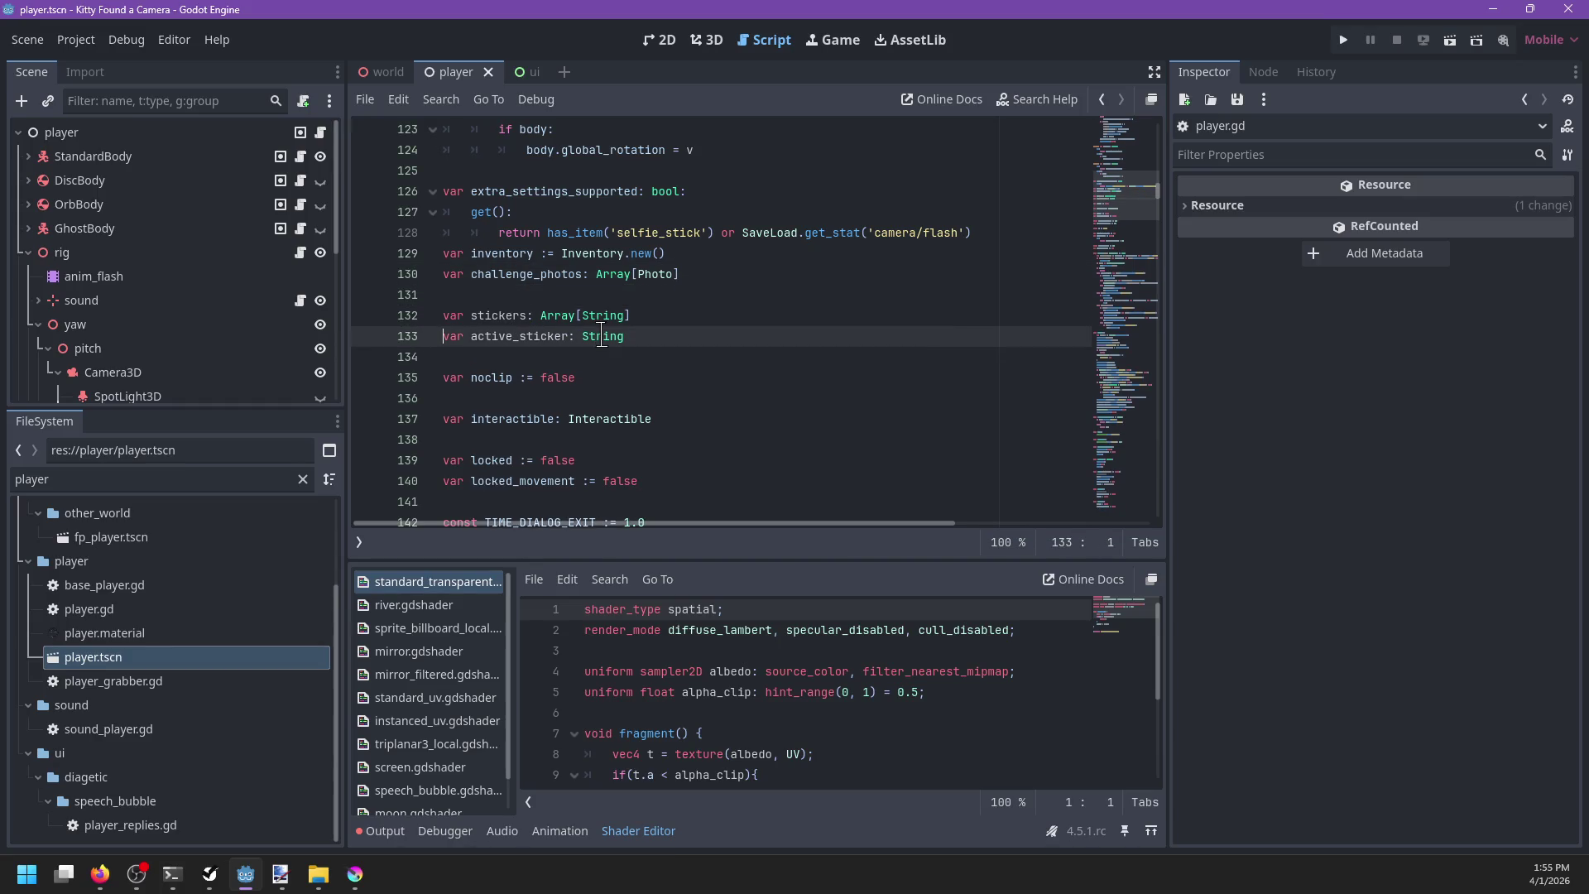
Find 'stickers' in the script and jump to the placing_stickers definition
key("ctrl+f")
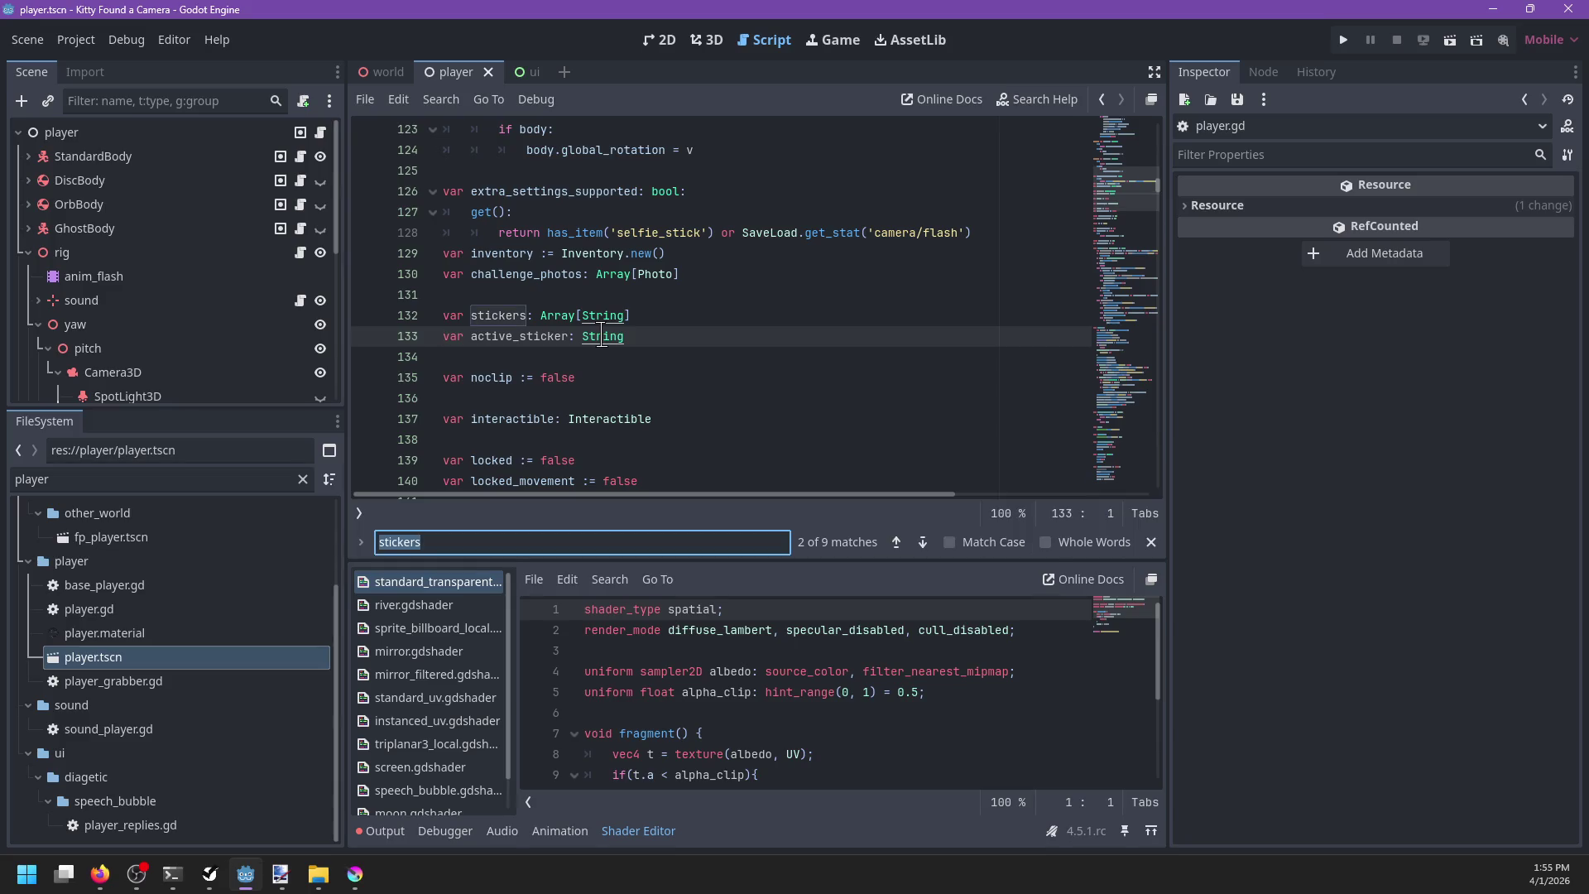
type("stickers")
key("Return")
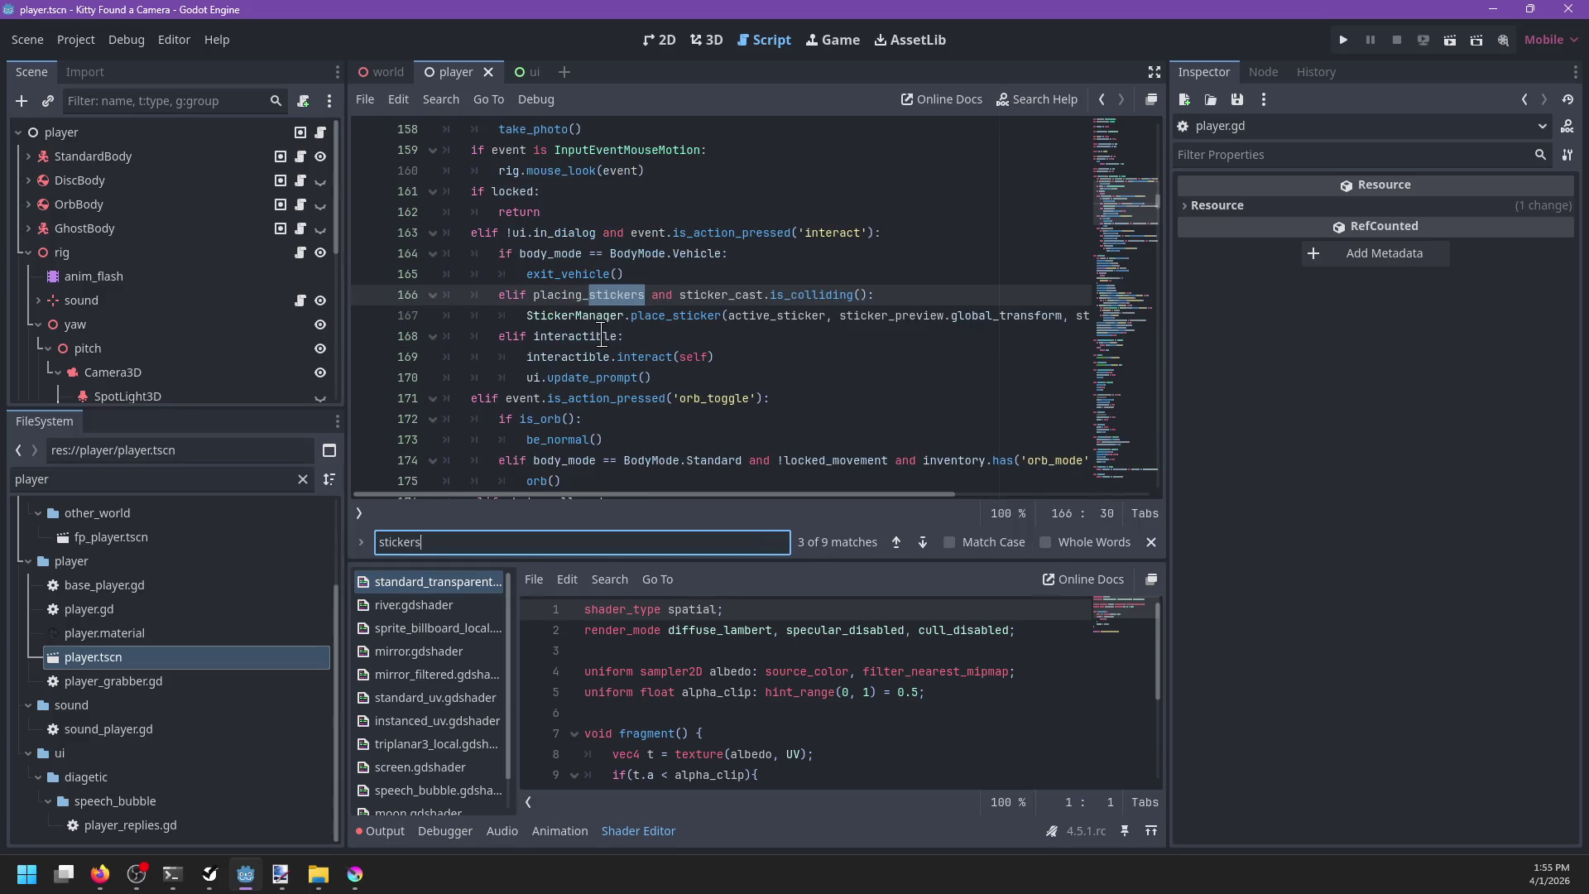
key("Escape")
key("ctrl+Left")
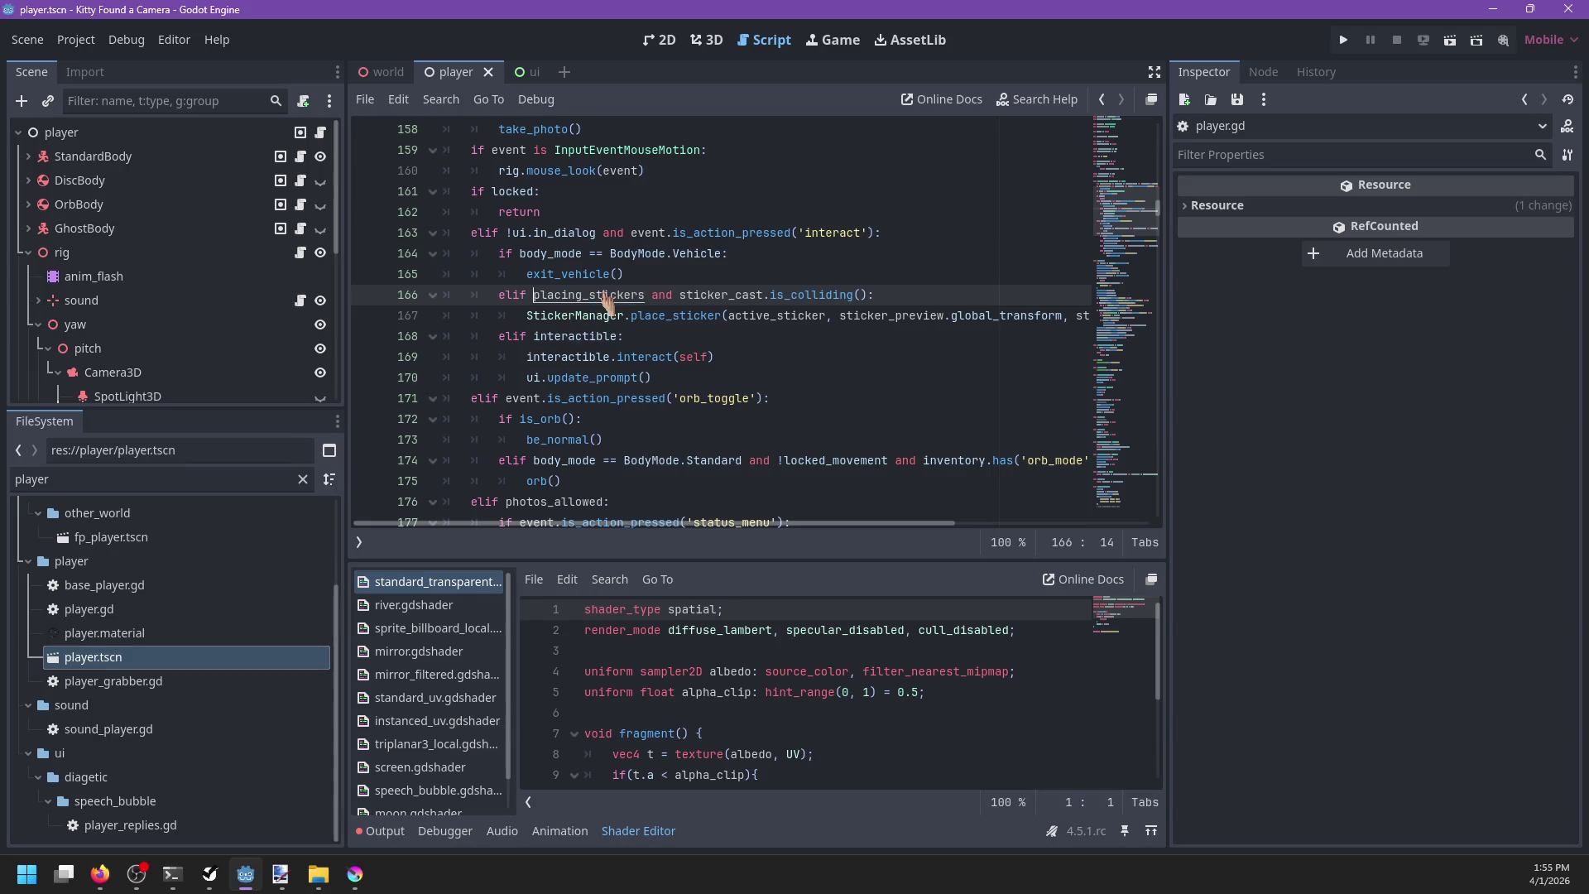
left_click(601, 296, "ctrl")
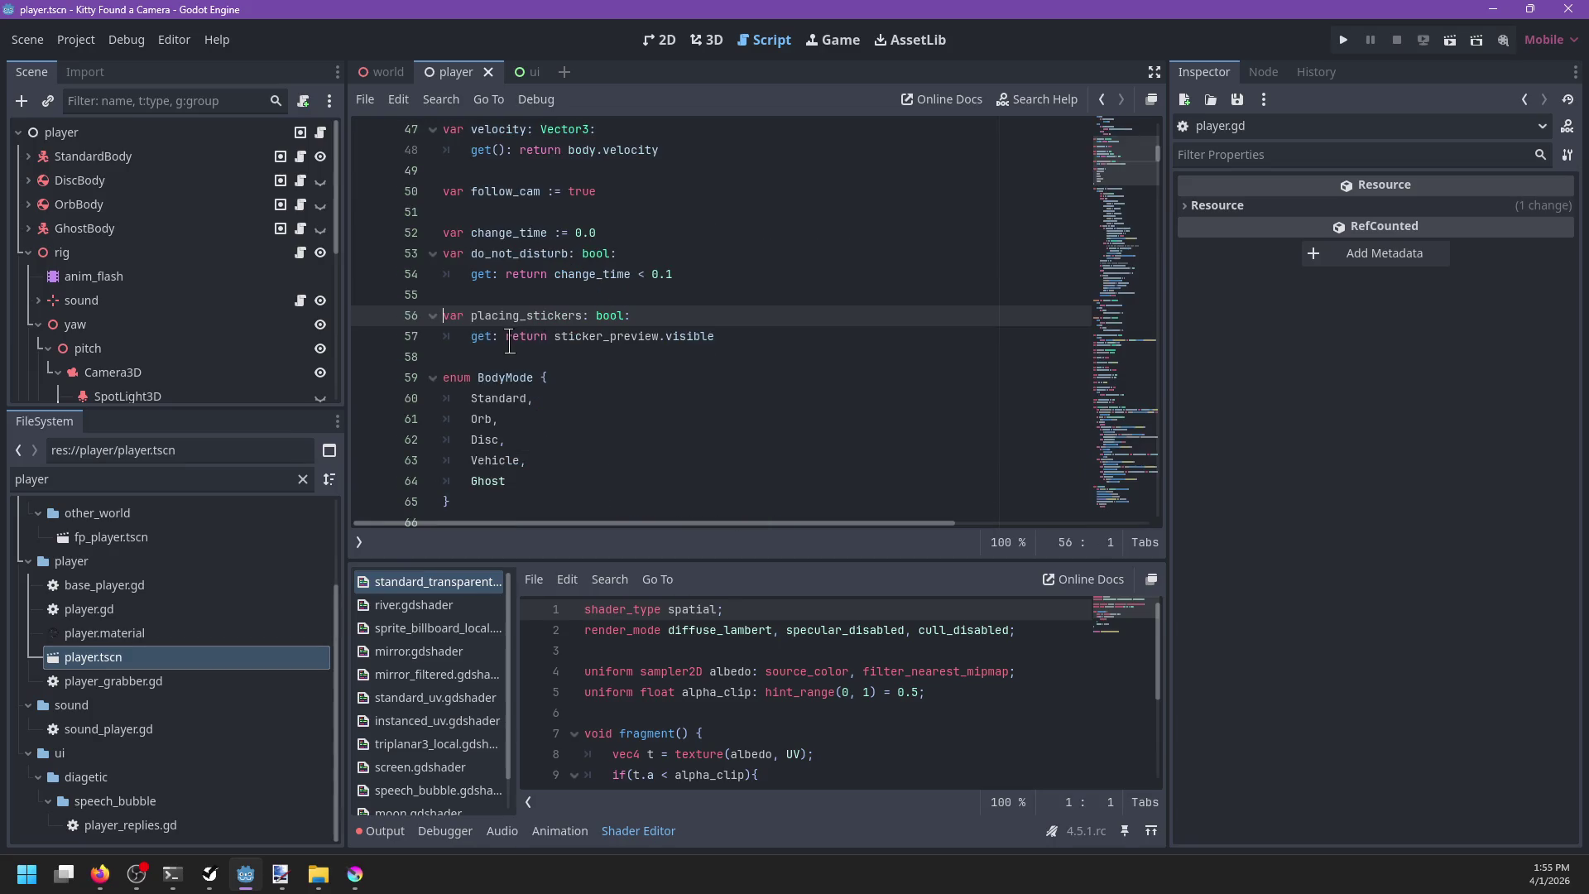
Search for can_place_stickers and jump to its definition
key("ctrl+f")
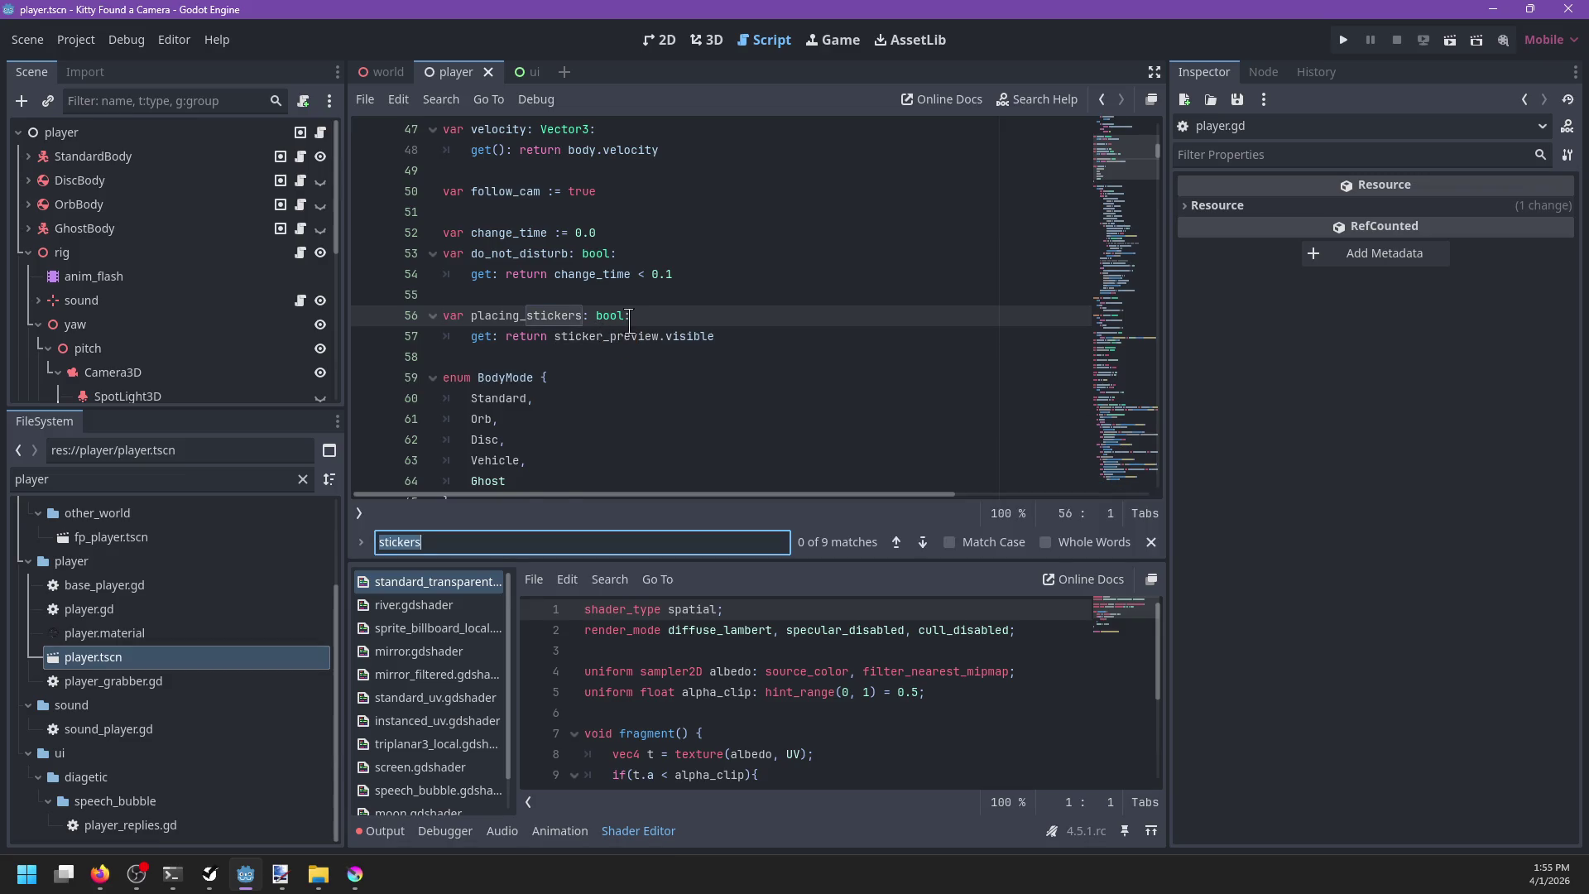
type("cas")
key("BackSpace")
type("n_place_")
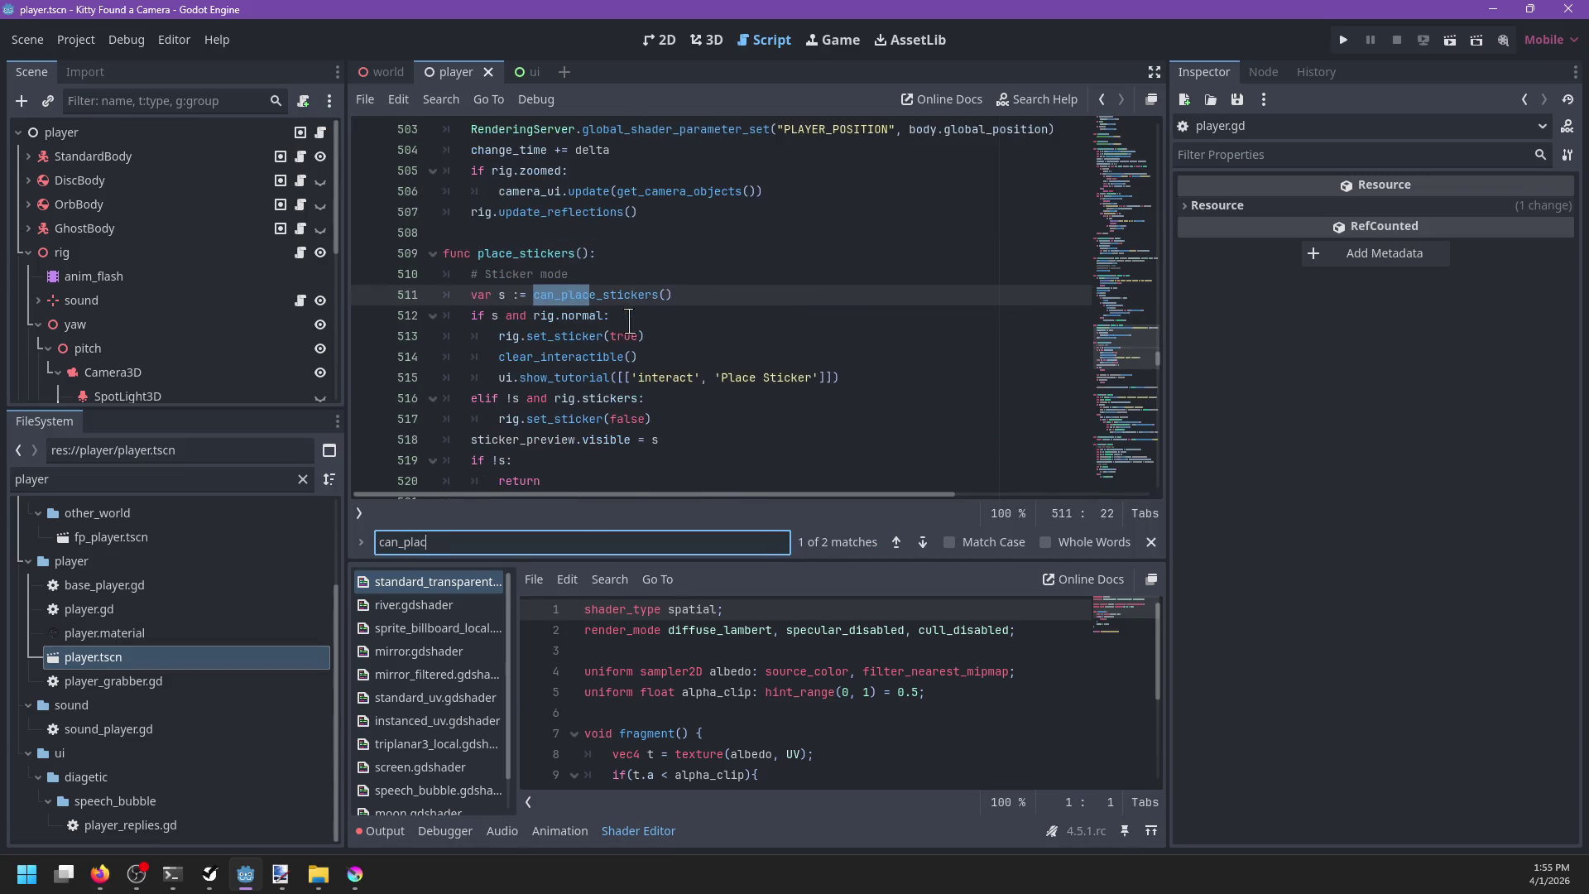
type("s")
key("Escape")
left_click(617, 300, "ctrl")
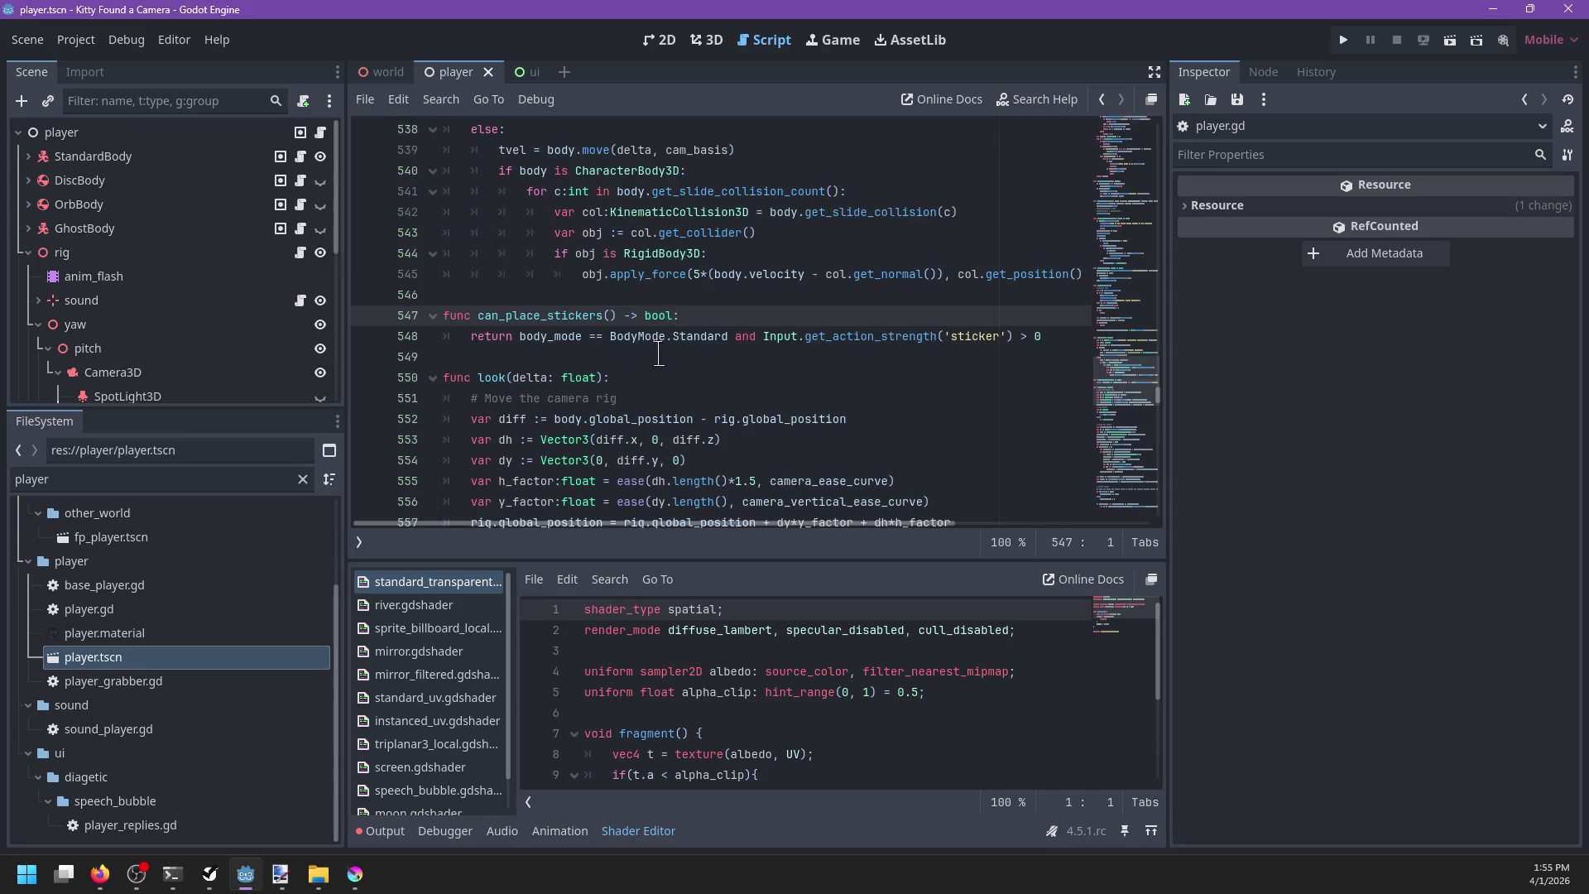
Wrap the can_place_stickers() return in parentheses with each condition on its own line
left_click(507, 338)
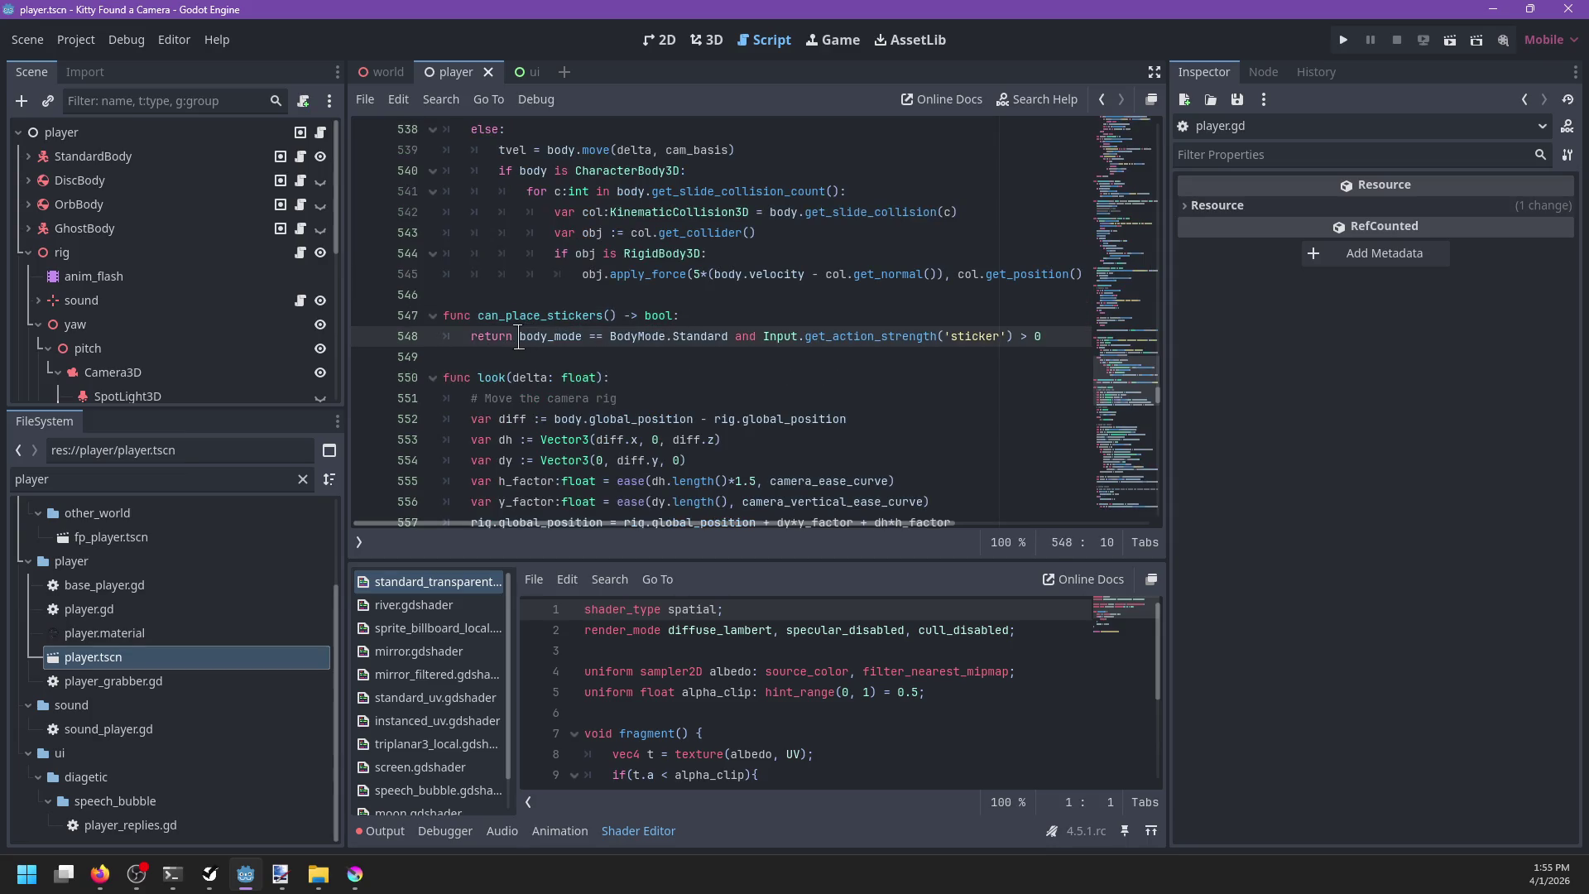
type("(")
key("Return")
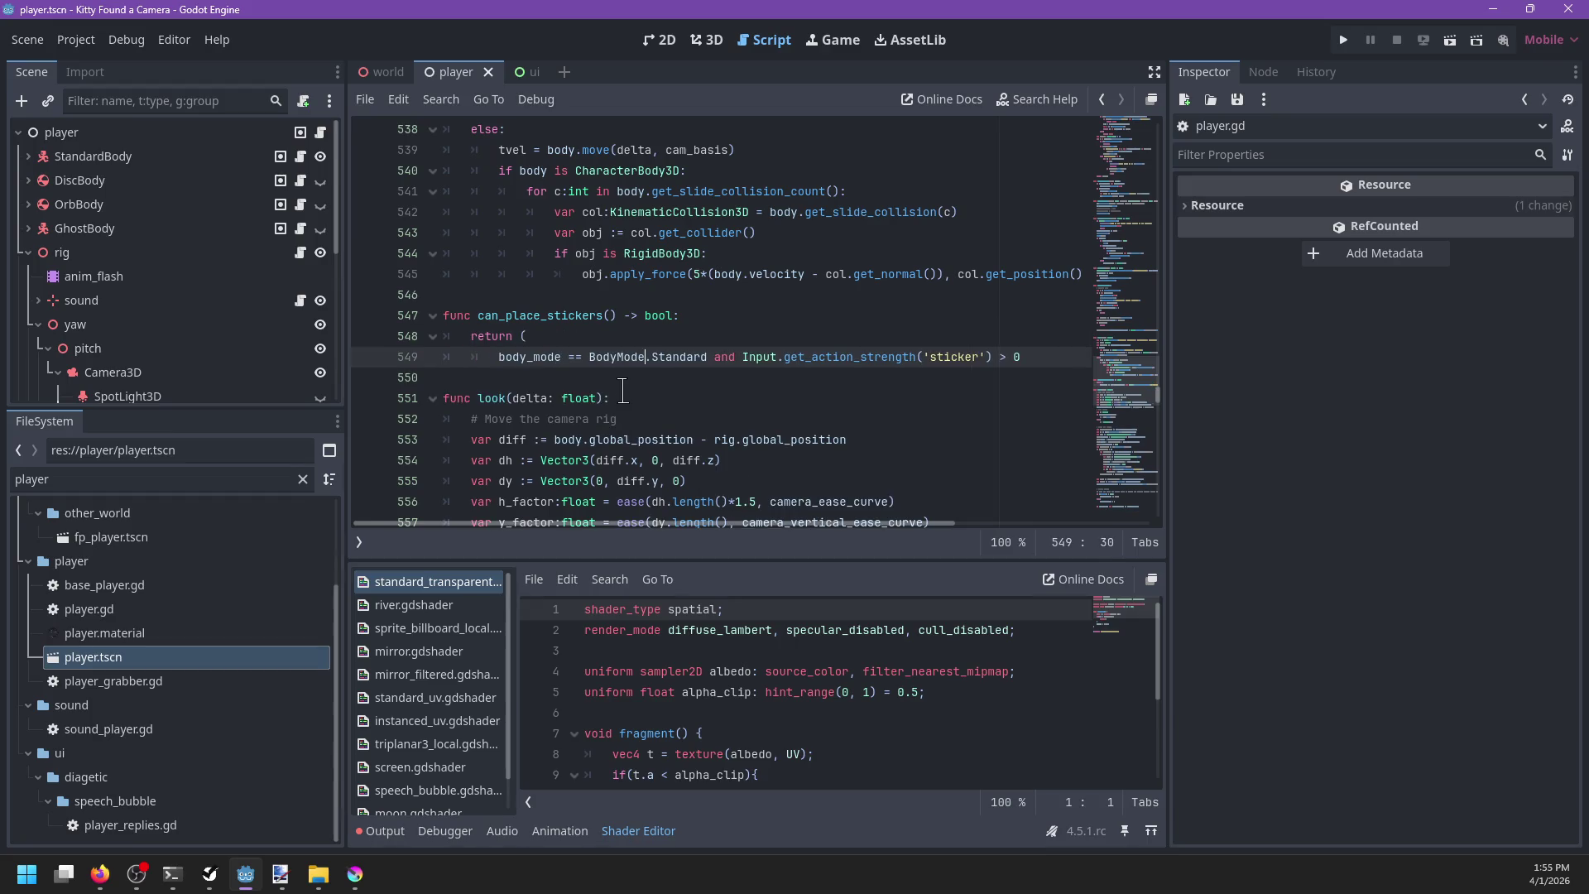
key("End")
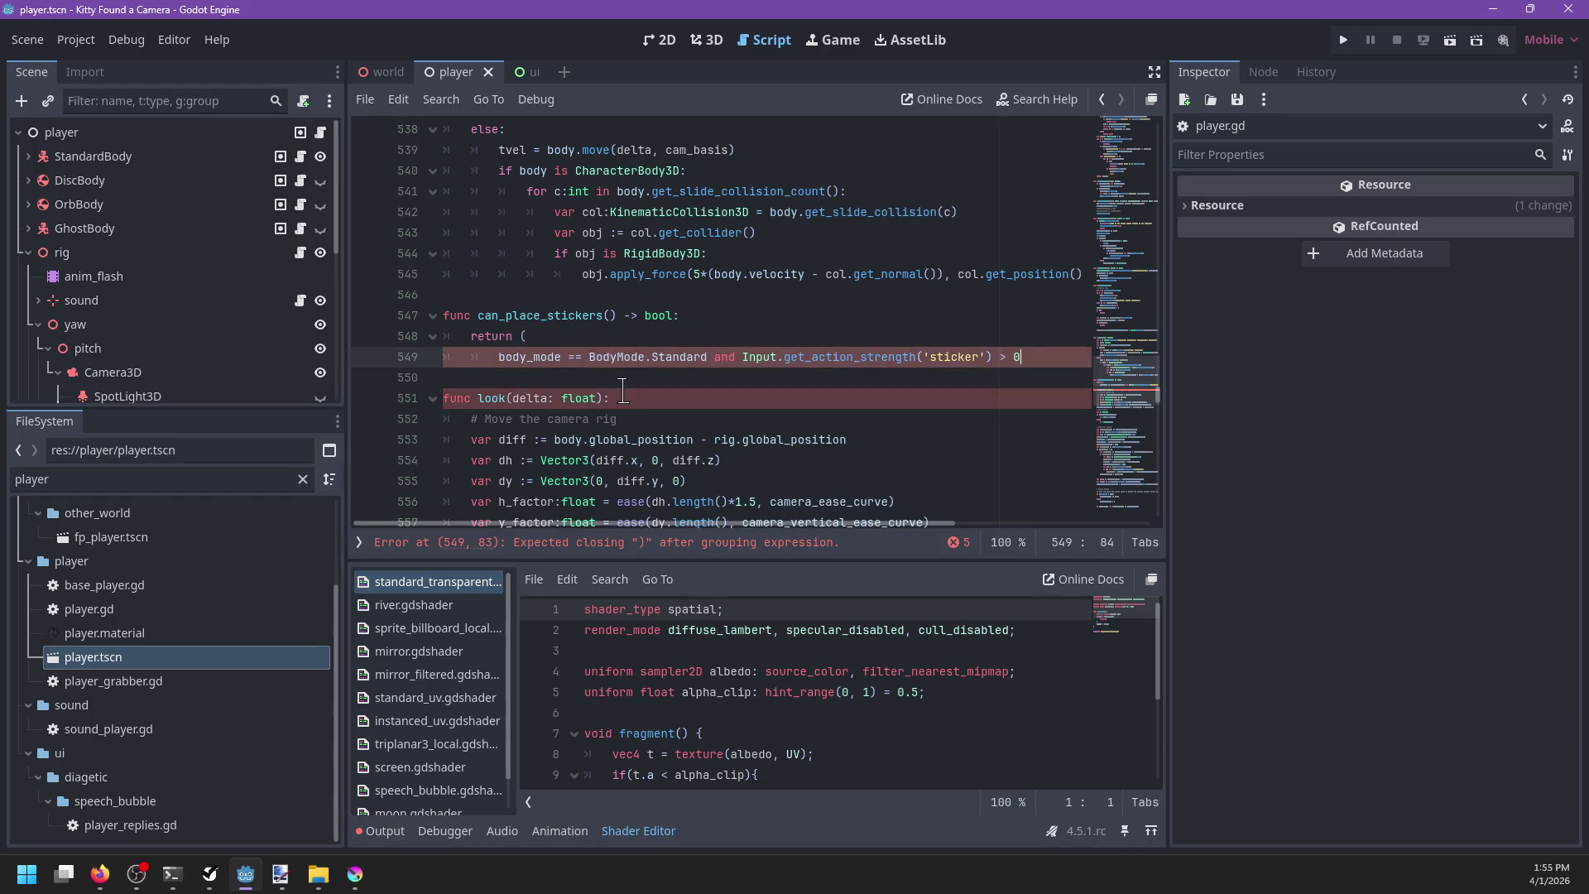
key("ctrl+Left")
key("ctrl+Left")
key("ctrl+Left")
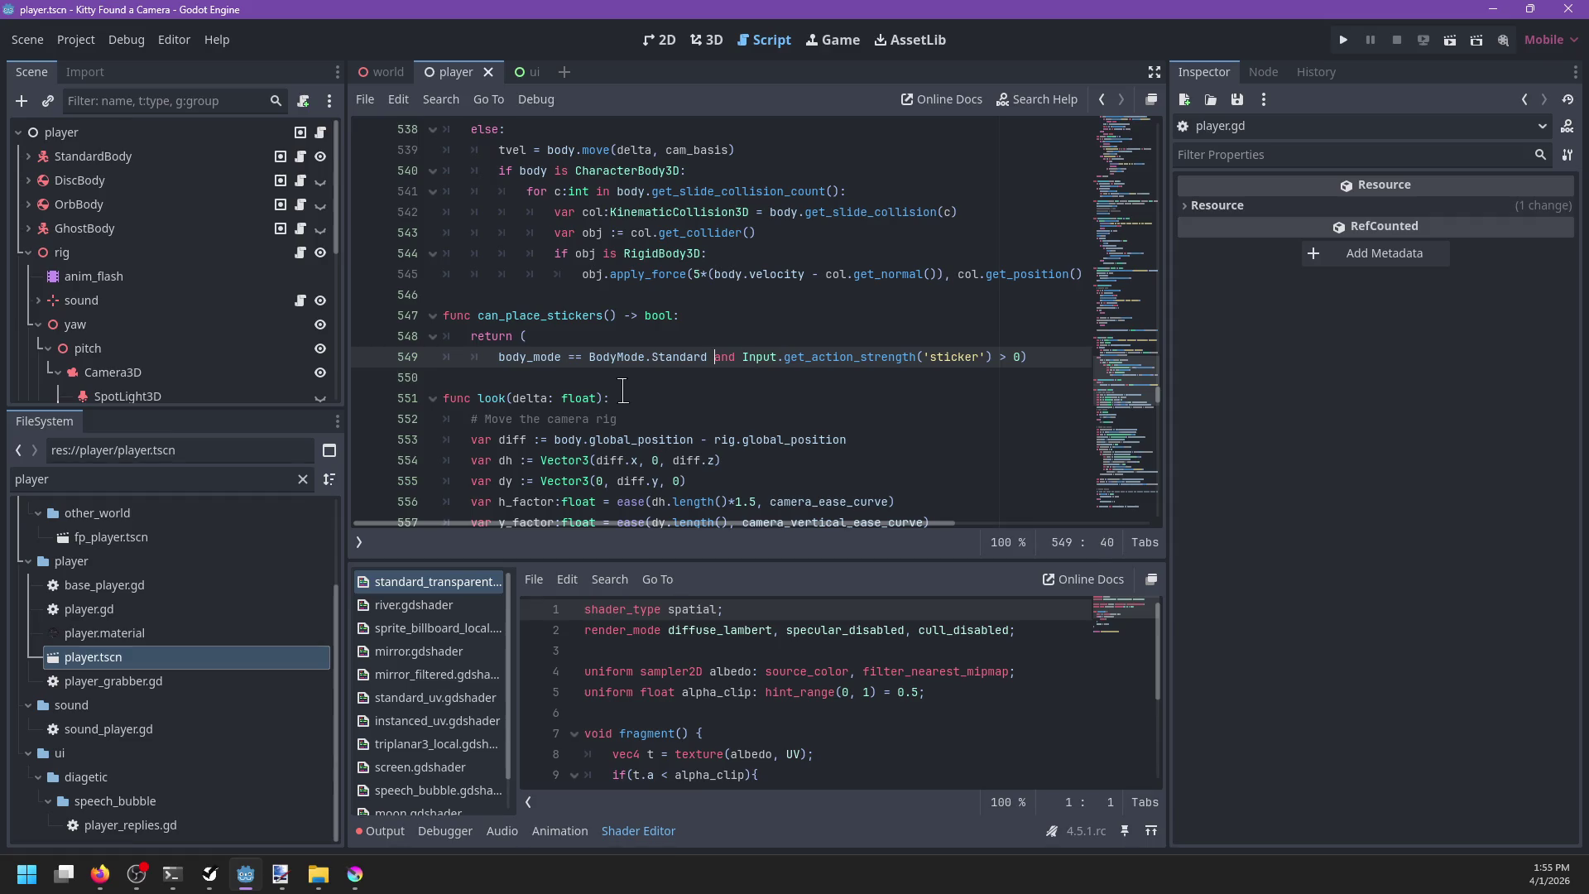
key("Return")
key("Return")
Add a stickers.size() > 0 condition, move the closing parenthesis to its own line, and save
key("Up")
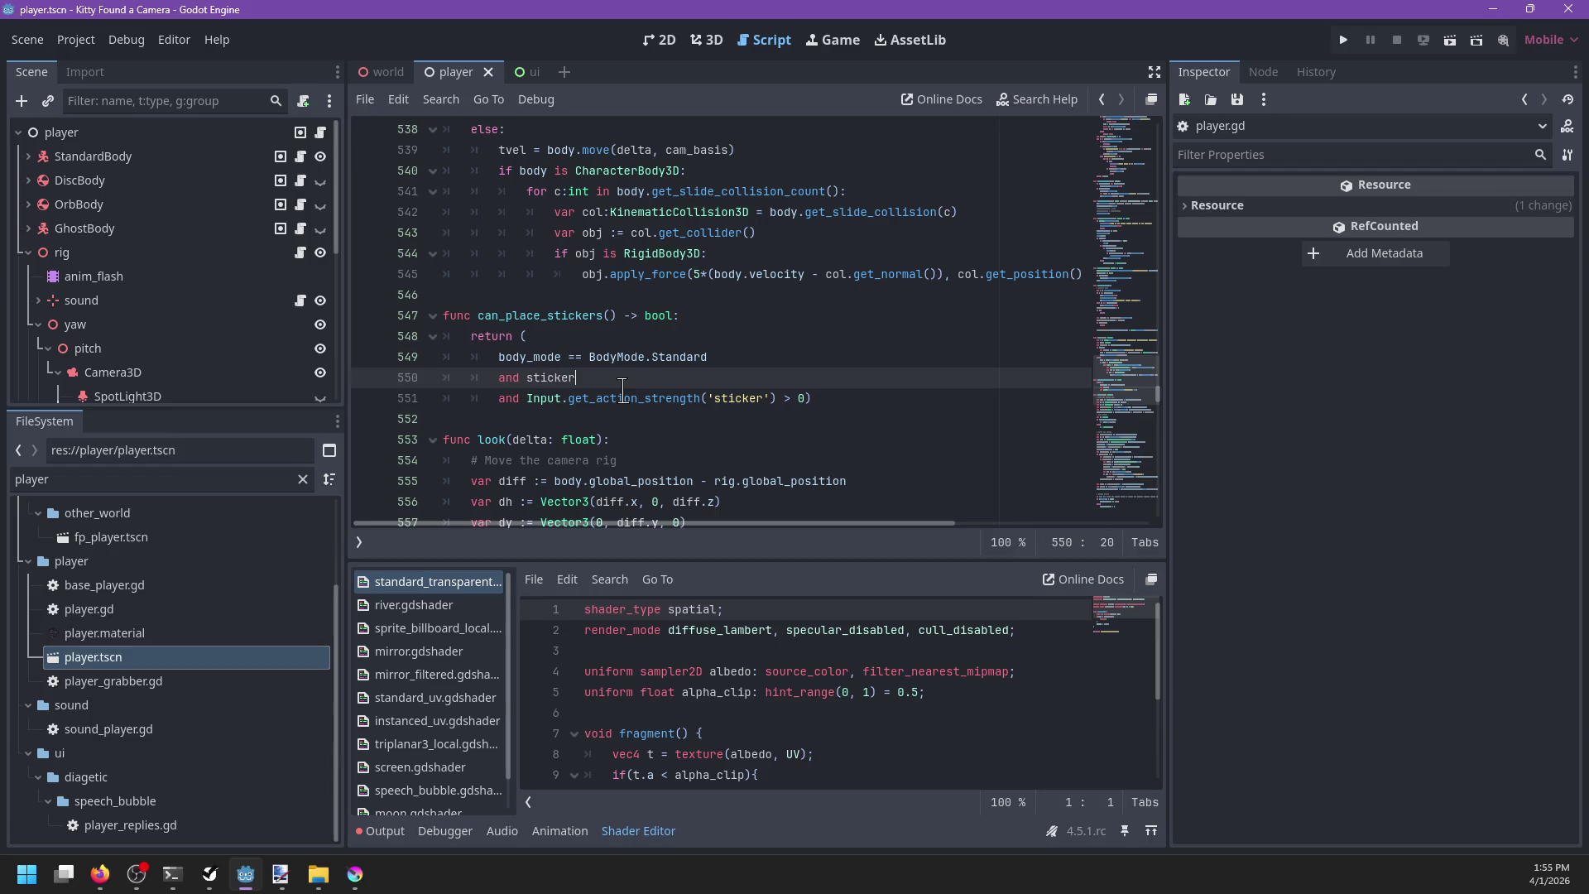
type("s.size")
key("Return")
left_click(803, 398)
key("Return")
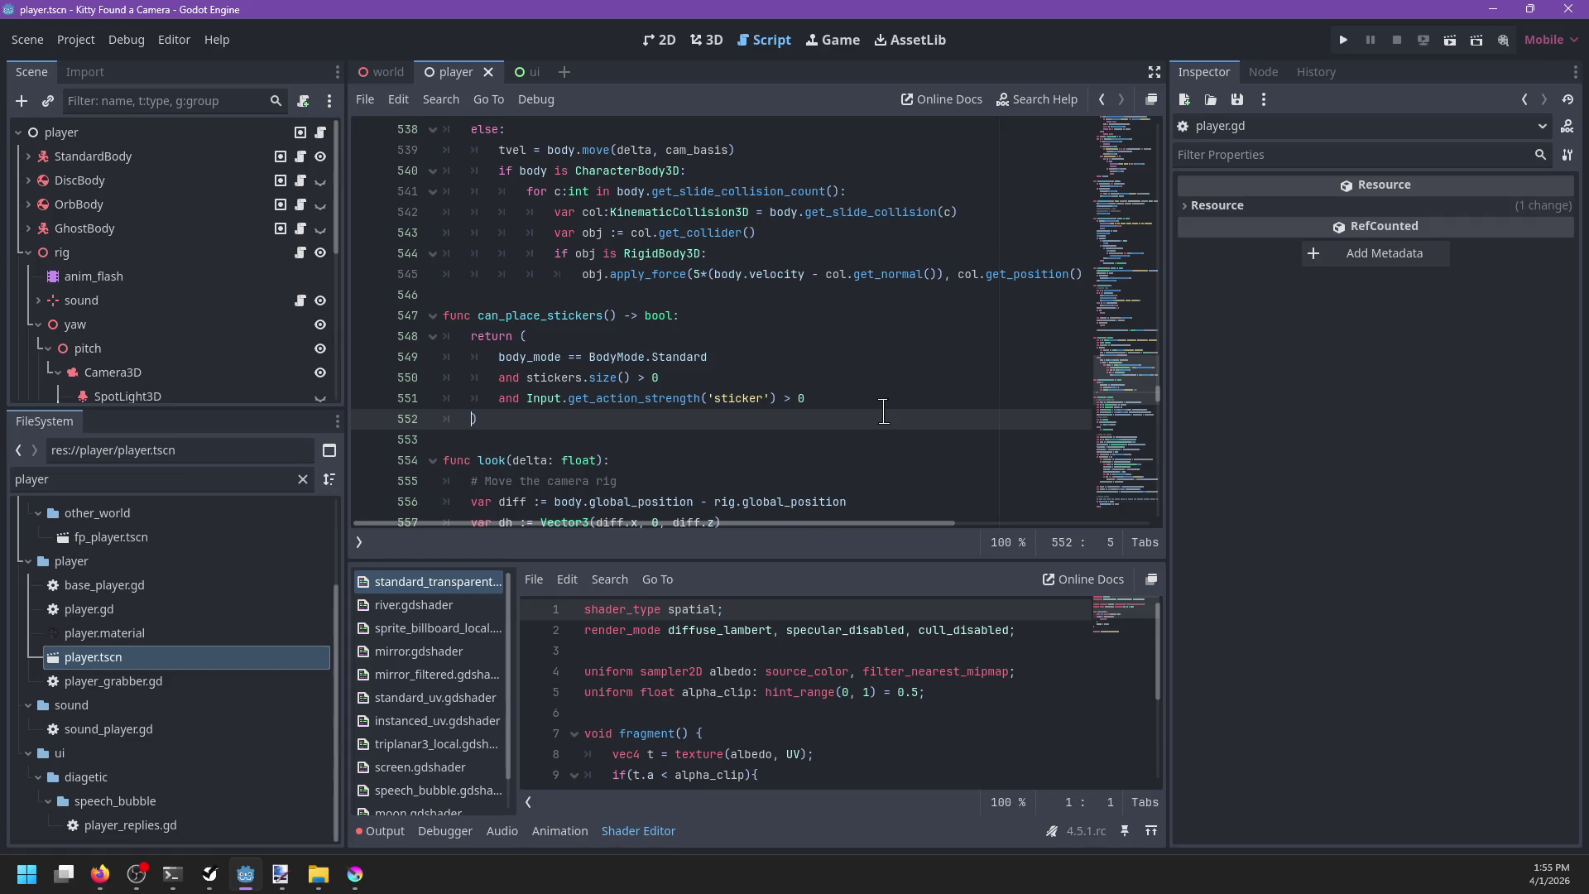
mouse_move(1087, 424)
left_mouse_down()
mouse_move(1181, 206)
mouse_move(1181, 106)
left_mouse_up()
scroll(776, 305, "down", 8)
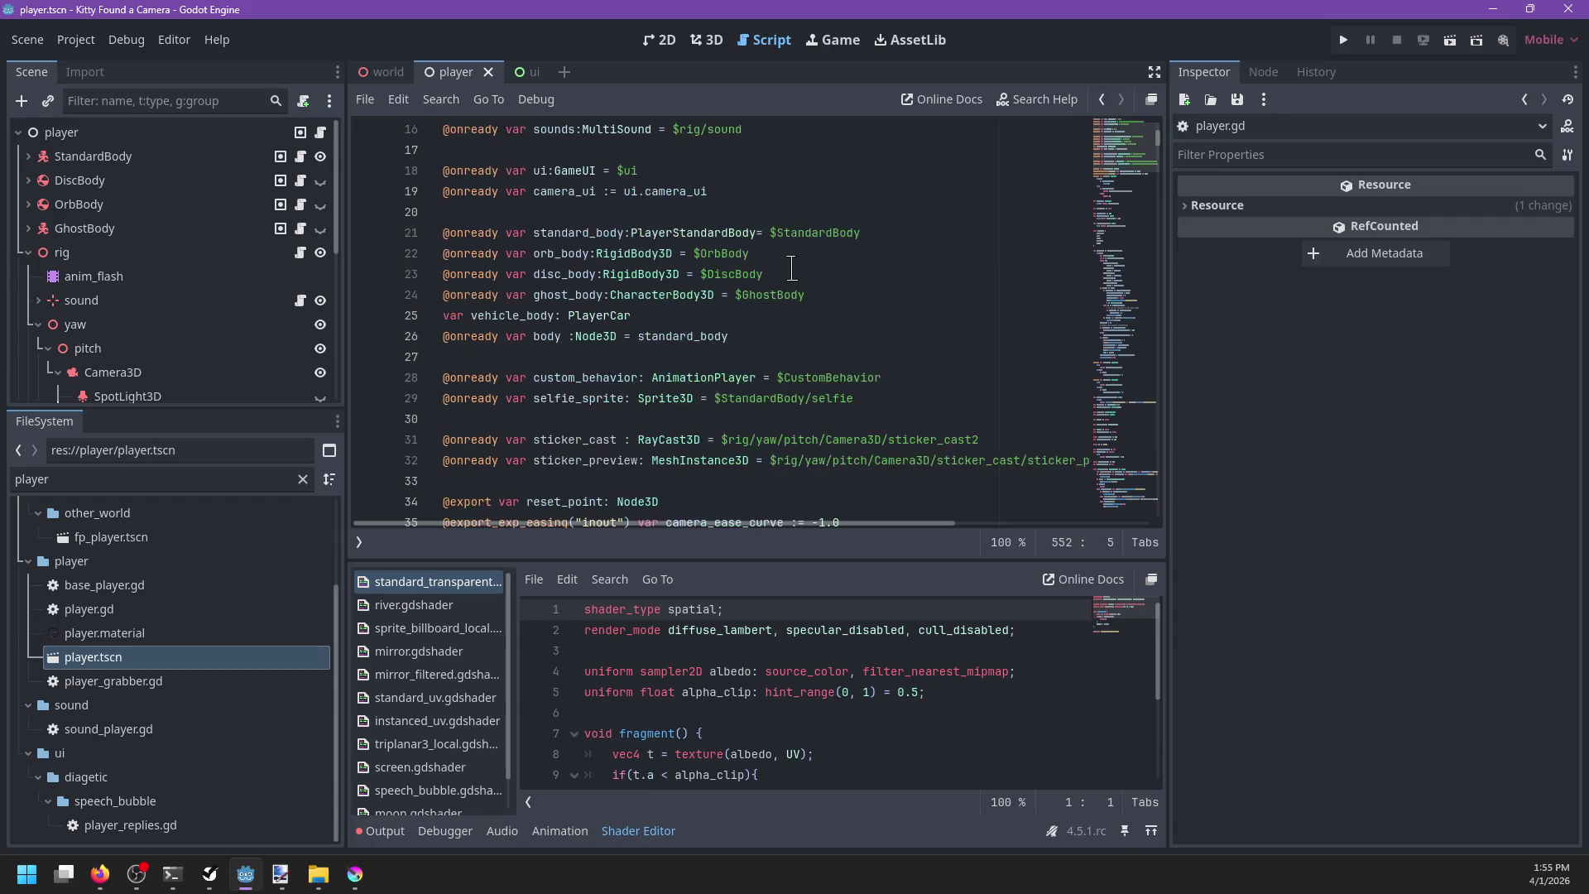
scroll(776, 305, "down", 1)
key("ctrl+s")
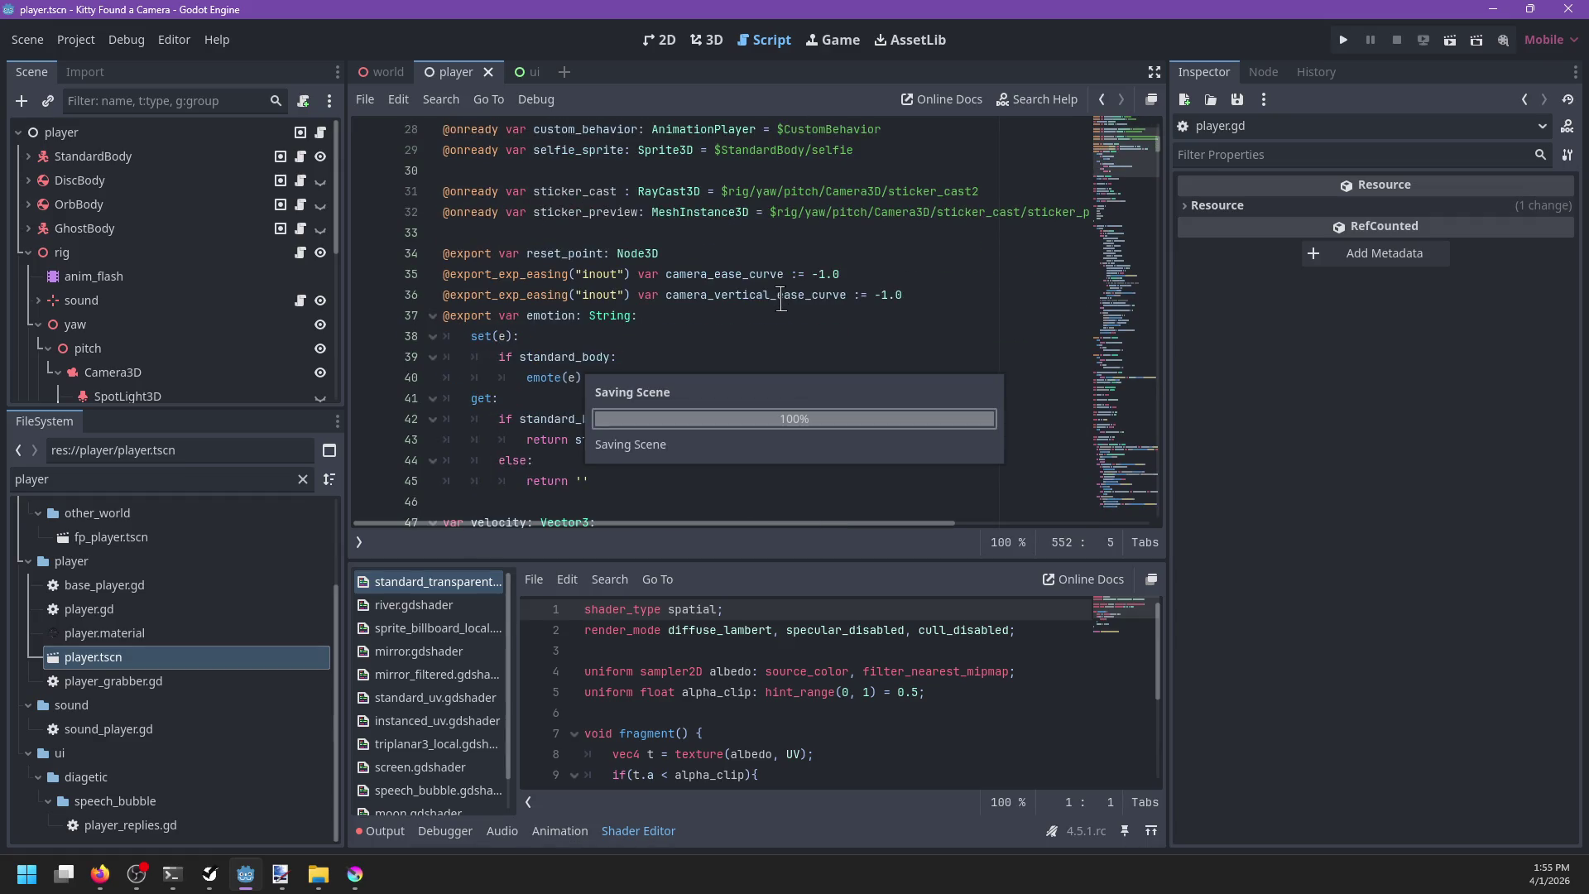
Filter the FileSystem by 'item' and open item_pickup.gd in the script editor
left_click(191, 488)
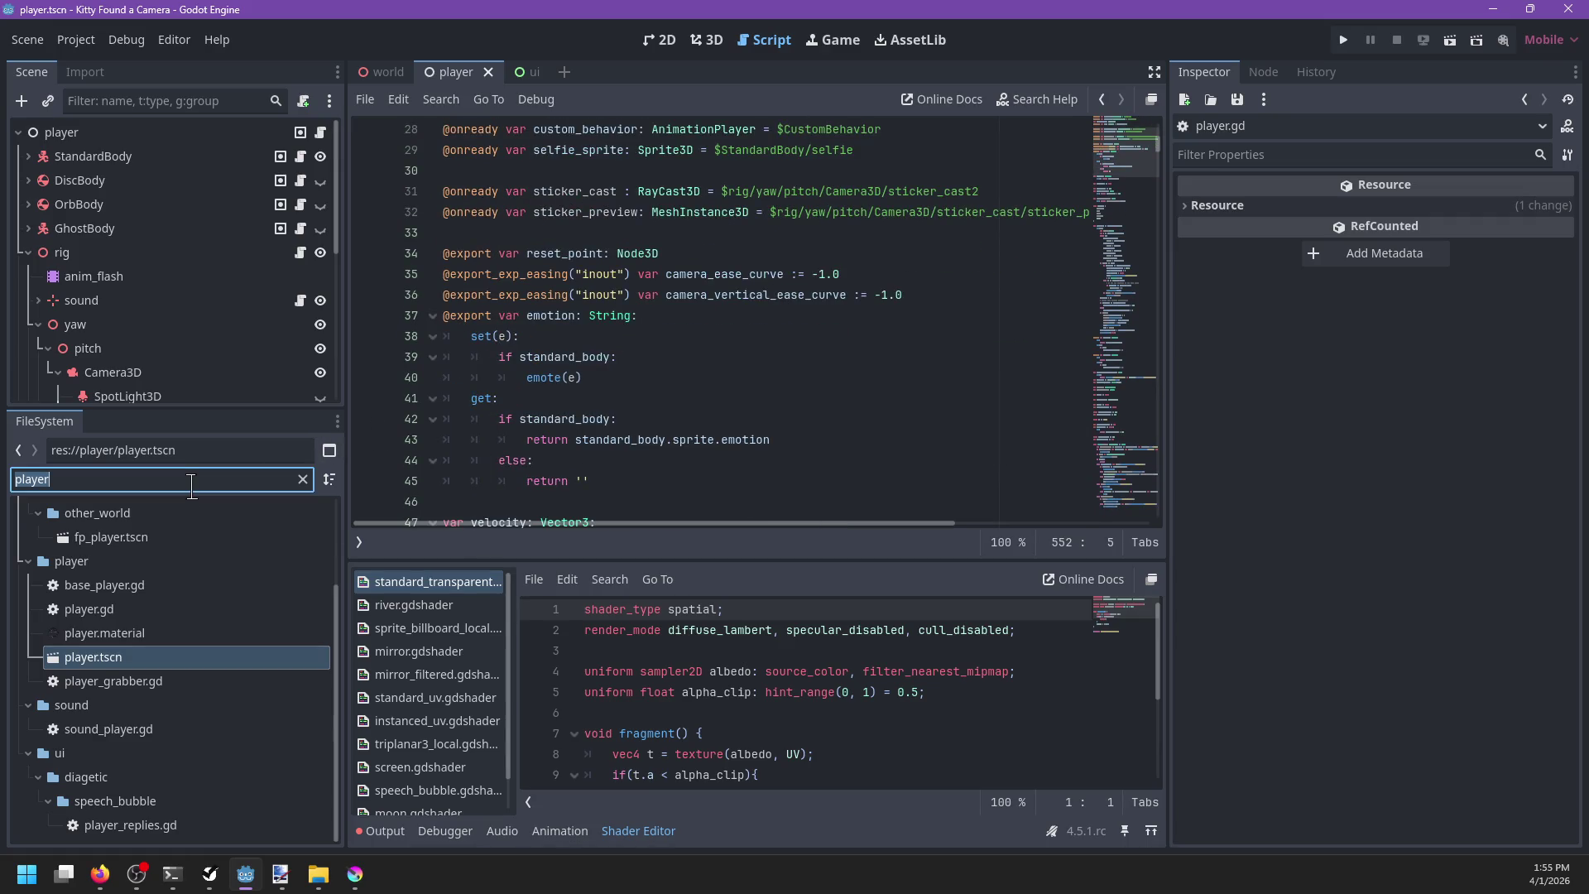
type("item")
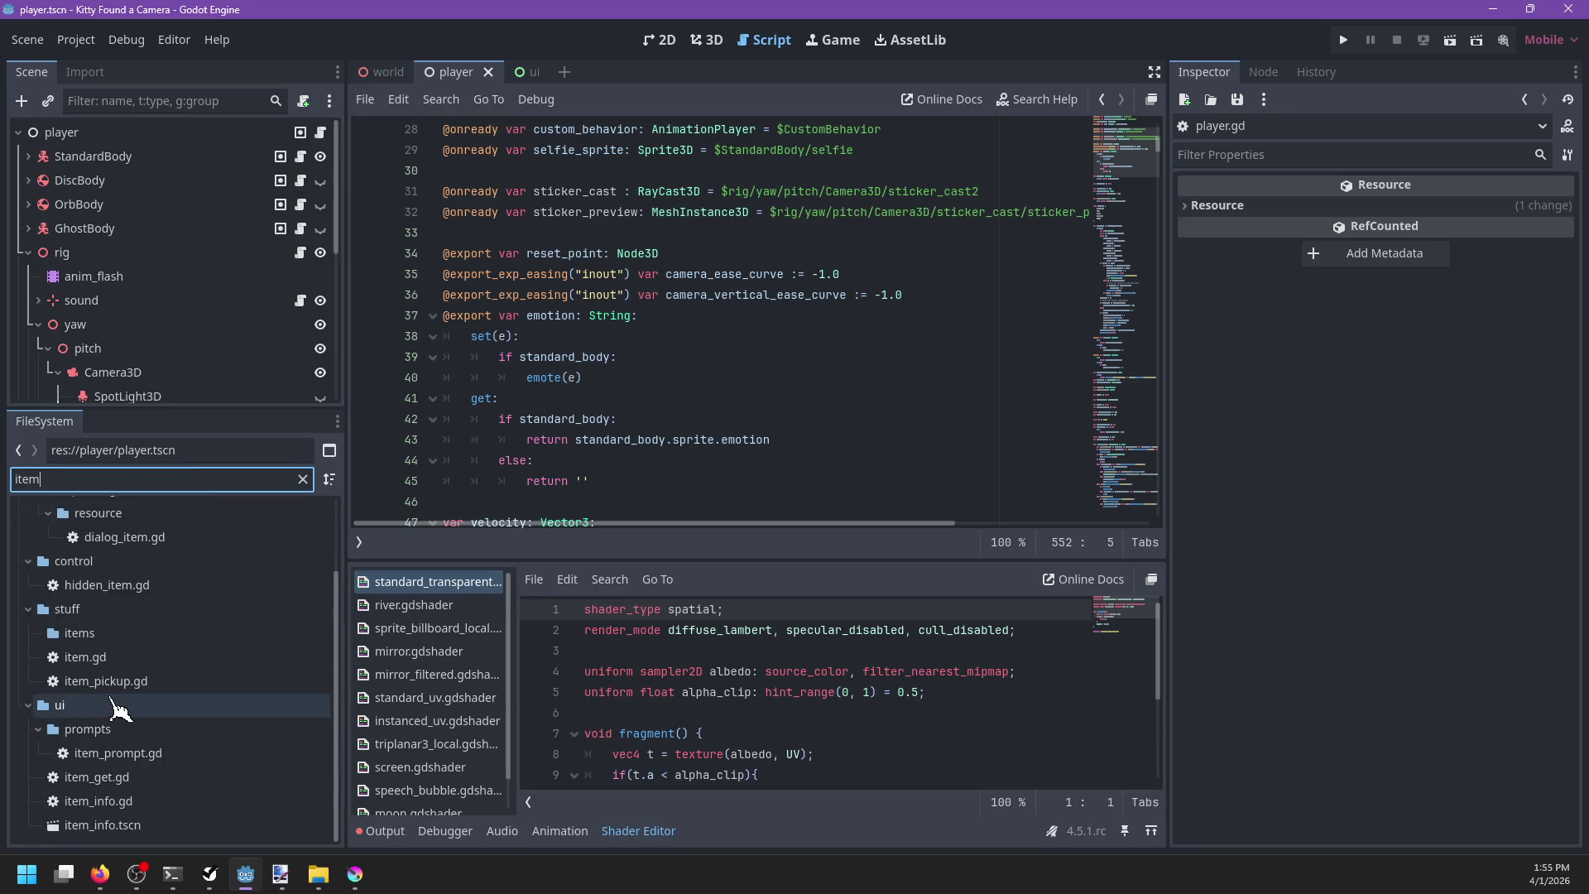
double_click(106, 681)
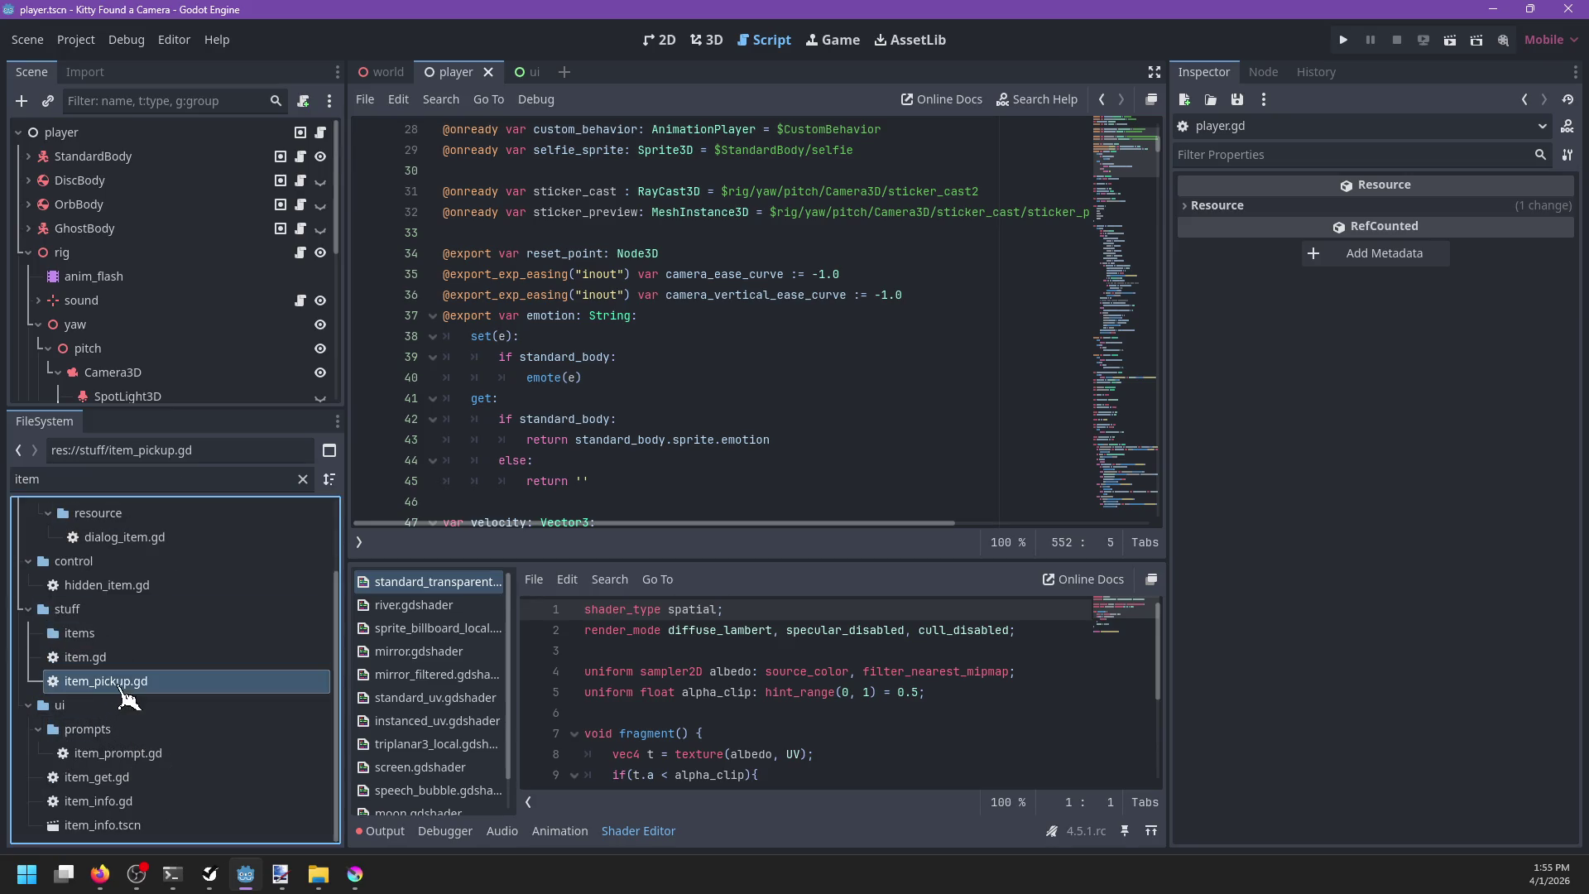
left_click(654, 218)
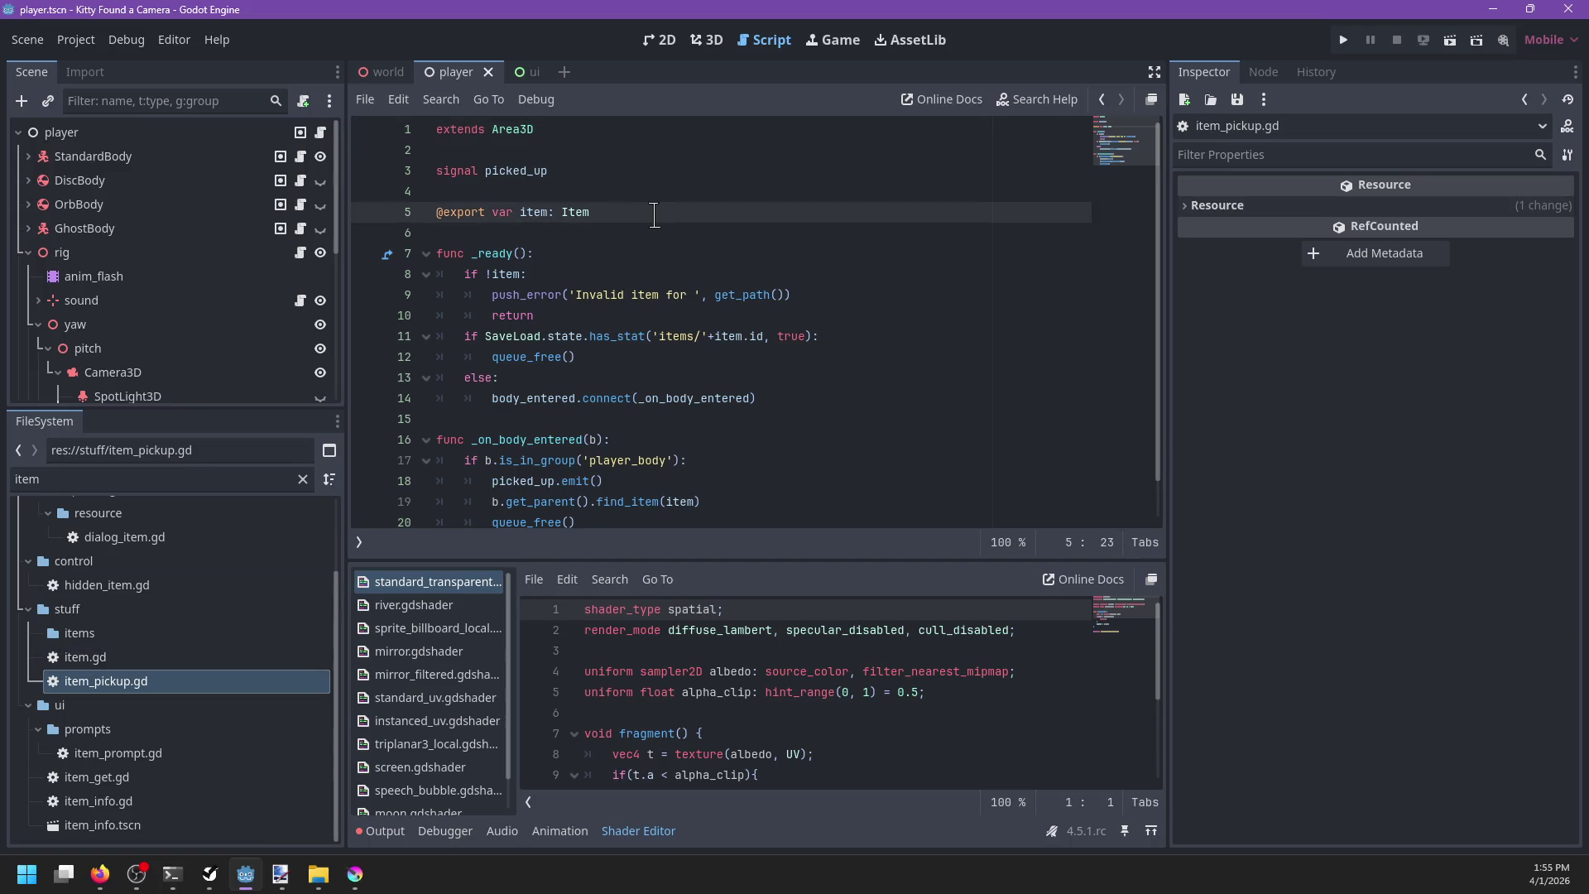
scroll(654, 215, "down", 1)
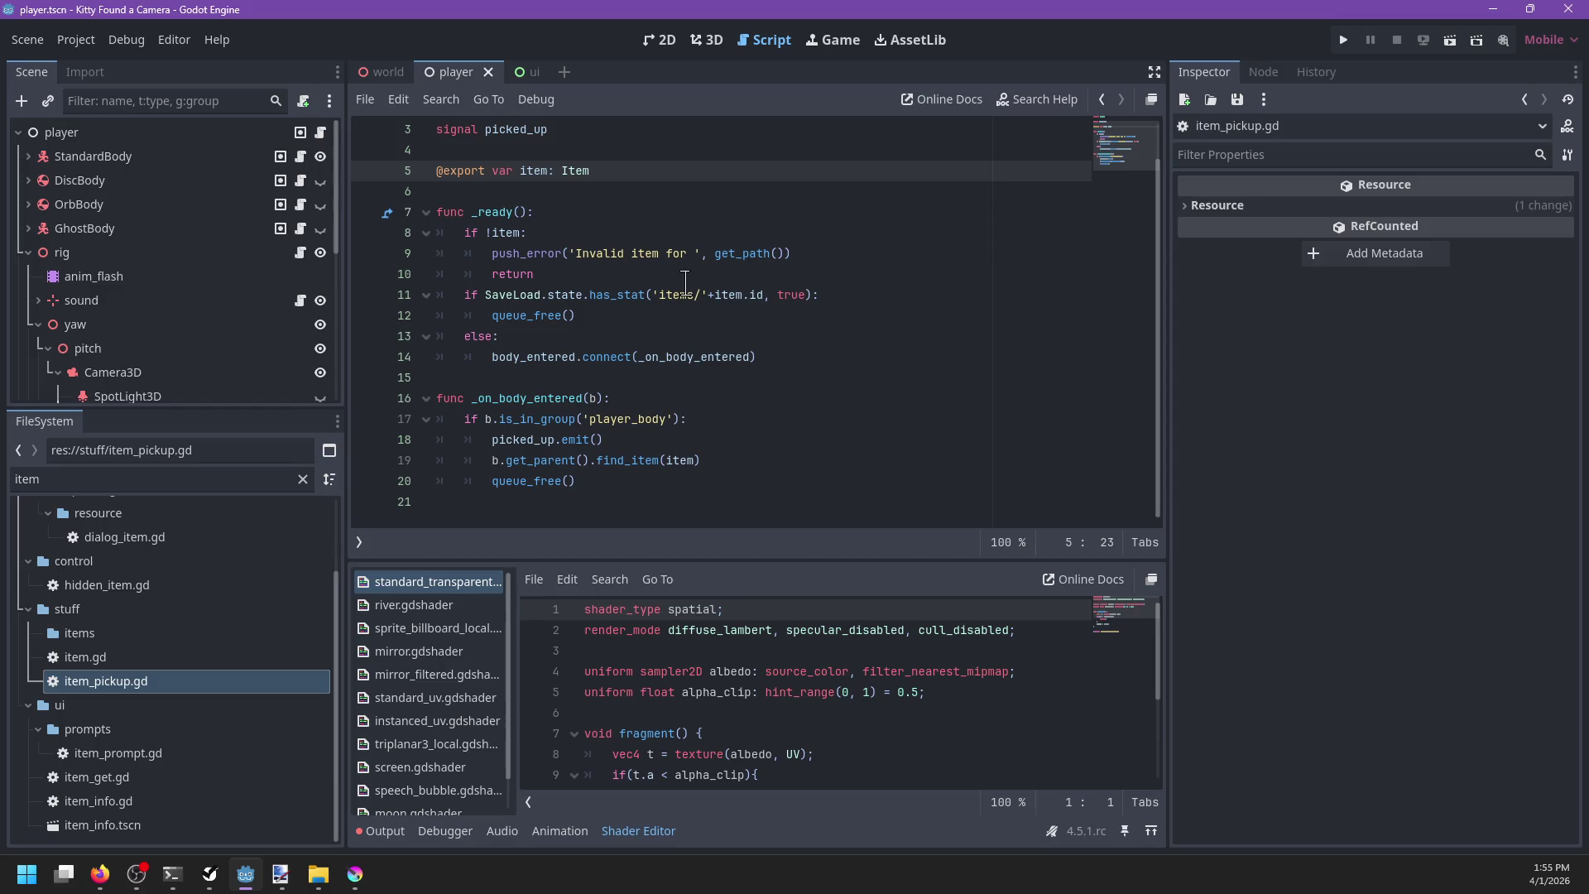
Clear the filter and create a new scene with a Node3D root
left_click(303, 479)
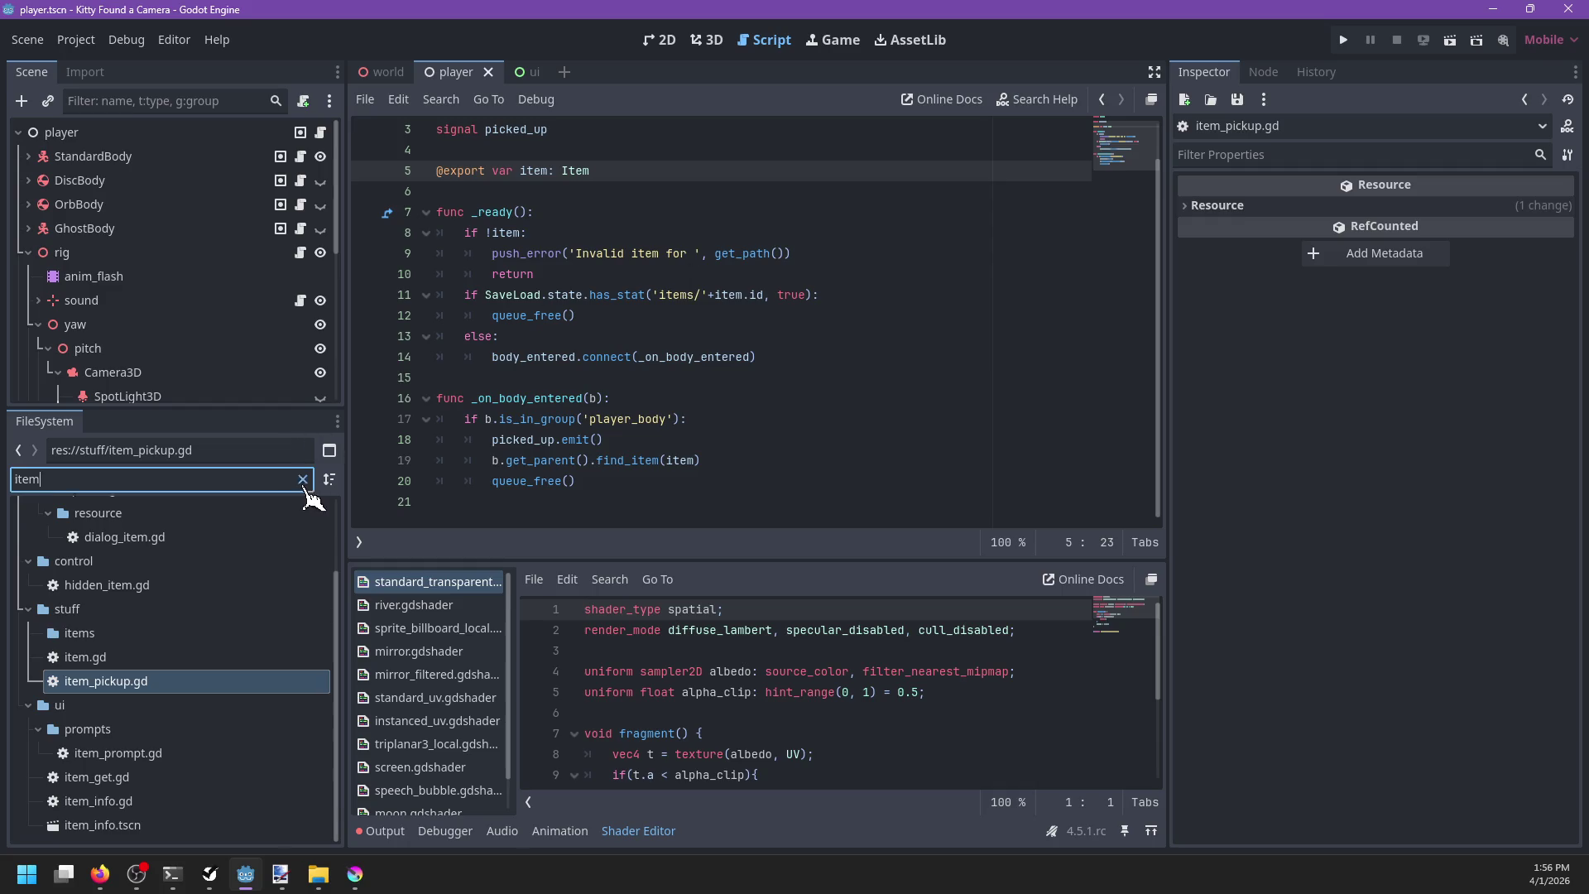
left_click(565, 72)
left_click(177, 193)
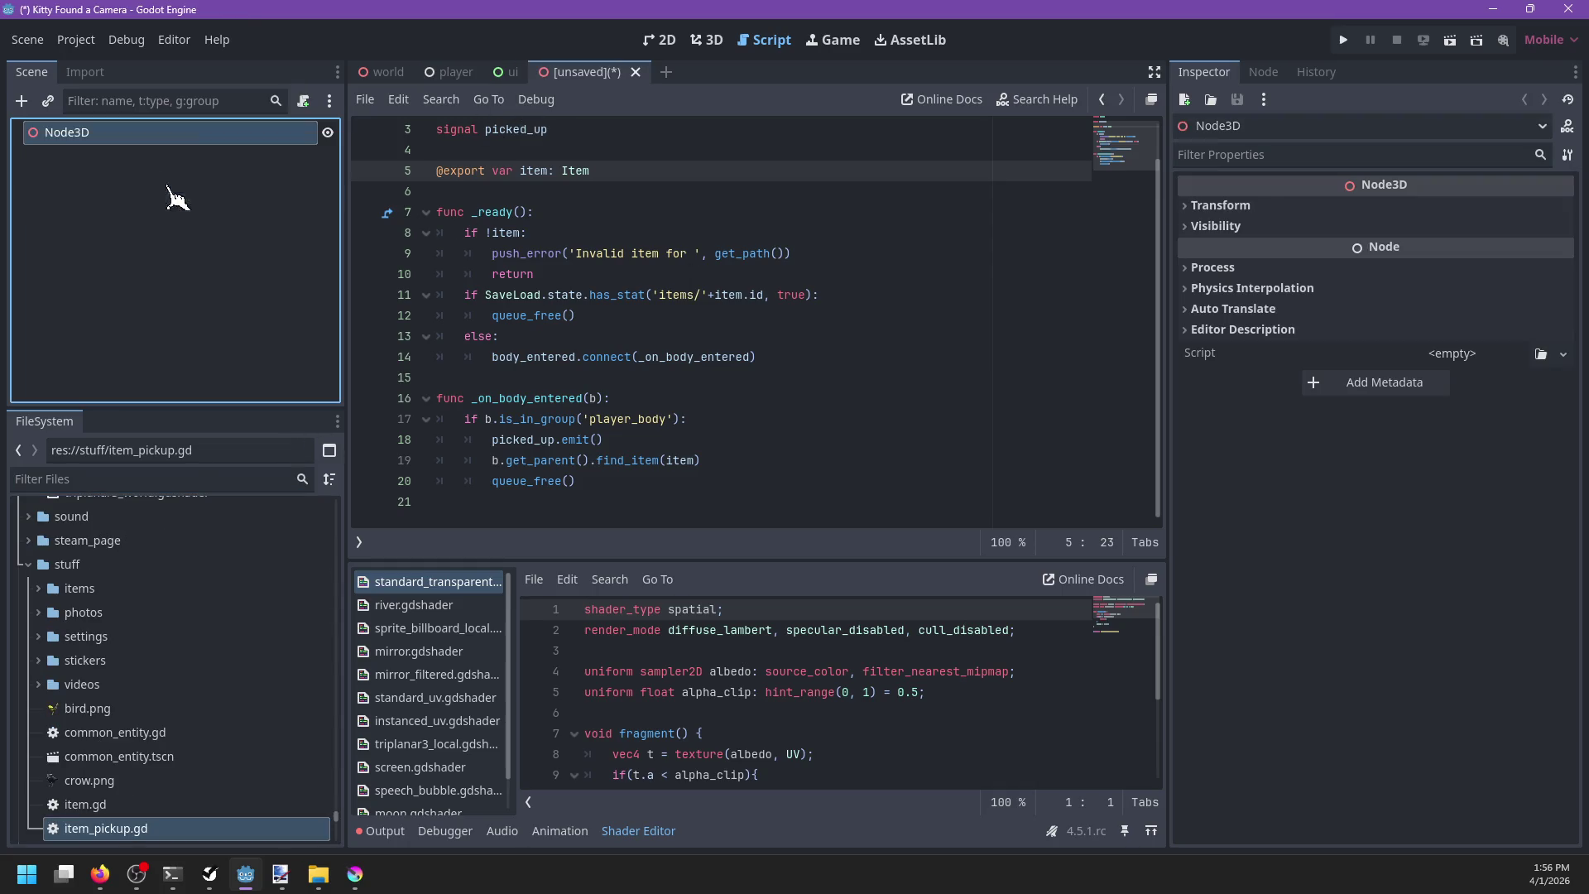
Rename the scene's root Node3D to sticker_pickup
left_click(708, 41)
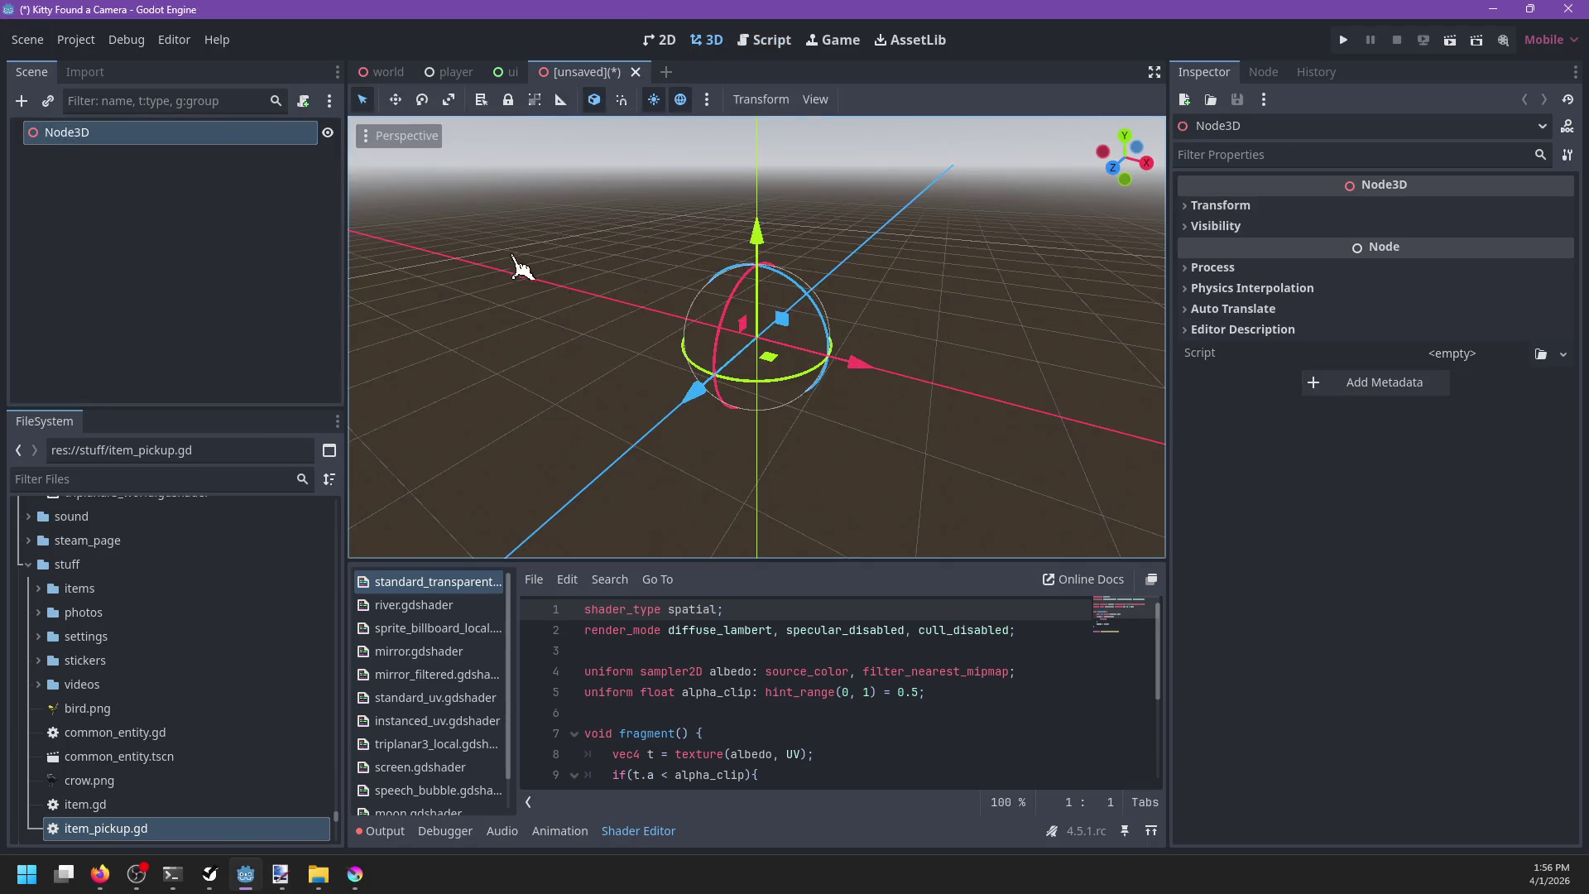
double_click(133, 134)
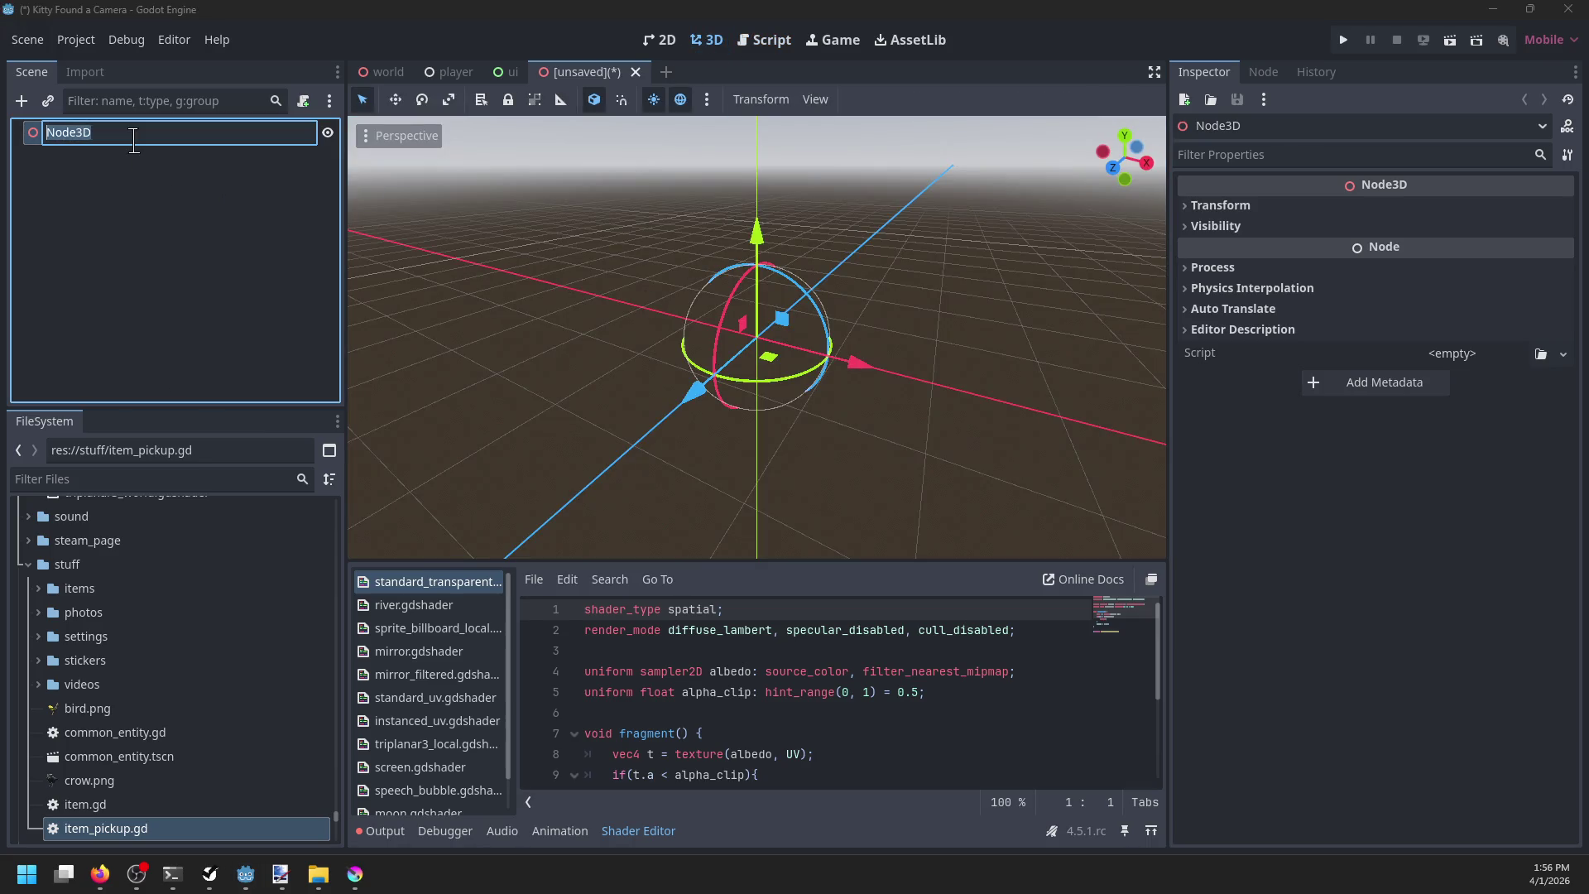
type("icker_pickup")
key("Return")
key("ctrl+a")
key("Escape")
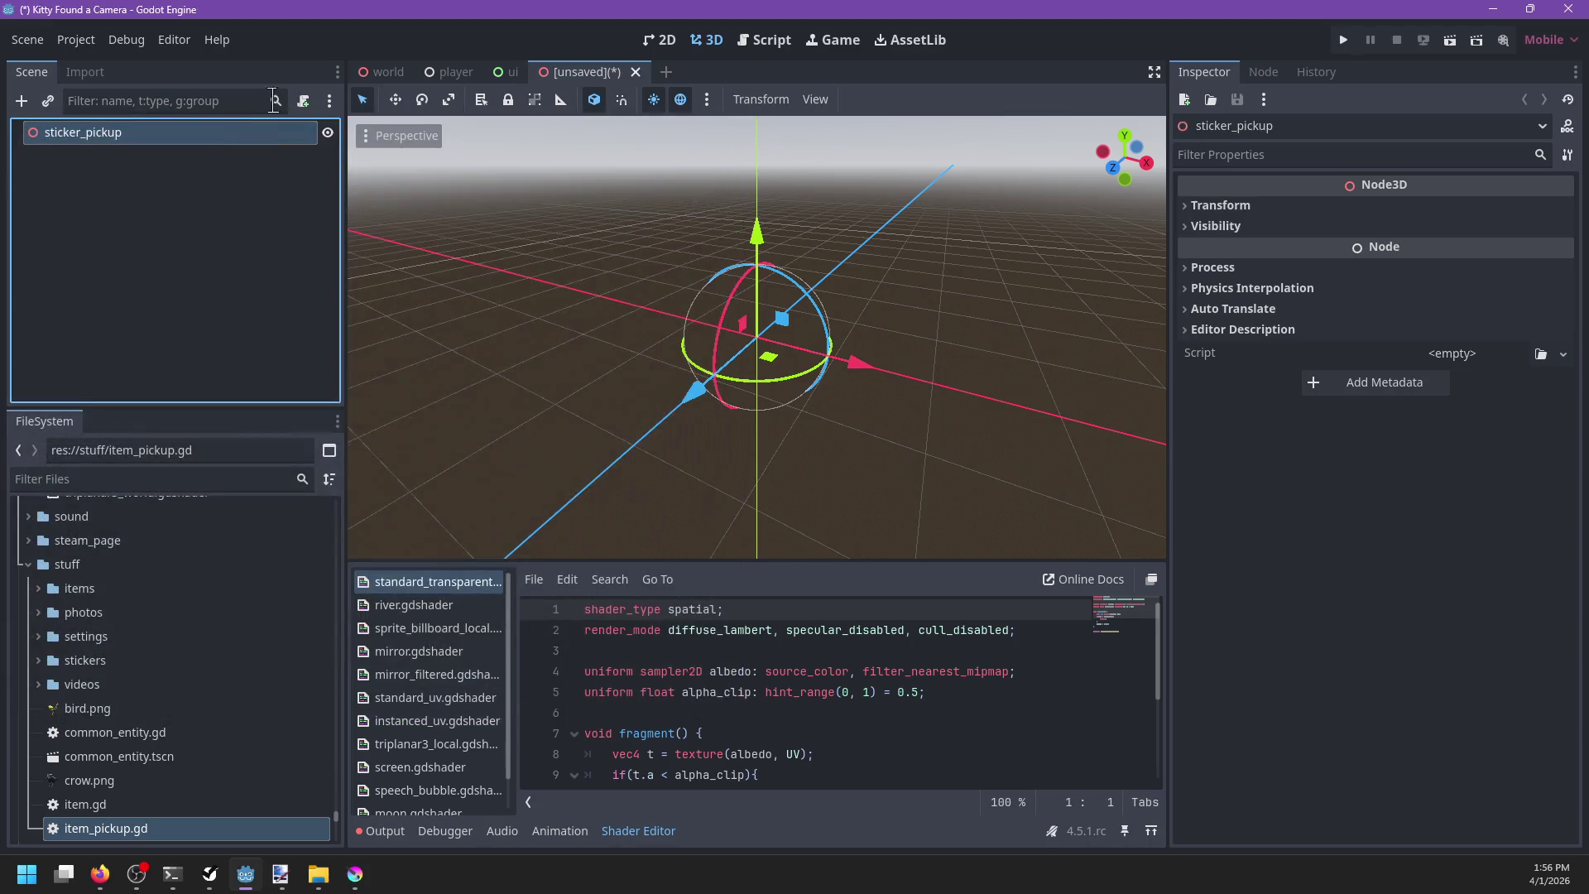
Save the scene as sticker_pickup.tscn in res://stuff/stickers and start attaching a script
key("ctrl+s")
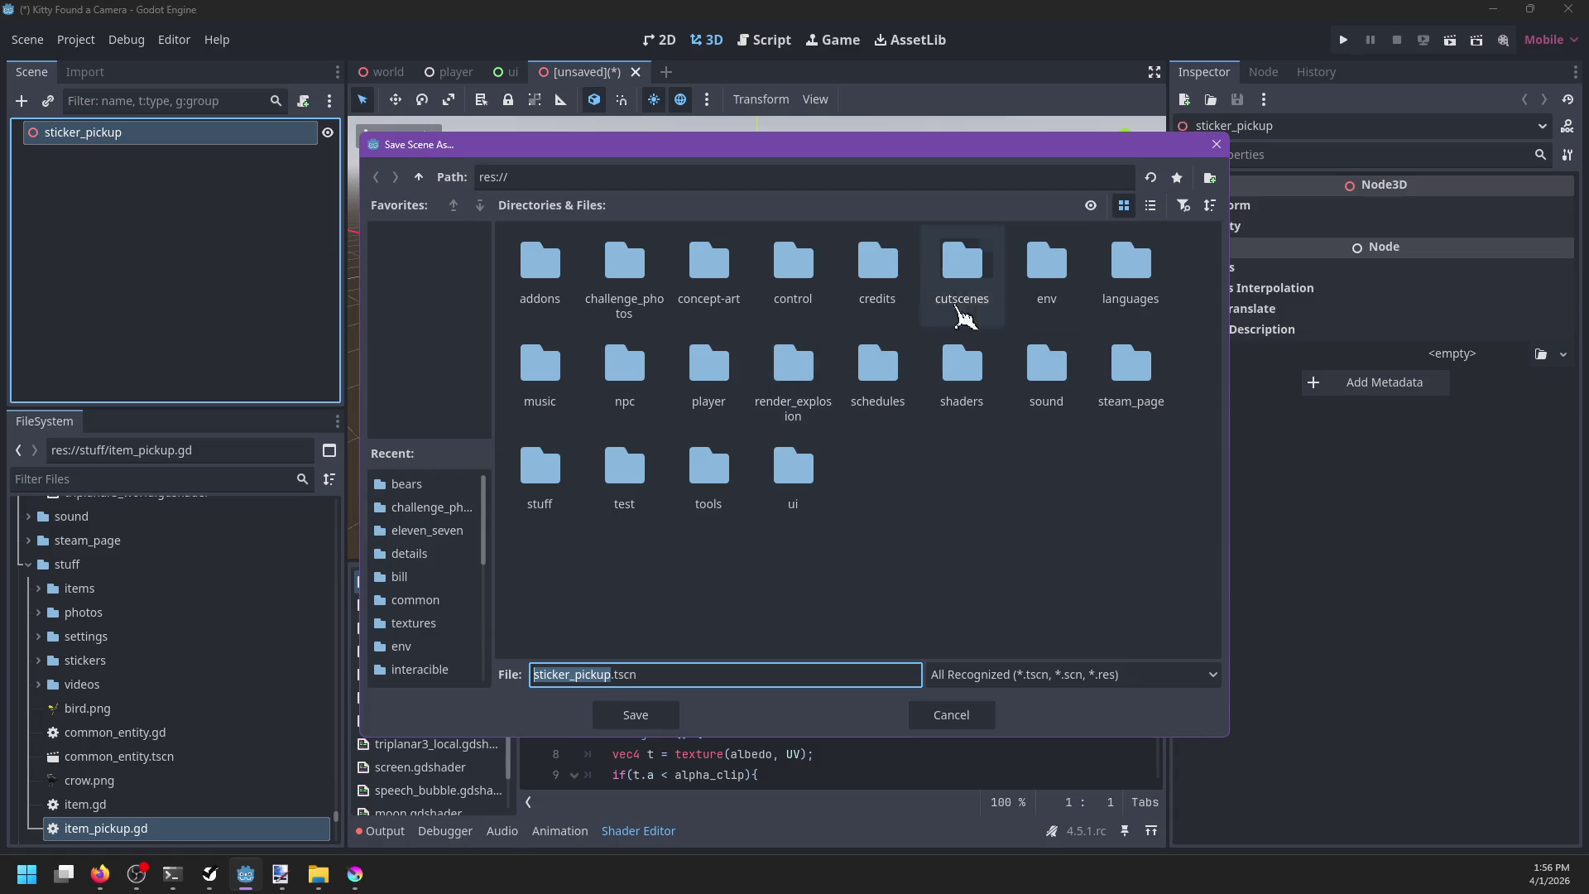
double_click(1035, 281)
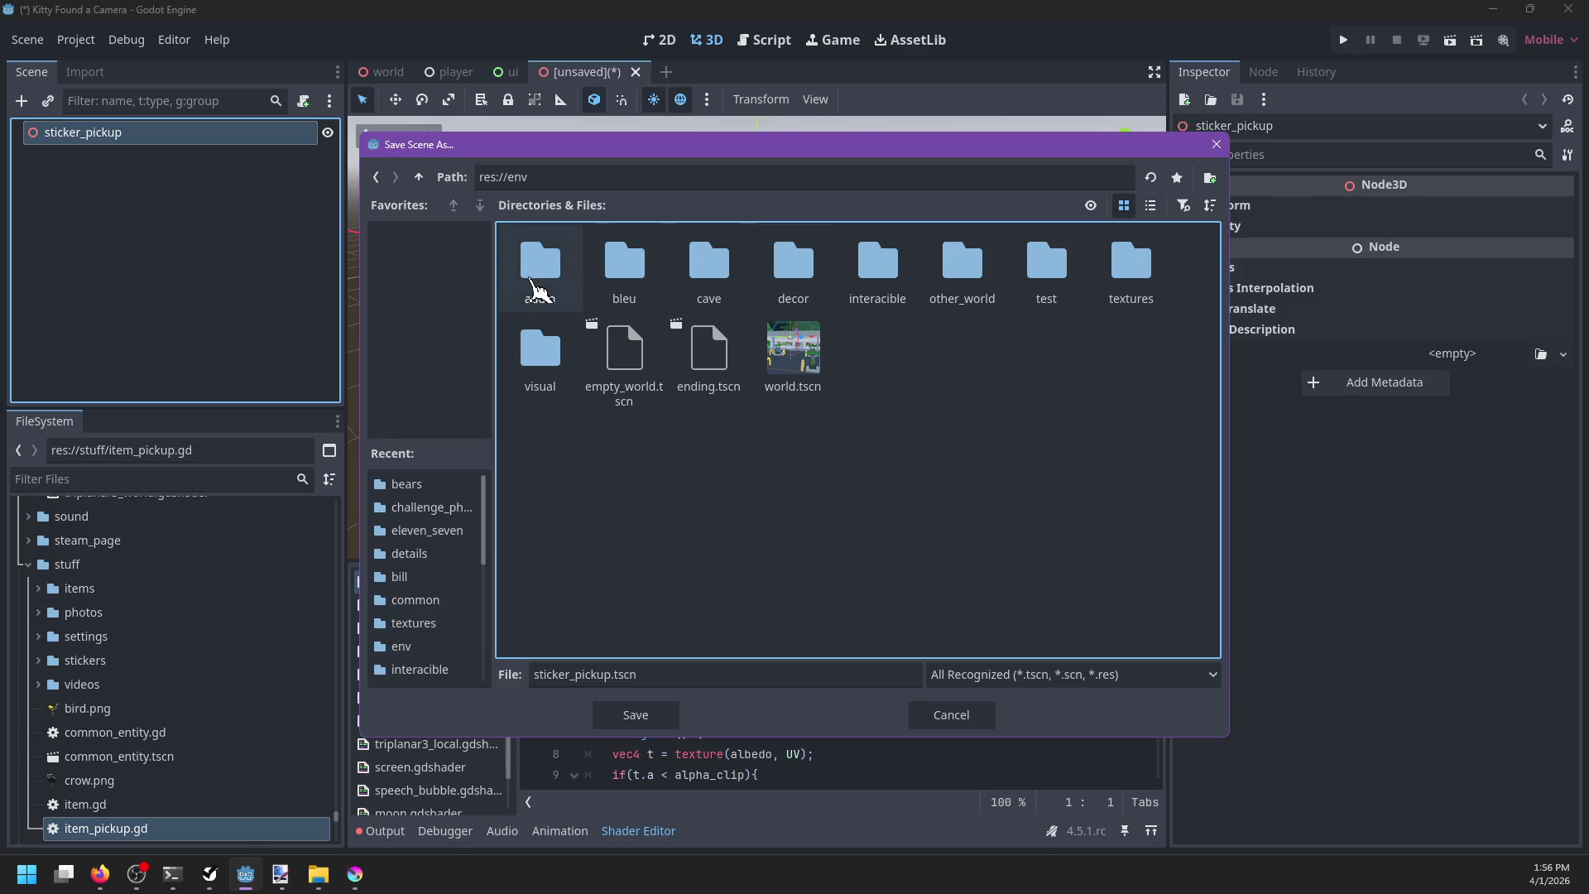
left_click(47, 608)
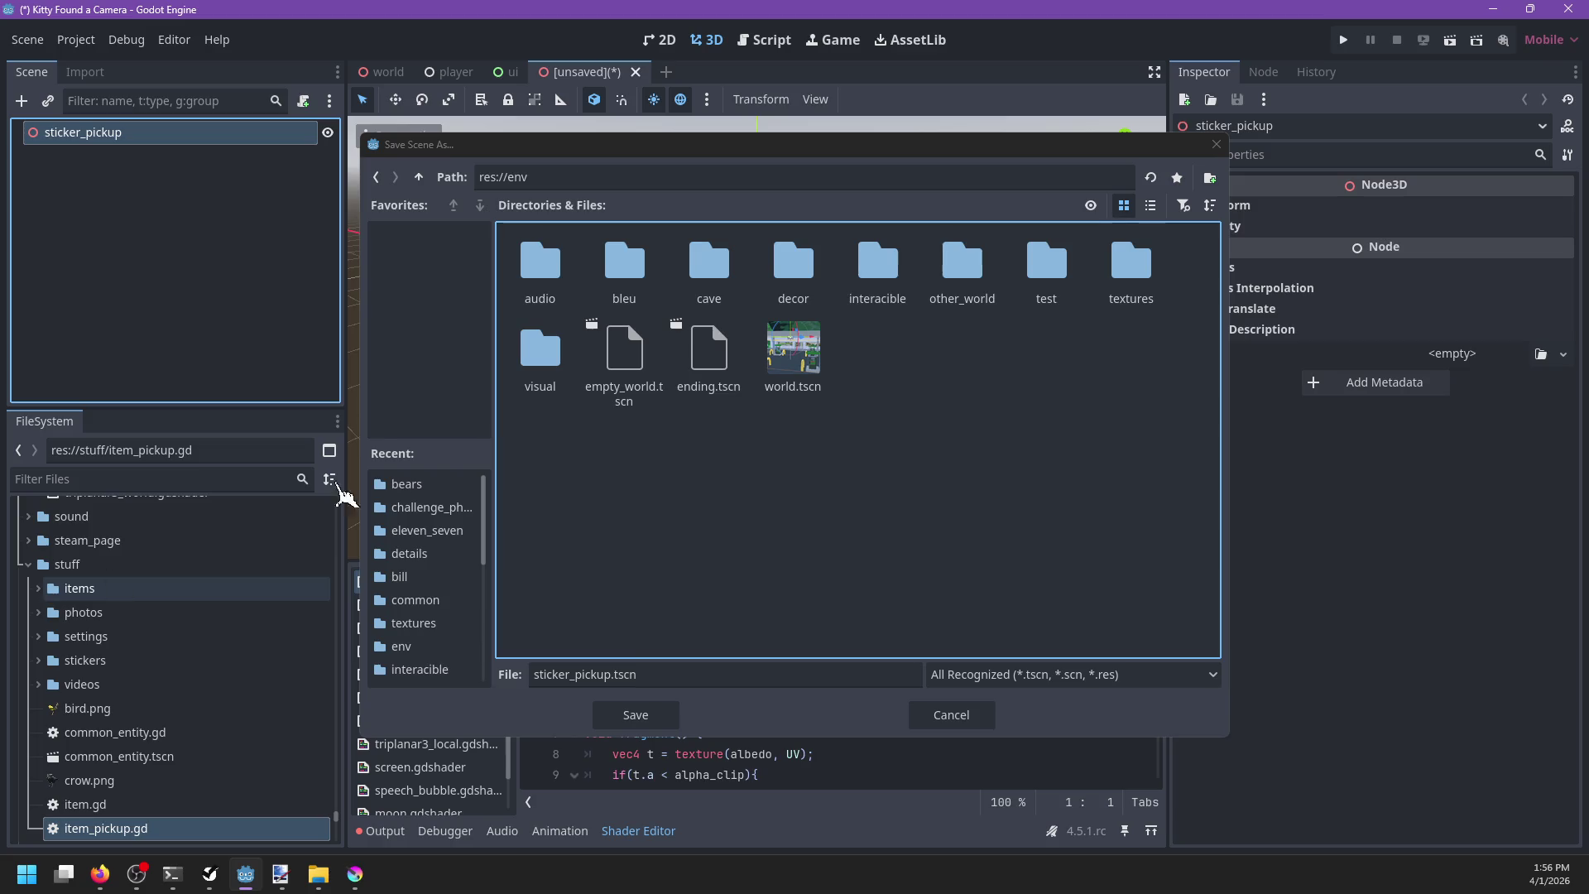
left_click(419, 178)
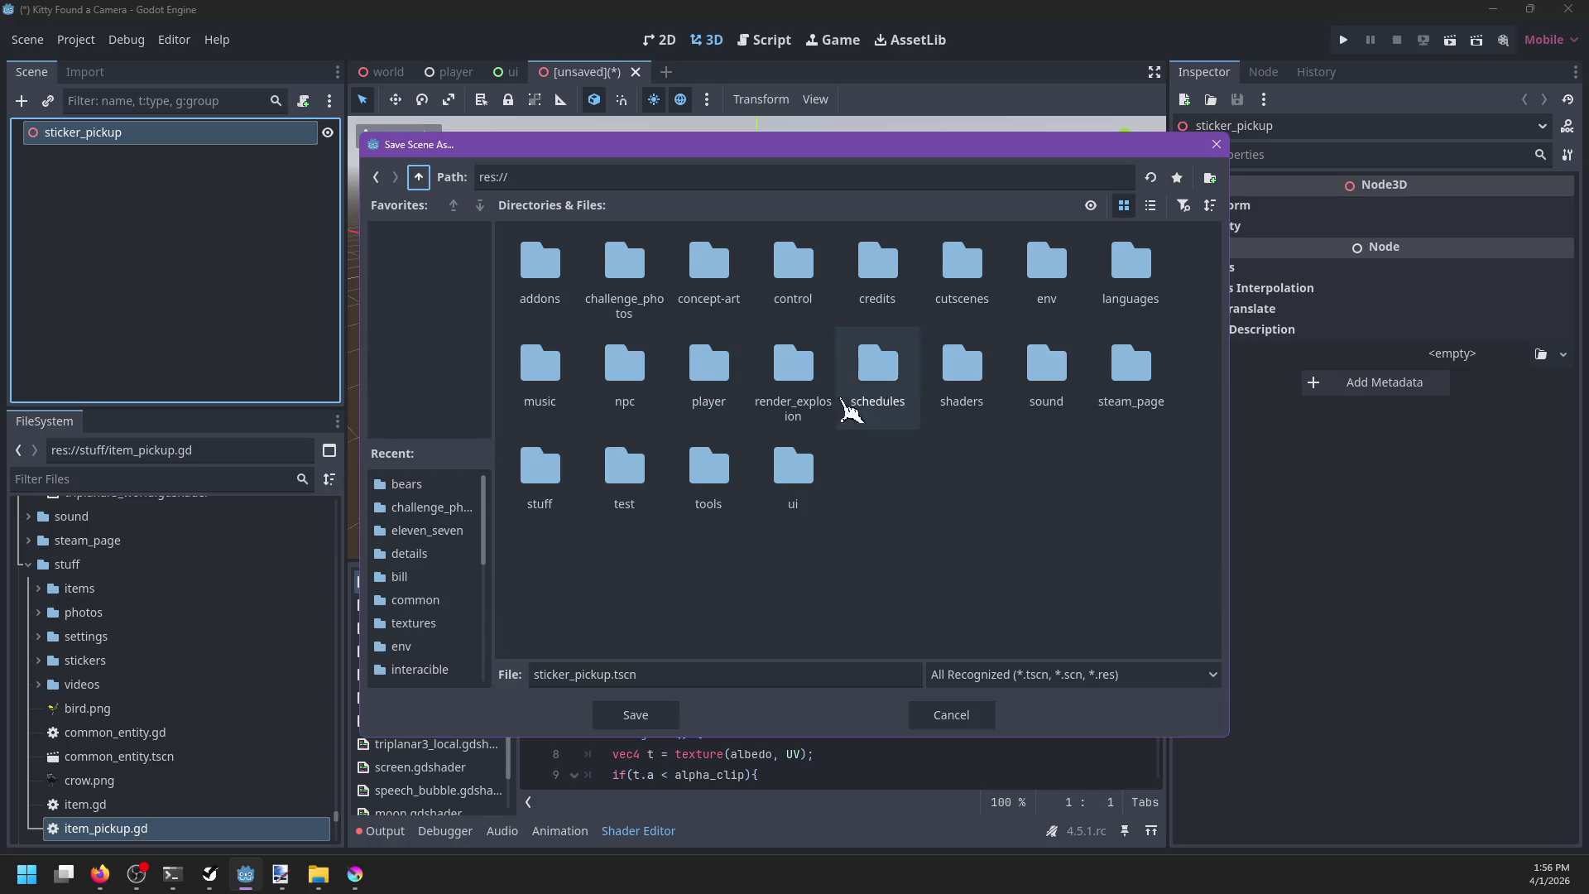
double_click(543, 493)
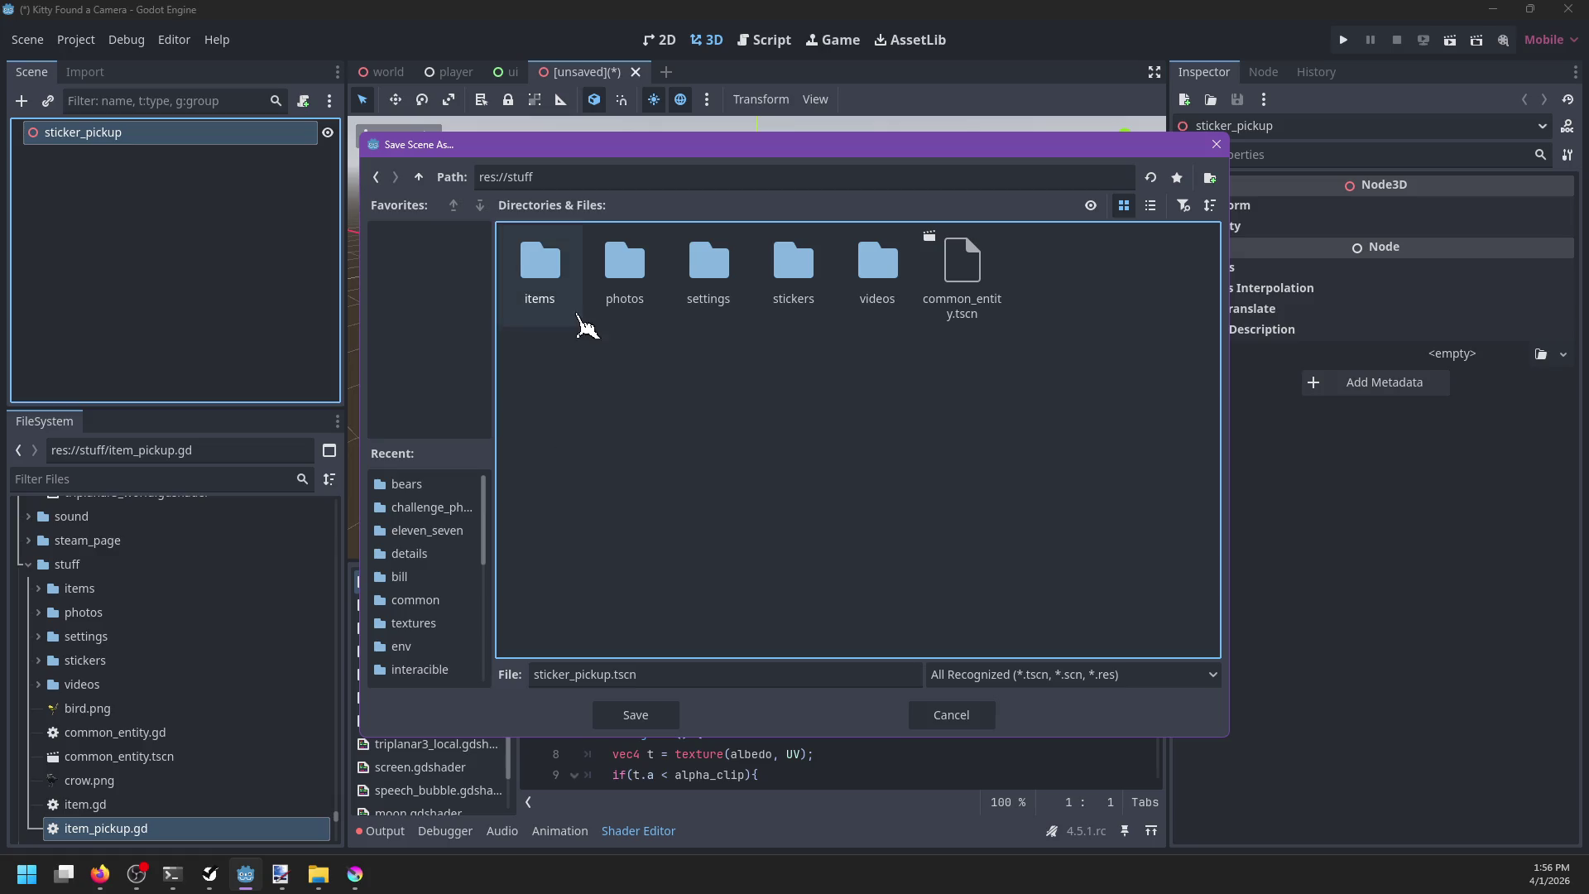
double_click(563, 298)
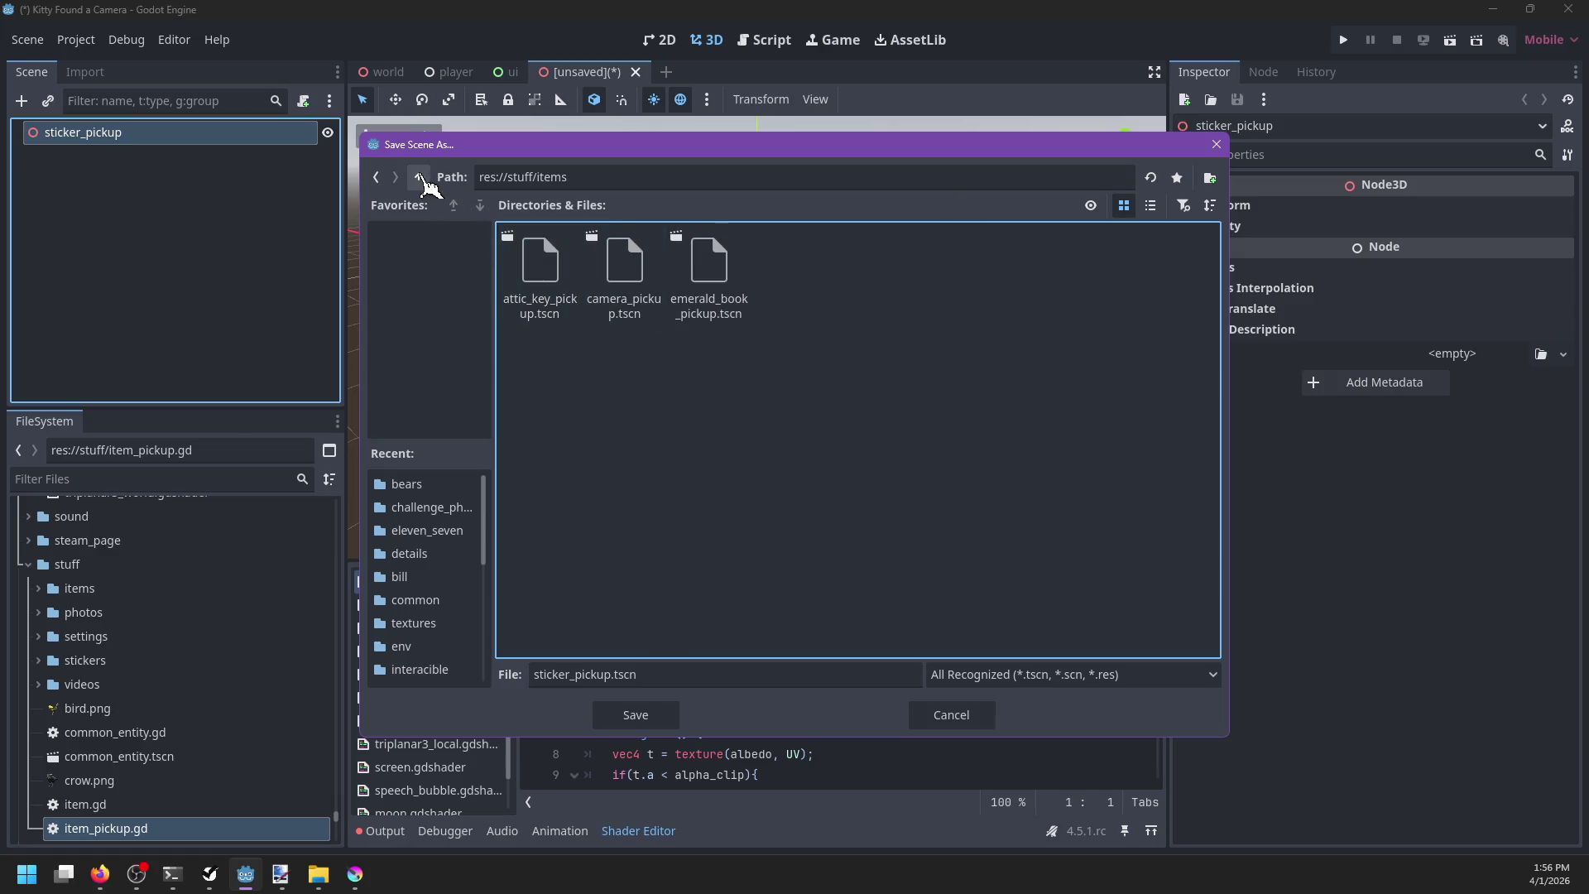
left_click(425, 182)
double_click(787, 265)
left_click(635, 713)
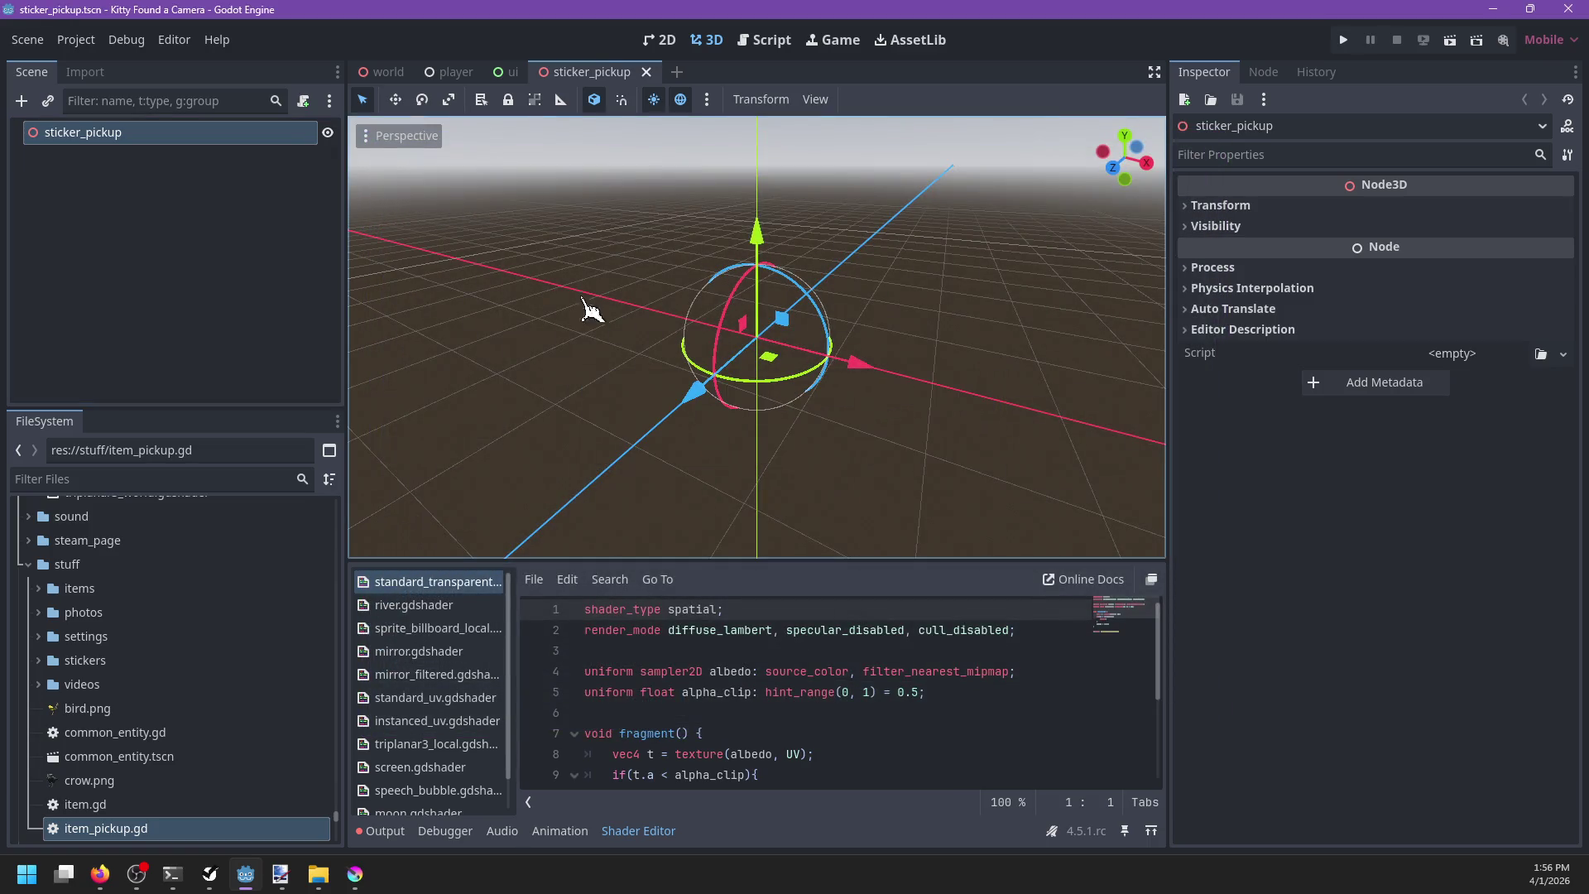
left_click(303, 101)
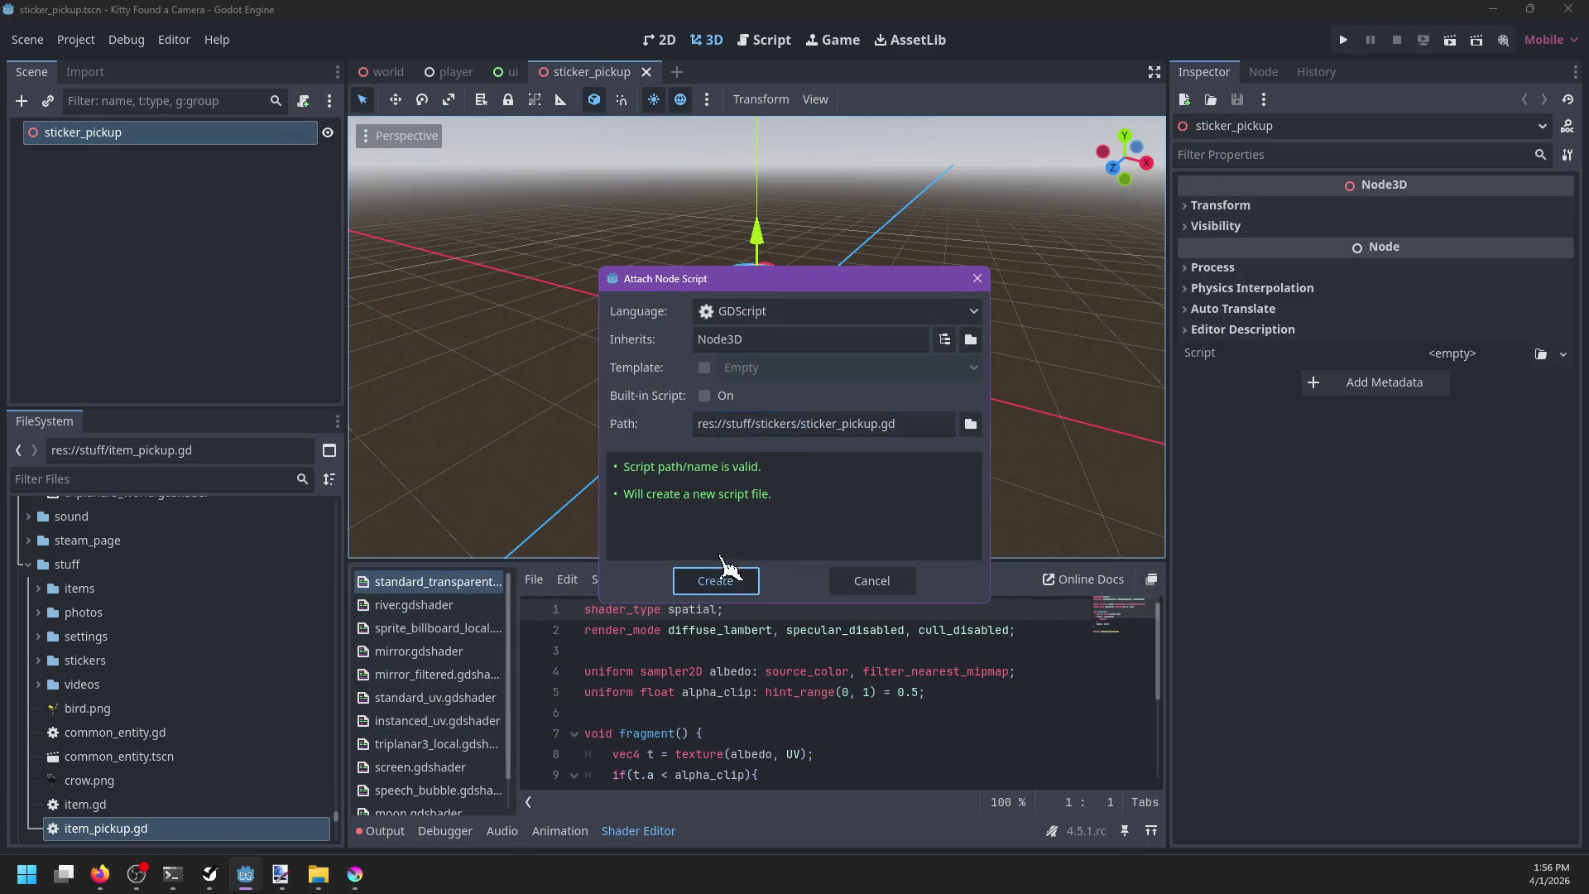
Create the sticker_pickup.gd script on the root node
left_click(717, 581)
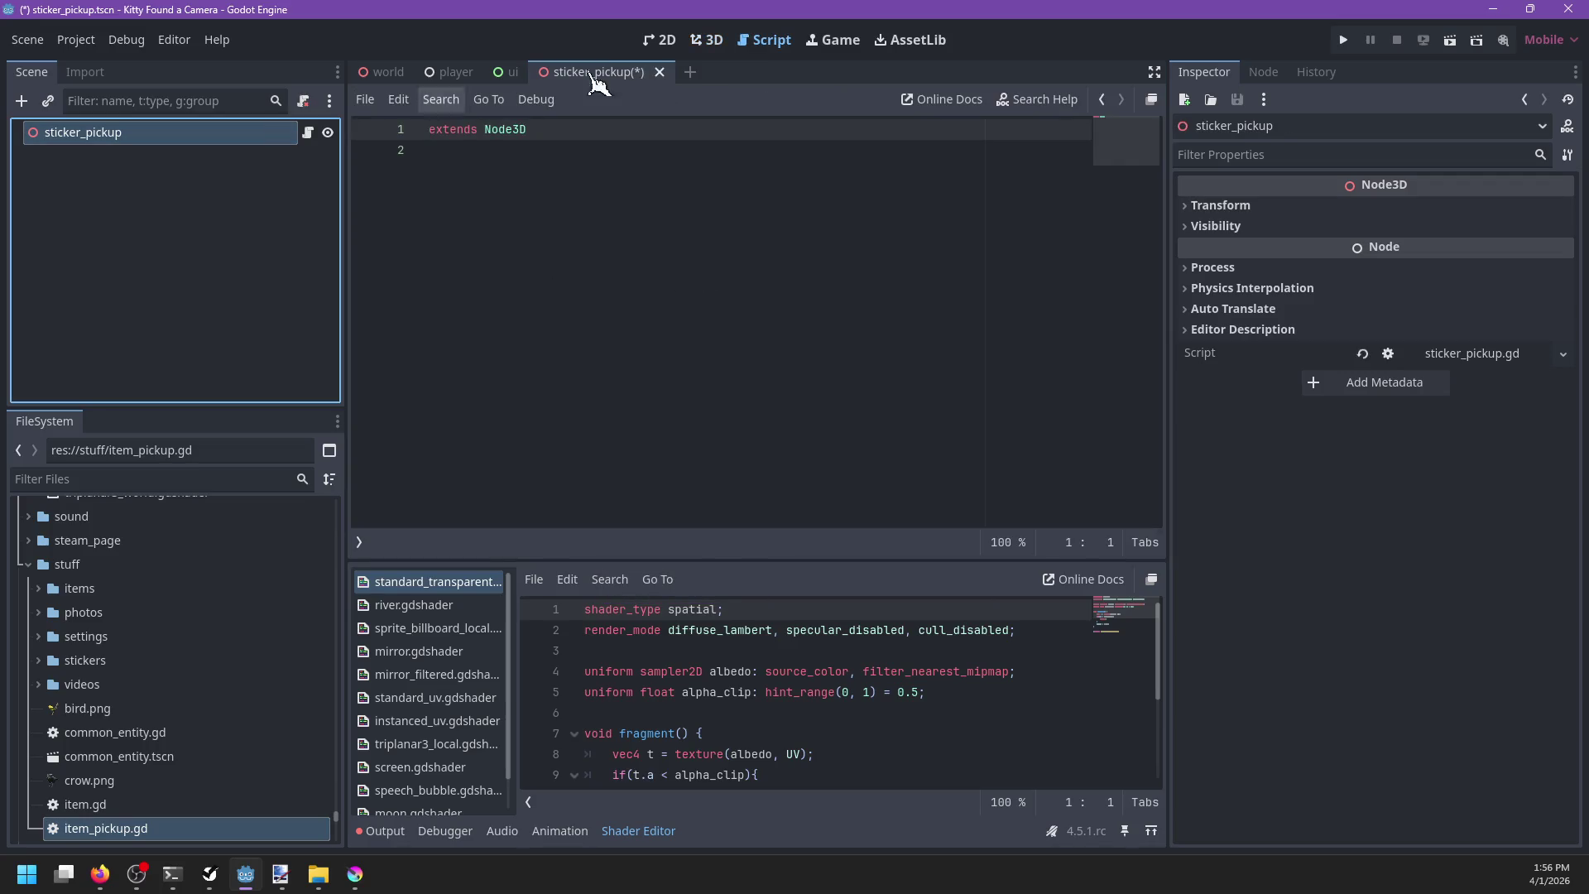
left_click(706, 40)
right_click(172, 132)
left_click(166, 457)
Filter the FileSystem for camera_pi and open camera_pickup.tscn for reference
left_click(155, 479)
type("item_p")
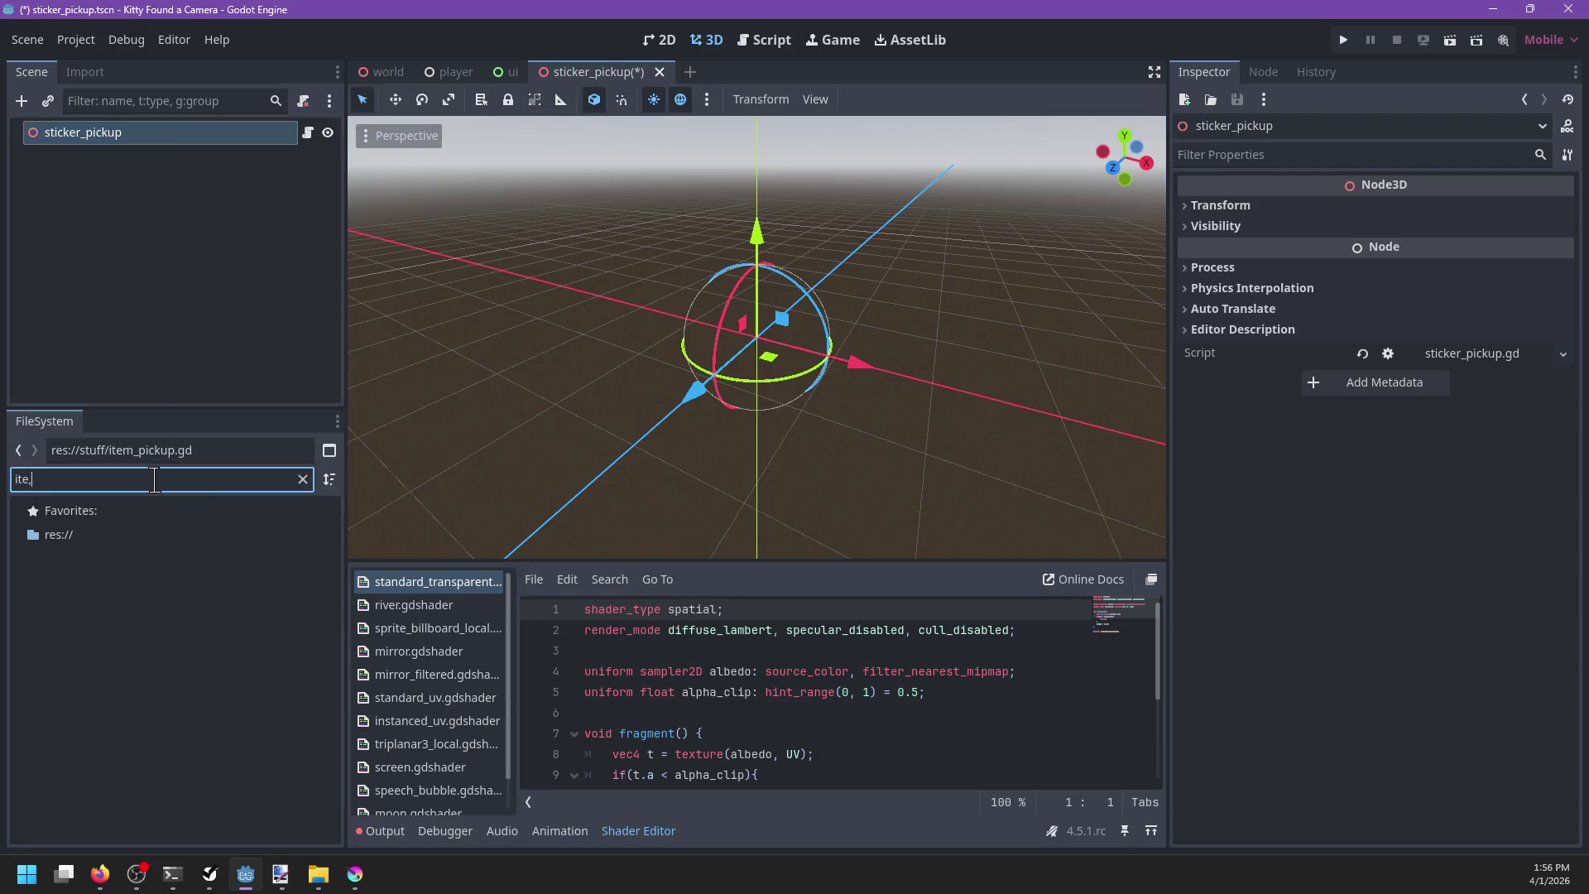
key("BackSpace")
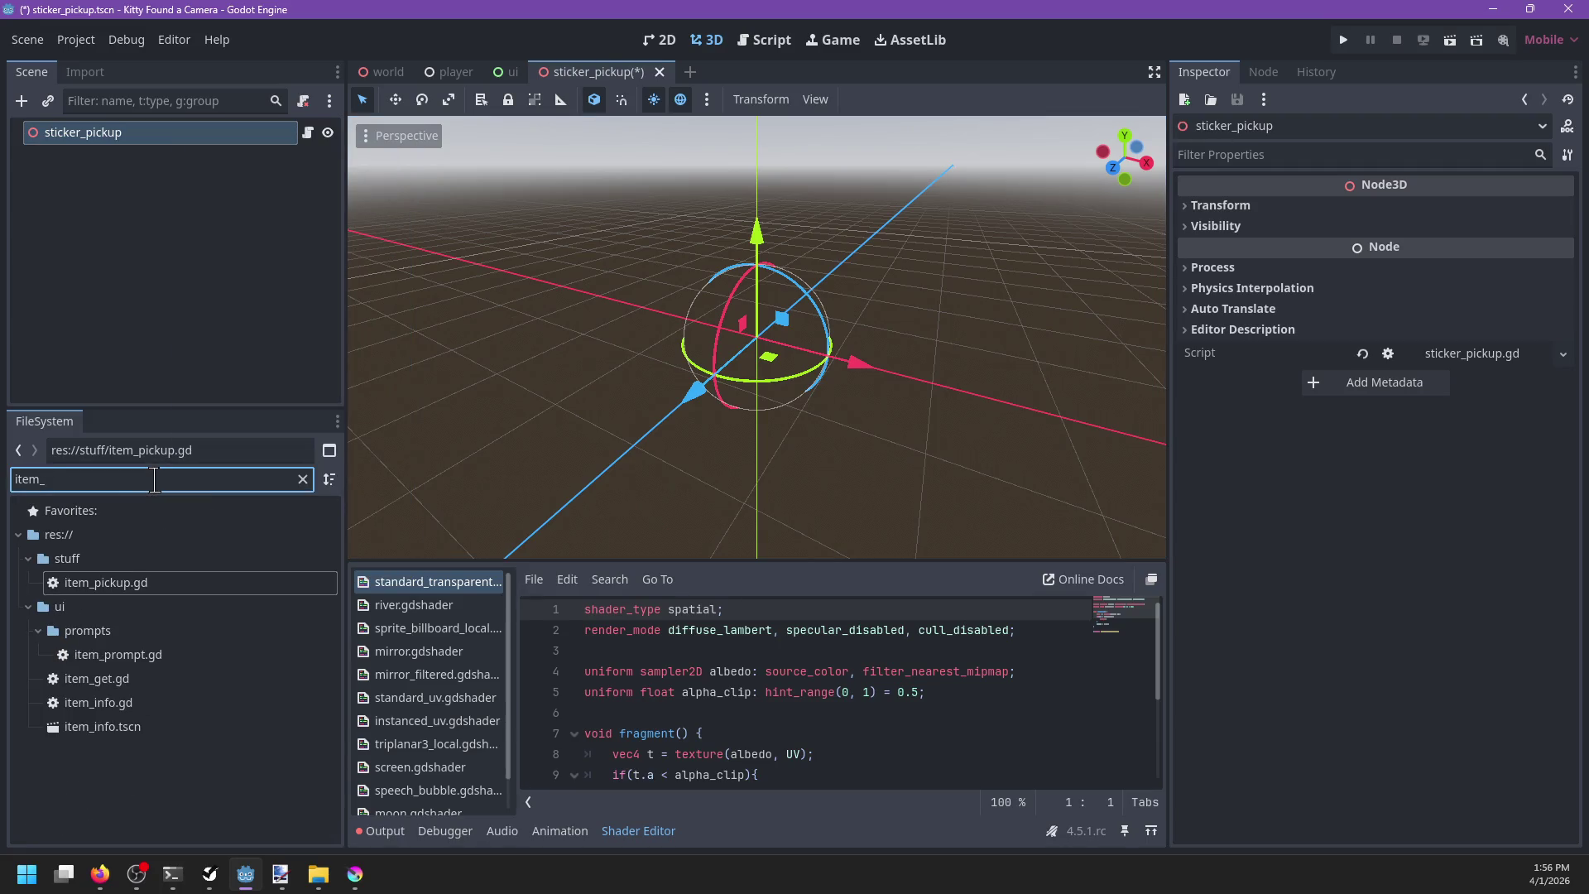
key("BackSpace")
key("BackSpace")
key("BackSpace")
type("camera")
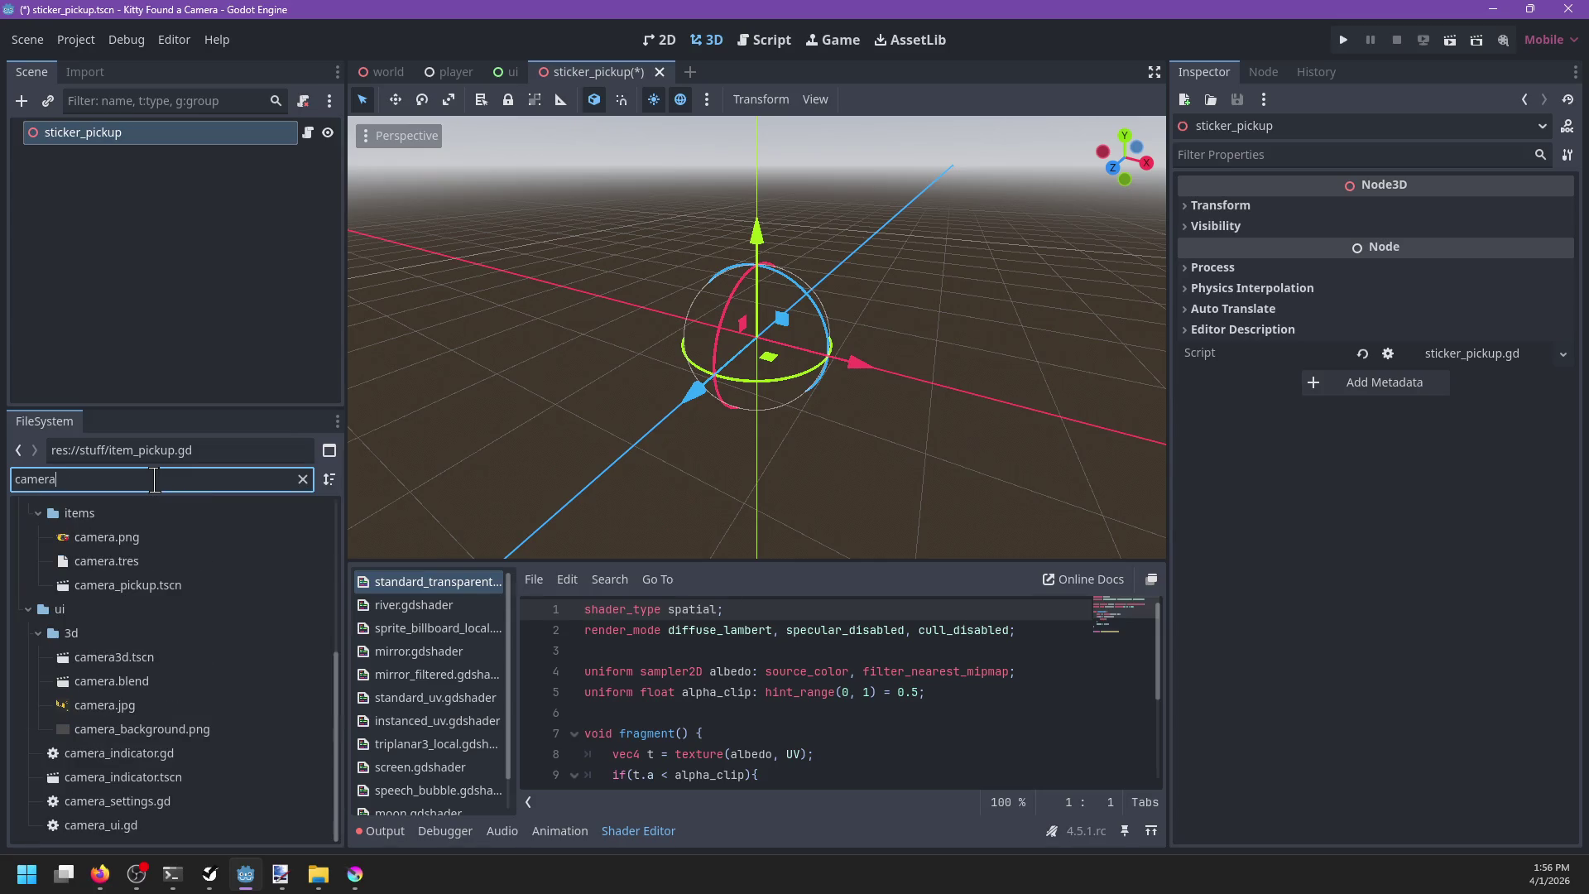
type(")")
key("BackSpace")
key("BackSpace")
type("_pic")
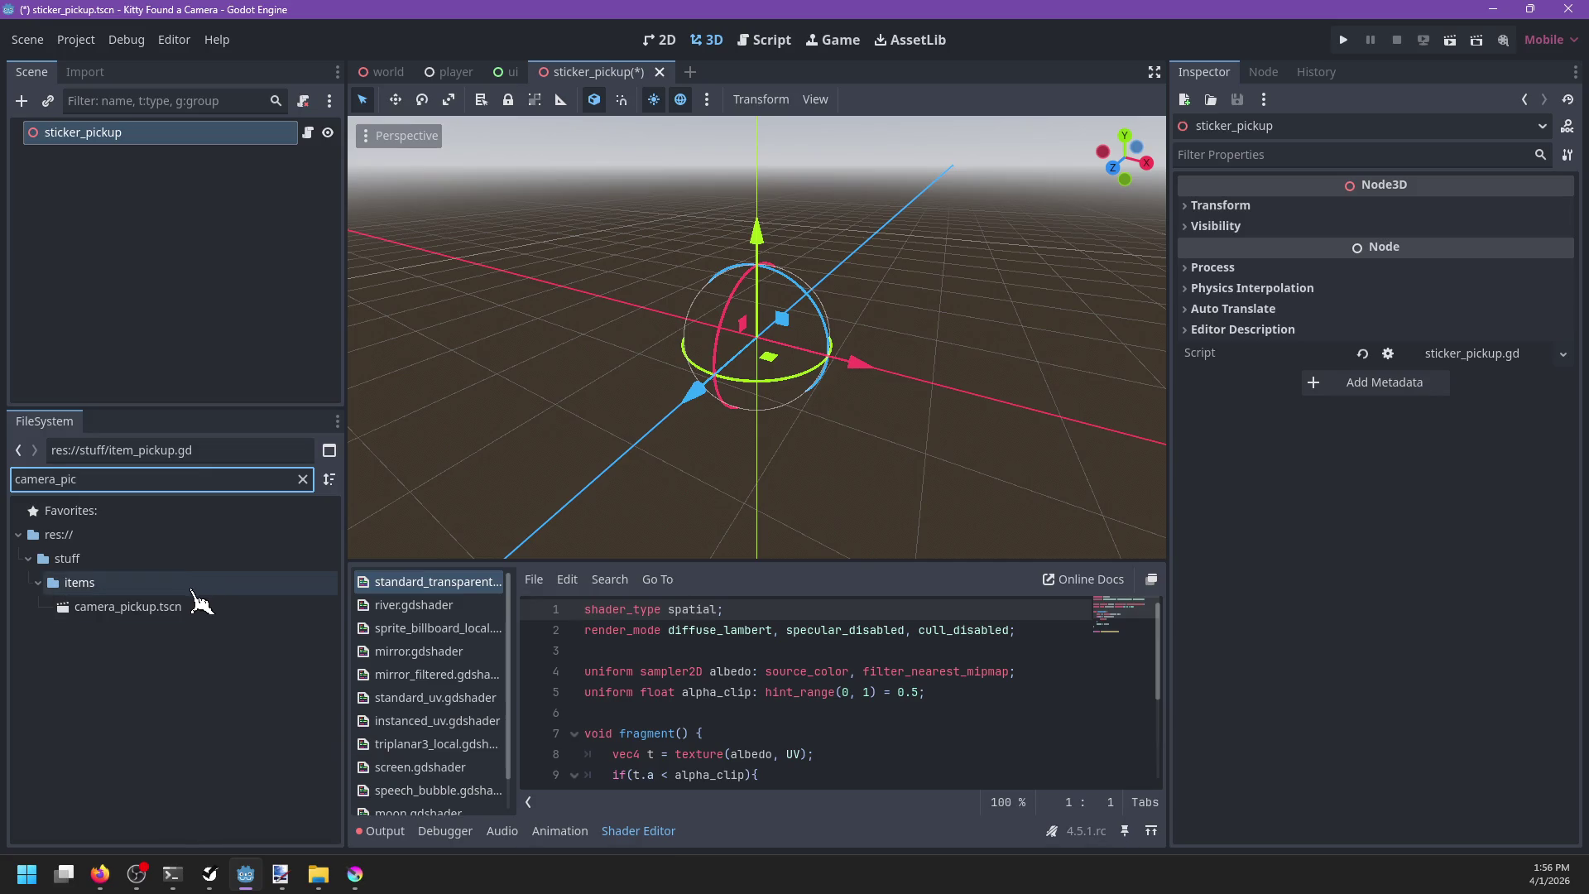
double_click(202, 607)
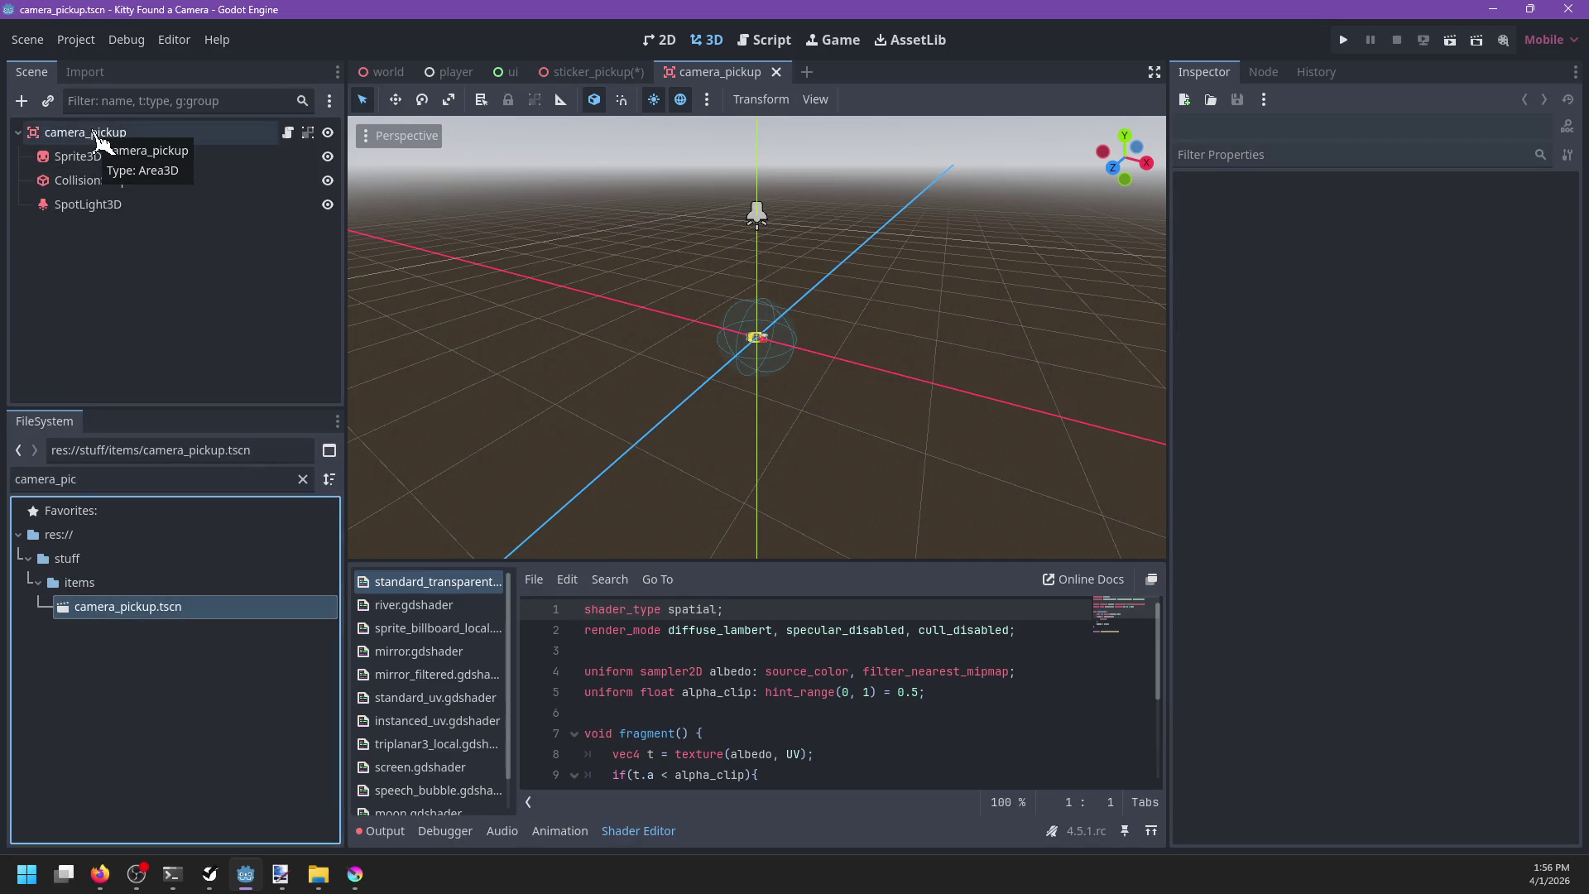
Change the sticker_pickup root's type to Area3D
left_click(598, 73)
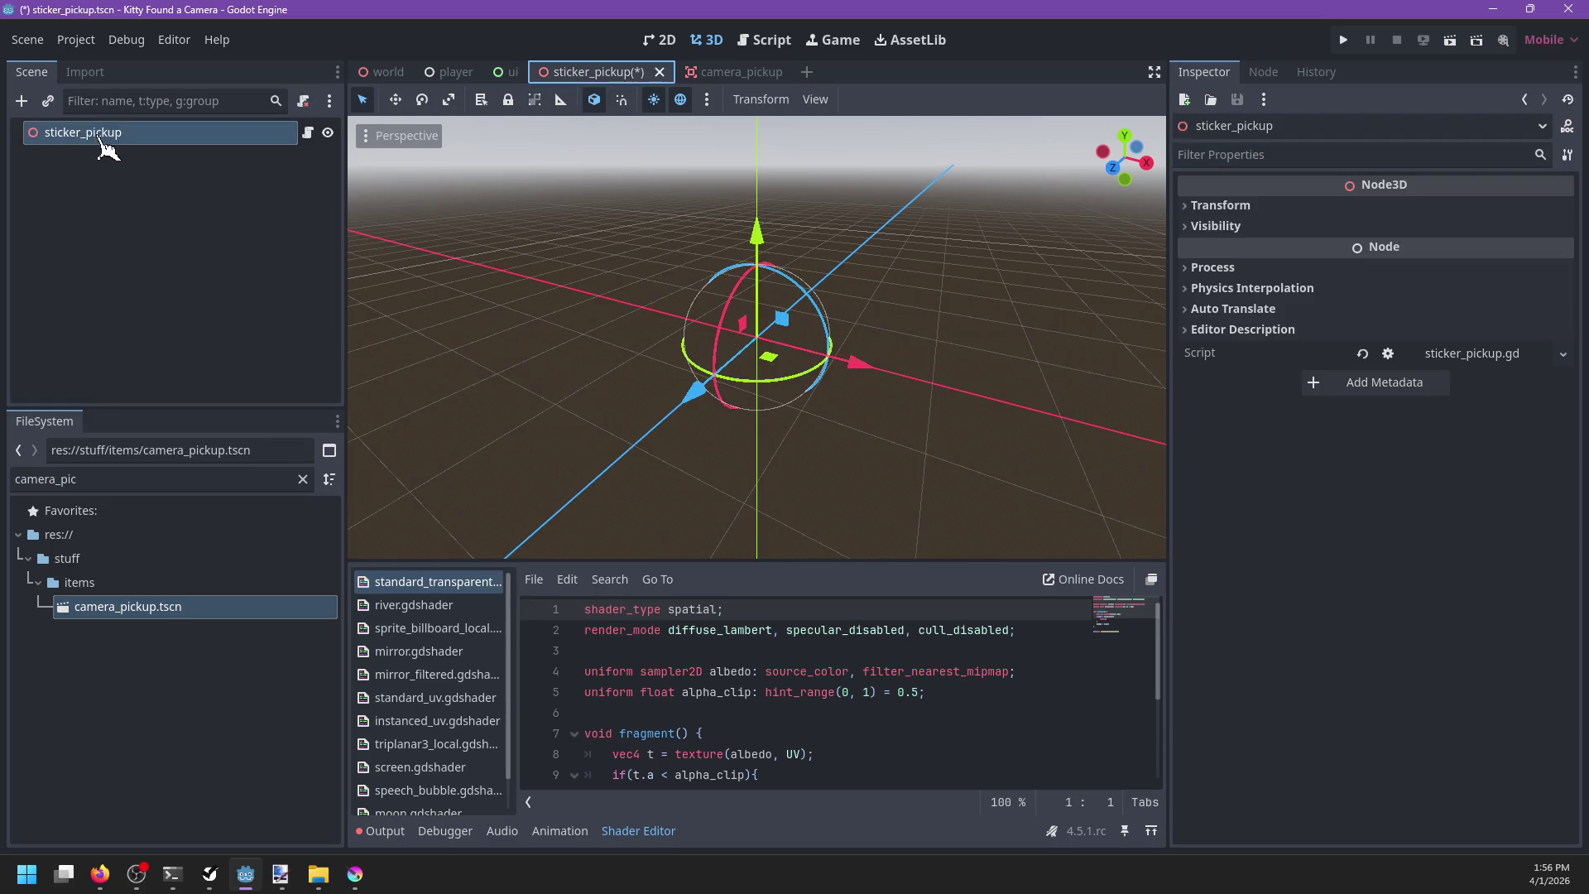
right_click(97, 135)
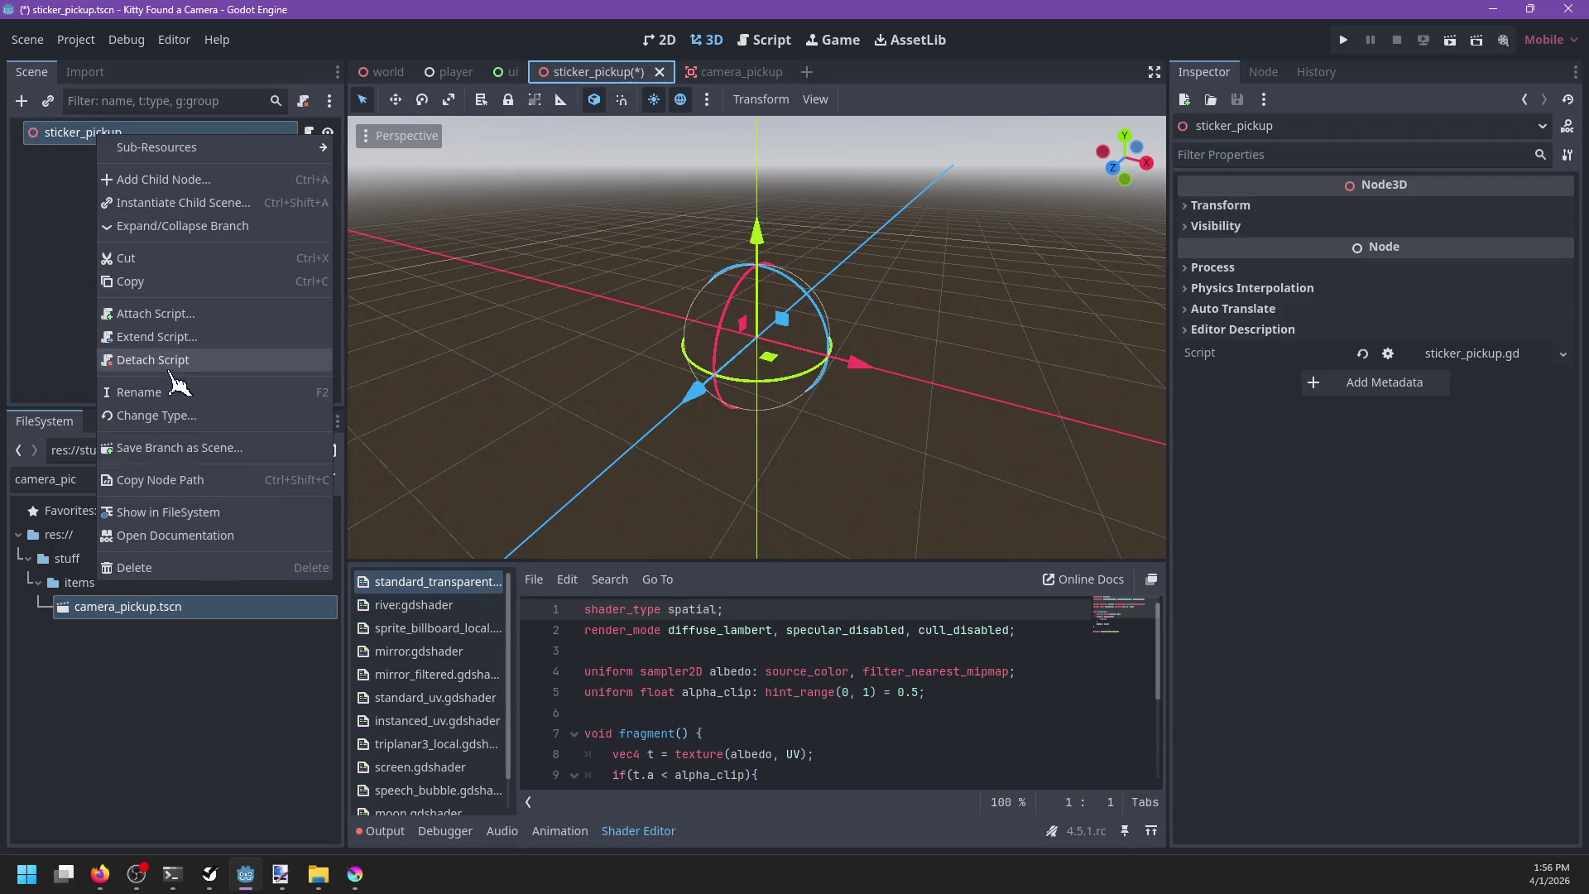
left_click(166, 415)
type("area")
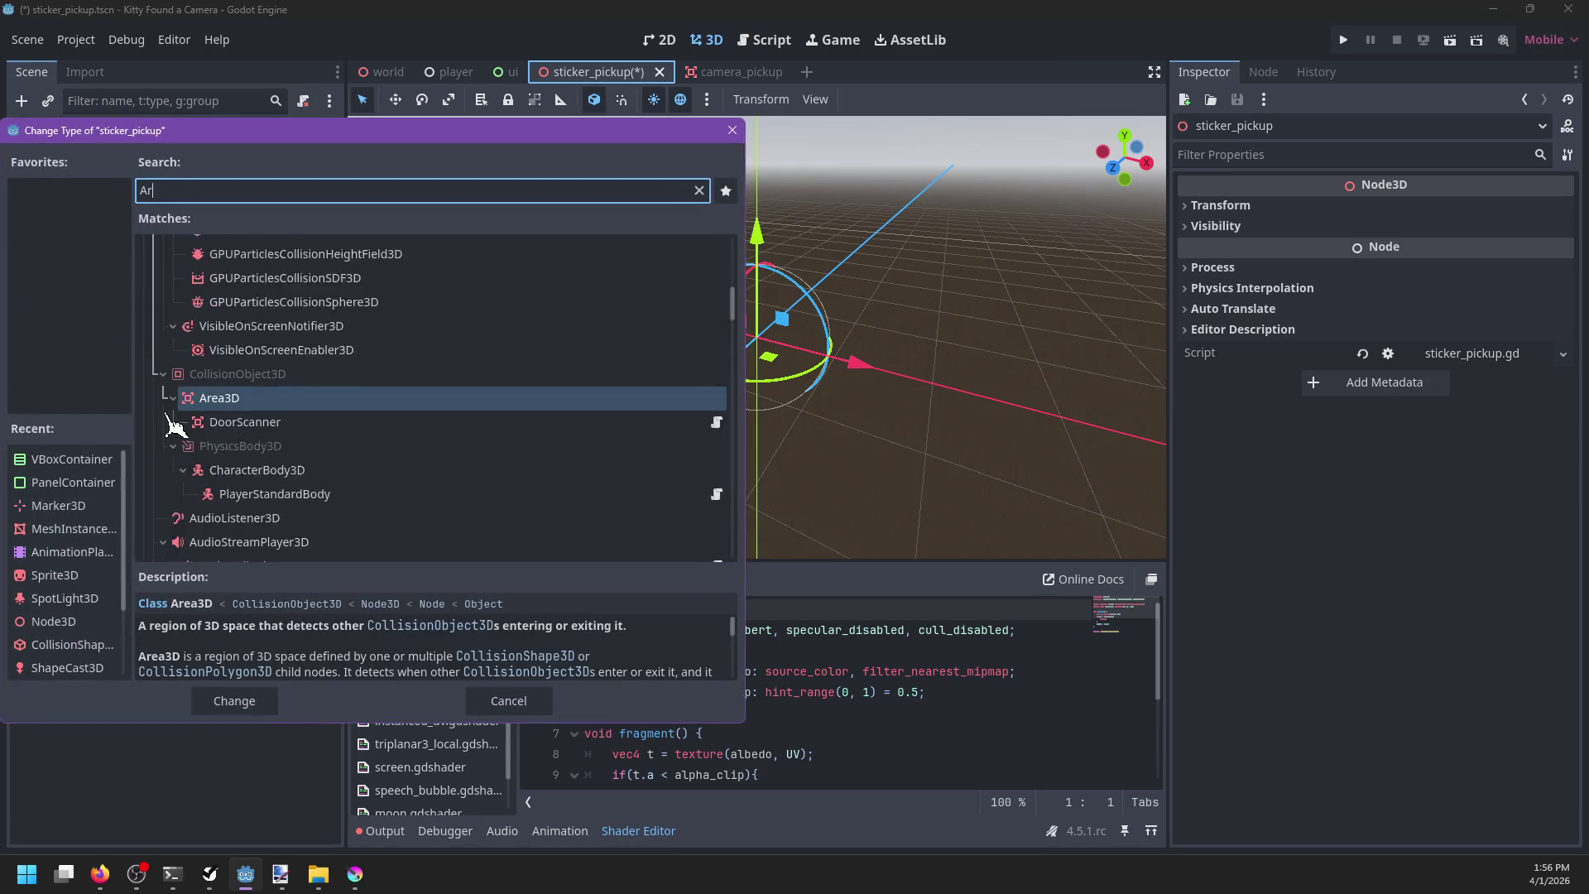
key("Return")
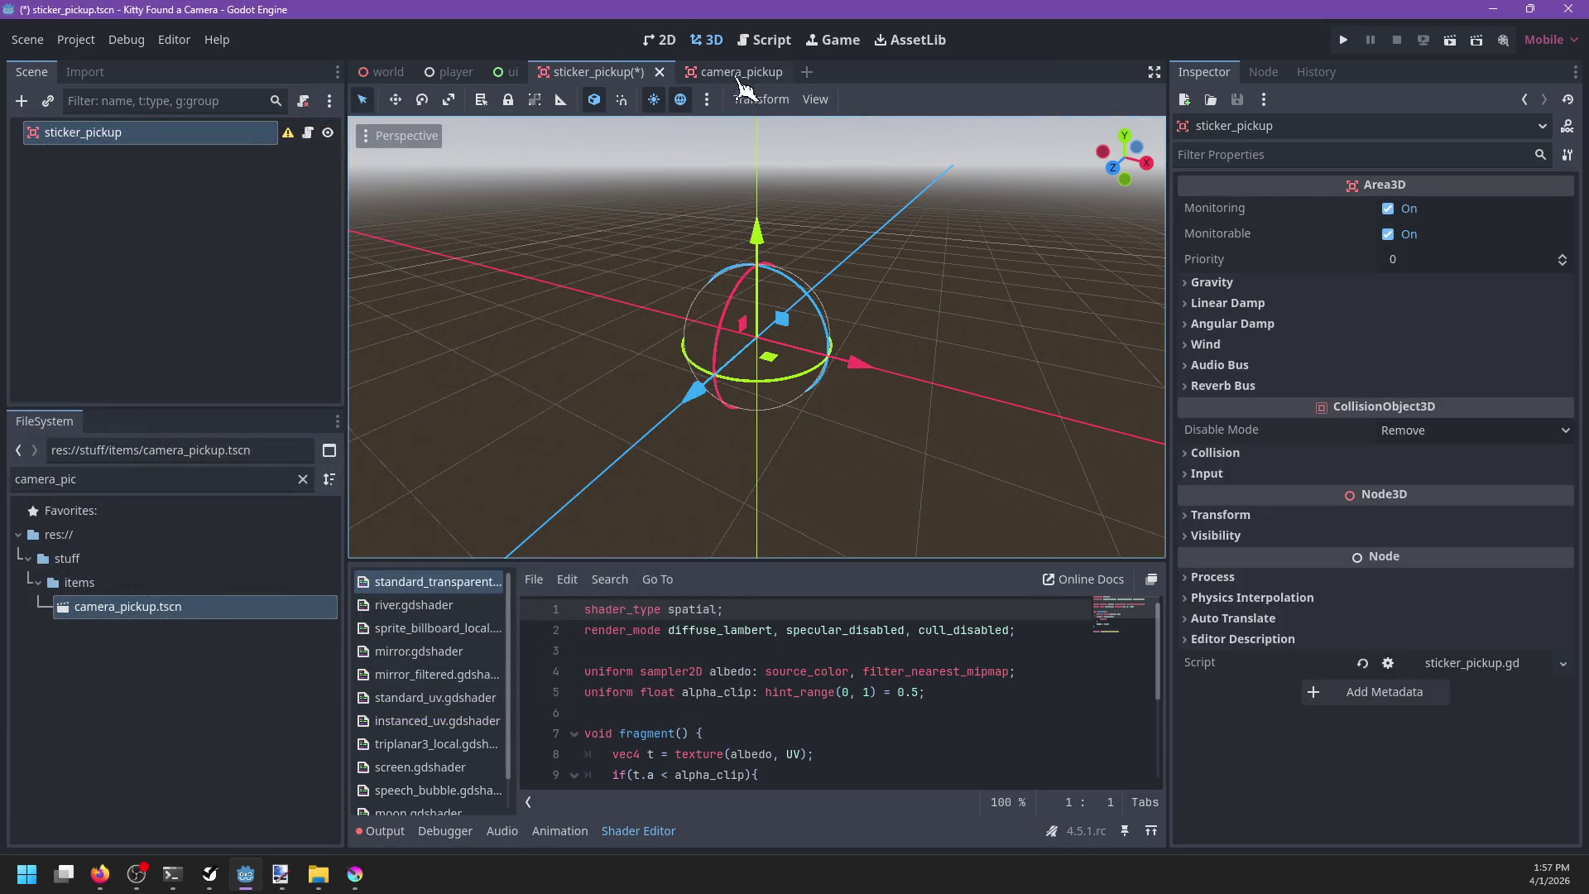
Compare with the camera_pickup root's properties, then view sticker_pickup.gd
left_click(672, 83)
left_click(185, 134)
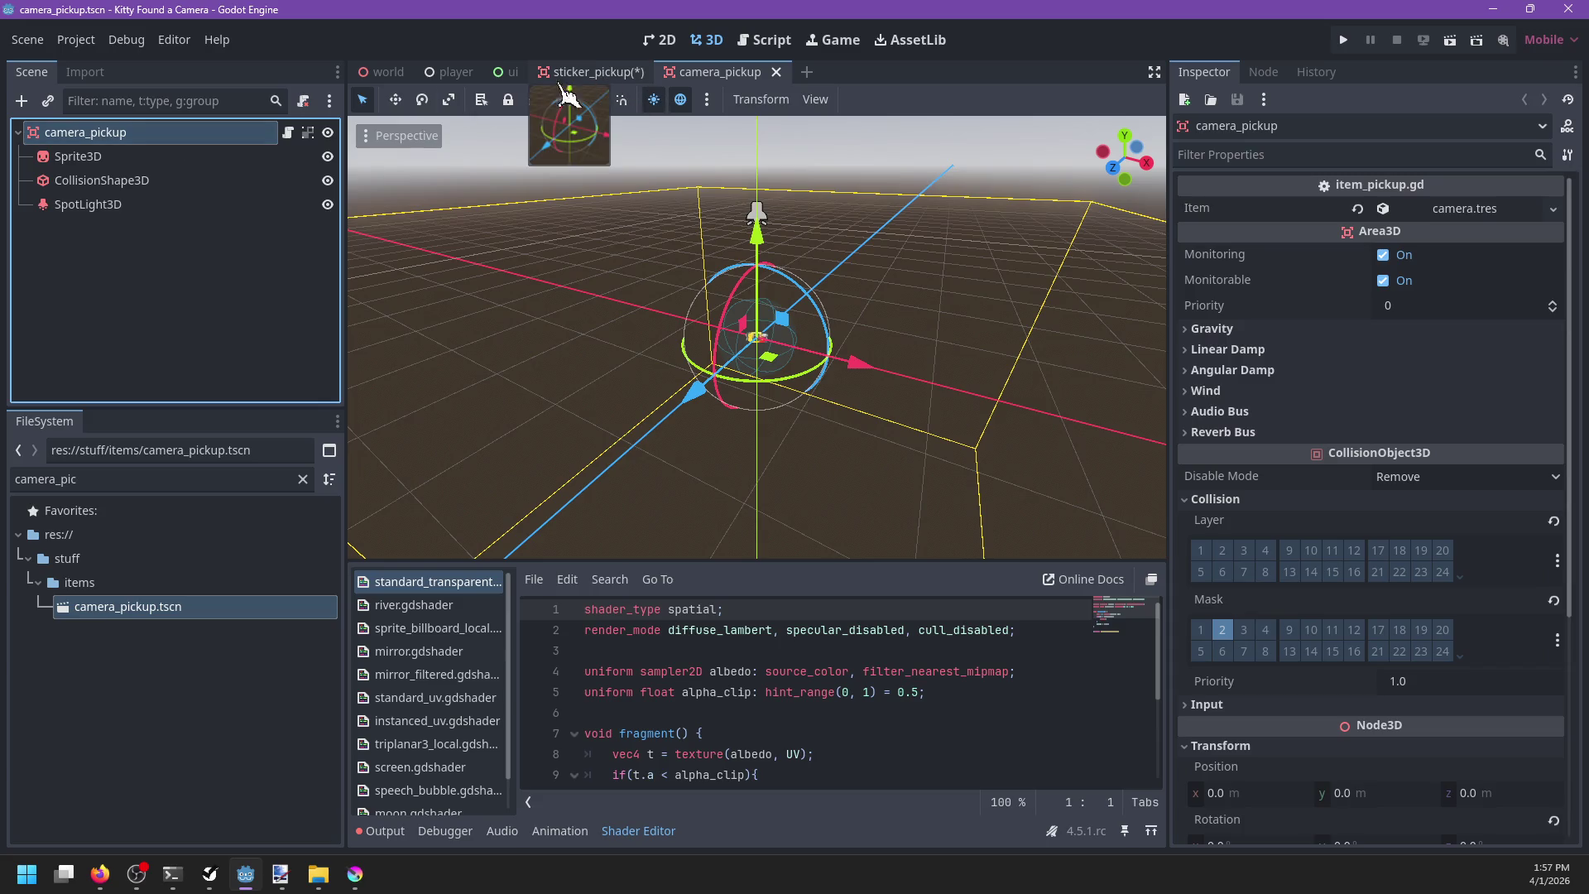
left_click(586, 78)
left_click(308, 133)
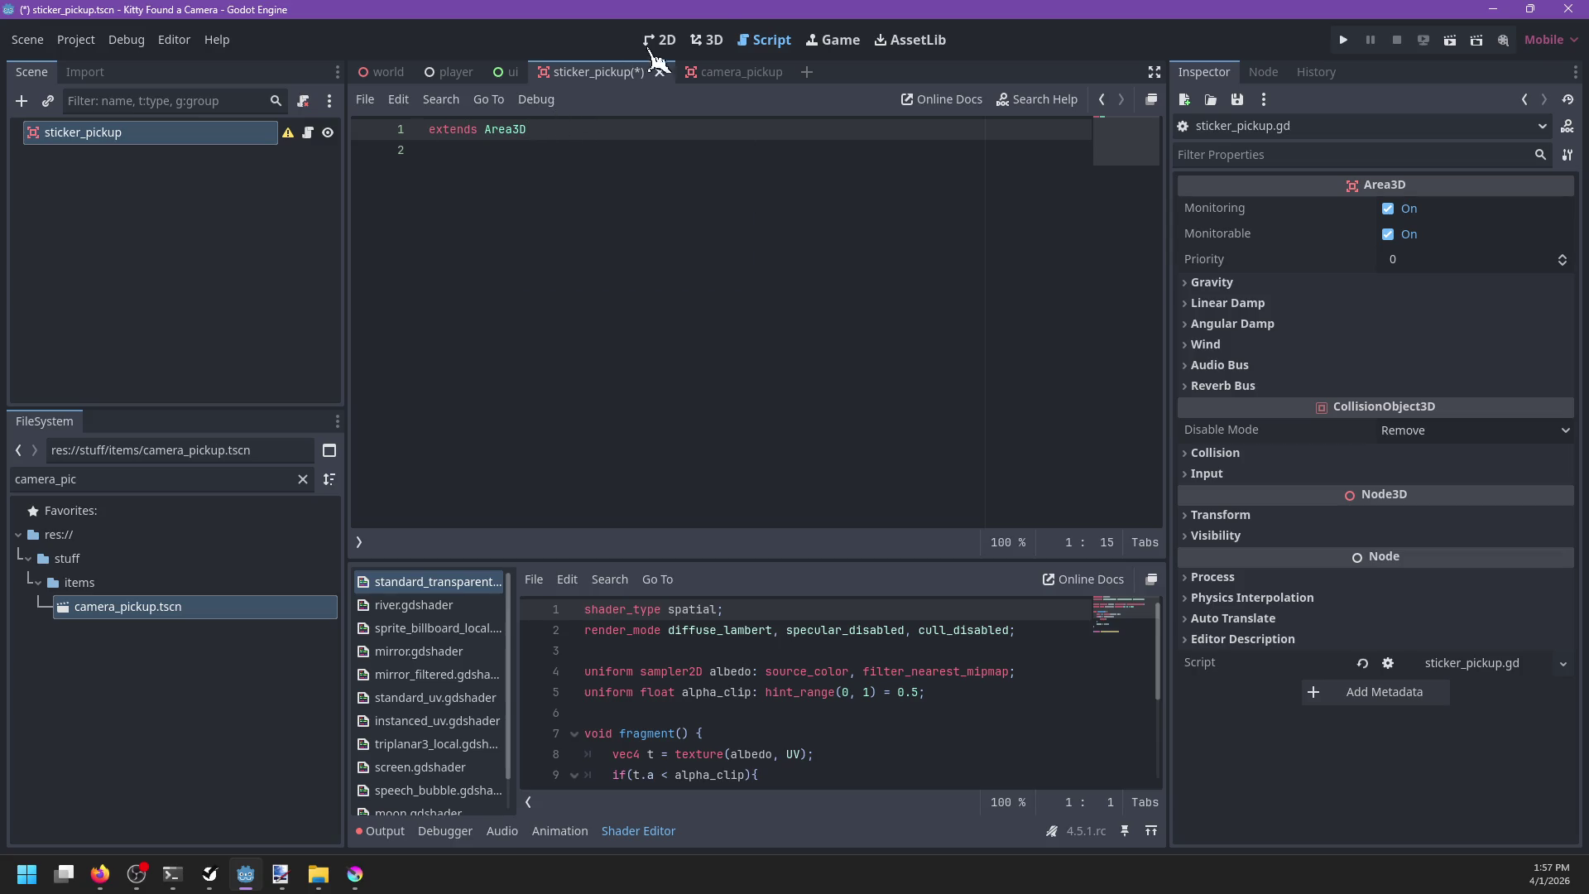
left_click(706, 40)
key("ctrl+a")
Add a CollisionShape3D child, undoing a mistaken ShapeCast3D, and give it a new BoxShape3D
type("shape")
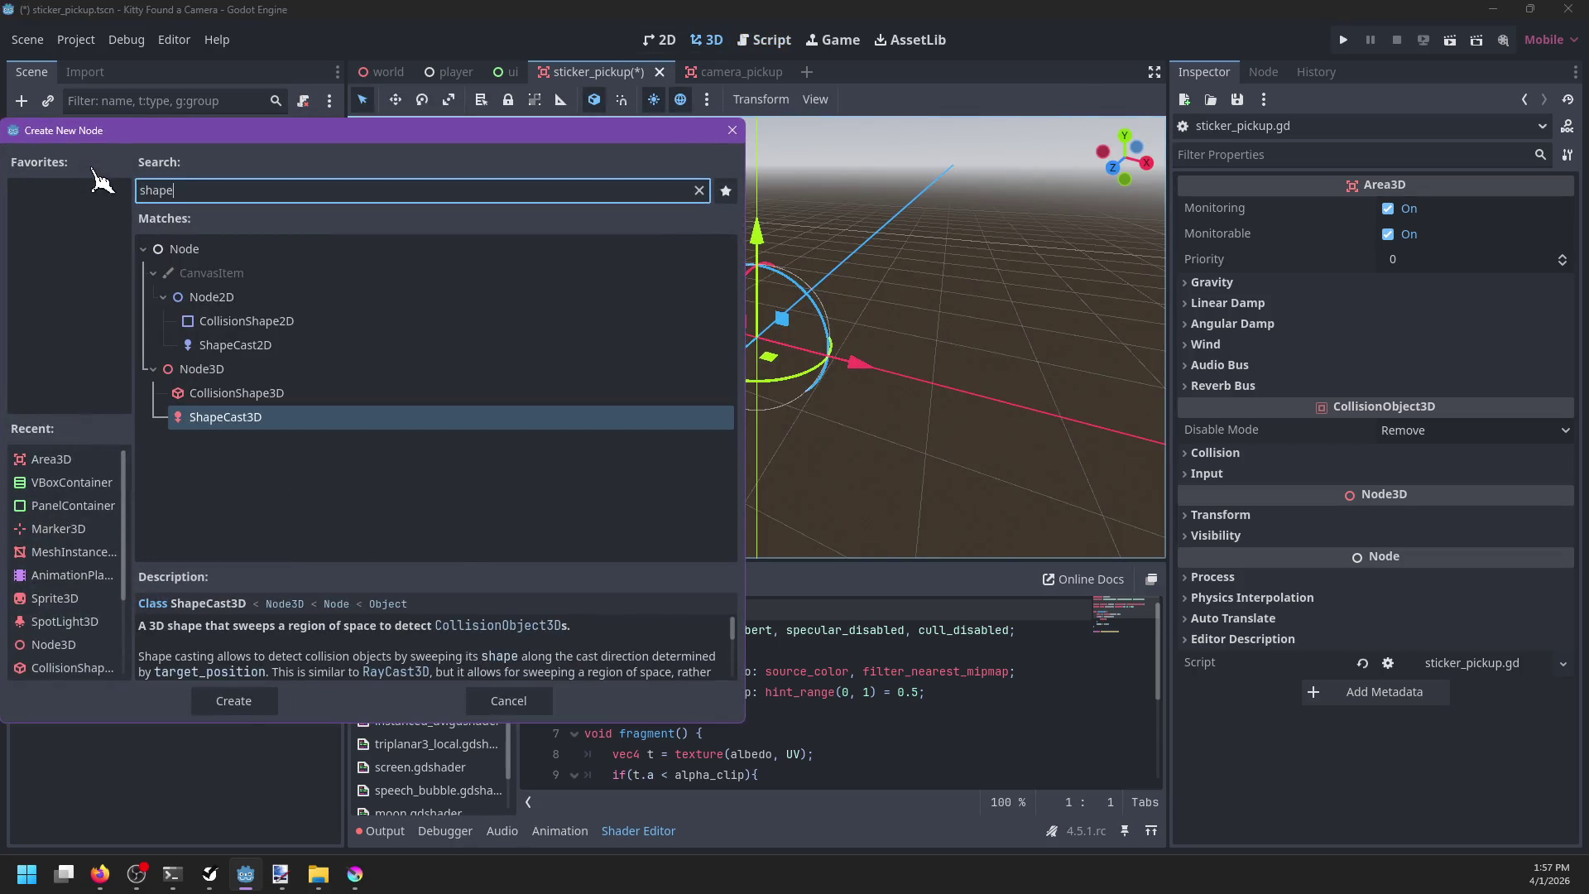
key("Return")
key("ctrl+z")
key("ctrl+a")
key("Up")
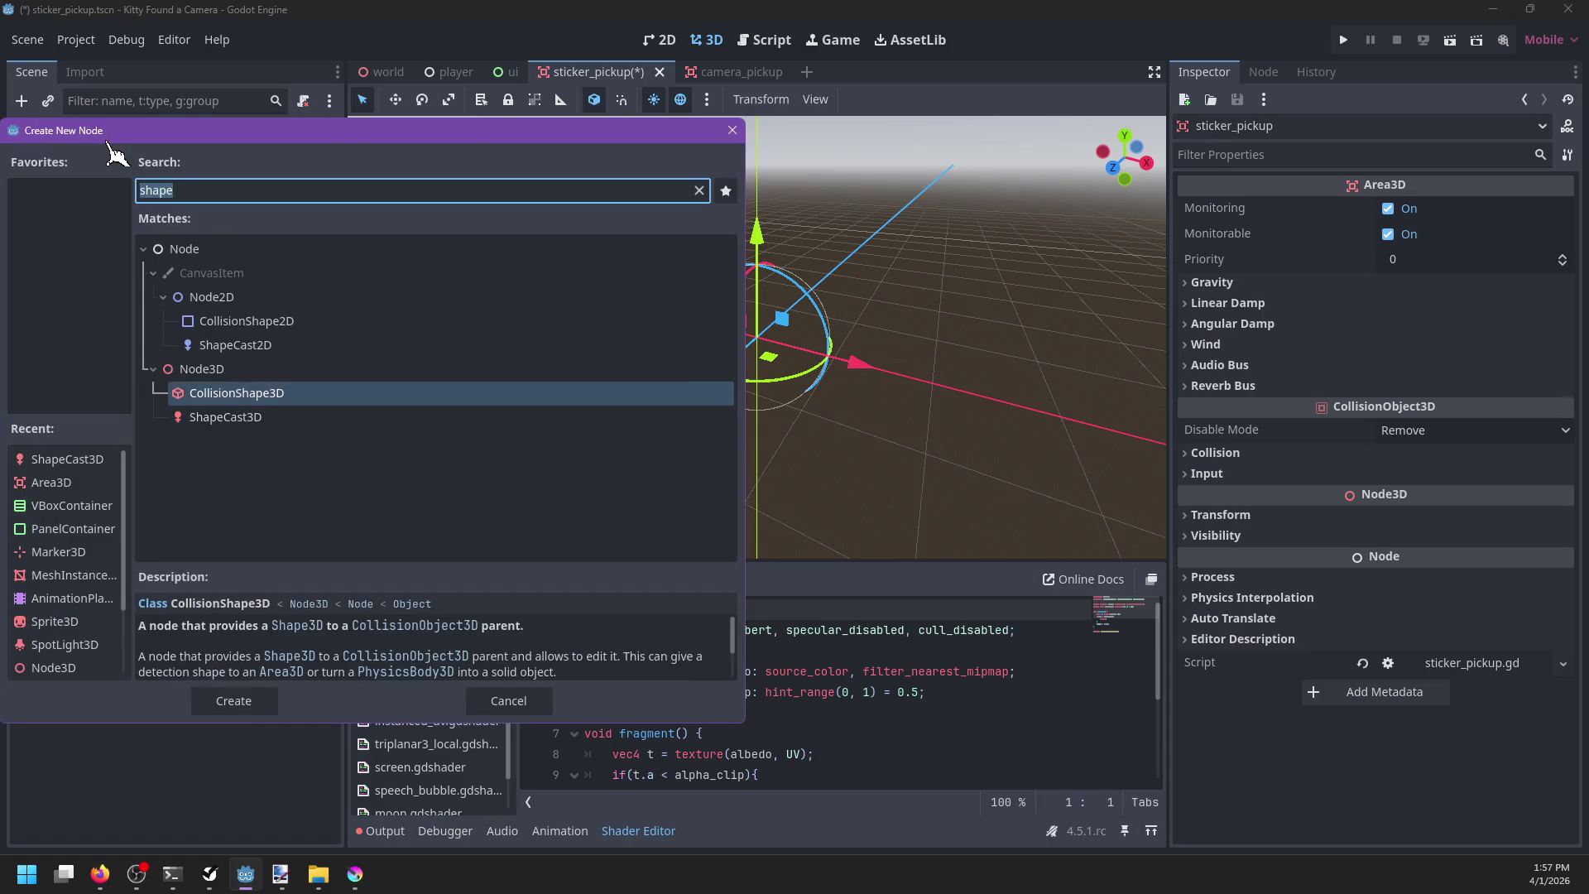
key("Return")
left_click(1478, 209)
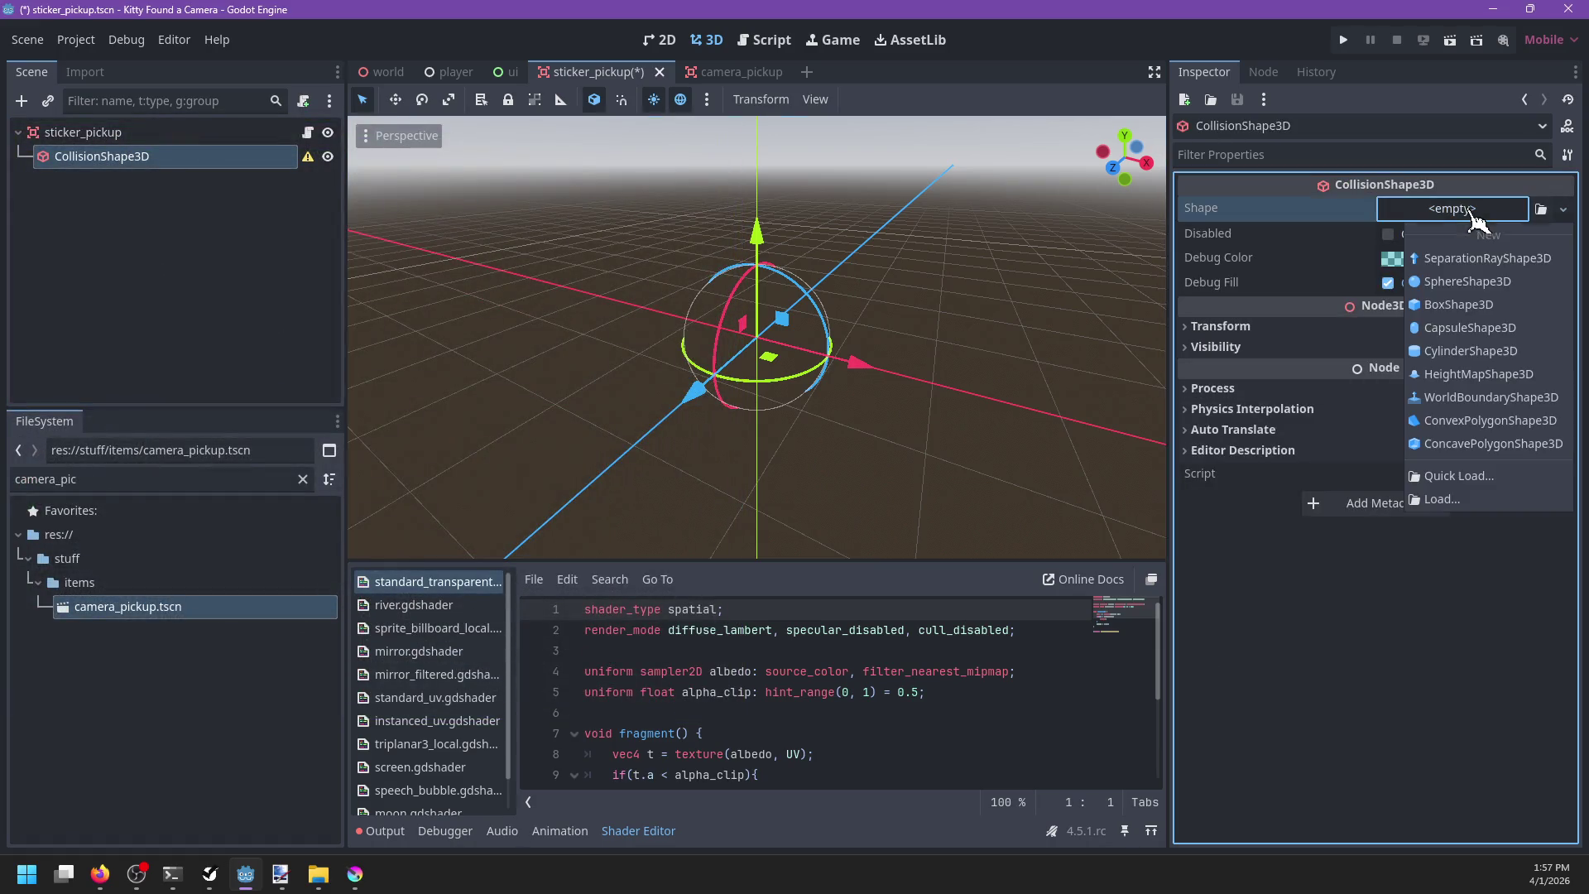
left_click(1450, 305)
Resize the collision box in the viewport to about 0.33 × 0.50 × 0.35
left_click_drag(844, 348, 786, 364)
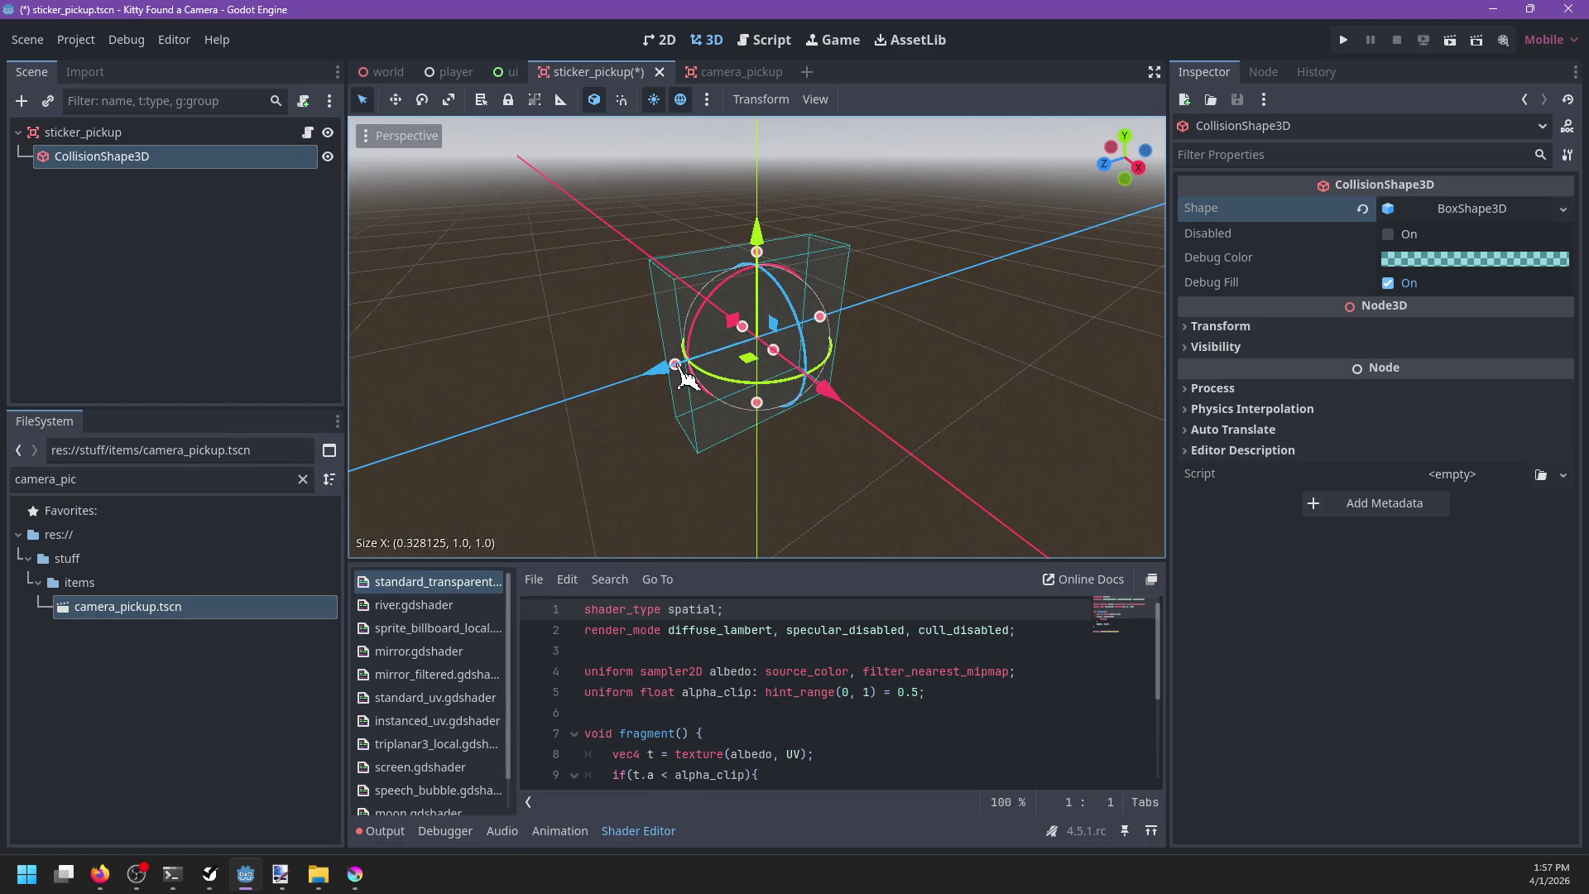
key("KP_1")
scroll(779, 432, "up", 2)
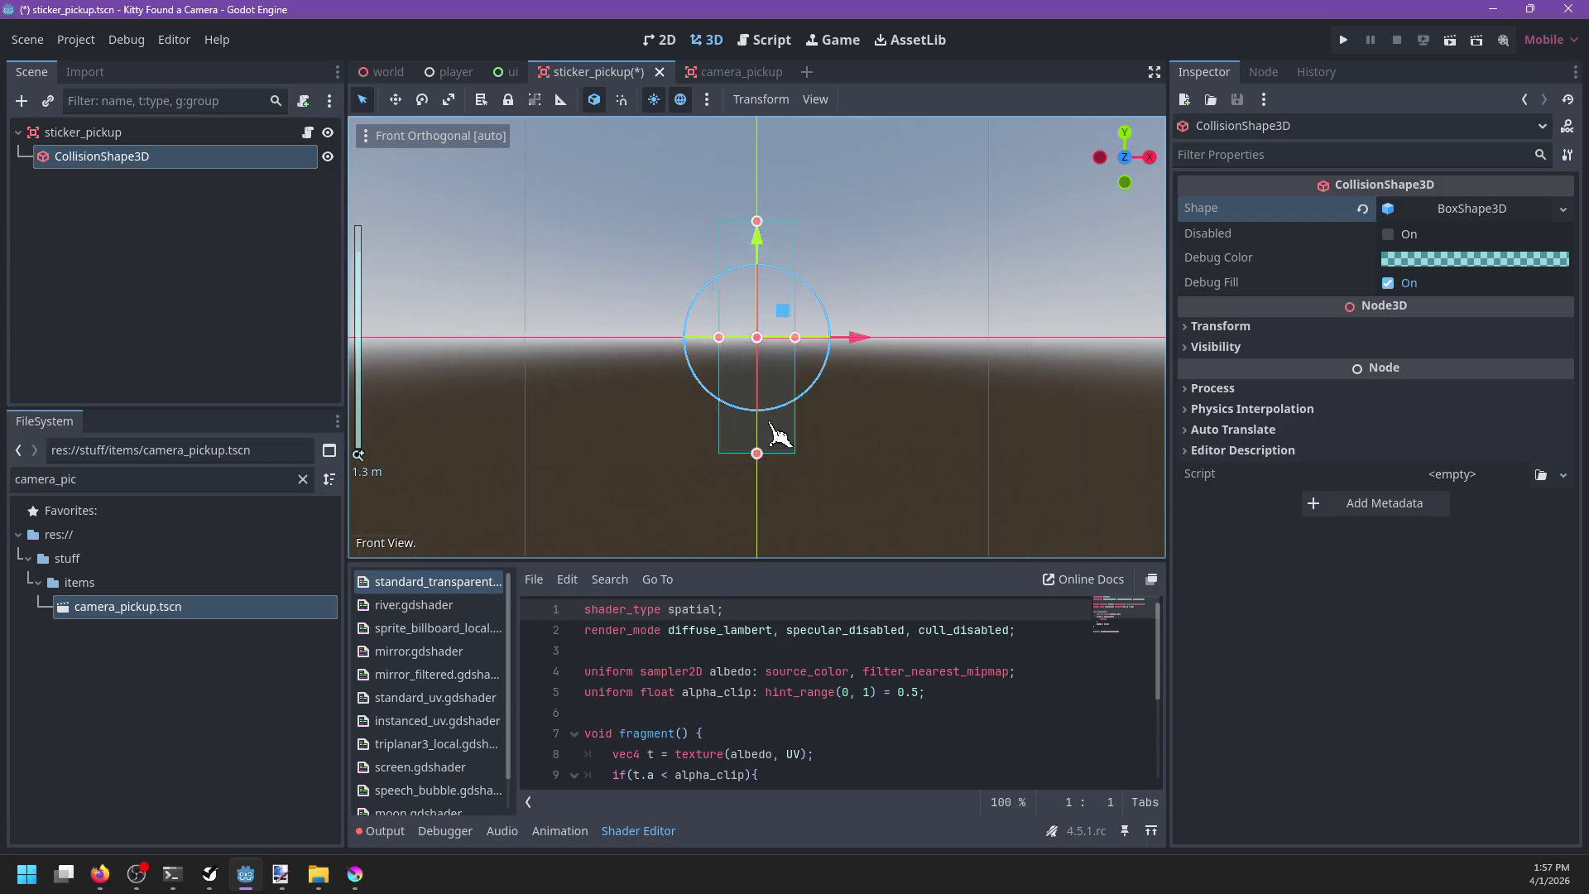
mouse_move(756, 453)
left_mouse_down()
mouse_move(763, 331)
mouse_move(773, 354)
left_mouse_up()
mouse_move(914, 316)
left_mouse_down()
mouse_move(916, 425)
mouse_move(776, 478)
mouse_move(802, 352)
mouse_move(824, 360)
left_mouse_up()
scroll(775, 478, "up", 2)
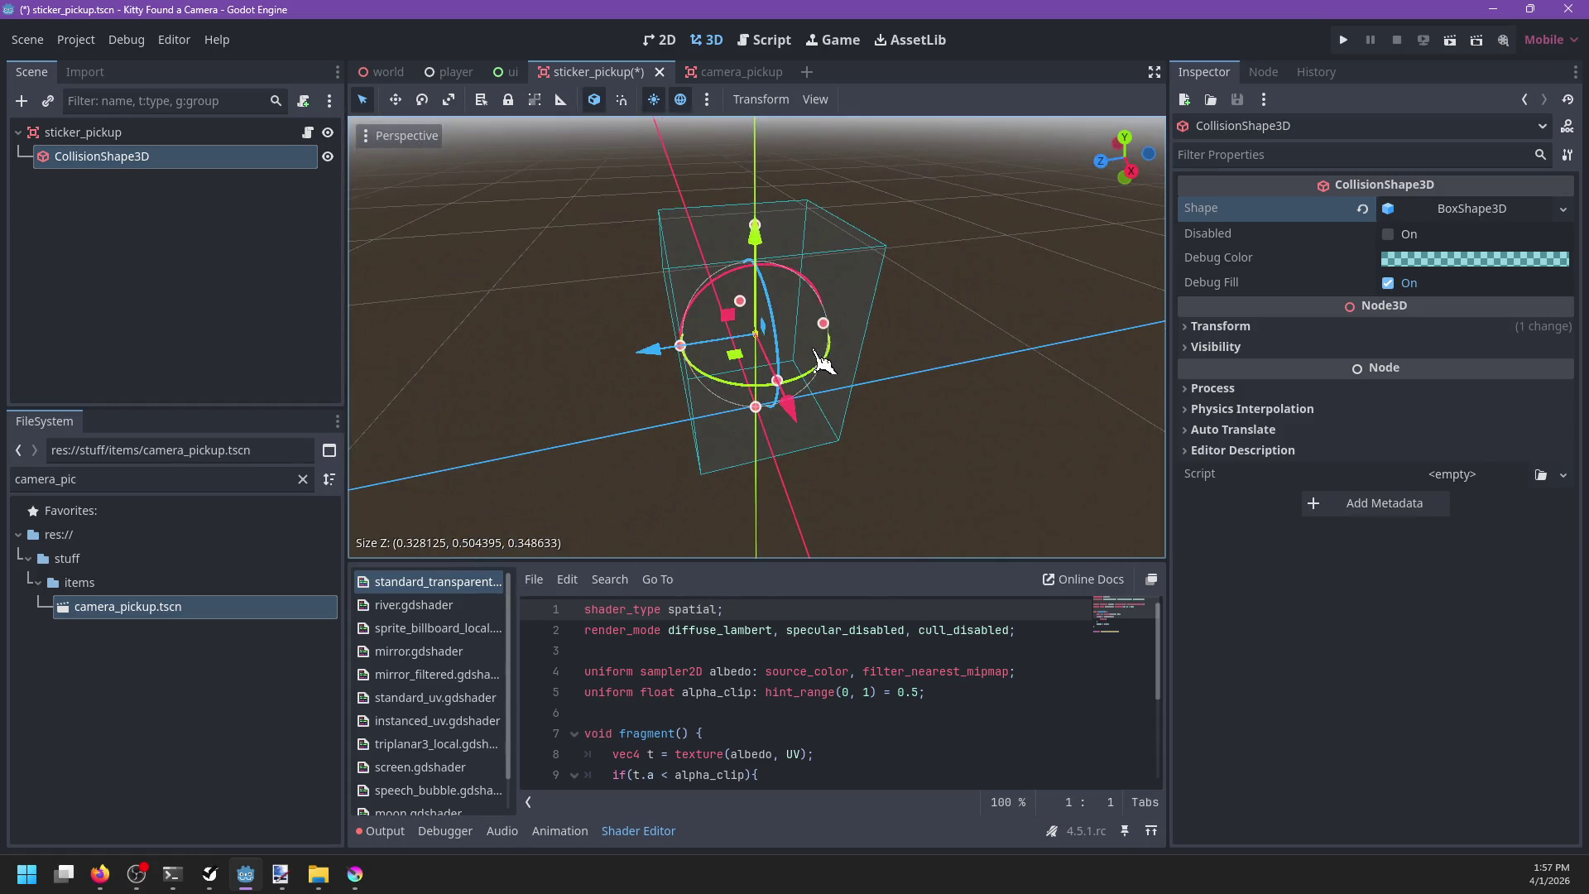
left_click(165, 134)
Add a Sprite3D child to sticker_pickup
key("ctrl+a")
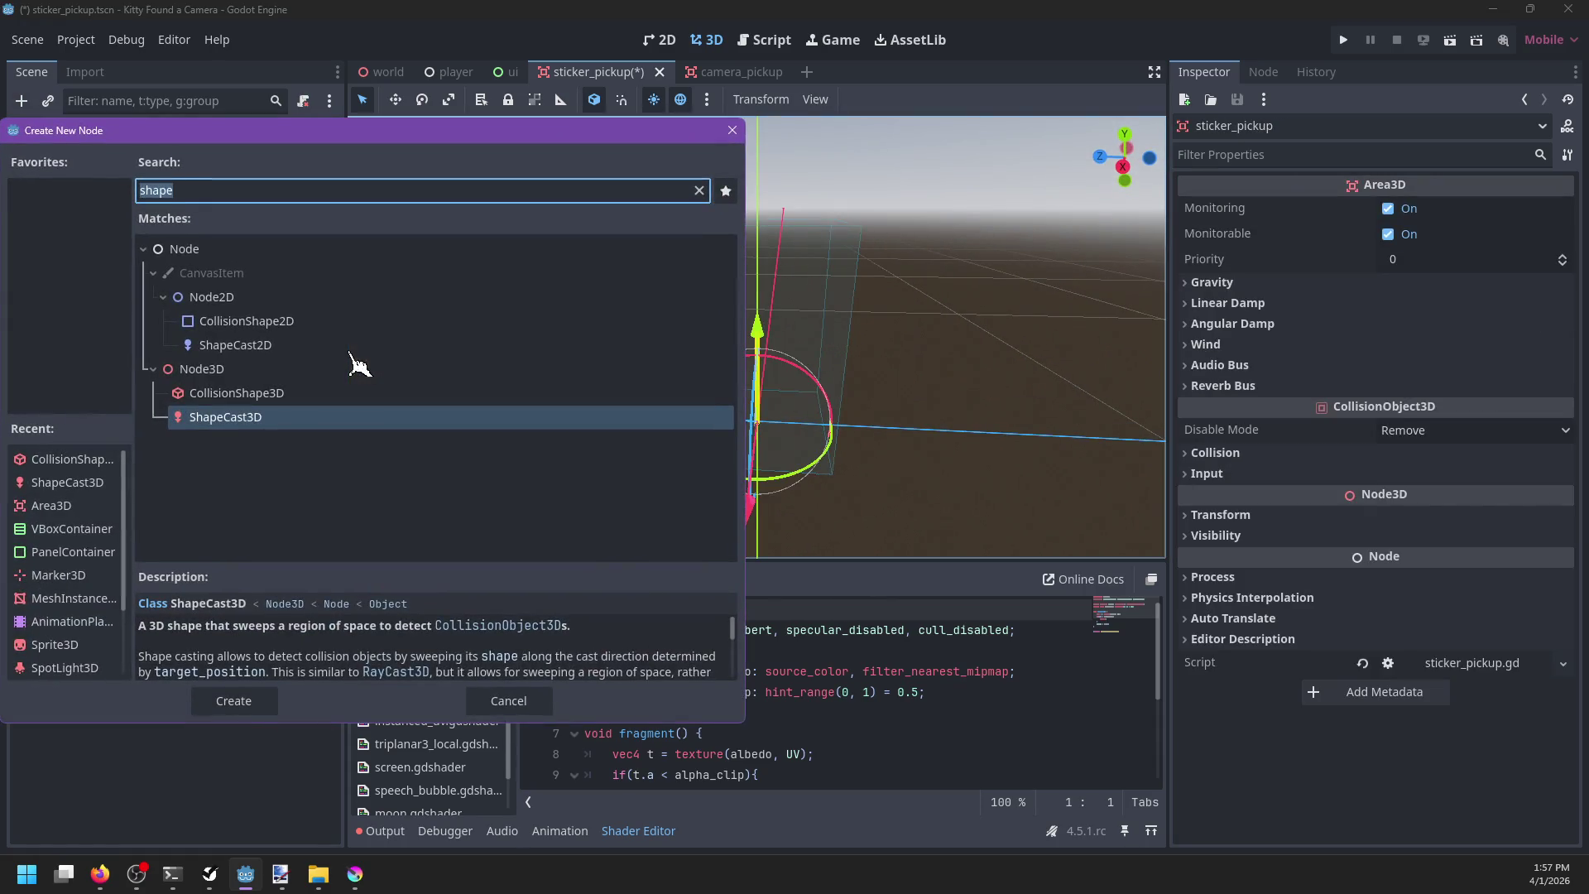
type("sprite")
key("Return")
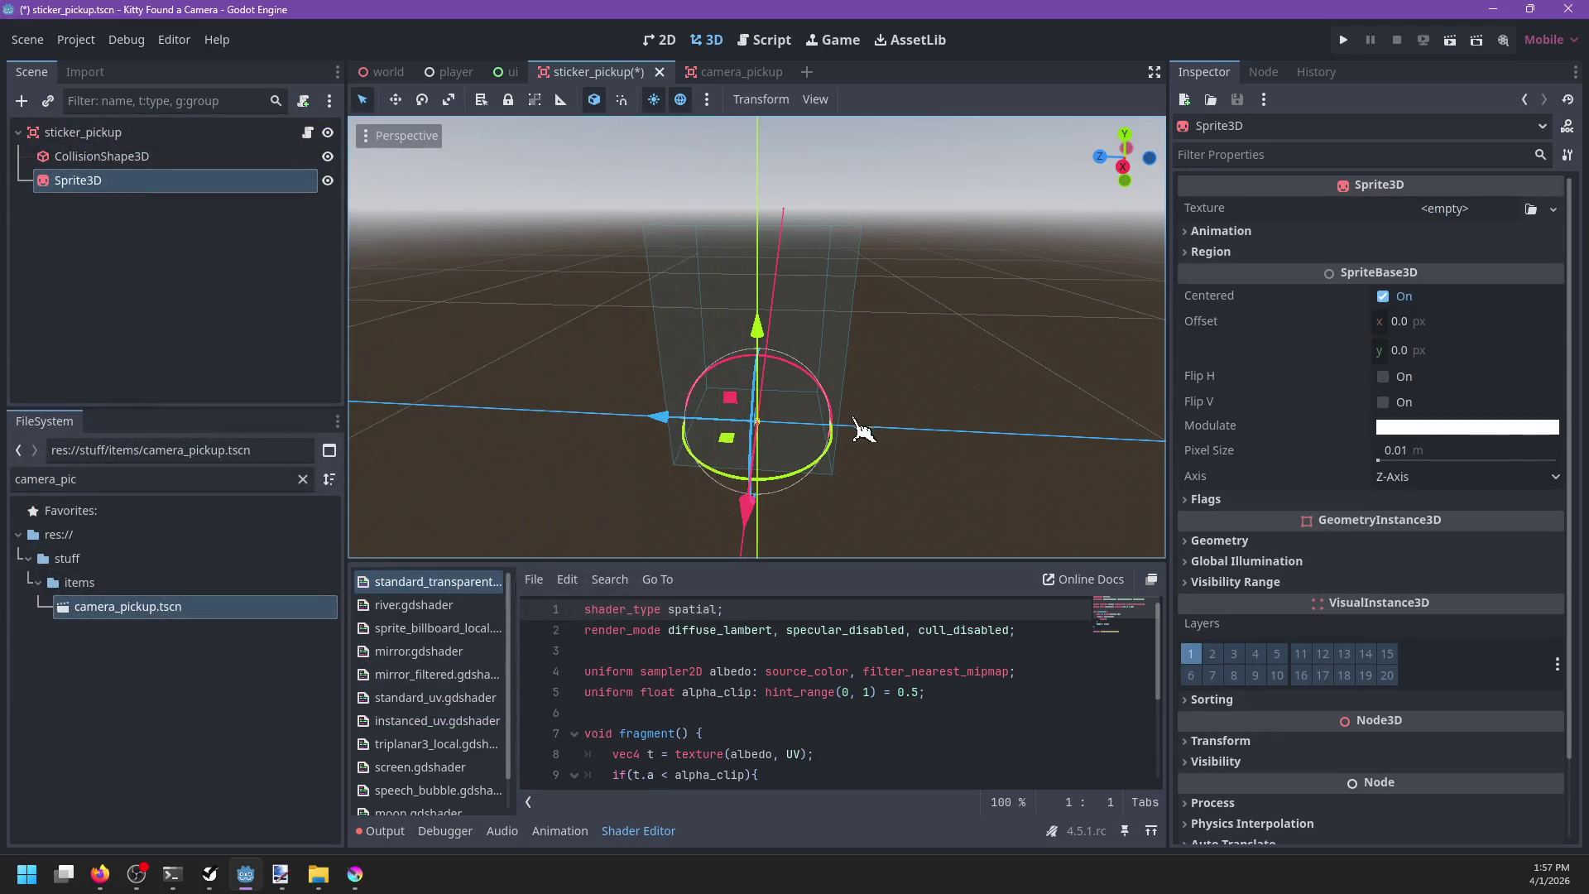
left_click_drag(861, 426, 1029, 425)
Apply sprite_billboard_local.gdshader as the sprite's Material Override and make it Local to Scene
left_click(1316, 540)
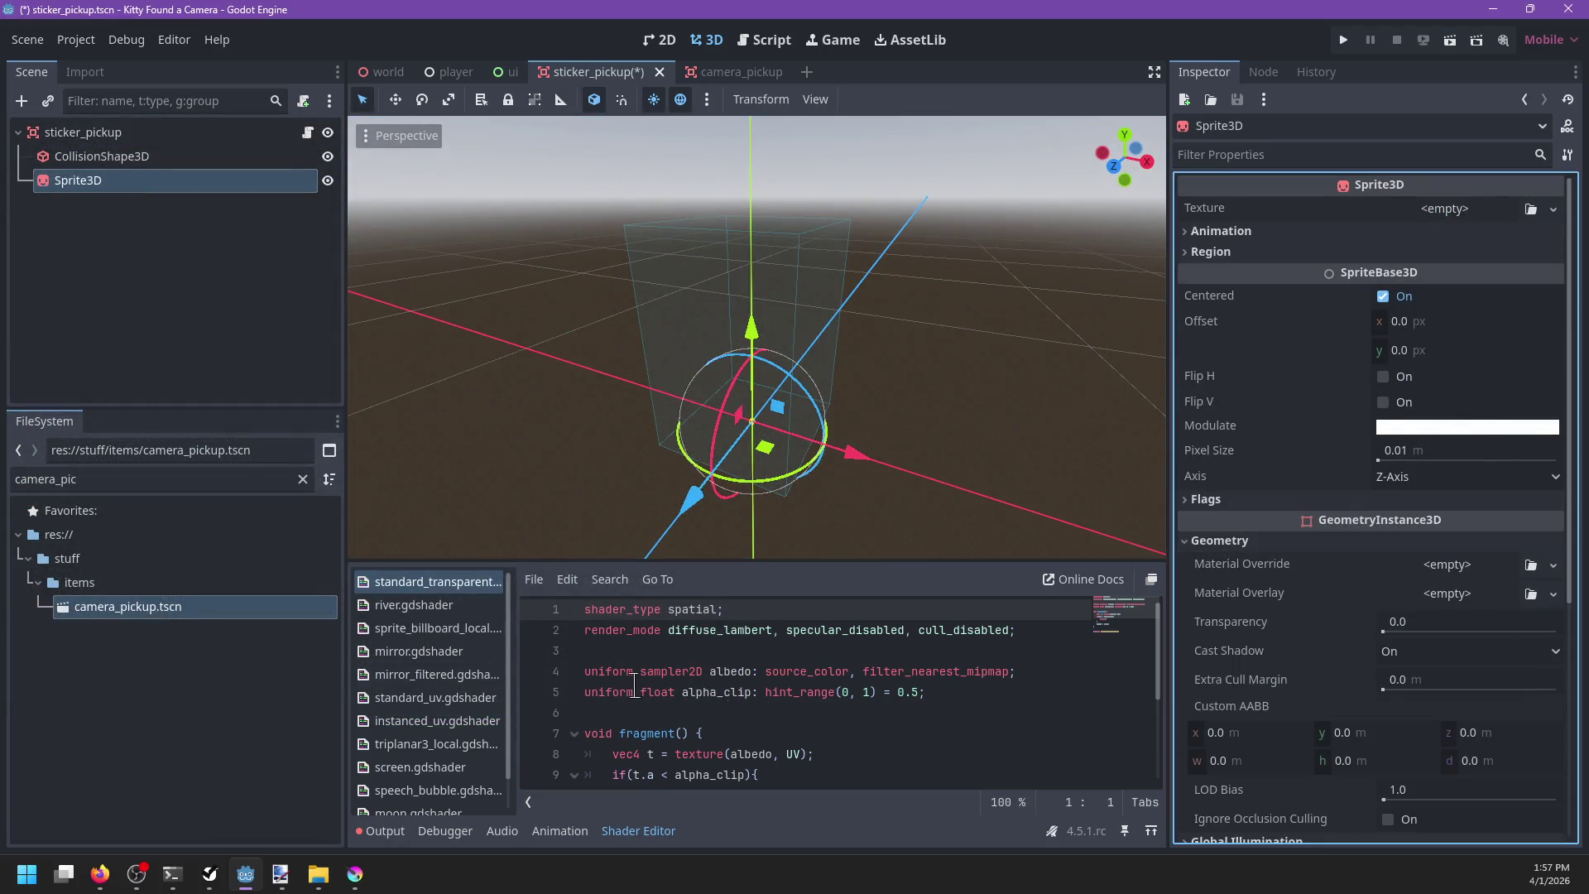
double_click(174, 482)
type("billb")
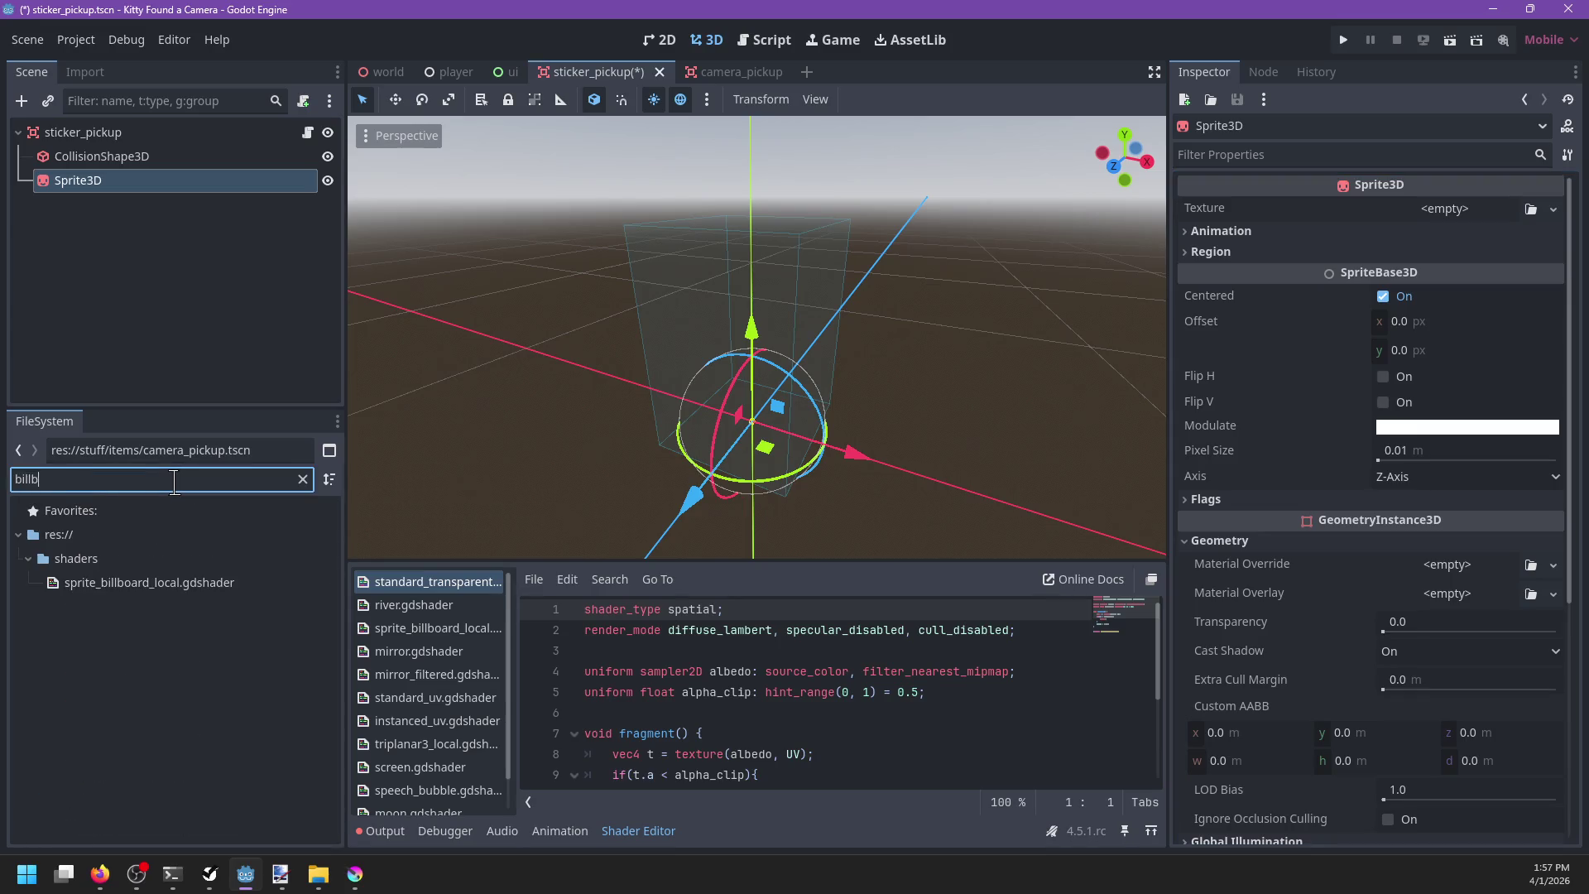
mouse_move(149, 582)
left_mouse_down()
mouse_move(1004, 607)
mouse_move(1304, 552)
mouse_move(1490, 591)
left_mouse_up()
left_click(1490, 591)
left_click(1288, 674)
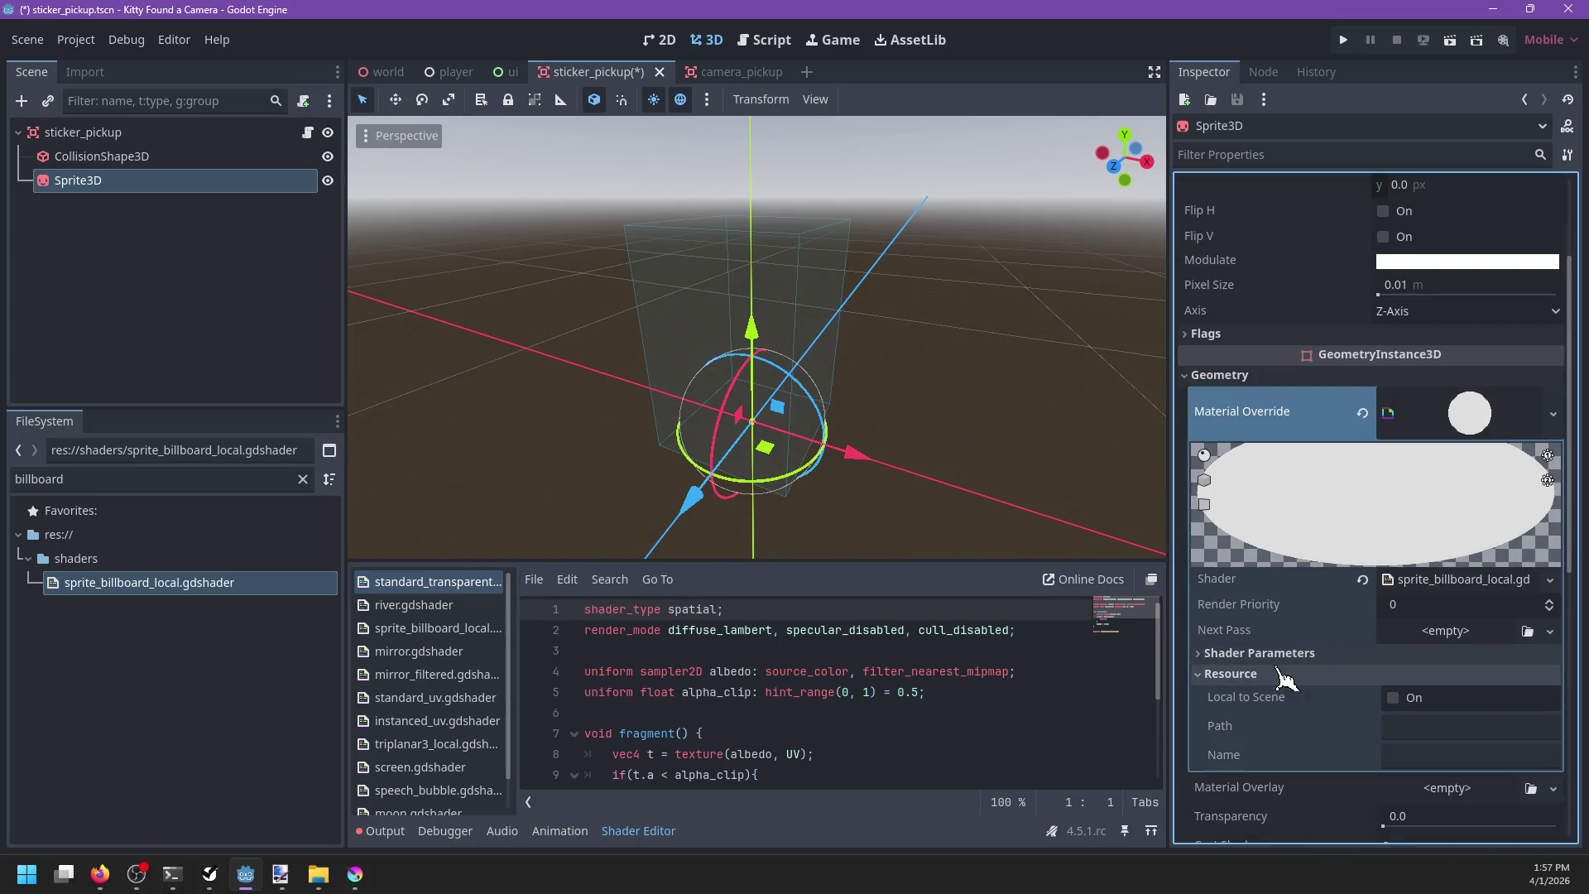
left_click(1297, 655)
left_click(1393, 724)
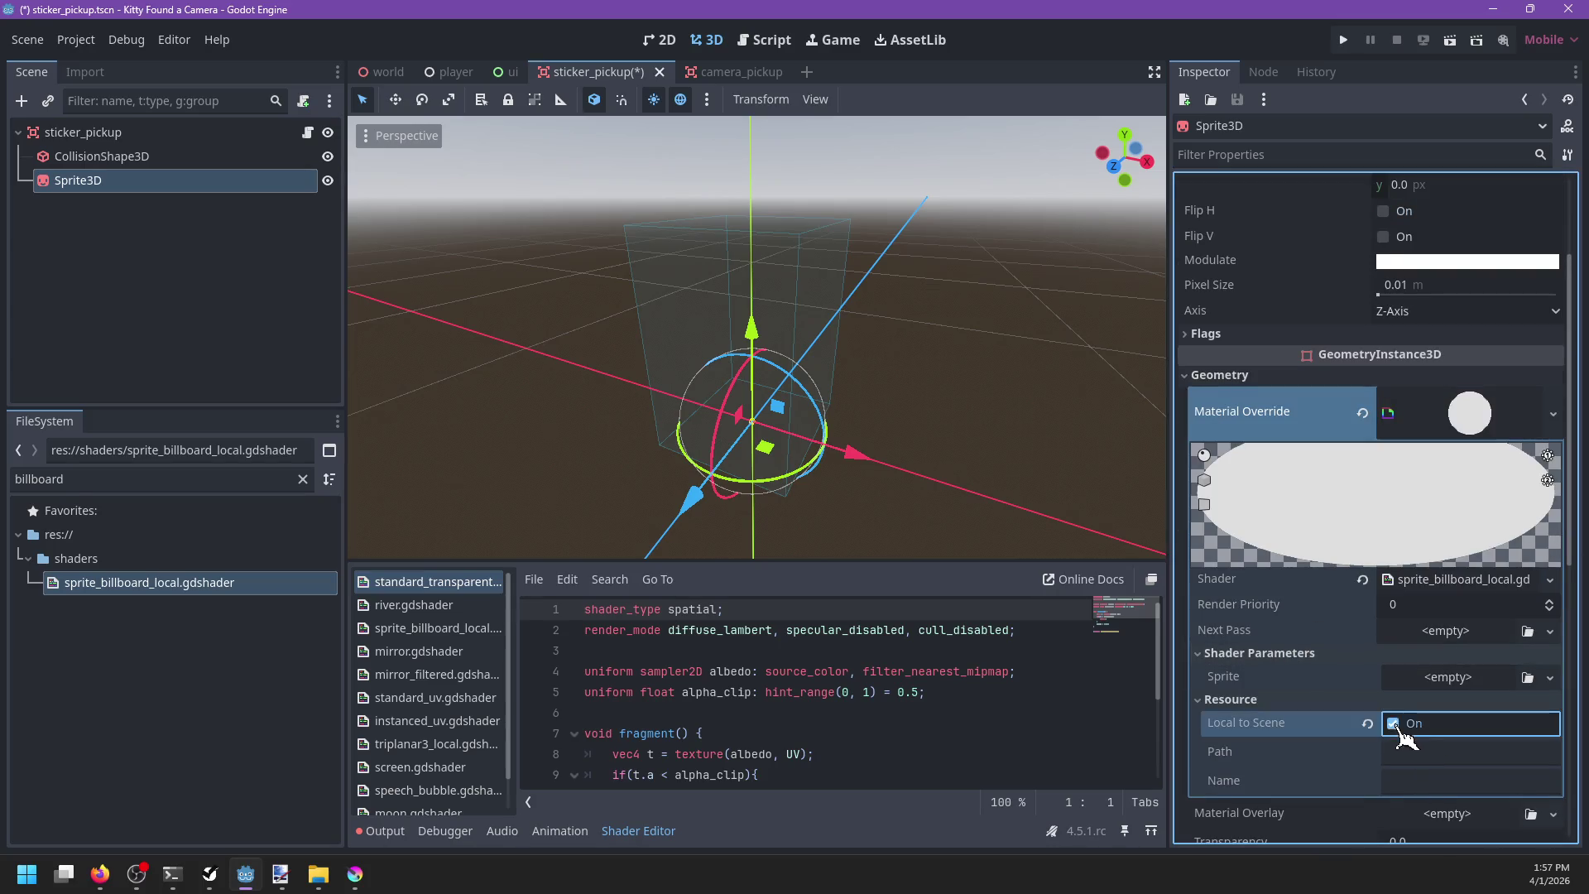
Set sticker_test.png as the Sprite3D's texture
double_click(114, 480)
key("BackSpace")
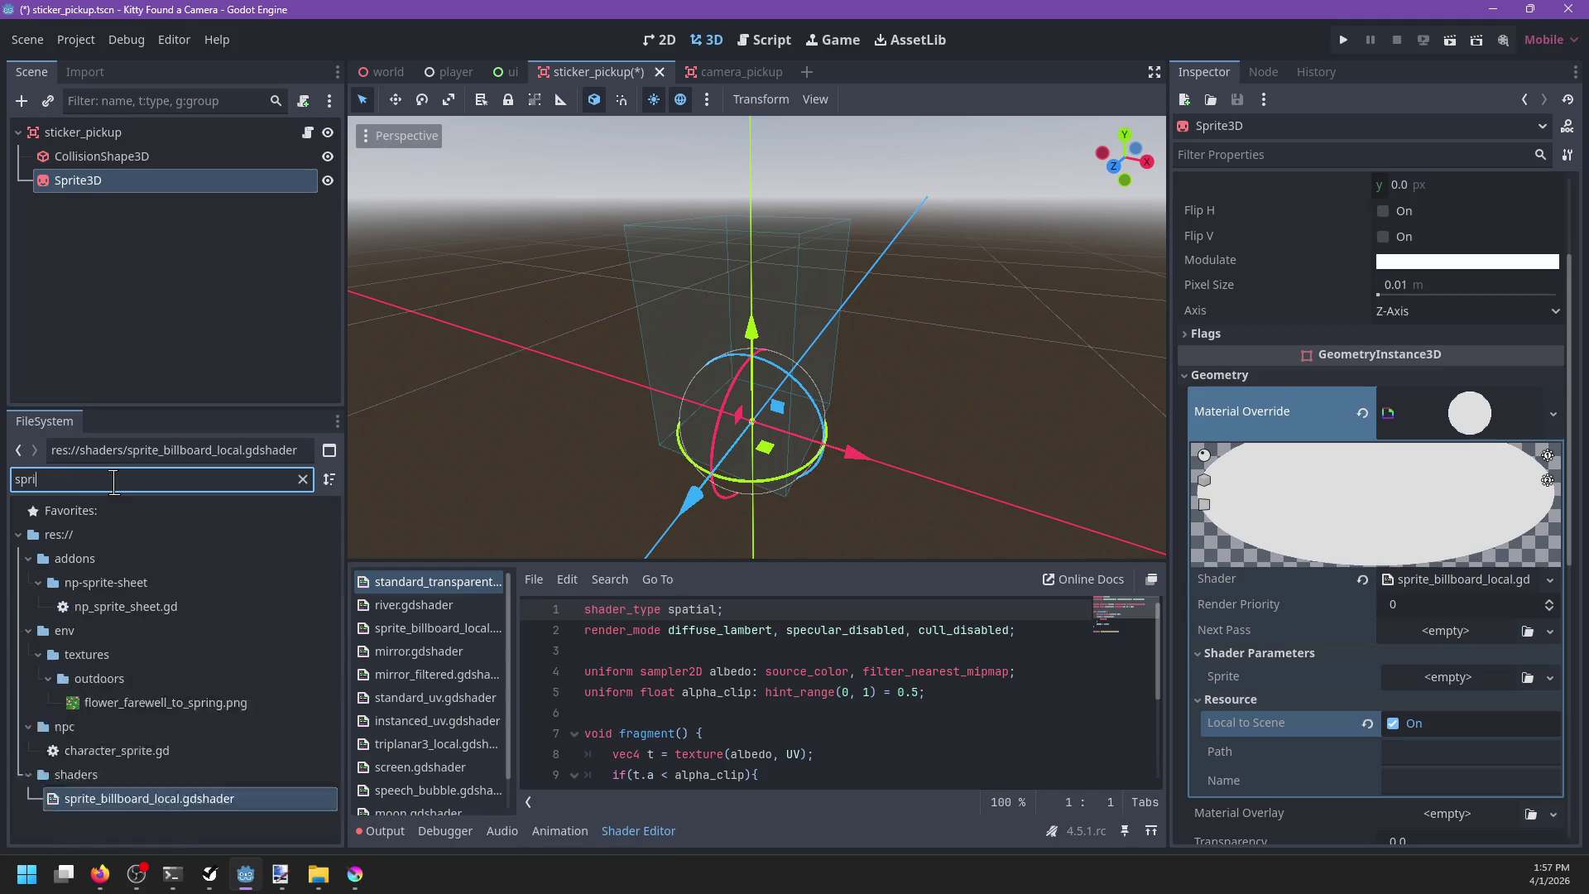
type("test")
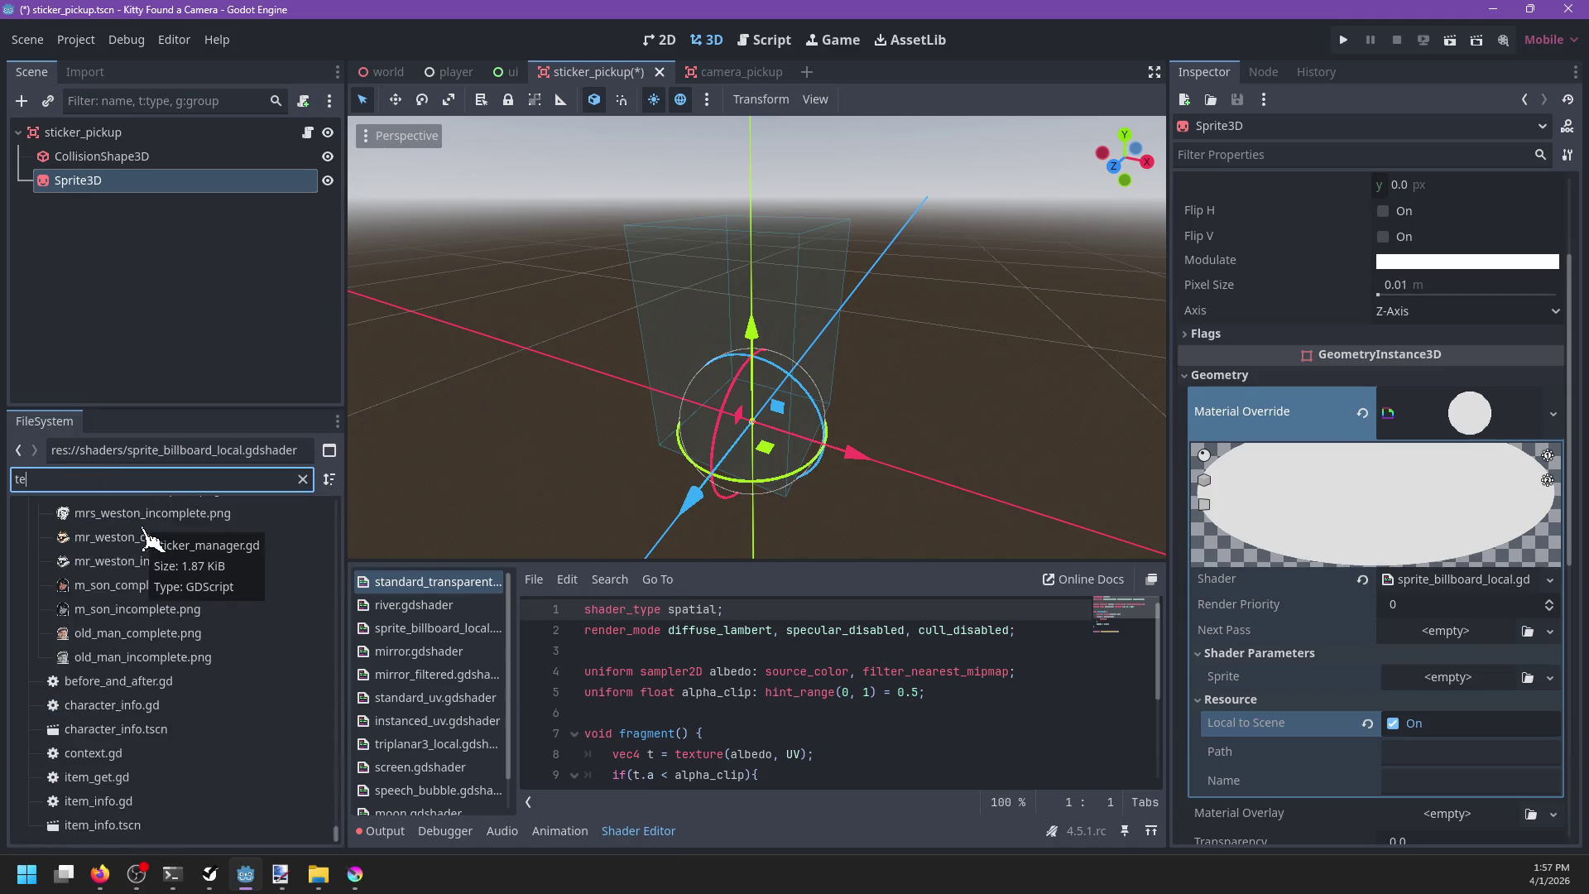
mouse_move(116, 775)
left_mouse_down()
mouse_move(463, 745)
mouse_move(1399, 451)
mouse_move(1449, 678)
left_mouse_up()
left_click_drag(160, 778, 1437, 220)
key("KP_1")
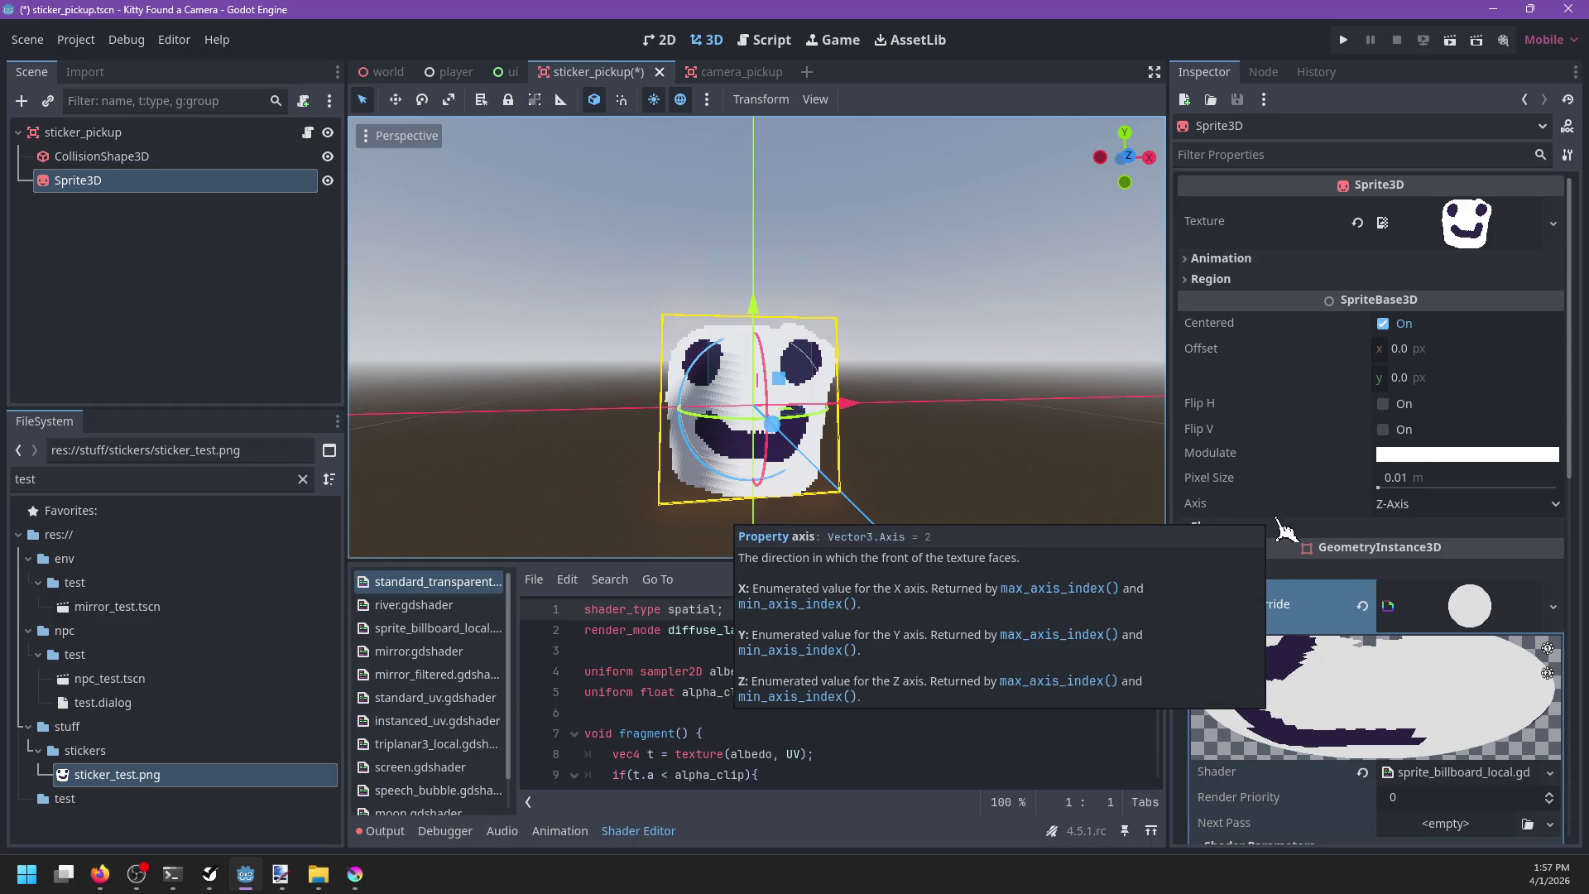
Search the FileSystem for world_ and sprit files, then go to the camera_pickup scene
double_click(188, 478)
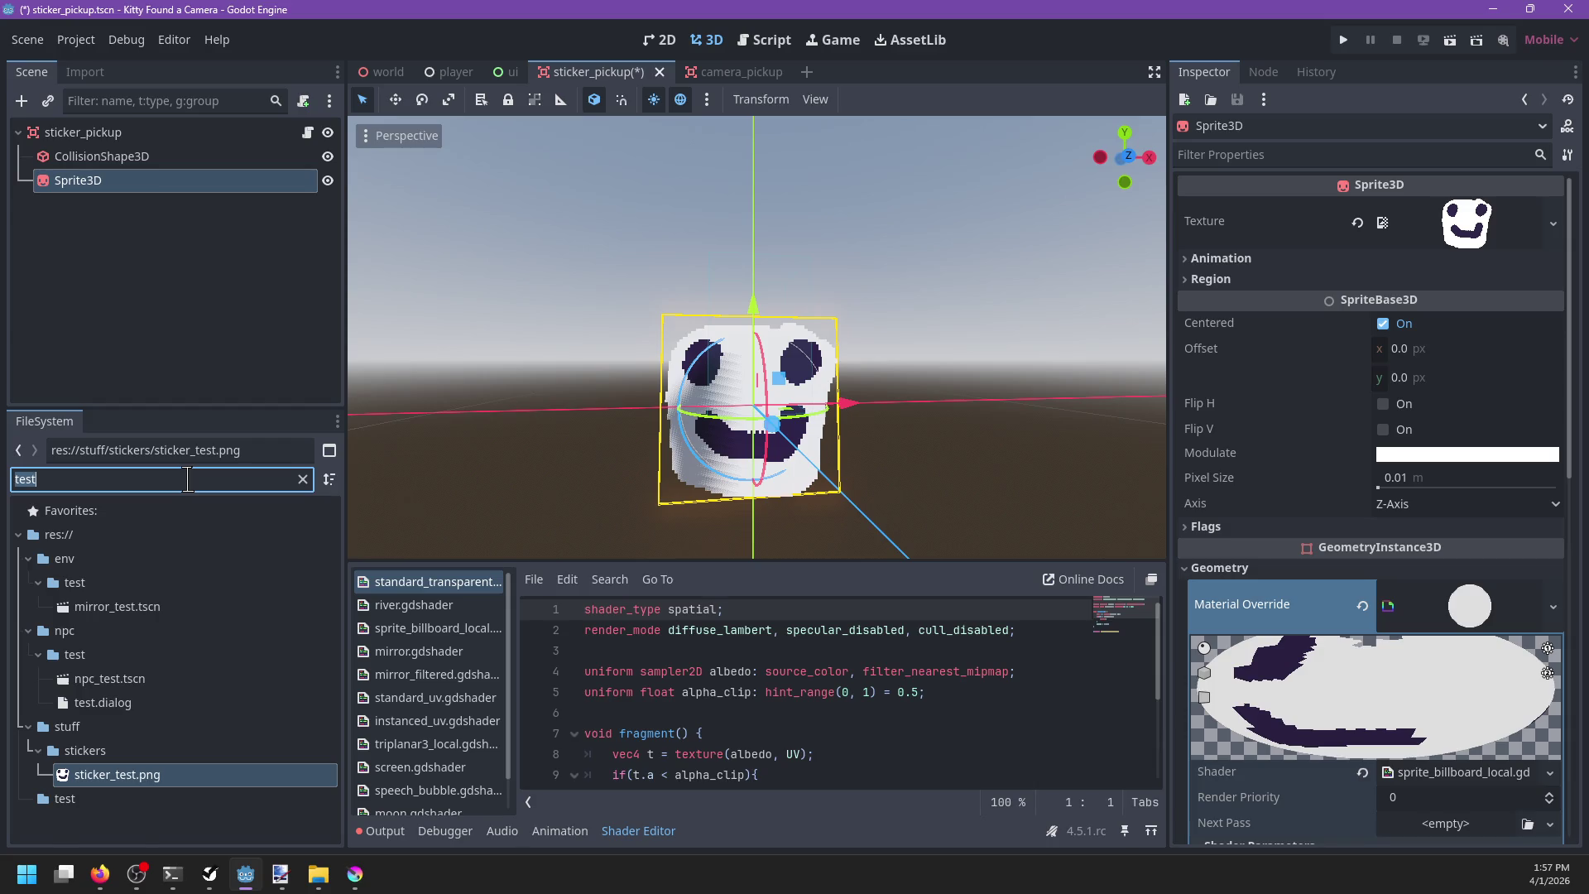
type("world")
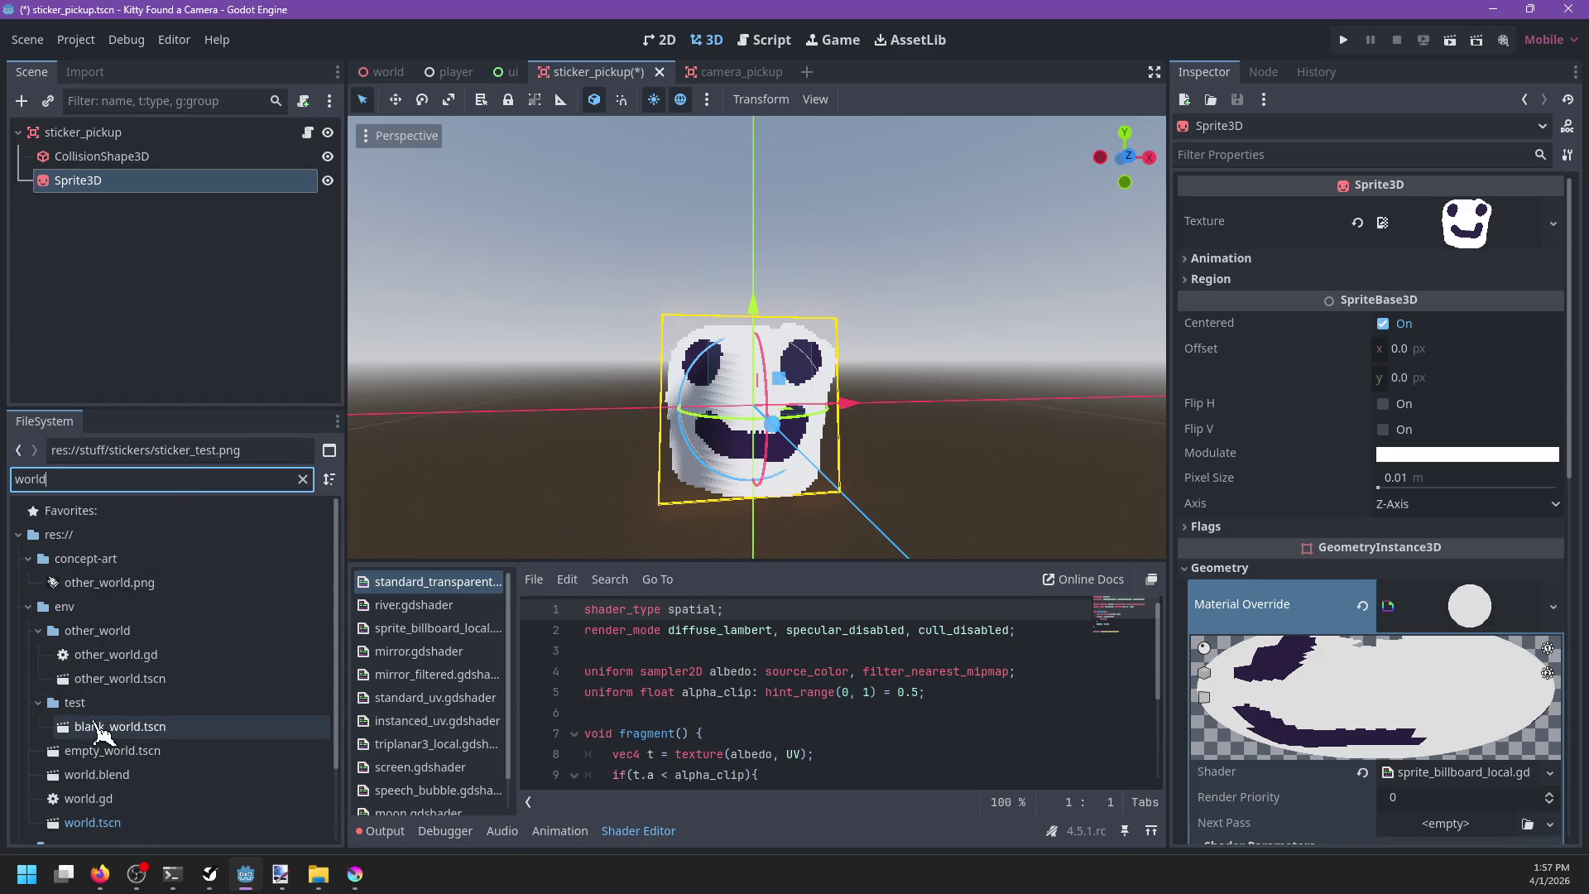
type("_s")
key("BackSpace")
key("BackSpace")
key("BackSpace")
type("sprite")
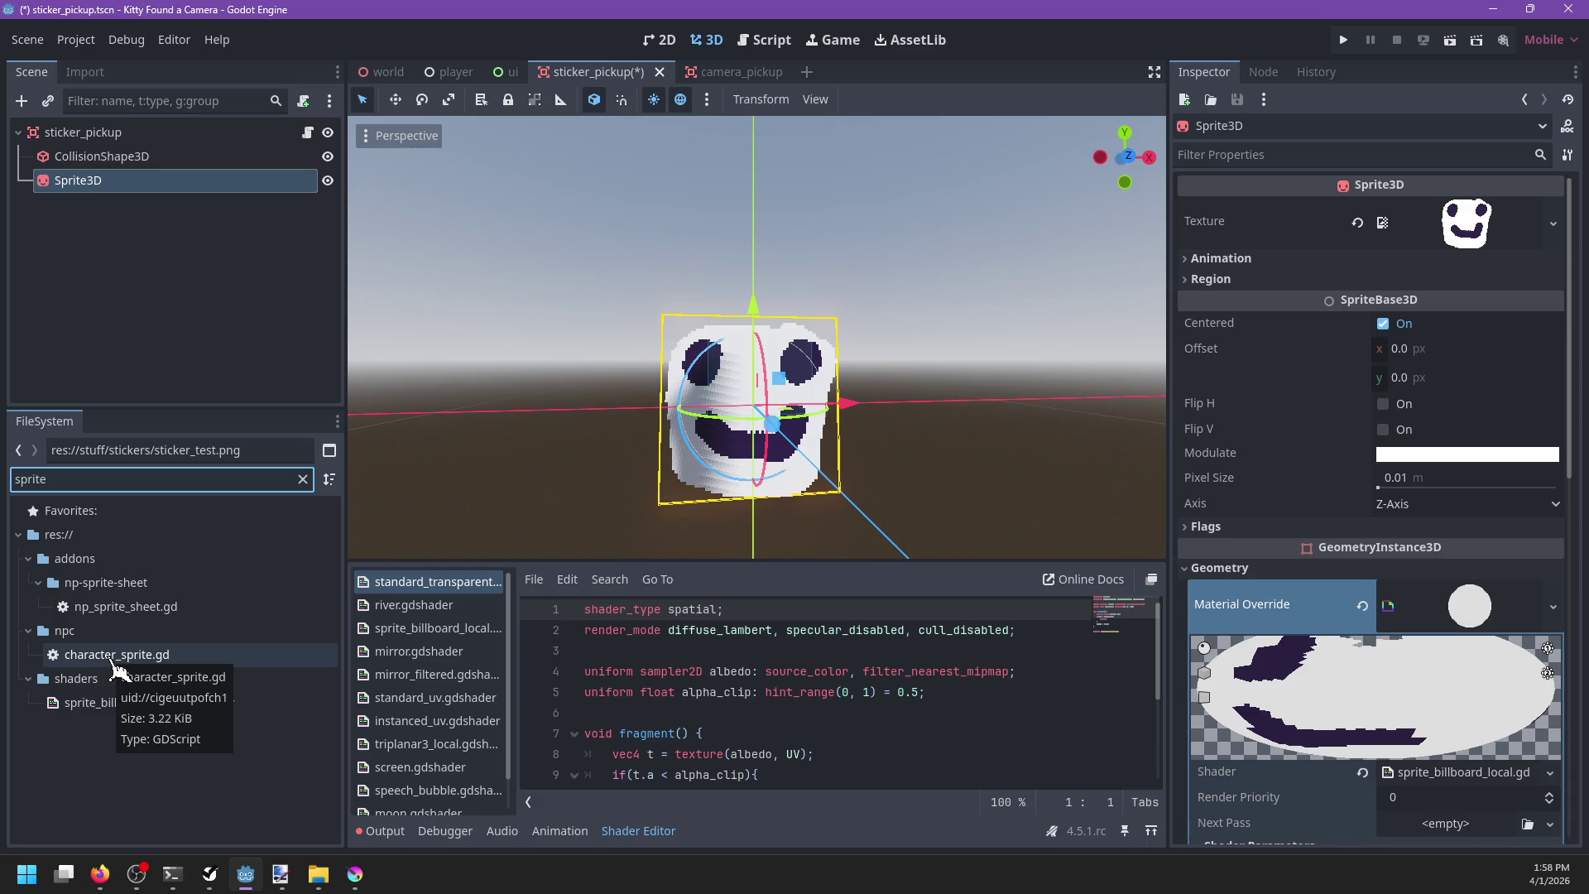
double_click(155, 479)
type("world_")
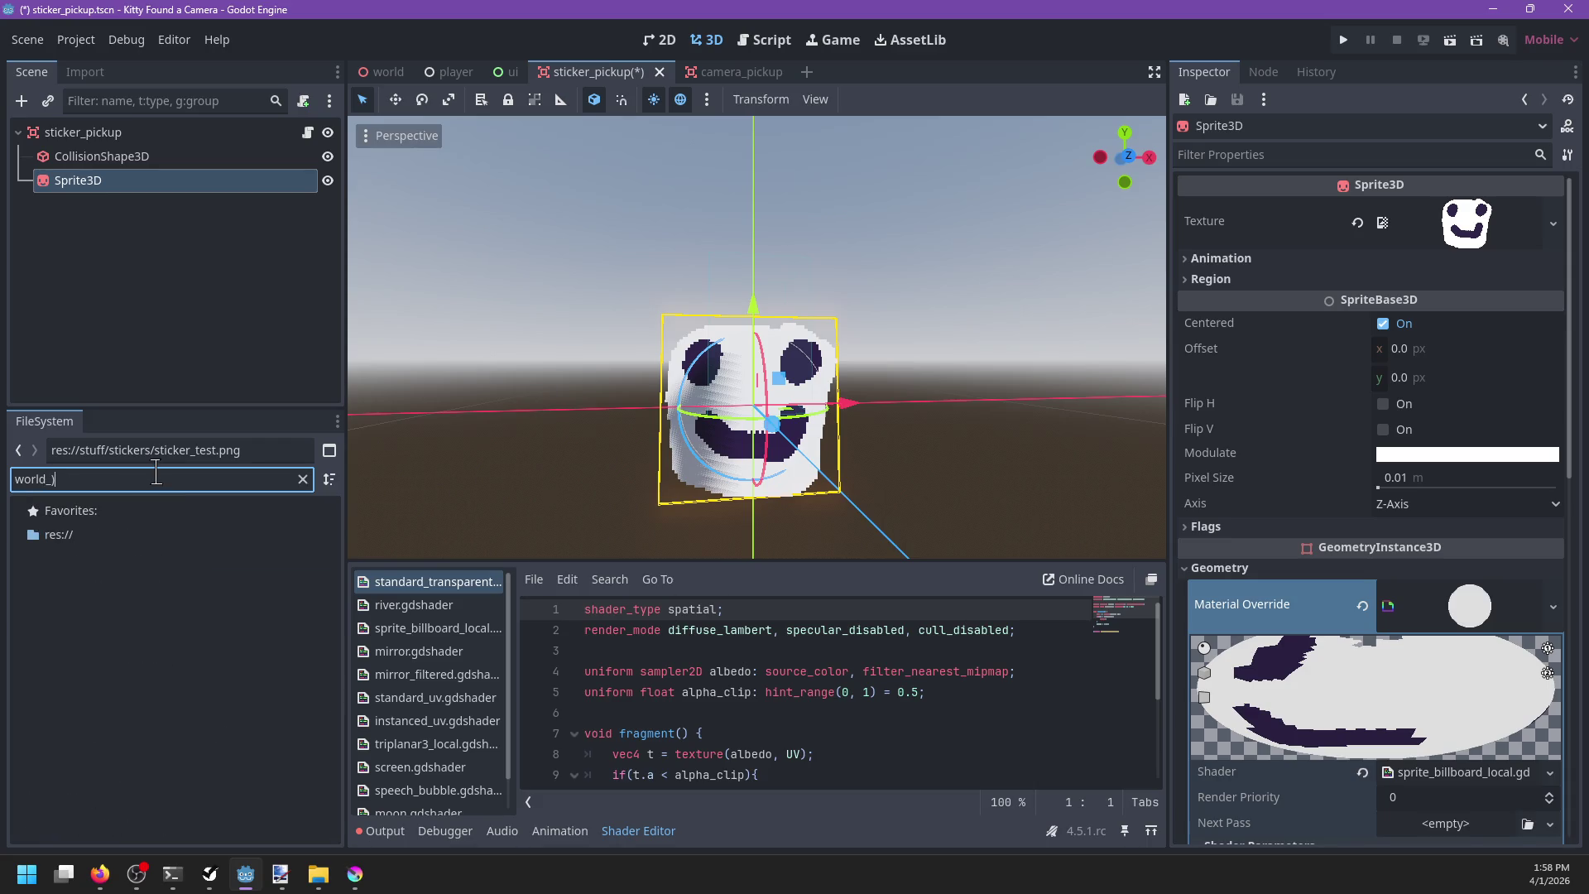
left_click(728, 72)
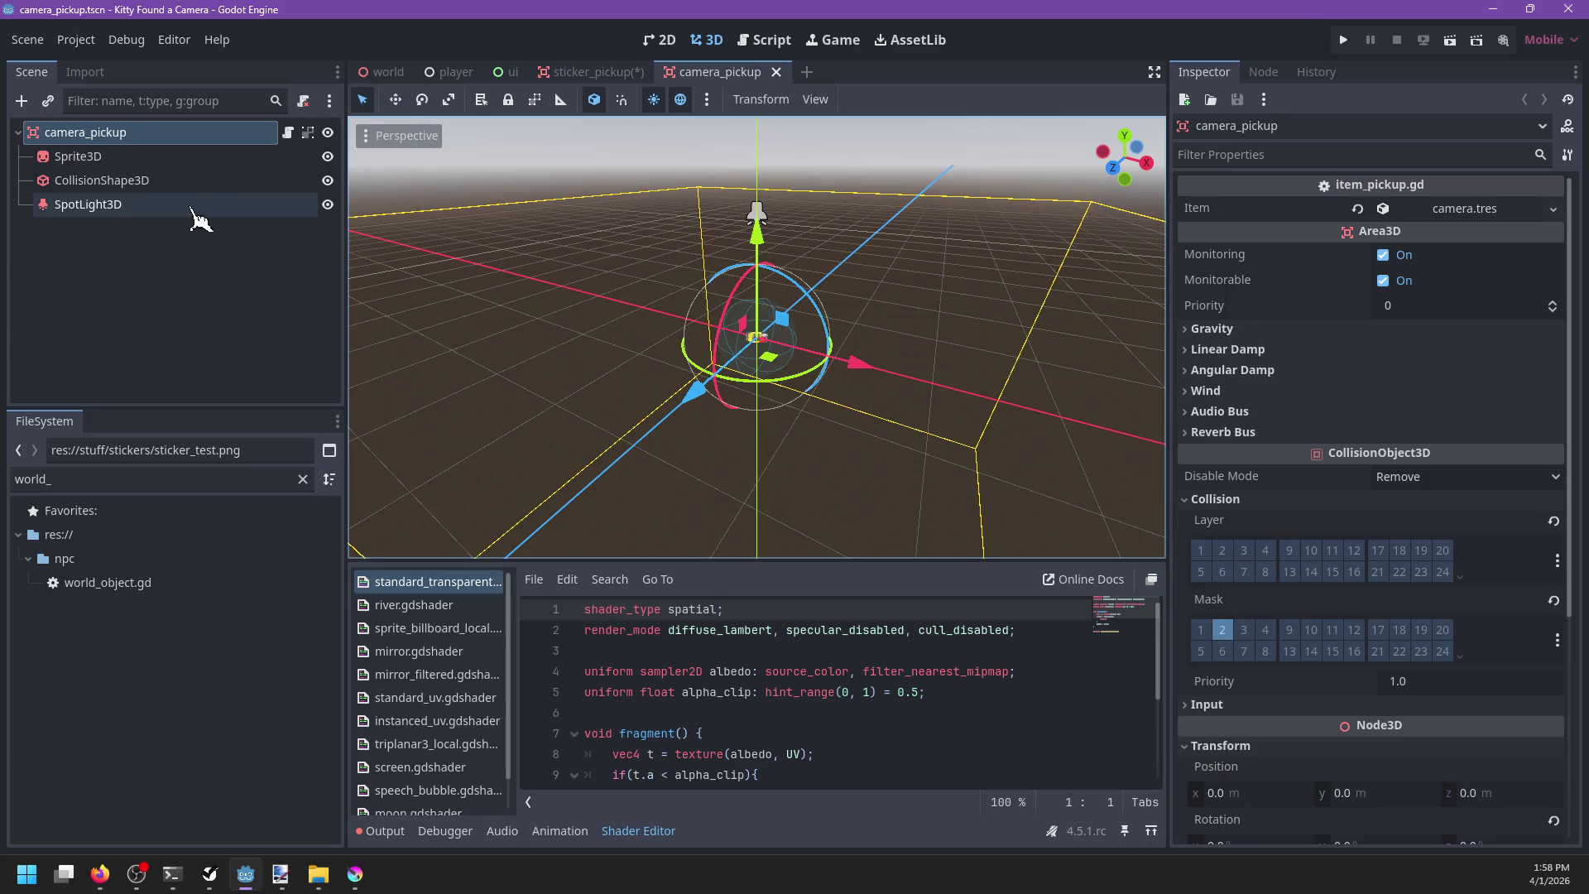
Check the Pixel Size of camera_pickup's Sprite3D, then return to sticker_pickup
left_click(98, 162)
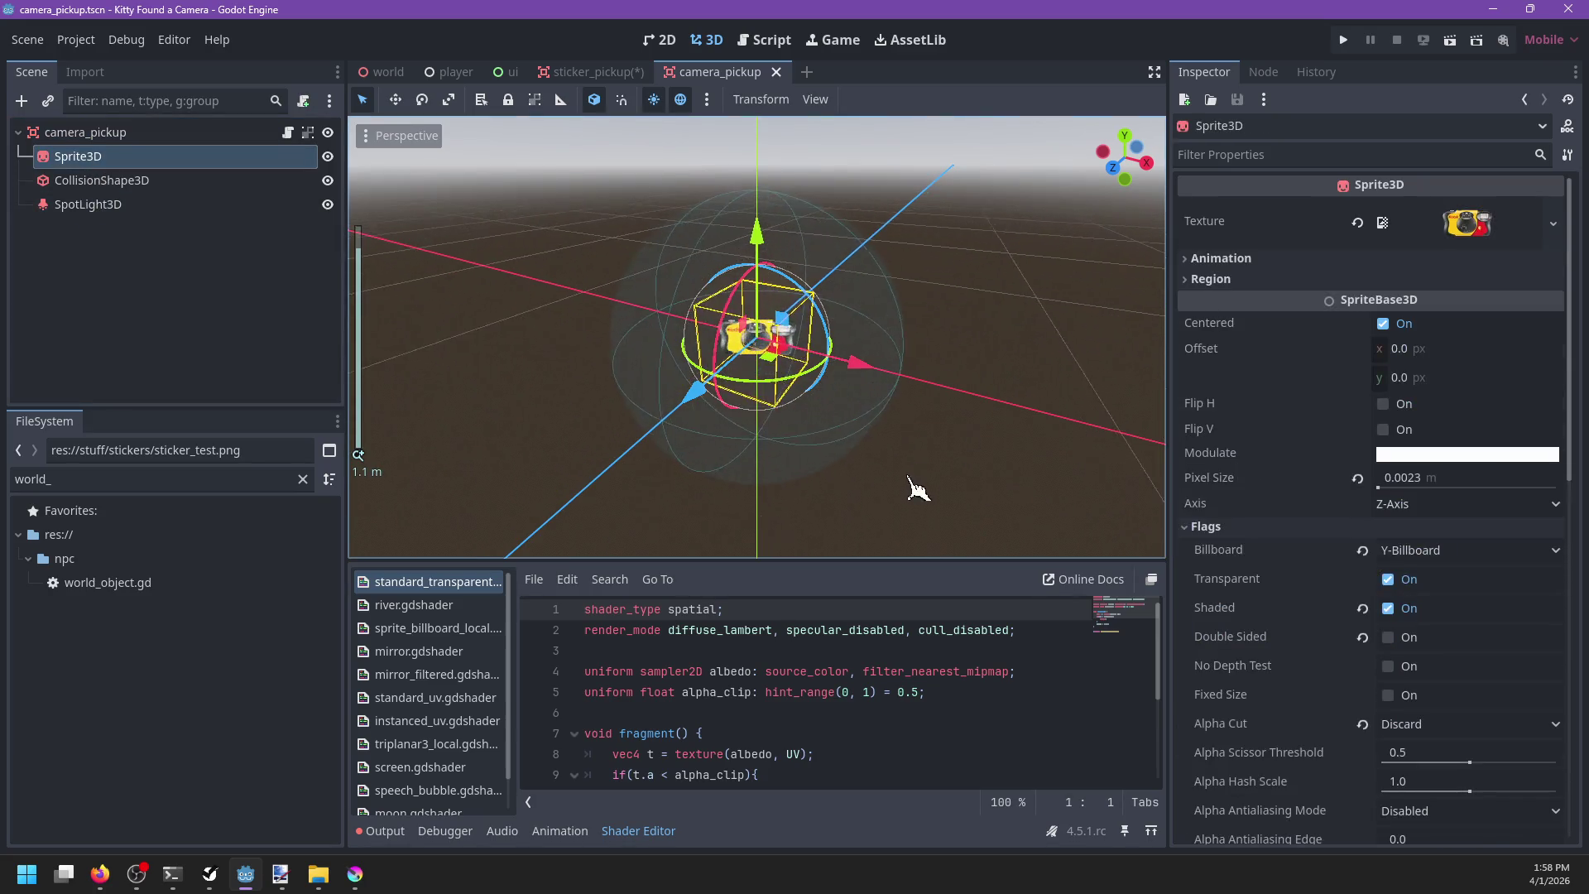
left_click(1455, 478)
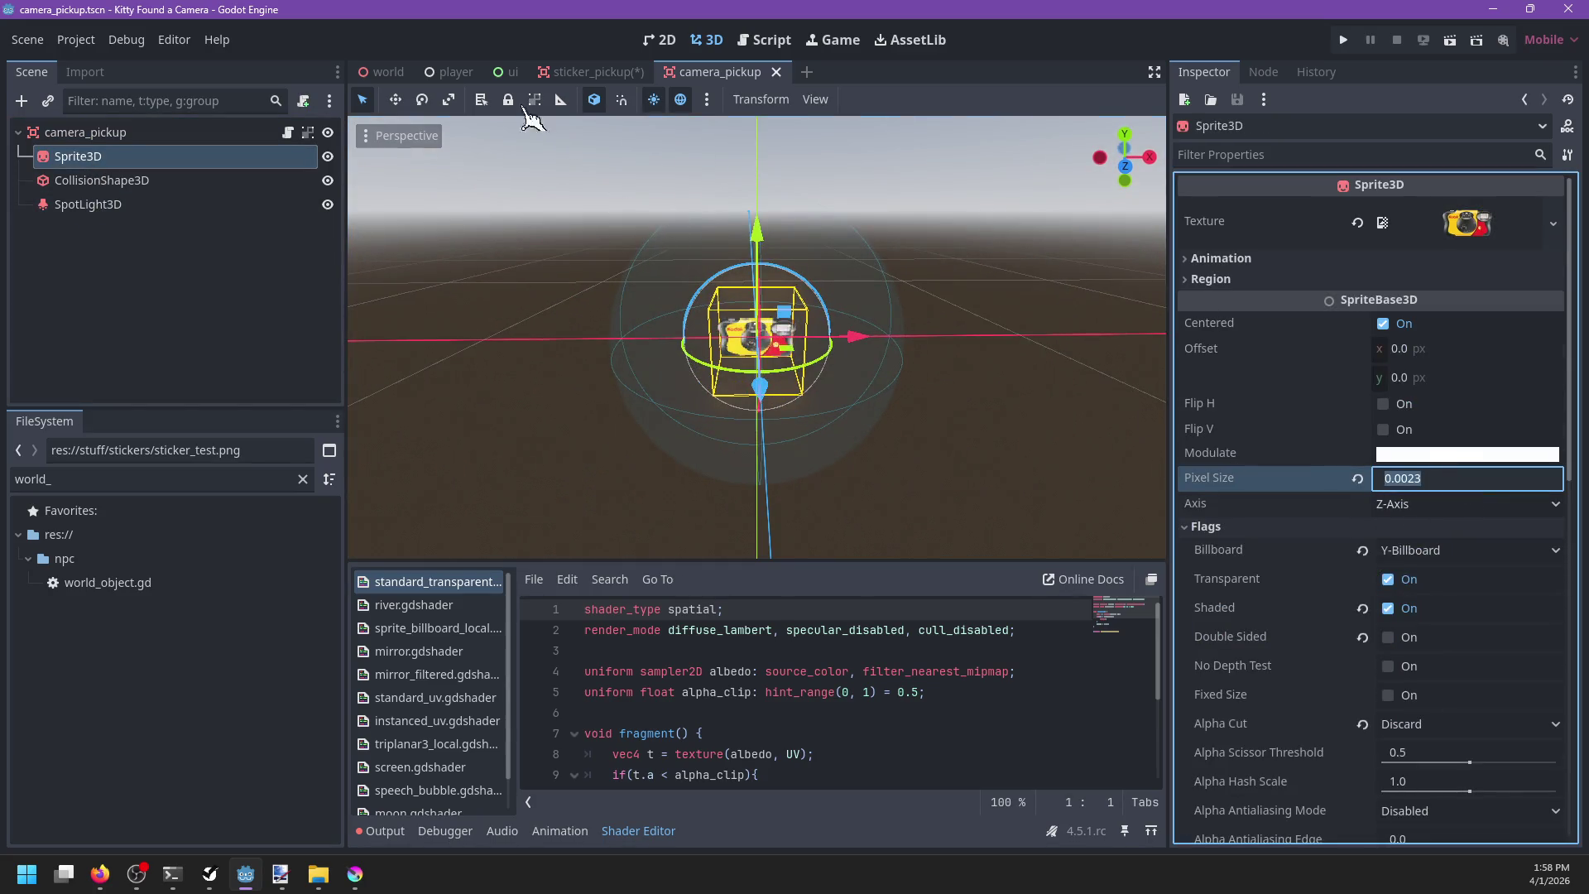
left_click(586, 77)
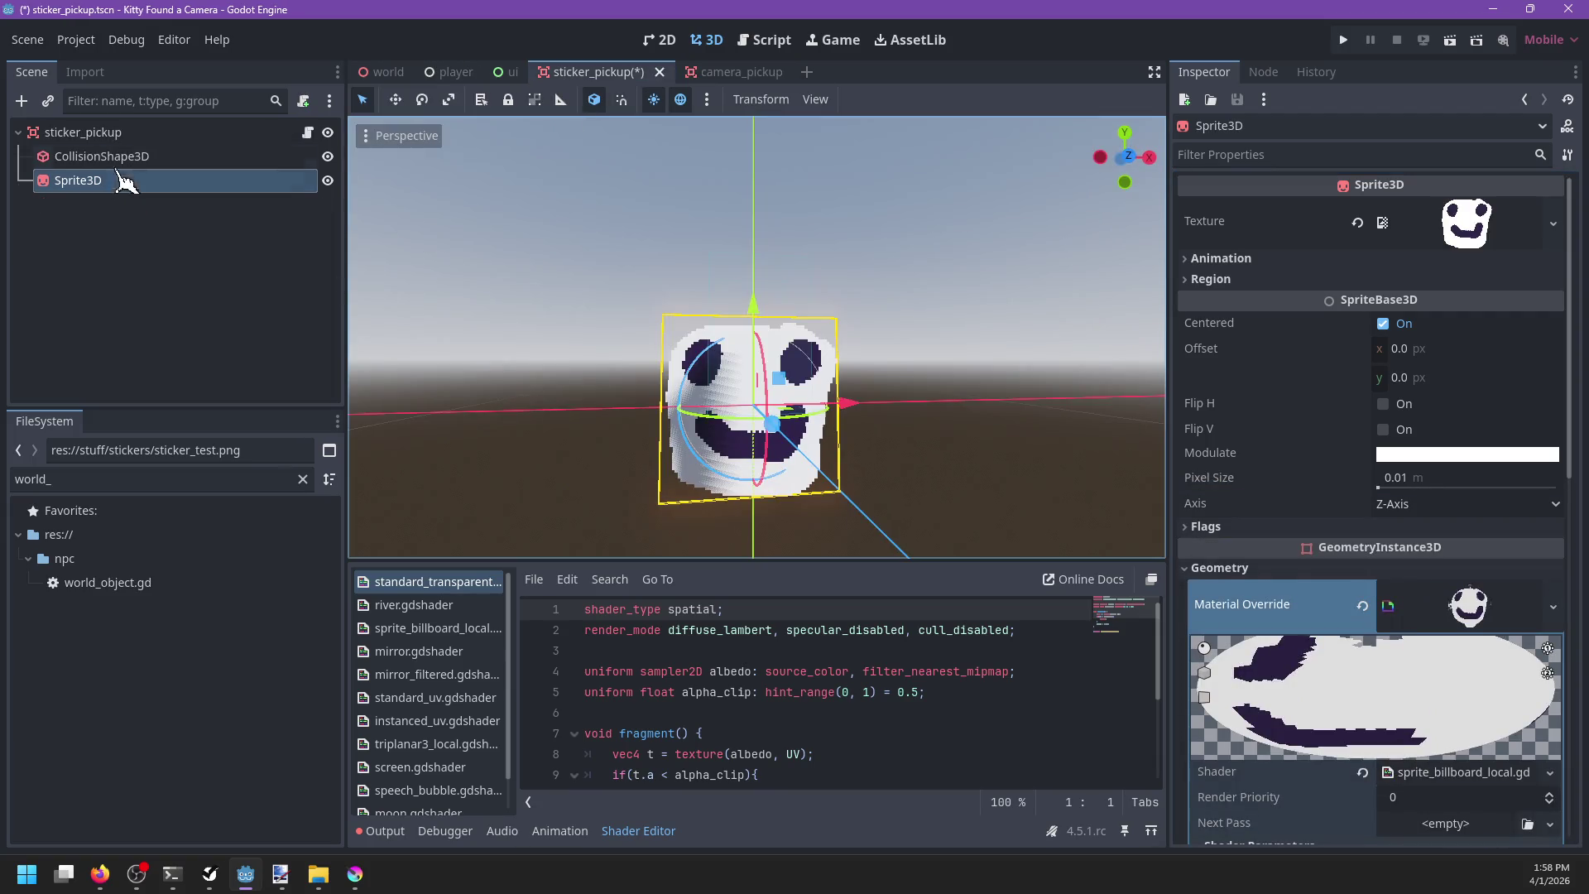
left_click(124, 134)
Set the CollisionShape3D's BoxShape3D Size to 0.2 on x, y and z
left_click(102, 157)
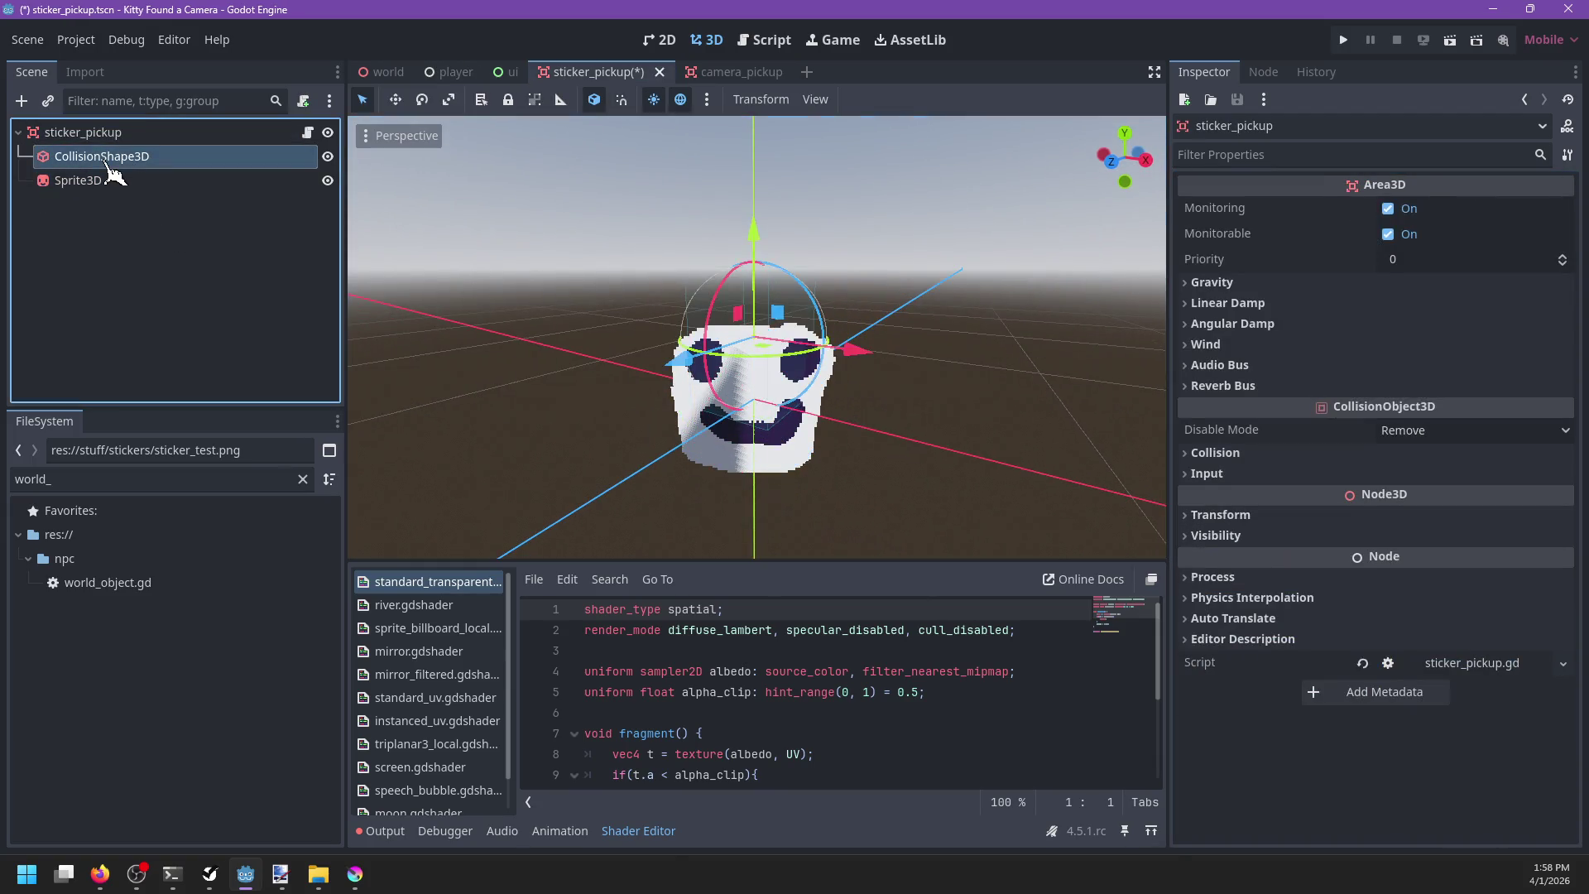
left_click(1447, 217)
left_click(1270, 261)
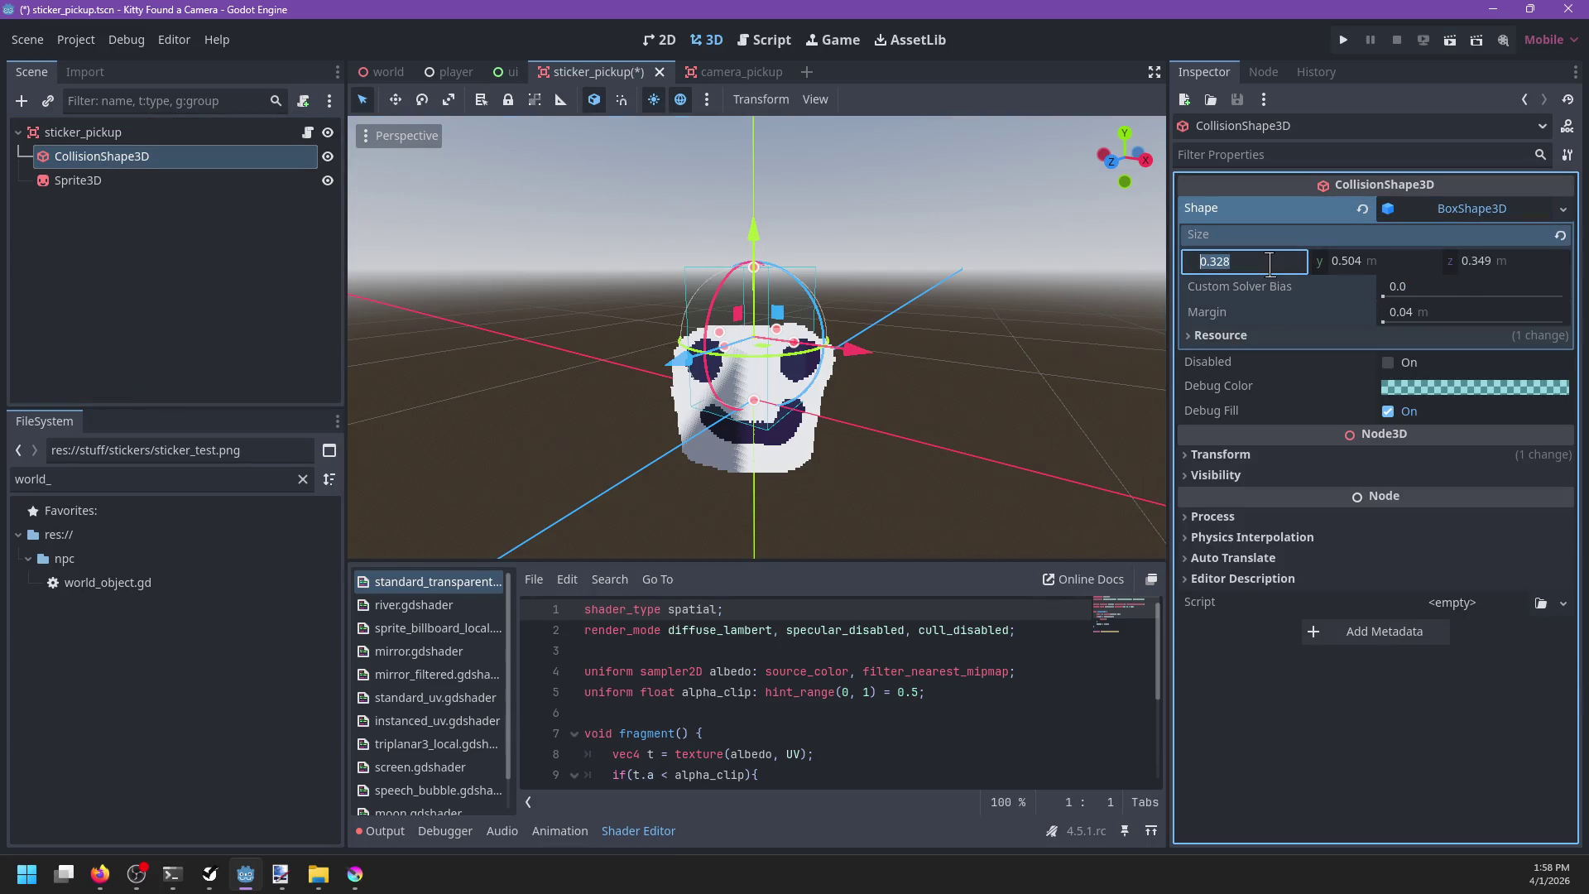
type("0.2")
key("Tab")
type("0.2")
key("Tab")
key("Return")
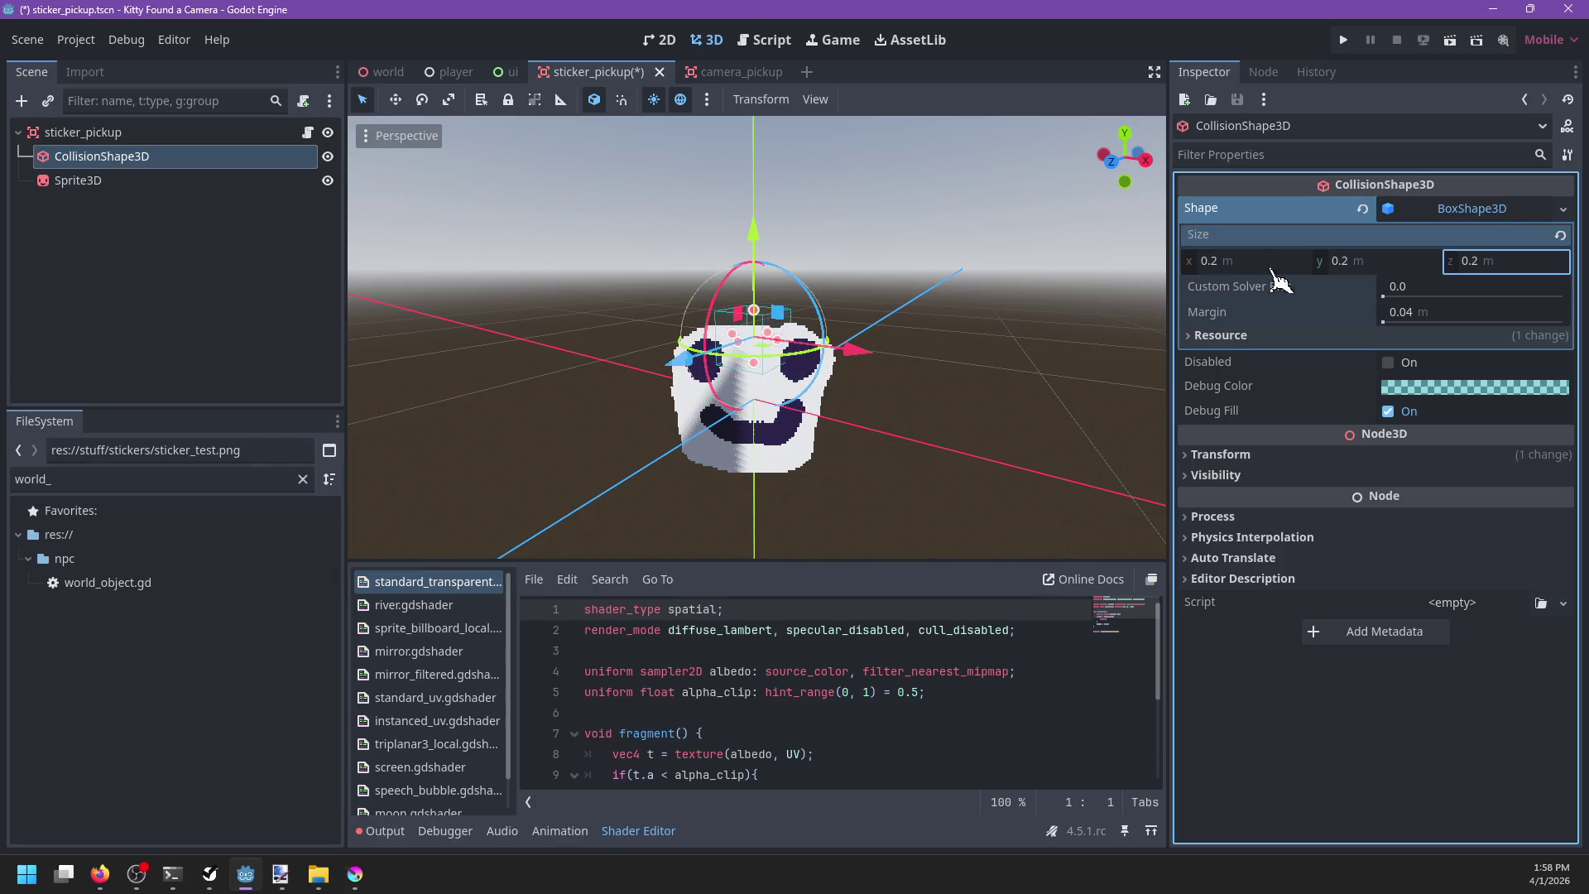
scroll(911, 460, "up", 6)
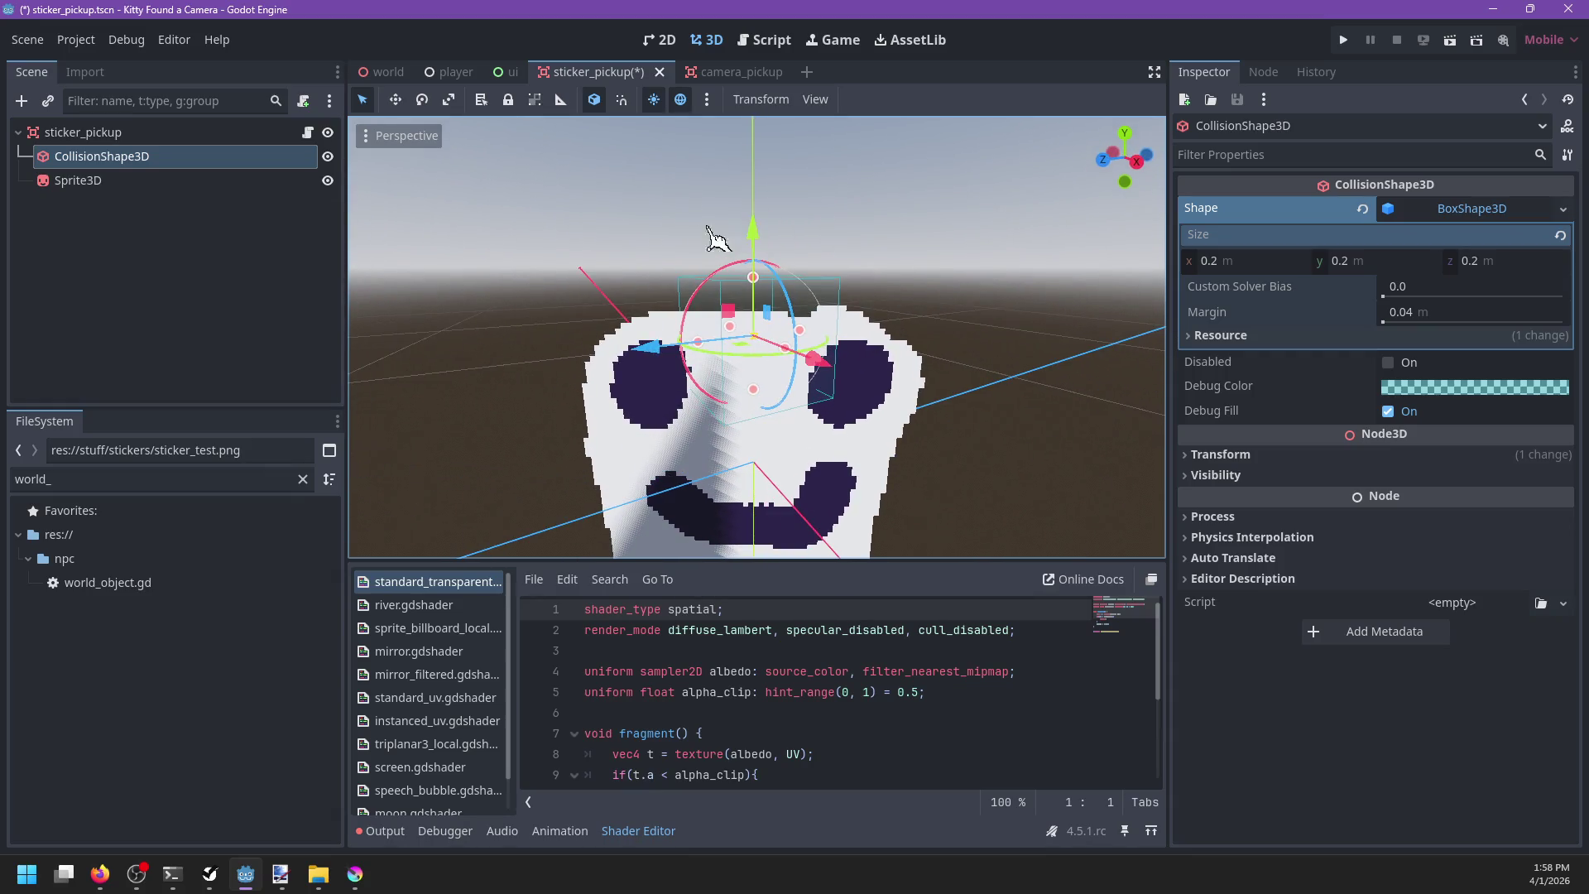
Raise the Sprite3D, set its Pixel Size to 0.0023, and save the scene
left_click(74, 180)
mouse_move(759, 366)
left_mouse_down()
mouse_move(761, 348)
mouse_move(844, 297)
left_mouse_up()
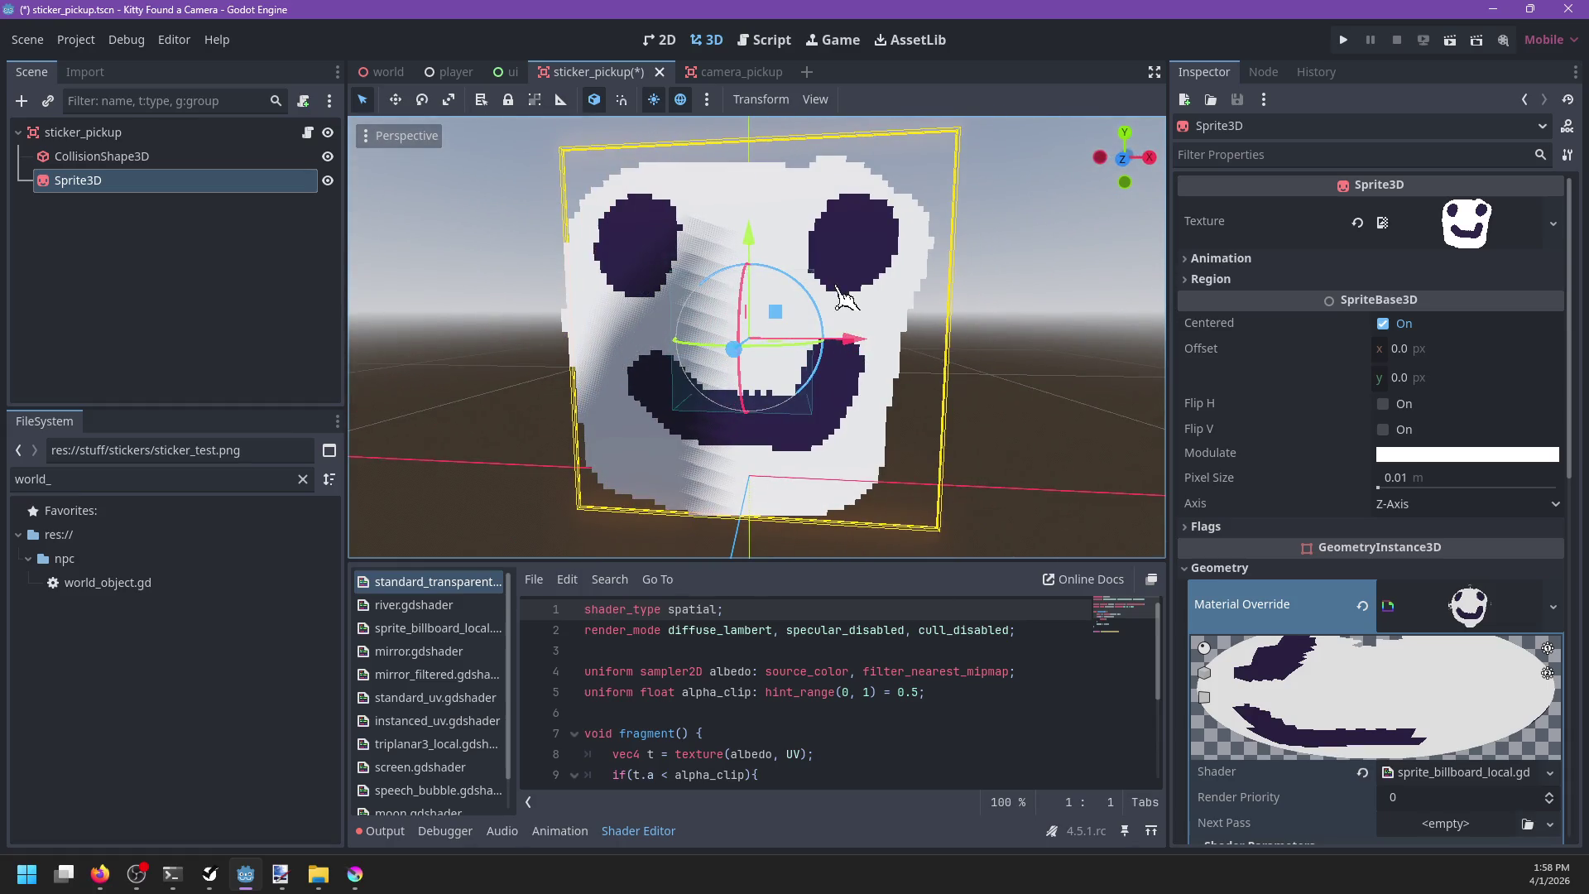
left_click(1444, 478)
type("0.0023")
key("Return")
mouse_move(703, 433)
left_mouse_down()
mouse_move(993, 489)
mouse_move(951, 522)
mouse_move(603, 448)
mouse_move(773, 390)
mouse_move(791, 472)
mouse_move(1053, 452)
mouse_move(603, 302)
mouse_move(472, 305)
mouse_move(1089, 251)
mouse_move(908, 311)
mouse_move(993, 362)
left_mouse_up()
key("ctrl+s")
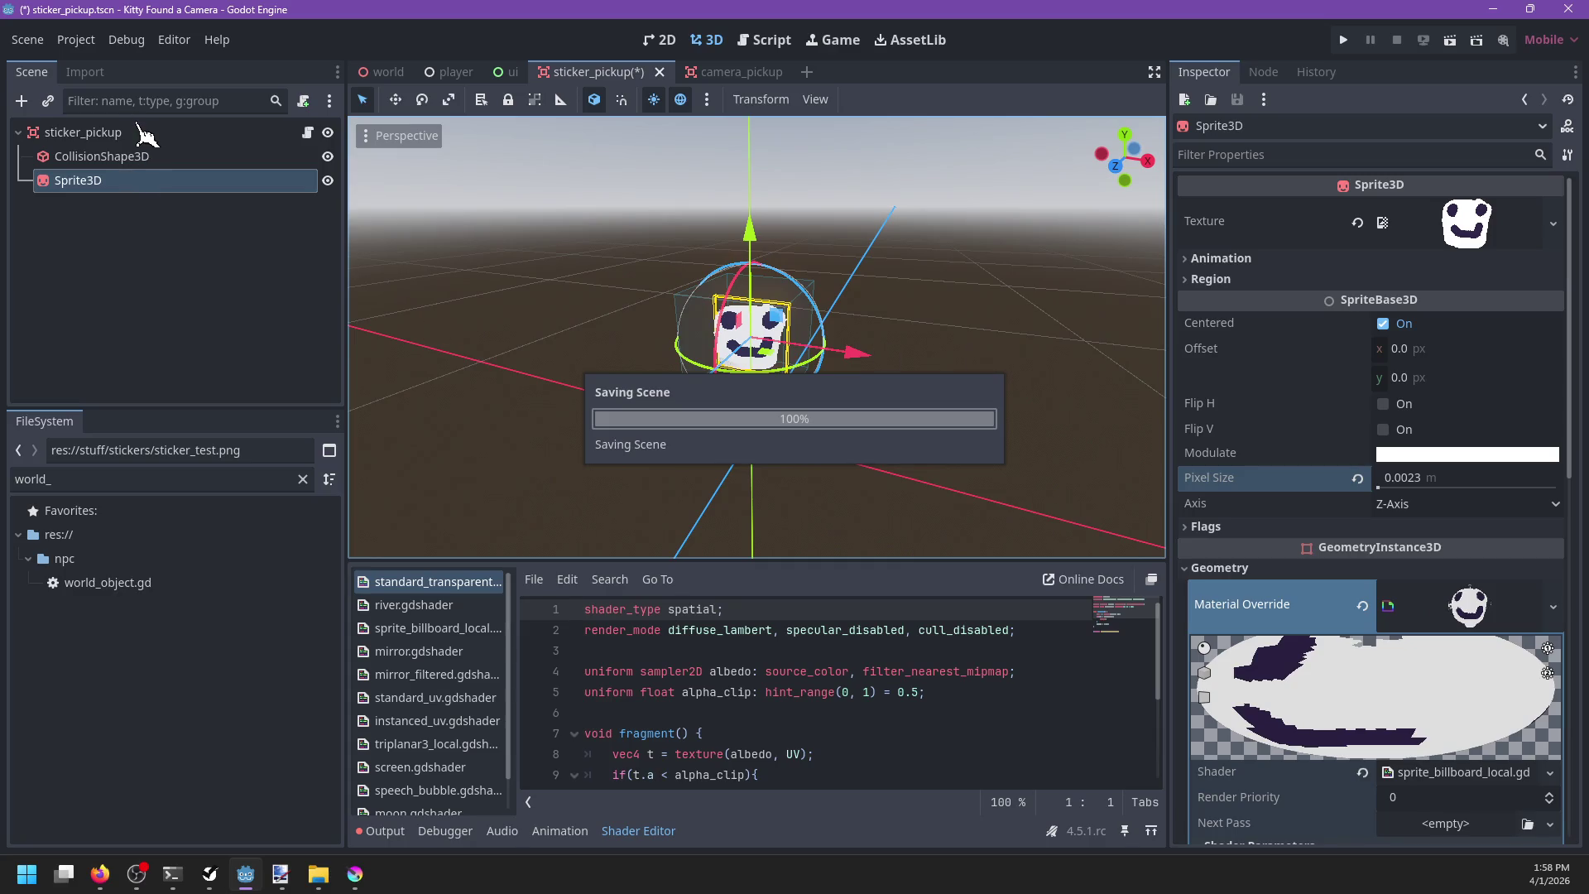
Add an AnimationPlayer with a new looping animation named 'bob'
left_click(141, 132)
key("ctrl+a")
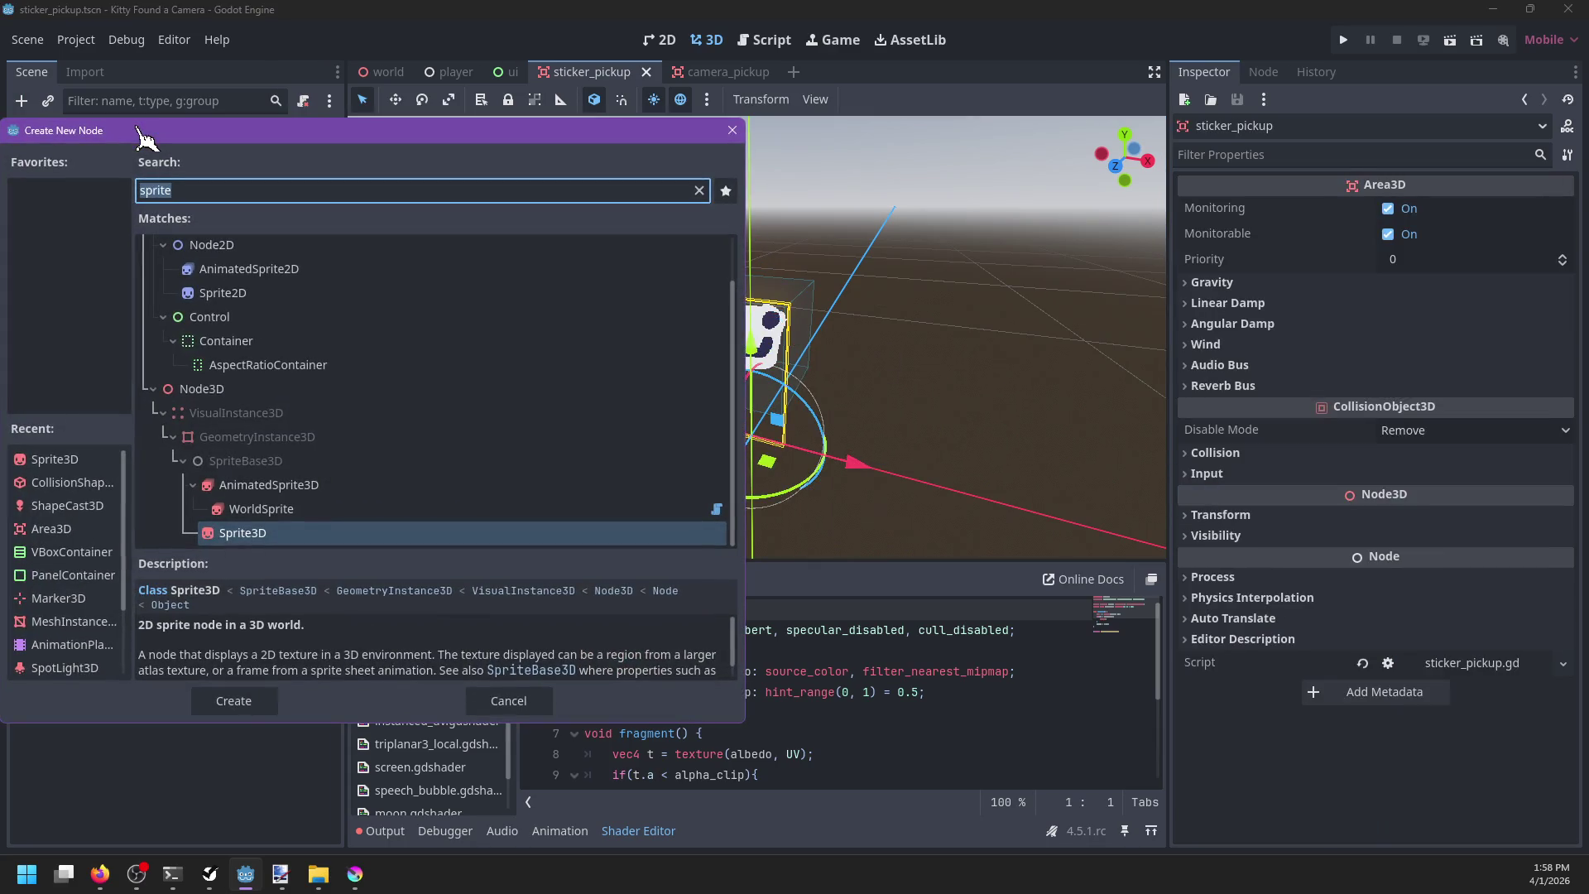
type("animapl")
key("Return")
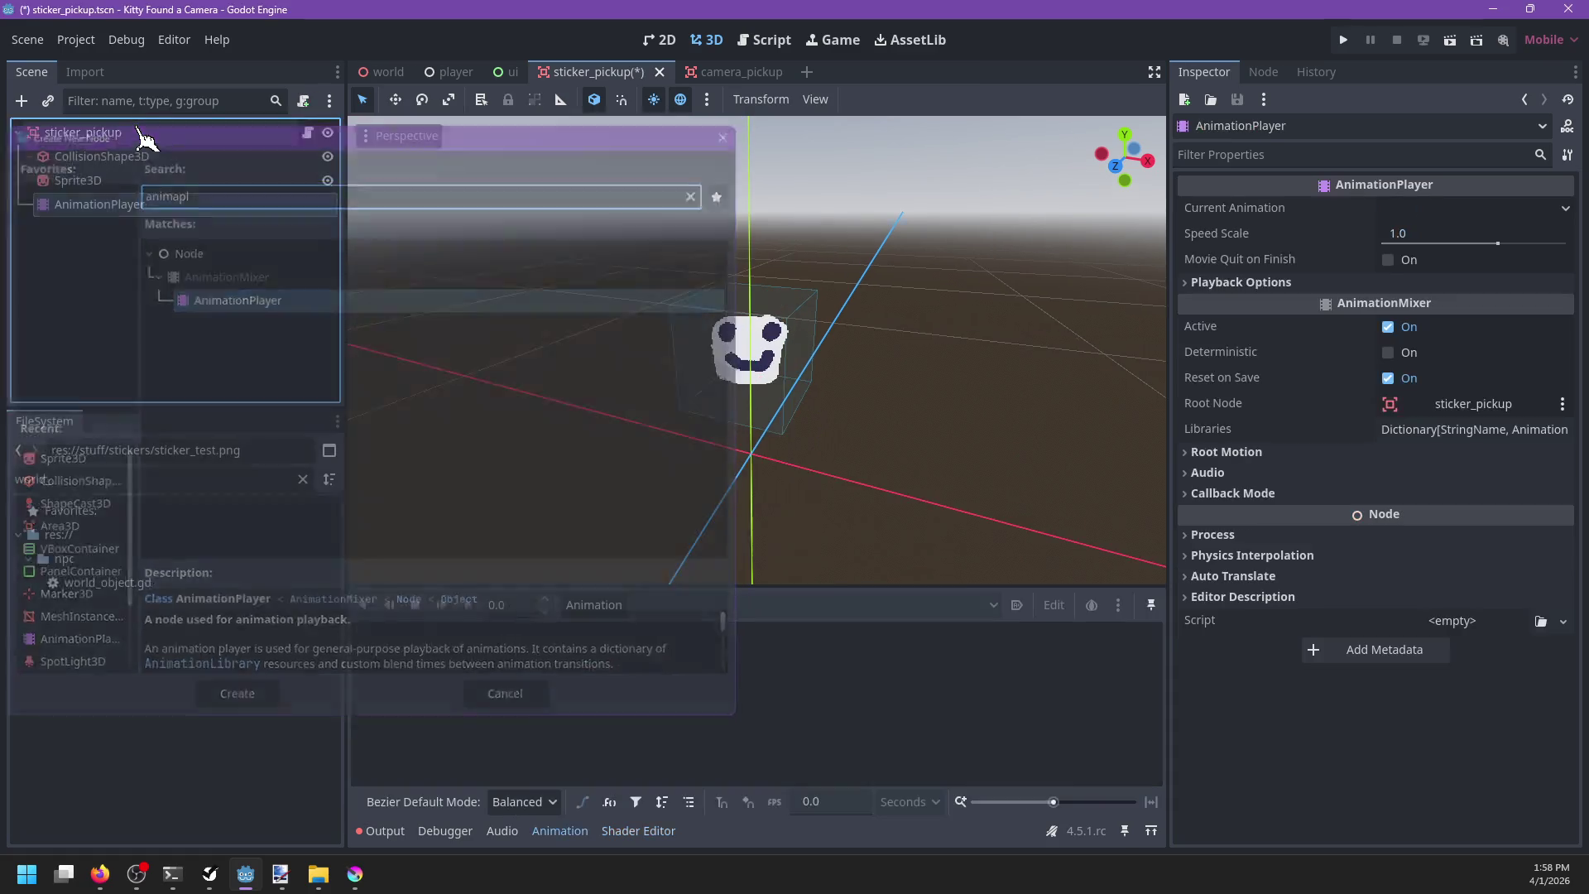
left_click(594, 605)
left_click(639, 642)
type("bob")
key("Return")
left_click(1147, 636)
Key the Sprite3D's position at time 0 and set the animation length to 3 seconds
scroll(703, 295, "up", 2)
left_click(110, 184)
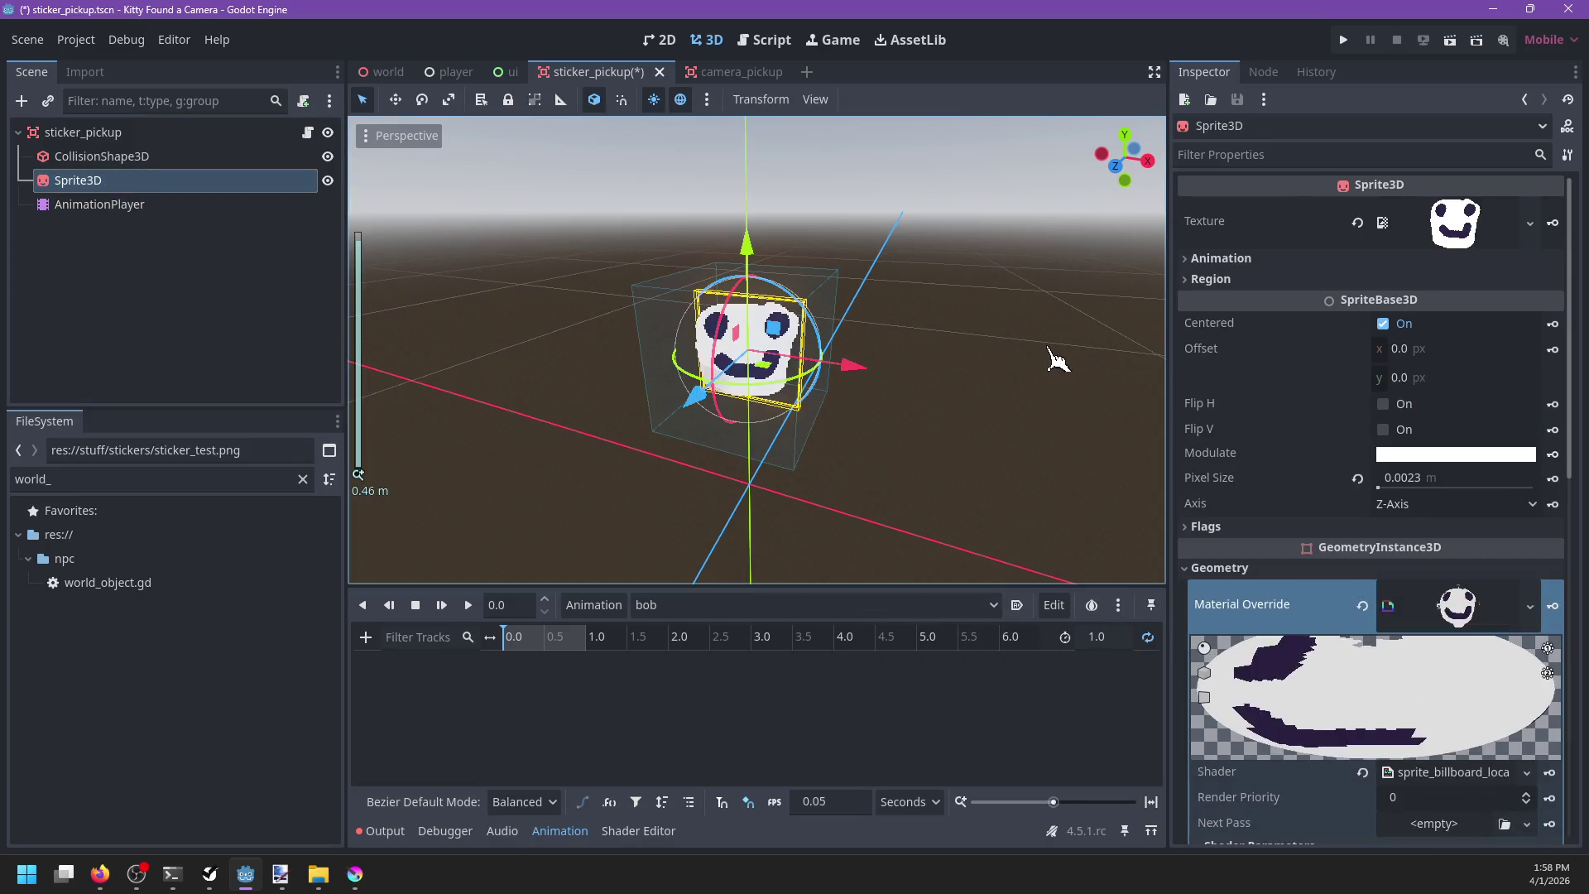
scroll(1271, 537, "down", 8)
scroll(1307, 514, "down", 2)
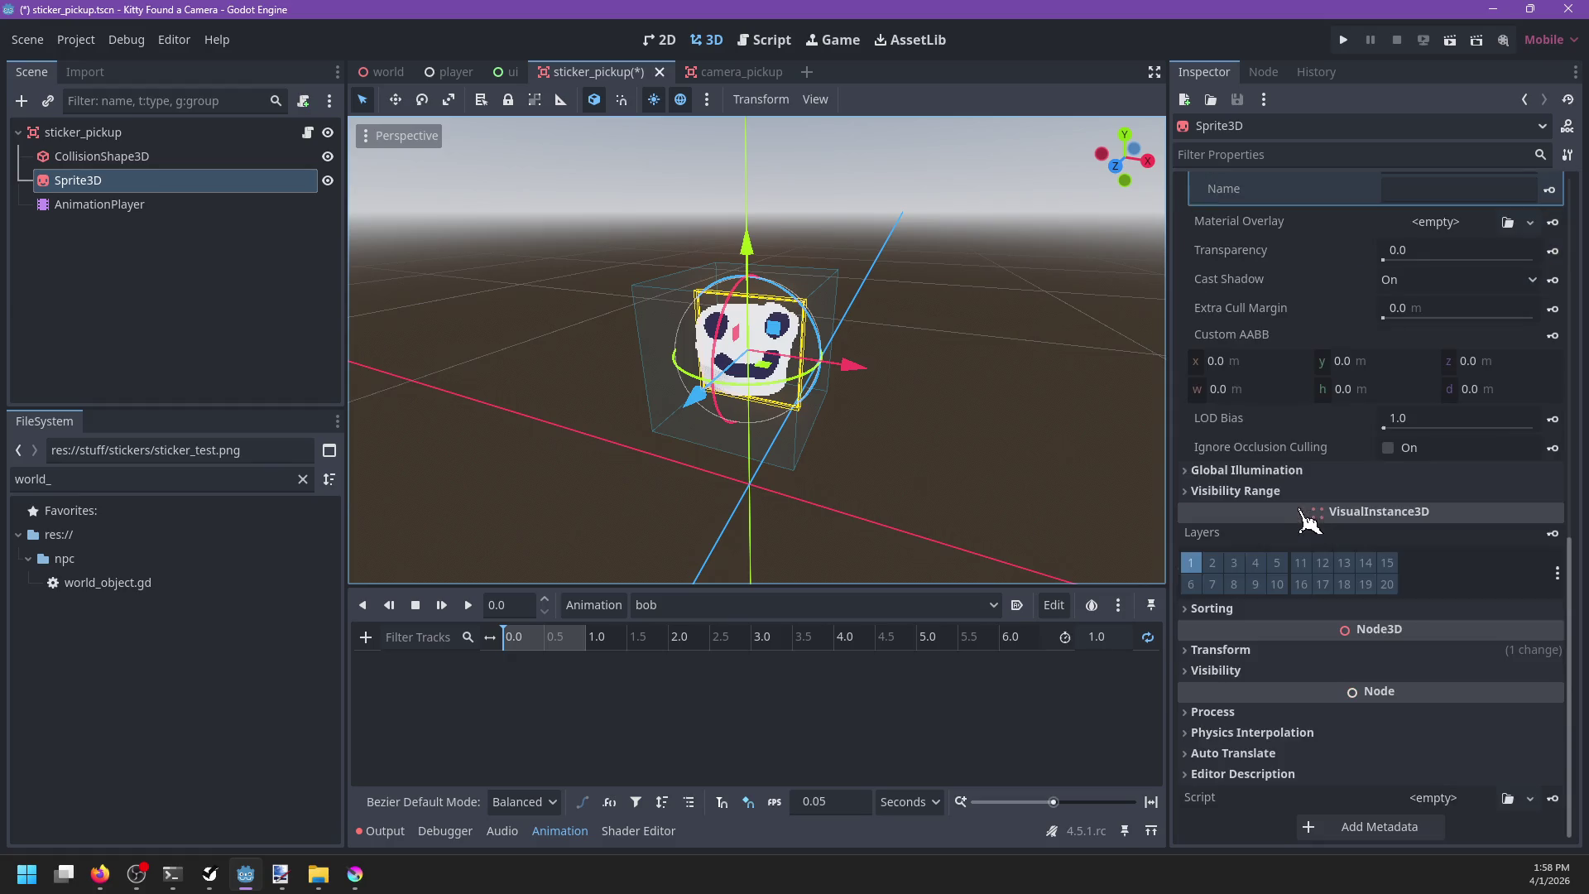
left_click(1308, 649)
left_click(1552, 672)
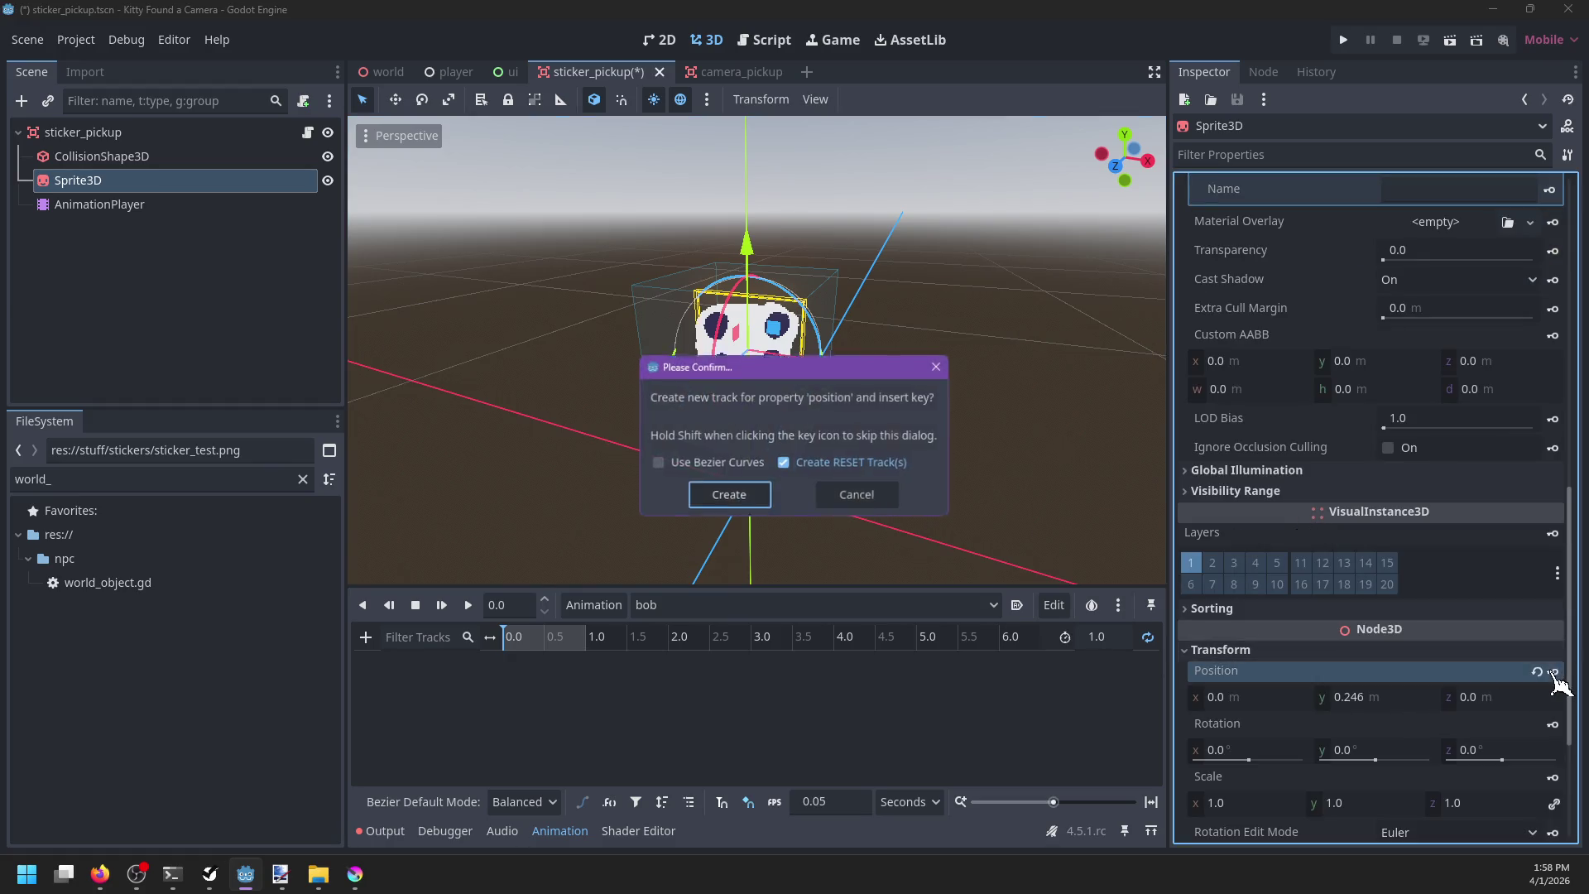
key("Return")
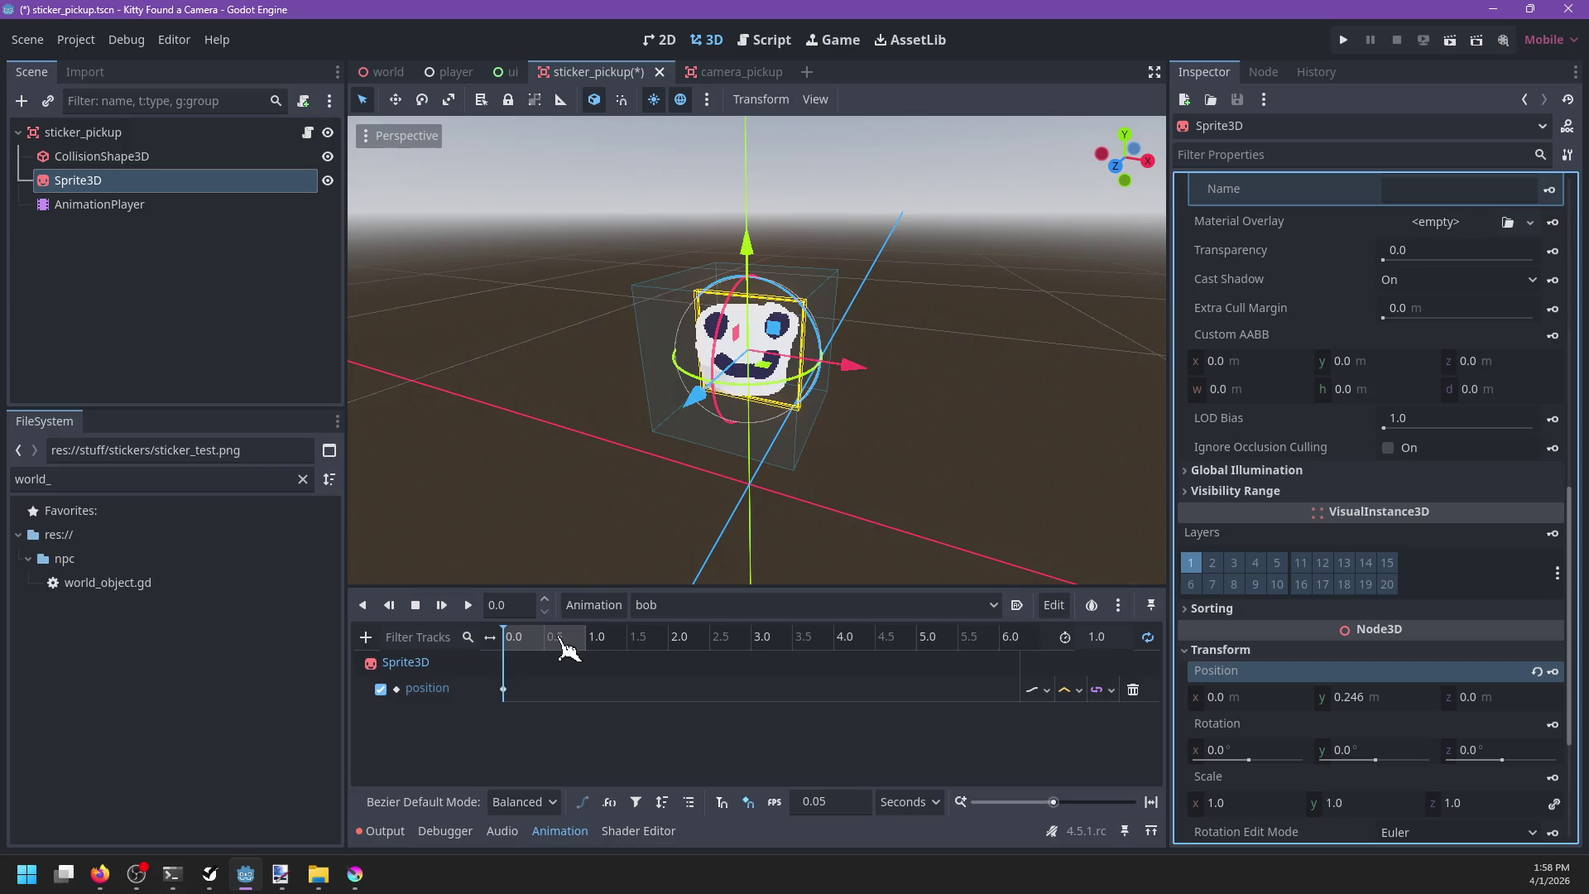
left_click(1112, 635)
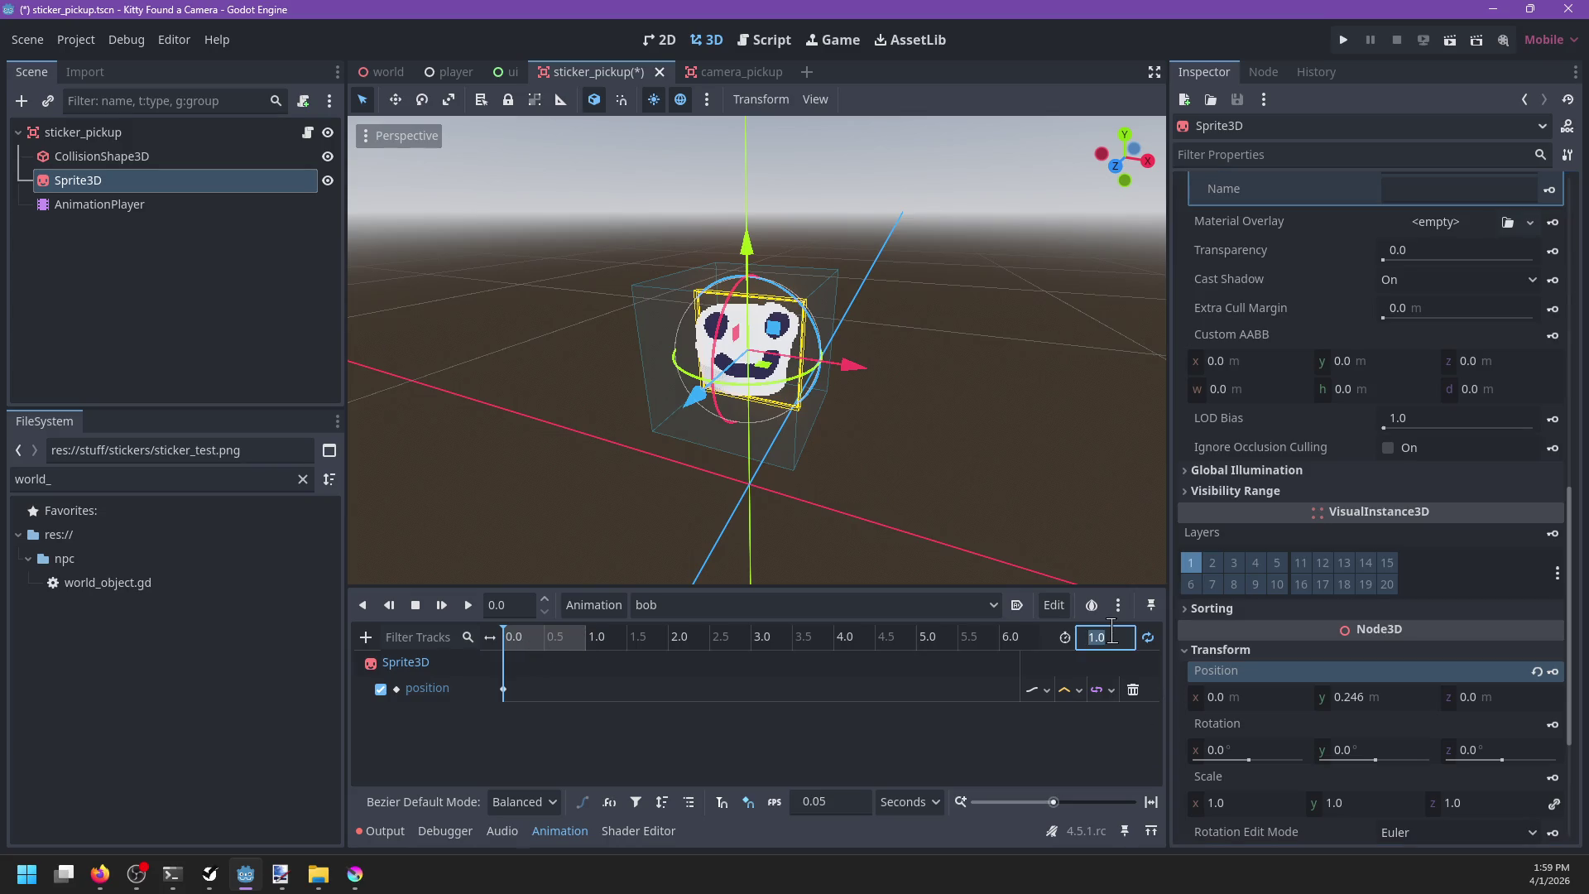
type("3")
key("Return")
Key a slightly lowered sprite position at 1.5 s, use Linear interpolation, and play it
left_click_drag(642, 643, 630, 648)
left_click_drag(747, 249, 752, 277)
left_click(1553, 671)
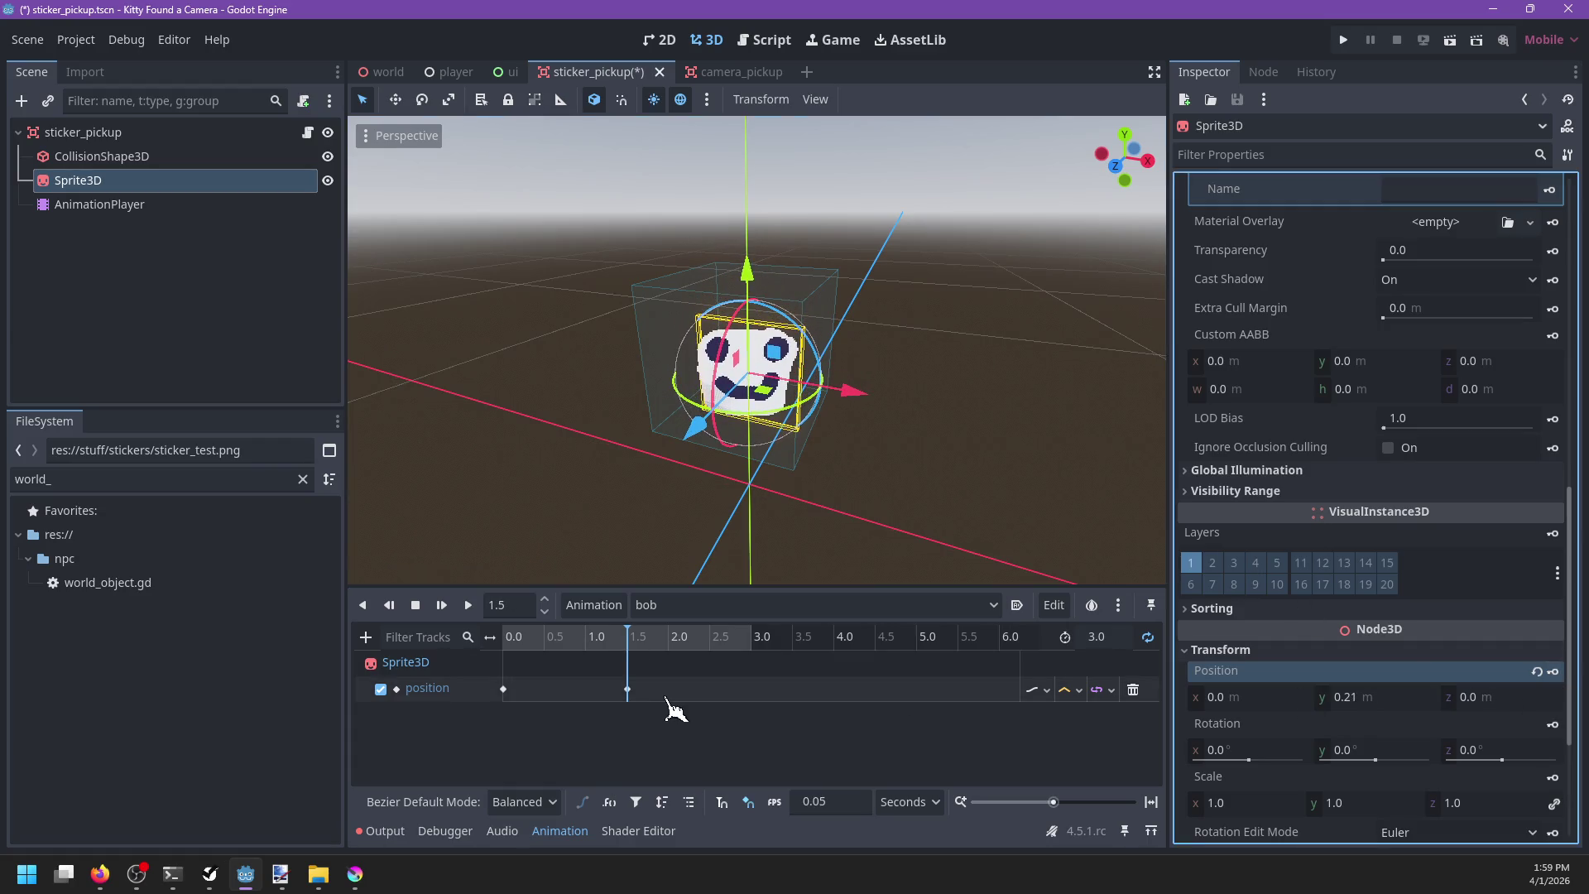
left_click(752, 637)
left_click(1078, 694)
left_click(1090, 739)
left_click(441, 605)
Save the sticker_pickup scene and orbit around the bobbing sticker to review it
key("KP_1")
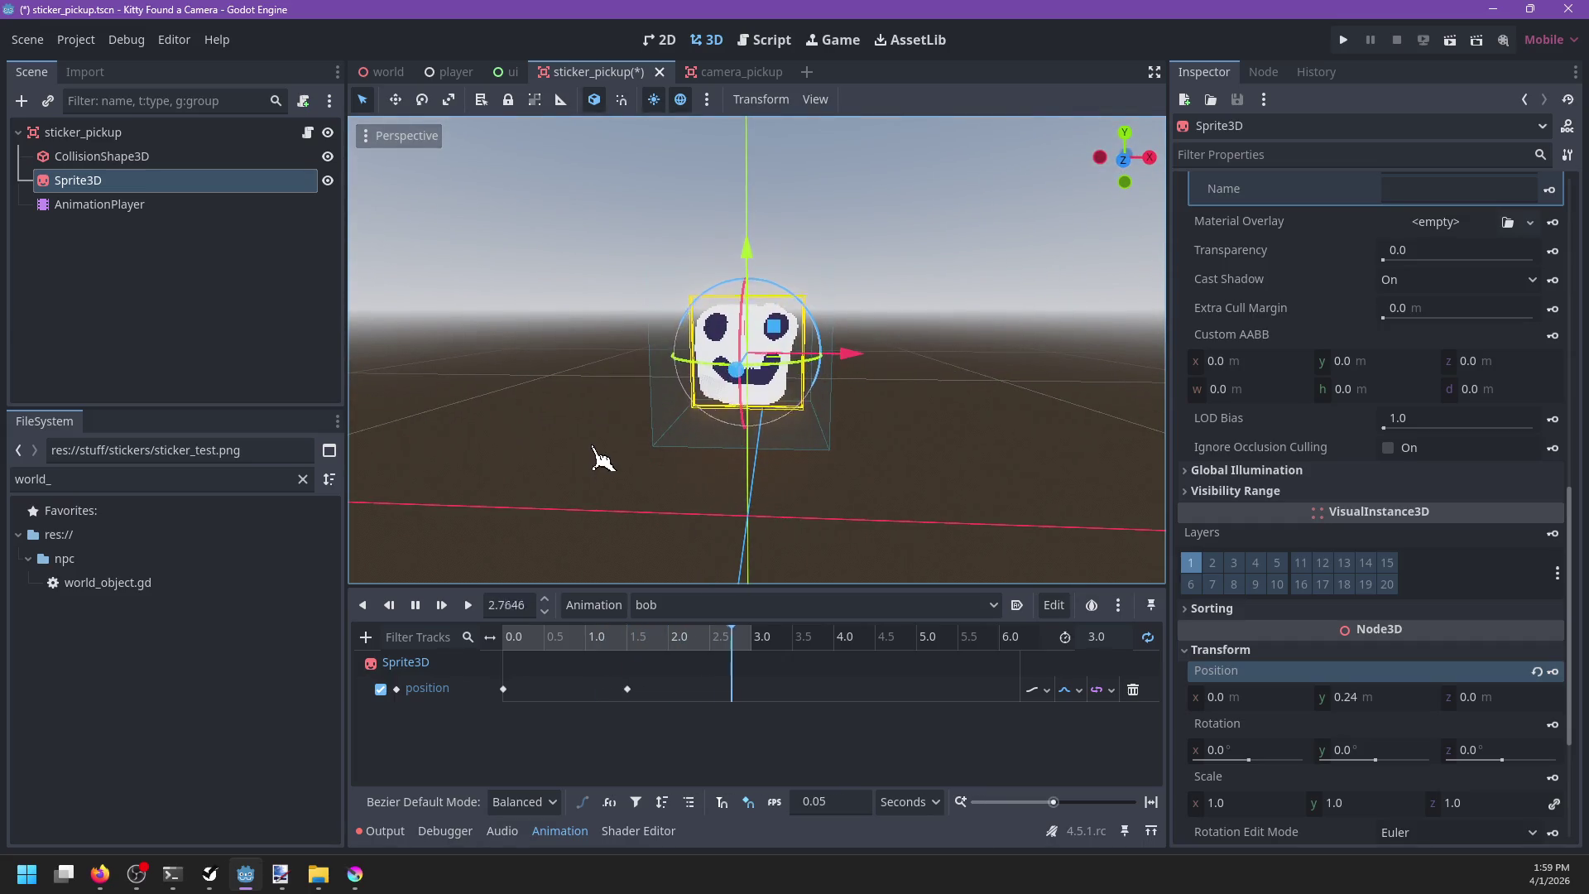
mouse_move(604, 457)
left_mouse_down()
mouse_move(896, 455)
mouse_move(467, 496)
left_mouse_up()
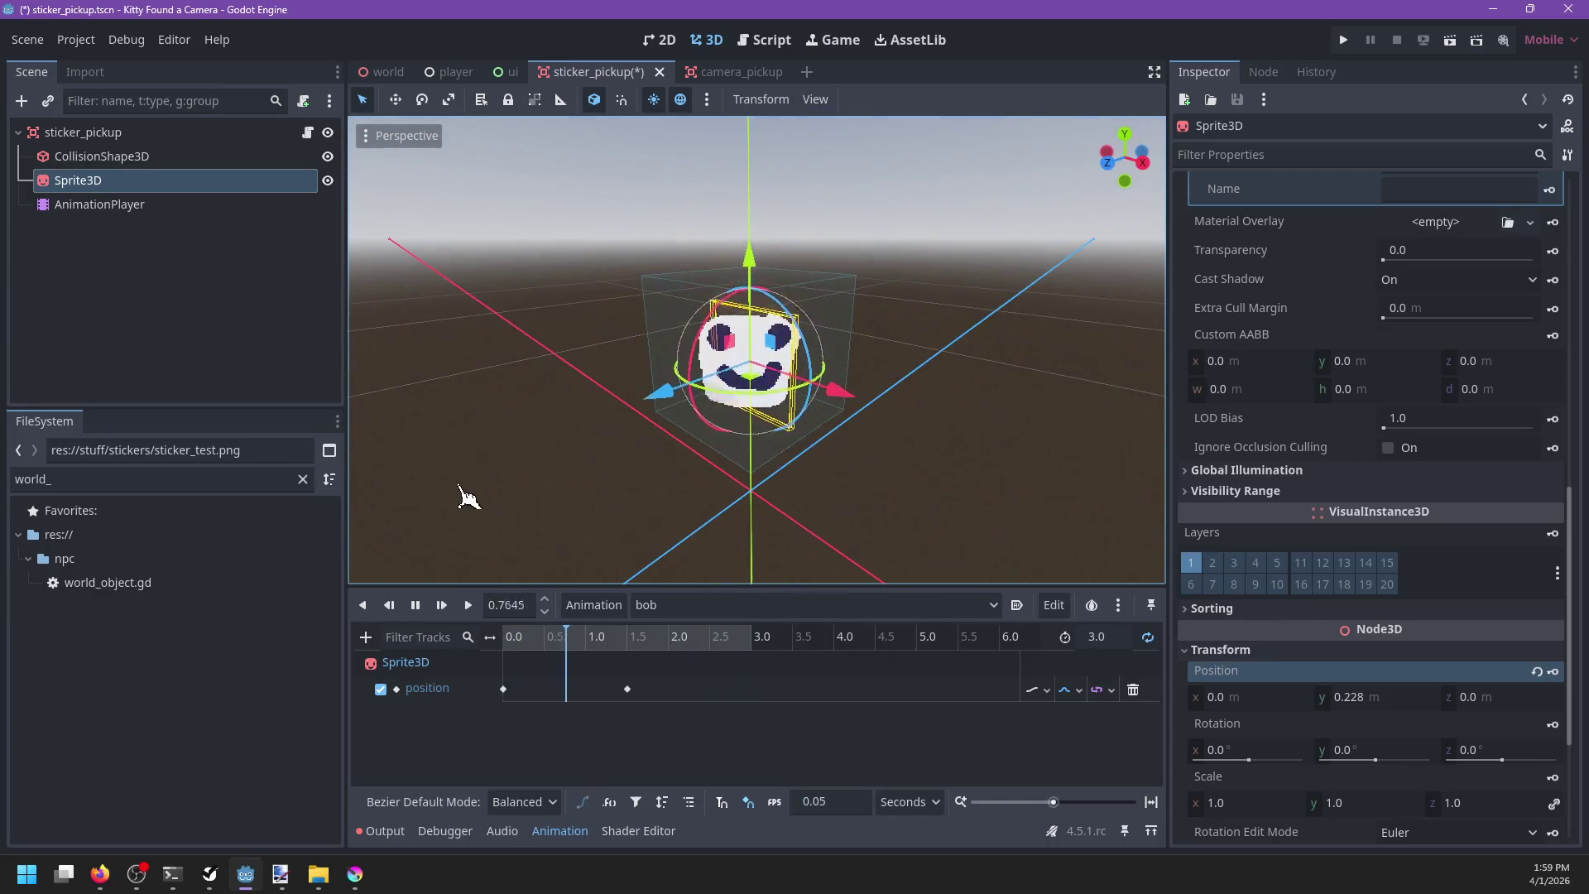
key("ctrl+s")
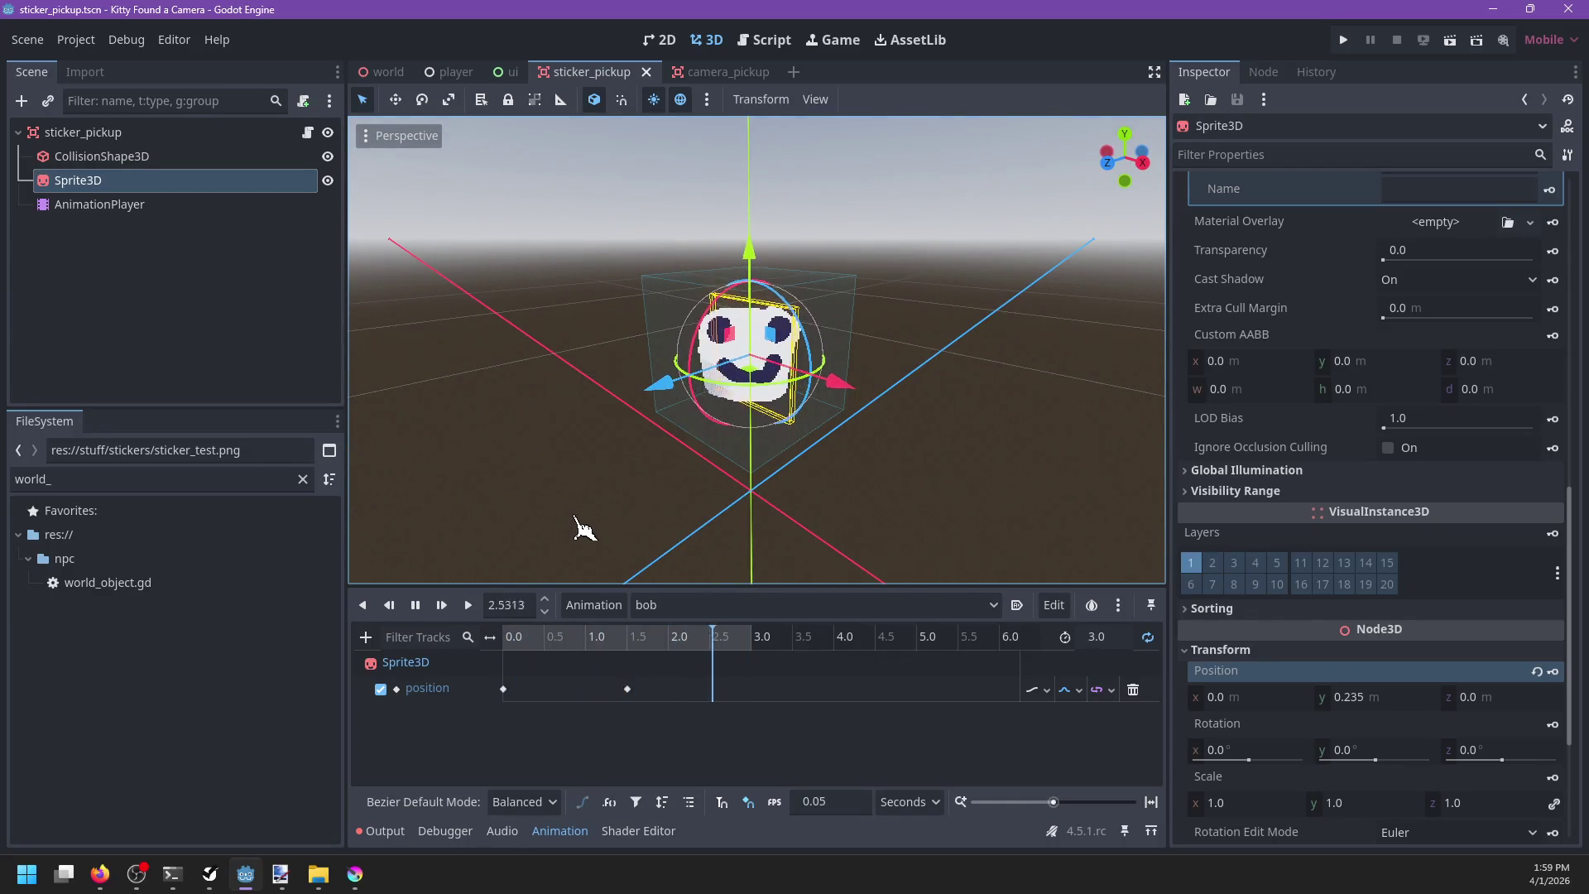
left_click_drag(869, 419, 663, 514)
left_click(111, 134)
key("ctrl+a")
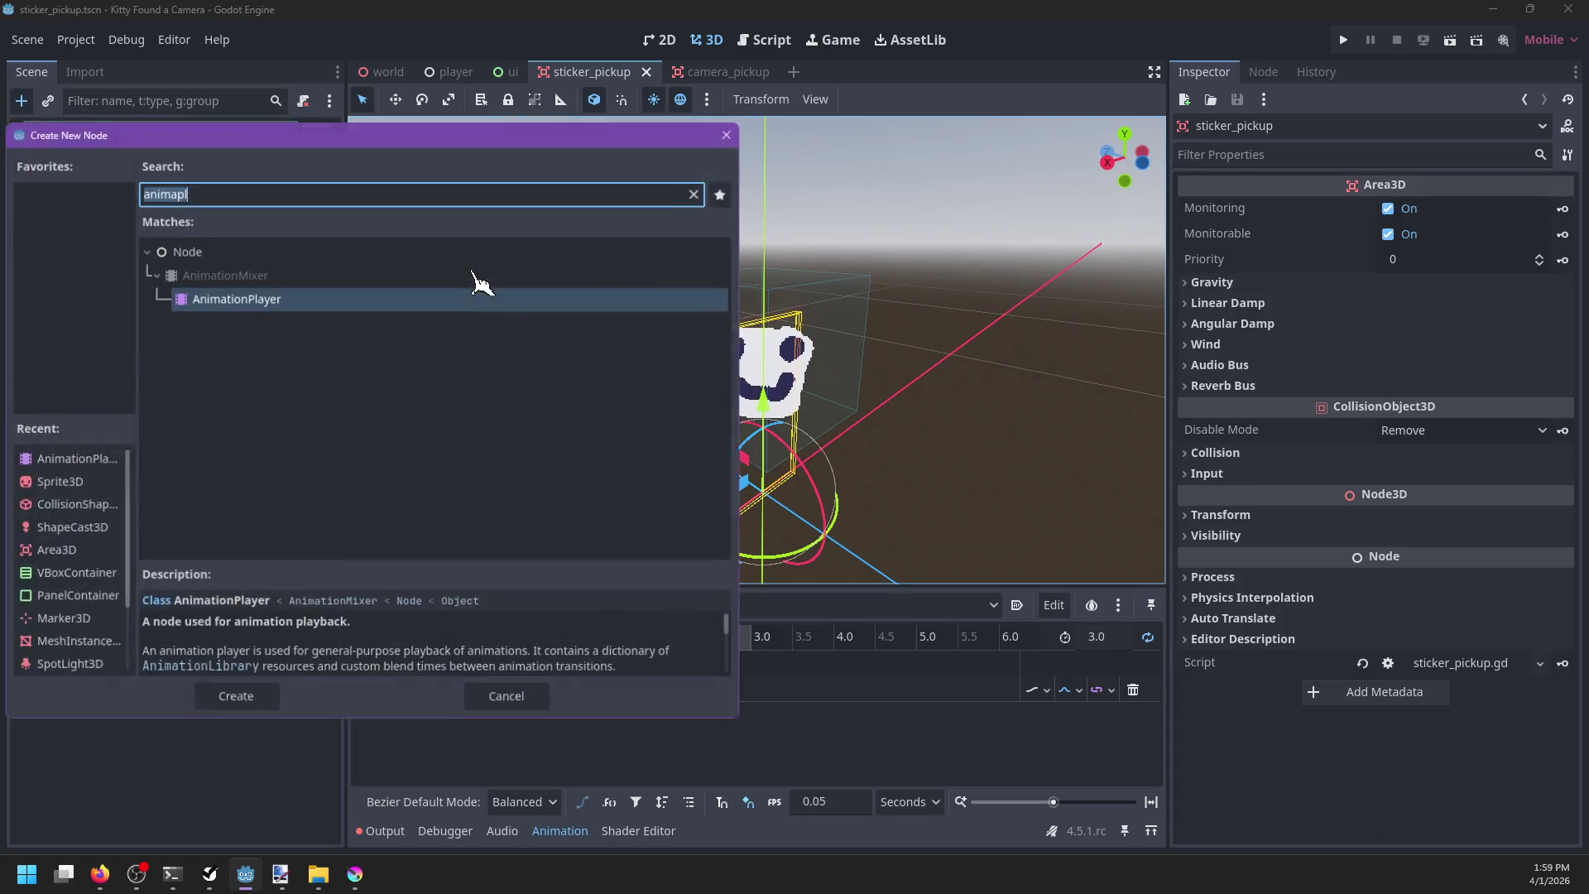
key("Return")
left_click_drag(999, 336, 907, 371)
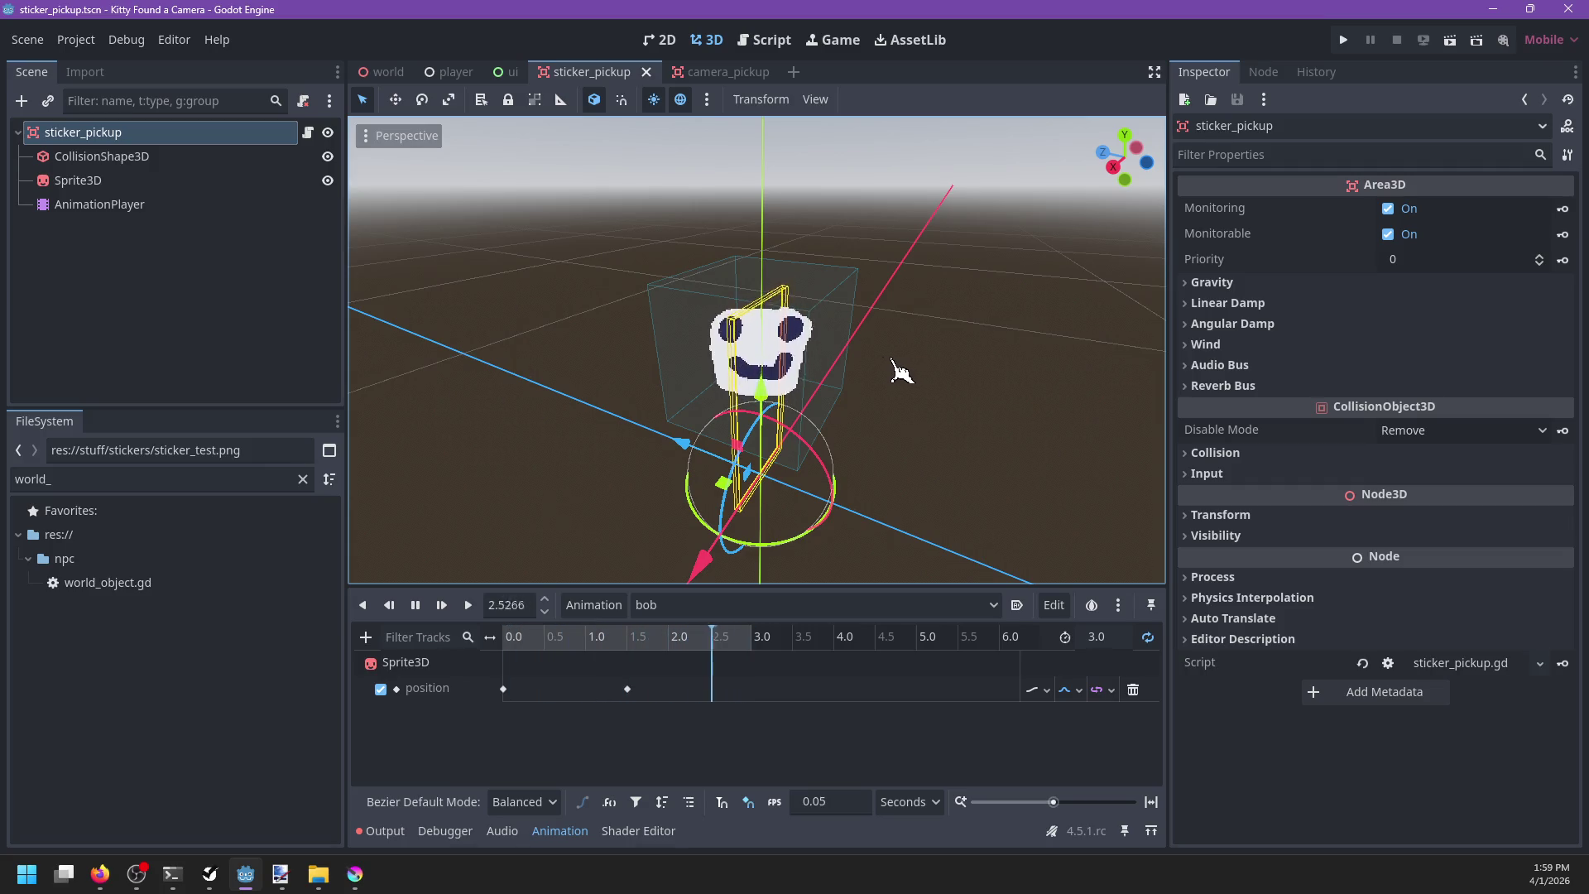
mouse_move(638, 149)
left_mouse_down()
mouse_move(624, 365)
mouse_move(290, 149)
left_mouse_up()
left_click(308, 132)
key("Return")
key("Return")
type("@export var4")
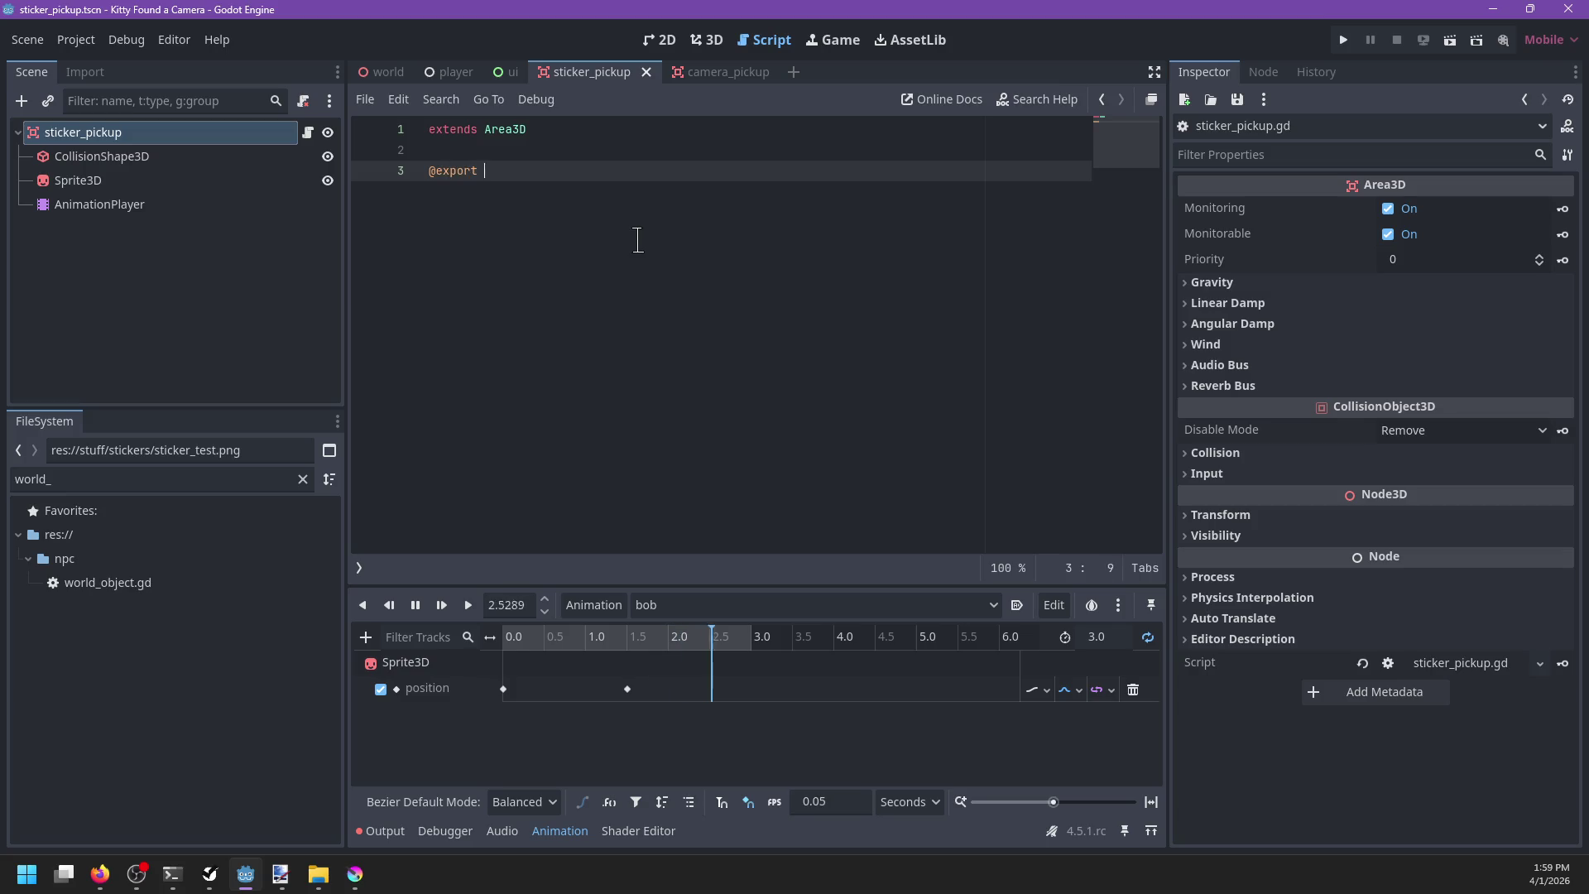
key("BackSpace")
key("BackSpace")
type("id: int")
key("BackSpace")
key("BackSpace")
key("BackSpace")
type("String")
Filter the FileSystem for 'sticker', open sticker_manager.gd and collapse the bottom panel
left_click(161, 470)
key("ctrl+a")
type("sticker")
double_click(99, 582)
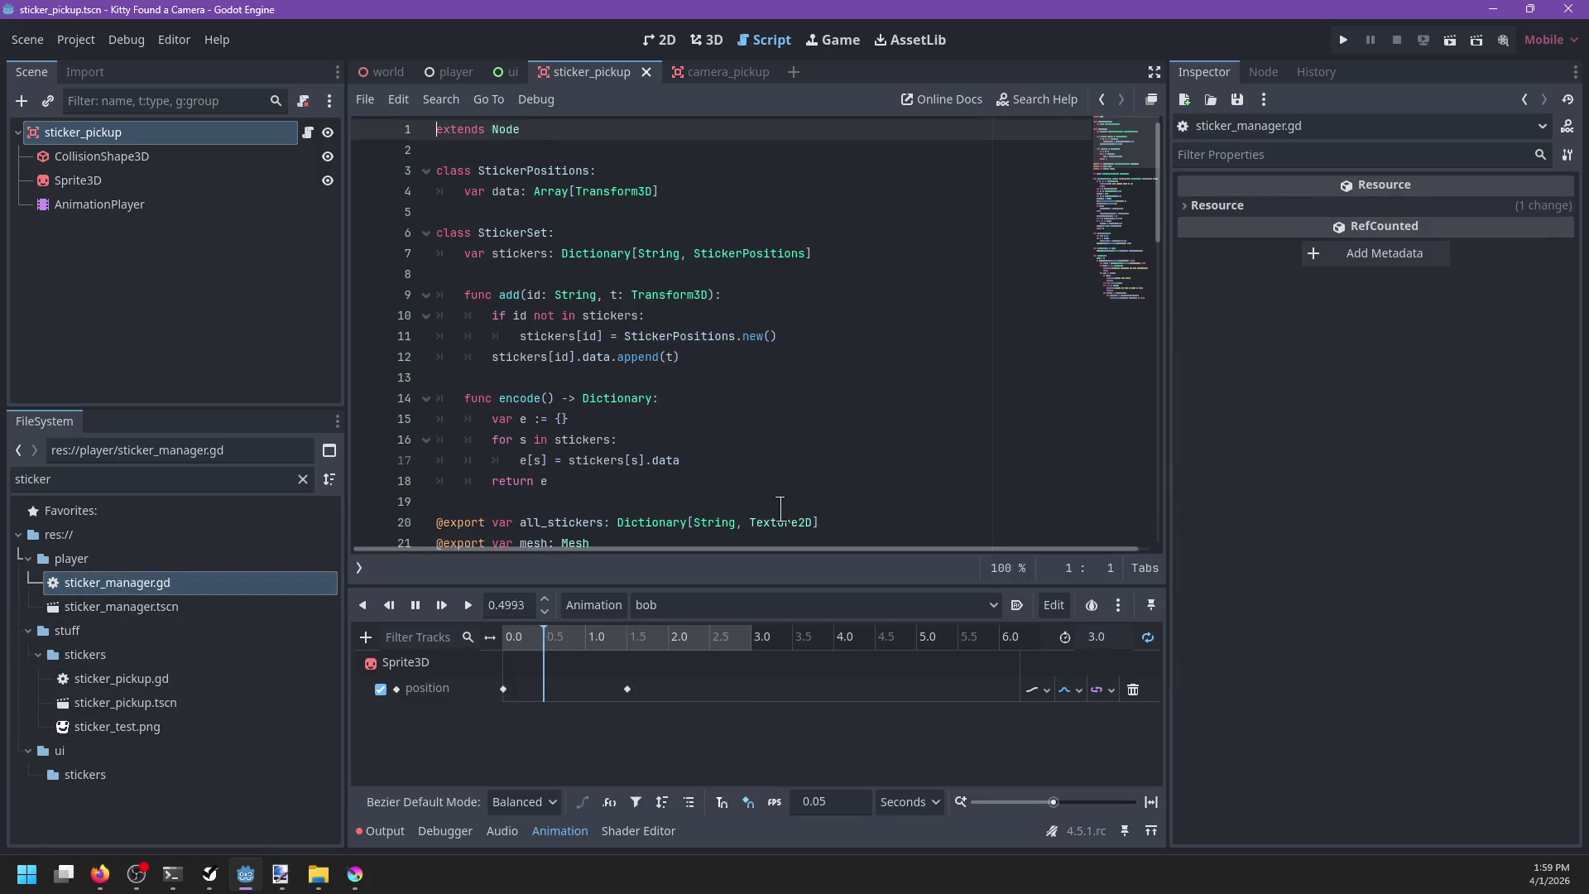
scroll(780, 436, "down", 5)
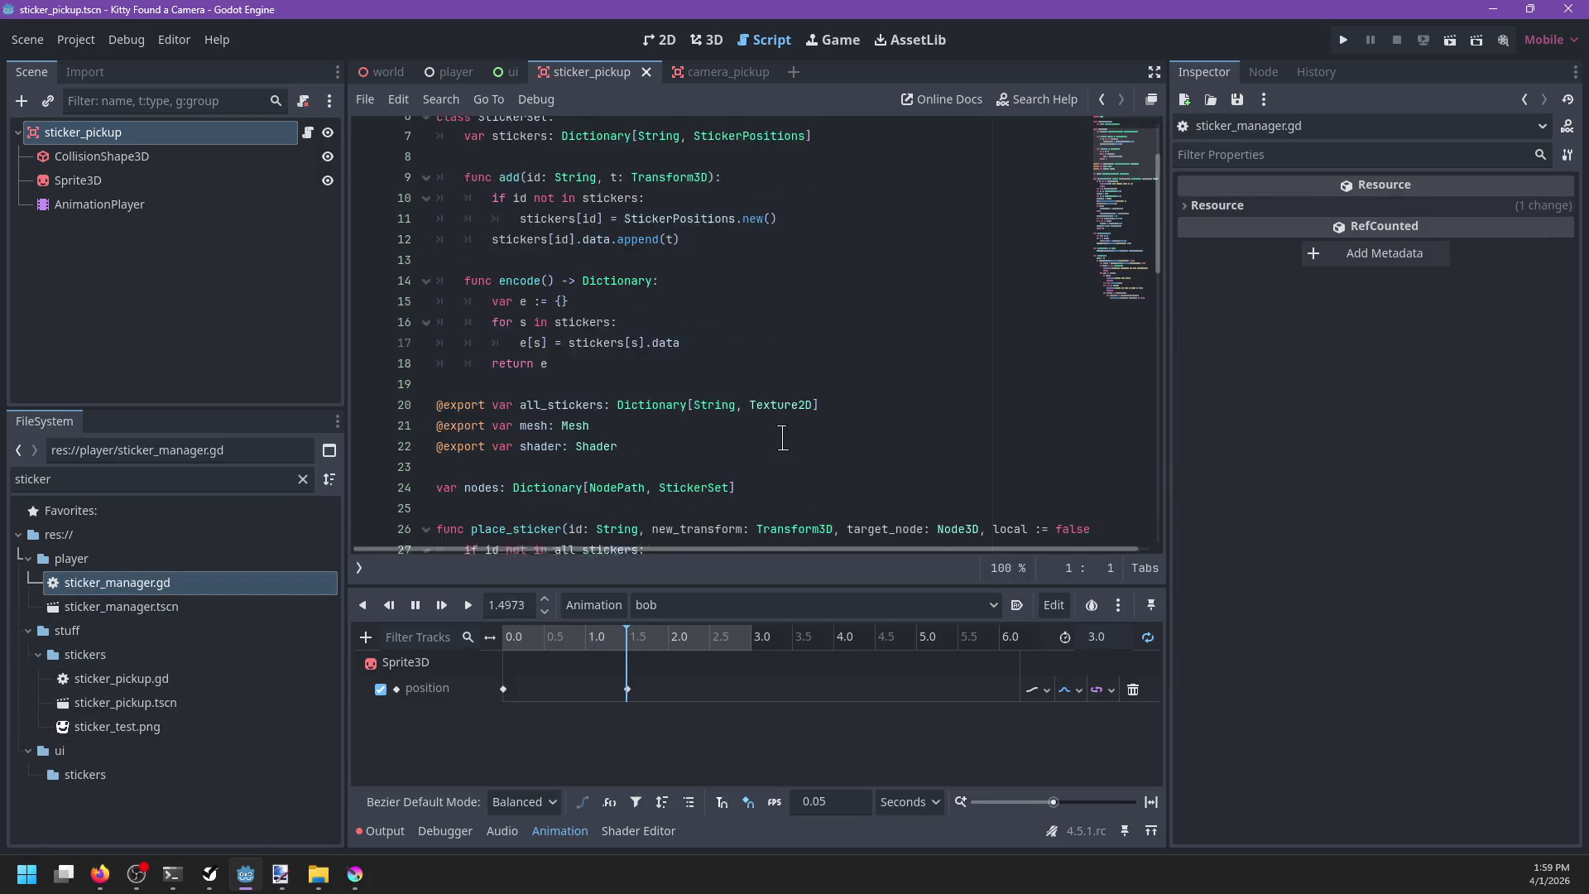
left_click(587, 835)
scroll(782, 343, "up", 5)
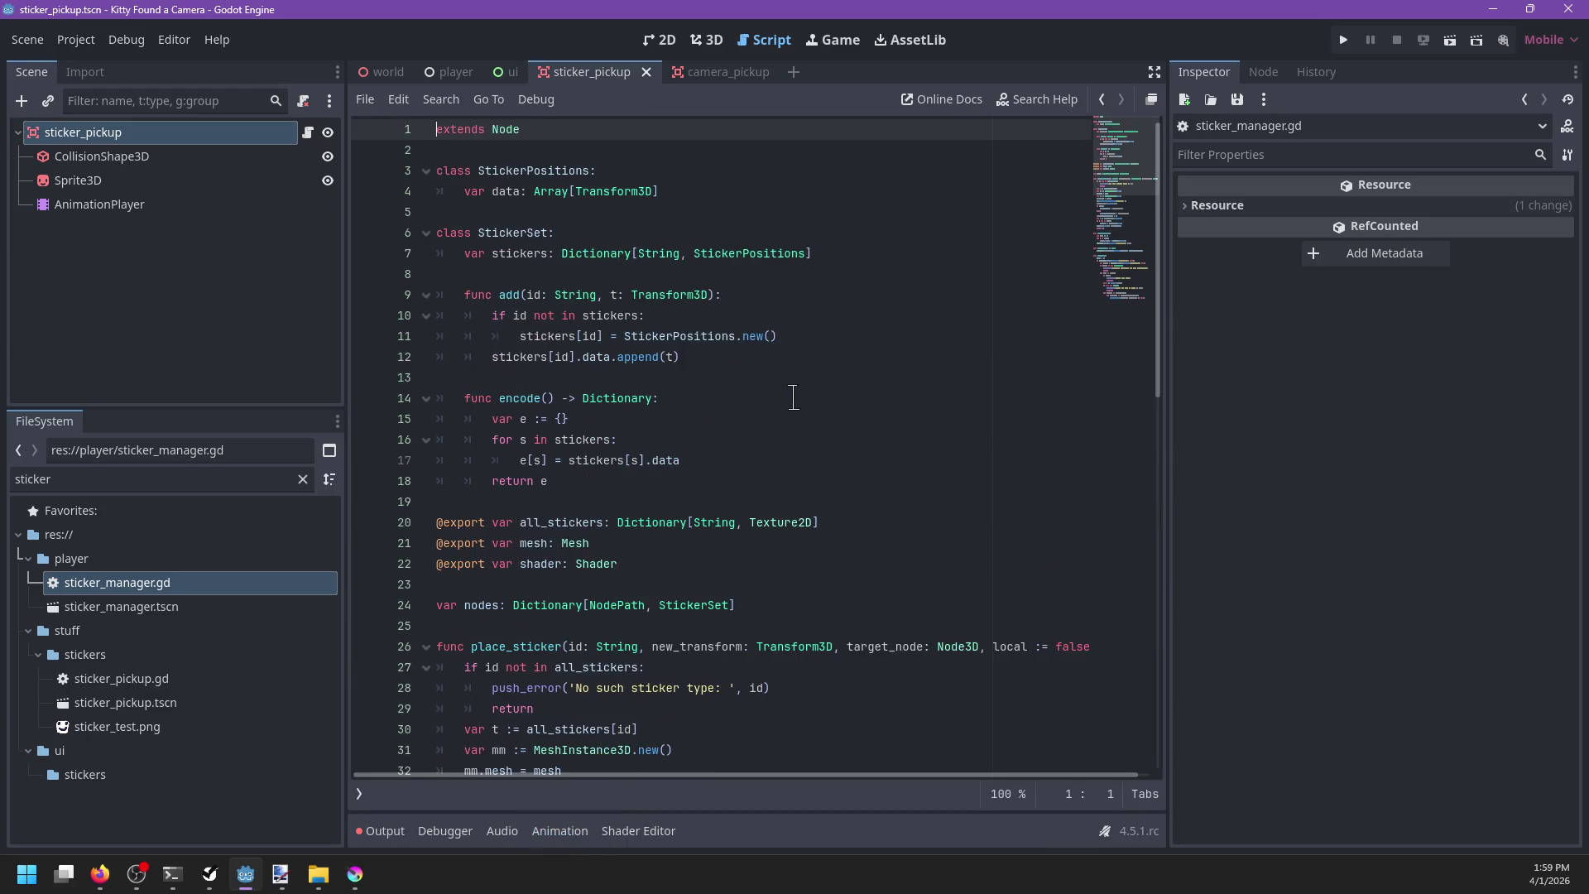
scroll(793, 397, "down", 3)
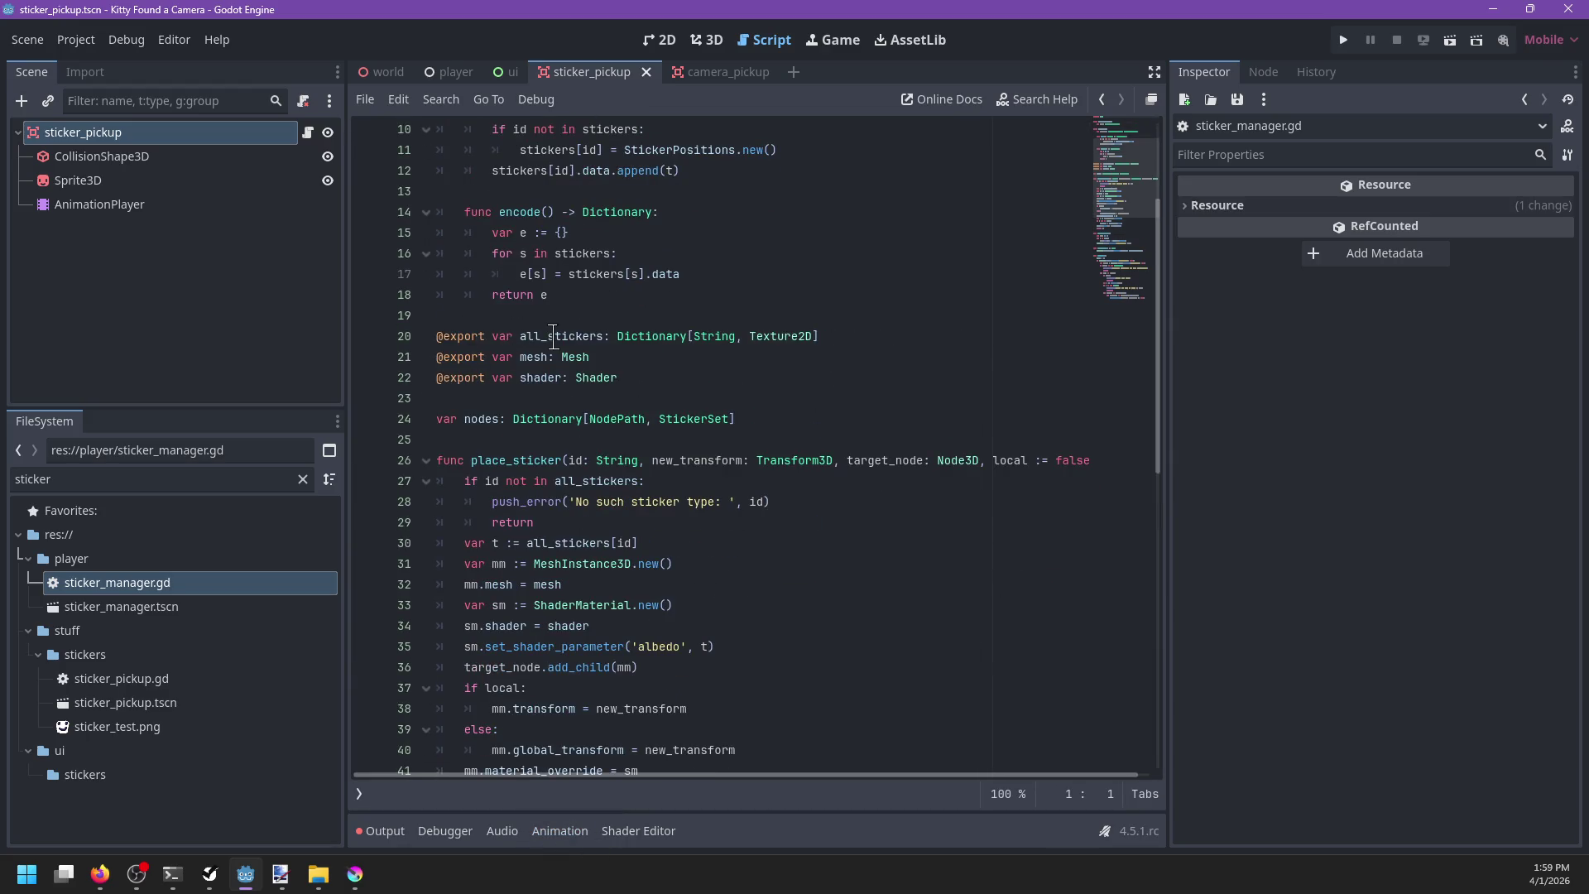
scroll(628, 368, "up", 3)
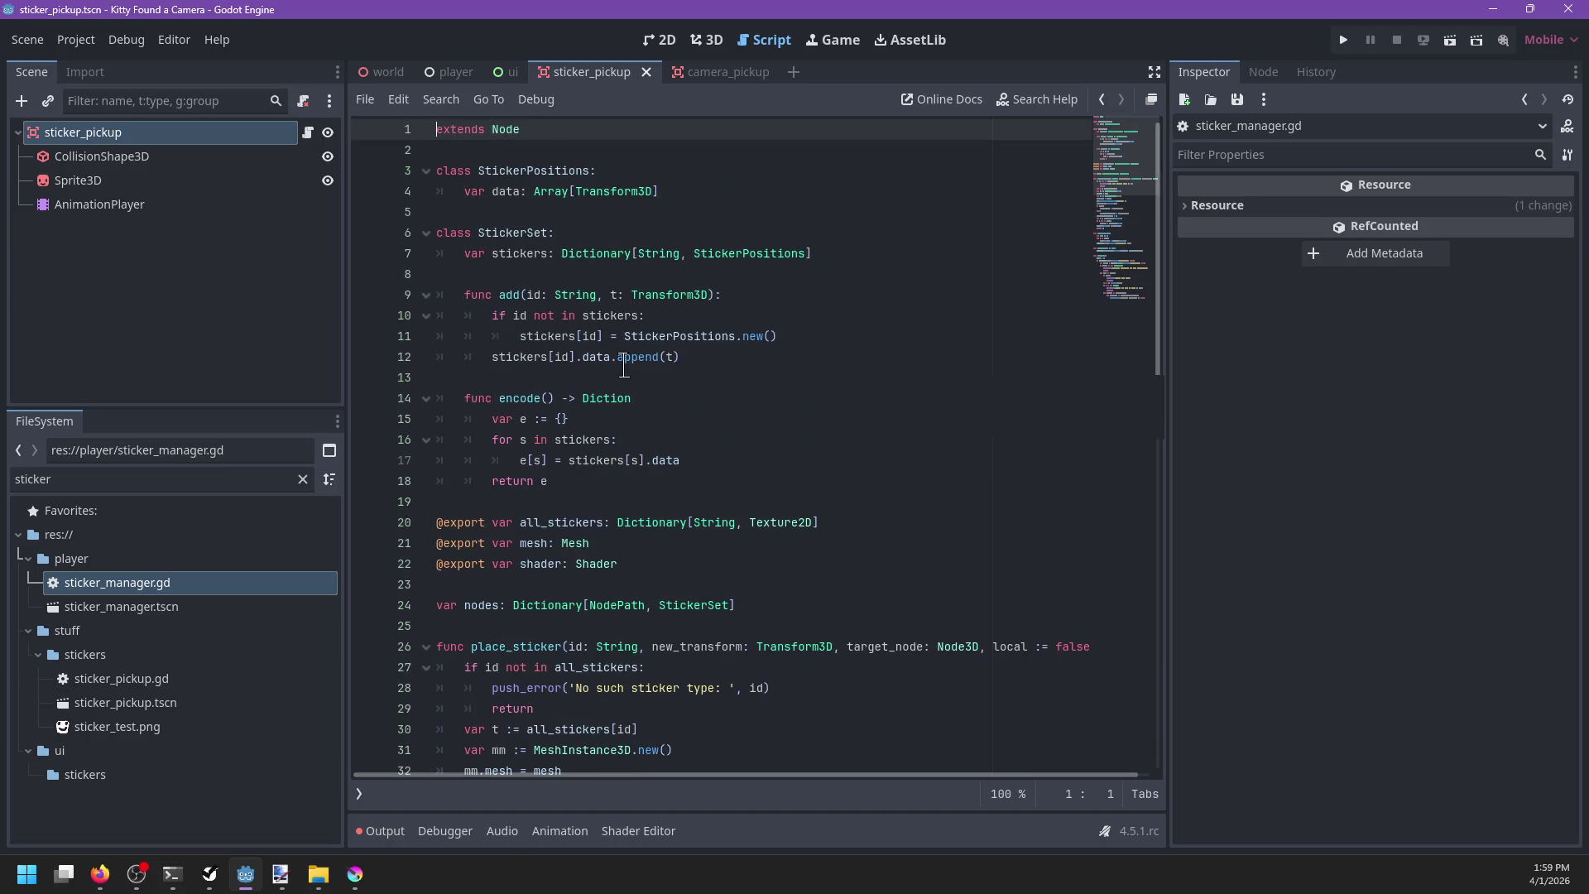
mouse_move(624, 367)
mouse_move(619, 196)
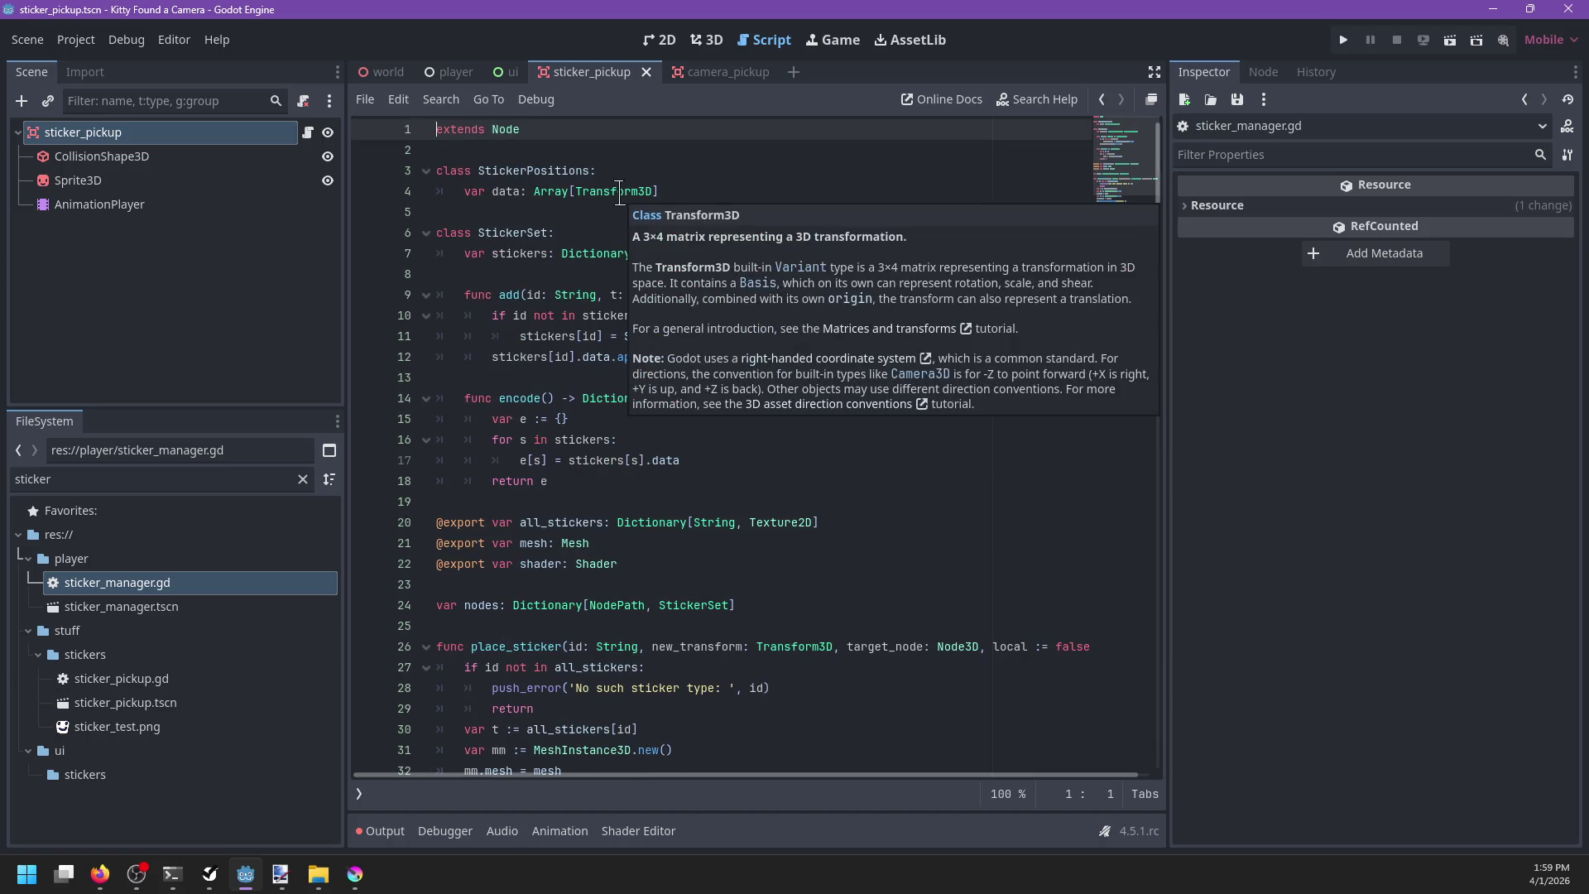
key("Return")
key("Up")
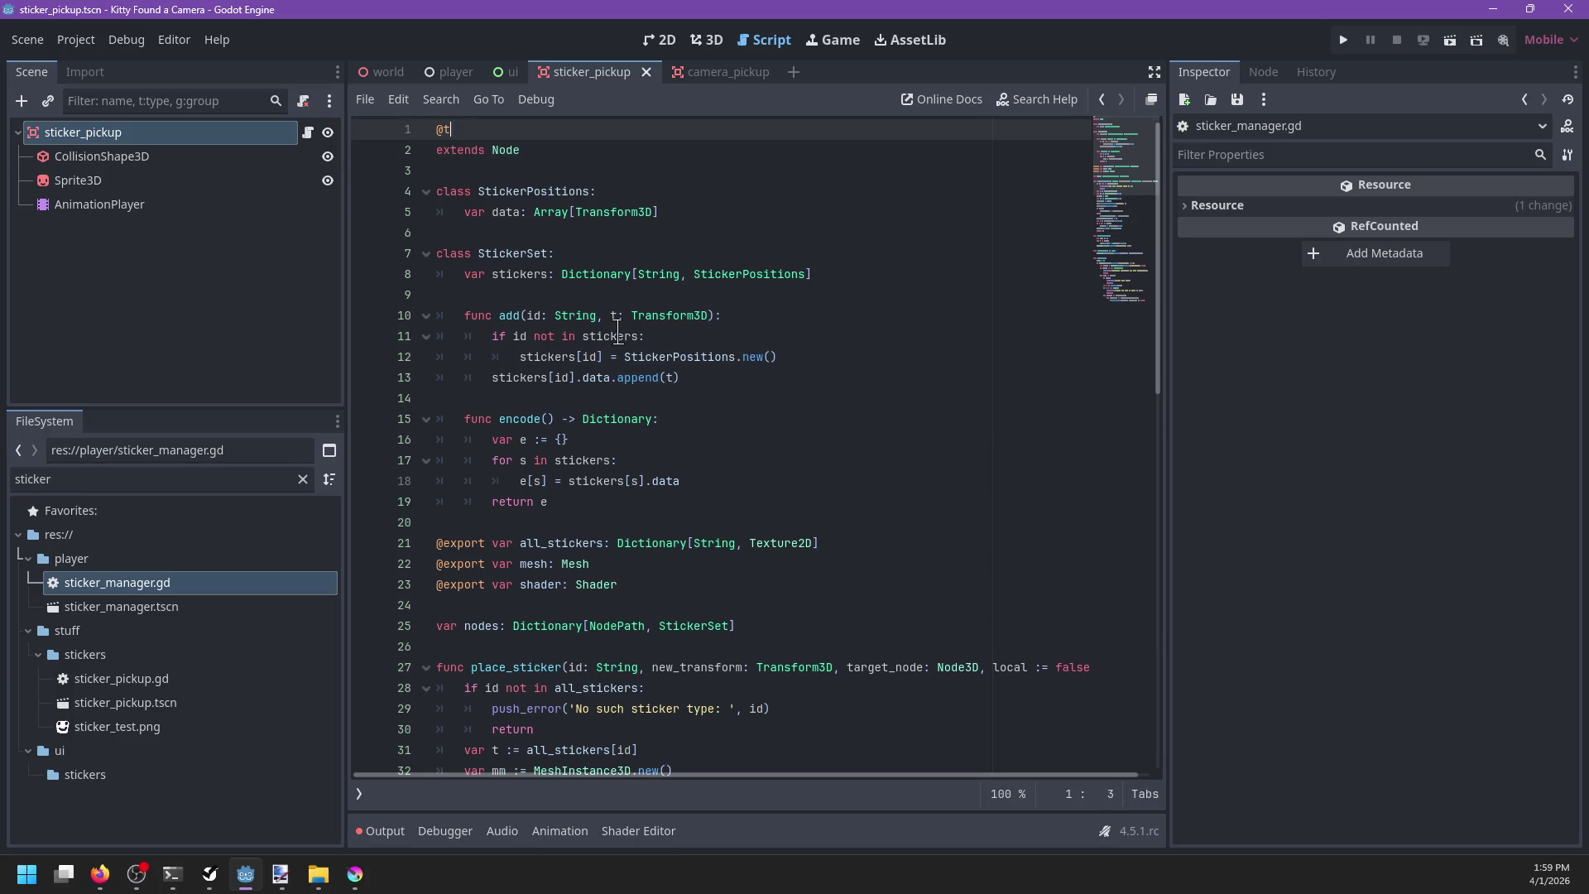
key("ctrl+s")
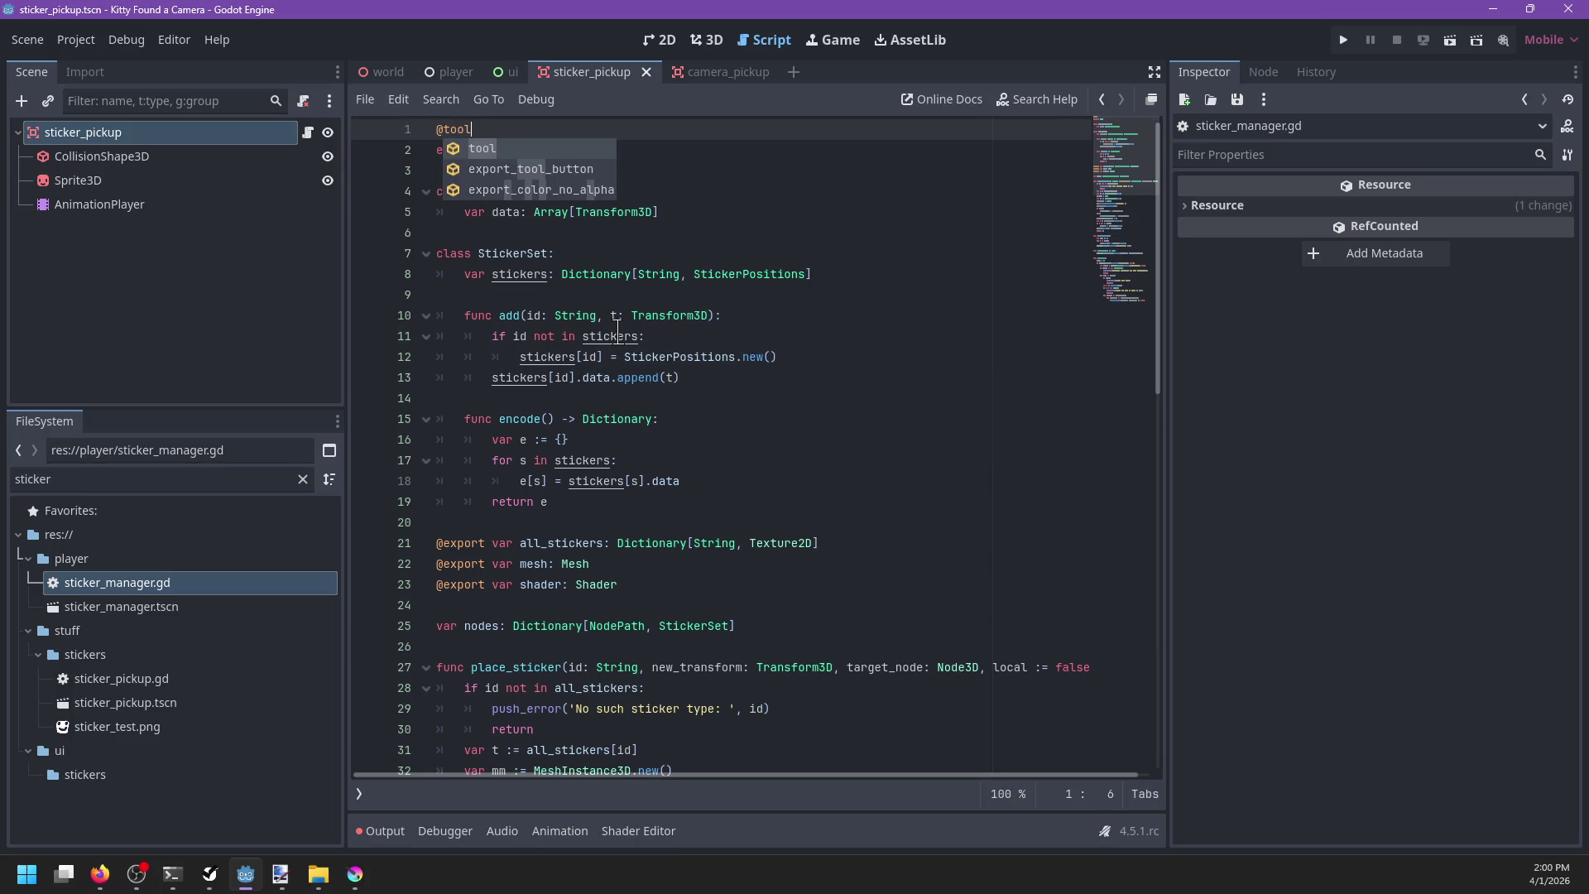
left_click(309, 133)
Give the id variable a default of 'test' and begin its setter block
left_click(638, 151)
left_click(640, 172)
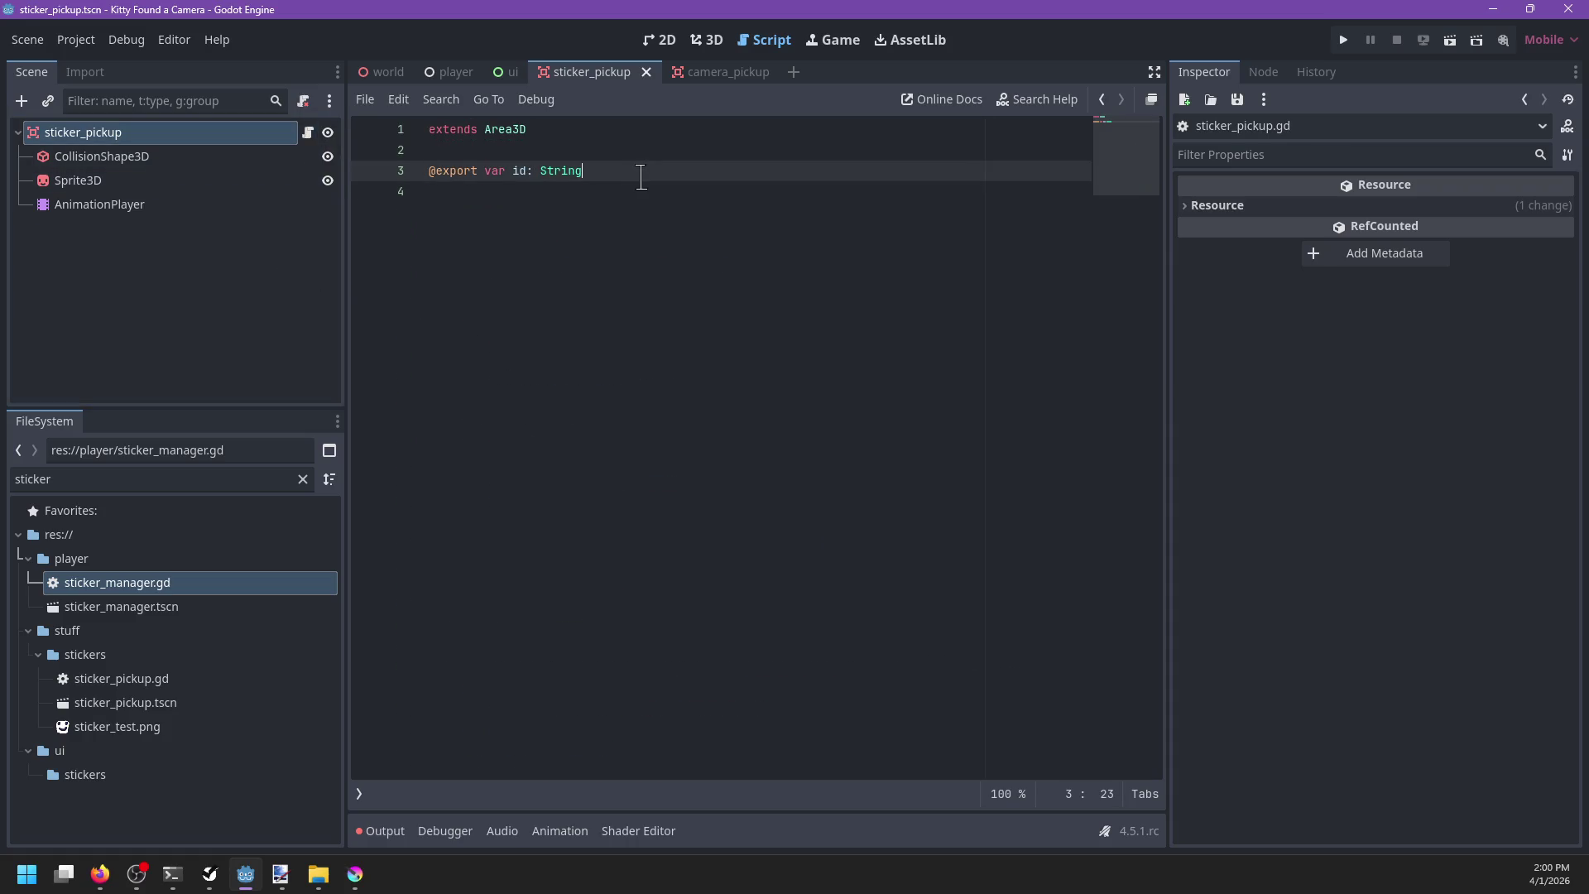
type("test")
key("Escape")
key("ctrl+BackSpace")
type(";t")
key("Escape")
type(":")
key("Return")
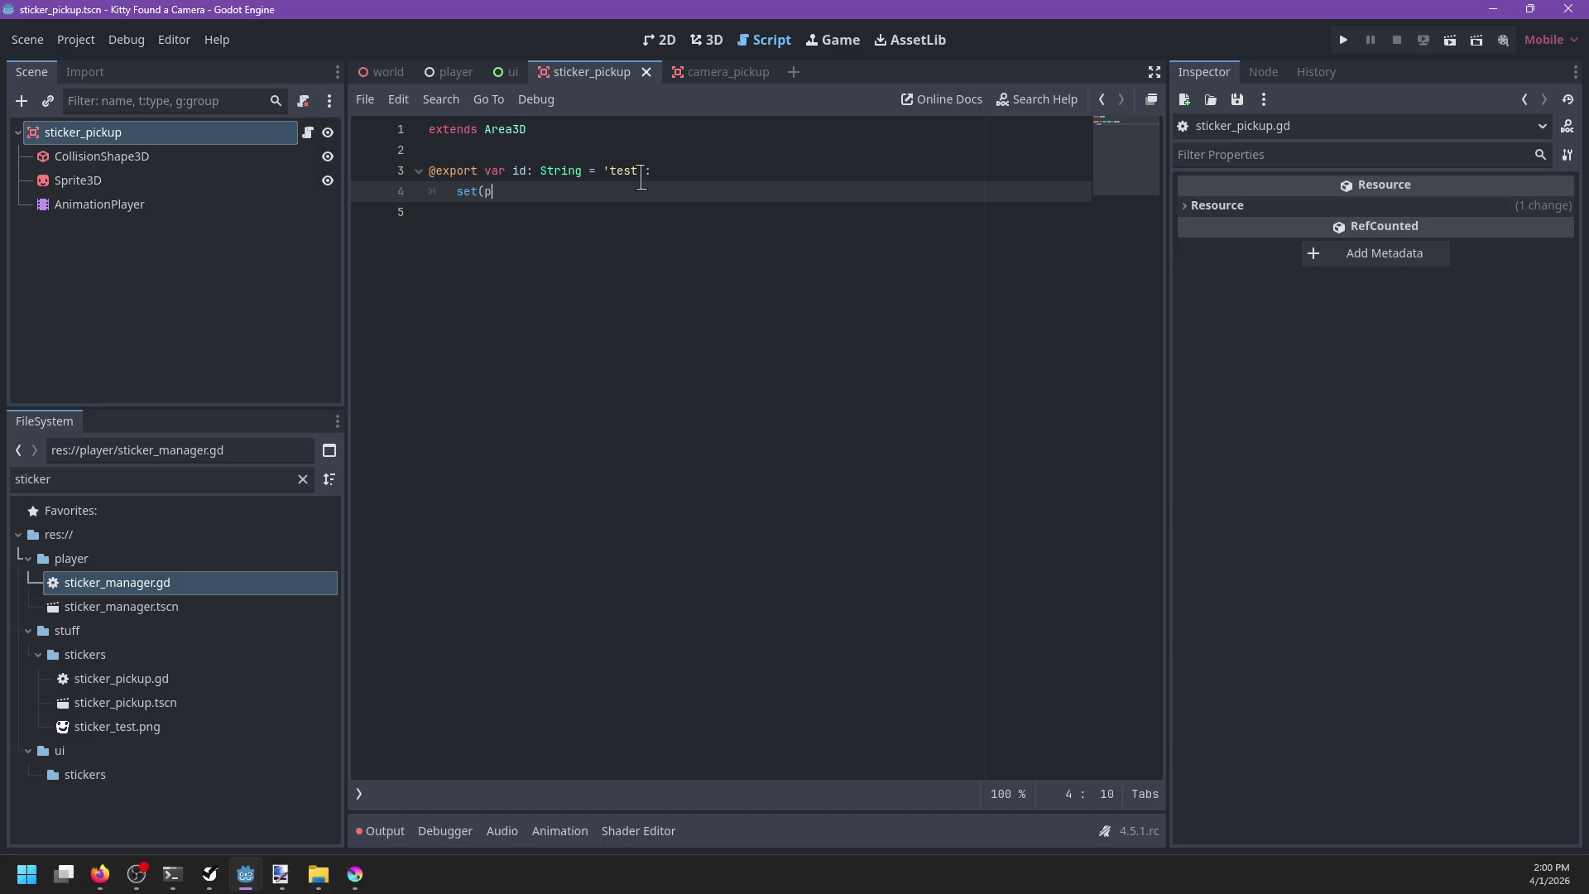
Write the setter body: id = p_id, then update the texture when is_inside_tree()
key("Down")
key("Up")
key("Return")
type("id = p_id")
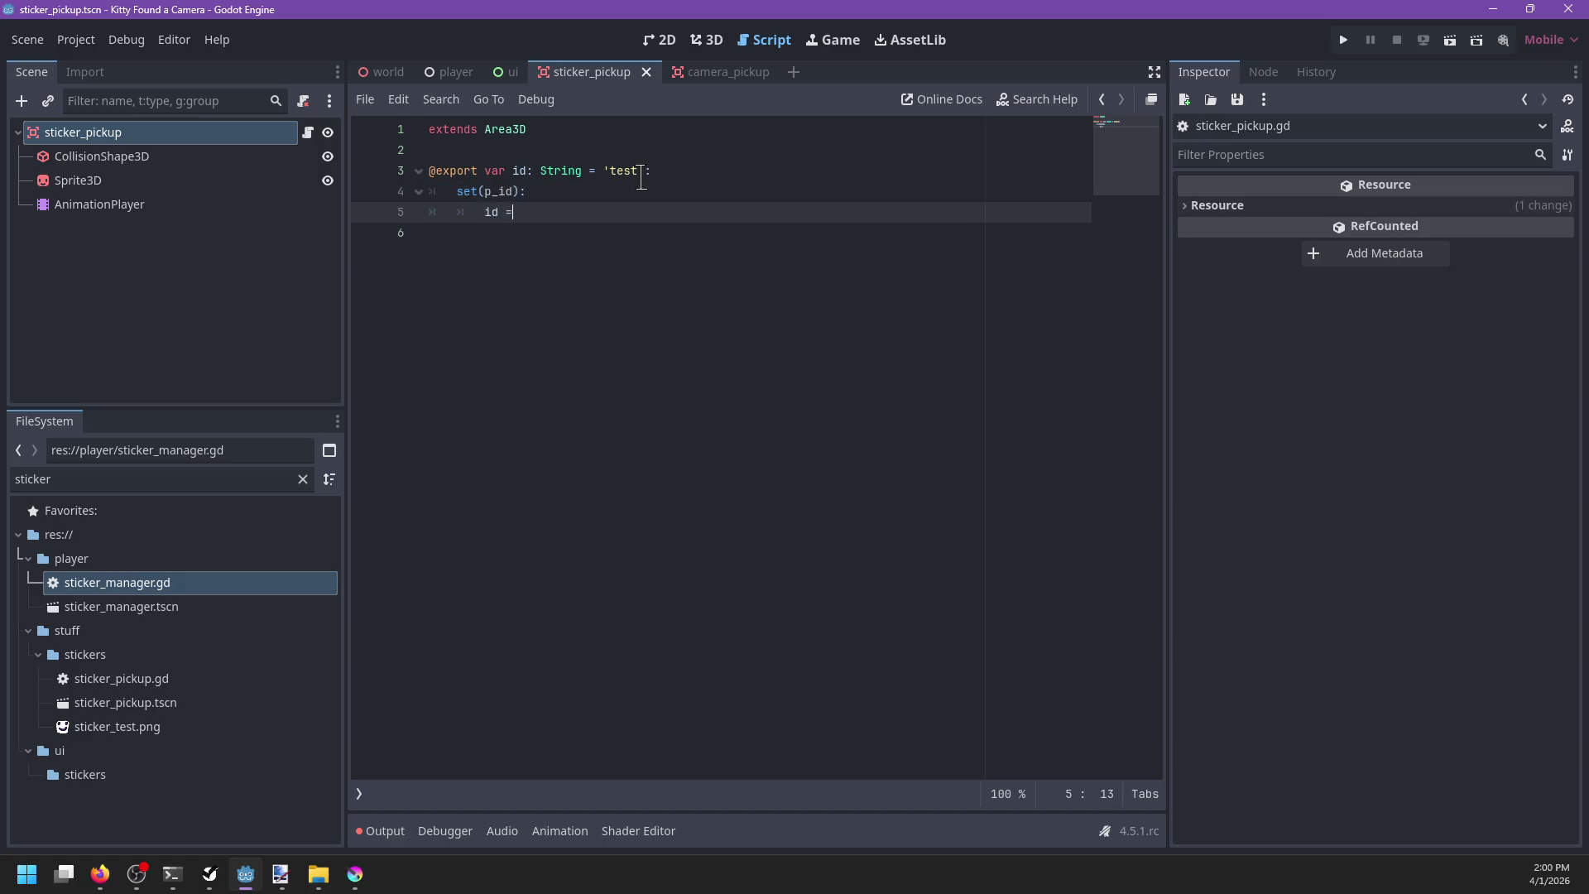
key("Escape")
key("Return")
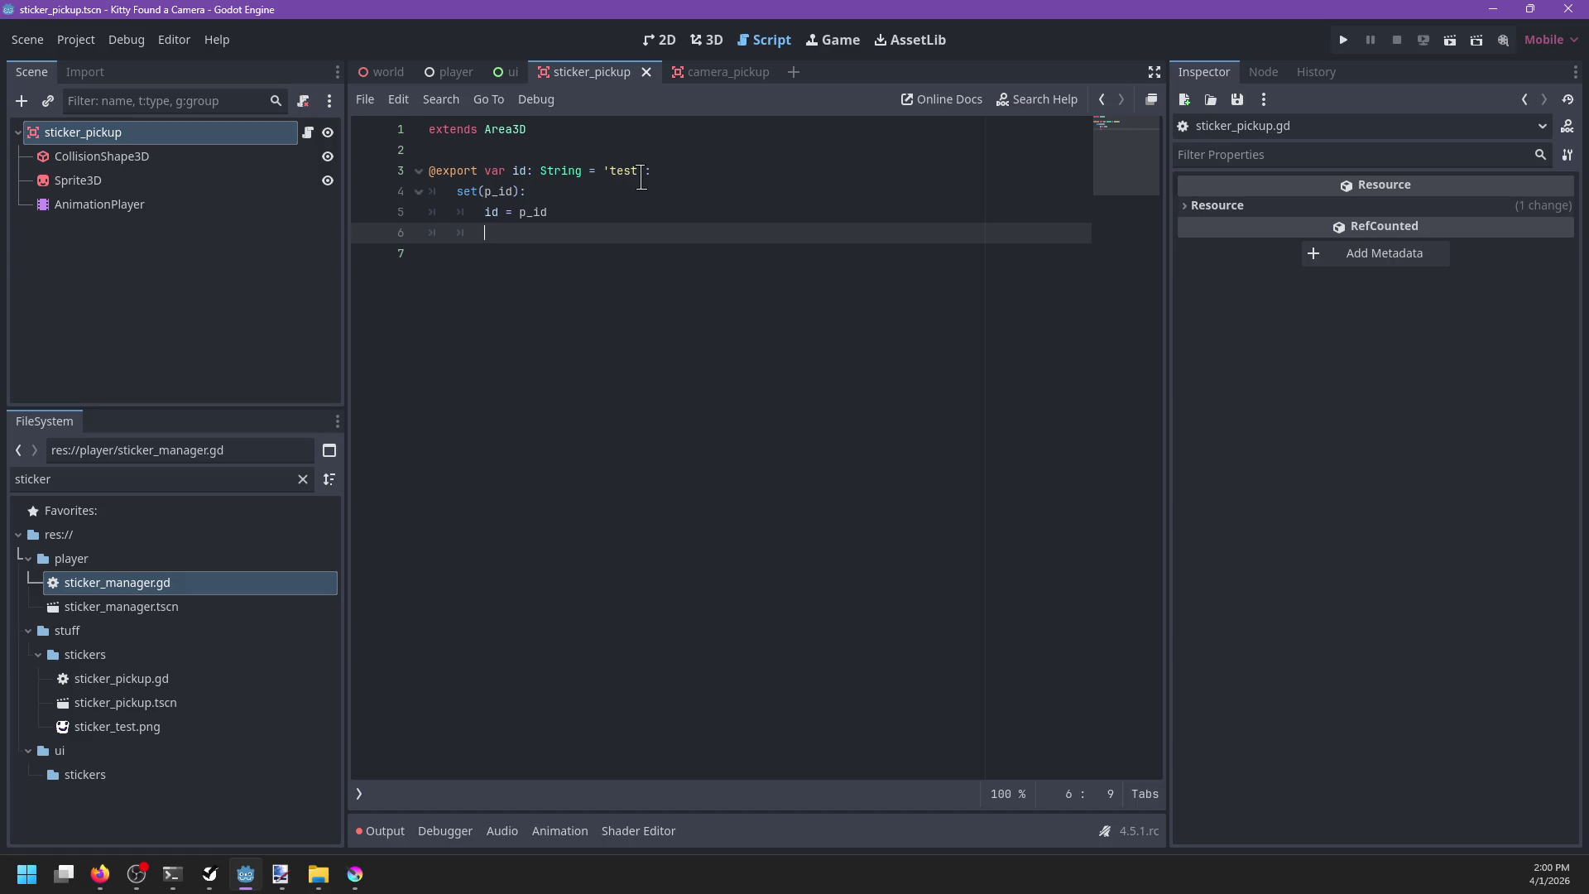
type("f is_insi")
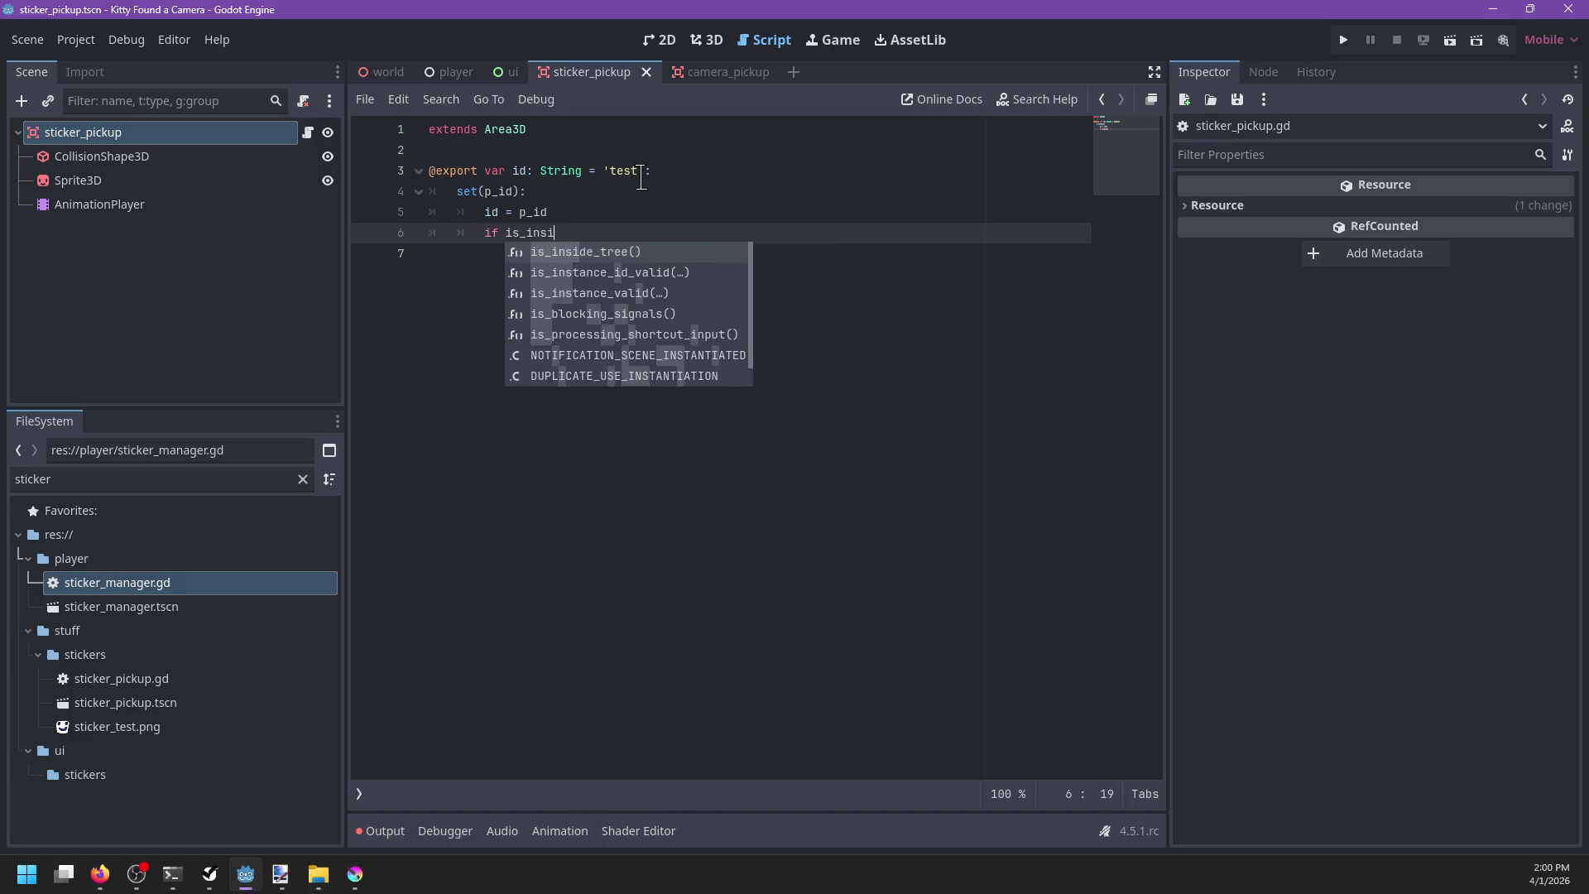
key("Return")
type(":")
key("Return")
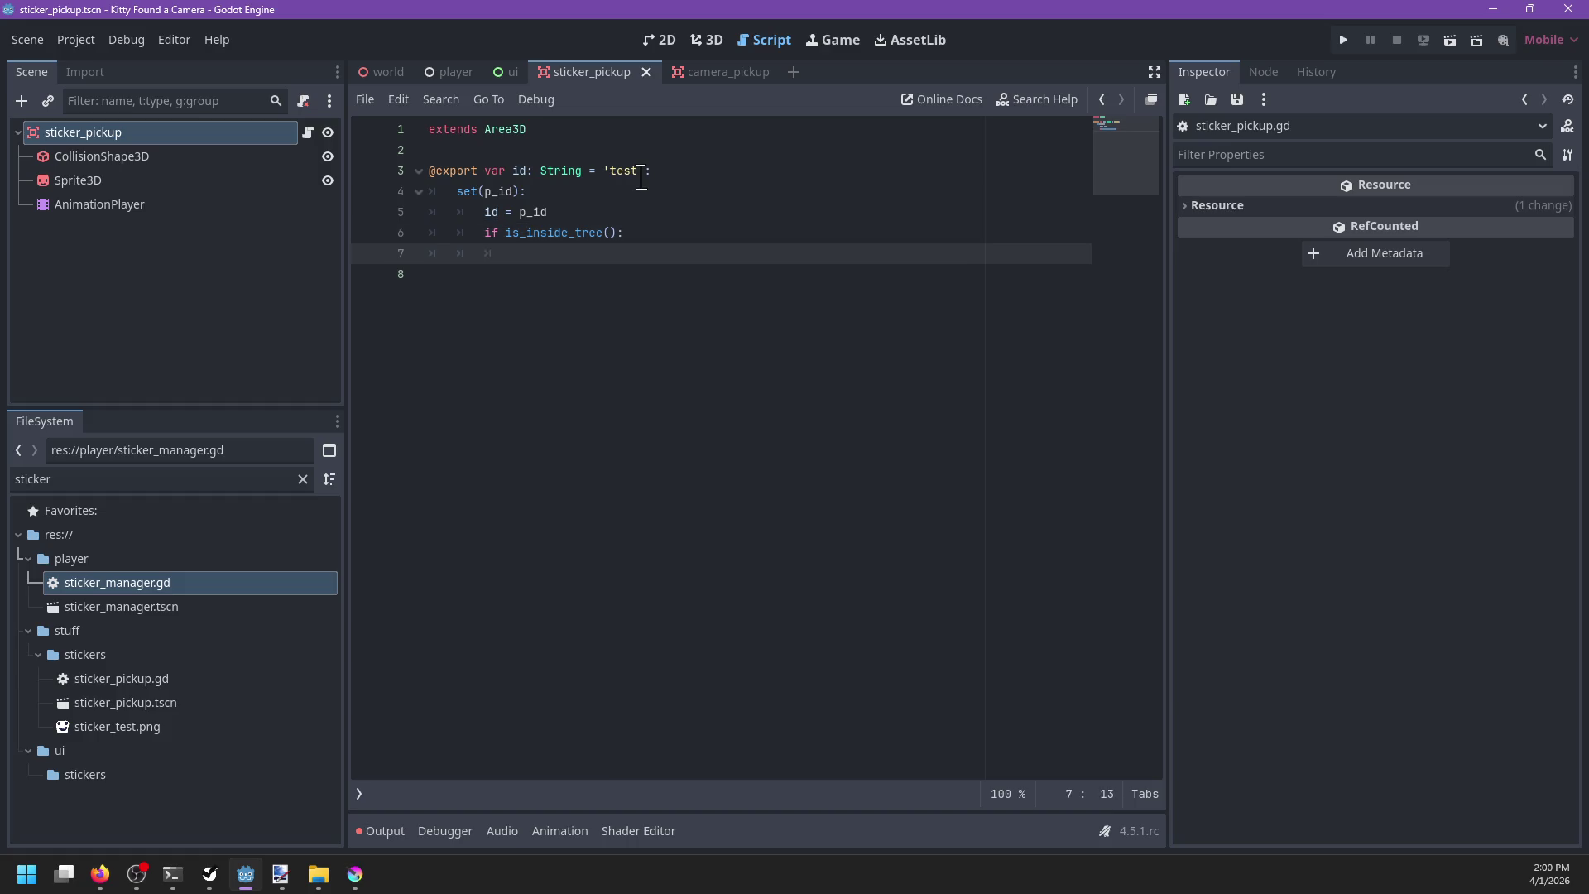
type("date_t")
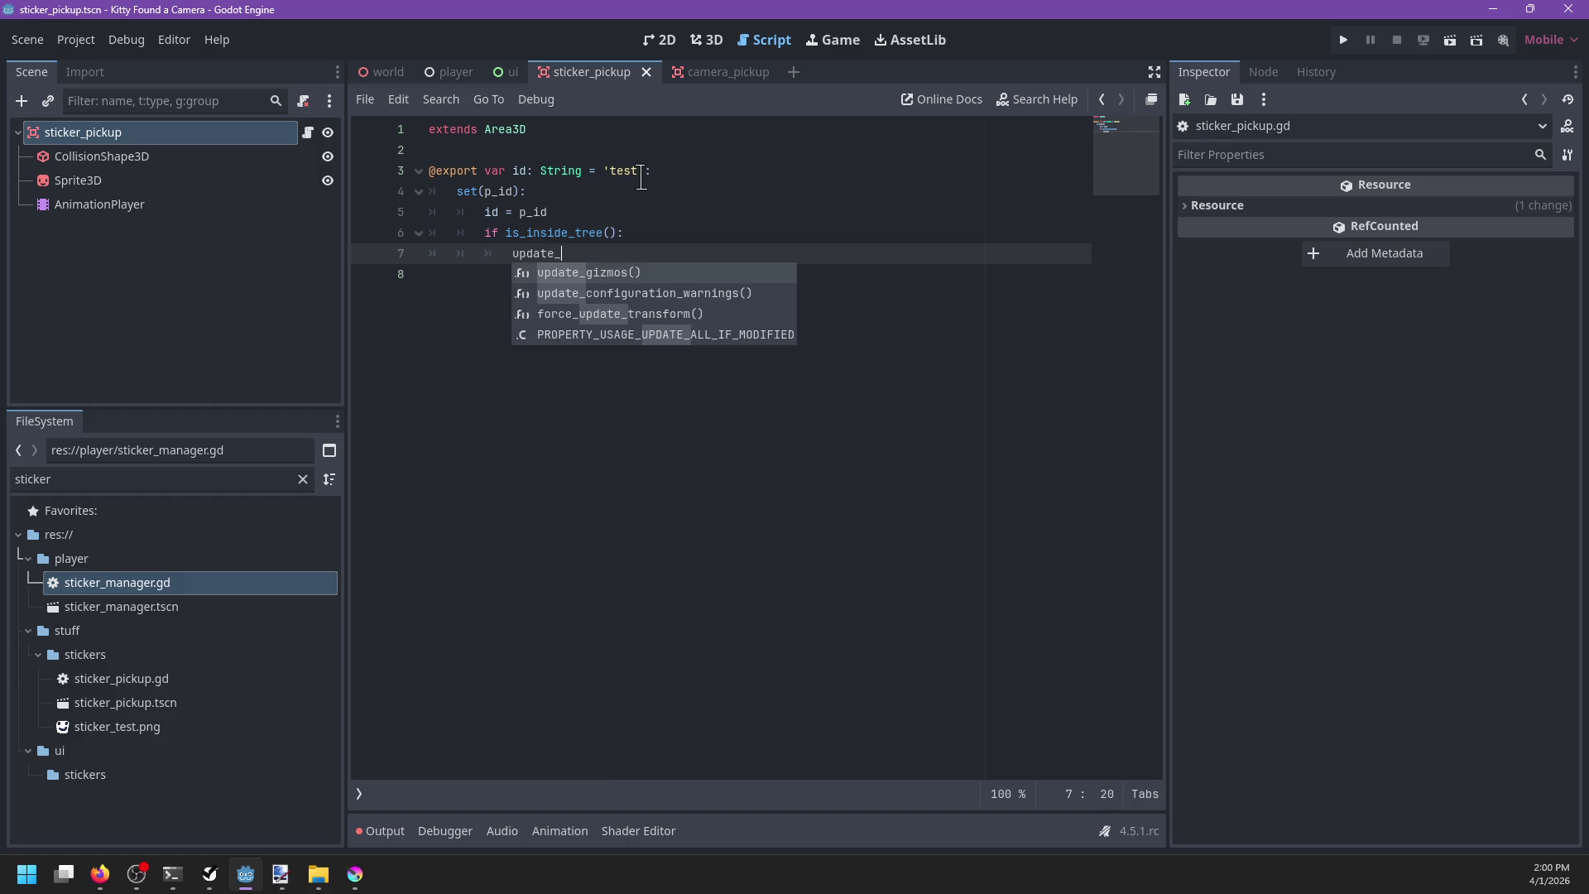
type("exture(")
key("Return")
Correct the setter's call to _update_texture() and tidy the blank lines after it
key("Up")
type("_")
key("BackSpace")
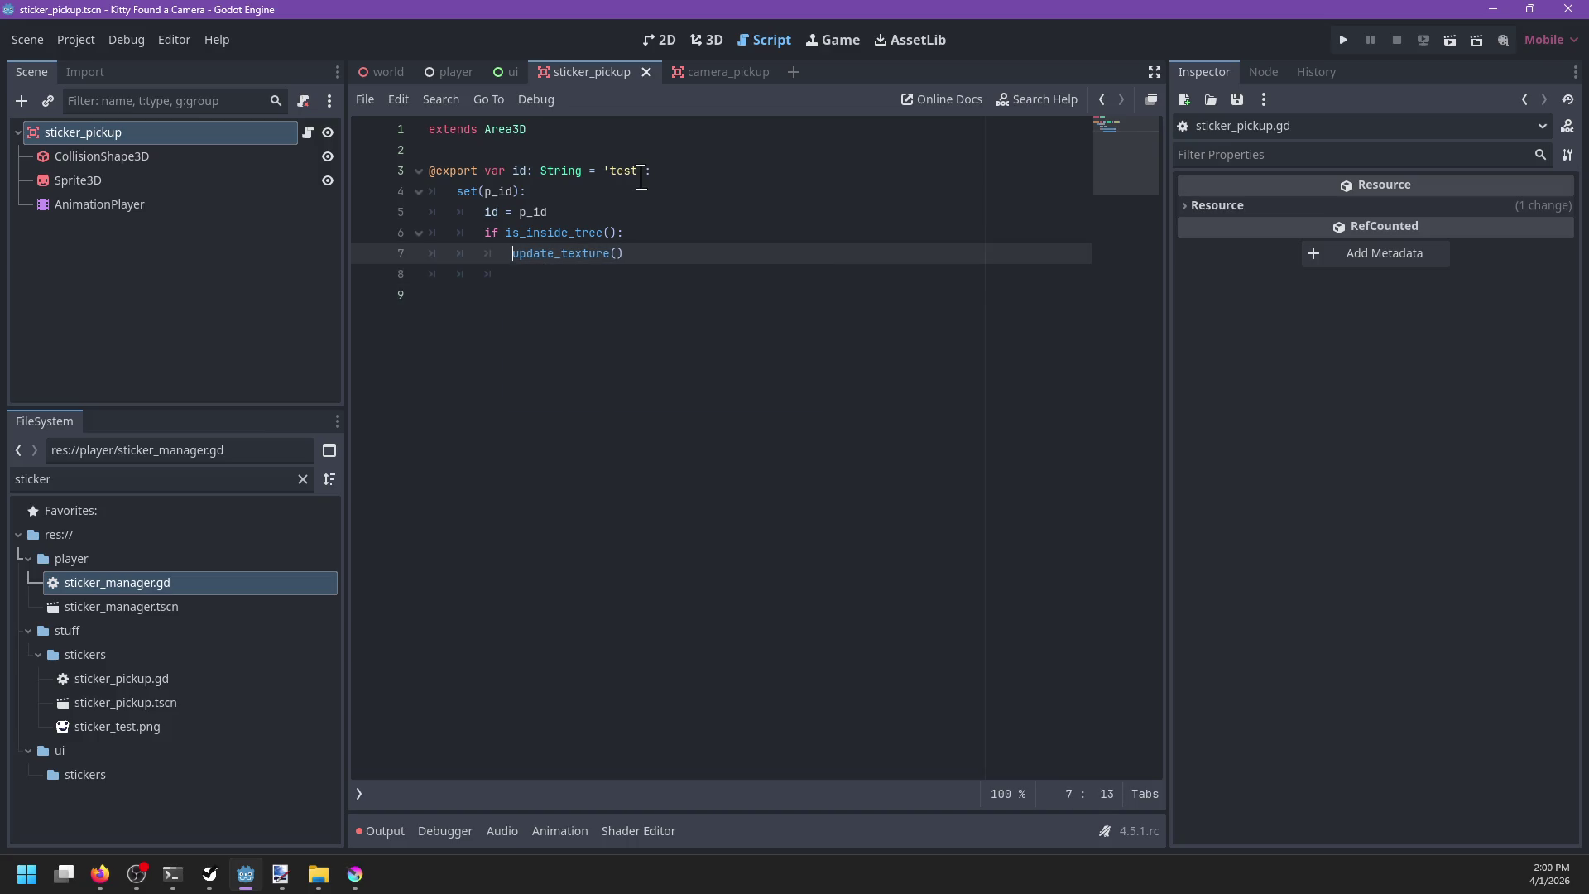
type("_")
key("Escape")
key("Down")
key("ctrl+shift+k")
key("Down")
key("Return")
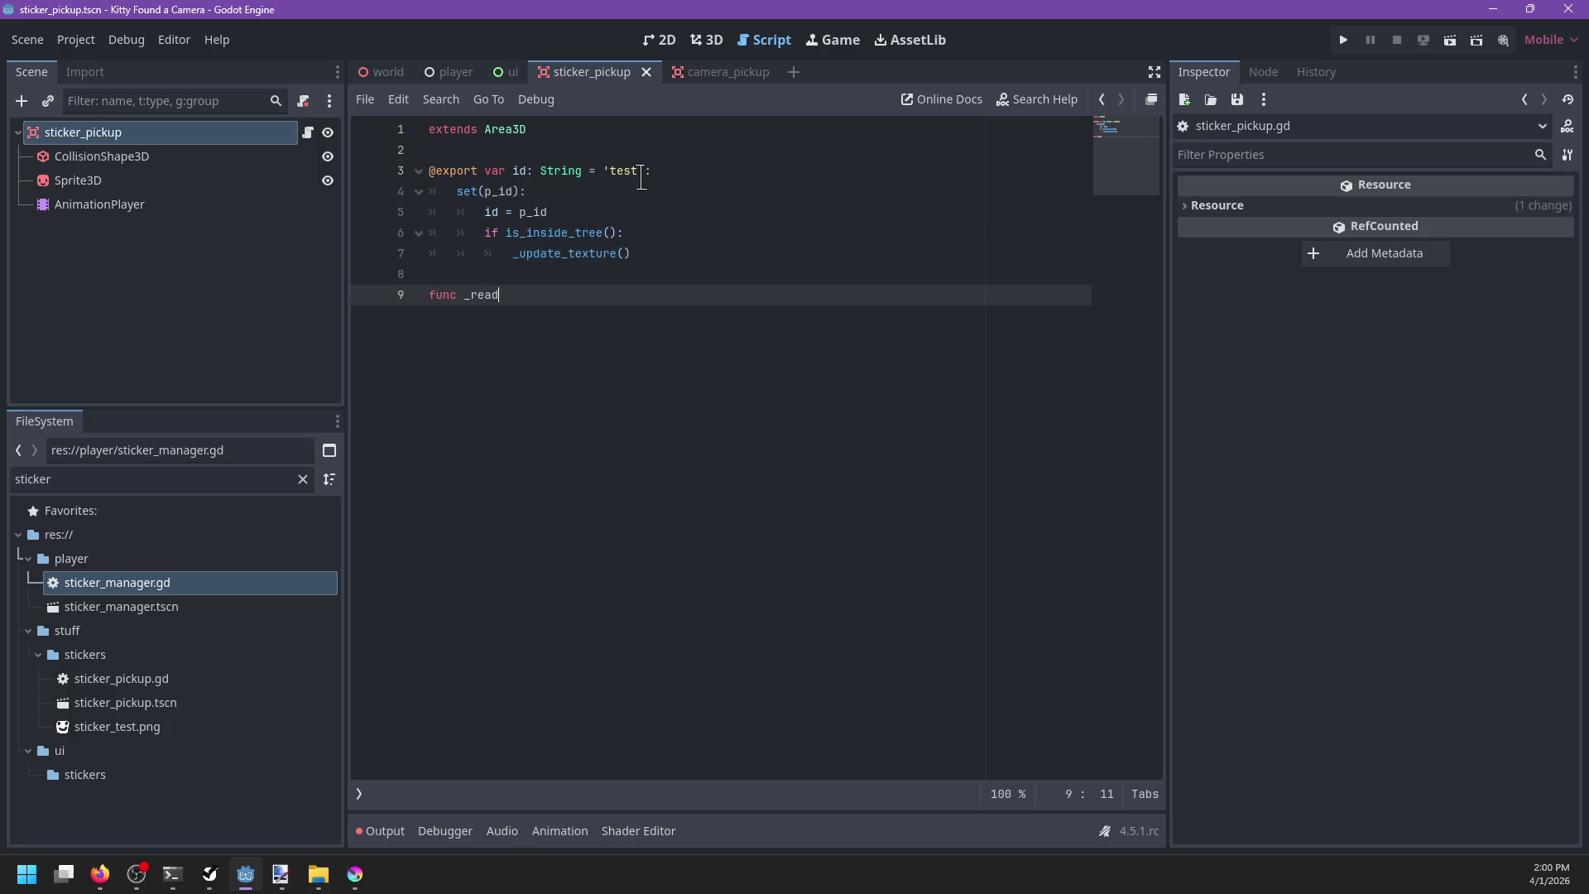
Make the _ready function call _update_texture()
type(":")
key("Return")
type("_update_")
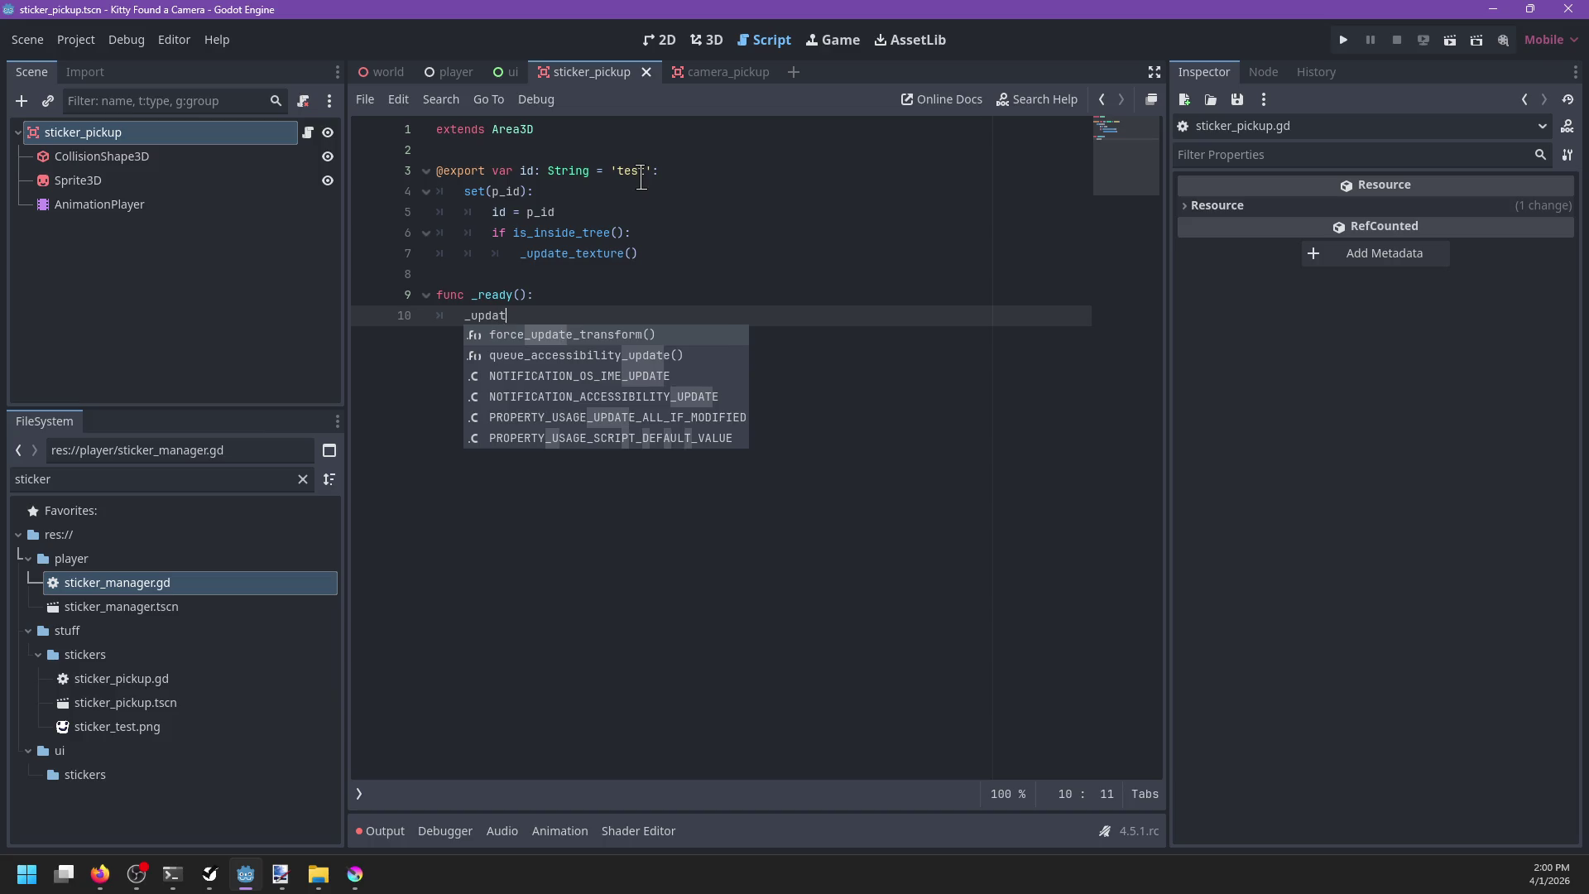
type("tex")
key("Return")
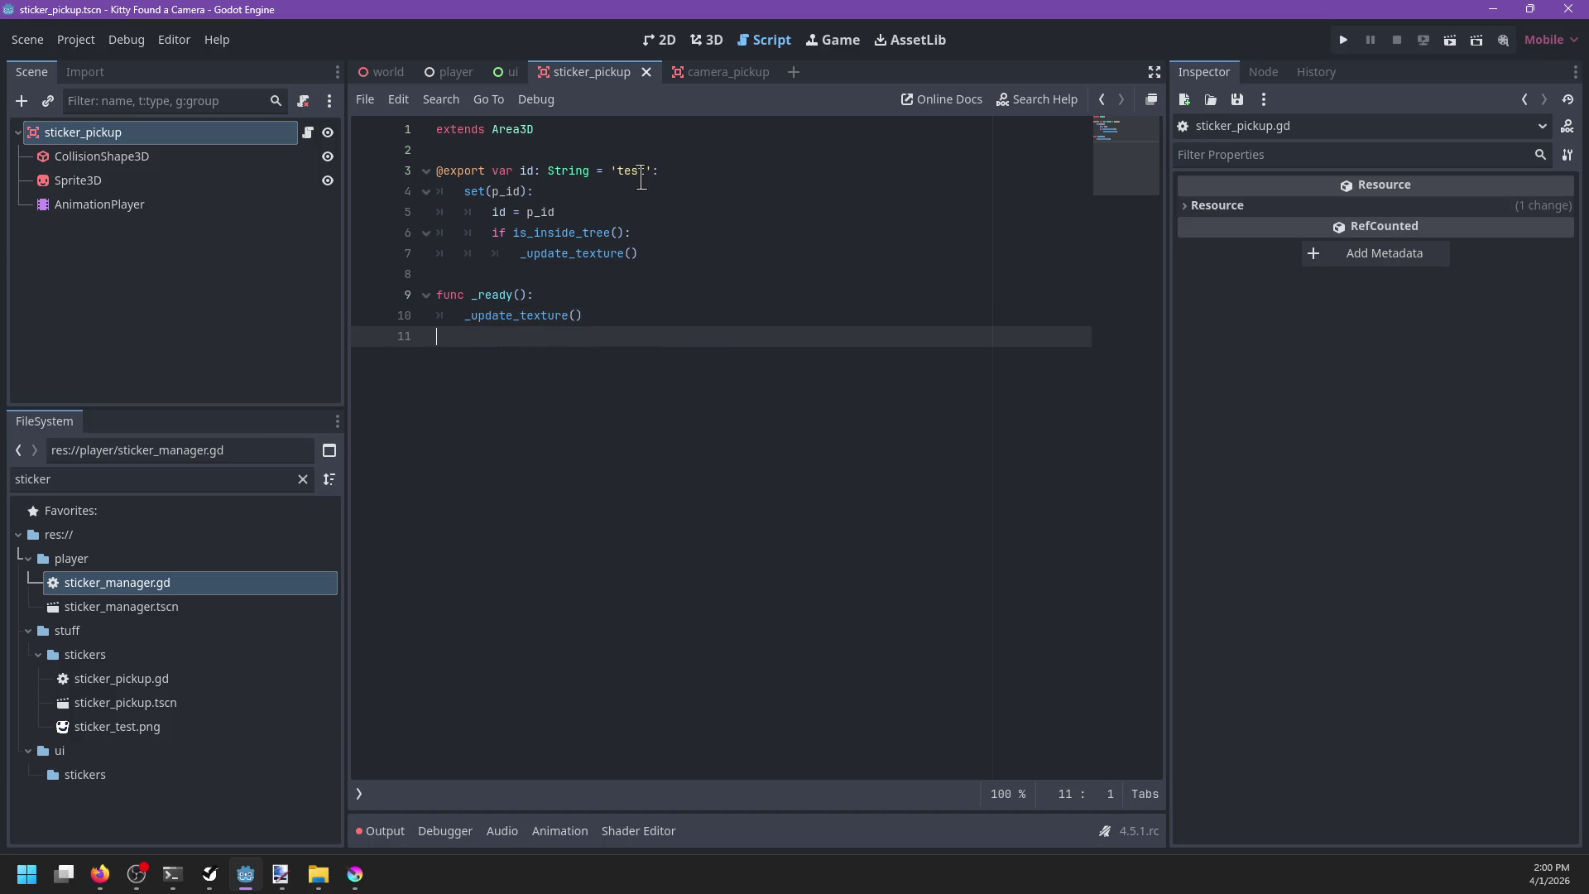
Start func _update_texture() reading StickerManager.all_stickers[id]
key("BackSpace")
key("Return")
type("func _update_texture():")
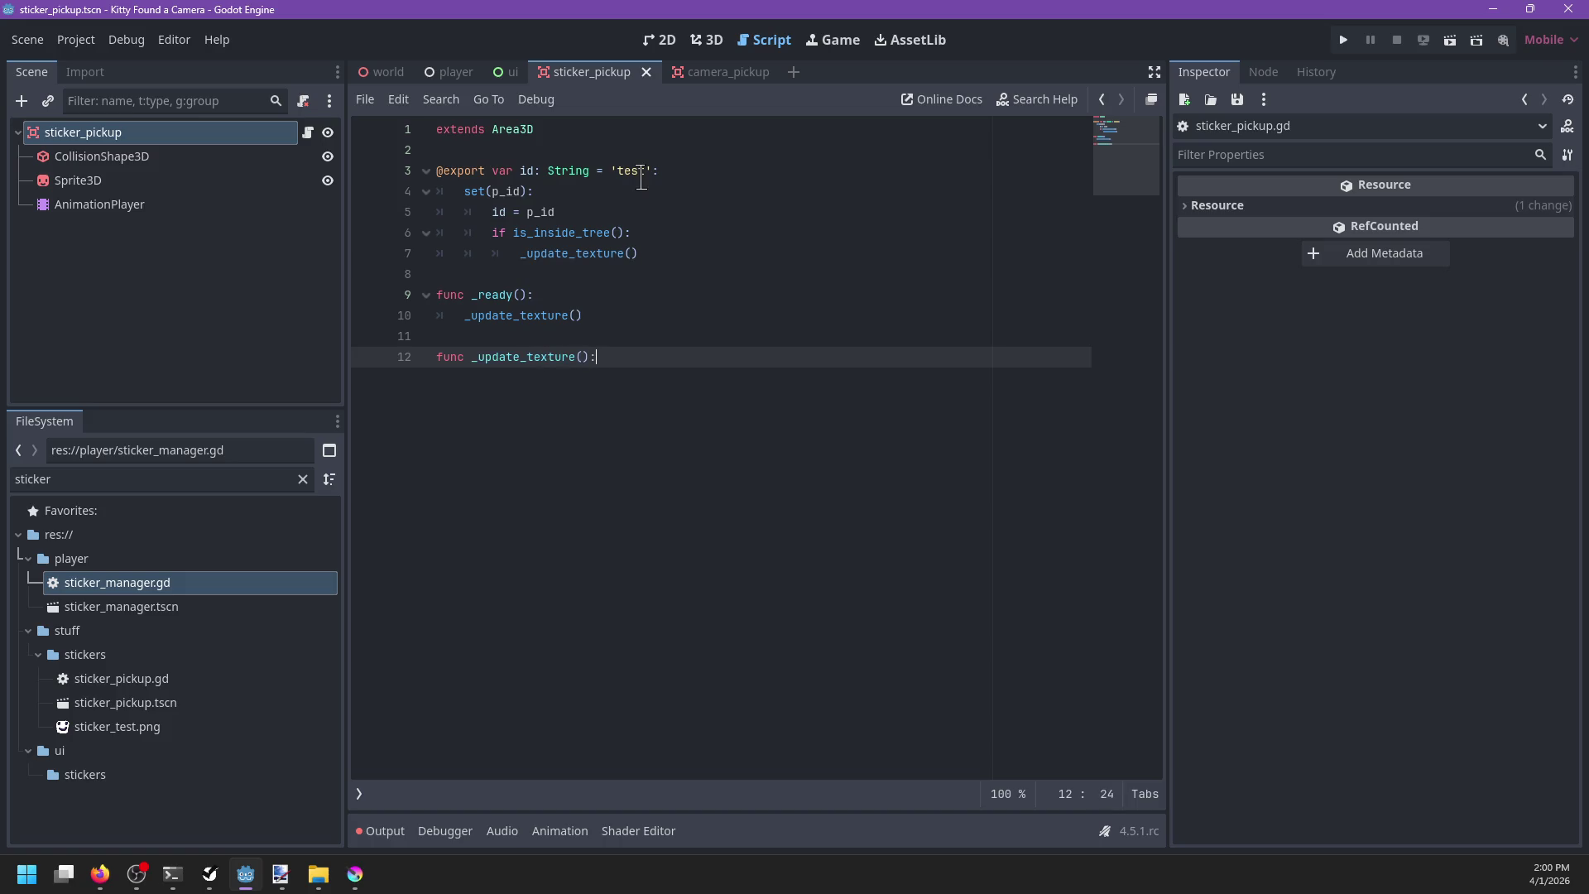
key("Return")
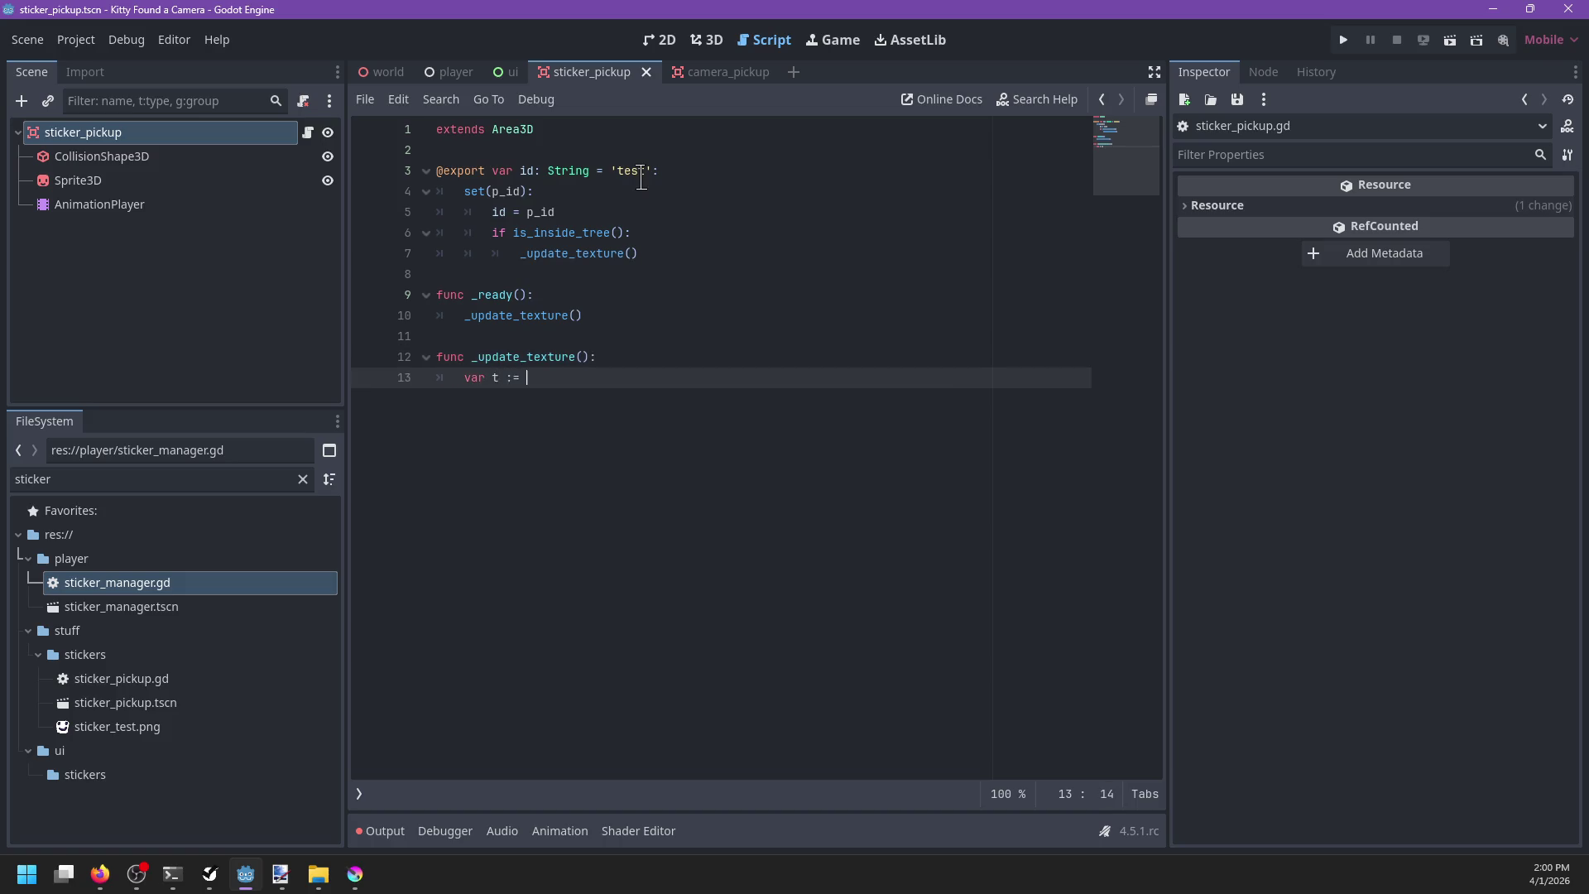
type("StickerManager.t")
type("extu")
type("ll_stickers[id")
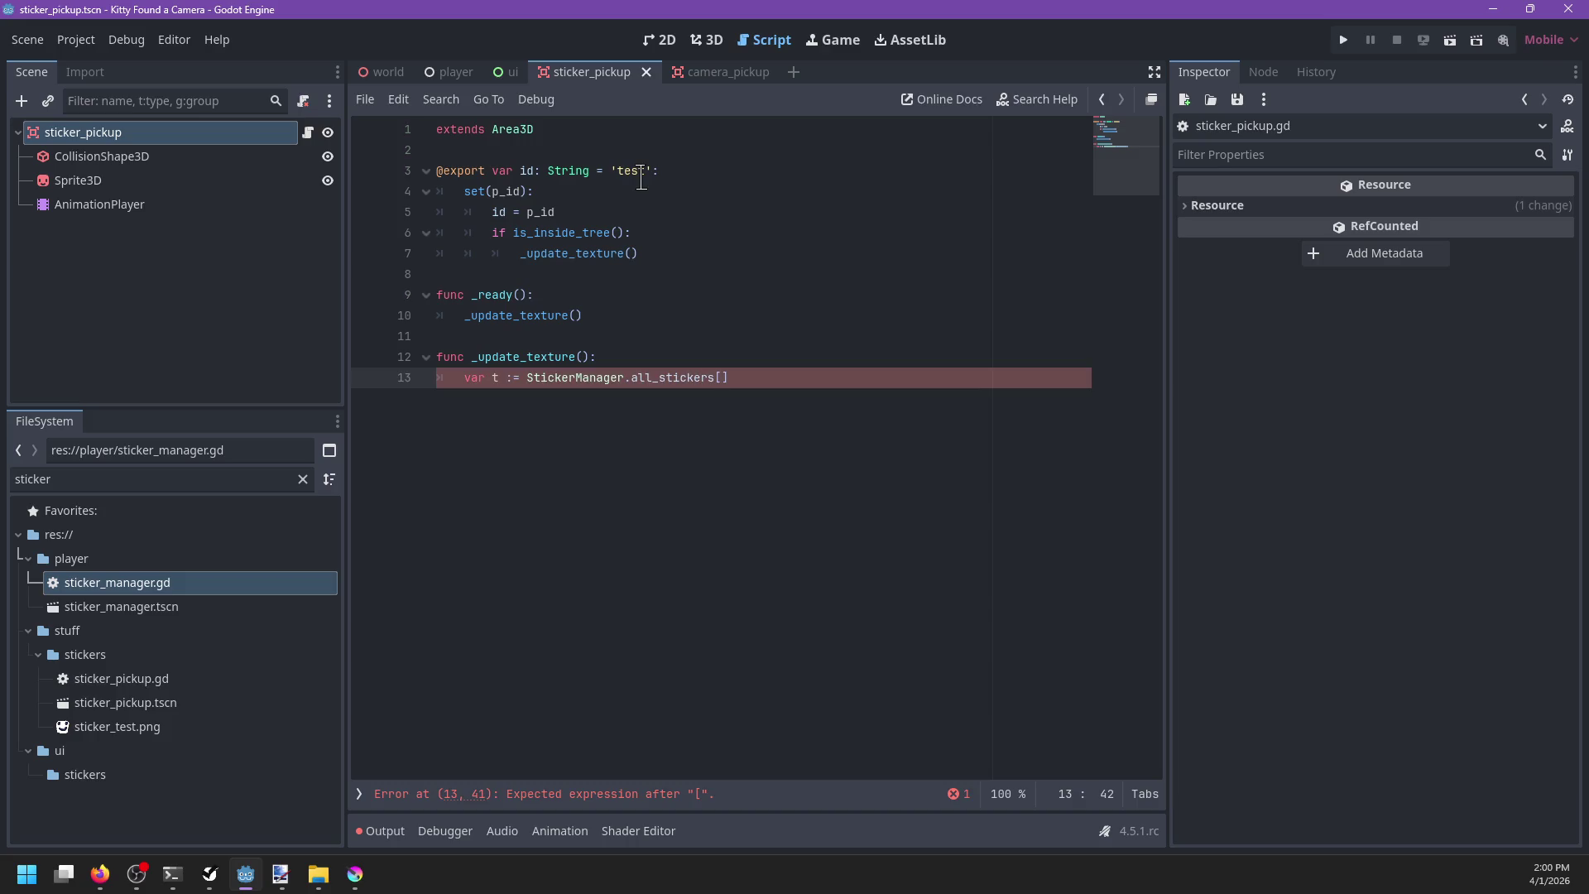
Inspect the all_stickers dictionary in sticker_manager.gd and check the output log
left_click(595, 379, "ctrl")
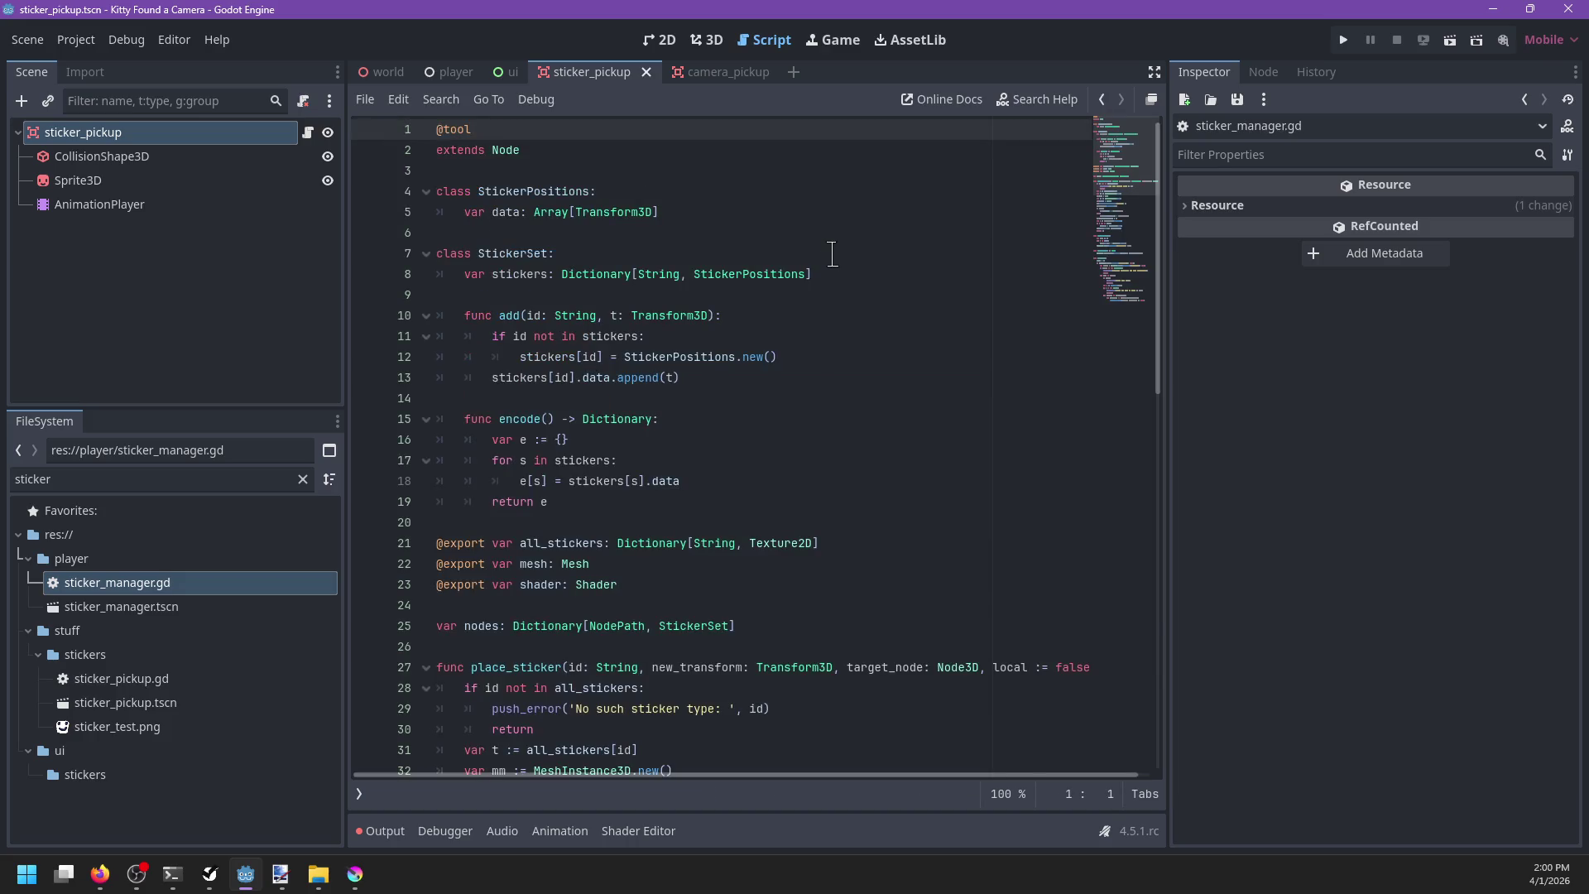
double_click(546, 544)
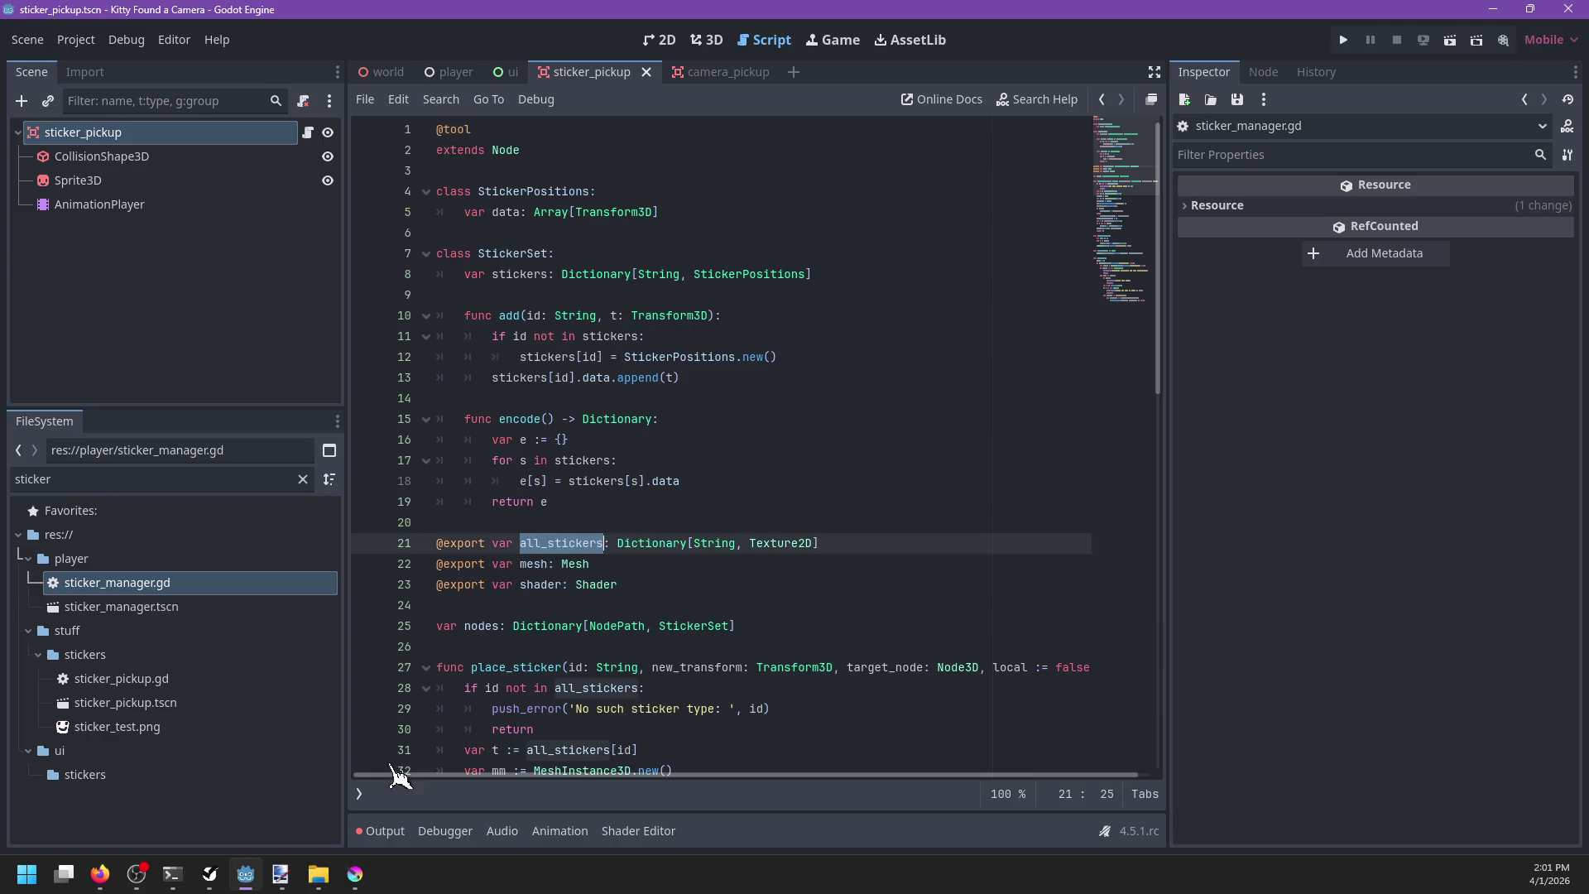
left_click(383, 830)
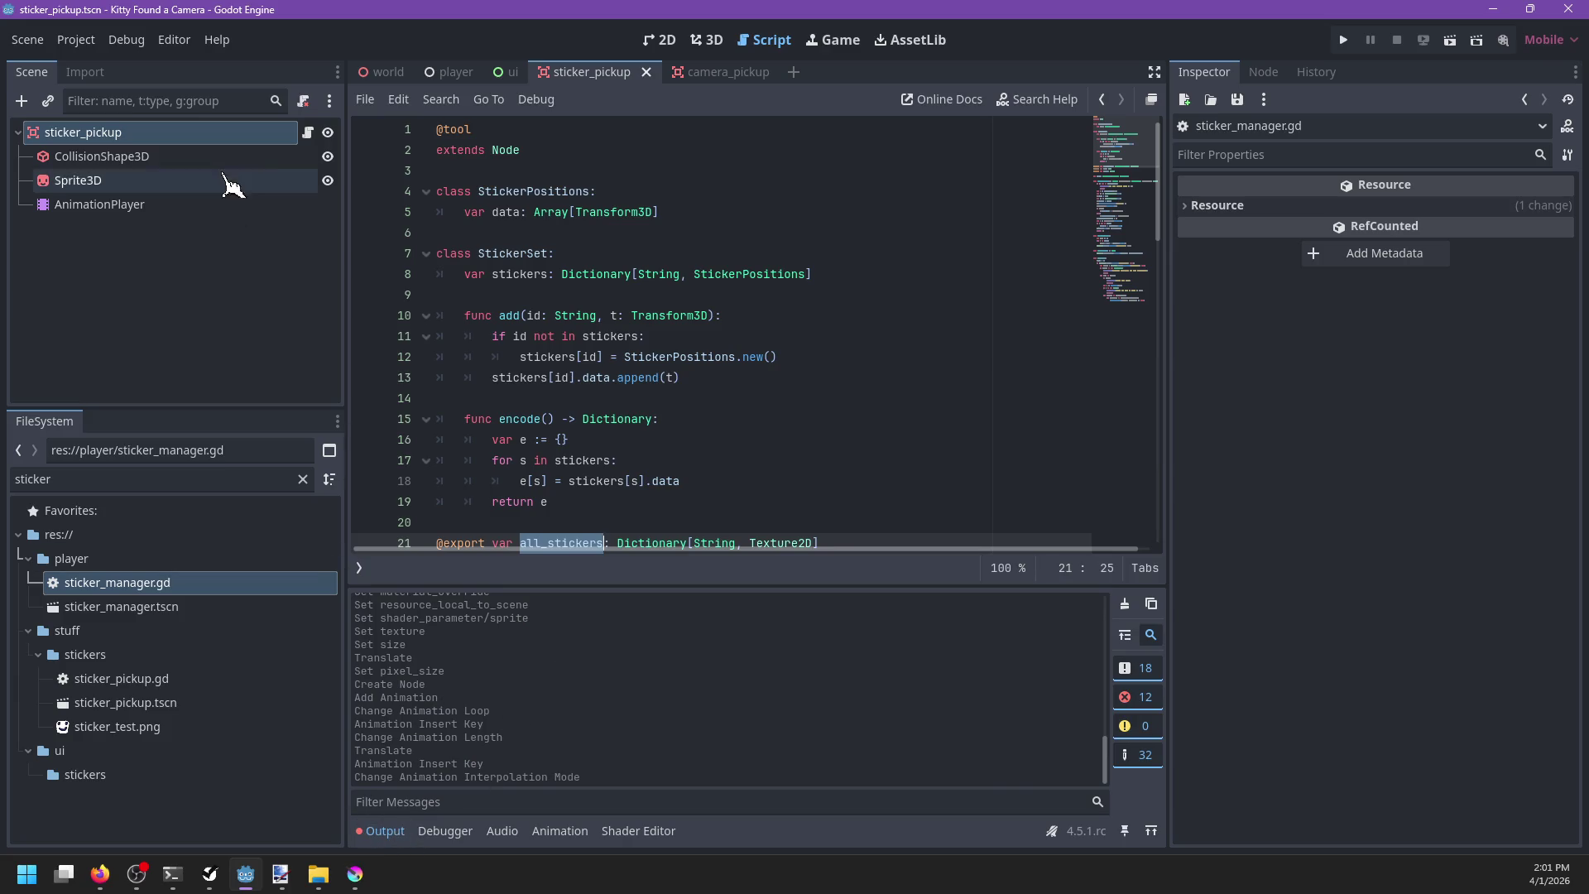
left_click(307, 132)
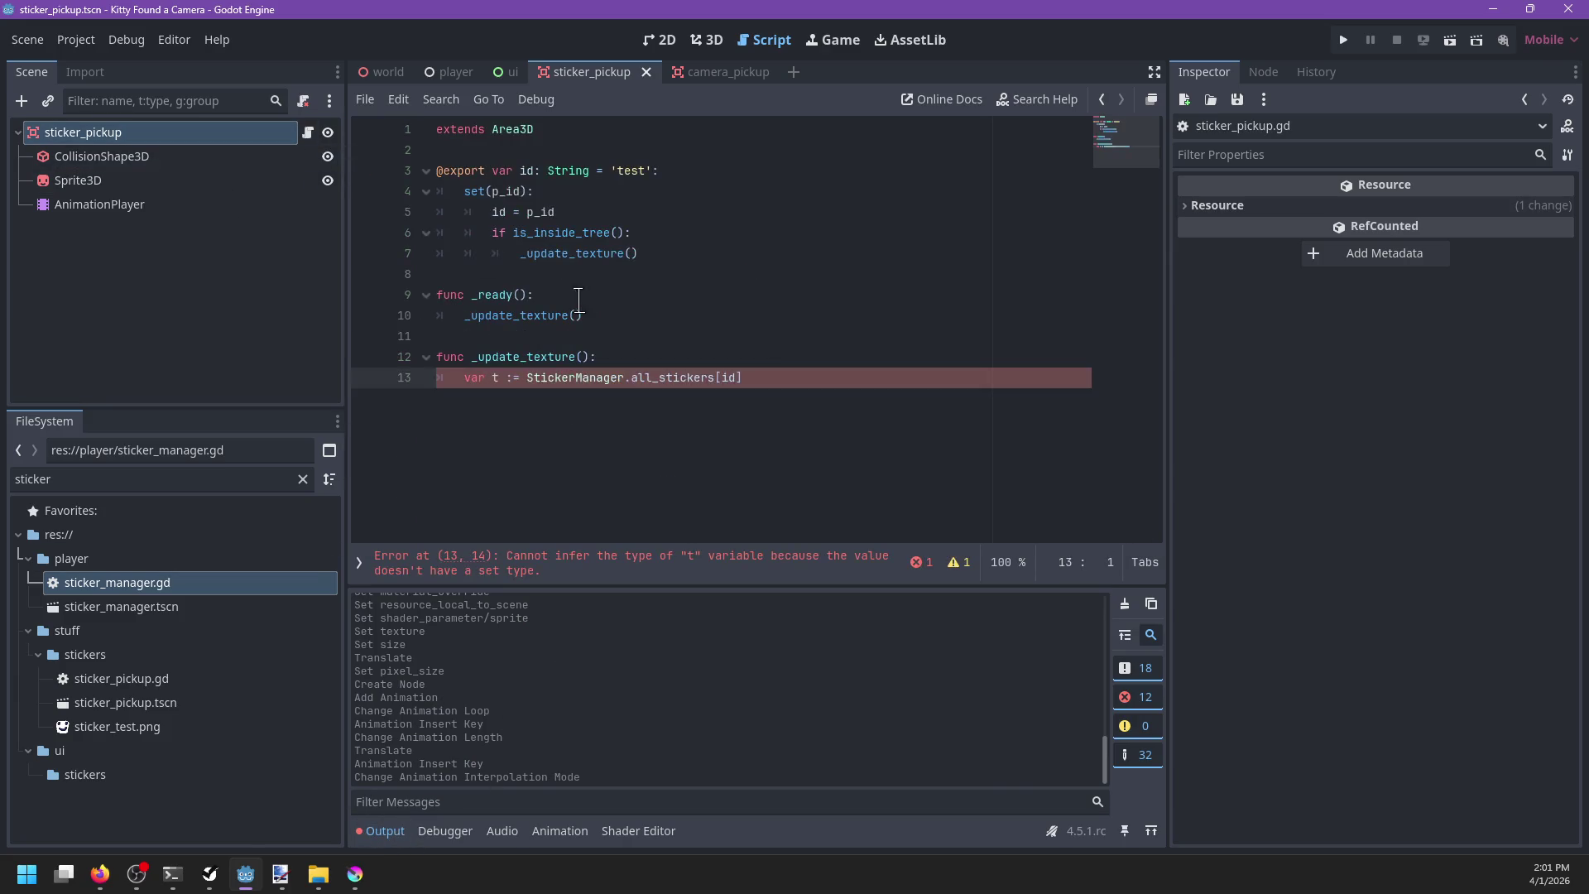
left_click(669, 354)
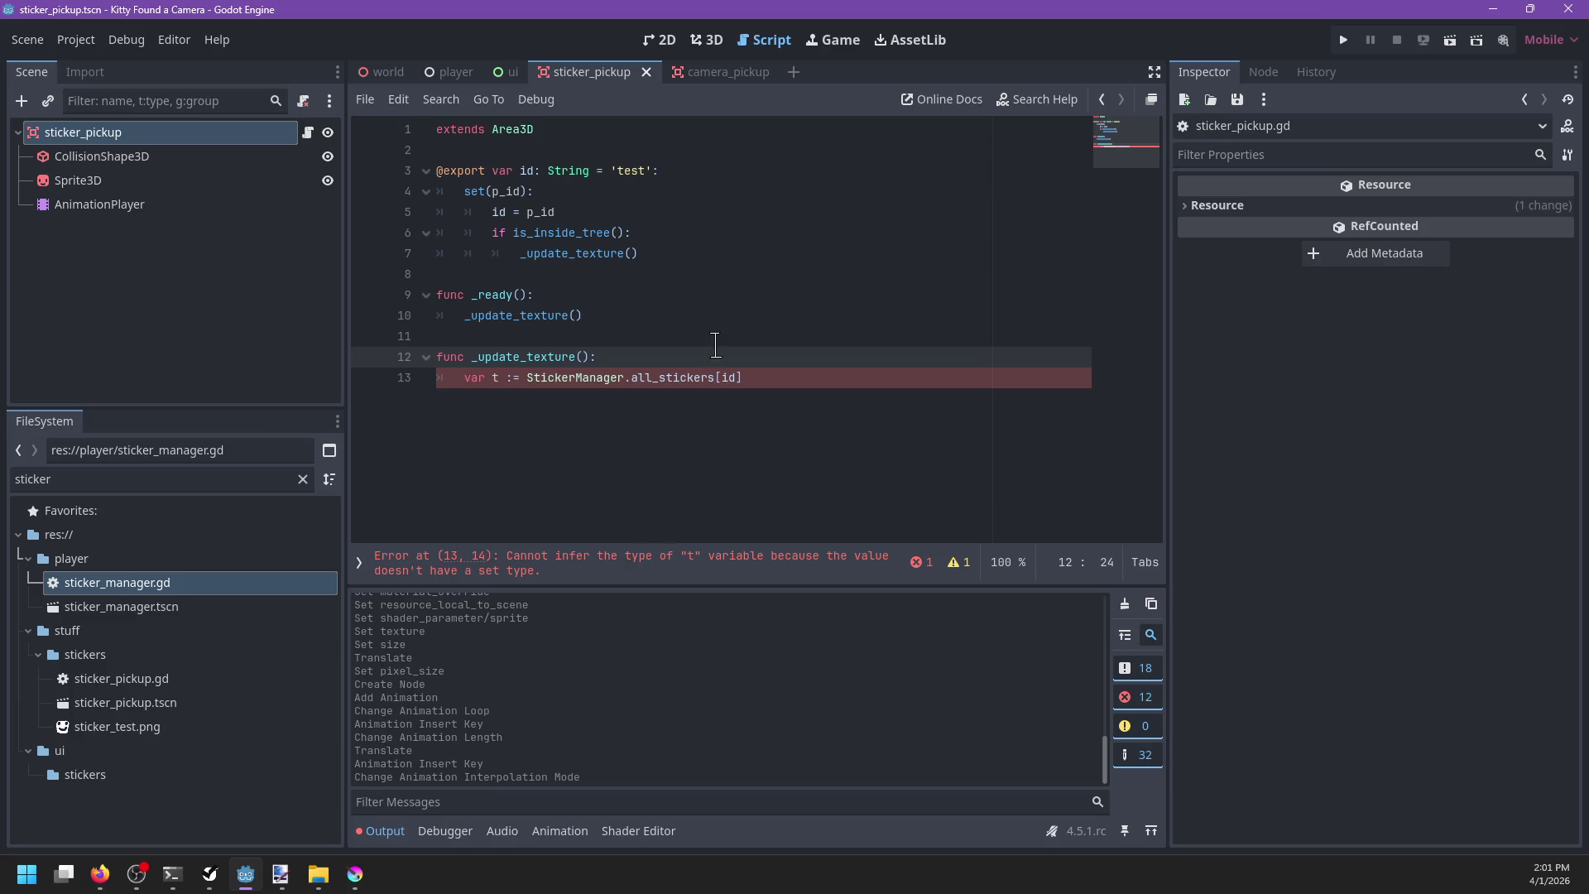
left_click(580, 379, "ctrl")
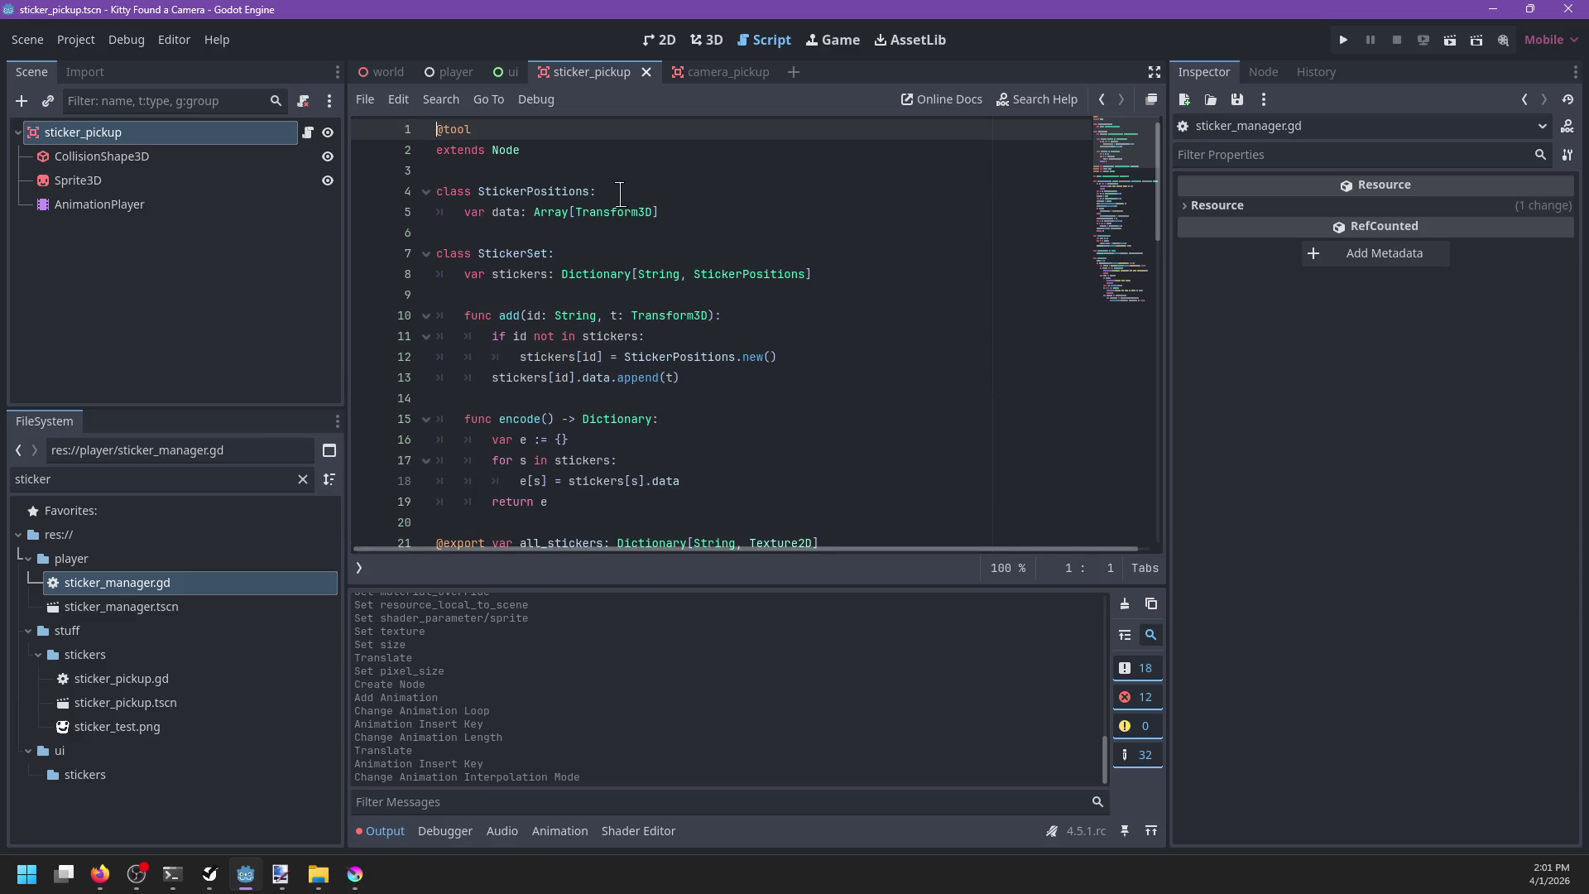
scroll(620, 192, "down", 4)
double_click(548, 290)
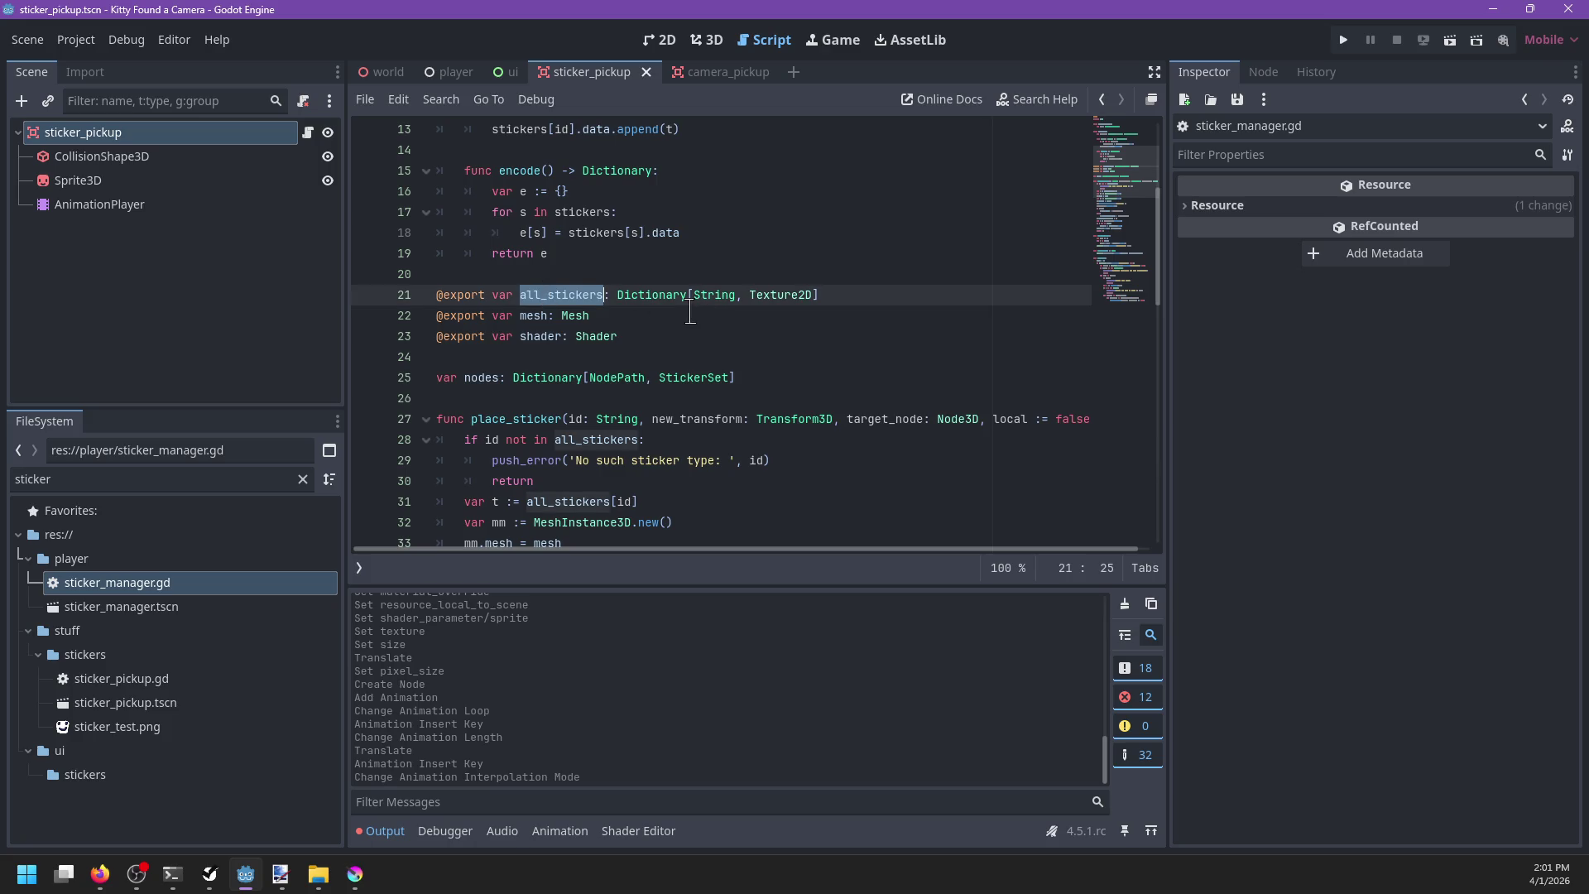
scroll(589, 414, "down", 4)
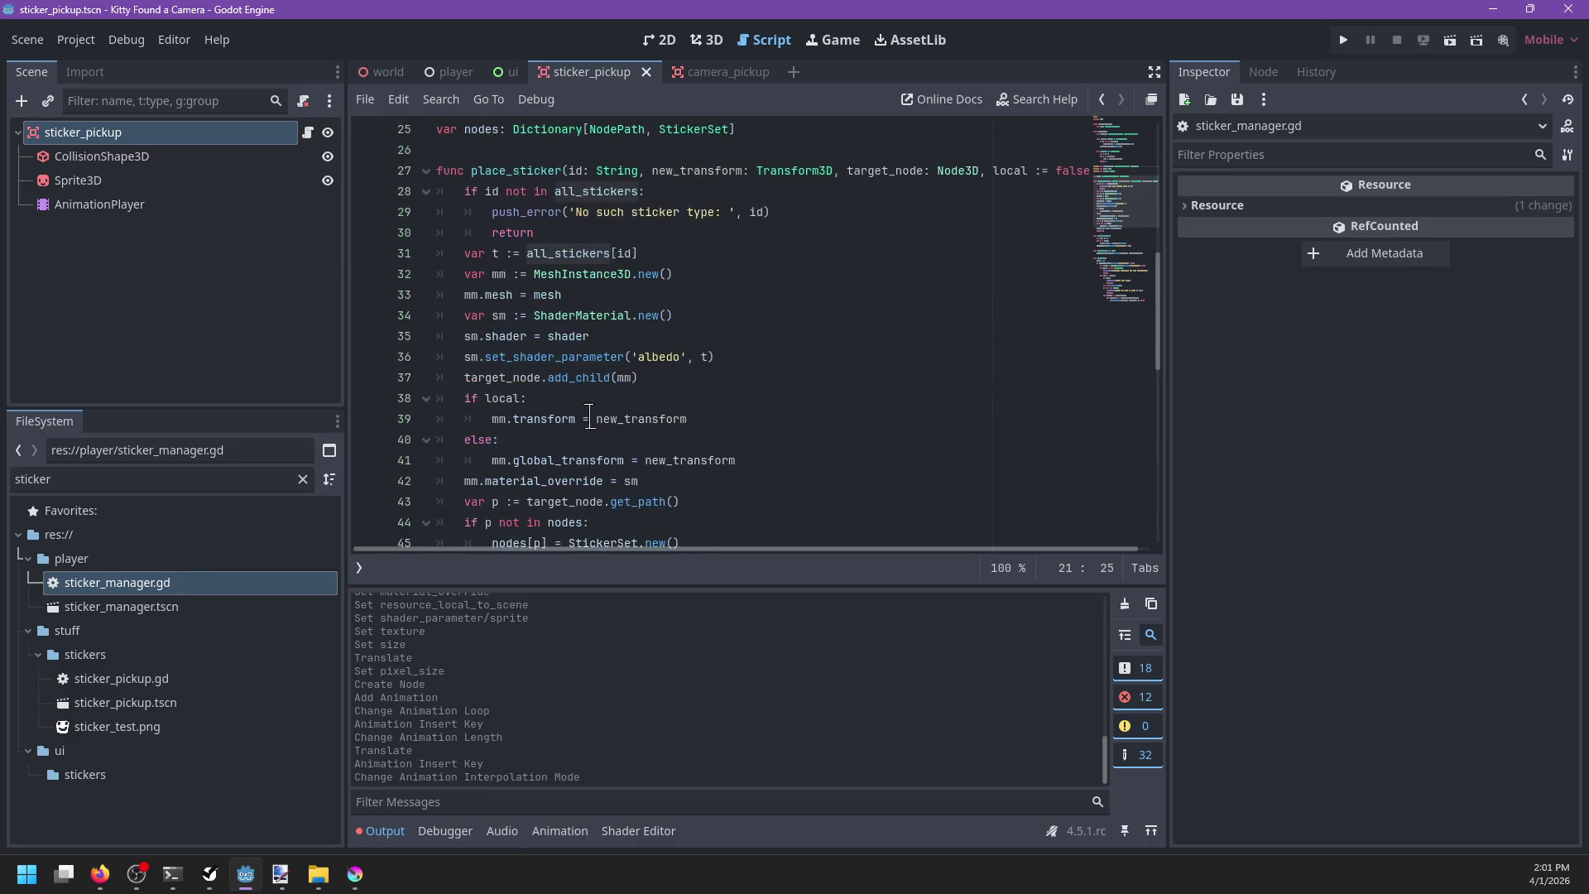
Start a get_sticker function above place_sticker with a Texture2D return type
left_click(522, 142)
key("Return")
key("Up")
key("Return")
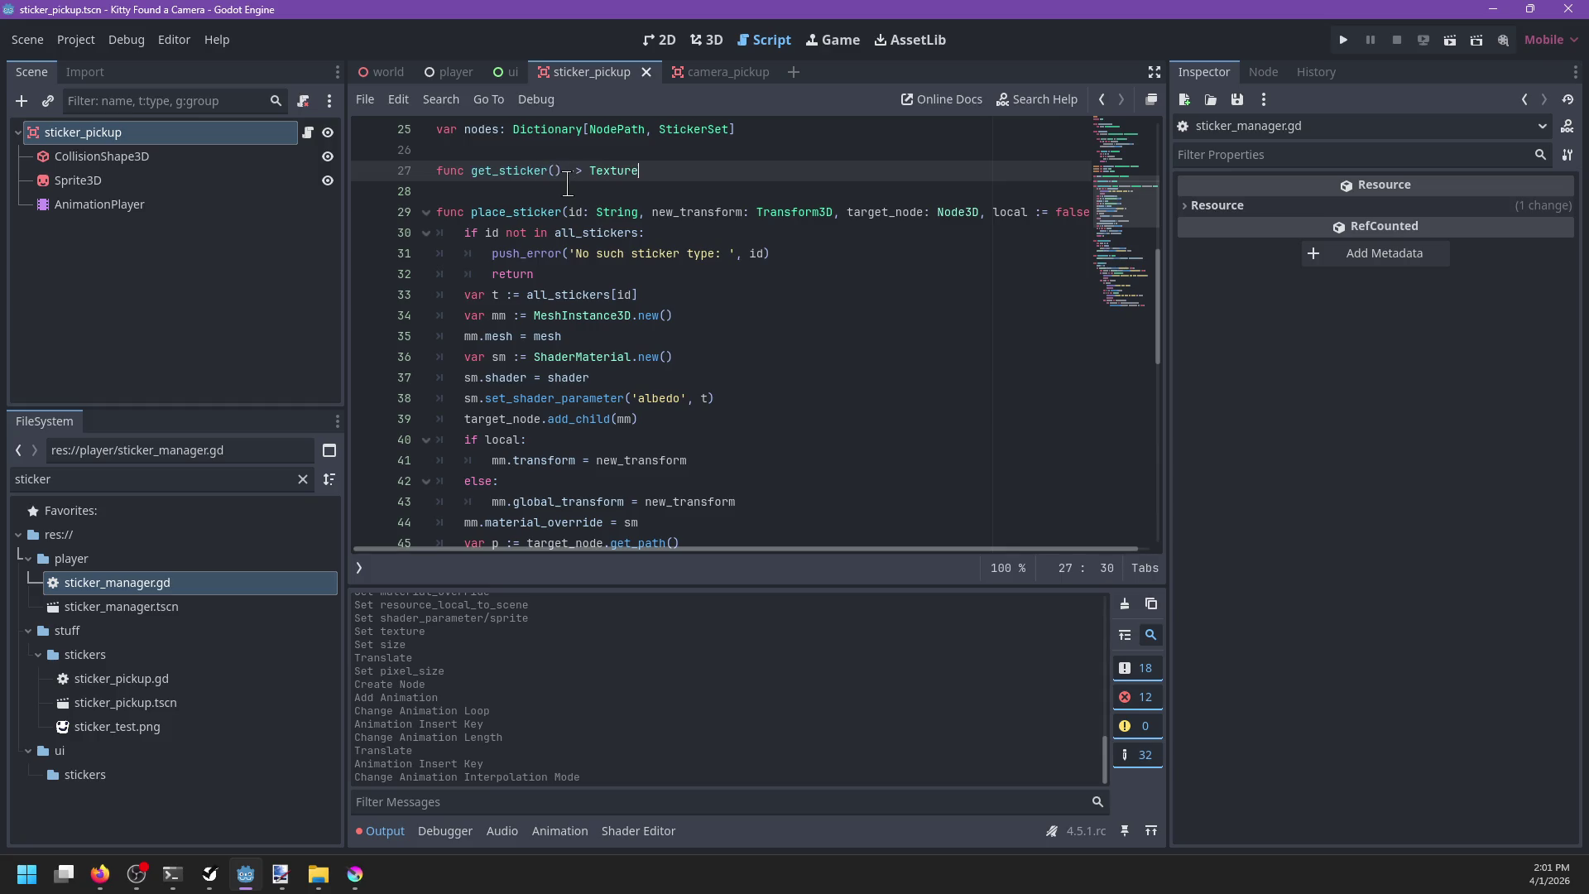
type("2D")
key("Return")
scroll(571, 198, "up", 8)
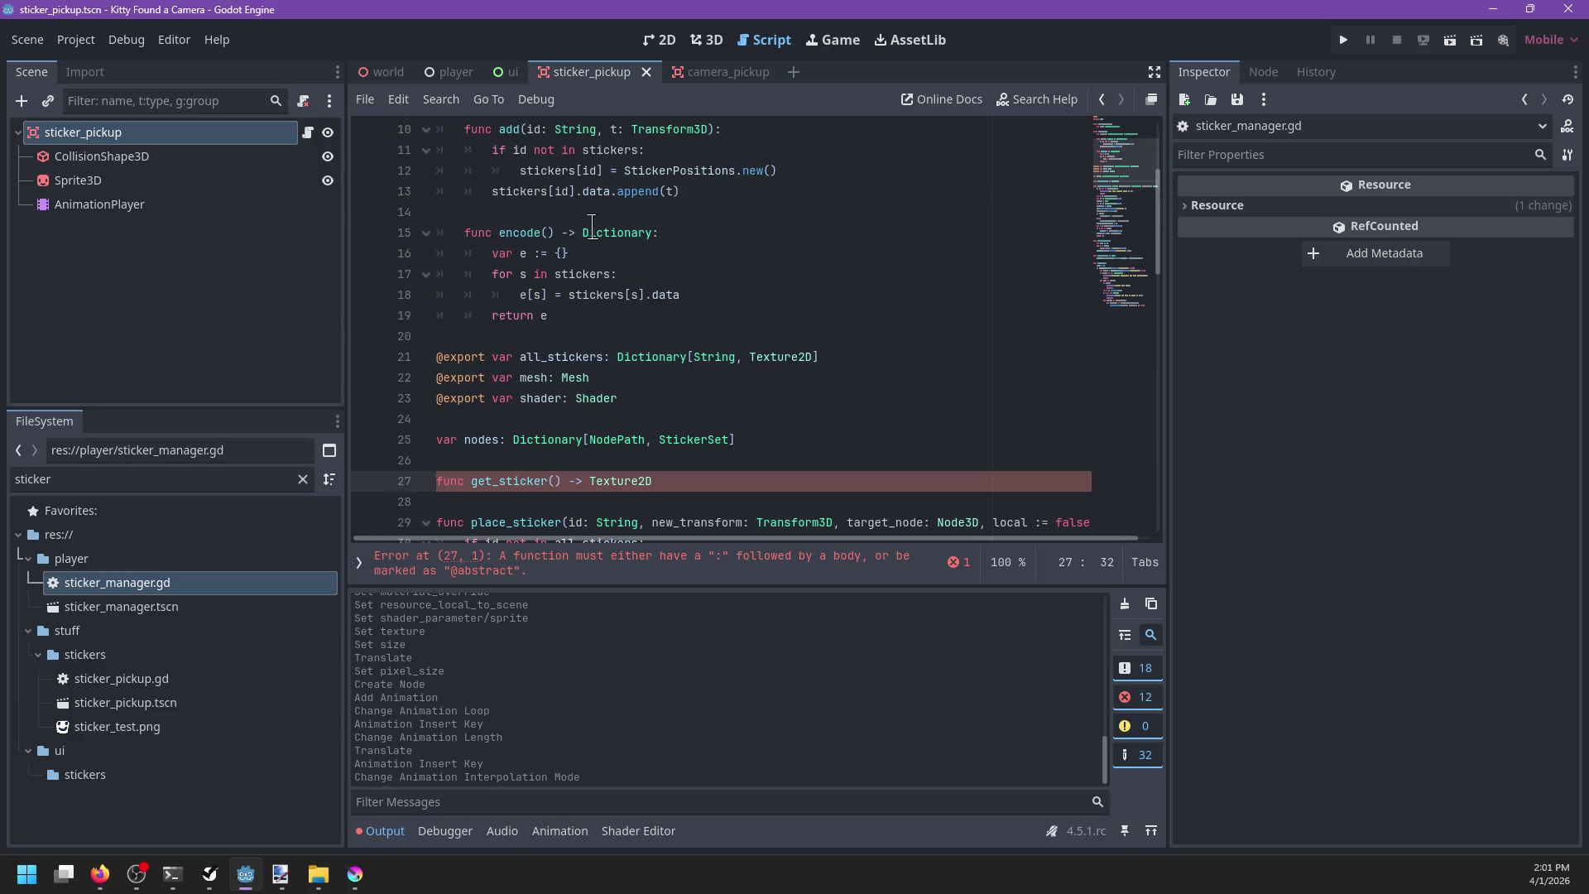
scroll(592, 225, "down", 2)
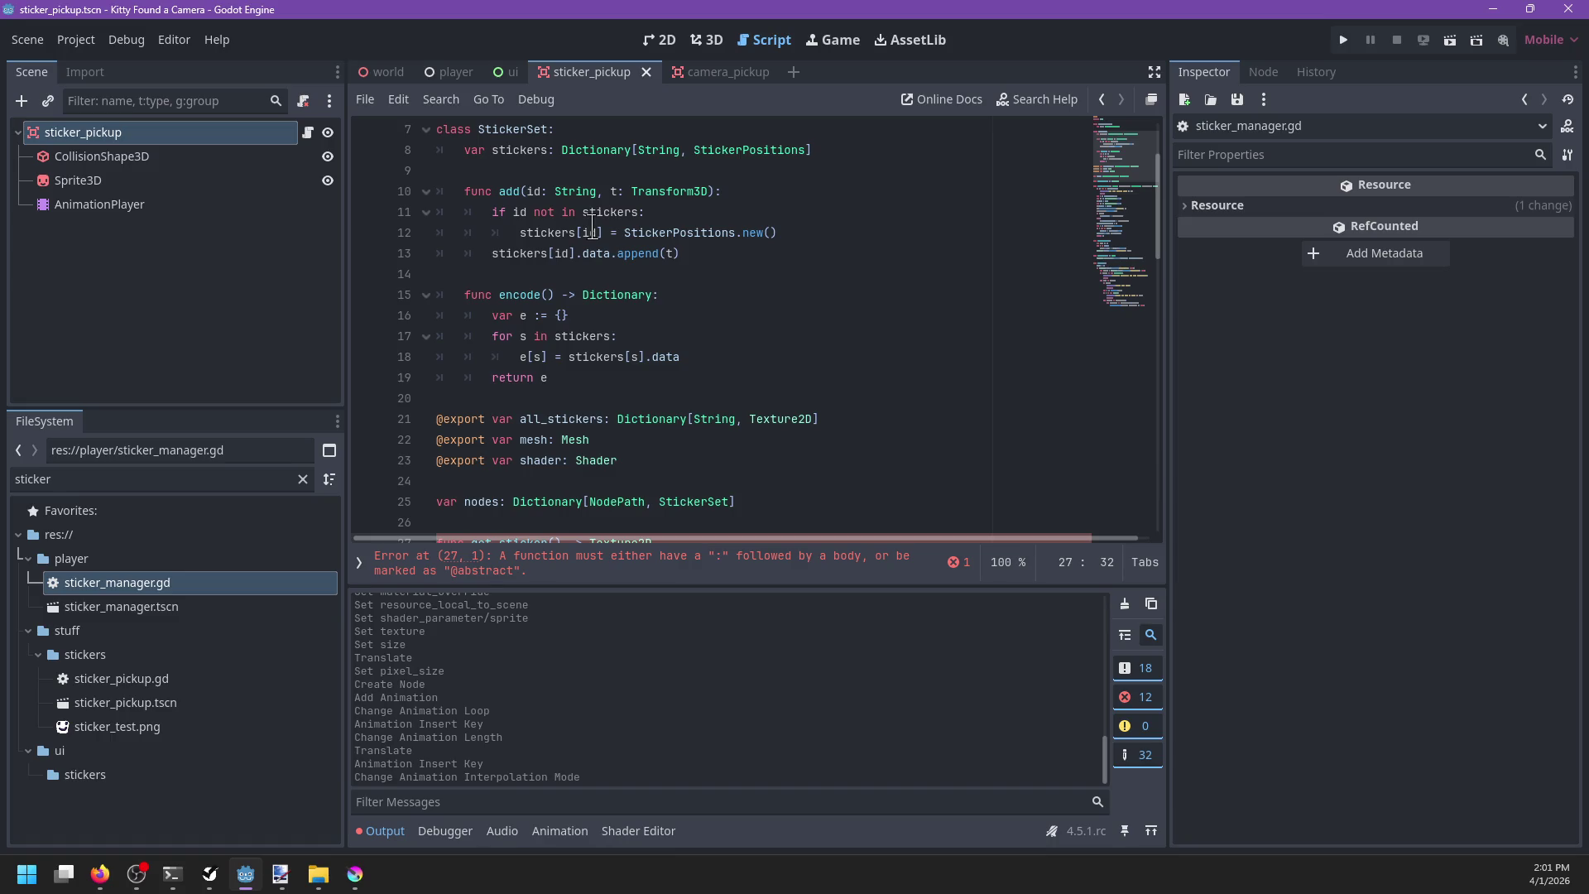
scroll(592, 225, "down", 3)
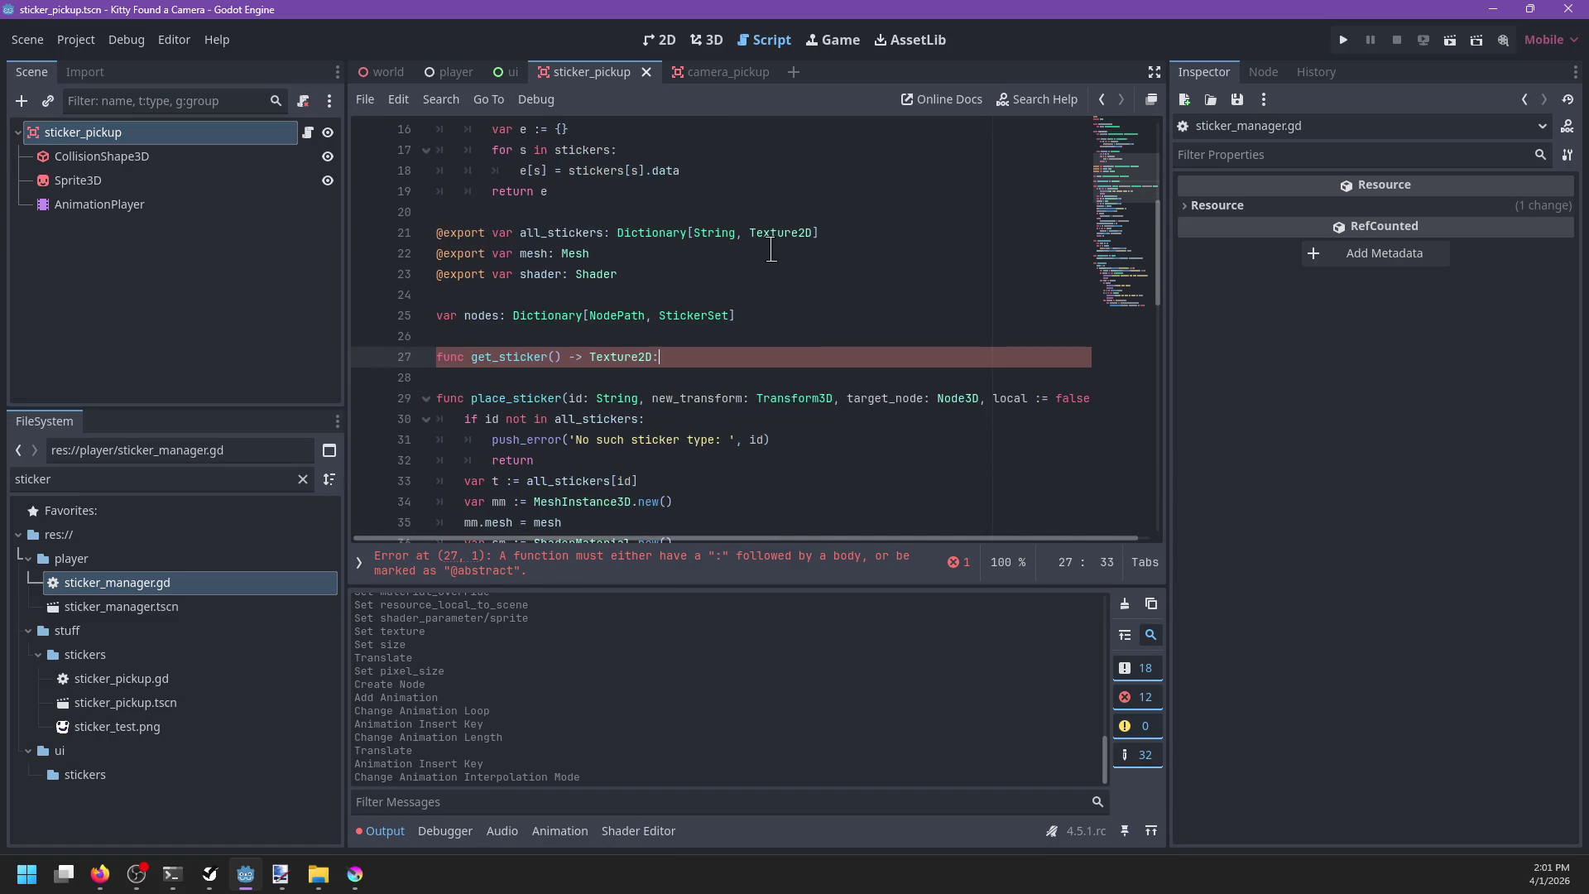
Give get_sticker an id: String parameter returning all_stickers[id], and save sticker_manager.gd
key("Return")
key("Up")
key("ctrl+Right")
type("id: String")
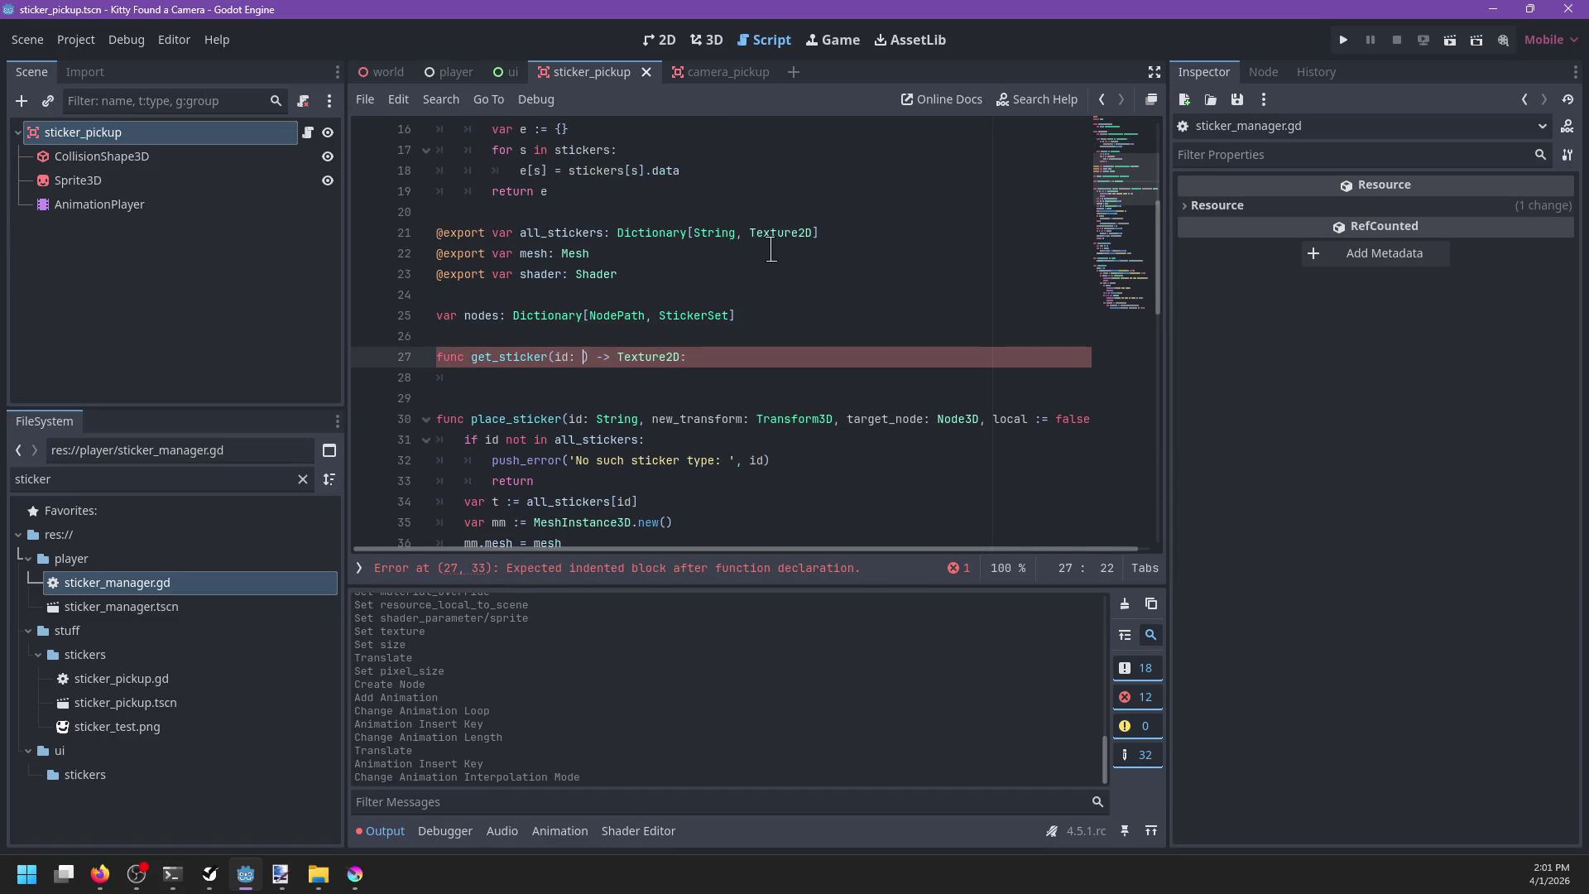
key("Return")
key("Down")
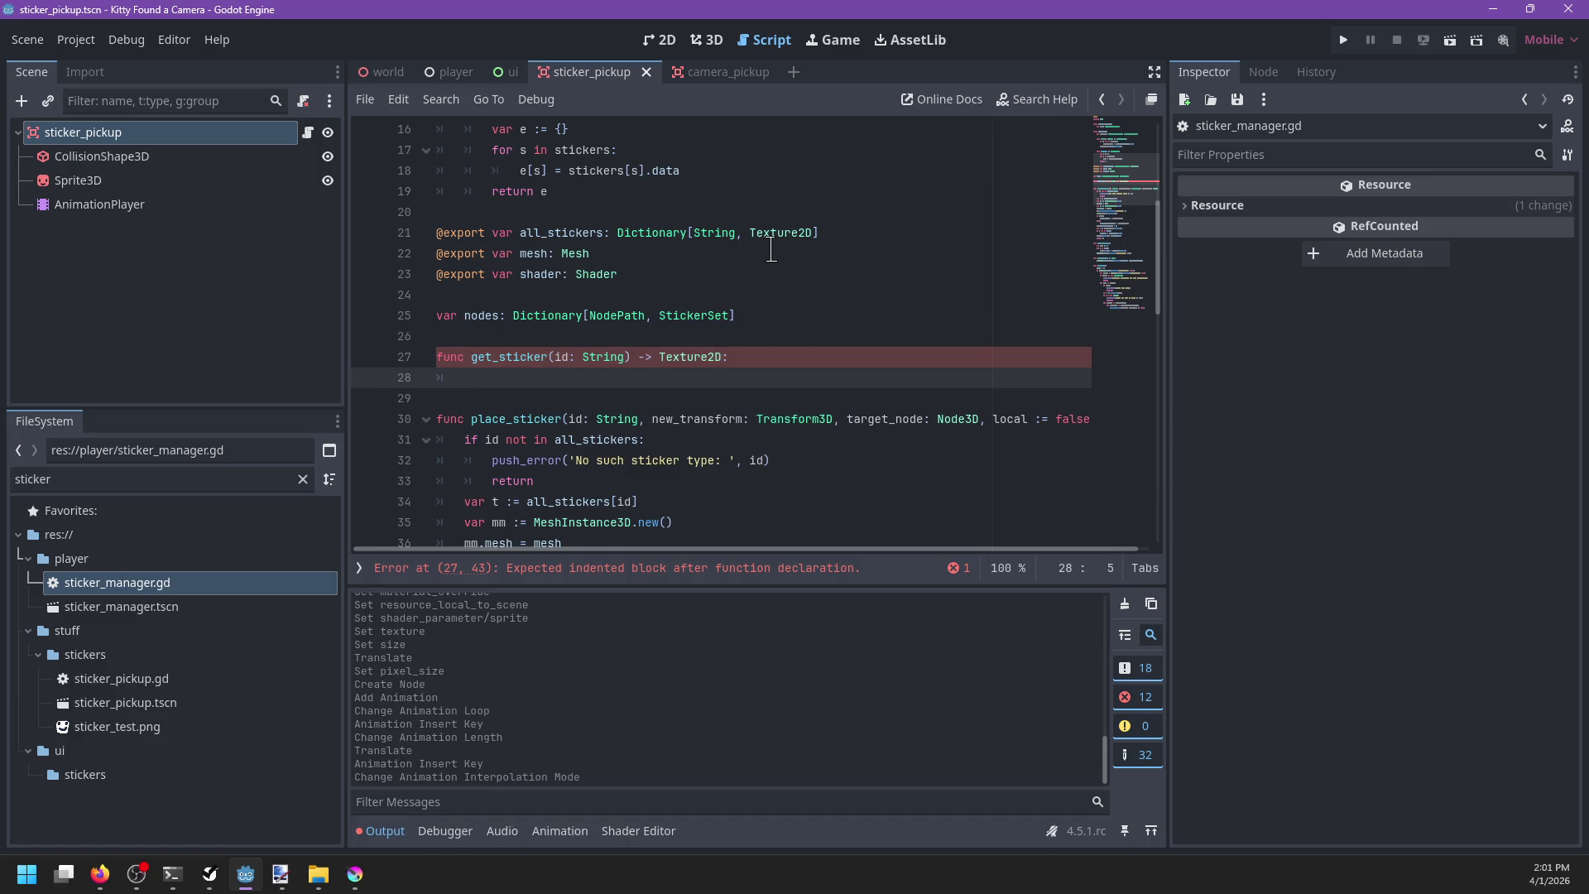
type("stickers[")
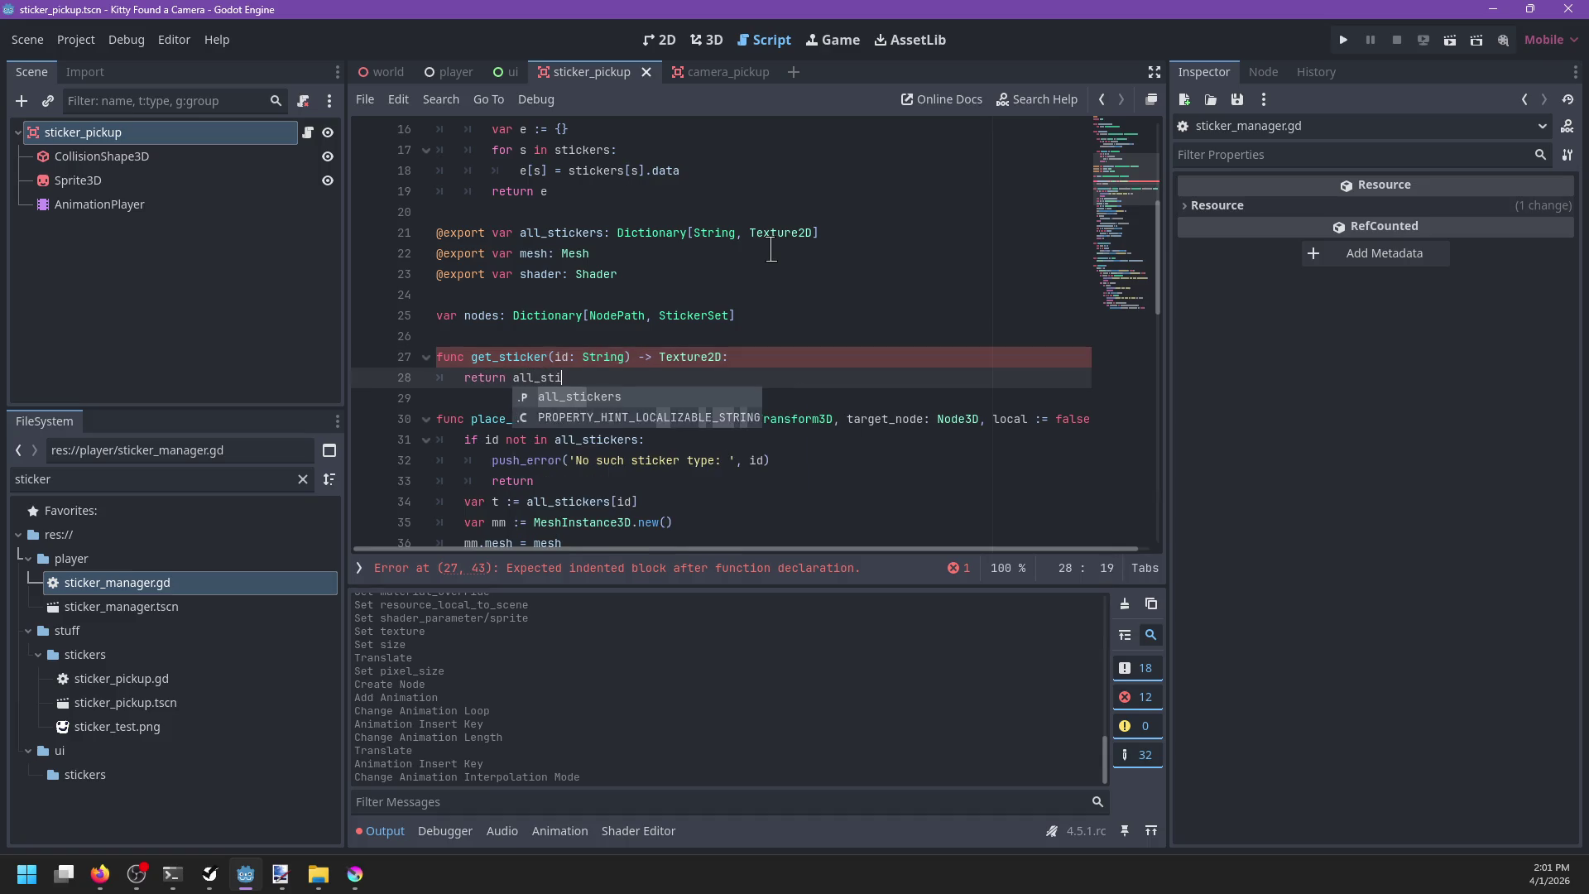
key("BackSpace")
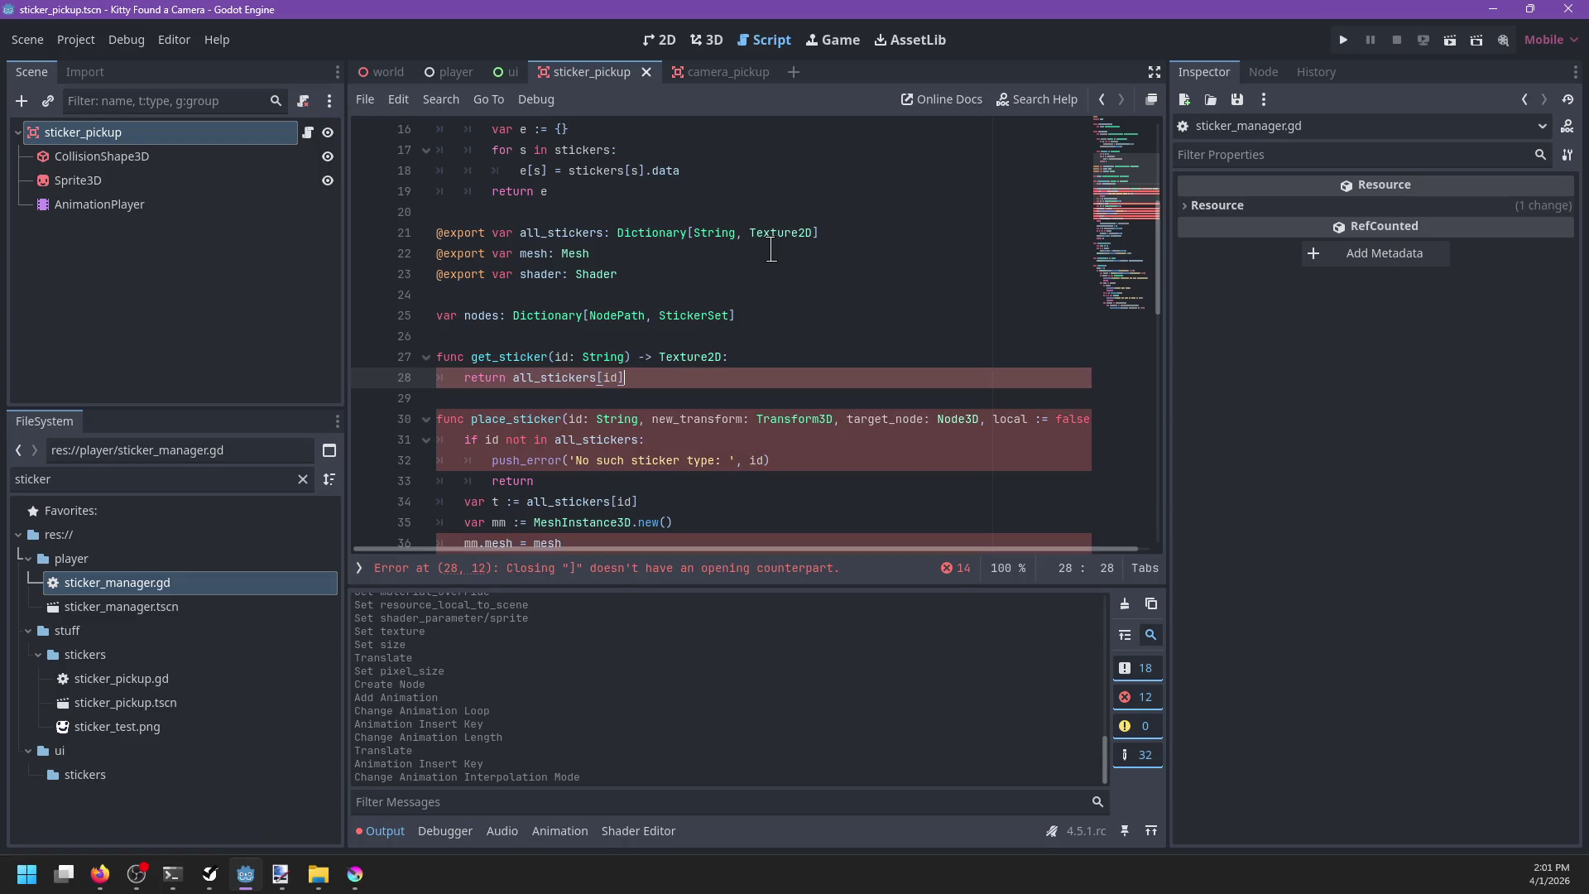
left_click(359, 567)
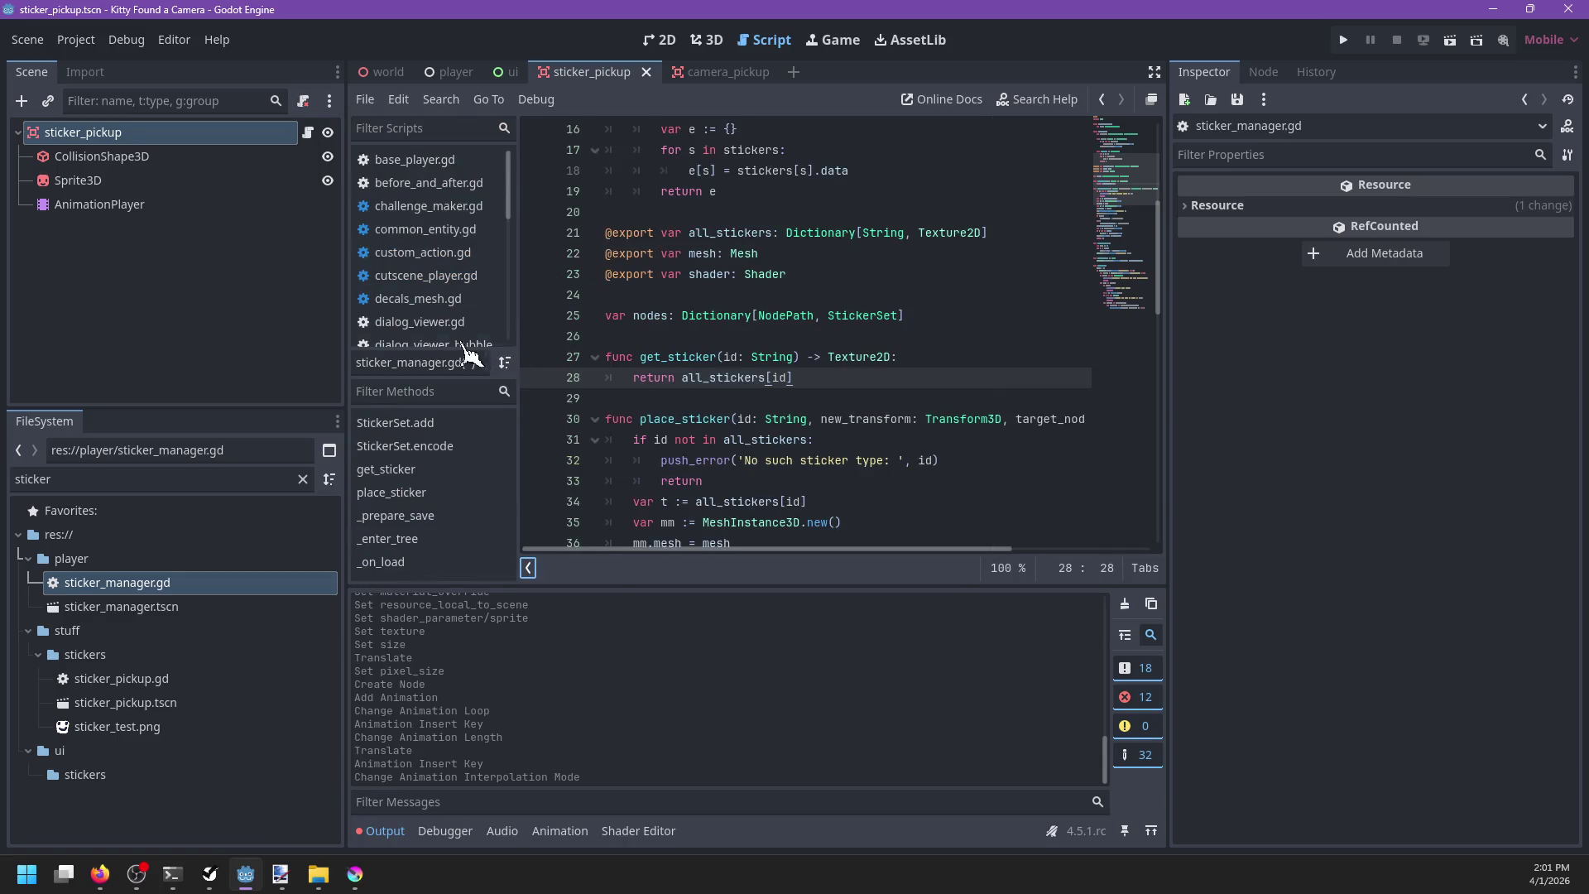
key("ctrl+s")
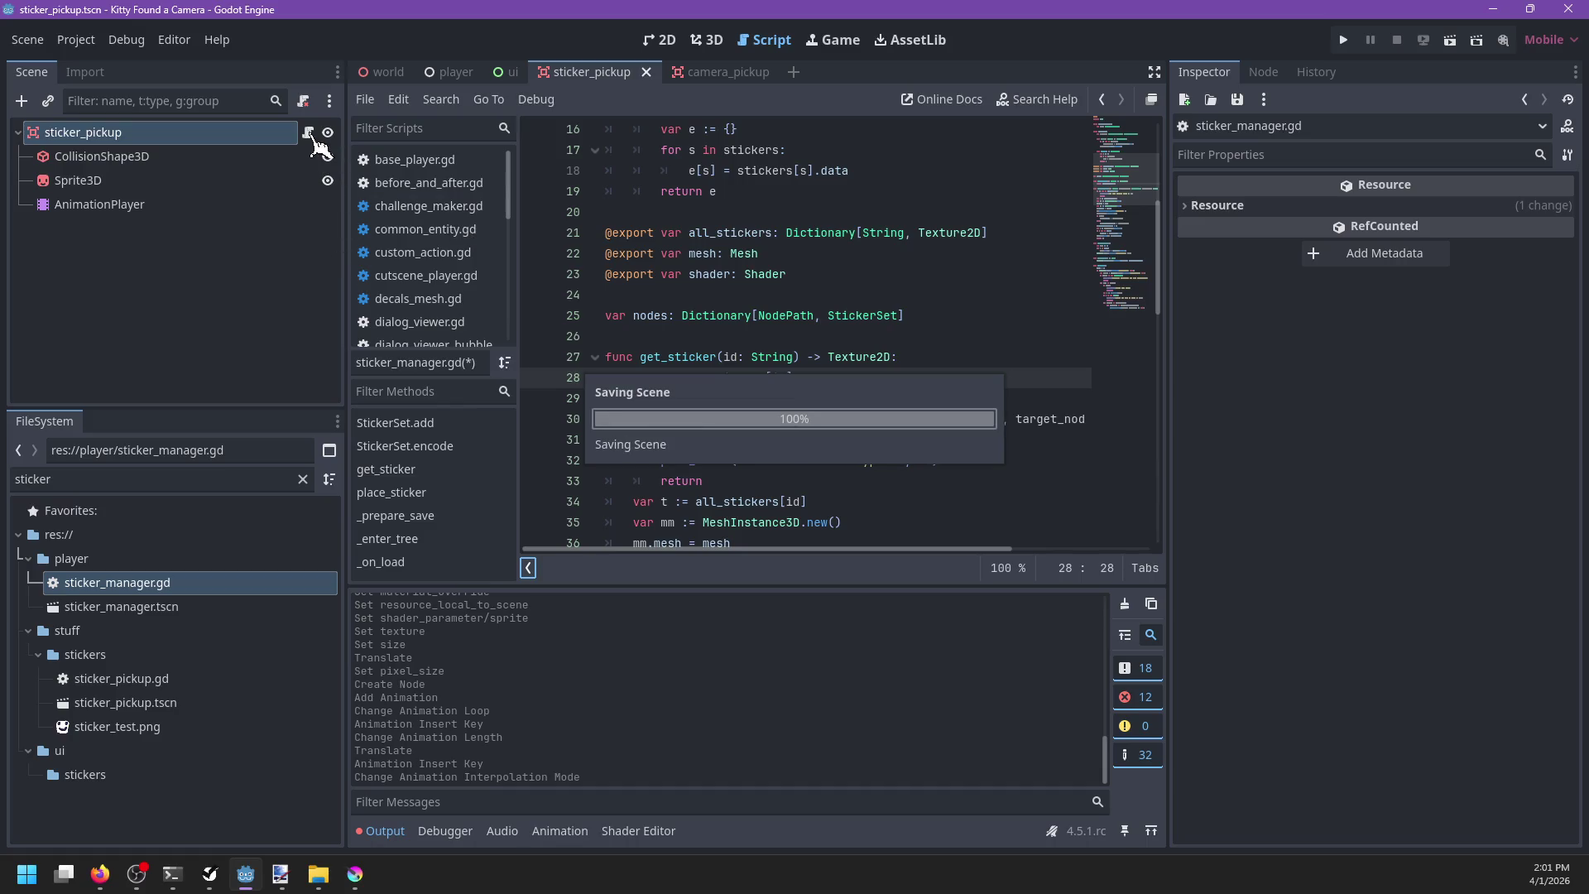
In sticker_pickup.gd, replace all_stickers with get_sticker(id) and save
left_click(309, 133)
double_click(836, 377)
type("get_sticker(id")
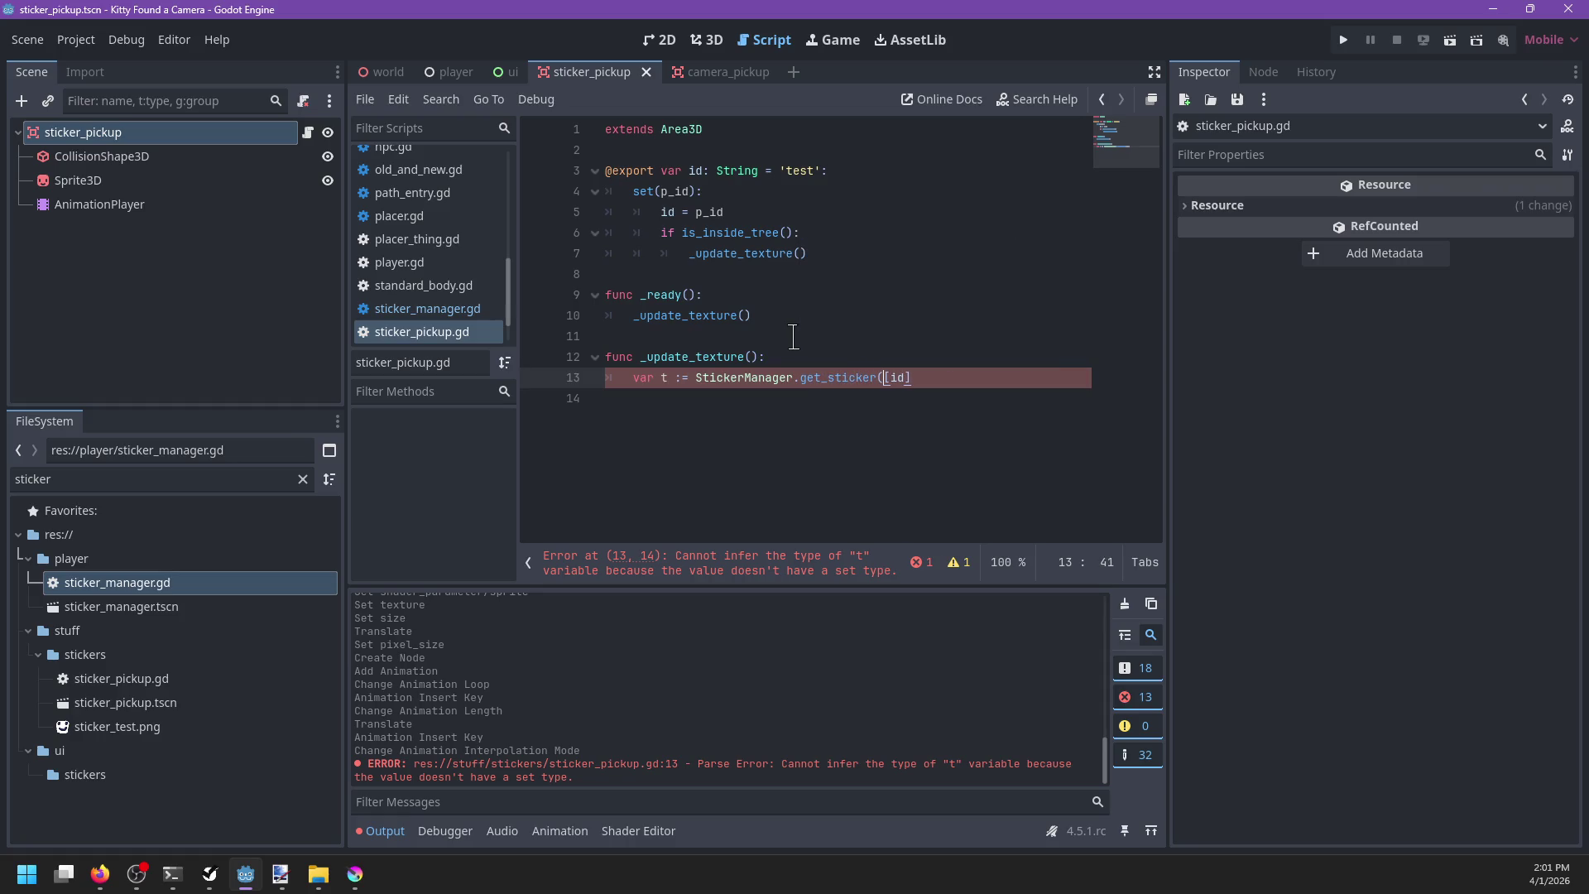
key("Right")
key("Right")
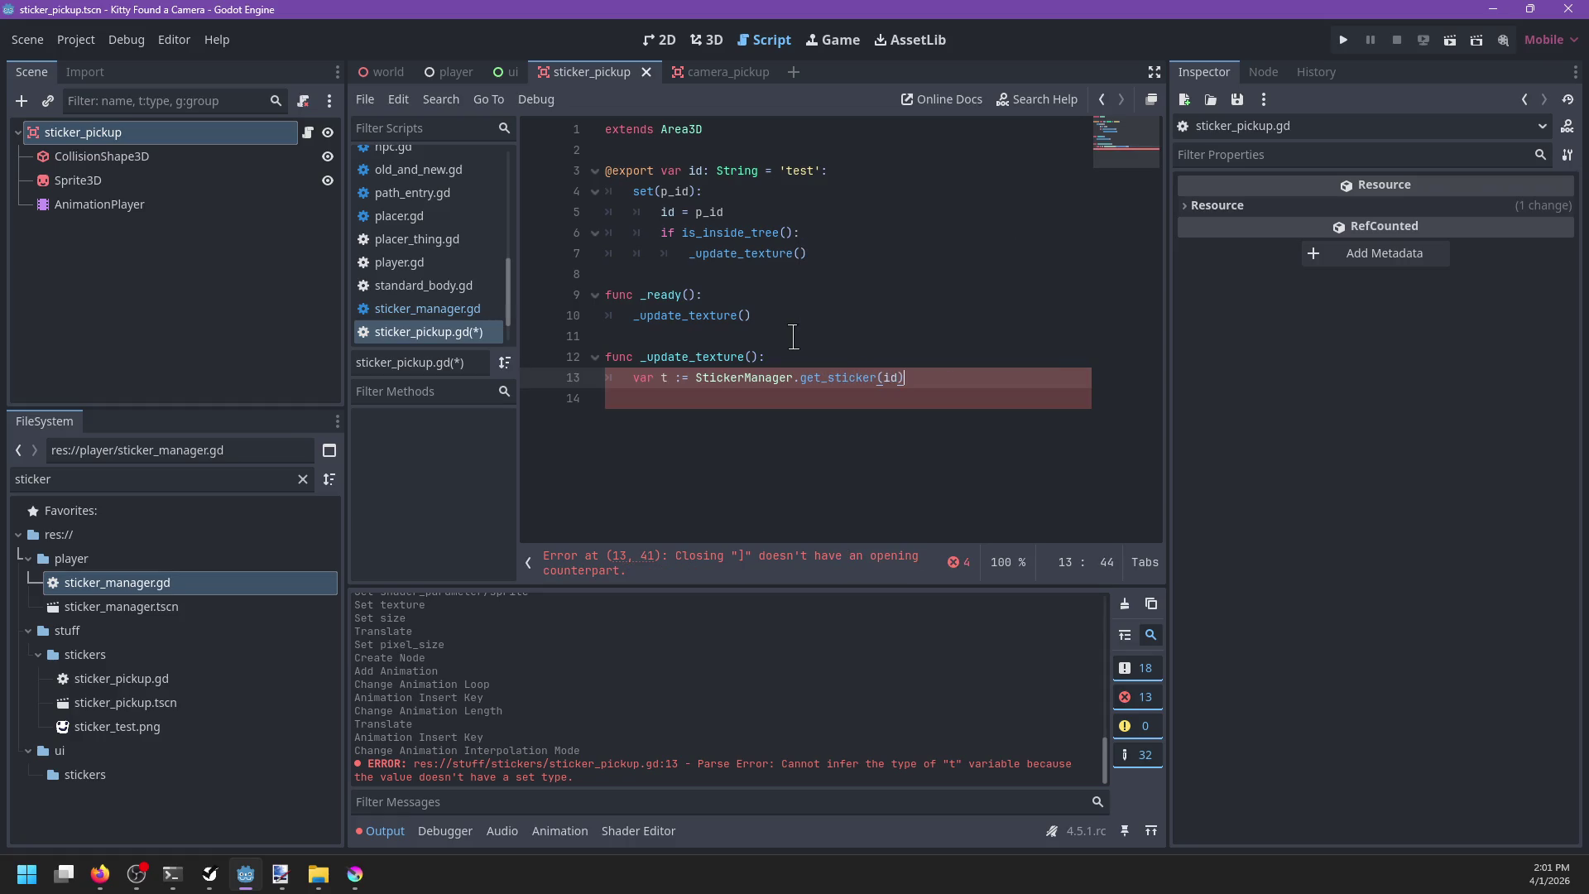
key("ctrl+s")
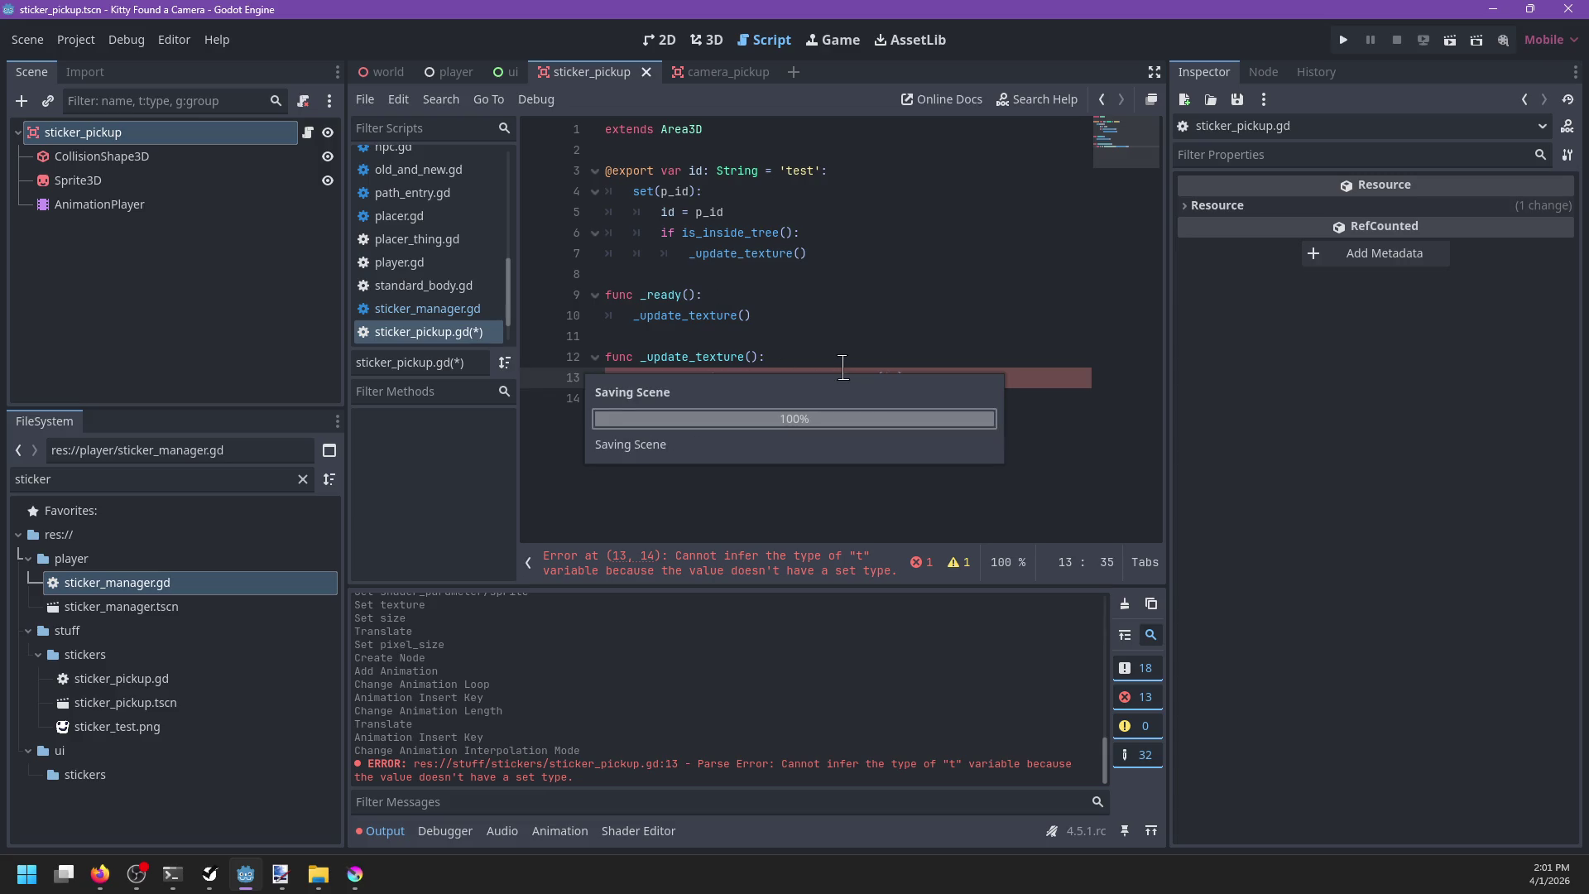
right_click(588, 71)
Close the open scene tabs and all open scripts
left_click(434, 331)
right_click(432, 311)
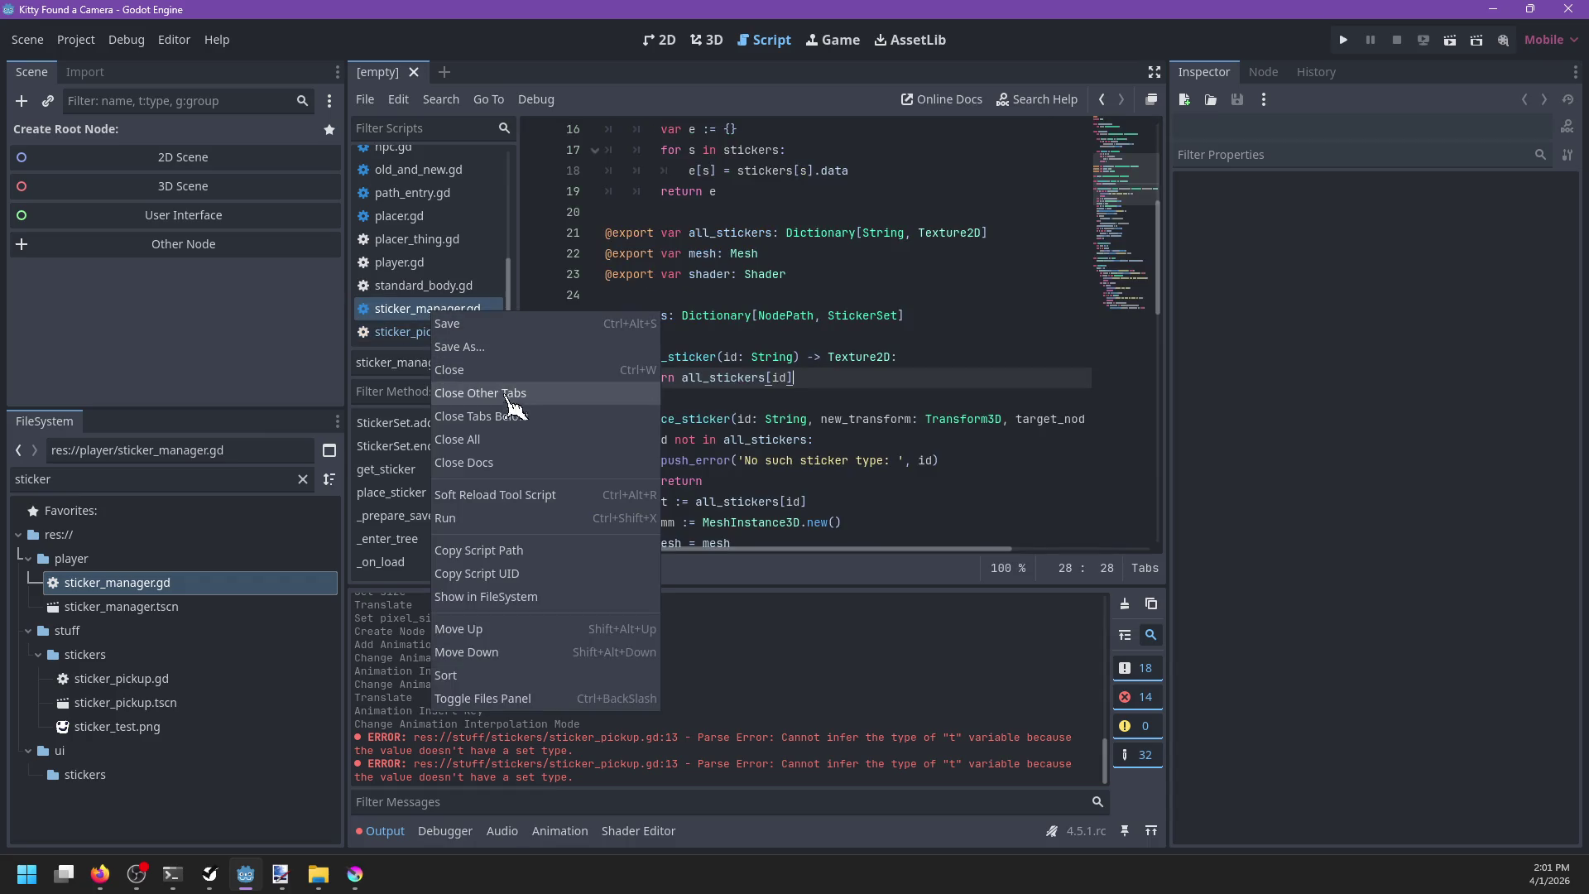
left_click(501, 438)
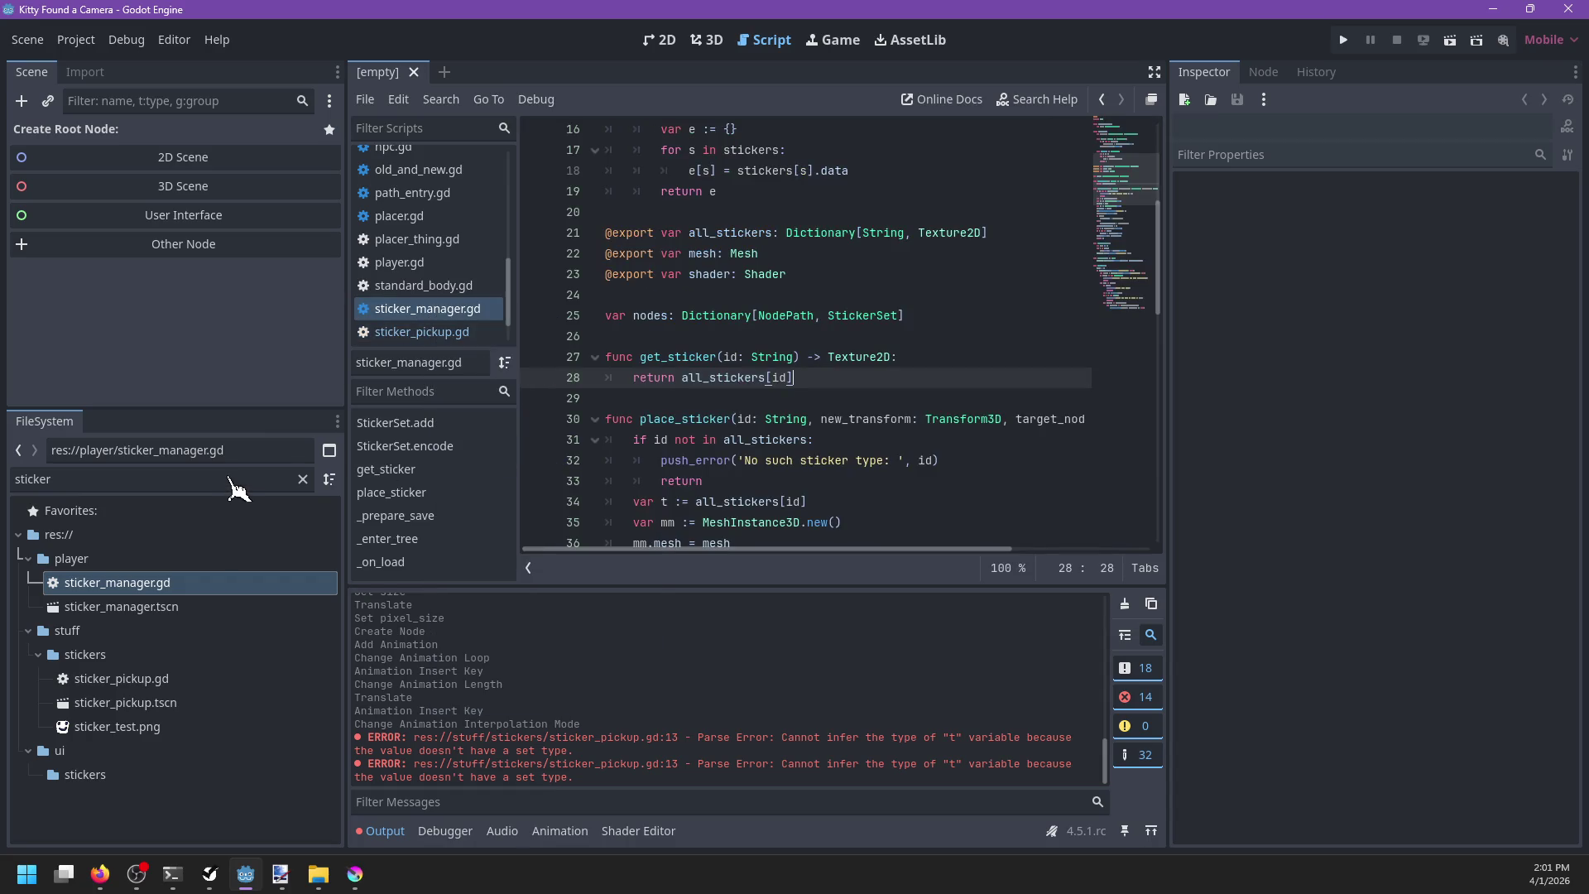
Open sticker_manager.tscn via a 'sticker_m' filter and expand its All Stickers entries
double_click(228, 474)
type("sticker_m")
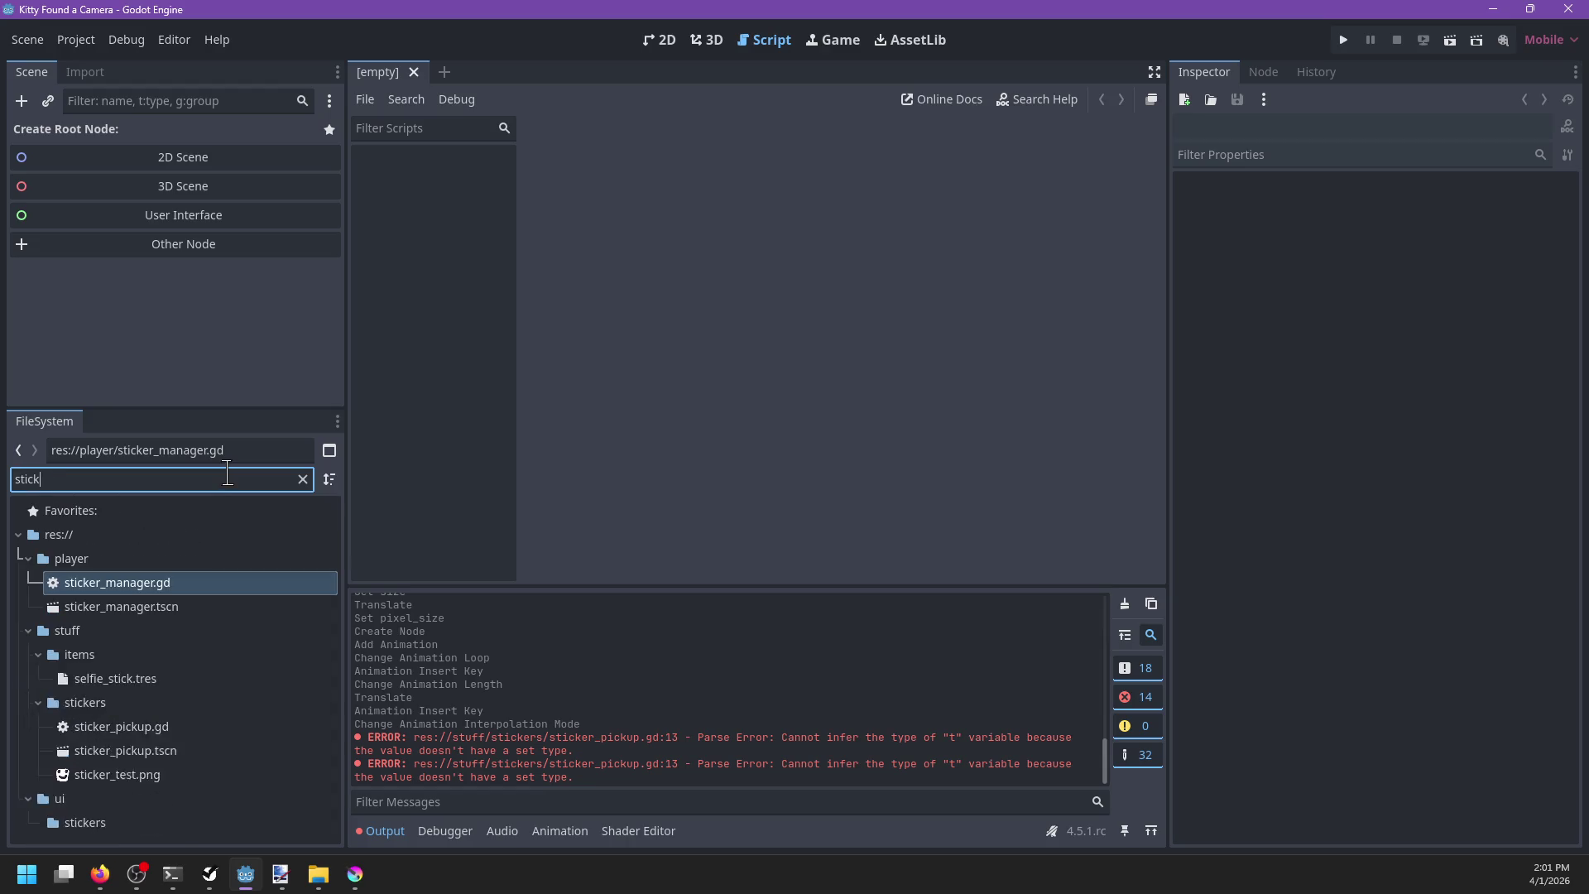
double_click(177, 608)
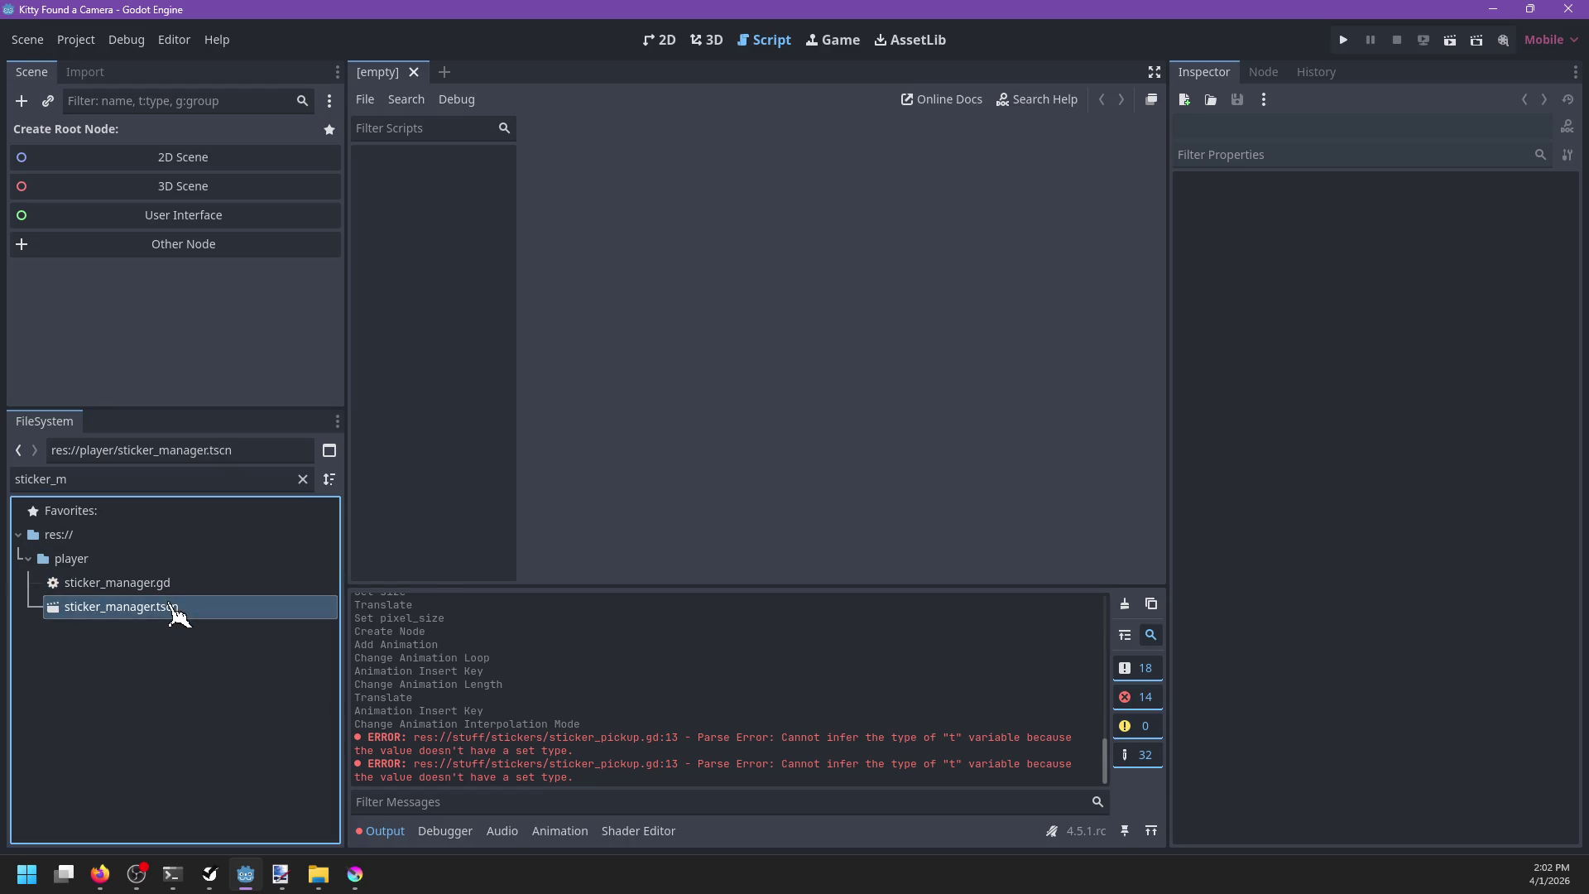
left_click(132, 134)
left_click(706, 40)
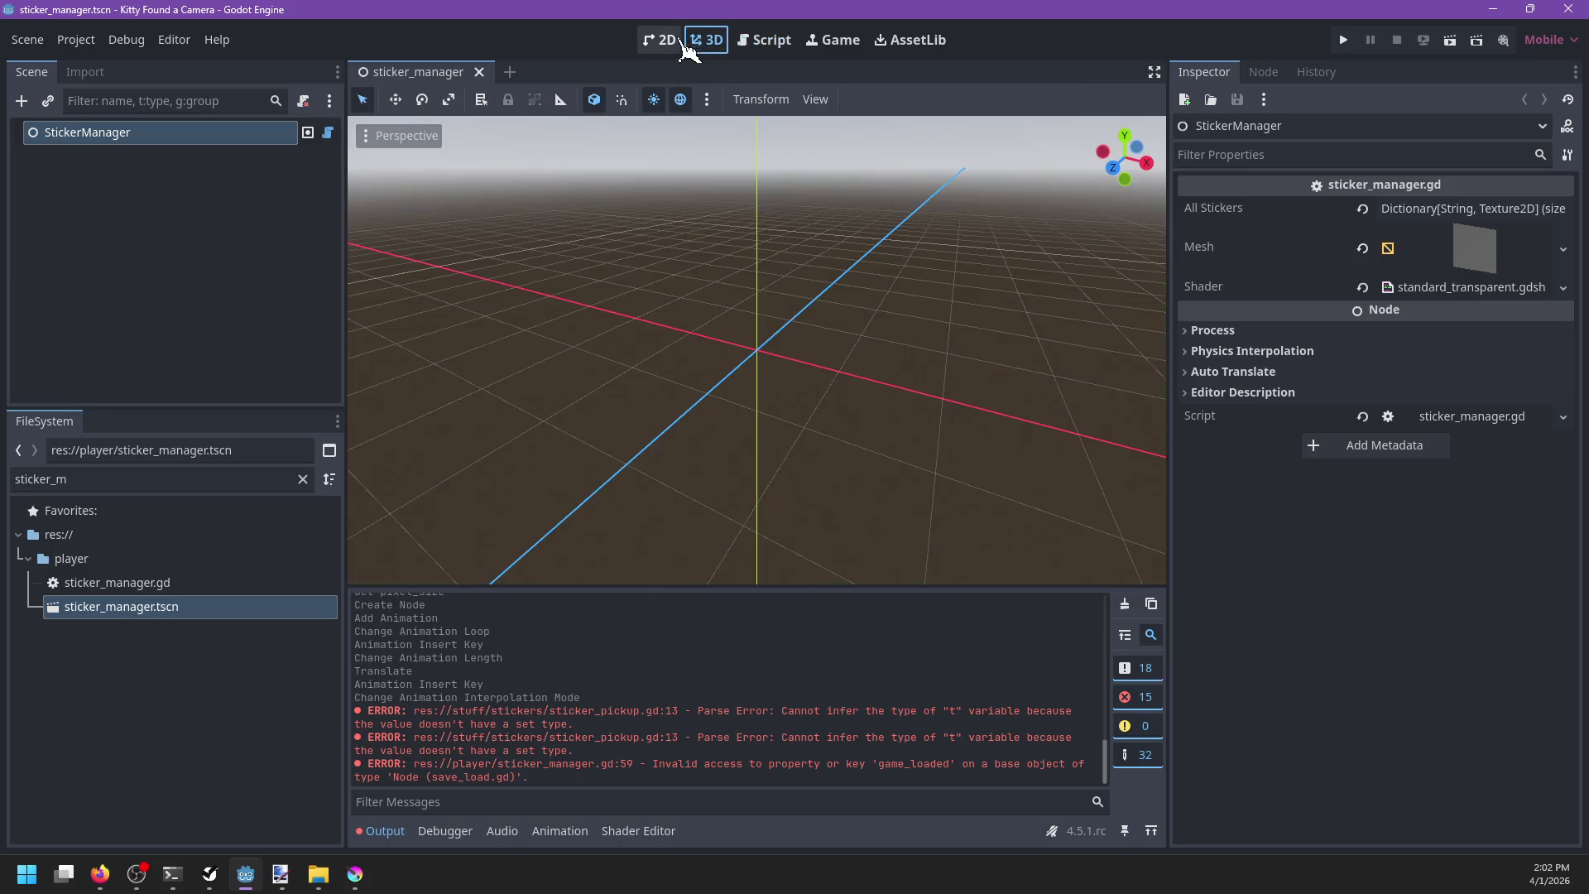
left_click(660, 40)
left_click(722, 40)
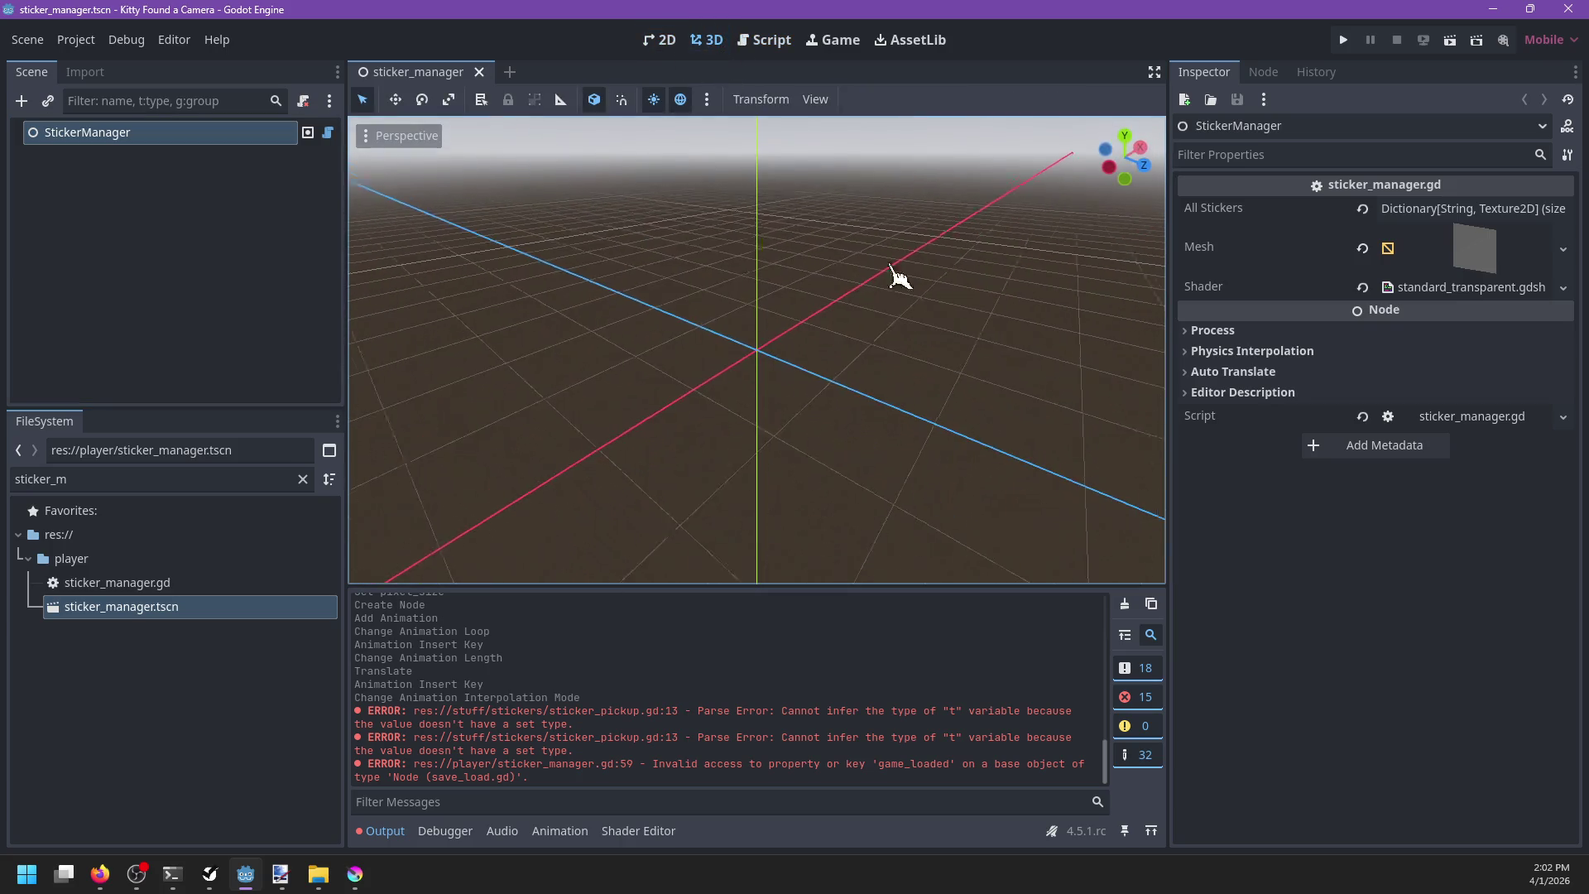
left_click(1444, 217)
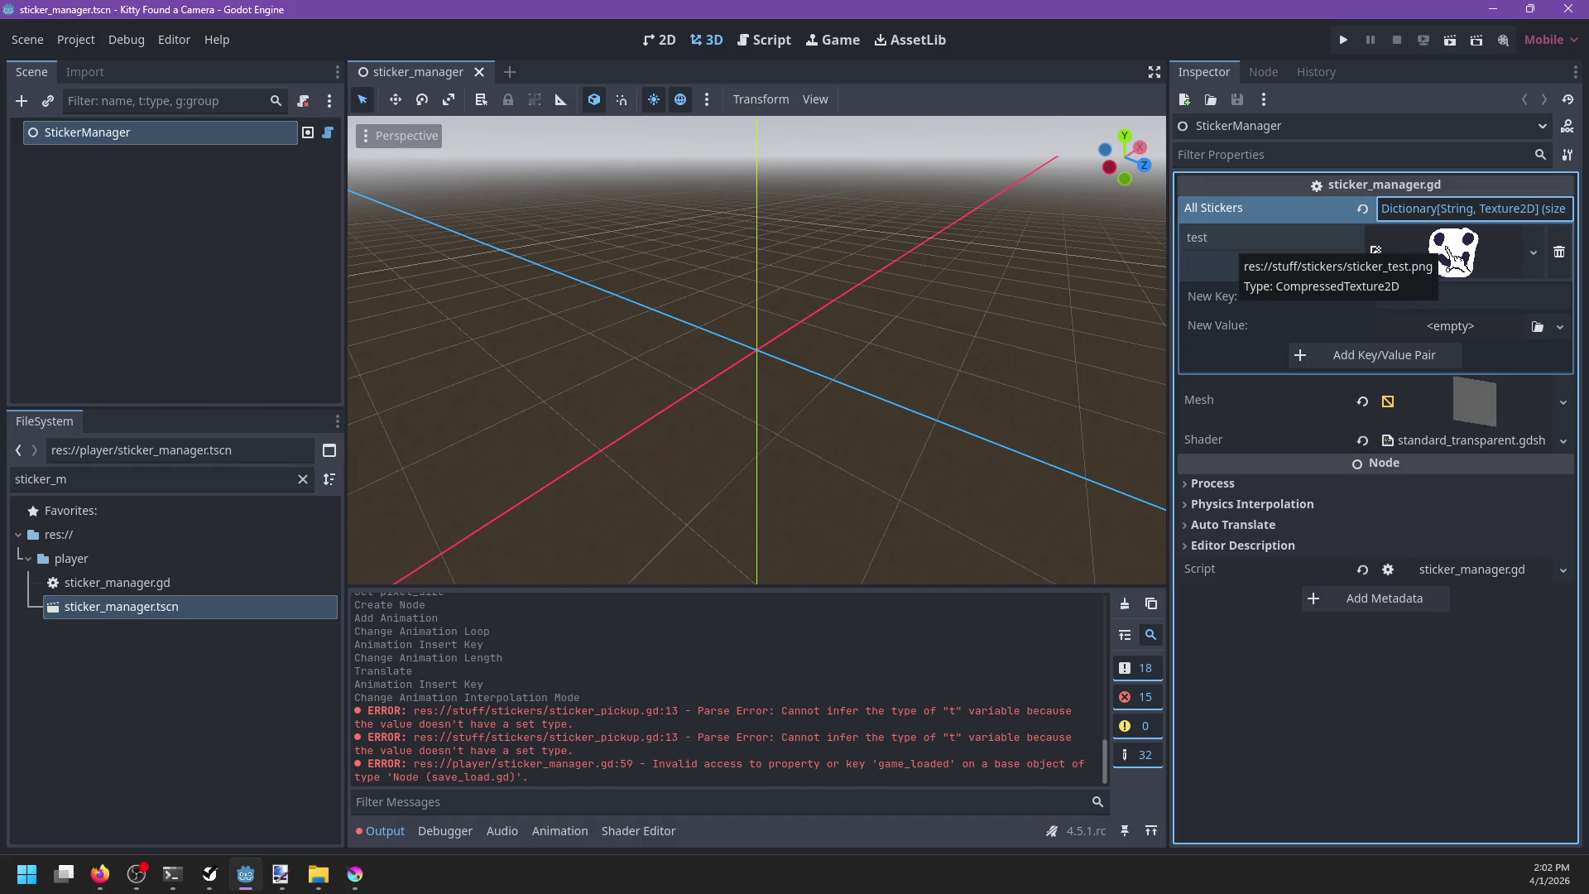
Broaden the file filter and open the sticker_pickup scene
left_click(256, 487)
key("BackSpace")
key("BackSpace")
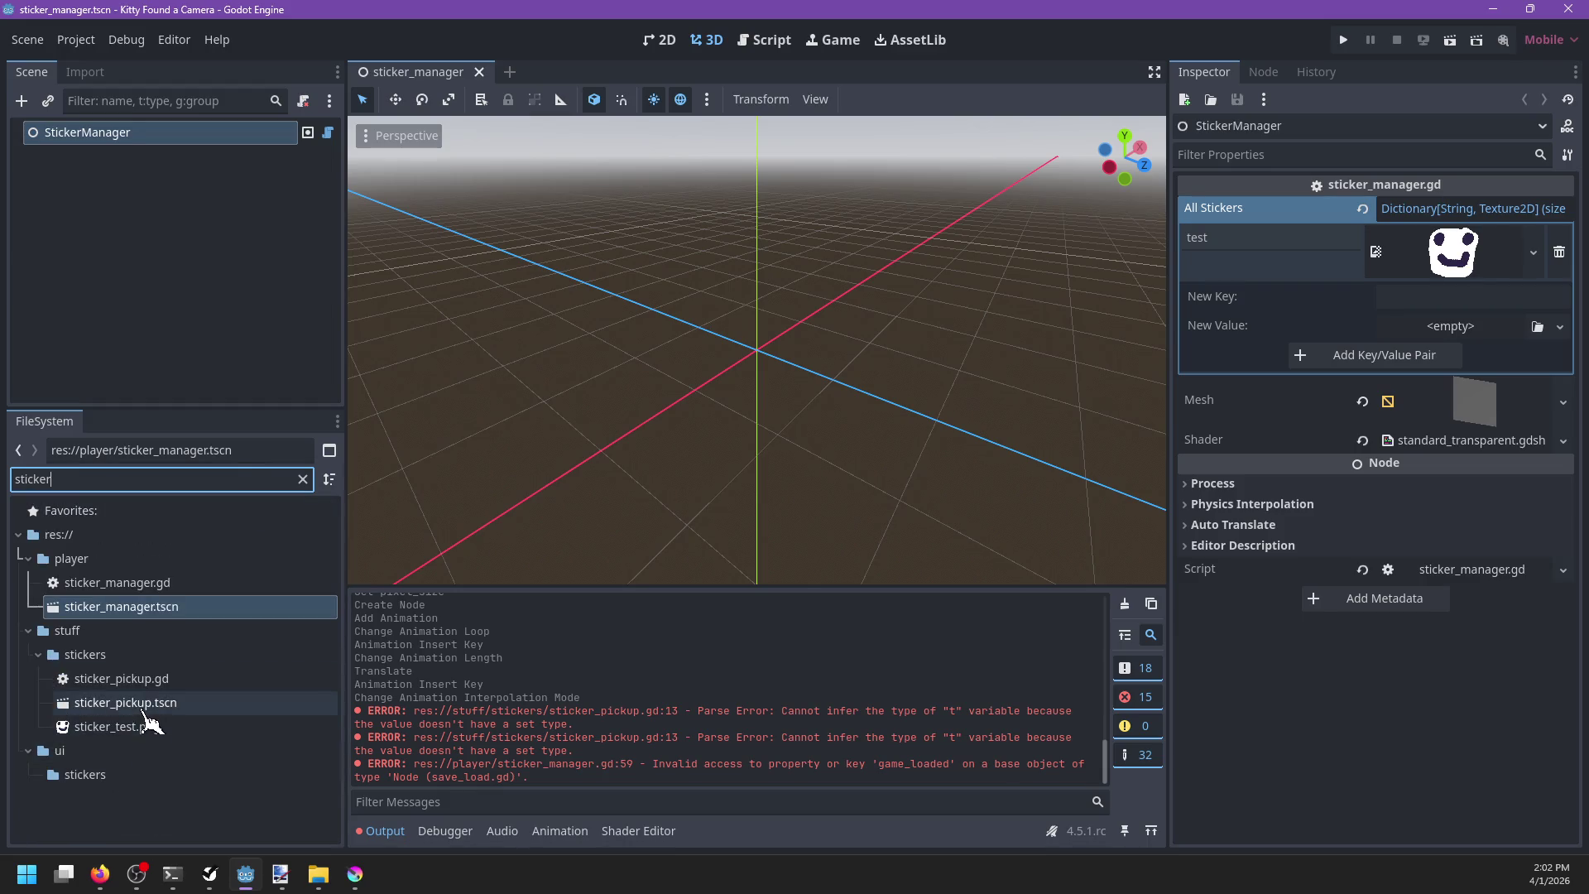
double_click(147, 711)
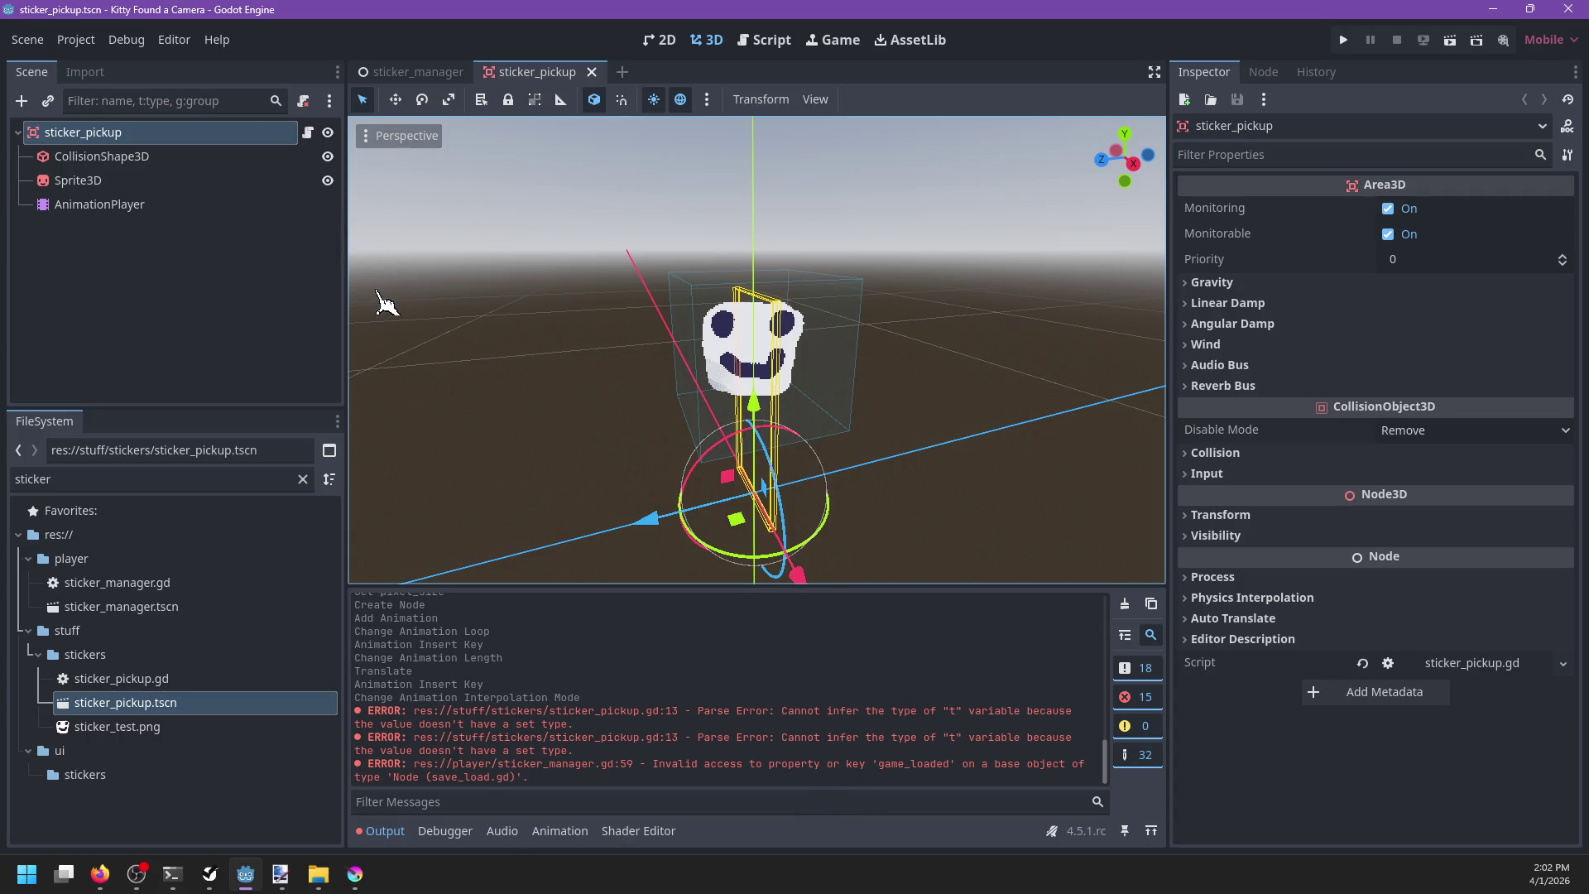
left_click(311, 135)
Make sticker_manager.gd's _enter_tree return early when Engine.is_editor_hint(), and save
left_click(312, 135)
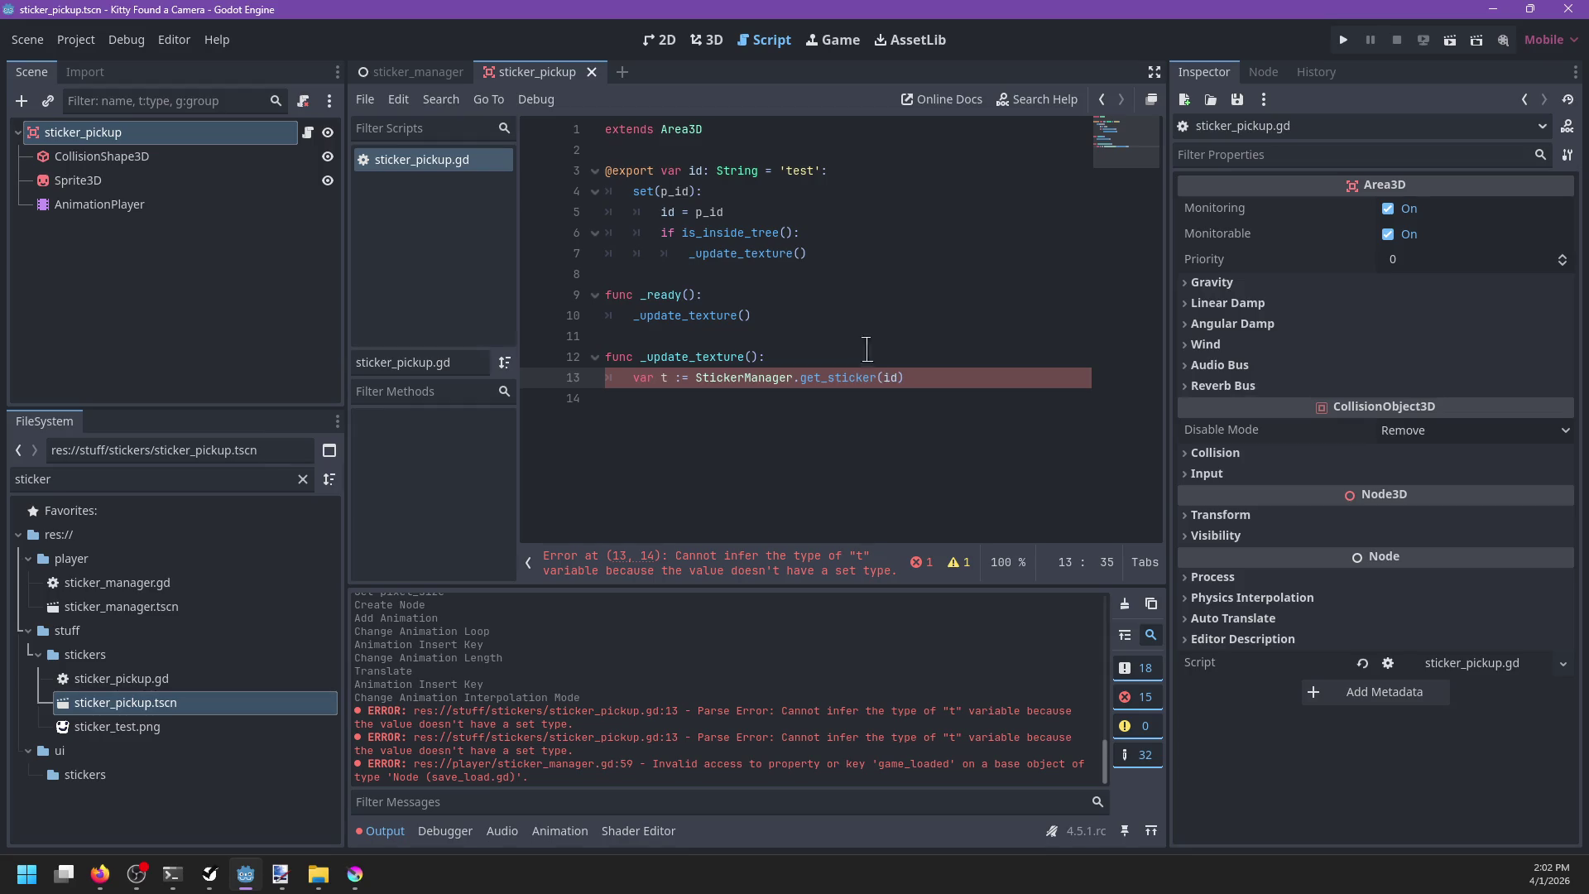
double_click(120, 582)
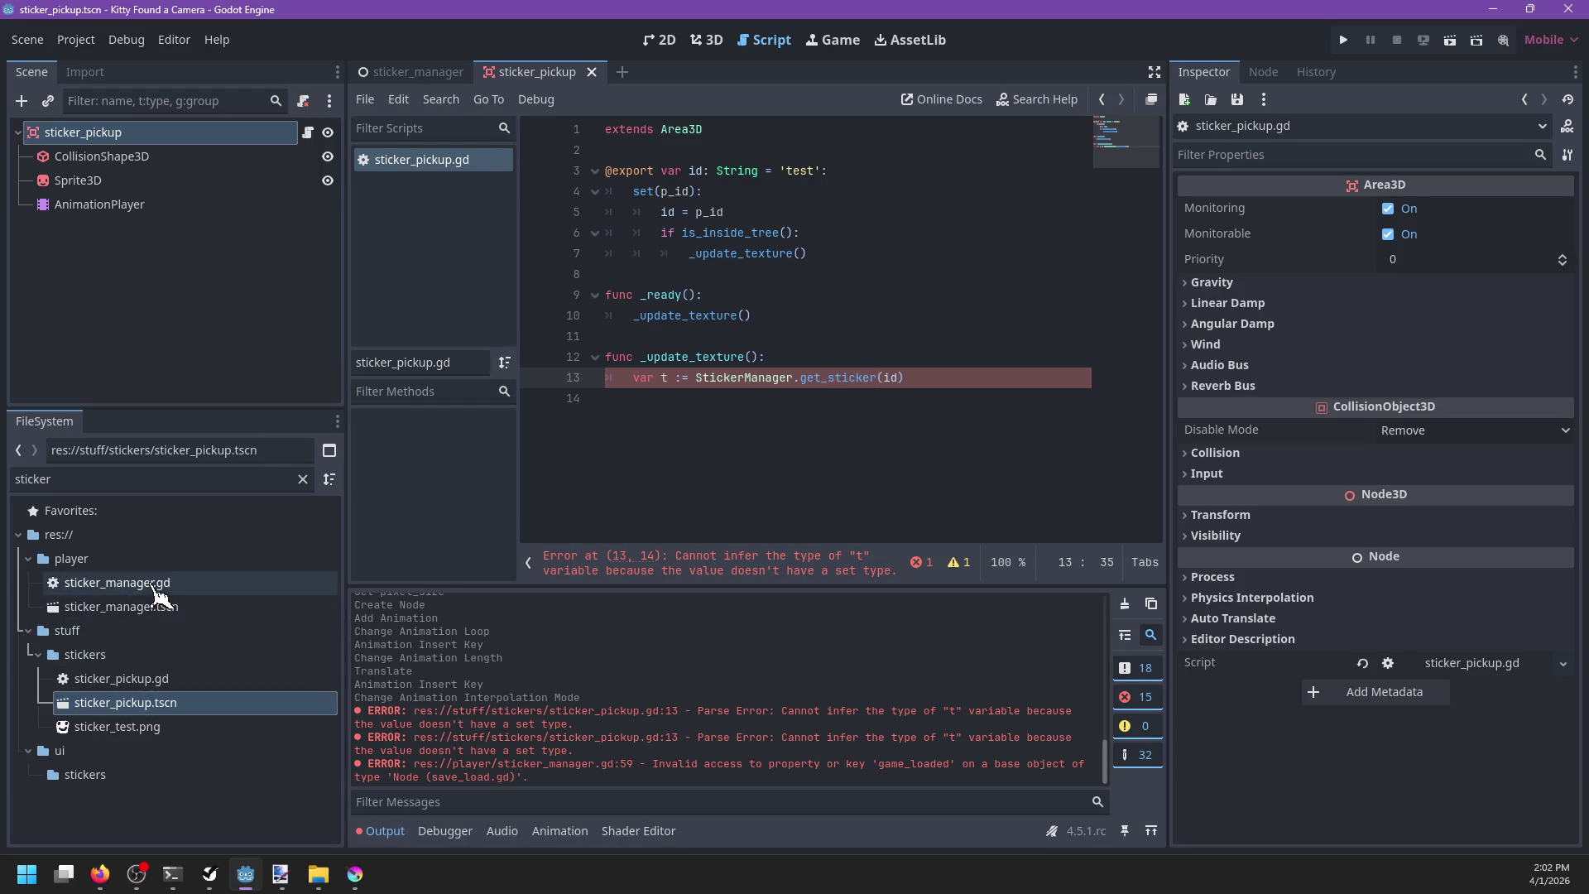
scroll(711, 450, "down", 4)
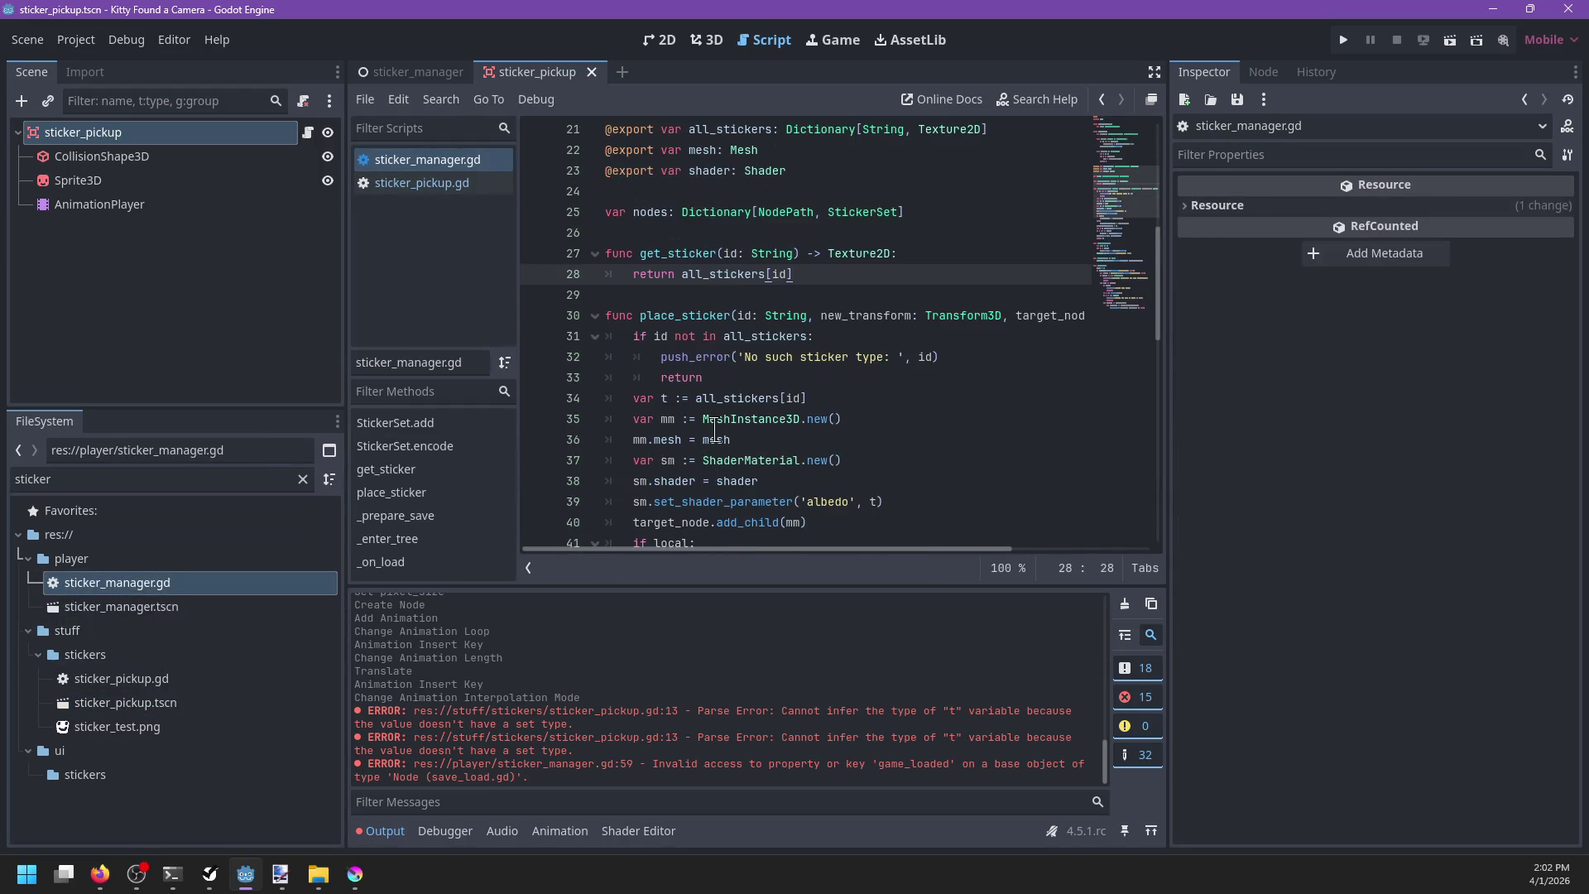
scroll(713, 429, "down", 10)
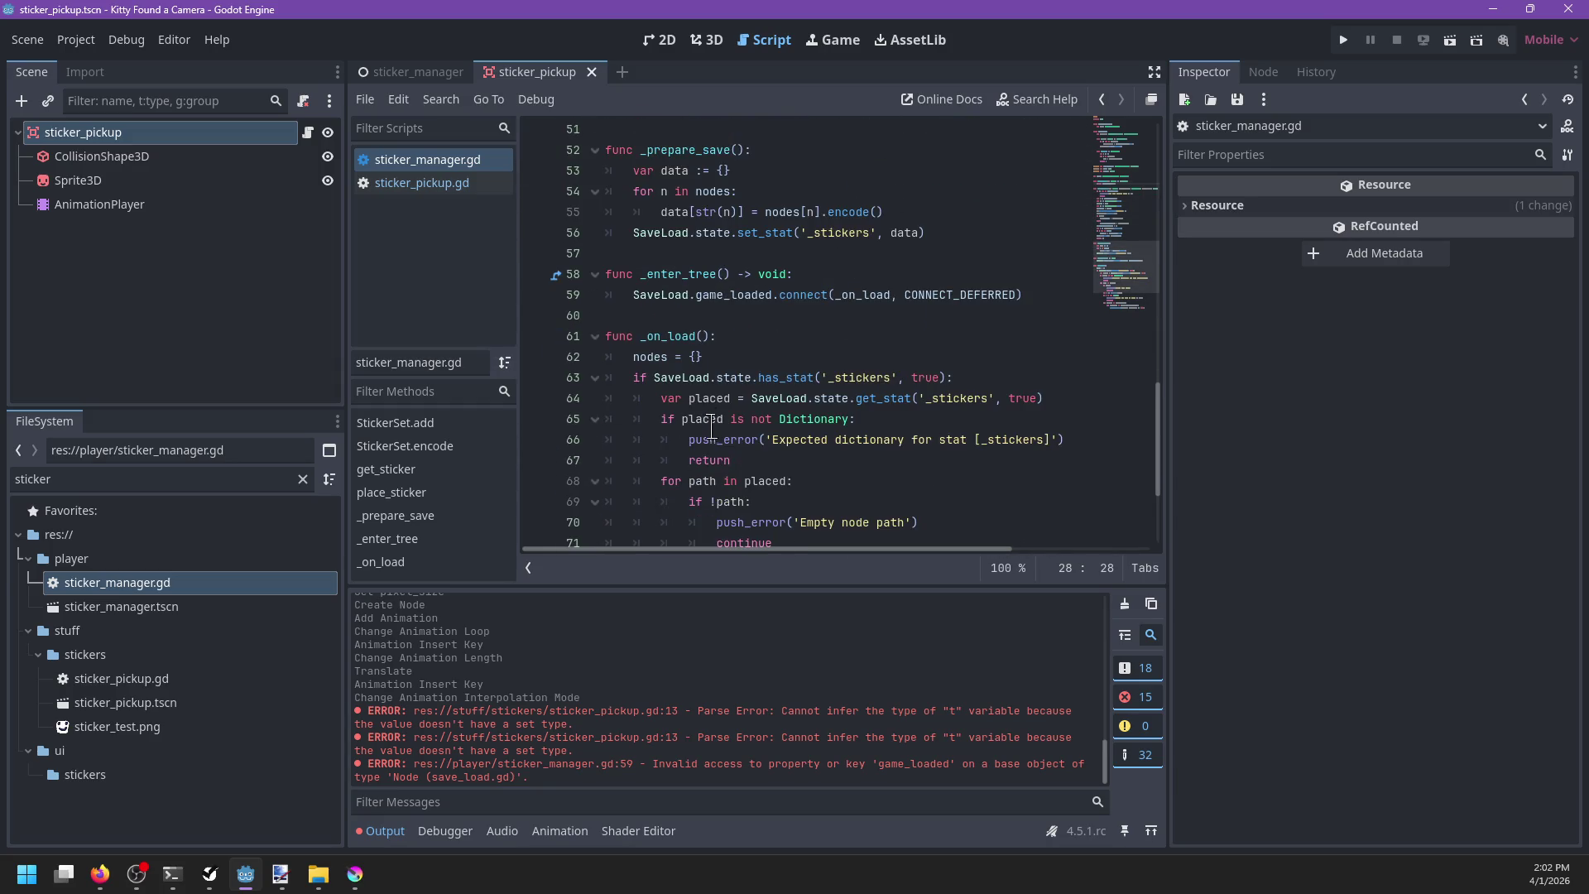
left_click(834, 263)
key("Return")
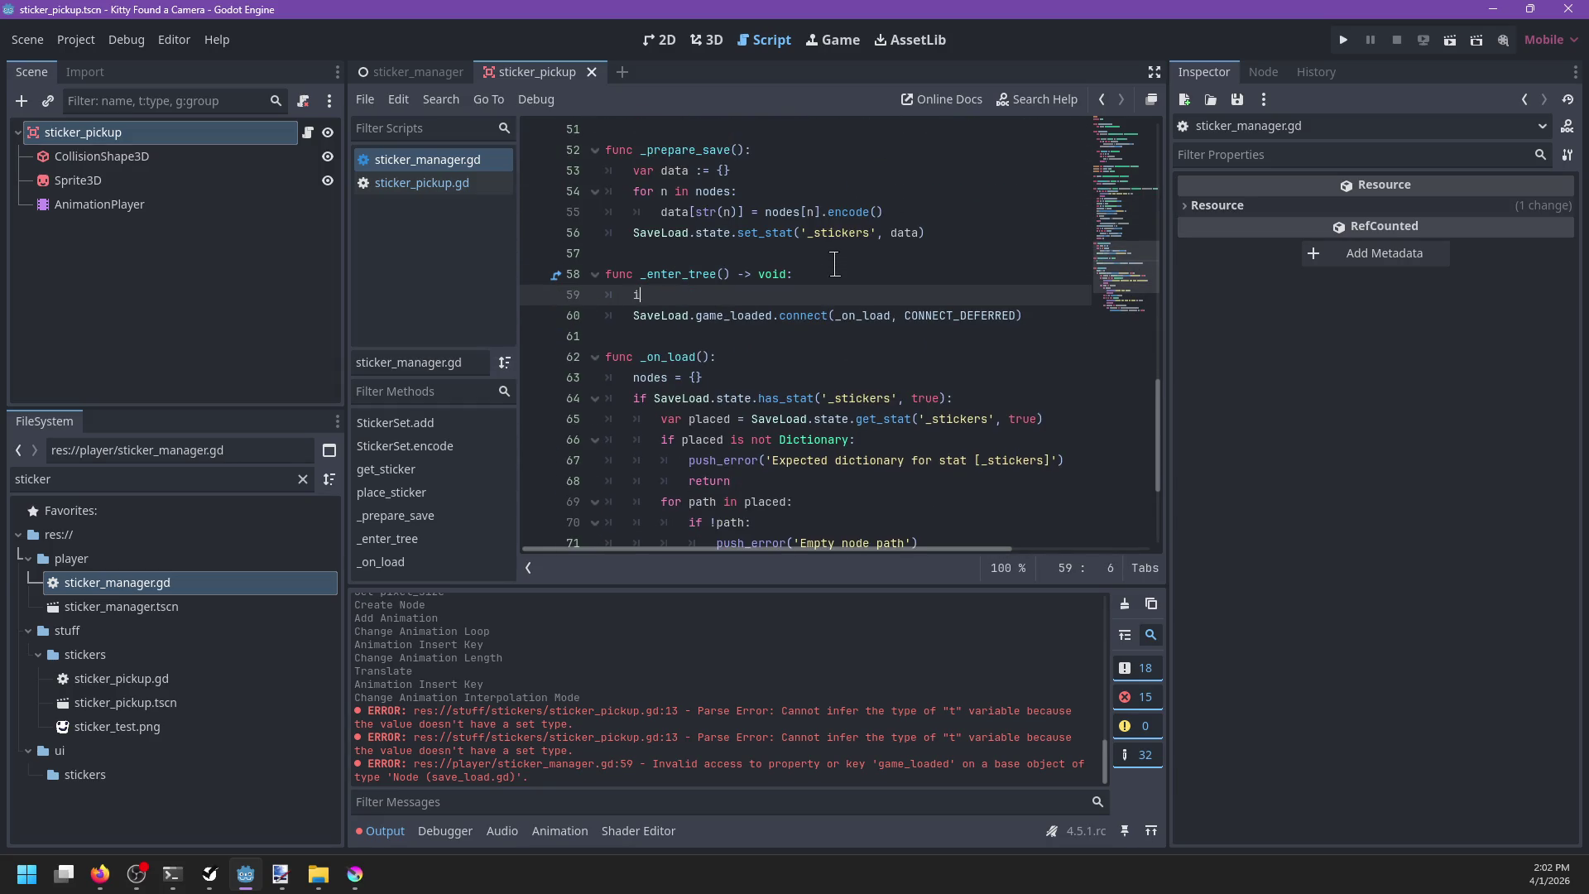
type("Engine.is_editor_hint():")
key("Return")
type("return")
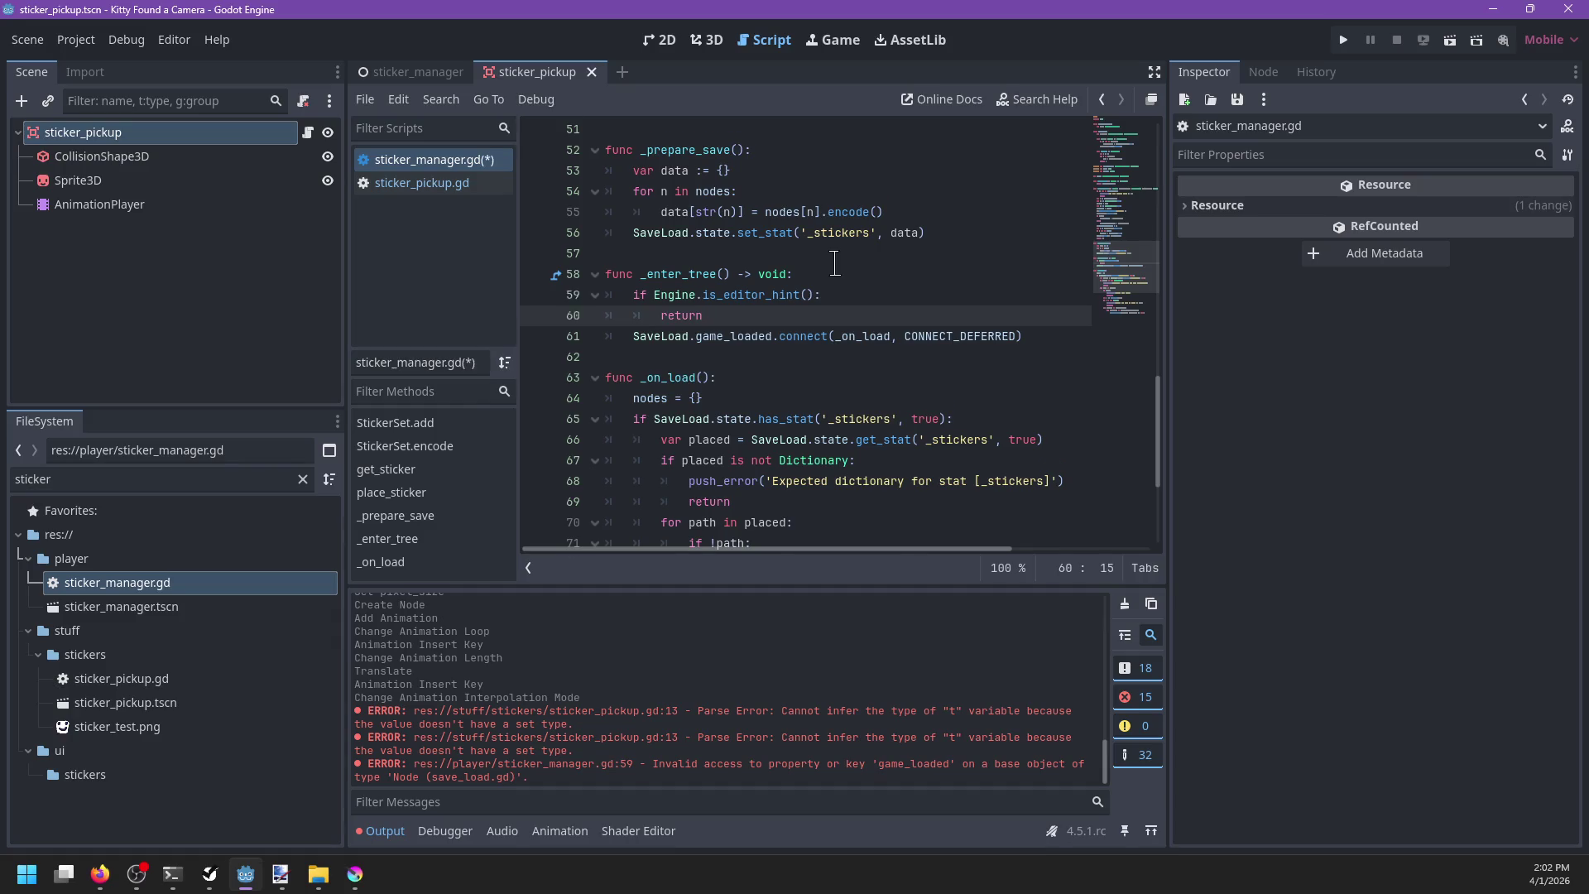
scroll(834, 263, "down", 4)
scroll(738, 433, "up", 4)
key("ctrl+s")
Clear the old messages from the Output panel
scroll(753, 356, "up", 1)
scroll(752, 356, "up", 13)
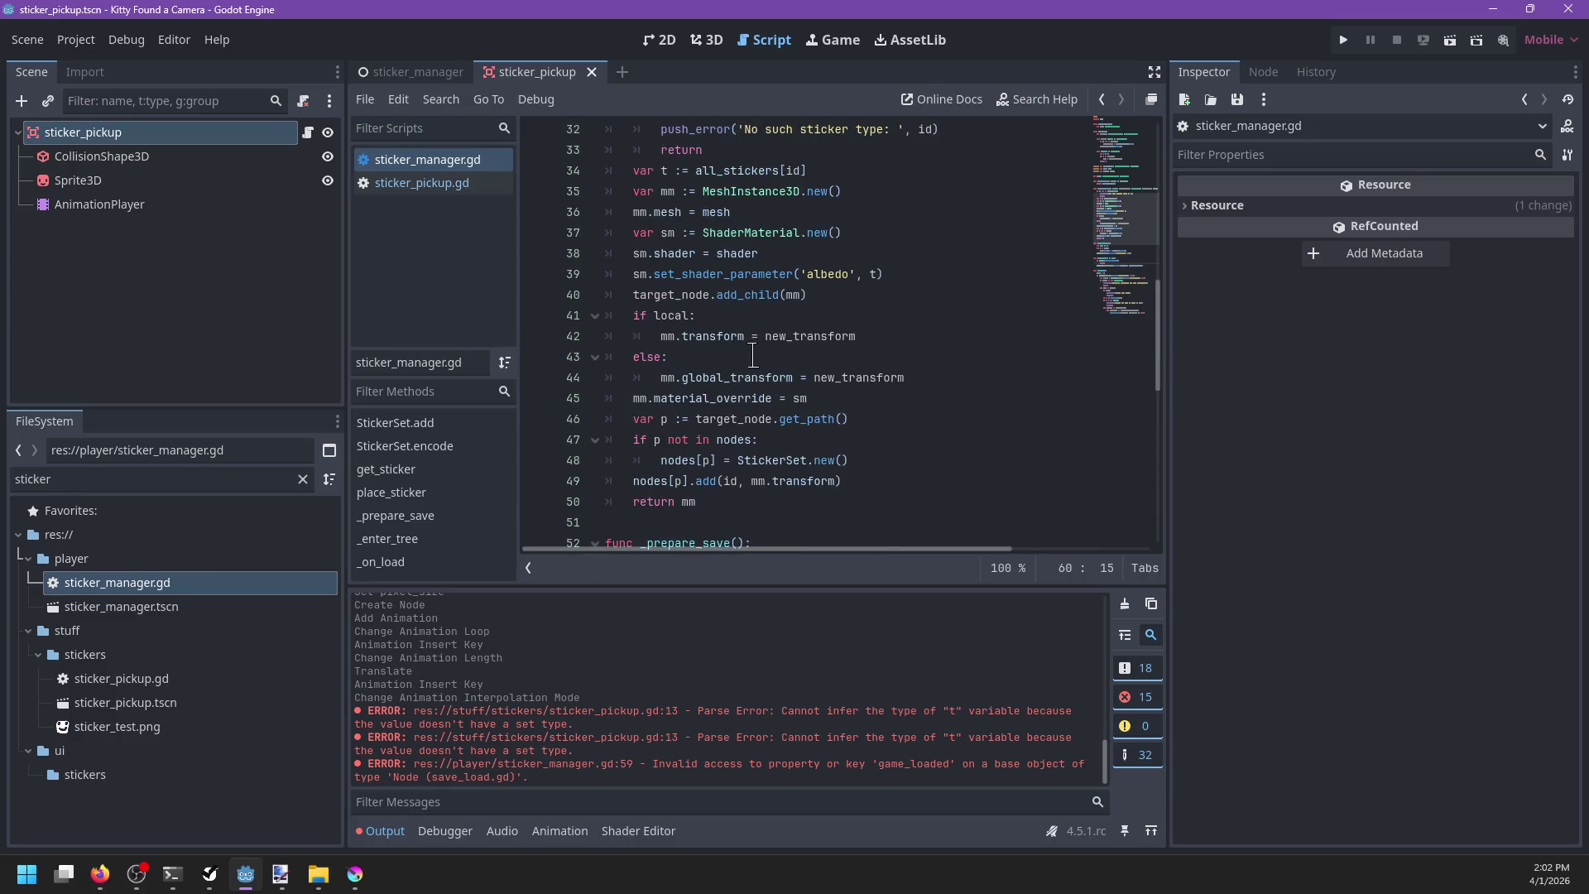
scroll(747, 363, "down", 5)
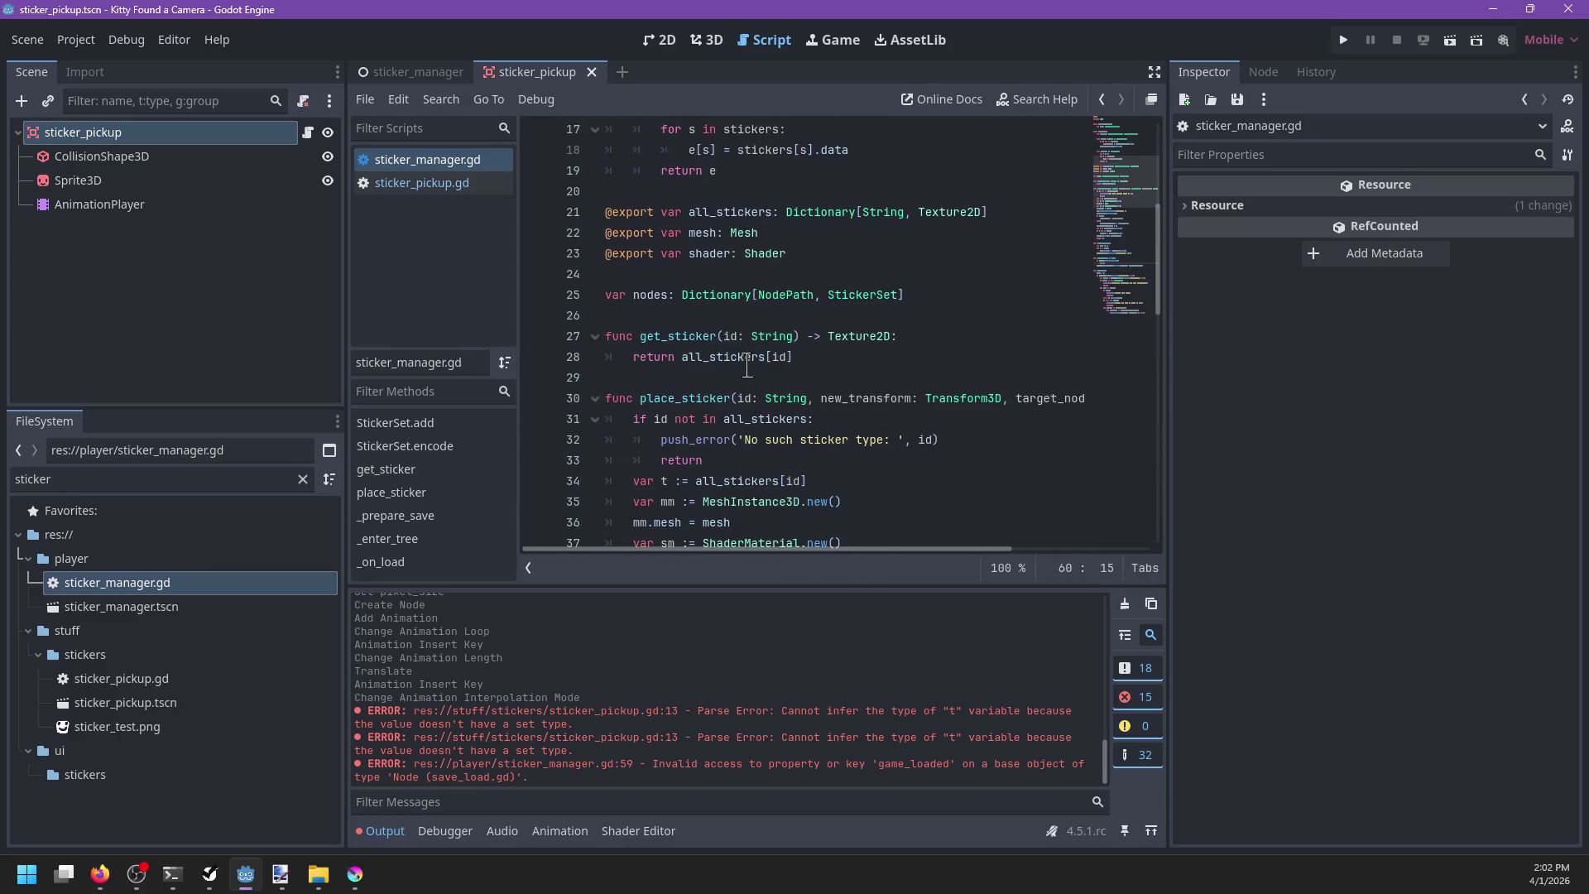
left_click(1126, 604)
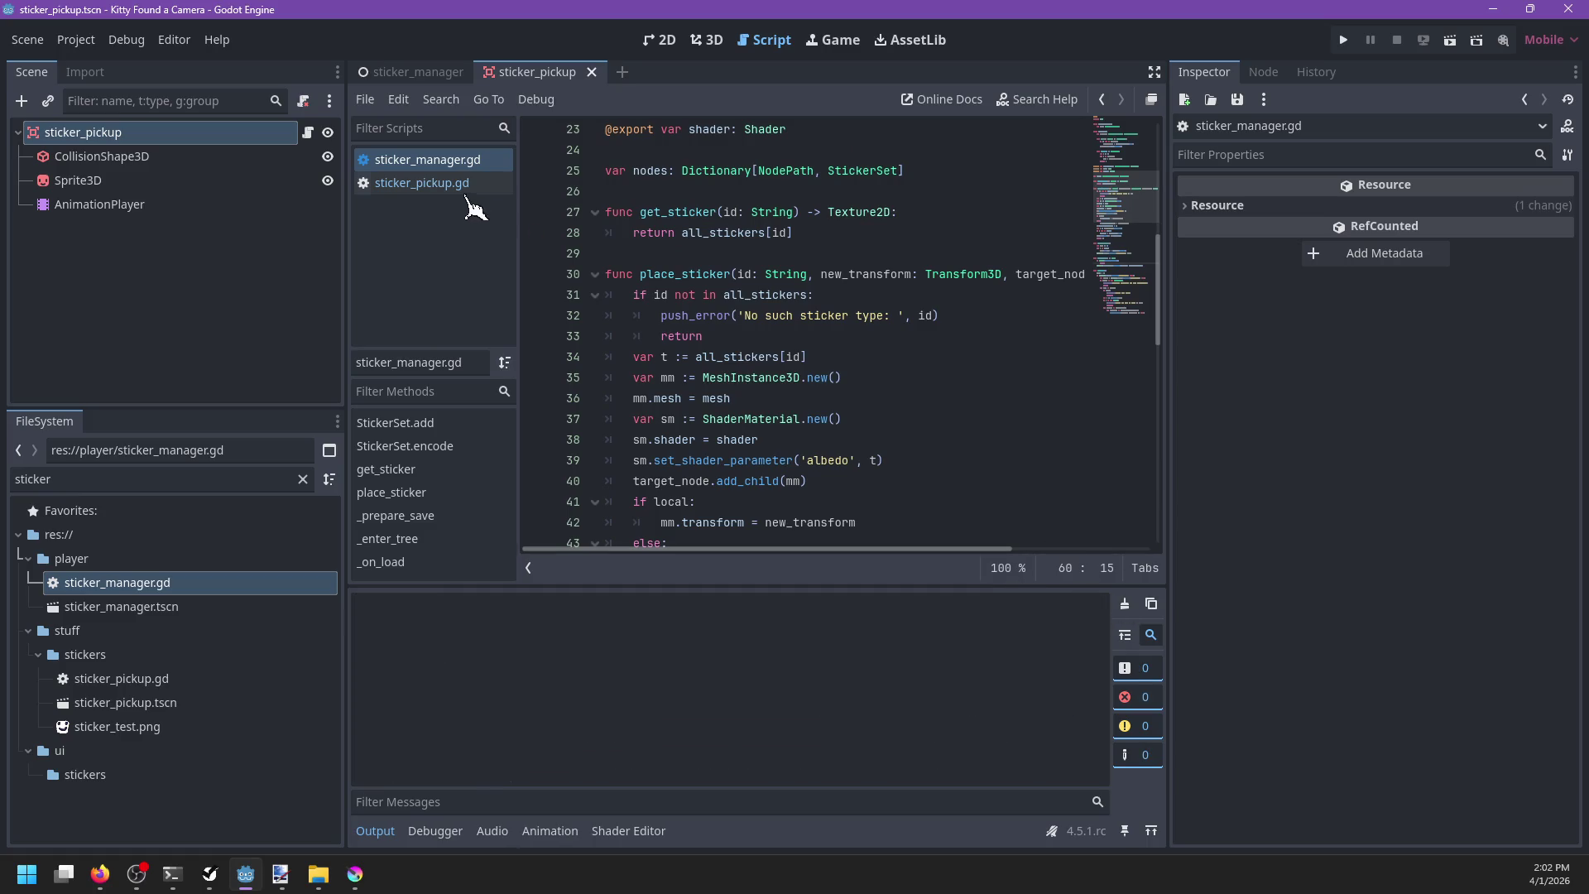
left_click(478, 186)
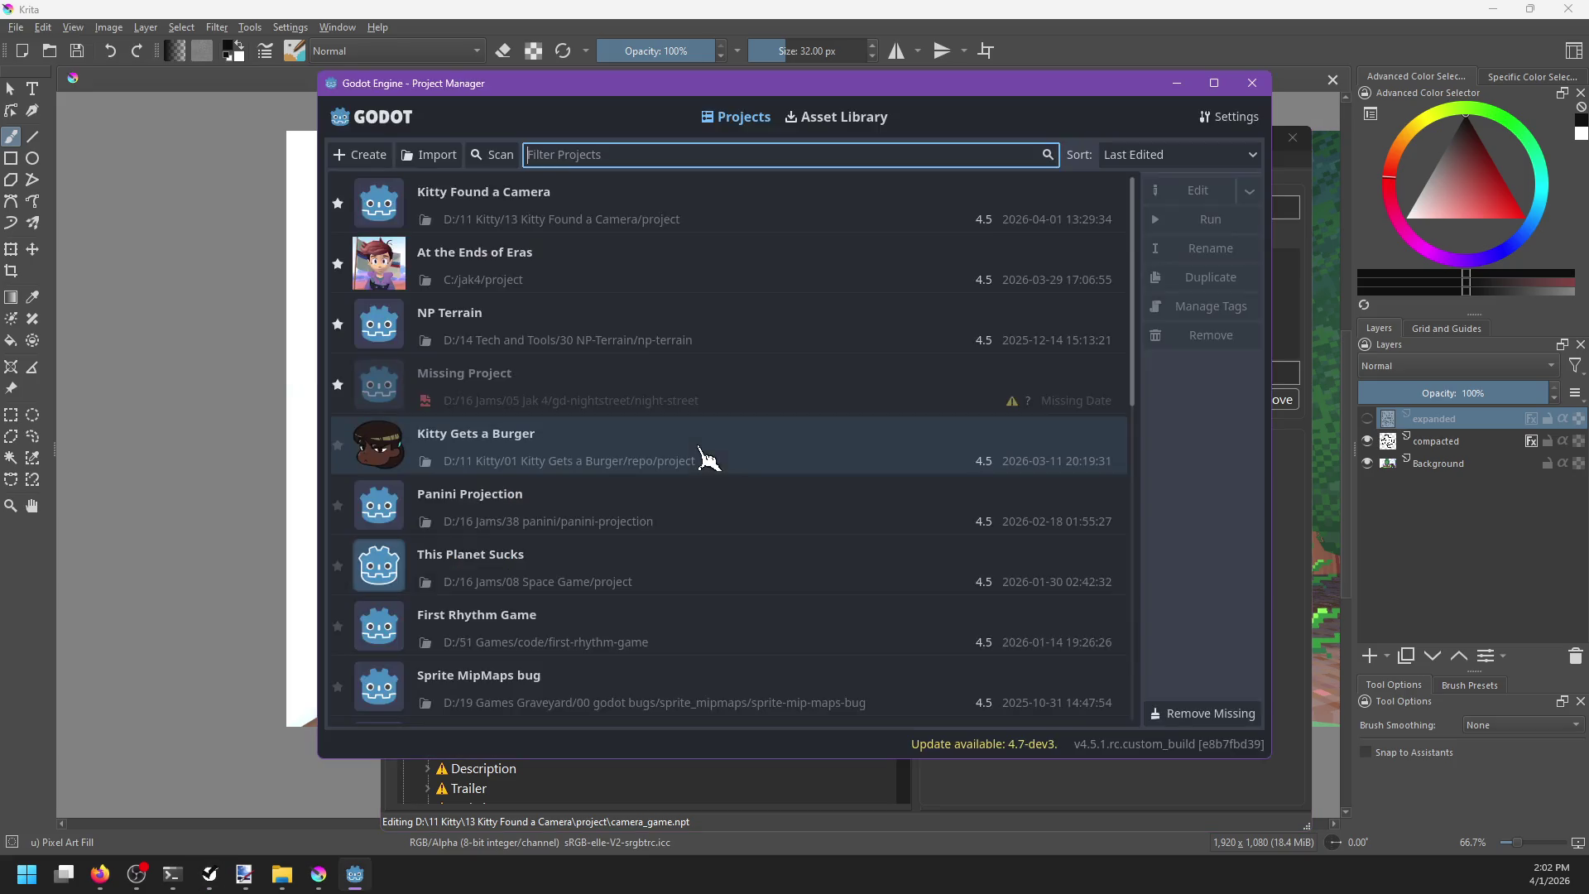
Open the Kitty Found a Camera project from the Project Manager list
double_click(569, 224)
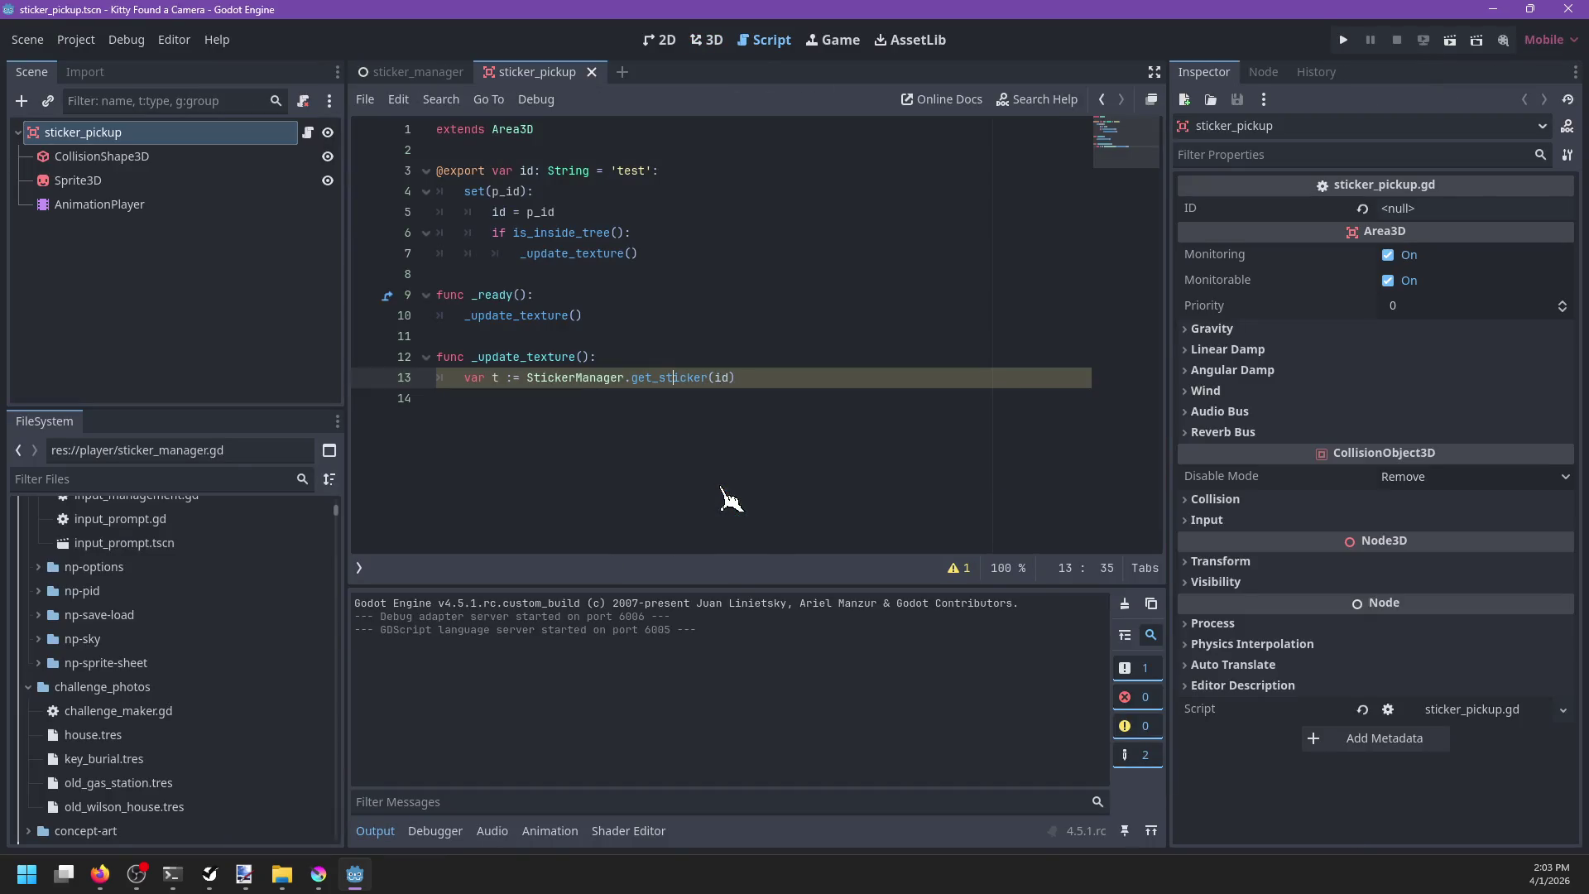
Add '$Sprite3D.texture = t' in _update_texture, then select the Sprite3D node
left_click(359, 568)
left_click(468, 169)
left_click(467, 182)
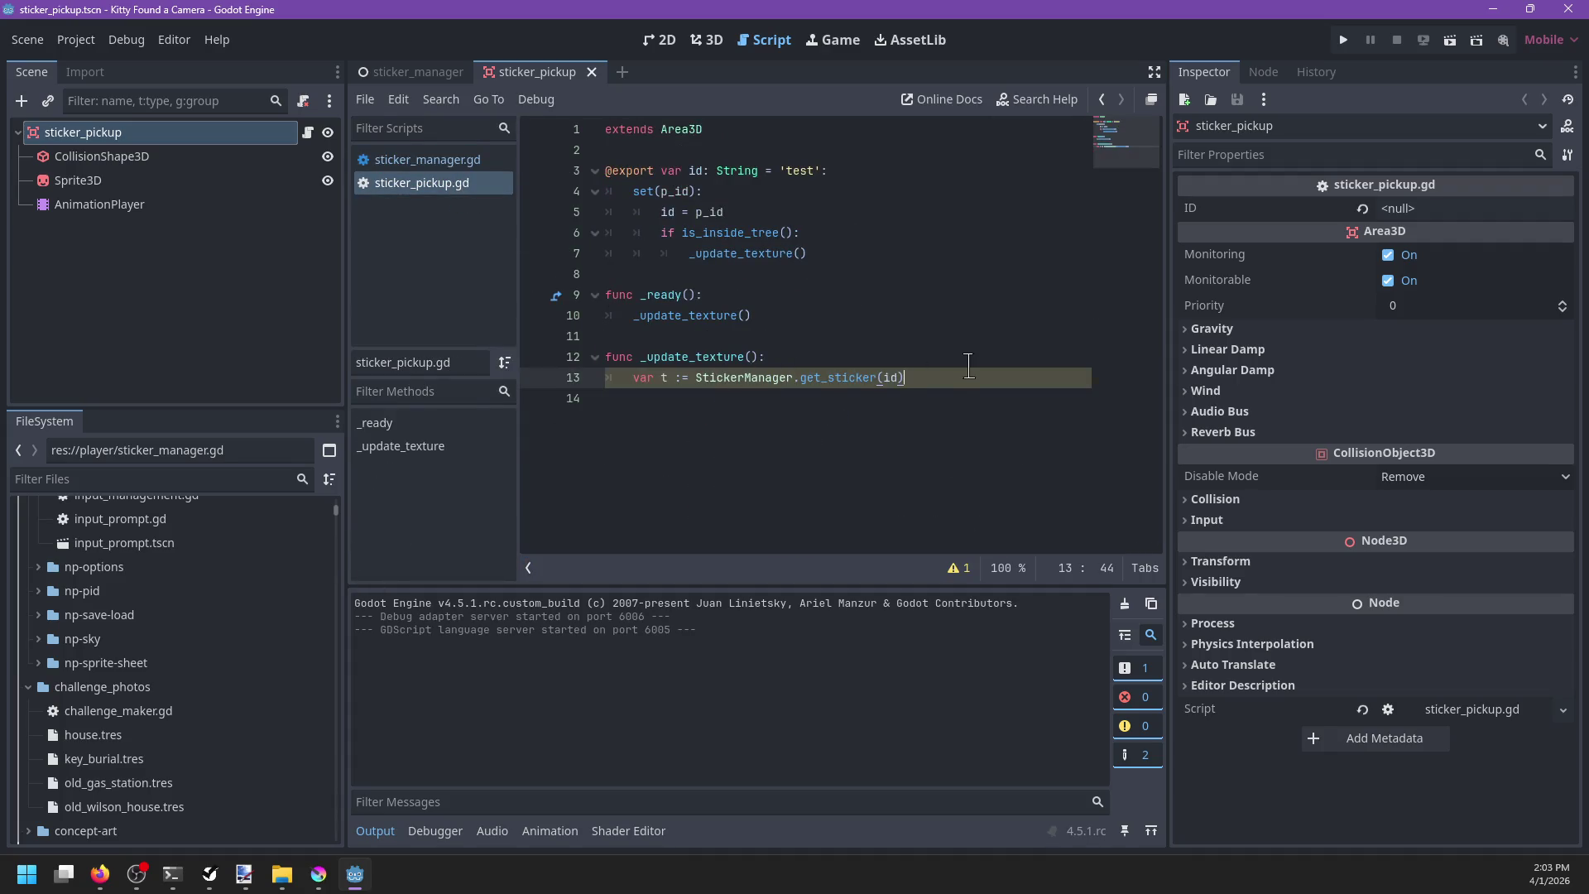
key("Return")
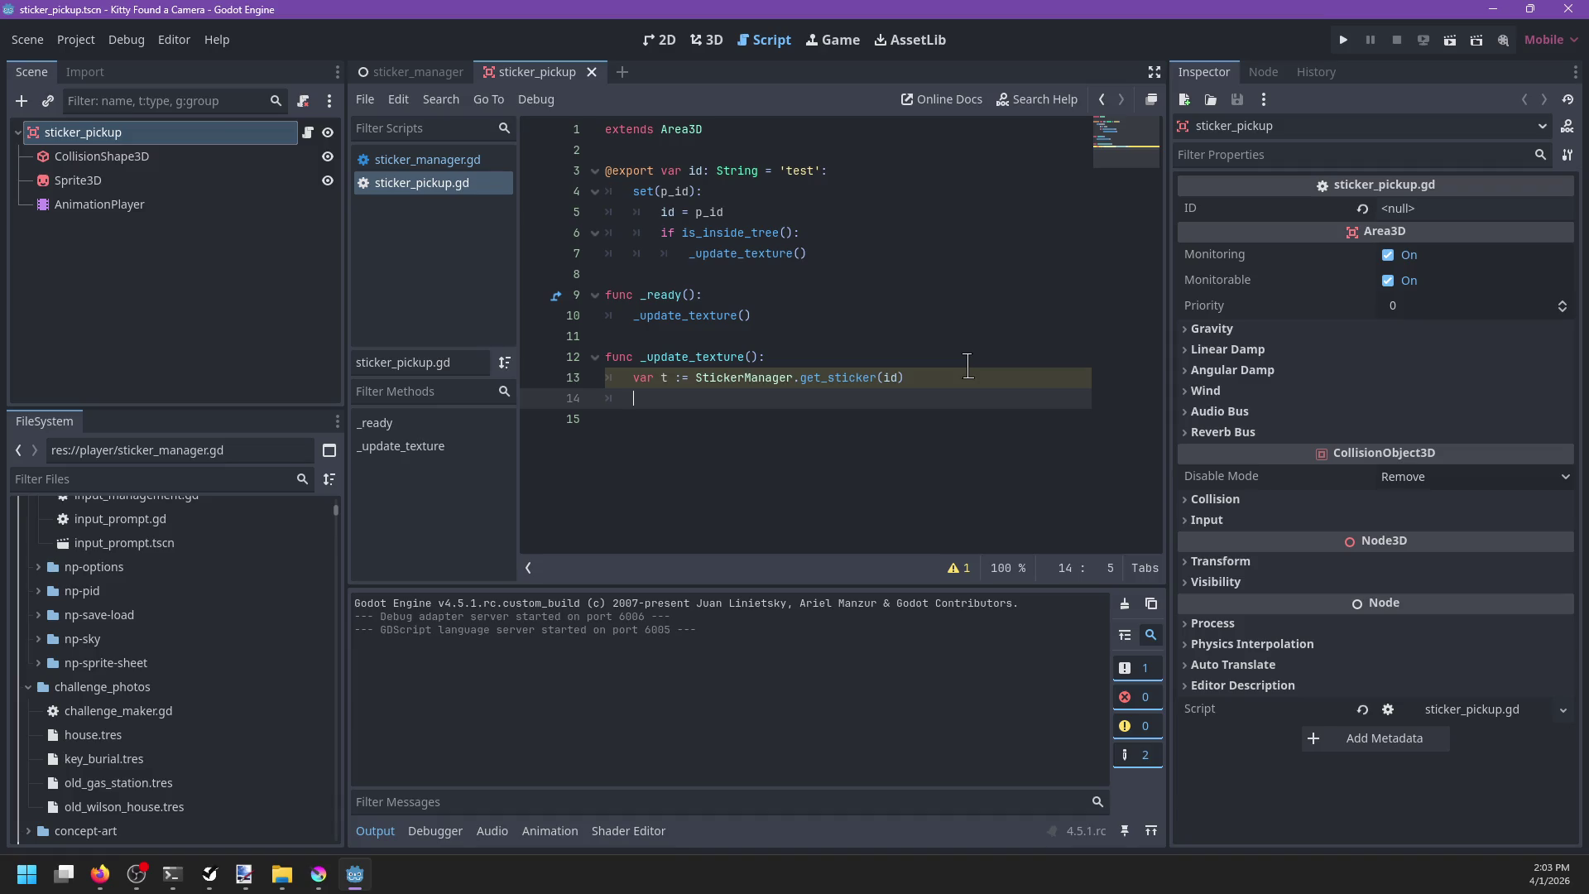
type("$Sprite3D.te")
type("xture = t")
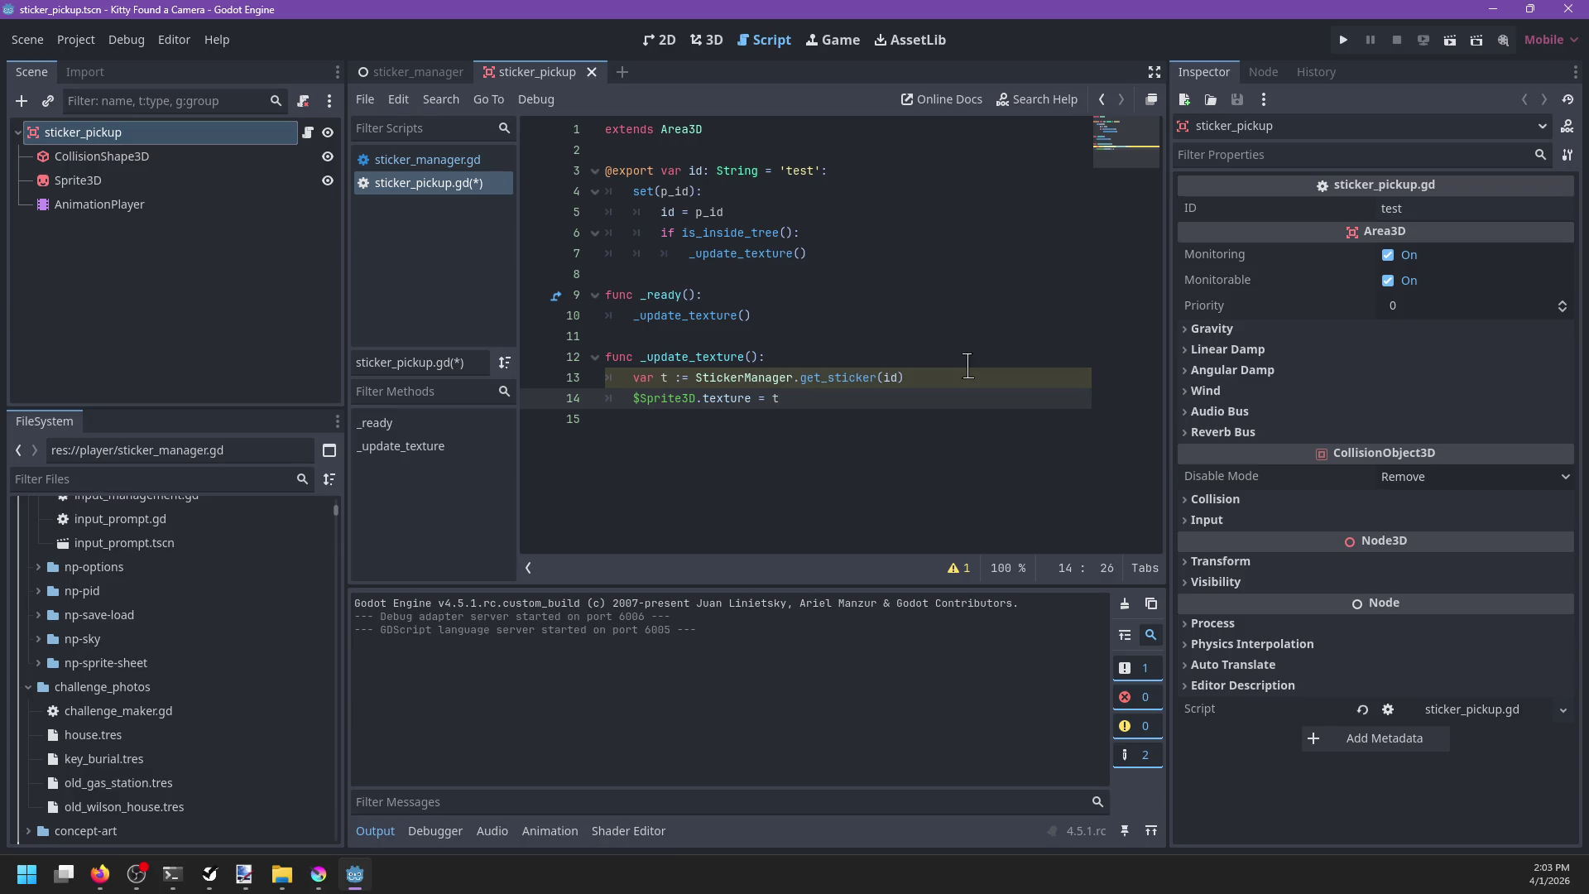
key("Return")
type("$Sprite")
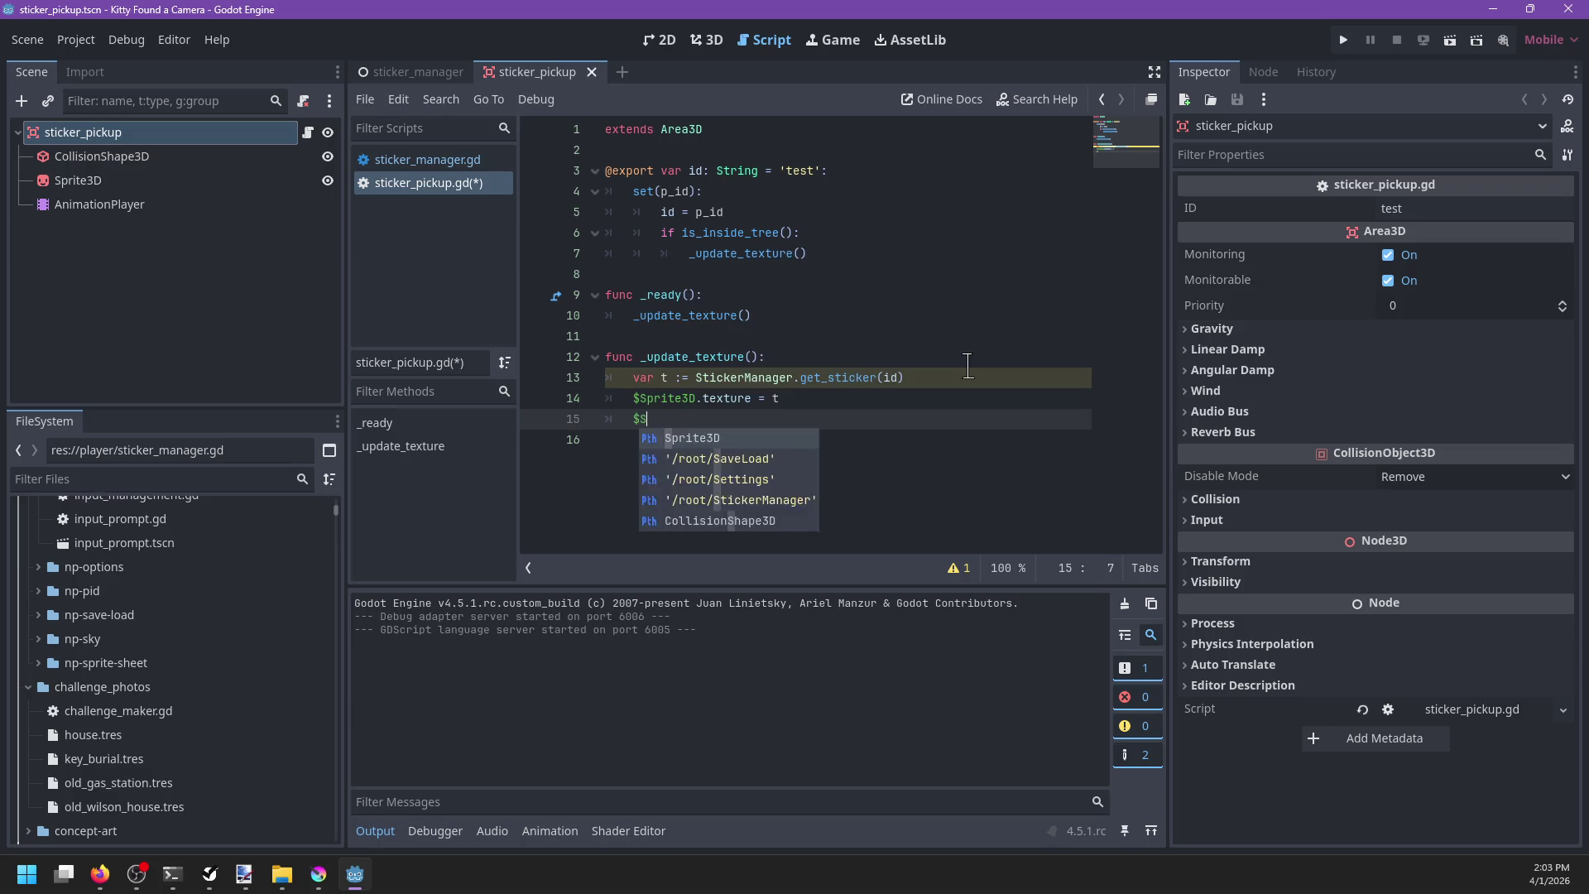
type("3D.")
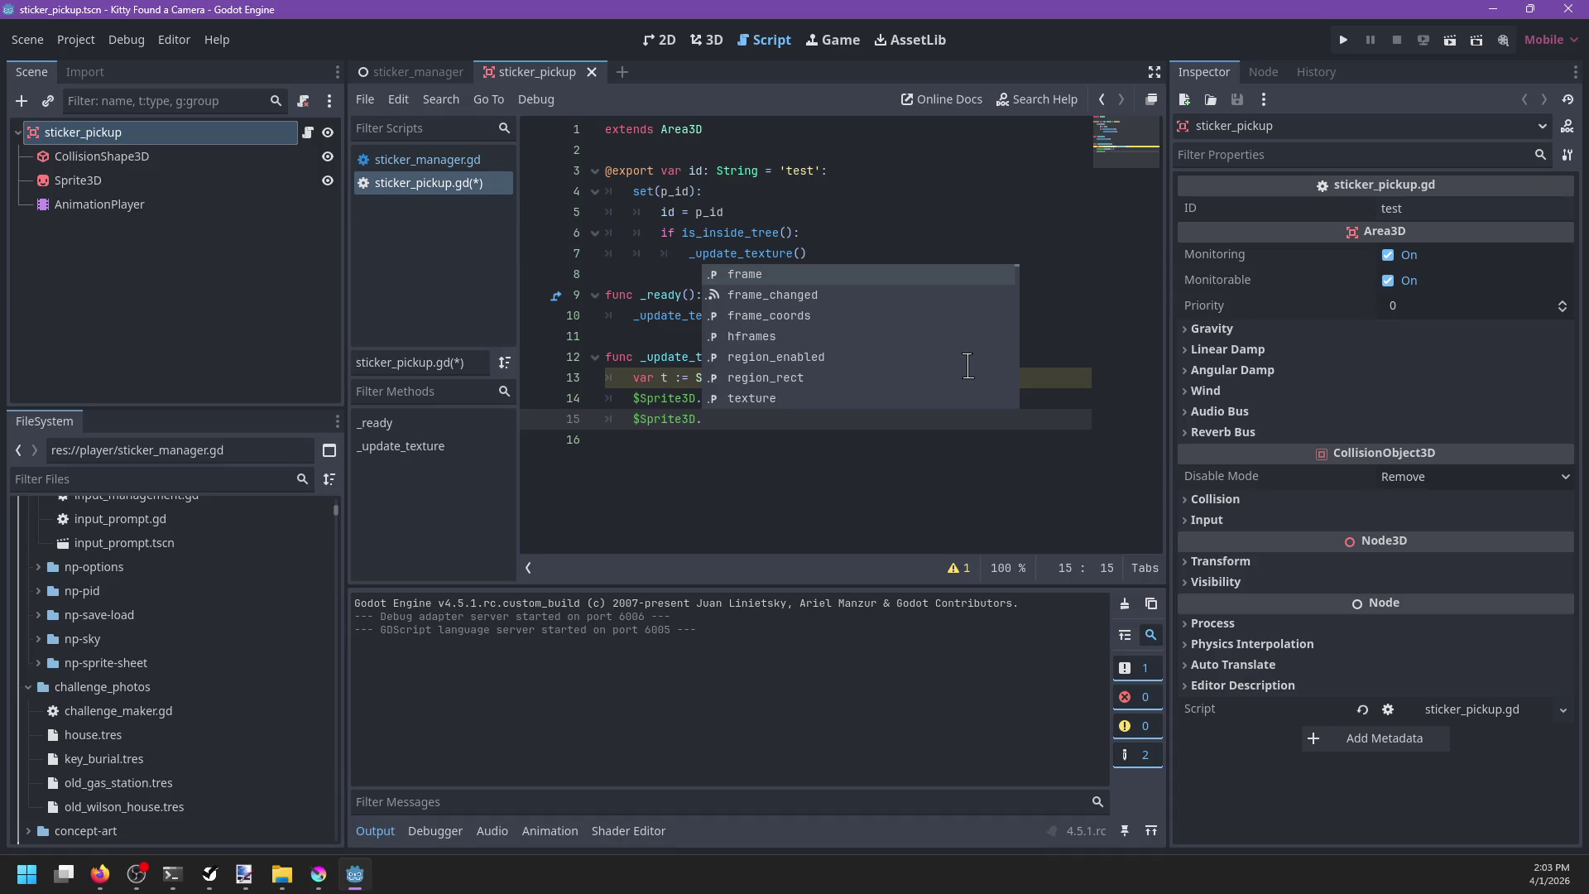
key("BackSpace")
key("BackSpace")
key("BackSpace")
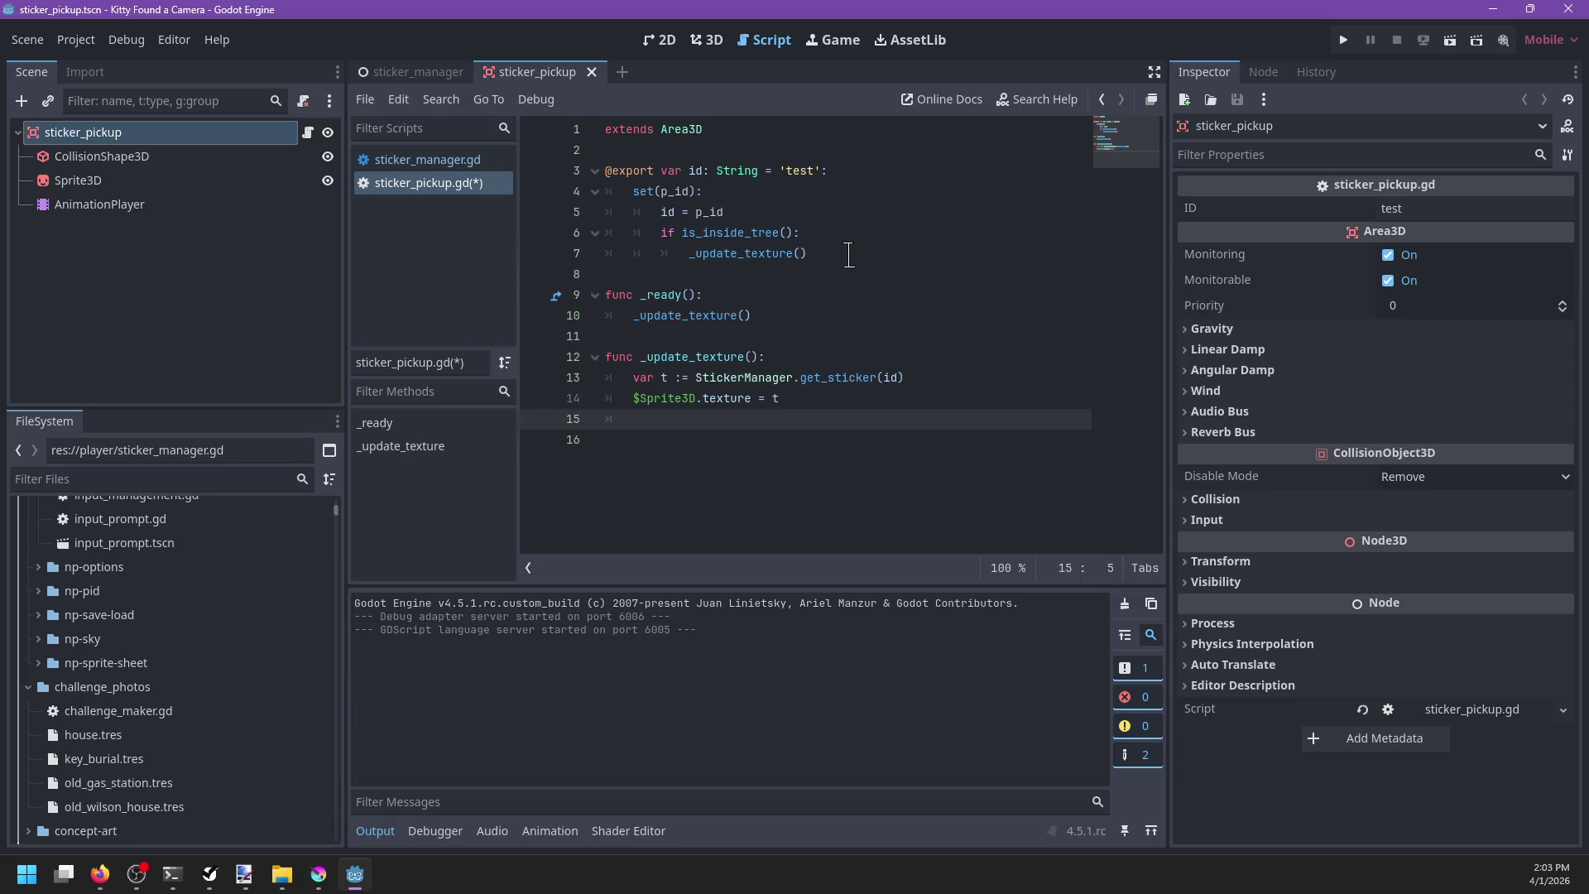
left_click(849, 254)
left_click(177, 182)
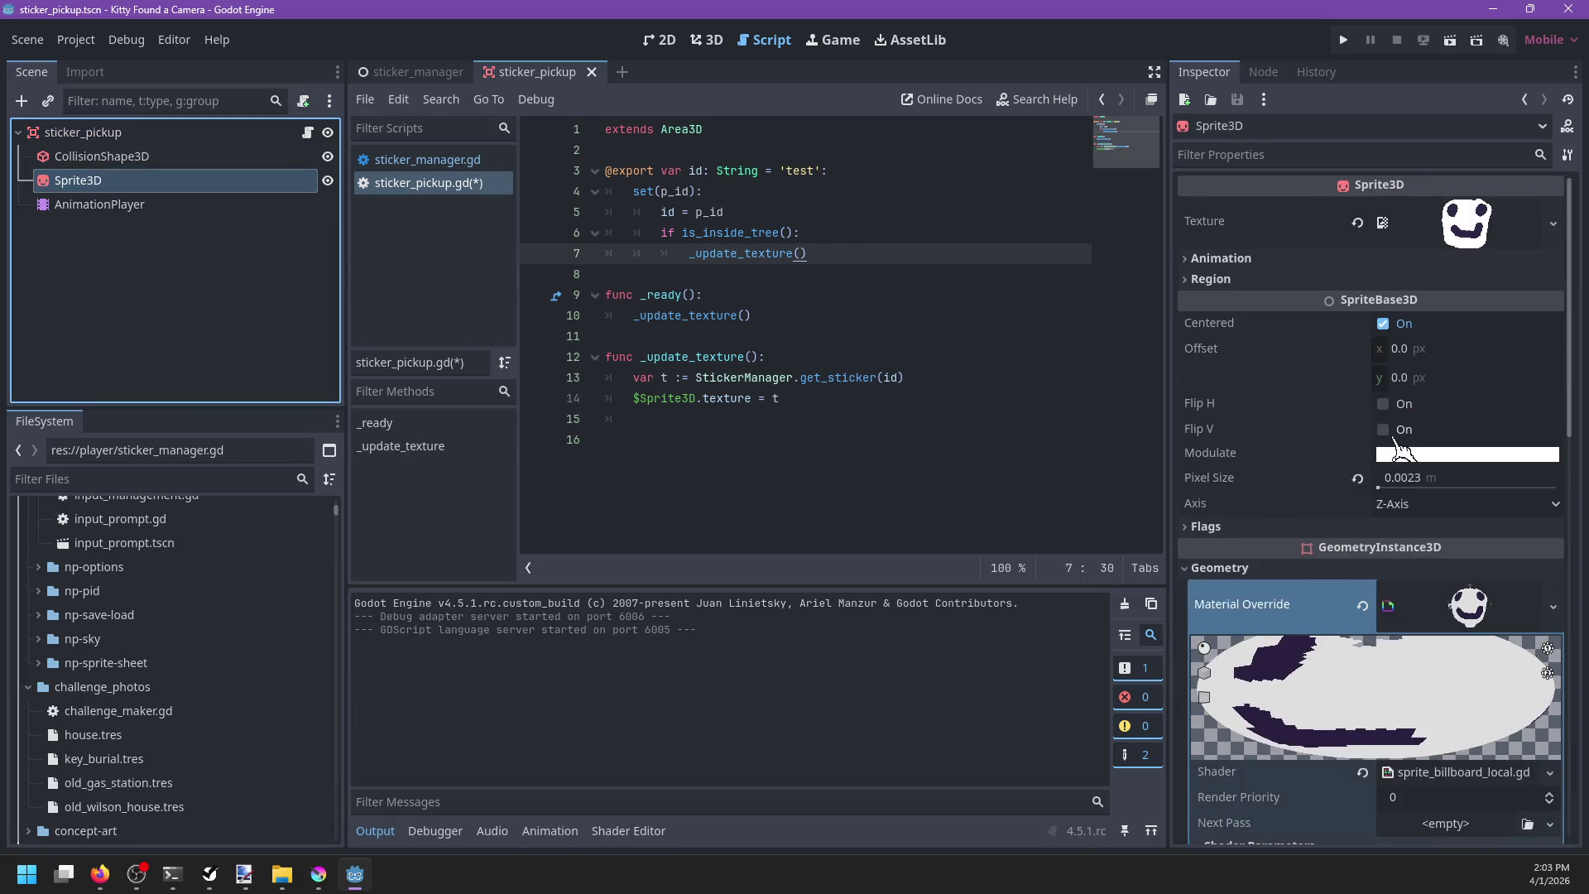
Store $Sprite3D in var s and add an s.material_override.set_shader_parameter() call
scroll(1398, 447, "down", 5)
left_click(694, 419)
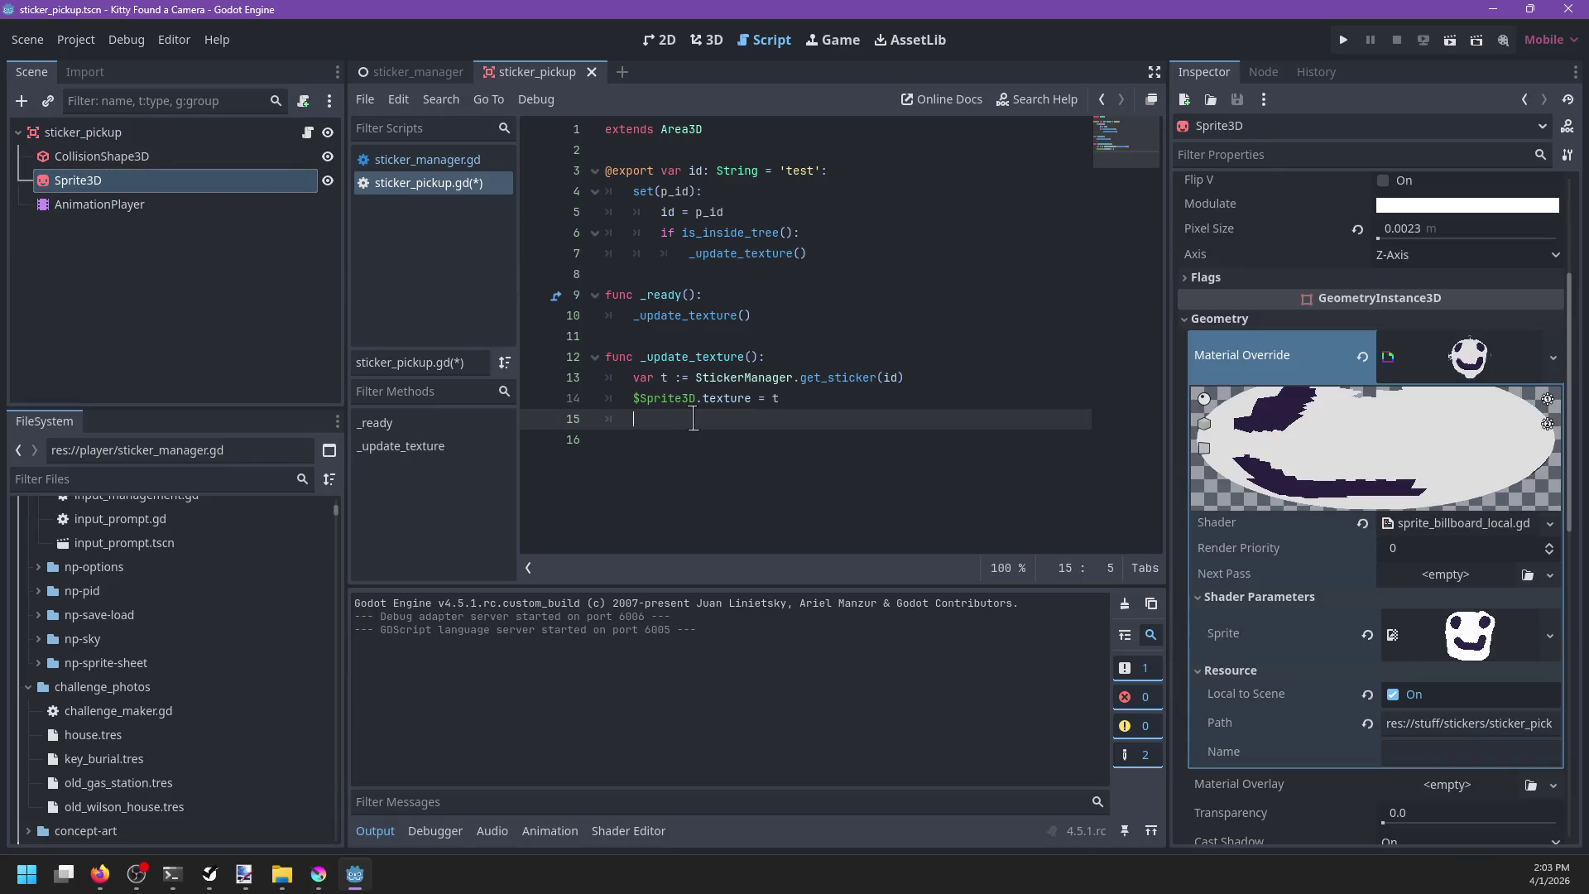
key("Up")
key("Up")
key("End")
key("Return")
type("v")
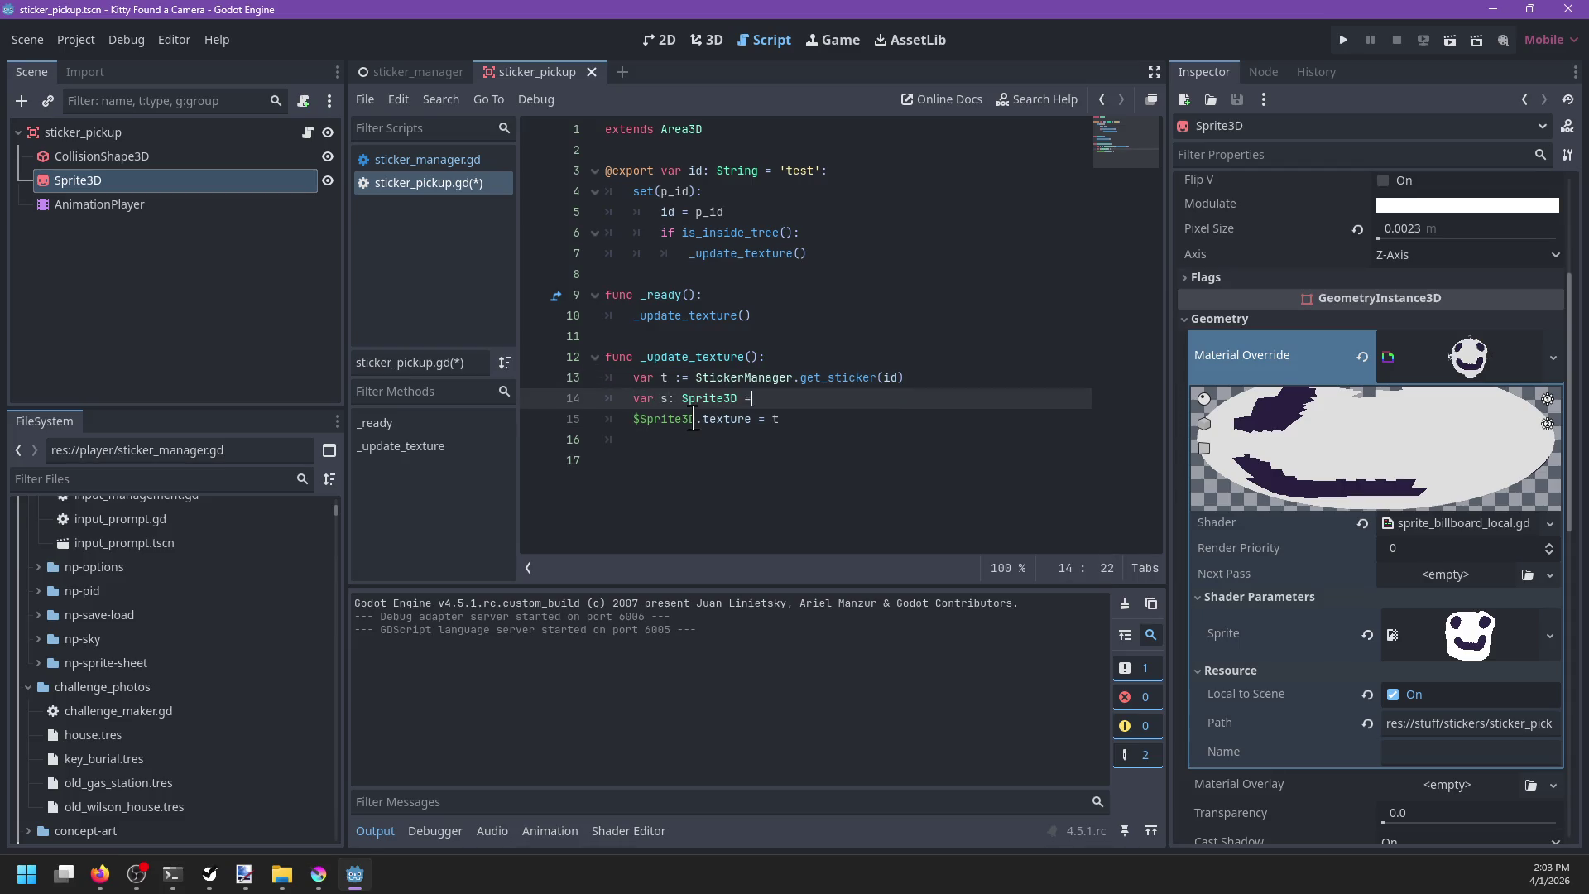
type(" $Sprite3D")
left_click(693, 419)
double_click(694, 419)
type("s")
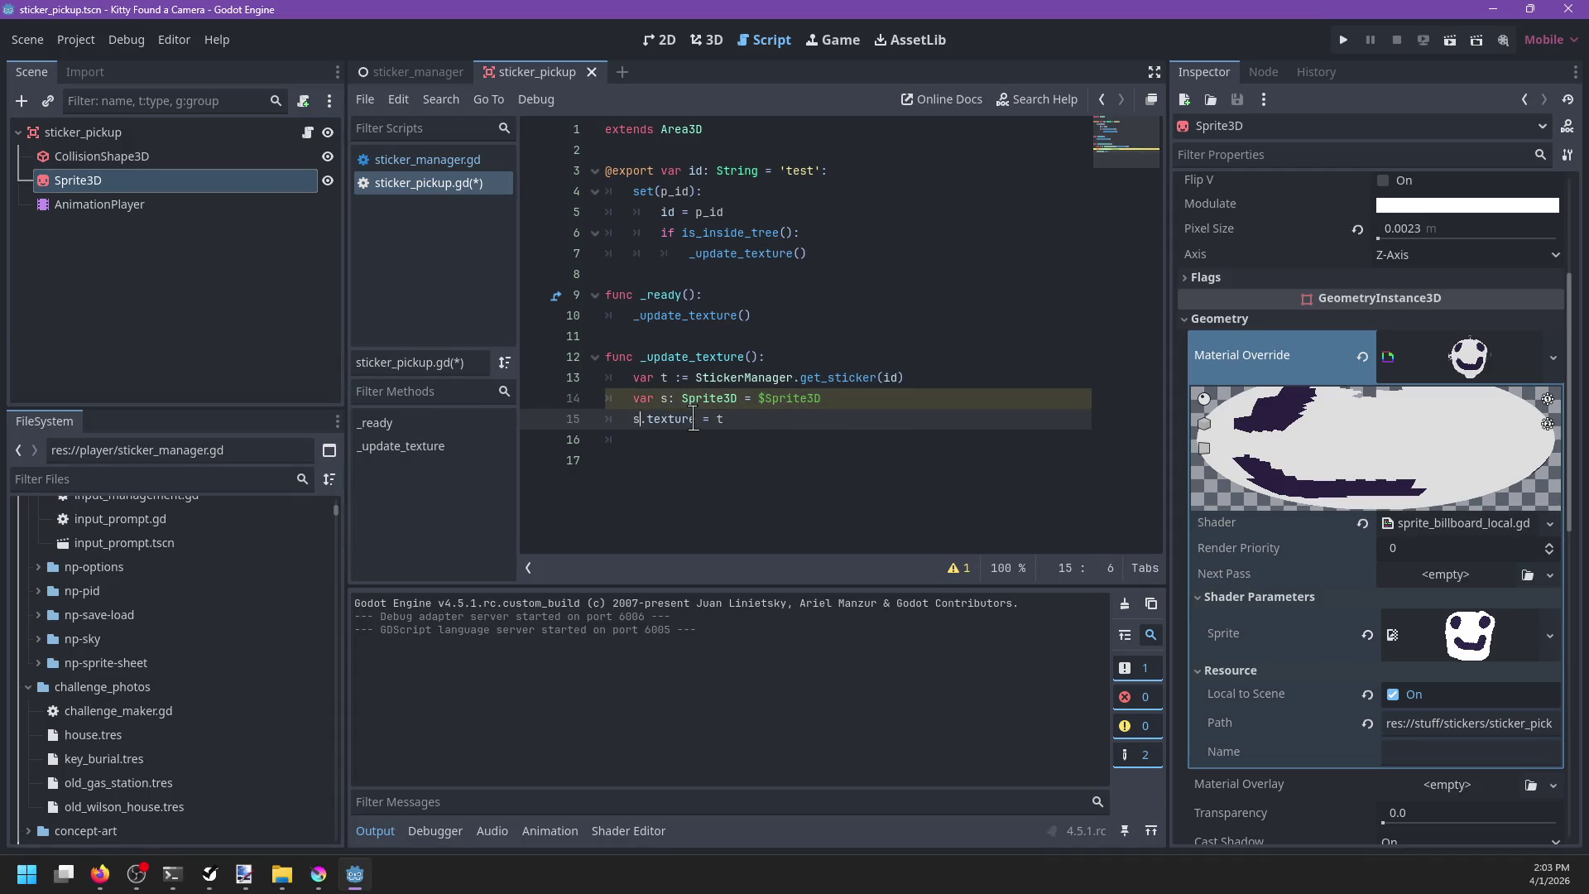
key("Down")
type(".")
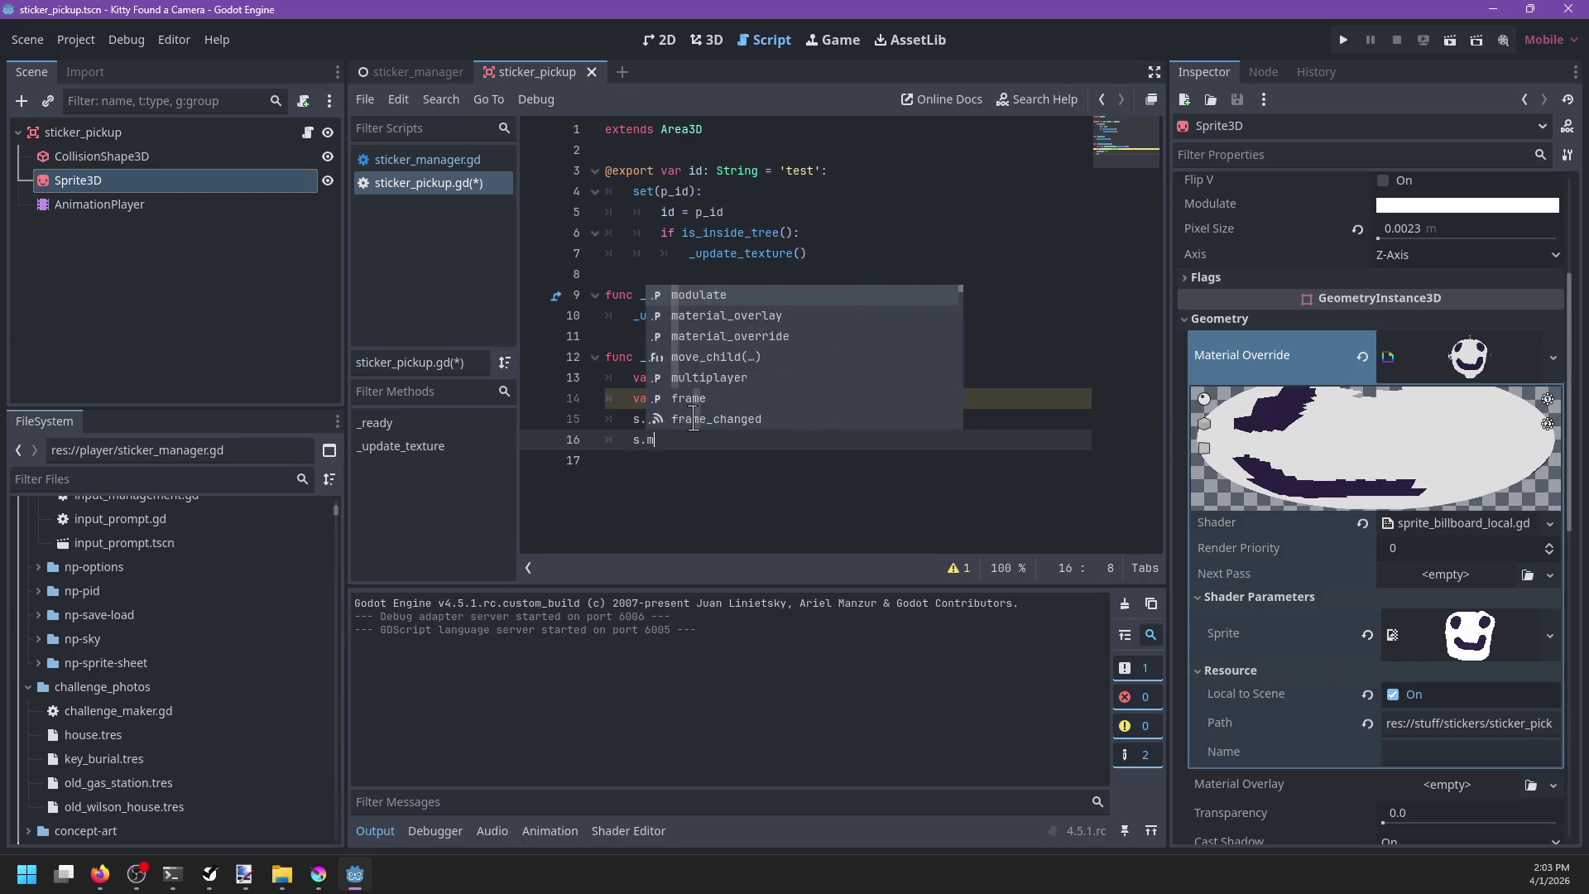
type("material_override.set_shader")
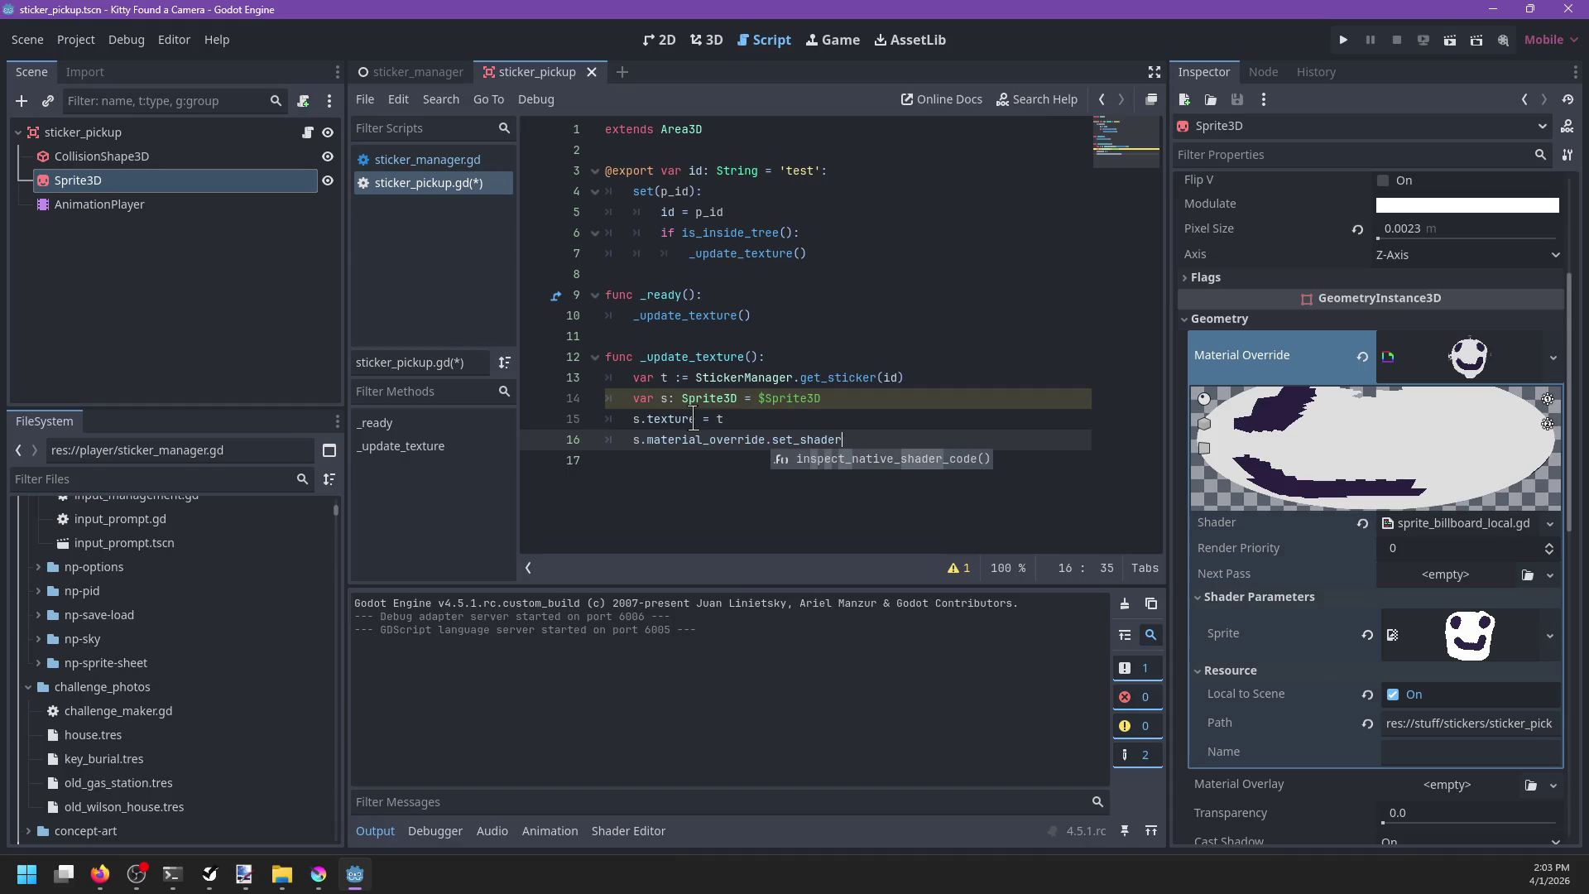
type("_parameter(")
Put the set_shader_parameter('sprite', t) call under an if material_override is ShaderMaterial check
key("ctrl+shift+Return")
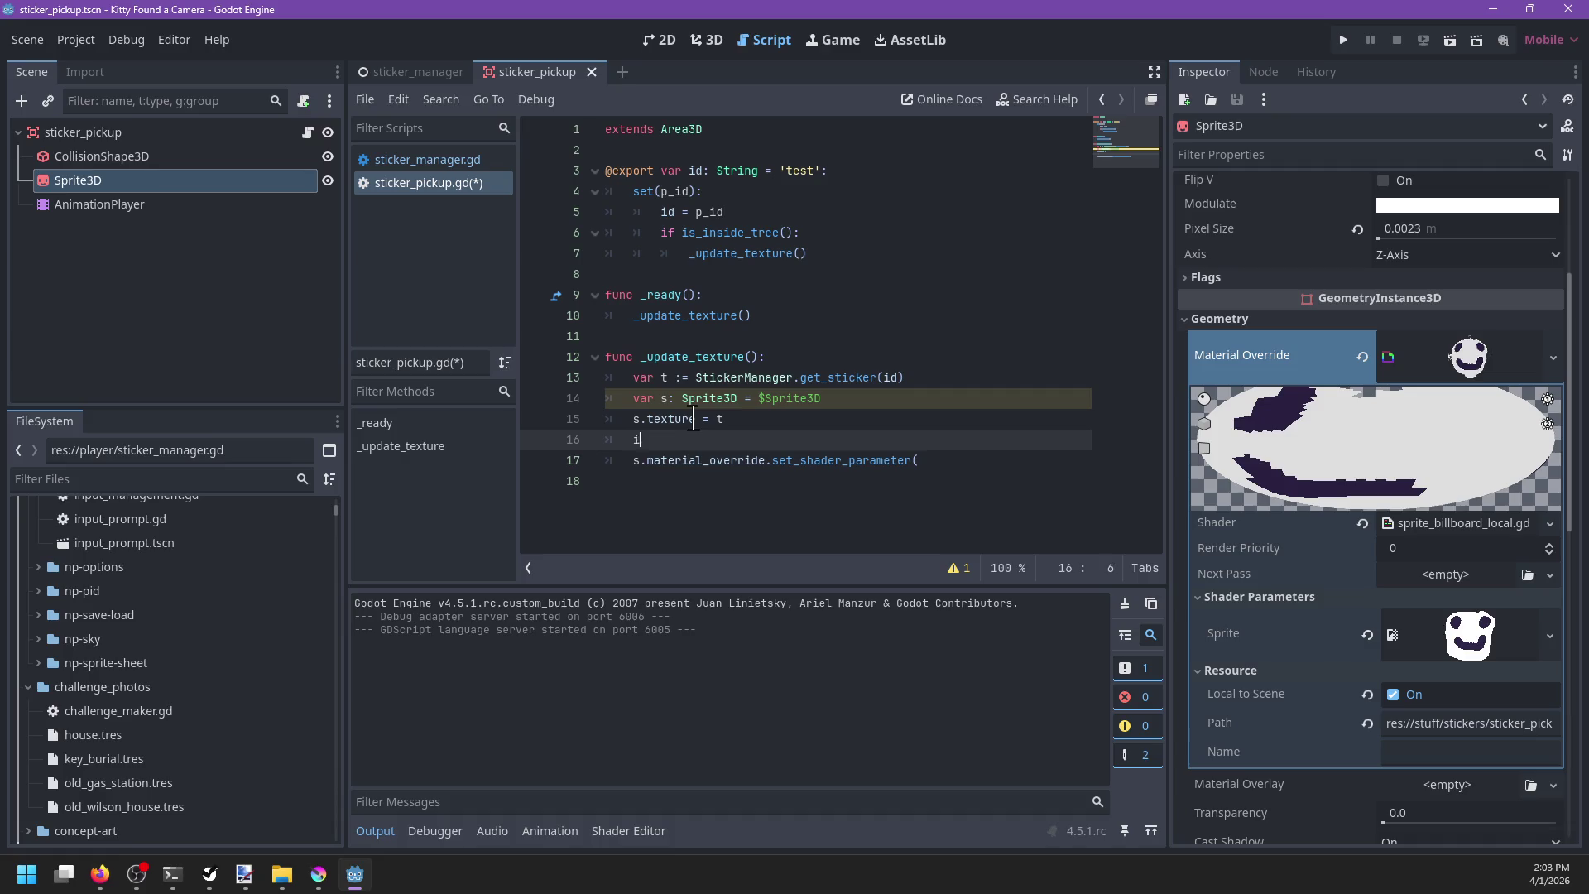
type("mat")
key("Return")
type("ShaderMateria")
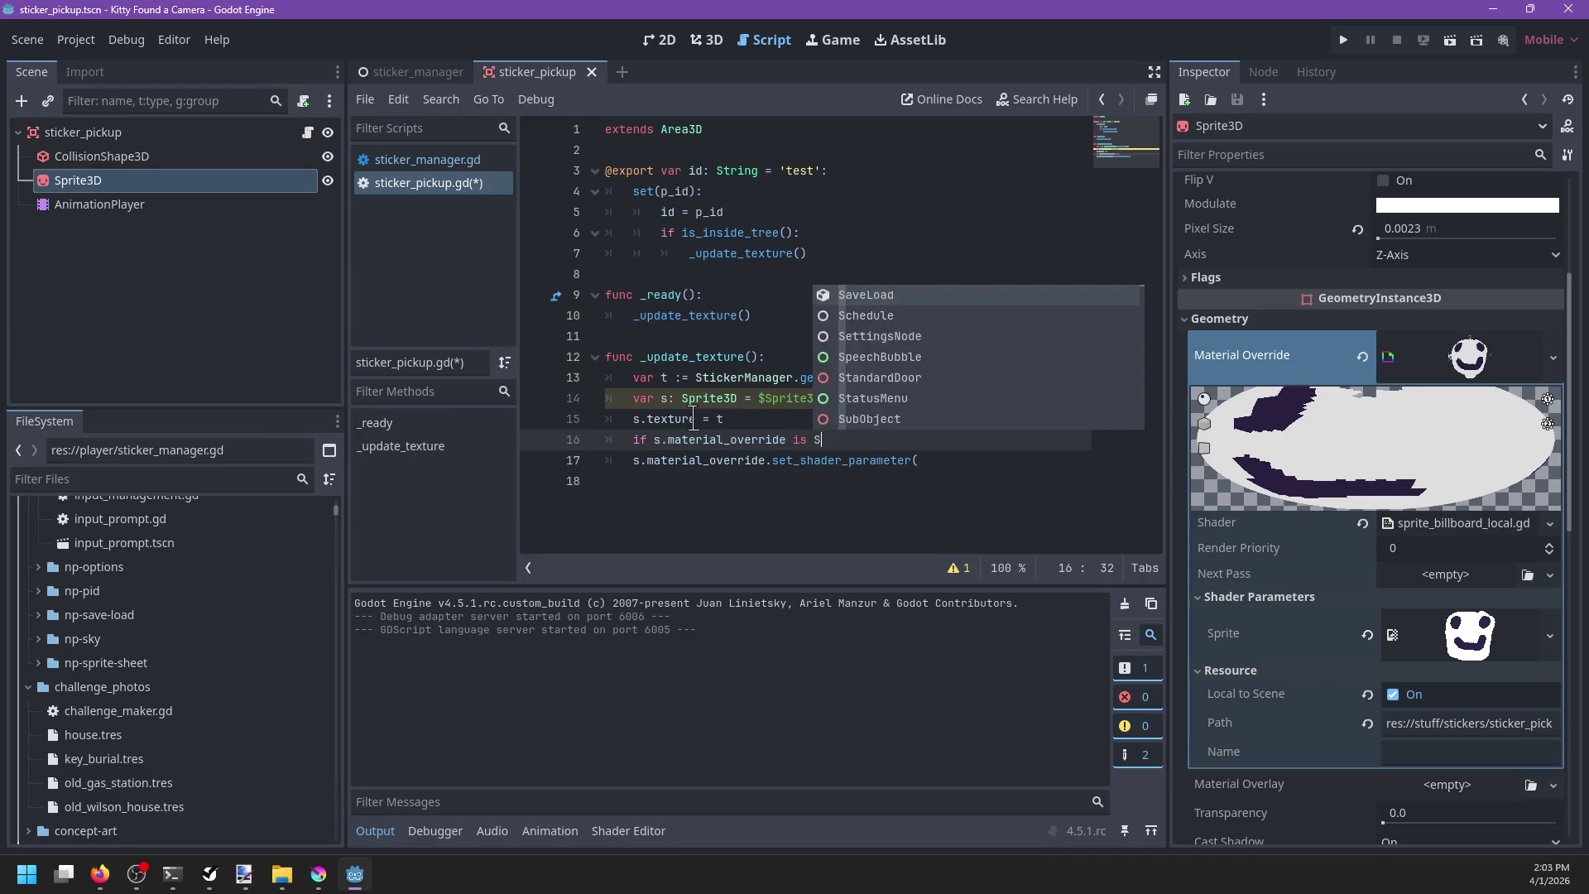
type("l:")
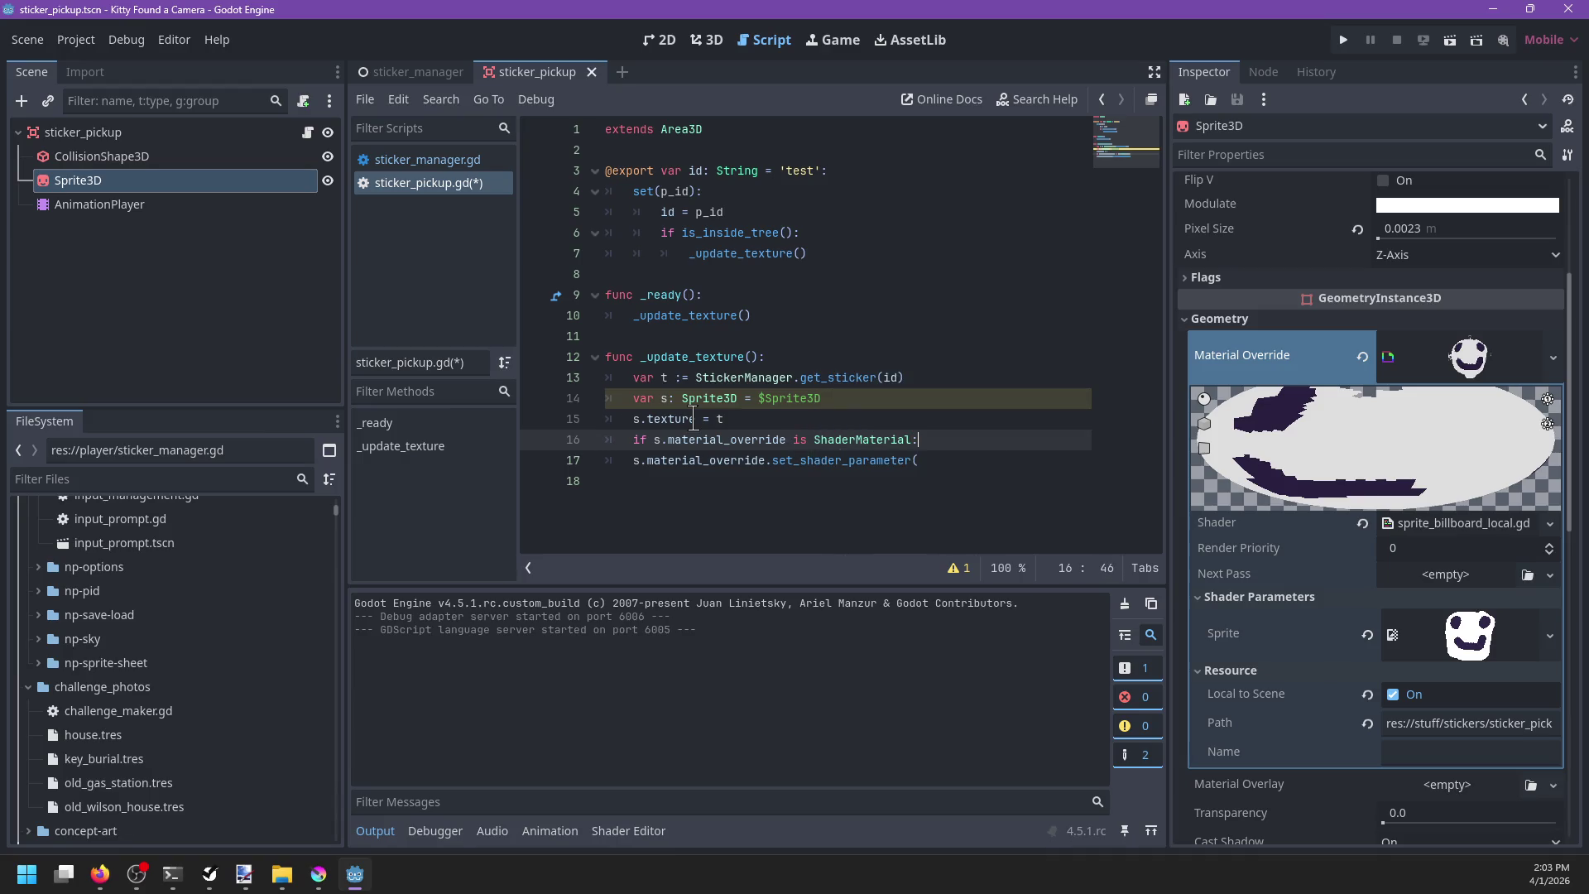
key("Down")
key("ctrl+Left")
key("ctrl+Left")
key("Tab")
key("End")
key("Return")
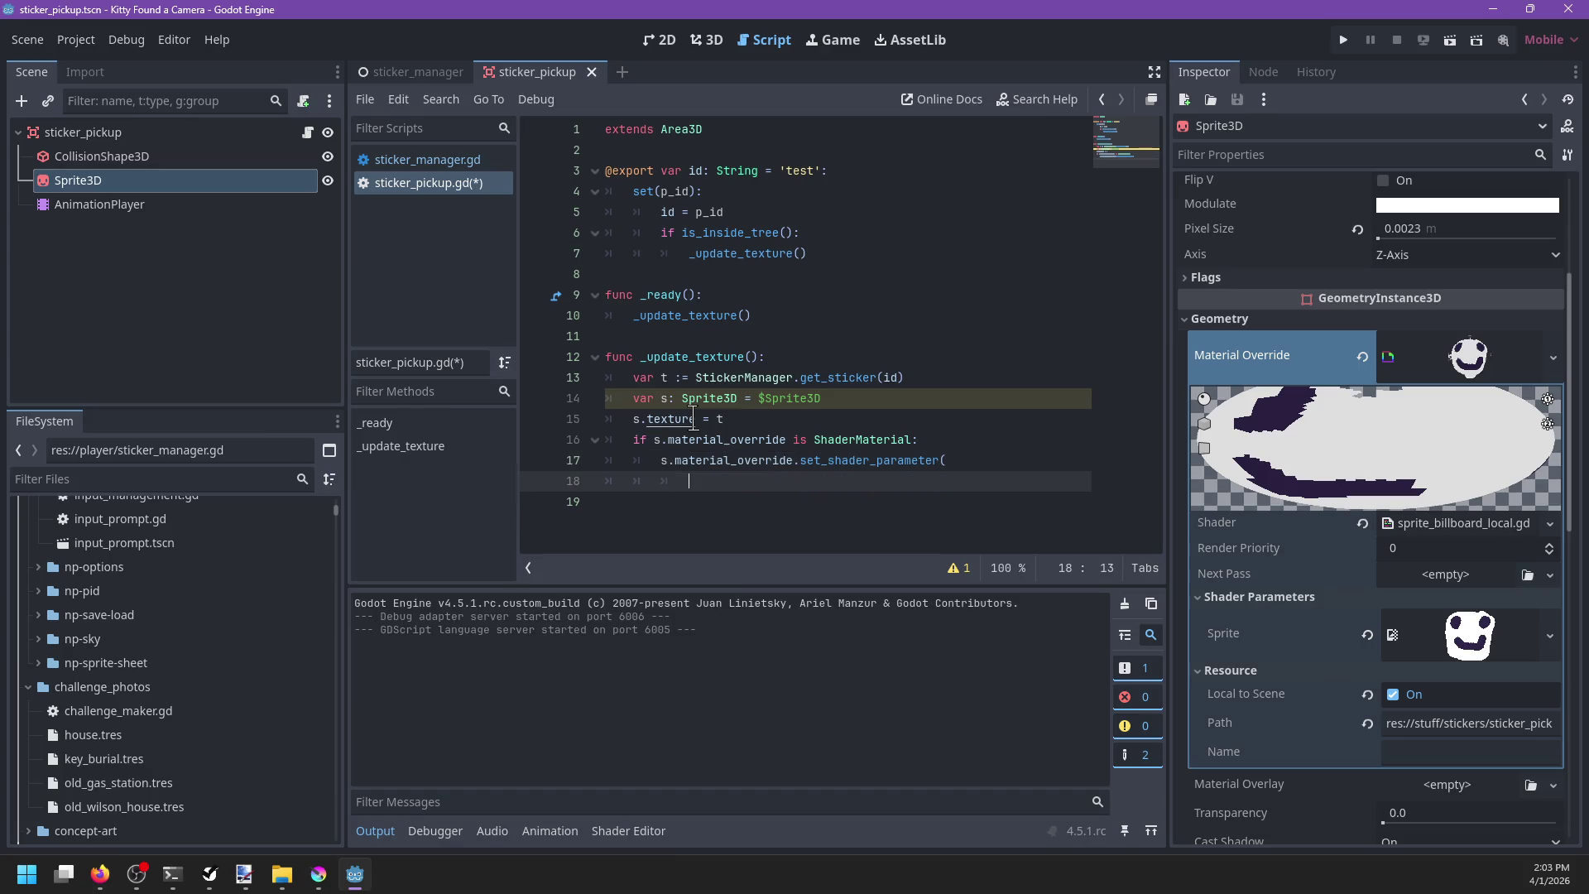
key("ctrl+z")
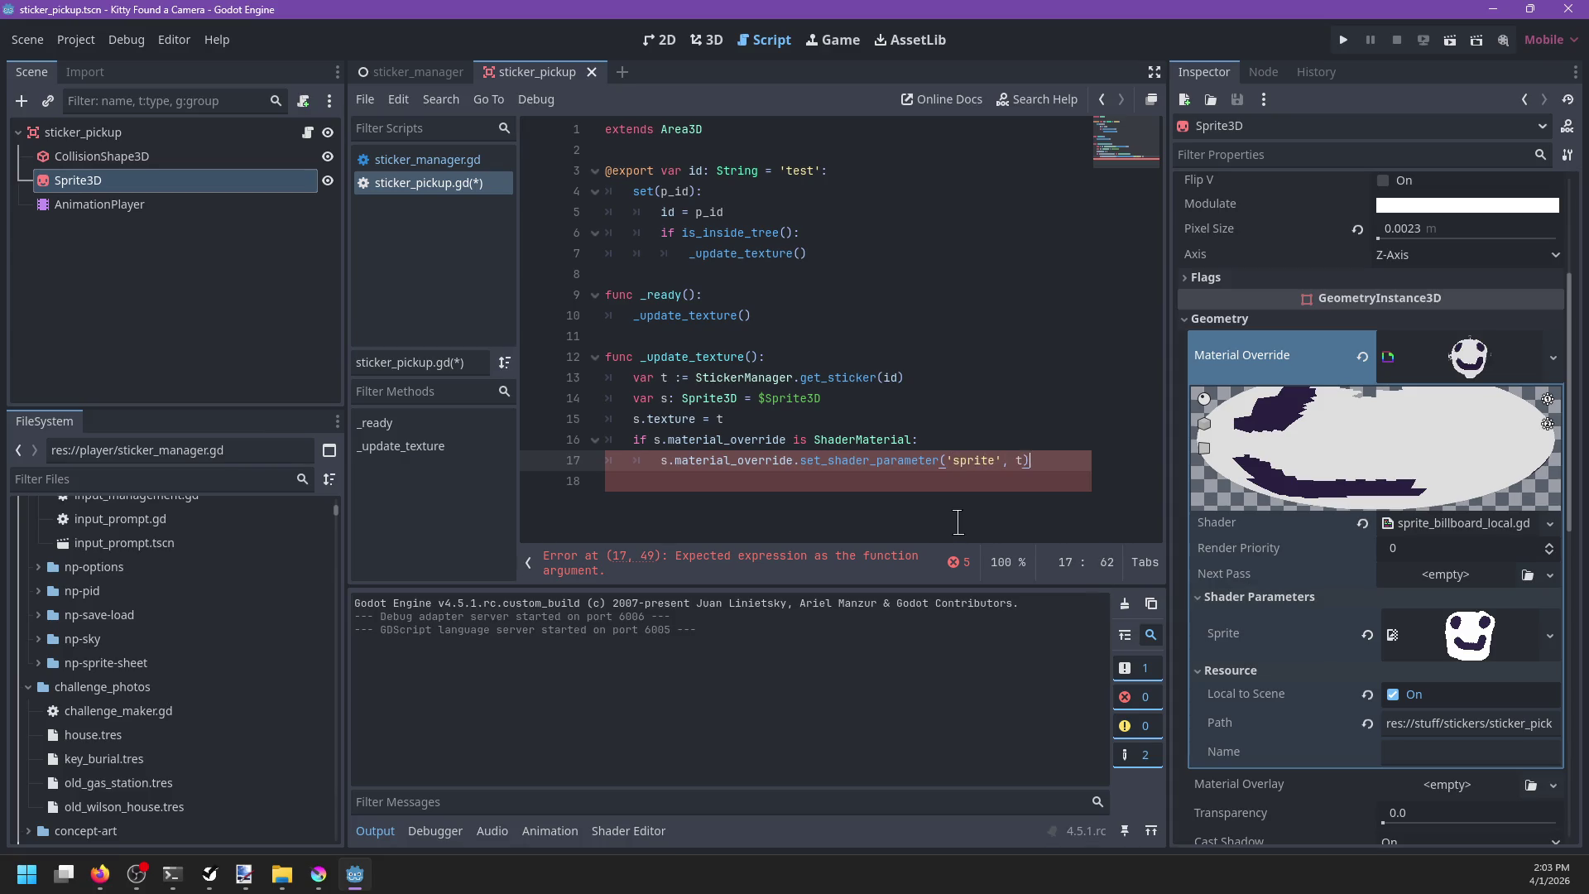
Add an else branch with push_warning about the missing material override, then save the script
key("Return")
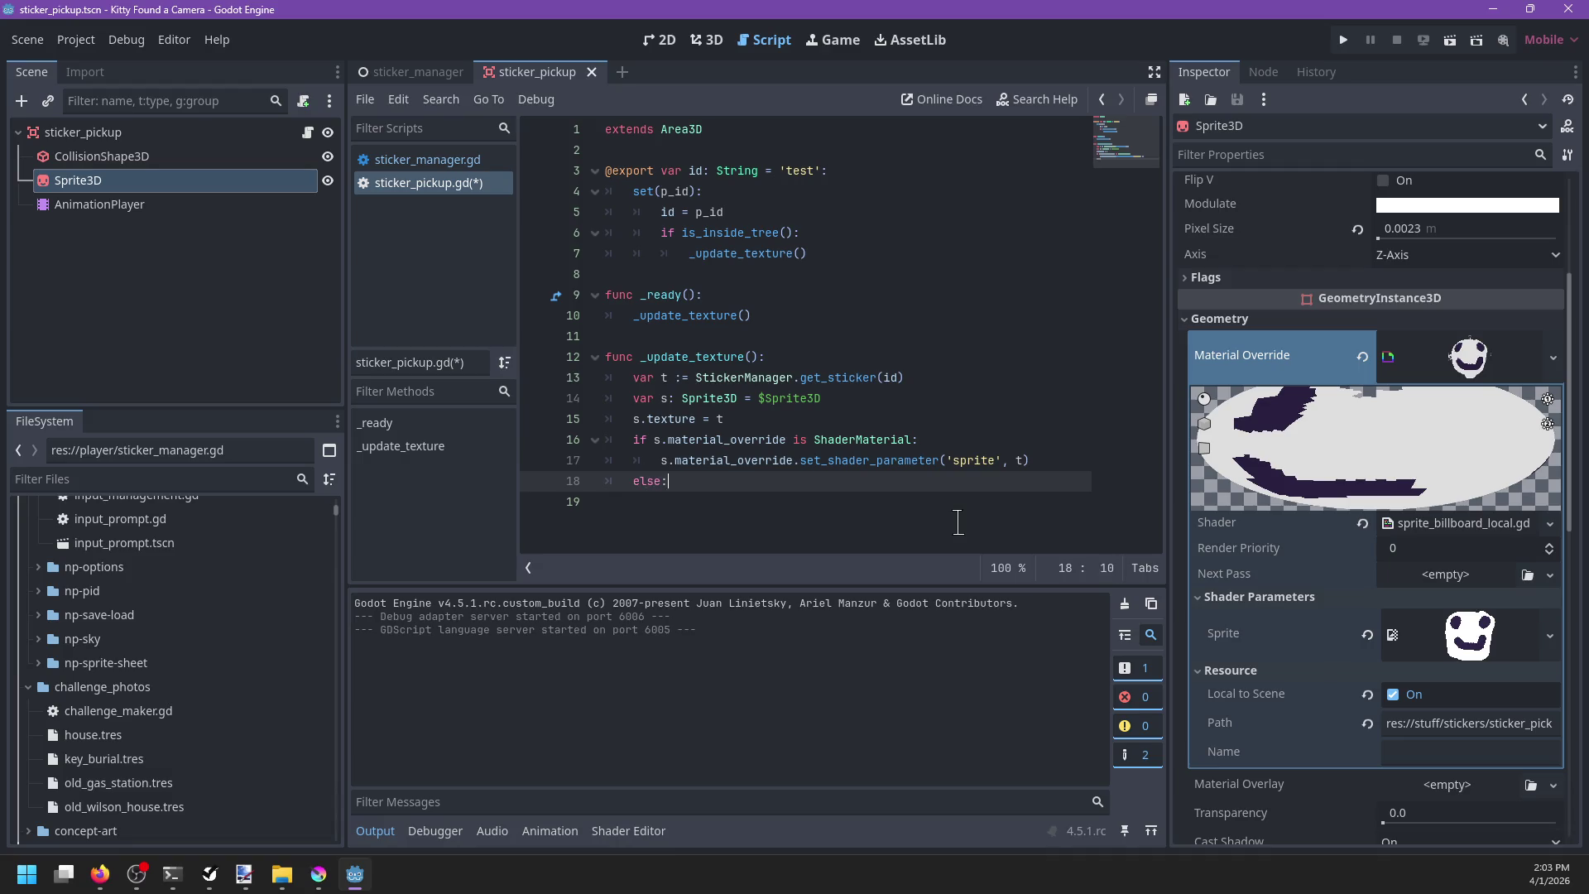
key("Return")
type("push_error(")
key("BackSpace")
key("BackSpace")
key("BackSpace")
type("ush_warning('")
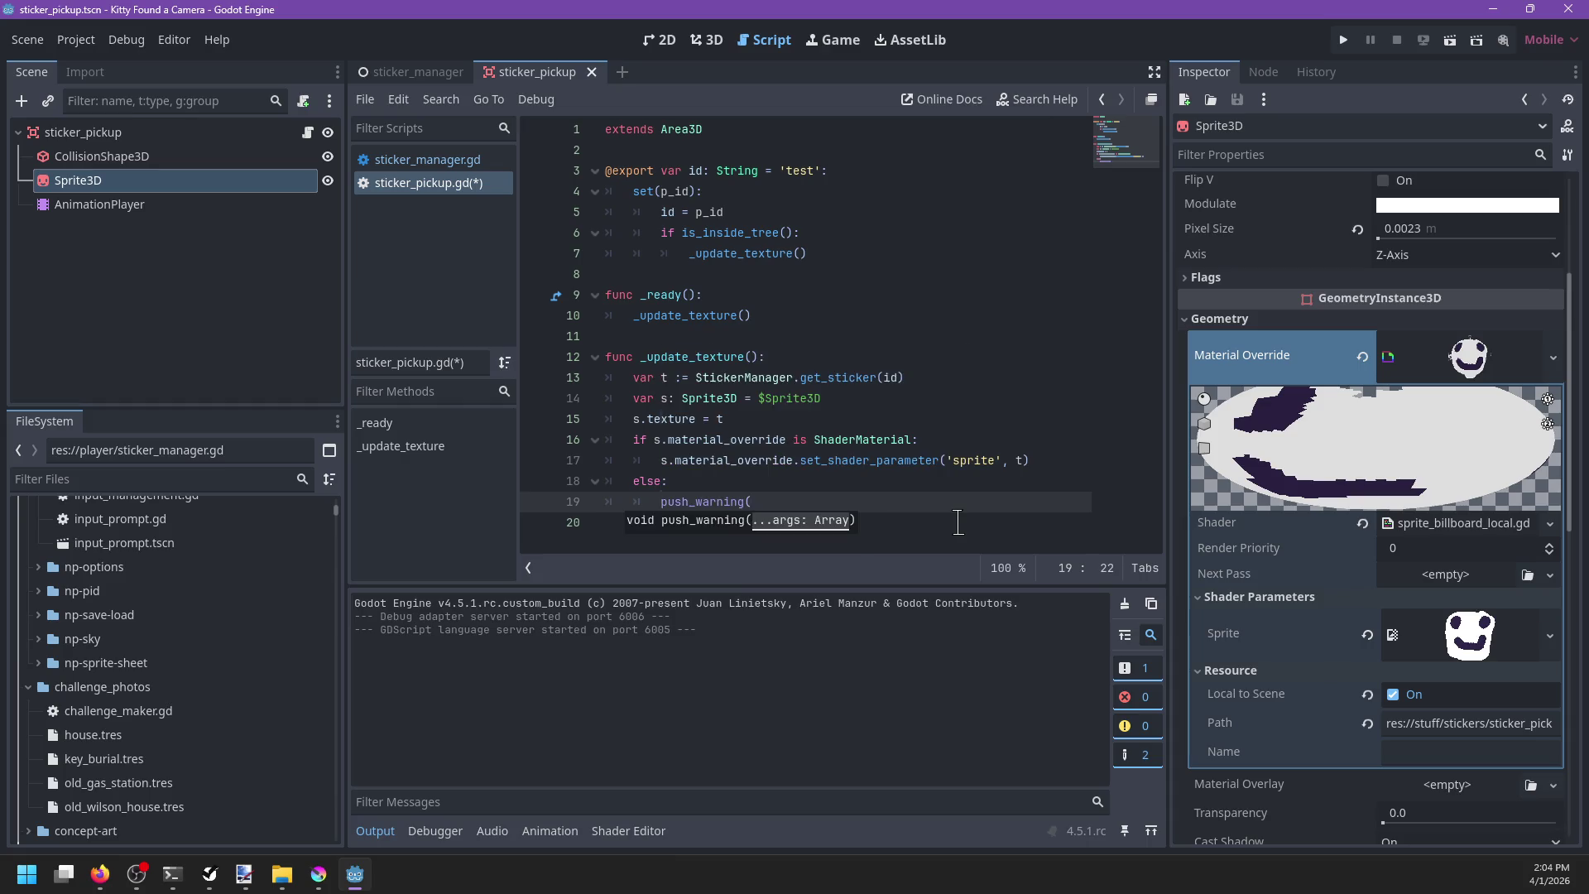
type("Spr")
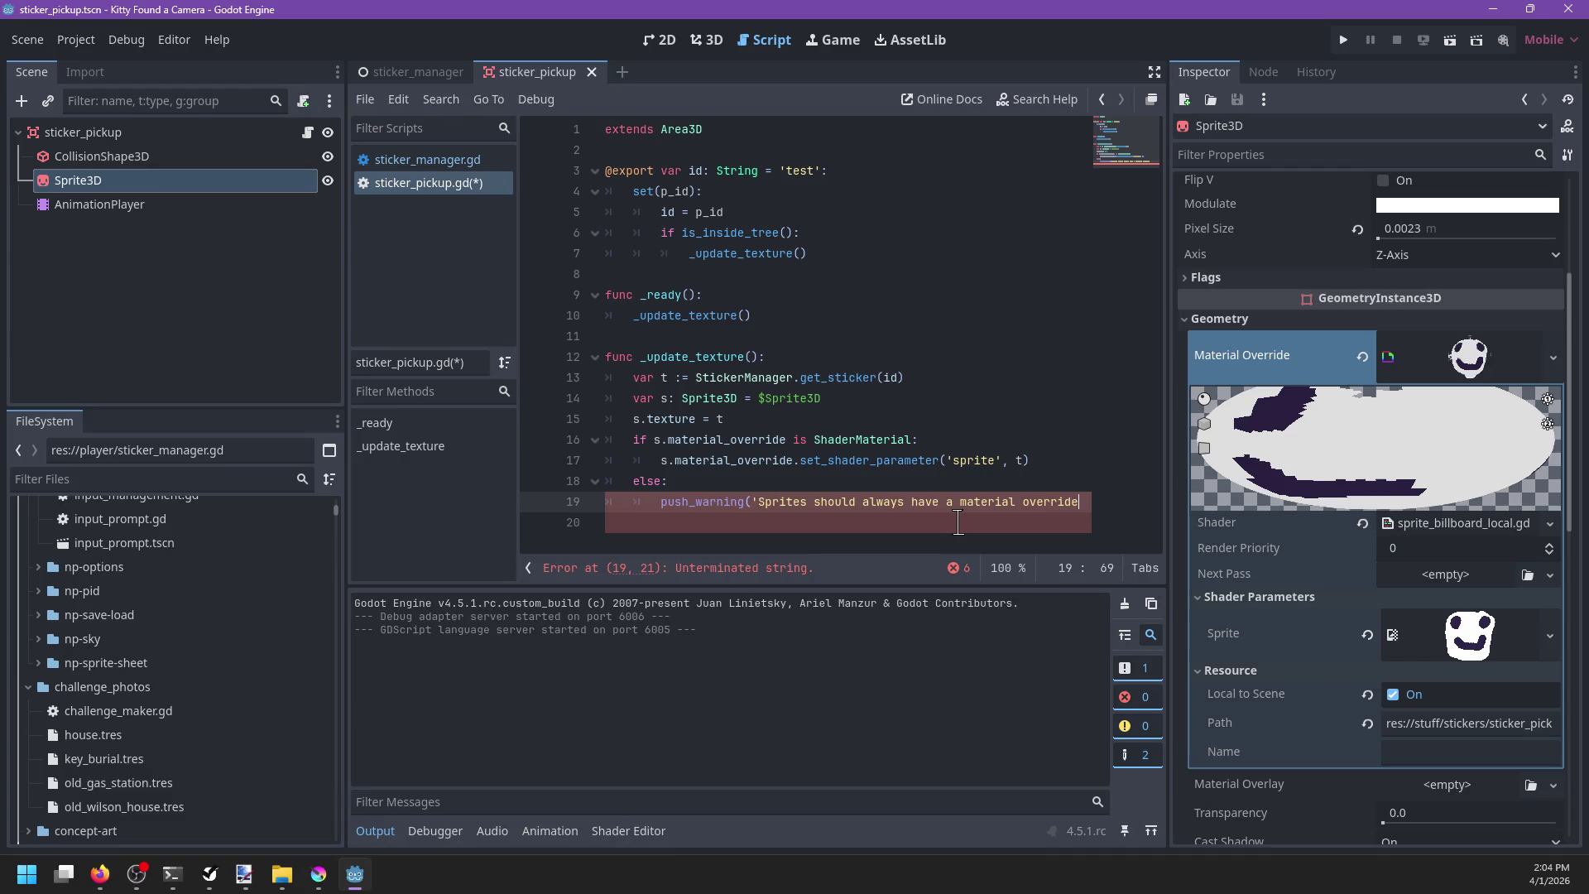
type("usually I t")
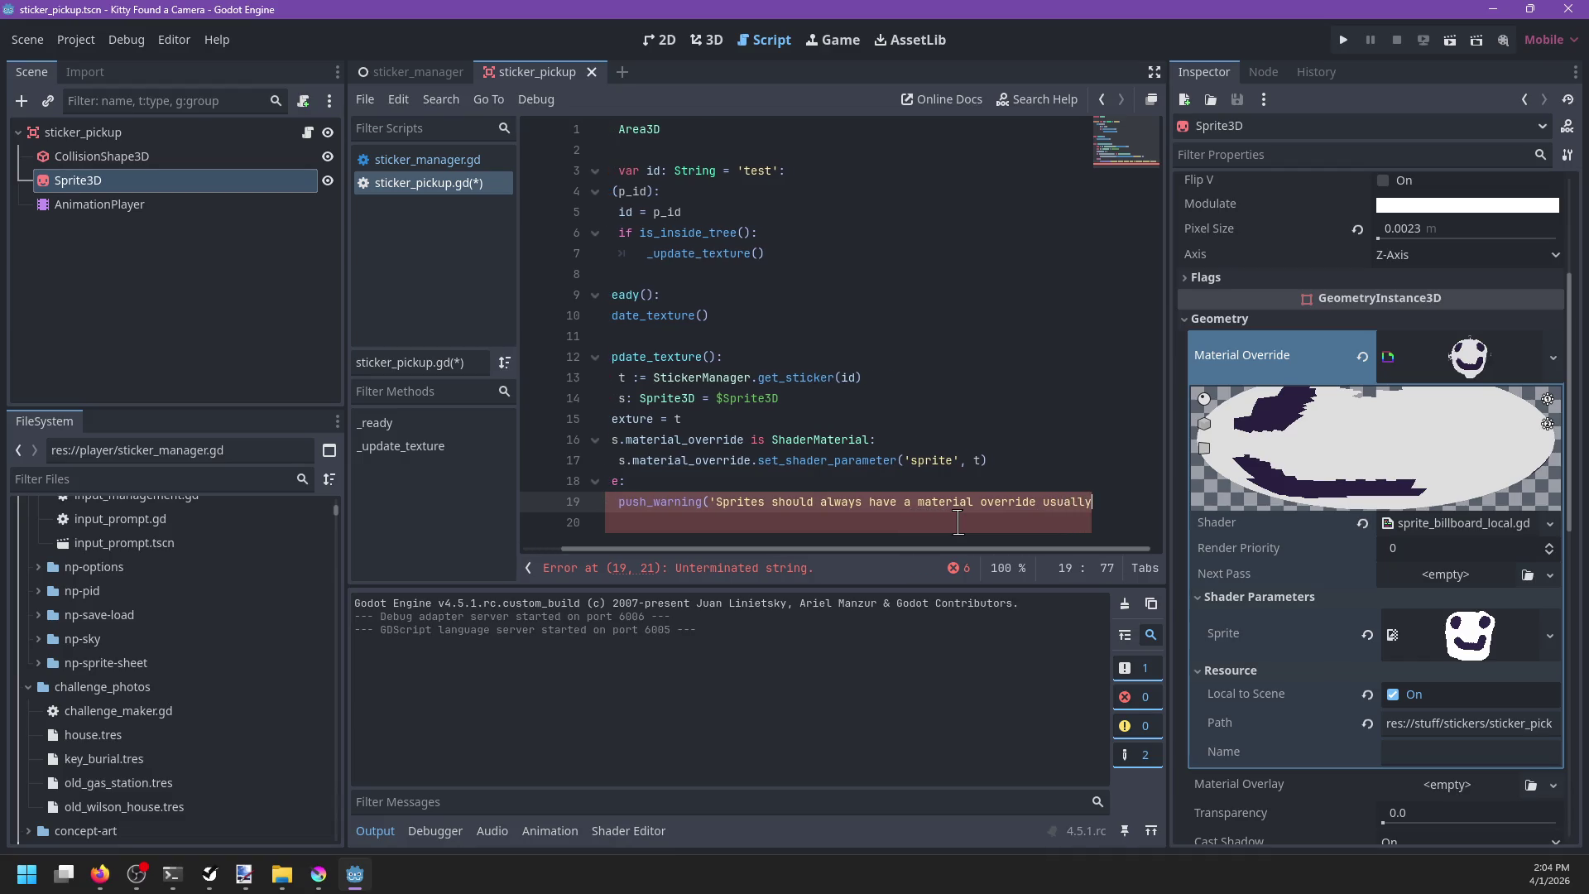
type("hink')")
scroll(910, 505, "left", 4)
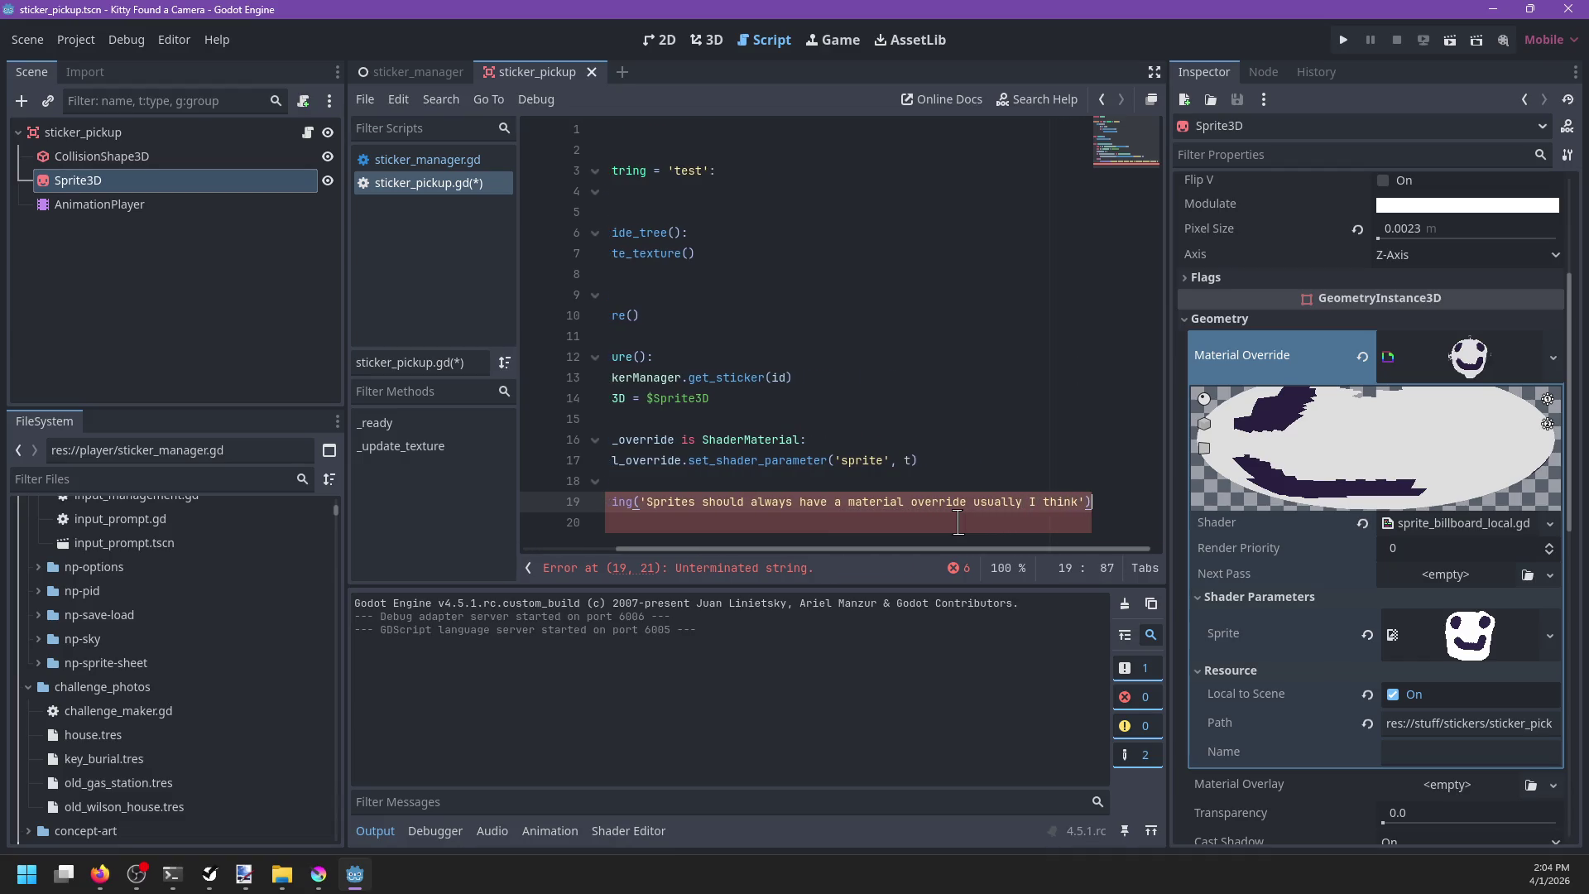
key("ctrl+s")
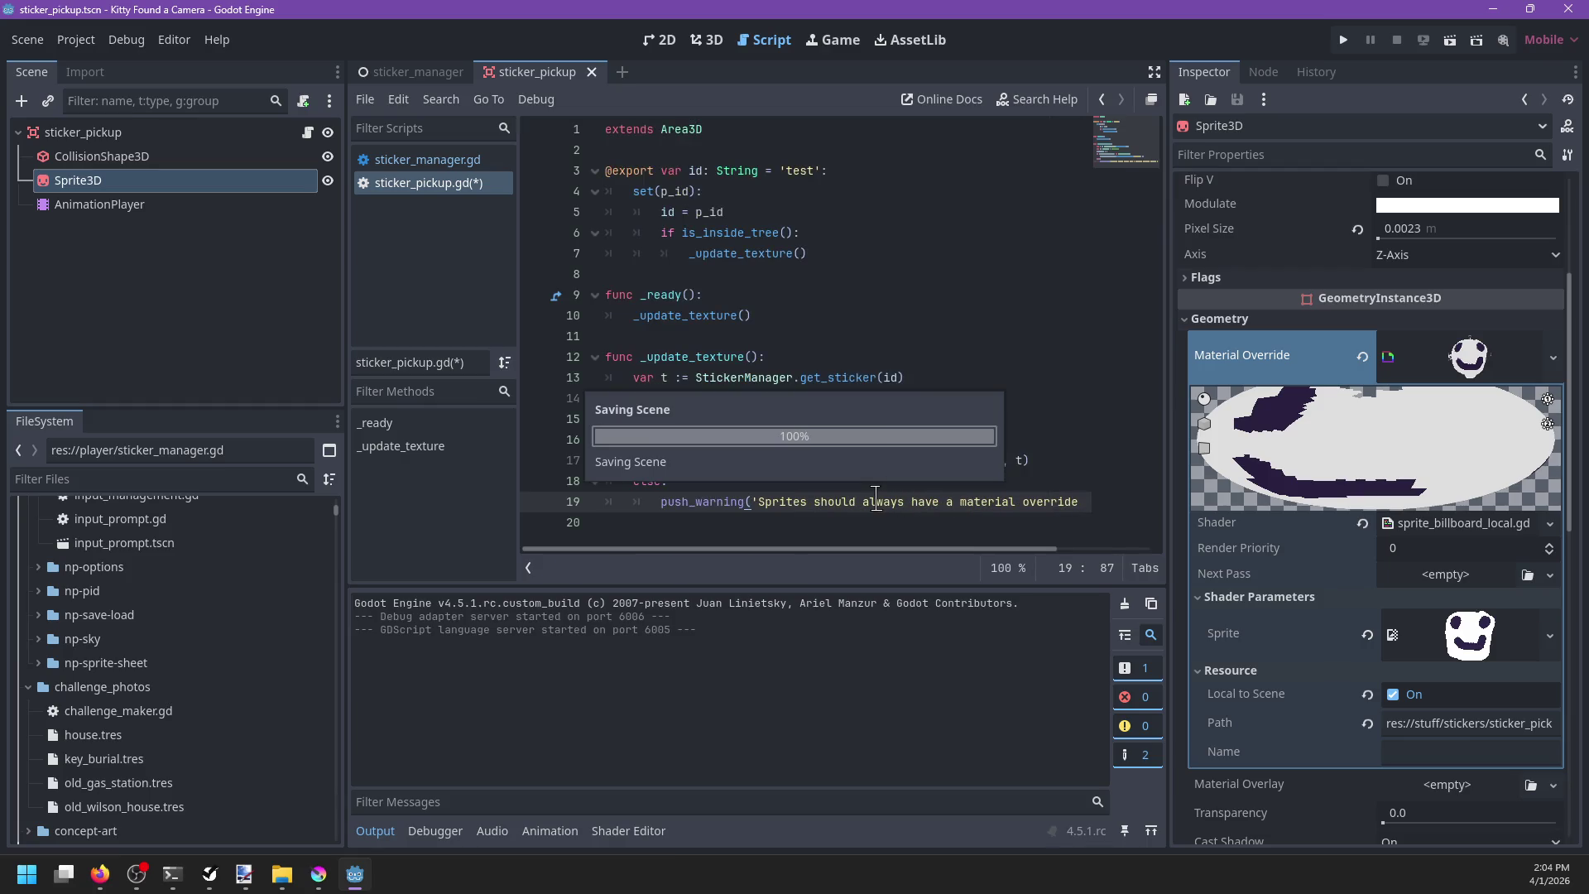
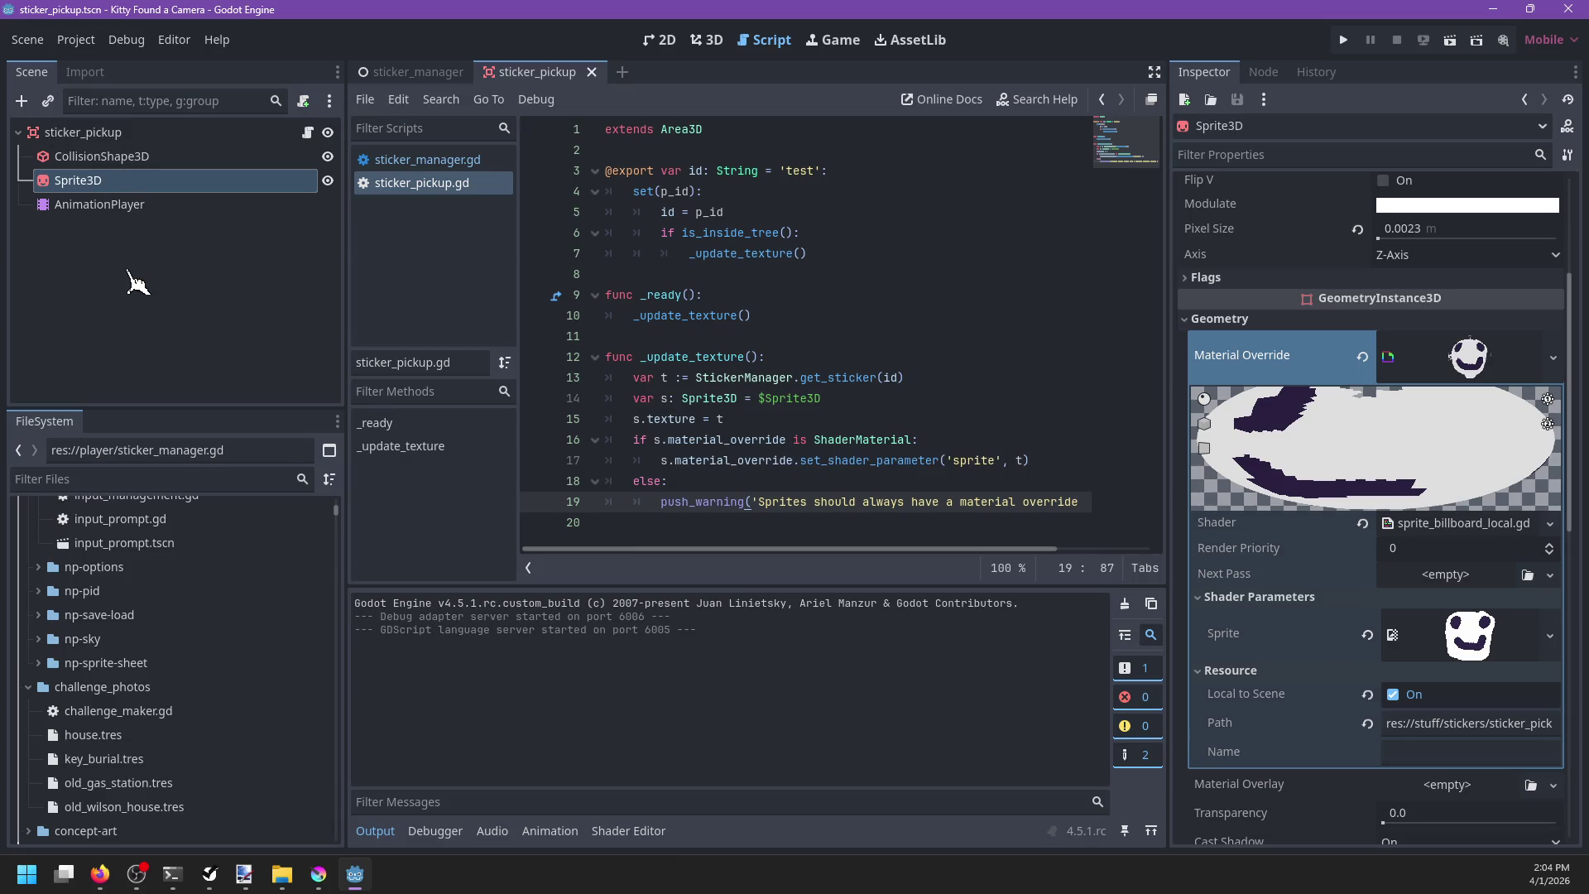
Take the sticker_pickup area off collision layer 1 and make it detect only mask layer 2
left_click(135, 131)
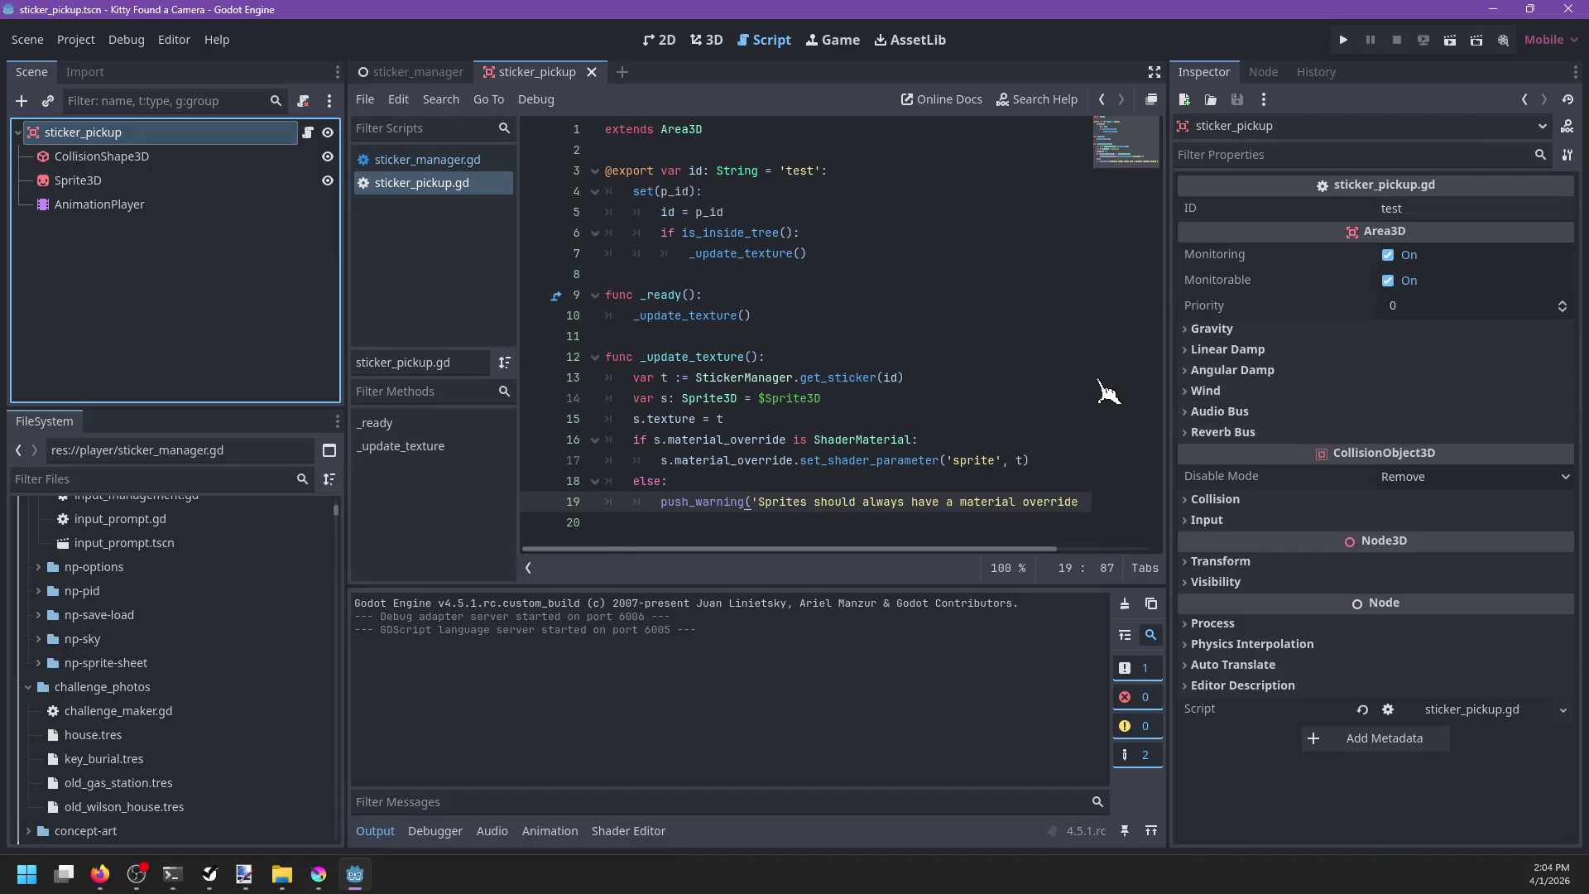
left_click(710, 40)
scroll(780, 266, "down", 5)
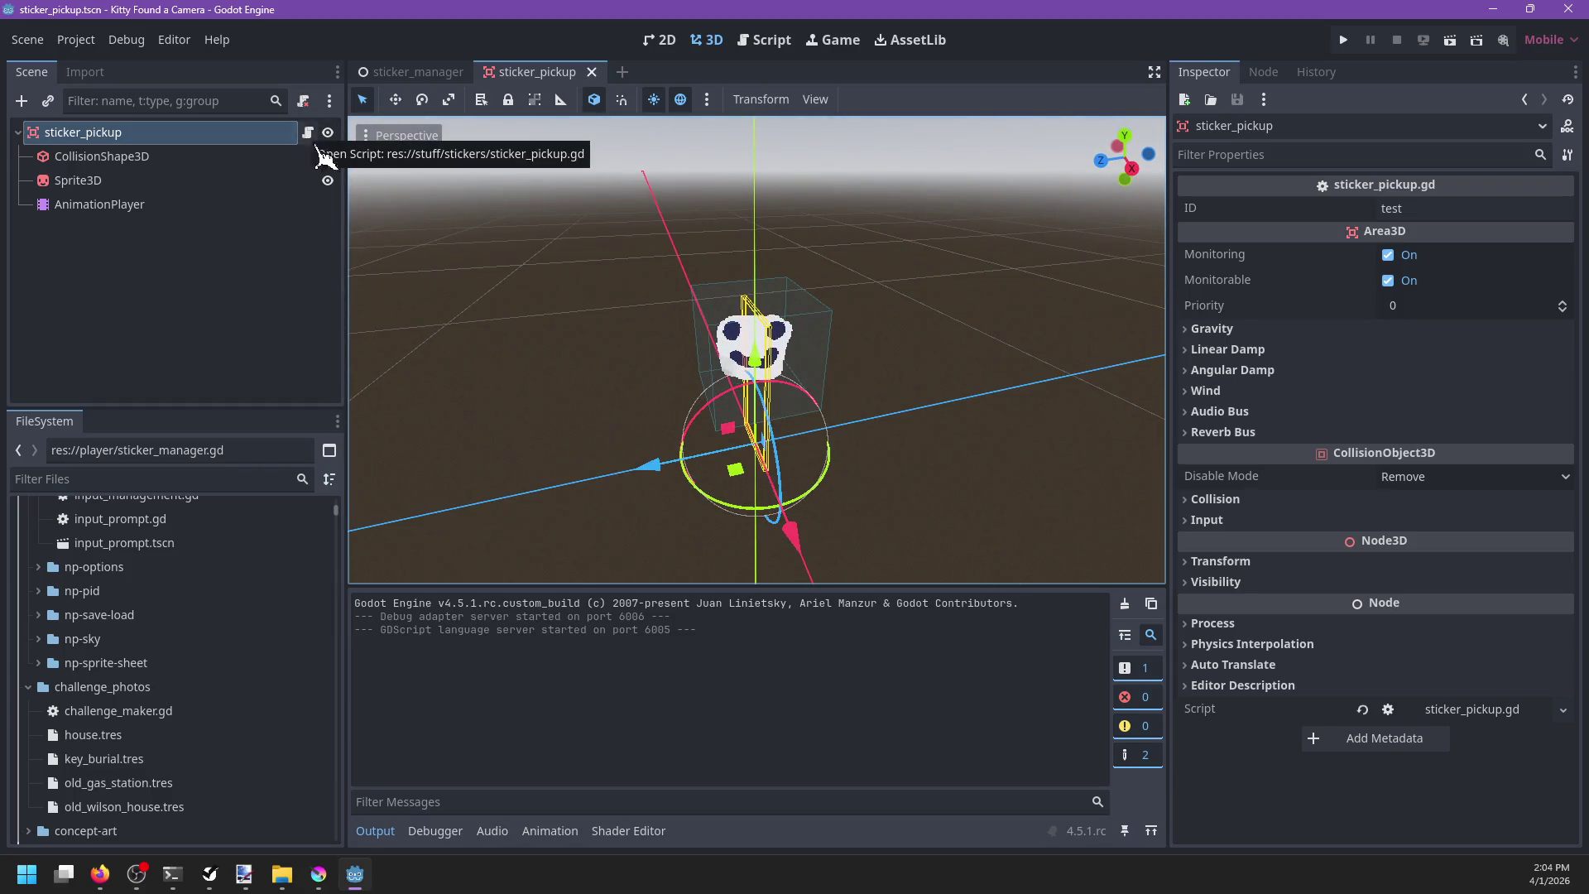
left_click(1240, 502)
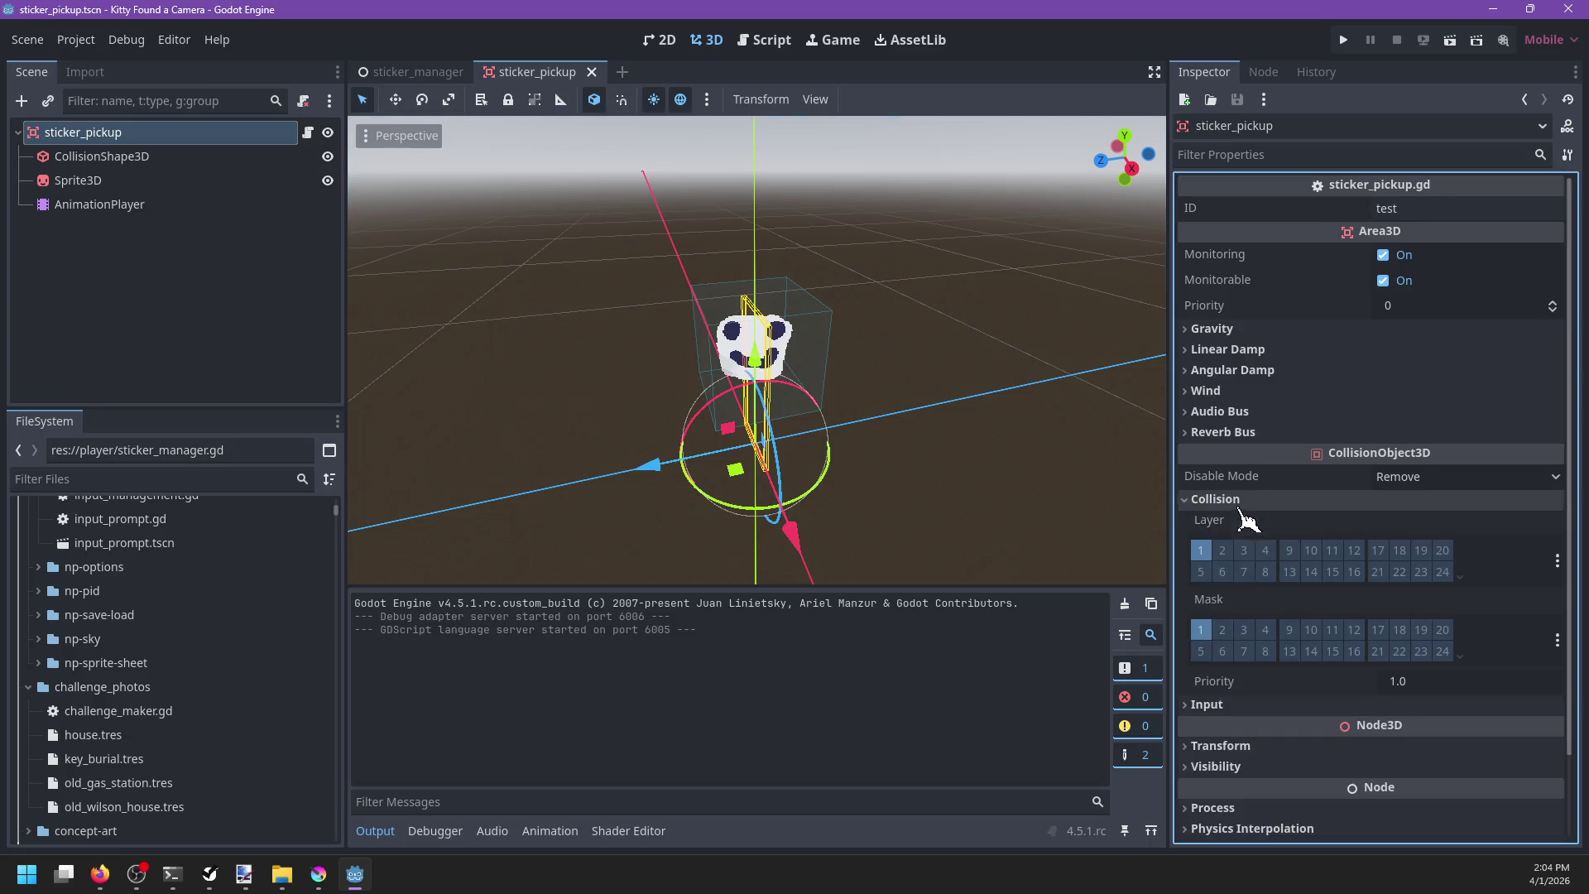
left_click(1200, 550)
left_click(1200, 630)
left_click(1223, 630)
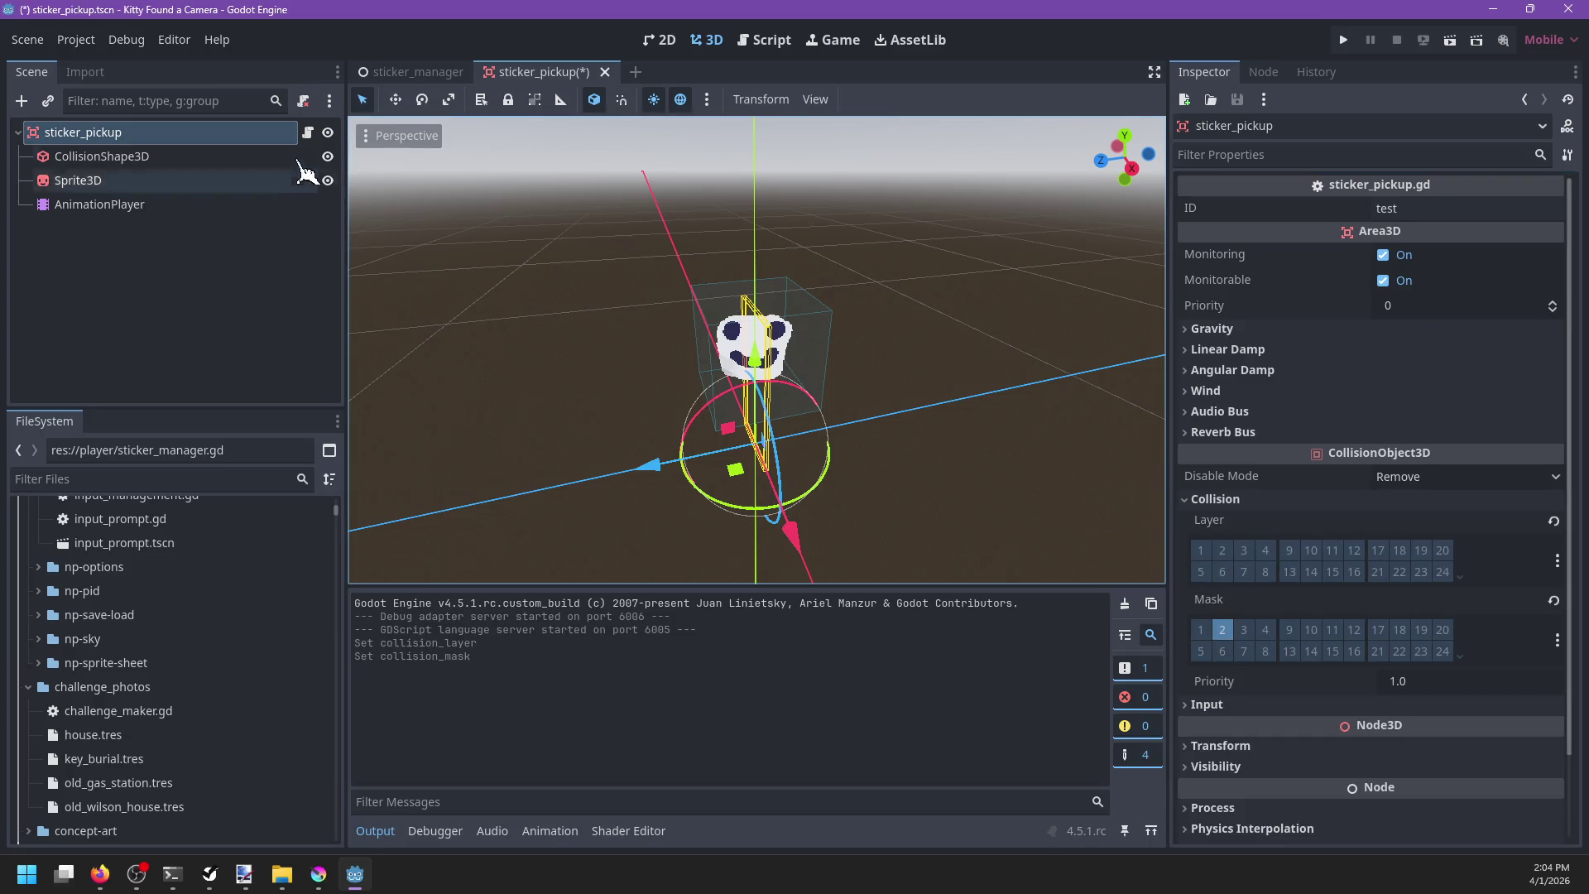
Back in sticker_pickup.gd, open a new line in _ready after the _update_texture call
left_click(307, 133)
left_click(778, 316)
key("Return")
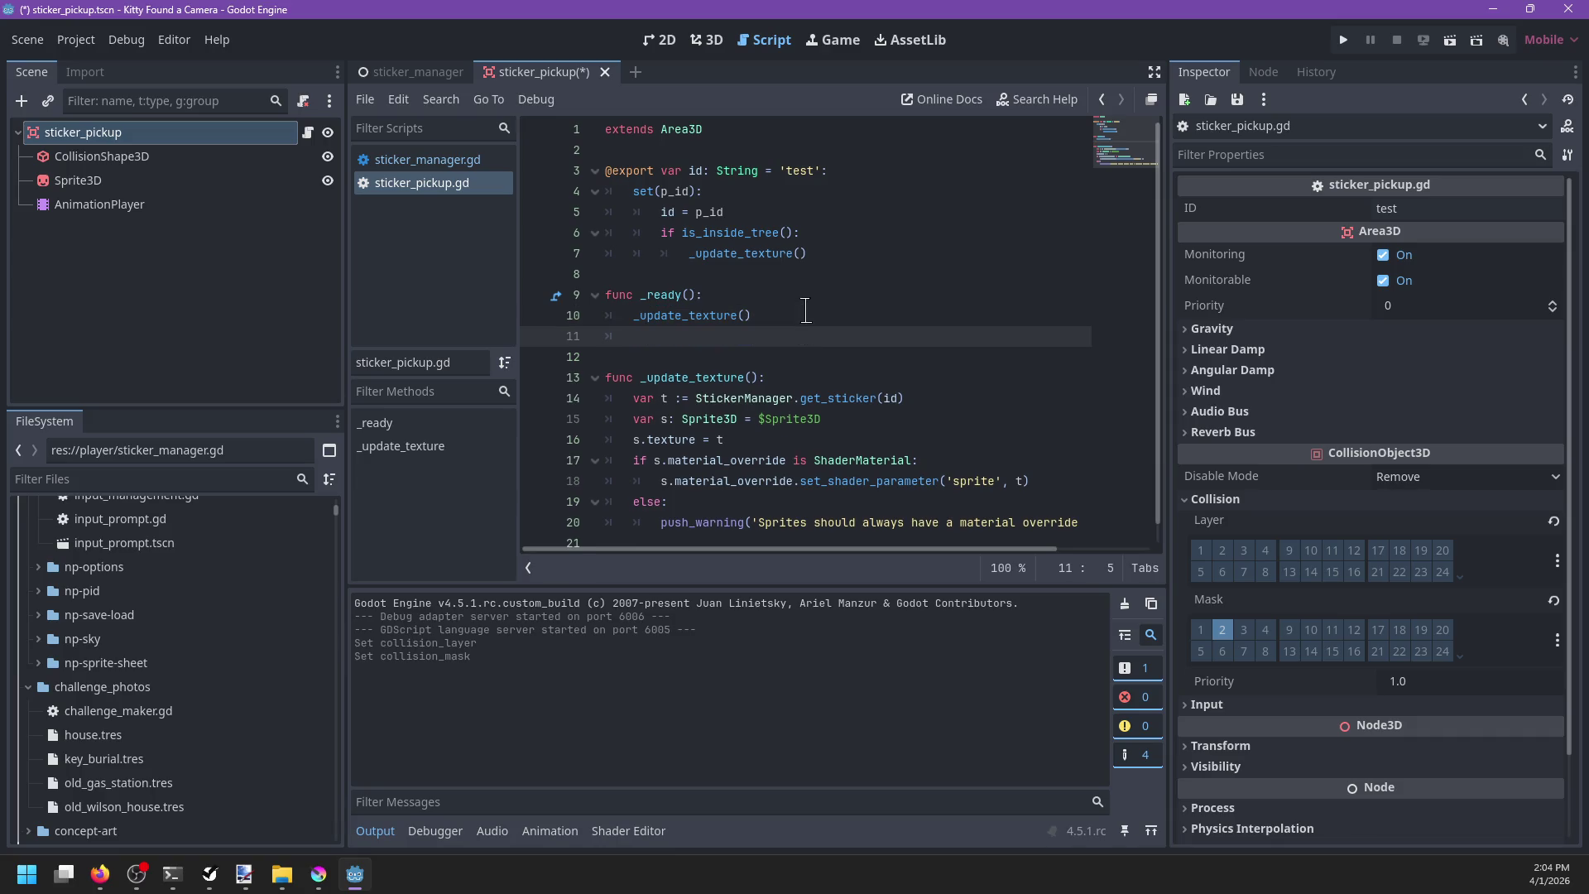
In _ready, connect body_entered to _on_body_entered
type("od")
key("Return")
type("co")
key("Return")
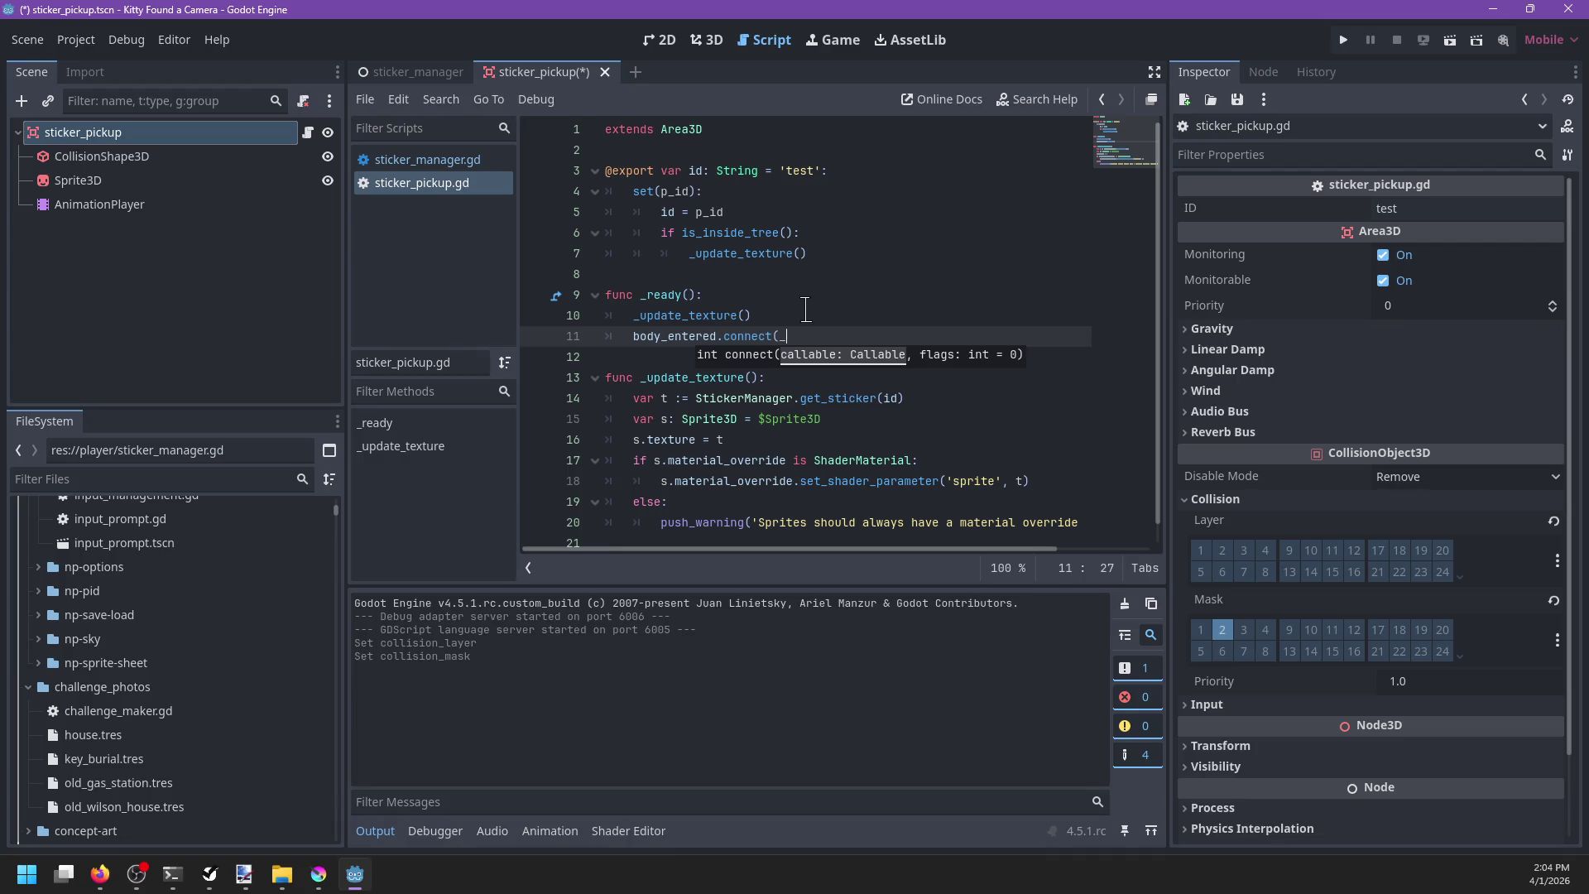
type("entered)")
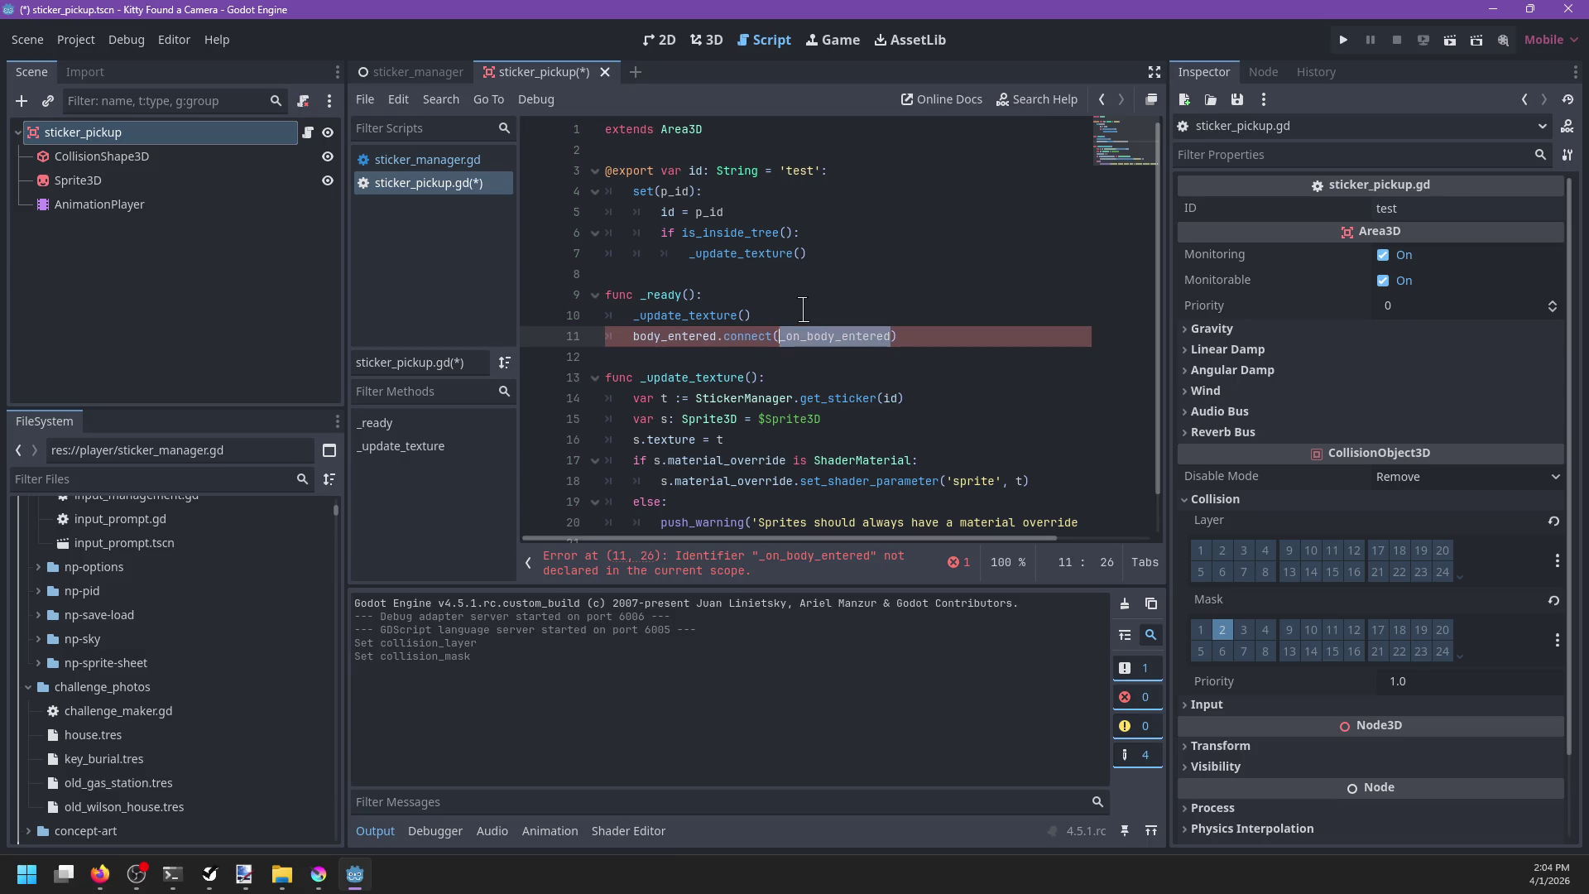
Add a new func _on_body_entered() below _ready with a pass body
left_click(714, 353)
key("Return")
key("Return")
key("Up")
type("_on_body_entered")
key("Return")
type("pass")
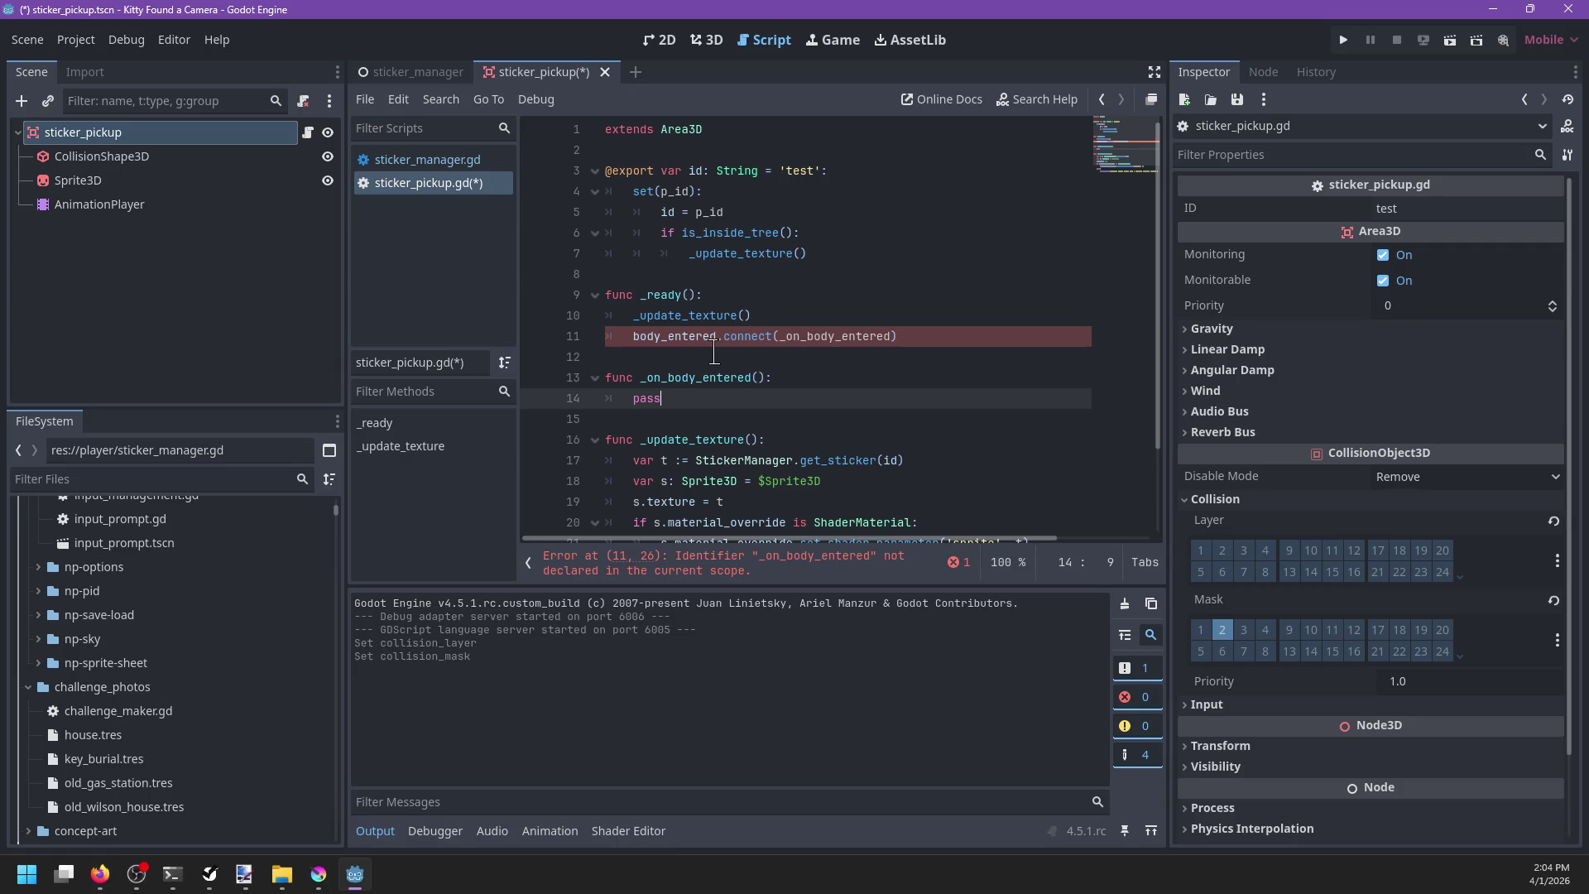
left_click(606, 133)
key("Up")
type("@tool")
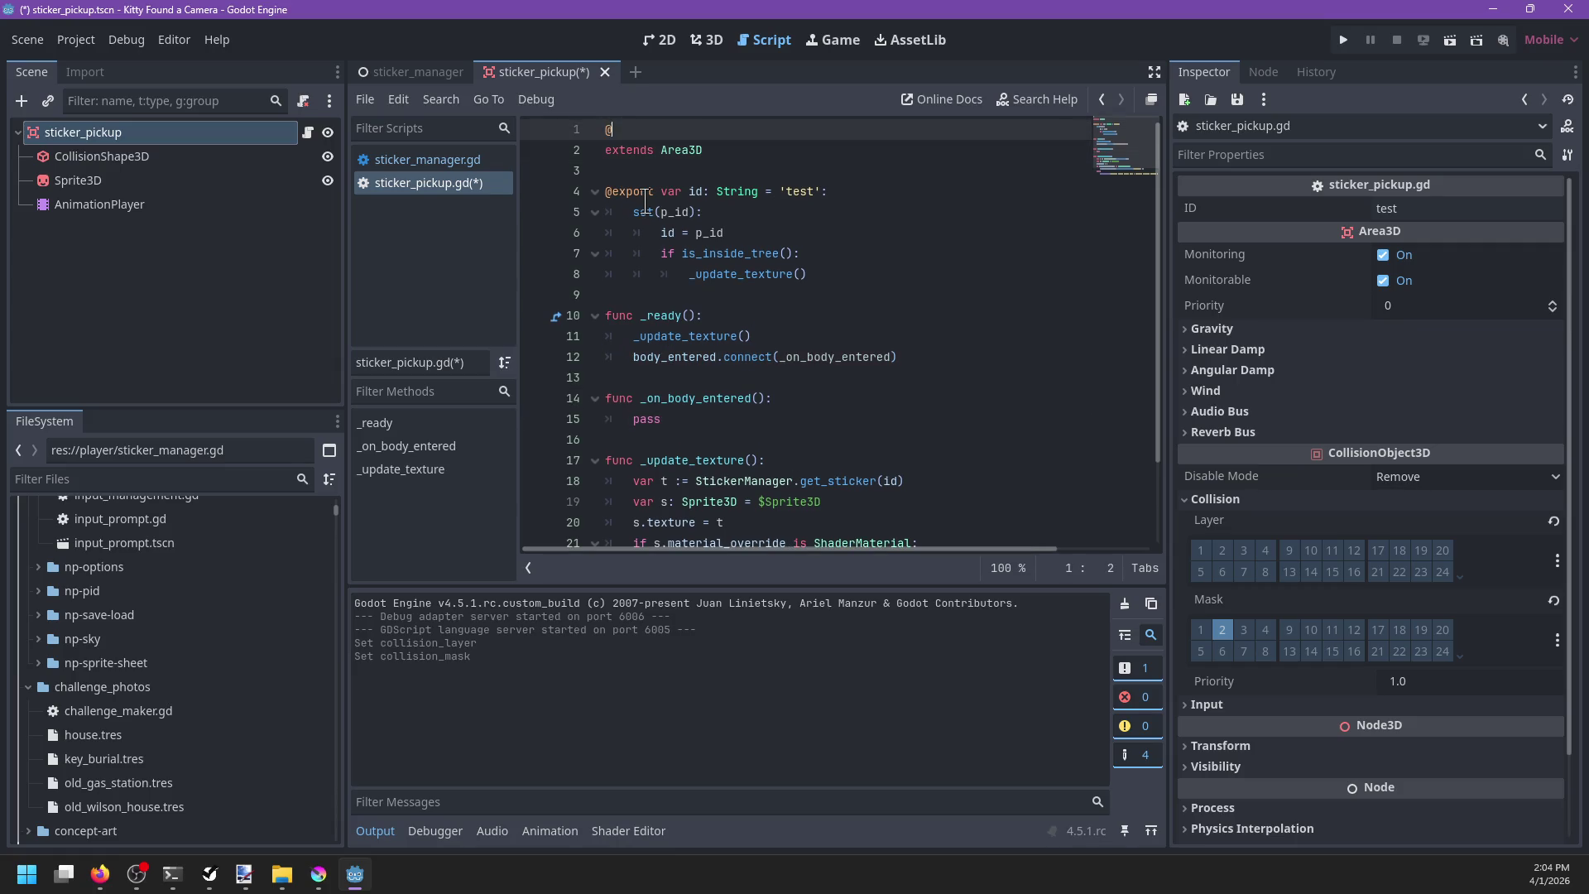
key("Escape")
After _update_texture() in _ready, add 'if Engine.is_editor_hint(): return'
left_click(779, 334)
key("Return")
type("if Engine.is_e")
key("Return")
type("\":")
key("Return")
key("BackSpace")
key("BackSpace")
key("BackSpace")
key("BackSpace")
type(":")
key("Return")
type("return")
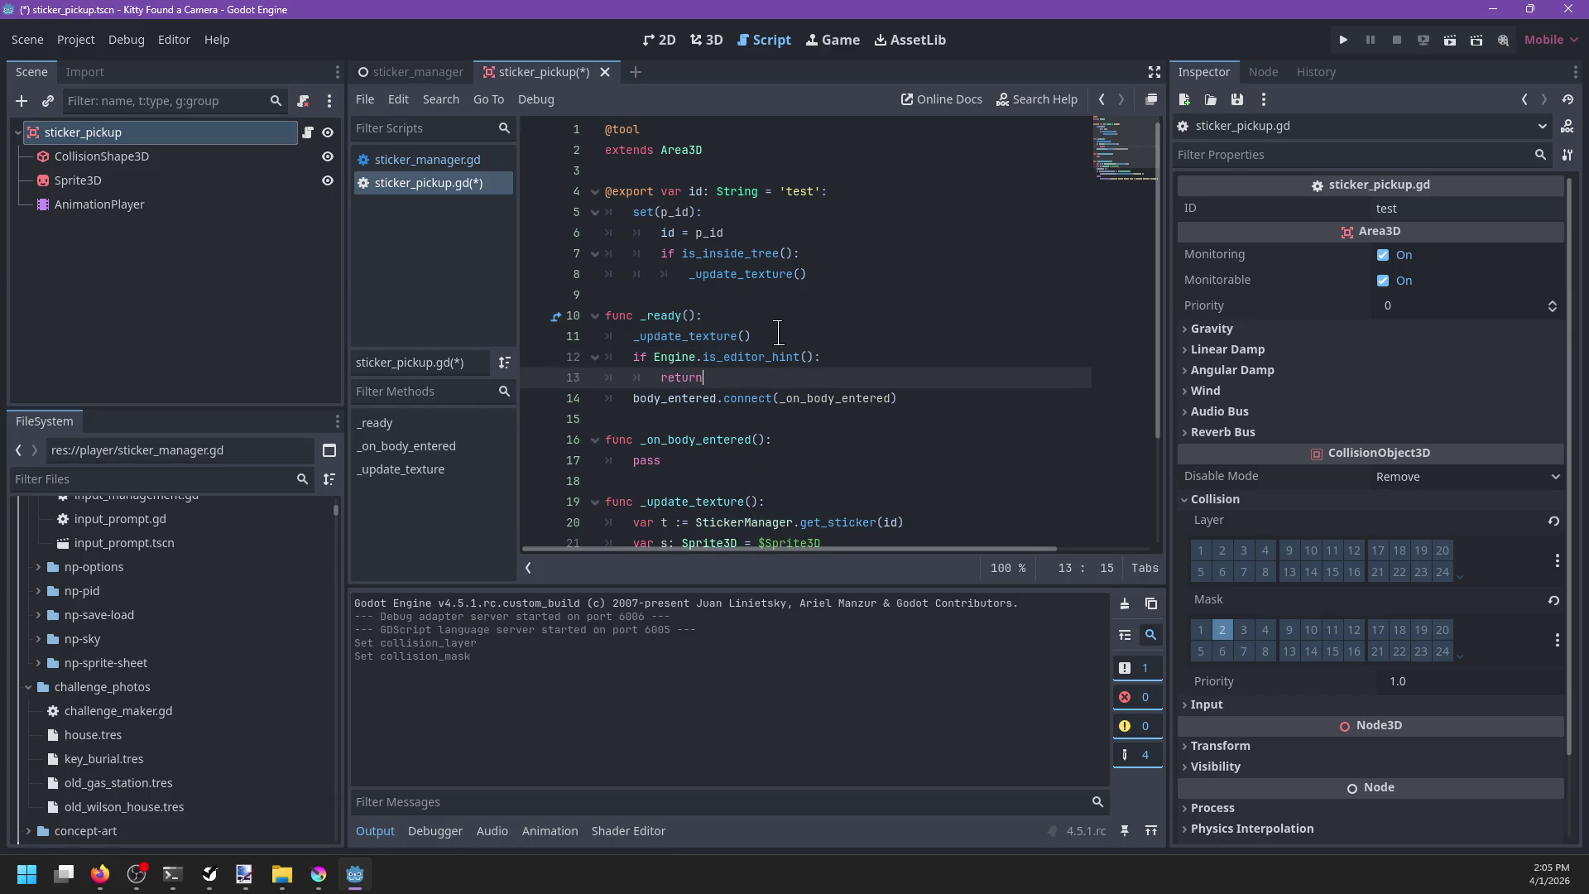
scroll(778, 331, "down", 1)
In _ready, add 'if SaveLoad.has_stat('stickers/'+ id):' followed by queue_free()
mouse_move(720, 329)
key("Return")
type("if ")
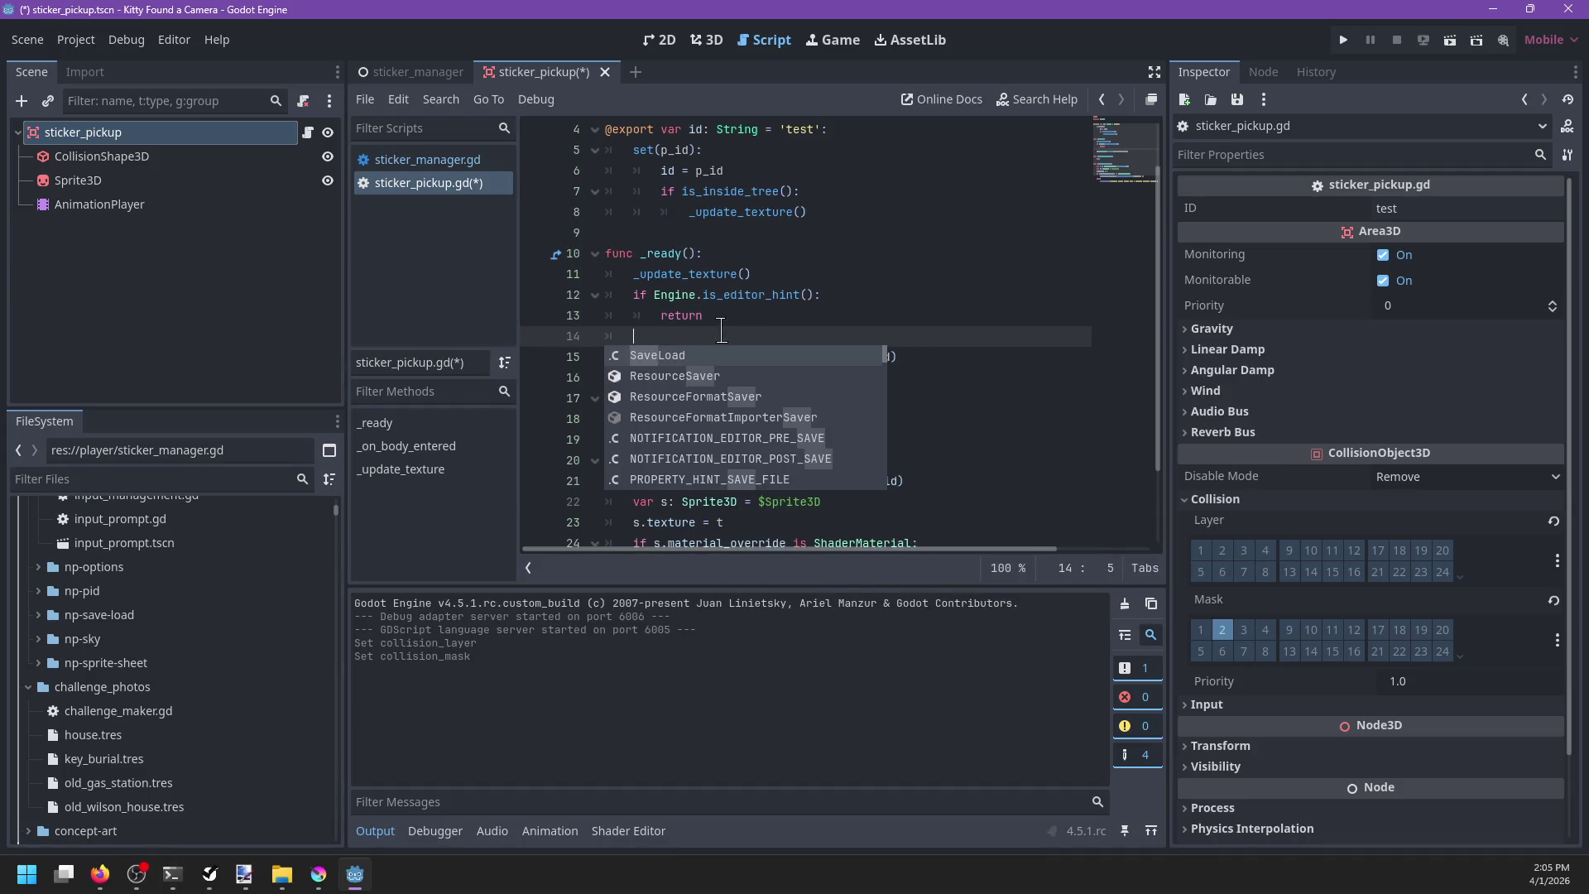
type("SaveLoad.")
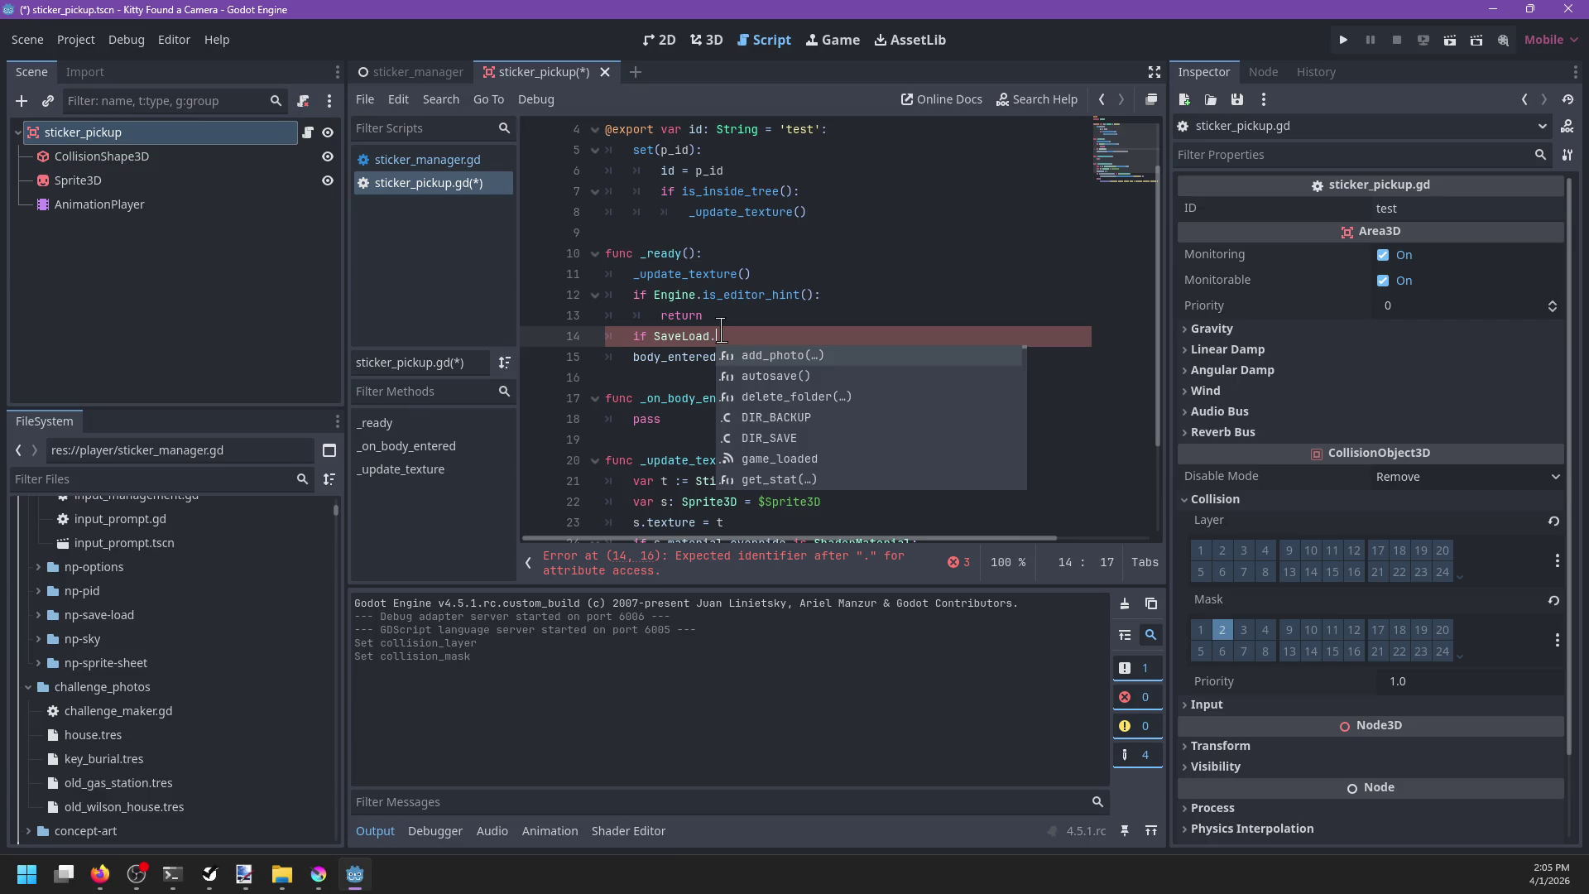
type("has_stat('")
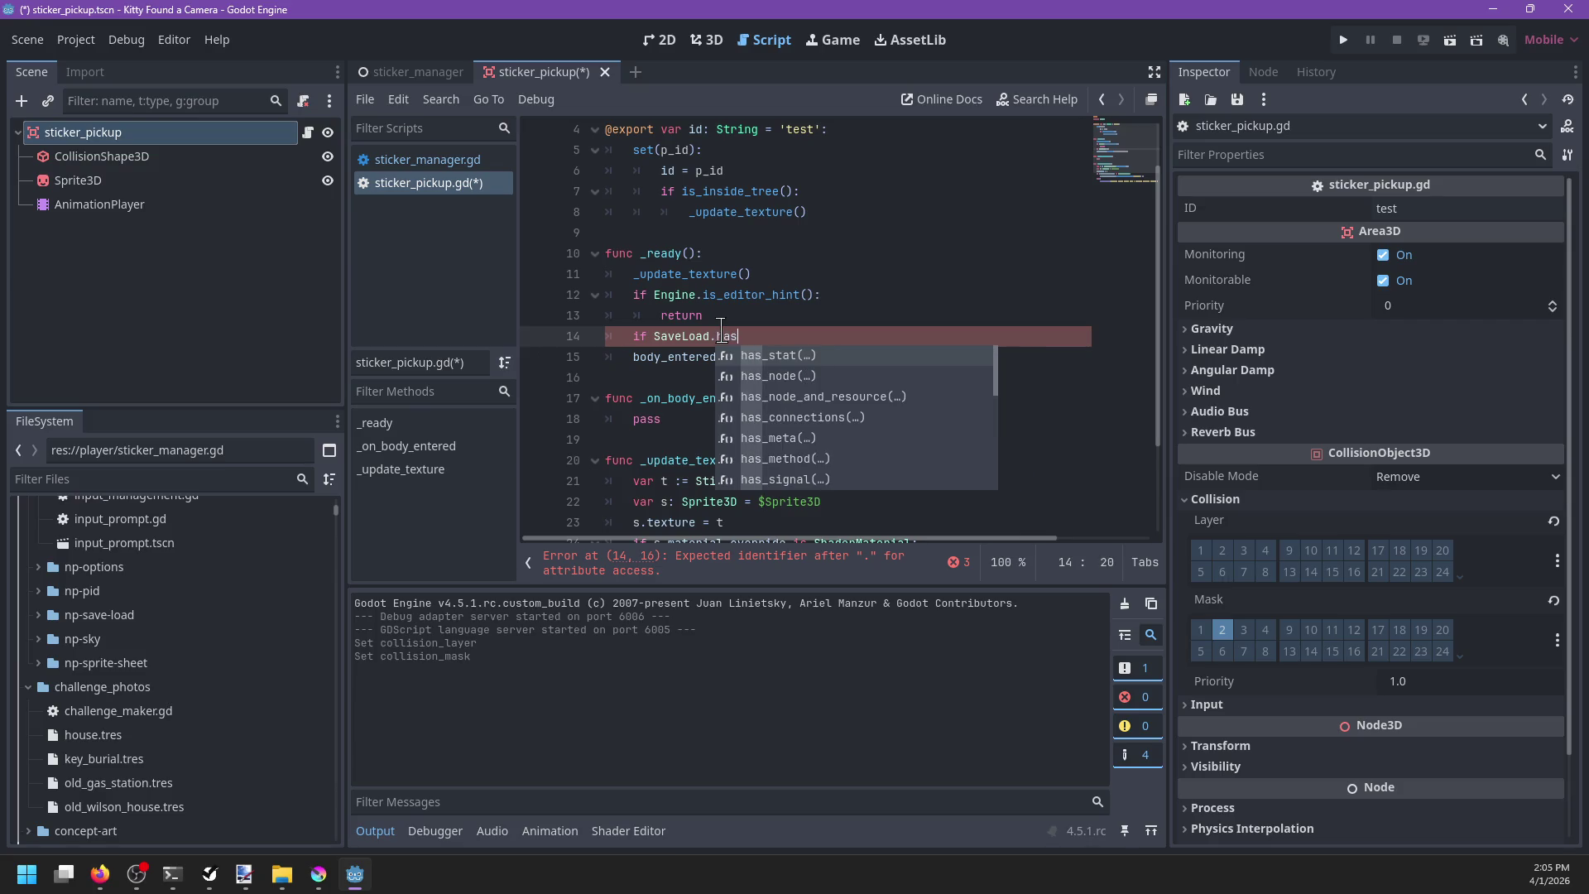
type("sticker/")
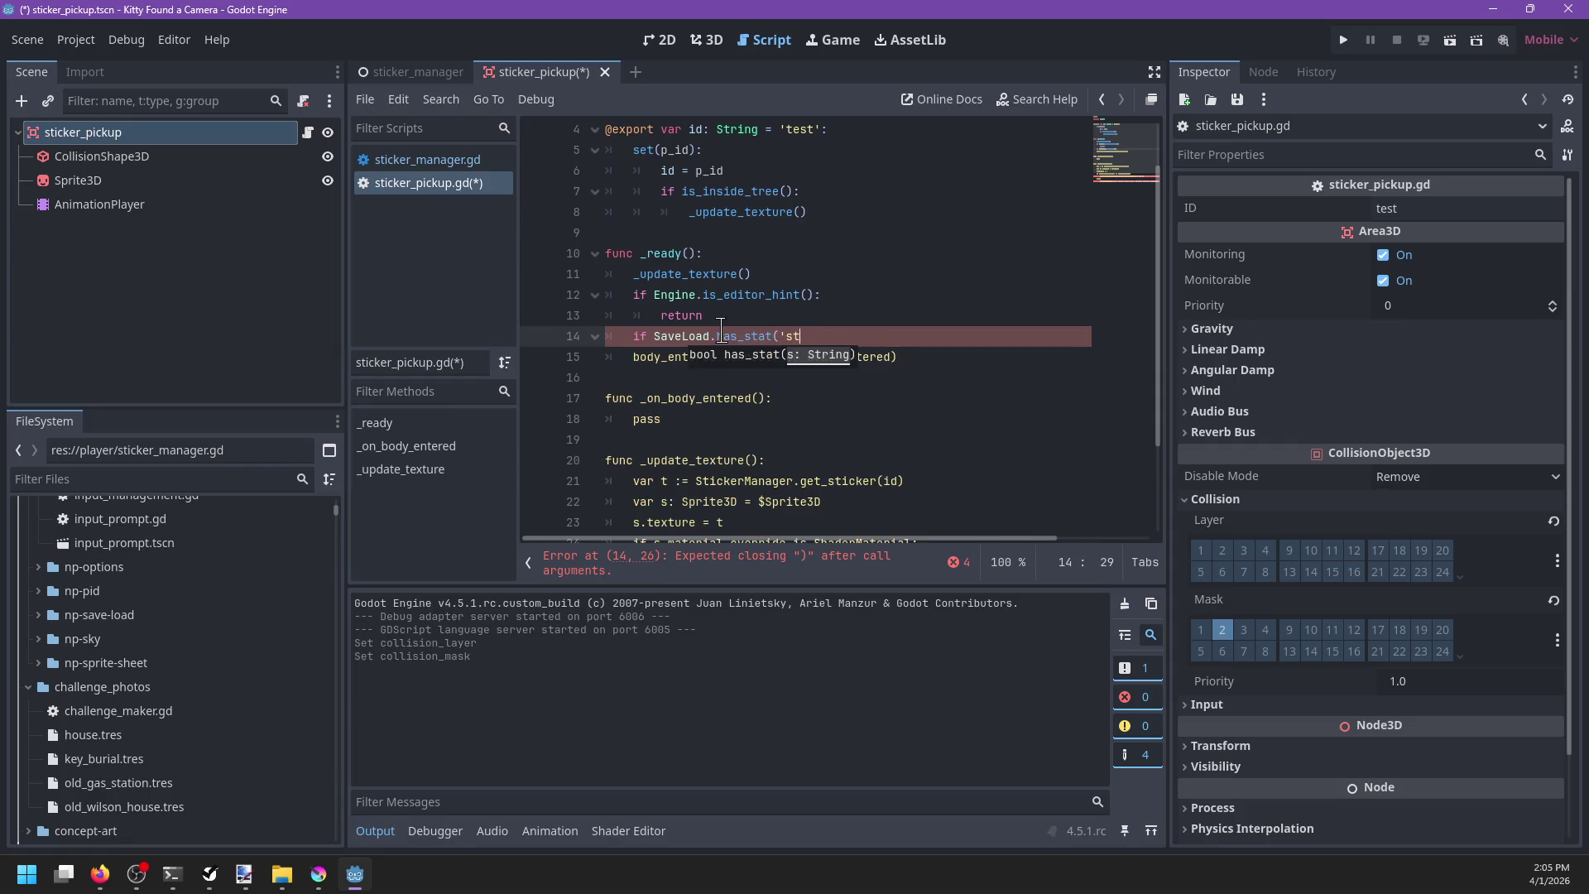
type("'+")
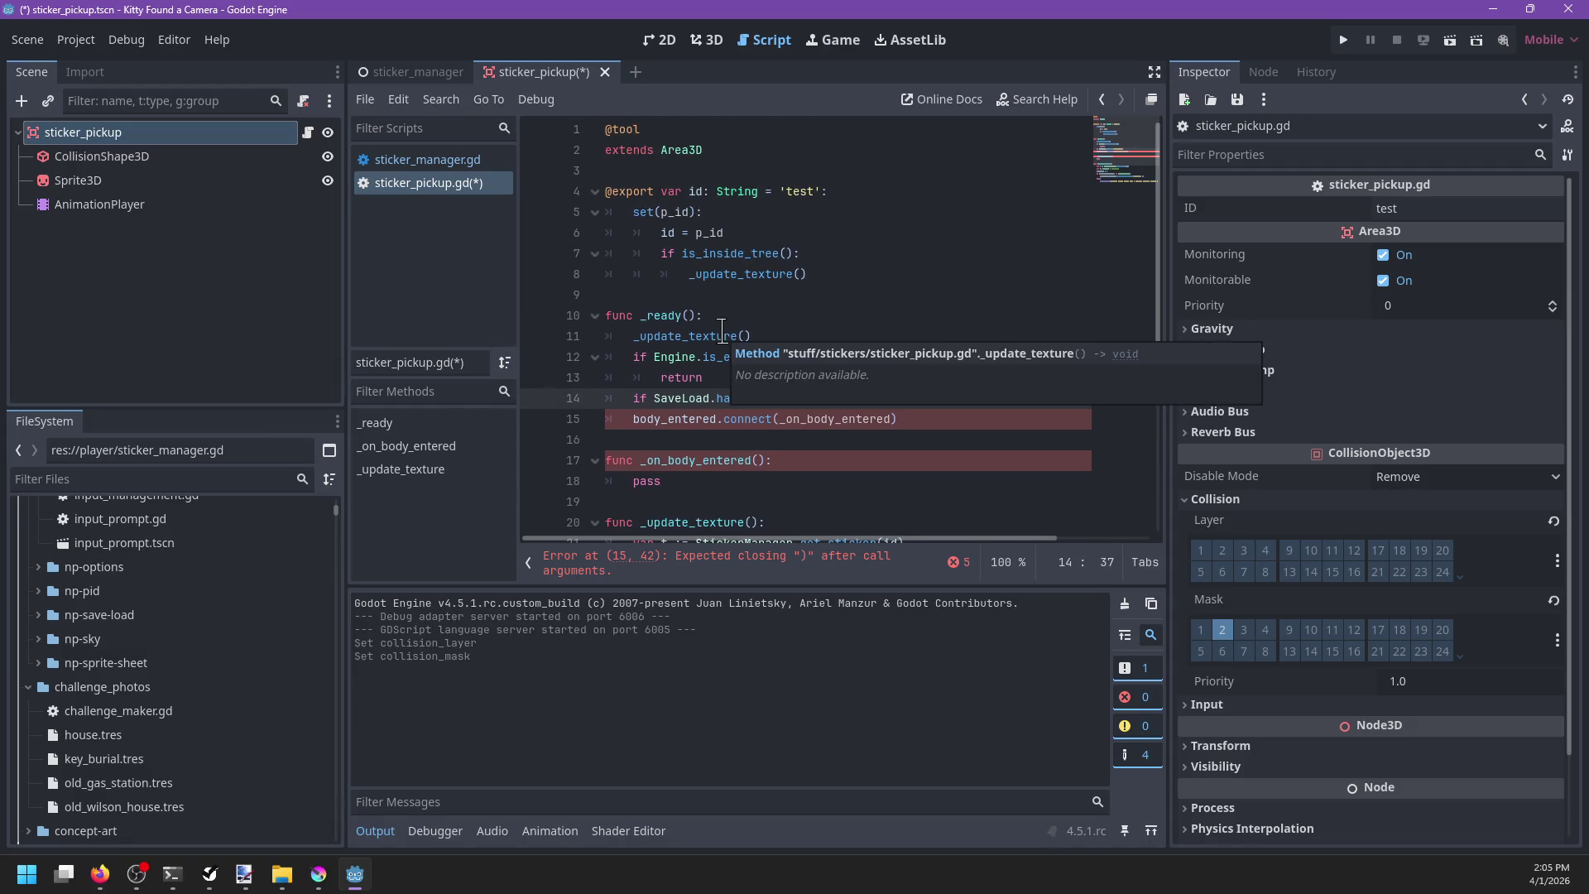
scroll(754, 400, "down", 1)
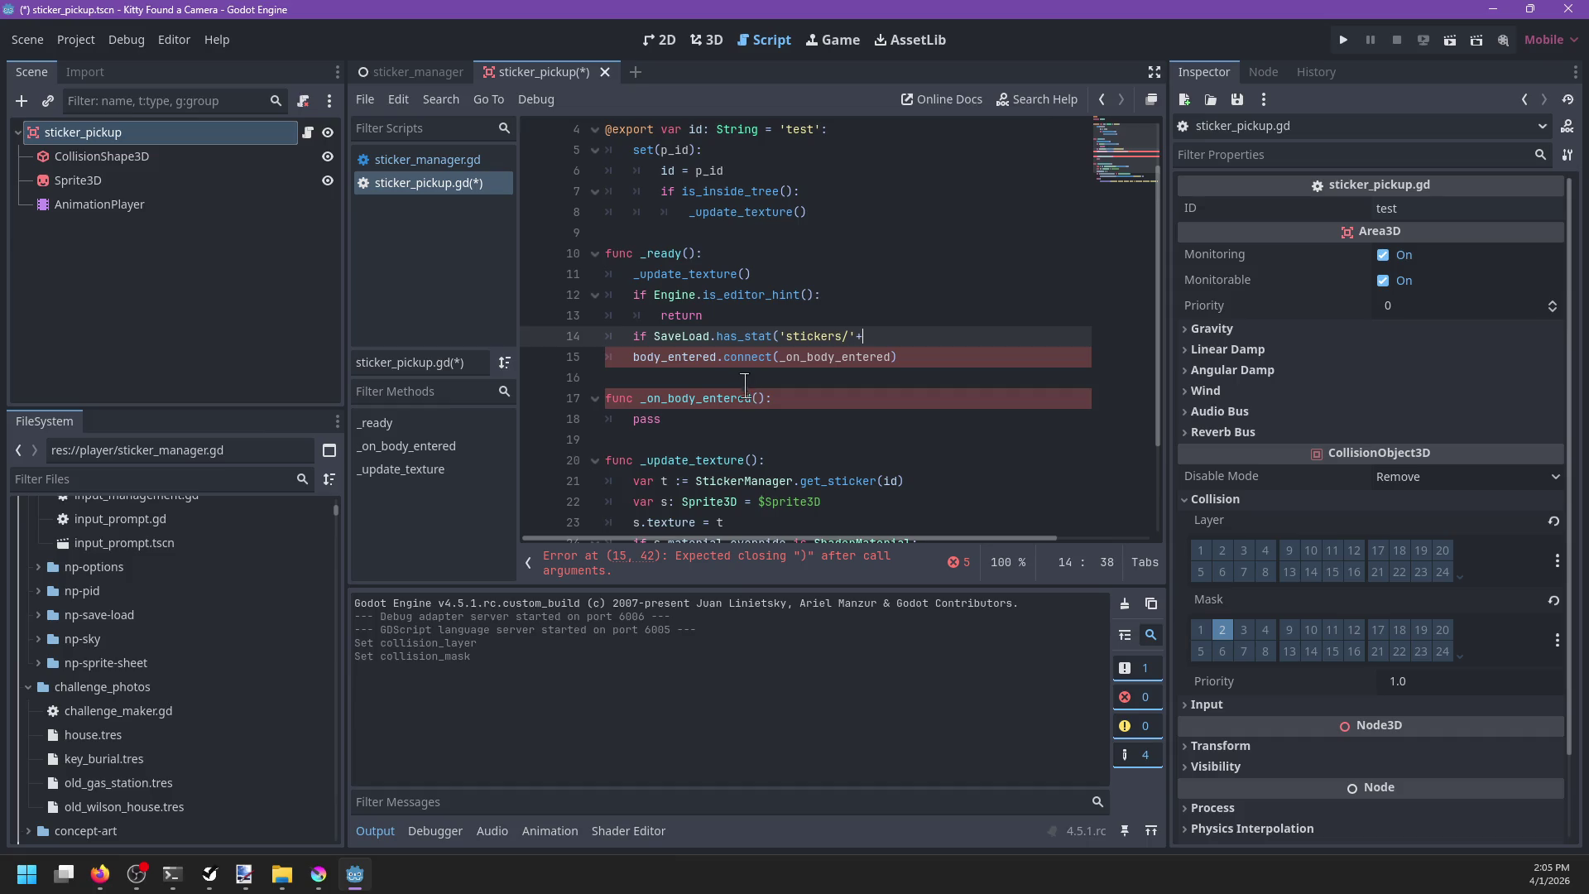
scroll(742, 386, "up", 1)
type("):")
key("Return")
type("queue_free()")
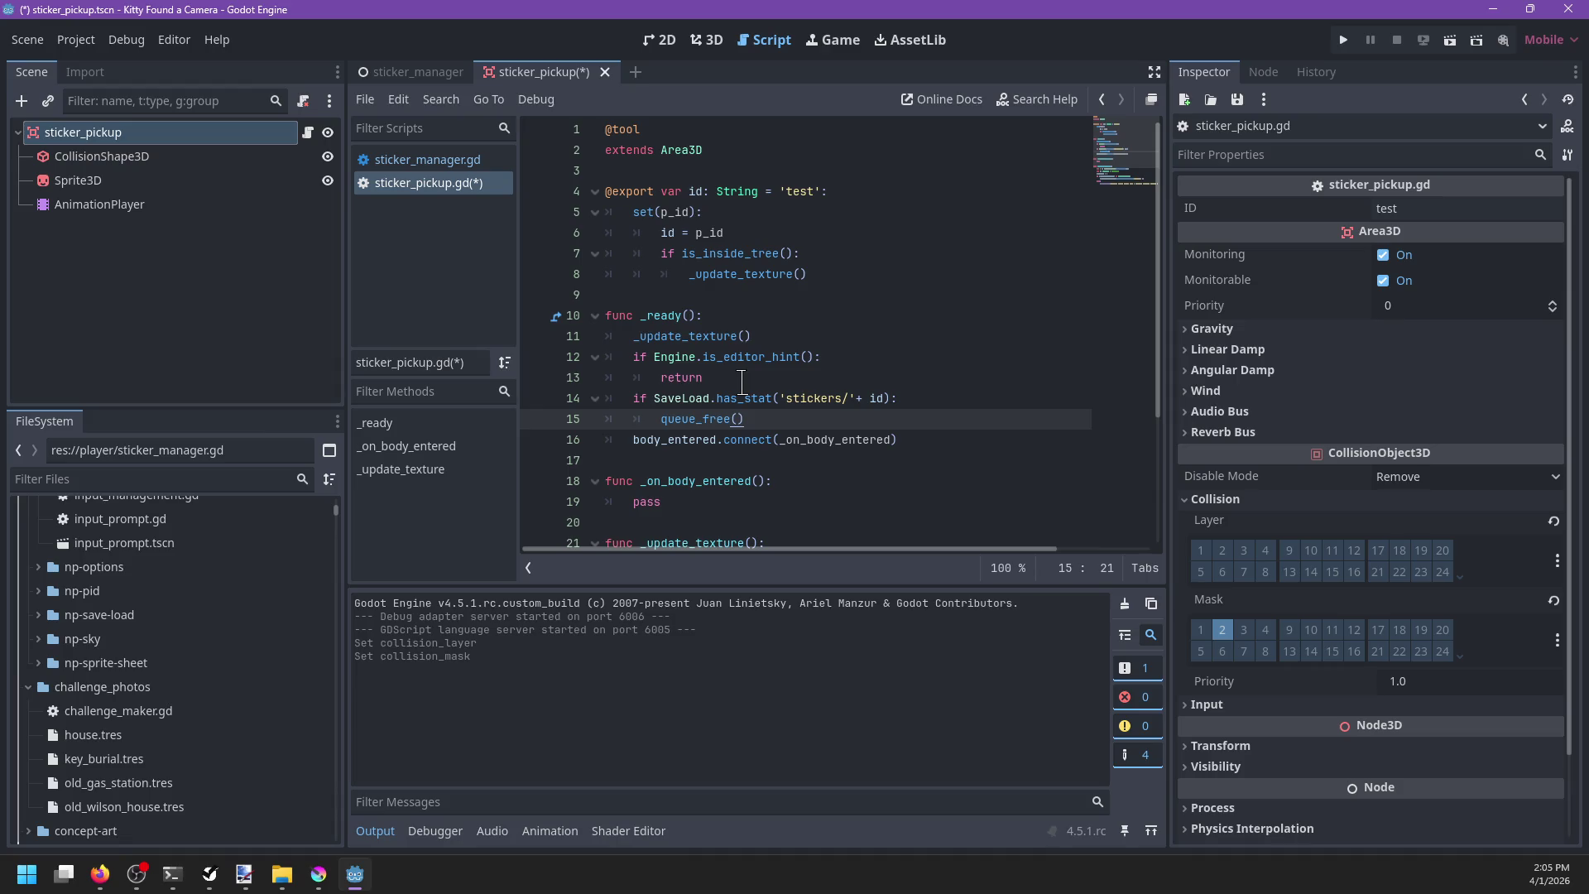
Delete the pass line from _on_body_entered and put the caret in its parentheses
scroll(729, 393, "down", 1)
left_click(709, 441)
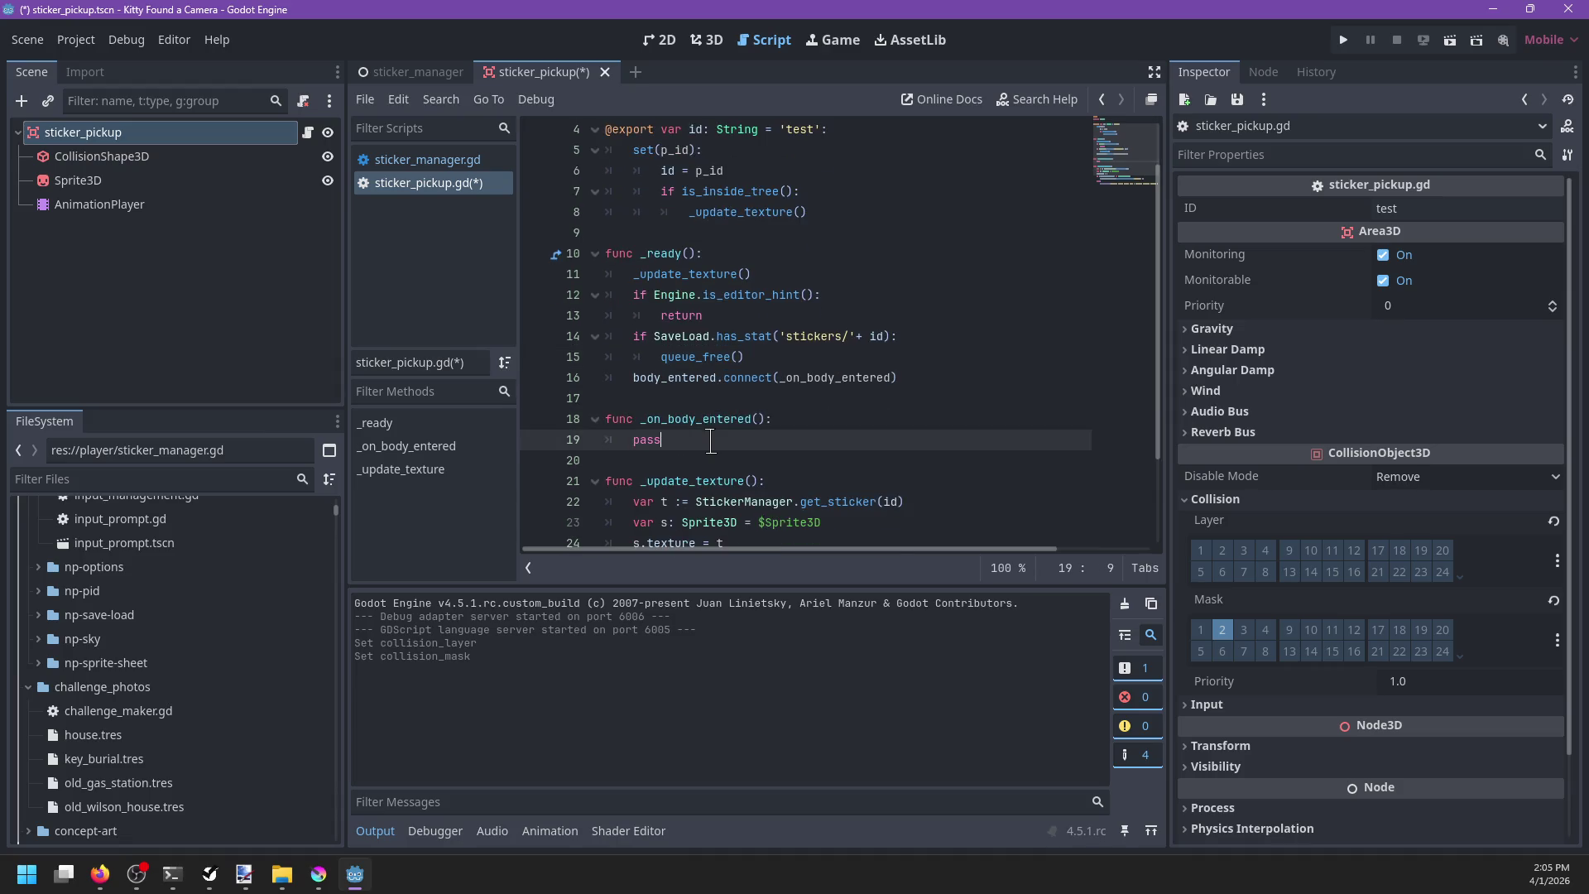
key("ctrl+BackSpace")
left_click(756, 420)
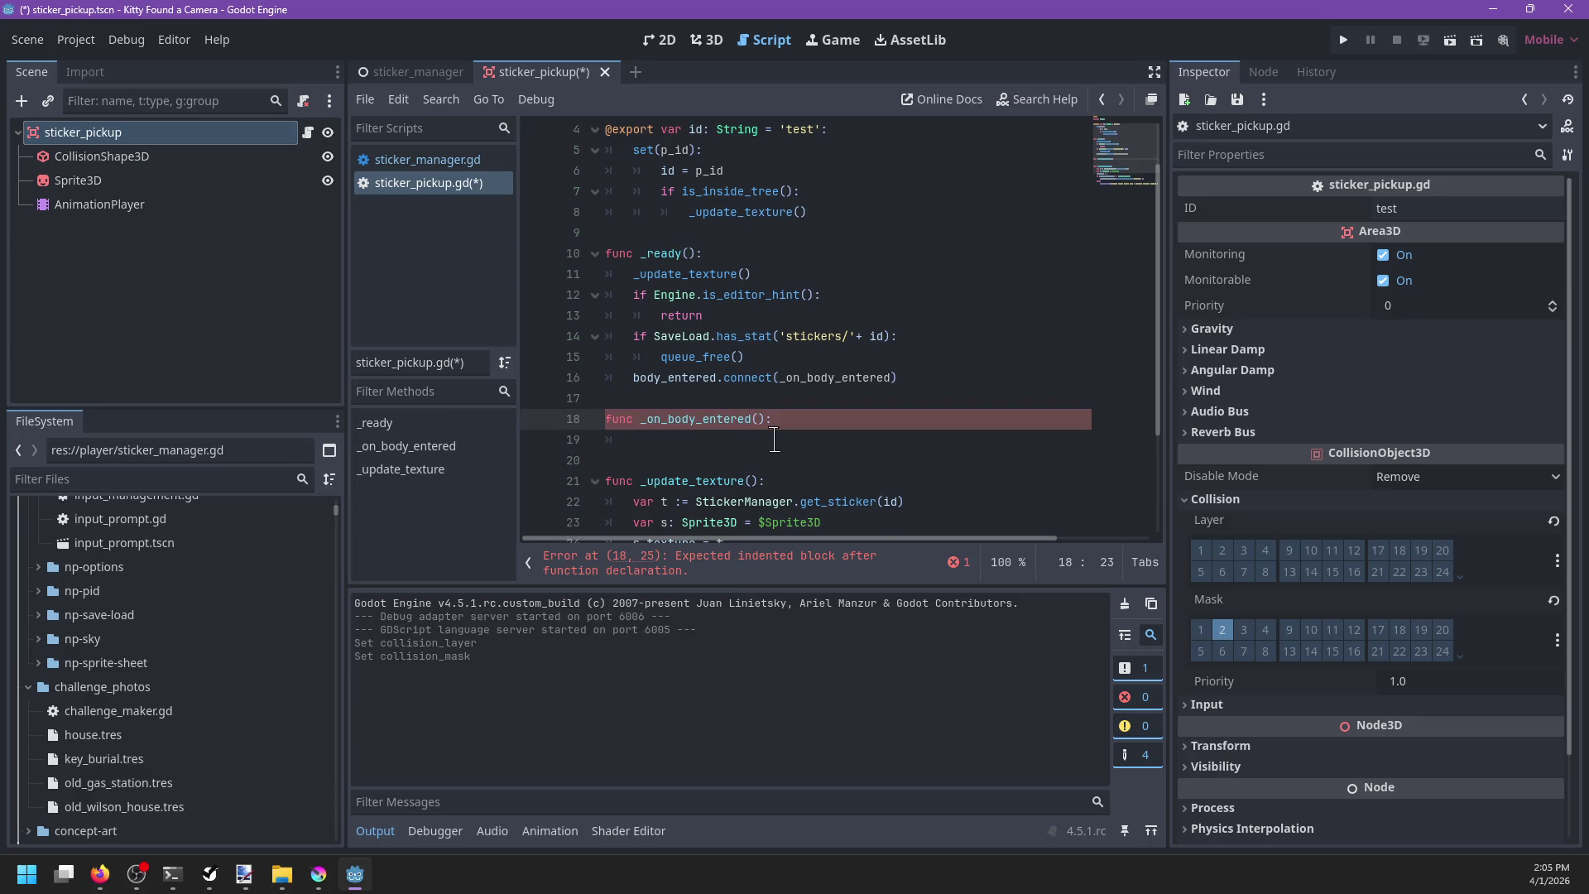
Change the signature to _on_body_entered(b: Node) and begin a b.is_in_group check
type("b")
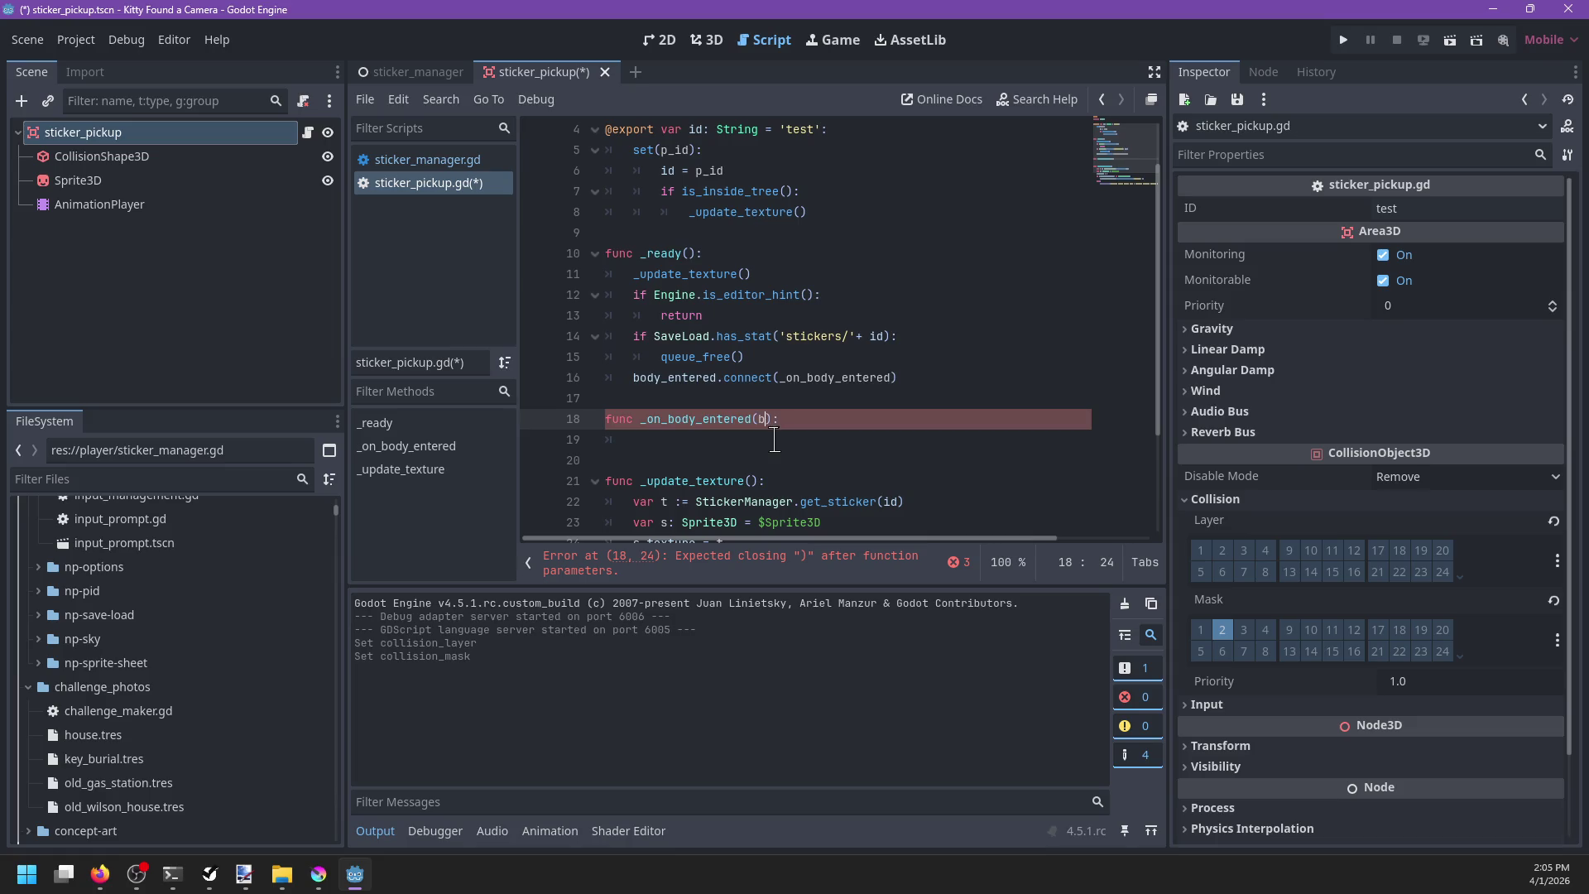
left_click(774, 440)
type("if b.is_in_gr")
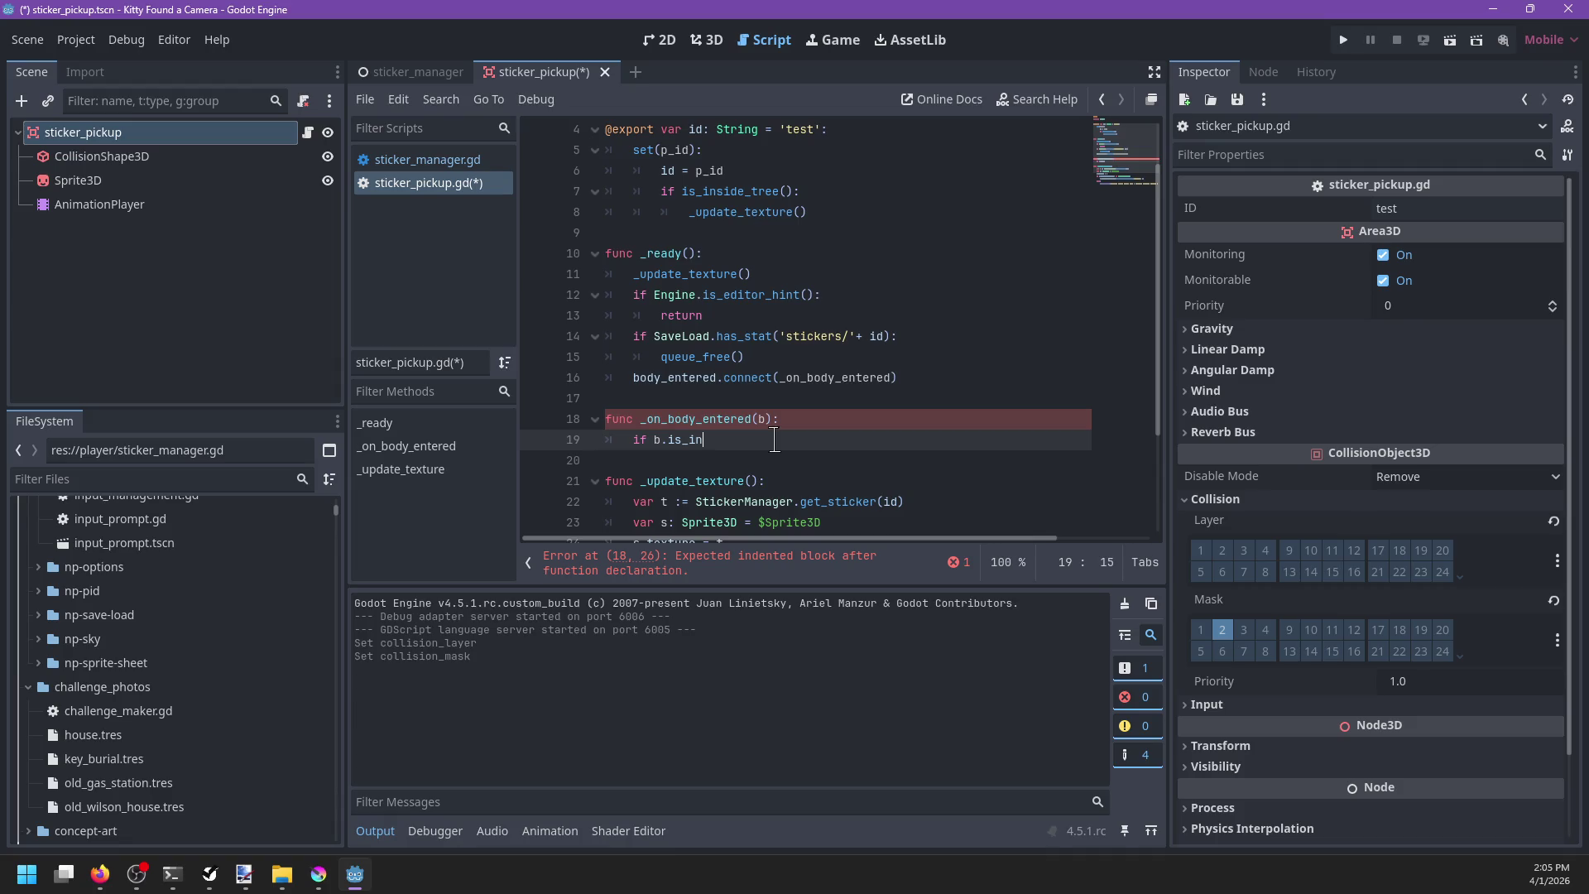
type("oup")
key("Up")
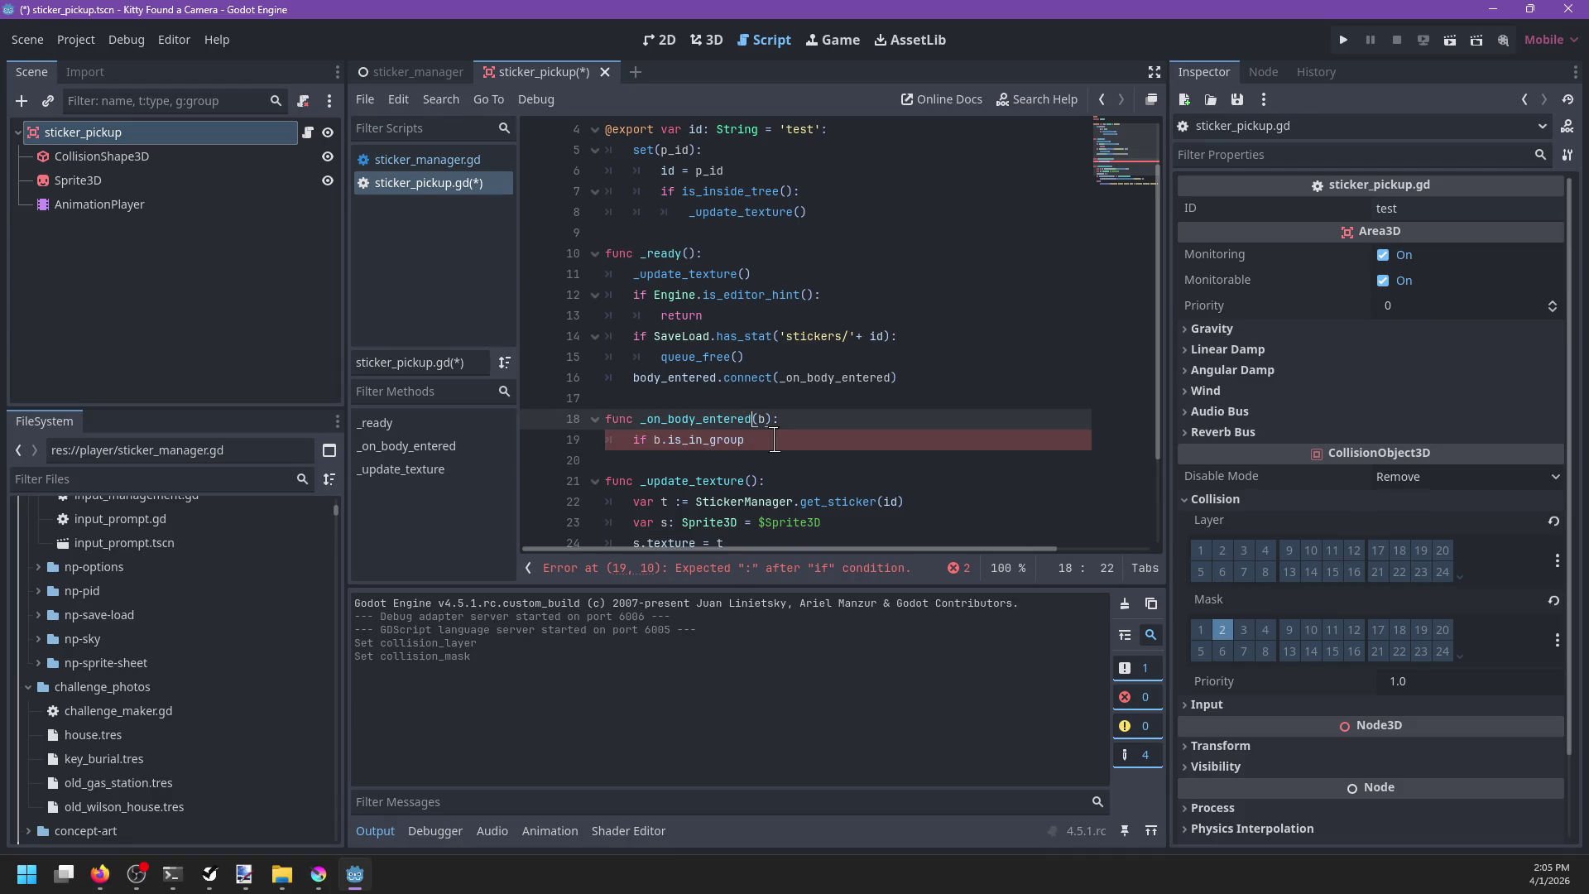
type("Node")
Complete the check as if b.is_in_group('player_body'): and leave an empty indented line beneath it
left_click(775, 439)
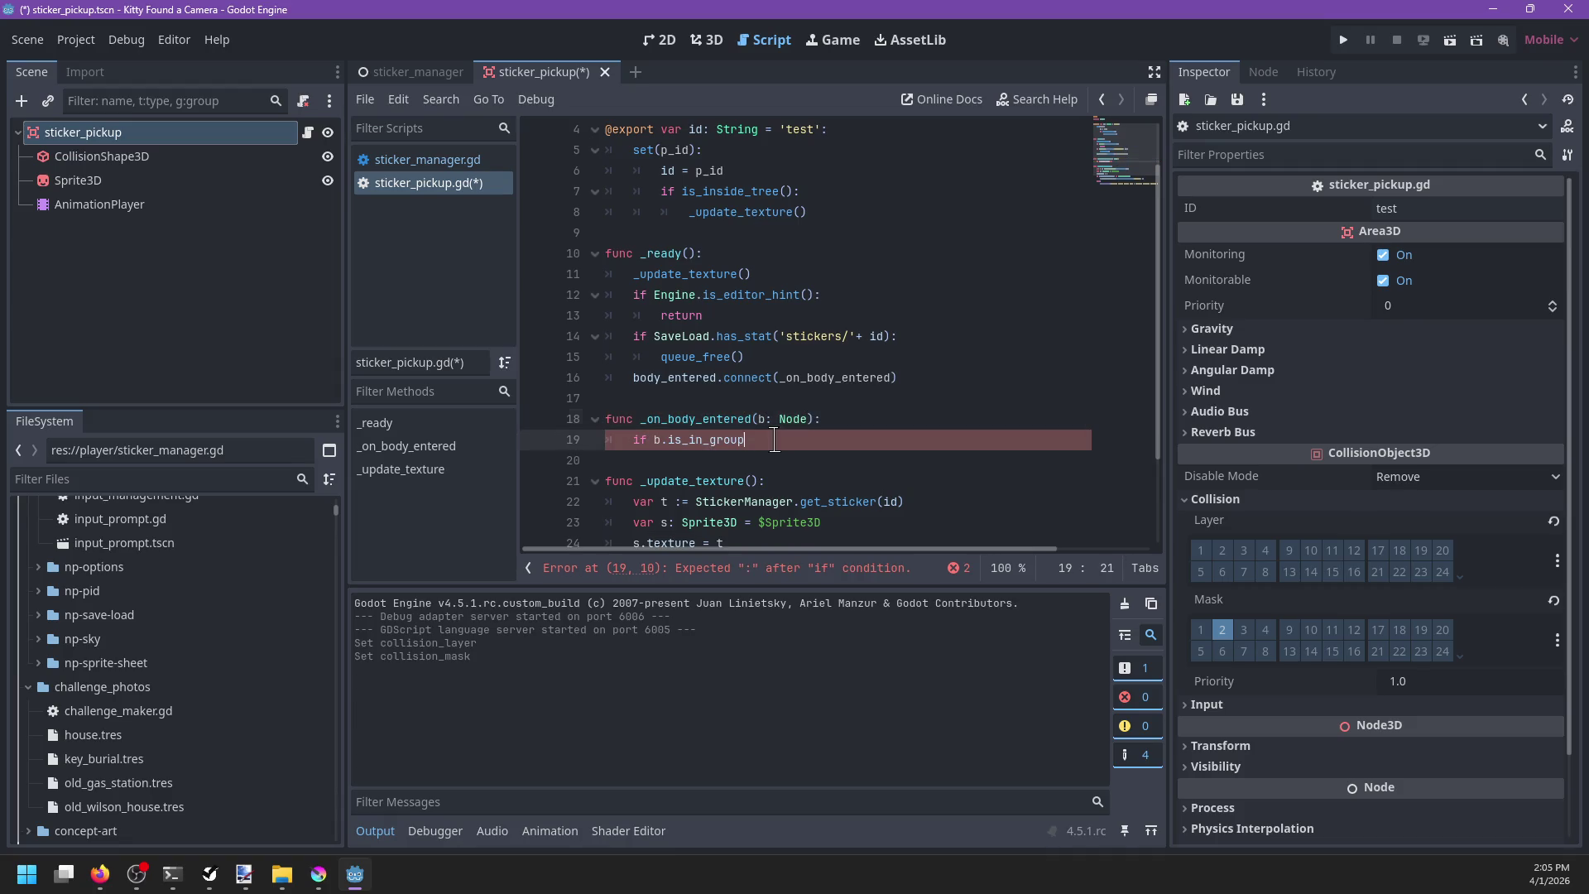
type("('playerBo")
key("BackSpace")
key("BackSpace")
key("BackSpace")
type("player_body'")
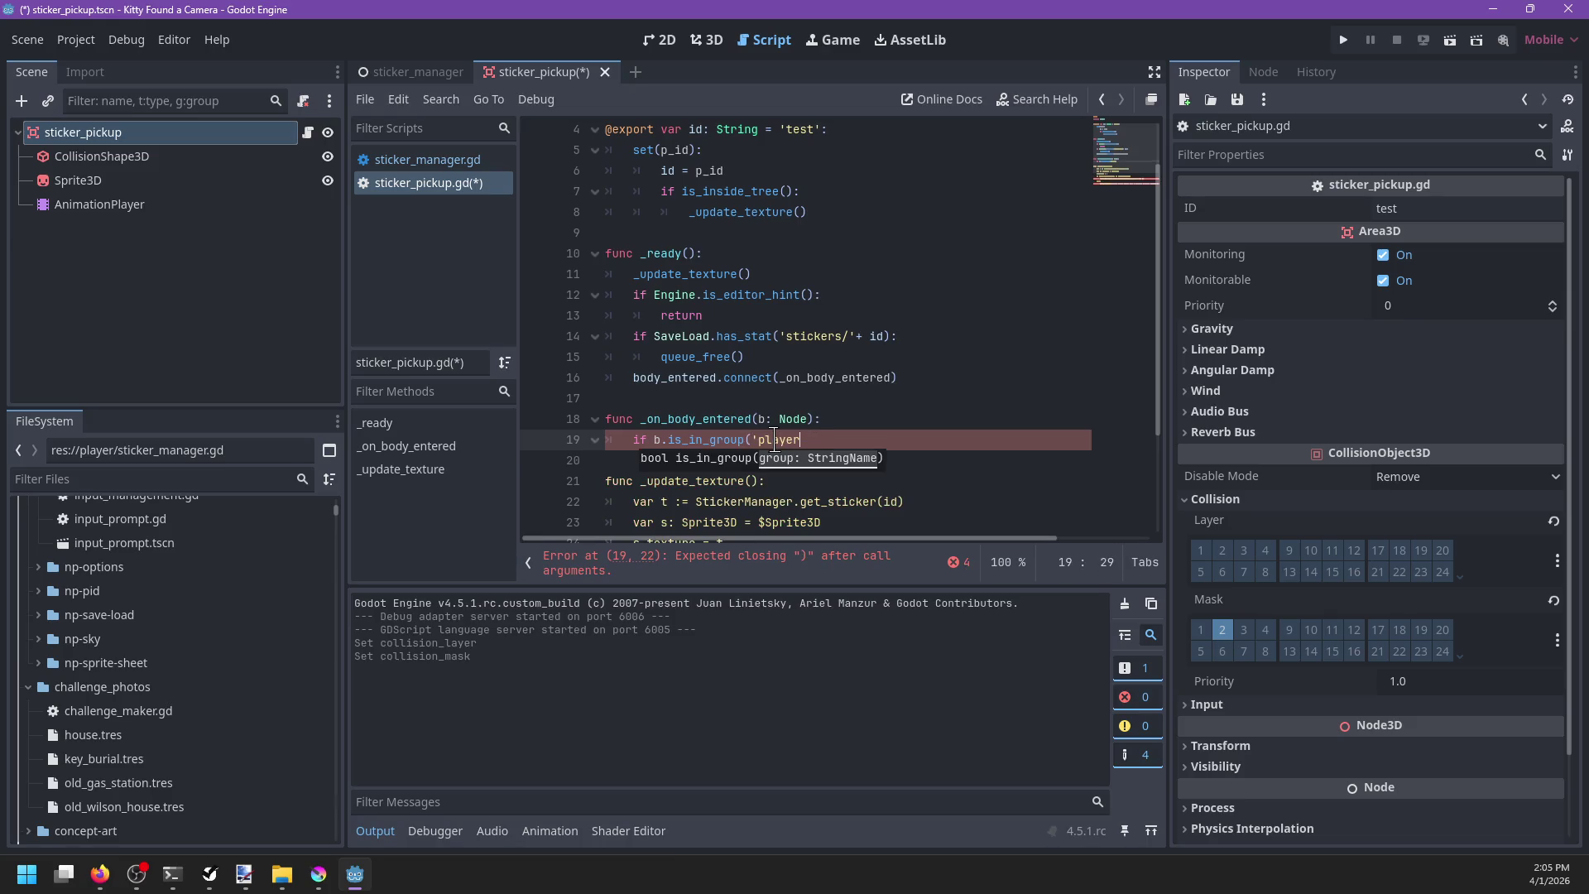
type("):")
key("Return")
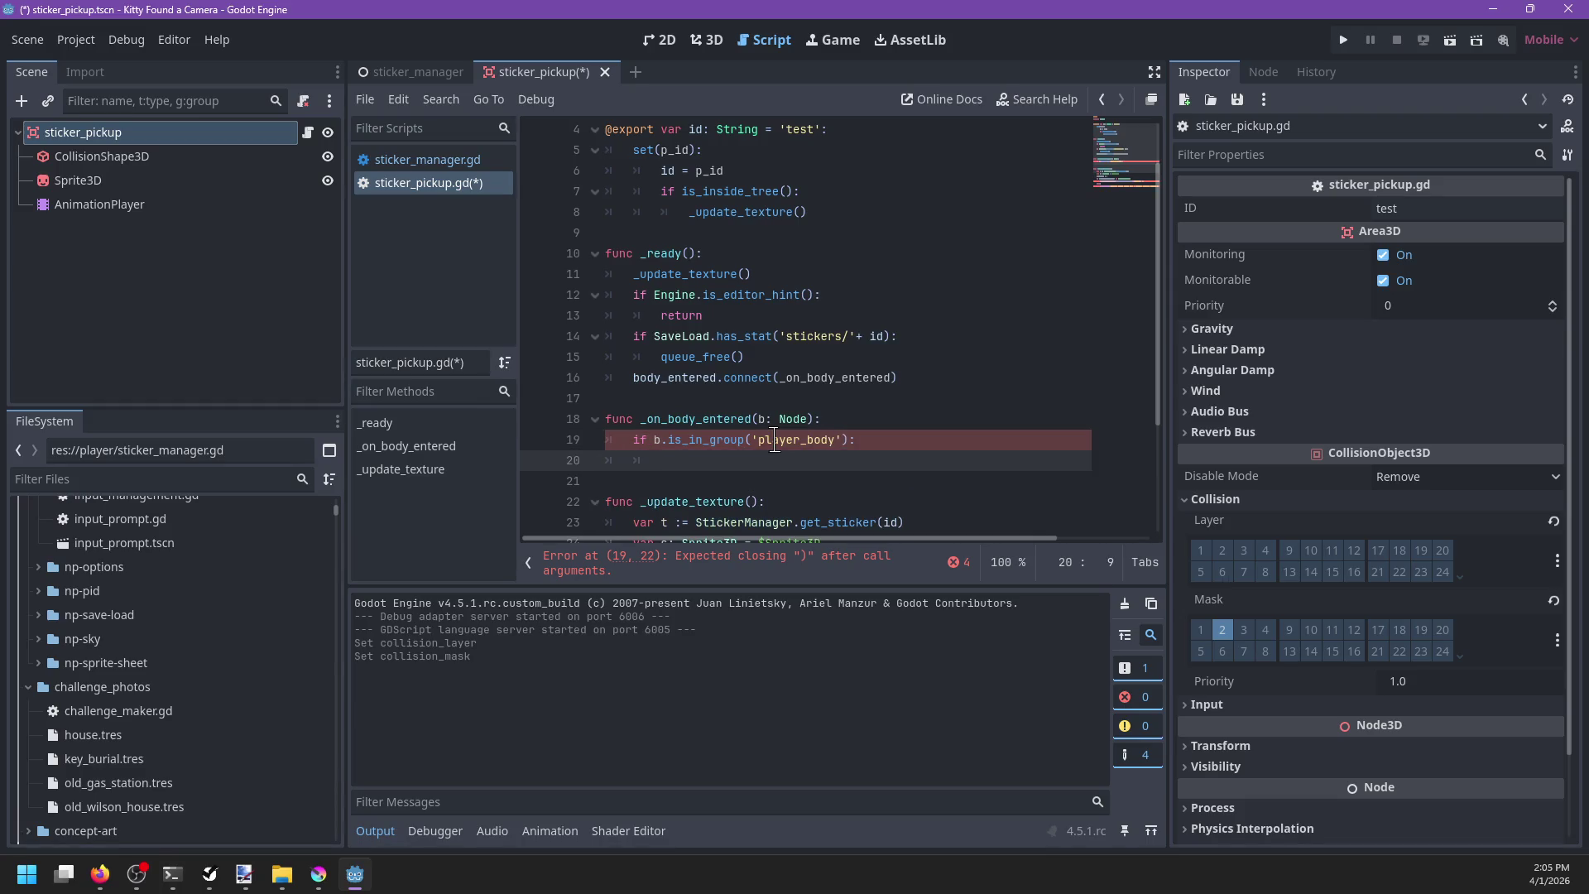
type("b.")
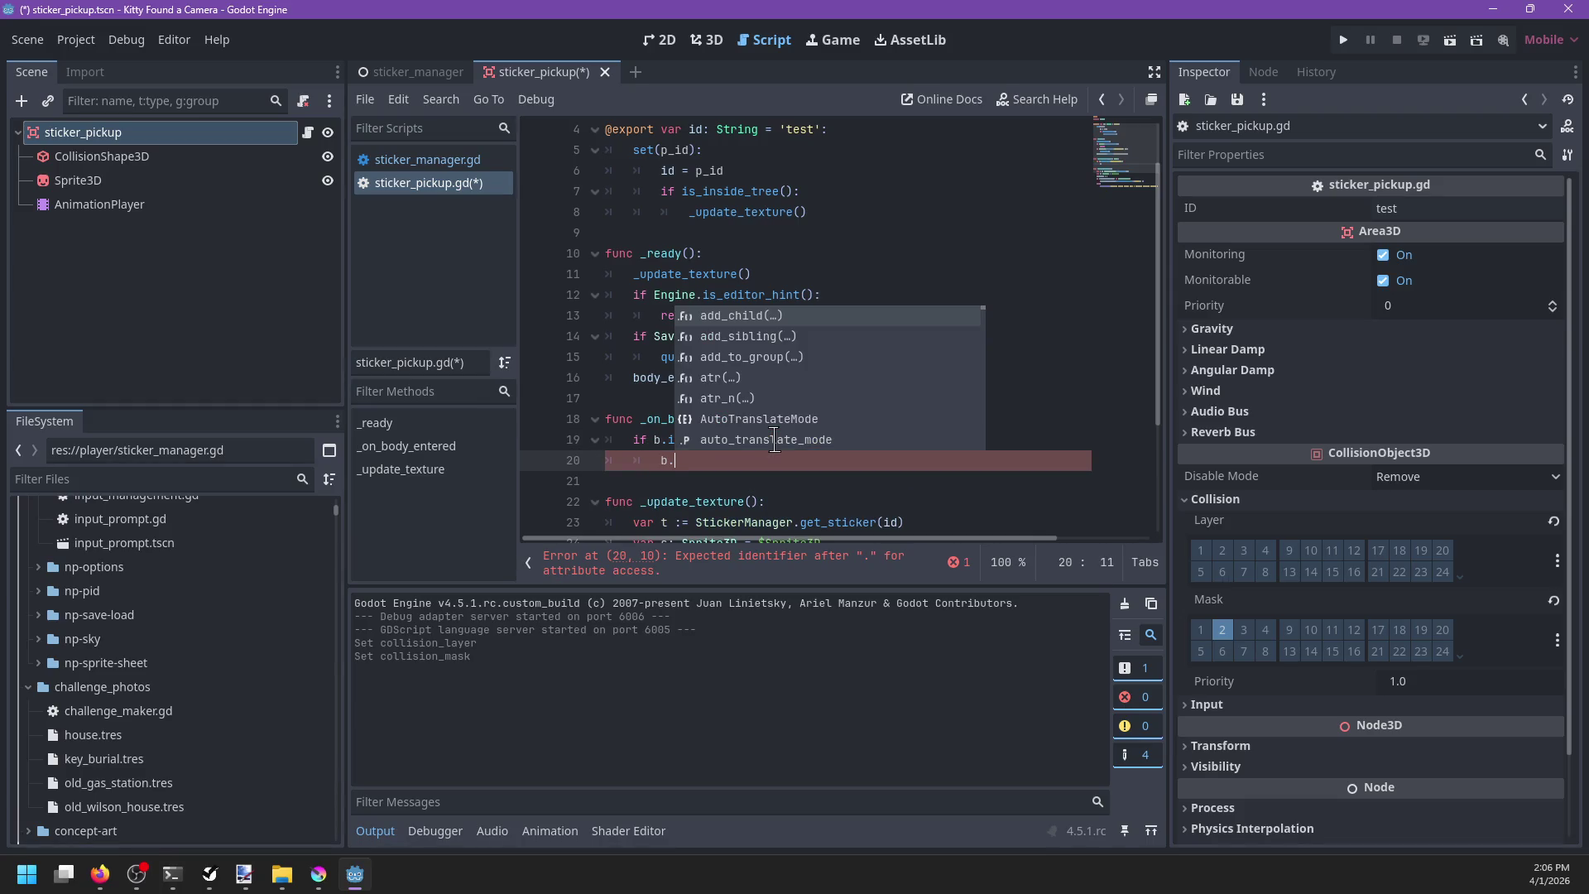
key("BackSpace")
key("BackSpace")
left_click(260, 484)
Filter project files for standard_ and open standard_body.gd for reference
type("standard_")
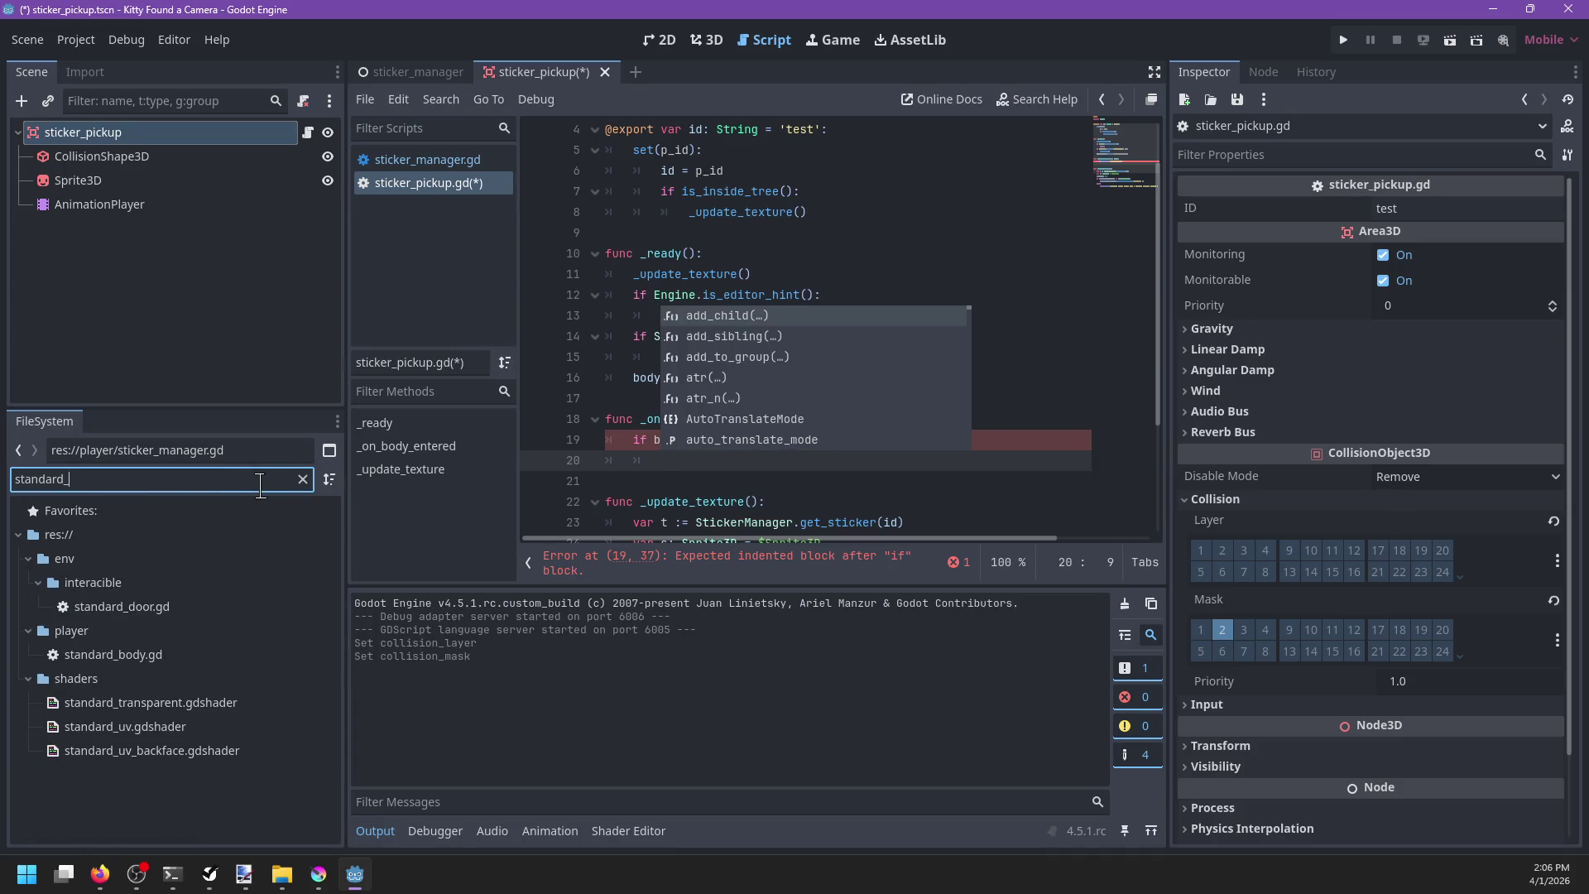
double_click(178, 656)
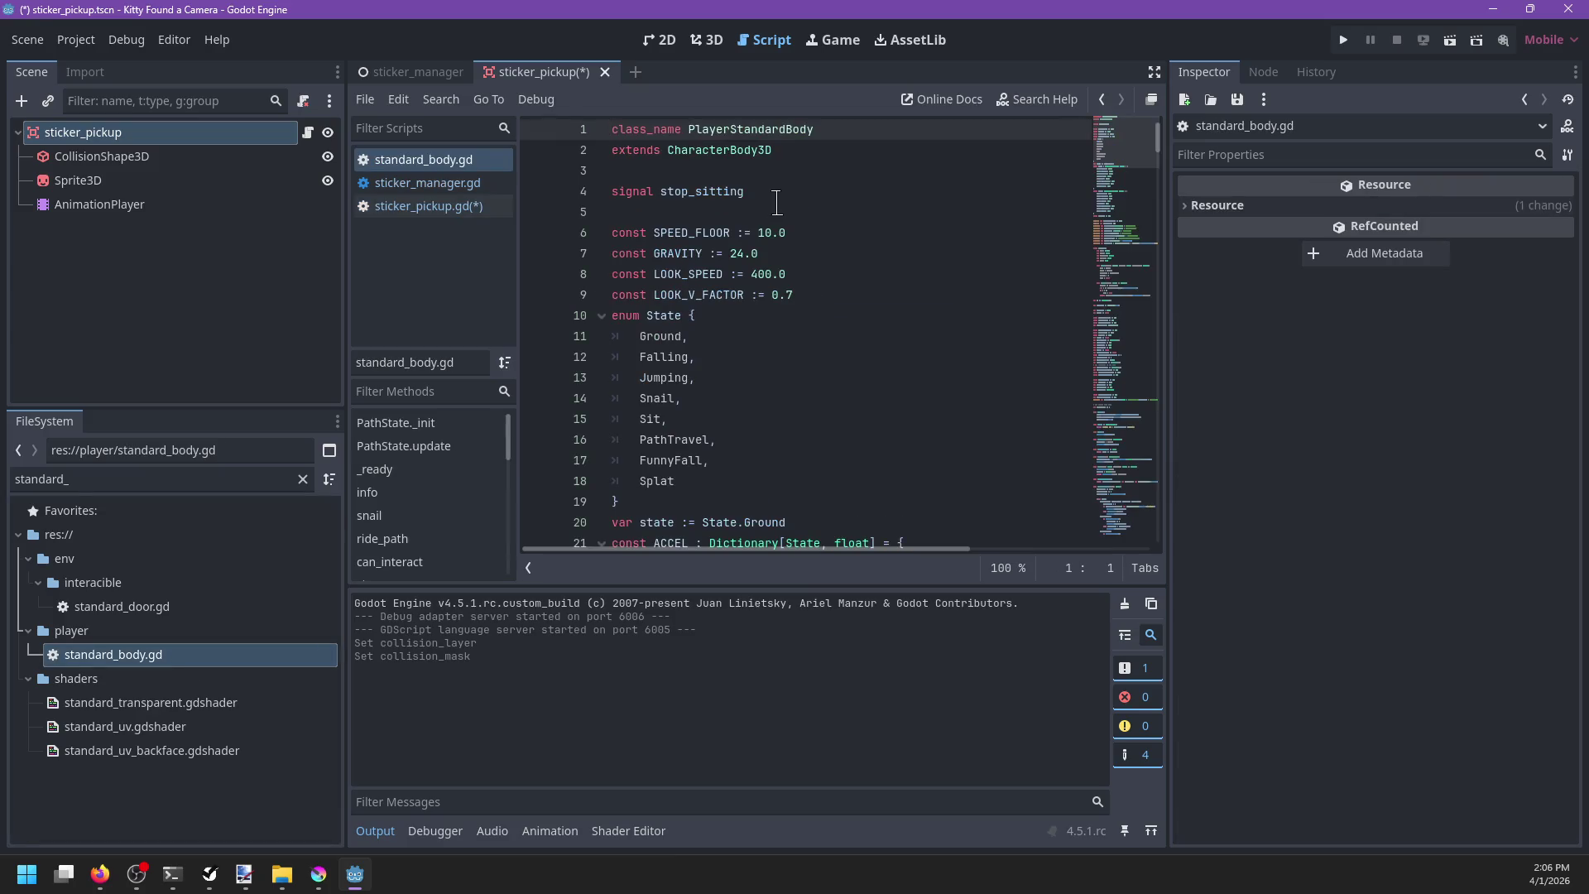
scroll(777, 202, "down", 10)
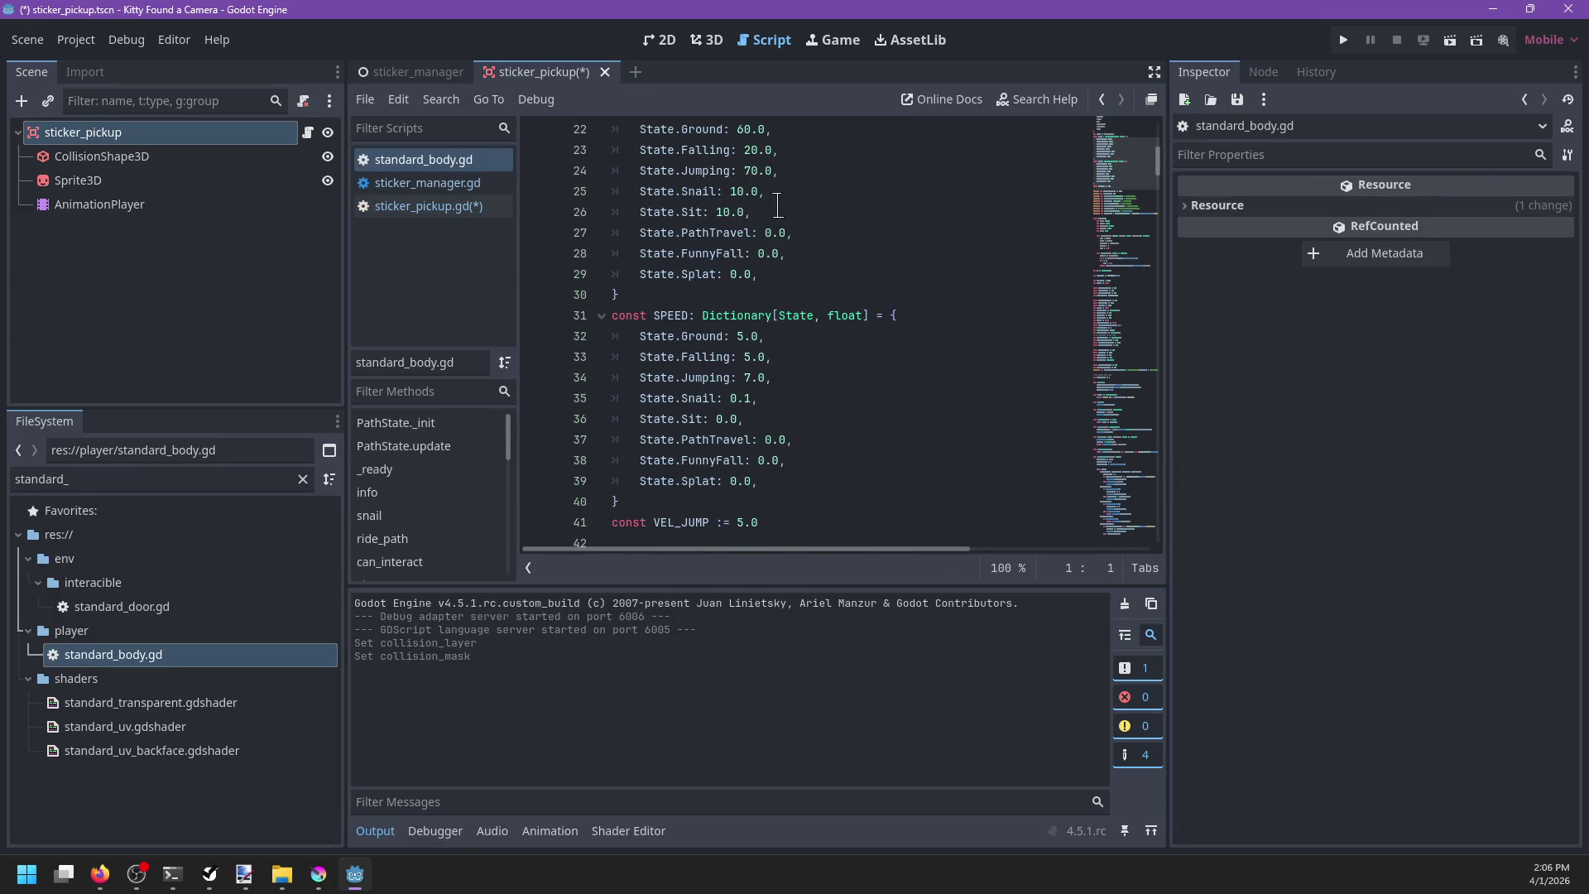
In sticker_pickup.gd, replace the group check with get_tree() and rename the parameter to _b
left_click(431, 206)
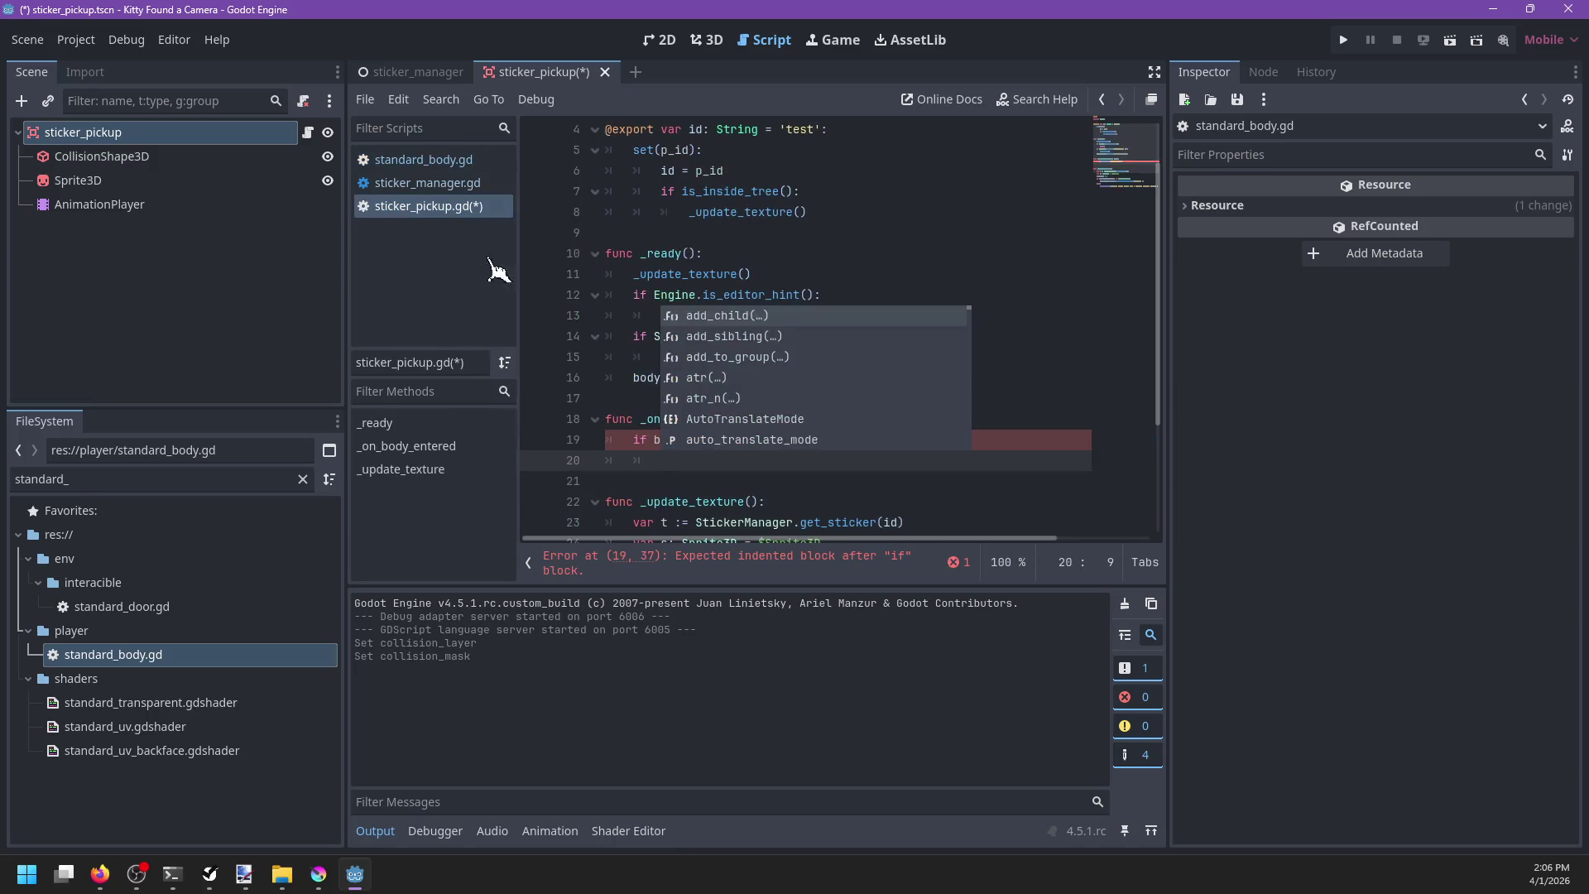
left_click(586, 490)
left_click_drag(684, 456, 634, 440)
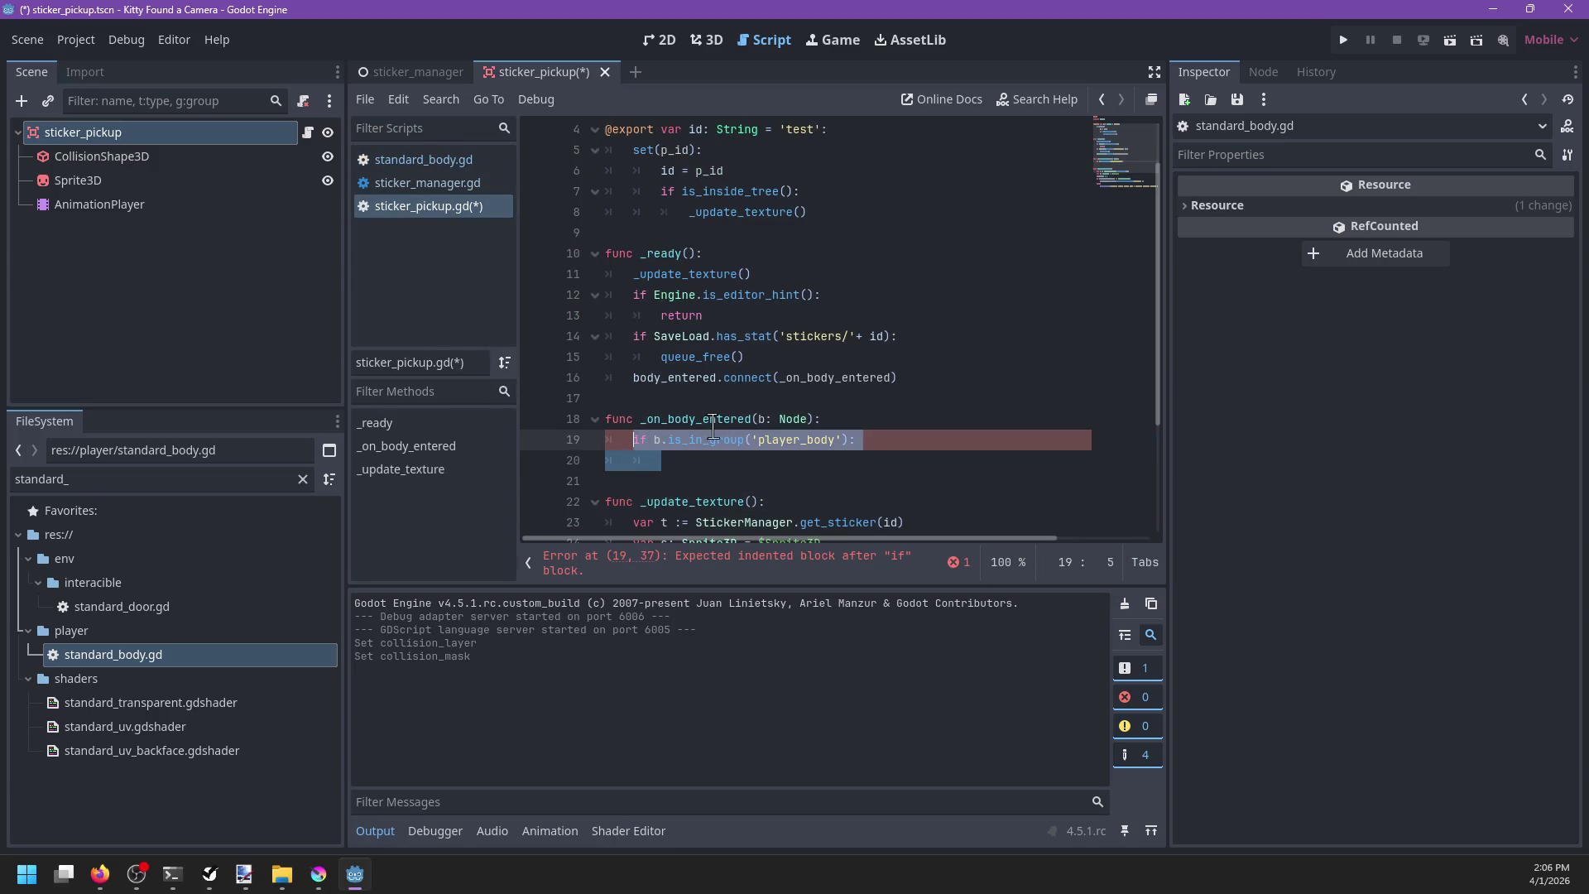
type("get_tree()")
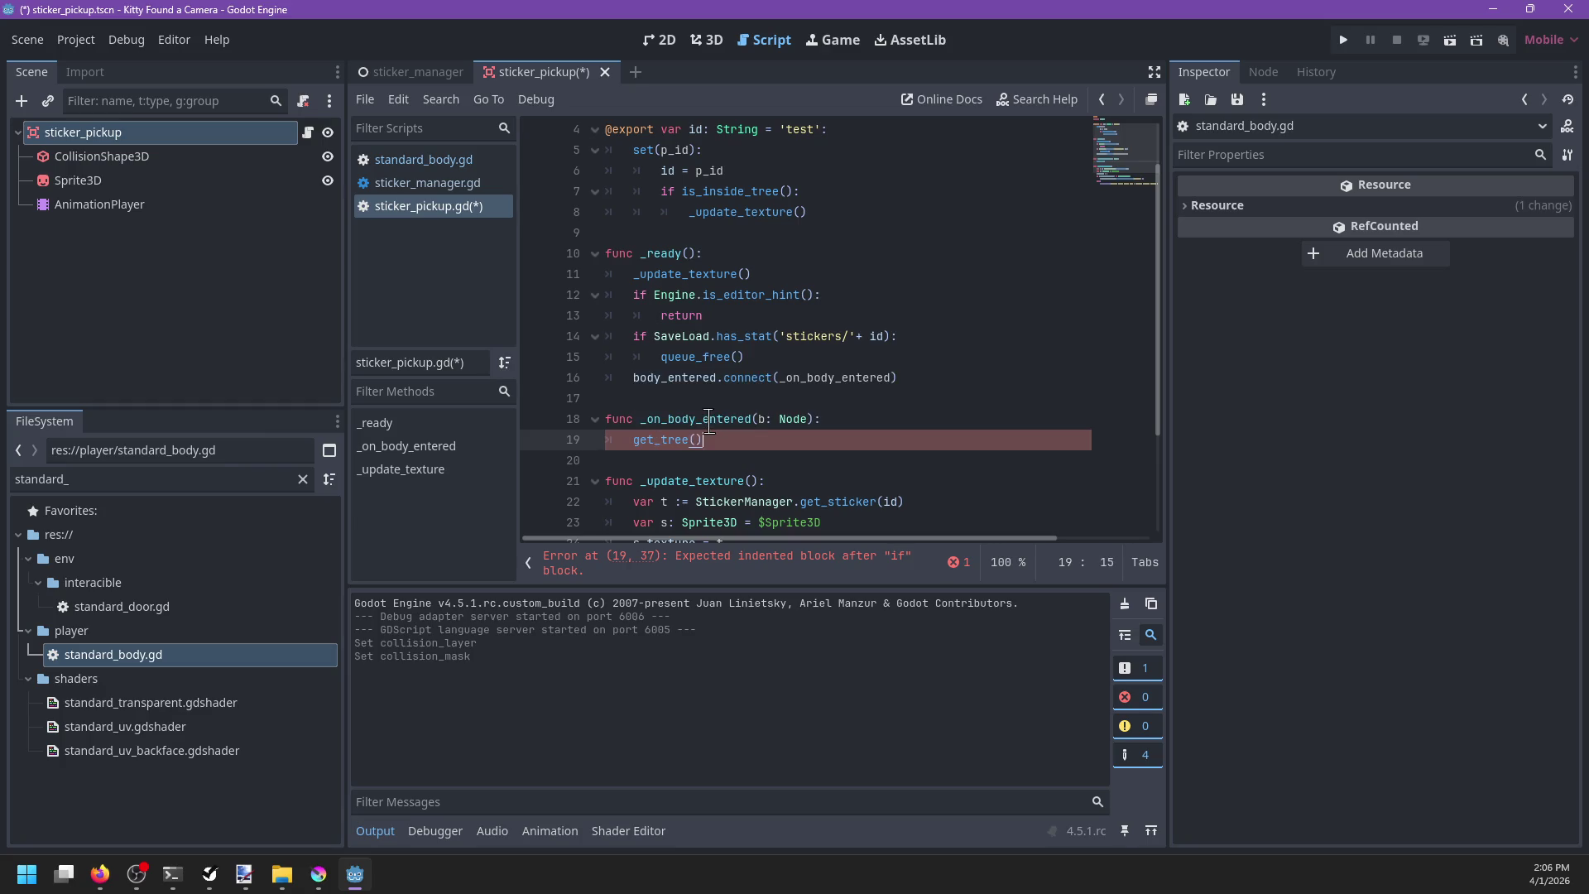
left_click(708, 418)
type("_")
key("Down")
Complete get_tree().get_first_node_in_group('player').find_sticker(id), add queue_free(), and save
type("get_fir")
key("Return")
type("'player').find_sticker(id)")
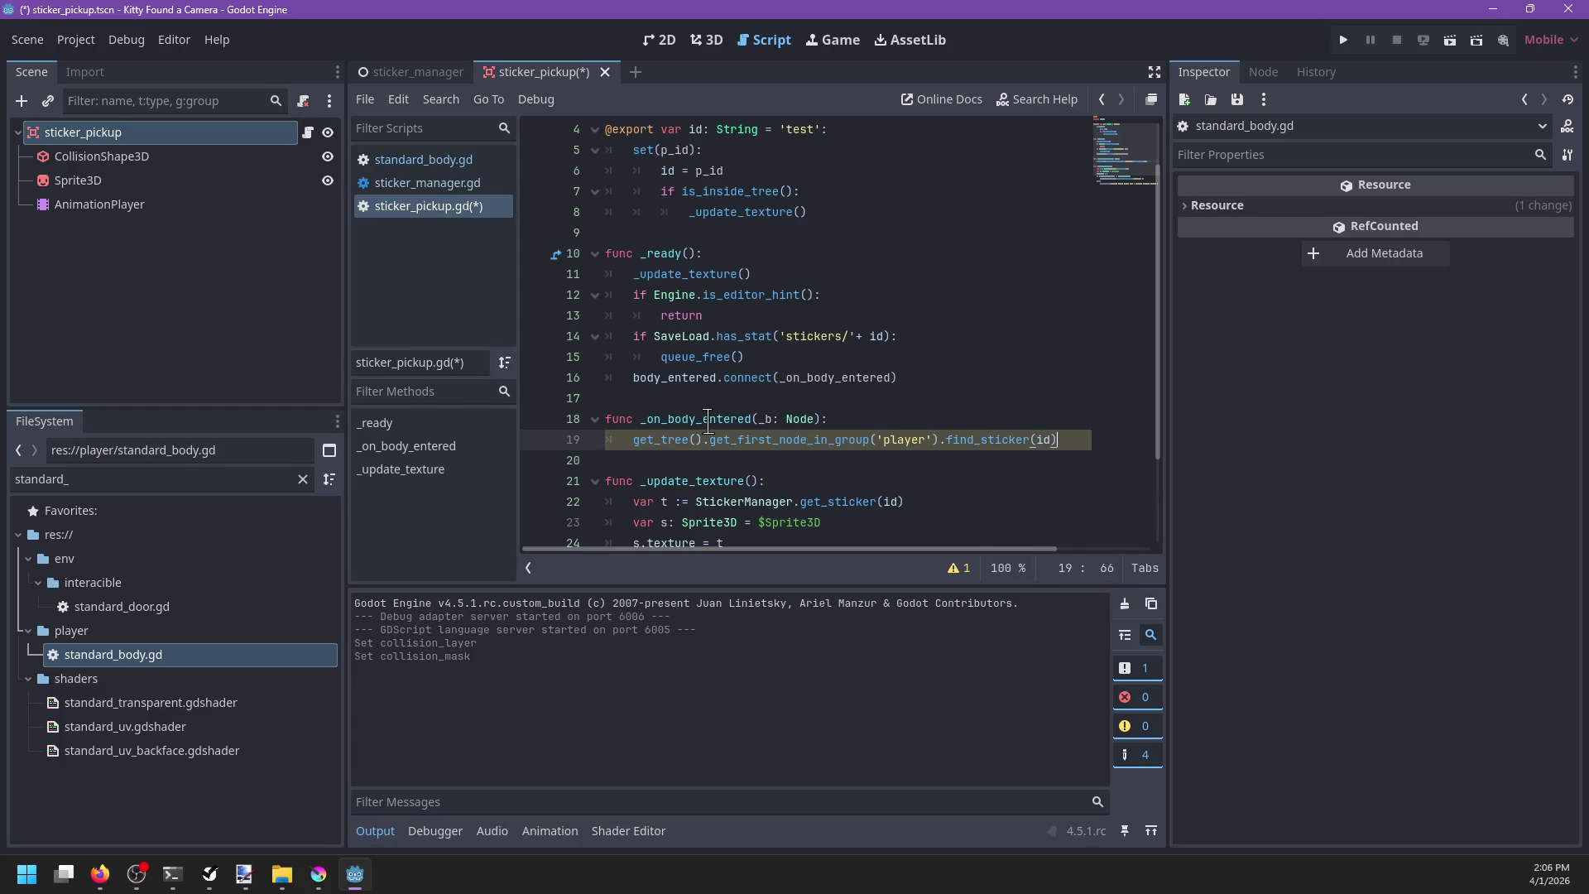
key("Return")
type("queue_free()")
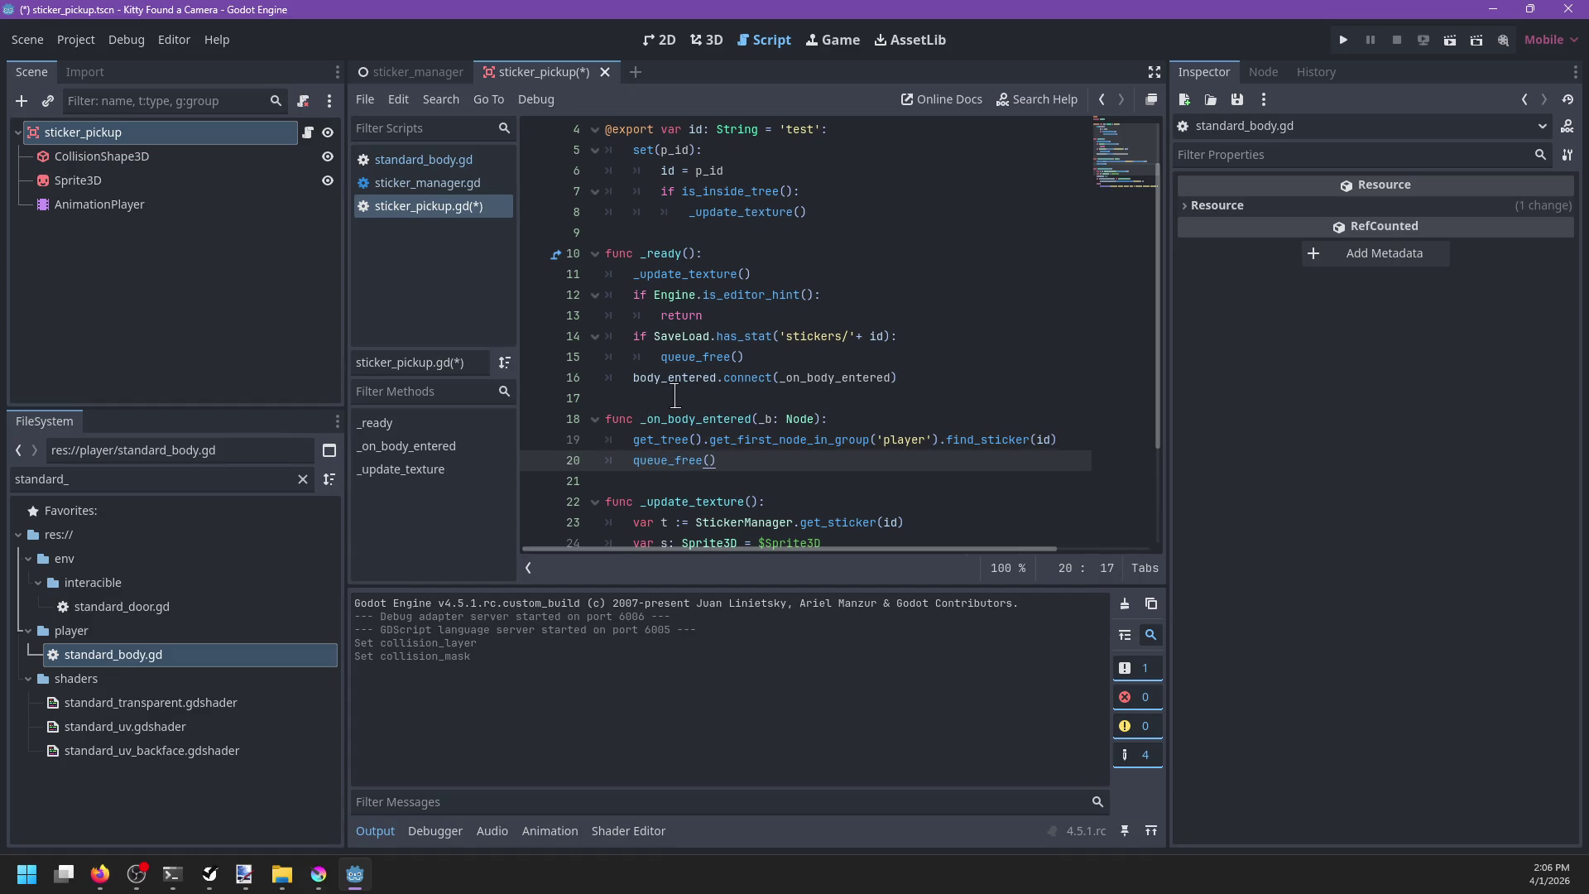
scroll(676, 395, "up", 1)
key("ctrl+s")
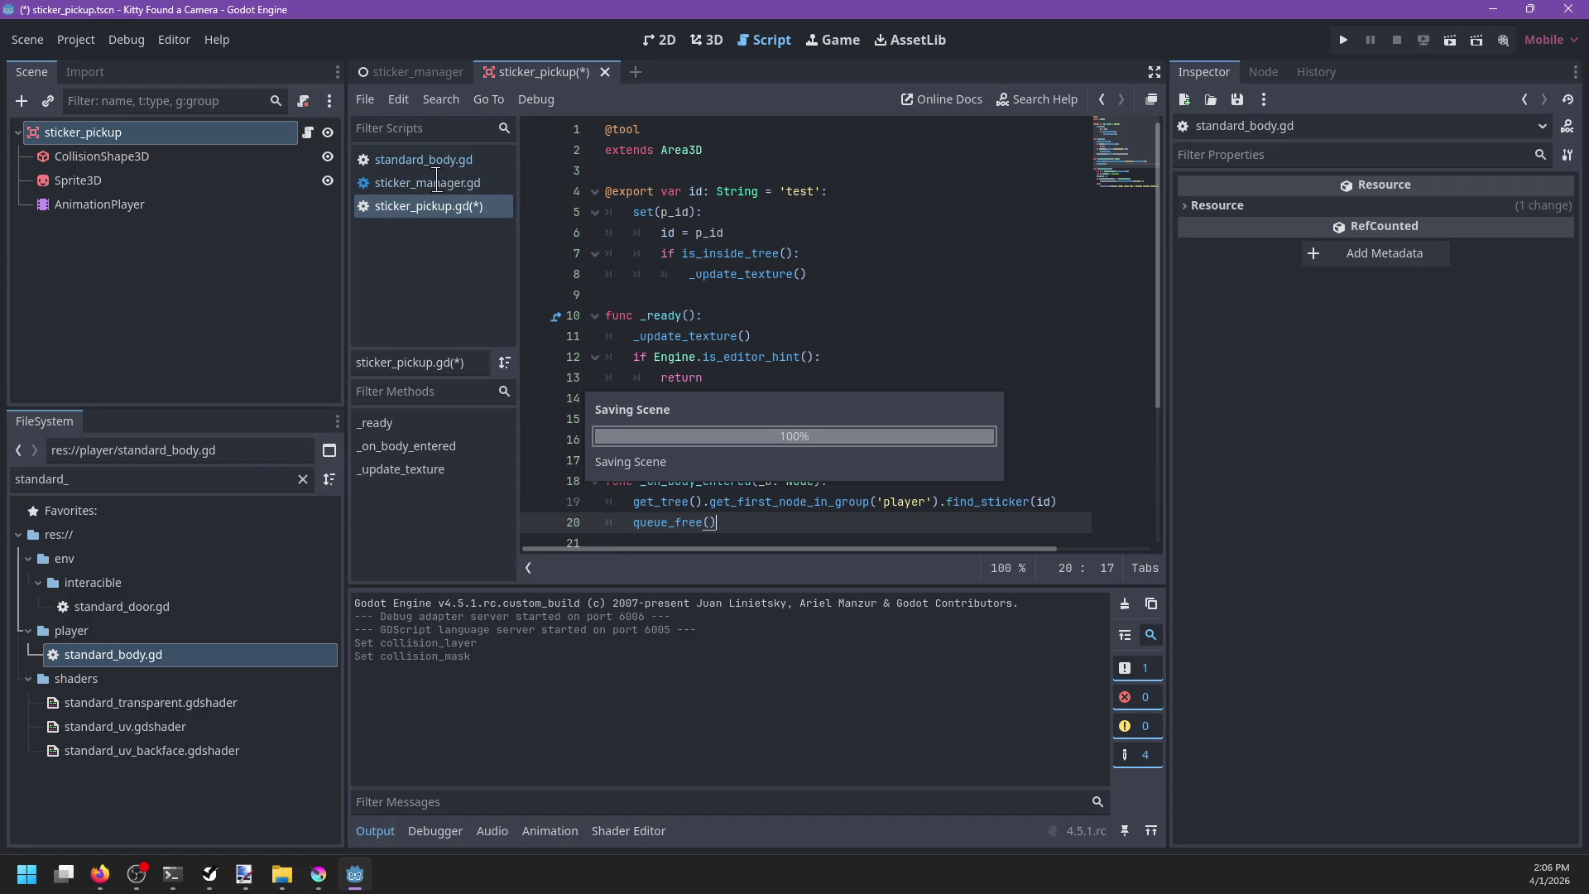
left_click(227, 479)
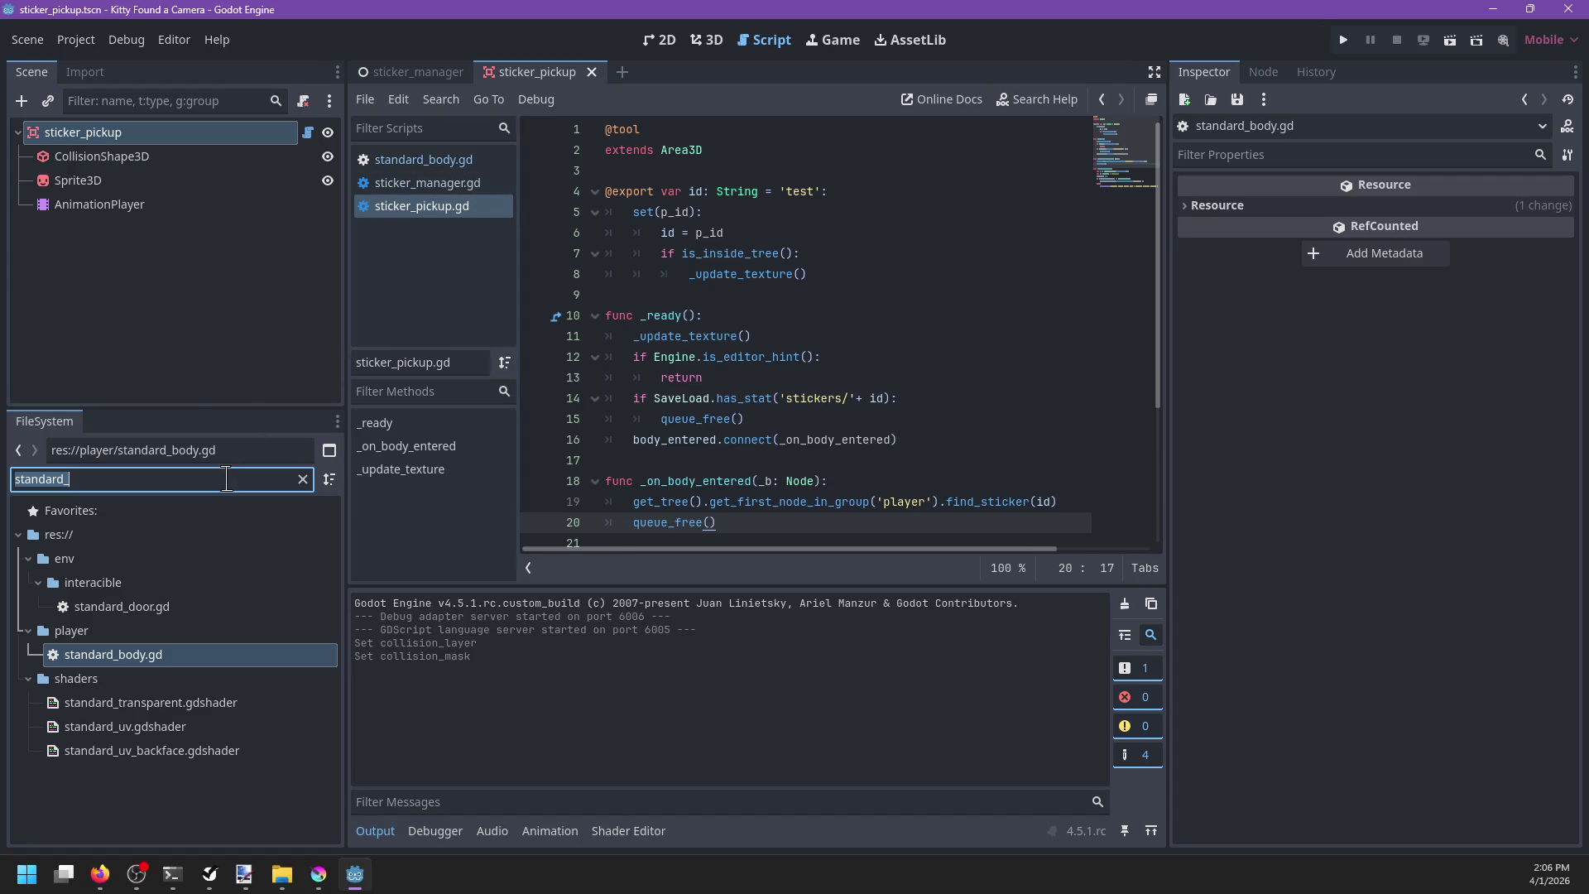
Open player.gd from the filtered file list and search for find_item to show find_item
type("player")
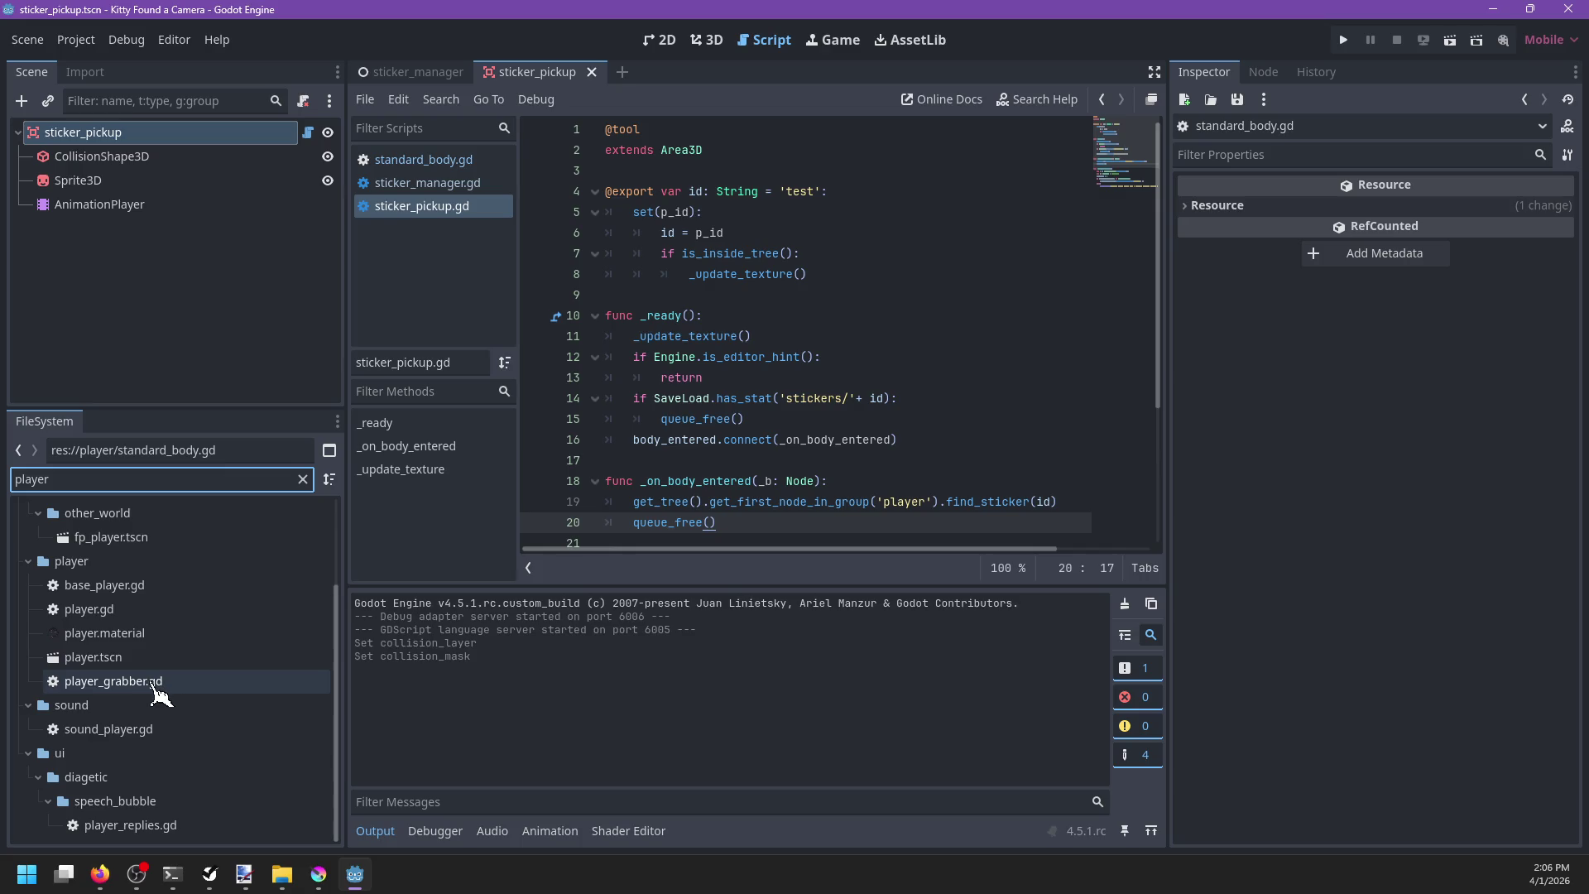
double_click(150, 613)
left_click(803, 360)
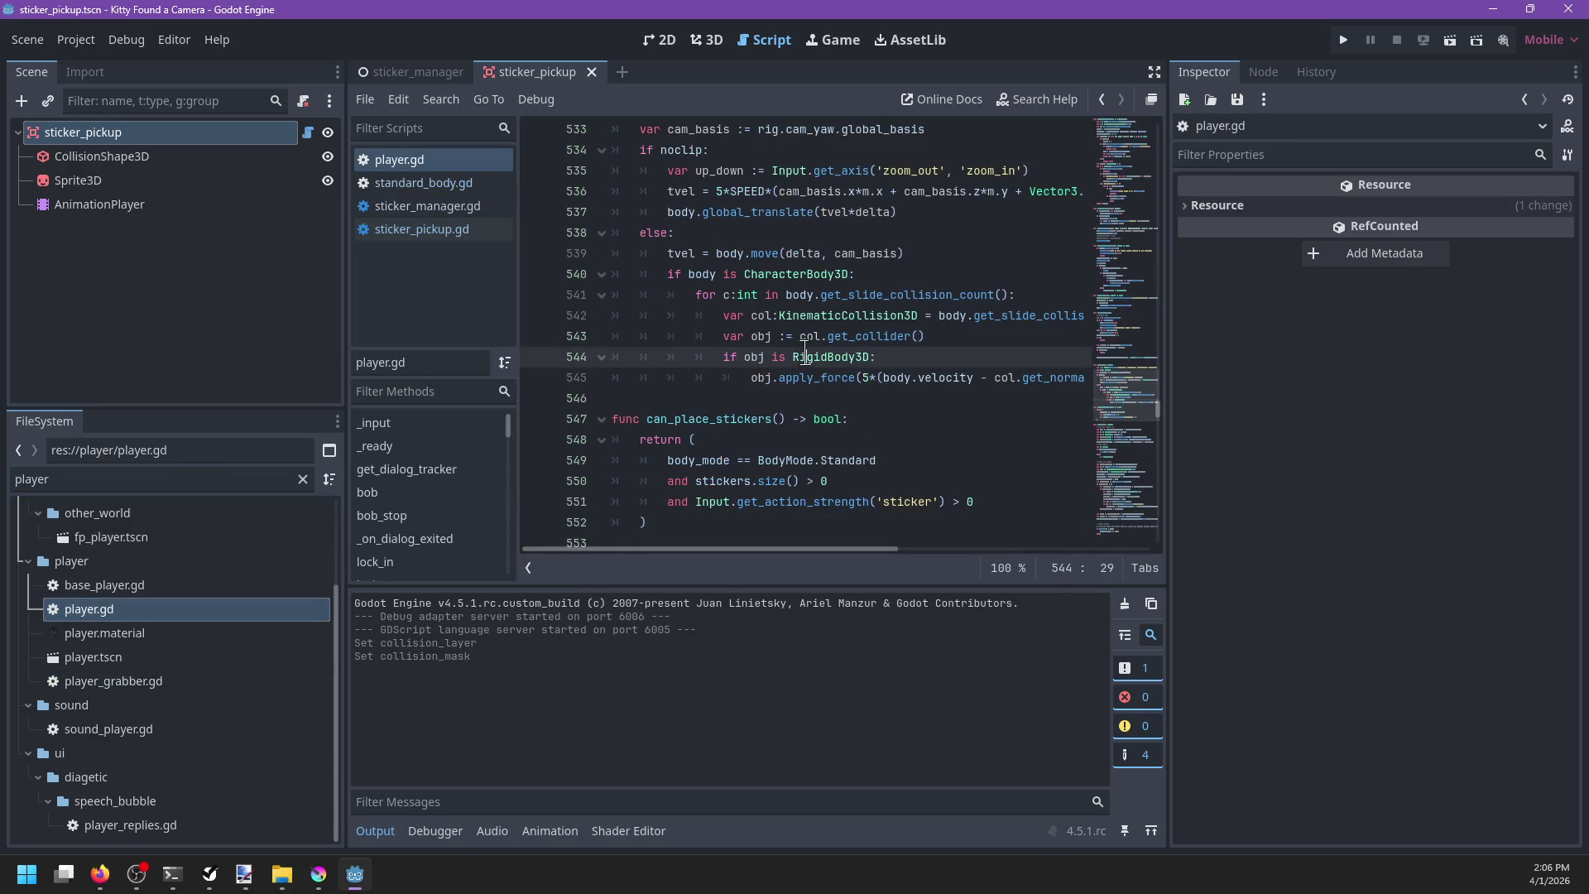
key("ctrl+f")
type("find_item")
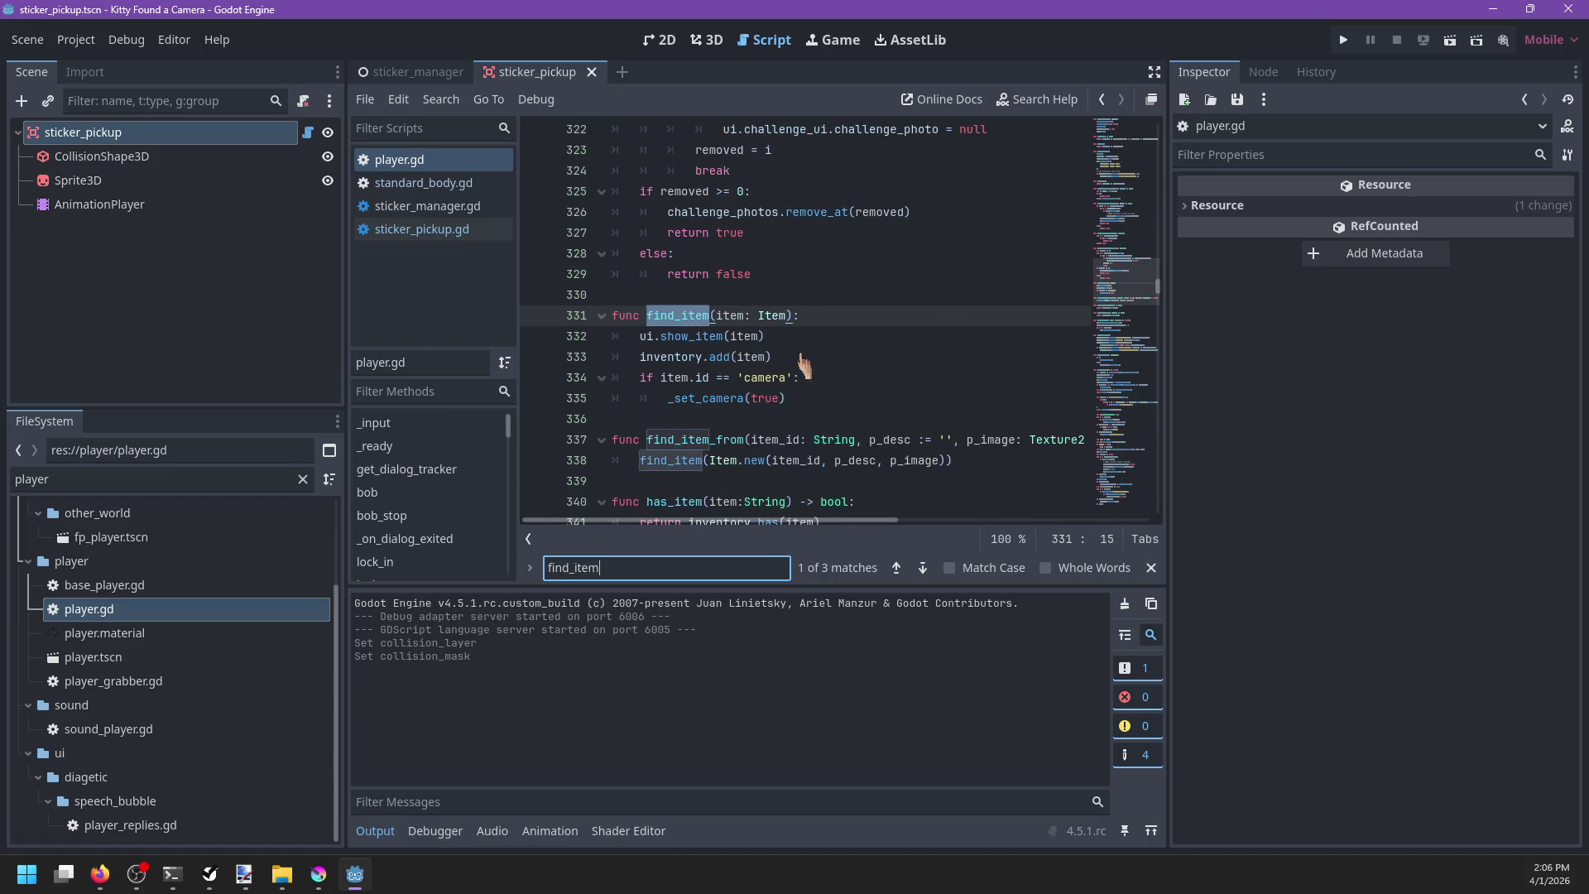
key("Escape")
Put the caret on the blank line after erase_item, undoing a stray extra line
key("Up")
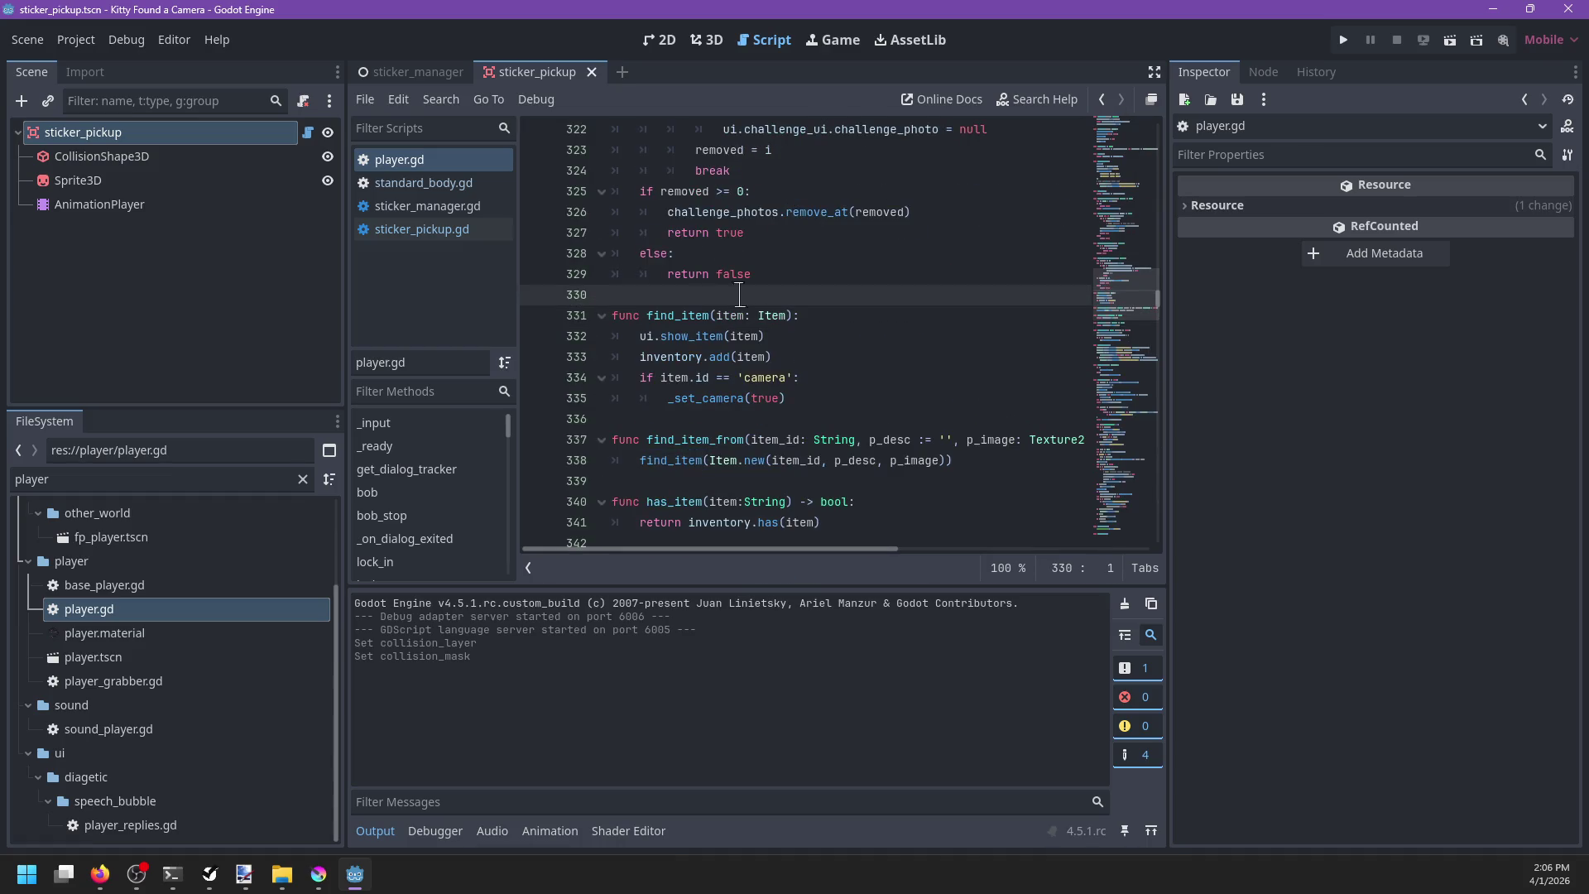
left_click(680, 481)
key("Return")
scroll(712, 464, "down", 2)
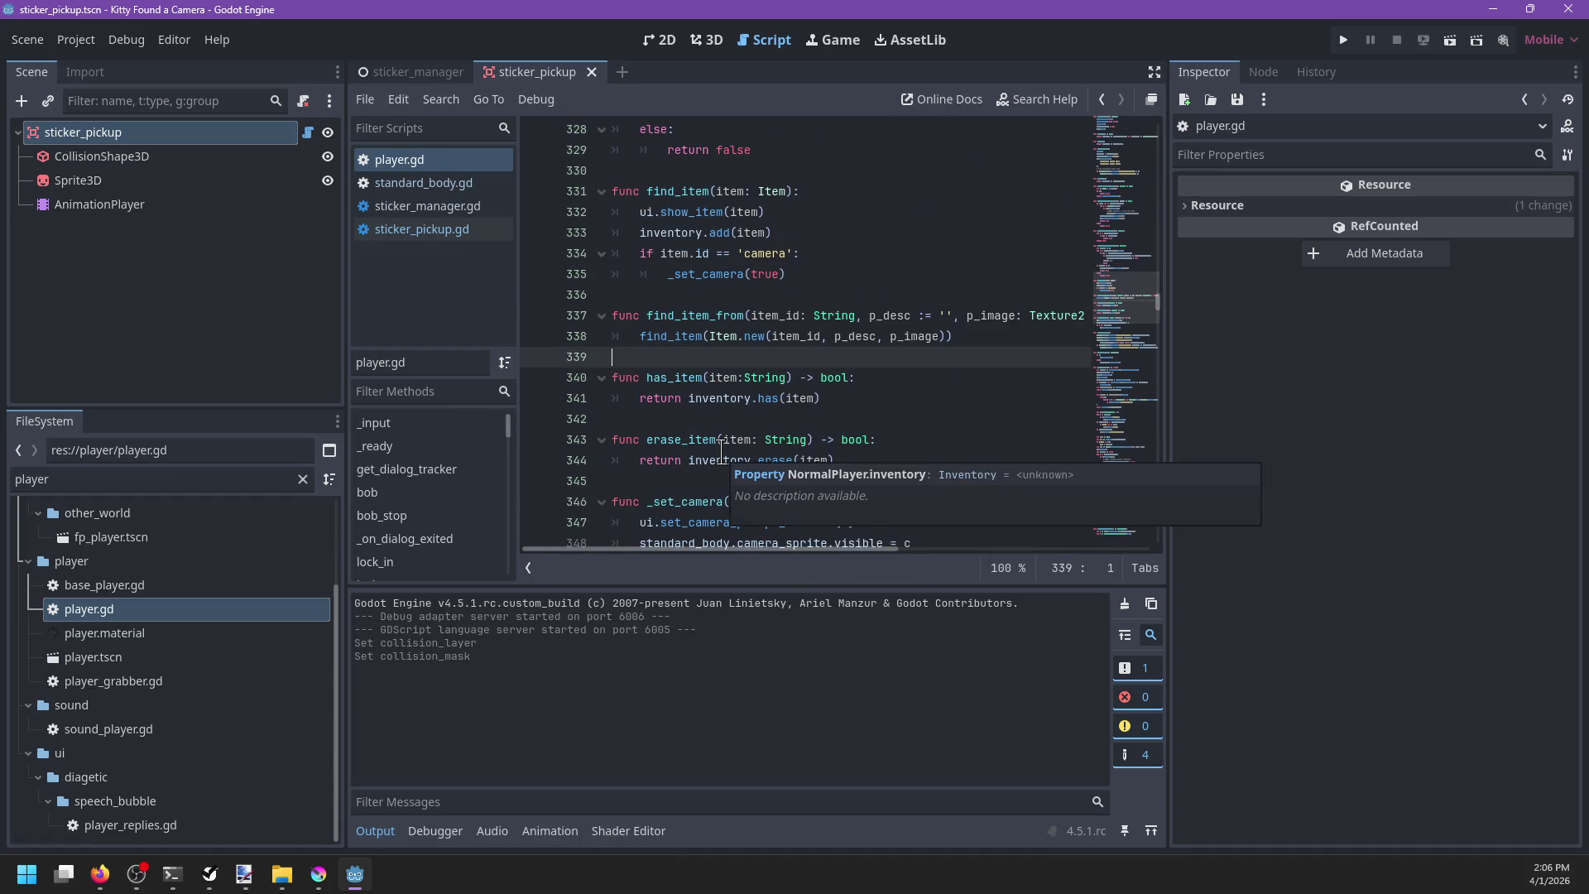
key("ctrl+z")
left_click(684, 479)
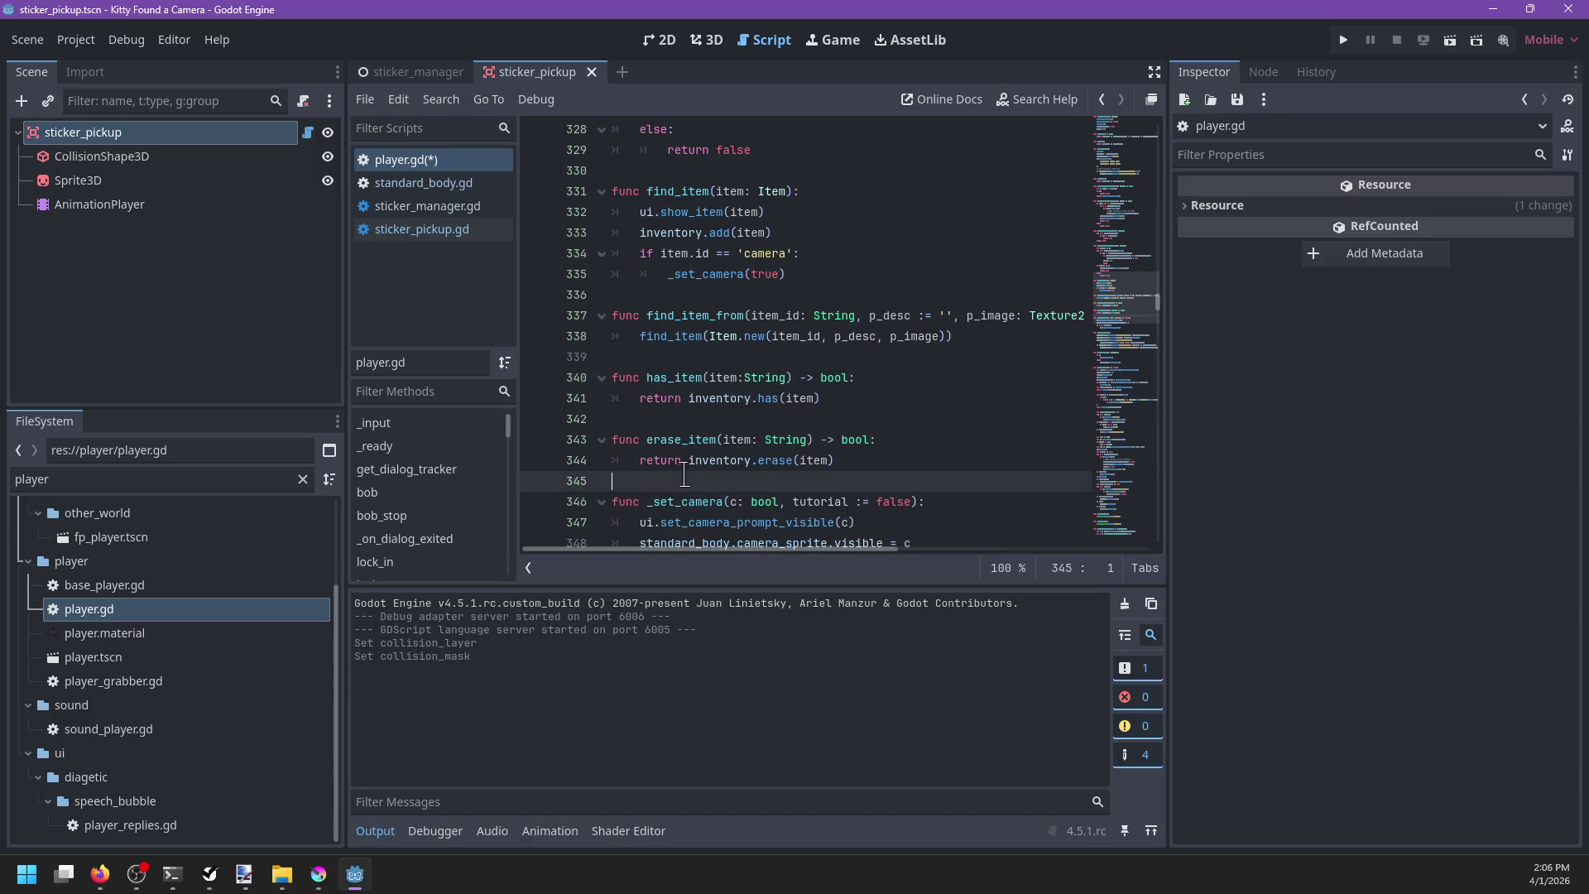
Below erase_item, declare func find_sticker(id: String):
key("Return")
key("Return")
key("Up")
type("func find_i")
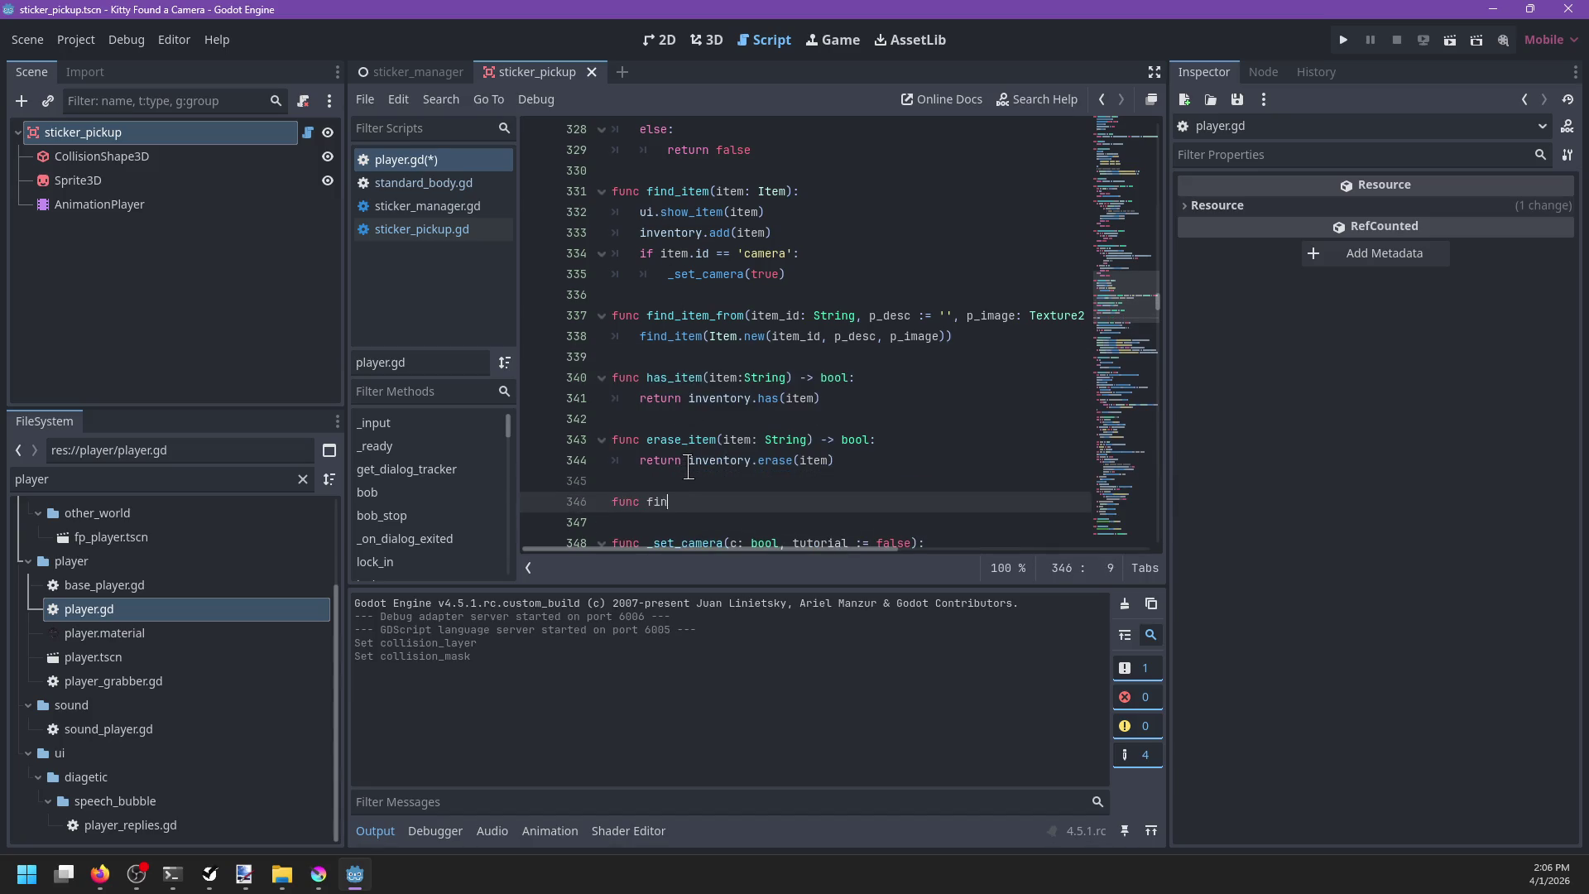
key("BackSpace")
type("sticker(id)")
type(":")
key("Return")
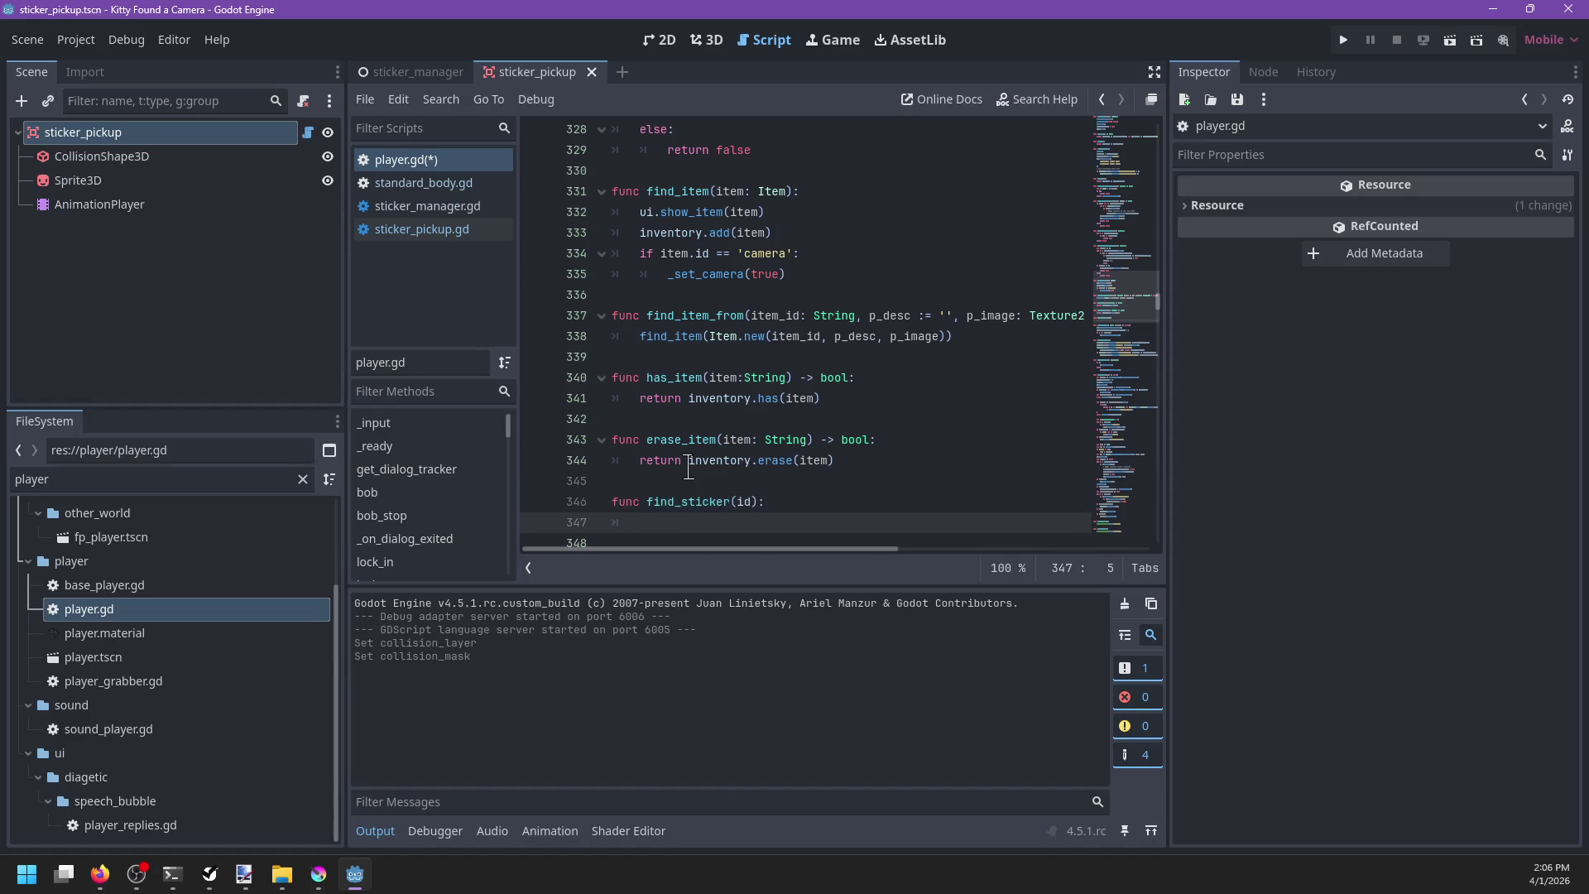
key("BackSpace")
key("Up")
key("End")
key("Left")
key("Left")
type(": String")
key("Down")
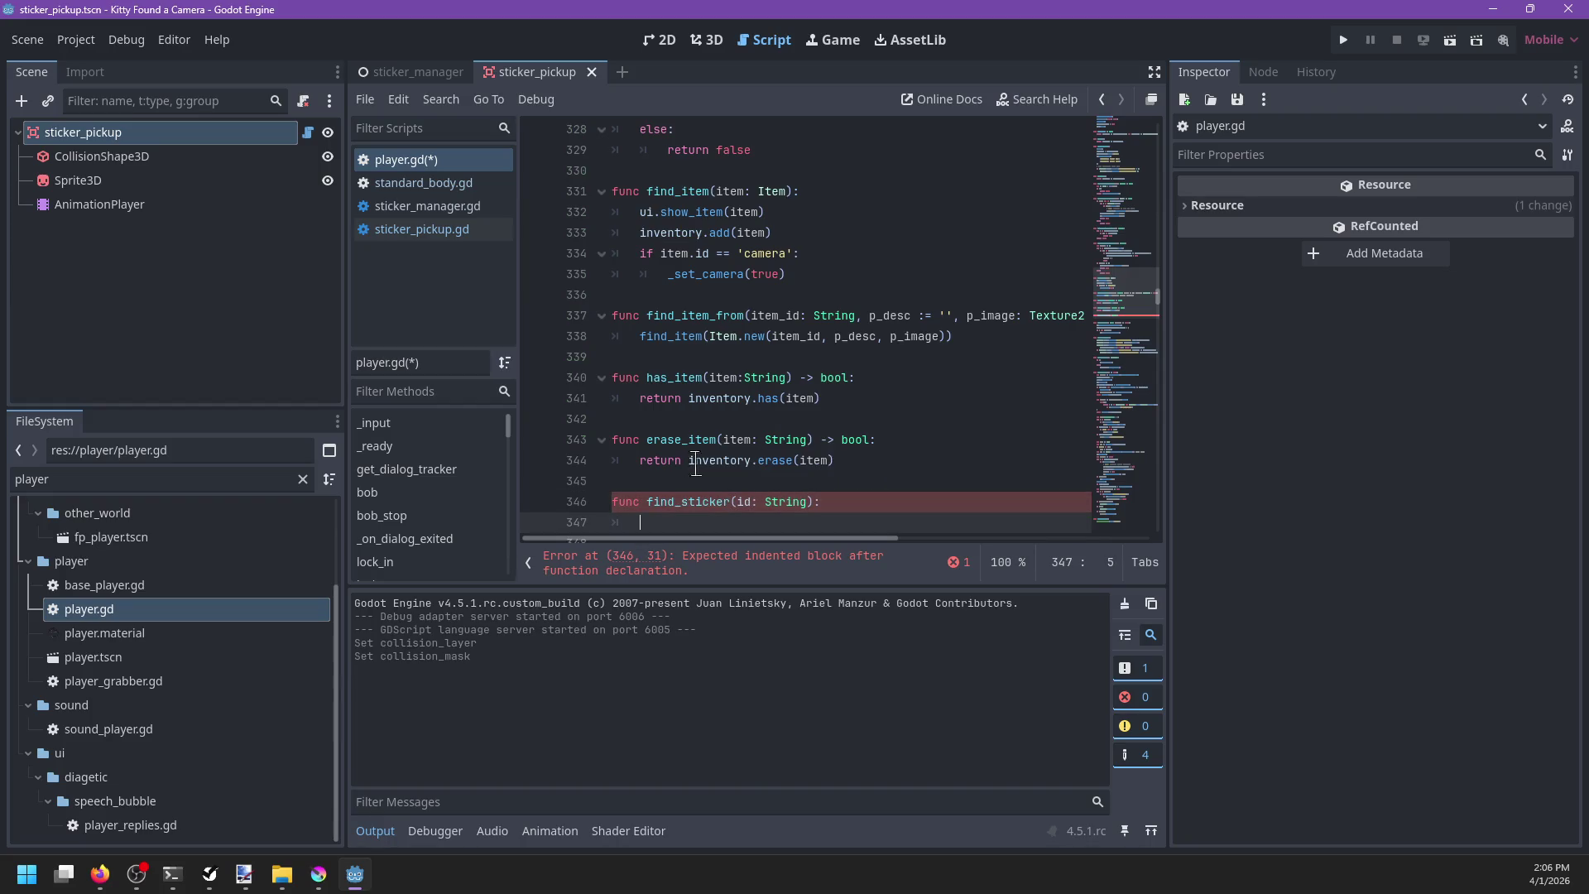
In find_sticker, add stickers.append(id) and stickers.sort()
scroll(743, 432, "down", 2)
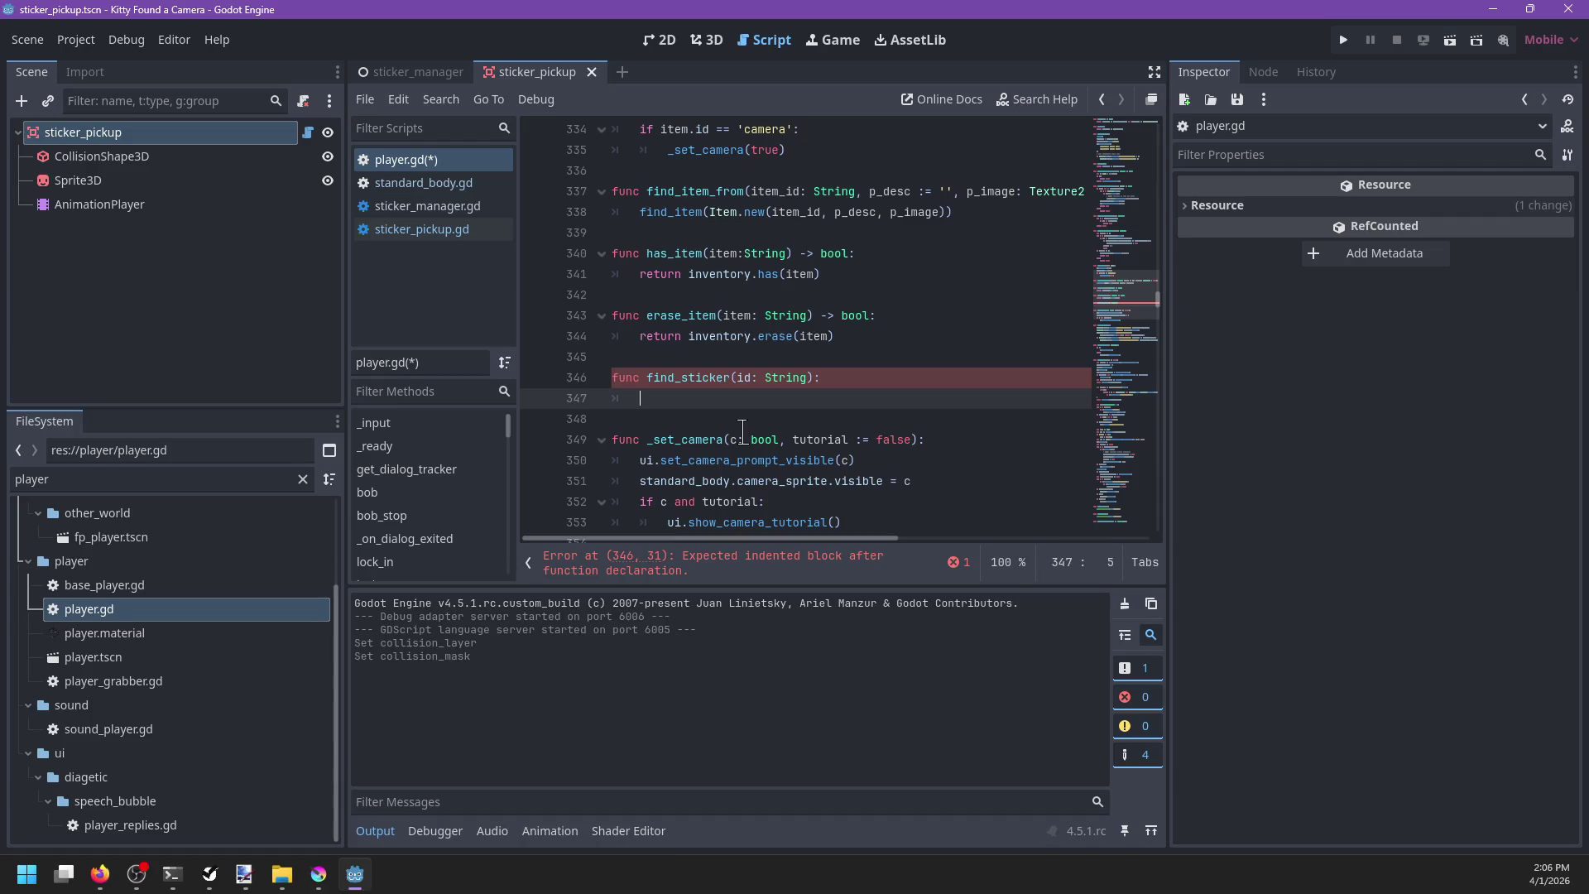
type("player.")
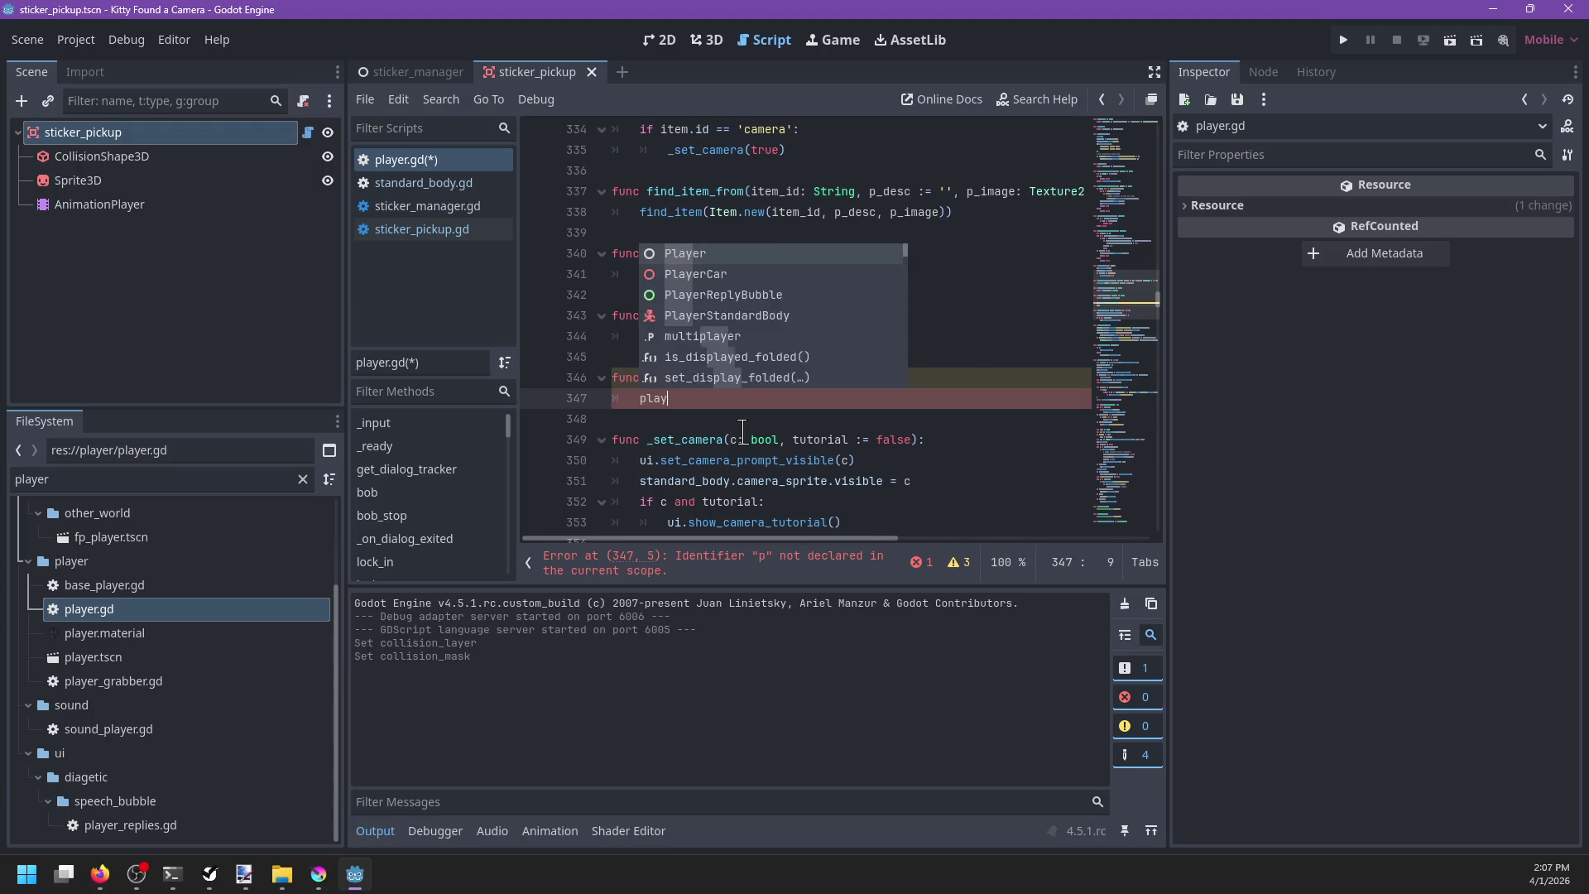
key("BackSpace")
key("BackSpace")
key("BackSpace")
type("stickers")
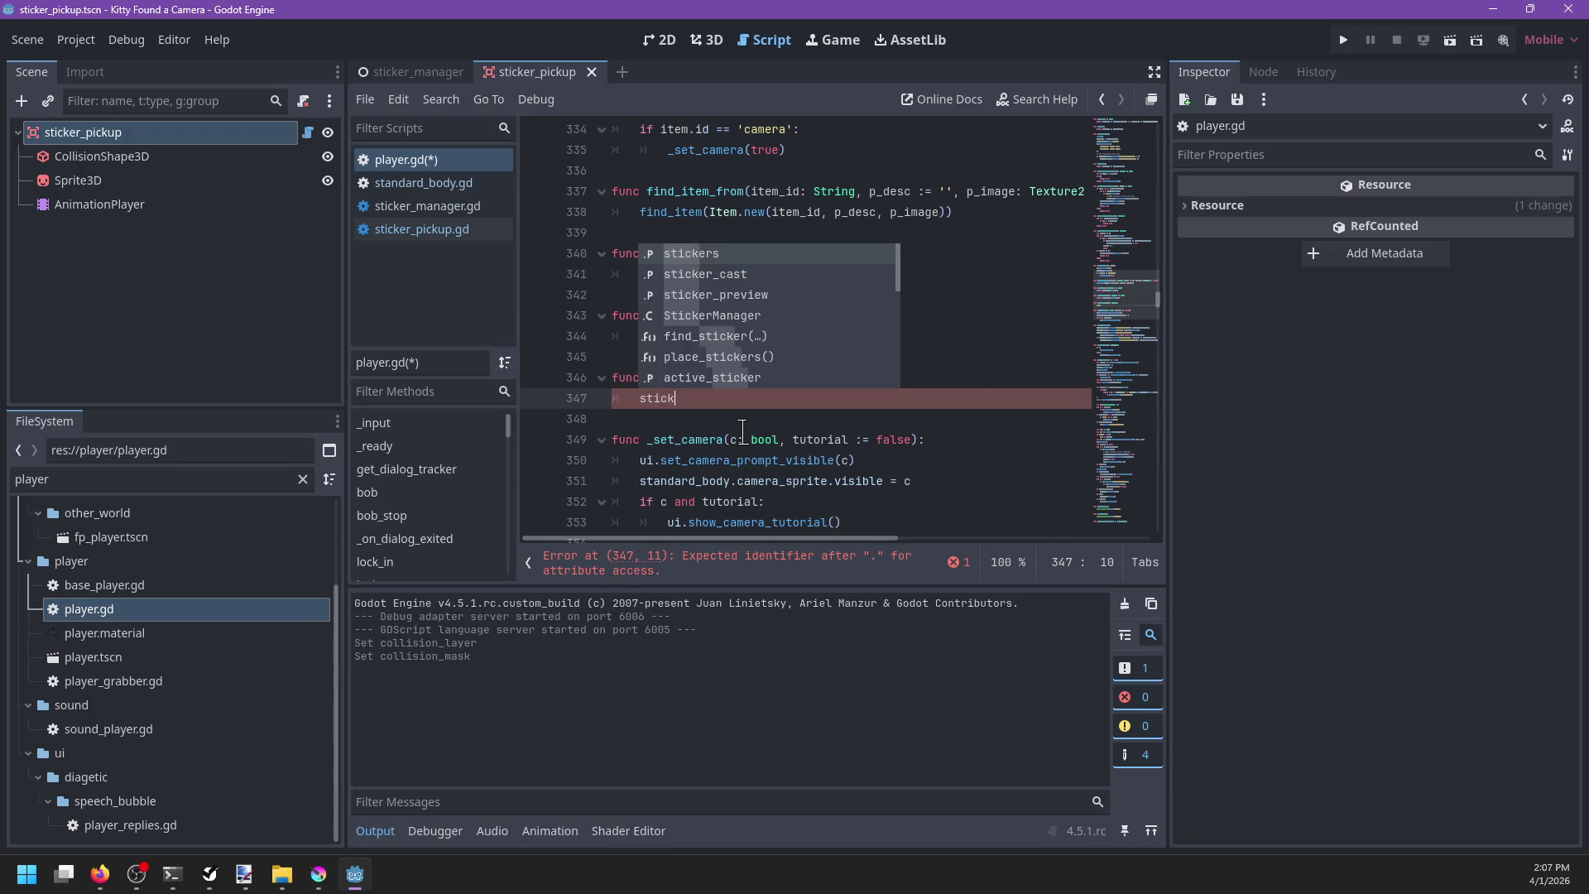
type(".a")
key("Return")
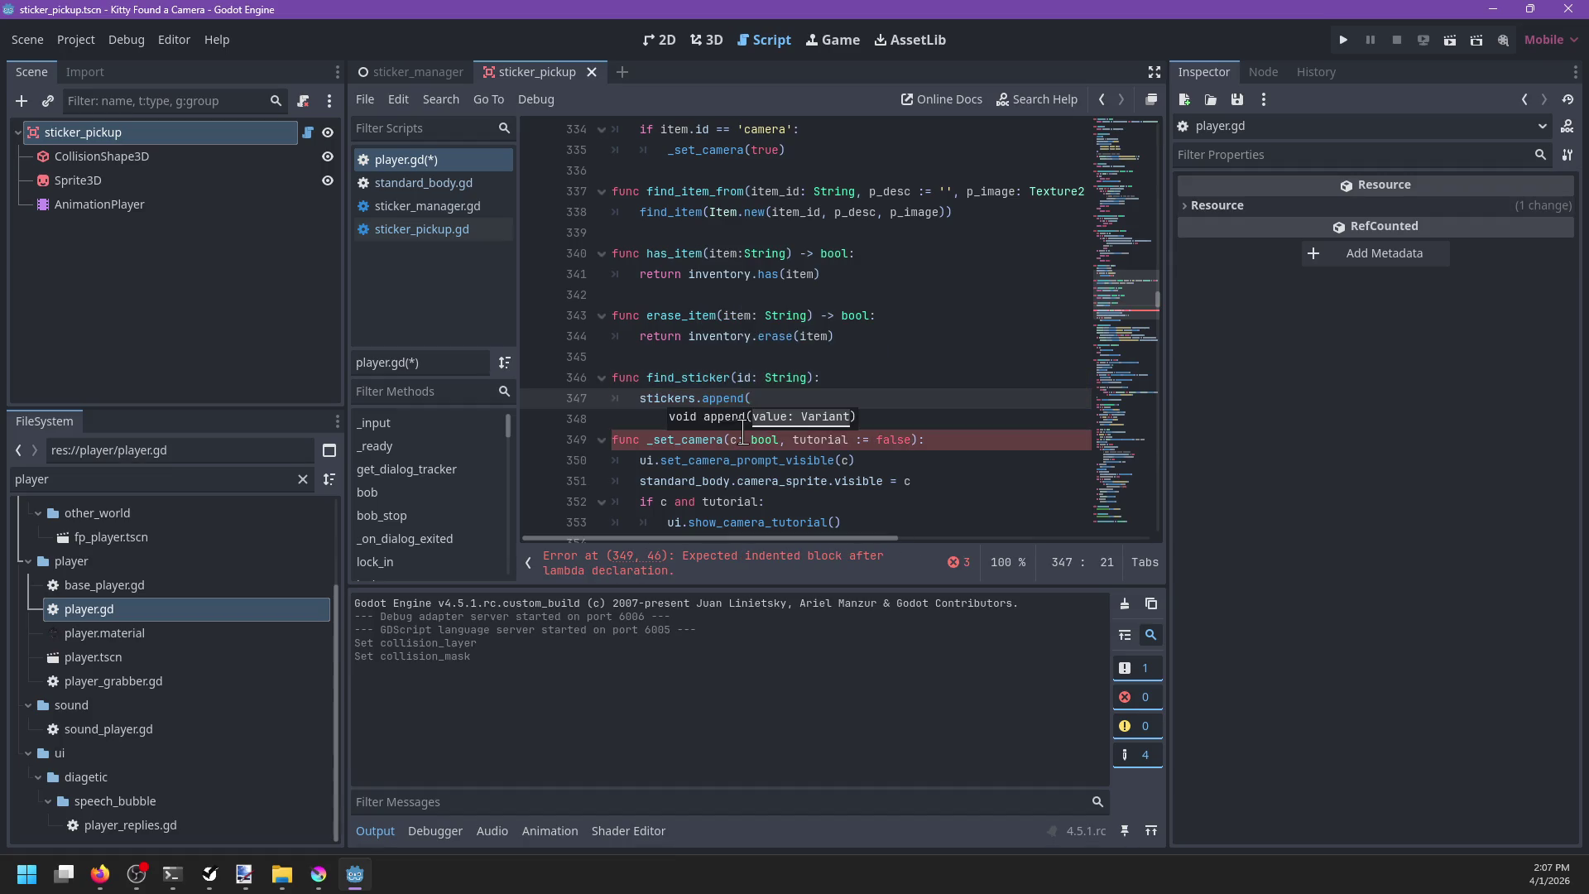
type("id)")
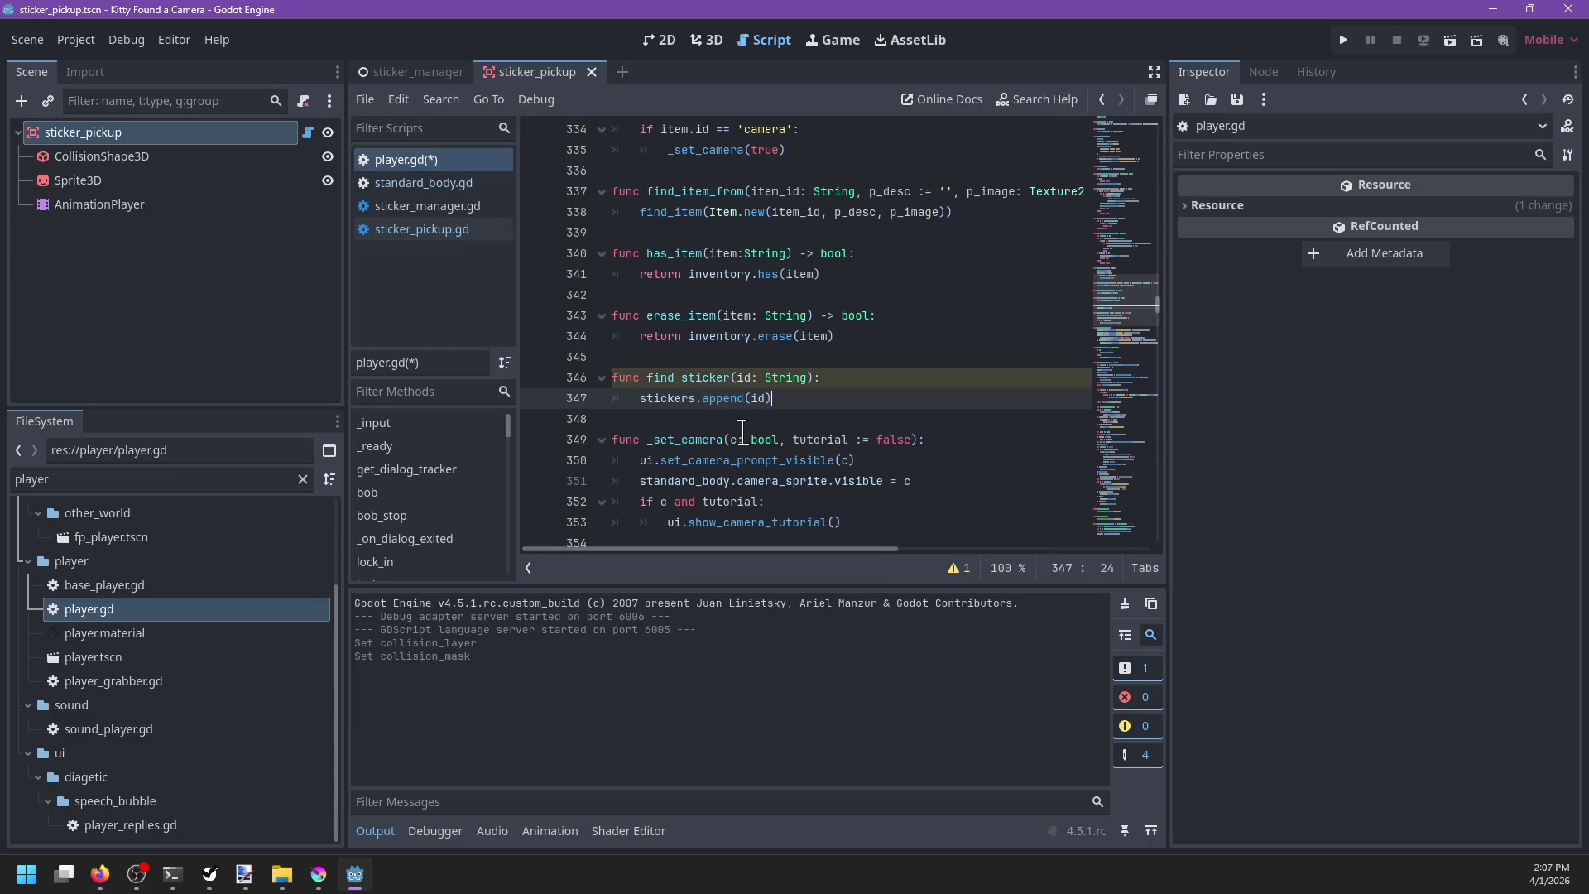
key("Return")
type("stickers.")
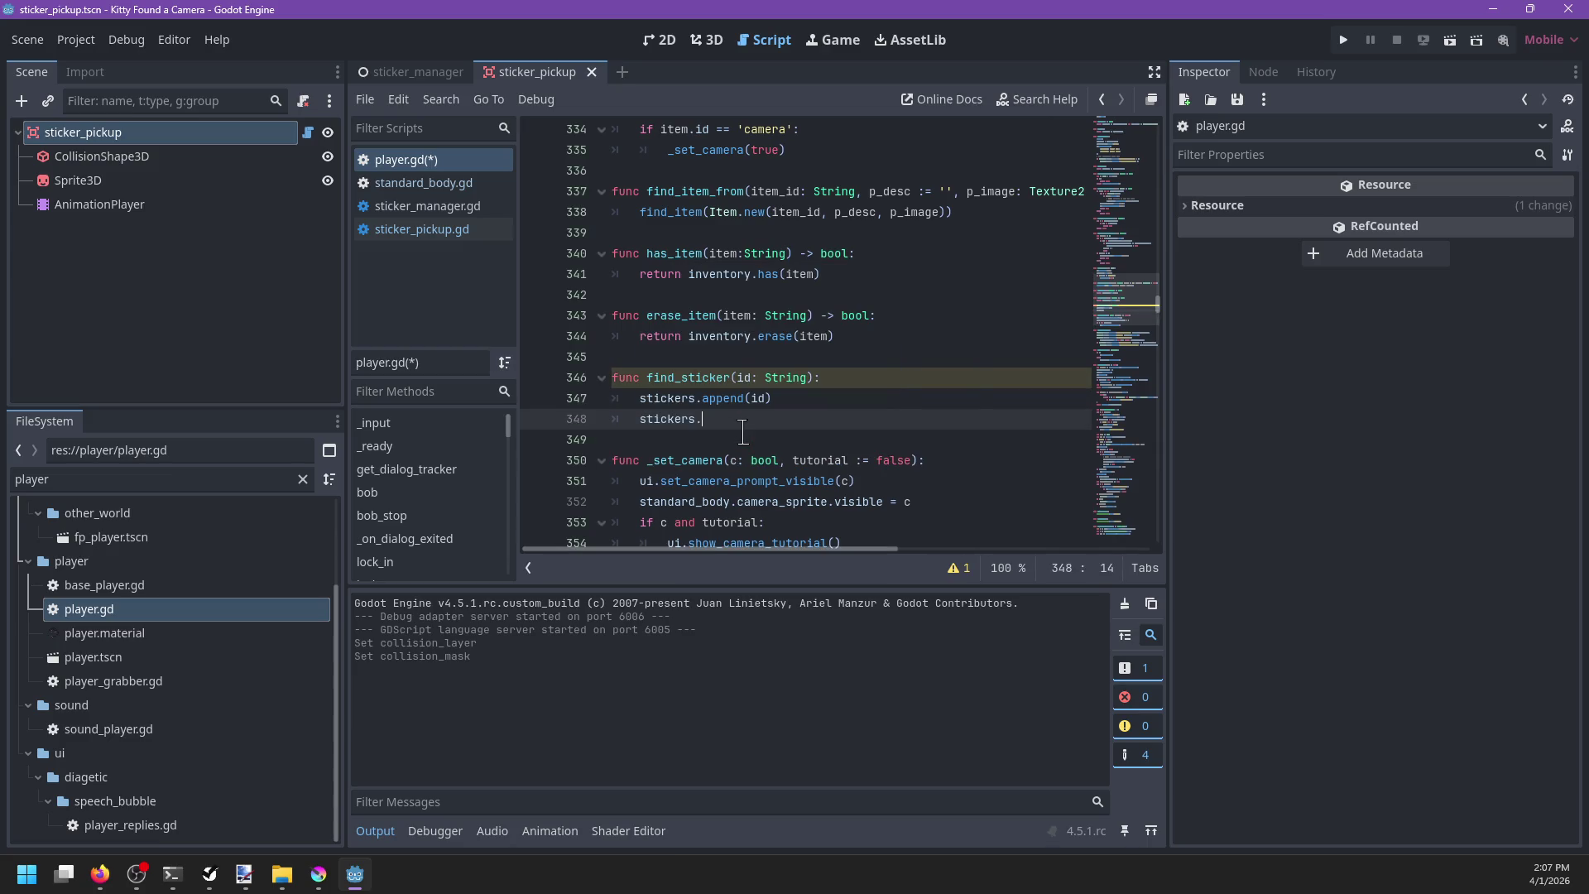
type("so")
key("Return")
type(")")
Set active_sticker = id on the next line
key("Return")
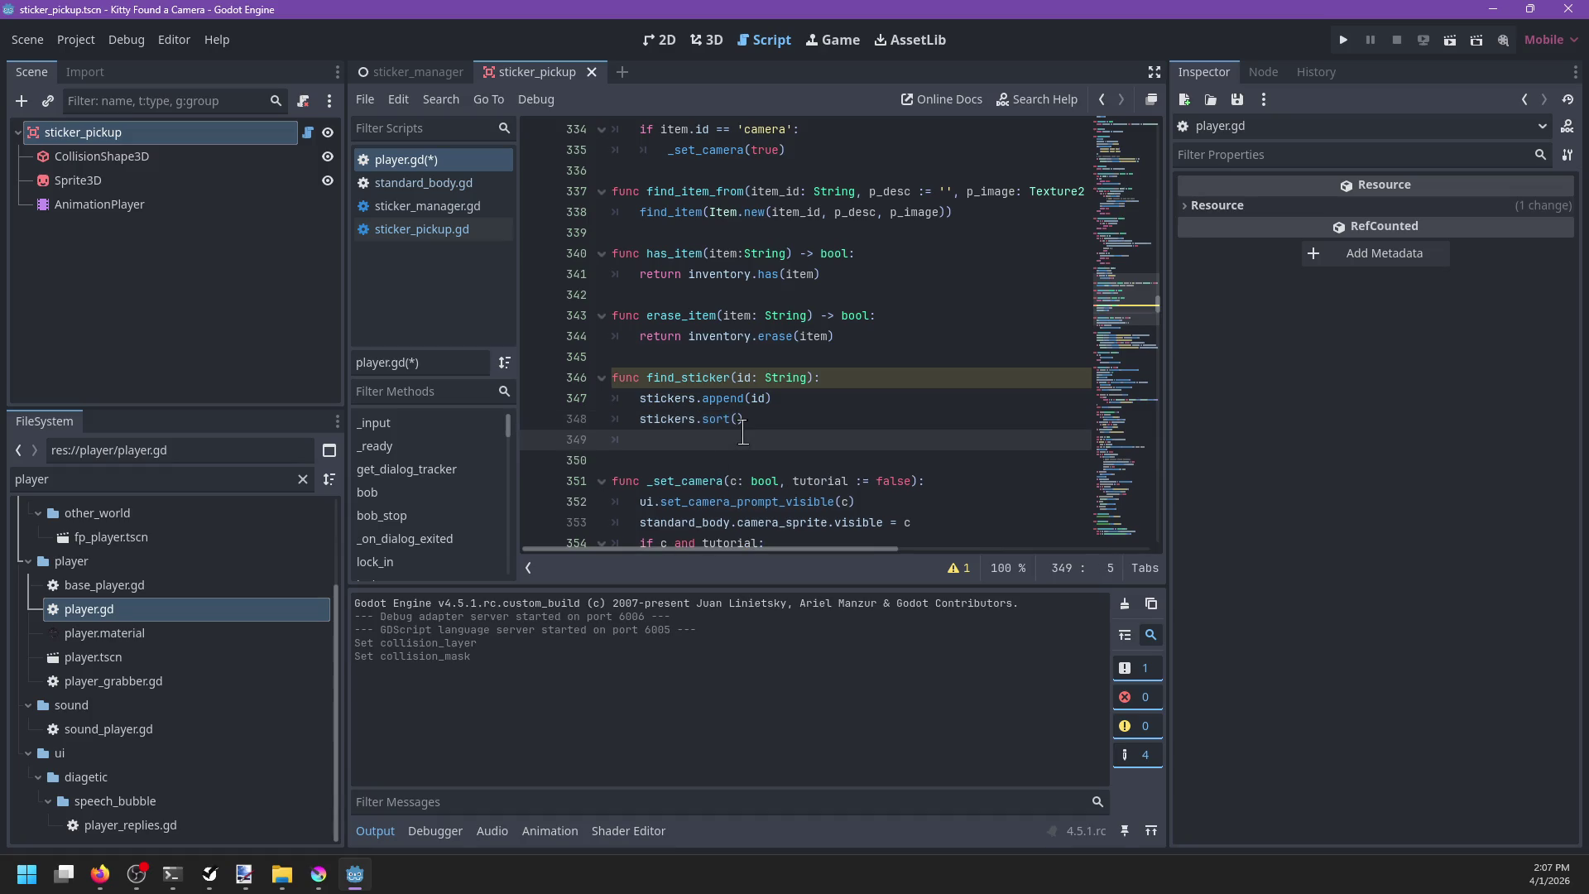
type("acti")
key("Down")
key("Return")
type("id")
Add a TODO comment about the stickers UI below the assignment
key("Return")
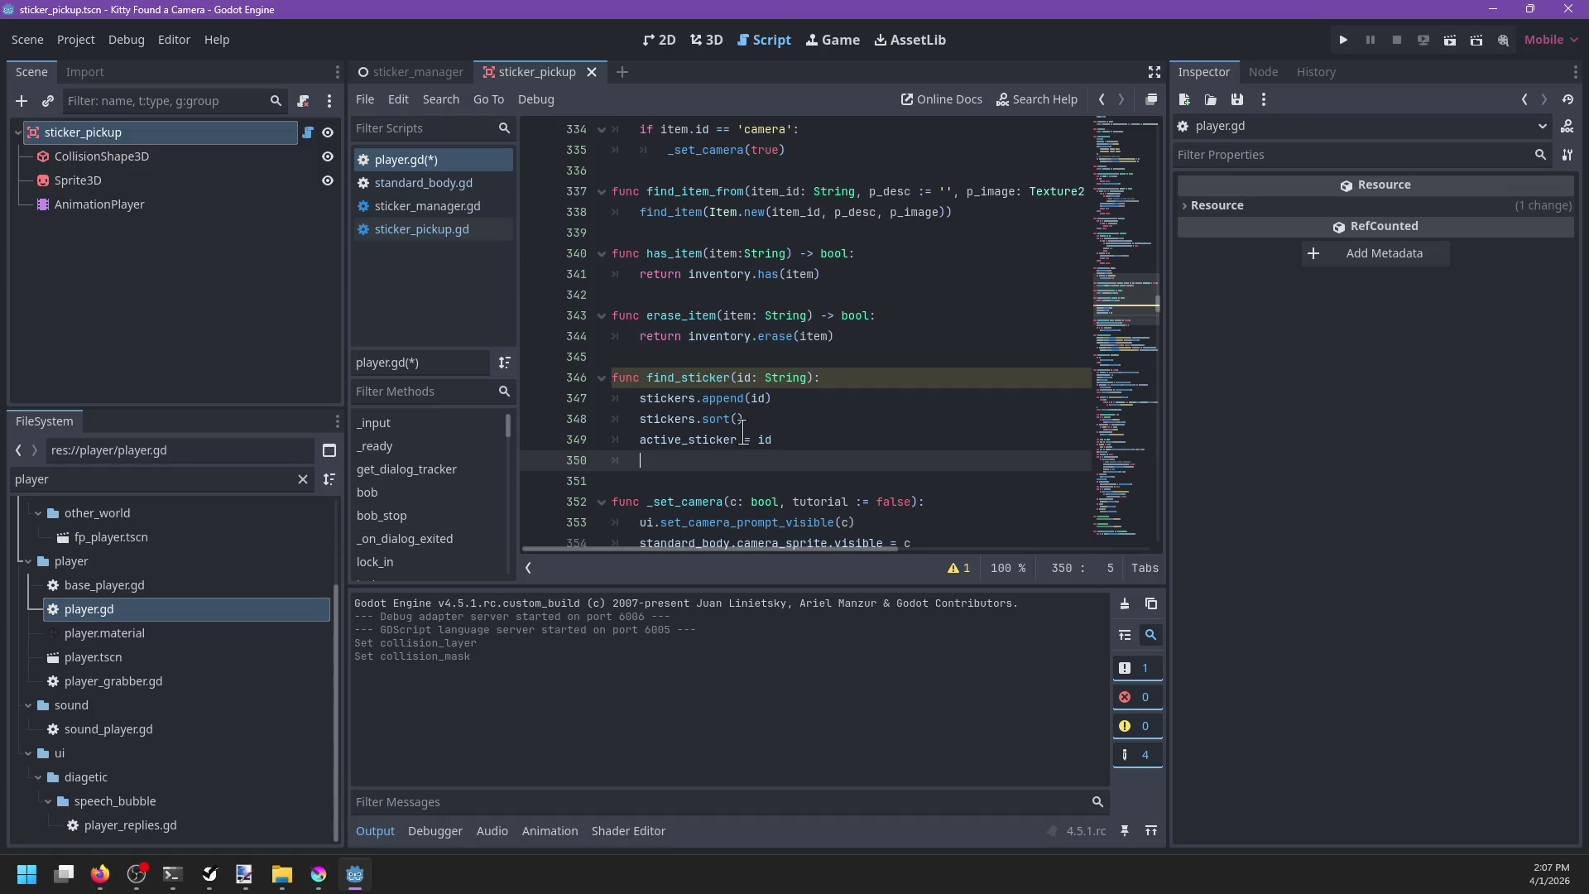
type("UI for stickers")
key("Return")
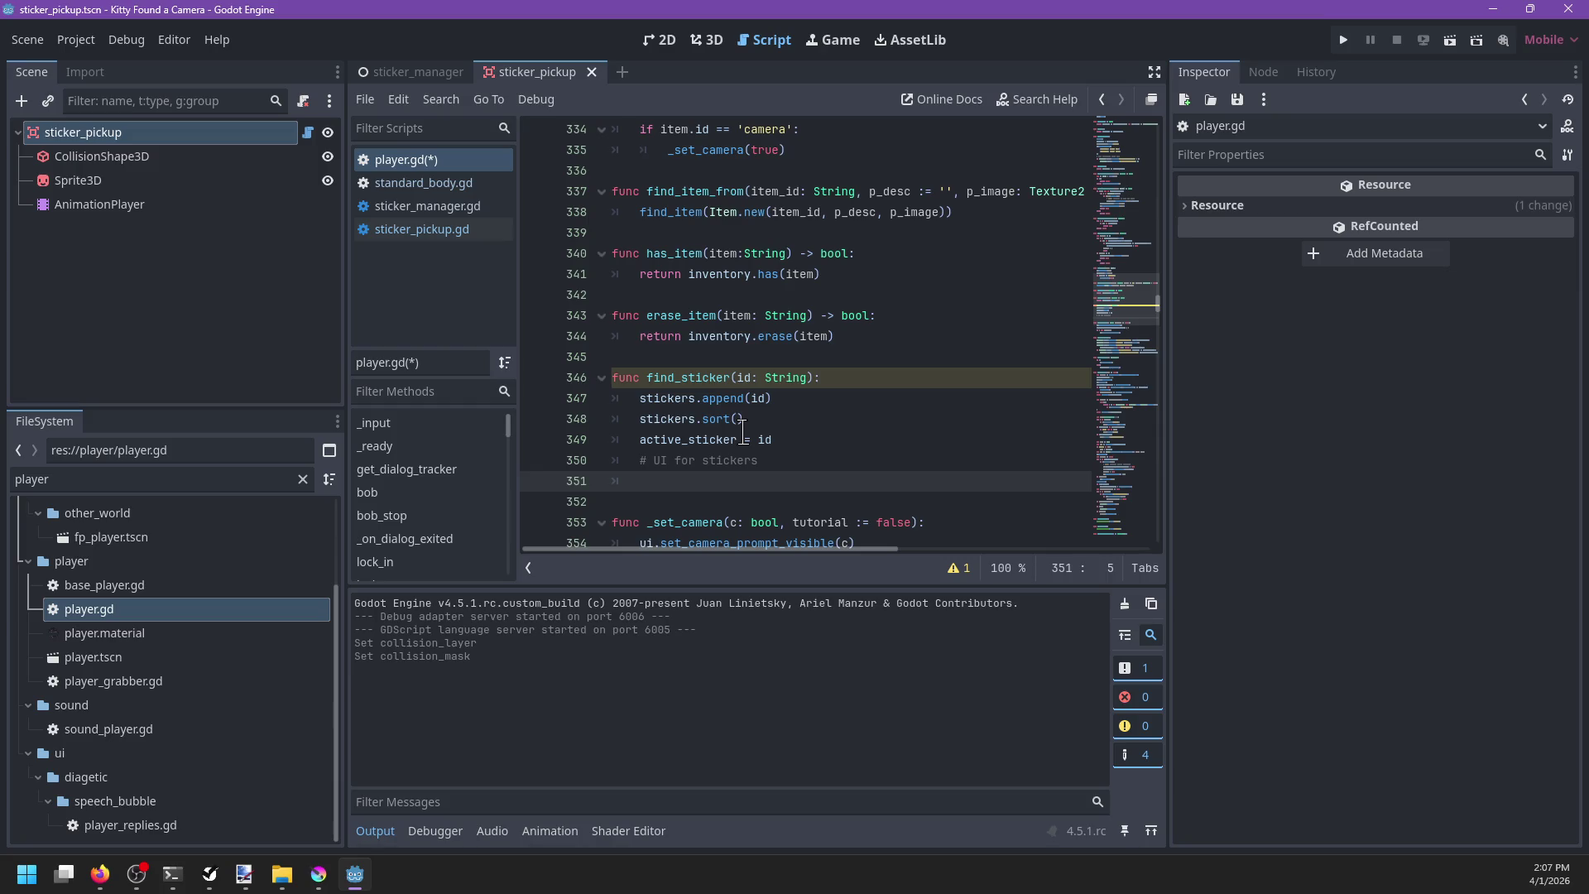
key("Up")
key("Right")
type("TODO:")
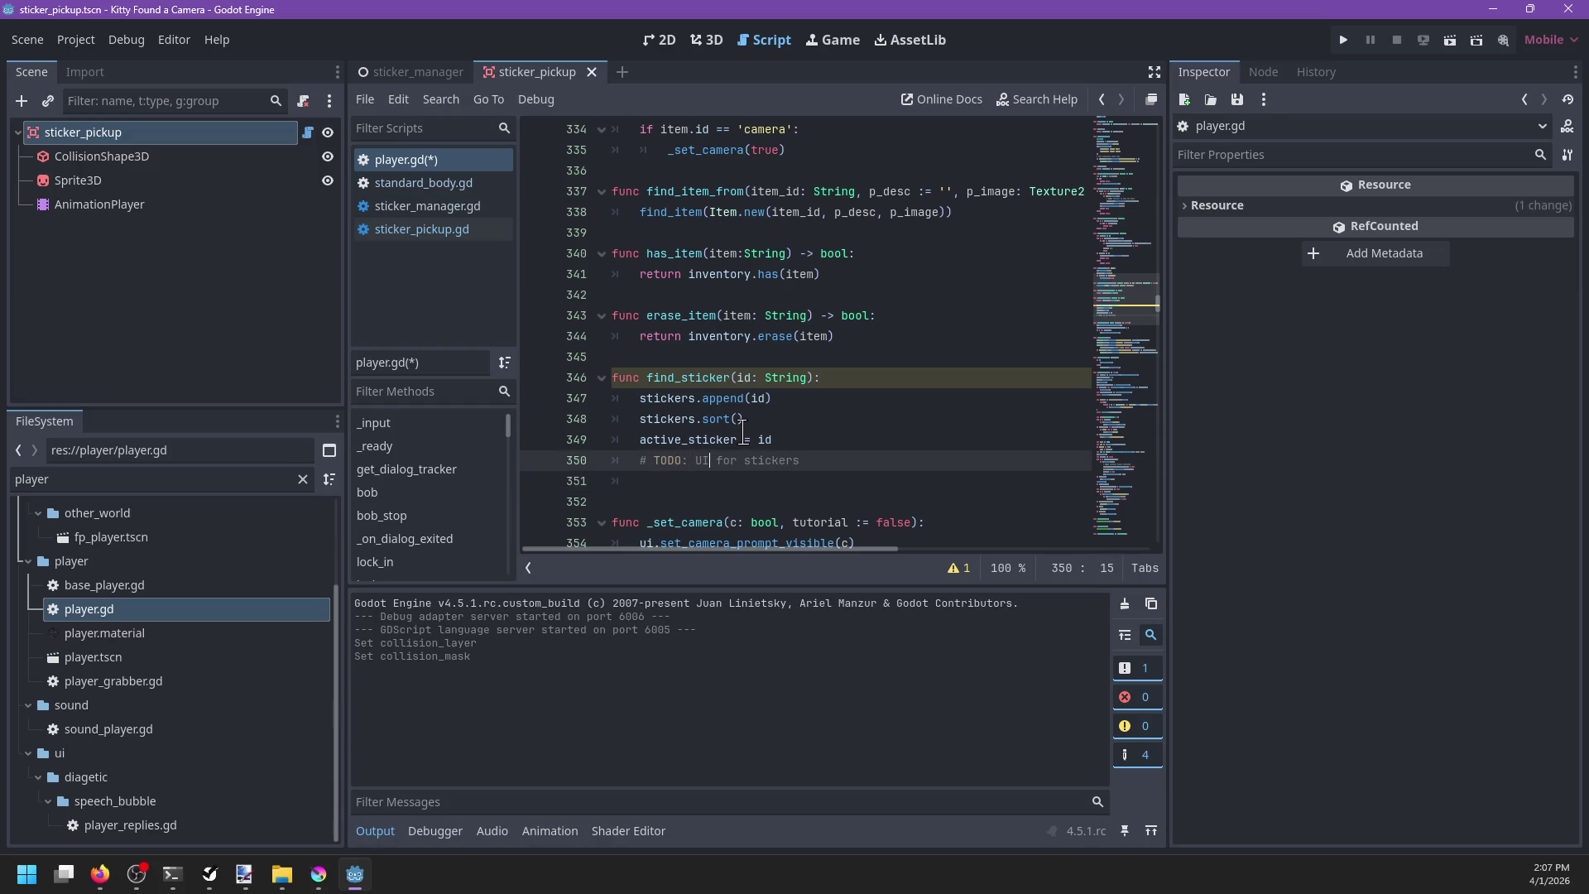
type(" op")
type("taining")
key("Down")
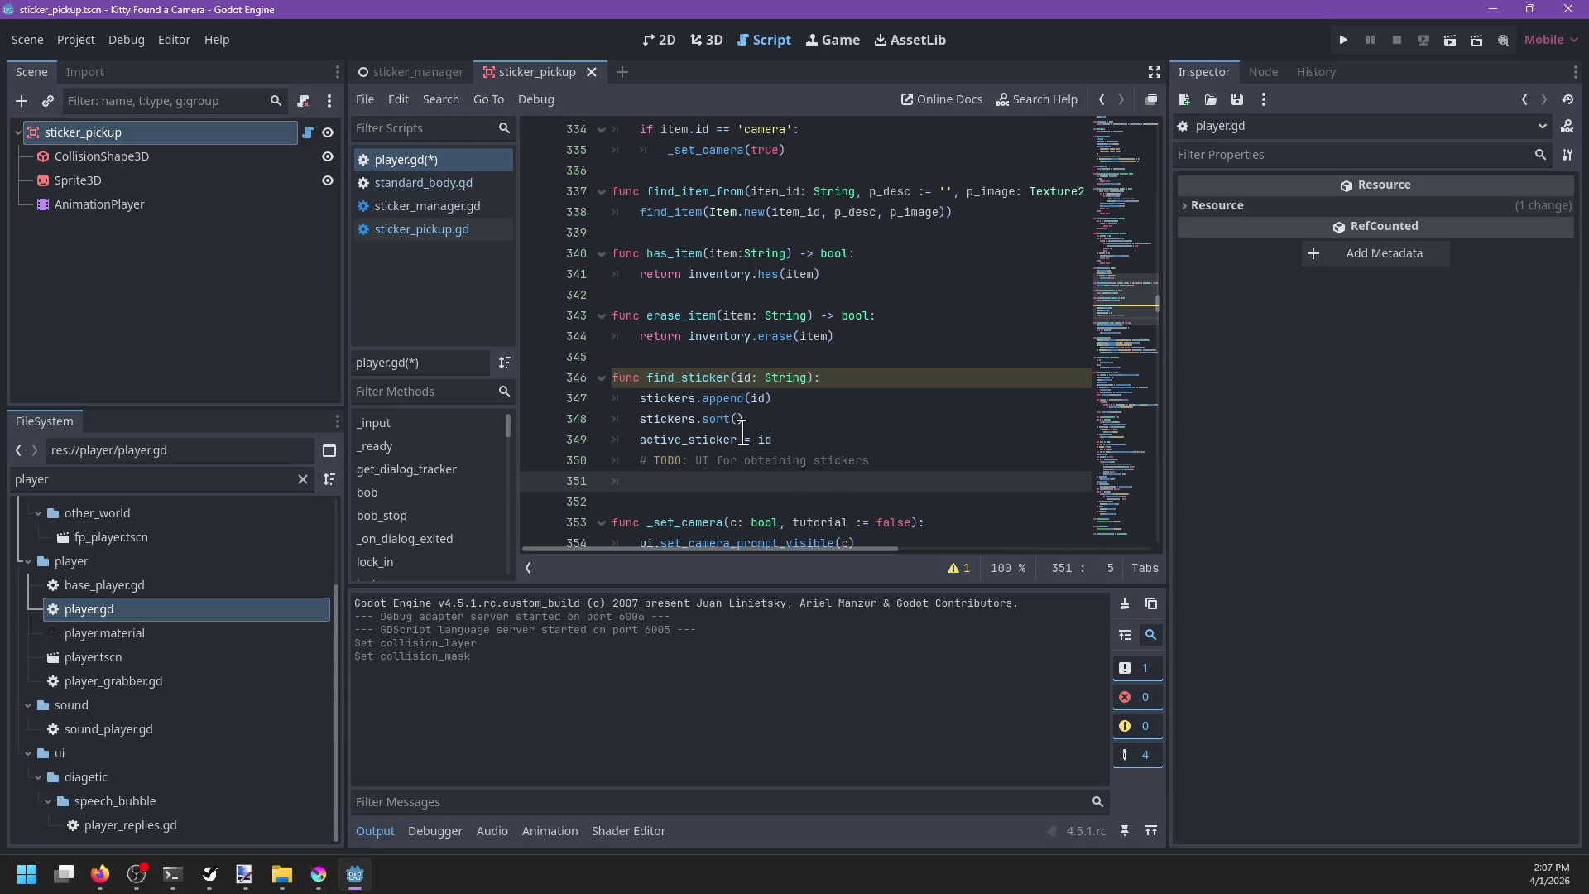
End find_sticker with a SaveLoad.autosave() call
type("save")
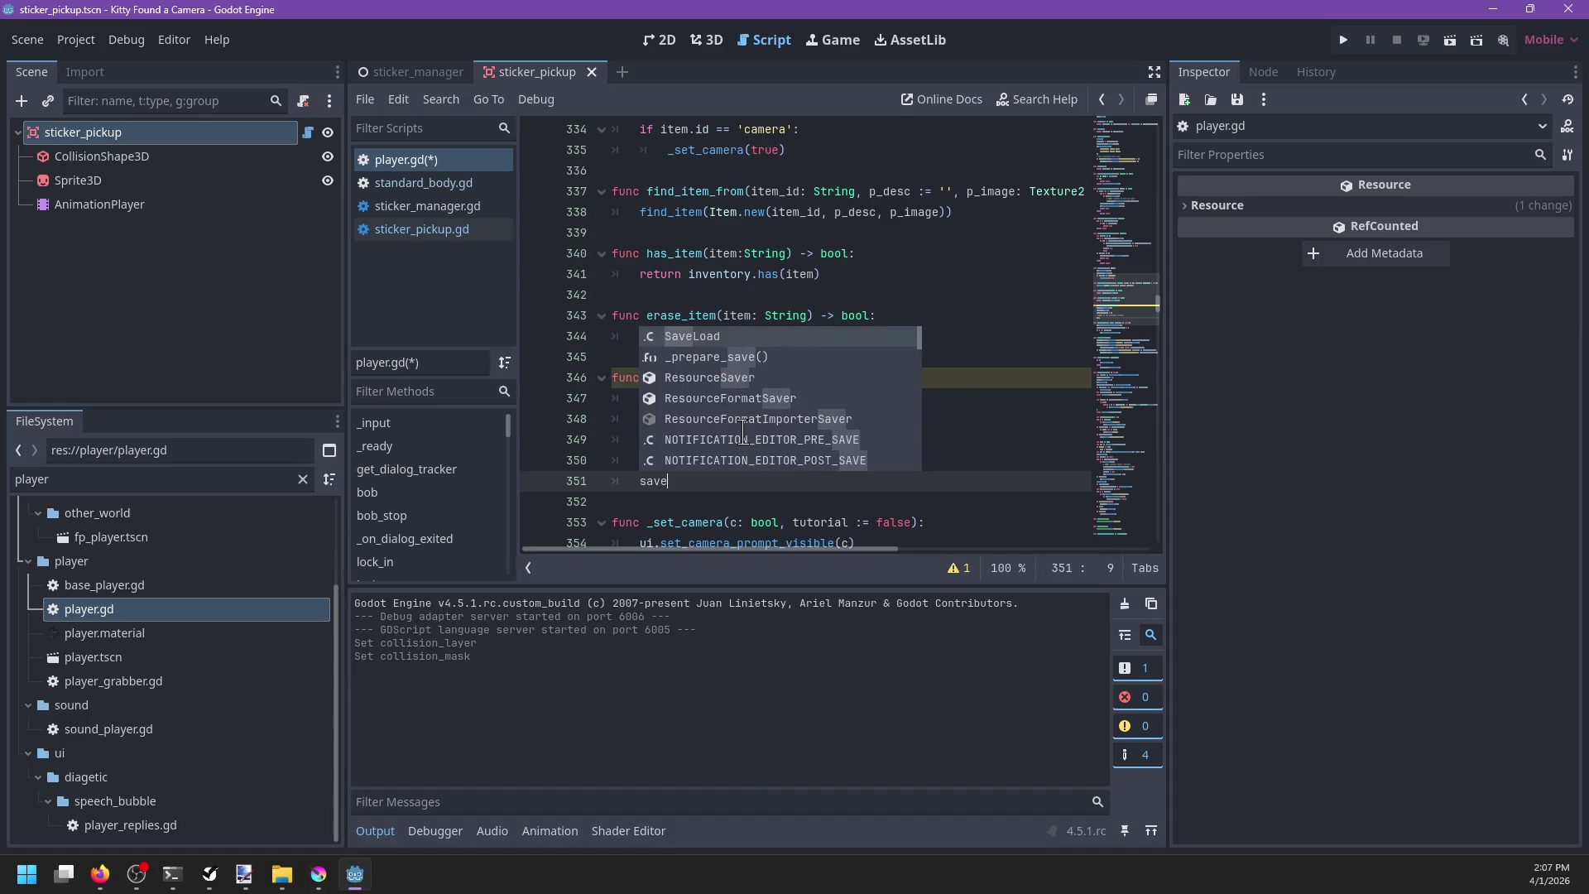
key("Return")
type(".")
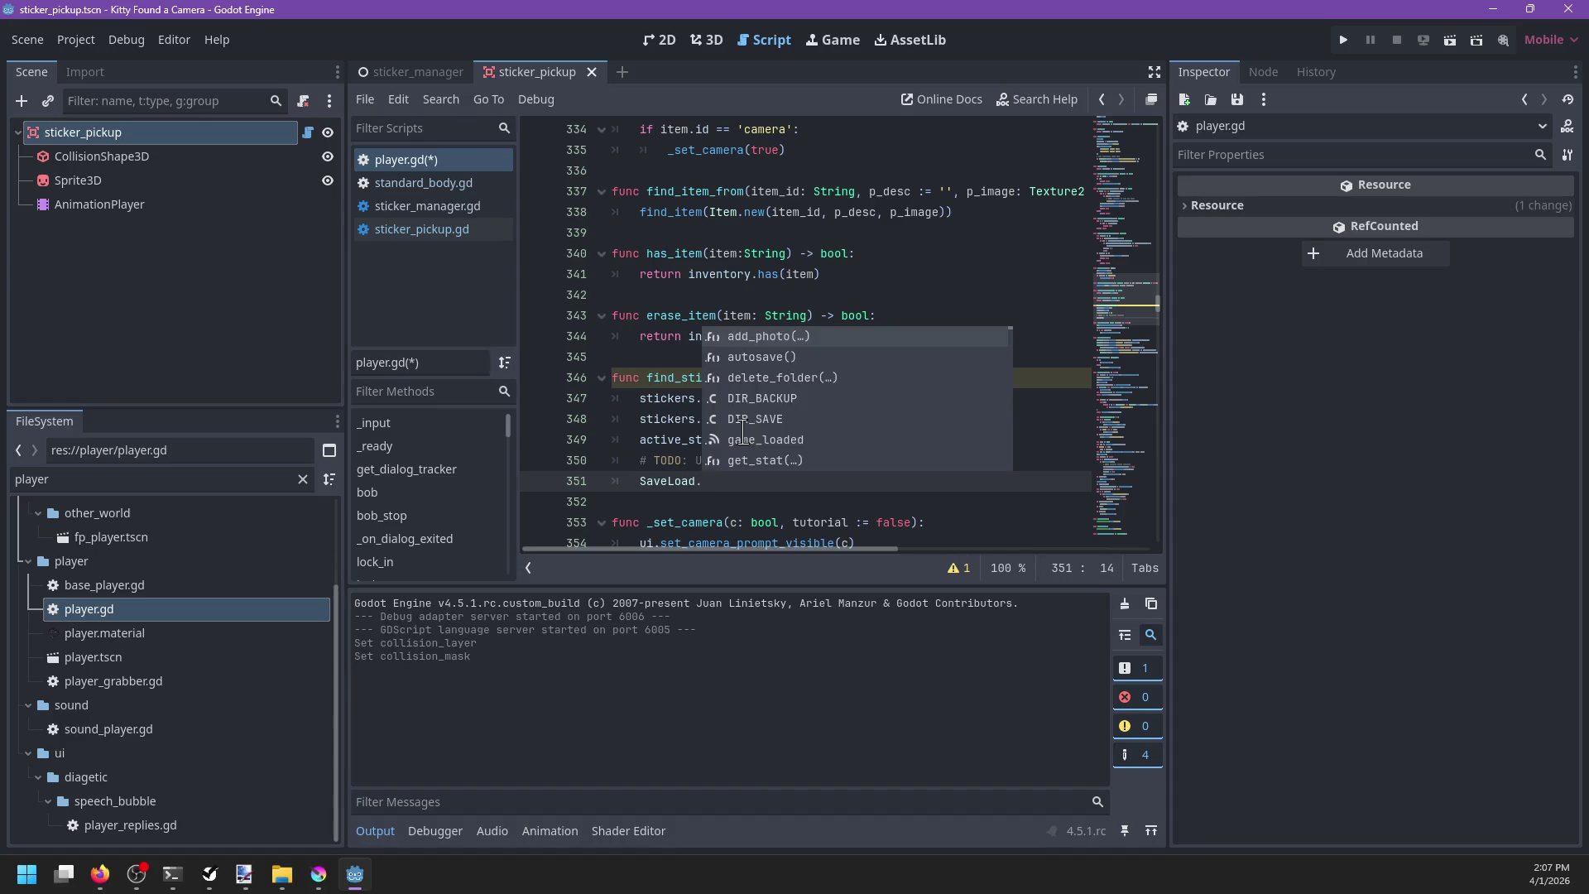
type("save")
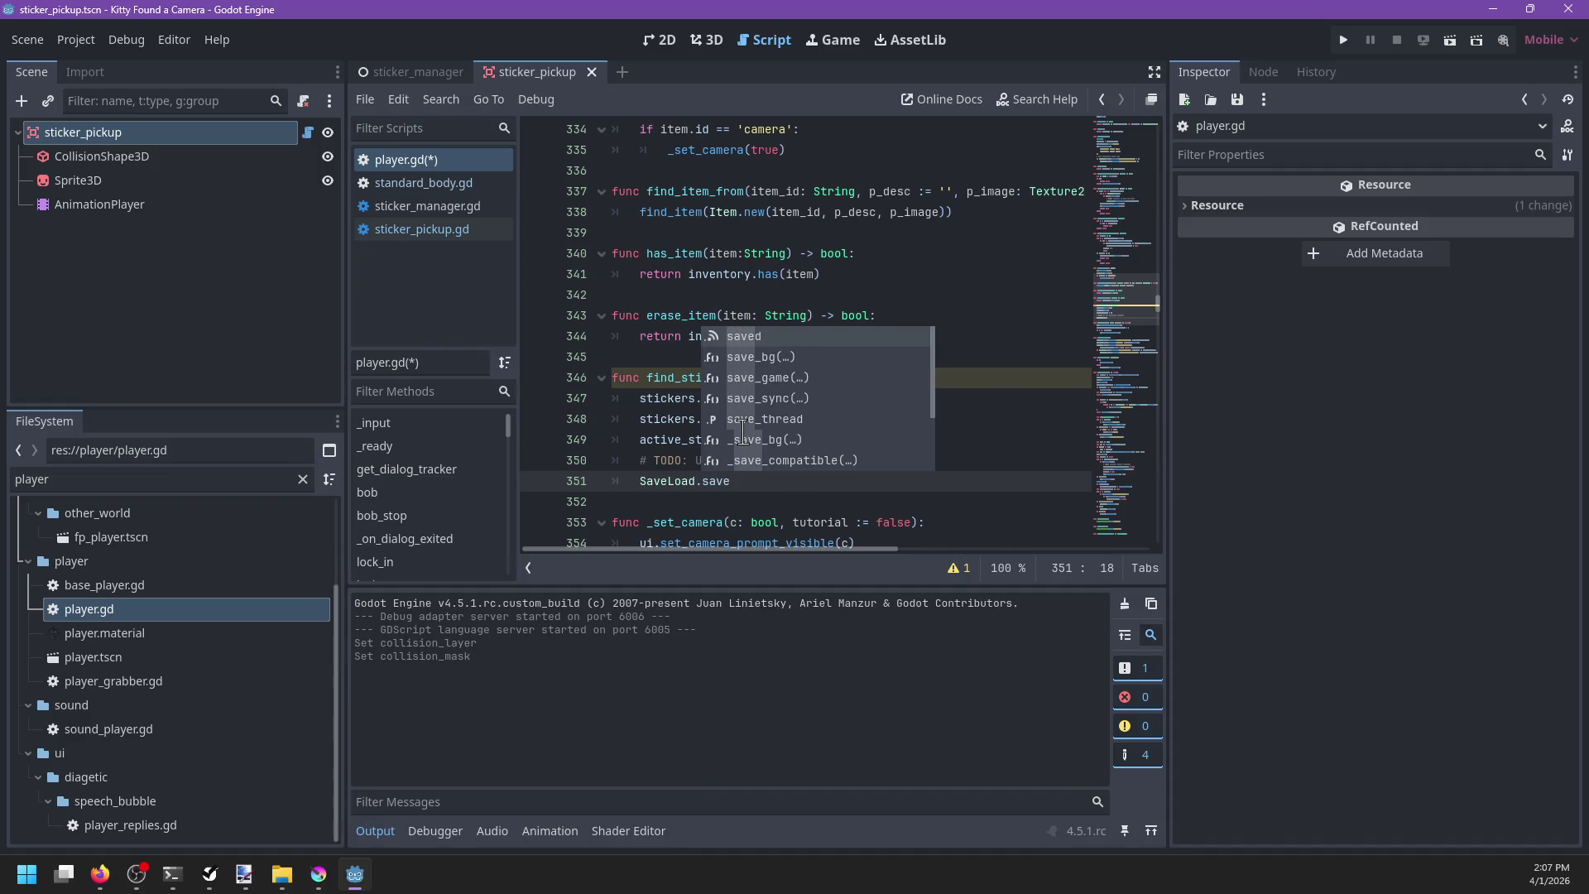
key("Down")
key("Down")
key("Down")
key("Up")
key("Return")
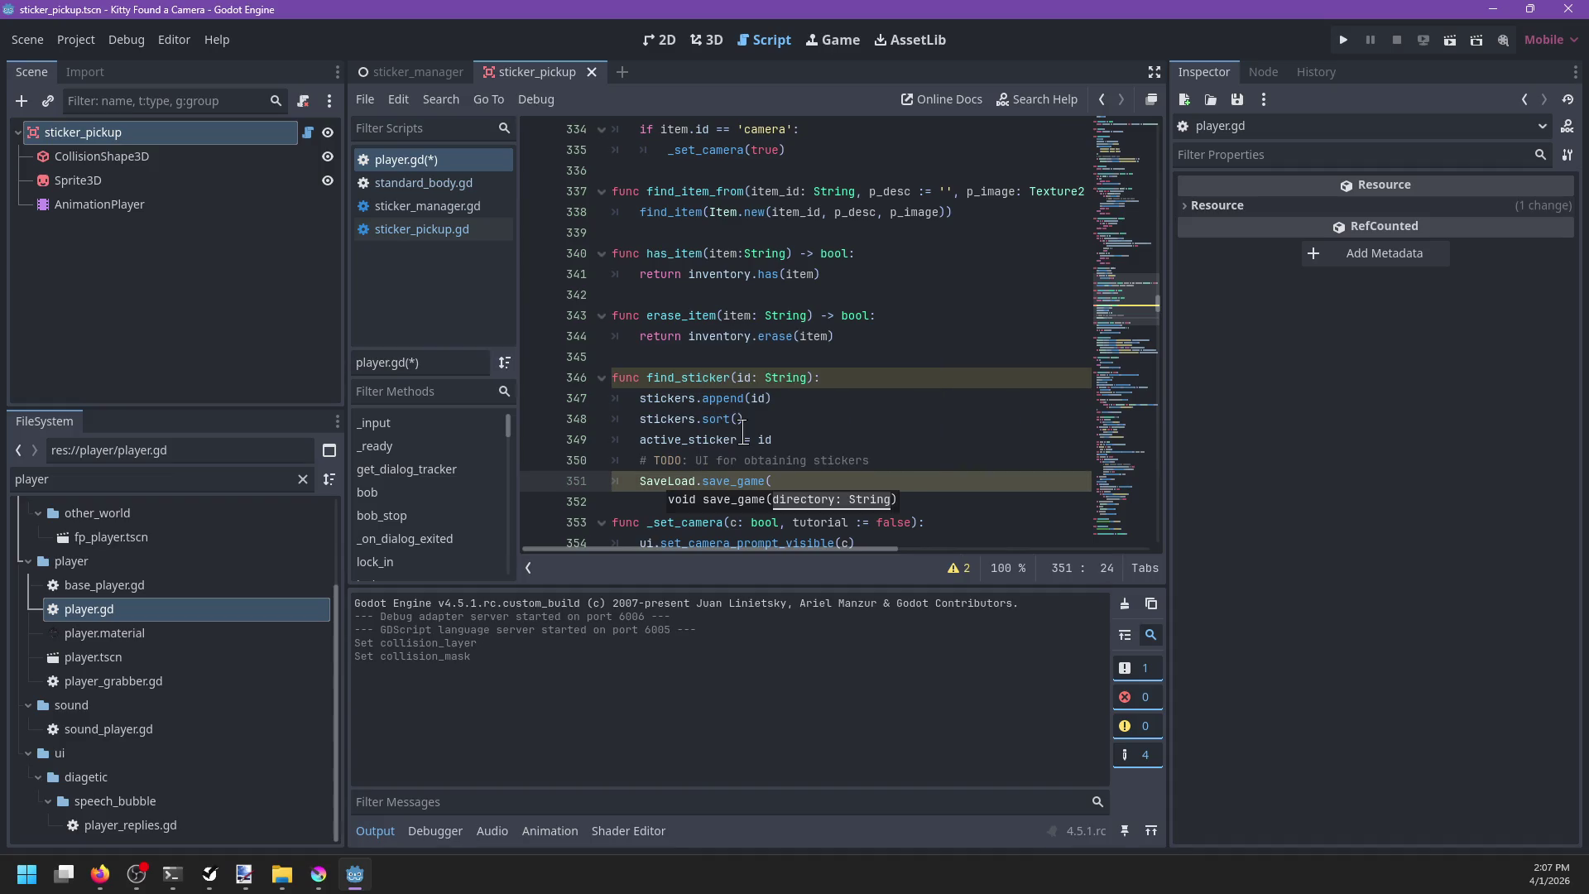
key("ctrl+z")
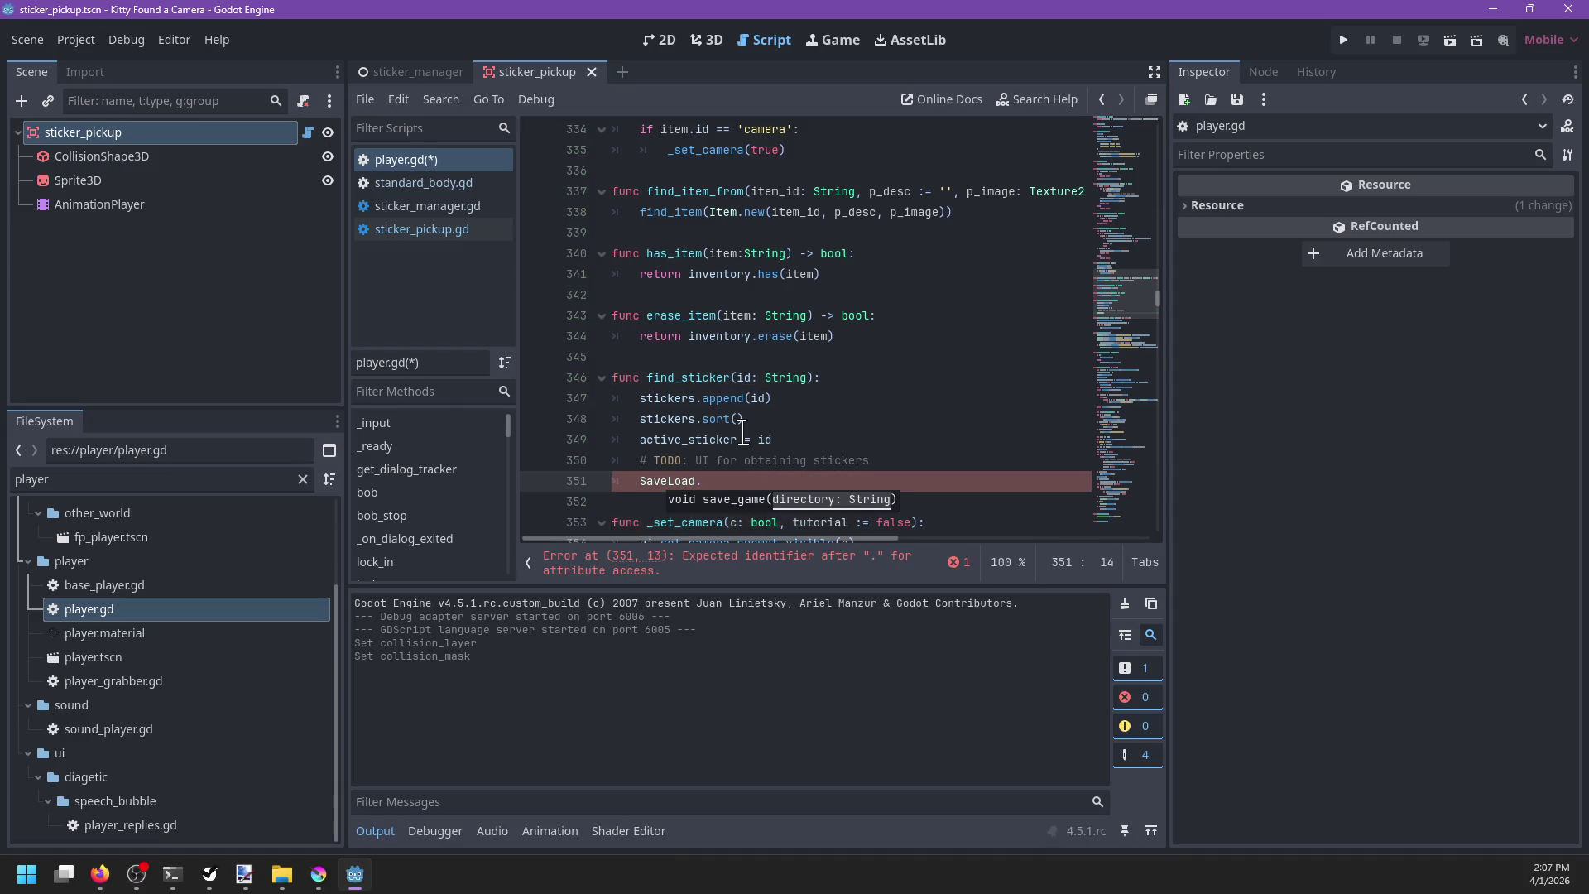
key("ctrl+f")
type("aut")
key("Escape")
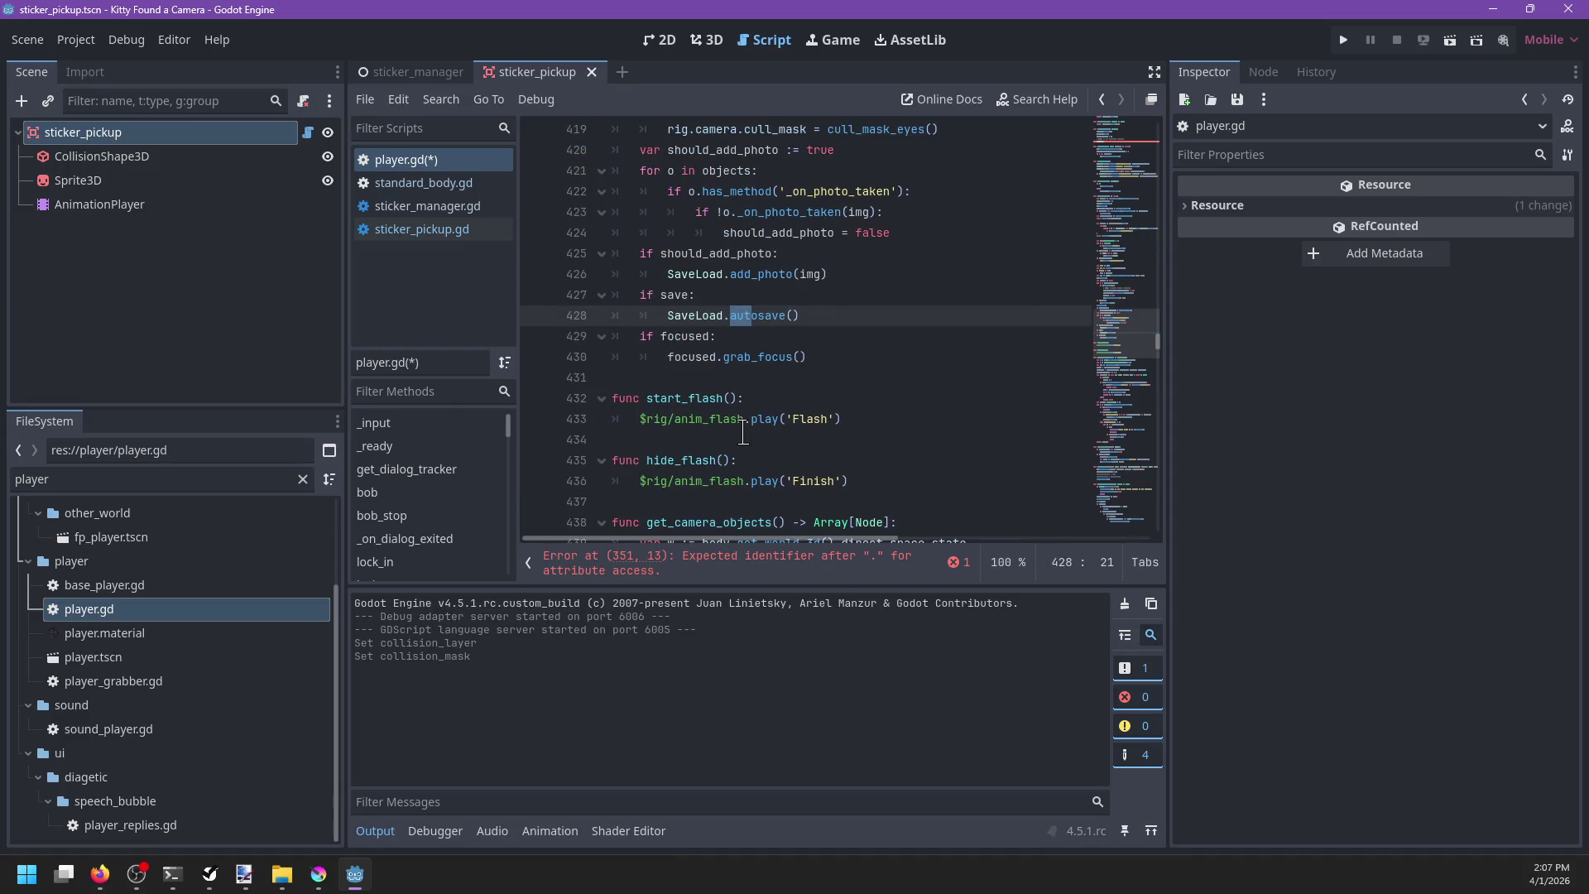
left_click(717, 561)
left_click(757, 311)
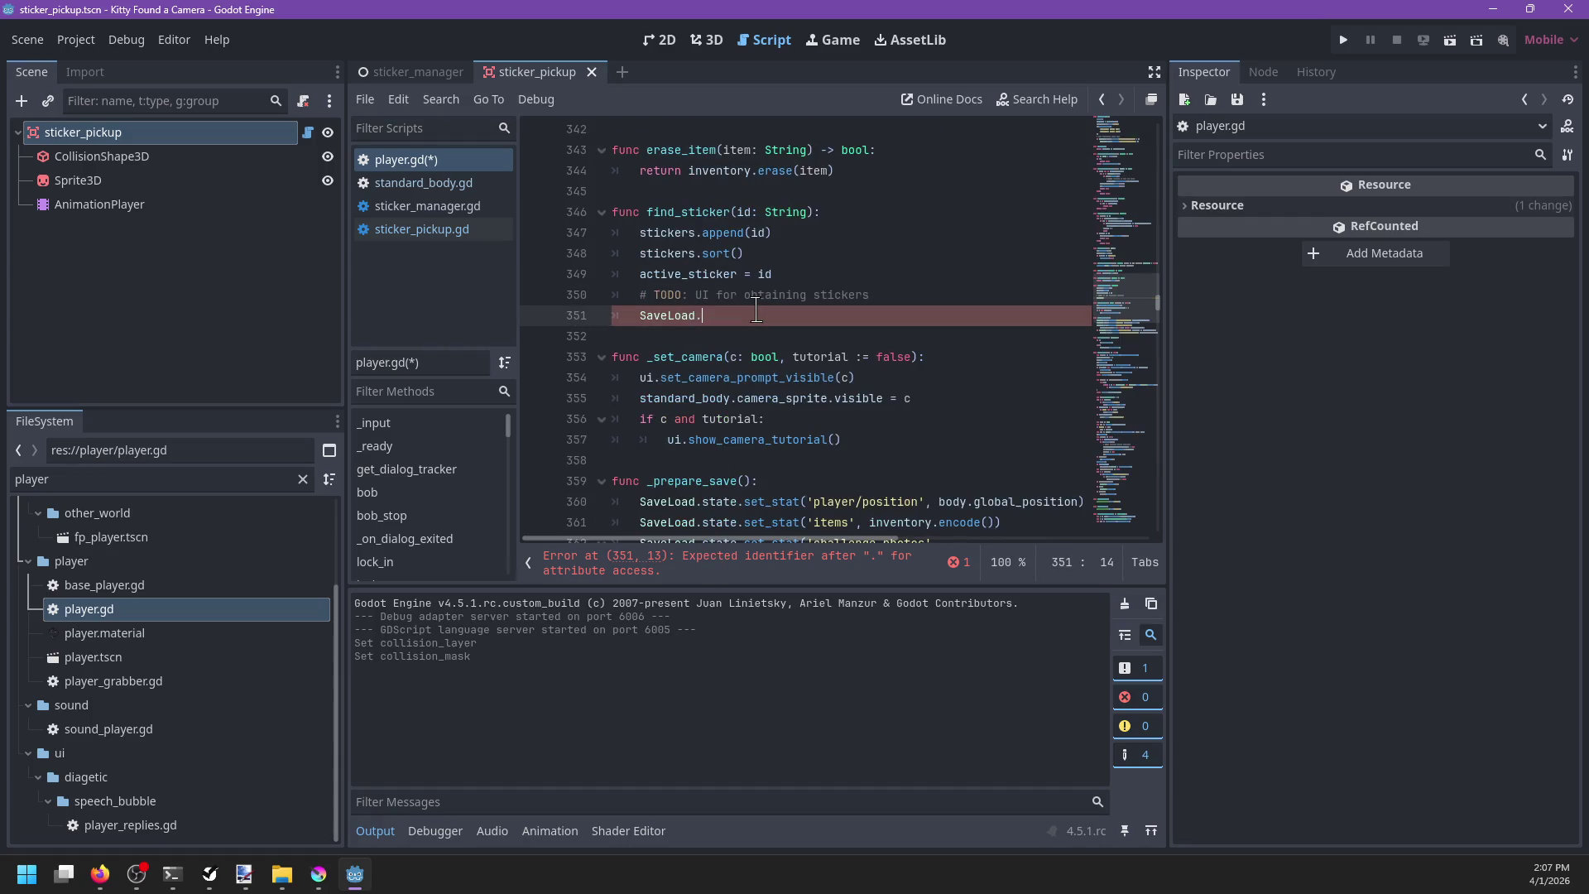
type("utosave()")
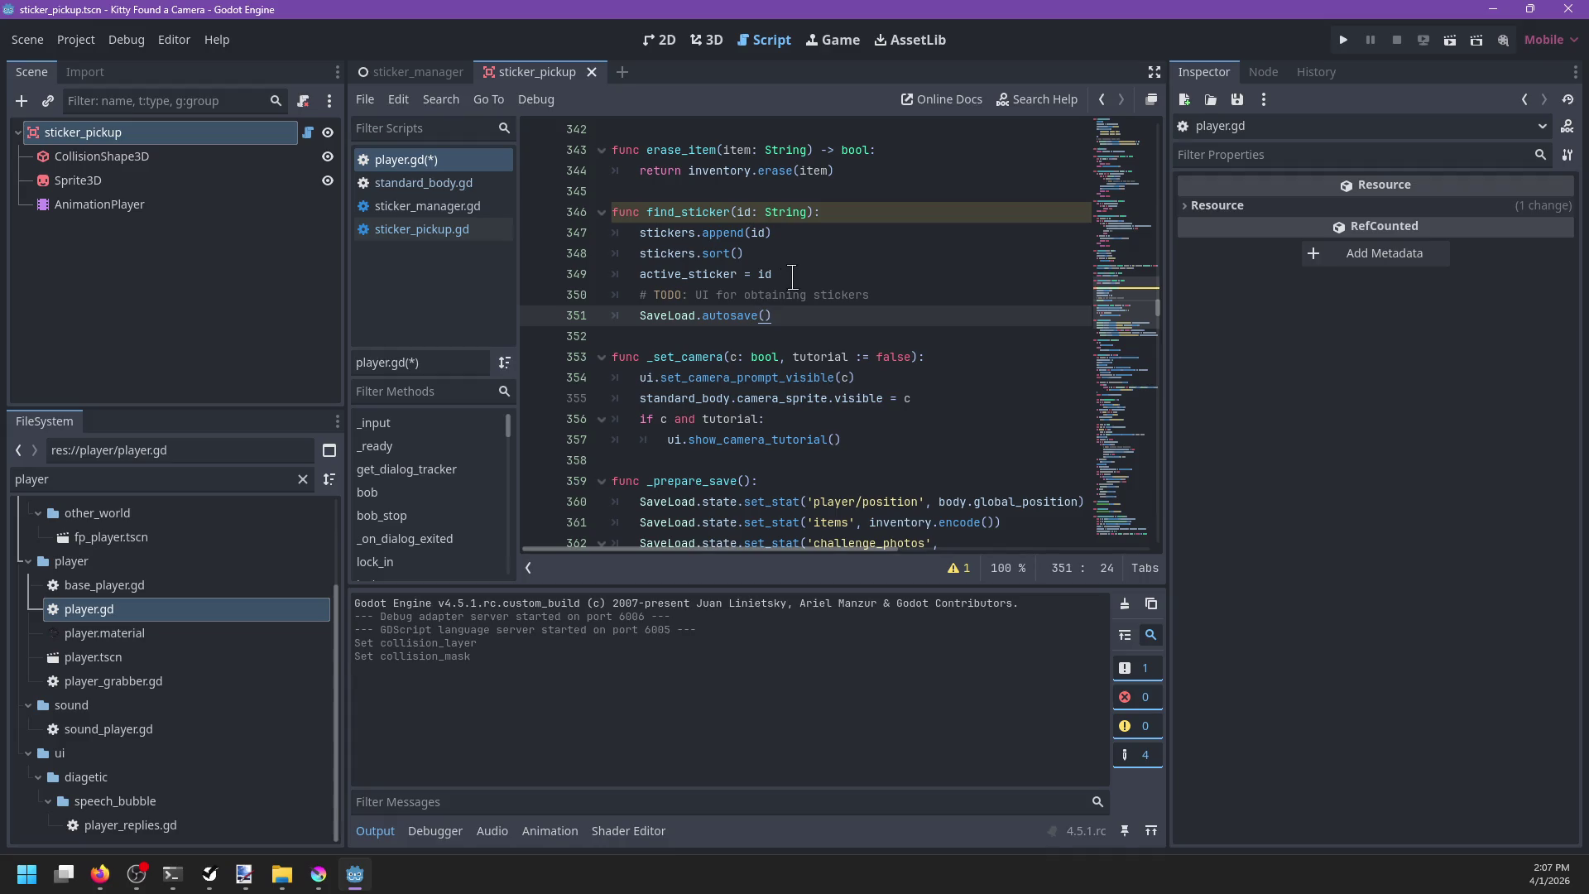
scroll(794, 282, "down", 2)
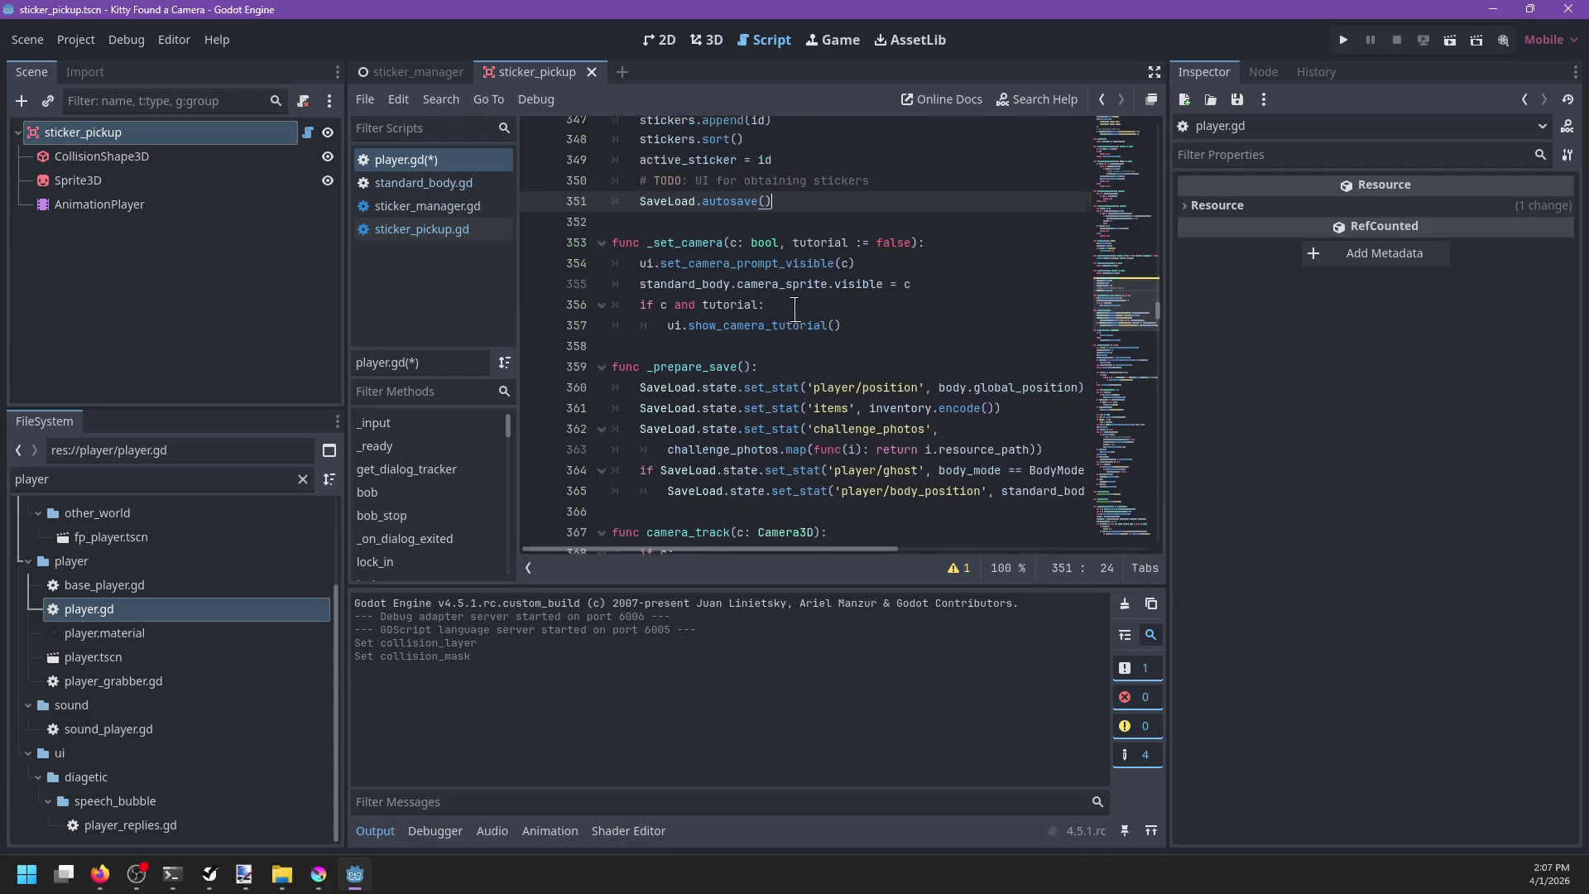
Append SaveLoad.state.set_stat('player/stickers', stickers) to the end of _prepare_save and save player.gd
left_click(783, 482)
key("End")
key("Return")
type("SaveLoad.state.")
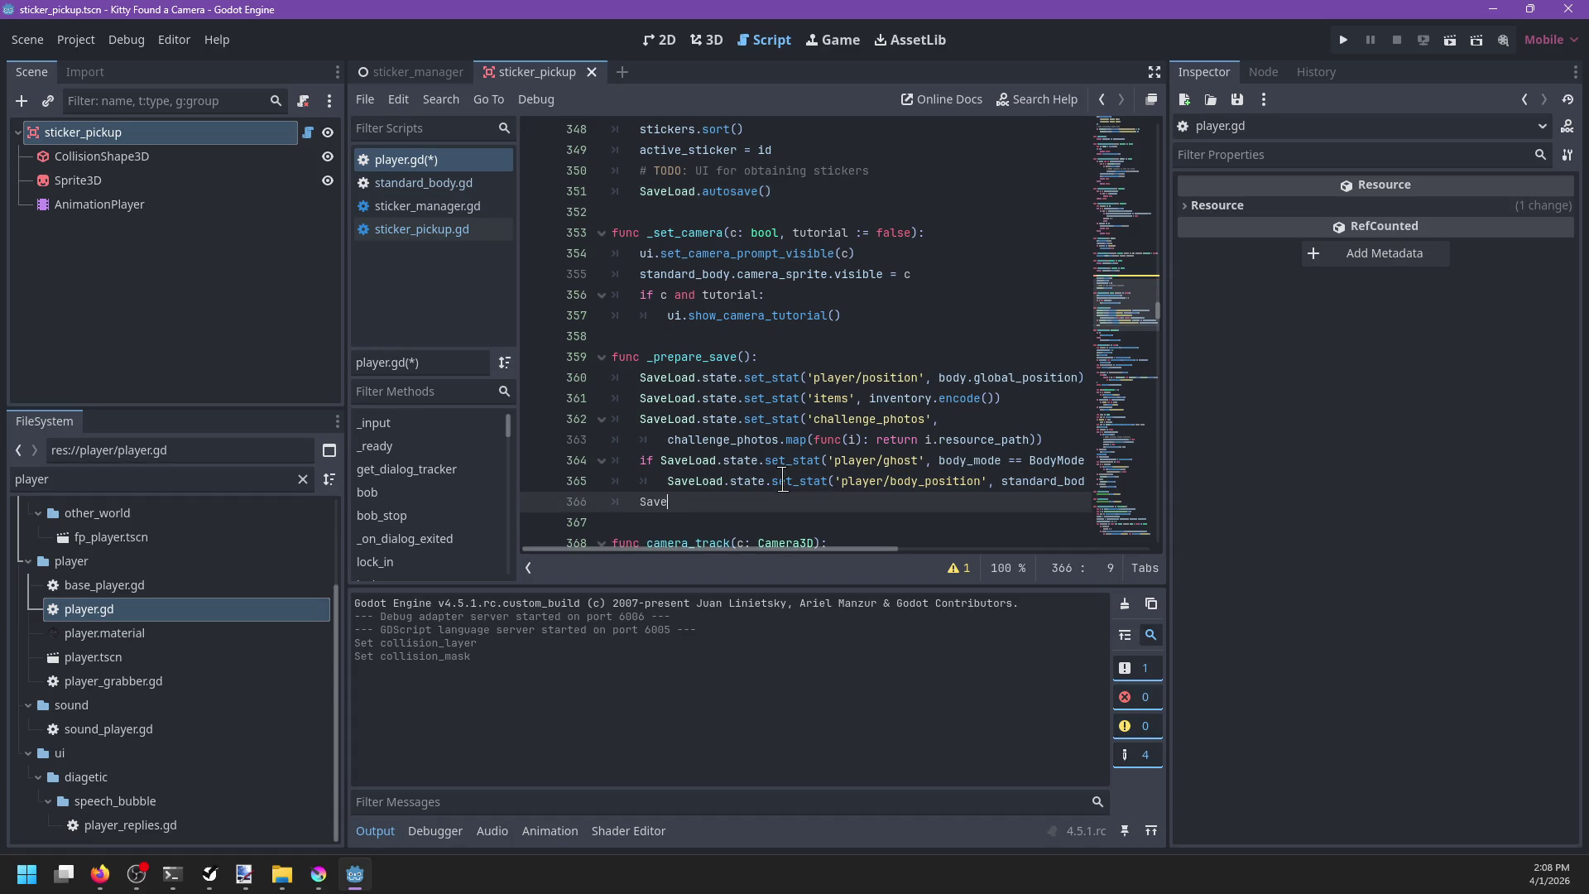
type("set_")
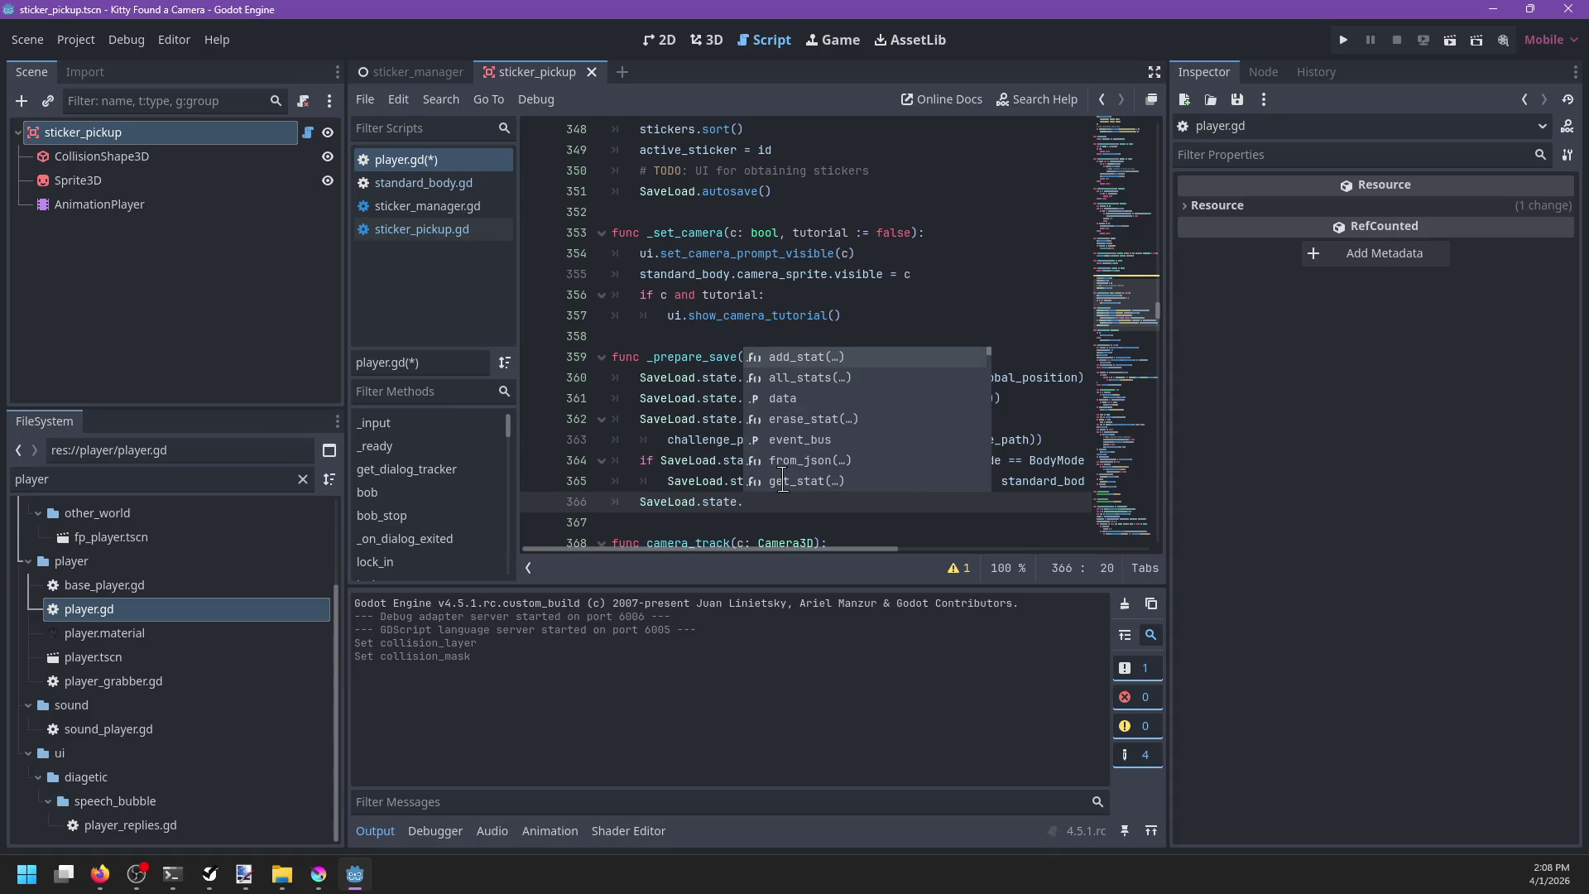
type("'playe")
key("BackSpace")
key("BackSpace")
key("BackSpace")
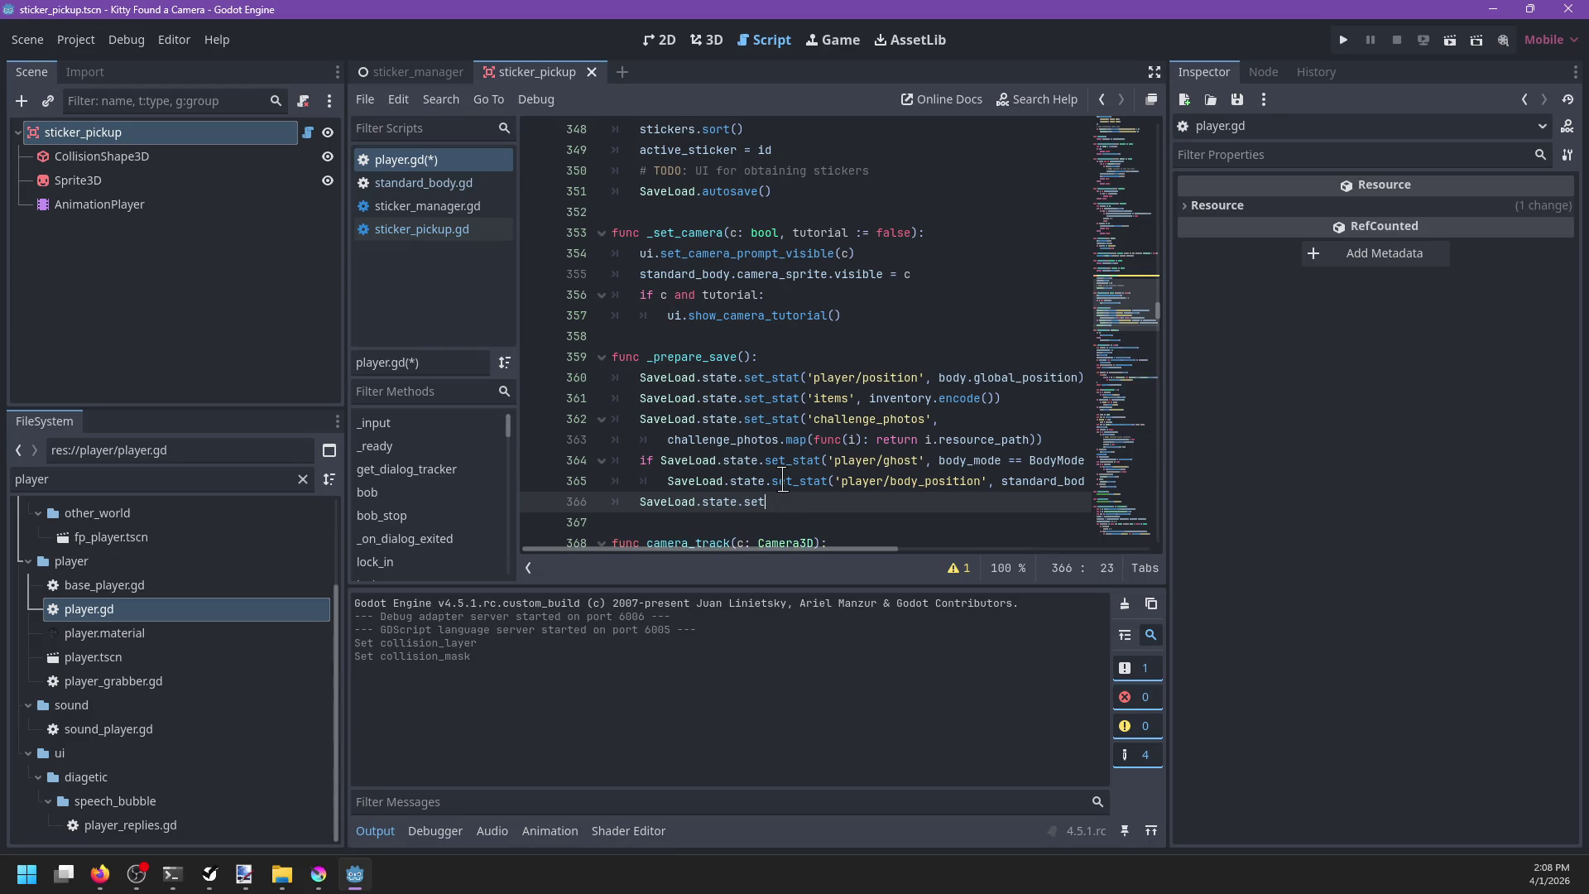
type("stat(")
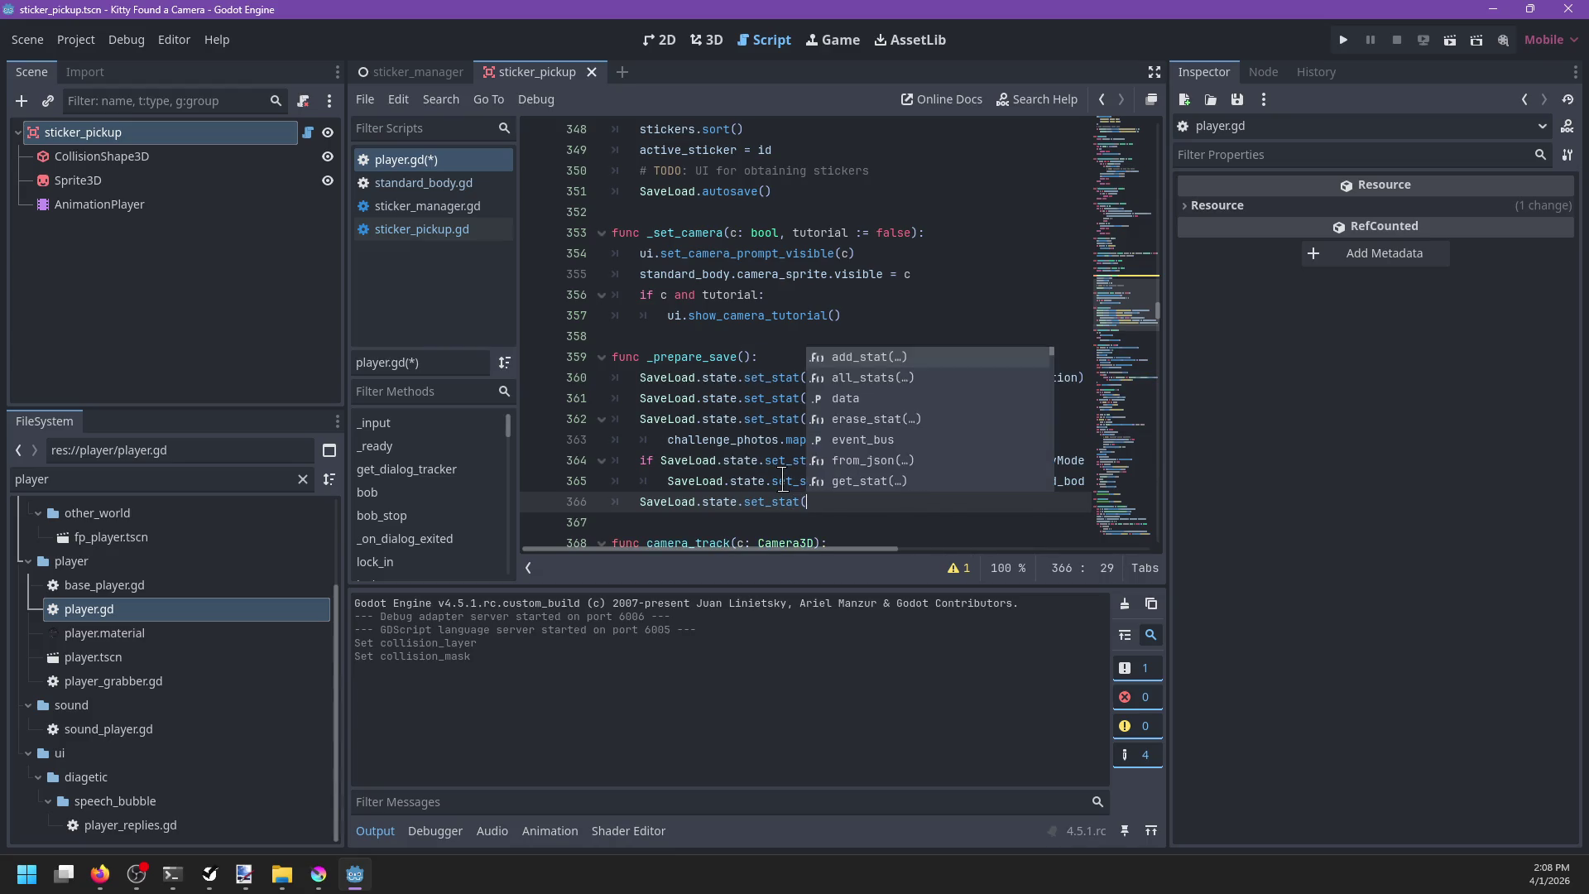
key("Return")
type("'player/stickers',")
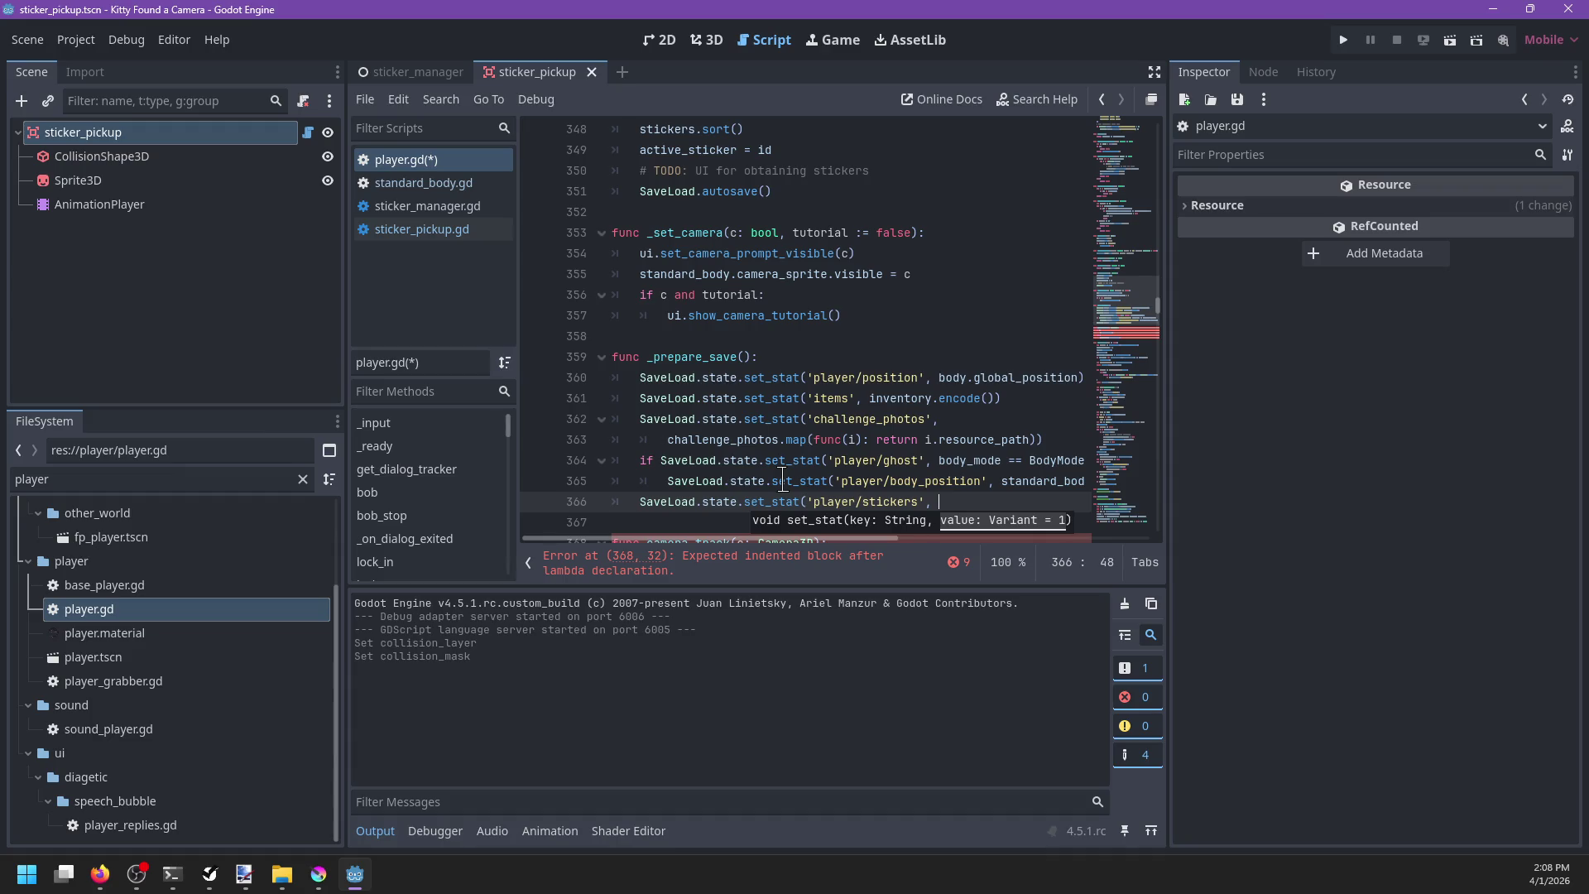
type(" s")
key("Return")
type(")")
scroll(782, 472, "down", 3)
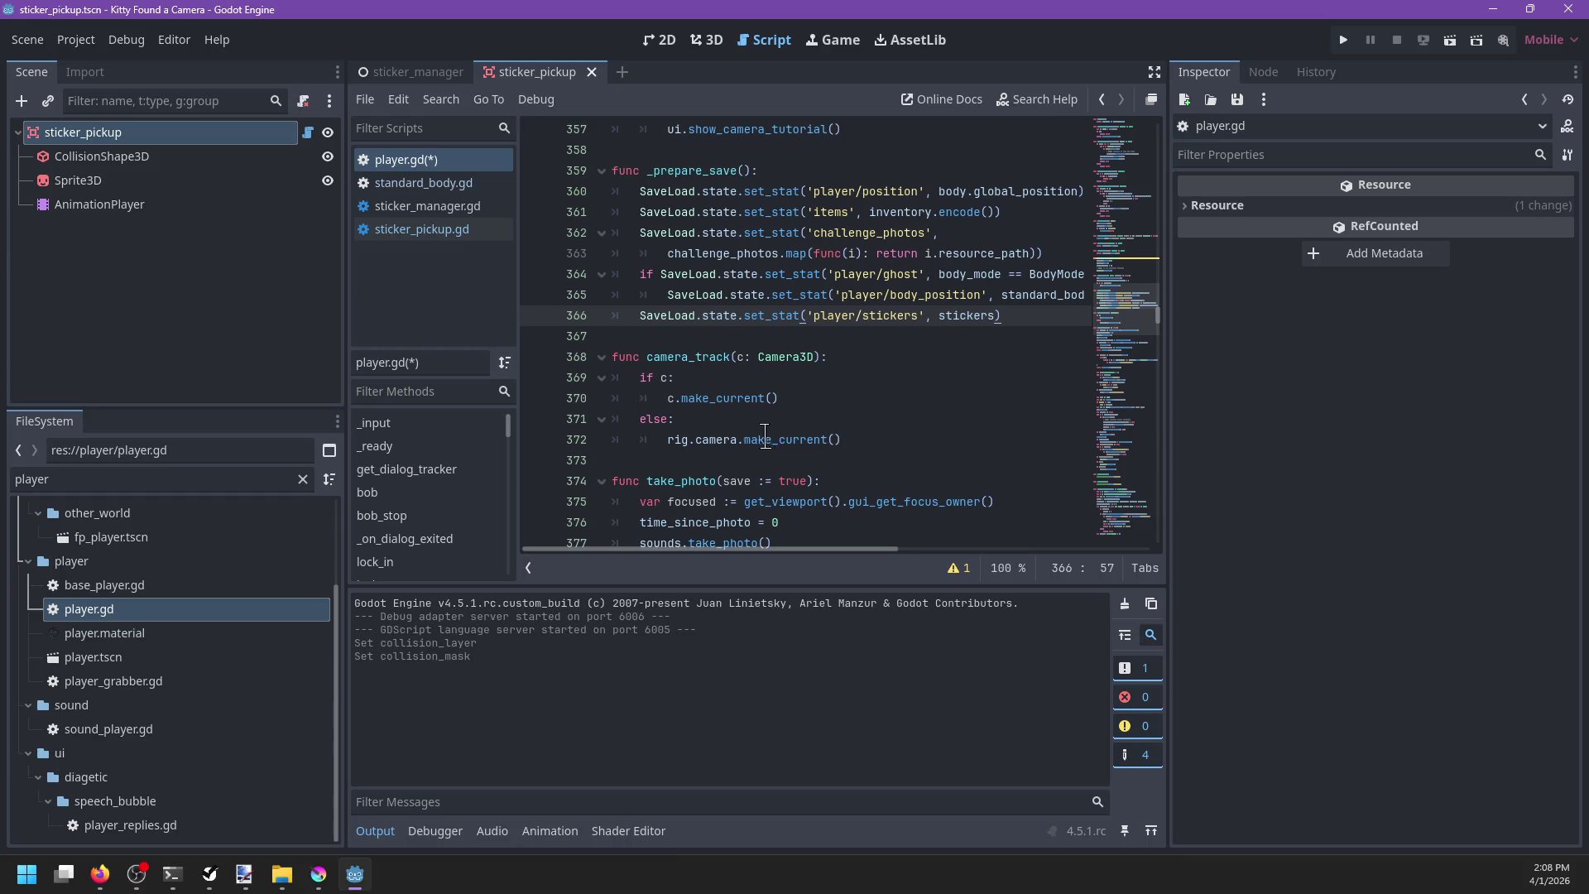
key("ctrl+s")
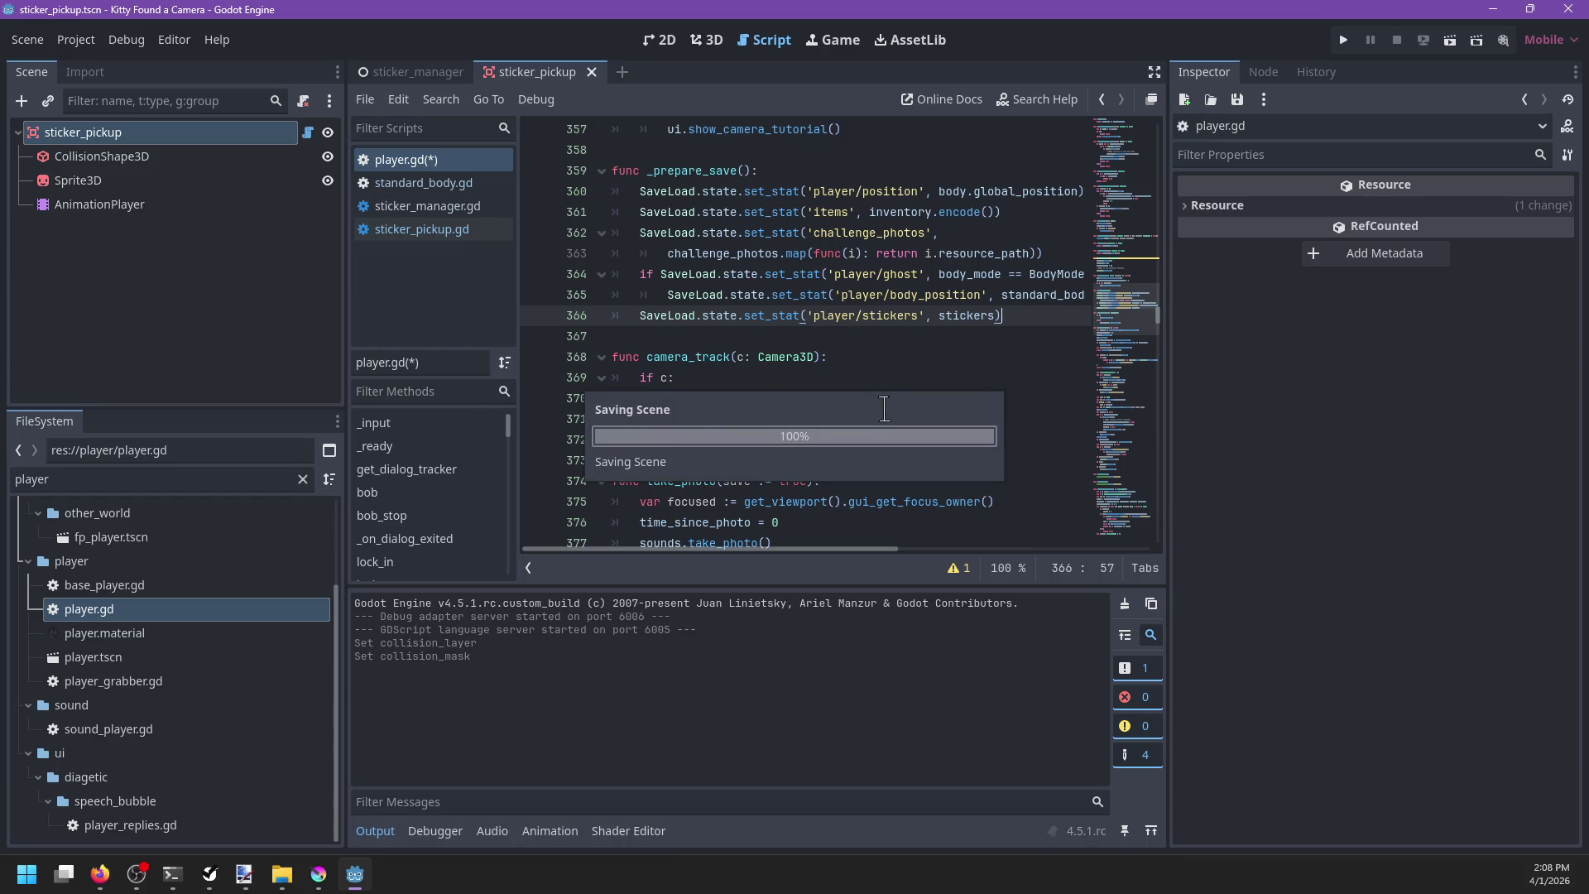
In the pstats block, add: if 'stickers' in pstats: stickers = pstats.stickers
scroll(808, 338, "right", 3)
scroll(807, 338, "left", 3)
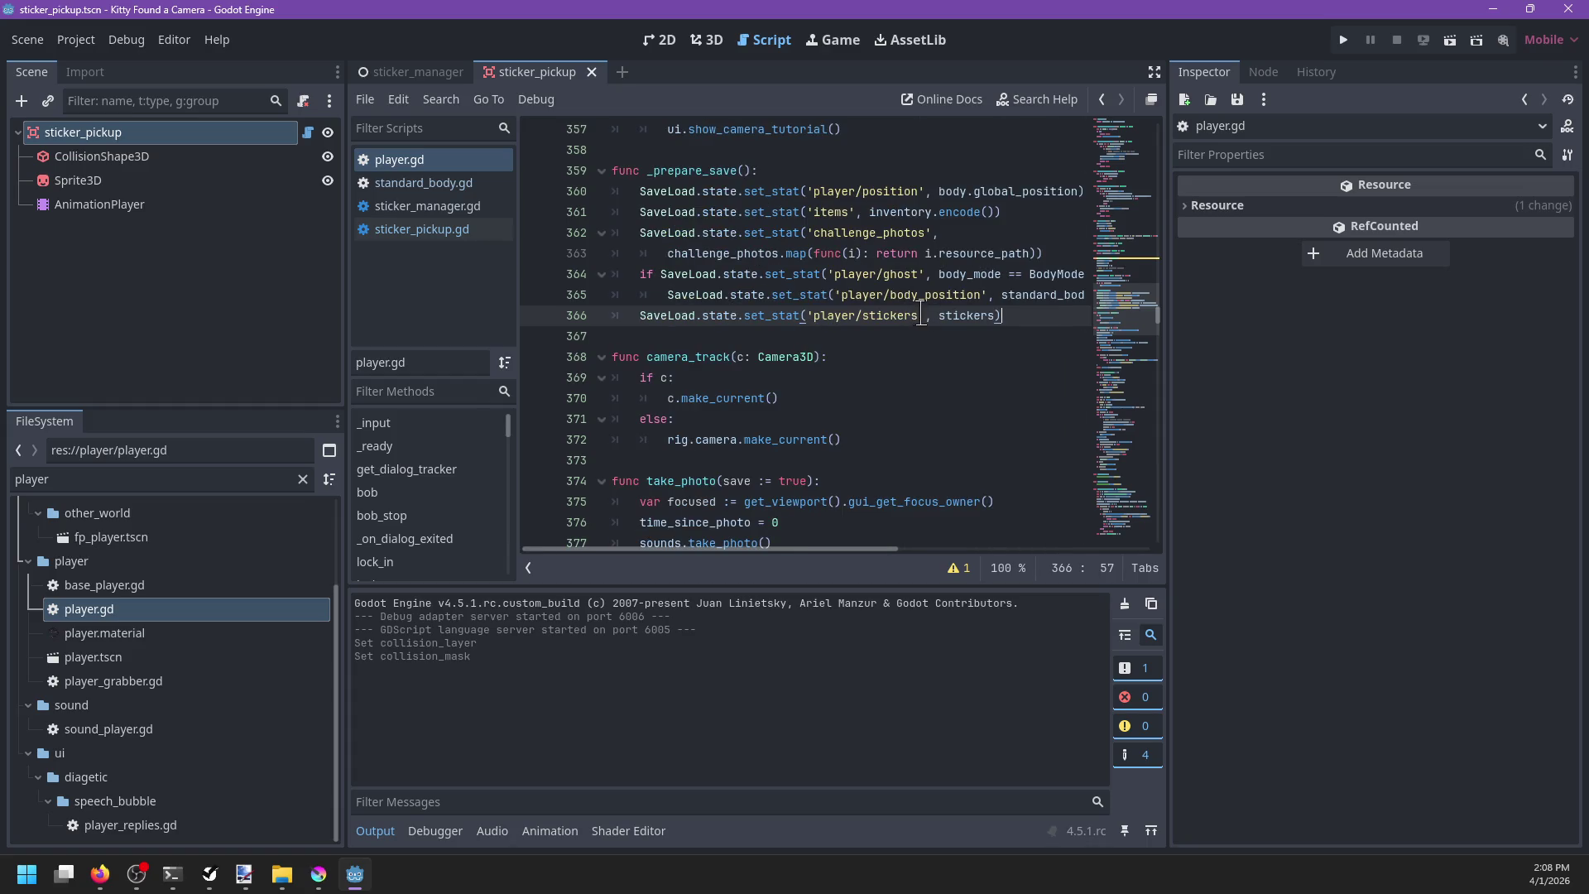
scroll(921, 317, "up", 20)
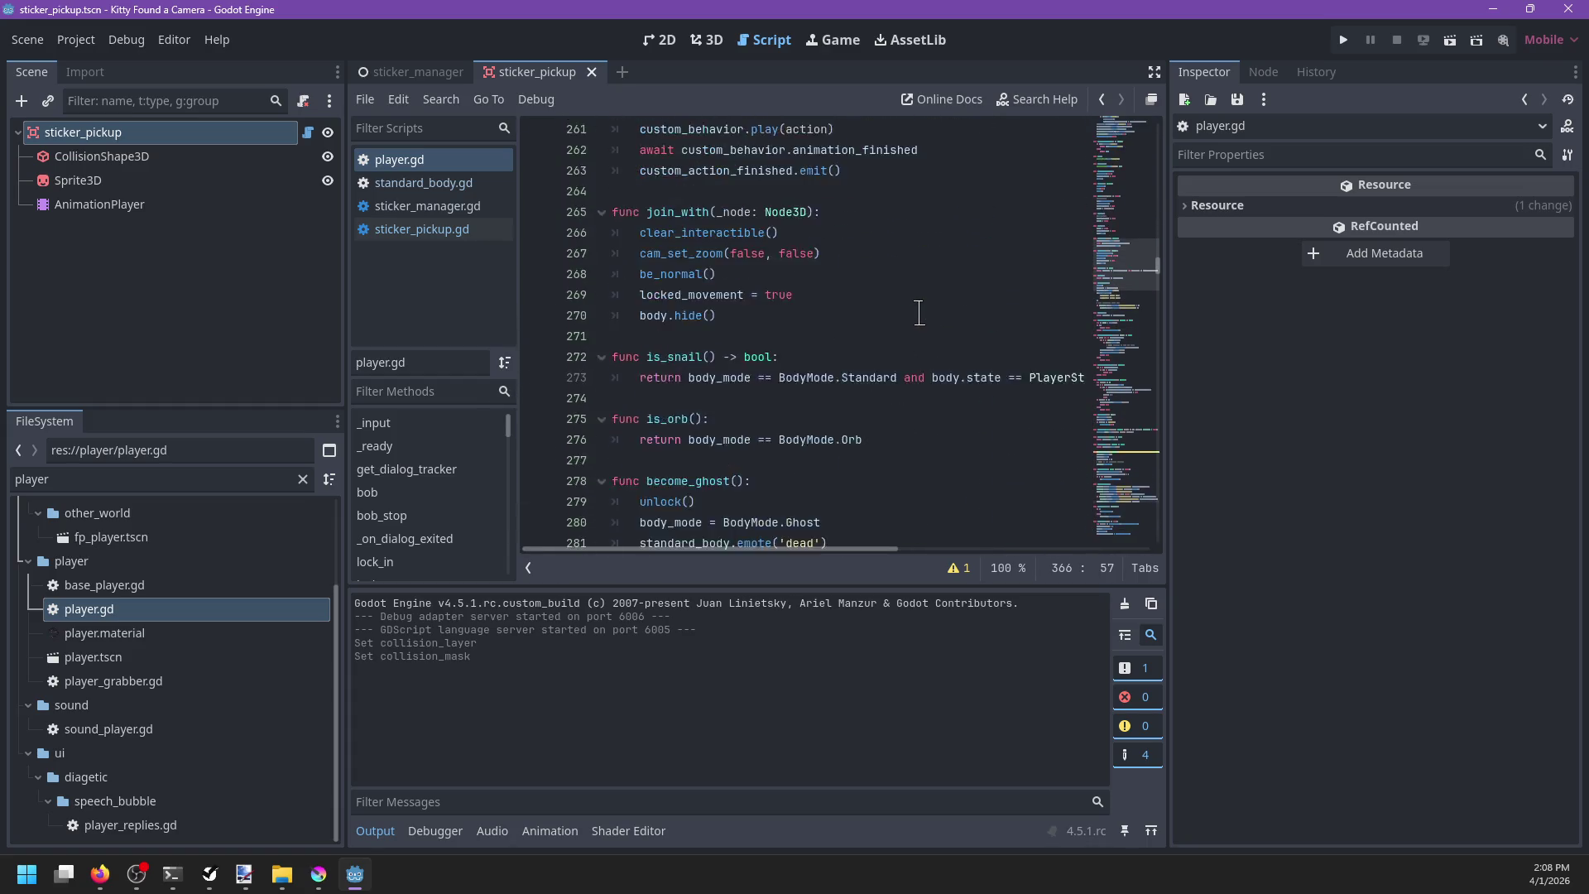
scroll(918, 313, "down", 4)
scroll(919, 313, "up", 20)
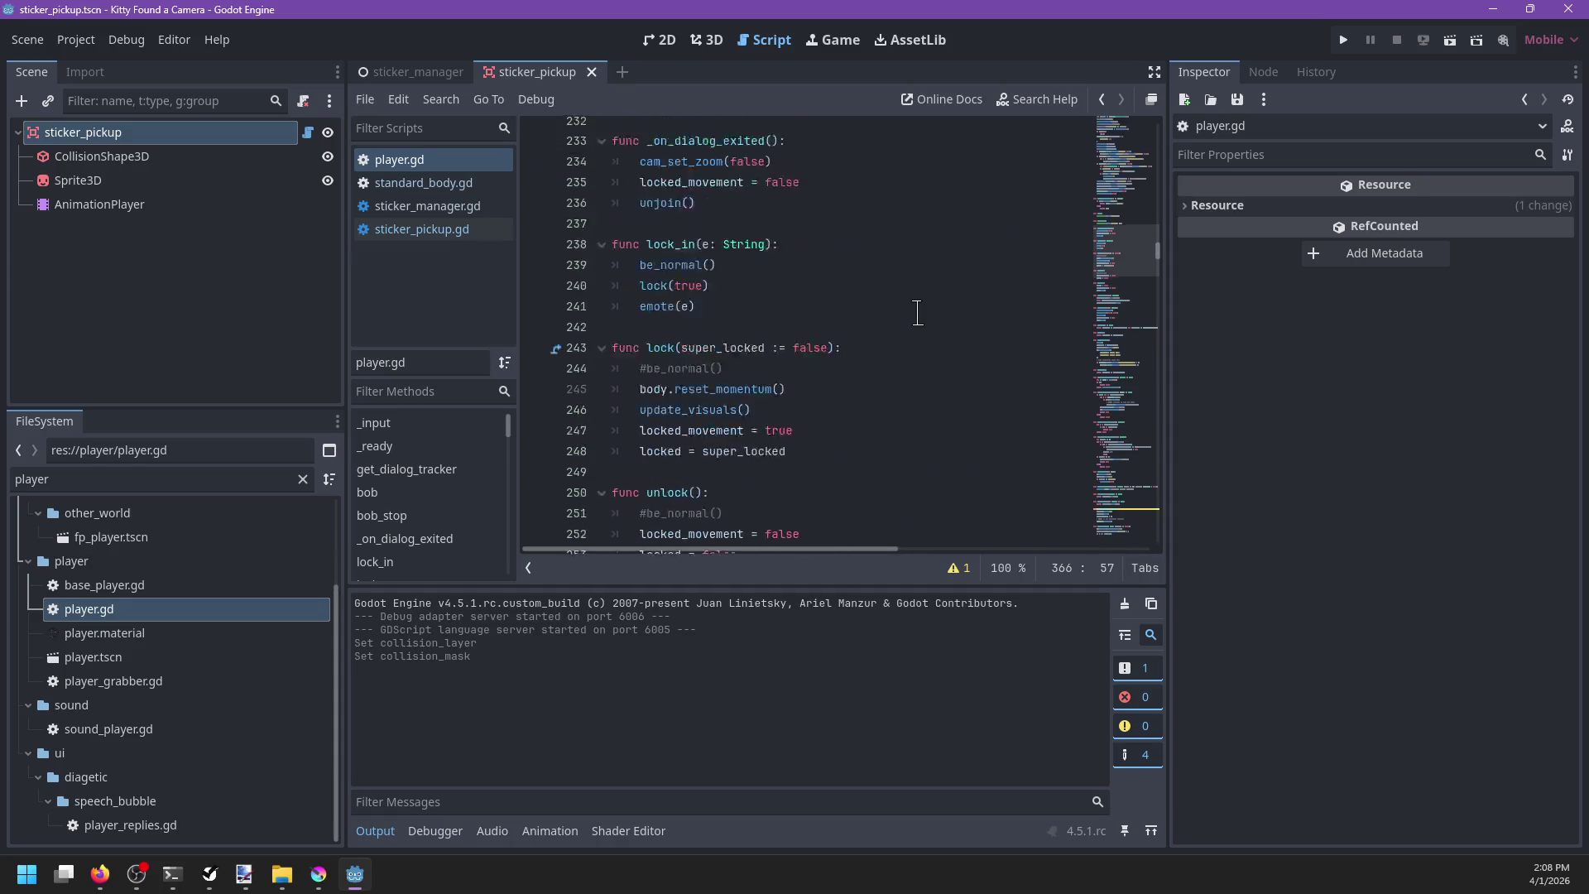
scroll(917, 313, "down", 4)
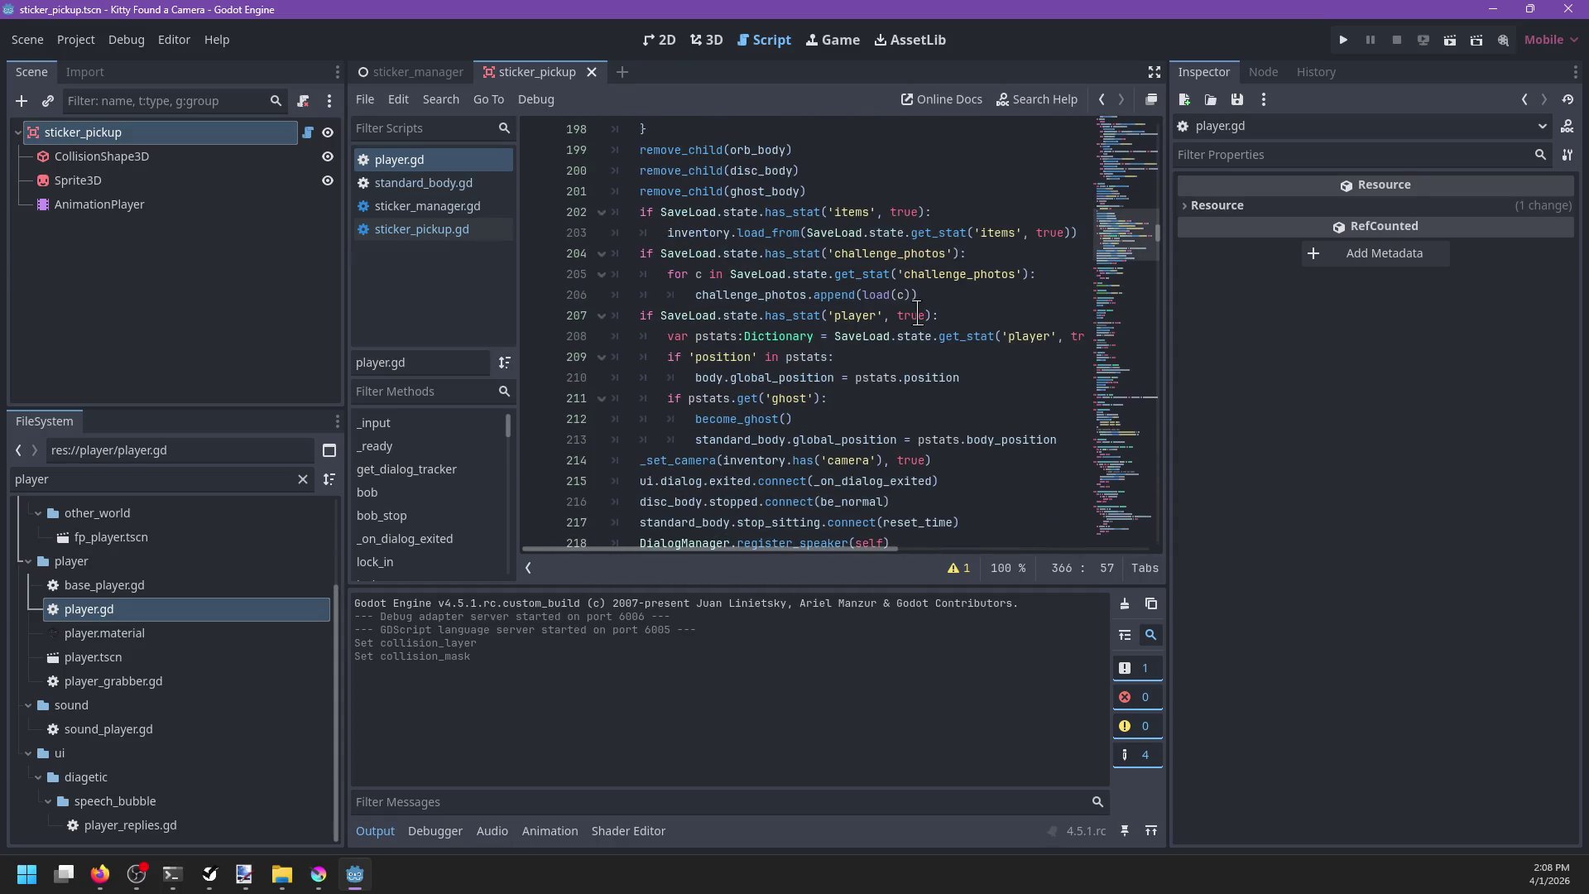
scroll(830, 341, "right", 3)
scroll(830, 341, "left", 3)
double_click(716, 337)
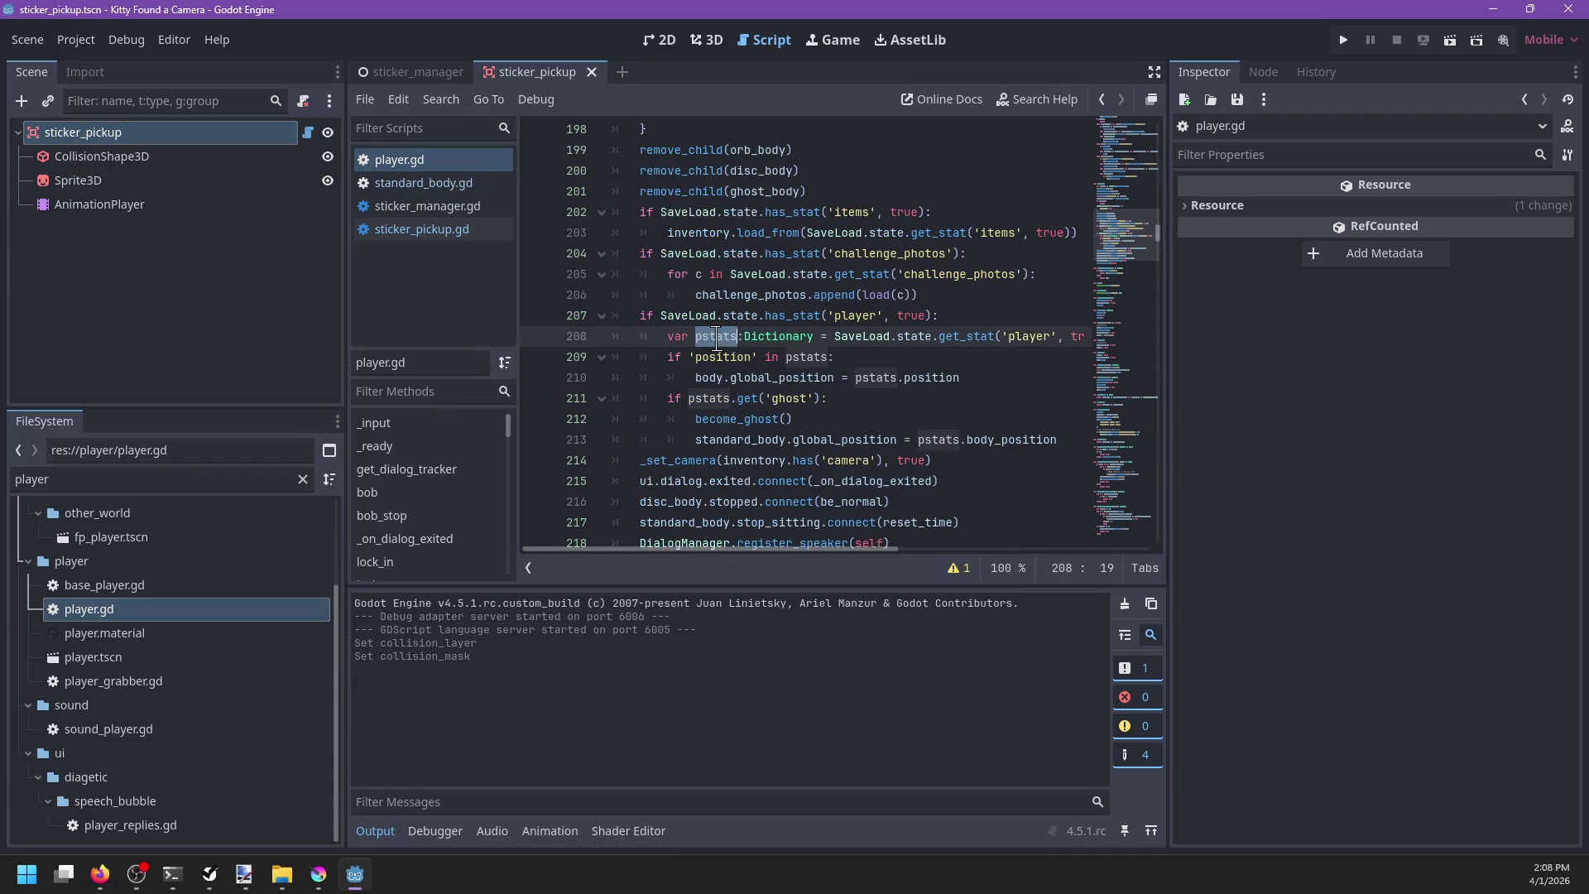
left_click(1010, 386)
key("Return")
type("if ")
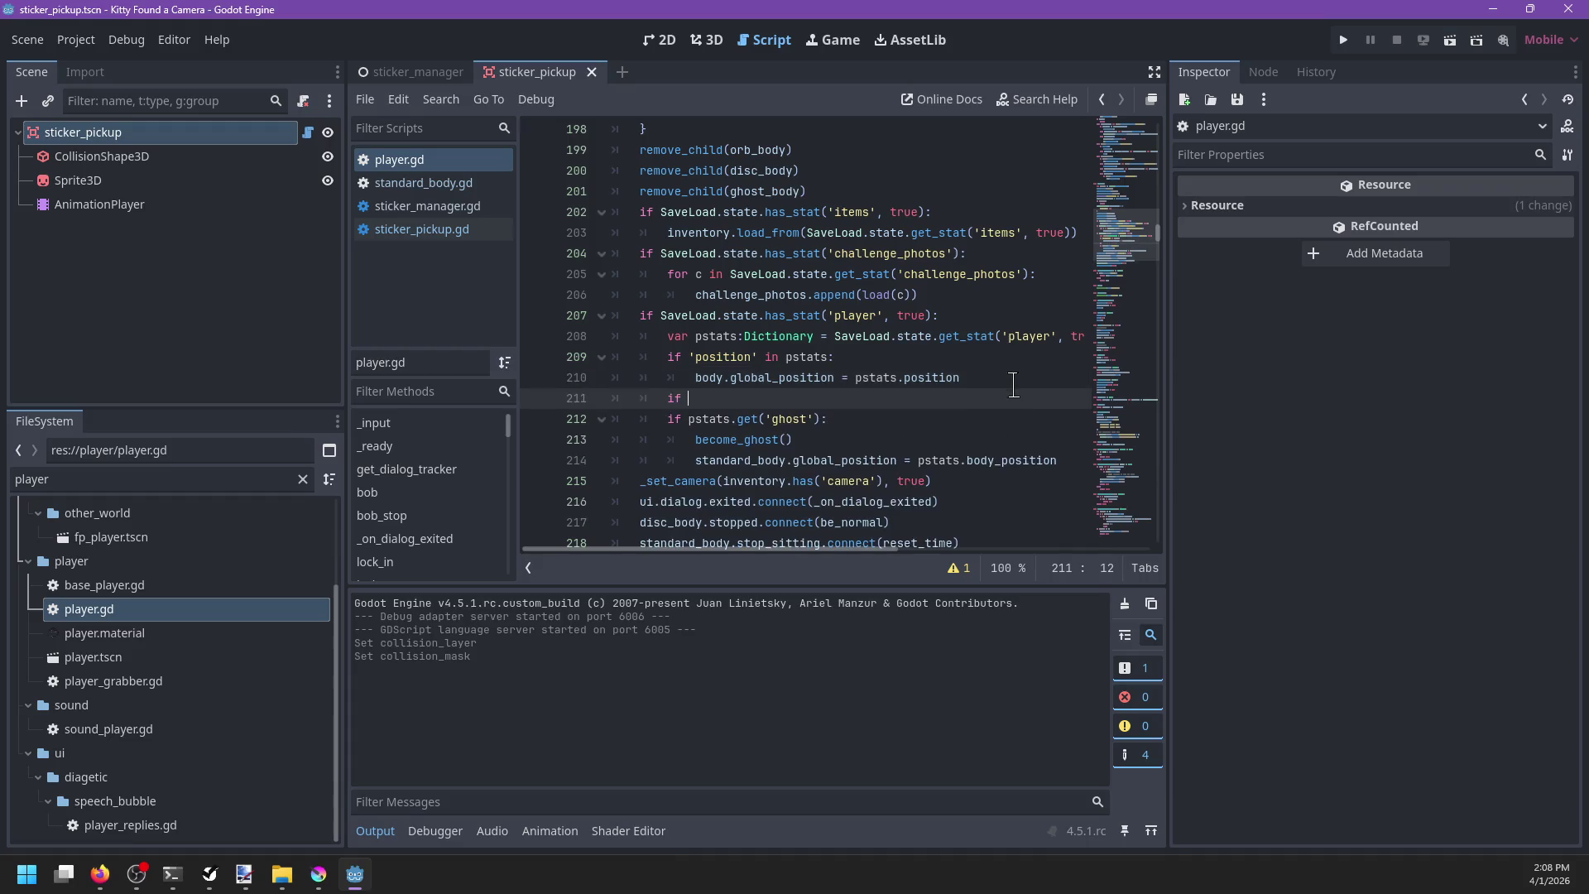
type("'stickers' in")
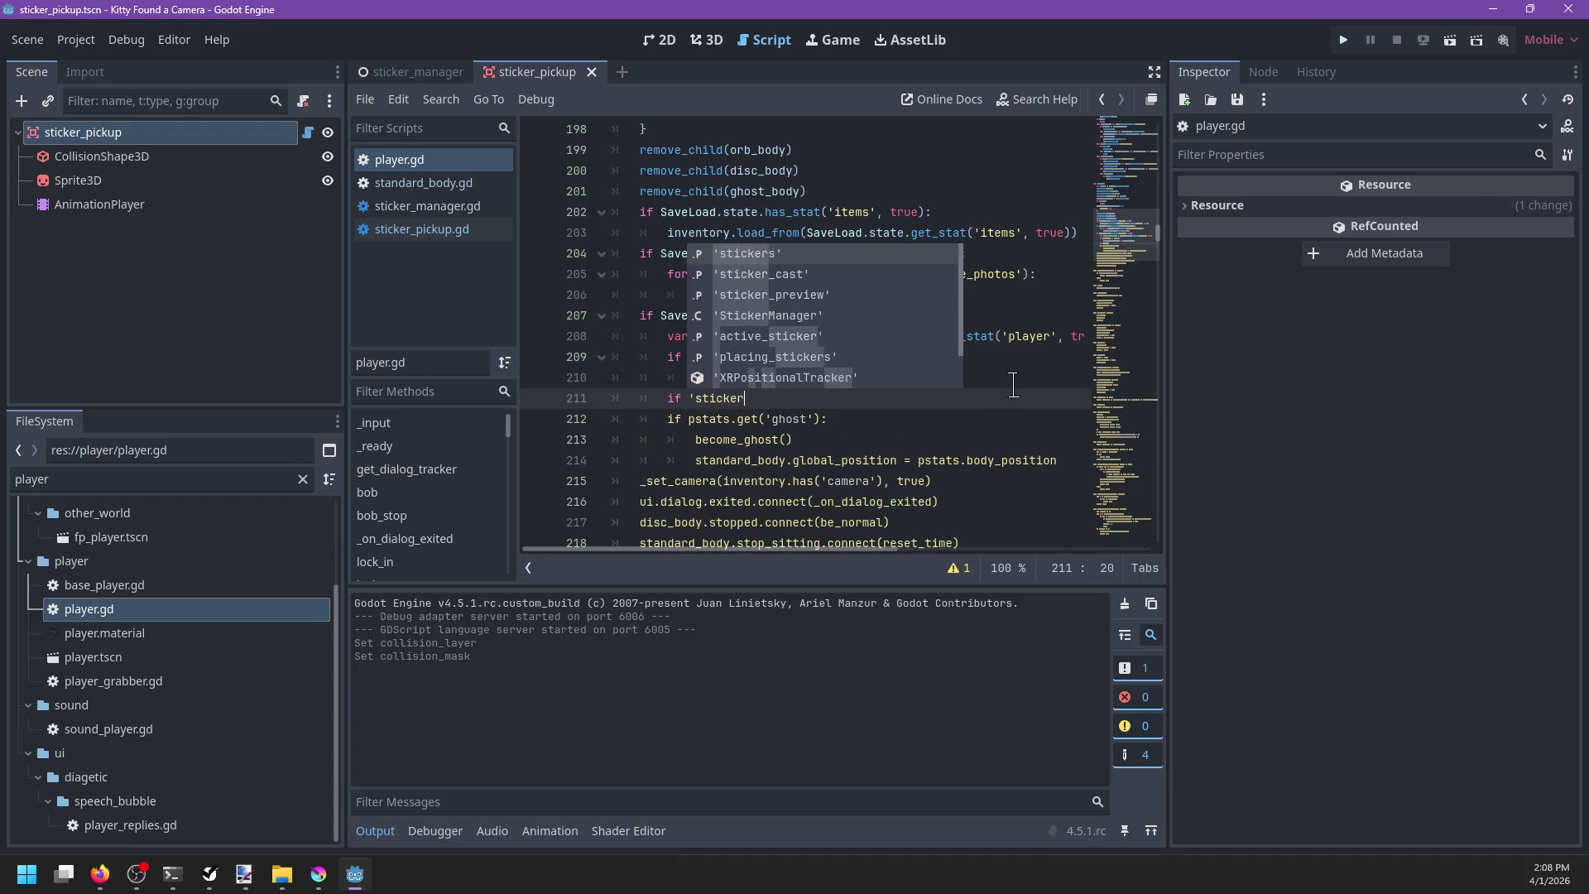
type(" pstats")
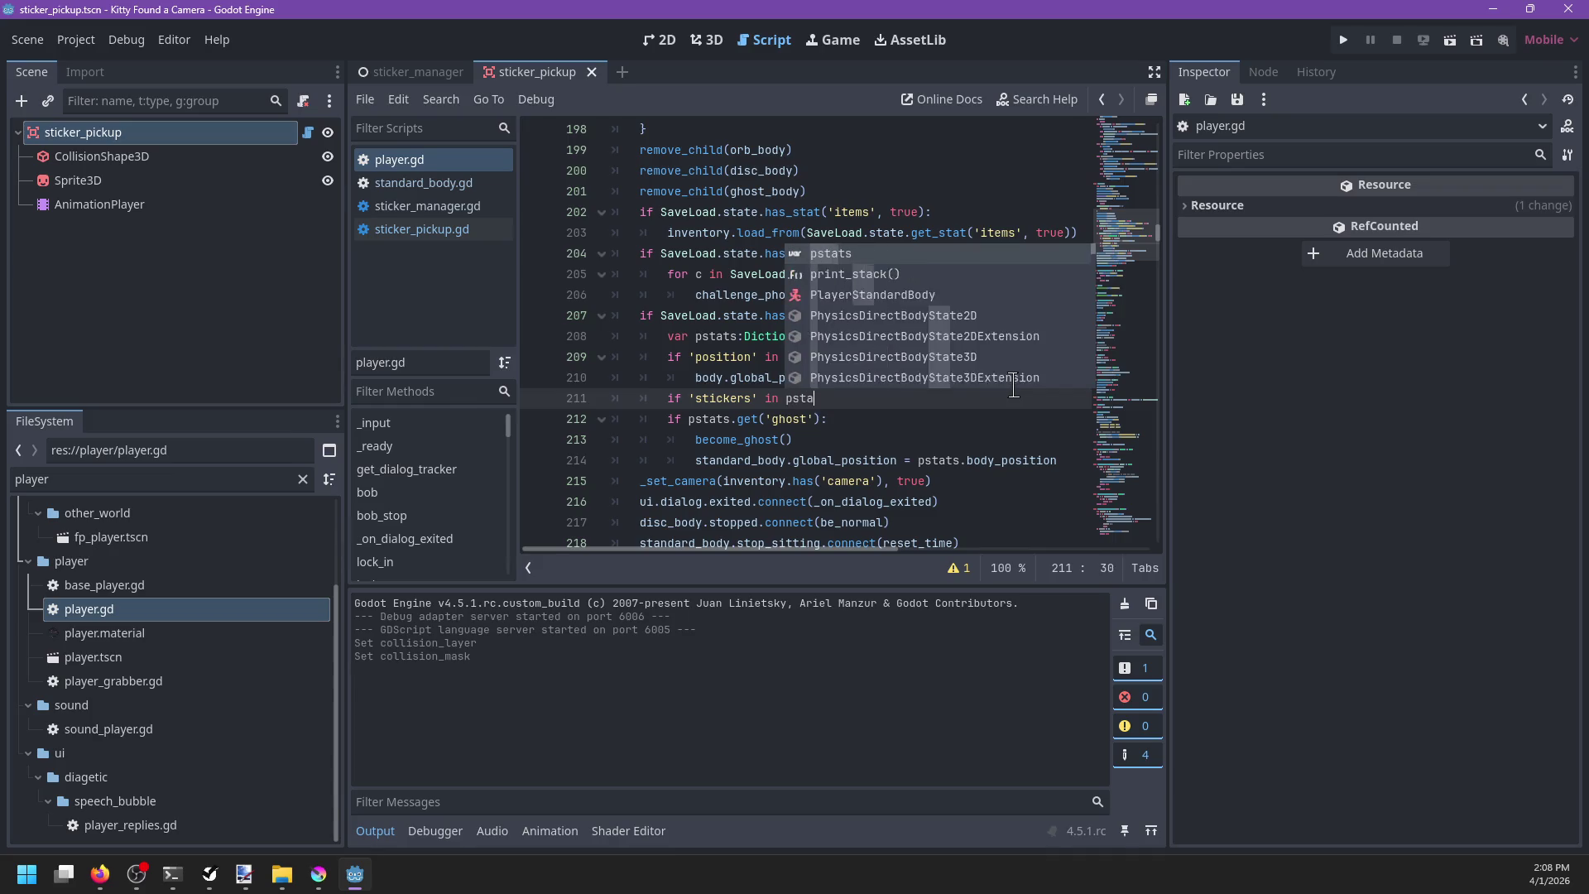
type(":")
key("Return")
type("bod")
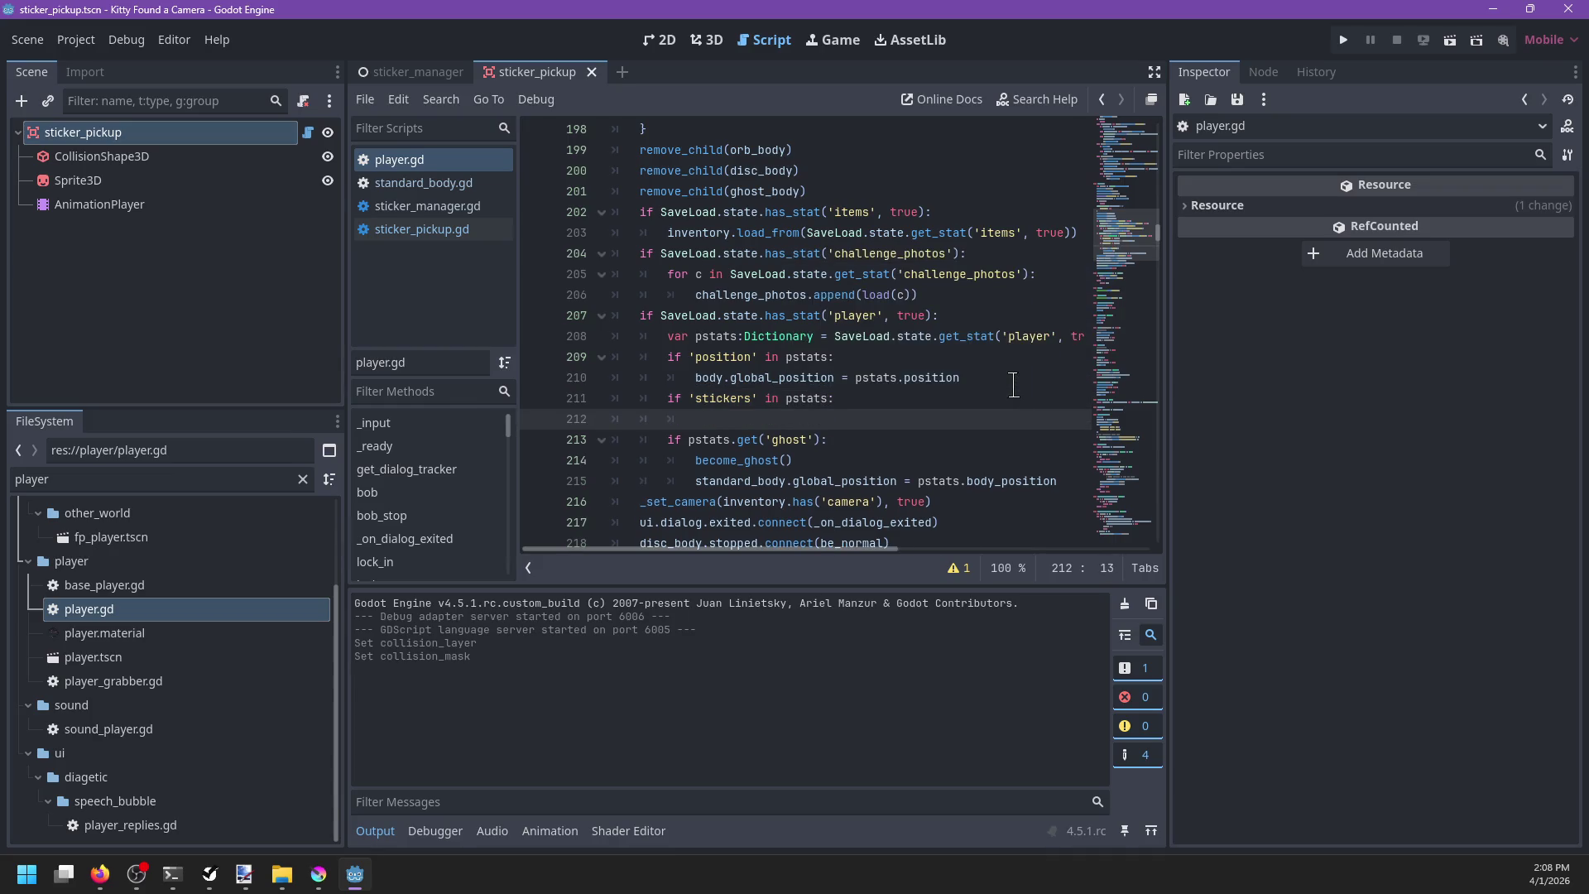
key("BackSpace")
key("BackSpace")
key("BackSpace")
type("stickers = ")
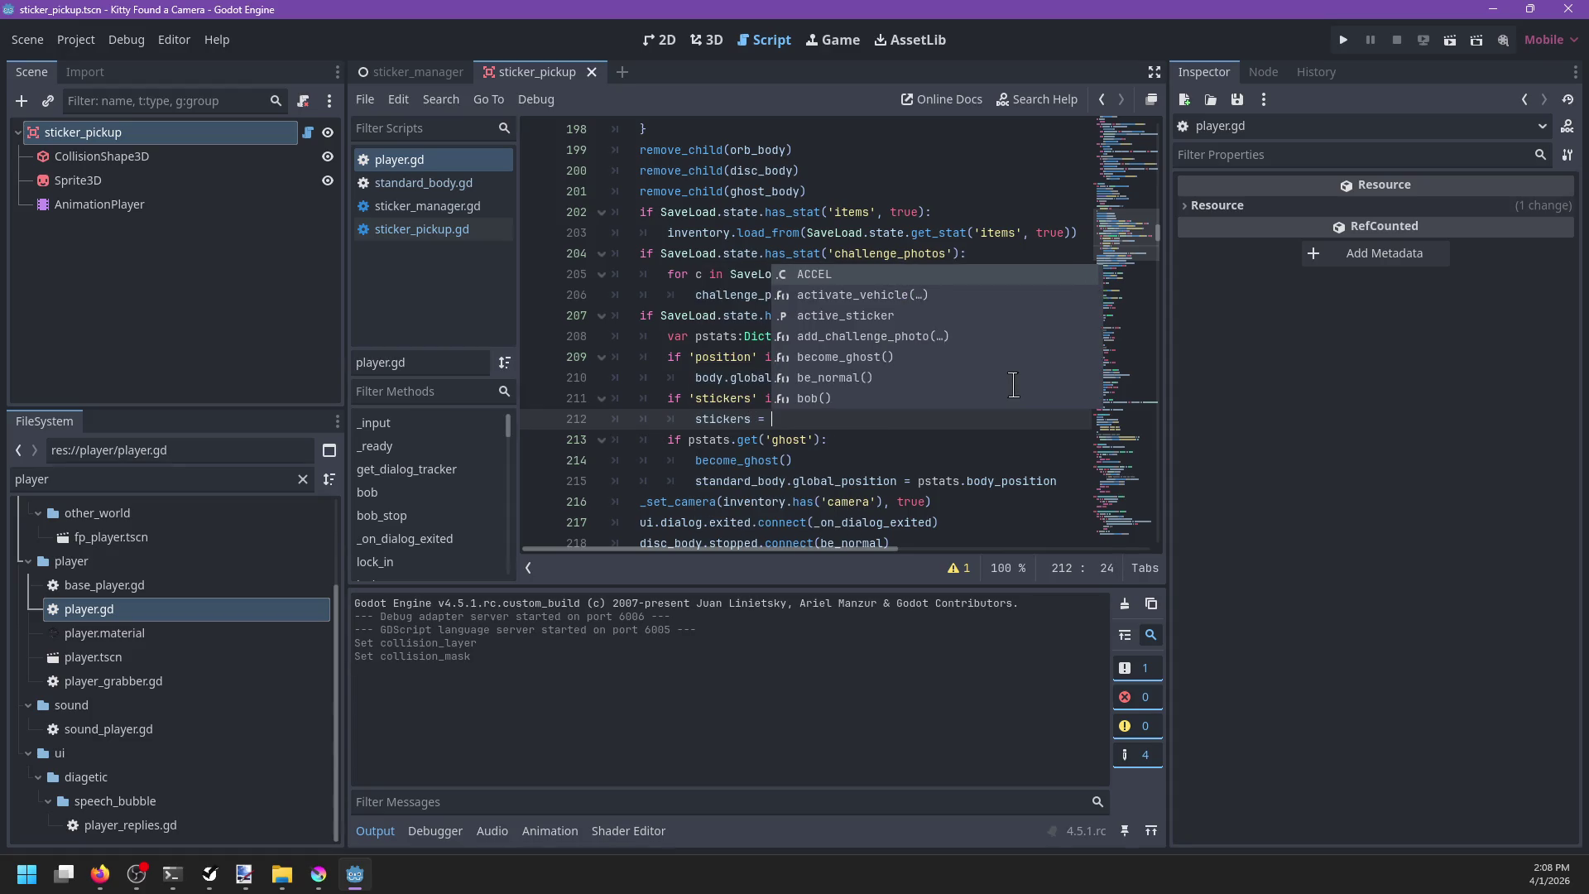
type("pstats.")
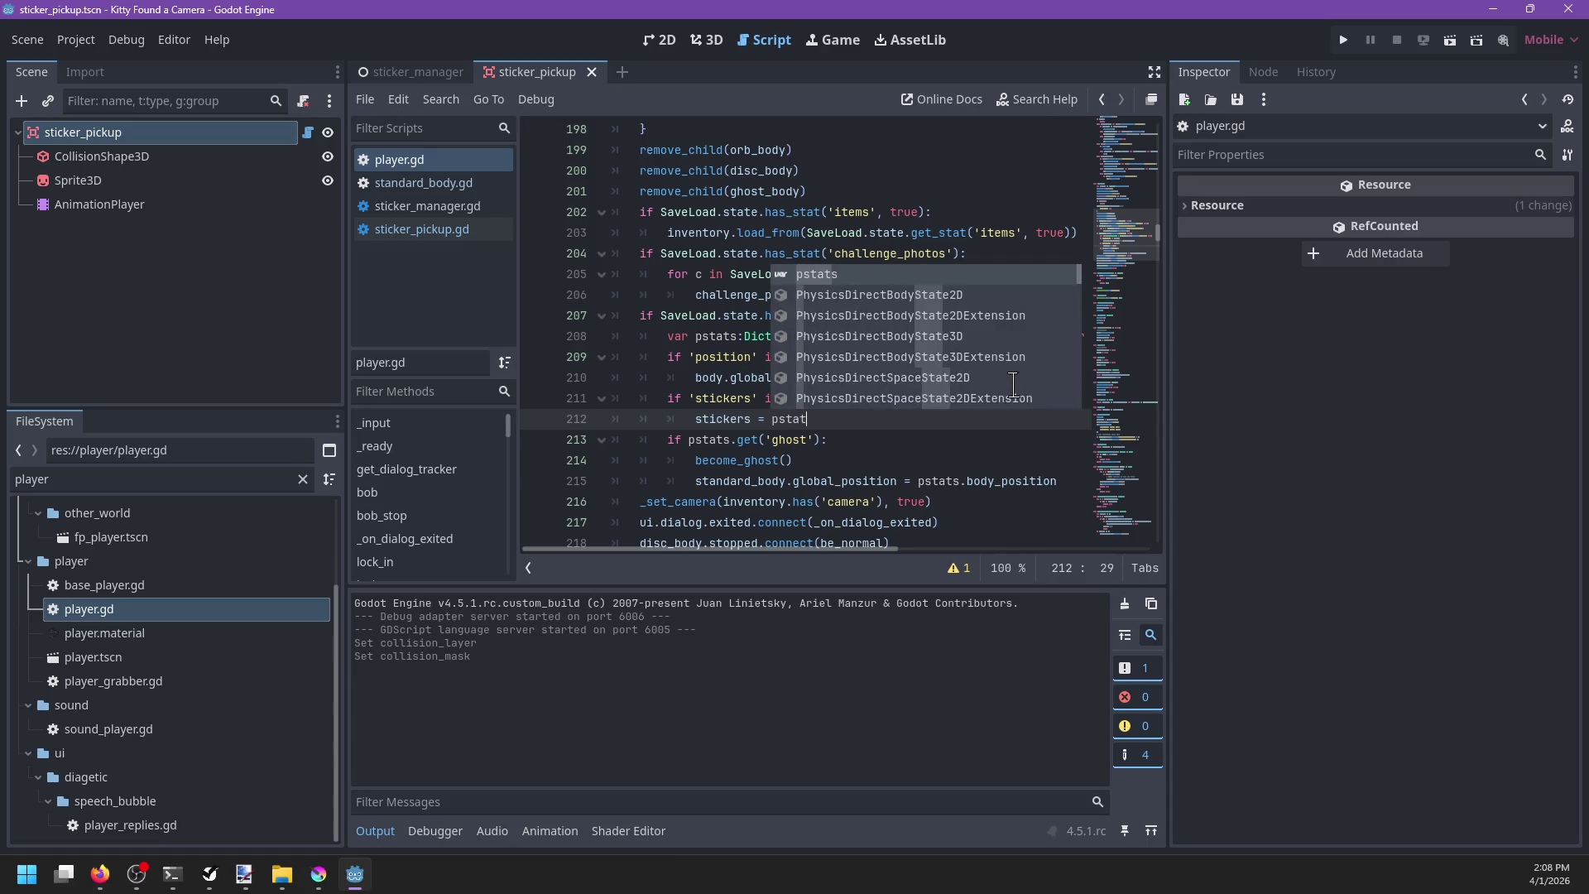
type("stickers")
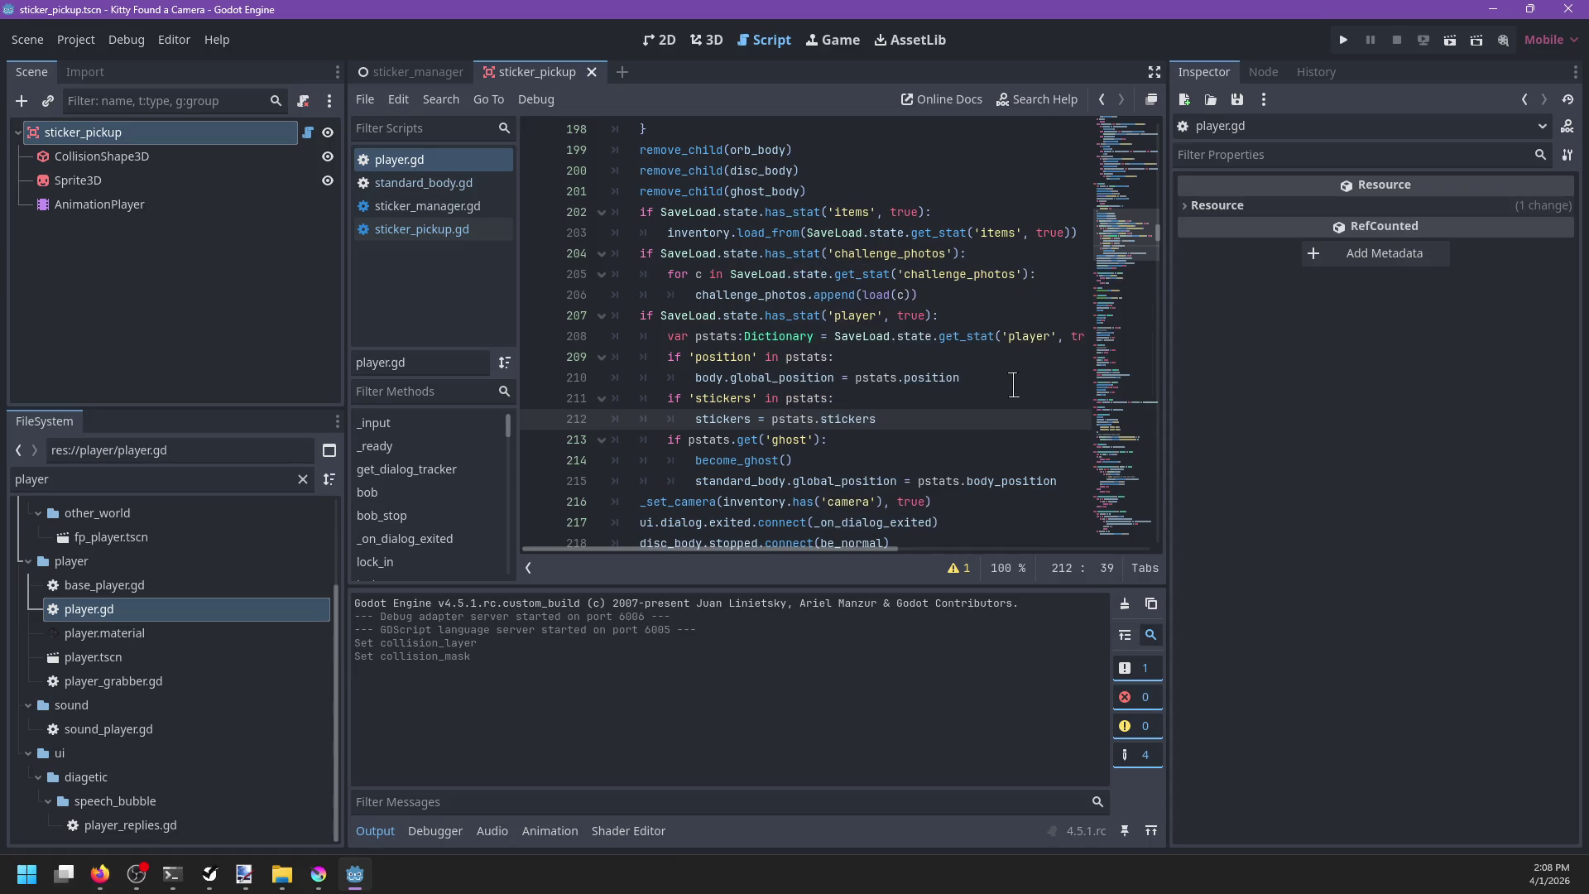
key("ctrl+BackSpace")
key("ctrl+BackSpace")
key("BackSpace")
key("BackSpace")
type(".a")
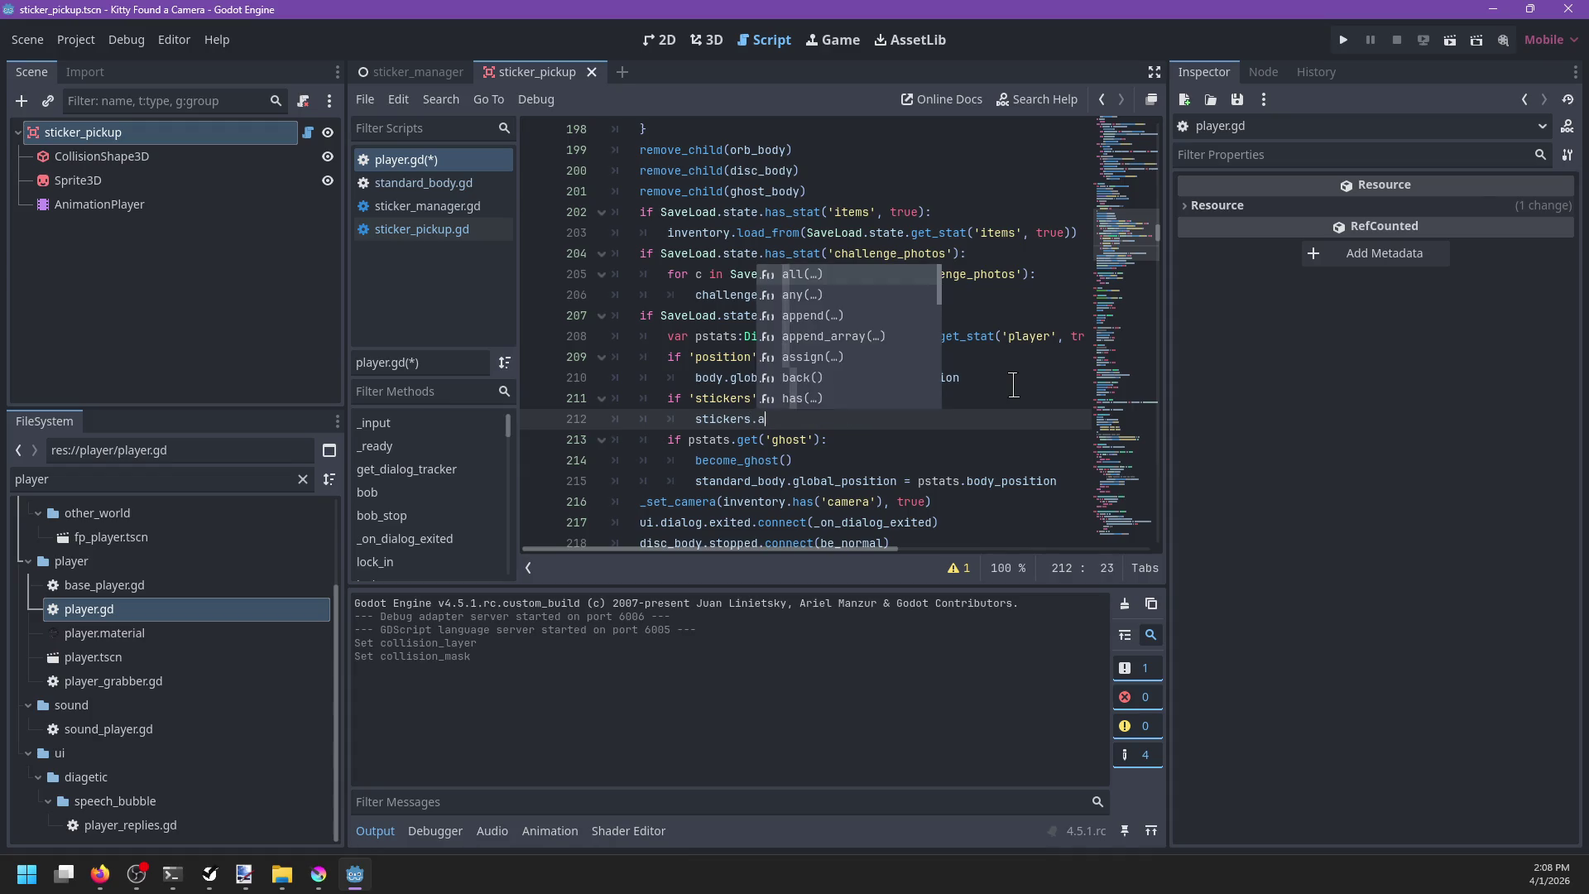
Save player.gd and minimize Godot to bring up the NP-ToDo task list
key("ctrl+z")
key("ctrl+z")
key("ctrl+z")
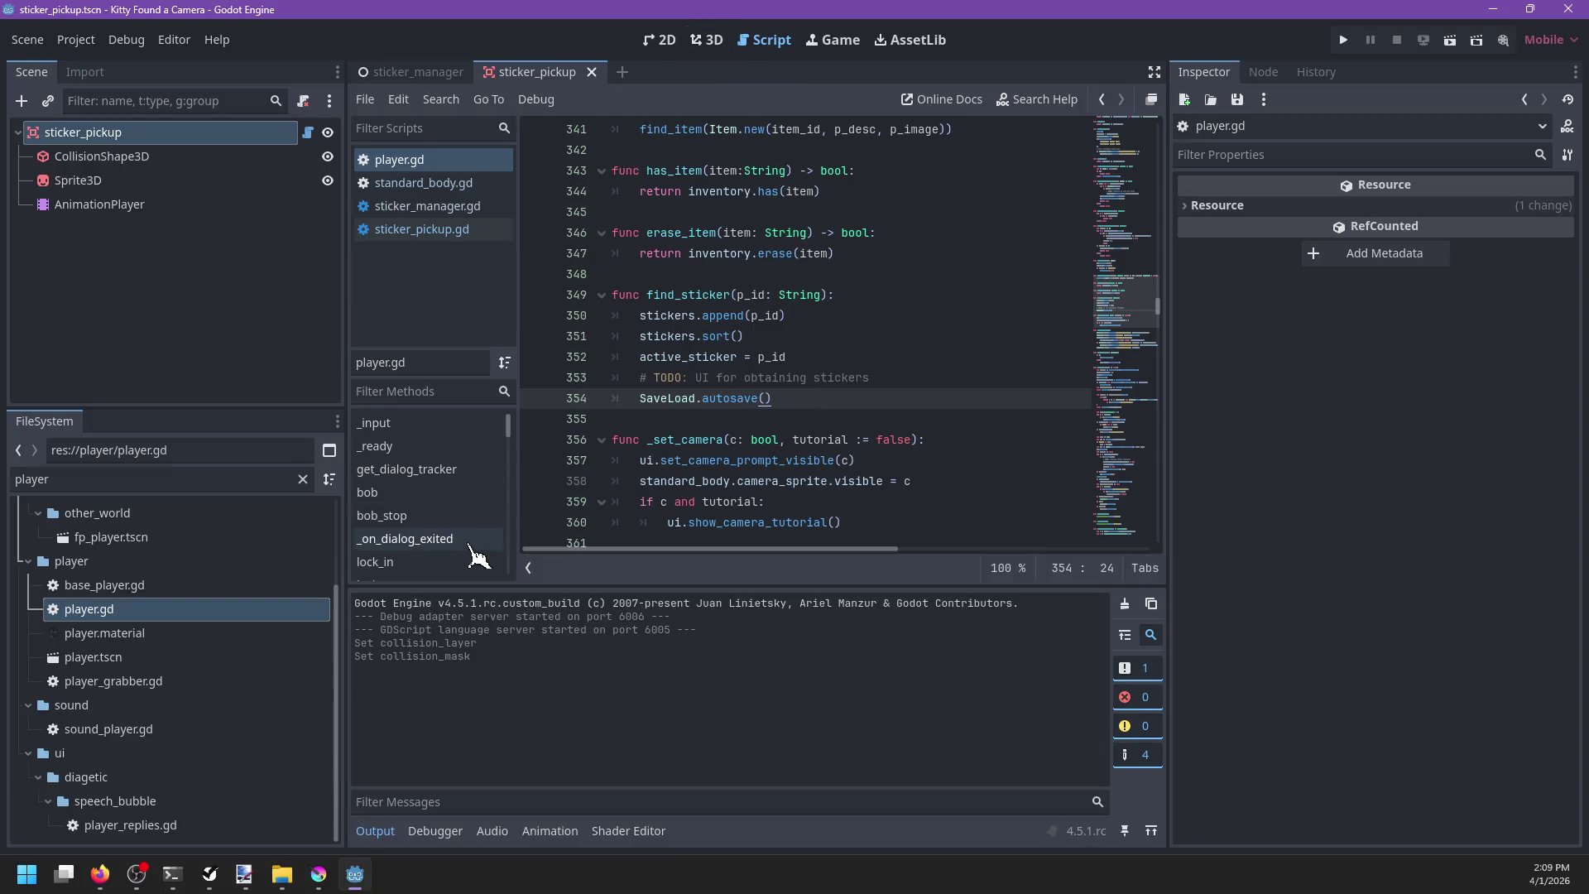
mouse_move(246, 871)
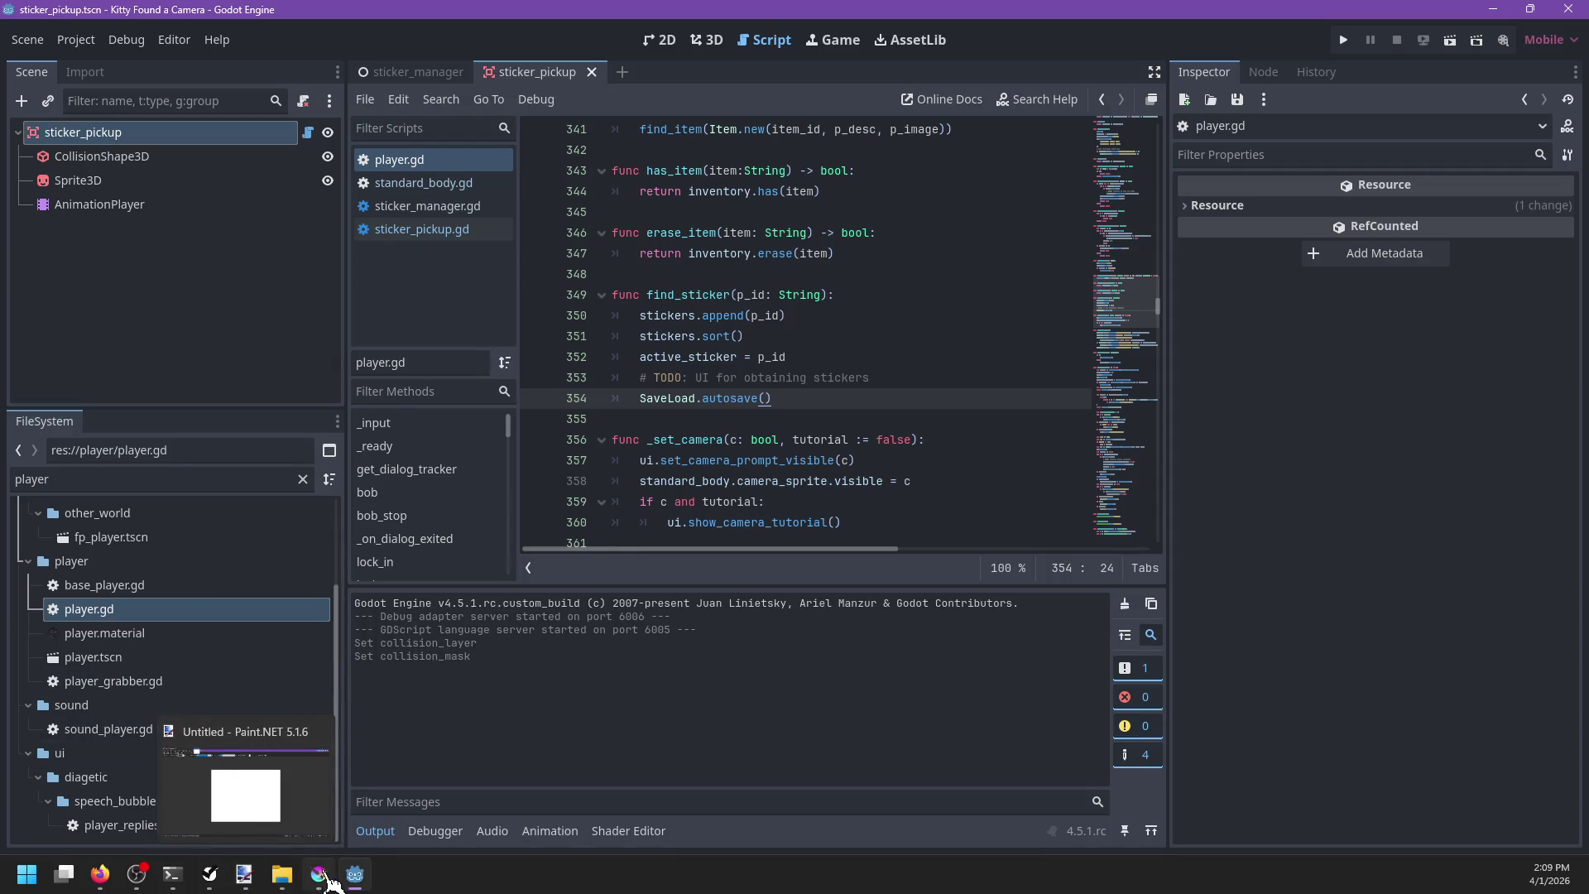
left_click(357, 885)
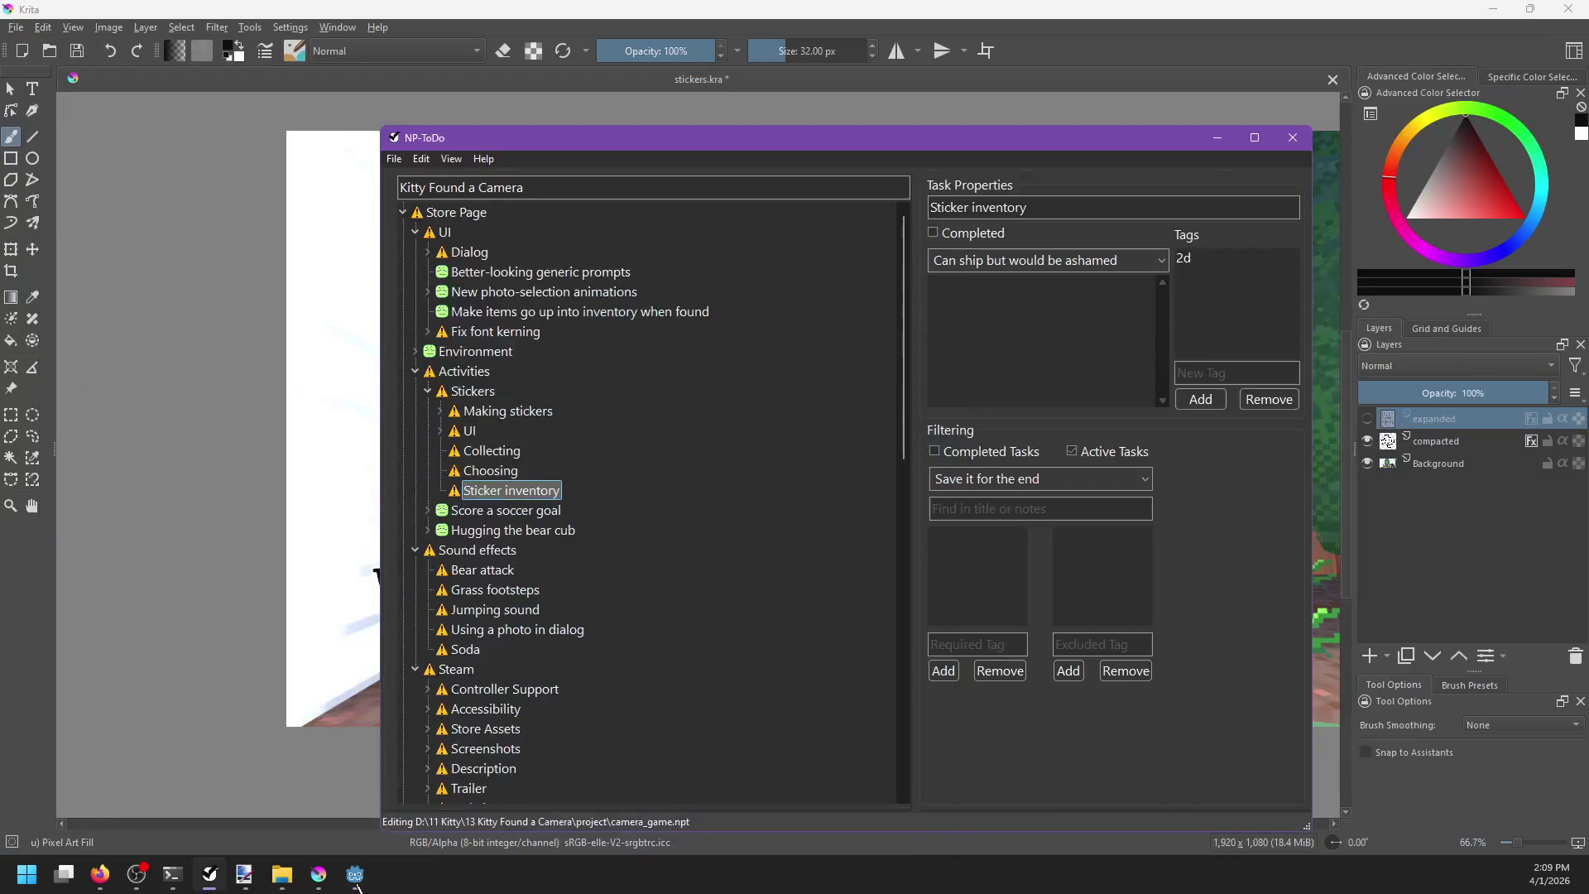
Bring NP-ToDo to the front and expand the Sticker system task group
left_click(356, 877)
left_click(319, 874)
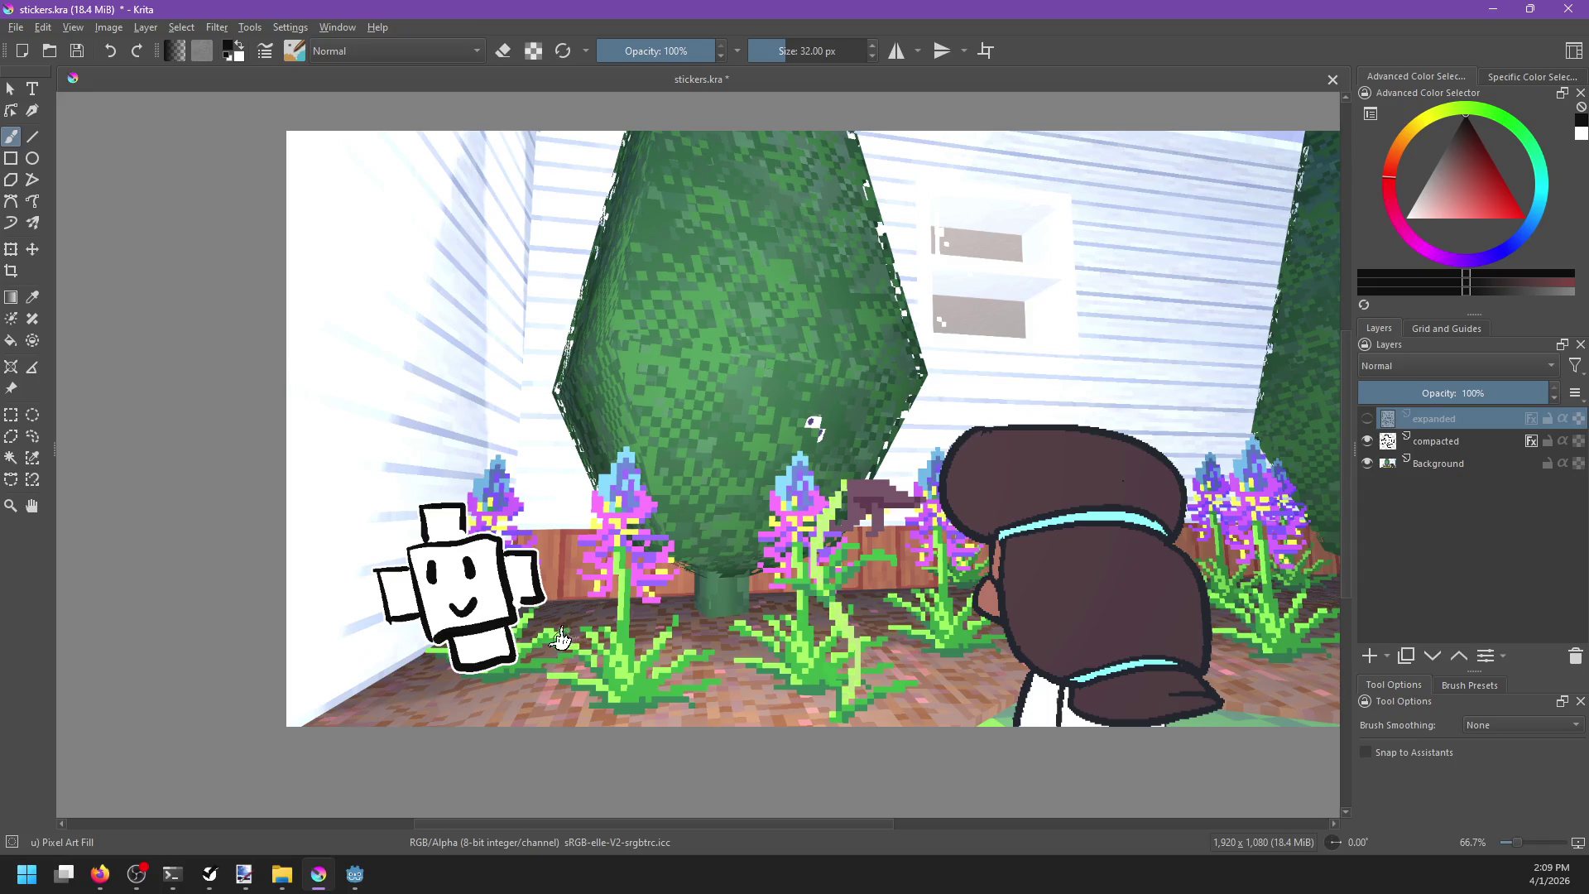
left_click(210, 875)
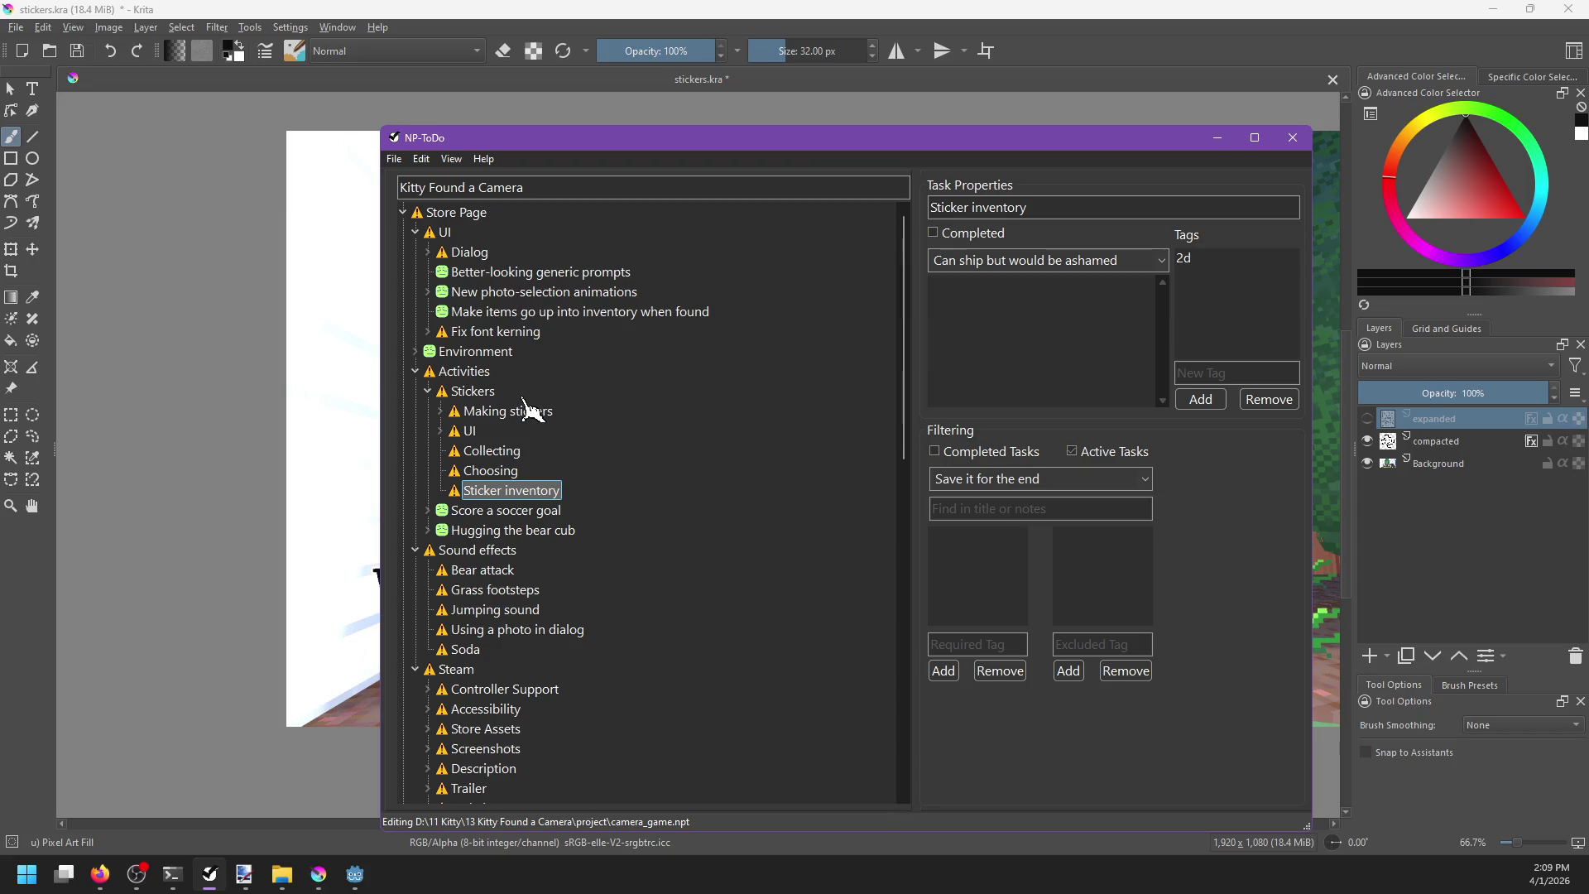
scroll(517, 403, "down", 10)
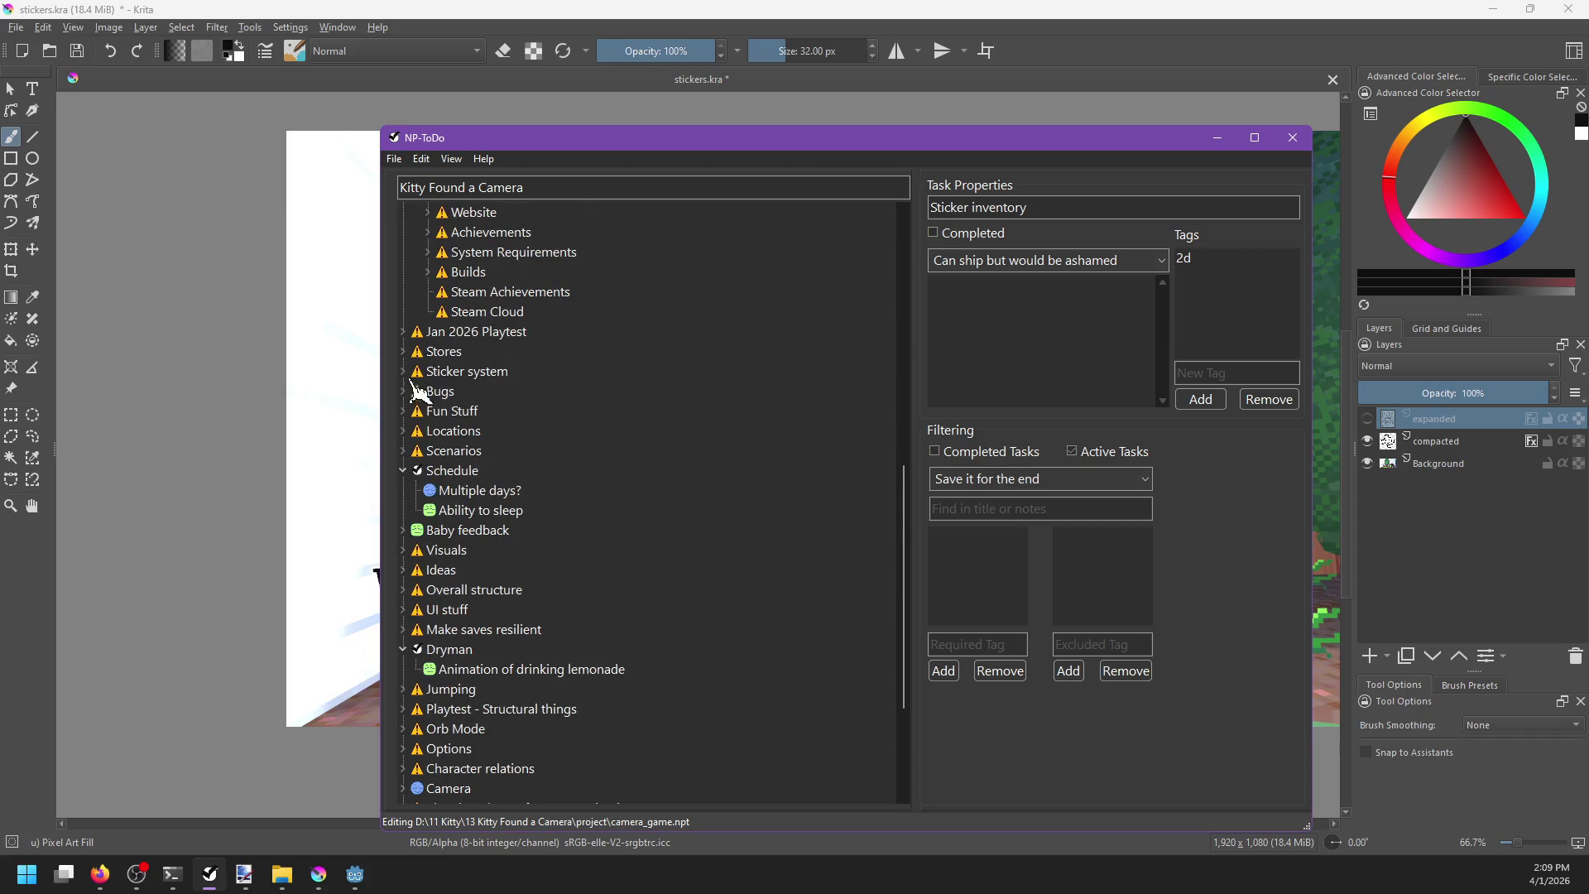
left_click(403, 371)
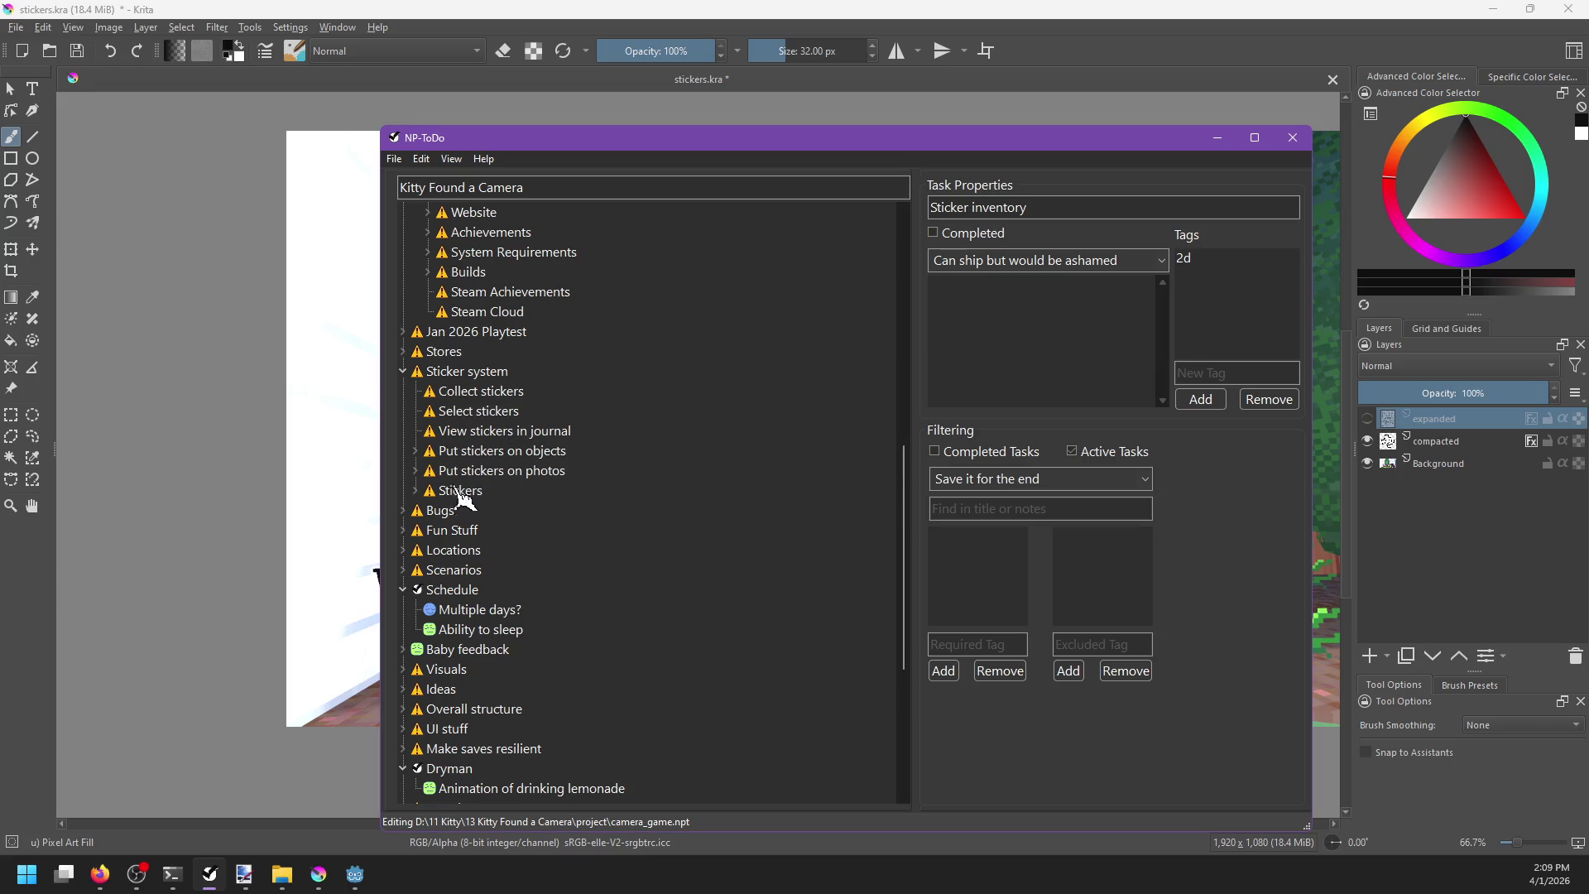
Under Put stickers on objects, delete Follow attached object and mark Saved and loaded completed
left_click(426, 451)
left_click(420, 451)
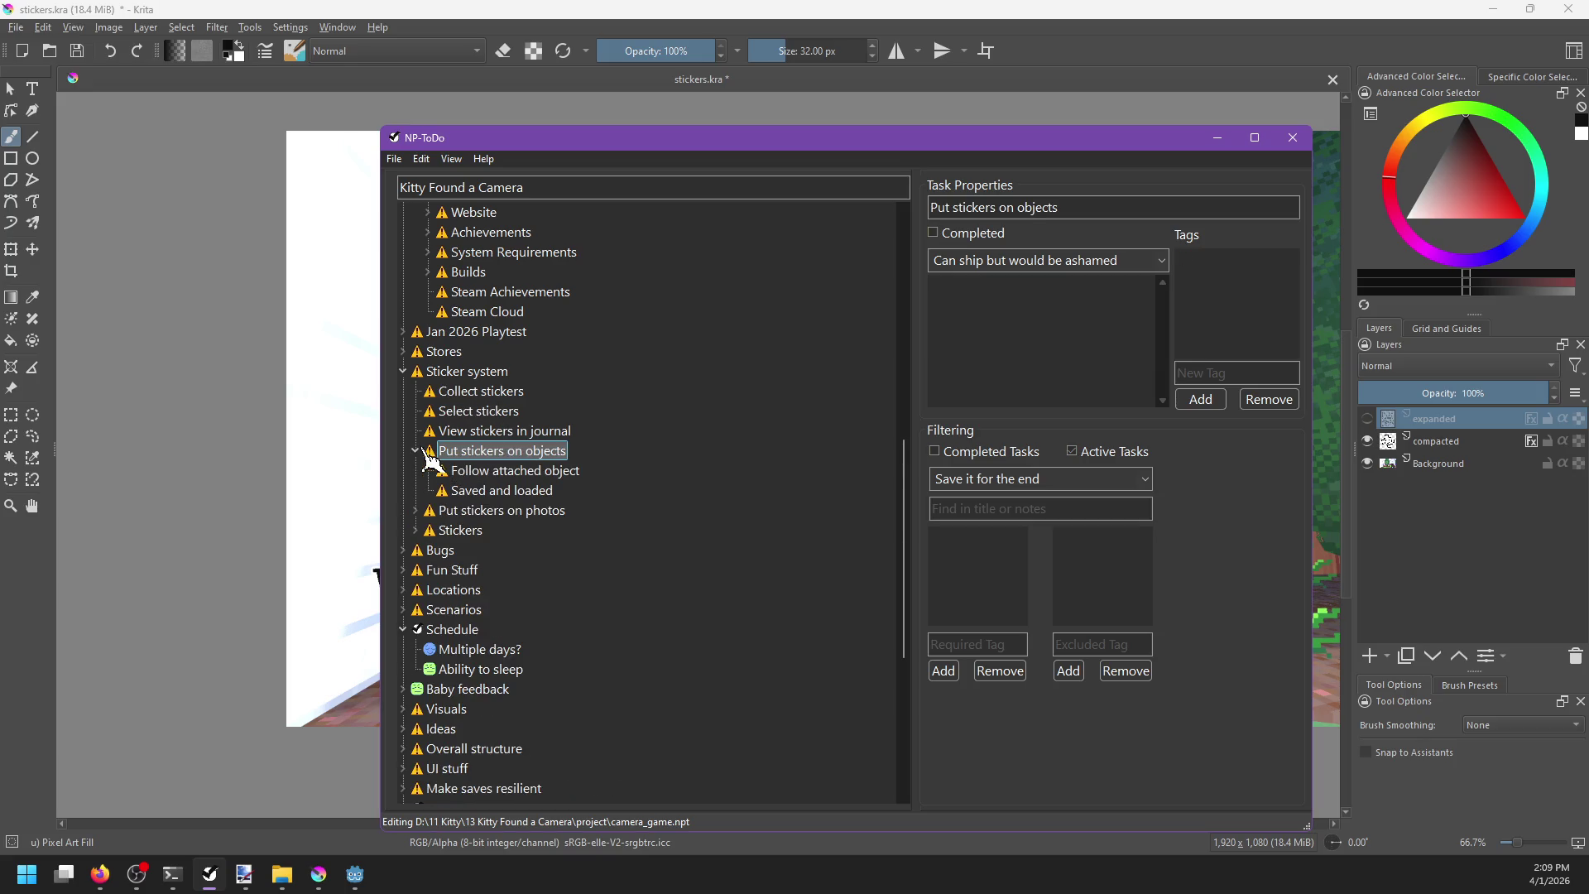
right_click(495, 469)
left_click(542, 532)
right_click(516, 475)
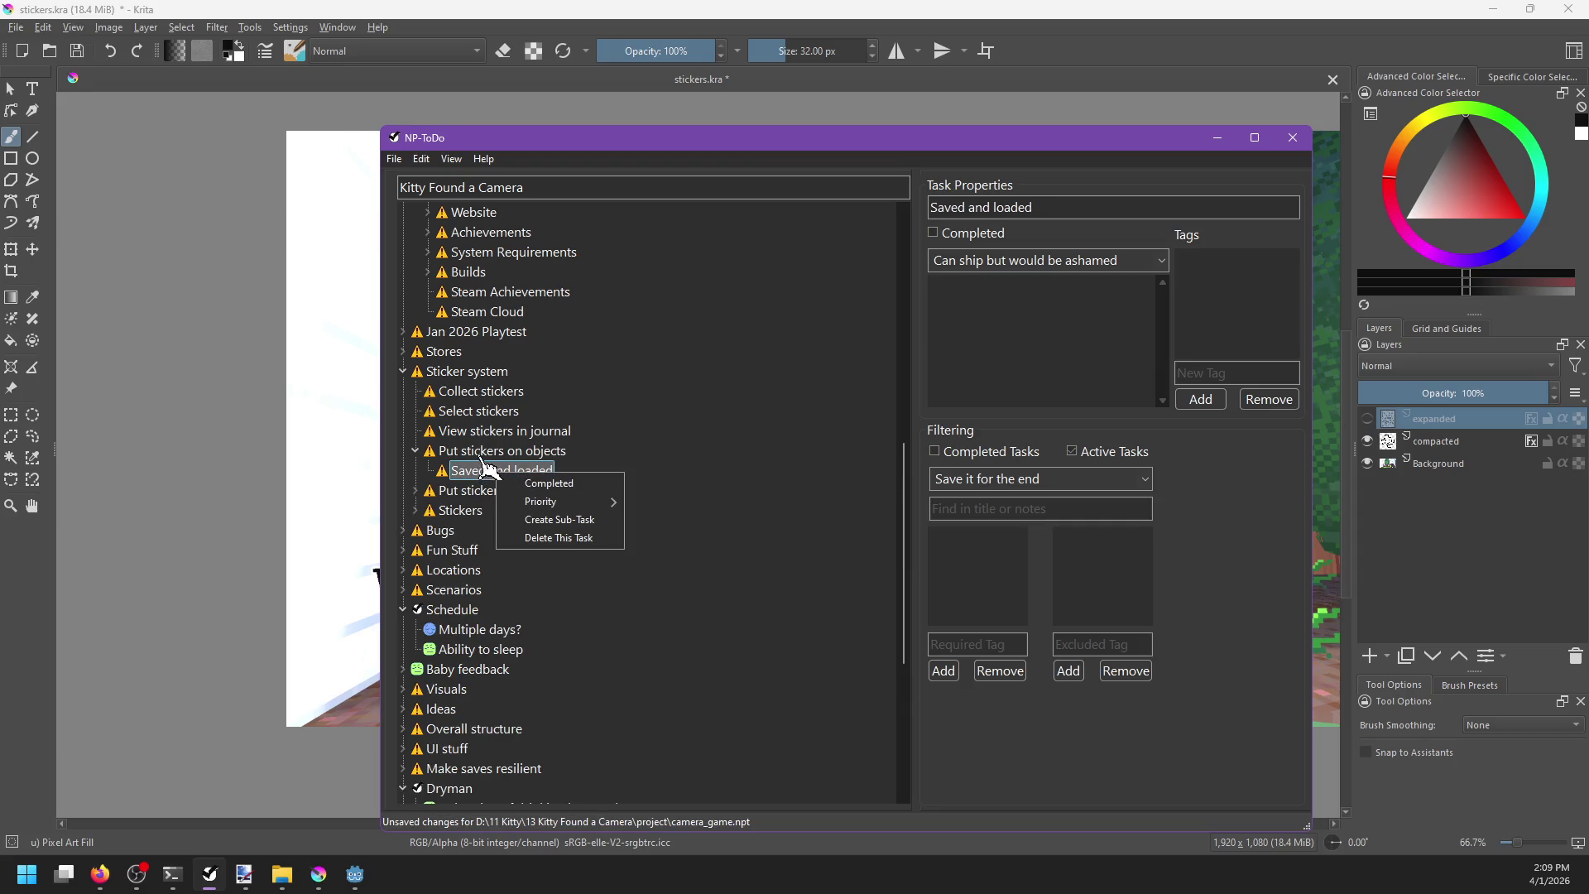
left_click(523, 483)
right_click(520, 452)
left_click(518, 462)
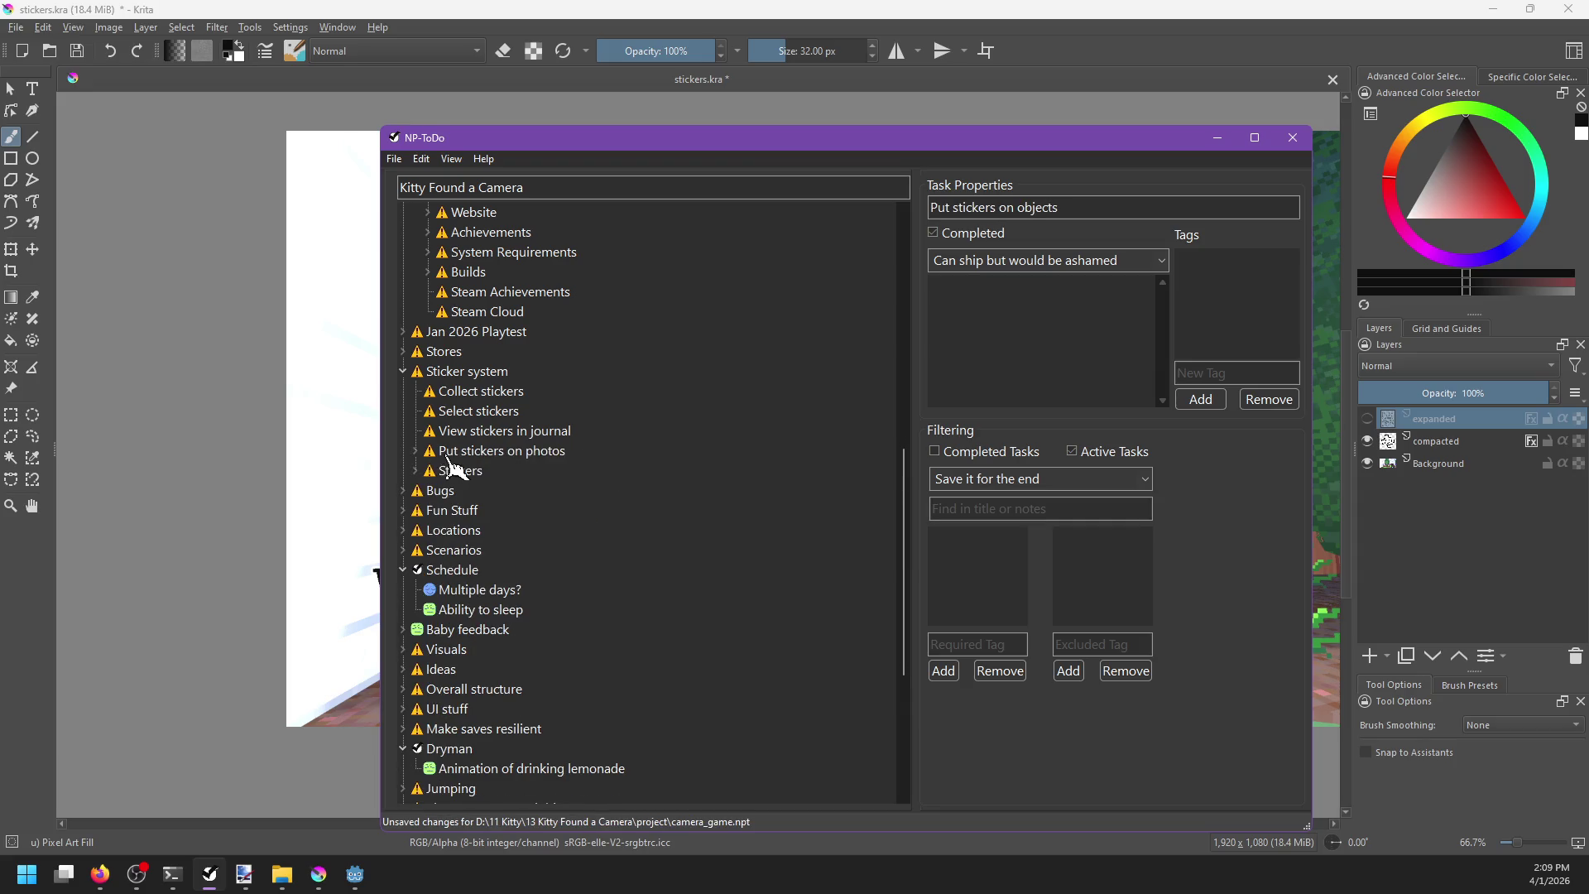
Collapse Put stickers on photos, then expand and select the Stickers category
left_click(416, 451)
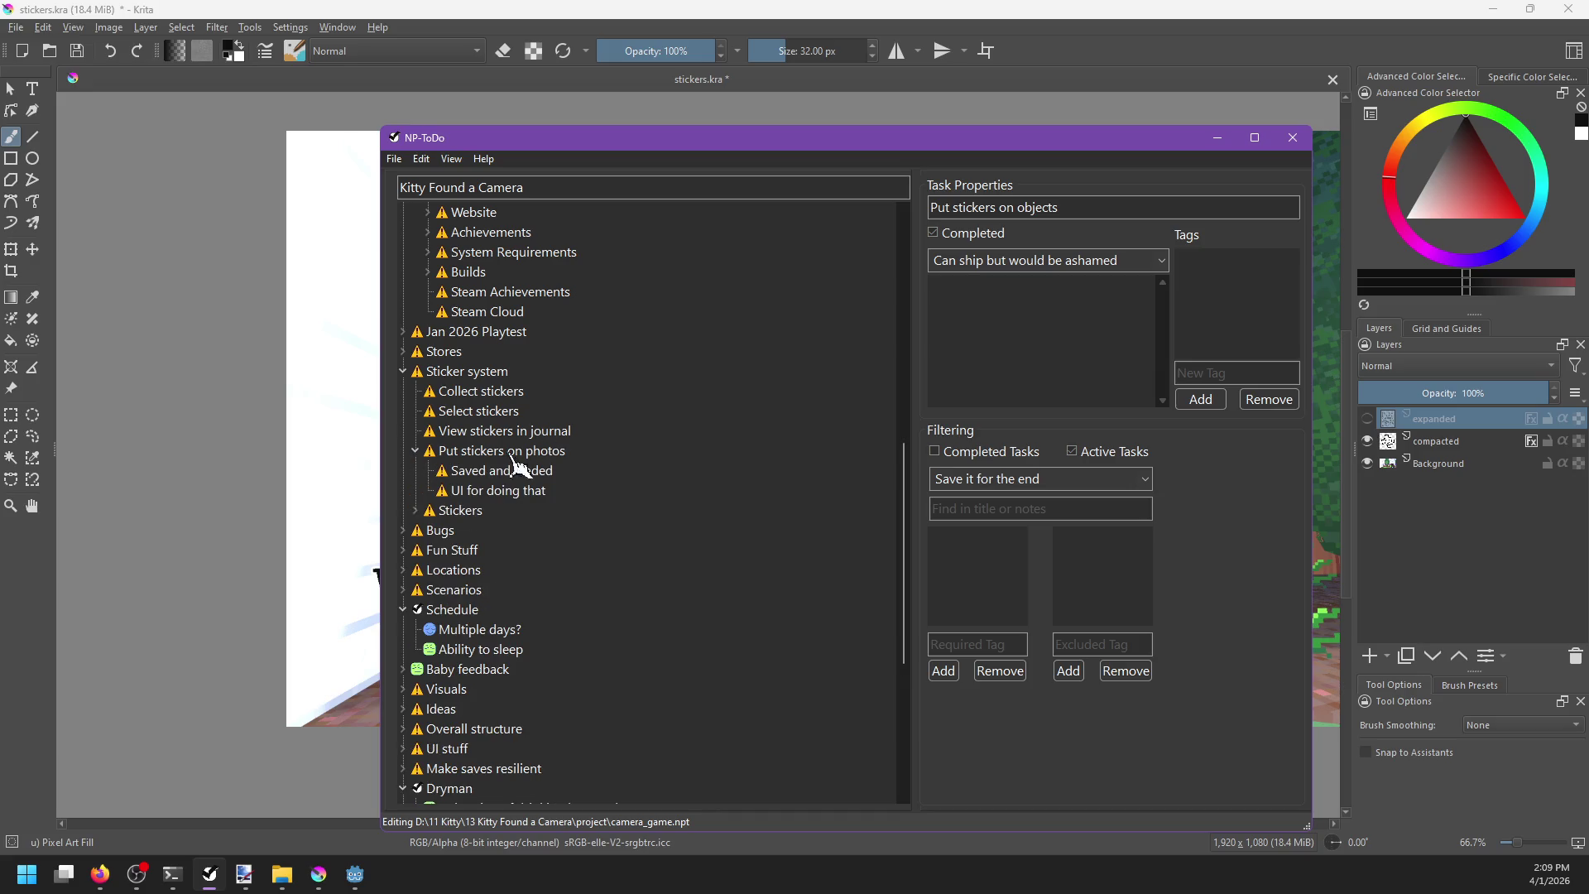
left_click(416, 450)
left_click(416, 470)
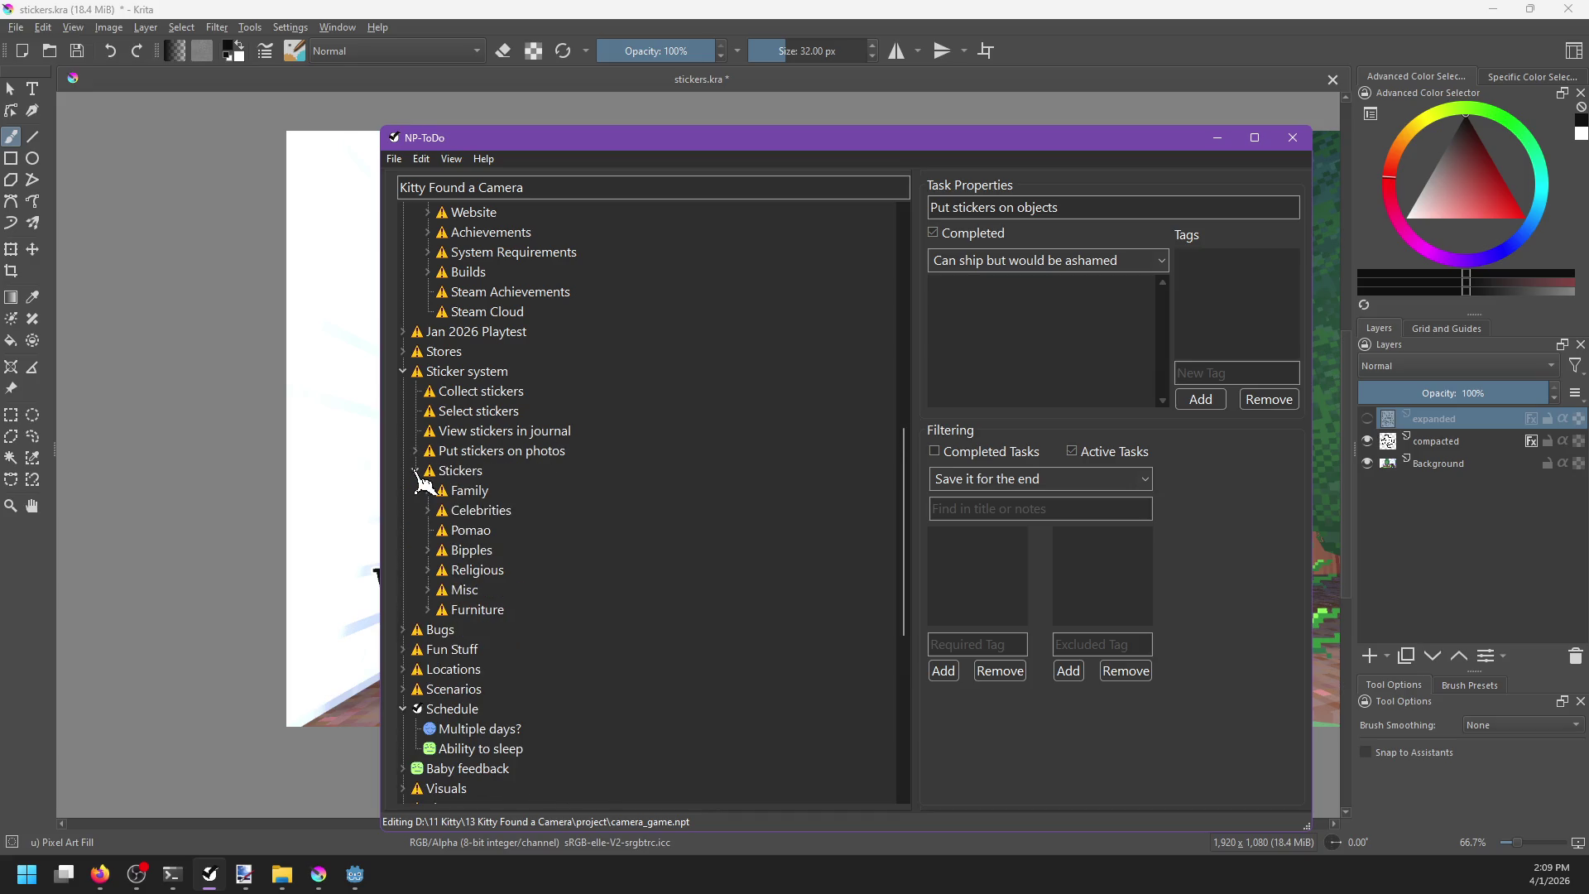
left_click(464, 472)
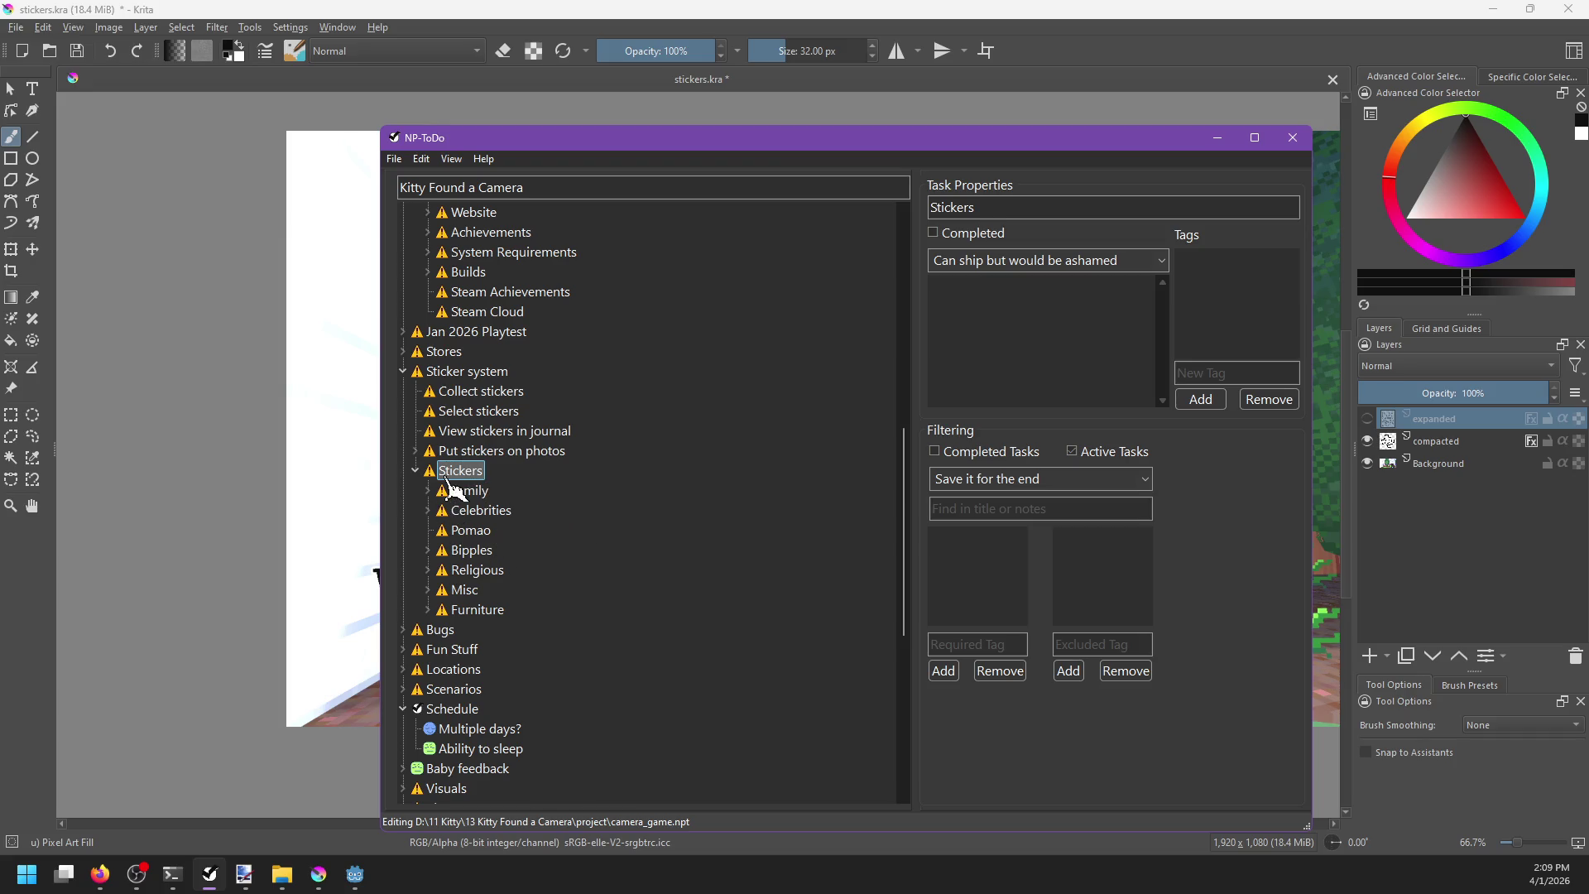
Add Not allowed and Warning sign as child tasks under Misc and save
left_click(428, 590)
left_click(463, 590)
key("Insert")
key("F2")
type("Not allowe")
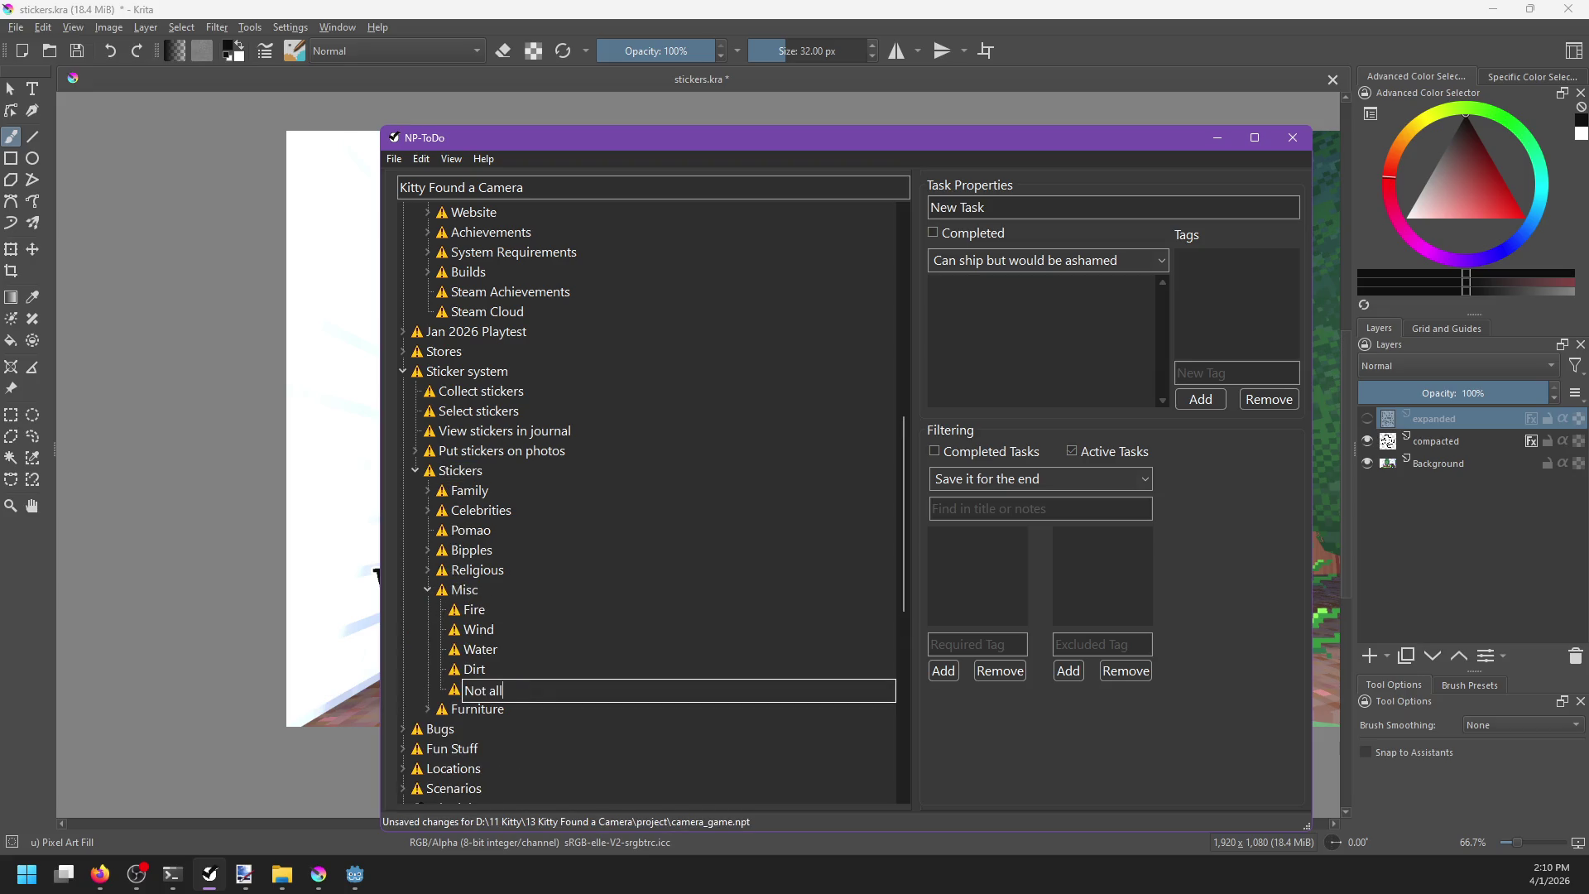
type("d")
key("Return")
key("Insert")
key("F2")
type("War")
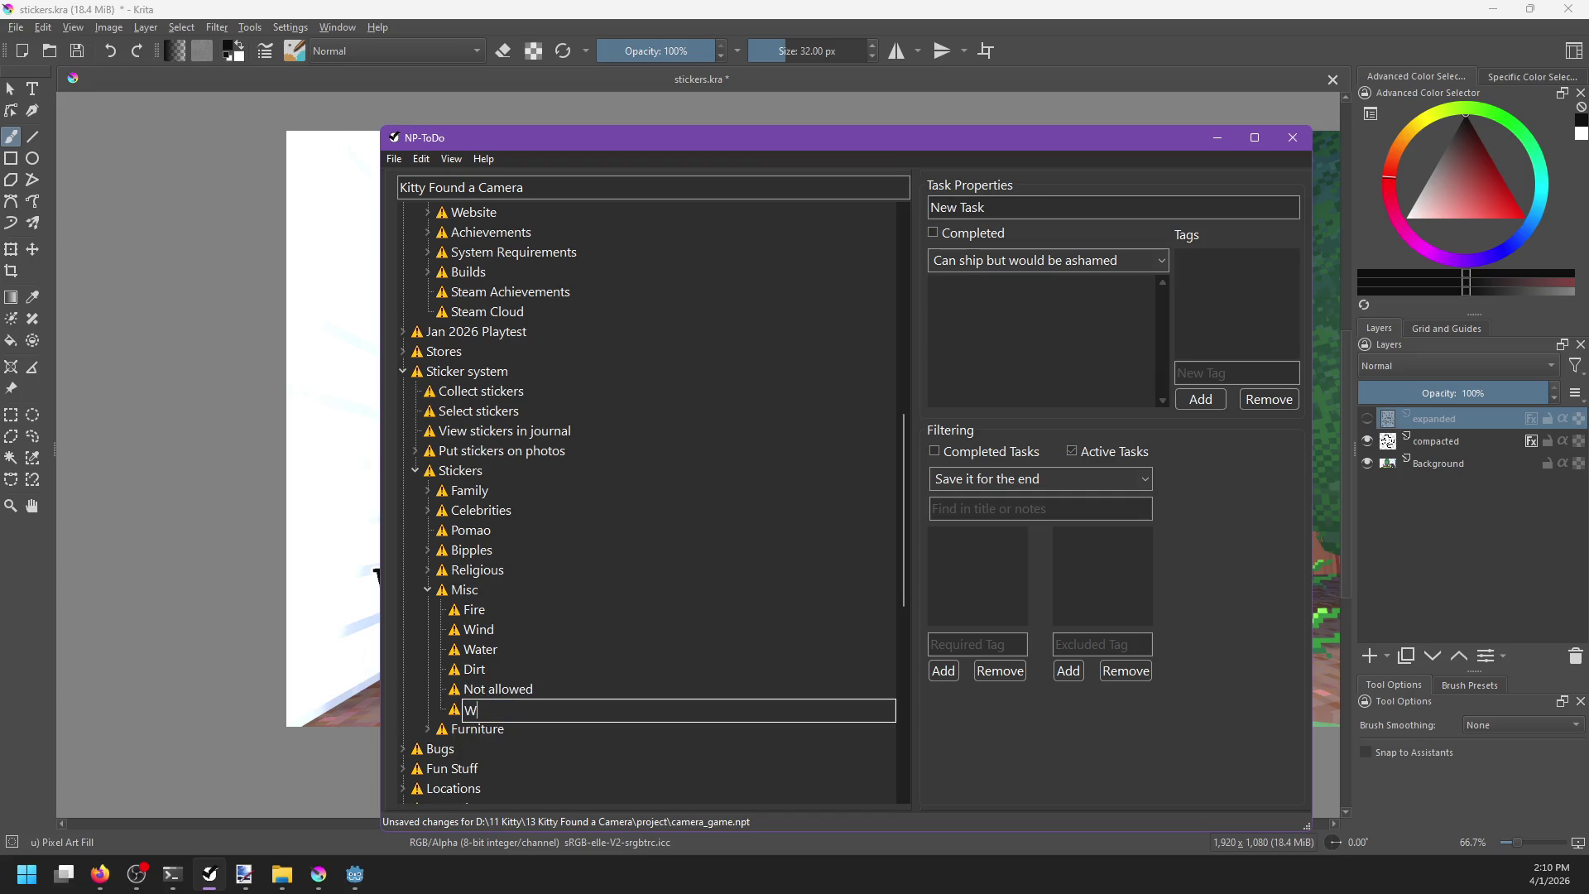
type("ning sign")
key("Return")
key("ctrl+s")
Create a Faces category under Stickers holding Smiley and Frowning tasks
key("Up")
key("Up")
key("Up")
key("Up")
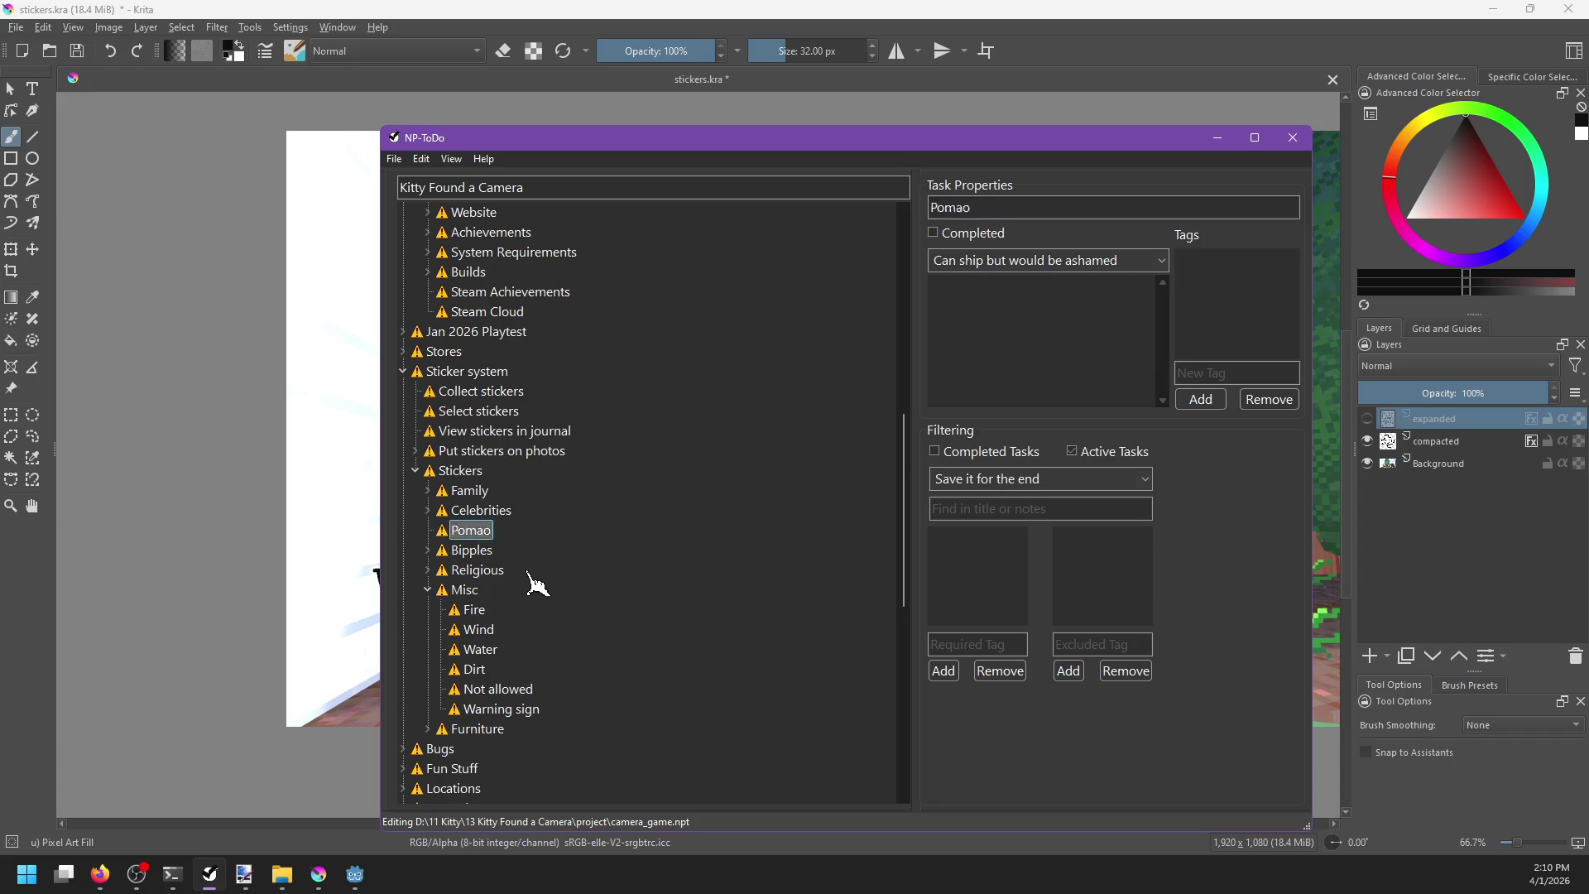
key("Insert")
type("Faces")
key("Return")
key("Insert")
type("Smiley")
key("Return")
key("Insert")
type("Frowning")
key("Return")
Expand the Furniture category and scroll through its sticker tasks
scroll(513, 563, "down", 1)
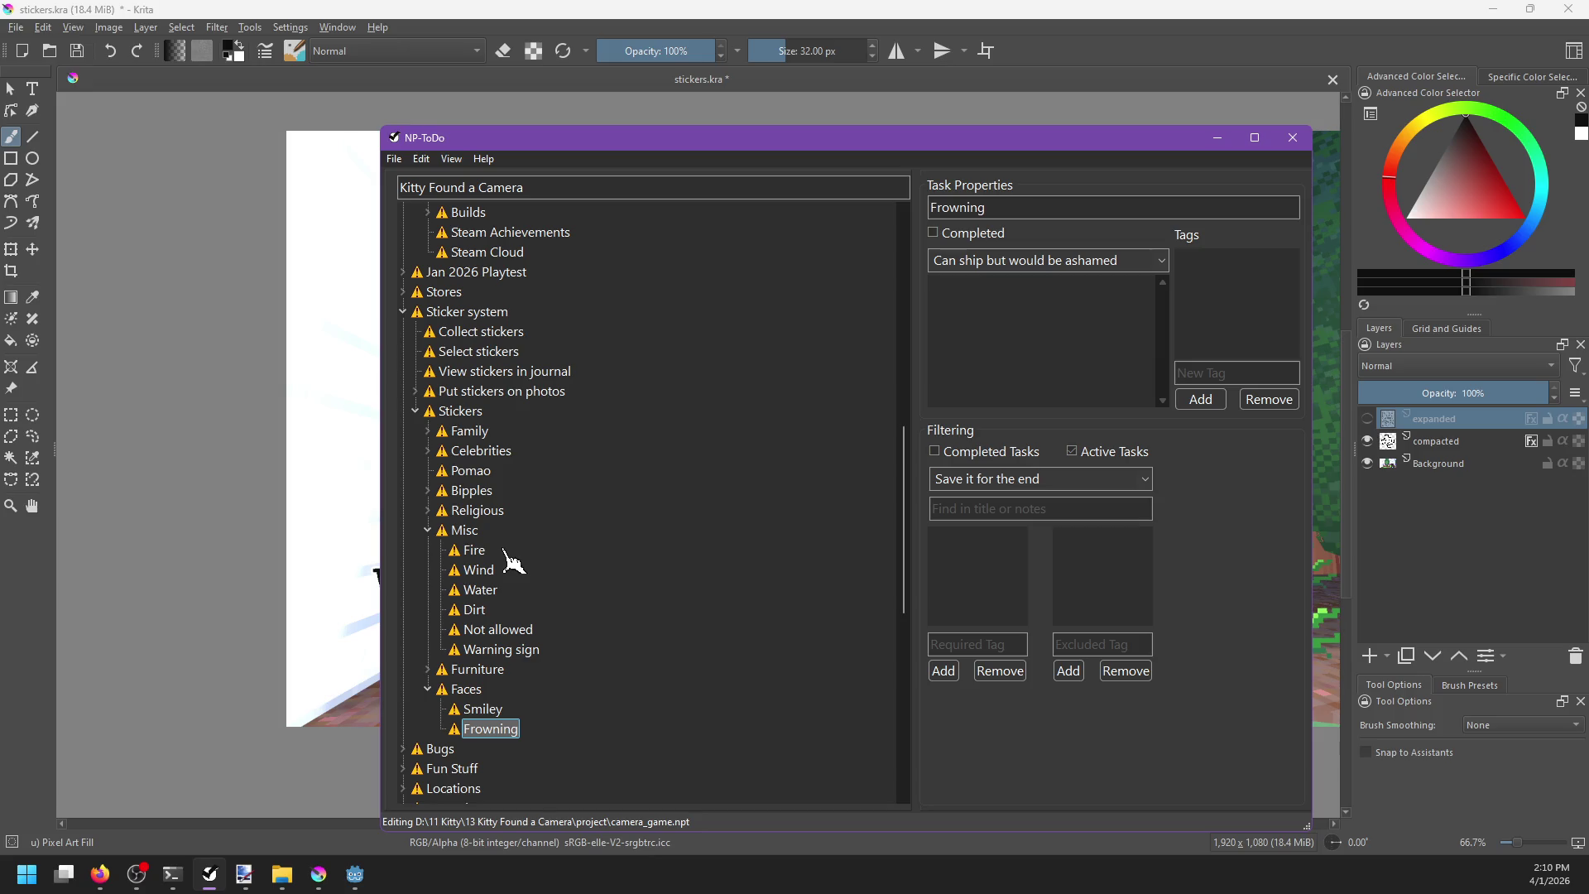
left_click(429, 669)
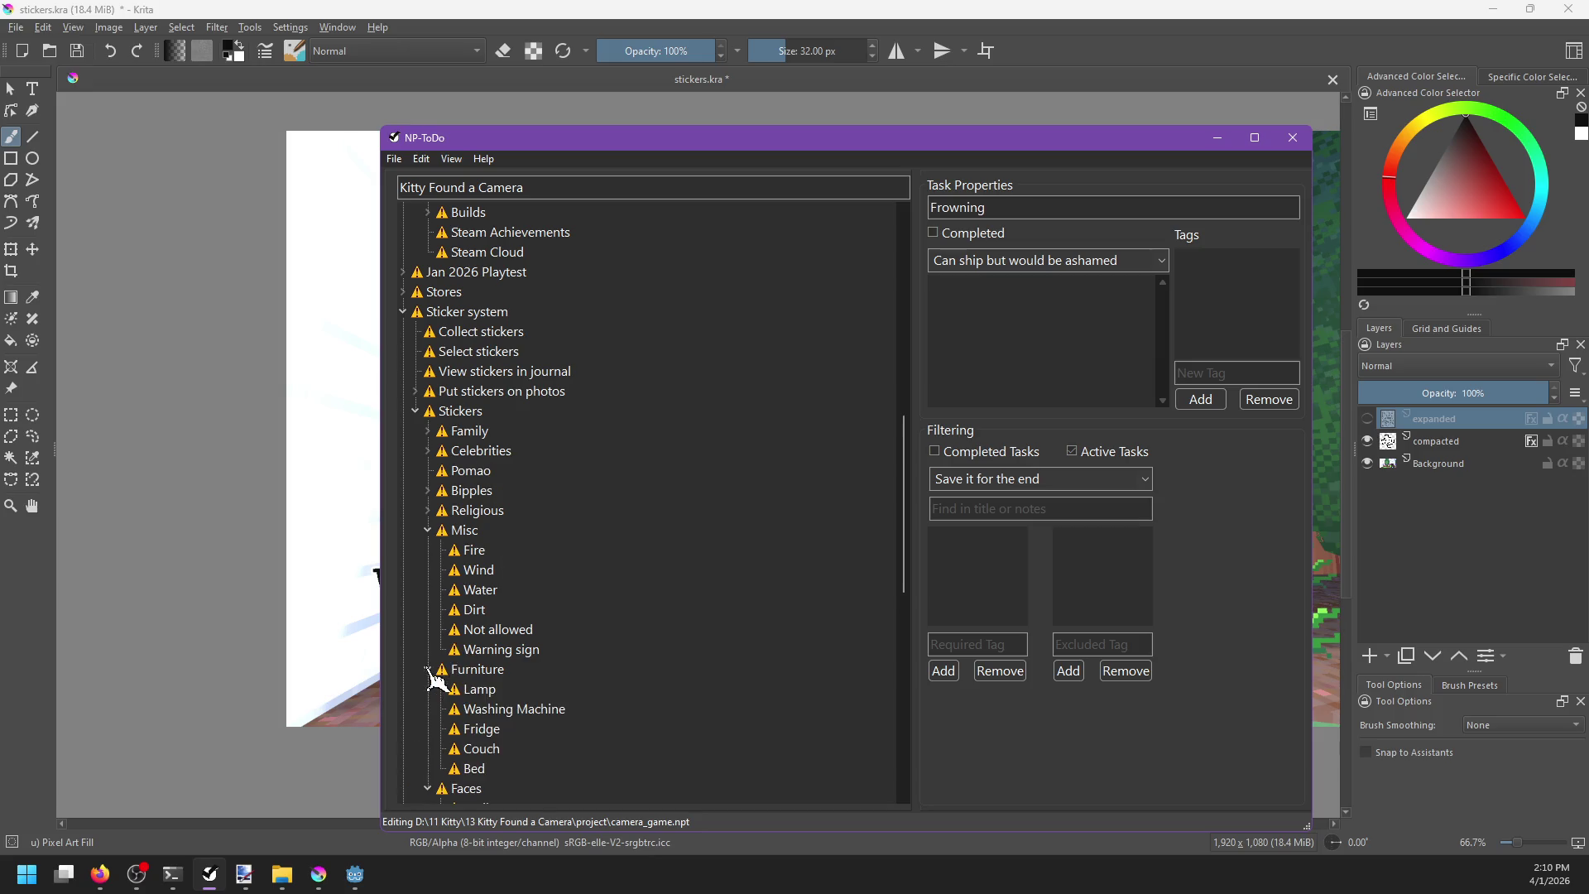
scroll(463, 670, "down", 2)
scroll(601, 581, "down", 1)
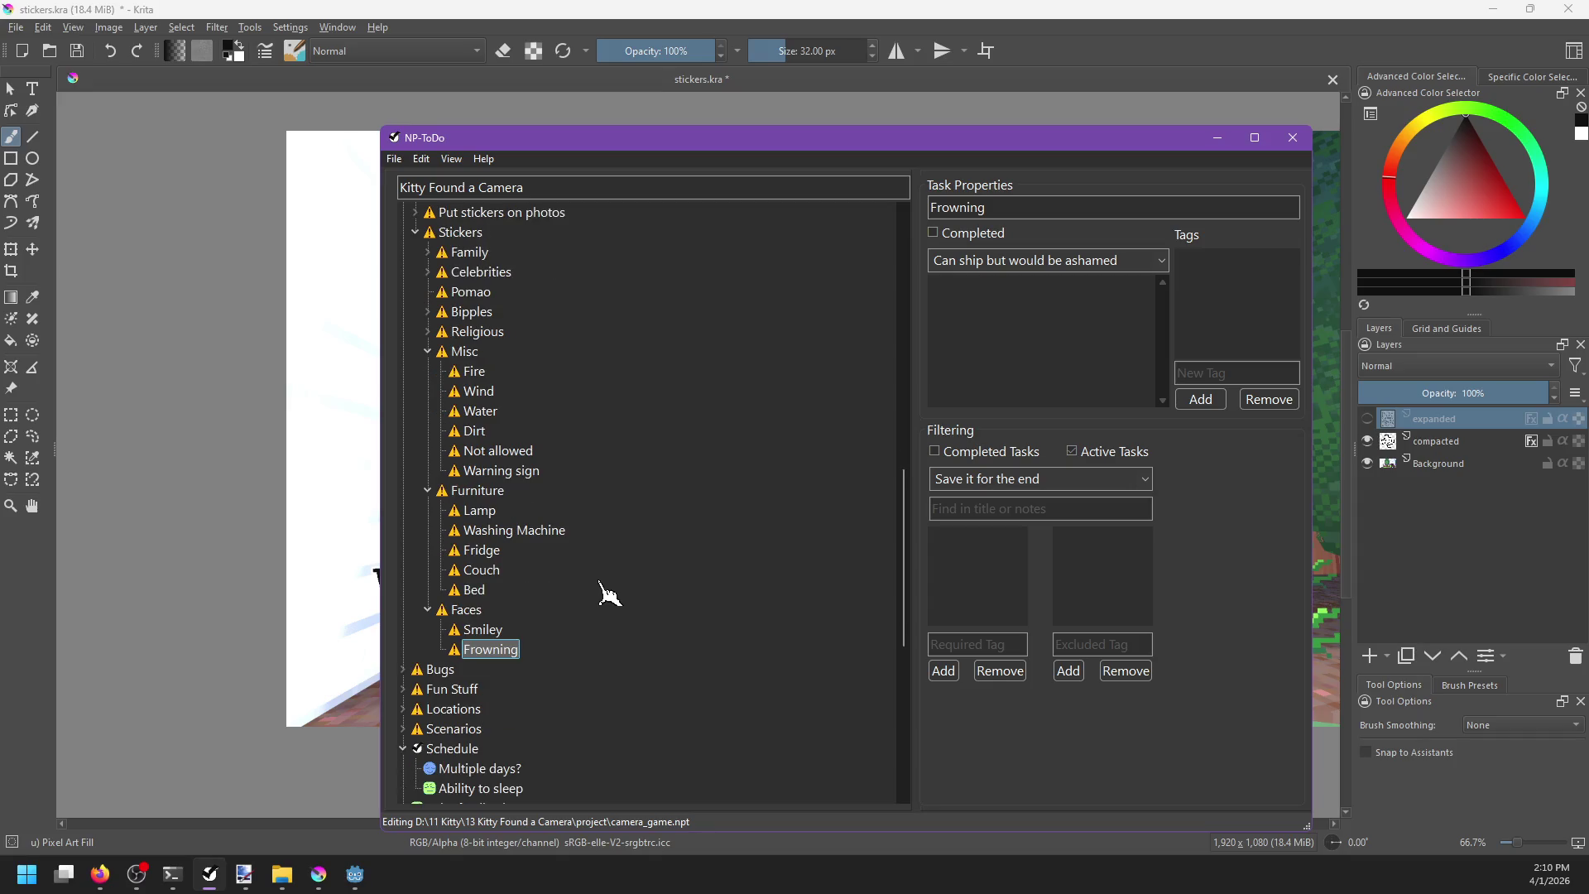
scroll(603, 587, "up", 15)
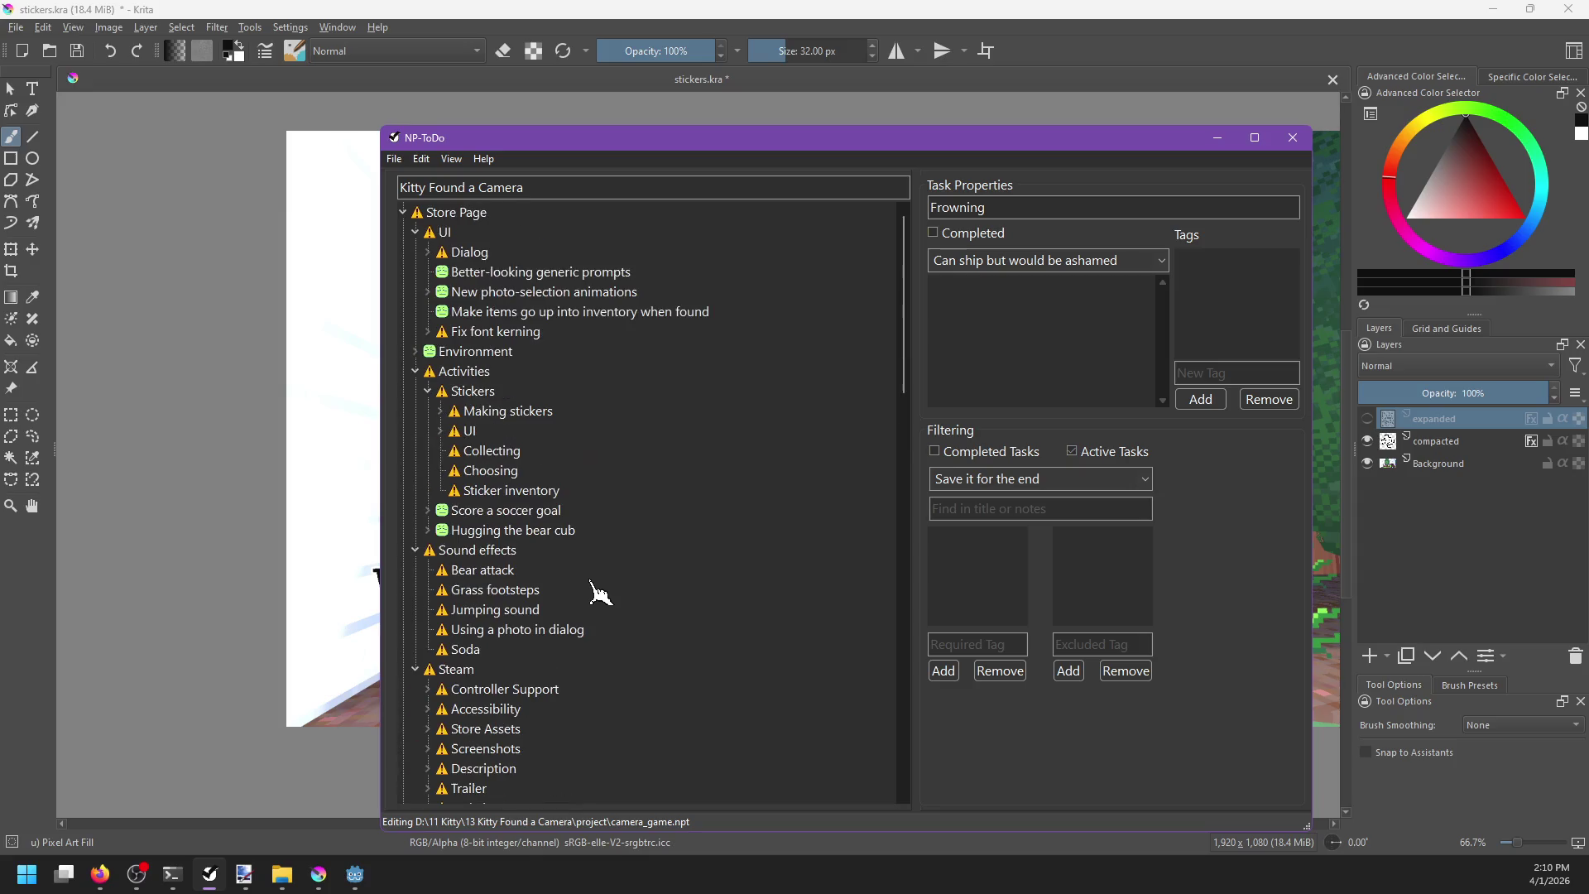
Under Making stickers, add Not allowed, Smiley and Frown to Like 10-15 for the trailer
left_click(440, 411)
left_click(500, 432)
key("Insert")
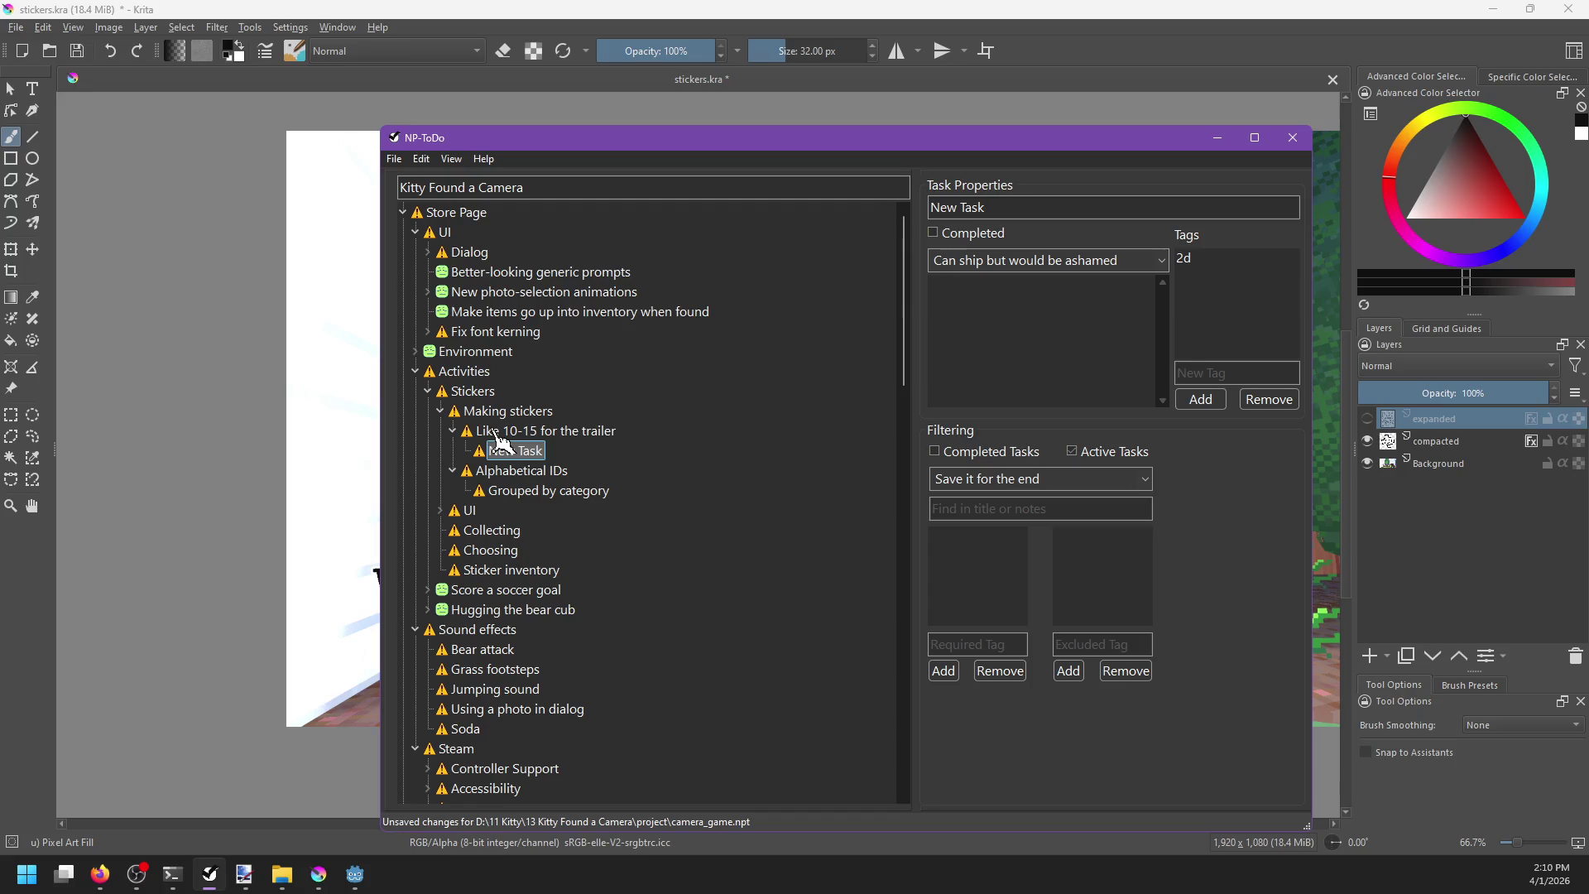
type("Not allowed")
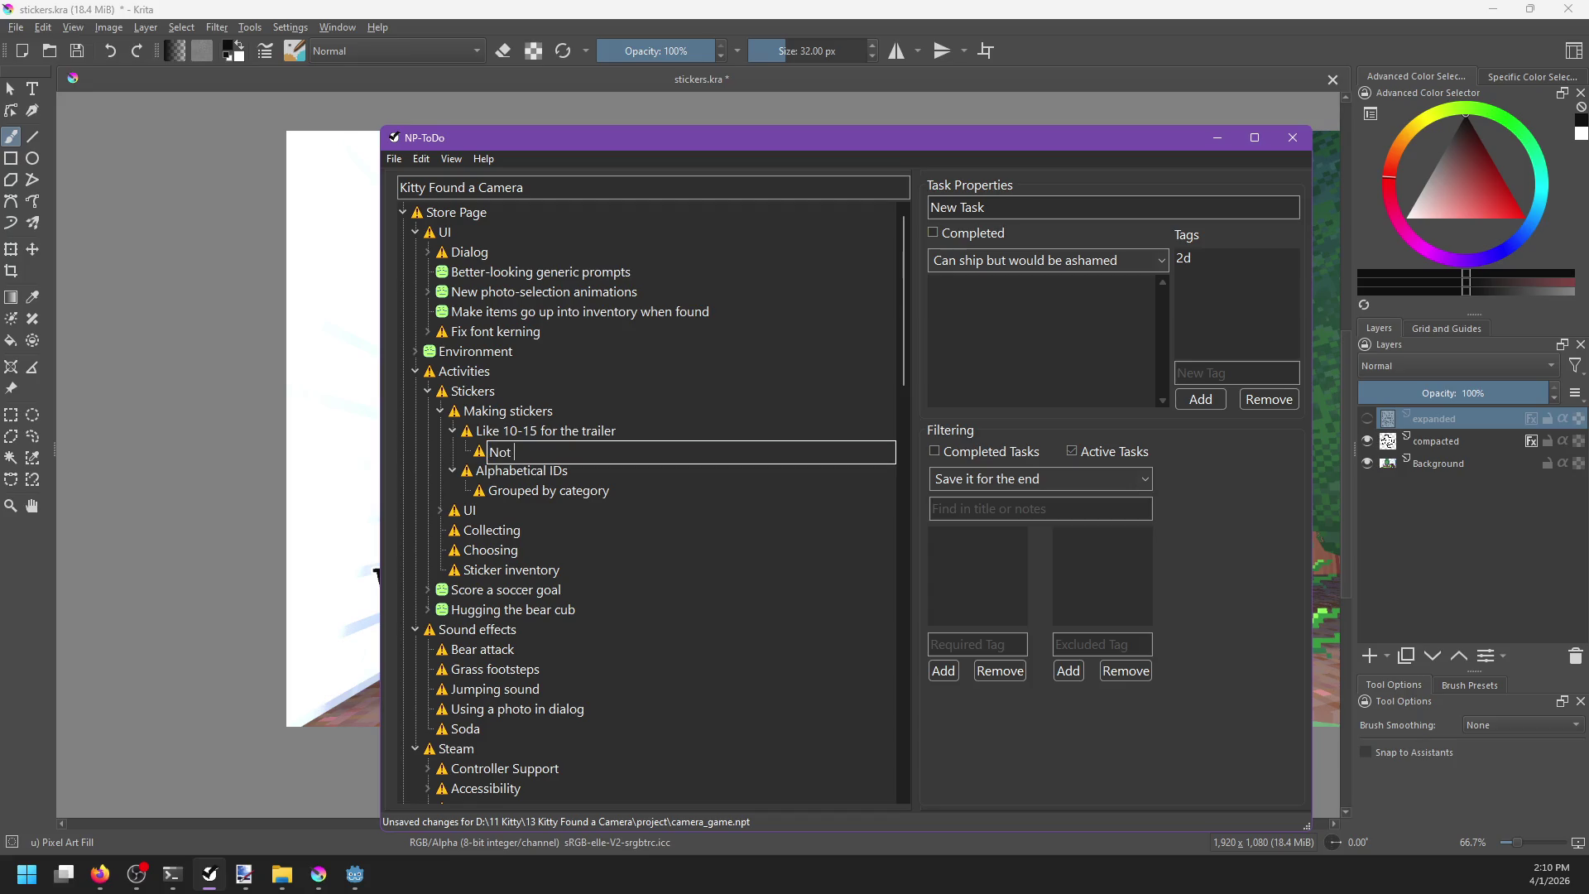
key("Return")
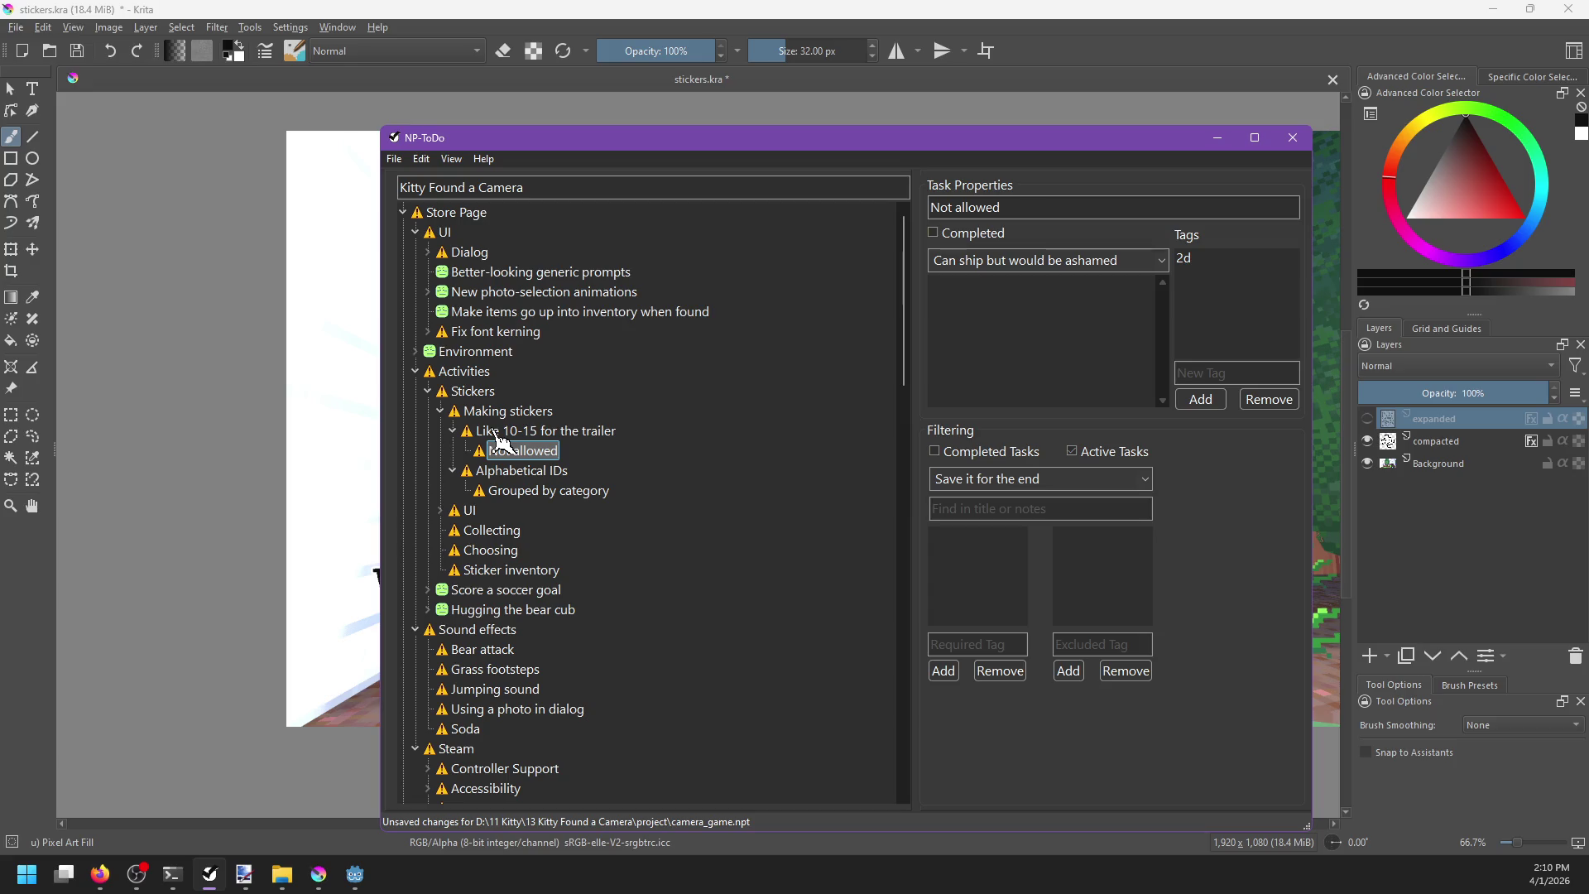
key("Return")
type("Smile")
key("Return")
type("Frown")
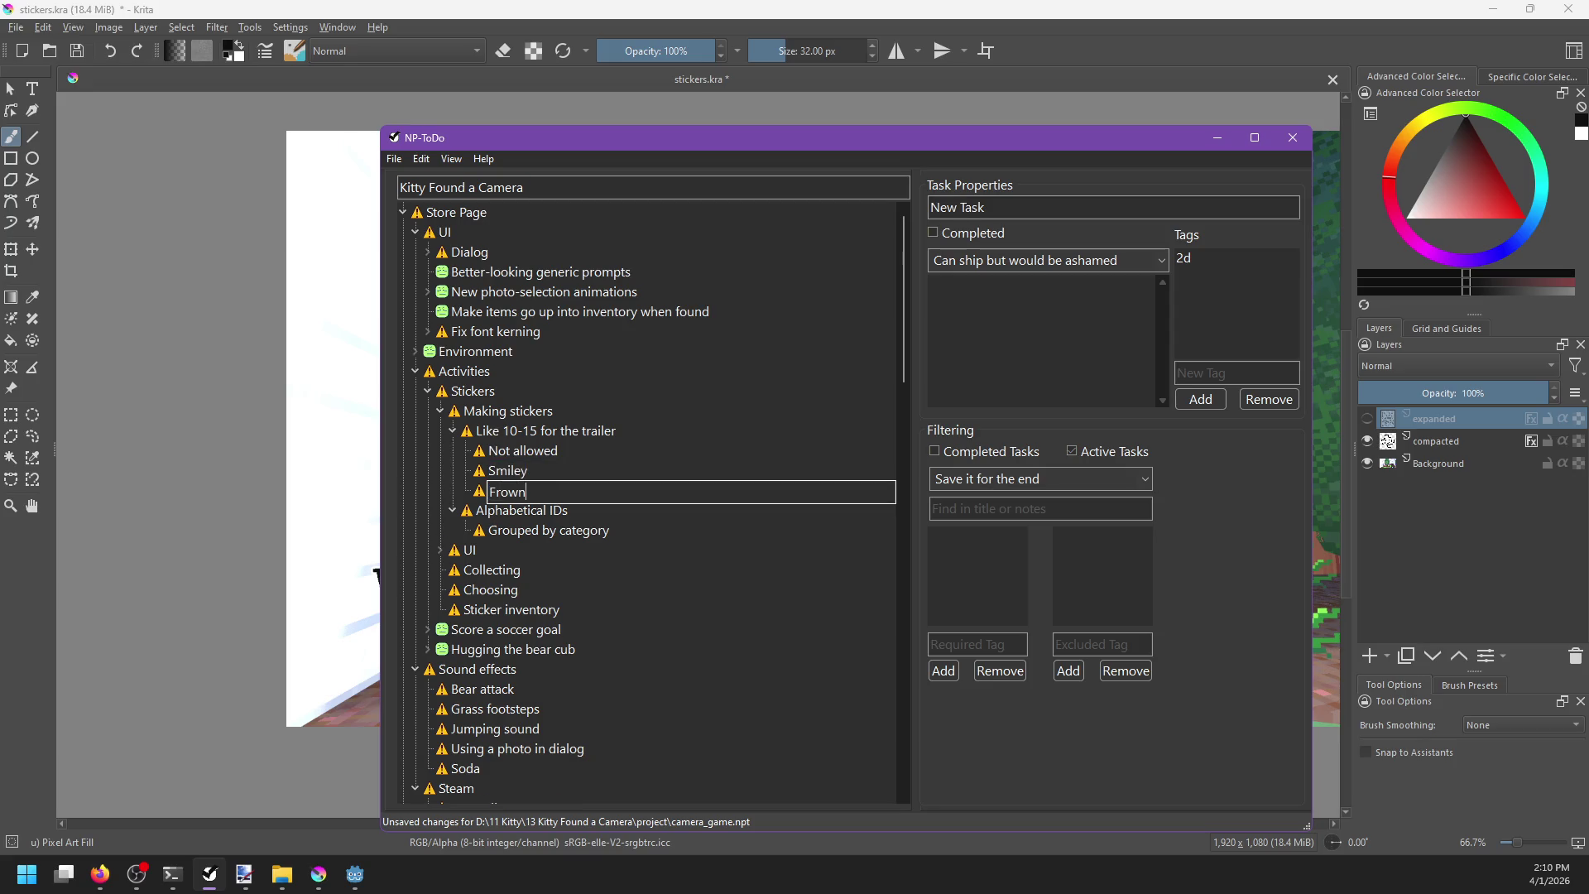
key("Return")
key("Return")
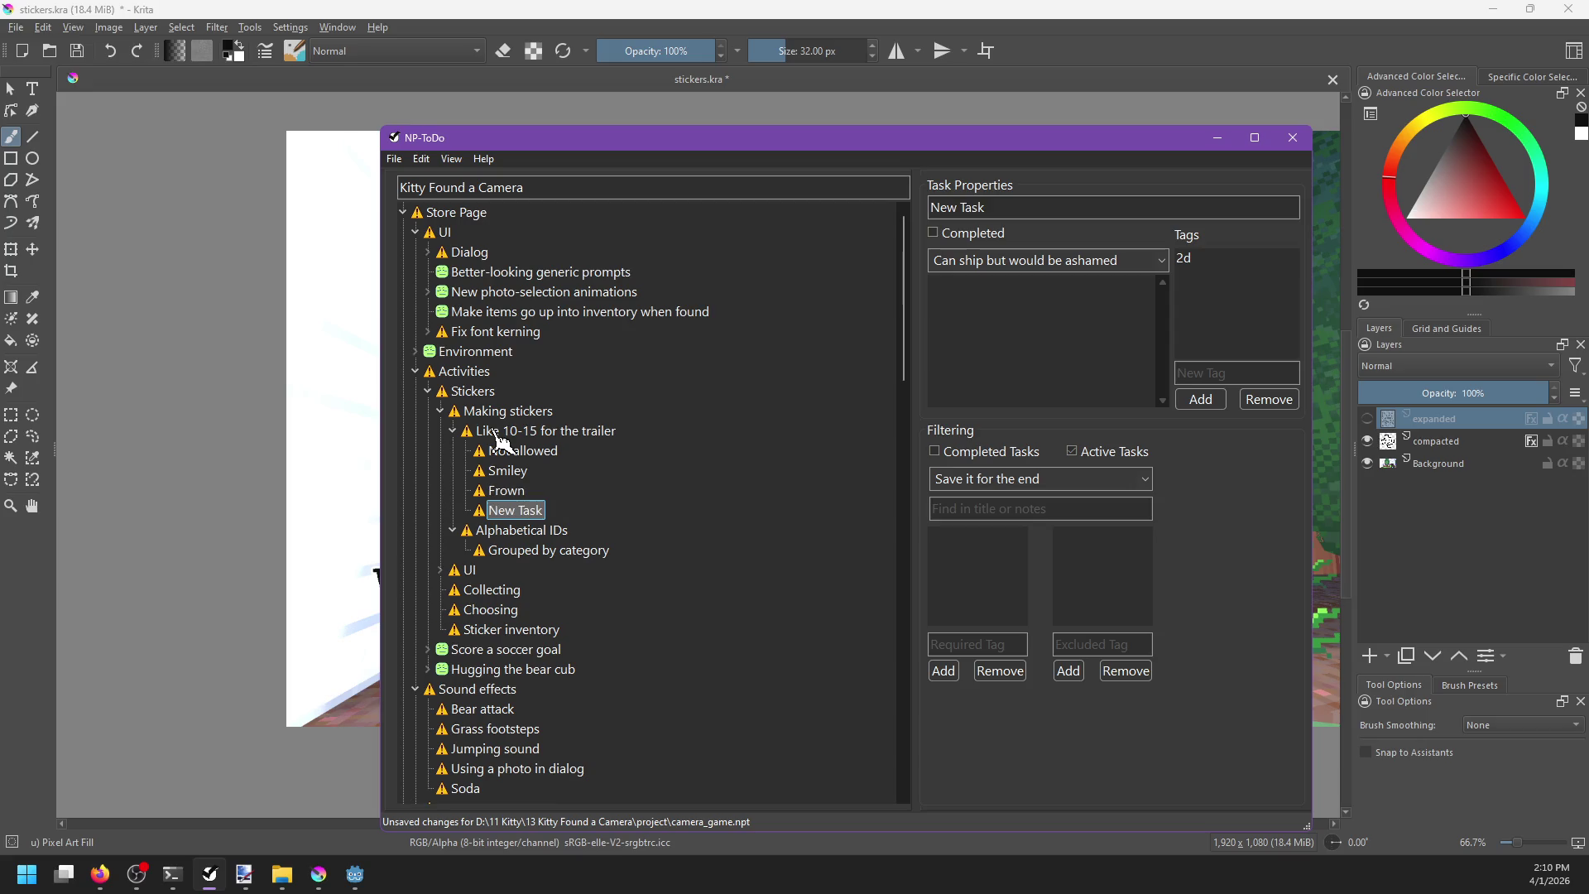
Continue the trailer sticker list with Truck, Rainbow, Heart, Oven and Alligator
key("F2")
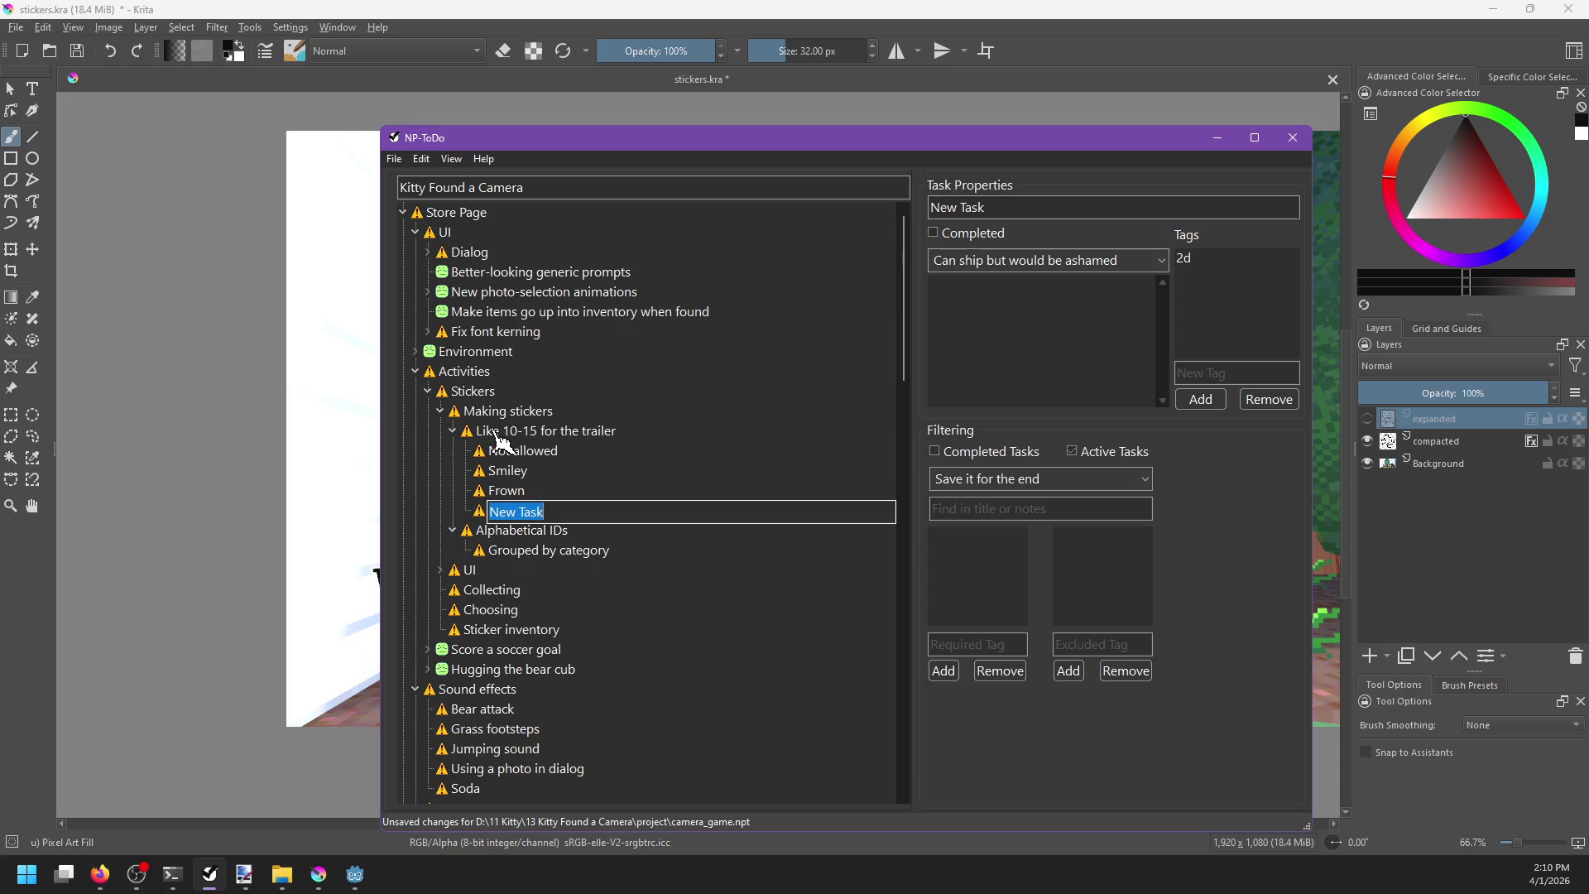
type("Truck")
key("Return")
key("Return")
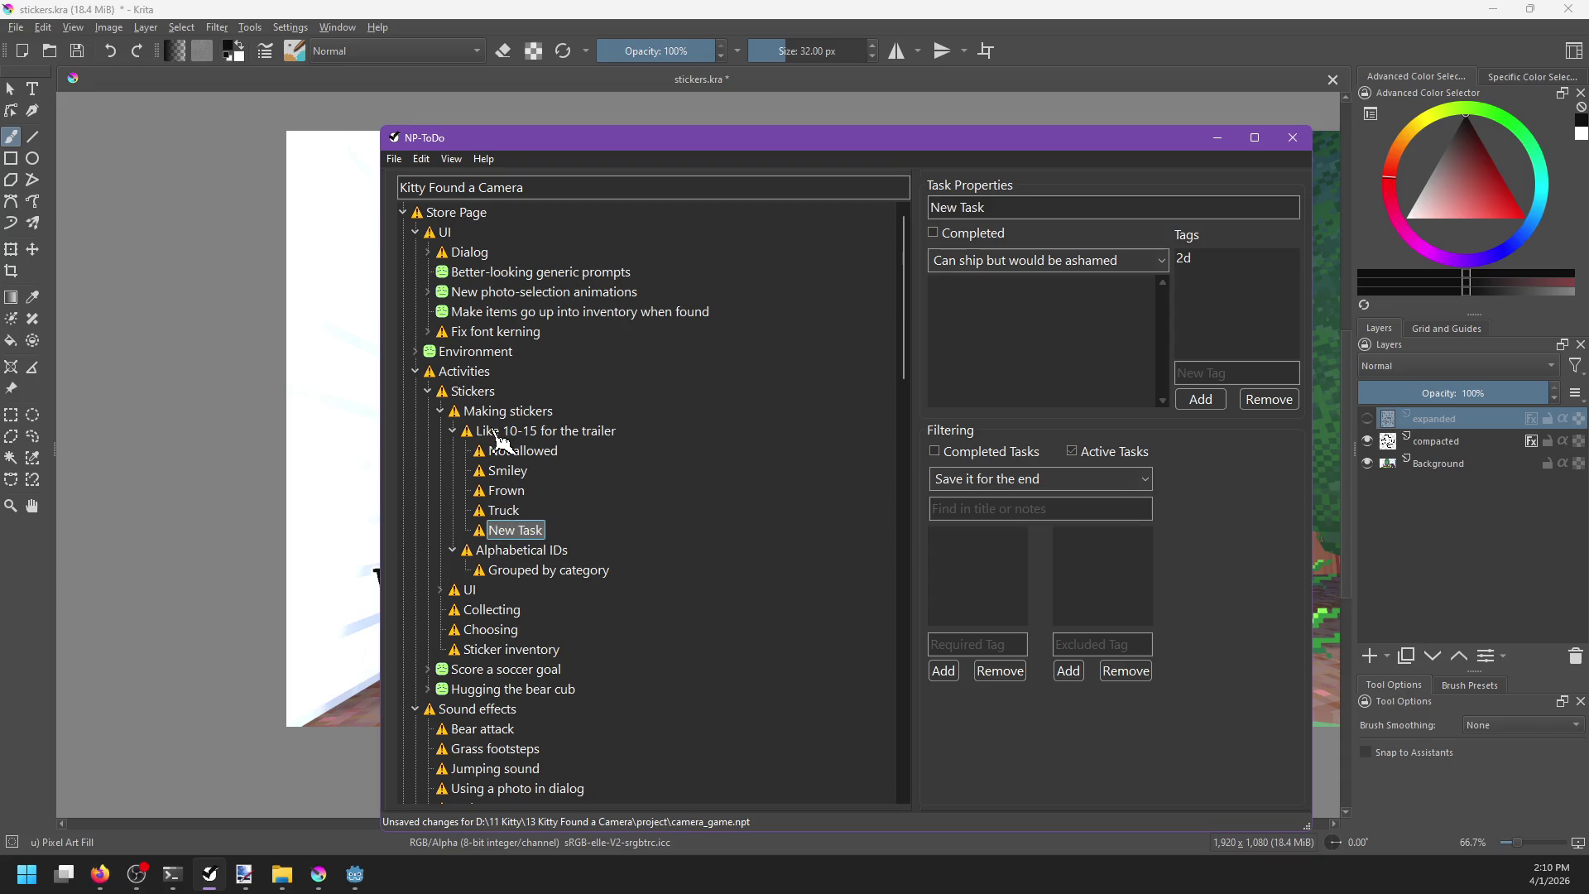
key("F2")
type("Rainbow")
key("Return")
key("Return")
key("F2")
type("Hear")
key("Return")
key("Return")
key("F2")
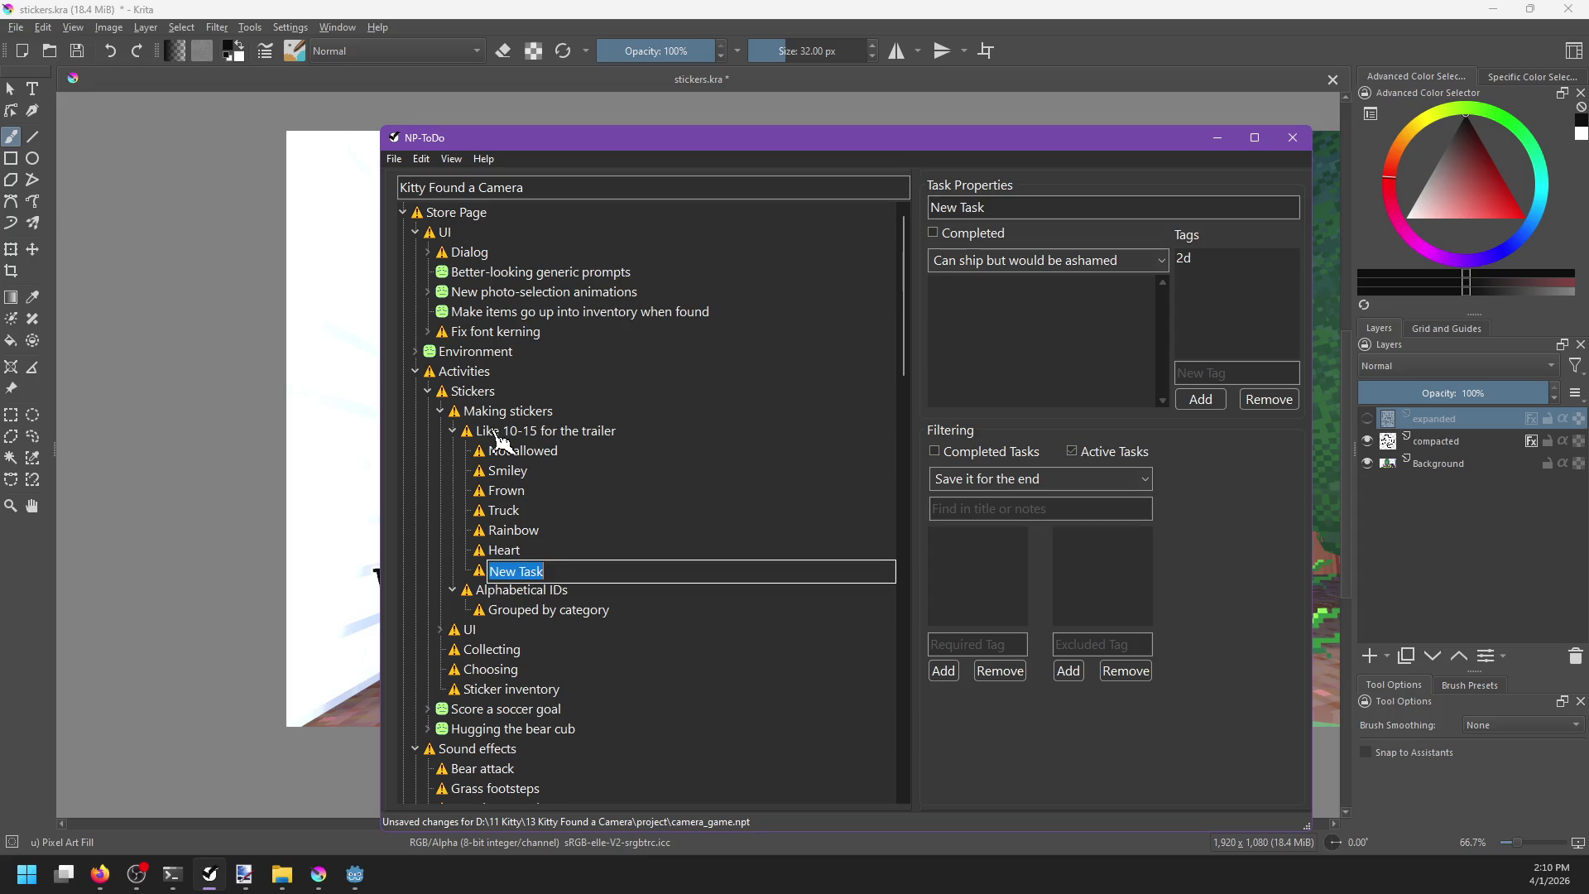
type("Oven")
key("Return")
left_click_drag(500, 441, 511, 571)
key("Return")
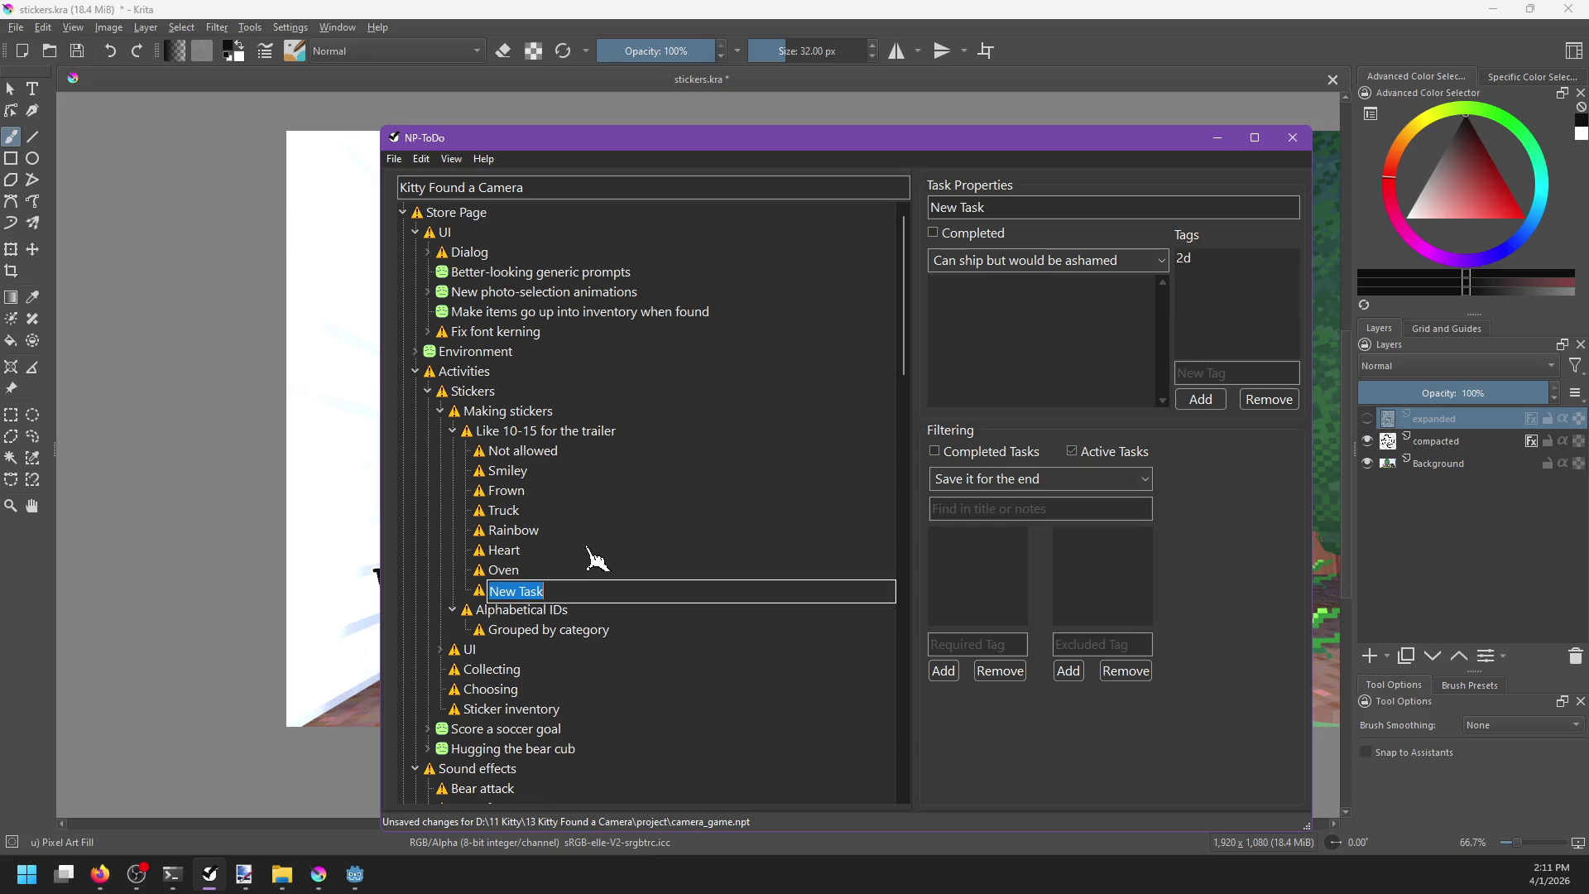
type("Alligatorl")
key("Return")
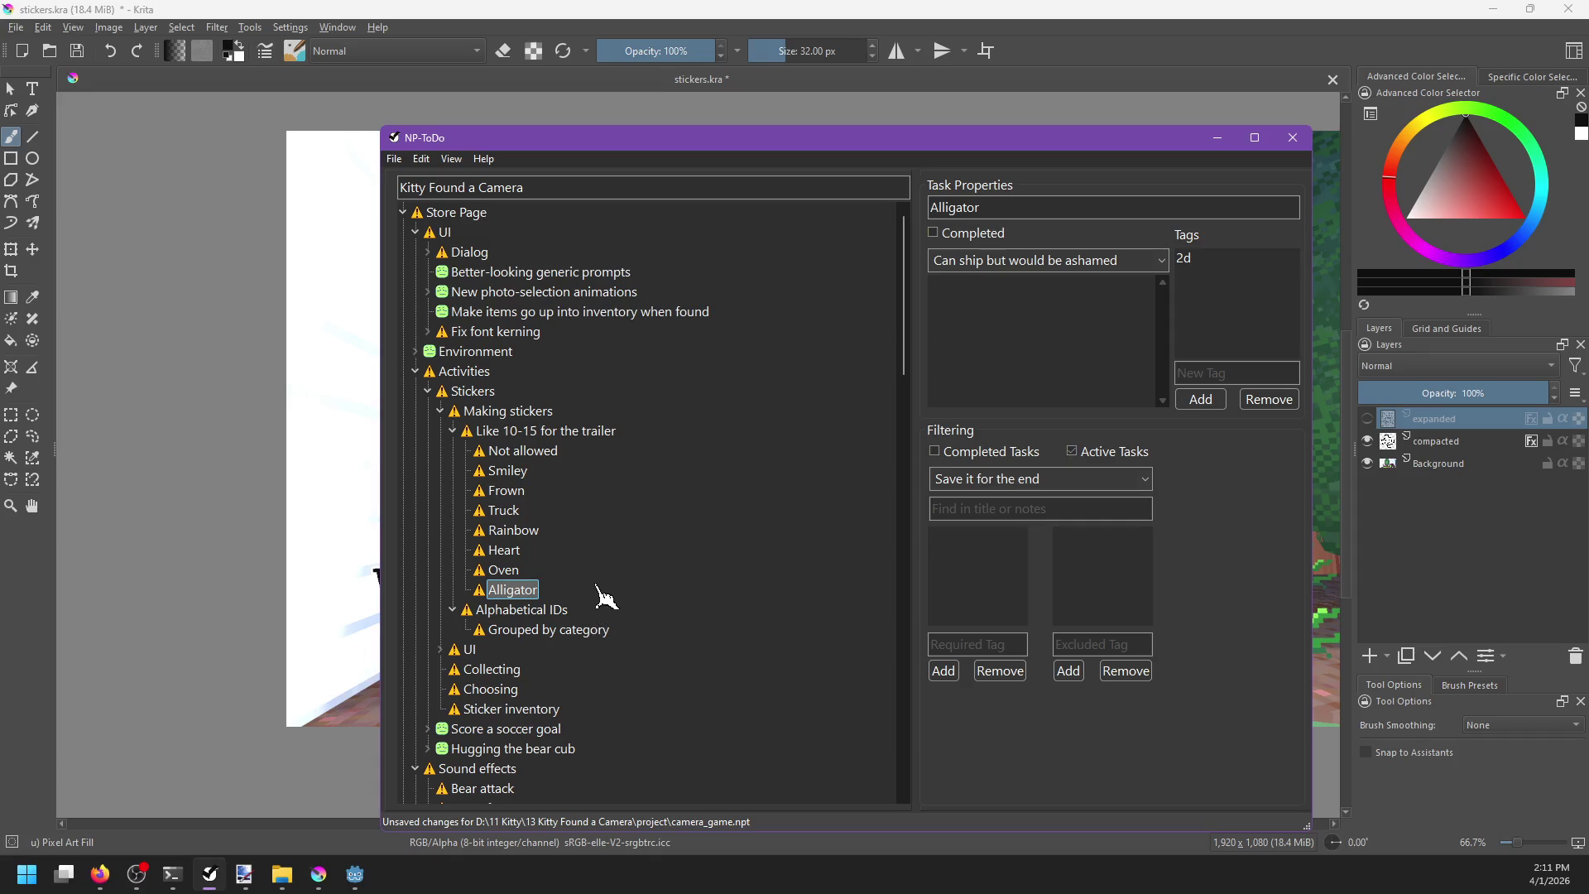
Add a Baby in blanket task after Alligator
key("ctrl+n")
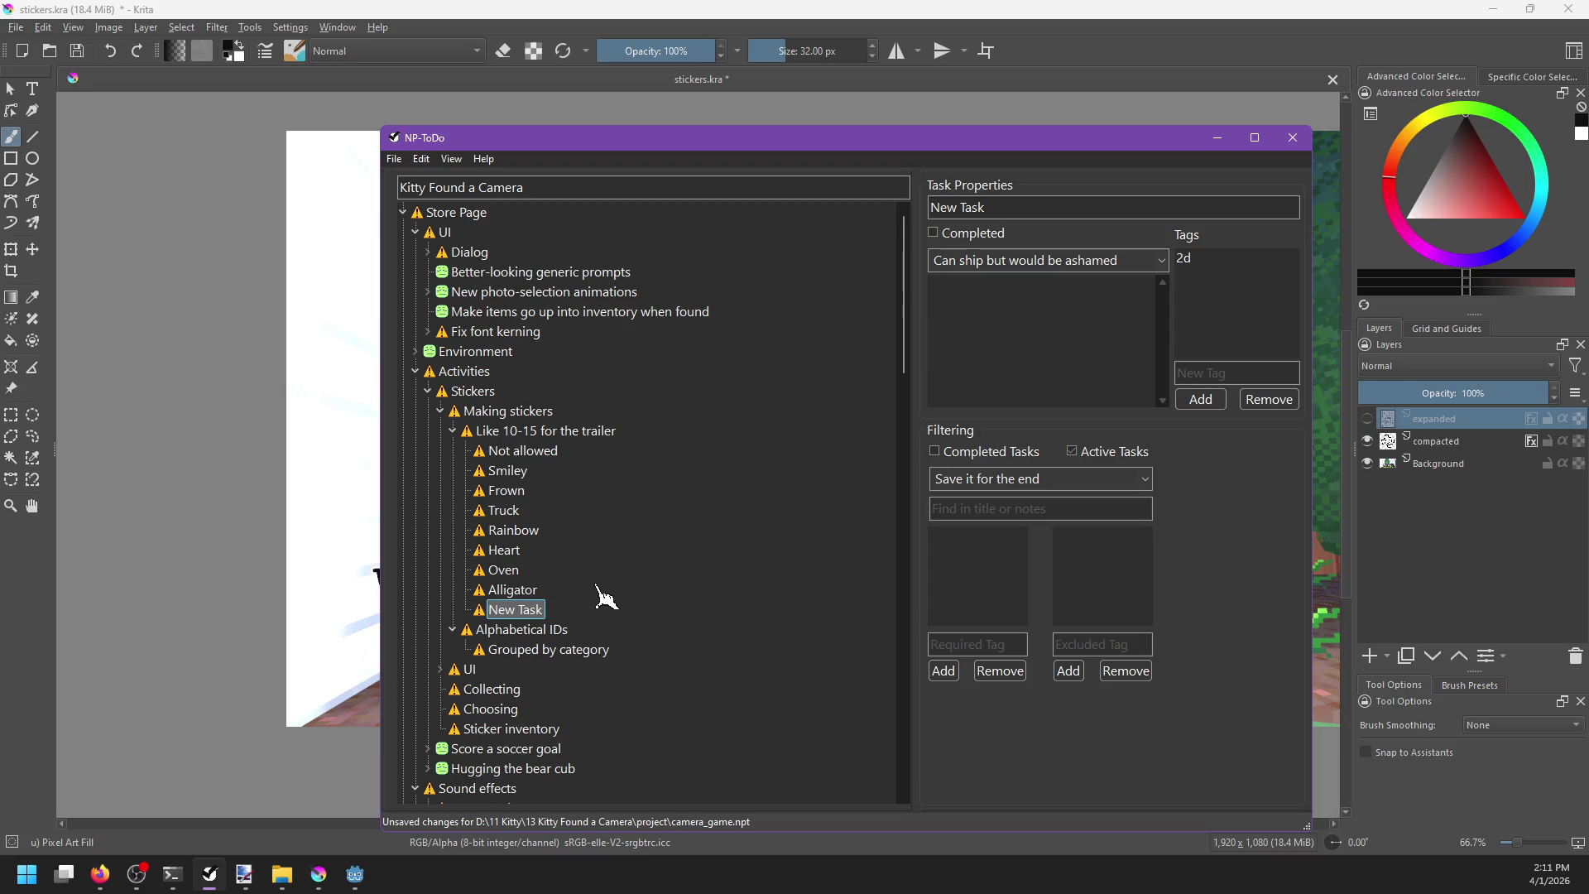
key("F2")
type("Baby")
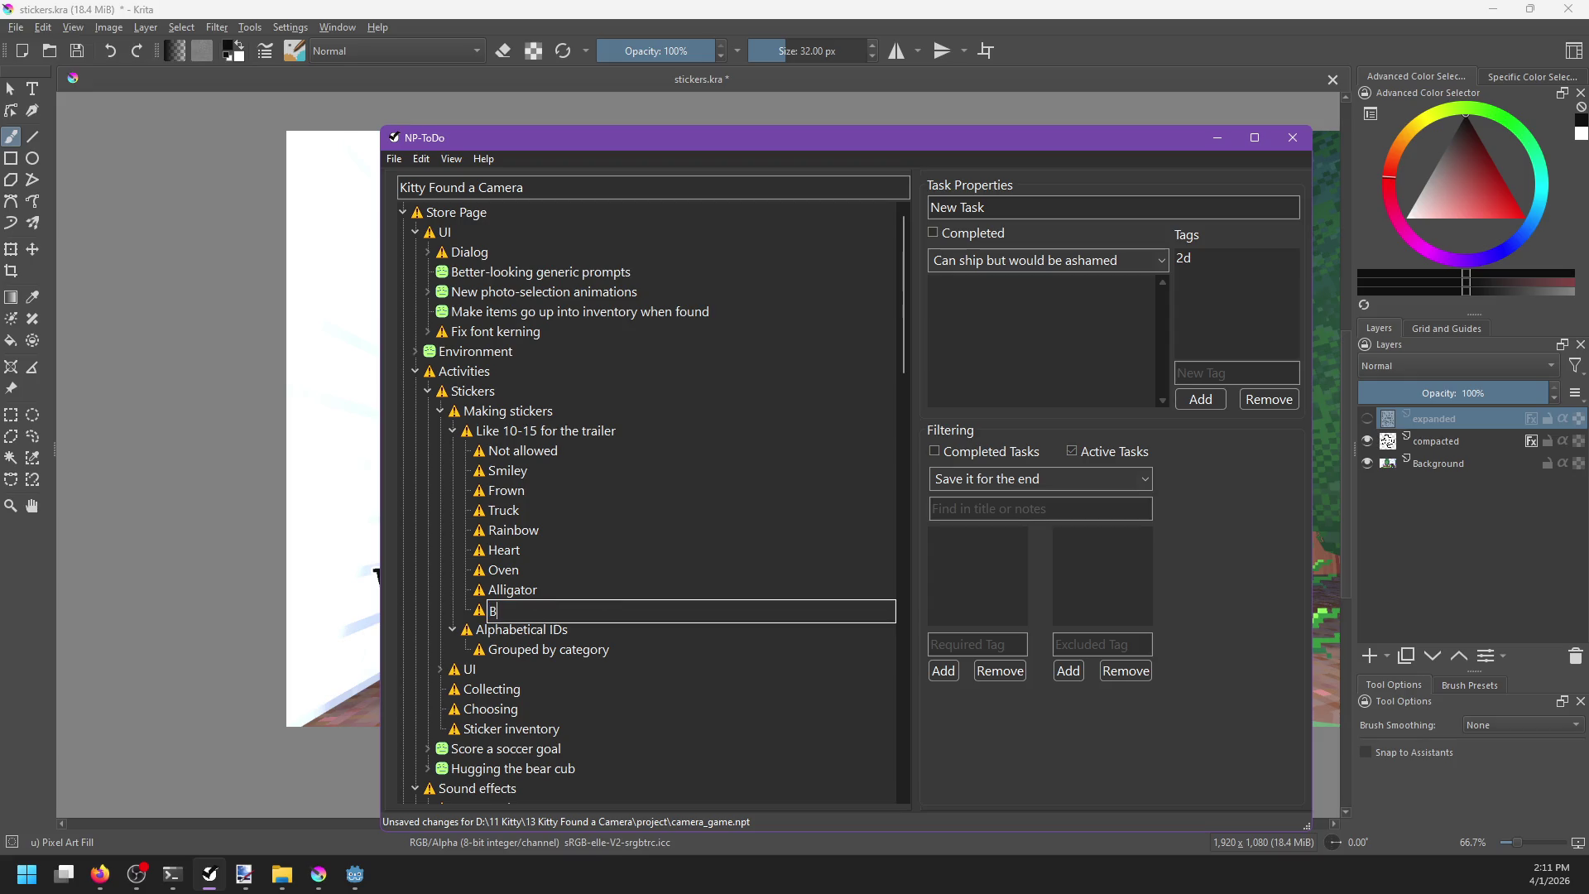
key("Return")
key("F2")
key("End")
type("ni")
key("BackSpace")
key("BackSpace")
type("in blanket")
key("Return")
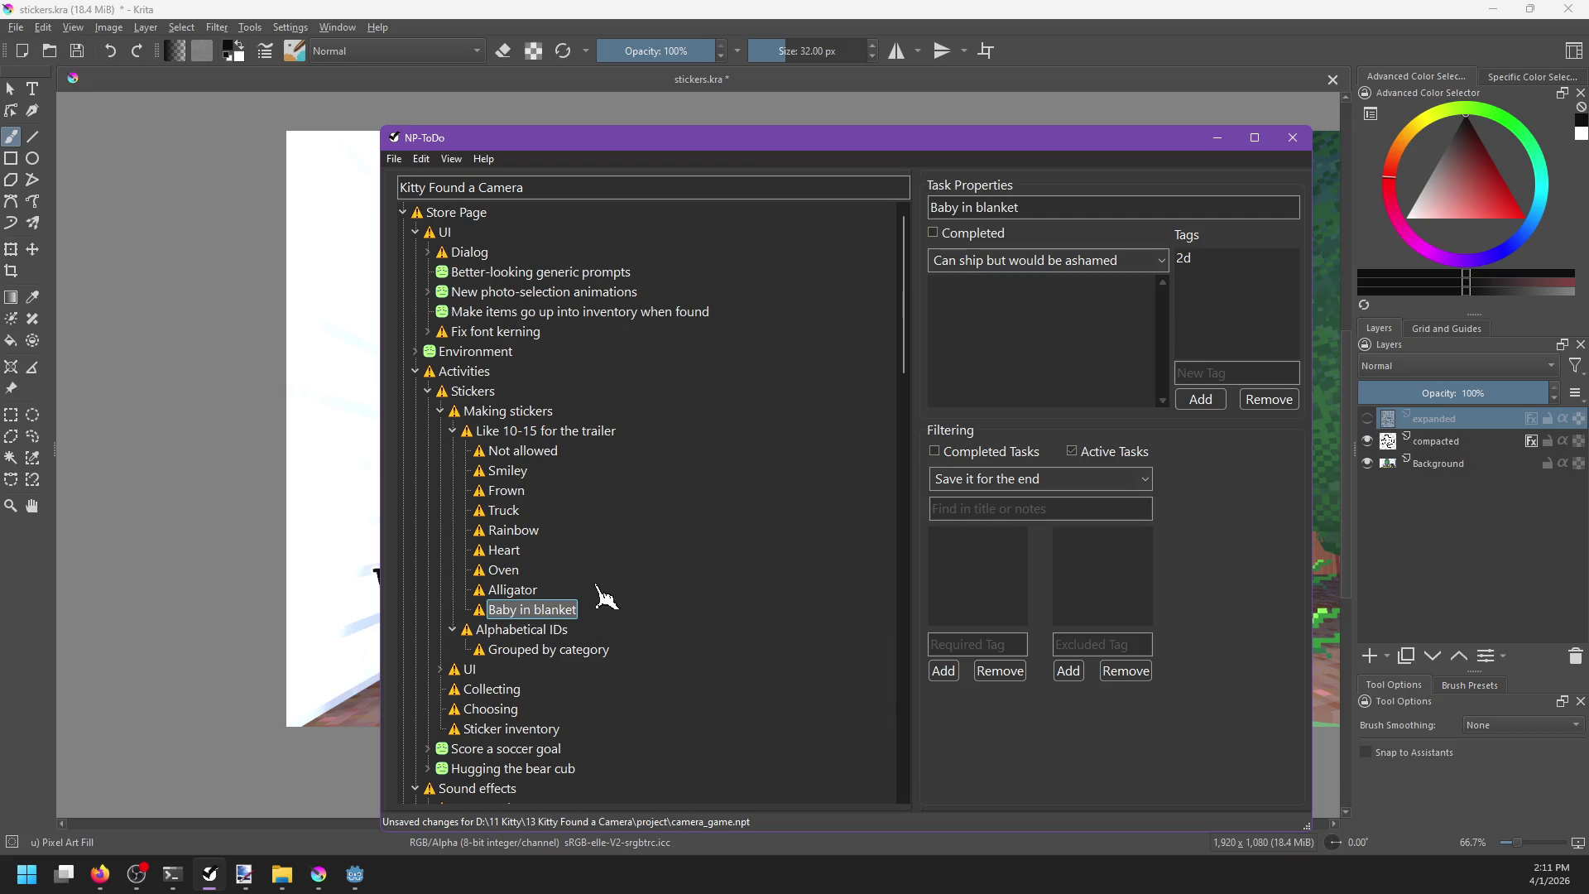
Add Skull, Skateboard and BROWN tasks below Baby in blanket
key("Insert")
type("Skull")
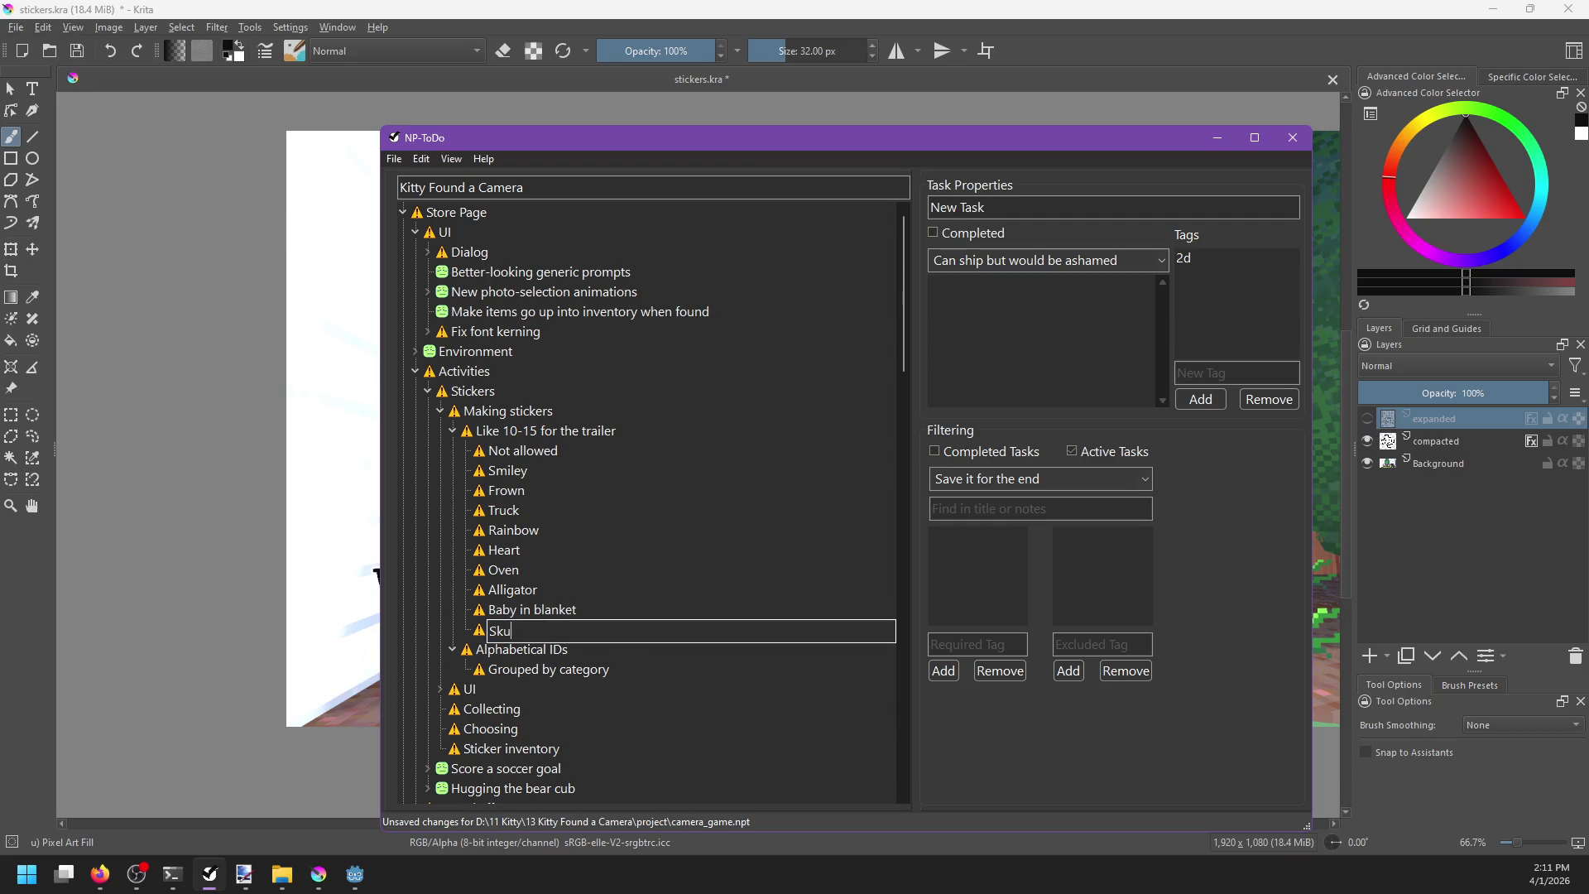
key("Return")
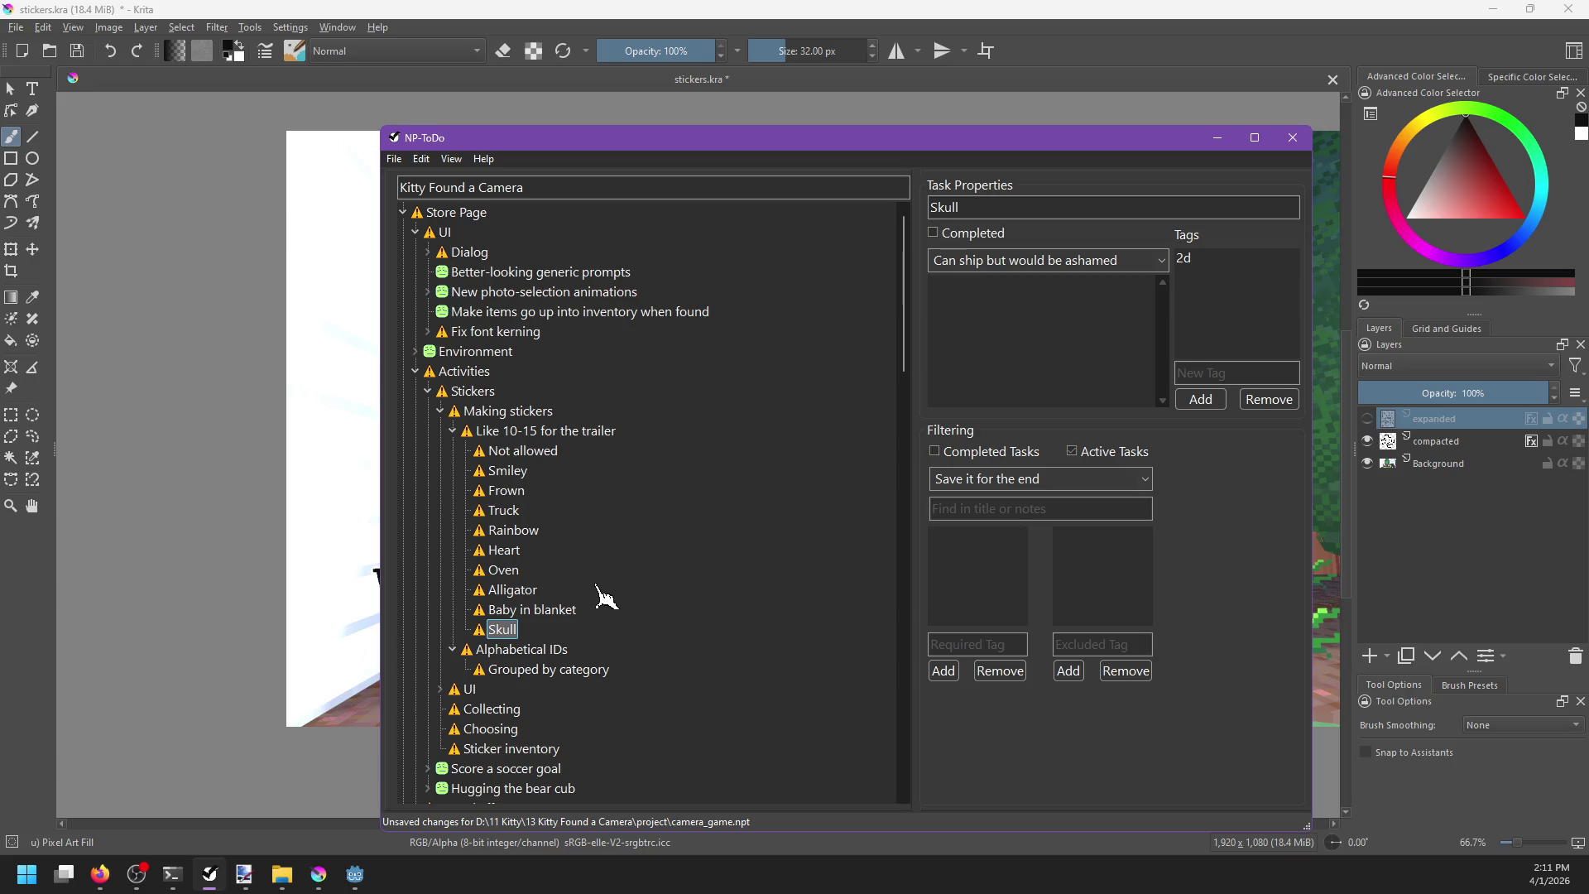
key("Insert")
type("Skateboard")
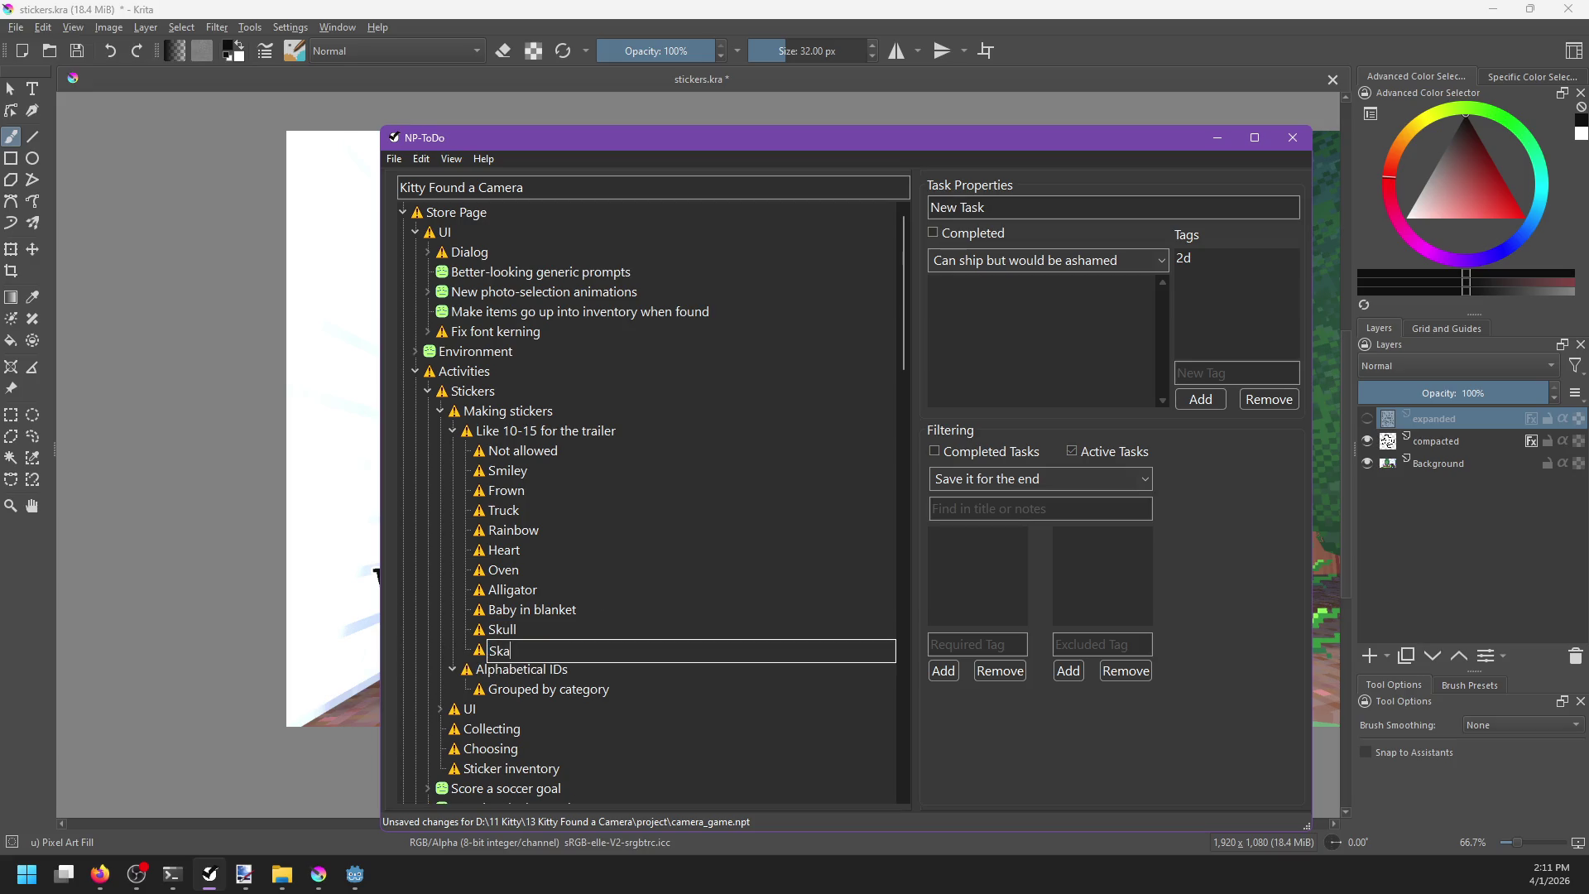
key("Return")
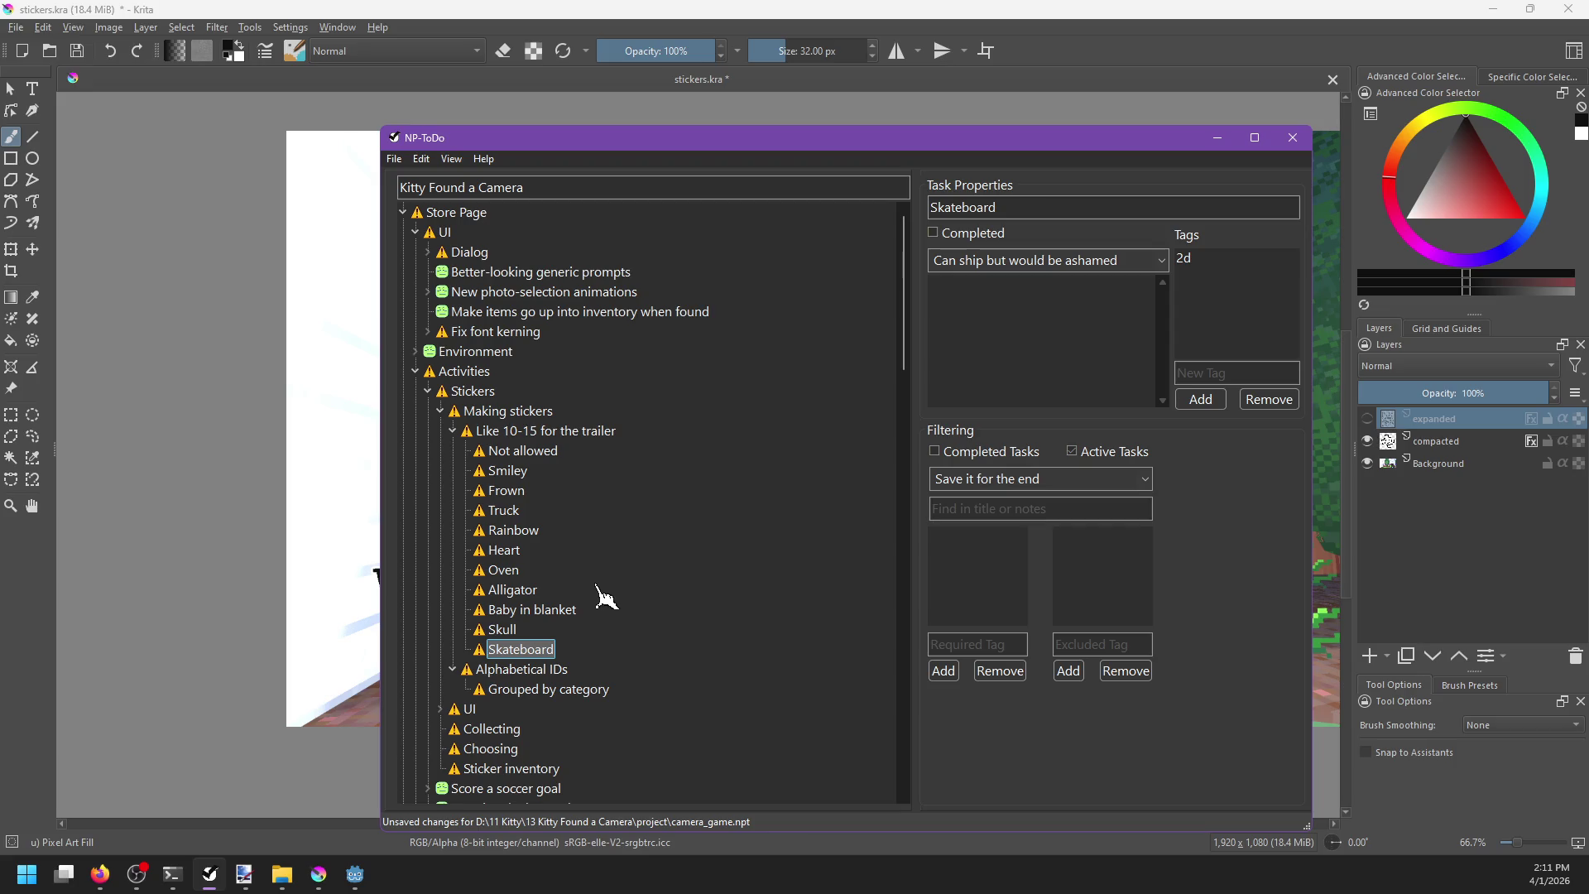
key("Insert")
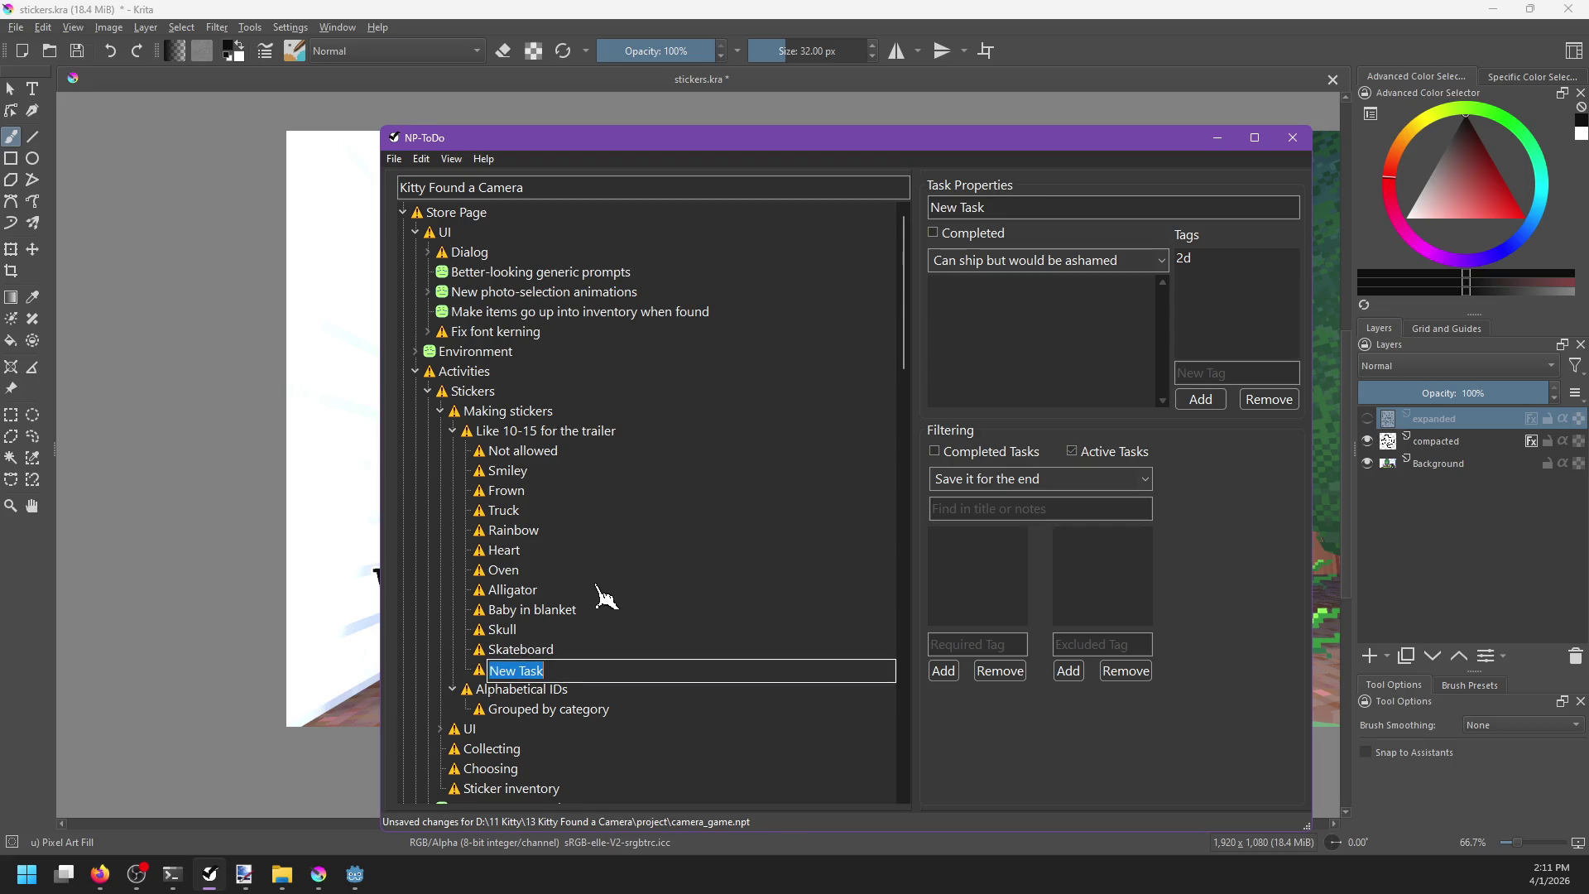
type("BROWN")
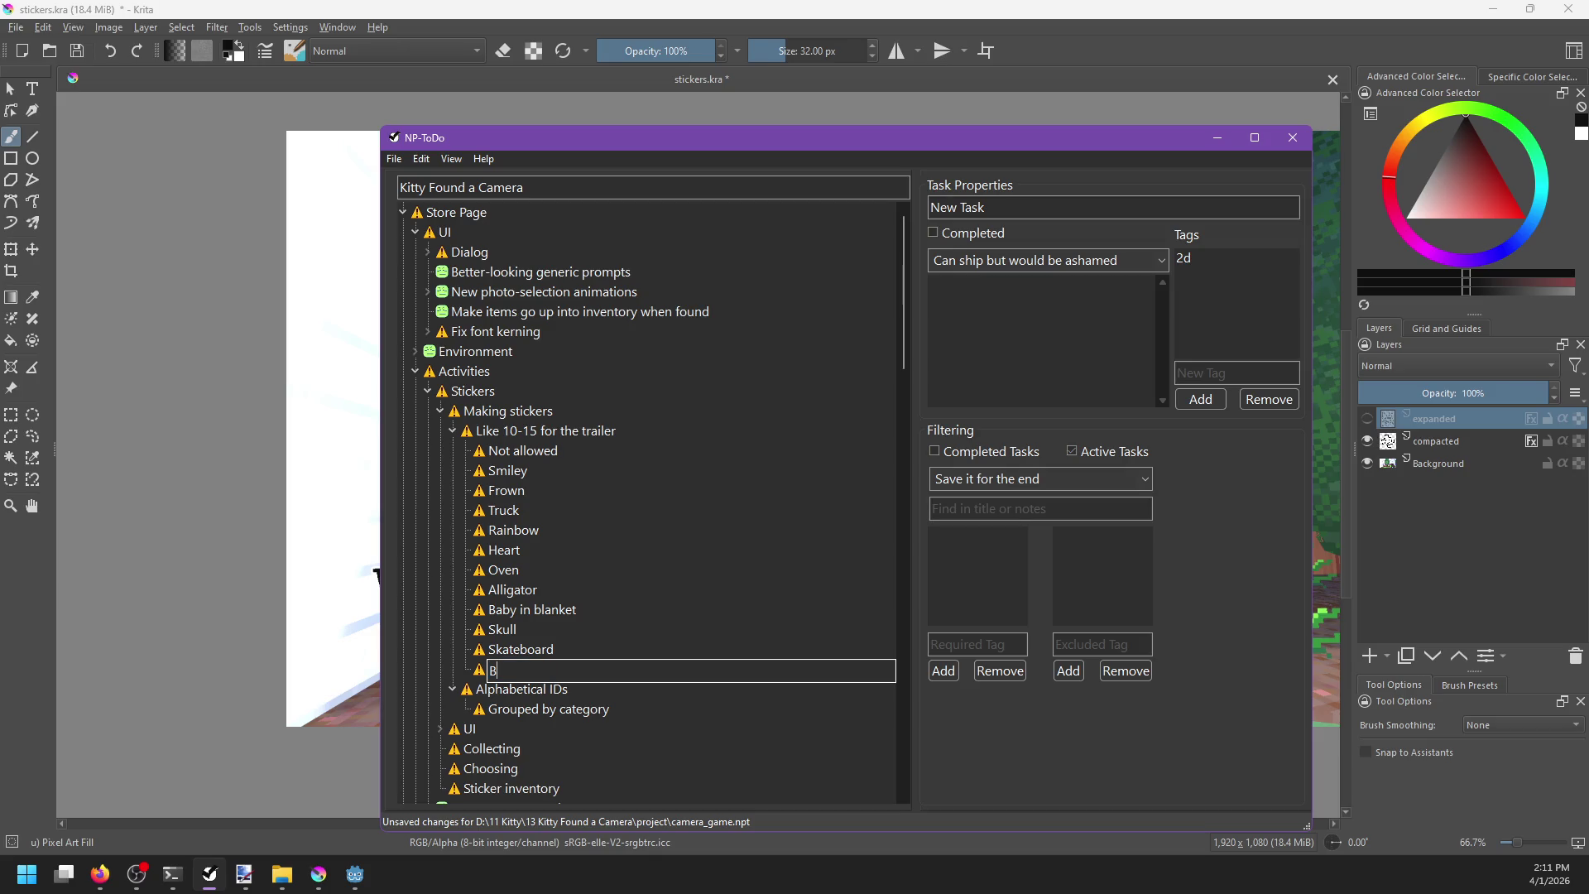
key("Return")
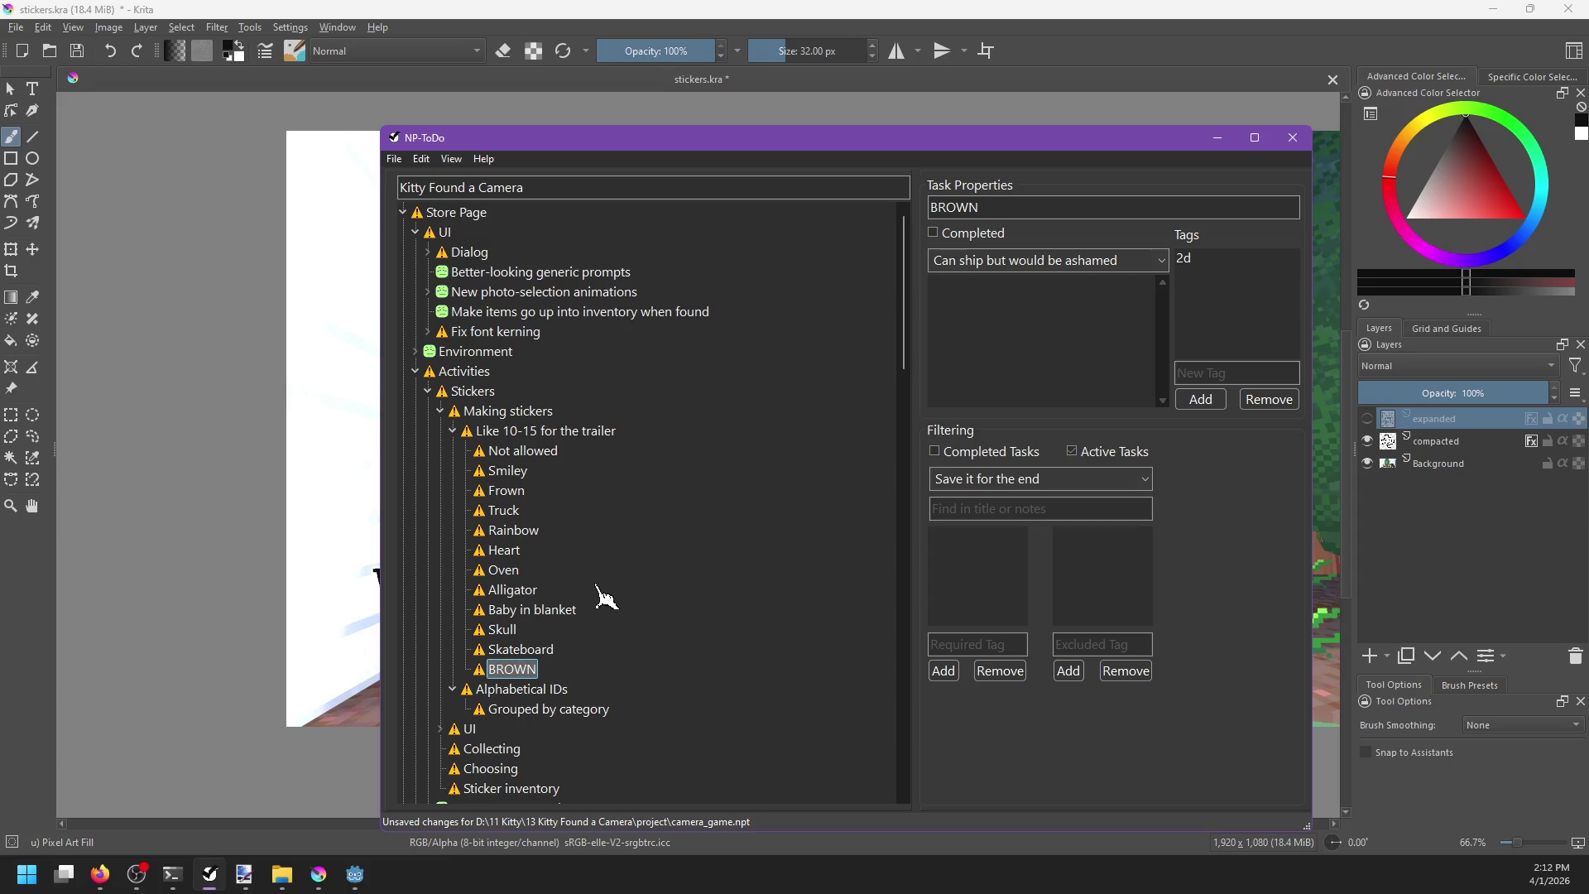
Save the task file and switch back to Godot Engine
key("ctrl+s")
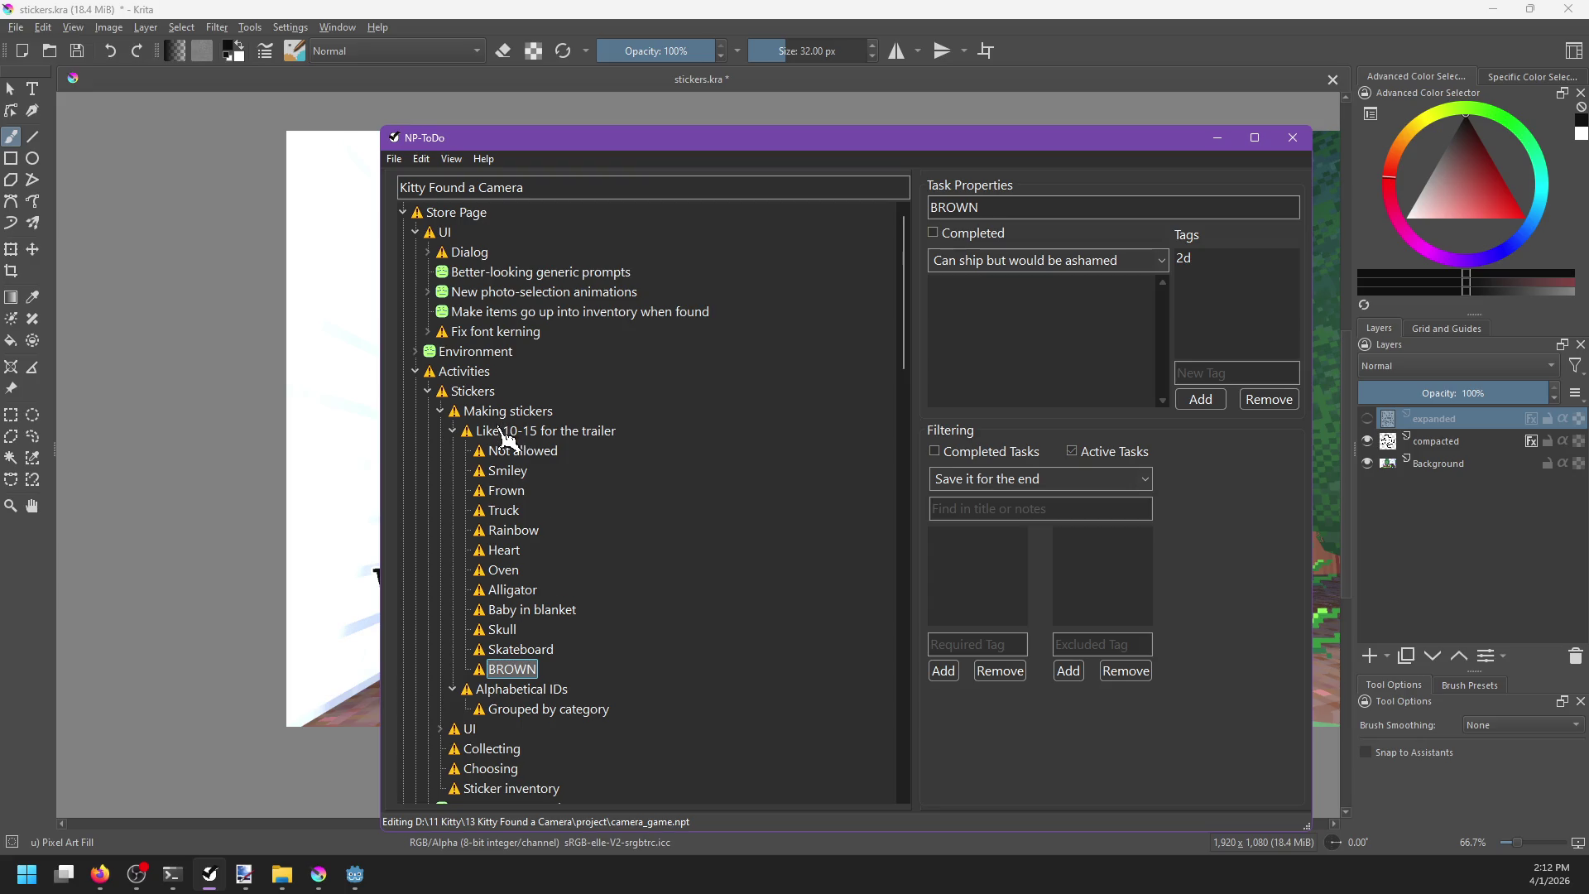
scroll(507, 436, "down", 2)
scroll(561, 569, "up", 2)
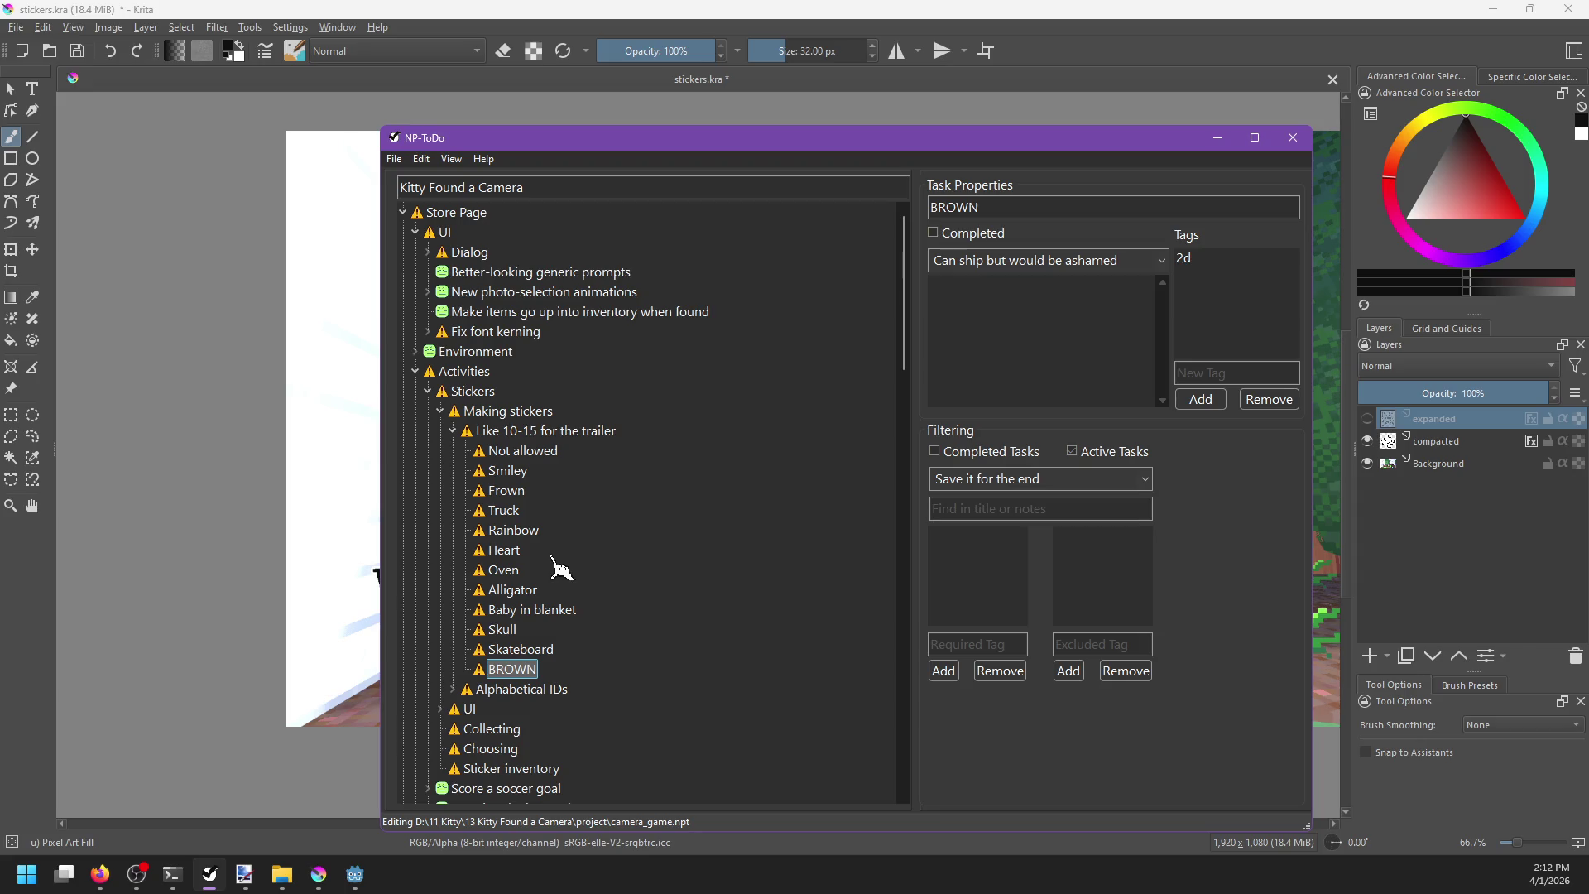
left_click(355, 874)
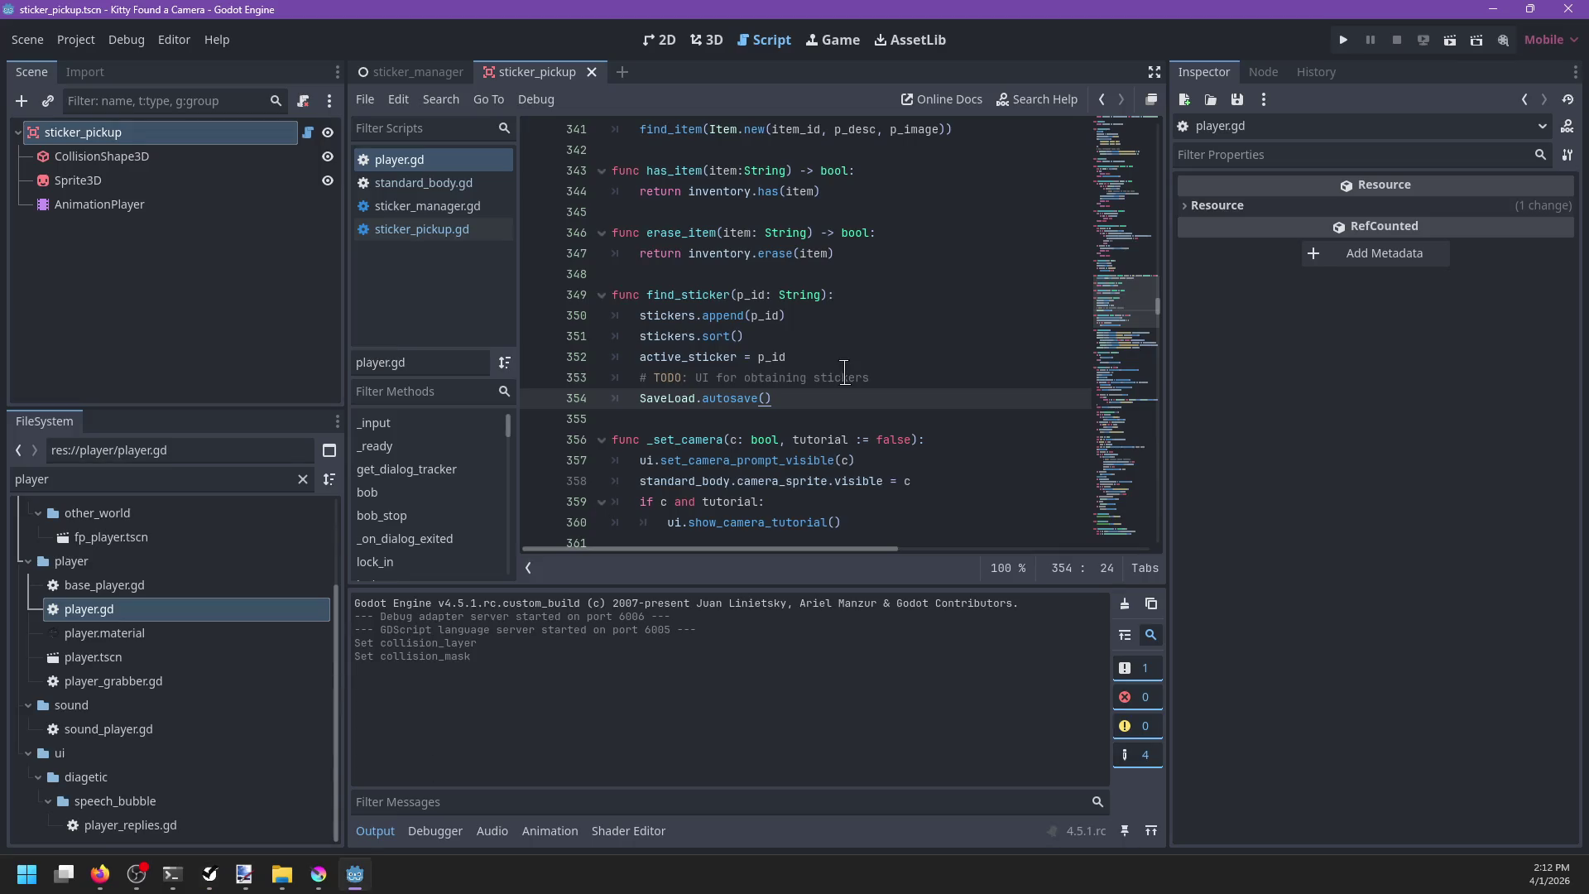
Look through sticker_manager.gd, standard_body.gd and player.gd from the script list
scroll(845, 364, "down", 1)
scroll(851, 354, "down", 6)
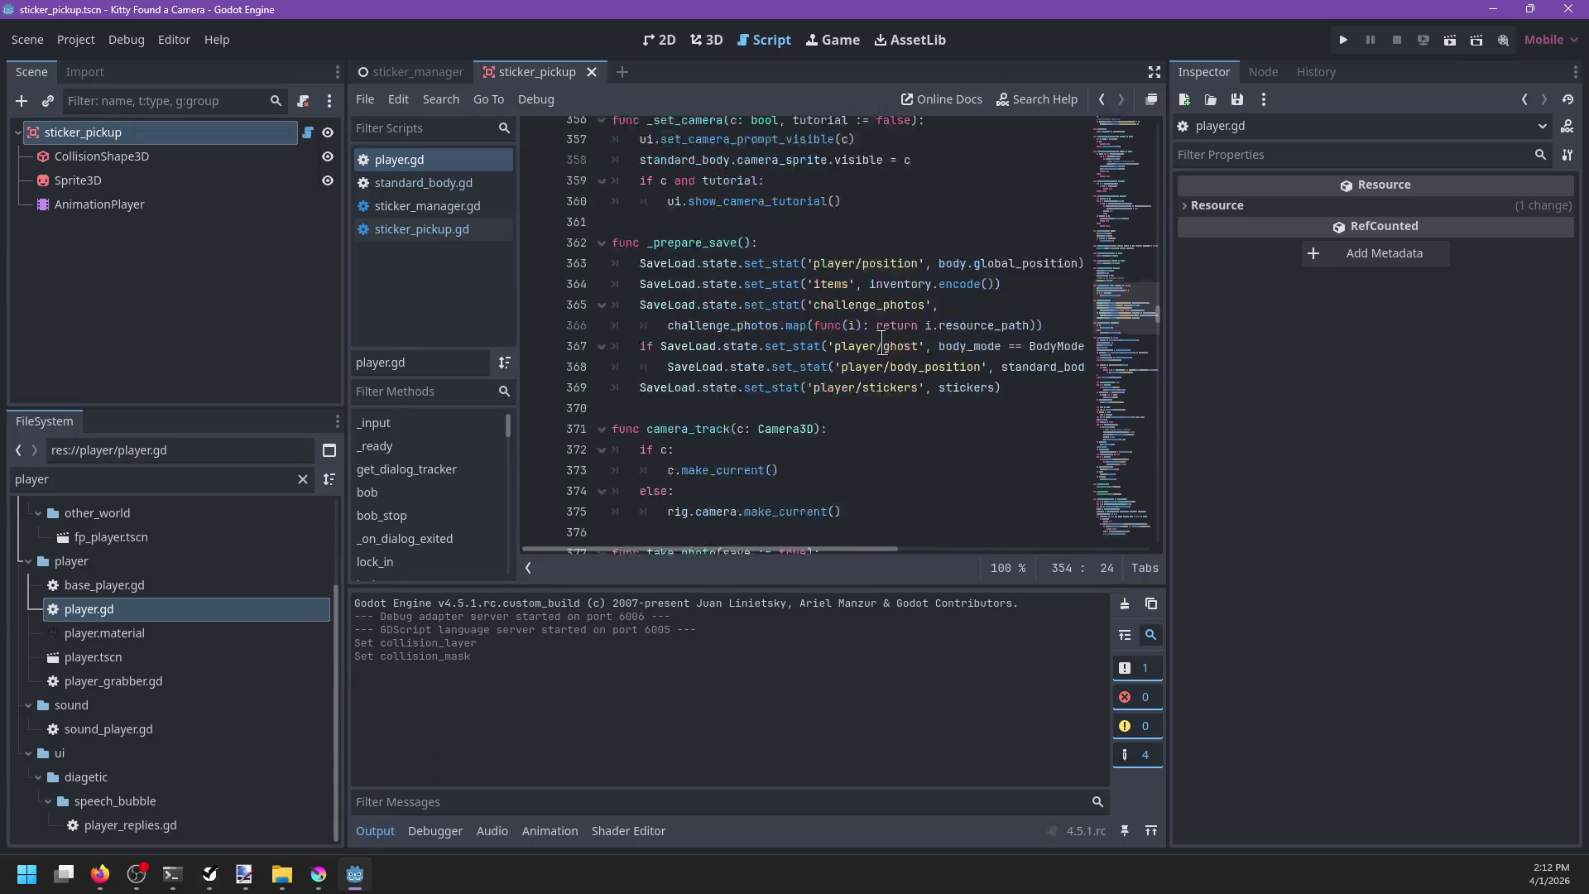
scroll(883, 342, "down", 6)
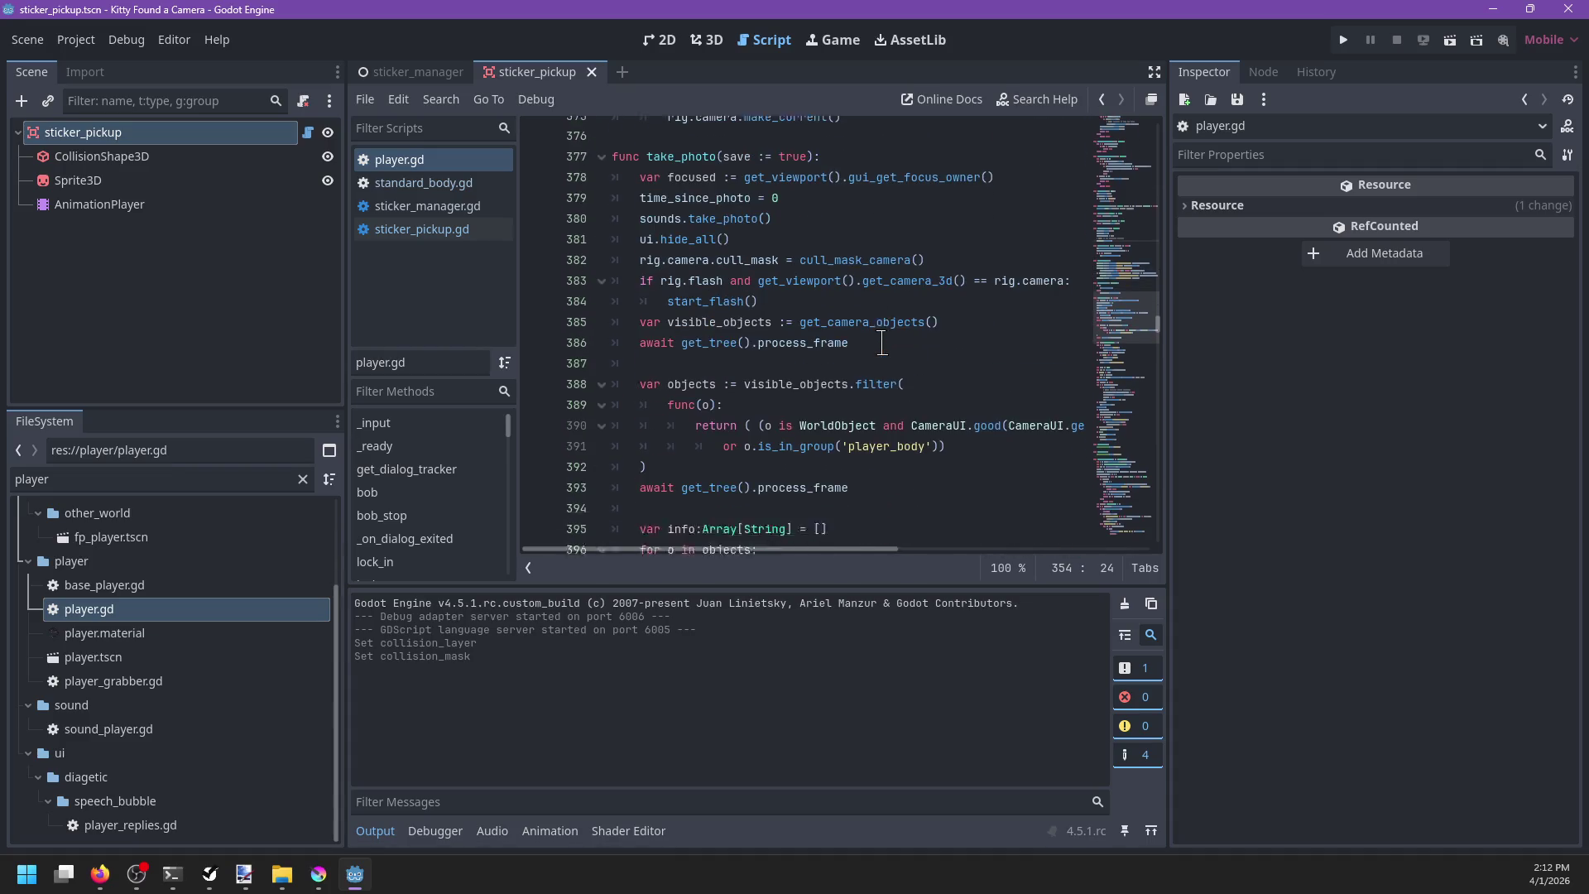
left_click(492, 206)
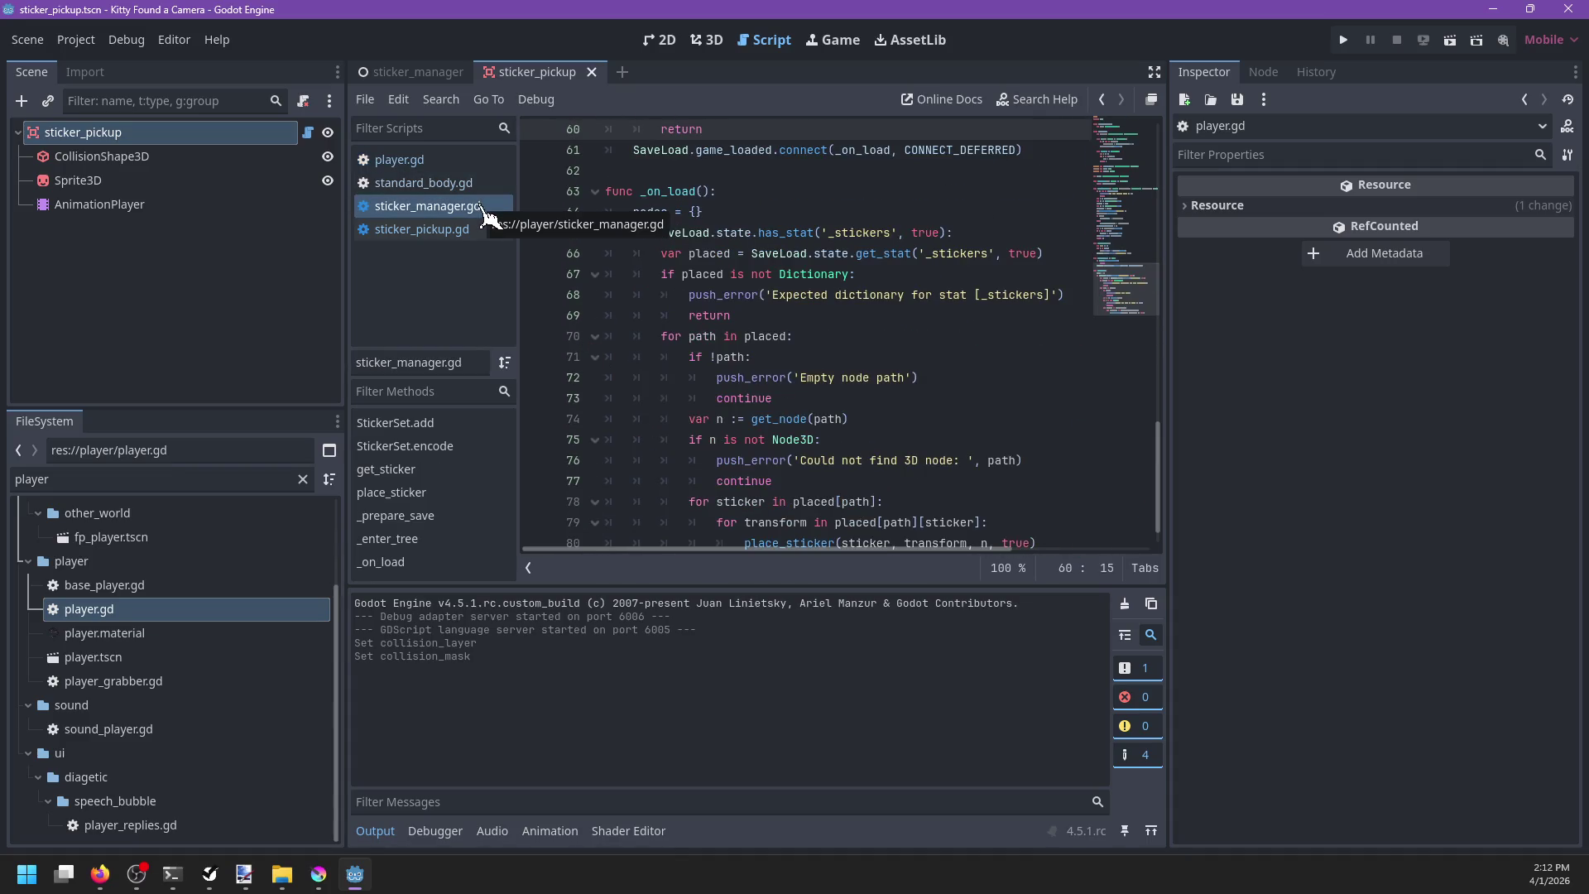
left_click(442, 183)
scroll(813, 294, "down", 14)
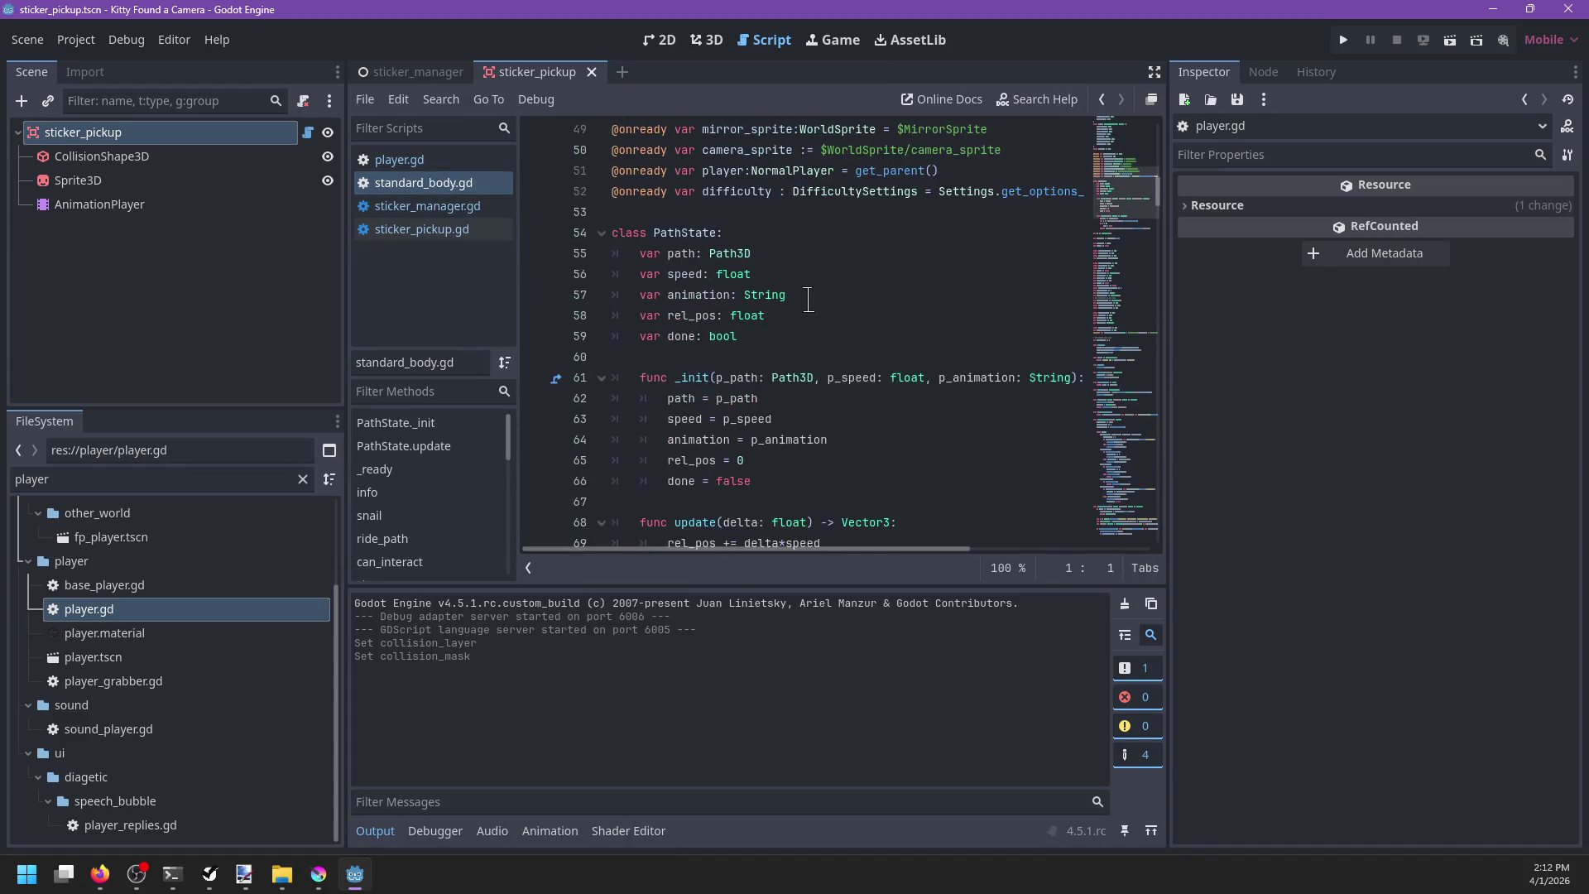
scroll(813, 294, "down", 15)
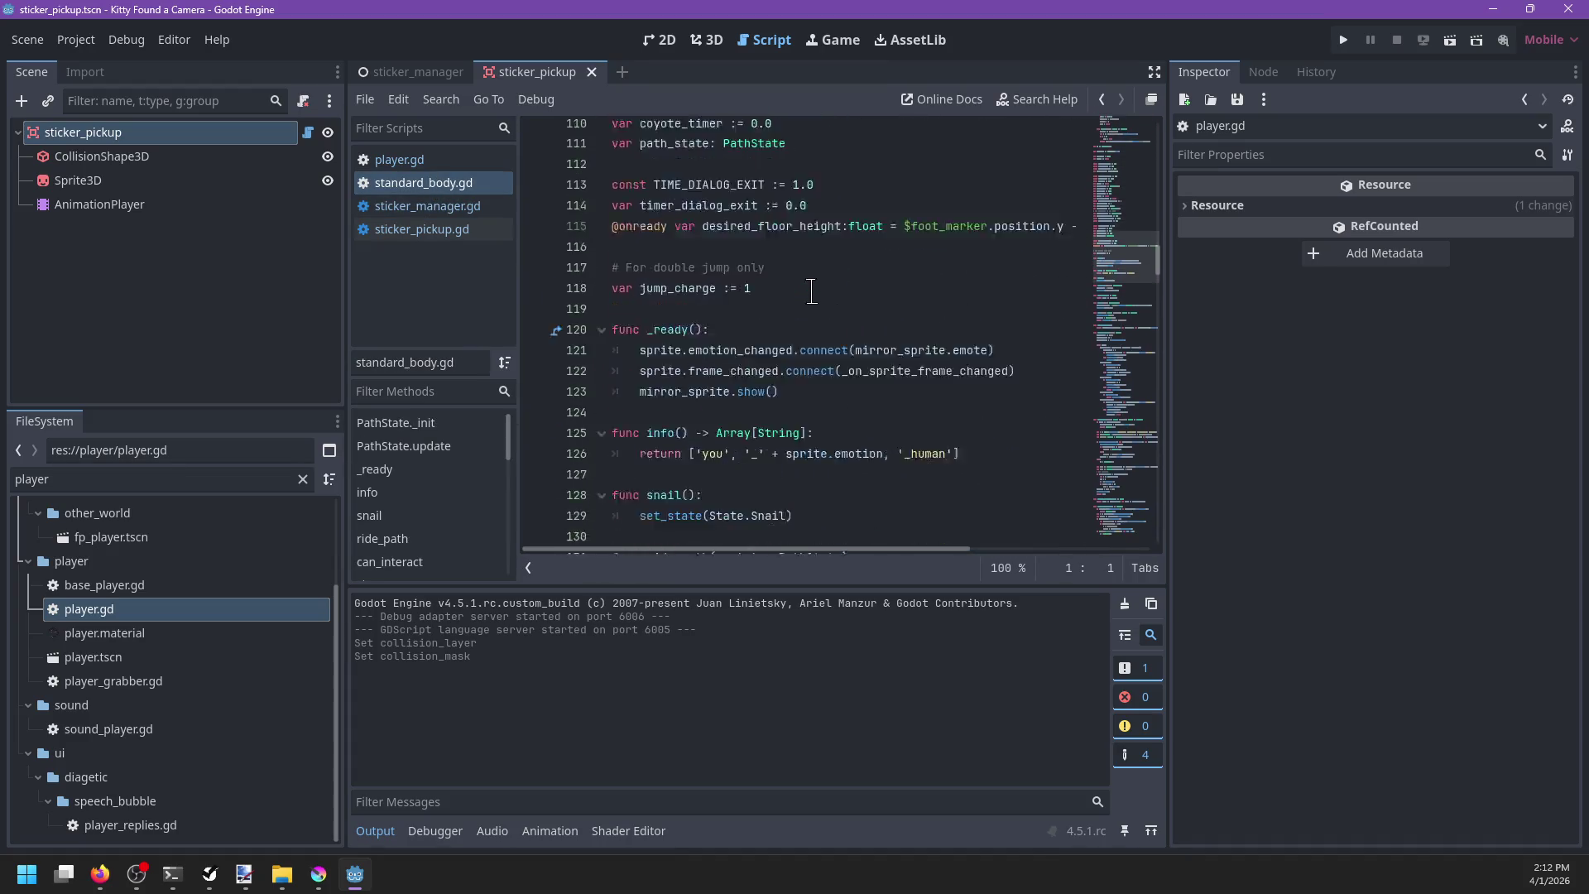
left_click(438, 205)
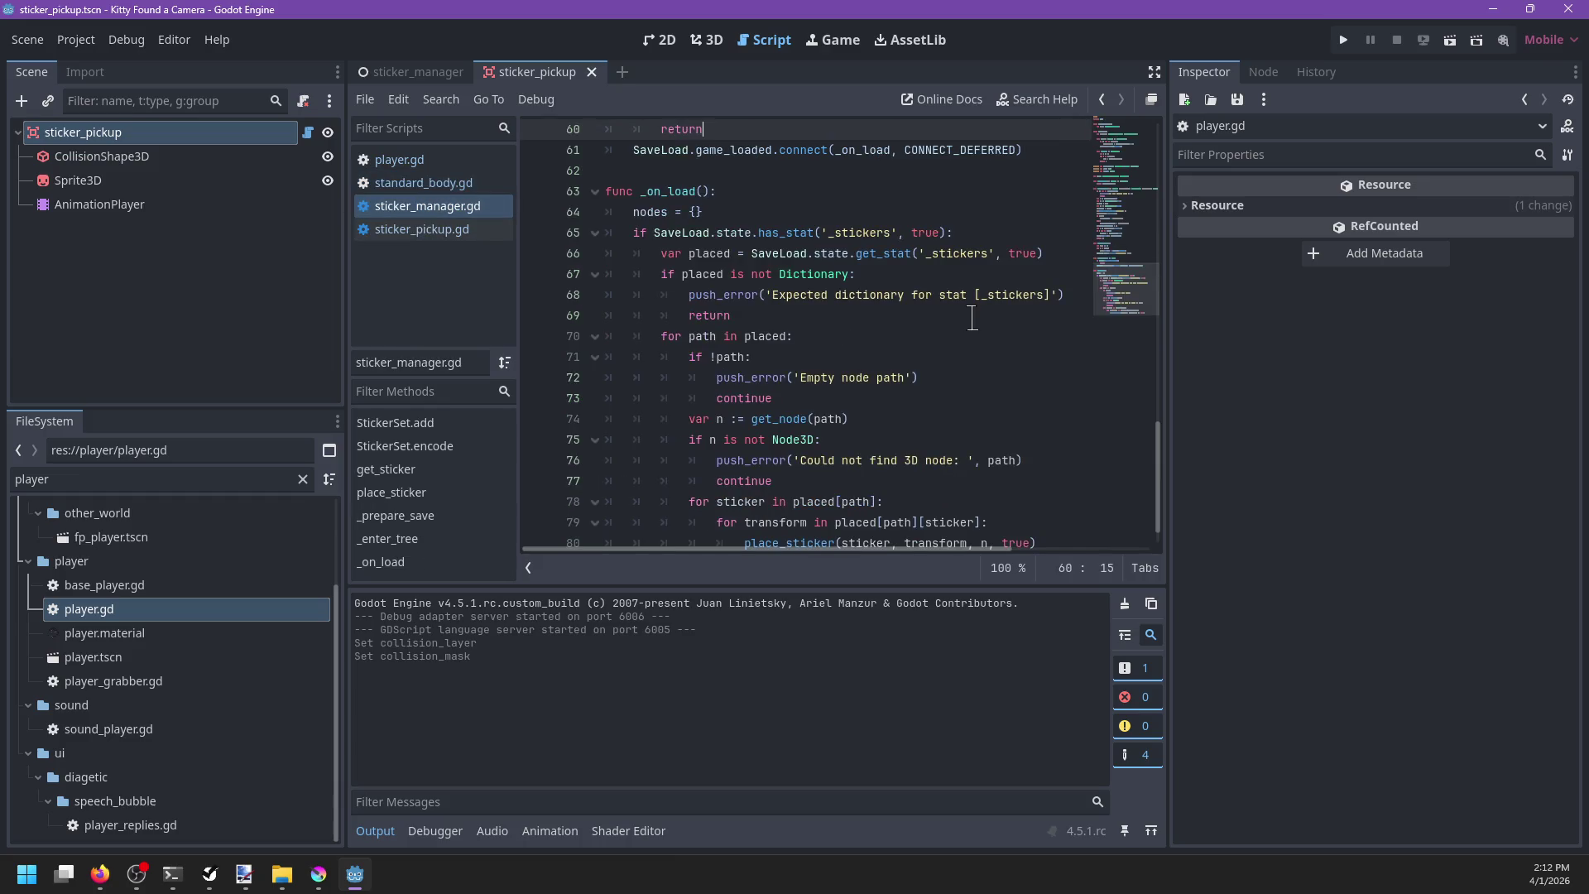
scroll(963, 323, "up", 3)
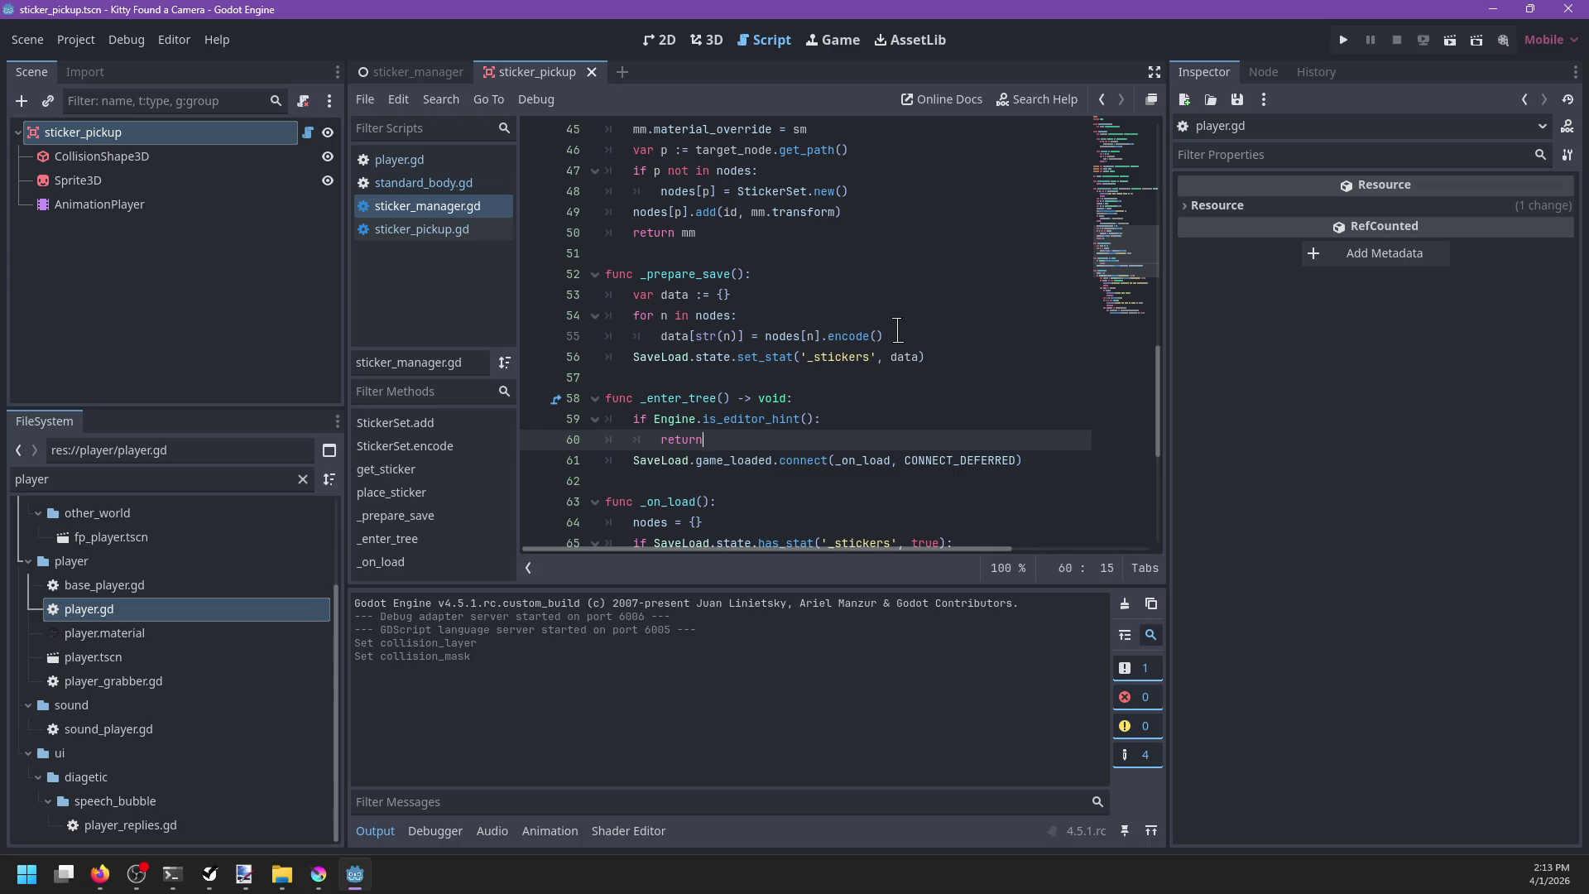
left_click(436, 161)
Switch to the 3D view and open the sticker_manager scene
left_click(706, 40)
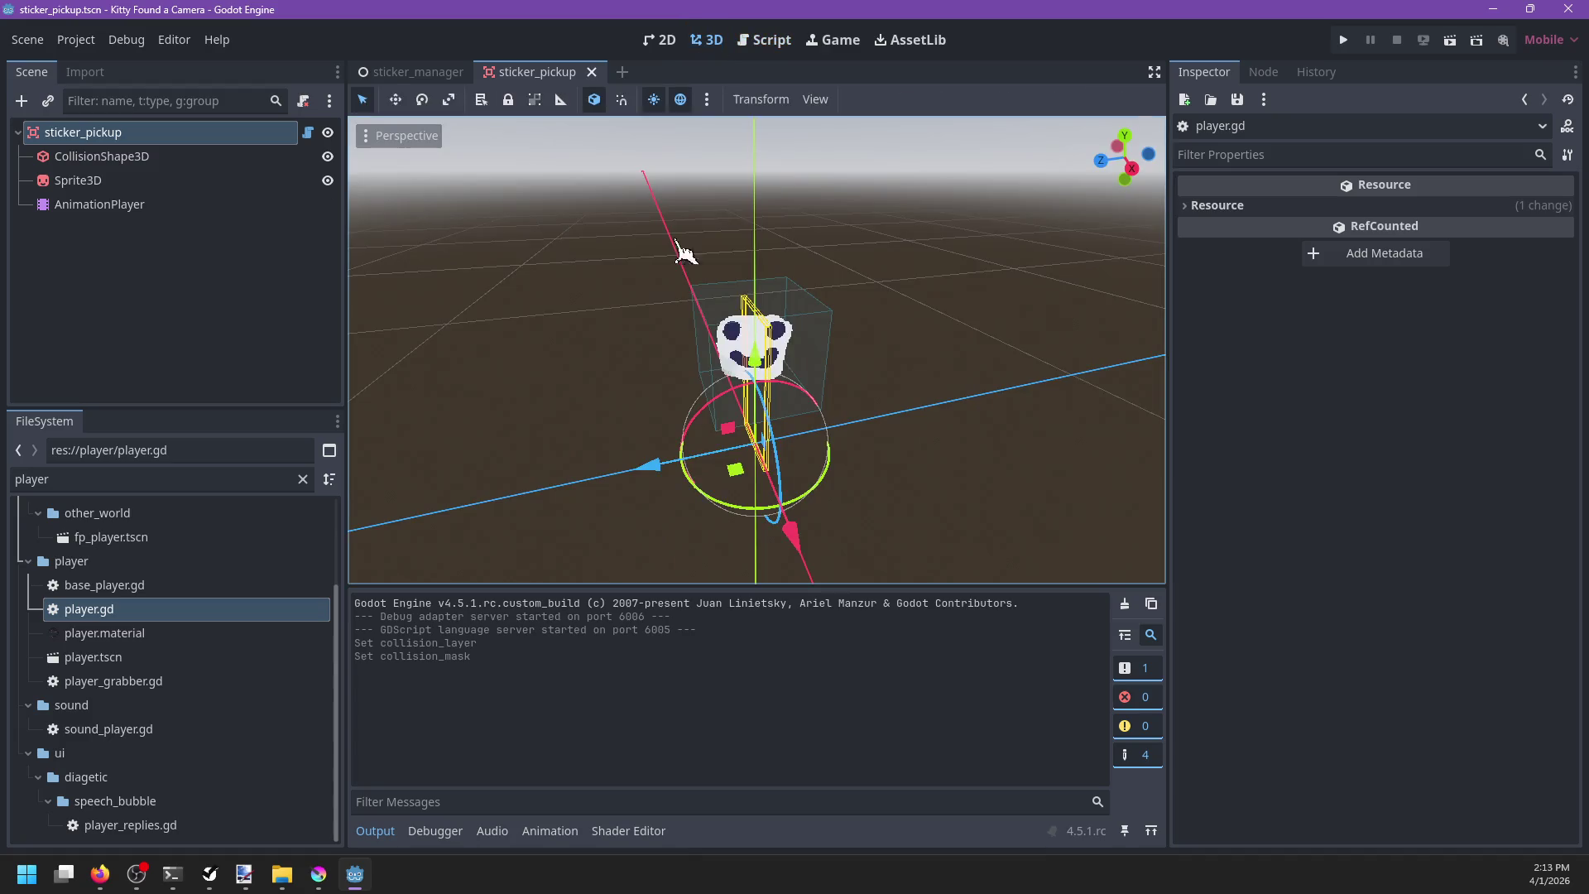
scroll(560, 358, "up", 3)
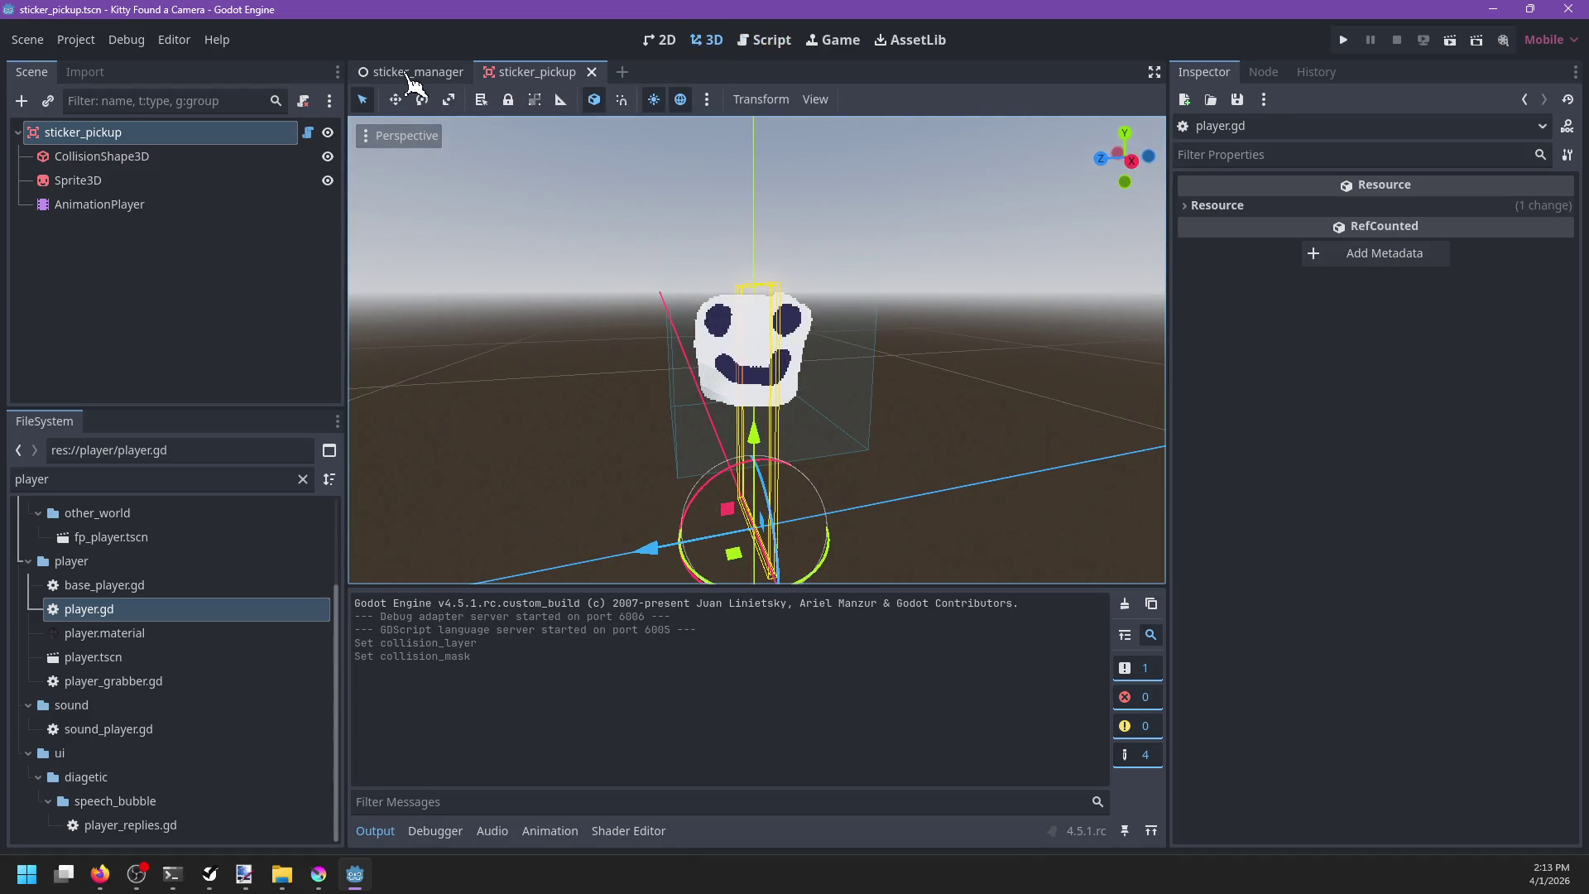
left_click(415, 73)
left_click(176, 480)
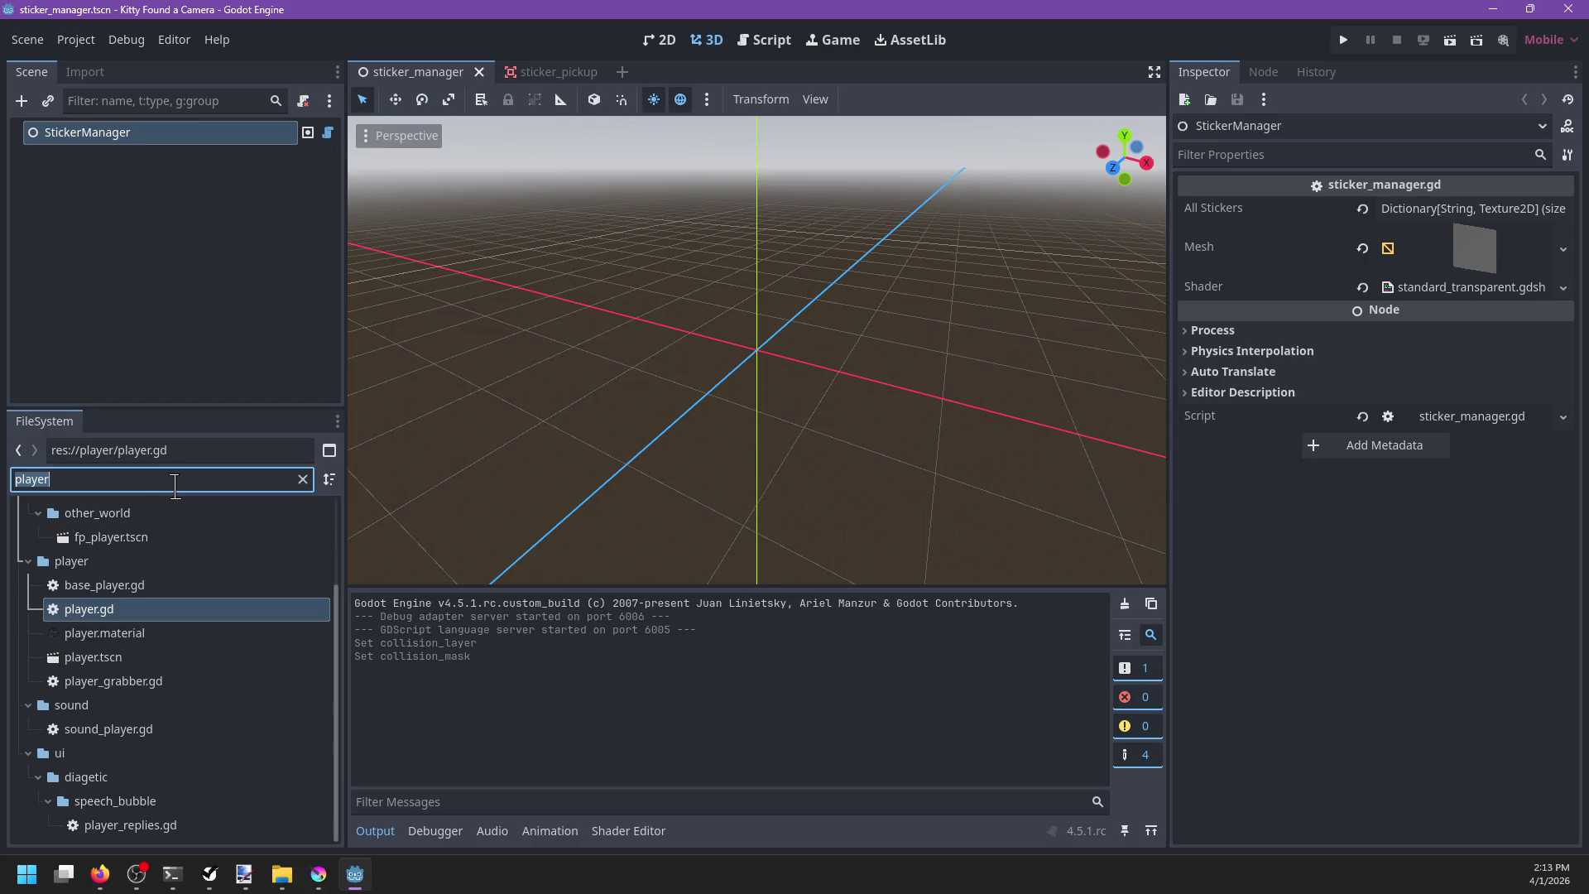
Clear the file filter, return to player.gd, and search for sticker_preview
key("BackSpace")
type("wr")
key("BackSpace")
key("BackSpace")
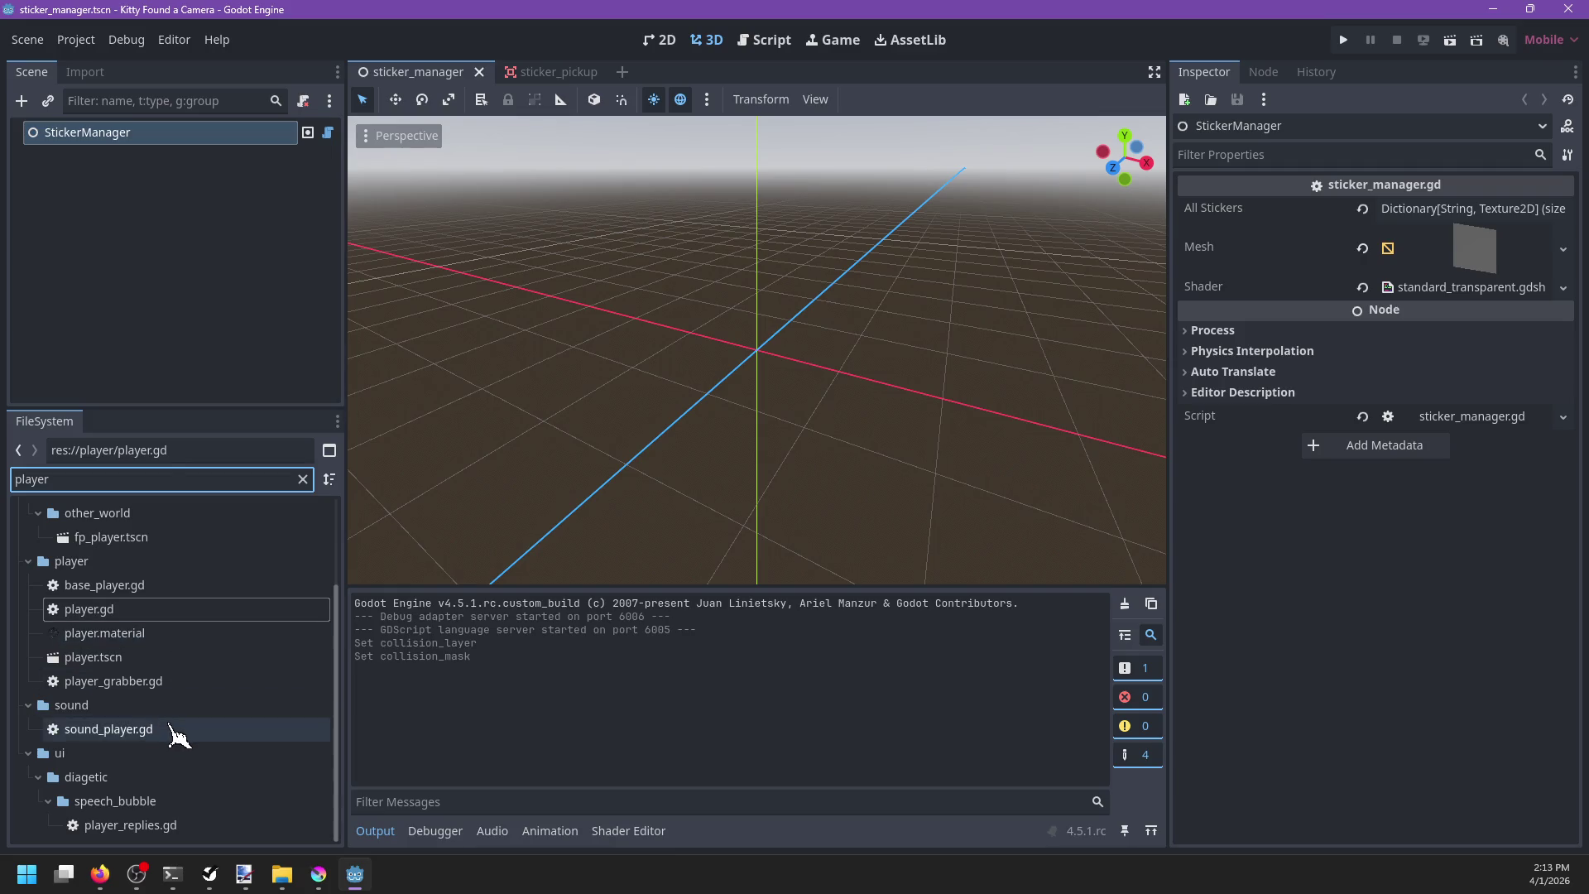
left_click(756, 40)
left_click(704, 334)
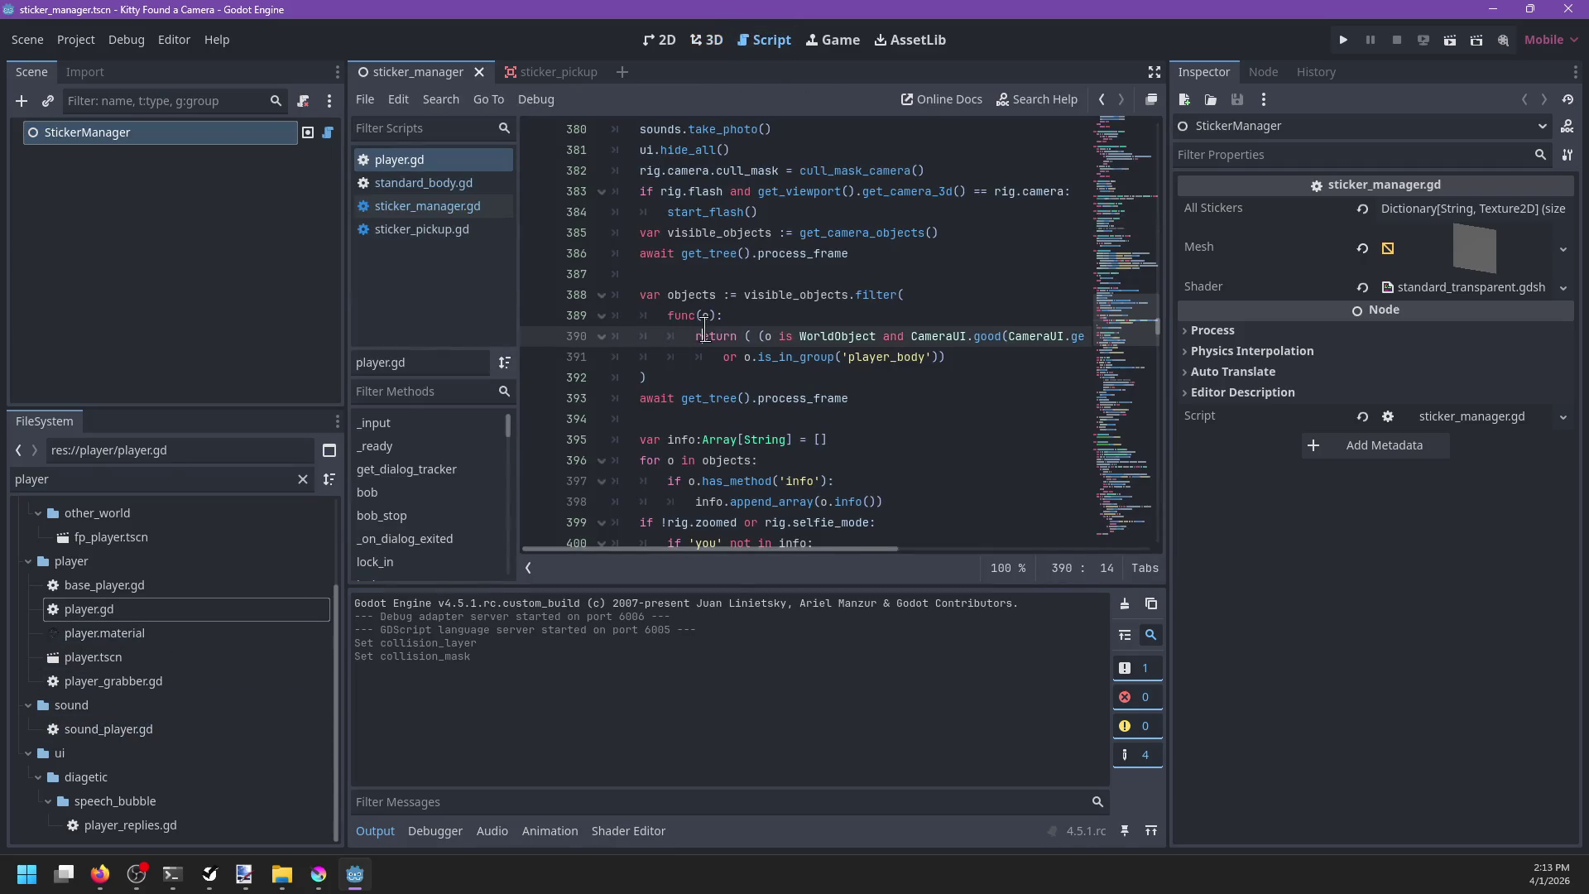
key("ctrl+f")
type("sticker_previe")
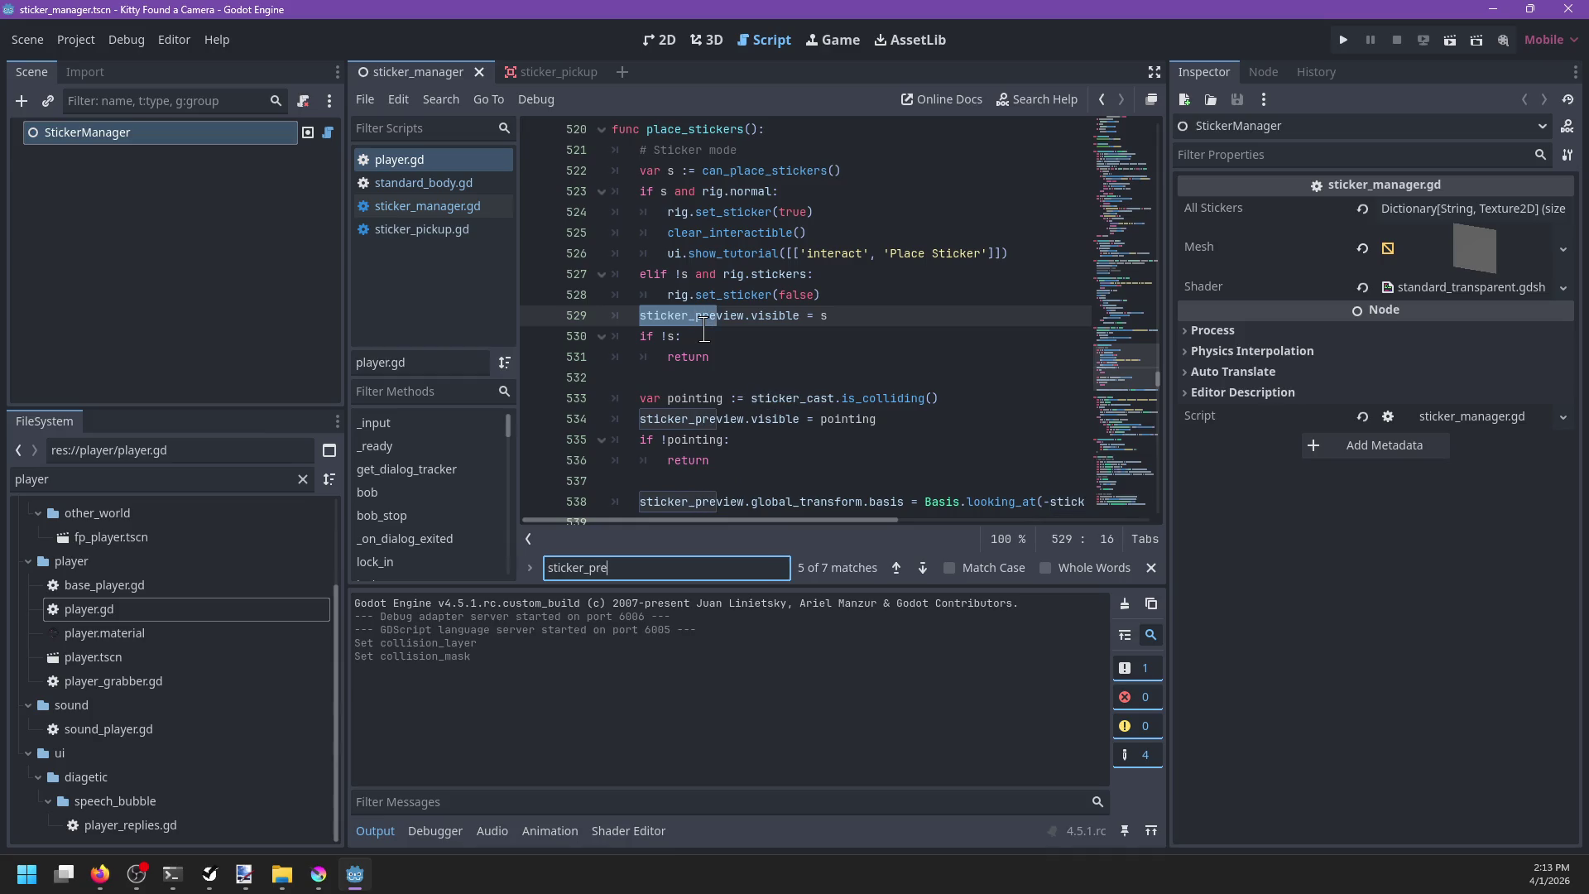
key("Escape")
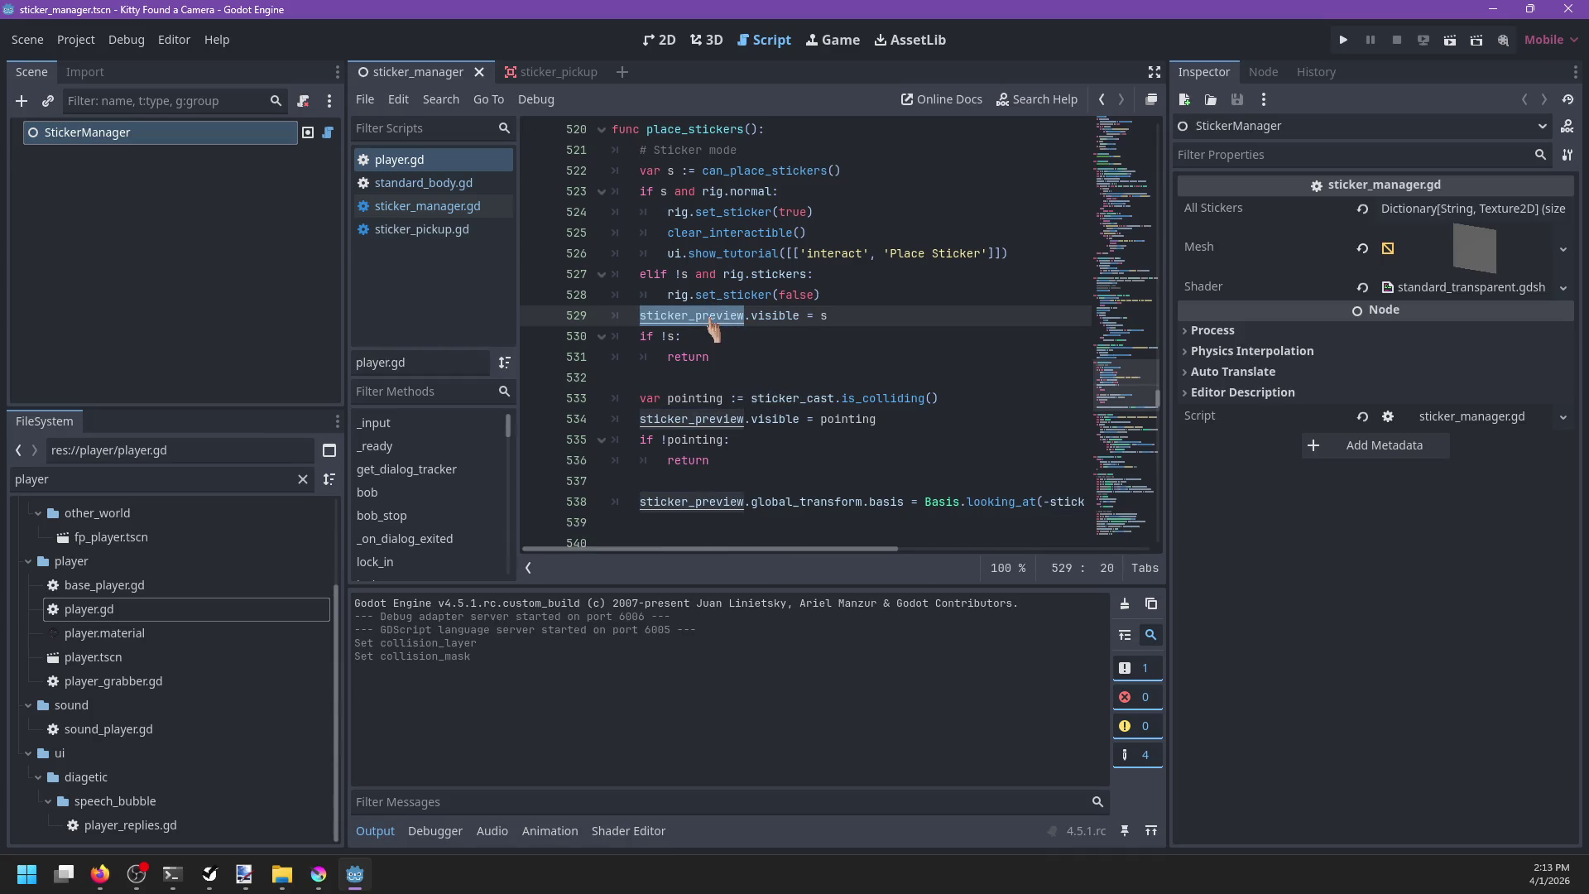
Try adding a new line after line 528, then undo it
left_click(875, 286)
key("Return")
type("ticker")
key("ctrl+z")
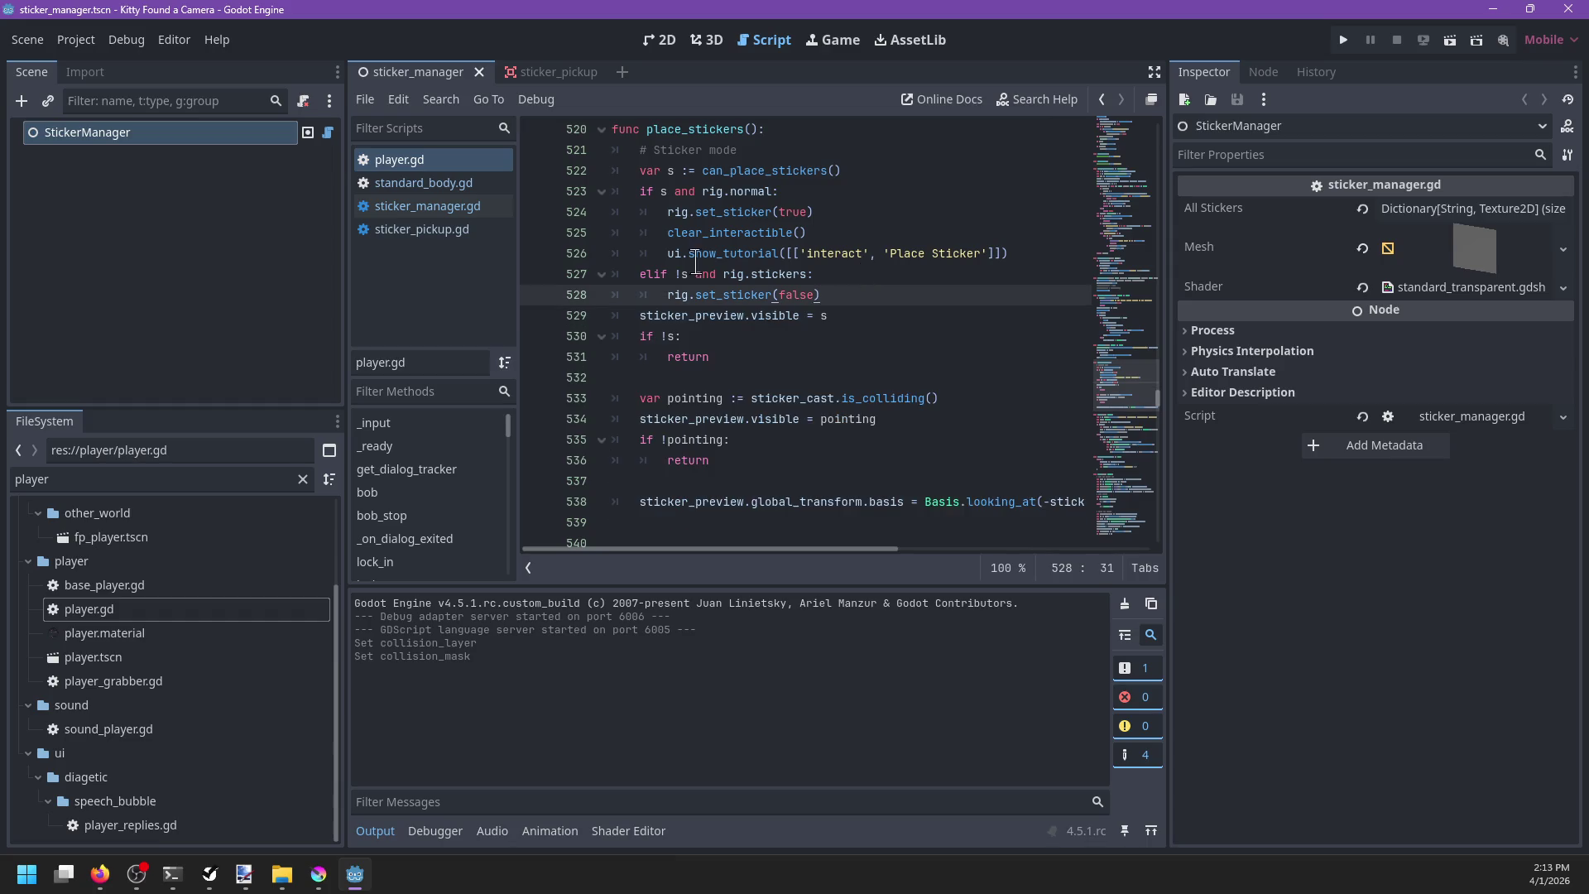
Filter files for 'sticke', clear the filter, and highlight every sticker_preview use in the code
double_click(224, 479)
type("sticke")
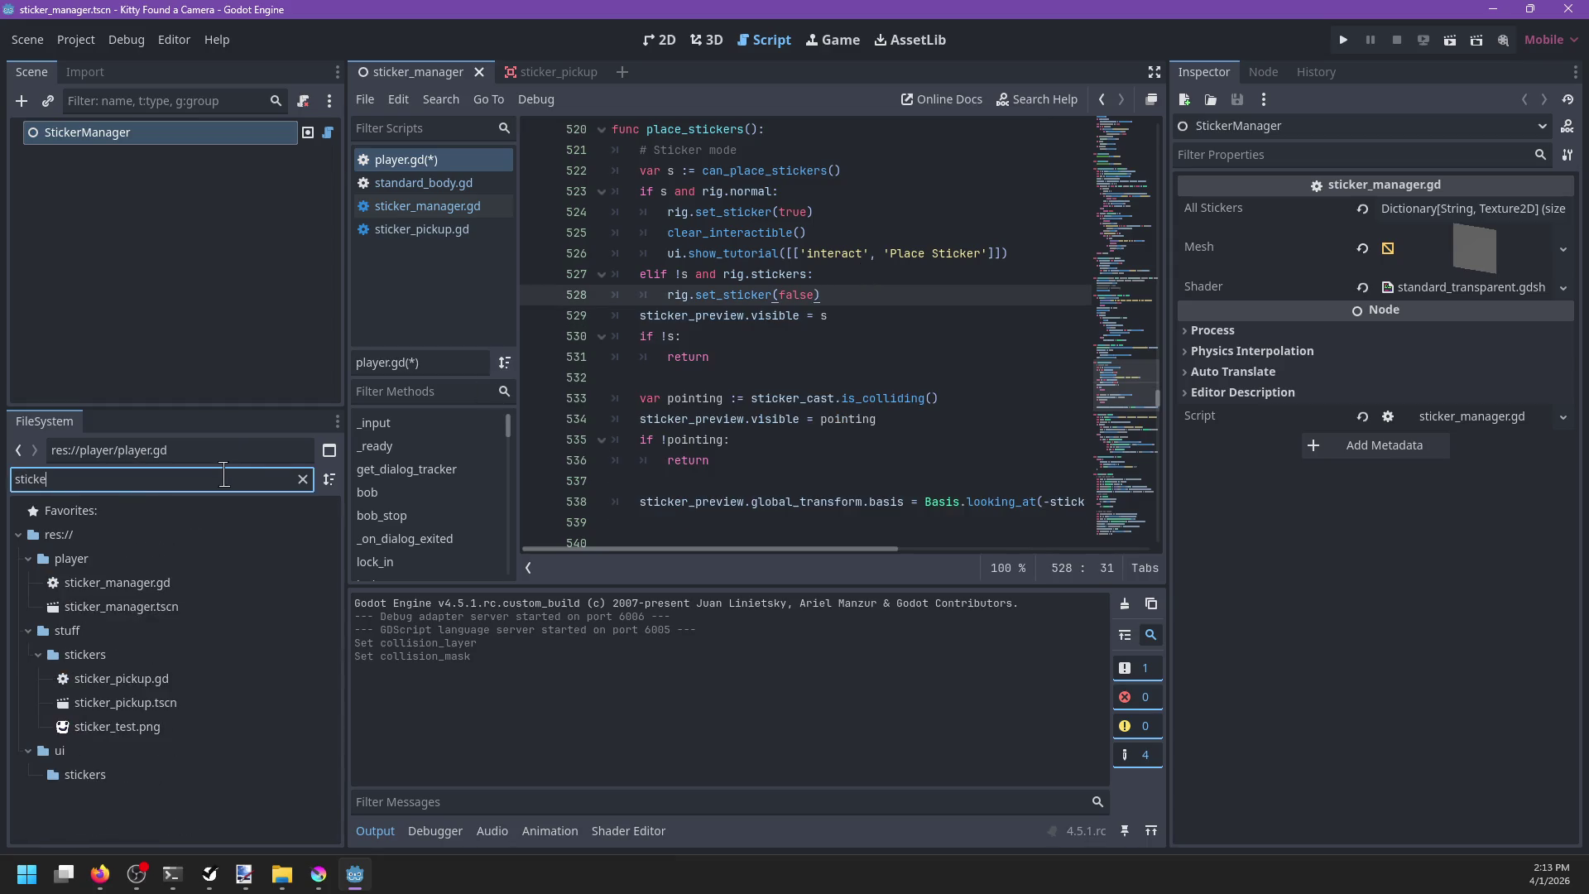
double_click(223, 478)
key("BackSpace")
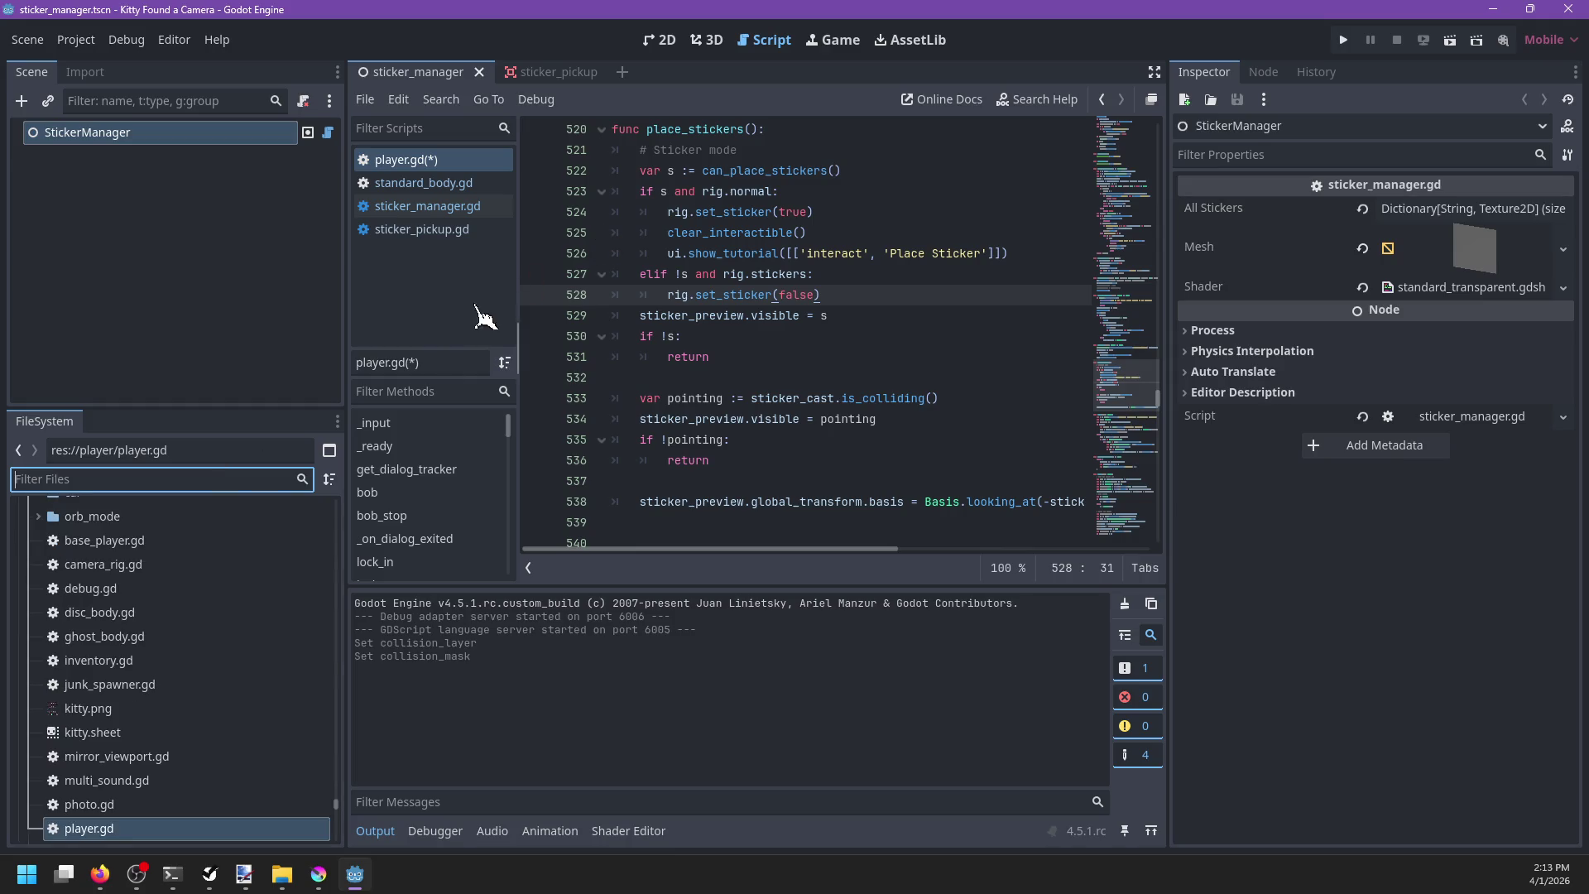
left_click(884, 293)
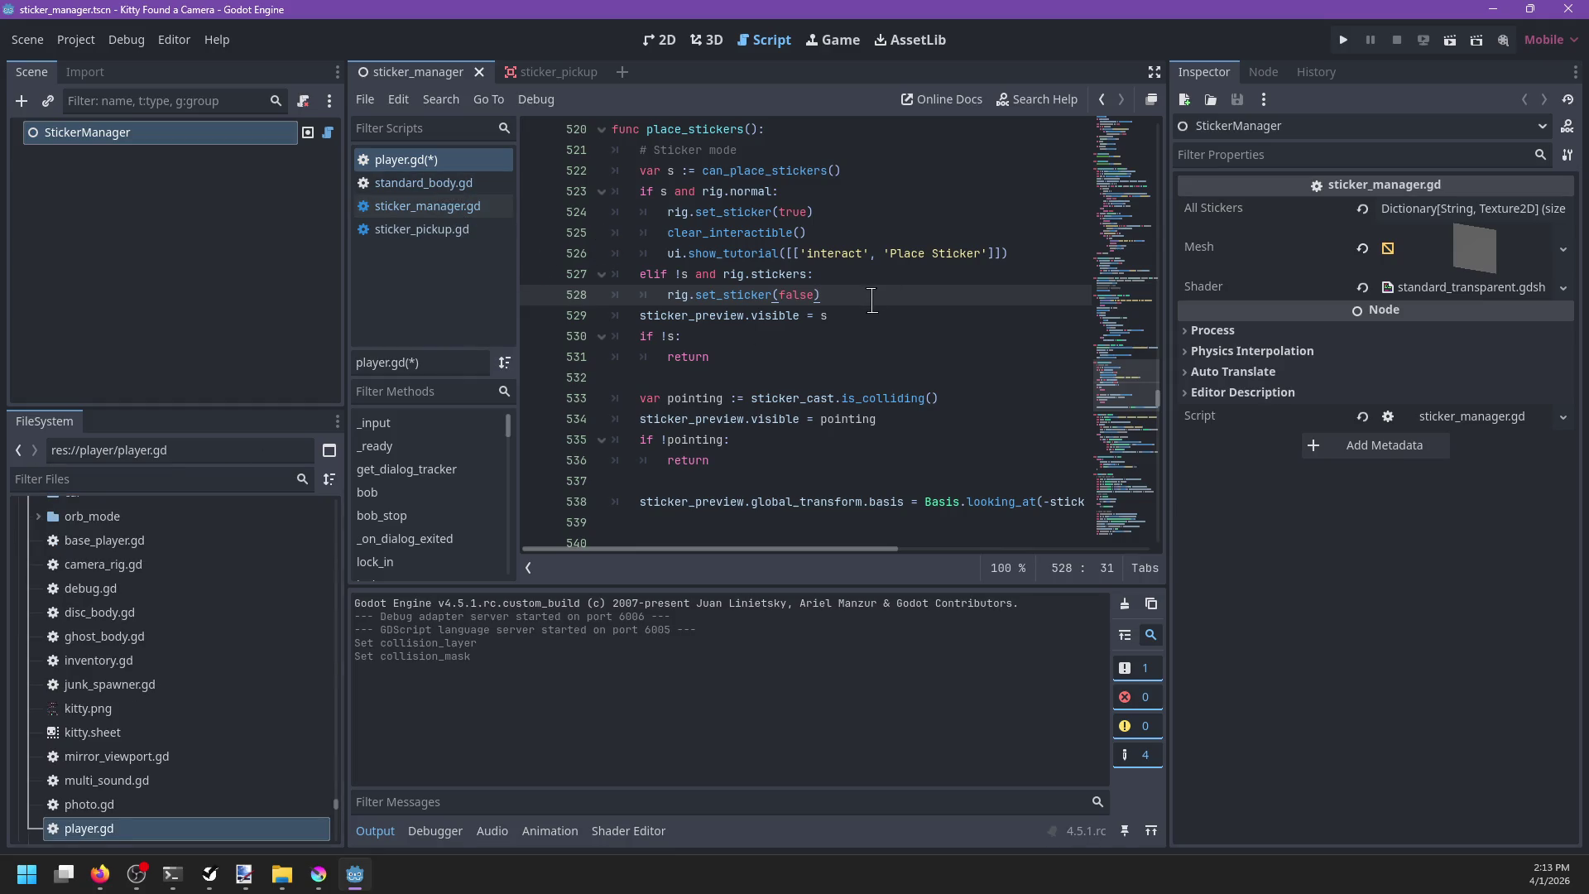
double_click(700, 315)
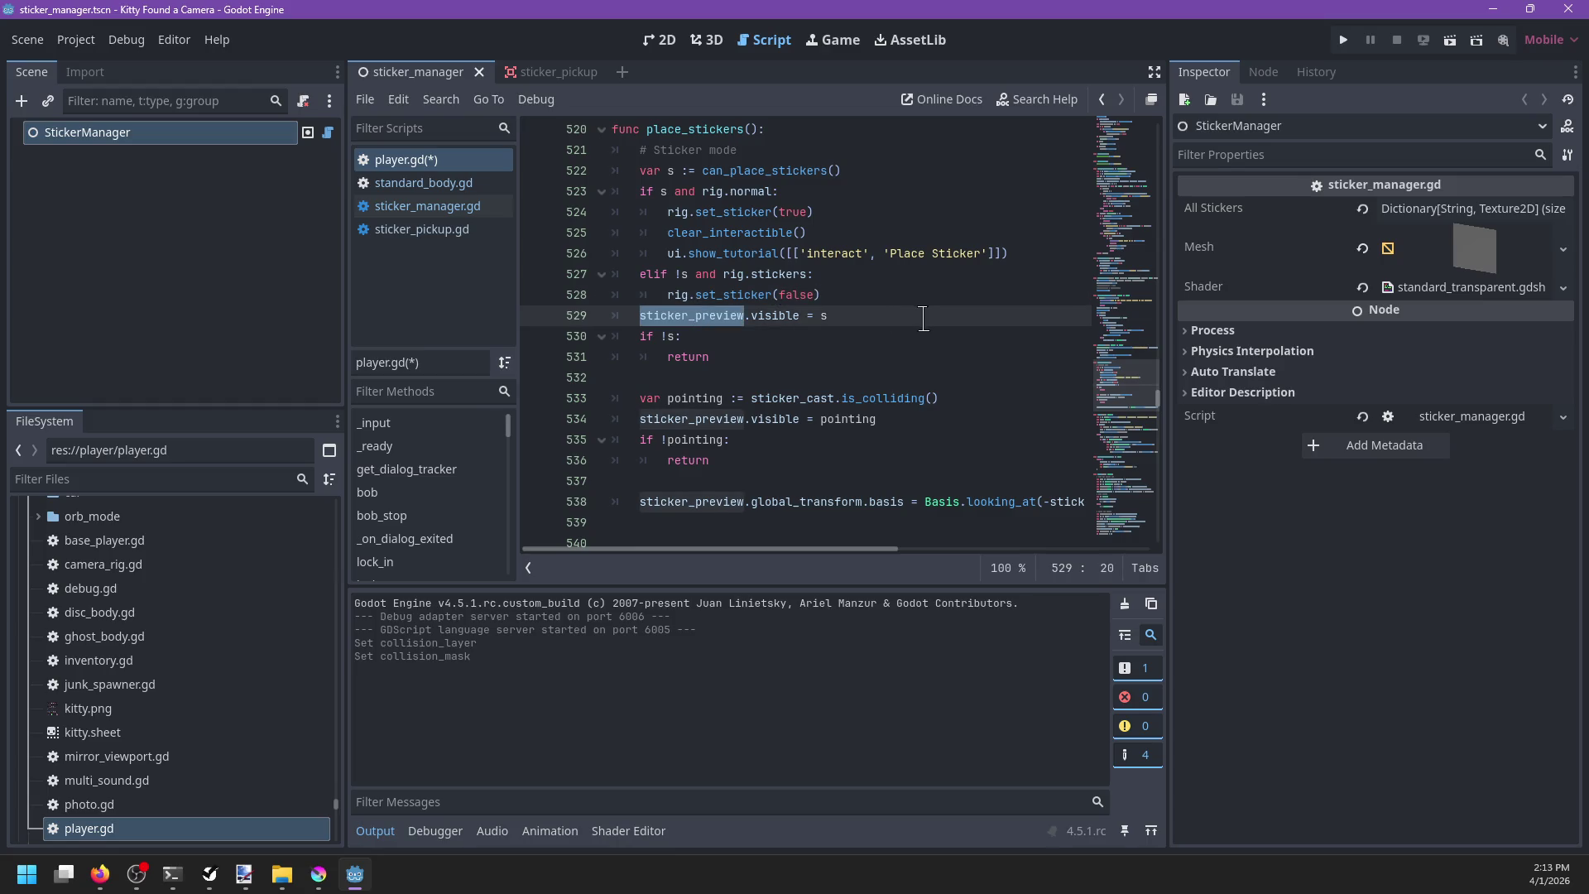
scroll(923, 318, "down", 2)
scroll(924, 318, "up", 1)
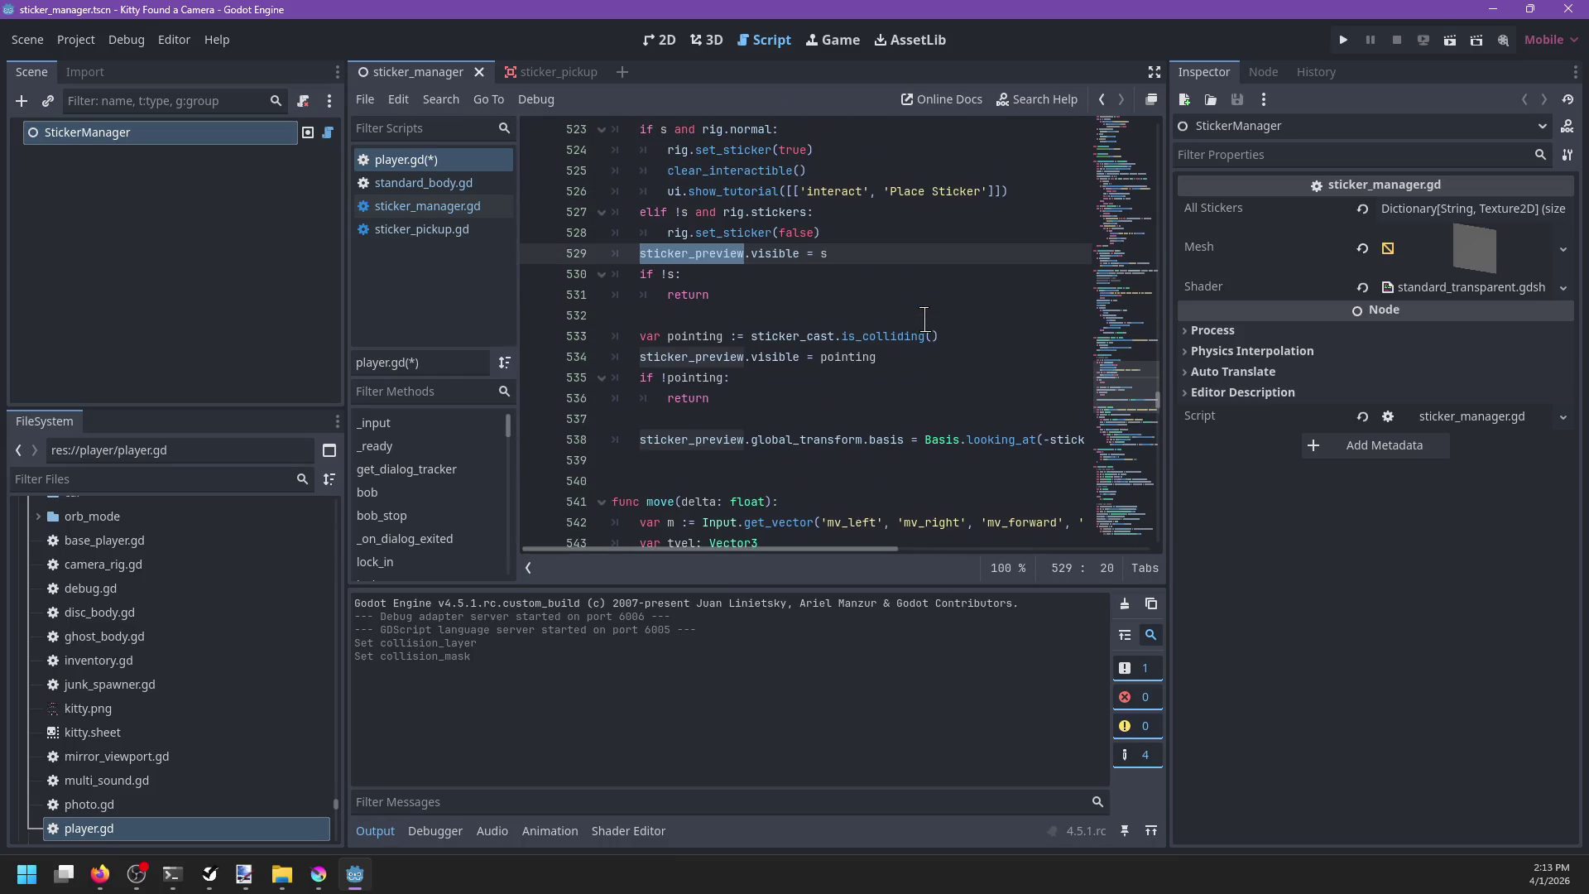
scroll(802, 439, "right", 5)
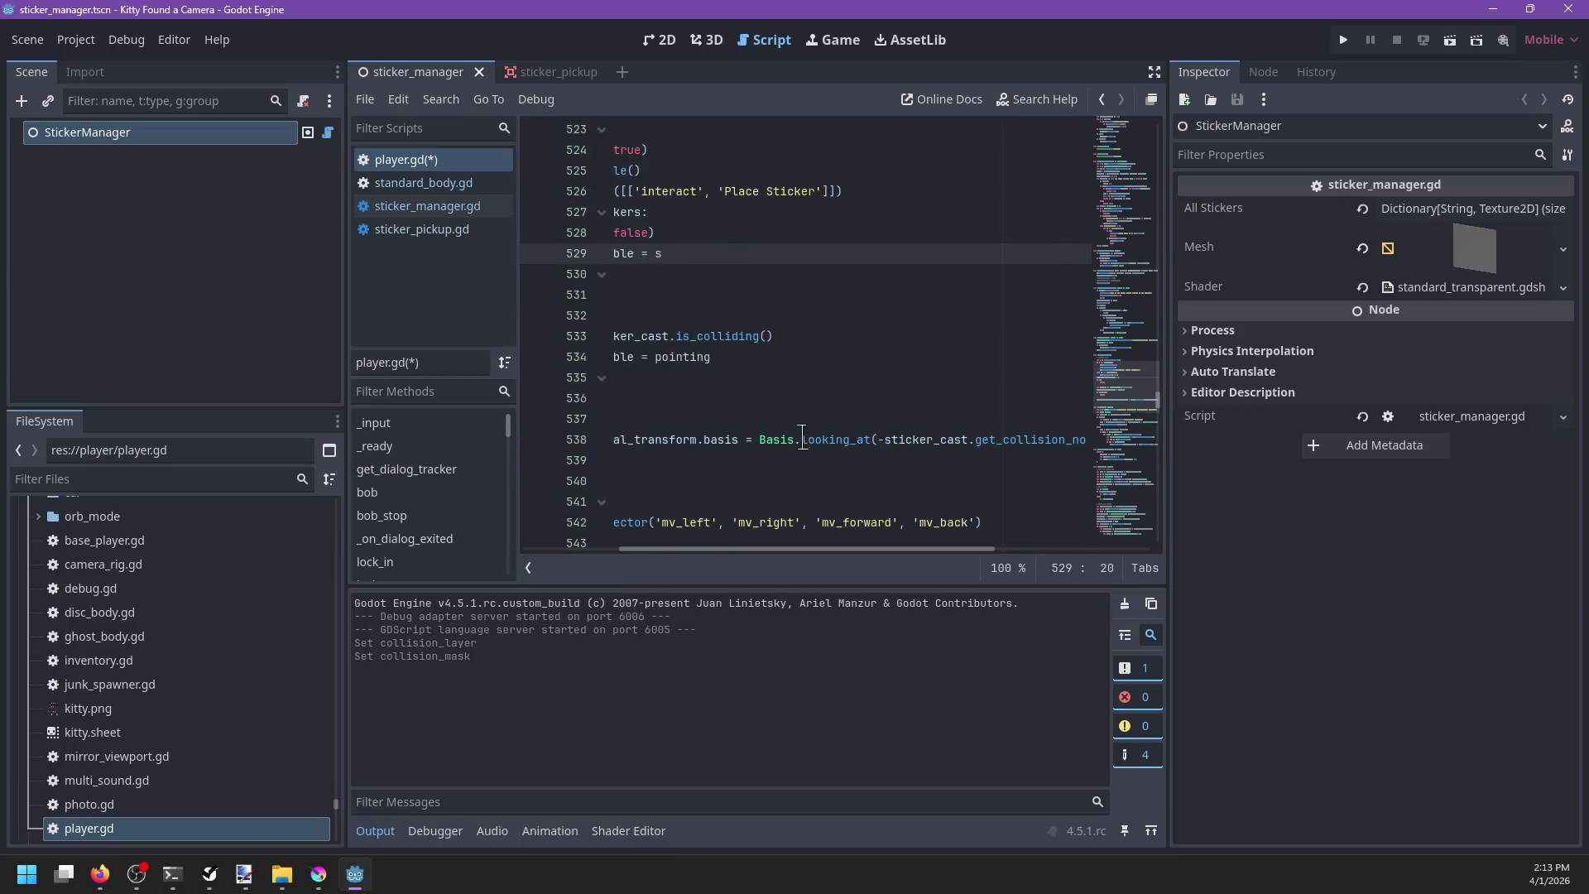
scroll(802, 439, "left", 5)
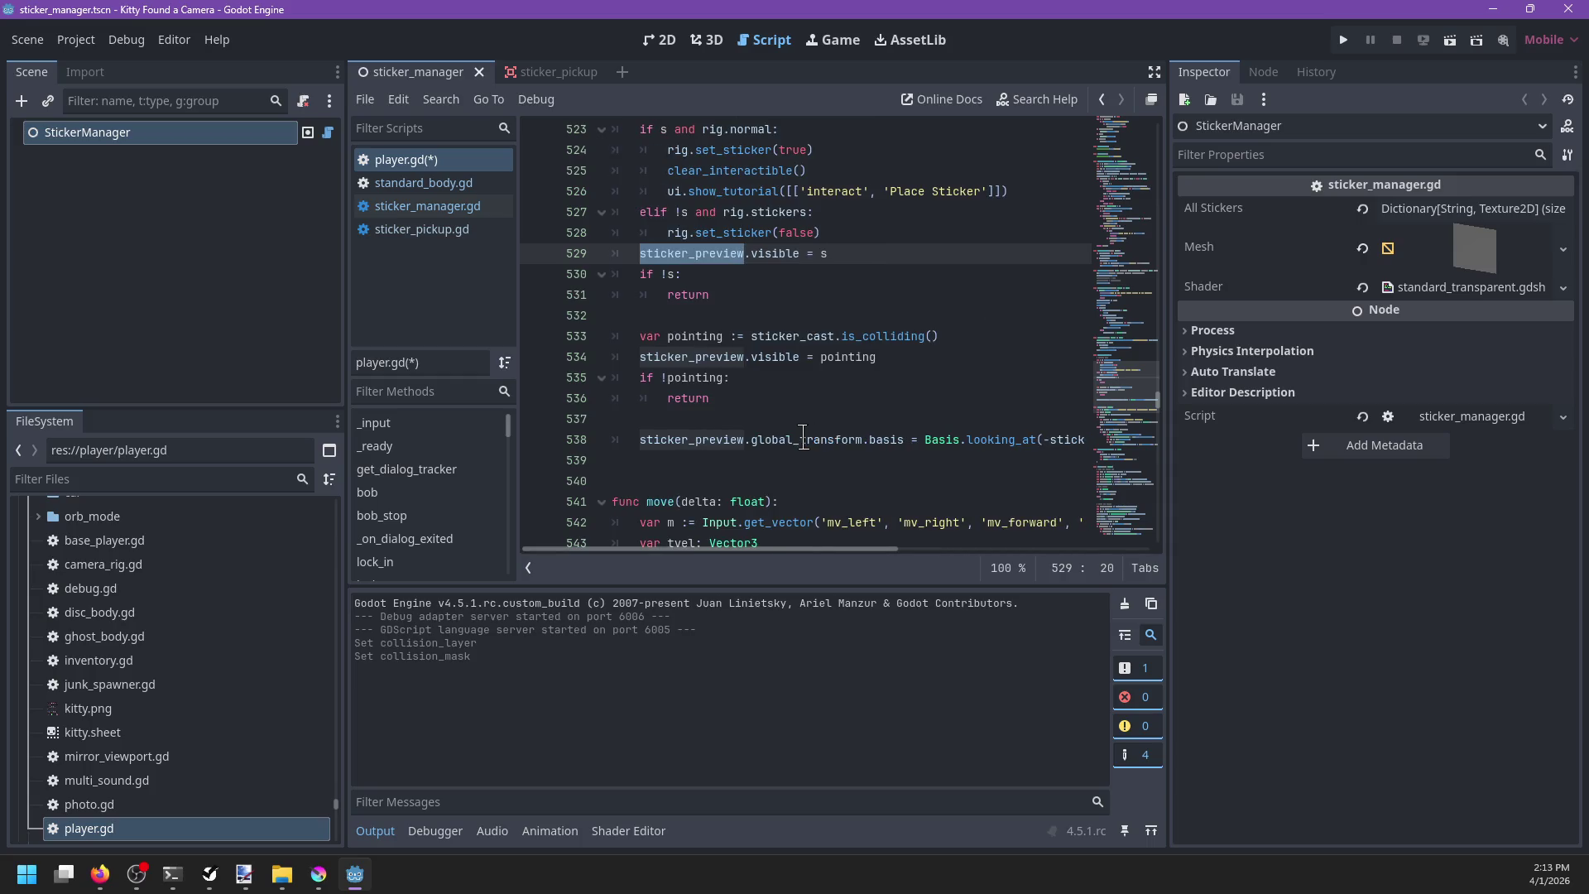
scroll(803, 439, "right", 5)
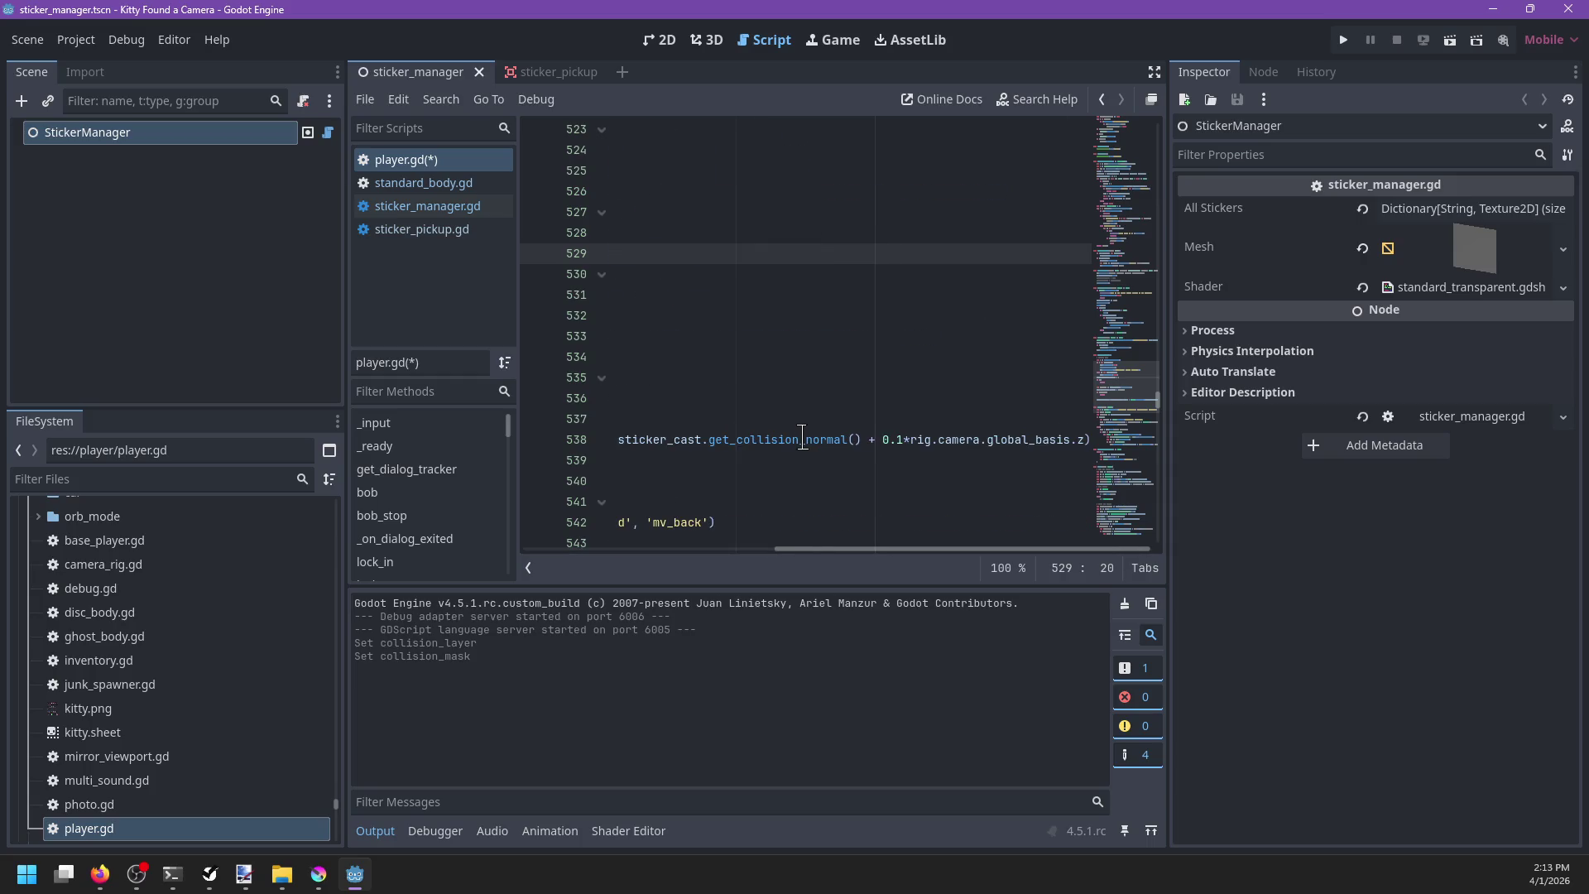
scroll(802, 439, "left", 5)
Try a 'var aspect' line below line 537, remove it, and save player.gd
left_click(756, 409)
key("Return")
type("var aspect :=")
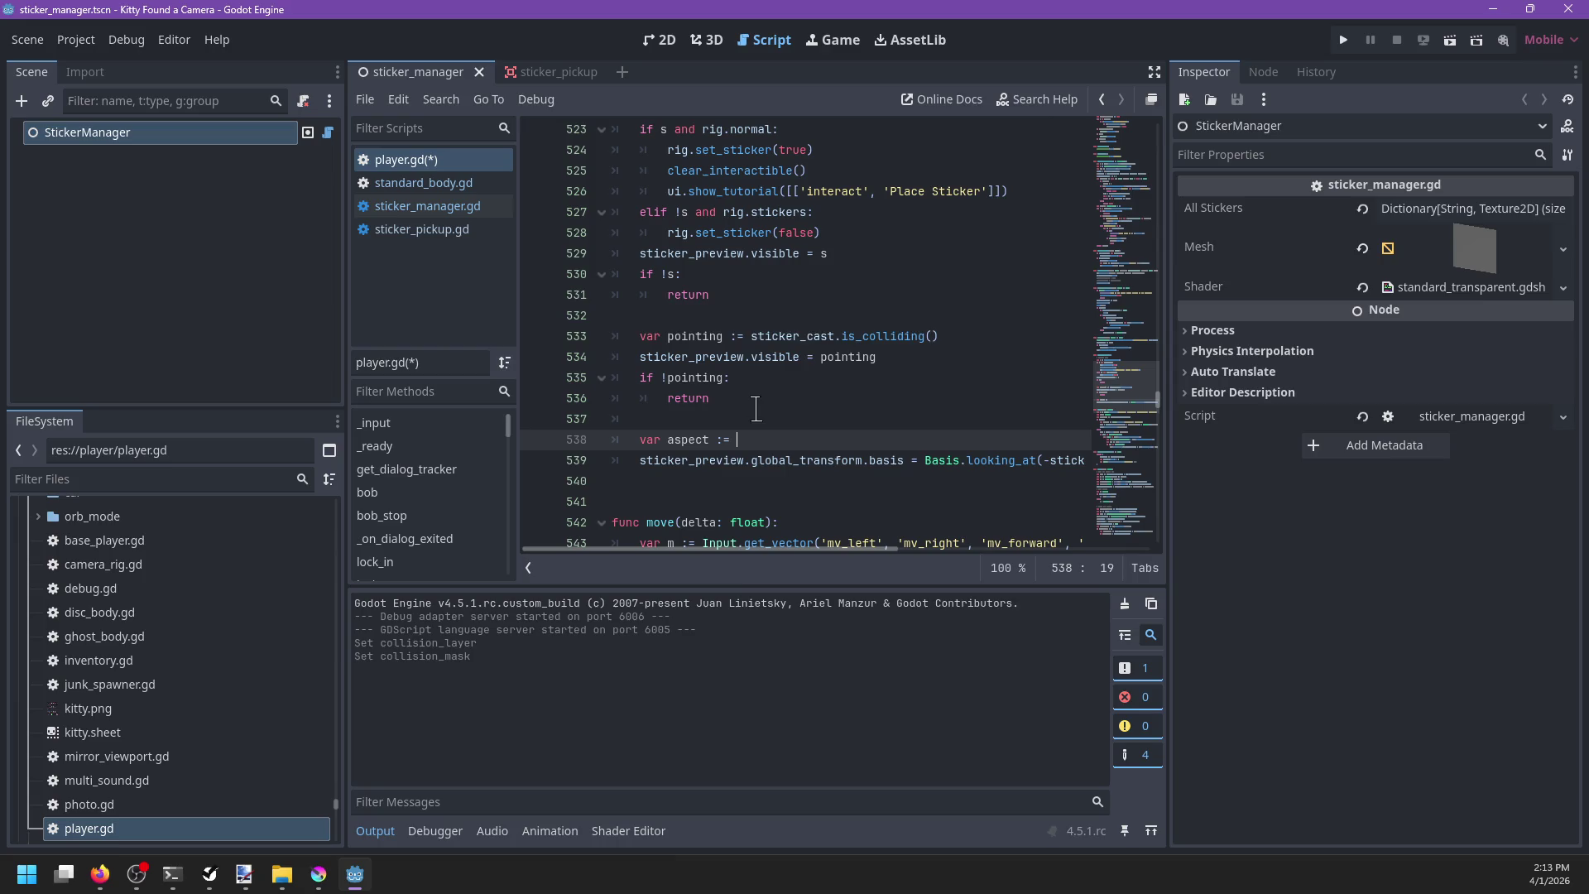
key("ctrl+space")
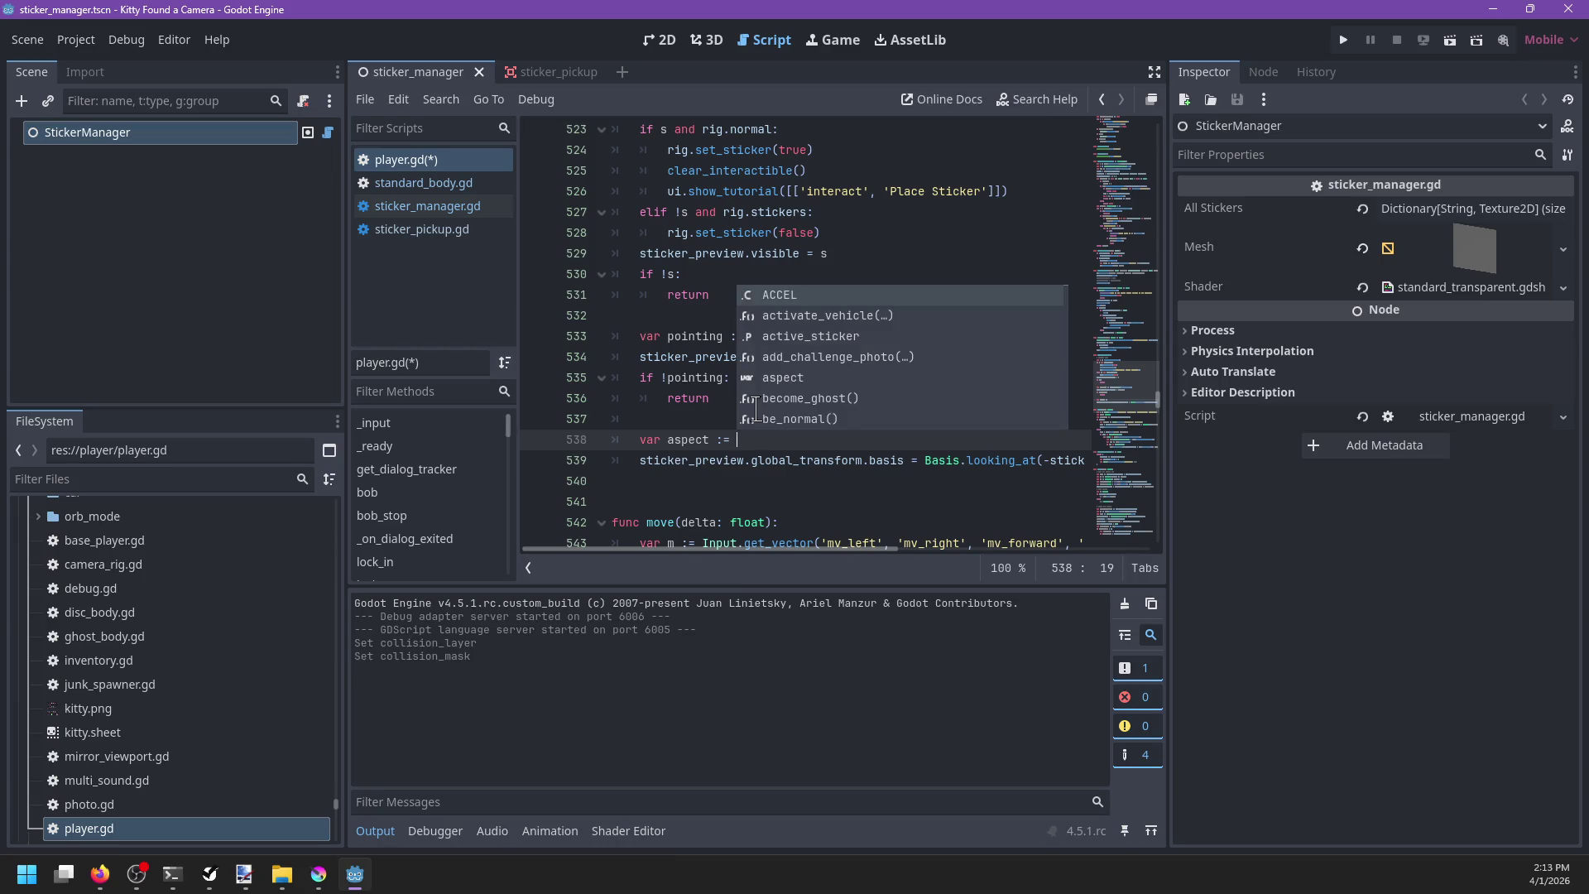
type("sticker")
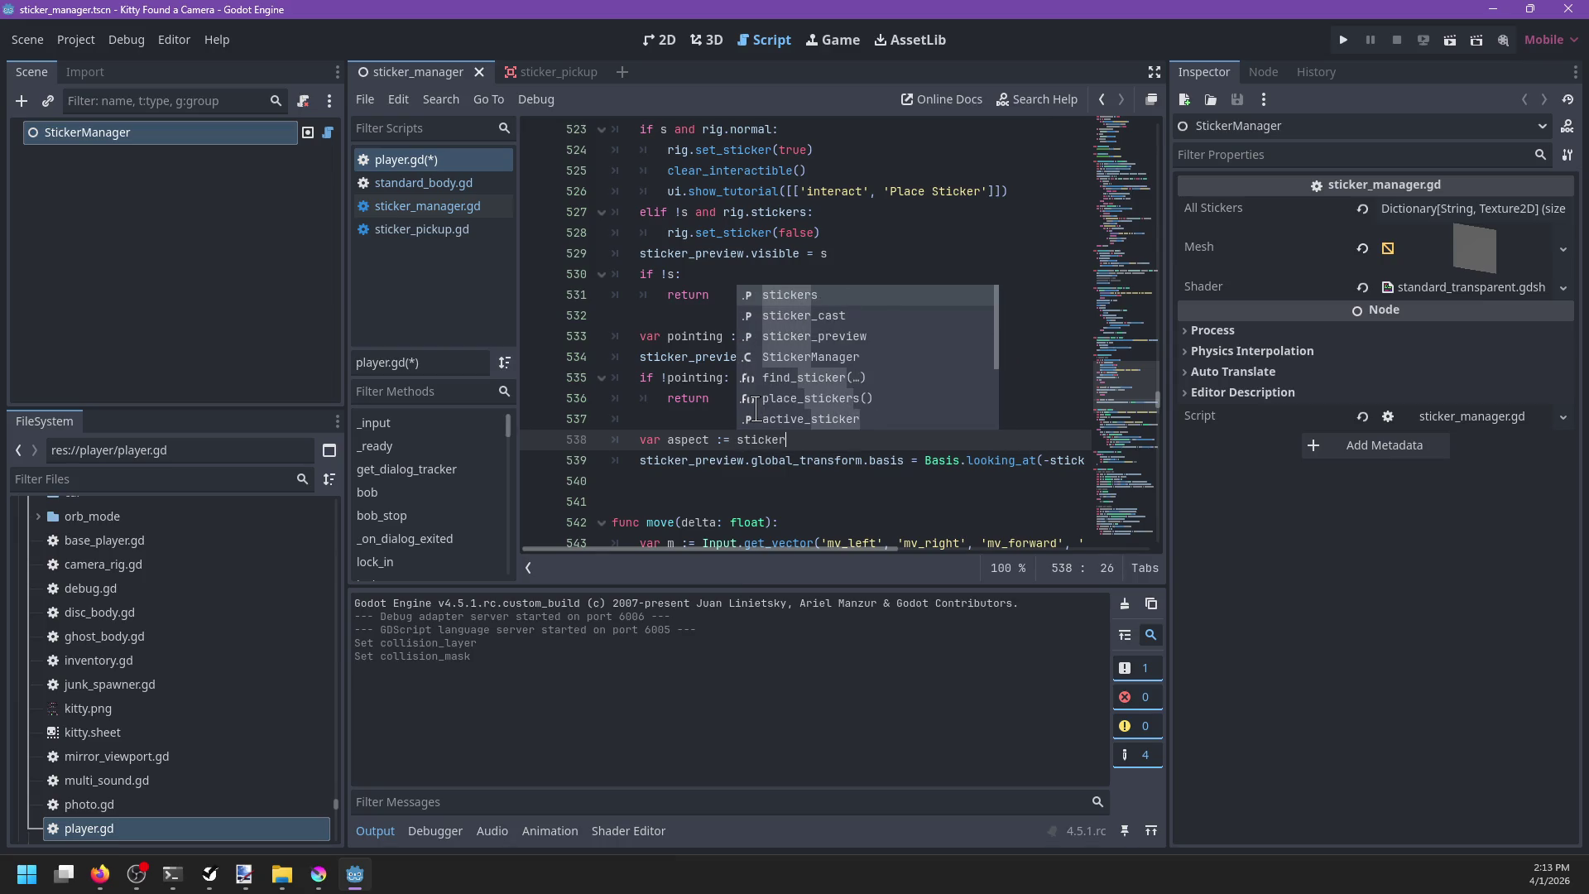
key("BackSpace")
key("BackSpace")
key("BackSpace")
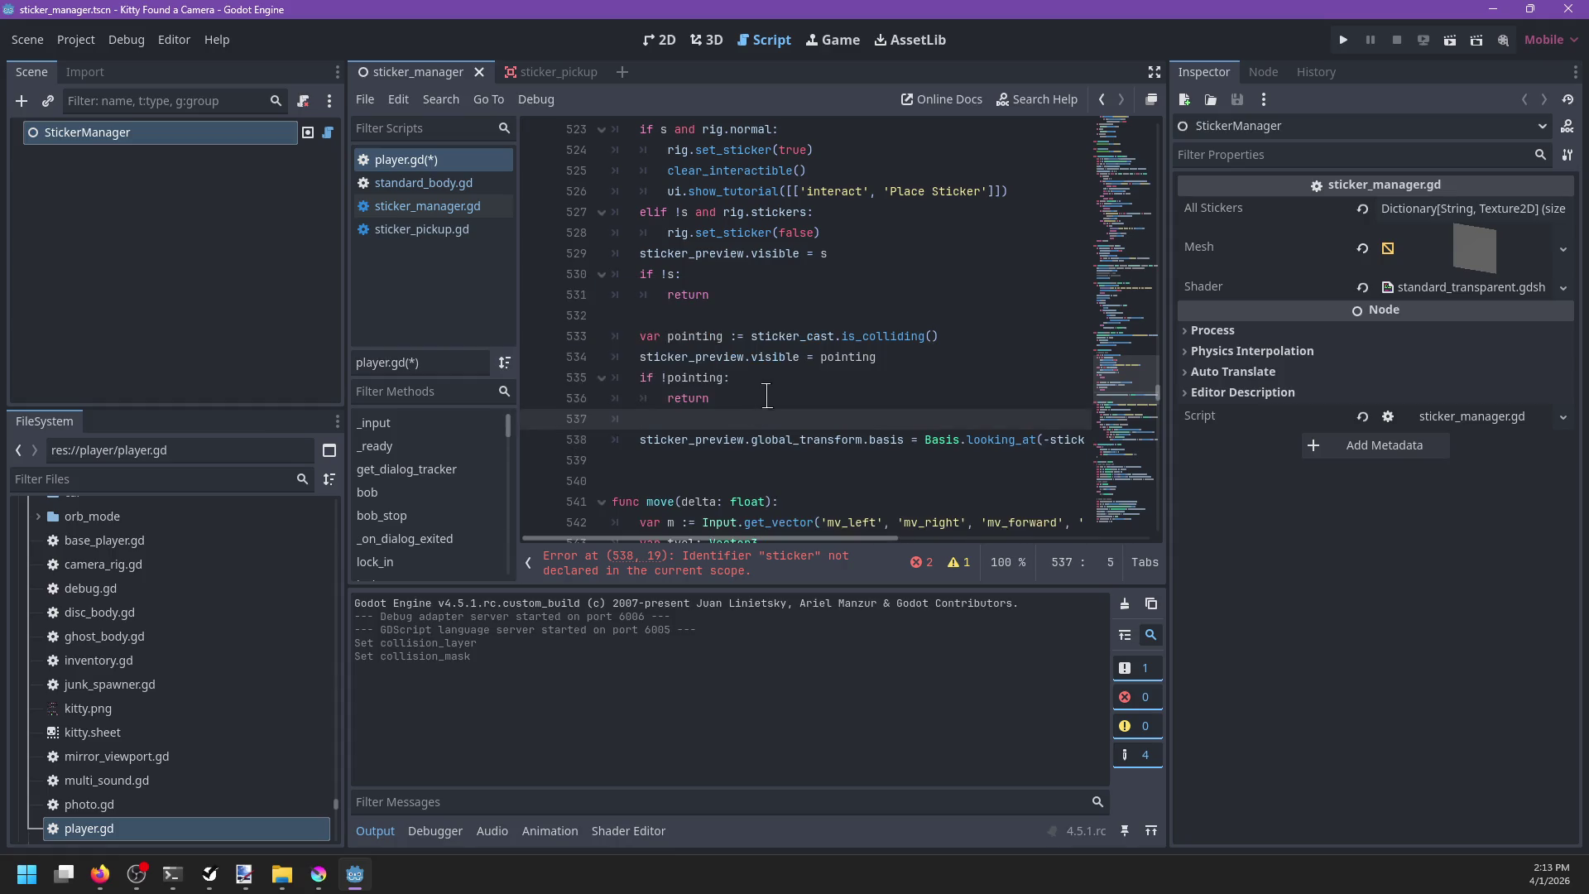
scroll(868, 367, "up", 5)
key("ctrl+s")
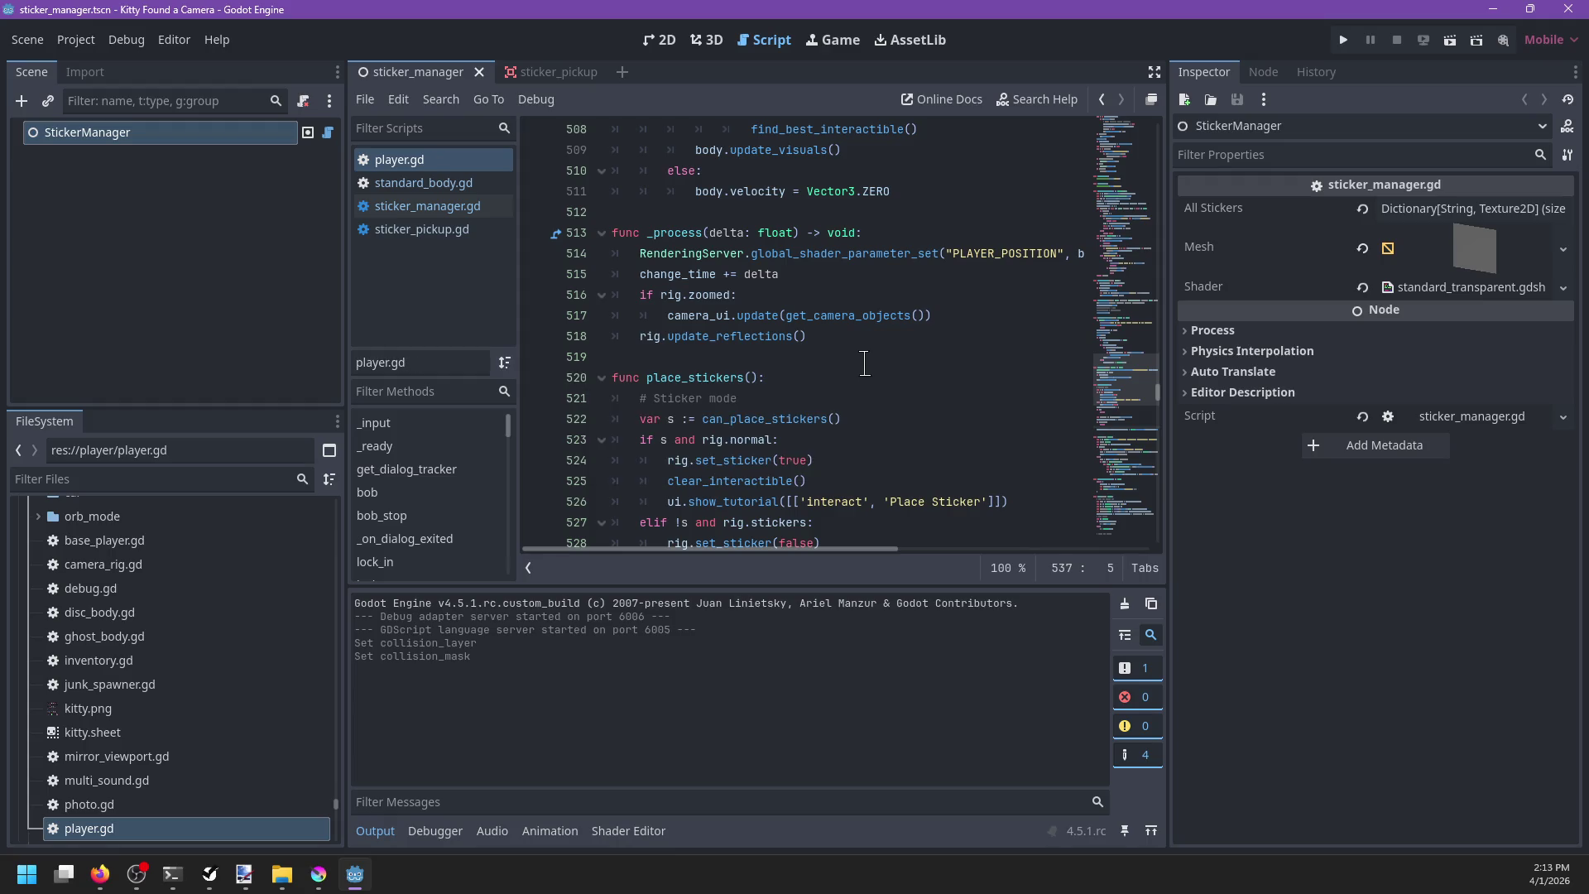
Find the find_sticker function and open a blank line after it
left_click(865, 365)
key("ctrl+f")
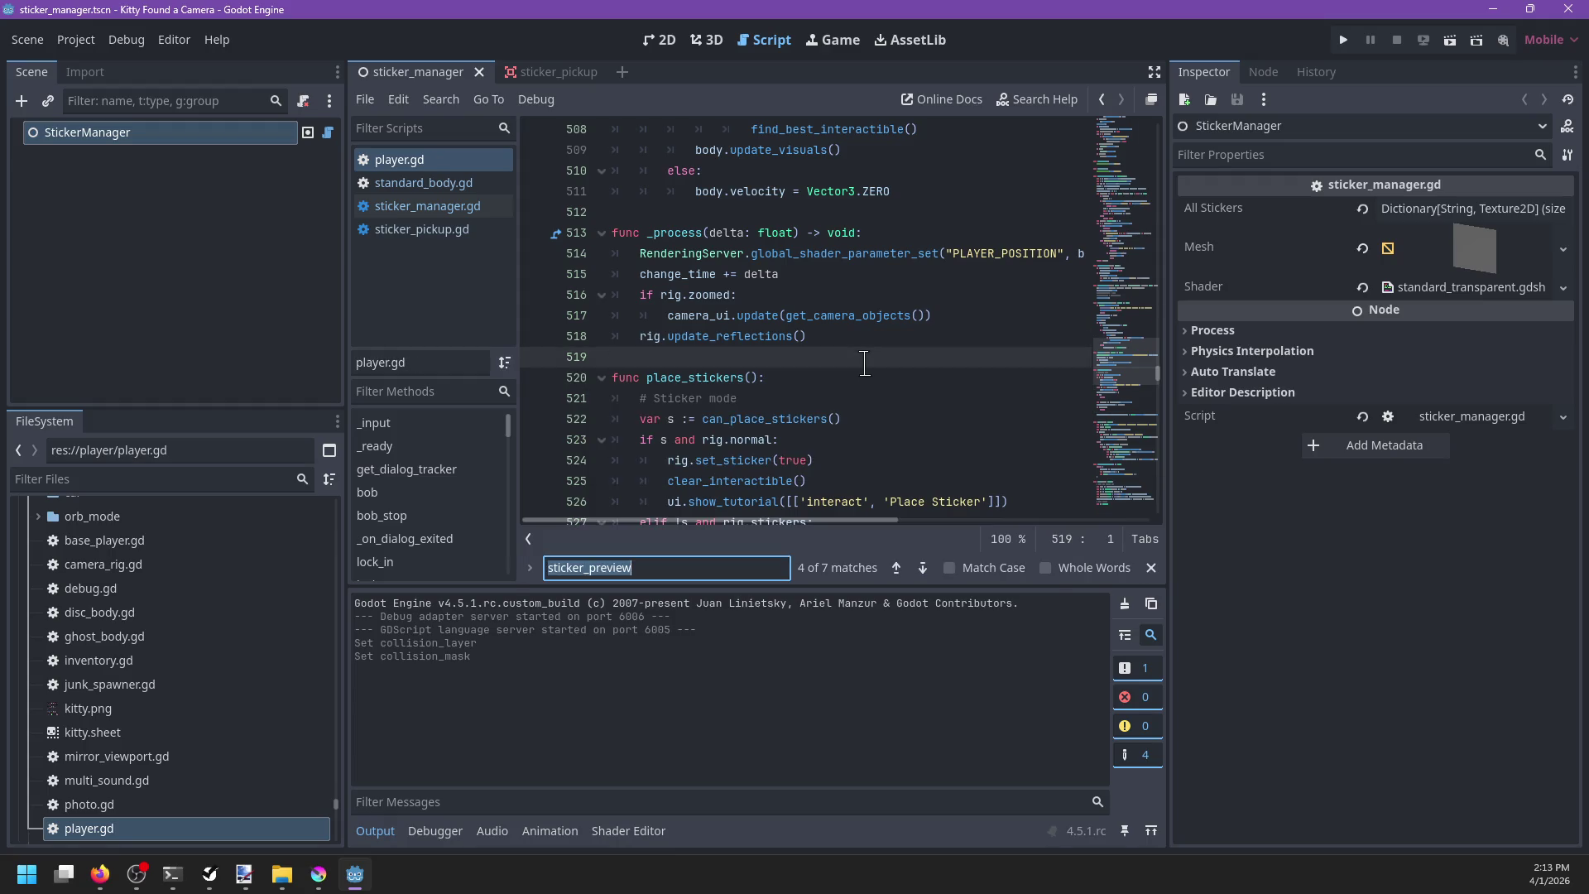
type("ac")
key("BackSpace")
key("BackSpace")
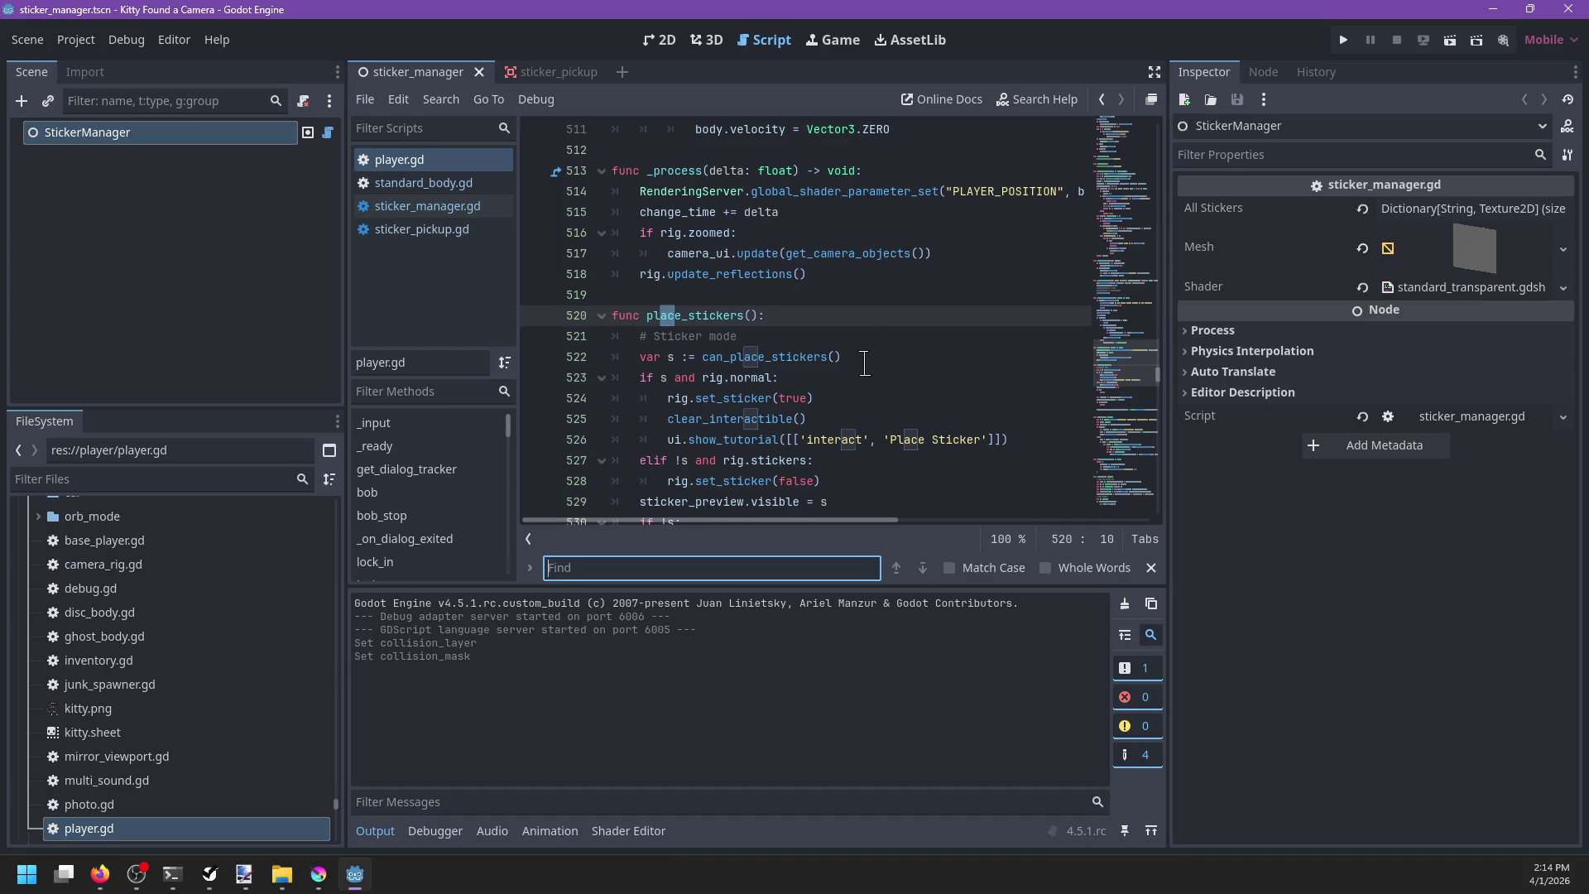
type("find_)s")
key("BackSpace")
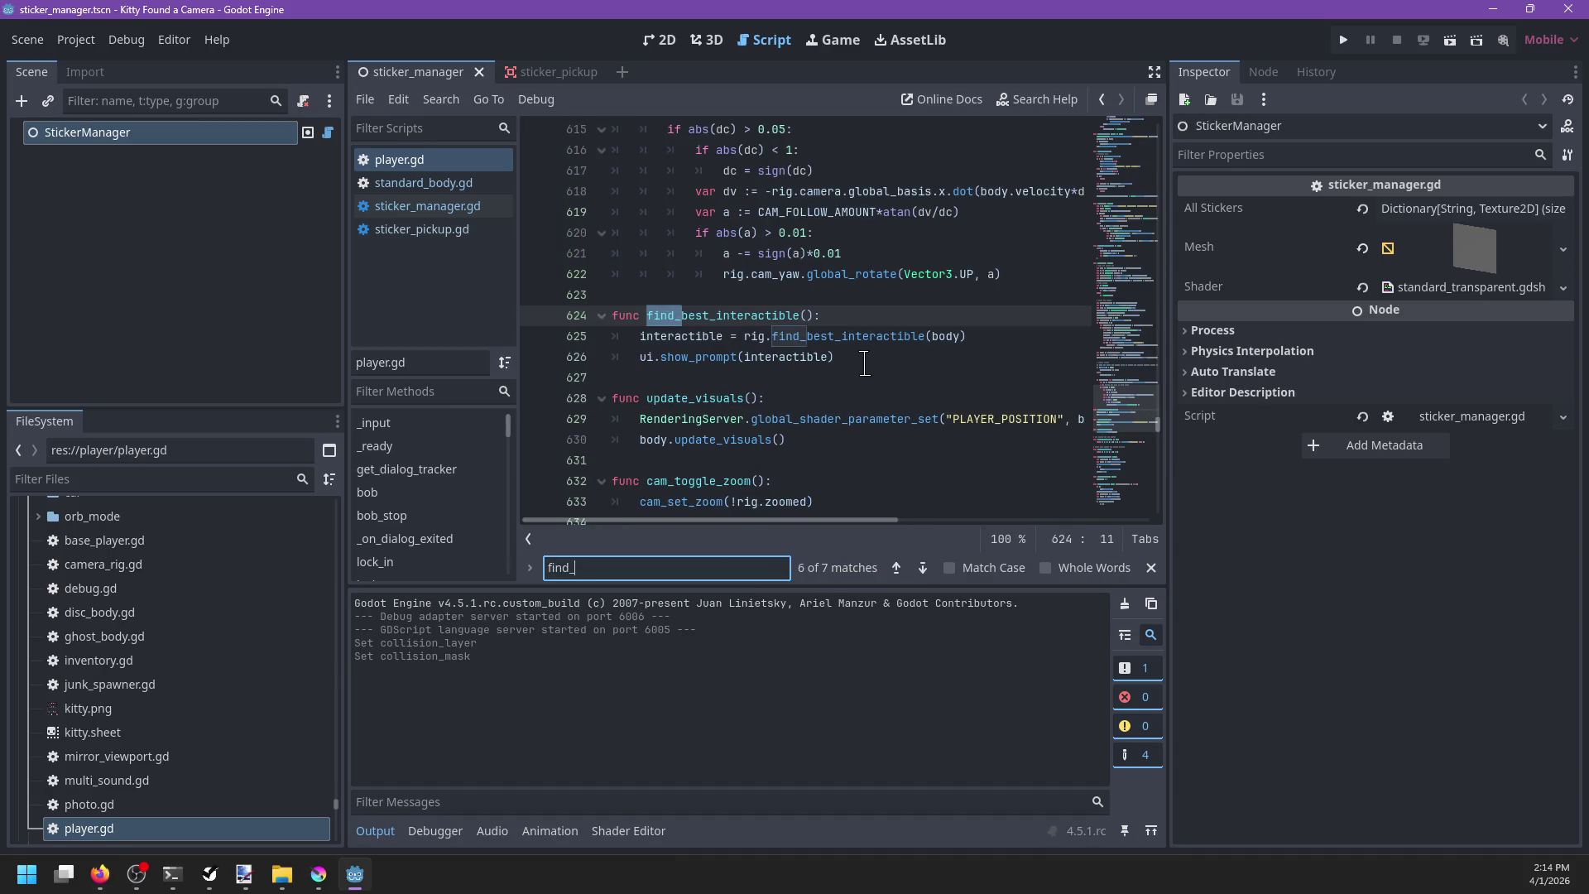
type("sticker")
key("Escape")
key("Down")
key("Down")
key("Down")
key("Down")
key("Down")
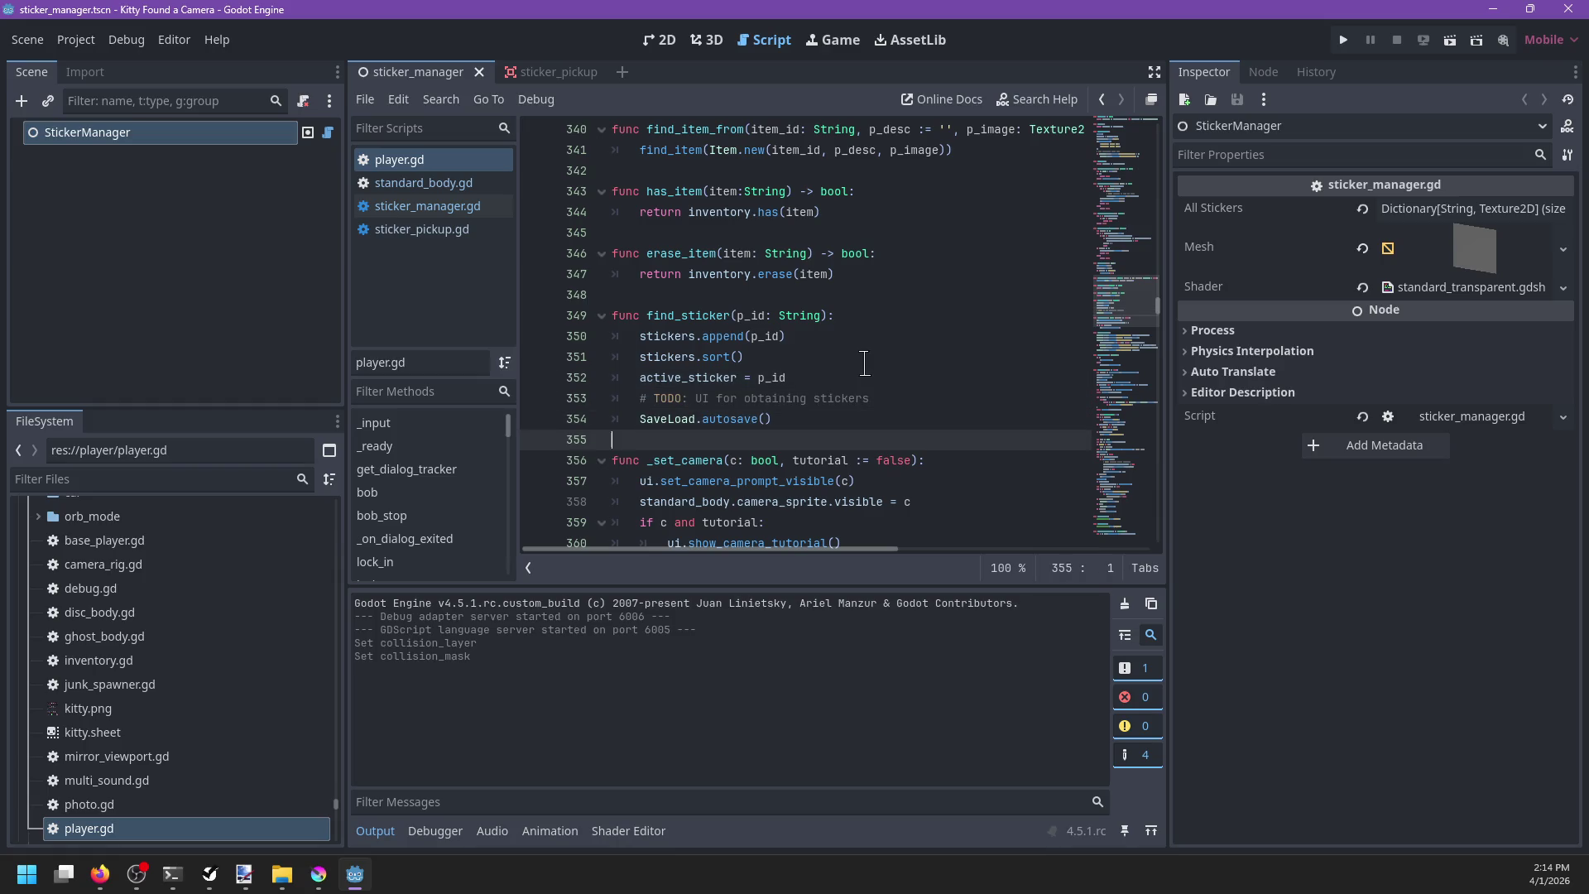
key("Return")
key("Return")
key("Up")
Write func equip_sticker(p_id: String) whose body sets active_sticker = p_id
type("func equip_stickler")
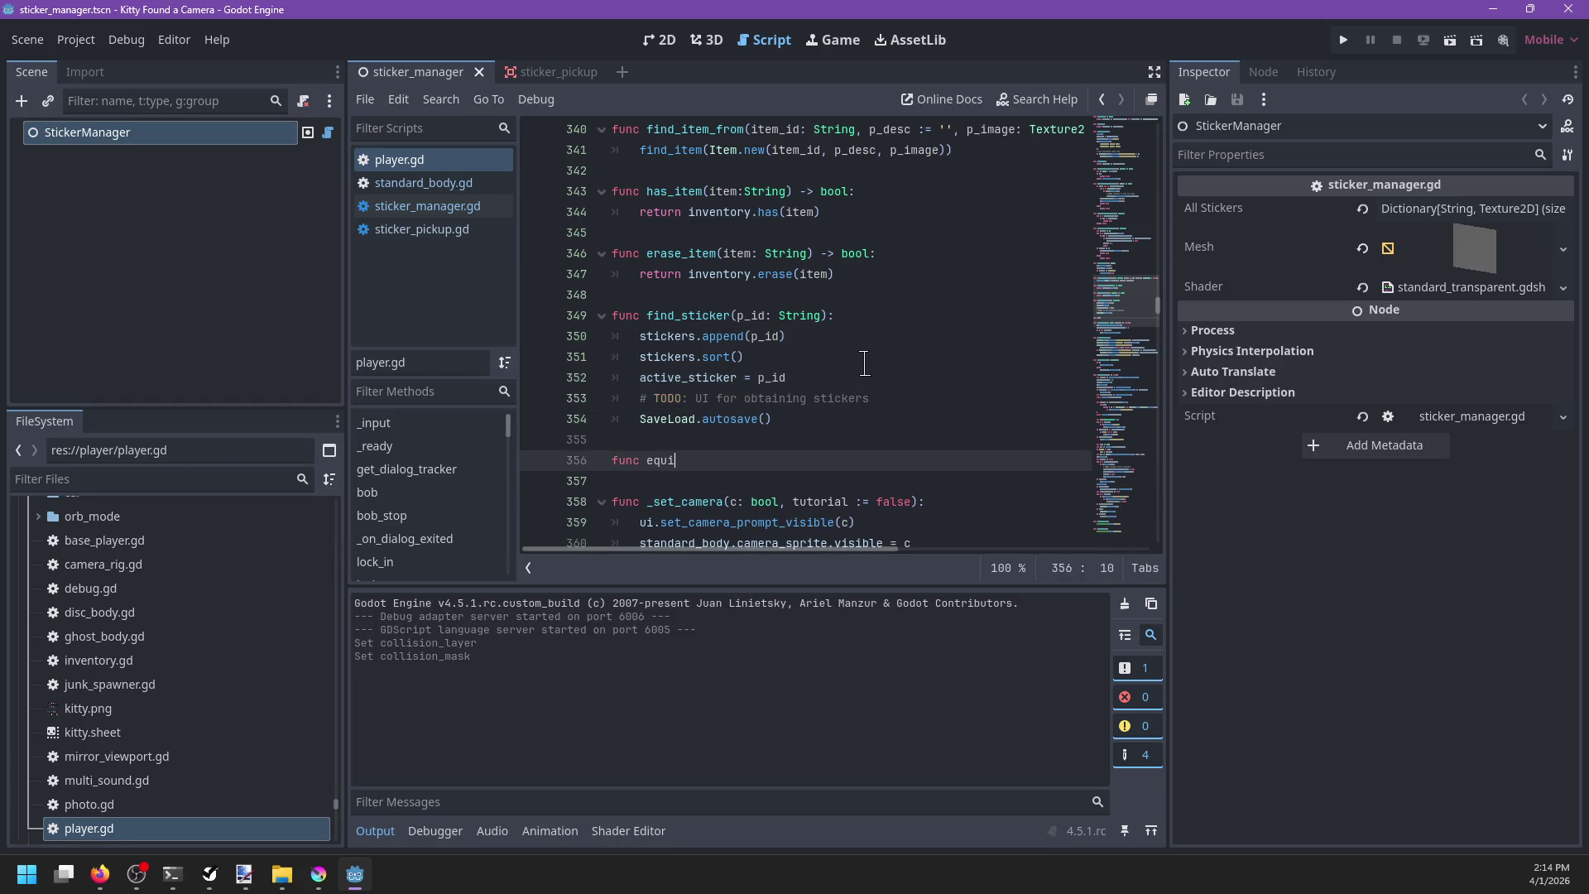
key("BackSpace")
key("BackSpace")
type("*")
type("_id: String):")
key("Return")
key("BackSpace")
key("BackSpace")
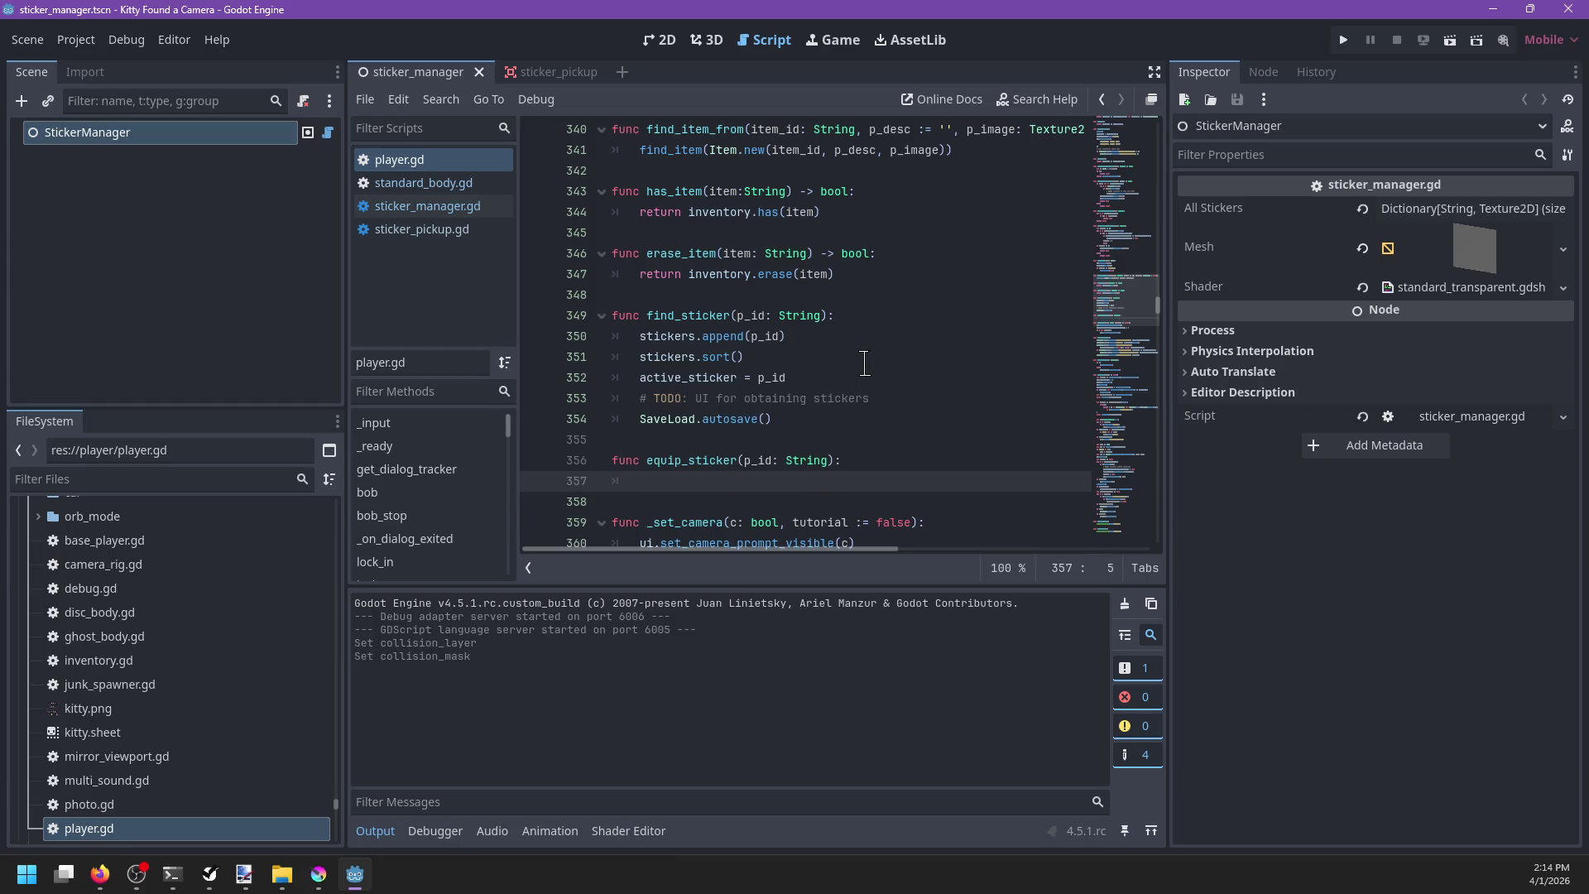
type("sti")
key("BackSpace")
key("BackSpace")
key("BackSpace")
type("active_sticker = p_id")
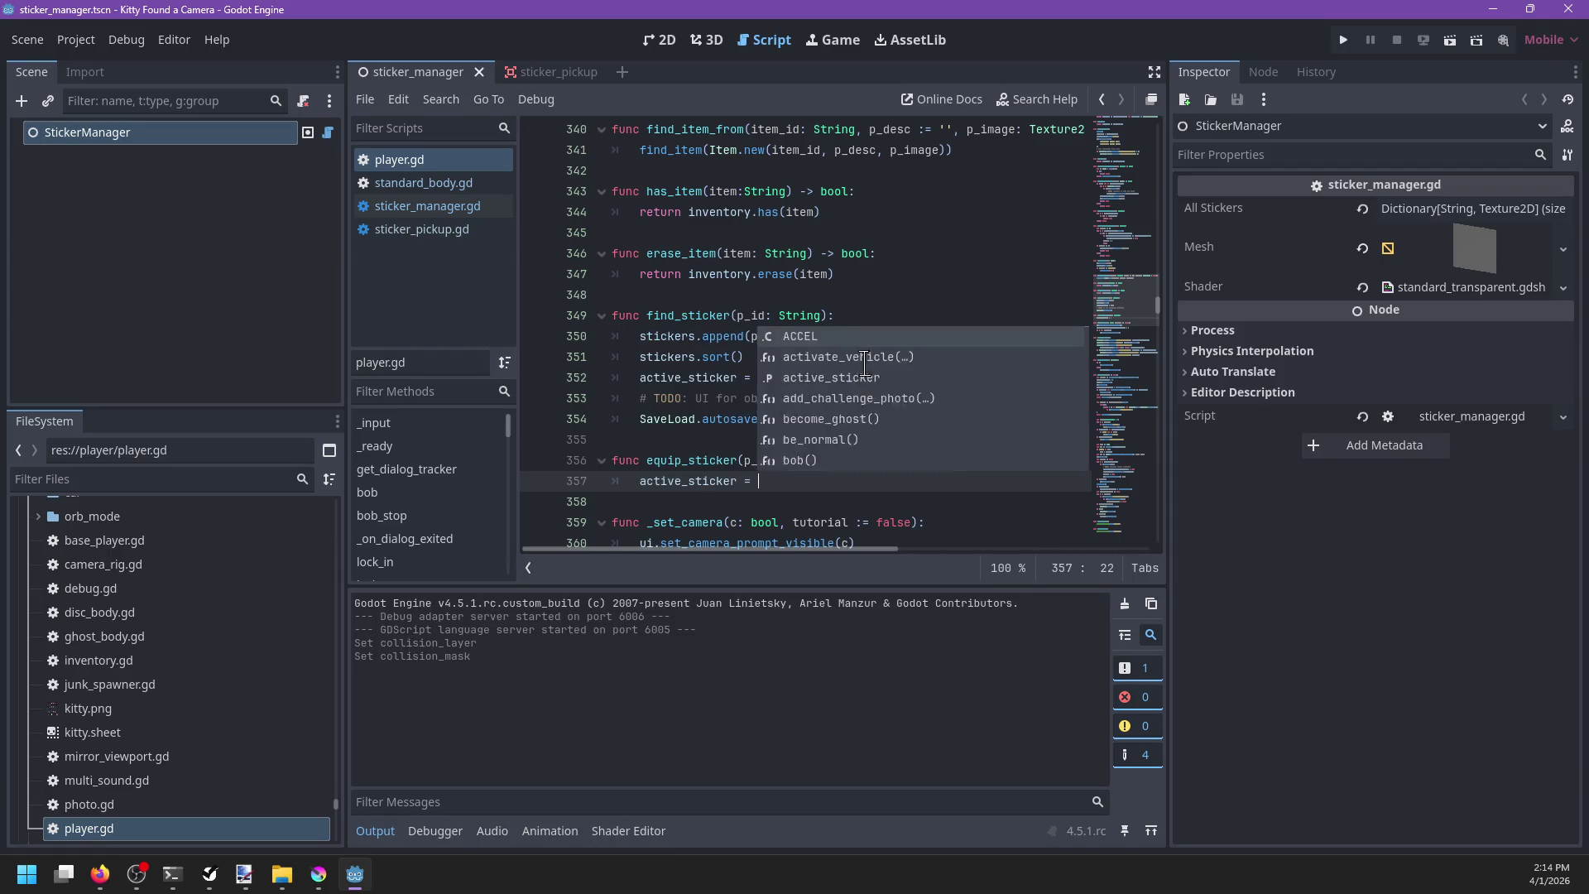
key("Return")
Replace the active_sticker assignment on line 352 with a call to equip_sticker(p_id)
left_click(810, 376)
key("shift+Home")
type("equ")
key("Return")
type("_id")
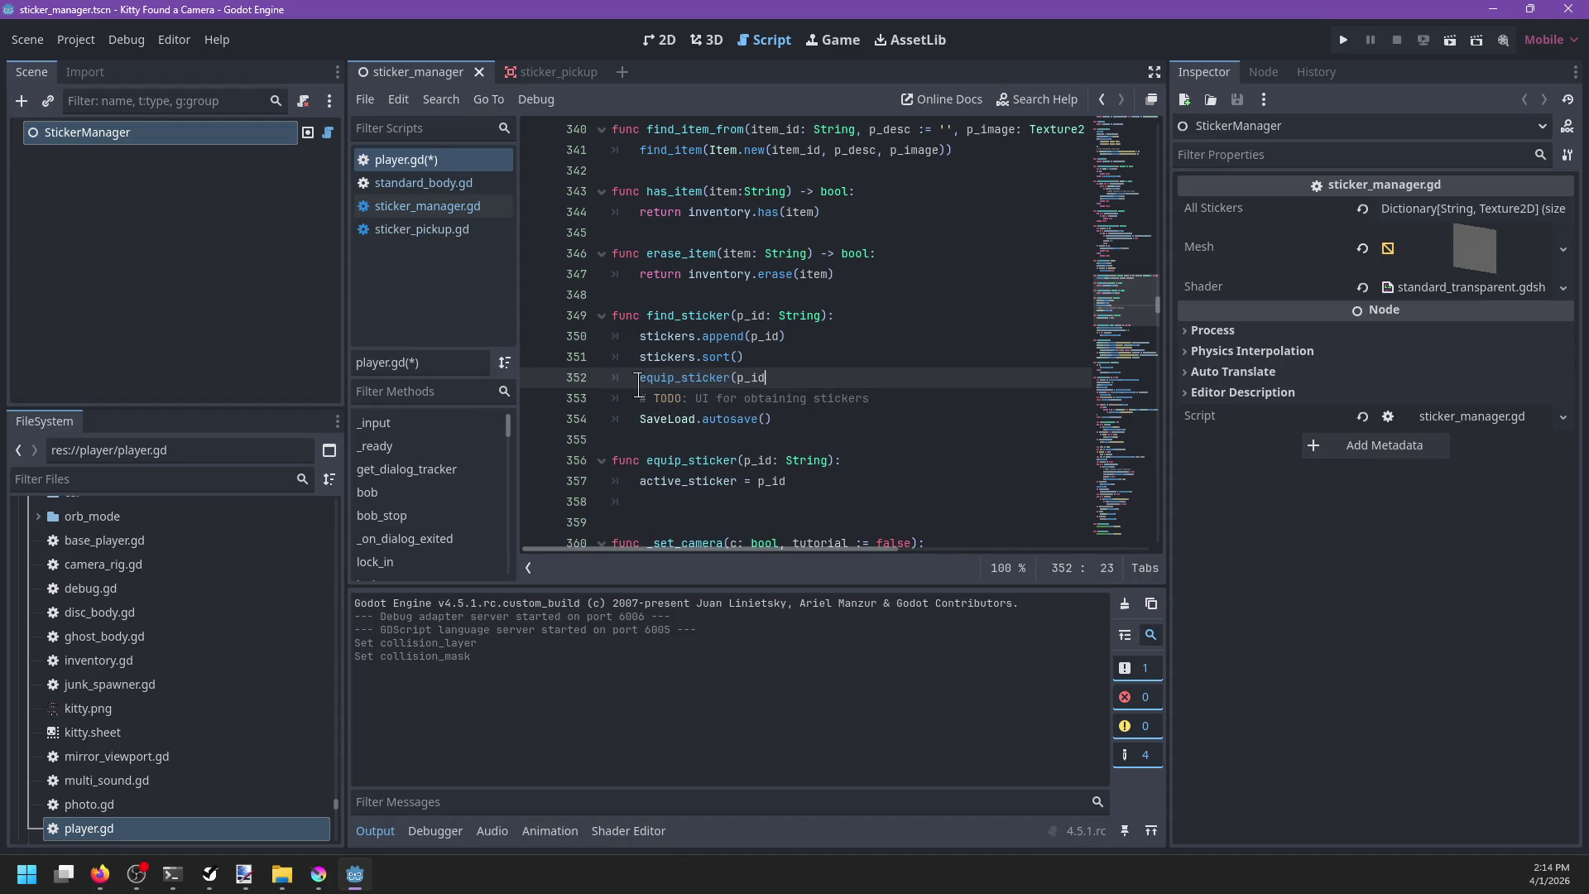
left_click(682, 501)
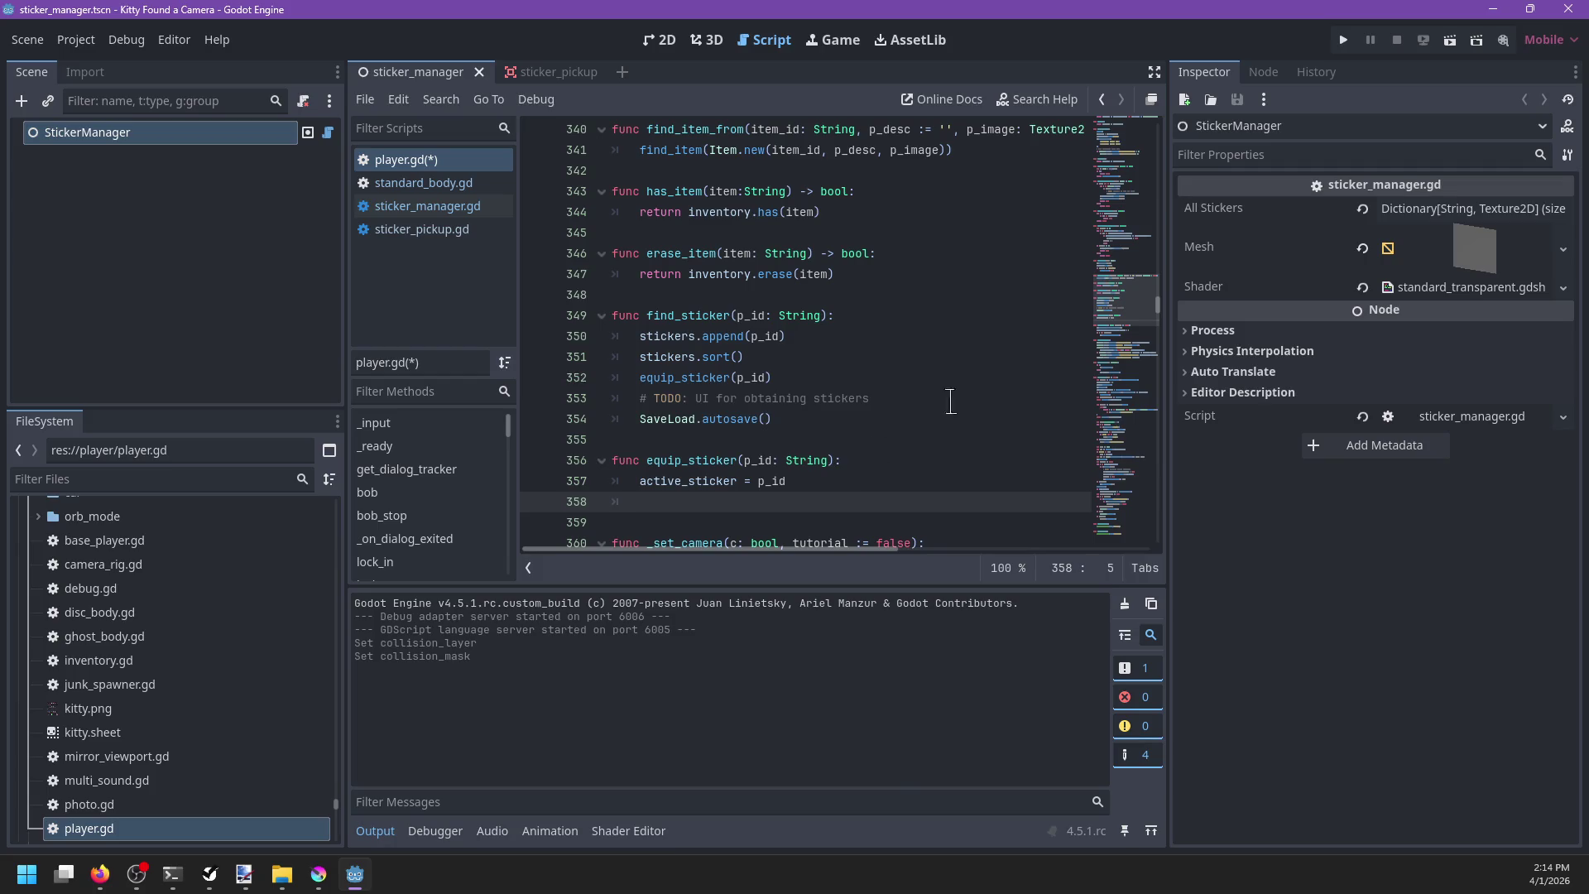
left_click(1153, 158)
left_click_drag(1153, 159, 1144, 266)
Jump to the sticker_preview declaration, read its node path, and focus the FileSystem filter
left_click(809, 325)
key("ctrl+f")
type("sticker_preview")
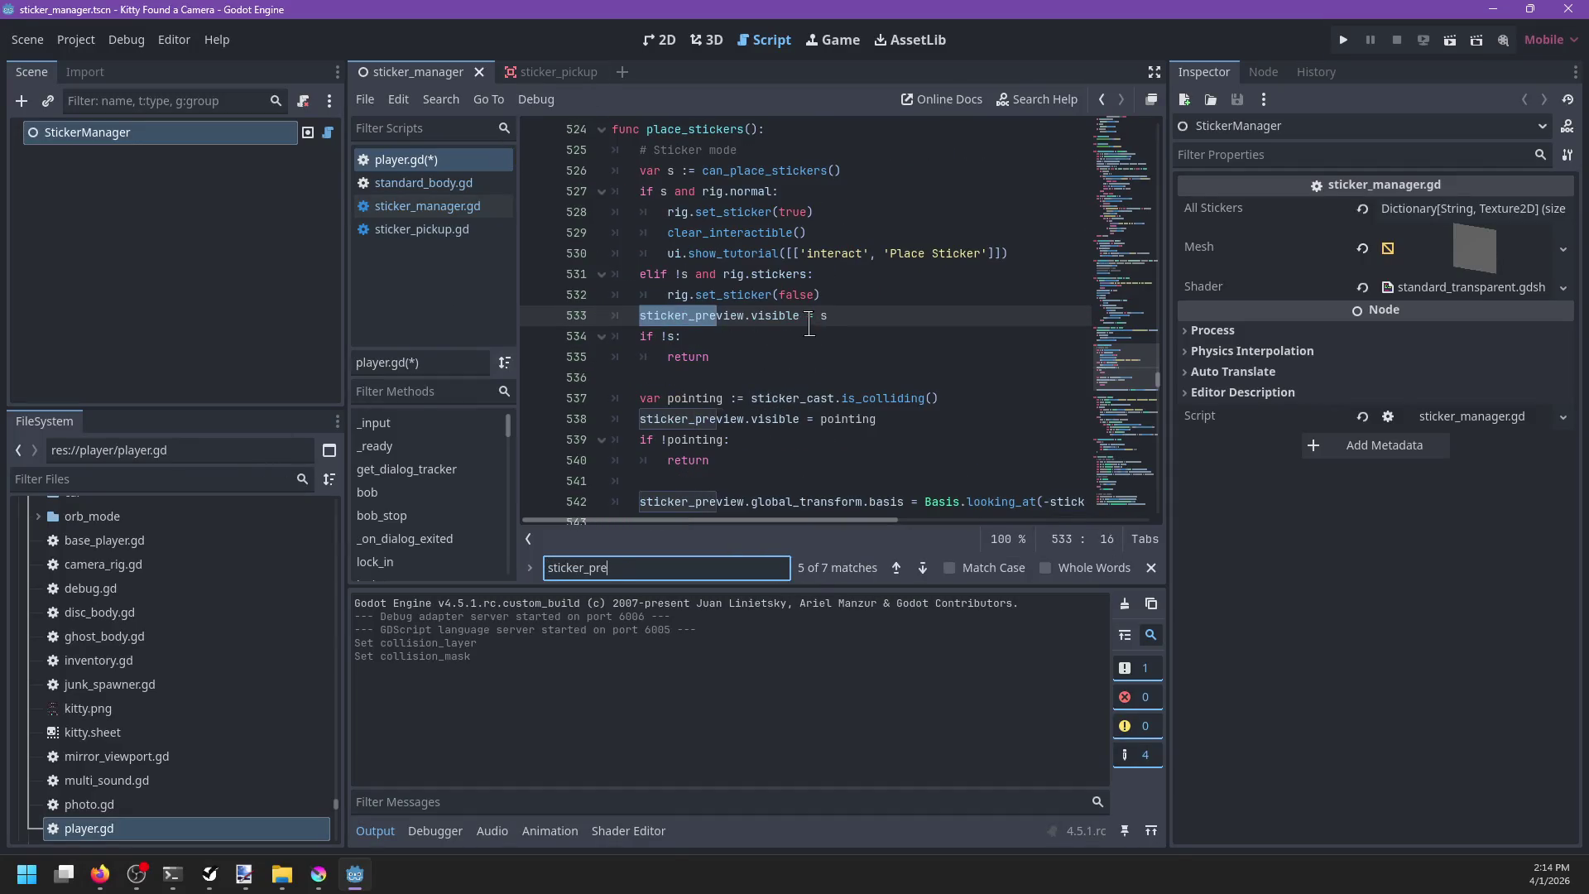
key("Escape")
left_click(721, 328, "ctrl")
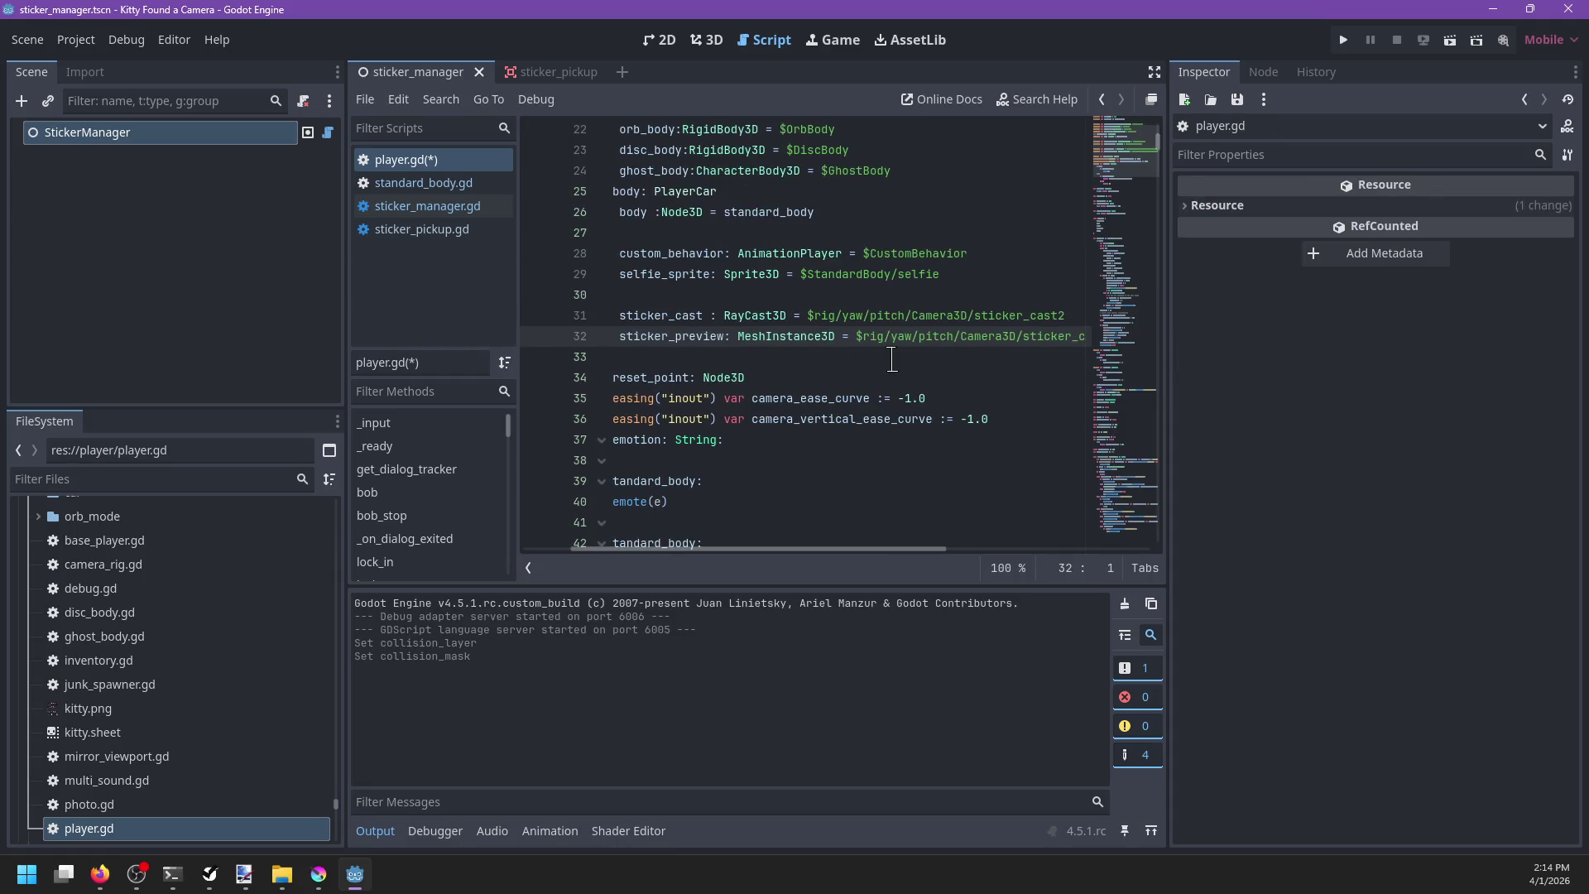
scroll(892, 360, "right", 3)
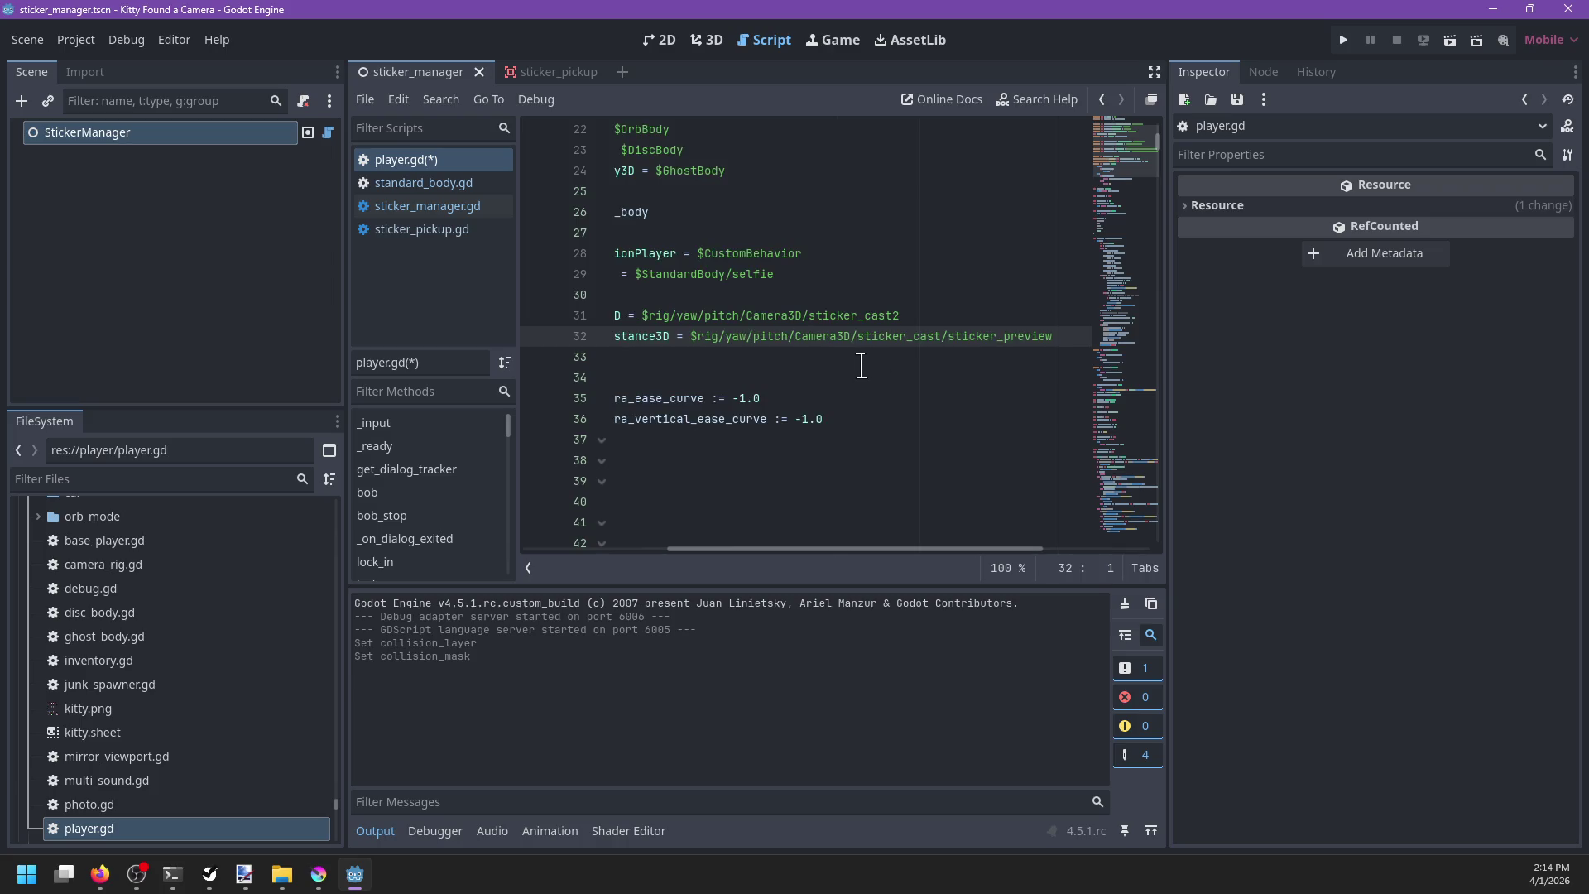
scroll(860, 365, "left", 3)
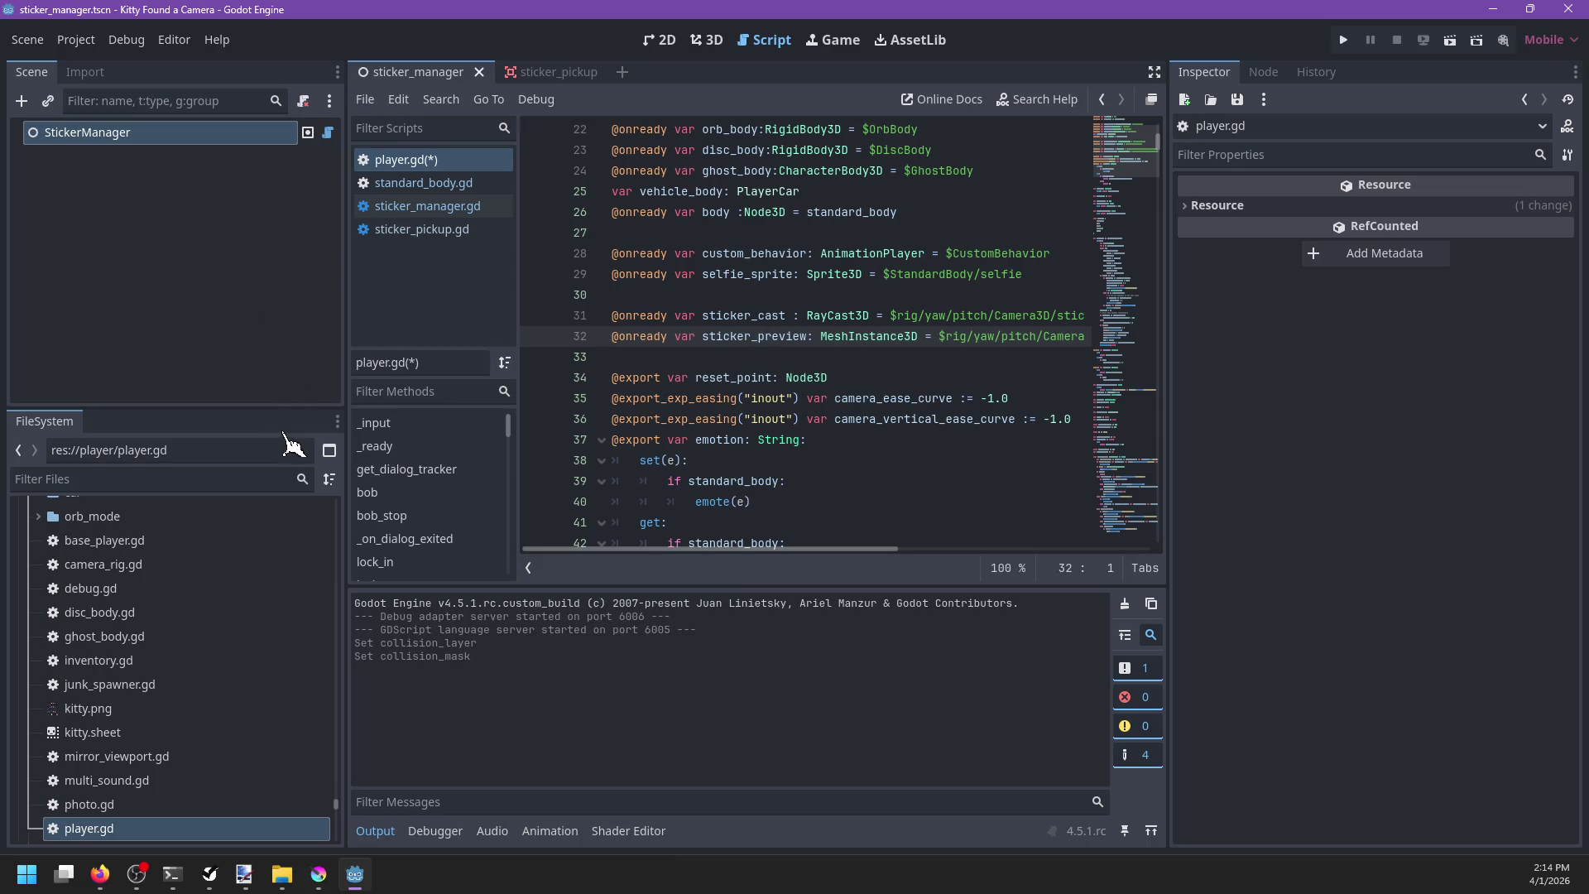
left_click(136, 472)
Open player.tscn from the files filtered by 'player' and select the sticker_preview node
type("player")
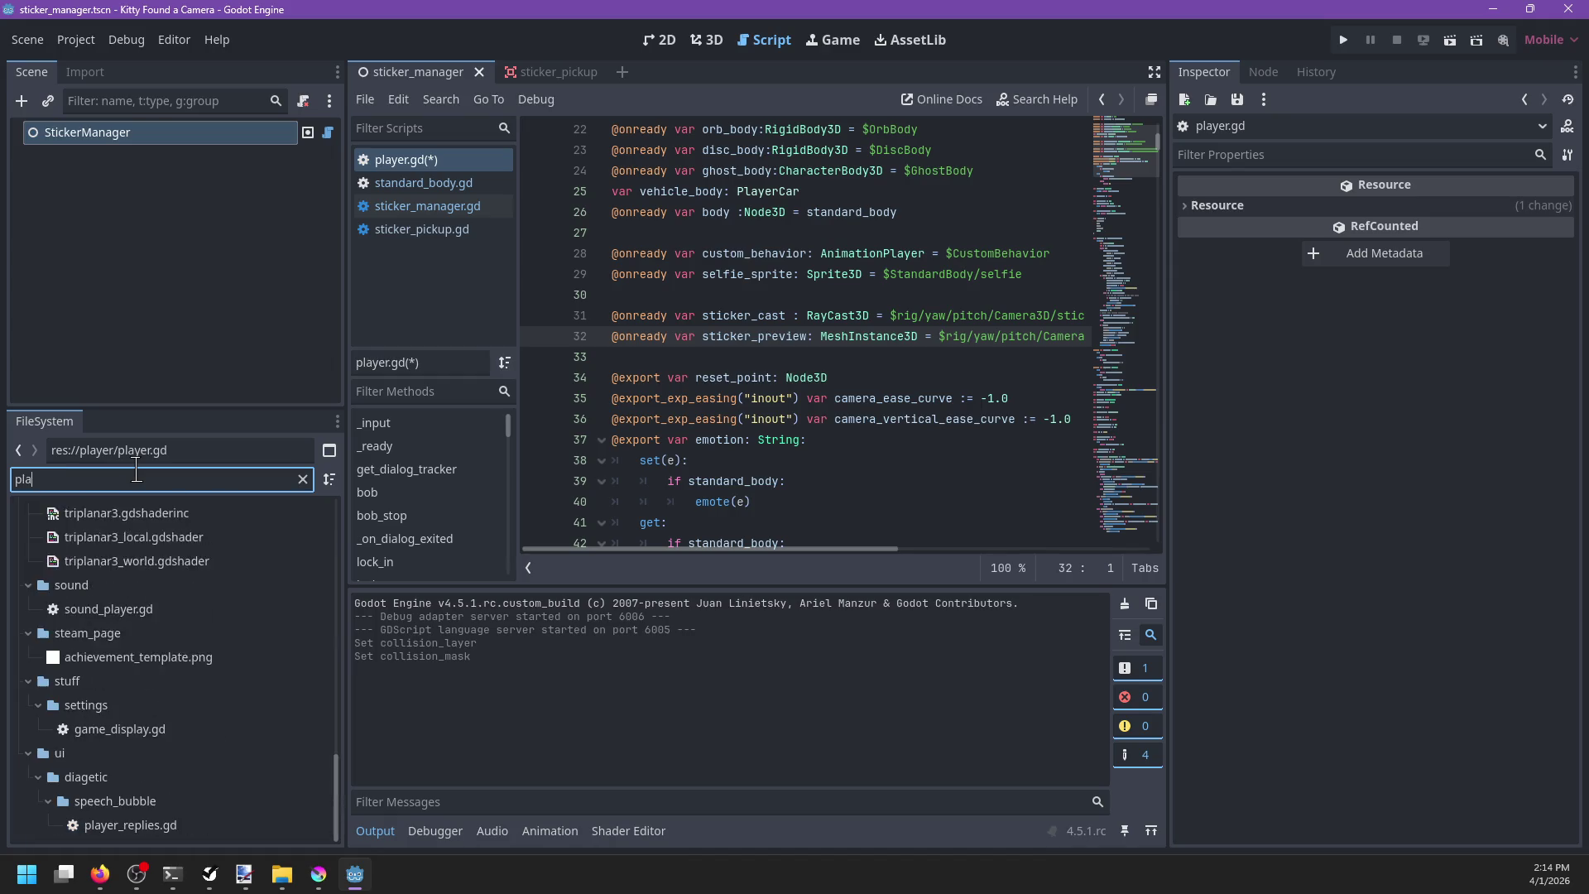
double_click(91, 657)
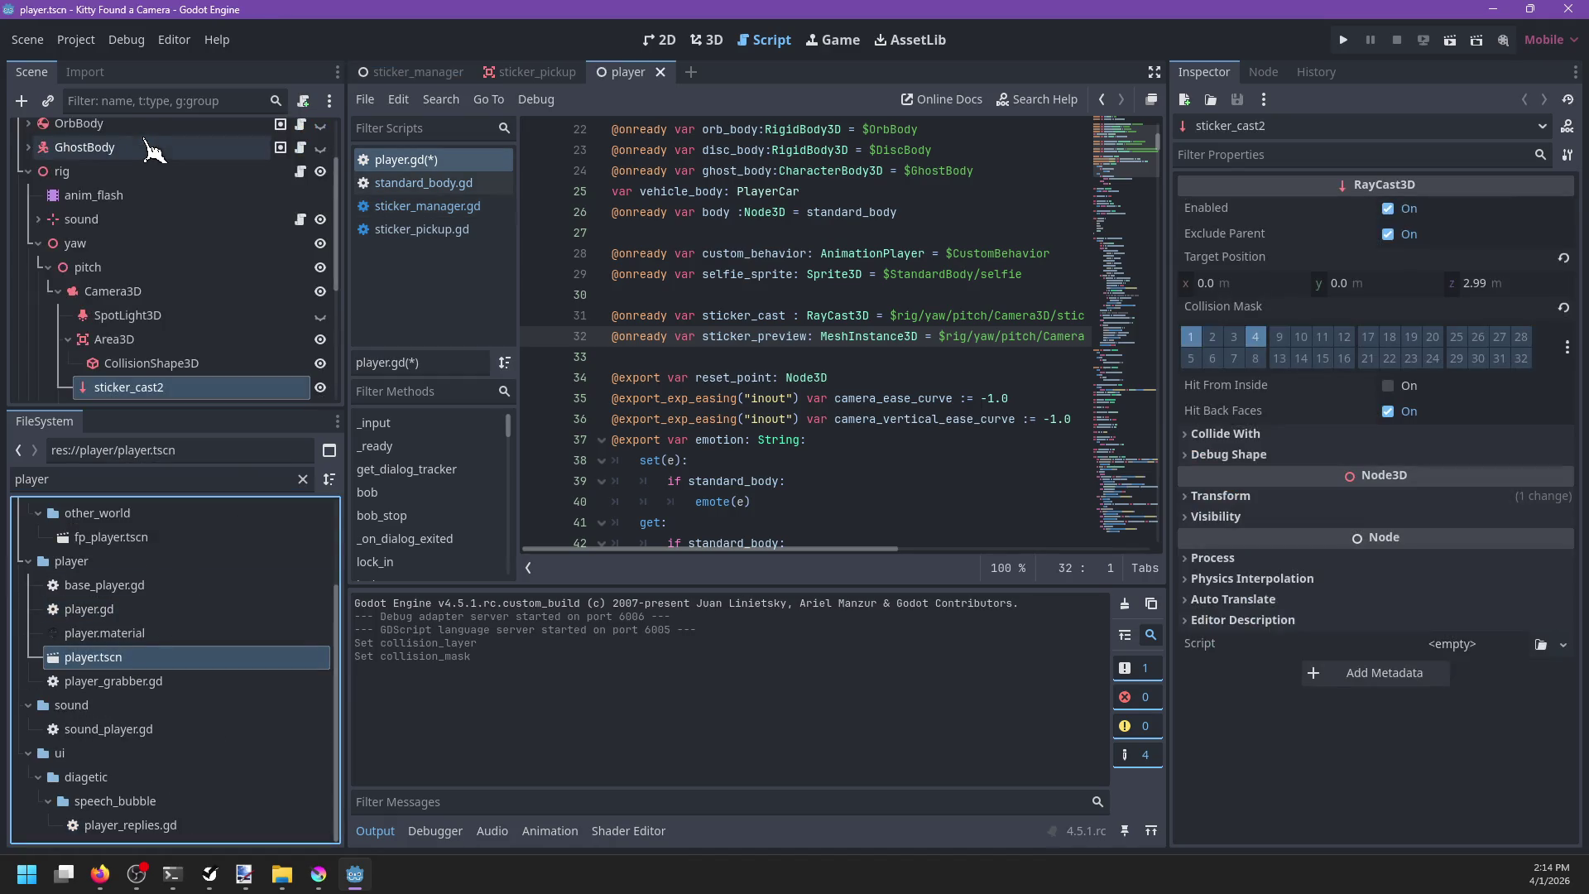
scroll(182, 394, "down", 4)
scroll(198, 365, "up", 2)
left_click(197, 366)
Expand its material override, Shader Parameters and Geometry to show the Albedo texture and Alpha Clip 0.5
left_click(1265, 279)
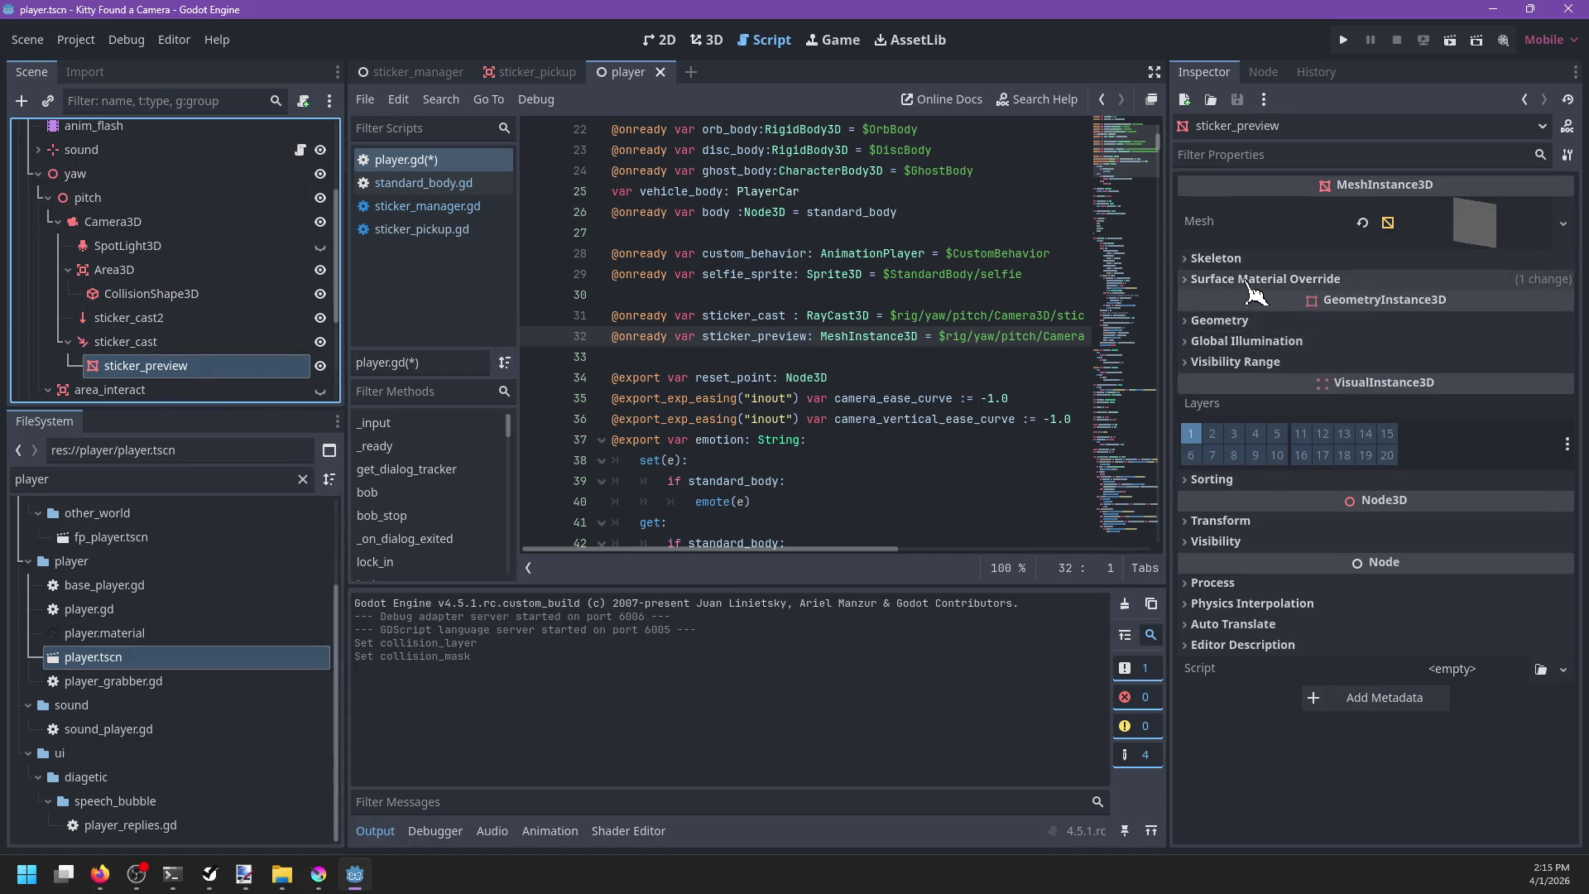
left_click(1477, 317)
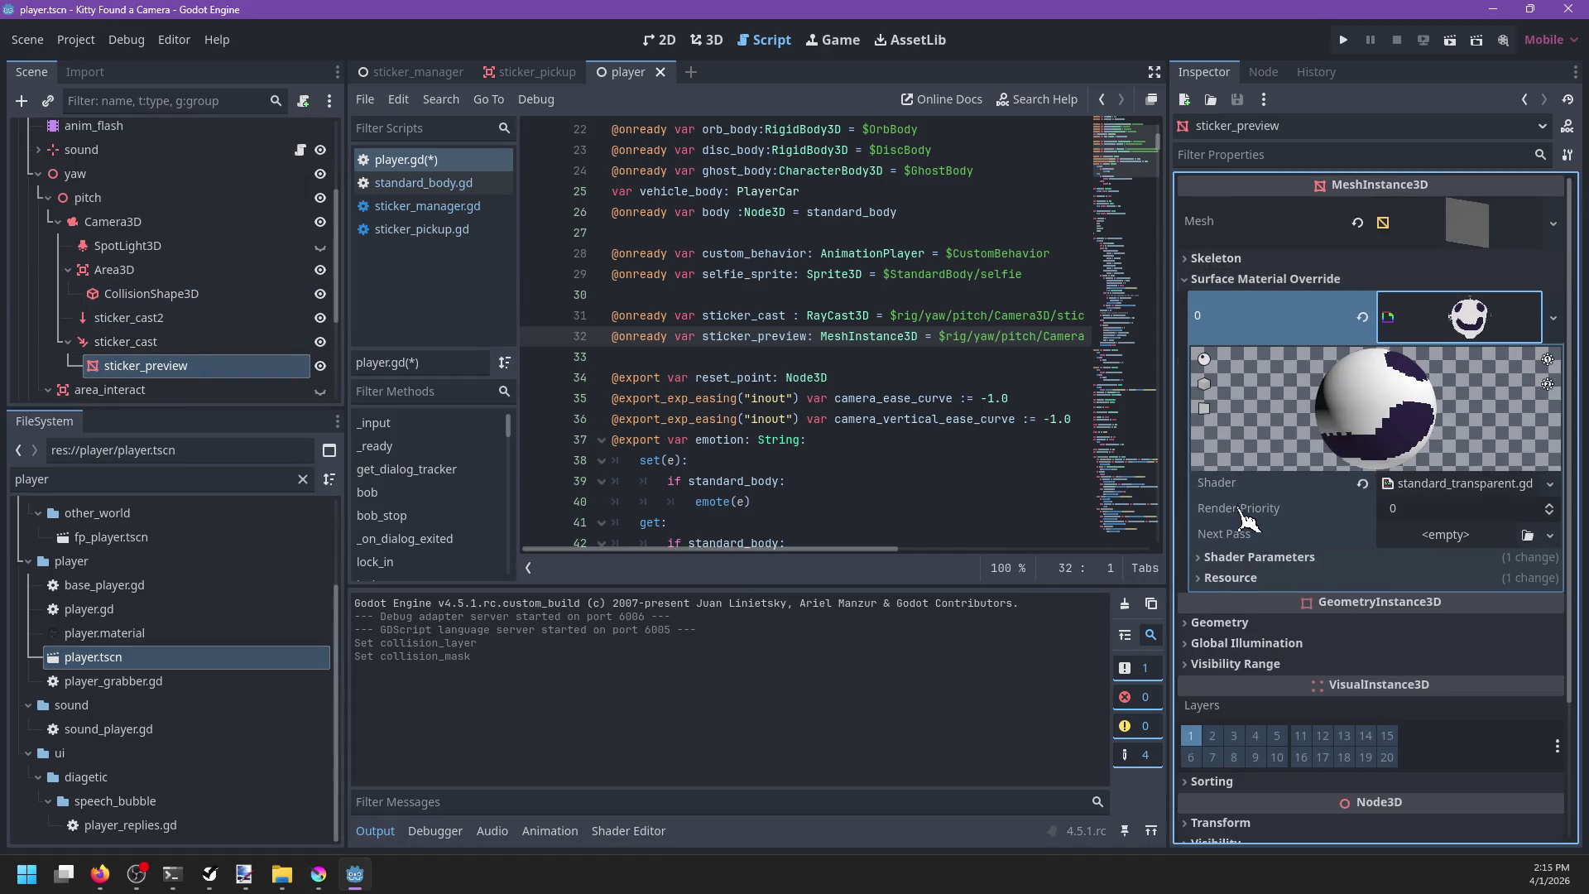
left_click(1260, 557)
left_click(1220, 704)
scroll(1223, 713, "down", 4)
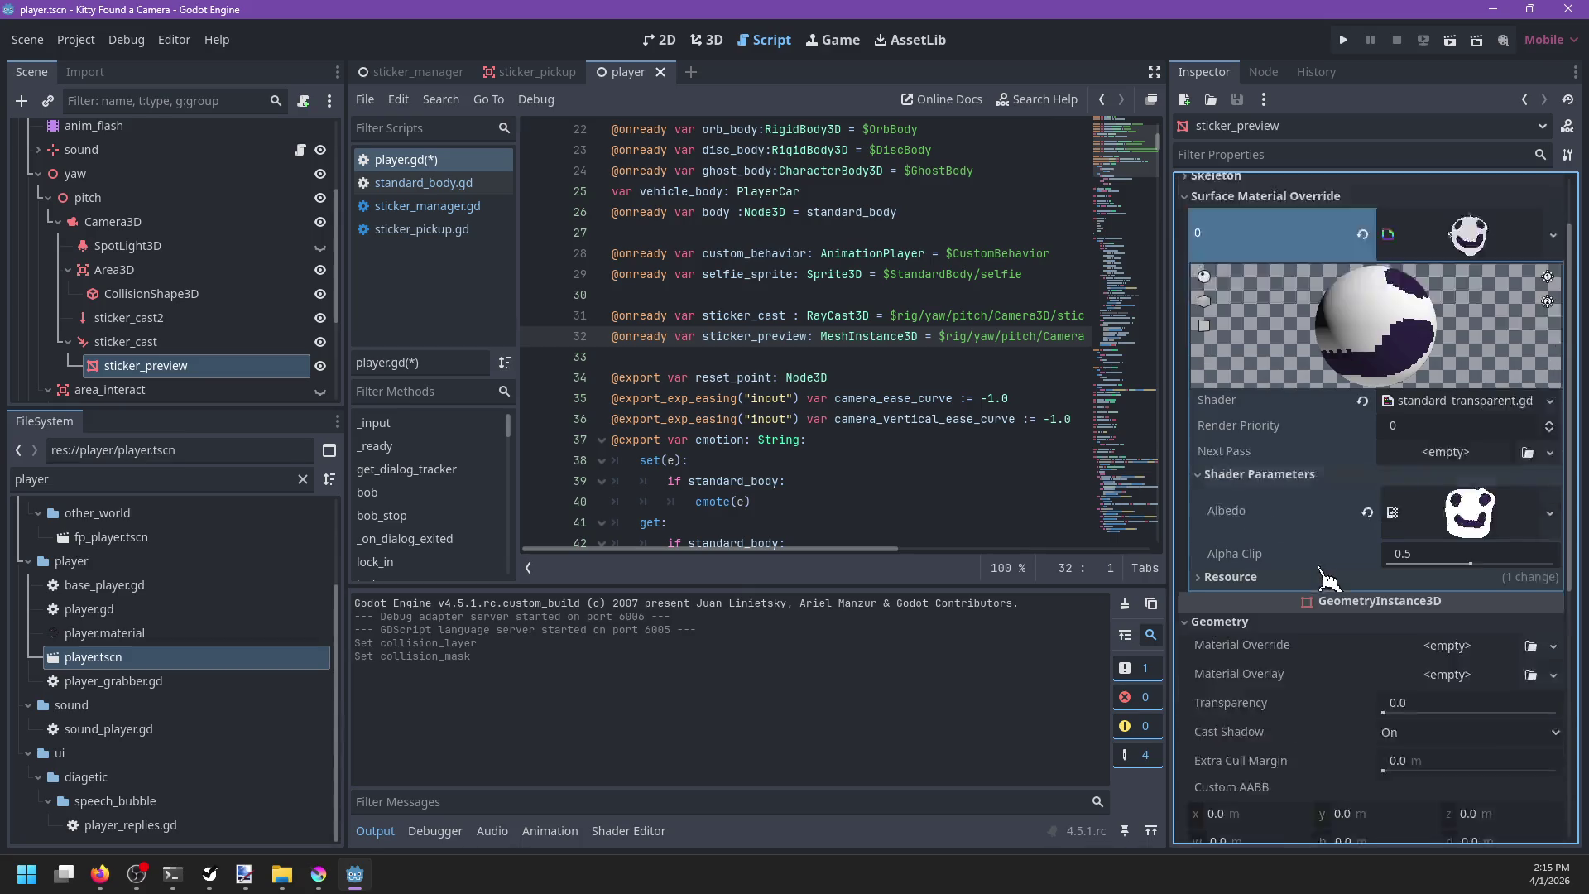
left_click(875, 440)
scroll(767, 286, "down", 8)
scroll(766, 285, "down", 15)
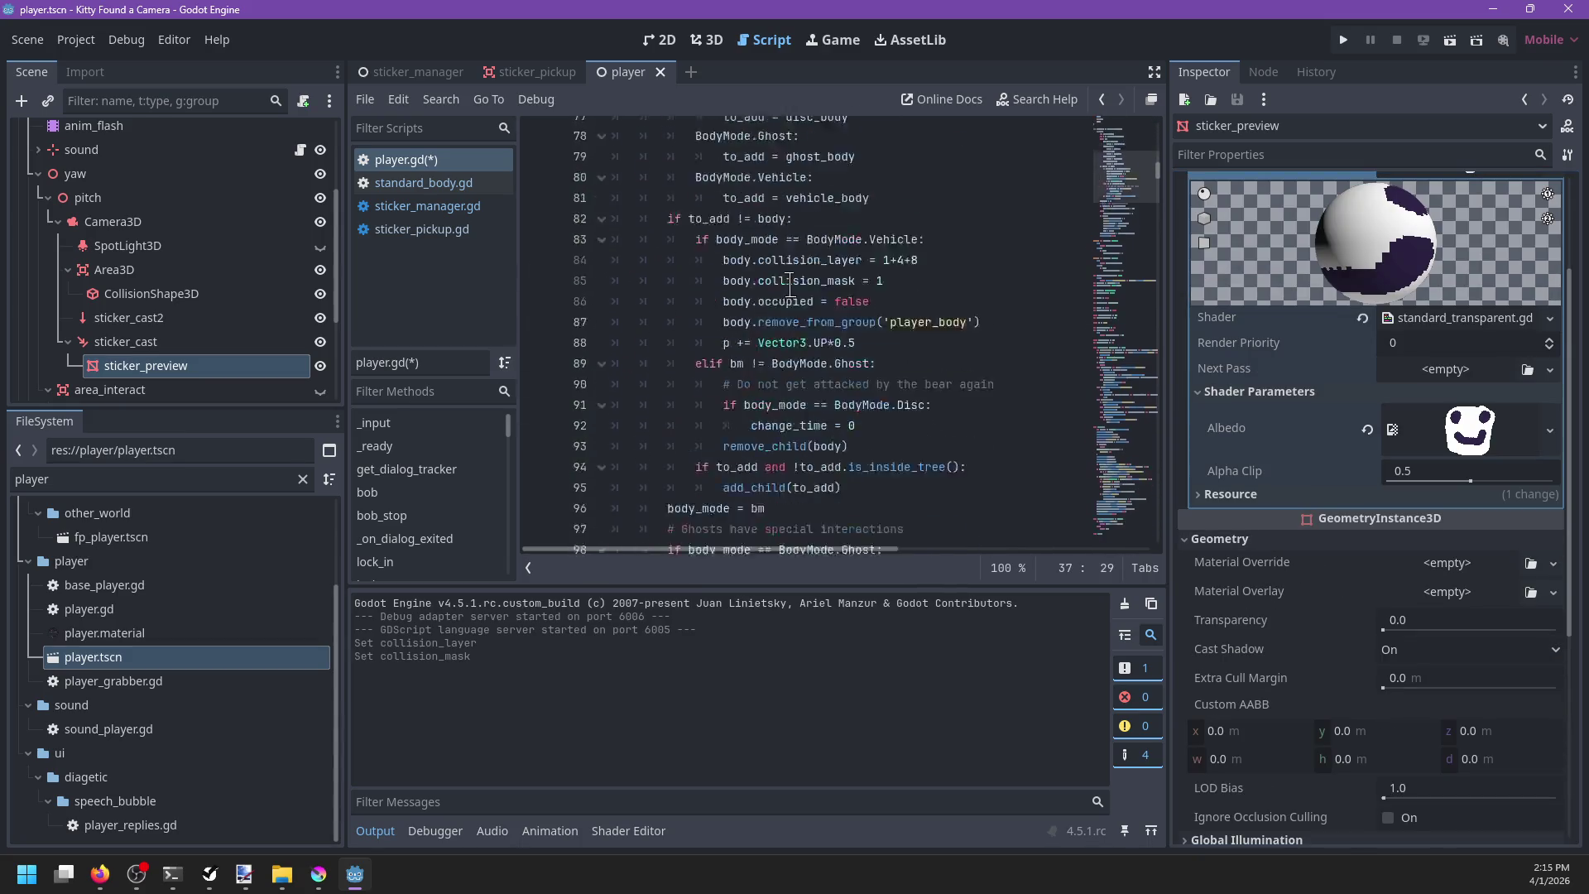
key("ctrl+f")
In equip_sticker, add 'var t := StickerManager.get_sticker(p_id)'
type("equi[p")
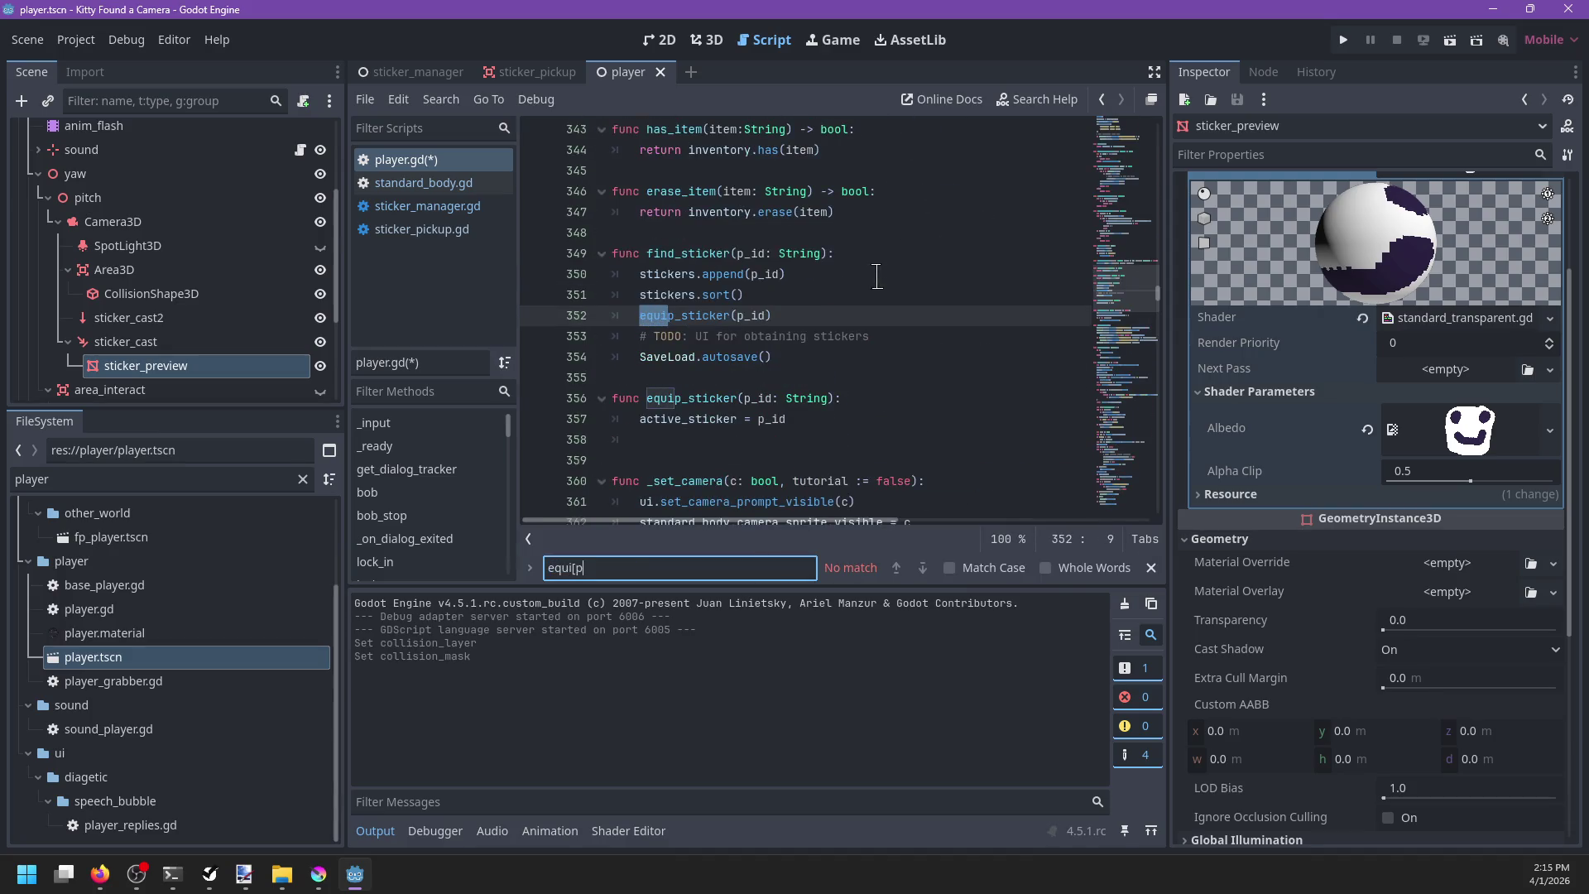
key("Escape")
left_click(684, 440)
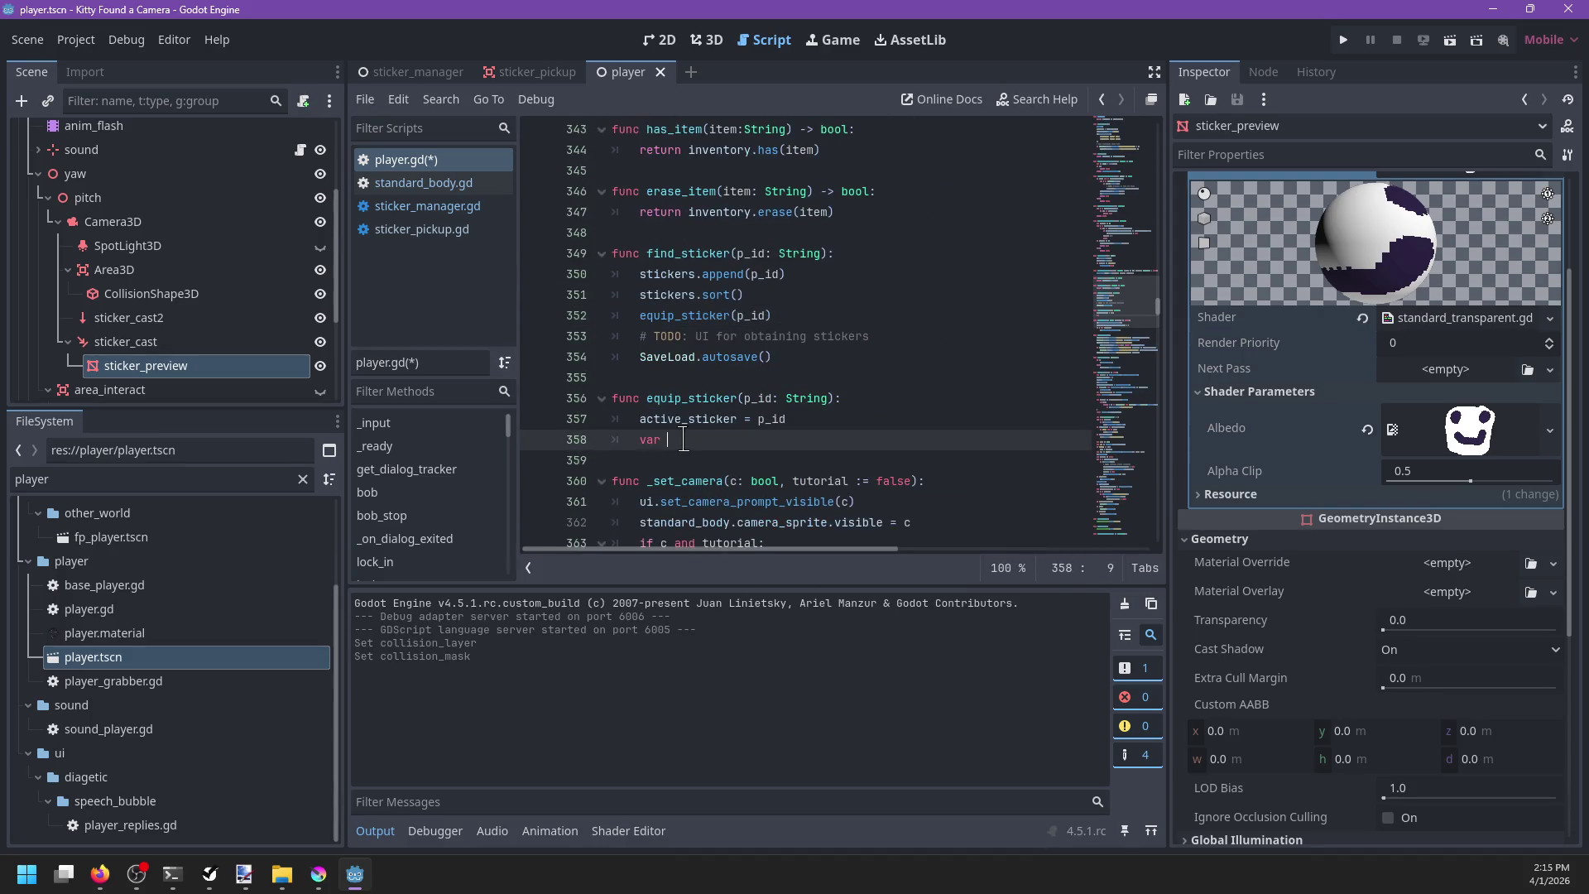
type("StickerManager.get")
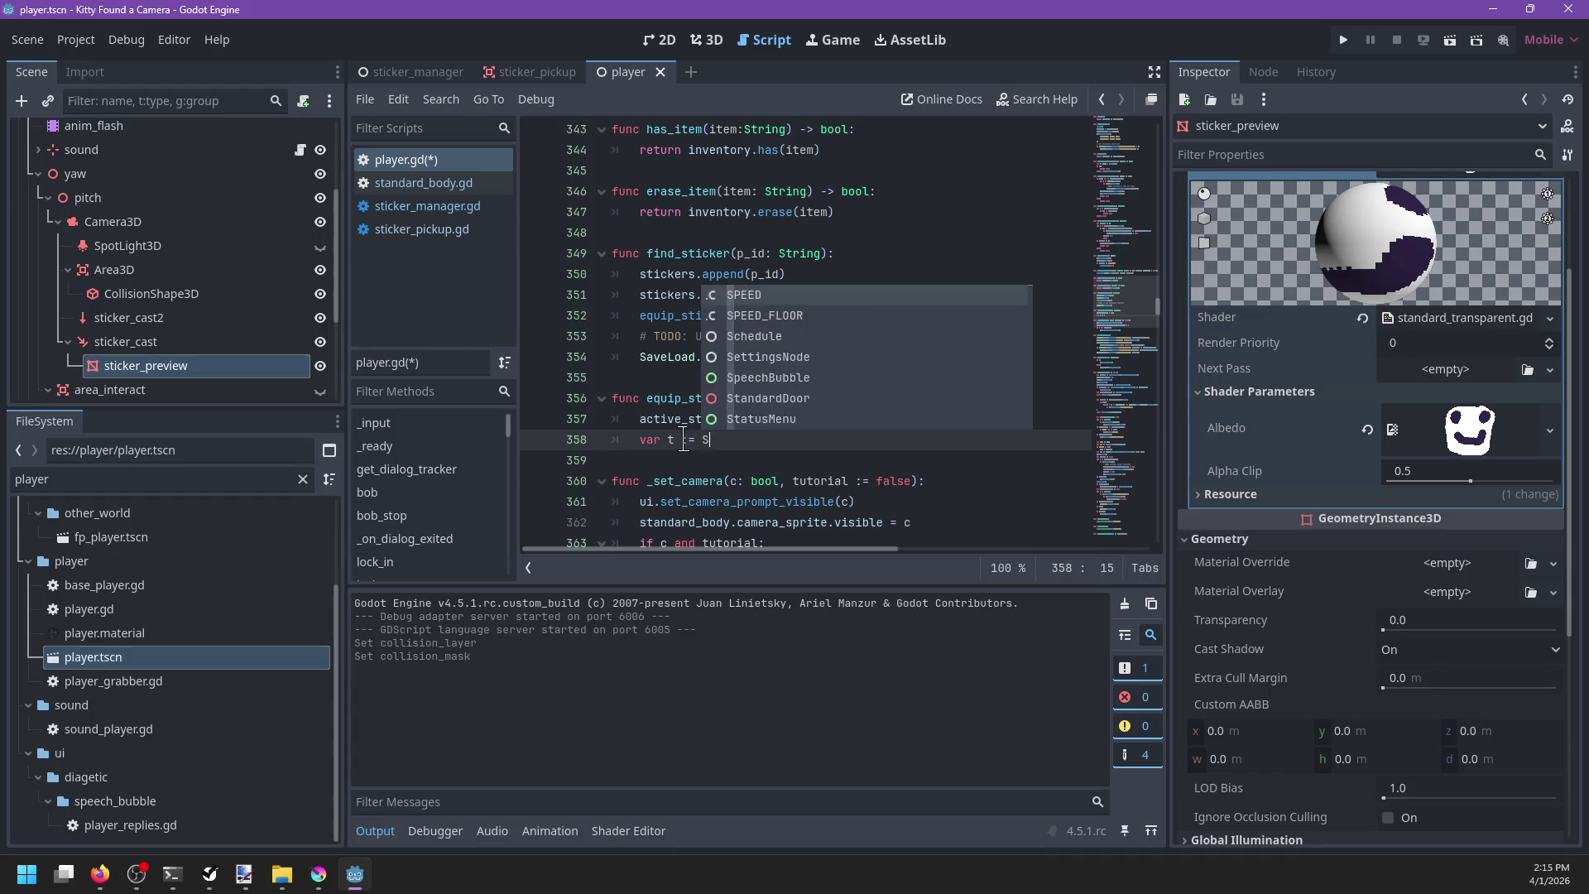
type("_")
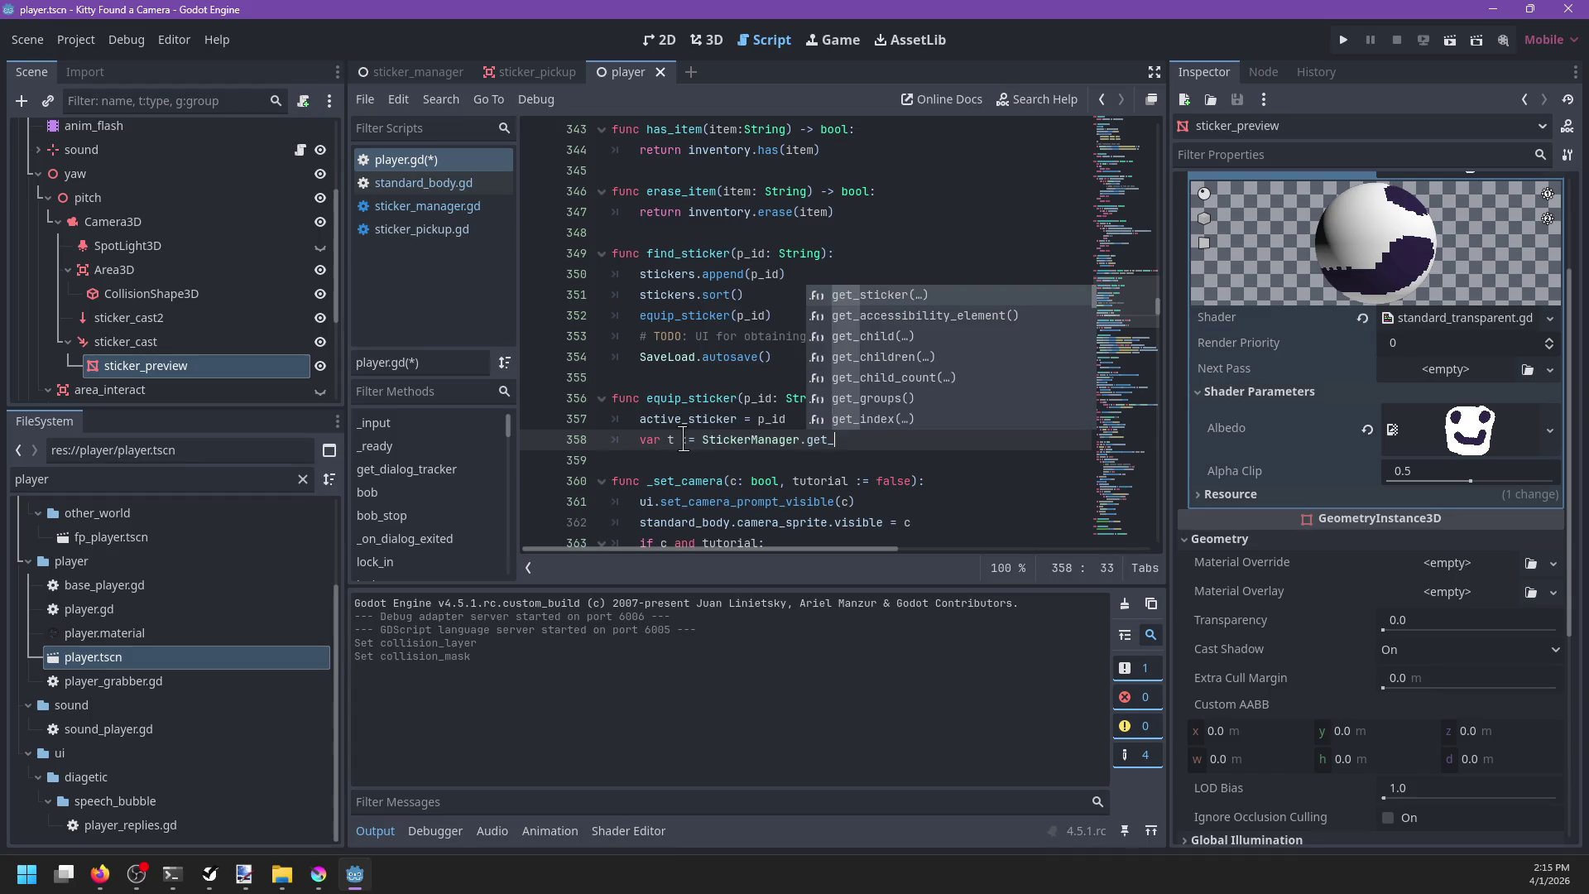
key("Return")
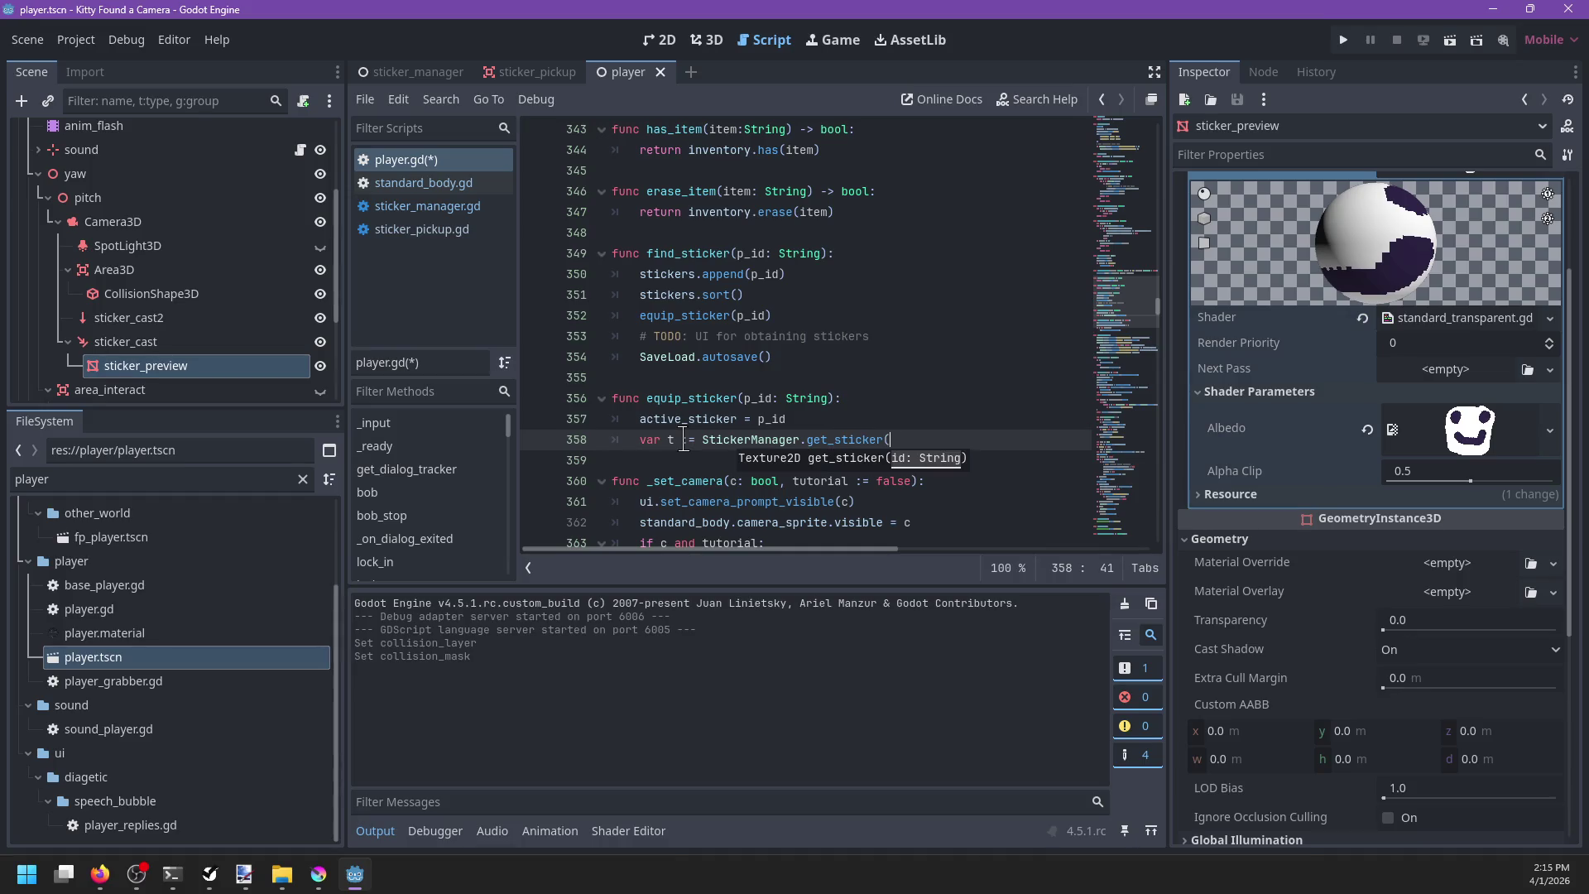
type("p_id)")
key("Return")
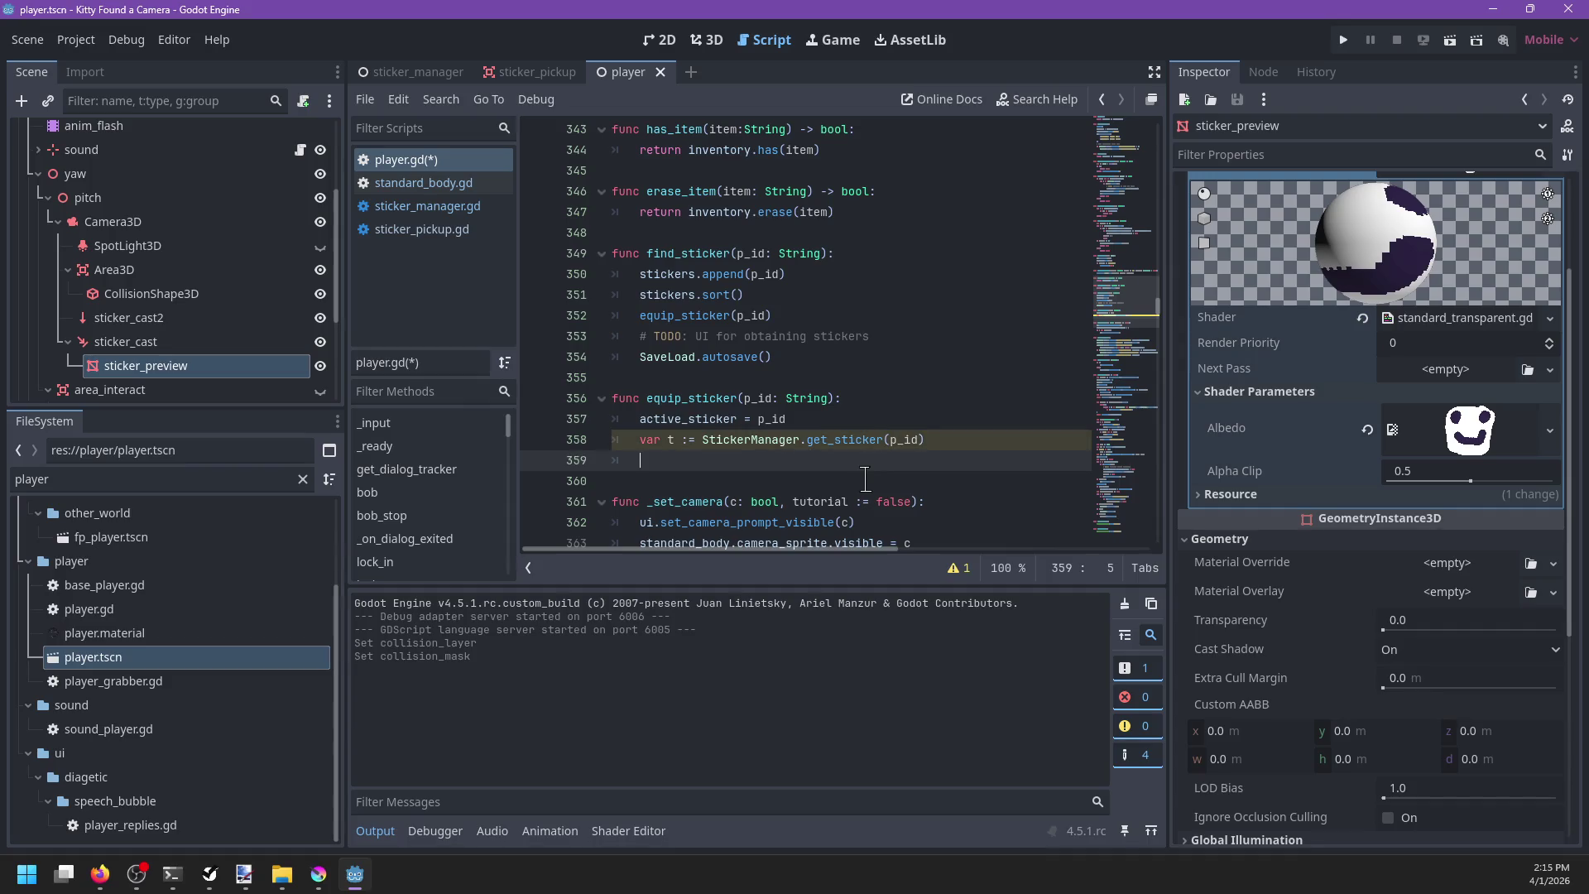
Add 'var aspect := t.get_width()/t.get_height()' and start a new line below it
type("ar aspec")
type("t := t.get_")
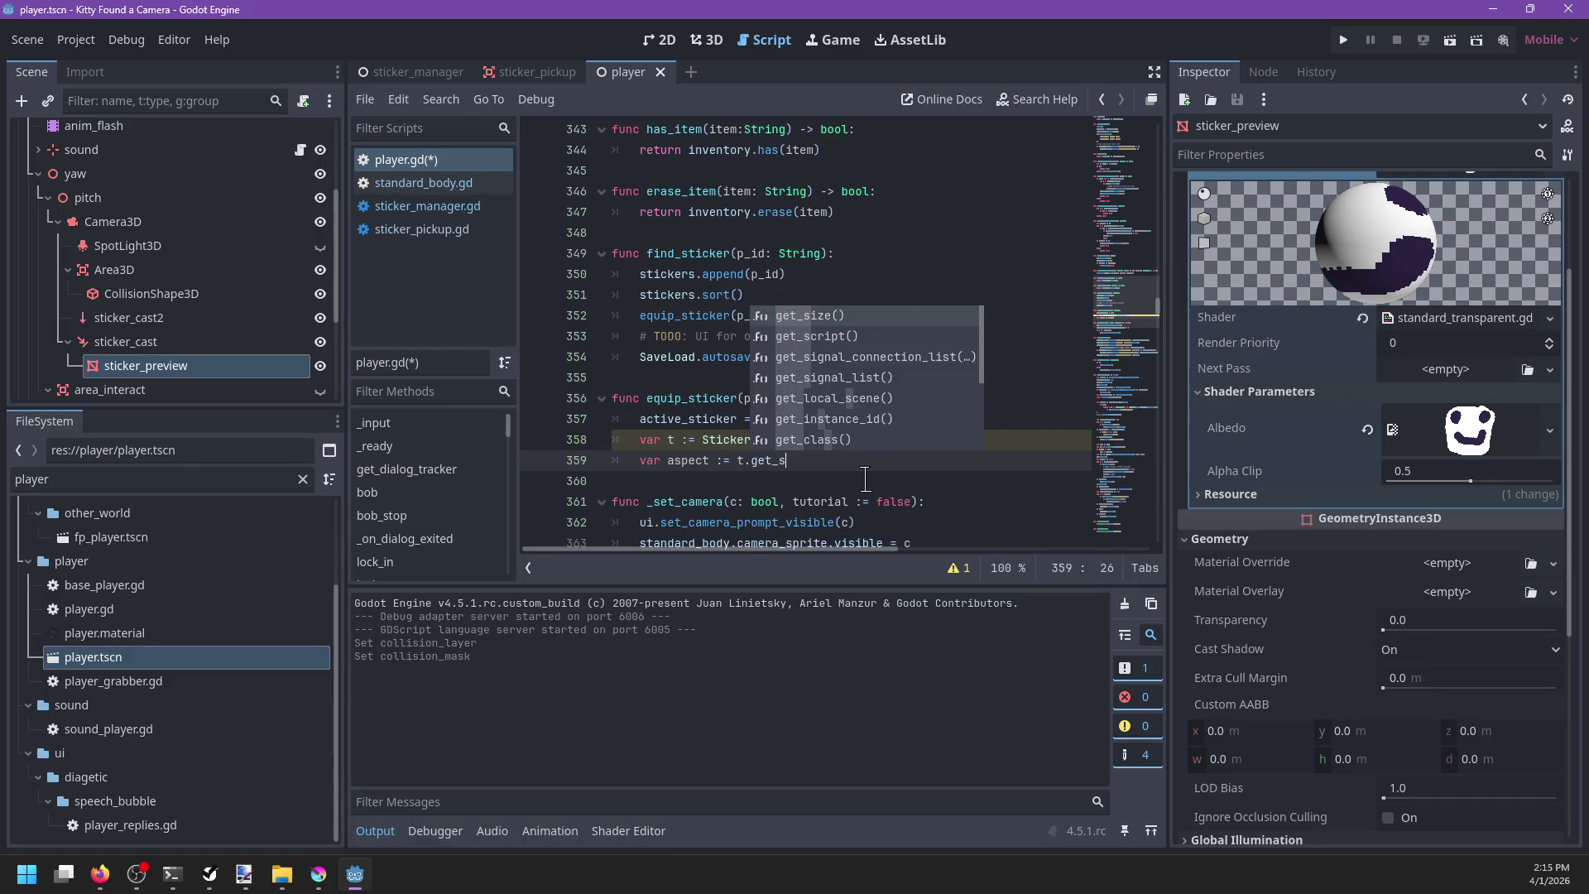
type("w")
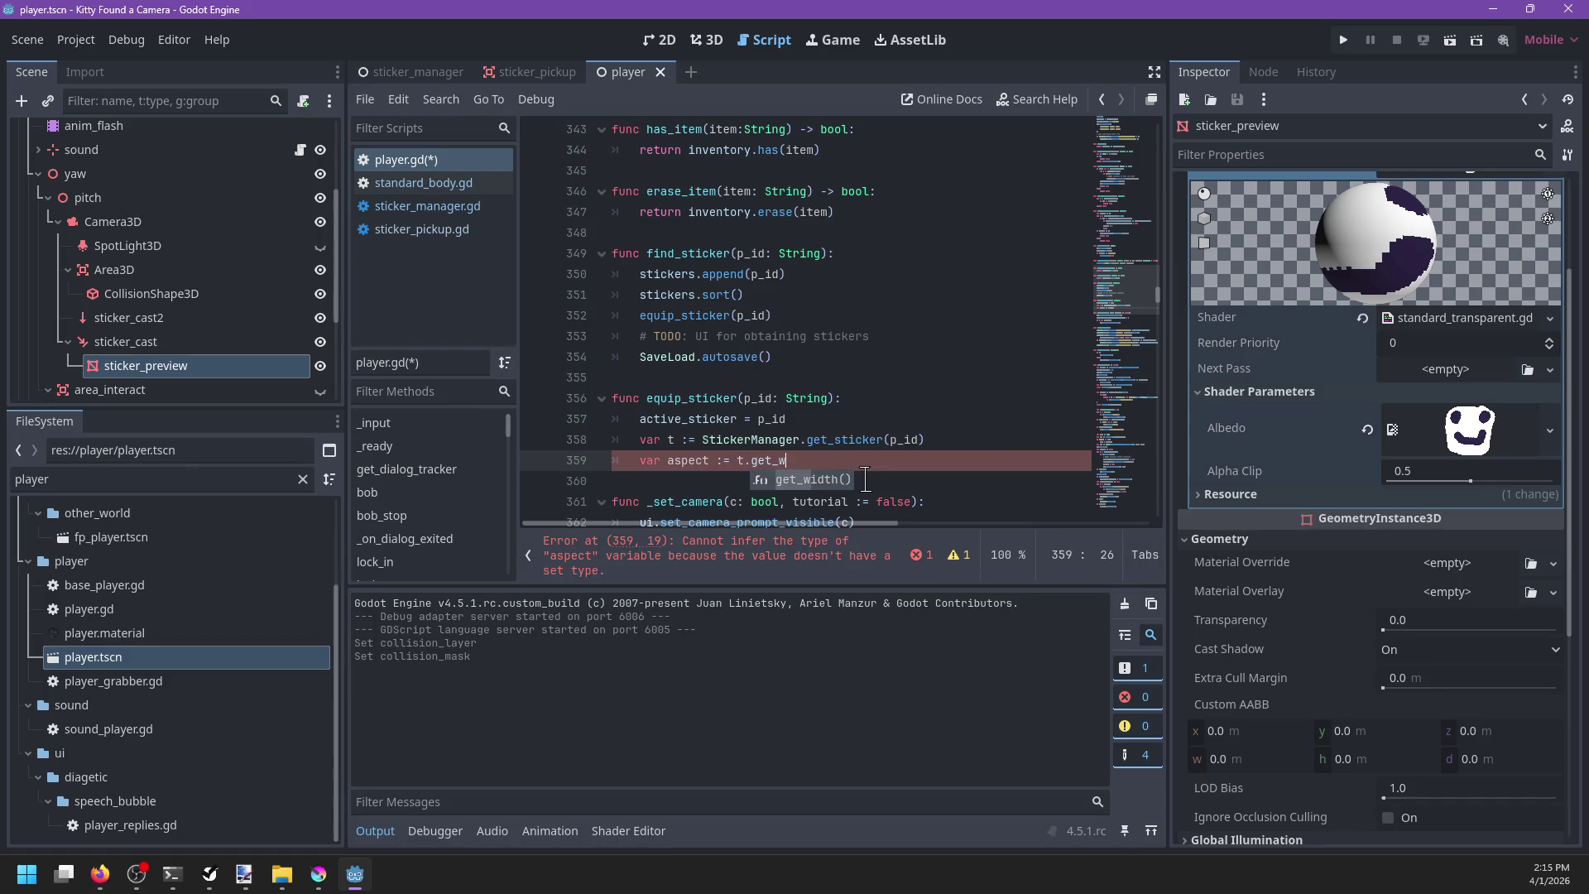
key("BackSpace")
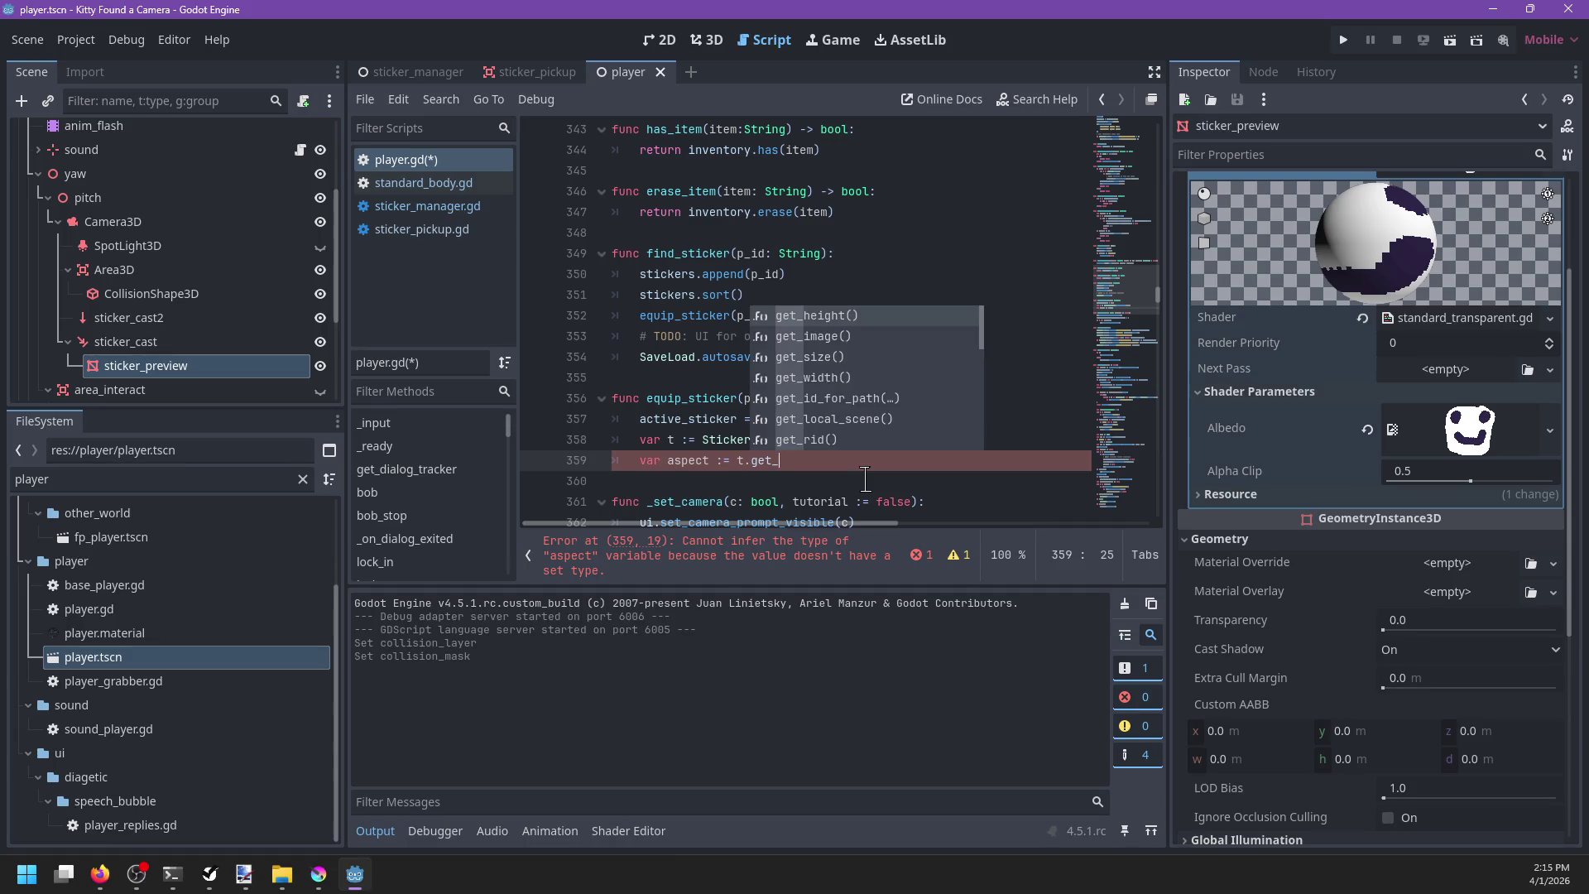
key("Down")
key("Down")
key("Down")
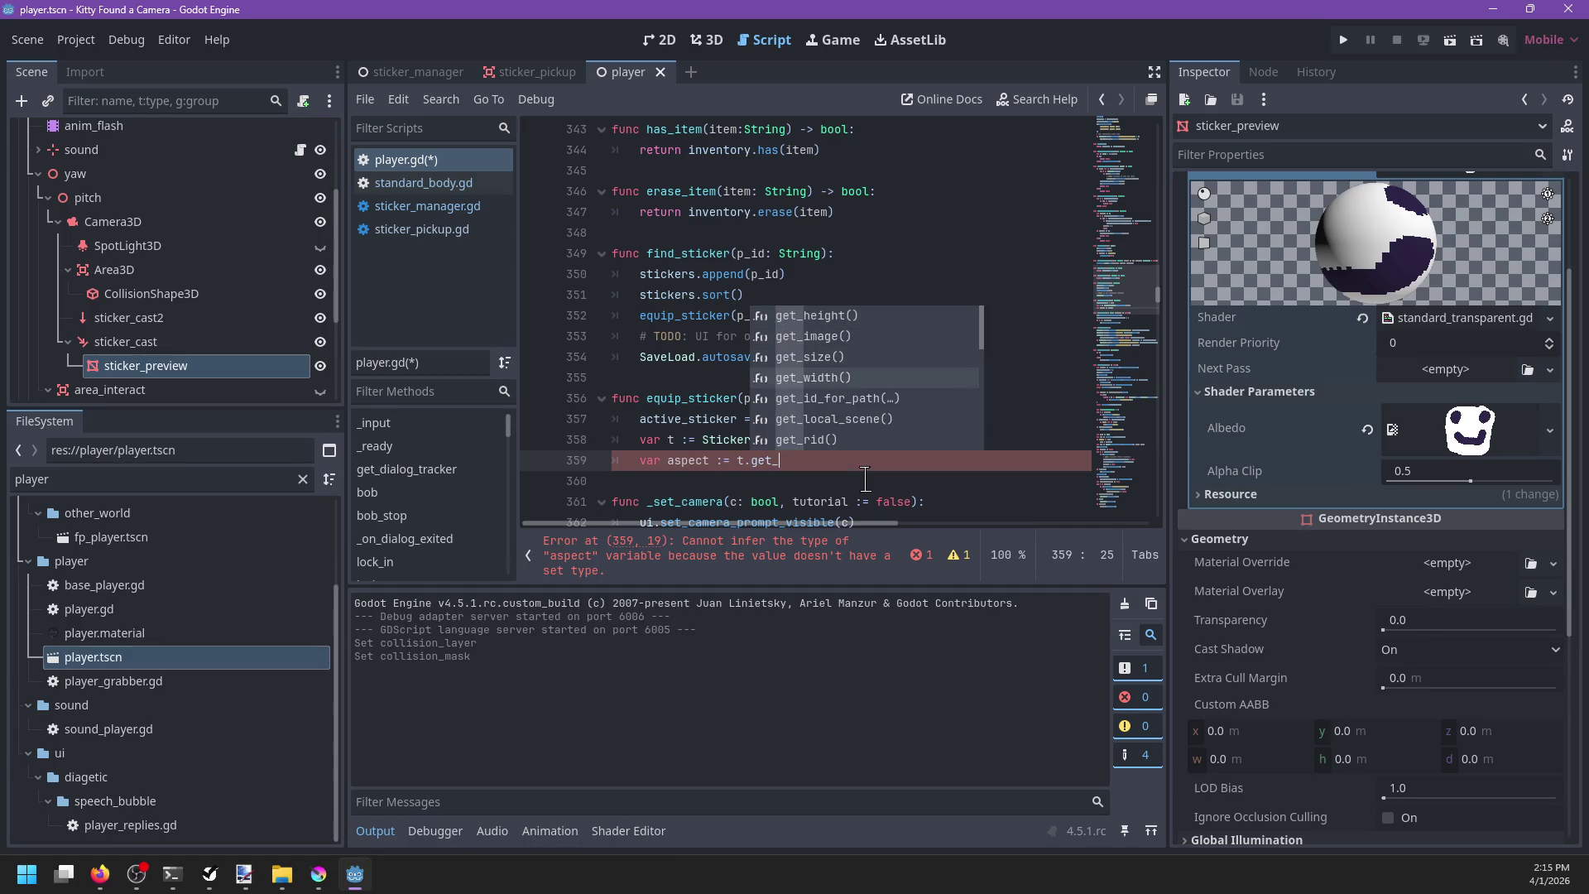
key("Return")
type("/t.get_h")
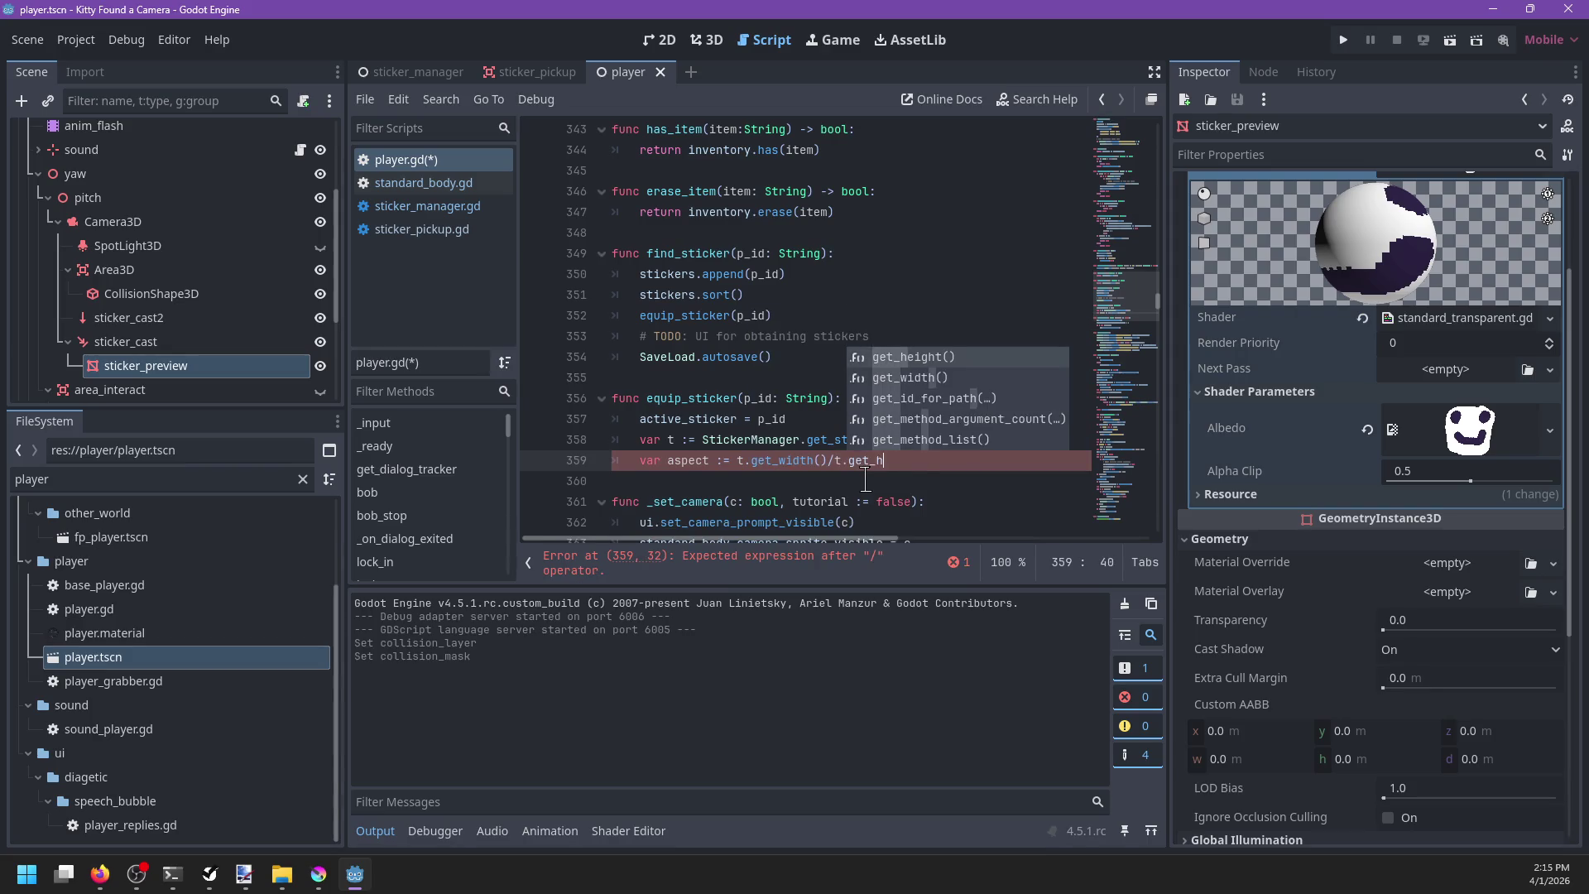
key("Return")
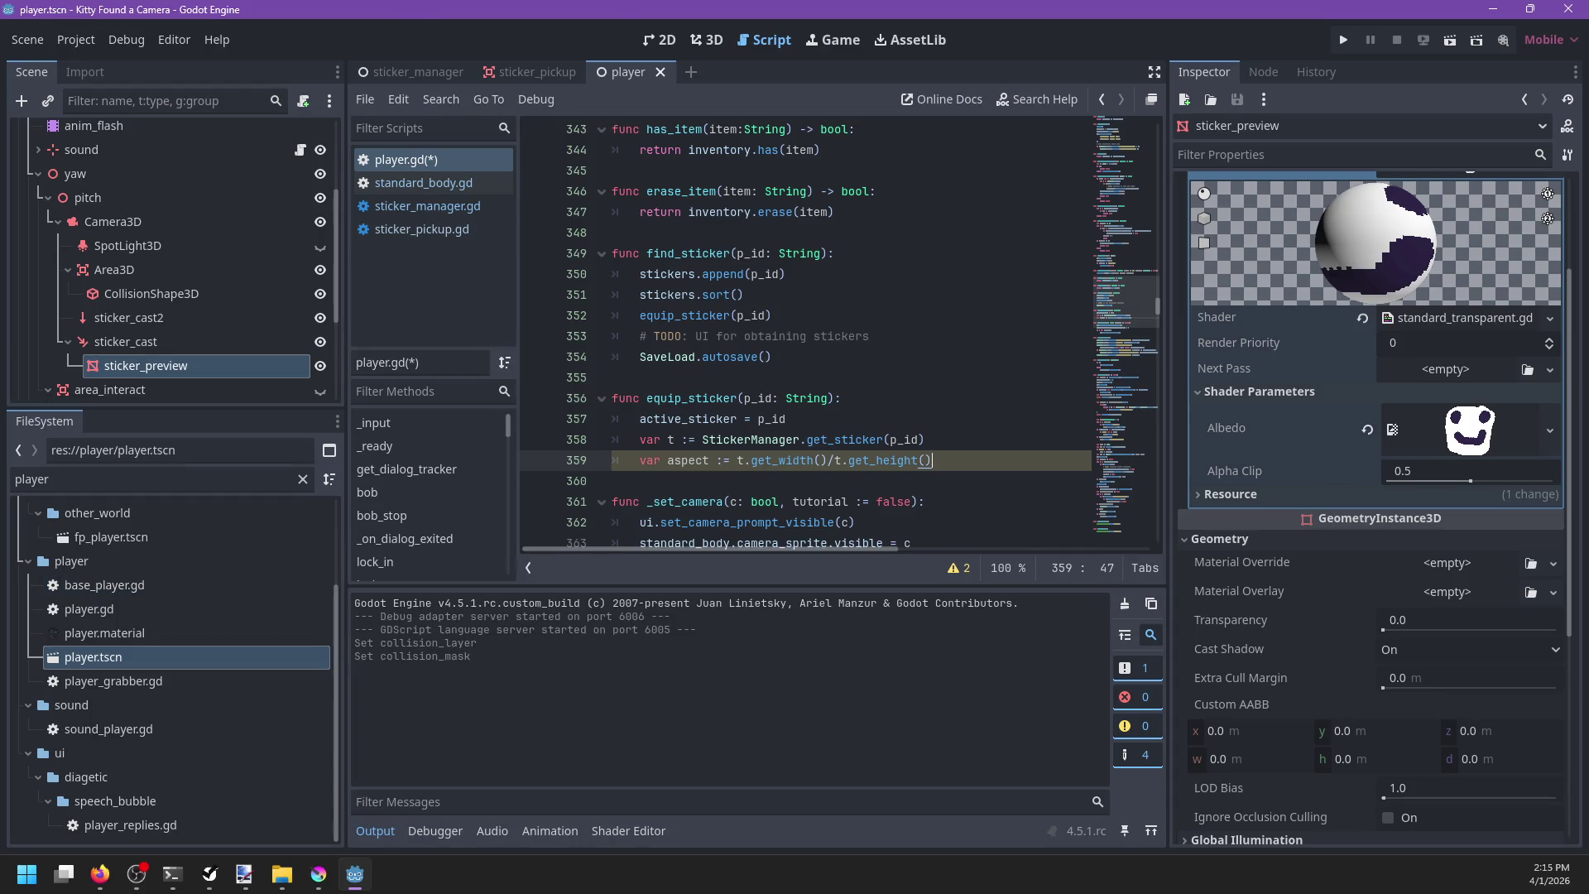
key("alt+Tab")
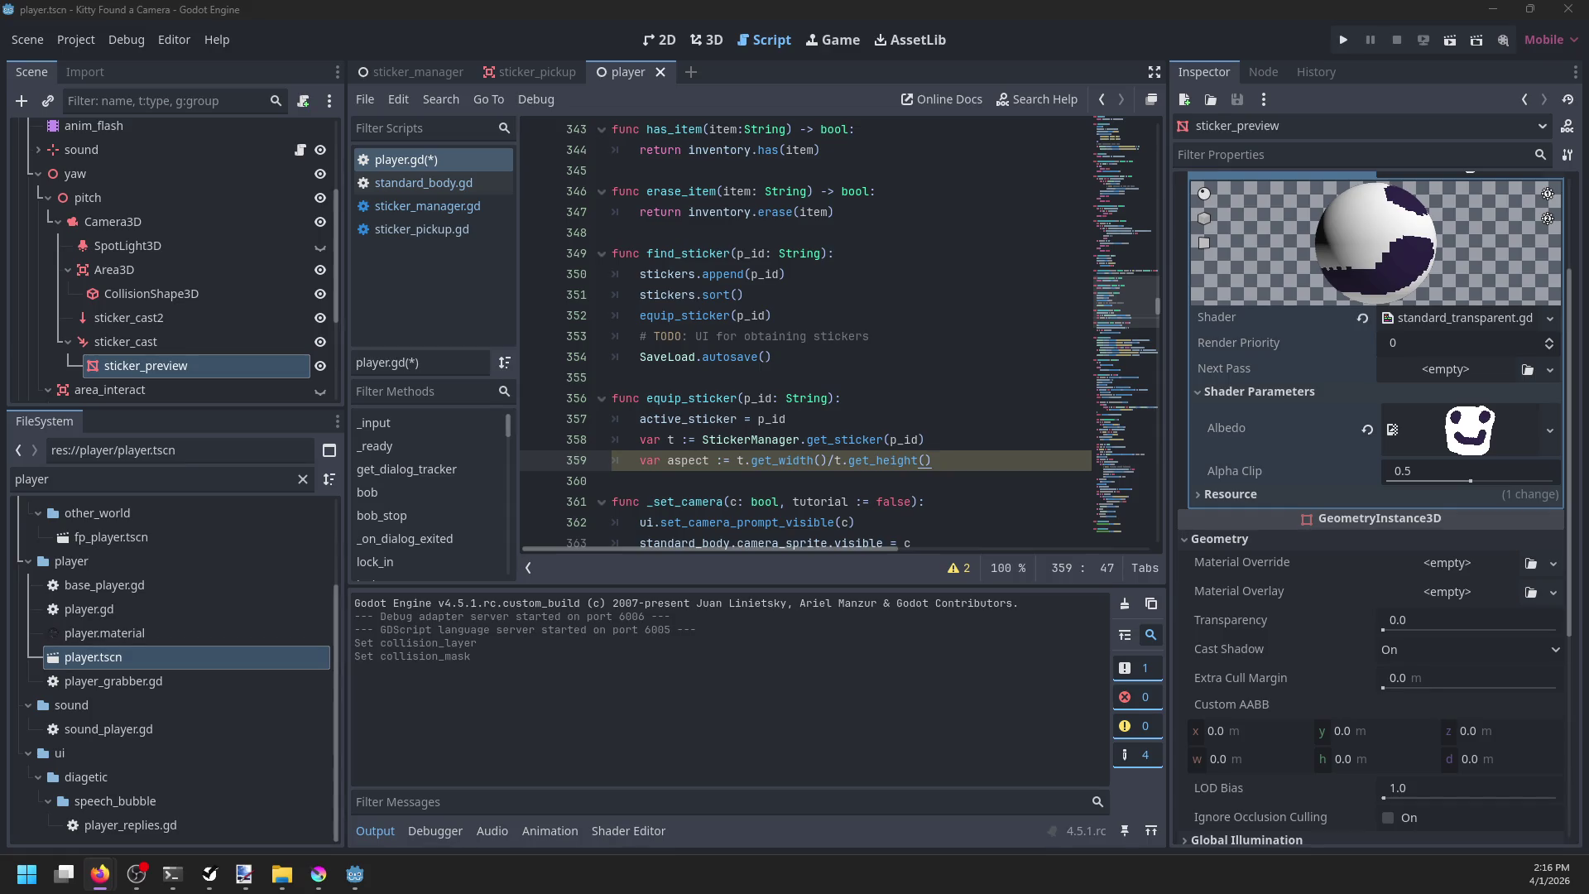
left_click(966, 457)
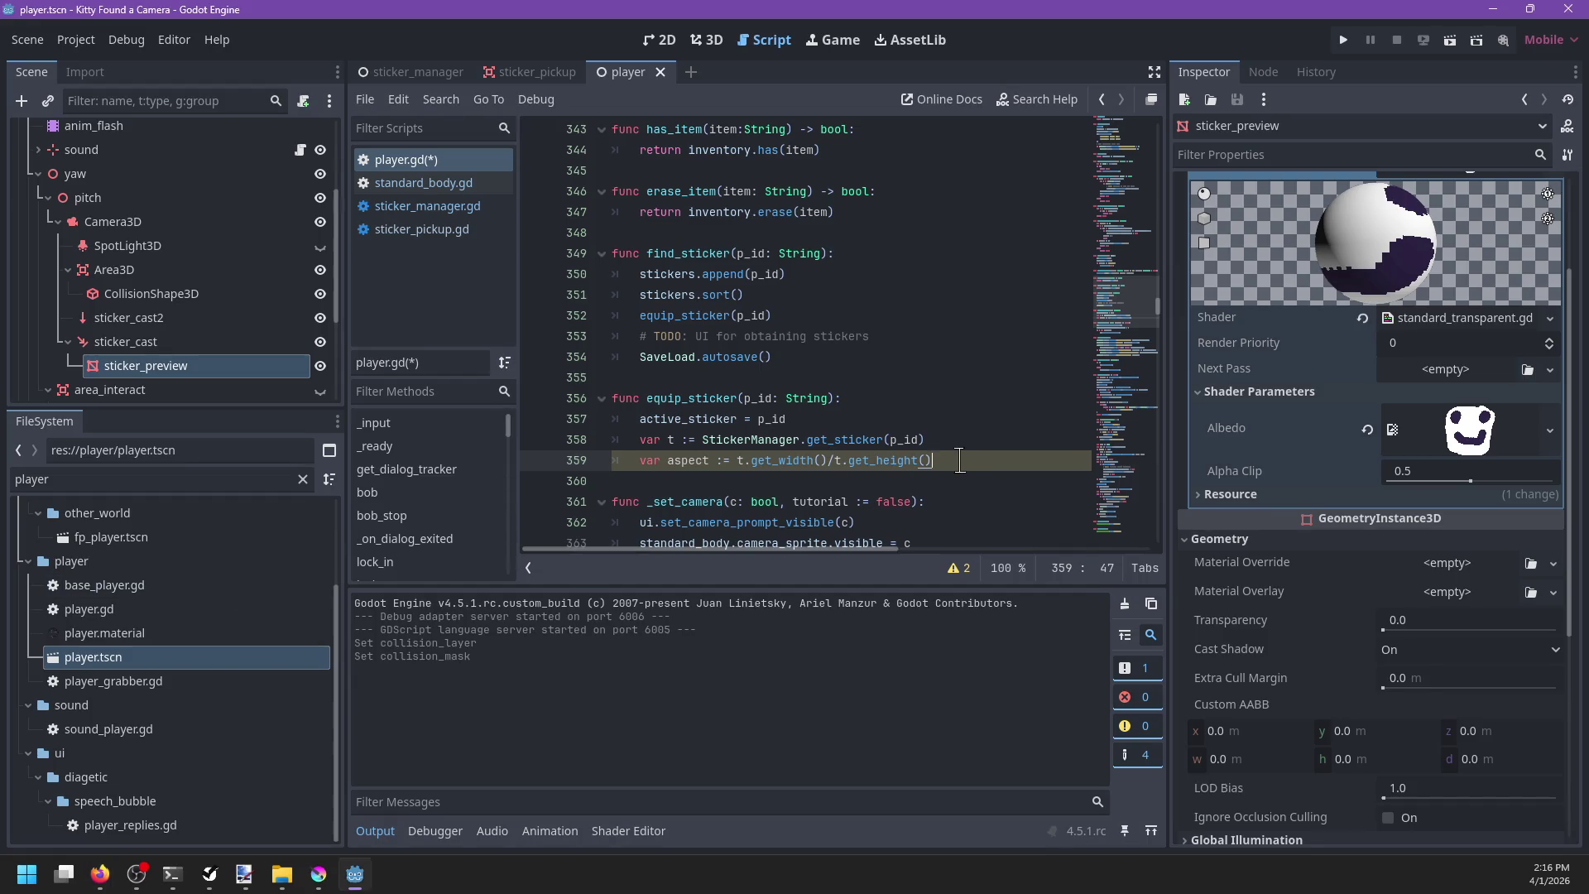
key("Return")
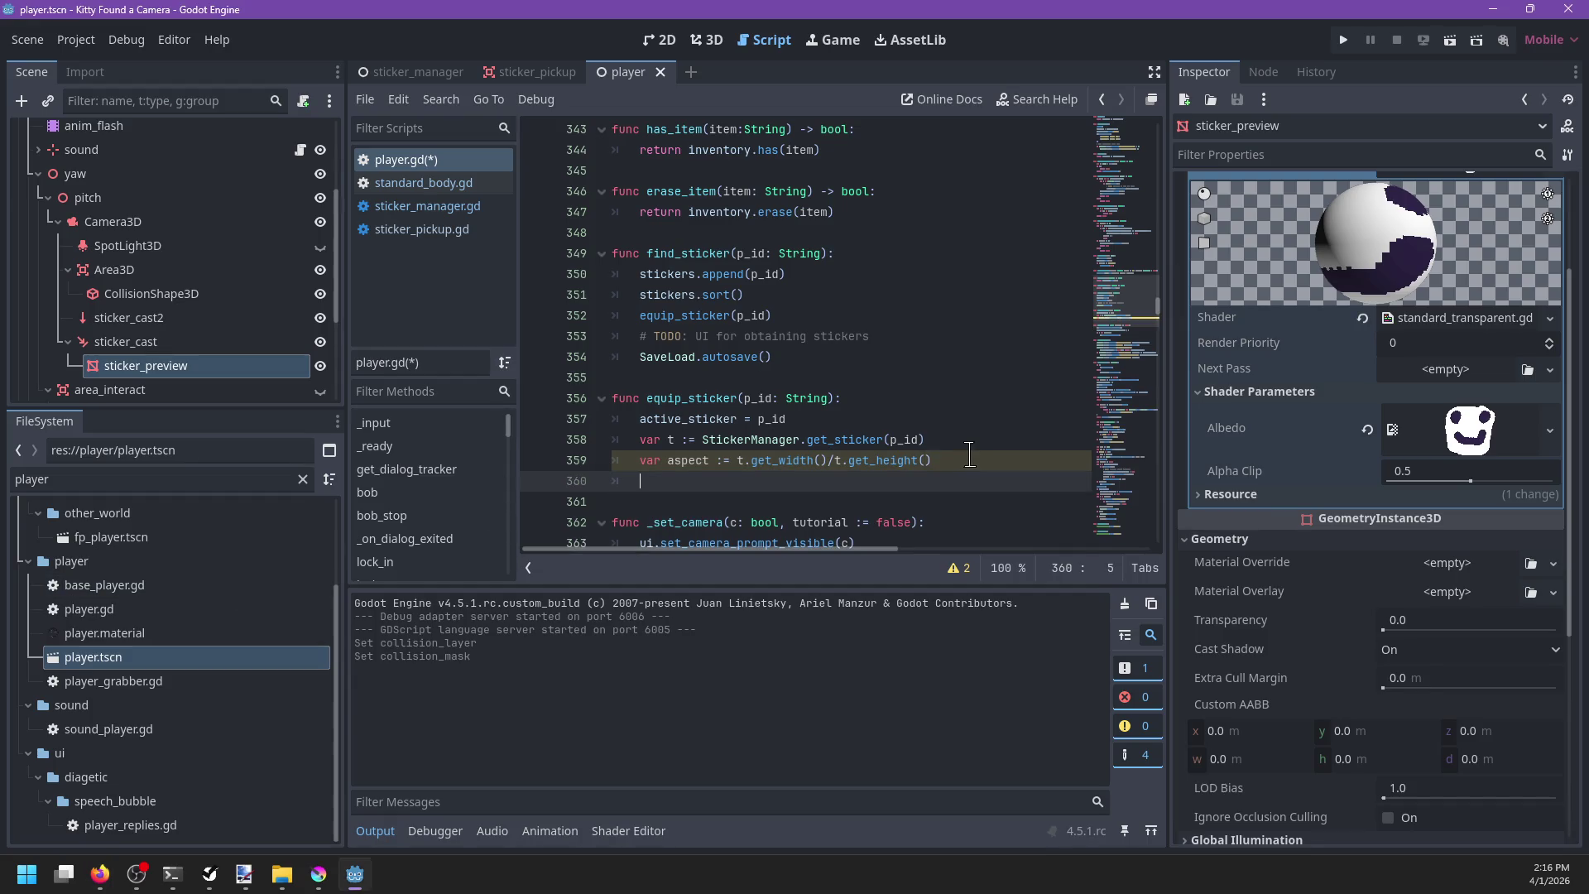
scroll(1229, 438, "up", 3)
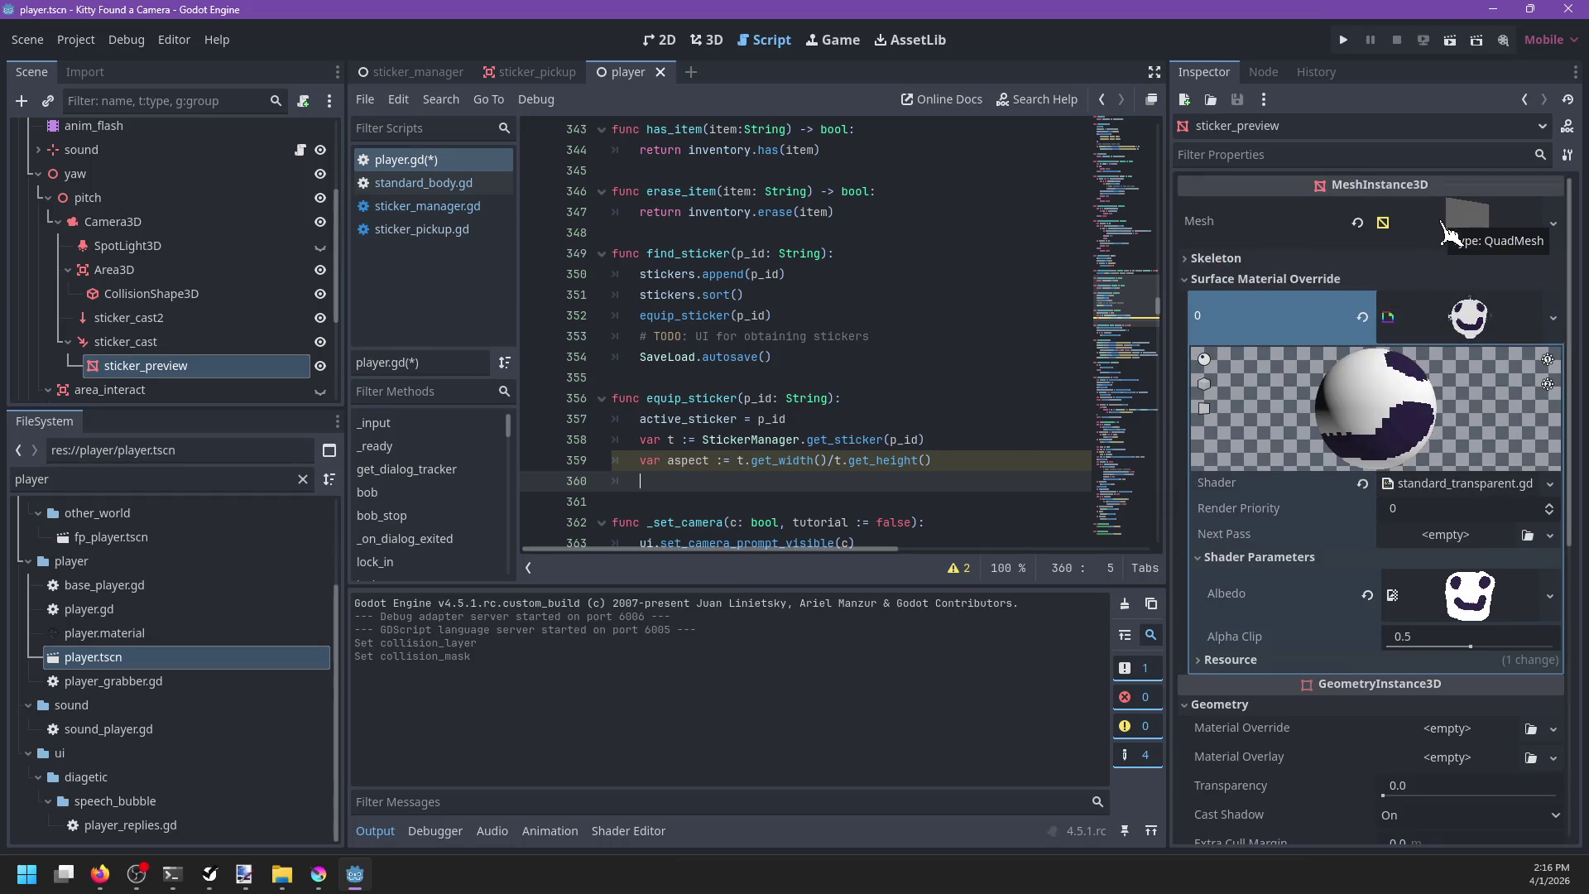
Add 'var q: QuadMesh = sticker_preview.mesh' to equip_sticker
type("var q: QuadMesh = ")
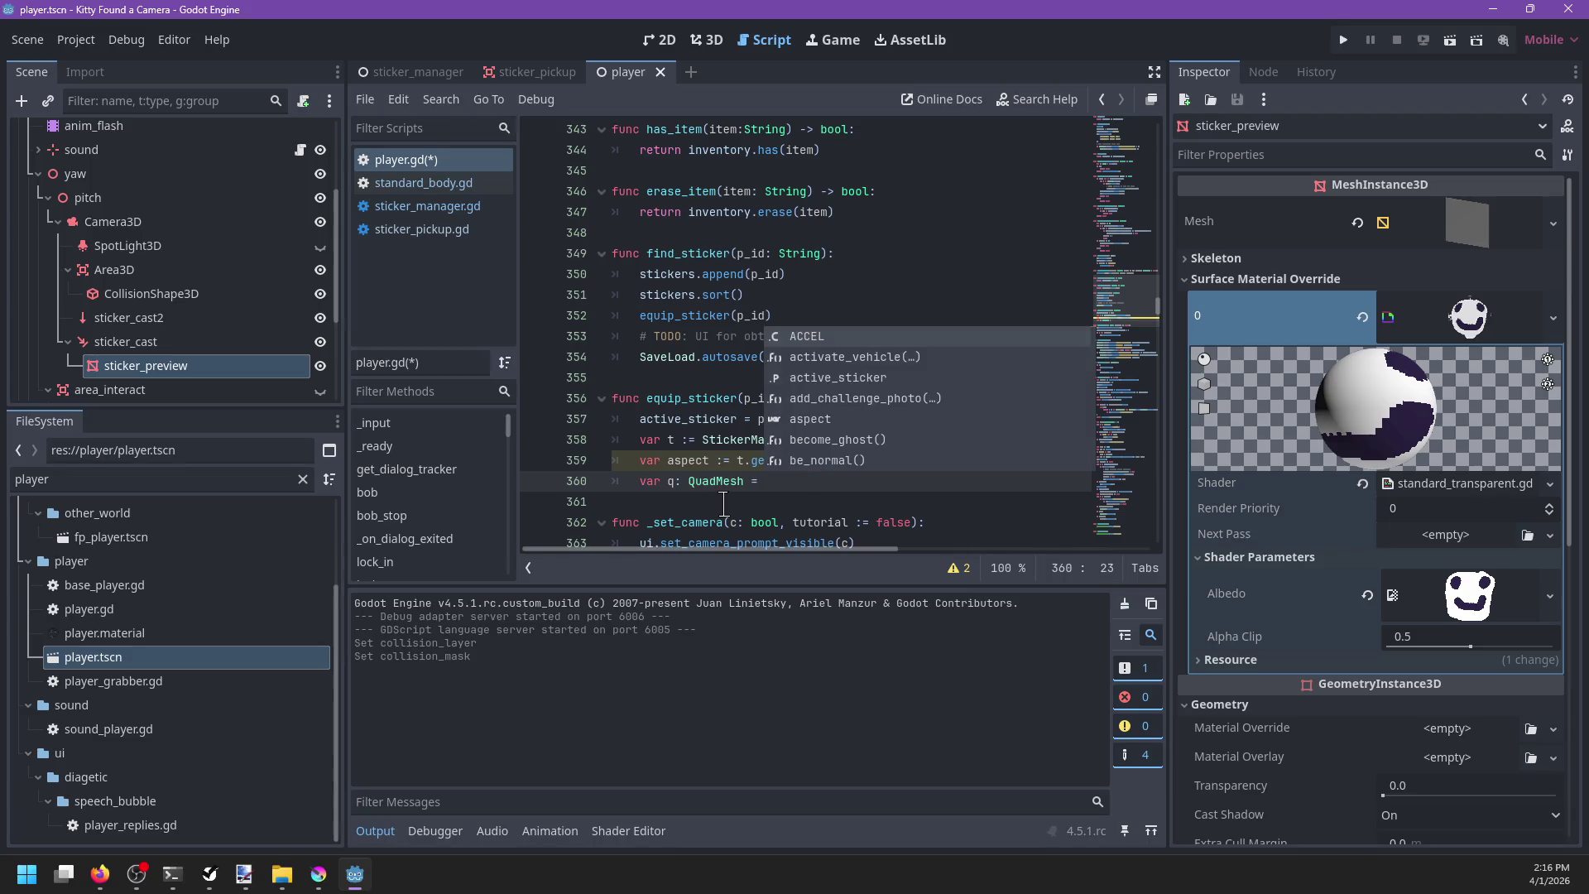
type("stick")
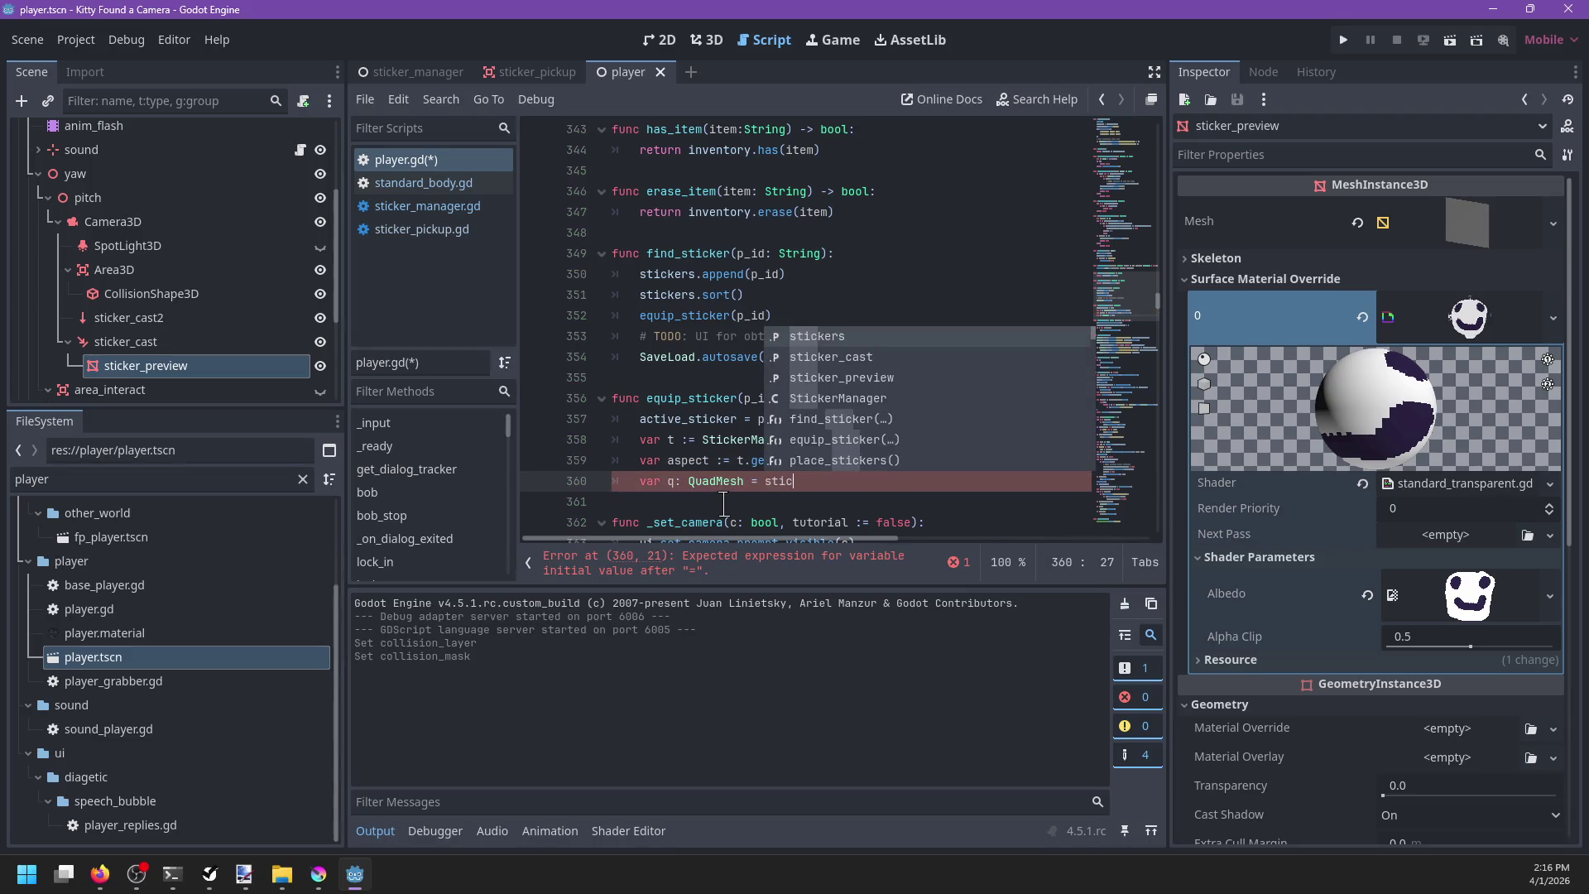
key("Down")
key("Down")
key("Down")
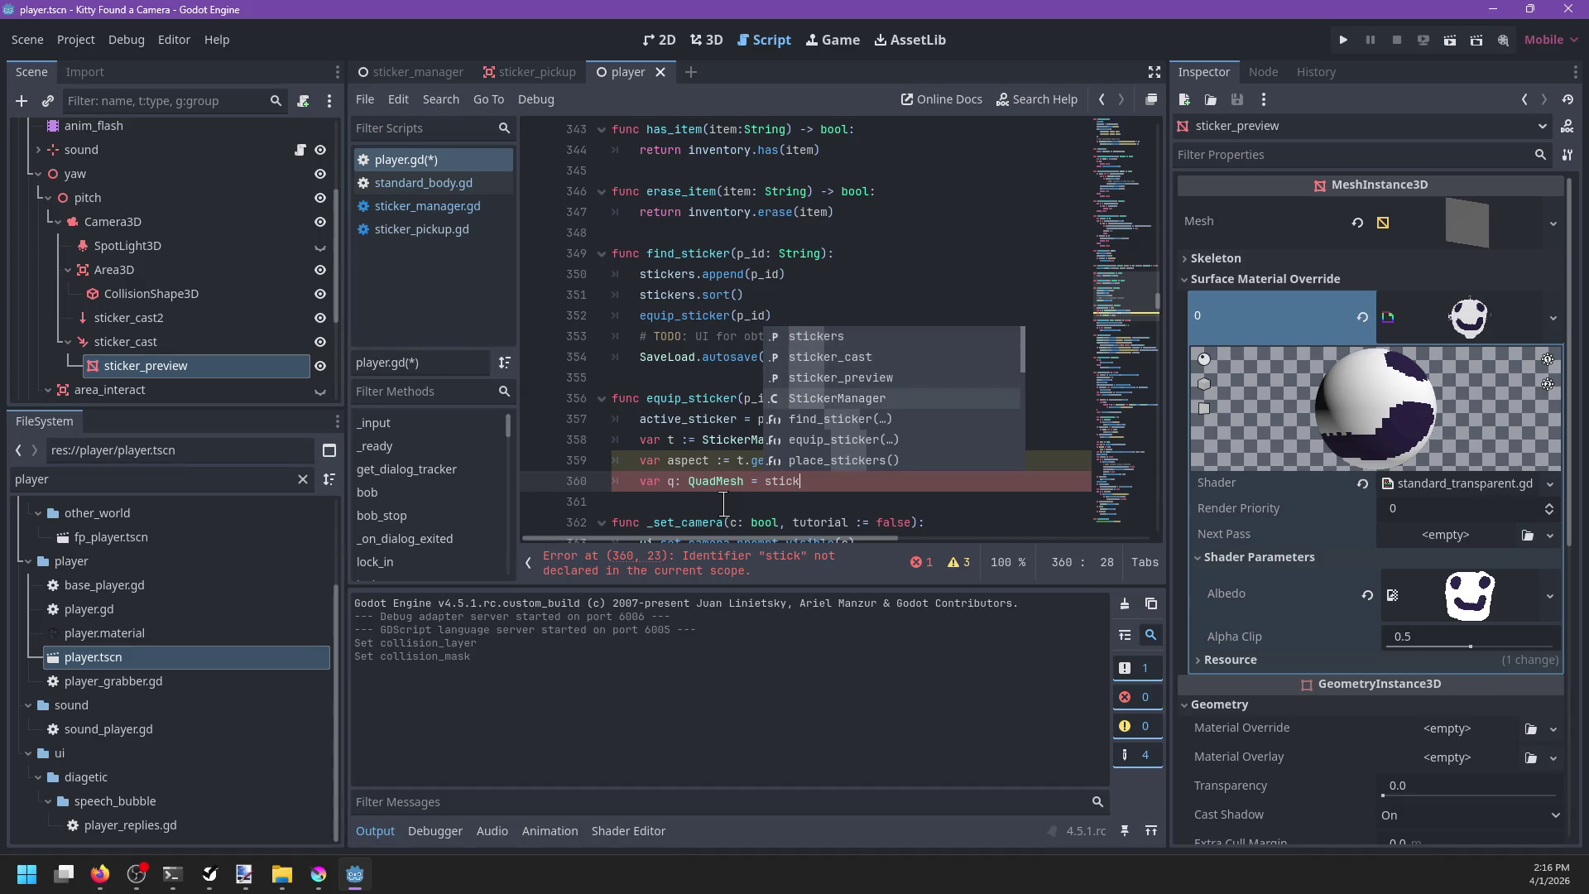
key("Up")
key("Return")
type(".mesh")
key("Return")
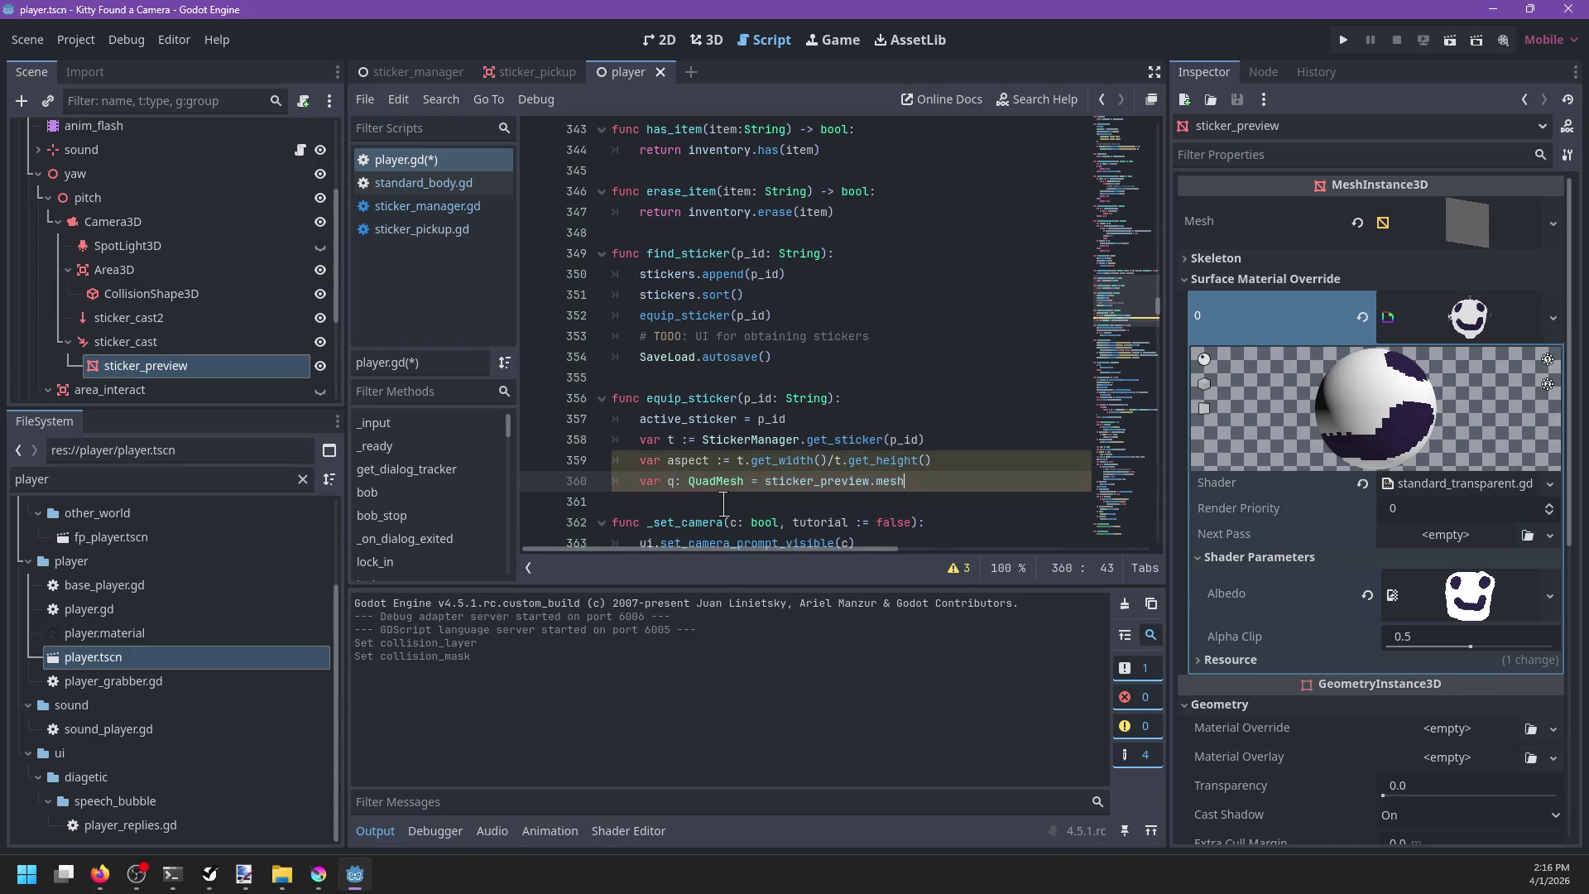
Add 'var m: ShaderMaterial = sticker_preview.get_surface_override_material(0)' below it
type("var s")
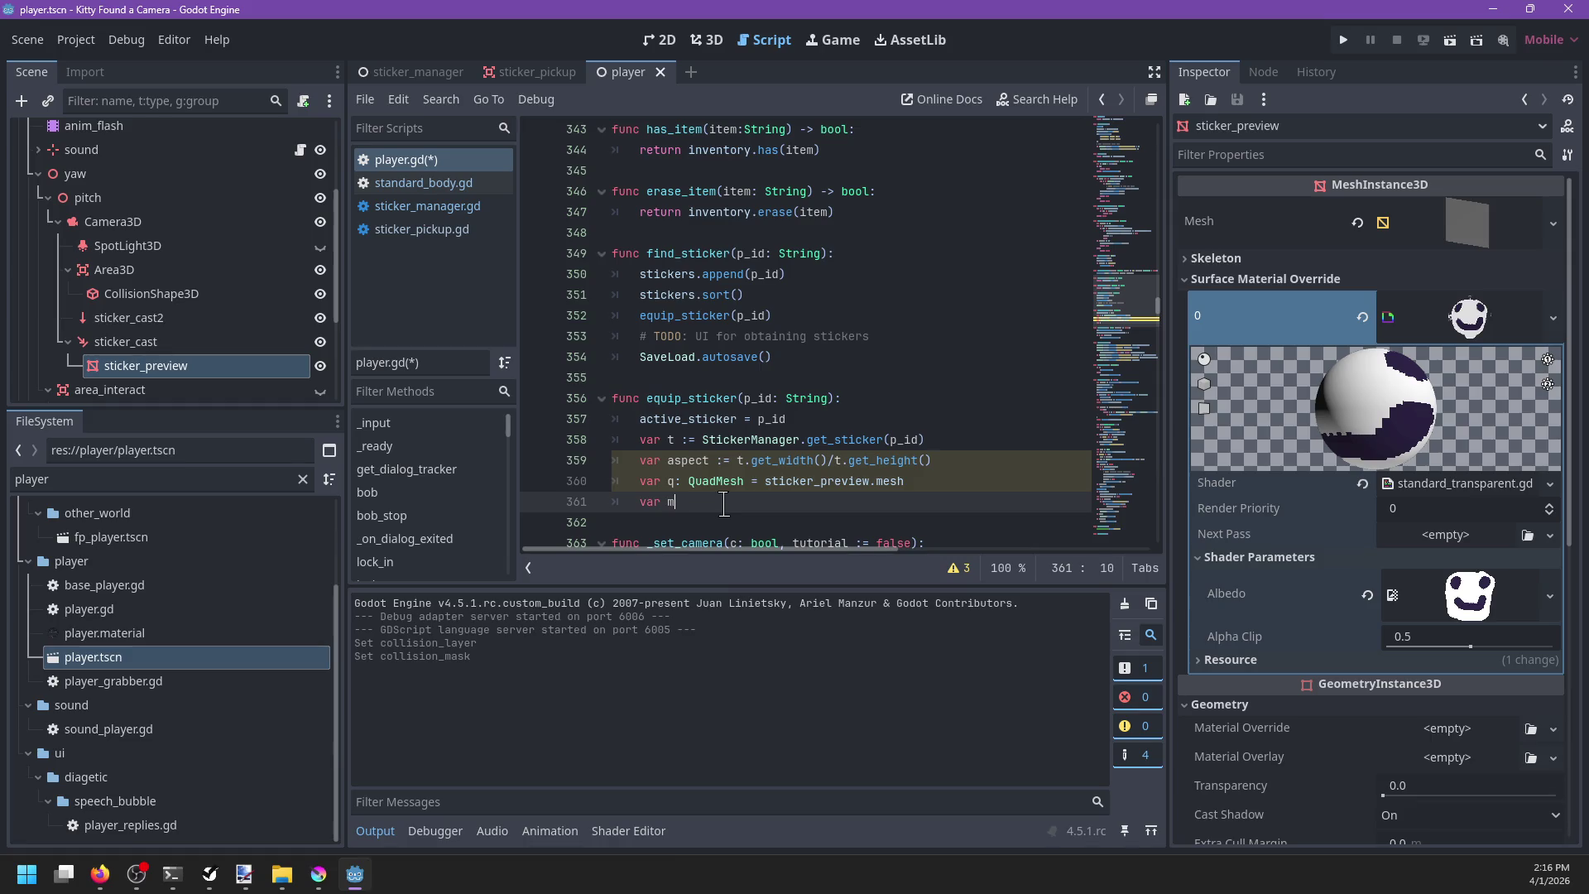
type("Shade")
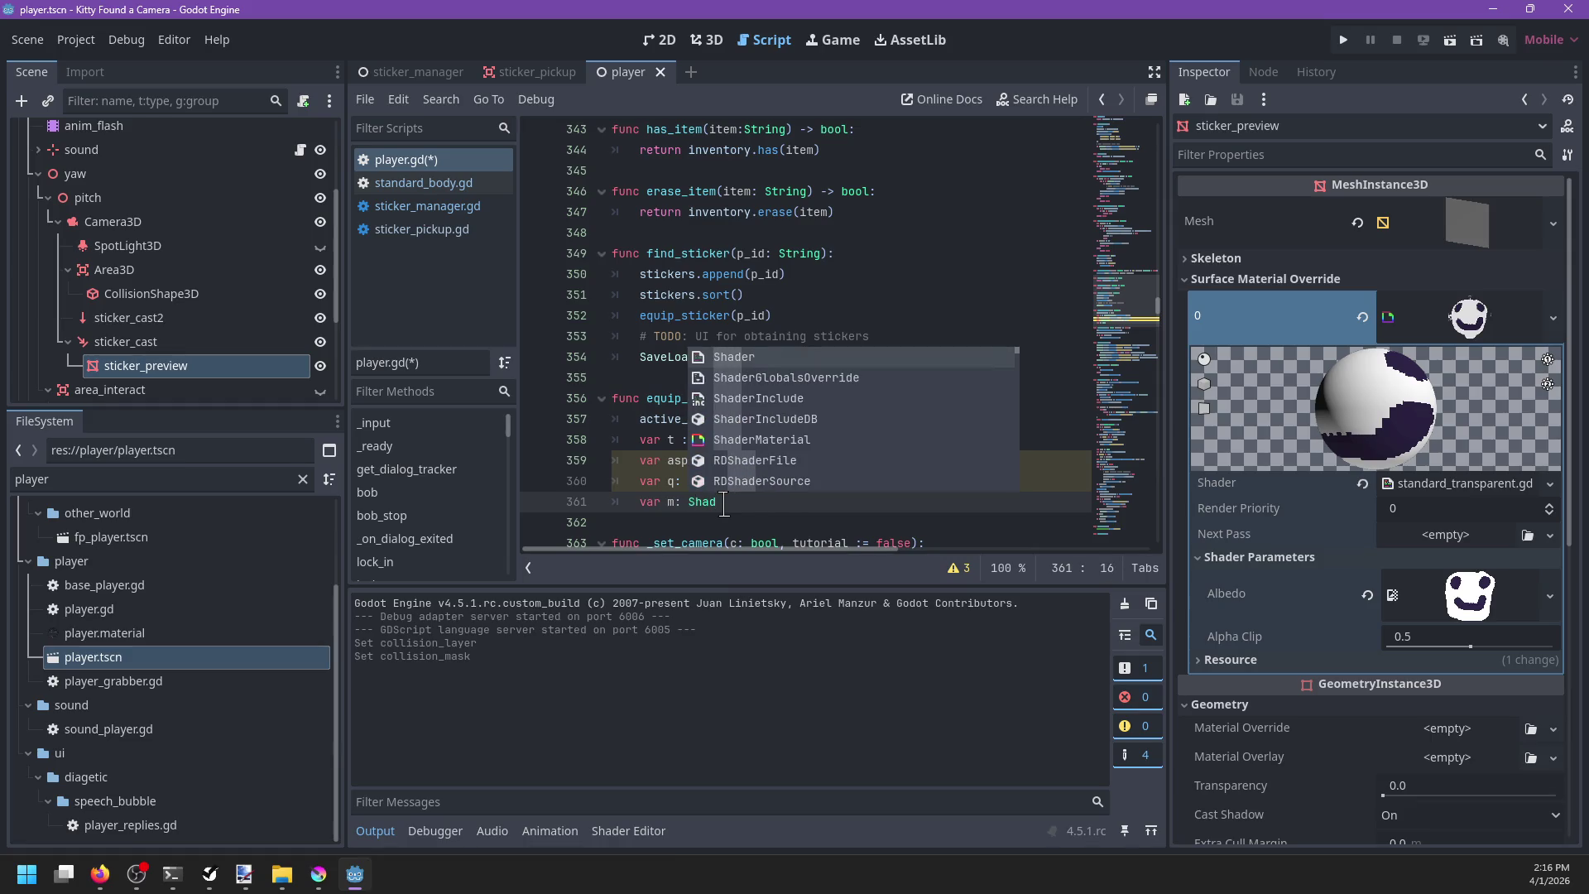
type("rMaterial =")
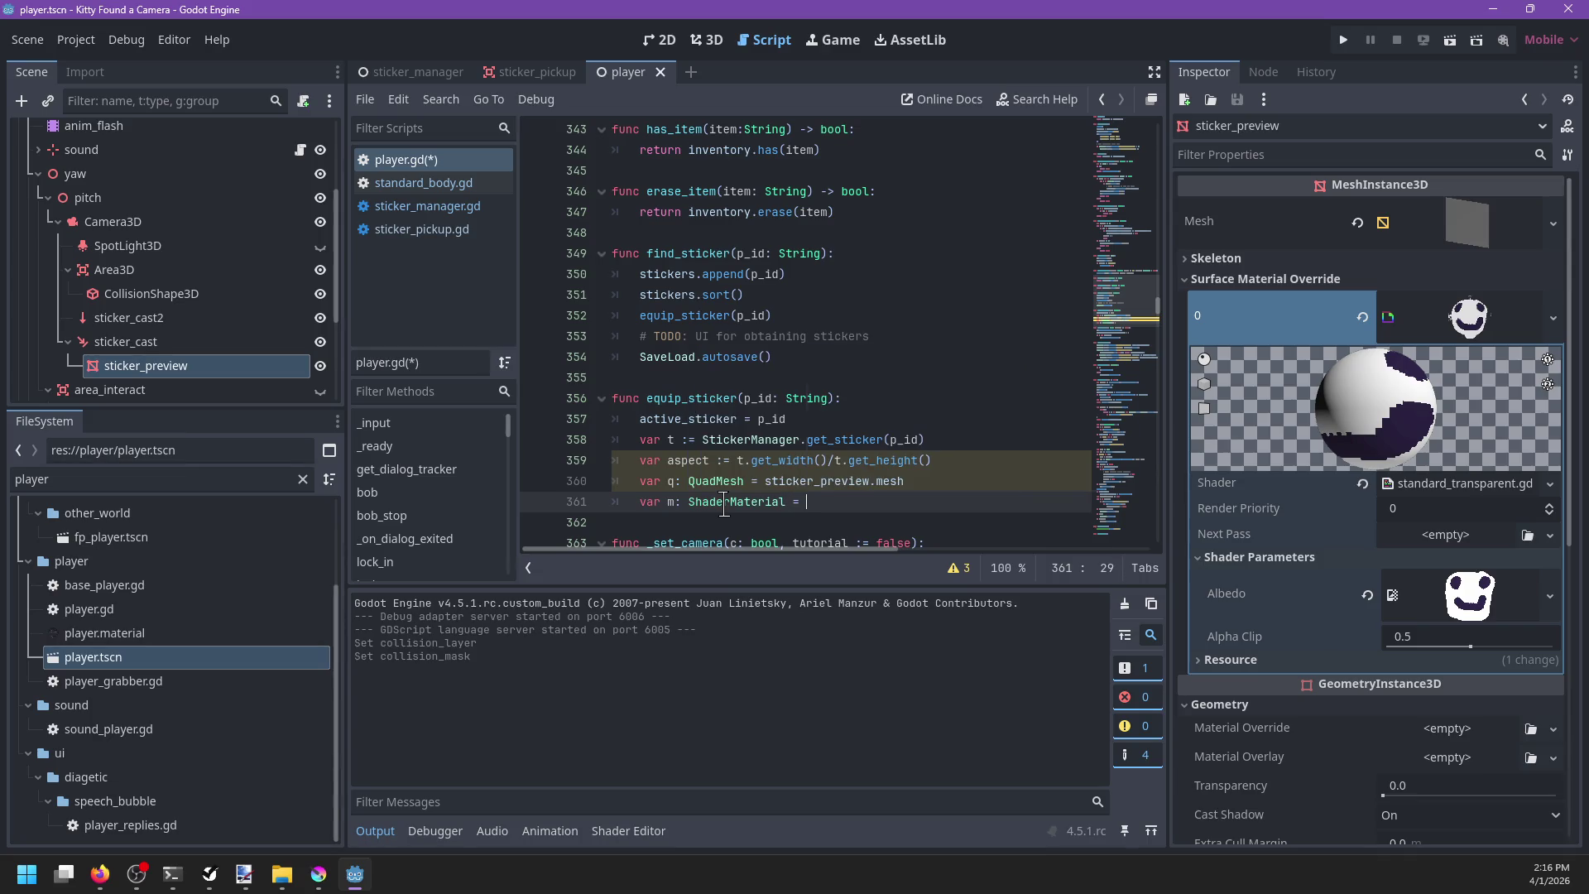
type("sticker_preview.")
type("get_surface_override_material(0")
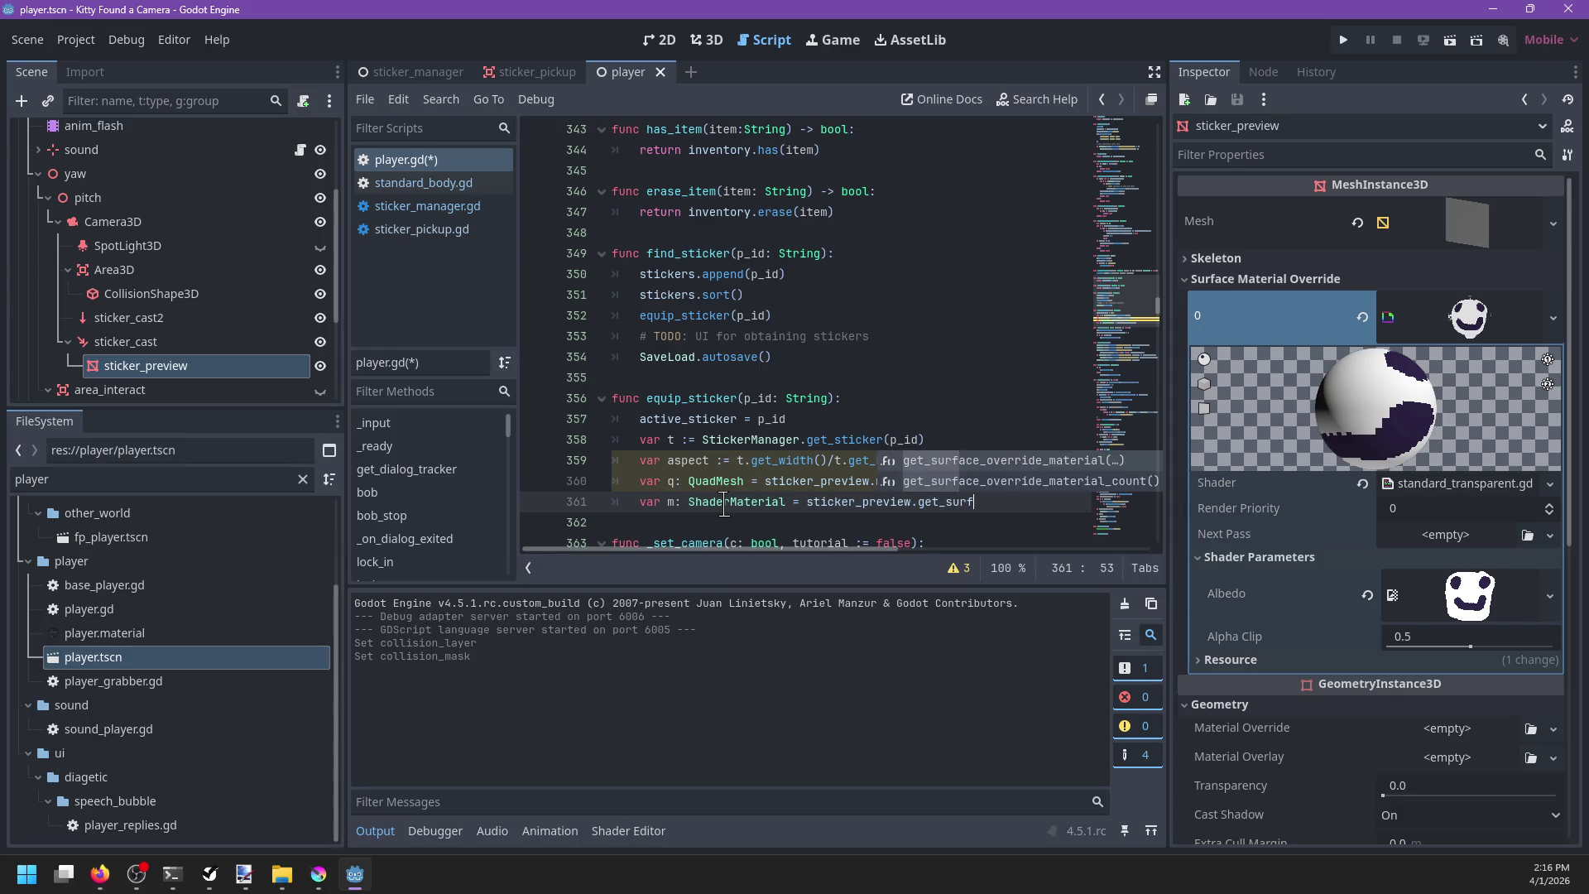
key("Return")
type("0)")
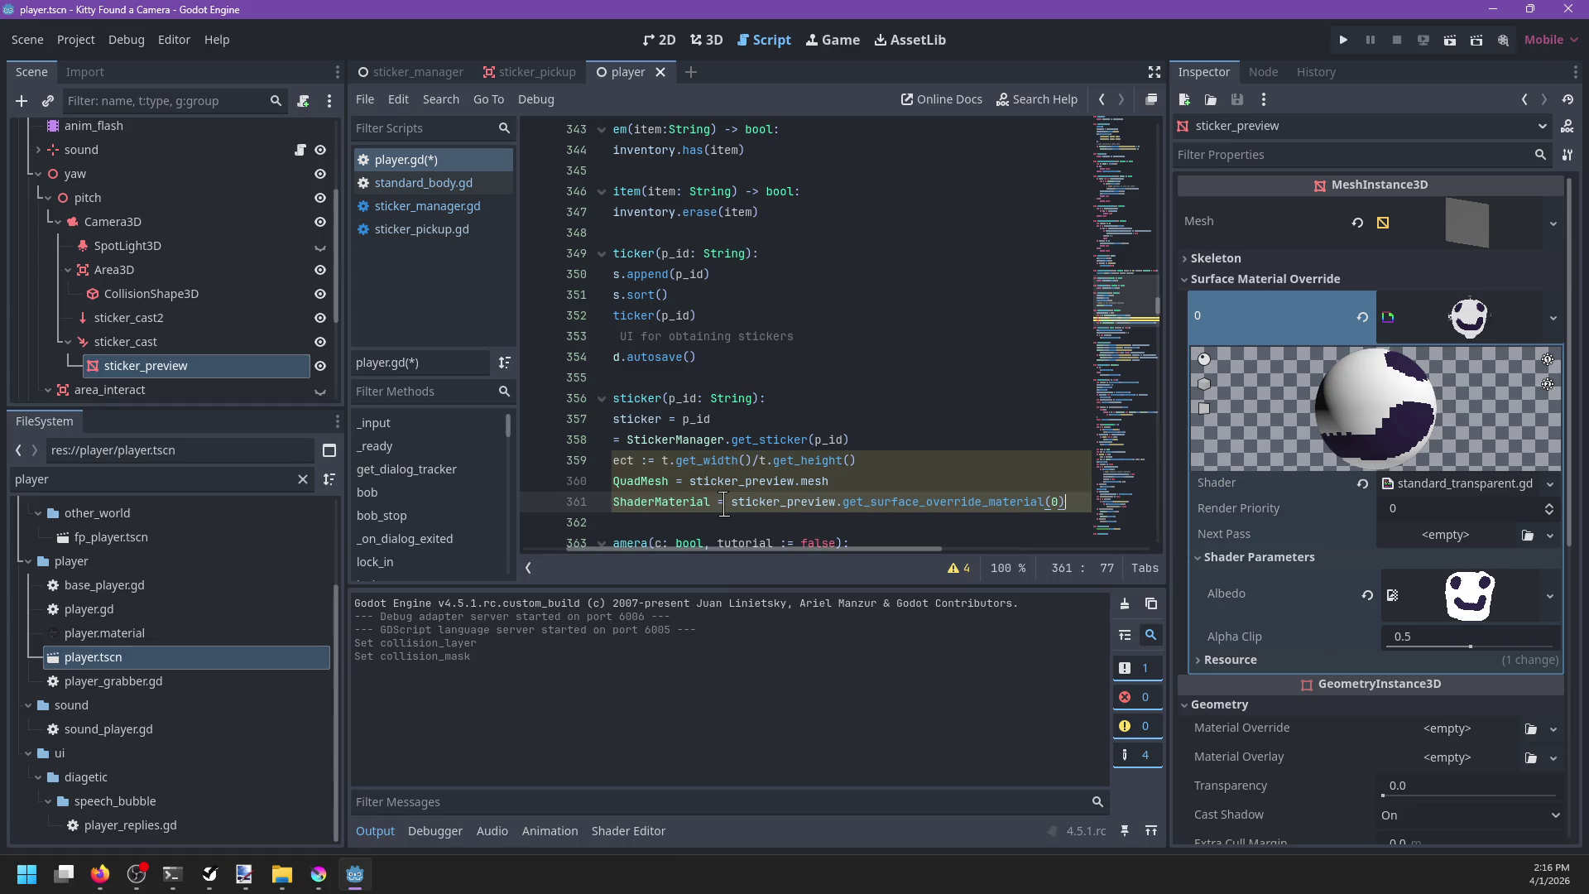
key("Return")
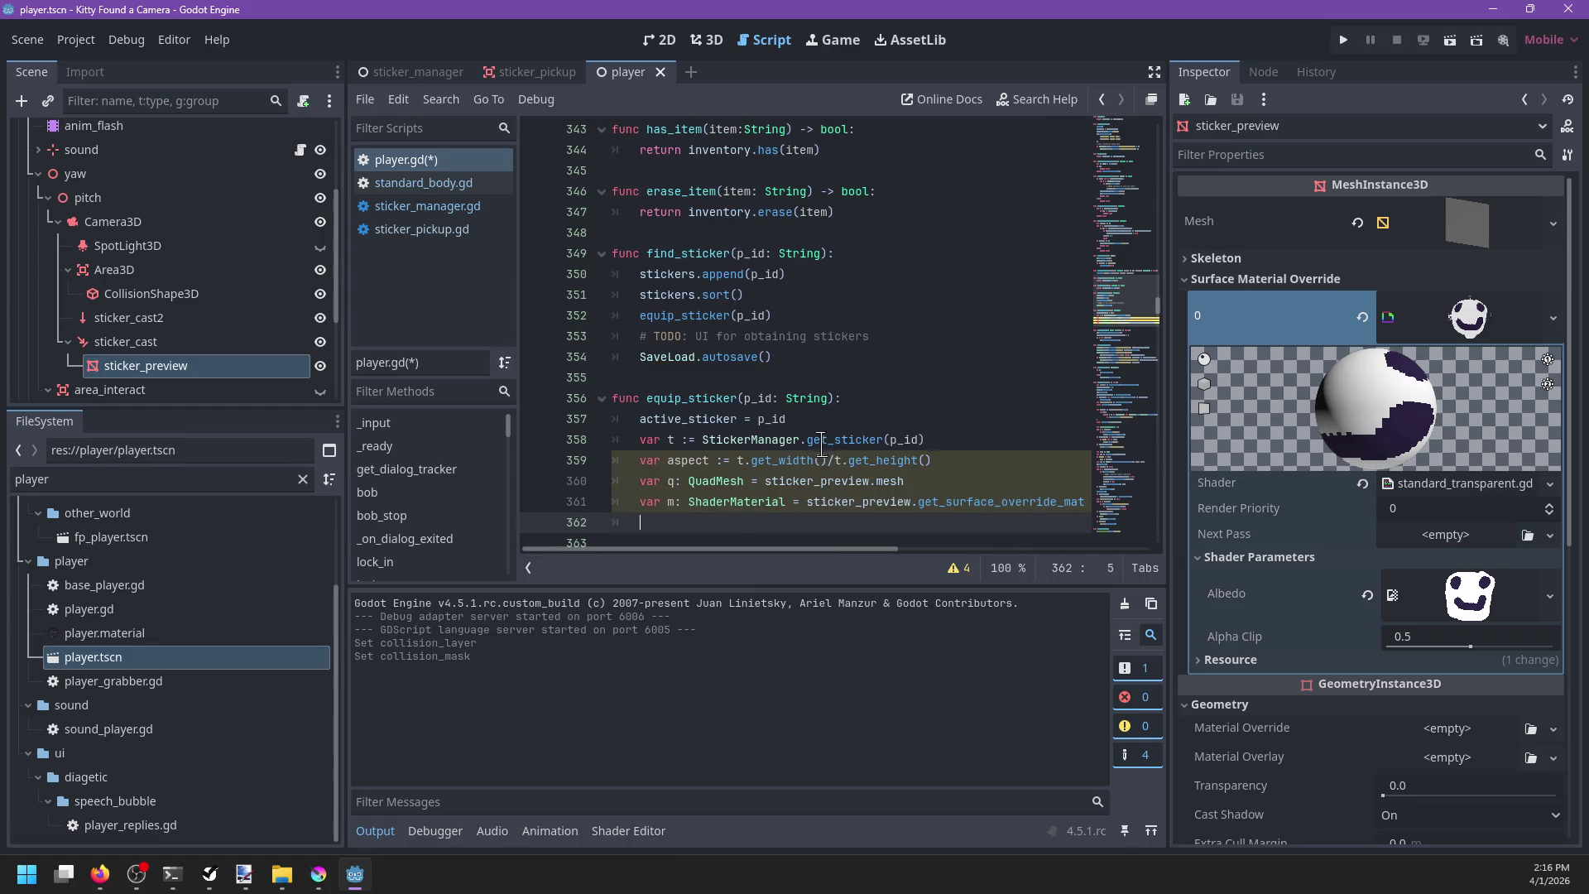
scroll(821, 447, "down", 1)
type("q.")
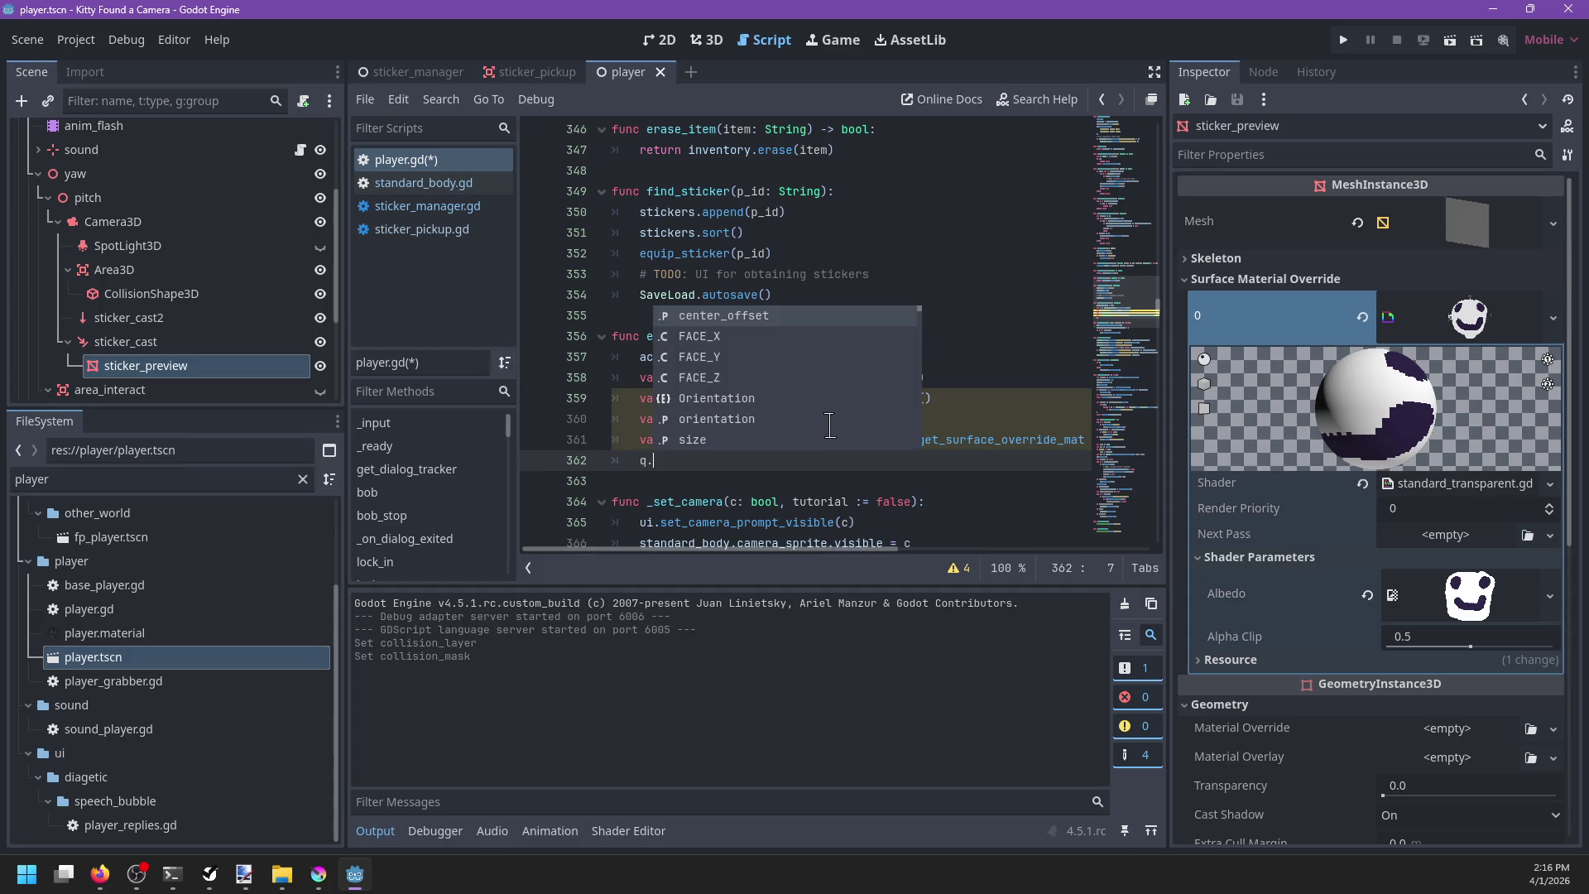
Inspect the QuadMesh's 0.1 × 0.1 size, and try then delete a q.size.x = q.size.y*aspect line
left_click(1467, 222)
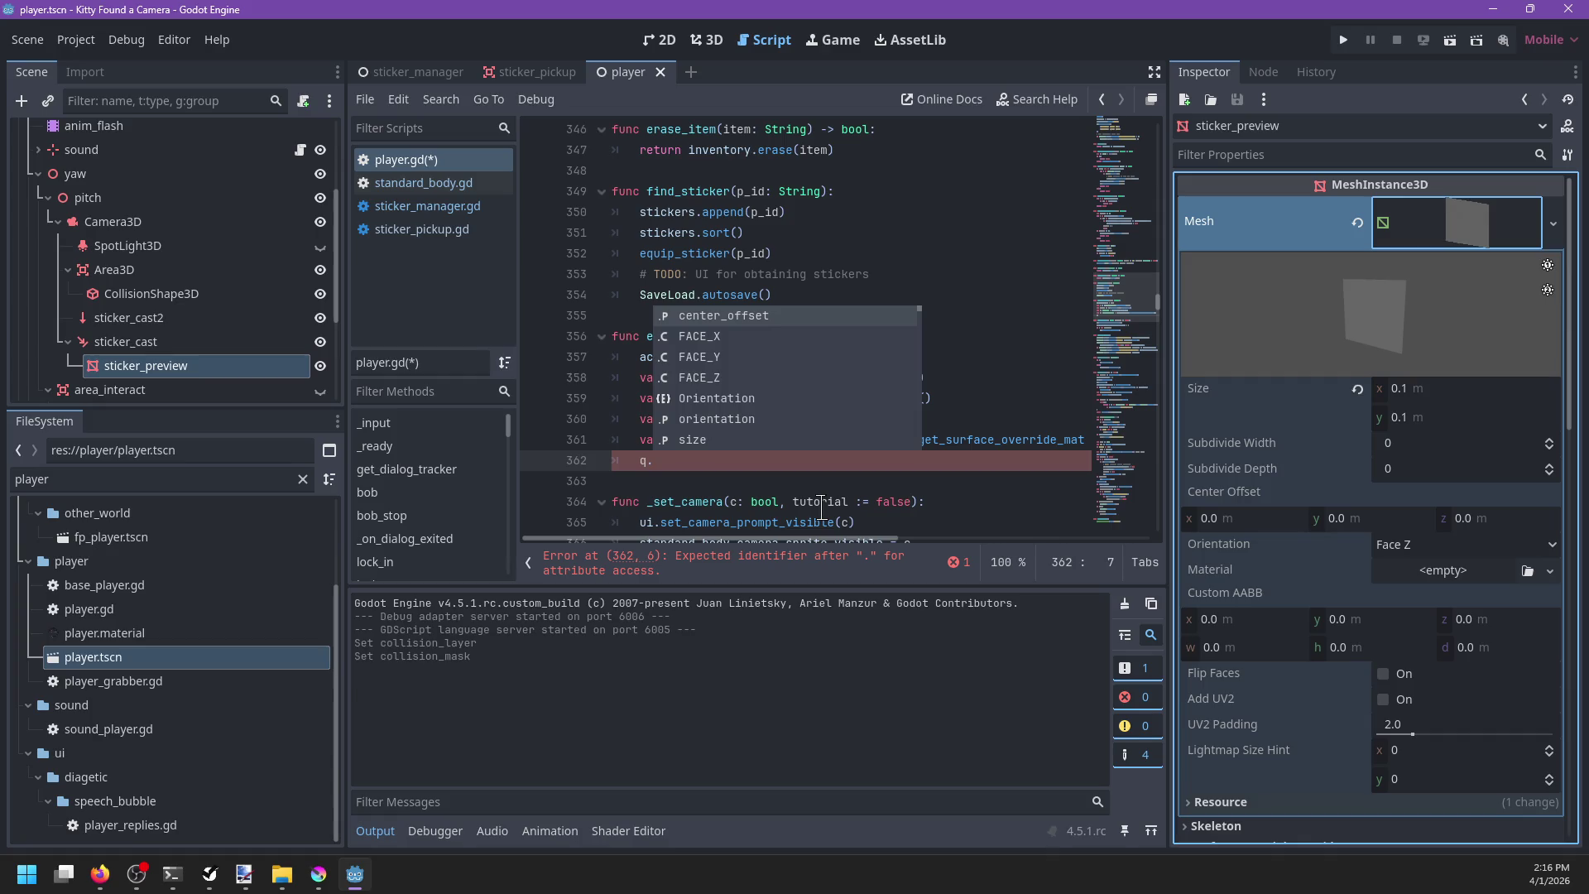
left_click(760, 462)
type("size.x = ")
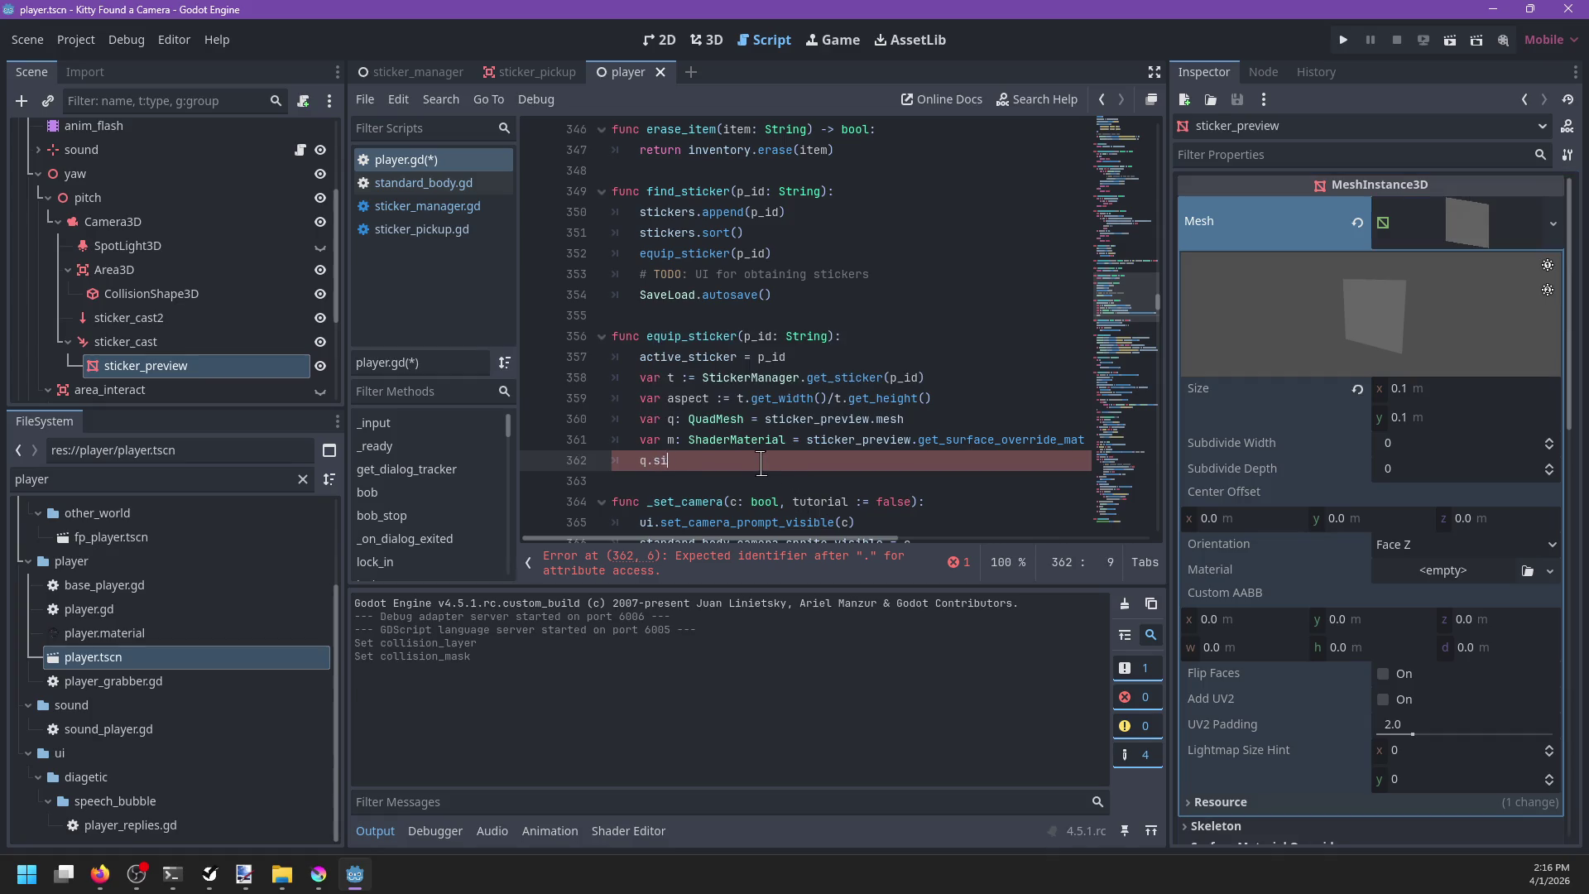
type("q.size.y*&")
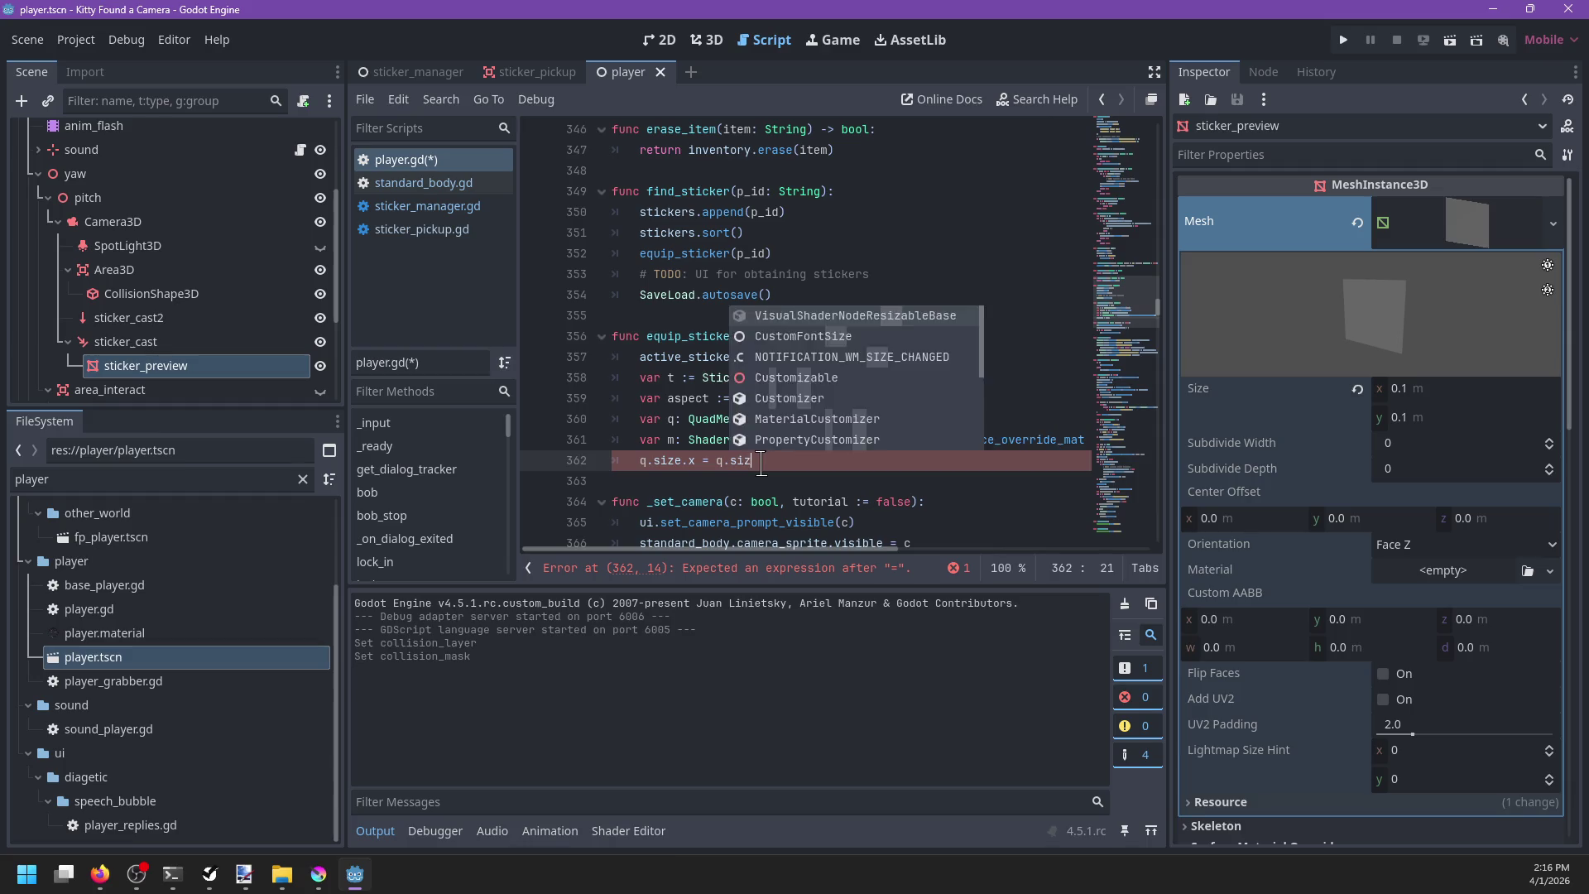
key("BackSpace")
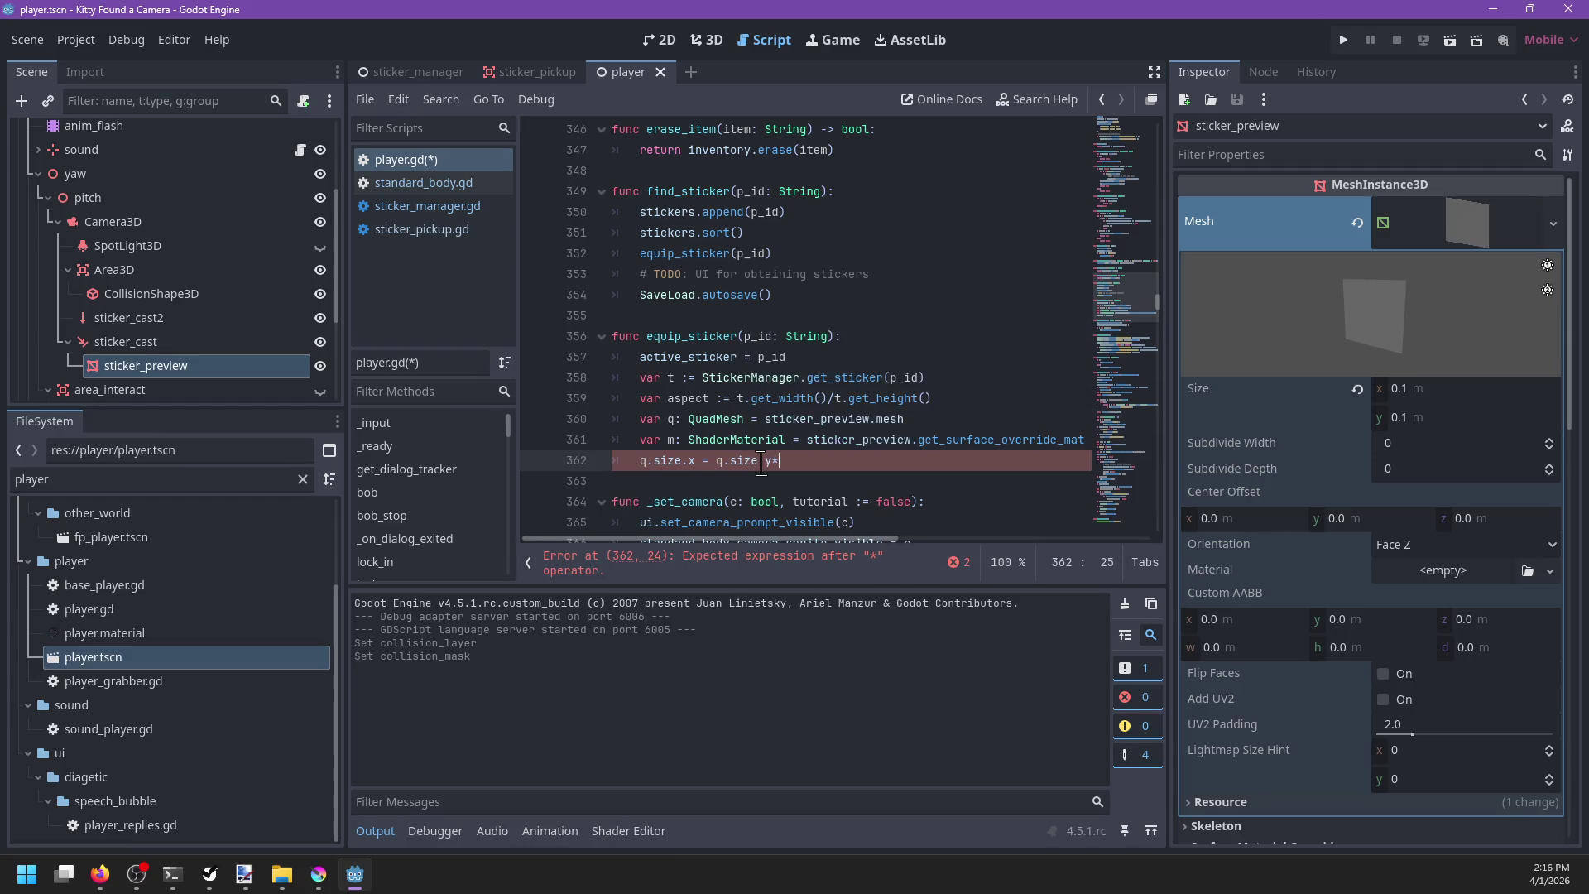
type("aspect")
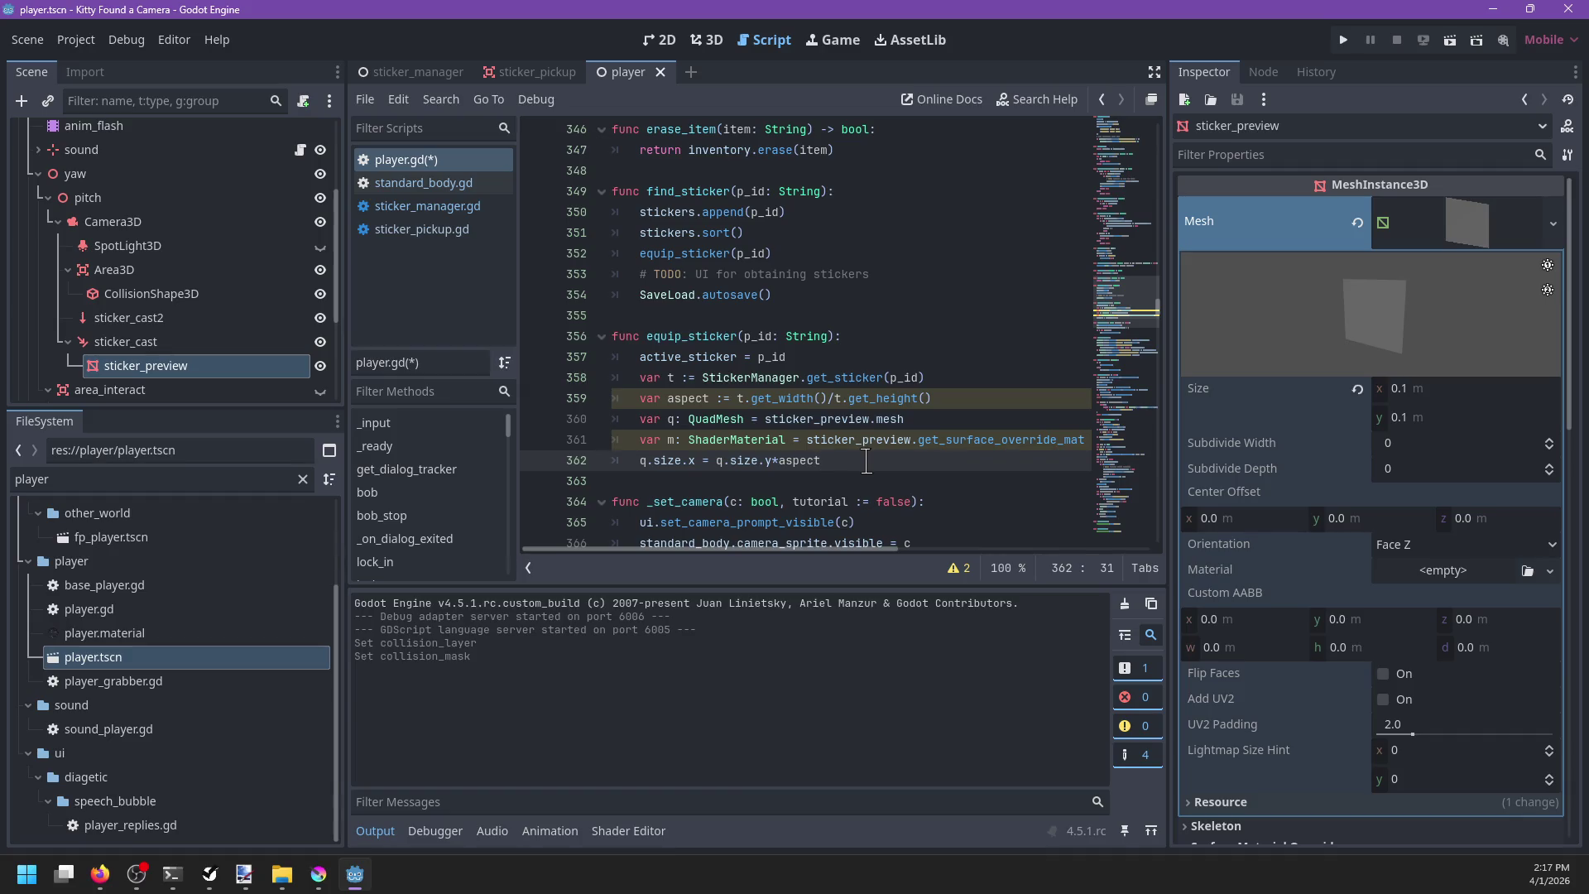
key("shift+Left")
key("shift+Left")
key("shift+Left")
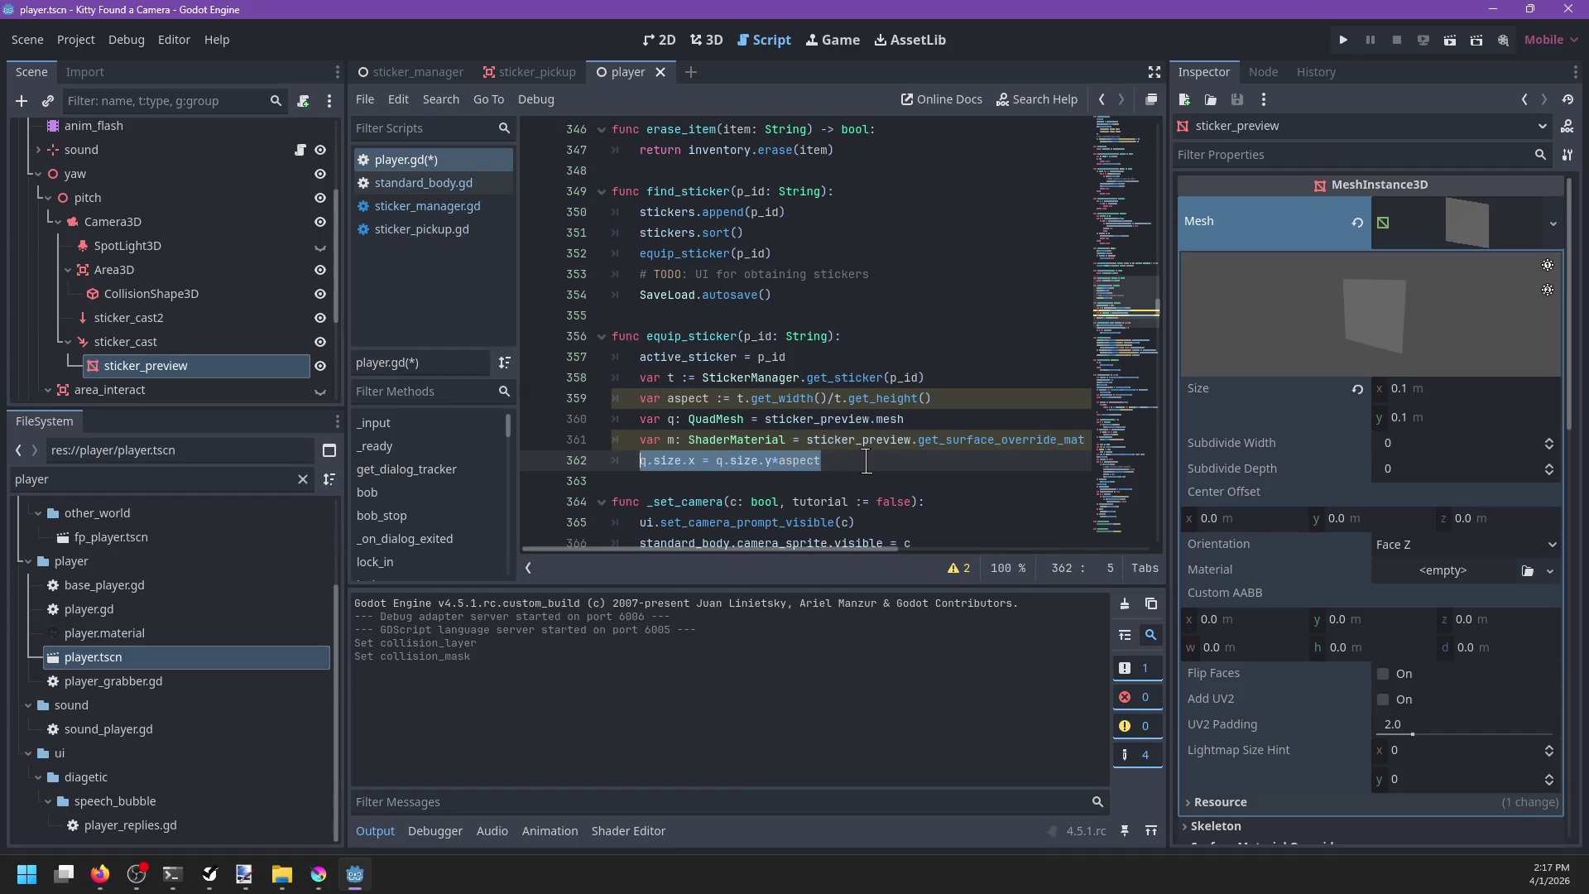
key("BackSpace")
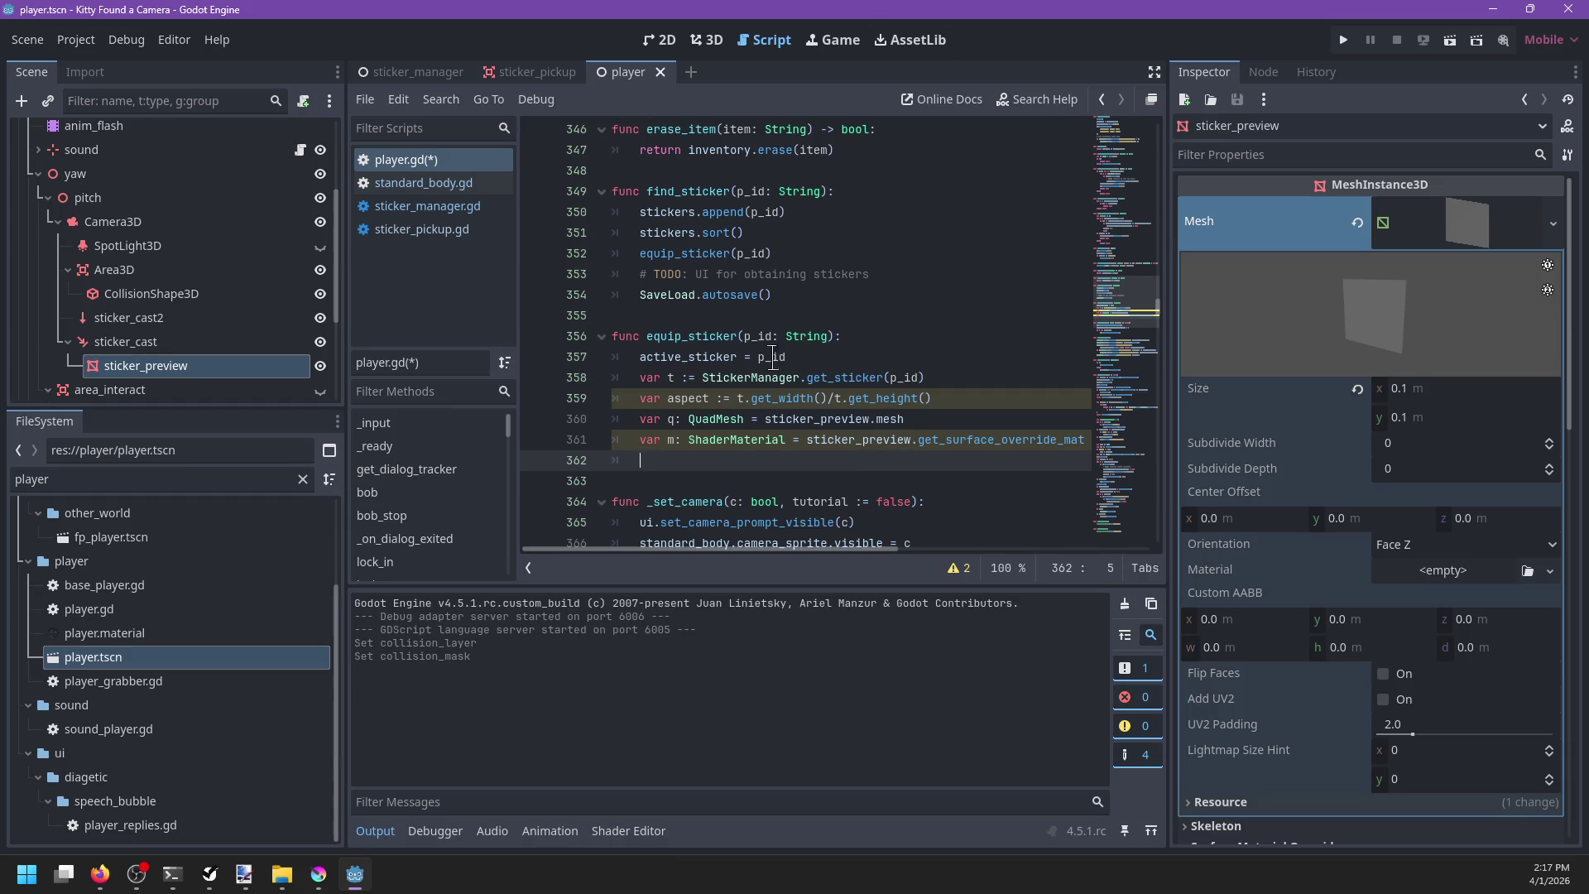
Scroll the script and drag the minimap up to the top of player.gd
scroll(841, 455, "up", 6)
scroll(843, 461, "down", 5)
scroll(843, 461, "down", 4)
scroll(836, 457, "up", 3)
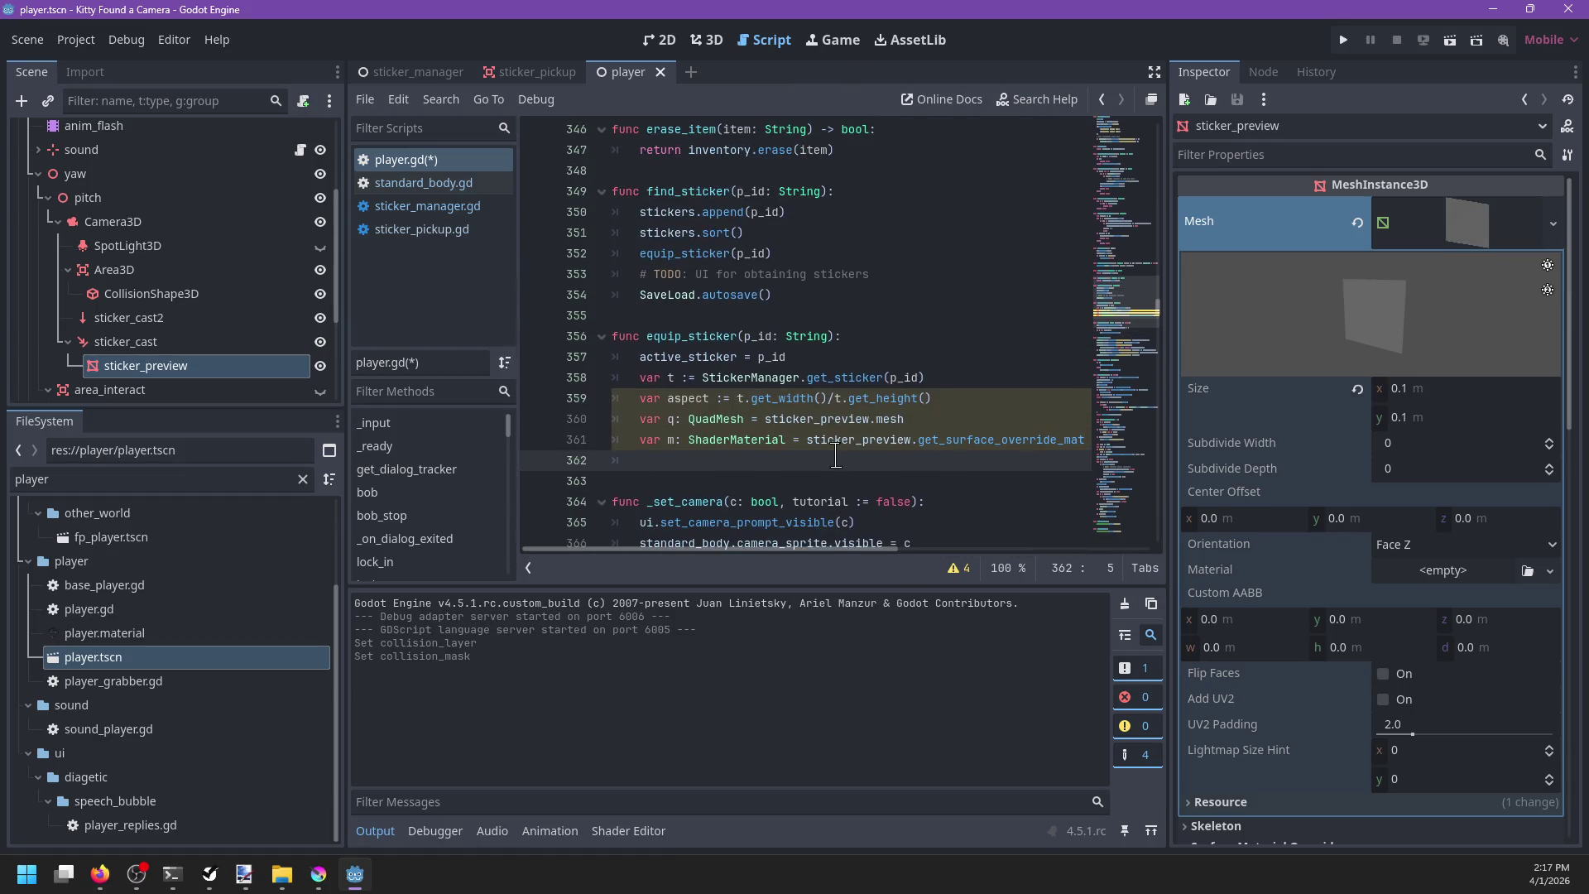
mouse_move(1128, 313)
left_mouse_down()
mouse_move(1140, 141)
mouse_move(1148, 322)
mouse_move(1138, 170)
left_mouse_up()
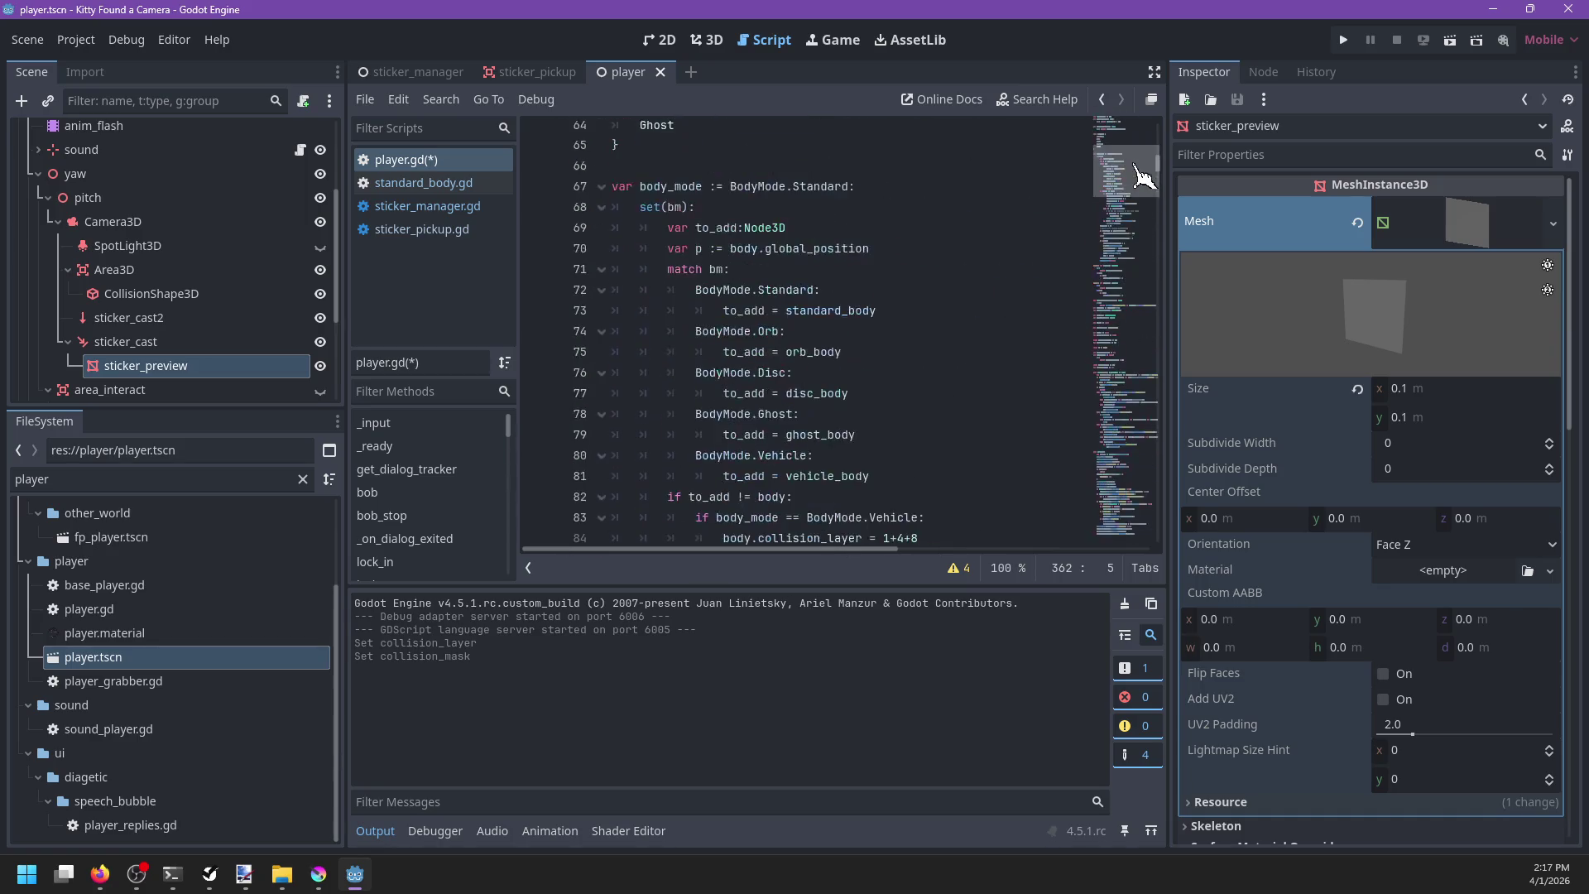
Declare 'var sticker_aspect_ratio := 1.0' below the active_sticker member
left_click(995, 304)
key("ctrl+f")
type("active_sticker: String")
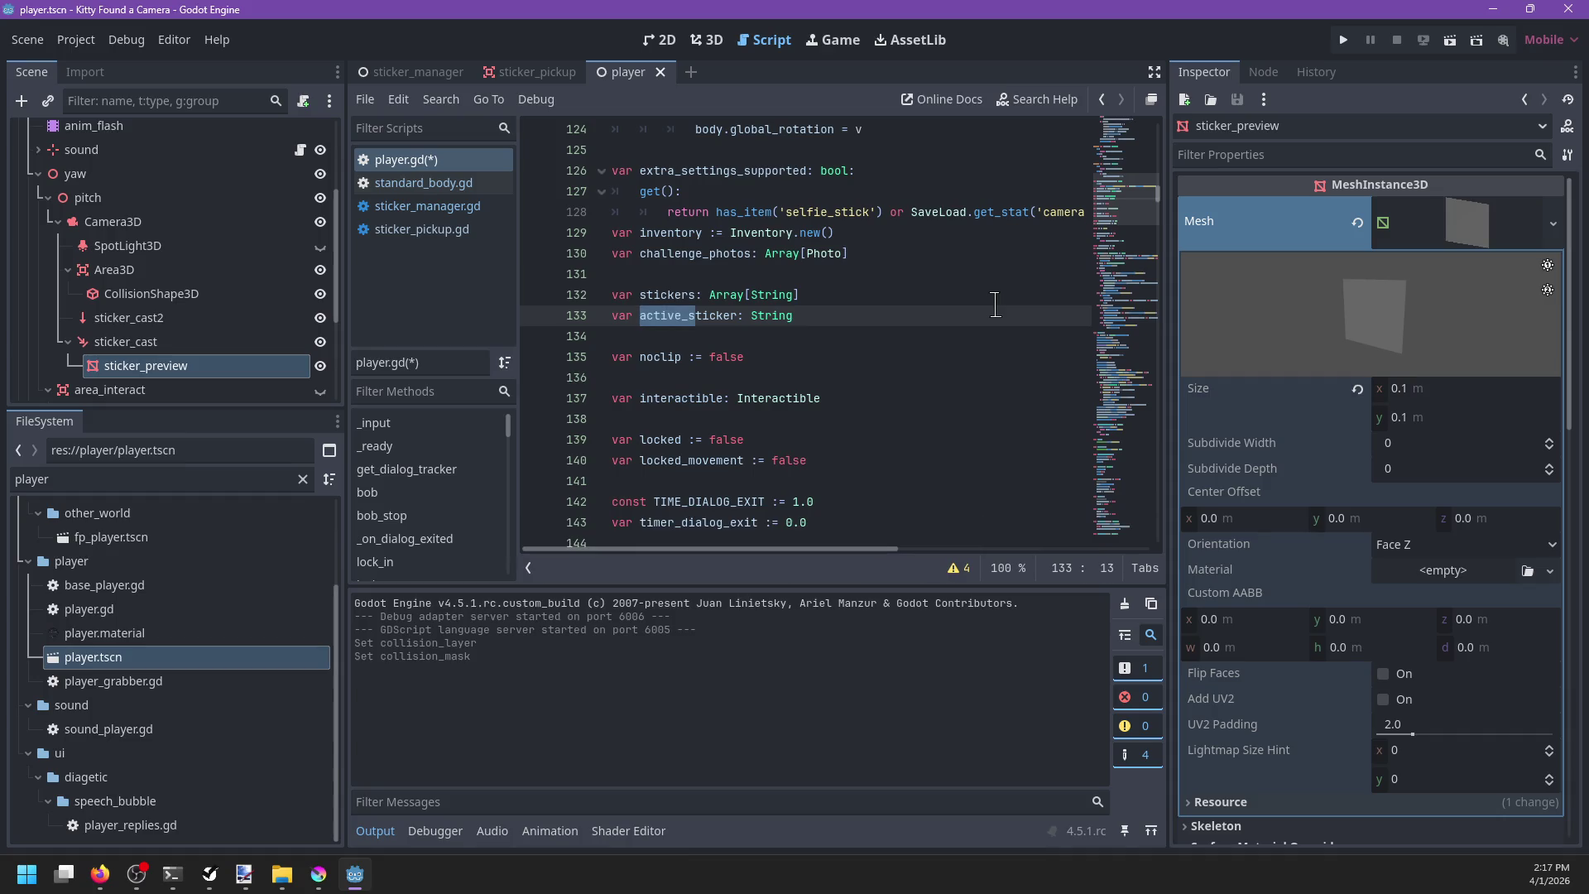
key("Escape")
key("Down")
type("var sticker_aspect_ratio: ")
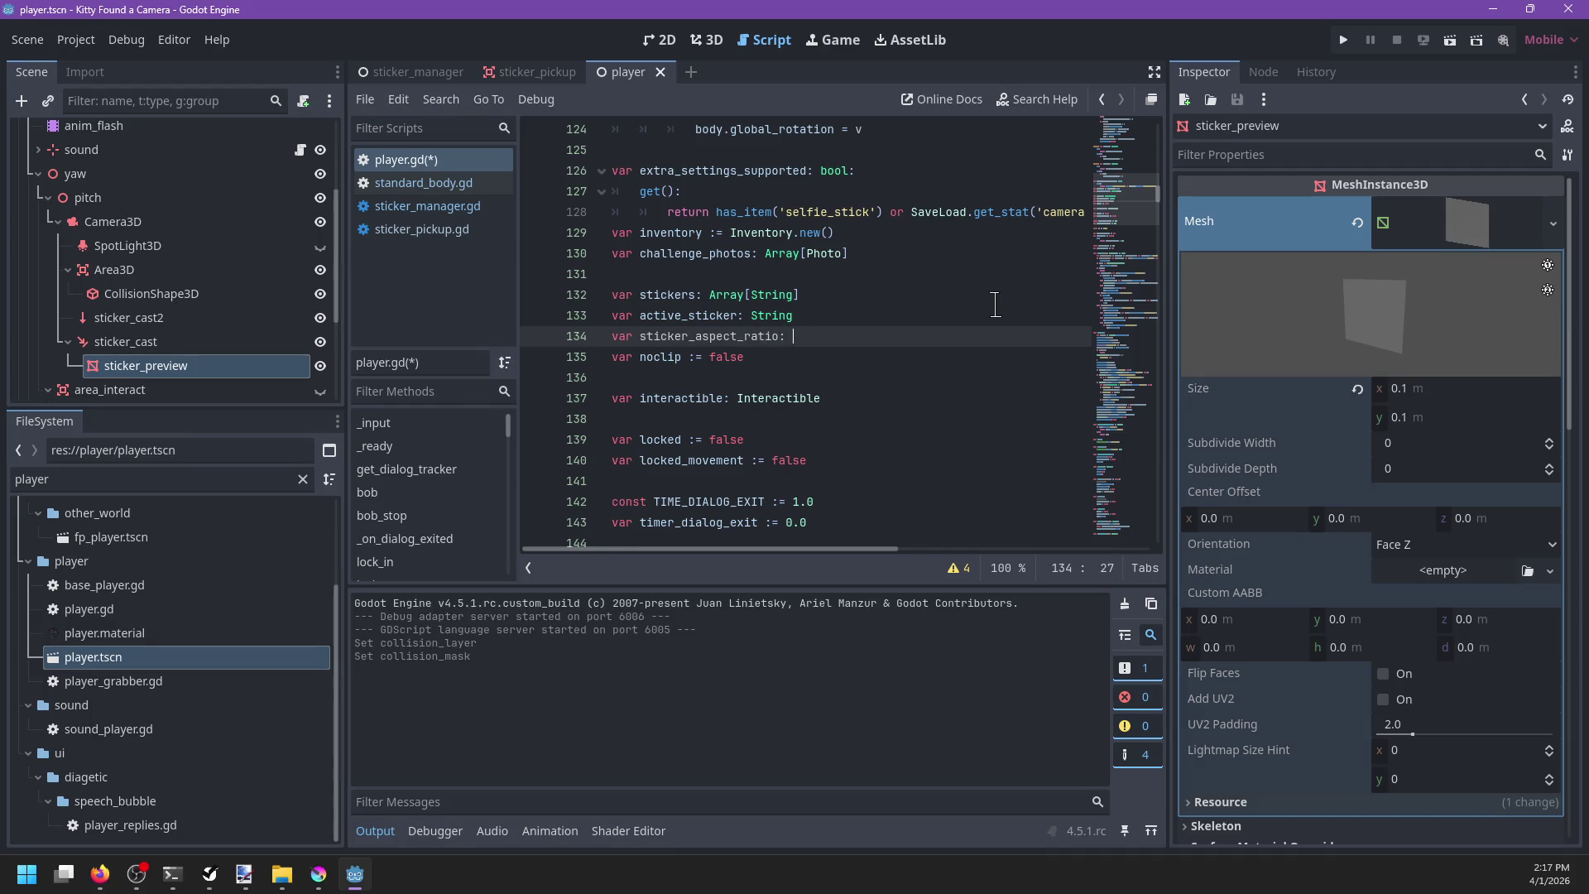
type(":= 1.0")
key("Return")
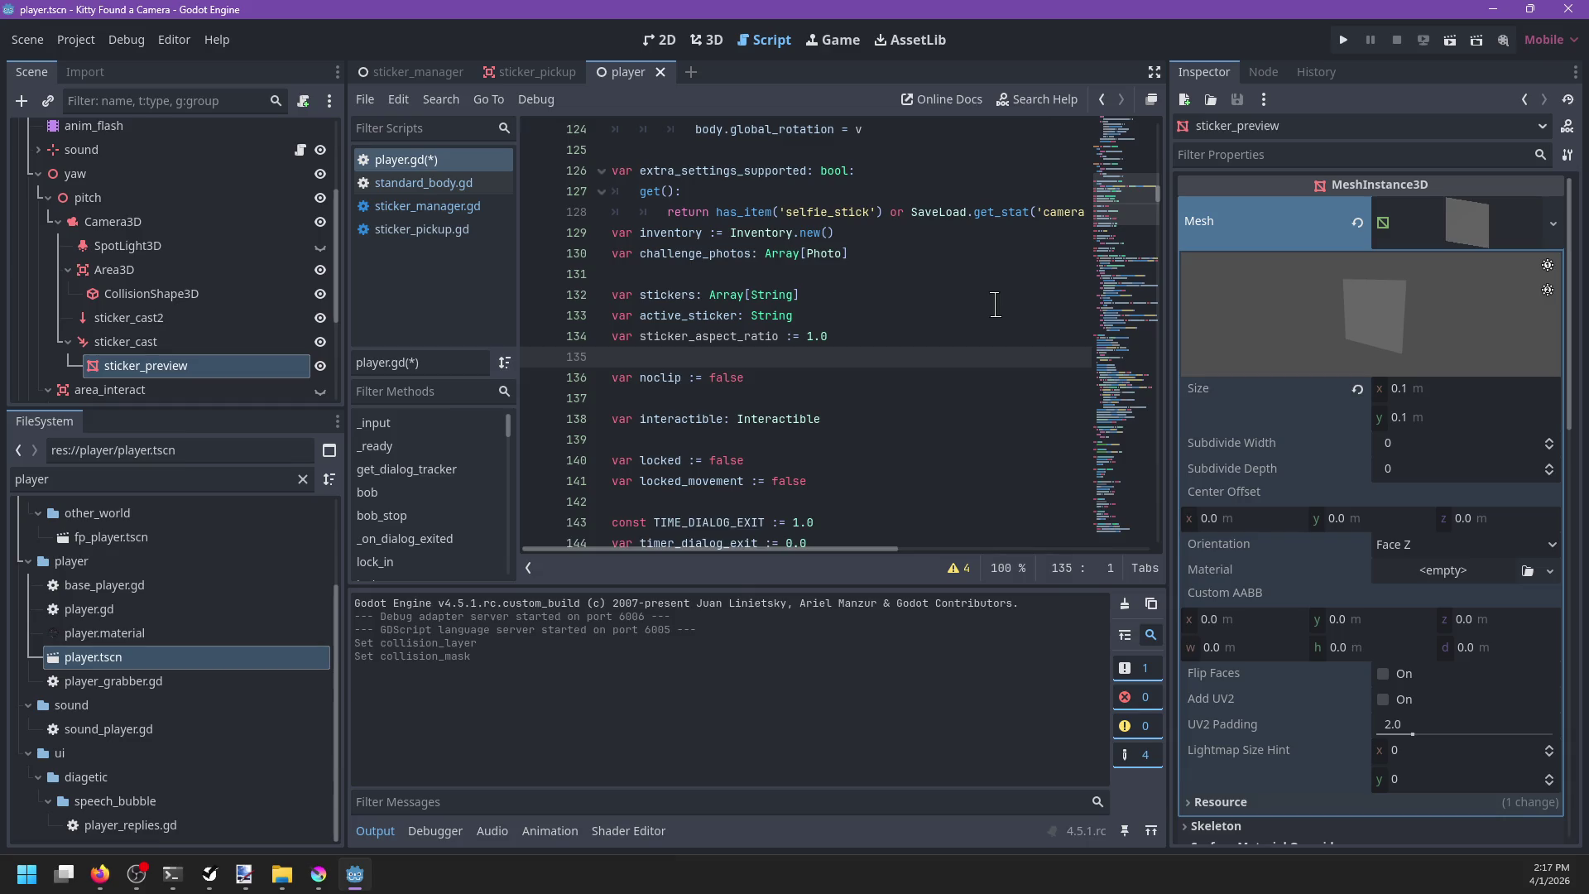
In equip_sticker, rename the local aspect variable to sticker_aspect_ratio and delete the QuadMesh line
key("ctrl+f")
type("aspec")
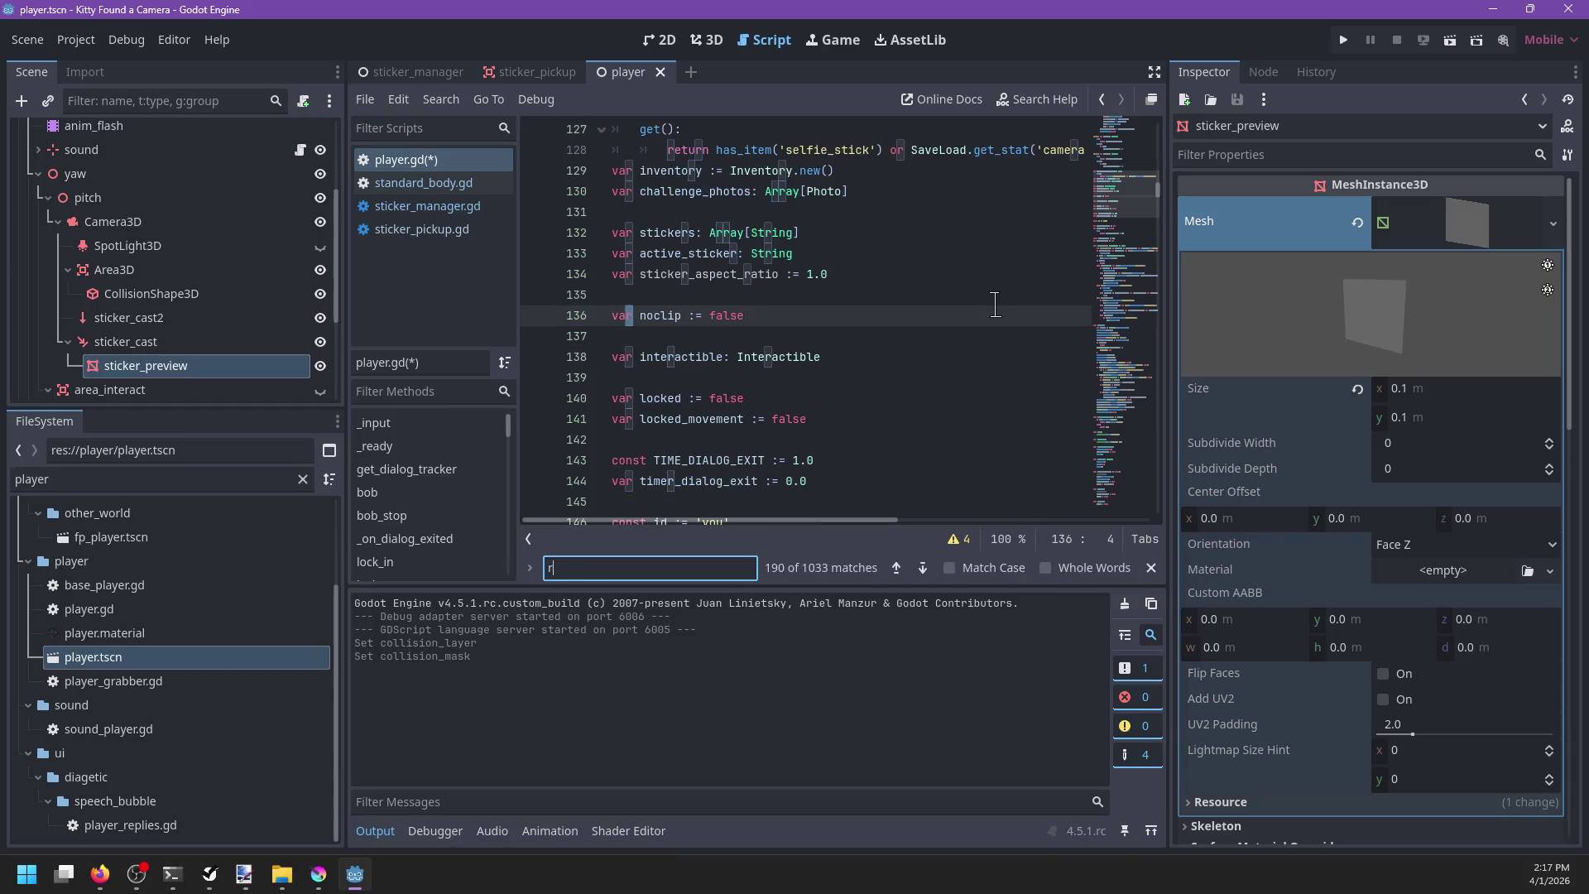
key("Escape")
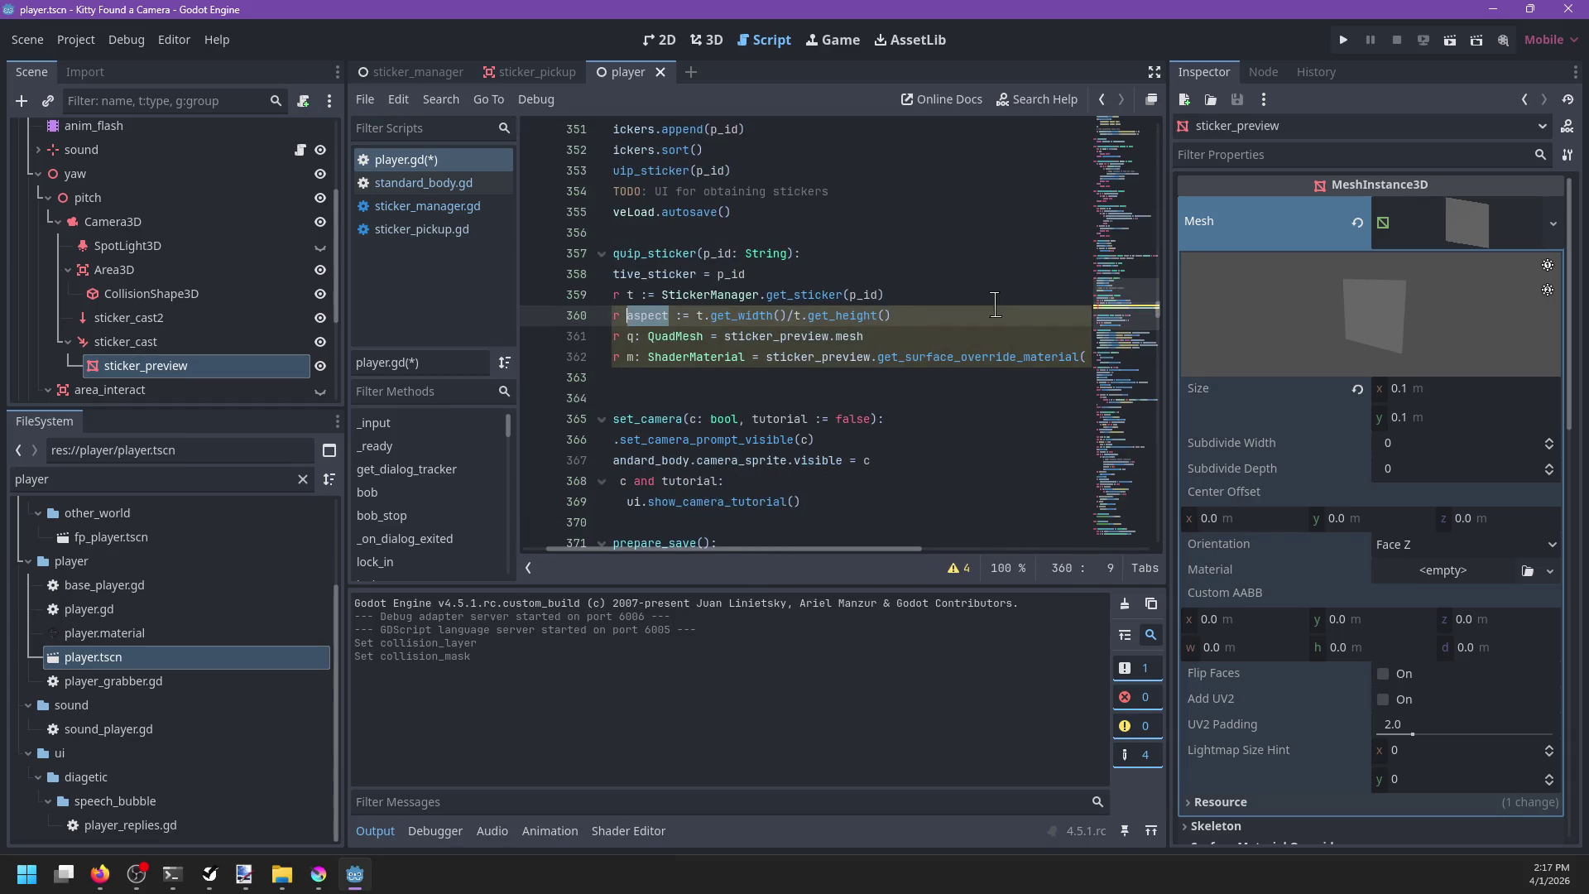
key("Home")
key("shift+ctrl+Right")
key("shift+ctrl+Right")
type("sticker_aspect_ratio")
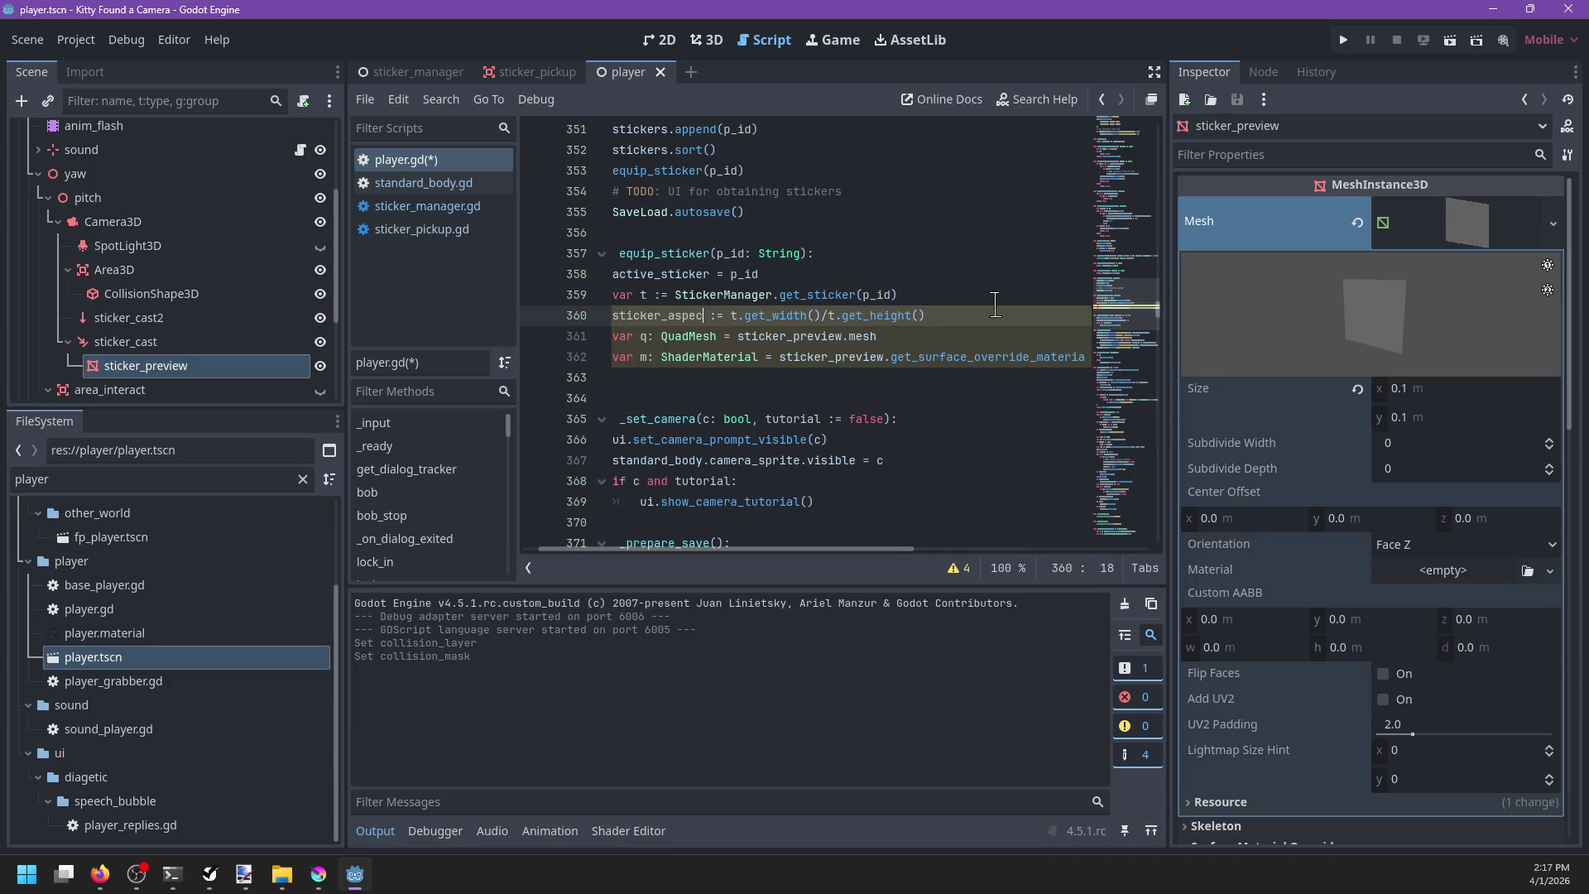
left_click(983, 340)
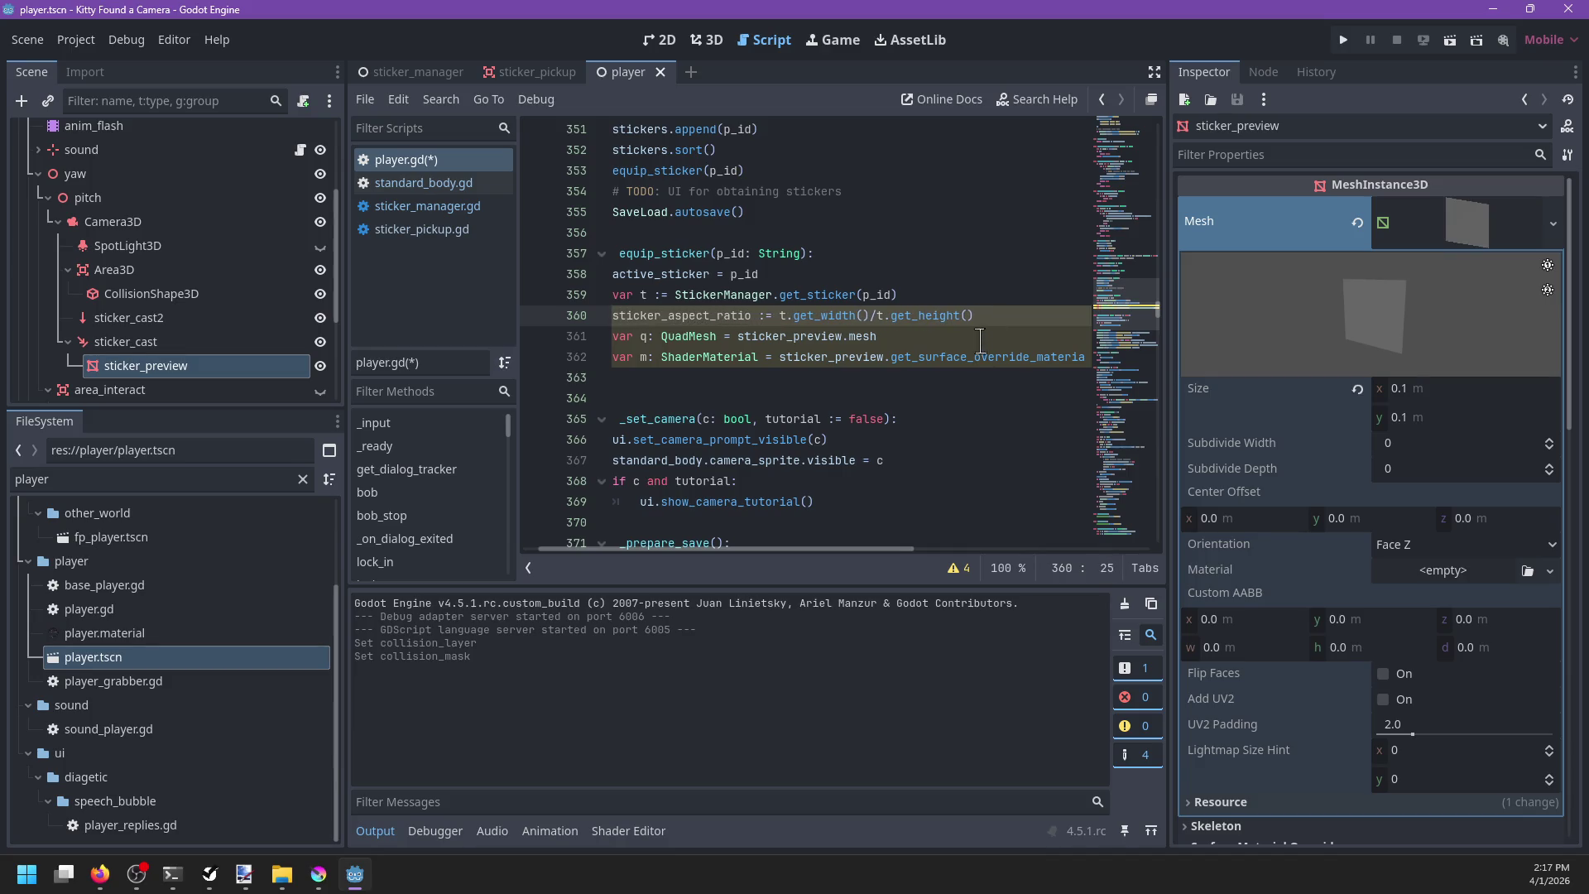
key("ctrl+shift+k")
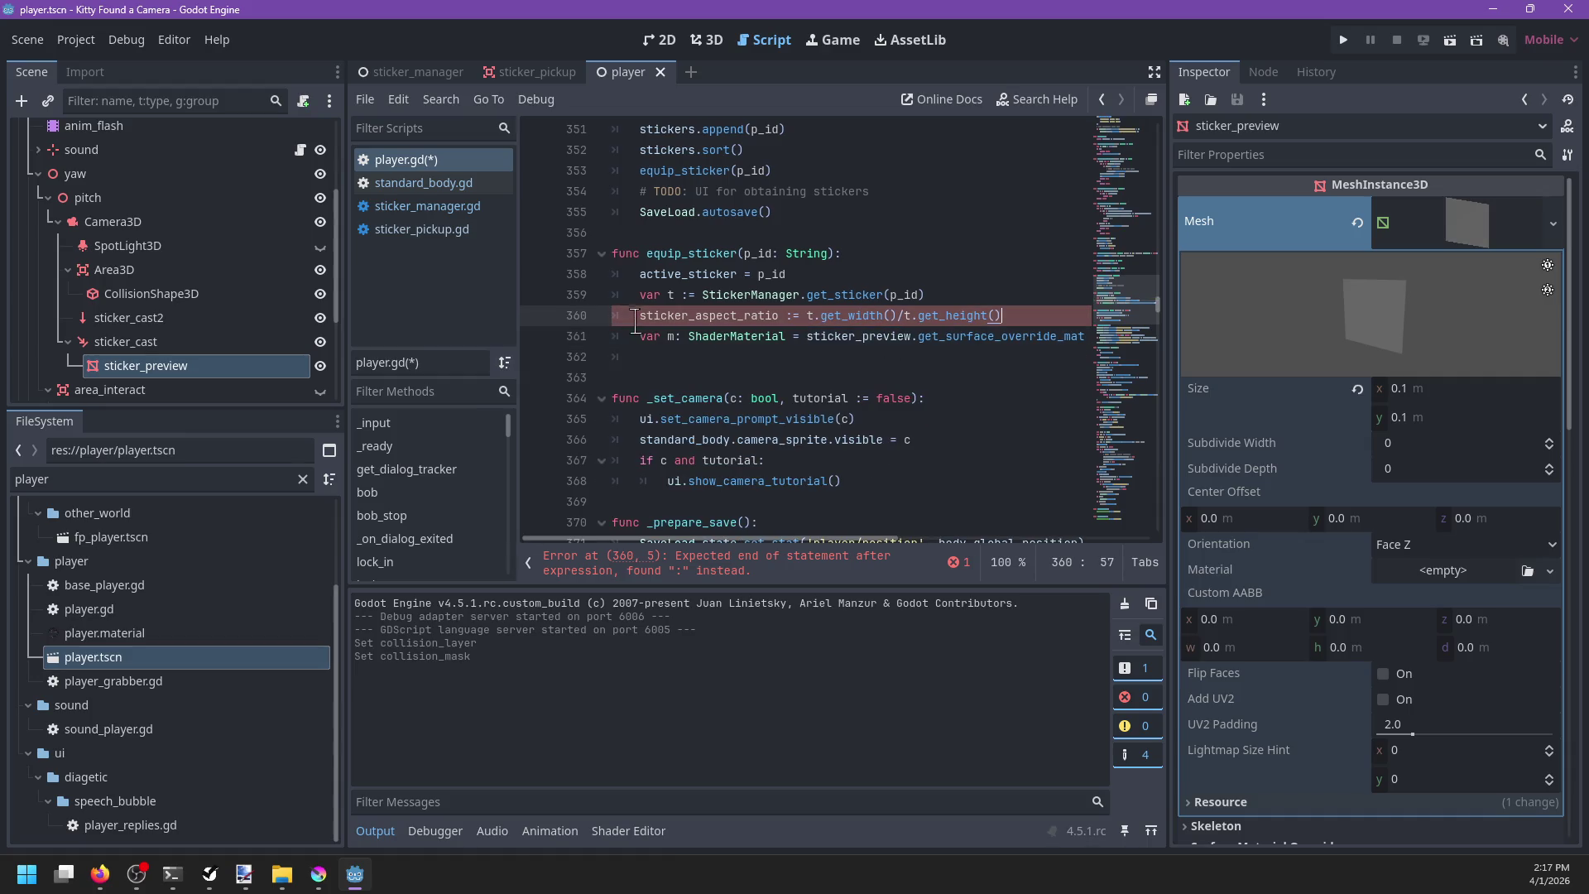
Make it a plain assignment of t.get_width()/float(t.get_height())
left_click(791, 314)
key("BackSpace")
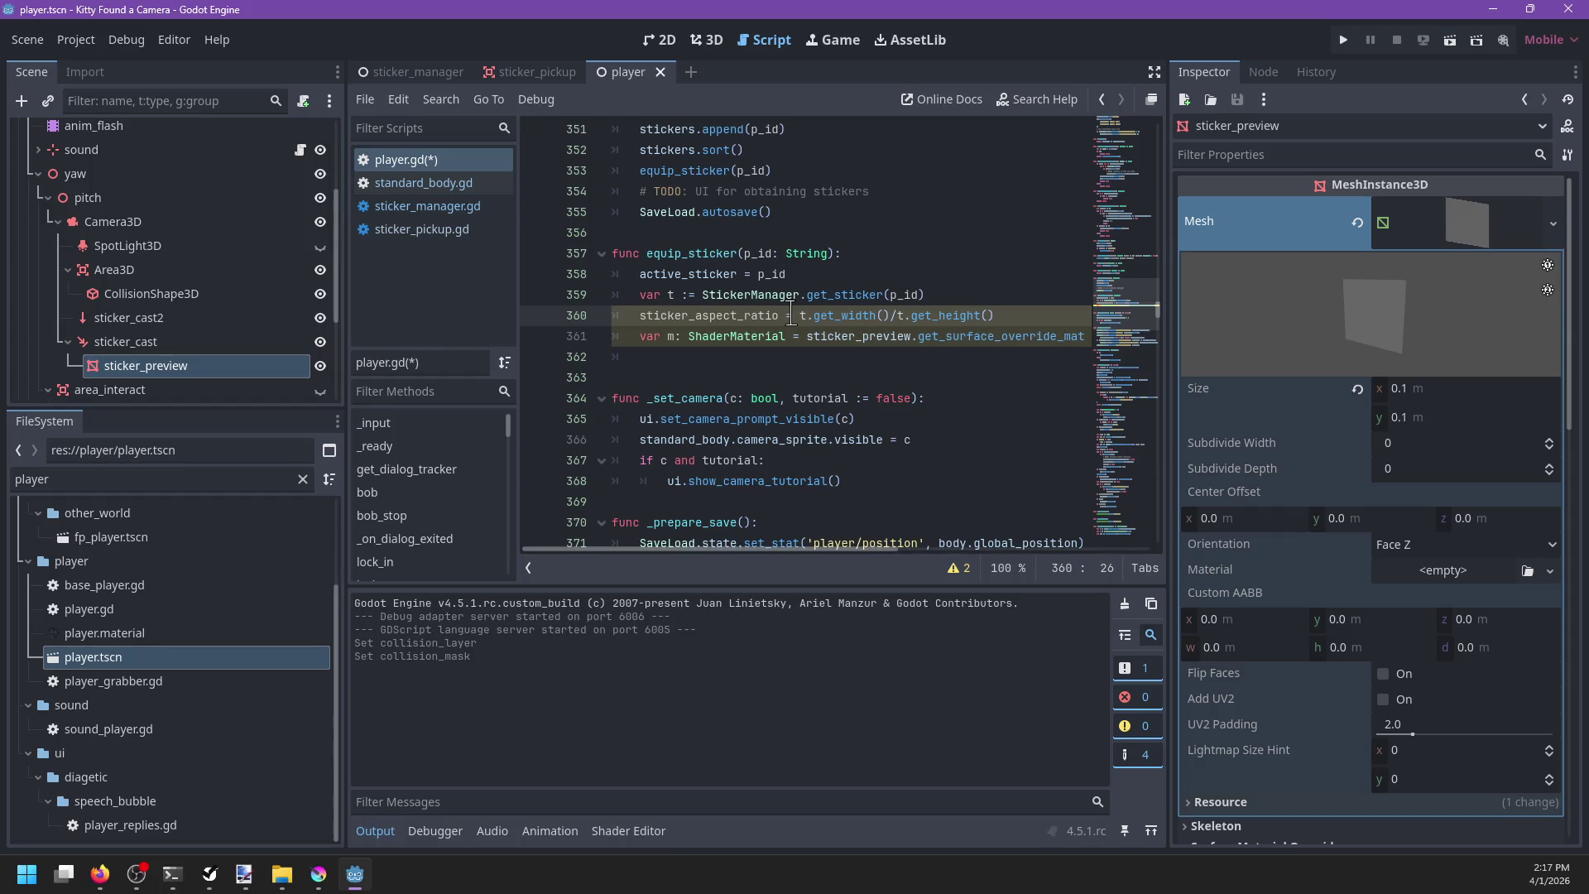
left_click(897, 315)
type("float(")
key("End")
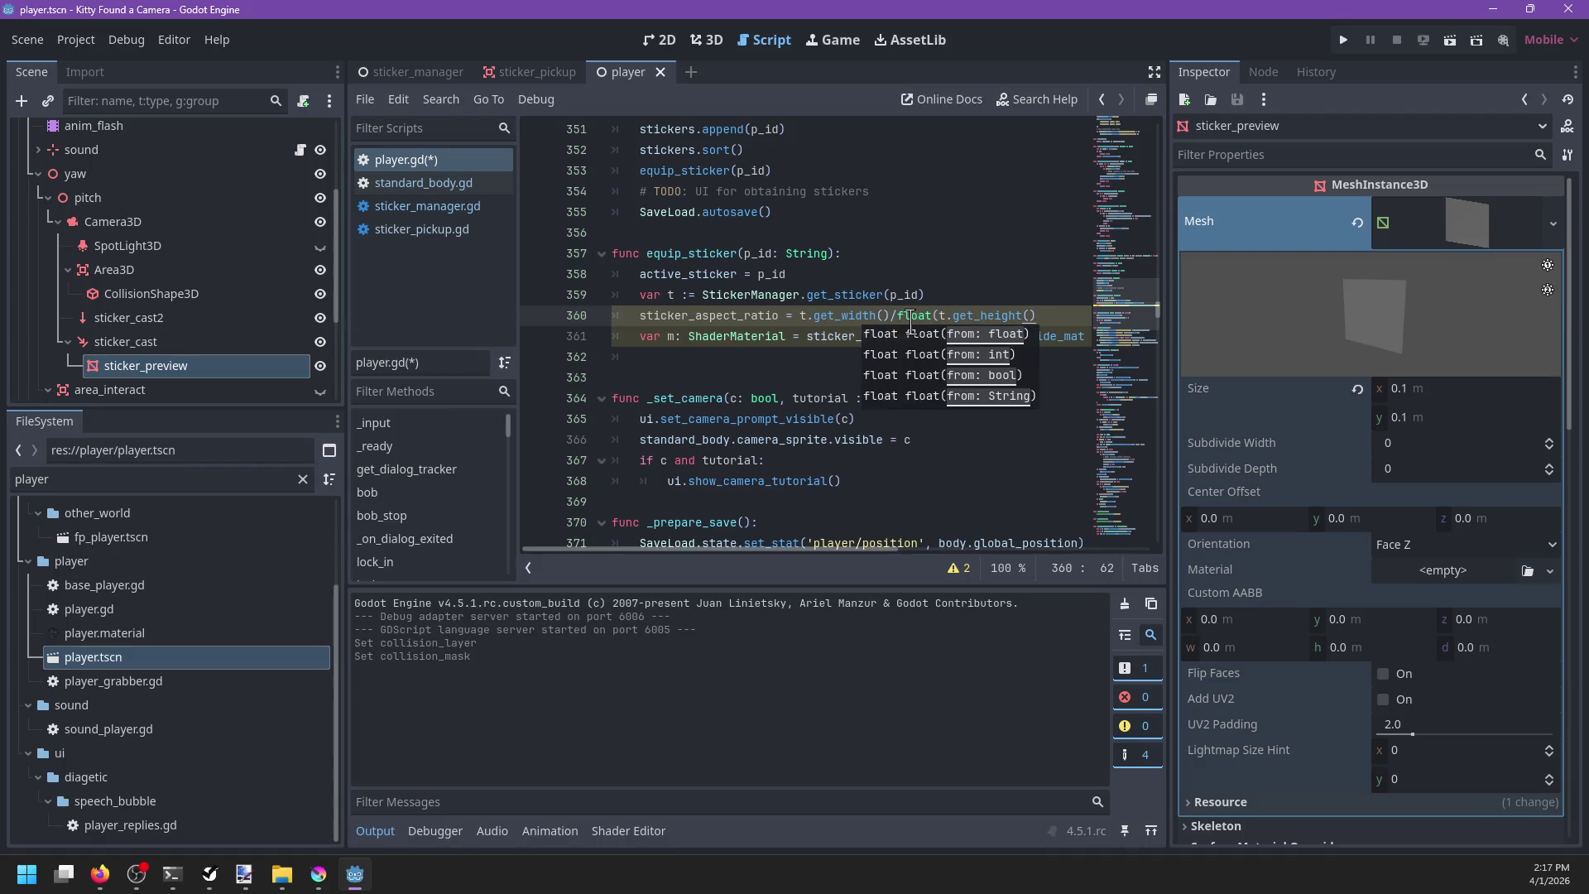
type(")")
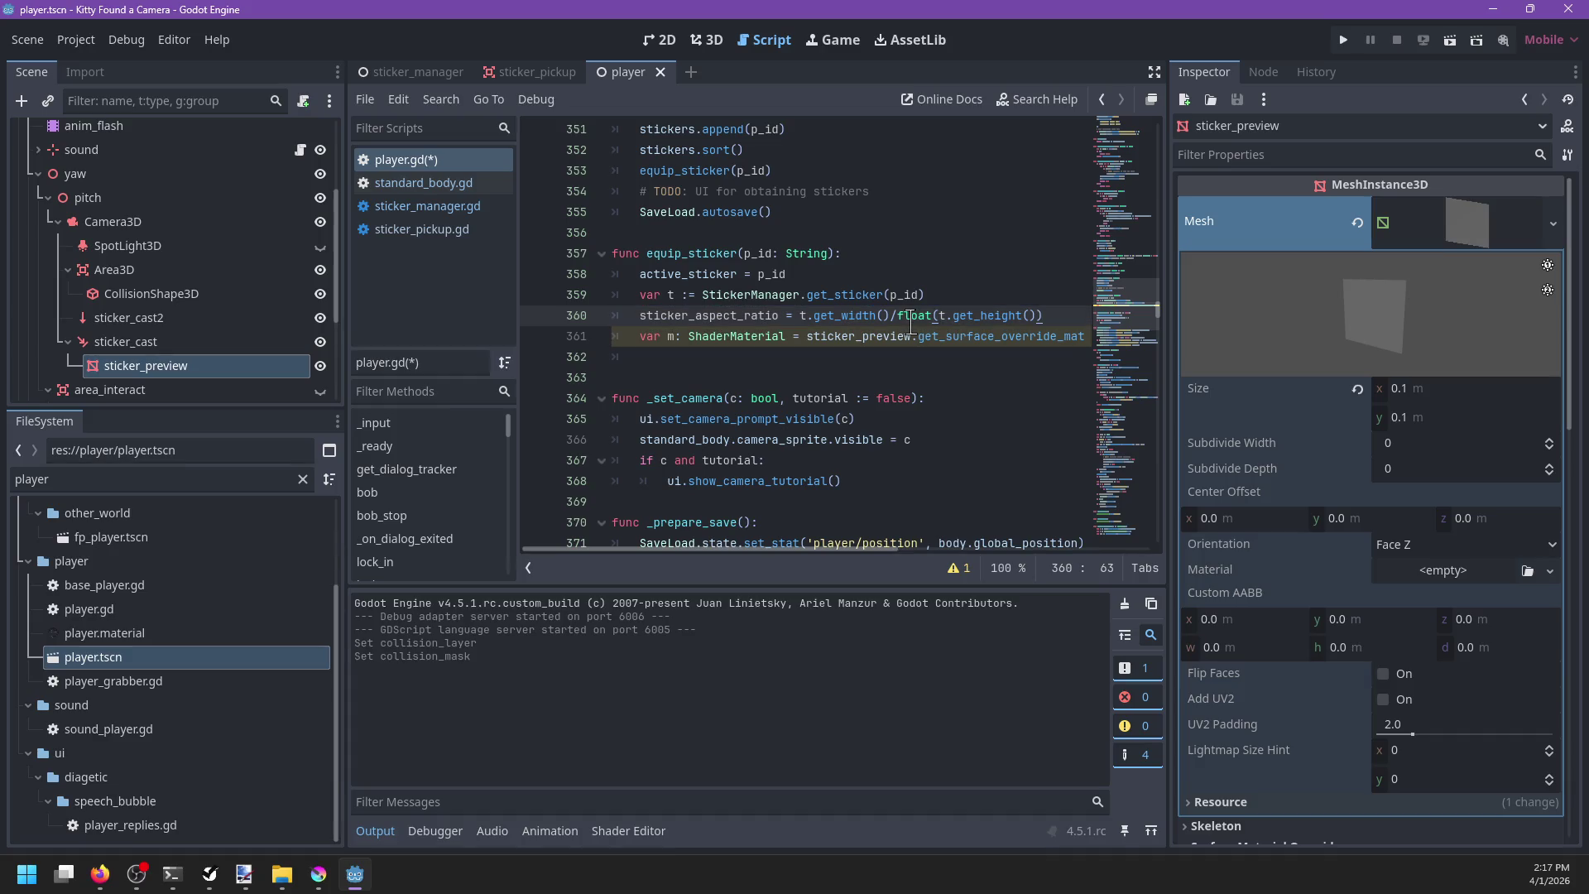
scroll(726, 365, "right", 2)
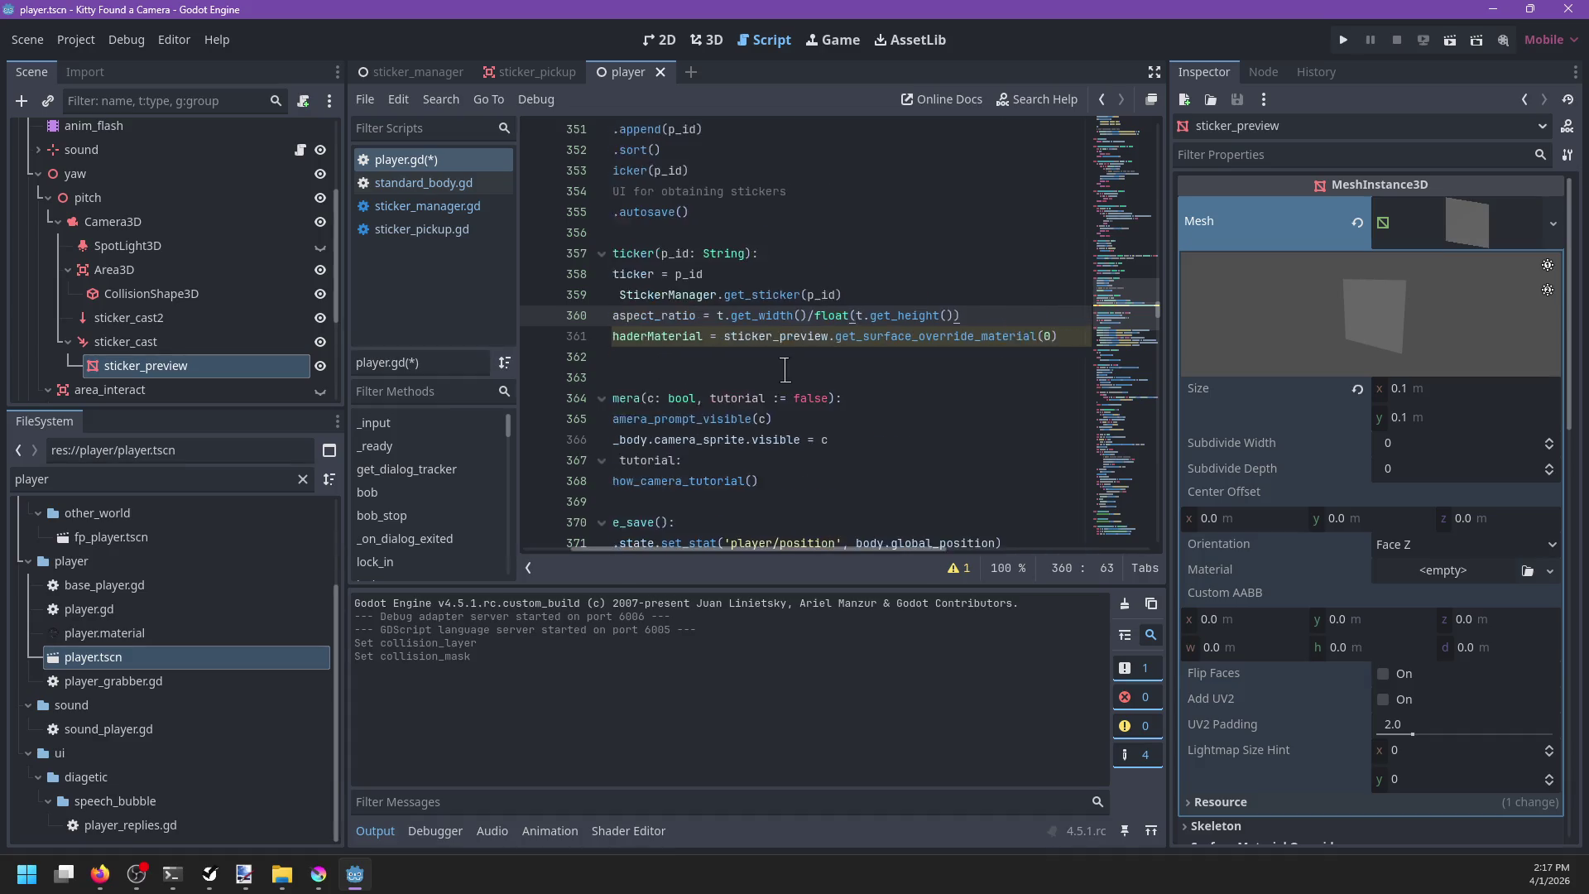
scroll(726, 365, "left", 2)
left_click(663, 358)
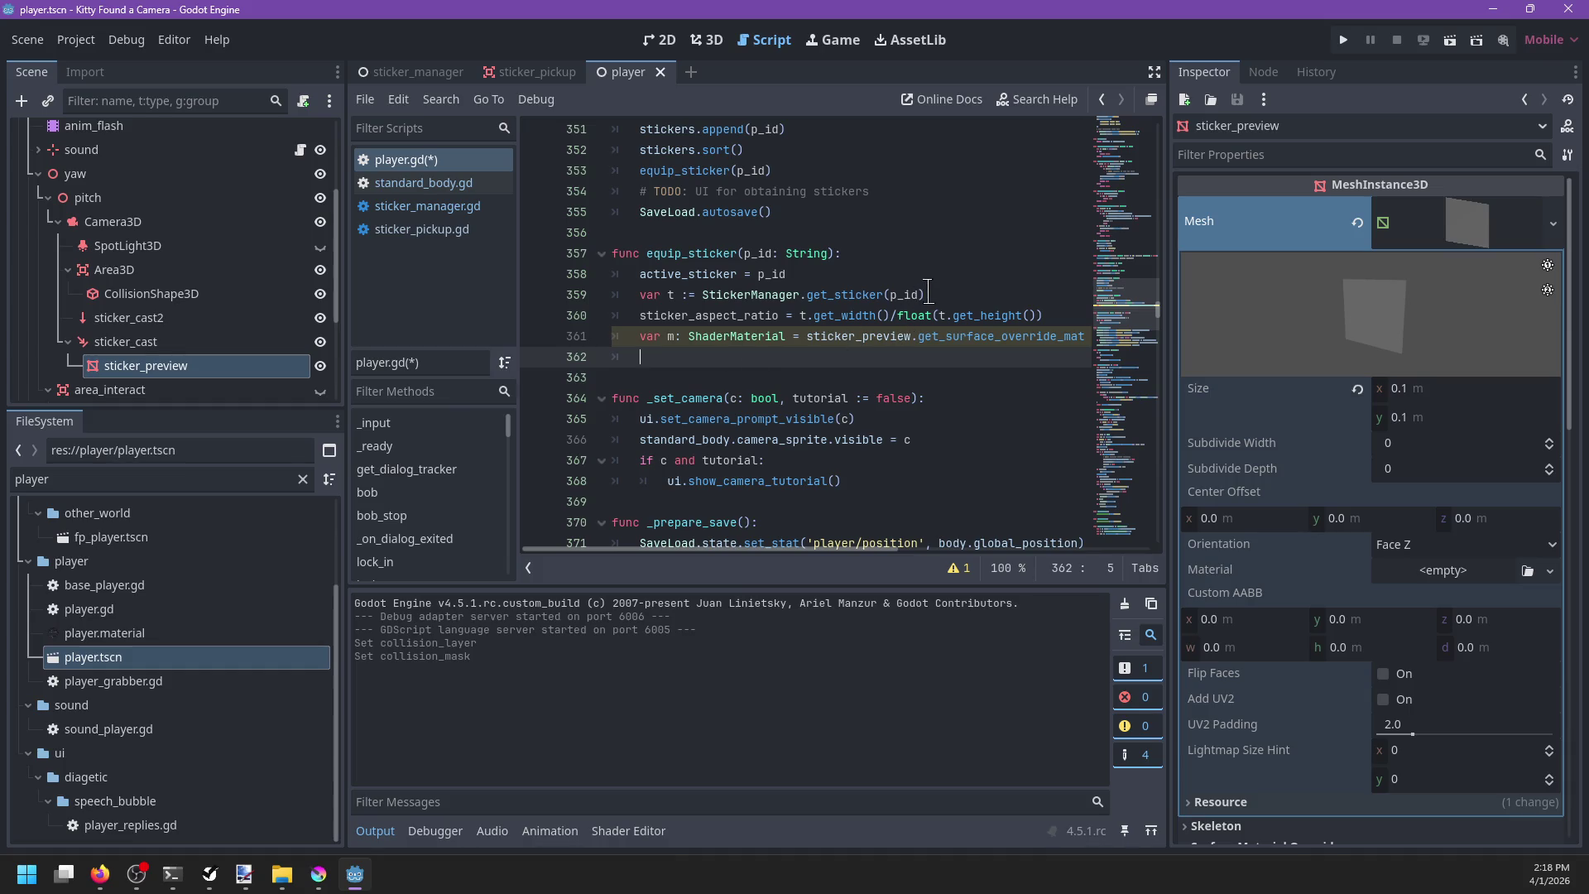
Add m.set_shader_parameter('albedo', t) on line 362 and save player.gd
left_click_drag(925, 295, 962, 279)
left_click(699, 358)
type("m.set_shade")
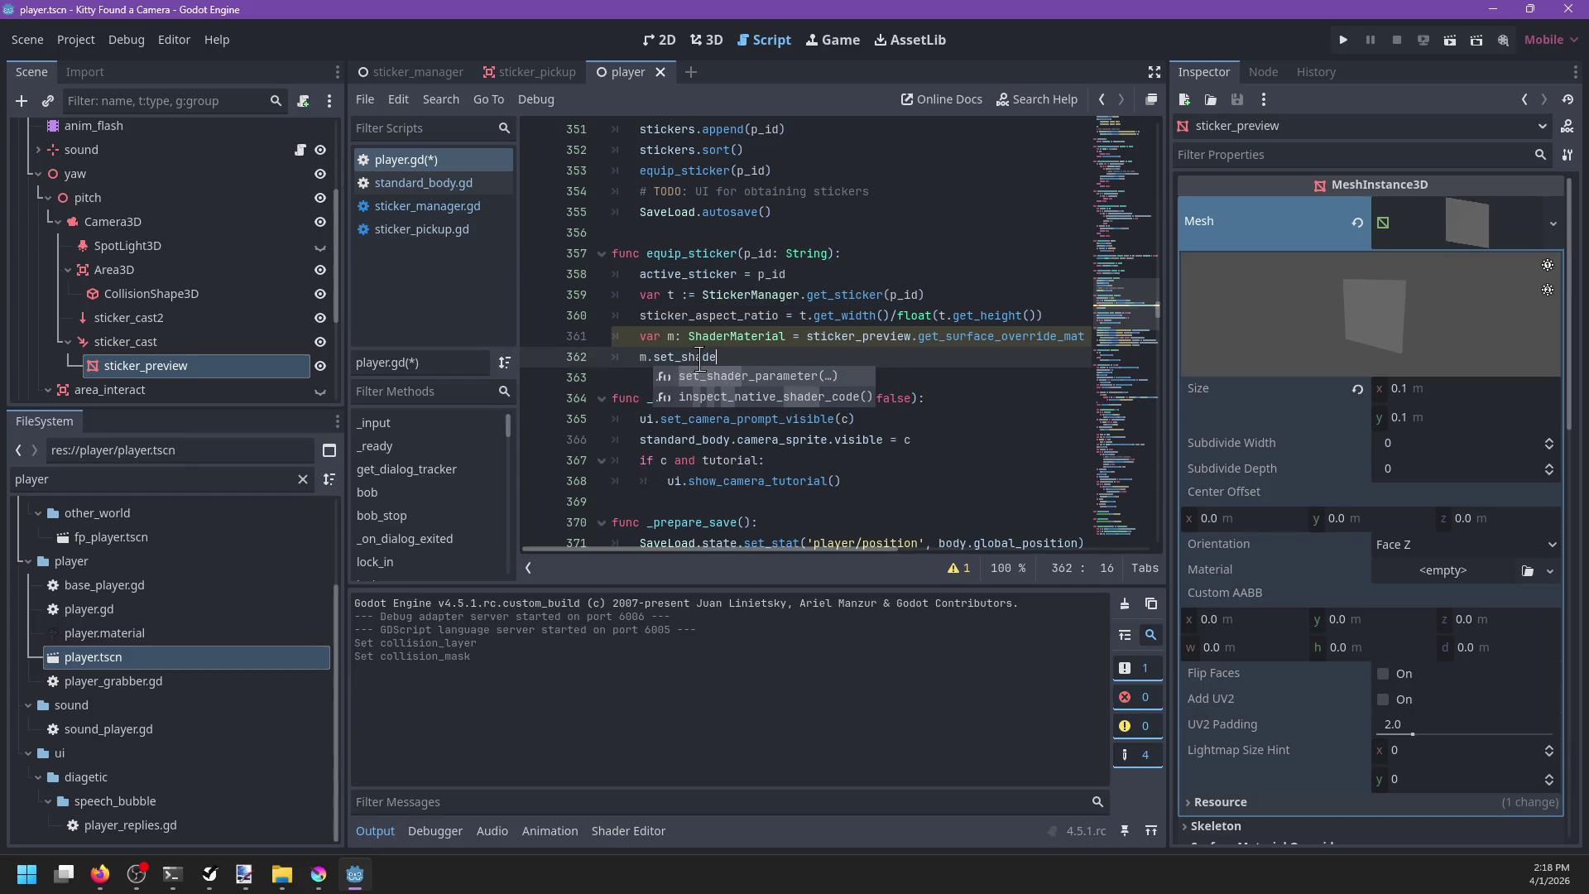
key("Return")
left_click(1465, 227)
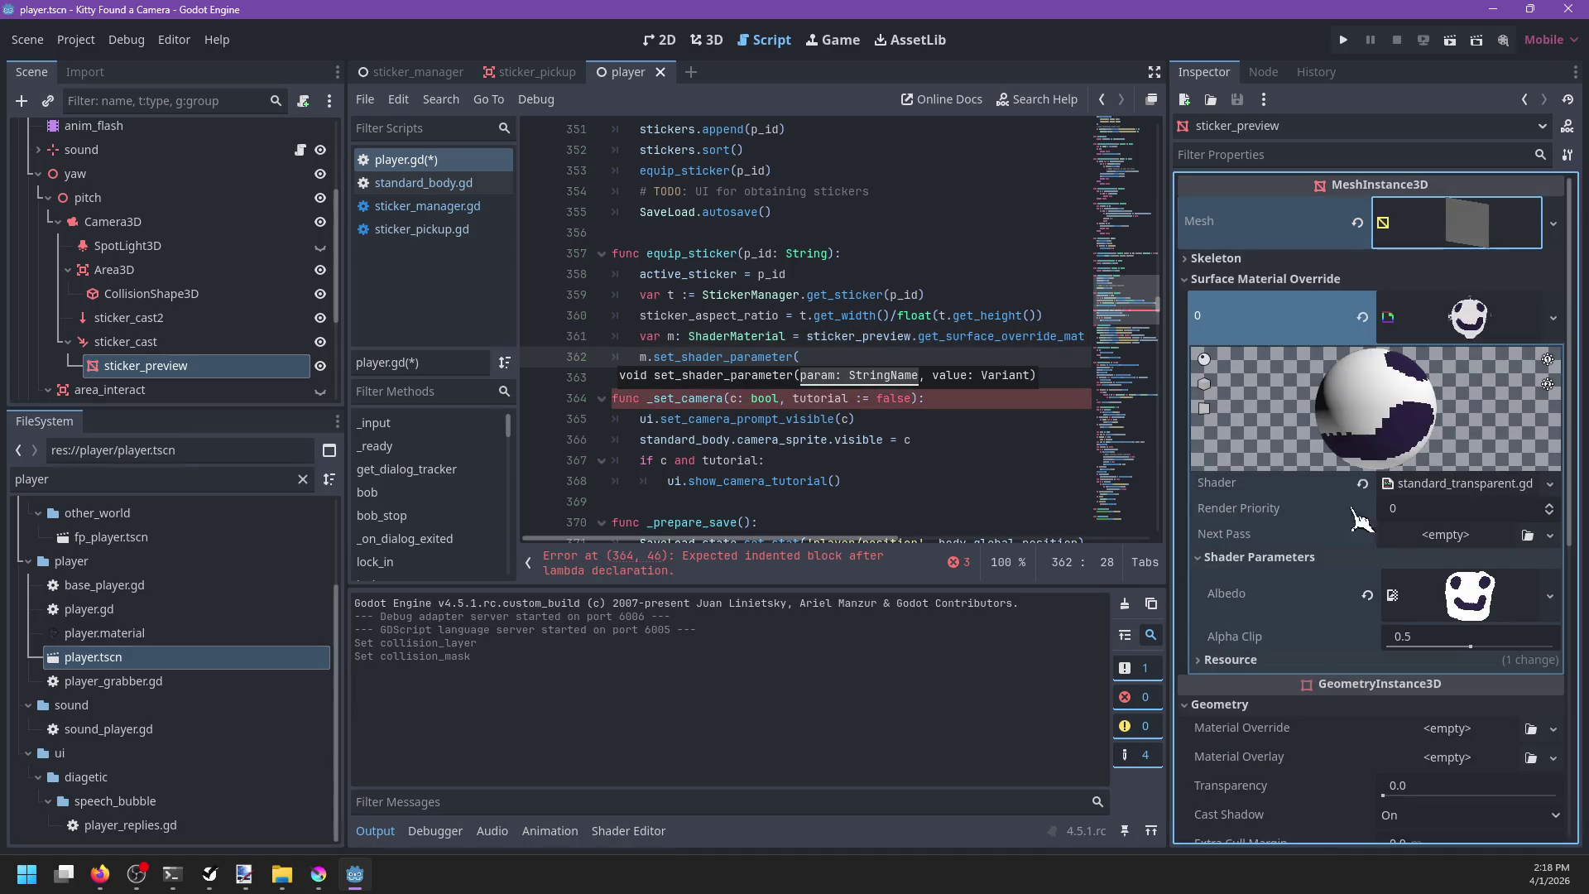
left_click(843, 358)
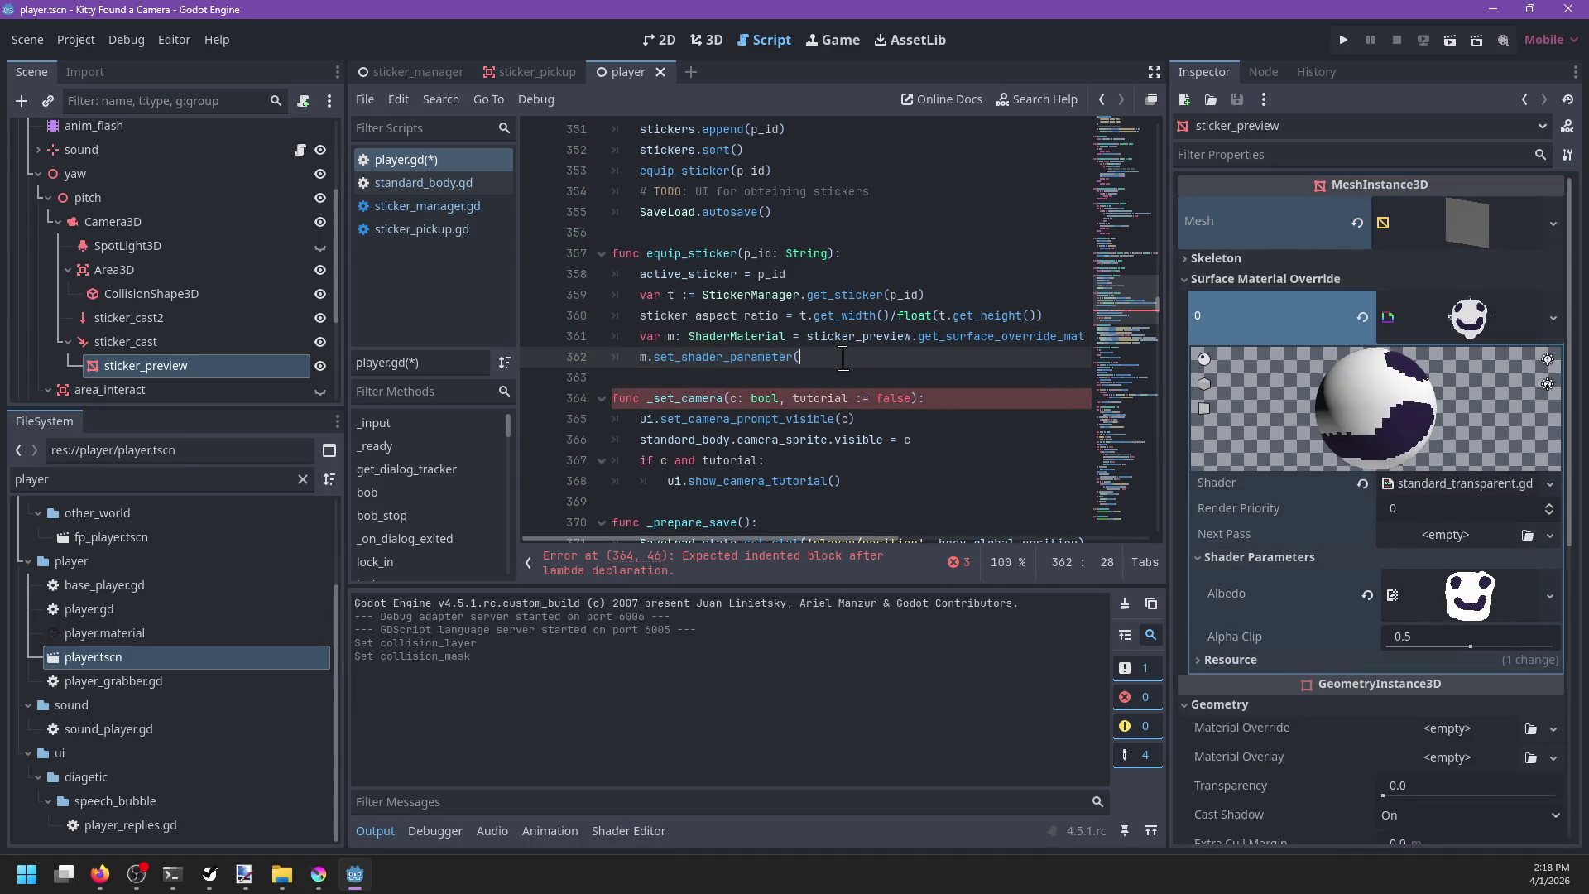
type("'albedo',")
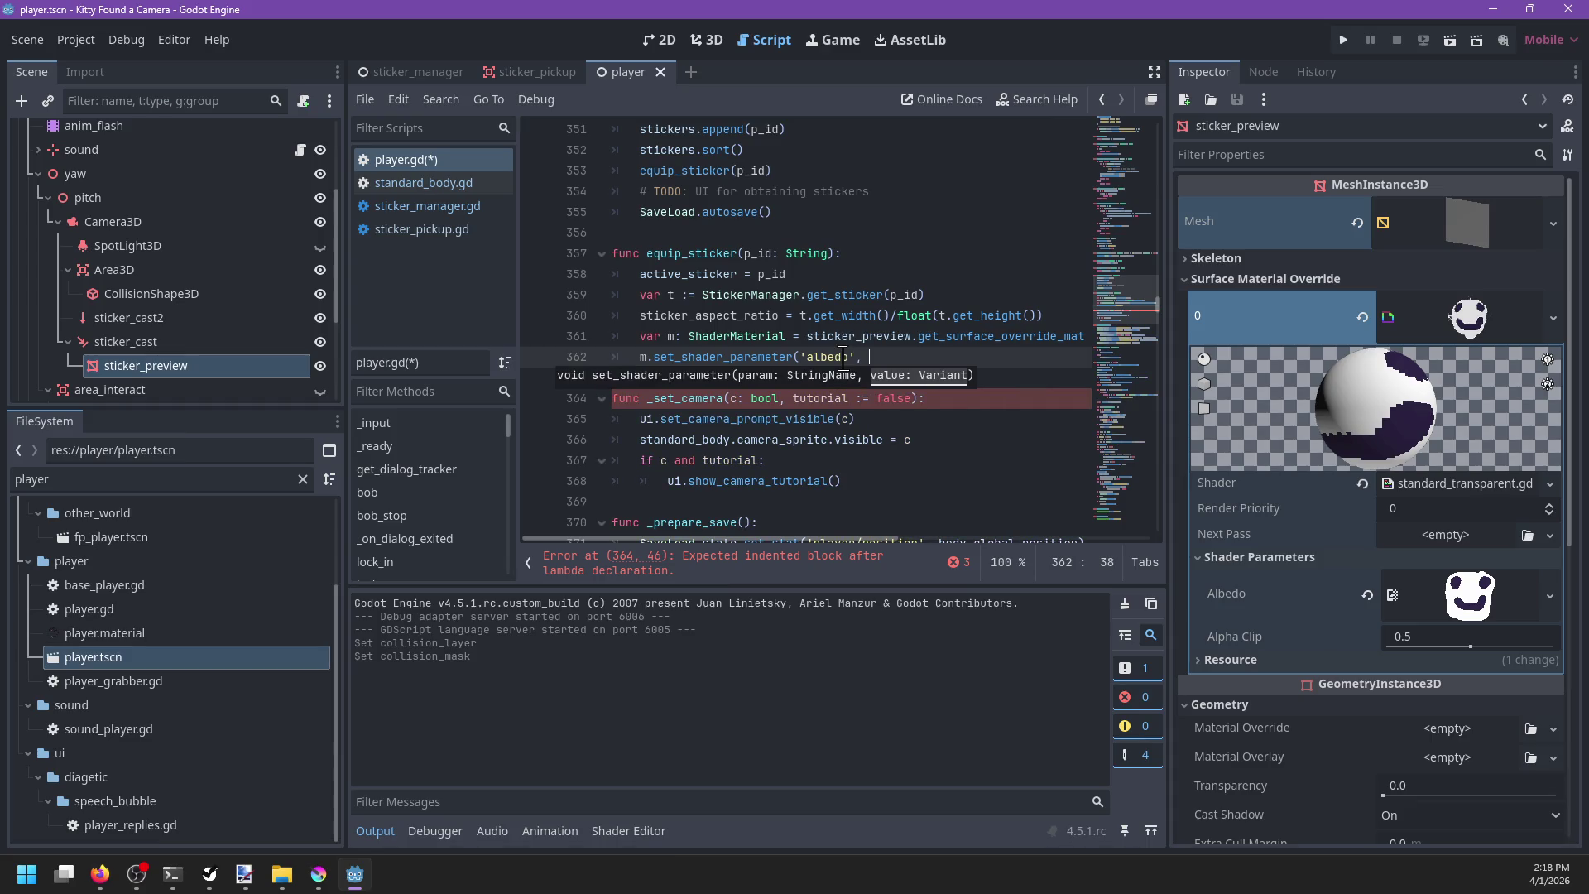
type(" t)")
key("ctrl+s")
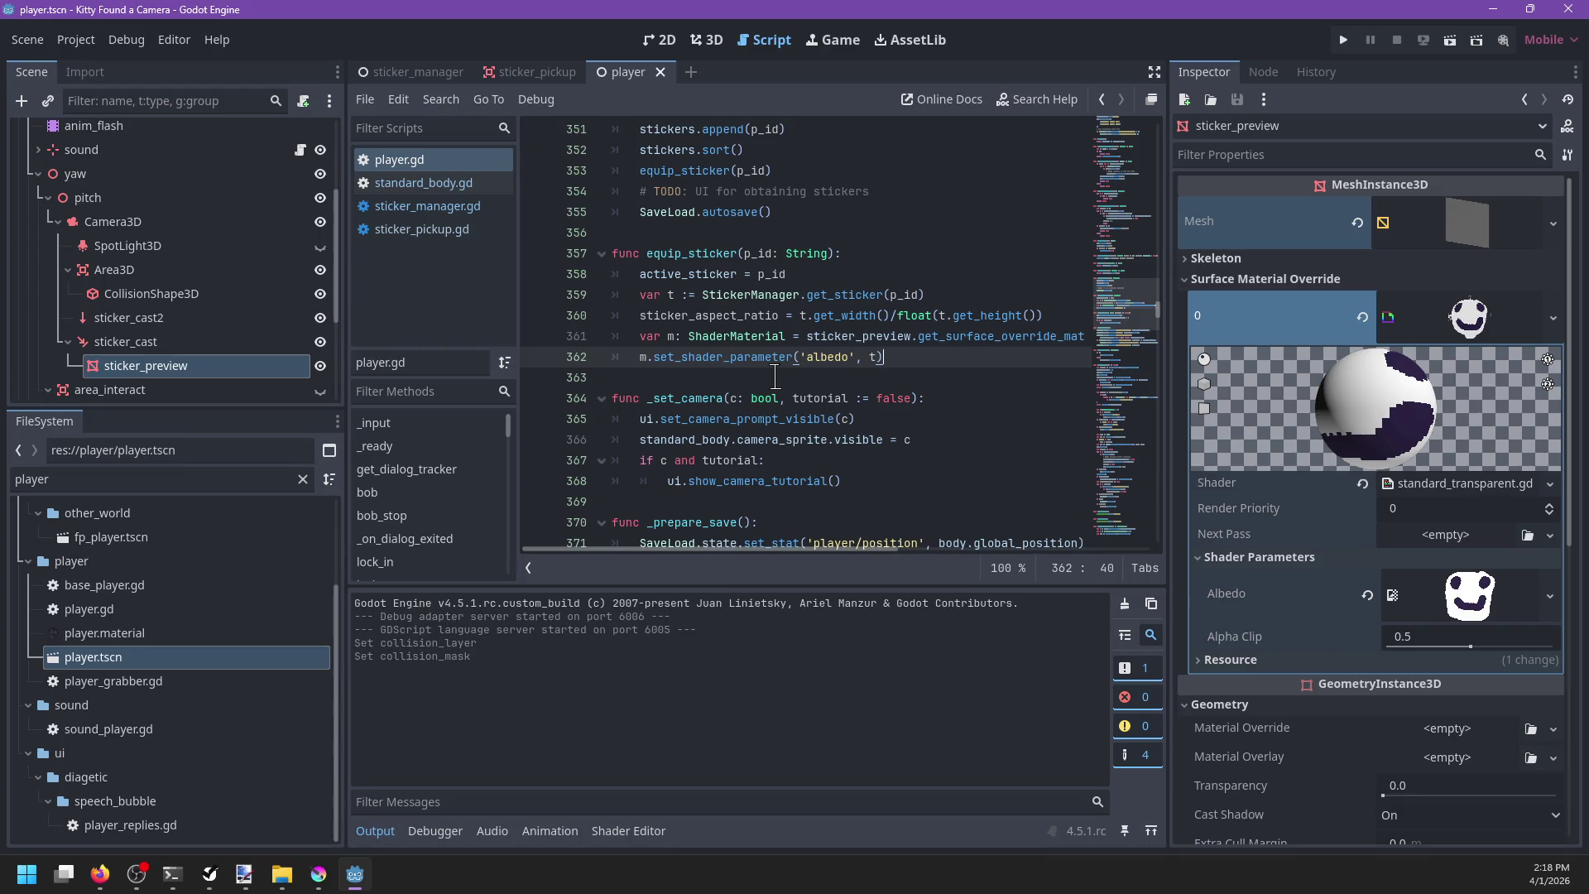
left_click(710, 315)
left_click(963, 398)
key("ctrl+f")
Find the basis assignment on line 546 and remove an abandoned sticker_preview line below it
type("bab")
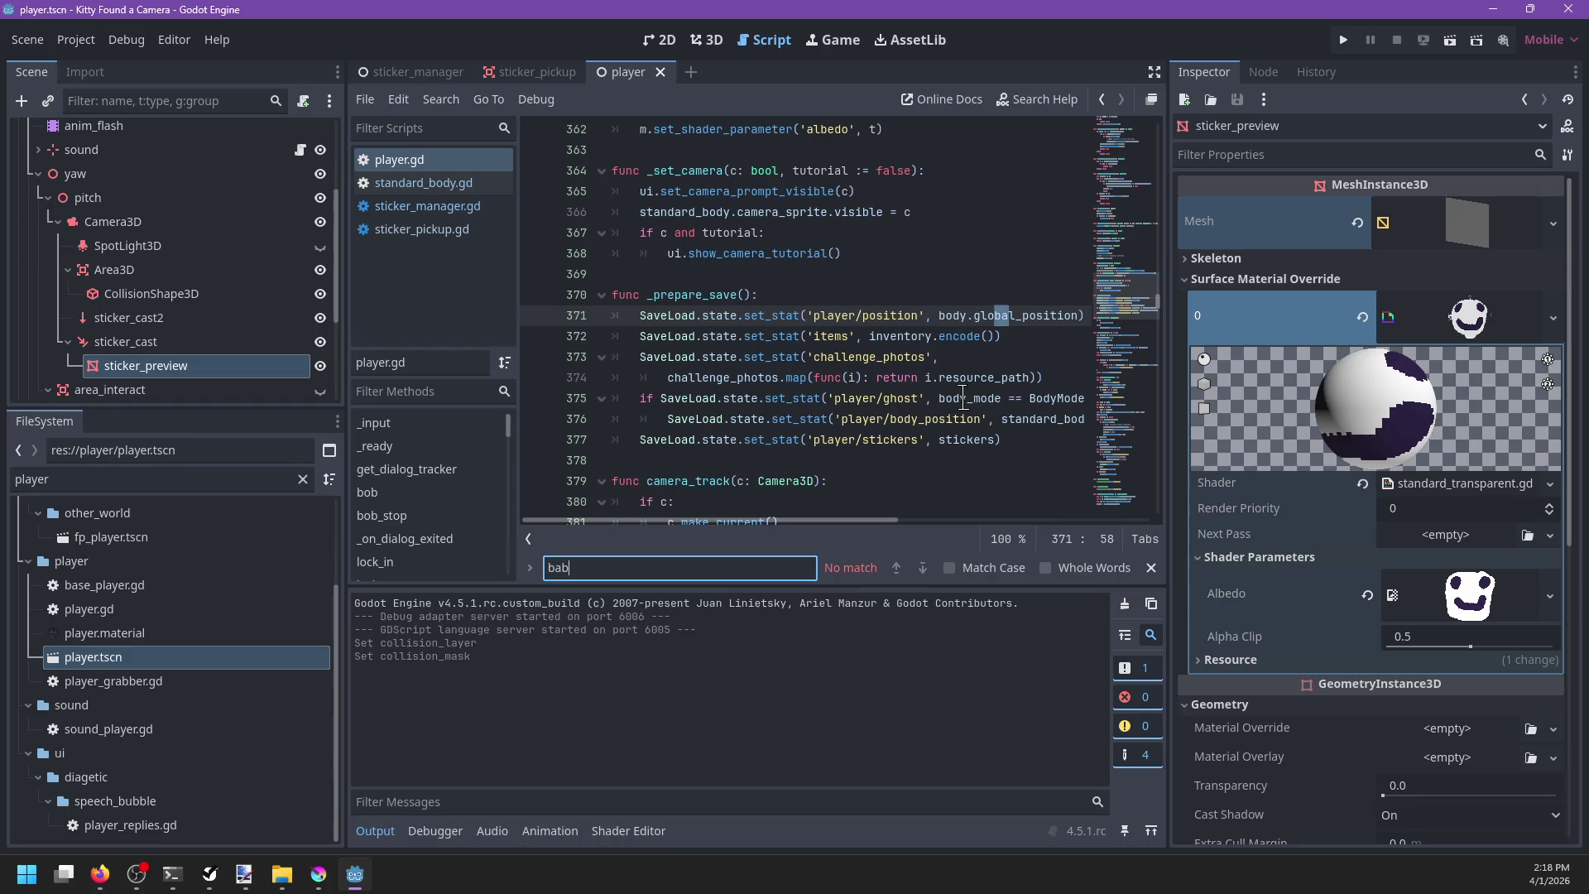
key("BackSpace")
type("sis")
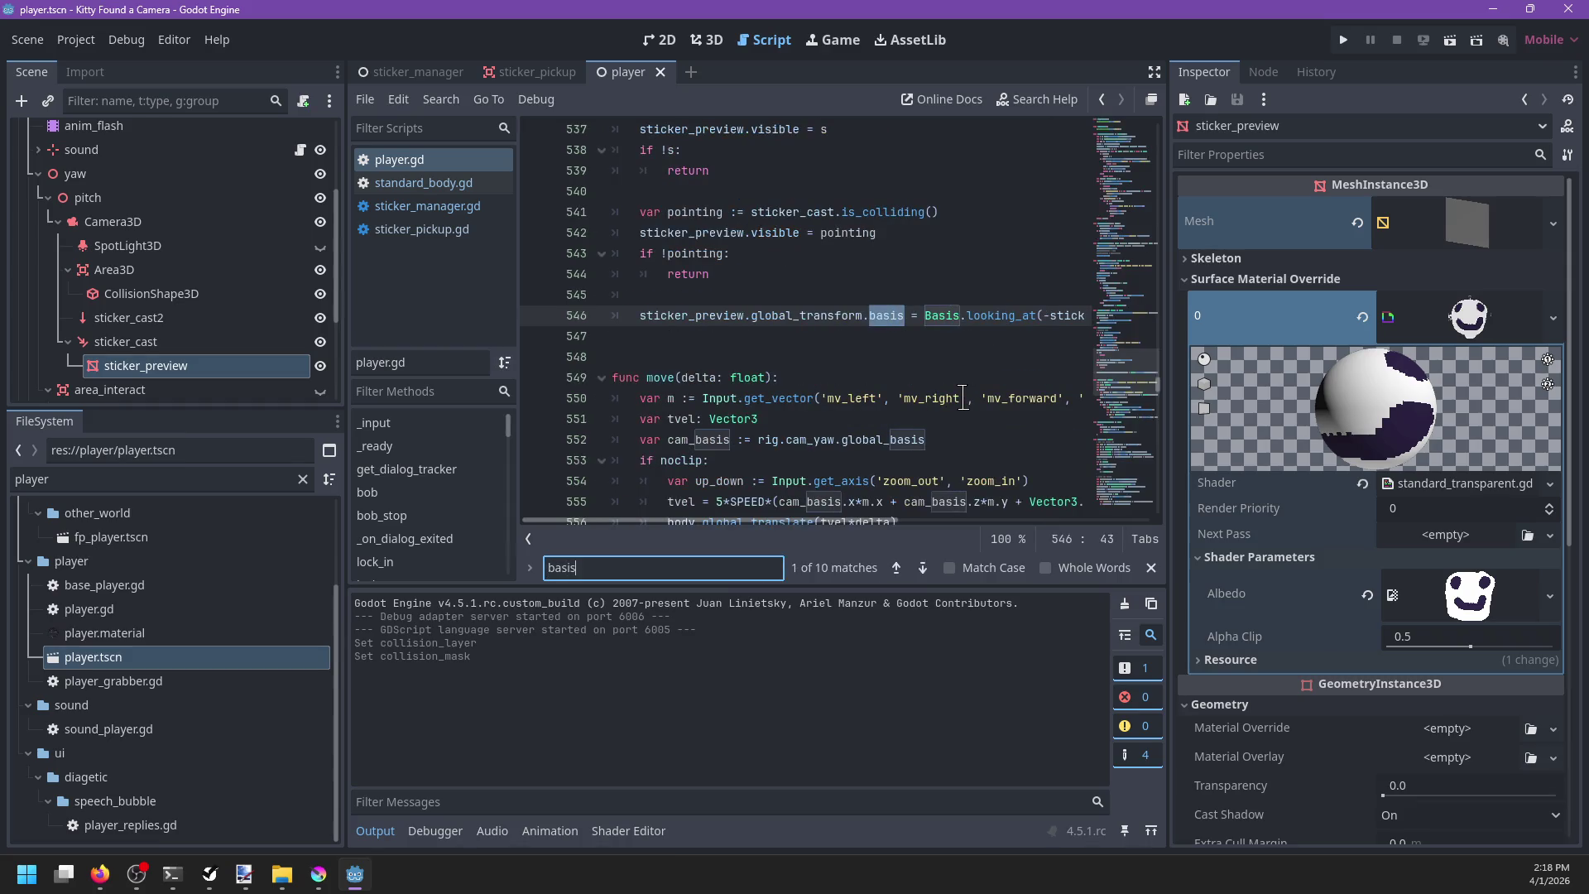
key("Escape")
scroll(945, 362, "right", 5)
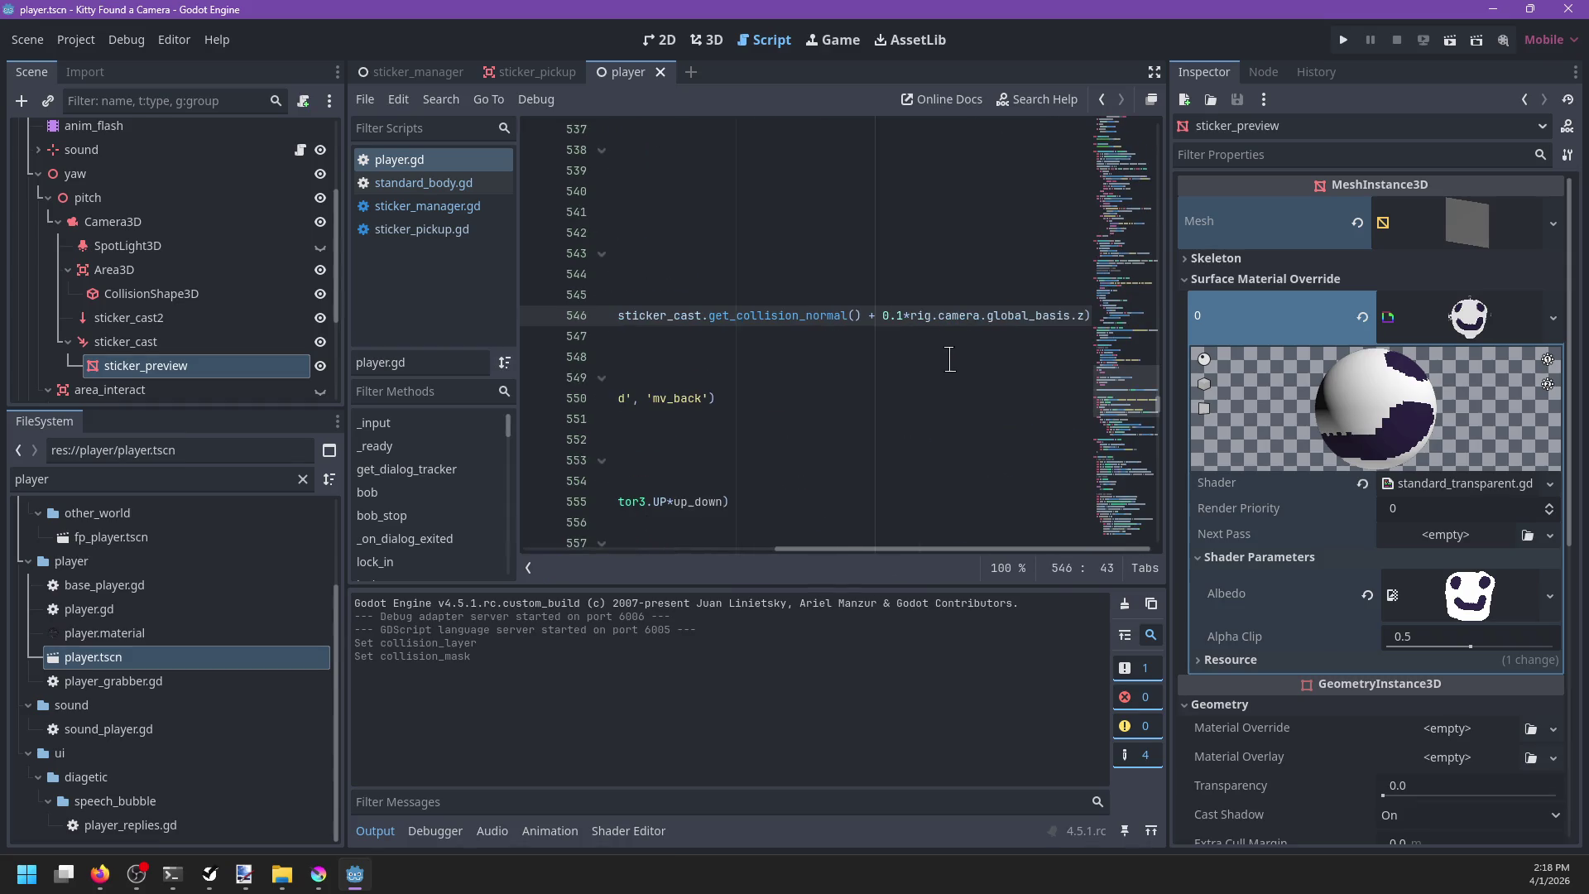
scroll(946, 361, "left", 5)
left_click(822, 315)
key("ctrl+Return")
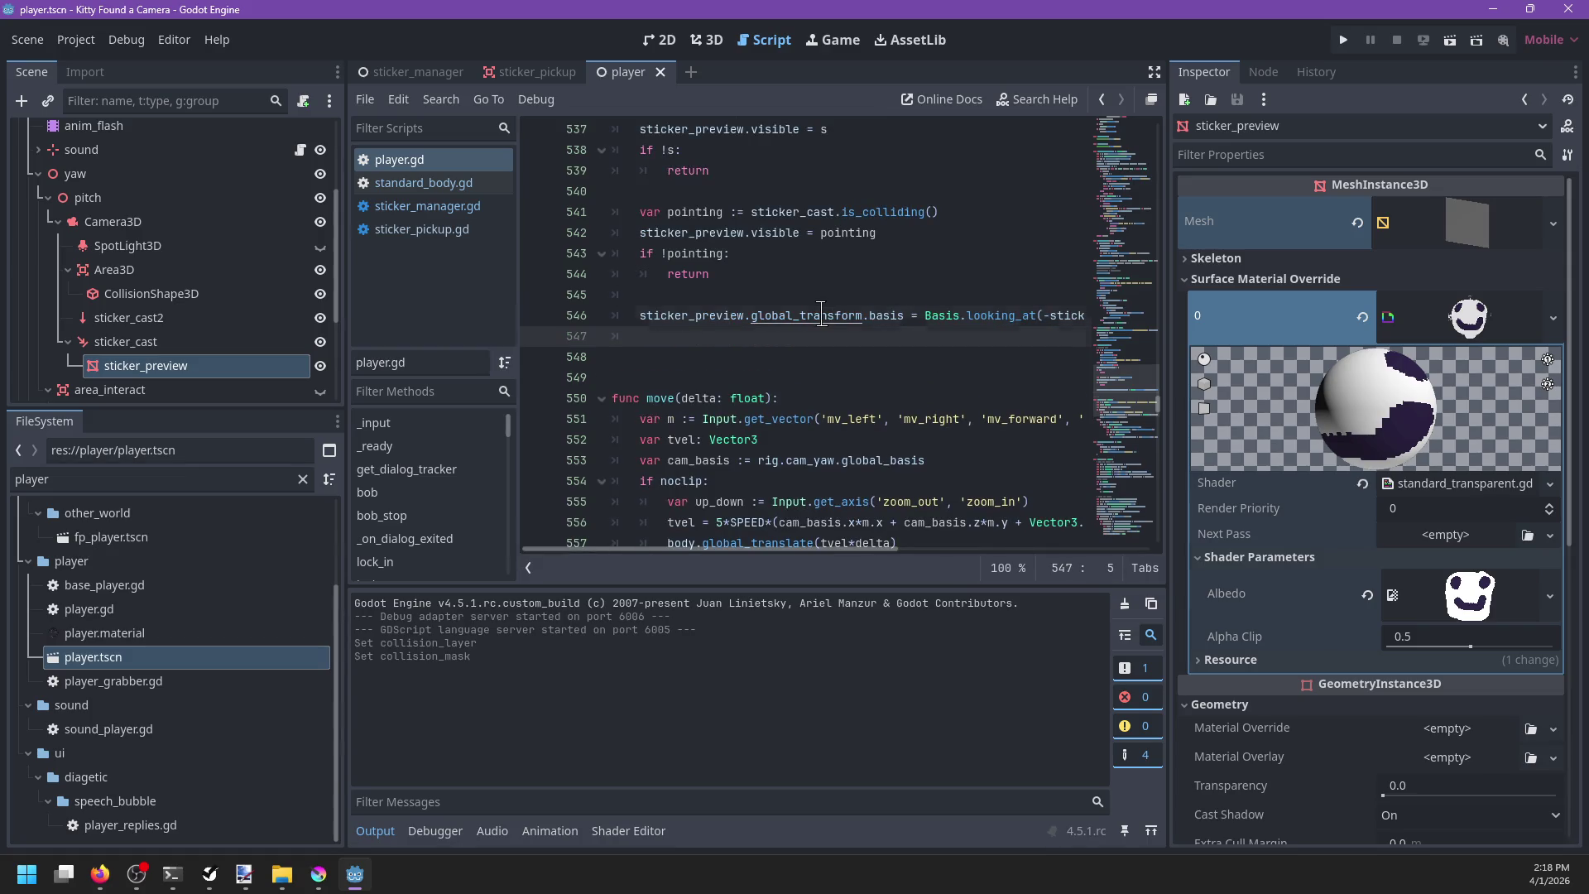
type("sticker_")
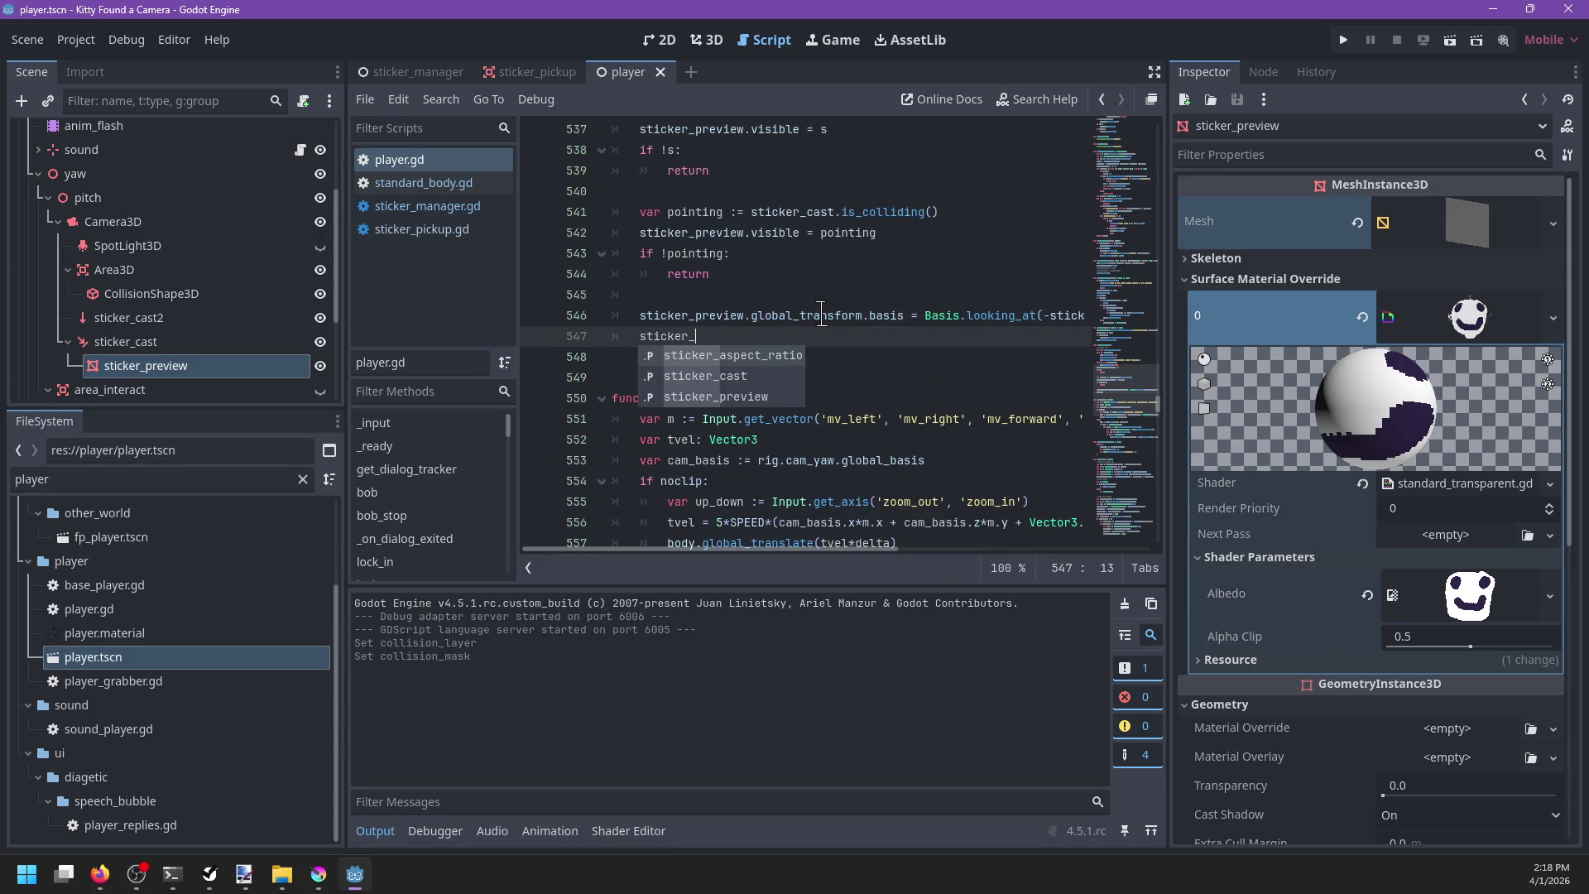
key("Down")
key("Down")
key("Return")
type(".global")
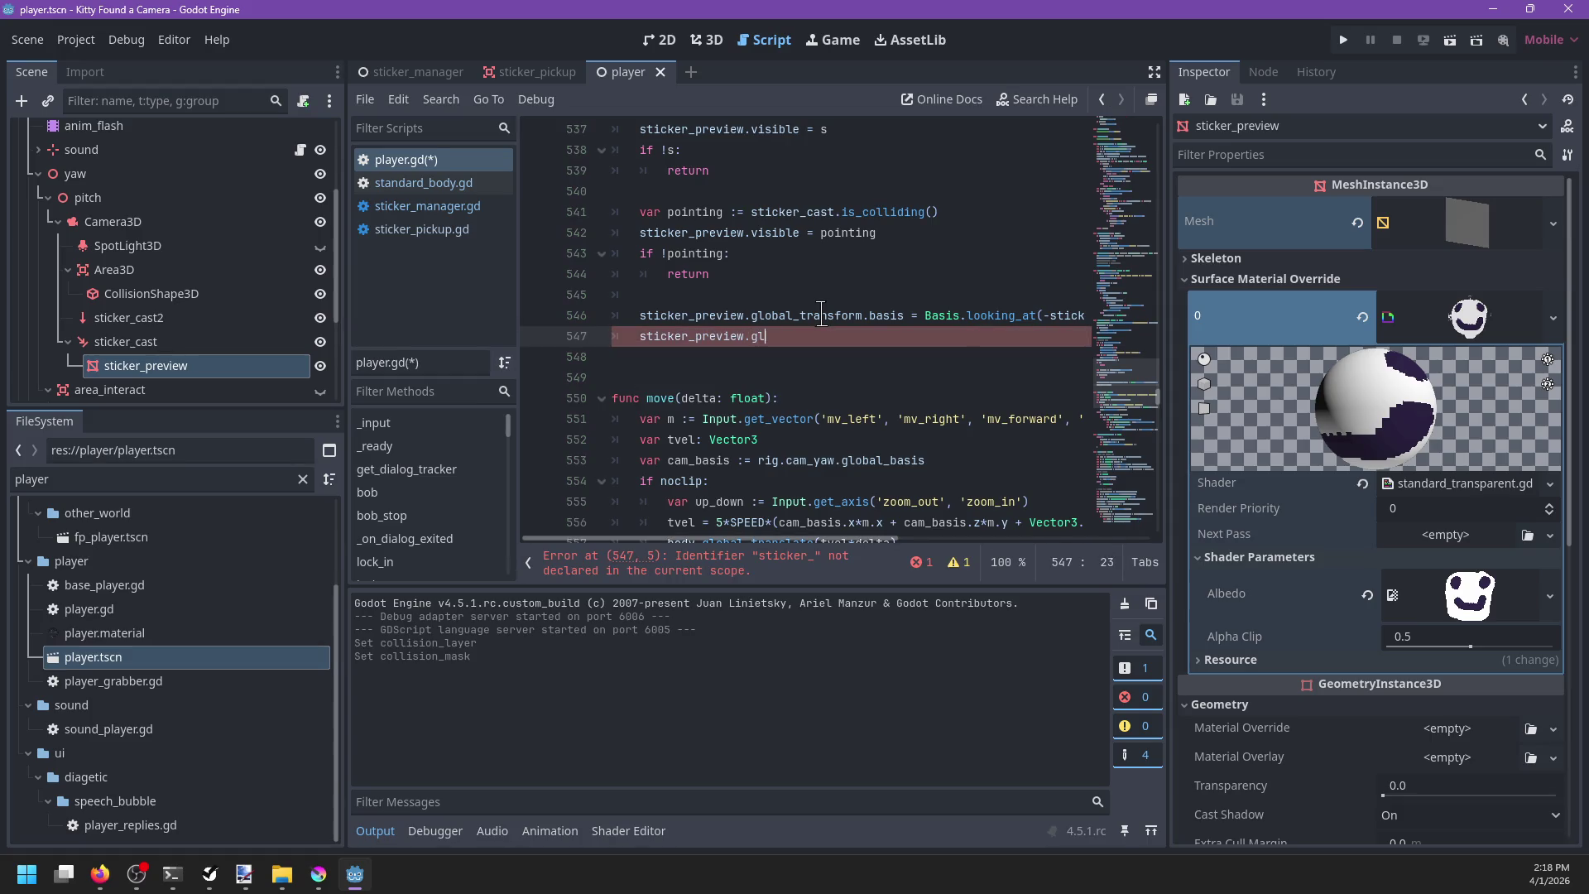
type("_")
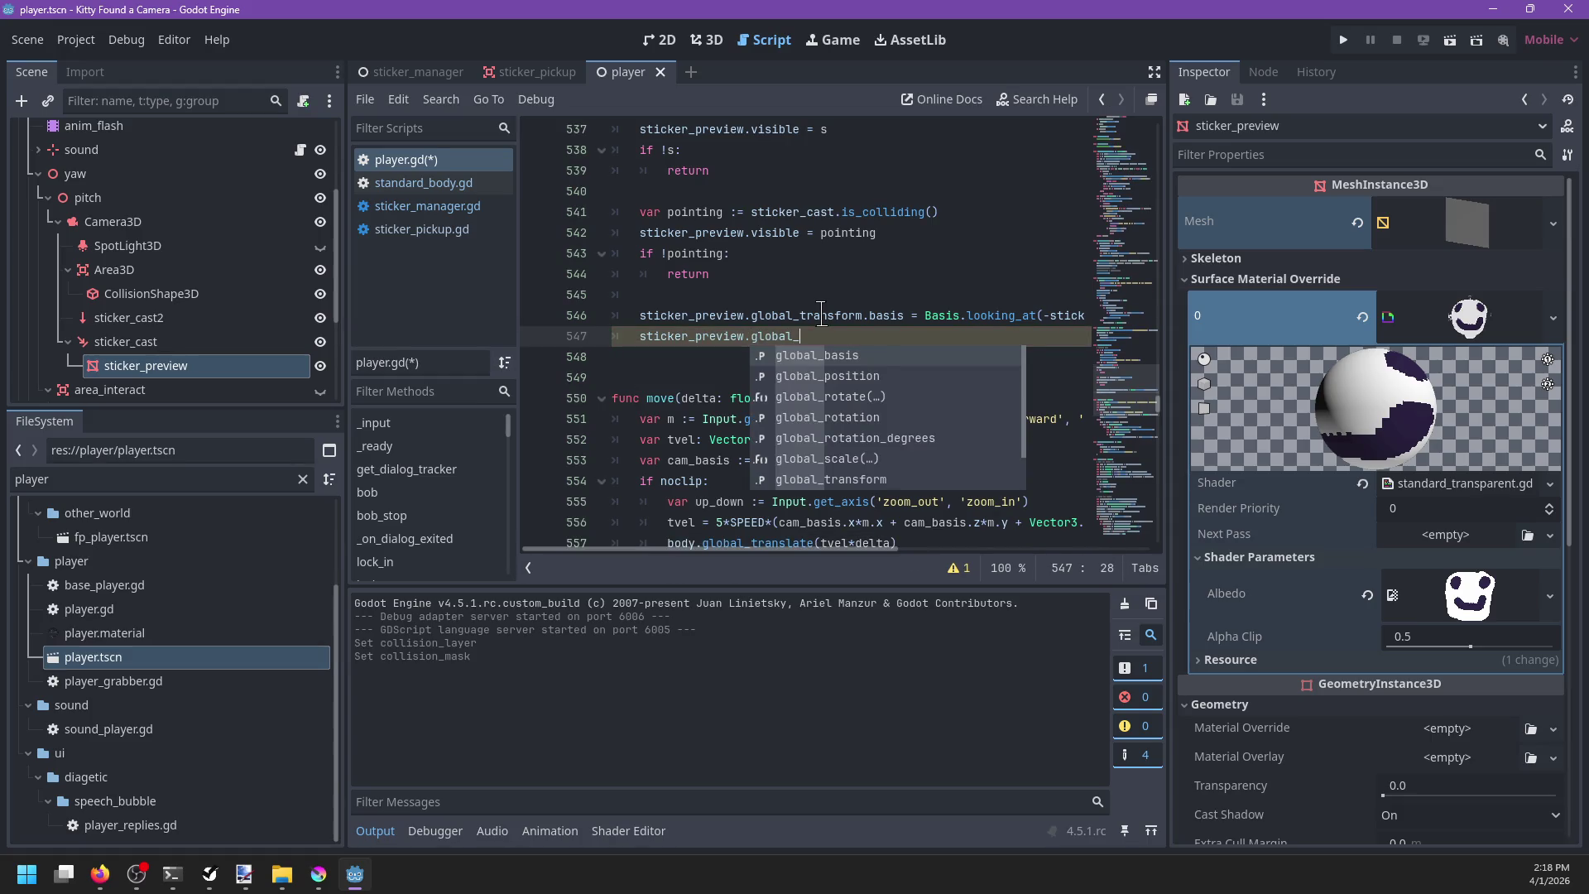
type("transform.scal")
key("BackSpace")
key("BackSpace")
key("BackSpace")
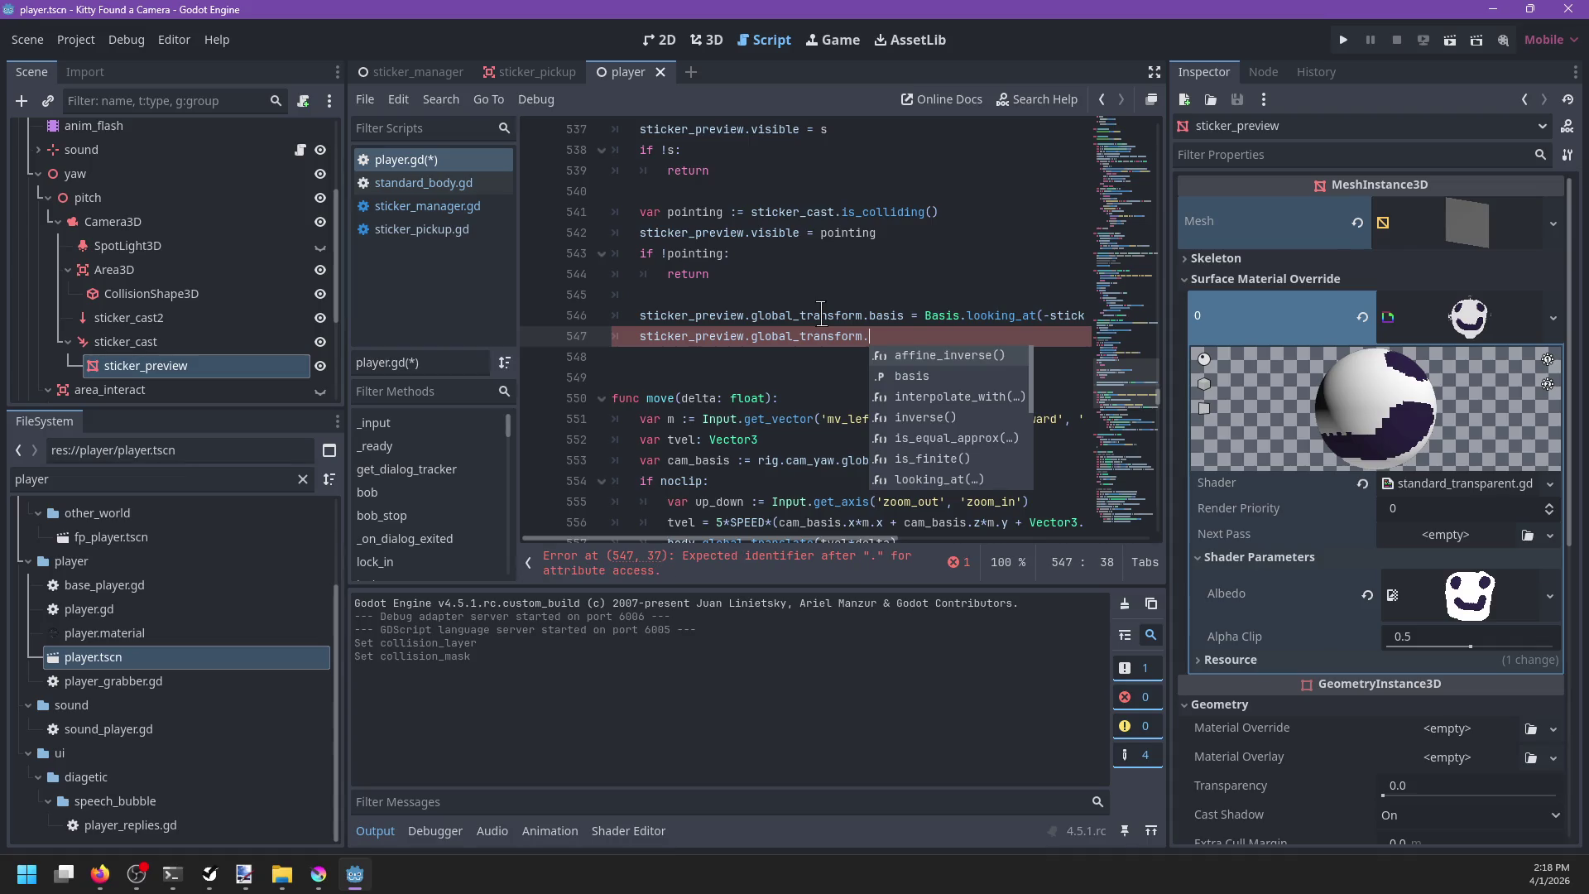
key("ctrl+BackSpace")
key("ctrl+BackSpace")
key("ctrl+BackSpace")
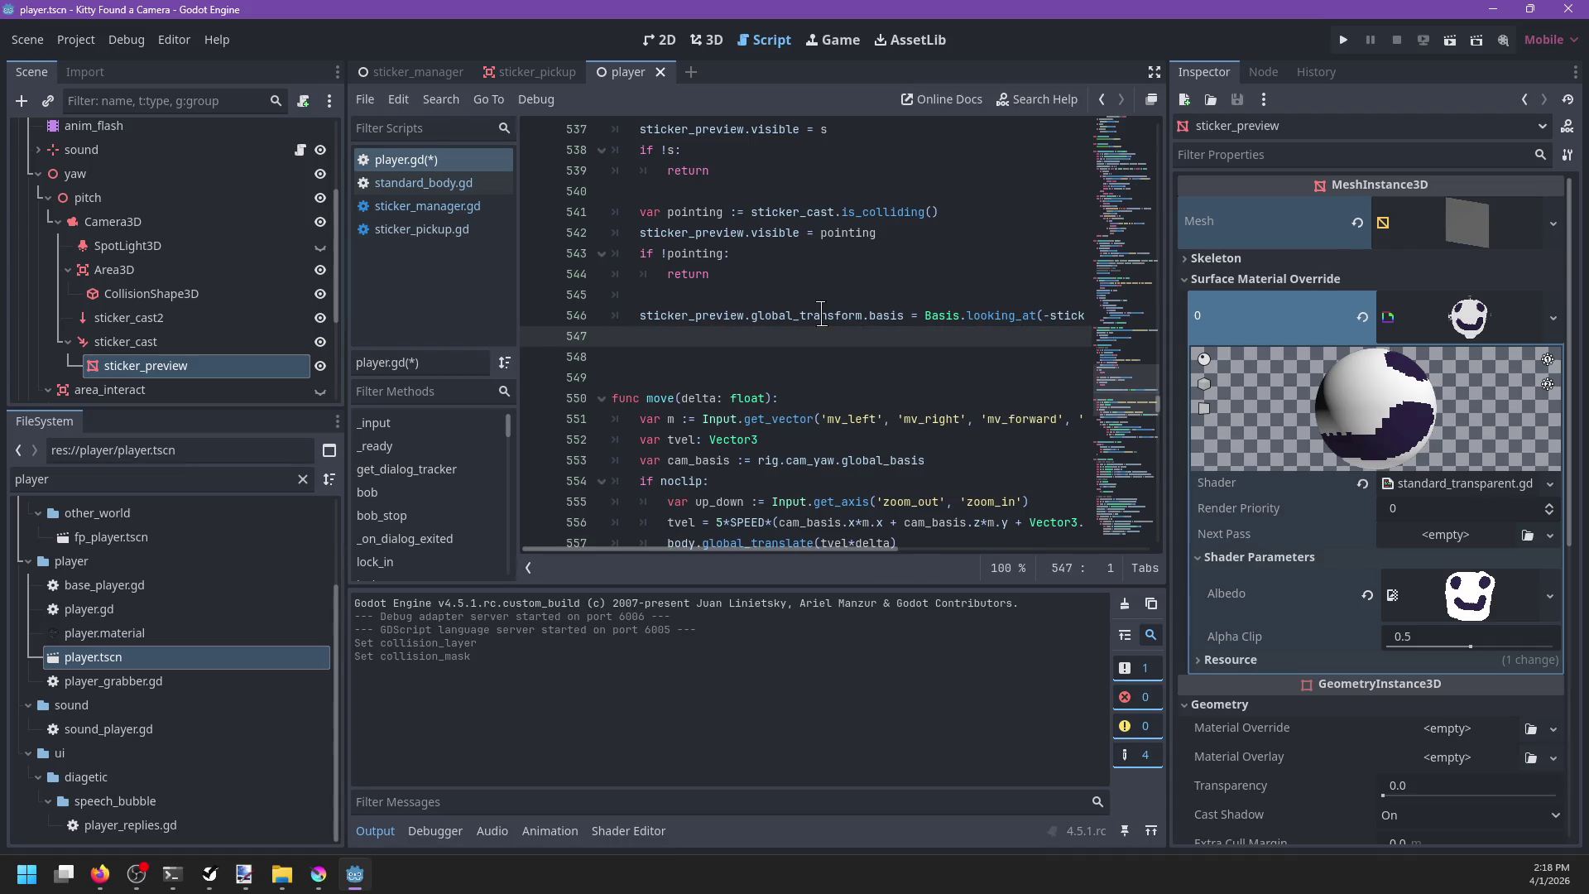
key("BackSpace")
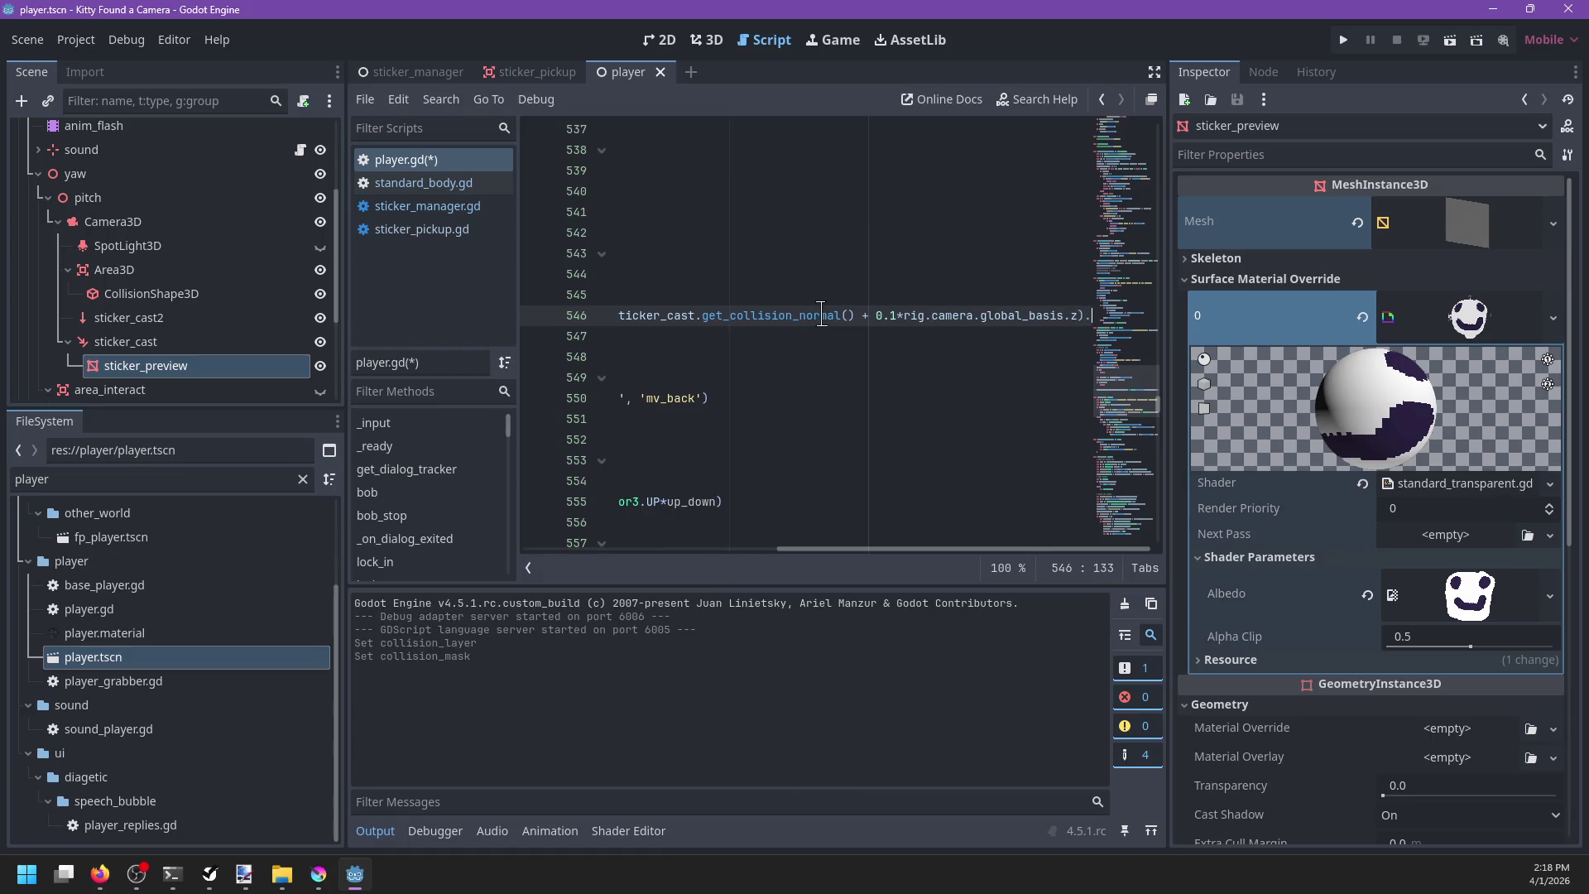
key("BackSpace")
key("BackSpace")
key("BackSpace")
key("Escape")
Split the looking_at basis across lines, append .scaled(Vector3(sticker_aspect_ratio, 1, 1)), and save
scroll(805, 307, "left", 5)
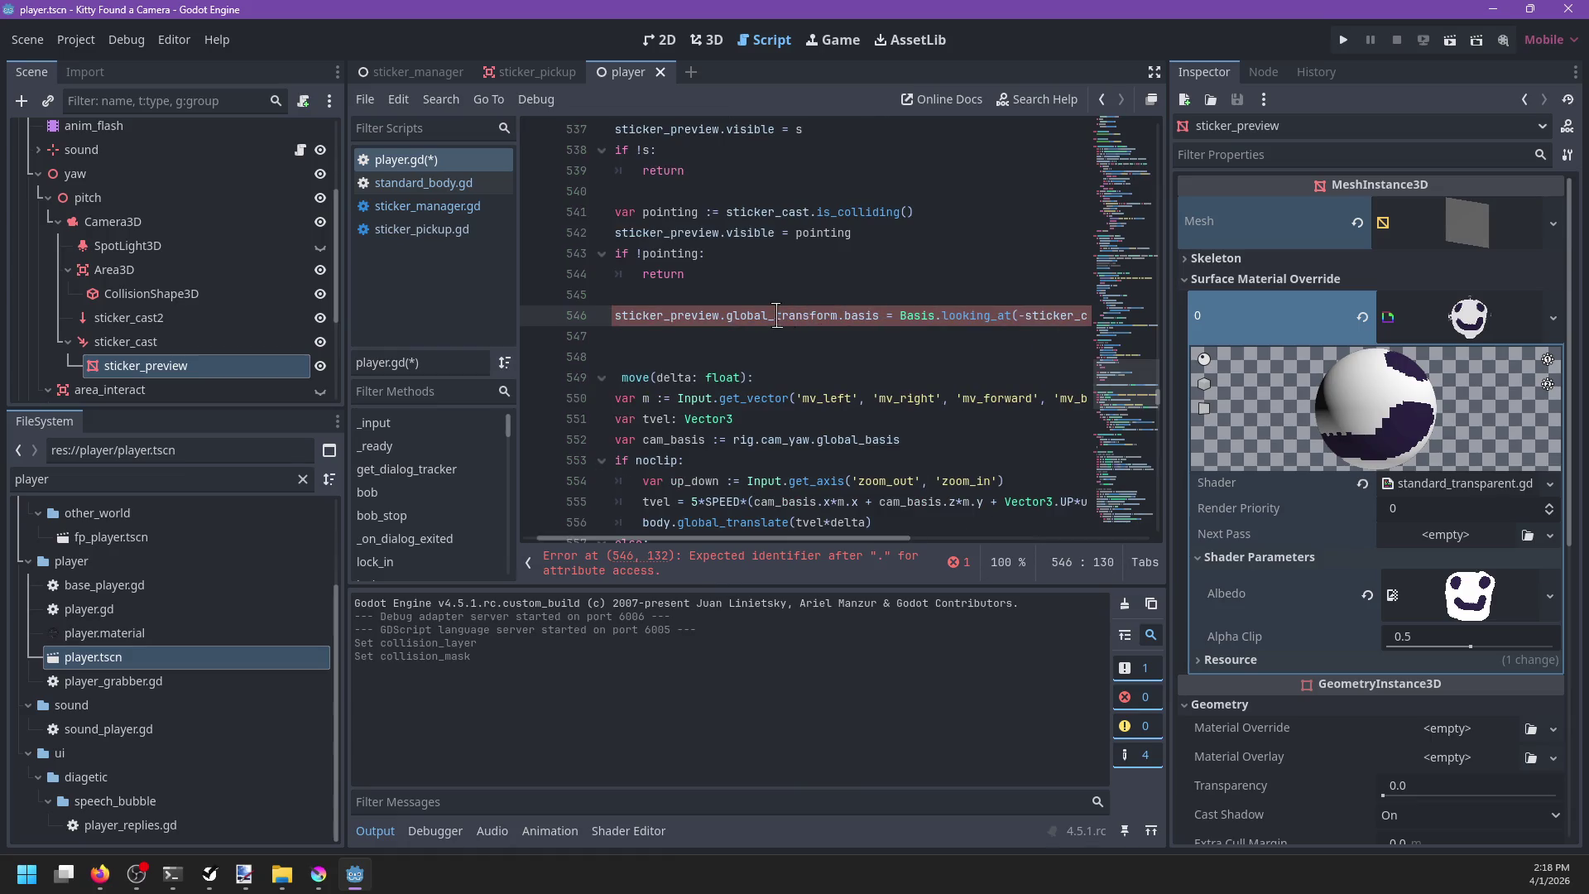
key("Return")
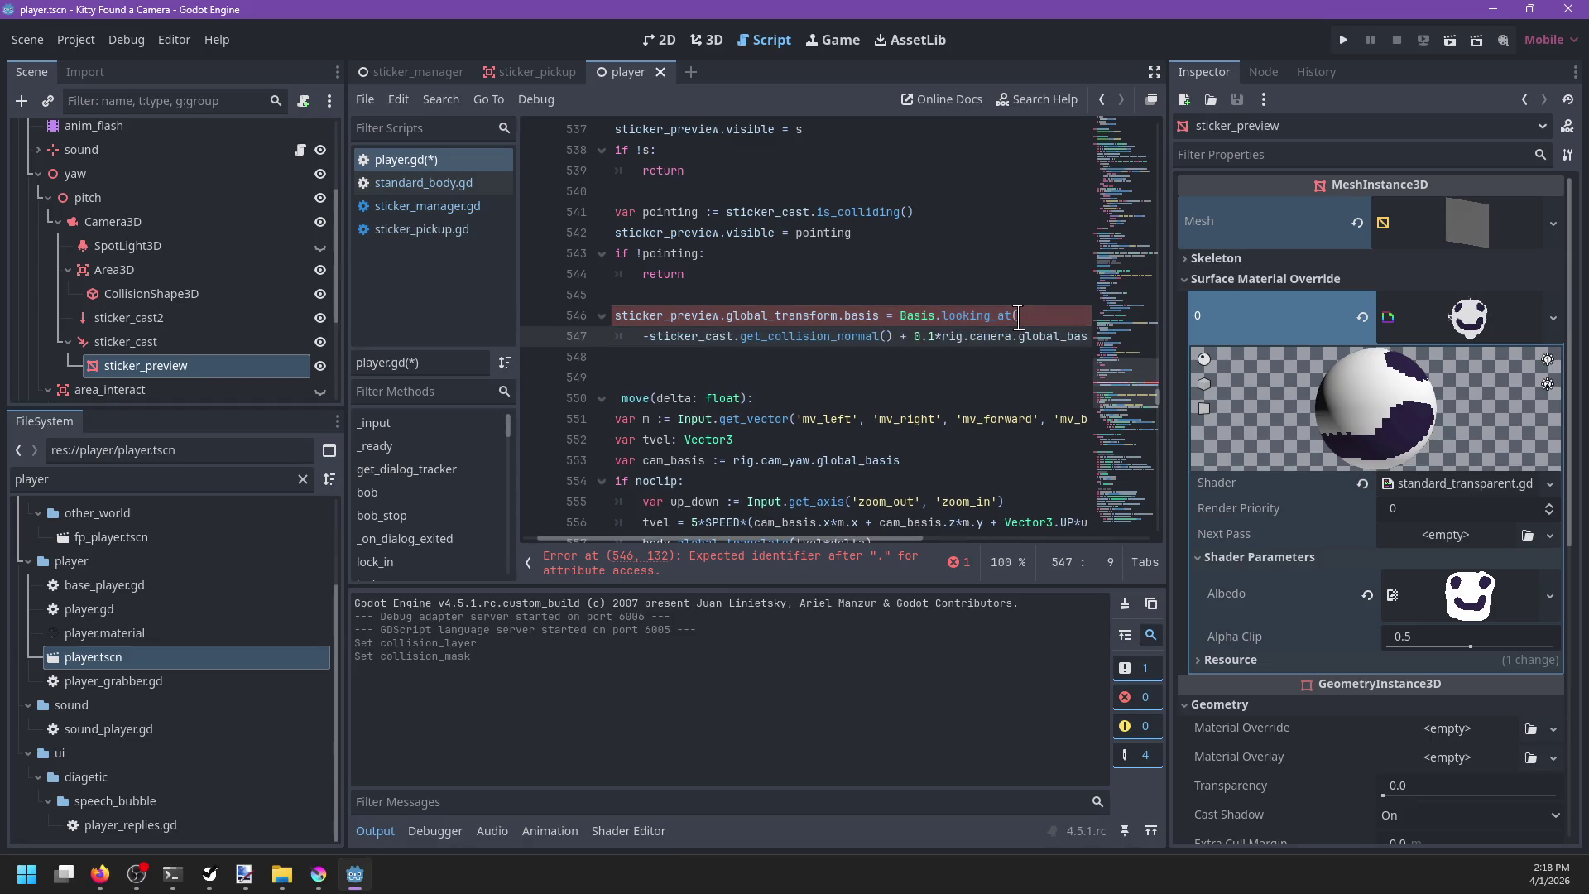
scroll(953, 340, "right", 3)
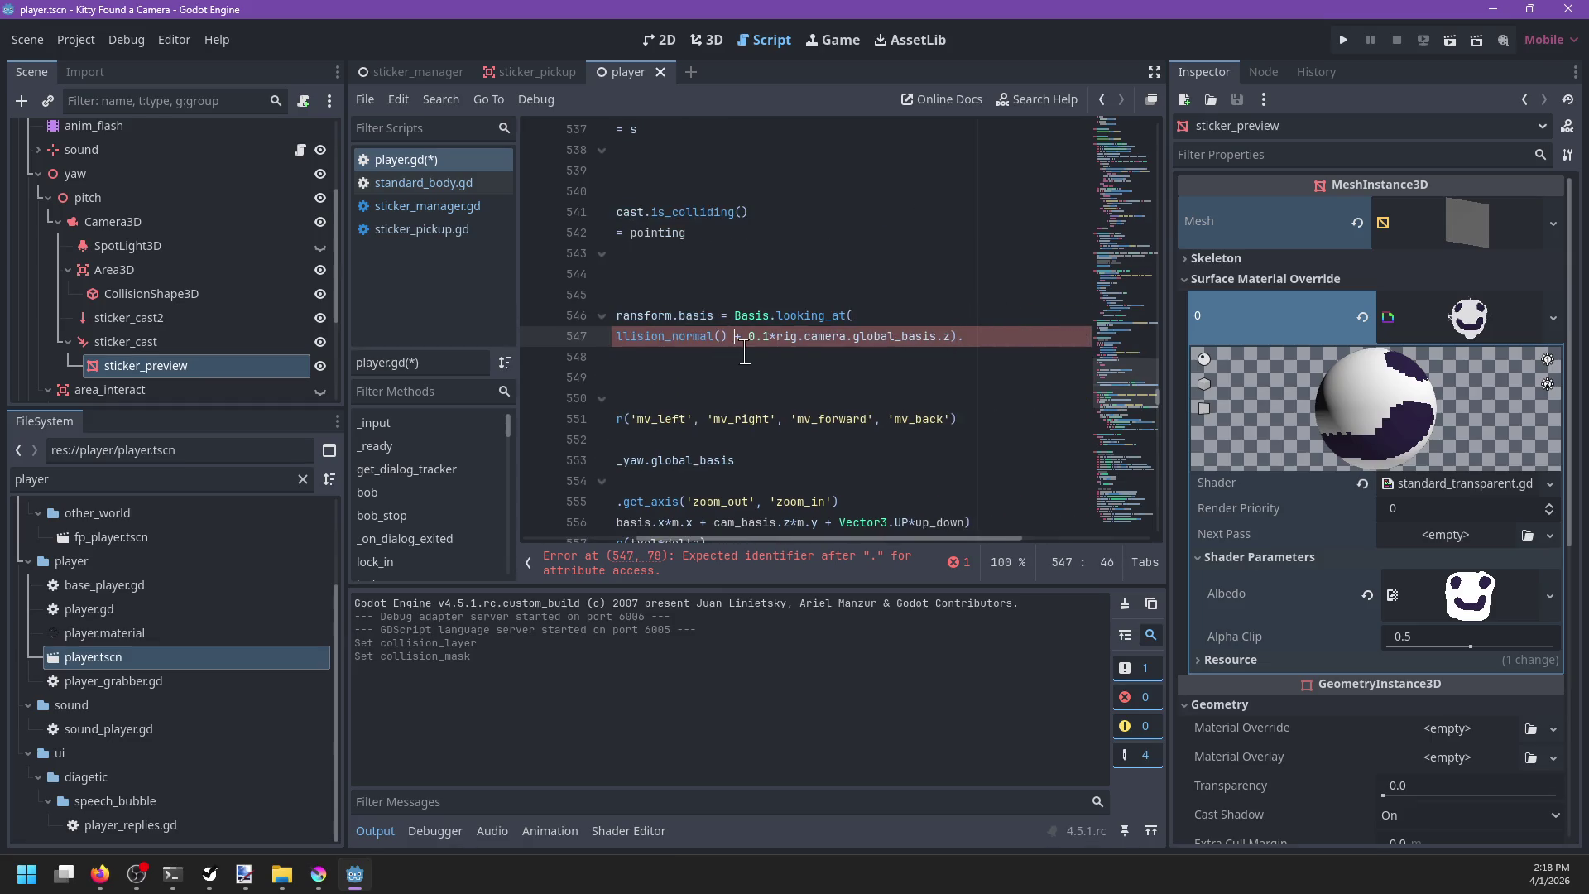
key("Return")
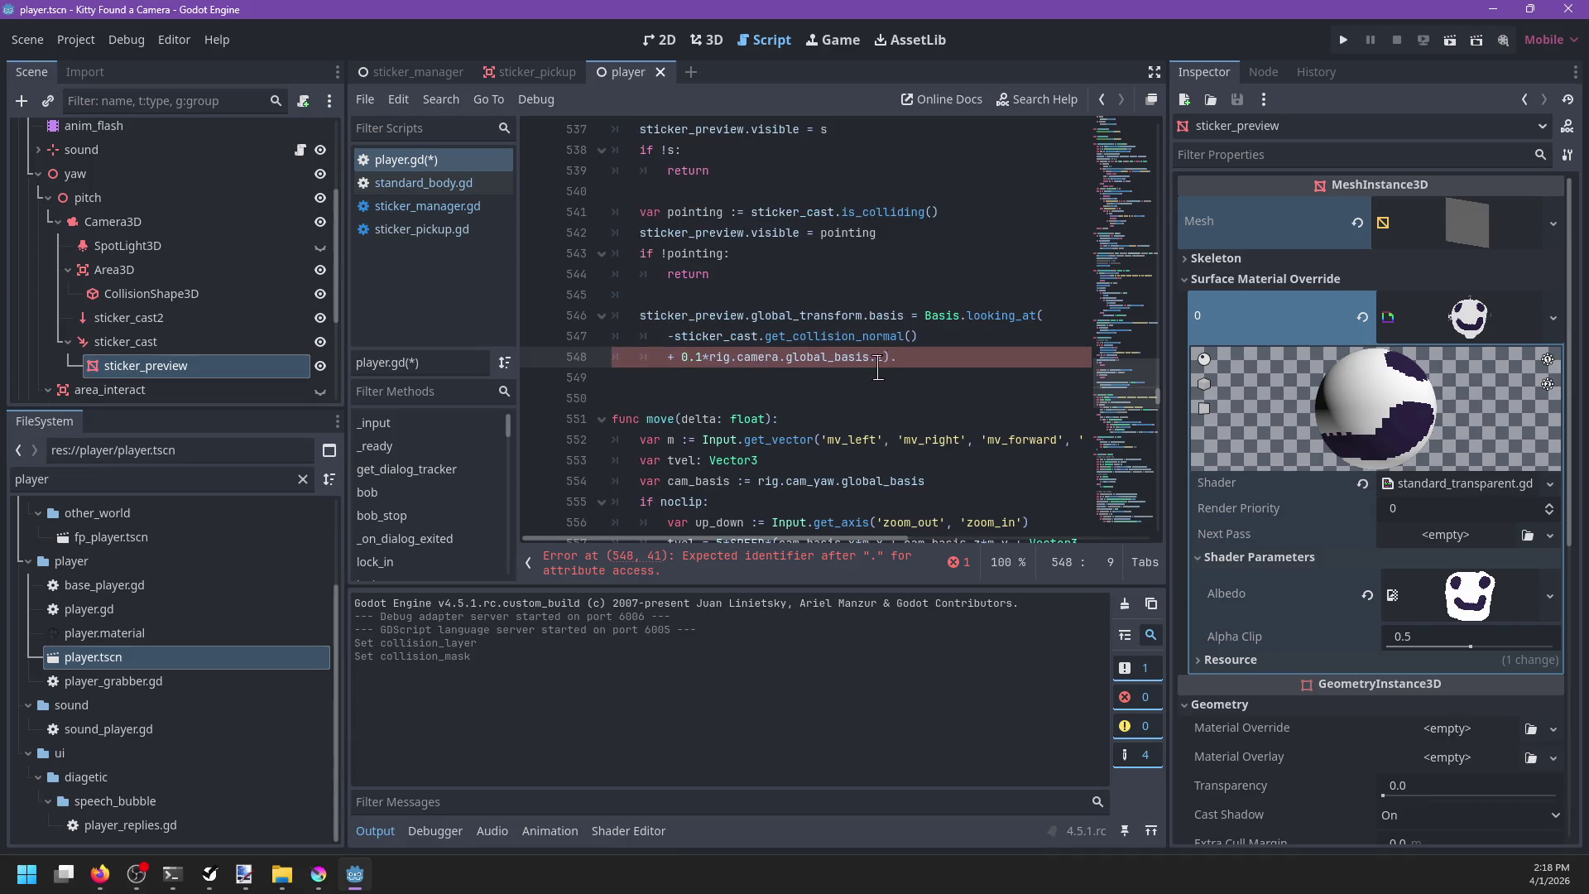
key("Return")
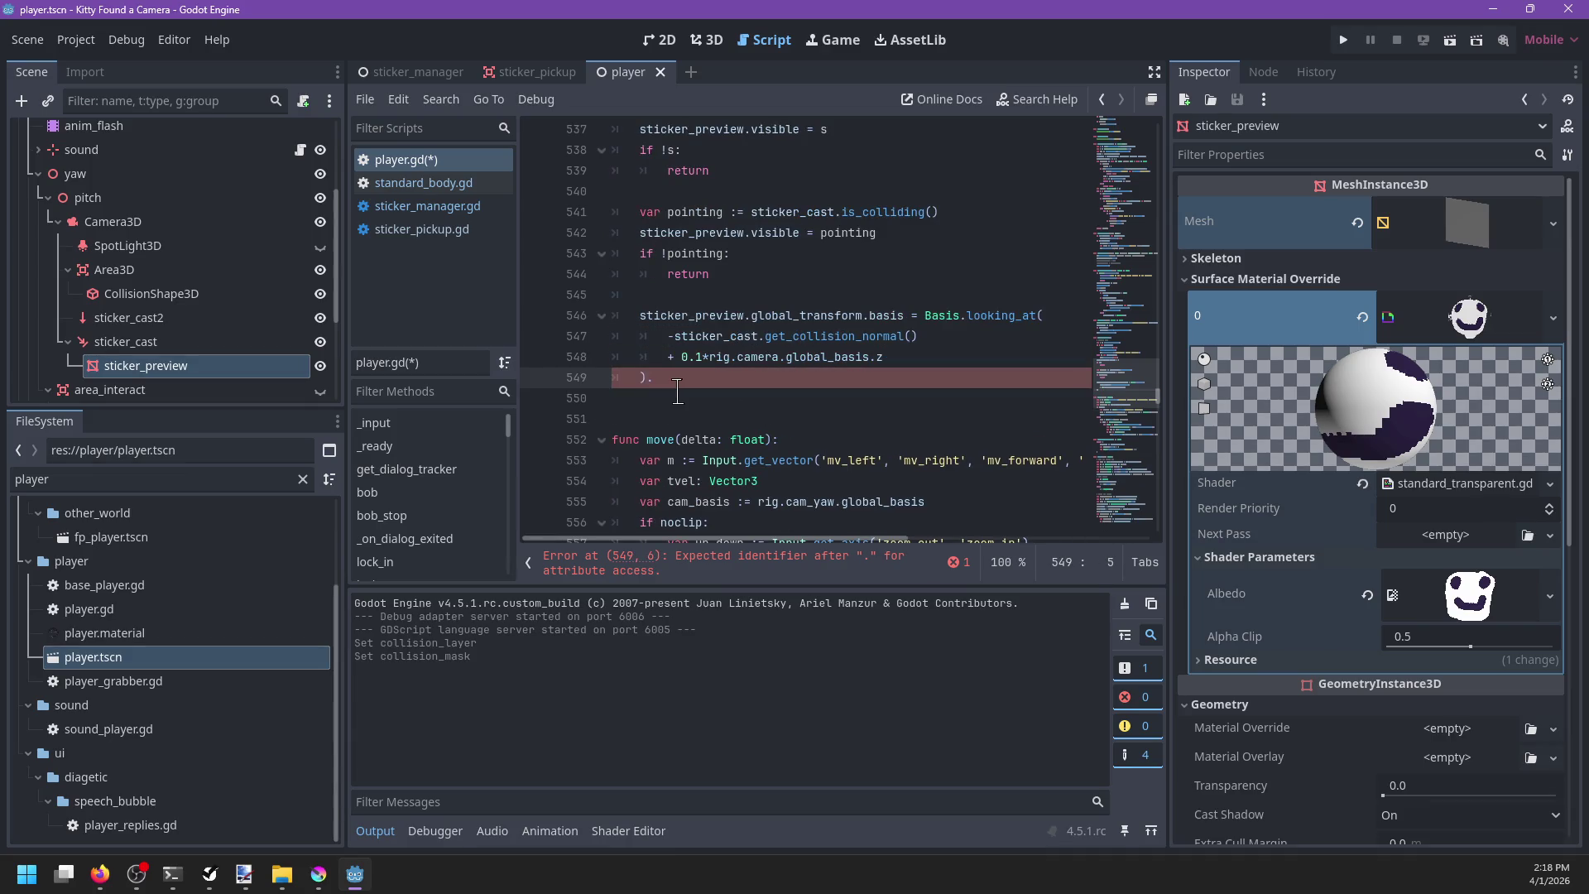
type("scaled(")
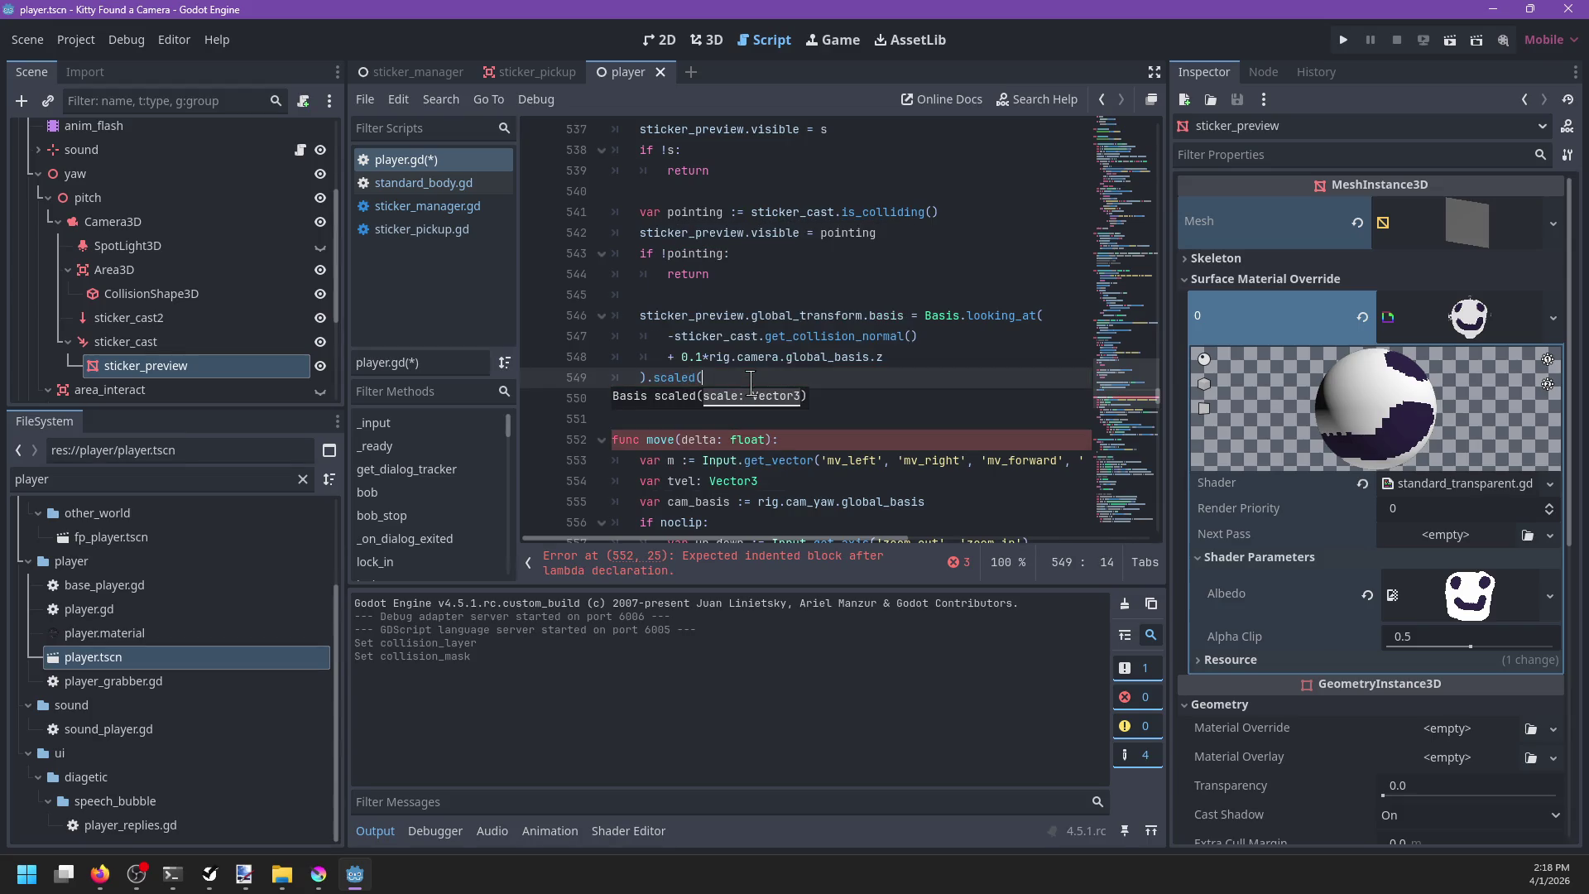
type("r3(")
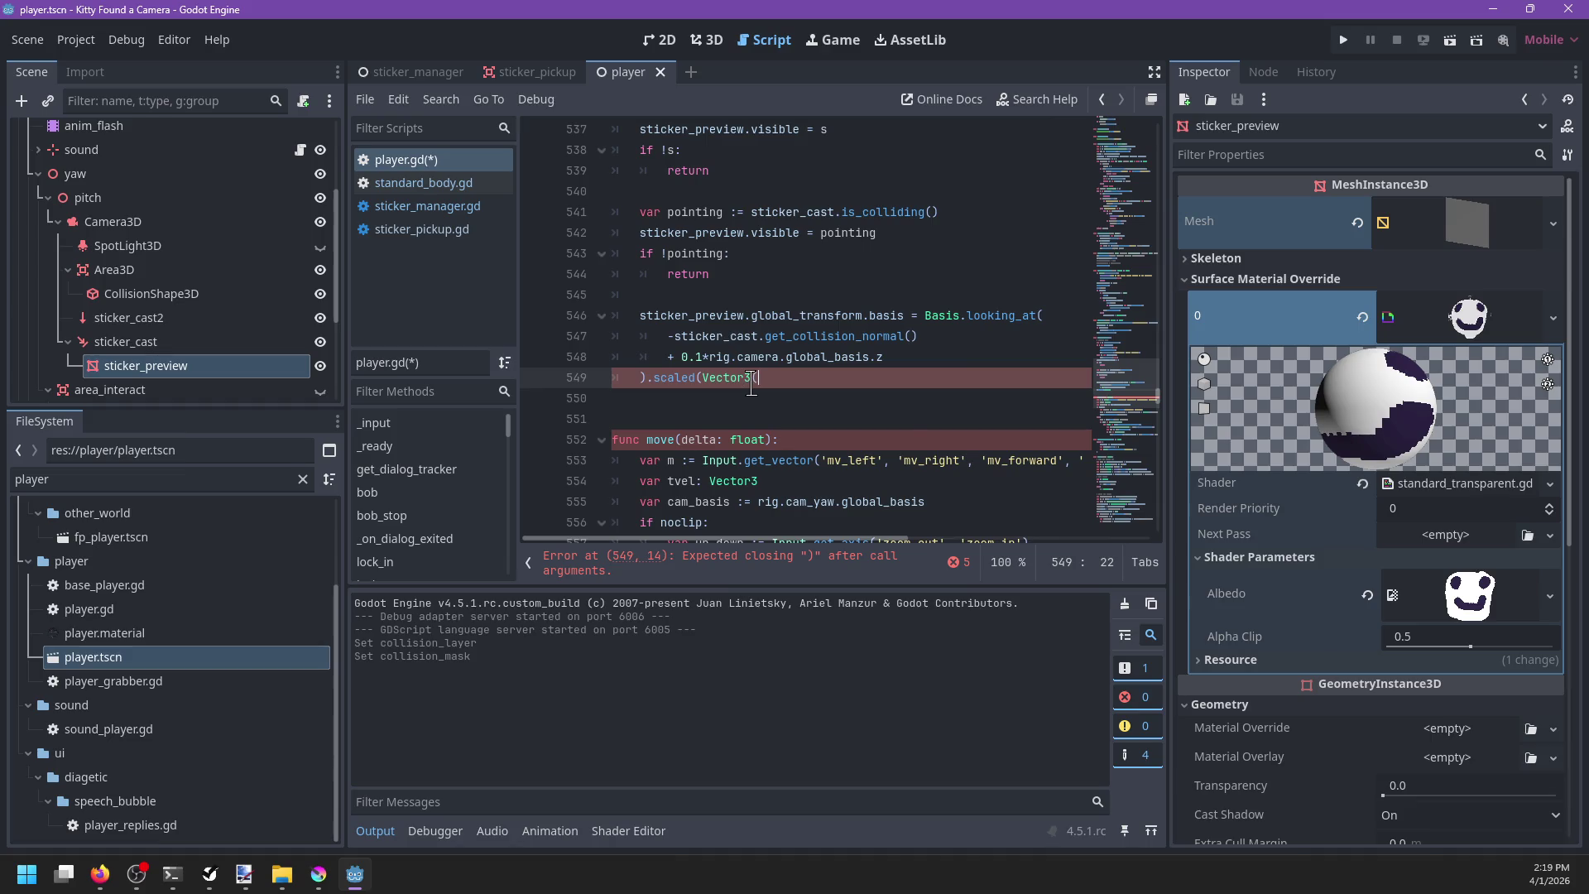
type("sticker_")
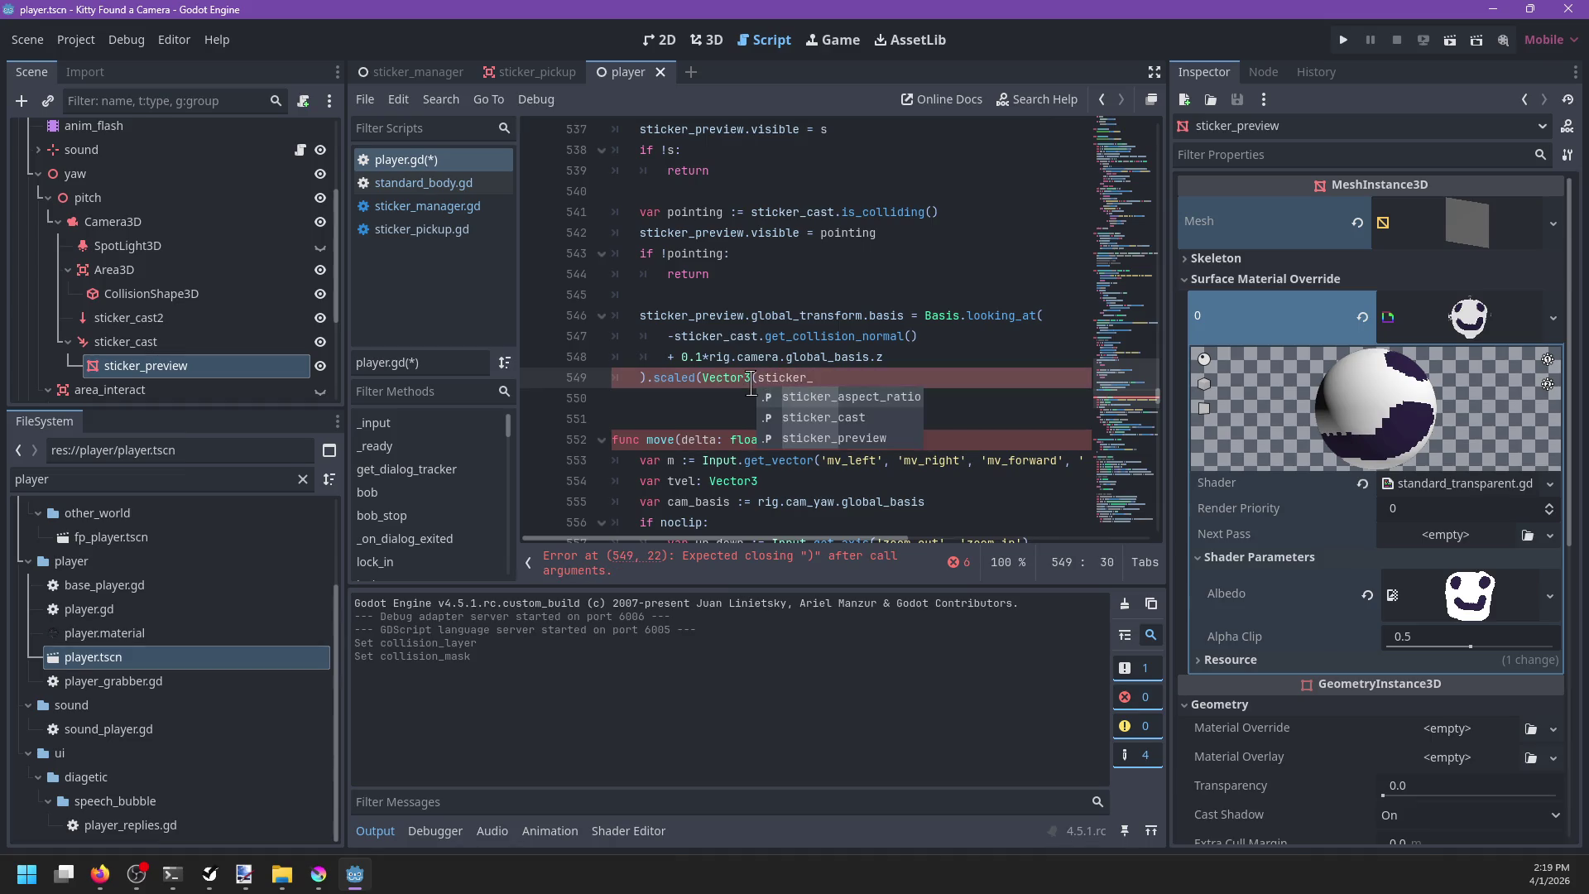
key("Return")
type(", 1,")
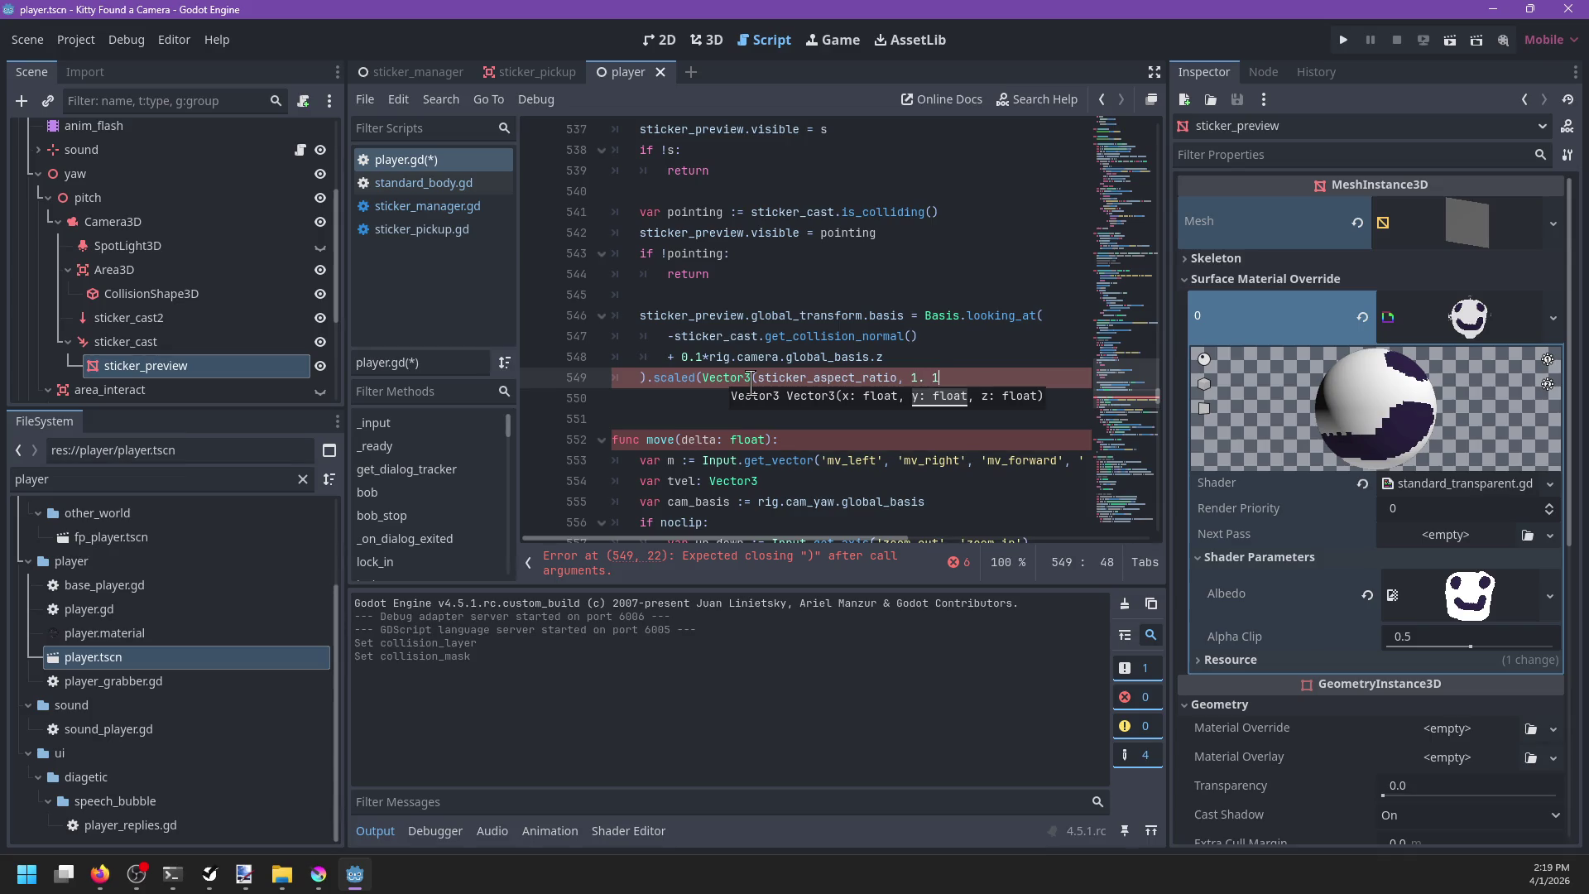
type(" 1)")
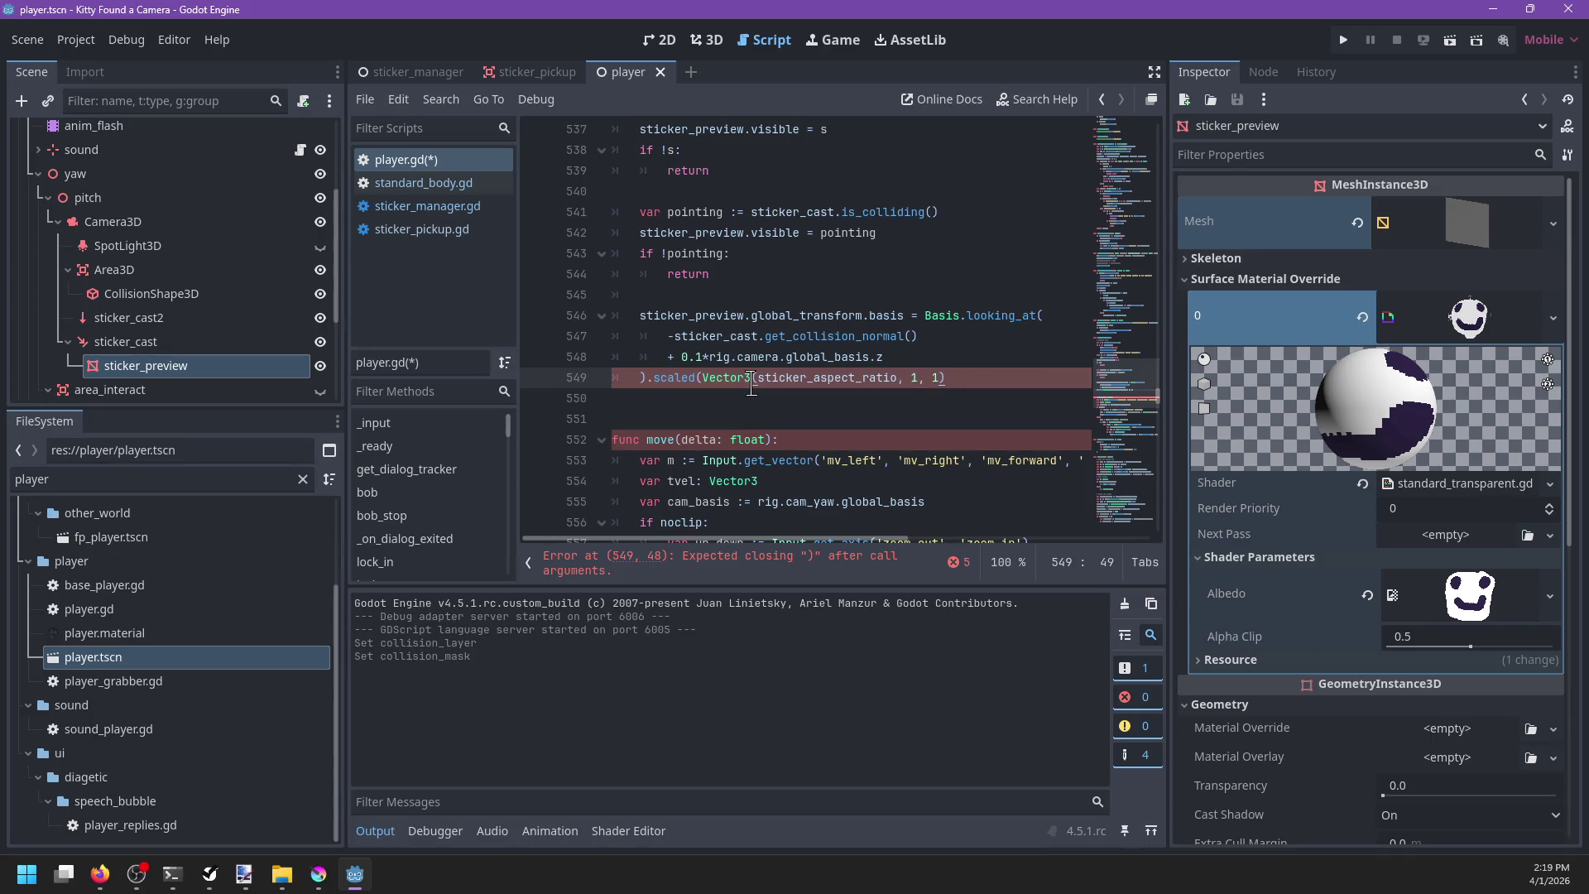
key("ctrl+s")
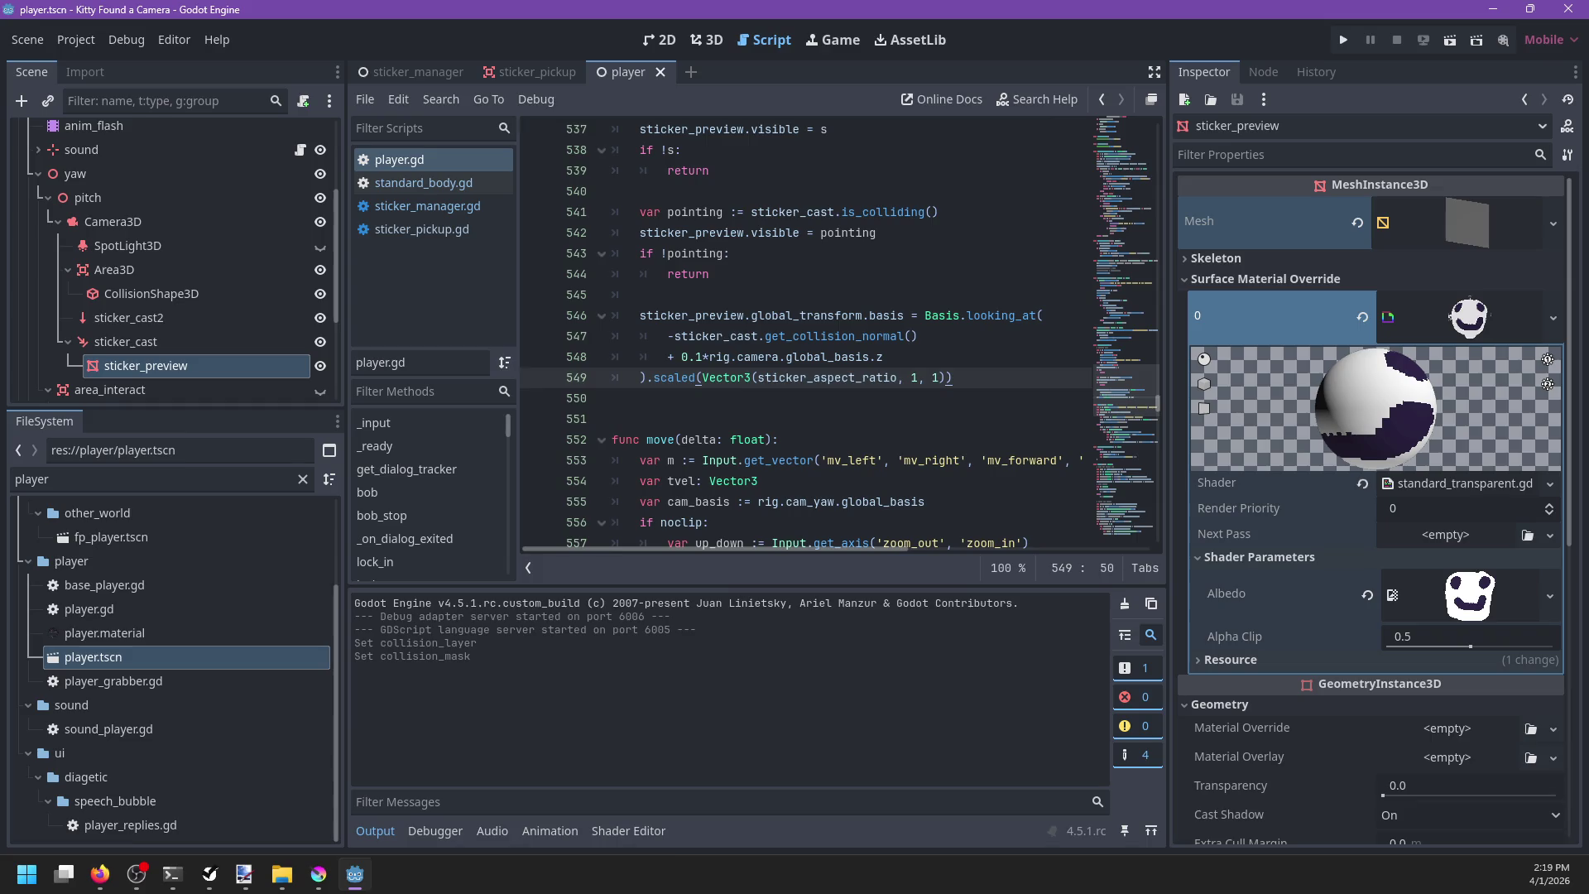
key("alt+Tab")
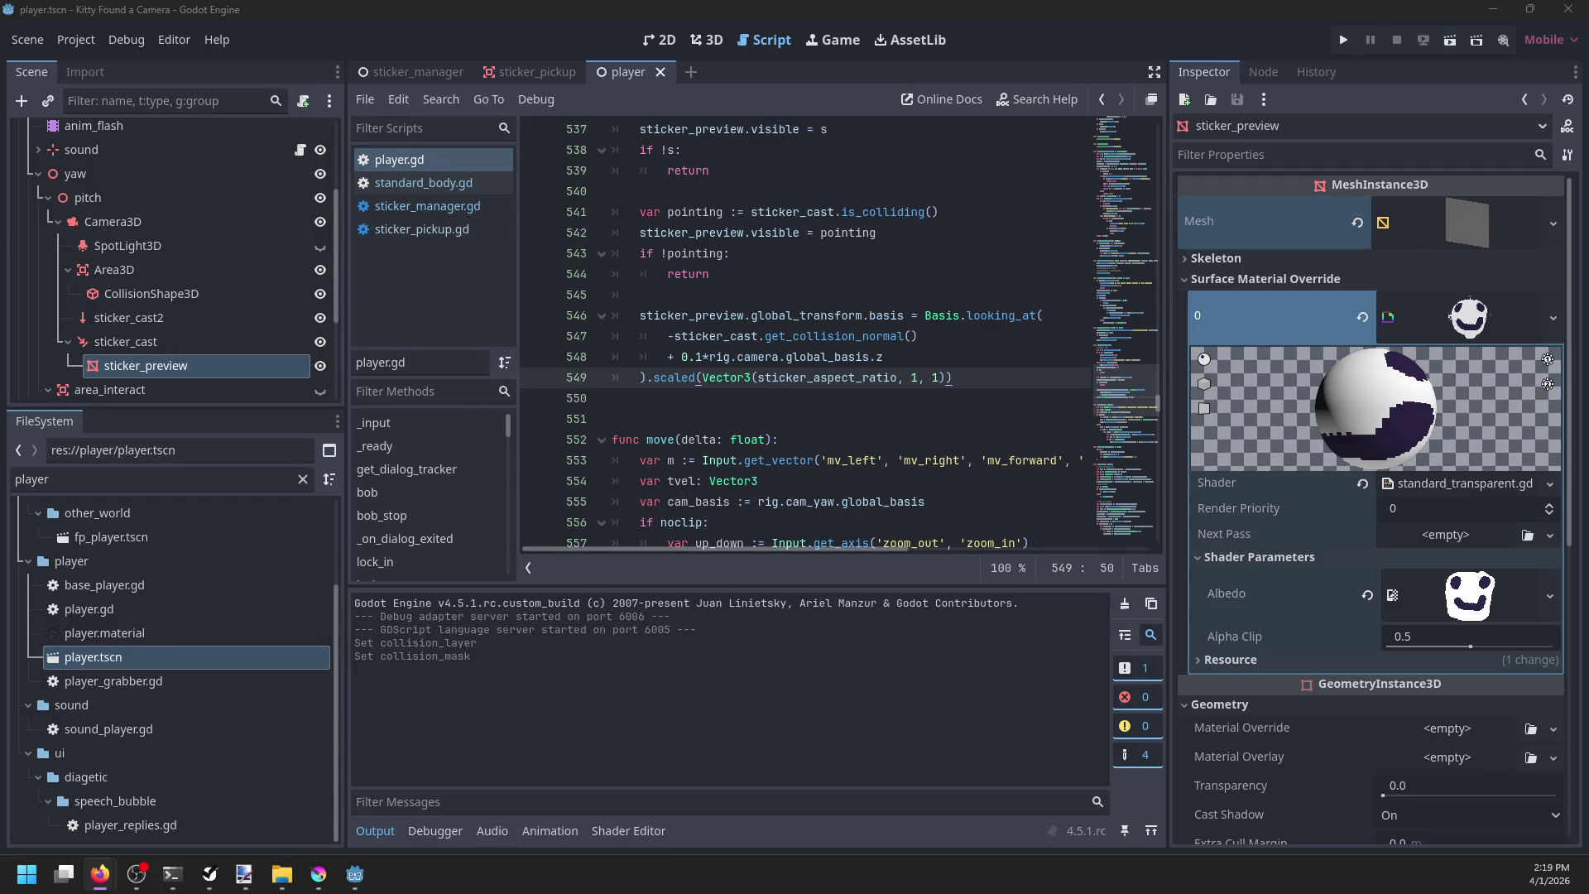
Save the player scene and its player.gd sticker preview changes with Ctrl+S
left_click(1007, 375)
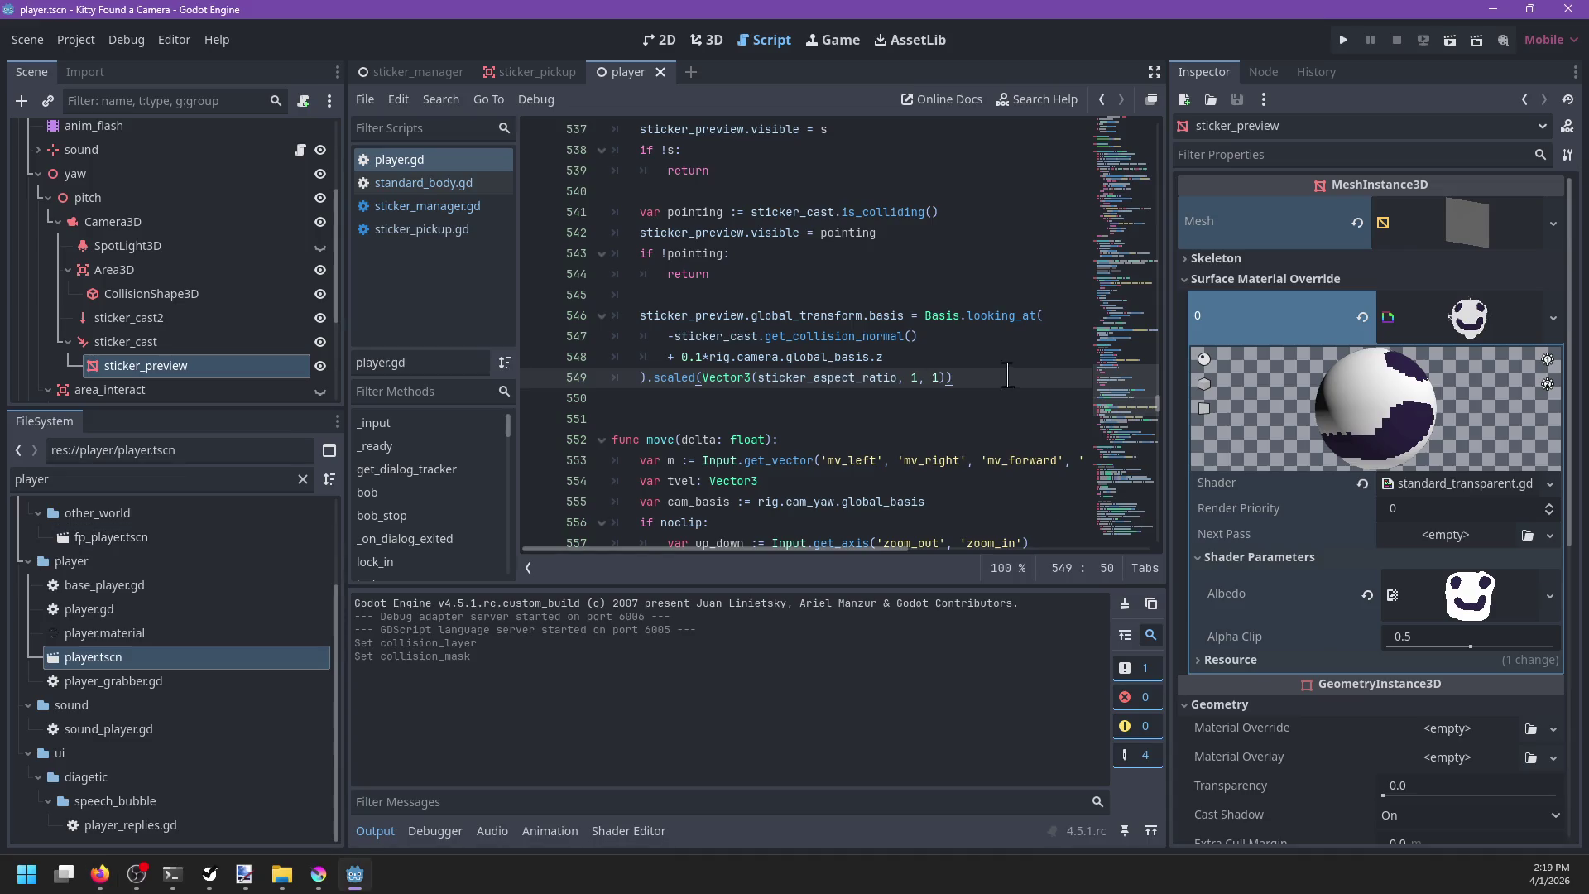
key("ctrl+s")
left_click(318, 884)
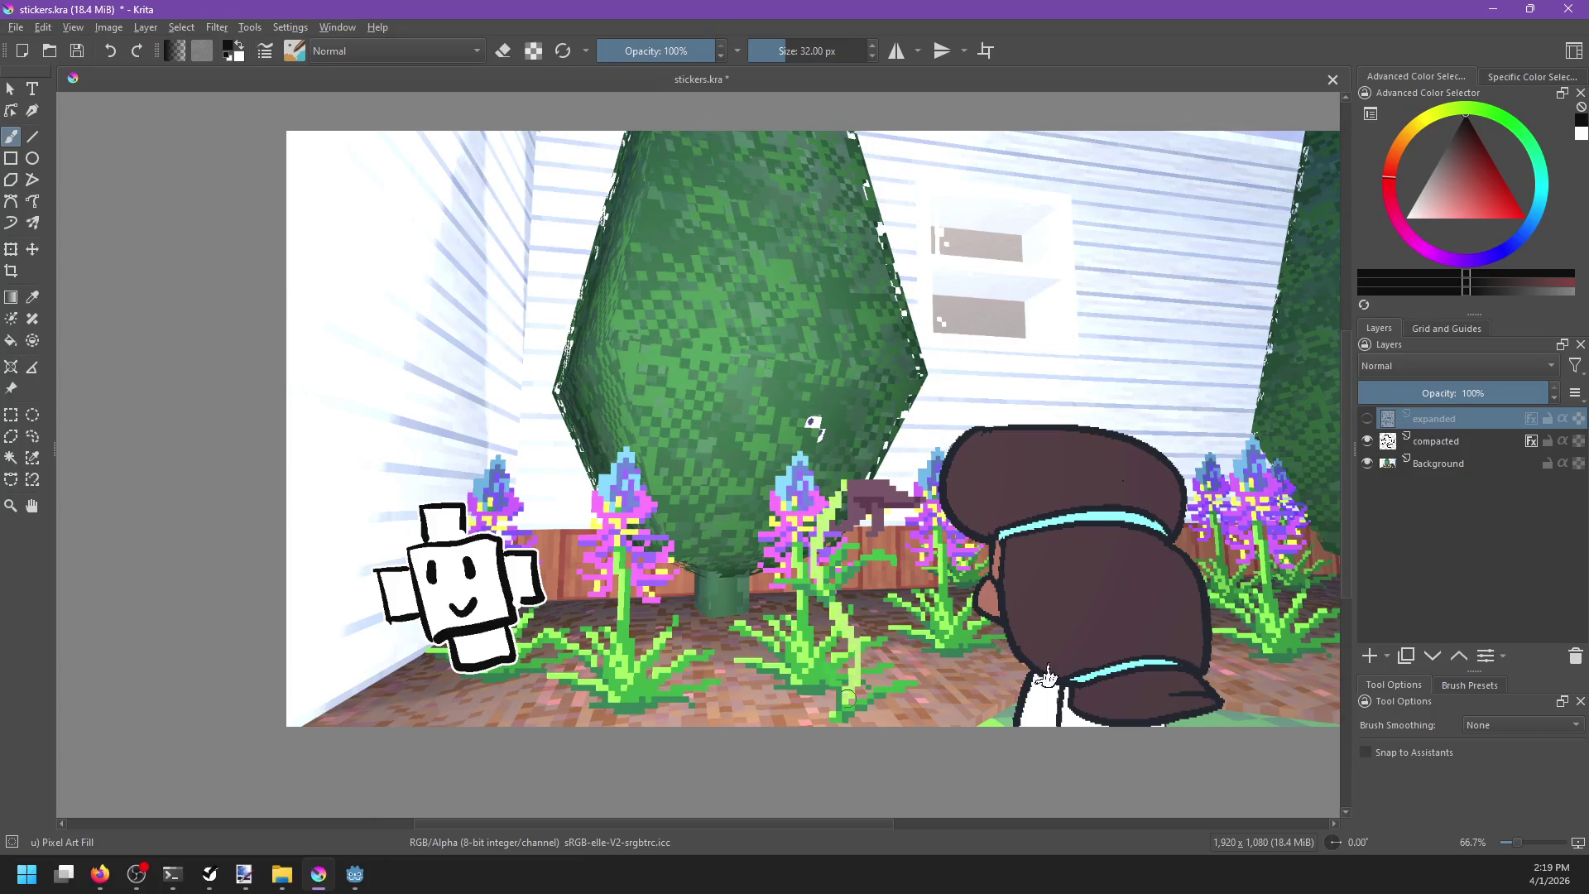
left_click(1444, 441)
scroll(766, 577, "down", 2)
scroll(765, 577, "up", 1)
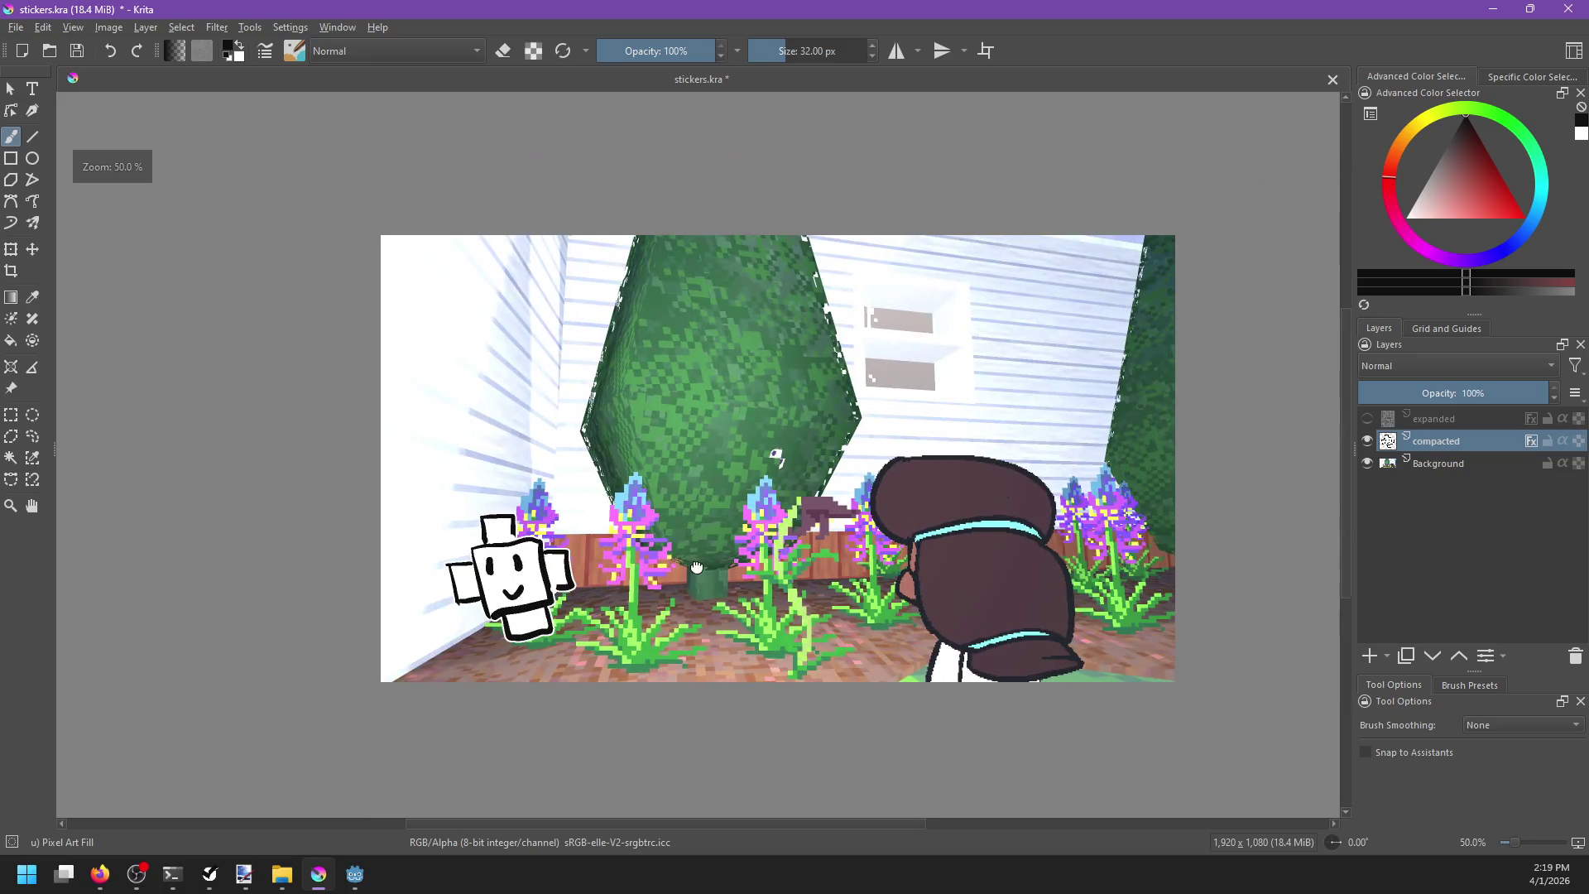
key("alt+Tab")
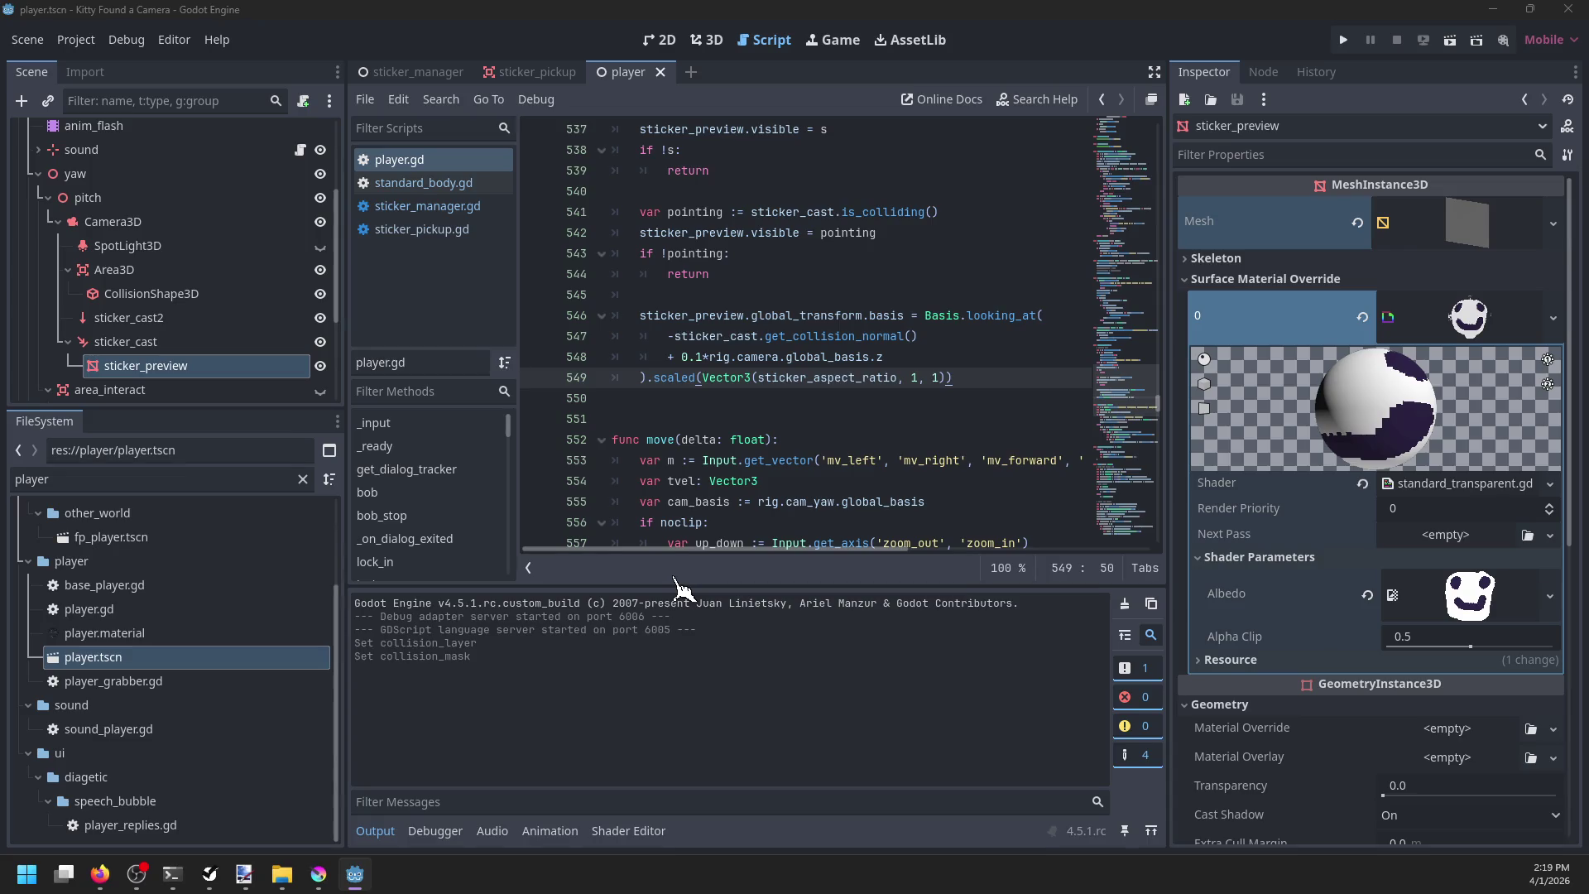
Show the sticker_manager scene in 3D, filter files by 'world', and select world.tscn
left_click(706, 40)
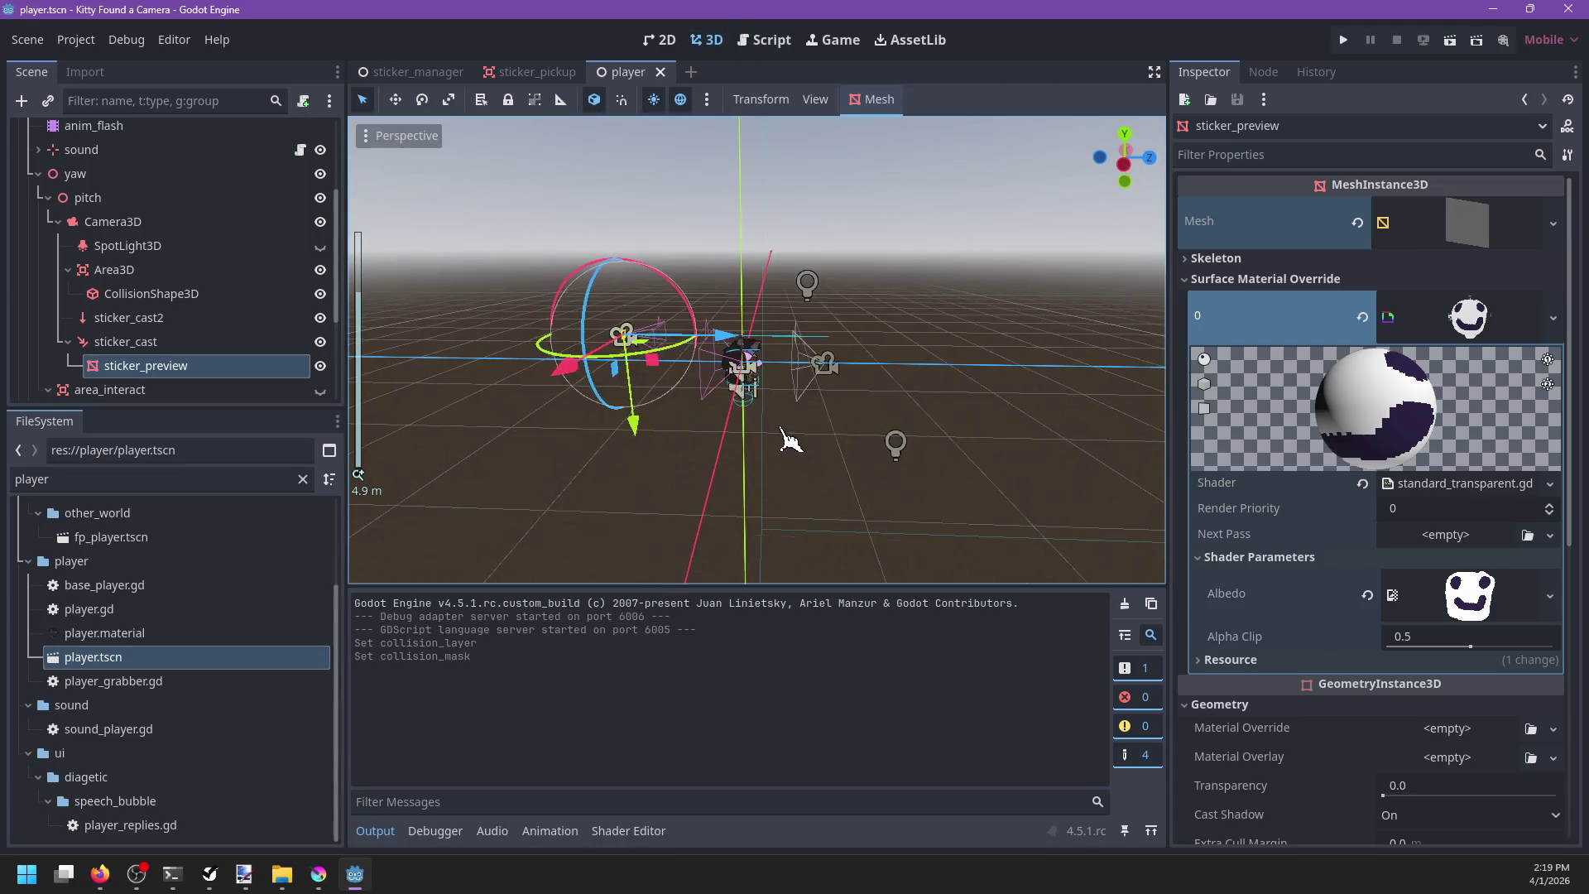
left_click(420, 72)
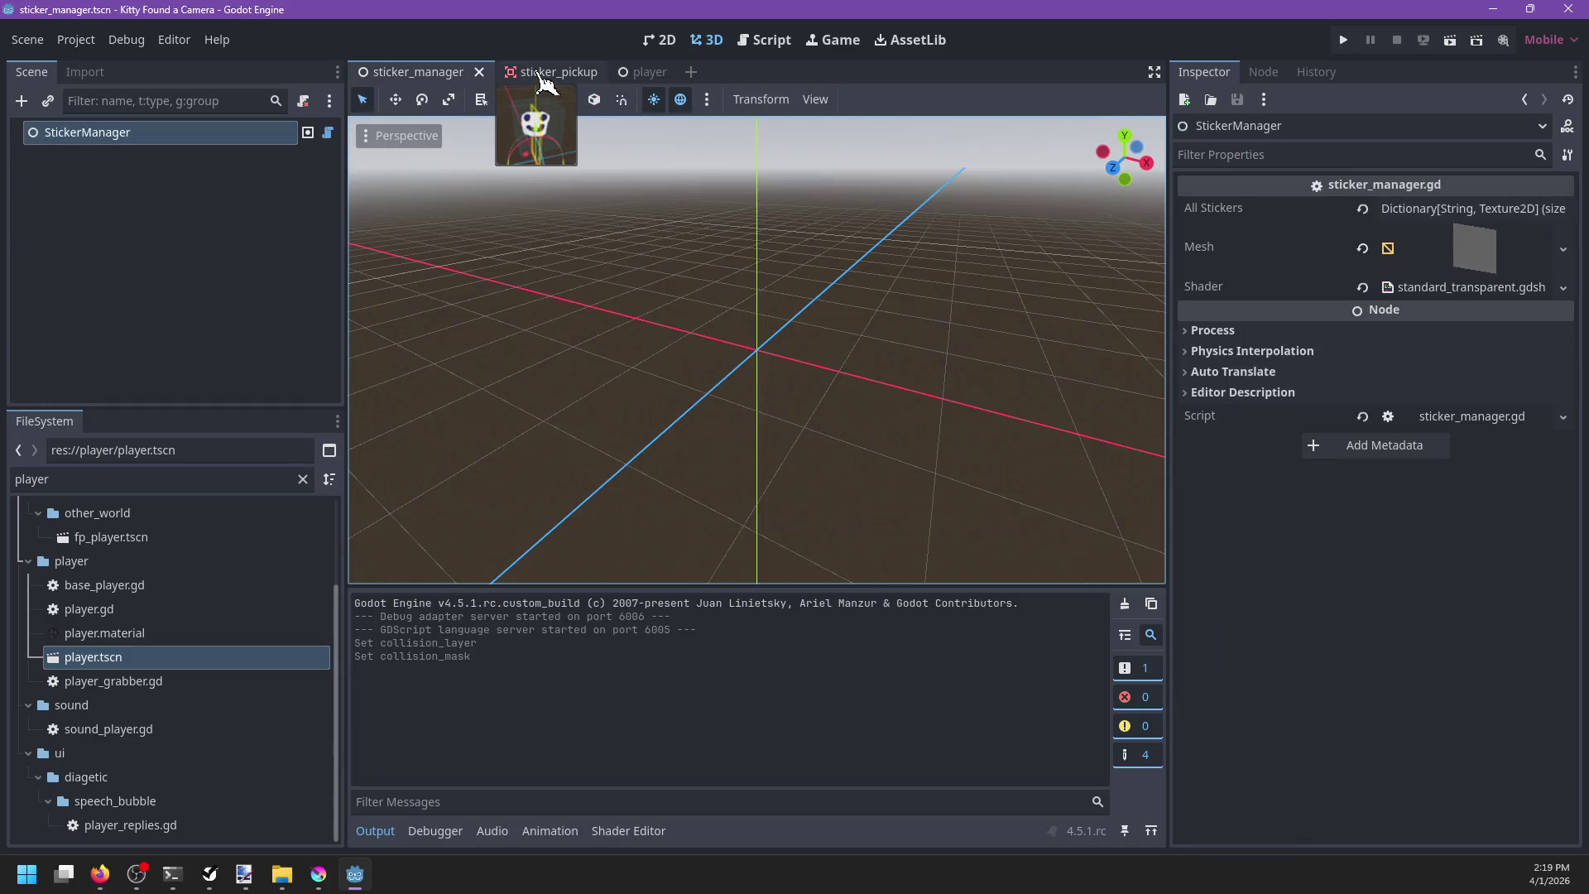
double_click(207, 480)
type("wo")
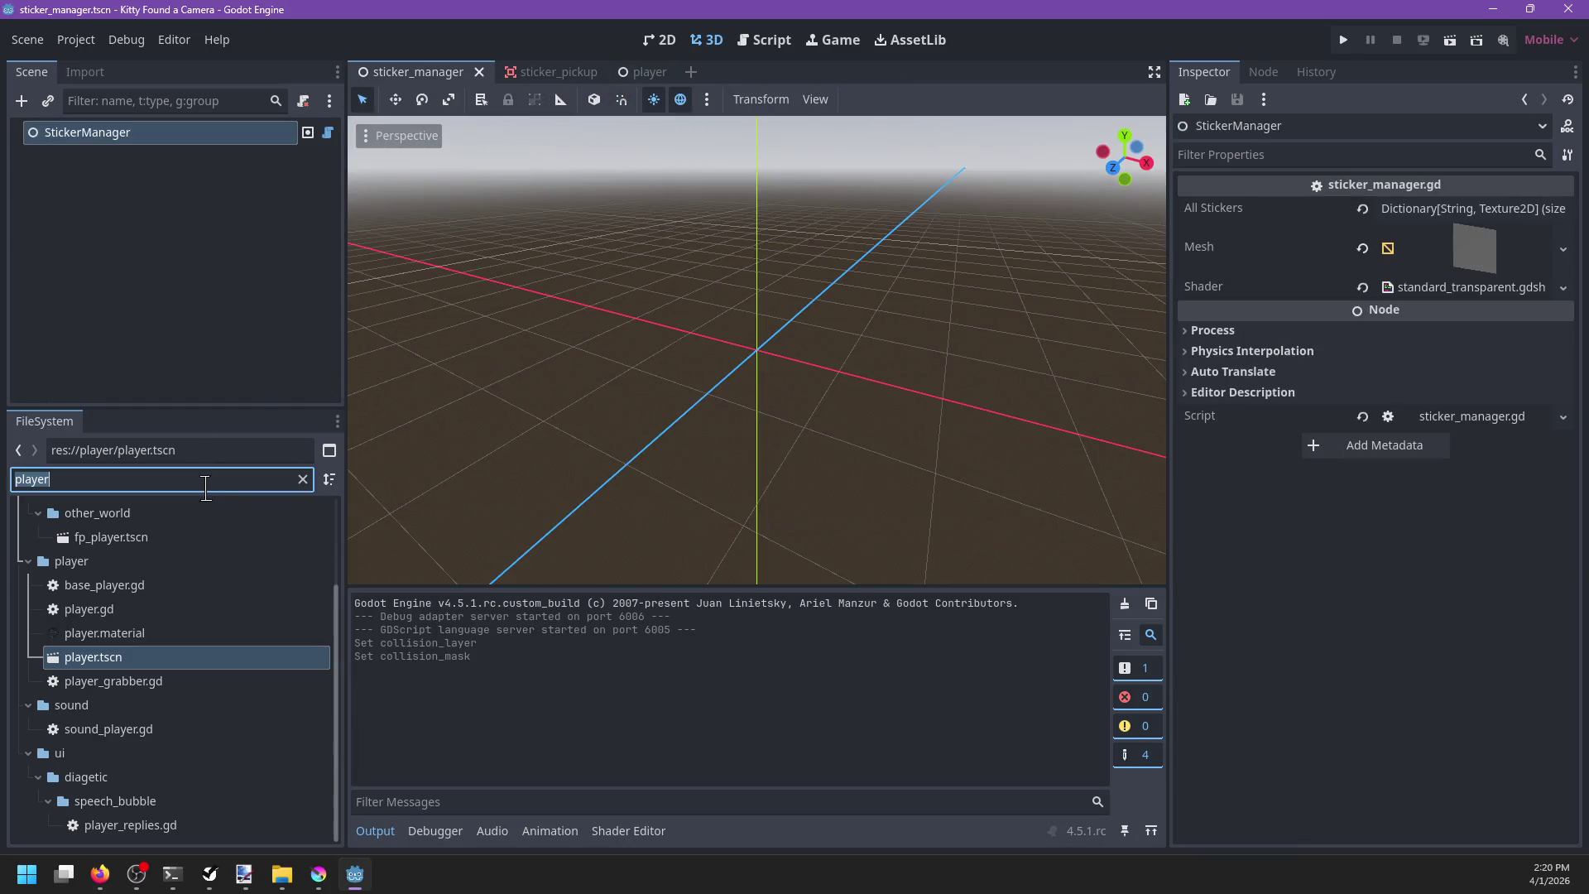
type("rld")
left_click(133, 729)
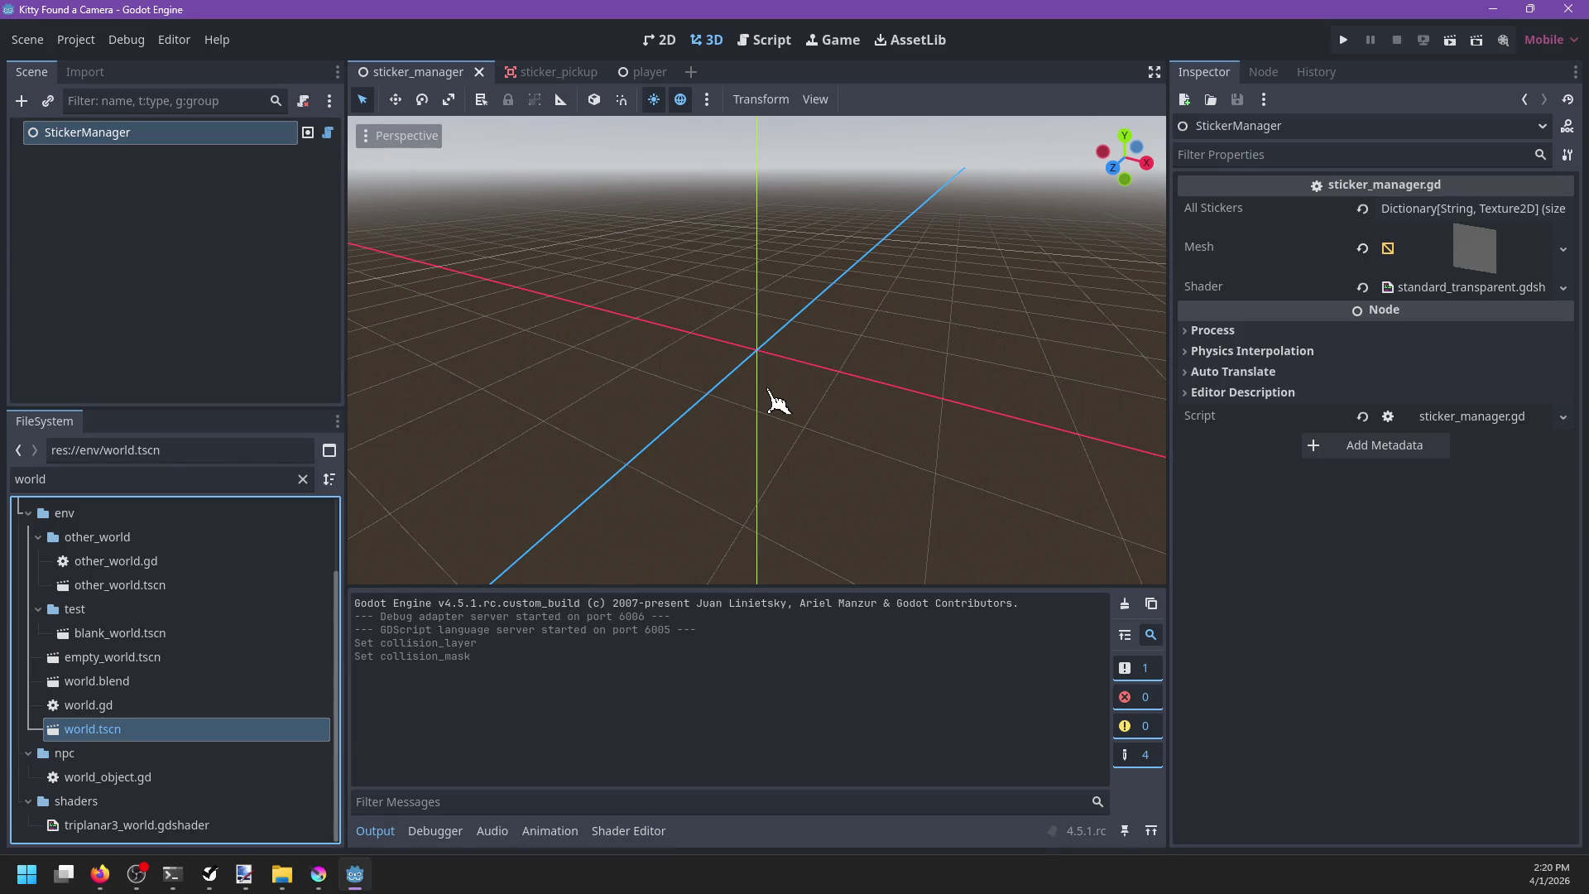
left_click(319, 874)
Open sticker_test.png from project/stuff/stickers, then start a new Krita document
key("ctrl+o")
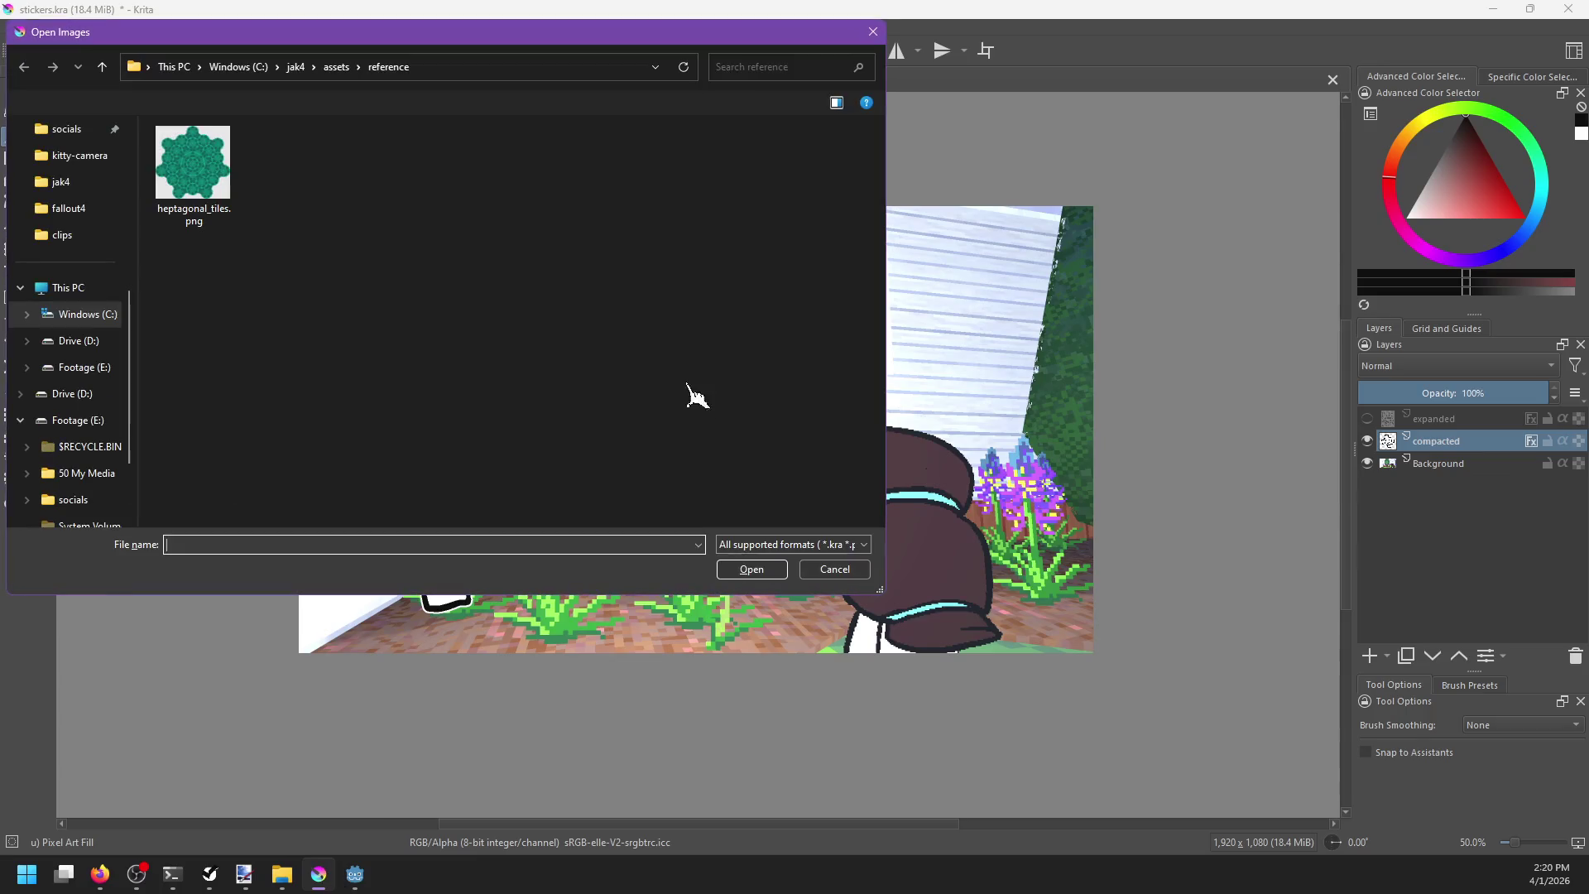
scroll(87, 325, "up", 4)
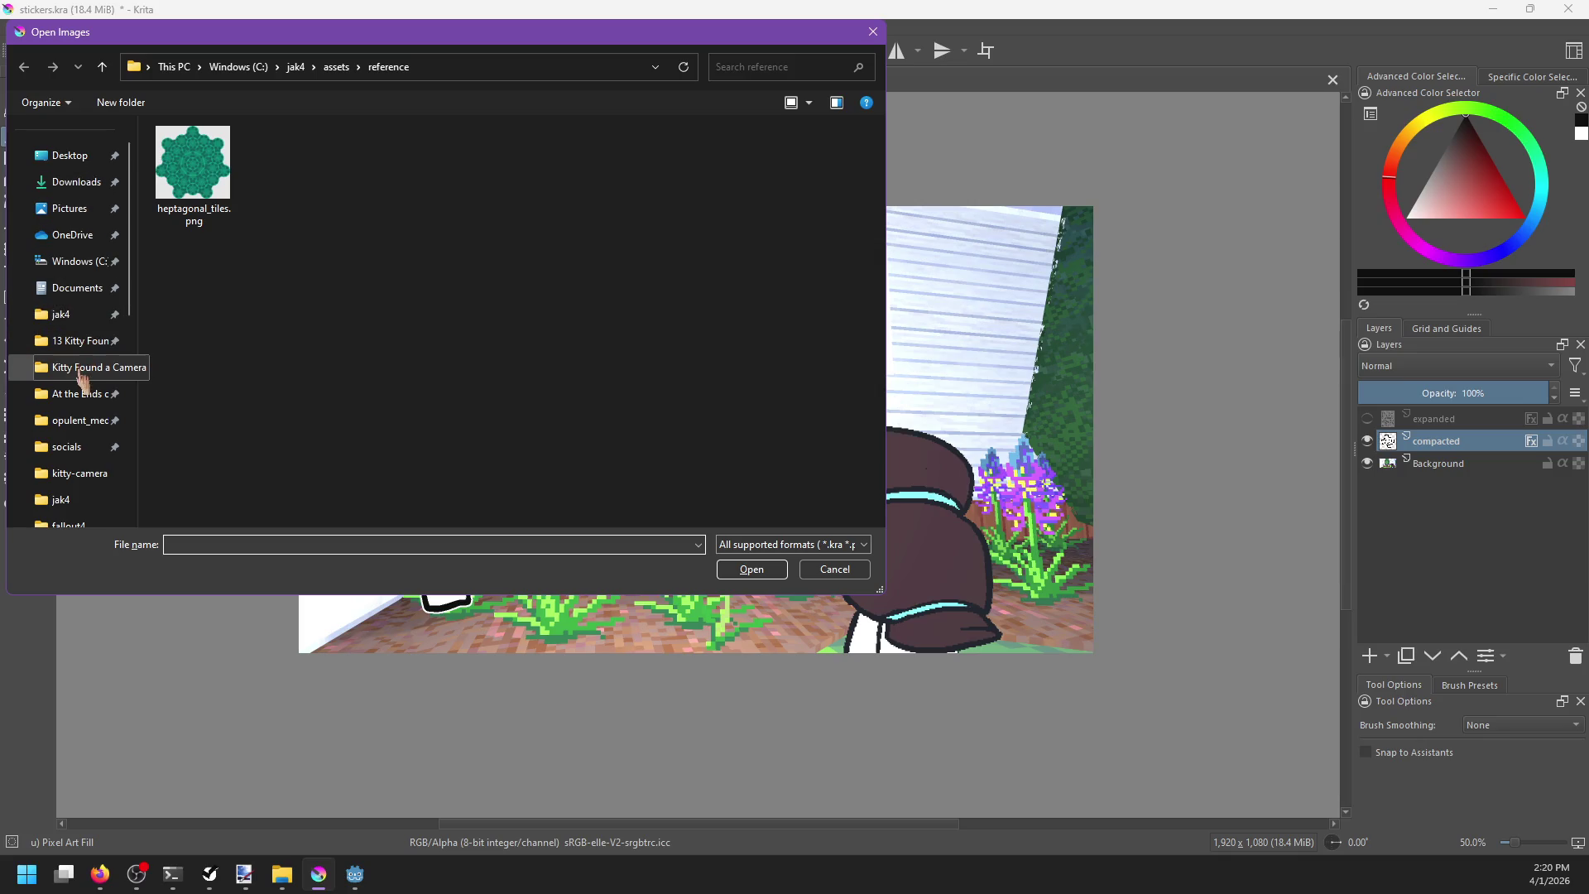
left_click(80, 368)
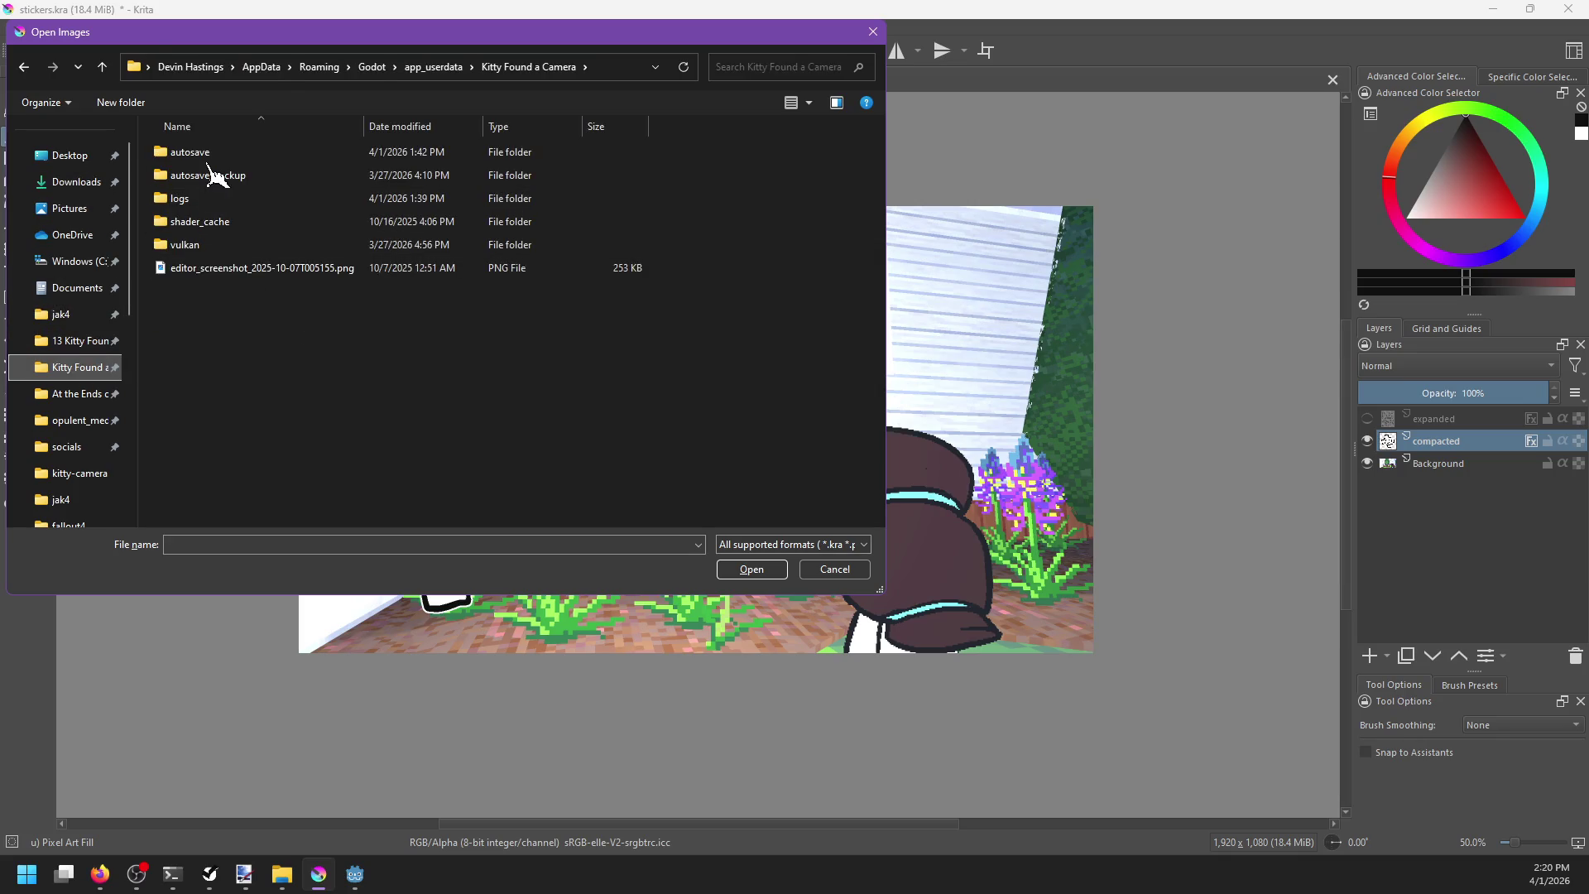
left_click(80, 341)
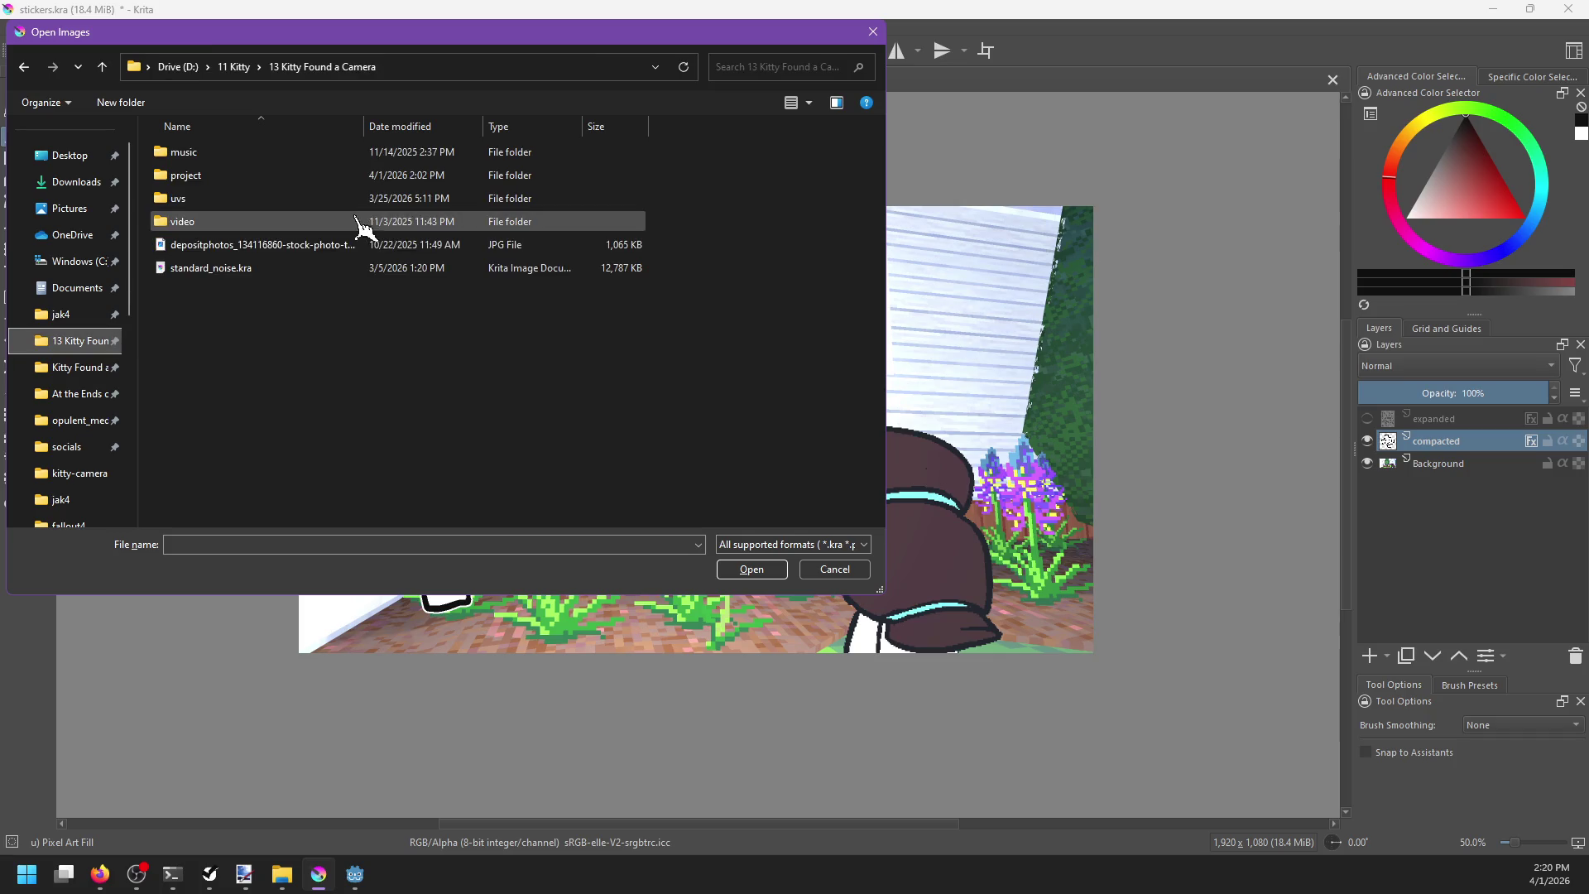
double_click(217, 205)
left_click(327, 66)
double_click(208, 176)
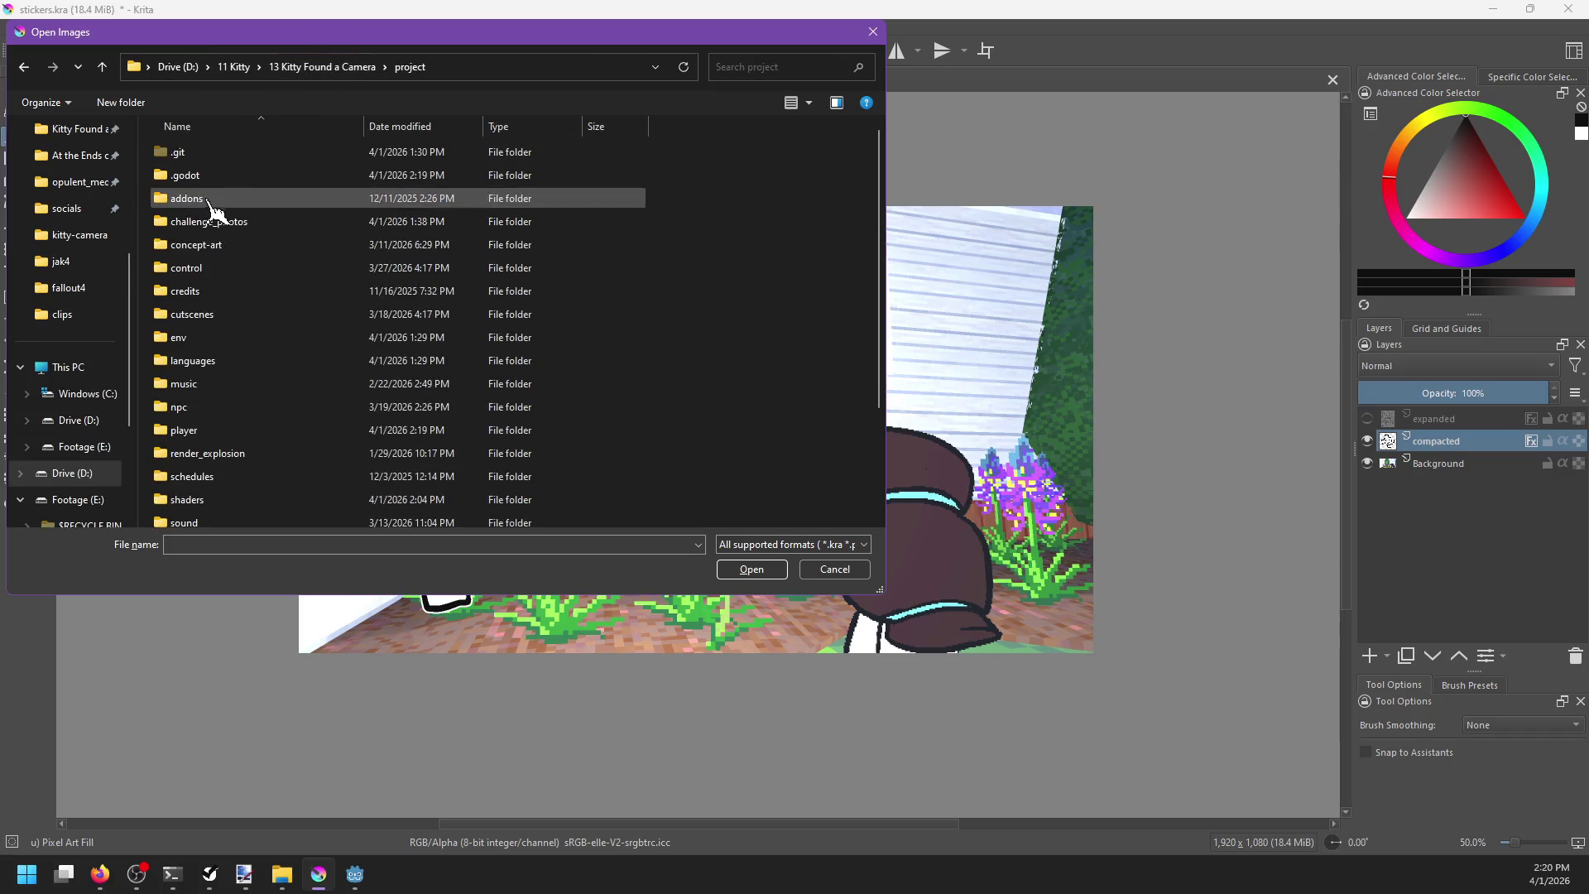
scroll(248, 331, "down", 2)
double_click(213, 439)
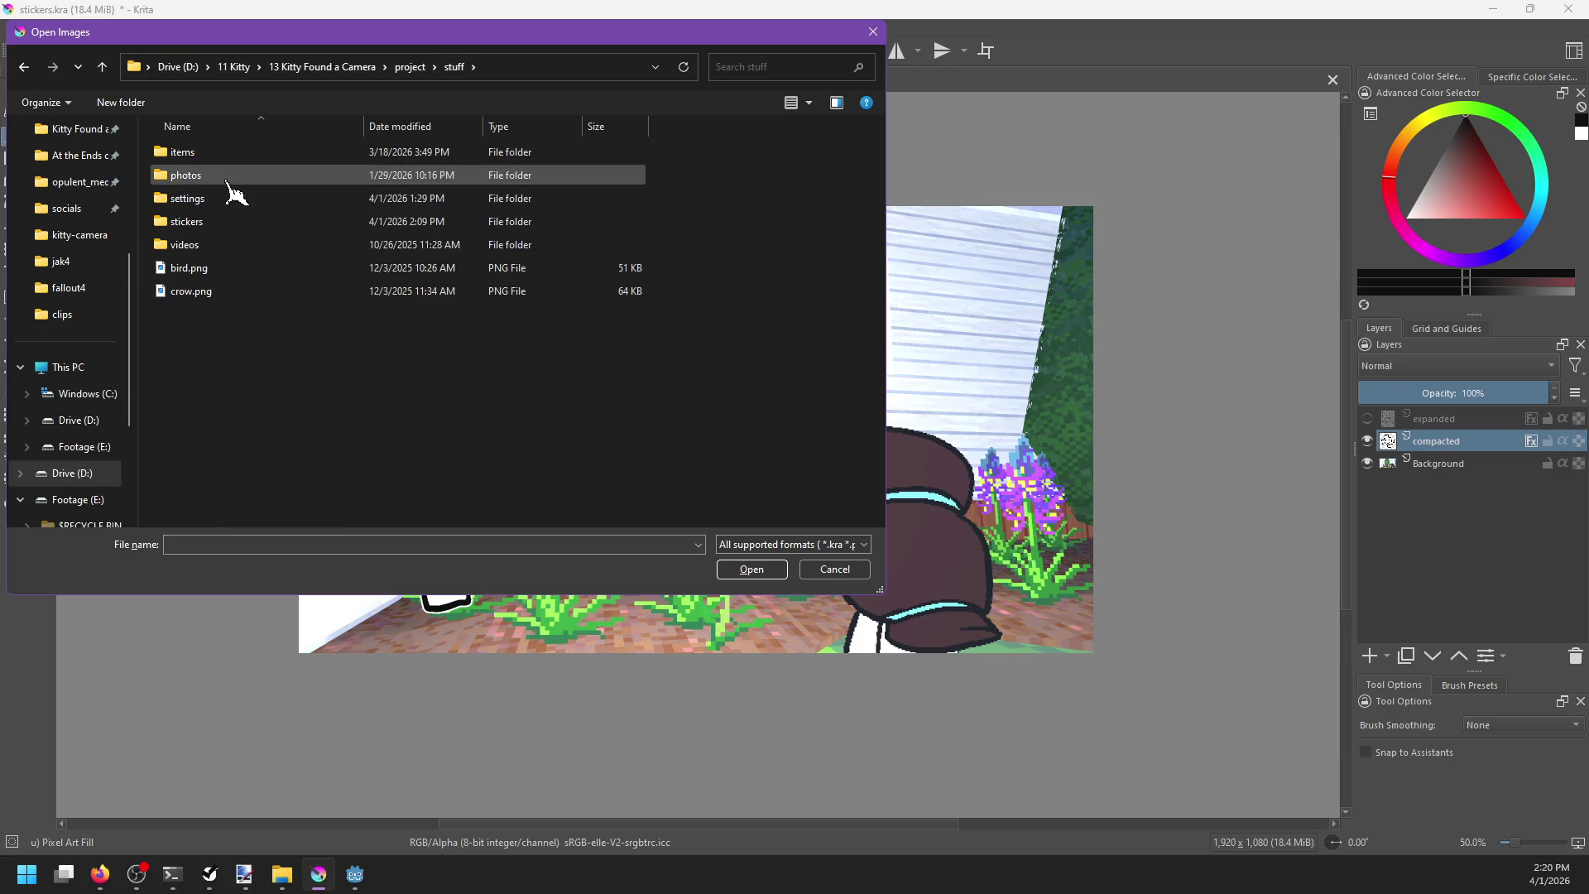
double_click(222, 222)
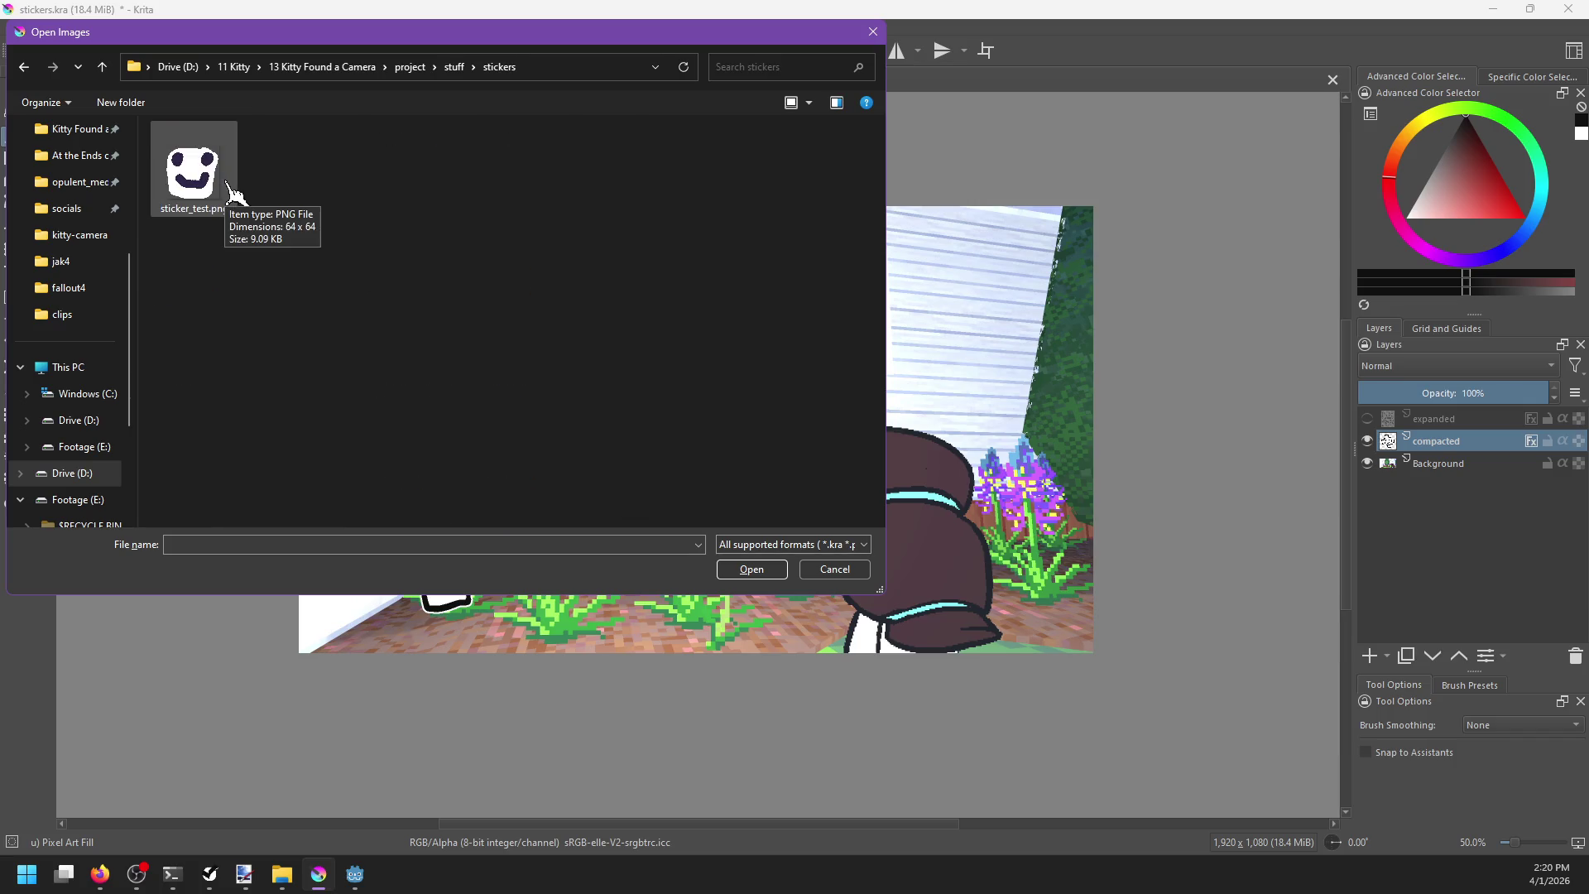
key("Escape")
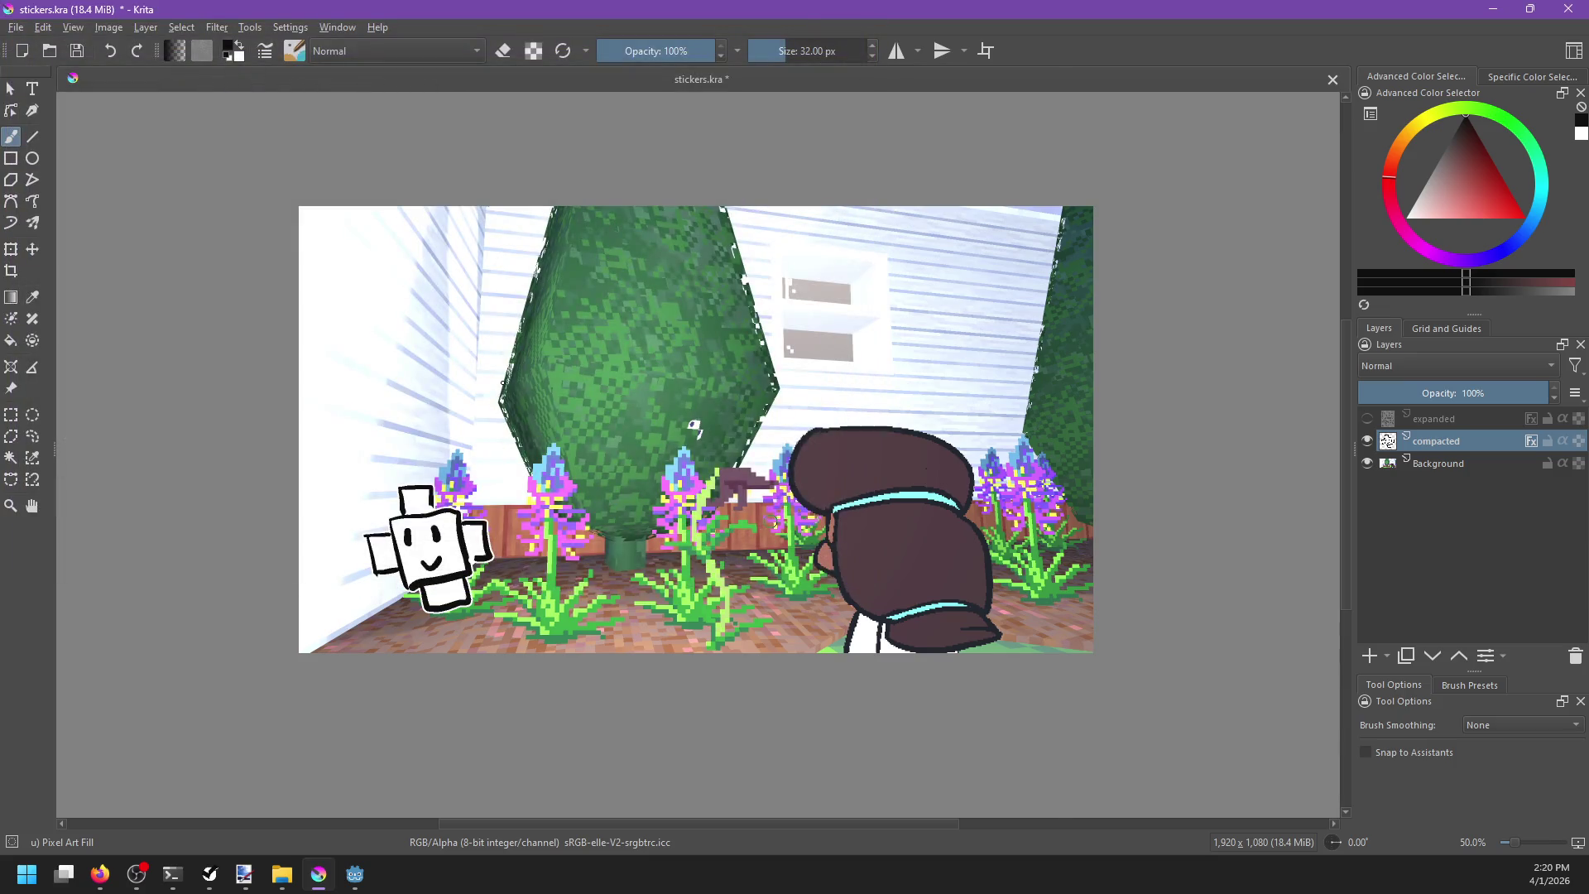
key("ctrl+n")
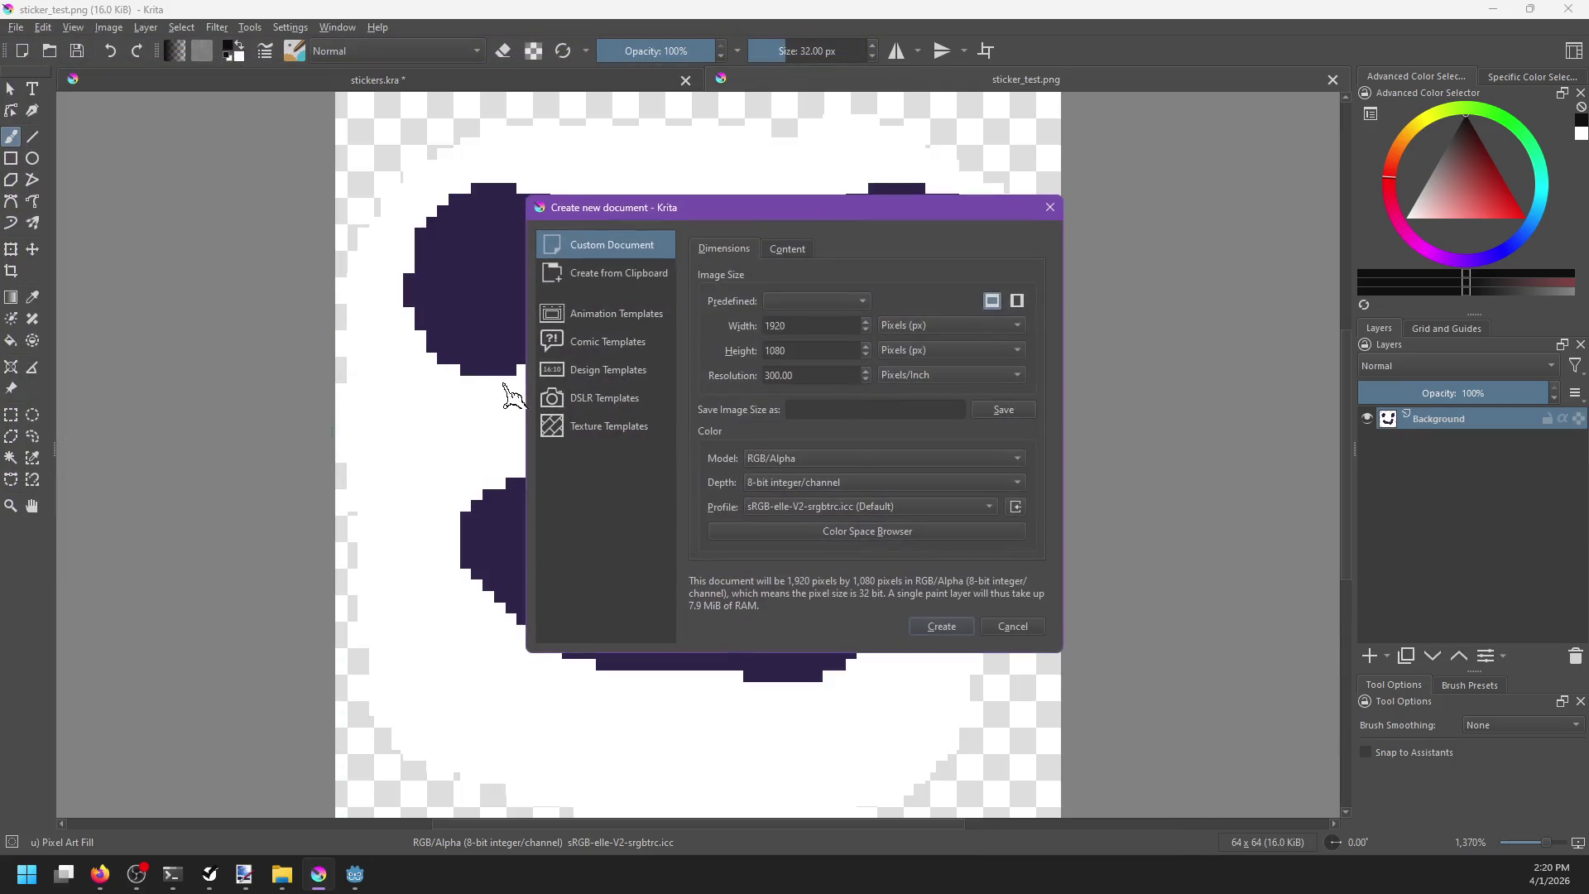
Create a new 64 x 64 pixel document
double_click(796, 326)
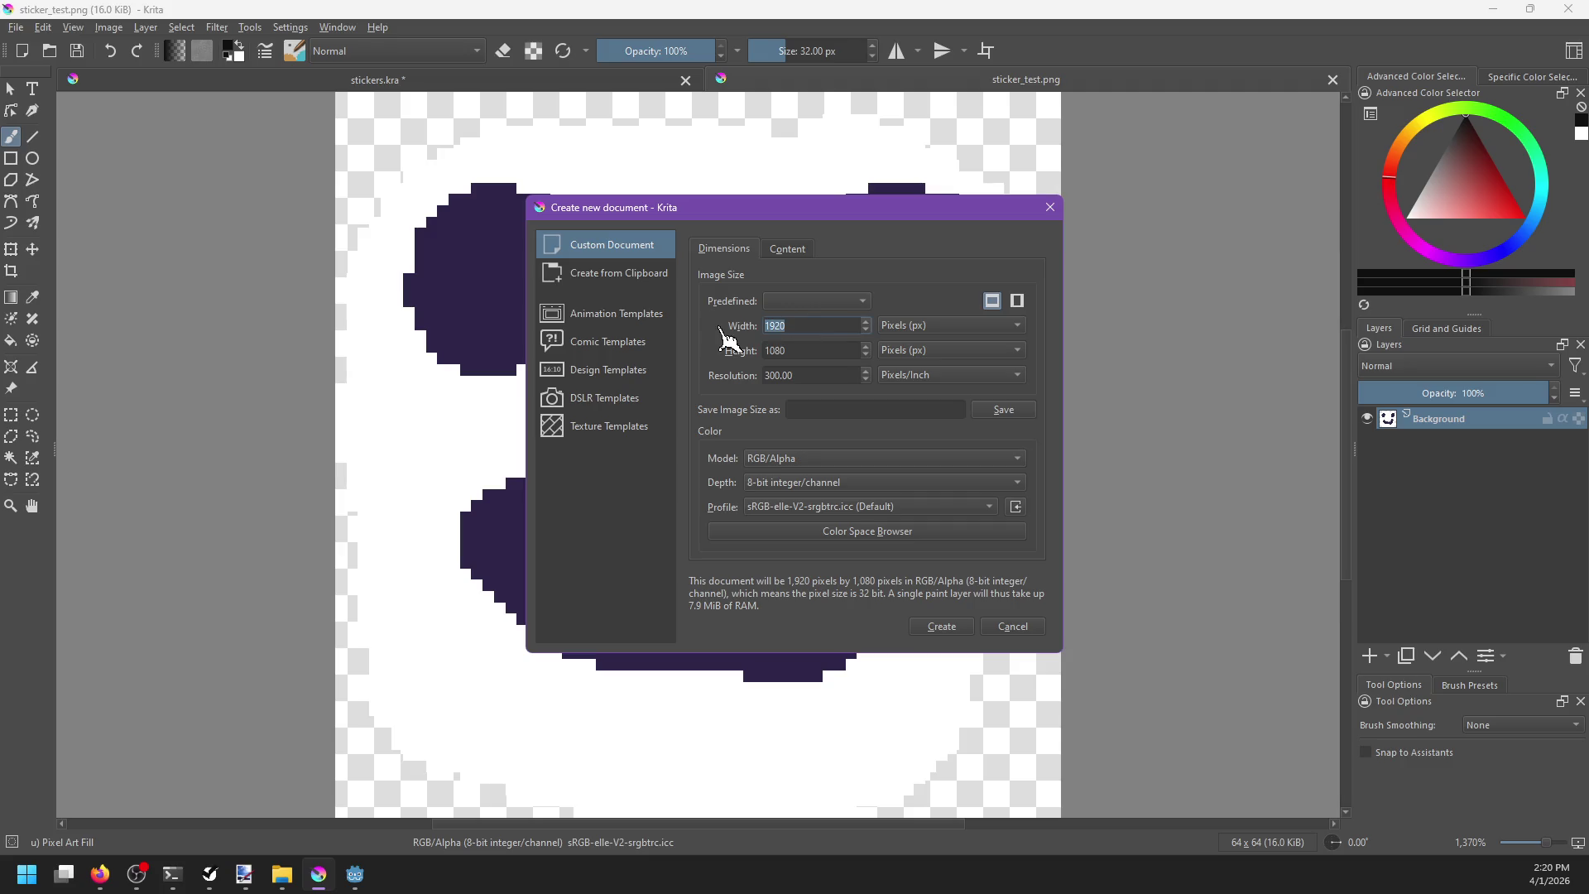
type("64")
key("Tab")
type("64")
left_click(942, 626)
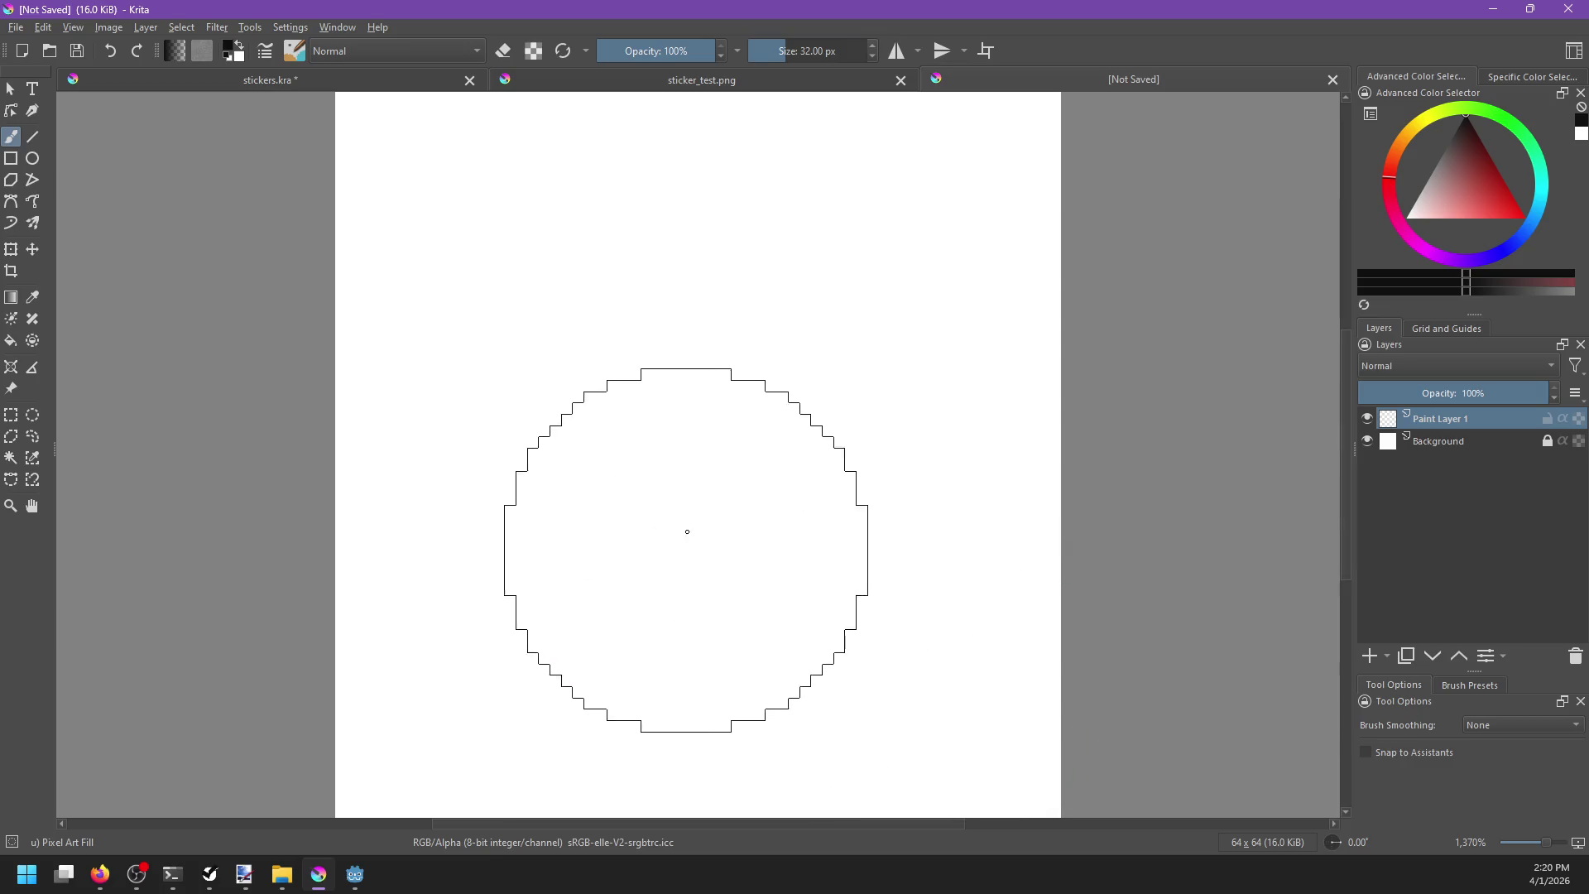
Hide the Background layer and paint a red ring with a diagonal red bar
left_click(1367, 440)
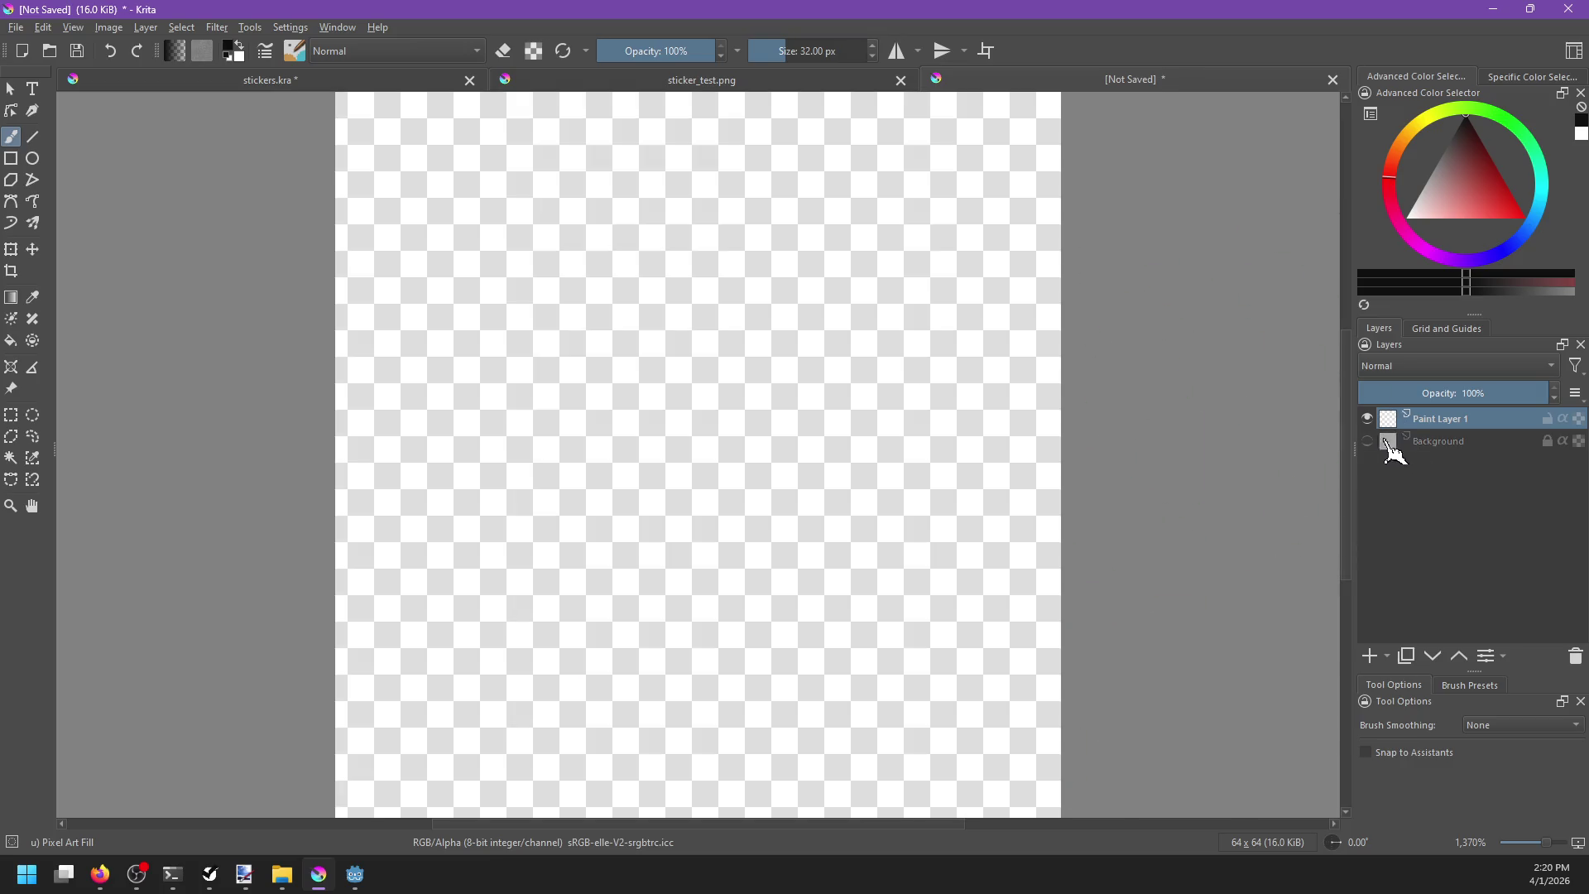
mouse_move(729, 282)
left_mouse_down()
mouse_move(616, 328)
mouse_move(910, 335)
left_mouse_up()
key("Delete")
left_click(1526, 218)
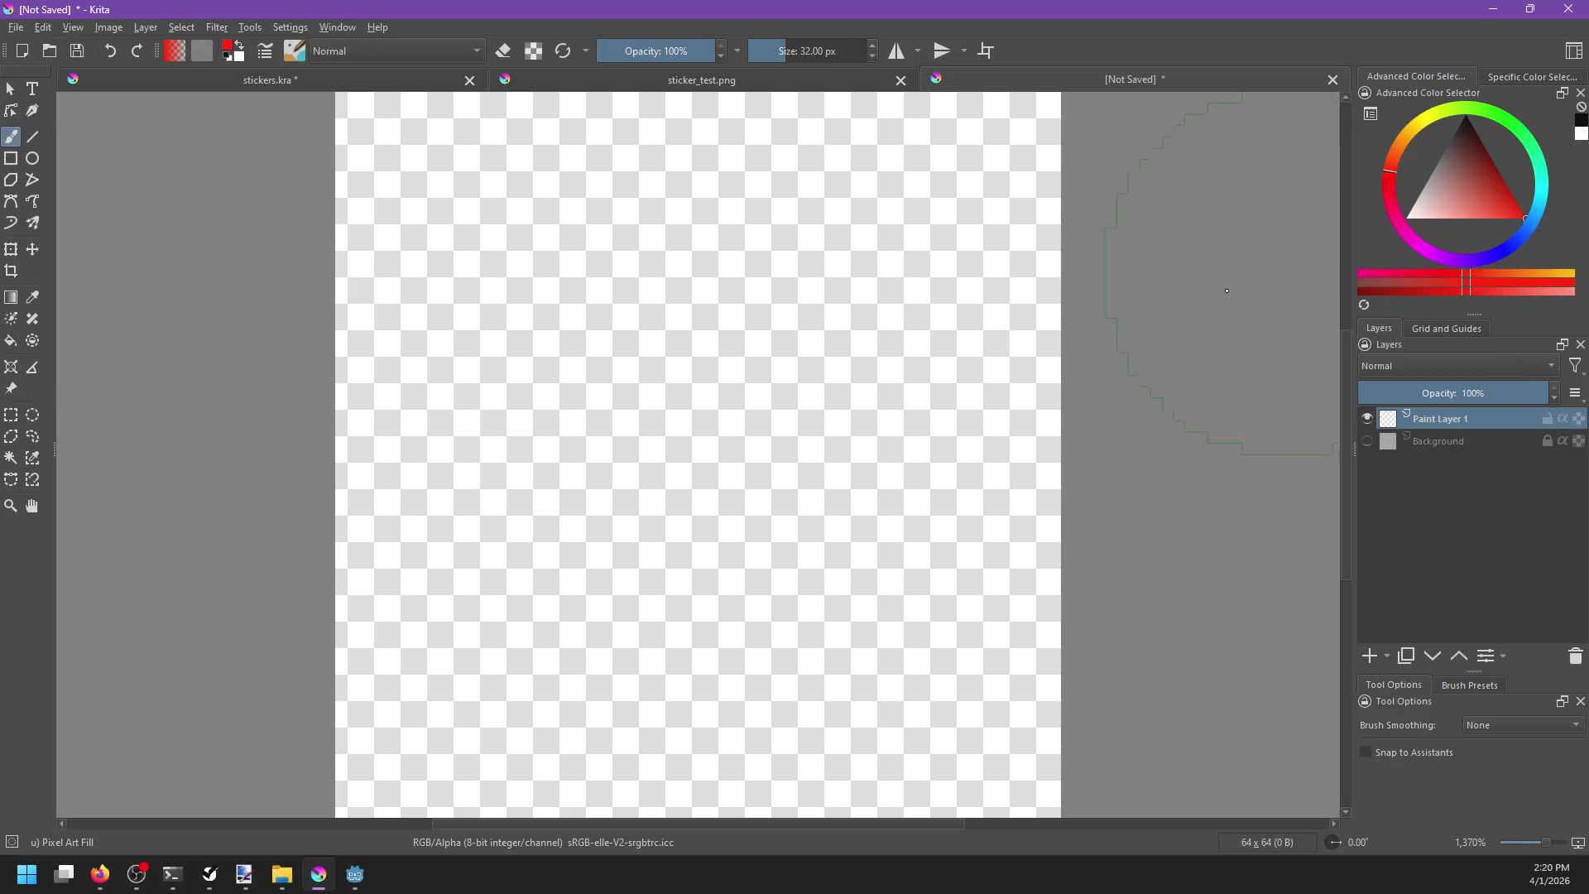
mouse_move(666, 255)
left_mouse_down()
mouse_move(473, 585)
mouse_move(1011, 497)
mouse_move(869, 133)
left_mouse_up()
key("Delete")
mouse_move(703, 153)
left_mouse_down()
mouse_move(592, 215)
mouse_move(742, 743)
left_mouse_up()
key("Delete")
mouse_move(708, 162)
left_mouse_down()
mouse_move(515, 248)
mouse_move(465, 622)
mouse_move(855, 634)
mouse_move(894, 248)
mouse_move(687, 161)
mouse_move(568, 177)
mouse_move(465, 587)
left_mouse_up()
left_click_drag(568, 293, 877, 596)
Fill both inner halves of the sign with a dark red-brown colour
key("f")
key("x")
left_click(631, 569)
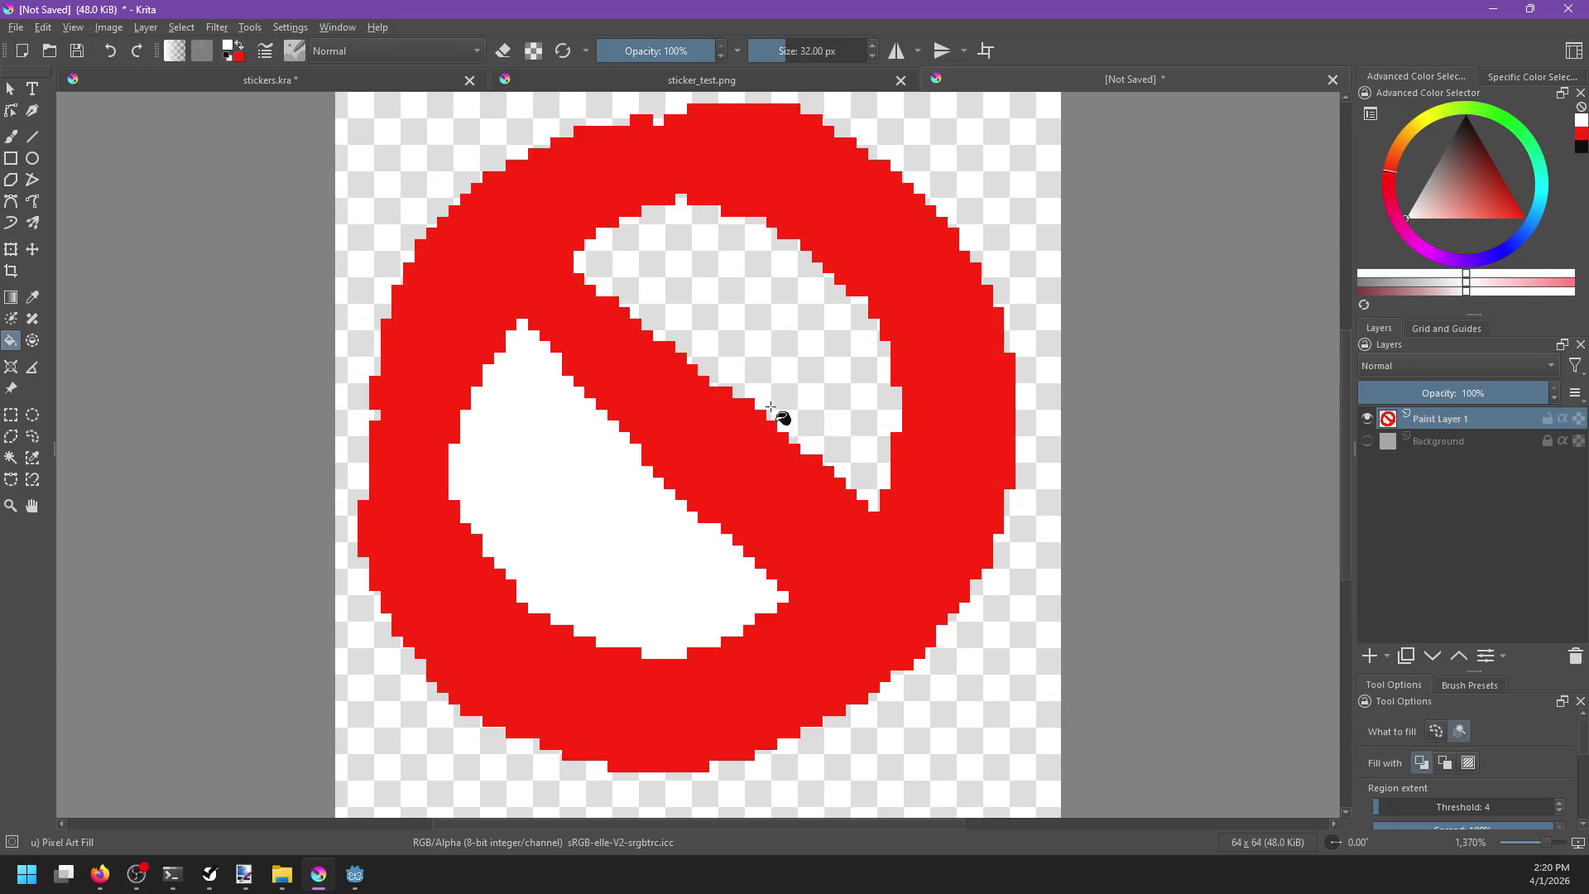
left_click(784, 423)
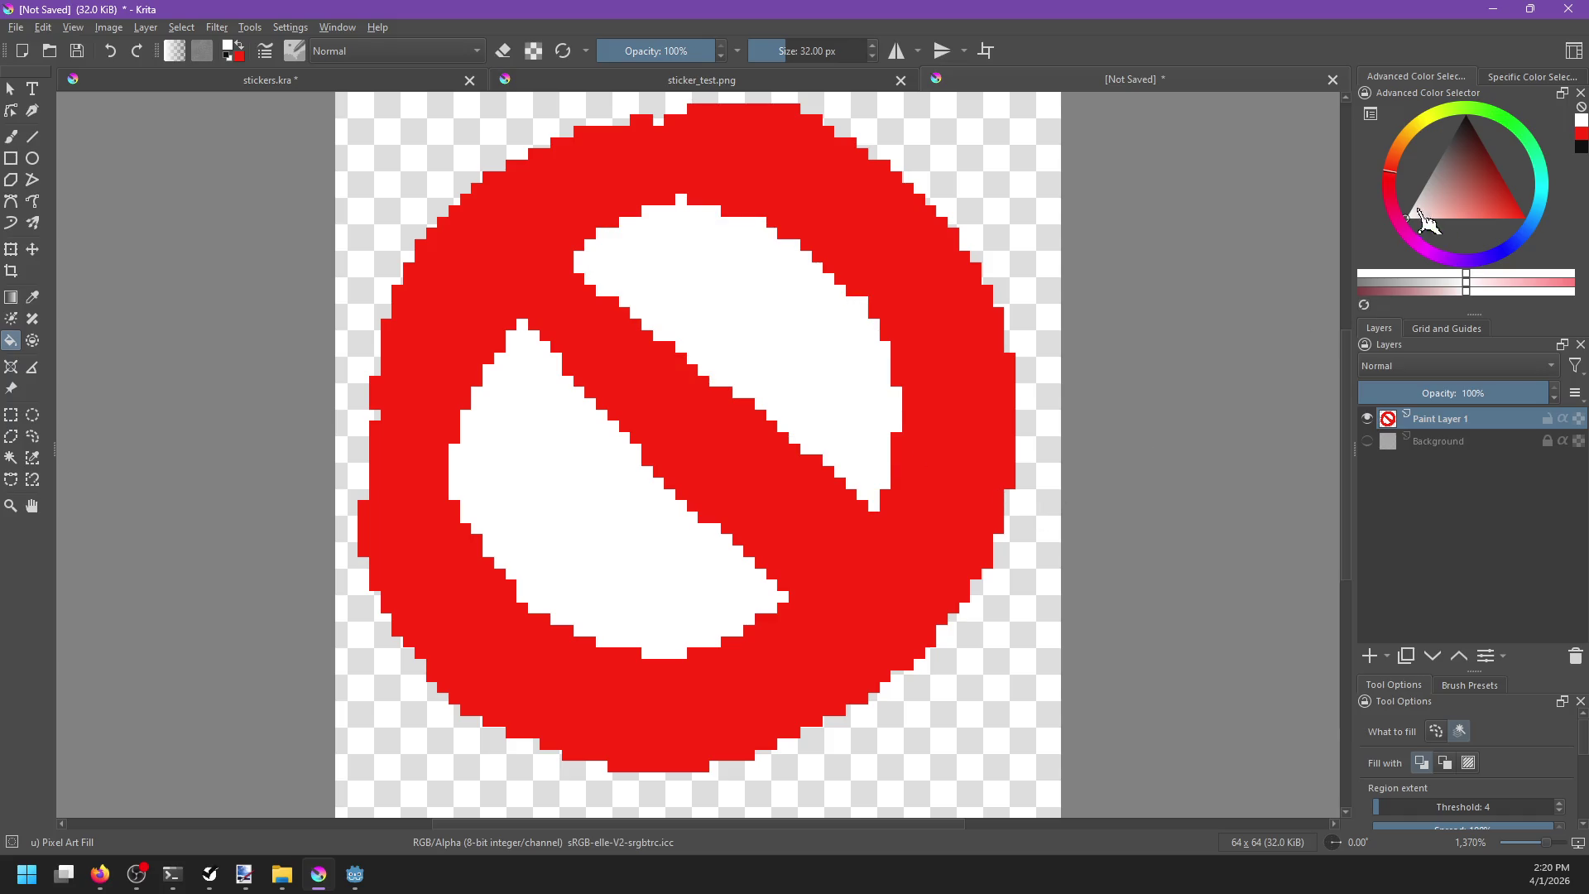
key("ctrl+z")
key("ctrl+z")
left_click(1470, 139)
left_click(769, 420)
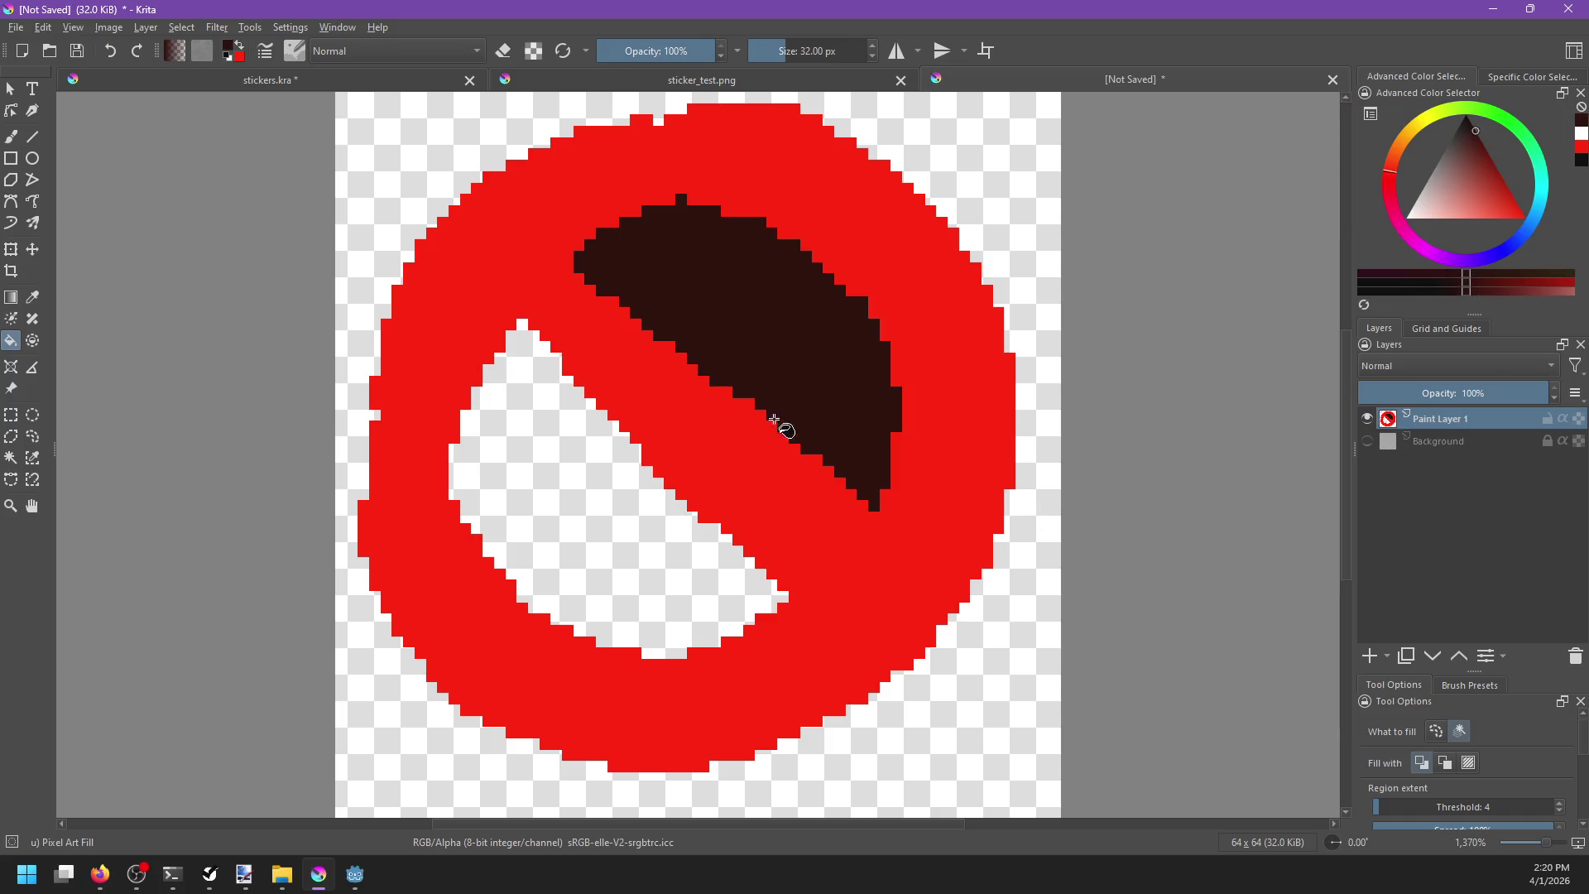
left_click(727, 615)
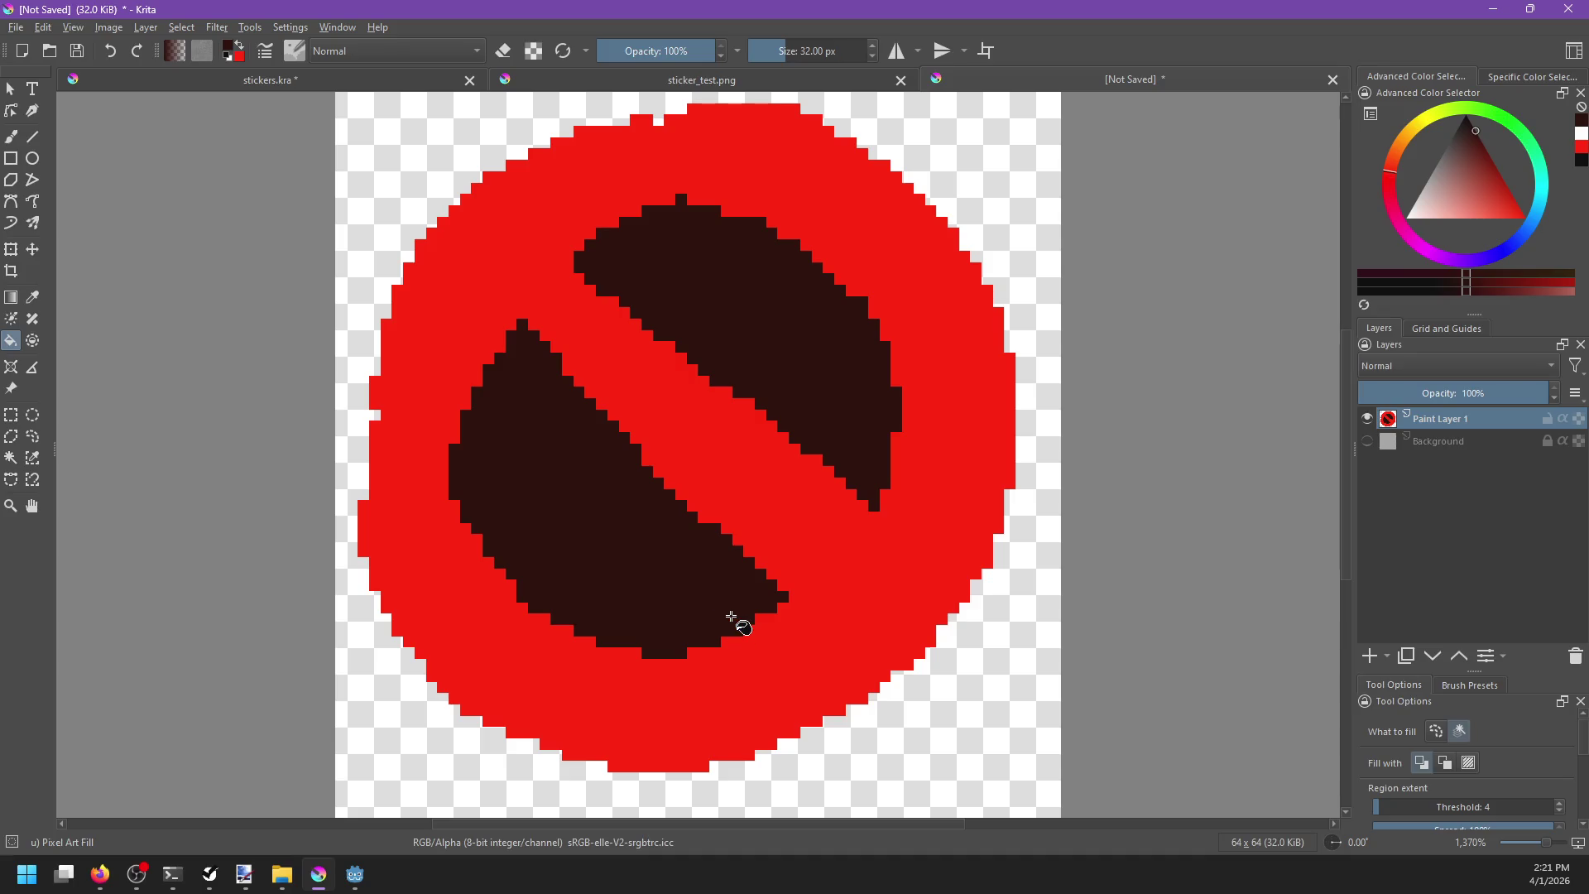
right_click(1471, 431)
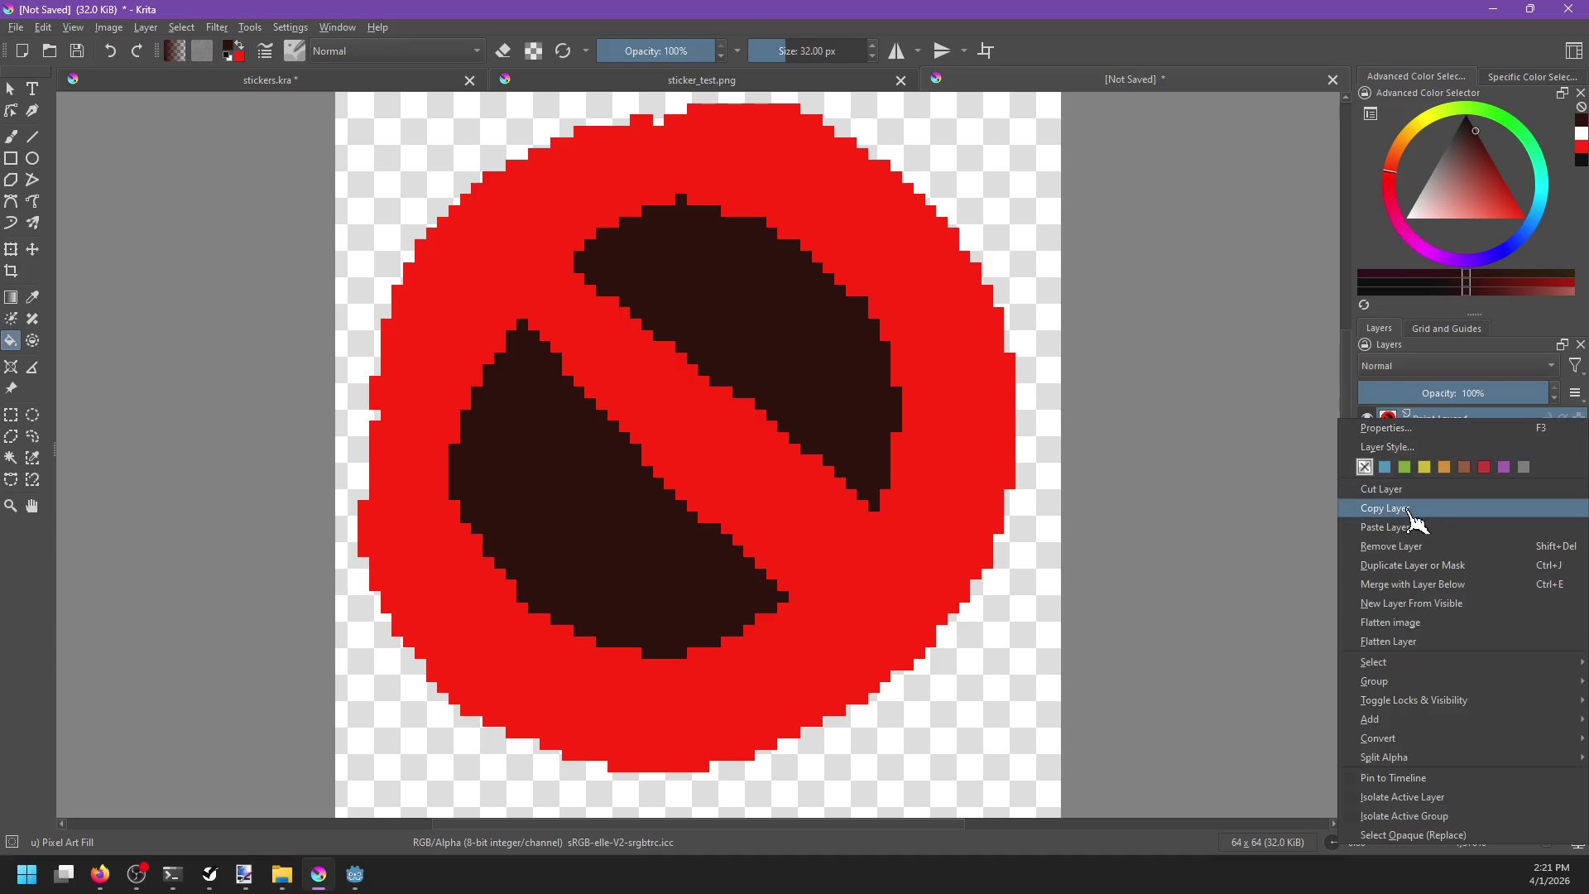
Apply the StrokeBtGood layer style with a 1 px white outline
left_click(1407, 447)
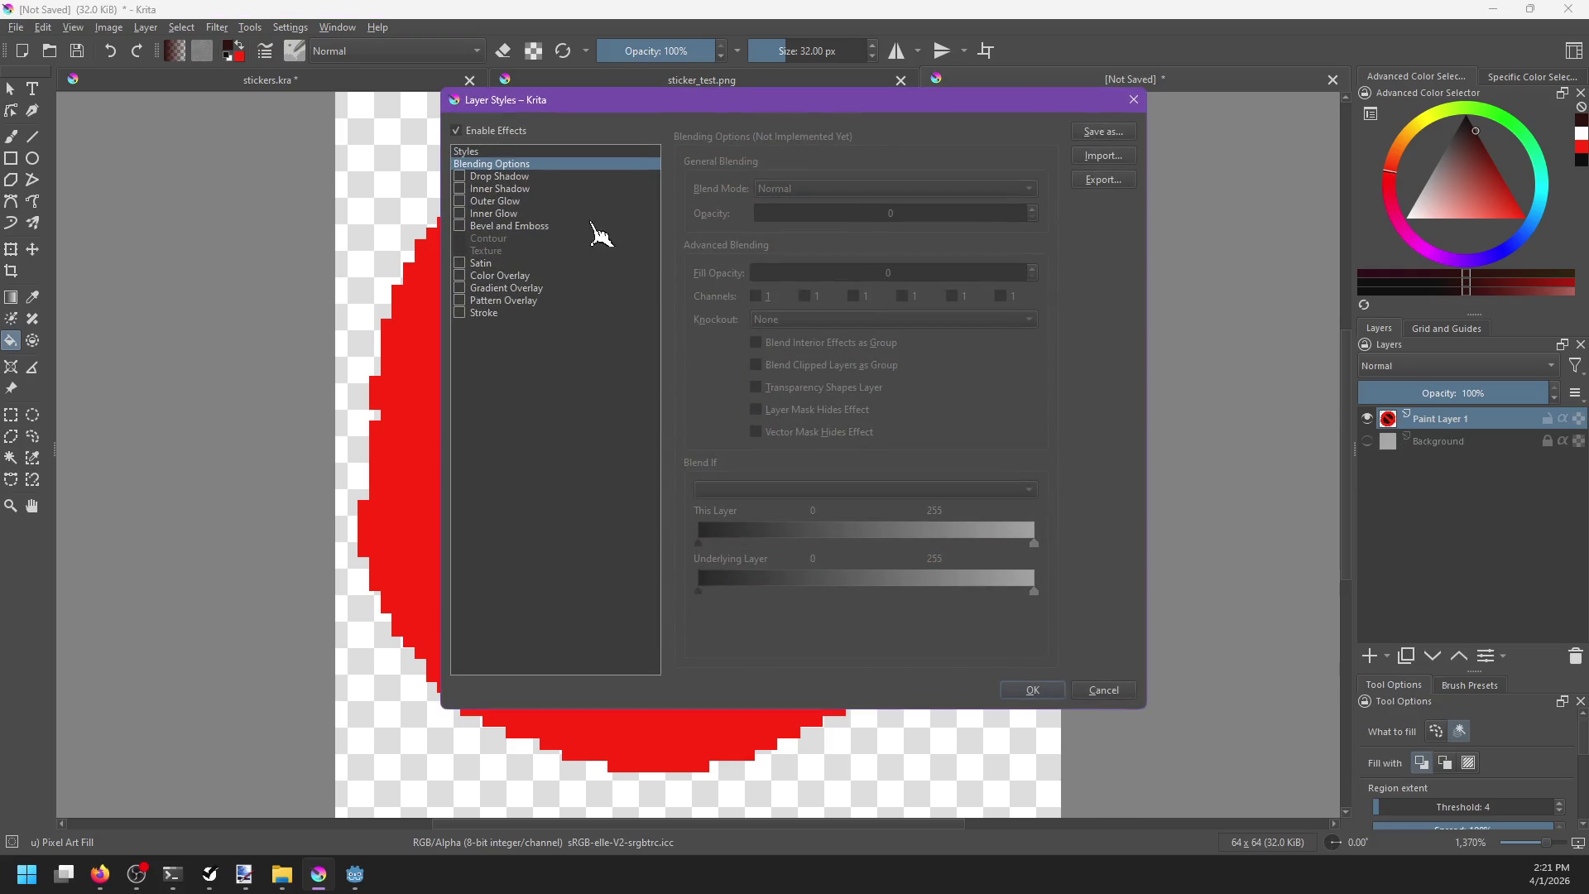
left_click(480, 153)
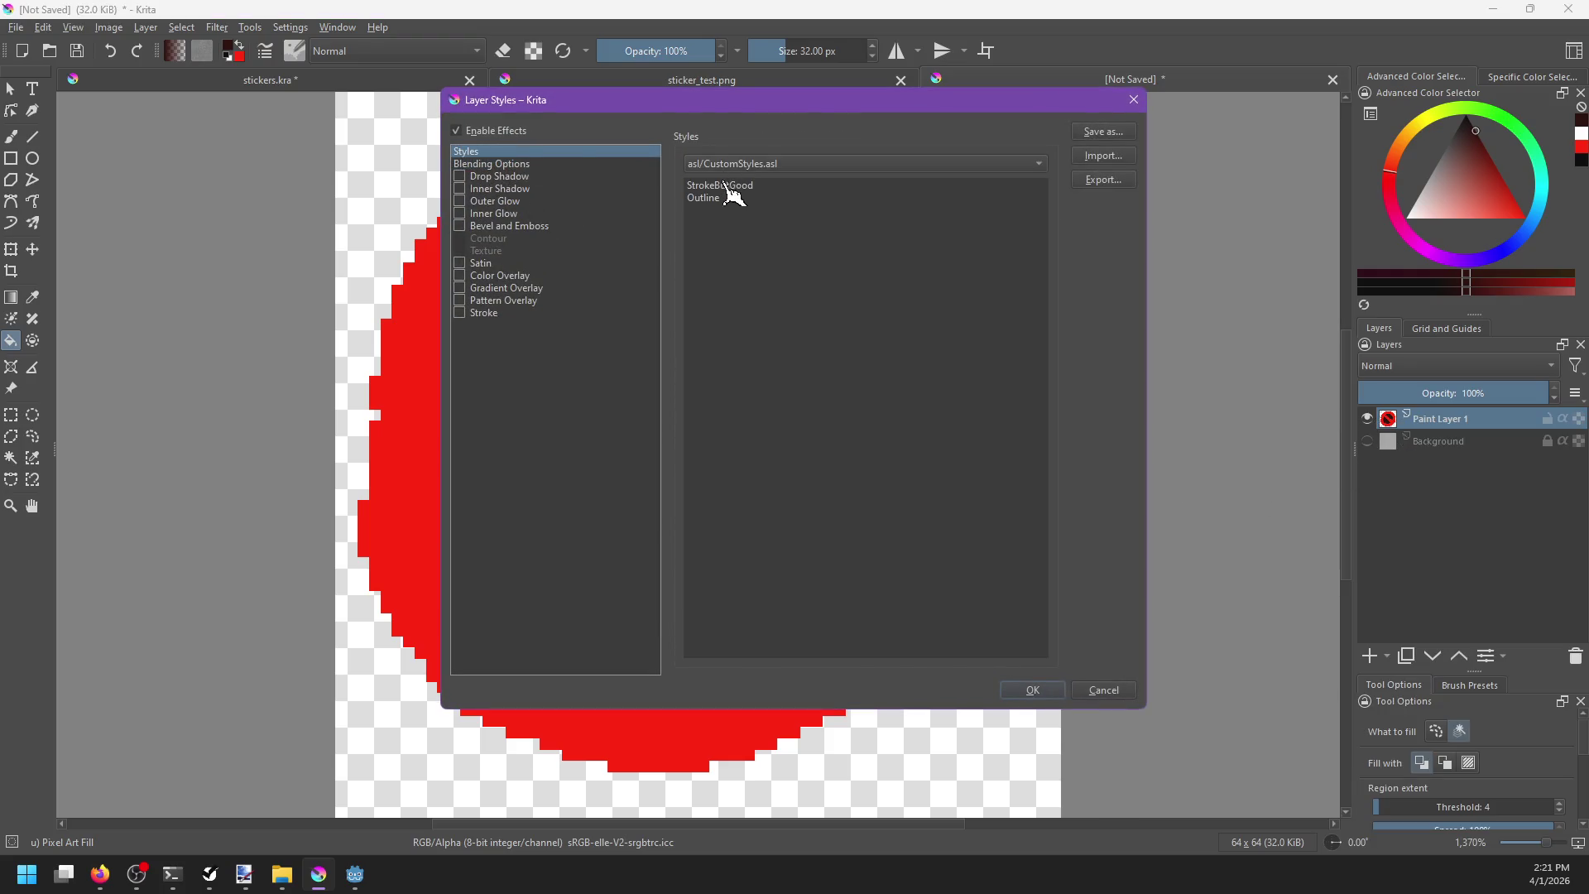
left_click(729, 187)
left_click(485, 314)
left_click_drag(782, 191, 768, 189)
left_click(1032, 691)
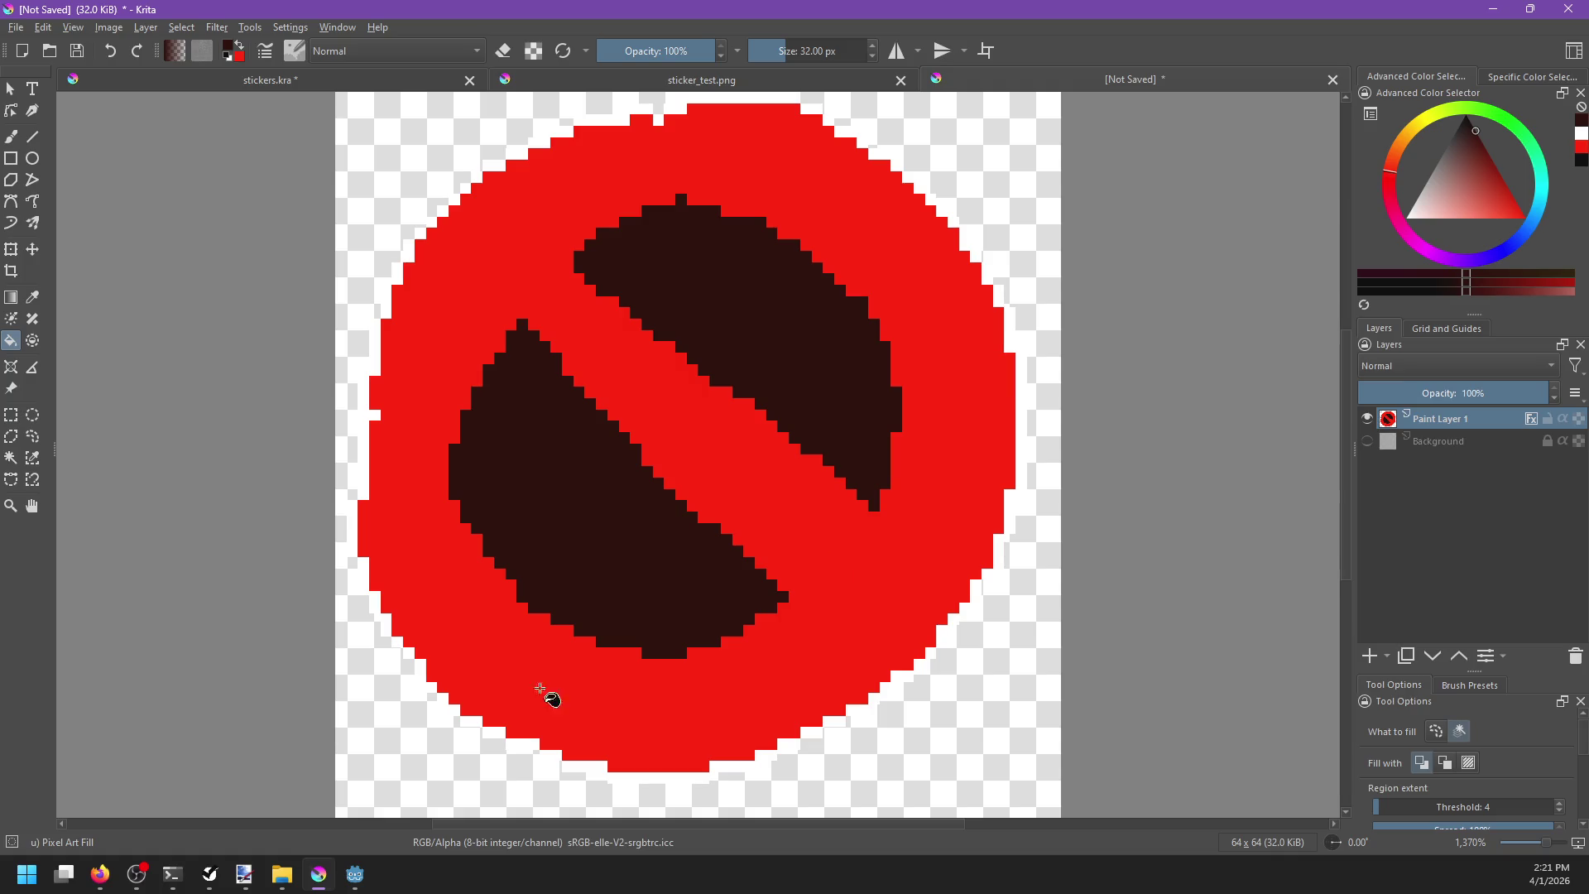
Fill the upper and lower dark halves of the sign with white
key("alt+Tab")
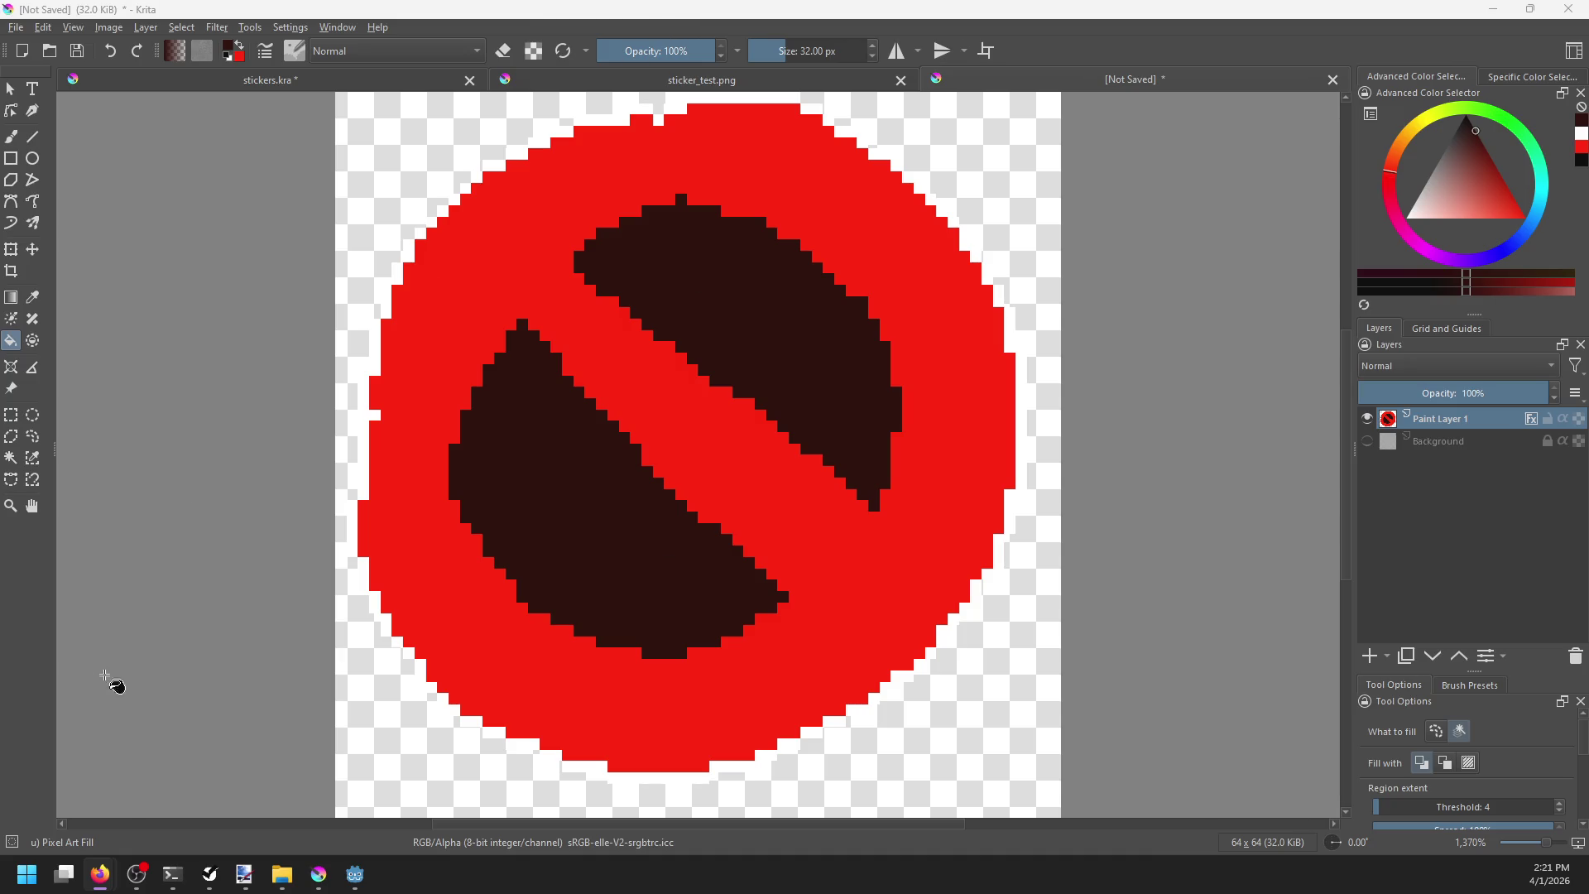
left_click(453, 11)
scroll(663, 514, "down", 4)
scroll(674, 508, "up", 3)
mouse_move(752, 514)
left_mouse_down()
mouse_move(815, 420)
mouse_move(800, 386)
left_mouse_up()
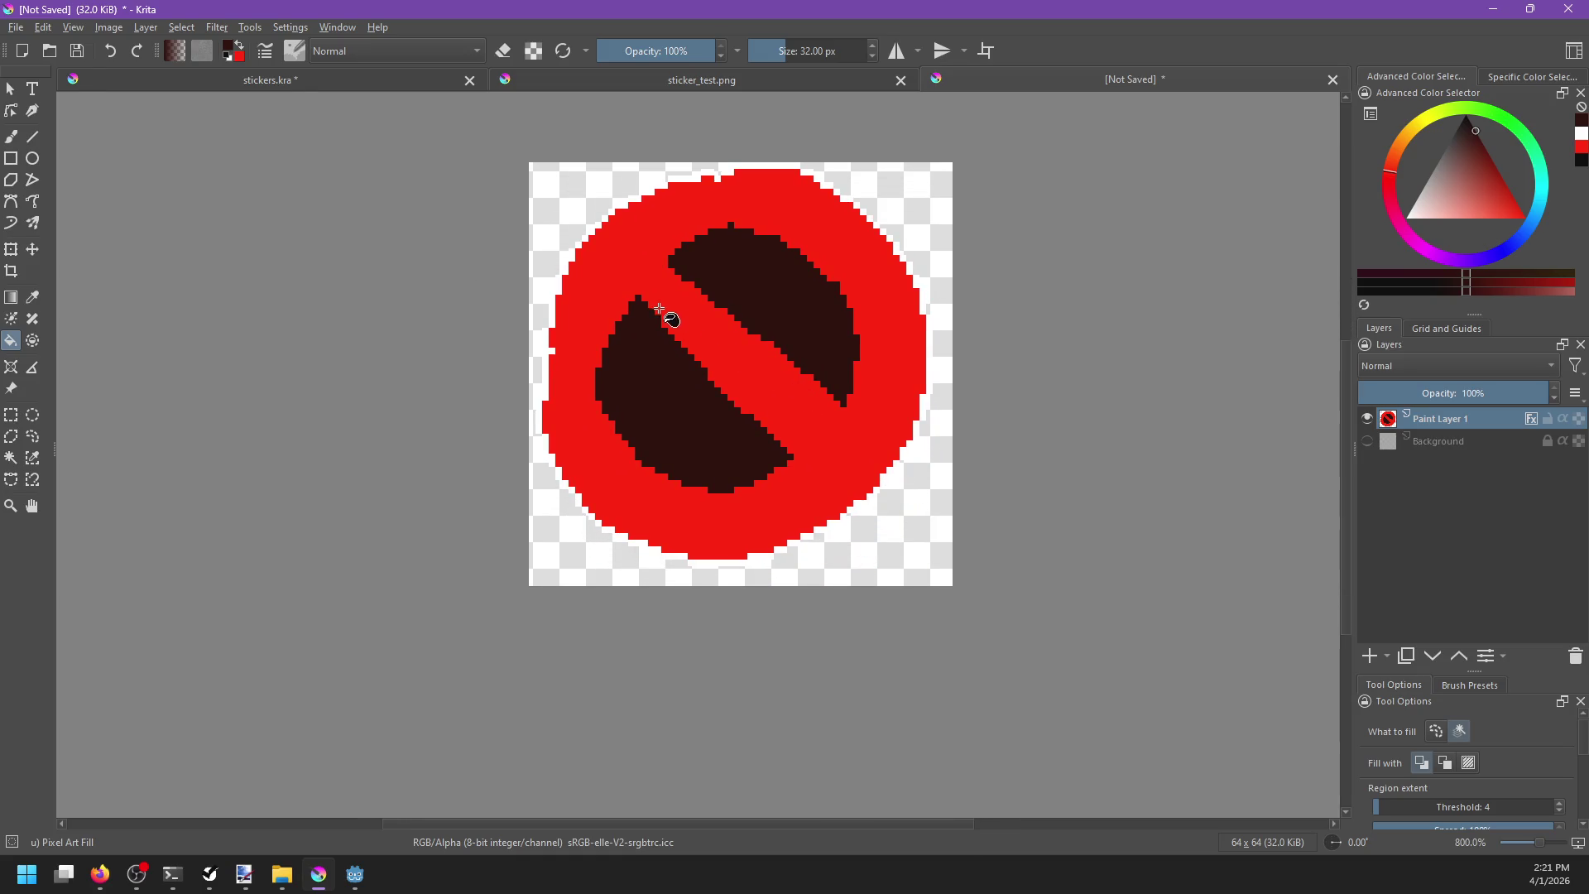
left_click_drag(1464, 168, 1407, 218)
left_click(830, 333)
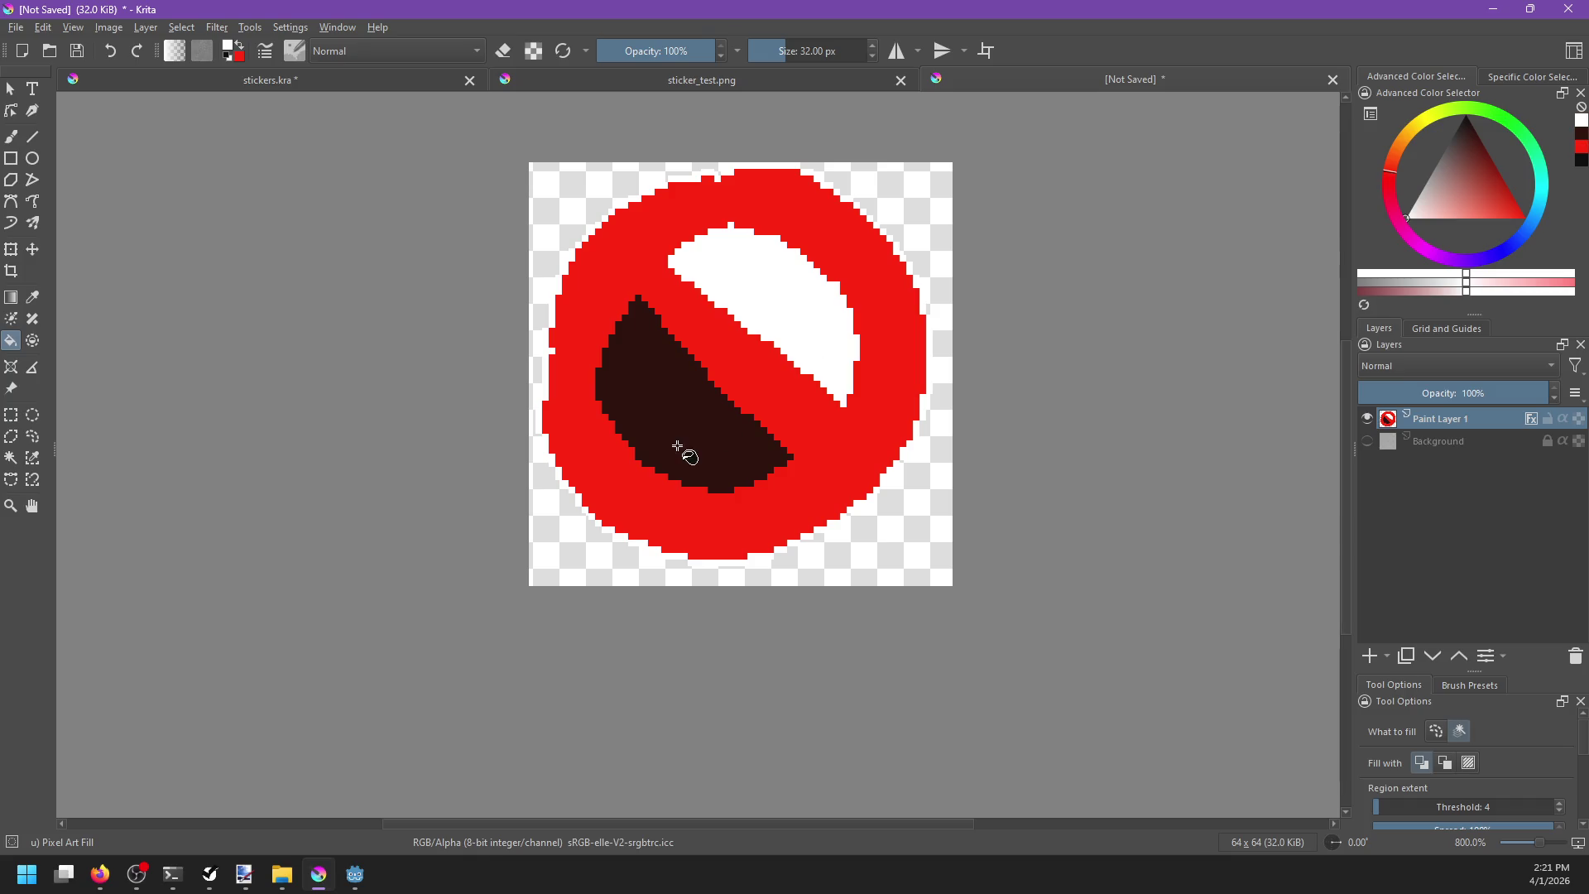
left_click(684, 450)
left_click_drag(929, 405, 866, 439)
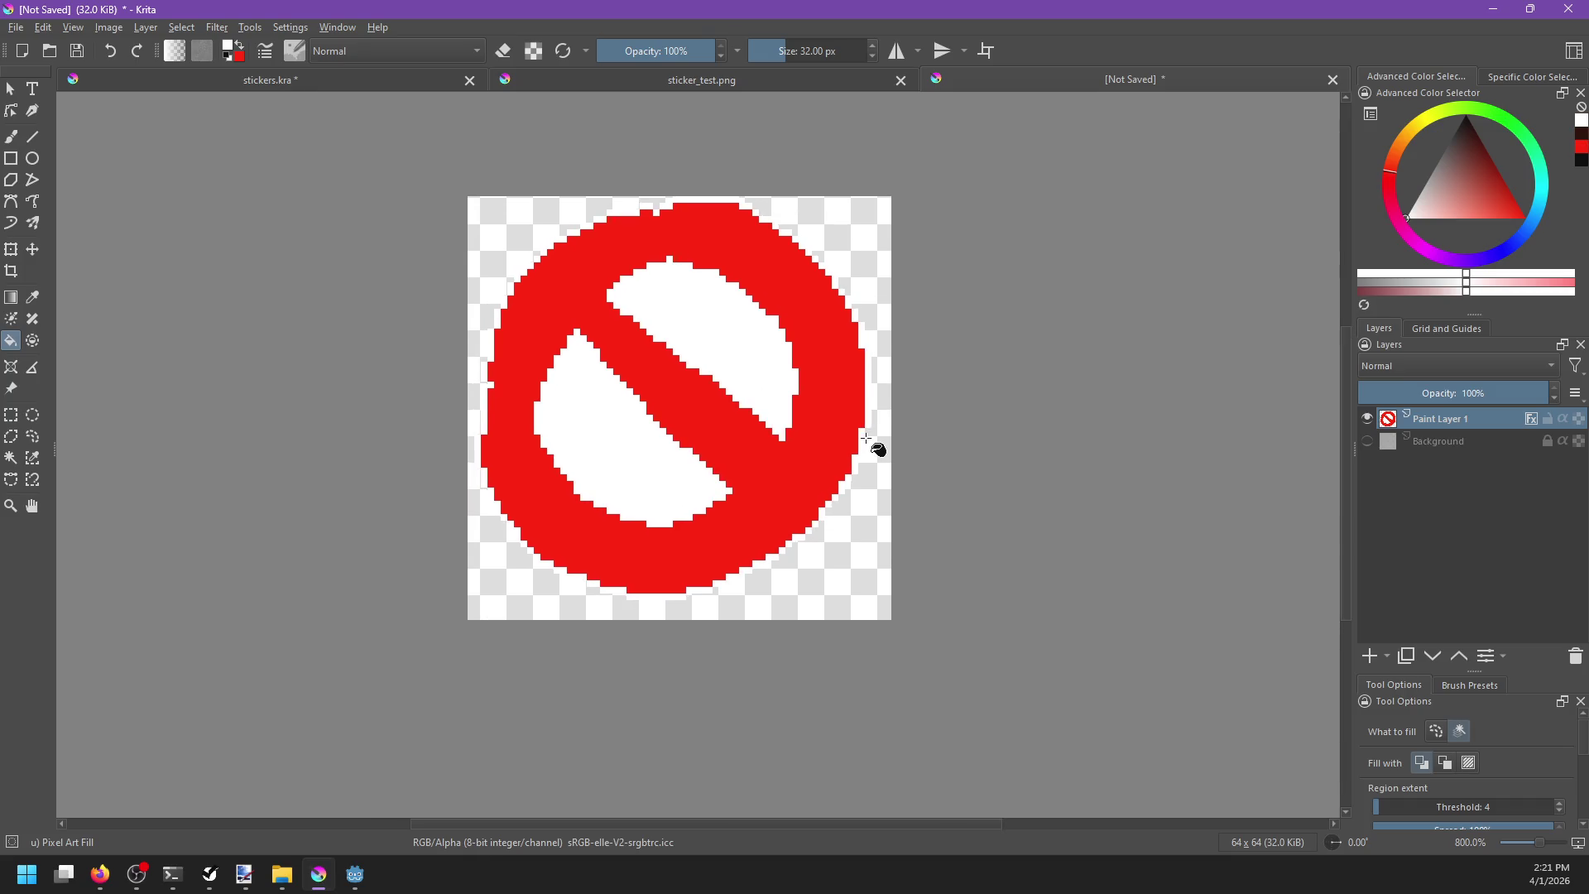
key("ctrl+s")
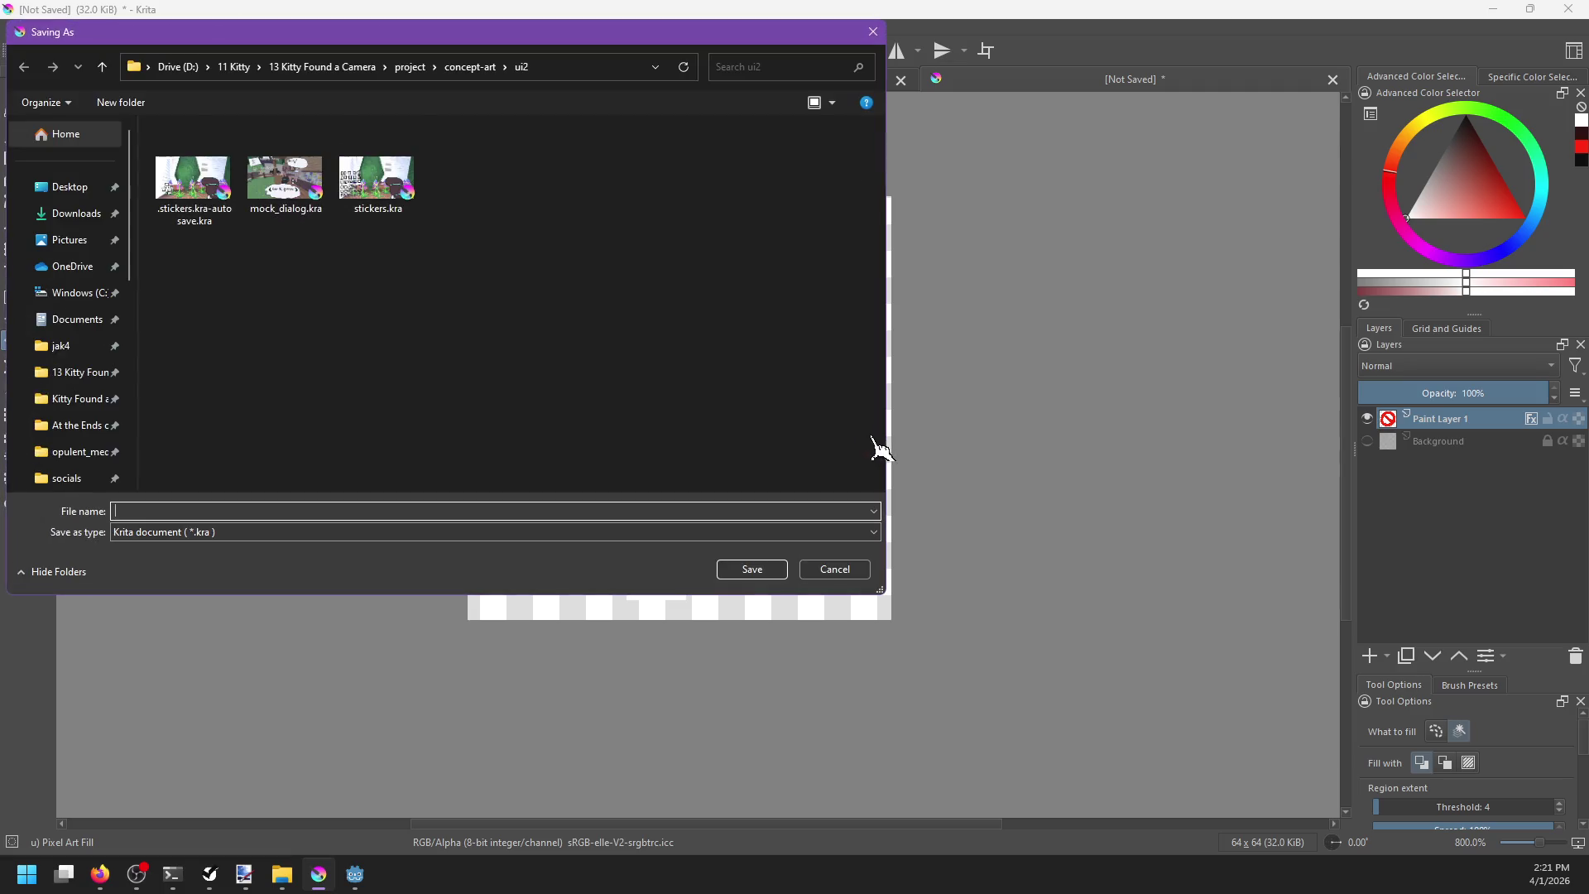
Save the sign as a PNG in the project's stuff/stickers folder
left_click(411, 67)
scroll(282, 452, "down", 3)
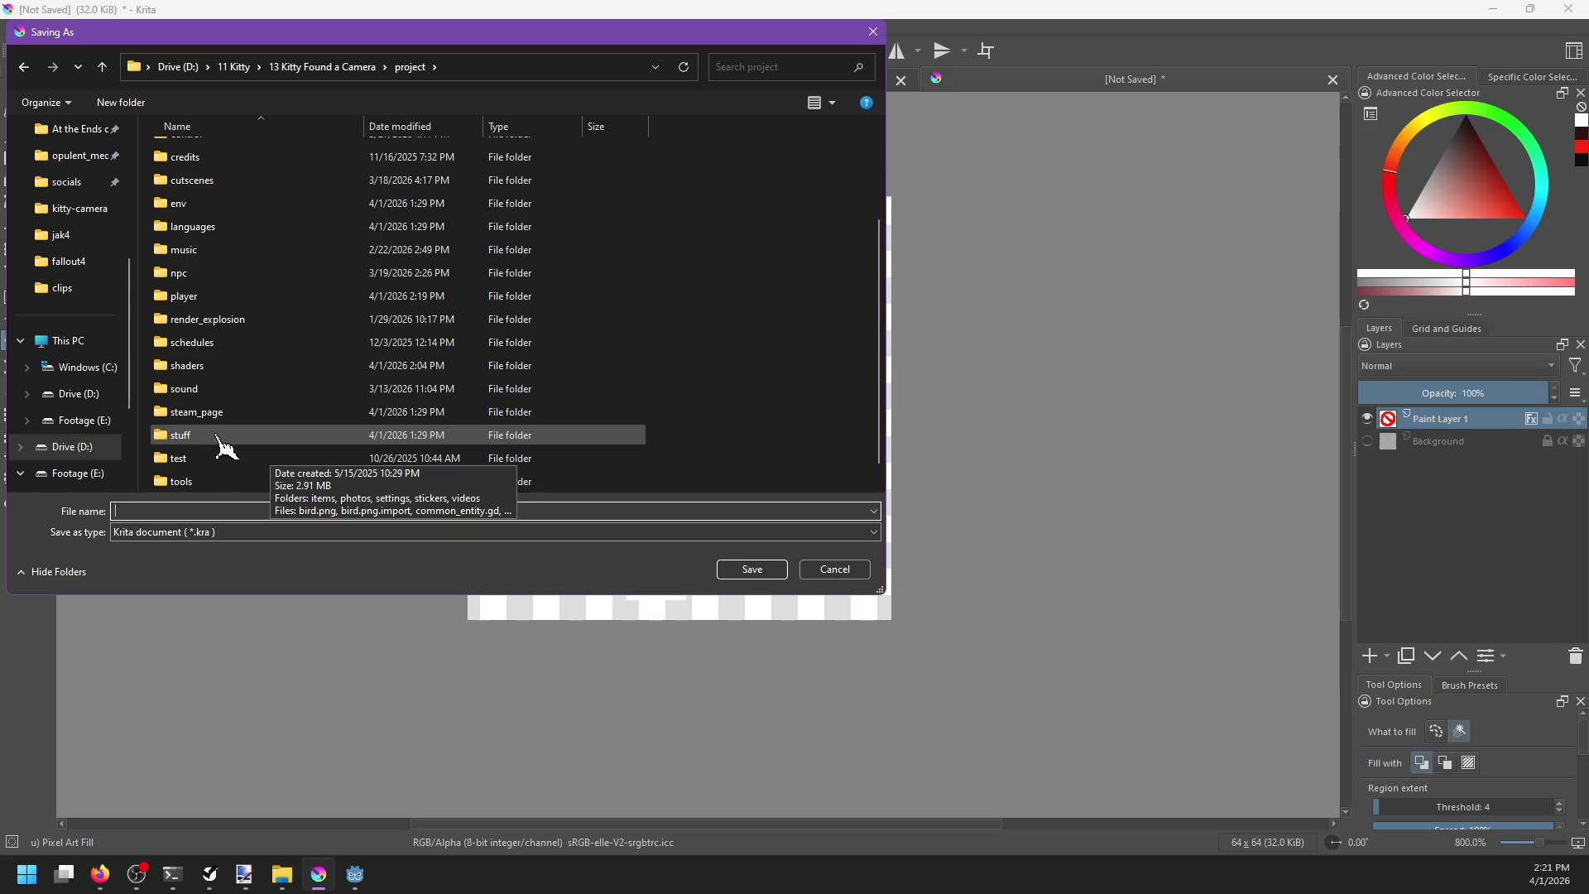
double_click(227, 439)
double_click(222, 223)
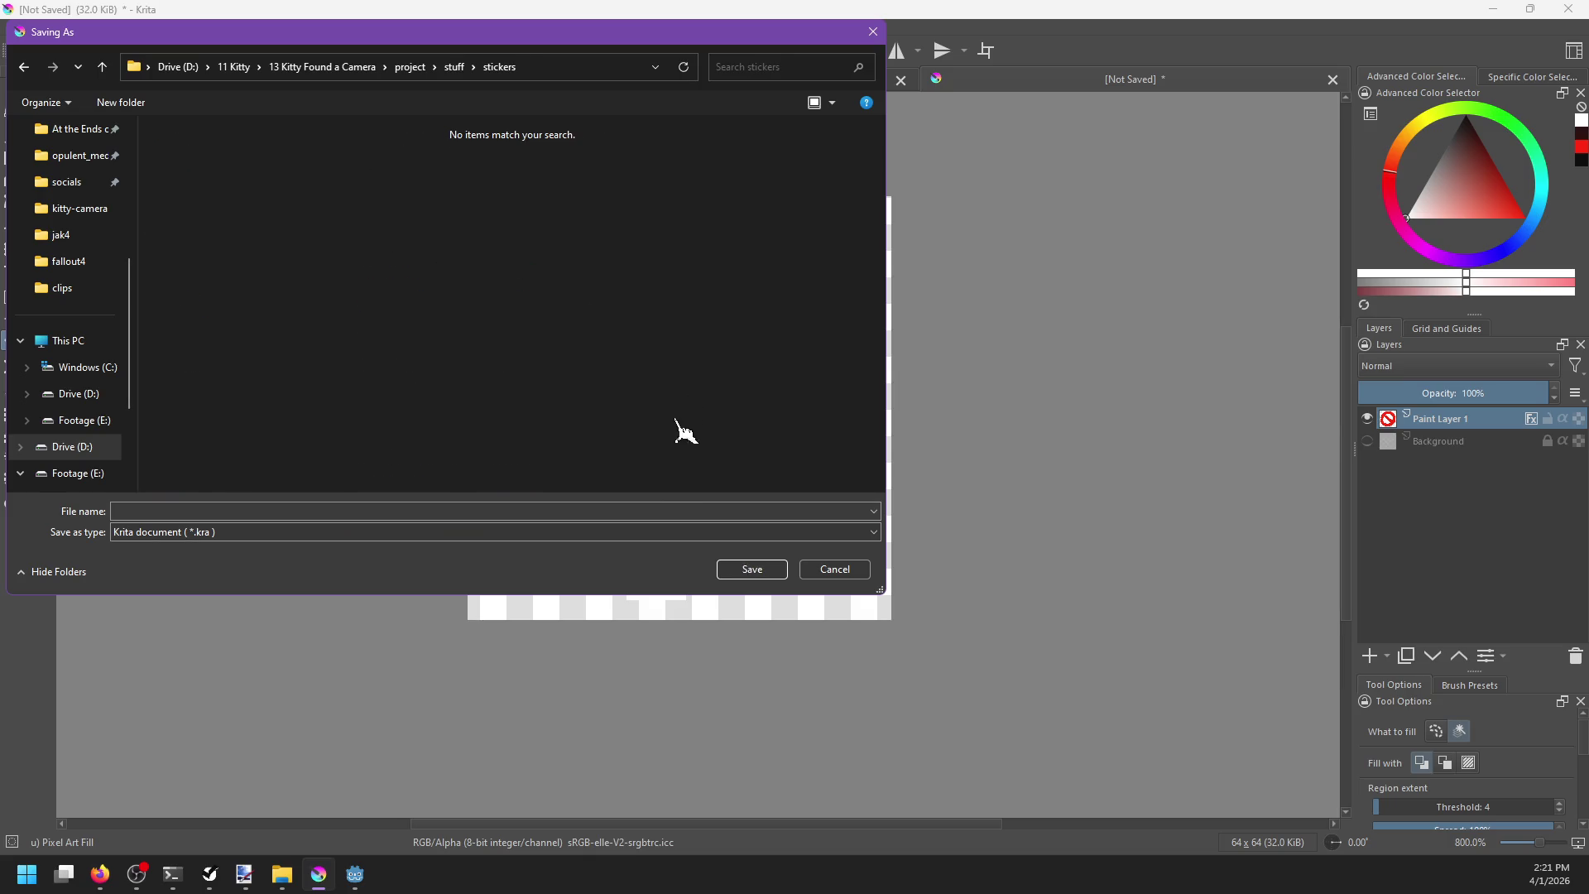
left_click(347, 510)
left_click(352, 532)
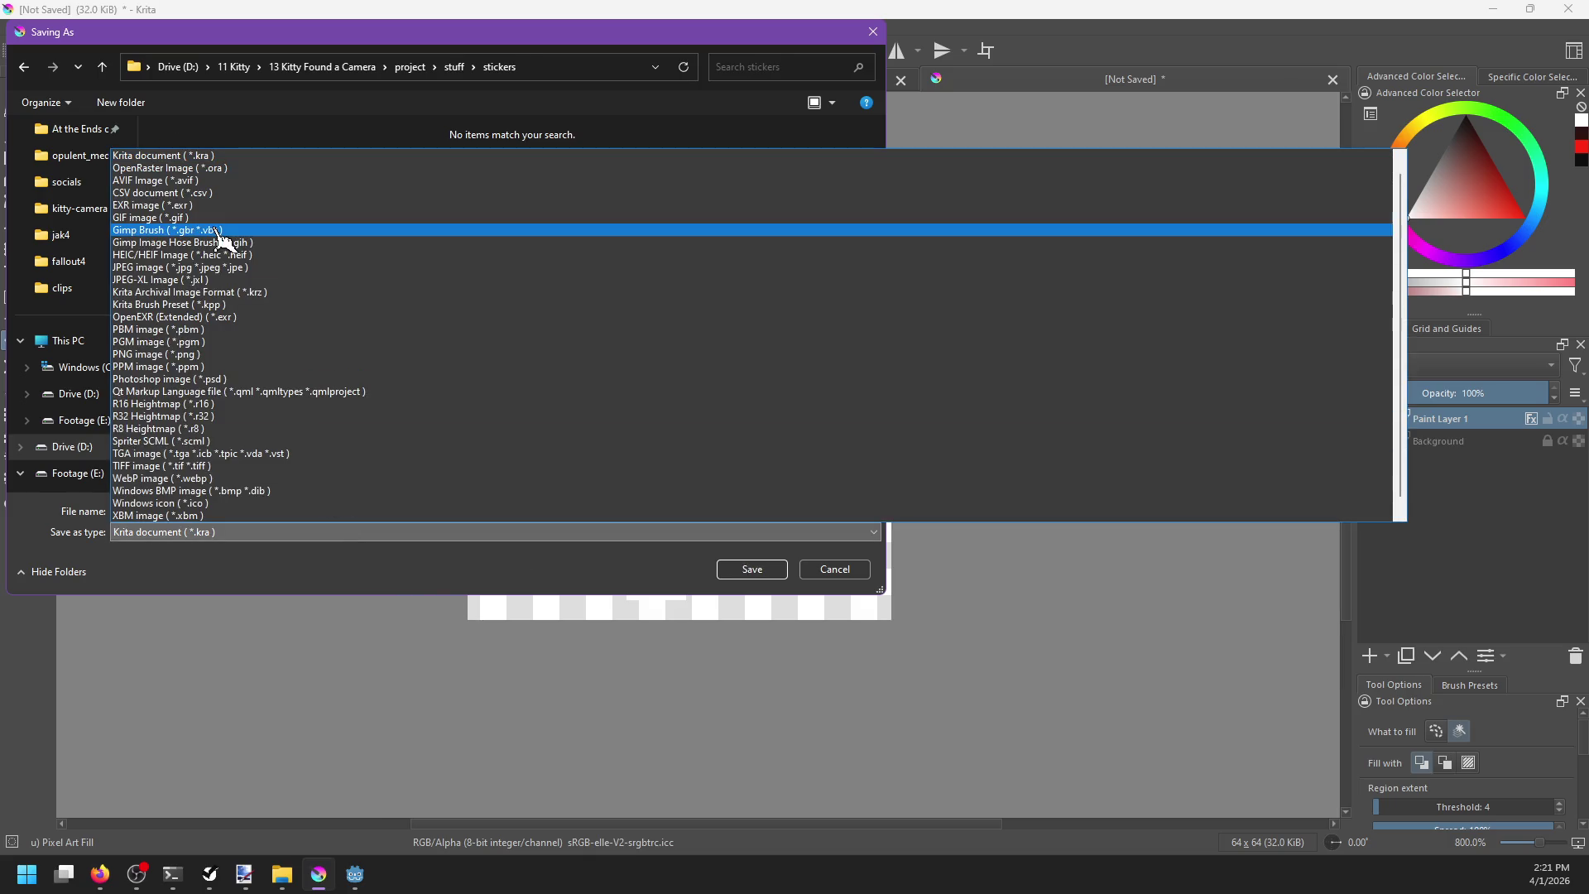
left_click(186, 356)
left_click(250, 510)
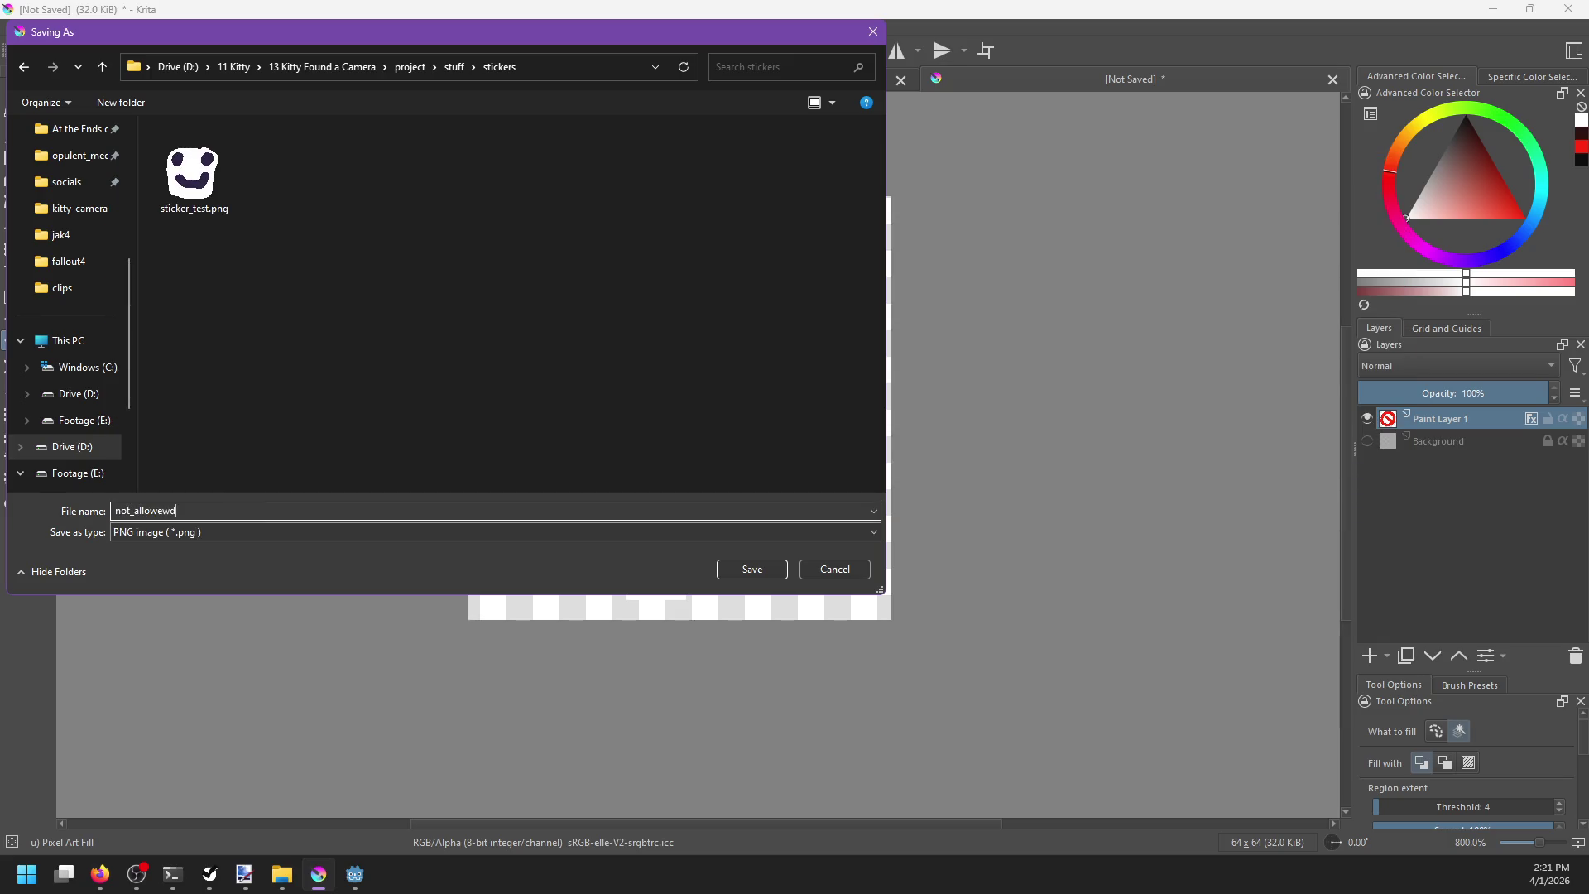
key("Return")
left_click(812, 586)
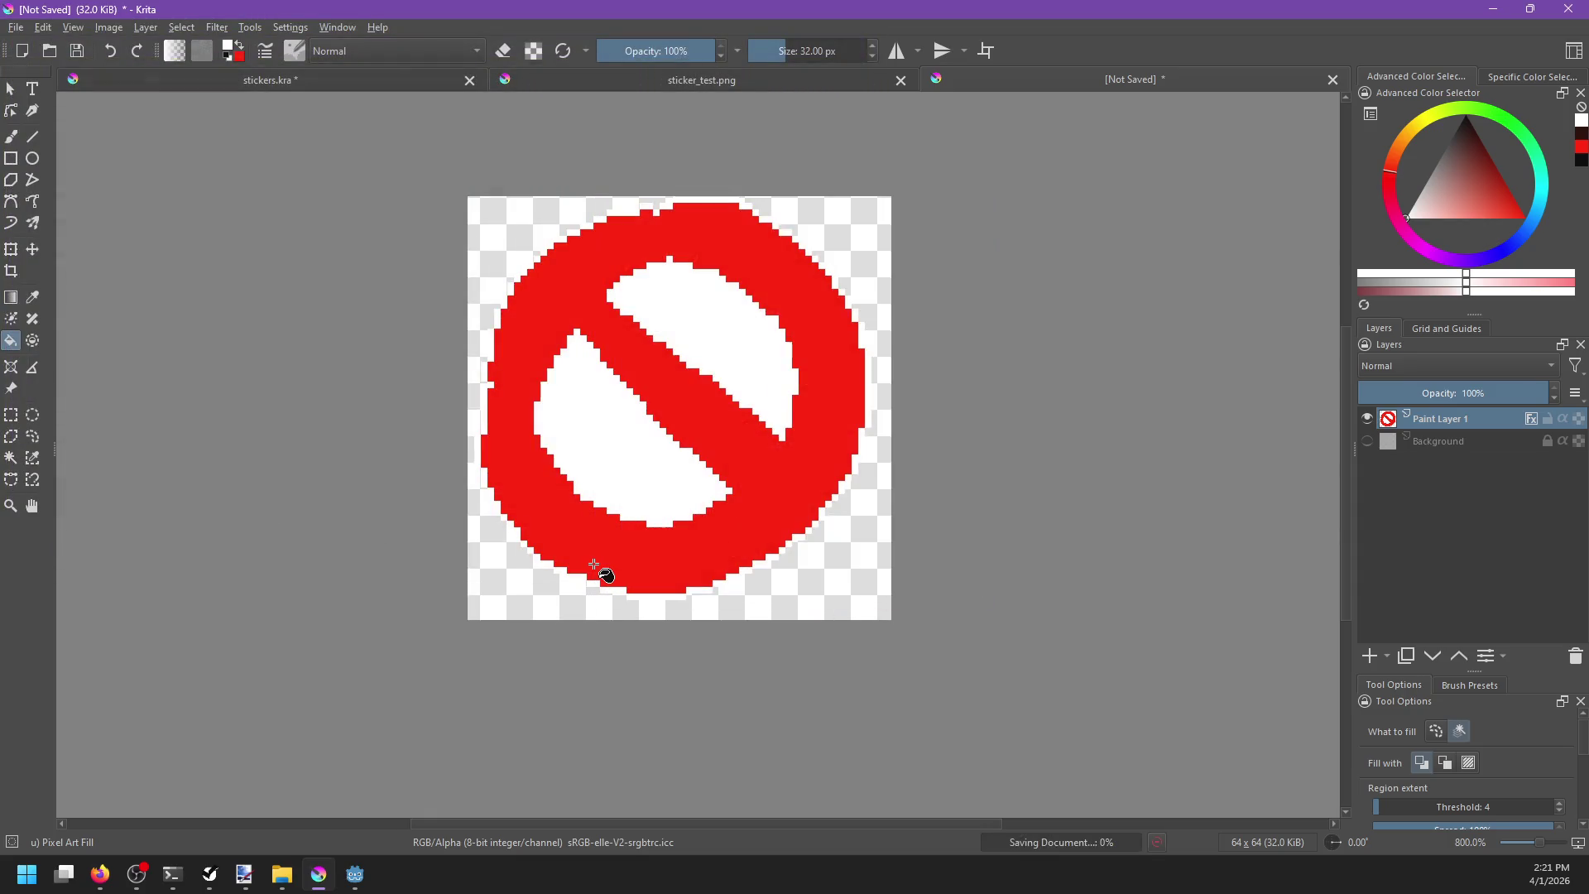
Re-save the sign as not_allowed.png in PNG format, then return to Godot
key("ctrl+s")
type("not_allowed")
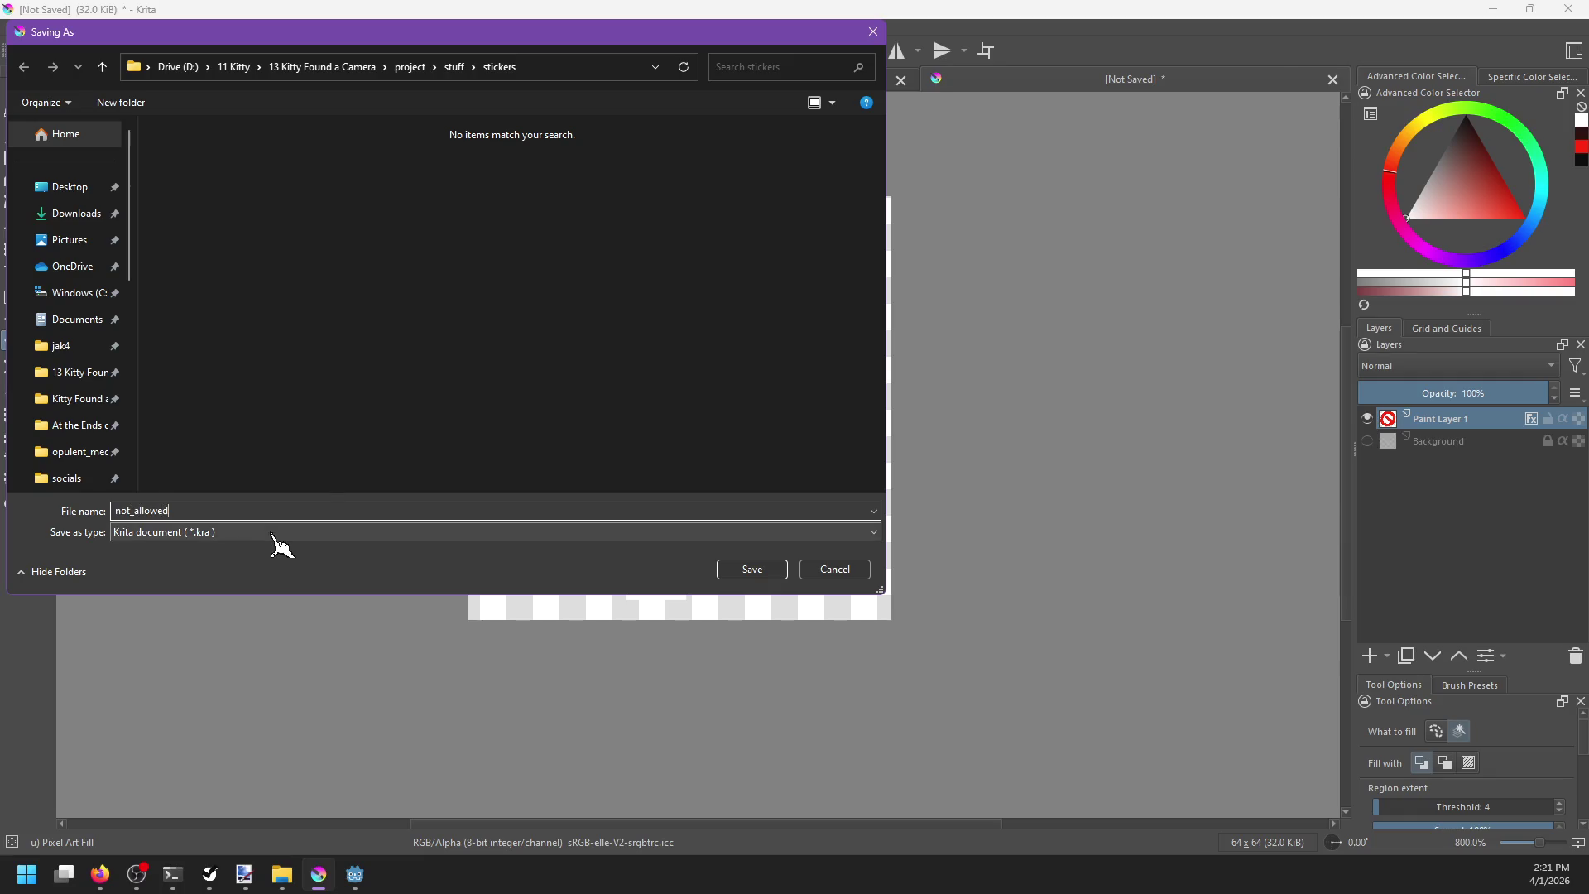
left_click(277, 535)
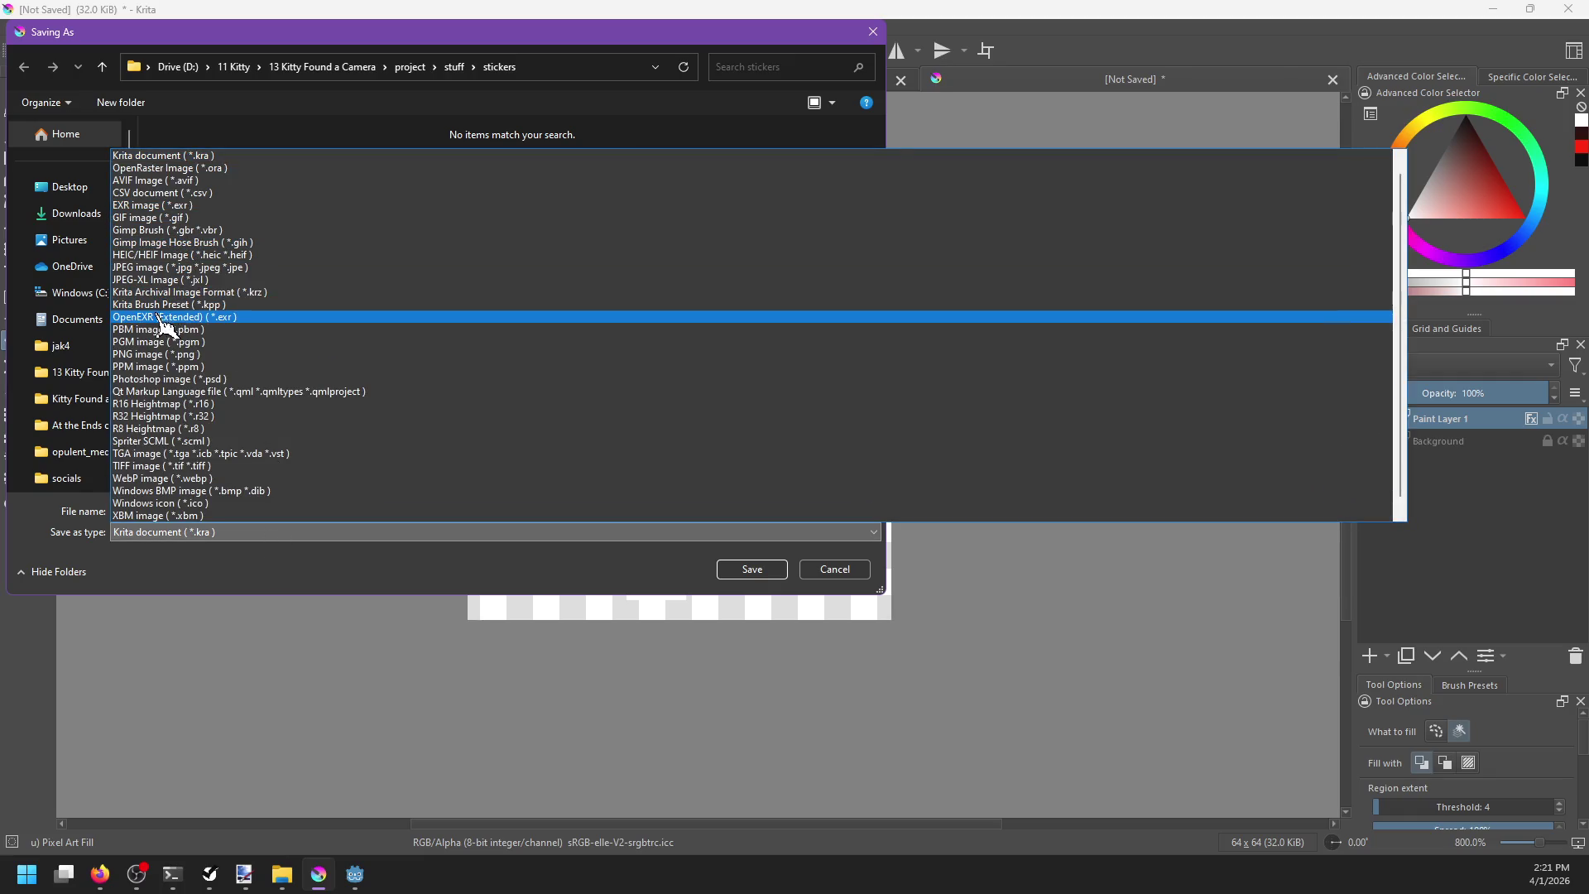
left_click(164, 355)
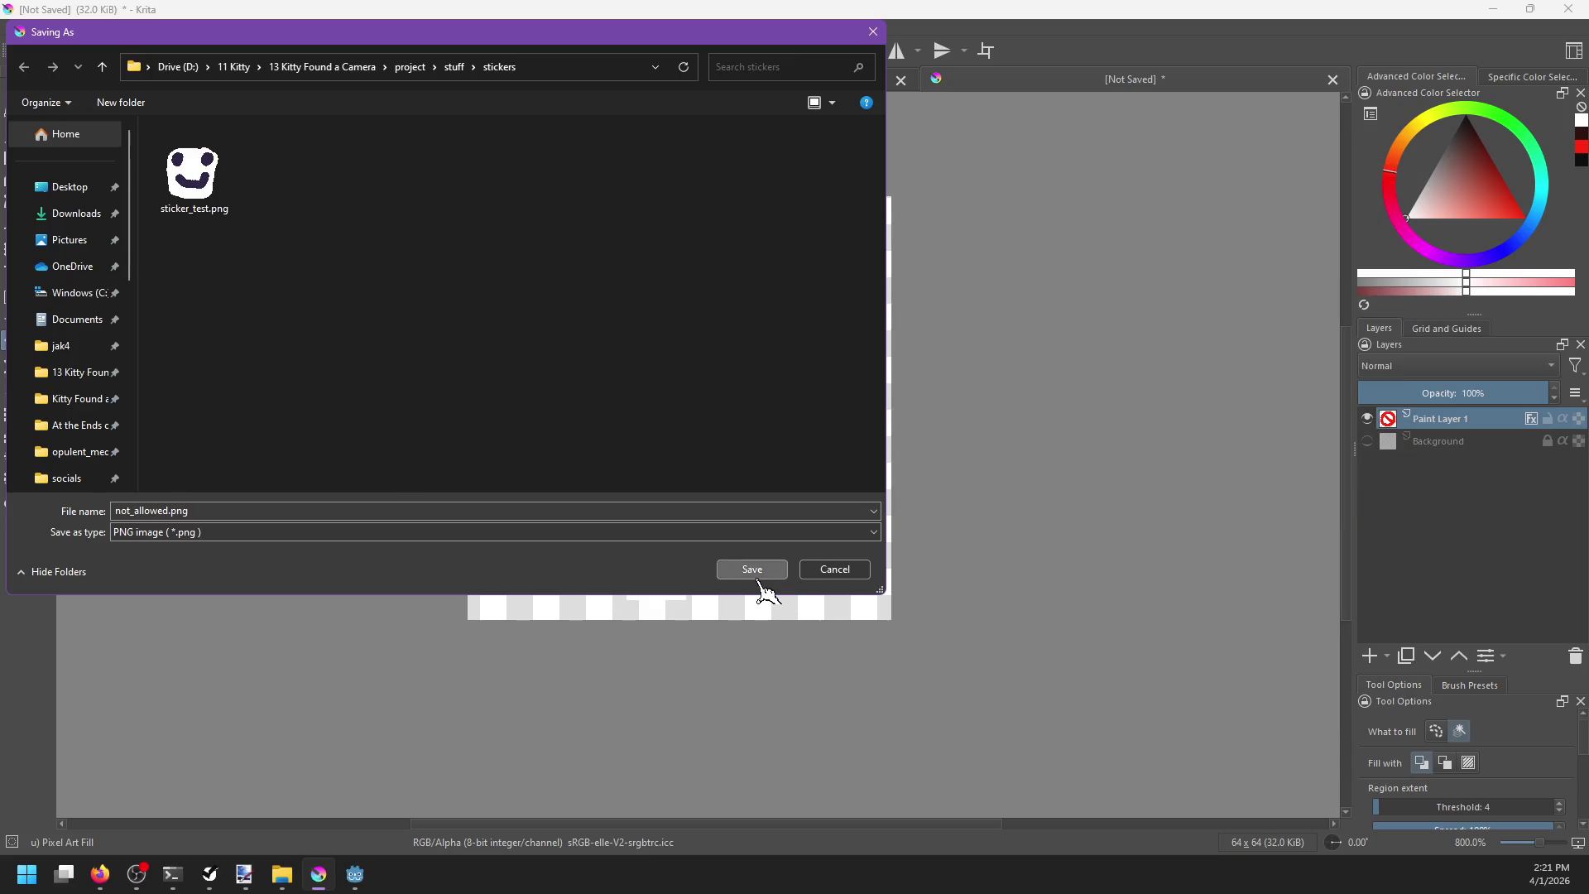
left_click(752, 570)
left_click(875, 583)
left_click(362, 82)
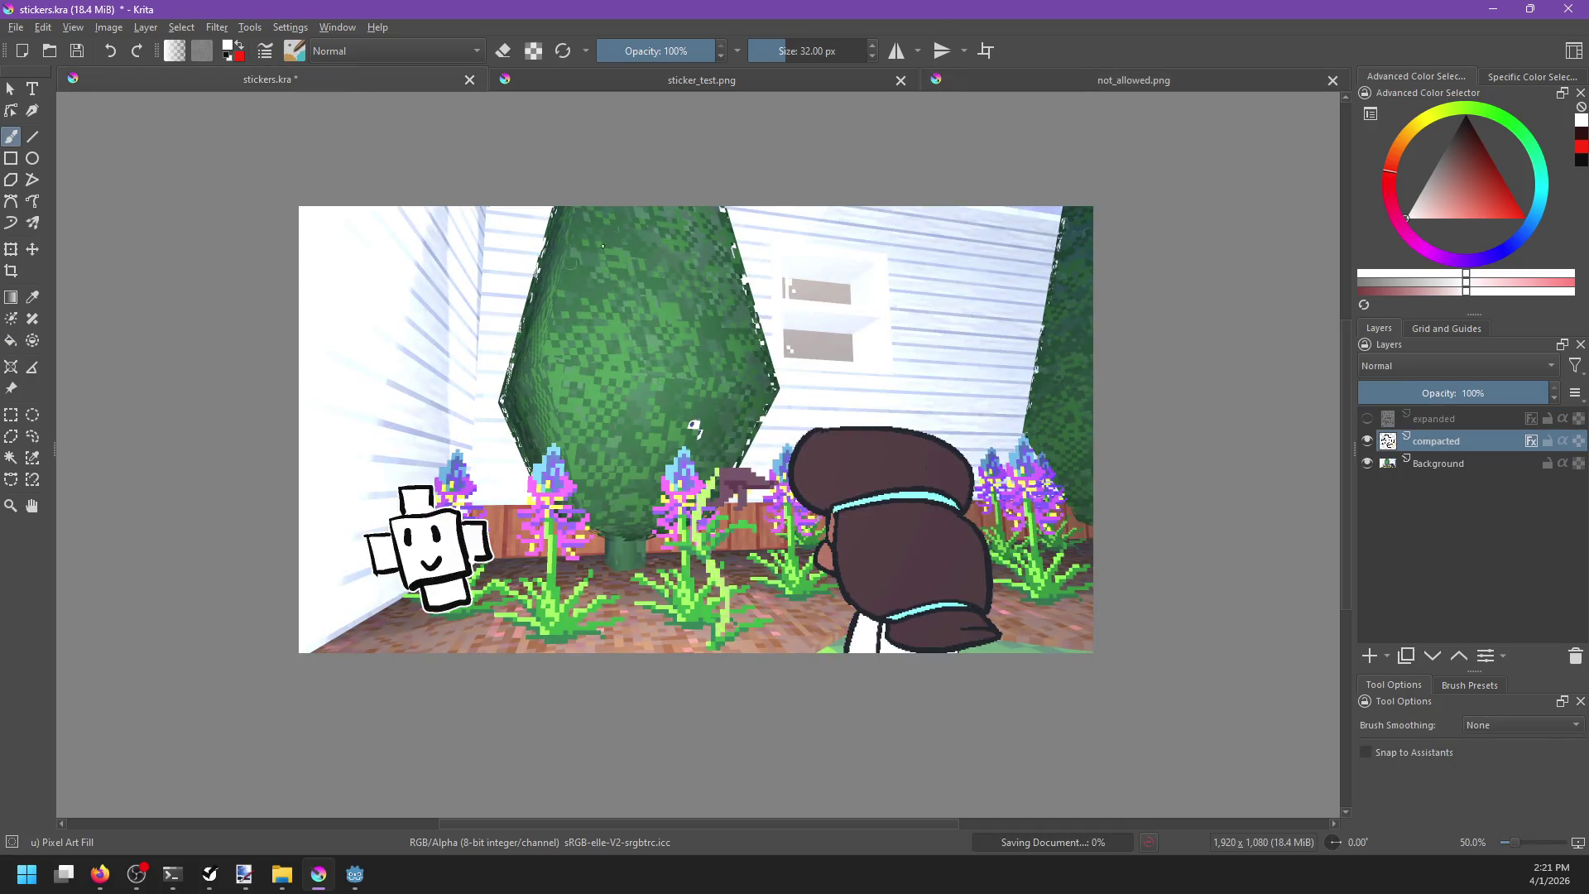
left_click(840, 82)
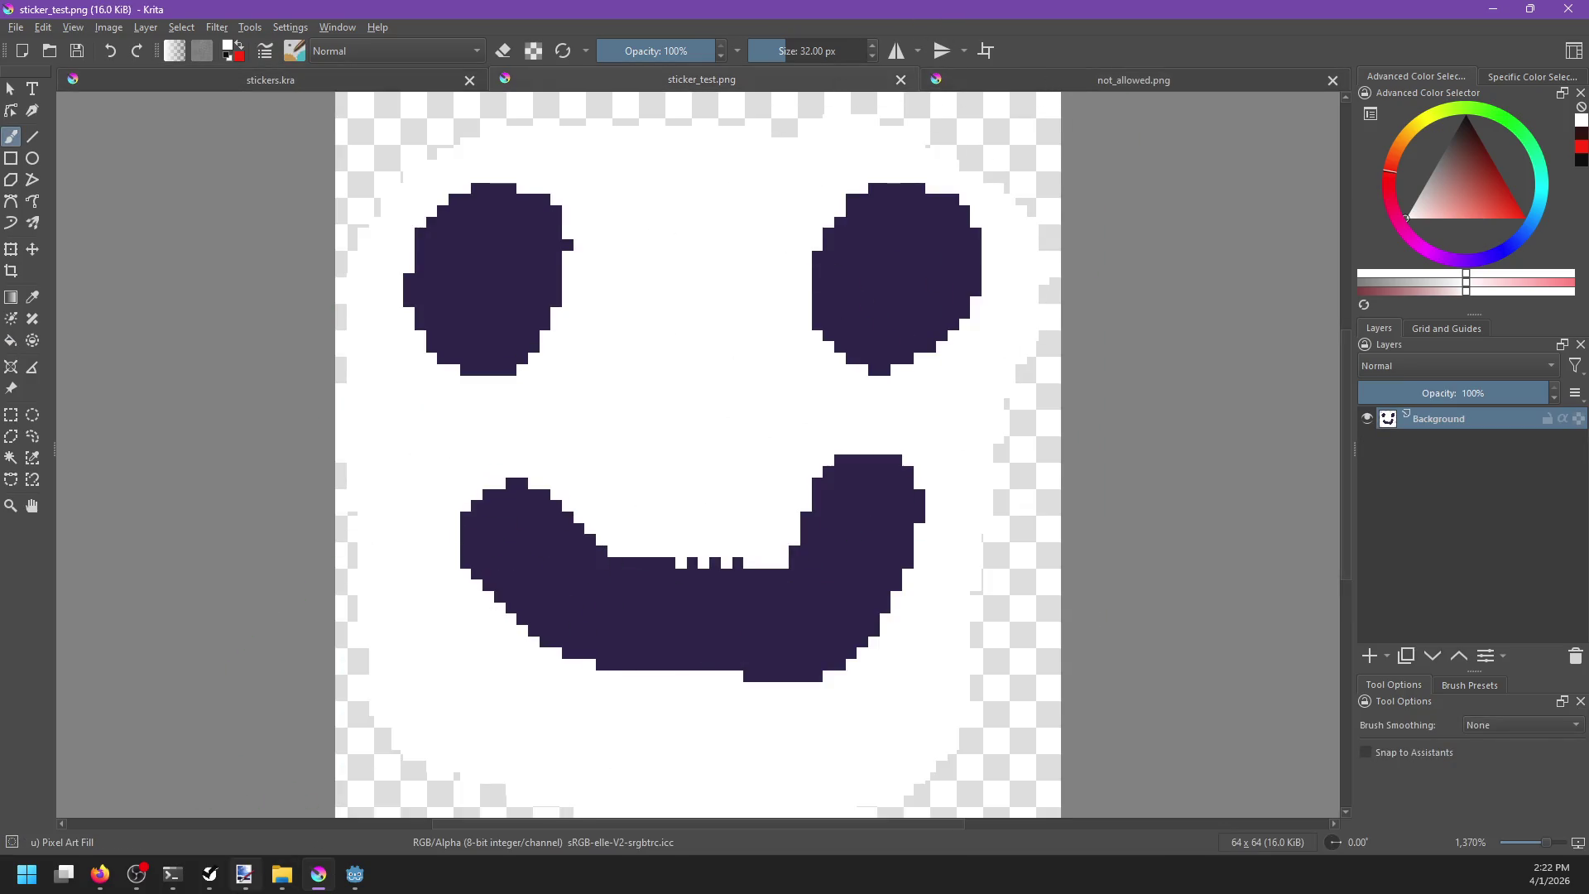
left_click(355, 874)
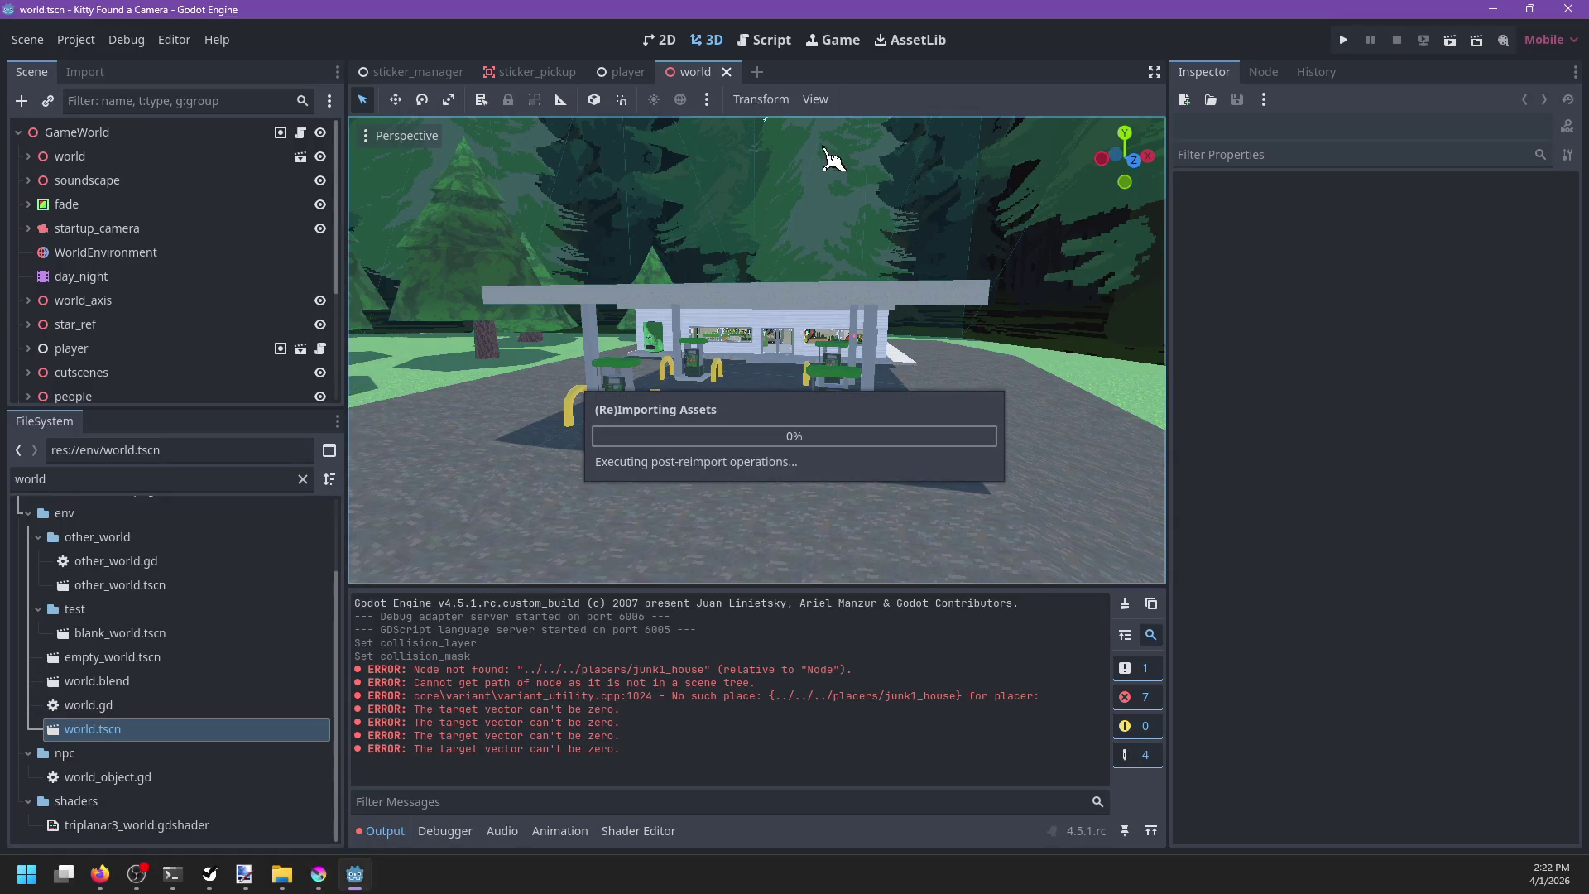
In sticker_manager, expand All Stickers and enter the new key not_allowed
left_click(517, 80)
left_click(411, 80)
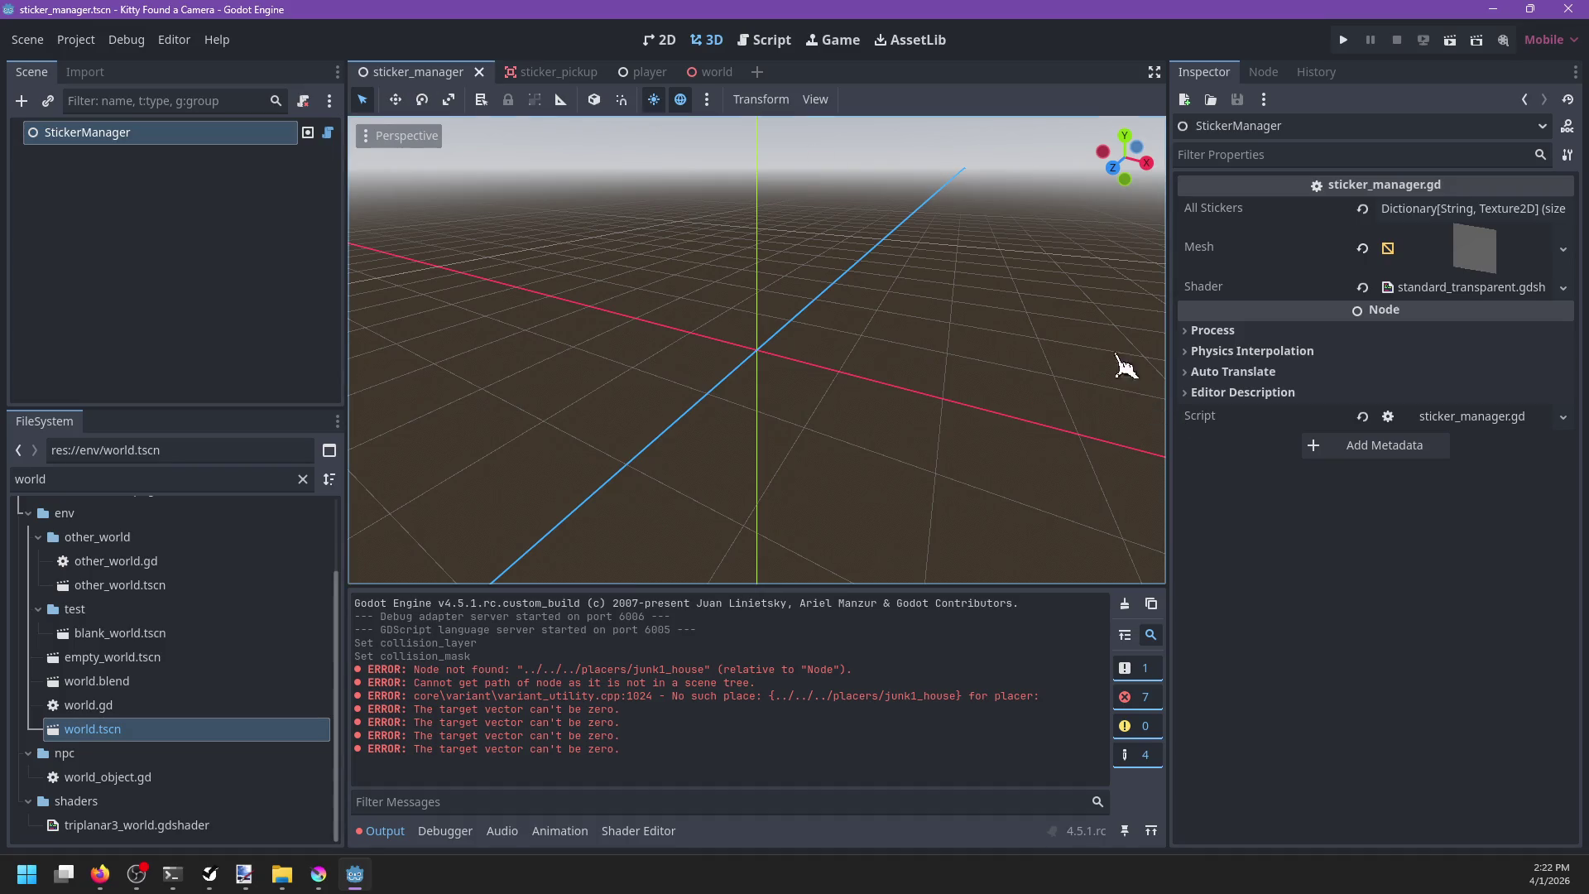
left_click(1461, 209)
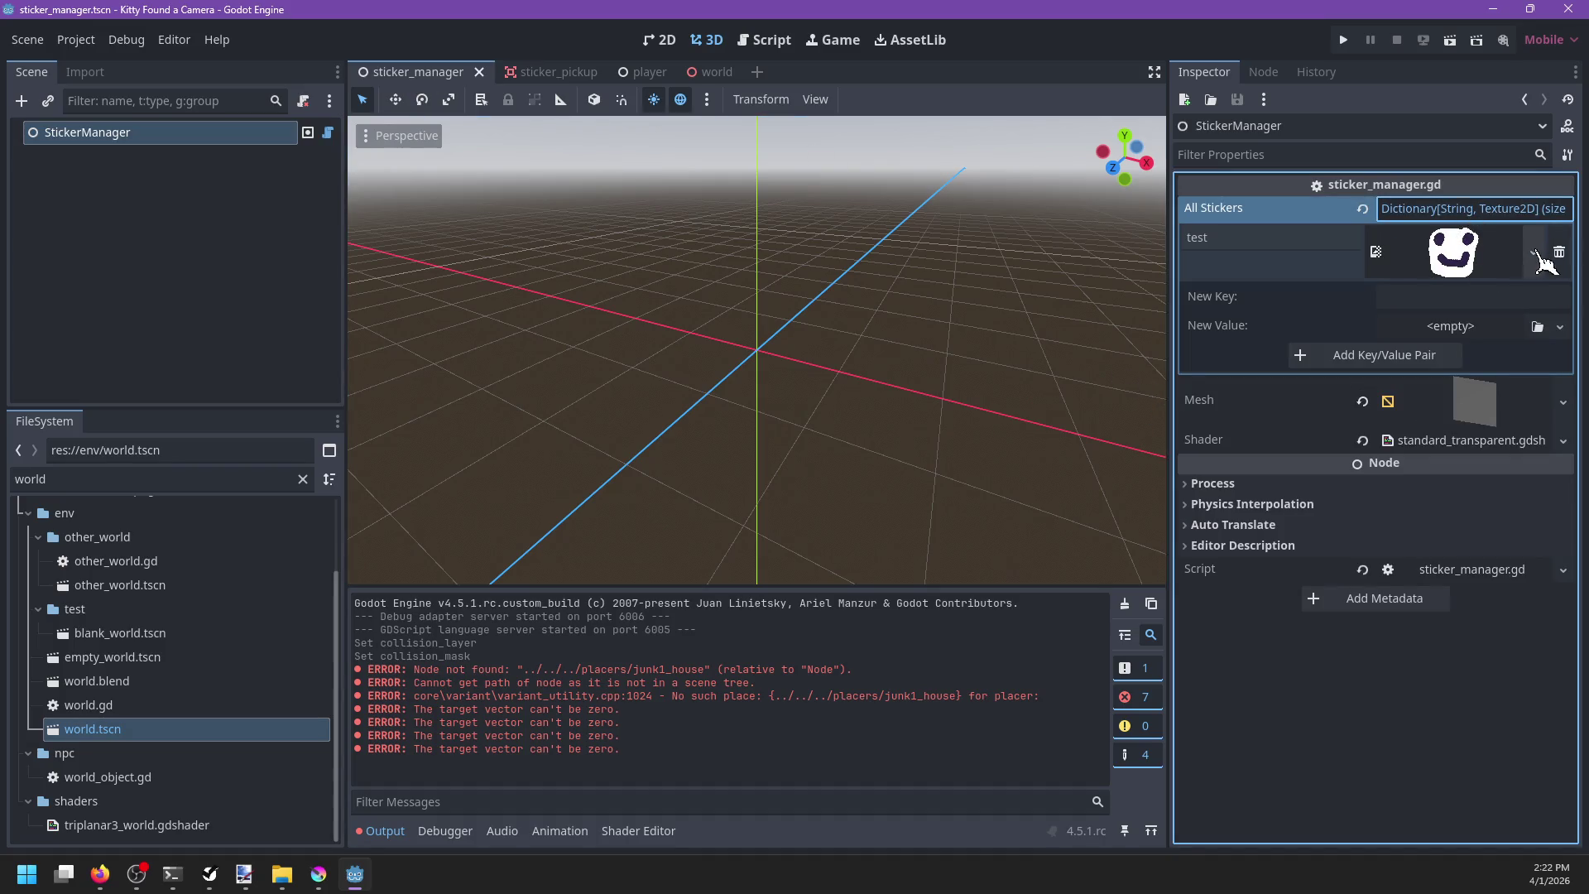
left_click(1440, 299)
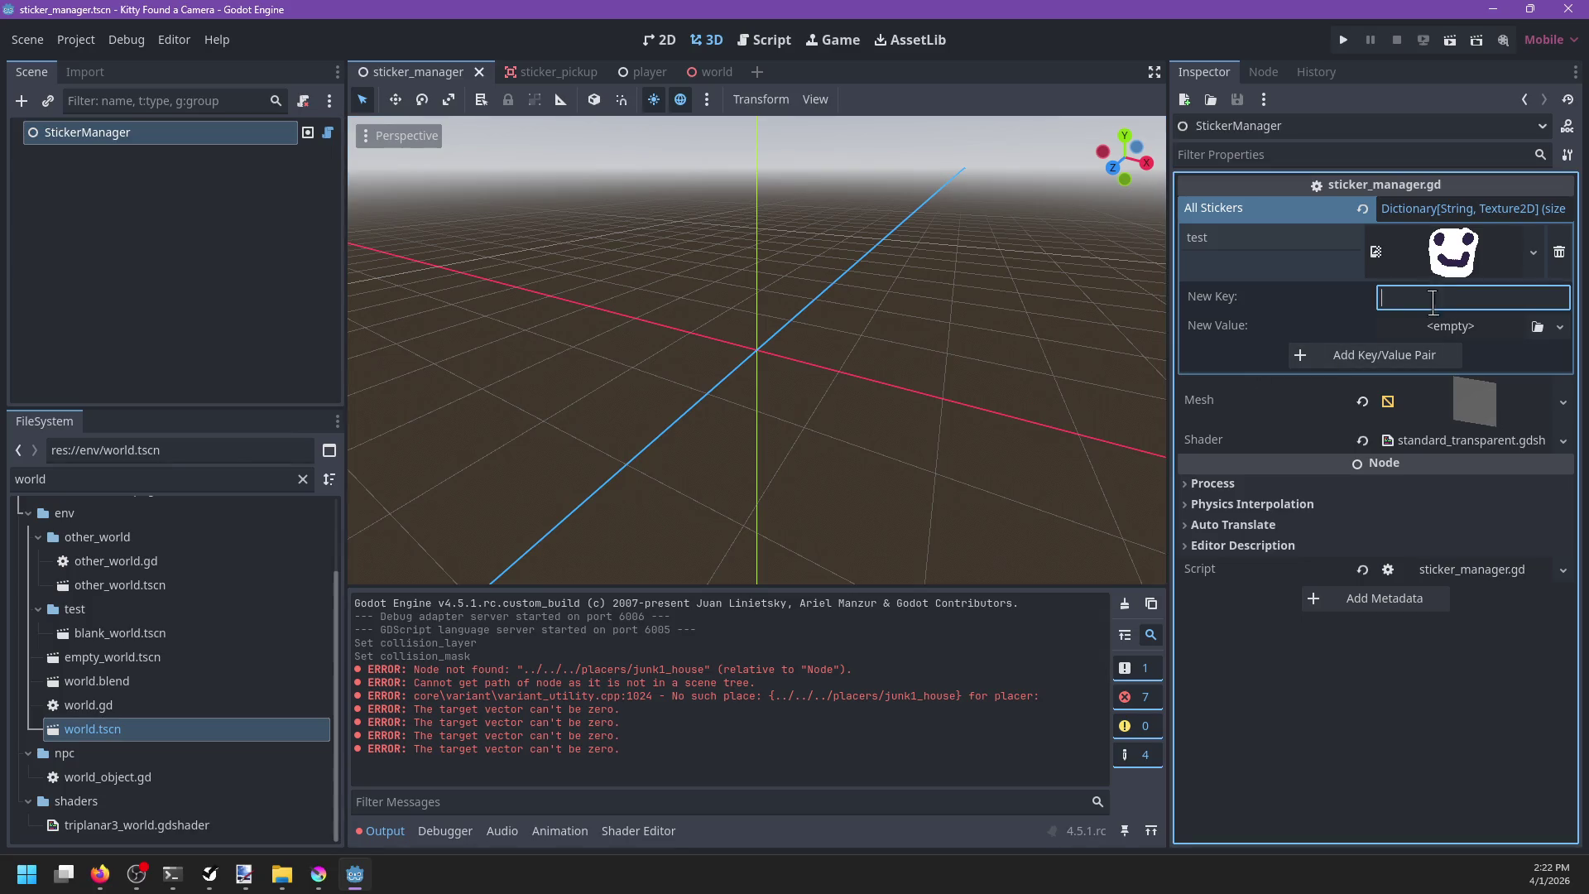
type("not_allowed")
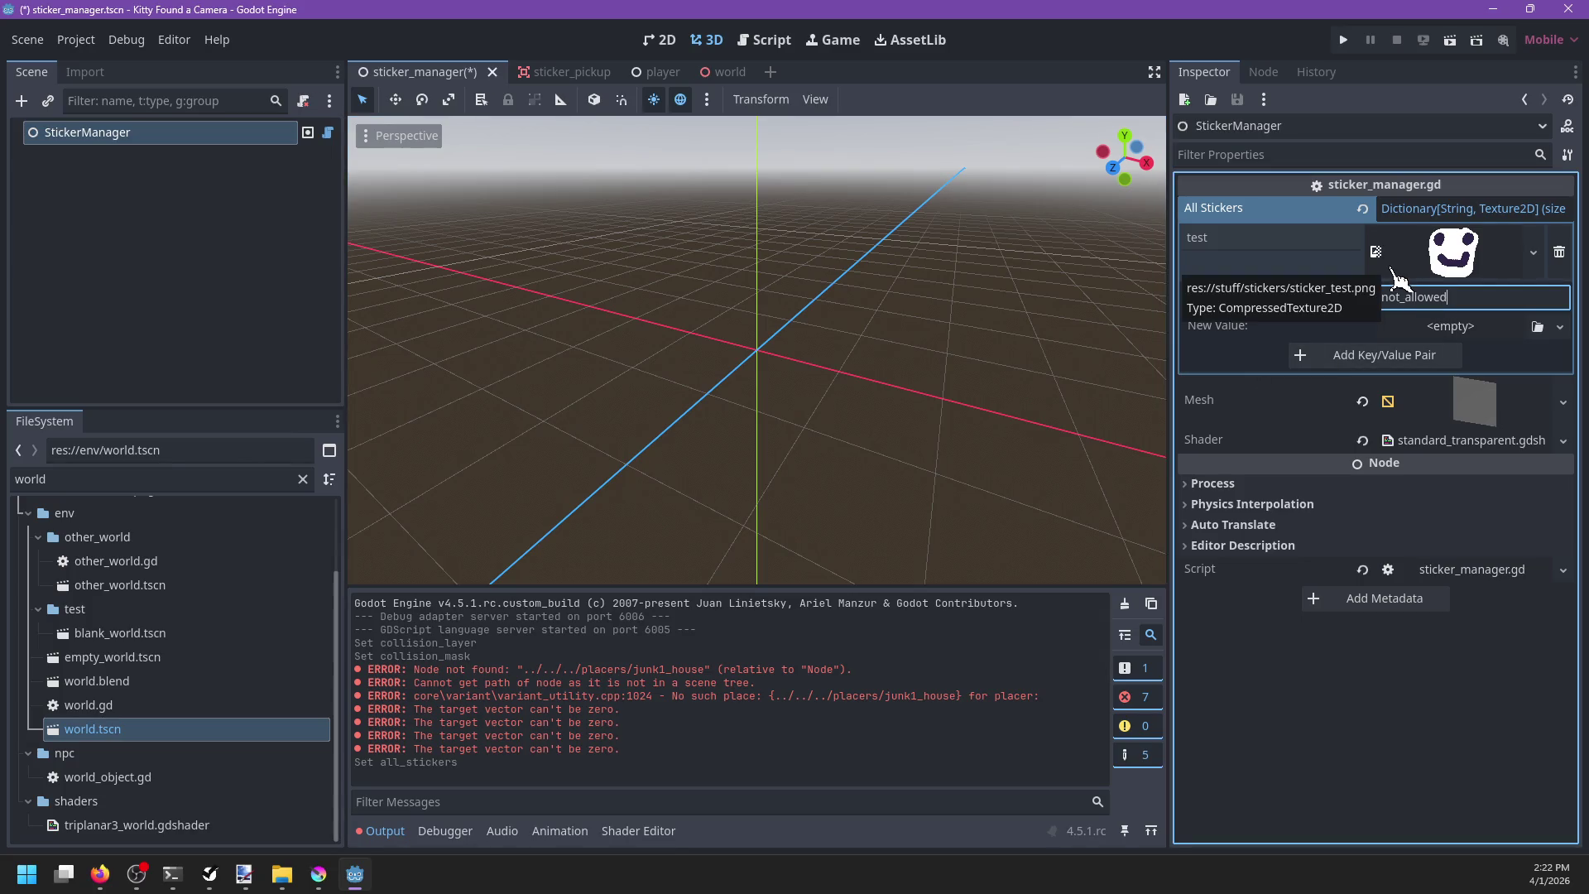
left_click(100, 874)
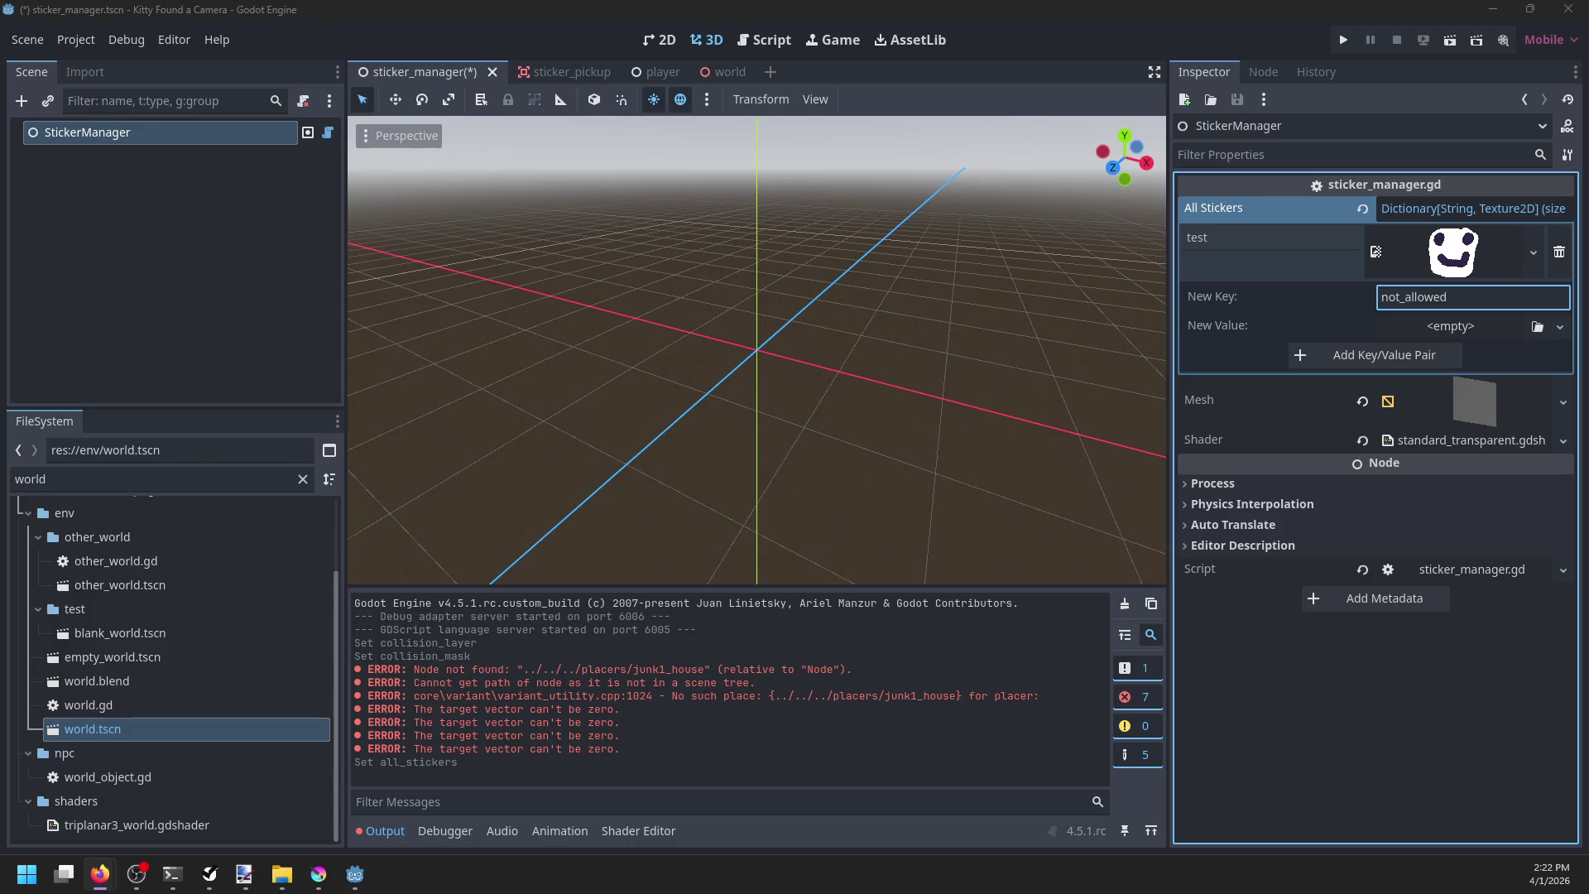
key("alt+Tab")
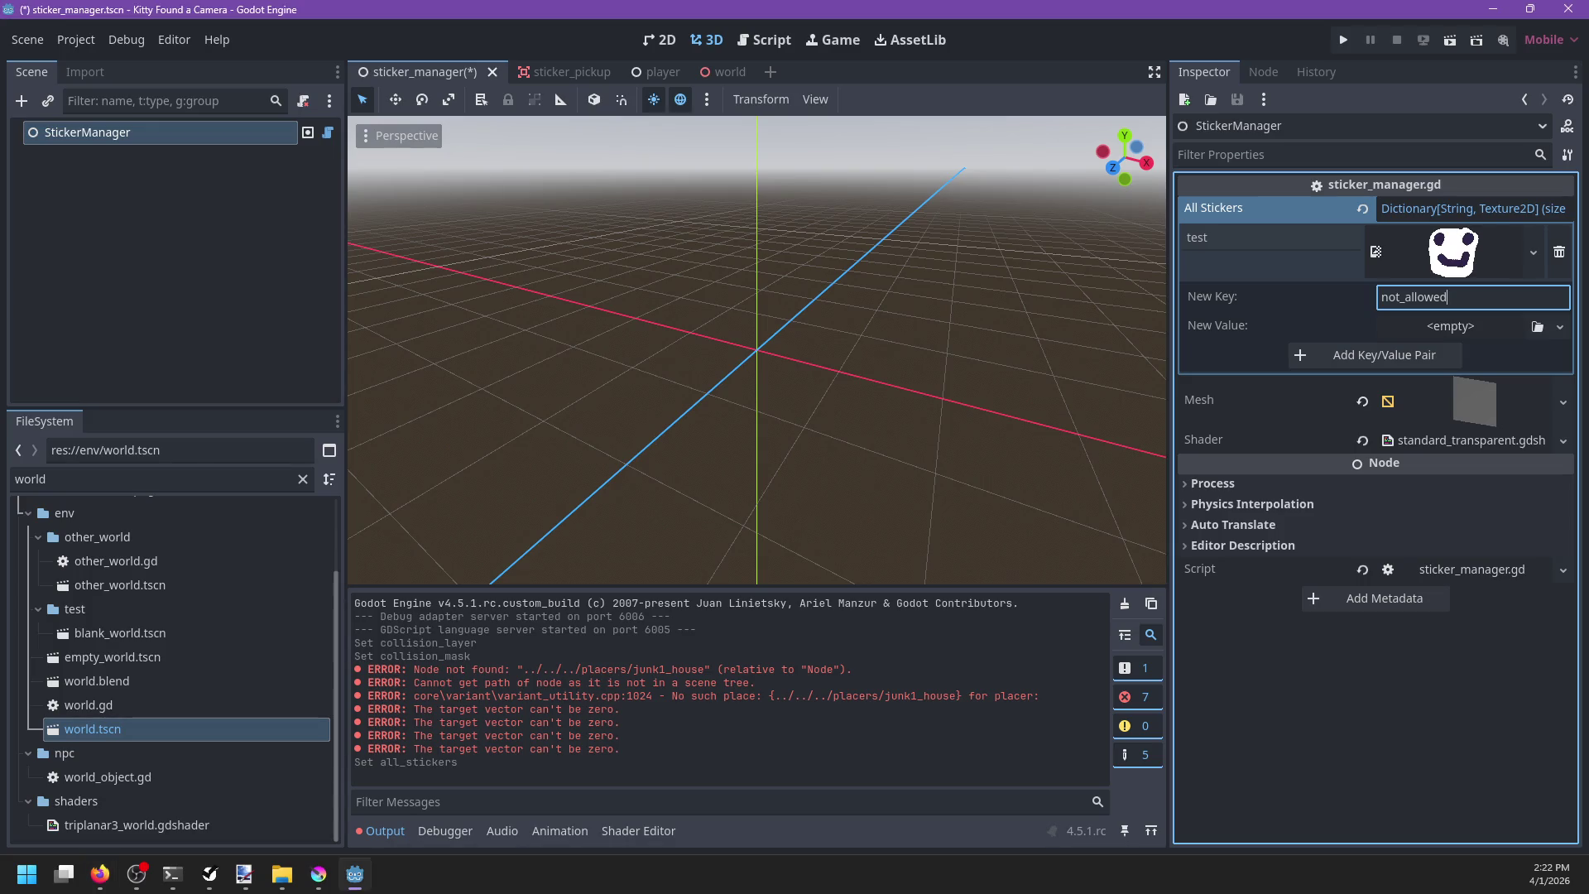
Assign not_allowed.png as the value, add the key/value pair, and save the scene
double_click(268, 478)
type("not_al")
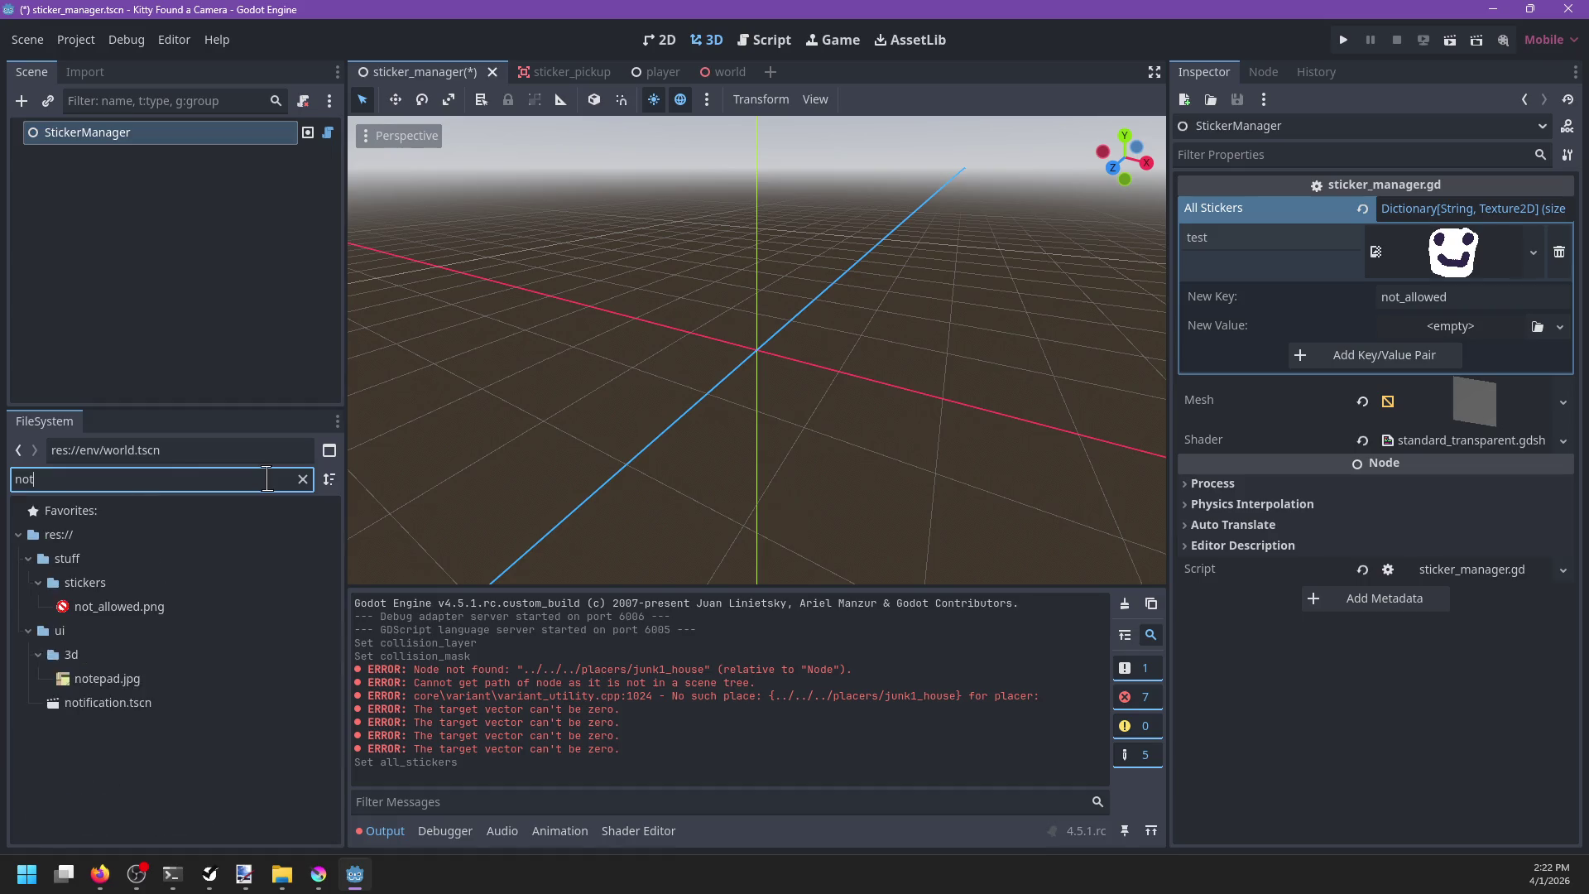
mouse_move(133, 609)
left_mouse_down()
mouse_move(1142, 603)
mouse_move(1490, 326)
mouse_move(1498, 339)
left_mouse_up()
left_click(1422, 385)
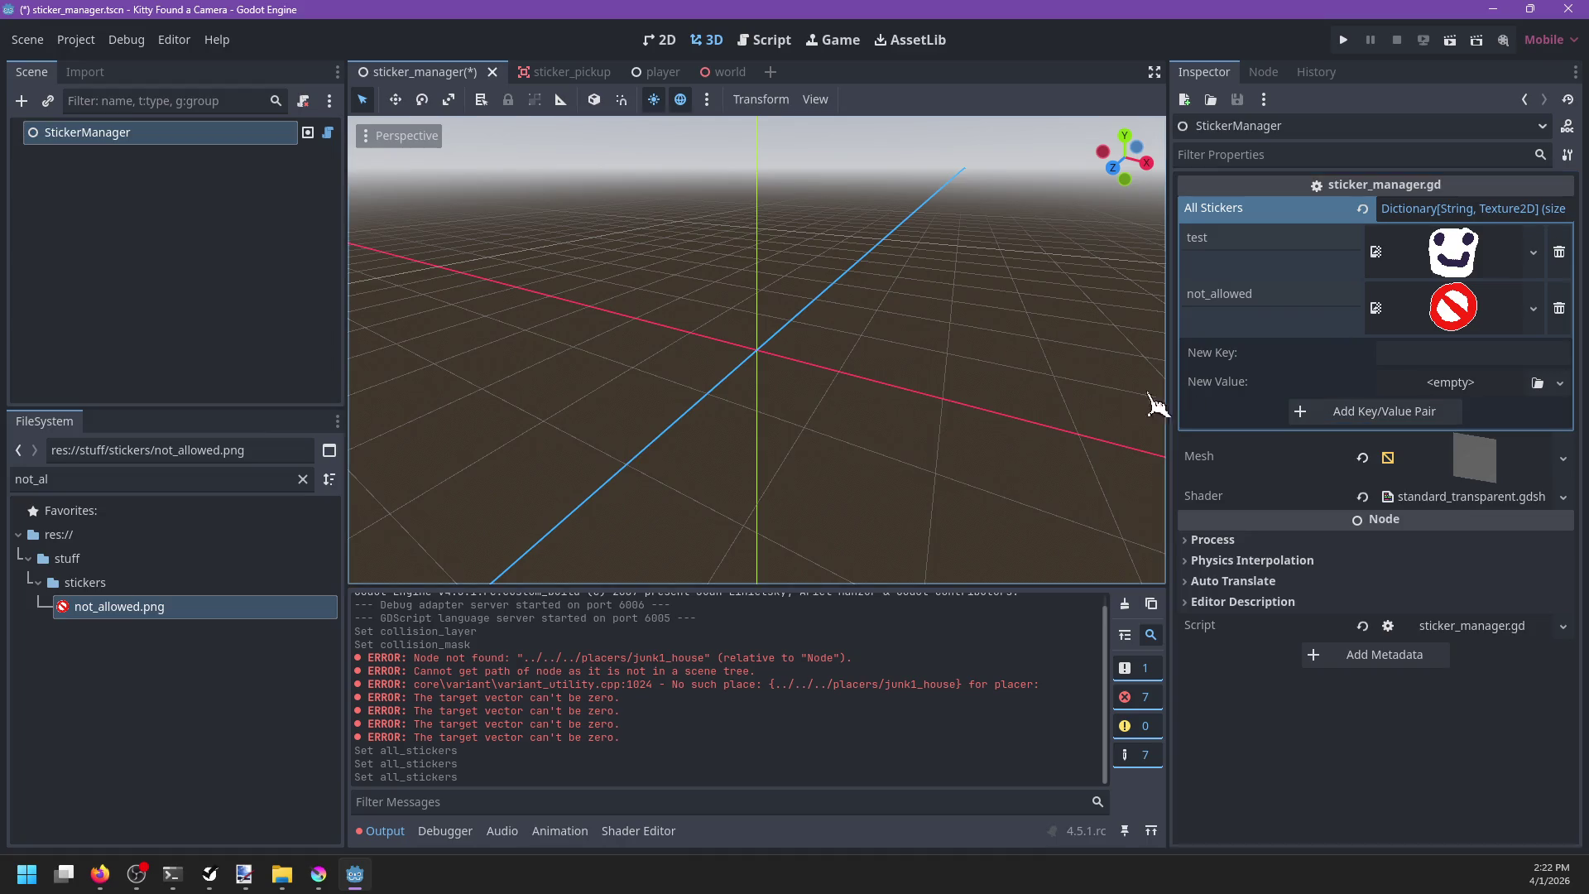
key("ctrl+s")
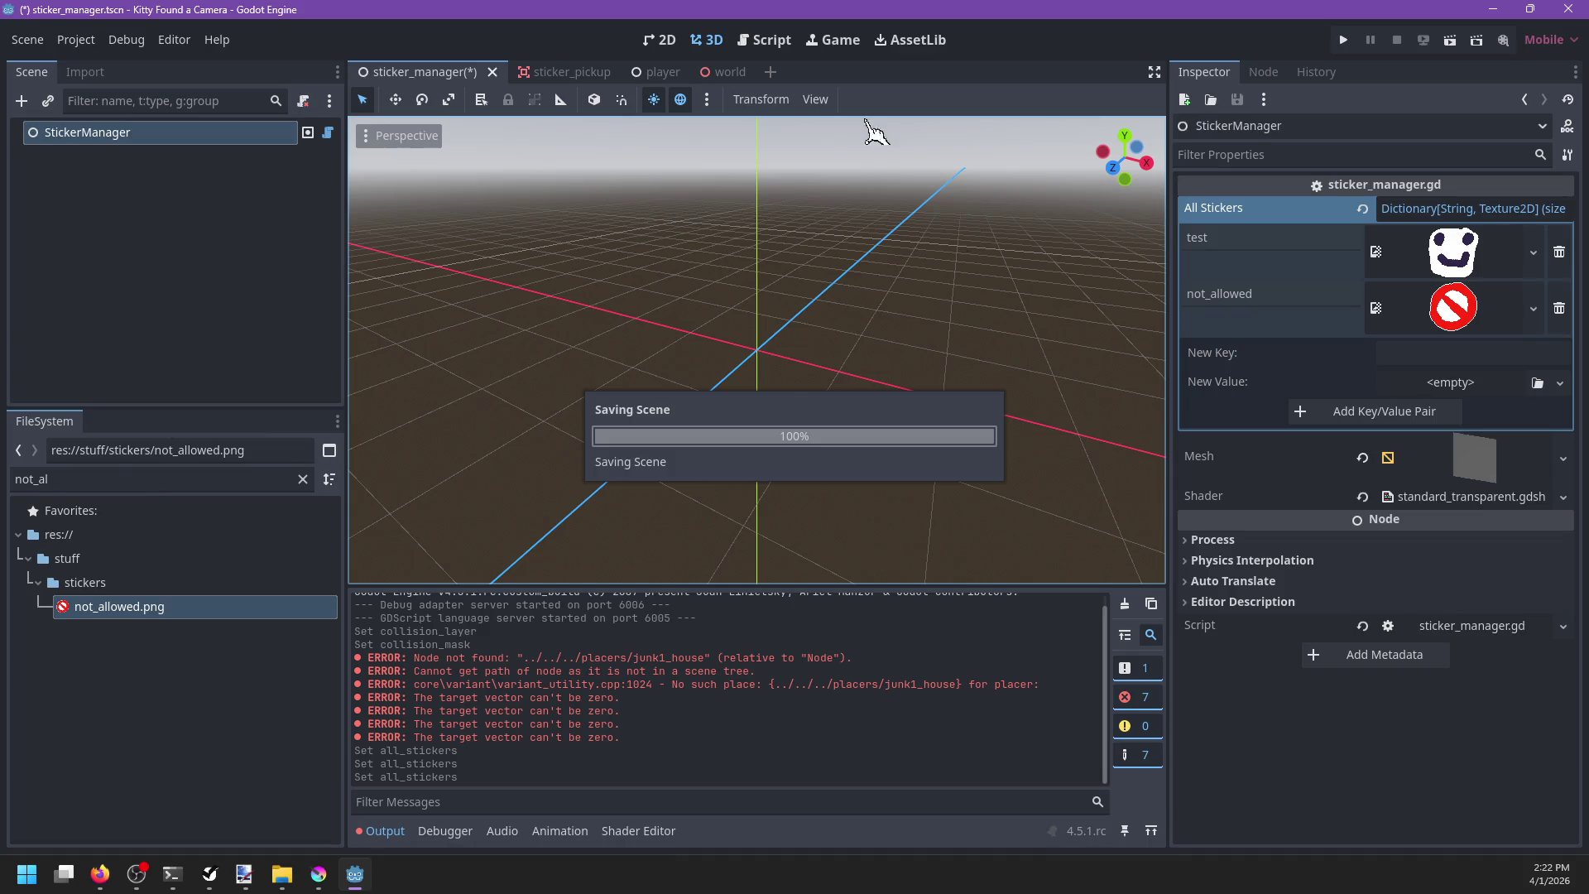
left_click(710, 72)
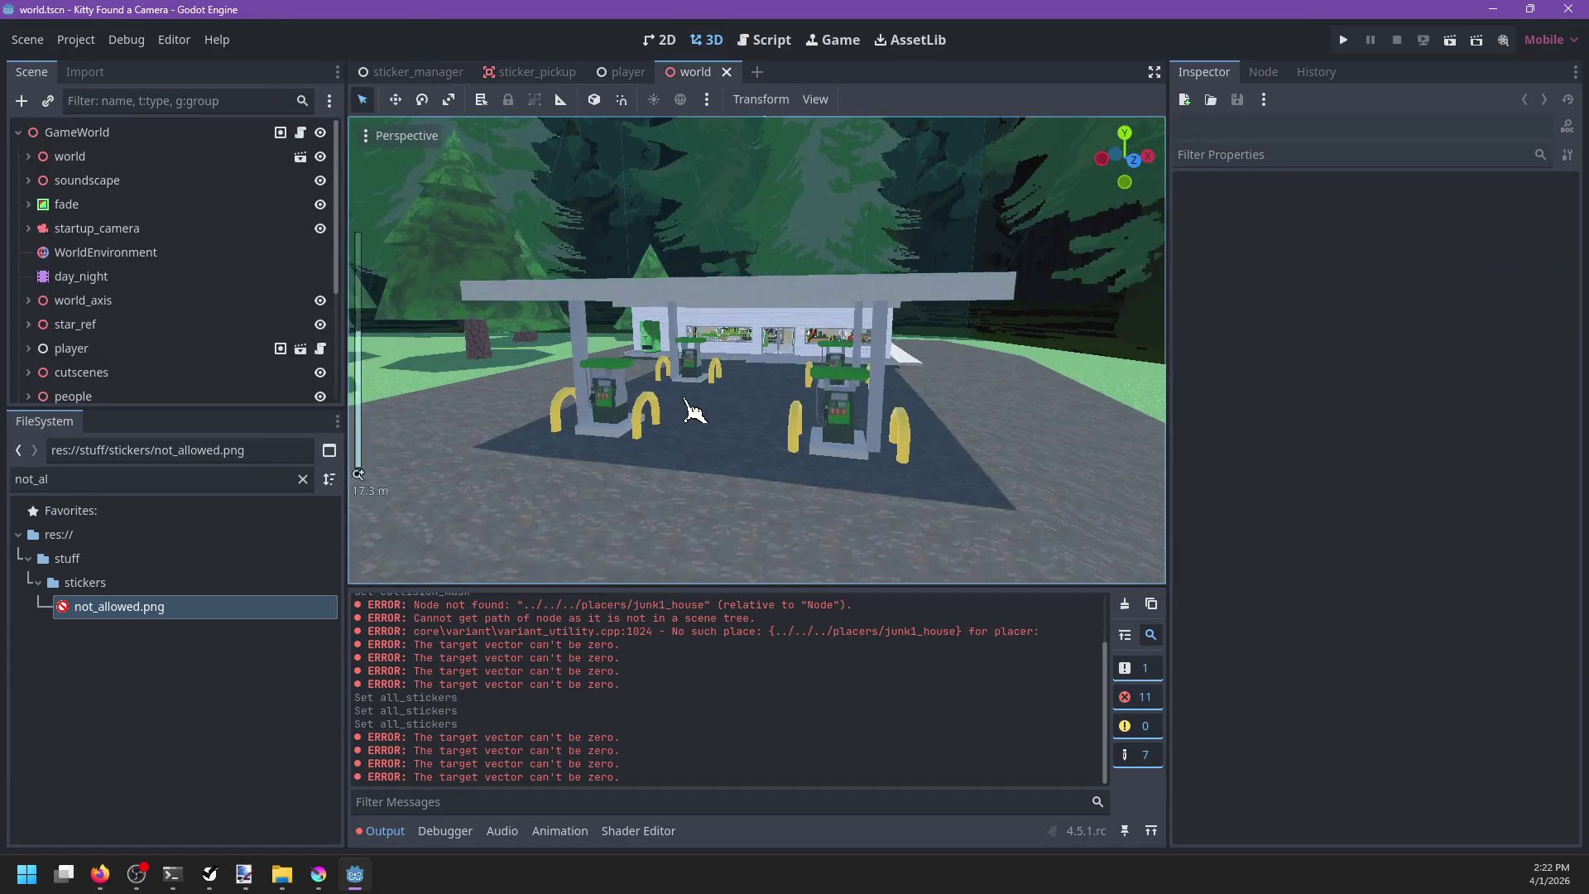
Add a Node3D named stickers under GameWorld, placed between zones and foliage
scroll(786, 472, "down", 5)
key("w")
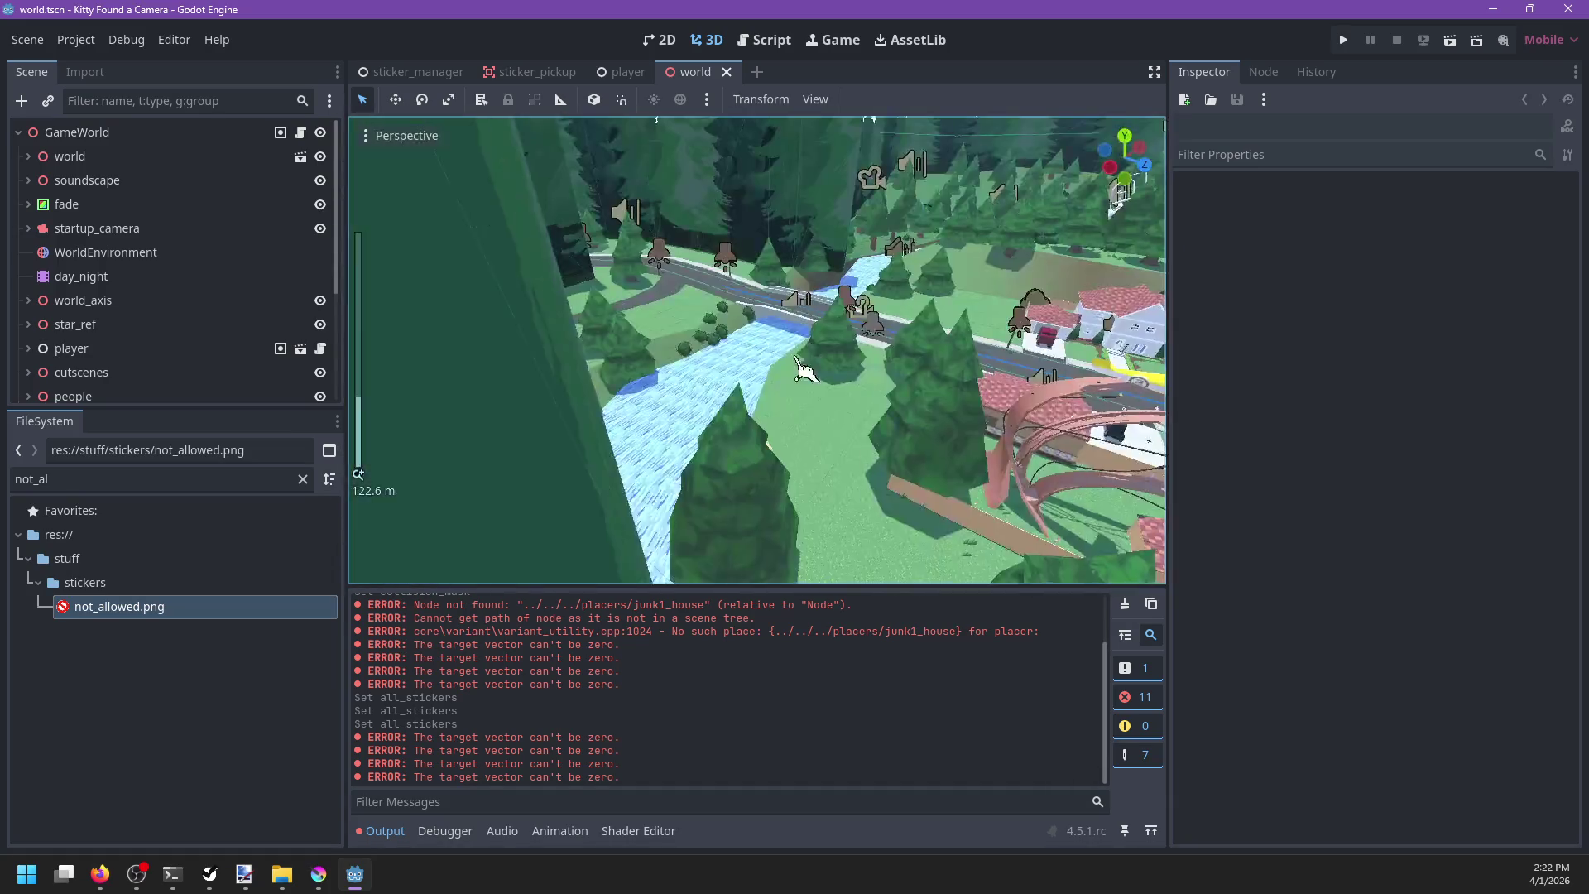
scroll(820, 307, "up", 5)
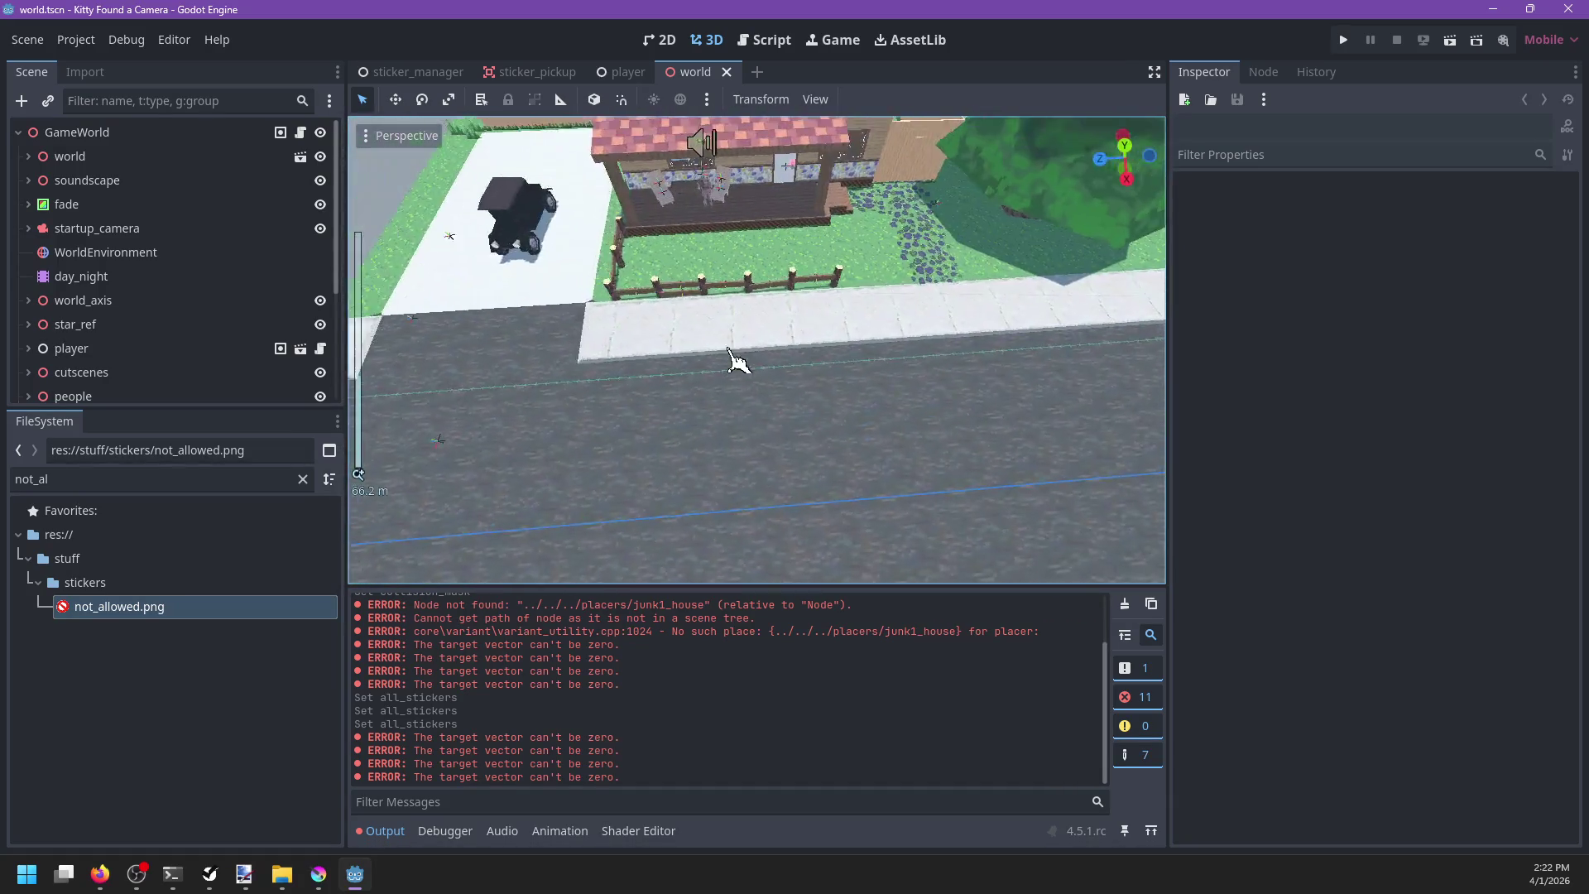
left_click(148, 106)
right_click(38, 136)
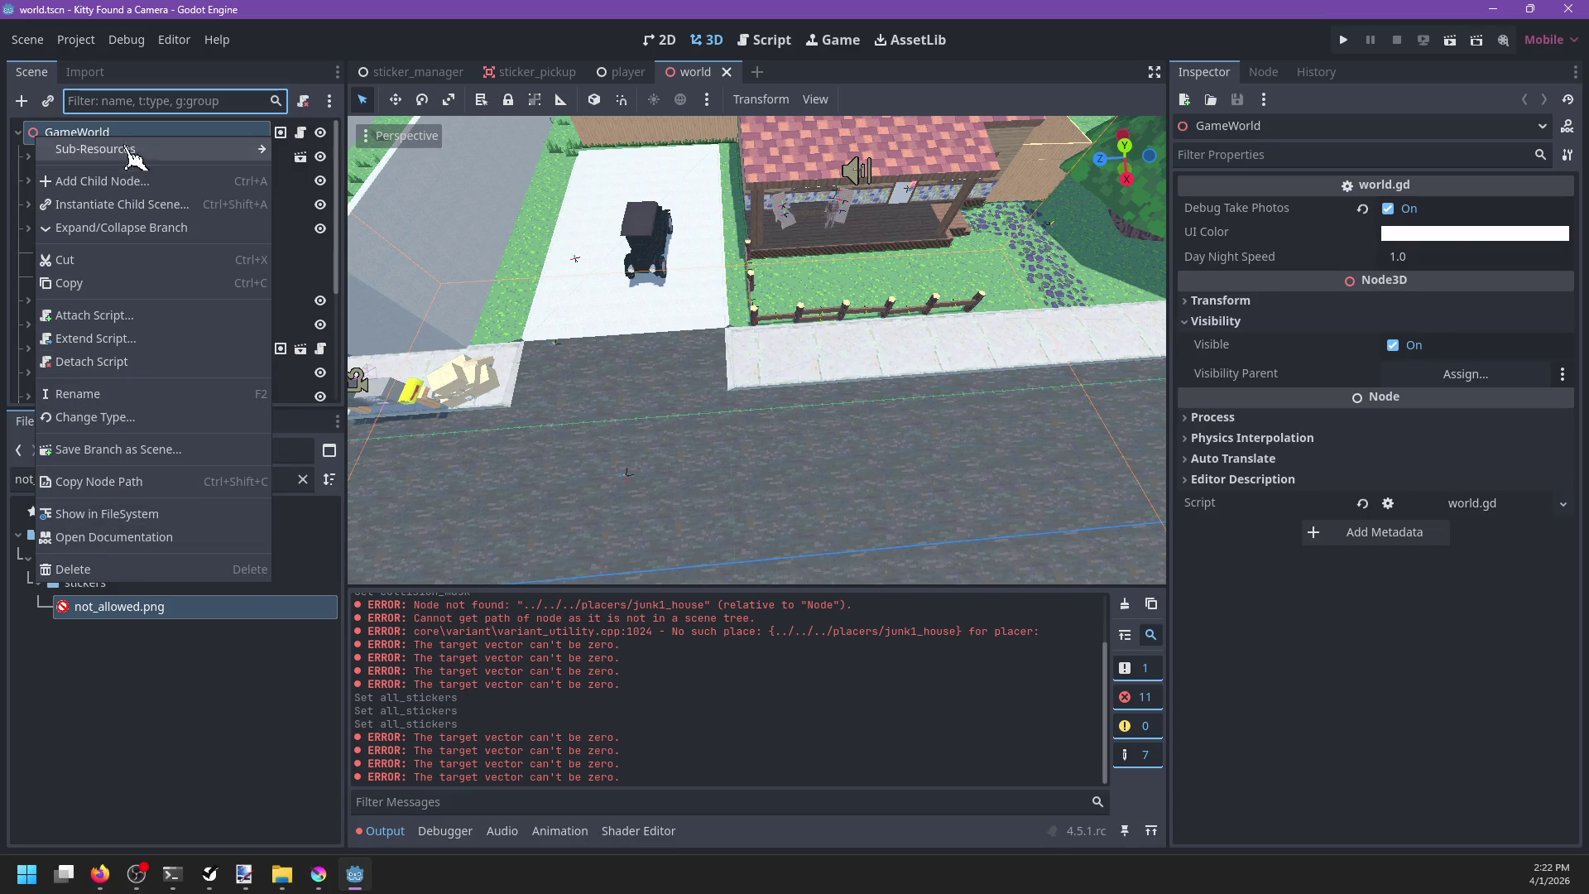
left_click(138, 182)
type("s")
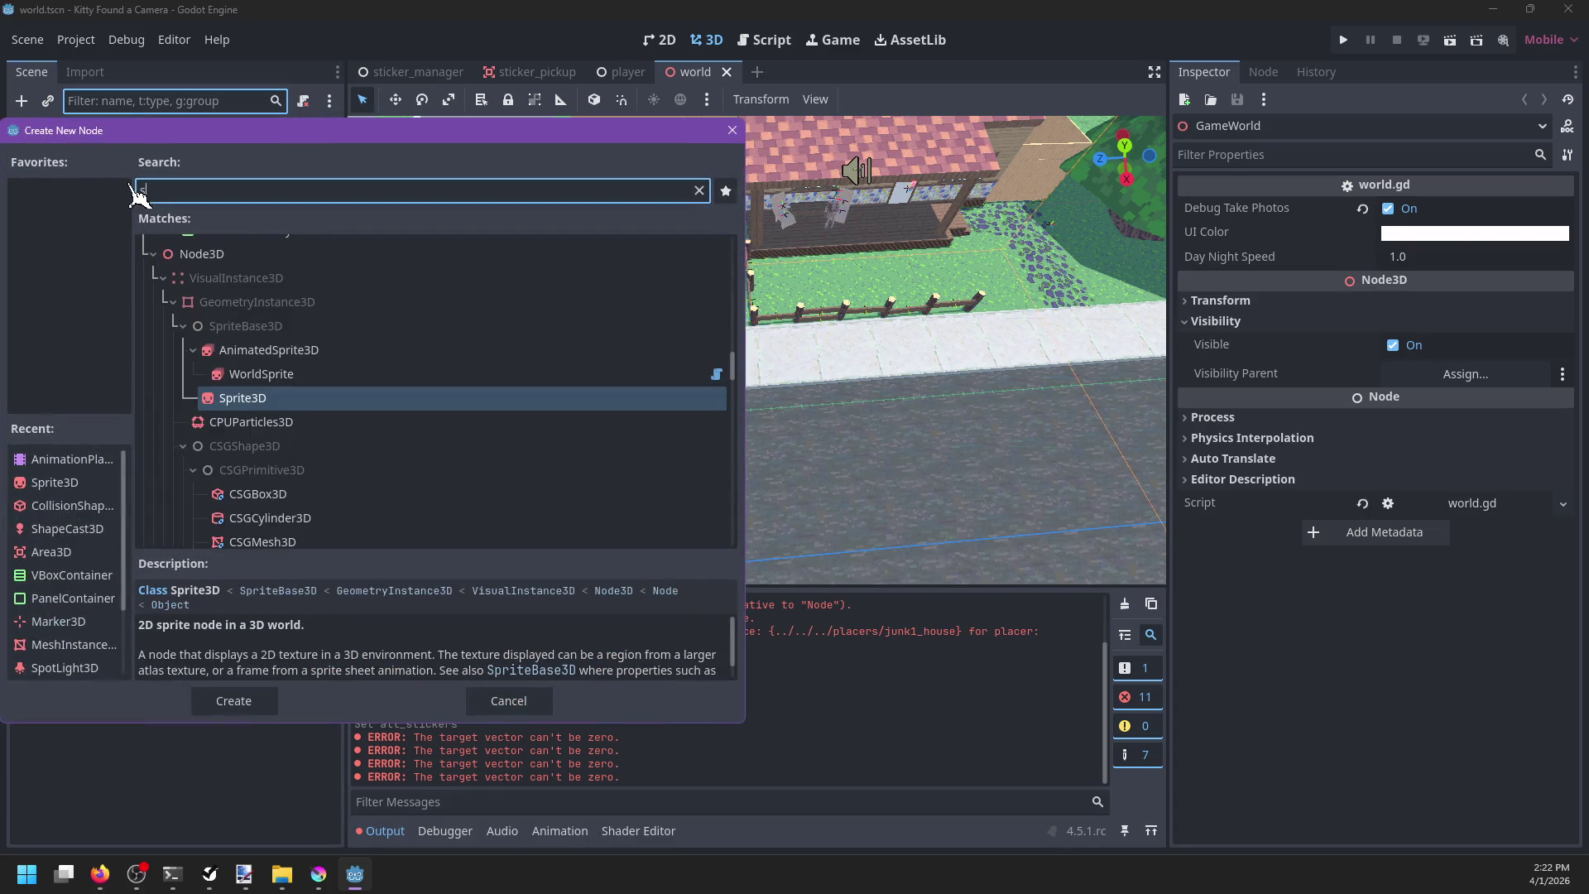
key("BackSpace")
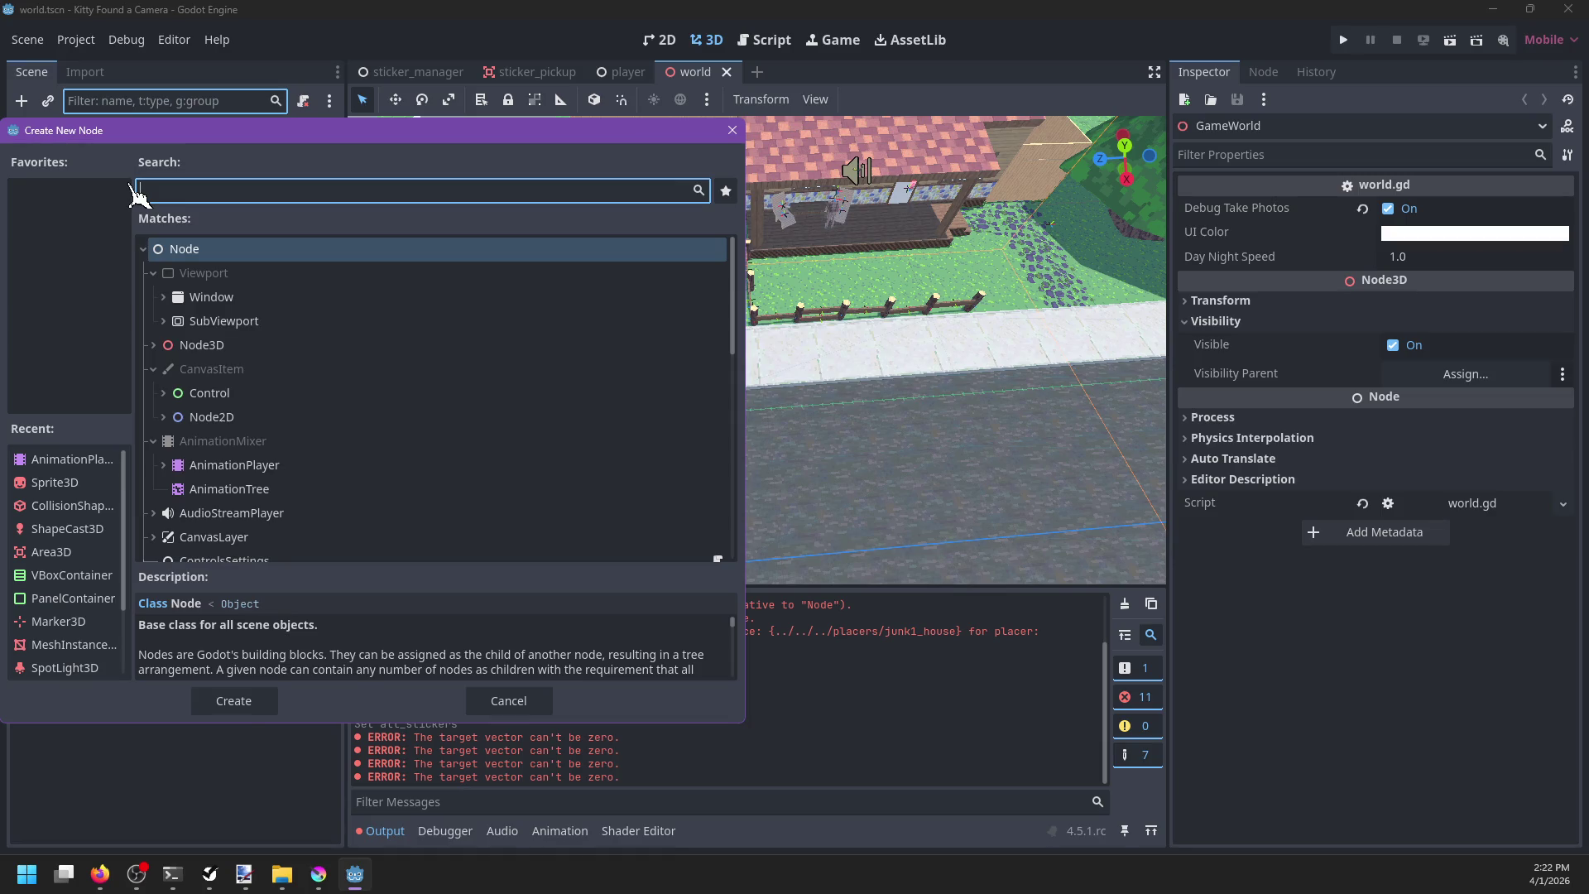
type("node3d")
key("Return")
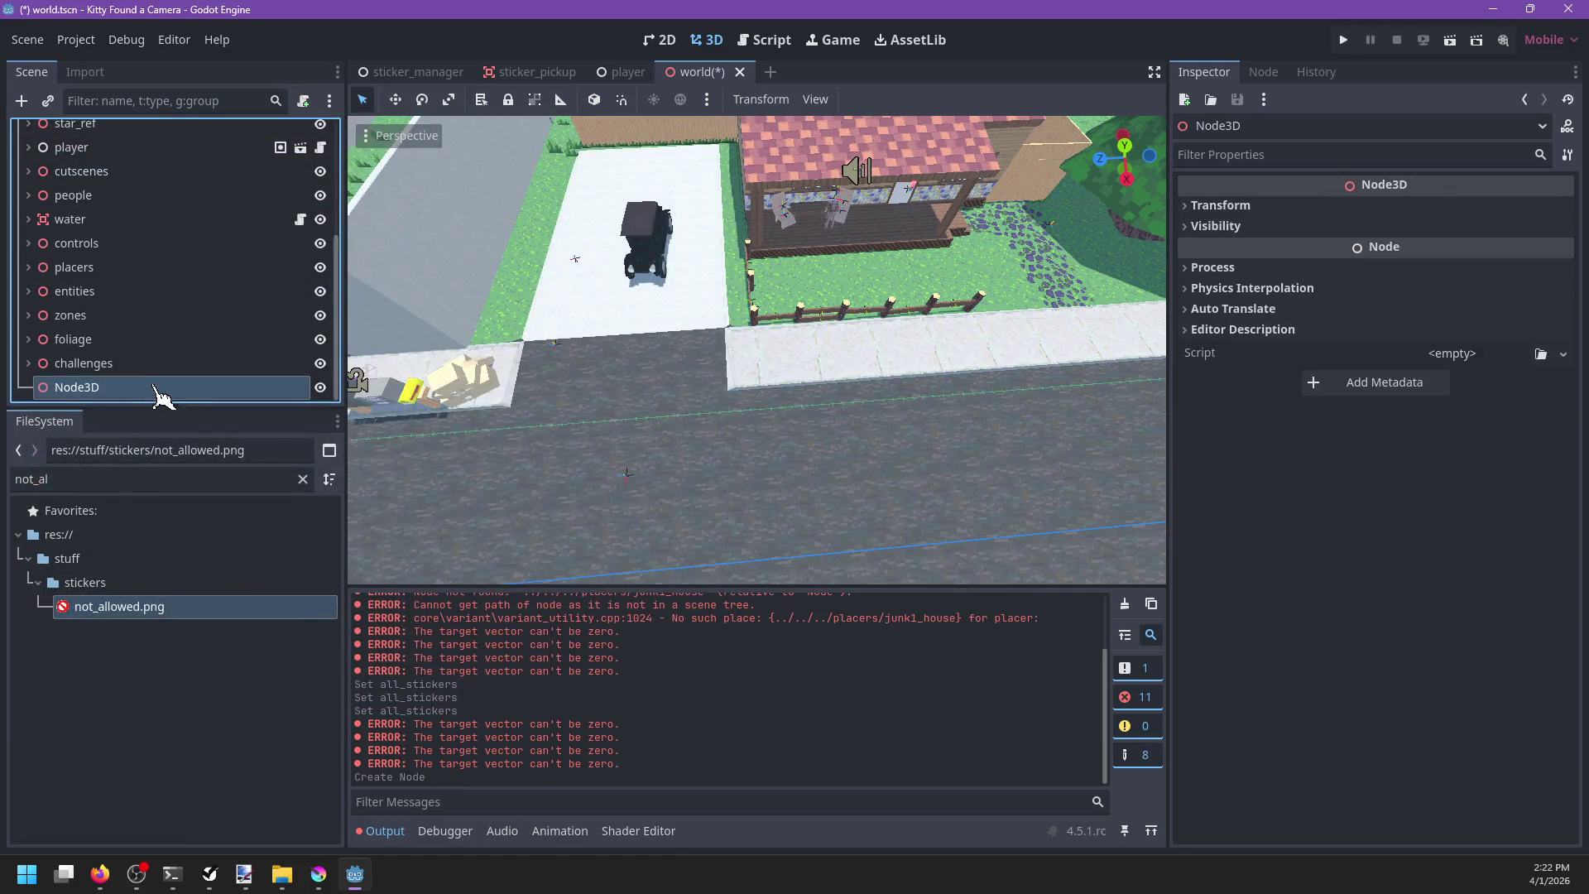
left_click(162, 386)
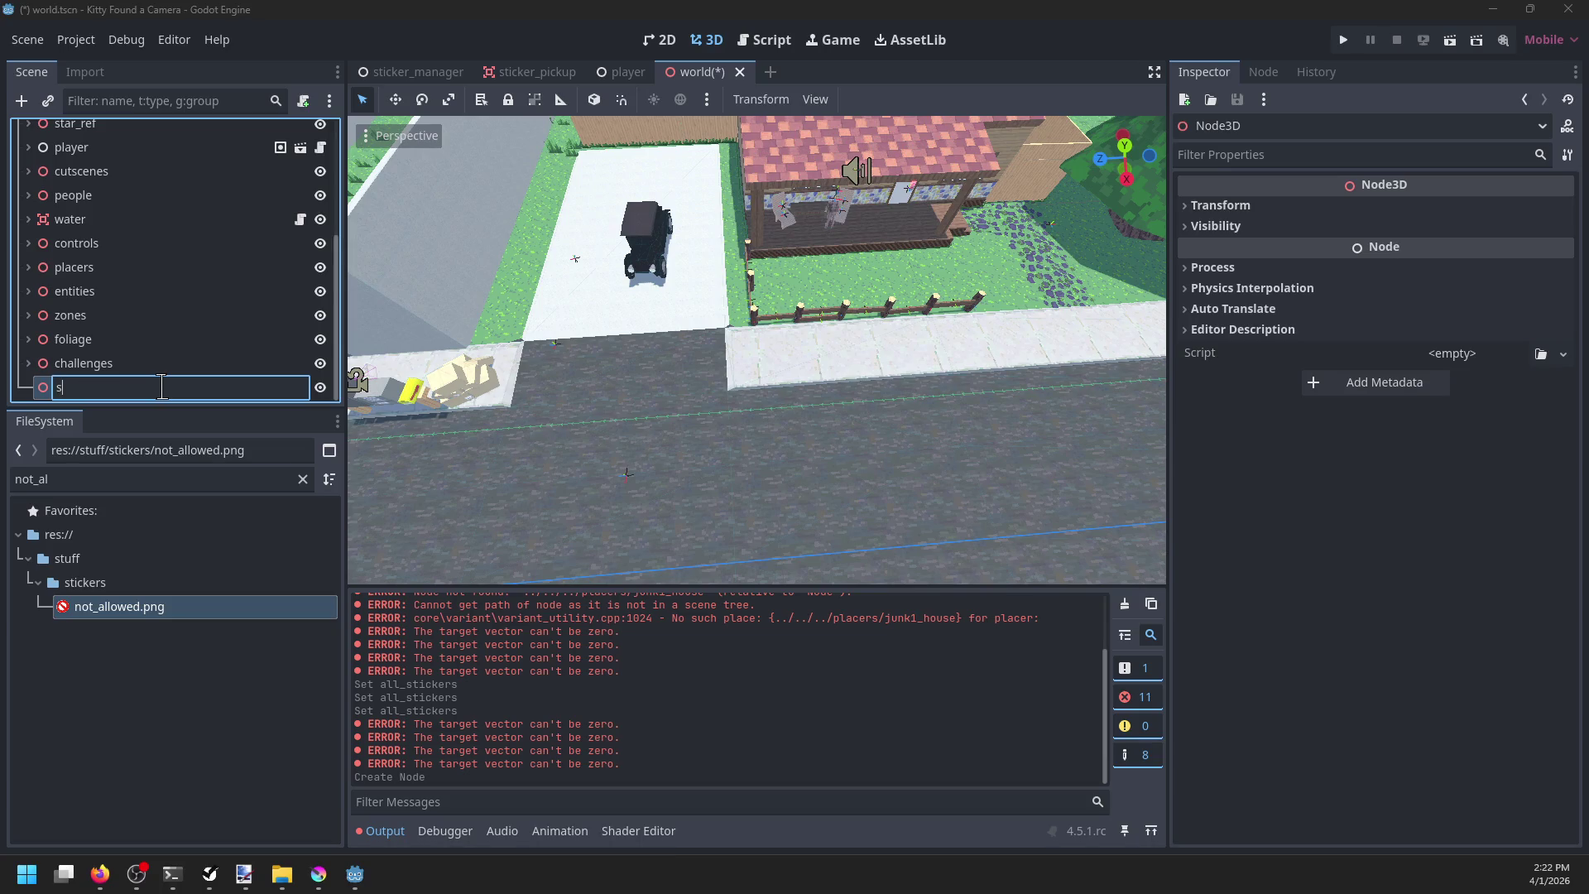
type("ers")
key("Return")
left_click_drag(99, 383, 99, 331)
Place two sticker_pickup.tscn instances in the level and reparent both under stickers
left_click(117, 487)
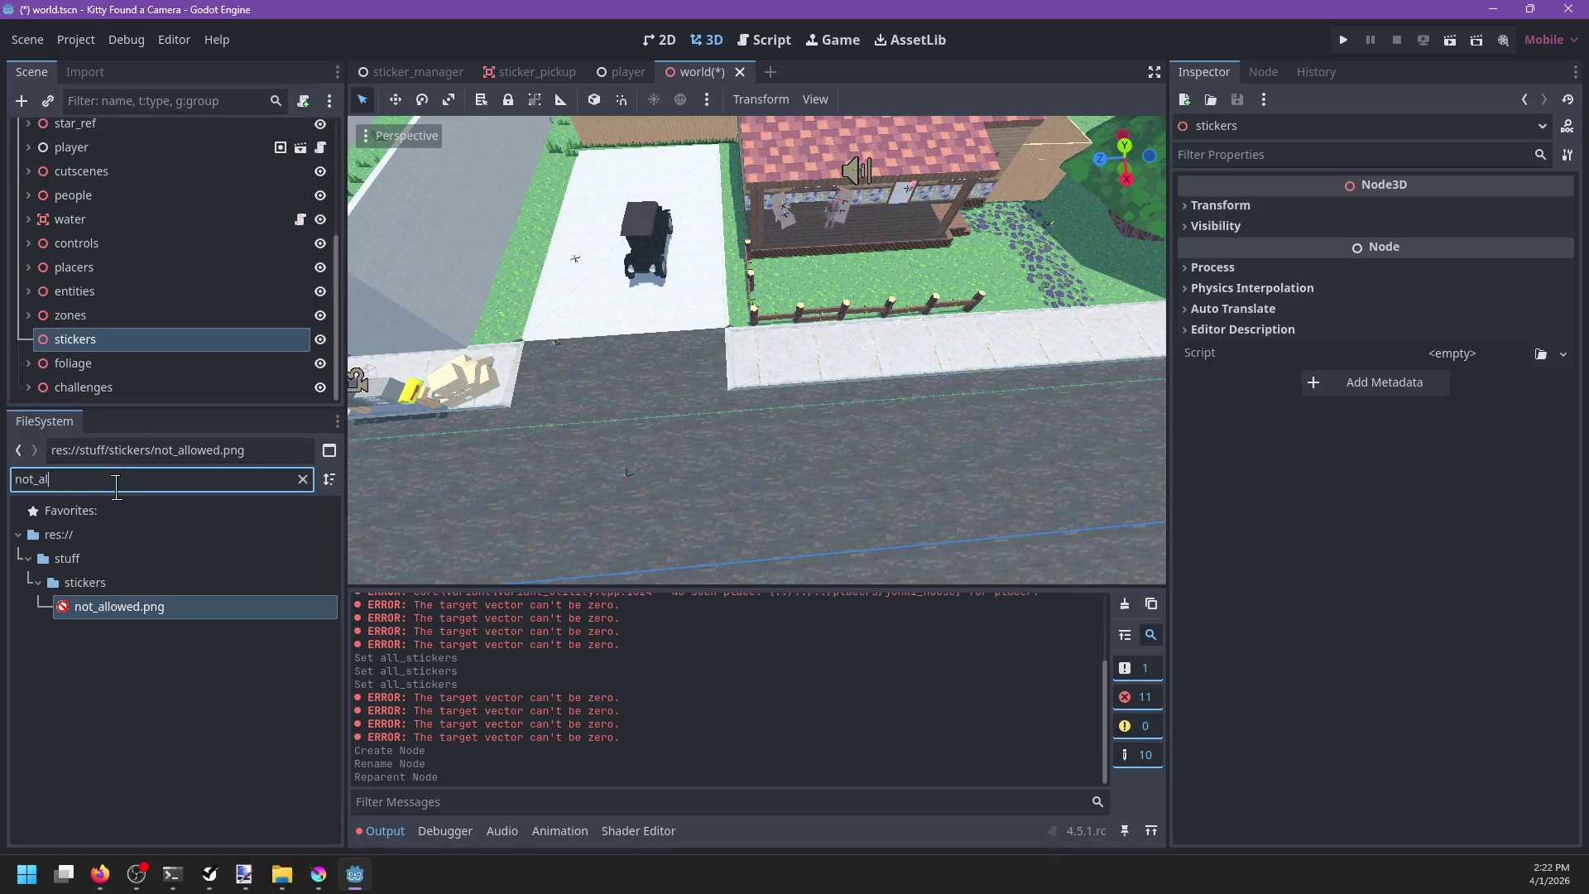
type("sticker")
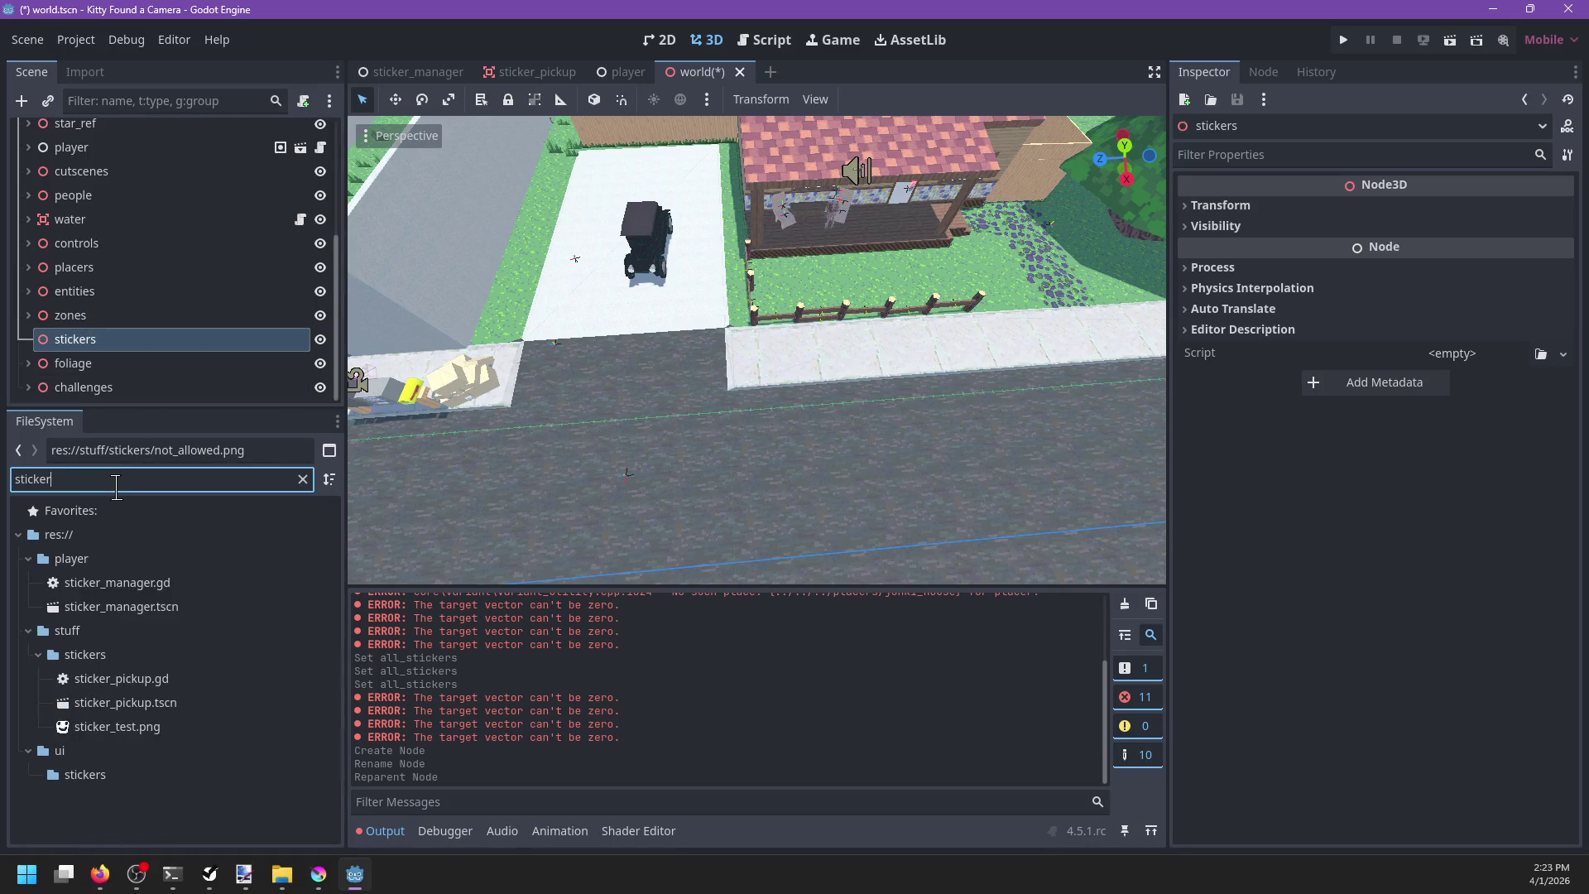
left_click(137, 703)
mouse_move(186, 700)
left_mouse_down()
mouse_move(708, 369)
mouse_move(695, 372)
left_mouse_up()
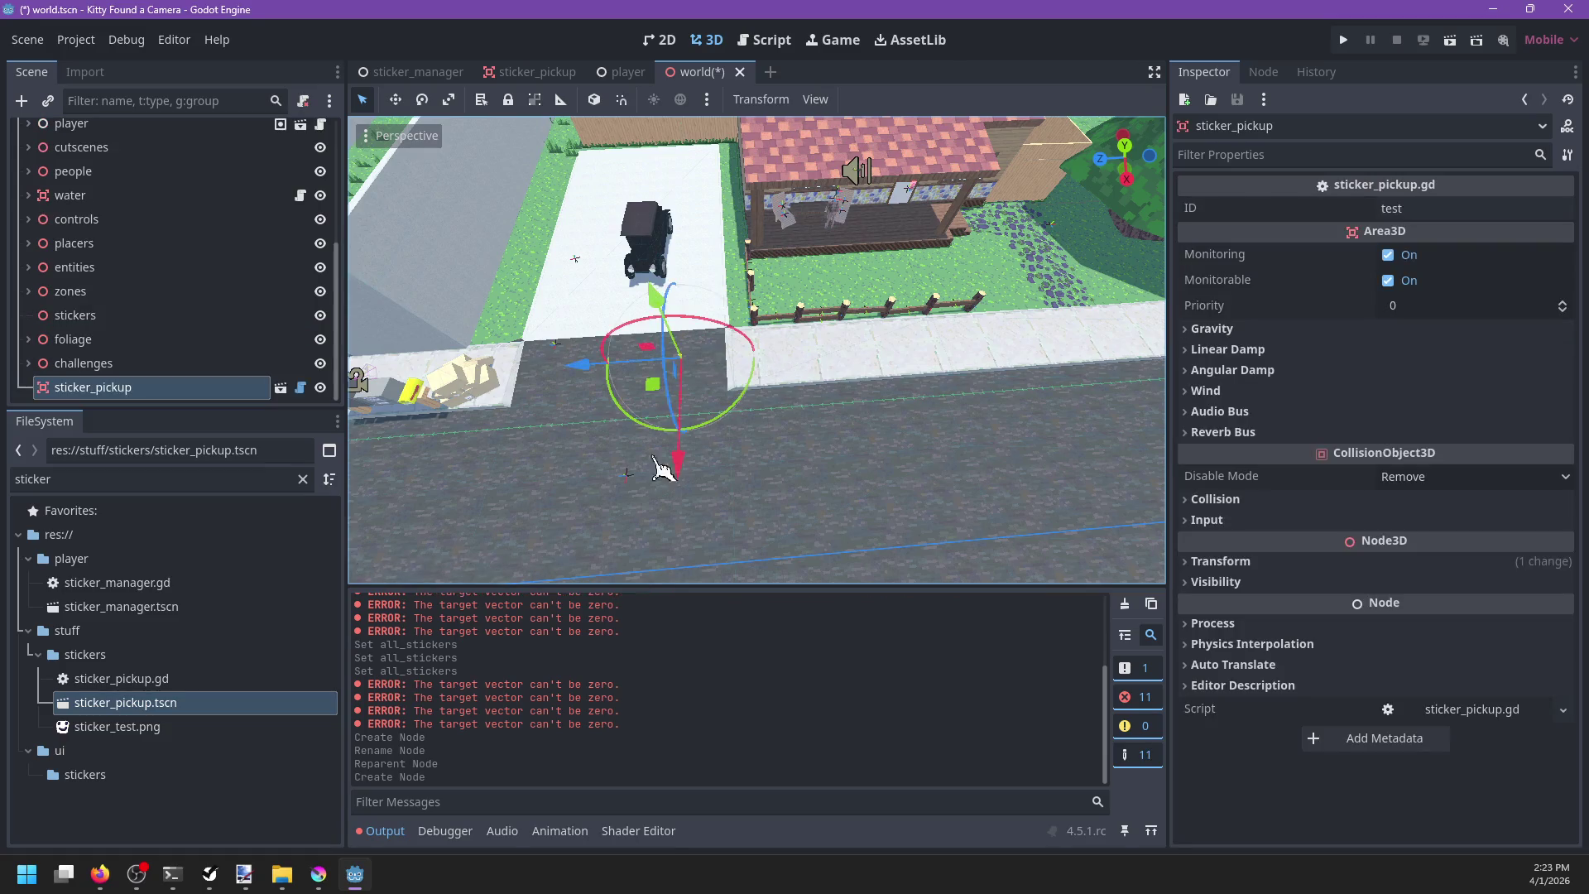
left_click_drag(169, 706, 728, 456)
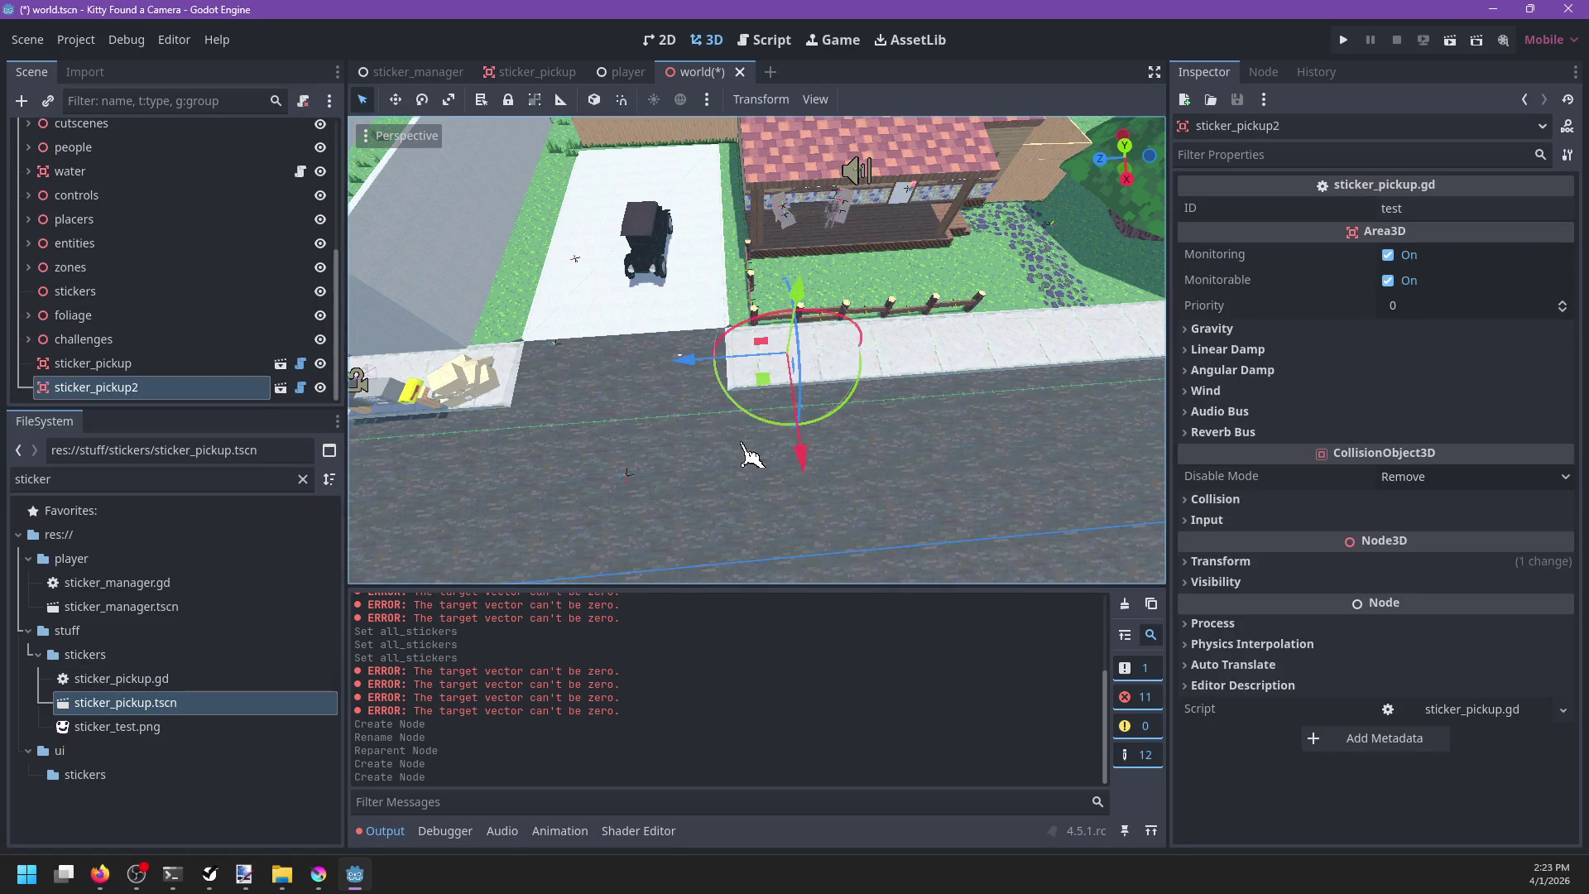
scroll(741, 430, "up", 5)
left_click(132, 388)
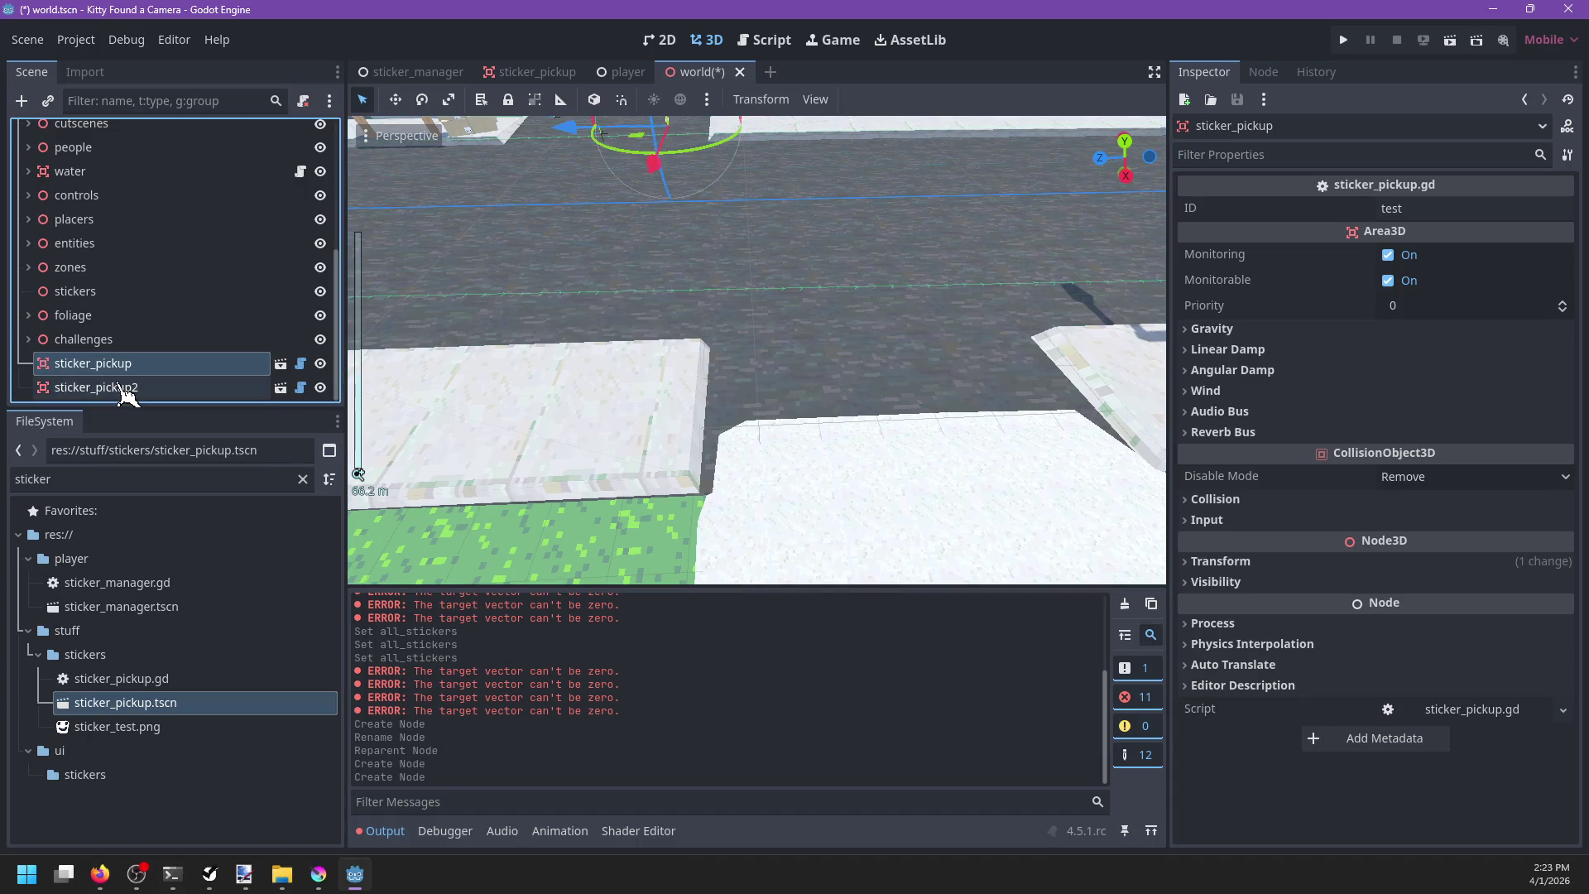
left_click(99, 363, "shift")
mouse_move(108, 366)
left_mouse_down()
mouse_move(83, 306)
mouse_move(116, 294)
left_mouse_up()
double_click(116, 291)
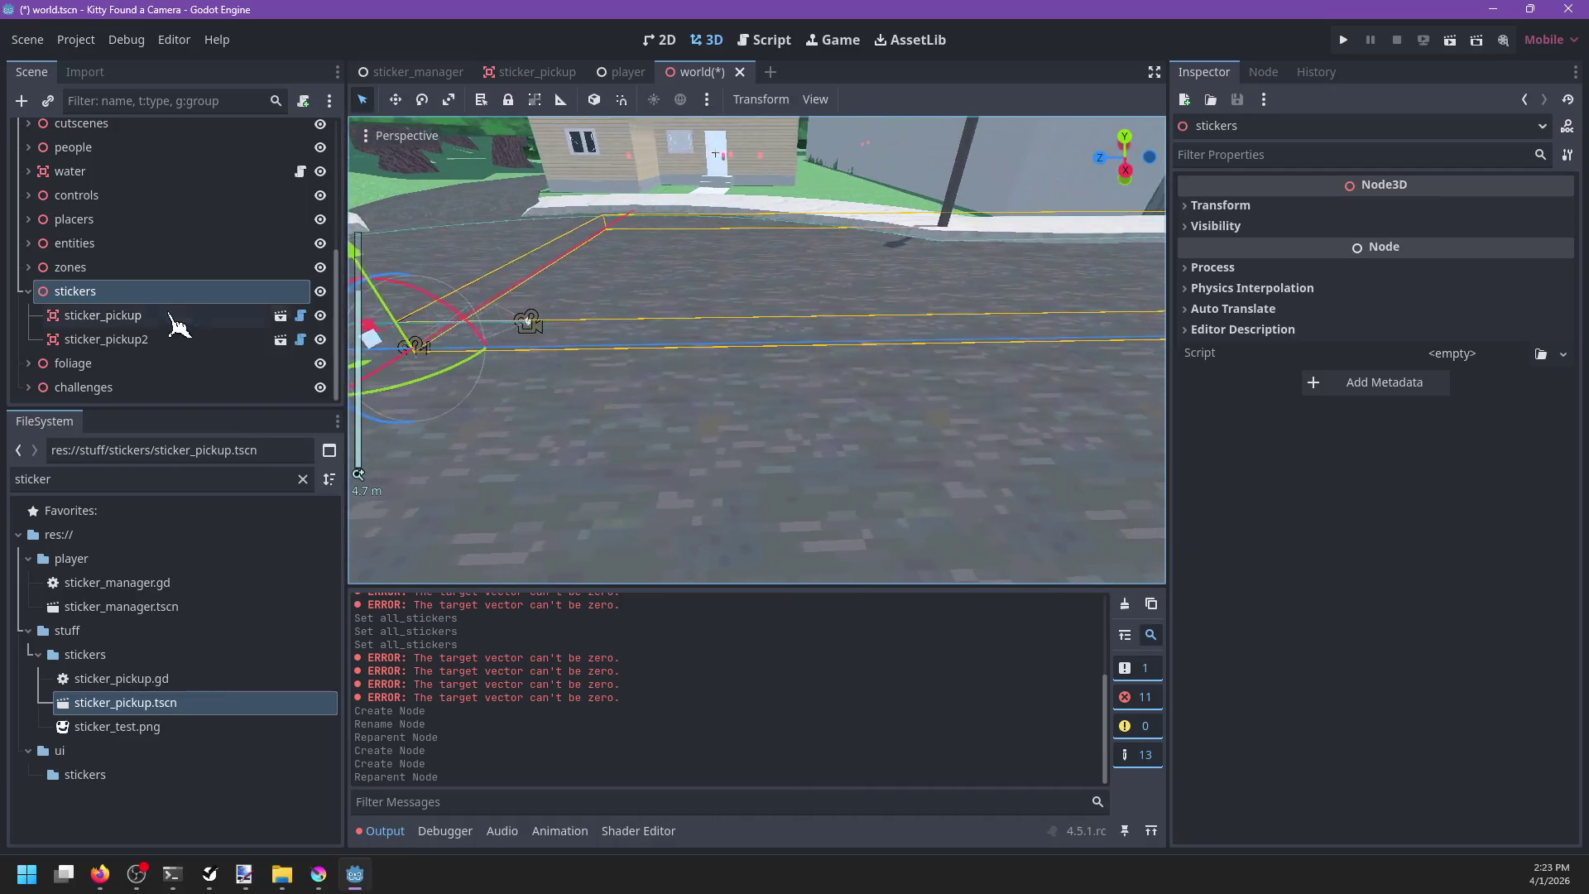
Change sticker_pickup2's ID from test to not_allowed
left_click(199, 316)
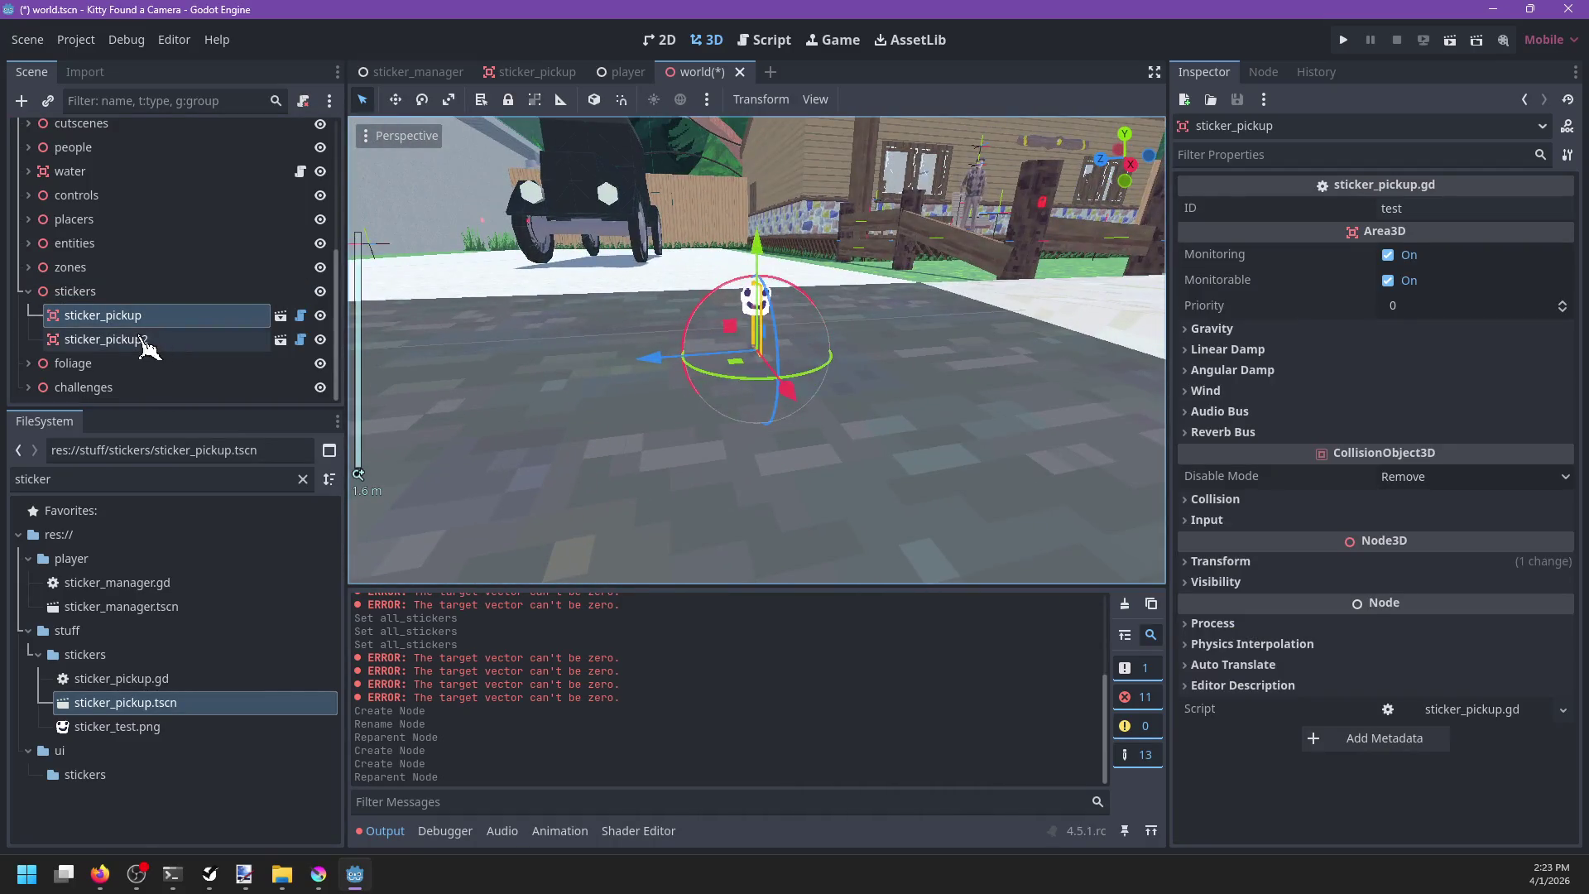
double_click(248, 341)
double_click(1430, 208)
type("not_all")
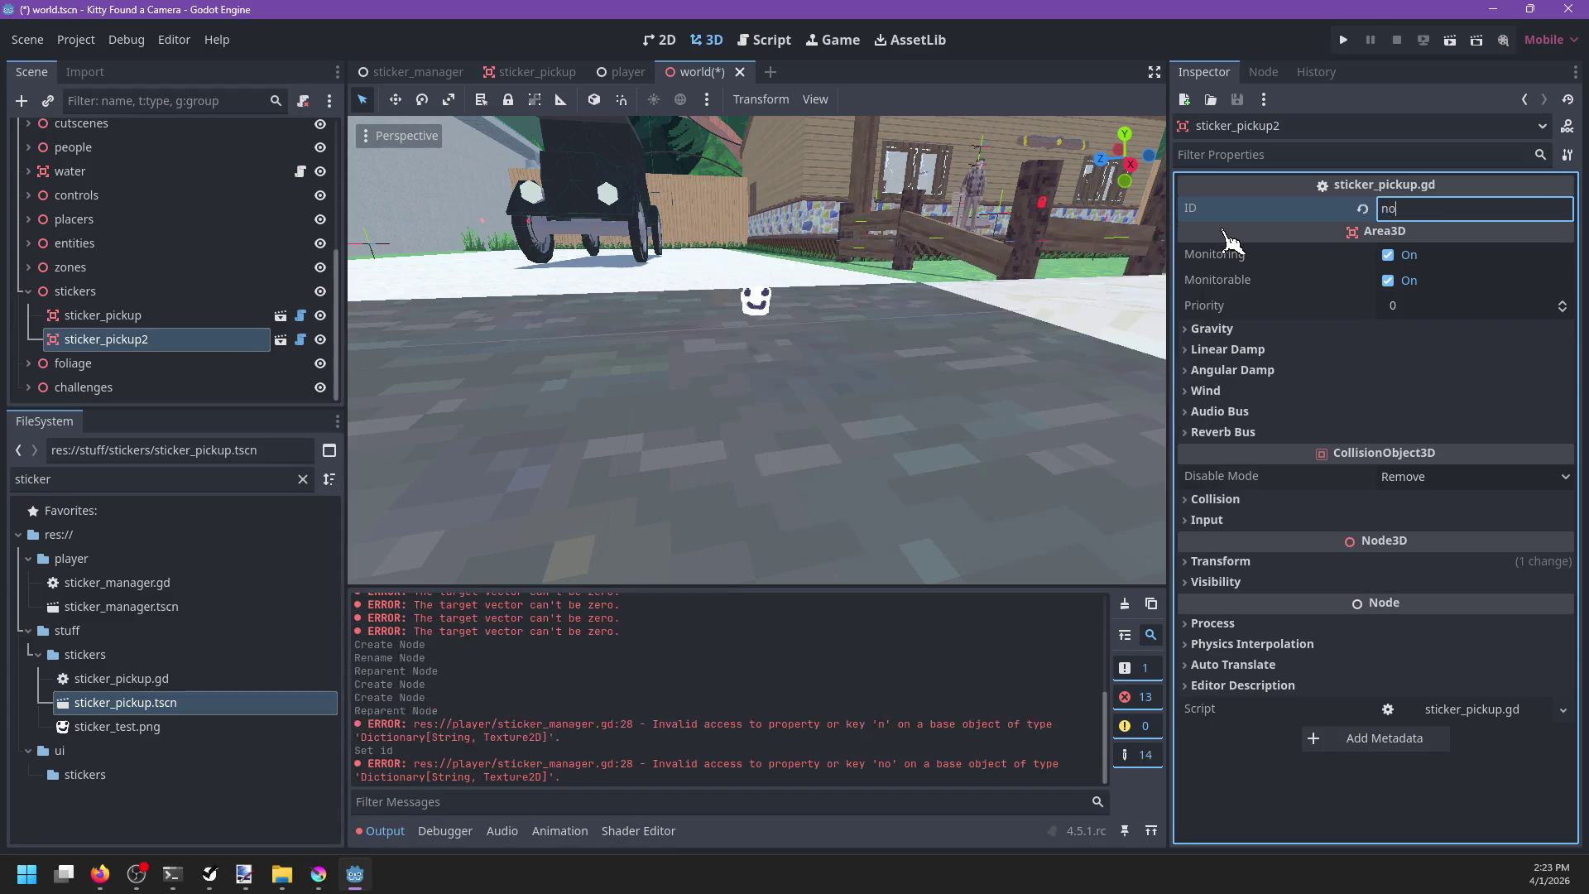
type("owed")
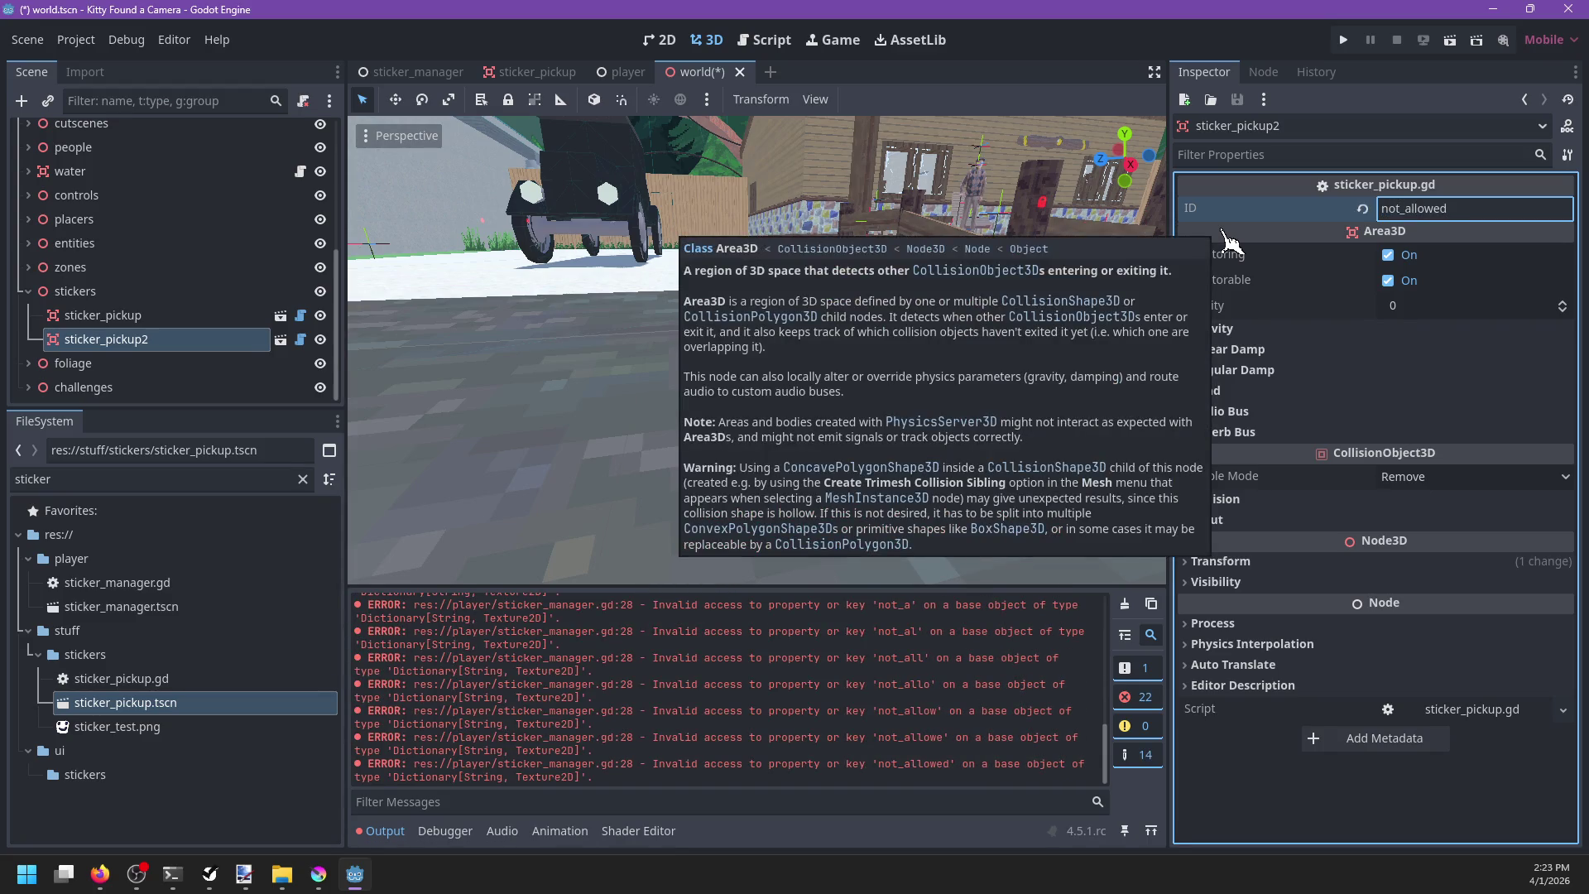
double_click(105, 331)
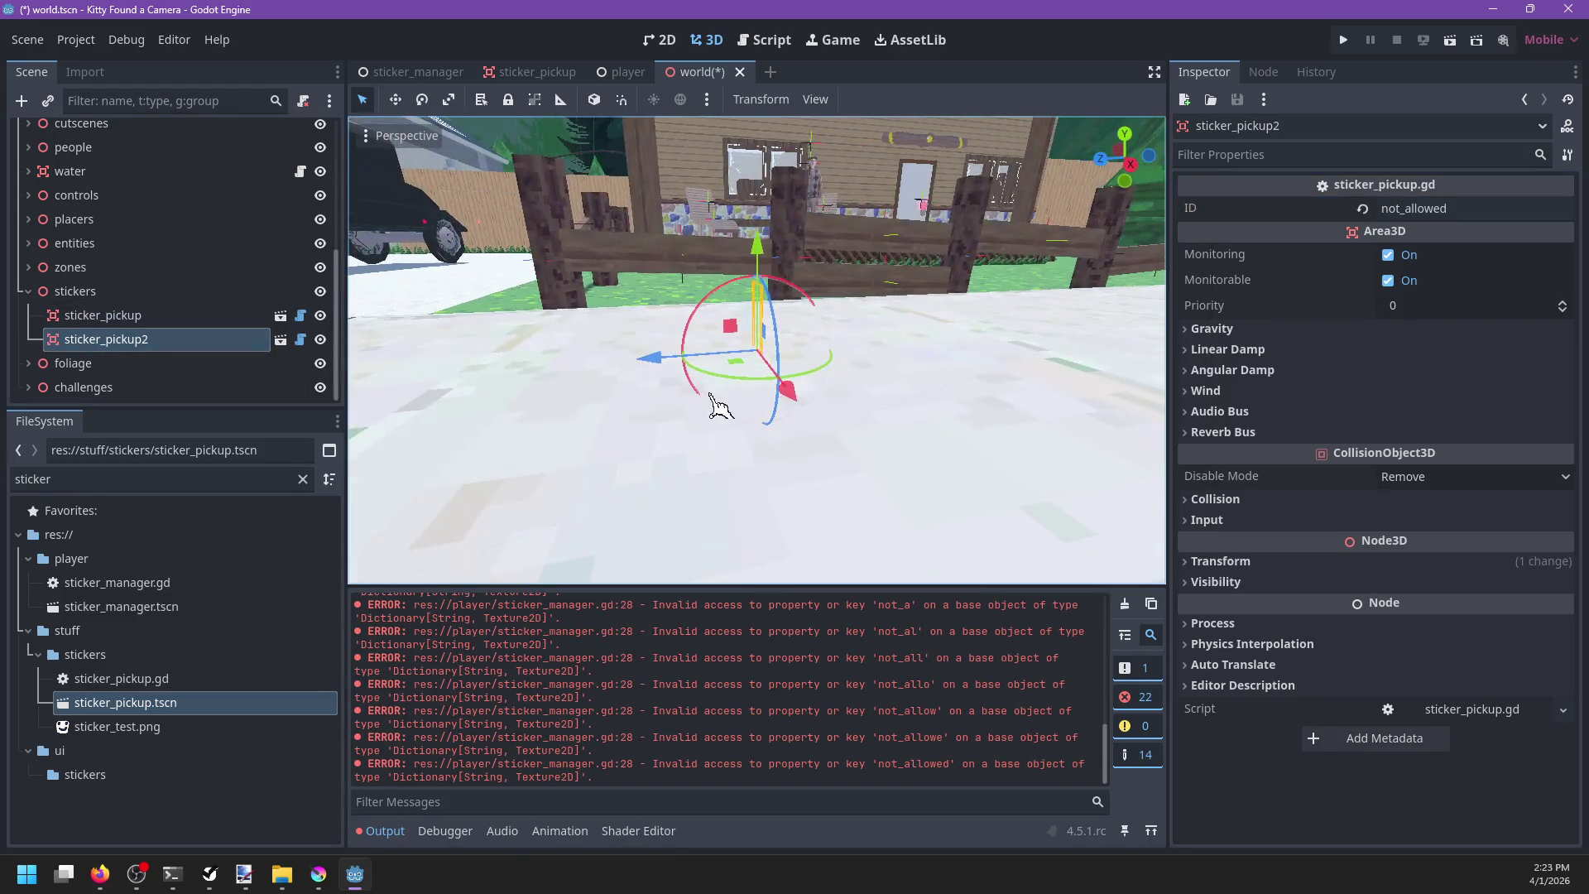
left_click(300, 340)
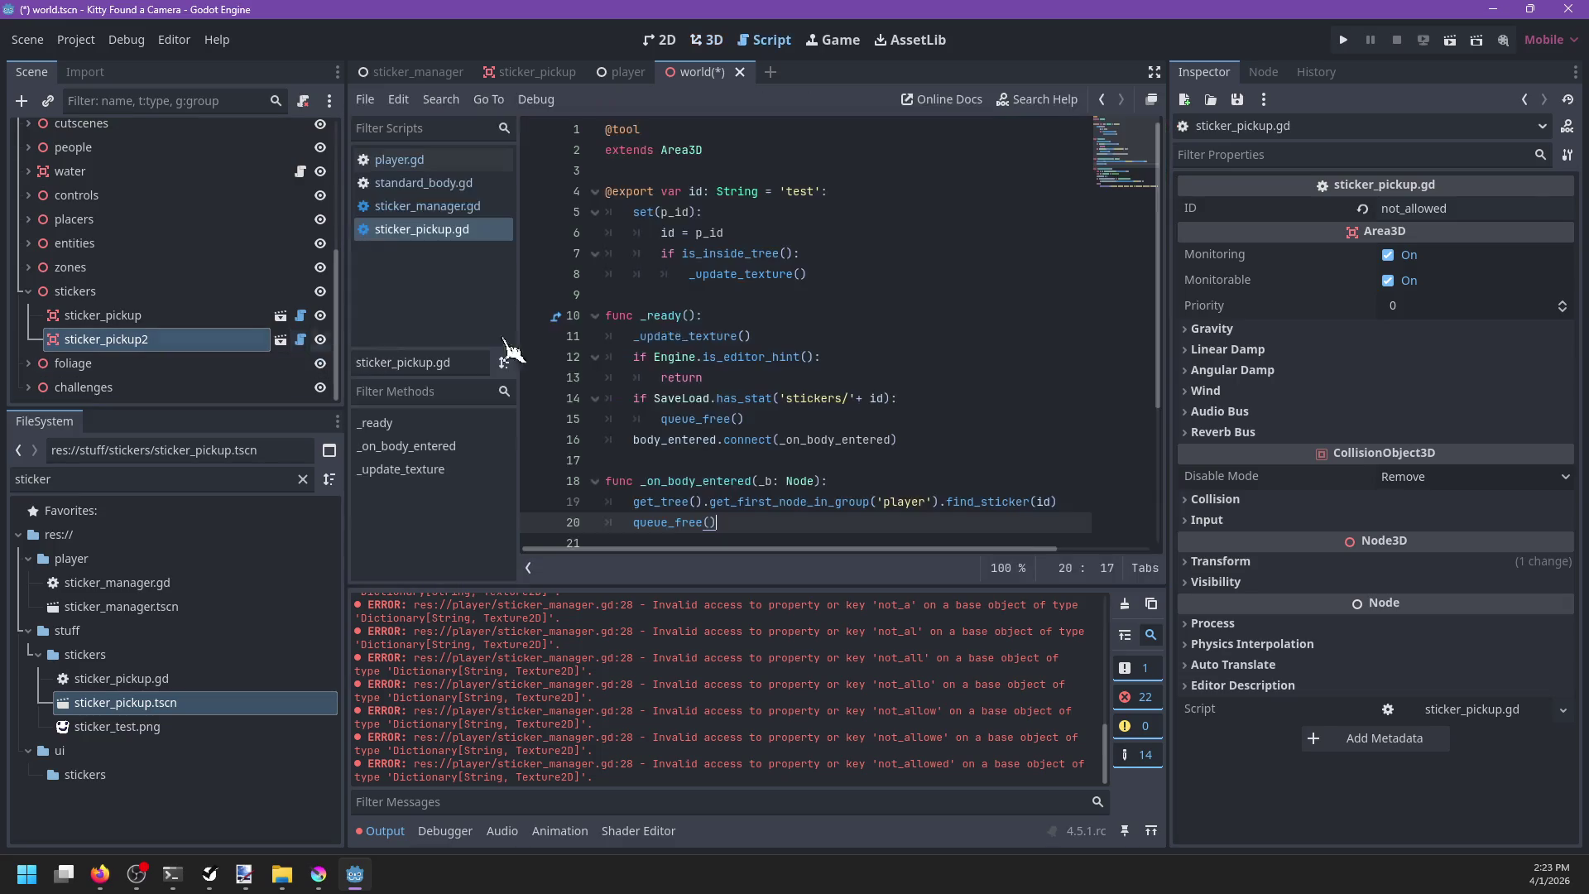
Insert 'if id not in StickerManager.all_stickers: return' atop _update_texture and save
scroll(763, 444, "down", 1)
scroll(819, 420, "down", 2)
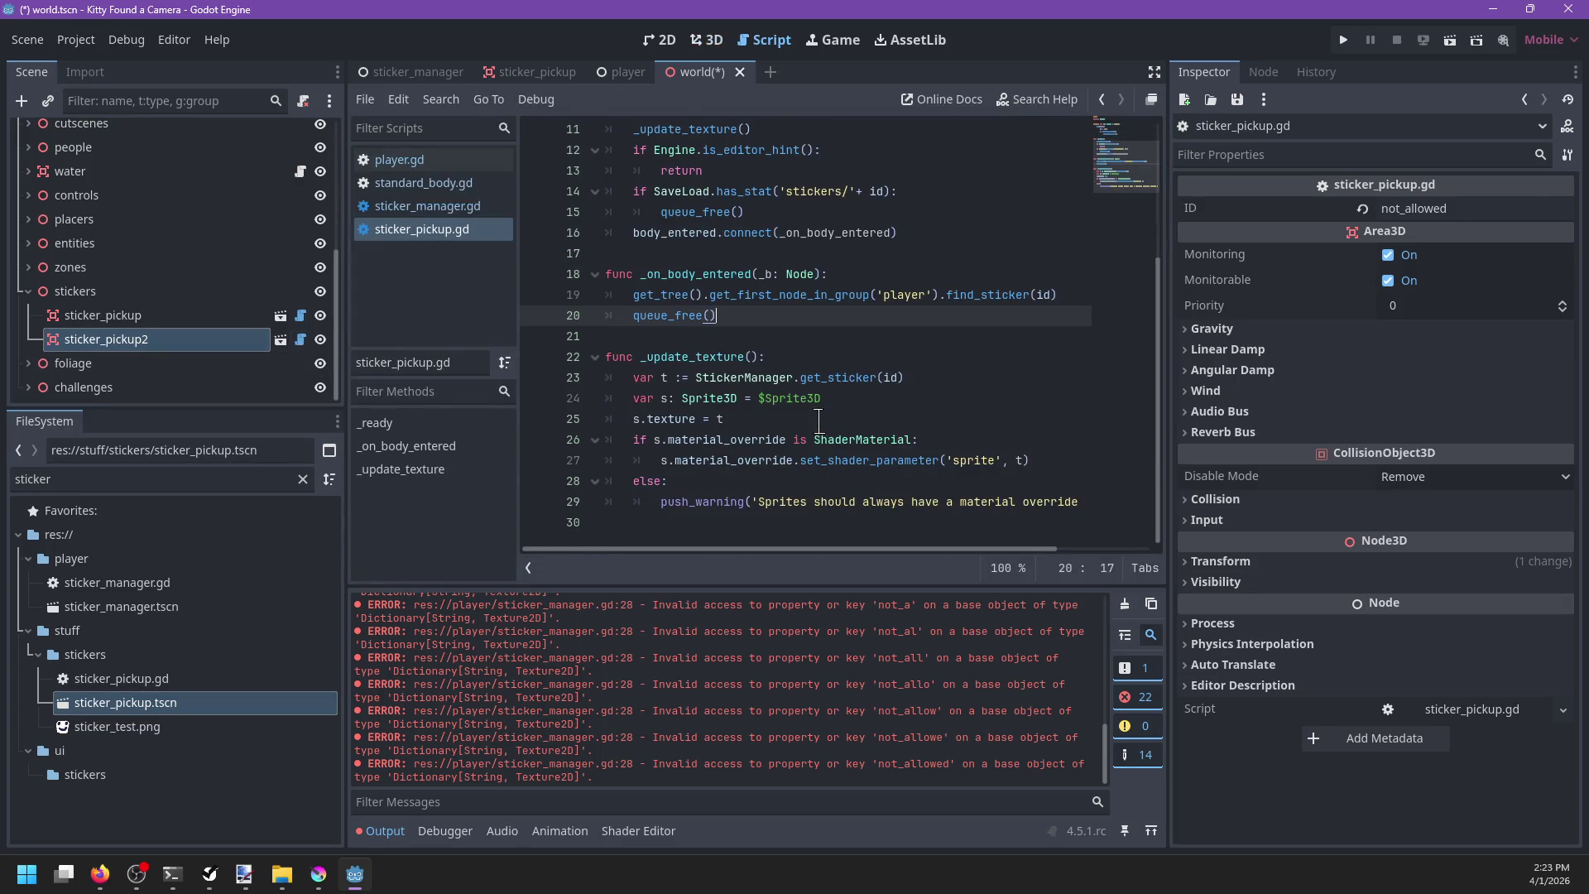
scroll(884, 388, "up", 3)
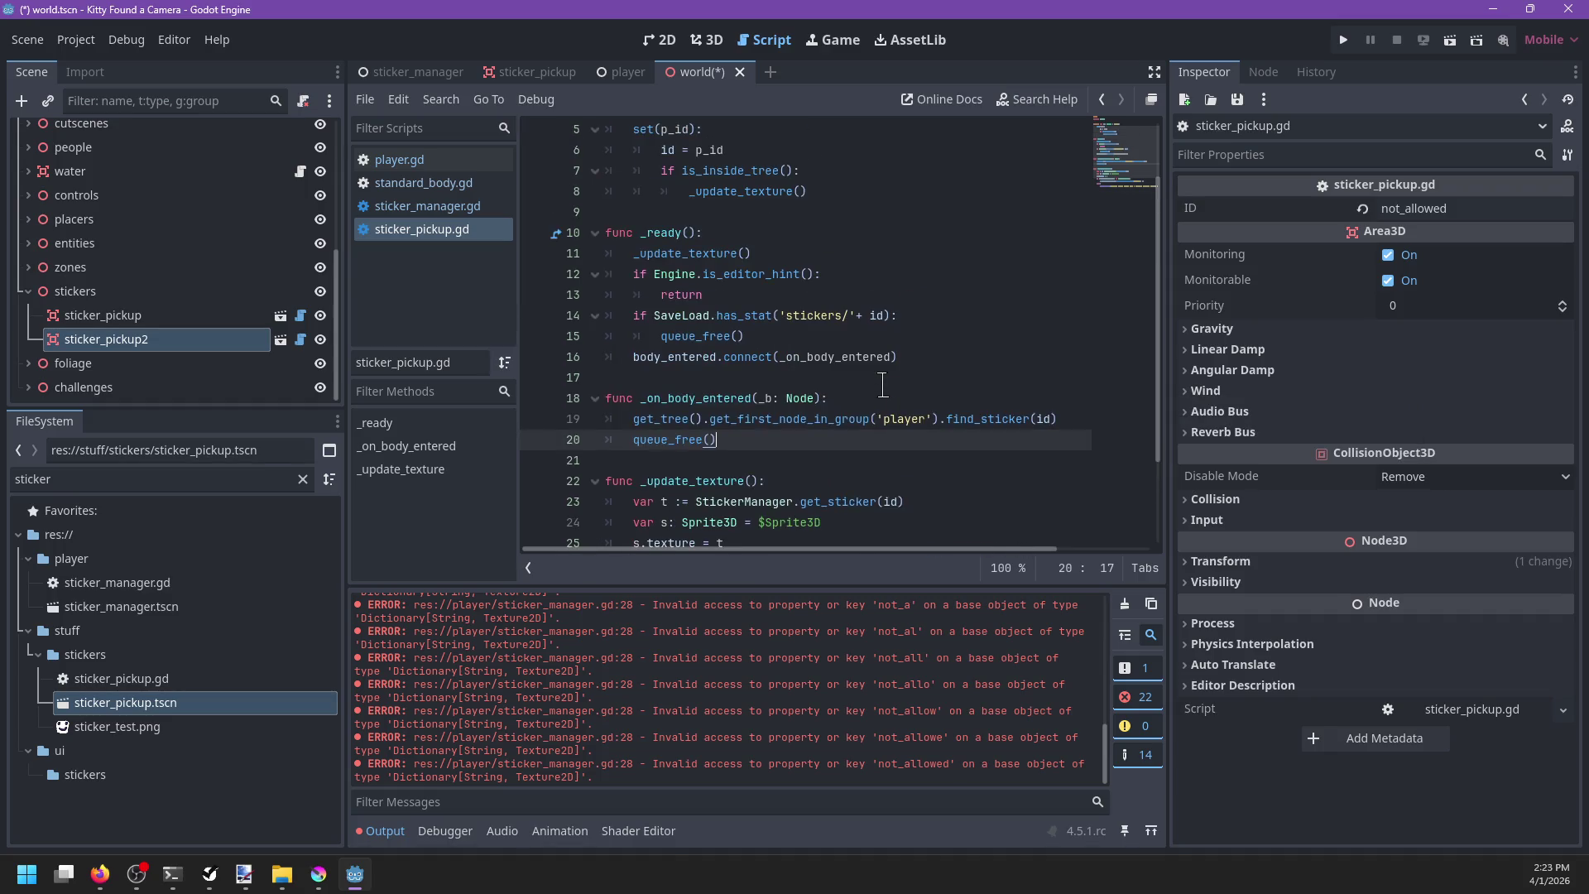
scroll(883, 387, "down", 3)
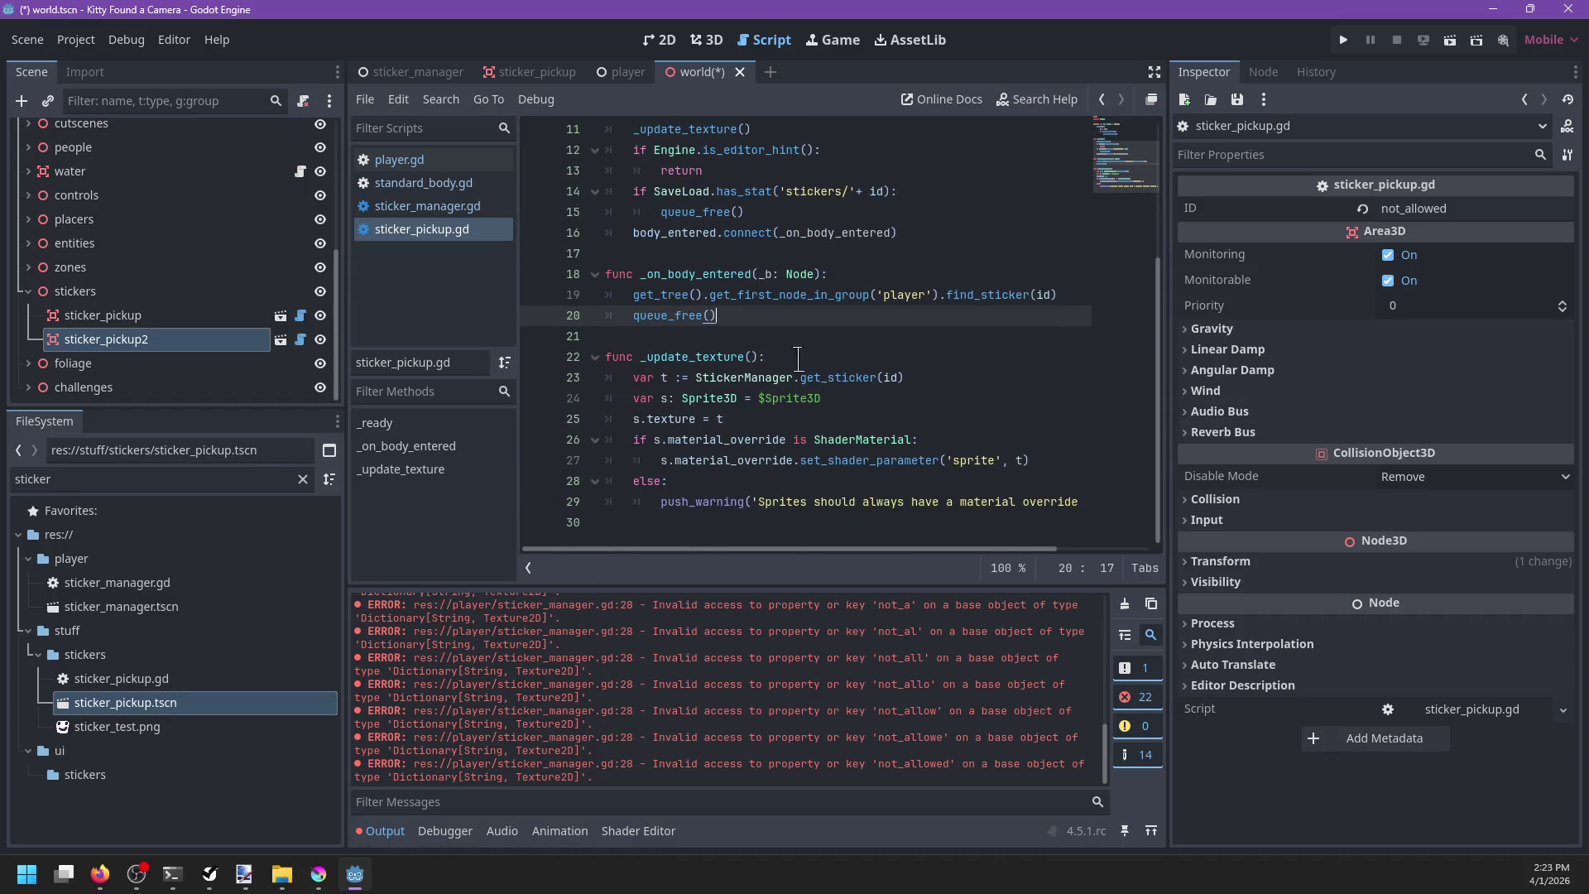
scroll(828, 351, "up", 3)
scroll(778, 319, "down", 3)
left_click(838, 351)
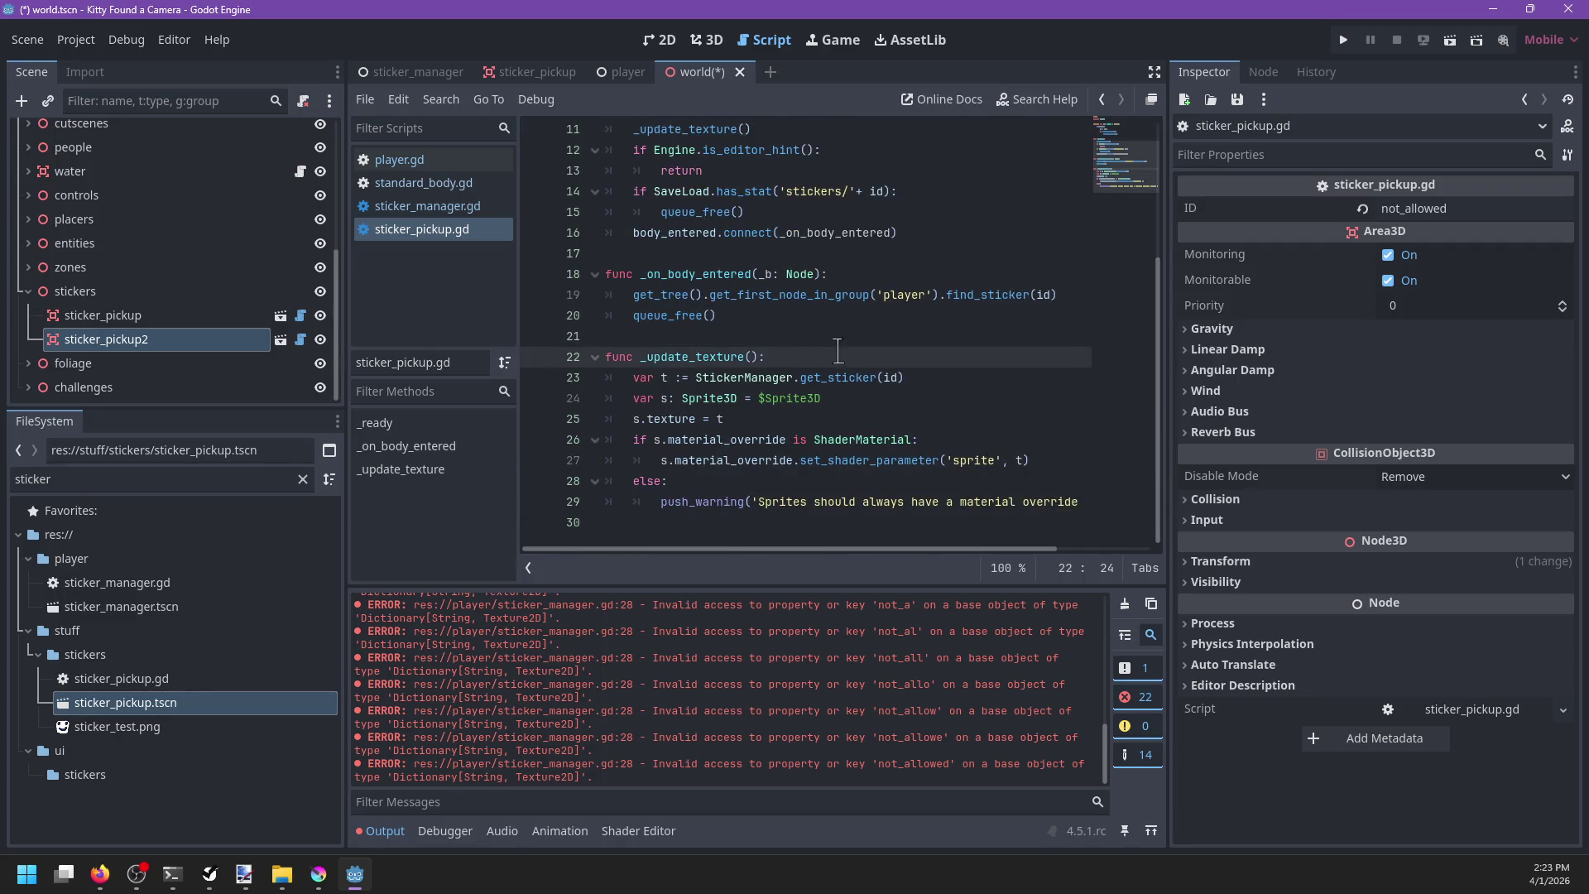
key("Return")
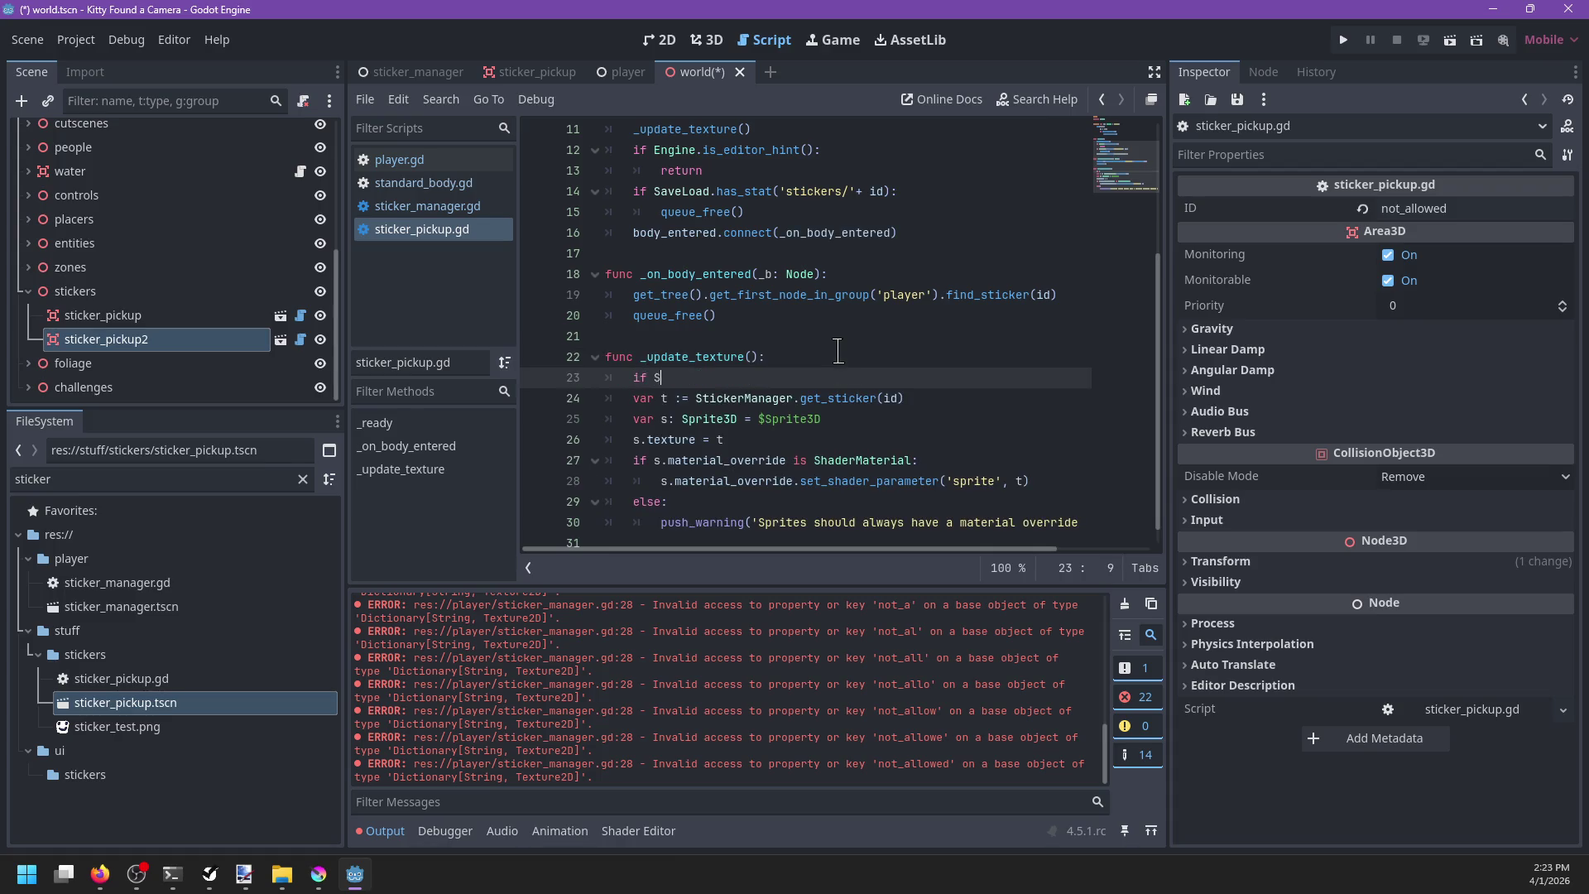
key("BackSpace")
key("BackSpace")
key("BackSpace")
type("id ")
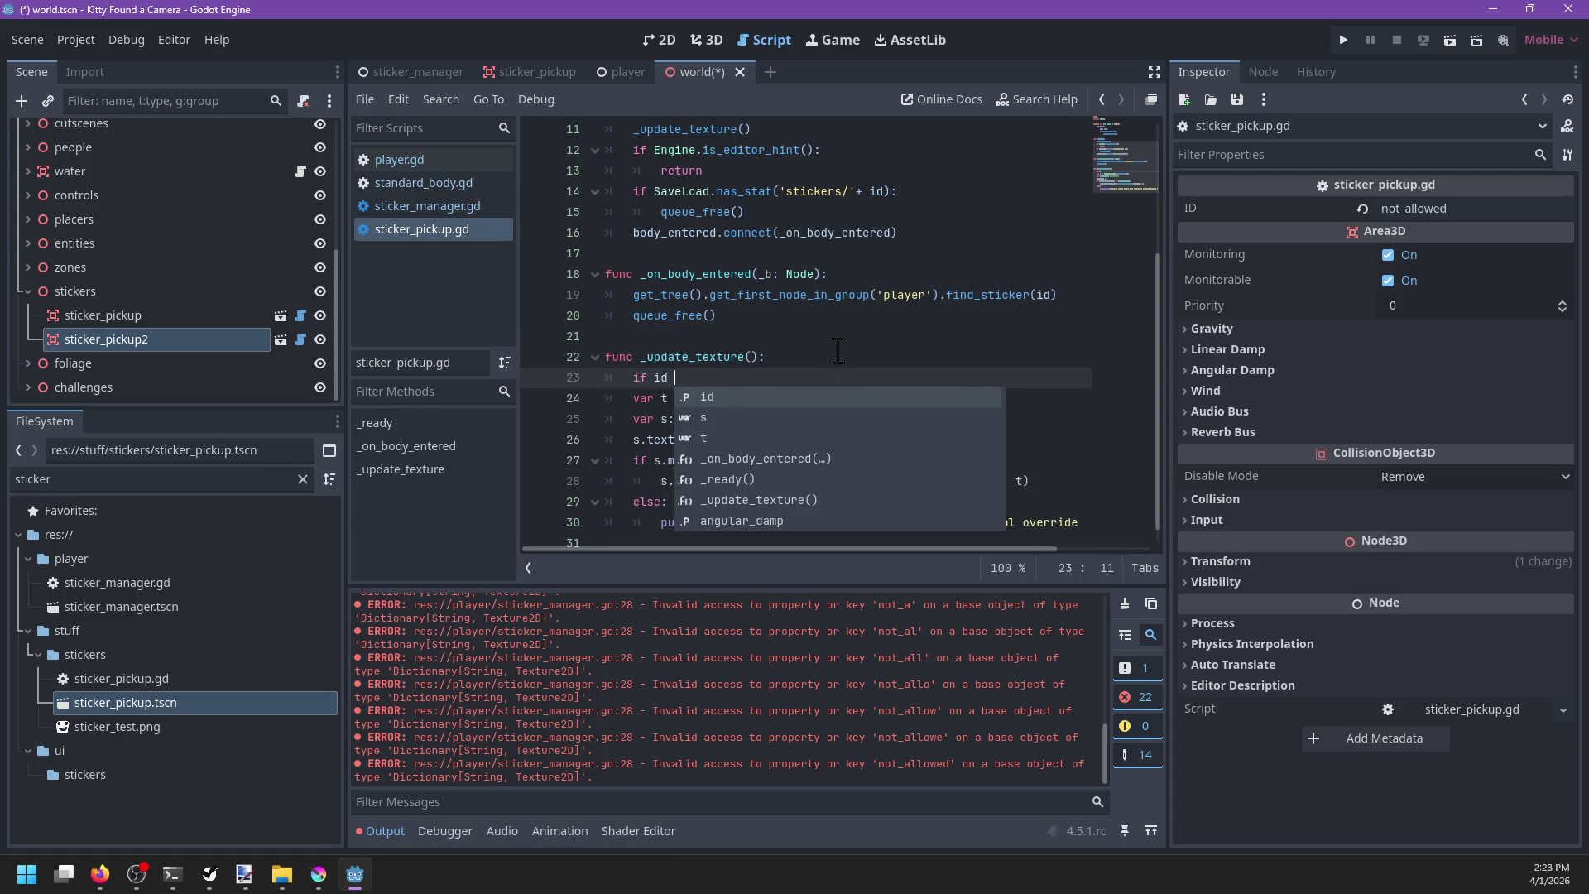
type("not in StickerManager")
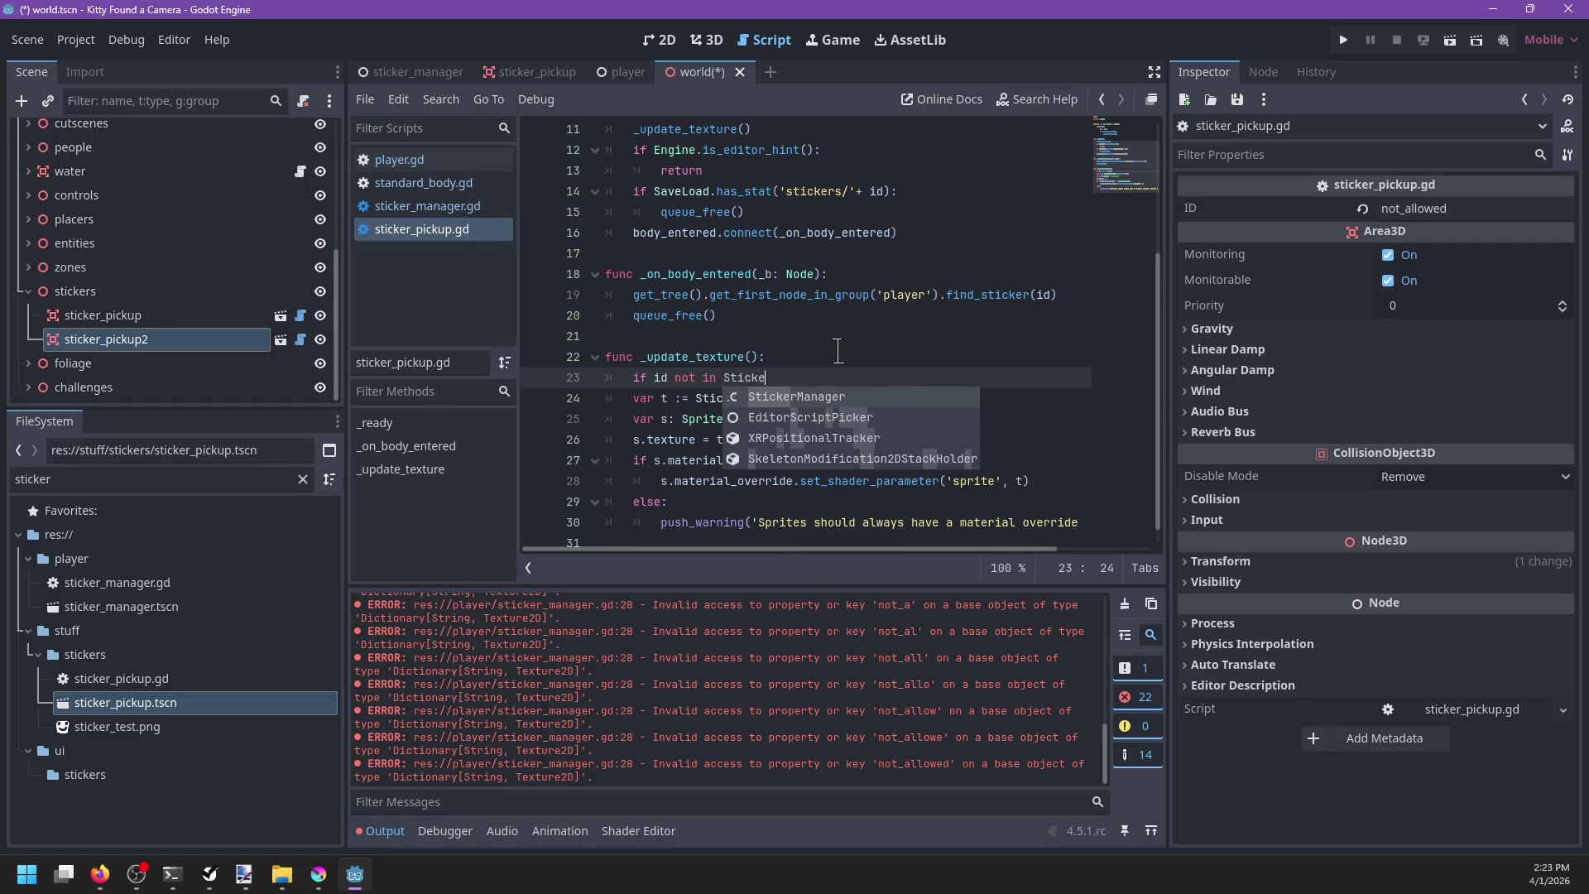
type(".al")
key("Return")
type(":")
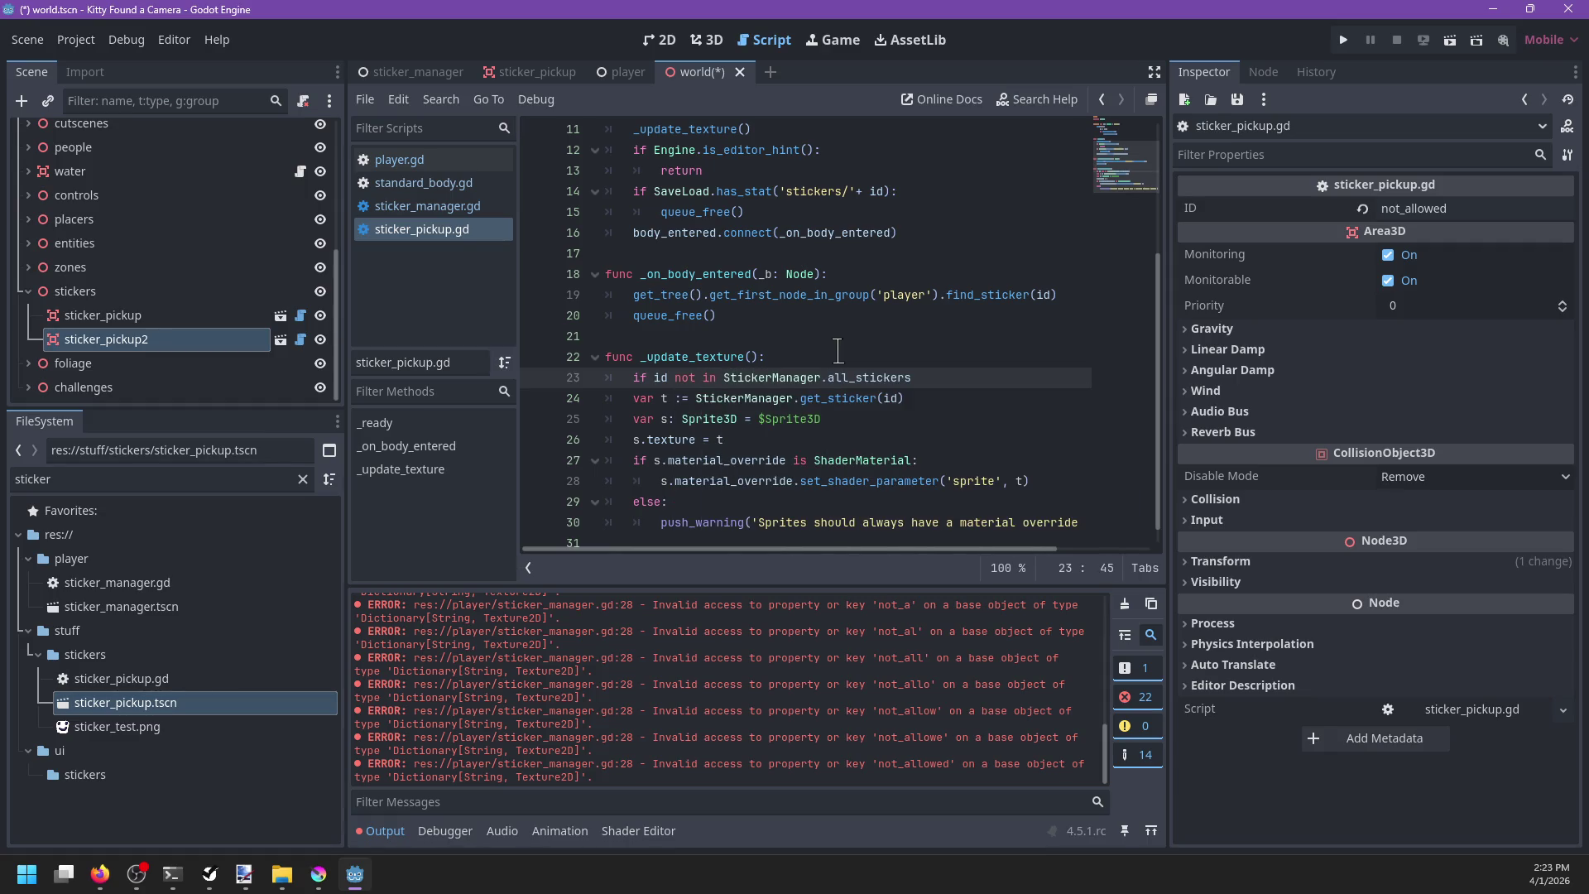
key("Return")
type("r")
key("ctrl+s")
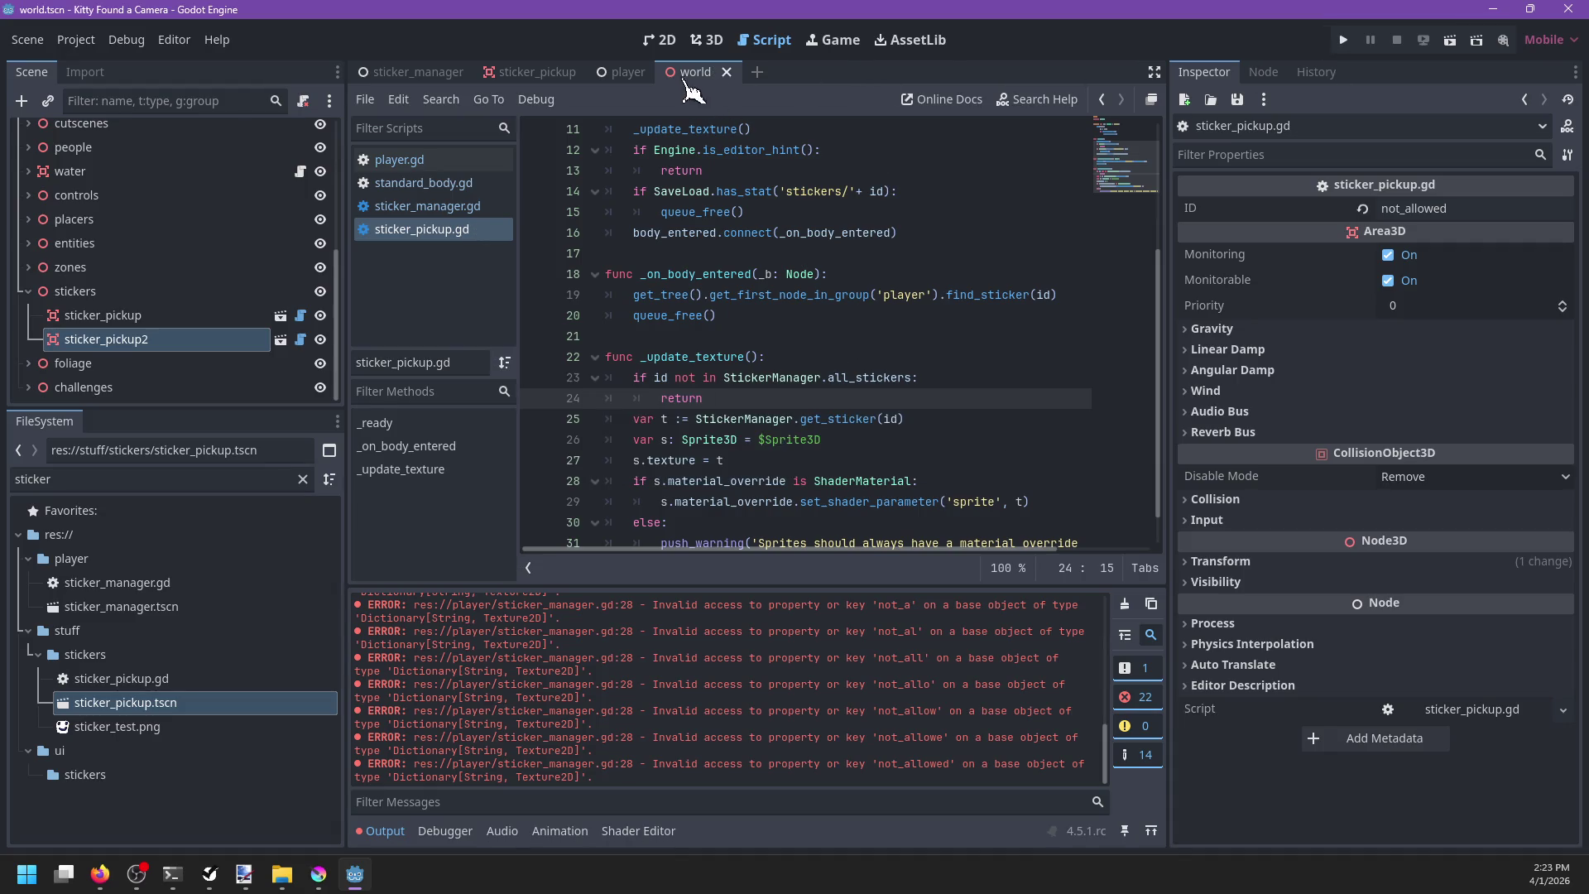
left_click(706, 40)
Reapply the not_allowed ID on sticker_pickup2, clear the output log, and save the scene
left_click(1488, 207)
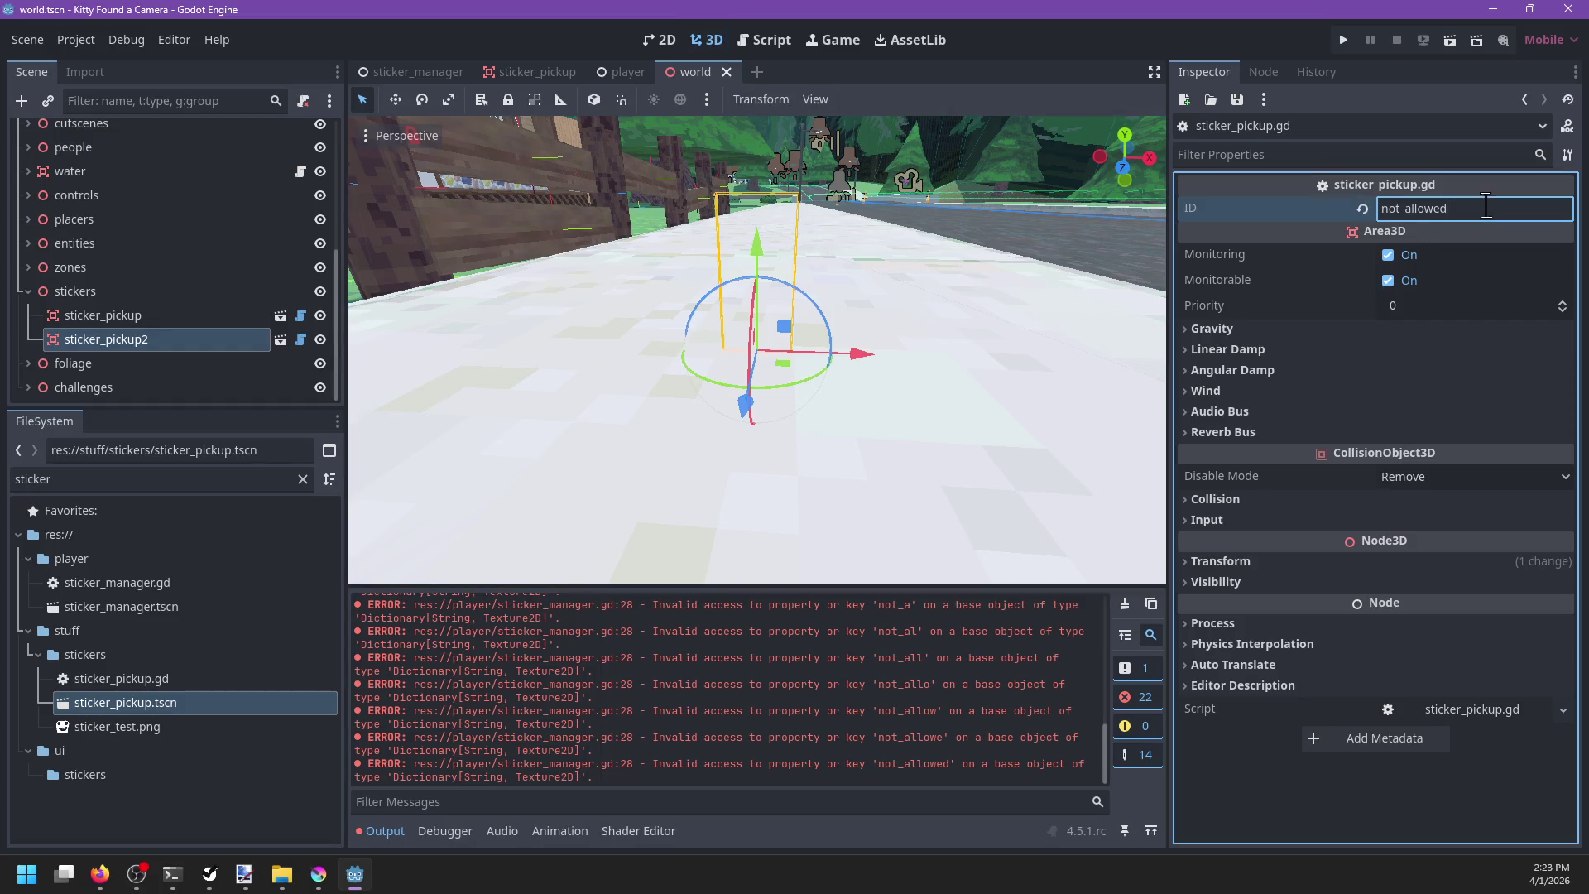
key("Return")
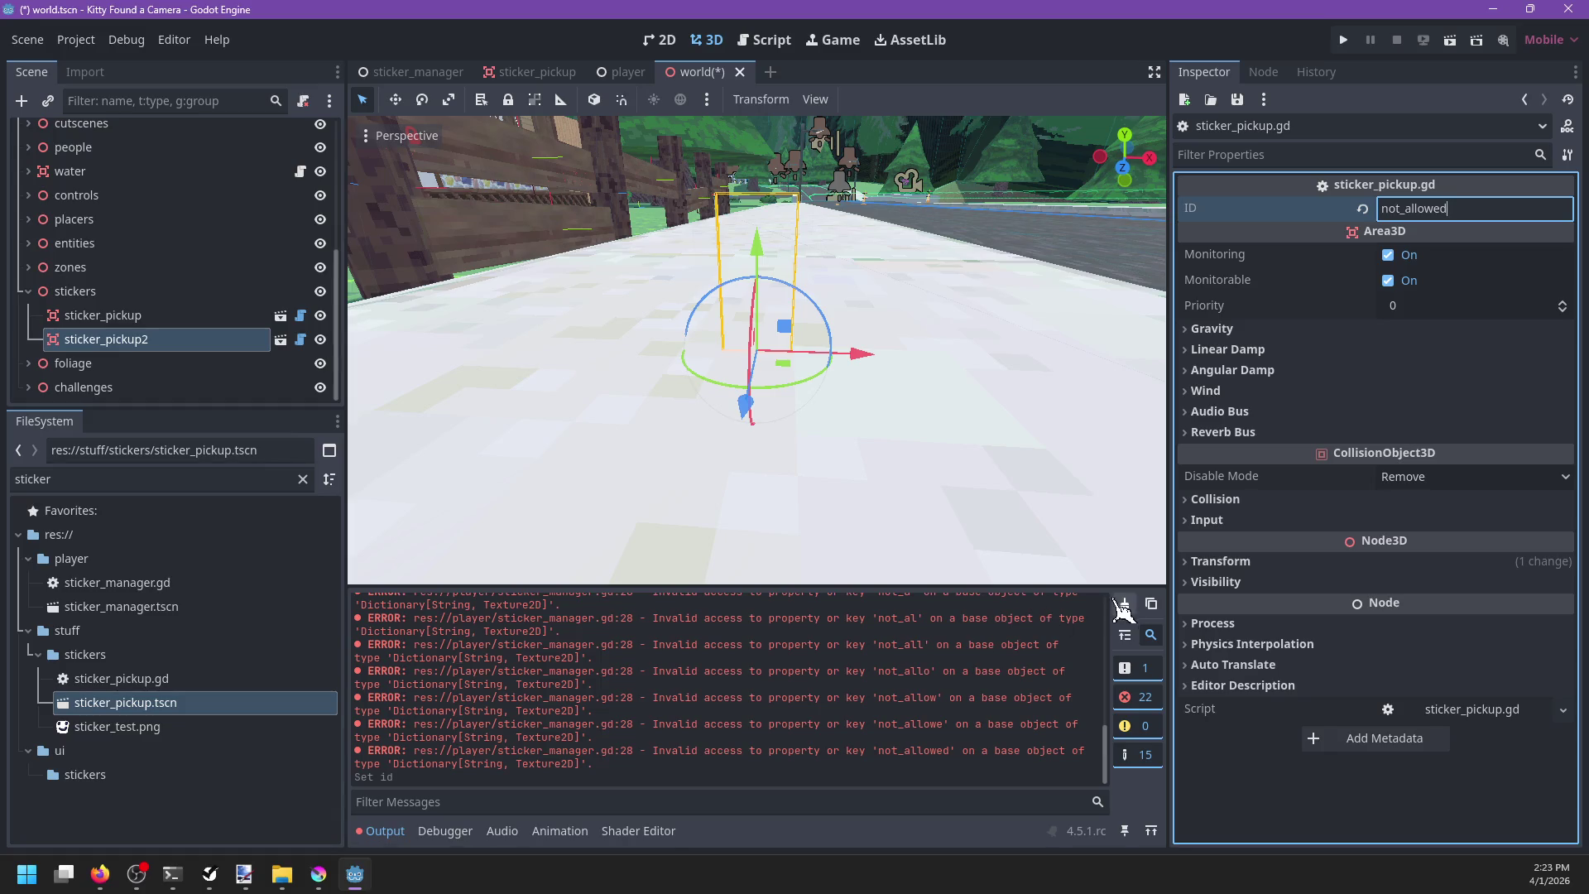
left_click(1125, 603)
key("Return")
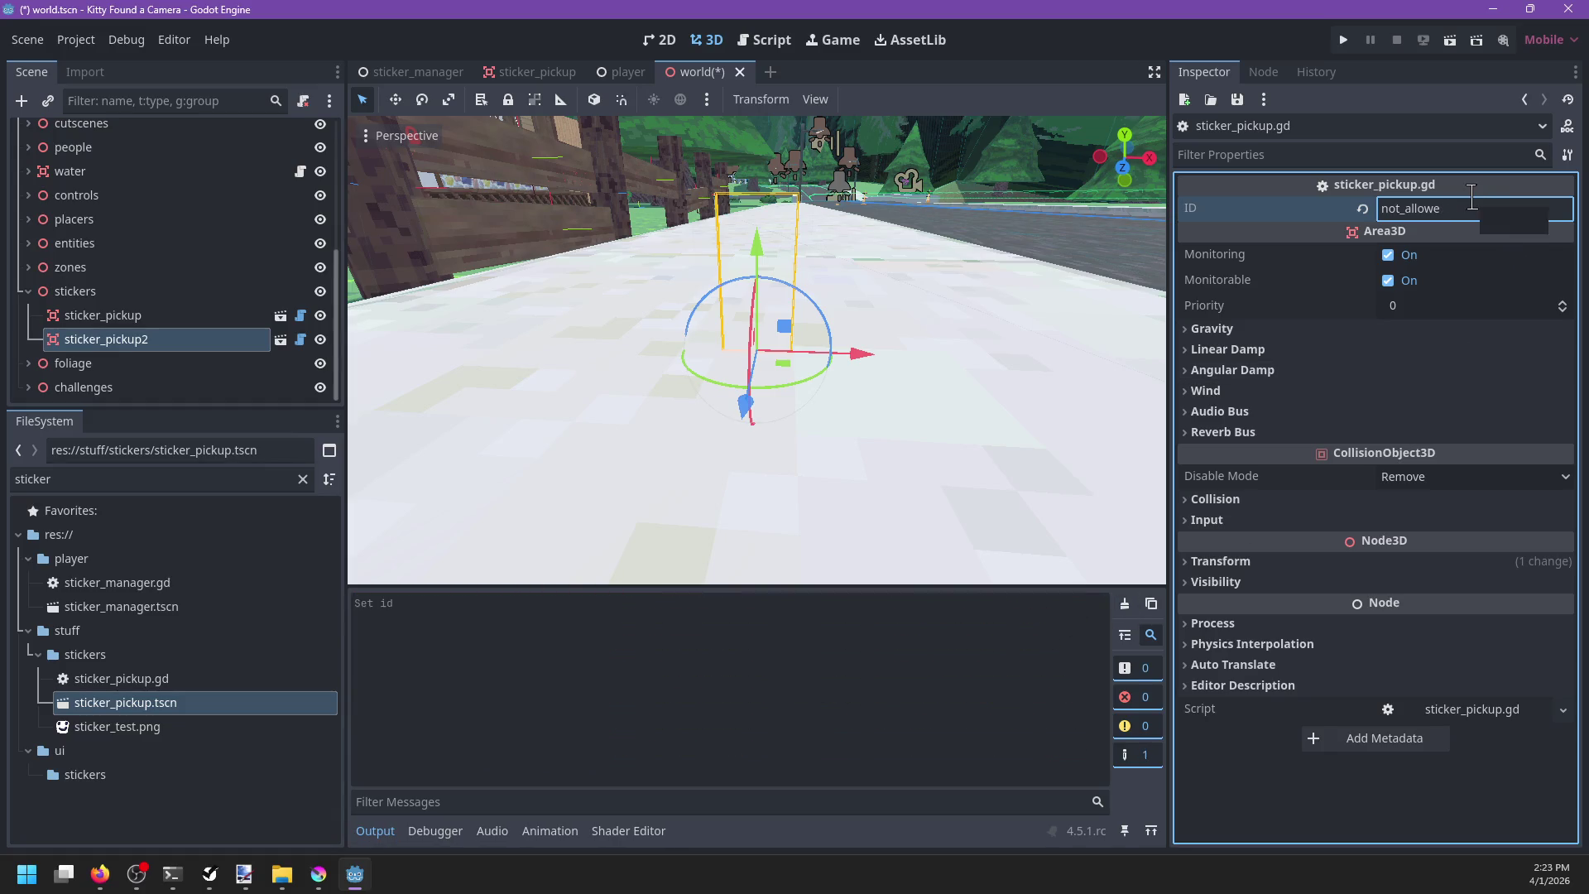
key("ctrl+s")
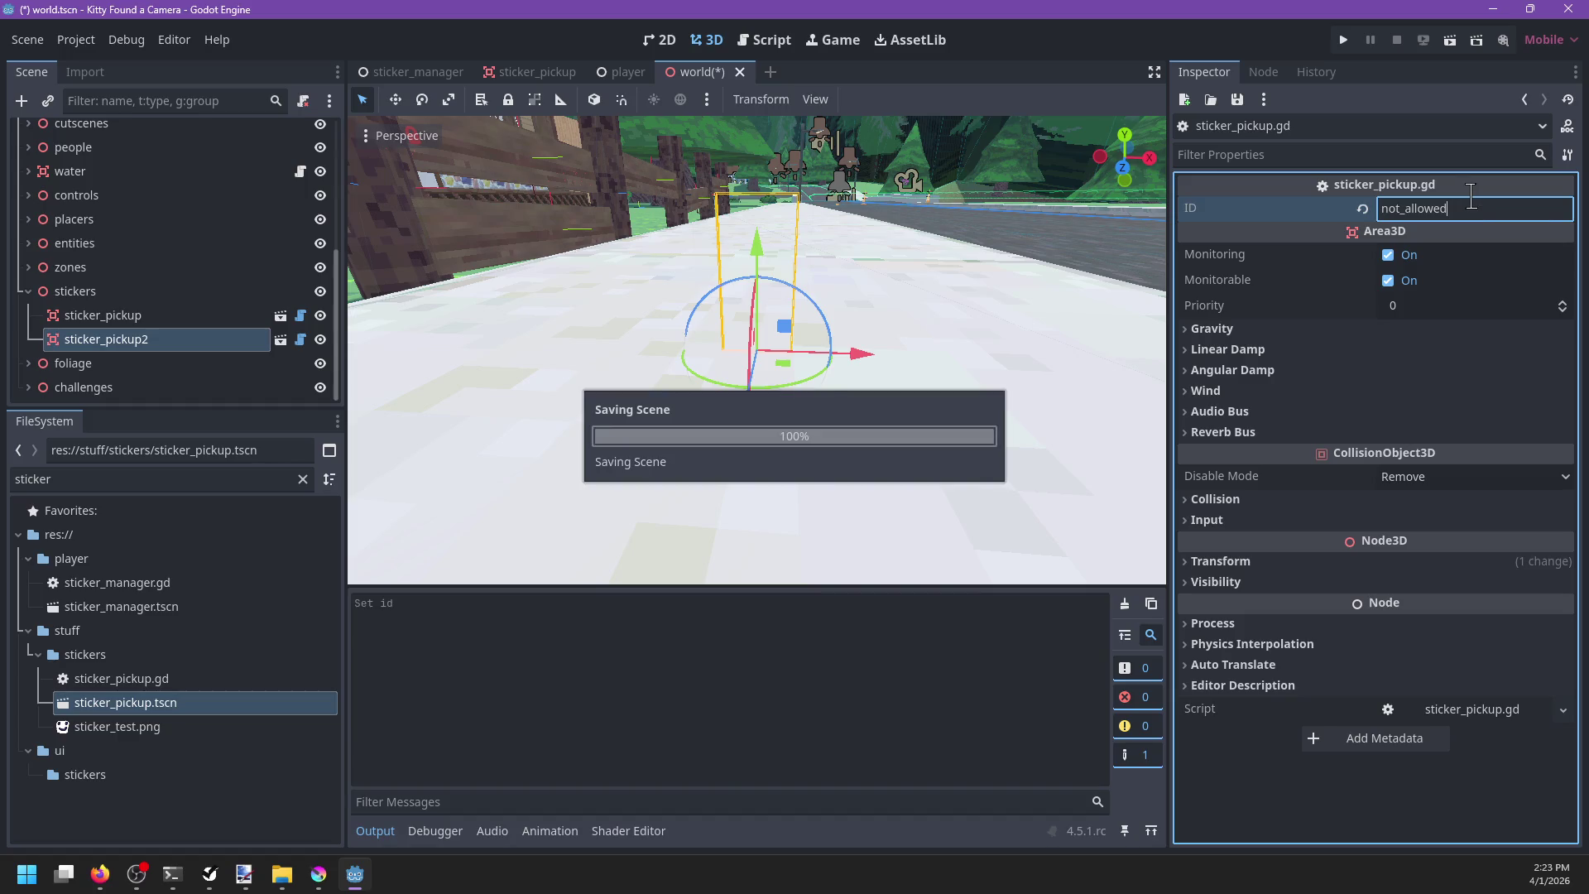
Frame sticker_pickup2 in the viewport, then switch to the sticker_manager scene
mouse_move(496, 461)
left_mouse_down()
mouse_move(579, 401)
mouse_move(787, 428)
mouse_move(1532, 248)
left_mouse_up()
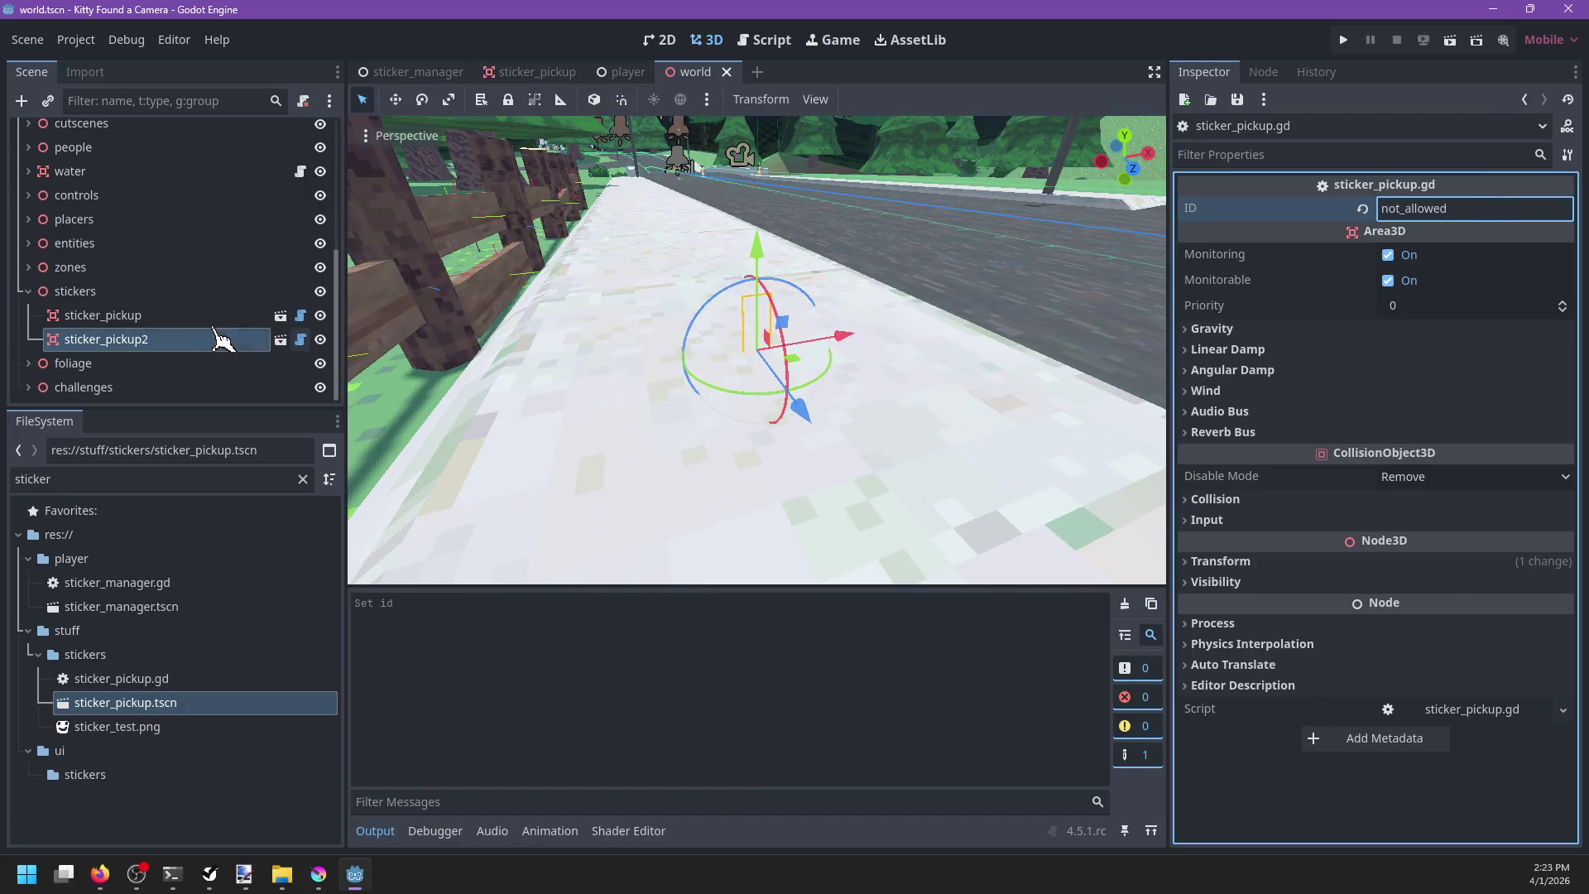
left_click(177, 315)
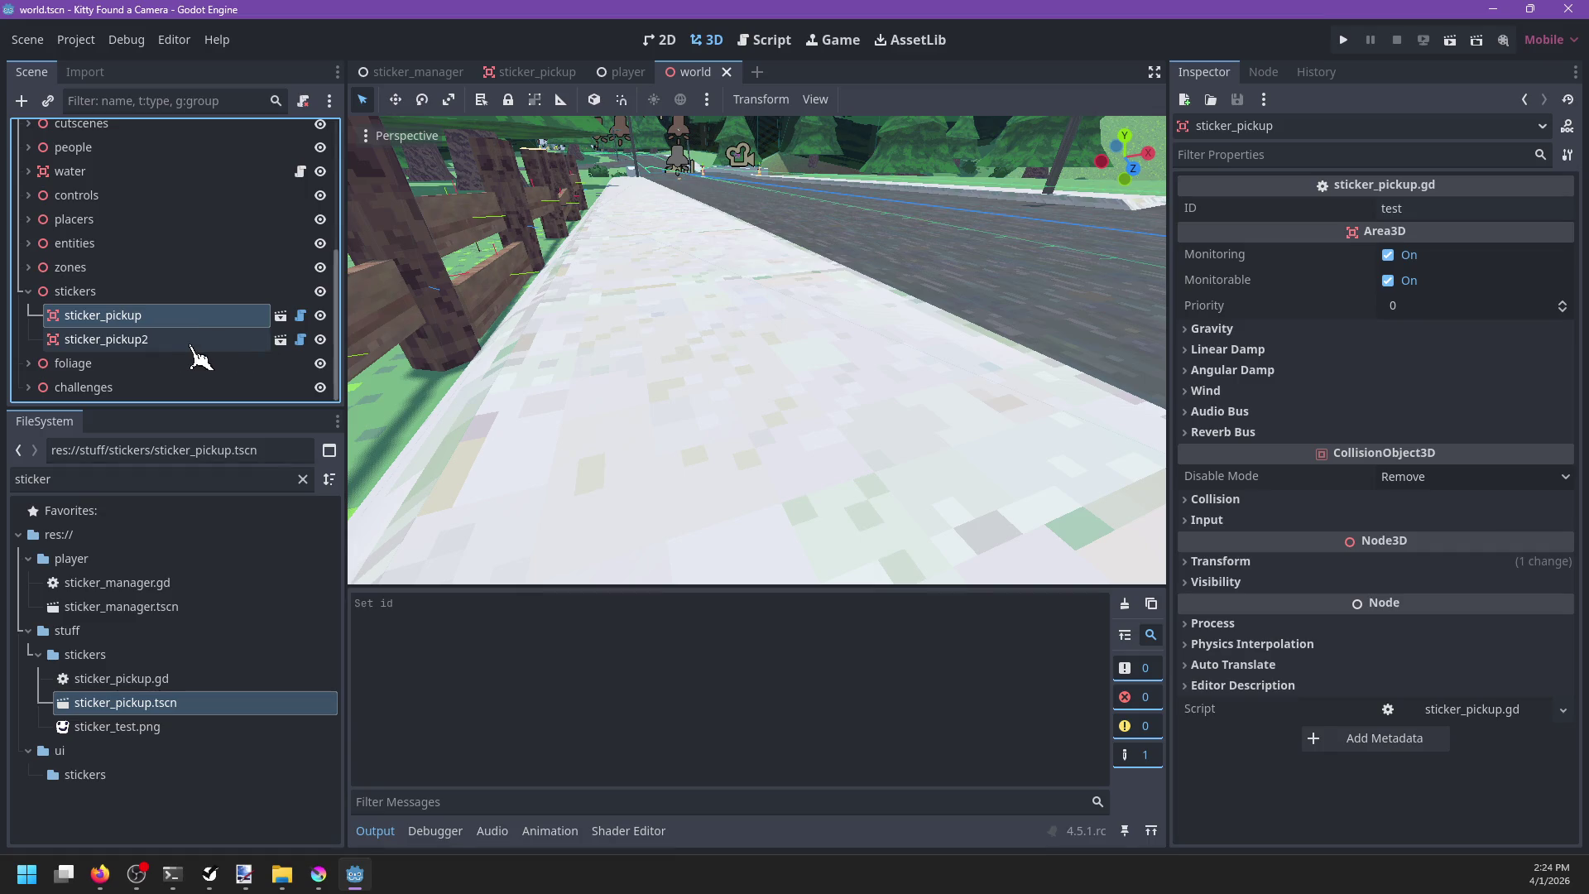
double_click(166, 339)
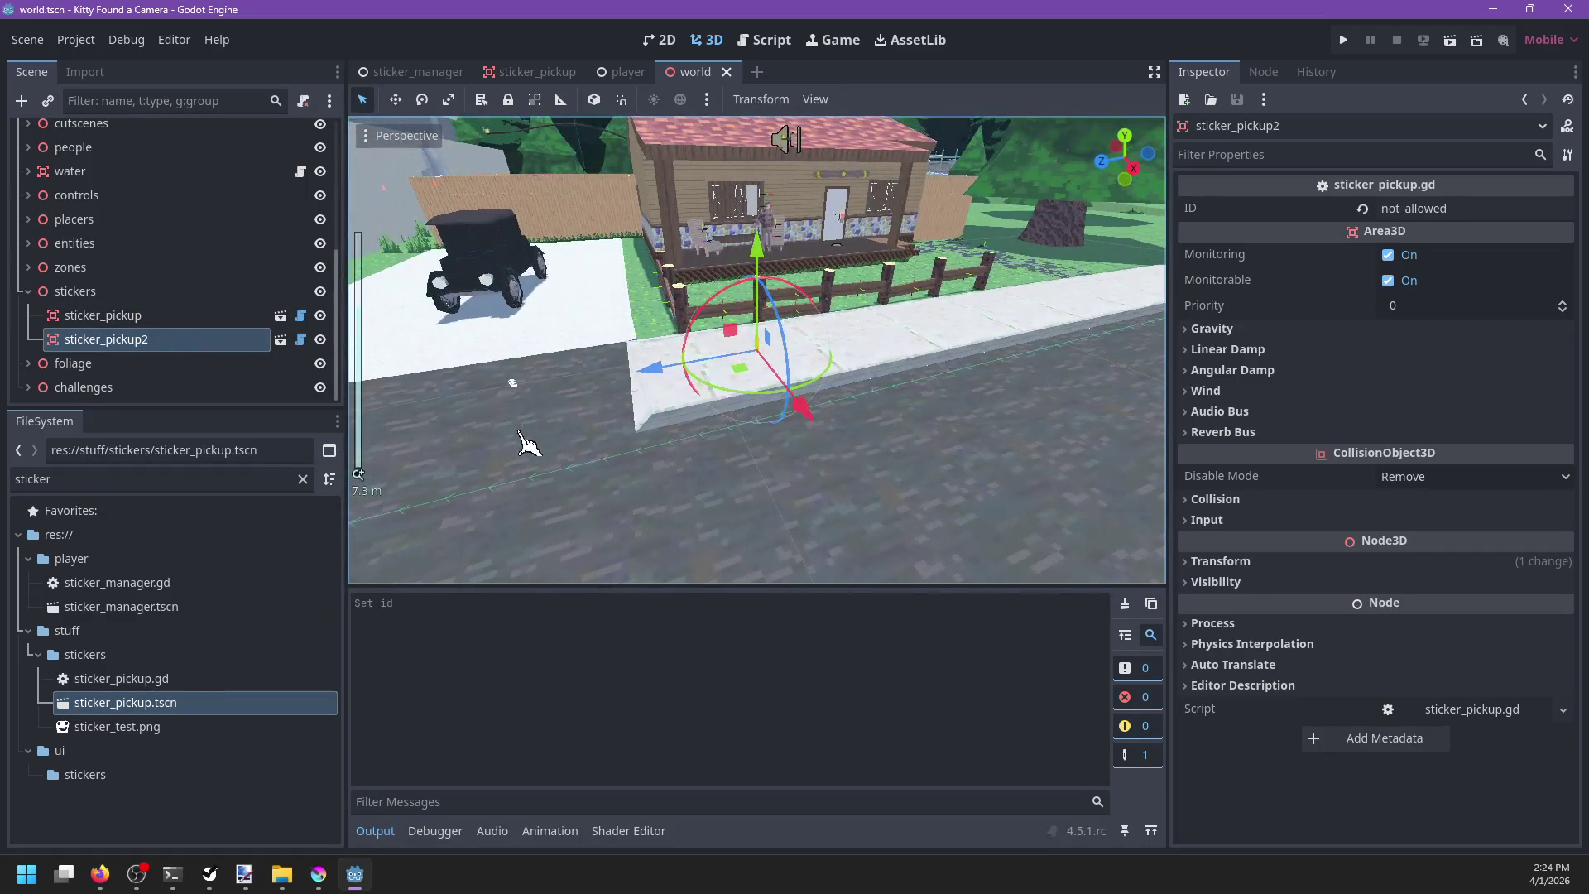
left_click_drag(571, 447, 648, 436)
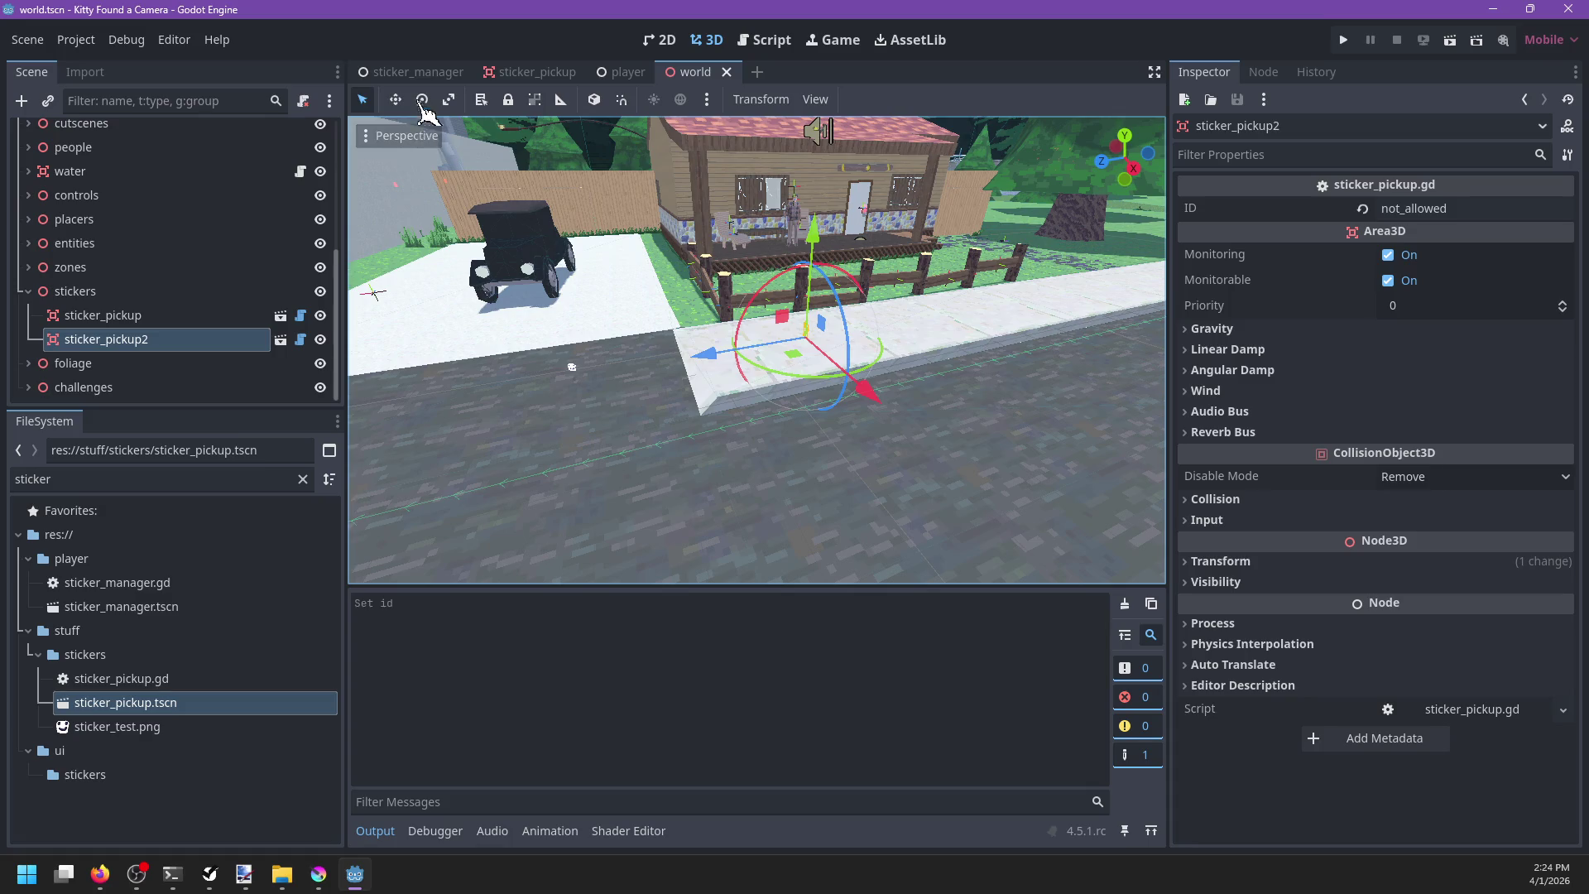
left_click(416, 73)
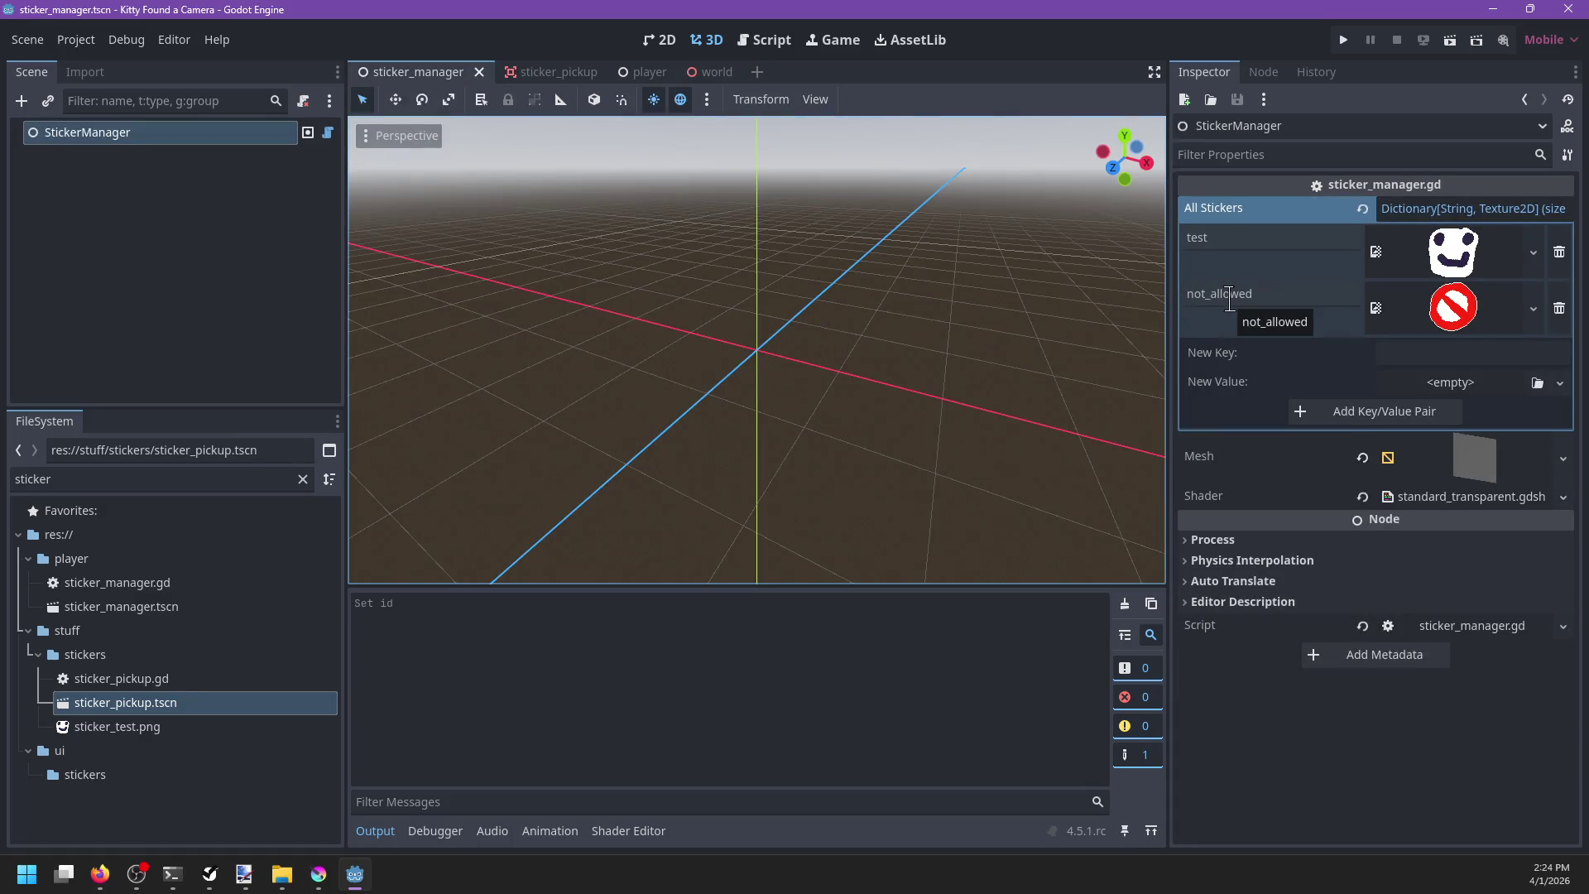
Run the project with F5, play-test the pickups, pause, and open the sticker_pickup scene
key("F5")
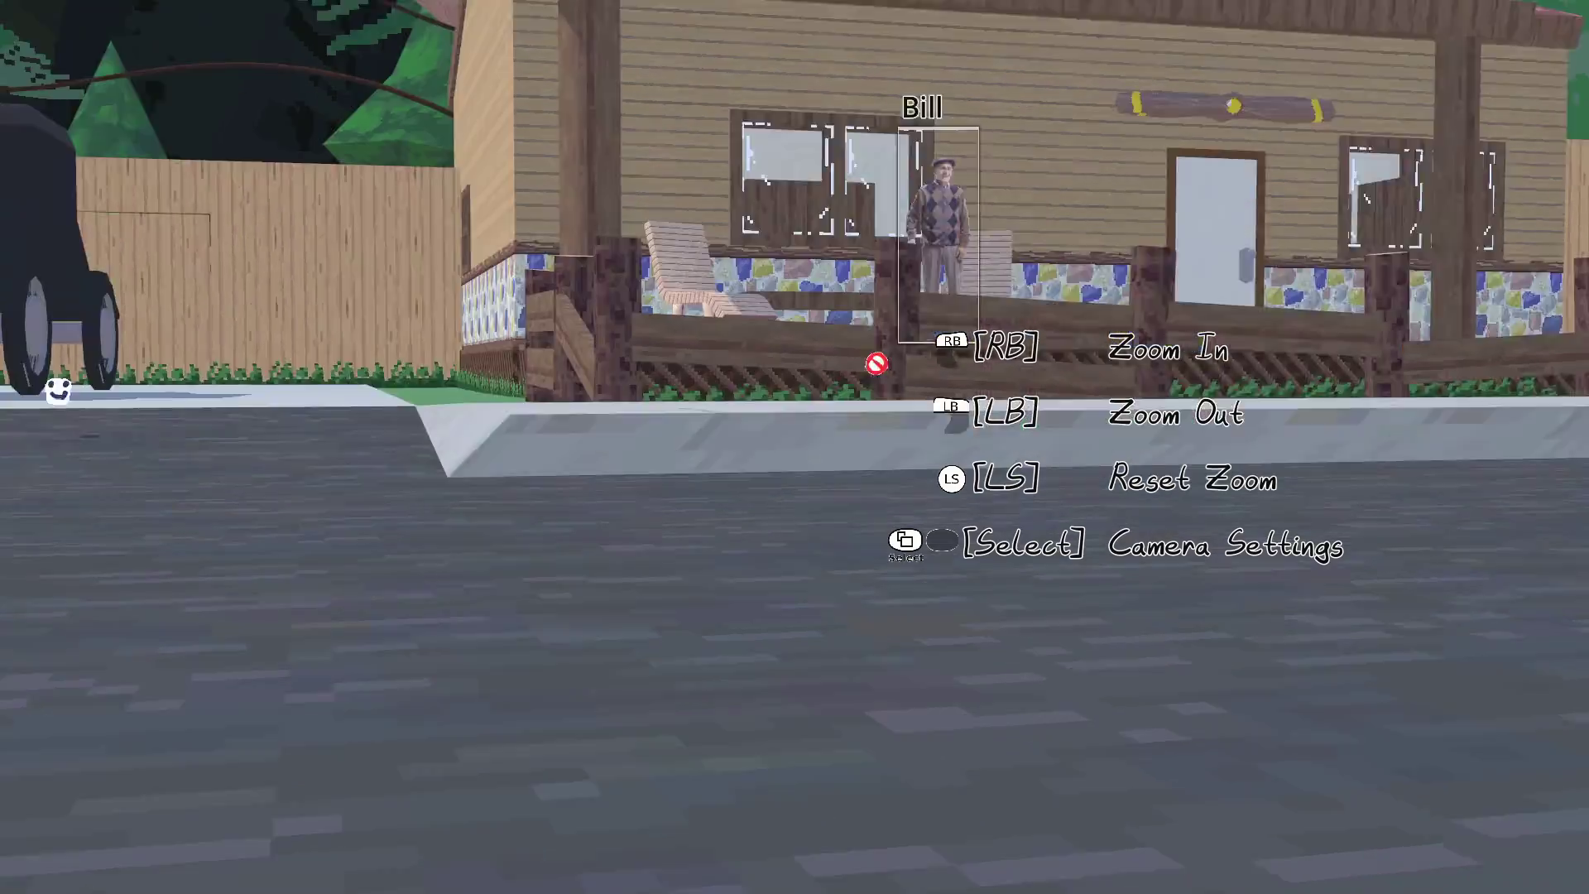
key("Escape")
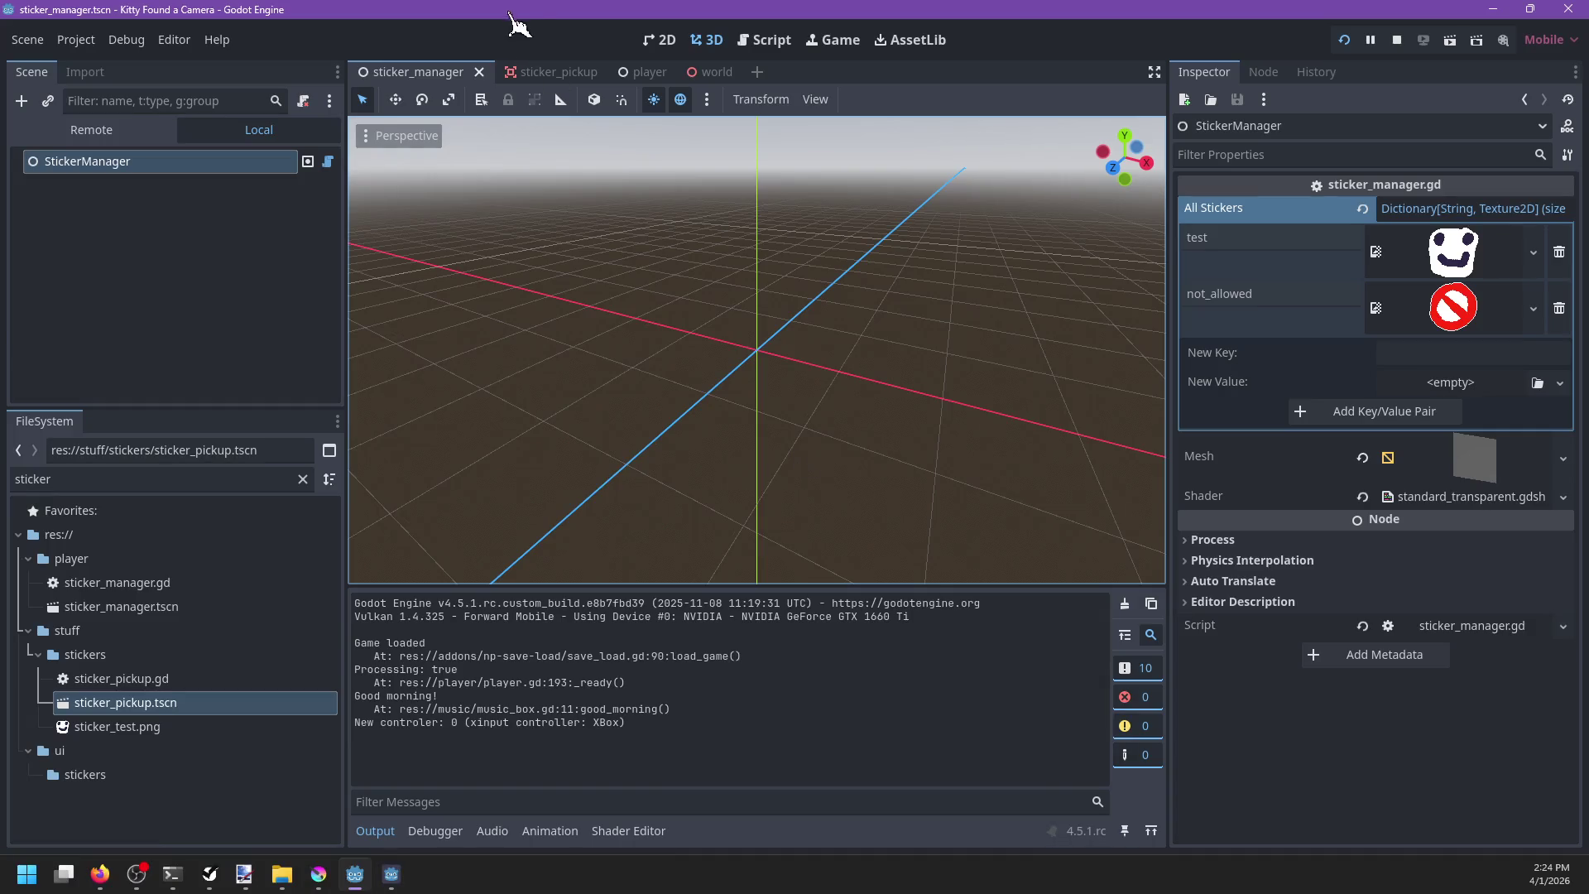
left_click(534, 72)
Set the AnimationPlayer's bob animation to autoplay on load and save sticker_pickup
left_click(115, 234)
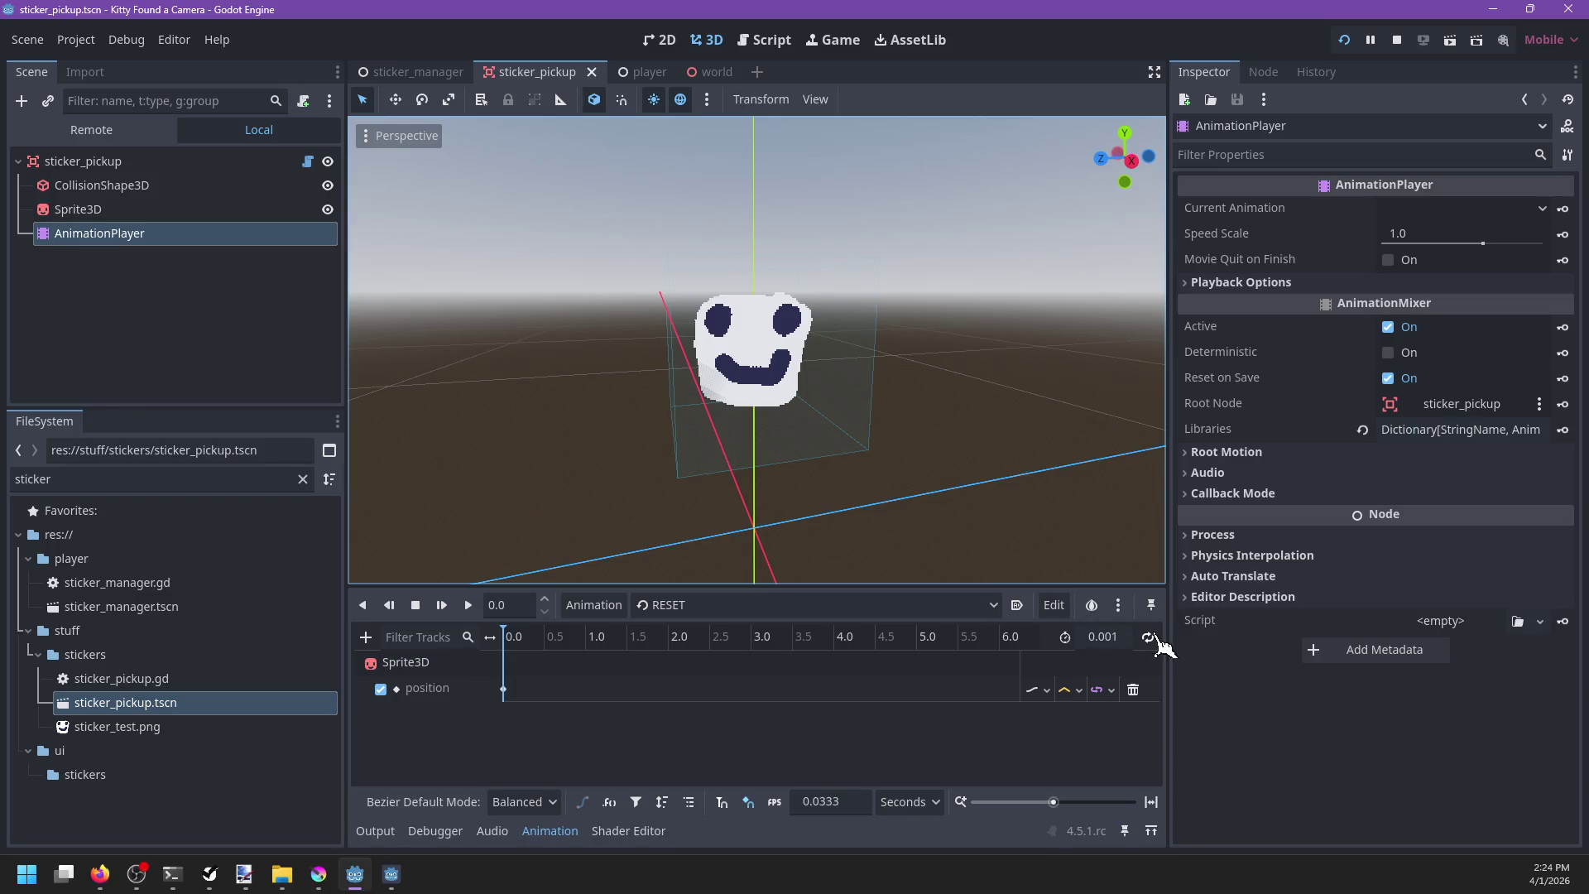
left_click(922, 603)
left_click(798, 655)
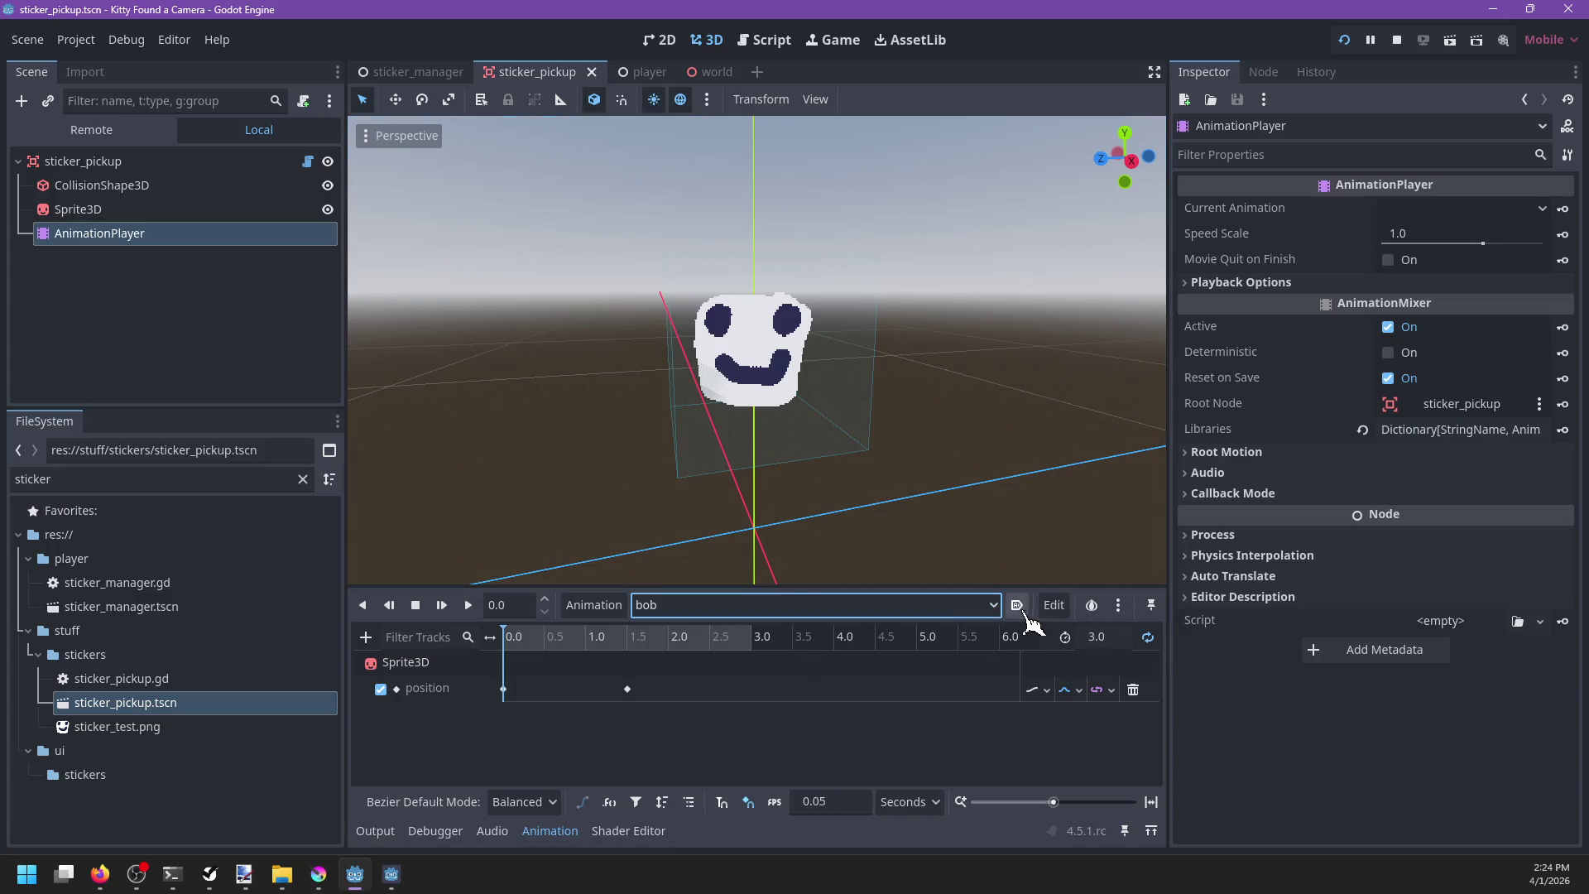
left_click(1017, 605)
left_click(1147, 637)
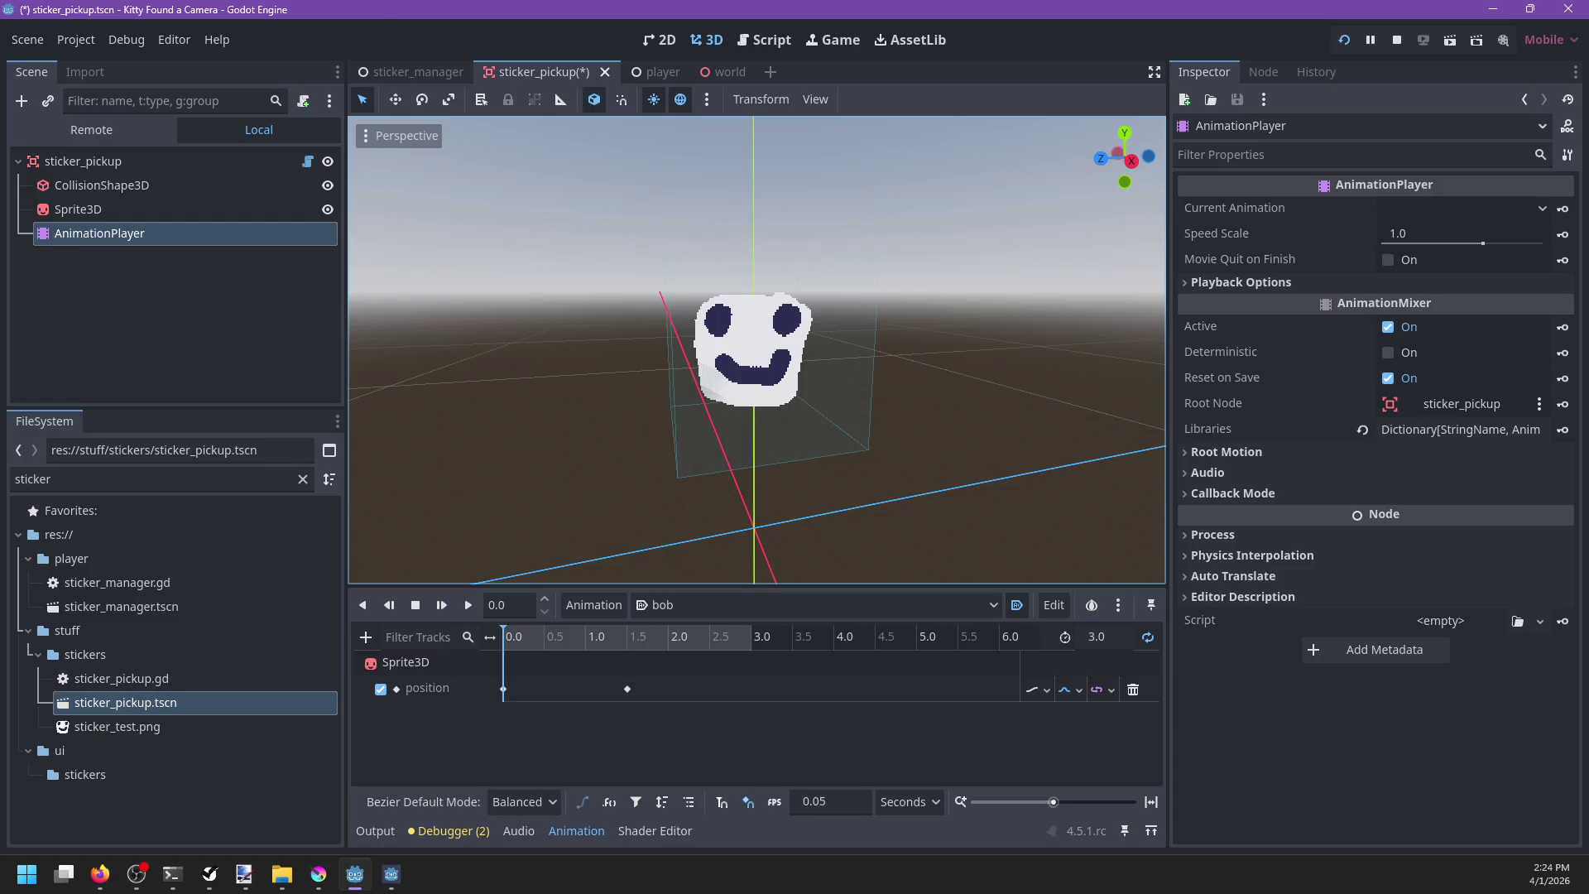
key("alt+Tab")
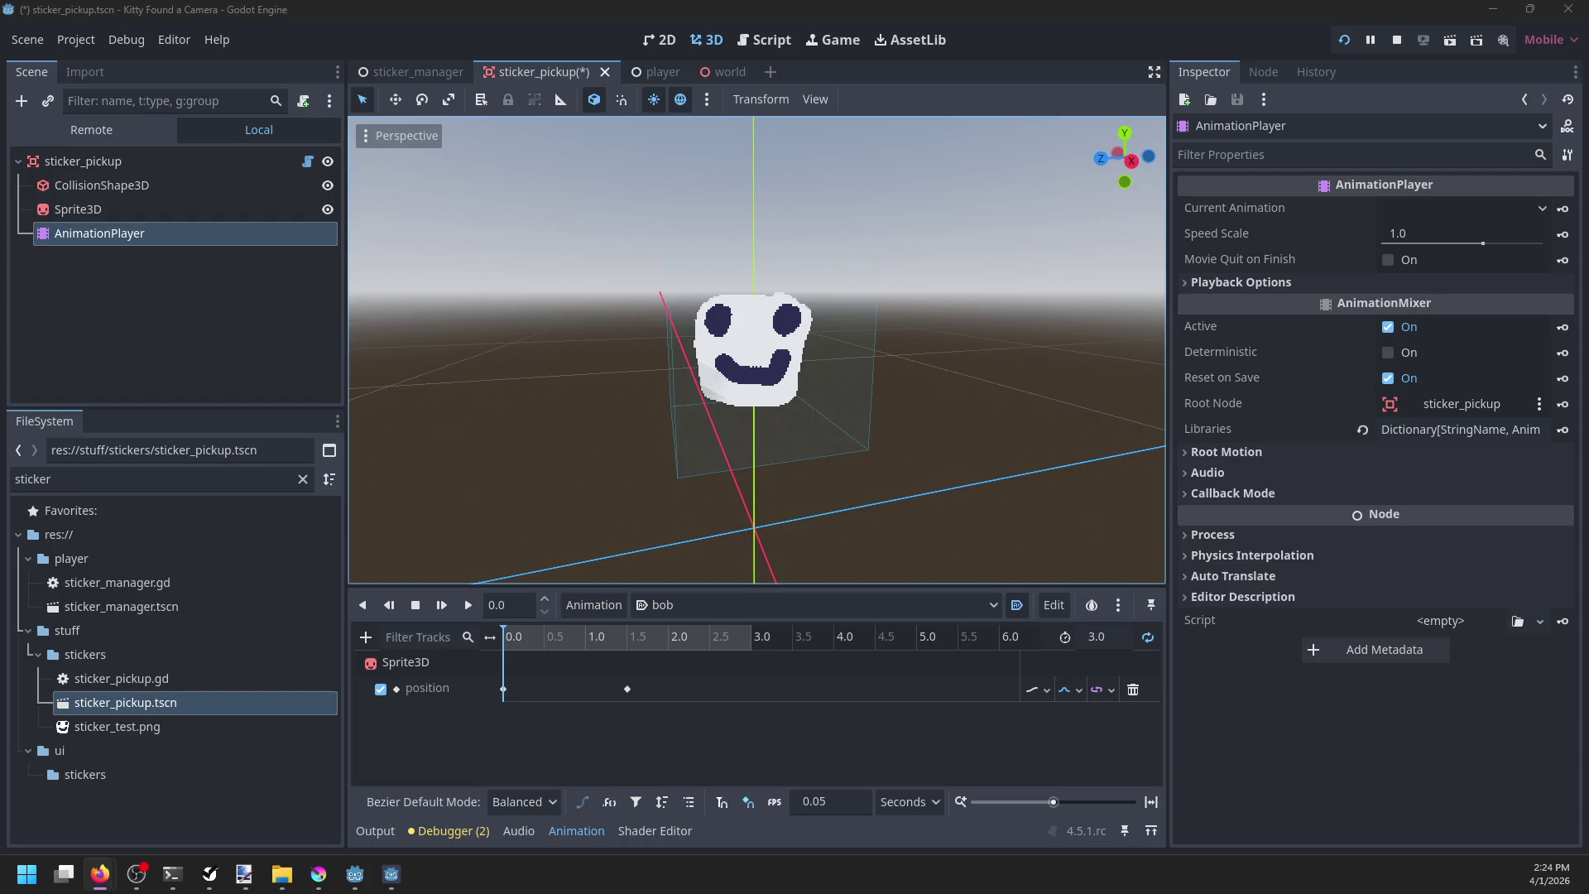
key("alt+Tab")
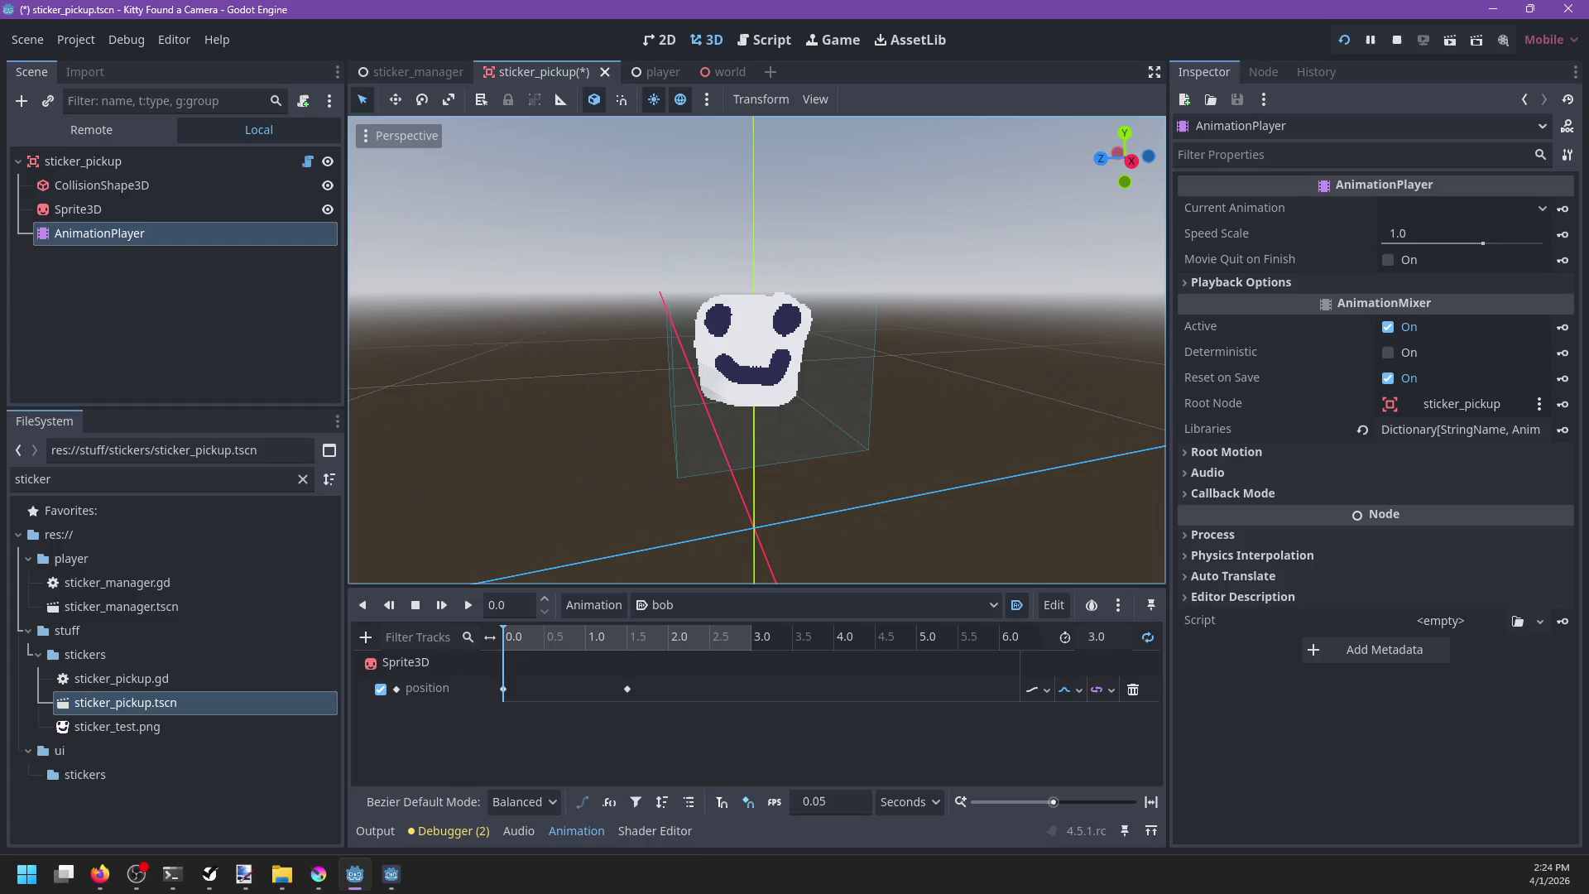
key("ctrl+s")
Check the RESET and bob animations on the timeline, then bring up sticker_test.png in Krita
scroll(773, 384, "down", 3)
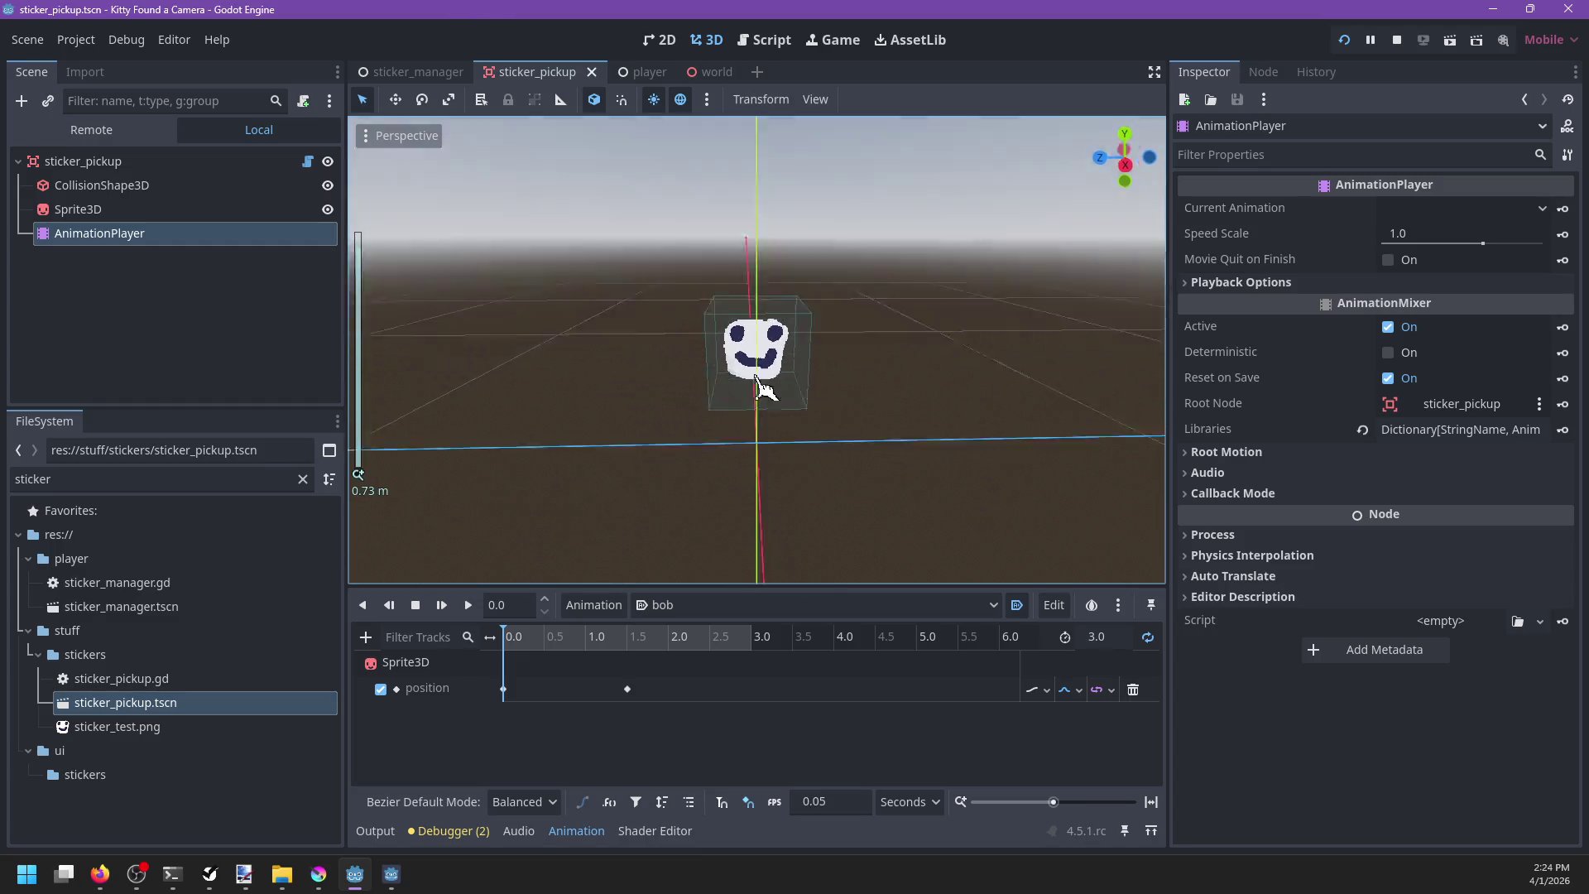
left_click_drag(773, 383, 682, 552)
left_click(678, 605)
left_click(680, 632)
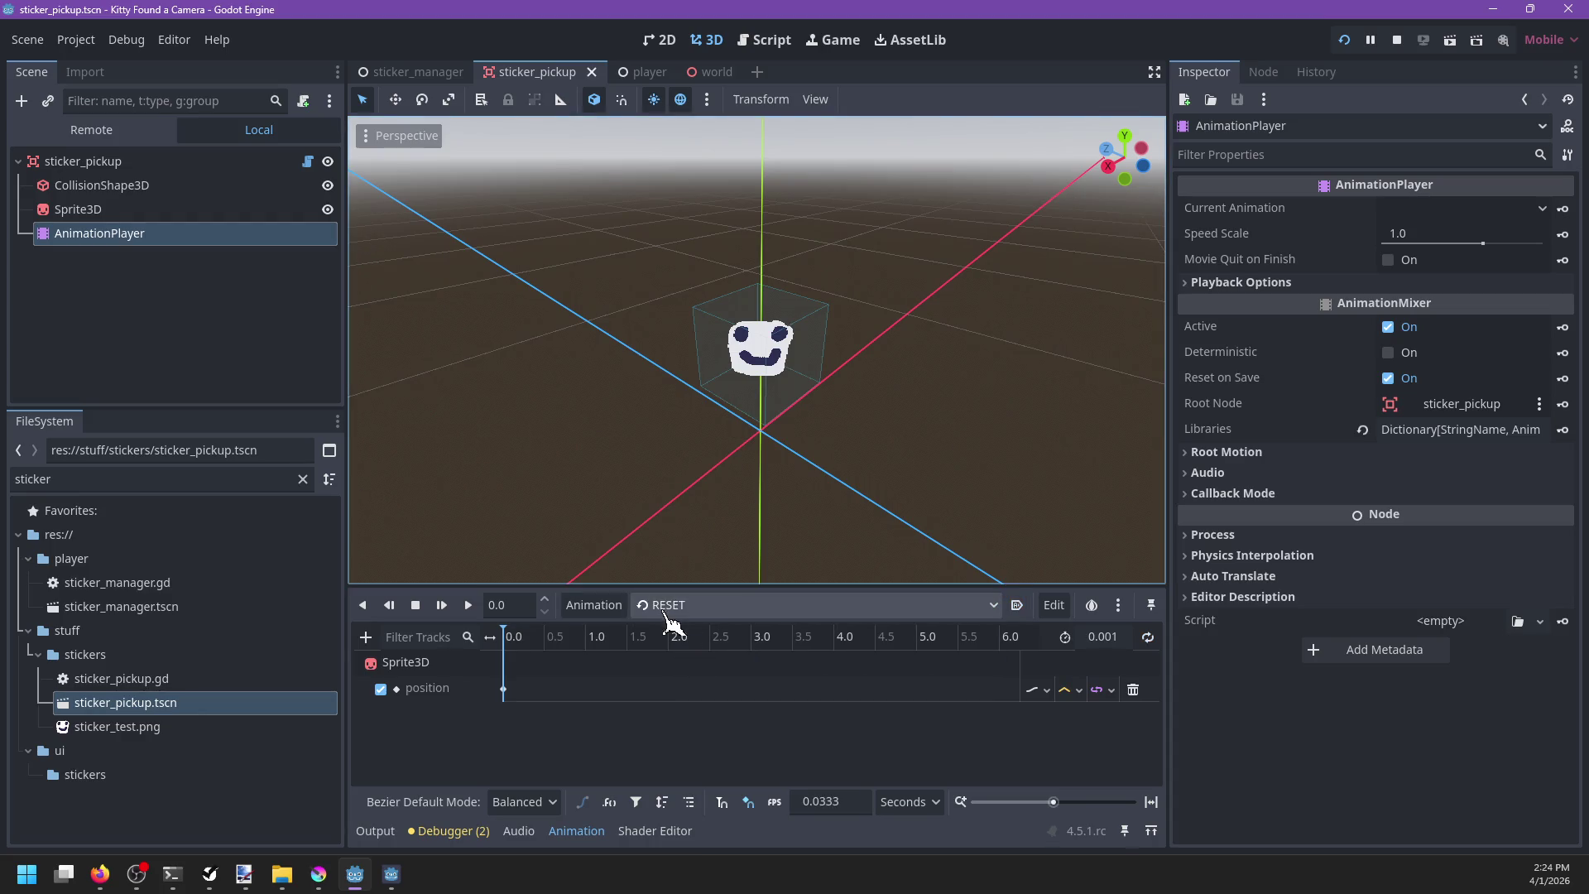
left_click(670, 611)
left_click(689, 658)
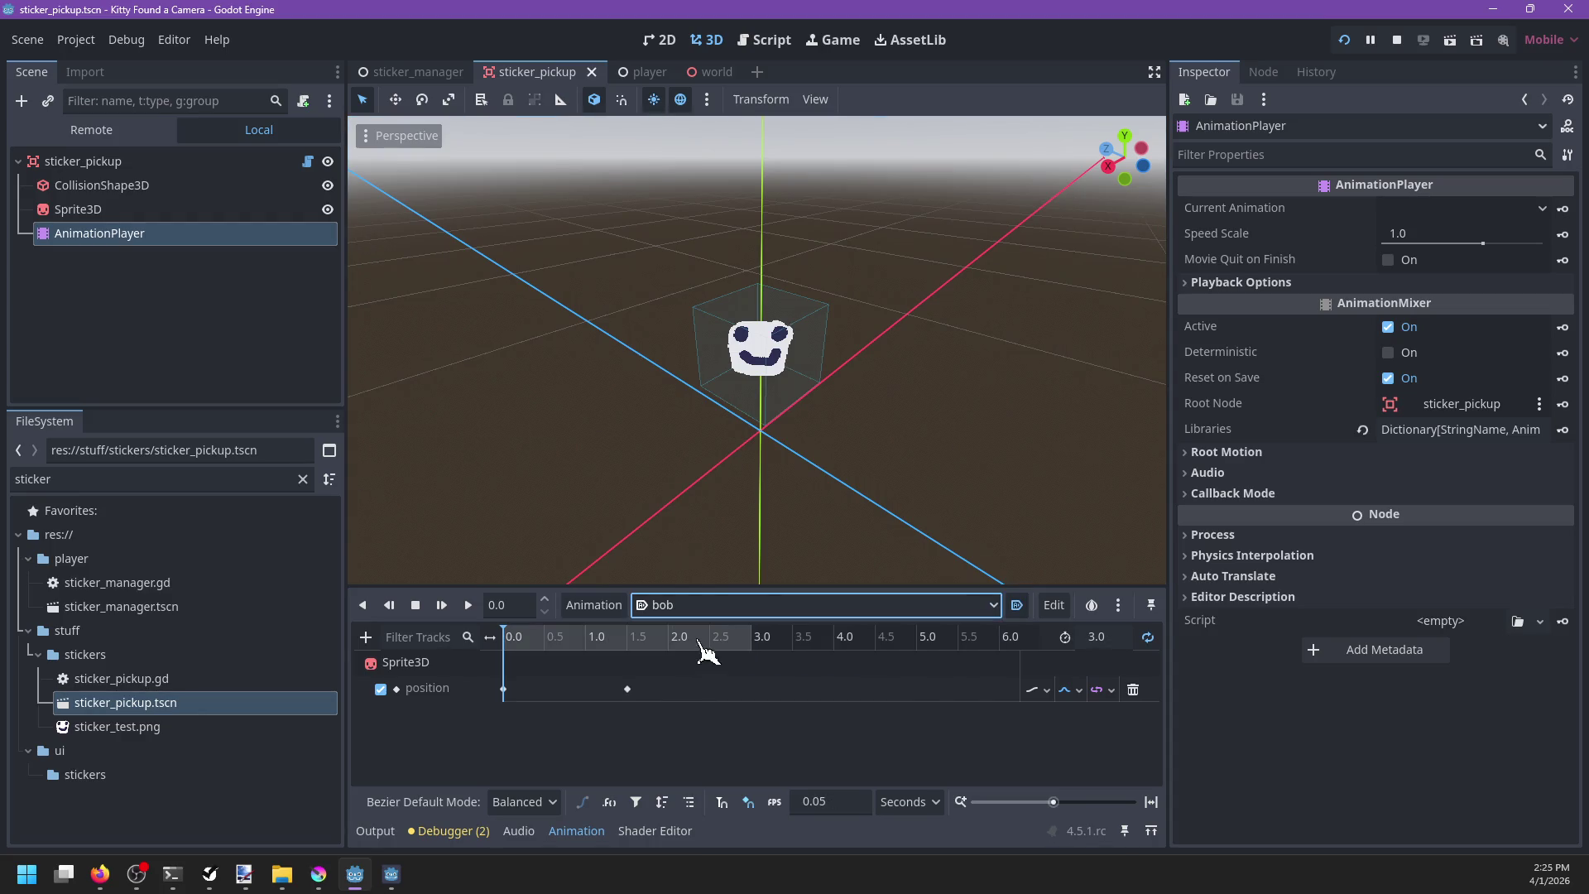
scroll(735, 419, "down", 3)
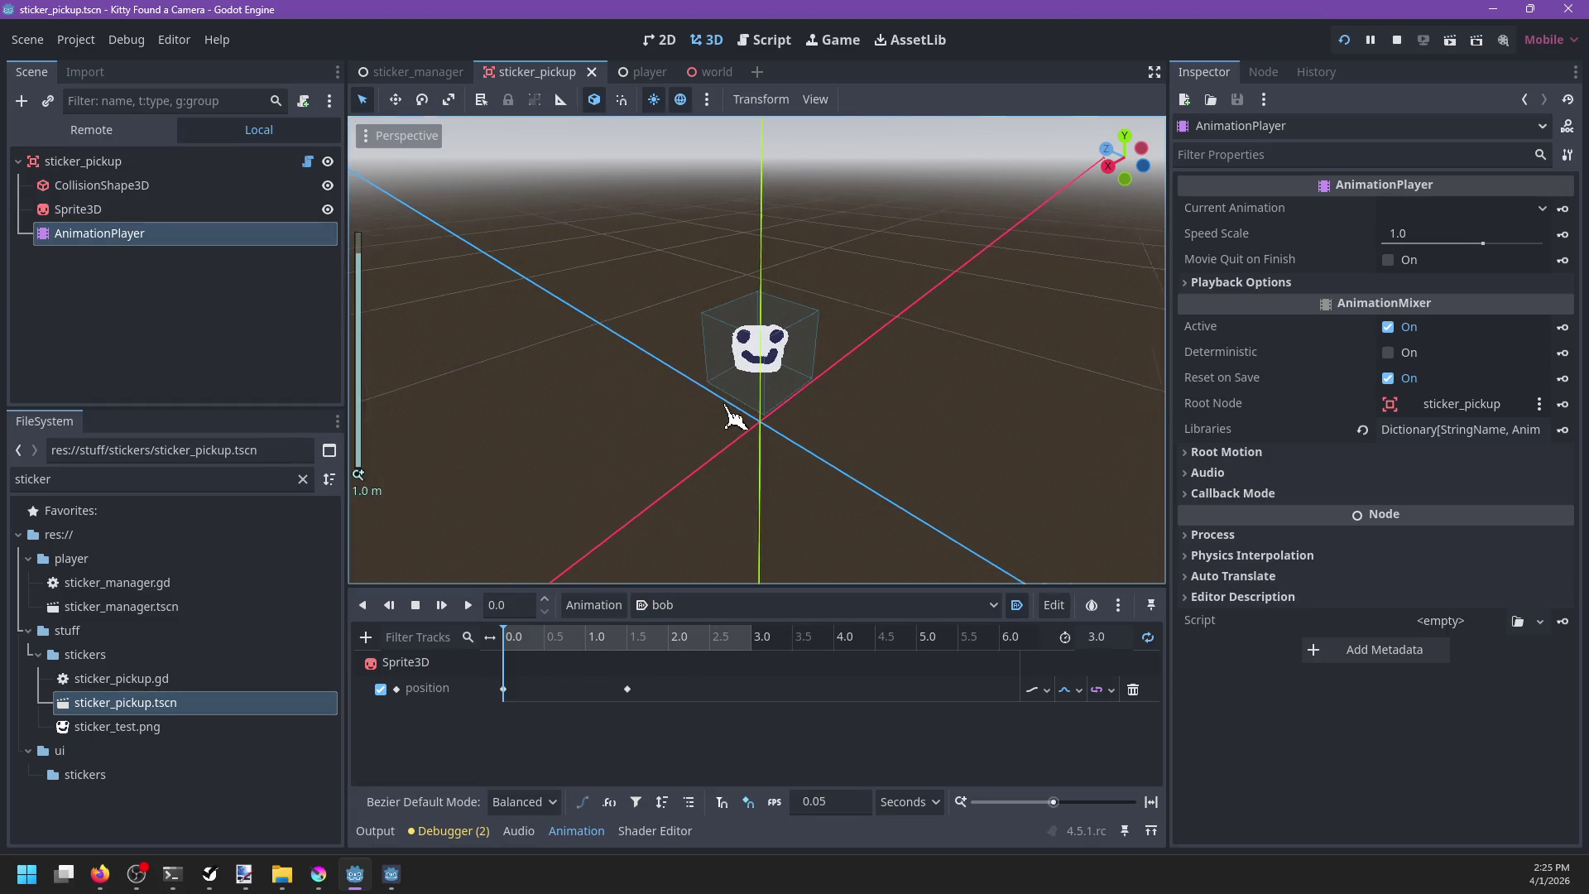
key("alt+Tab")
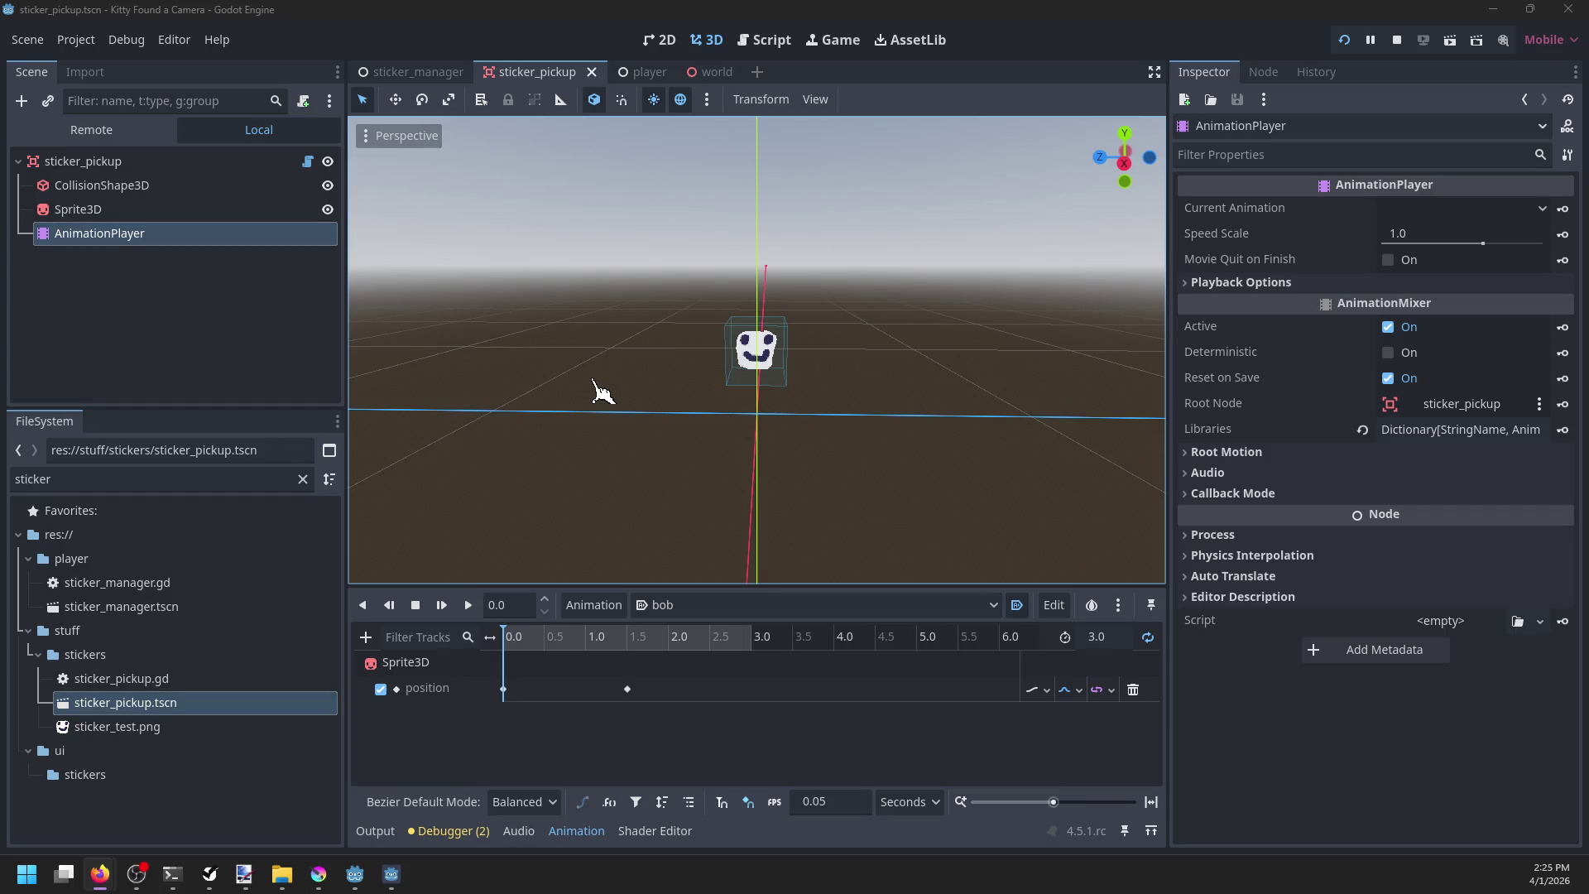
key("alt+Tab")
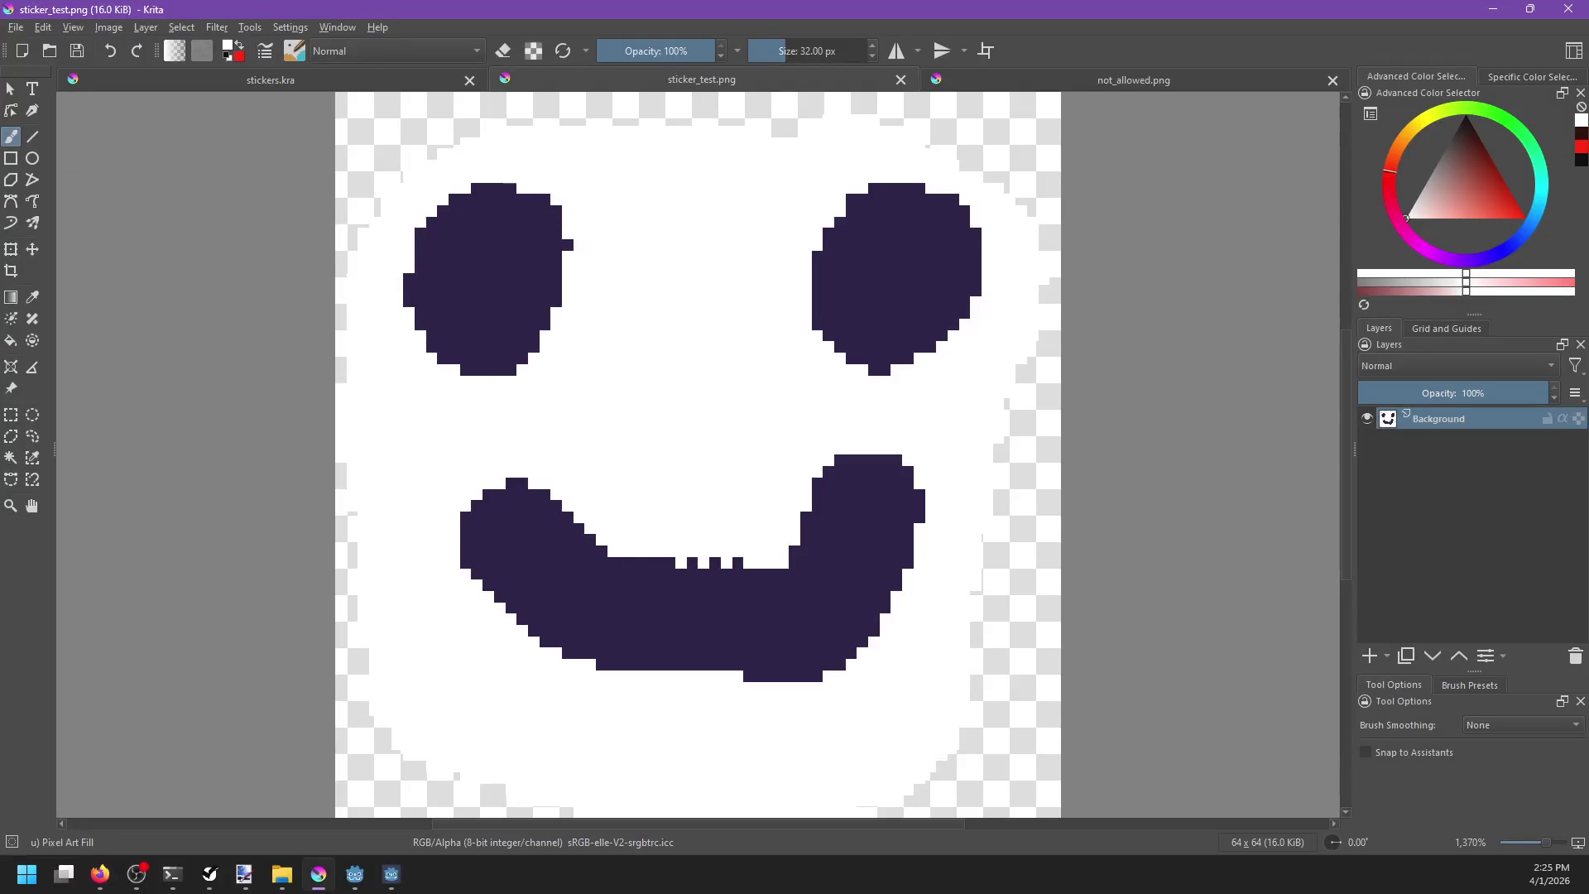
key("alt+Tab")
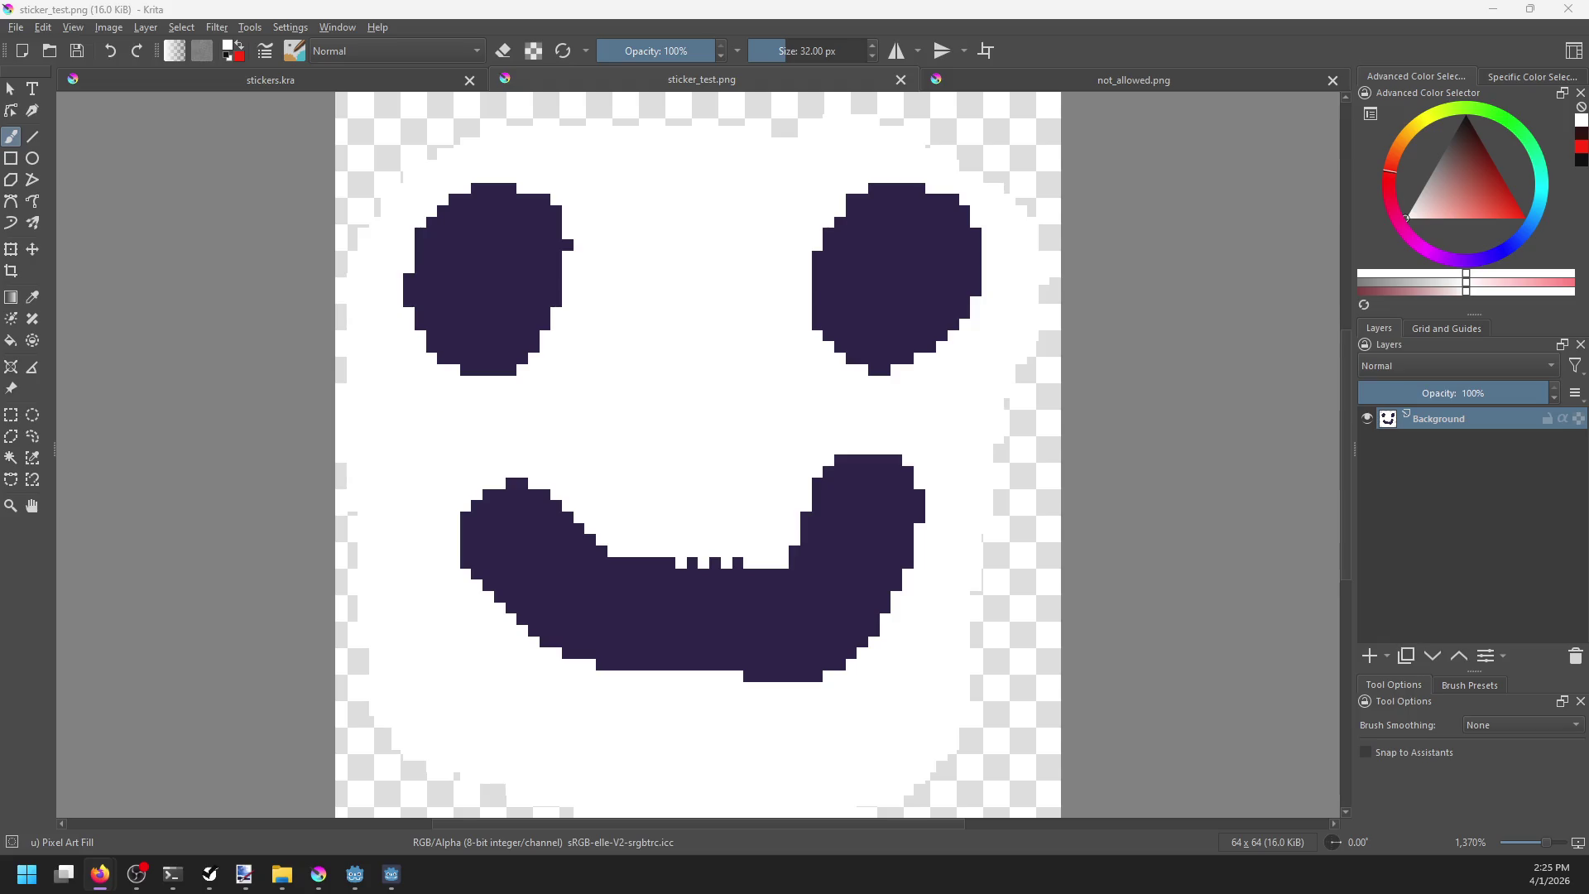
key("alt+Tab")
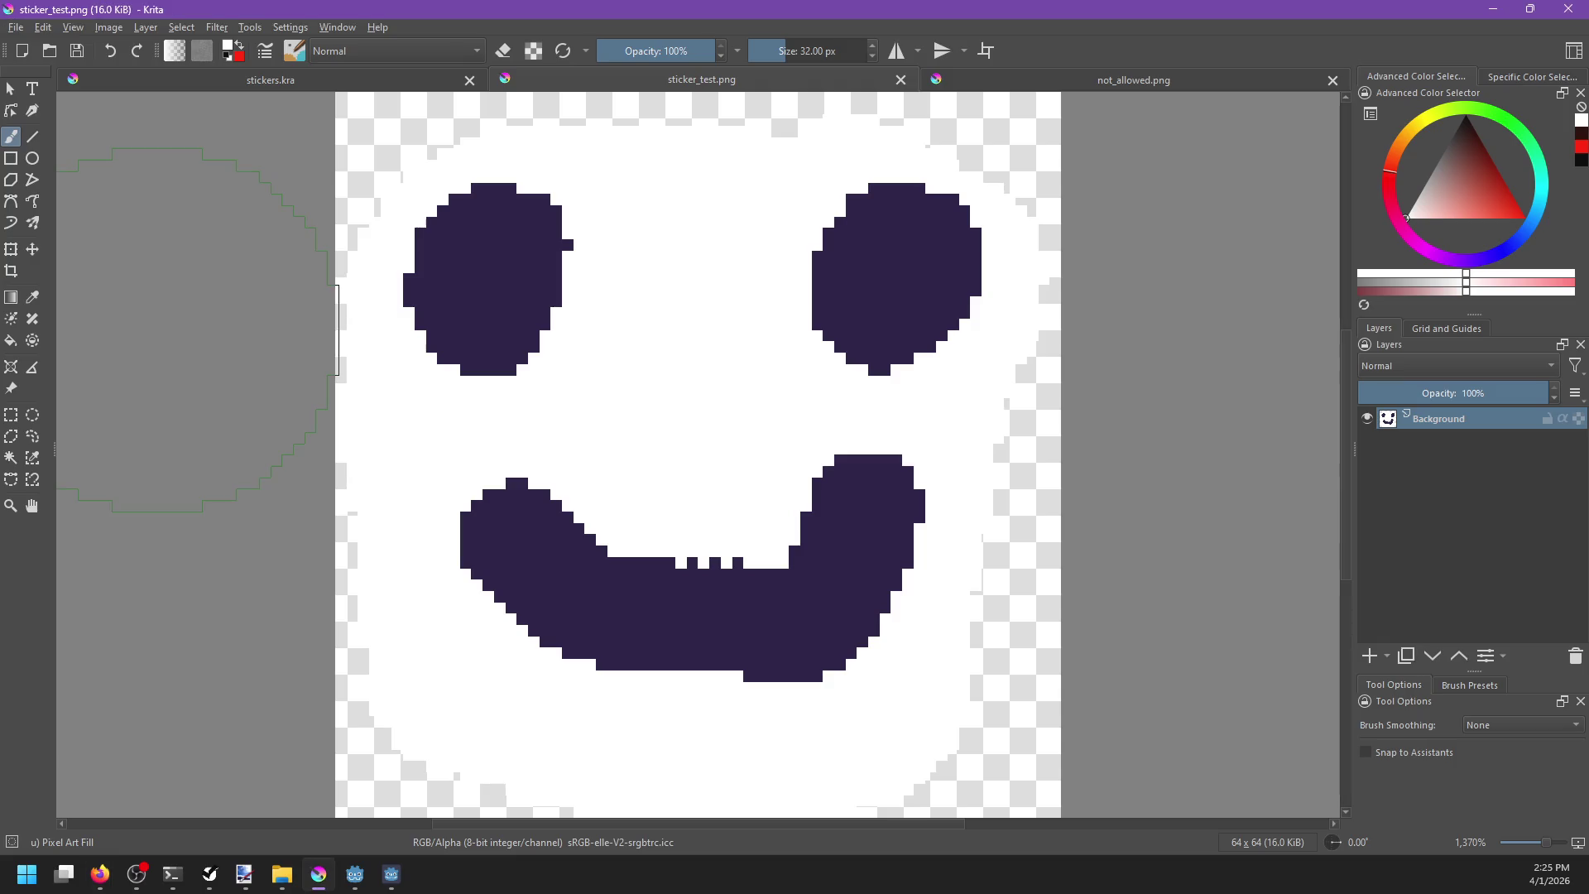
key("alt+Tab")
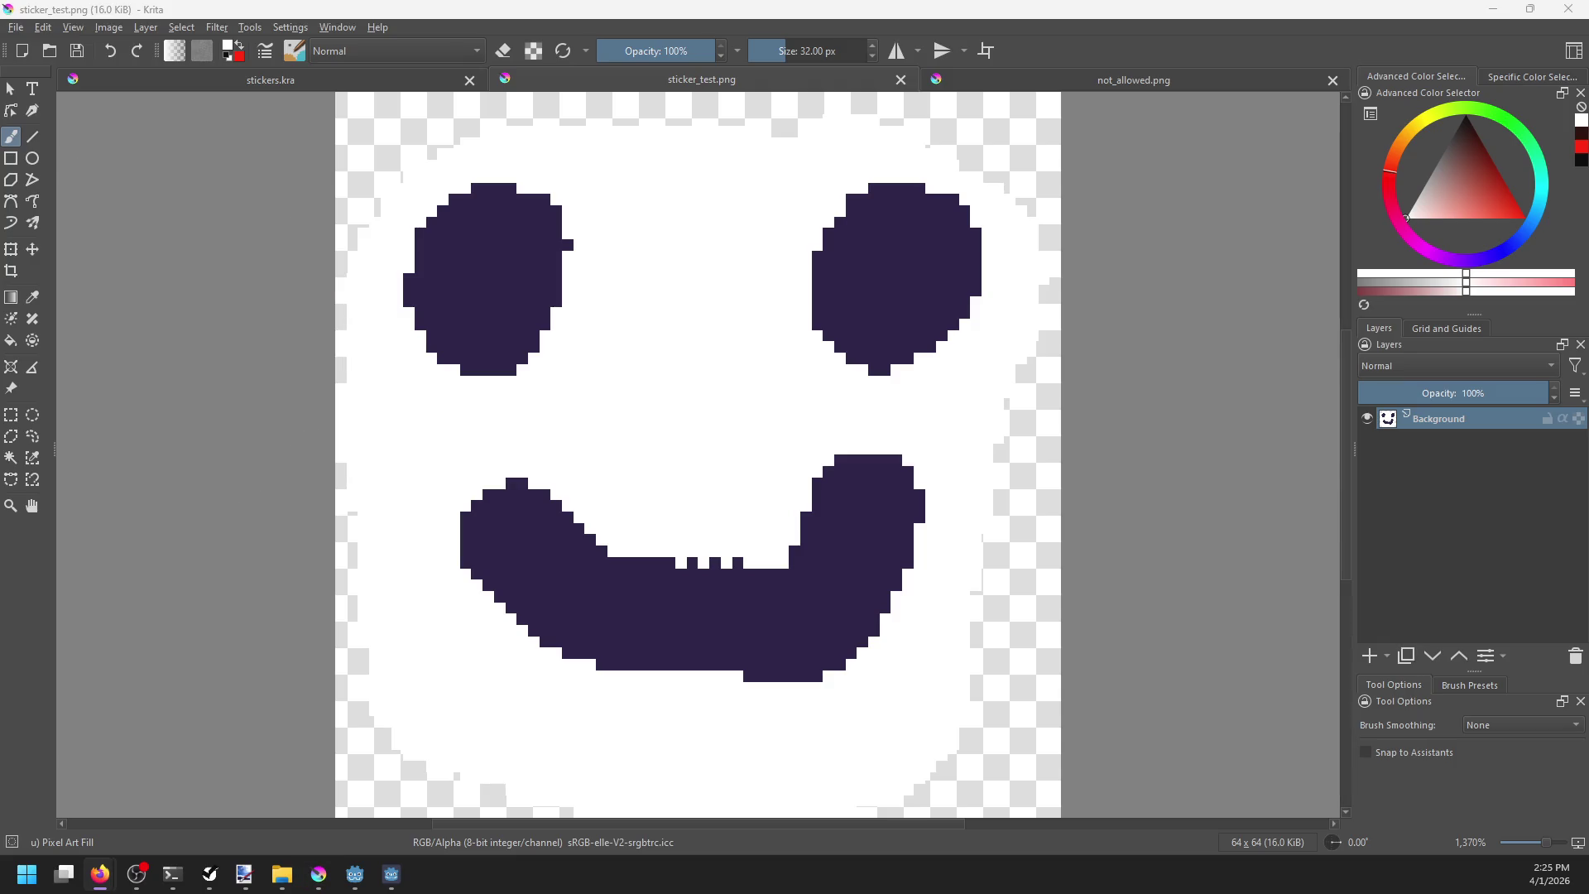
key("alt+Tab")
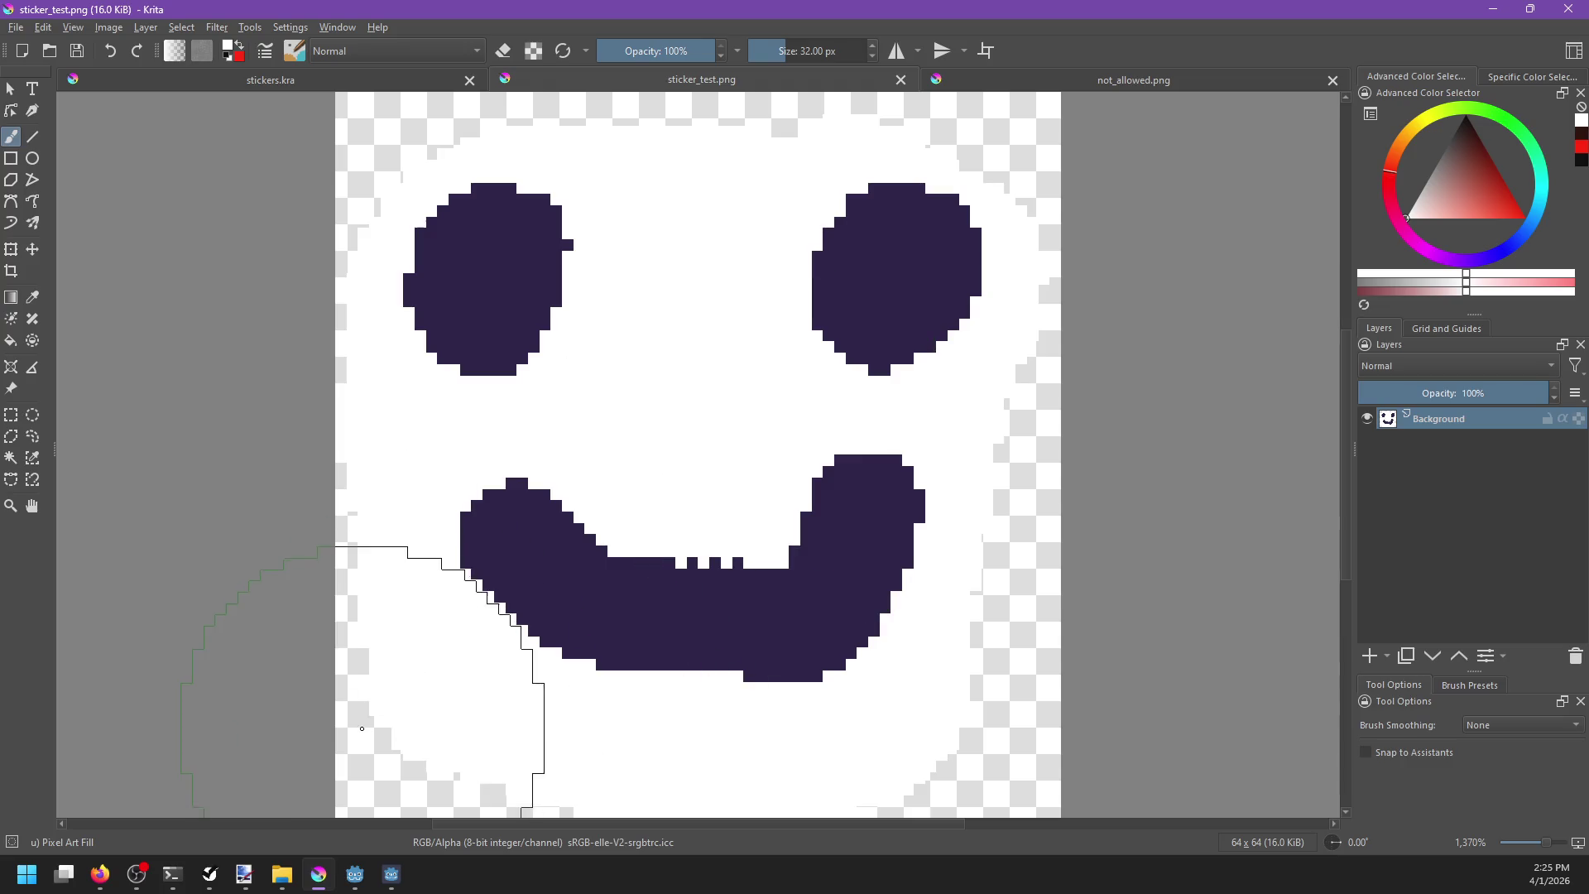
left_click(369, 880)
Resume the game and stick smiley stickers on the sidewalk and the fence
left_click(392, 874)
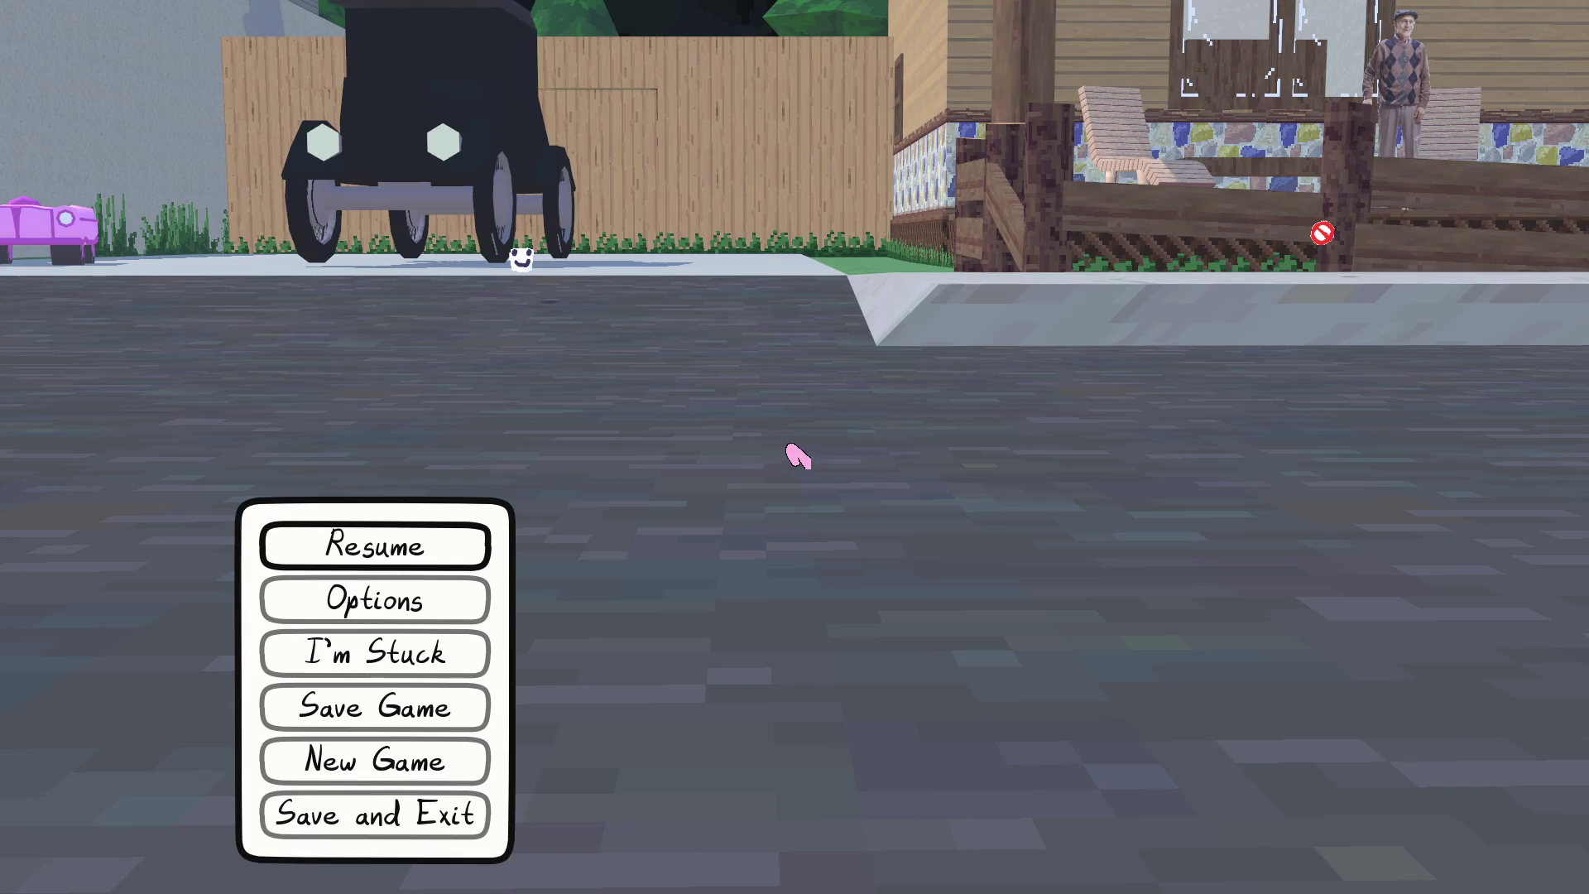
left_click(456, 550)
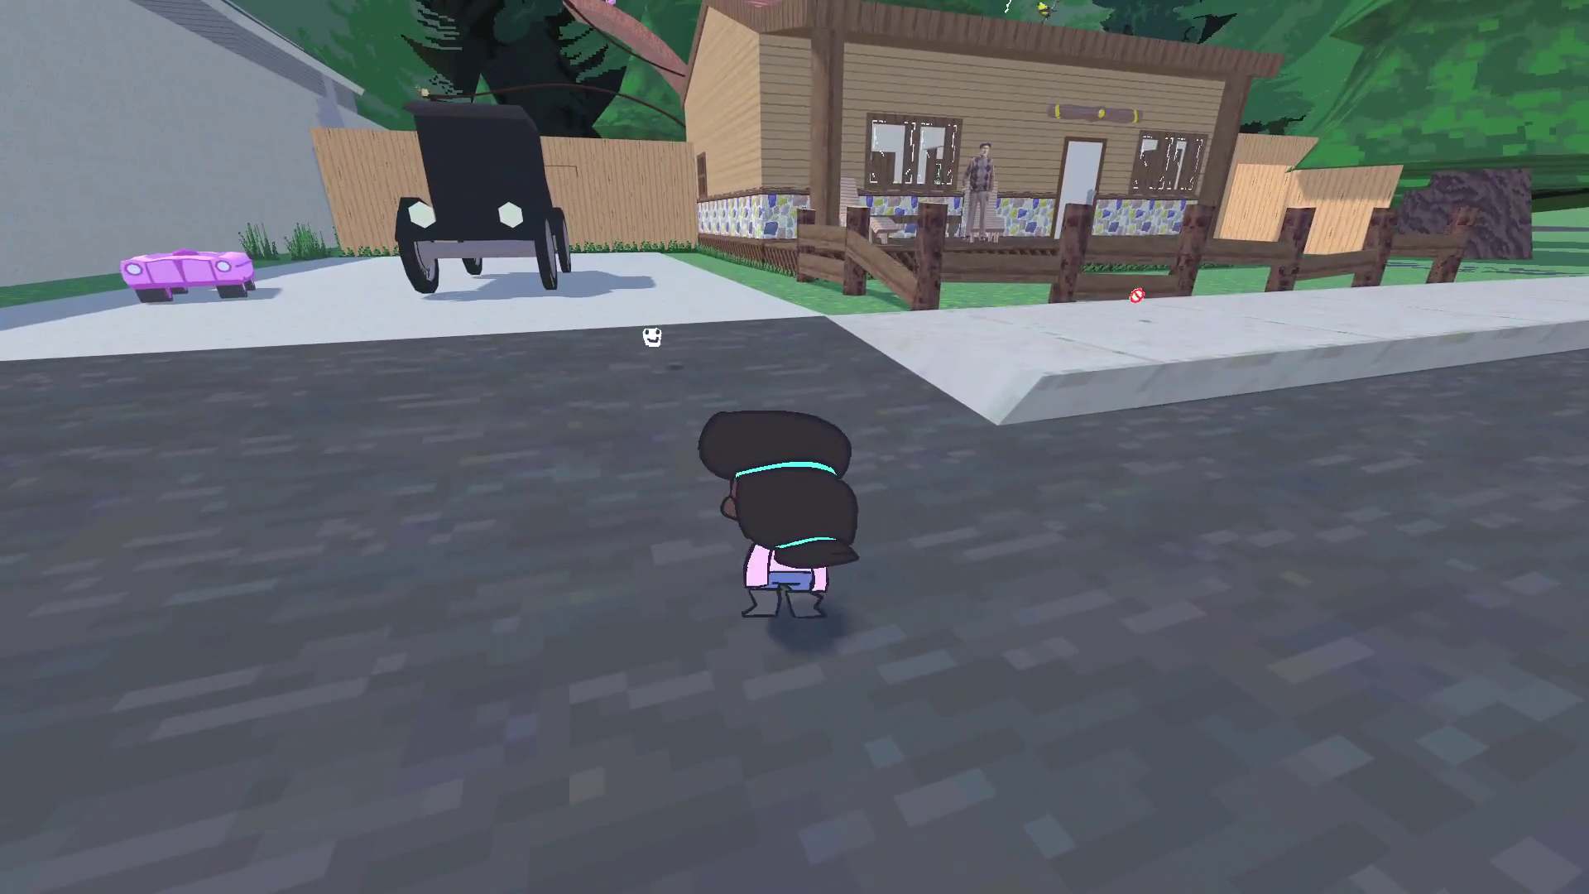
key("s")
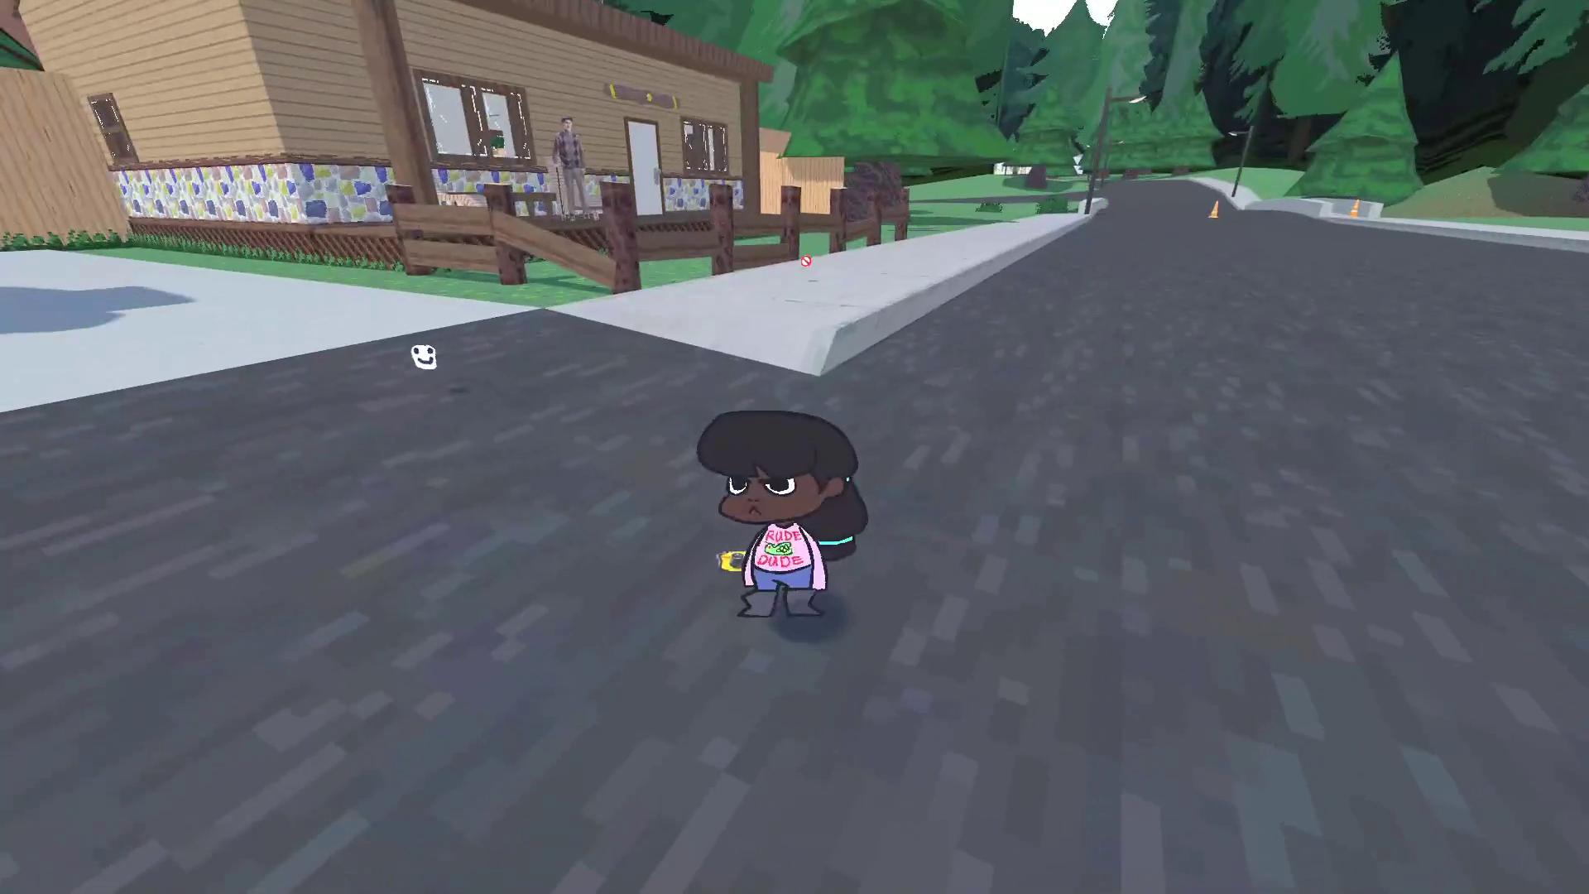
key("w")
key("s")
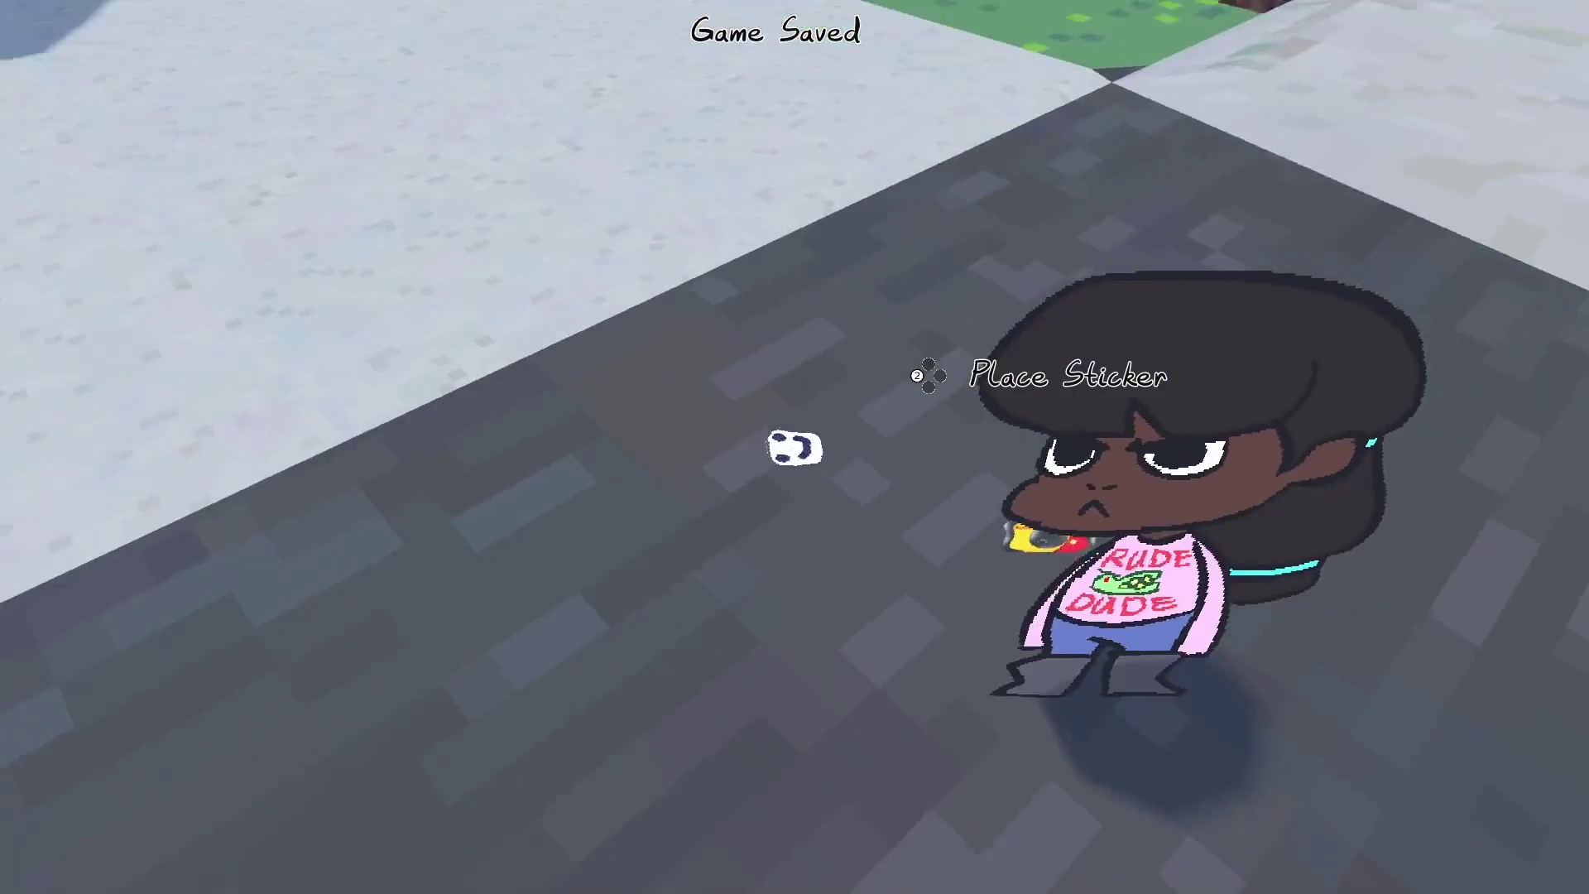
key("w")
key("s")
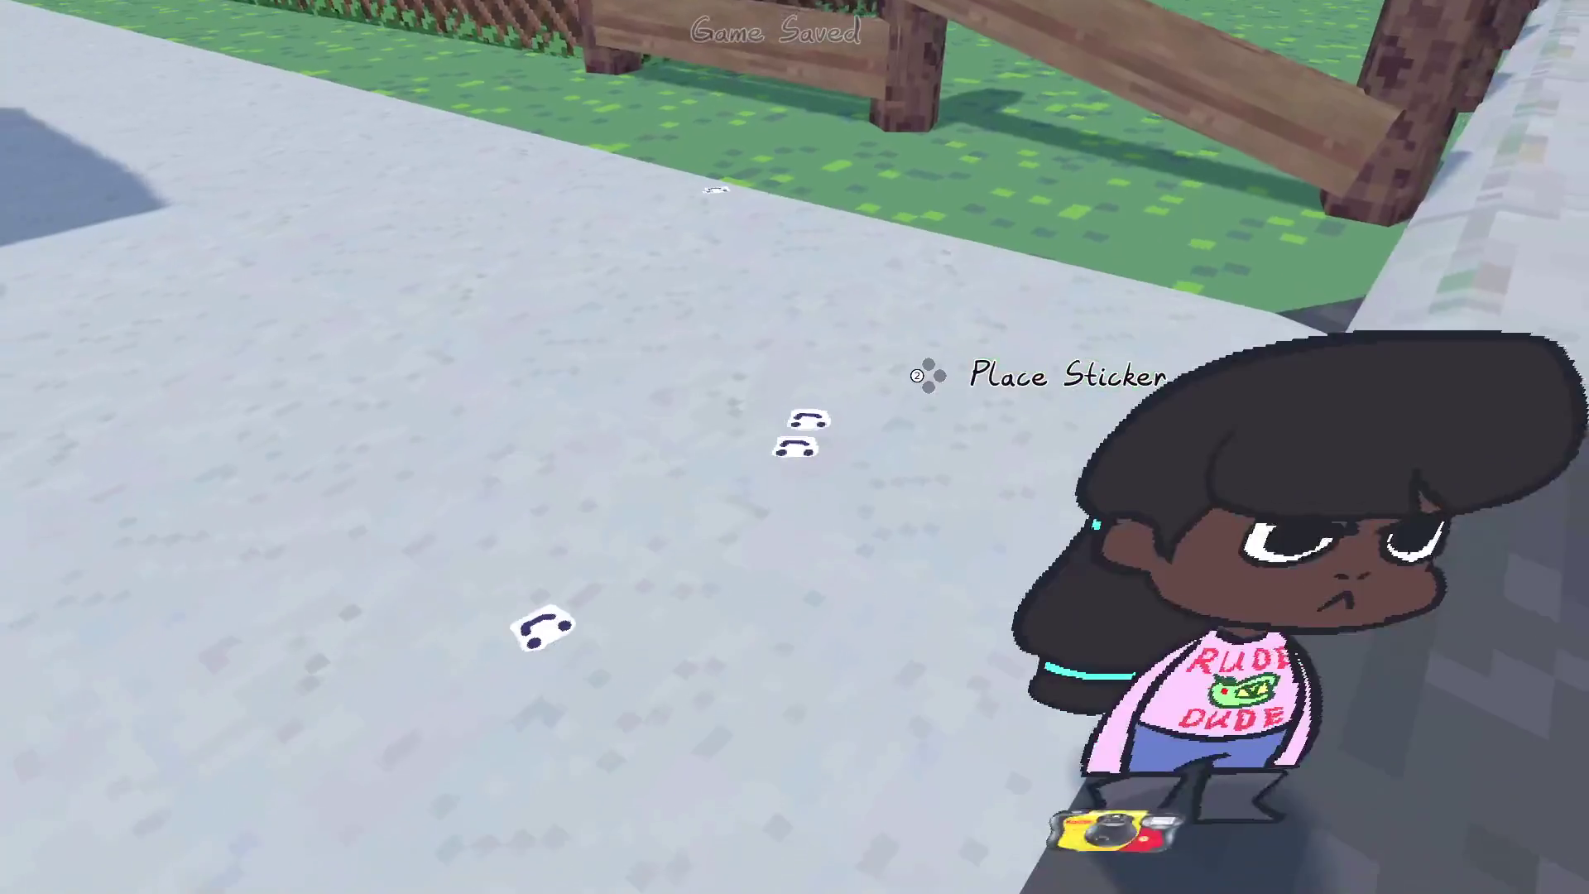
key("w")
Walk past the sidewalk stickers to the parked car, then pause and return to the editor
key("w")
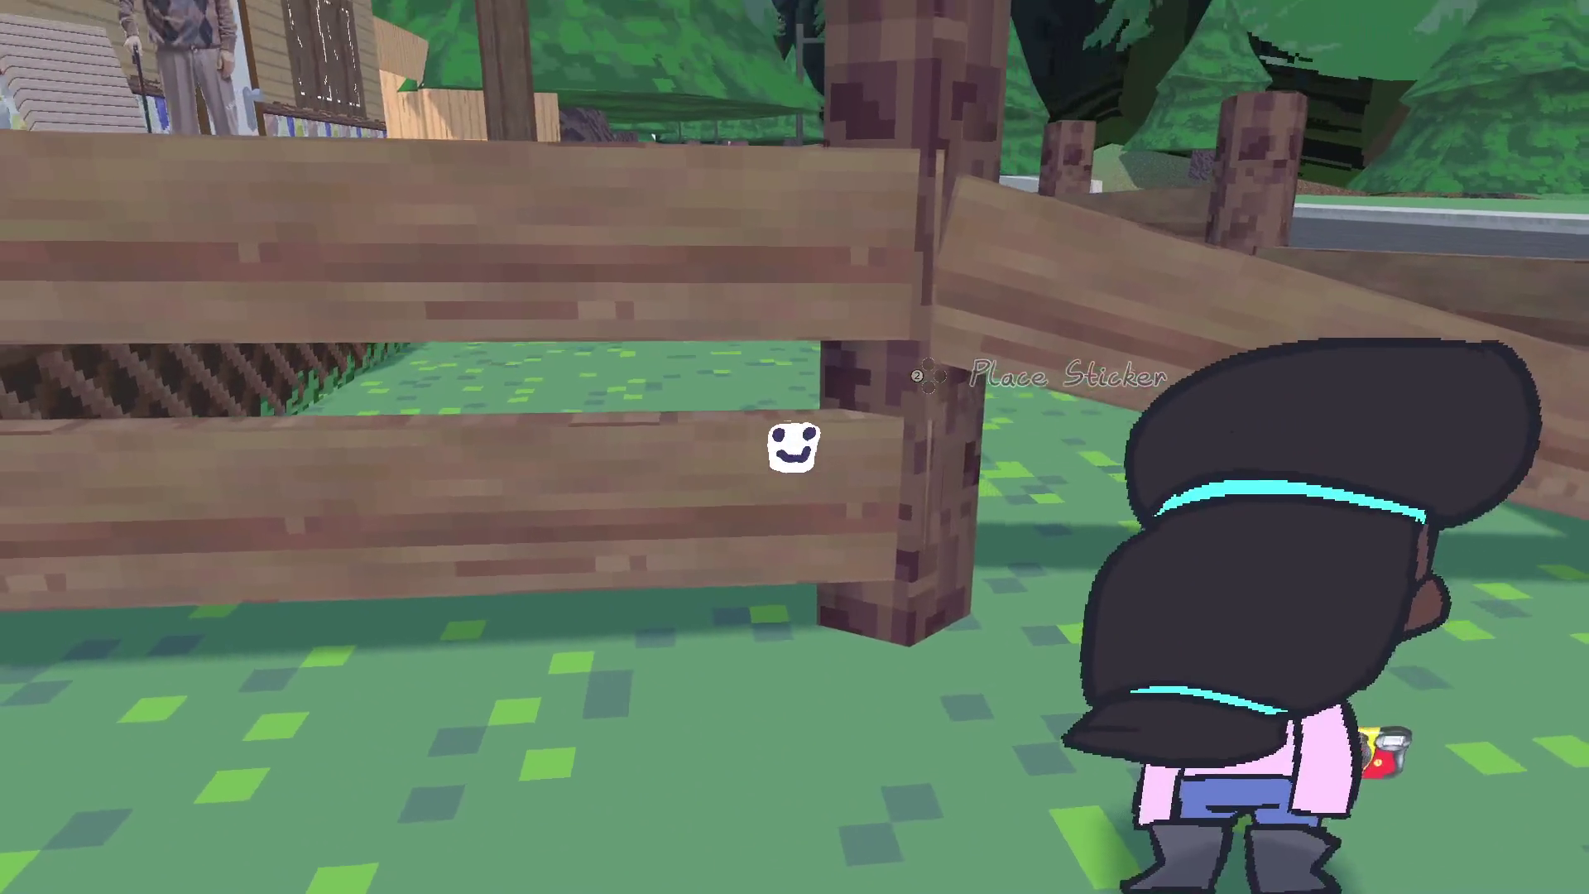
key("w")
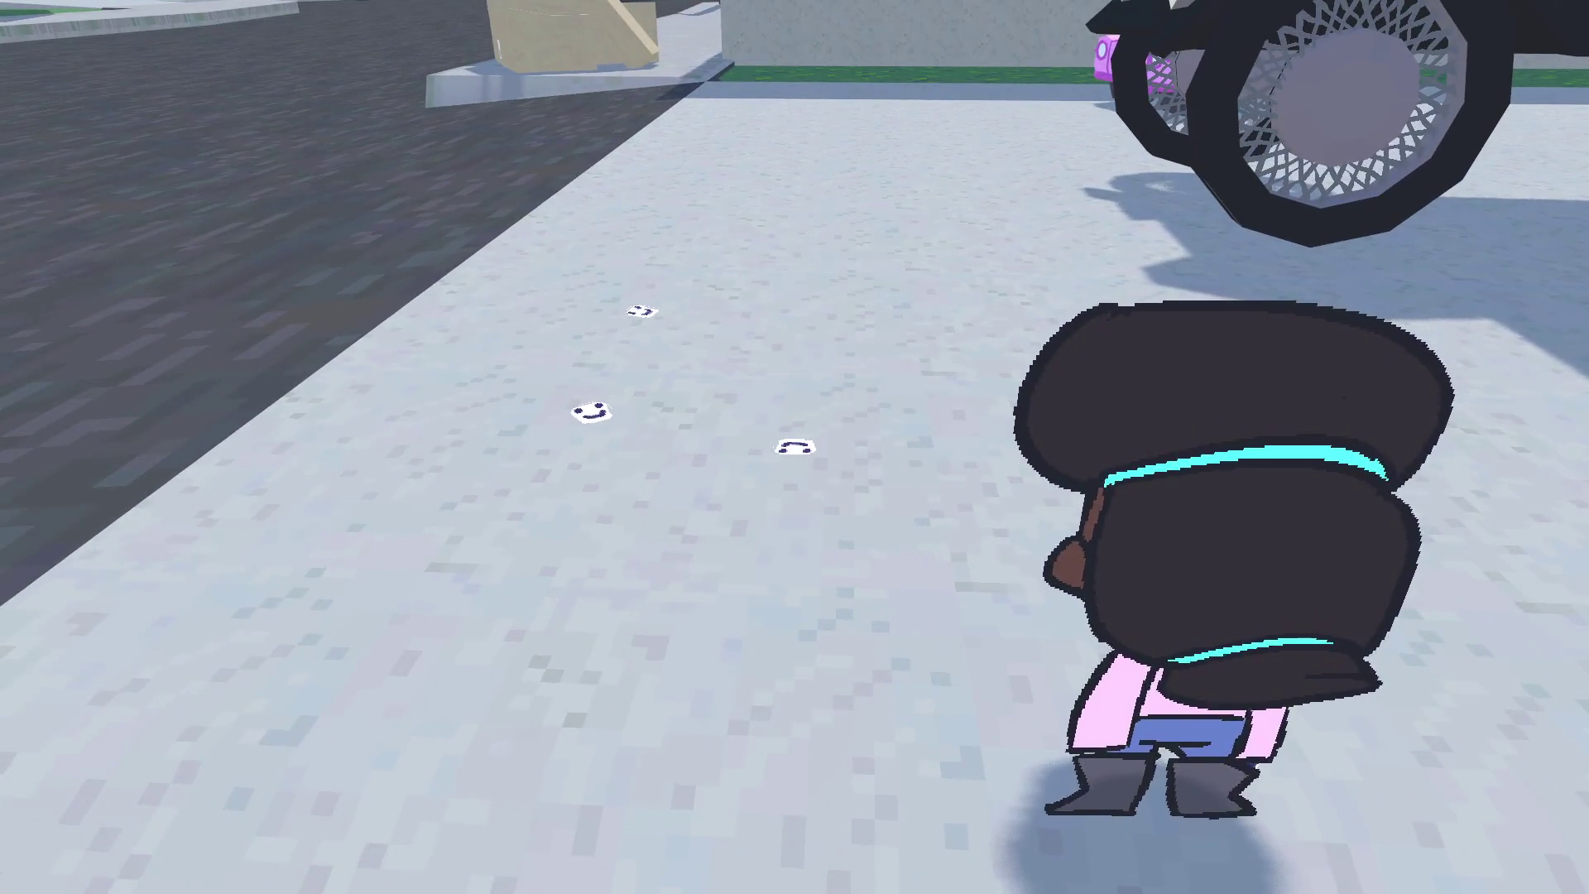
key("s")
key("s")
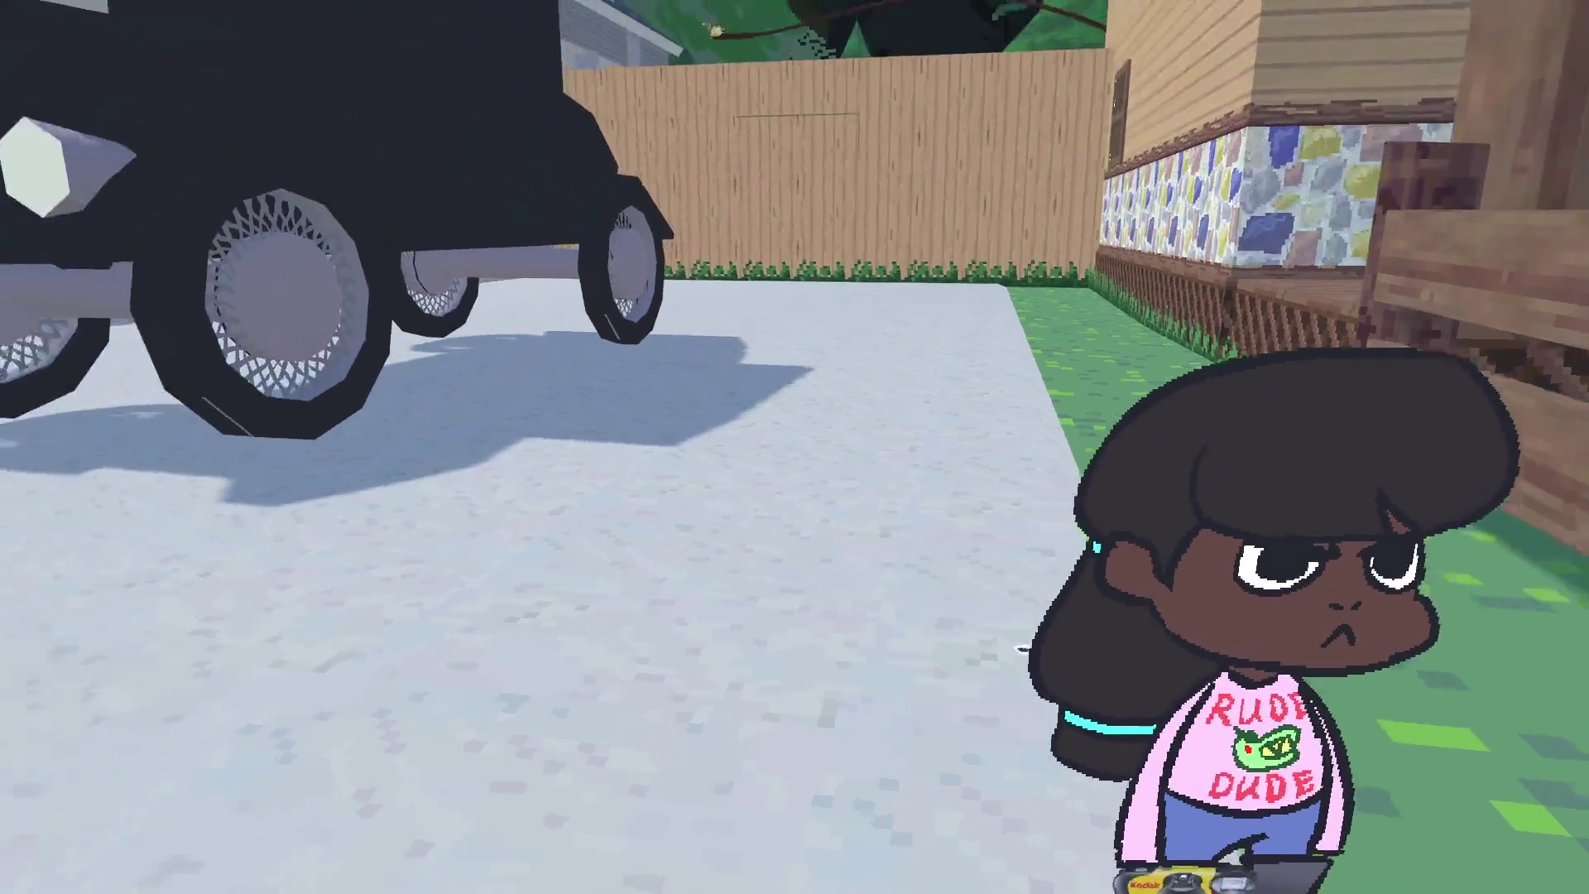
key("w")
key("s")
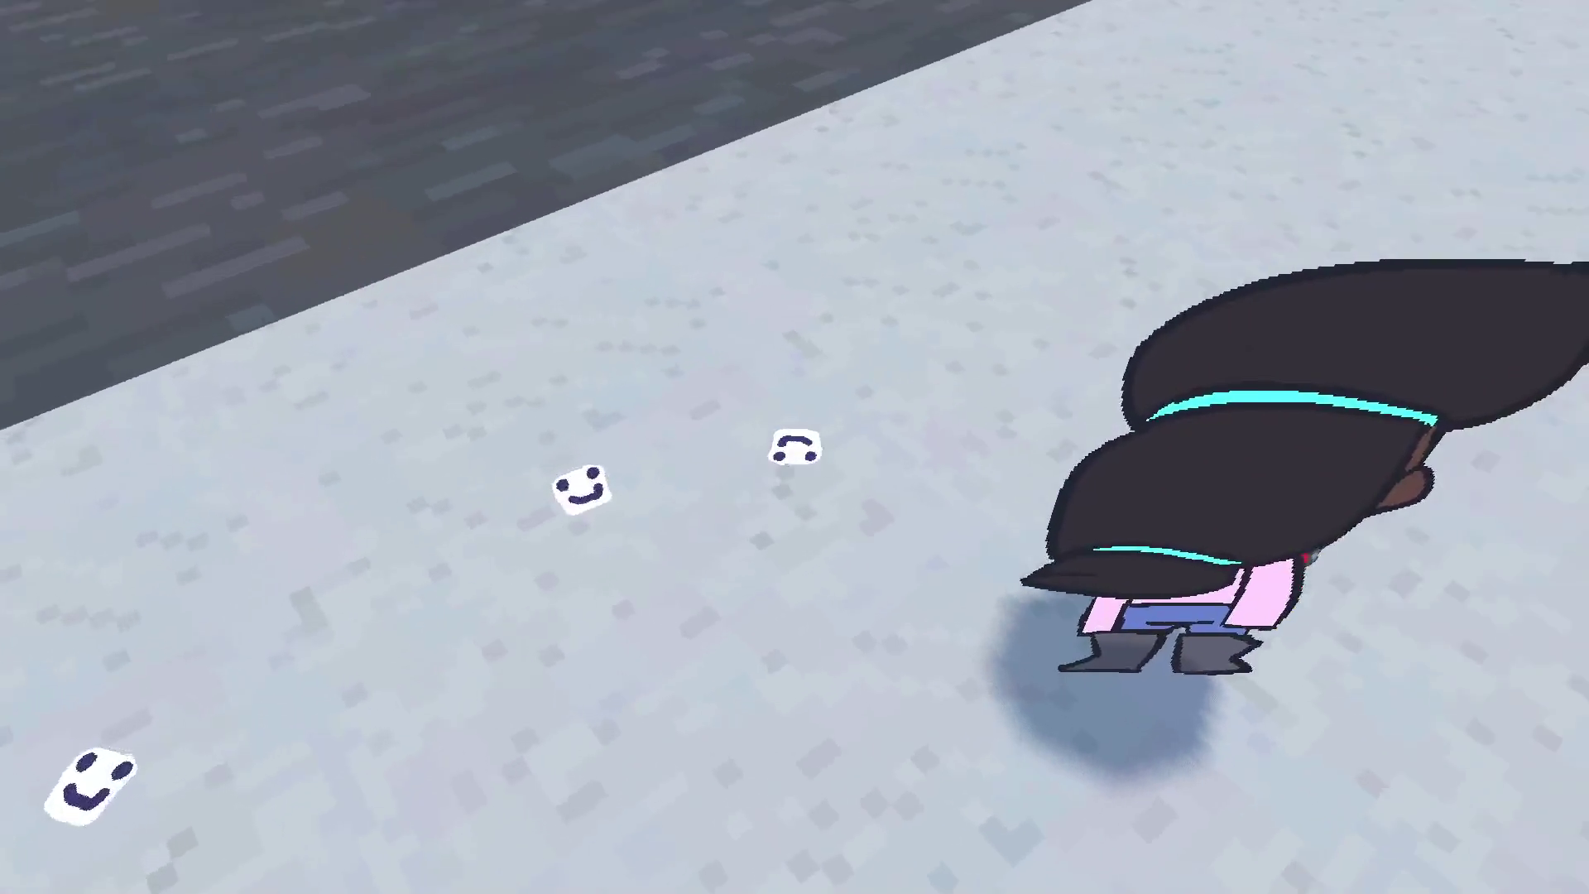
key("Escape")
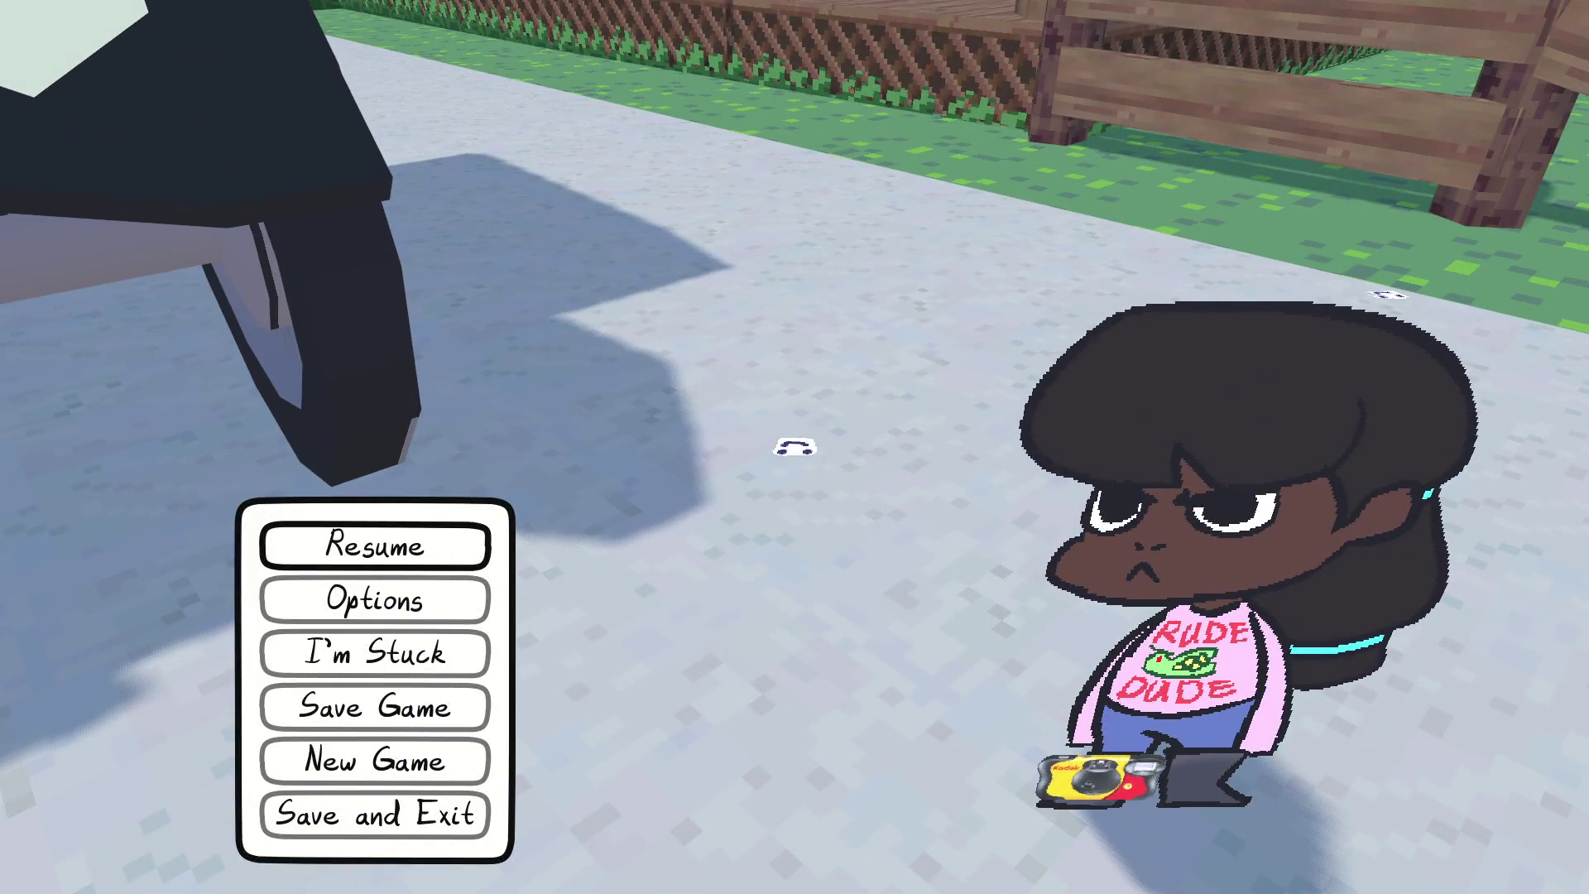
key("alt+Tab")
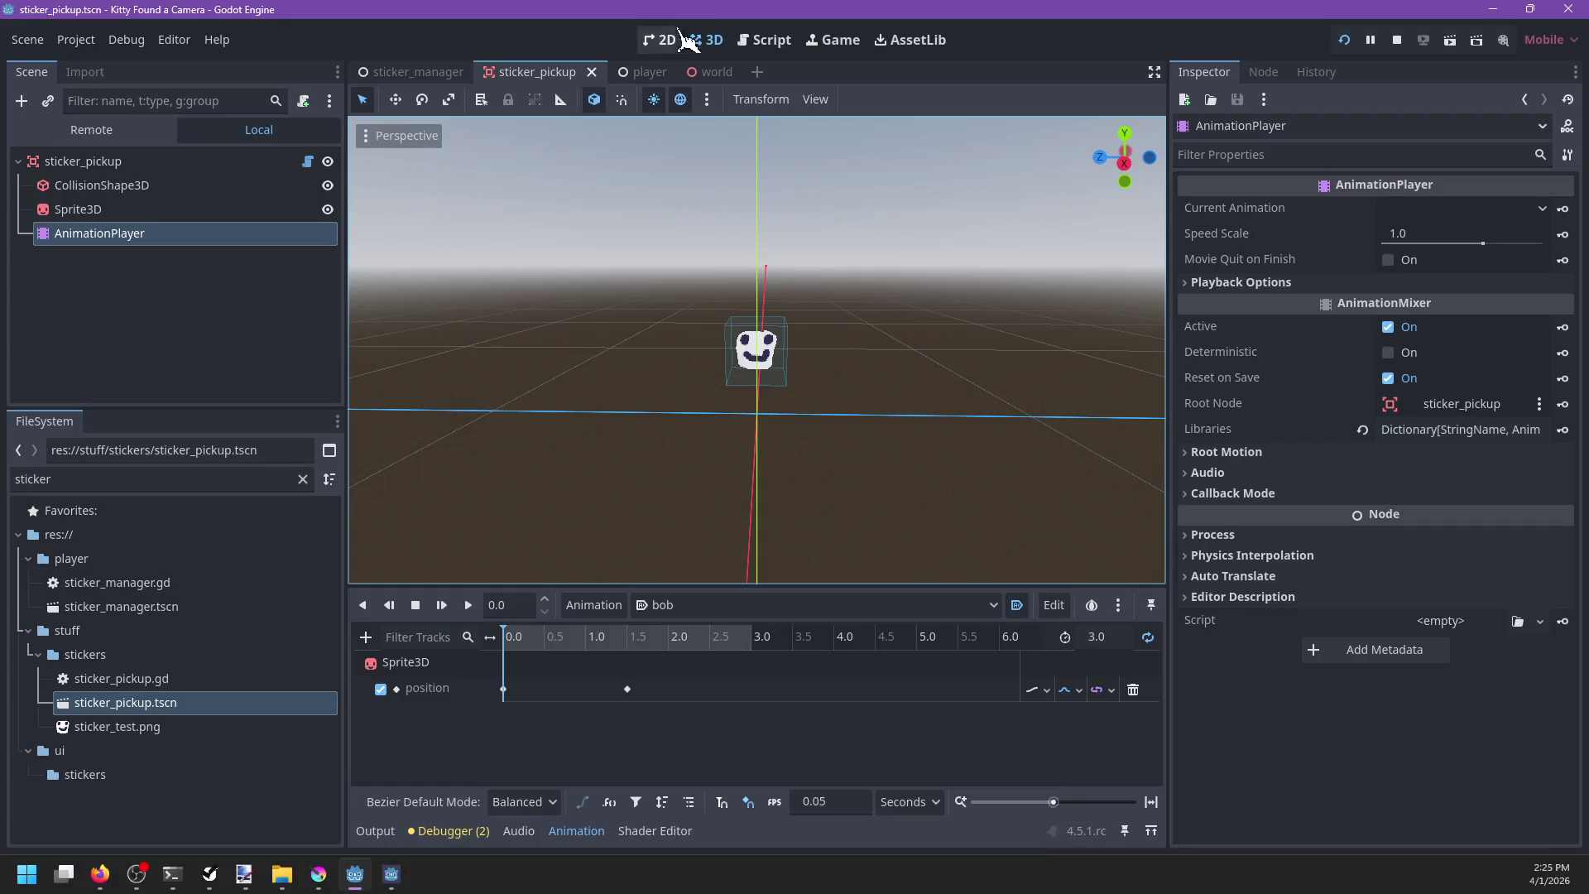
Open player.gd in the script editor and search it for looking_at
left_click(765, 39)
left_click(399, 159)
left_click(828, 404)
key("ctrl+f")
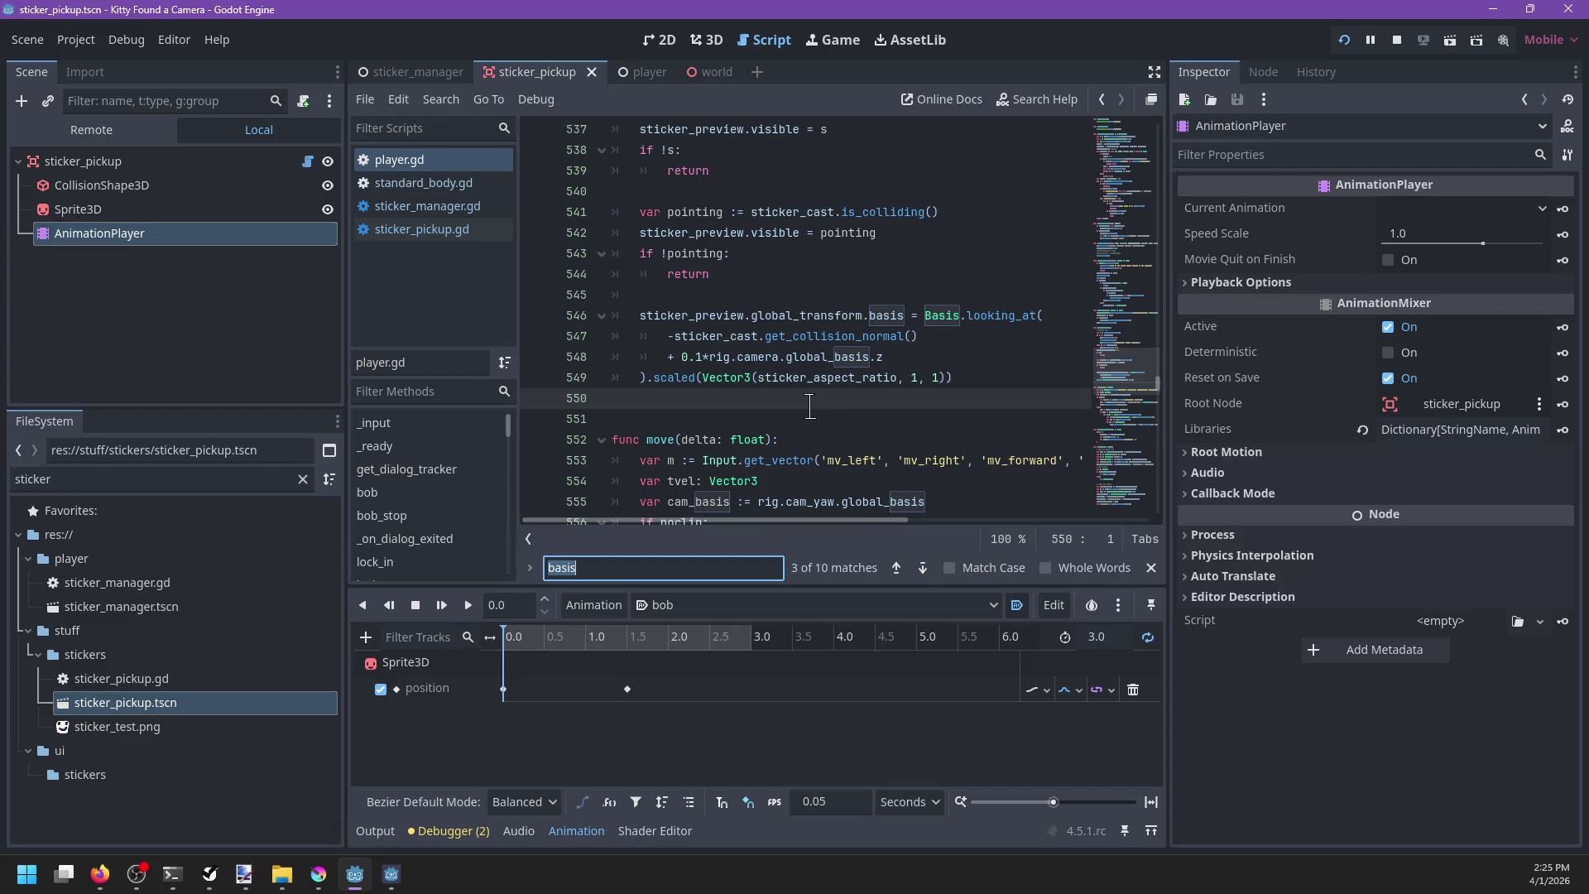
type("looking_")
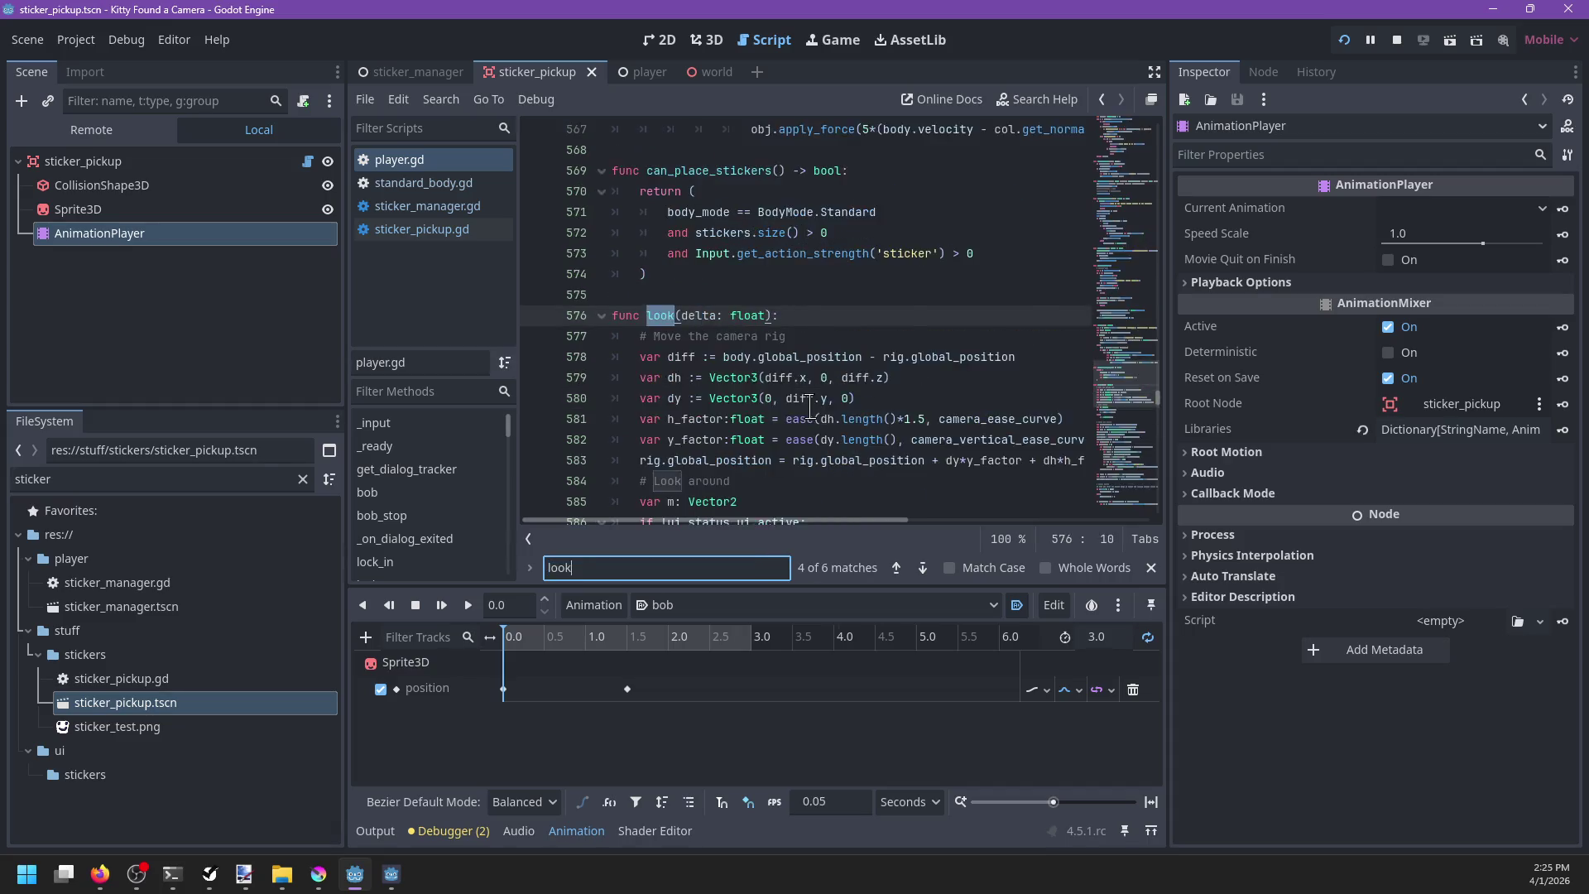
key("BackSpace")
type("at")
key("alt+Tab")
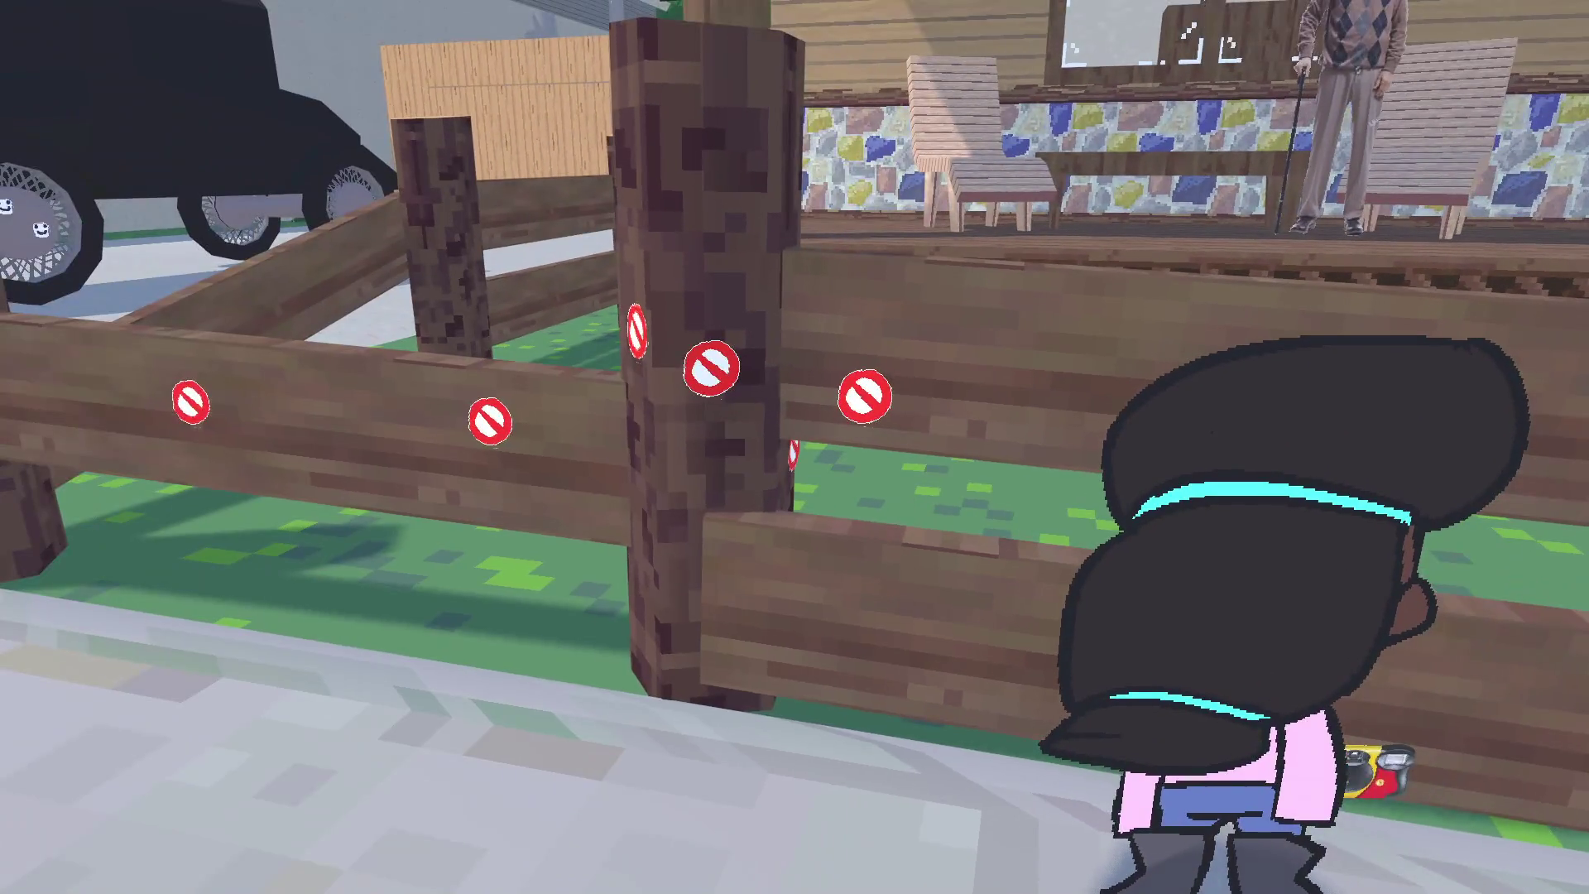
Walk to the black car and stick several prohibition stickers on its hubcap
key("w")
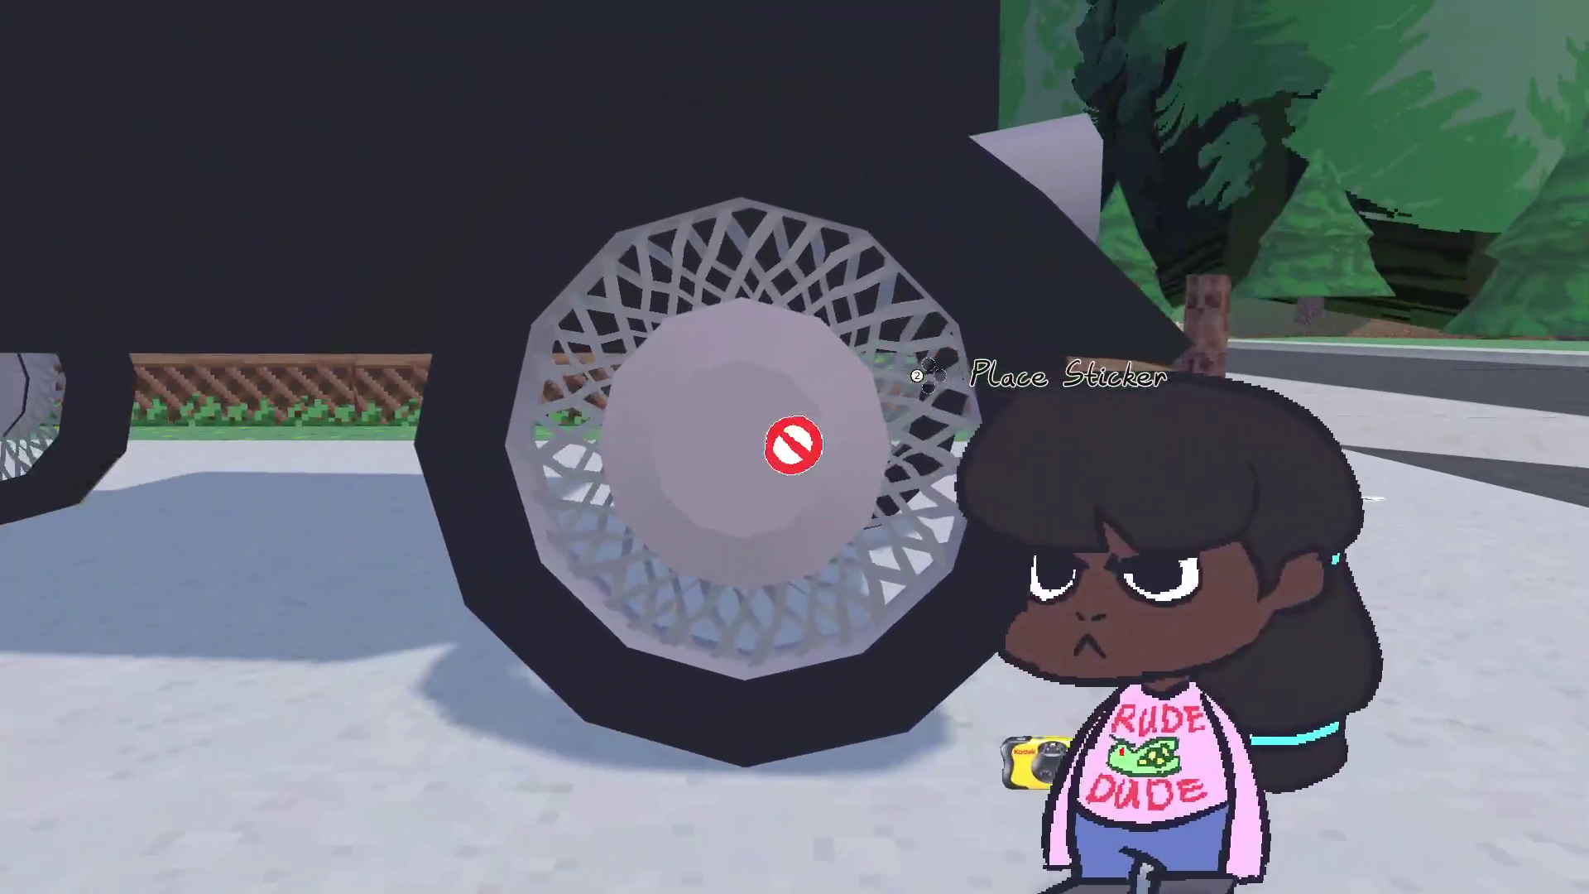
left_click(794, 446)
left_click(793, 445)
scroll(794, 445, "down", 5)
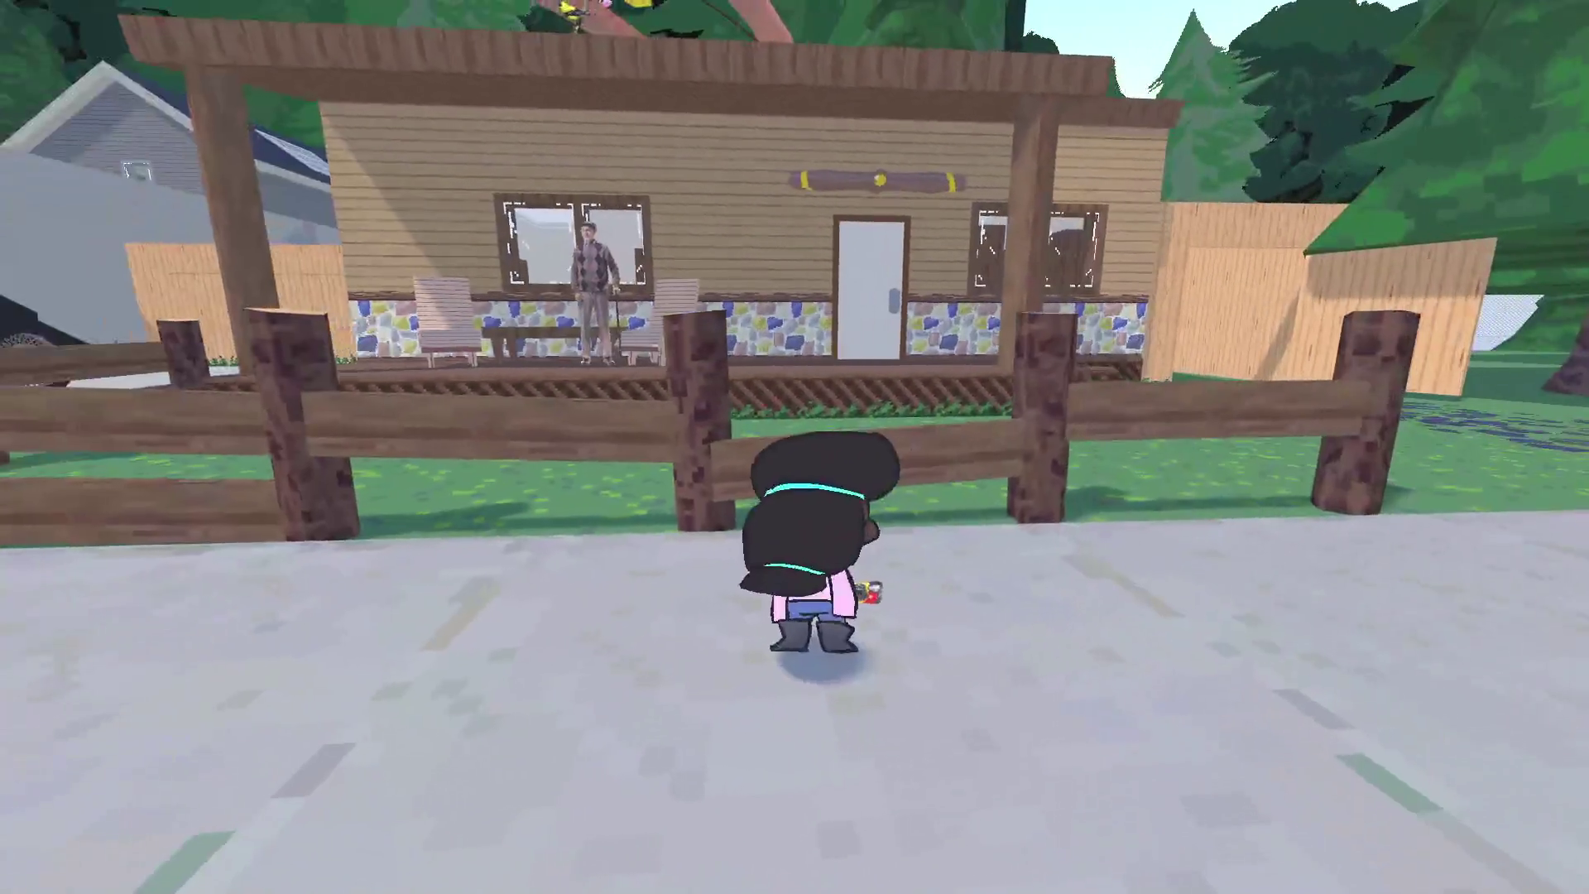
key("w")
key("w")
key("w")
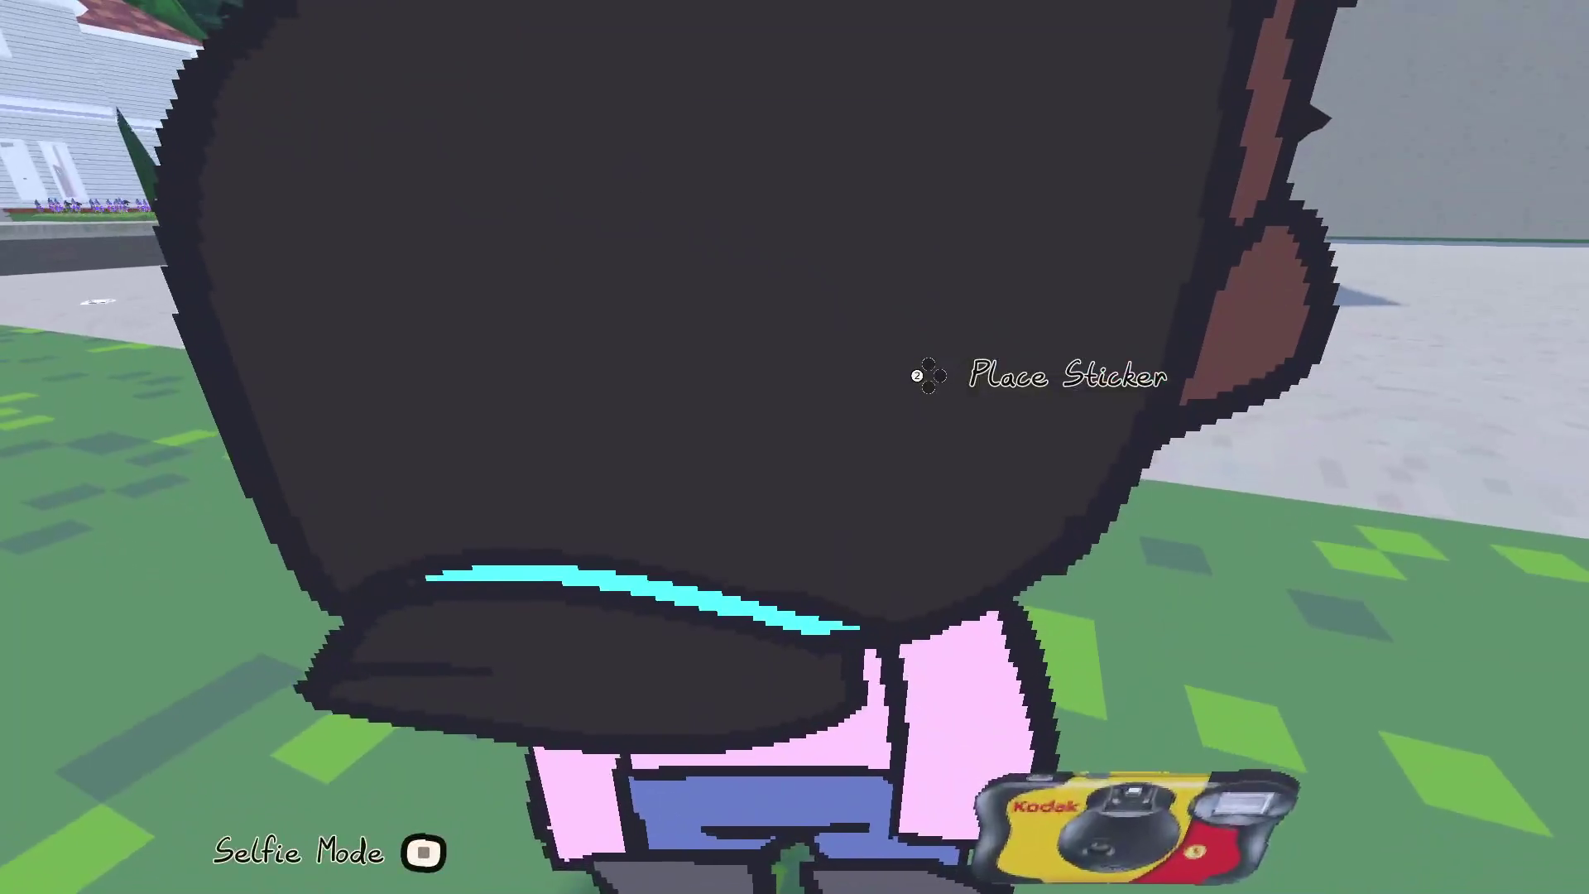
Check Challenge Photos, photograph the stickered wheel, and pause the game
key("q")
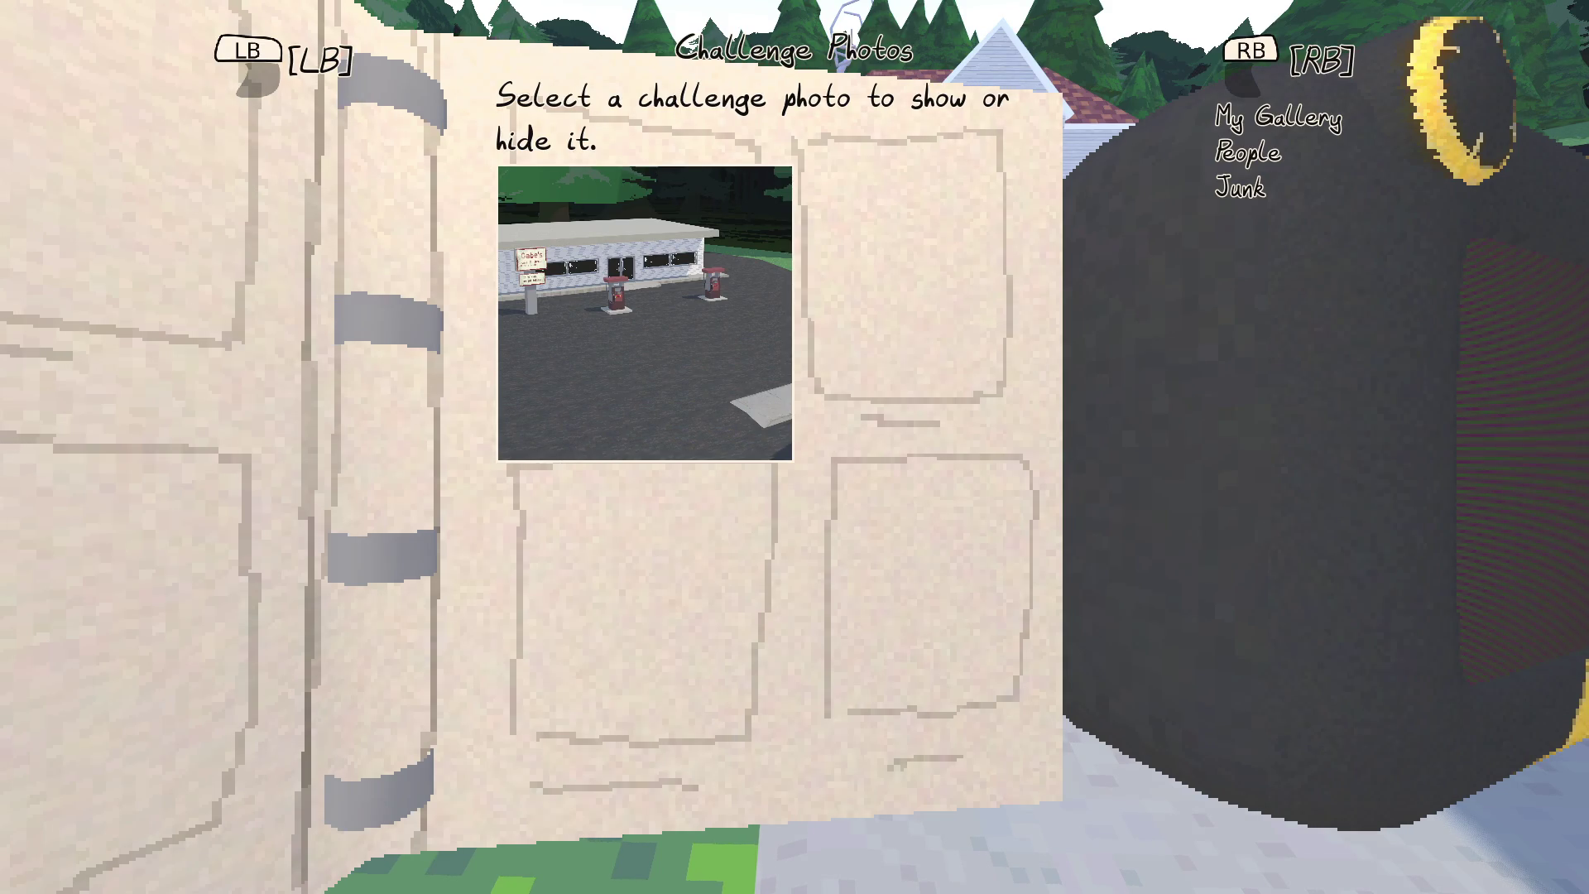
key("Escape")
key("w")
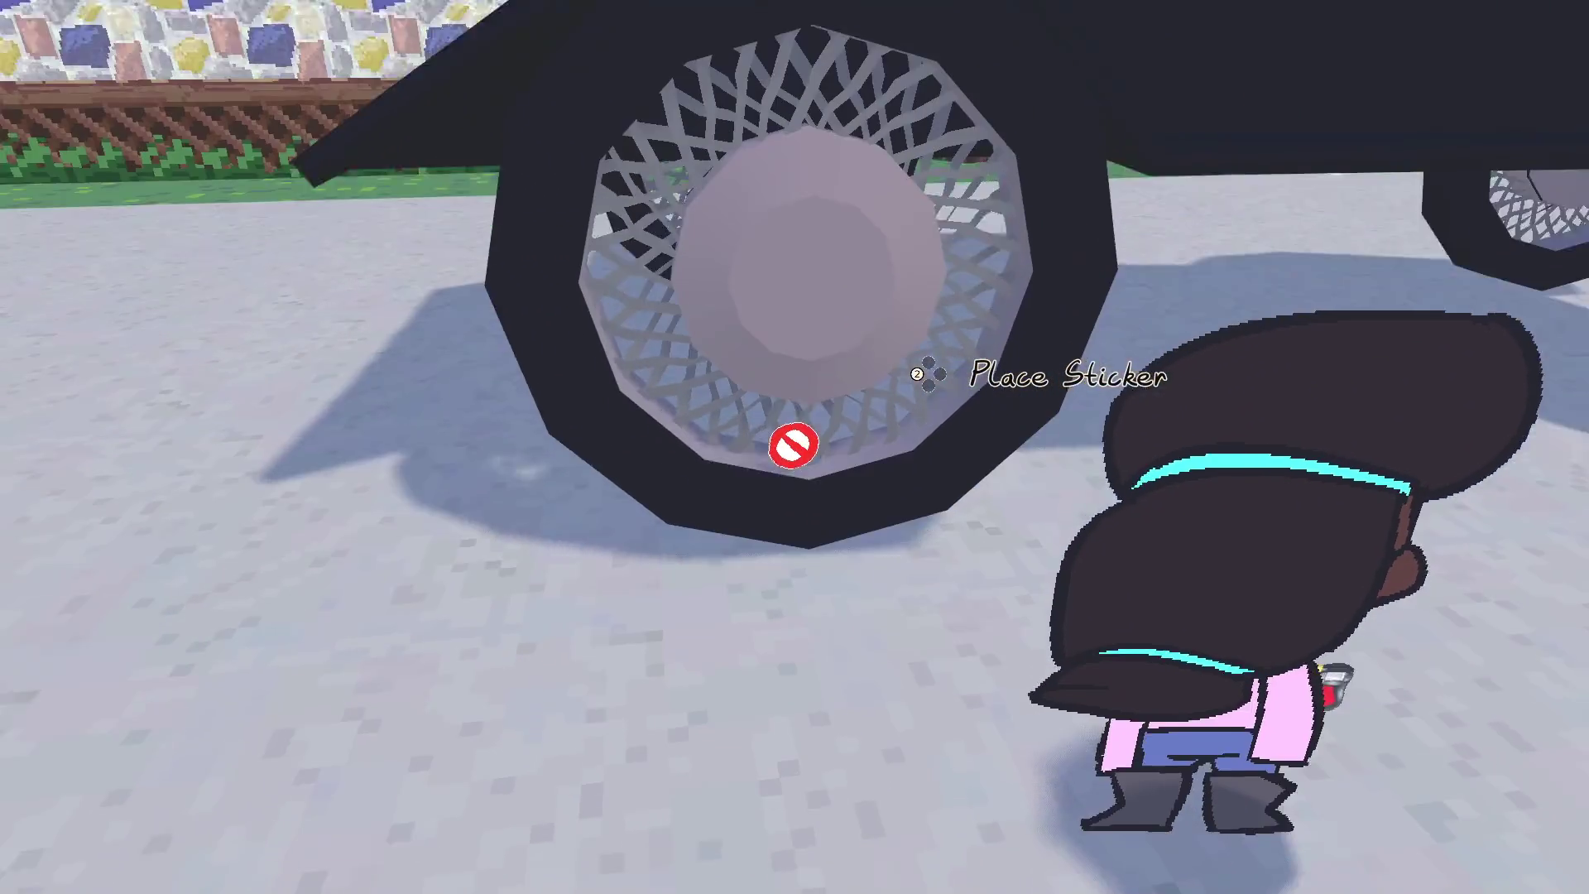
left_click(793, 445)
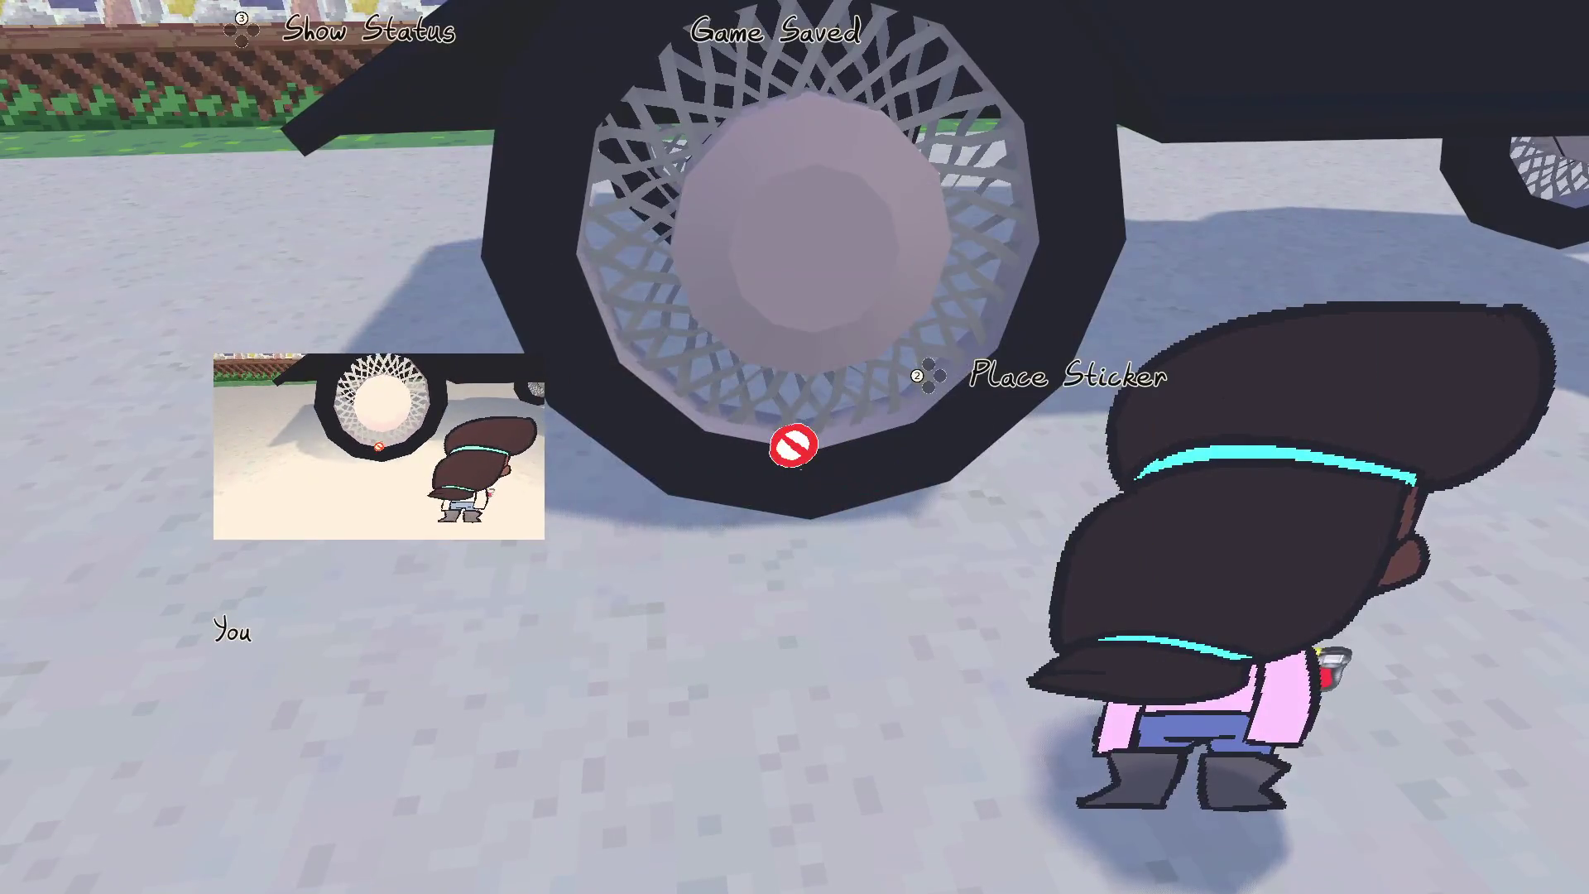
key("Escape")
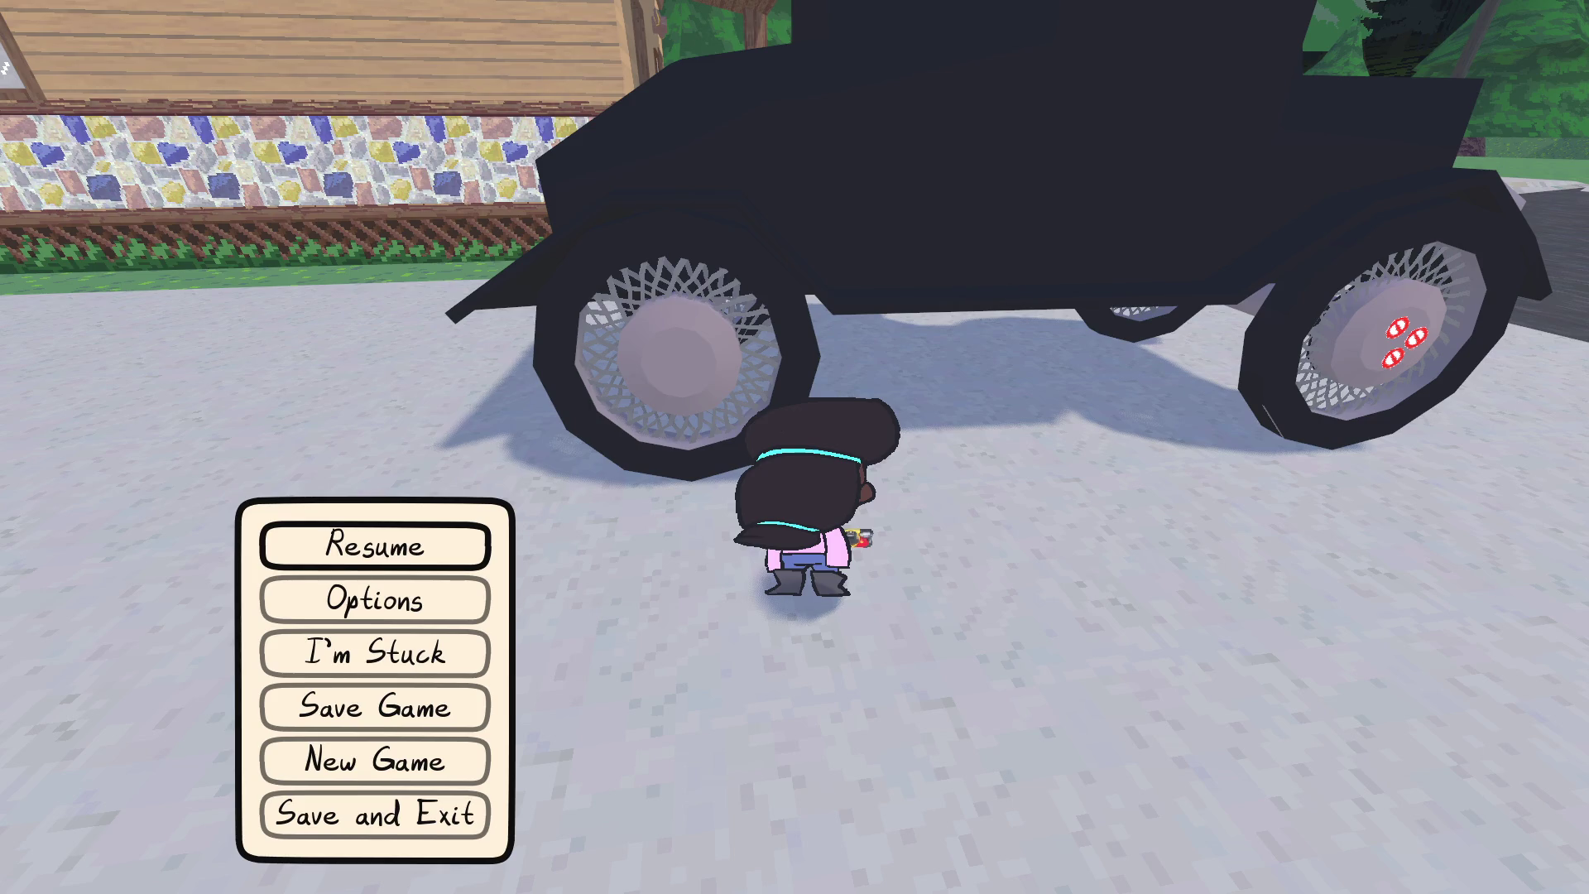
key("alt+Tab")
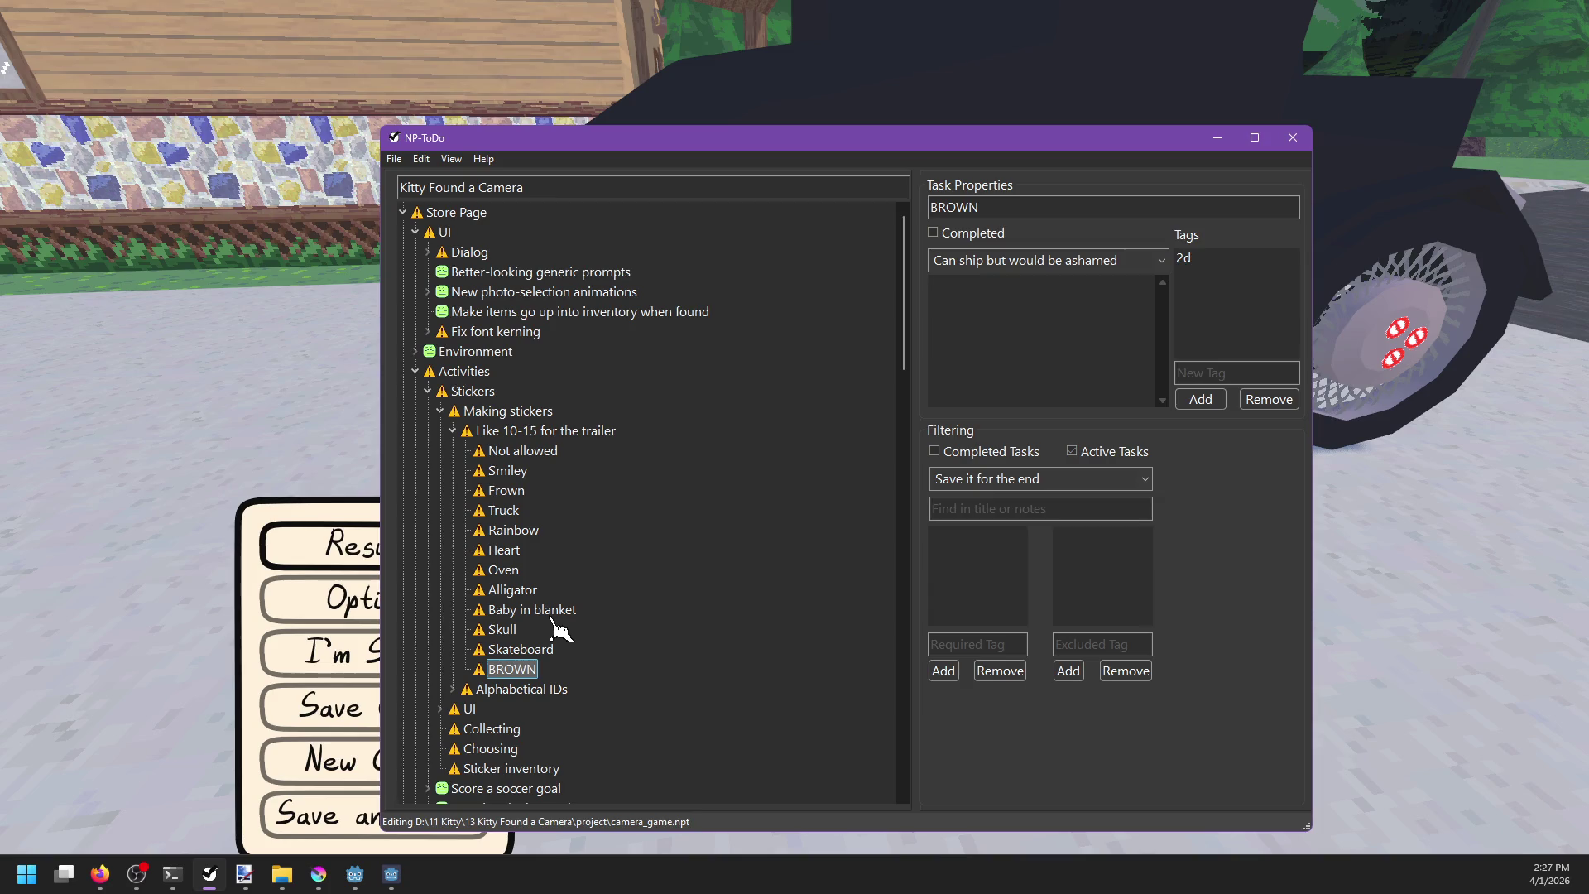
Add Crown and Dunce cap sticker tasks and mark Not allowed as completed
key("Return")
type("Crown")
key("Return")
type("Dunce cap")
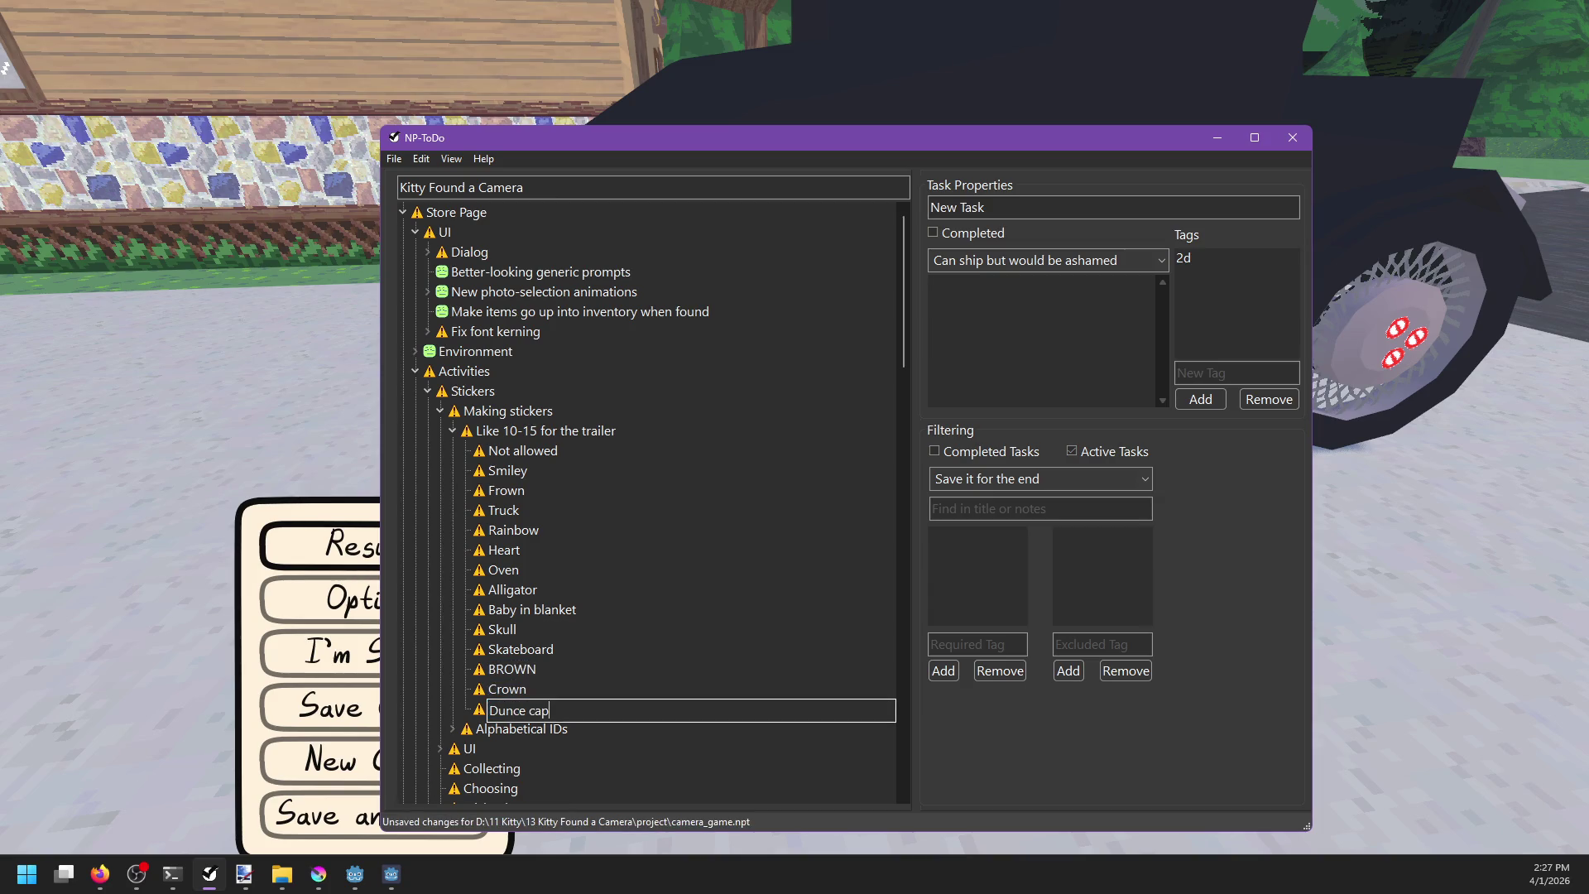
key("Return")
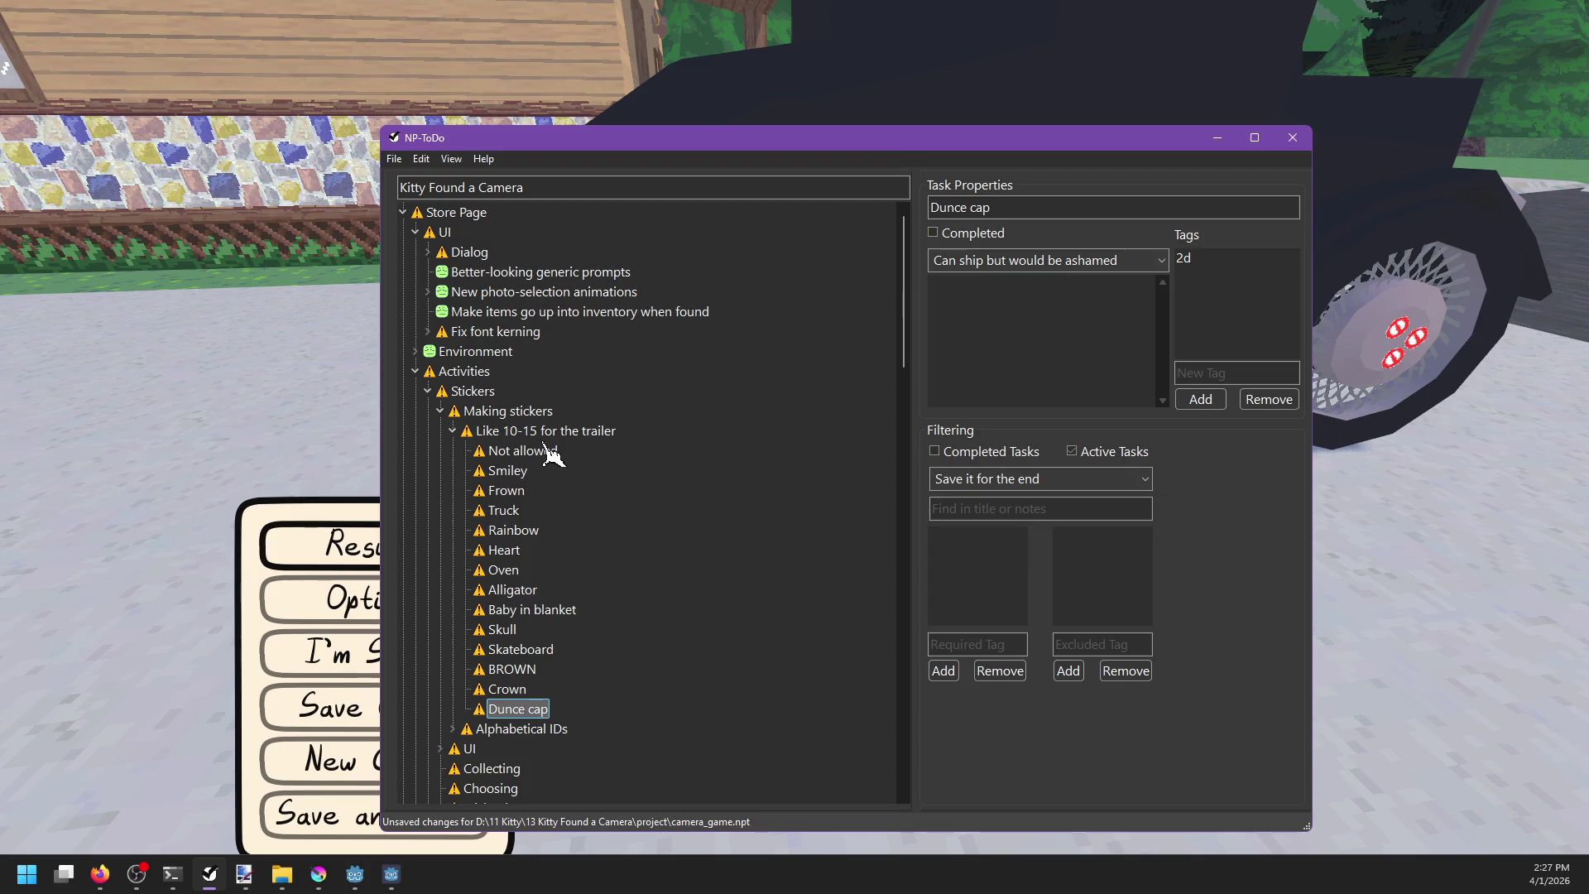
right_click(524, 452)
left_click(548, 473)
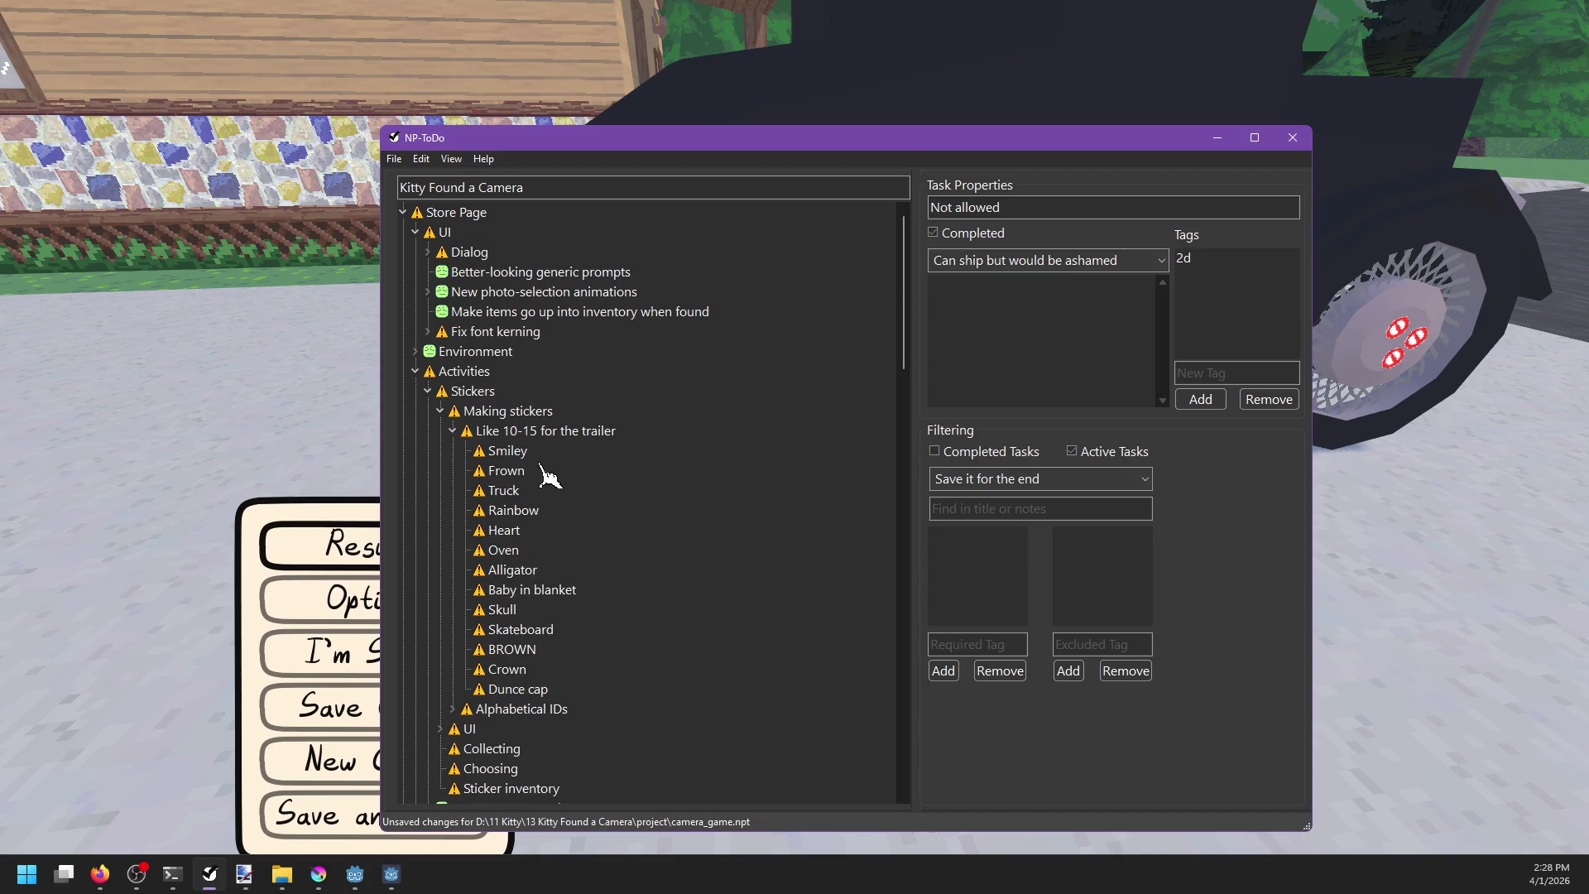
Save and exit the running game, then switch to Krita
left_click(362, 883)
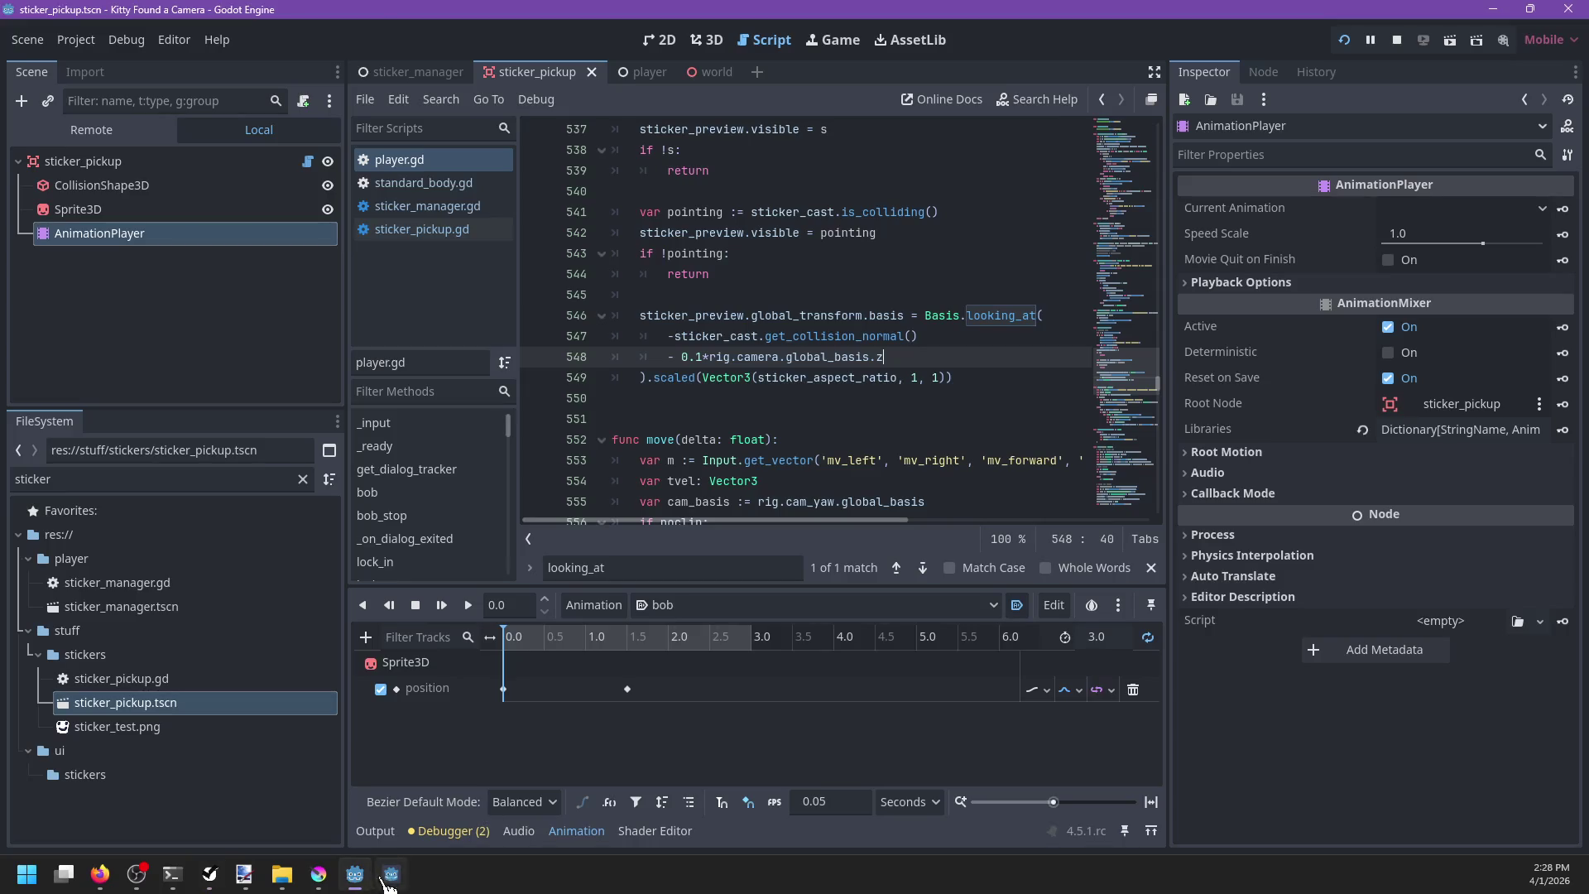
left_click(394, 876)
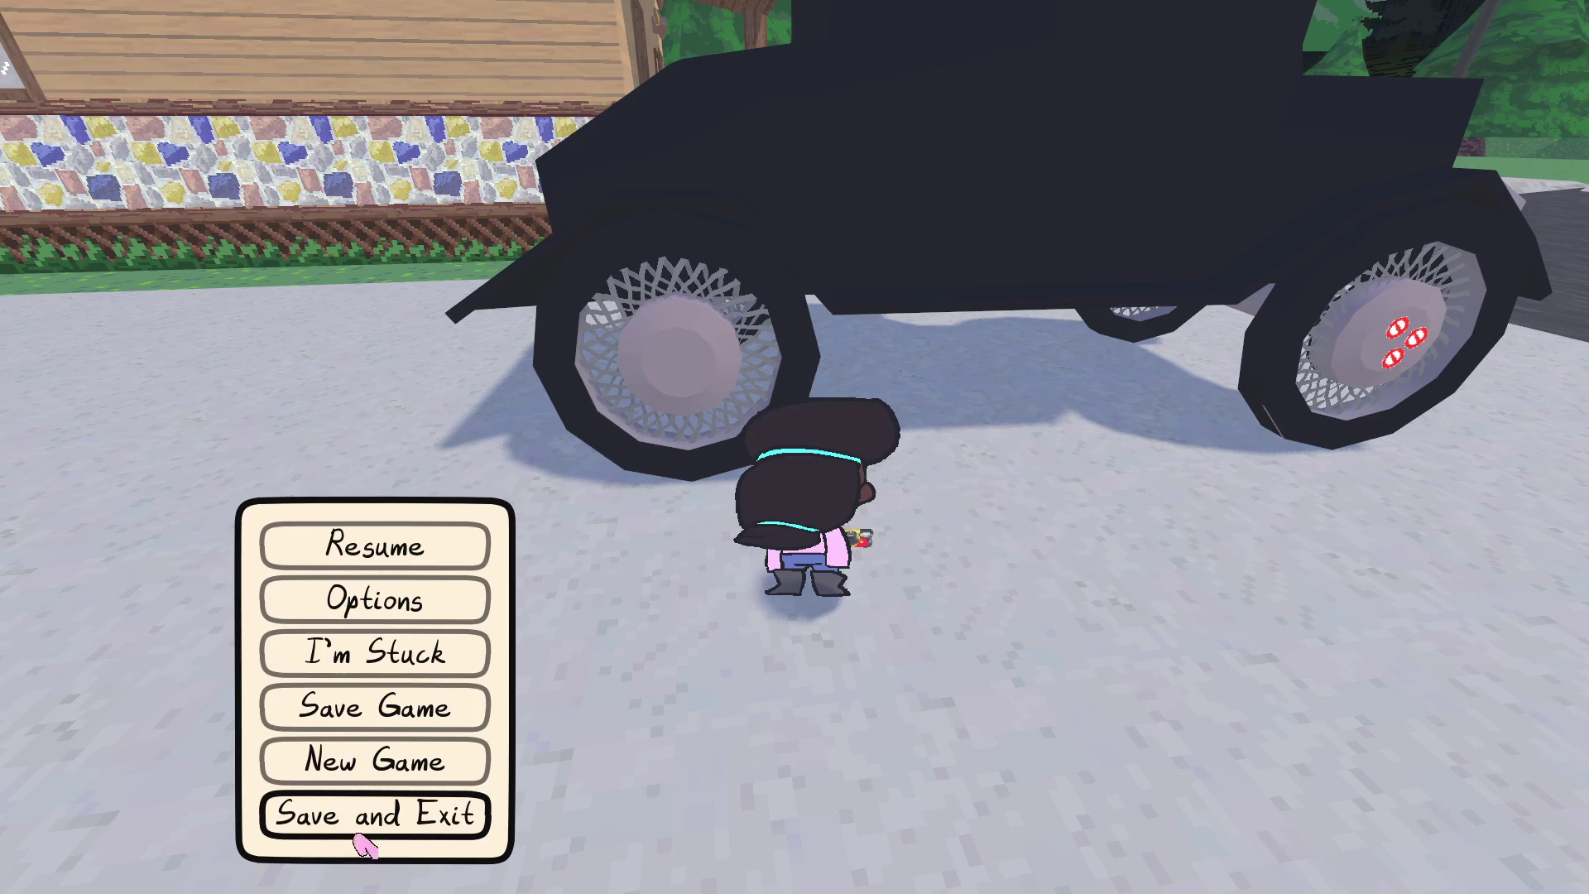
left_click(356, 838)
left_click(319, 874)
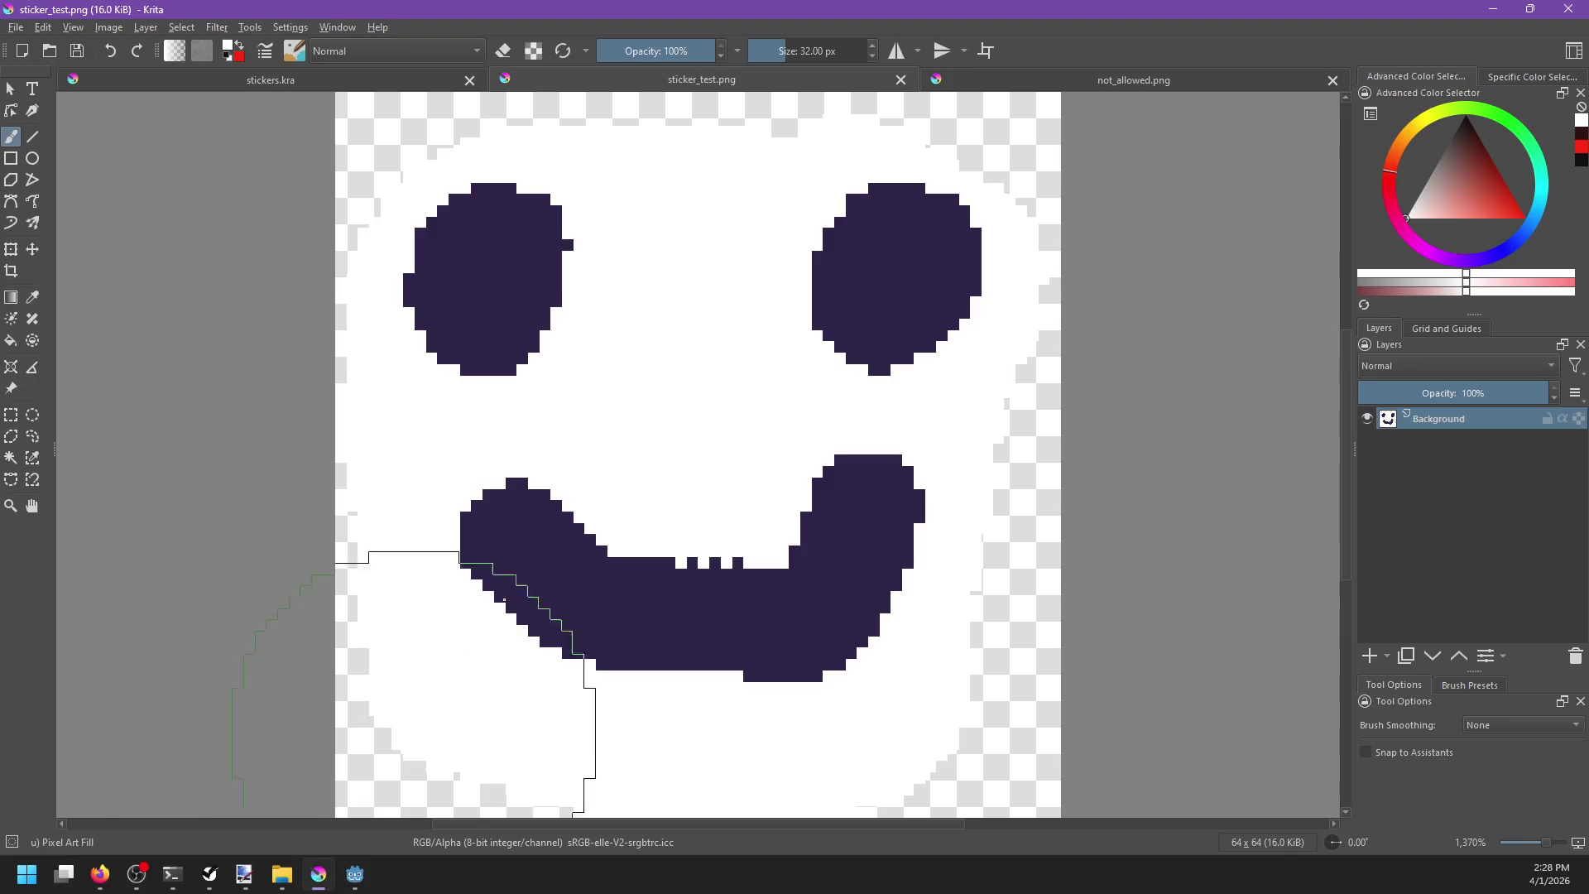
Copy the smiley image into not_allowed.png and merge it into a single layer
key("ctrl+a")
key("ctrl+Tab")
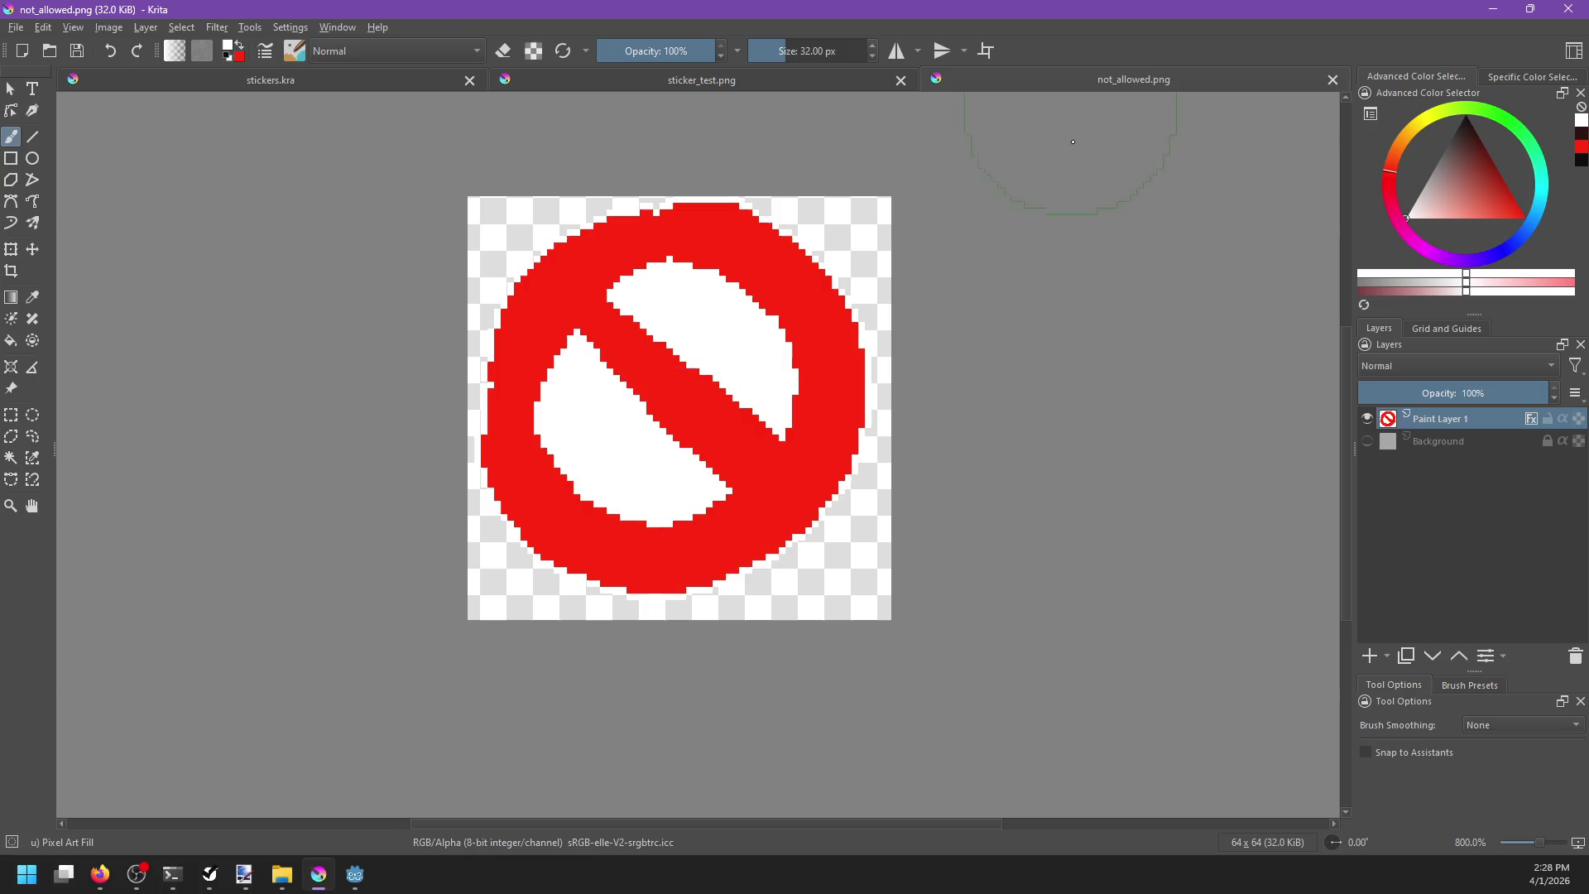
key("ctrl+v")
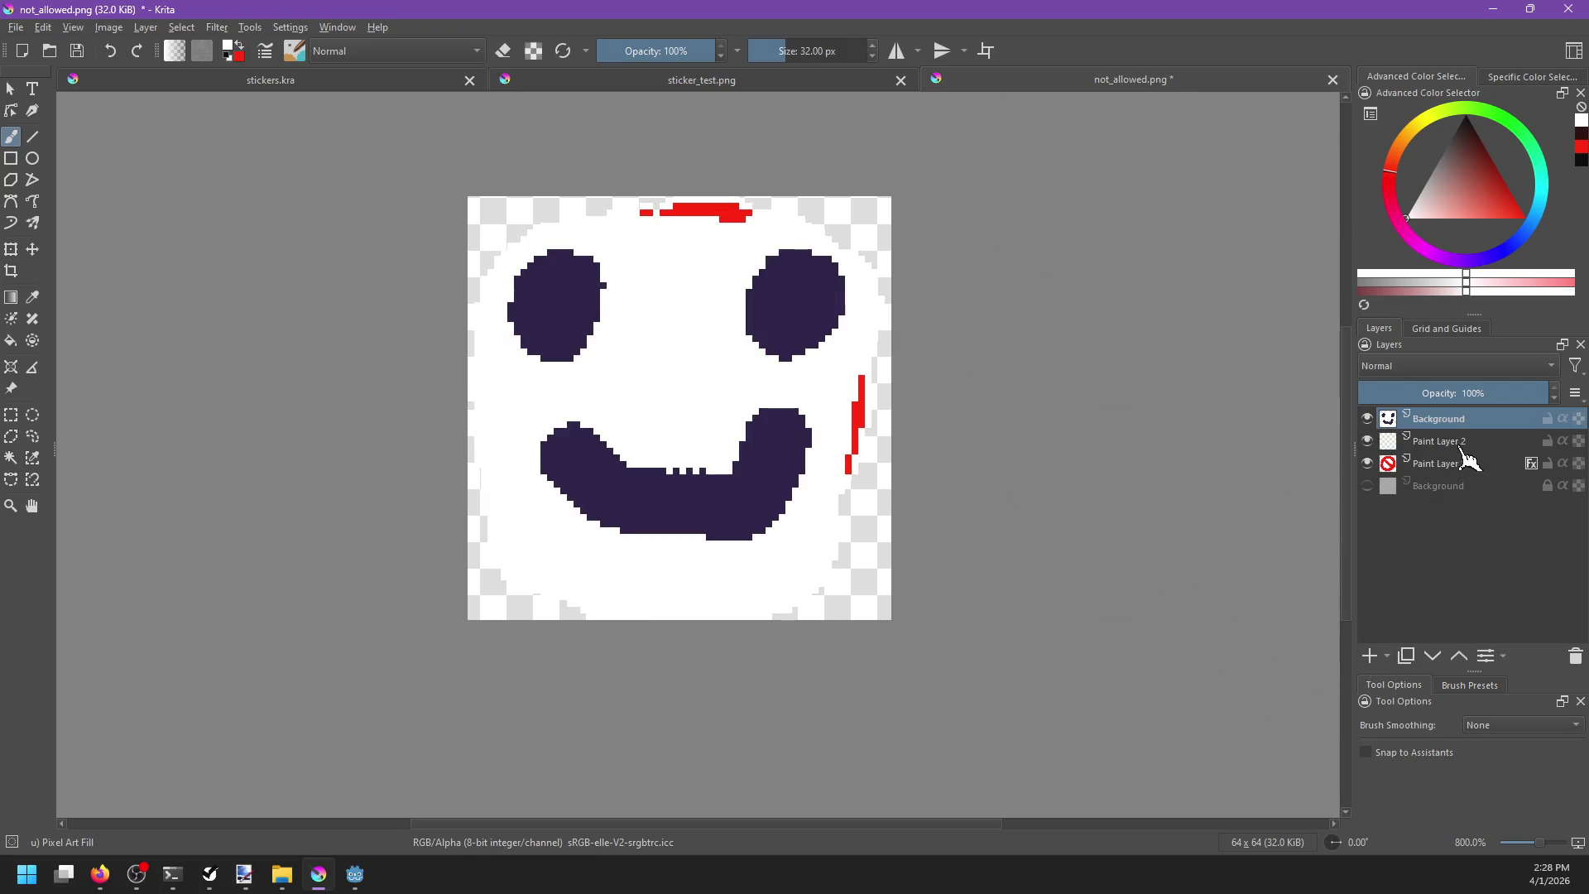
key("ctrl+e")
Name the layers not_allowed and test, and save the file as stickers_square.kra
double_click(1448, 440)
type("not_allowed")
key("Return")
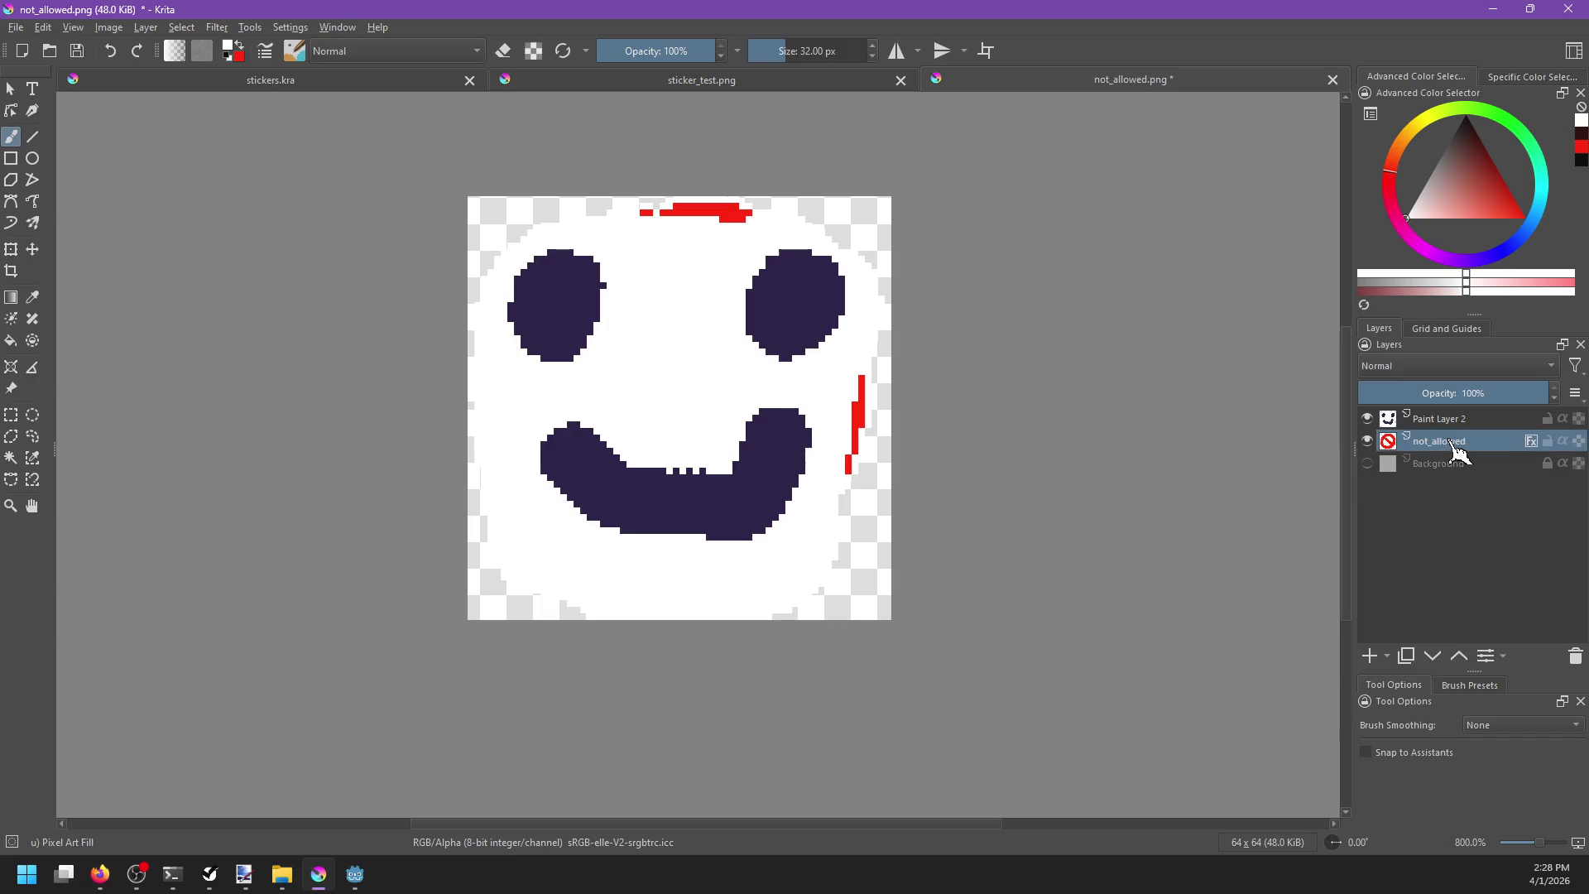
double_click(1445, 419)
key("Return")
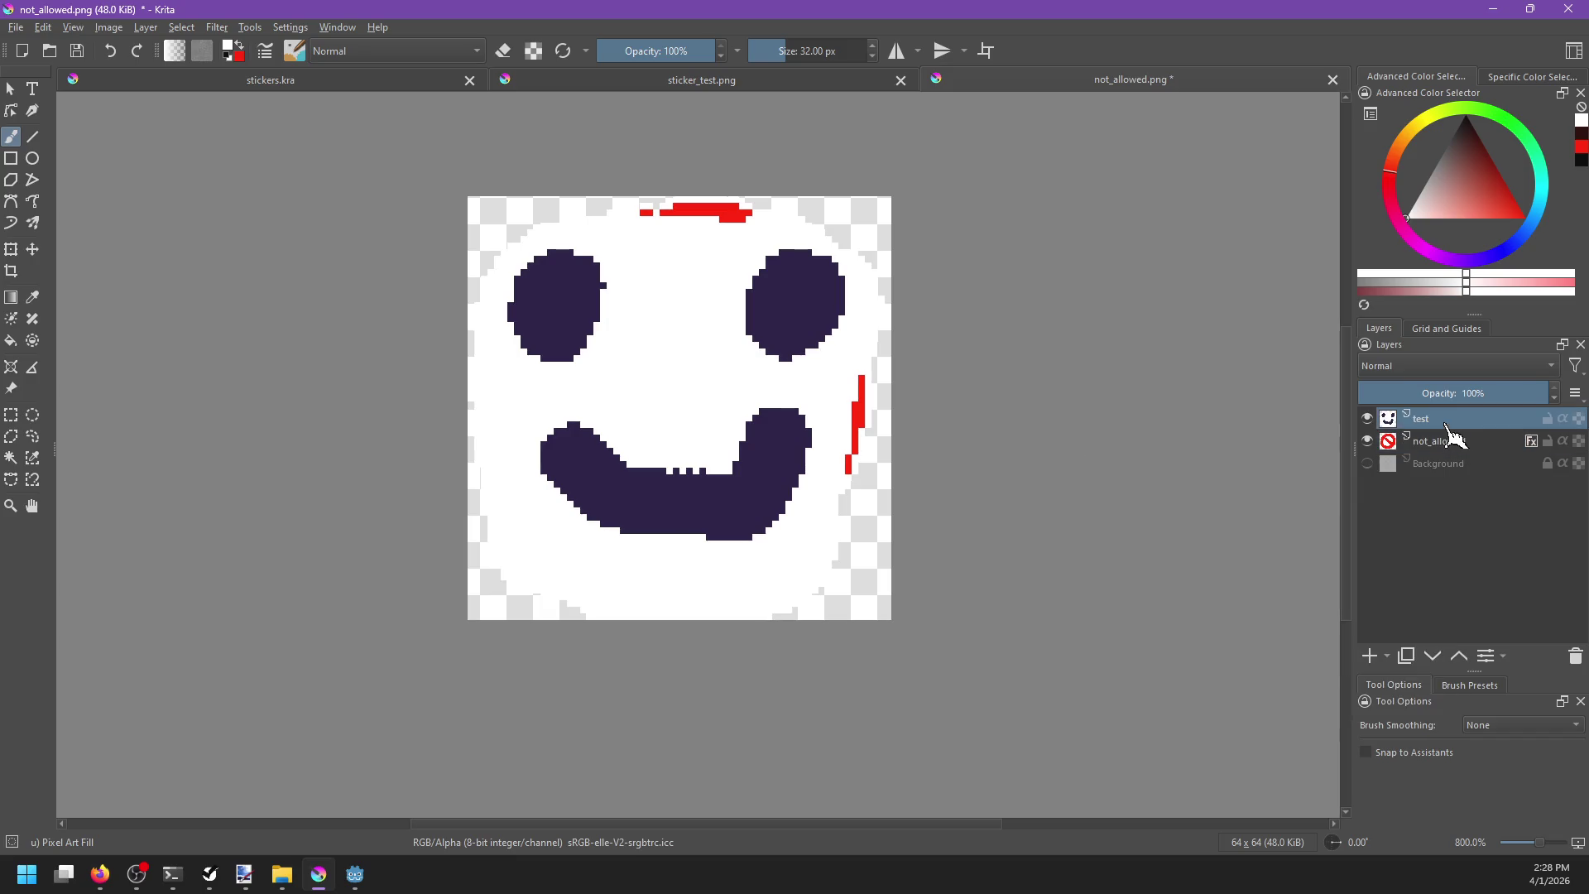
key("ctrl+shift+s")
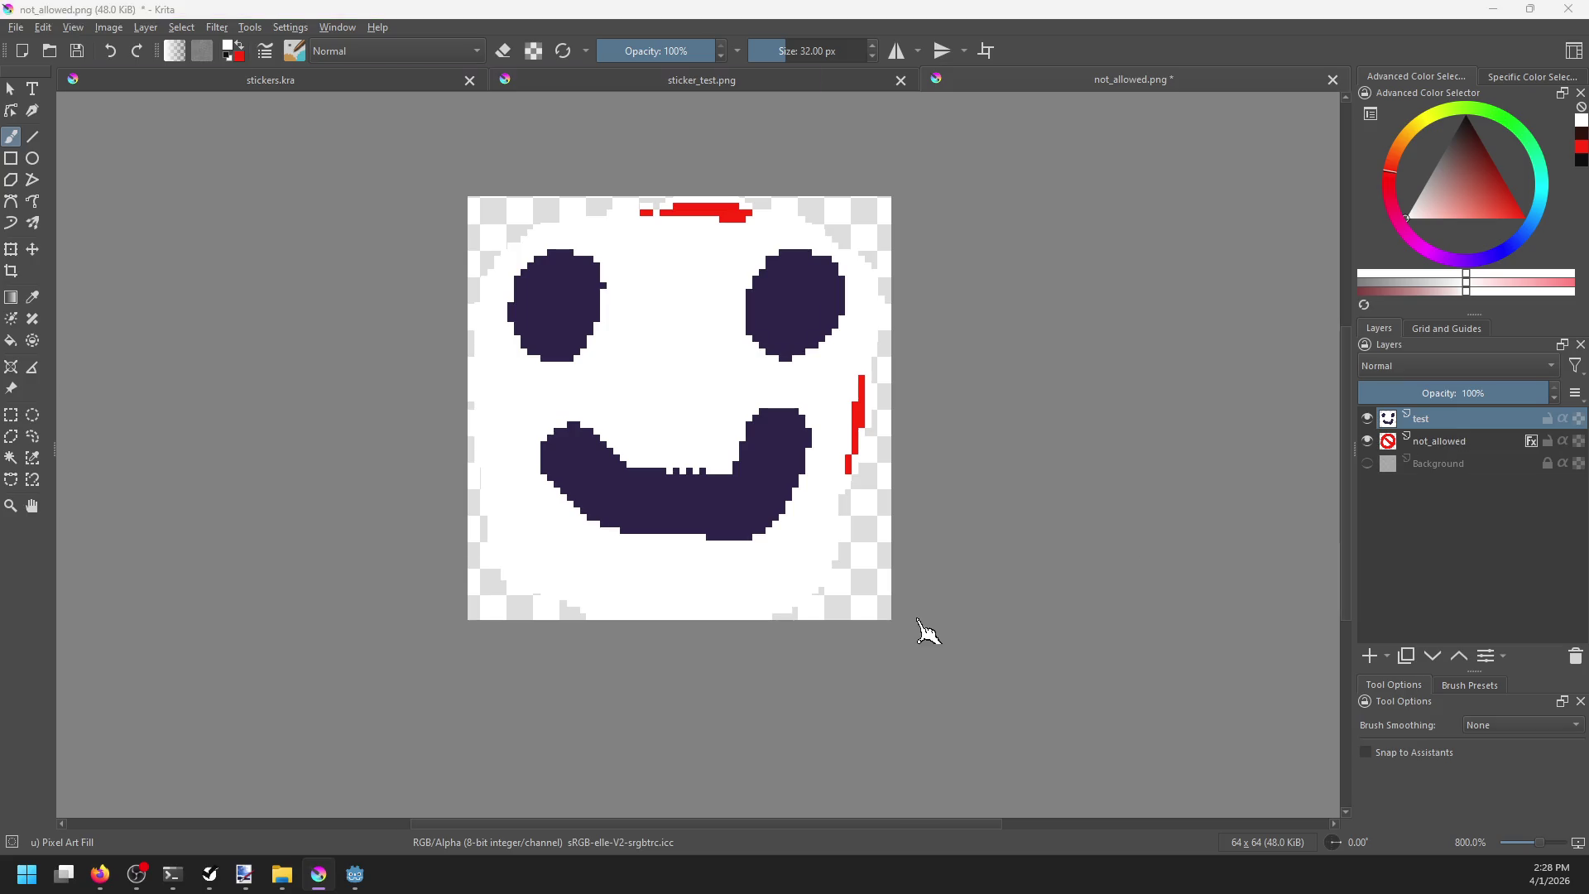
type("sticker")
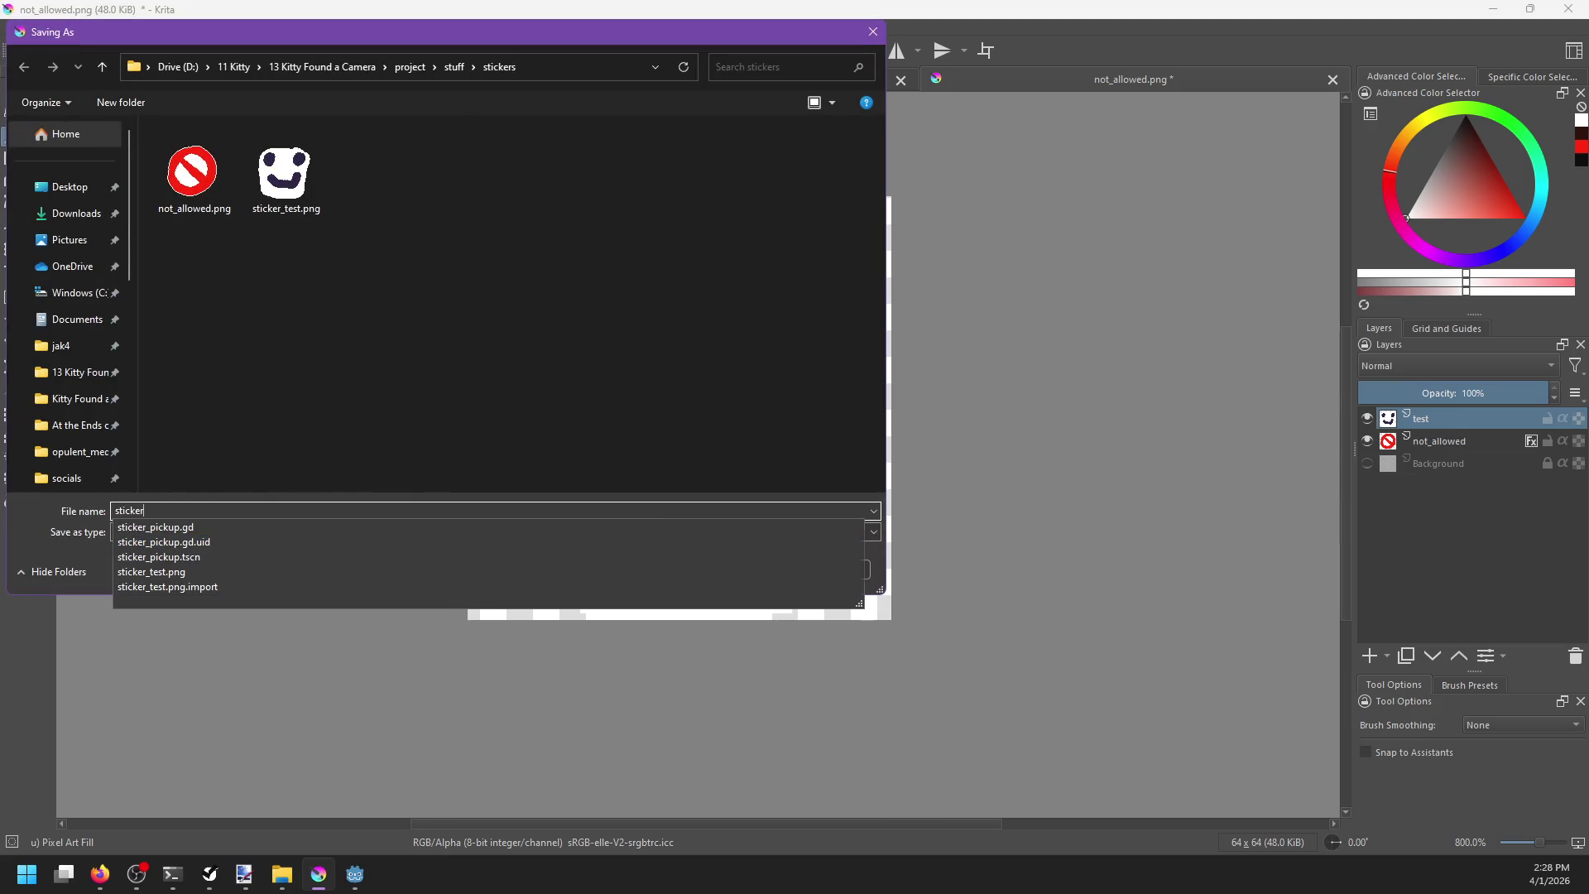
type("s_square.")
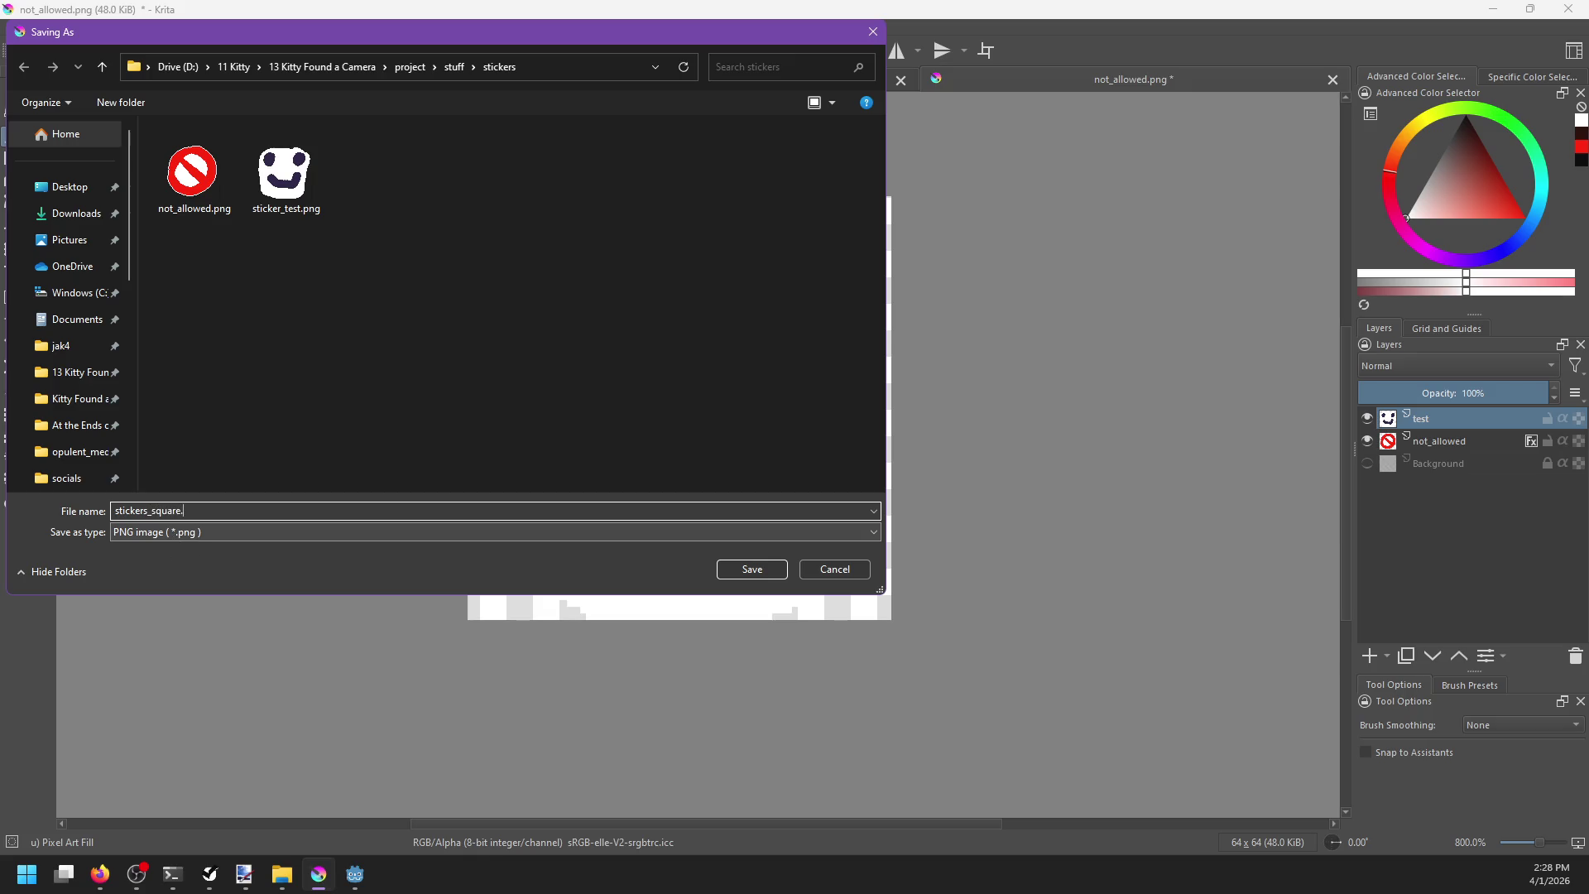
type("kra")
key("Return")
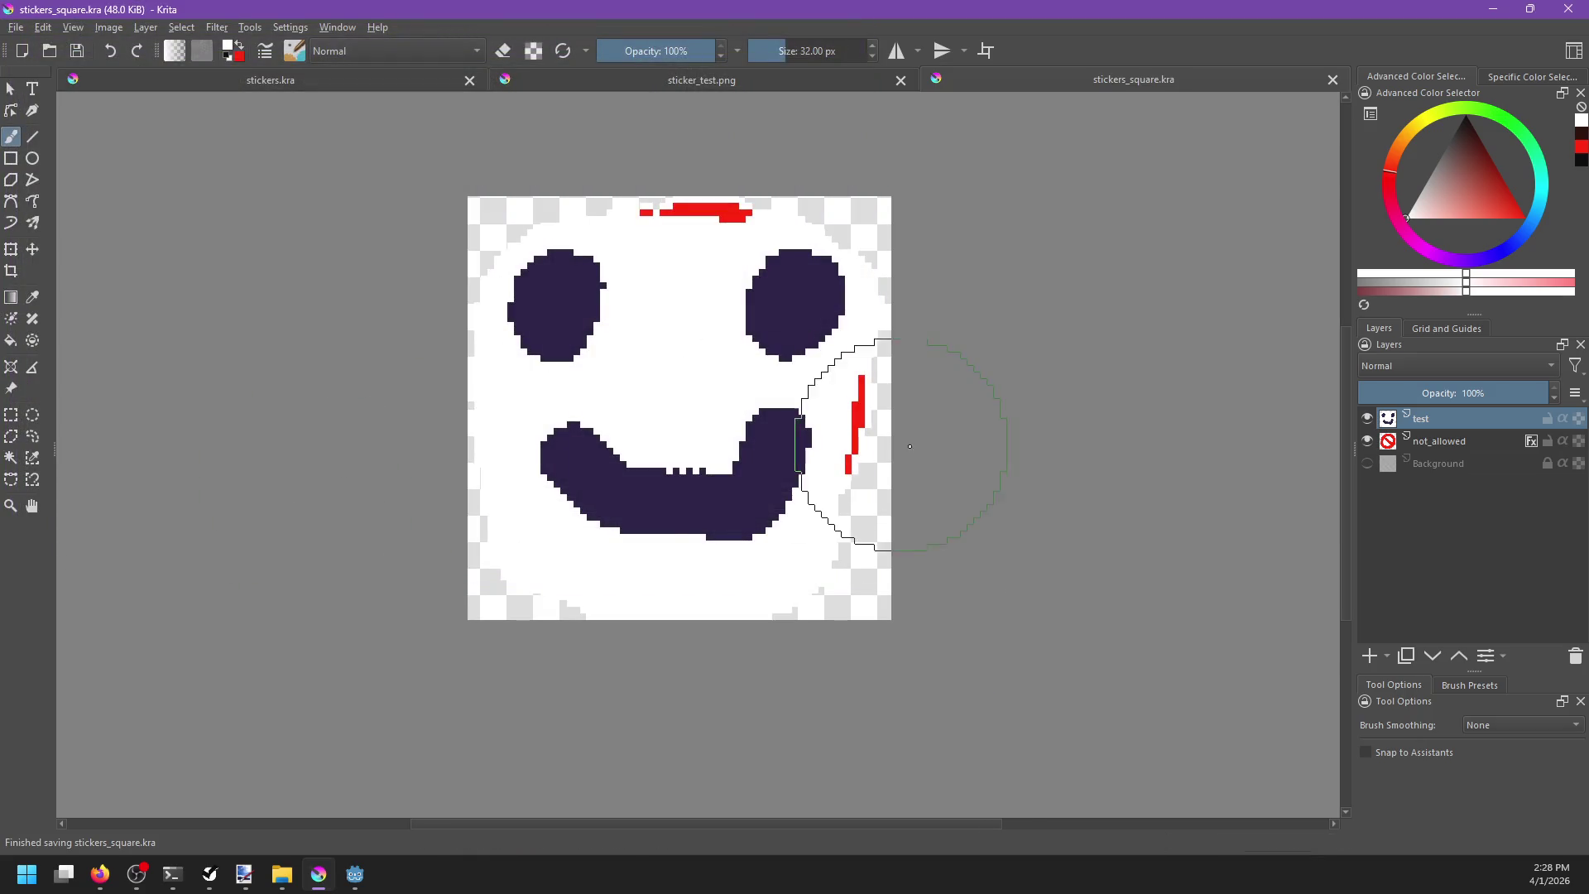
Add a new layer named smile above test, hiding the test and not_allowed layers
left_click(1370, 655)
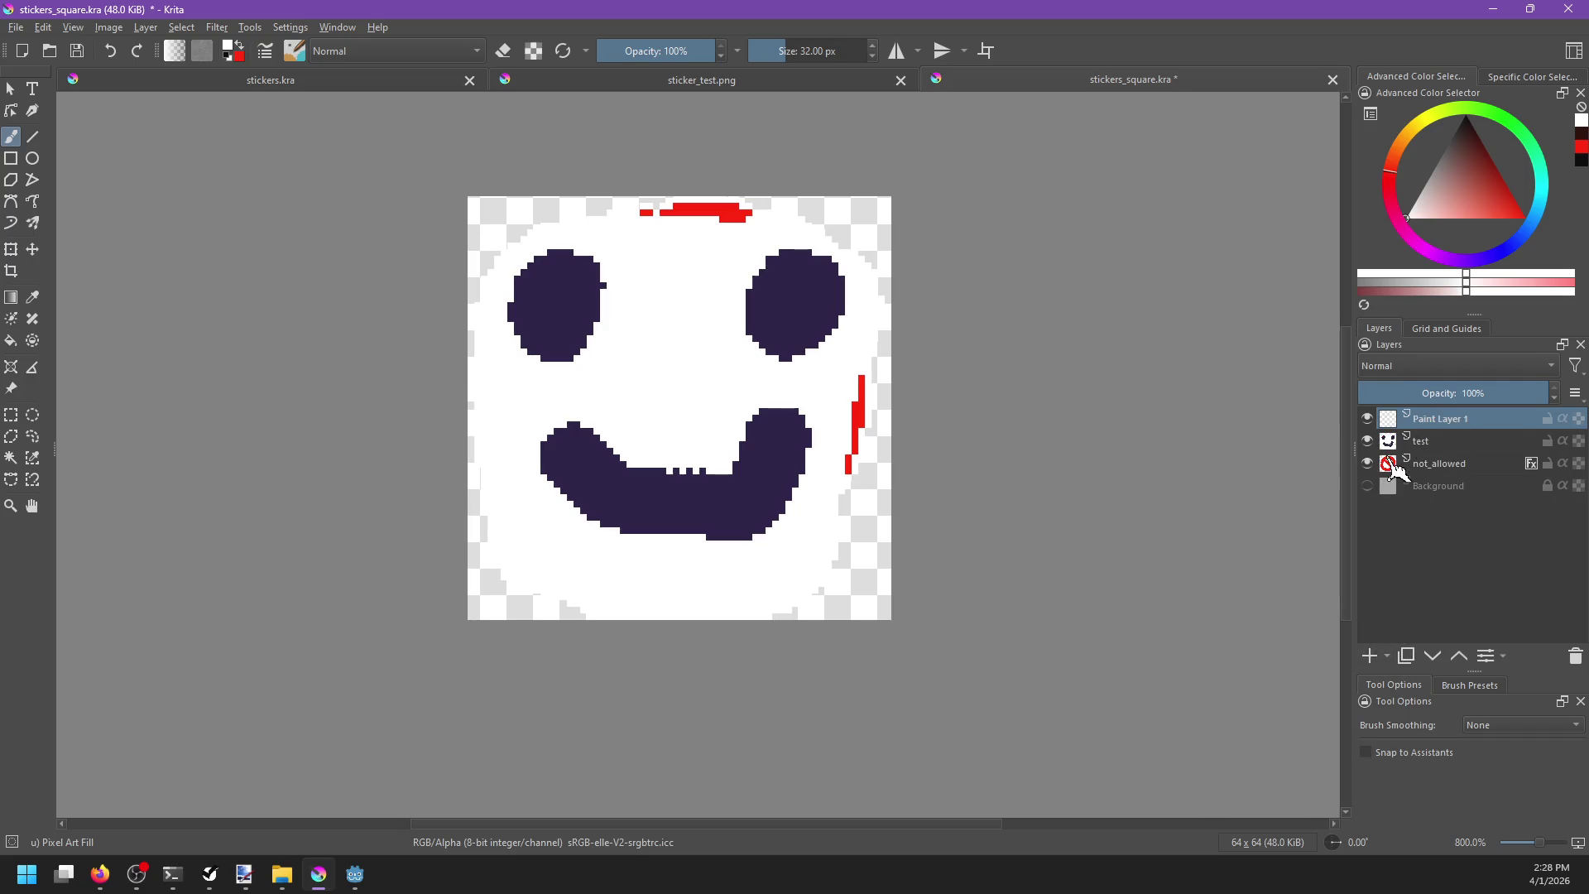
left_click(1367, 463)
left_click(1367, 441)
double_click(1428, 418)
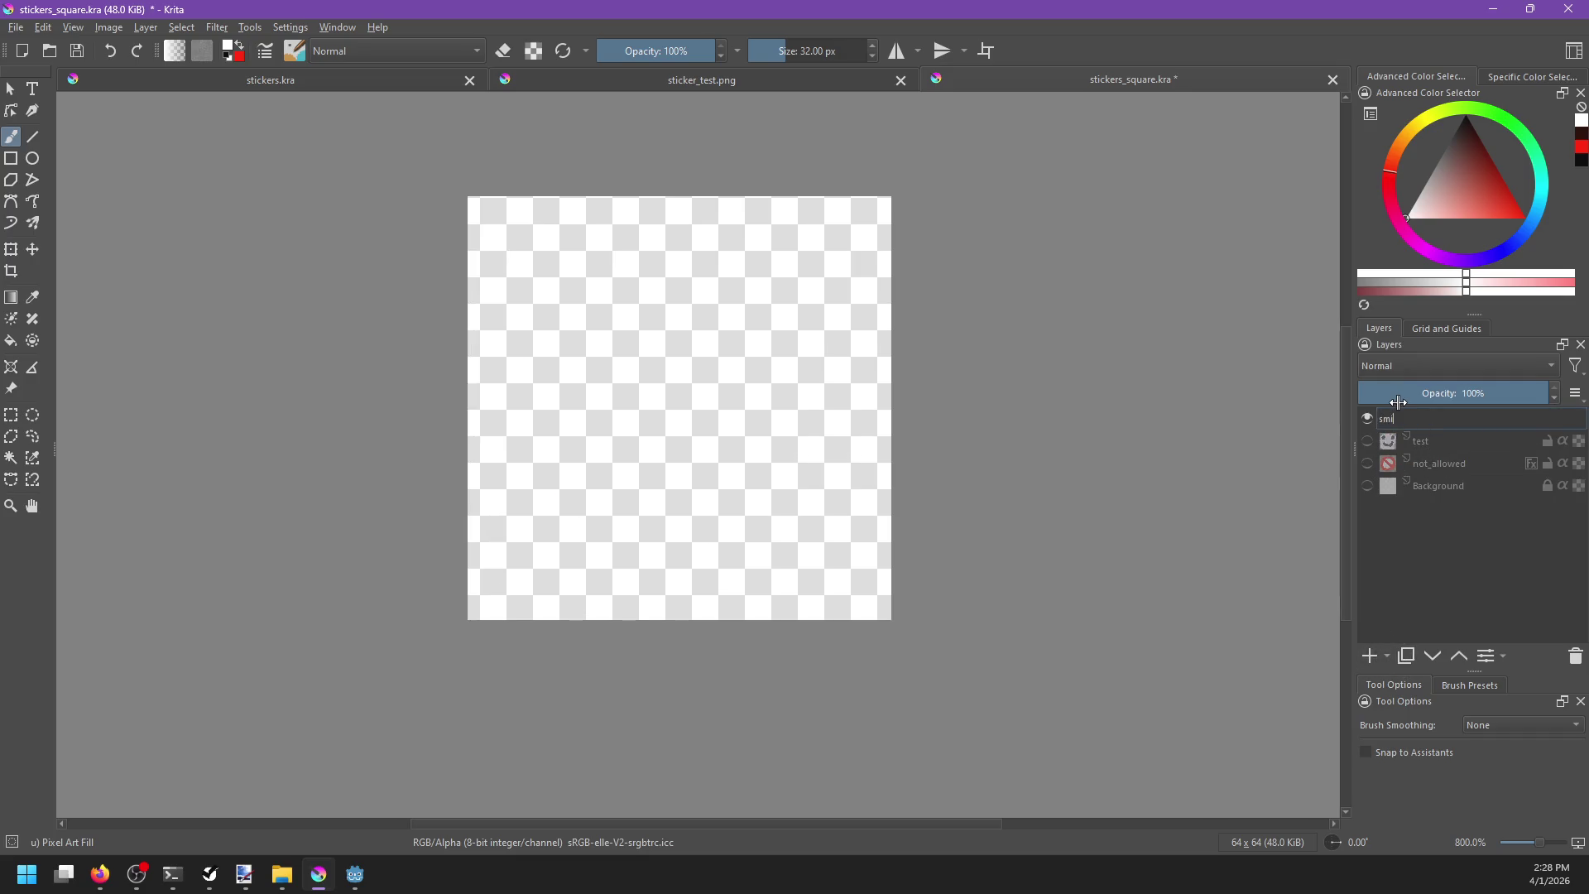
key("Return")
Choose a deep gold colour for painting the face
key("f")
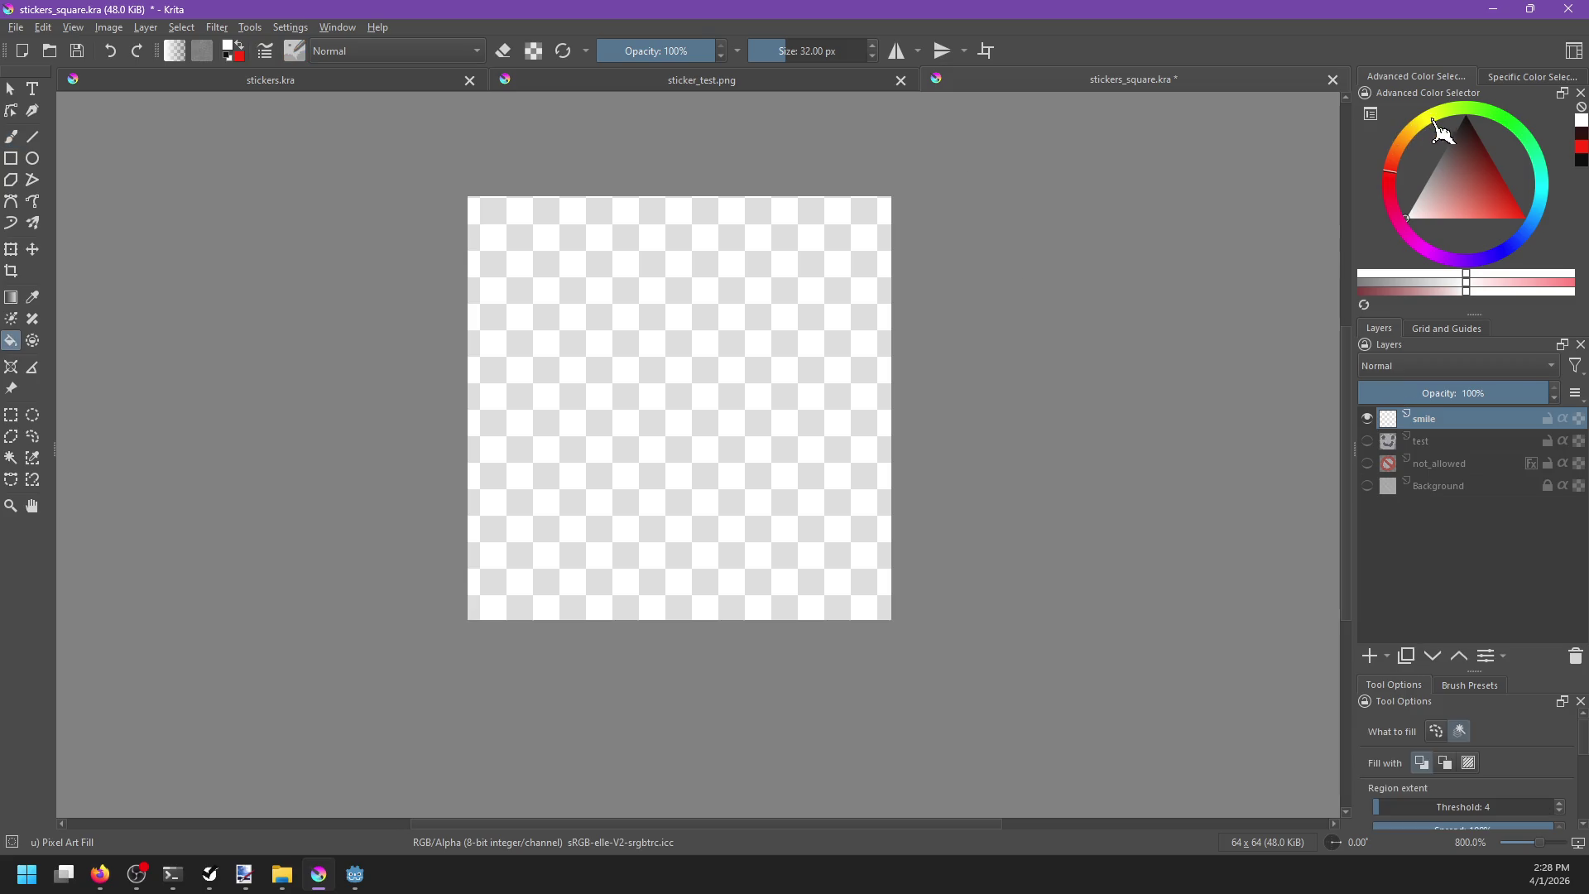
left_click(1430, 120)
left_click(1494, 215)
left_click(1474, 219)
left_click(1502, 219)
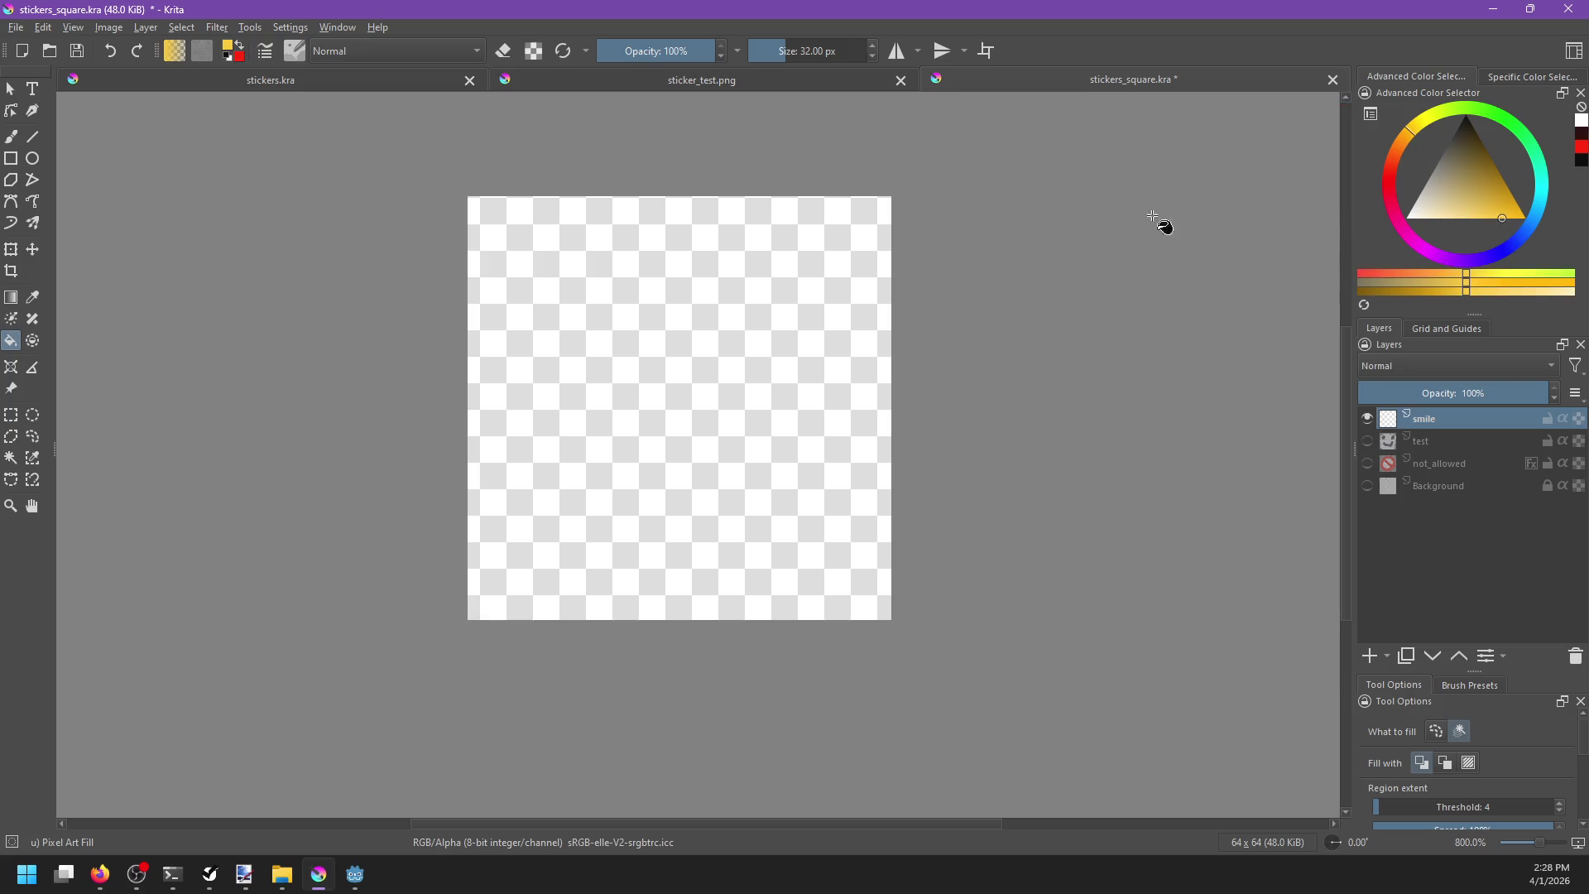
Paint and refine a yellow disc on the smile layer with the freehand brush
key("b")
mouse_move(687, 263)
left_mouse_down()
mouse_move(632, 273)
mouse_move(638, 319)
mouse_move(596, 284)
mouse_move(813, 293)
left_mouse_up()
key("ctrl+z")
key("ctrl+z")
mouse_move(709, 252)
left_mouse_down()
mouse_move(549, 479)
mouse_move(575, 301)
left_mouse_up()
key("ctrl+z")
mouse_move(745, 257)
left_mouse_down()
mouse_move(535, 440)
mouse_move(734, 256)
mouse_move(709, 284)
mouse_move(670, 497)
mouse_move(662, 351)
mouse_move(603, 255)
mouse_move(521, 400)
mouse_move(628, 538)
left_mouse_up()
key("ctrl+z")
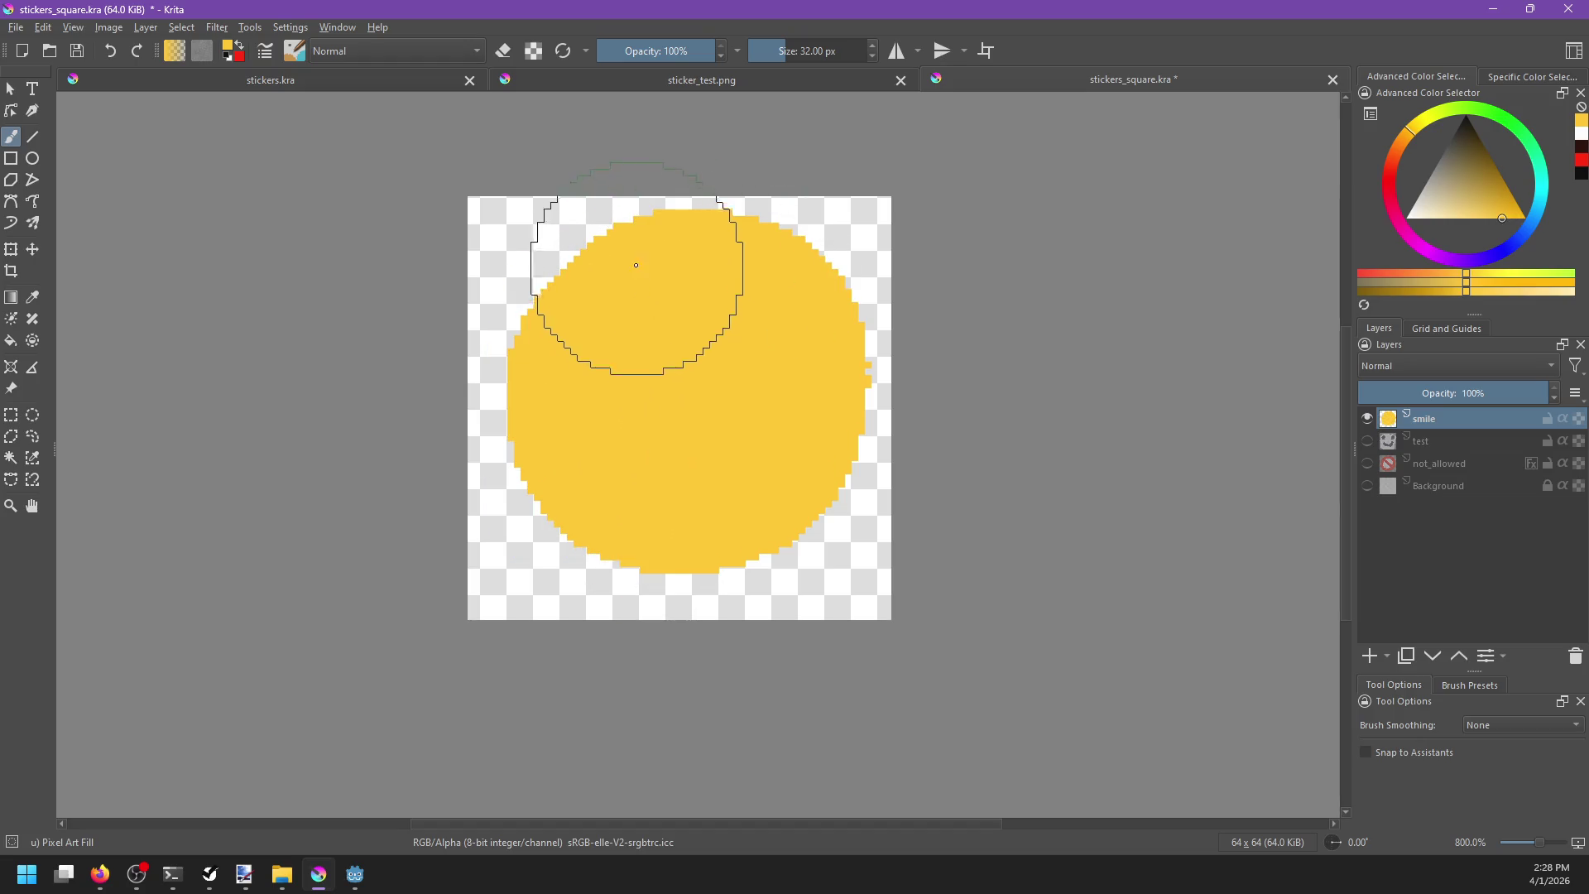
mouse_move(531, 464)
left_mouse_down()
mouse_move(684, 550)
mouse_move(706, 359)
left_mouse_up()
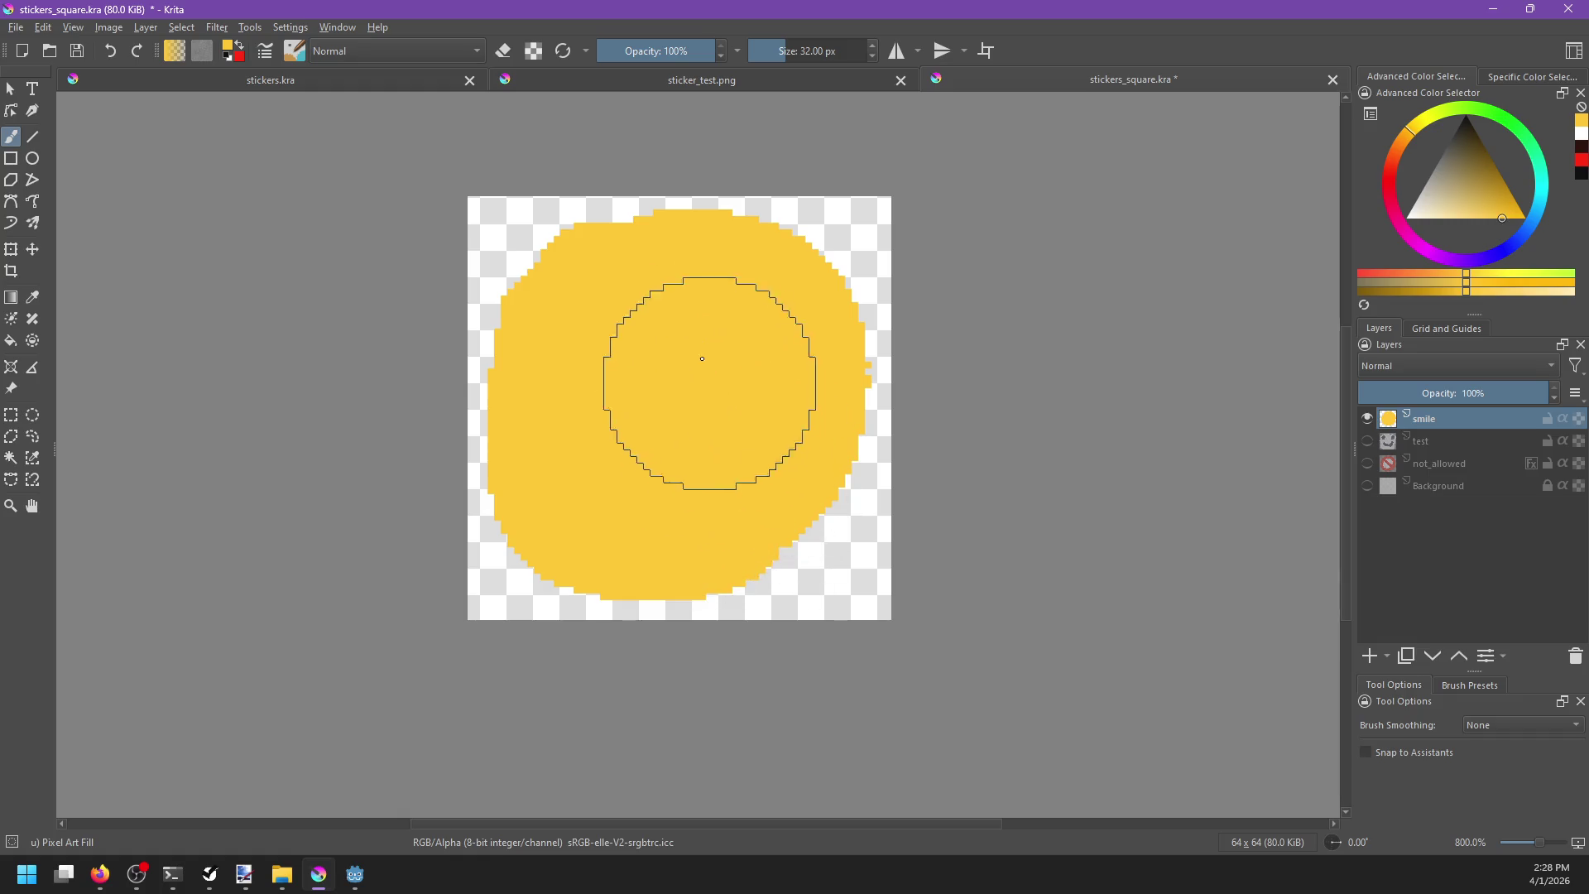
key("ctrl+z")
key("ctrl+z")
left_click_drag(628, 248, 561, 294)
key("ctrl+z")
mouse_move(638, 256)
left_mouse_down()
mouse_move(558, 290)
mouse_move(557, 507)
mouse_move(784, 487)
mouse_move(736, 489)
mouse_move(773, 375)
left_mouse_up()
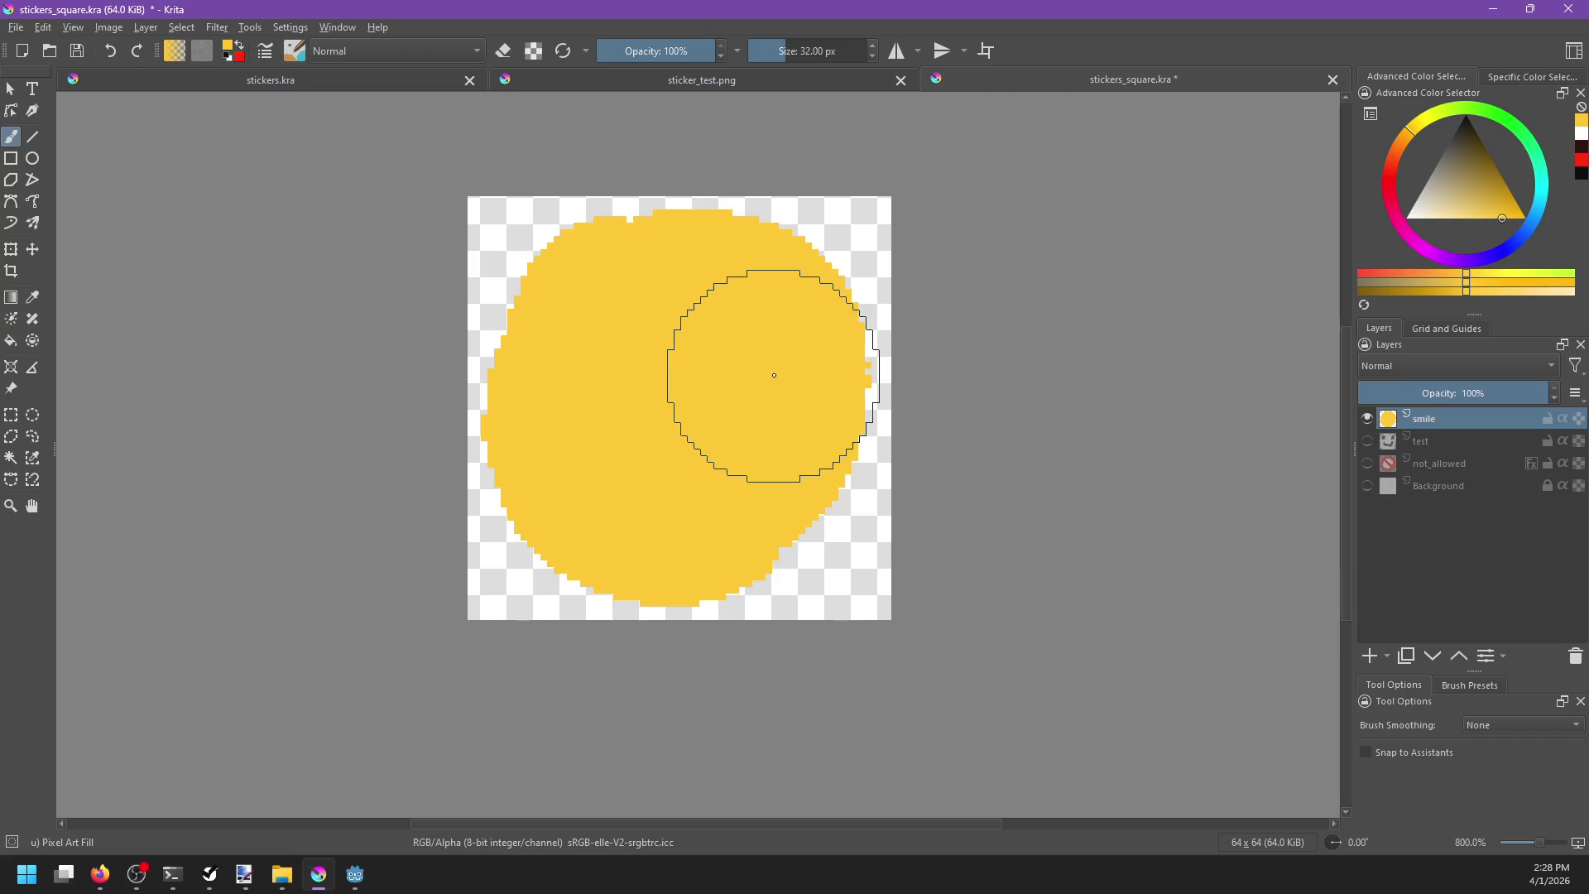
Copy the not_allowed layer's outline style onto the smile layer
right_click(1435, 467)
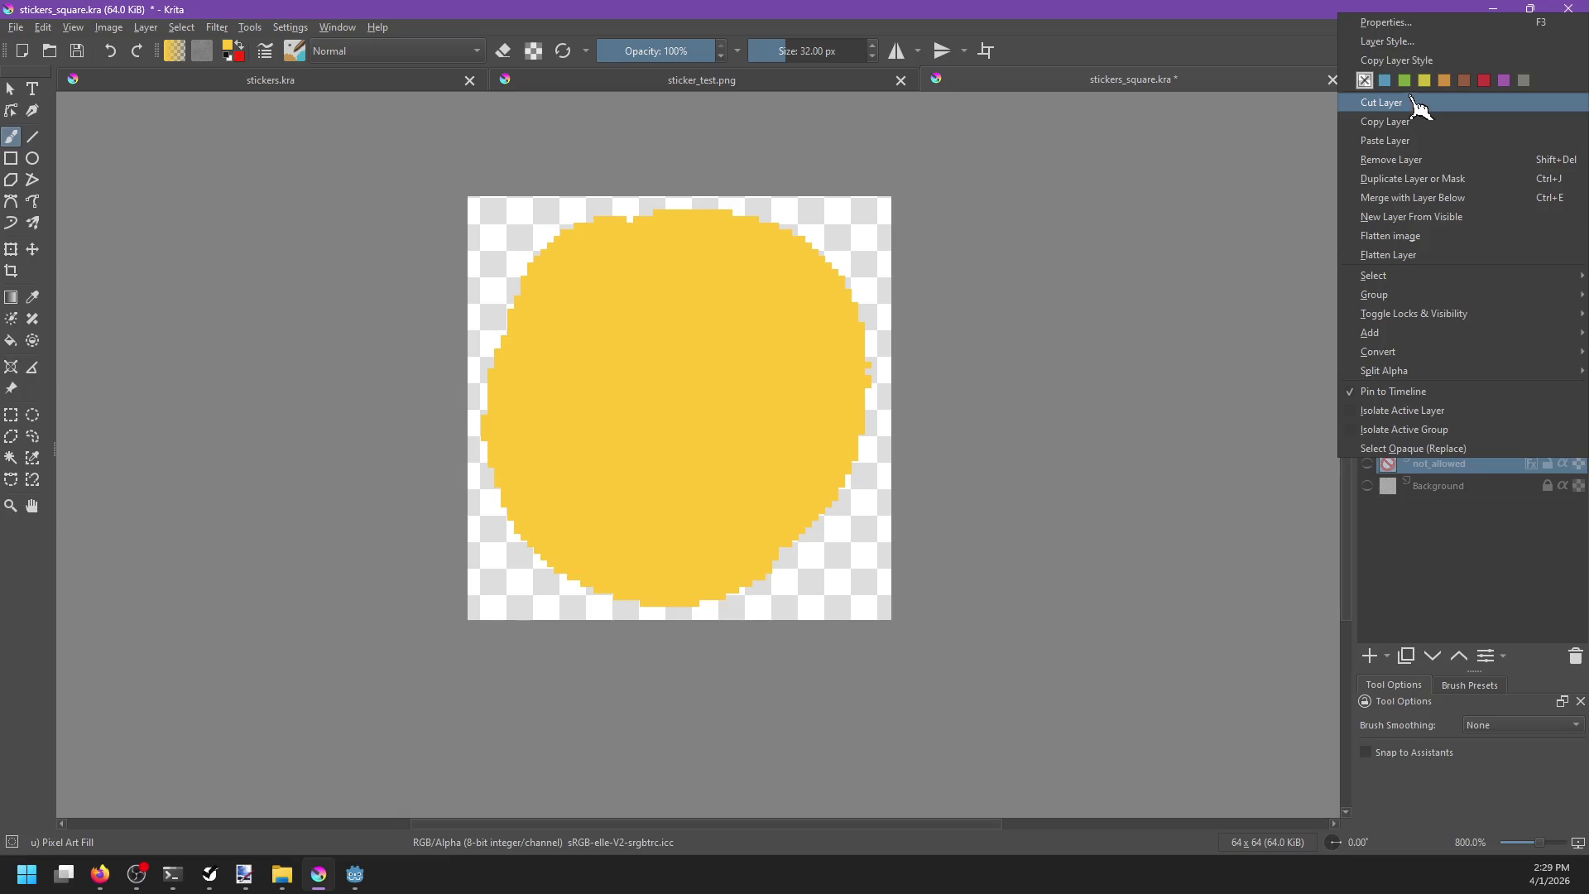
left_click(1398, 63)
right_click(1437, 419)
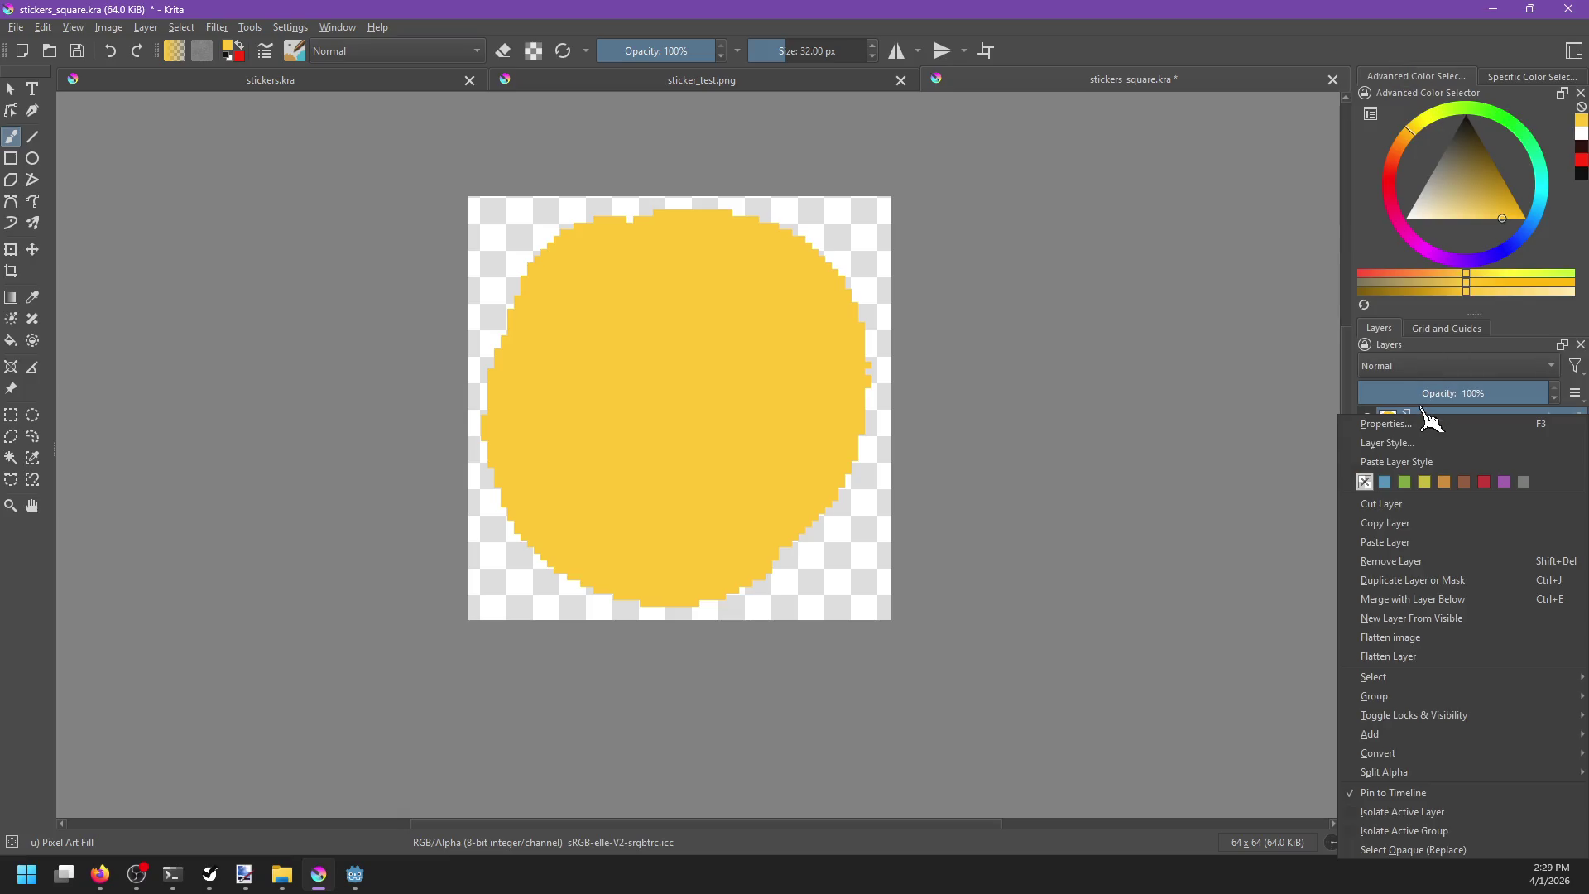
left_click(1397, 462)
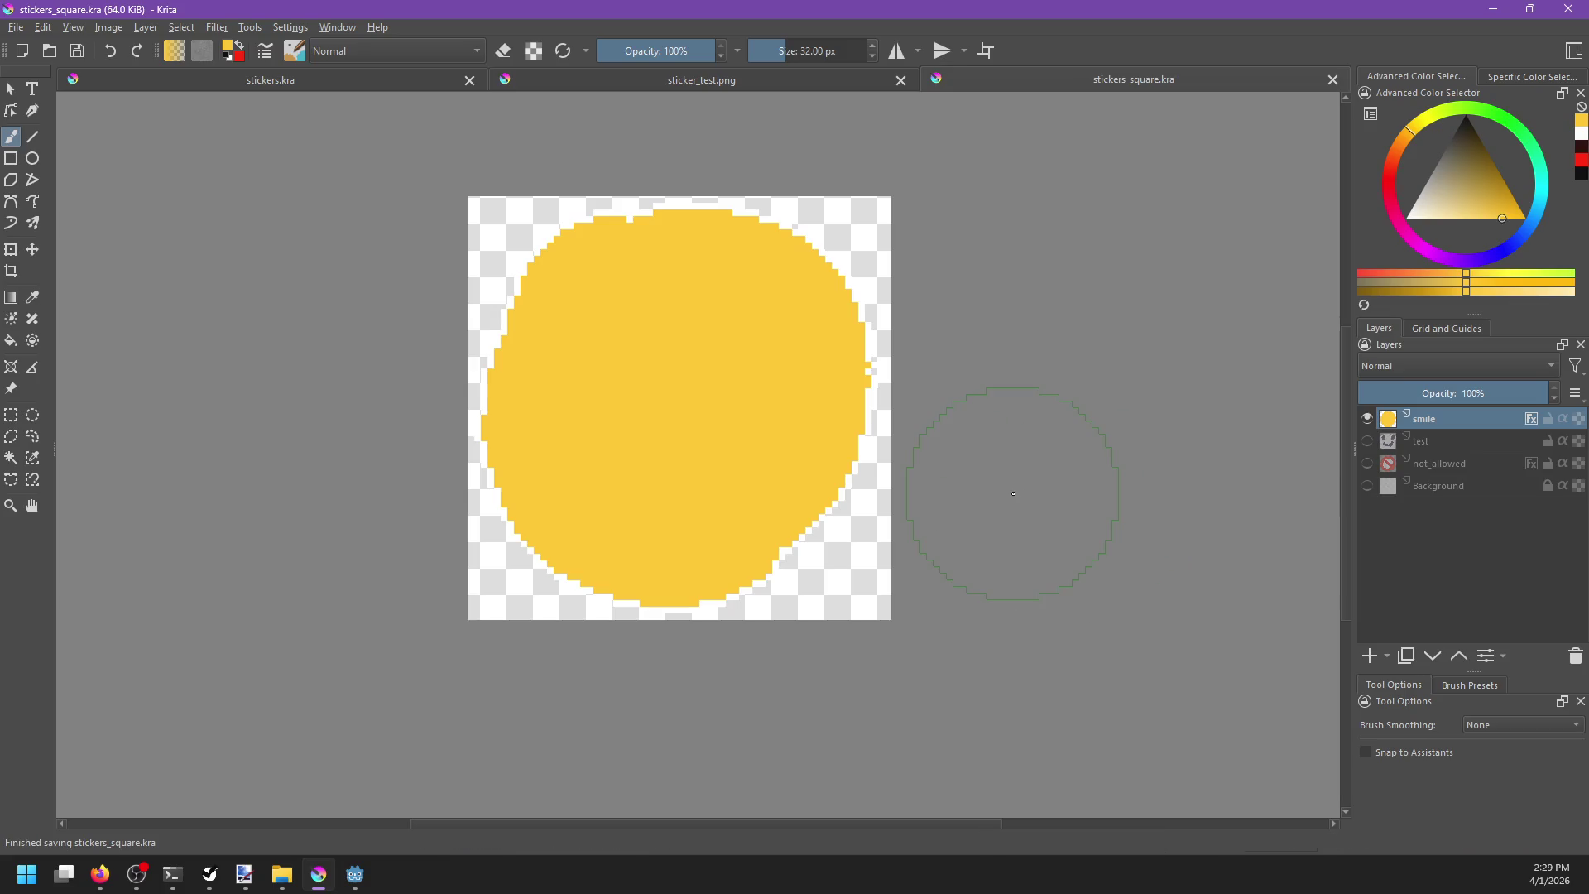
key("alt+Tab")
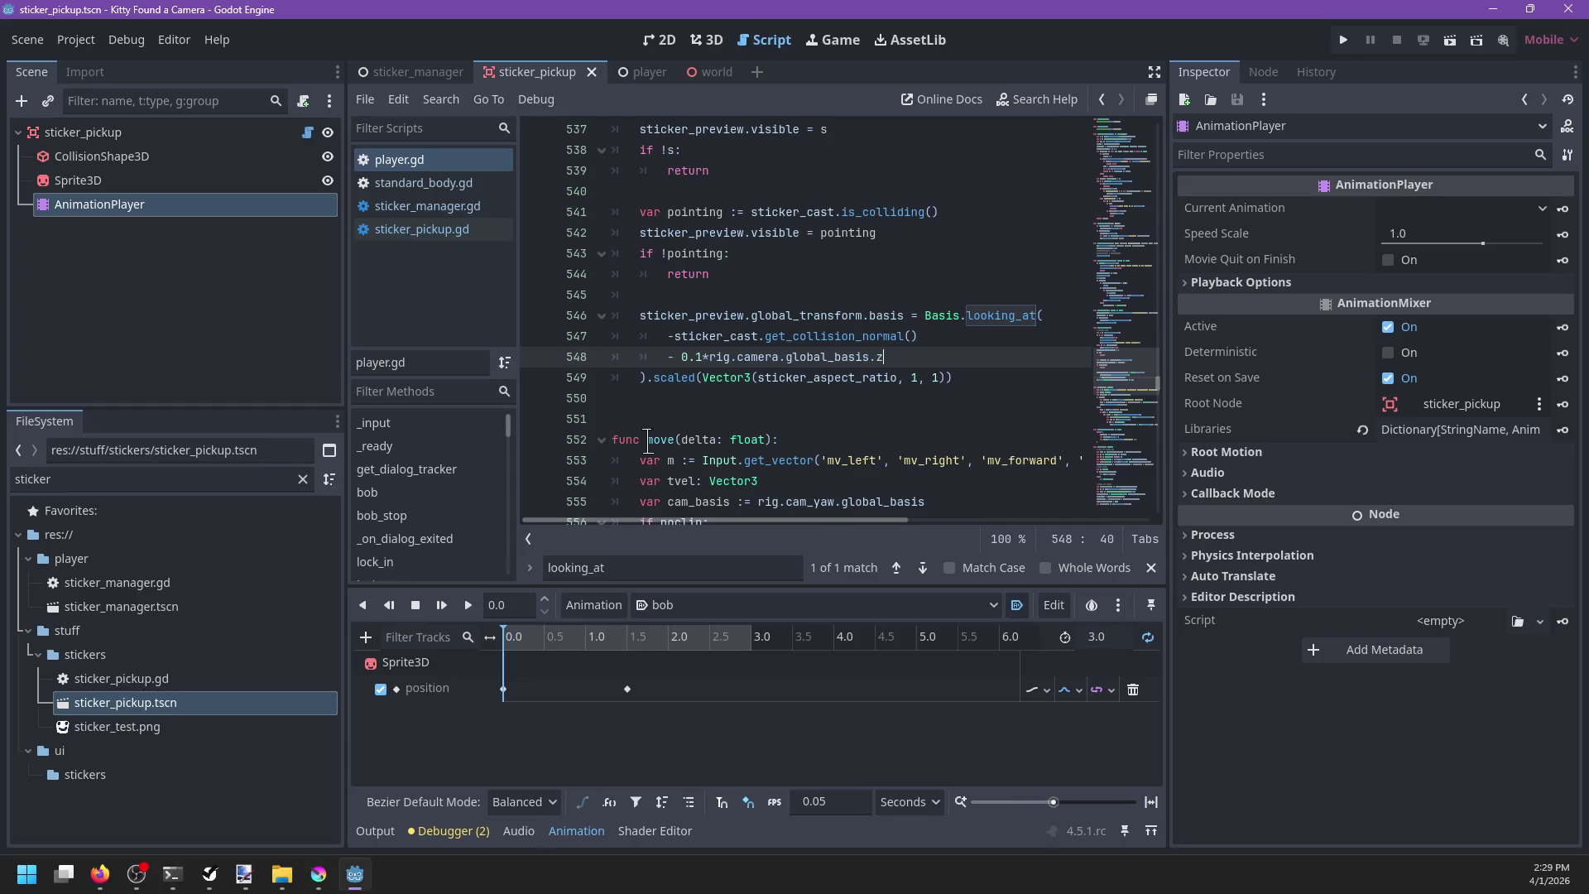
Run the project with F5 to check the stickers on the black car's wheel
key("F5")
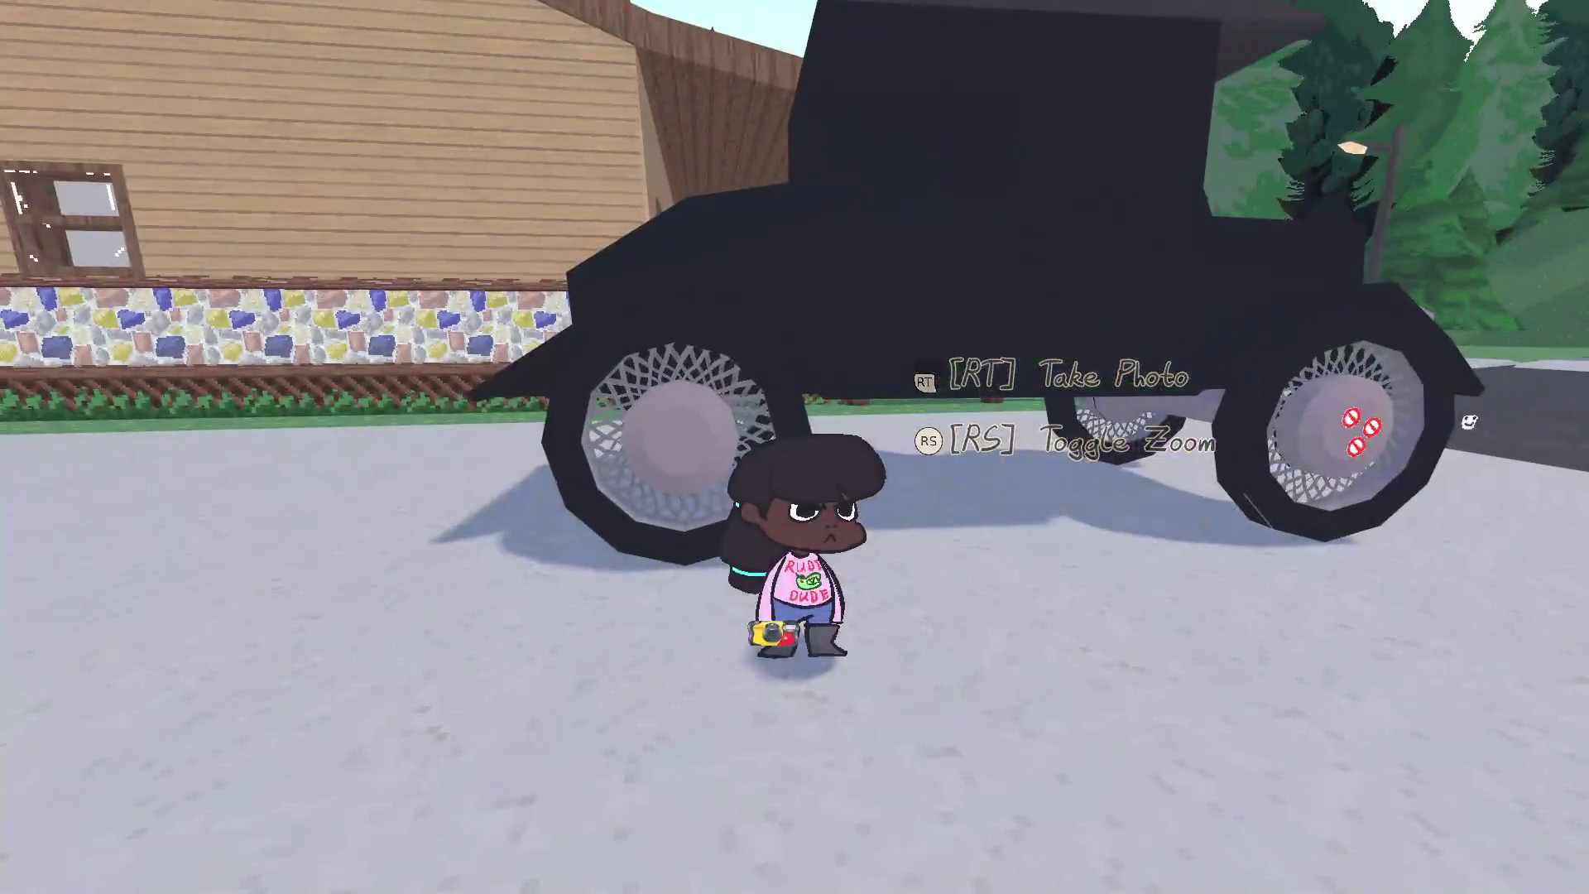
Walk the character past the black car to the fence, swinging the camera toward the garage and road
key("w")
key("w")
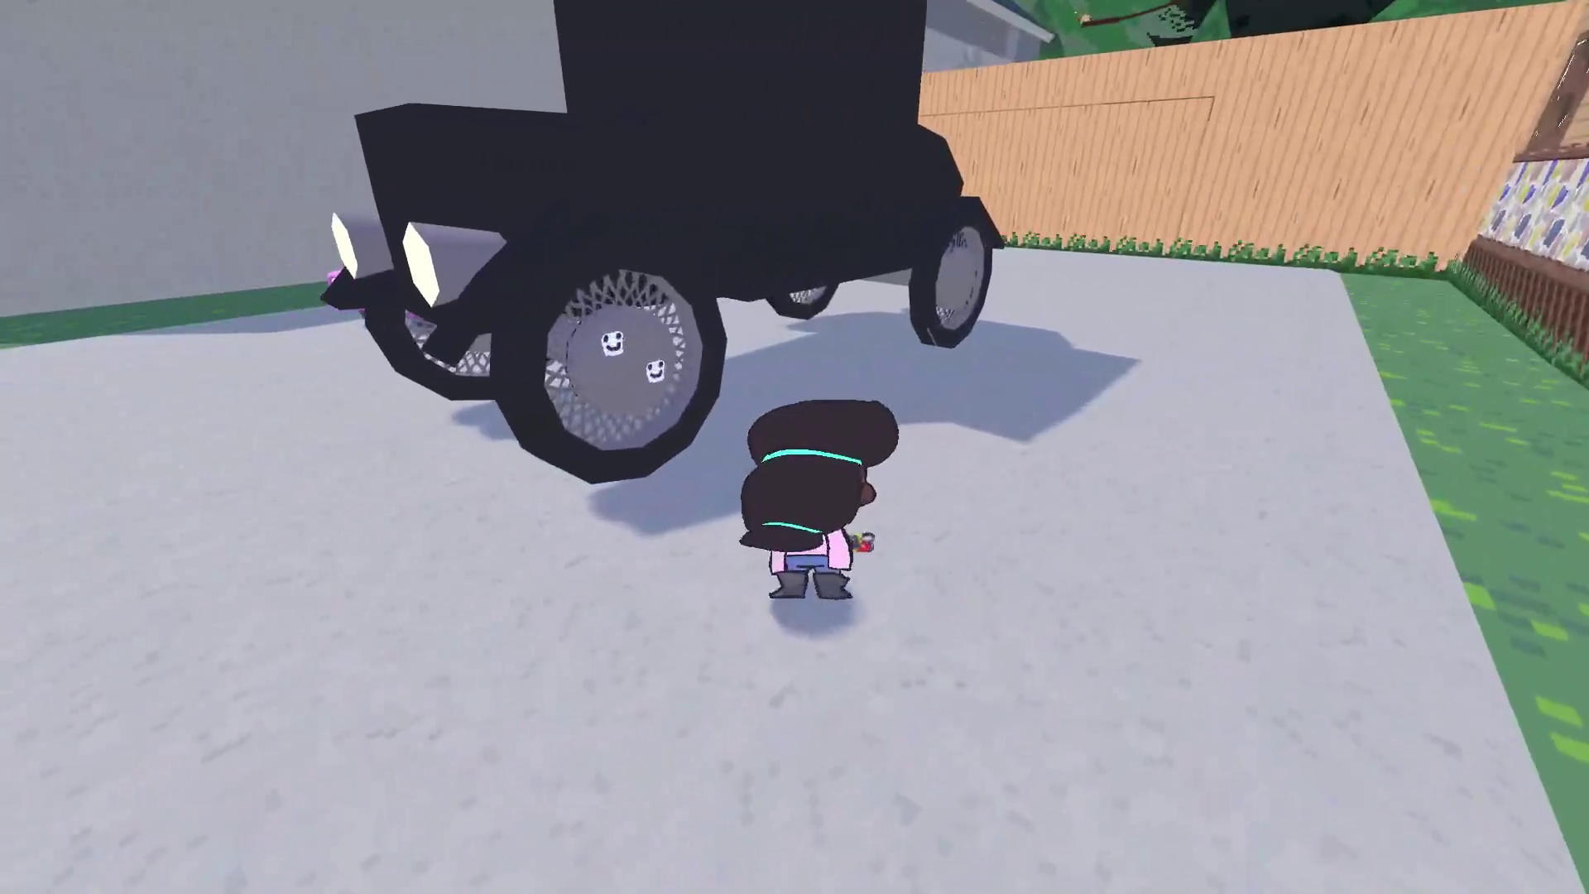
key("w")
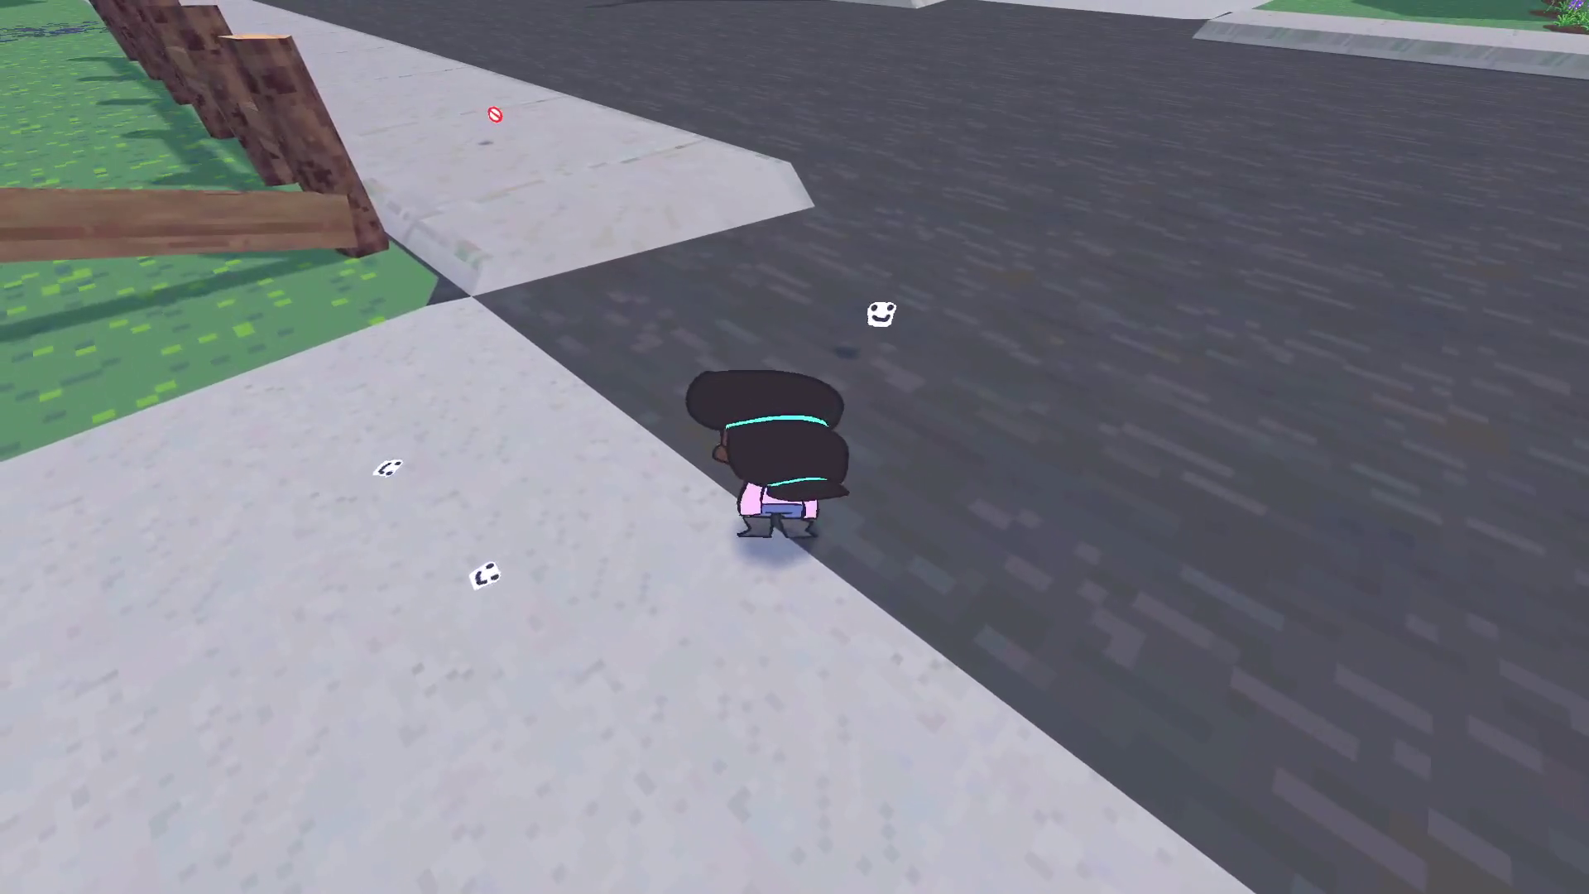
key("a")
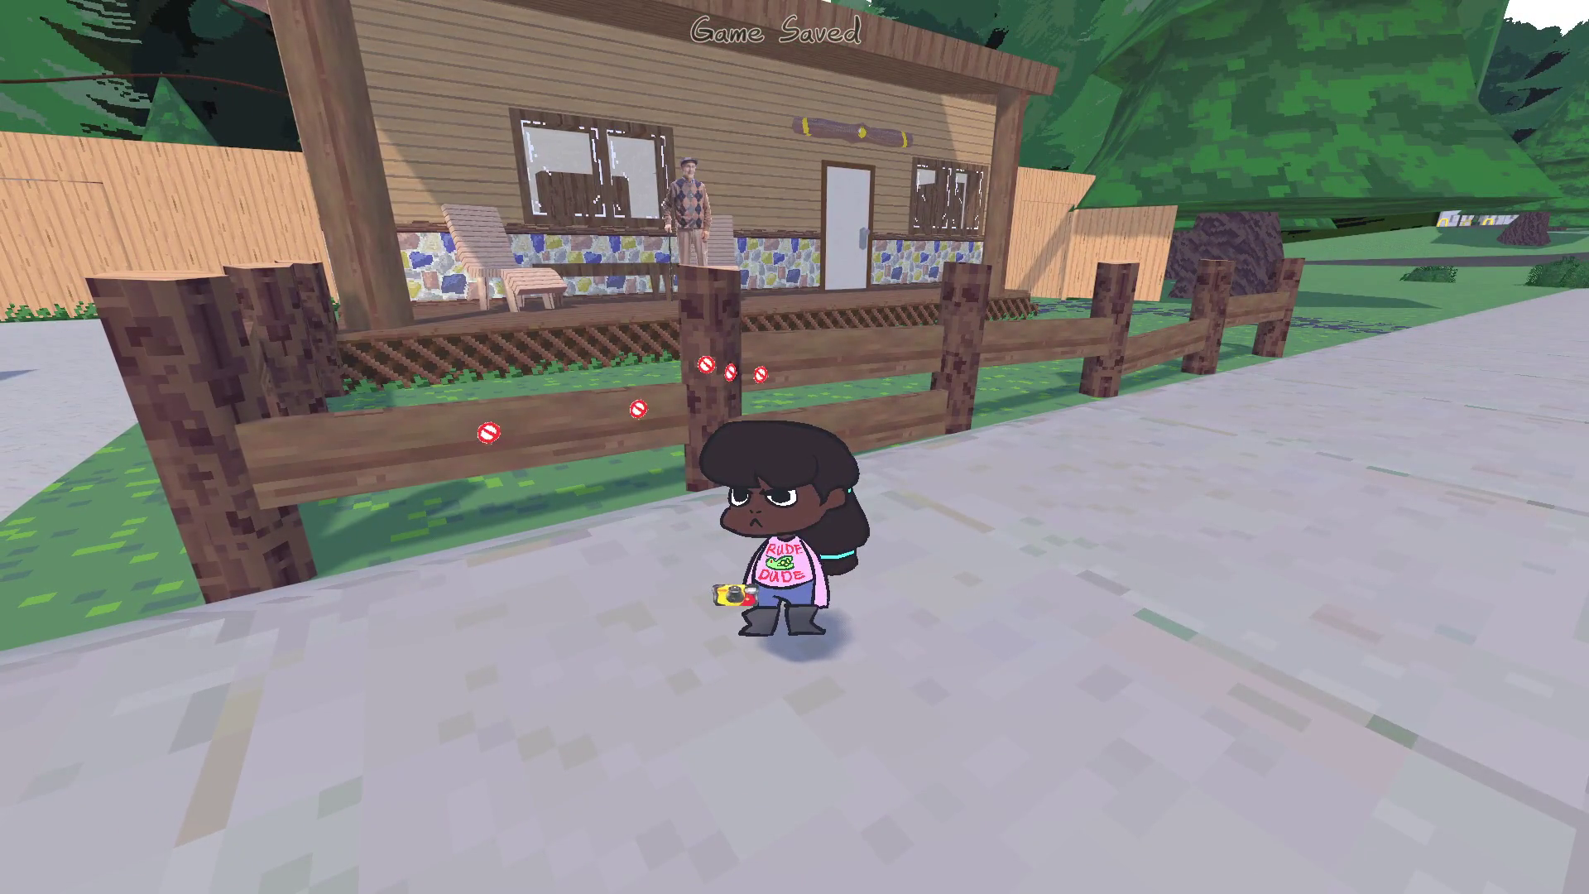
key("Left")
key("Left")
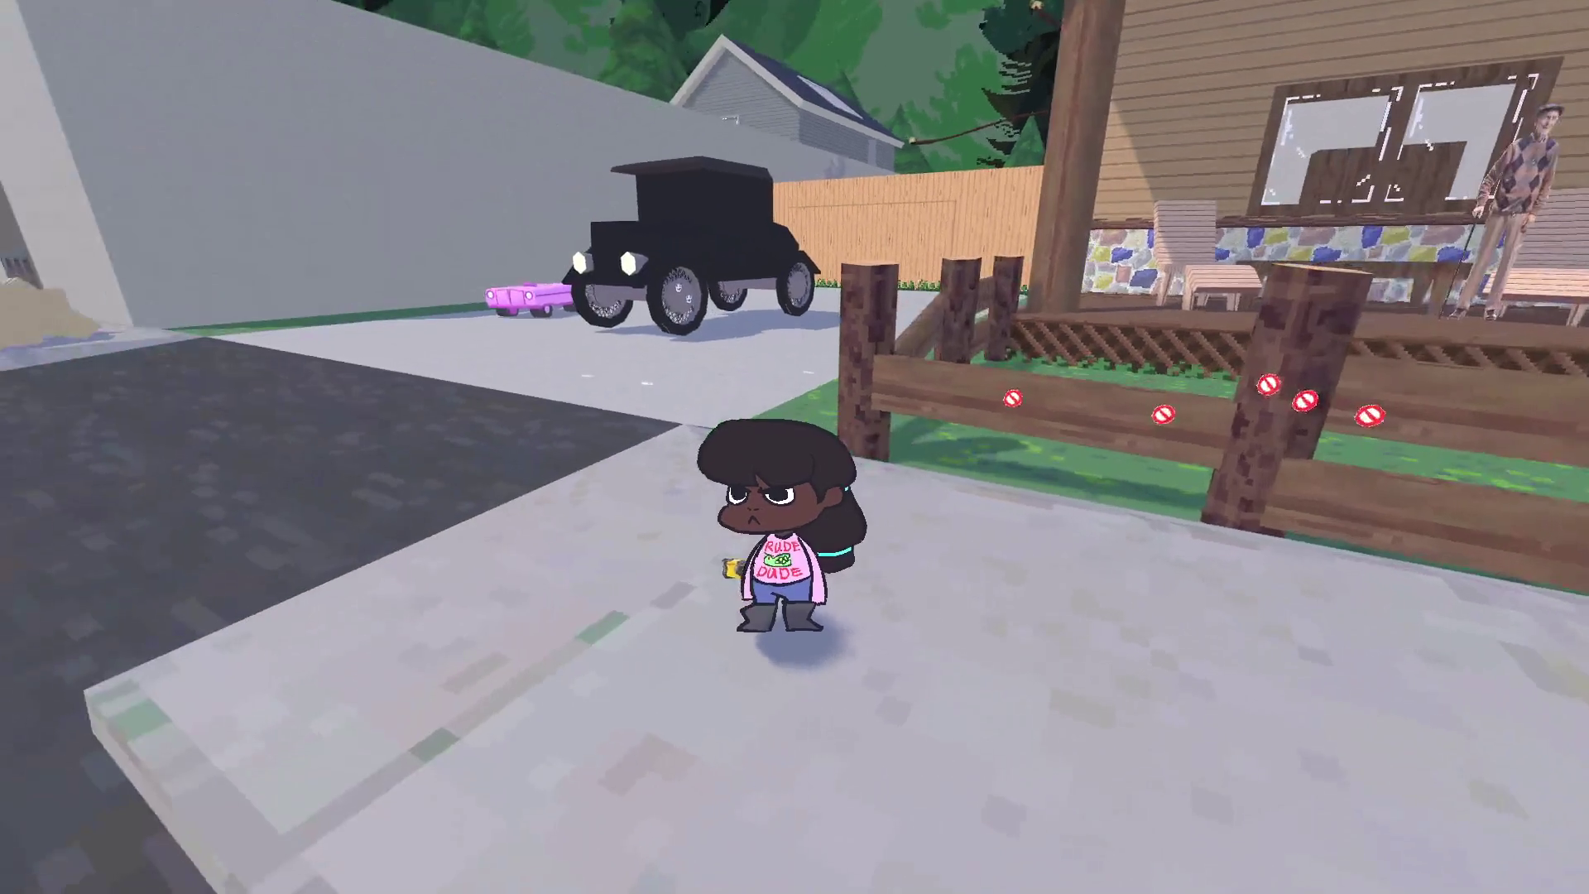
key("d")
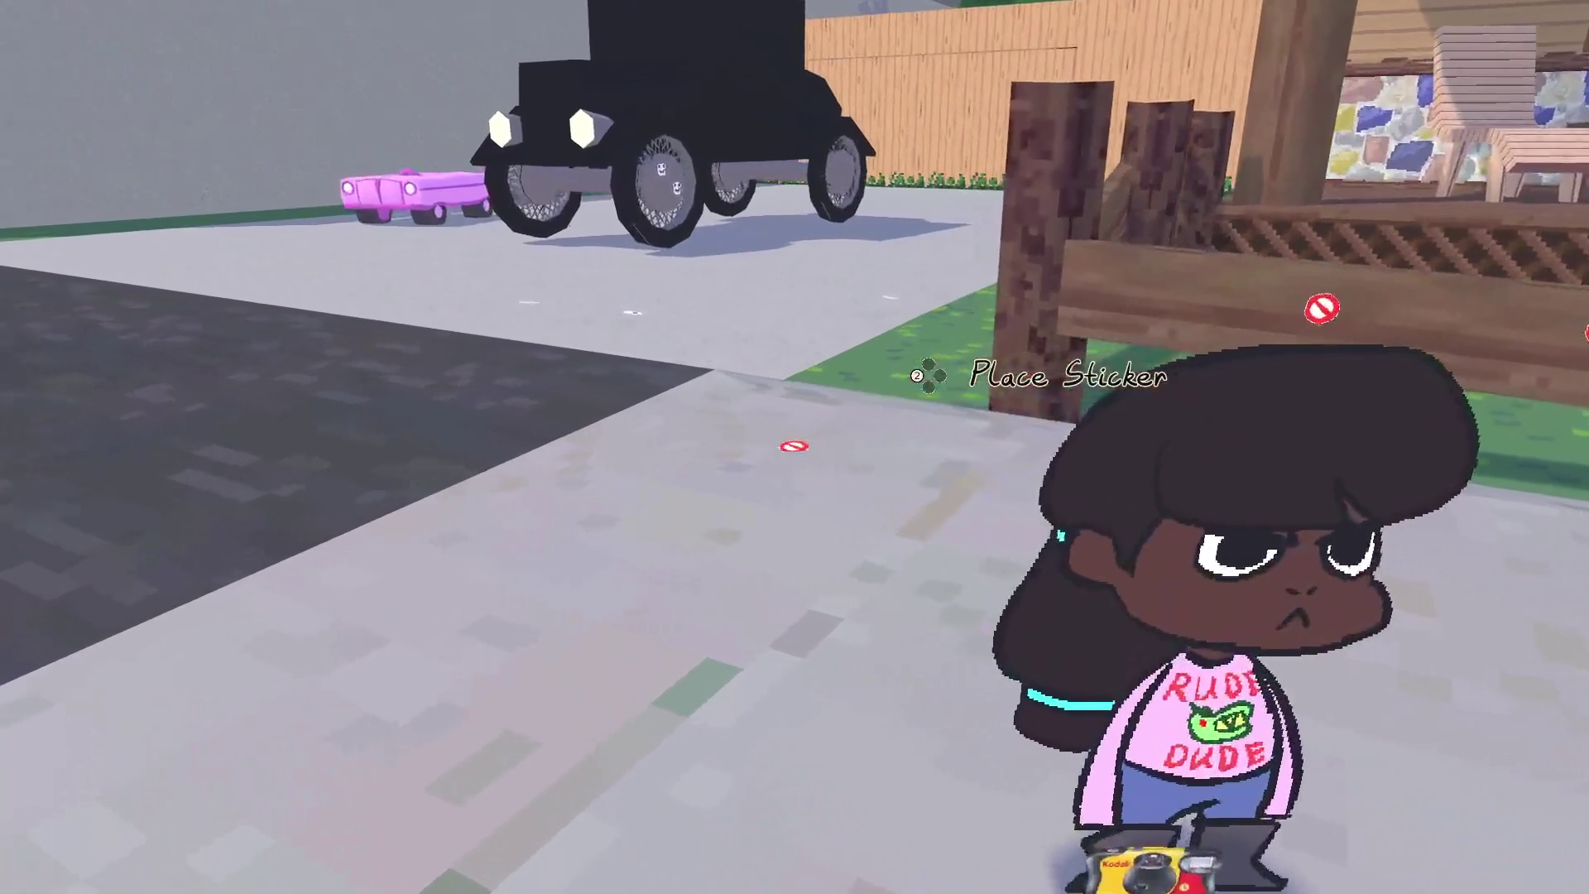
key("Left")
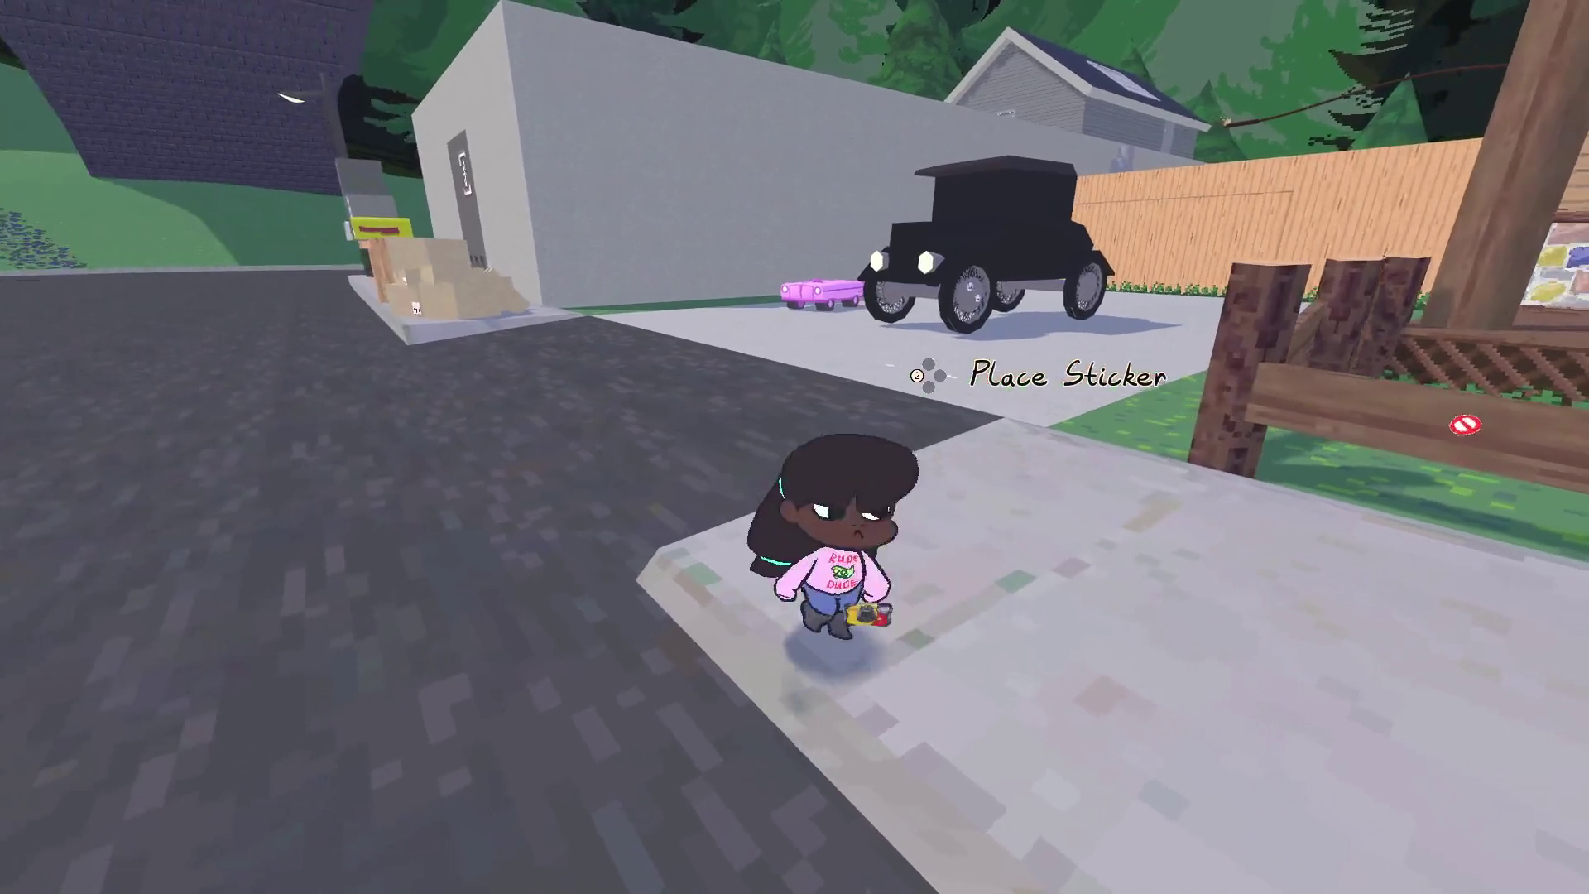
Pause the game in the Live Debug console and start entering a SaveLoad.stat command
key("grave")
type("layer.start")
key("Return")
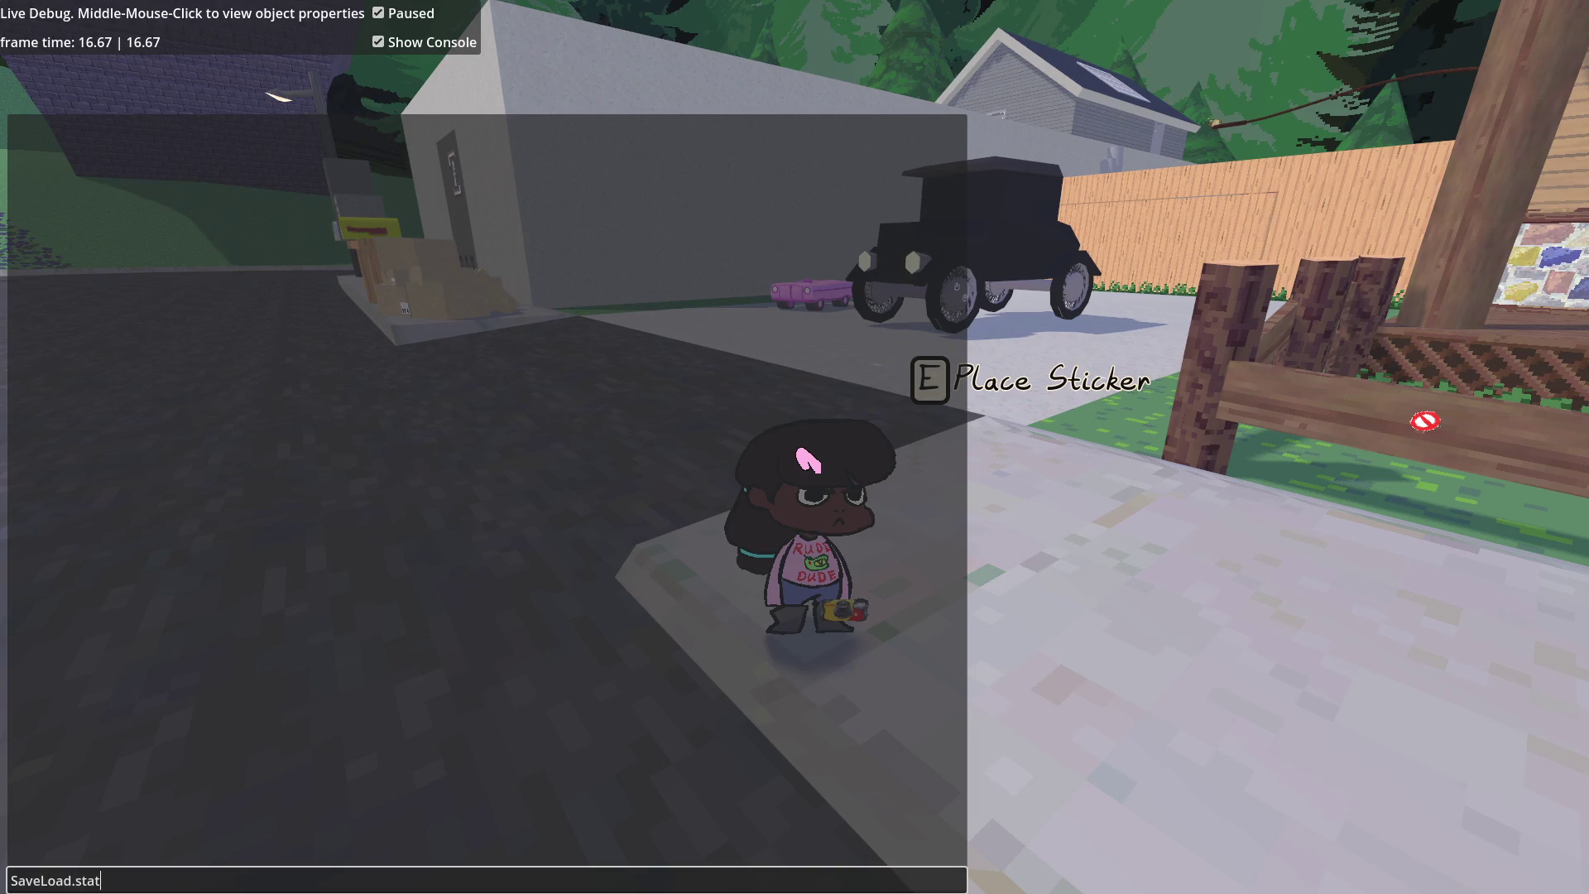
Run SaveLoad.state.data and expand _stickers and player to reveal duplicate not_allowed and test stickers
key("Return")
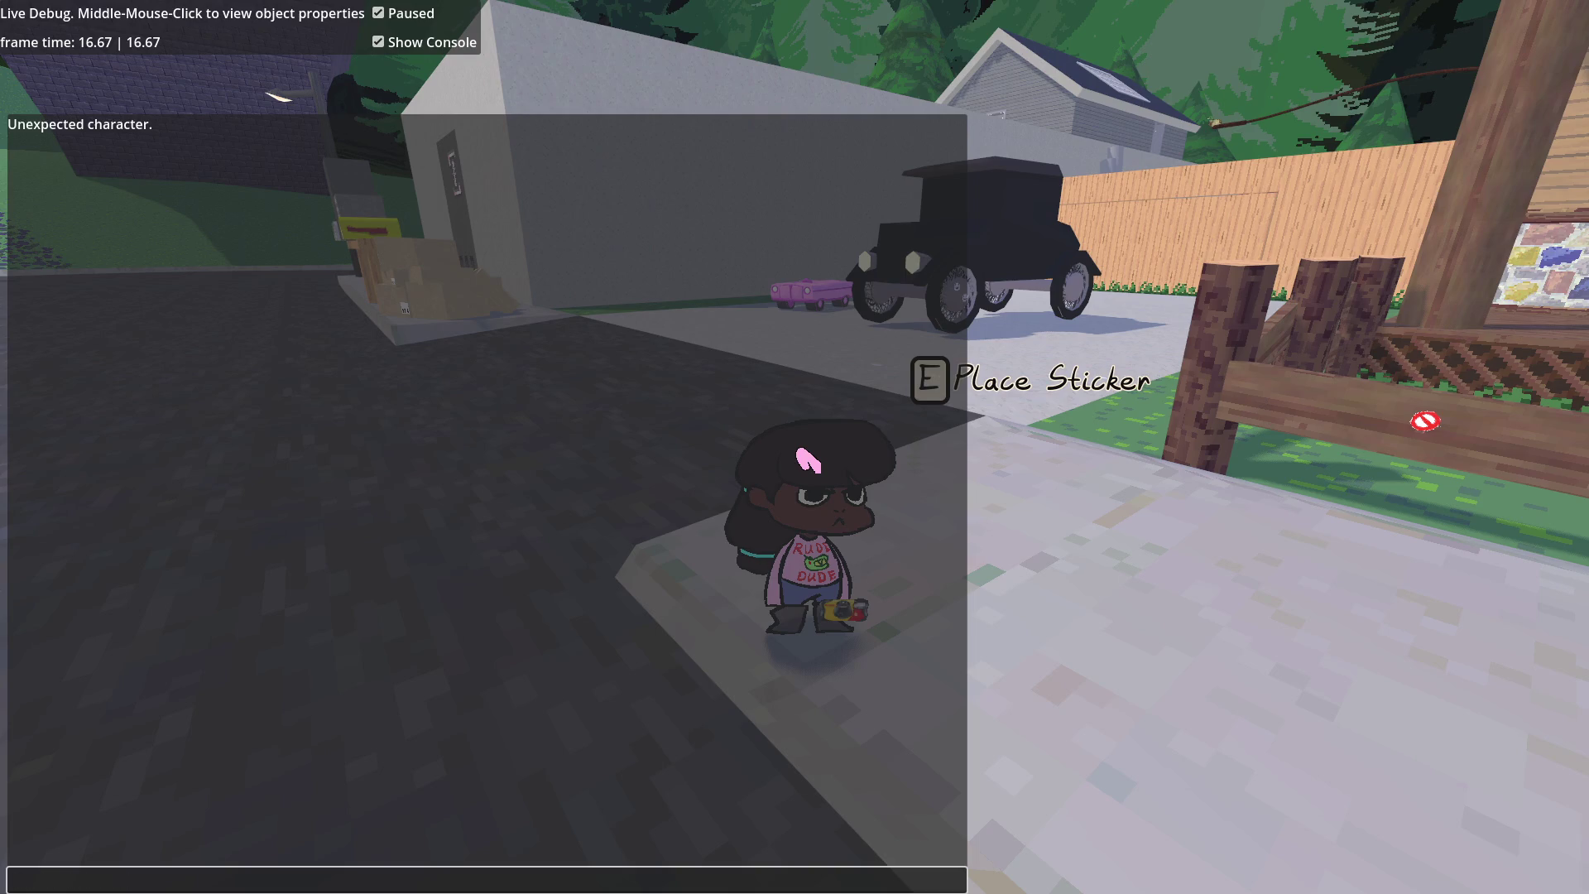
key("Up")
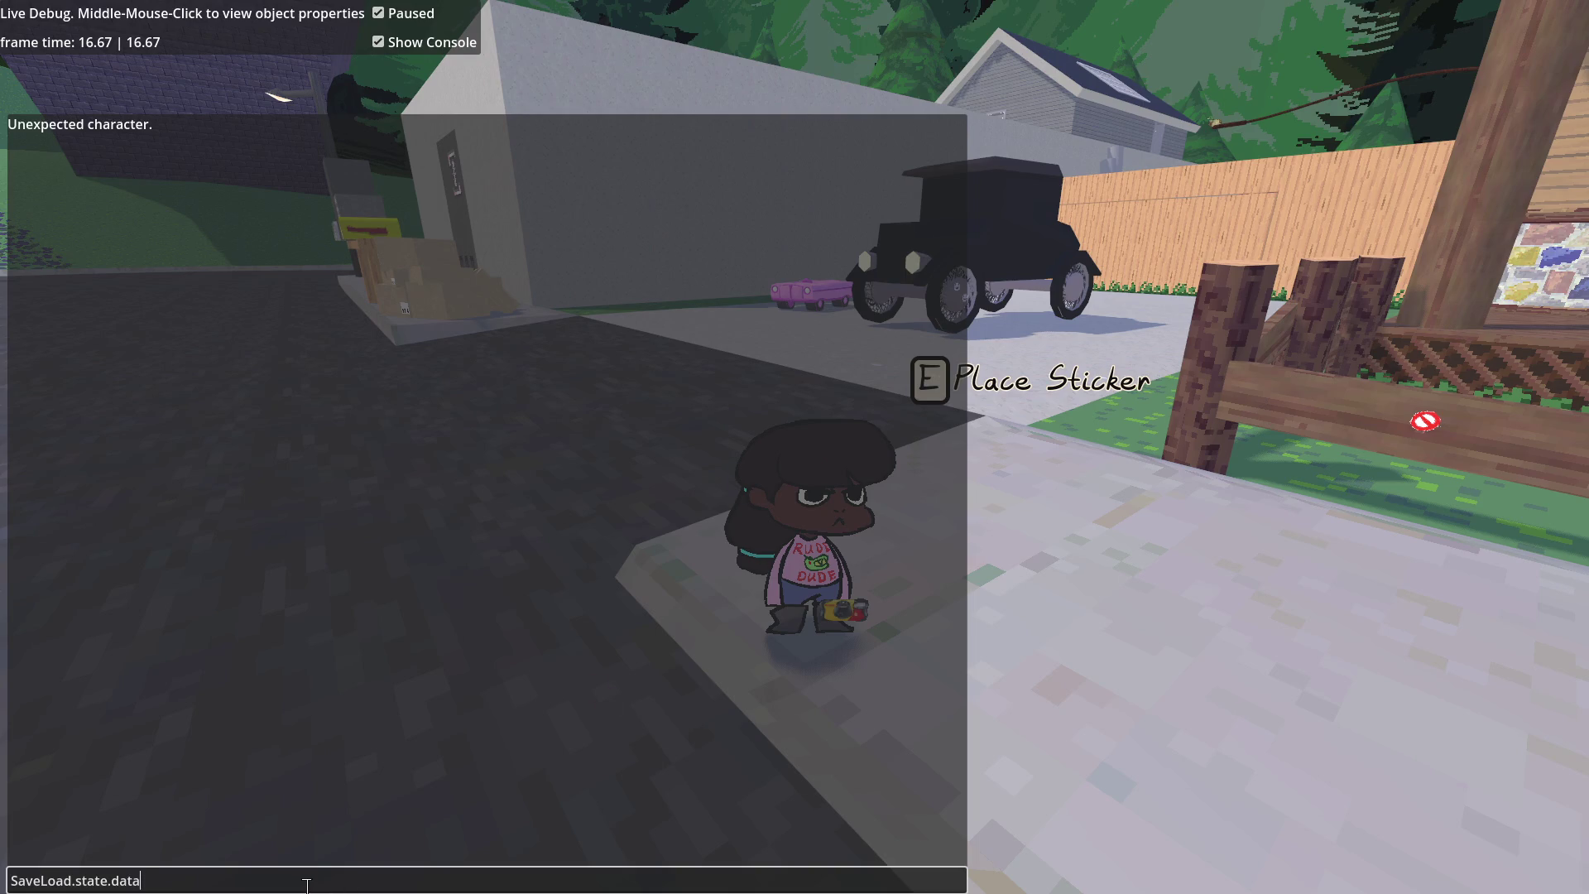
key("Return")
left_click(20, 154)
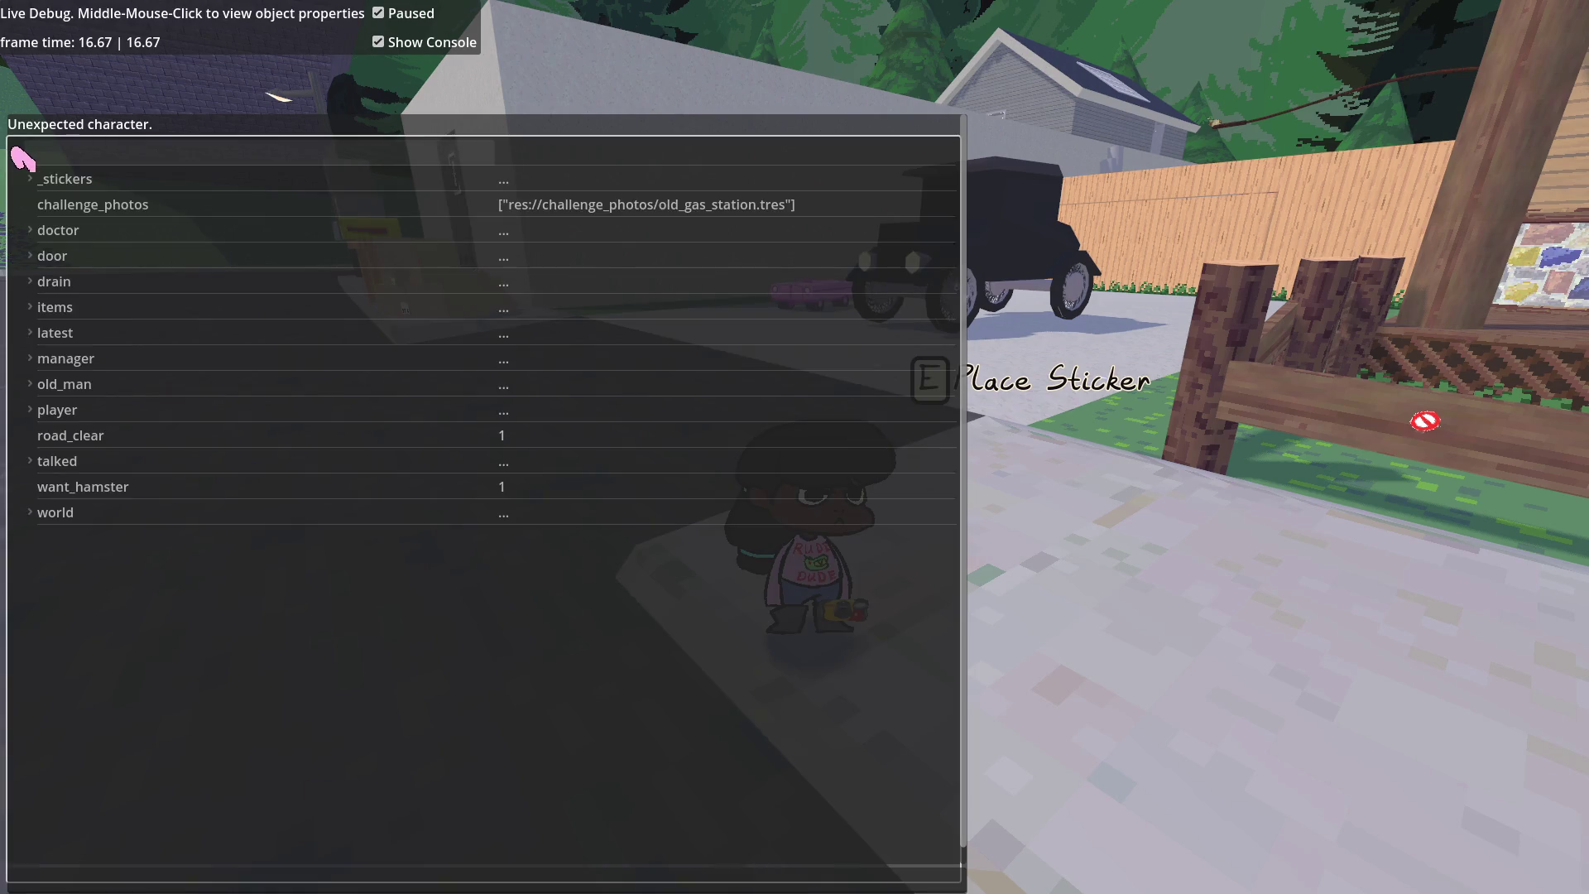
left_click(32, 184)
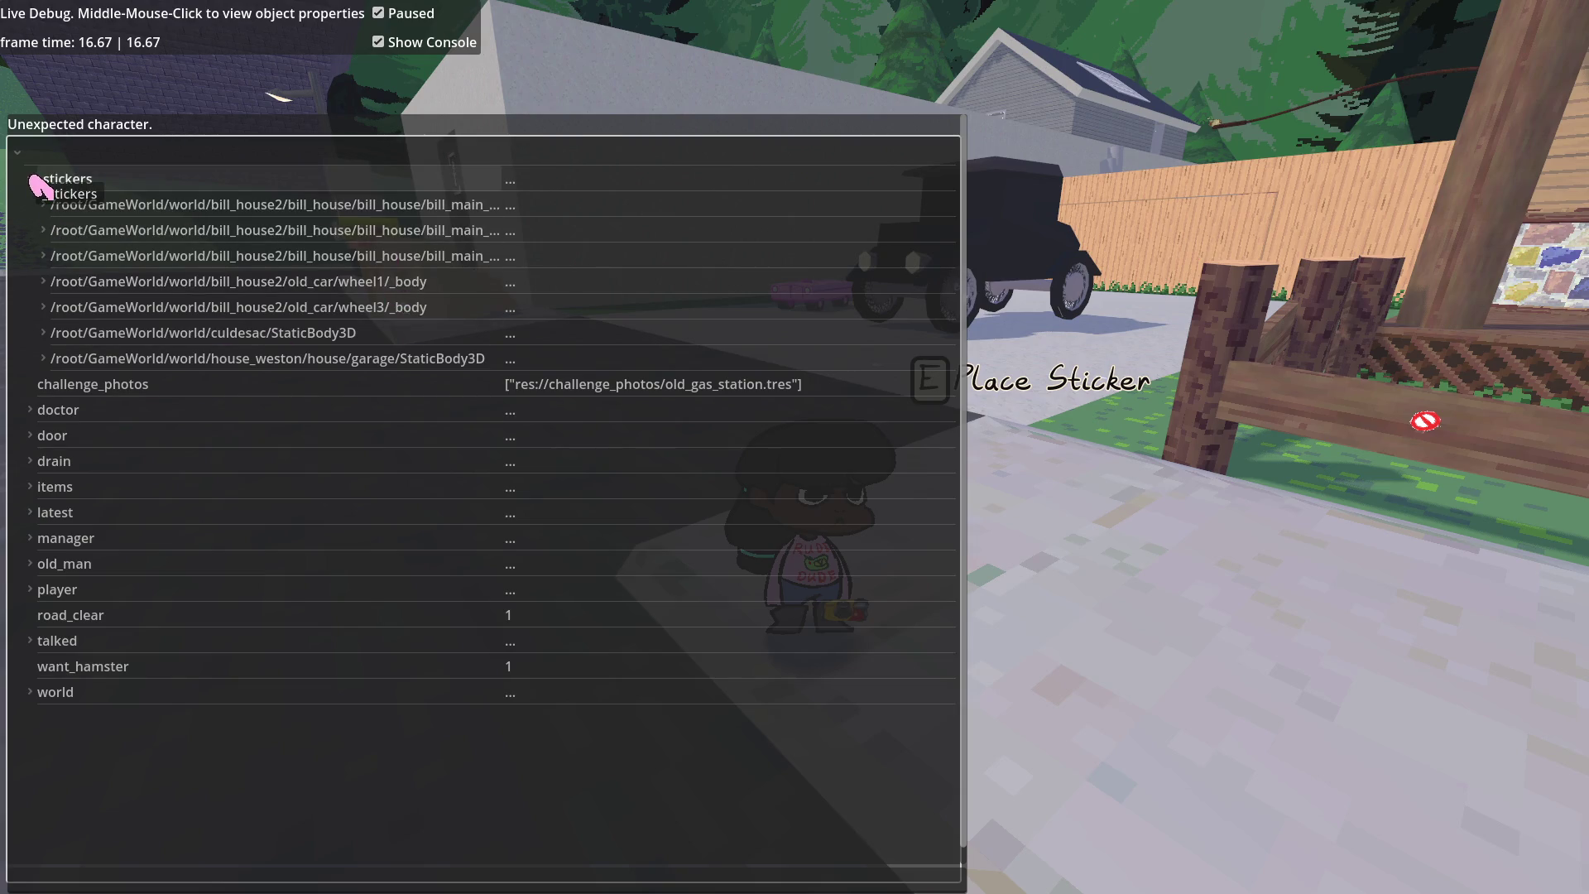
left_click(34, 180)
left_click(32, 411)
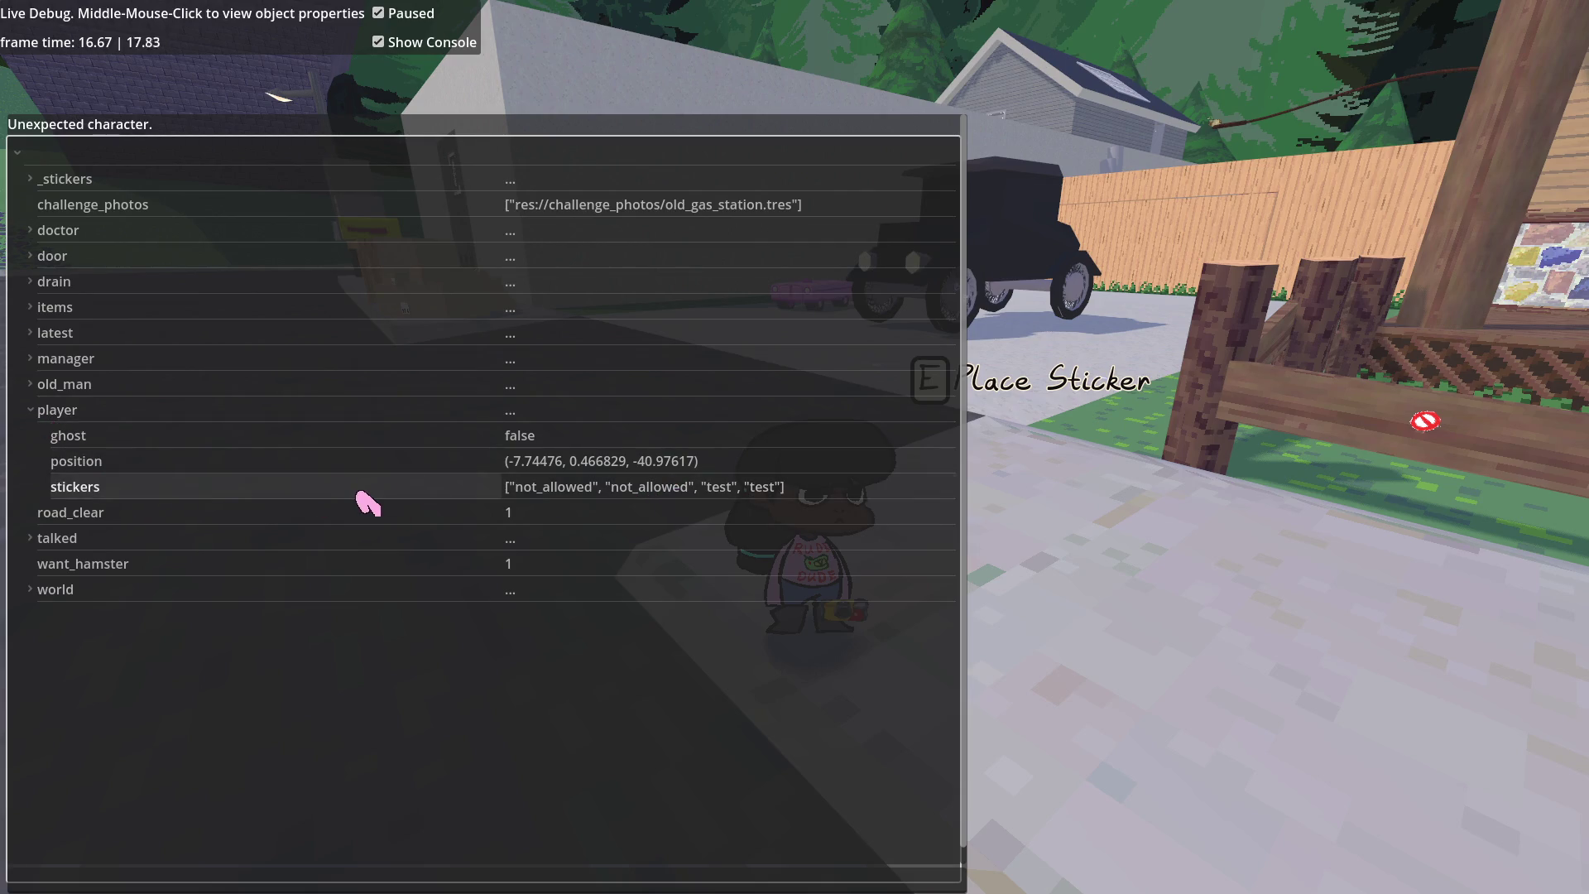
Return to the Godot editor's player.gd script and bring up its search
key("alt+Tab")
left_click(746, 389)
key("ctrl+f")
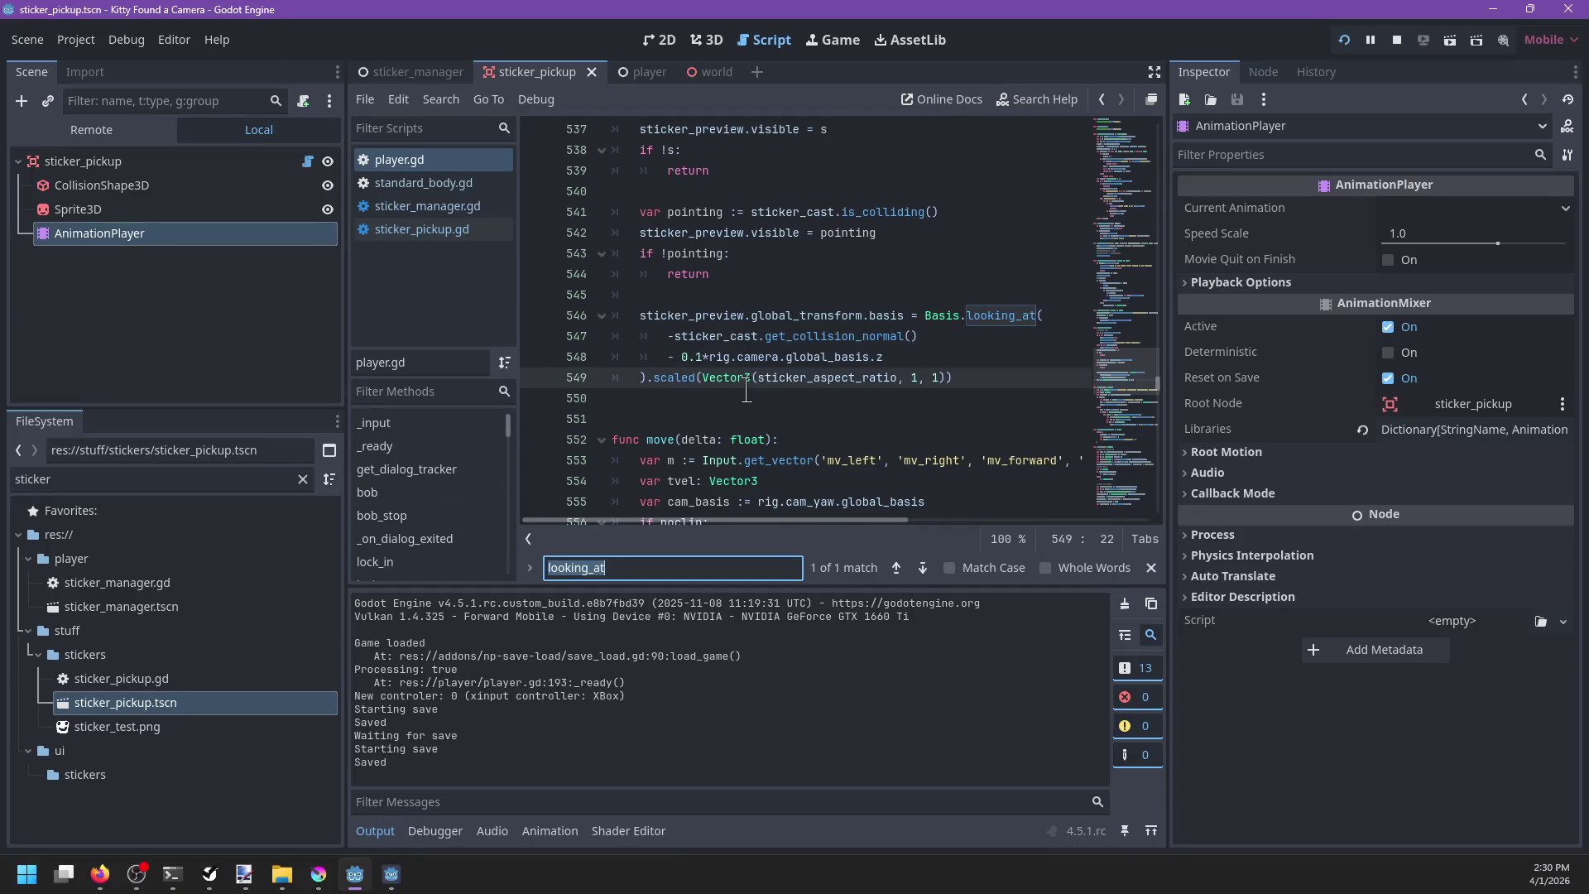
In find_sticker, add 'if p_id not in stickers:' and indent the append and sort lines under it
type("find_sticker")
key("Escape")
key("End")
key("Return")
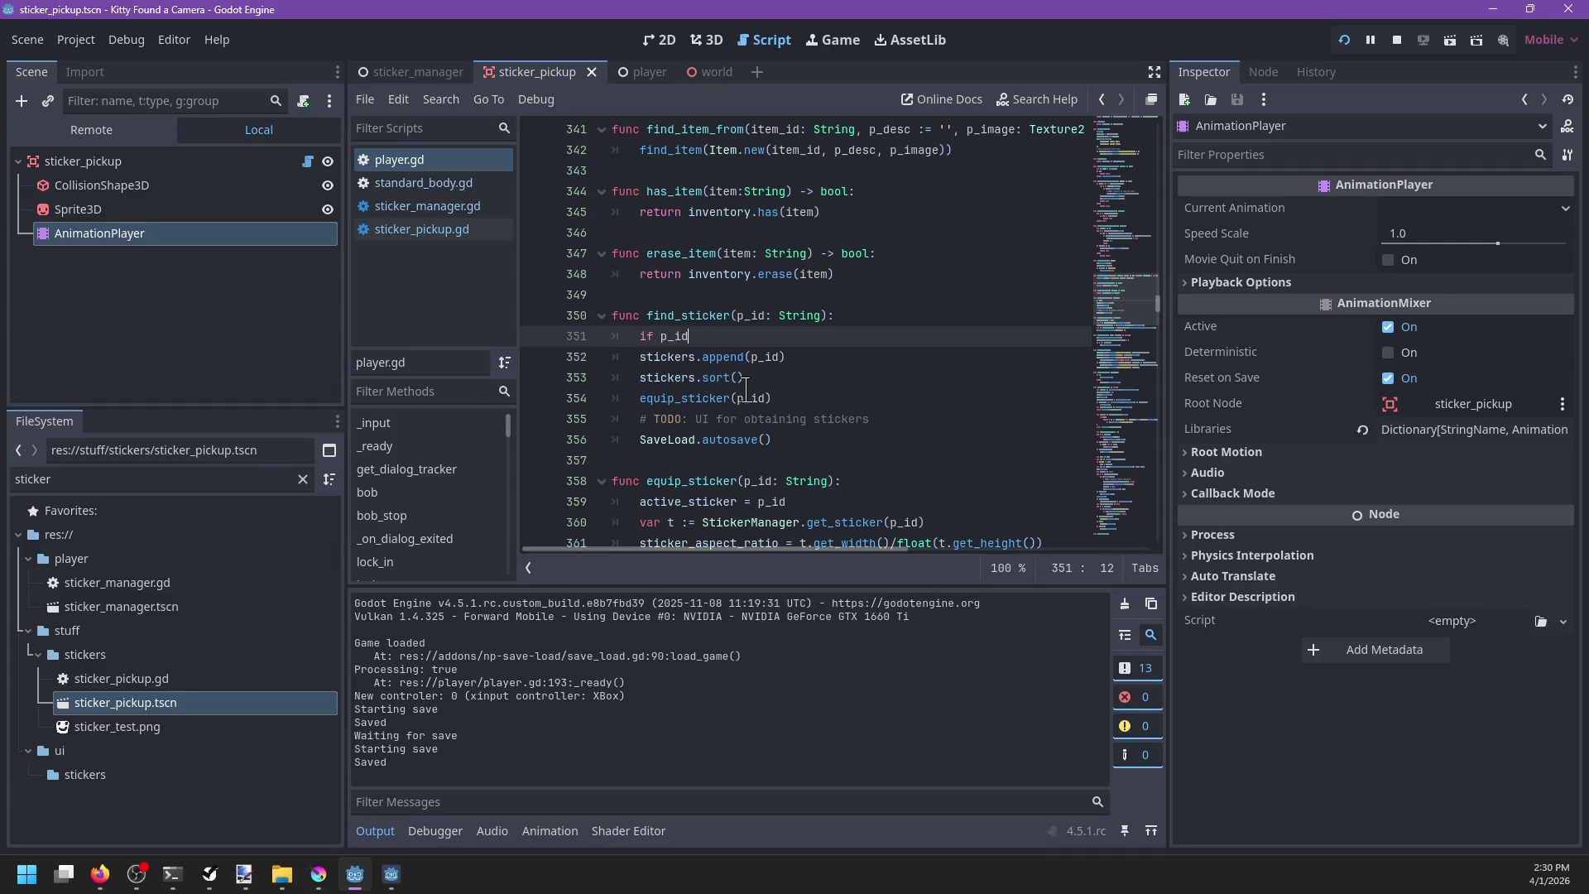
type("in stickers;")
type(":")
key("ctrl+Left")
key("ctrl+Left")
key("ctrl+Left")
type("not")
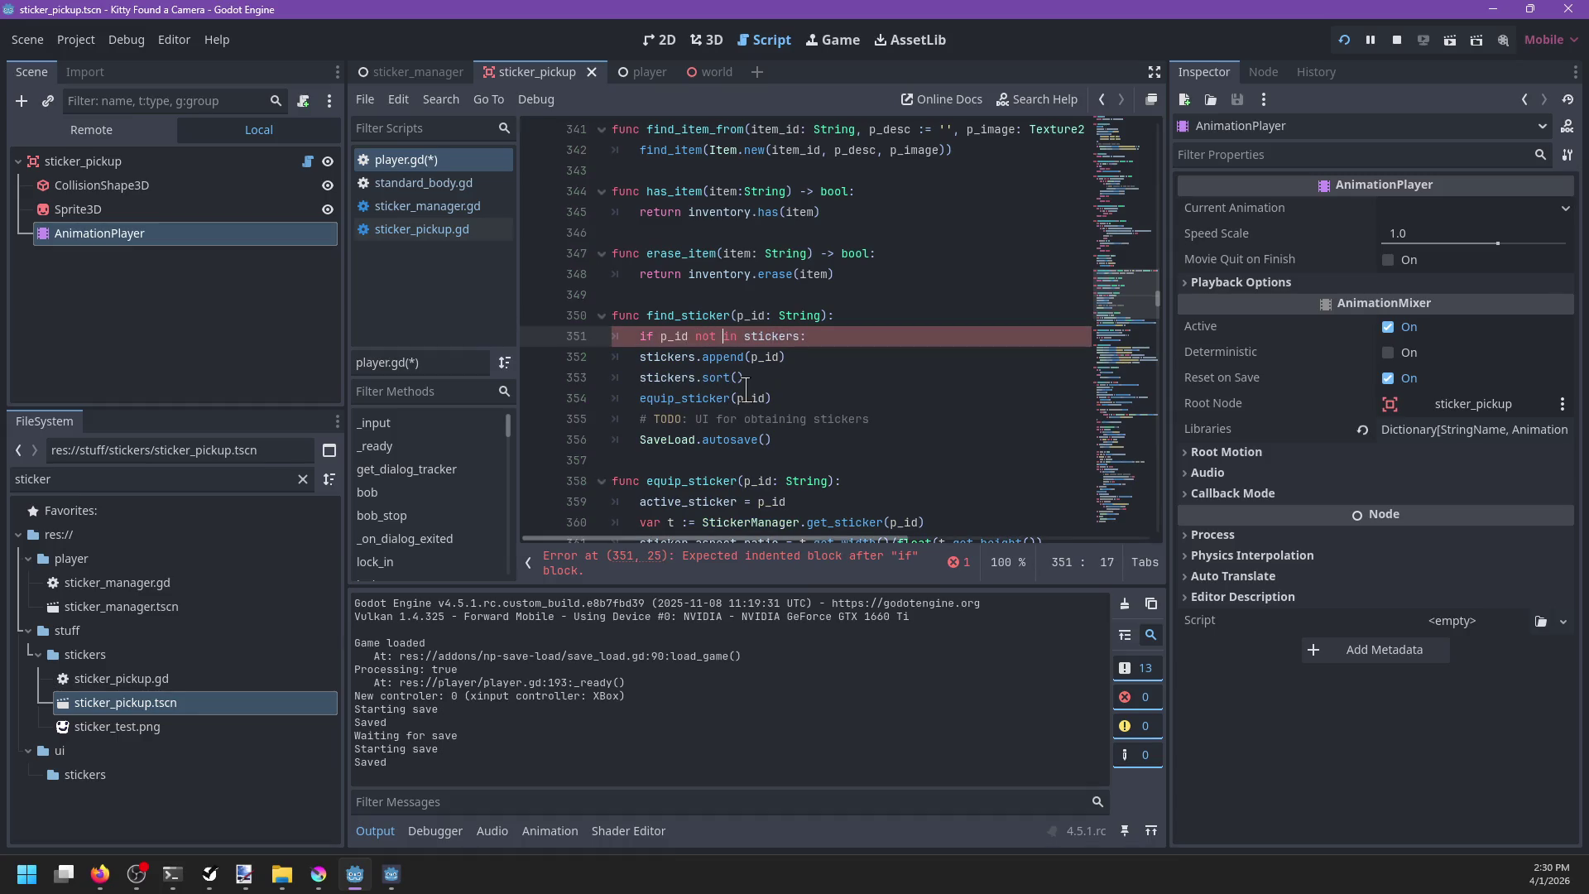
mouse_move(637, 357)
left_mouse_down()
mouse_move(786, 357)
mouse_move(749, 377)
left_mouse_up()
key("Tab")
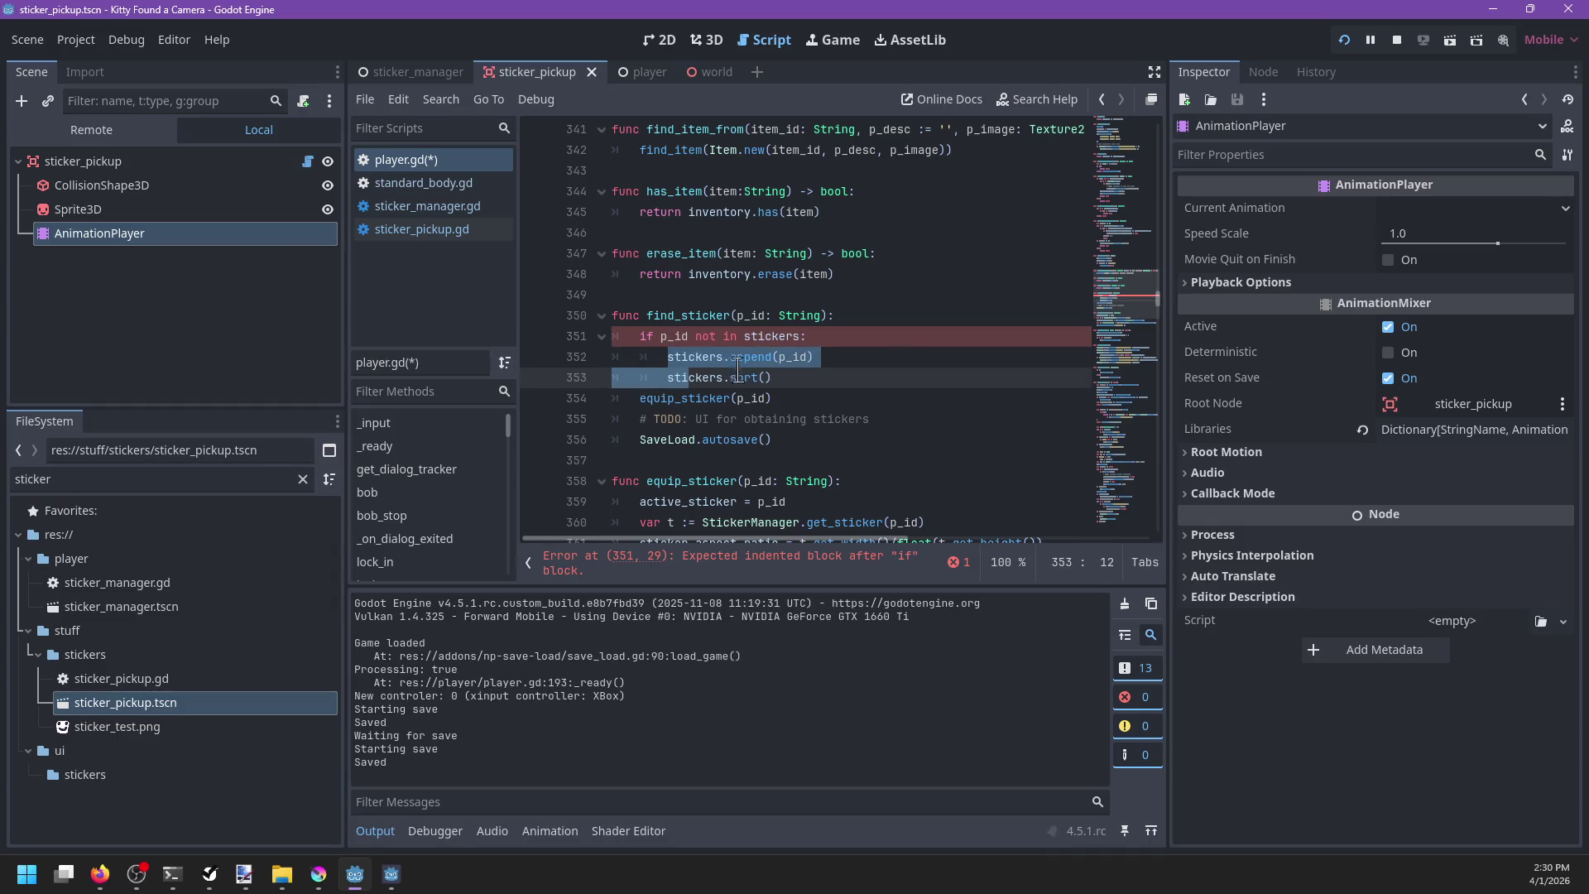
Move equip_sticker below autosave, indent autosave under the if, and save player.gd
left_click(820, 392)
key("Down")
key("Down")
key("shift+Up")
key("alt+Up")
key("Down")
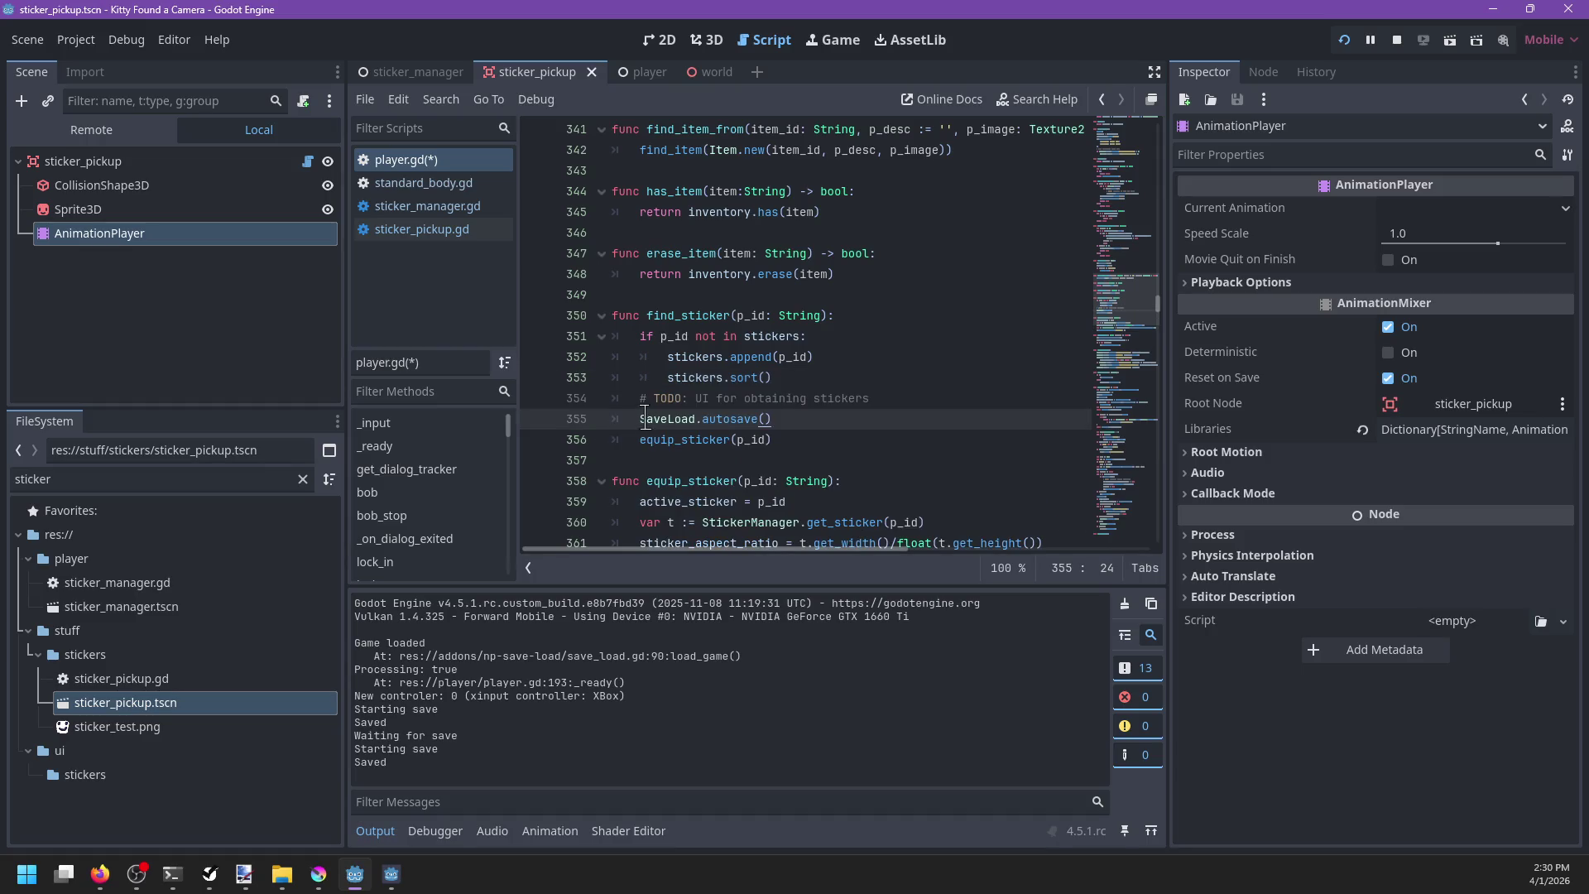
key("shift+Up")
key("Tab")
key("ctrl+s")
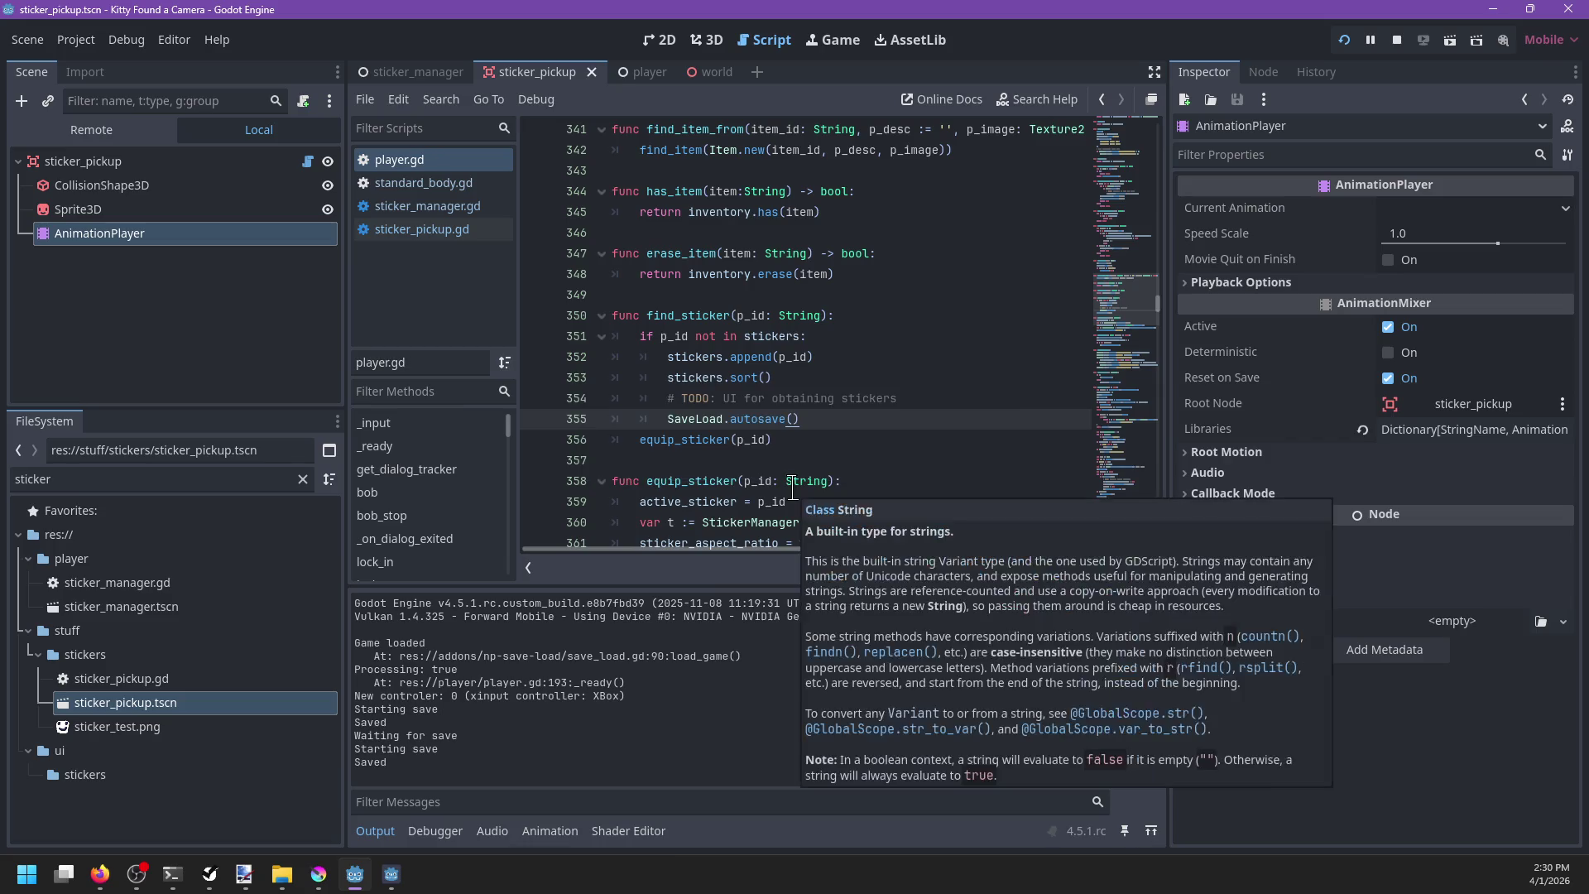
left_click(817, 437)
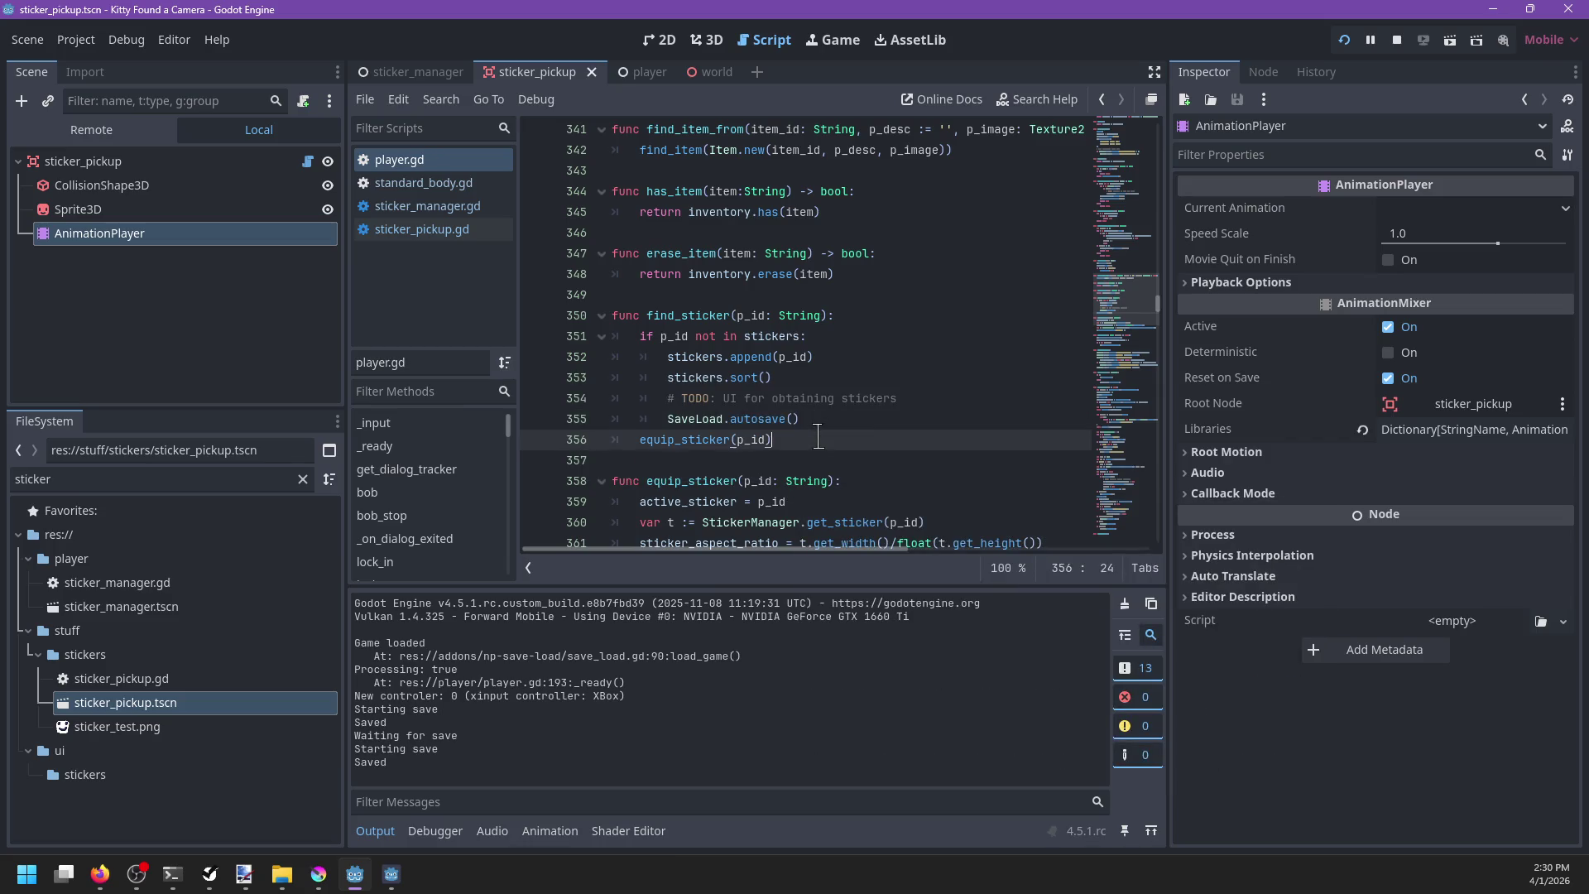
left_click(451, 234)
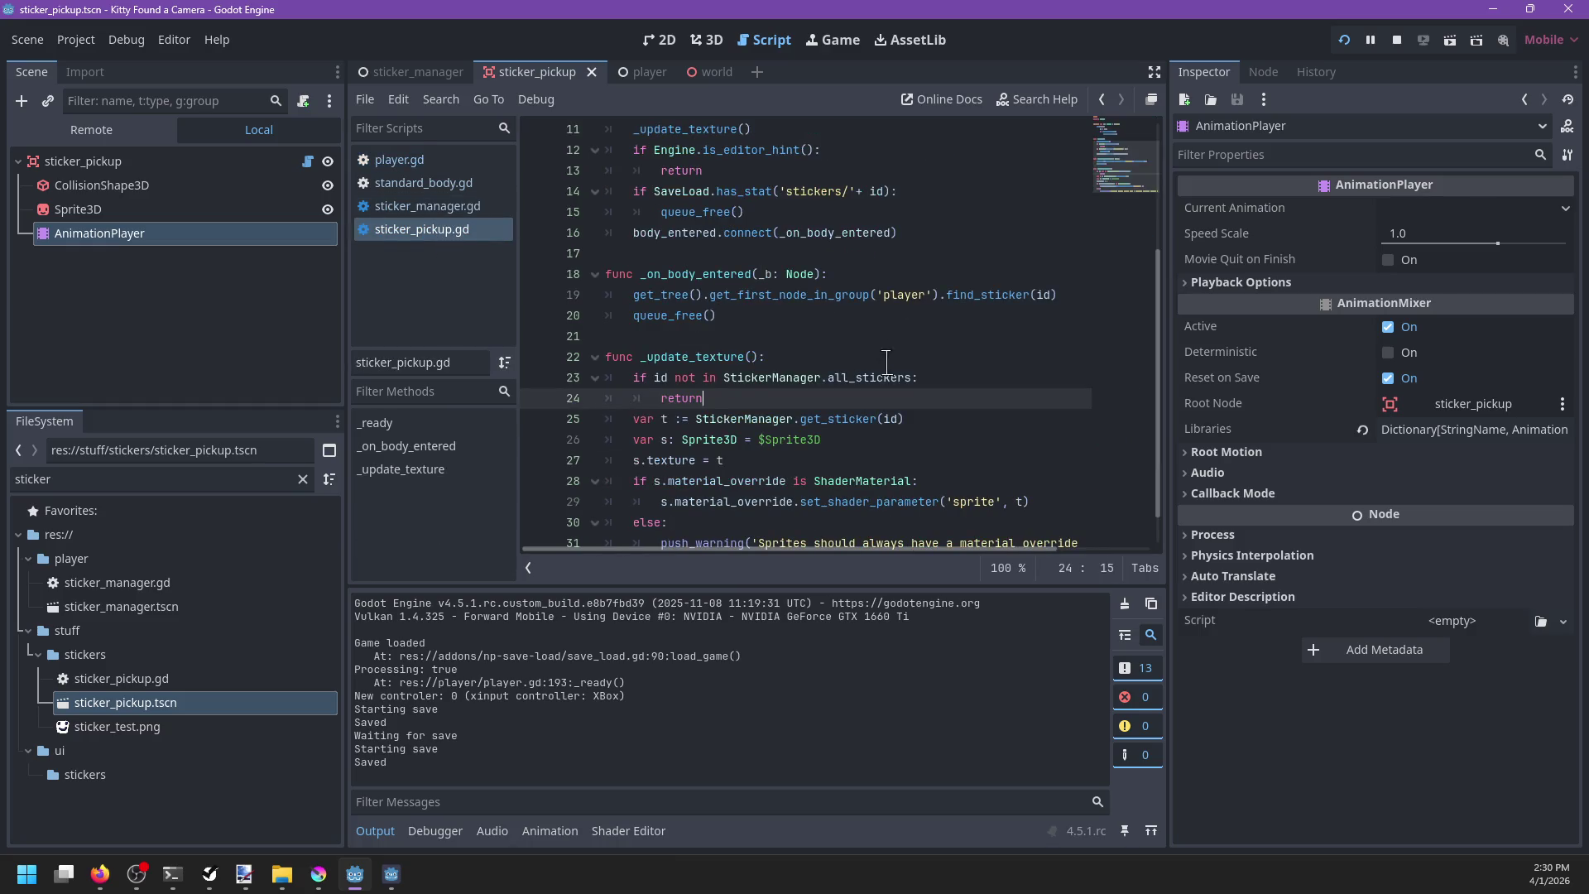
On line 14, change the stickers lookup path to 'player/stickers' and remove the + id concatenation
left_click(802, 198)
key("alt+Tab")
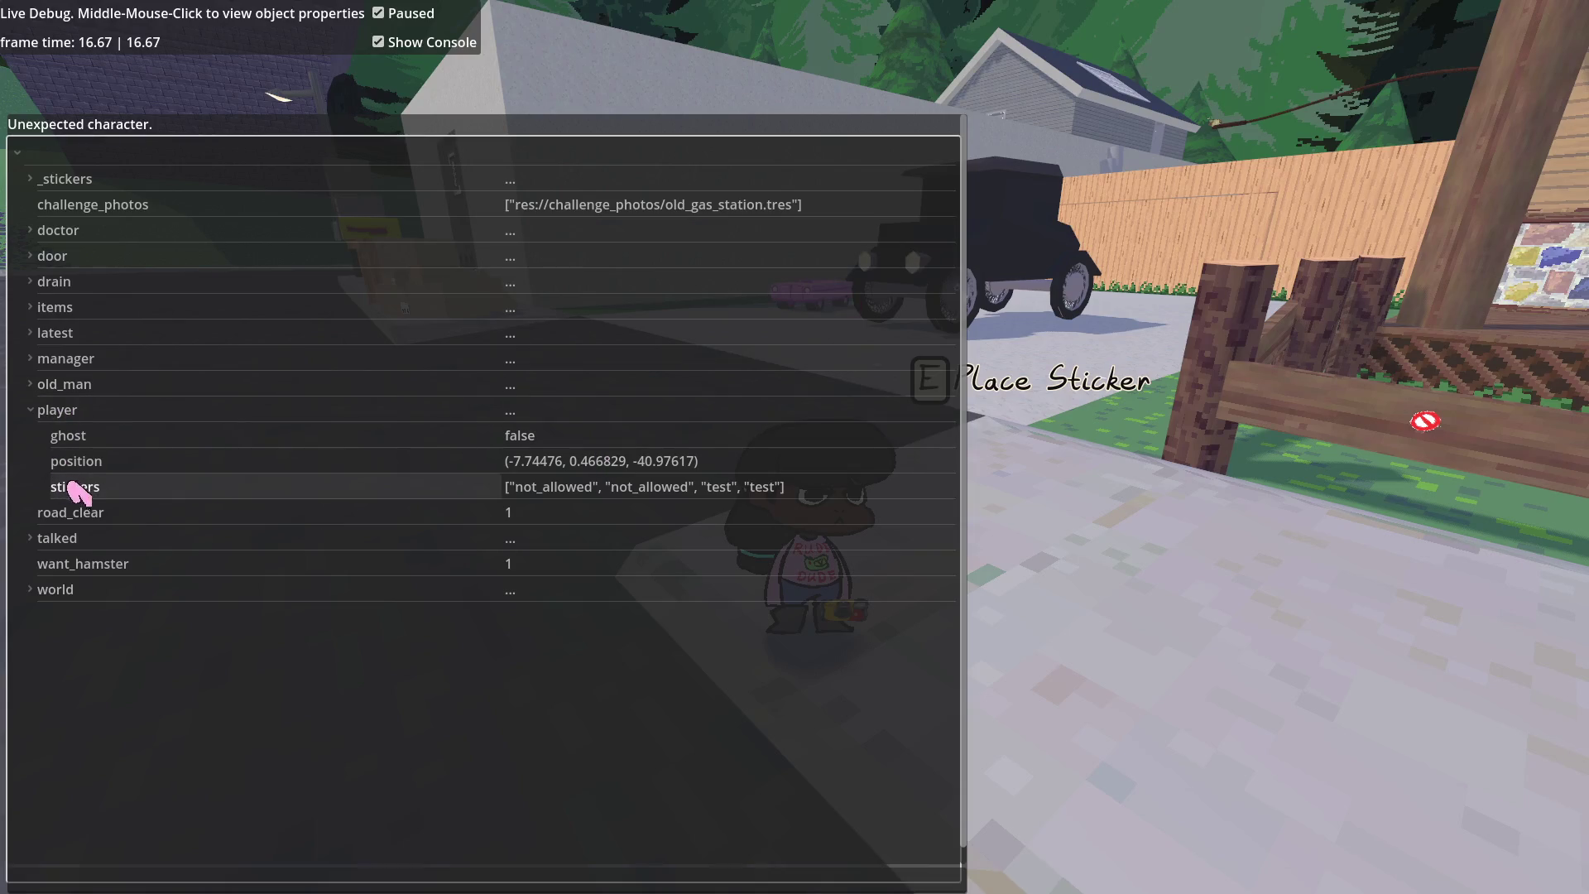
key("alt+Tab")
type("player/")
key("ctrl+Right")
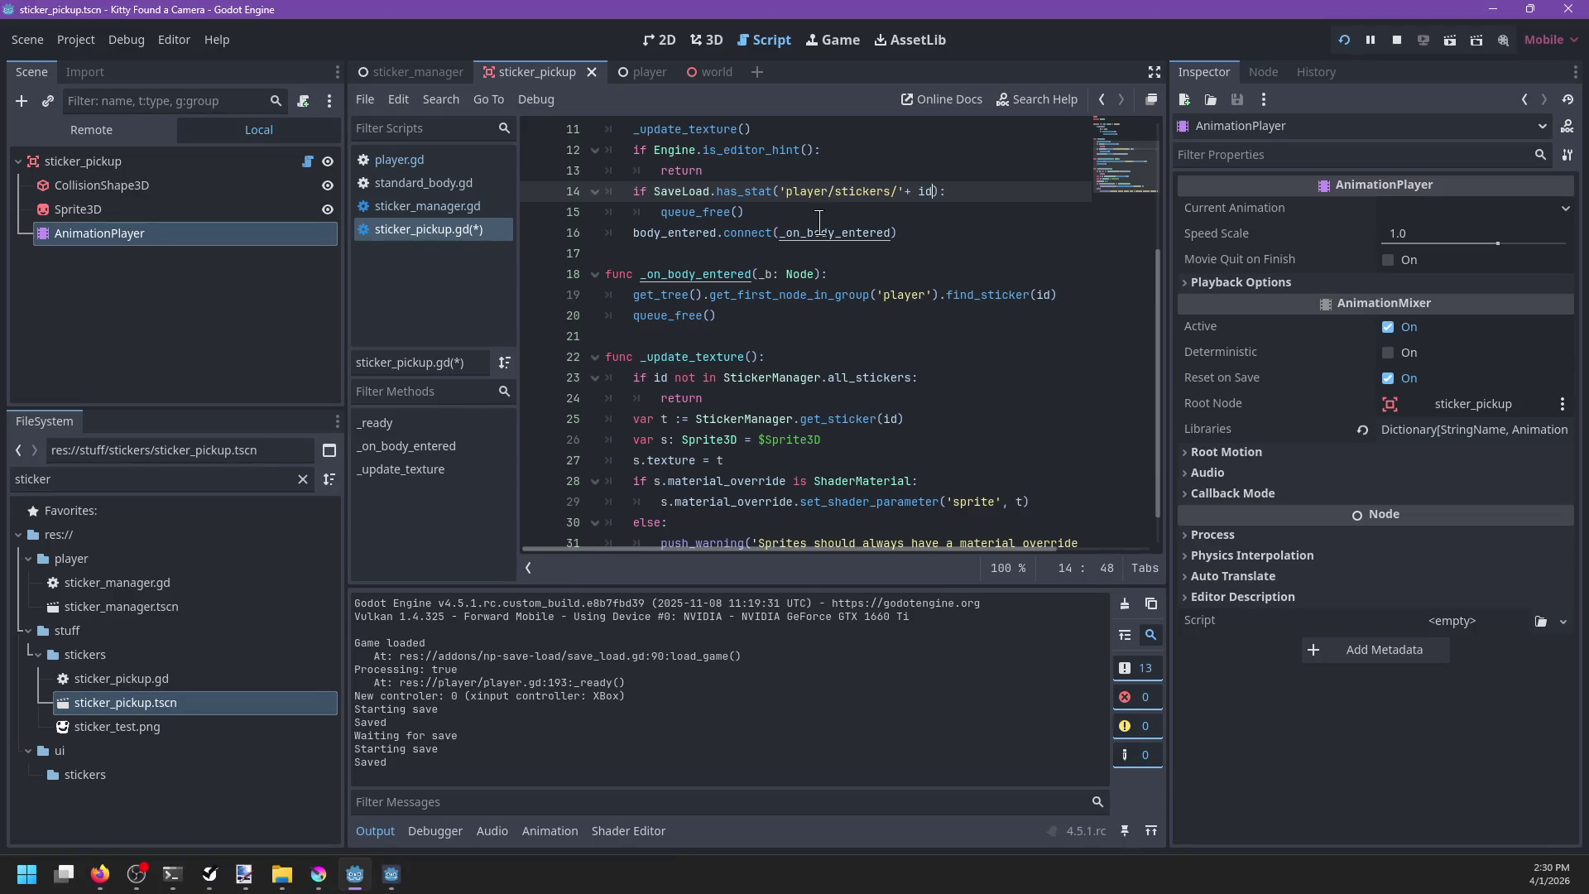
key("Left")
key("Delete")
key("BackSpace")
key("BackSpace")
key("BackSpace")
key("Left")
key("BackSpace")
Complete the condition with "and id in SaveLoad.get_stat('player/stickers')" and save sticker_pickup.gd
key("Left")
key("ctrl+space")
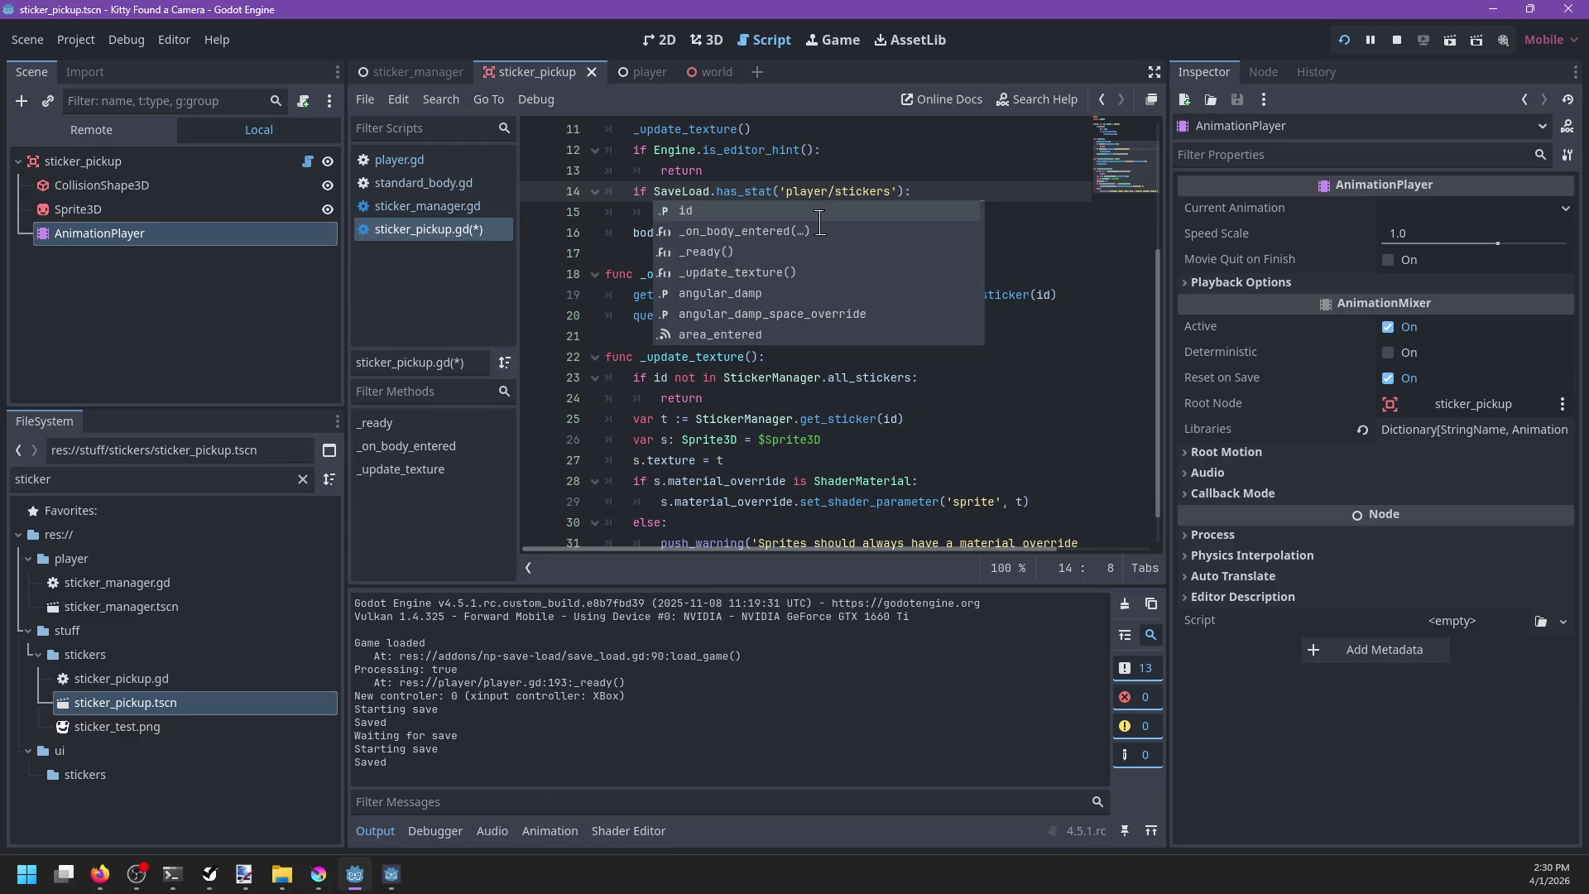
key("ctrl+Right")
key("ctrl+Right")
key("ctrl+Right")
key("Return")
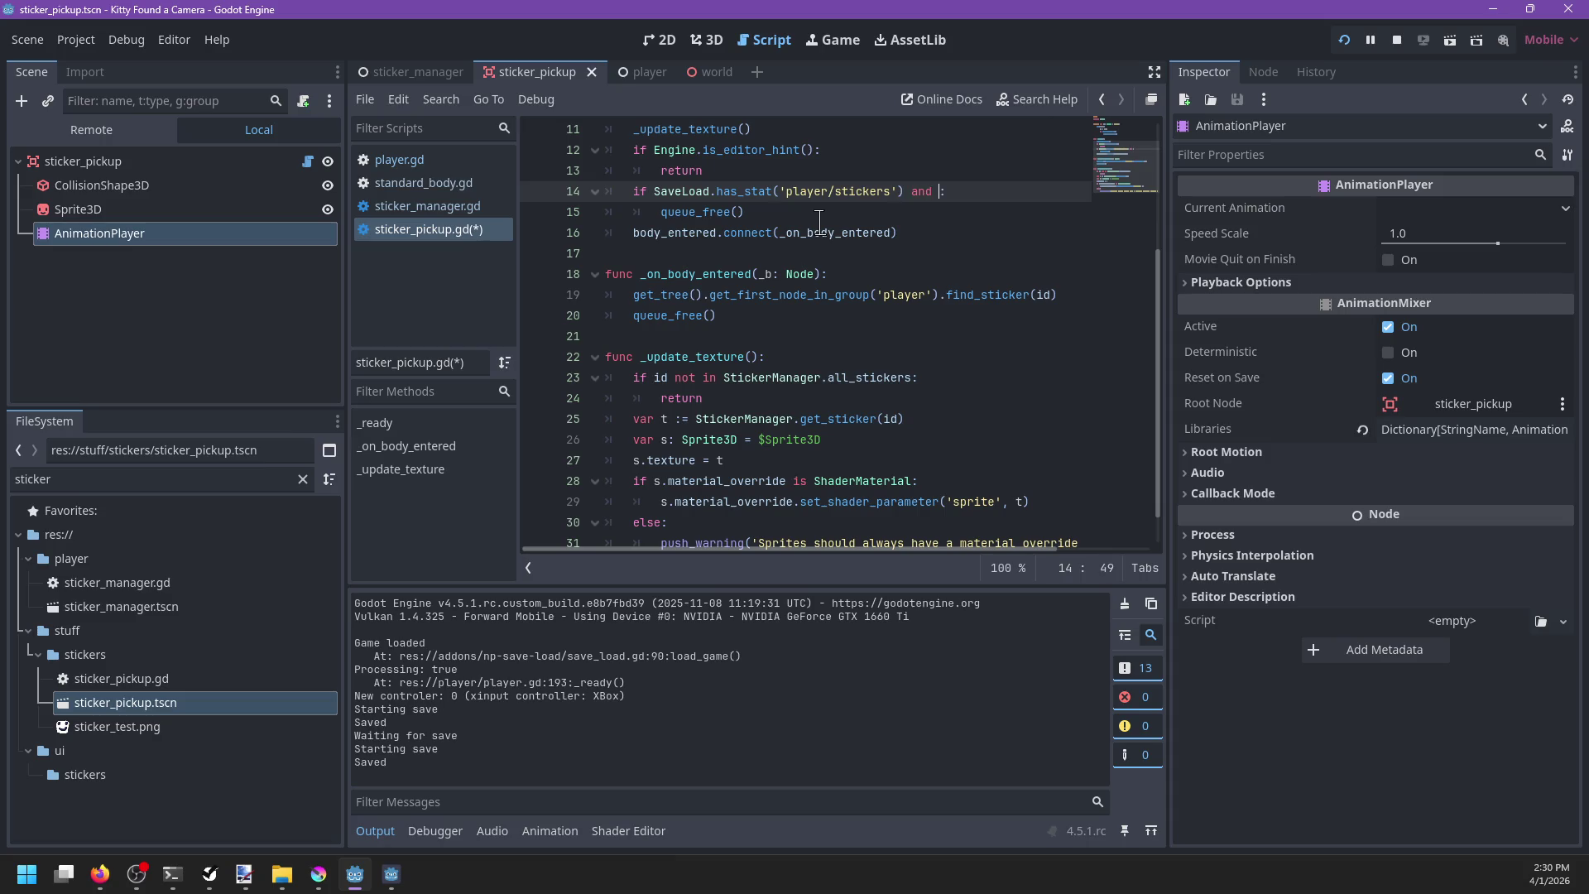
type("d in S")
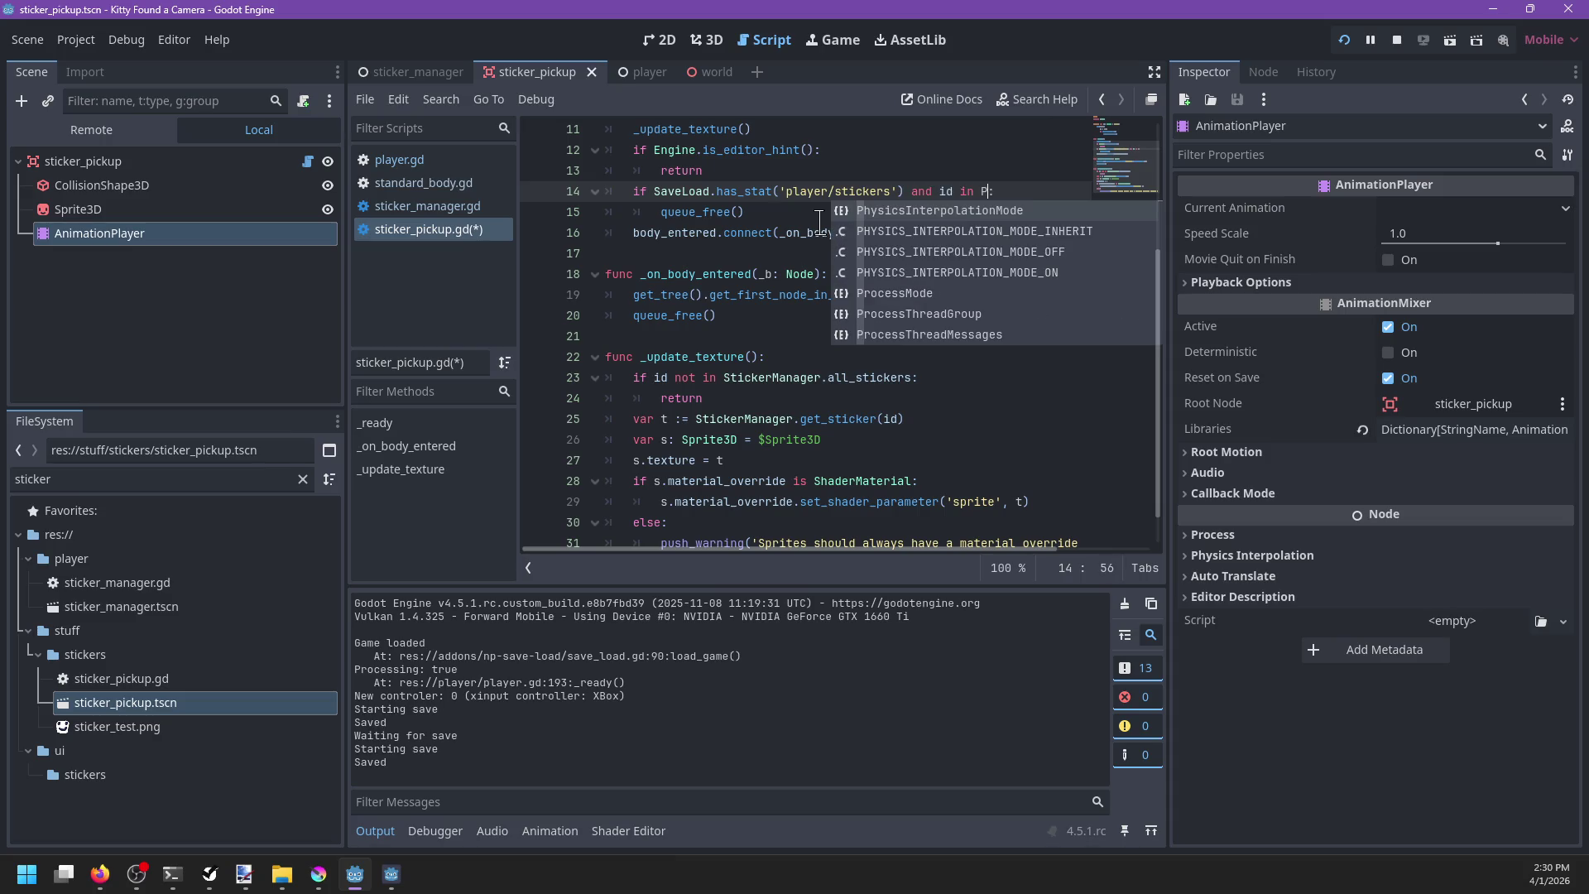
type("aveLoad.get_stat(")
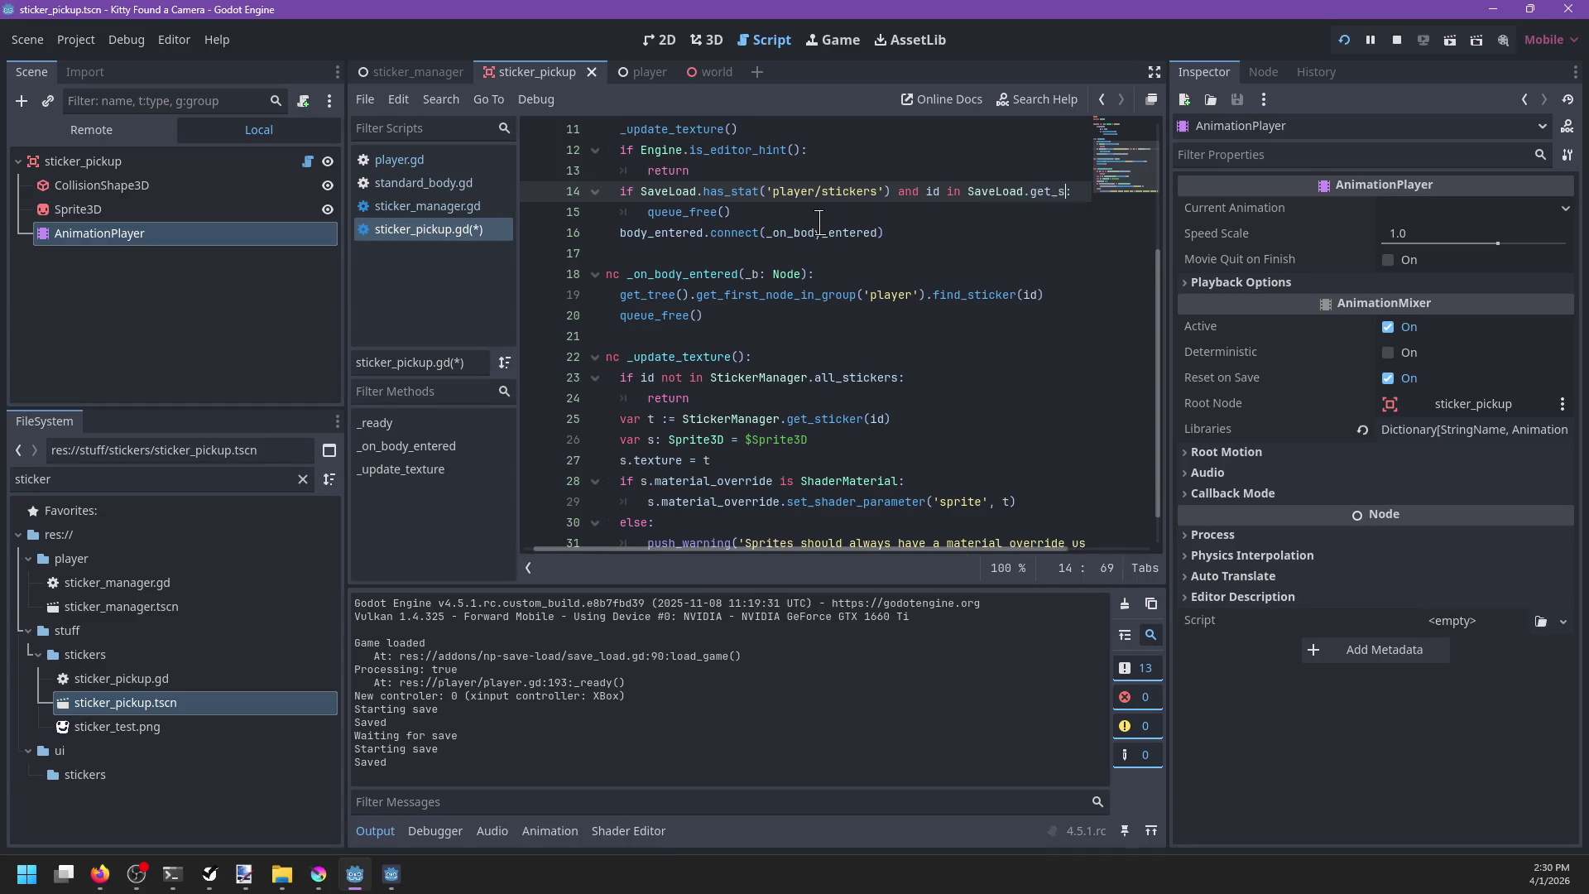
type("'l")
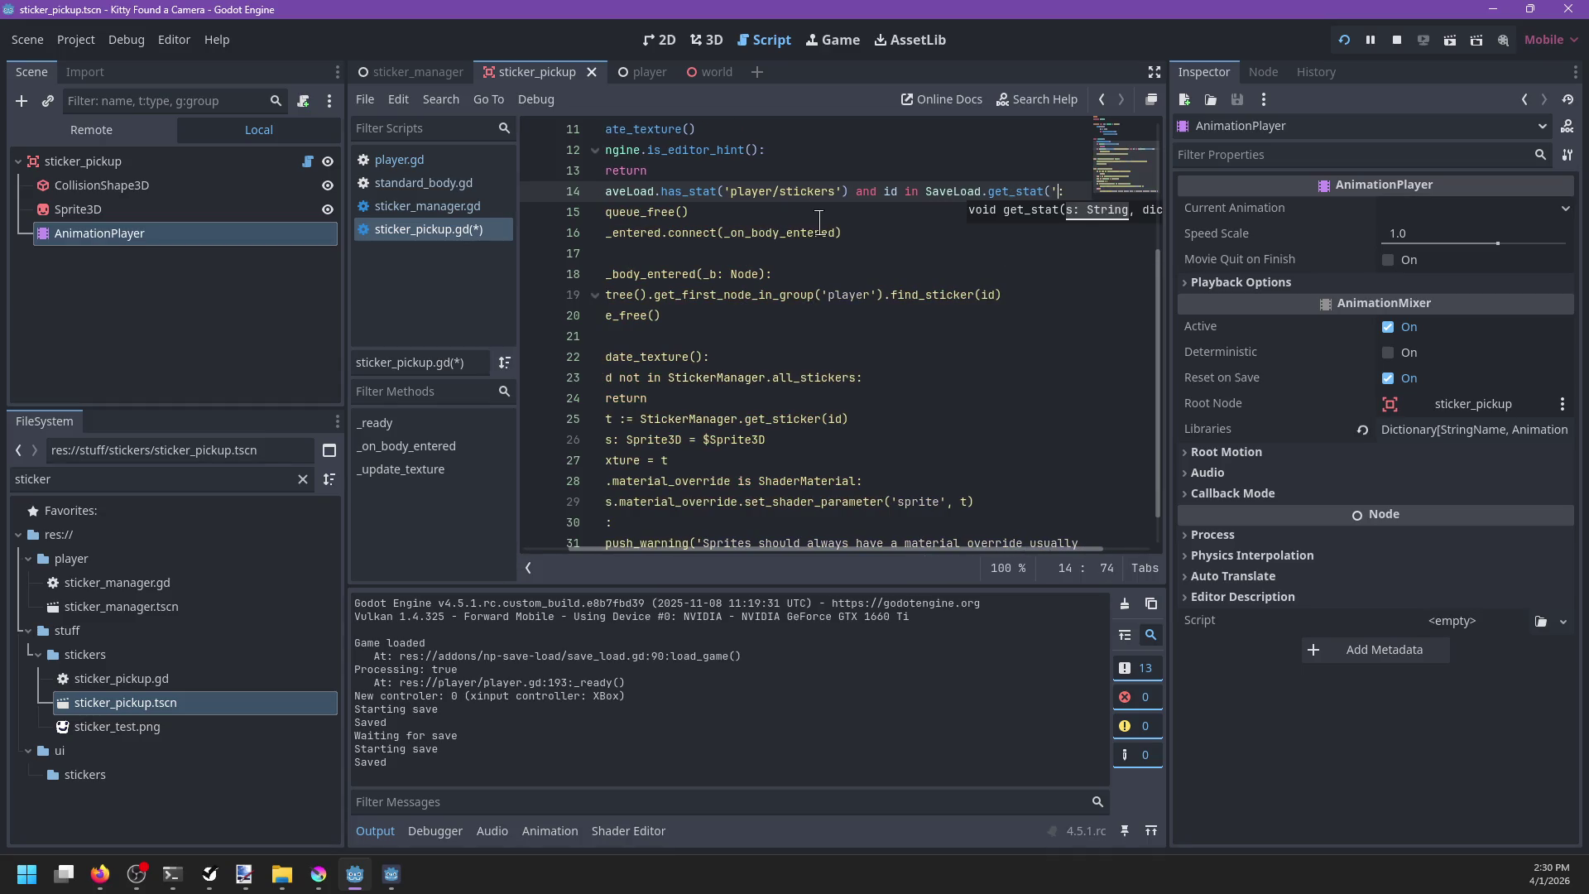
type("player/stickers')")
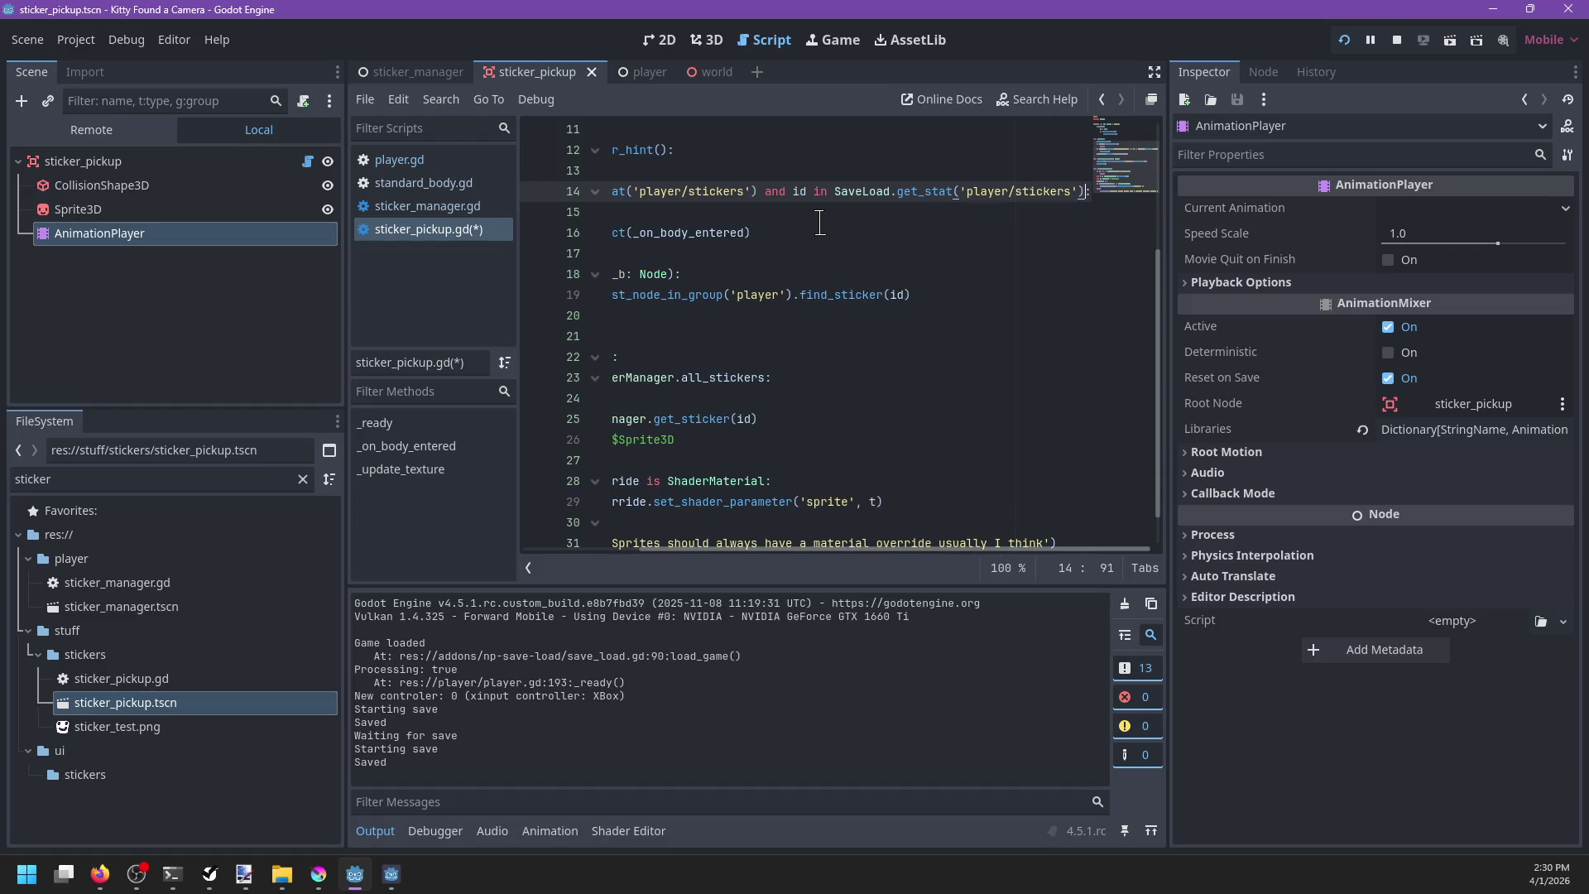
key("ctrl+s")
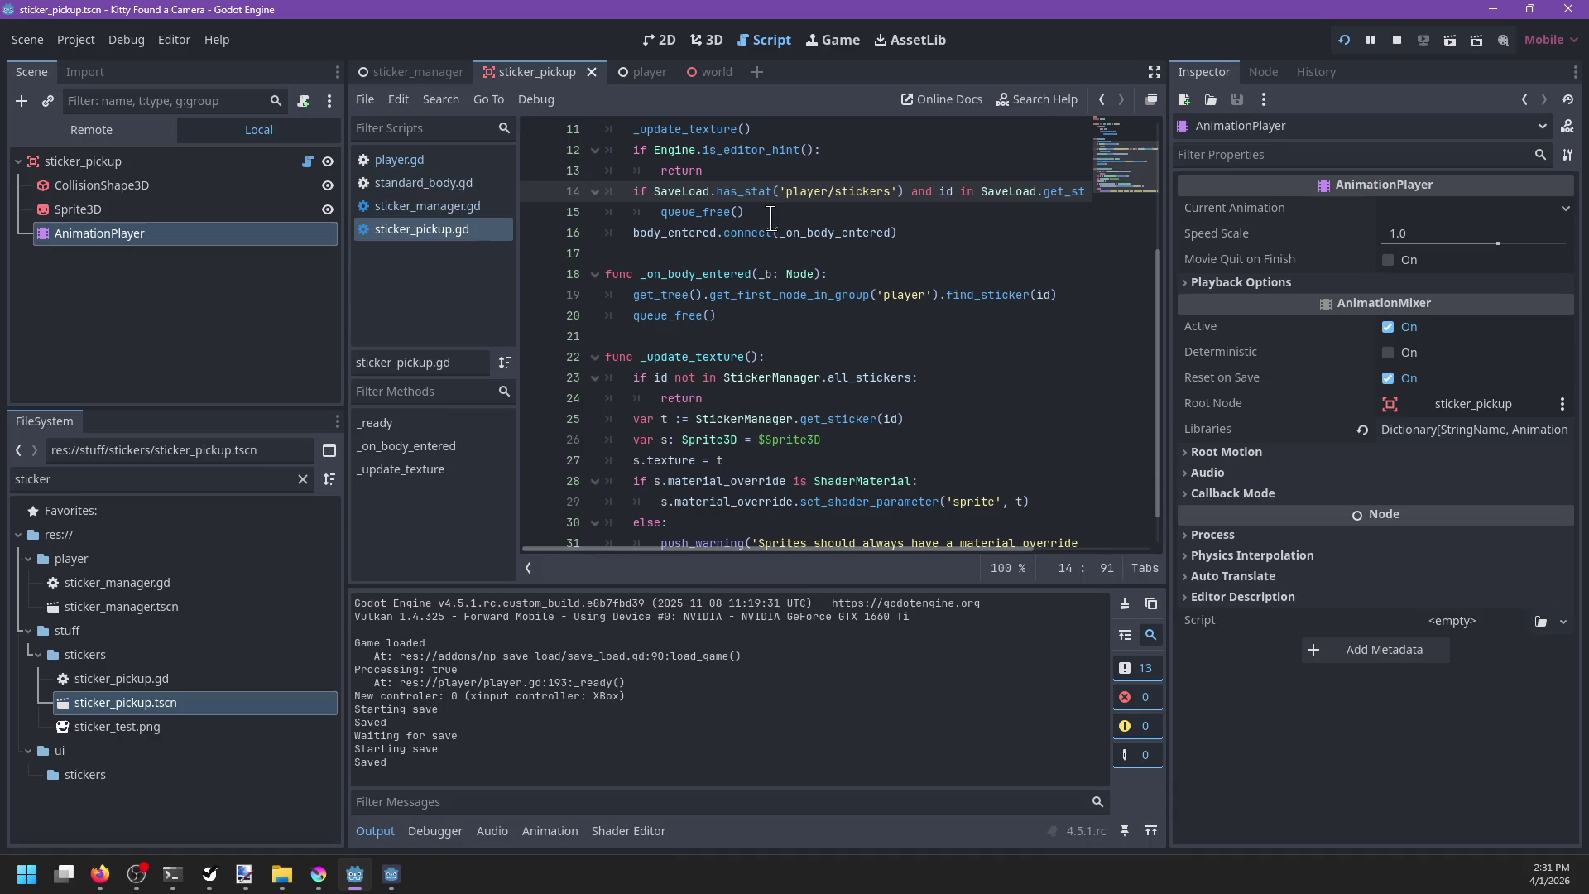
scroll(769, 219, "right", 3)
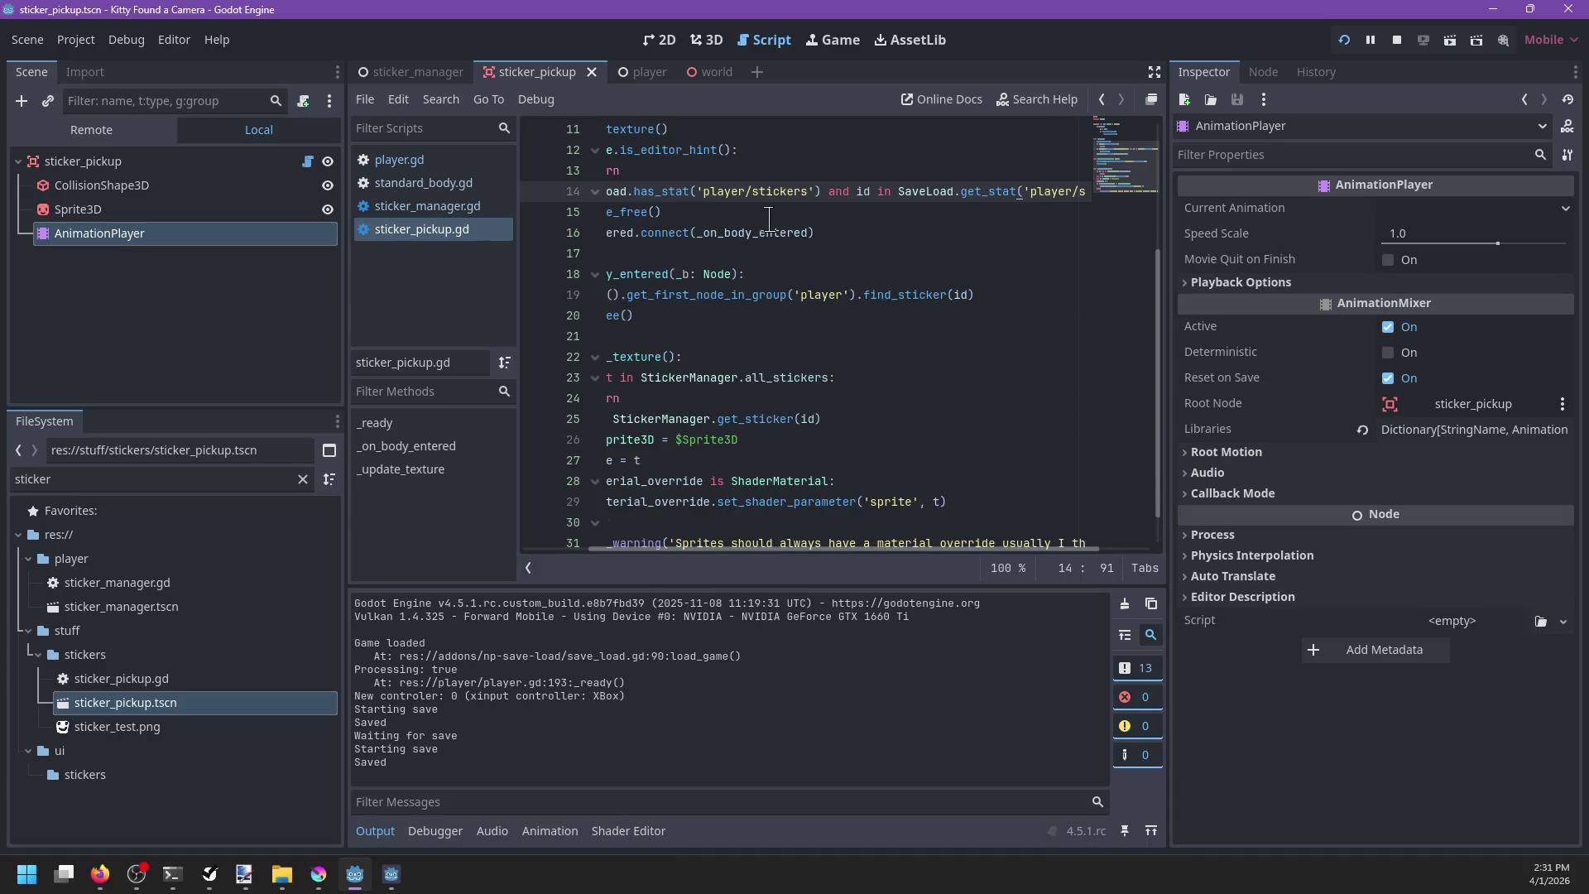
scroll(769, 219, "left", 3)
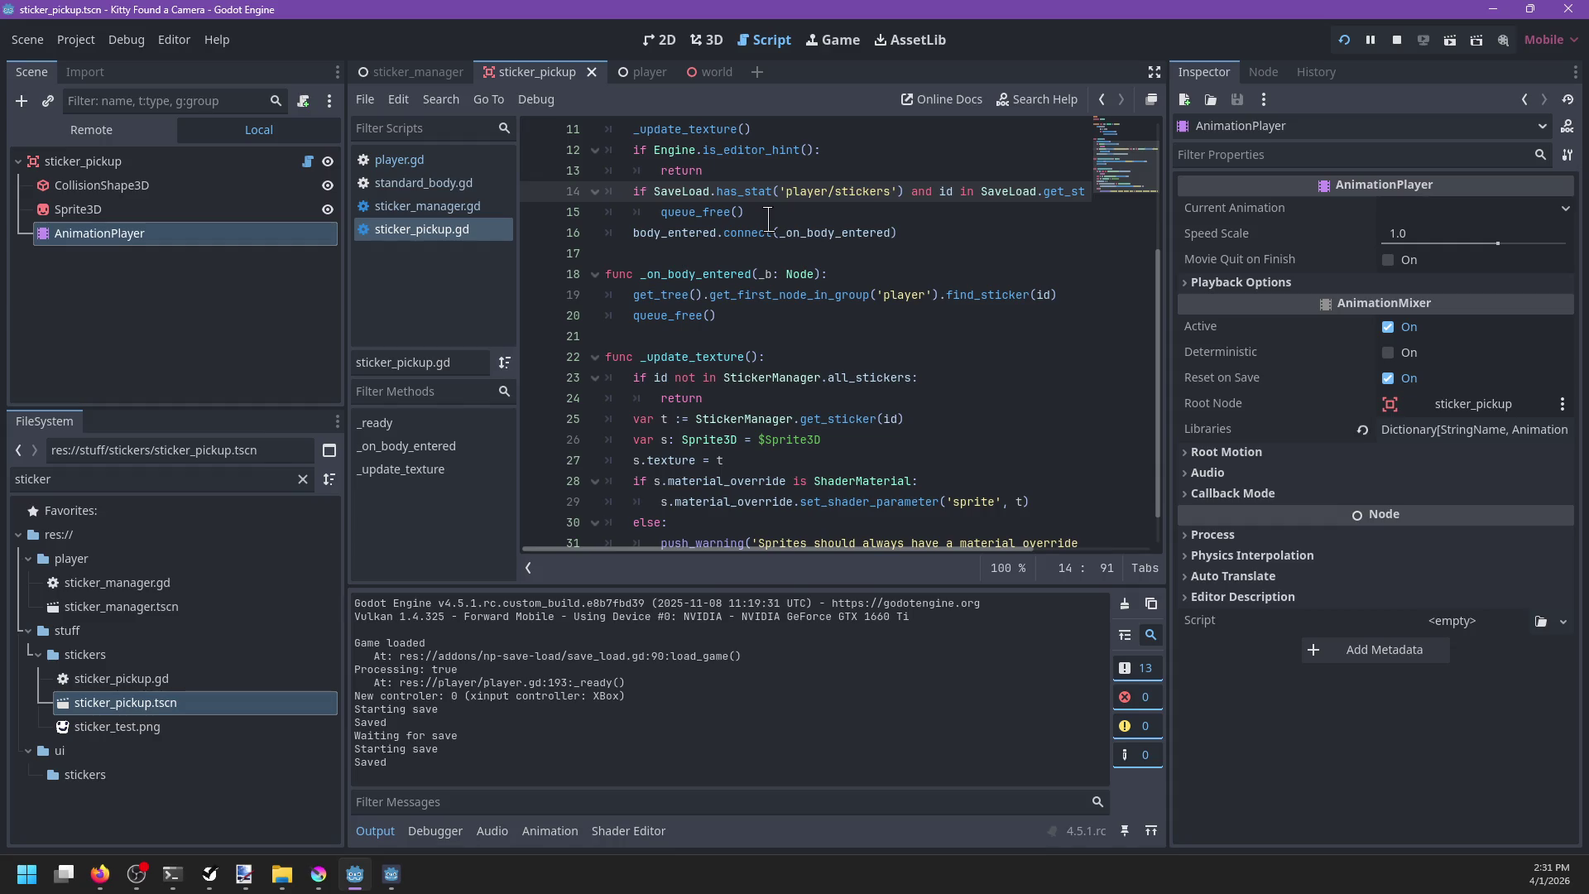
key("alt+Tab")
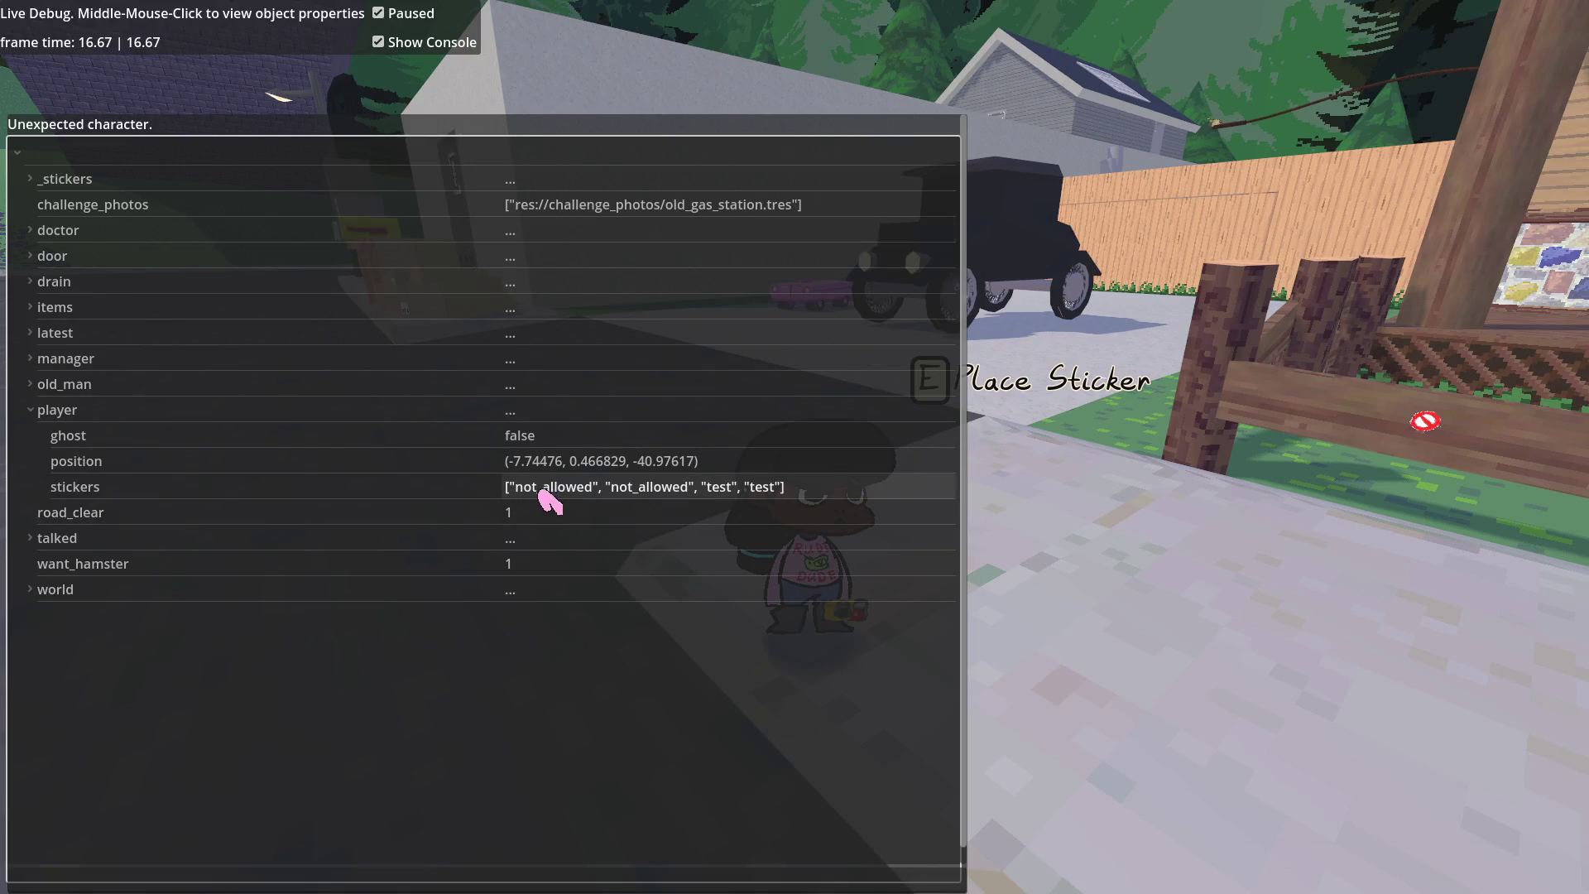
Back in the script editor, restart the game with F5 so the updated pickup script runs
key("alt+Tab")
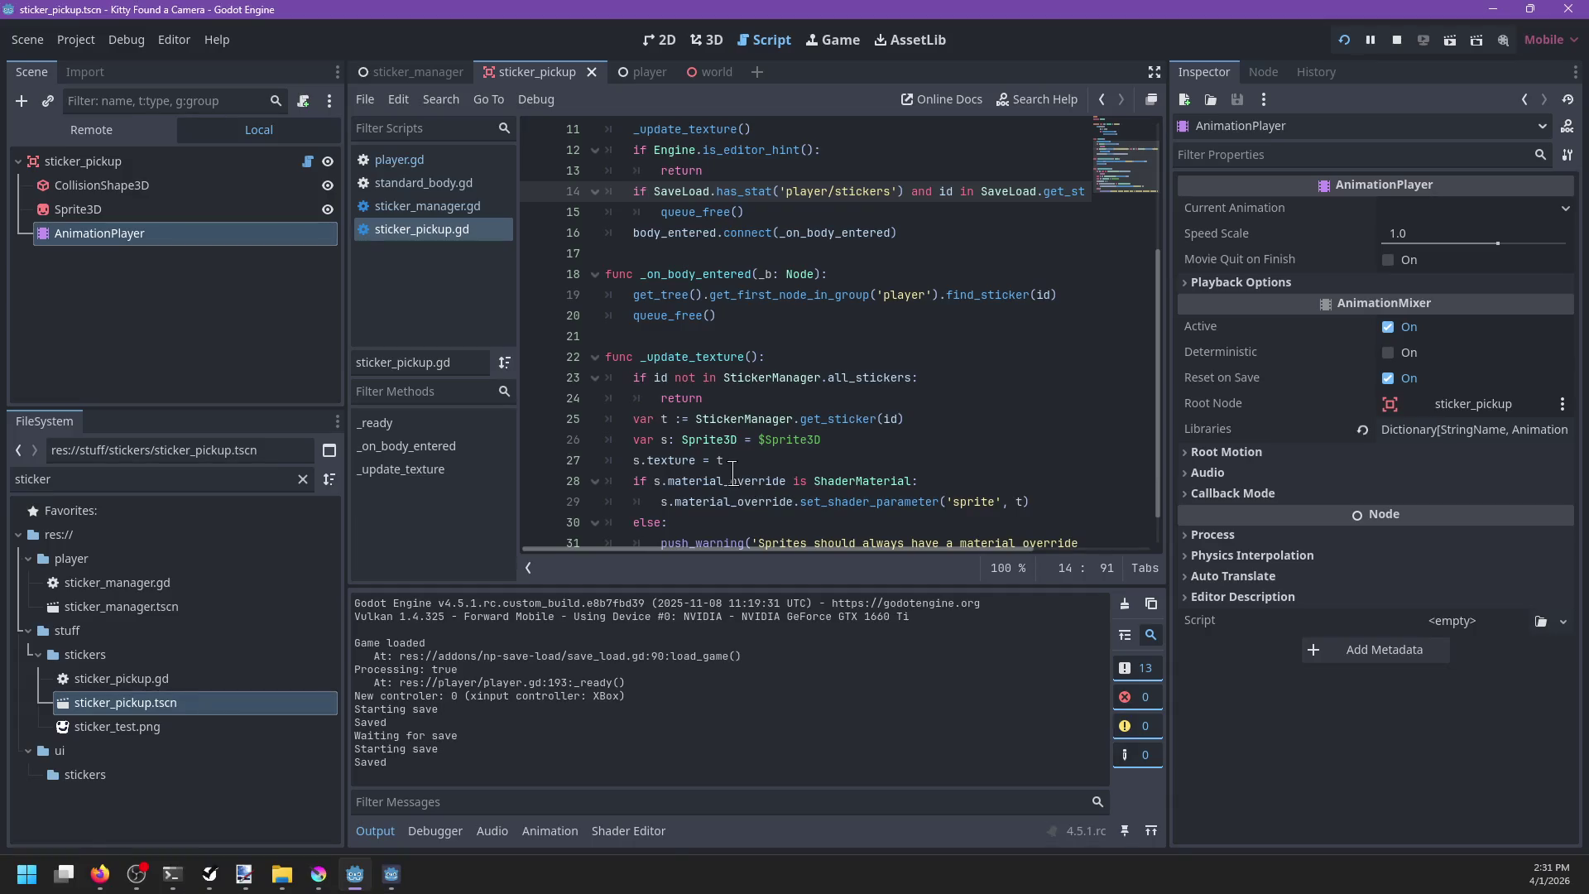
left_click(960, 313)
key("F5")
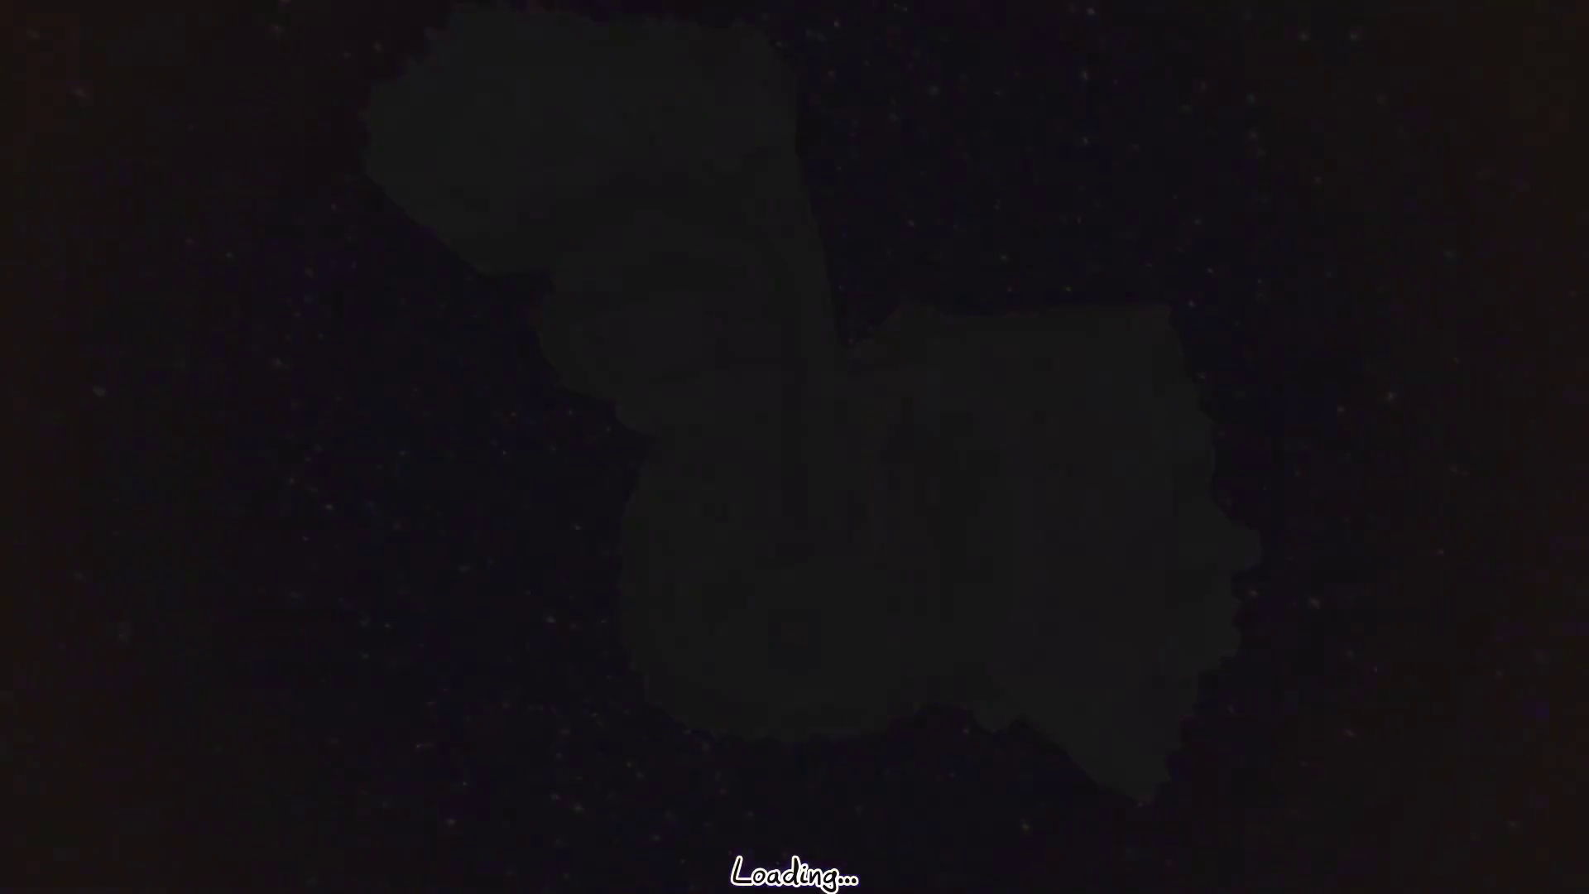
Run the character to the black car's stickered wheel and the pink car, then stop the game with F8
key("s")
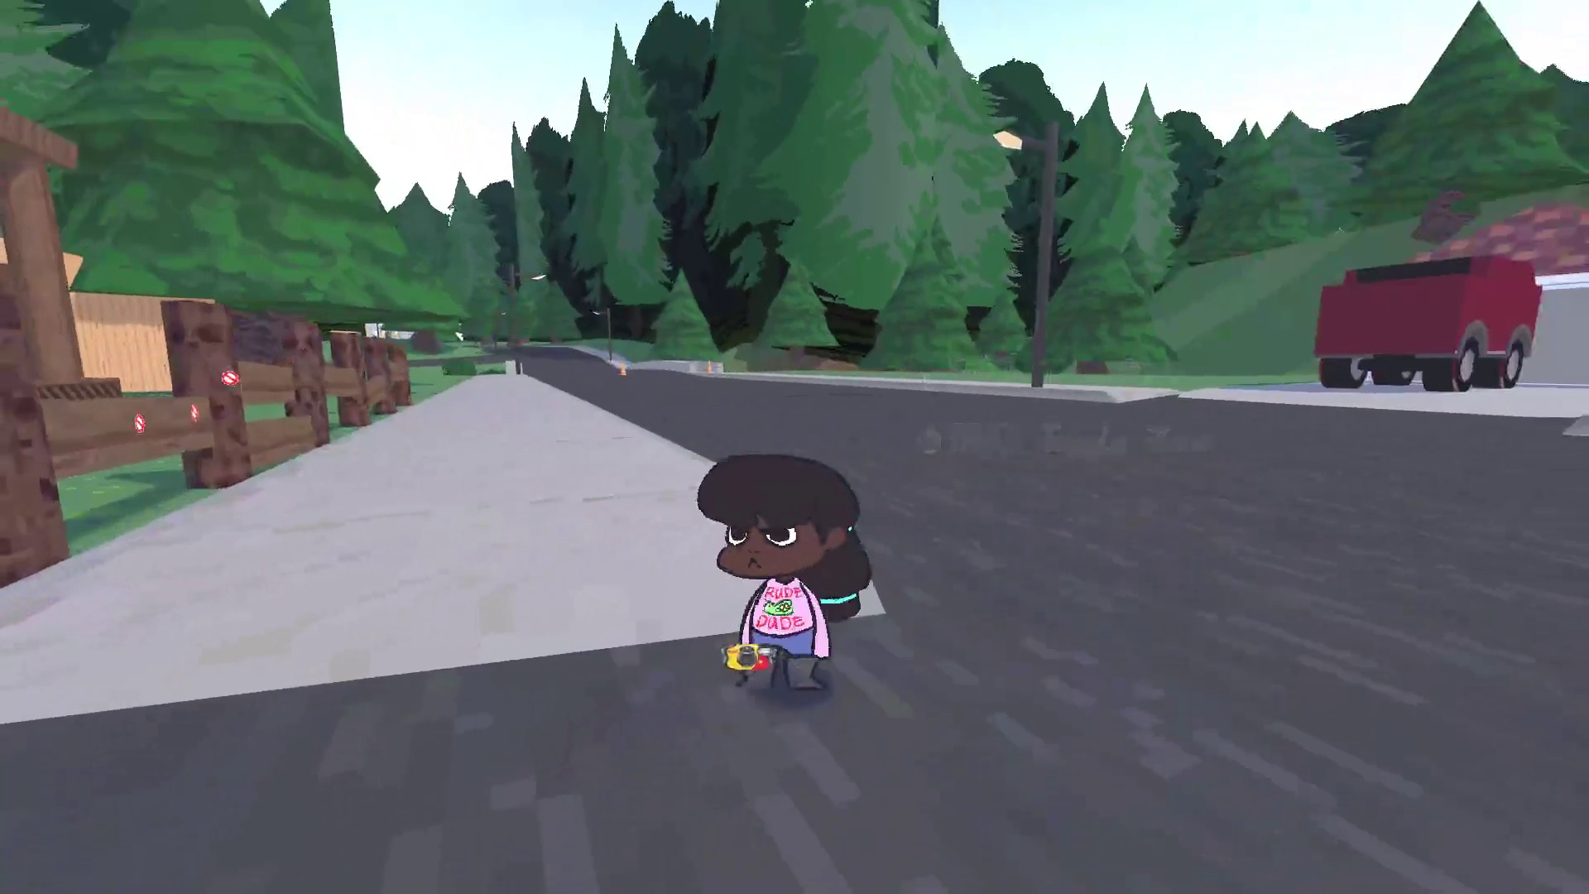
key("w")
key("s")
key("w")
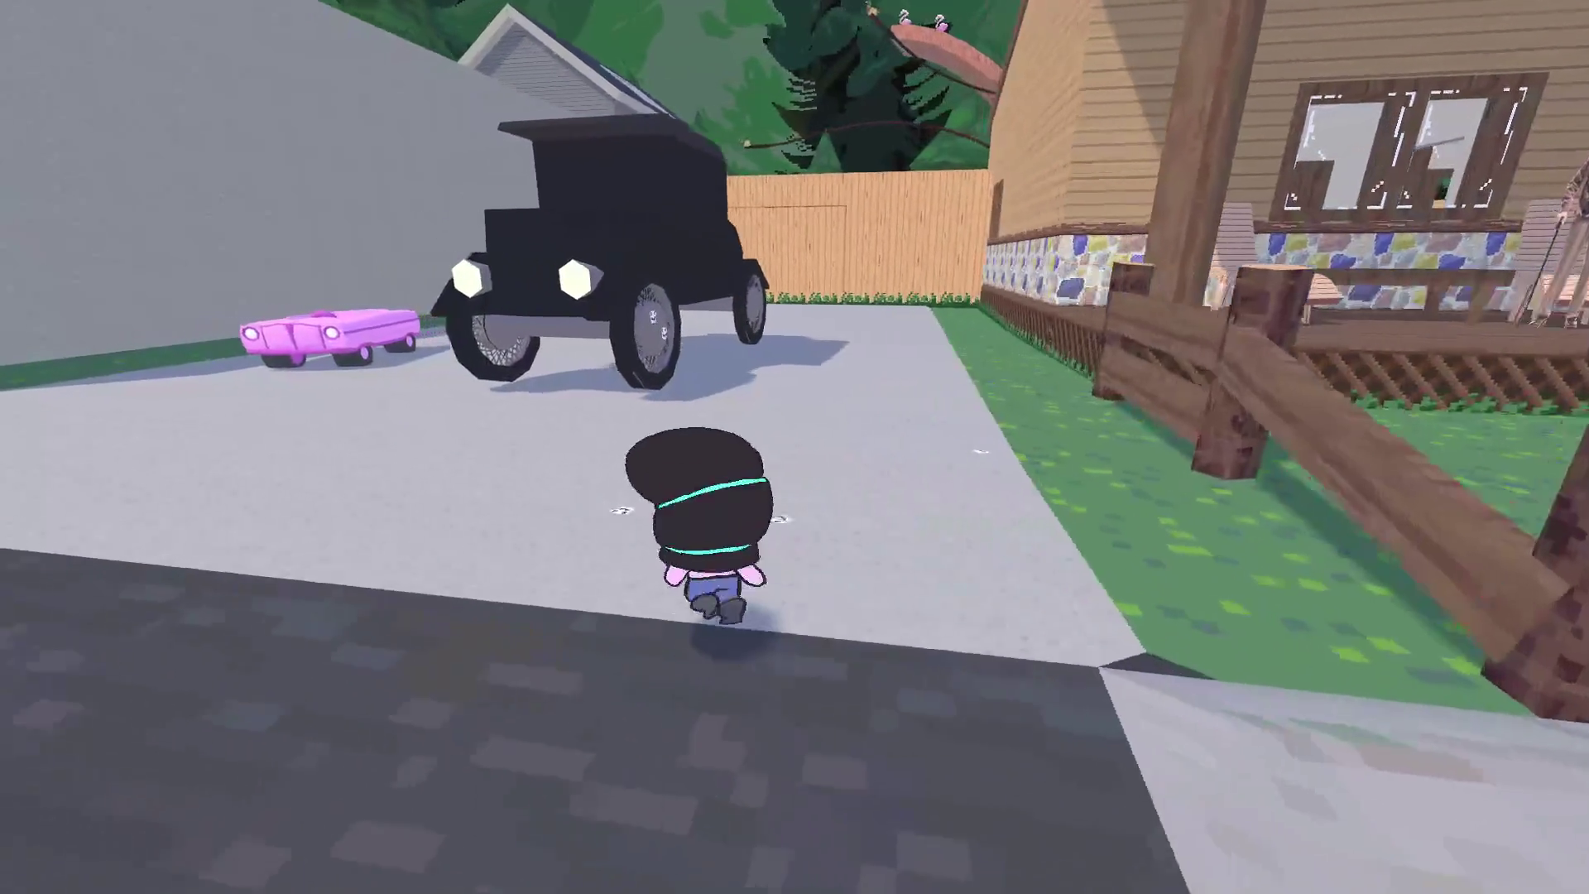
key("w")
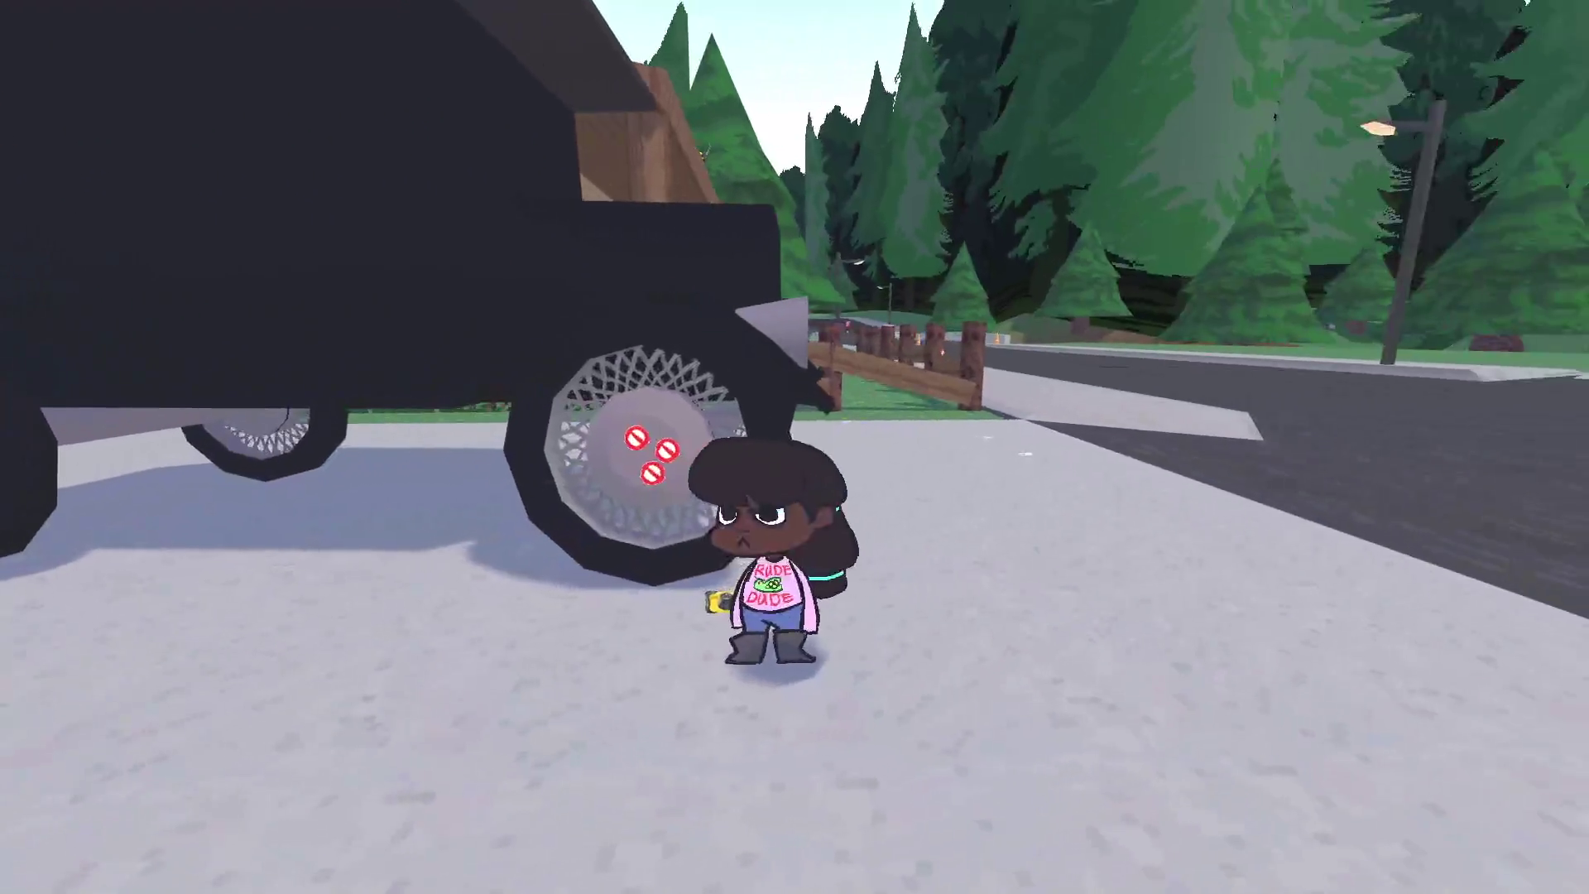
key("s")
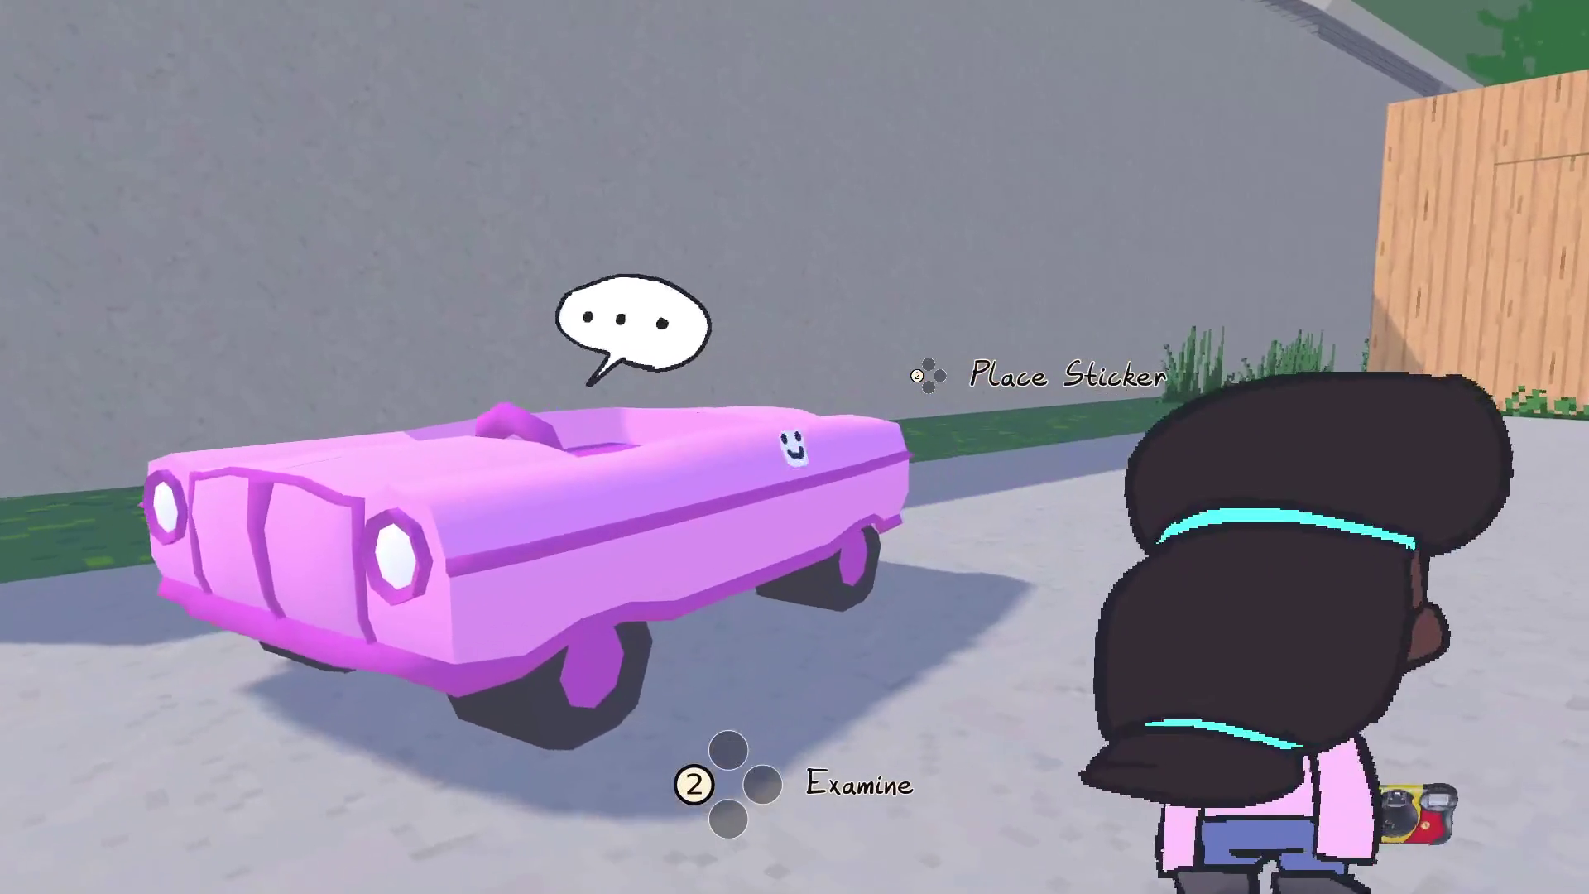
key("w")
key("s")
key("w")
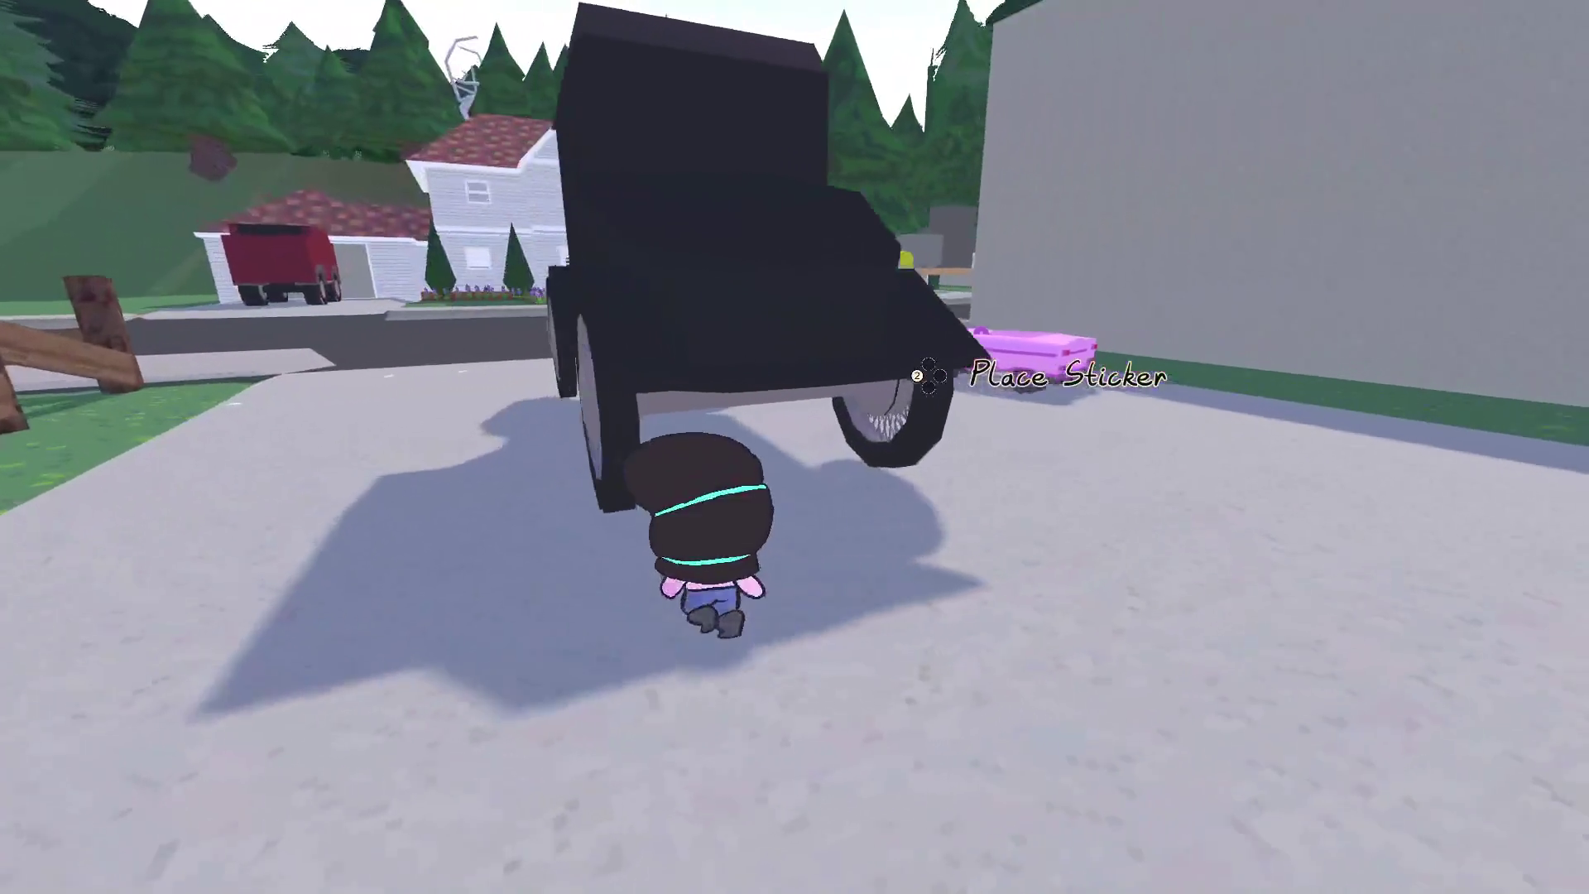
key("s")
key("w")
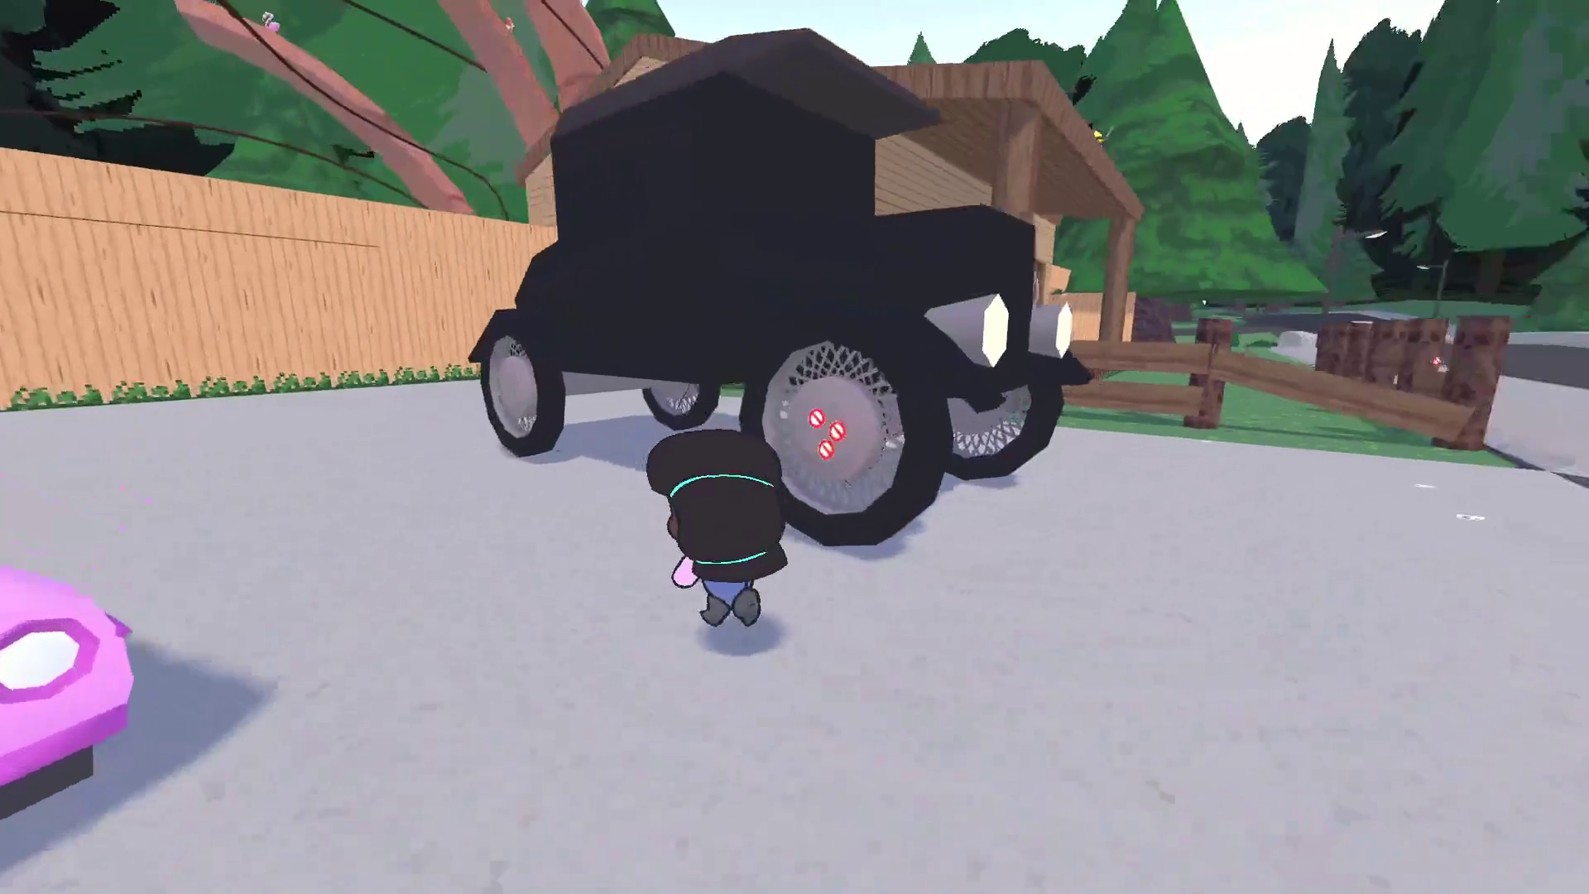
key("s")
key("w")
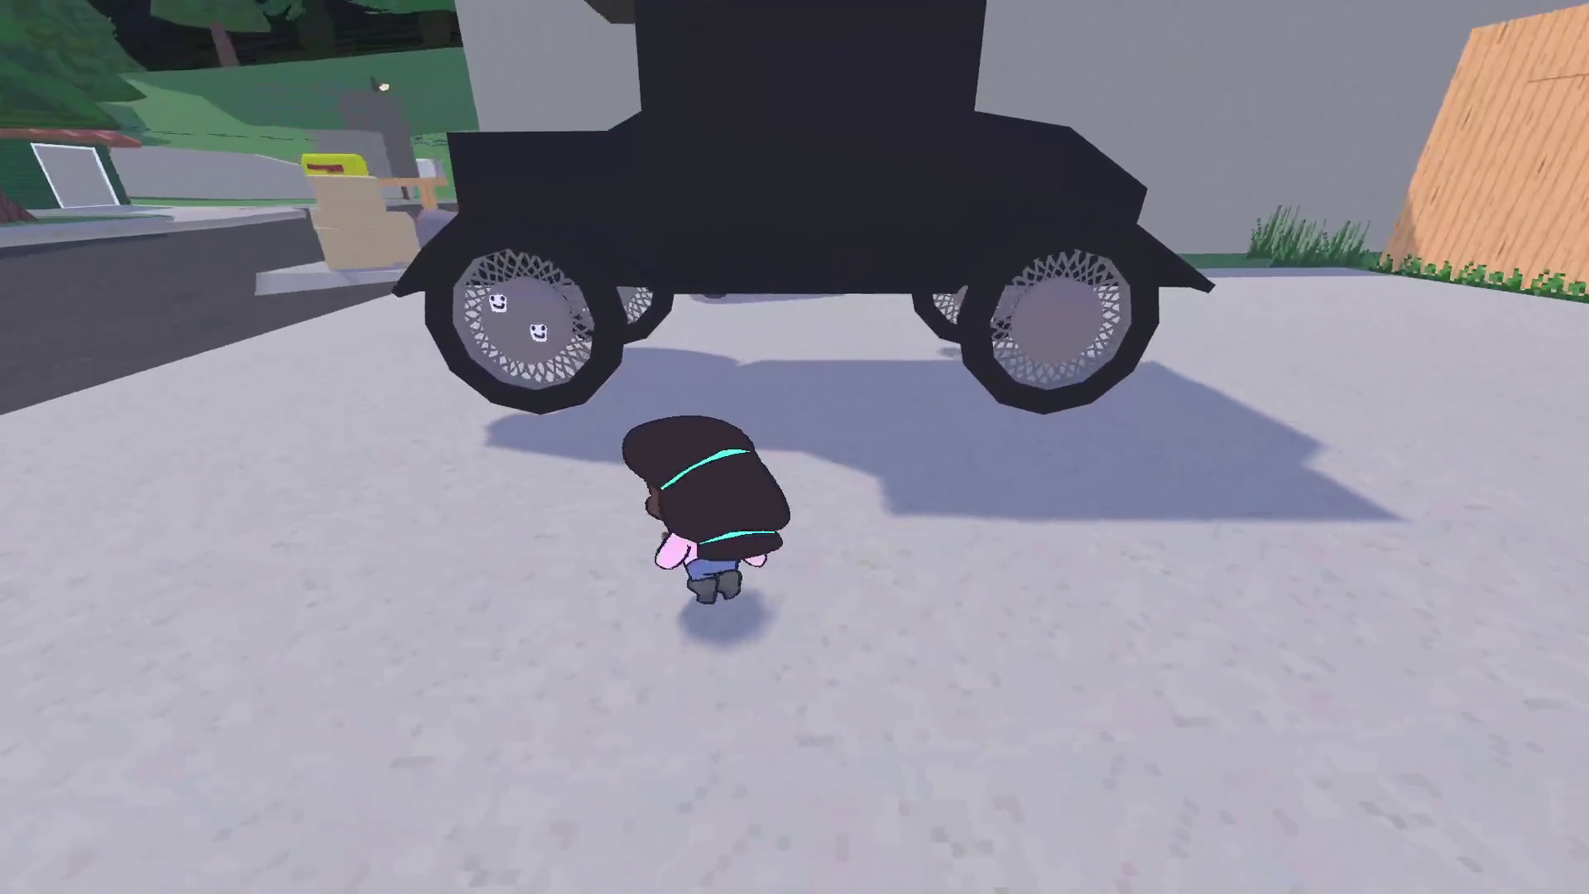
key("s")
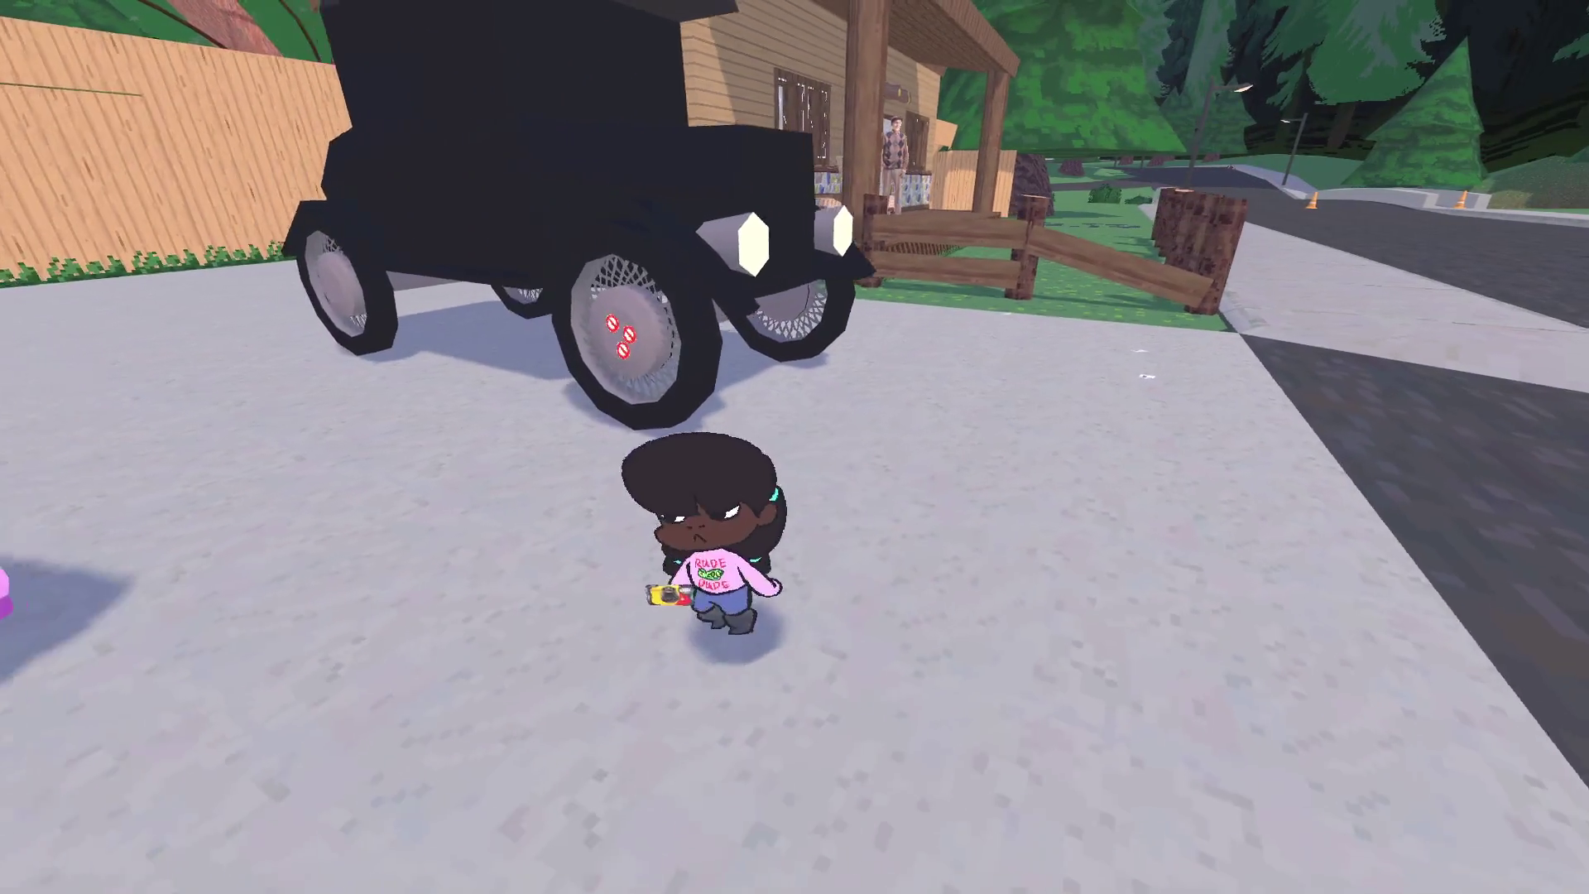
key("F8")
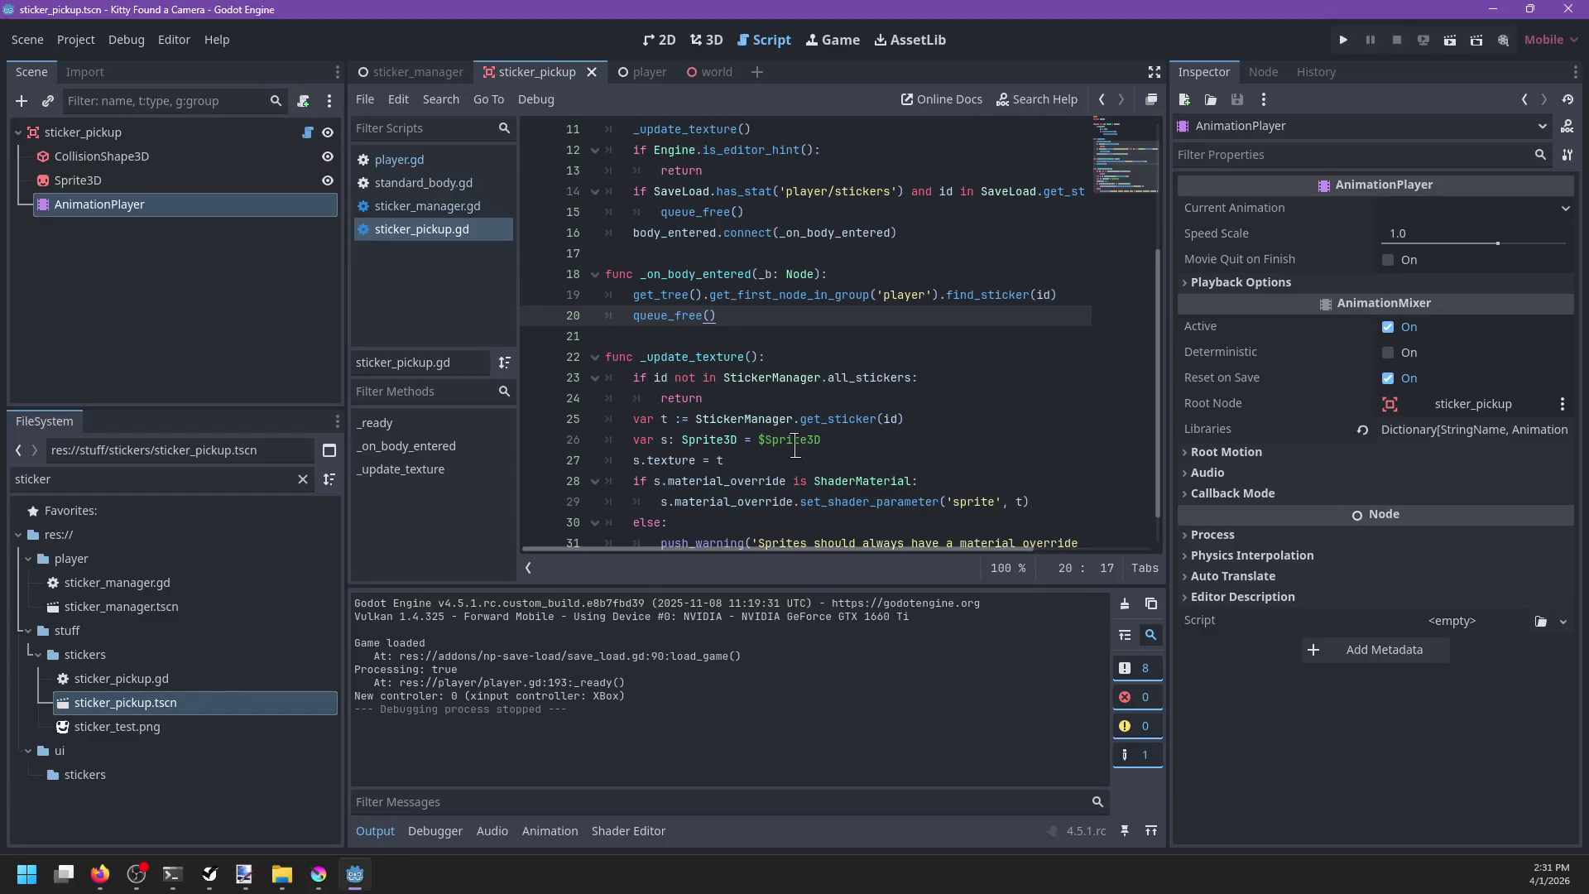
Search sticker_pickup.gd for where 'player/stickers' is used
left_click(794, 338)
key("ctrl+f")
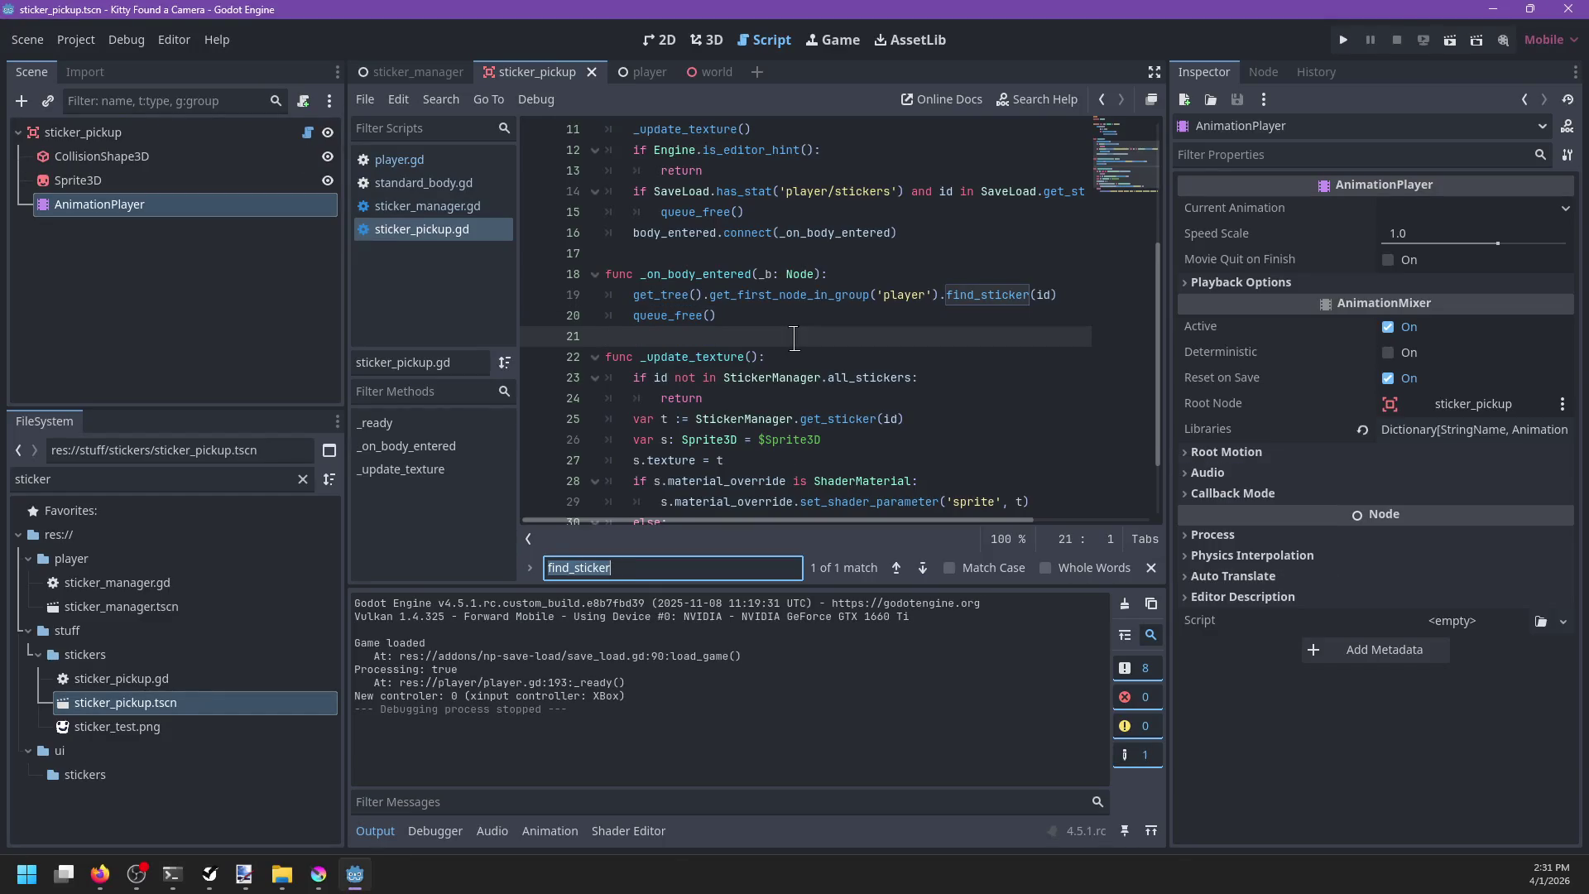
type("sticker")
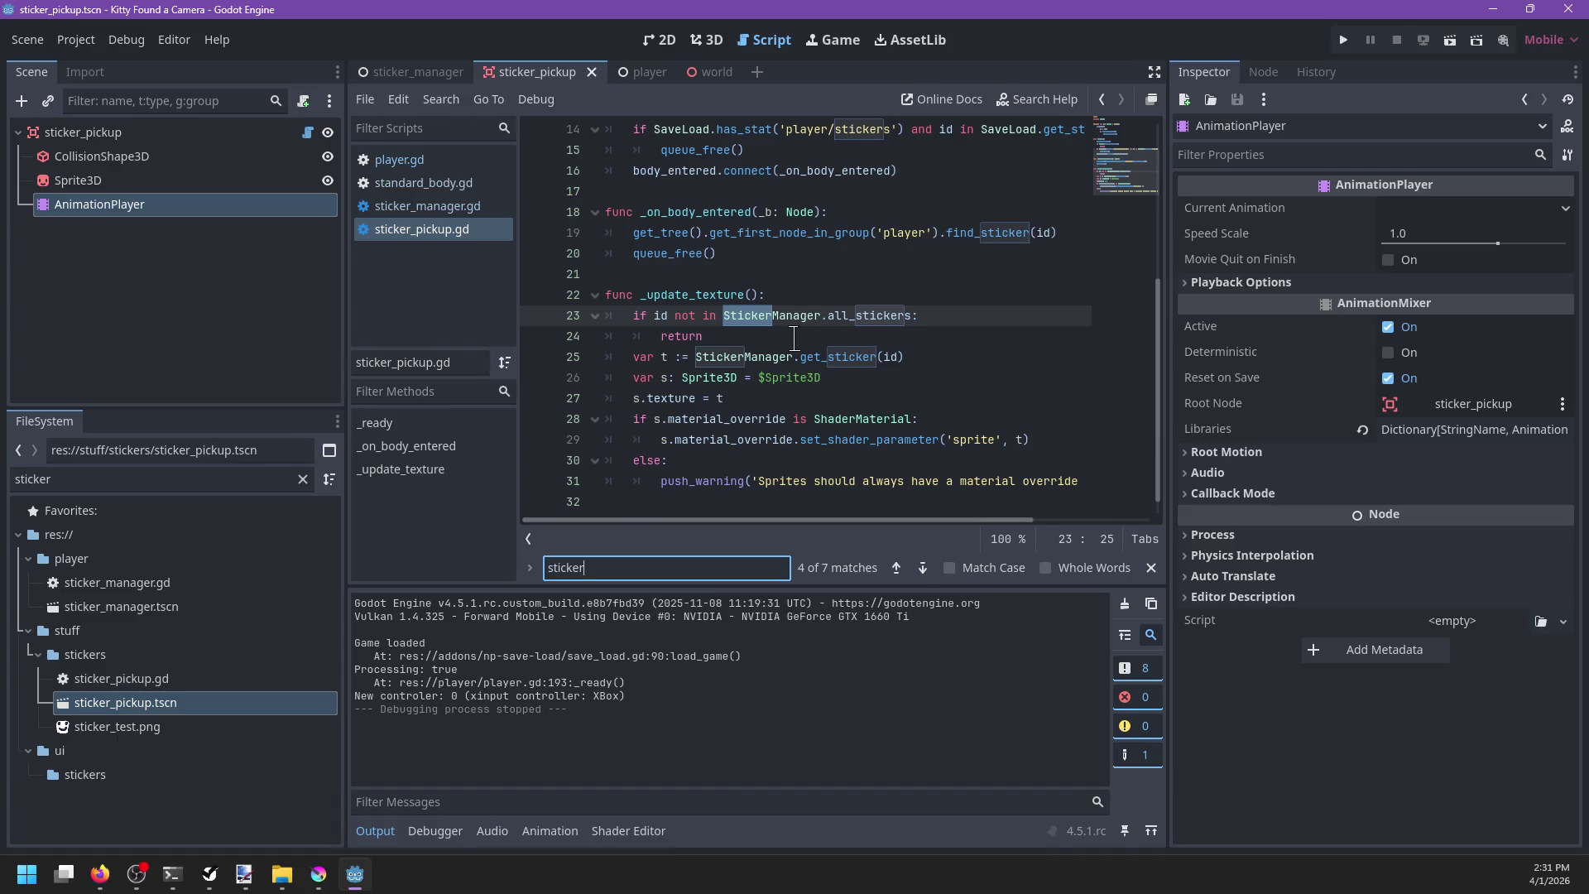
key("ctrl+a")
type("player/stickers")
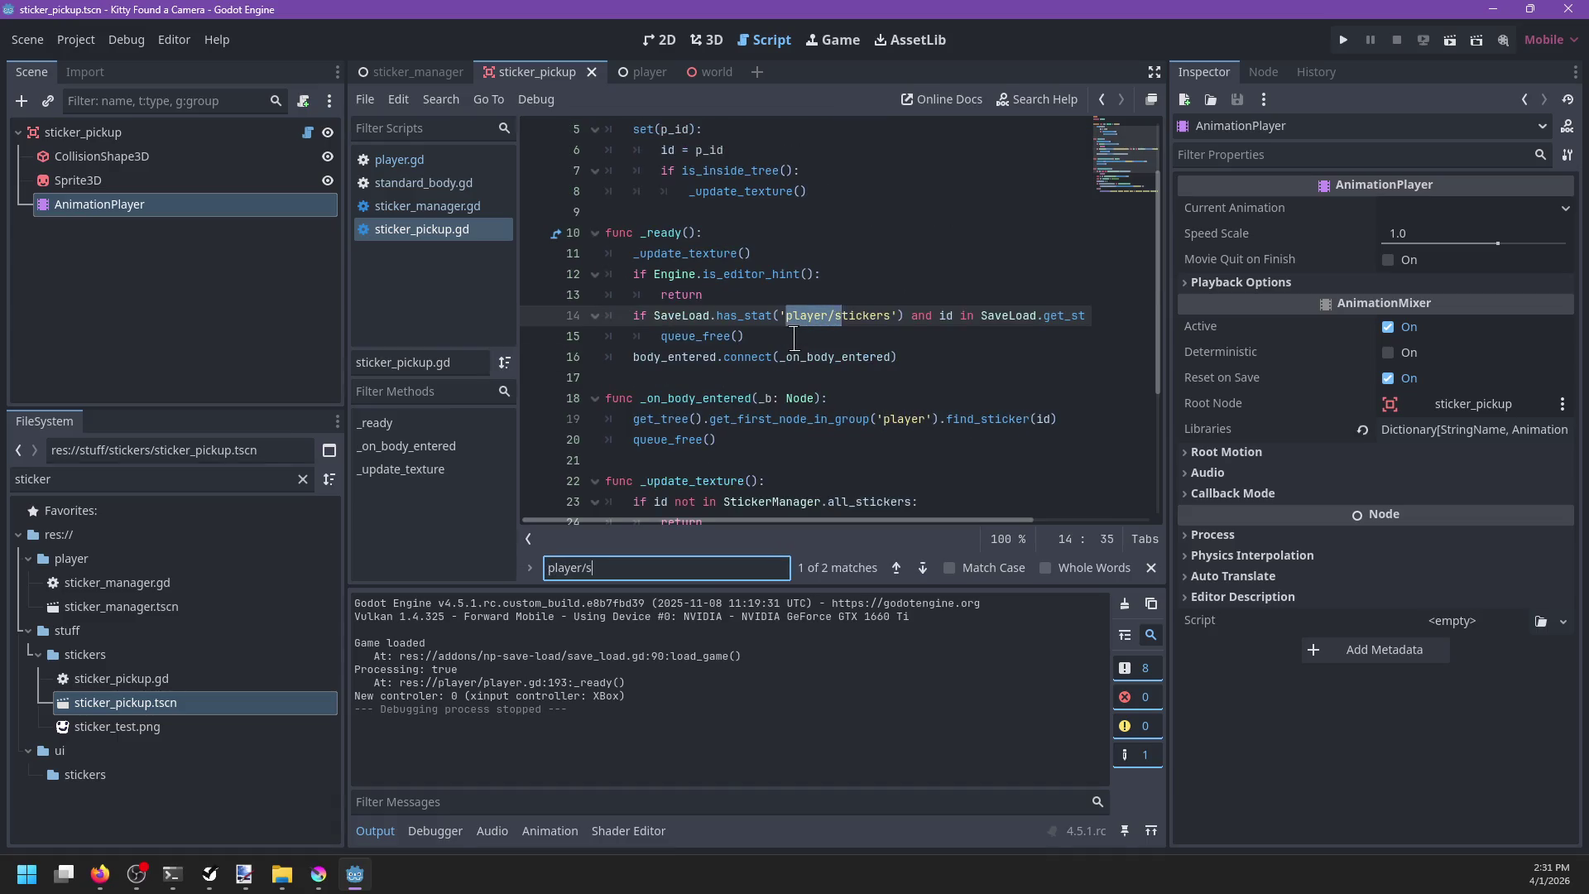
key("Escape")
In player.gd below the stickers save, add SaveLoad.state.set_stat('player/active_sticker', active_sticker)
left_click(413, 160)
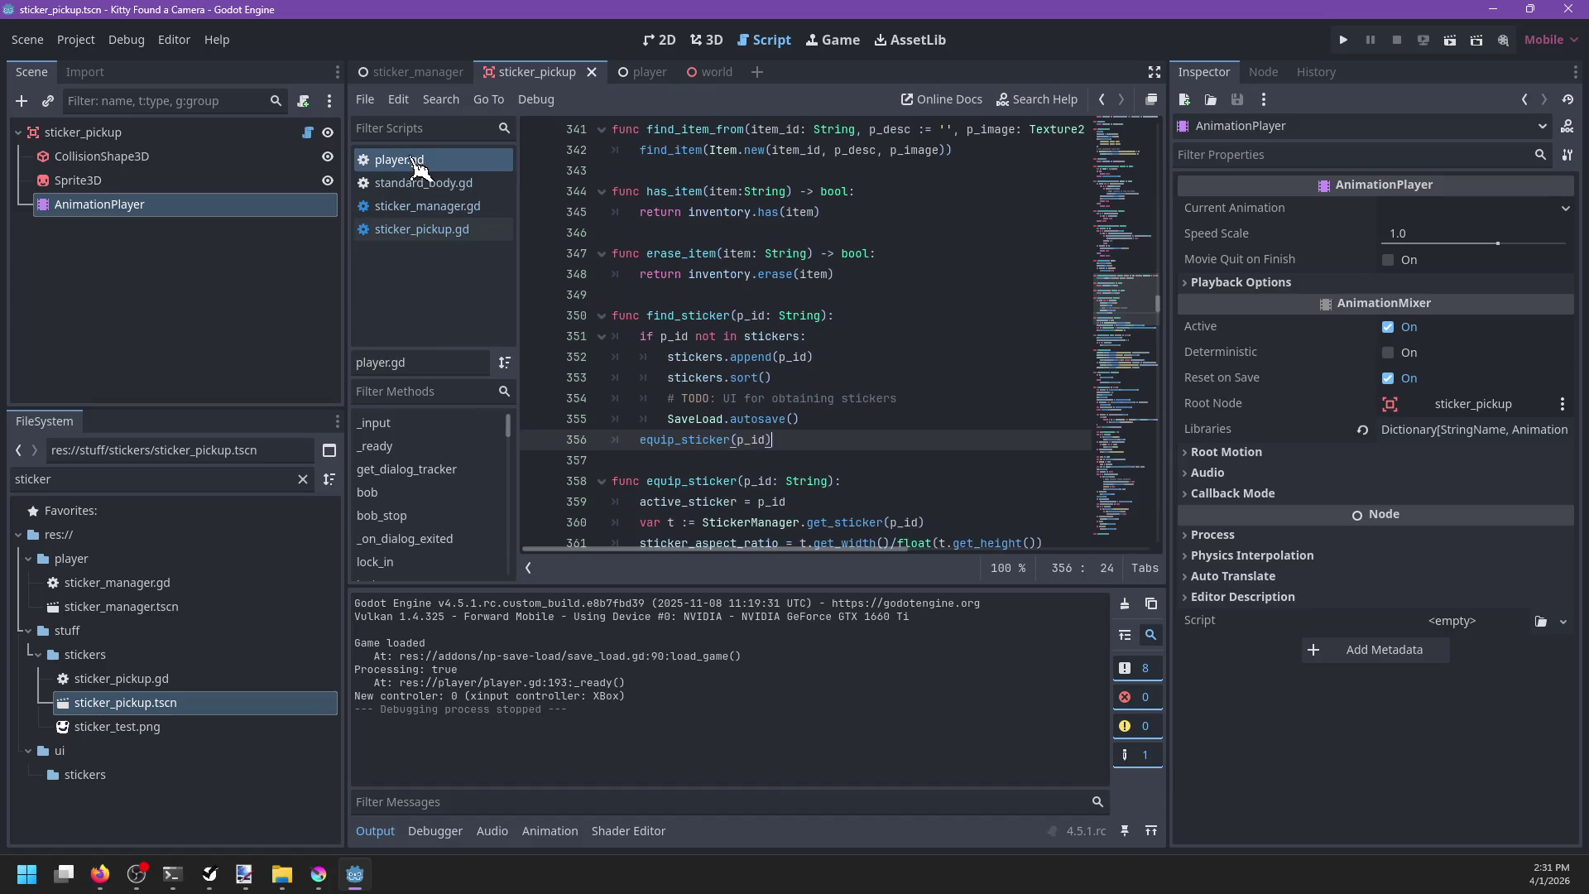
key("ctrl+f")
type("player/stickers")
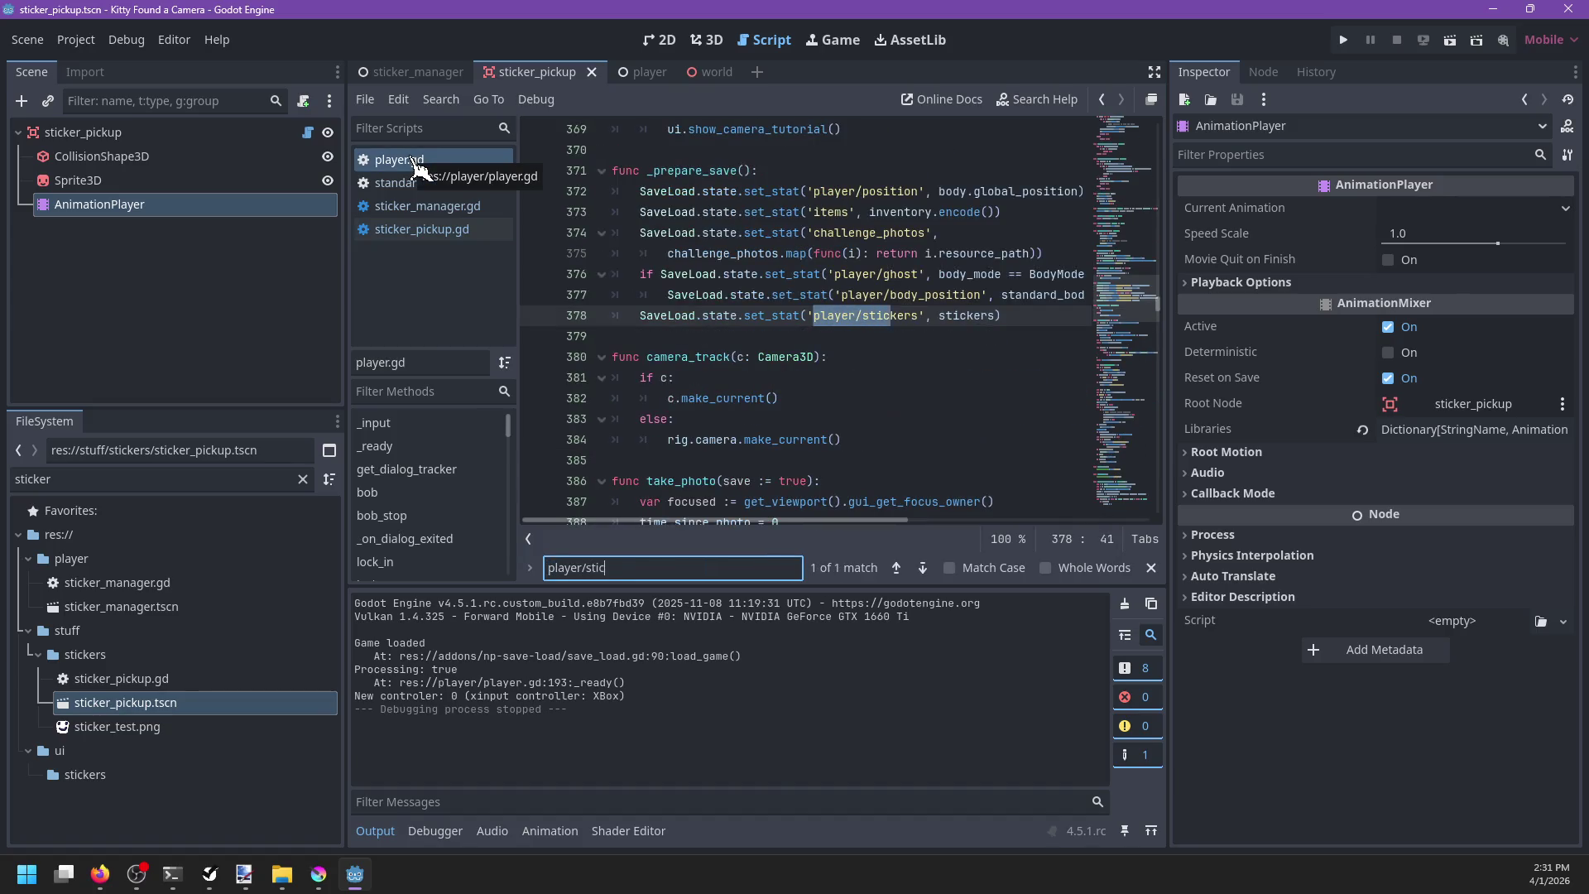
key("Escape")
key("End")
key("Return")
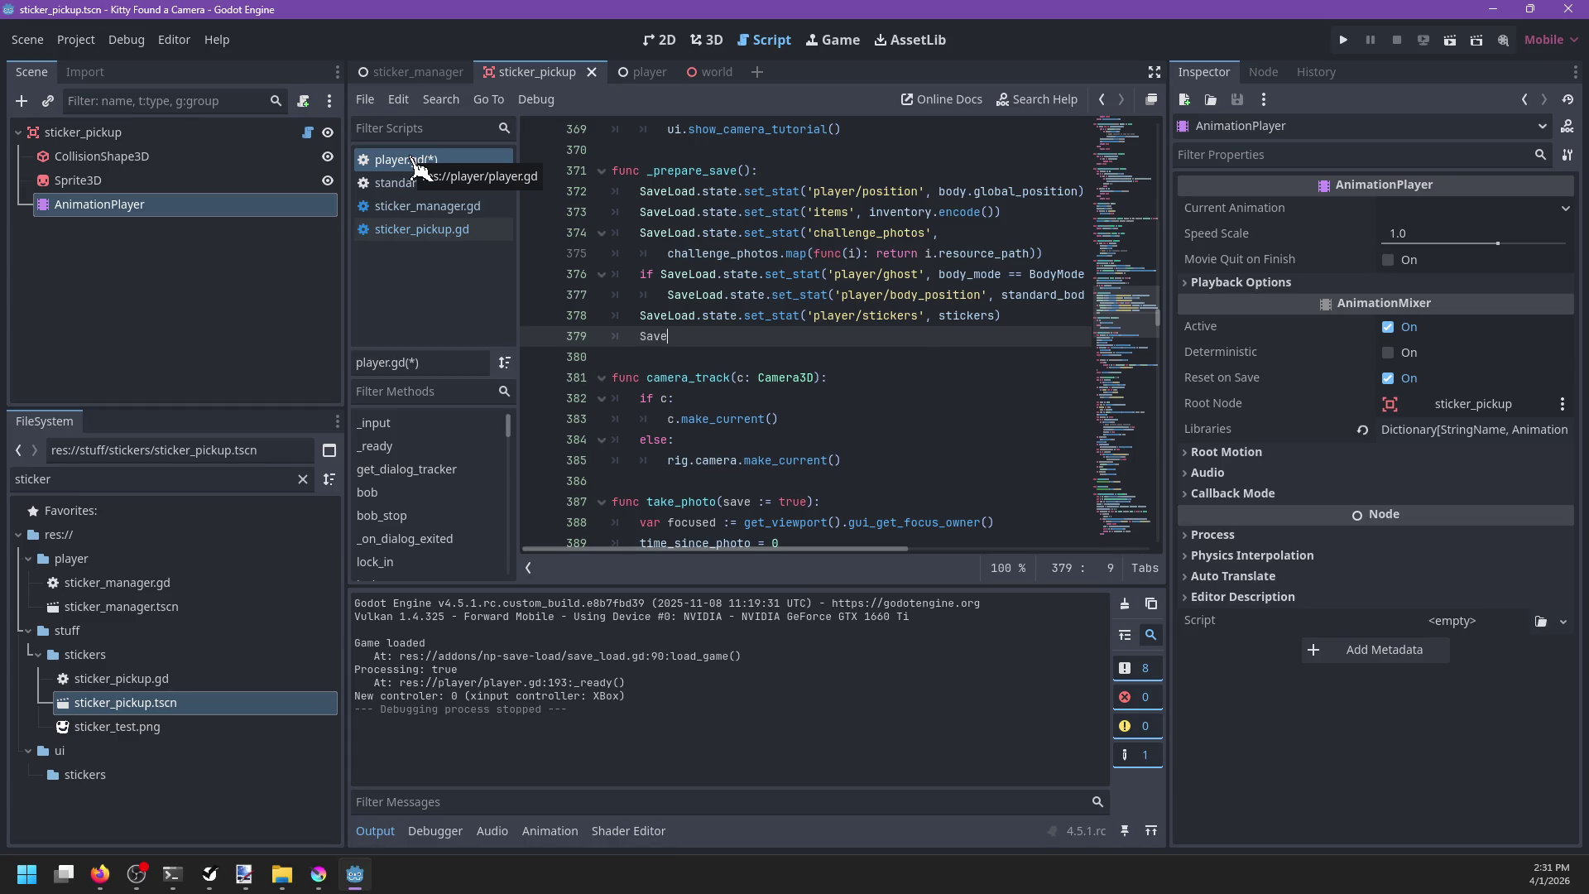
type("Load.sta")
type("'play")
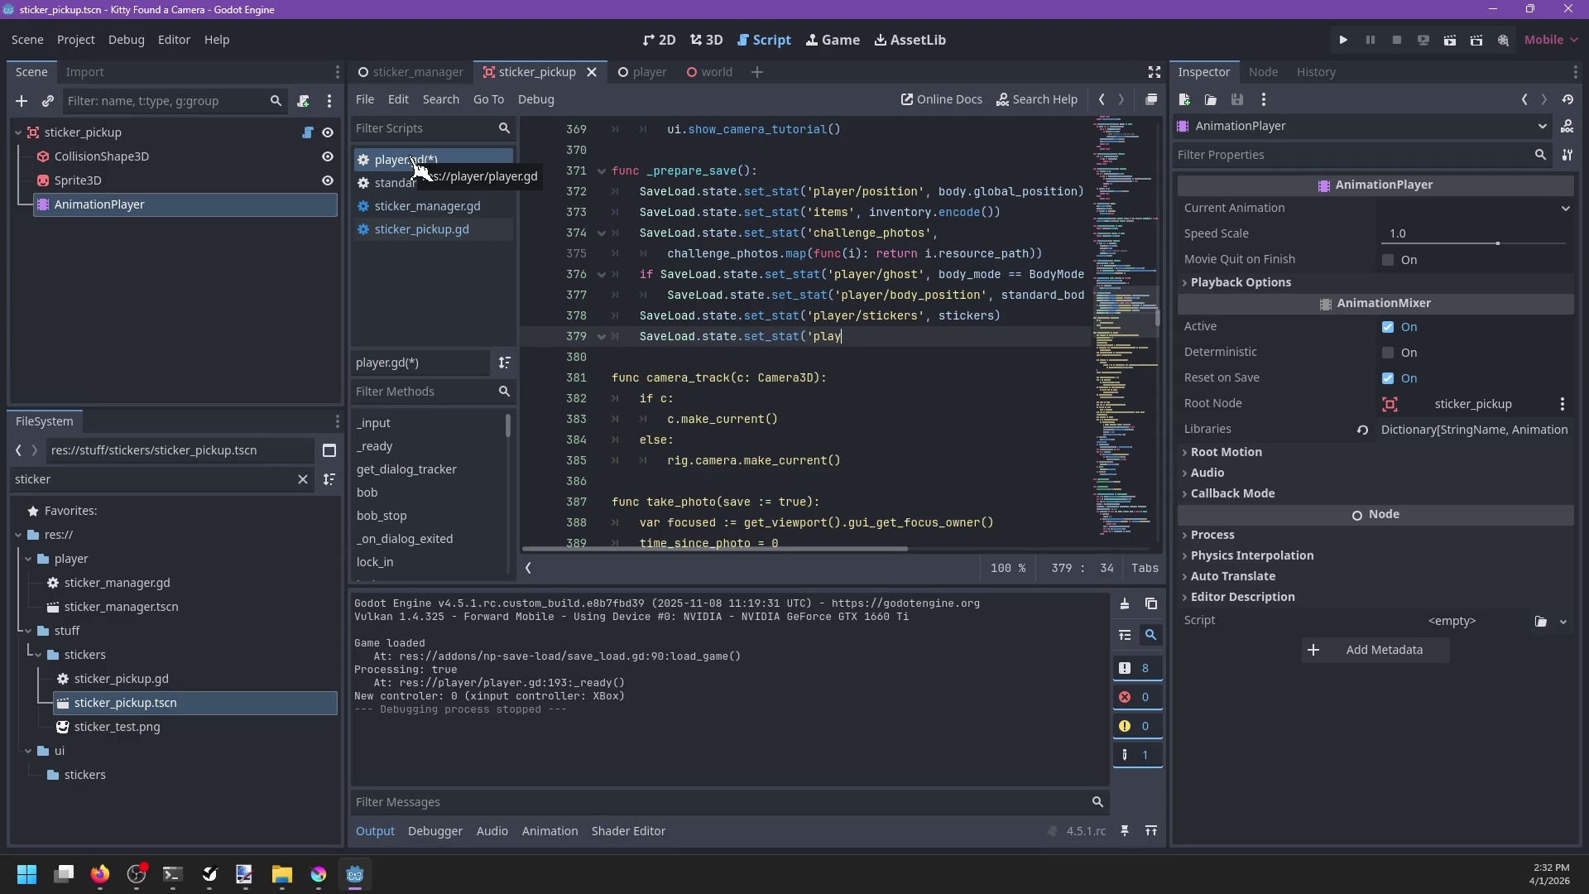
type("ac")
type("ker'")
type("ctive")
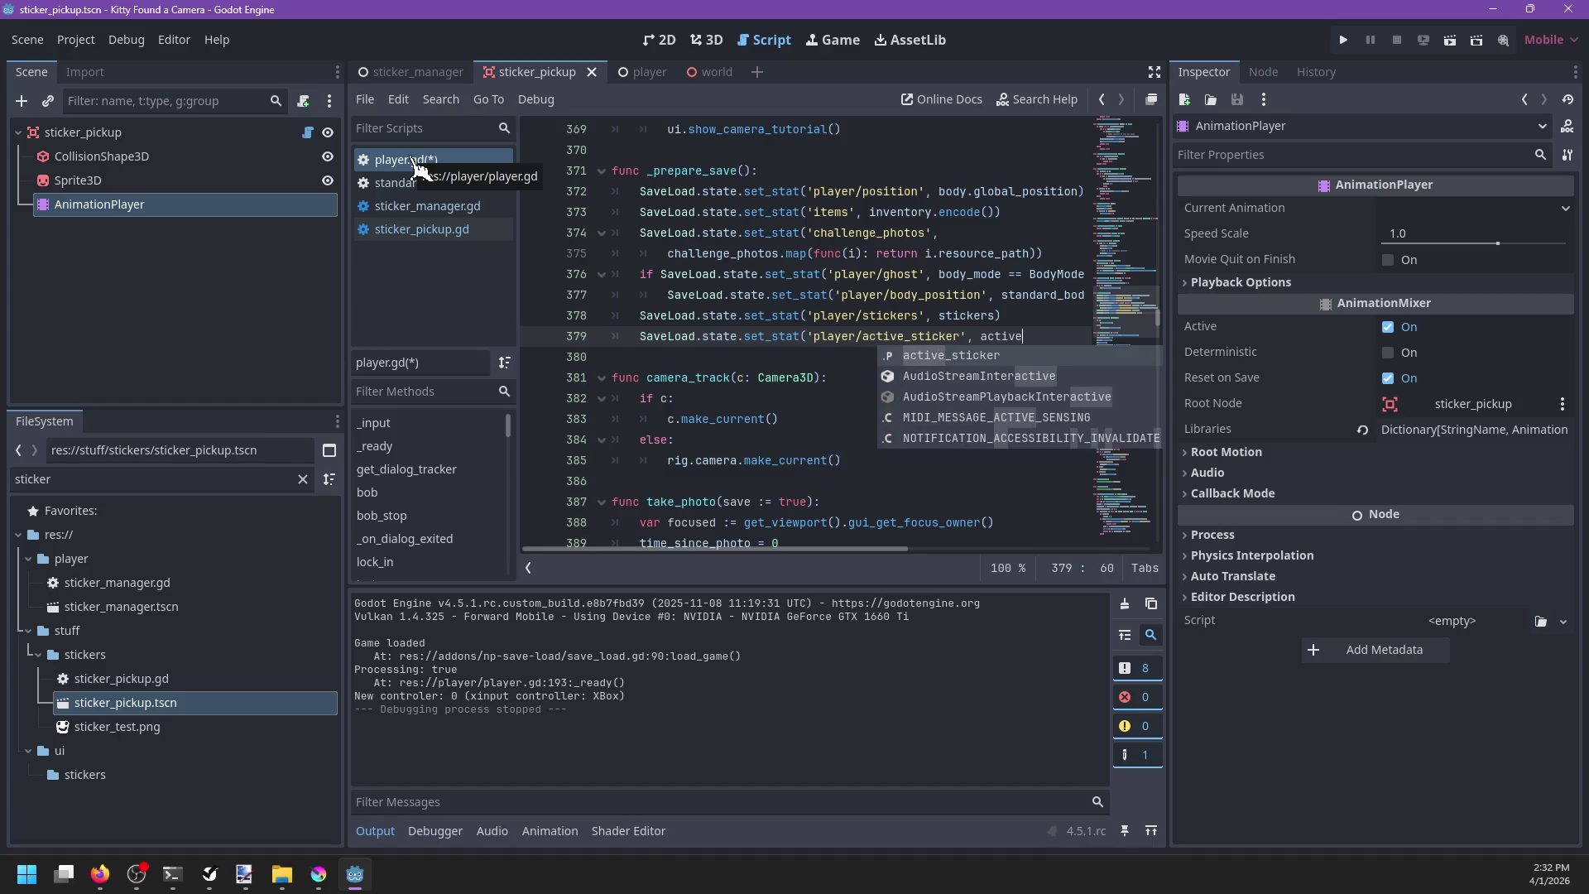
key("Return")
type(")")
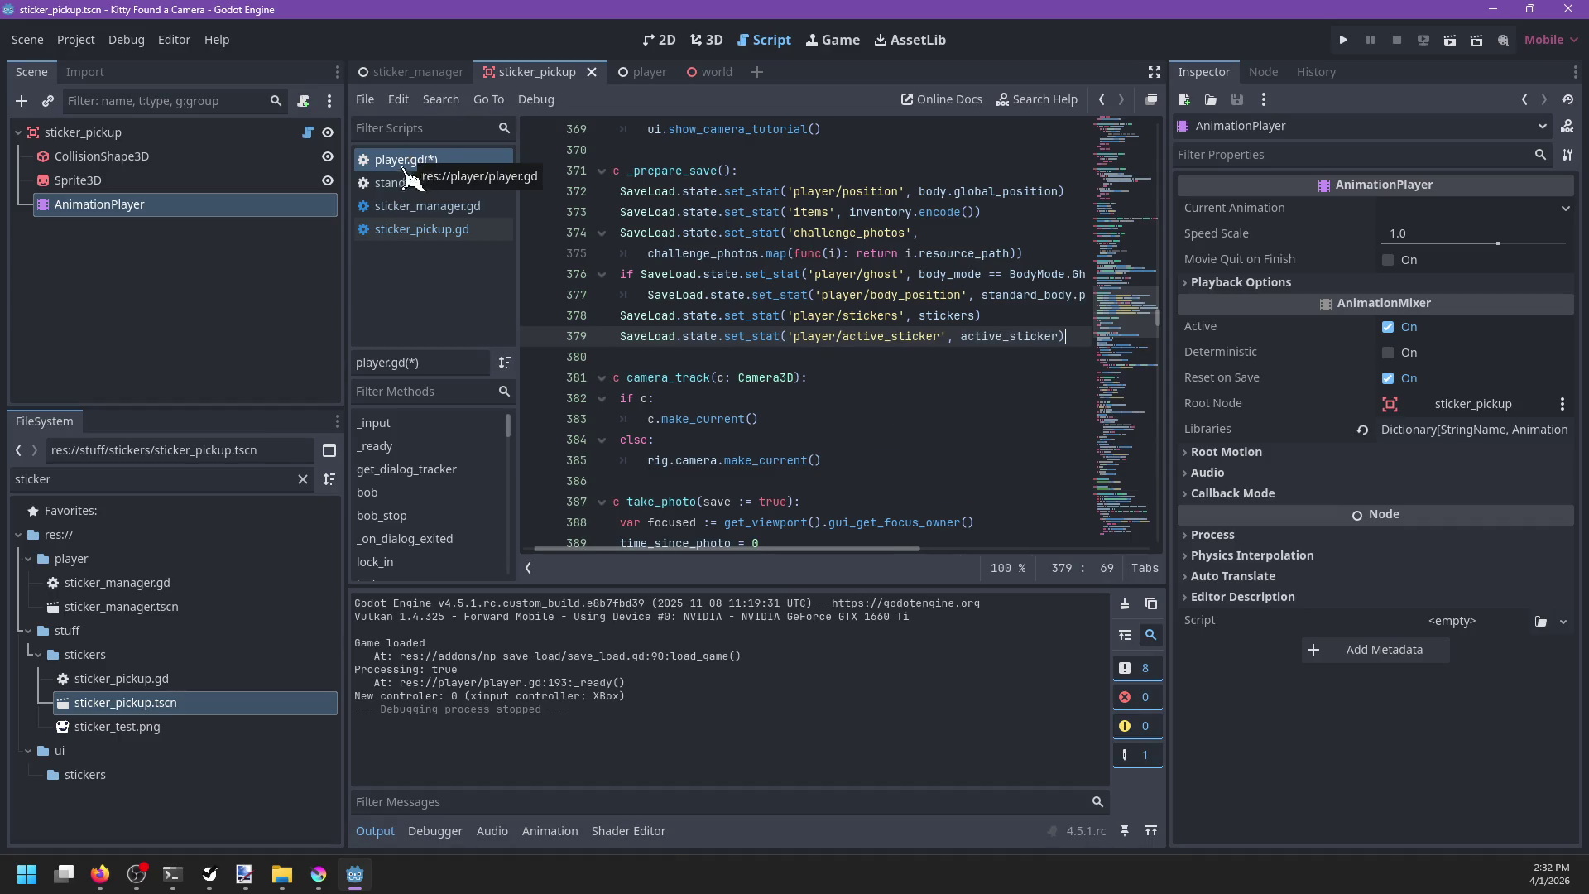
scroll(838, 232, "left", 1)
key("ctrl+f")
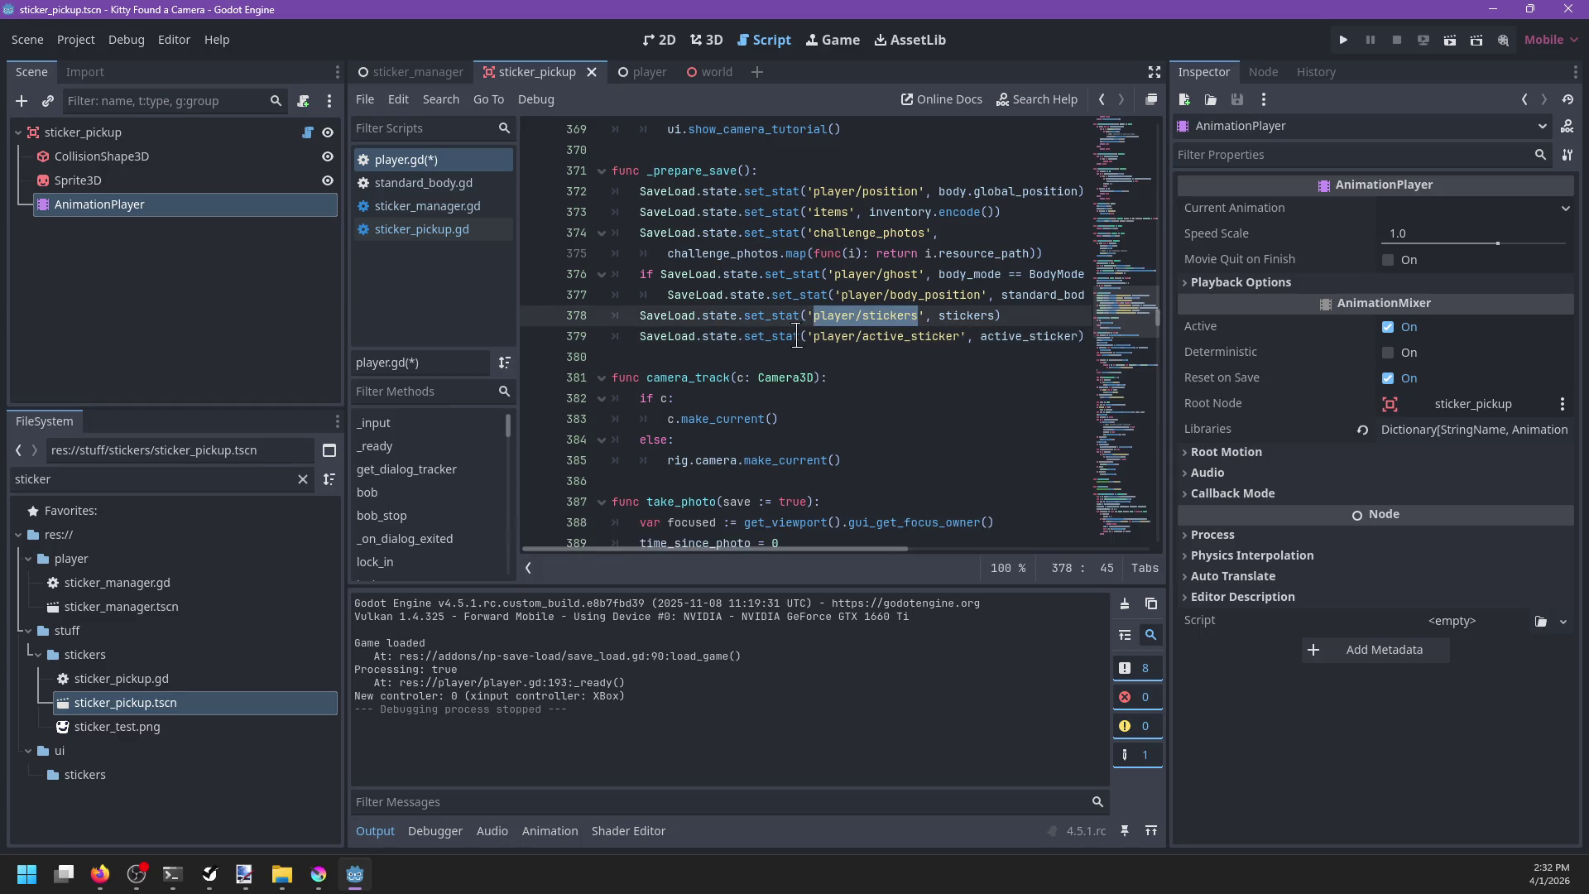
Step through the stickers matches in player.gd to locate the player stats loading code
key("ctrl")
type("stickers")
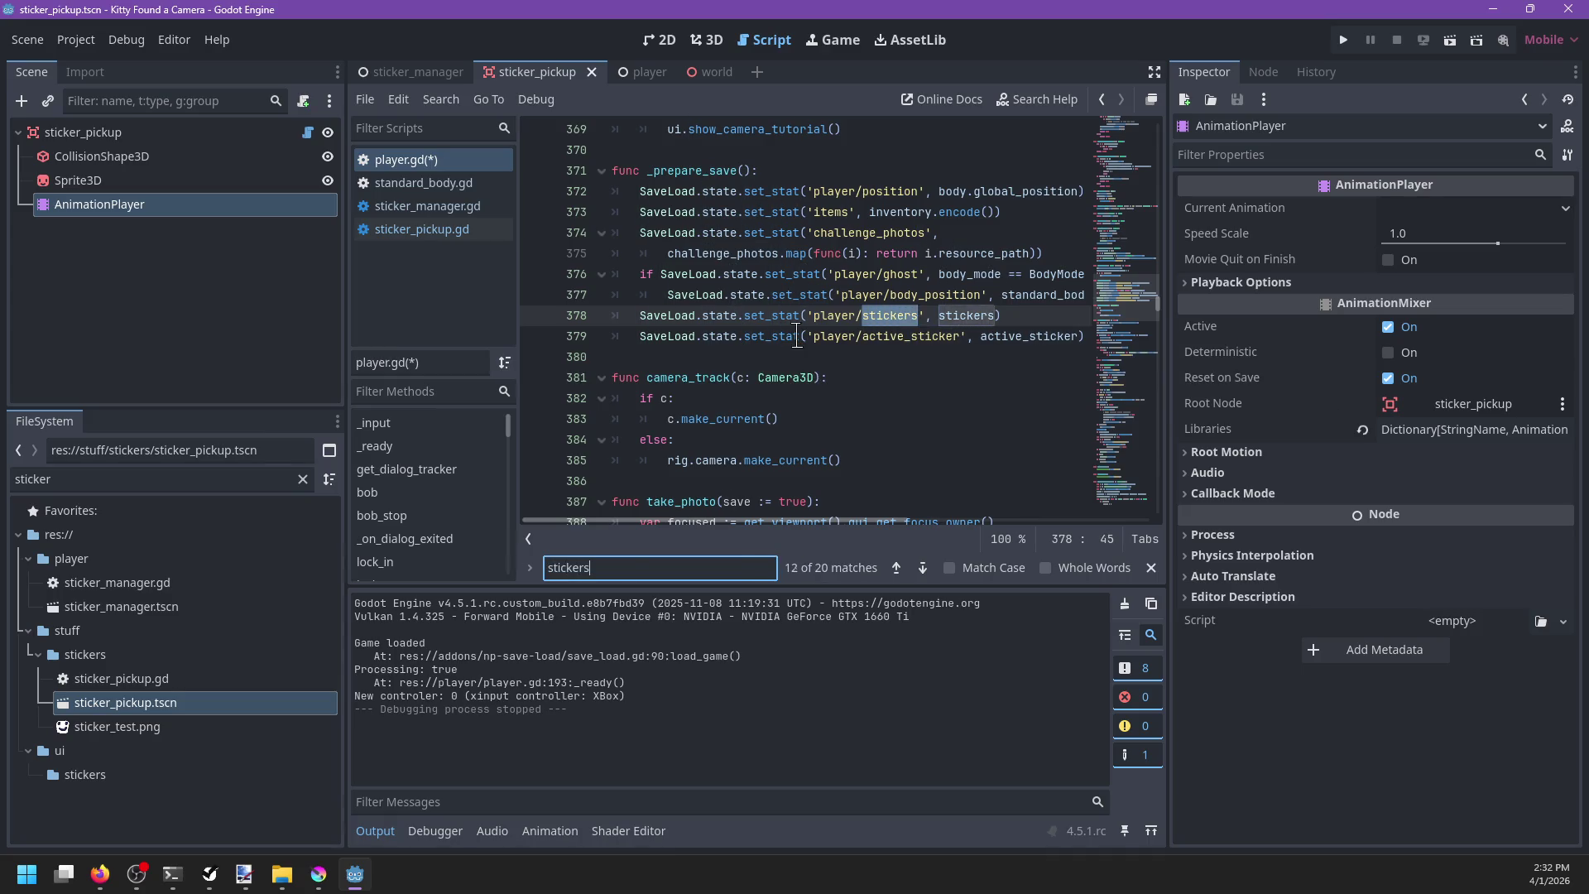
key("Return")
key("Return")
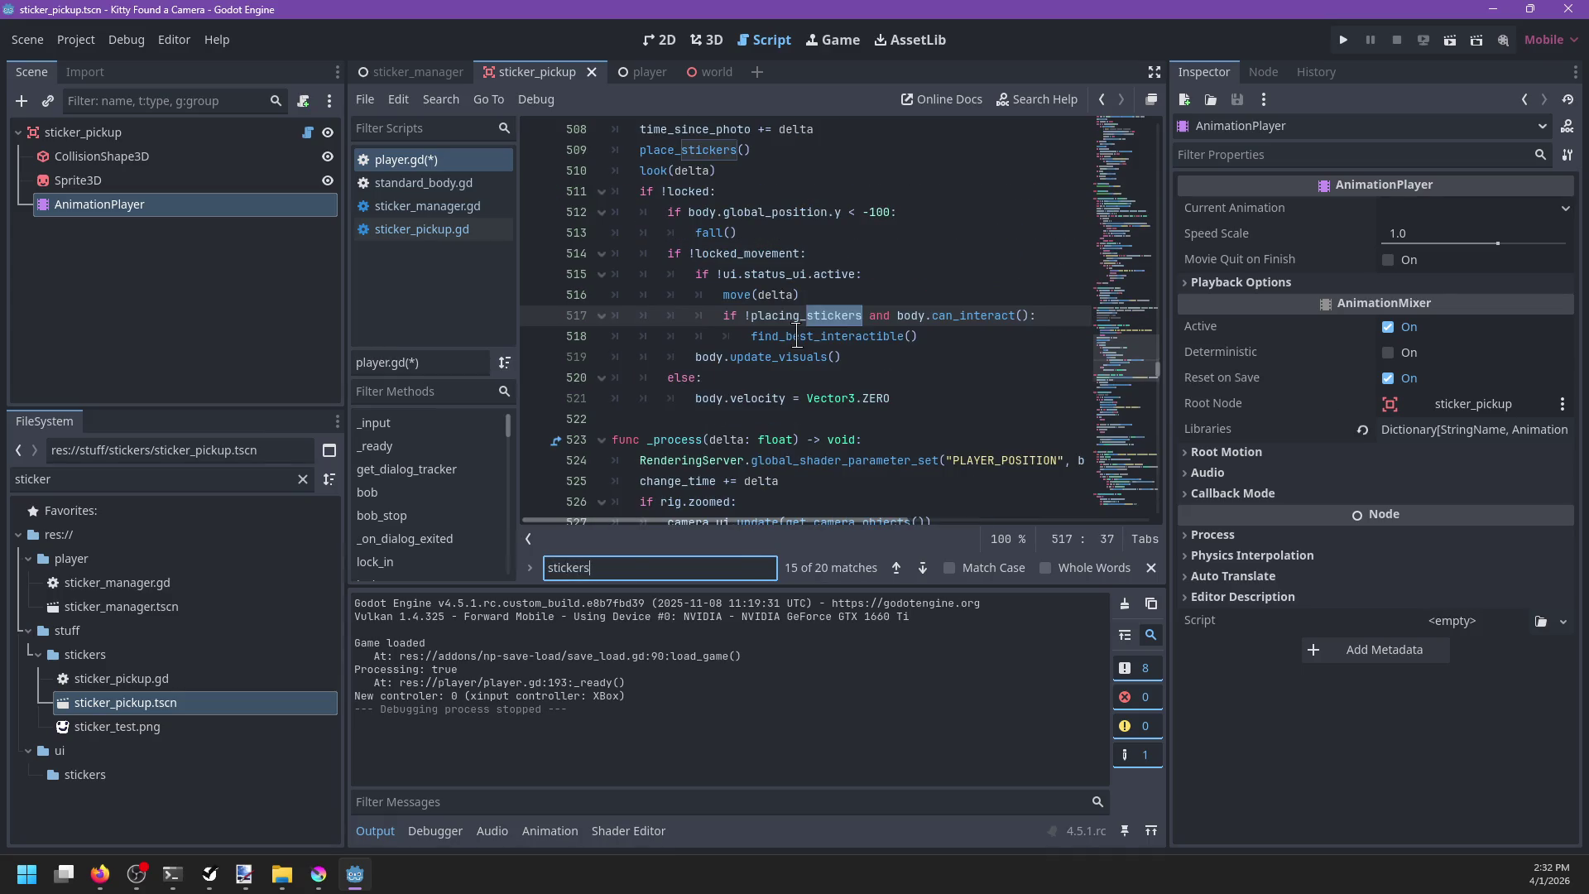
key("Return")
key("Return")
key("Return")
key("Return")
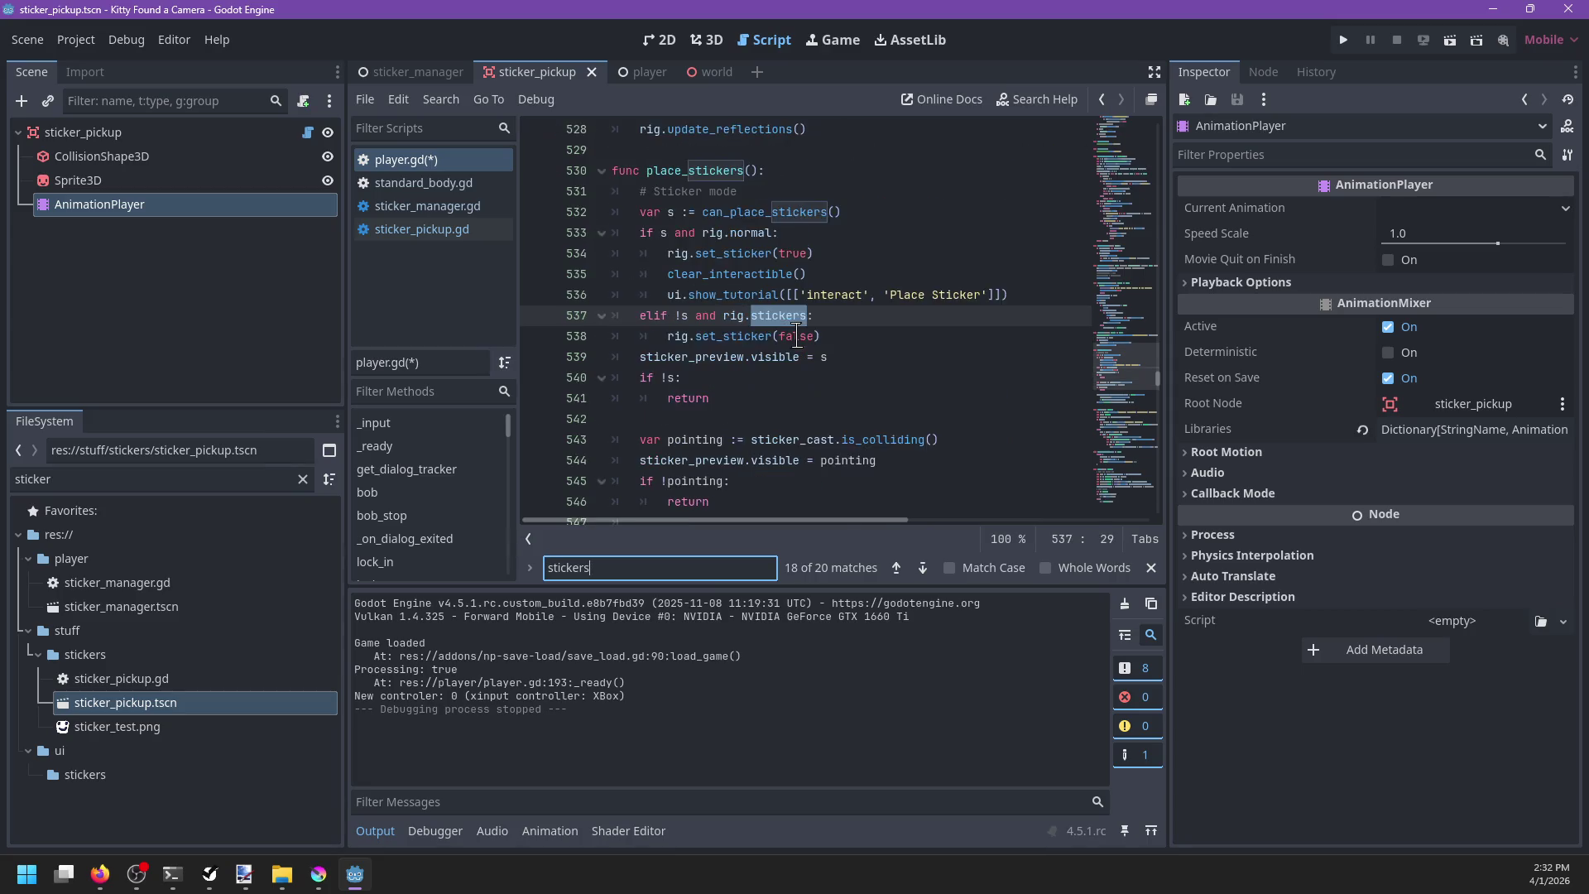
key("Return")
key("Return")
key("ctrl+BackSpace")
type("load")
key("Escape")
key("ctrl+s")
key("ctrl+f")
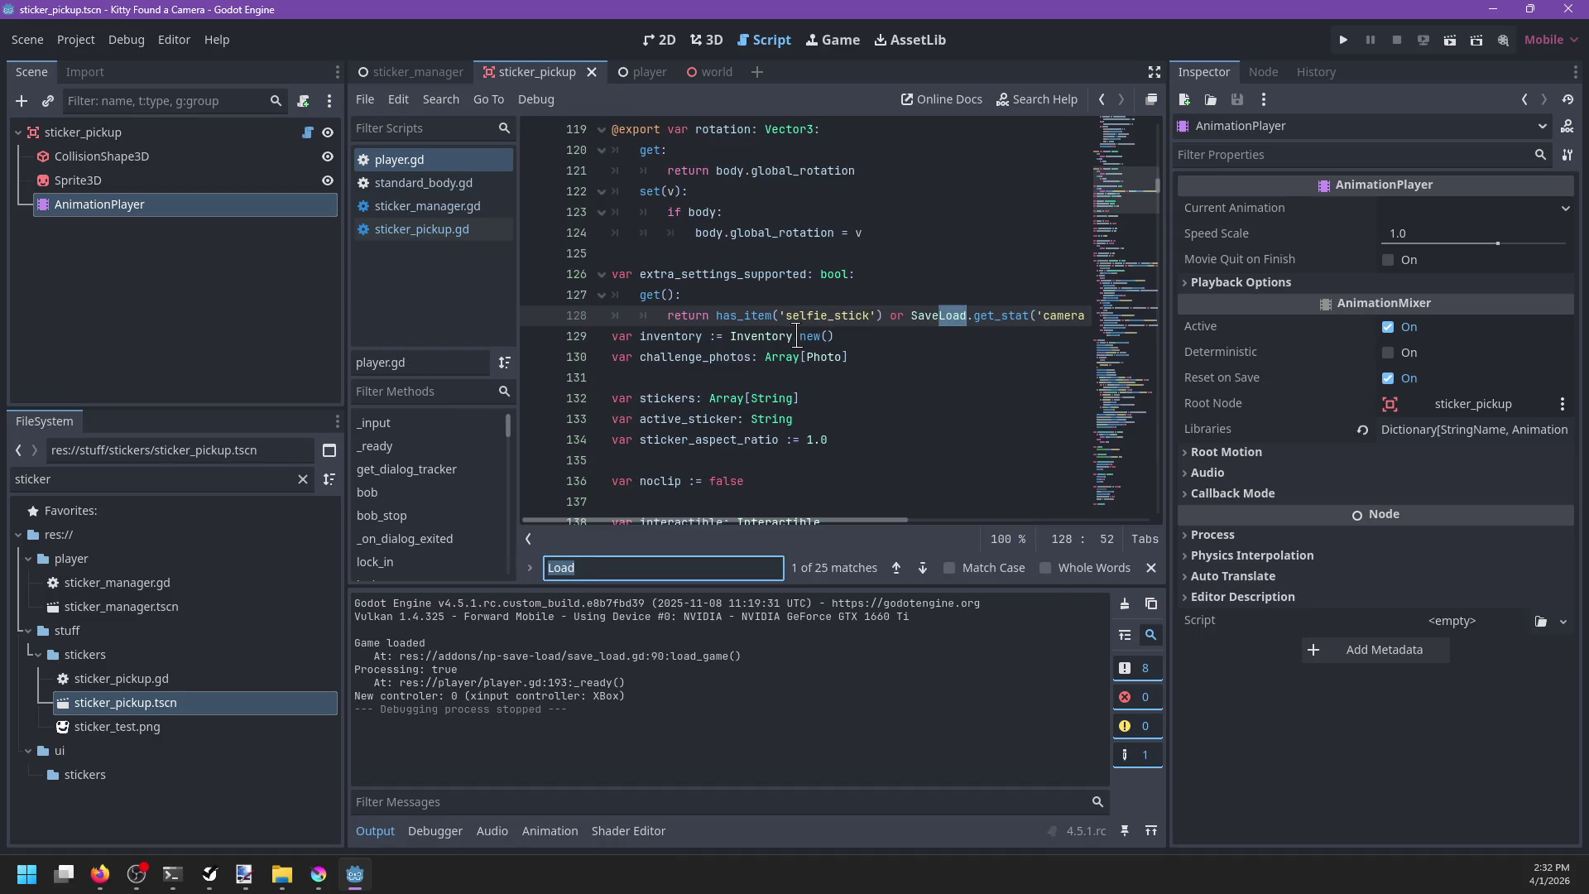
type("player")
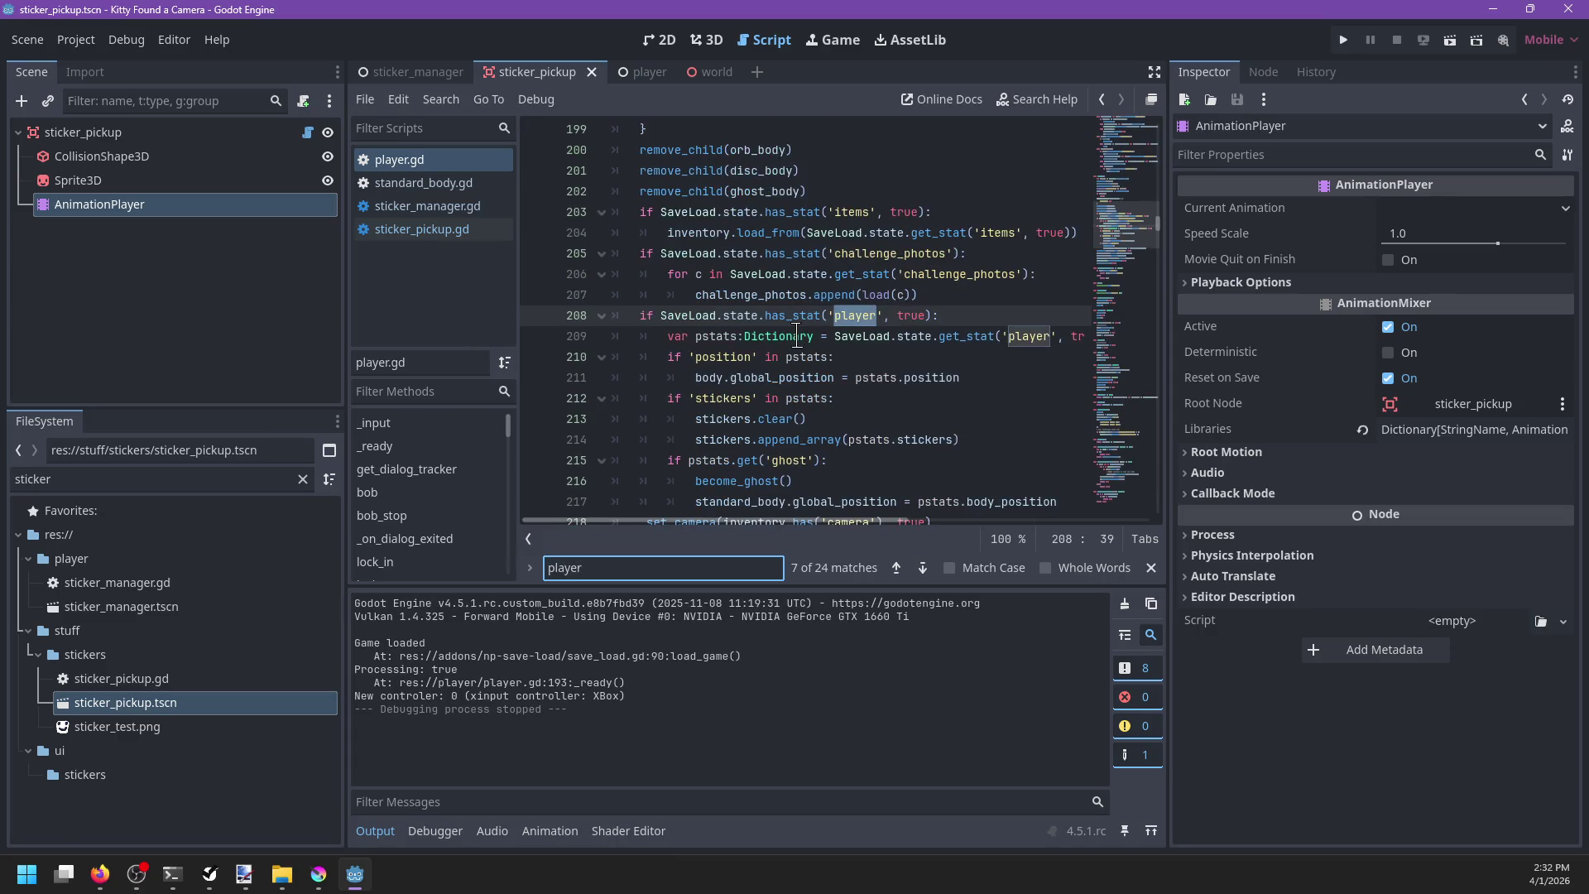
key("Escape")
After line 214, add an 'active_sticker' in pstats check assigning pstats.active_sticker, and save
left_click(980, 440)
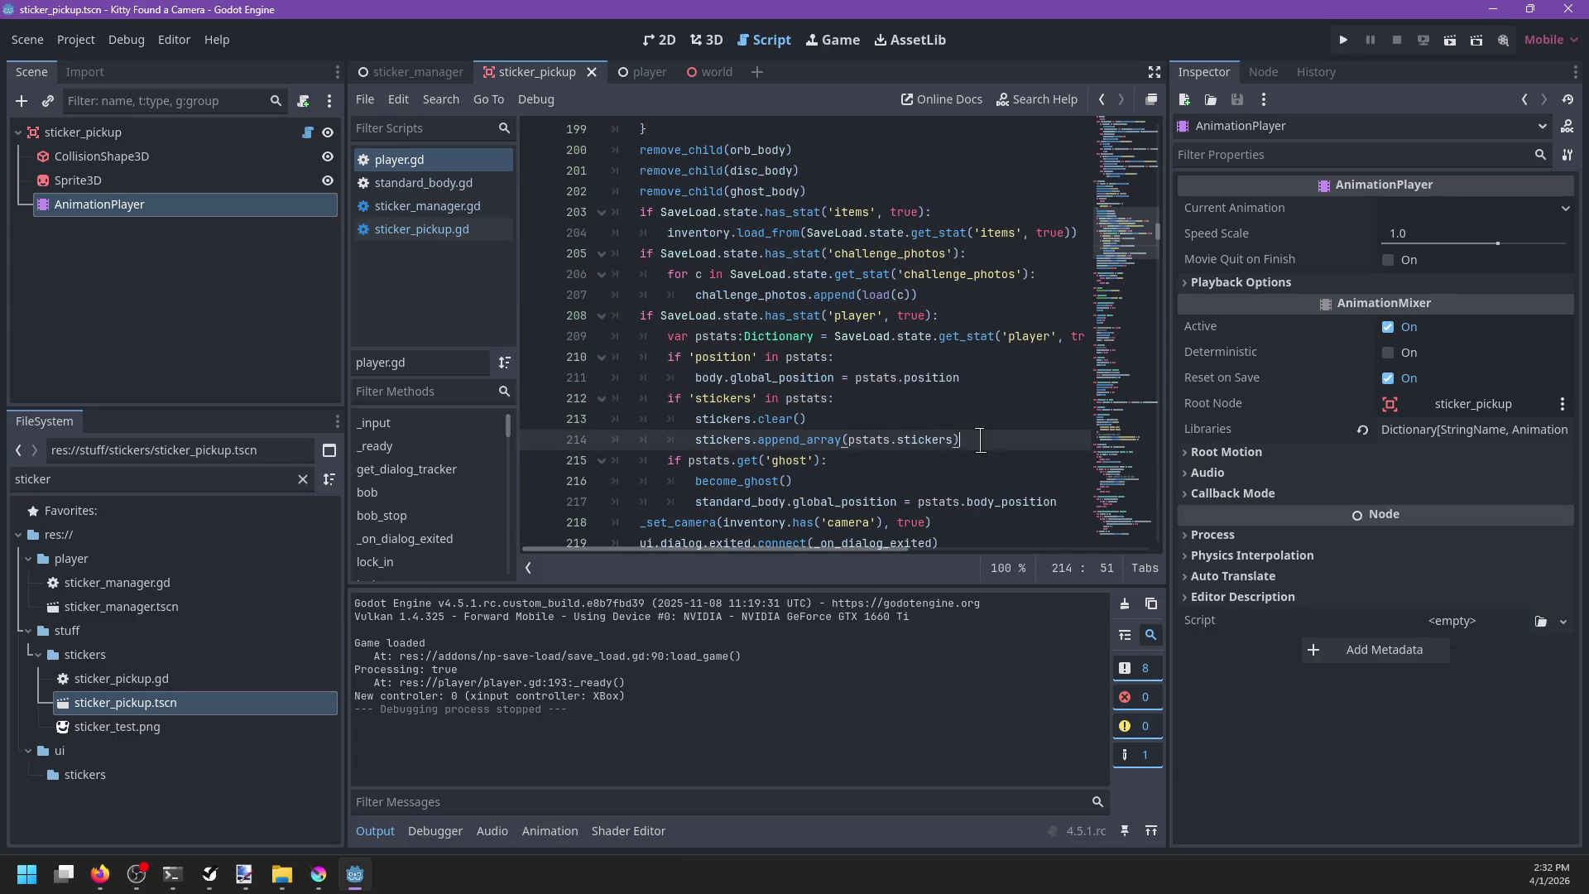
key("Return")
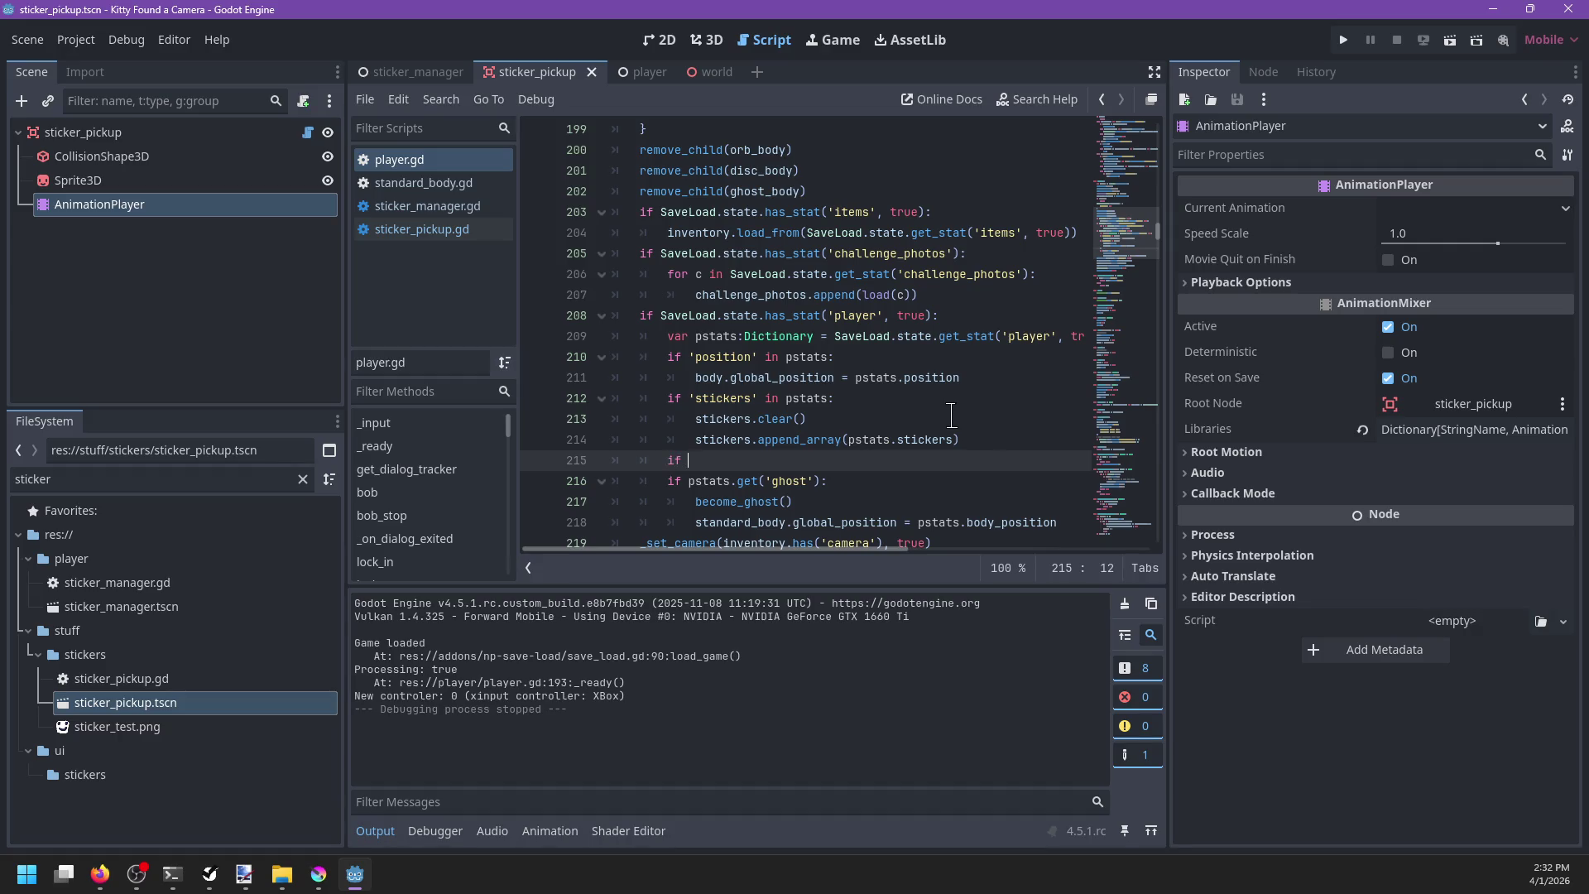
type("'active_")
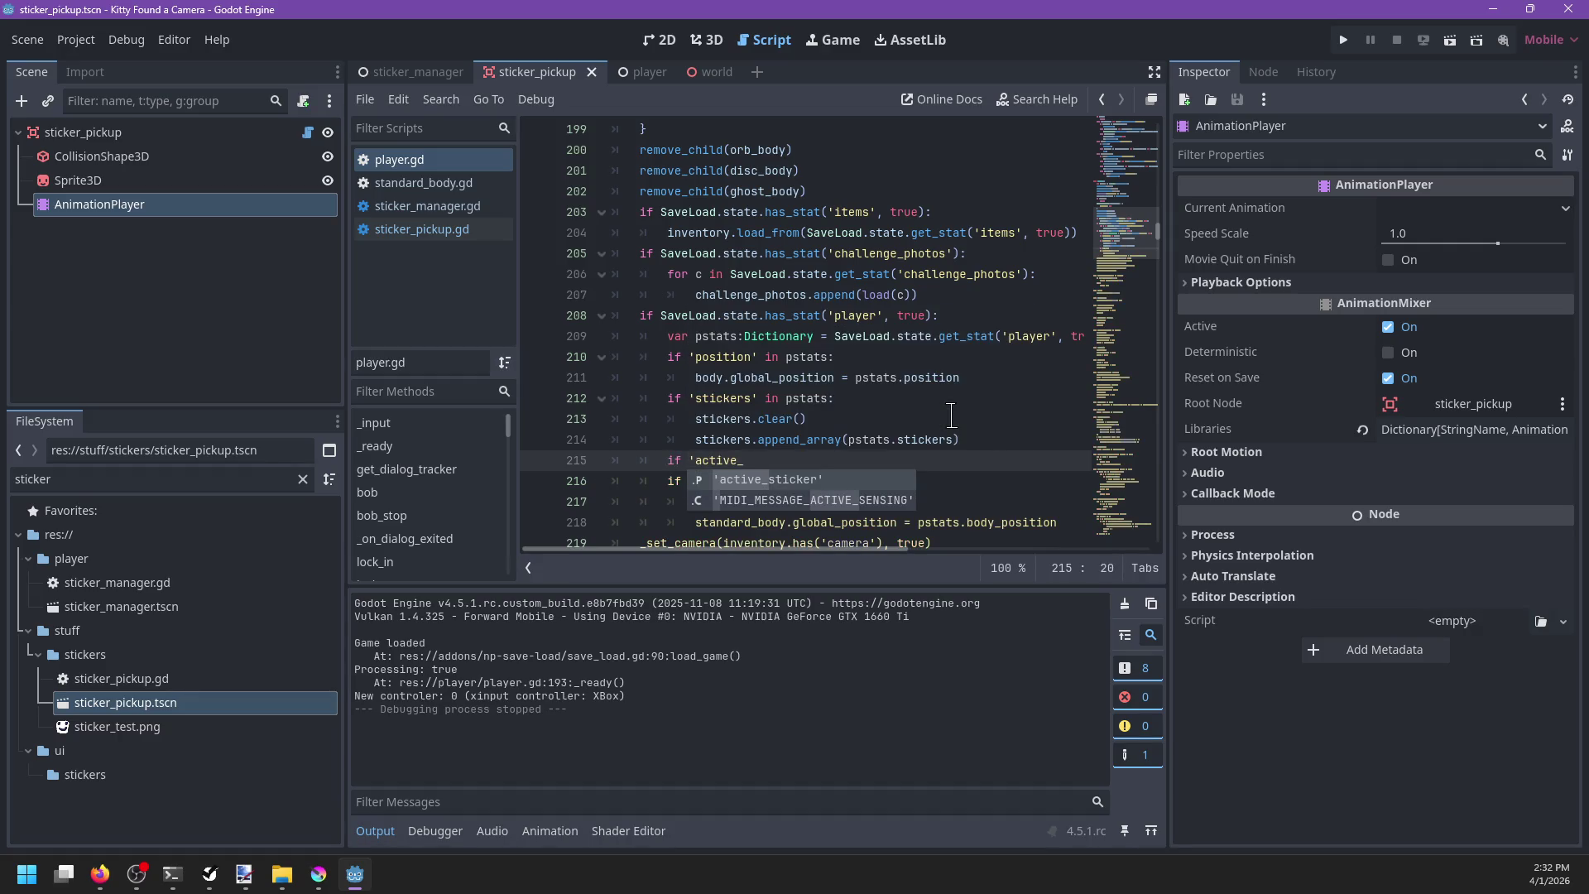
type("sati")
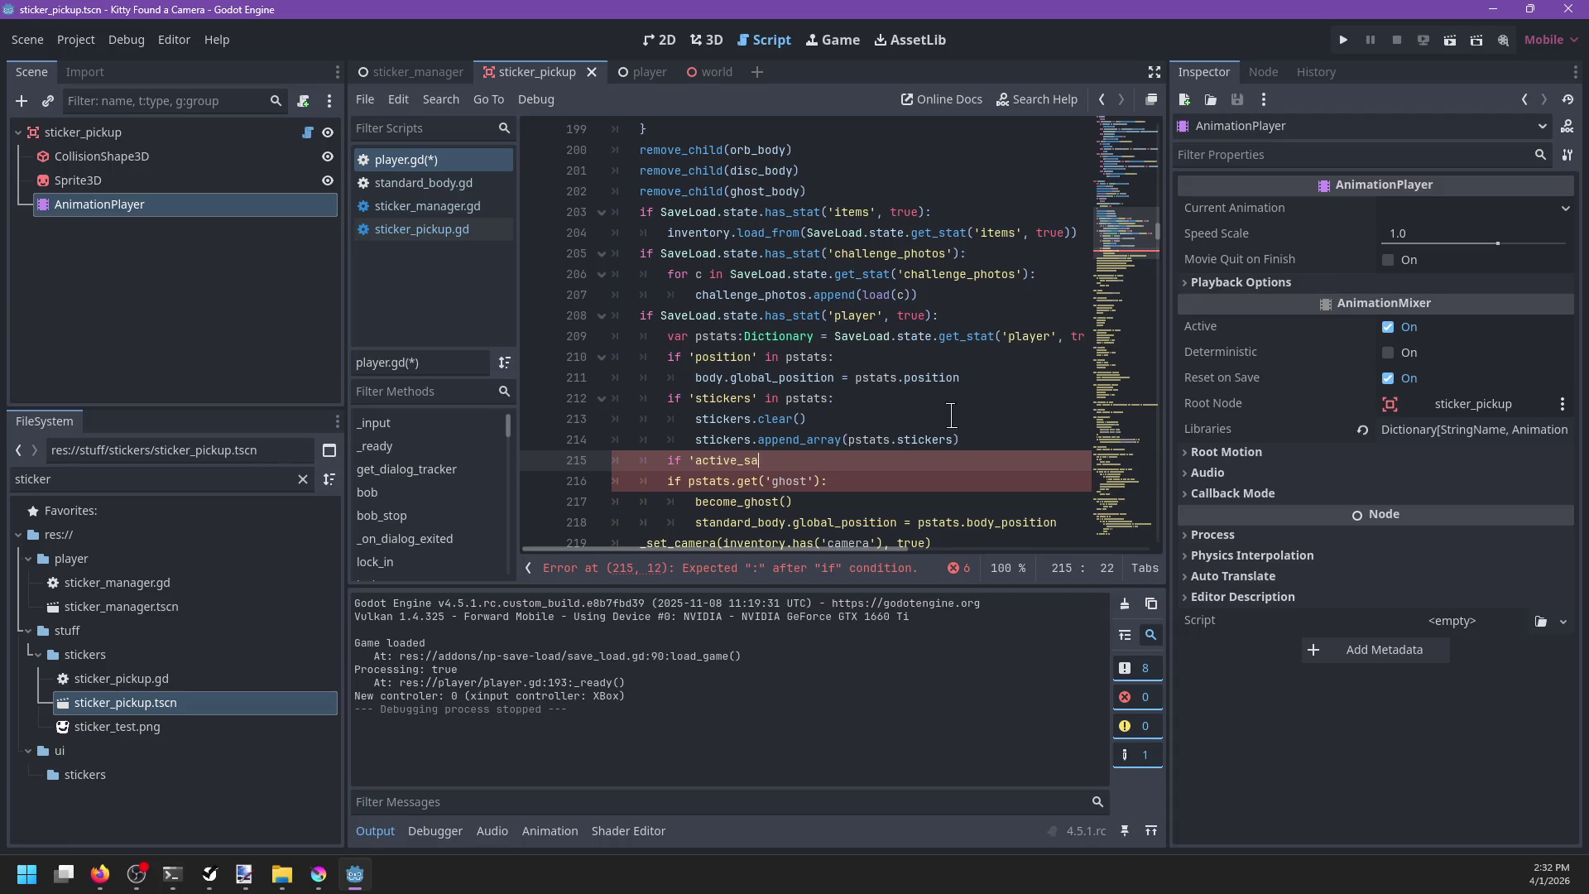
type("ker' in p")
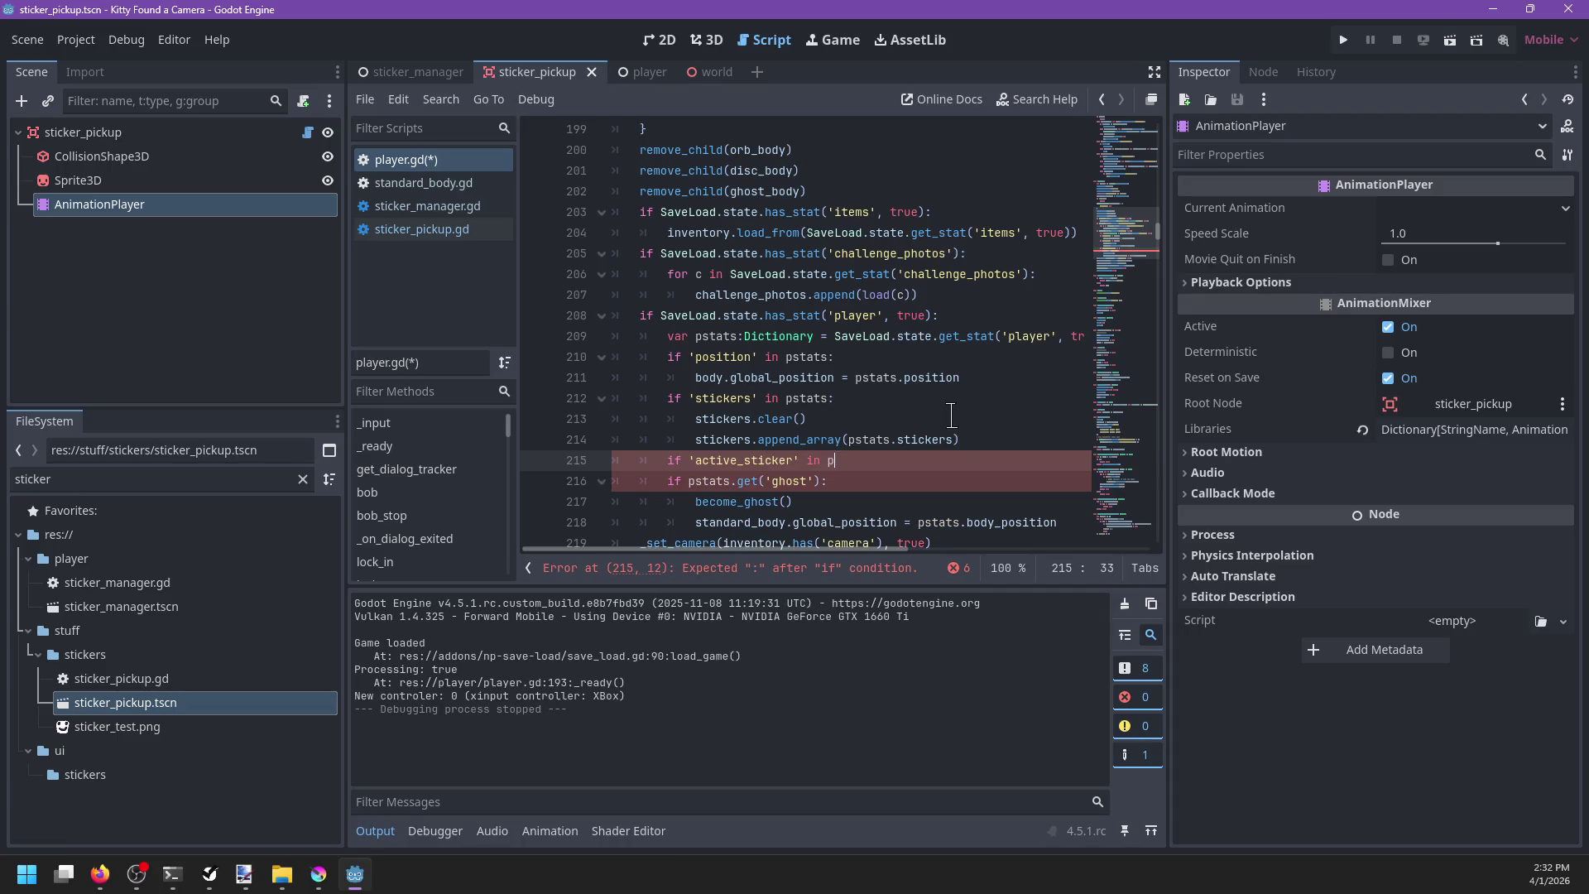
type("stats:")
key("Return")
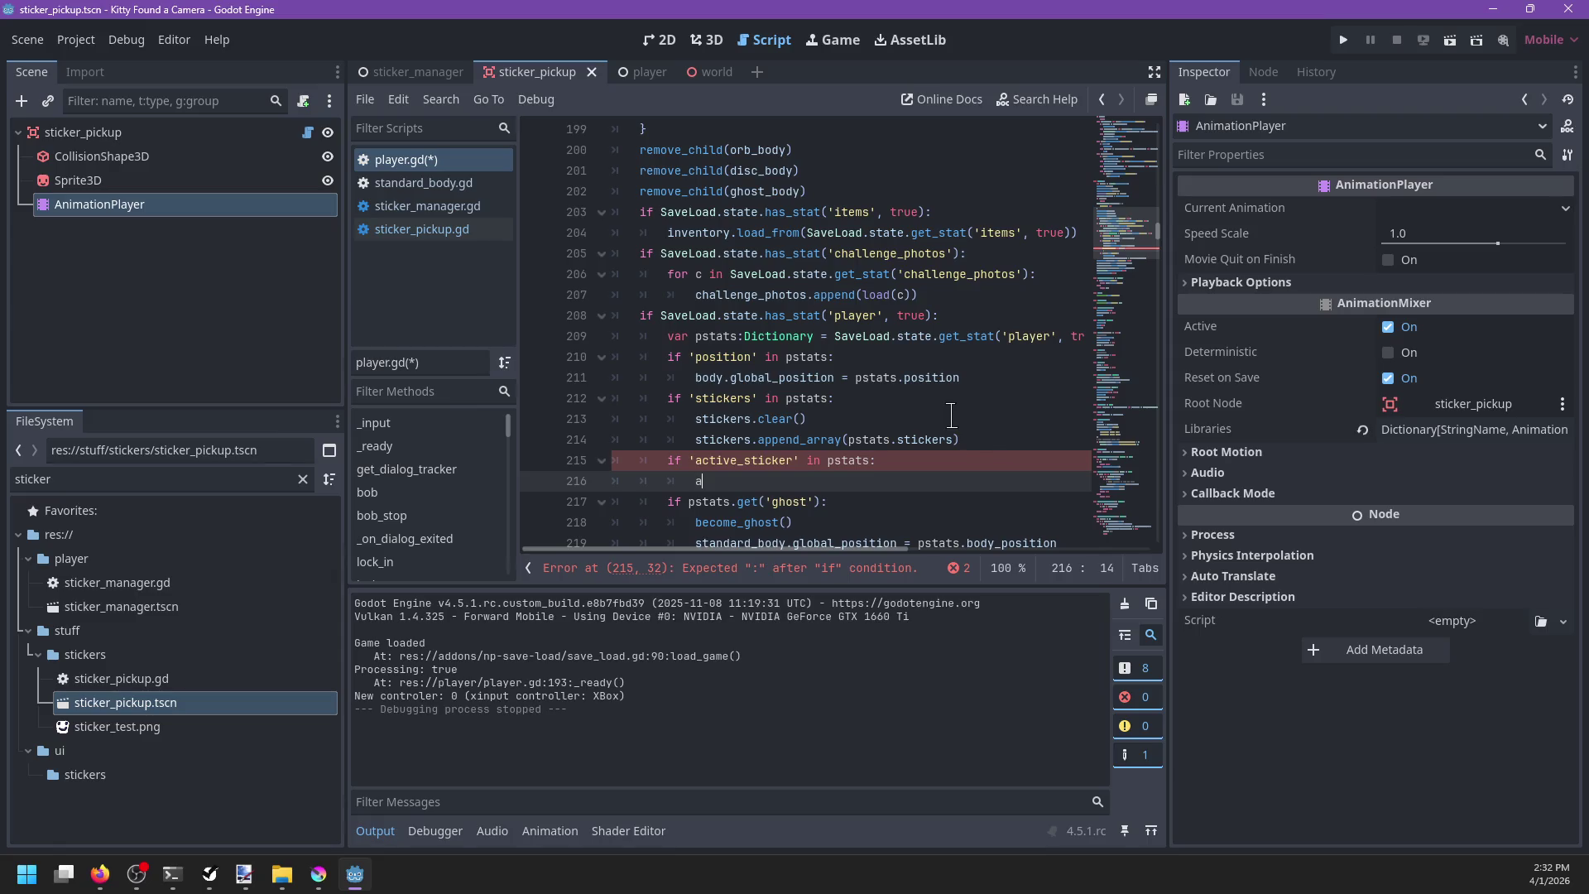
type("active_sticker = pstats.")
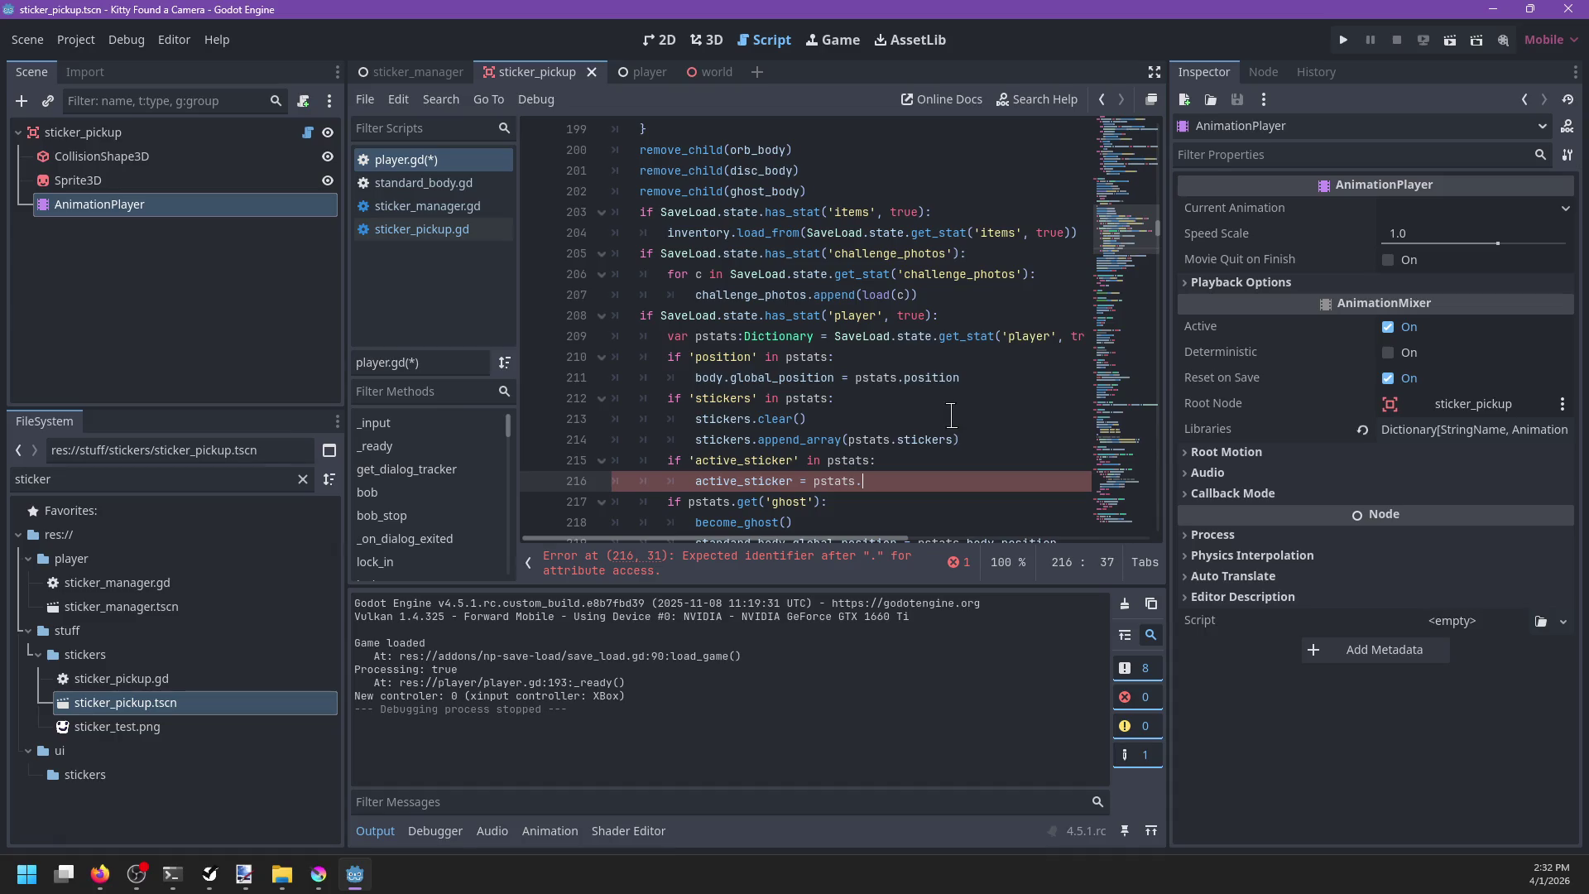
type("active_sticker")
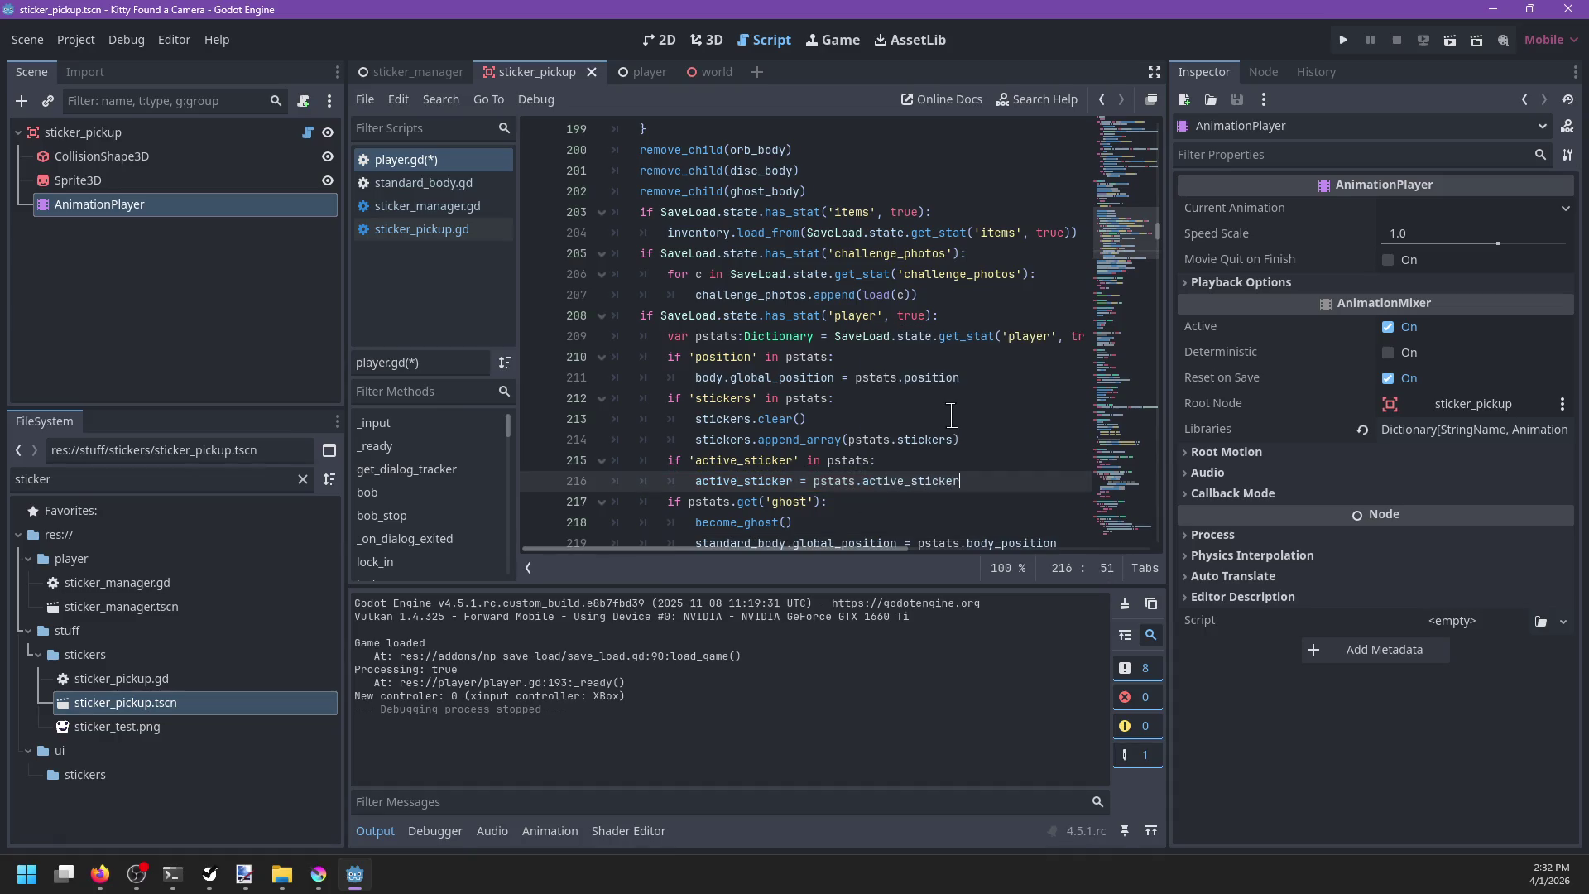
key("ctrl+s")
Replace that assignment on line 216 with equip_sticker(pstats.active_sticker) and save
double_click(742, 461)
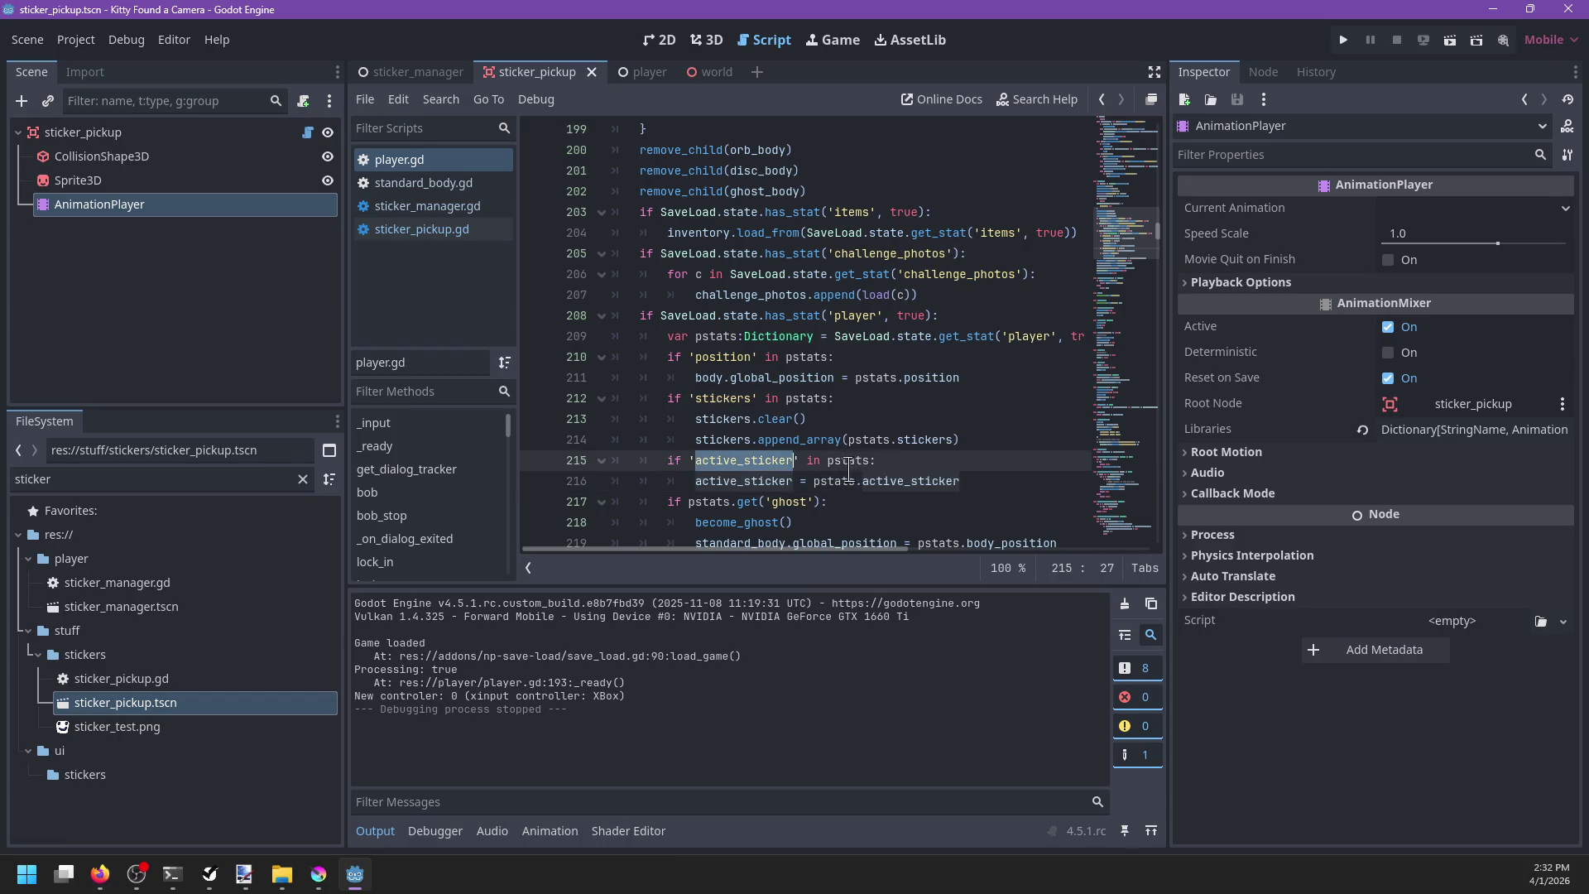
double_click(740, 482)
left_click(814, 481)
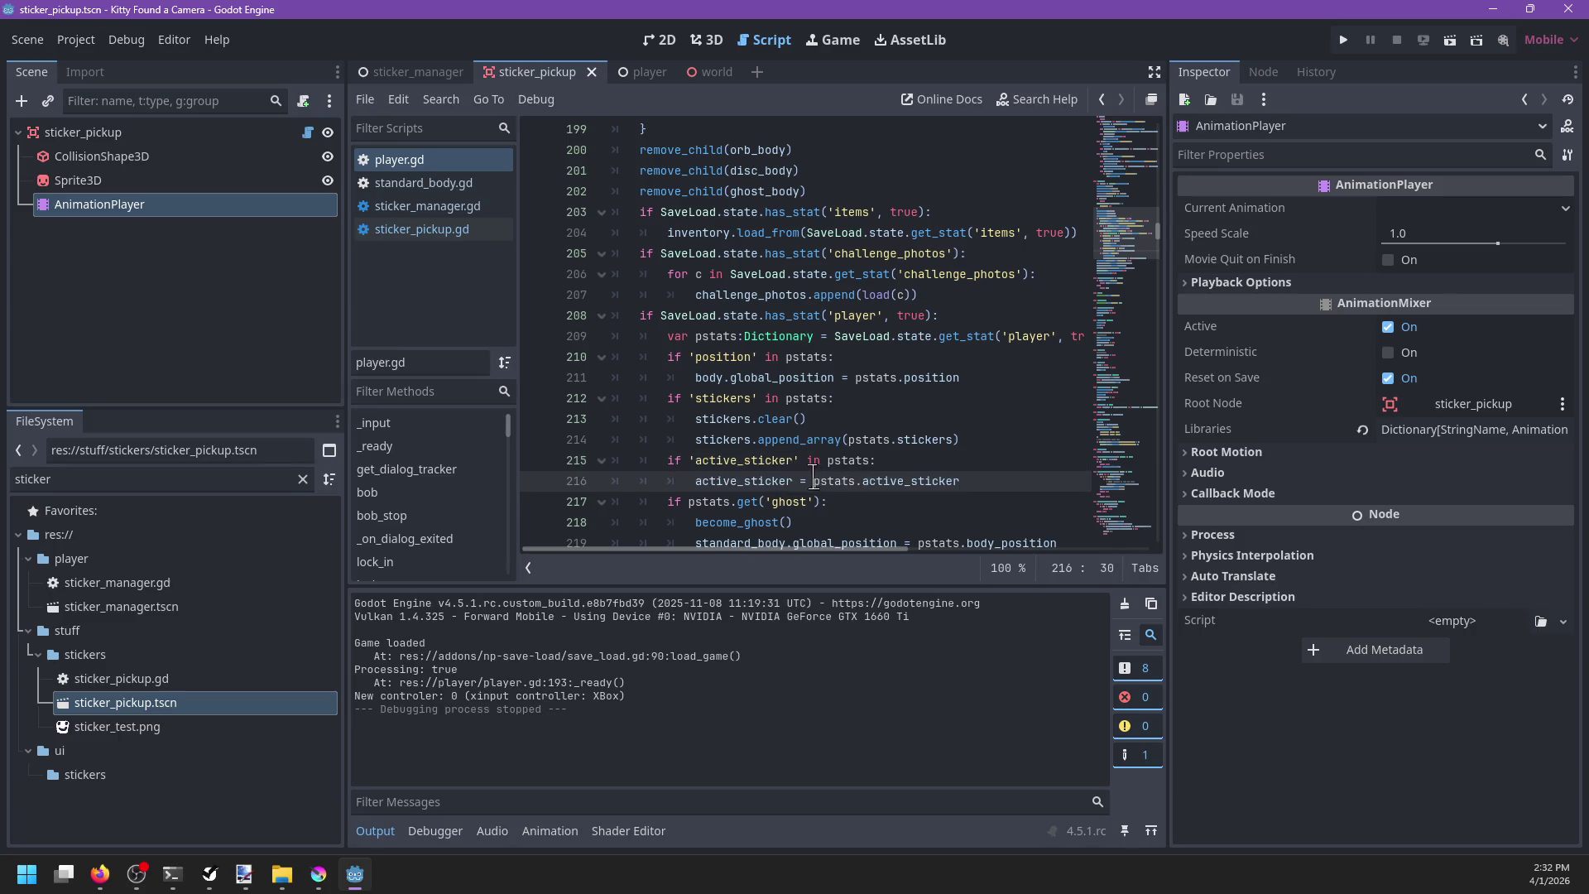
key("ctrl+BackSpace")
key("ctrl+BackSpace")
key("ctrl+BackSpace")
key("Tab")
key("Tab")
key("Tab")
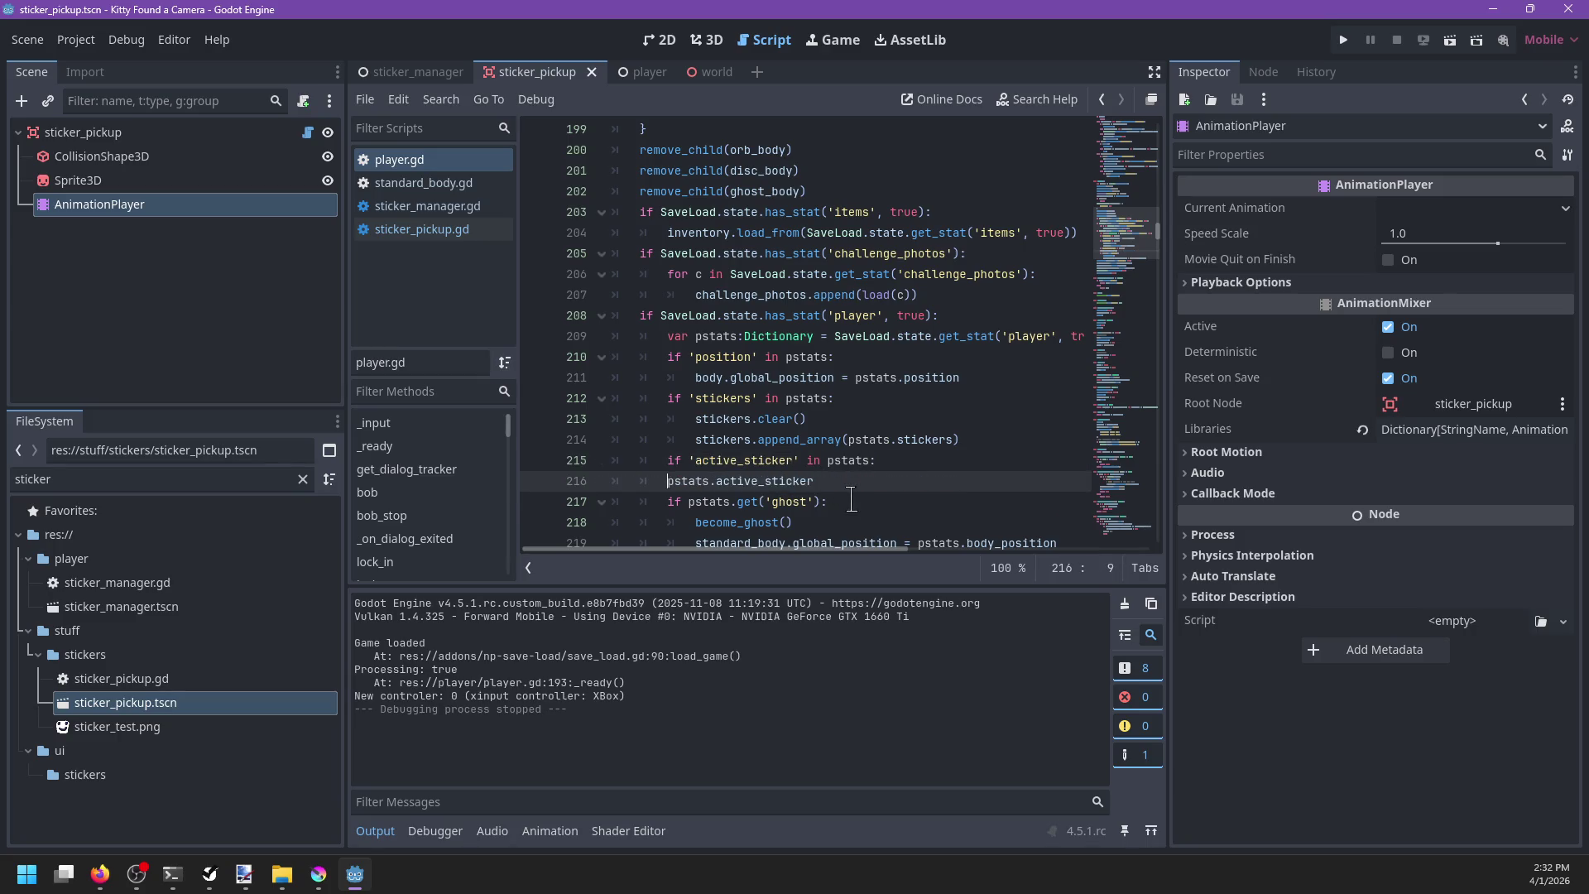
type("equip")
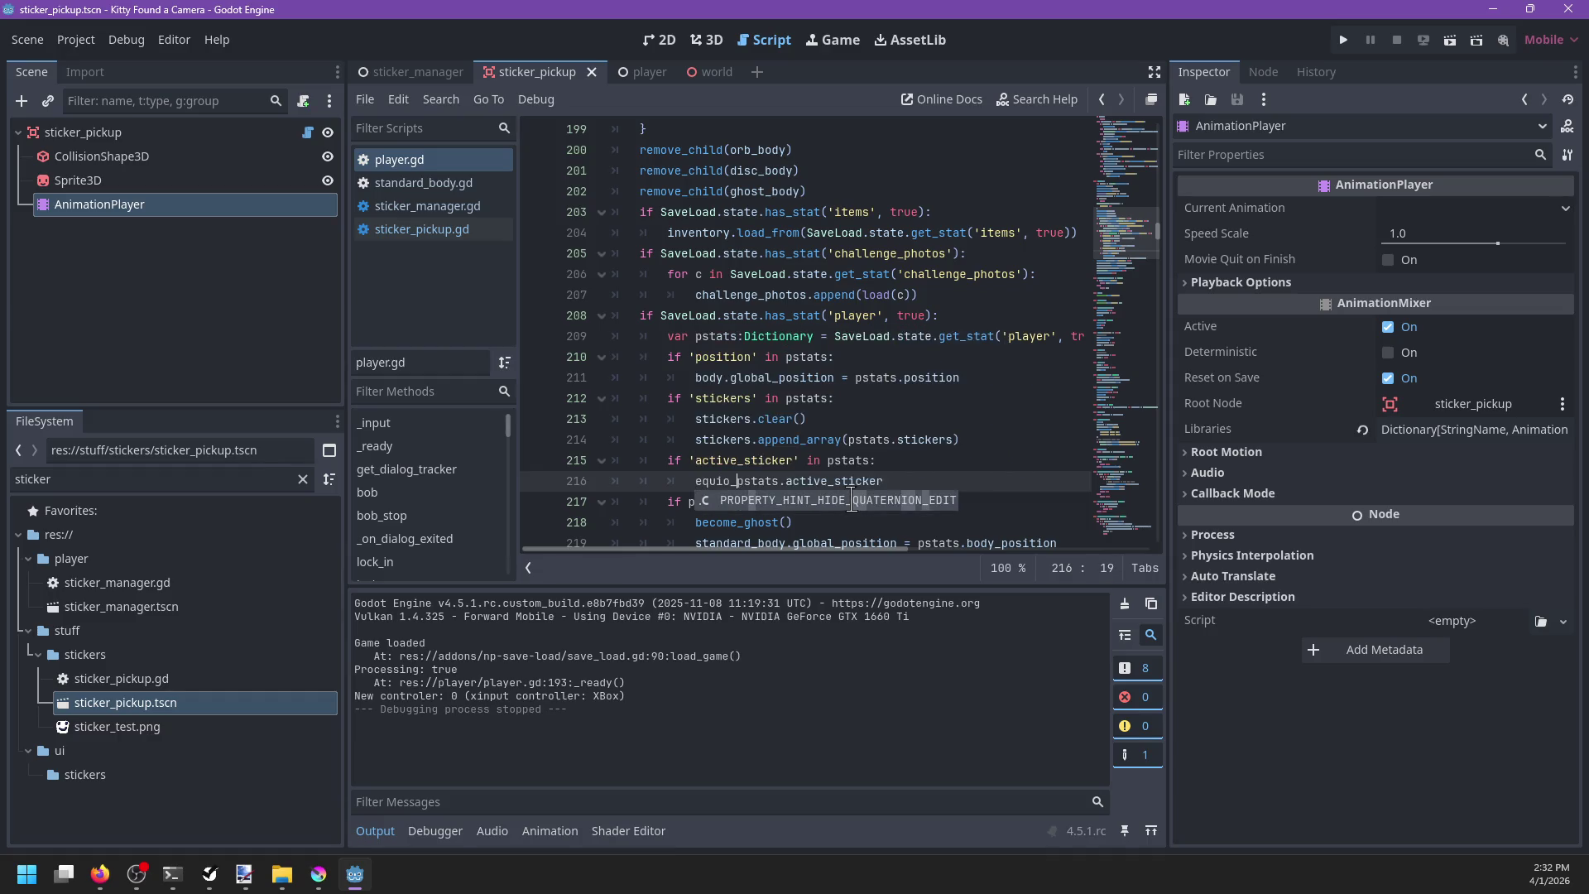
key("Return")
key("Right")
key("Right")
key("Right")
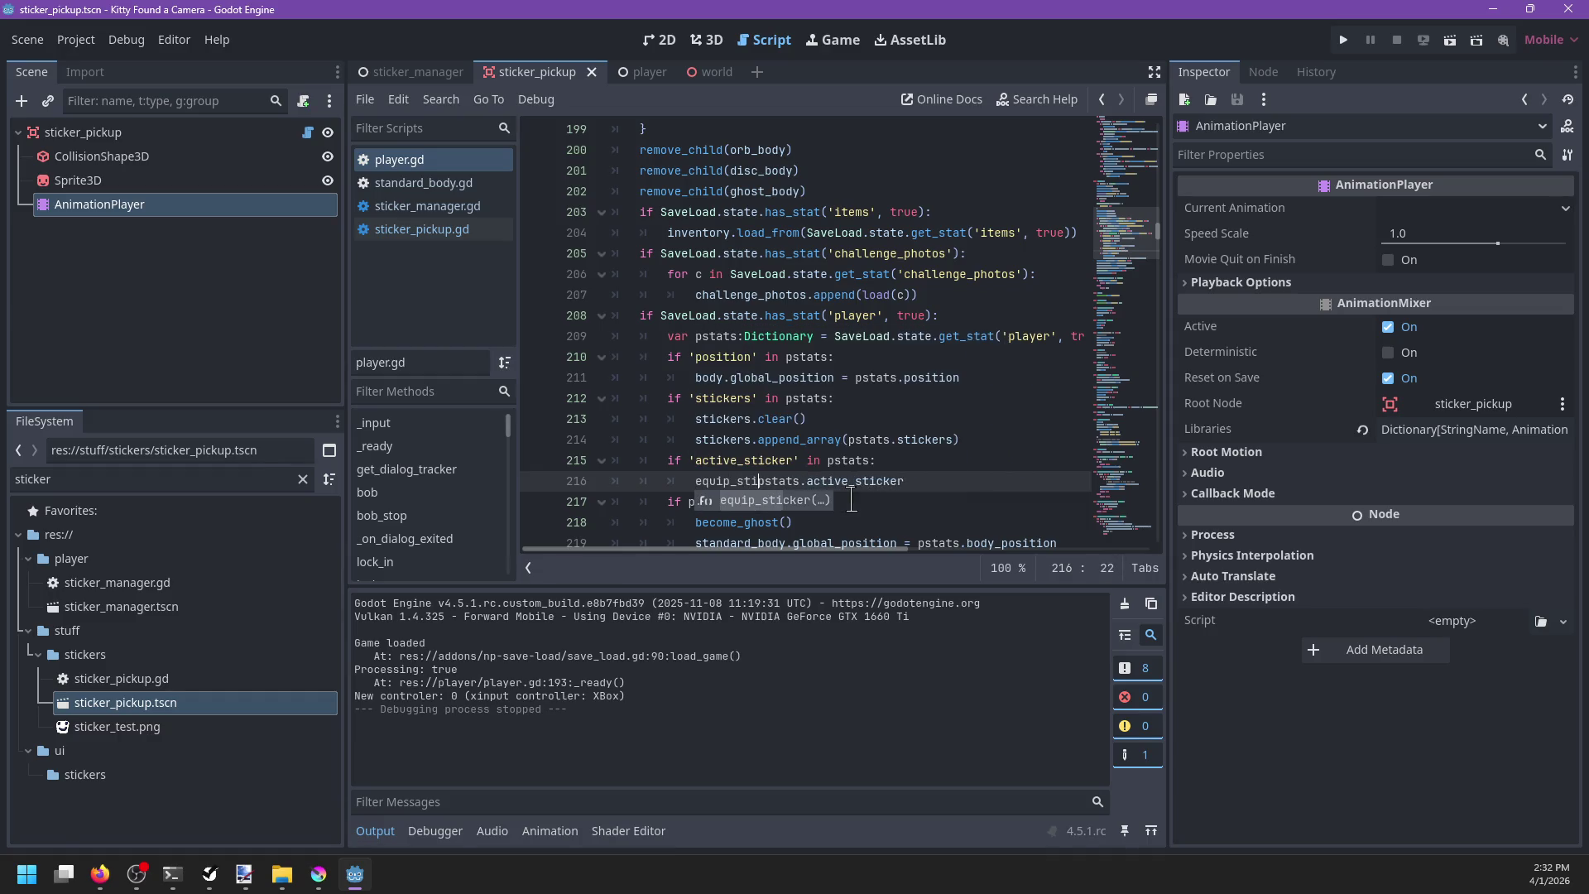
key("End")
type(")")
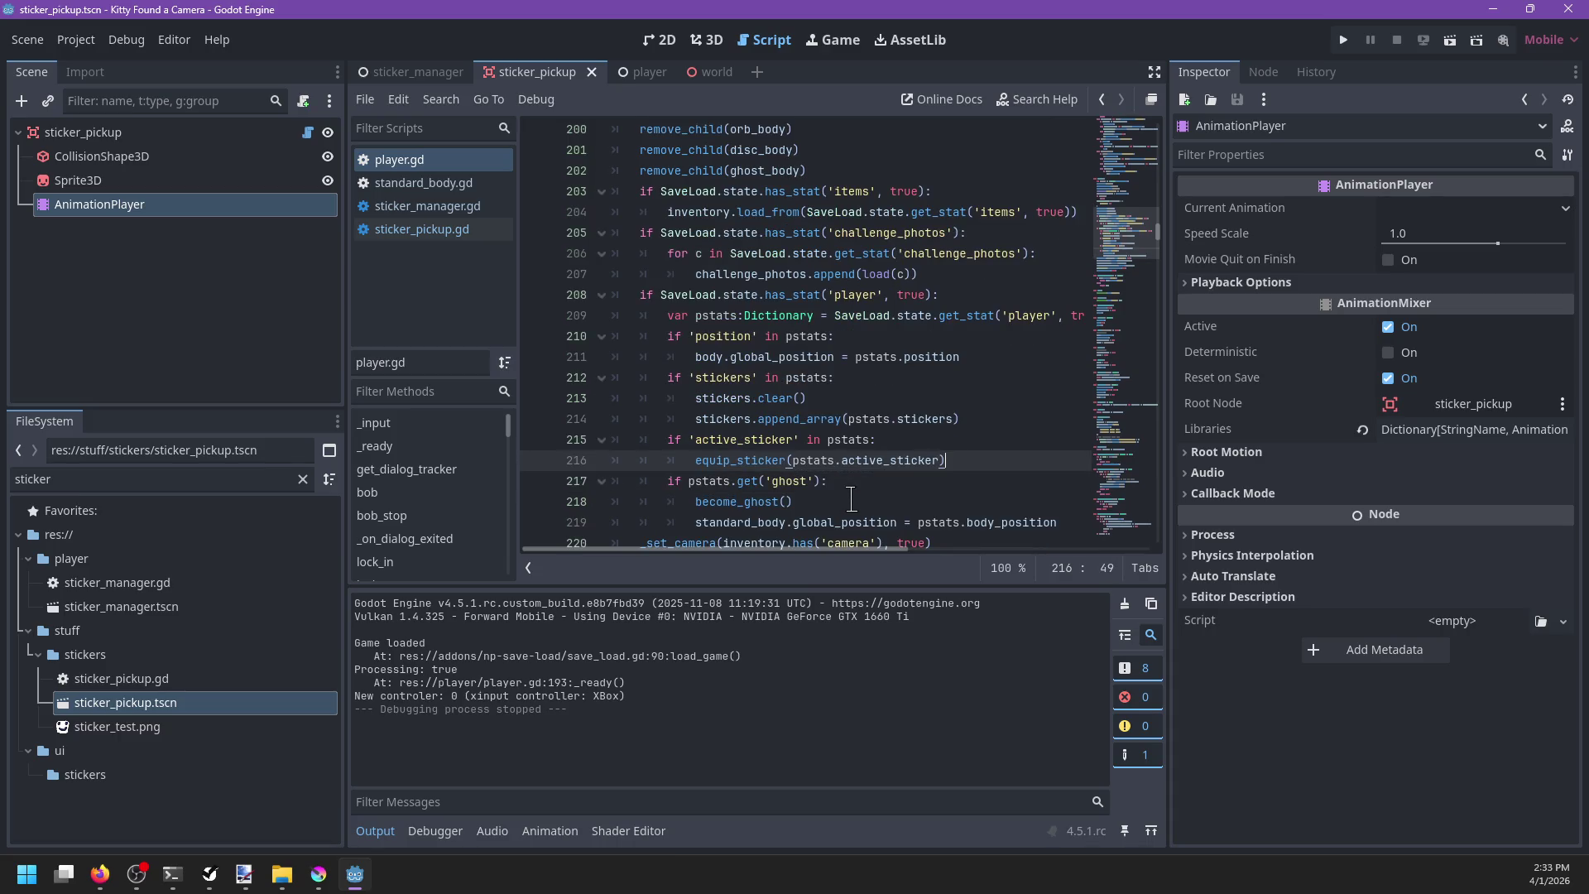
key("ctrl+s")
scroll(898, 414, "down", 4)
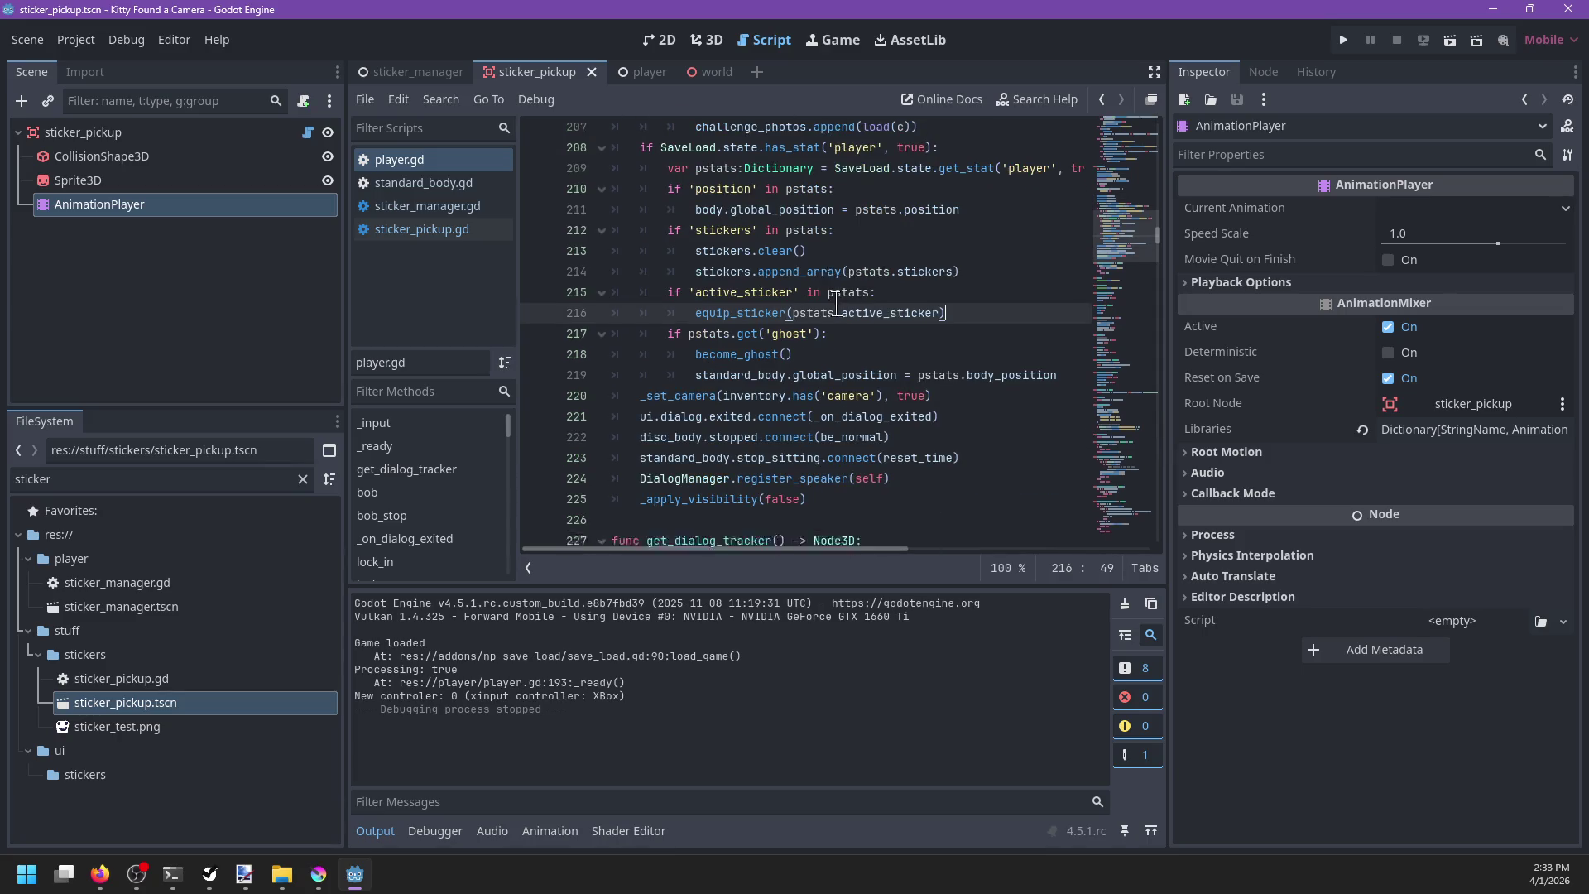
left_click(864, 248)
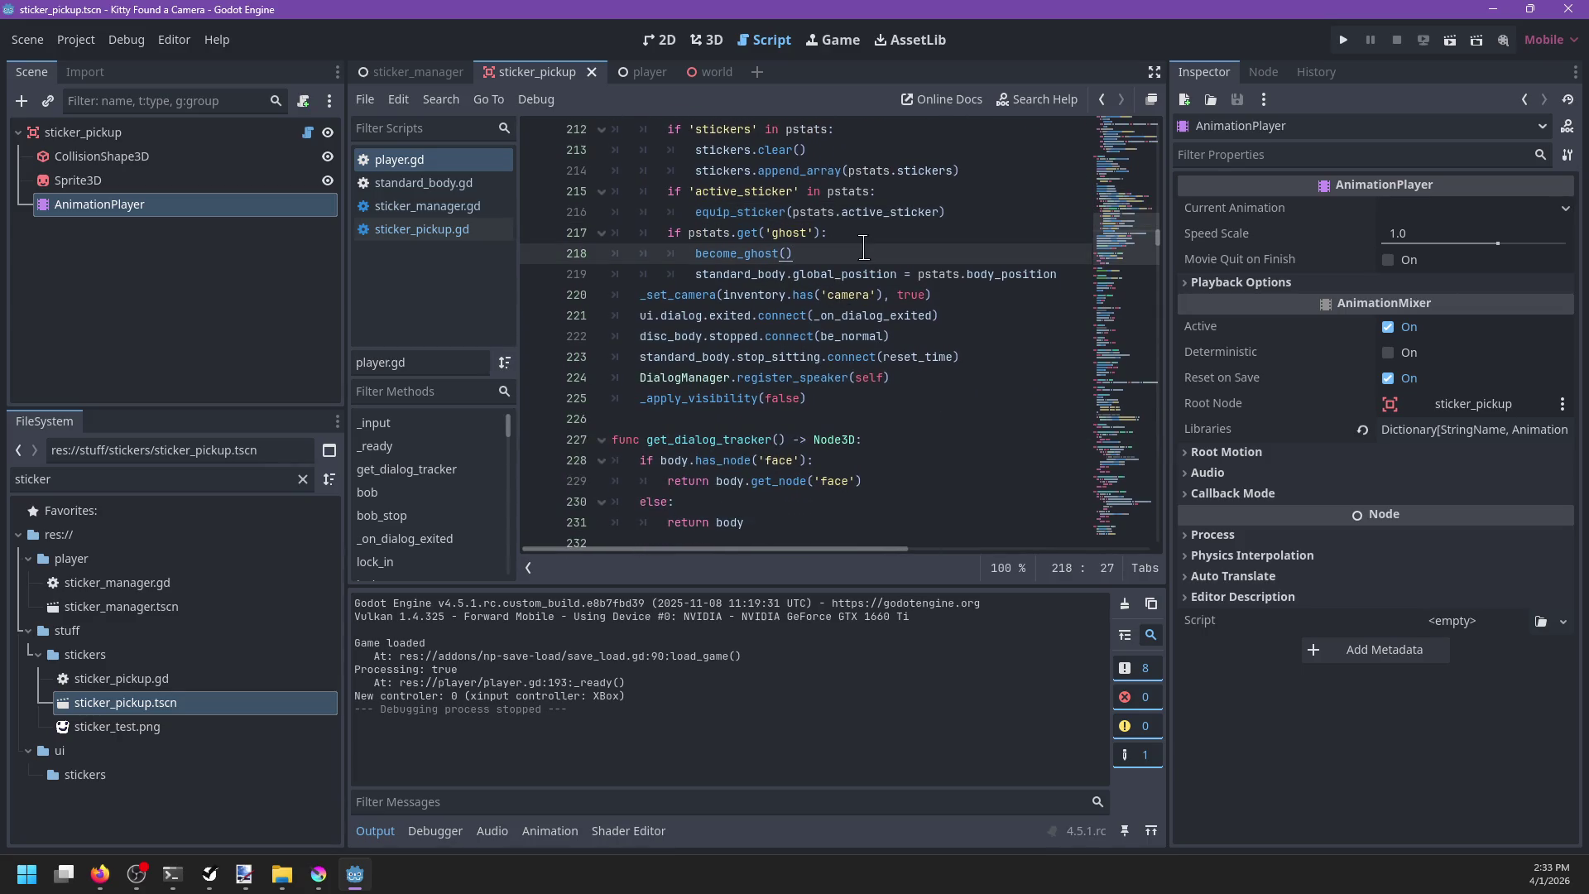
scroll(863, 247, "down", 12)
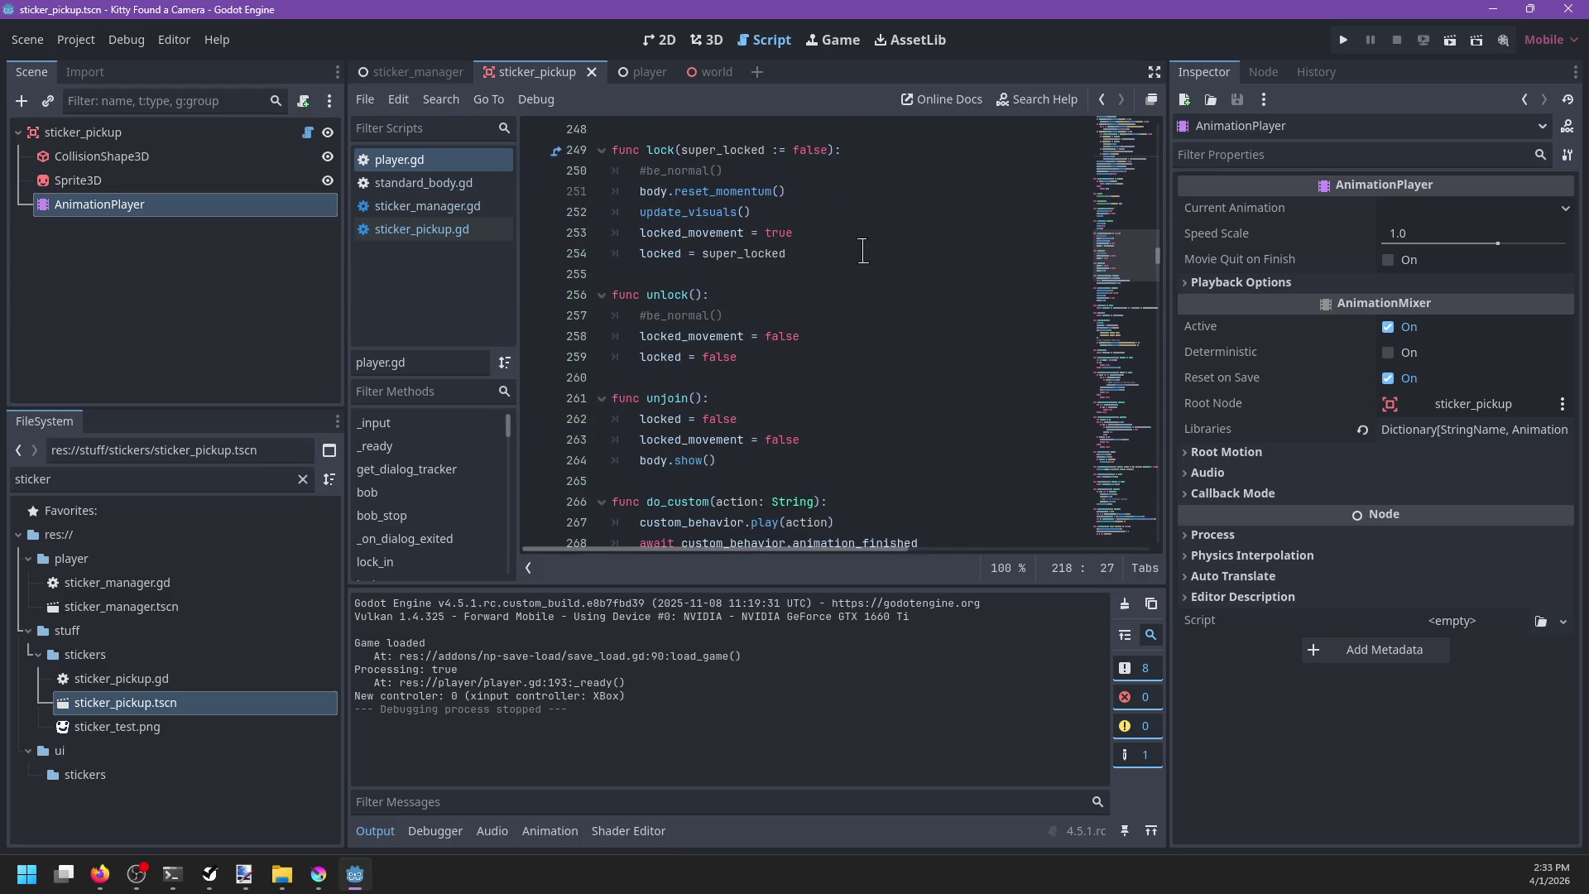
scroll(861, 251, "down", 4)
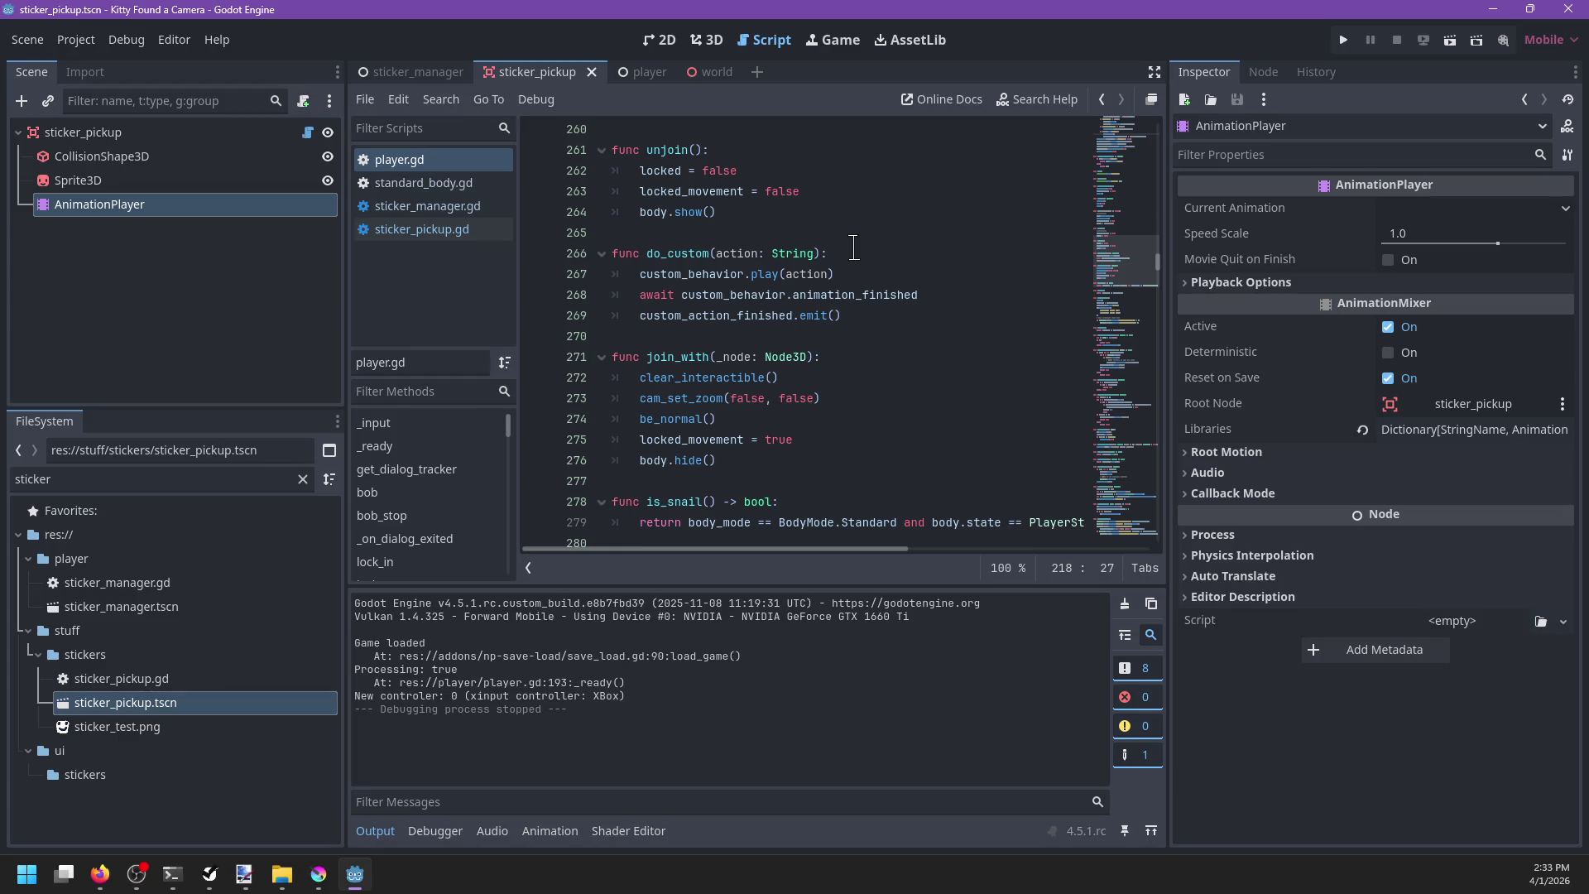
scroll(853, 249, "down", 8)
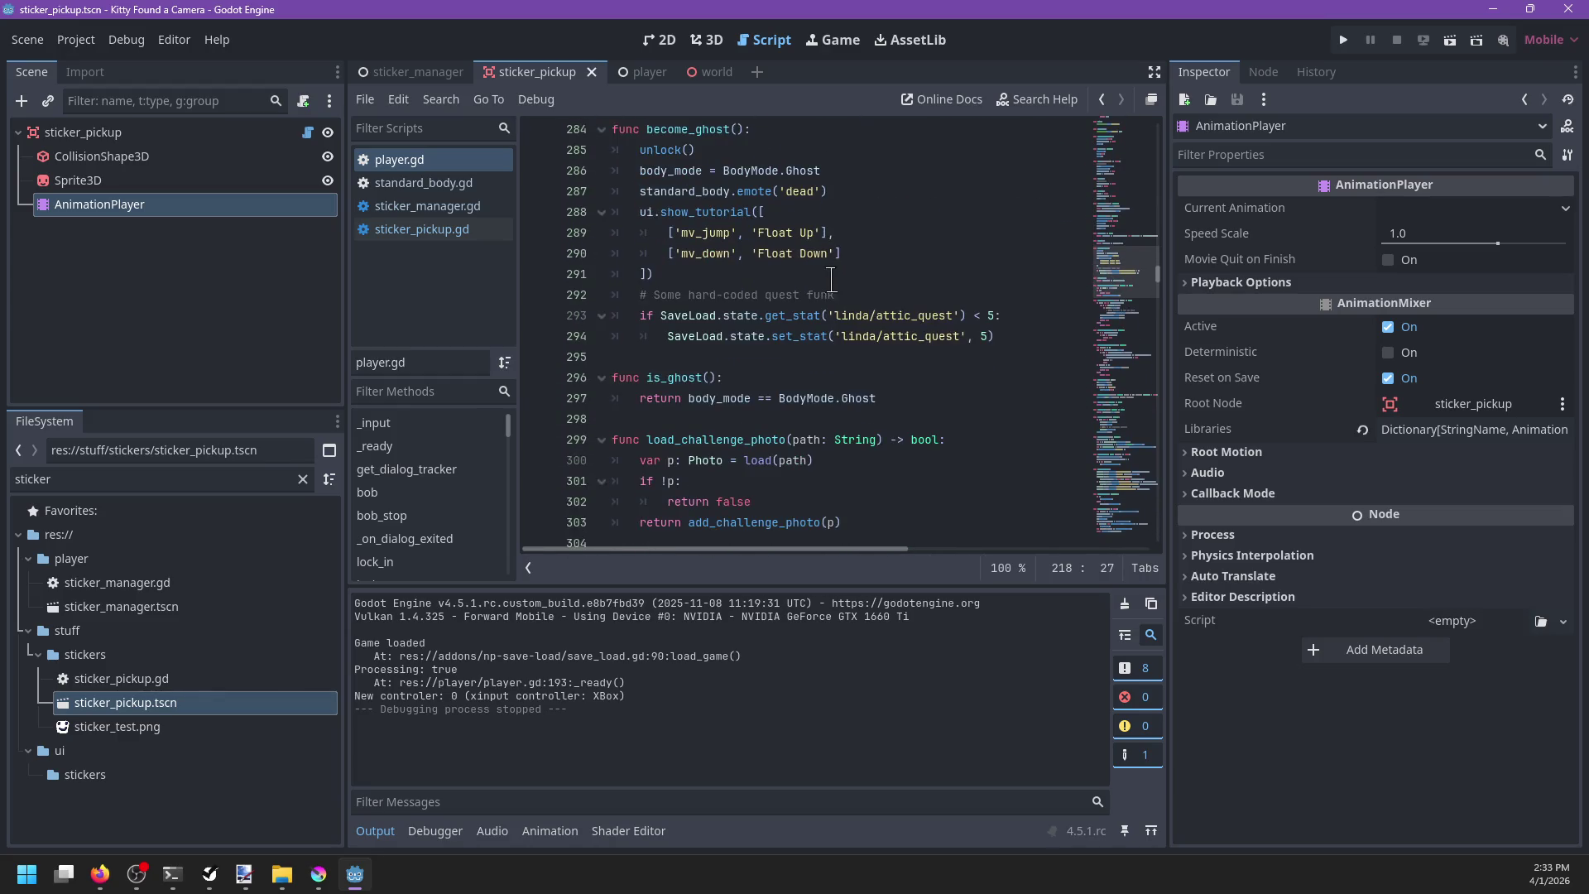
scroll(853, 273, "down", 11)
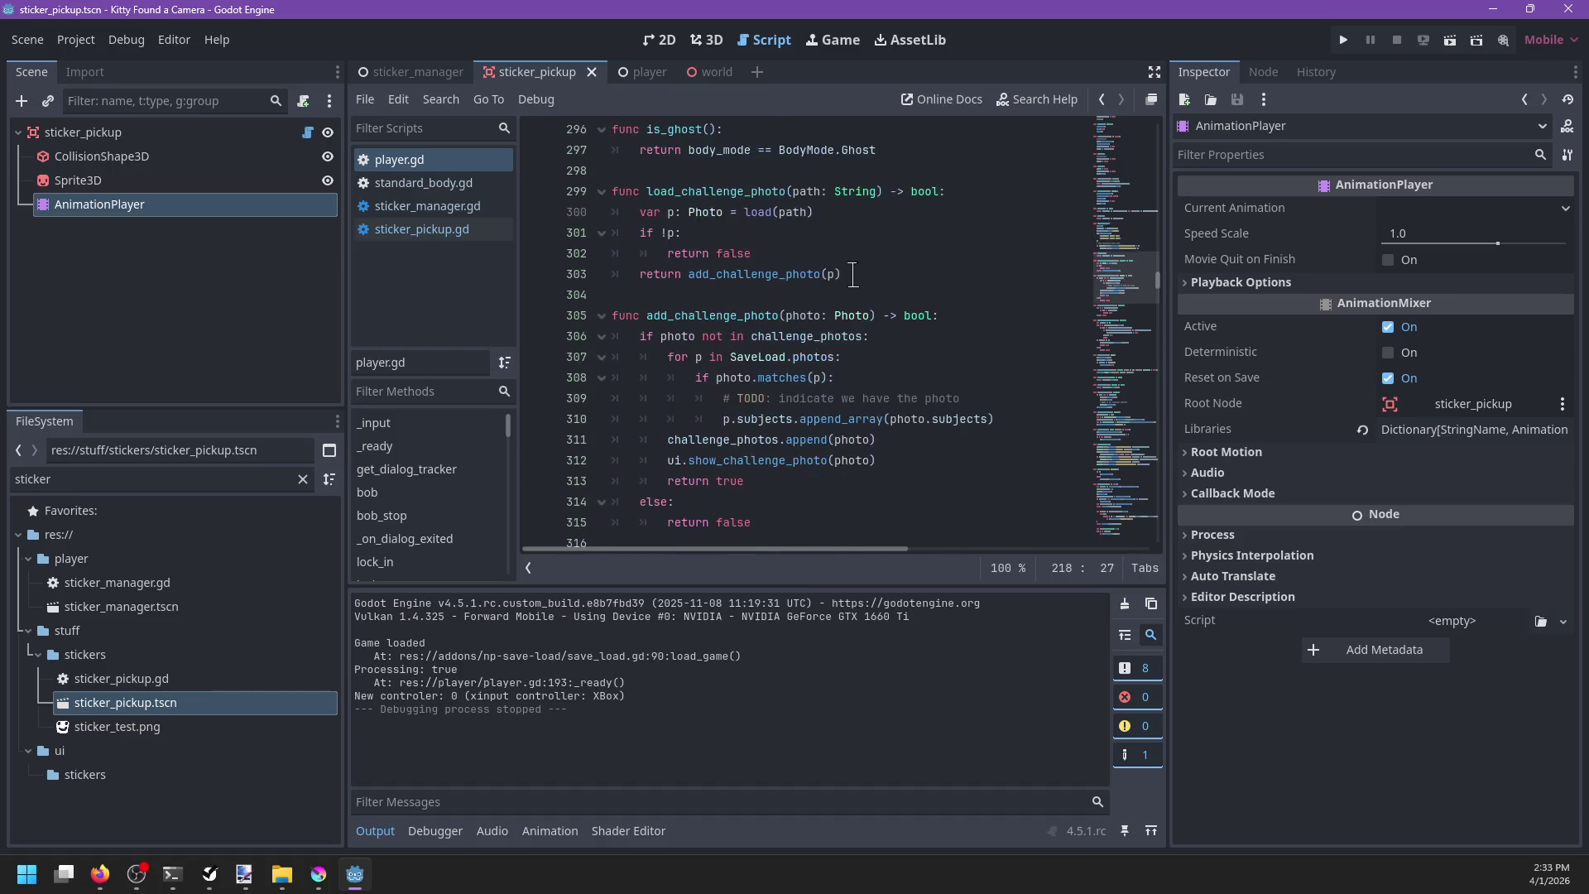
scroll(854, 273, "down", 7)
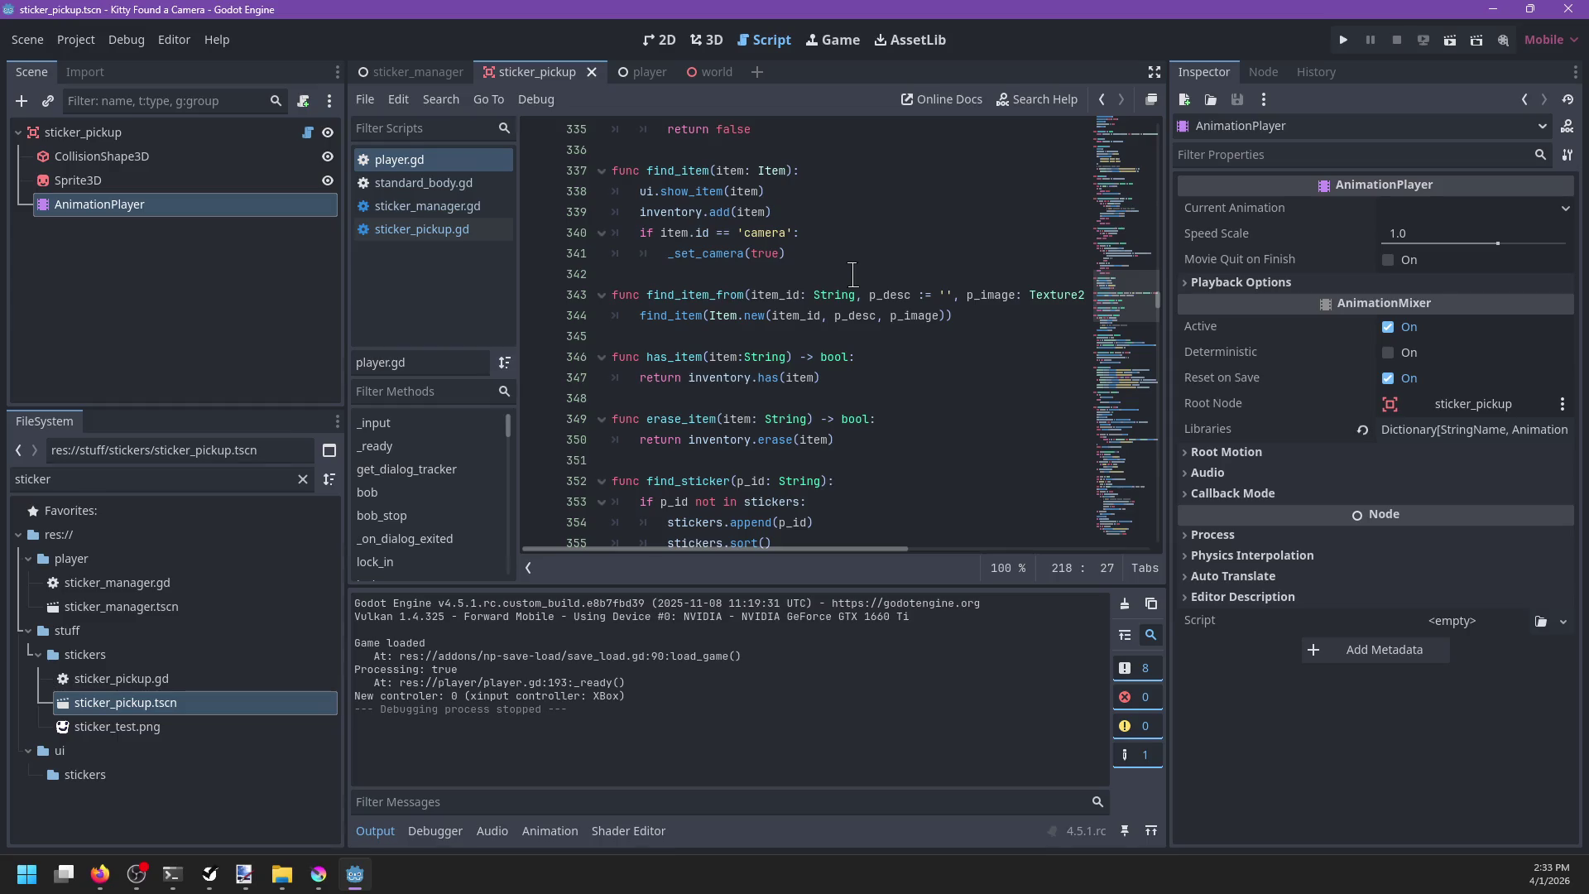
scroll(853, 274, "down", 8)
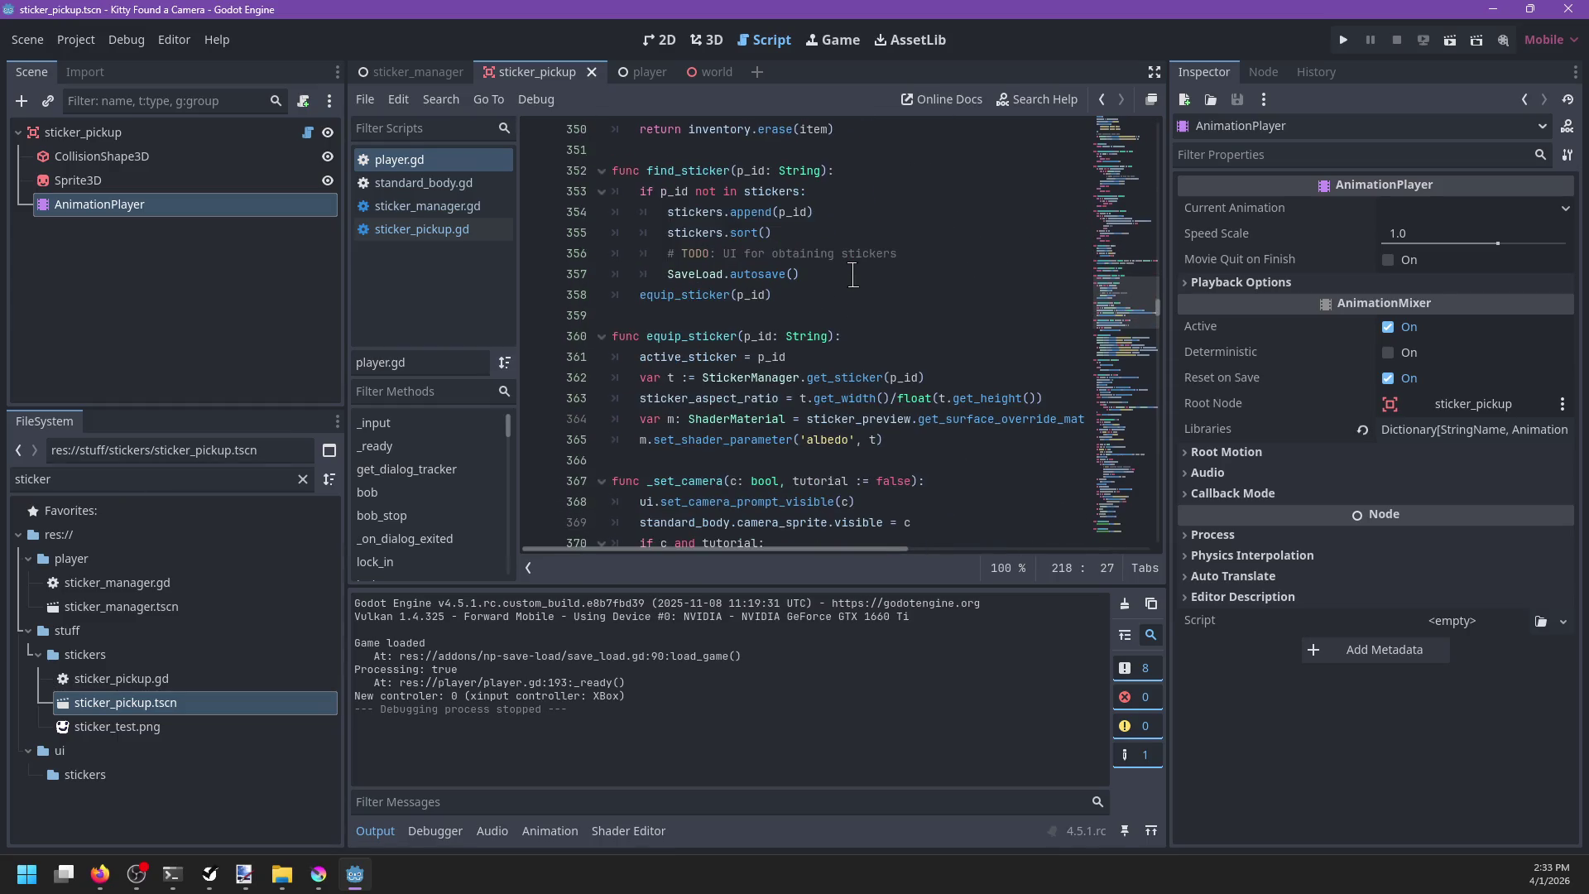
scroll(853, 274, "down", 9)
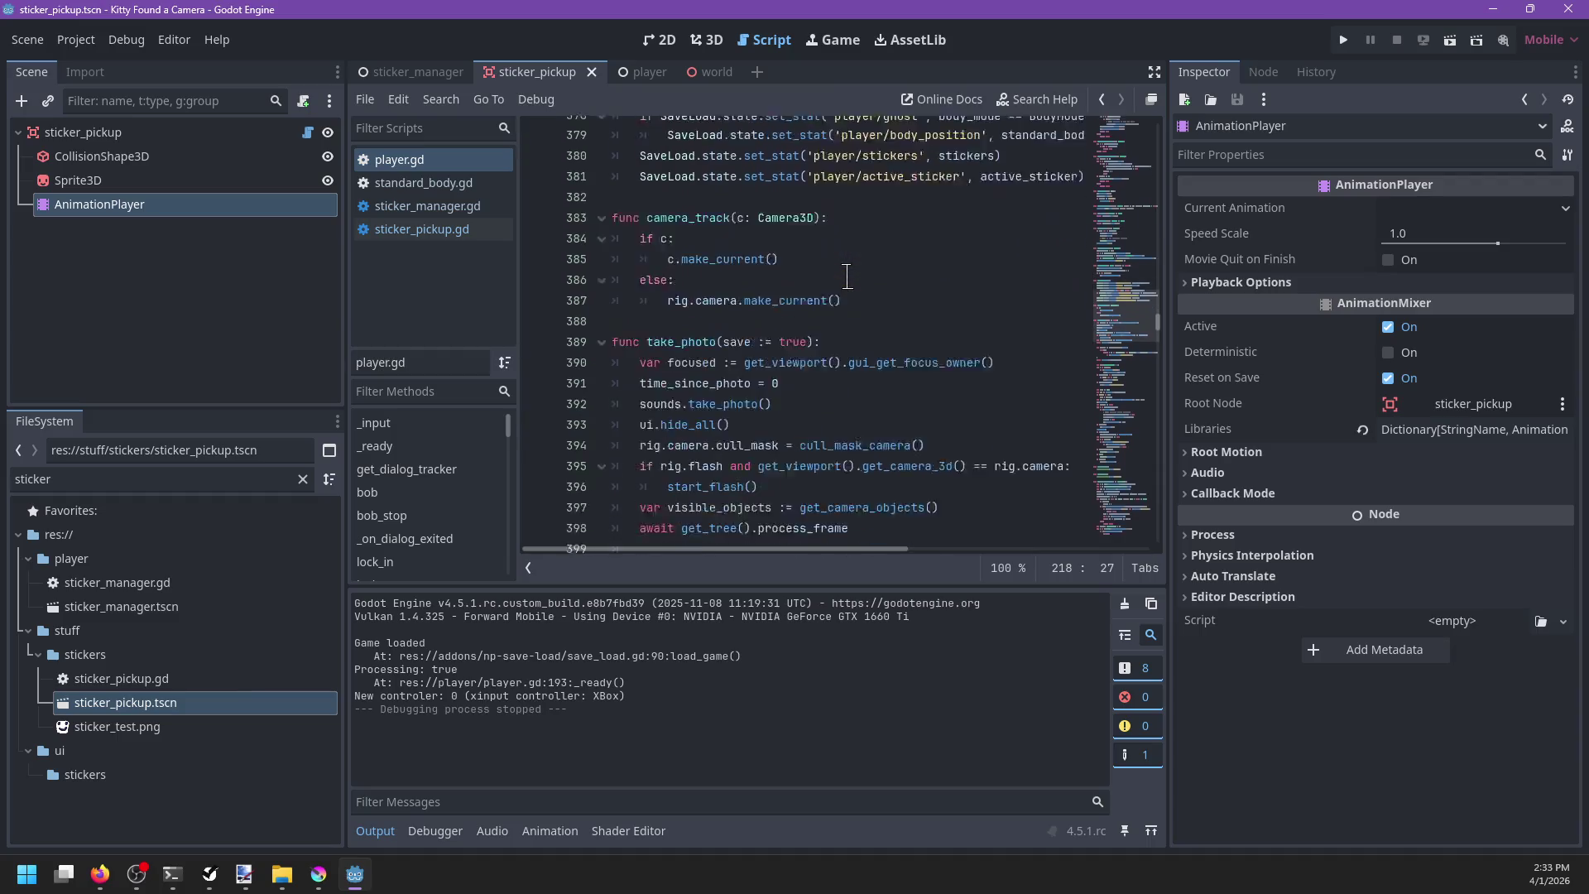
scroll(853, 274, "down", 3)
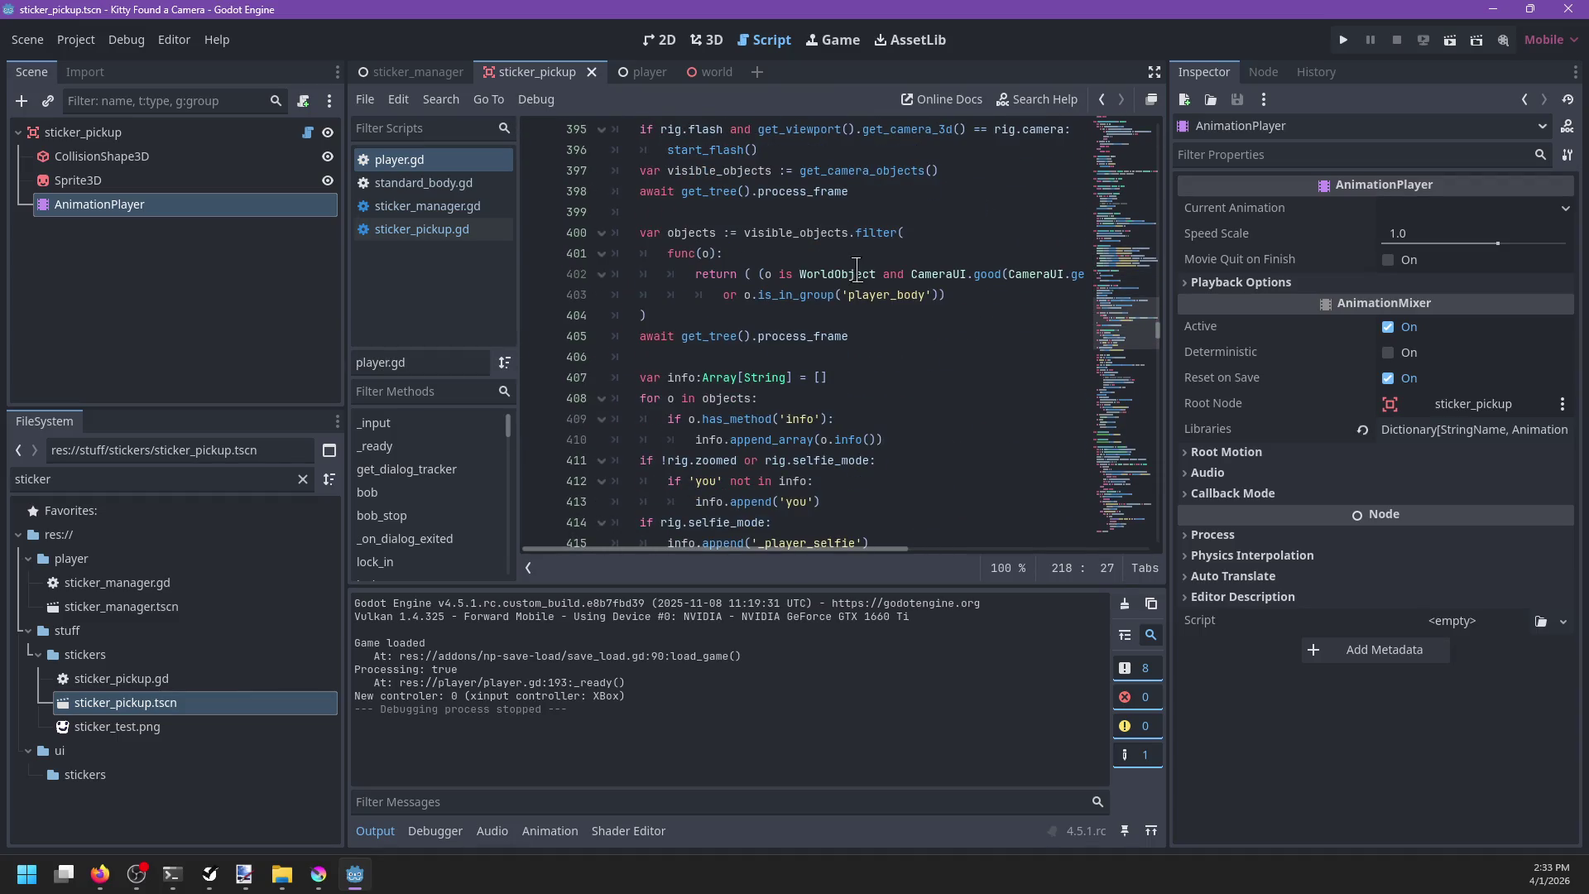
scroll(862, 269, "down", 6)
scroll(857, 276, "down", 3)
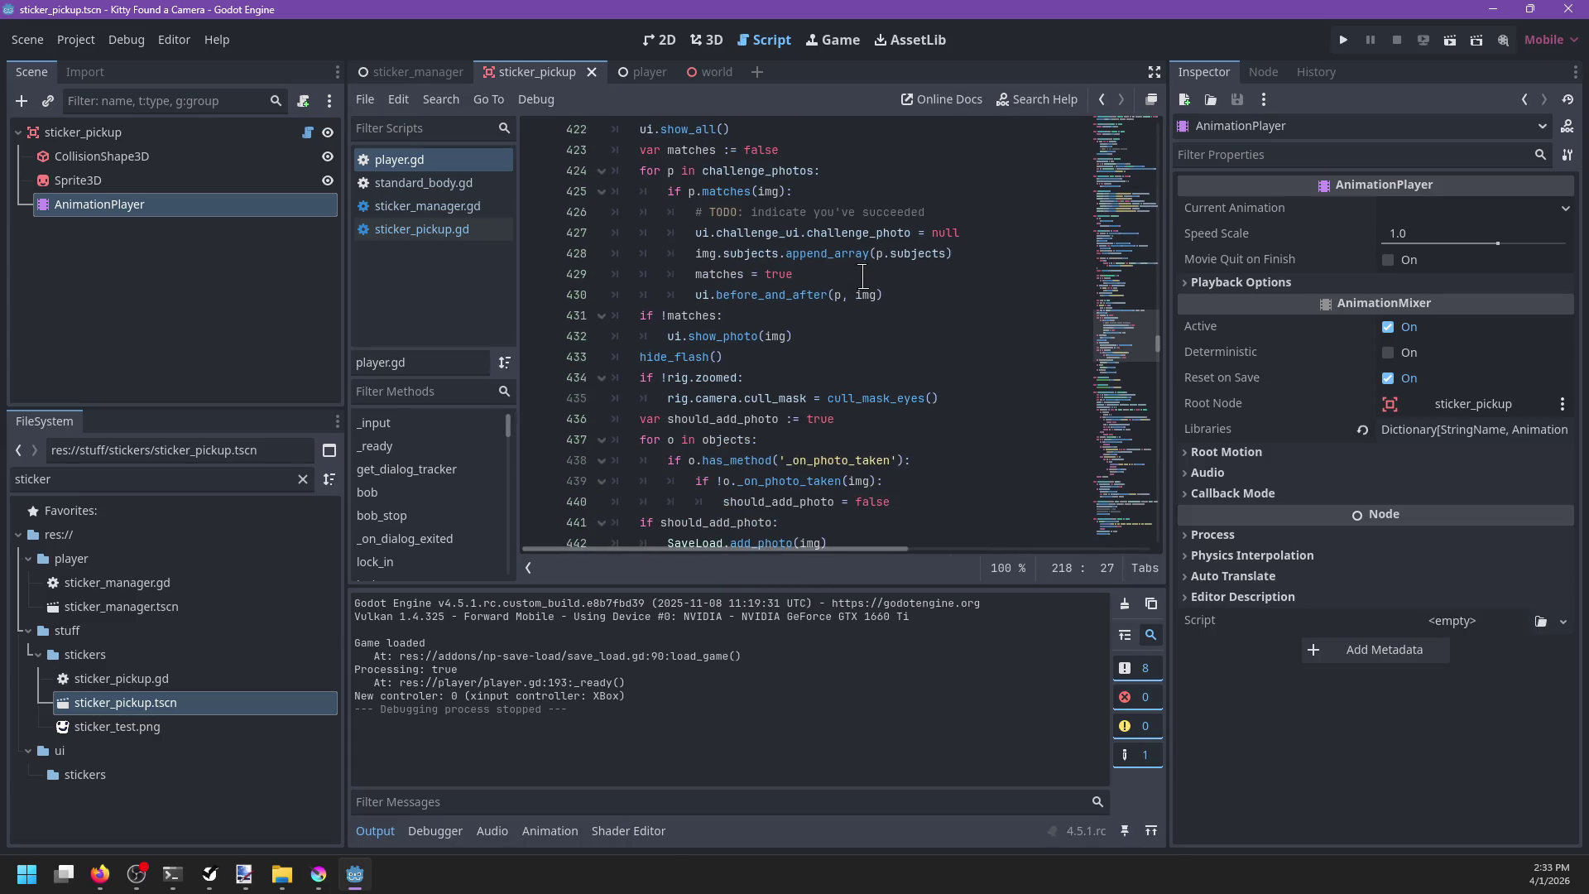
scroll(863, 276, "down", 7)
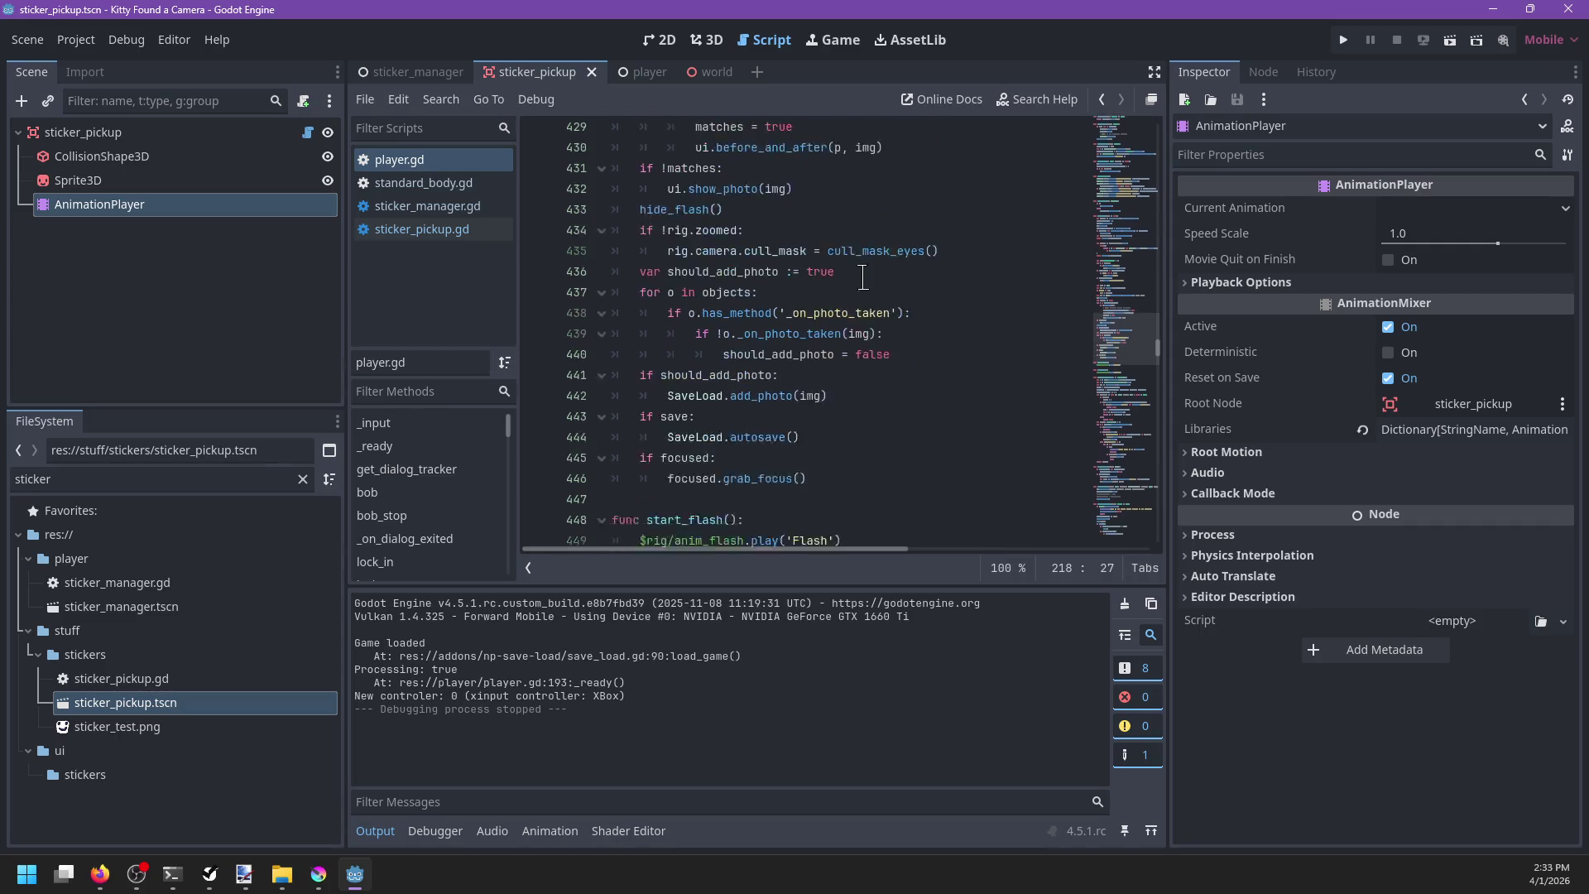
scroll(862, 277, "down", 2)
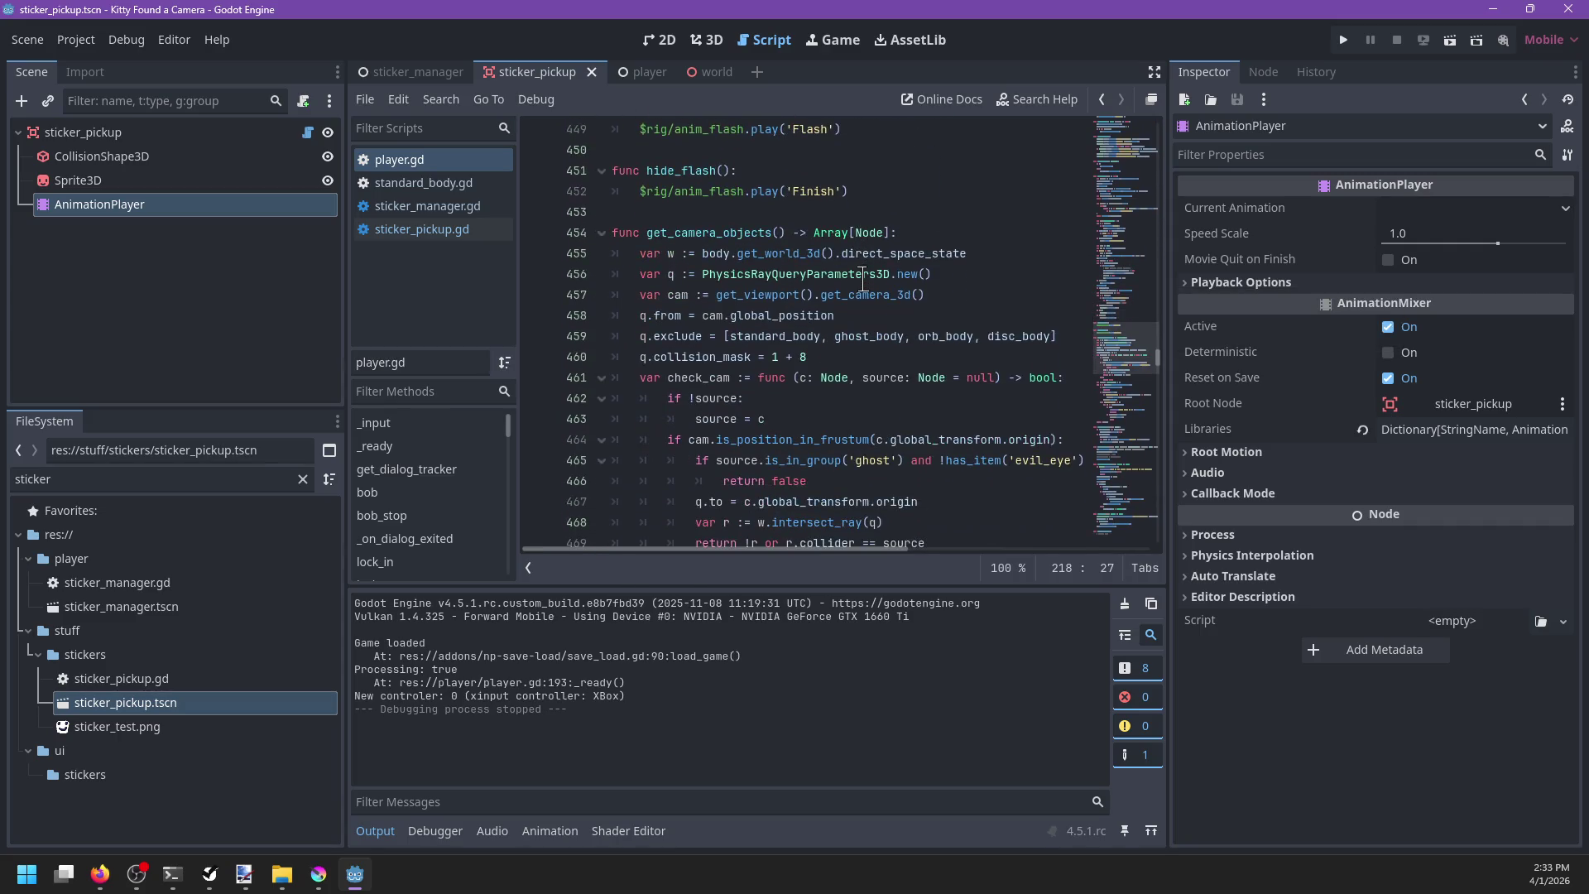
mouse_move(864, 277)
left_click(874, 336)
scroll(875, 323, "down", 1)
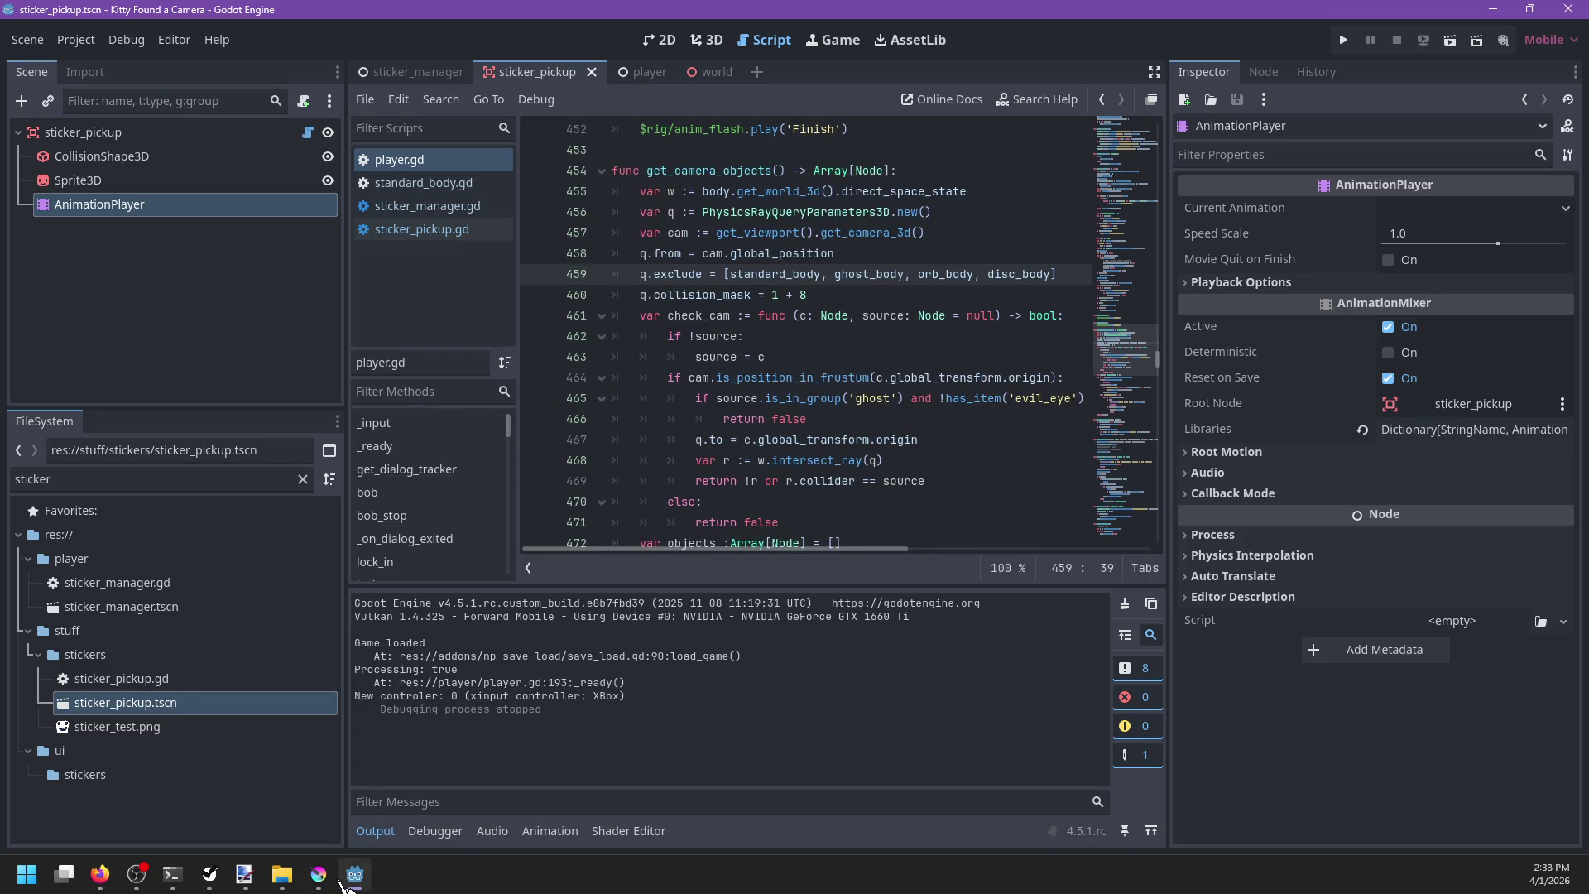
left_click(210, 874)
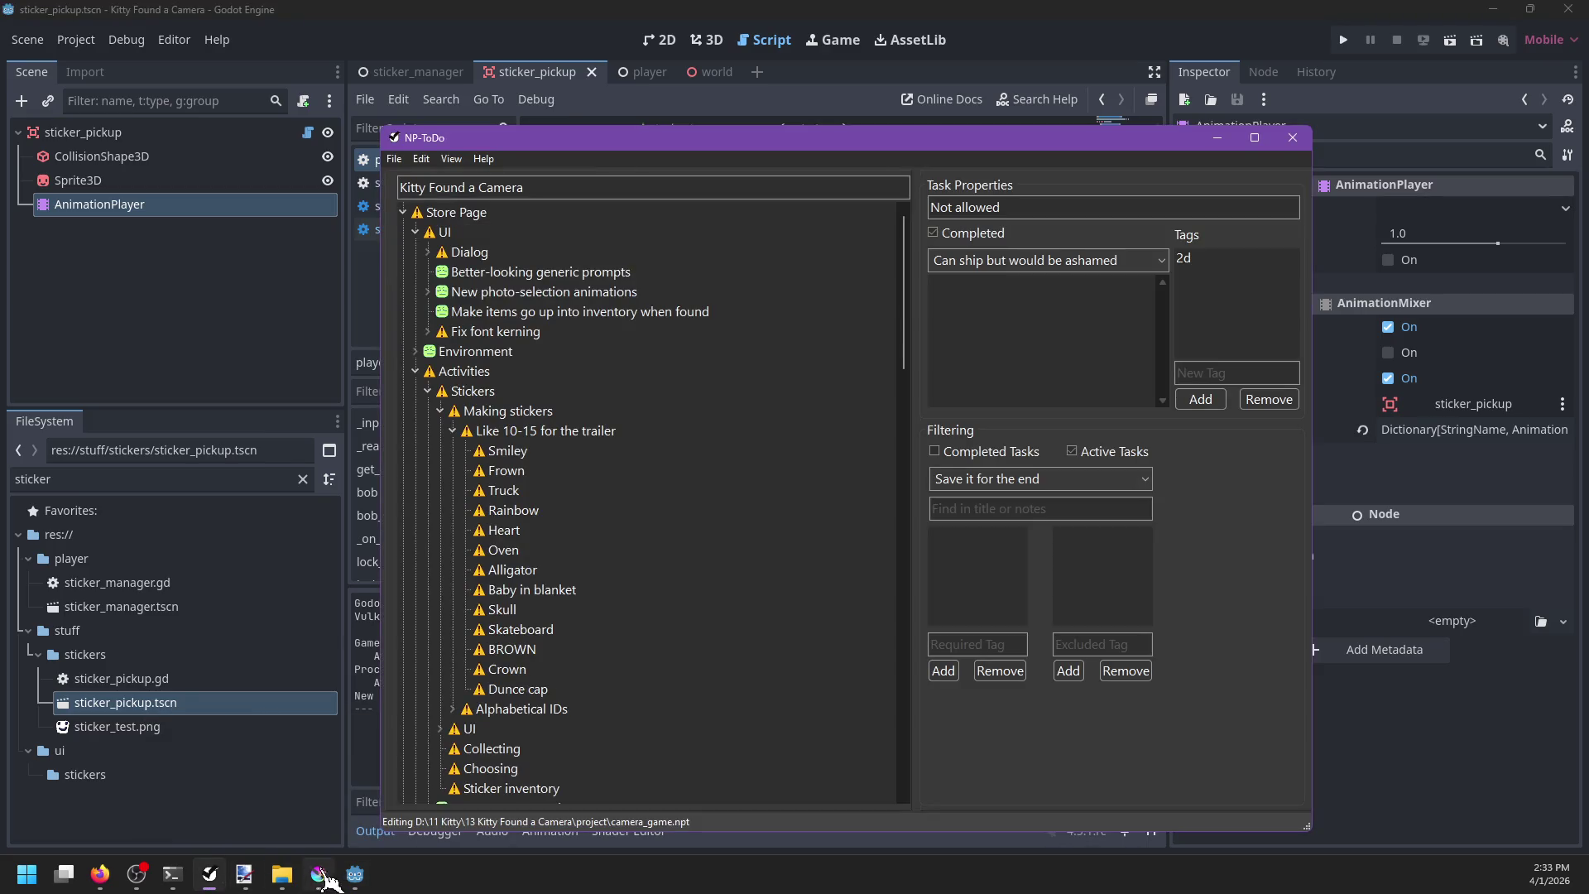
Back in Krita, swap the colours and pick a dark brown paint colour
left_click(320, 875)
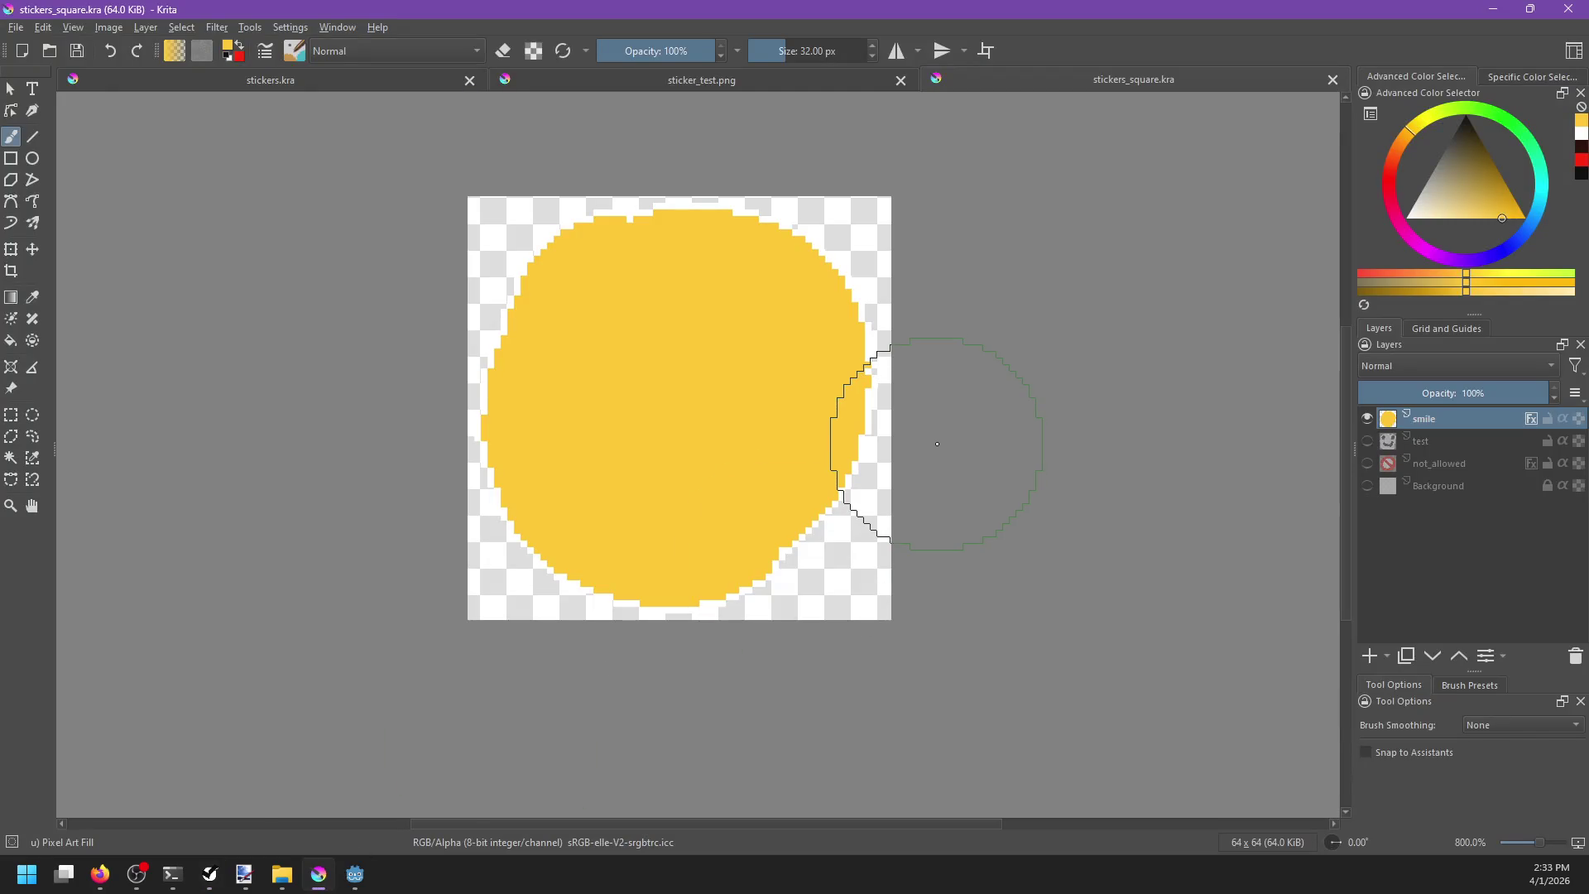
key("x")
mouse_move(1480, 184)
left_mouse_down()
mouse_move(1472, 124)
mouse_move(1407, 140)
mouse_move(1407, 162)
left_mouse_up()
mouse_move(626, 400)
left_mouse_down()
mouse_move(626, 331)
mouse_move(596, 414)
left_mouse_up()
key("ctrl+z")
Paint two dark eyes on the yellow face
key("ctrl+z")
left_click_drag(594, 286, 596, 389)
left_click_drag(794, 281, 799, 389)
left_click_drag(663, 470, 836, 389)
key("ctrl+z")
key("ctrl+z")
key("ctrl+z")
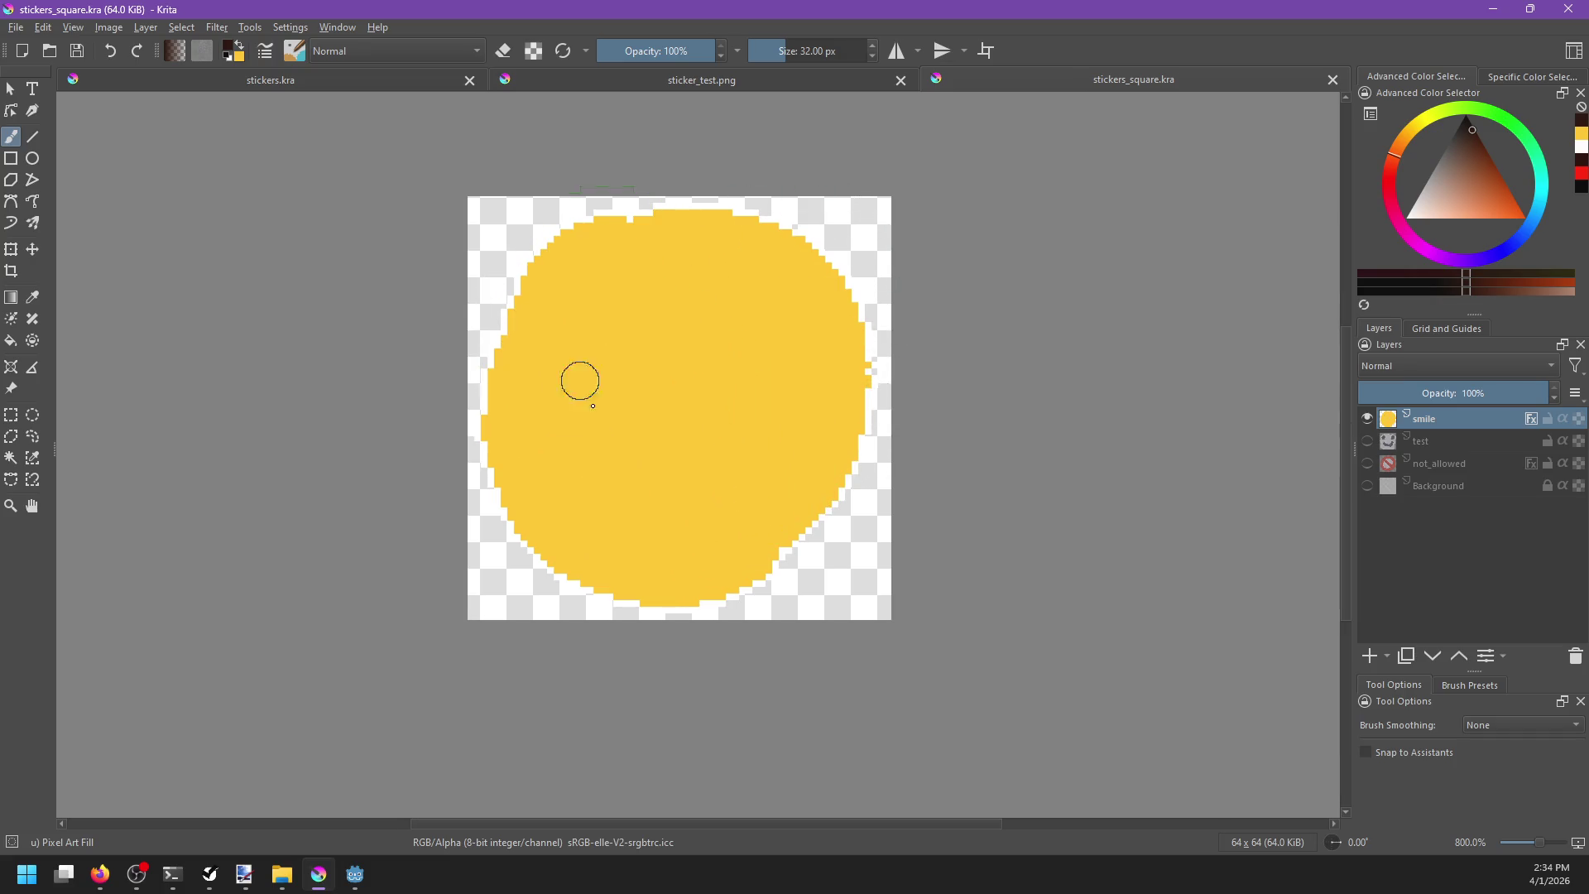
left_click(569, 400)
key("ctrl+z")
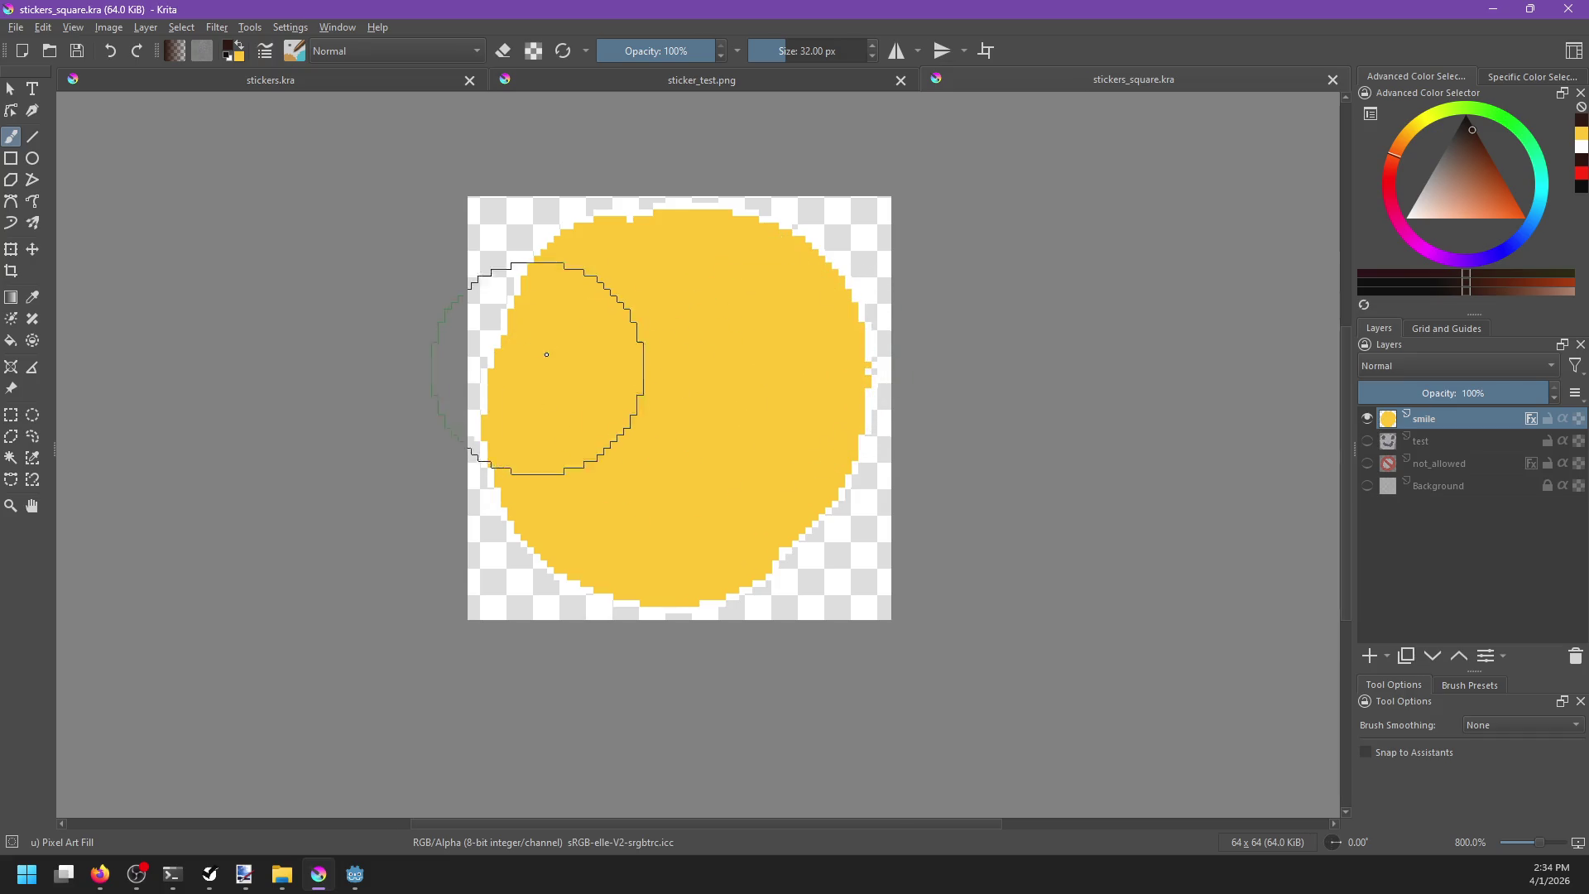
left_click(563, 375)
left_click(786, 359)
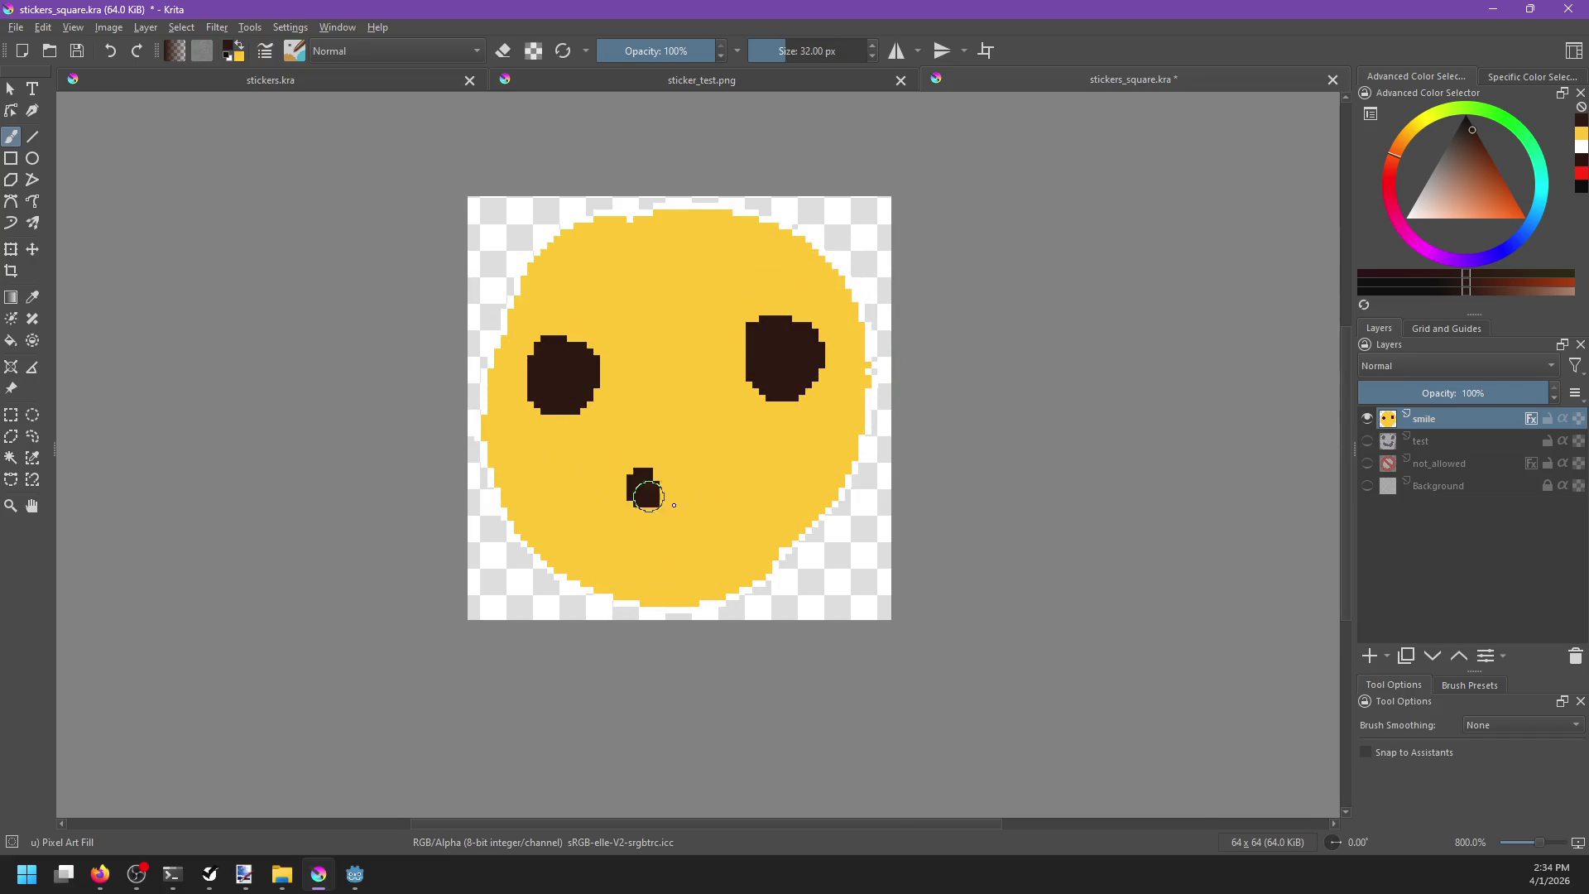
Paint a curved smile below the eyes
mouse_move(643, 443)
left_mouse_down()
mouse_move(713, 412)
mouse_move(696, 408)
mouse_move(745, 454)
left_mouse_up()
key("ctrl+z")
key("ctrl+z")
key("ctrl+z")
key("ctrl+z")
left_click_drag(622, 469, 728, 417)
key("ctrl+z")
mouse_move(621, 443)
left_mouse_down()
mouse_move(699, 503)
mouse_move(741, 435)
left_mouse_up()
key("ctrl+z")
mouse_move(629, 432)
left_mouse_down()
mouse_move(737, 476)
mouse_move(735, 424)
left_mouse_up()
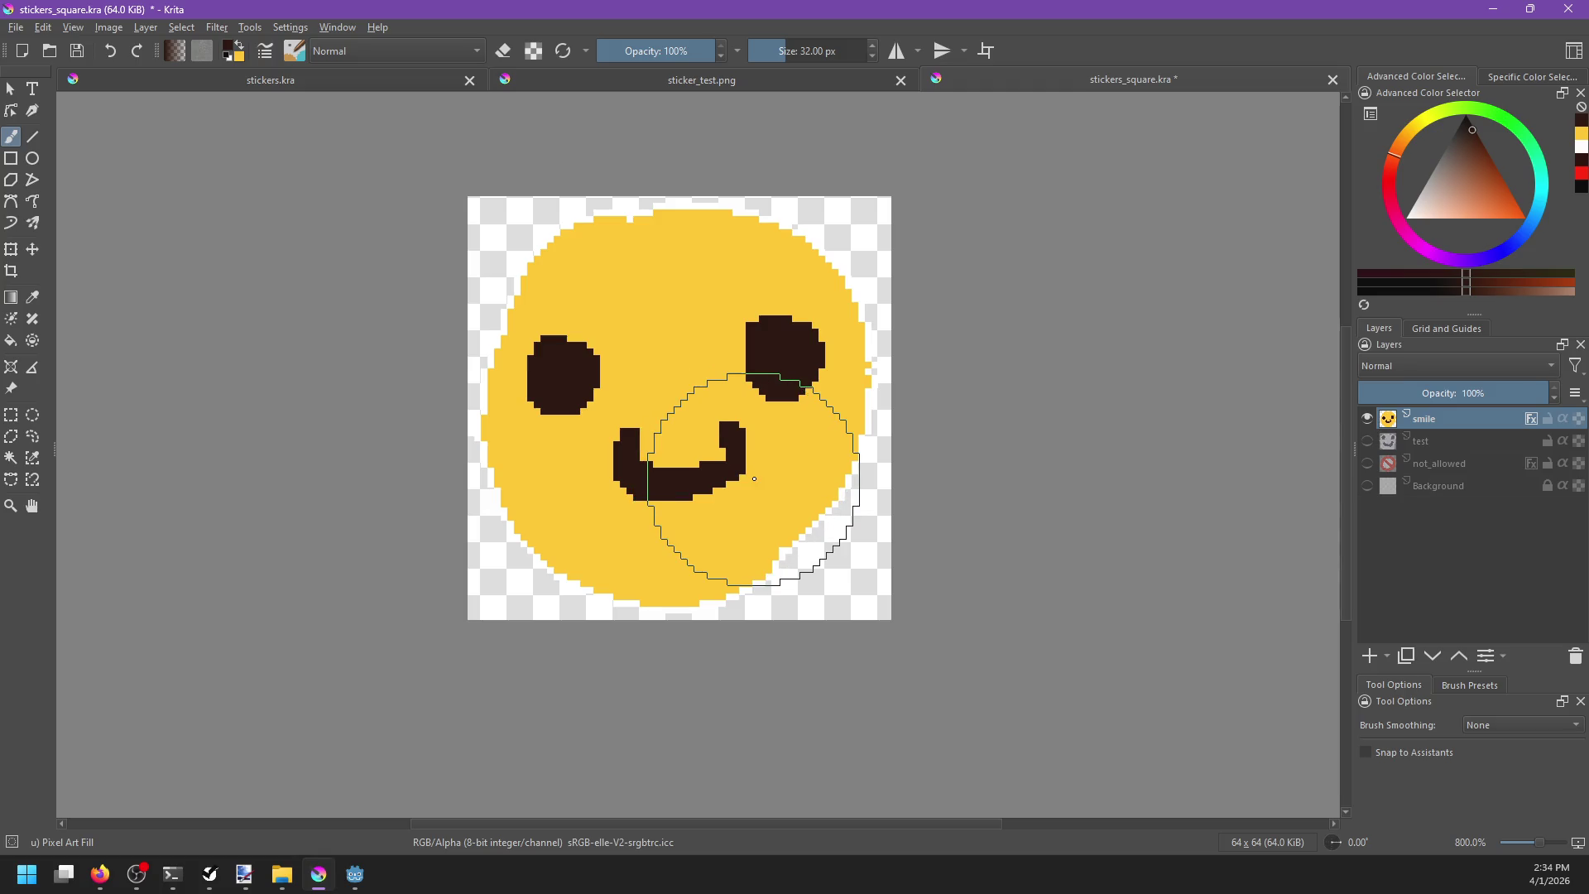
Save the sticker and export the image as smile.png
key("ctrl+s")
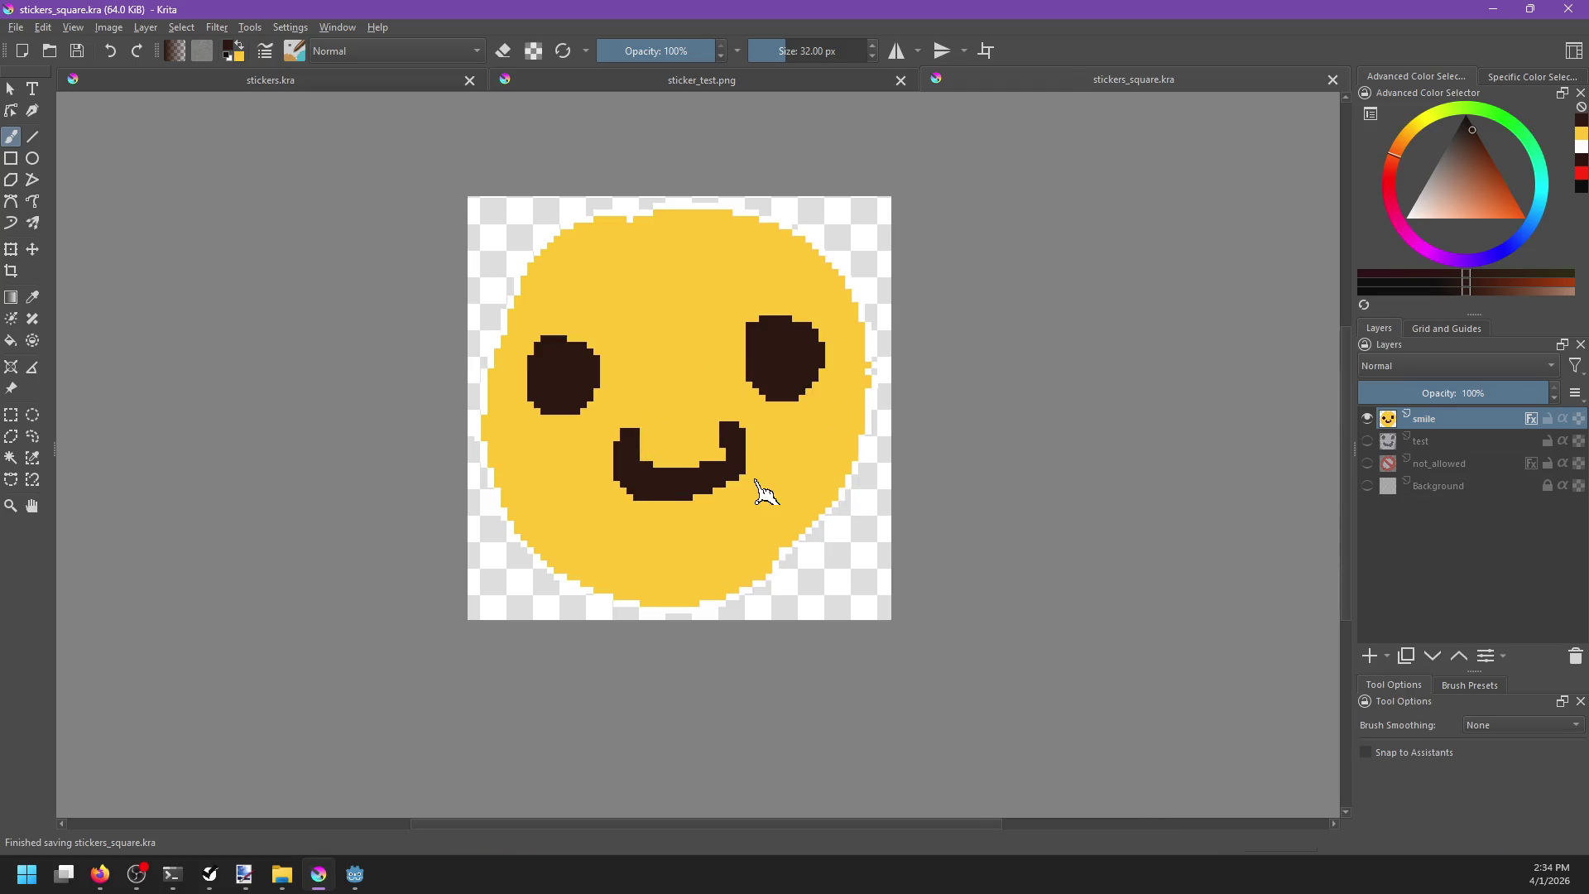
key("ctrl+shift+e")
type("smipng")
key("Return")
key("Return")
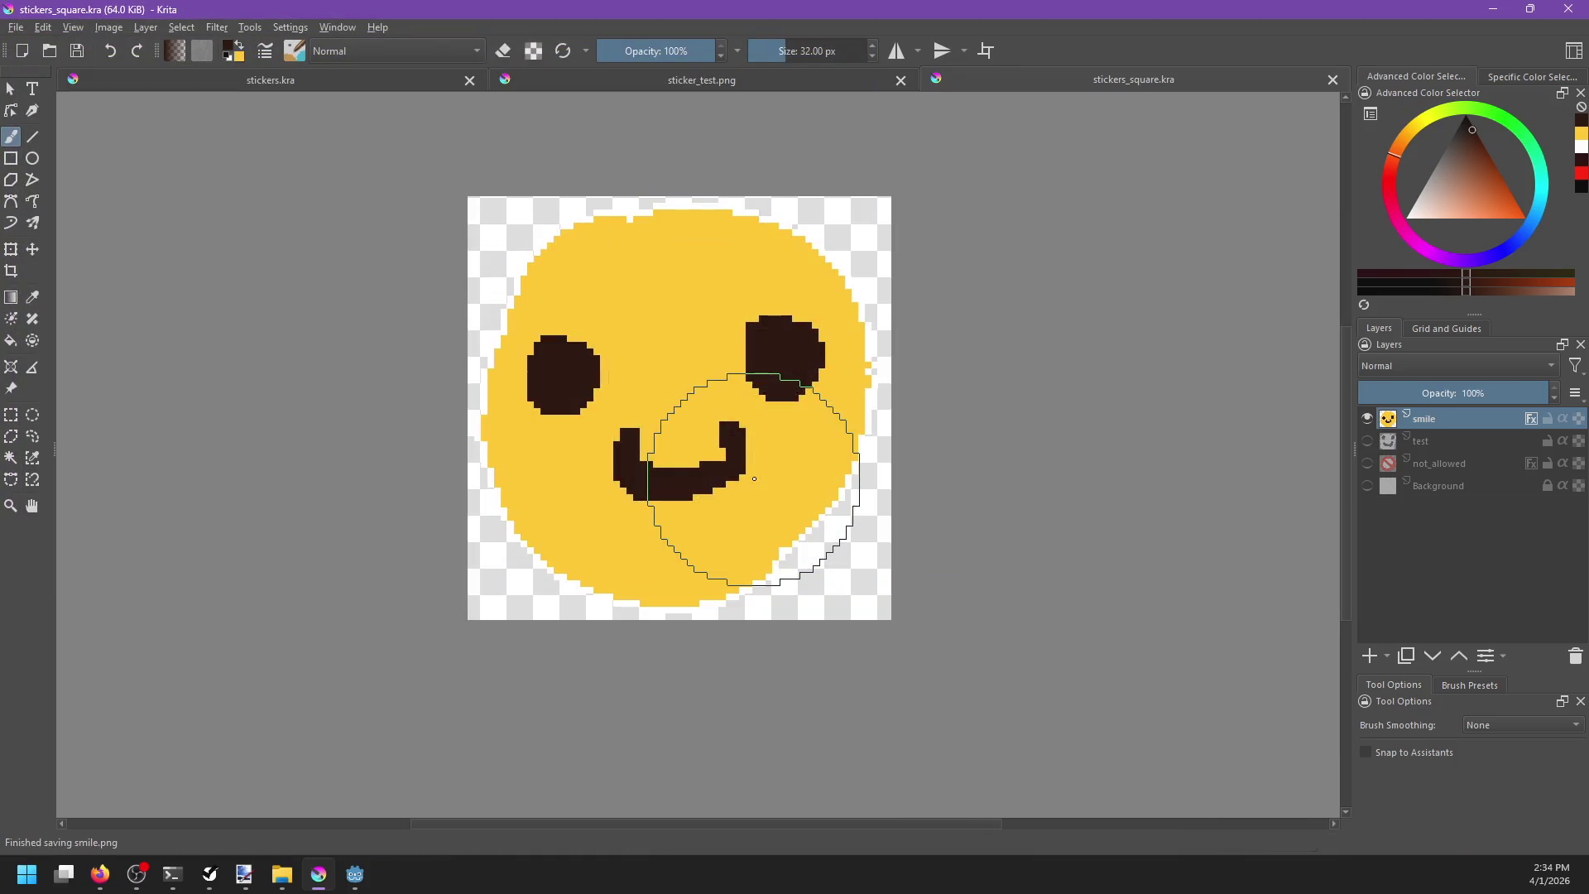
Add a new paint layer and paste the smile layer's style onto it
left_click(1370, 657)
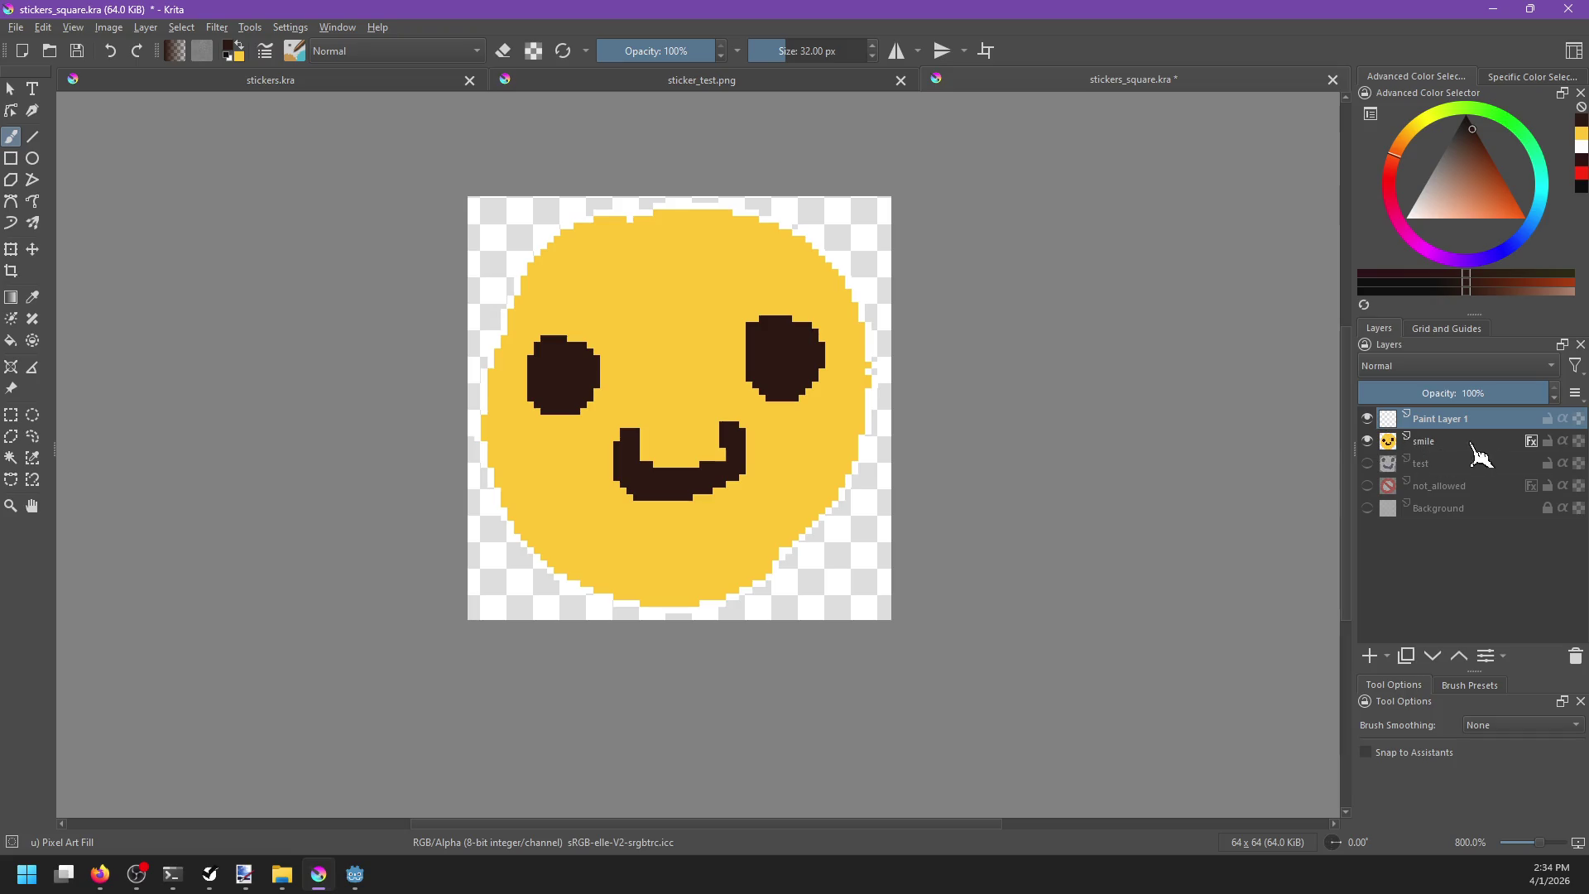
right_click(1477, 444)
left_click(1407, 492)
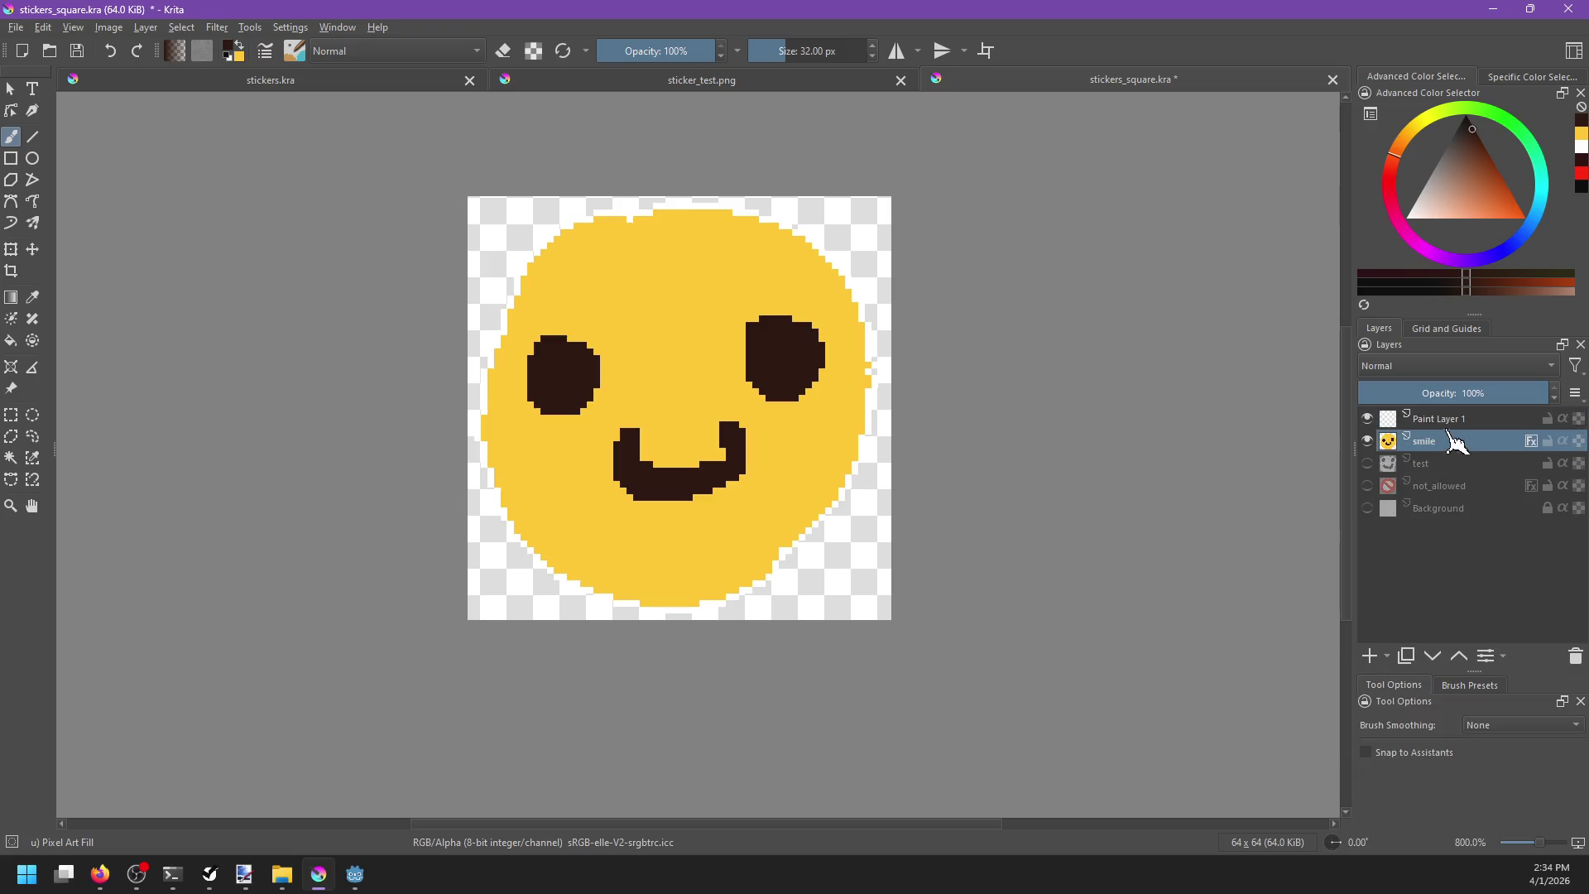
right_click(1457, 419)
left_click(1417, 470)
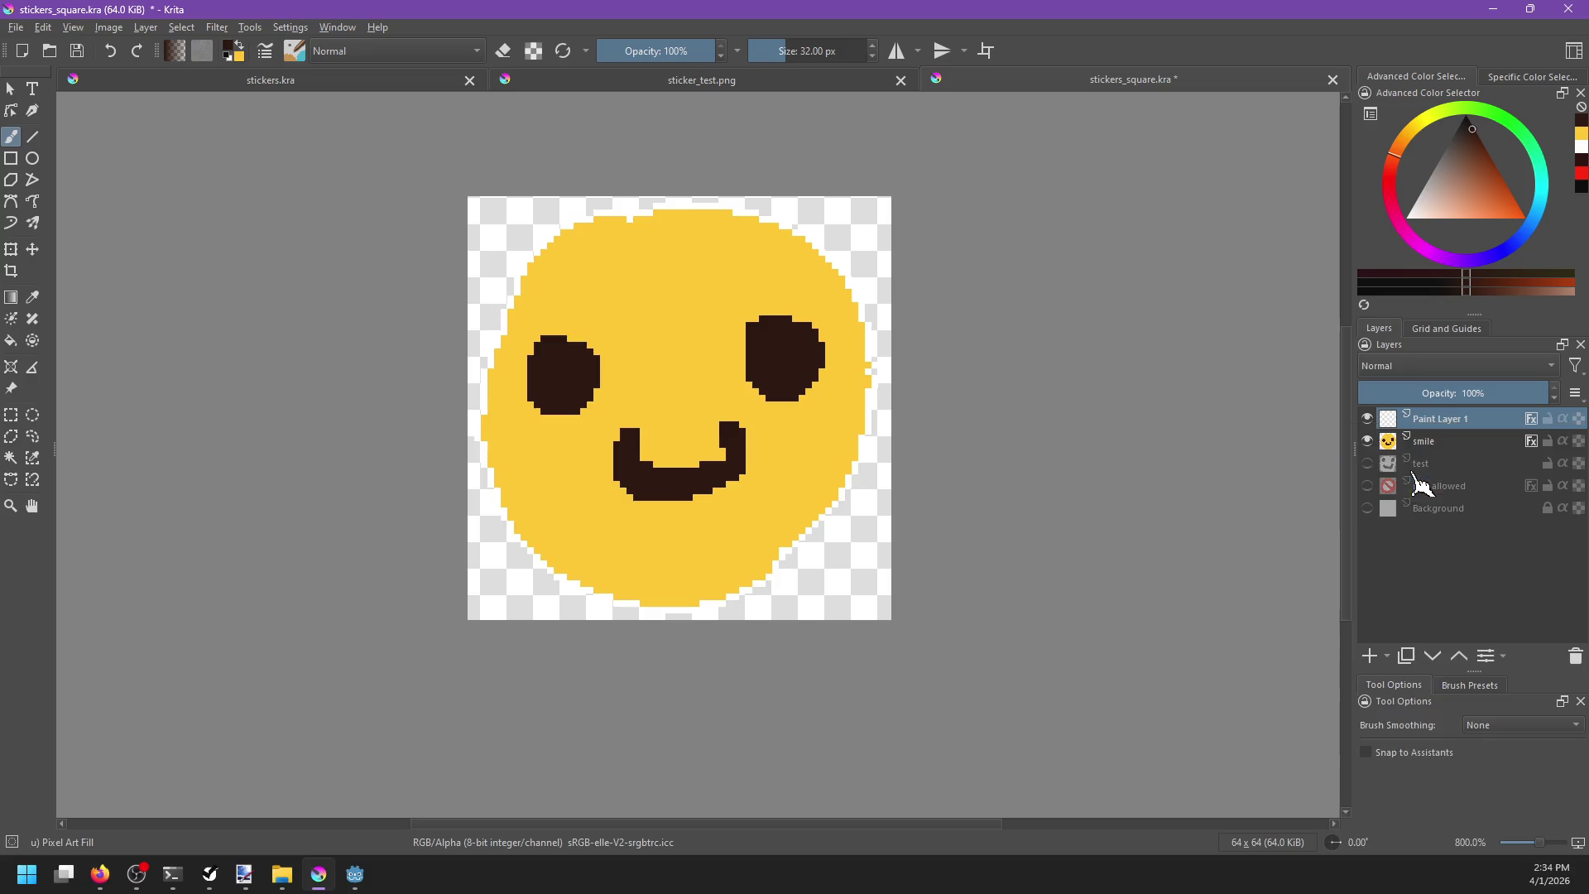
Hide the smile layer and rename the new layer to frown
left_click(1367, 441)
double_click(1426, 419)
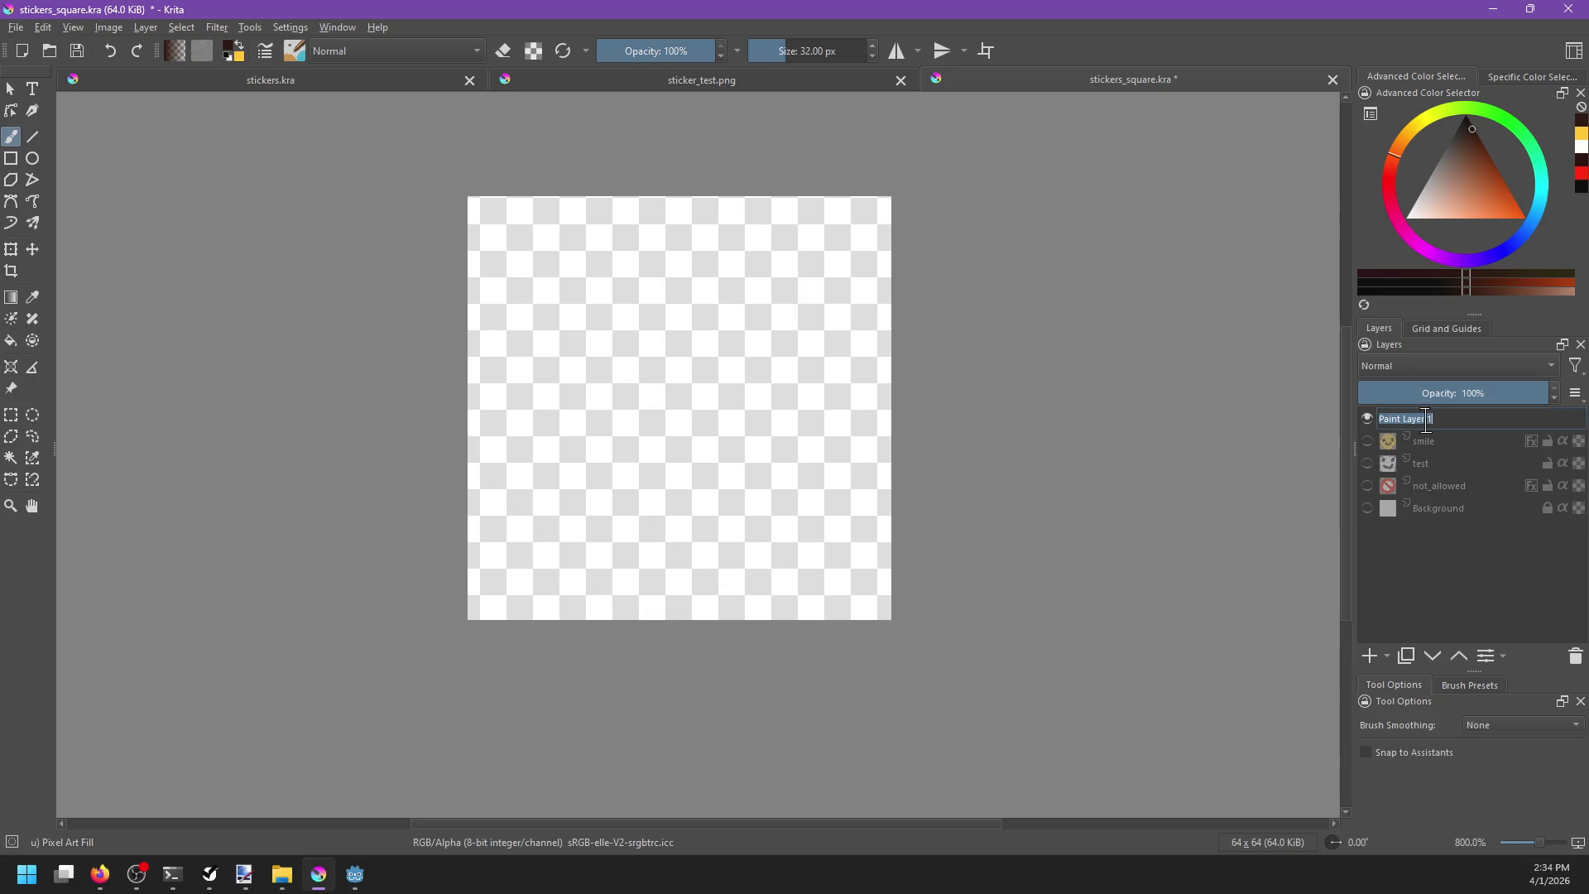
key("Return")
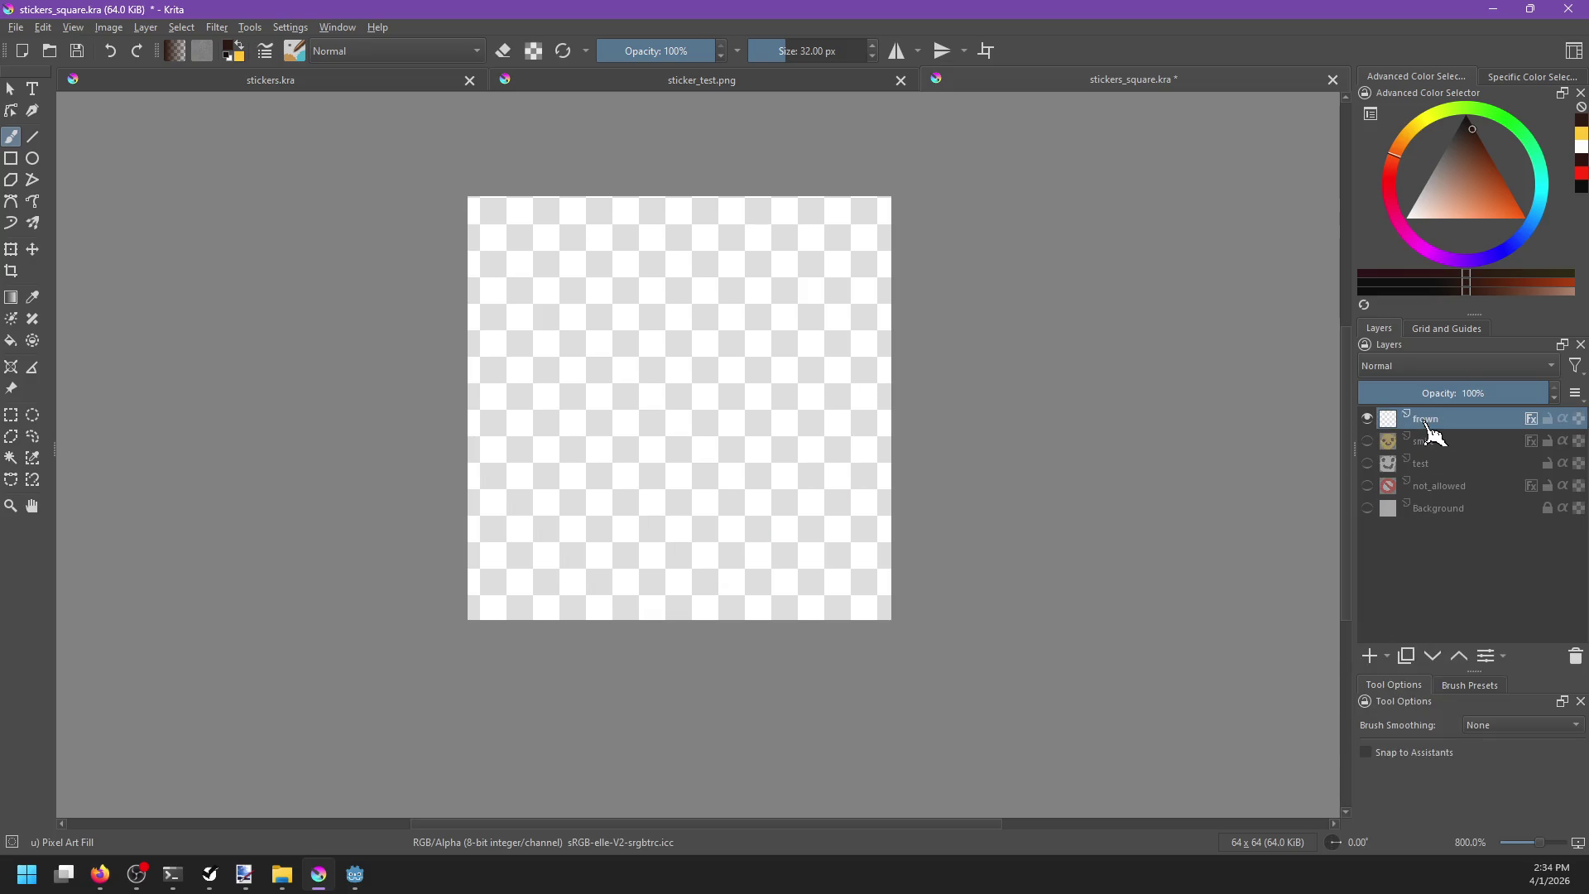
Choose a light face colour and paint the start of the face outline
left_click(1429, 116)
left_click(1440, 159)
mouse_move(724, 293)
left_mouse_down()
mouse_move(649, 291)
mouse_move(710, 312)
mouse_move(579, 538)
mouse_move(849, 397)
mouse_move(728, 286)
mouse_move(603, 539)
mouse_move(745, 274)
mouse_move(532, 326)
mouse_move(549, 454)
mouse_move(507, 438)
mouse_move(601, 275)
mouse_move(787, 312)
left_mouse_up()
Replace the first strokes with a large filled face blob
key("ctrl+z")
key("ctrl+z")
key("ctrl+z")
key("ctrl+z")
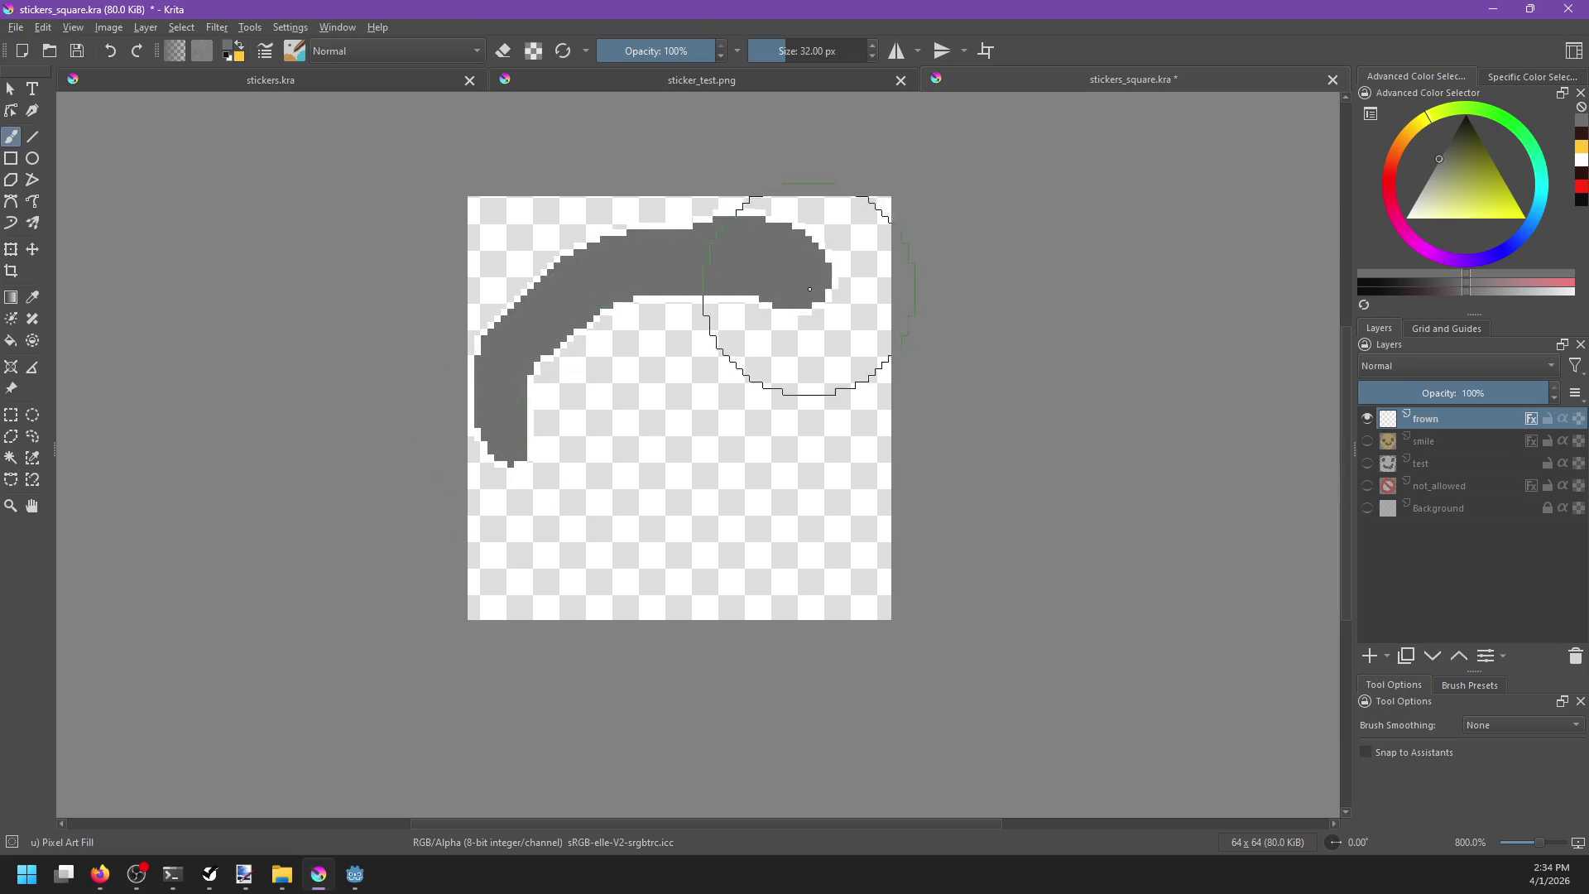
key("ctrl+z")
mouse_move(709, 276)
left_mouse_down()
mouse_move(780, 390)
mouse_move(647, 470)
mouse_move(546, 489)
mouse_move(554, 347)
mouse_move(646, 273)
mouse_move(579, 394)
mouse_move(729, 571)
mouse_move(799, 422)
mouse_move(737, 273)
mouse_move(617, 315)
mouse_move(577, 395)
left_mouse_up()
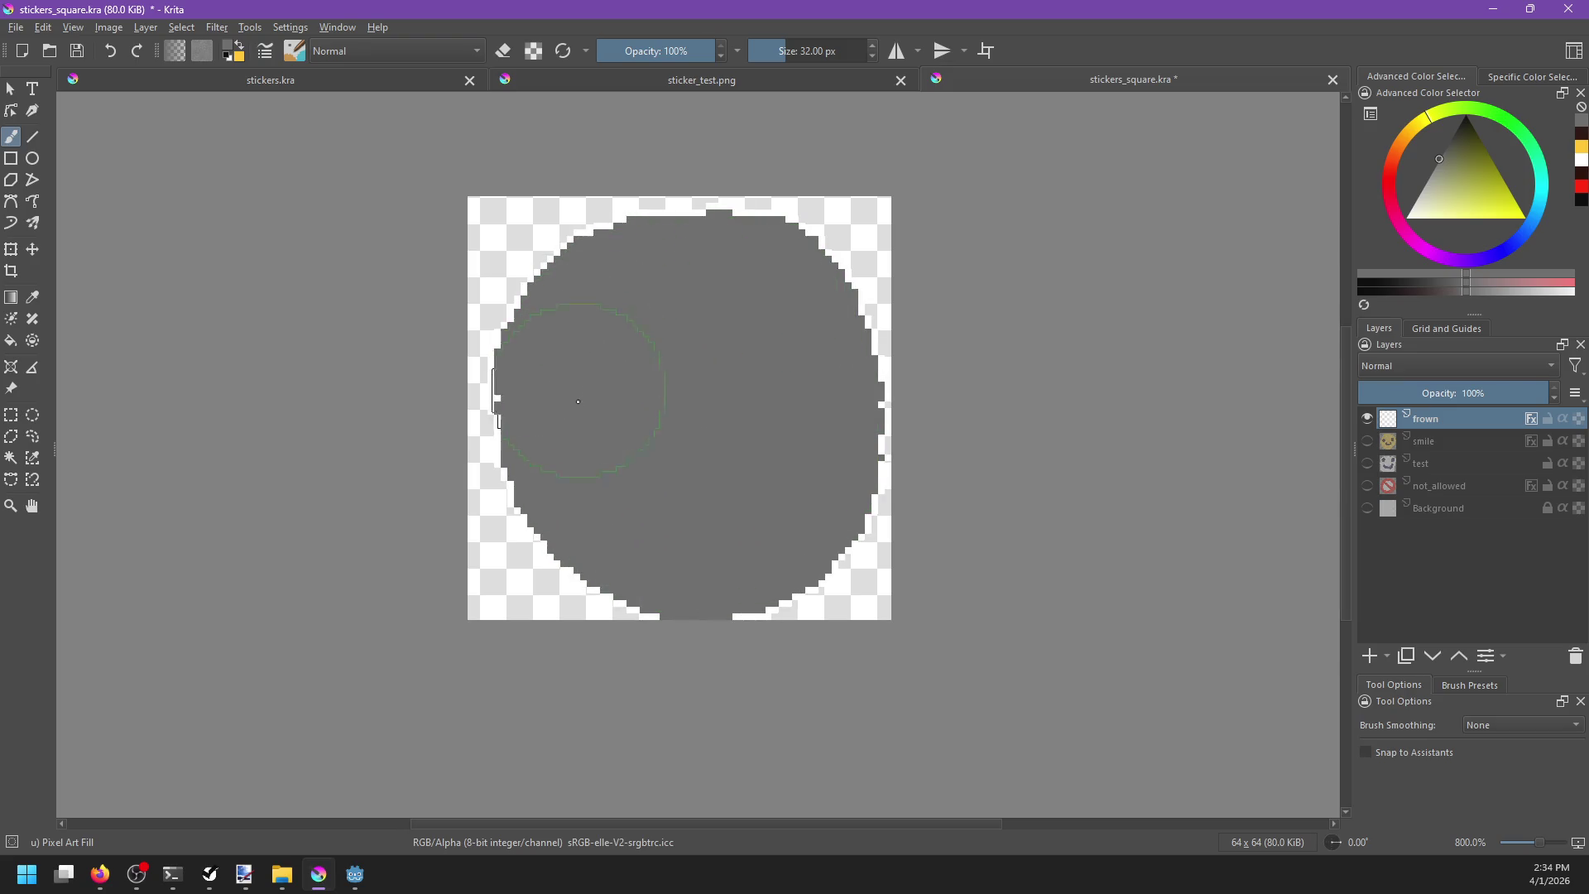
mouse_move(631, 504)
left_mouse_down()
mouse_move(580, 522)
mouse_move(563, 431)
mouse_move(571, 298)
mouse_move(703, 273)
left_mouse_up()
Tidy the disc's edges with the eraser and round out its left side
key("e")
mouse_move(809, 212)
left_mouse_down()
mouse_move(629, 169)
mouse_move(503, 255)
mouse_move(496, 331)
left_mouse_up()
key("ctrl+z")
mouse_move(828, 207)
left_mouse_down()
mouse_move(596, 181)
mouse_move(497, 255)
mouse_move(486, 418)
mouse_move(525, 598)
mouse_move(745, 625)
mouse_move(852, 563)
left_mouse_up()
key("ctrl+z")
key("e")
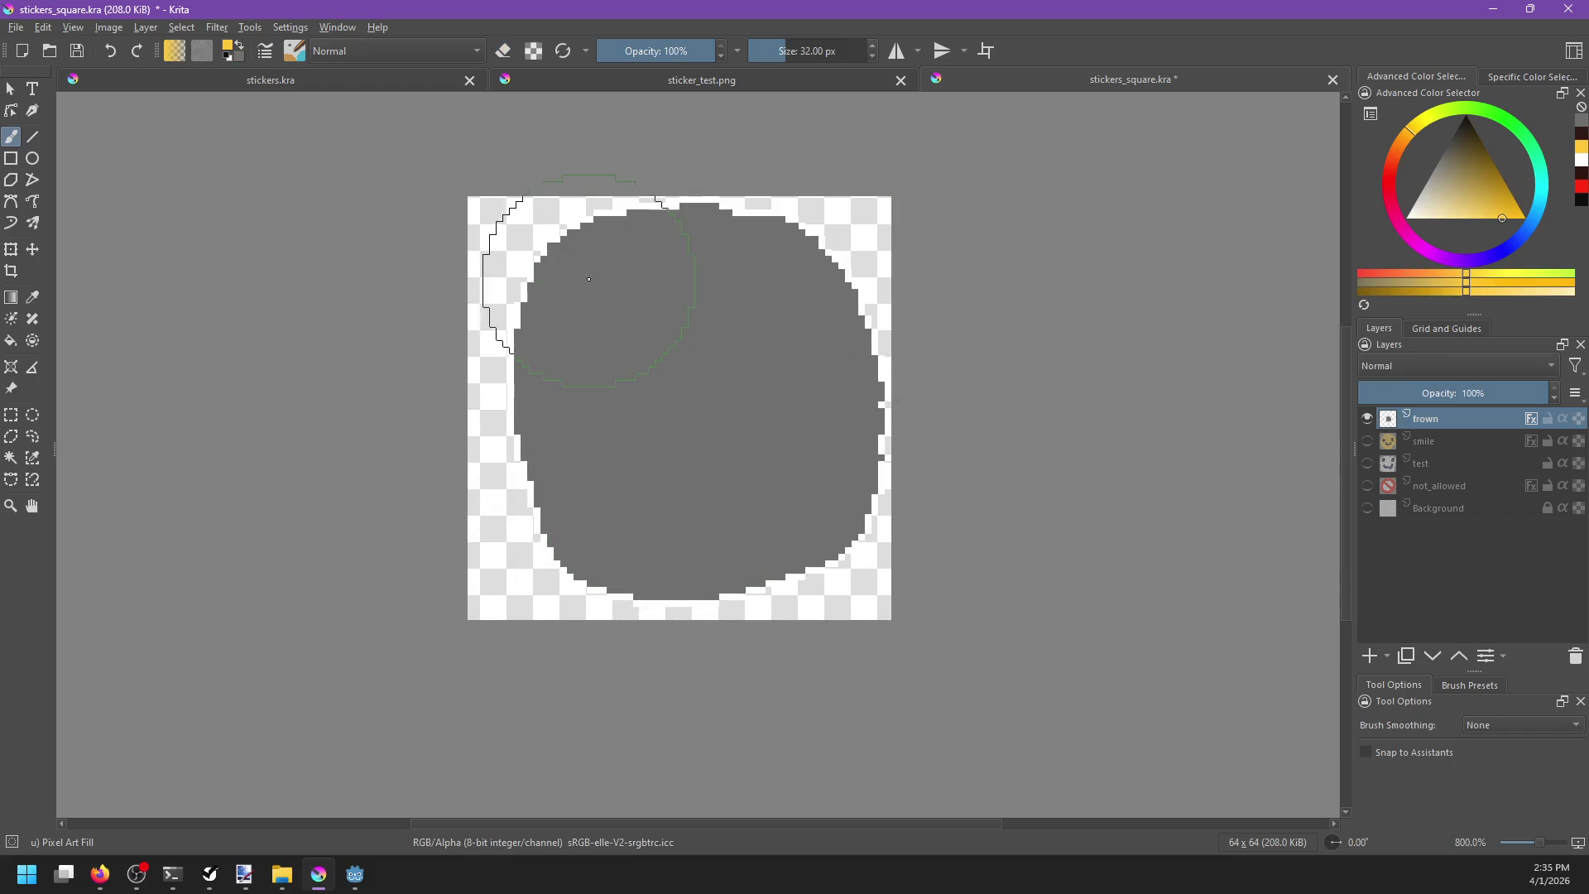
mouse_move(580, 269)
left_mouse_down()
mouse_move(580, 497)
mouse_move(563, 424)
left_mouse_up()
mouse_move(571, 277)
left_mouse_down()
mouse_move(575, 505)
mouse_move(611, 565)
mouse_move(728, 571)
mouse_move(787, 347)
left_mouse_up()
key("ctrl+z")
Pick a darker colour for the facial features
left_click(1464, 149)
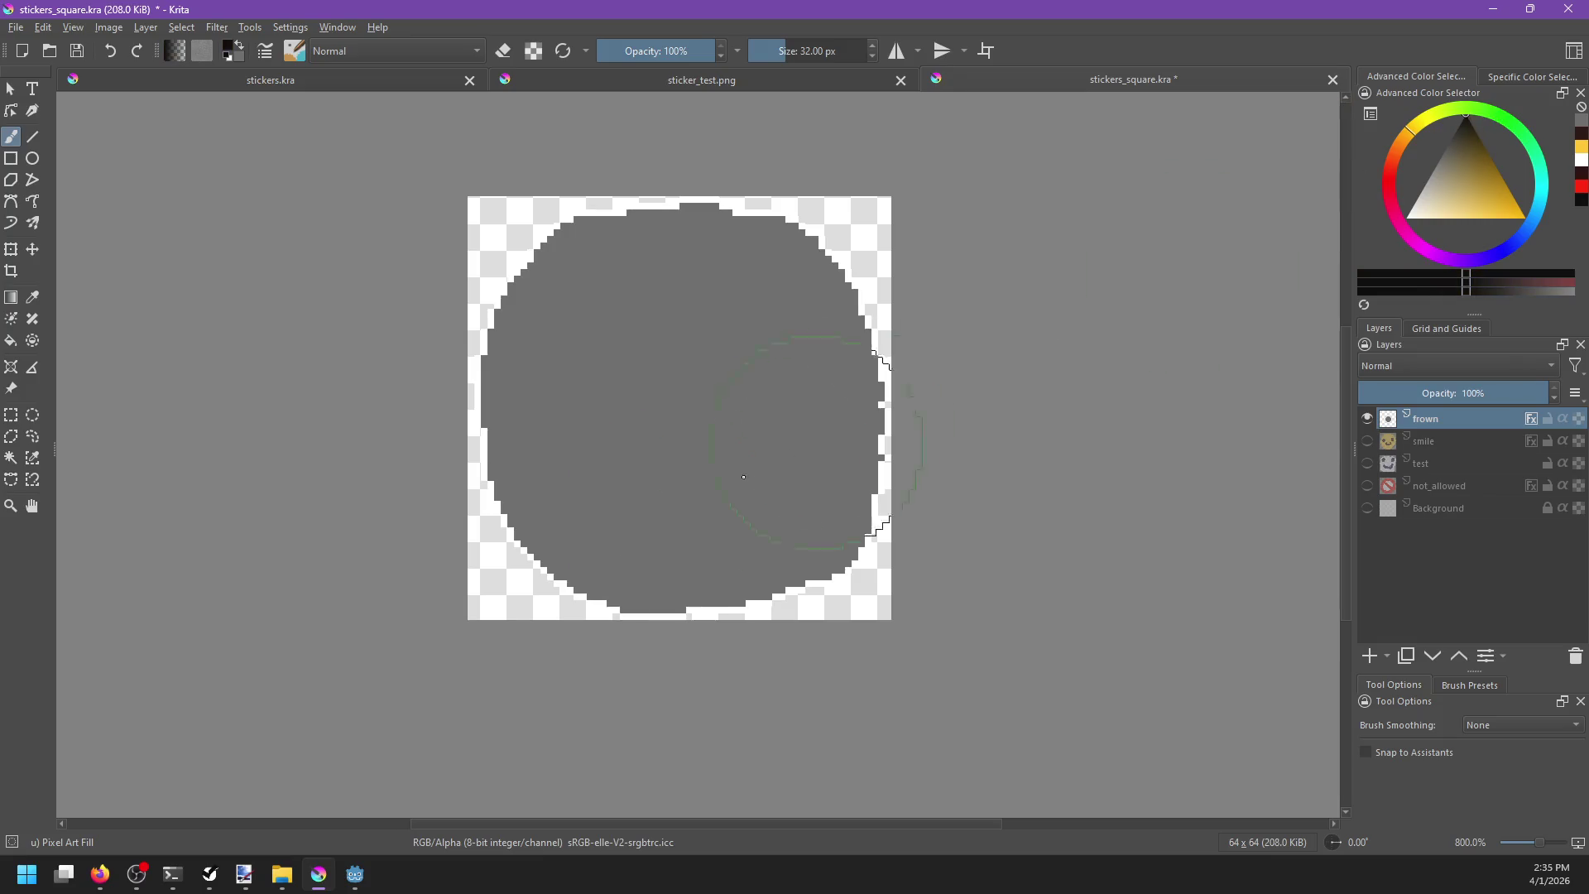
right_click(709, 381)
left_click(721, 415)
With a smaller brush, paint the scowling left and right eye lines in black
key("bracketleft")
key("bracketleft")
key("bracketleft")
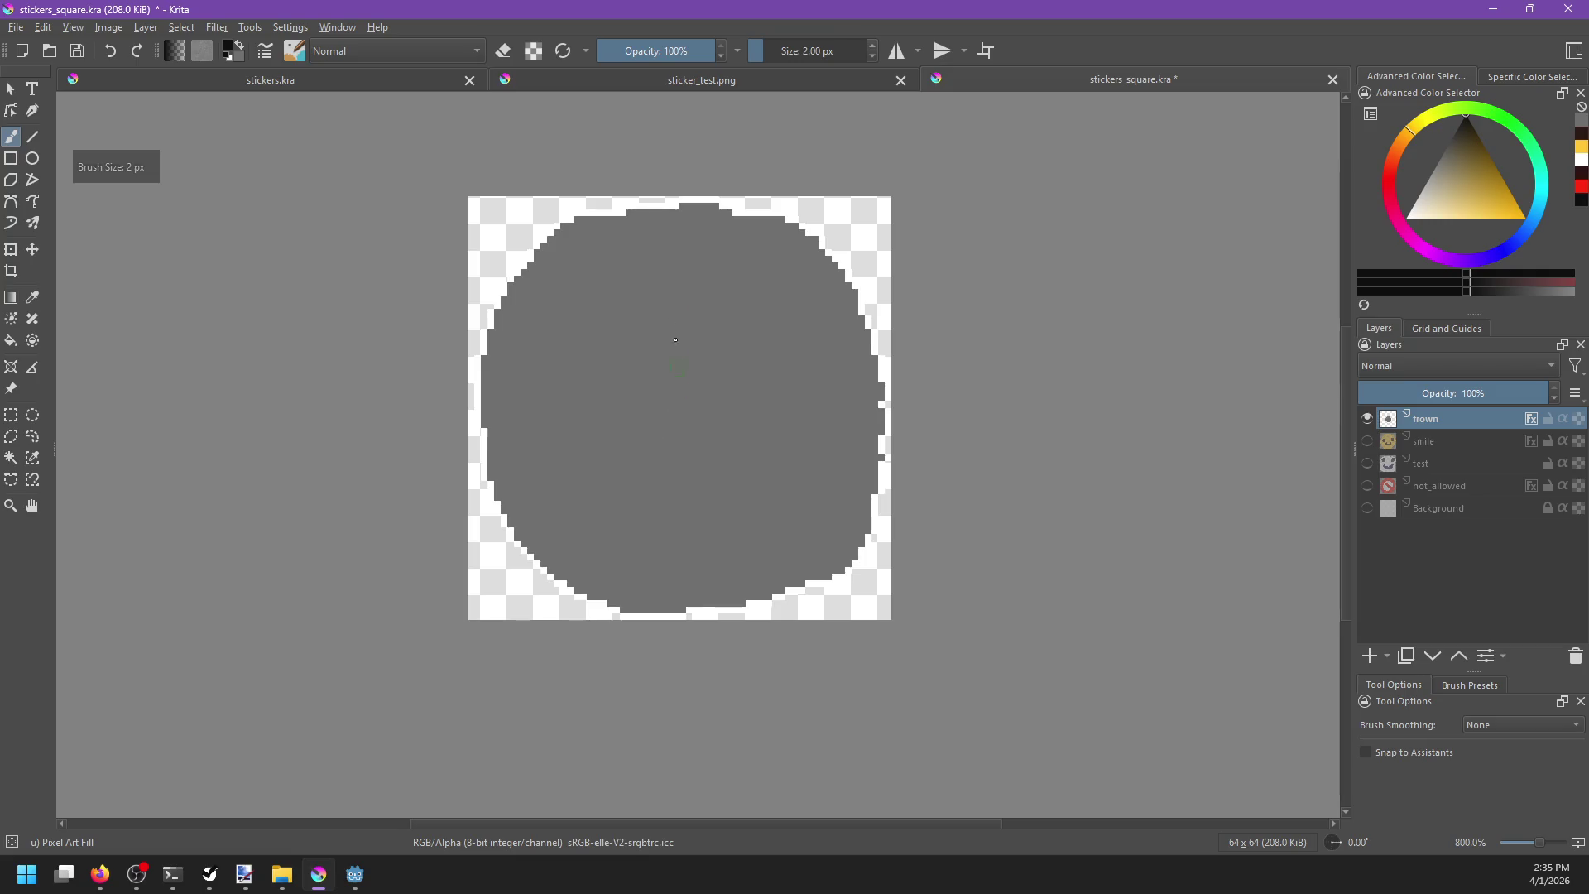
left_click_drag(556, 317, 663, 370)
key("ctrl+z")
left_click_drag(536, 432, 625, 399)
key("ctrl+z")
mouse_move(536, 424)
left_mouse_down()
mouse_move(656, 383)
mouse_move(544, 400)
mouse_move(662, 376)
left_mouse_up()
key("ctrl+z")
mouse_move(530, 412)
left_mouse_down()
mouse_move(621, 407)
mouse_move(604, 401)
left_mouse_up()
key("ctrl+z")
mouse_move(735, 370)
left_mouse_down()
mouse_move(810, 348)
mouse_move(728, 368)
mouse_move(870, 395)
left_mouse_up()
key("ctrl+z")
key("ctrl+z")
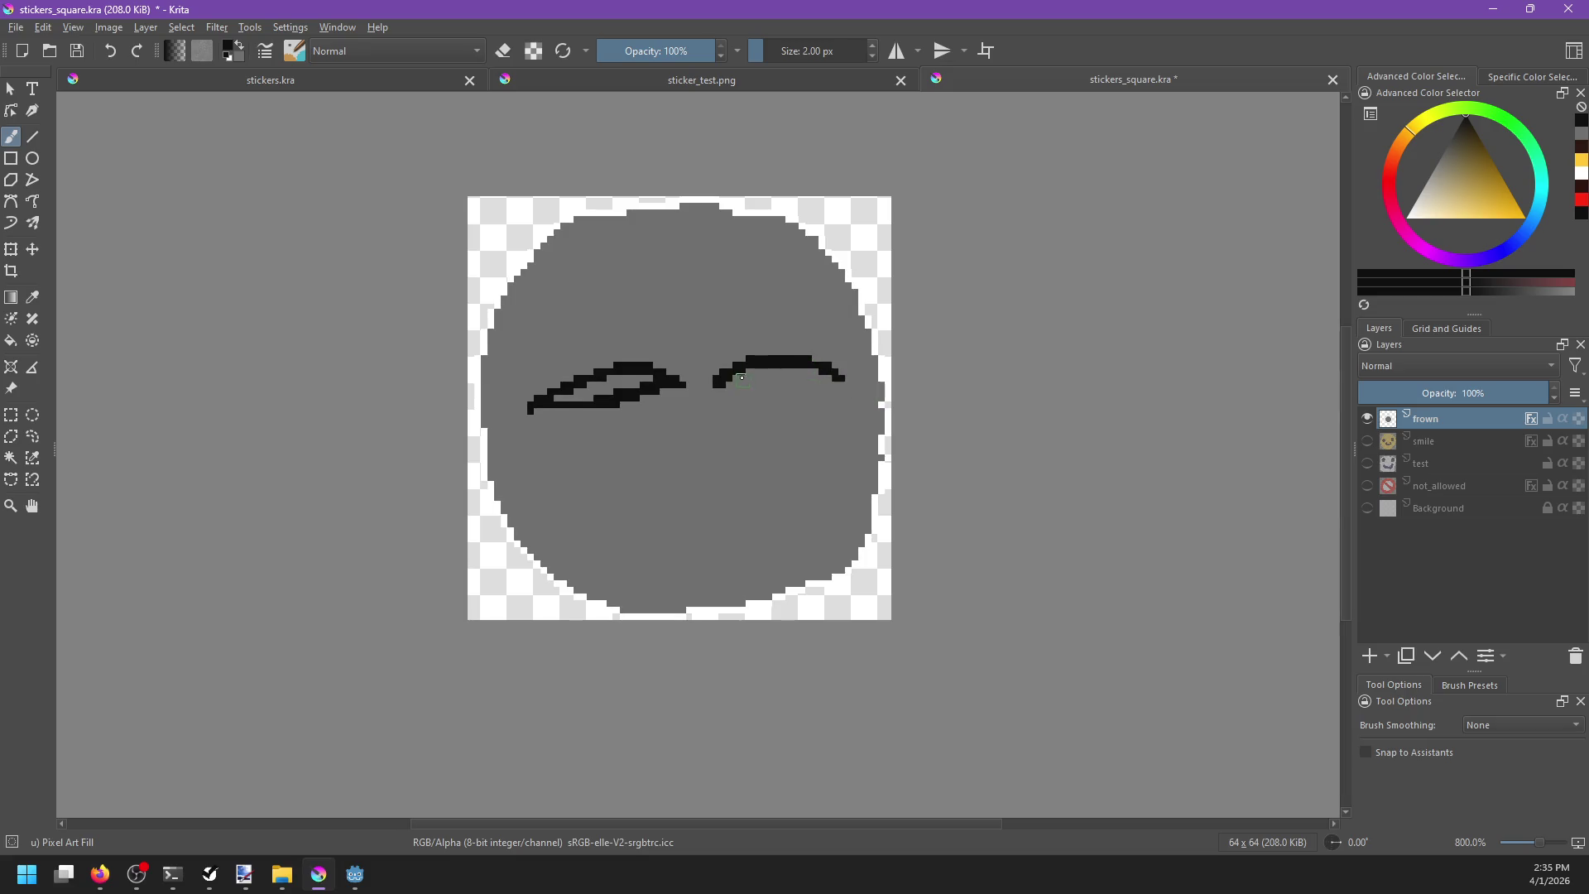
left_click_drag(728, 385, 788, 398)
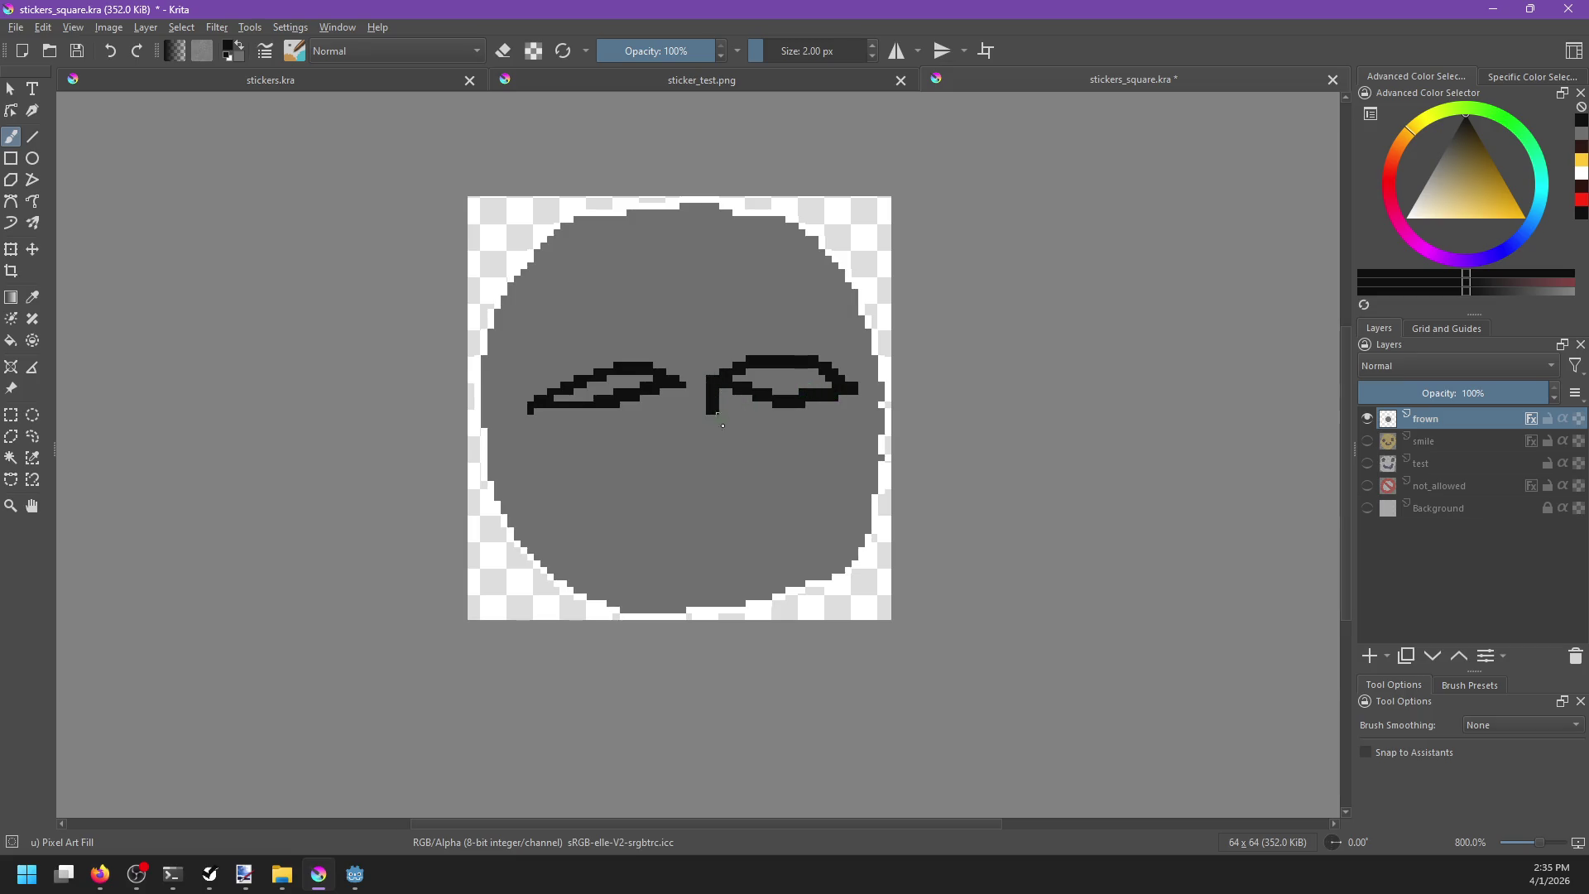
Draw a long frowning mouth line and fill both eyes solid black
left_click_drag(627, 501, 749, 489)
key("ctrl+z")
left_click_drag(616, 496, 776, 488)
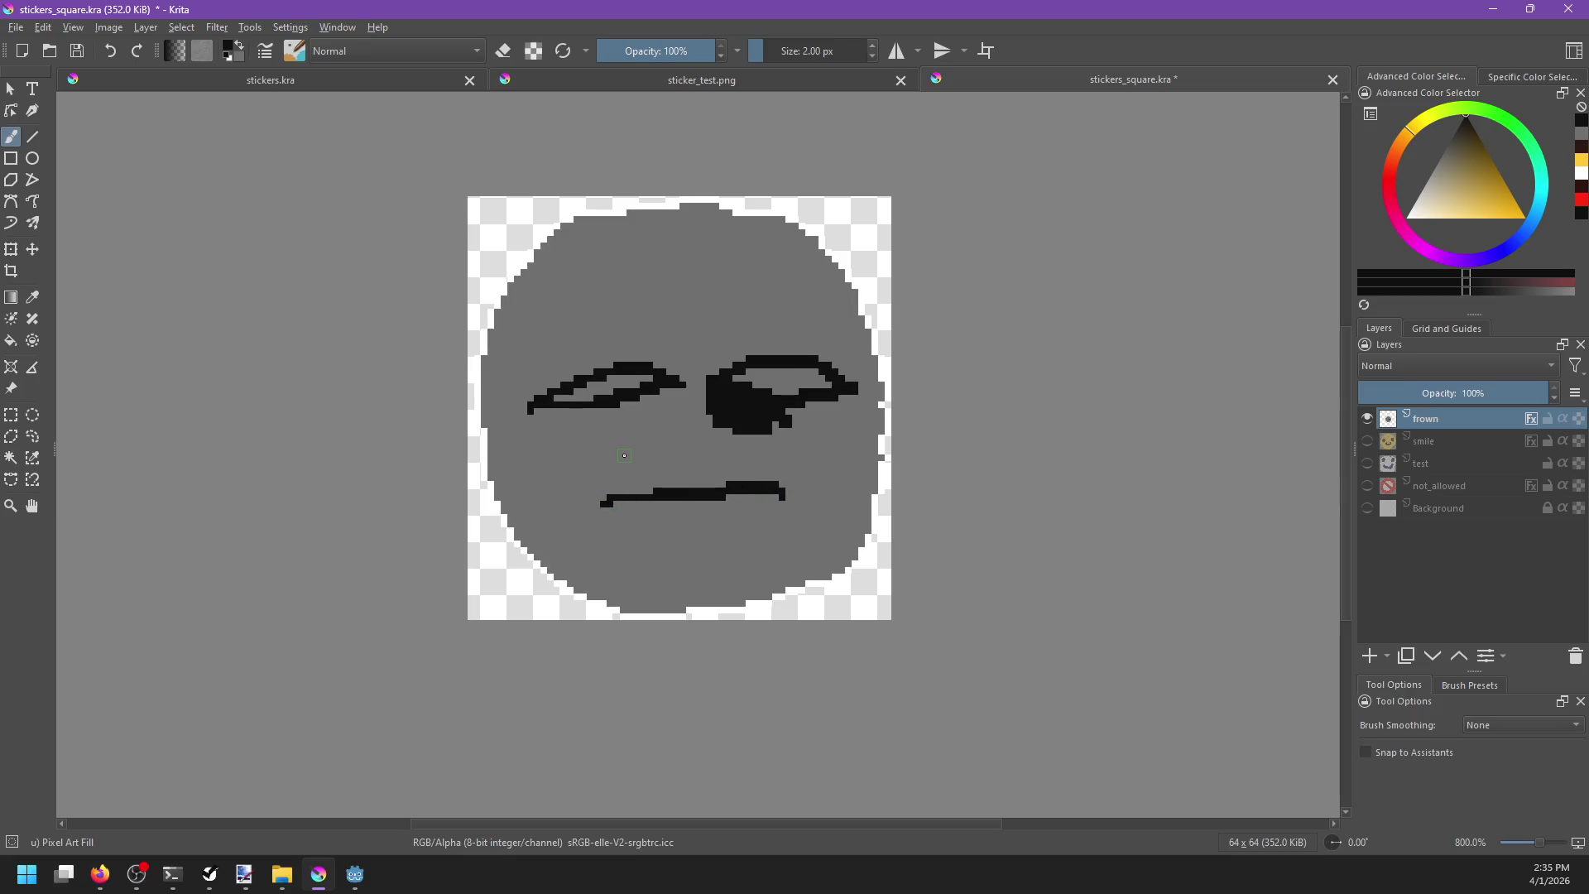
mouse_move(559, 400)
left_mouse_down()
mouse_move(654, 379)
mouse_move(828, 377)
left_mouse_up()
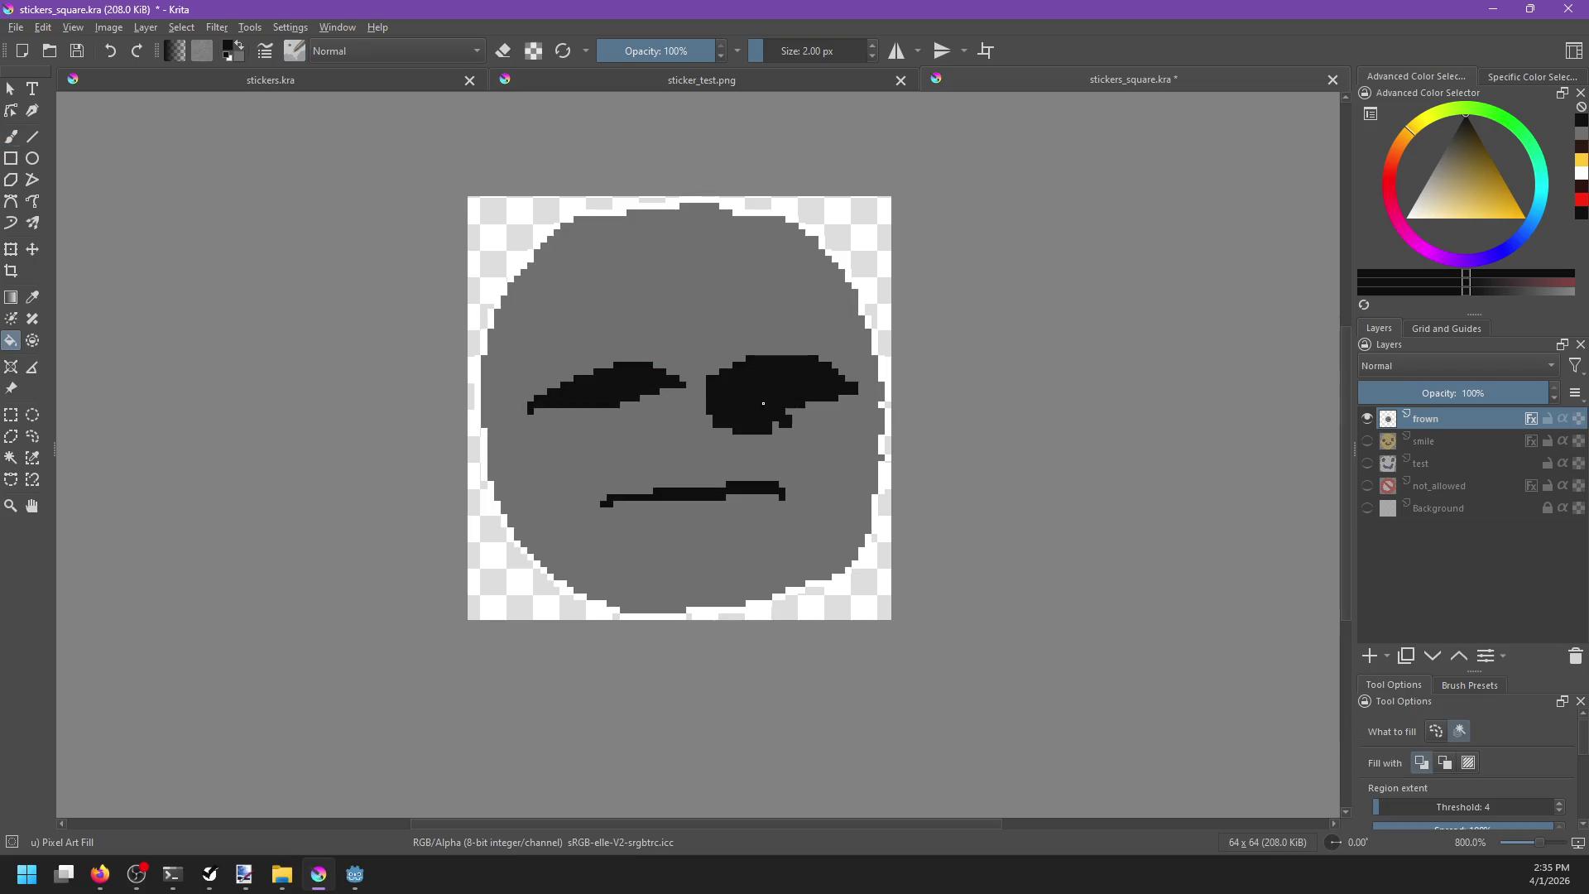
Add white highlights to the eyes and clean up stray marks around them
left_click(1406, 217)
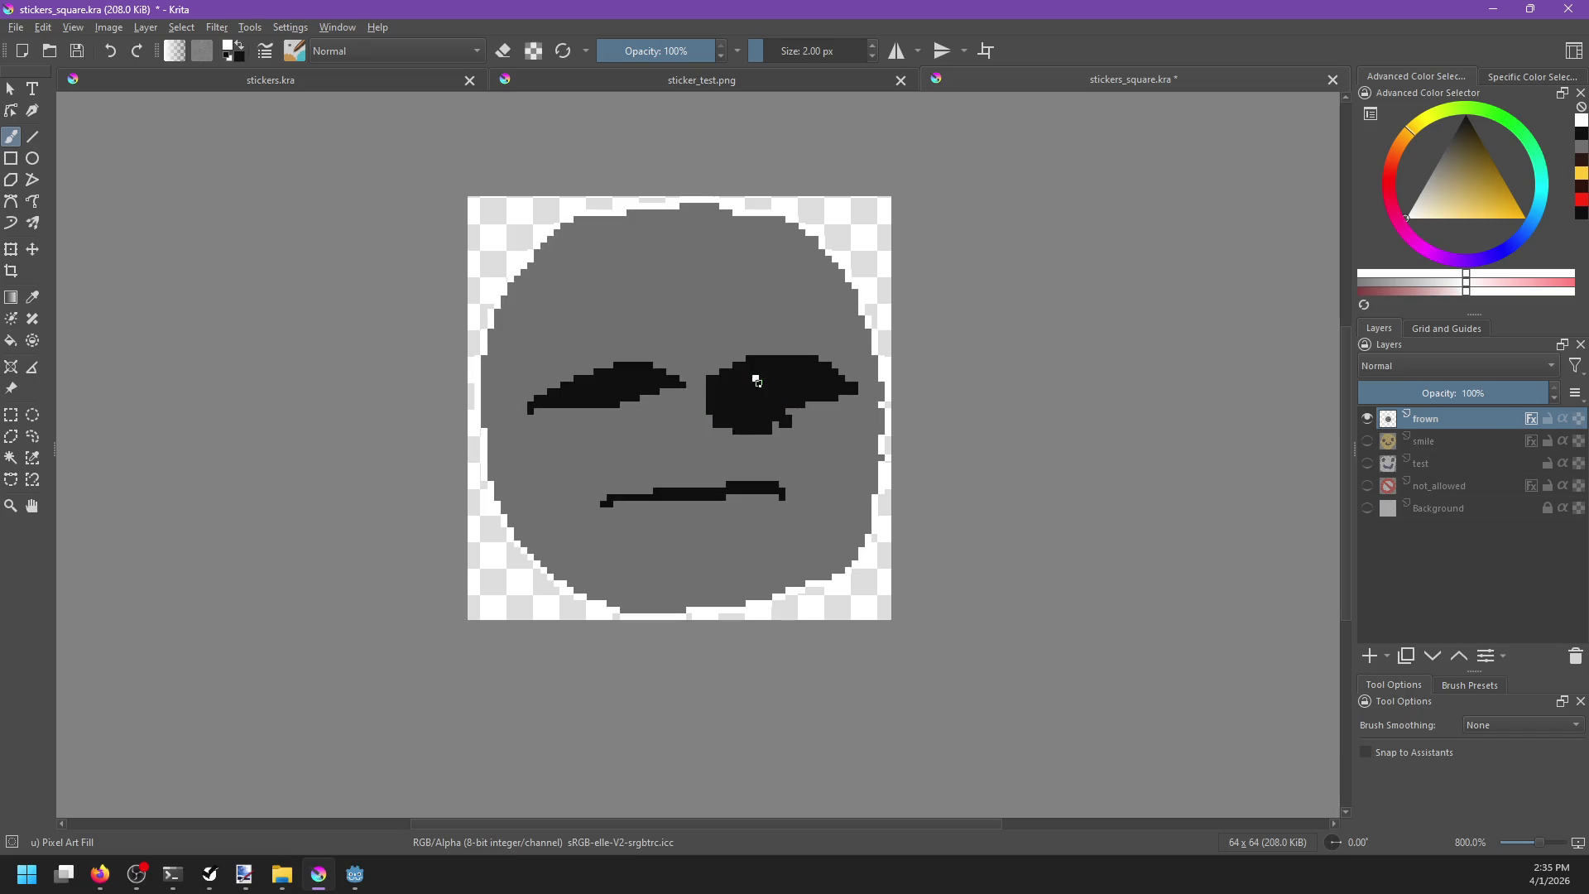
left_click_drag(757, 384, 753, 389)
key("ctrl+z")
key("x")
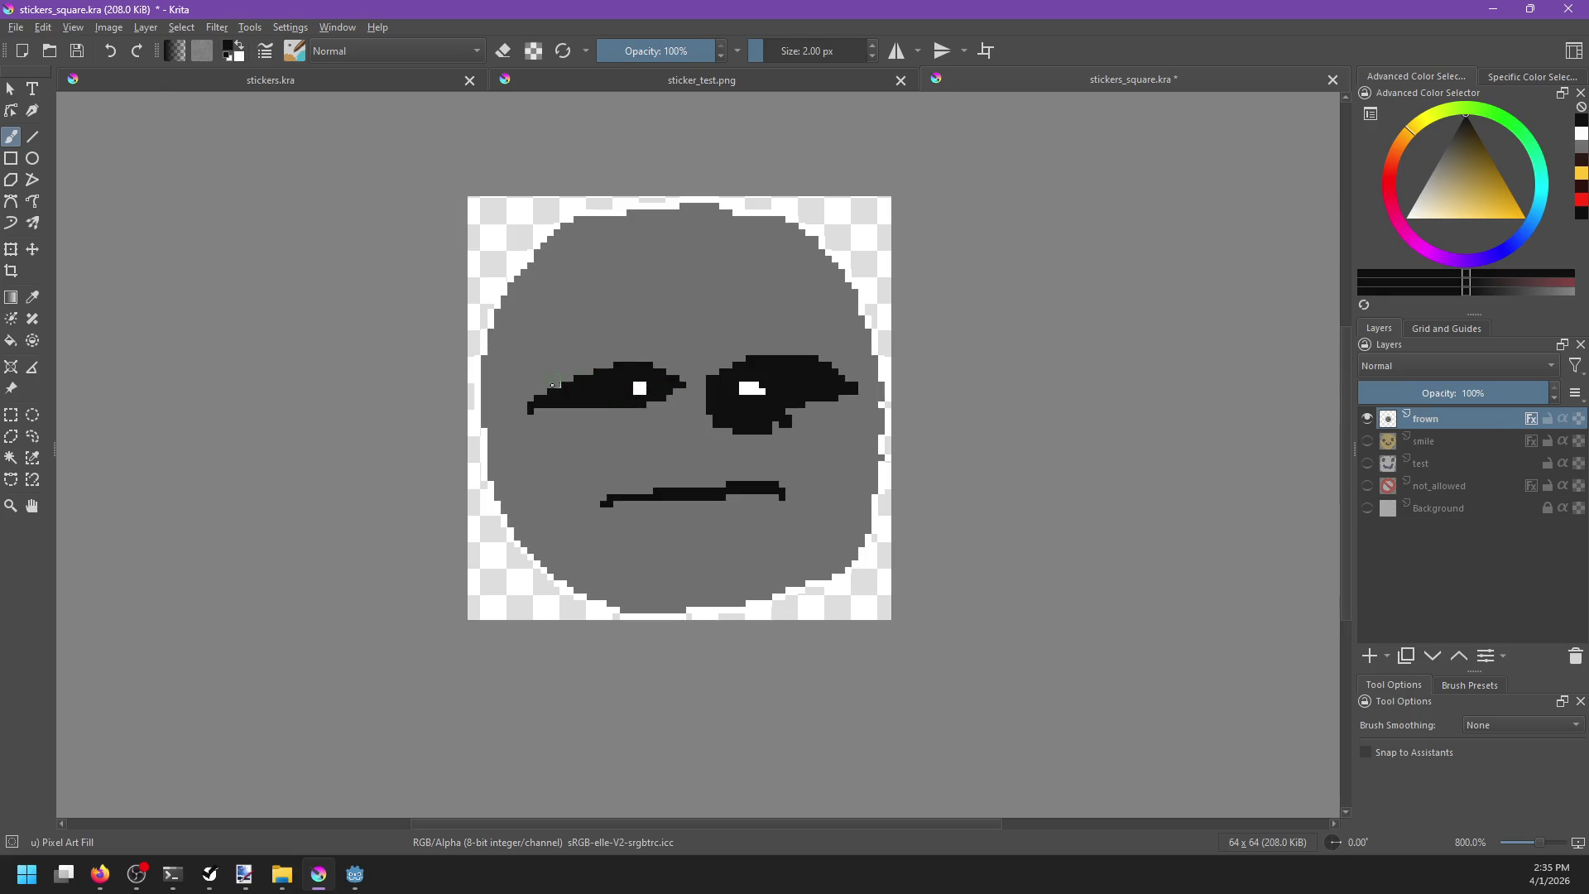
key("x")
mouse_move(583, 362)
left_mouse_down()
mouse_move(770, 362)
mouse_move(682, 385)
mouse_move(828, 365)
left_mouse_up()
key("ctrl+z")
left_click(669, 370, "ctrl")
key("ctrl+z")
key("ctrl+z")
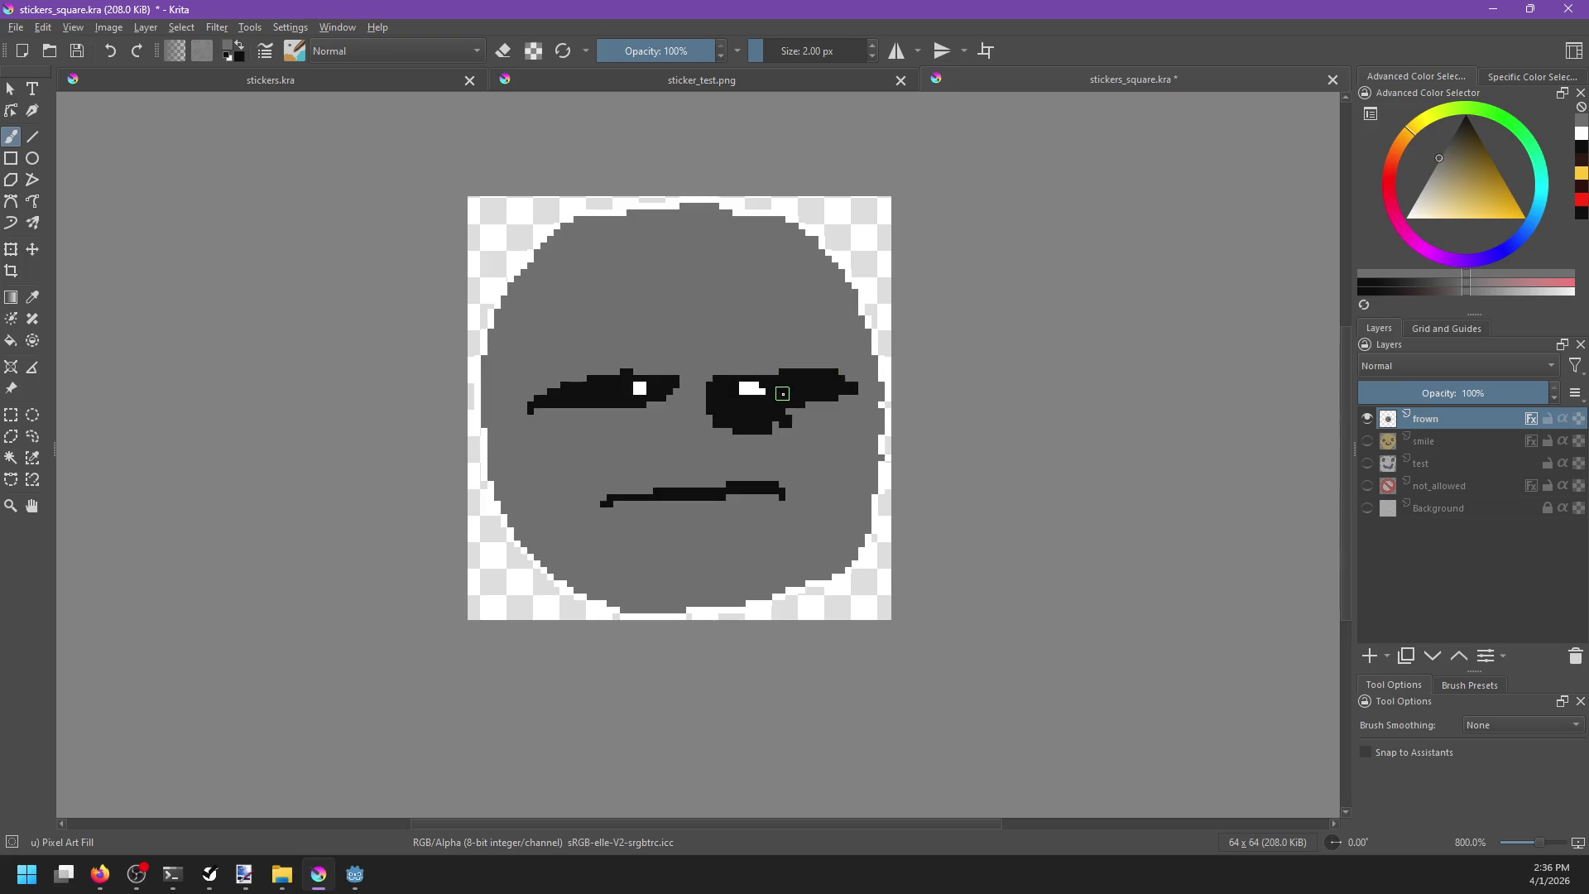
left_click(756, 403, "ctrl")
Draw a thin slanted nose line down toward the mouth
mouse_move(663, 404)
left_mouse_down()
mouse_move(607, 429)
mouse_move(598, 503)
mouse_move(662, 447)
mouse_move(635, 482)
mouse_move(751, 484)
left_mouse_up()
key("ctrl+z")
key("ctrl+z")
key("ctrl+z")
mouse_move(656, 445)
left_mouse_down()
mouse_move(602, 499)
mouse_move(647, 483)
mouse_move(725, 542)
mouse_move(672, 542)
mouse_move(720, 543)
mouse_move(796, 503)
left_mouse_up()
key("ctrl+z")
key("ctrl+z")
Save the frown sticker file and switch to Firefox
key("ctrl+s")
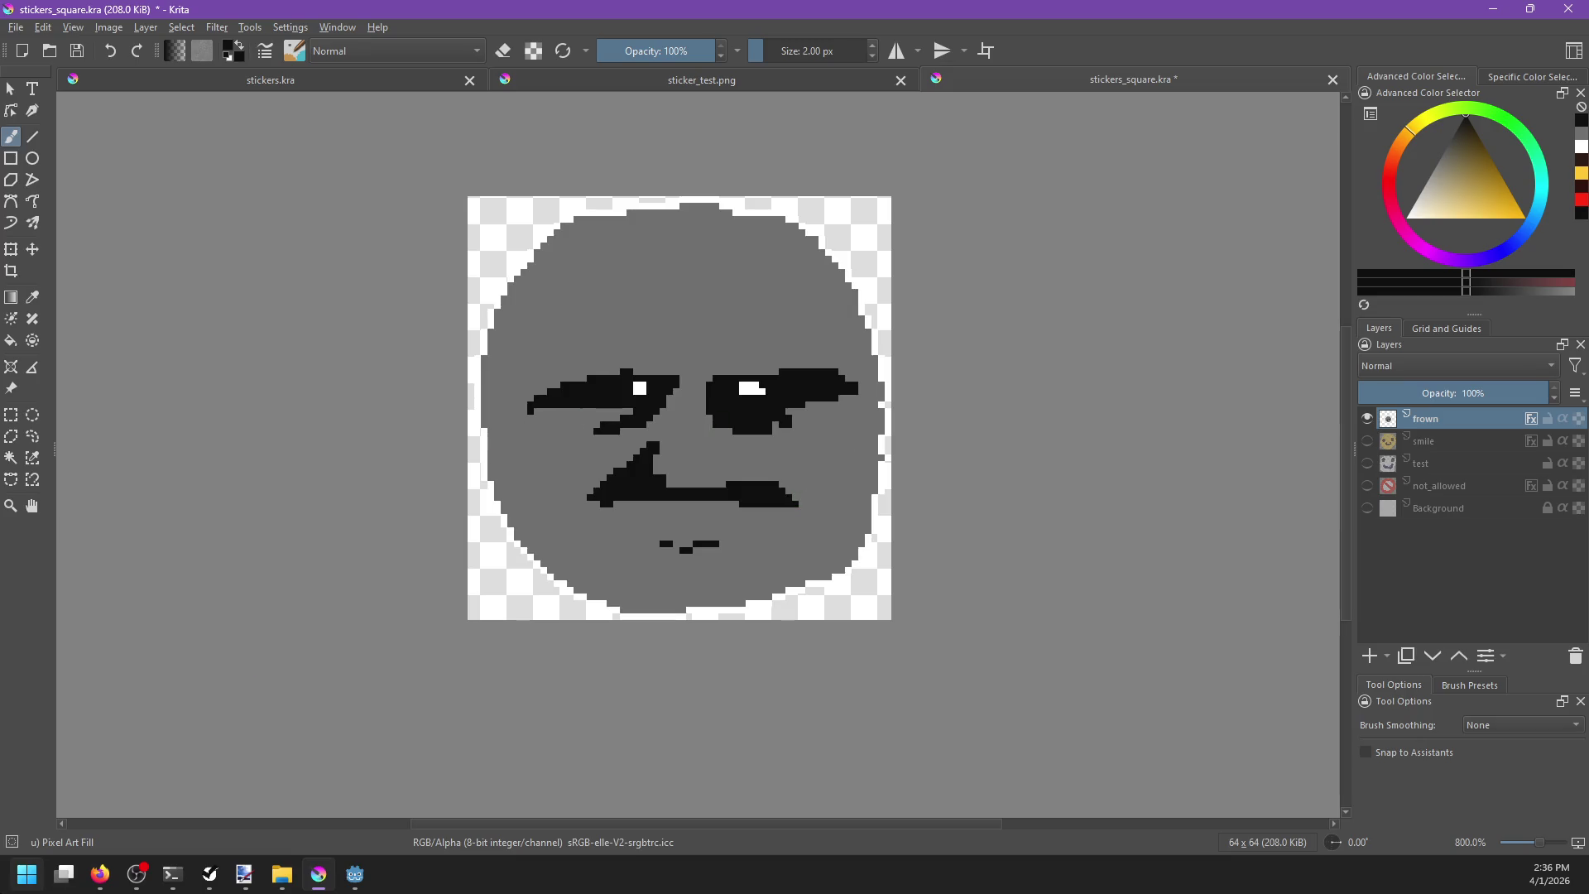
mouse_move(100, 874)
left_click(73, 824)
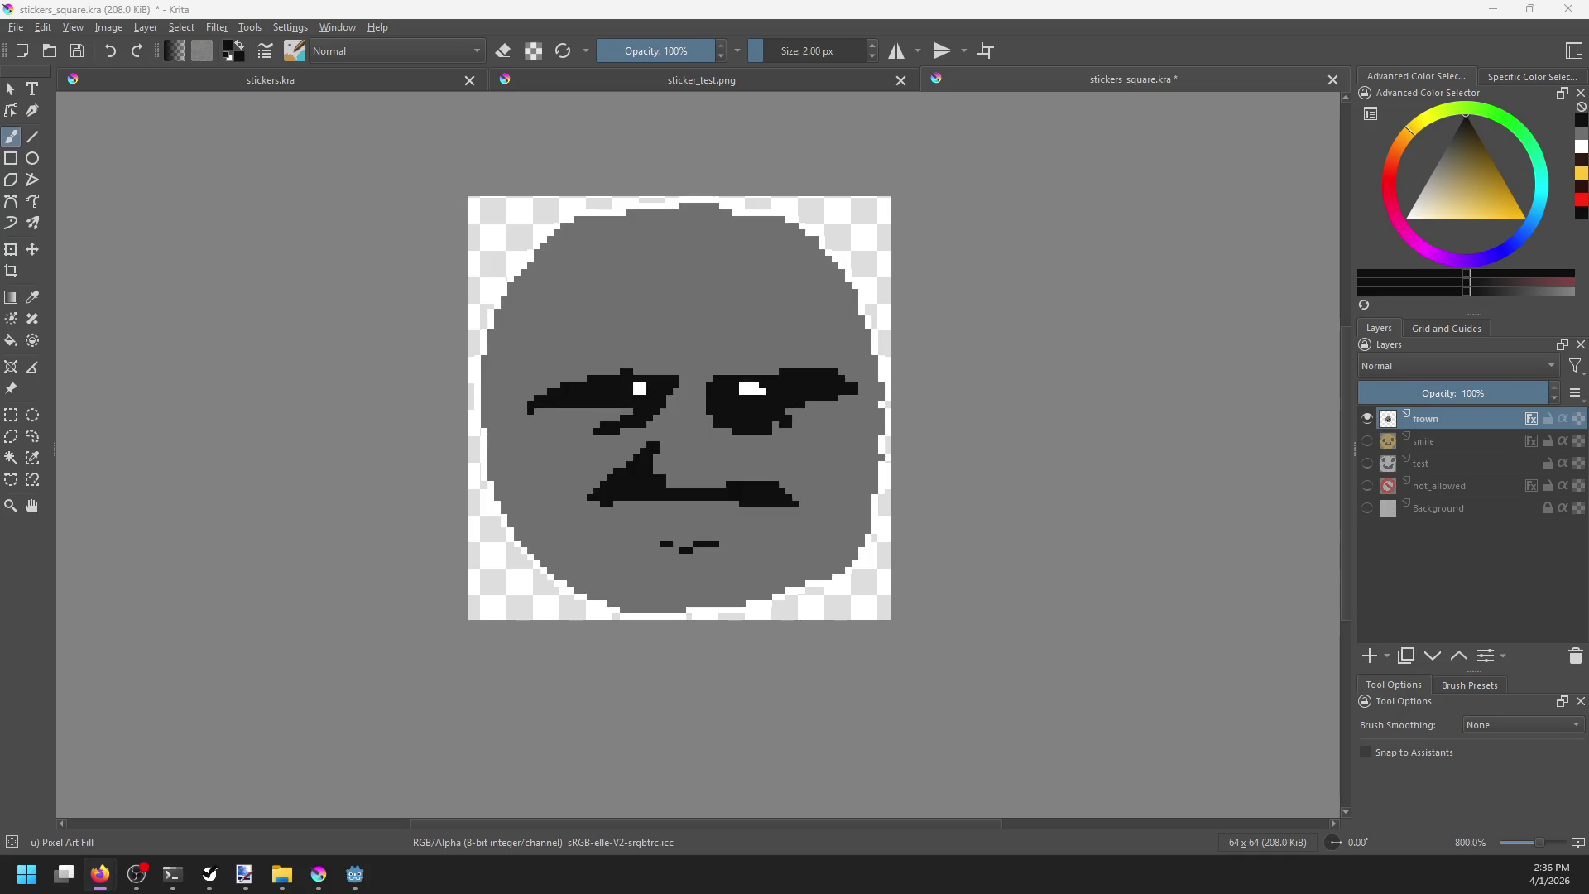
Review a larger preview of the first reference image result, then return to the frown drawing
left_click(100, 874)
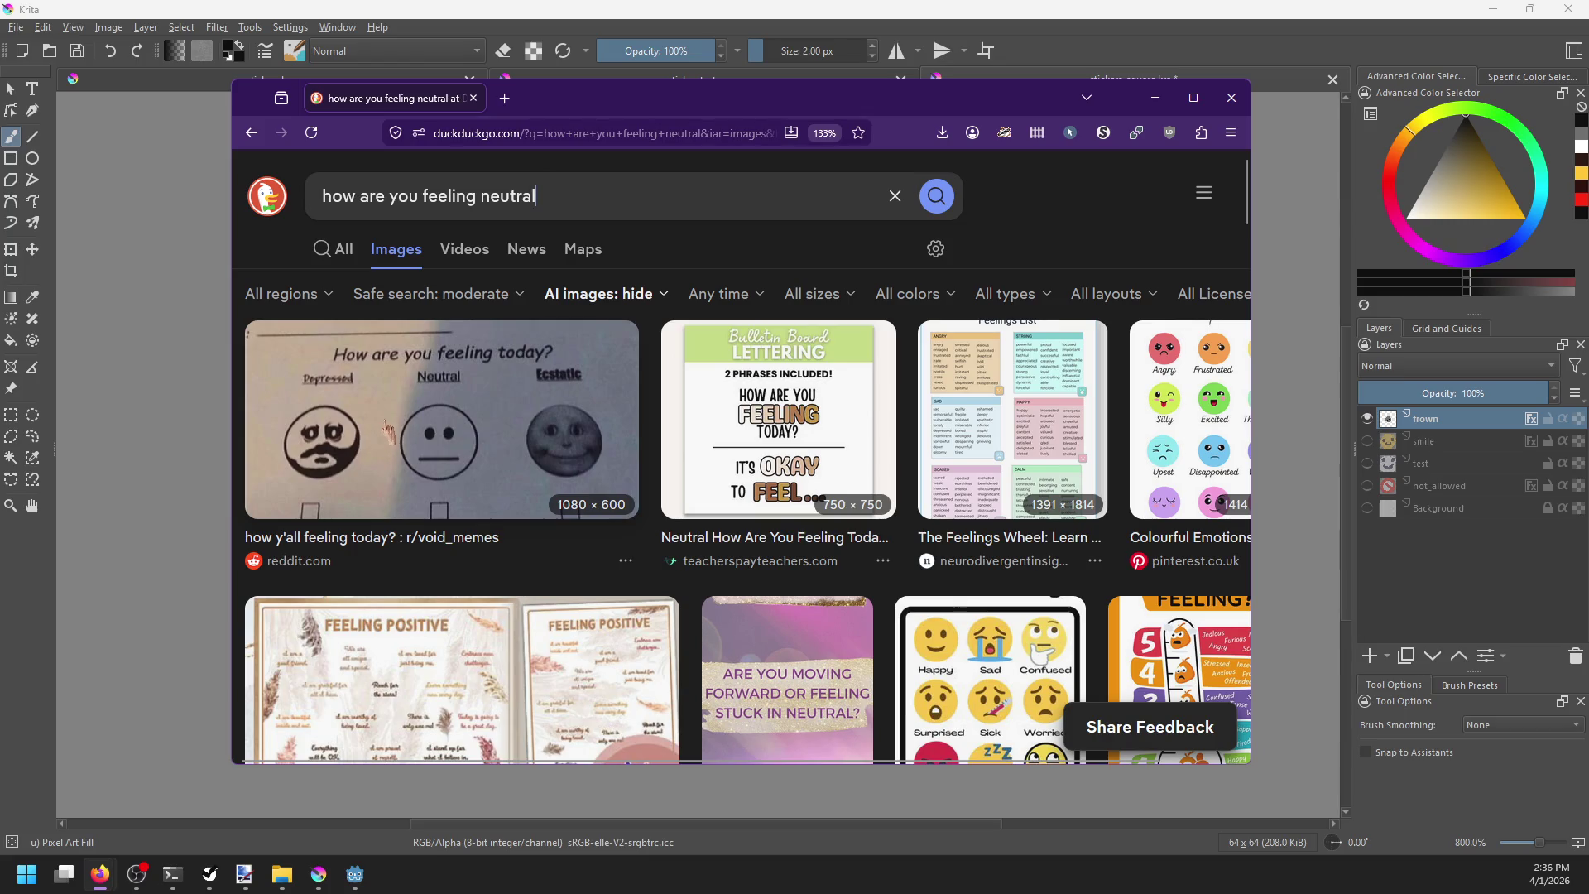
scroll(794, 331, "down", 3)
scroll(723, 364, "up", 3)
left_click(389, 445)
scroll(580, 530, "down", 3)
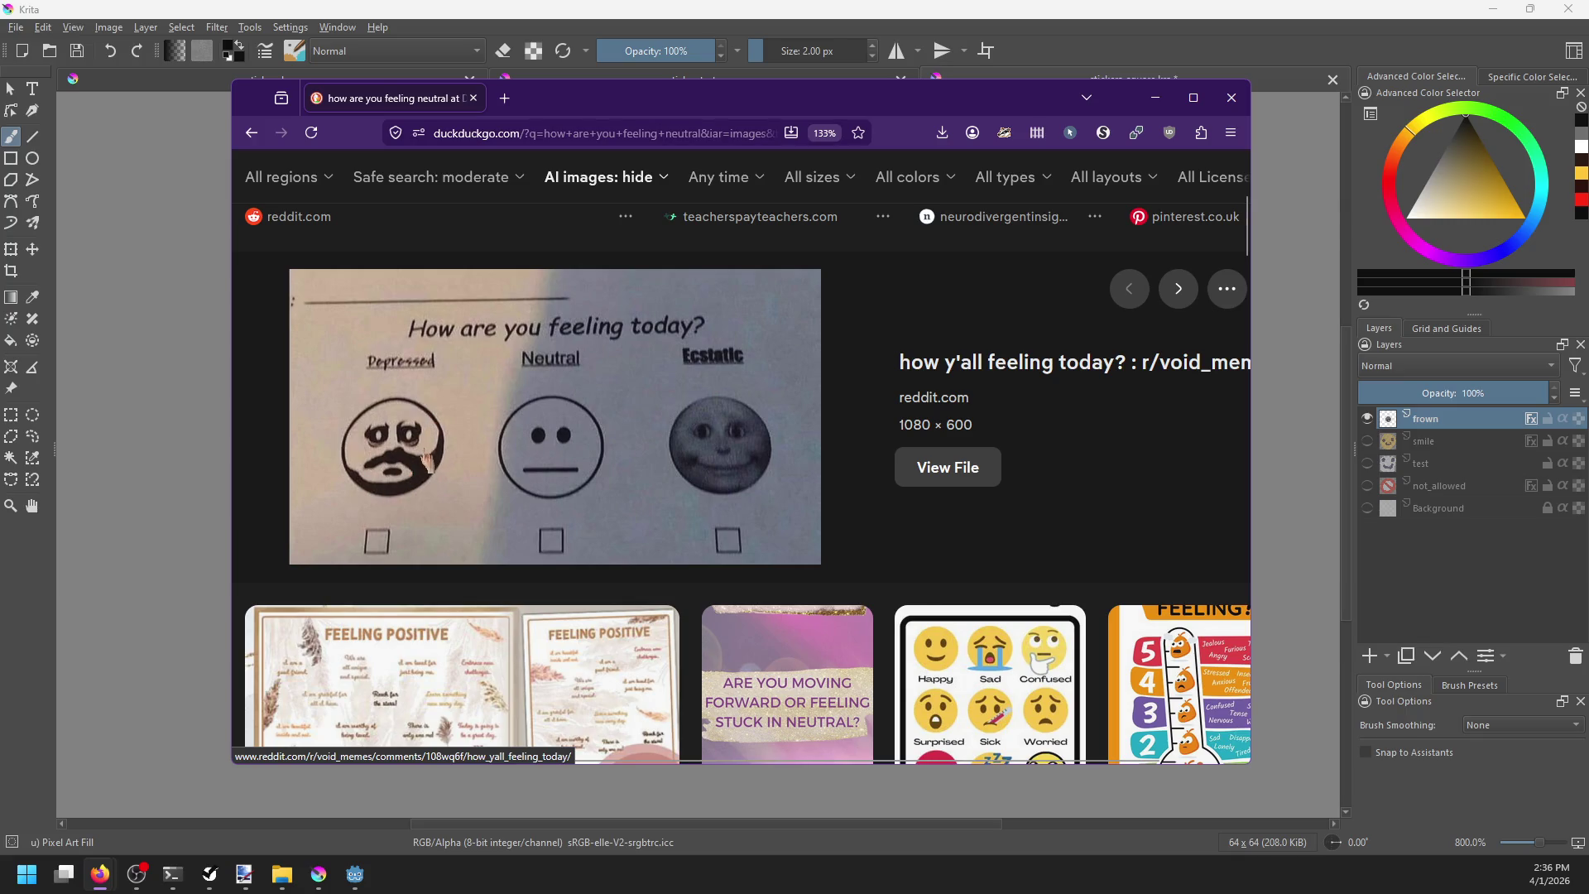
left_click(709, 10)
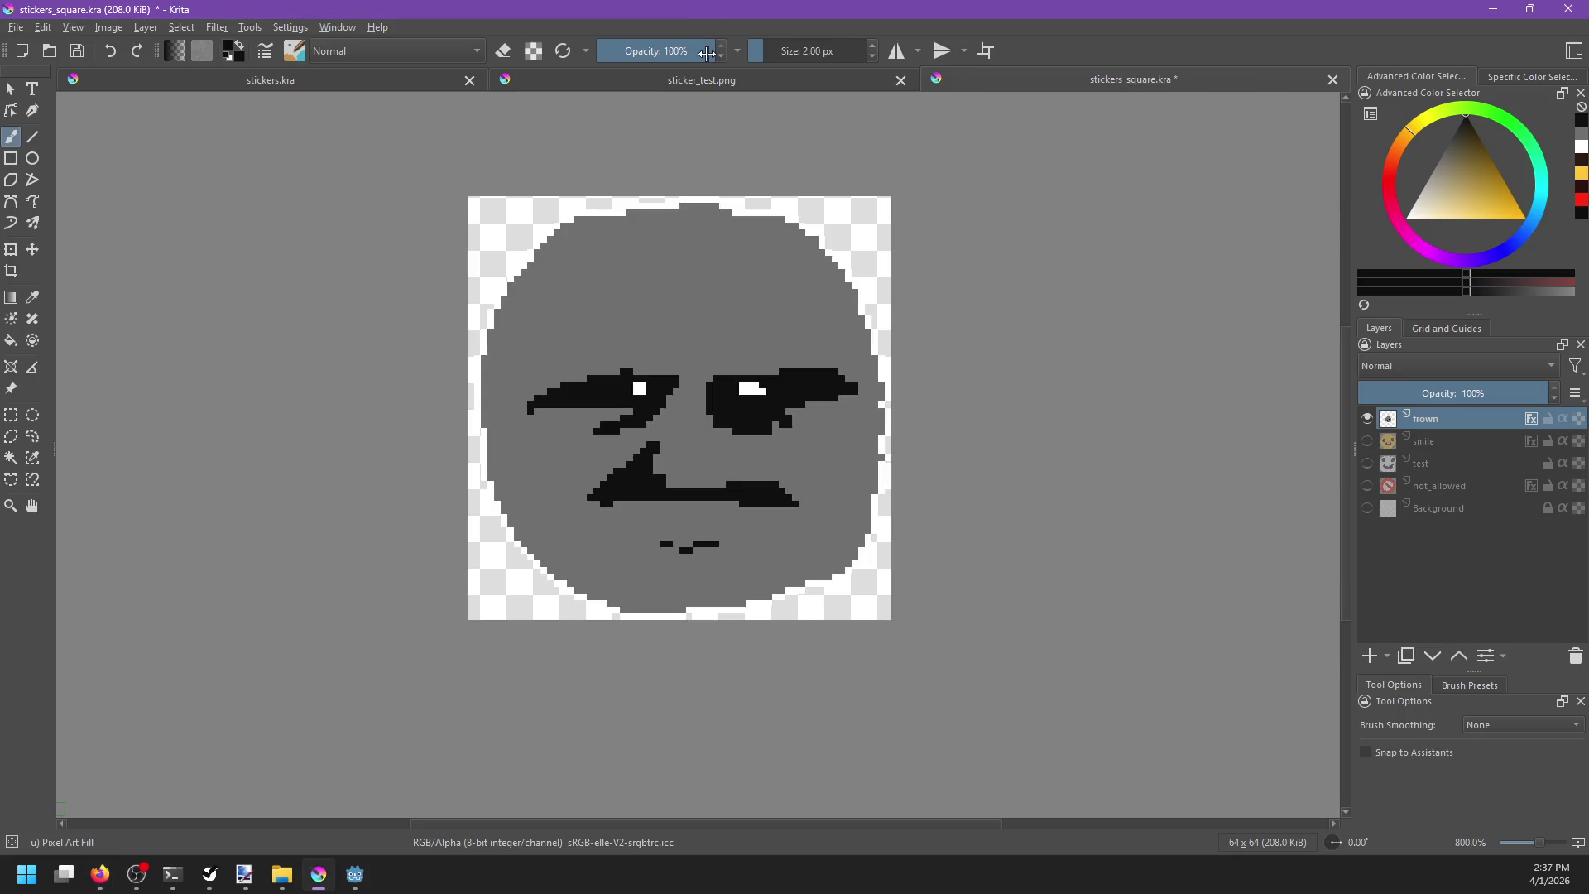
Raise the inner ends of both eyebrows and paint a black shadow down the face's left side
left_click_drag(601, 346, 653, 332)
key("ctrl+z")
key("alt+Tab")
key("alt+Tab")
mouse_move(668, 378)
left_mouse_down()
mouse_move(670, 342)
mouse_move(717, 349)
left_mouse_up()
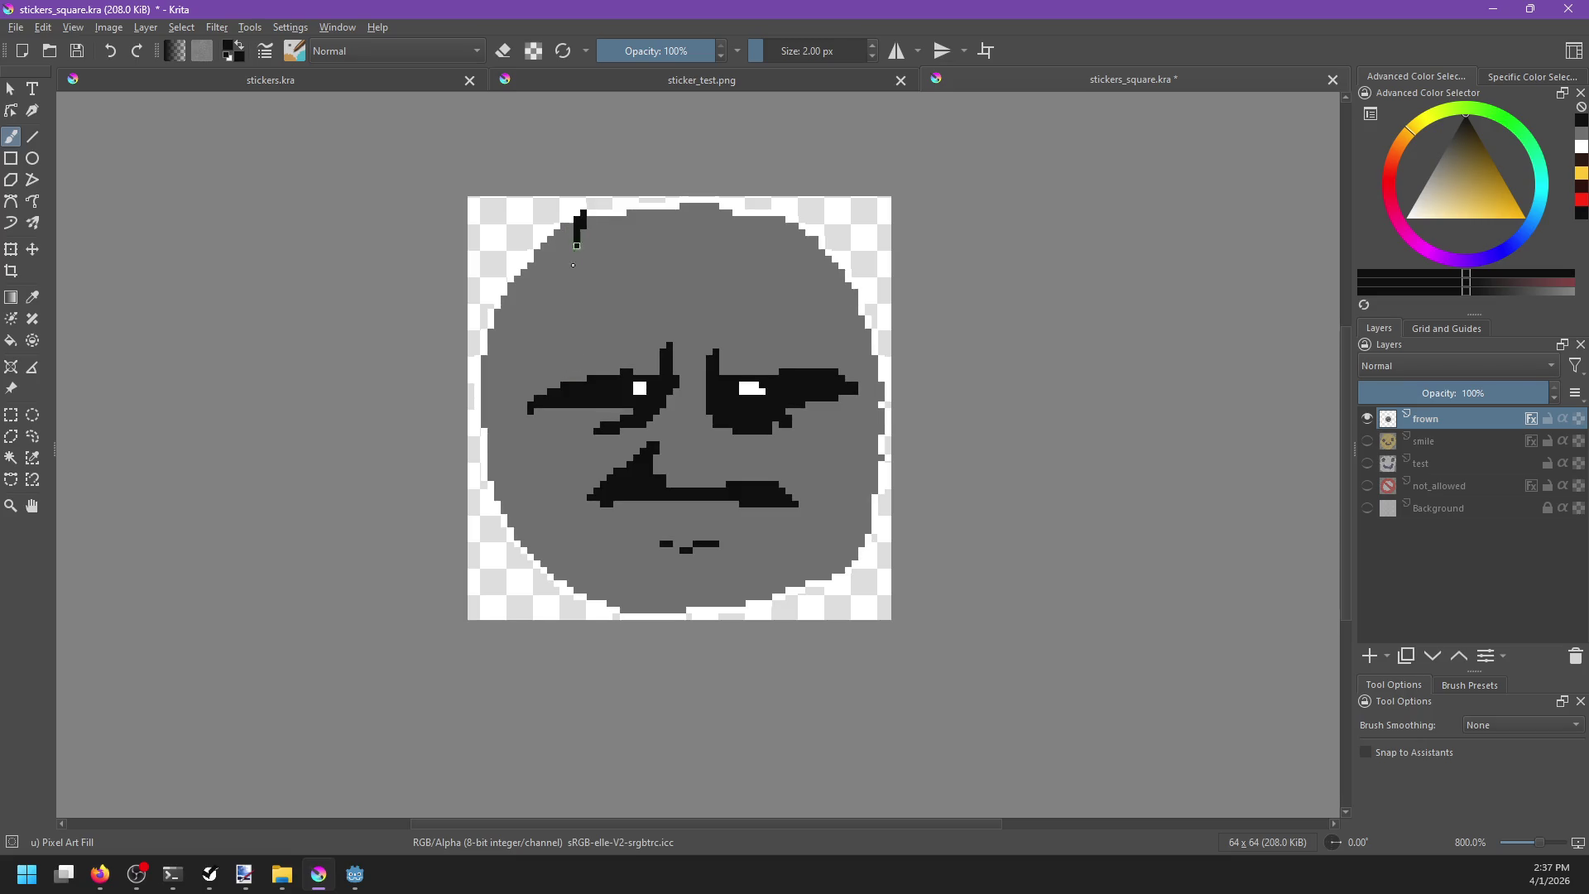
mouse_move(582, 221)
left_mouse_down()
mouse_move(573, 457)
mouse_move(654, 615)
left_mouse_up()
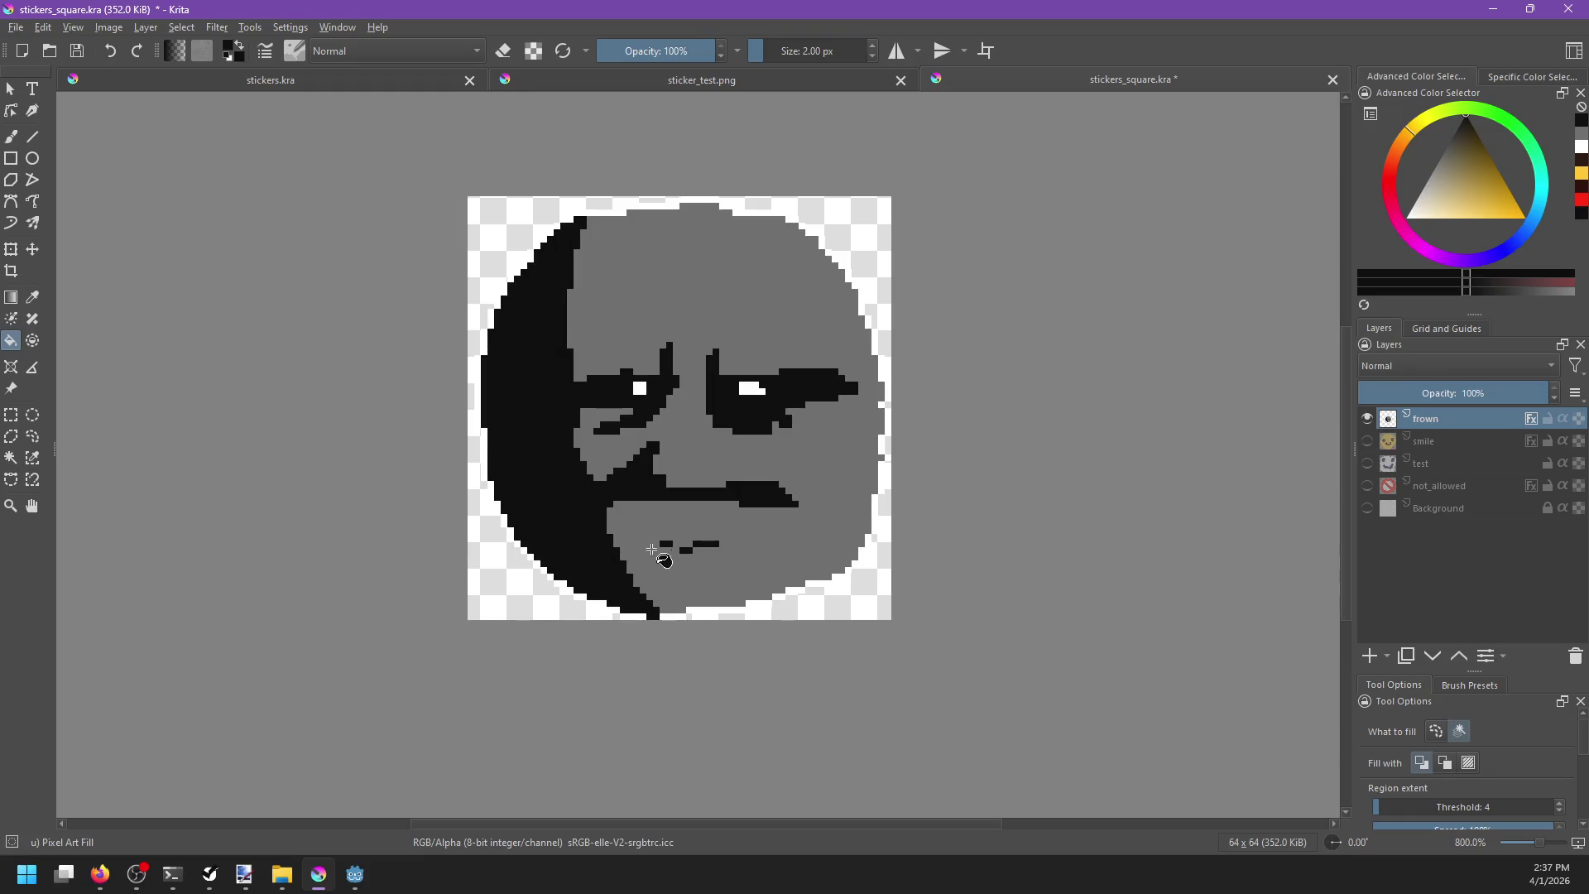
Thicken the mouth into a larger frown, paint out both eye highlights, and pick white
key("e")
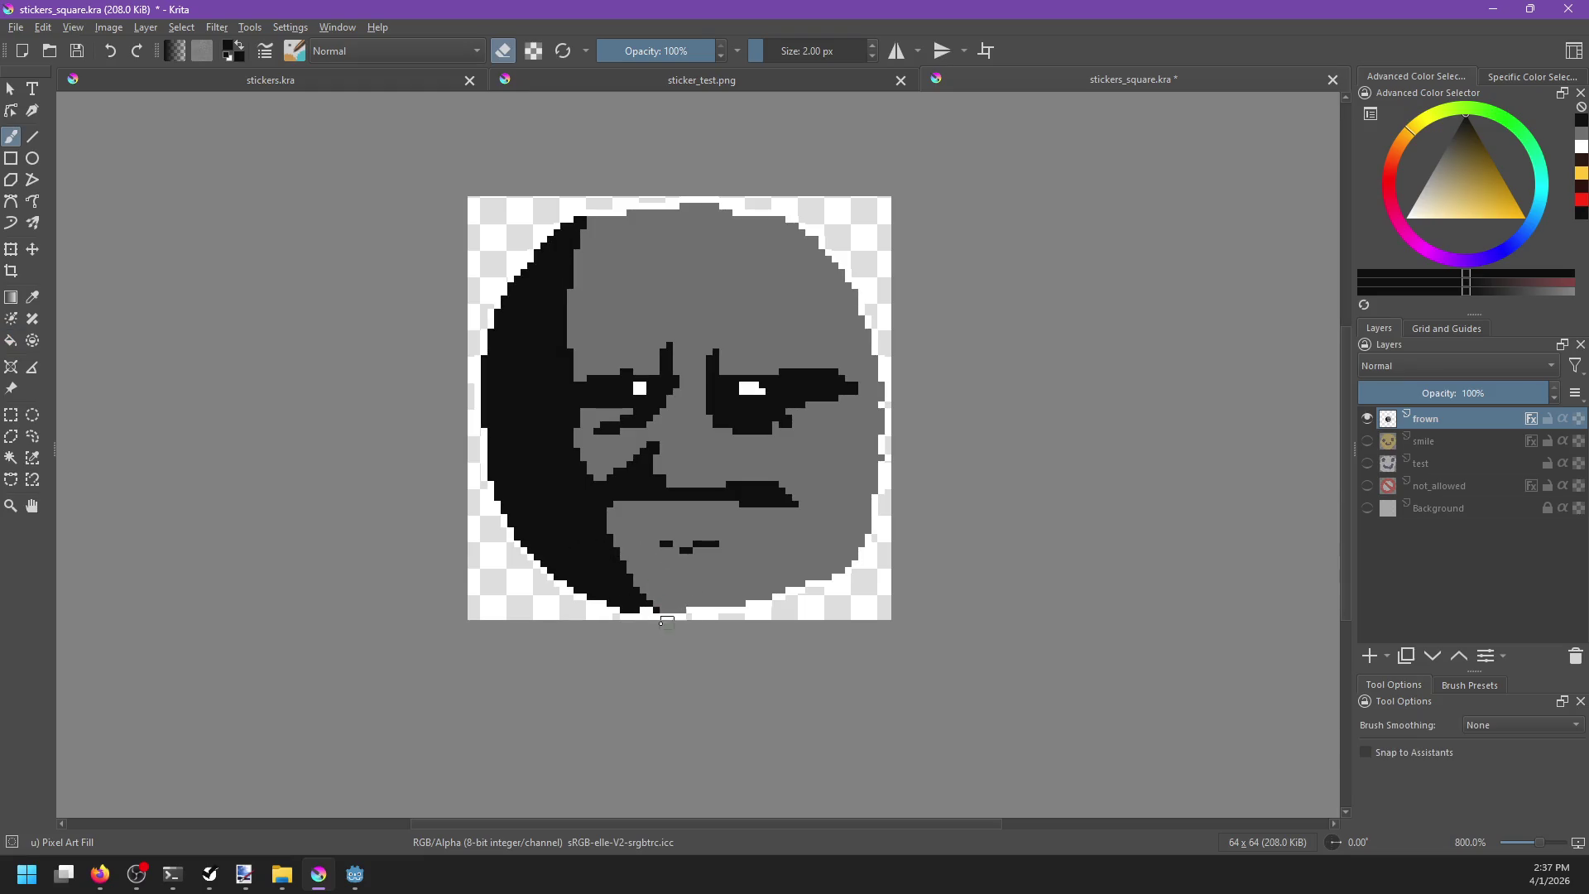
key("e")
mouse_move(692, 546)
left_mouse_down()
mouse_move(648, 557)
mouse_move(727, 546)
left_mouse_up()
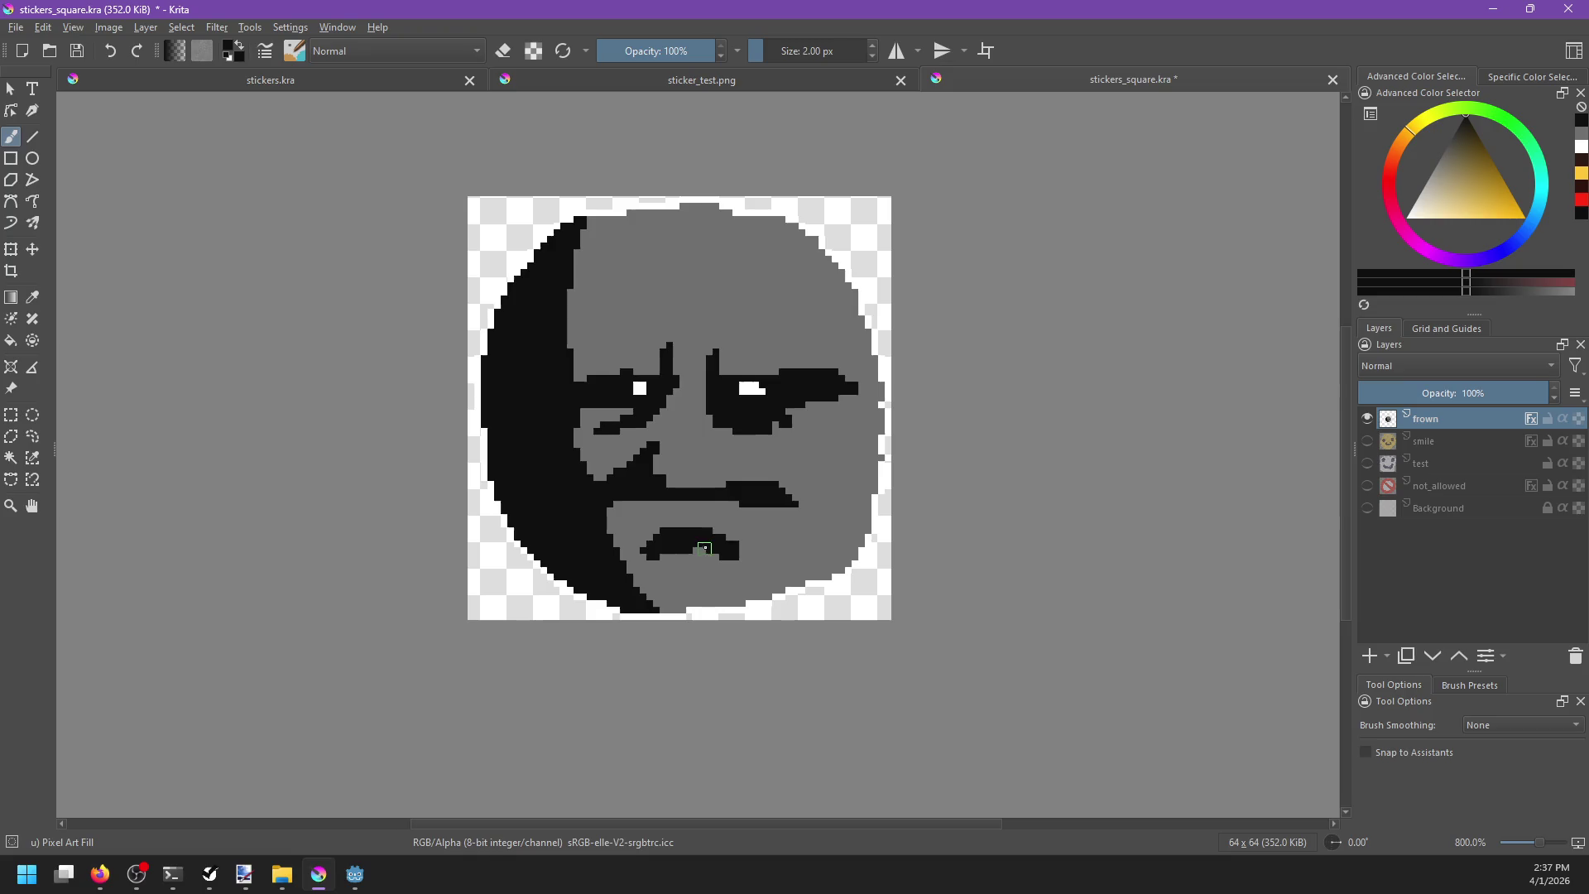
left_click_drag(766, 392, 740, 389)
left_click_drag(638, 389, 640, 385)
left_click_drag(1458, 203, 1272, 273)
Shrink the brush to 1 px and compare against the reference image
left_click(726, 395)
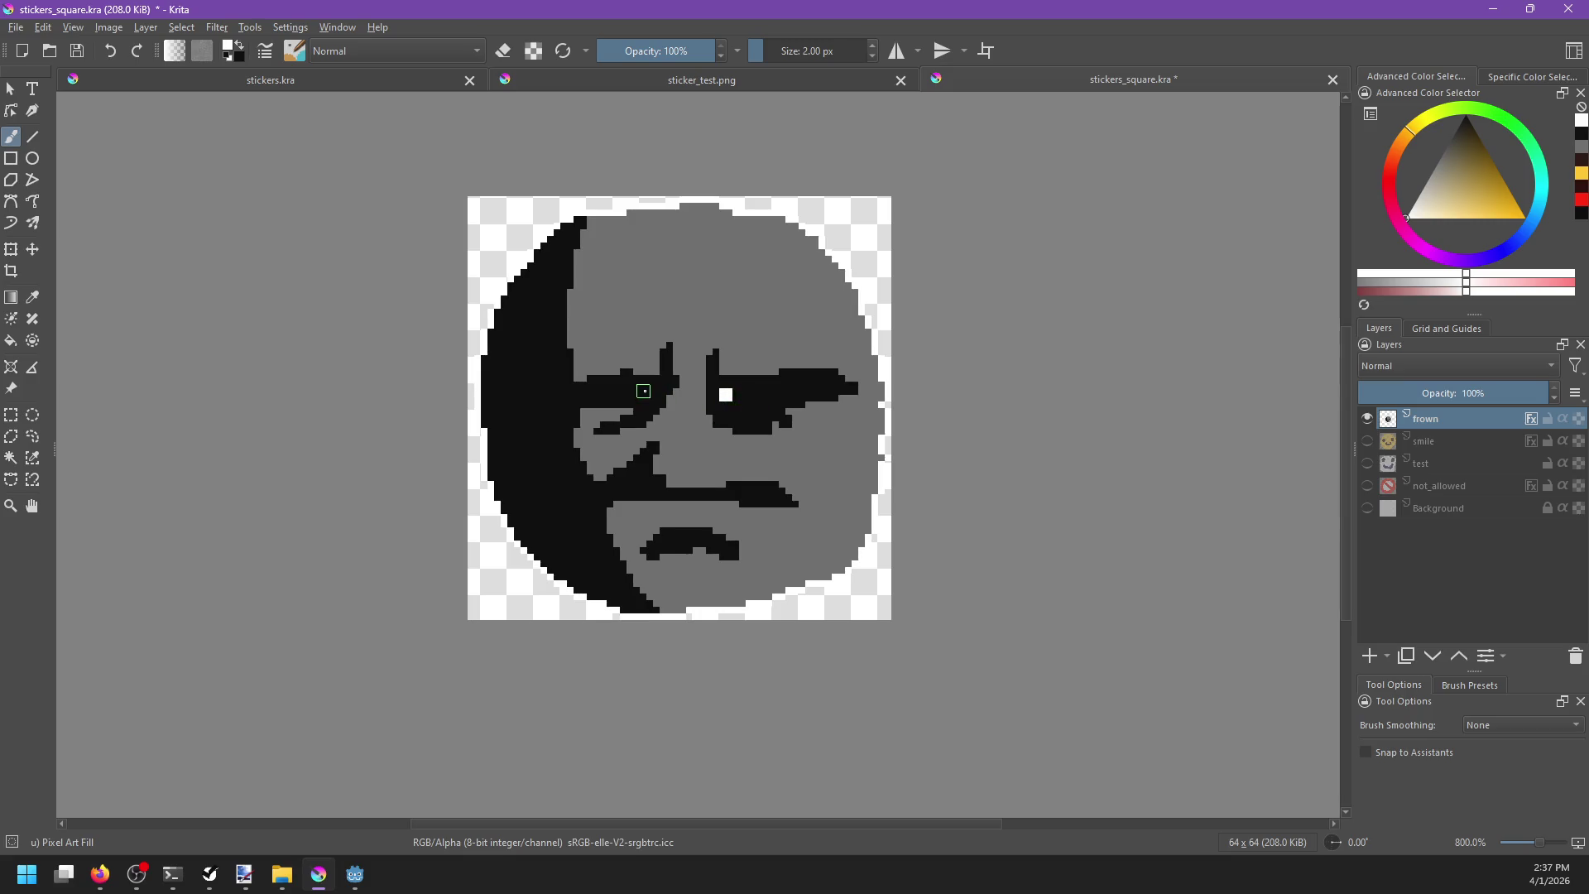
key("ctrl+z")
key("bracketleft")
key("alt+Tab")
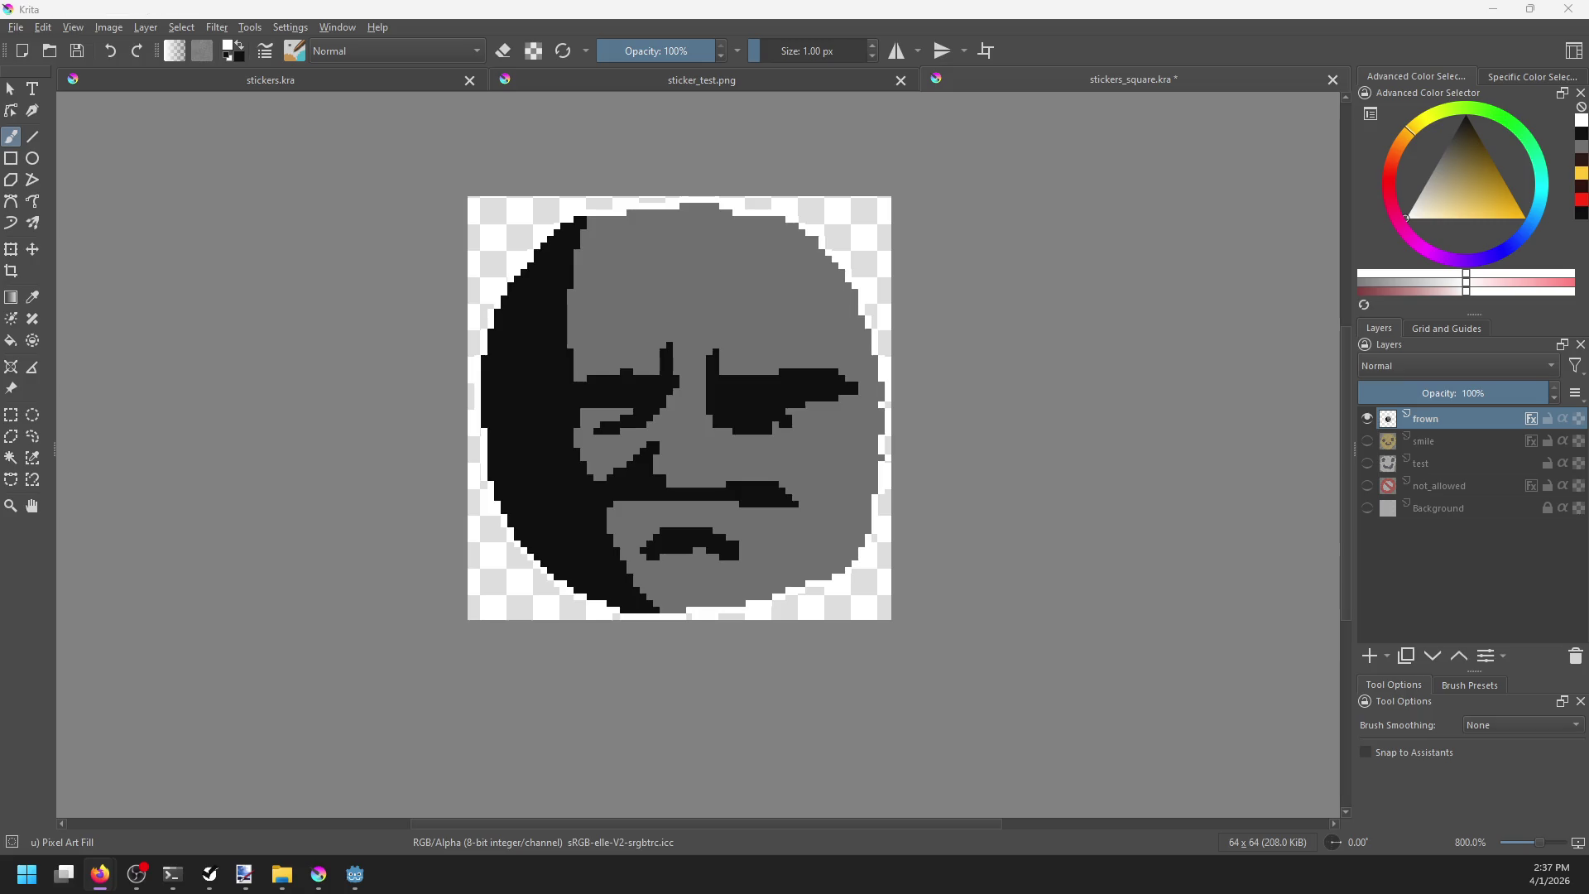
key("alt+Tab")
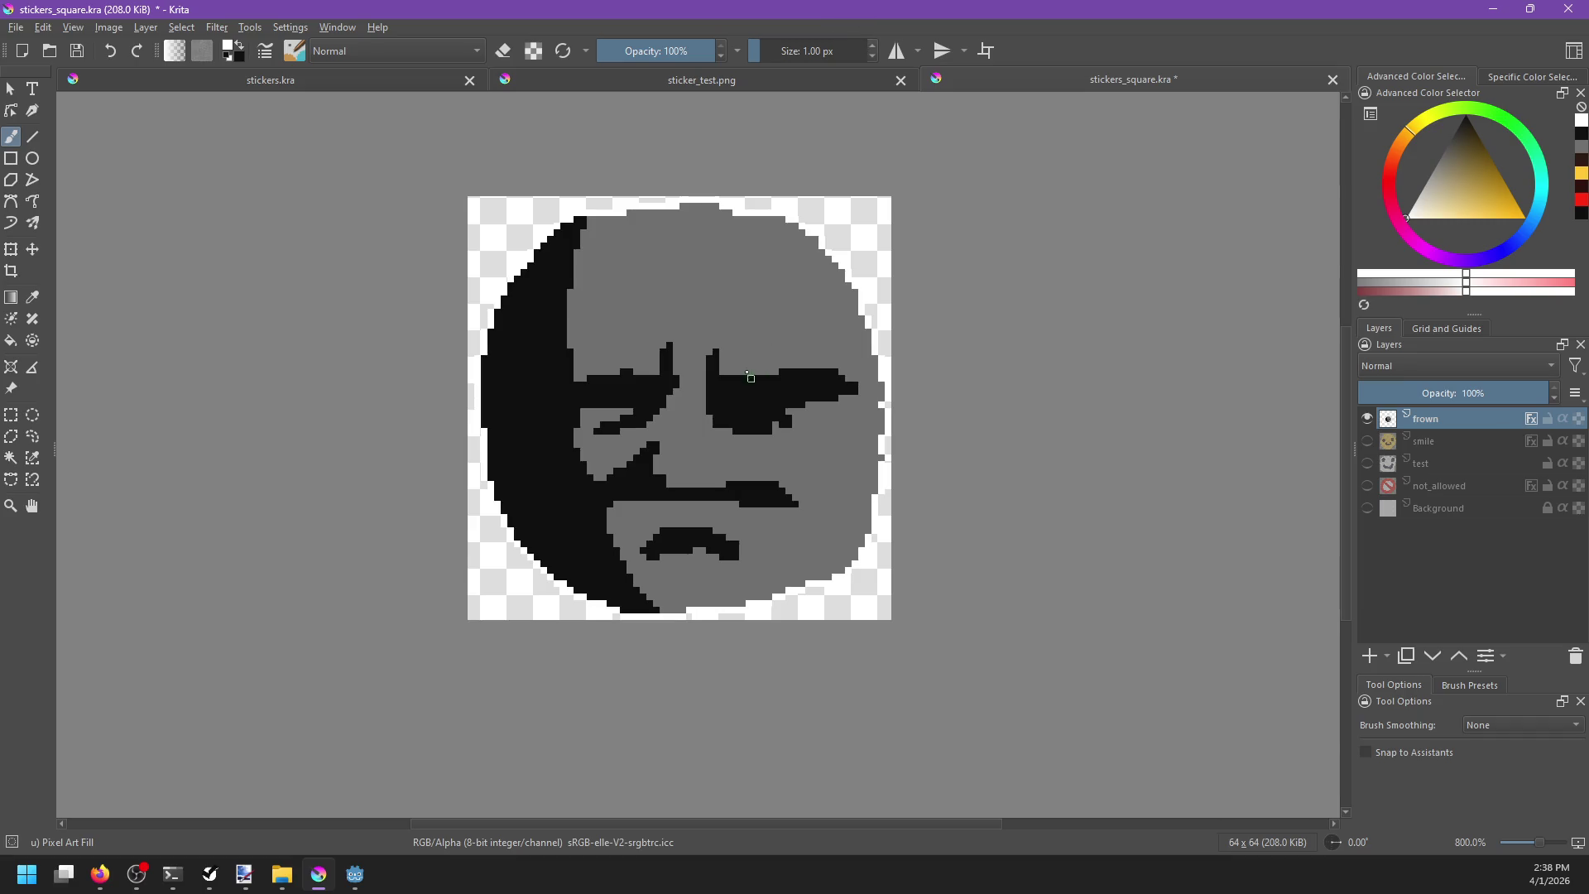
Cover the right brow's black tip in sampled grey and erase grey strips along the lower-right edge
key("x")
mouse_move(579, 418)
left_mouse_down()
mouse_move(637, 417)
mouse_move(598, 421)
left_mouse_up()
key("x")
left_click(853, 420, "ctrl")
left_click_drag(836, 398, 836, 391)
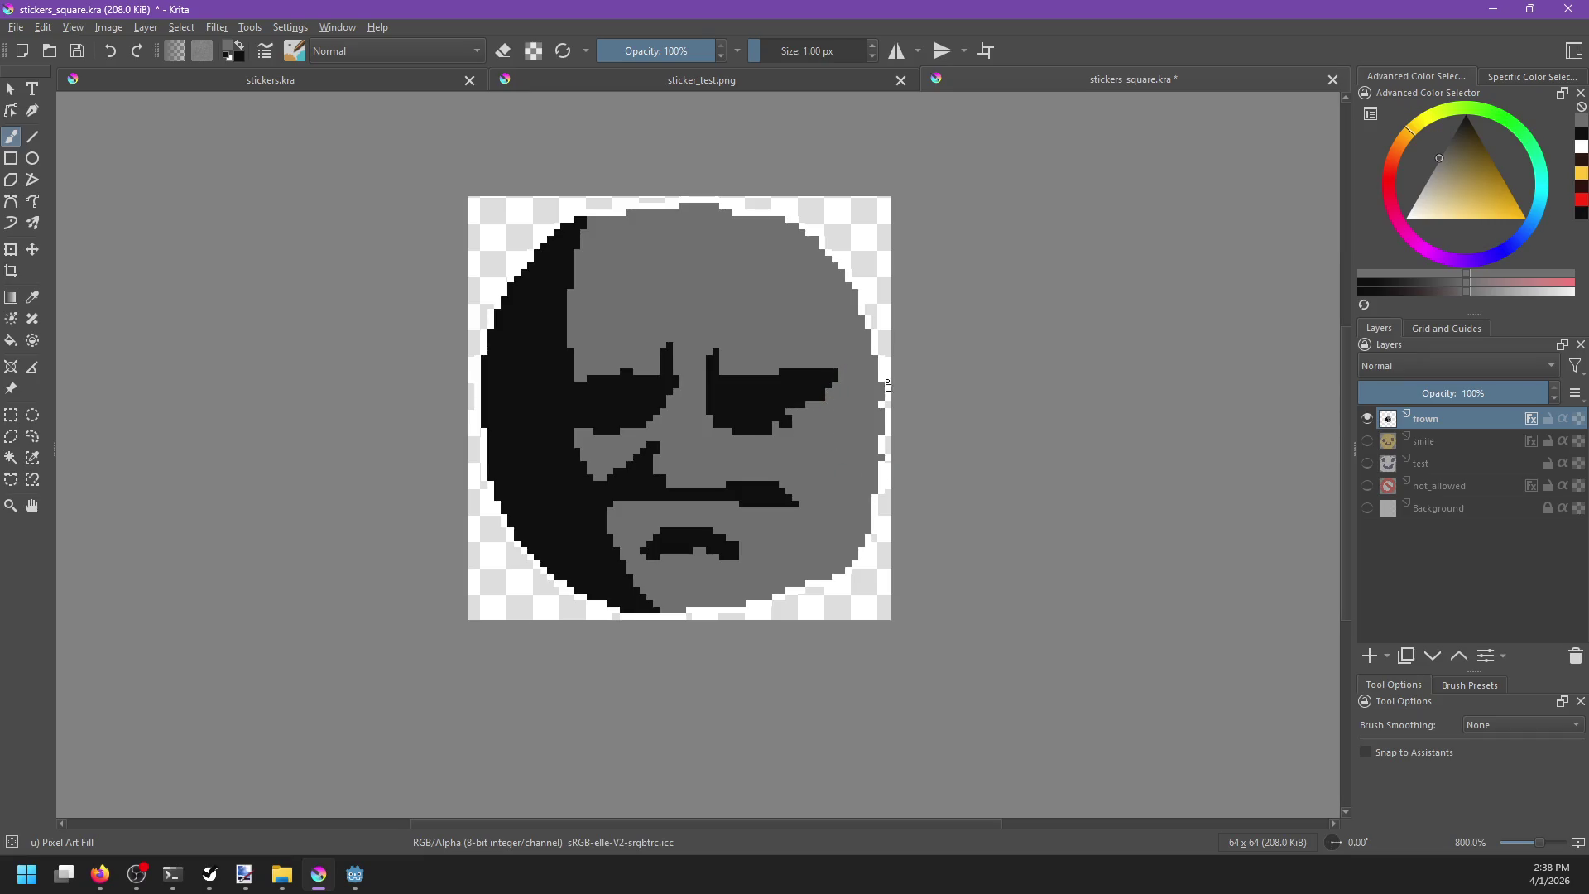
key("e")
left_click_drag(873, 476, 840, 572)
key("ctrl+z")
key("ctrl+shift+z")
left_click_drag(875, 485, 840, 569)
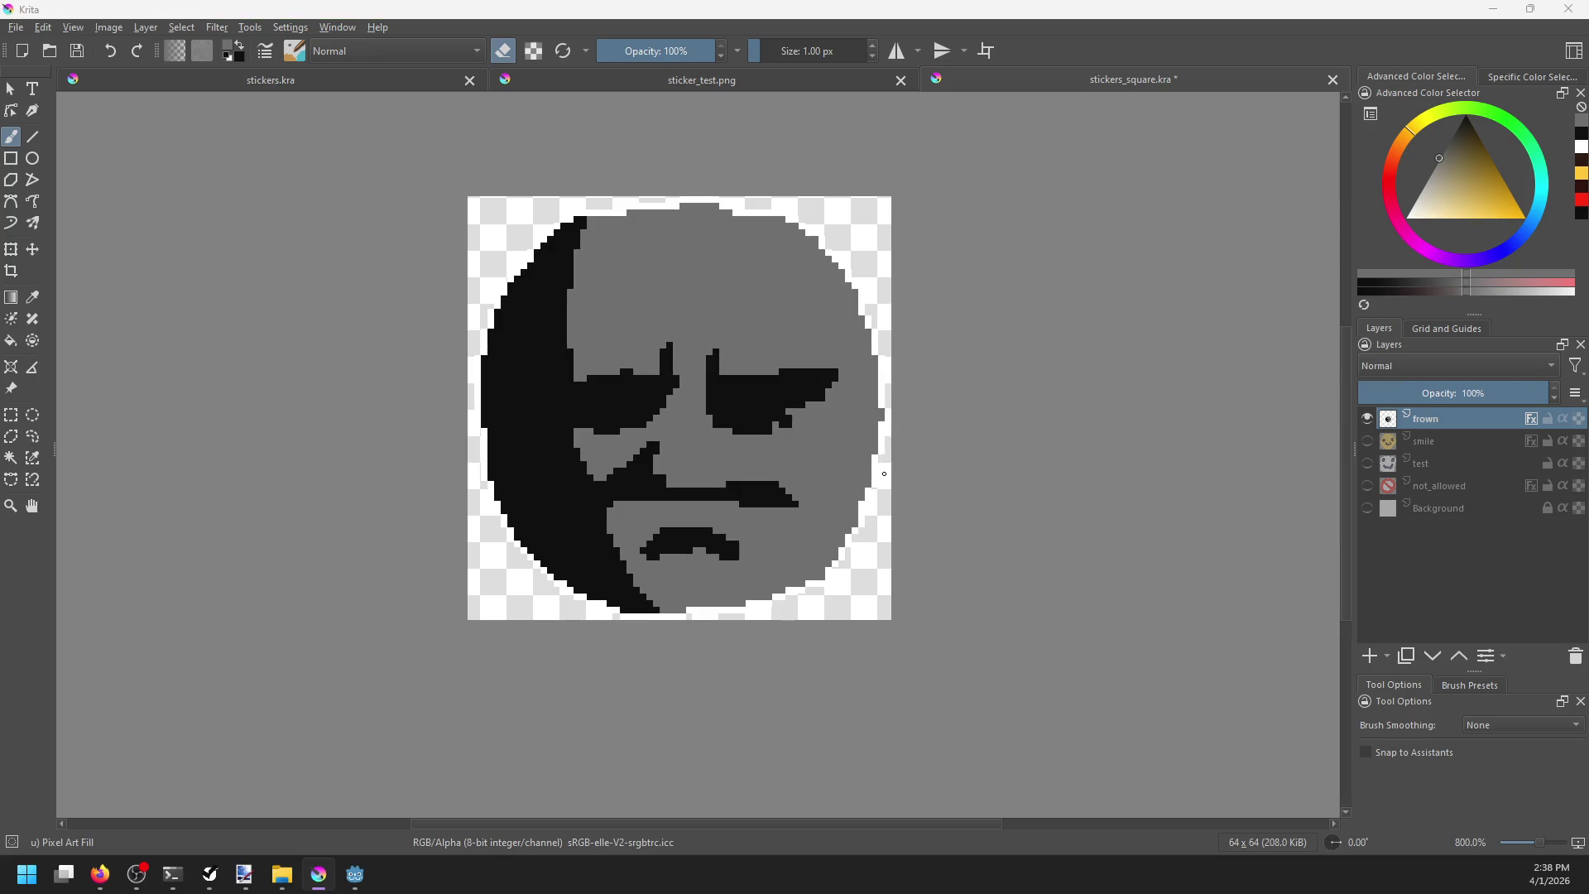
Darken the left eye's upper-left edge in black and add one white highlight pixel to each eye
key("alt+Tab")
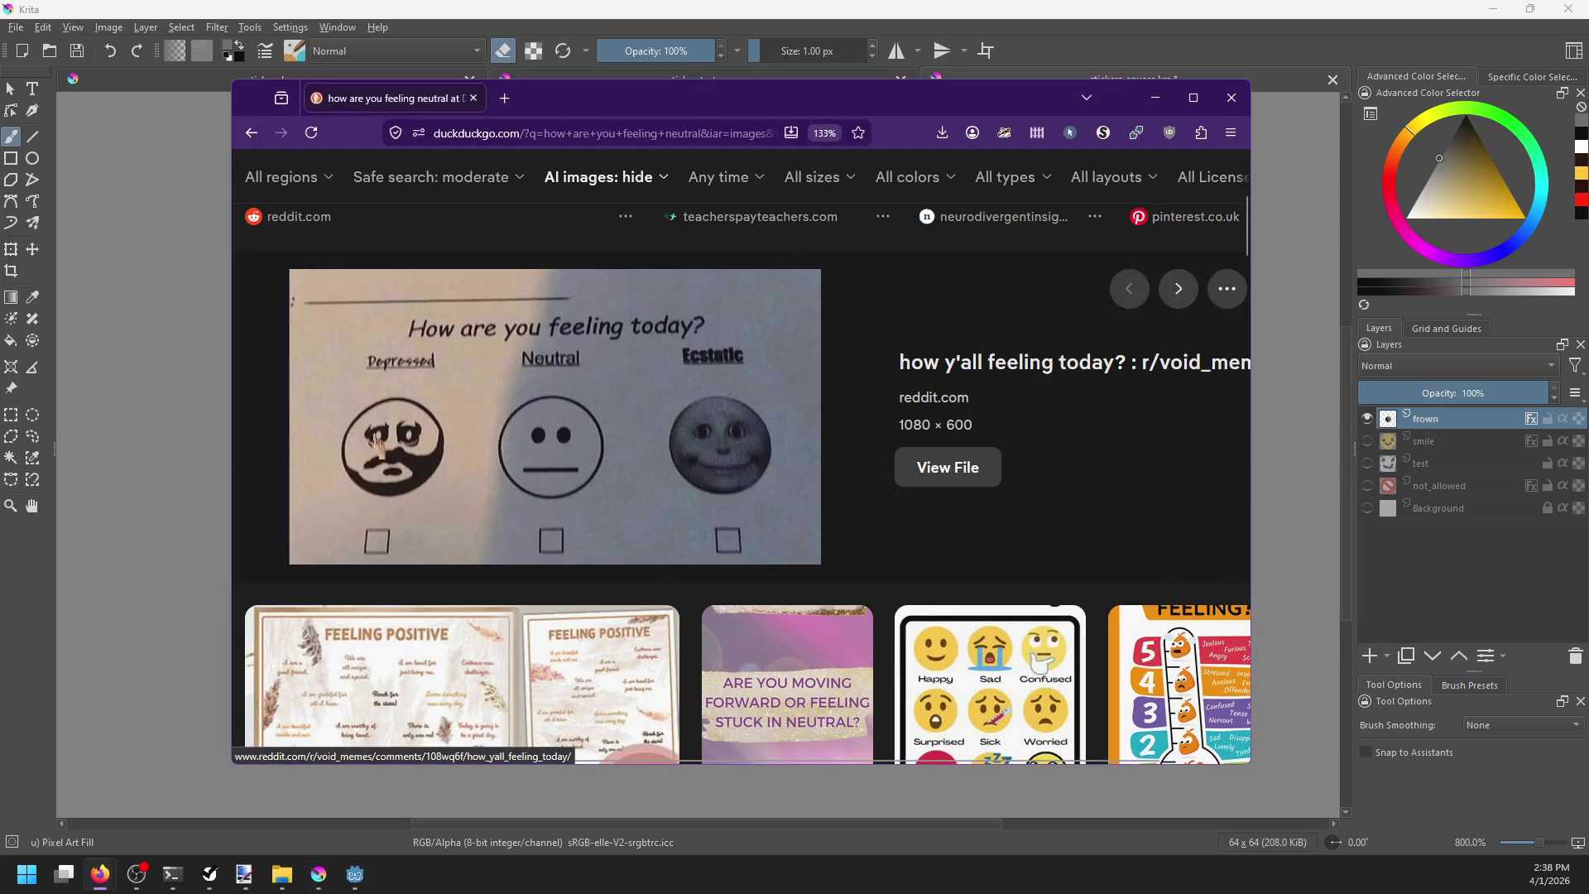
left_click(518, 10)
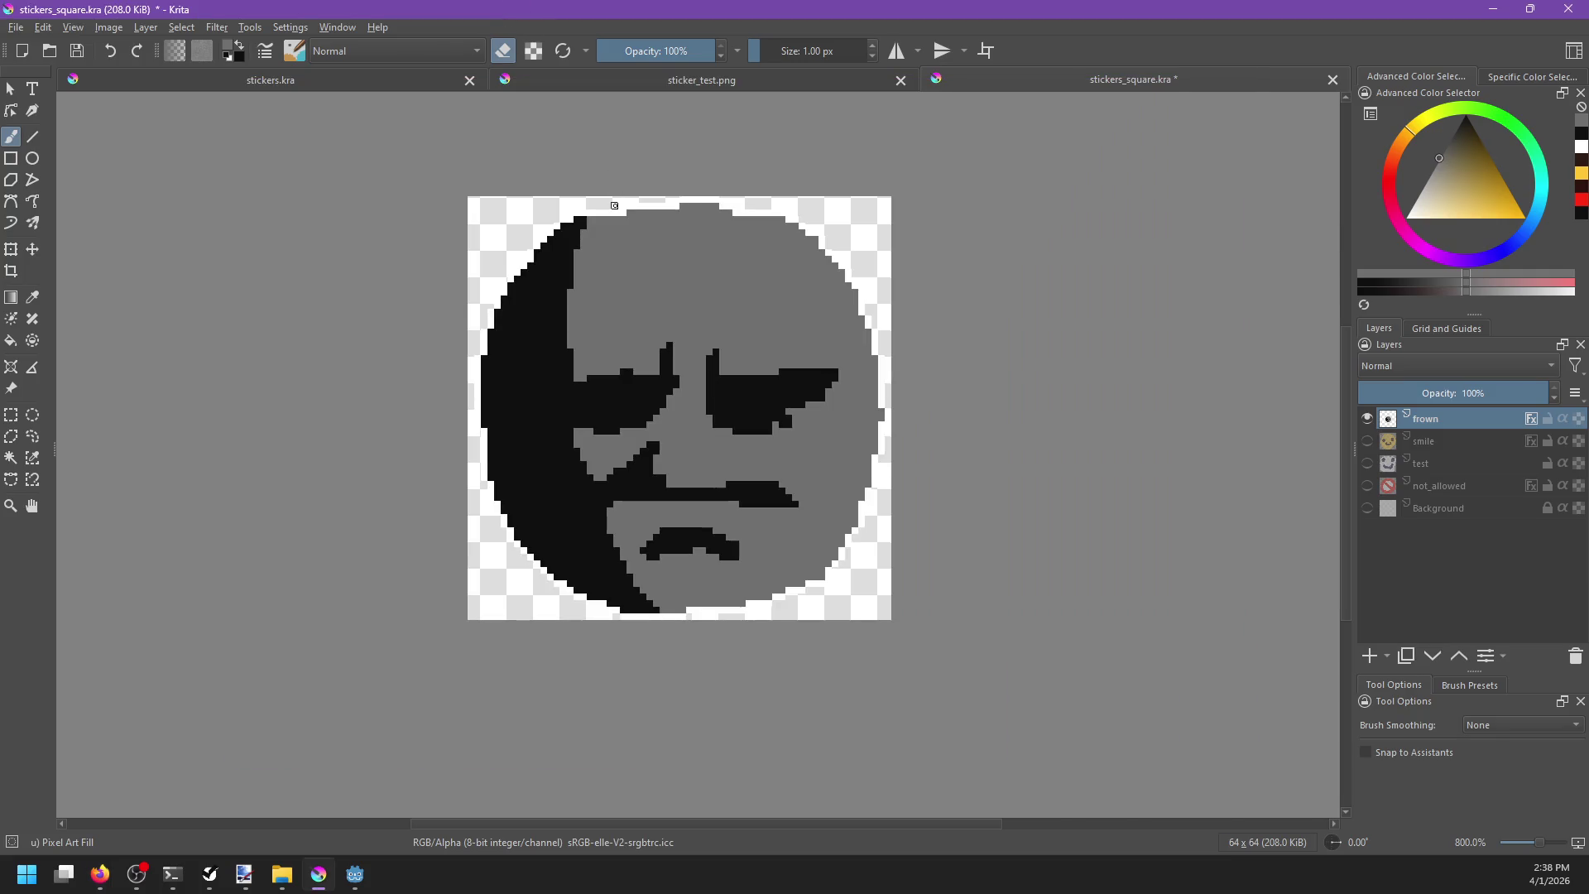
left_click(563, 380, "ctrl")
left_click(581, 378)
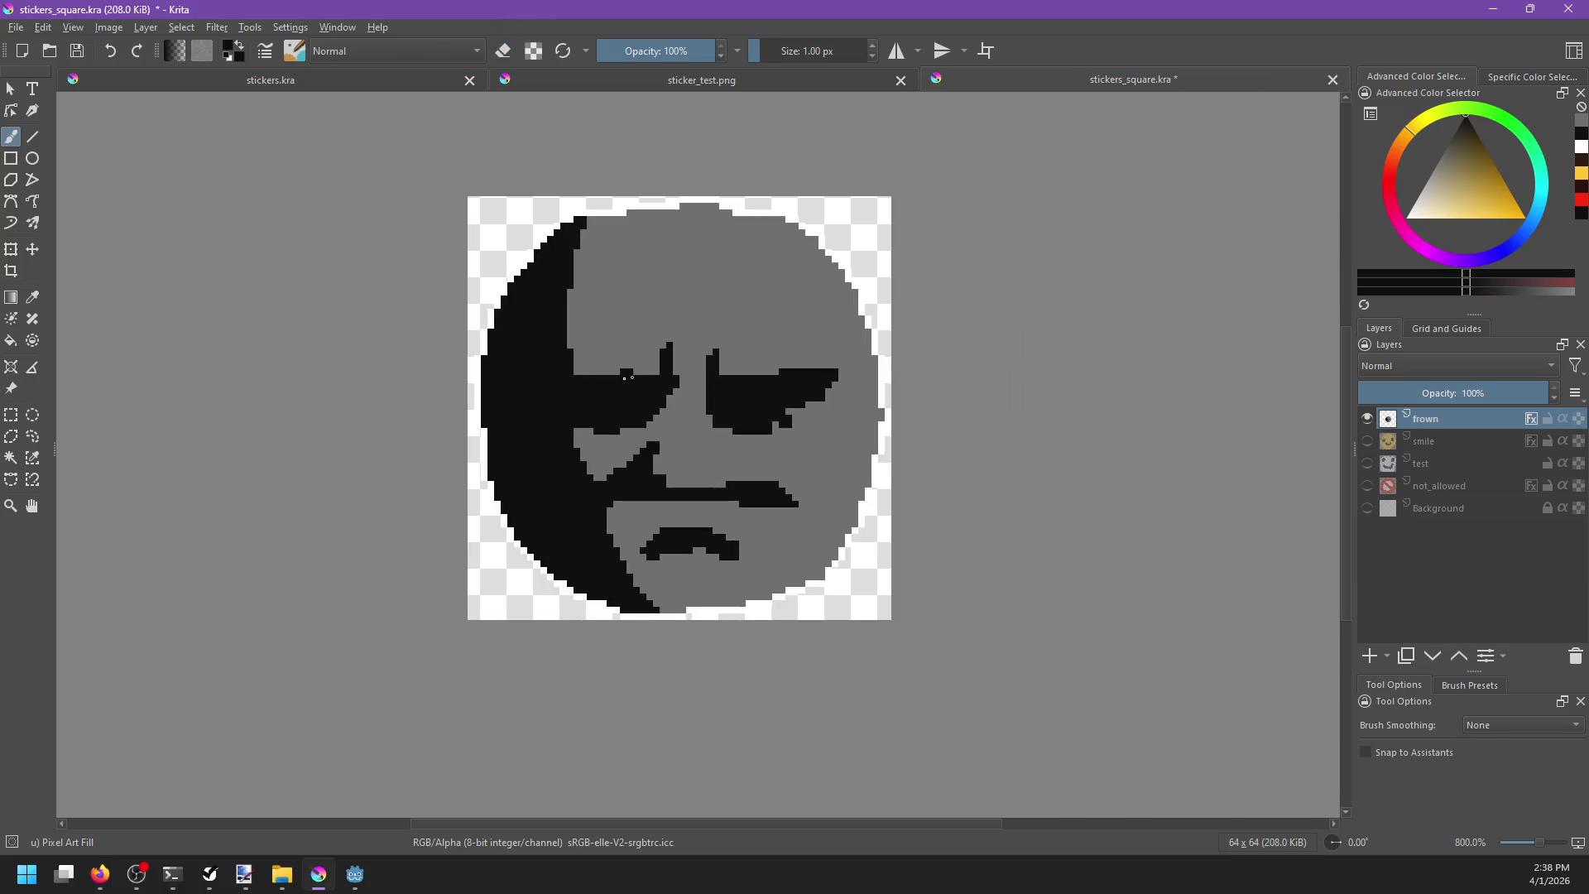
left_click_drag(585, 374, 619, 372)
left_click(1408, 218)
left_click(618, 400)
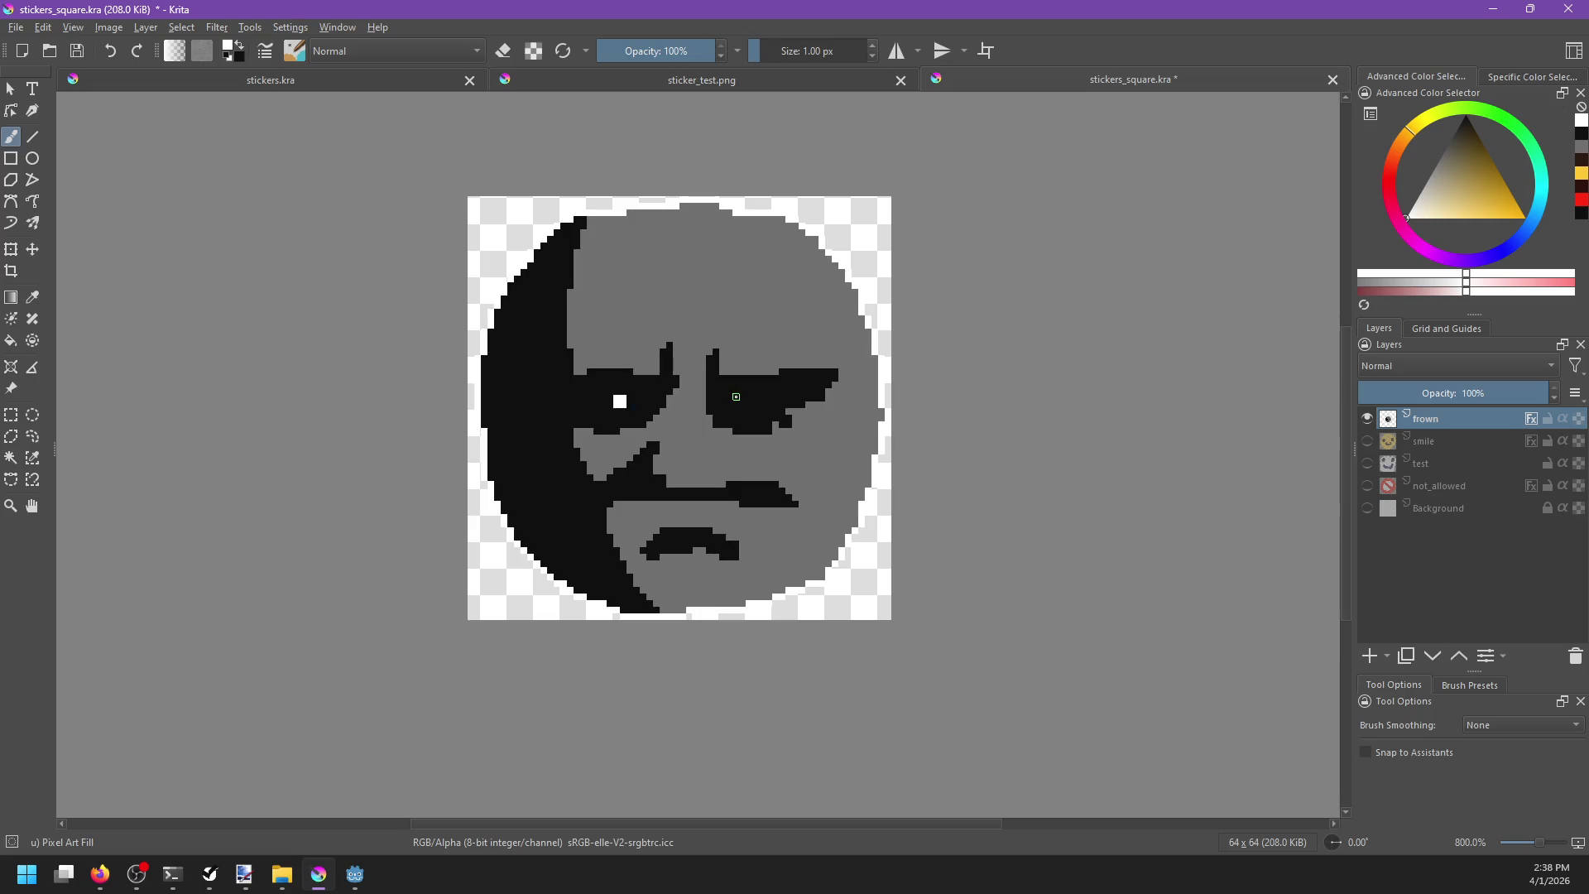
left_click(736, 398)
scroll(788, 483, "down", 4)
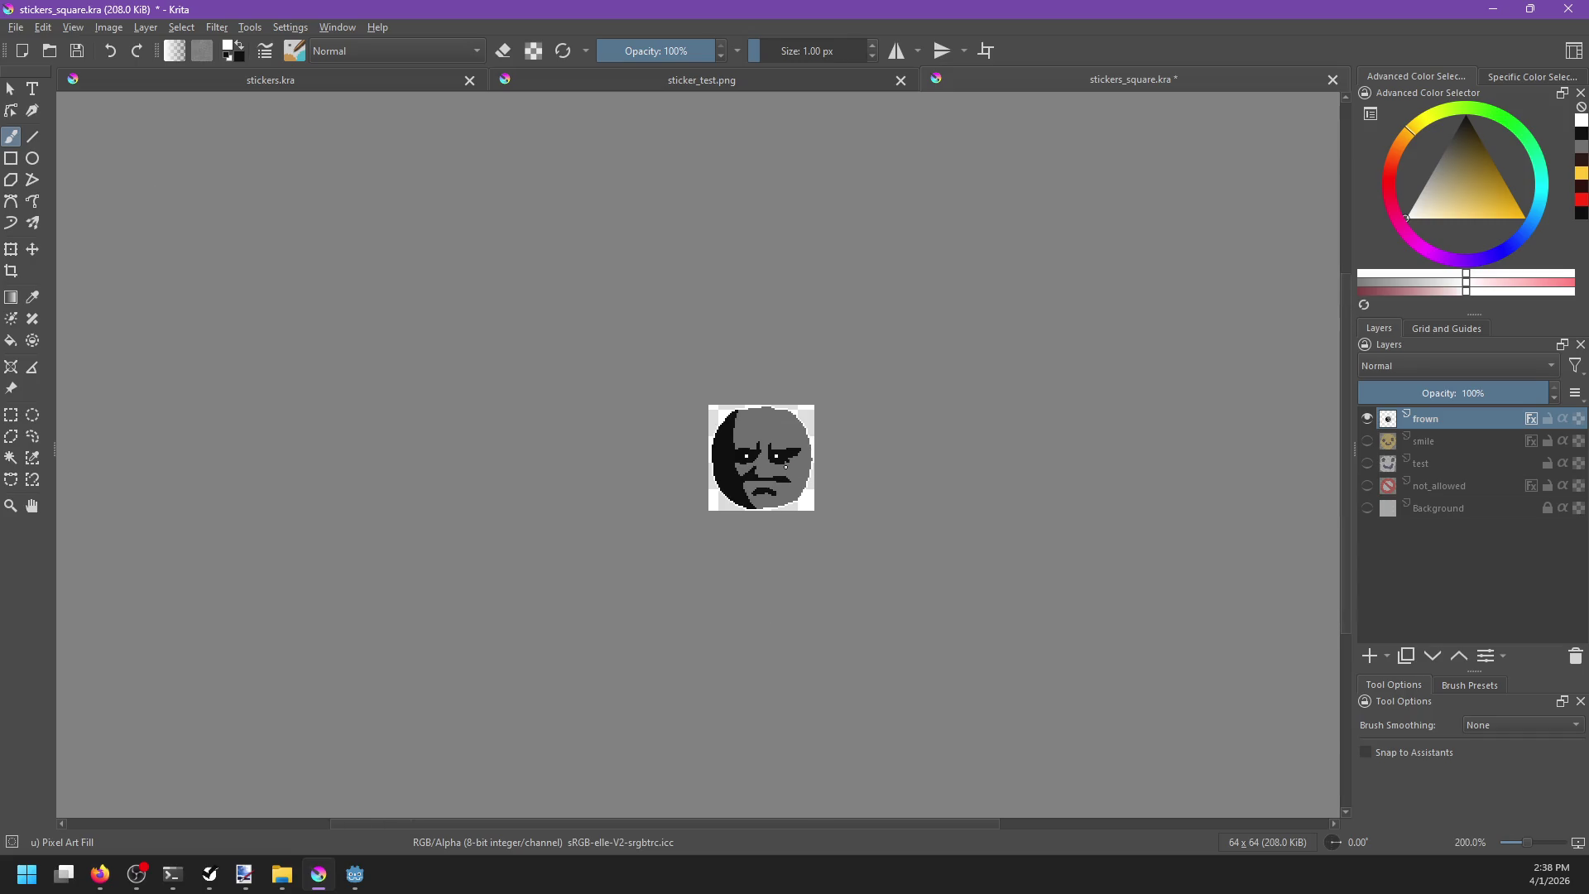
scroll(784, 466, "up", 4)
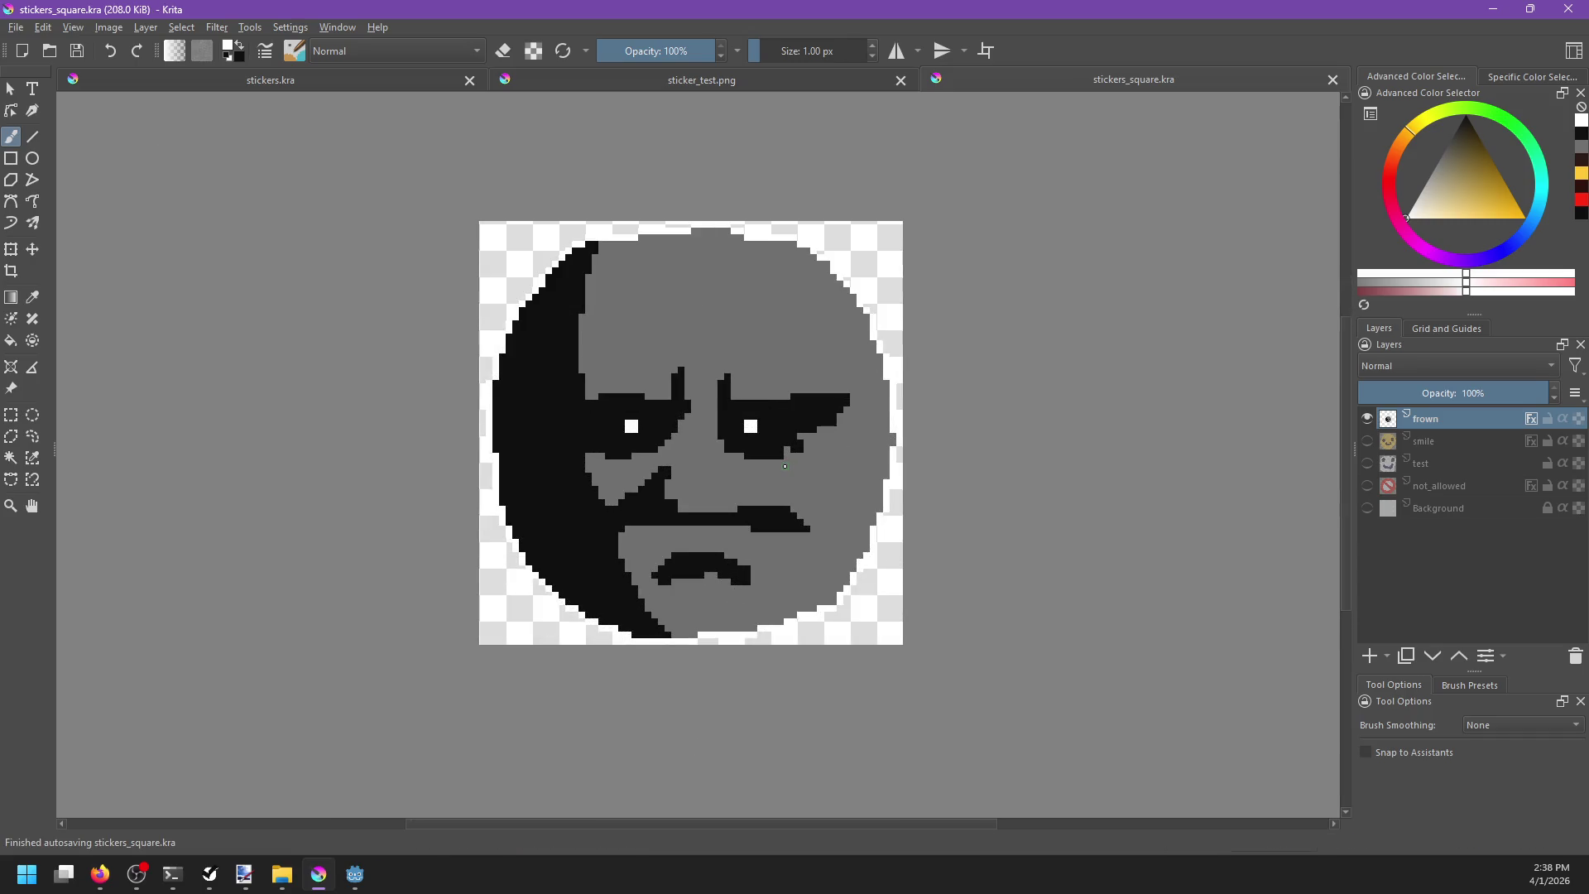
key("ctrl+shift+e")
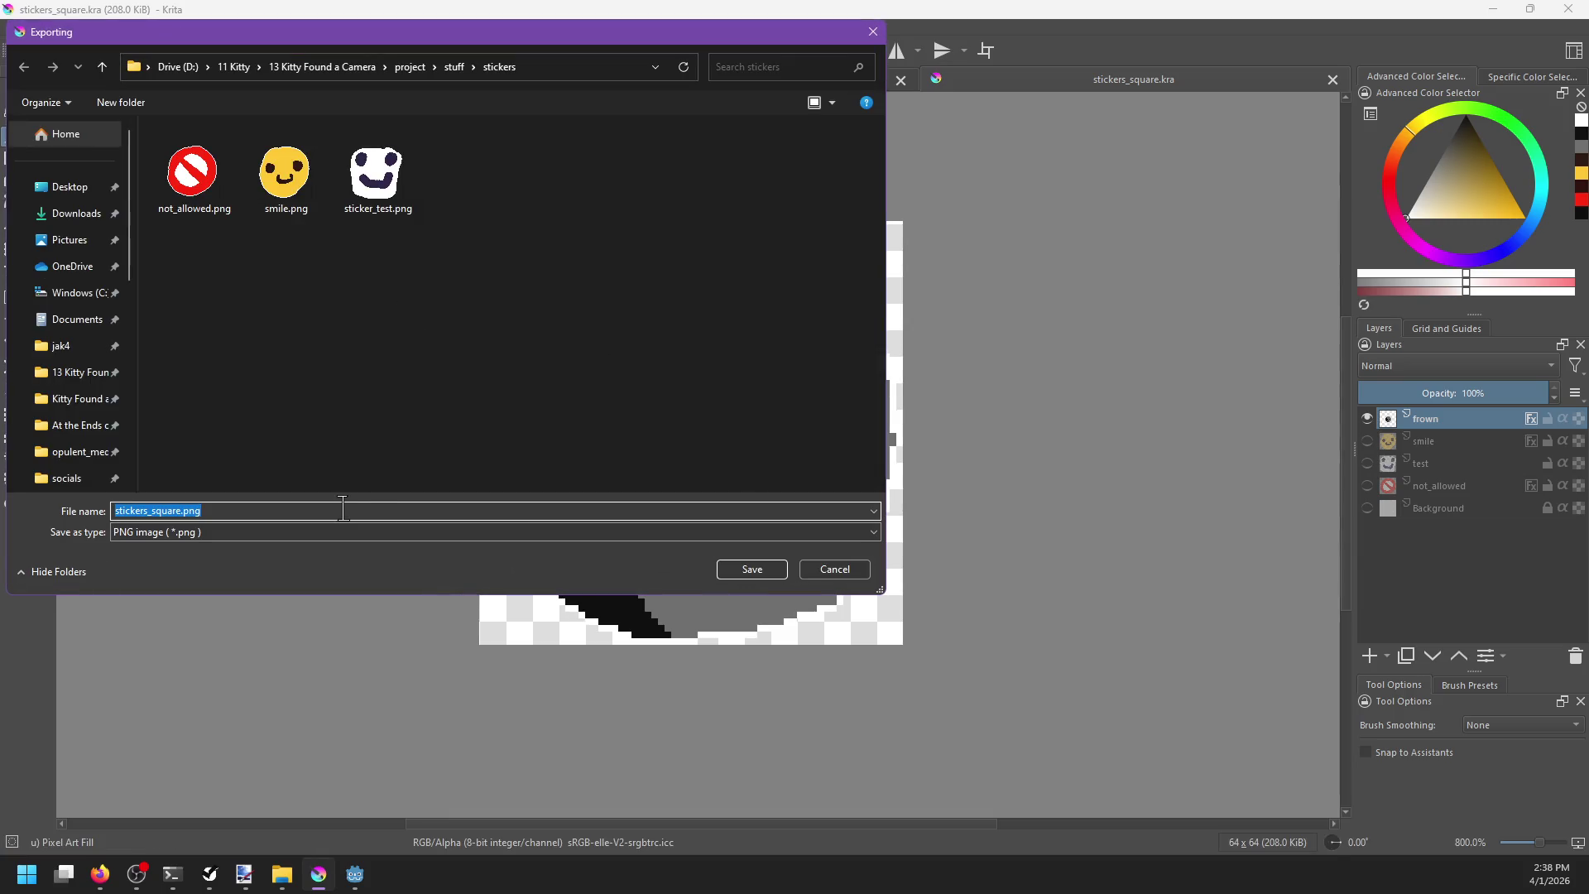
Export the image as frown, then duplicate the frown layer
type("fr")
type("g")
key("Return")
key("Return")
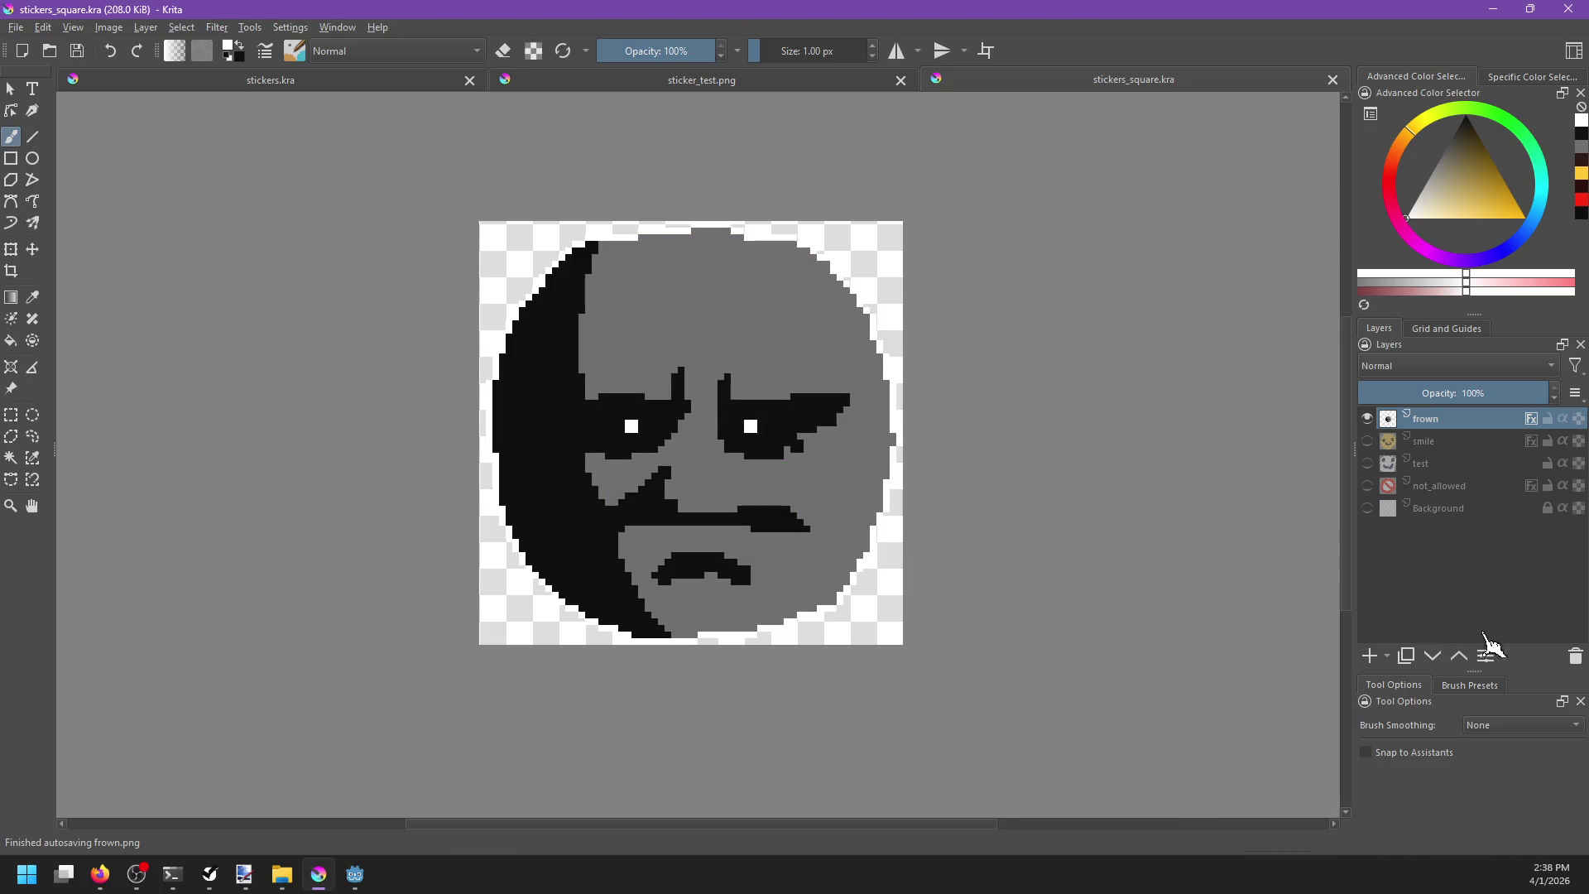
left_click(1370, 655)
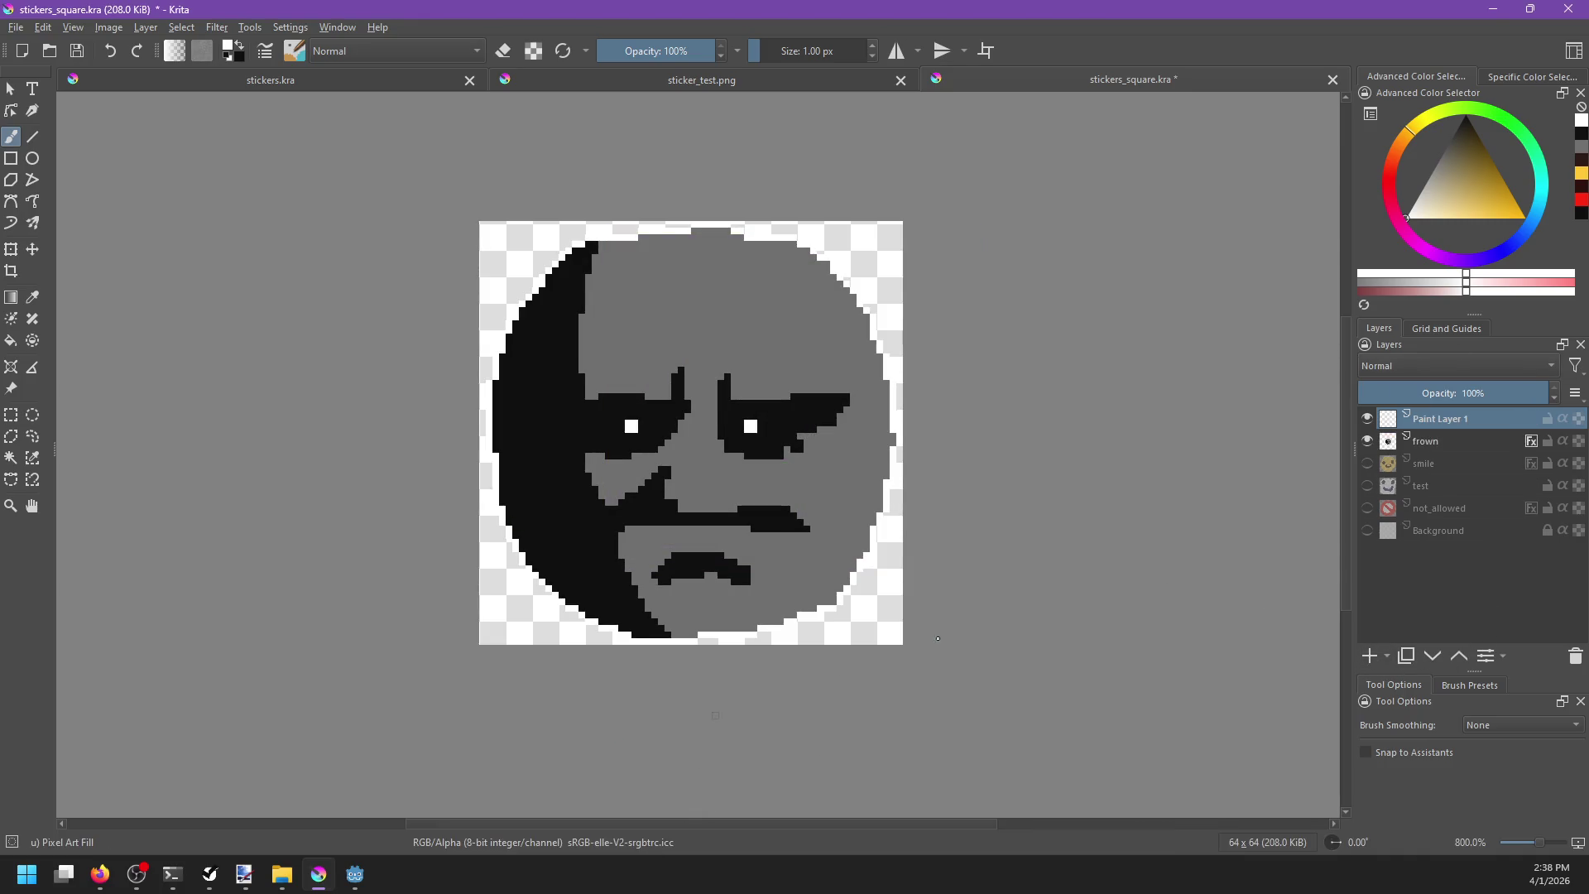
left_click(1368, 441)
double_click(1442, 420)
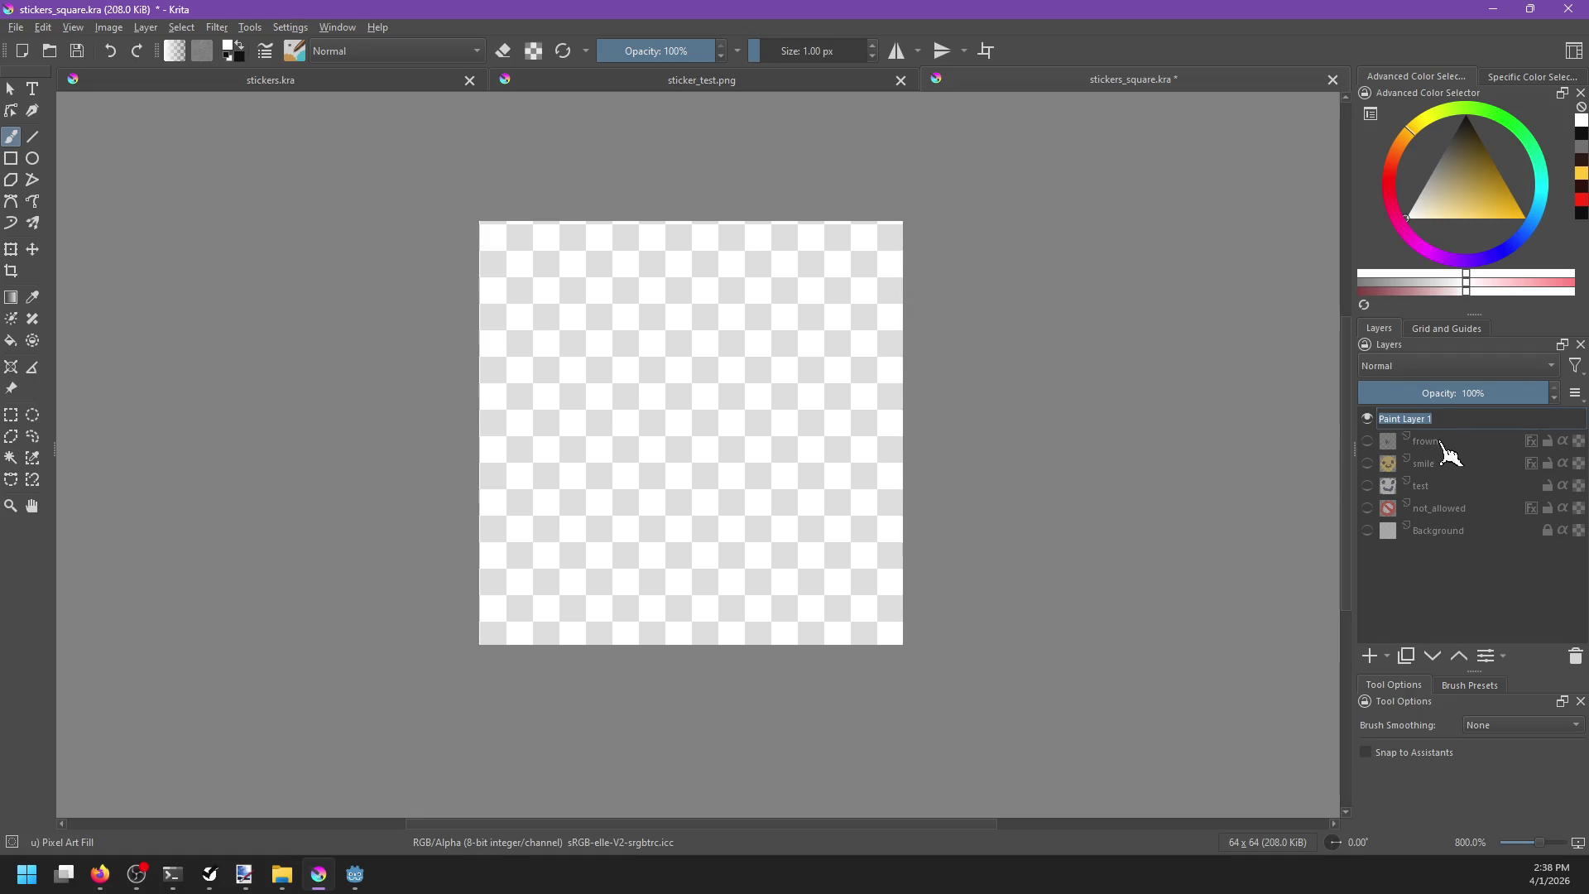
key("Escape")
key("ctrl+z")
key("ctrl+z")
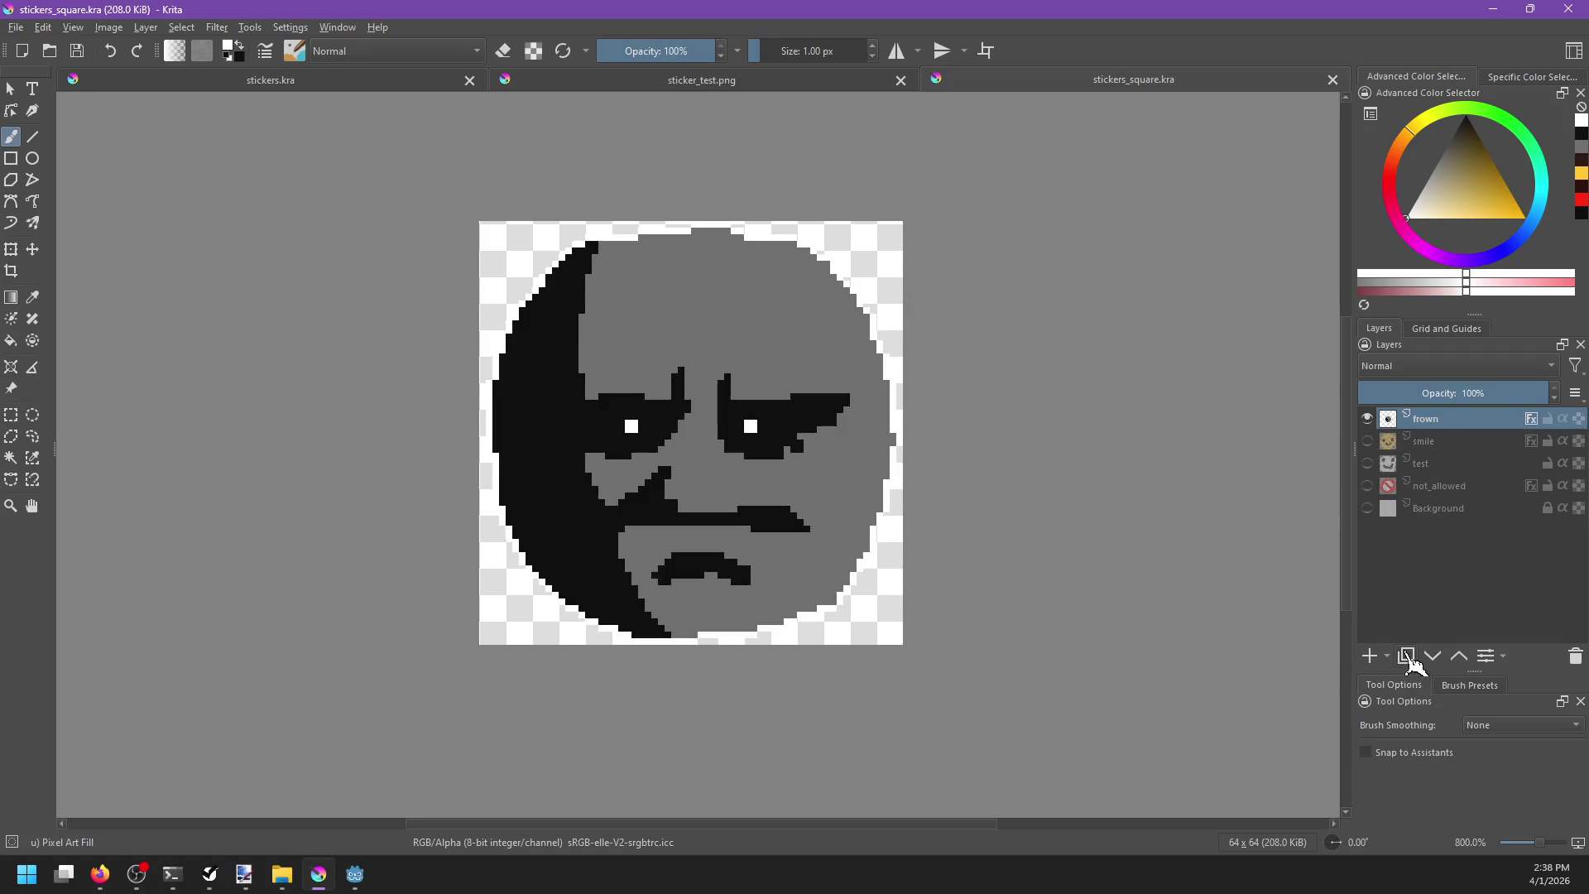
left_click(1407, 655)
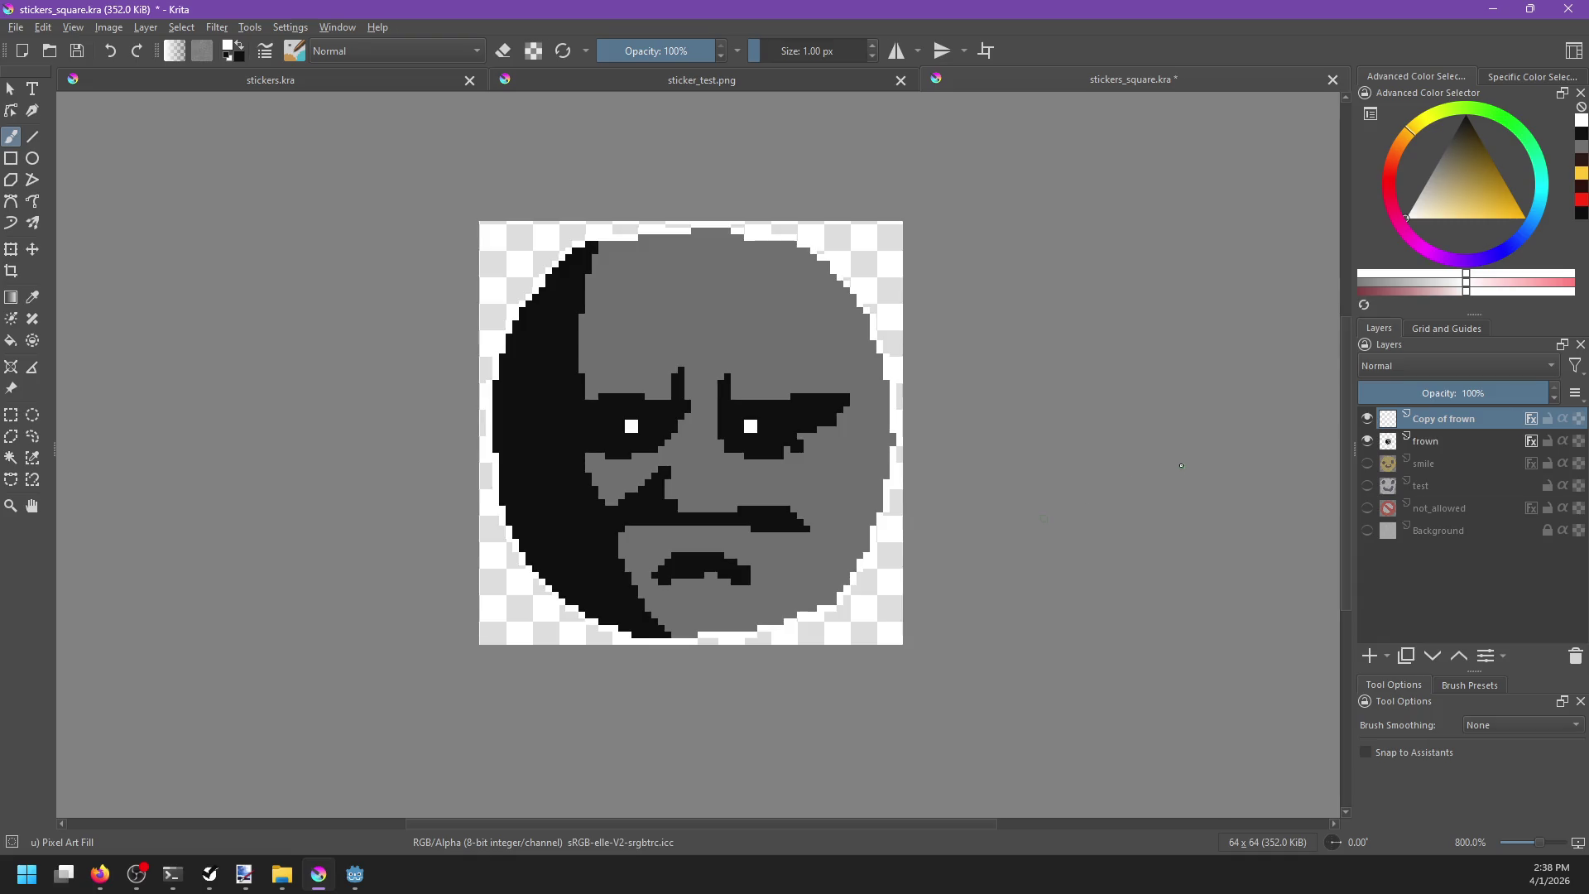
double_click(1480, 420)
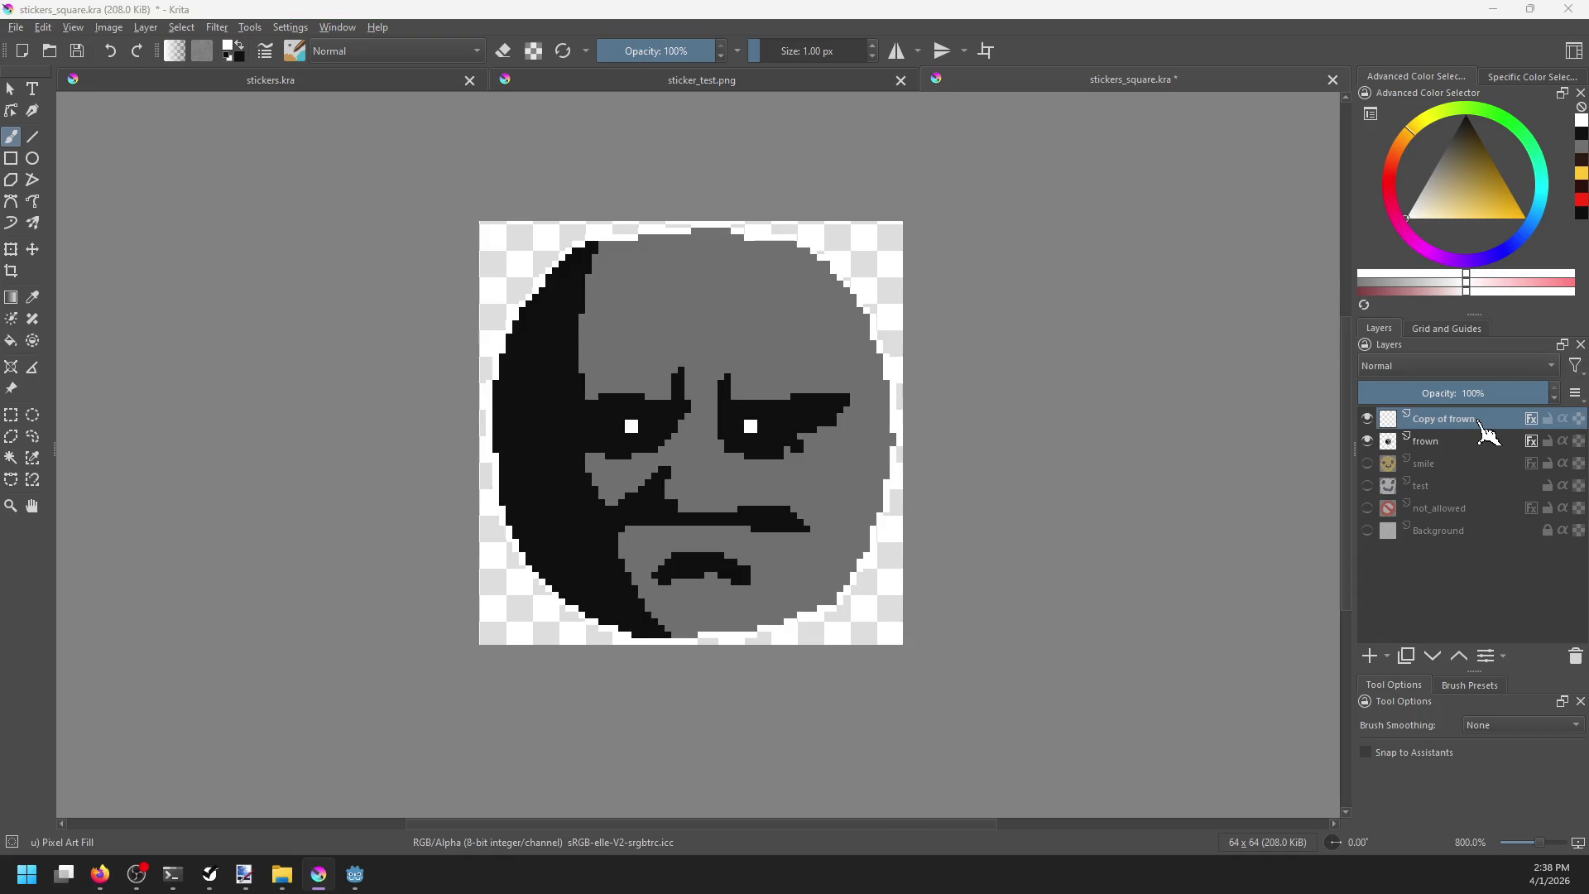
Delete the finished Smiley task from the to-do list
key("alt+Tab")
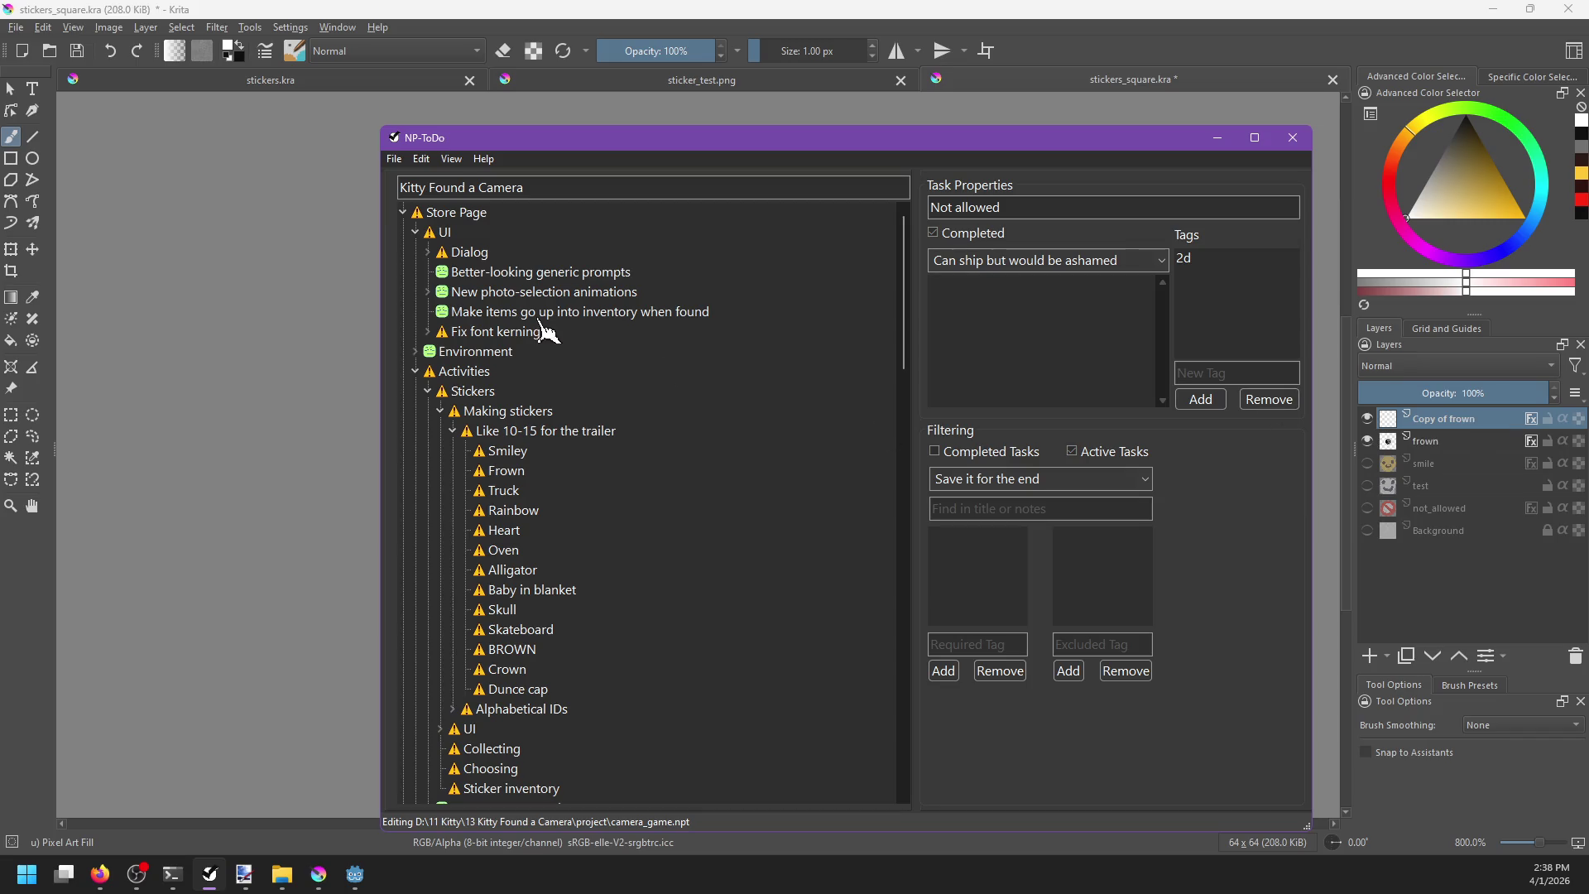
left_click(514, 452)
key("Delete")
key("Delete")
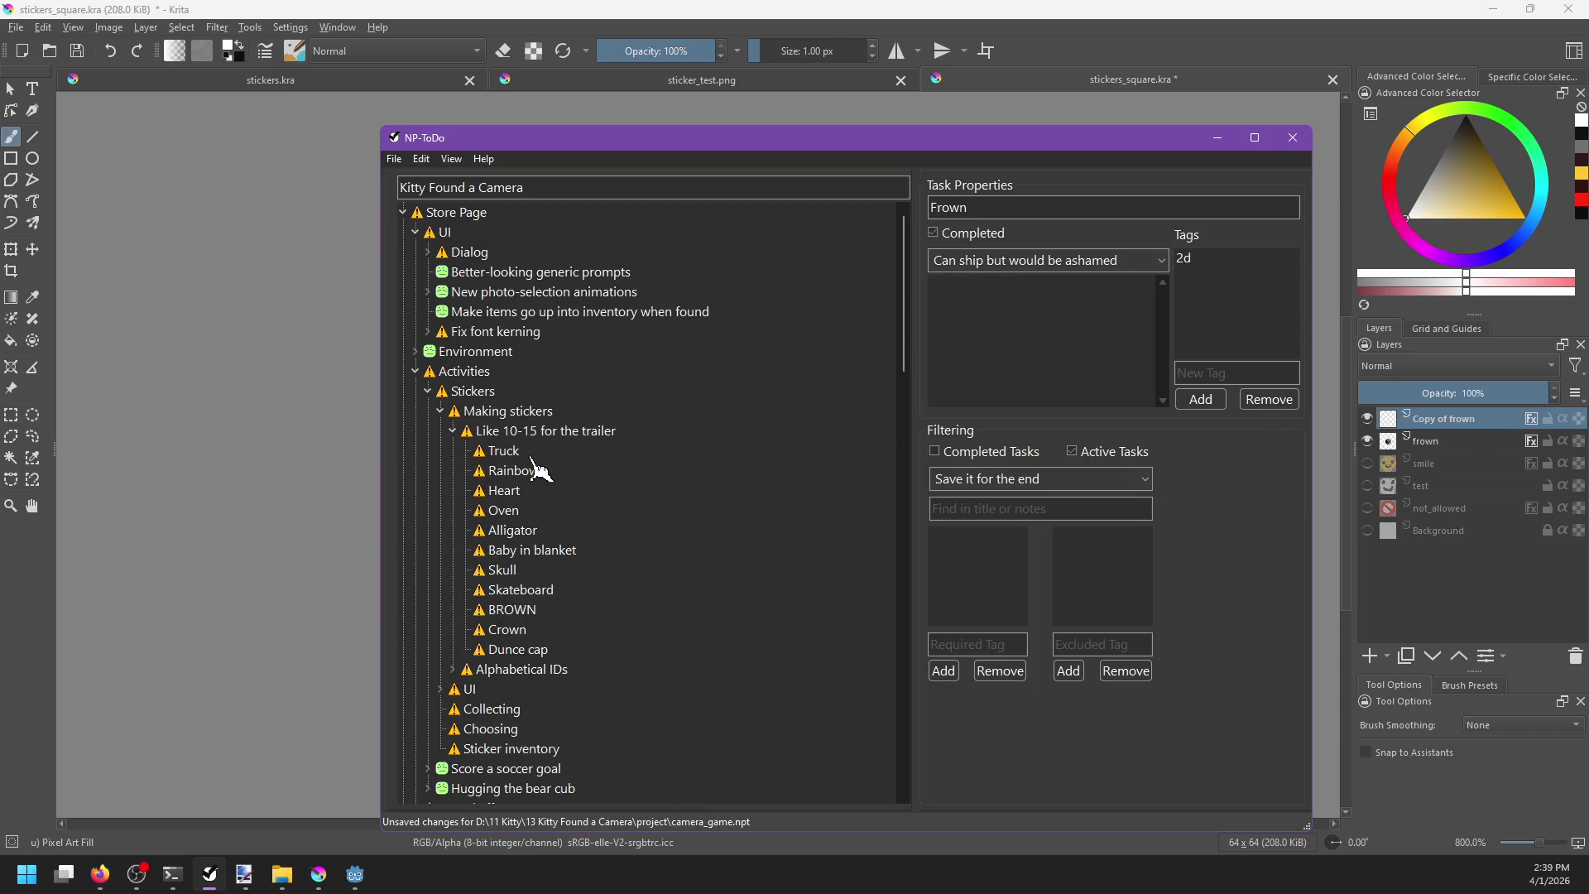
Rename the copied layer to truck and hide the frown layer
double_click(1472, 418)
type("truck")
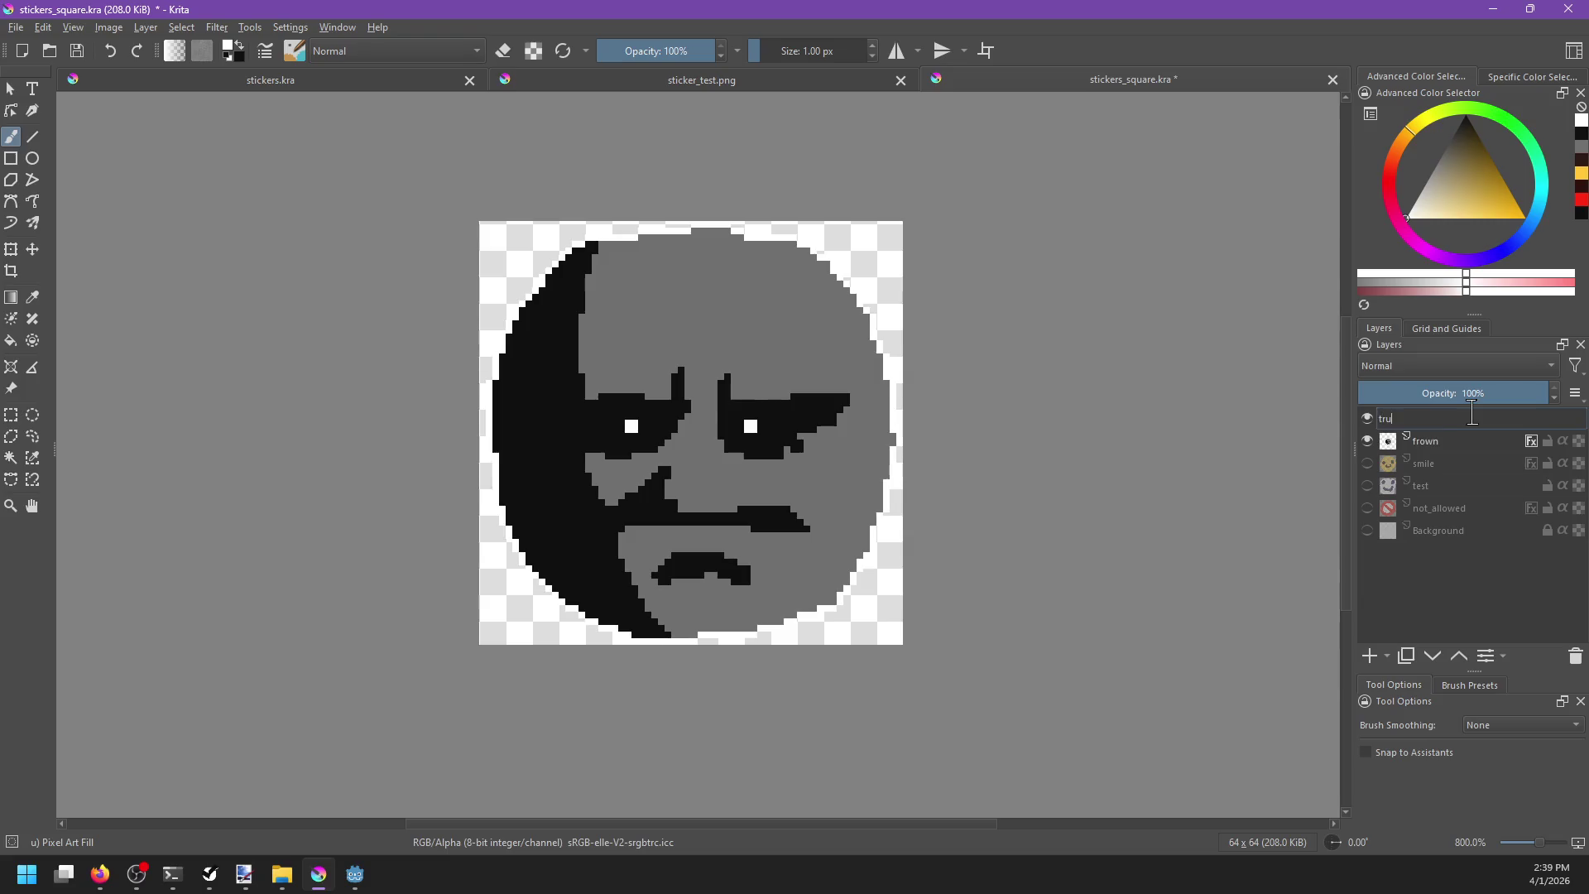
key("Return")
left_click(1367, 441)
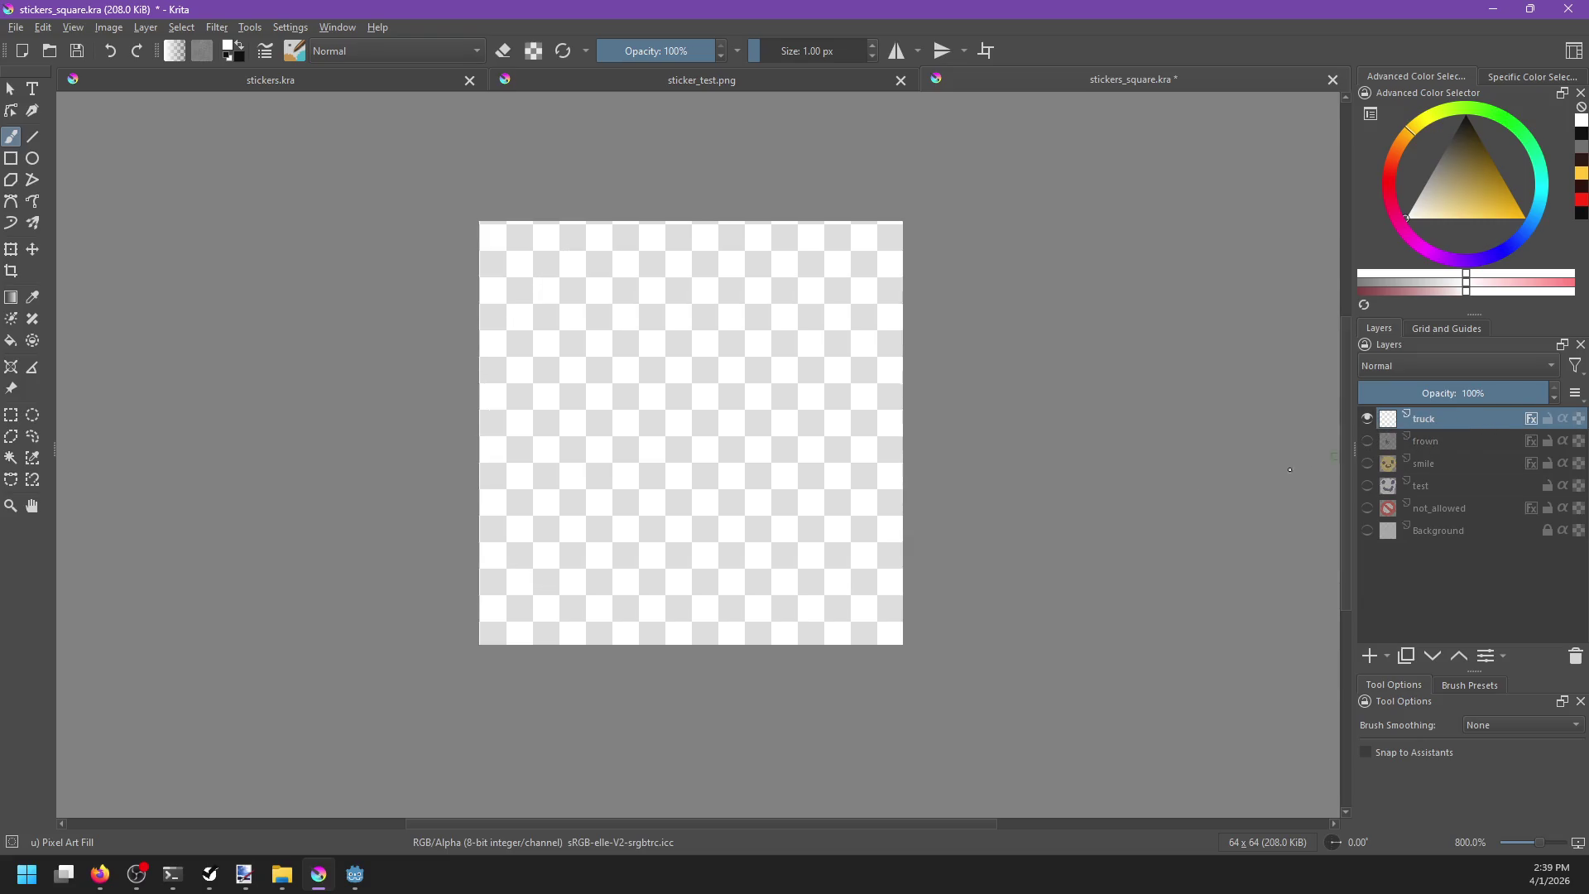
Reset the colours to black and white, then pick a light, near-white painting colour
mouse_move(562, 408)
left_mouse_down()
mouse_move(567, 375)
mouse_move(687, 315)
left_mouse_up()
key("ctrl+z")
key("d")
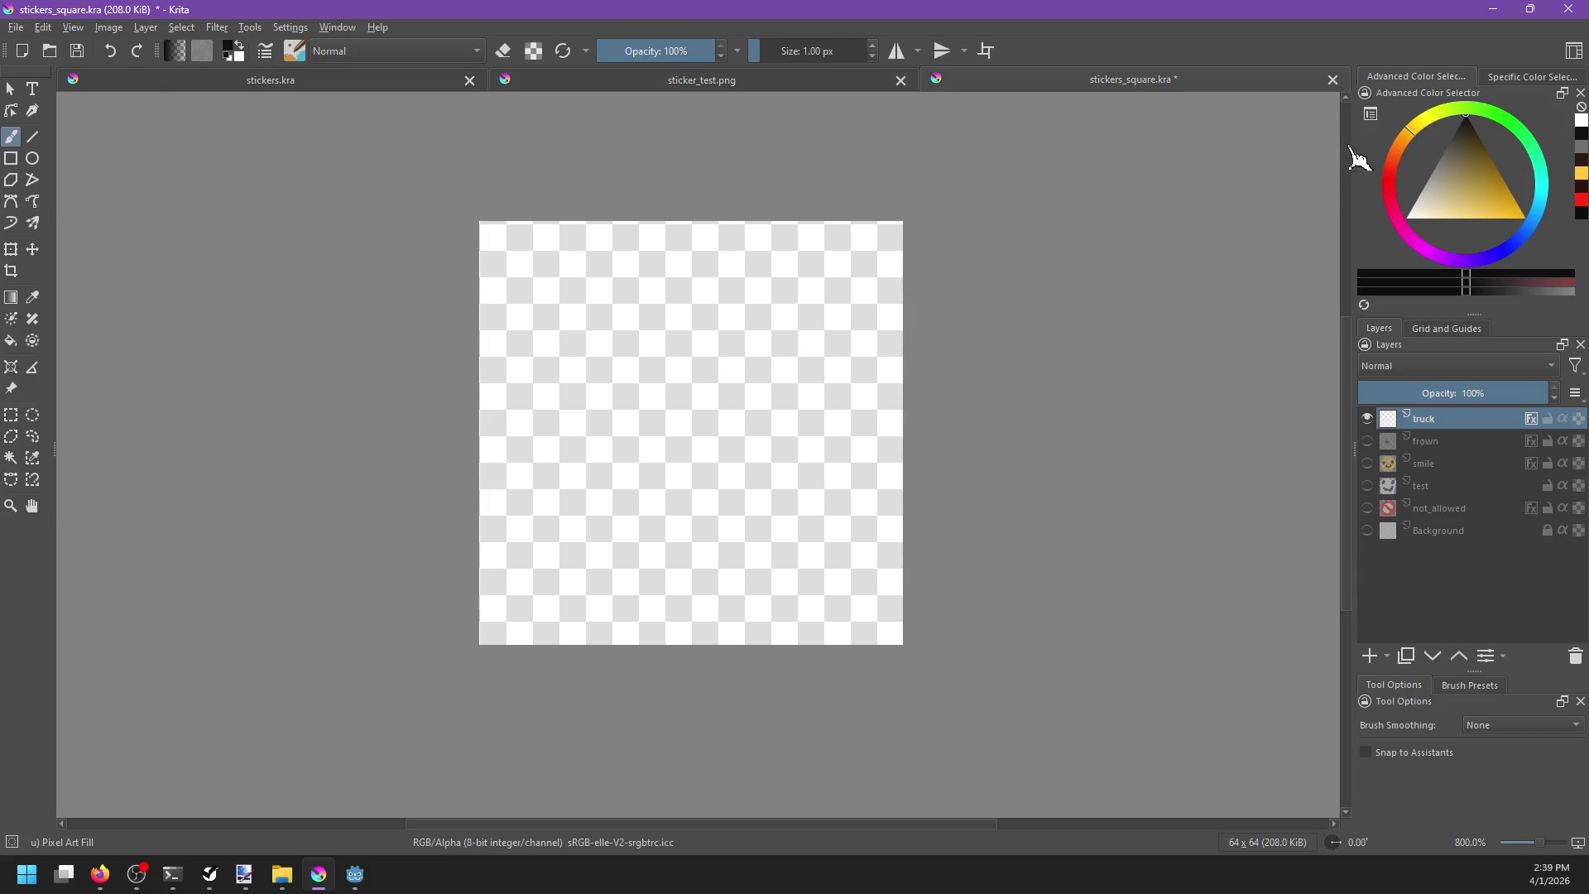
left_click_drag(1459, 196, 1322, 188)
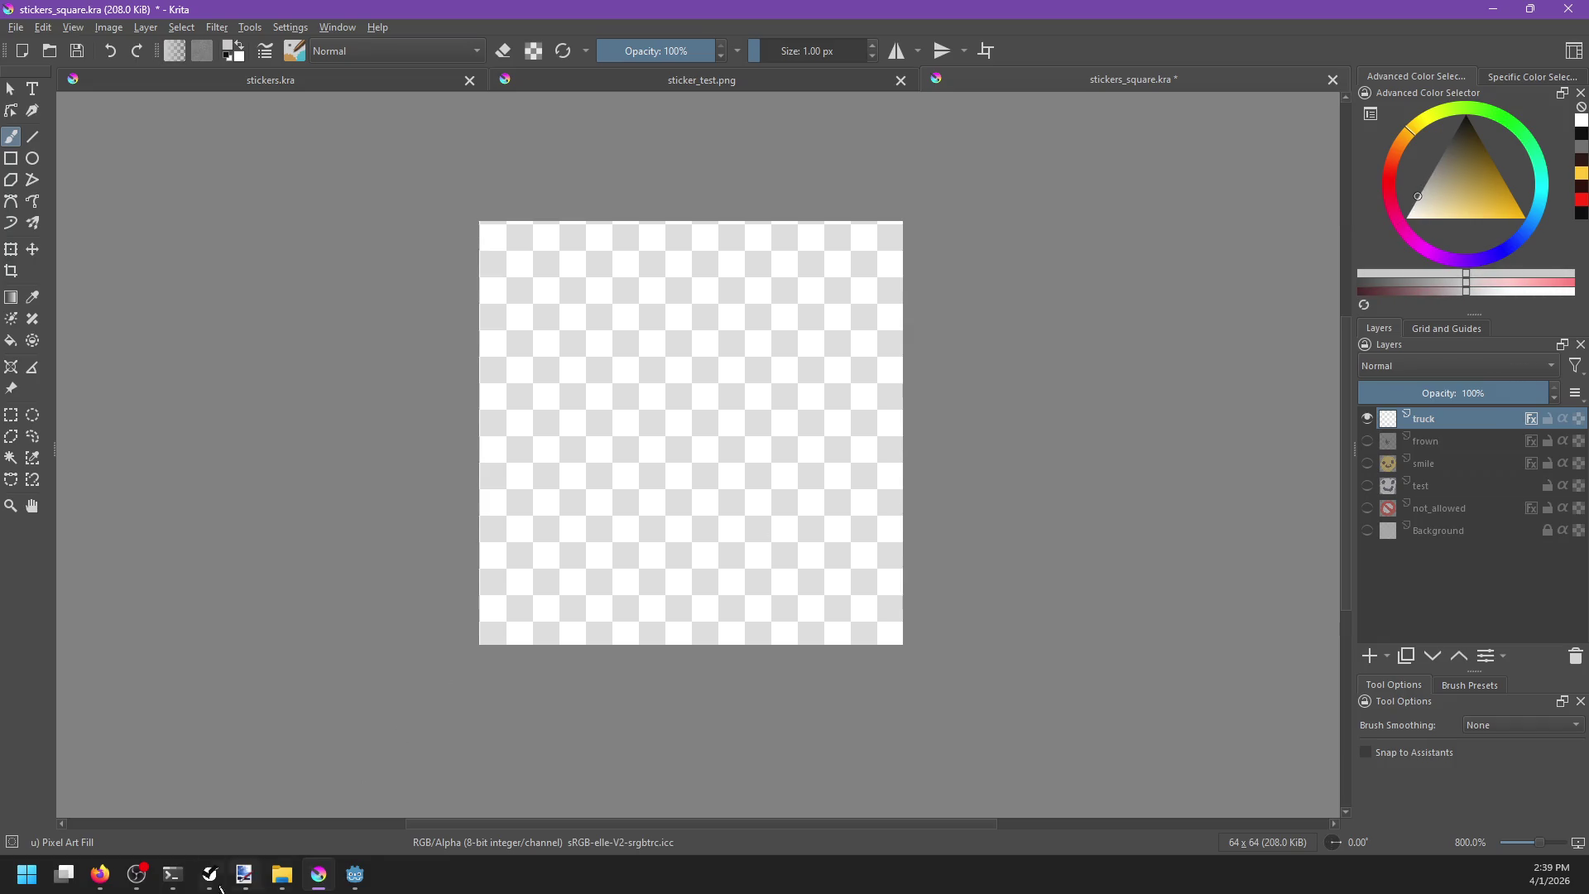
left_click(100, 874)
Run a 'milk truck' DuckDuckGo image search in Firefox, then switch back to the Godot editor
left_click(347, 795)
left_click(513, 132)
type("milk truck")
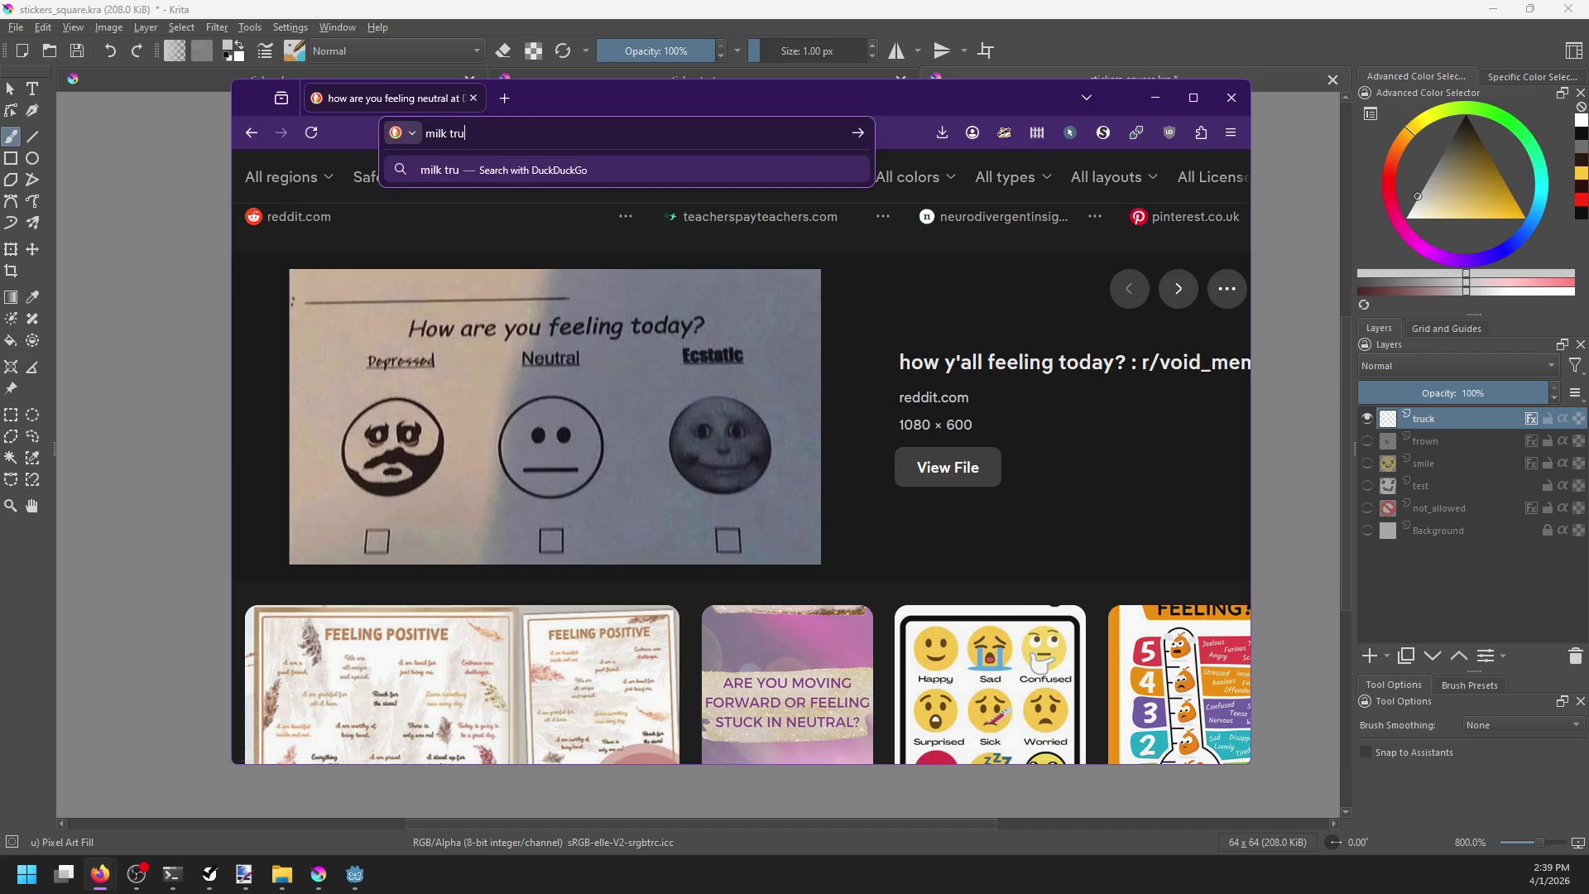
key("Return")
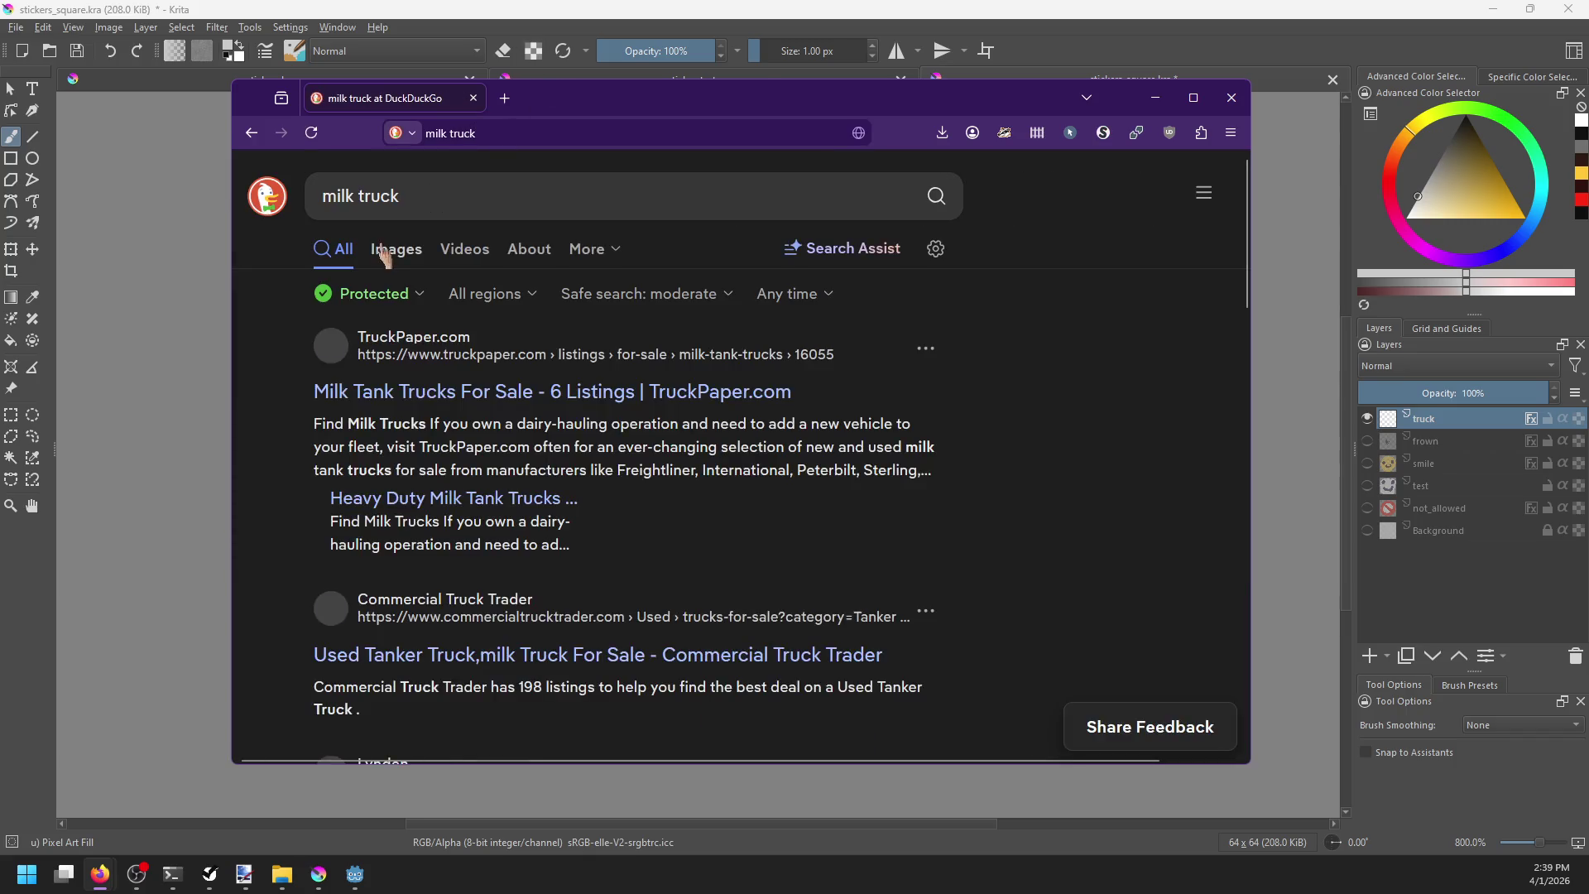
left_click(383, 253)
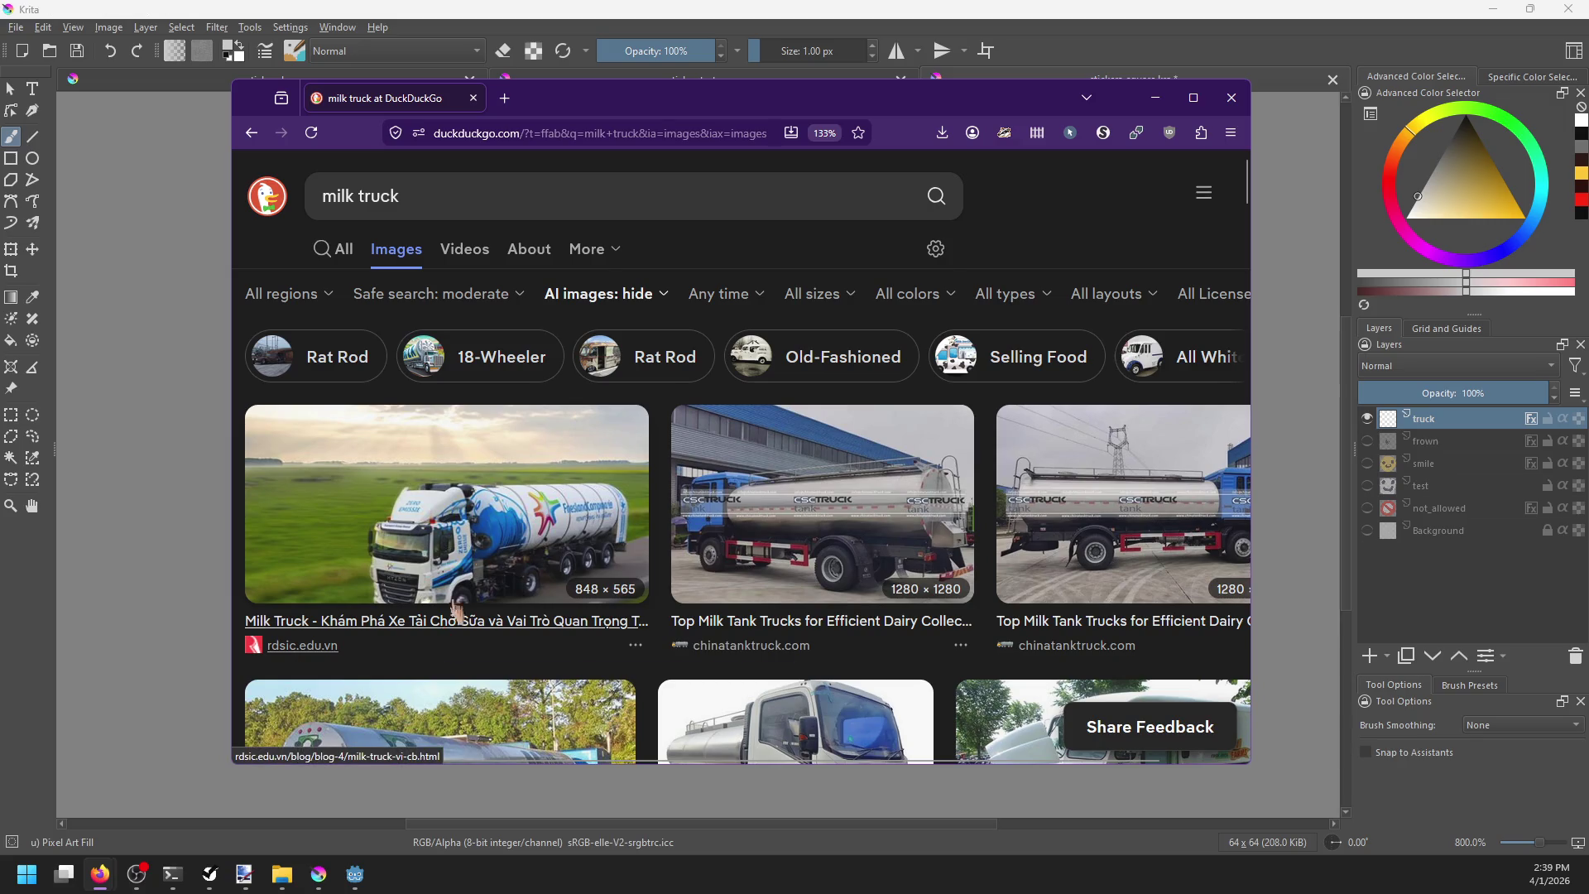
left_click(339, 880)
left_click(354, 876)
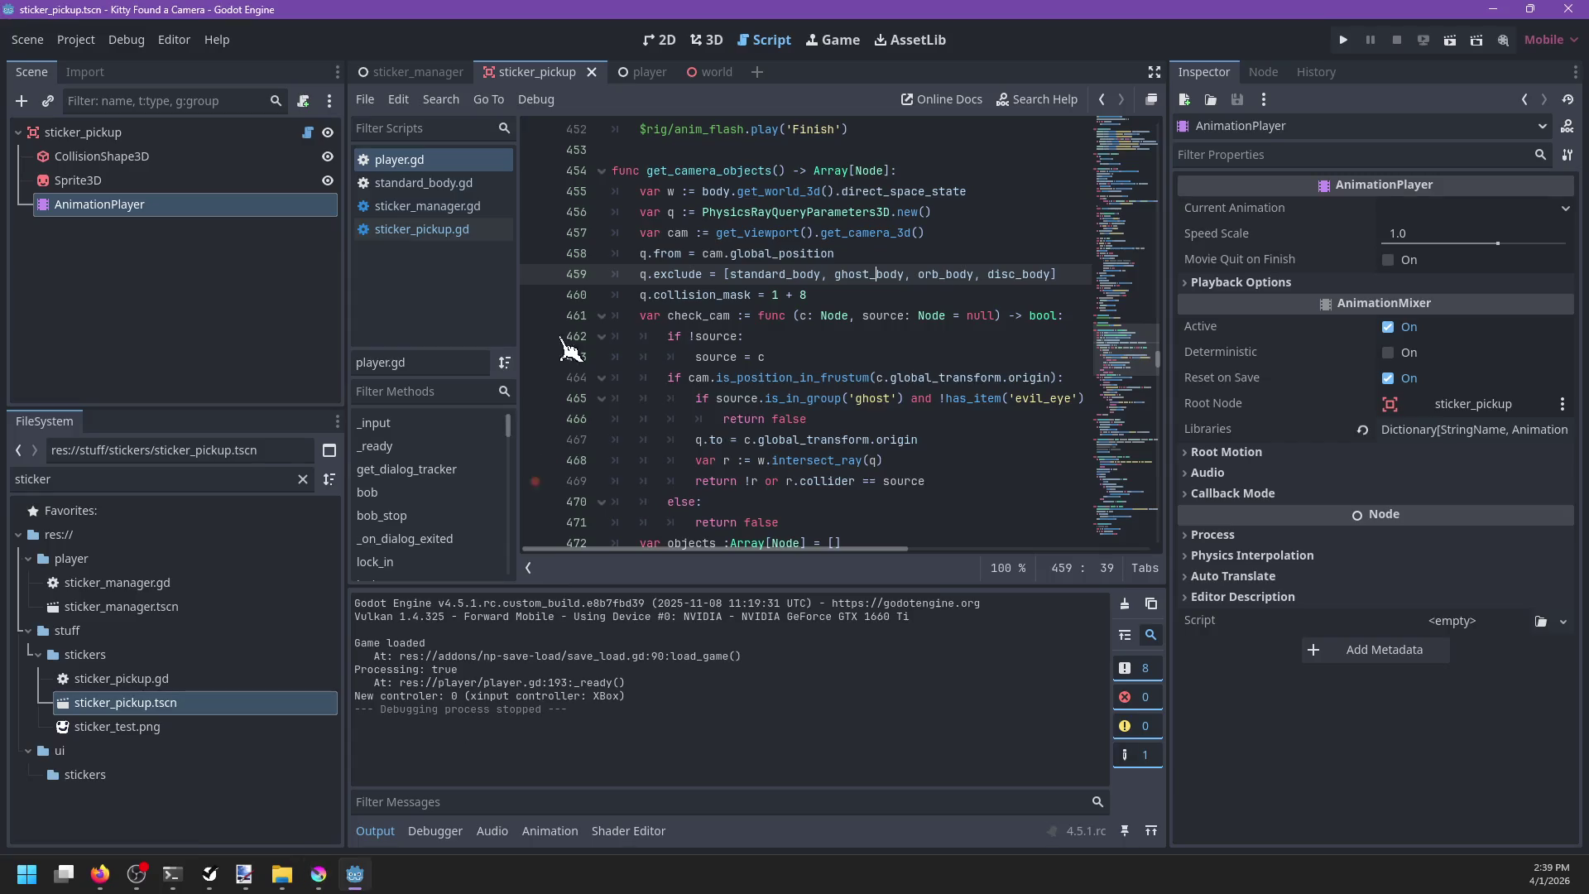
Clear the file filter and rename frown.png and smile.png to face_frown.png and face_smile.png
double_click(182, 473)
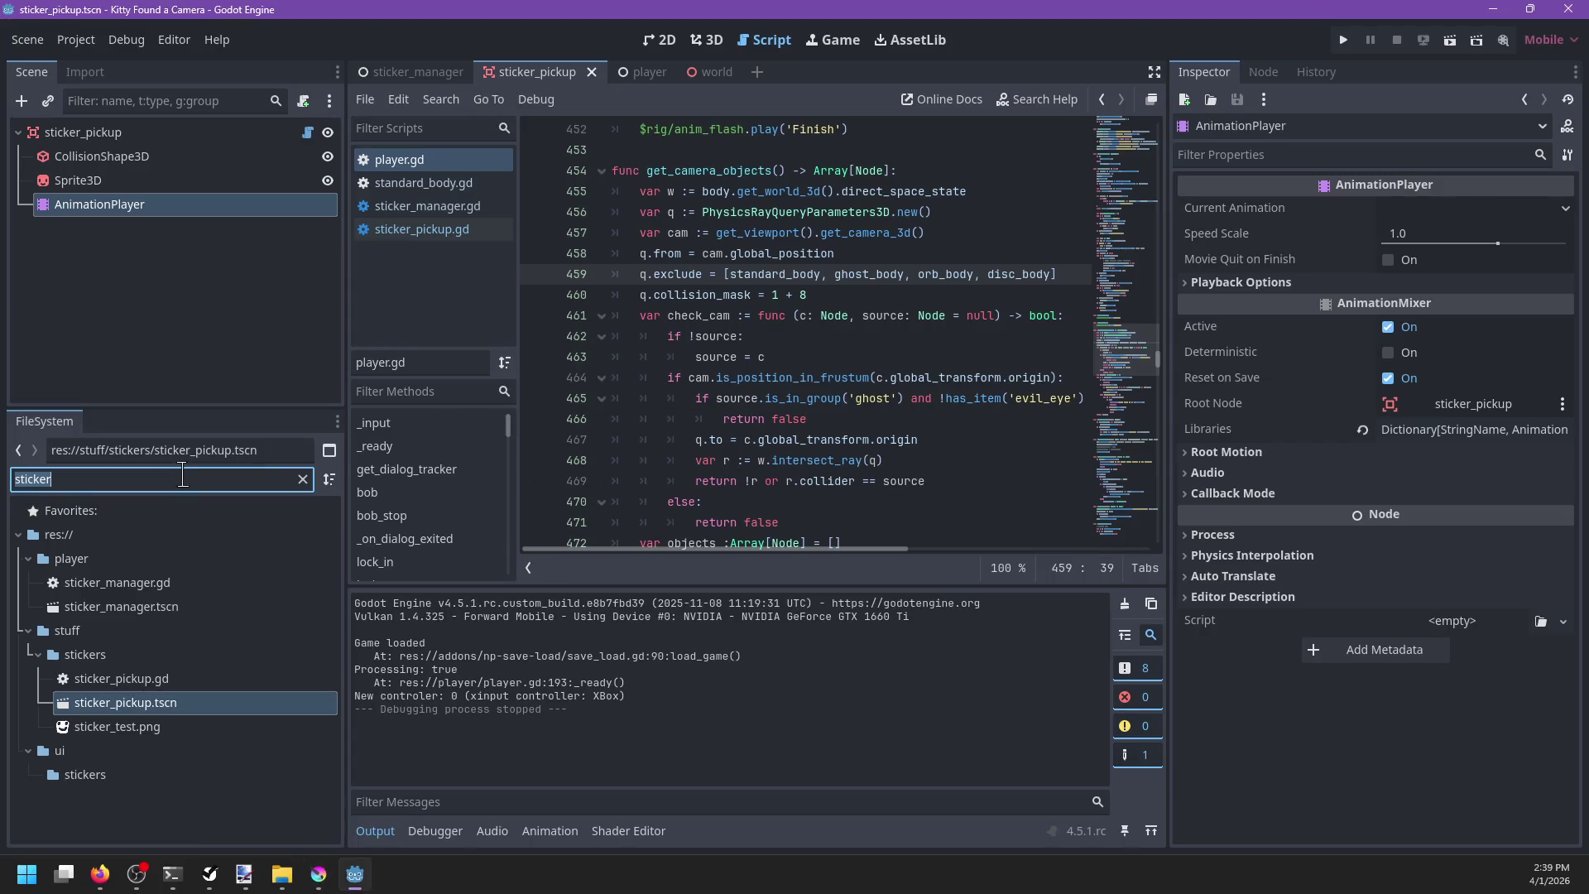
key("BackSpace")
right_click(120, 732)
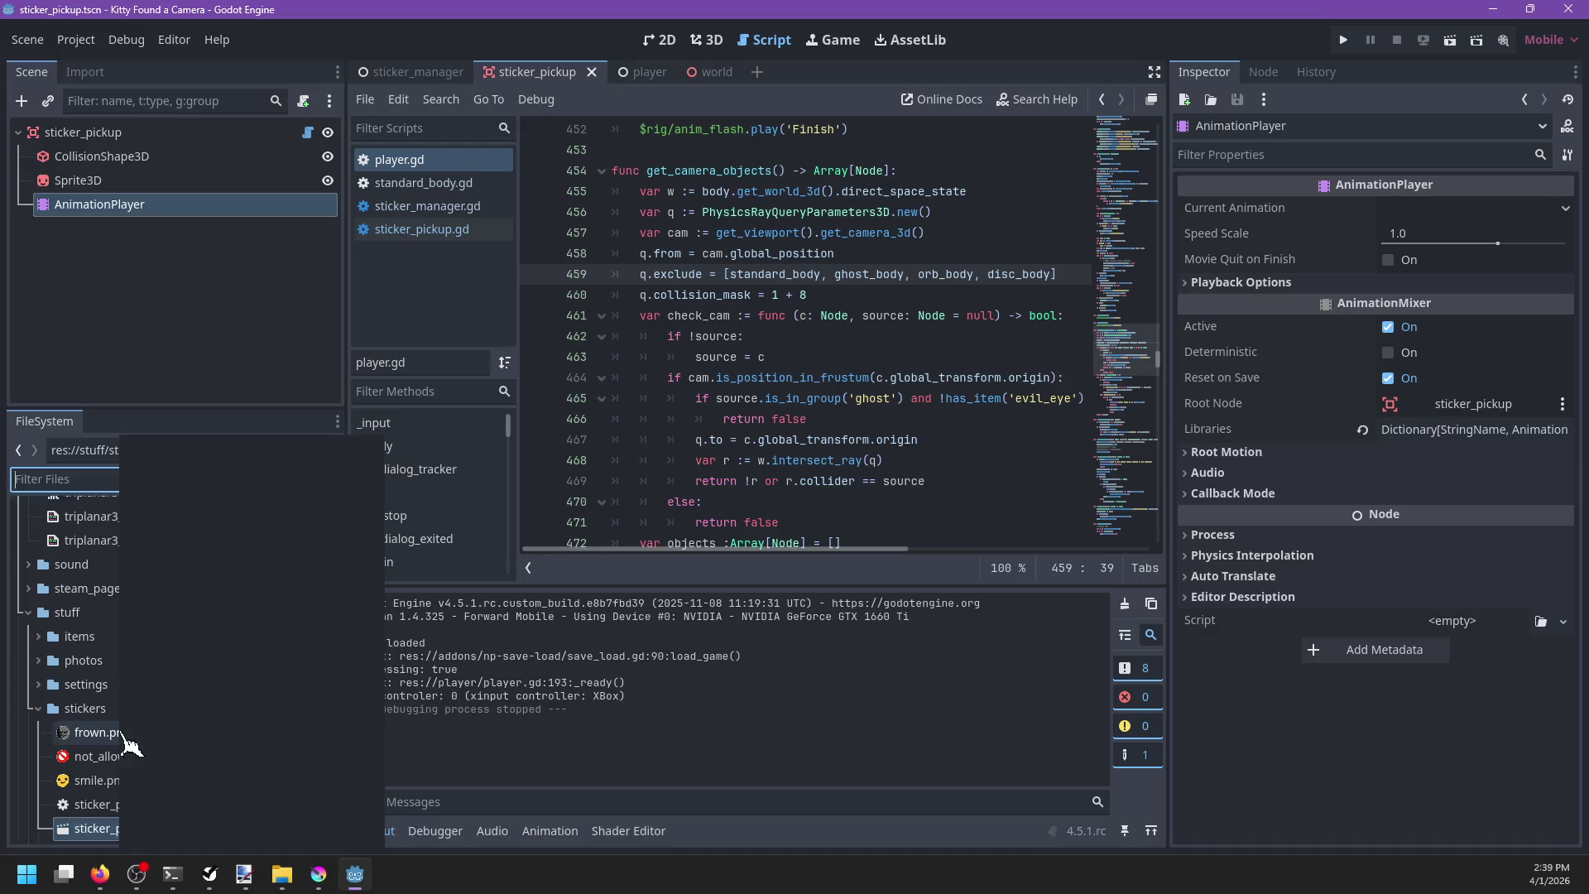
left_click(178, 637)
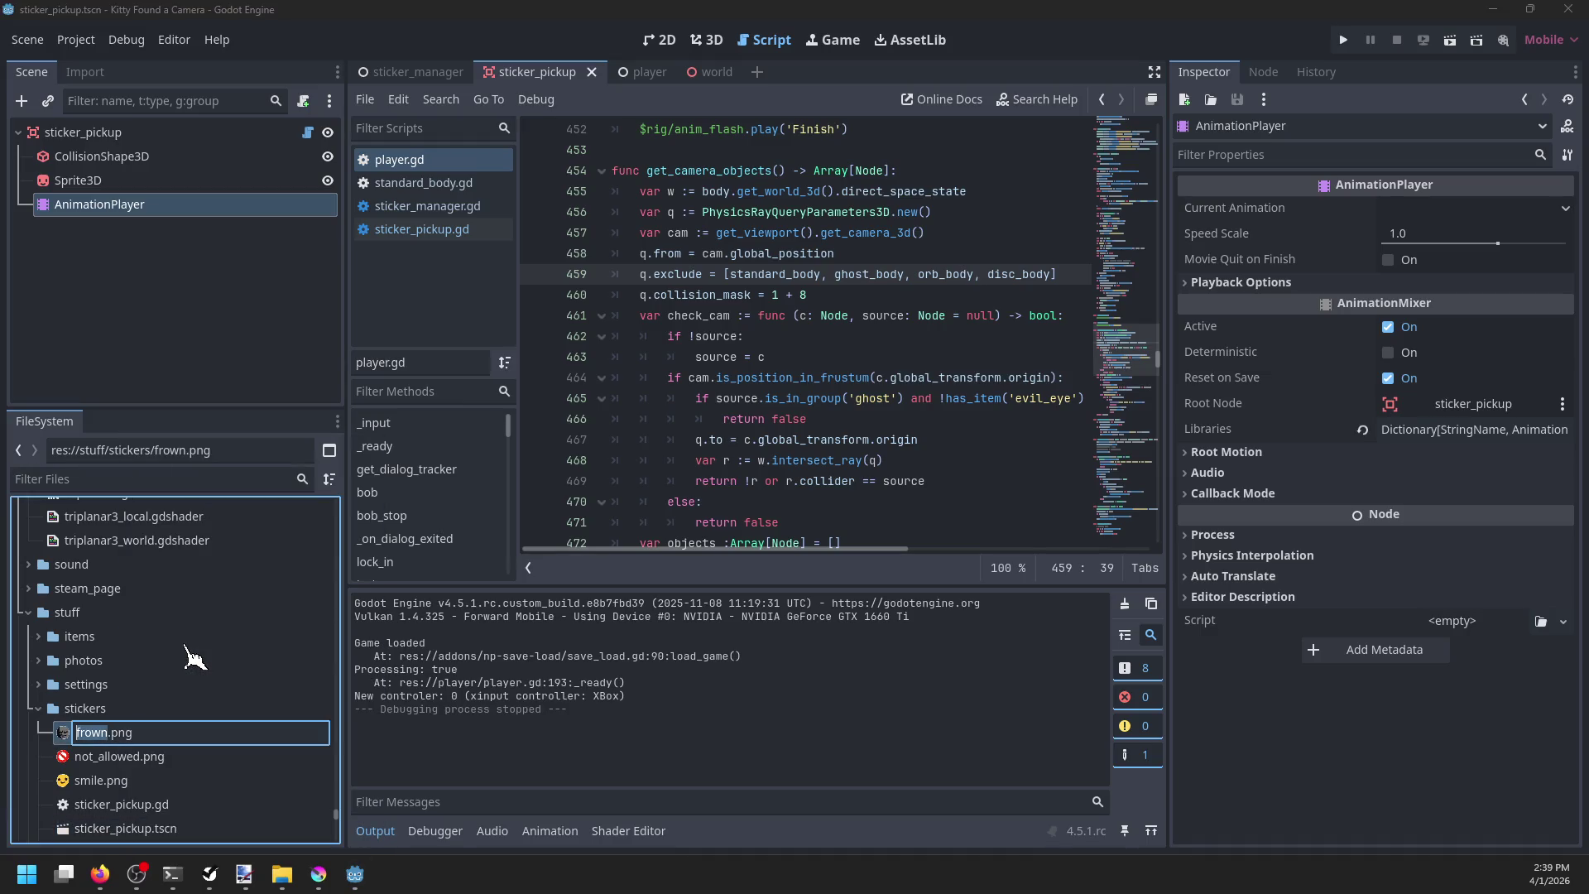
type("_")
key("Return")
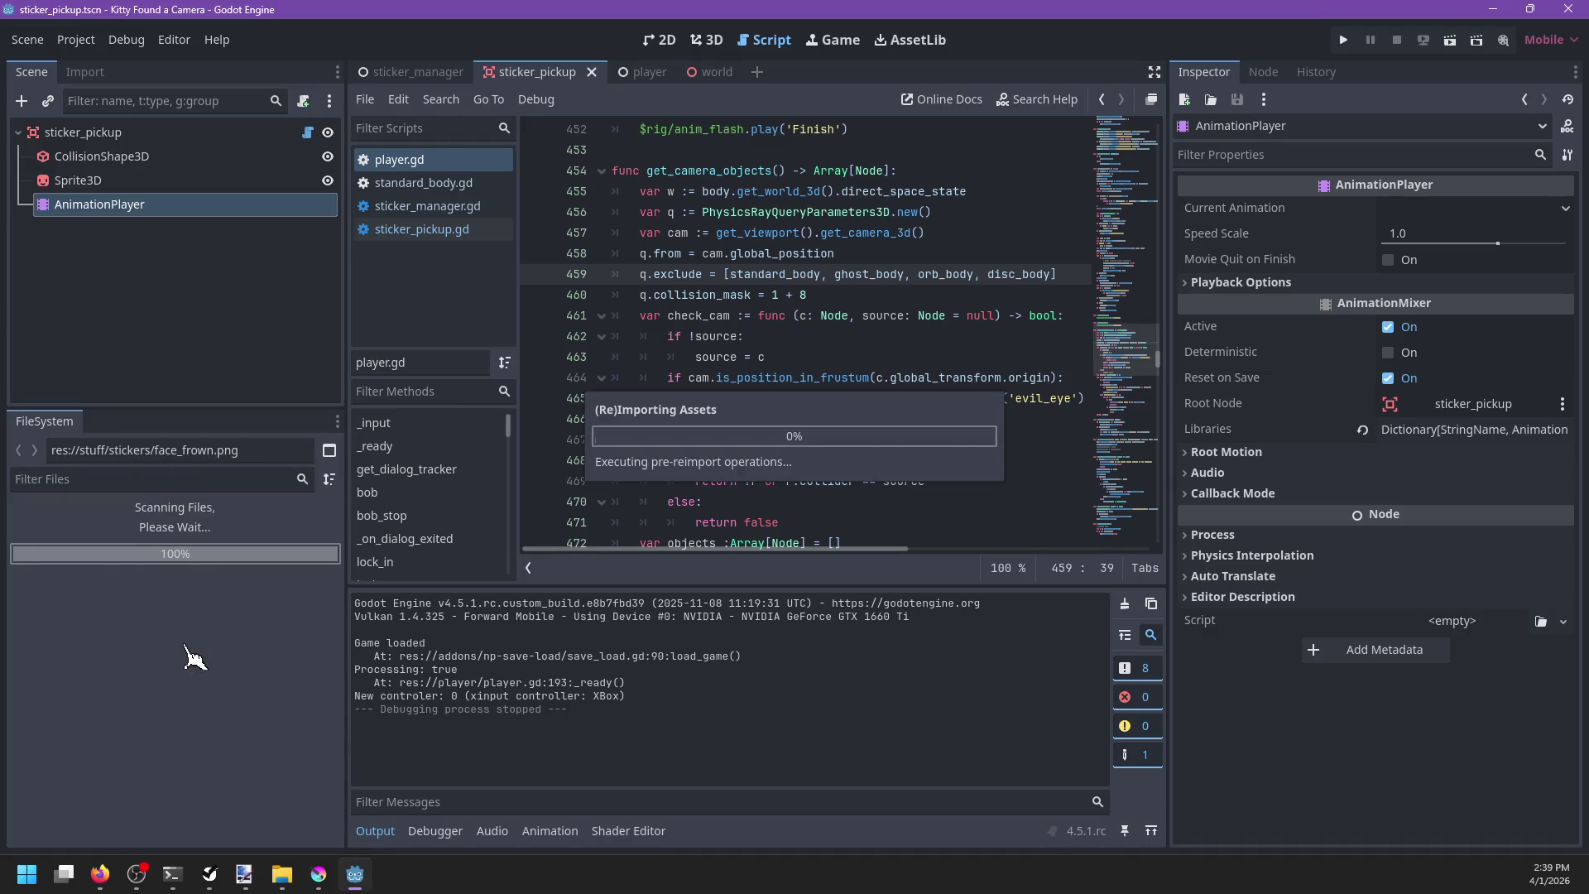
right_click(97, 779)
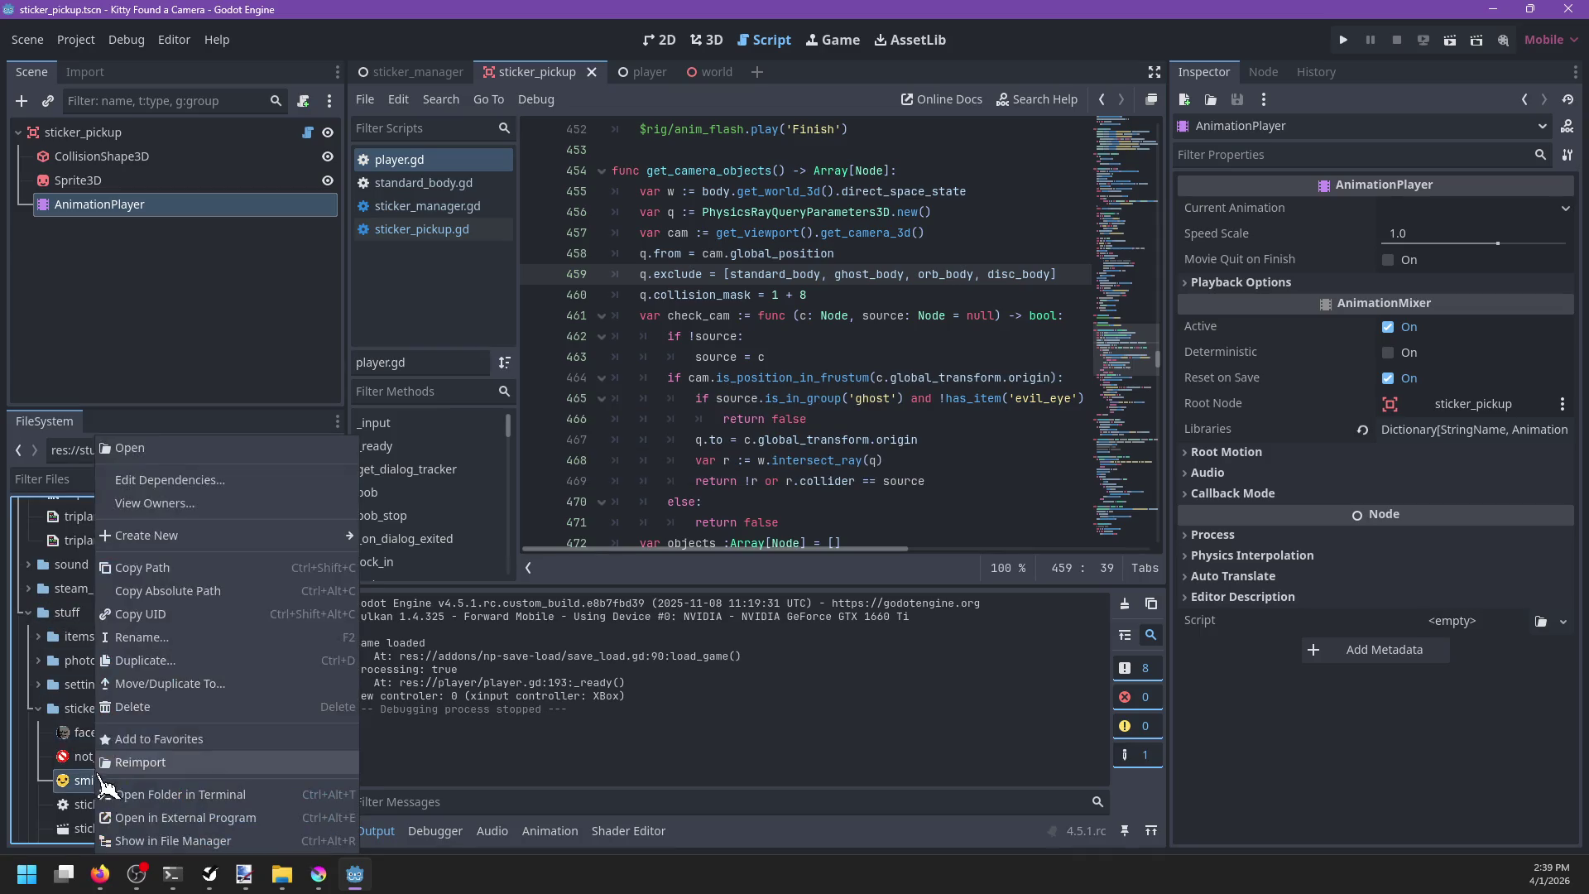
left_click(163, 660)
type("face_smile.png")
key("Return")
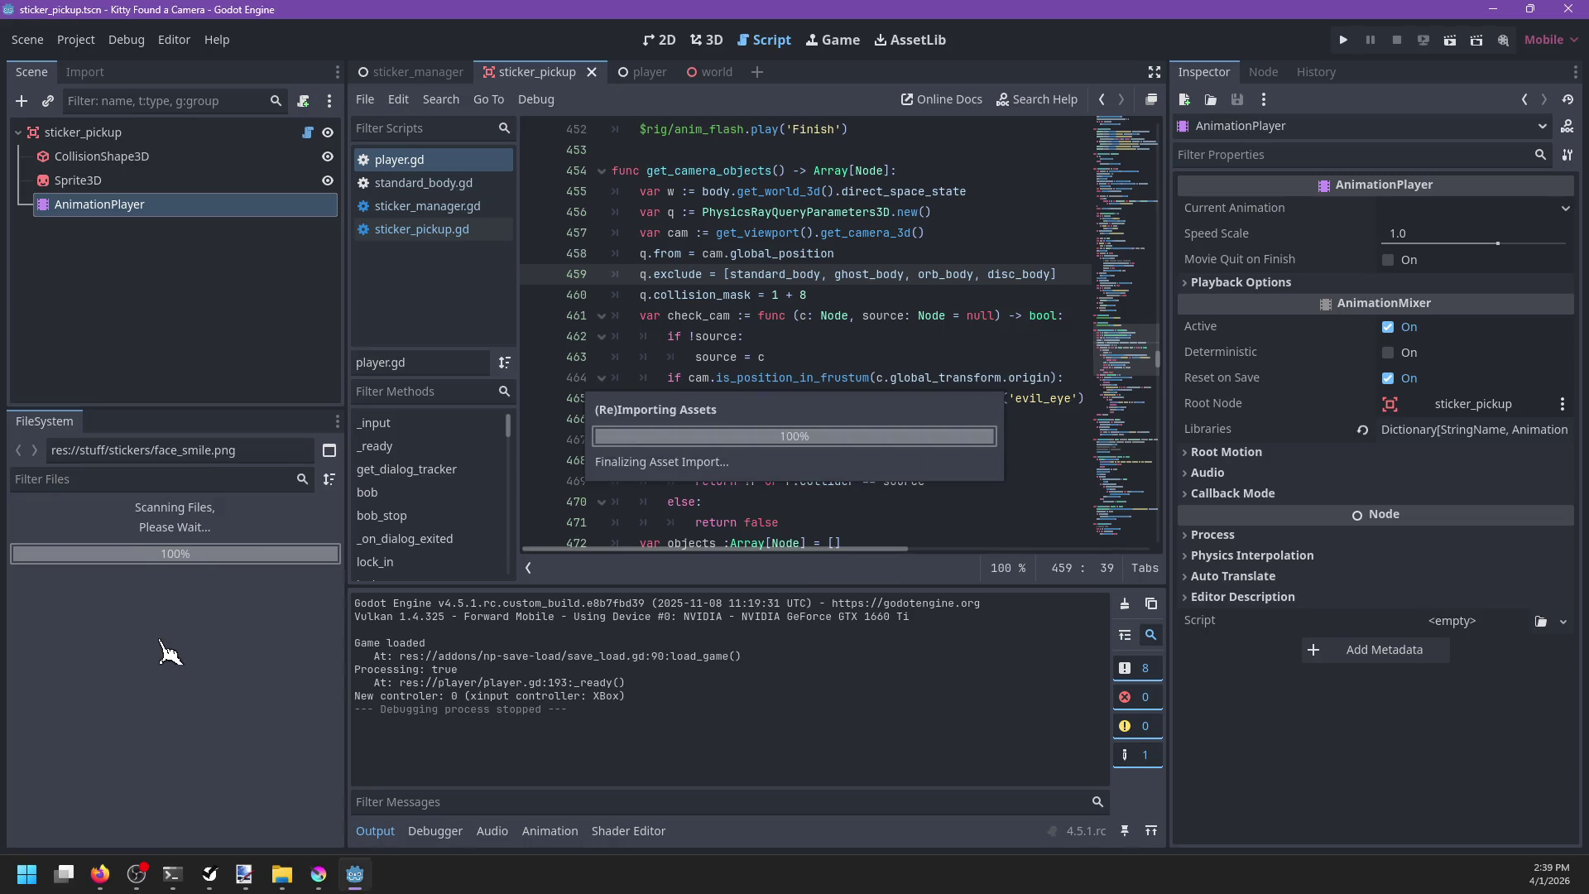
Rename not_allowed.png to sym_forbidden.png
right_click(121, 781)
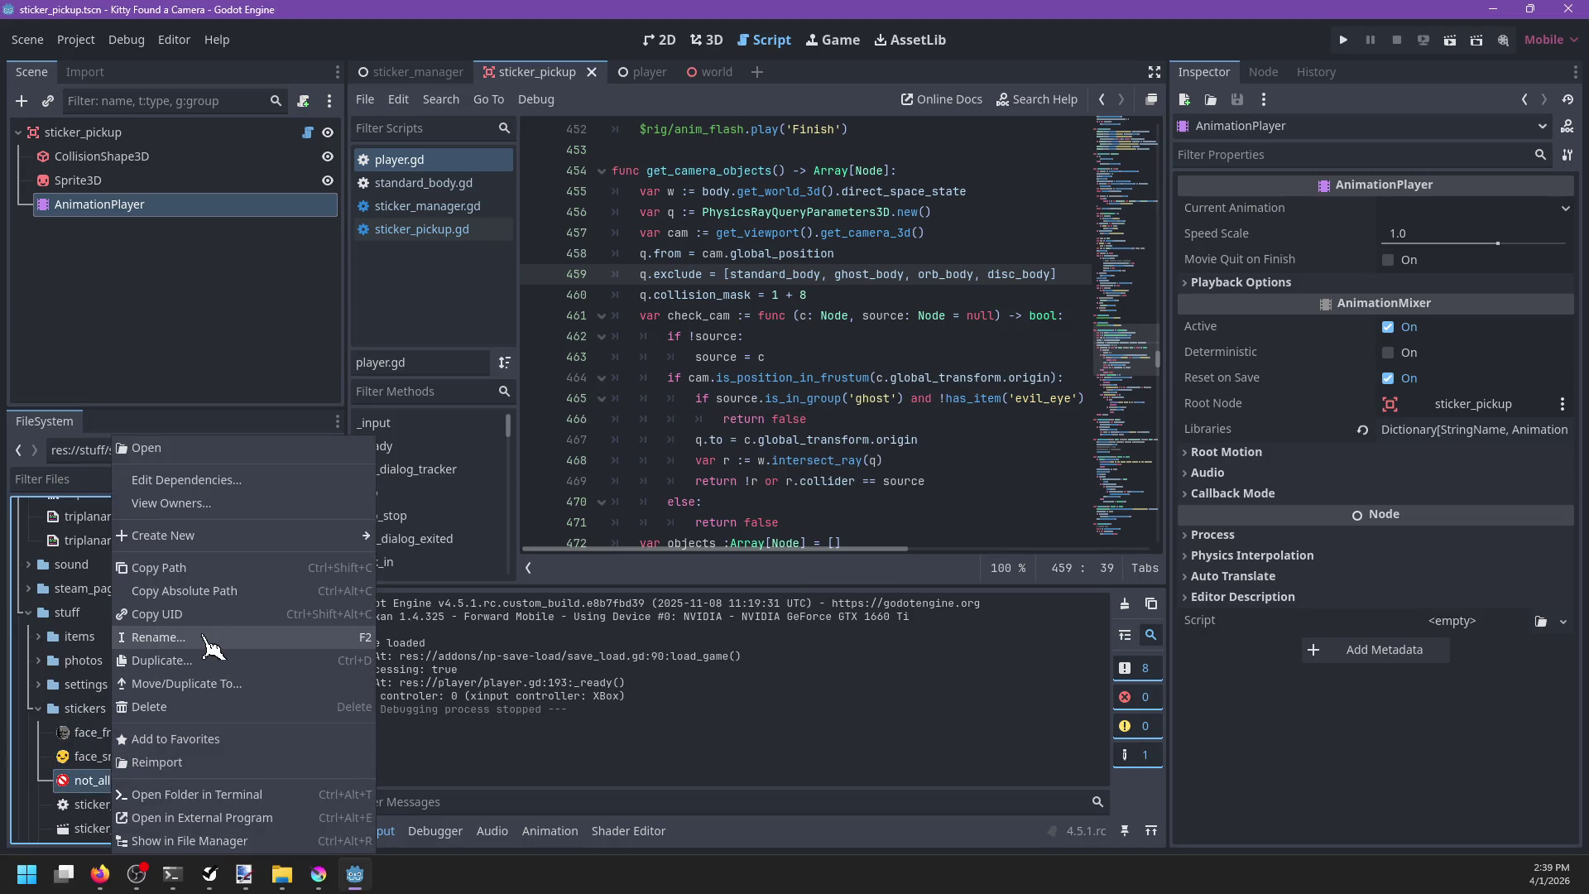
left_click(159, 637)
type("sym_forbidd.png")
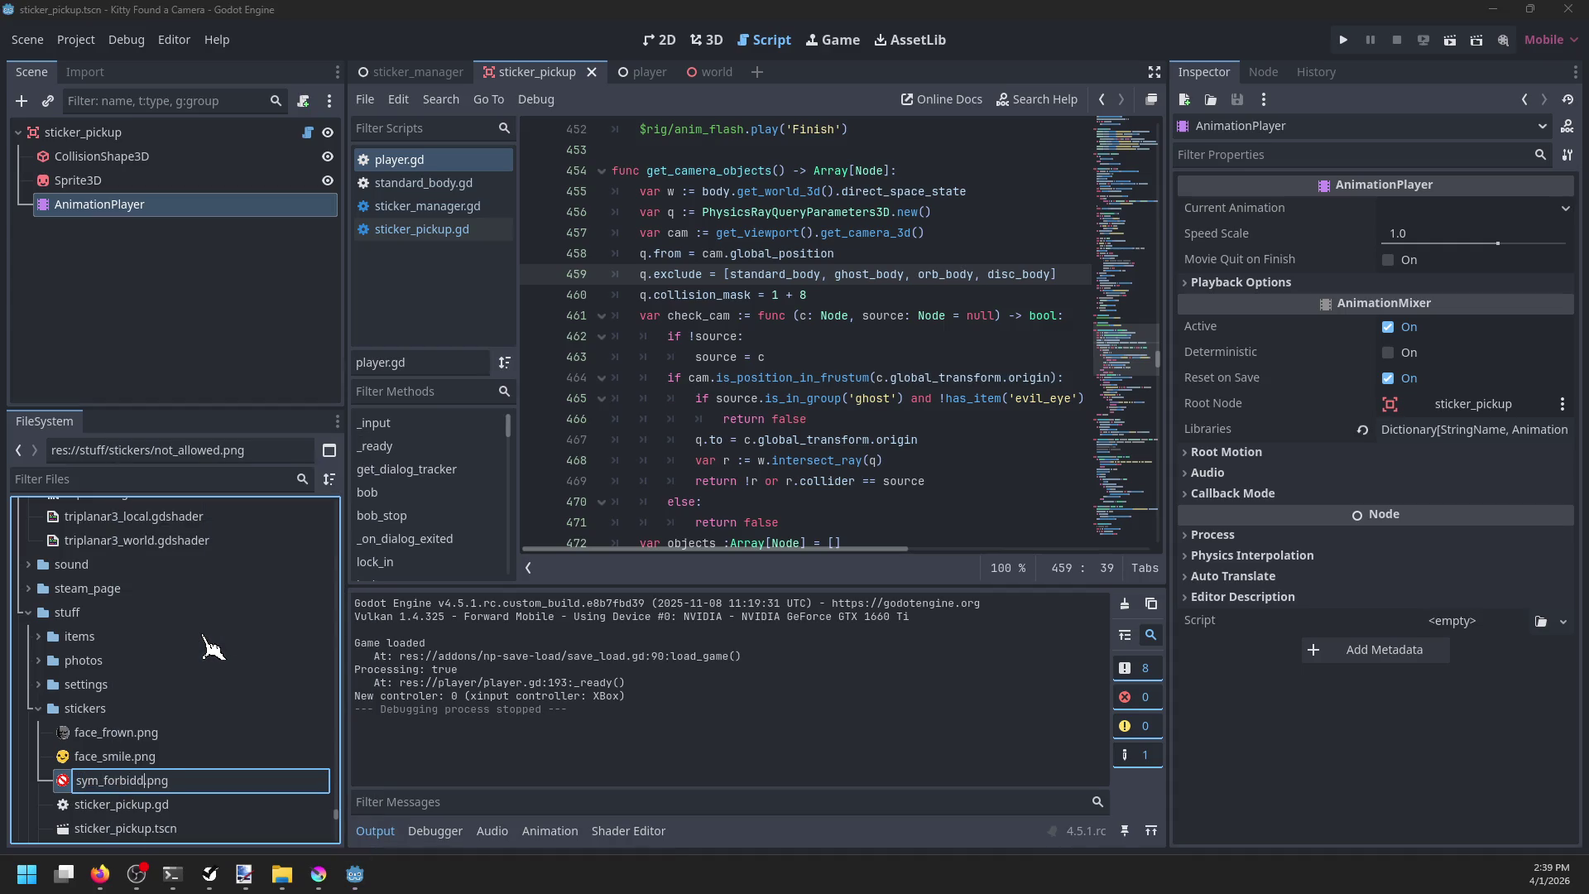
type("en")
key("Return")
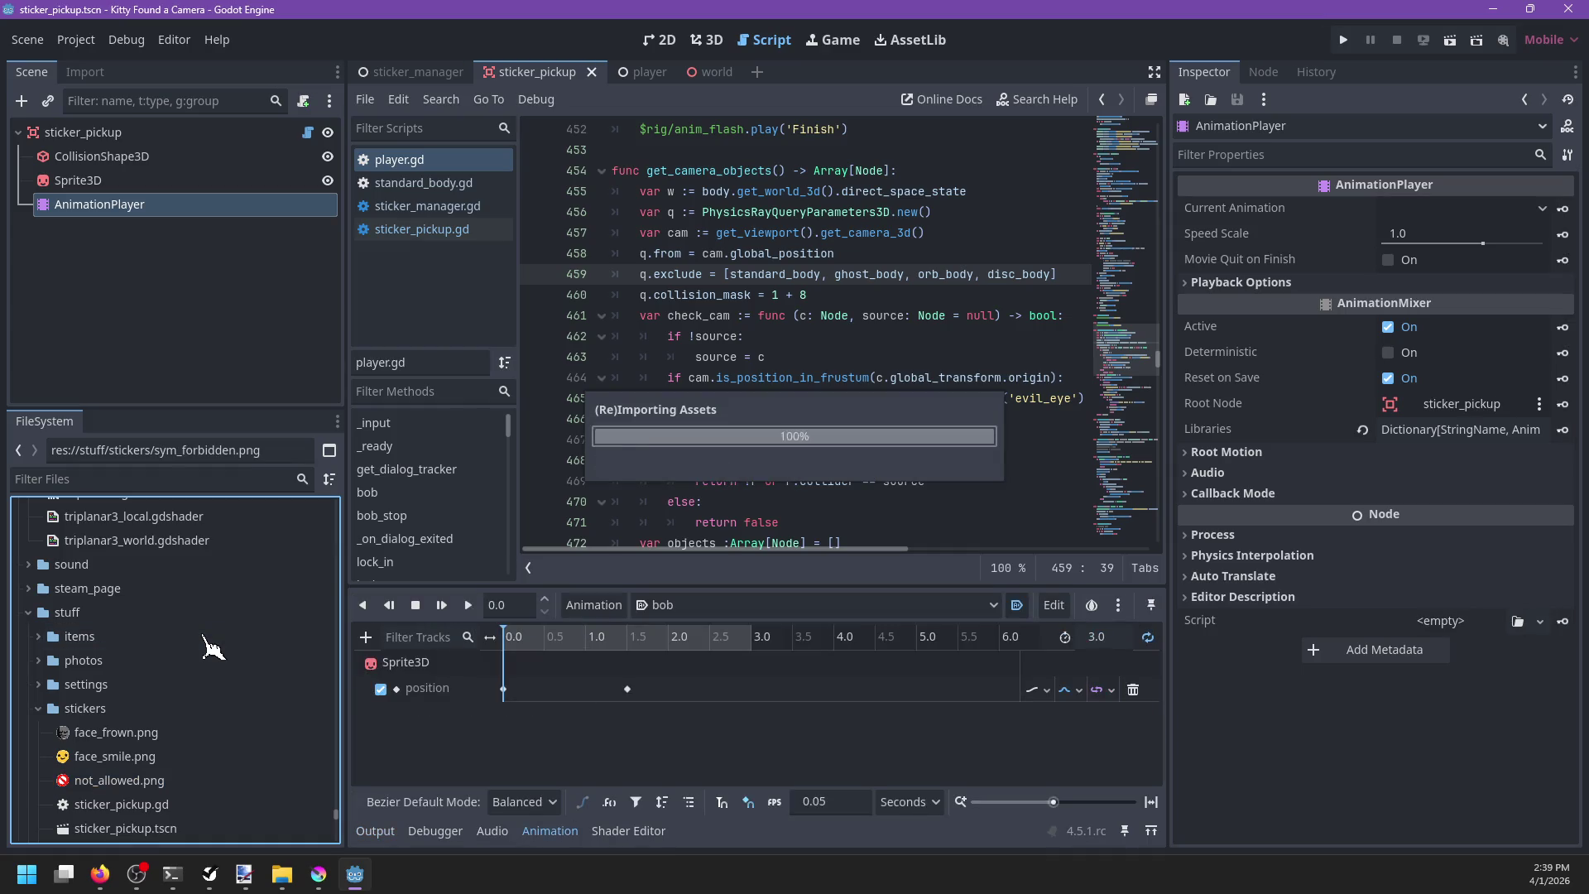
Rename sticker_test.png to test.png and delete it from the project
scroll(211, 648, "down", 3)
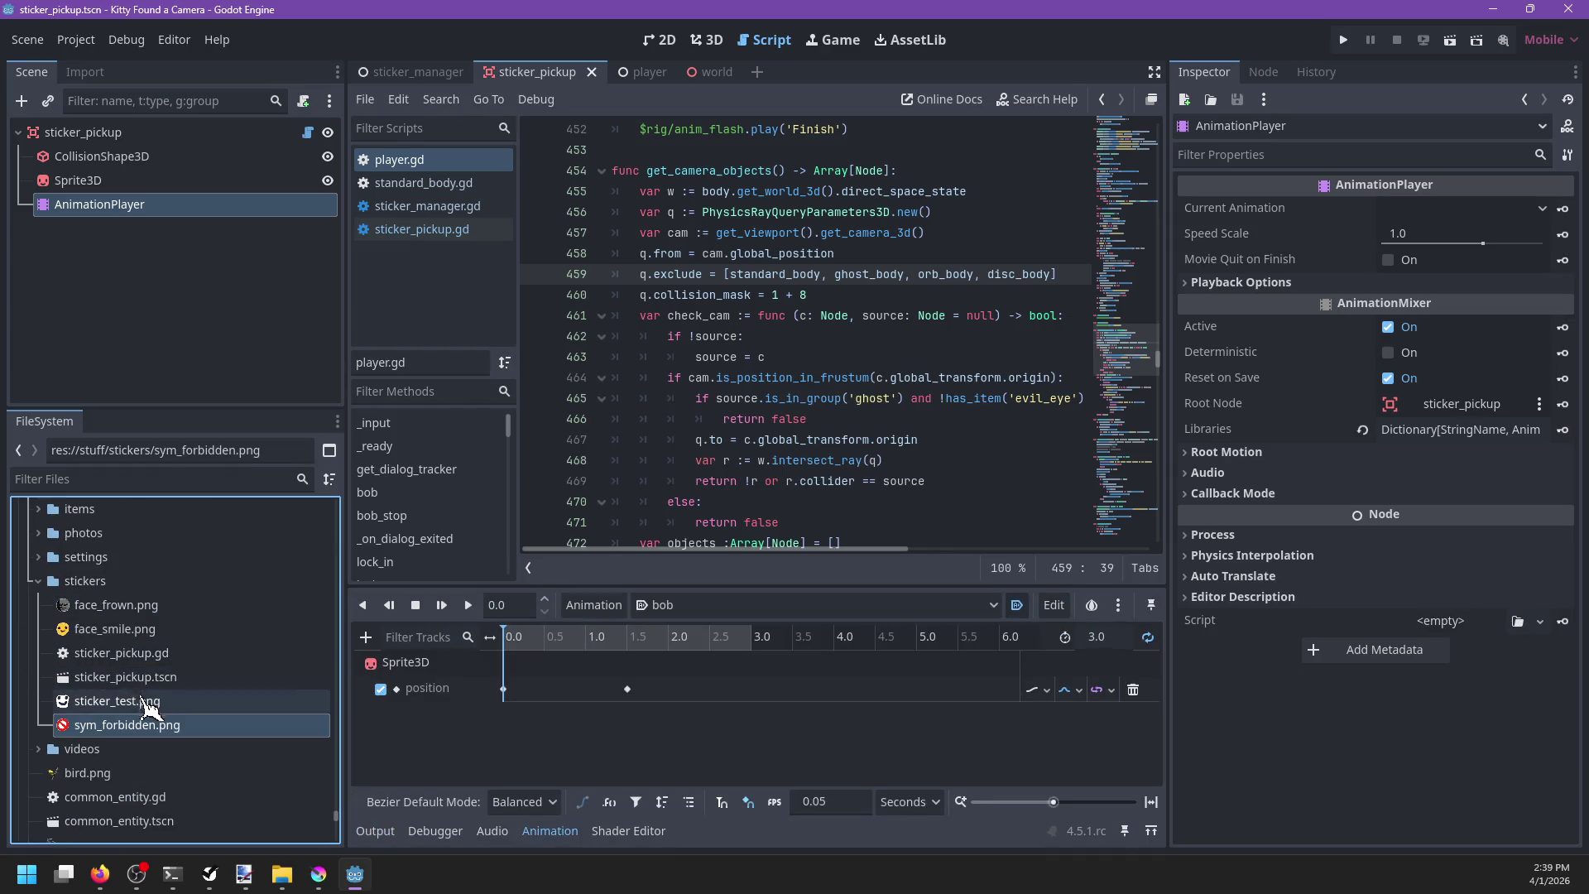
right_click(137, 701)
left_click(207, 638)
type("te")
key("Escape")
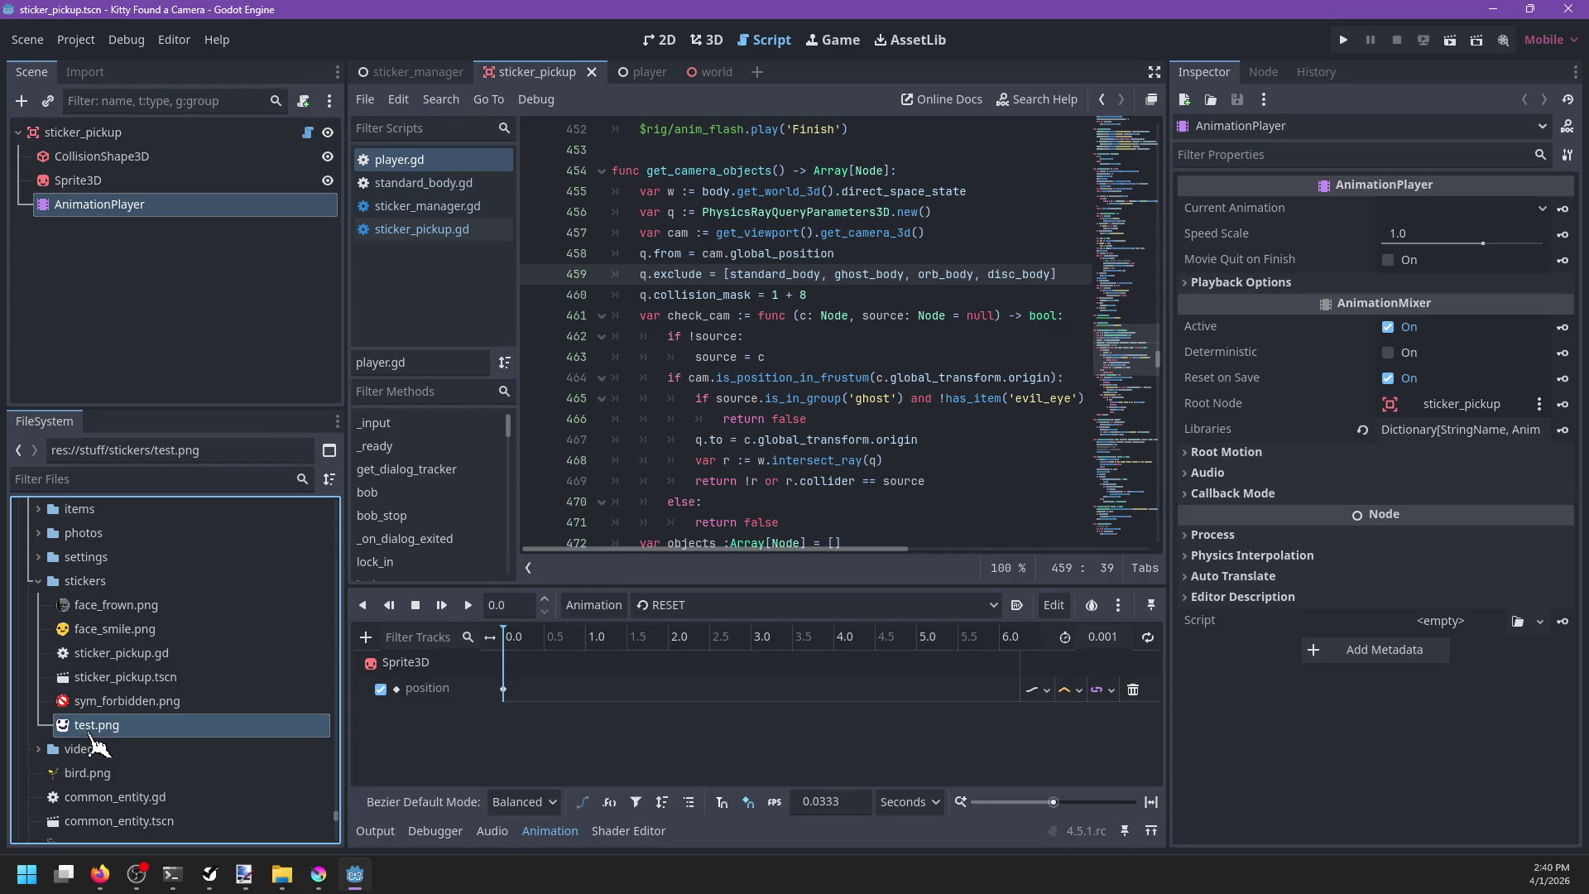
mouse_move(97, 739)
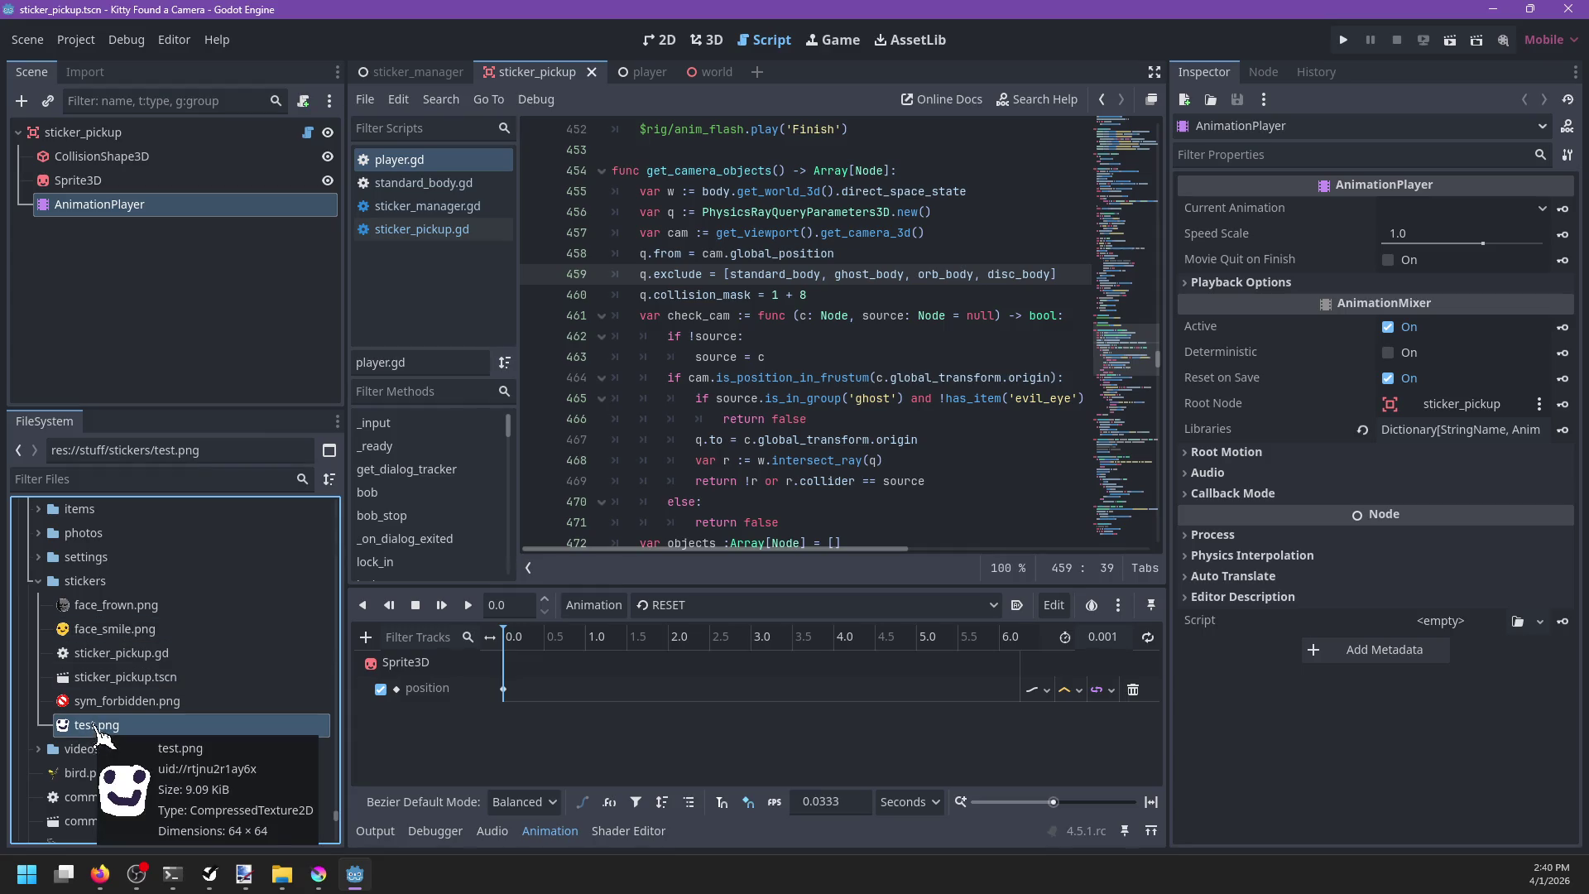
key("Up")
key("Down")
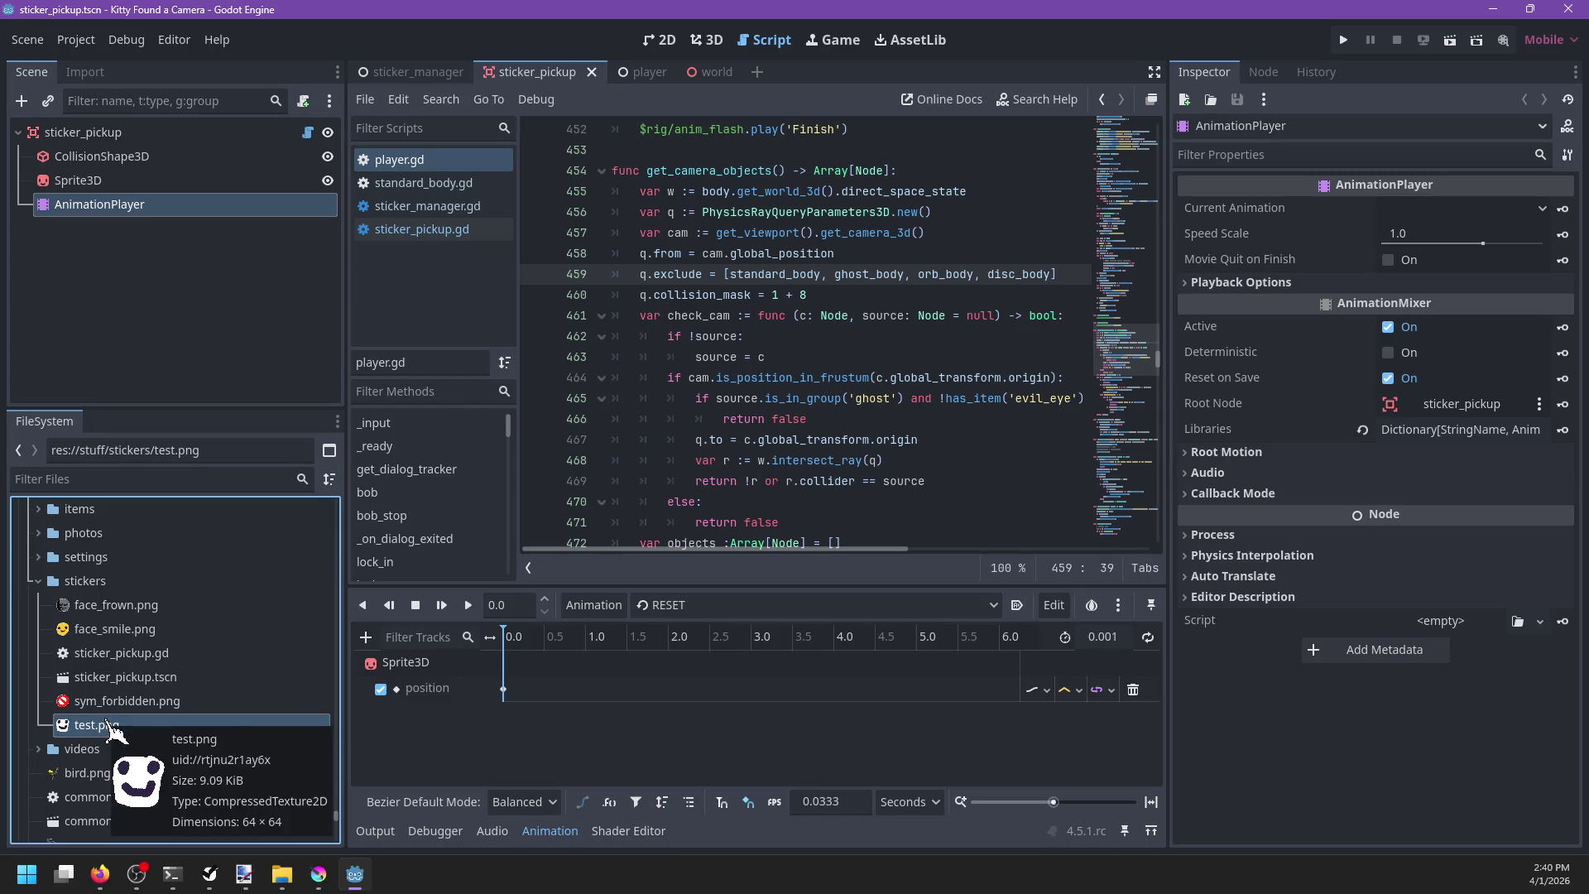
key("Delete")
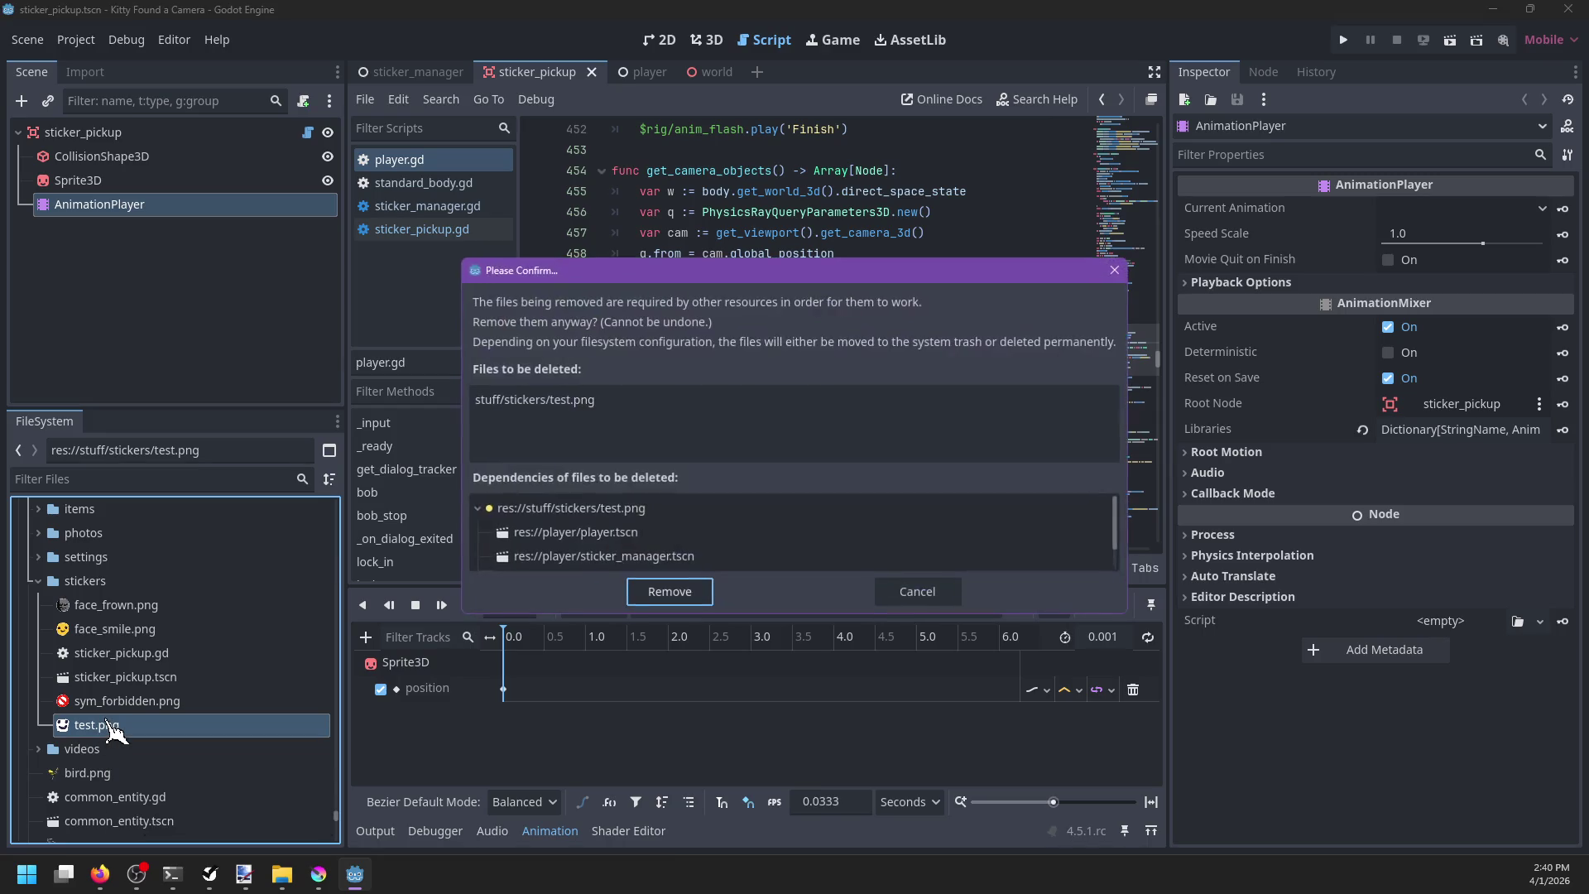
key("Return")
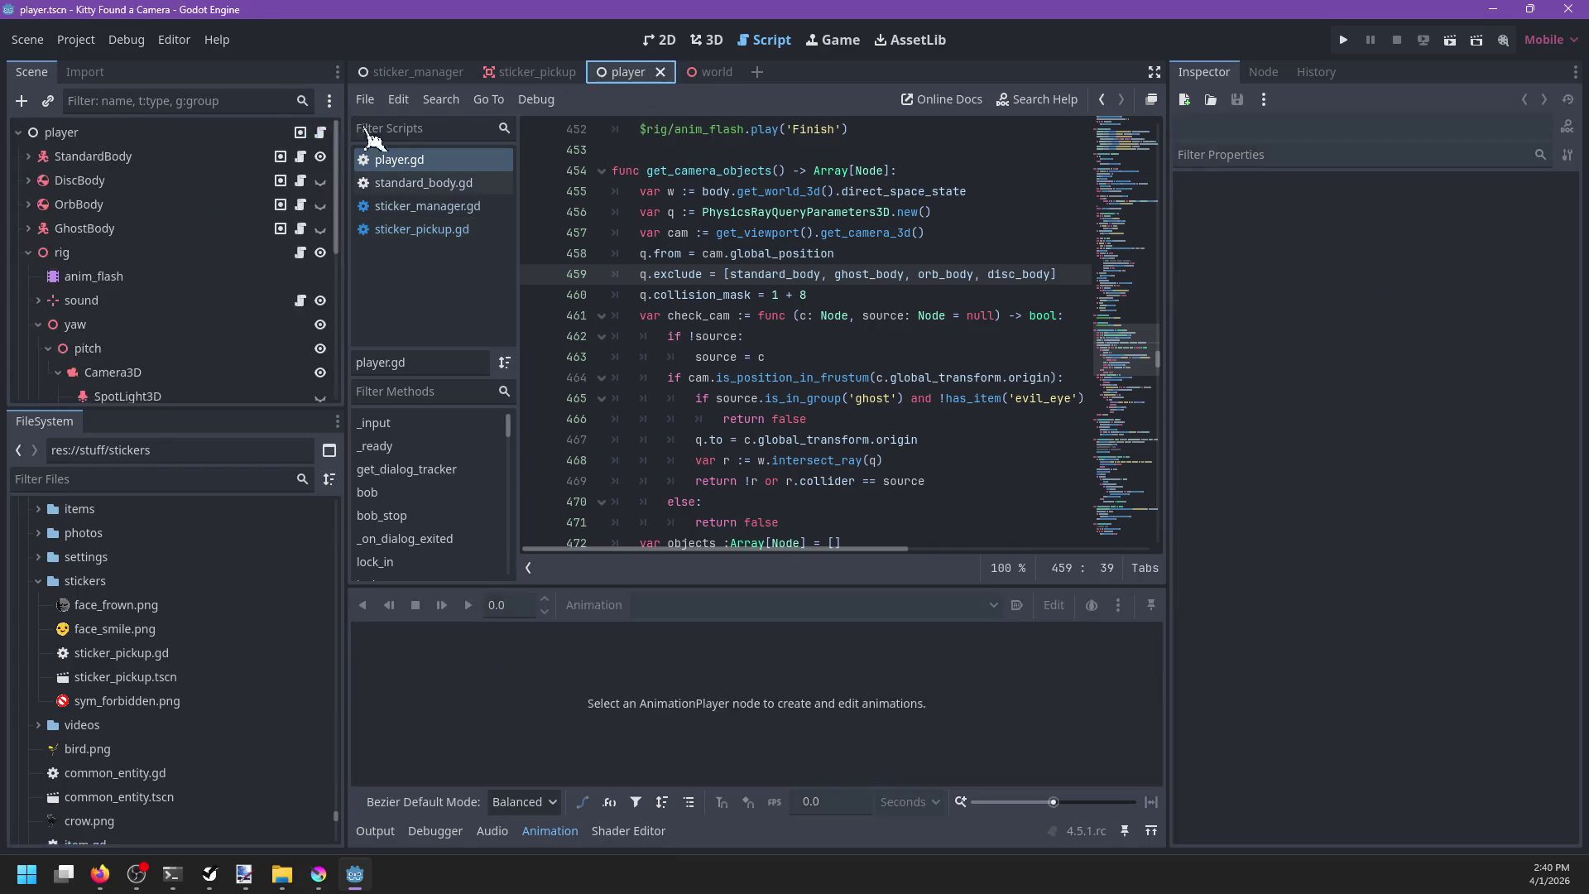
Set the sticker_preview material's Albedo to sym_forbidden.png, then switch to the sticker_manager scene
left_click(95, 137)
scroll(169, 232, "down", 6)
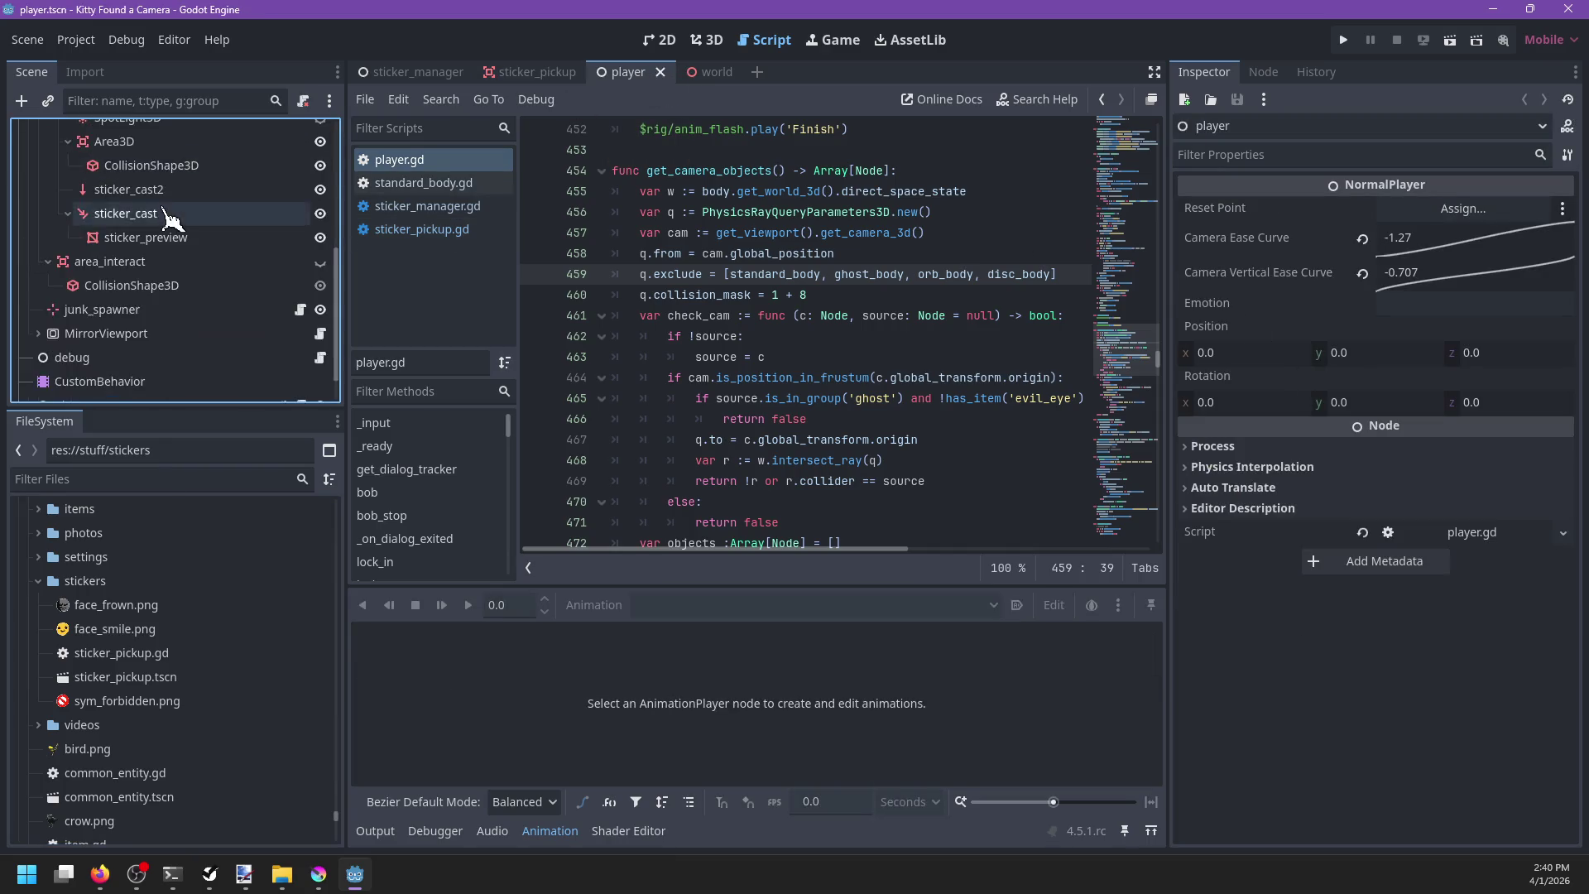
left_click(165, 236)
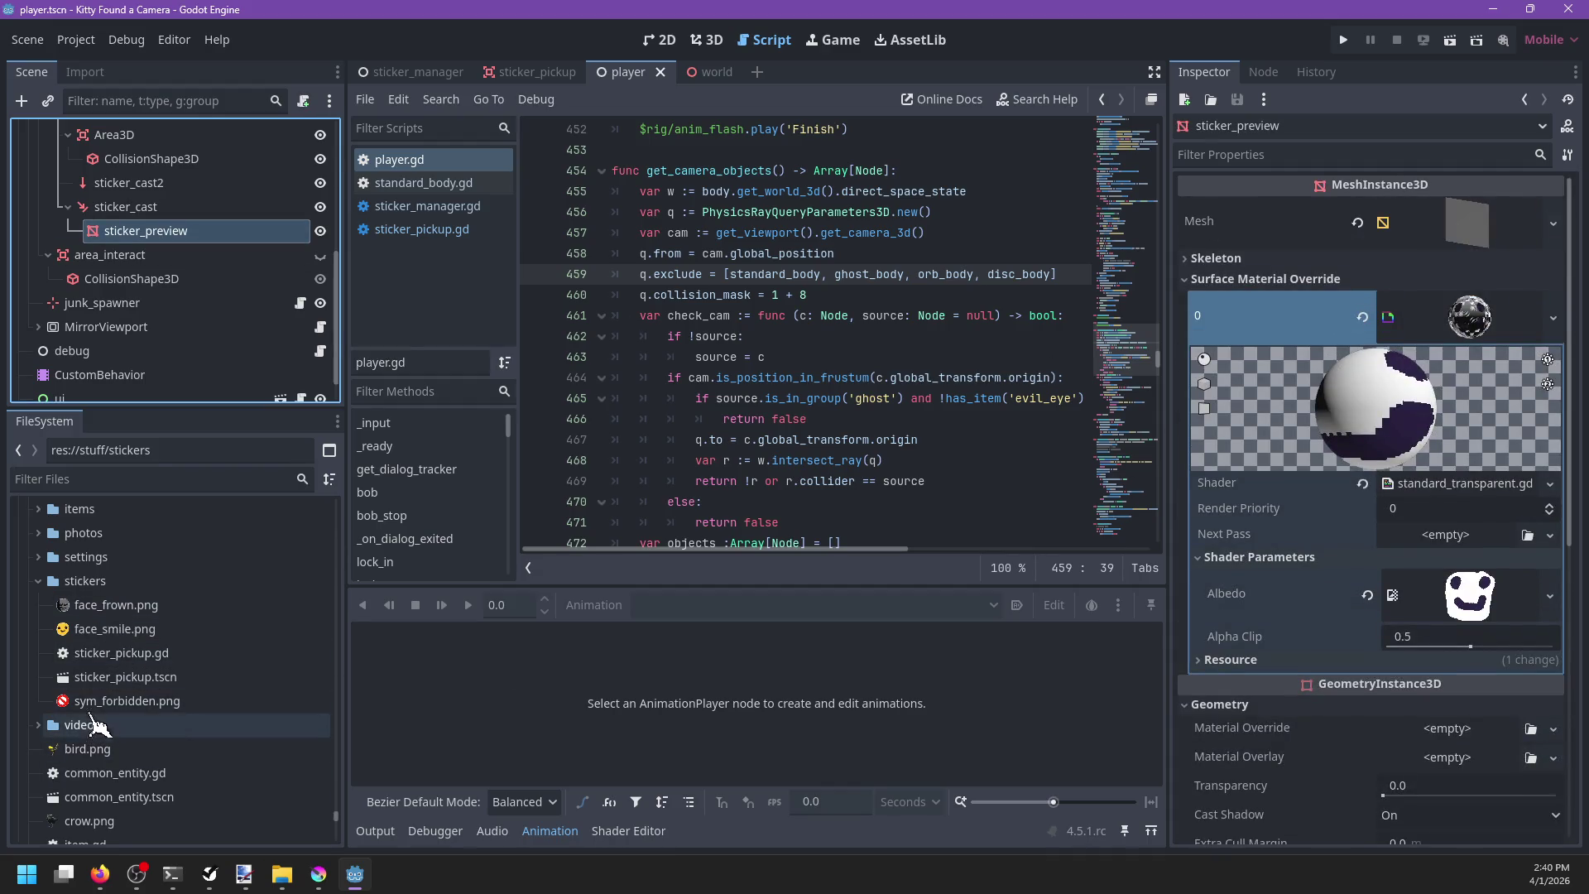
left_click_drag(103, 700, 1441, 605)
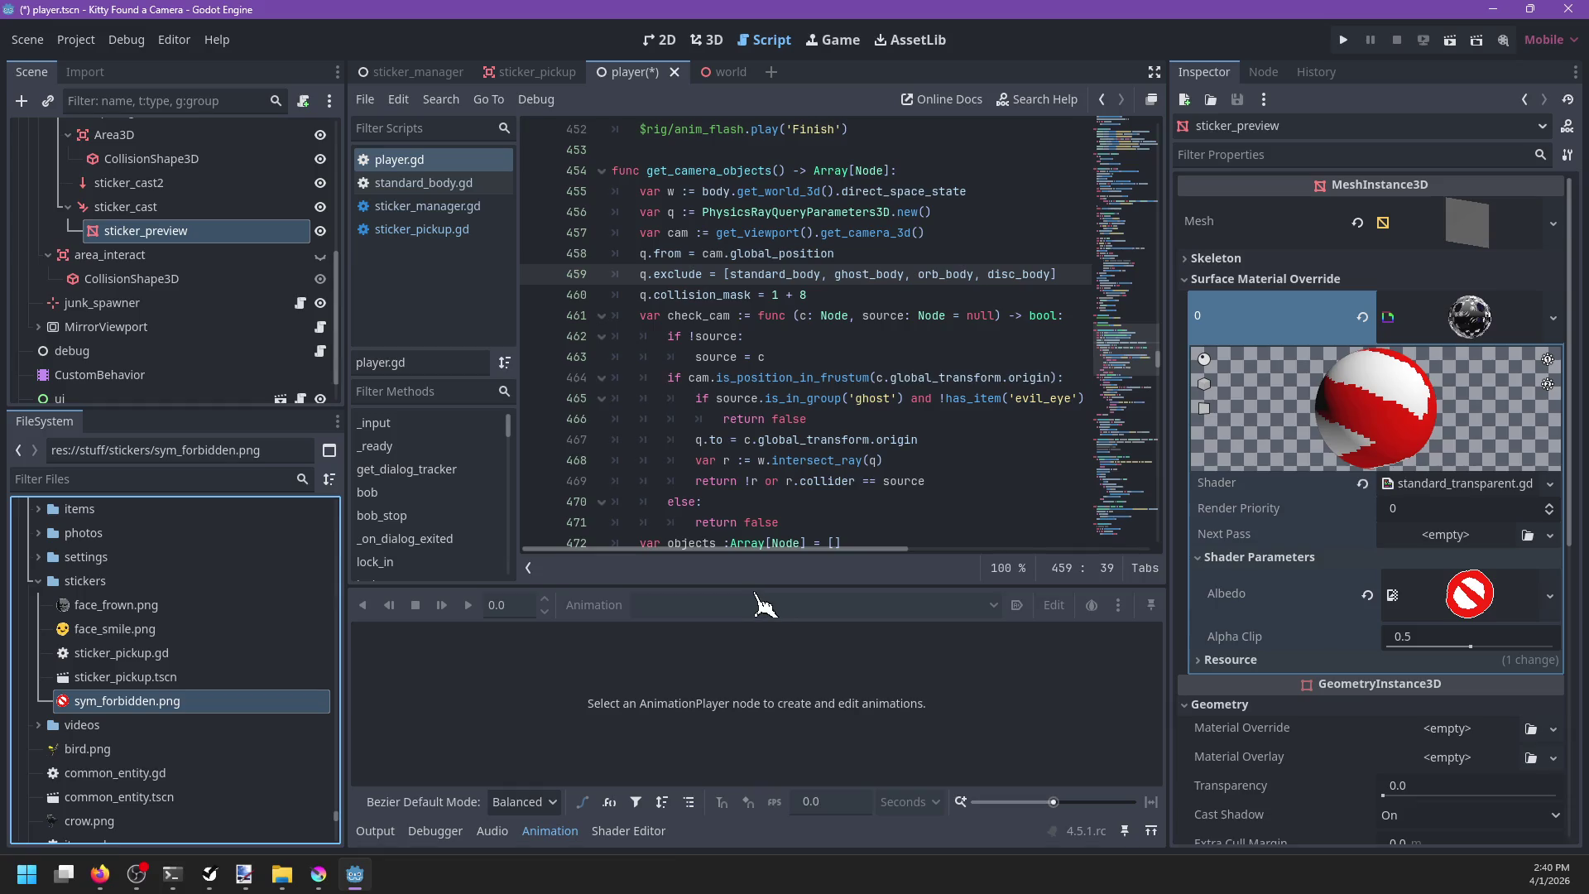
left_click(1455, 318)
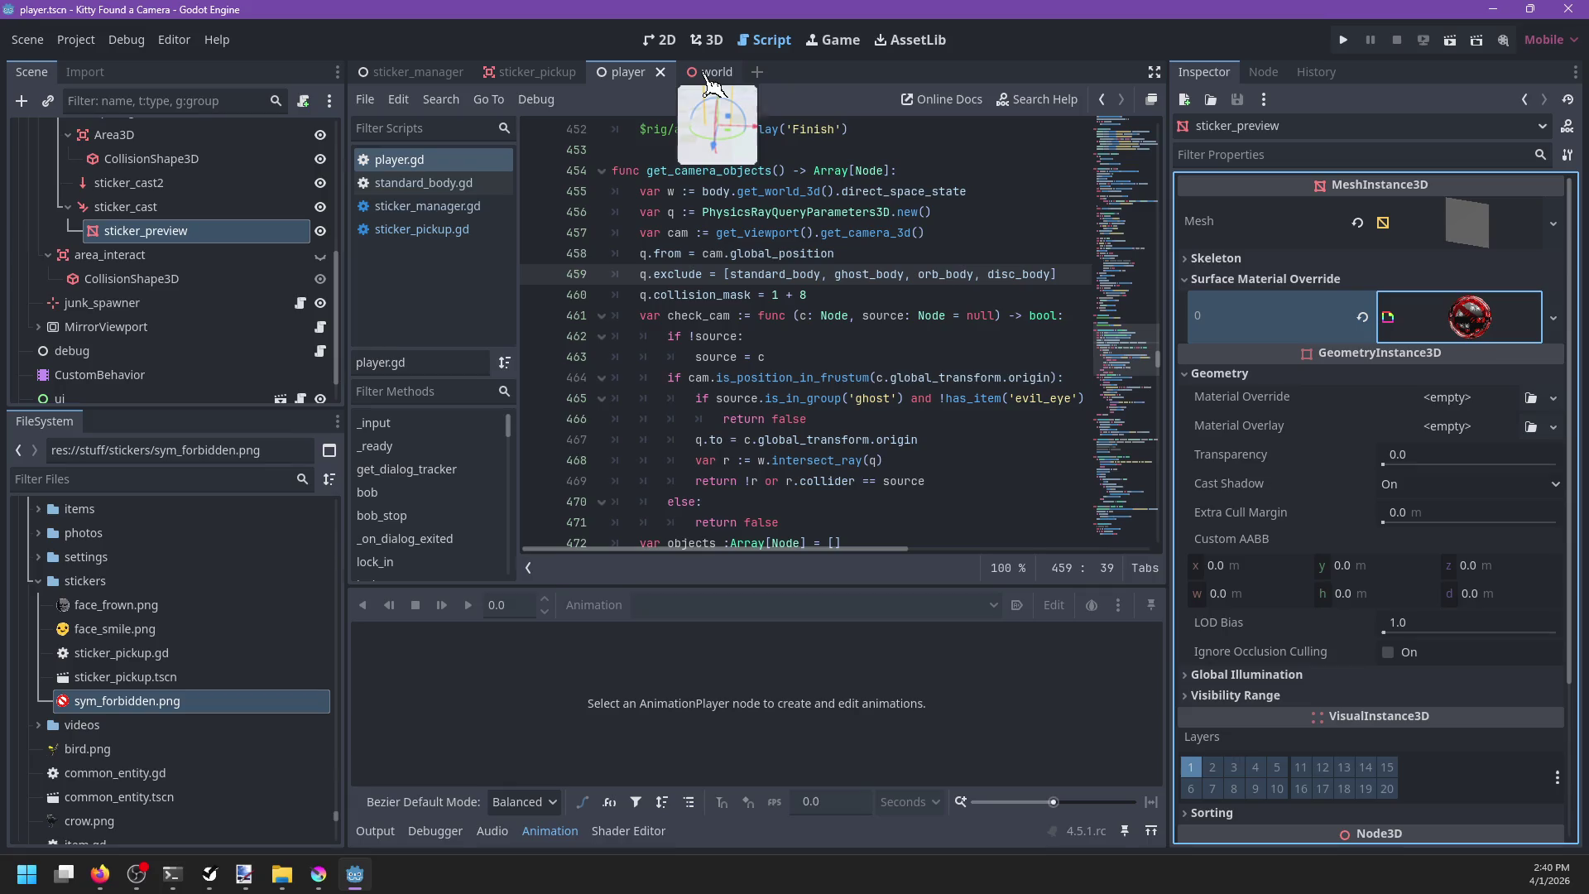
left_click(405, 72)
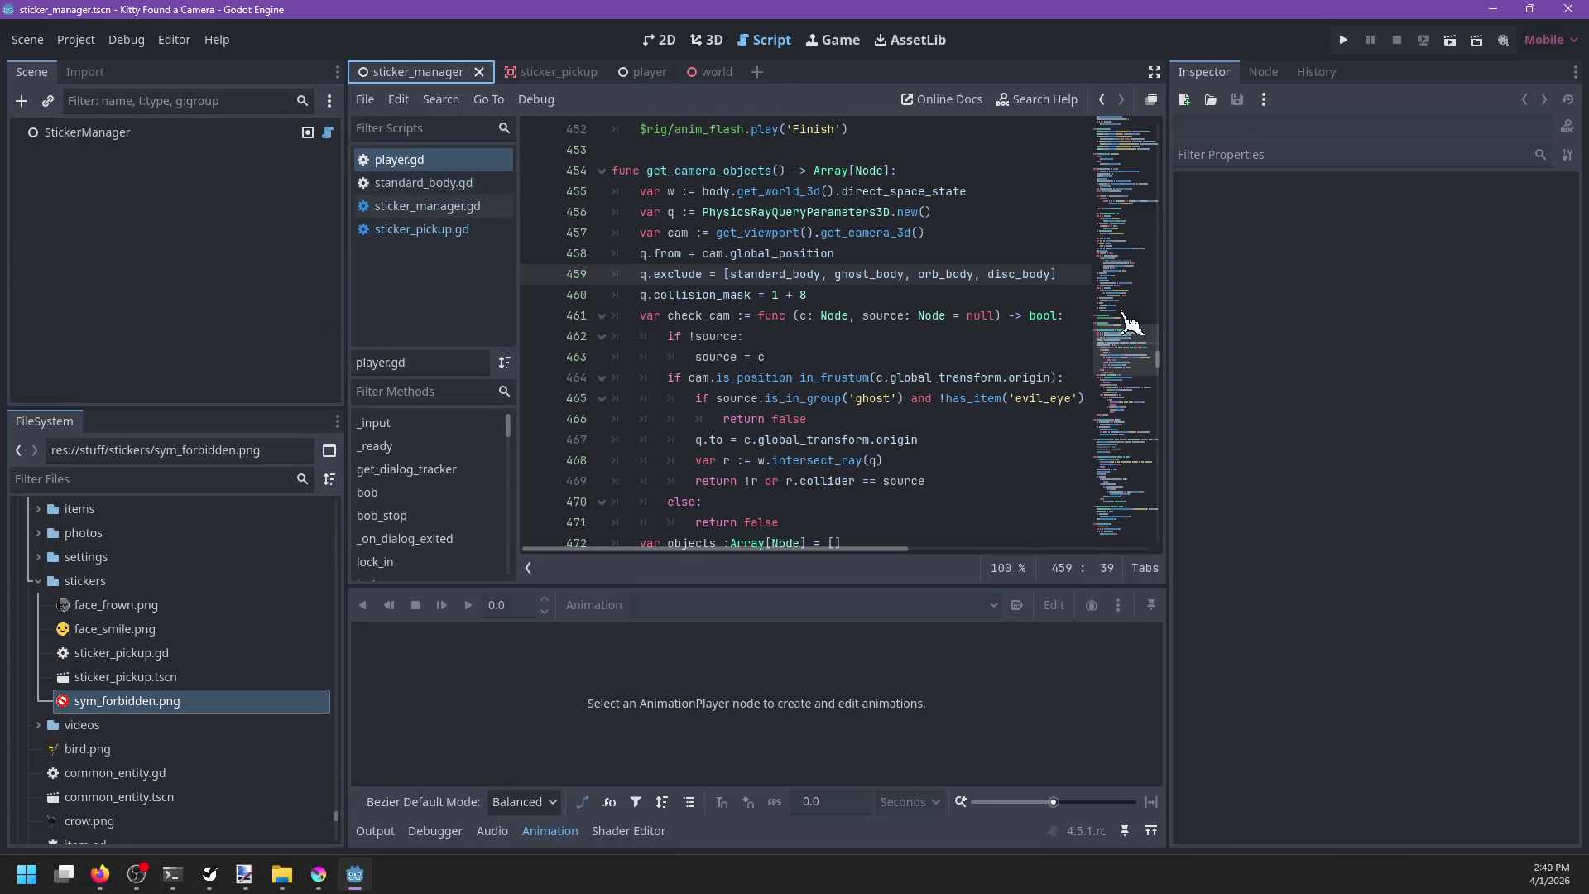
Remove the old not_allowed and test entries from All Stickers and add a face_frown entry
left_click(244, 134)
left_click(1563, 263)
left_click(1564, 265)
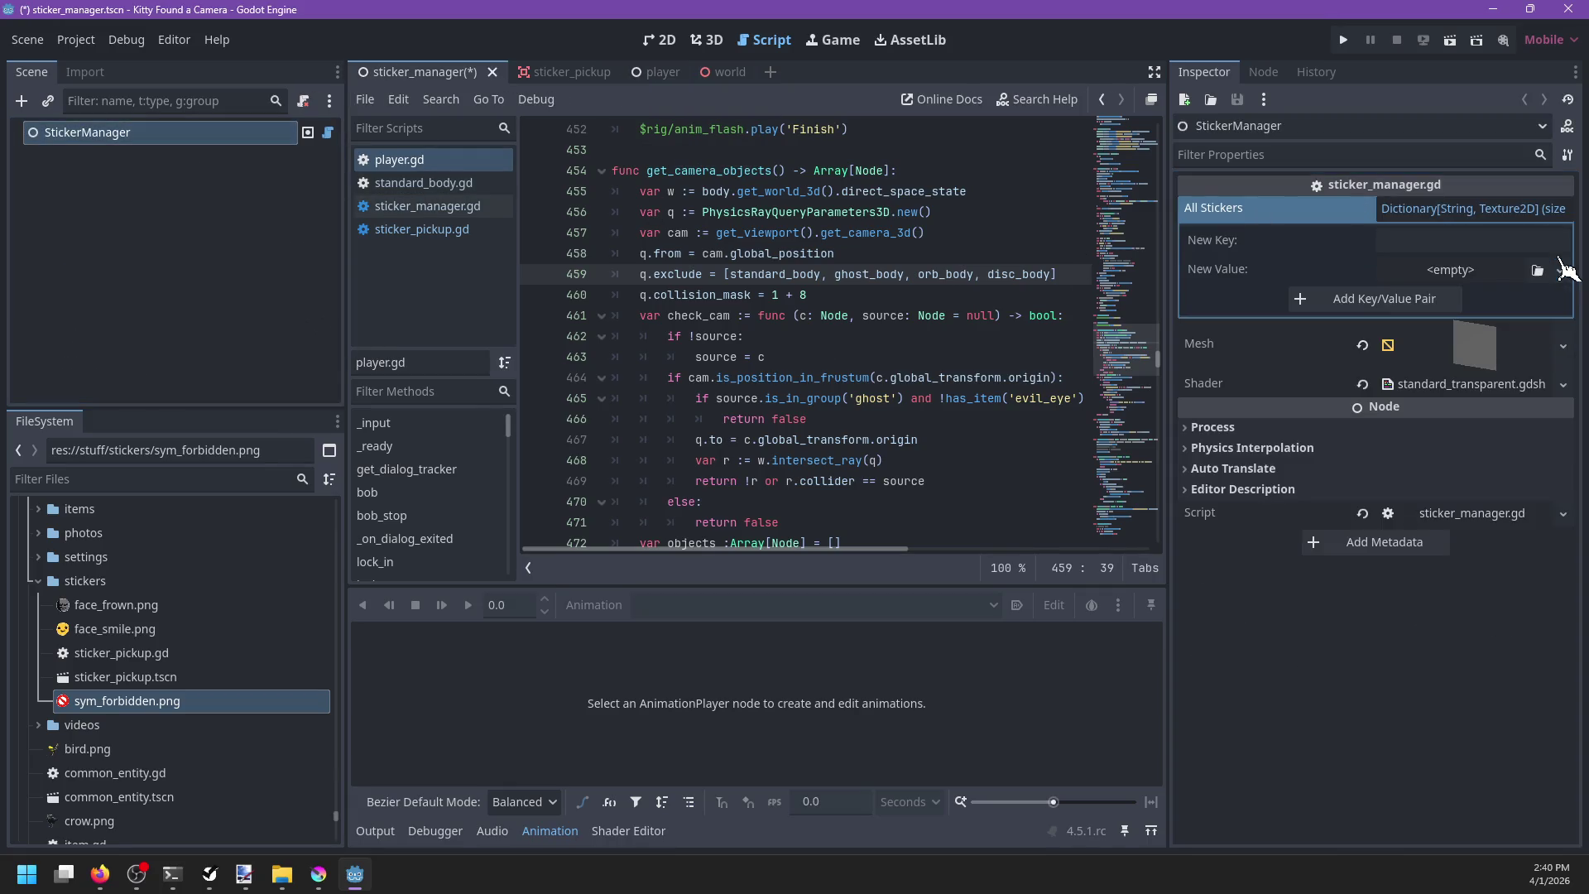
left_click(1408, 240)
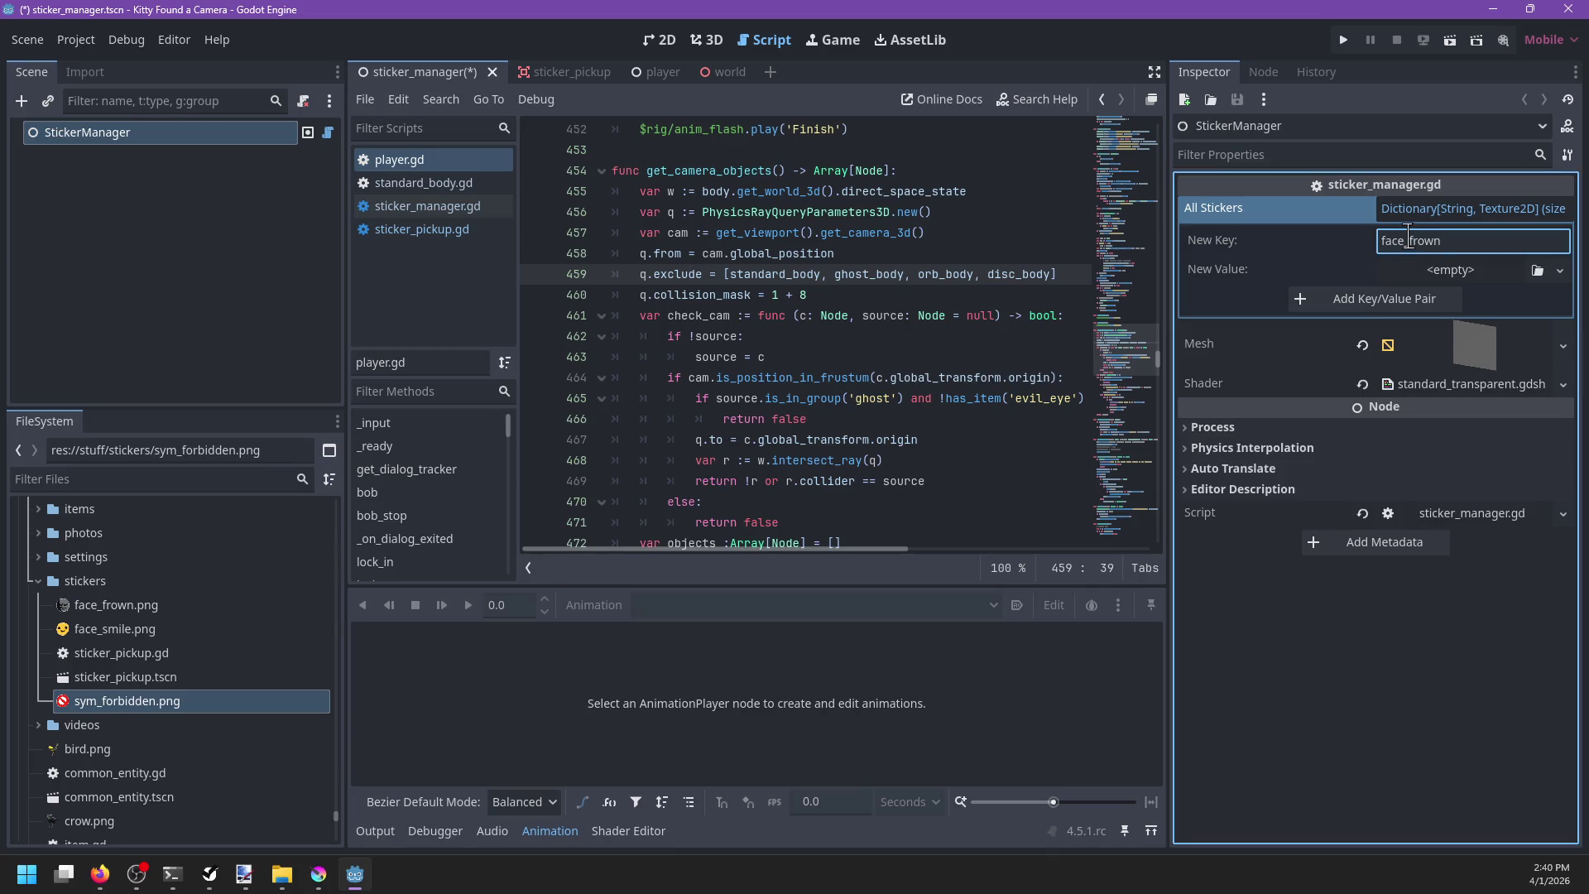
left_click_drag(149, 607, 1407, 273)
left_click(1400, 329)
Add face_smile and sym_forbidden entries to All Stickers and save sticker_manager.tscn
left_click(1439, 300)
type("face")
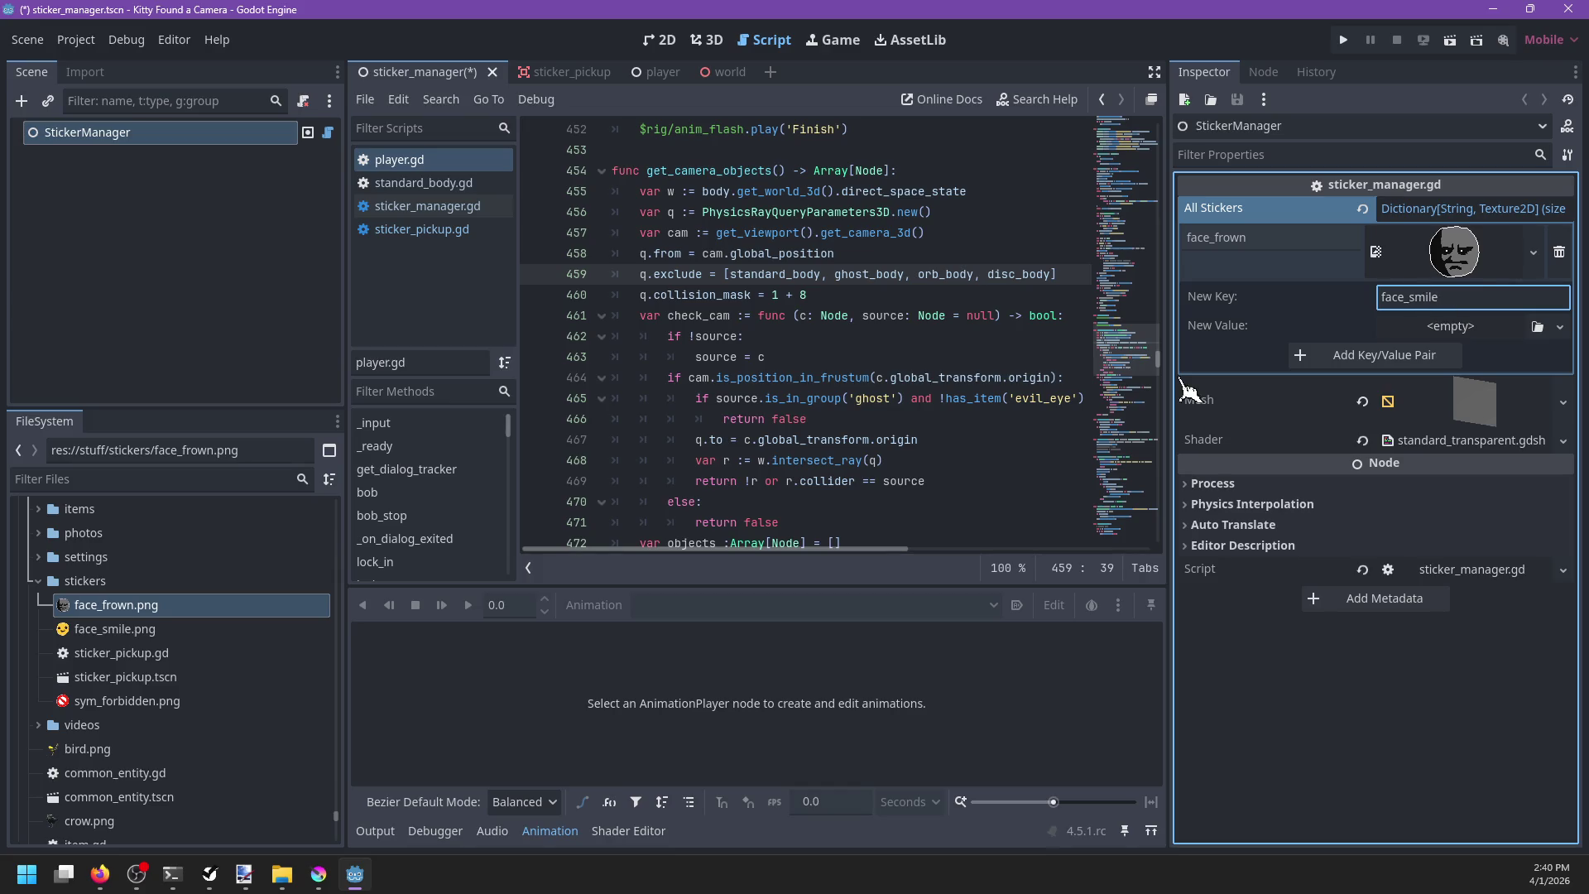
mouse_move(211, 629)
left_mouse_down()
mouse_move(237, 638)
mouse_move(1458, 407)
mouse_move(1450, 330)
left_mouse_up()
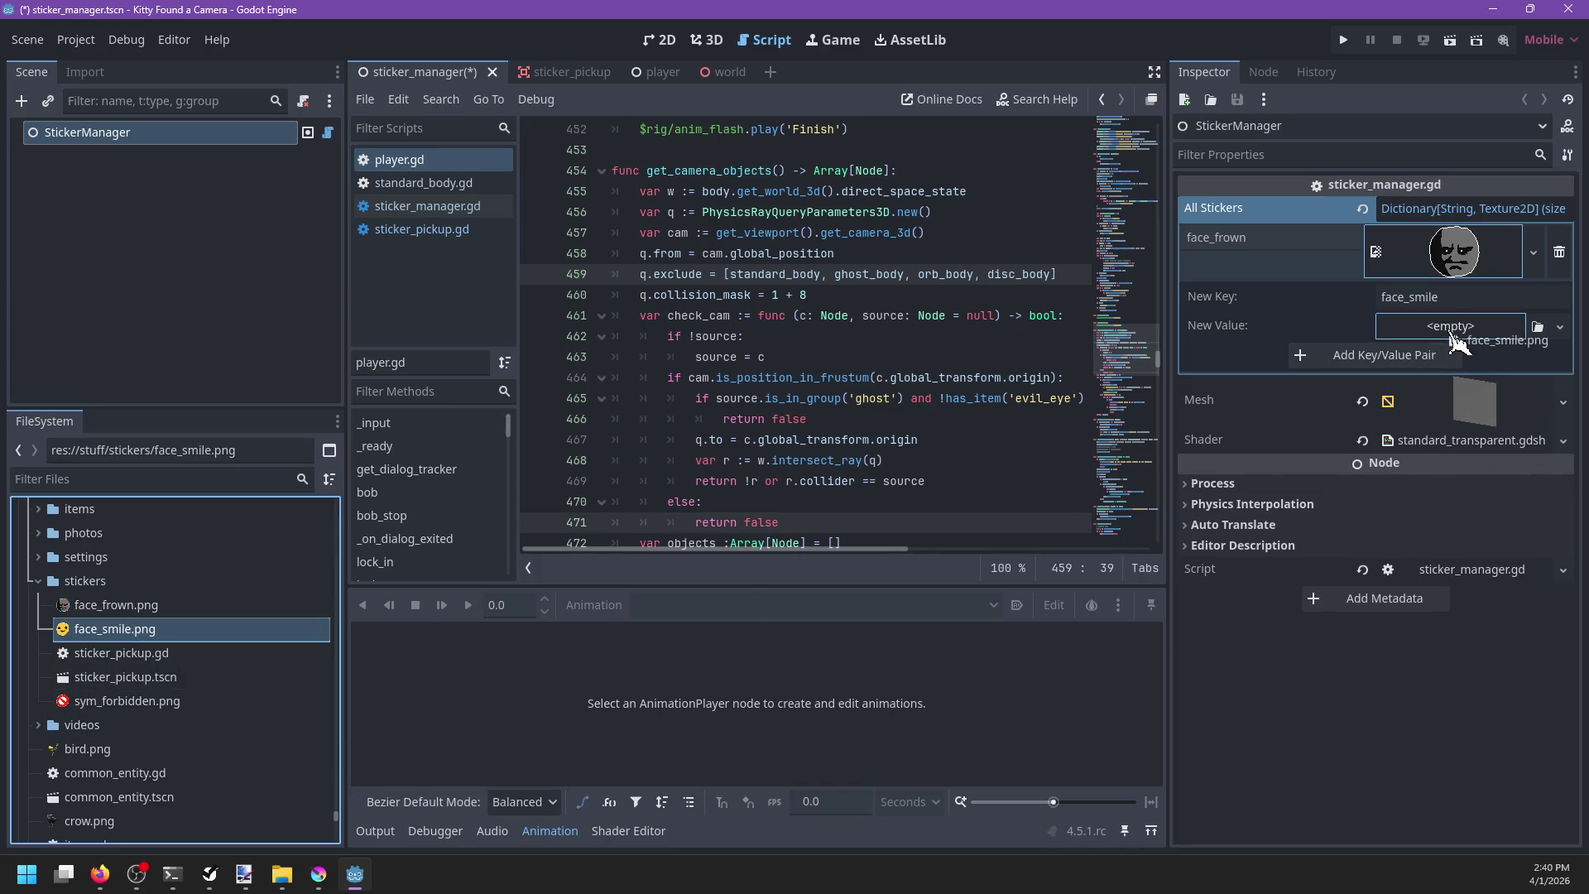
left_click(1399, 356)
left_click(1423, 342)
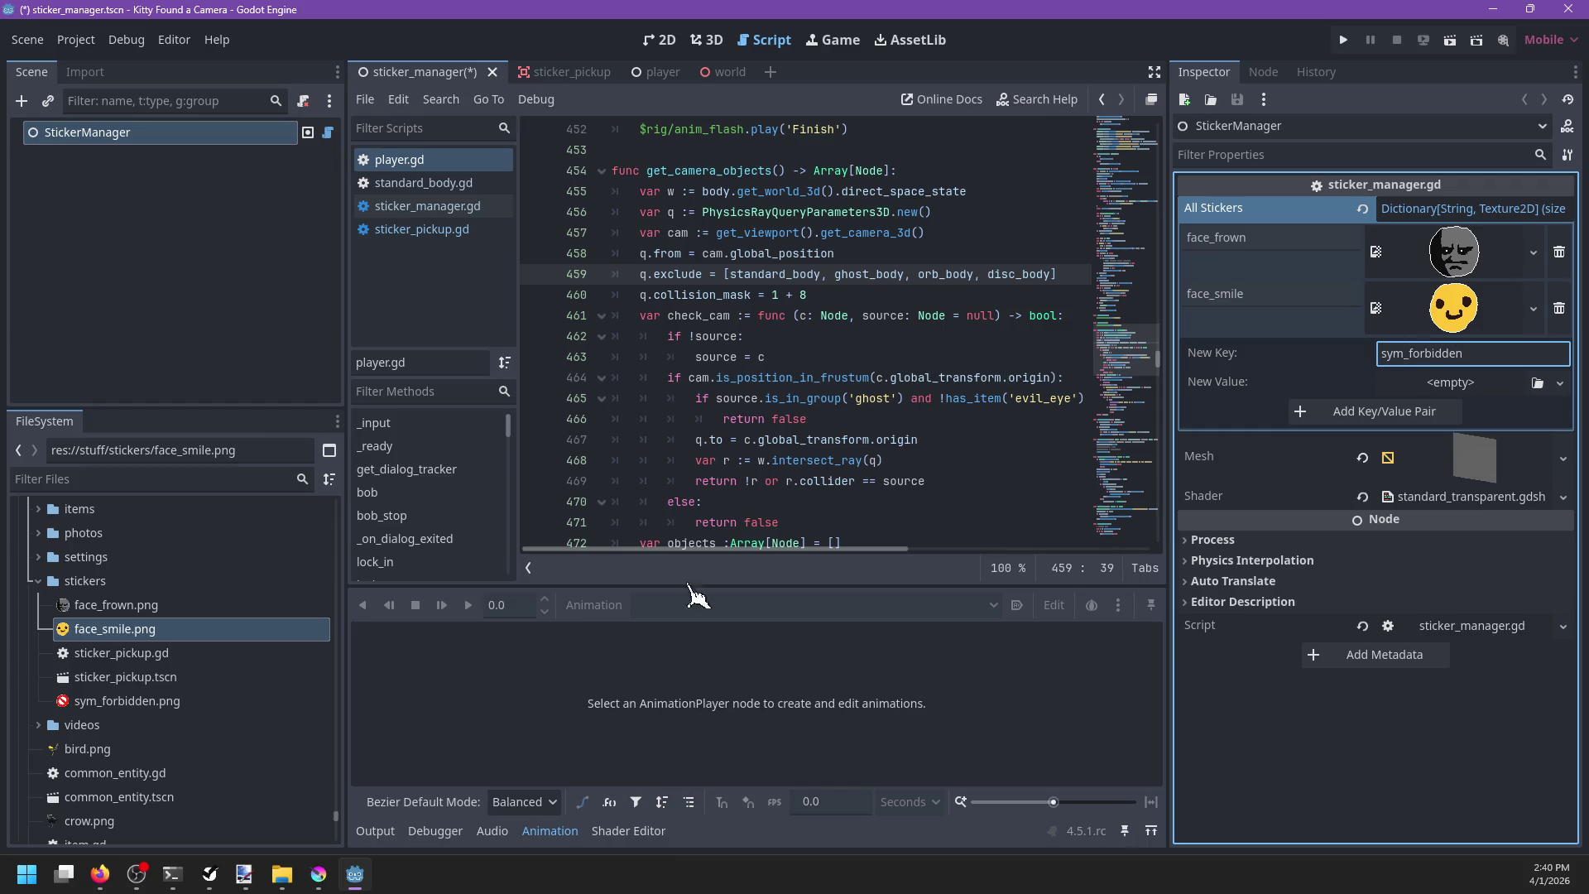
mouse_move(124, 701)
left_mouse_down()
mouse_move(1342, 540)
mouse_move(1448, 402)
left_mouse_up()
left_click(1399, 452)
key("ctrl+s")
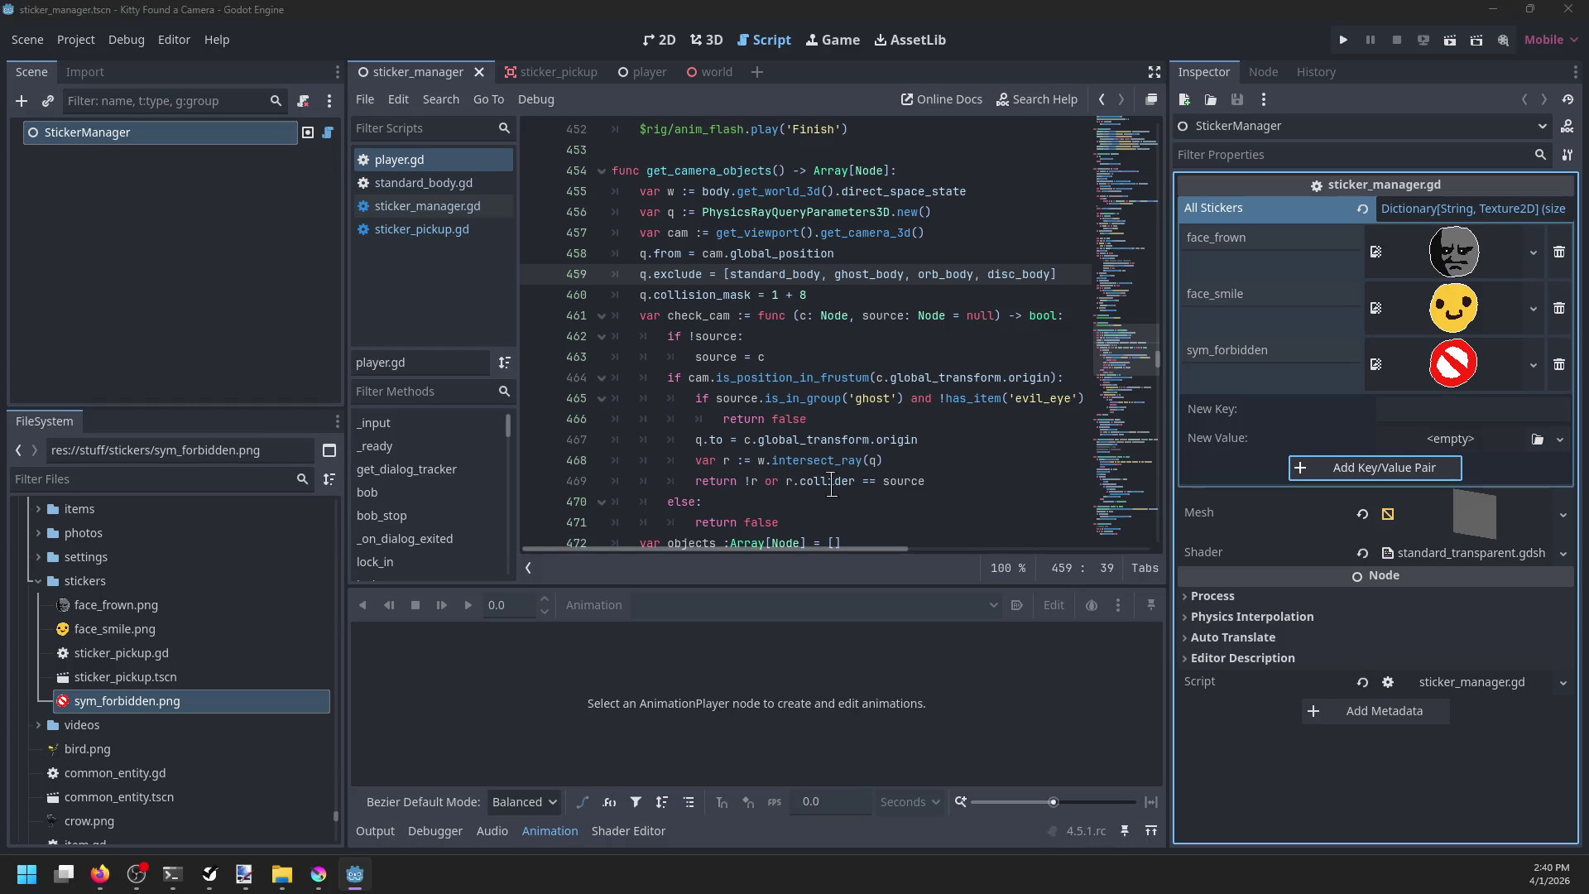
key("alt+Tab")
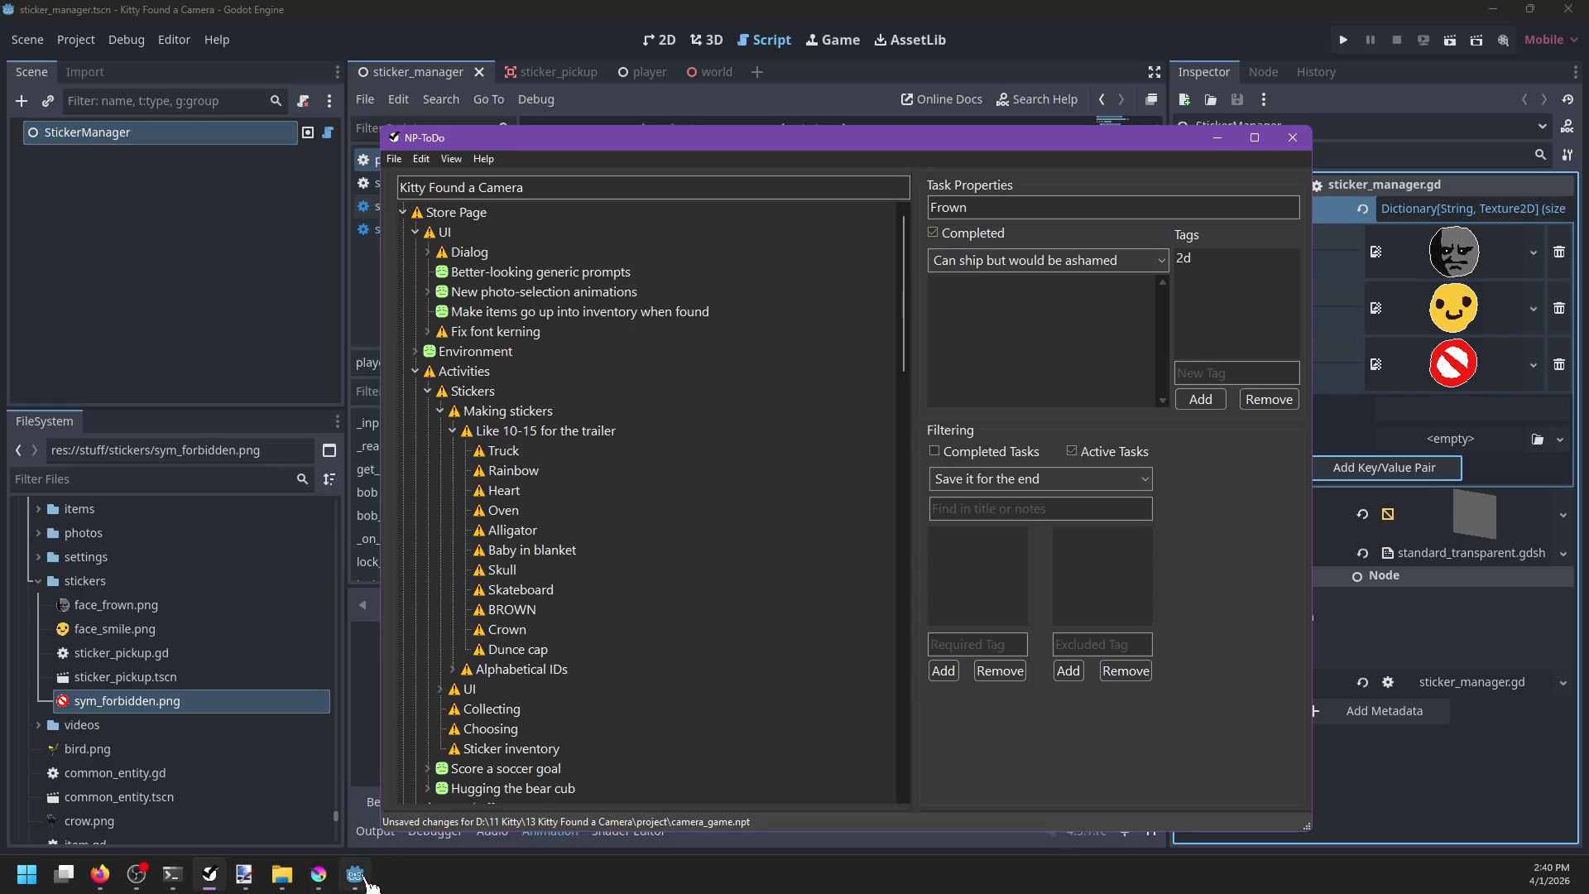
Open the 1963 Divco milk truck preview from the milk truck image results
left_click(324, 878)
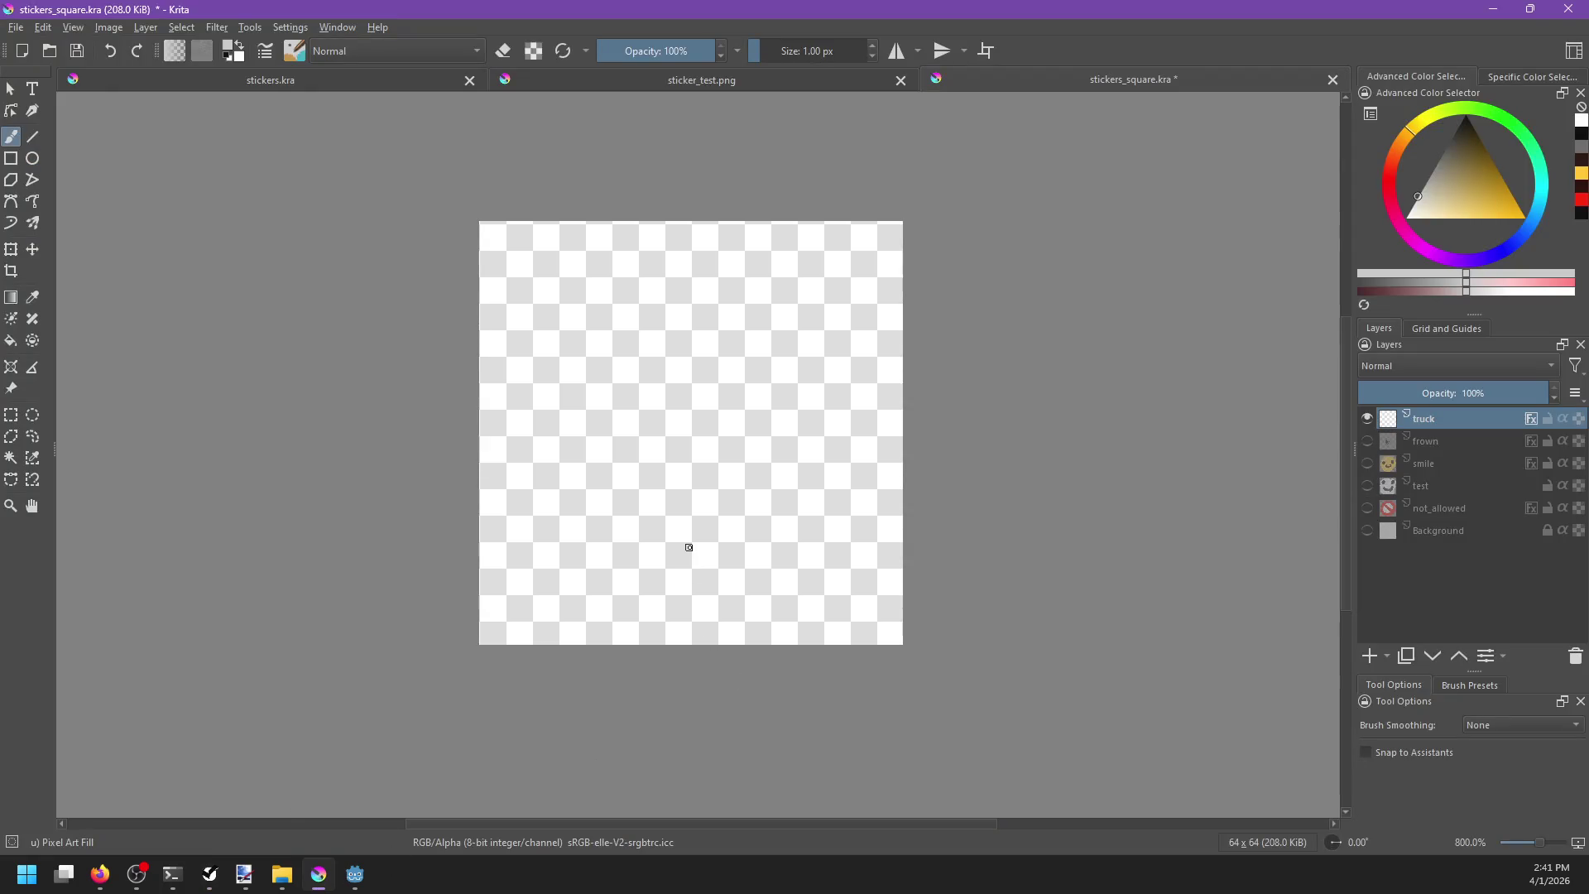
mouse_move(100, 874)
left_click(321, 787)
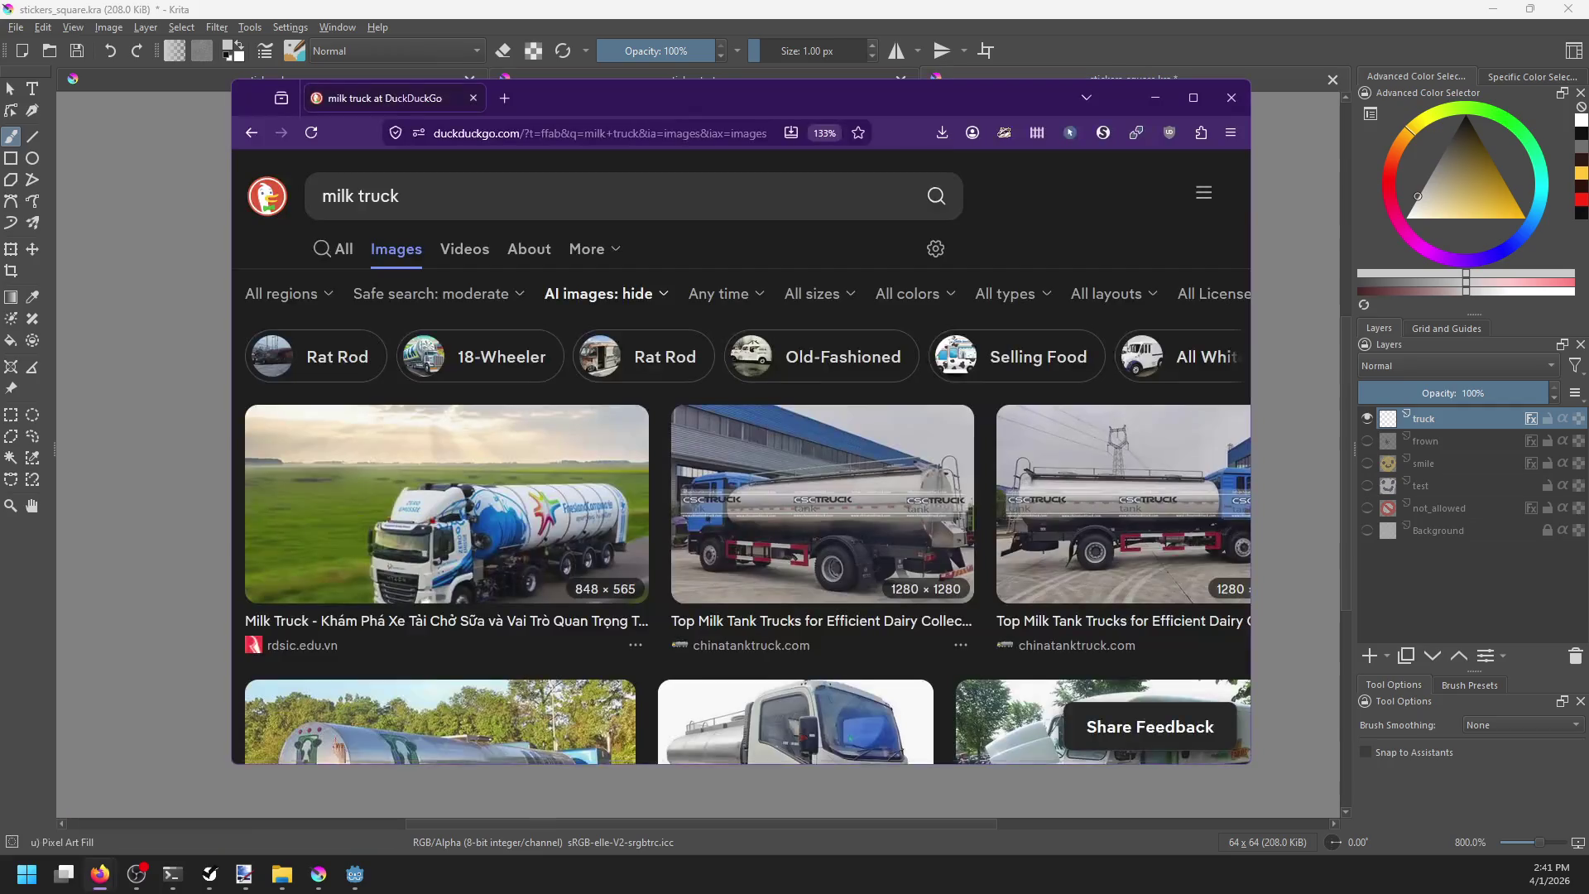
scroll(589, 488, "down", 10)
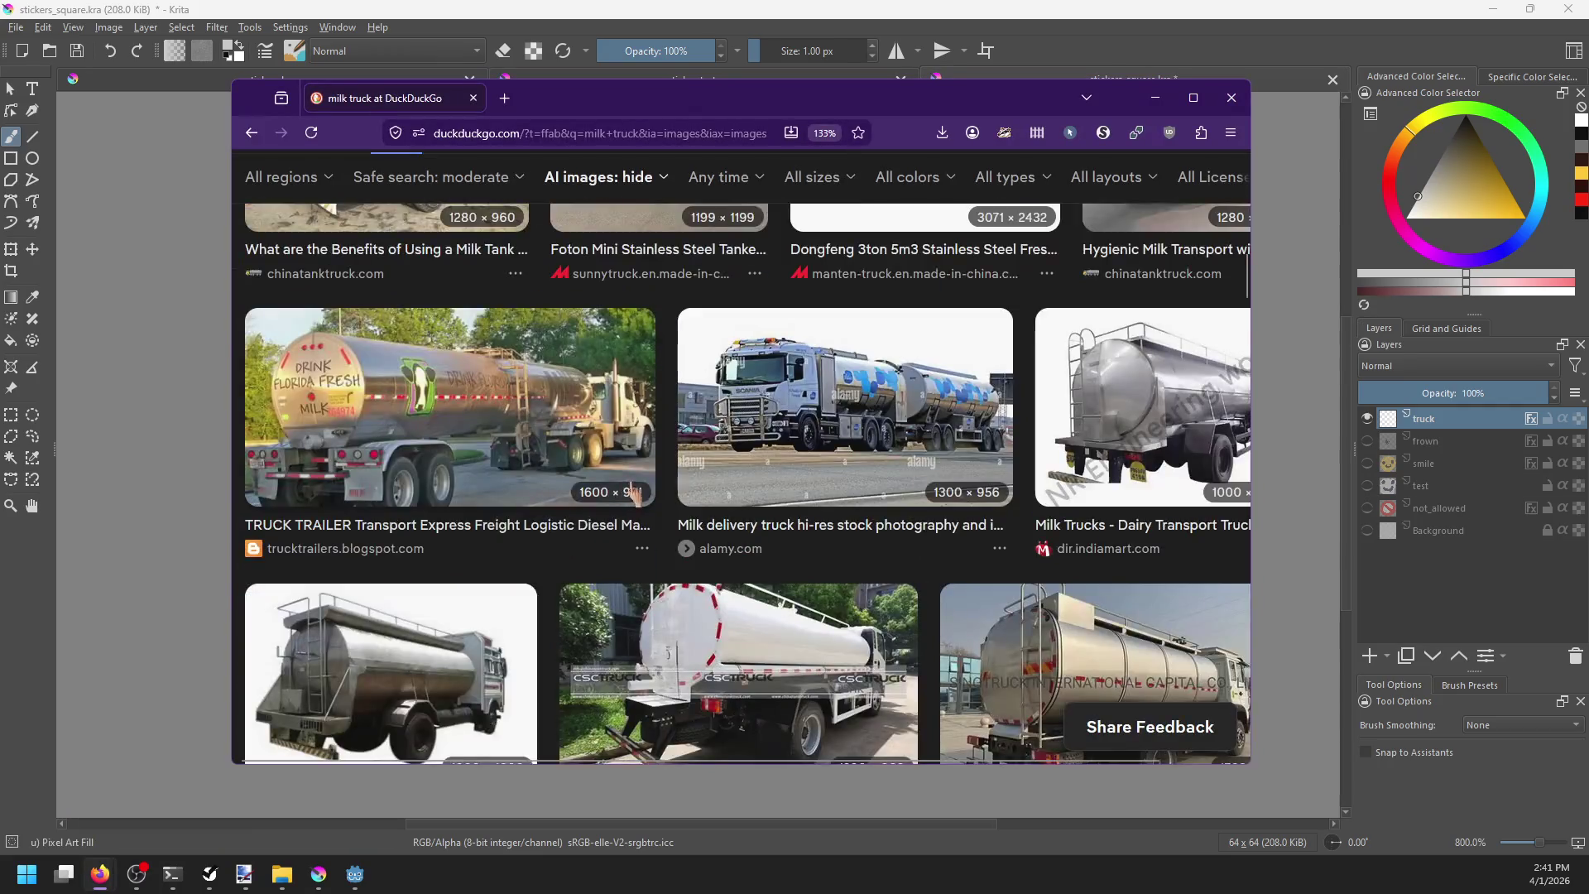
scroll(636, 487, "down", 3)
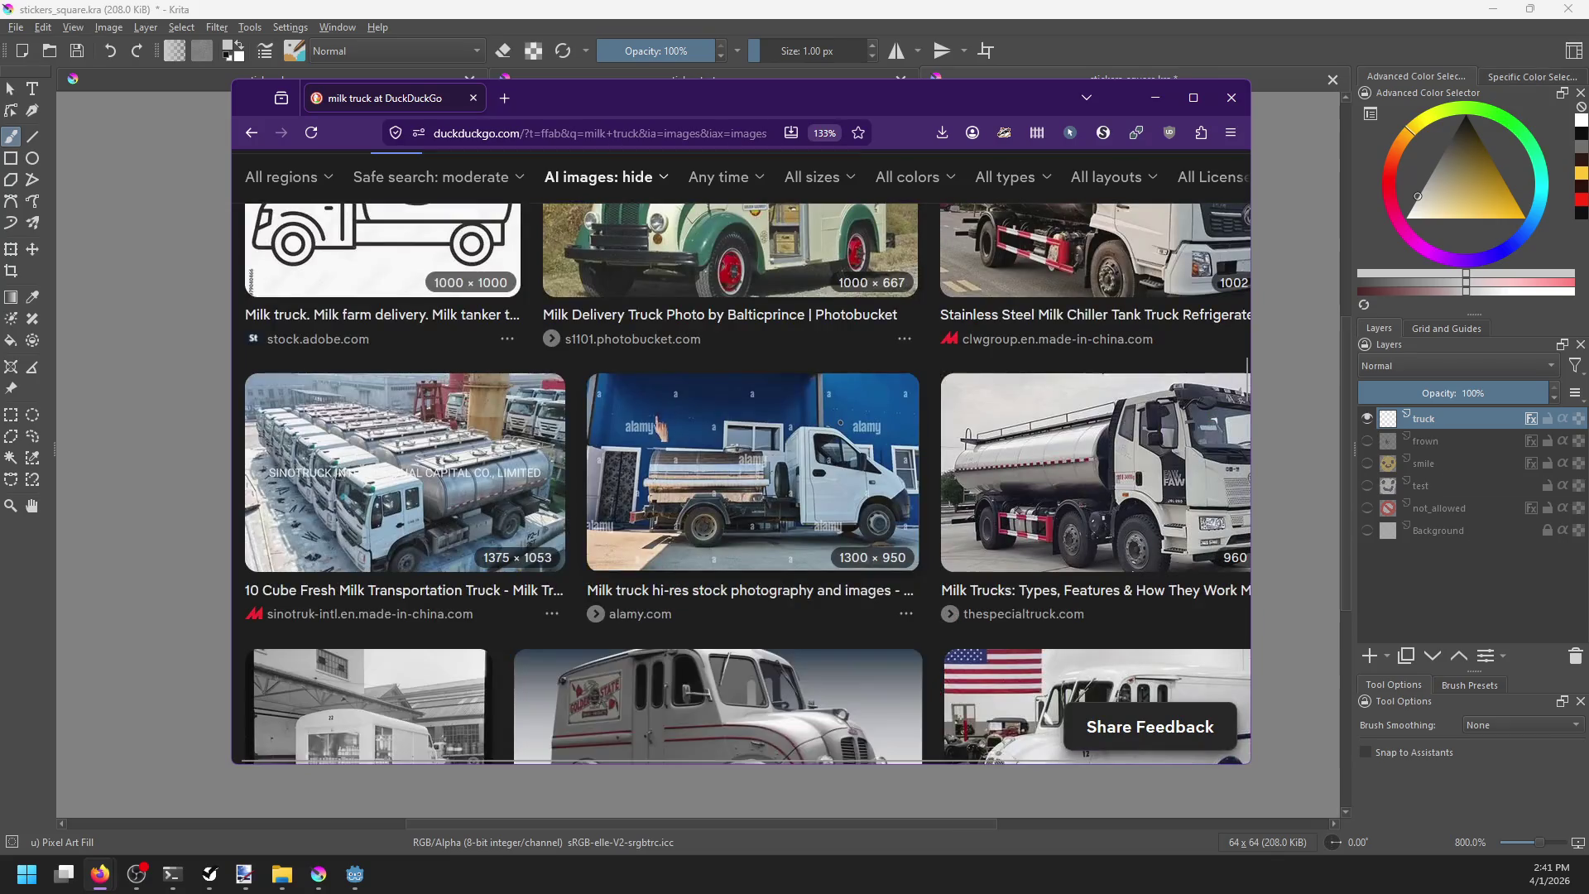
scroll(681, 433, "down", 5)
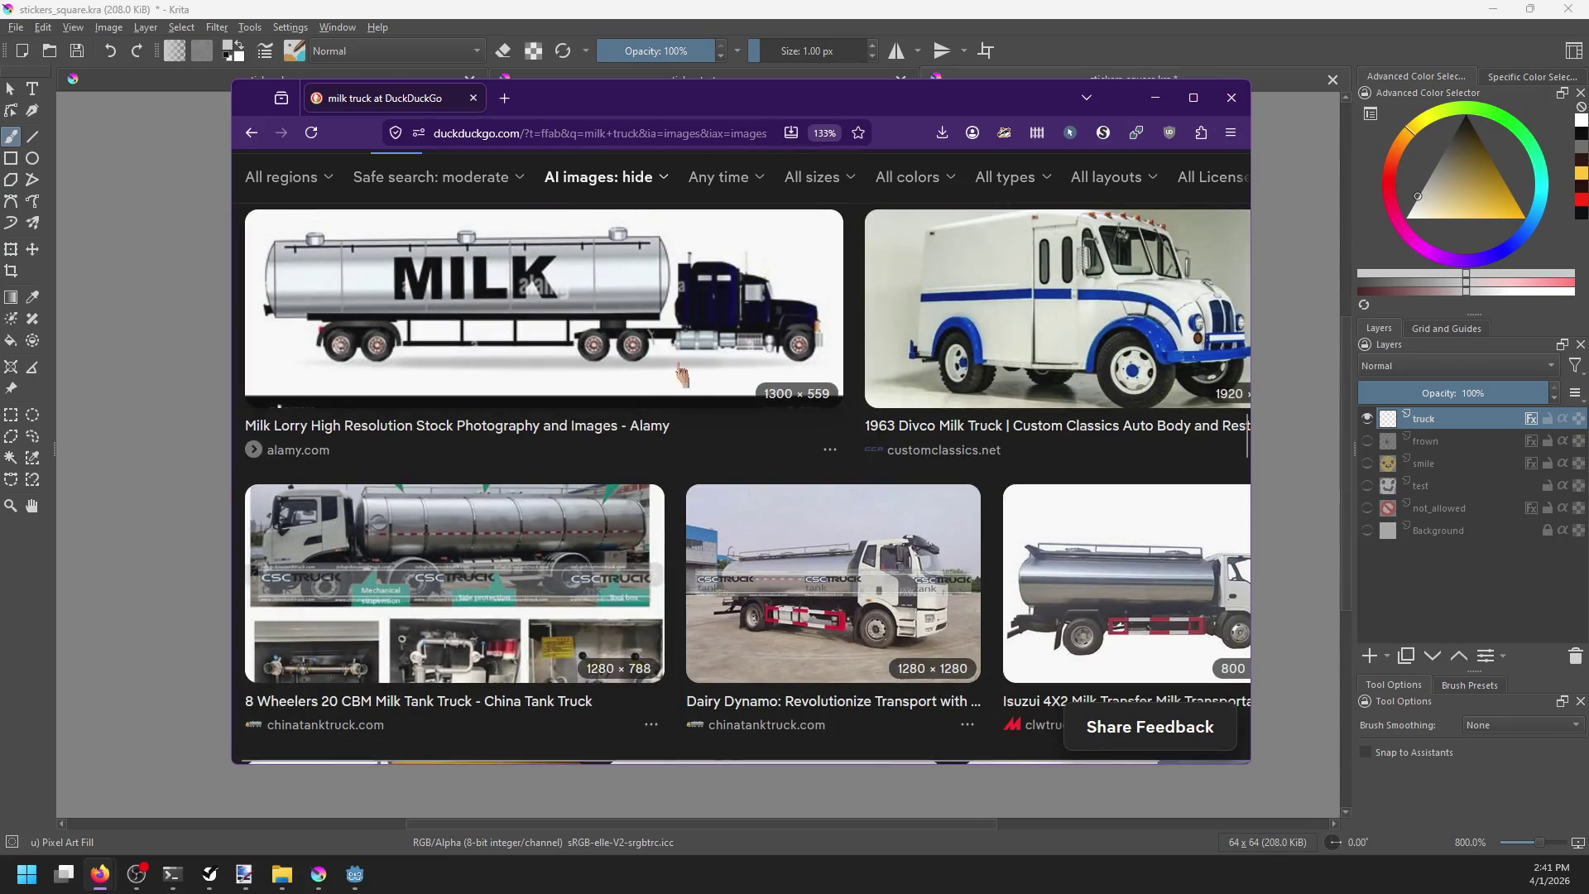
left_click(970, 345)
scroll(741, 411, "down", 3)
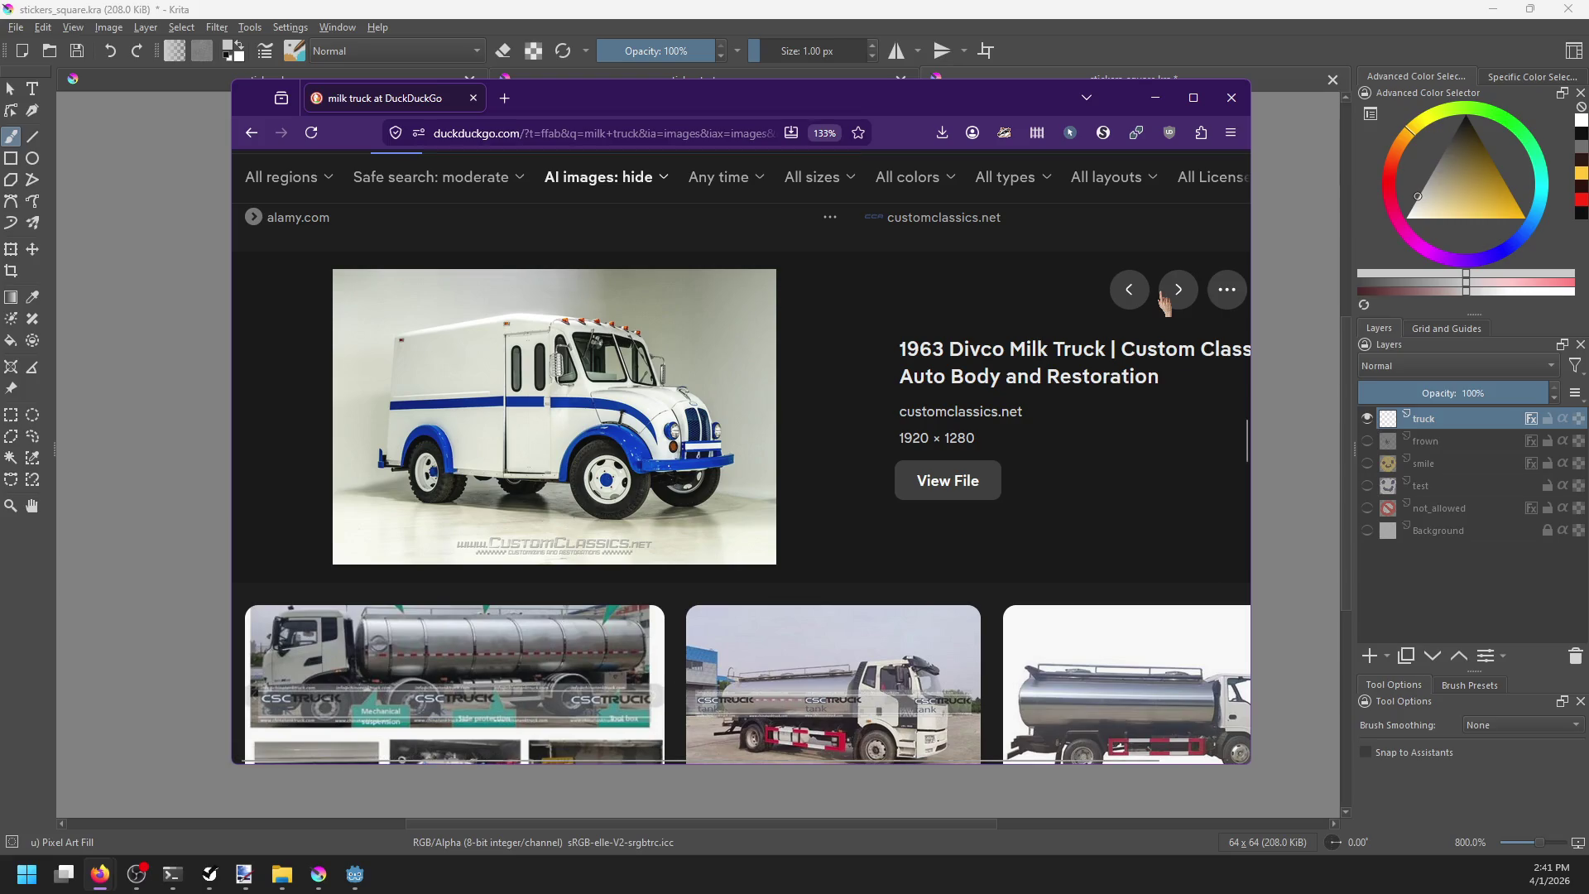
Open the full-size Divco truck image, copy it, and return to Krita
left_click(626, 421)
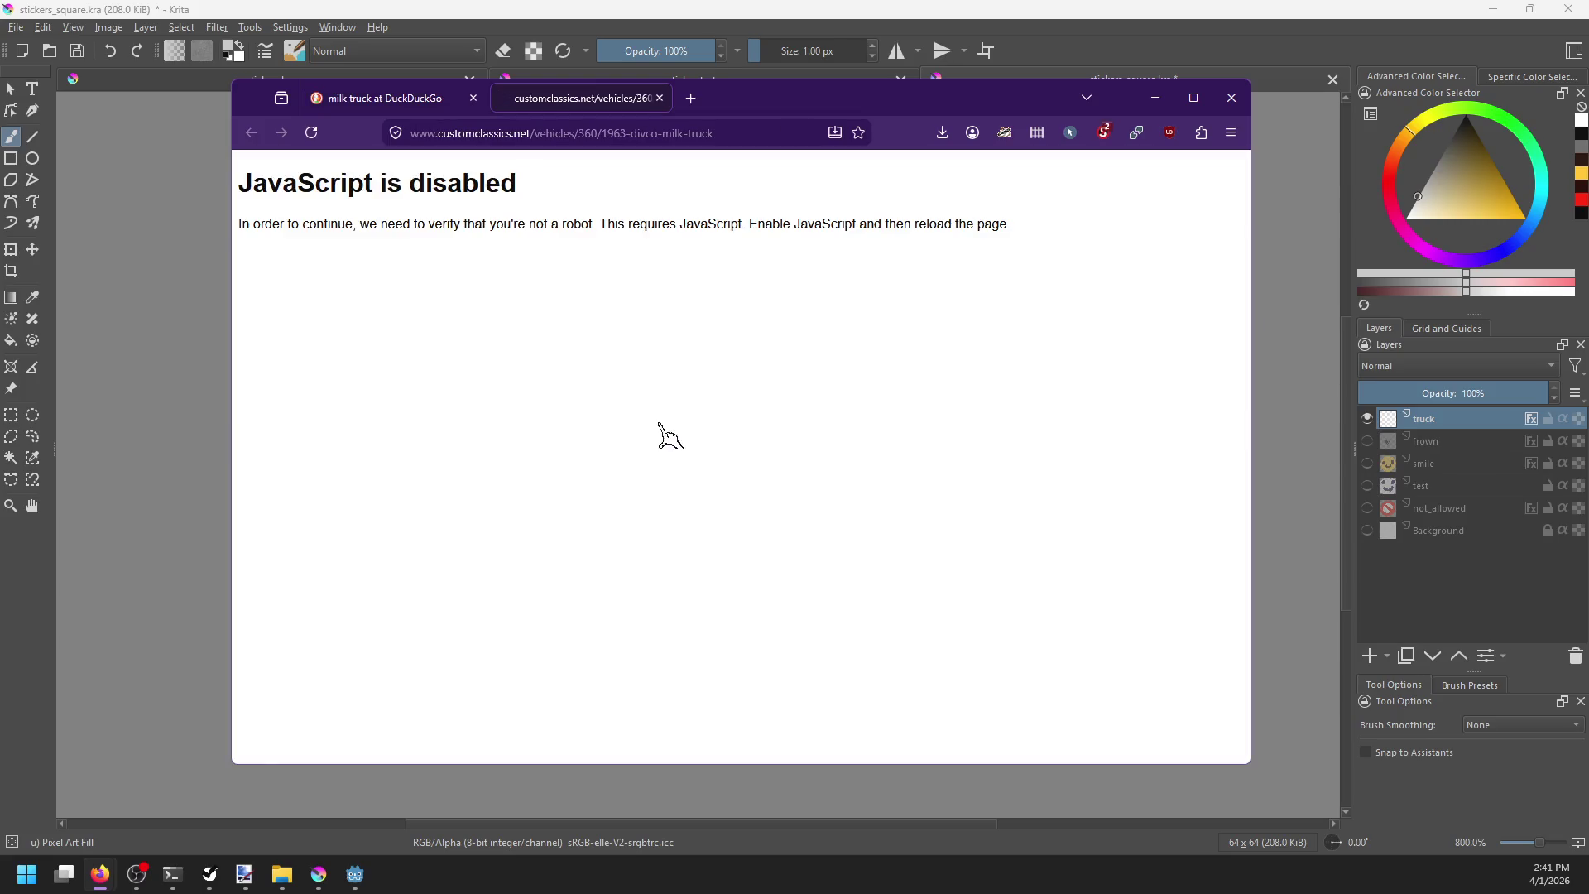
left_click(660, 98)
left_click(966, 484)
right_click(677, 366)
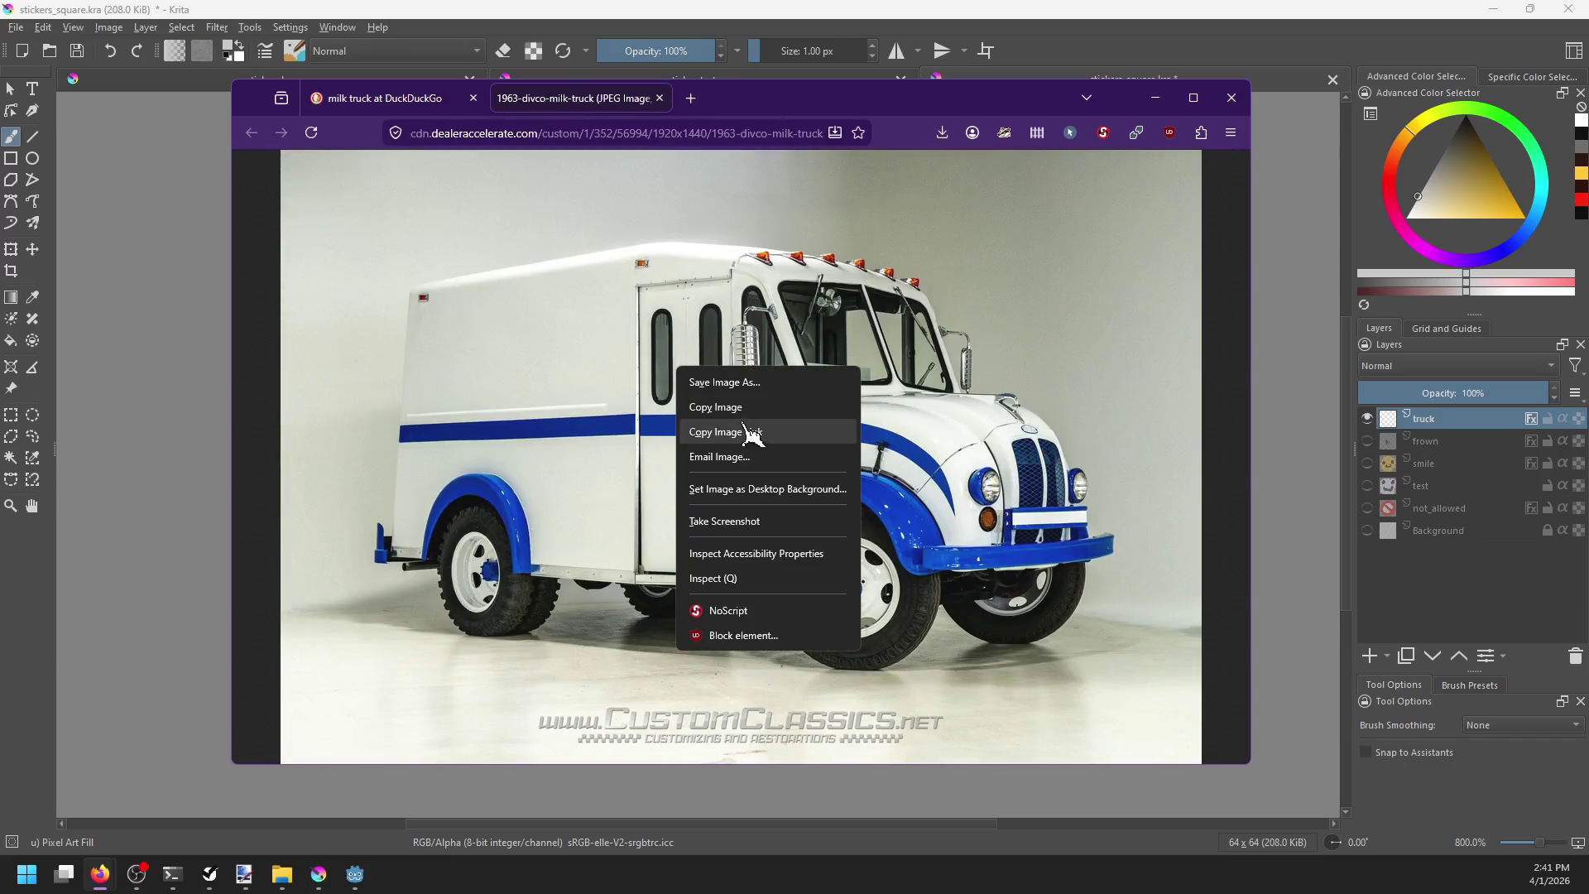
left_click(716, 407)
key("alt+Tab")
key("ctrl+n")
key("Escape")
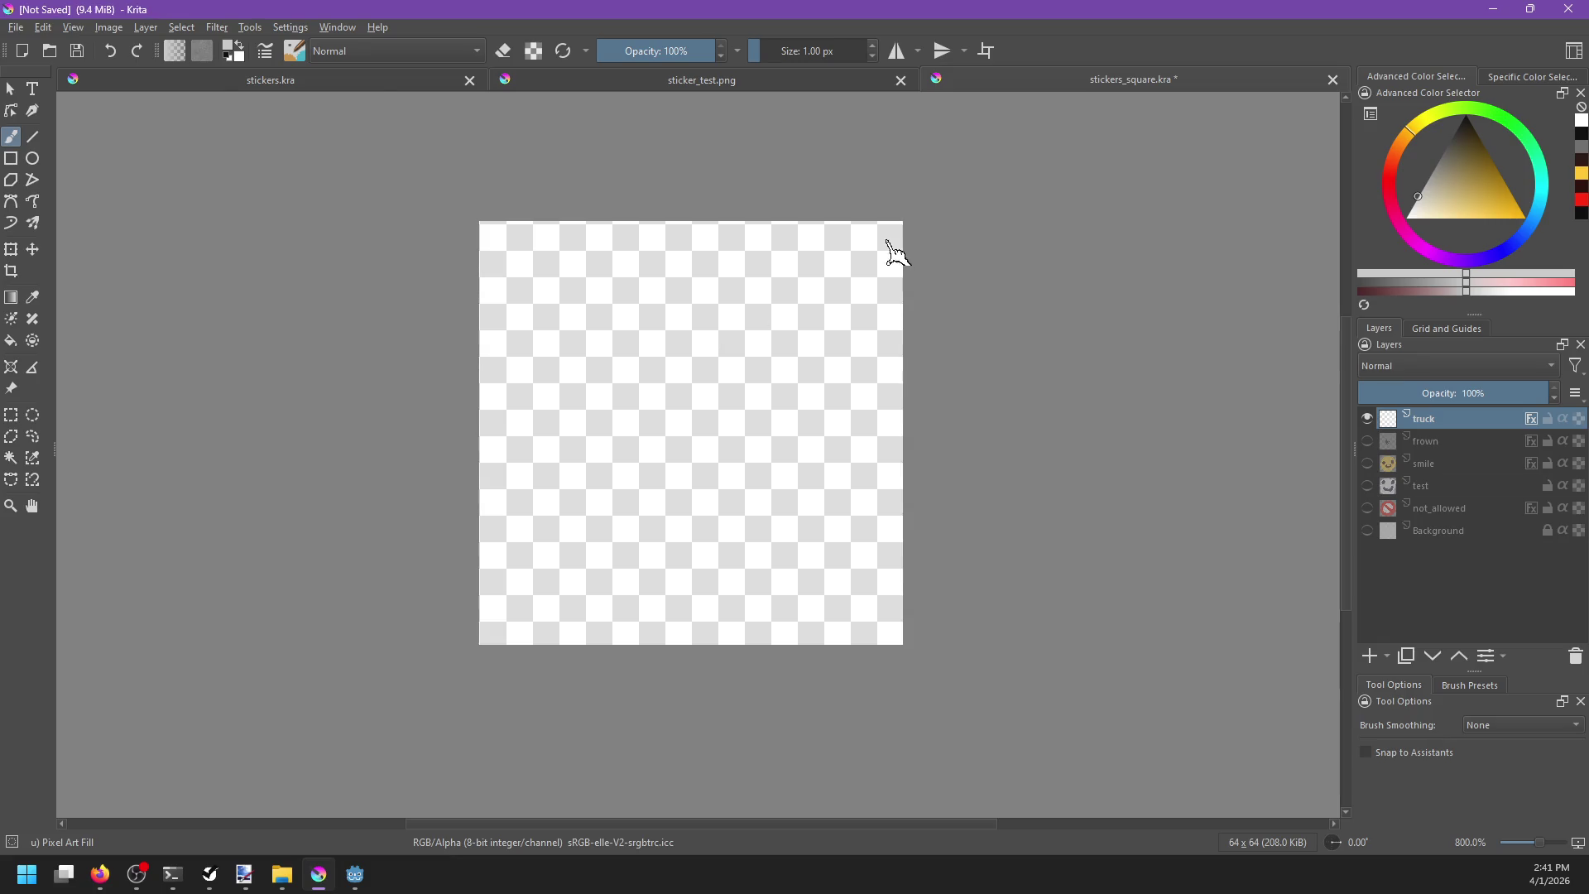
Paste the copied truck photo as a new image and select a rectangle tightly around the truck
key("ctrl+shift+n")
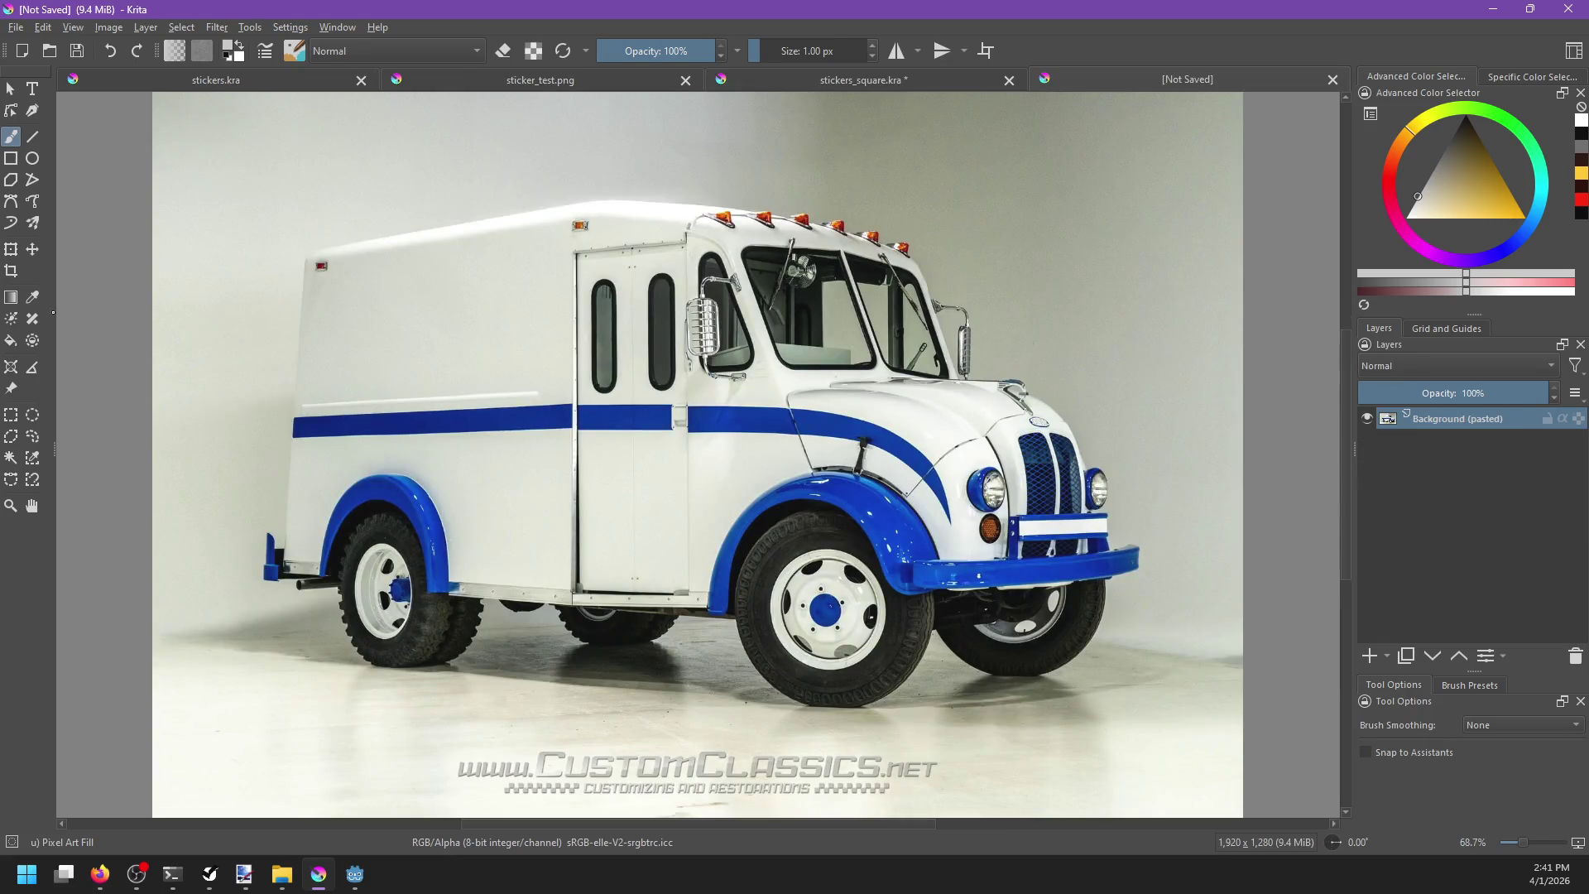
left_click(11, 414)
mouse_move(250, 152)
left_mouse_down()
mouse_move(820, 590)
mouse_move(947, 716)
left_mouse_up()
mouse_move(1126, 722)
left_mouse_down()
mouse_move(745, 463)
mouse_move(256, 185)
mouse_move(79, 139)
mouse_move(199, 224)
mouse_move(196, 259)
mouse_move(164, 221)
left_mouse_up()
scroll(604, 455, "down", 3)
left_click_drag(664, 482, 665, 481)
mouse_move(445, 361)
left_mouse_down()
mouse_move(649, 480)
mouse_move(828, 617)
mouse_move(884, 633)
left_mouse_up()
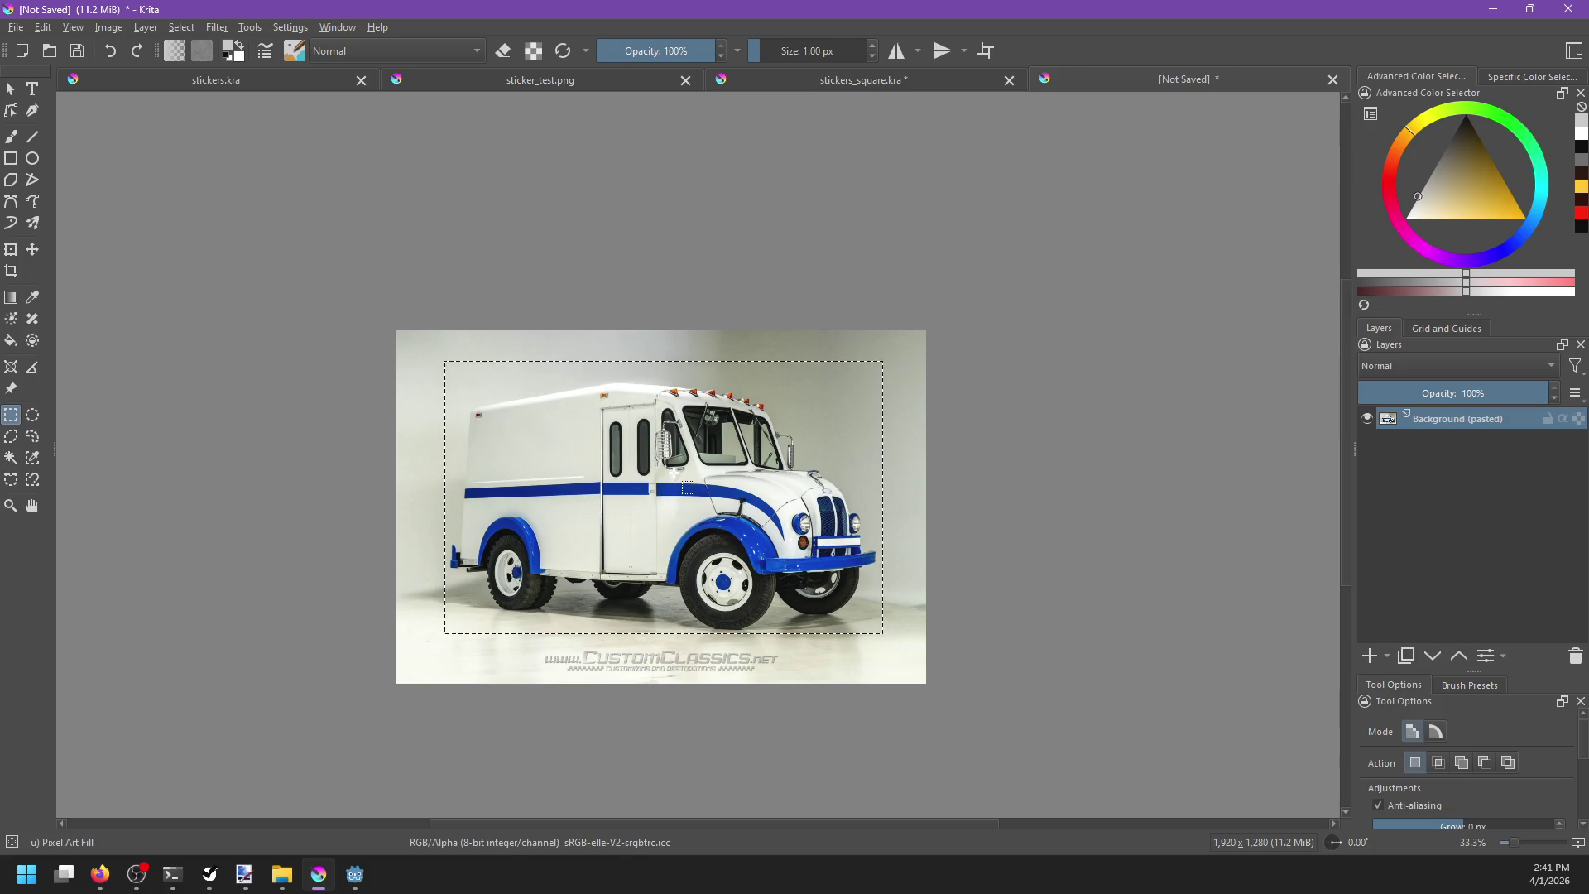
Trim the image to the selected truck area, undoing an early resize
key("ctrl+alt+i")
type("64")
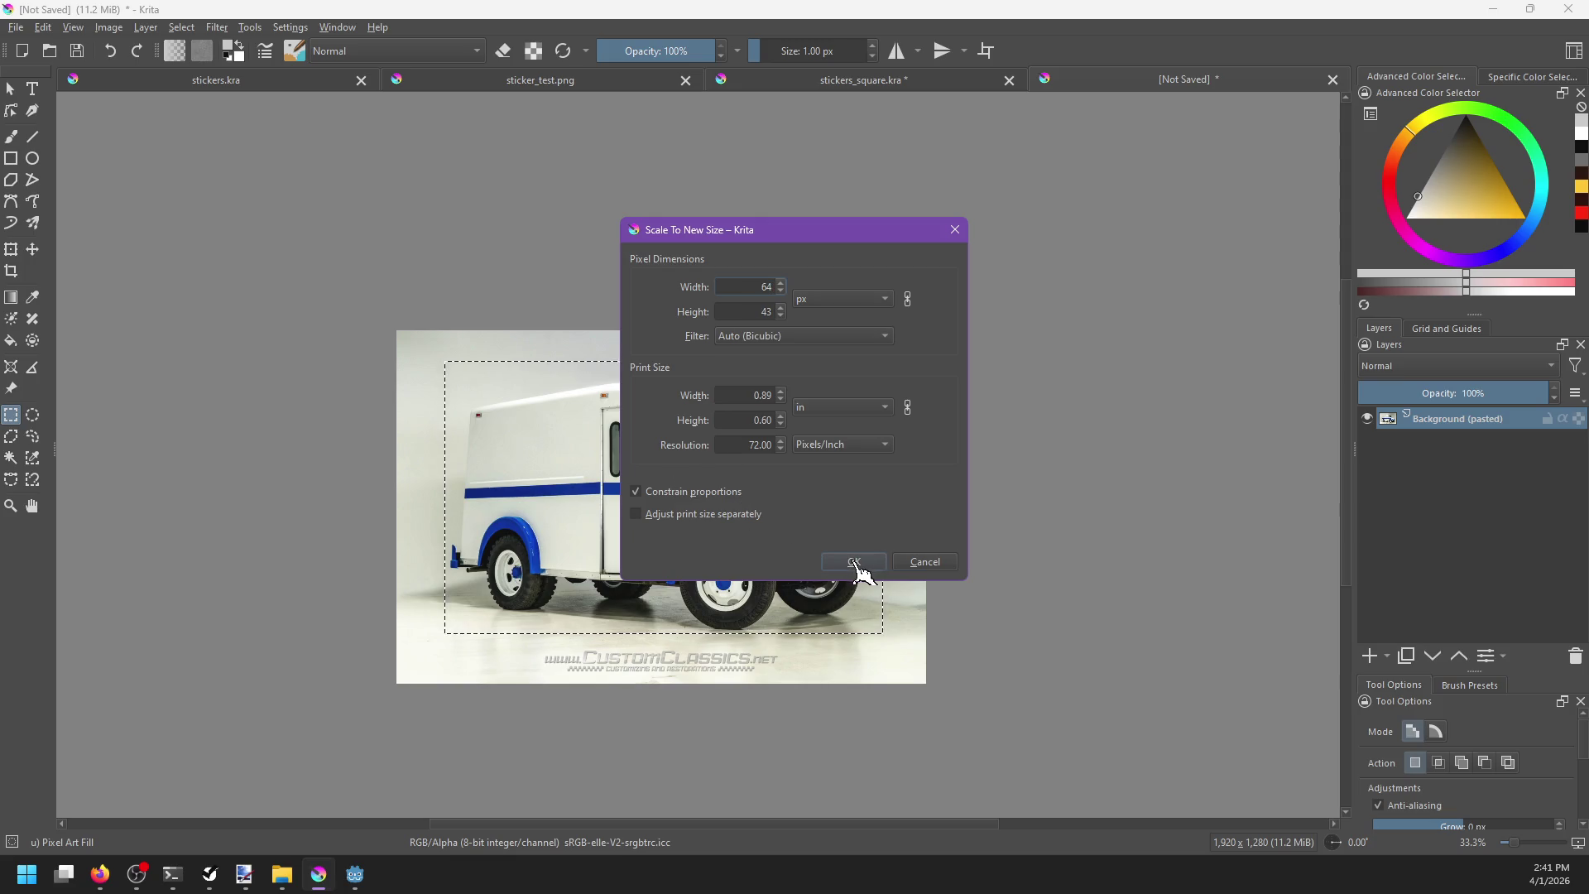
left_click(857, 562)
scroll(761, 549, "up", 6)
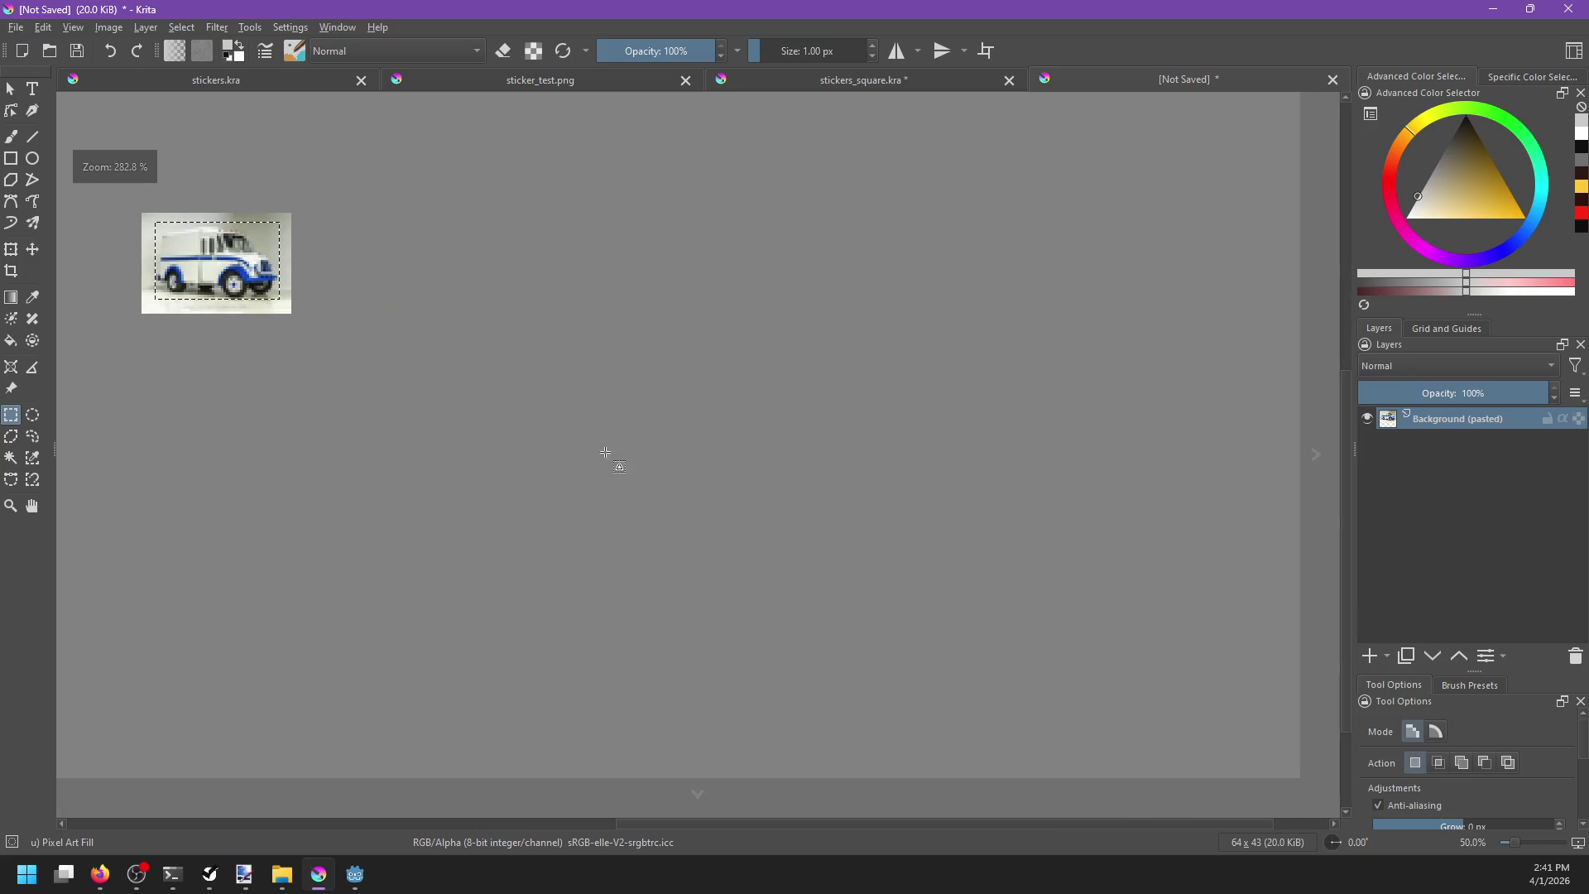
key("ctrl+z")
scroll(646, 447, "down", 7)
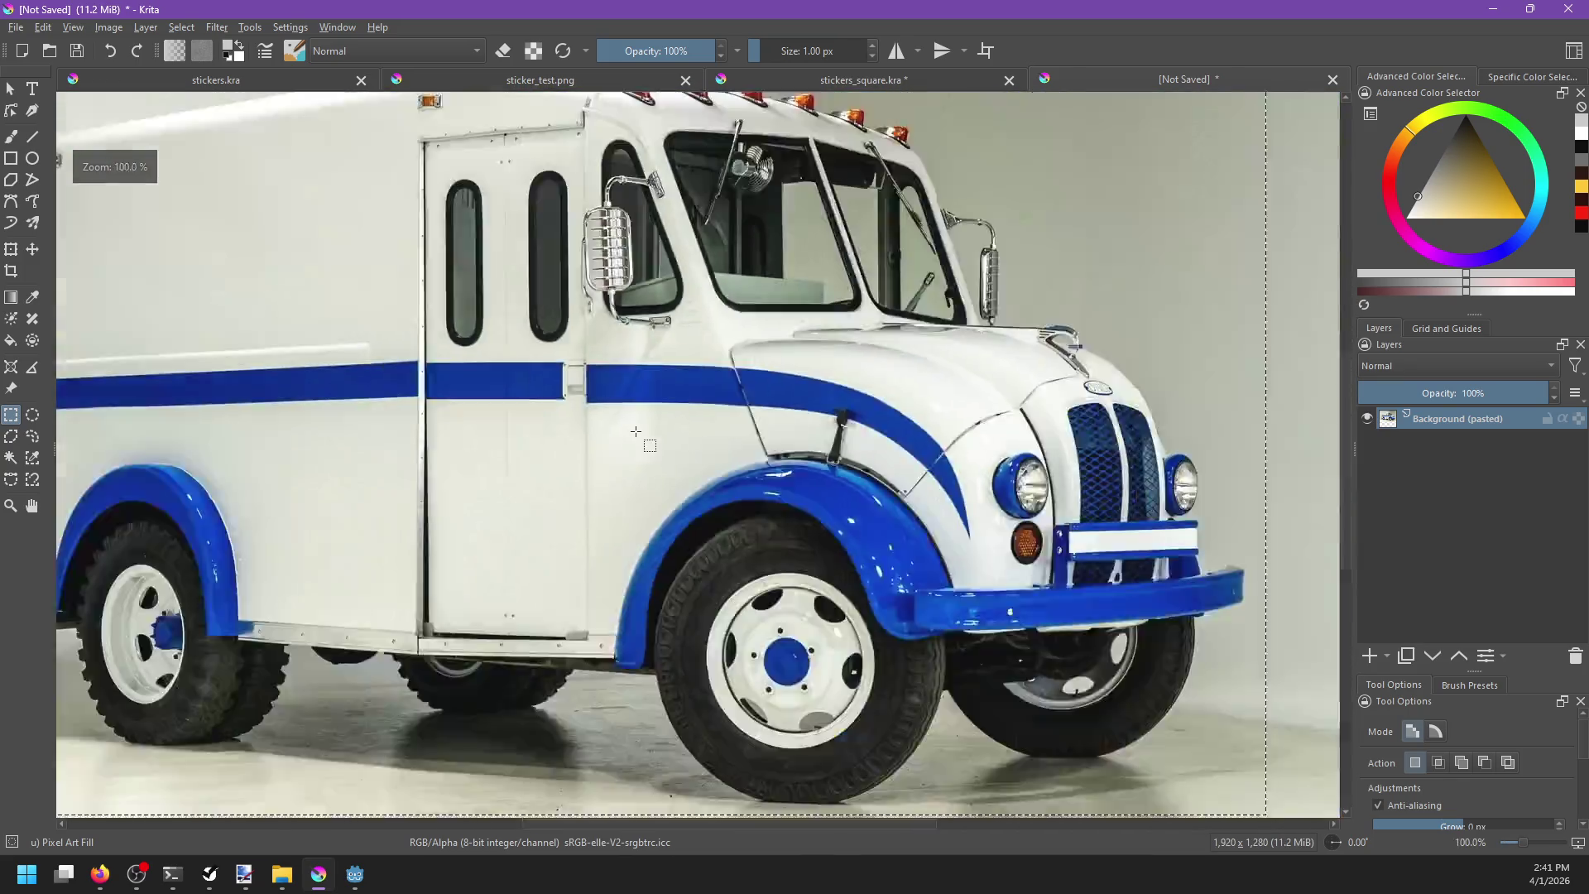
left_click(109, 27)
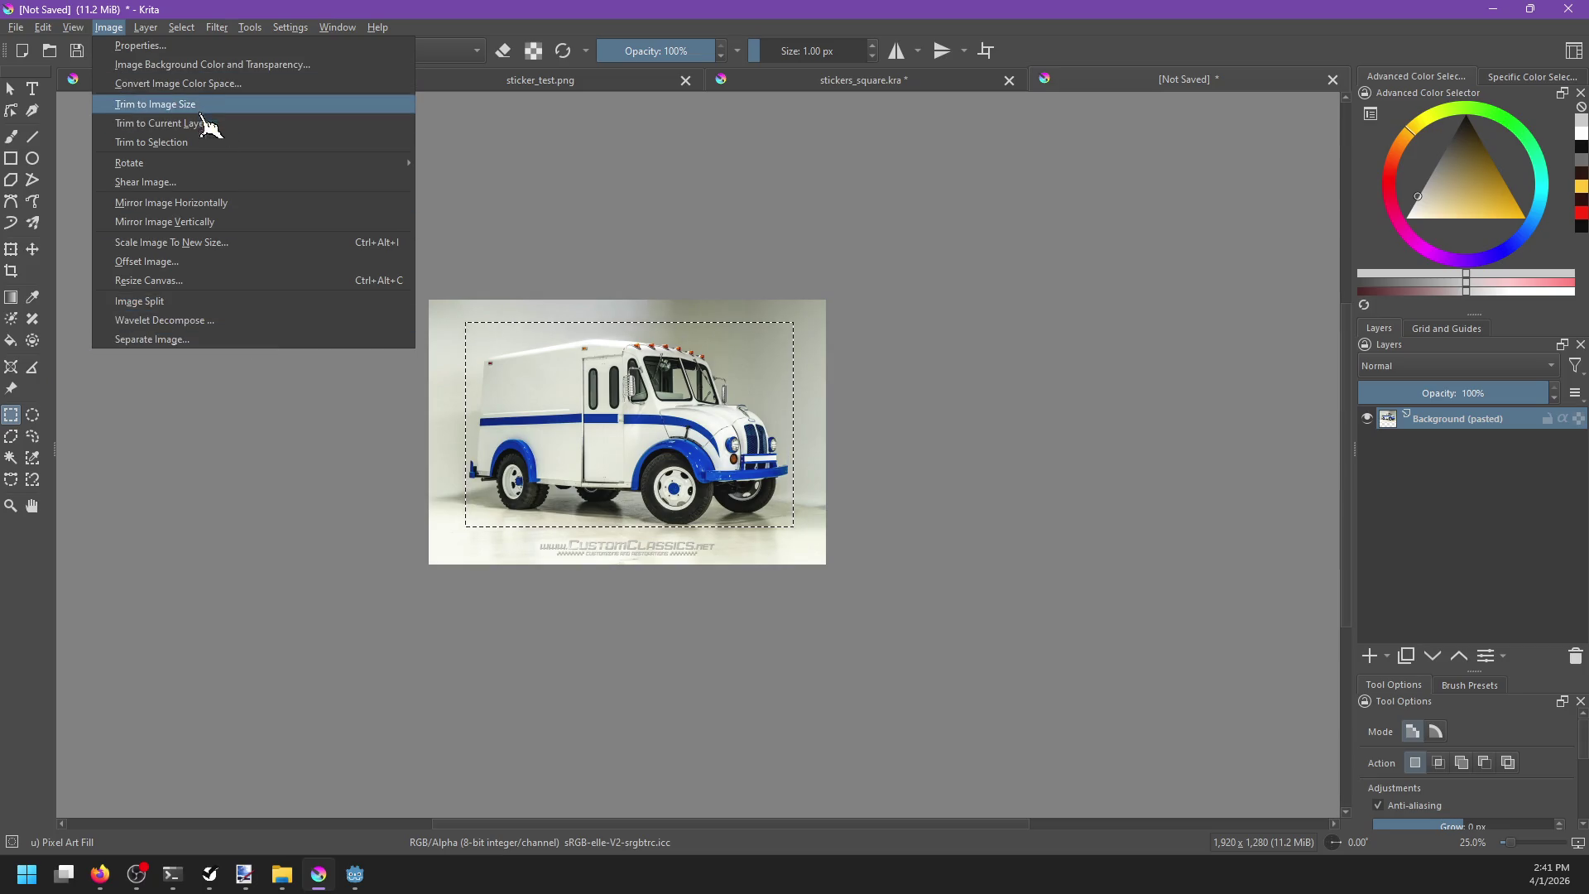
left_click(182, 142)
scroll(452, 357, "up", 1)
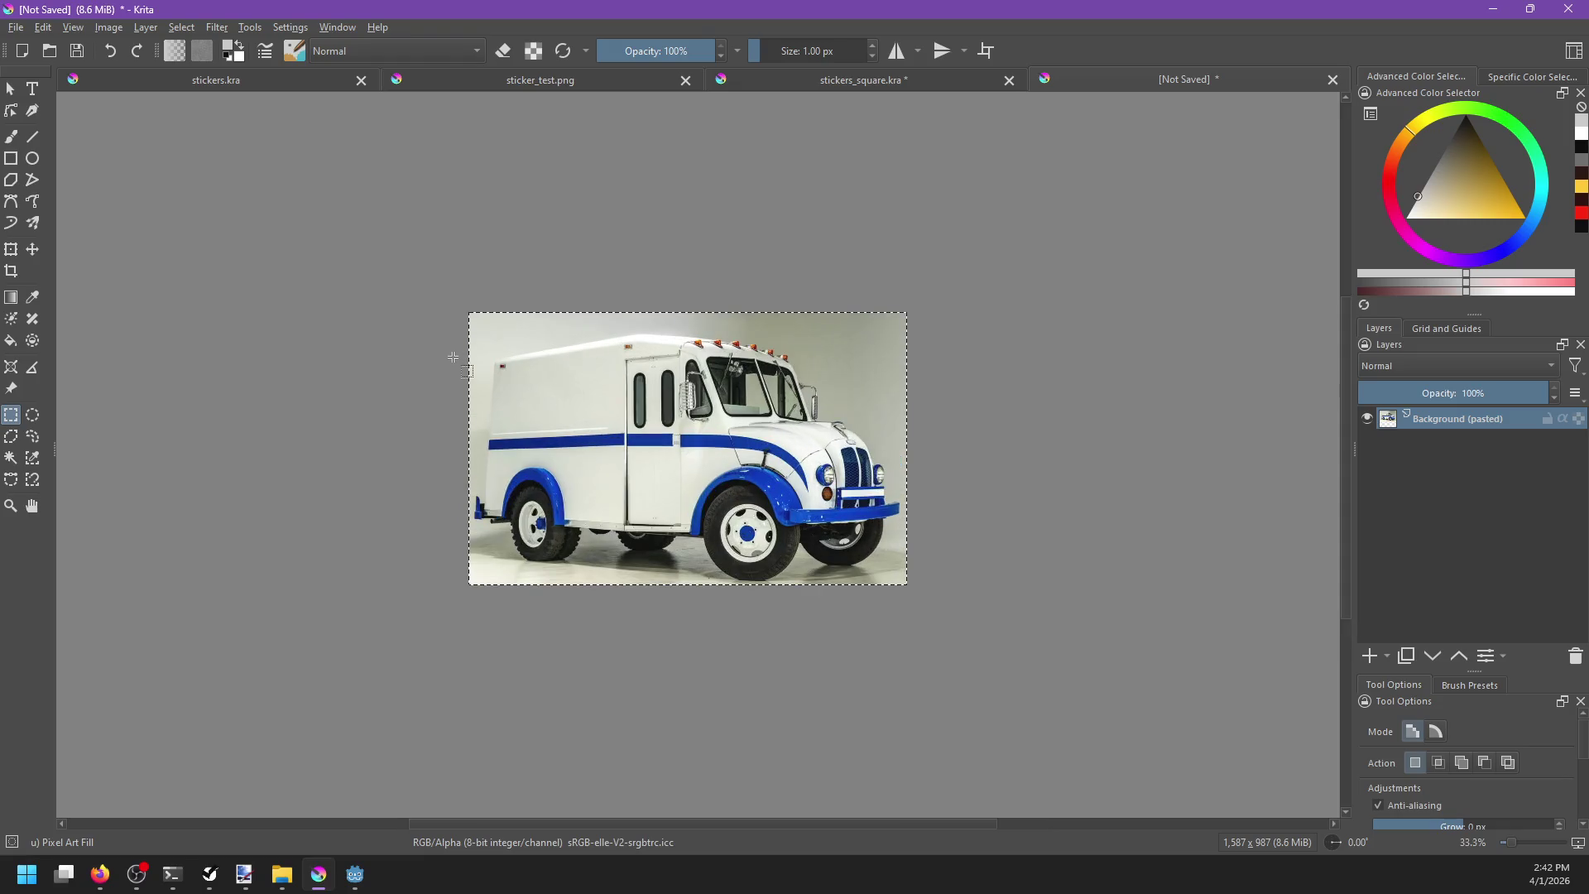
Scale the cropped truck image down to 64×40 pixels
key("ctrl+alt+i")
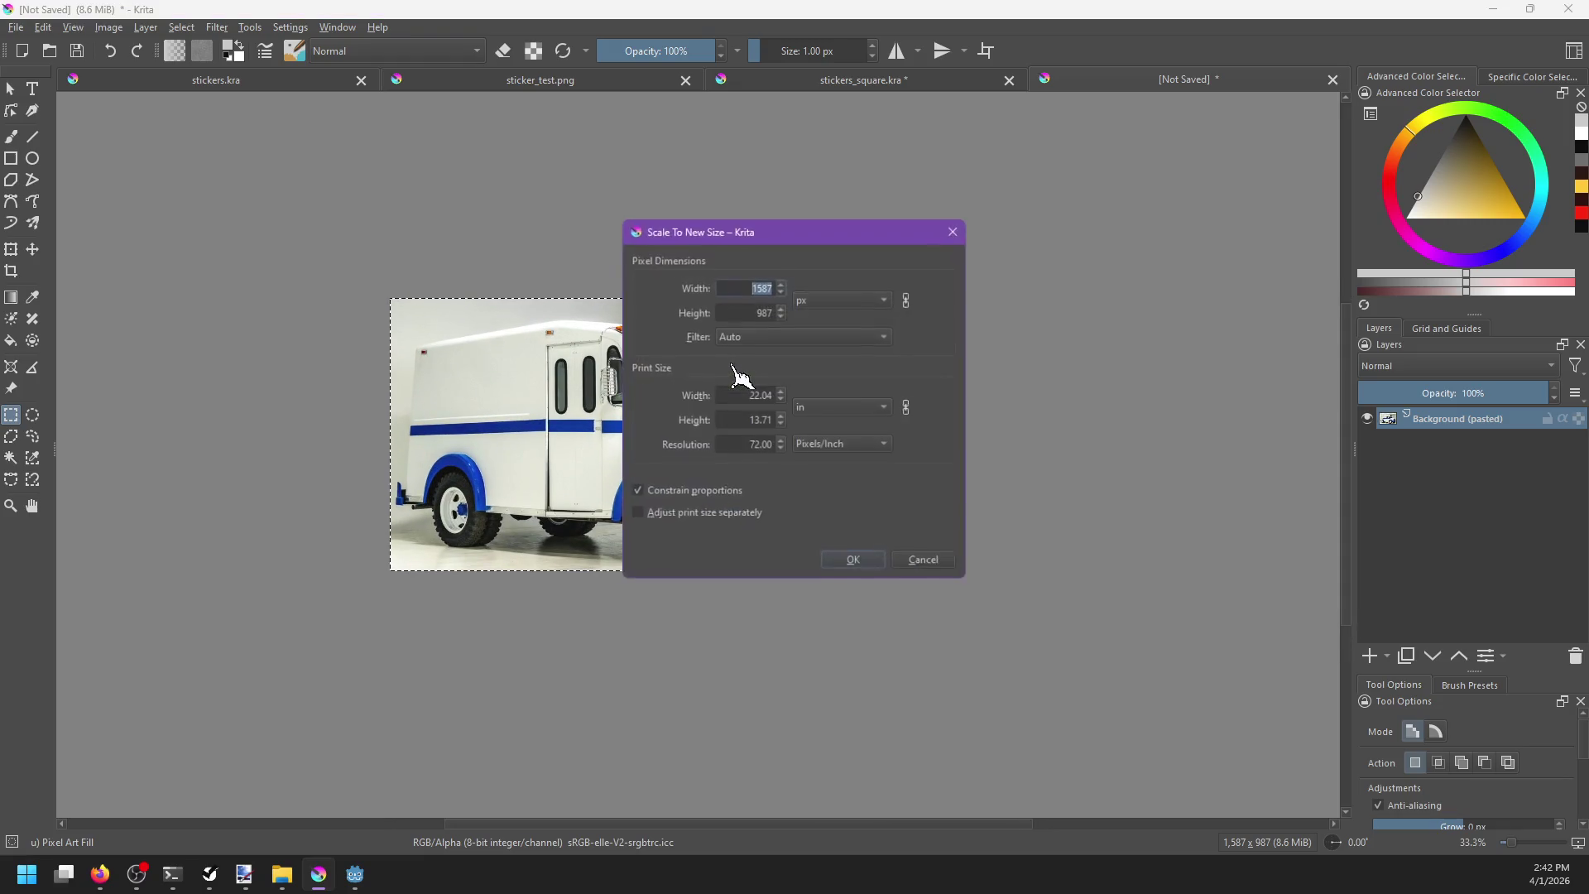
type("64")
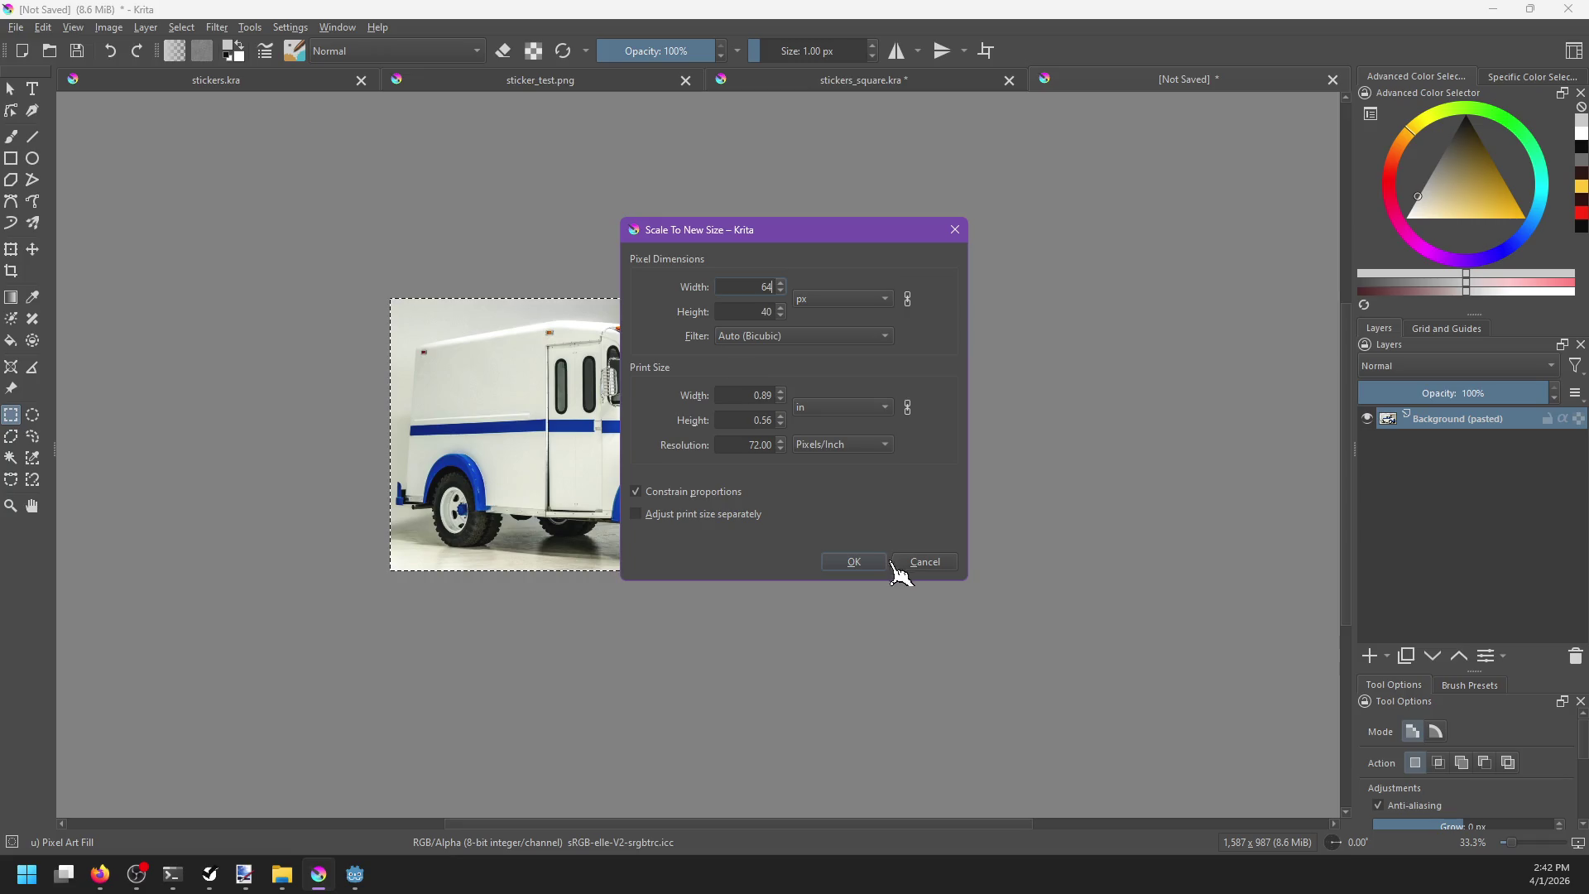
left_click(878, 566)
scroll(607, 430, "up", 8)
left_click_drag(550, 593, 660, 377)
left_click_drag(645, 614, 667, 426)
scroll(667, 426, "up", 2)
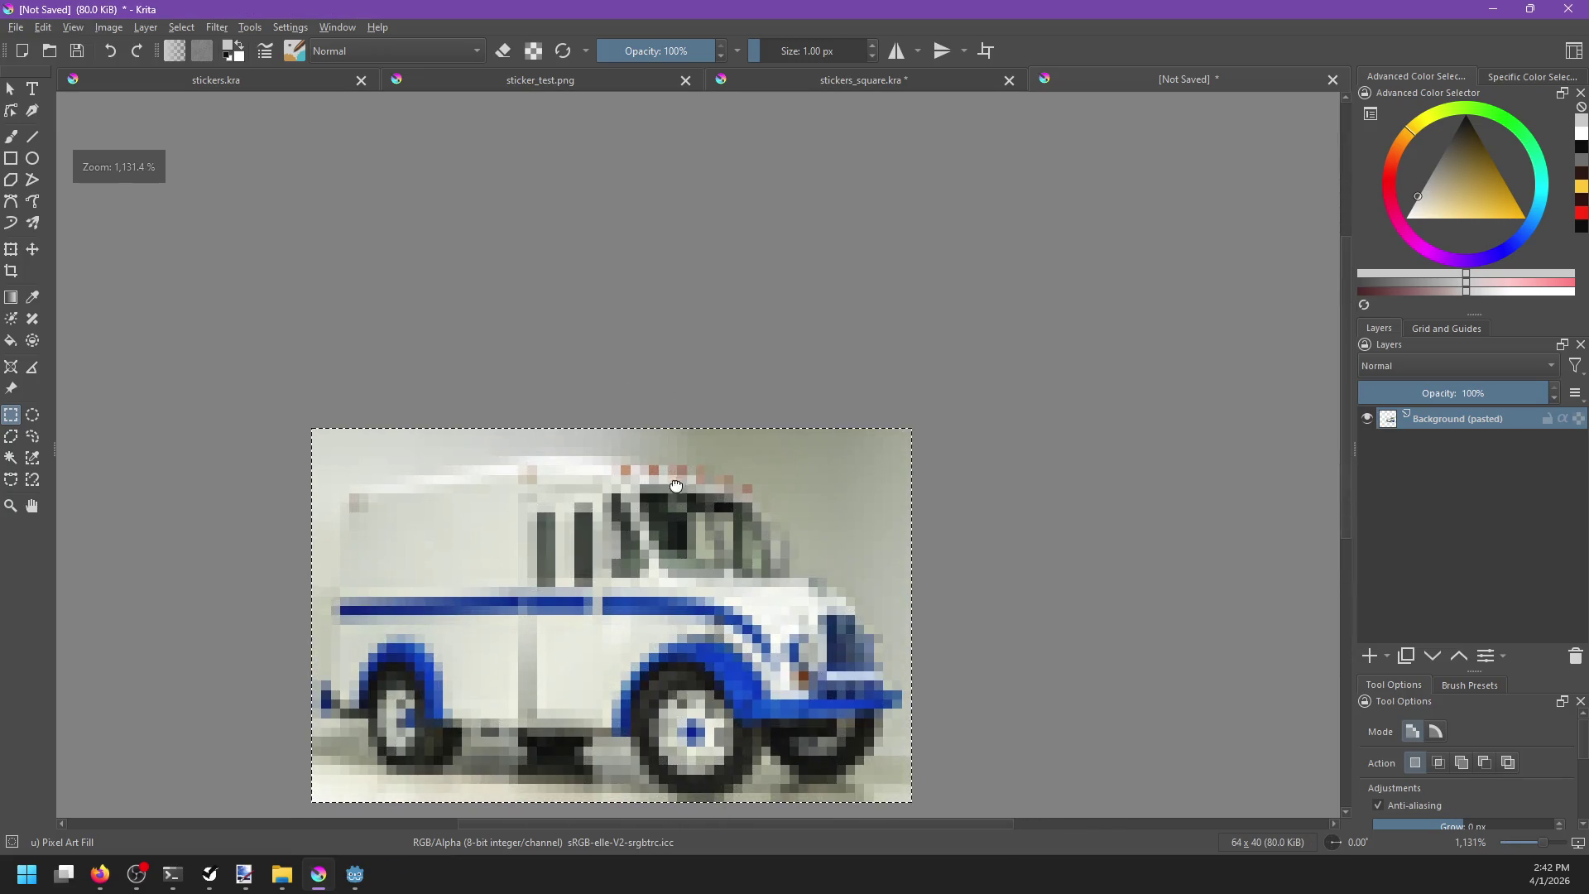
scroll(695, 484, "up", 1)
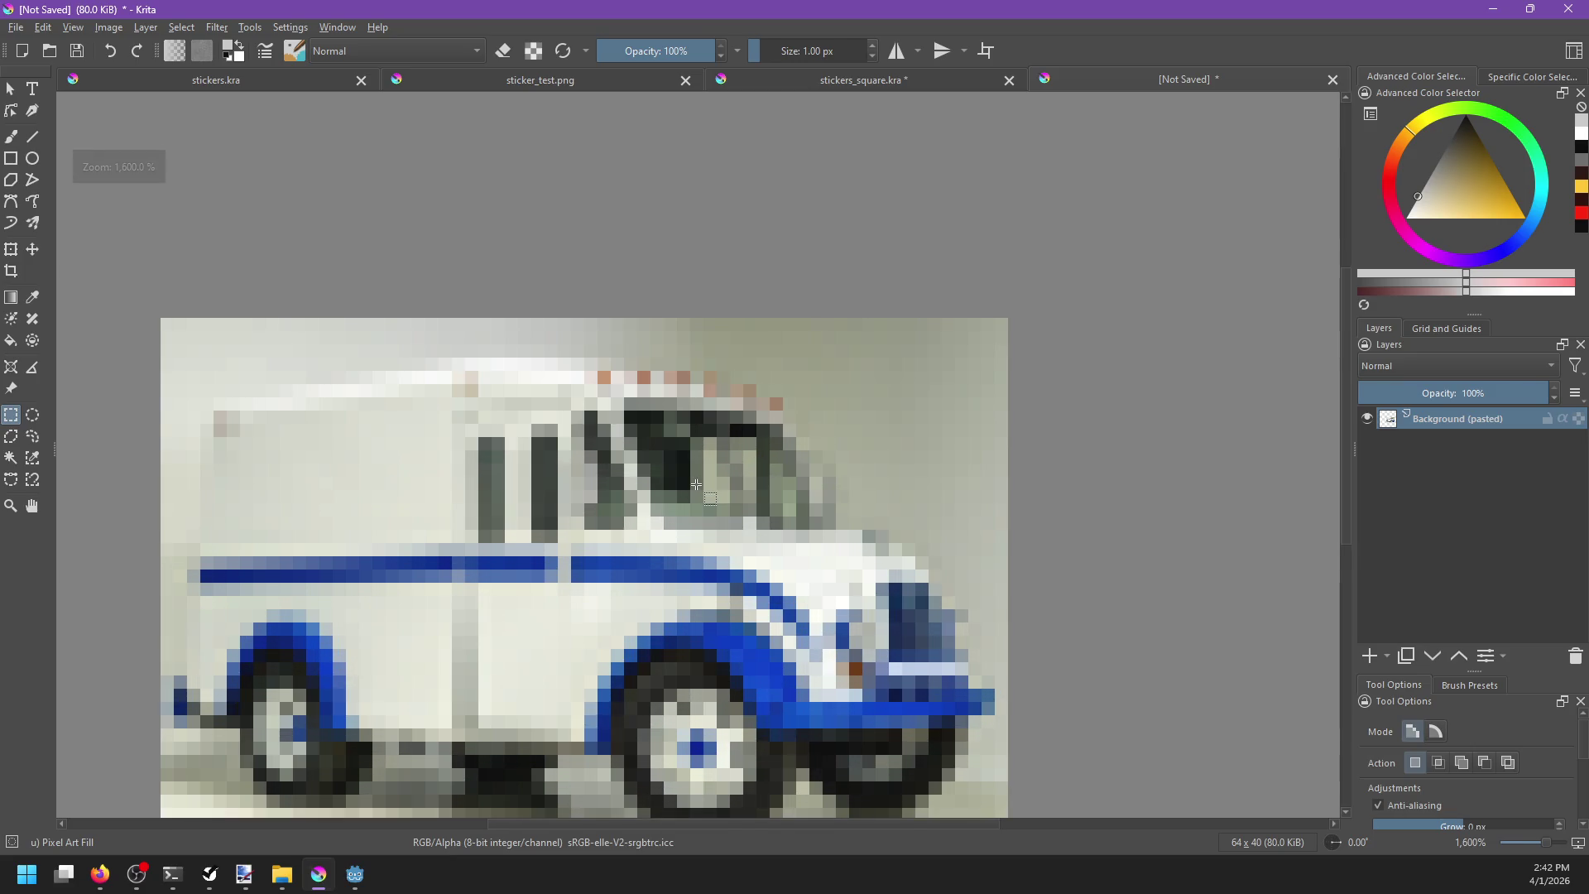
left_click_drag(917, 512, 995, 418)
left_click(35, 436)
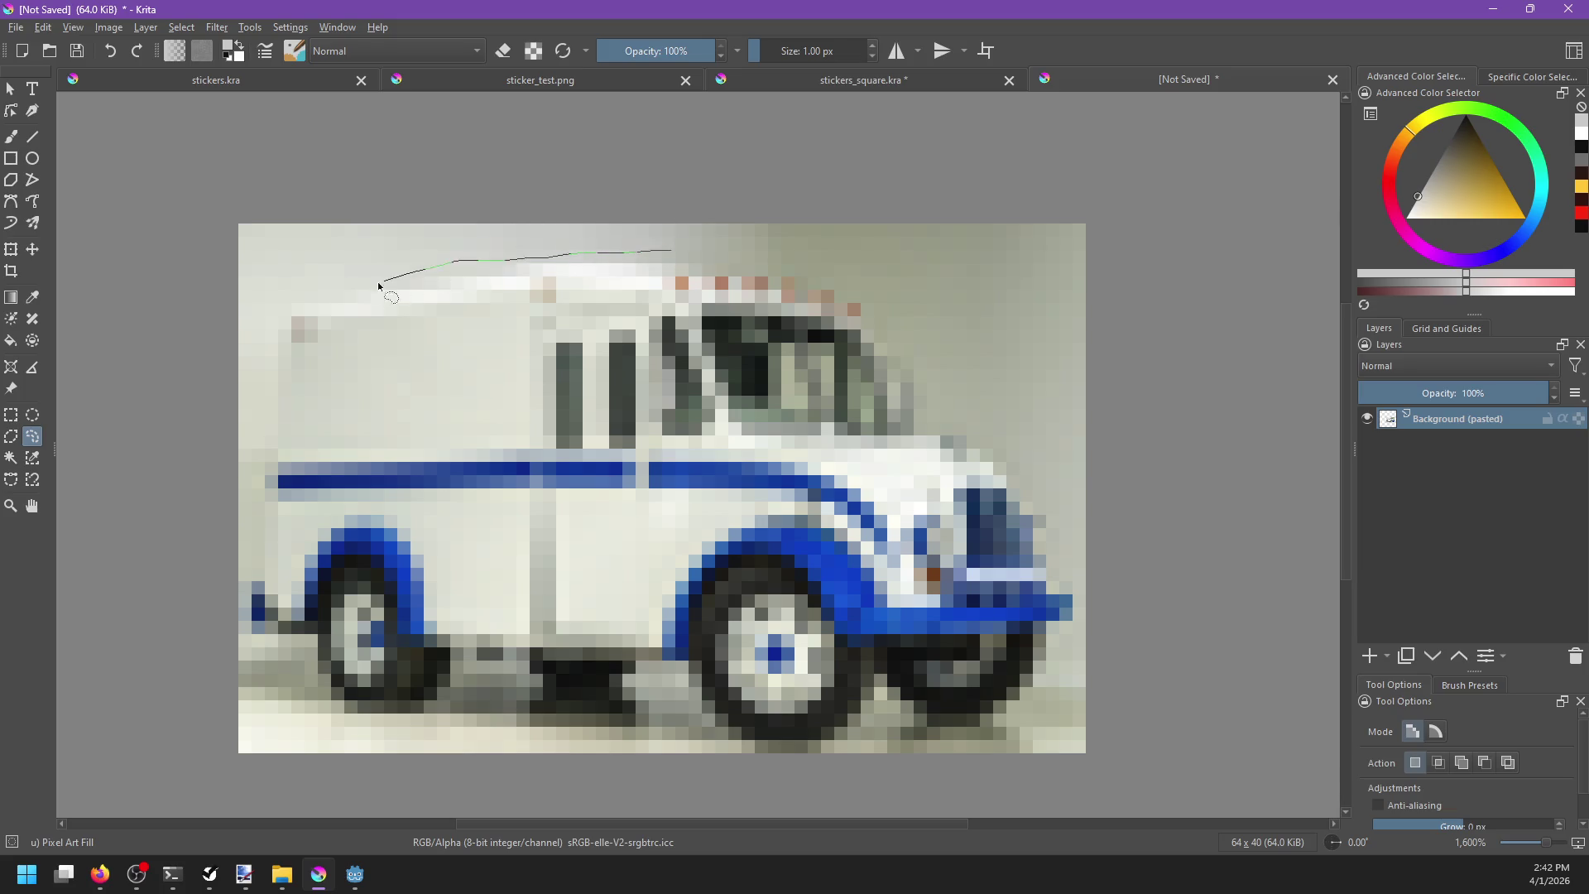
Trace a freehand selection around the outline of the pixelated truck
left_click_drag(274, 311, 258, 407)
mouse_move(264, 478)
left_mouse_down()
mouse_move(244, 594)
mouse_move(257, 651)
mouse_move(308, 646)
mouse_move(359, 722)
mouse_move(457, 718)
mouse_move(484, 665)
mouse_move(571, 694)
mouse_move(663, 667)
left_mouse_up()
mouse_move(697, 726)
left_mouse_down()
mouse_move(813, 761)
mouse_move(871, 695)
mouse_move(928, 724)
left_mouse_up()
mouse_move(1029, 689)
left_mouse_down()
mouse_move(1083, 621)
mouse_move(1020, 456)
mouse_move(853, 286)
mouse_move(660, 250)
left_mouse_up()
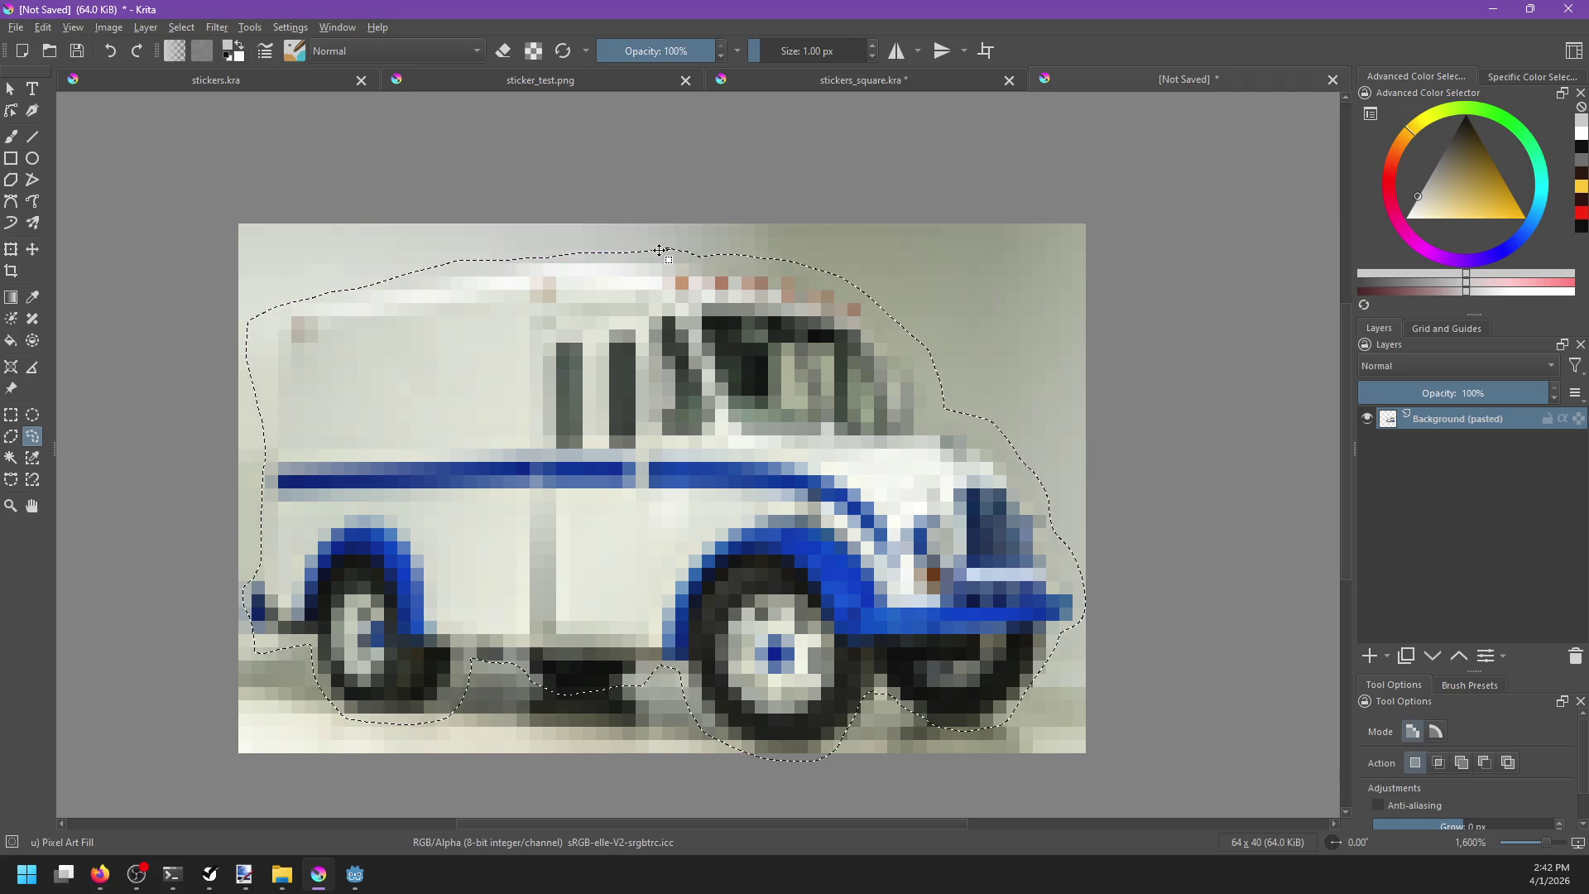
Invert the selection, delete the background, deselect, and begin saving the image under a new name
left_click(181, 27)
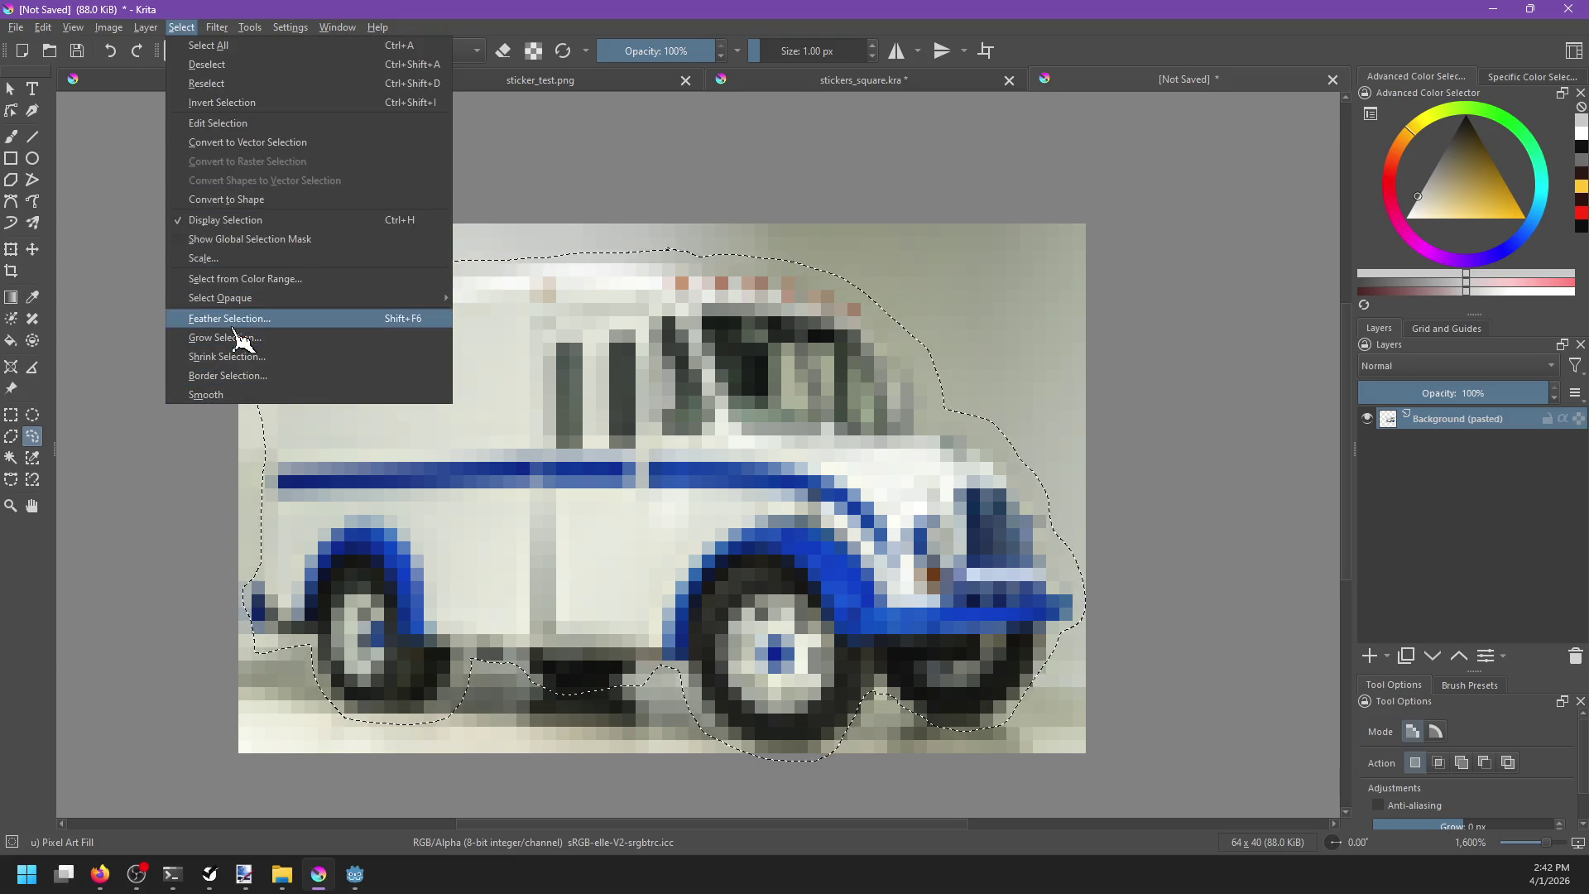
mouse_move(243, 299)
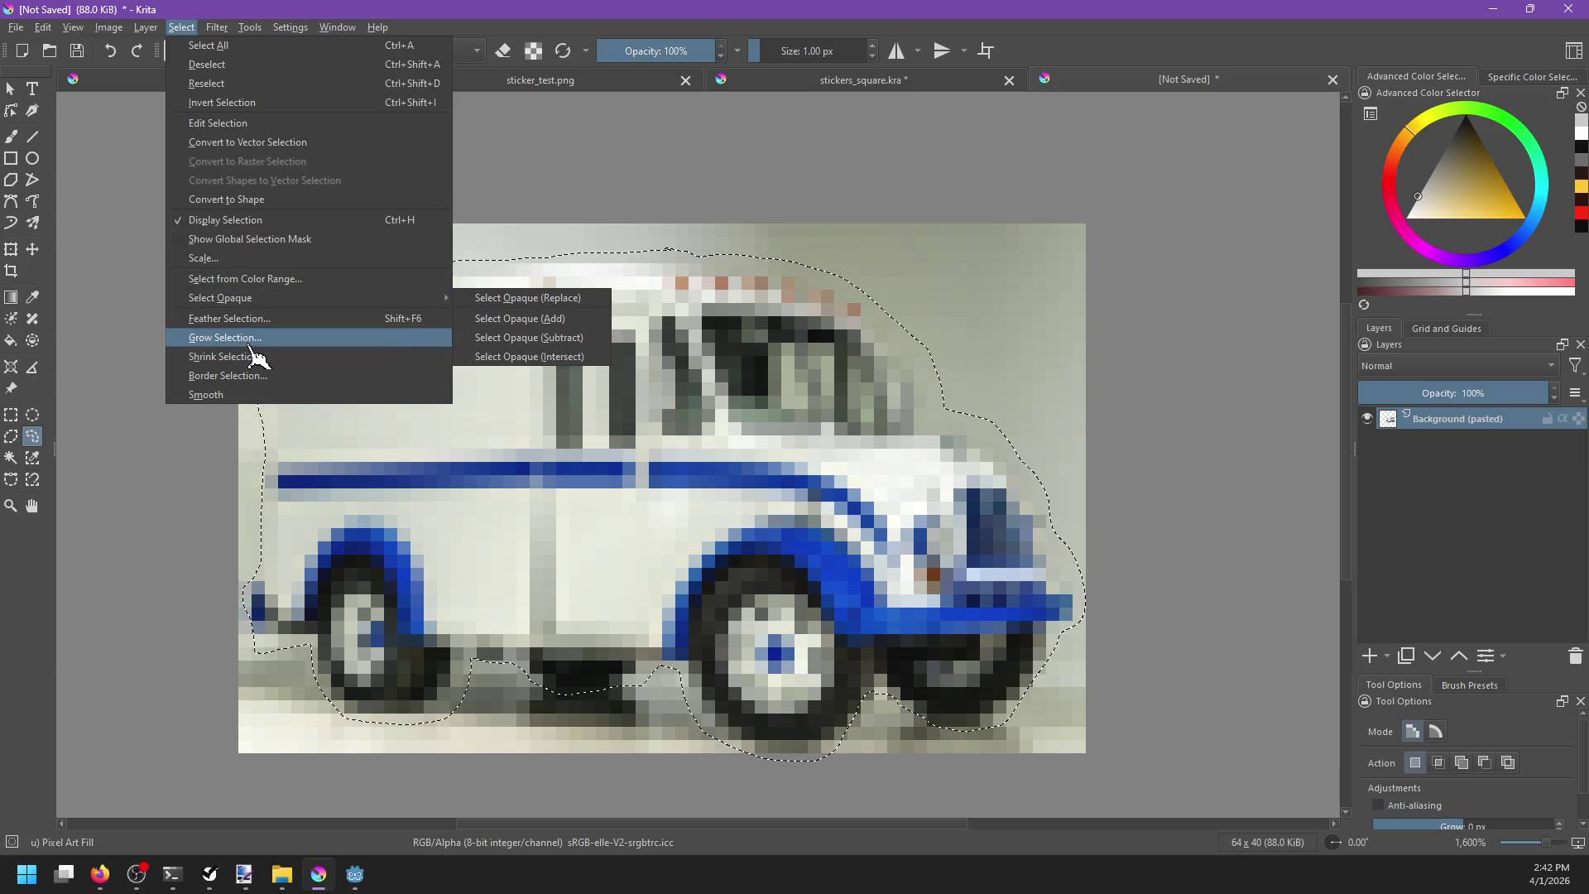
left_click(290, 103)
key("Delete")
key("ctrl+shift+a")
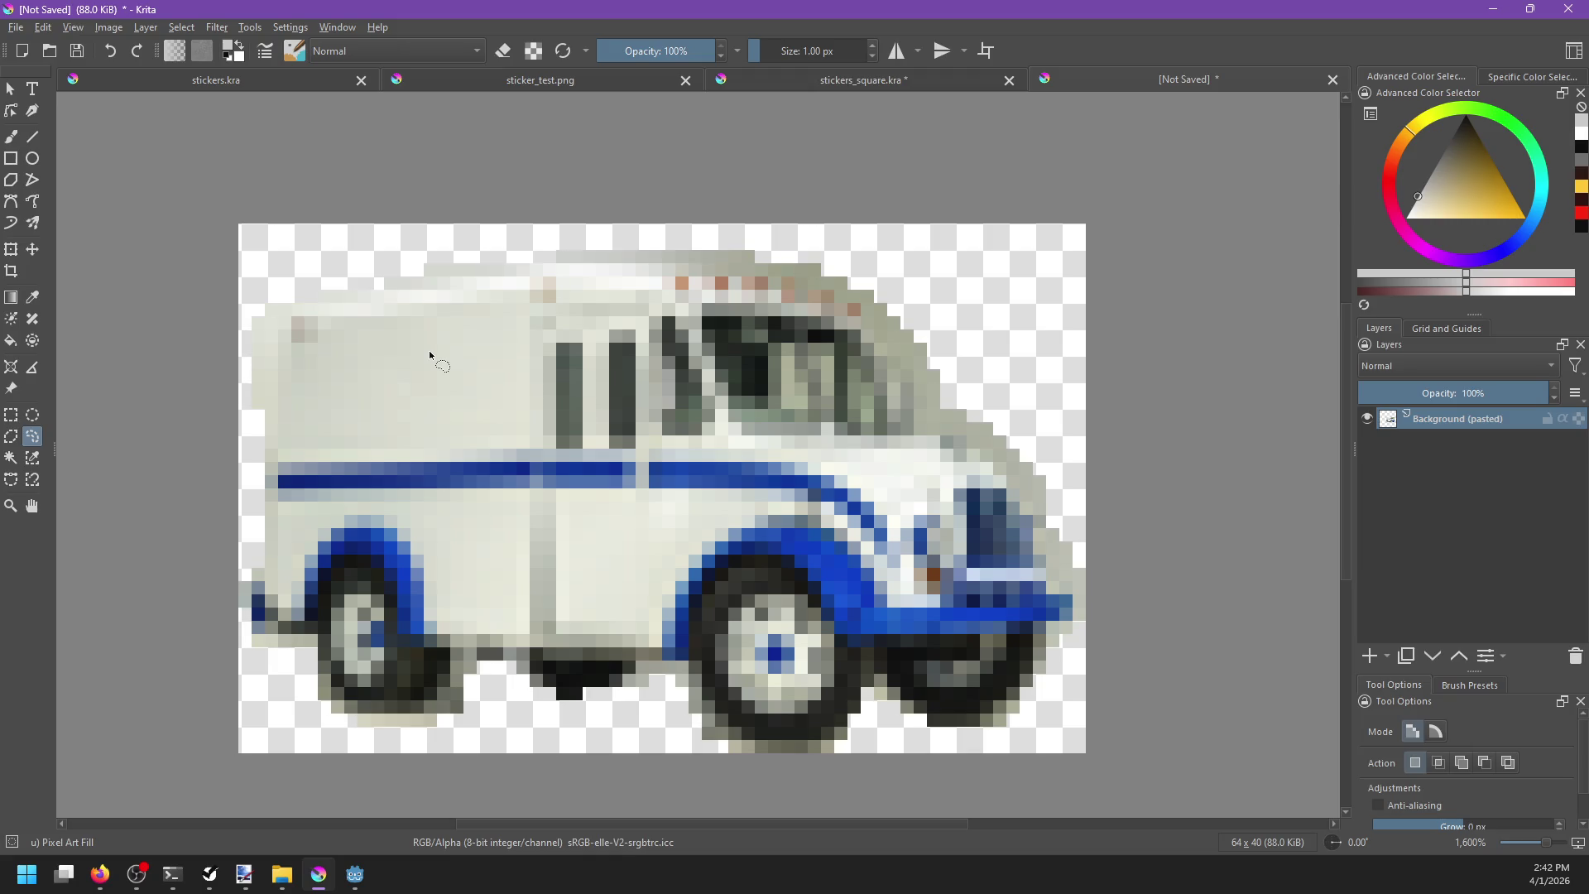
scroll(560, 368, "down", 2)
scroll(575, 365, "down", 2)
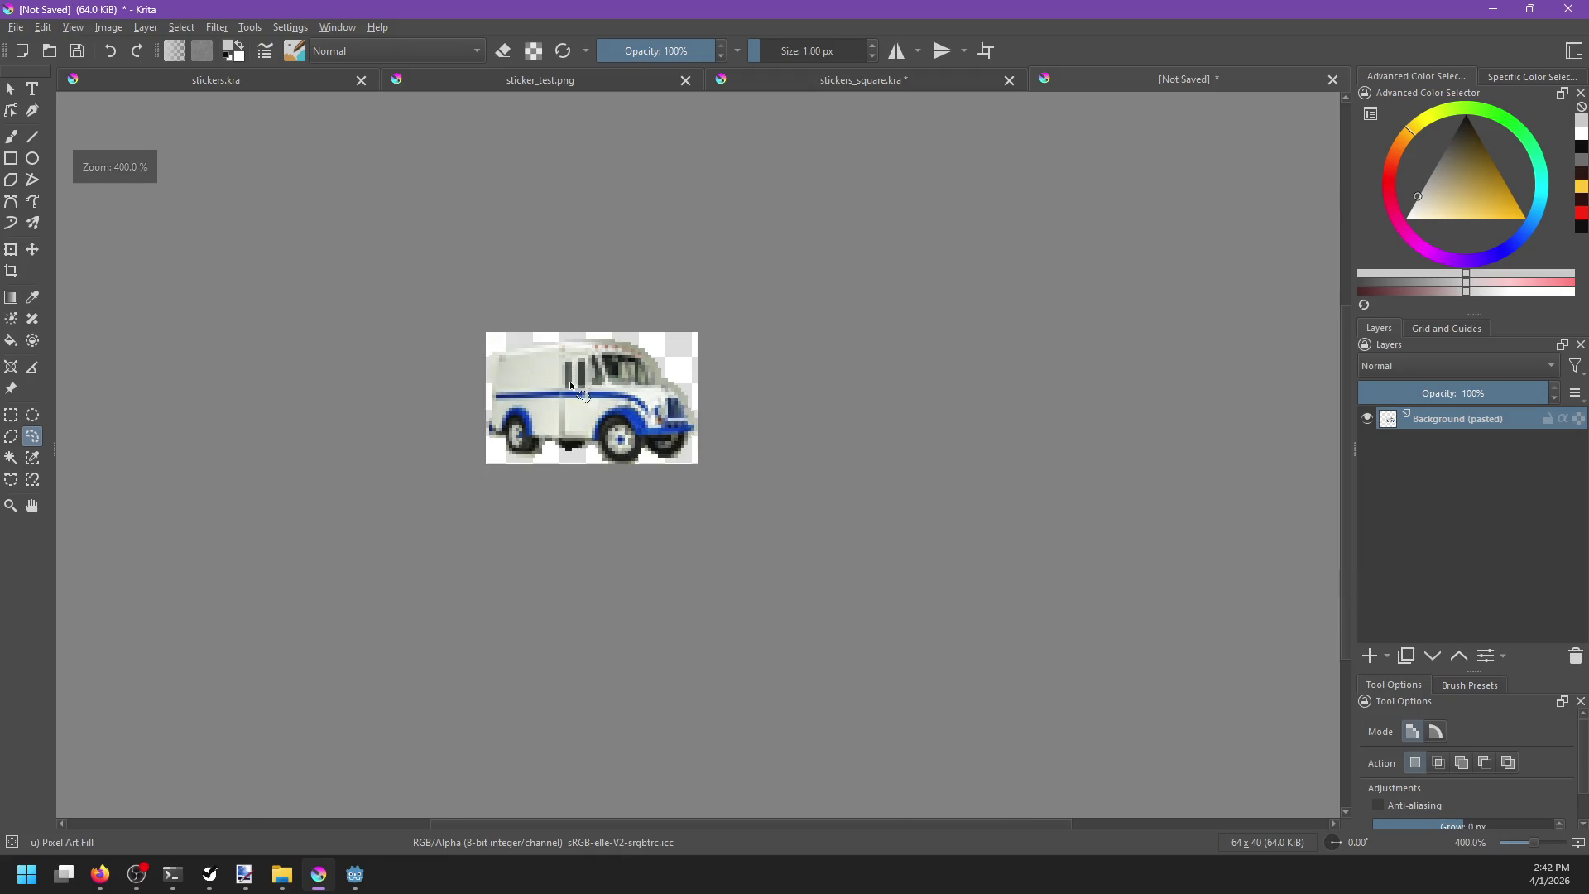
scroll(573, 385, "up", 3)
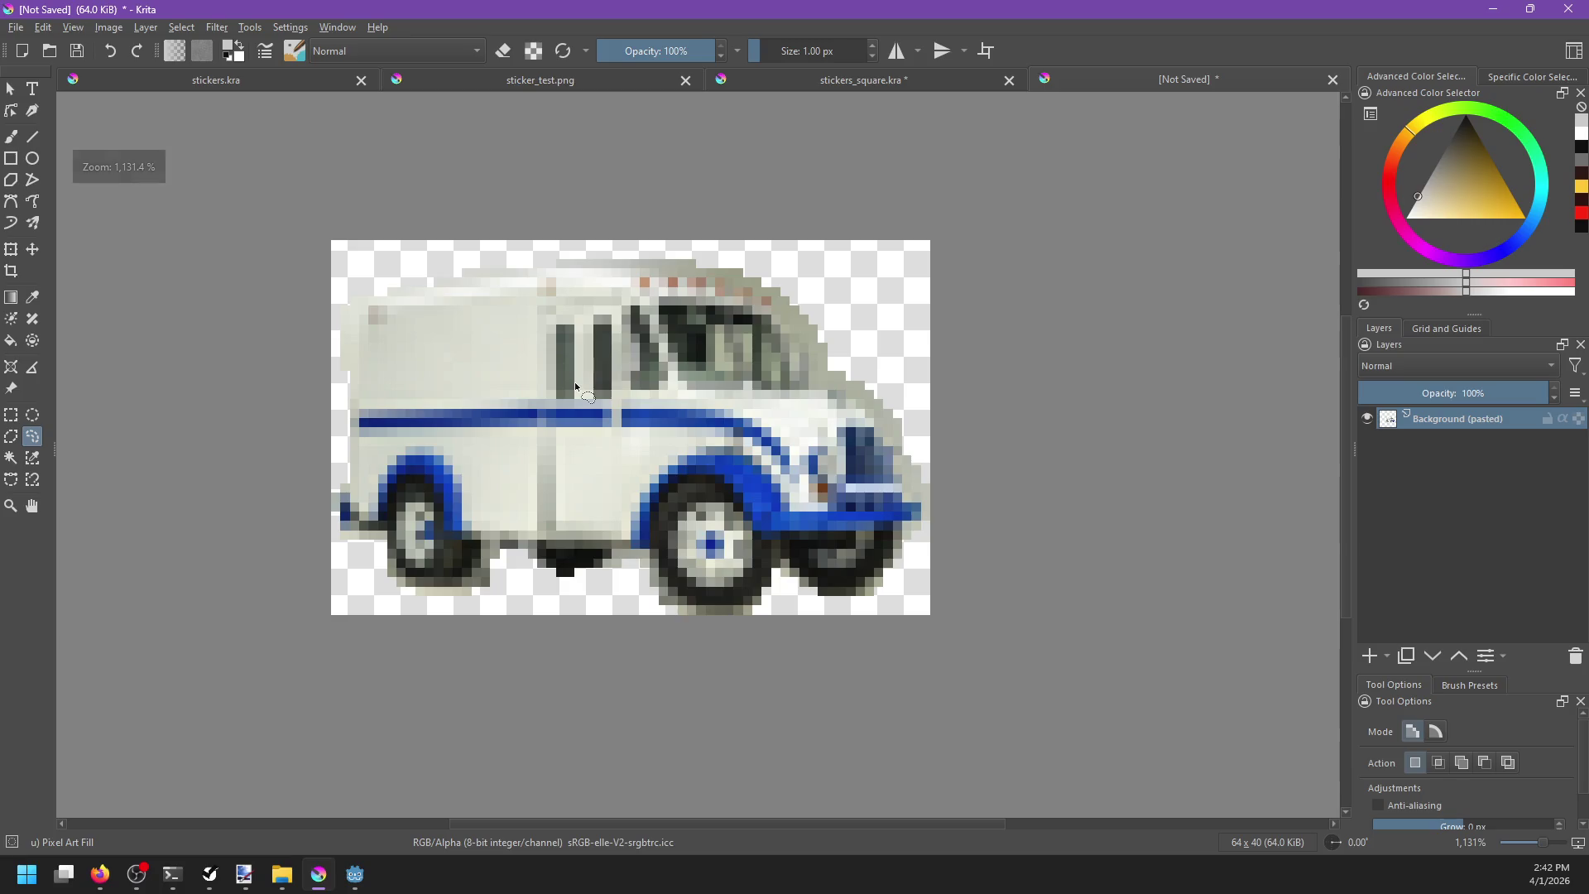
key("ctrl+s")
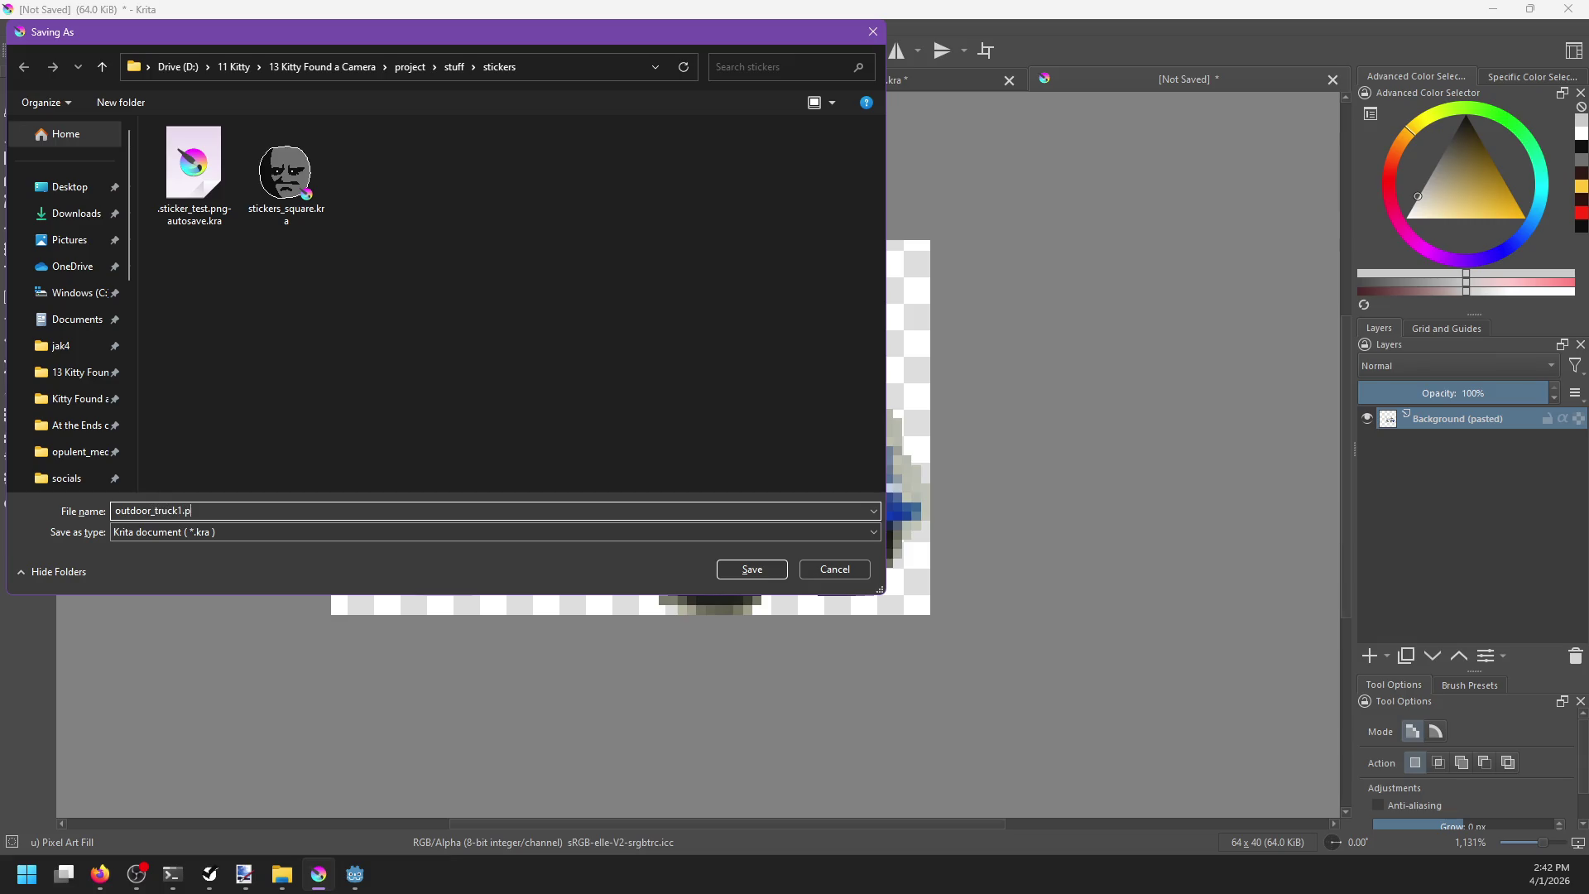
Save the truck as outdoor_truck1.png and return to the Godot editor
key("Return")
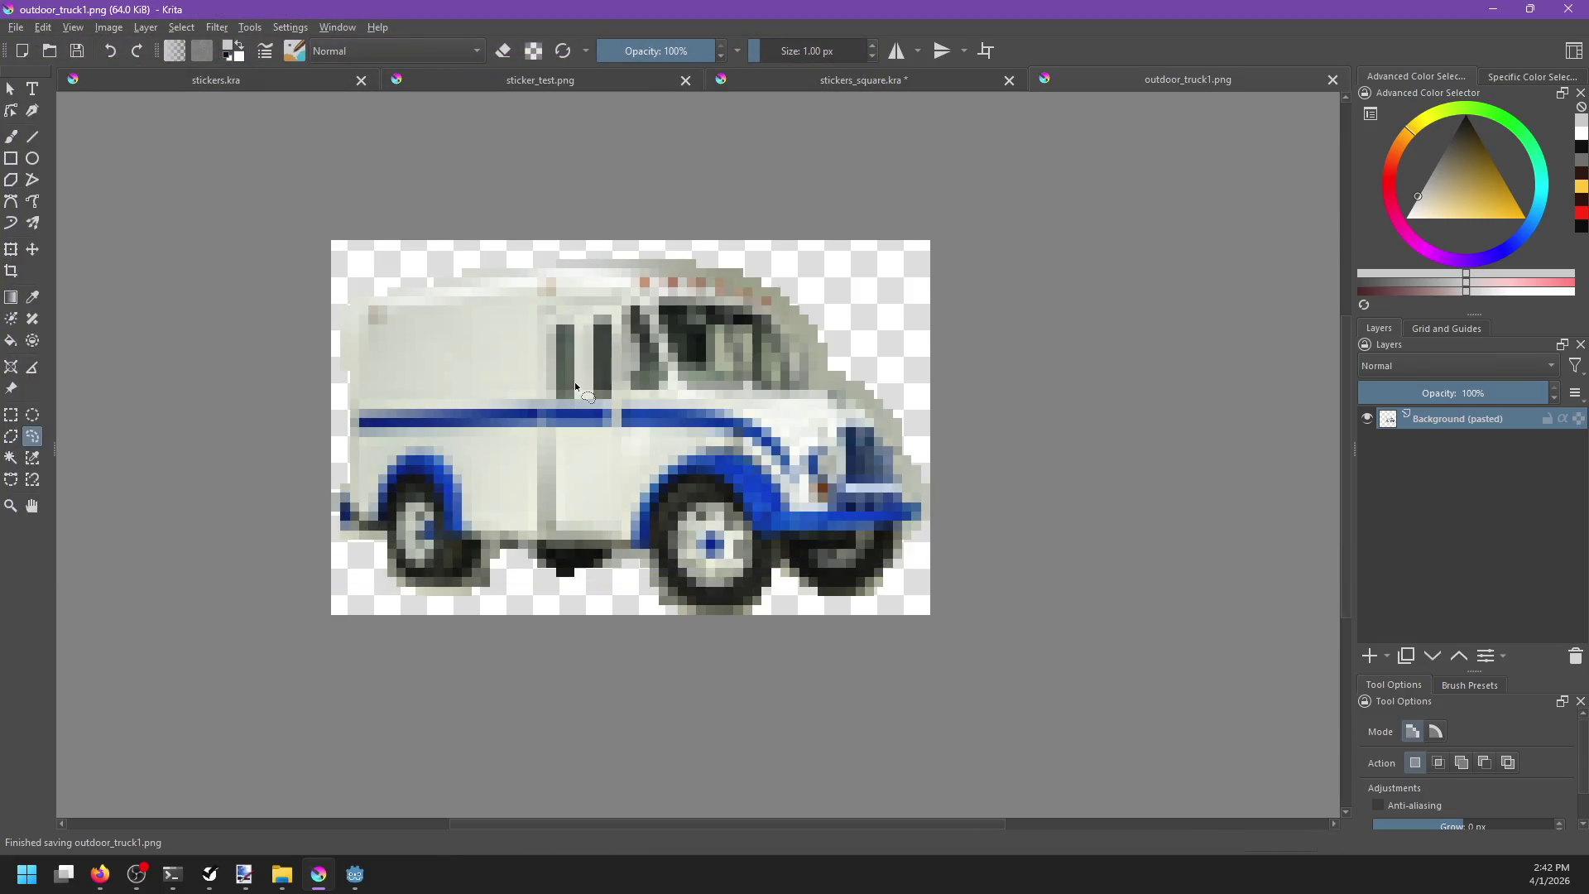
key("alt+Tab")
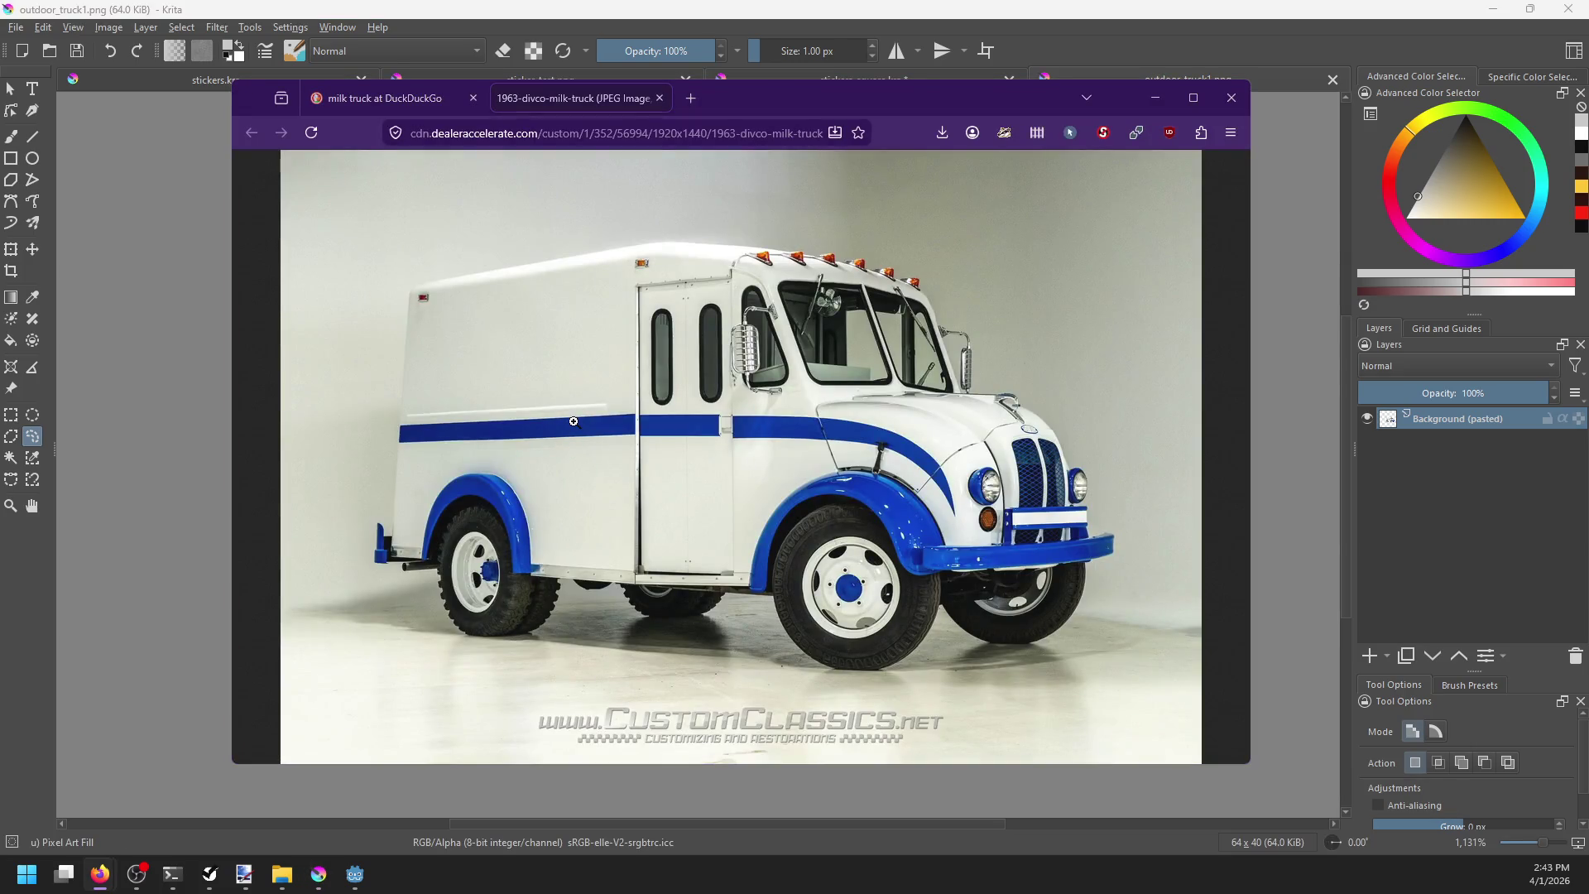
key("alt+Tab")
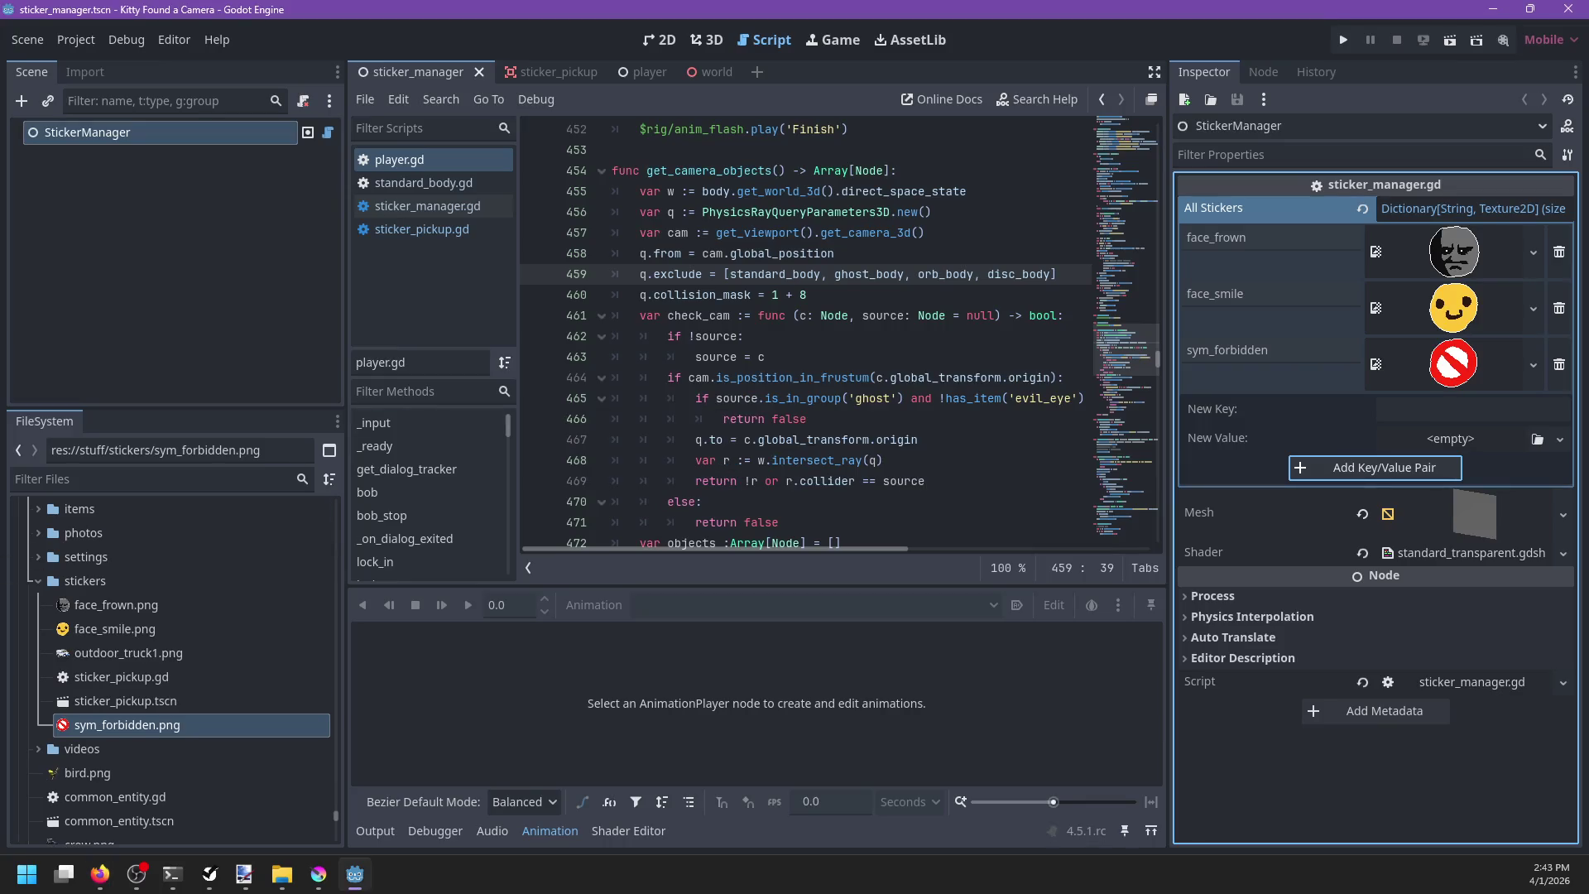
Add key outdoor_truck1 with outdoor_truck1.png as its value to All Stickers, then save sticker_manager.tscn
key("alt+Tab")
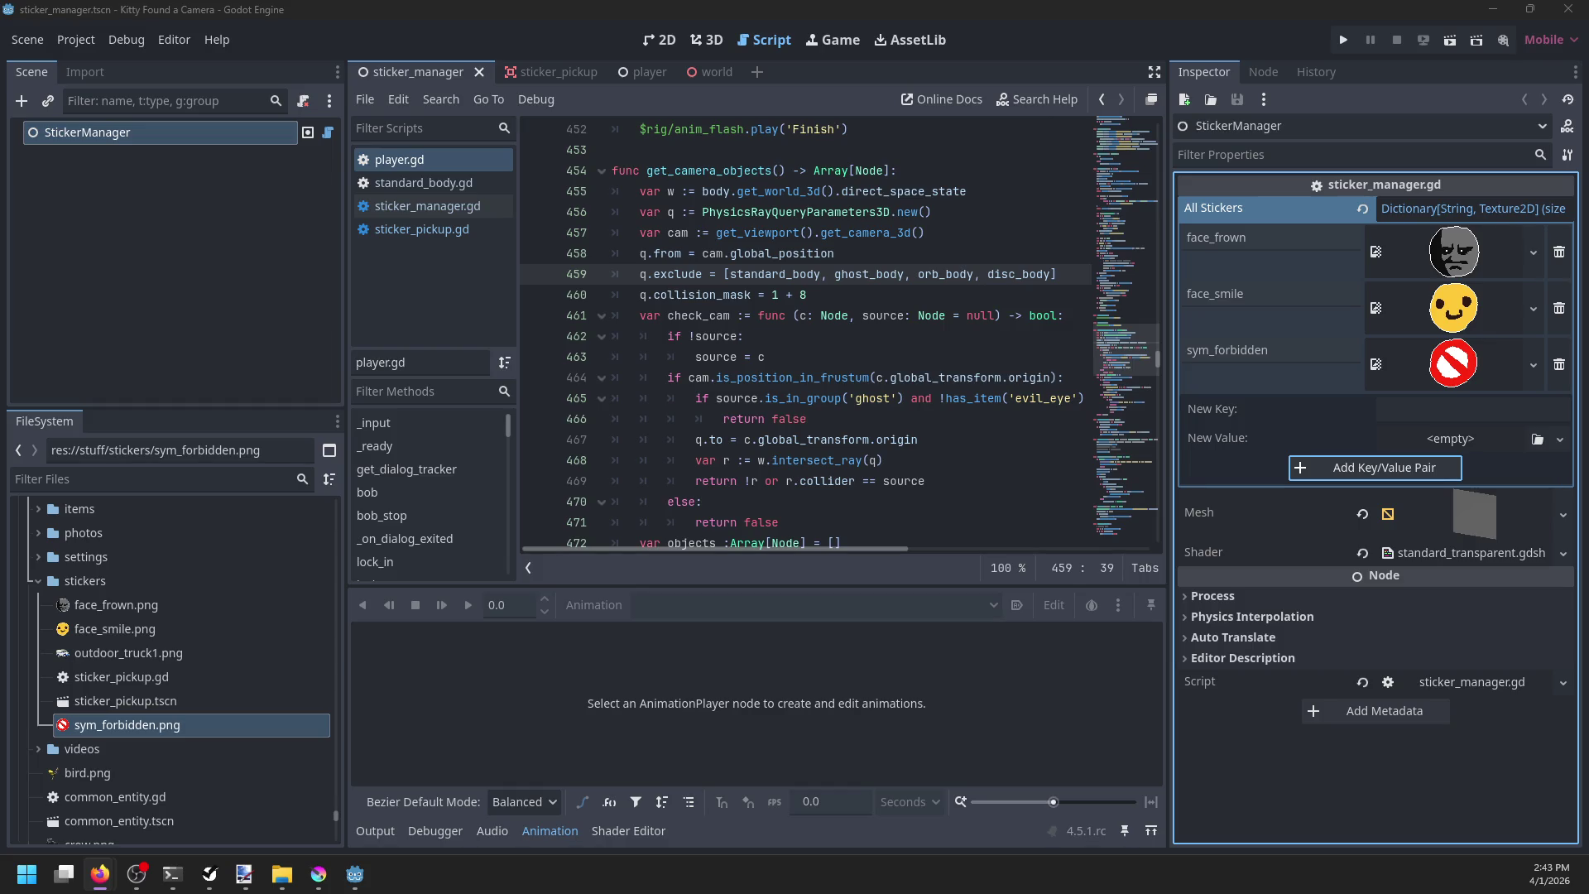
key("alt+Tab")
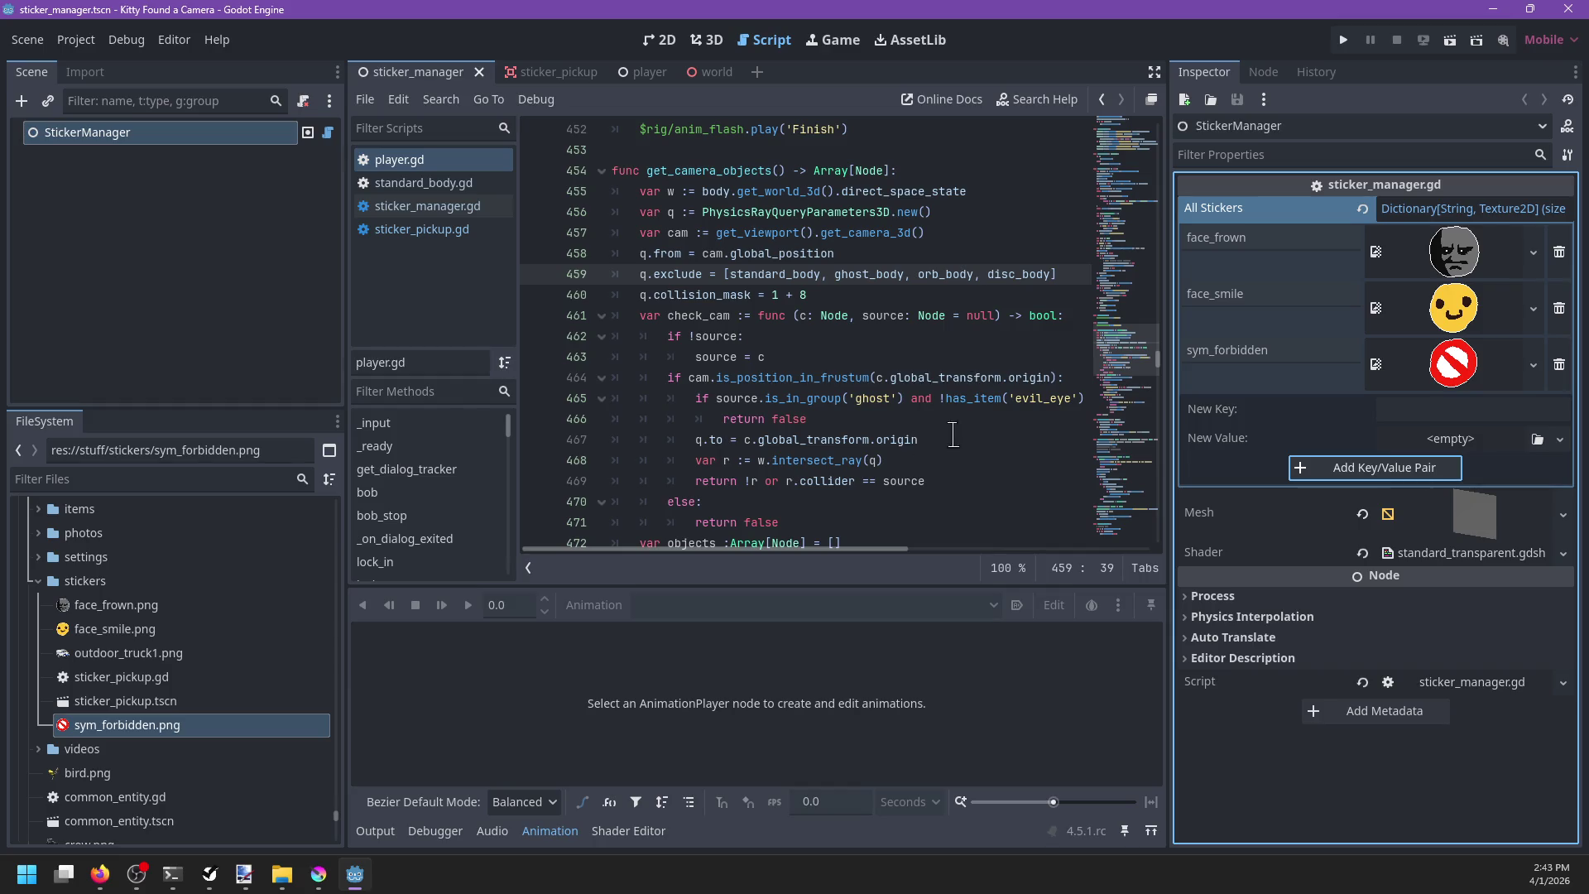
left_click(199, 477)
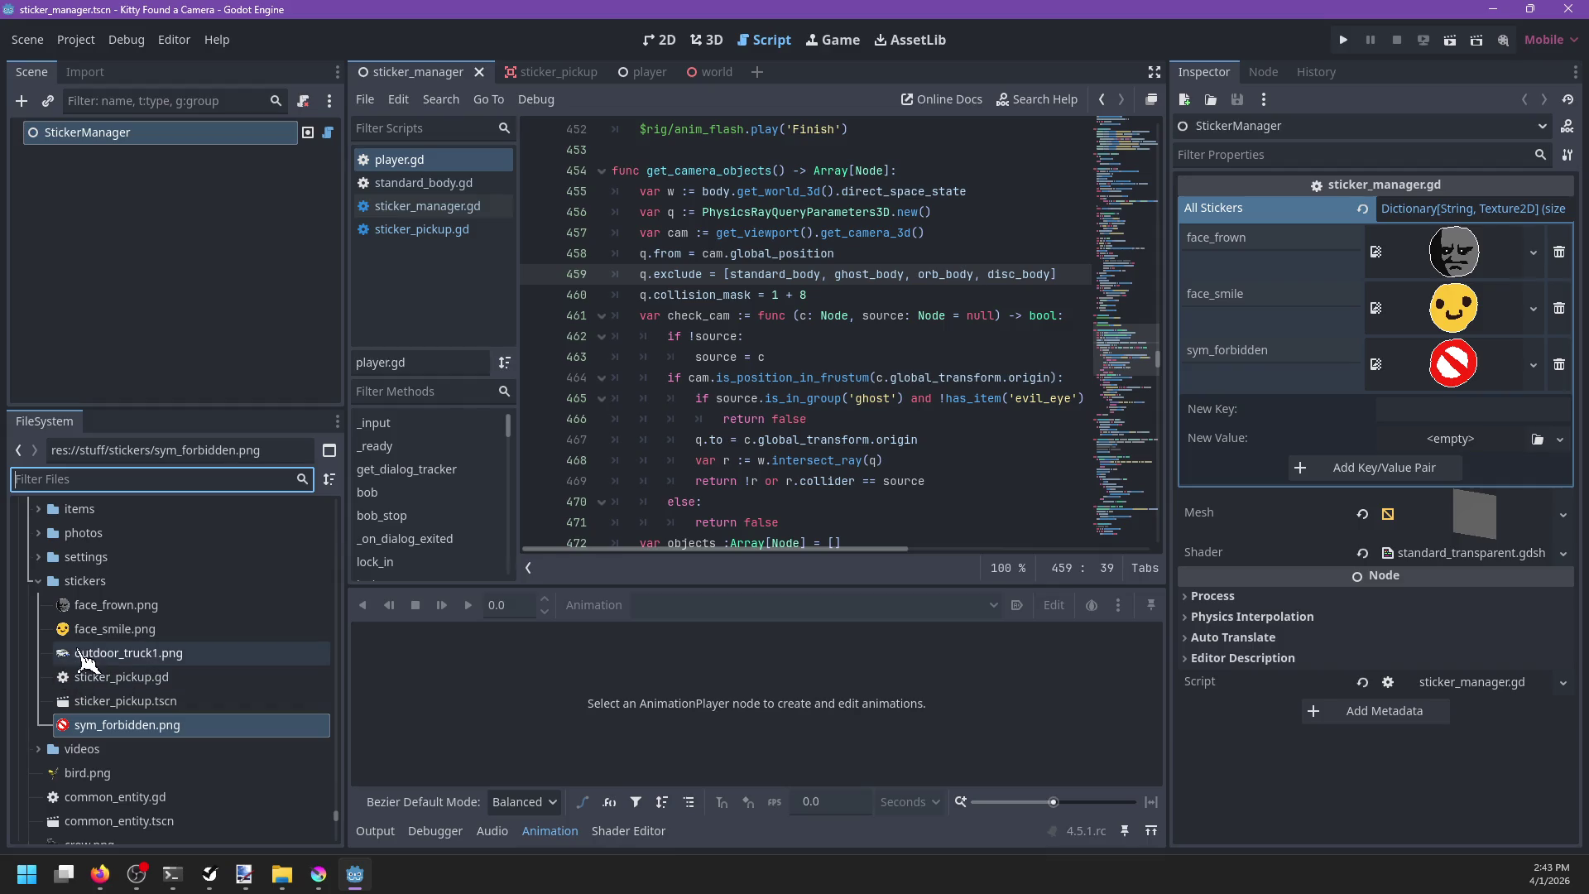
left_click(1500, 406)
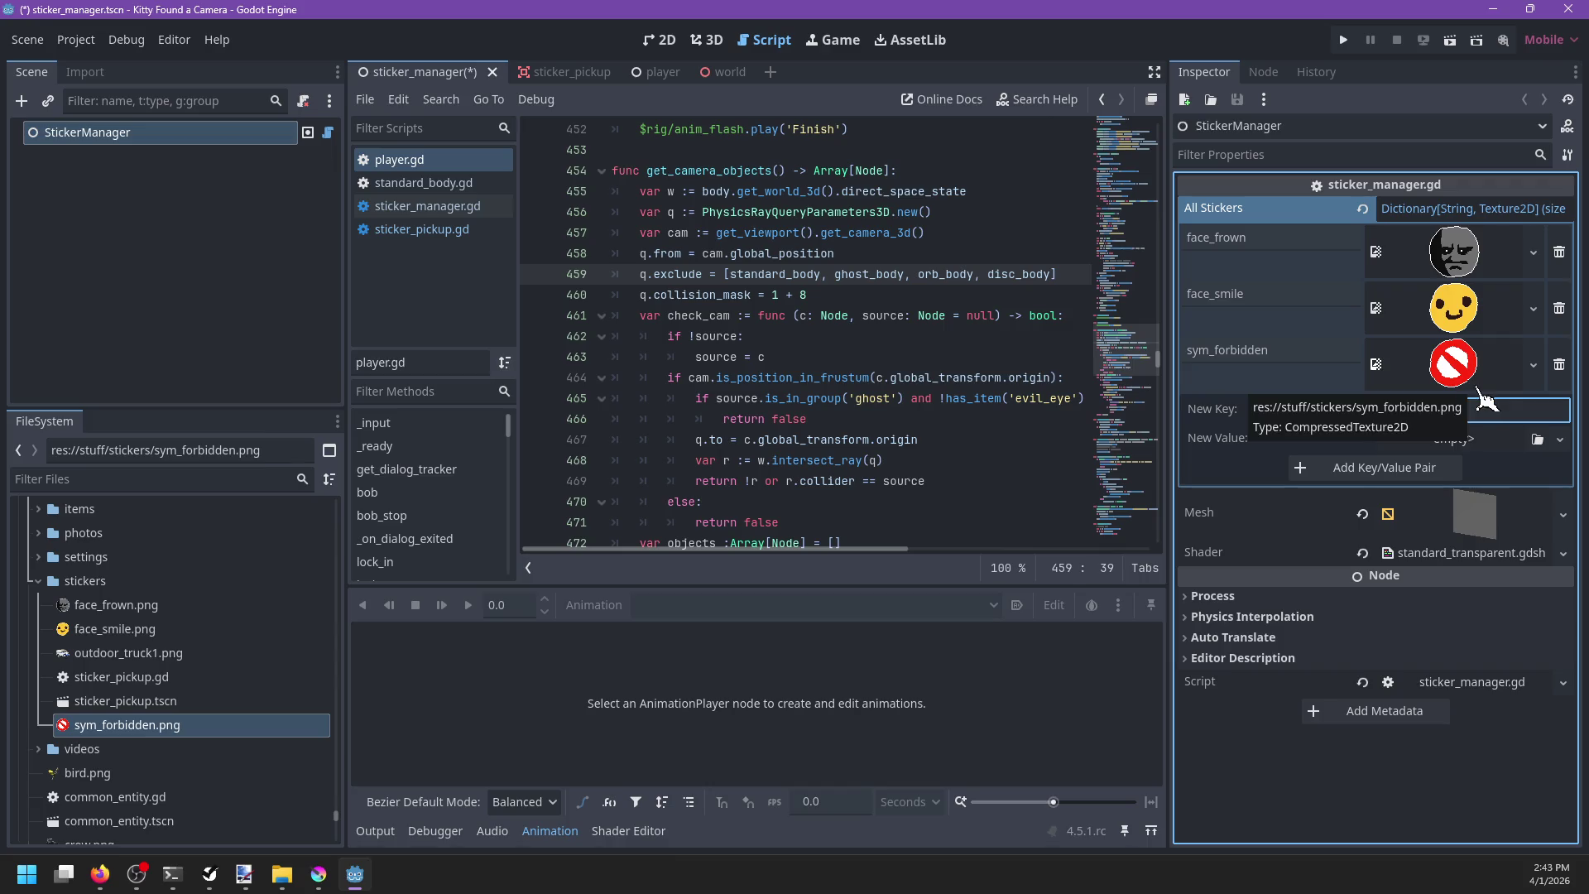
type("1")
mouse_move(129, 653)
left_mouse_down()
mouse_move(469, 625)
mouse_move(1453, 452)
left_mouse_up()
left_click(1420, 500)
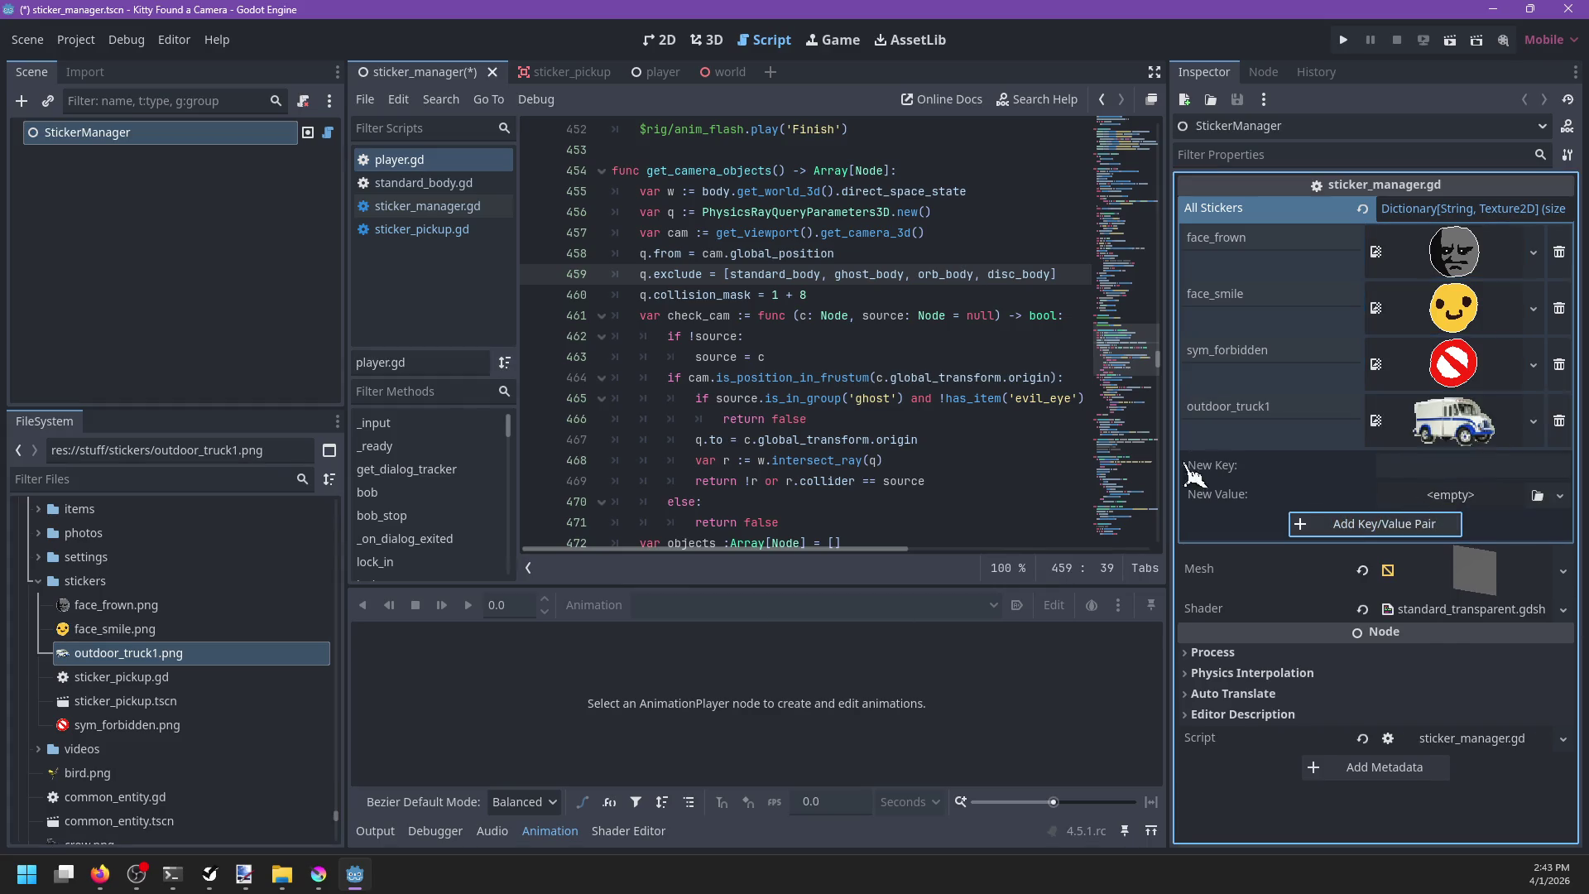
key("ctrl+s")
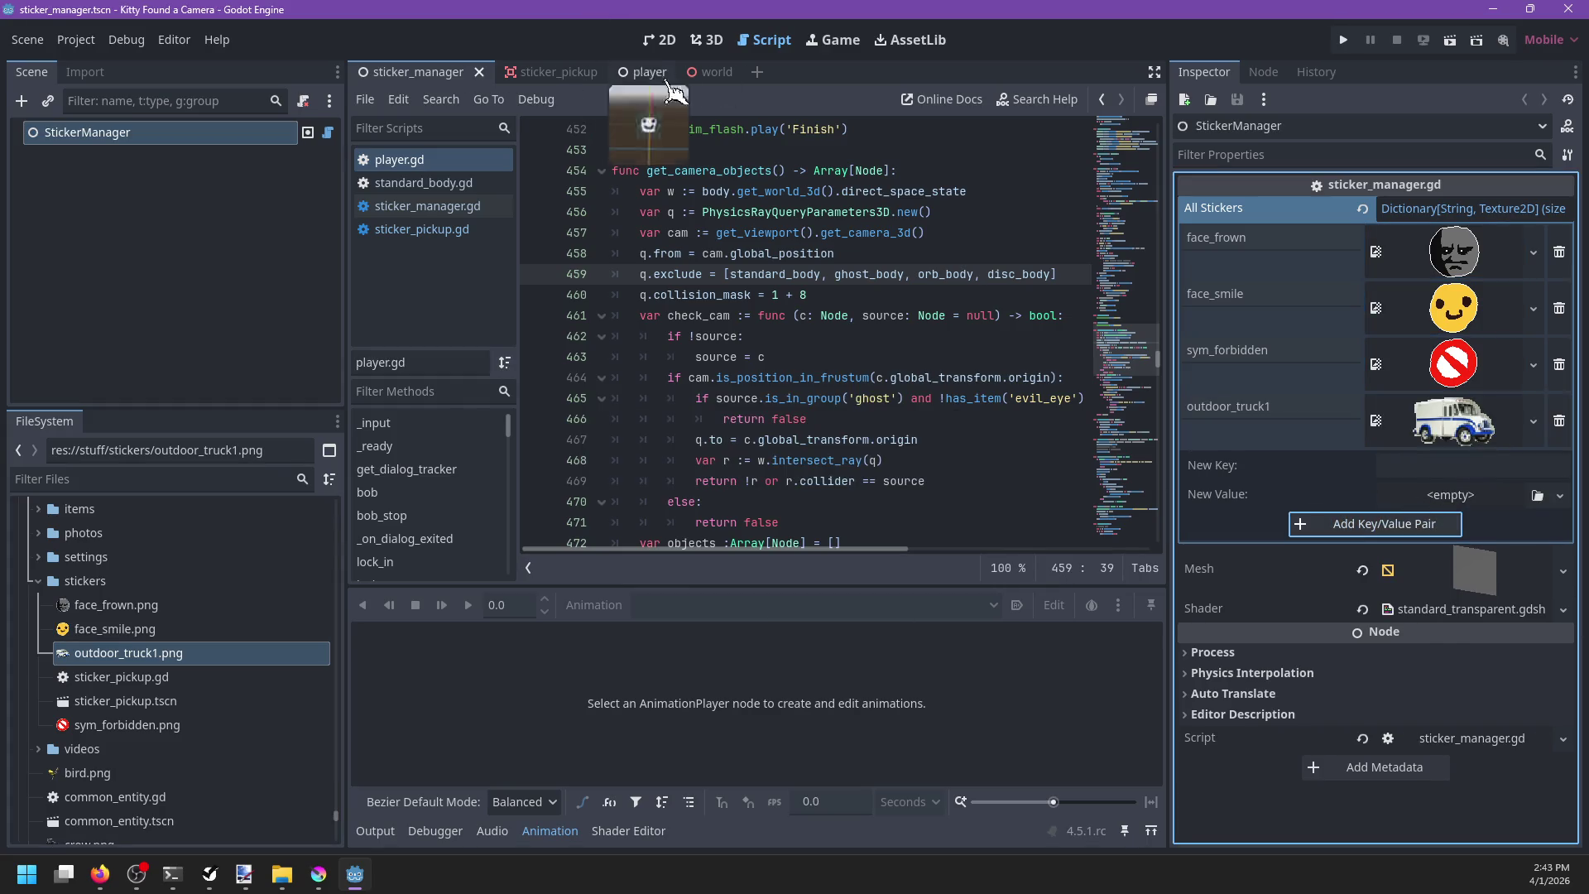
key("ctrl+shift+Tab")
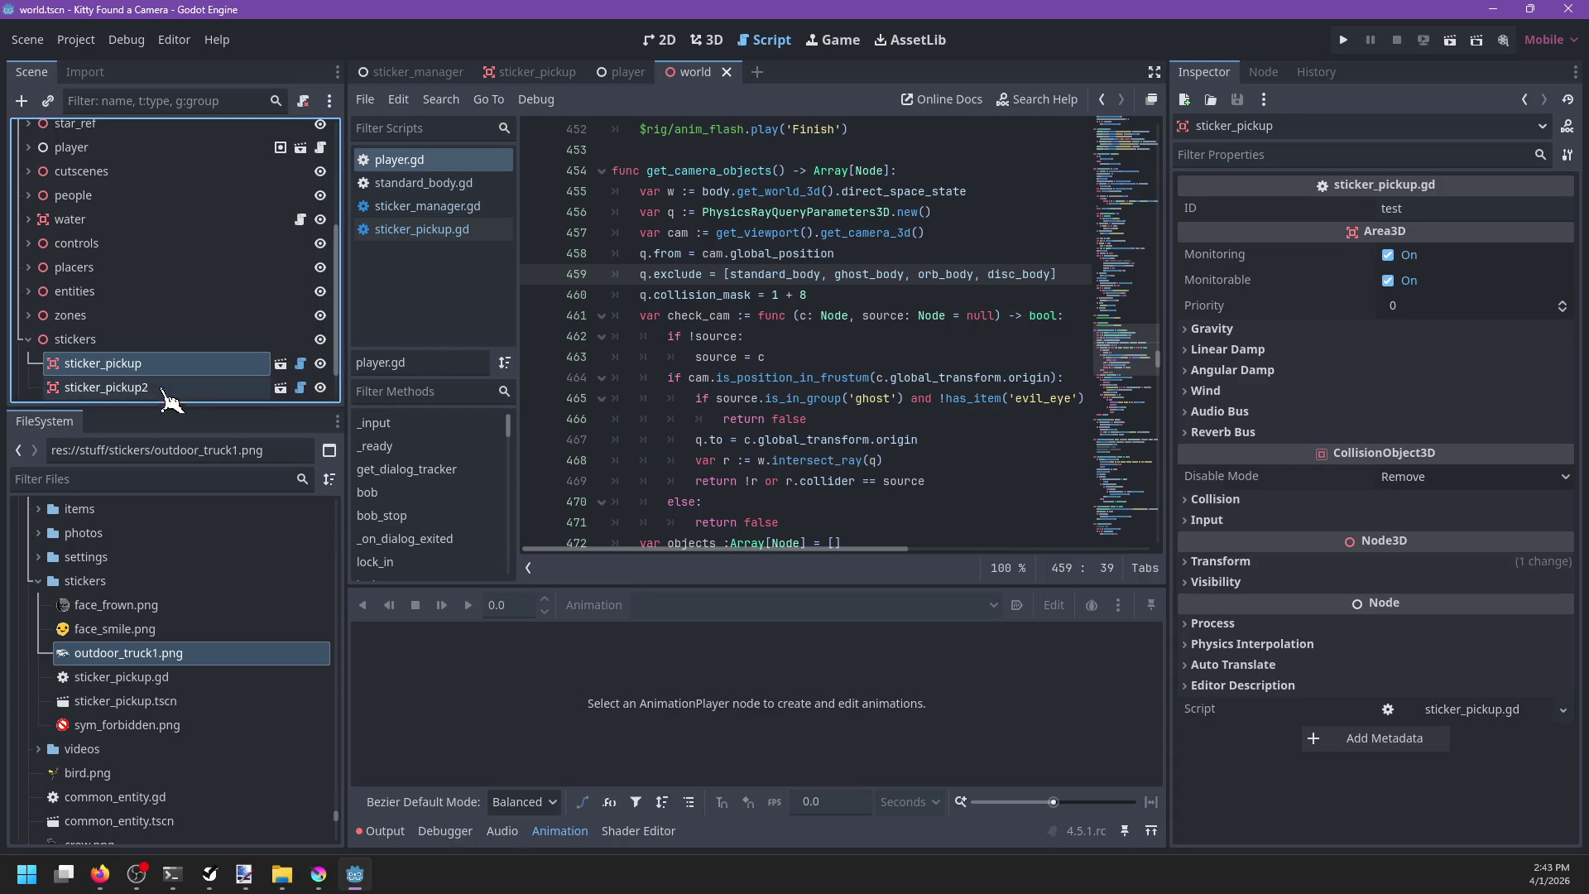
Set sticker_pickup's ID to outdoor_truck and sticker_pickup2's ID to sym_forbidden, then switch to 3D
left_click(1436, 208)
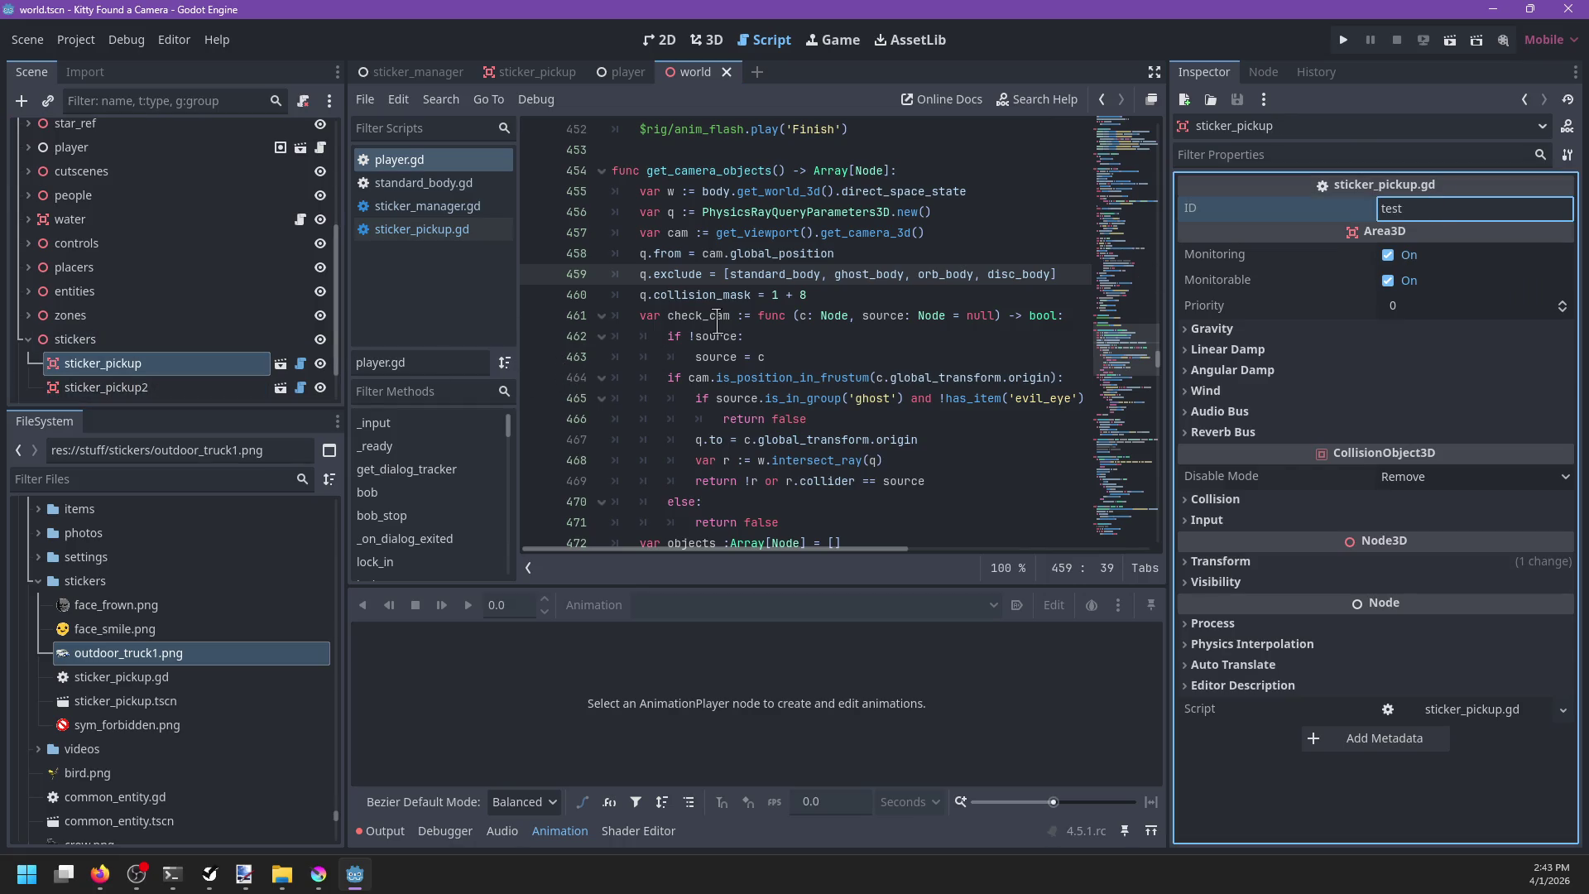
key("BackSpace")
key("BackSpace")
key("BackSpace")
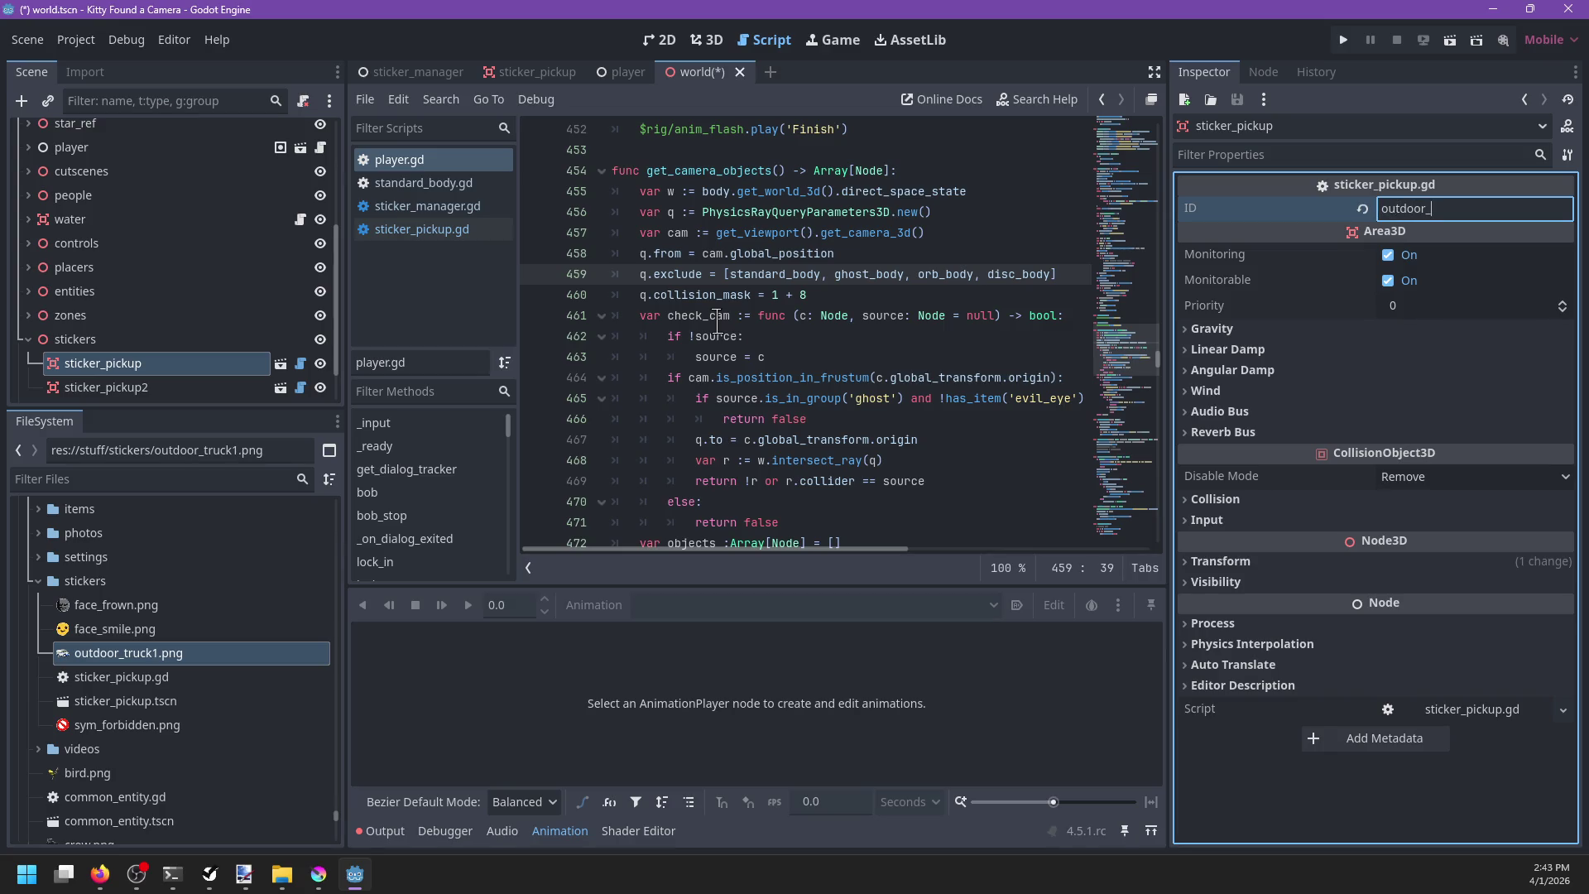
left_click(180, 385)
left_click(1477, 208)
type("sym_forbidden")
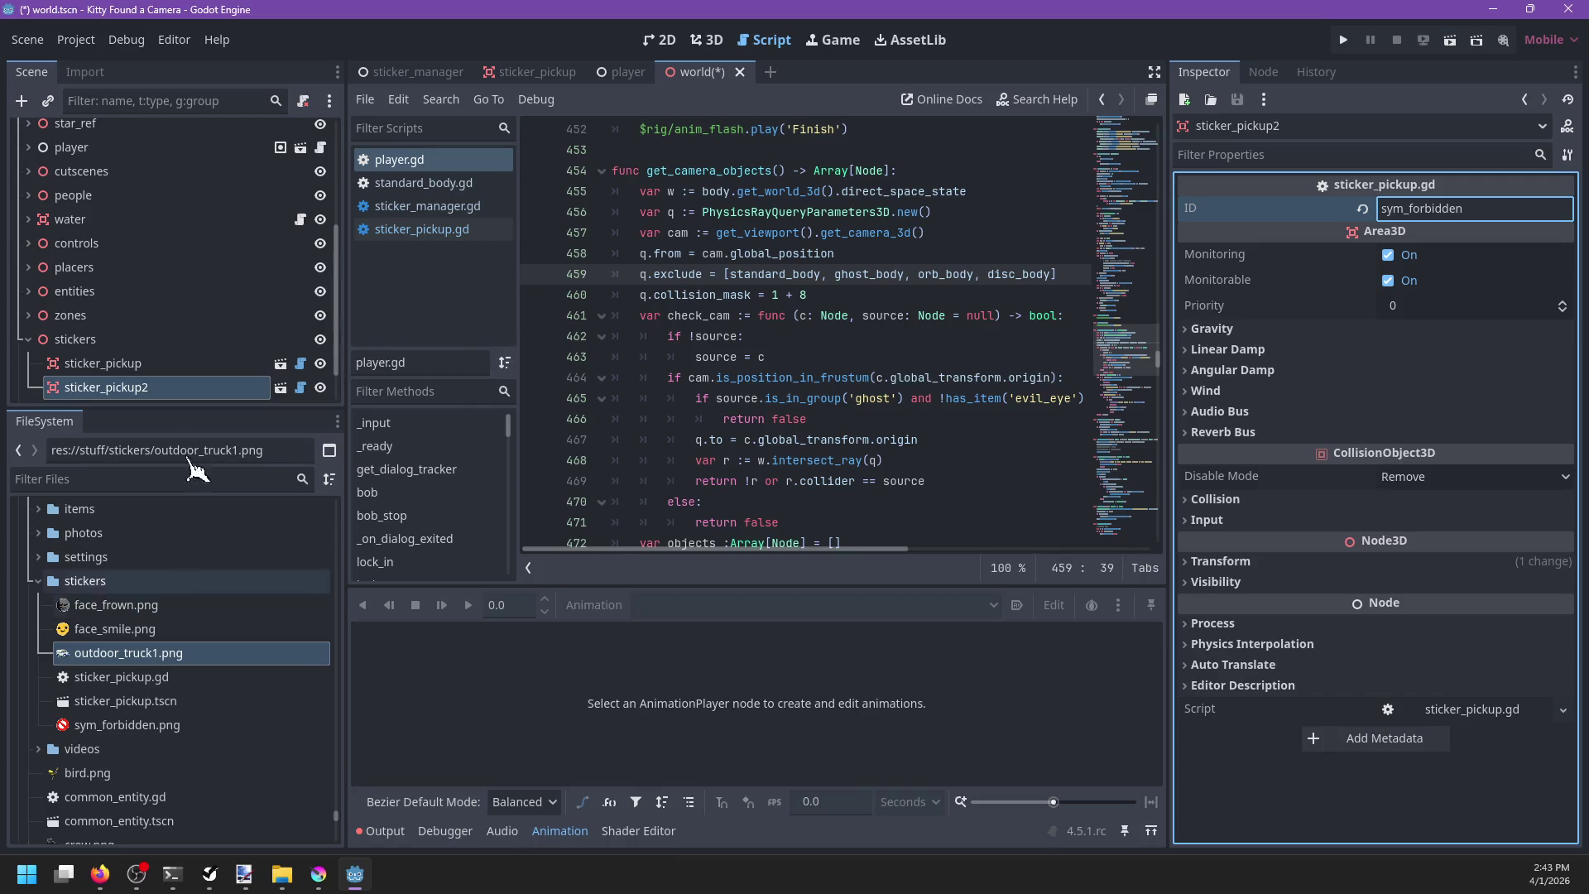
left_click(140, 382)
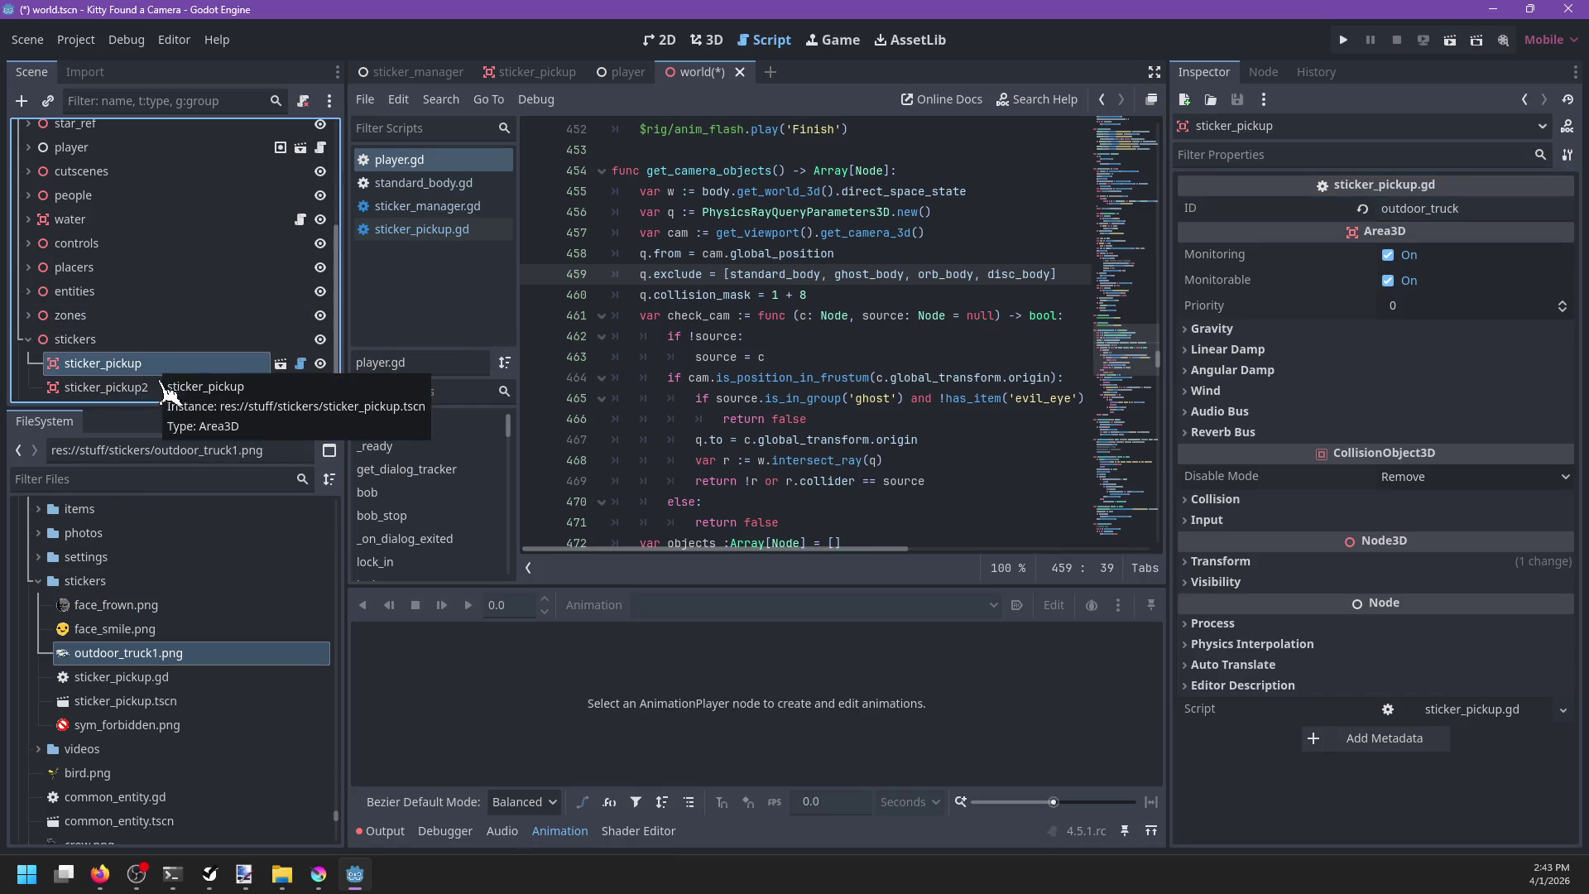
left_click(708, 40)
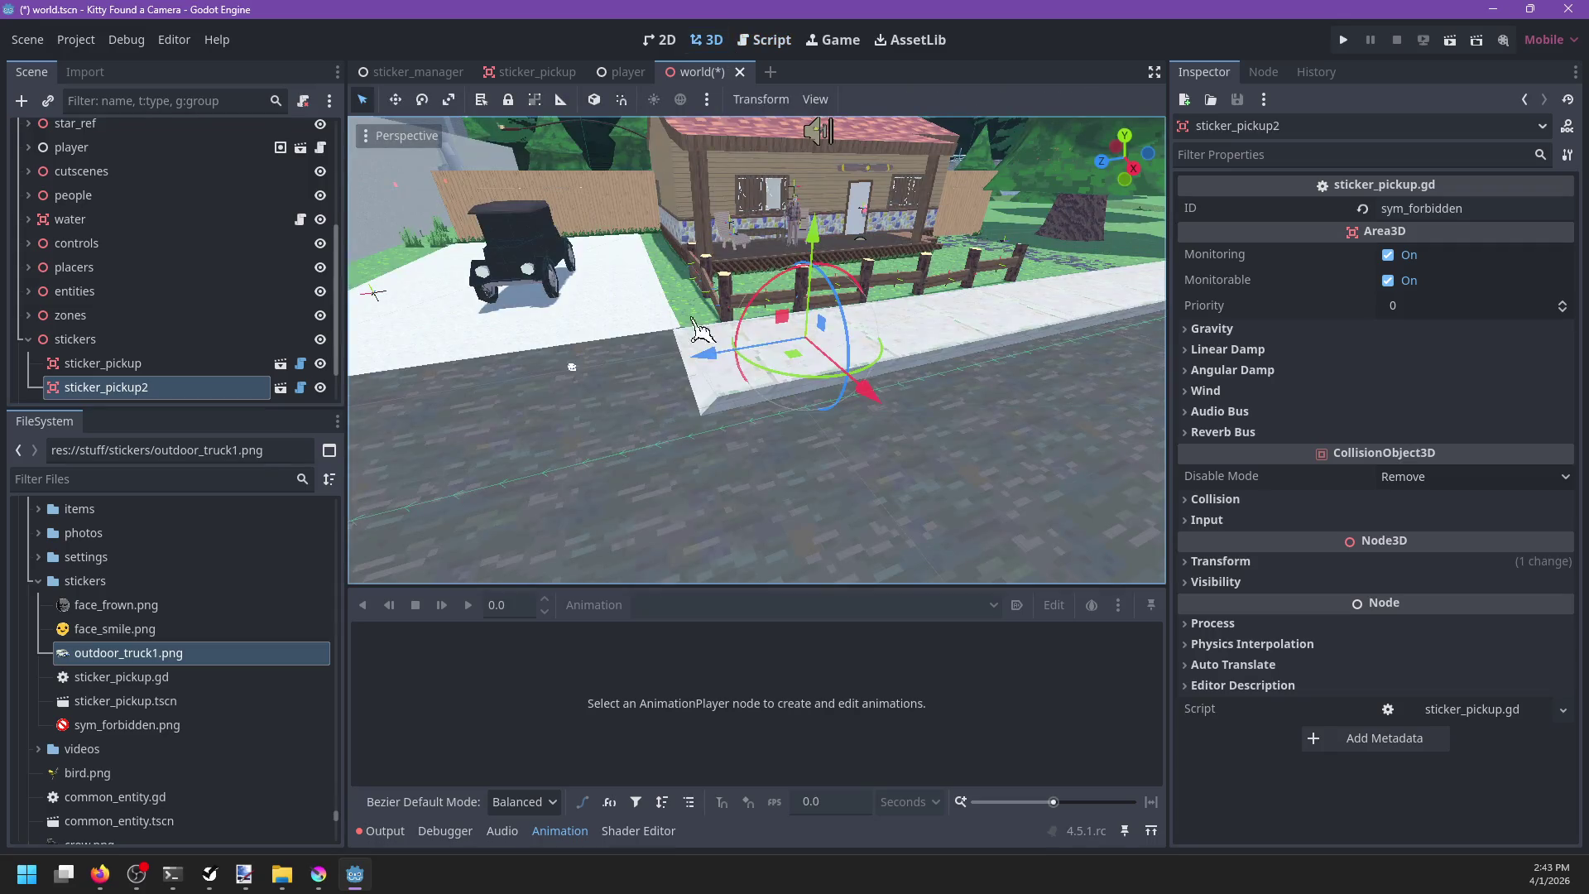
Duplicate the sym_forbidden pickup along the sidewalk, give the copy ID face_frown, and save
key("ctrl+d")
mouse_move(695, 364)
left_mouse_down()
mouse_move(867, 357)
mouse_move(710, 396)
left_mouse_up()
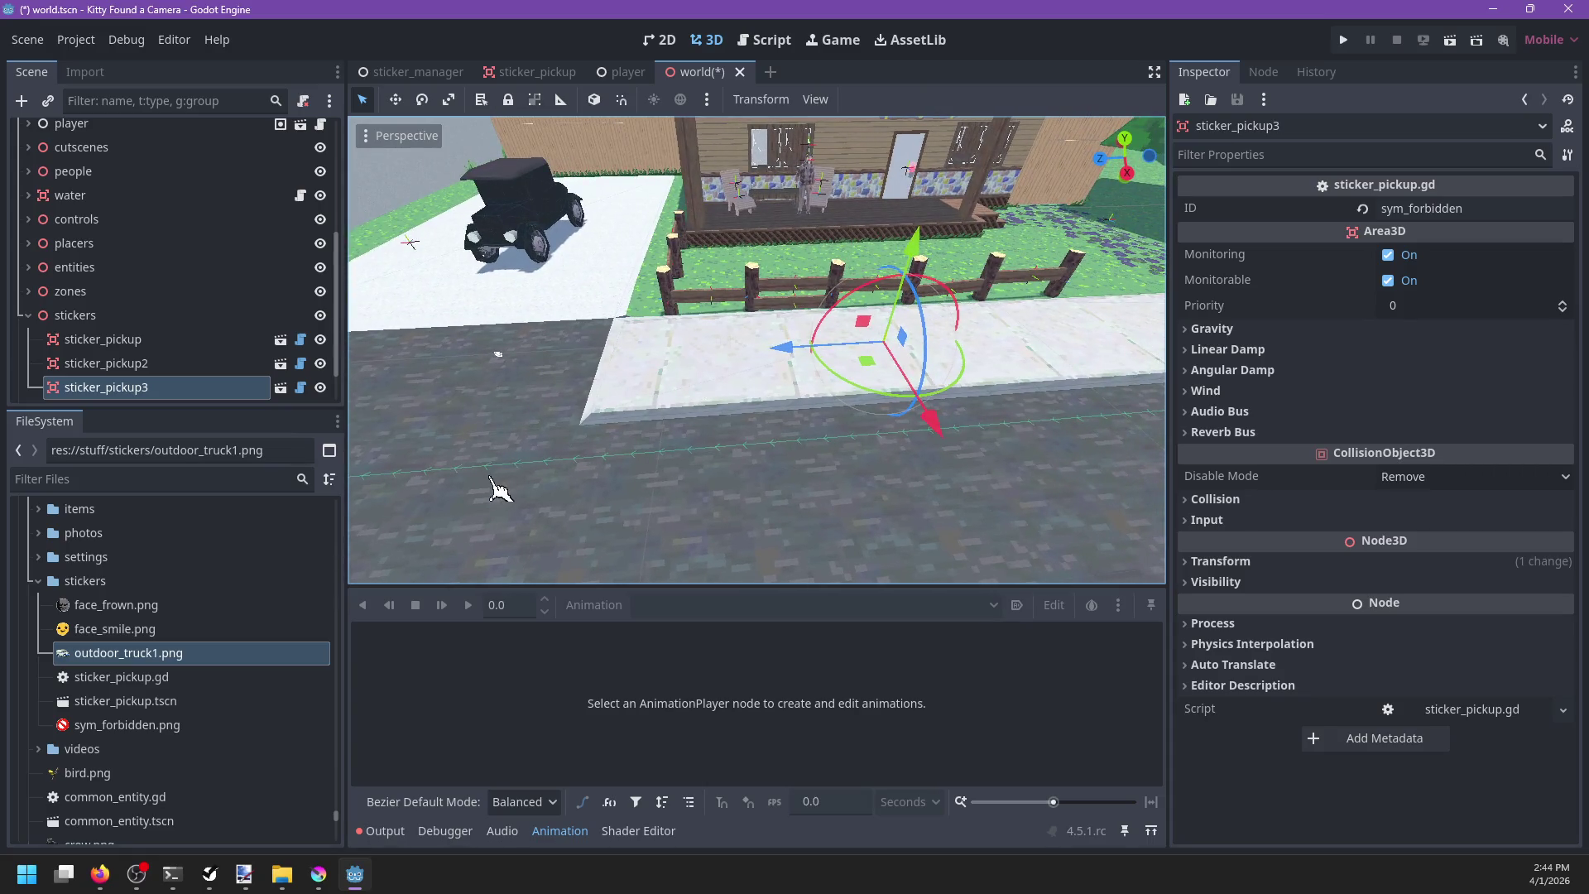
left_click(1466, 209)
type("face_smile")
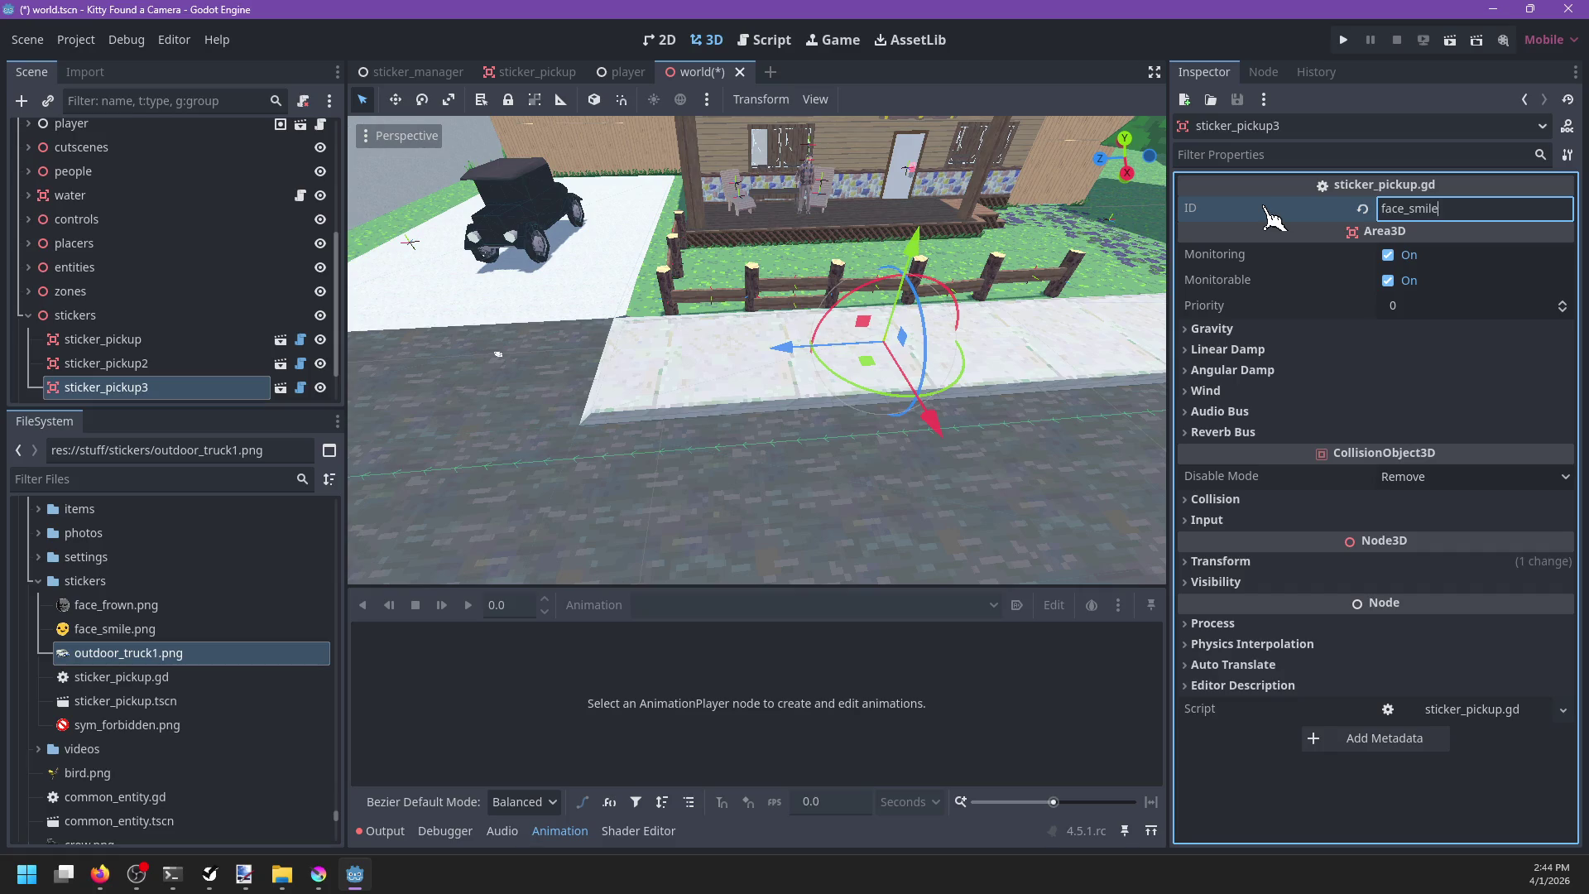
key("Return")
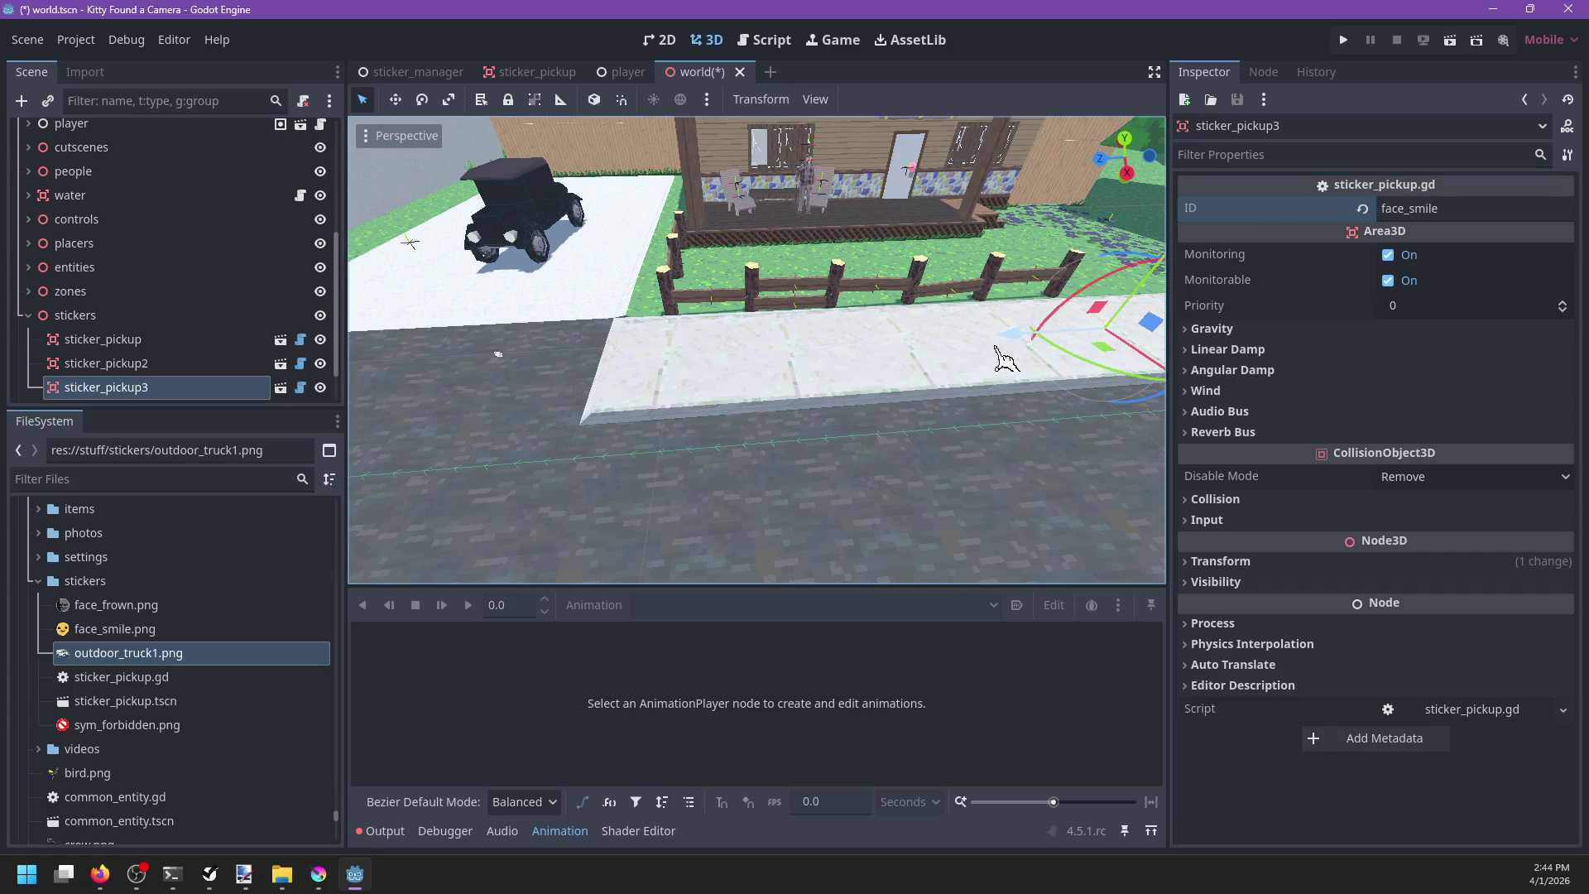
left_click(1446, 207)
type("face")
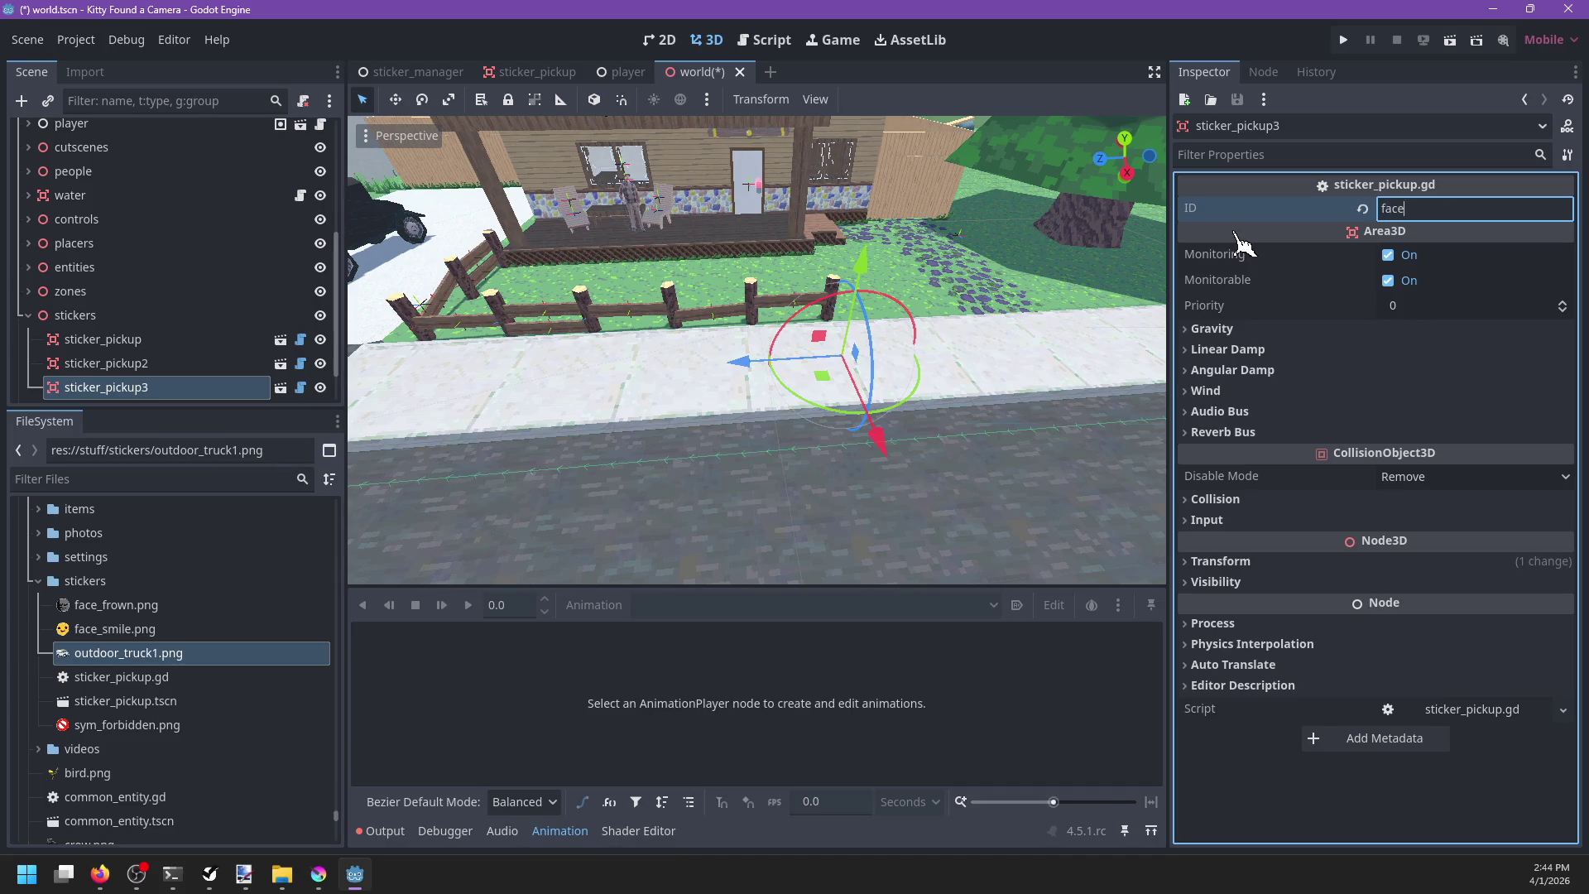
key("ctrl+s")
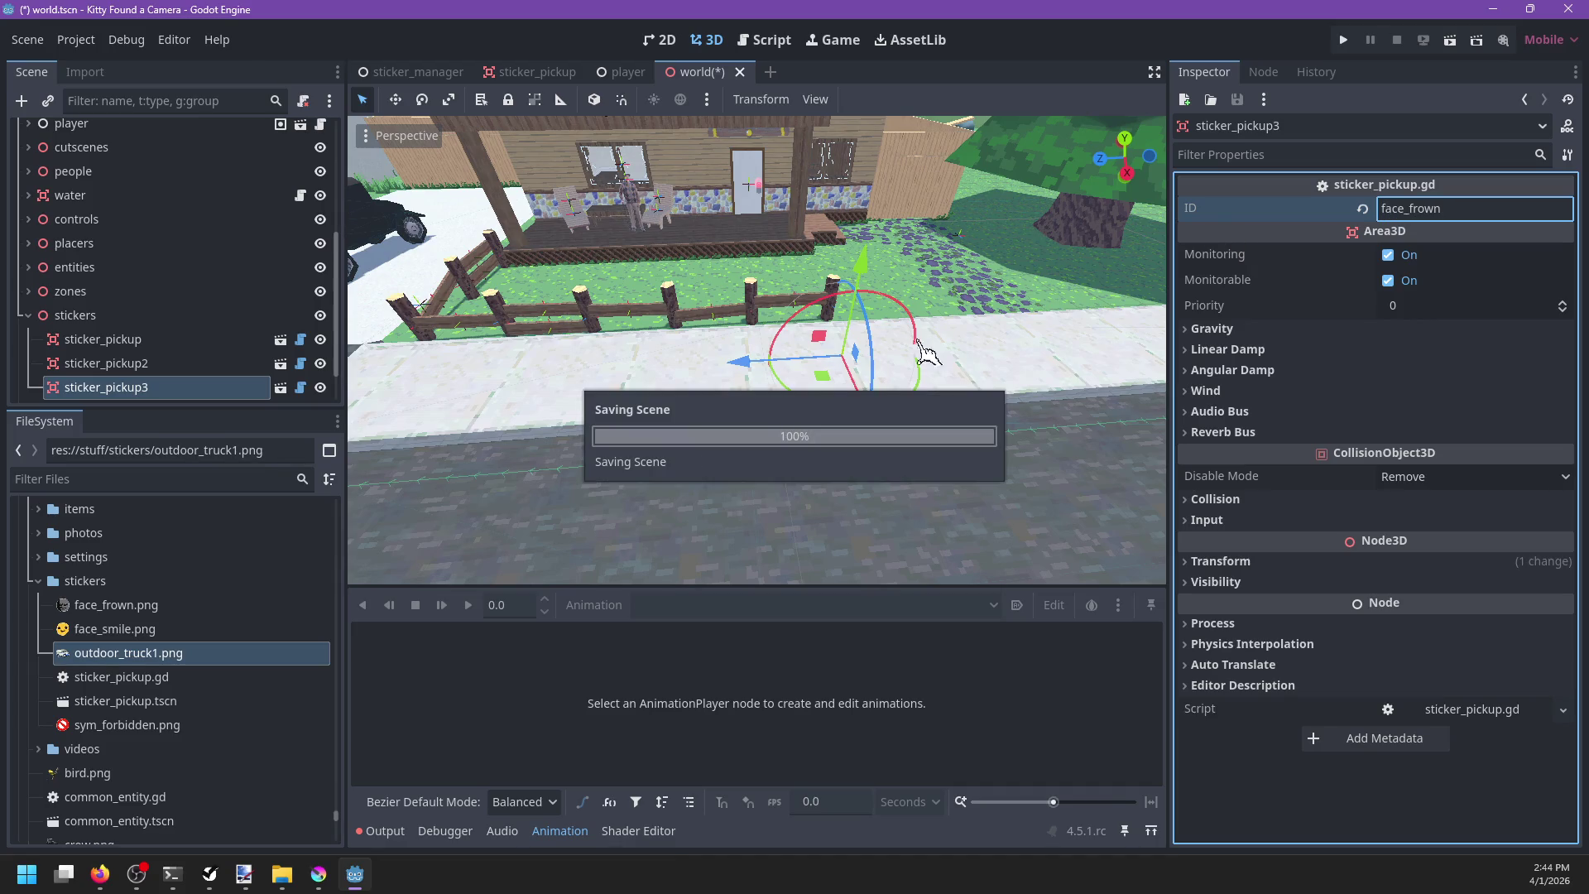
Duplicate the face_frown pickup, move it left with ID face_smile, save, and run the game
scroll(232, 364, "down", 2)
left_click(144, 317)
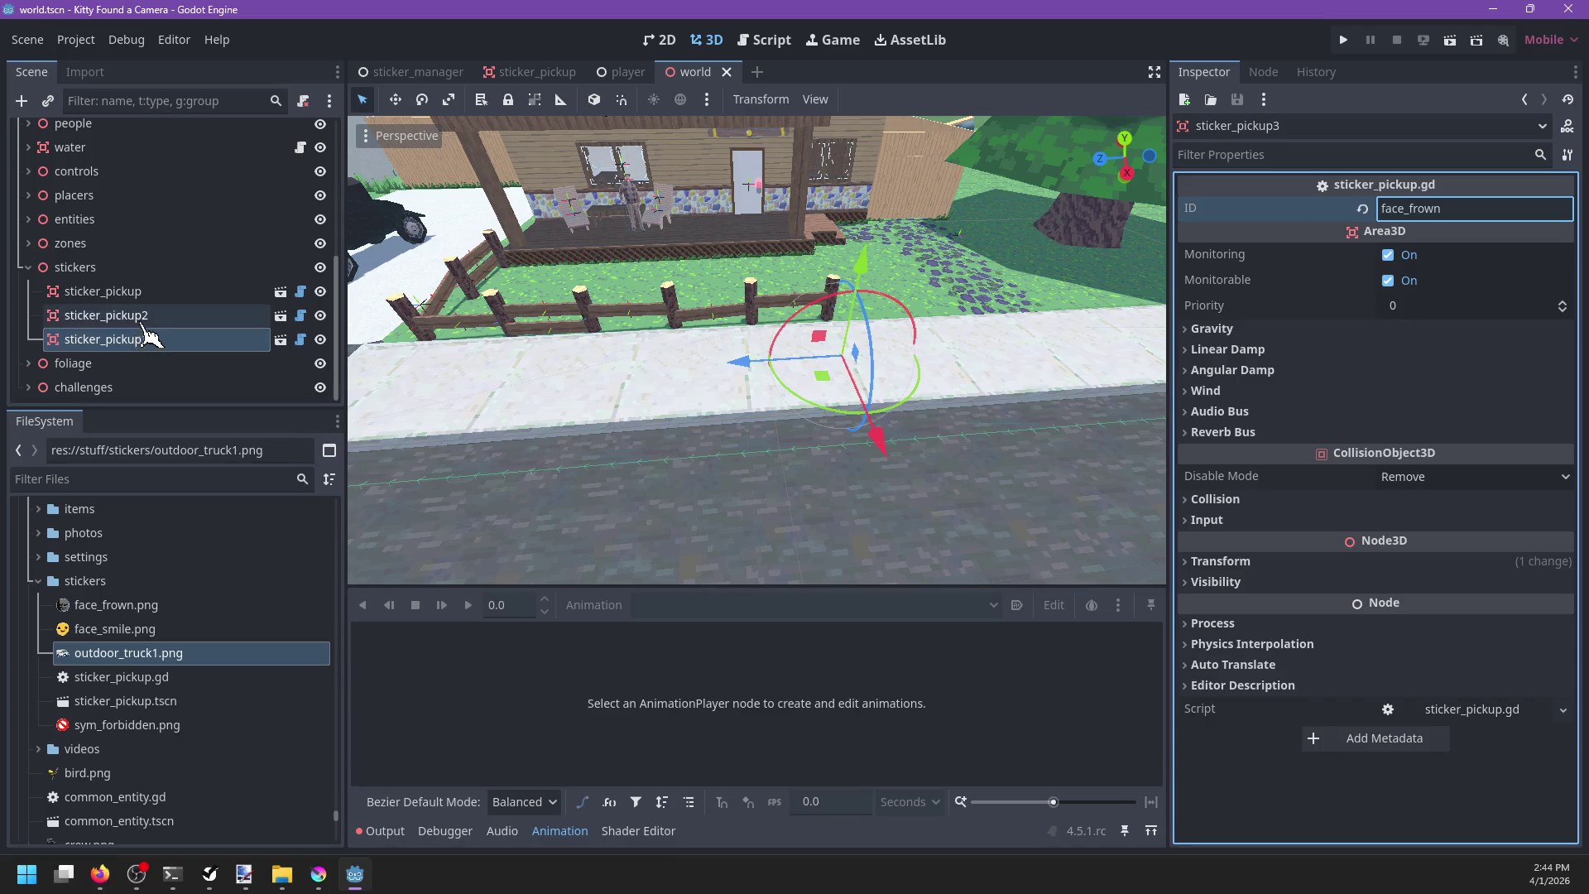
left_click(142, 341)
key("ctrl+d")
mouse_move(749, 385)
left_mouse_down()
mouse_move(738, 366)
mouse_move(530, 376)
left_mouse_up()
left_click(1498, 208)
type("fa")
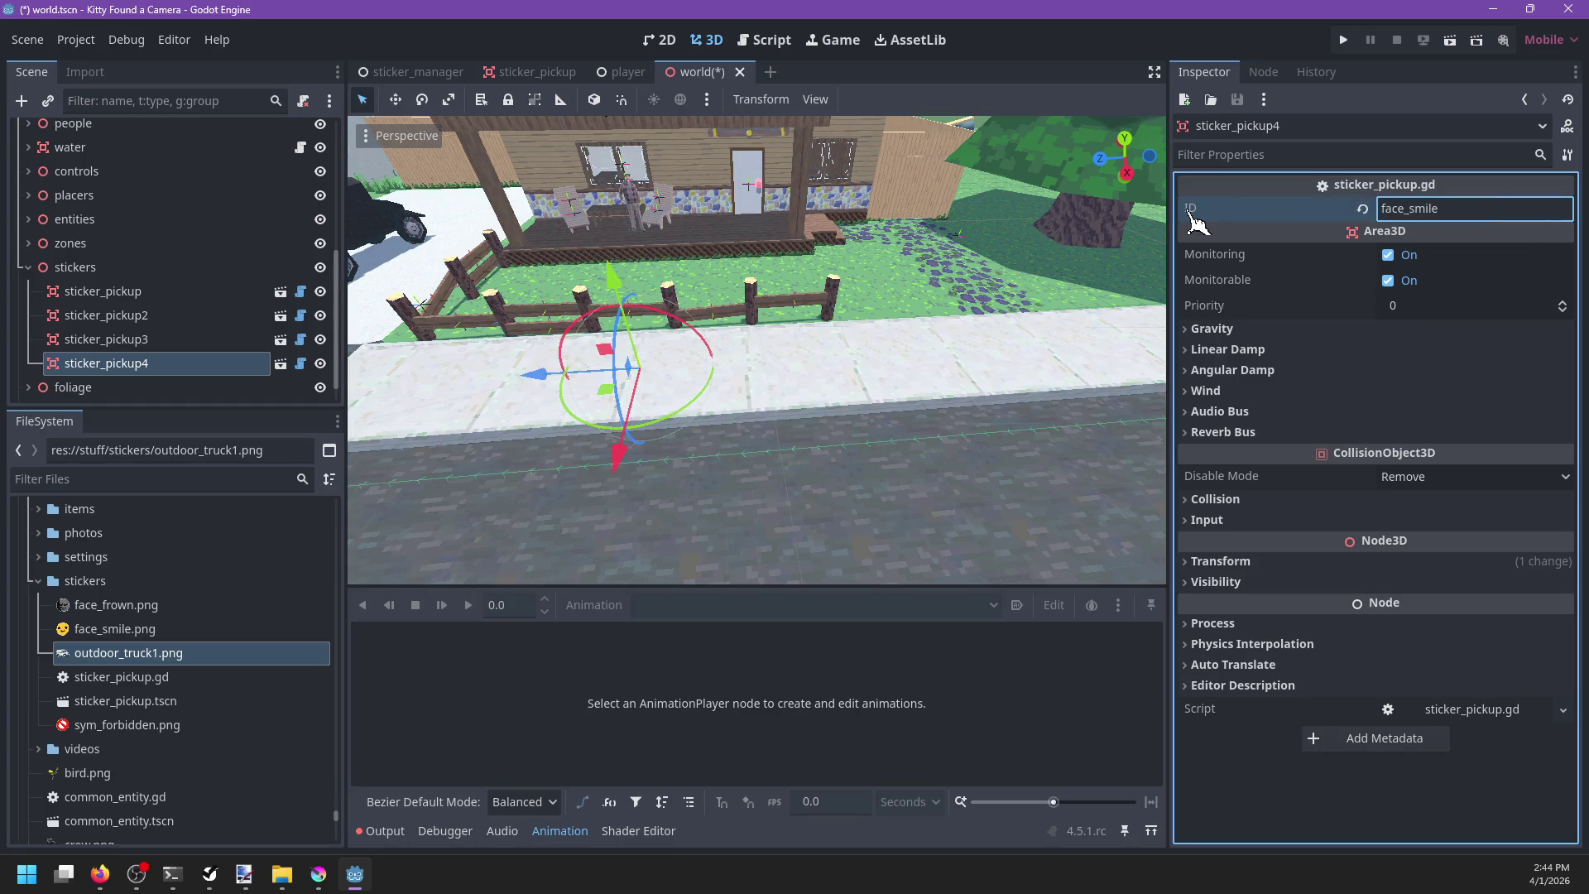
key("ctrl+s")
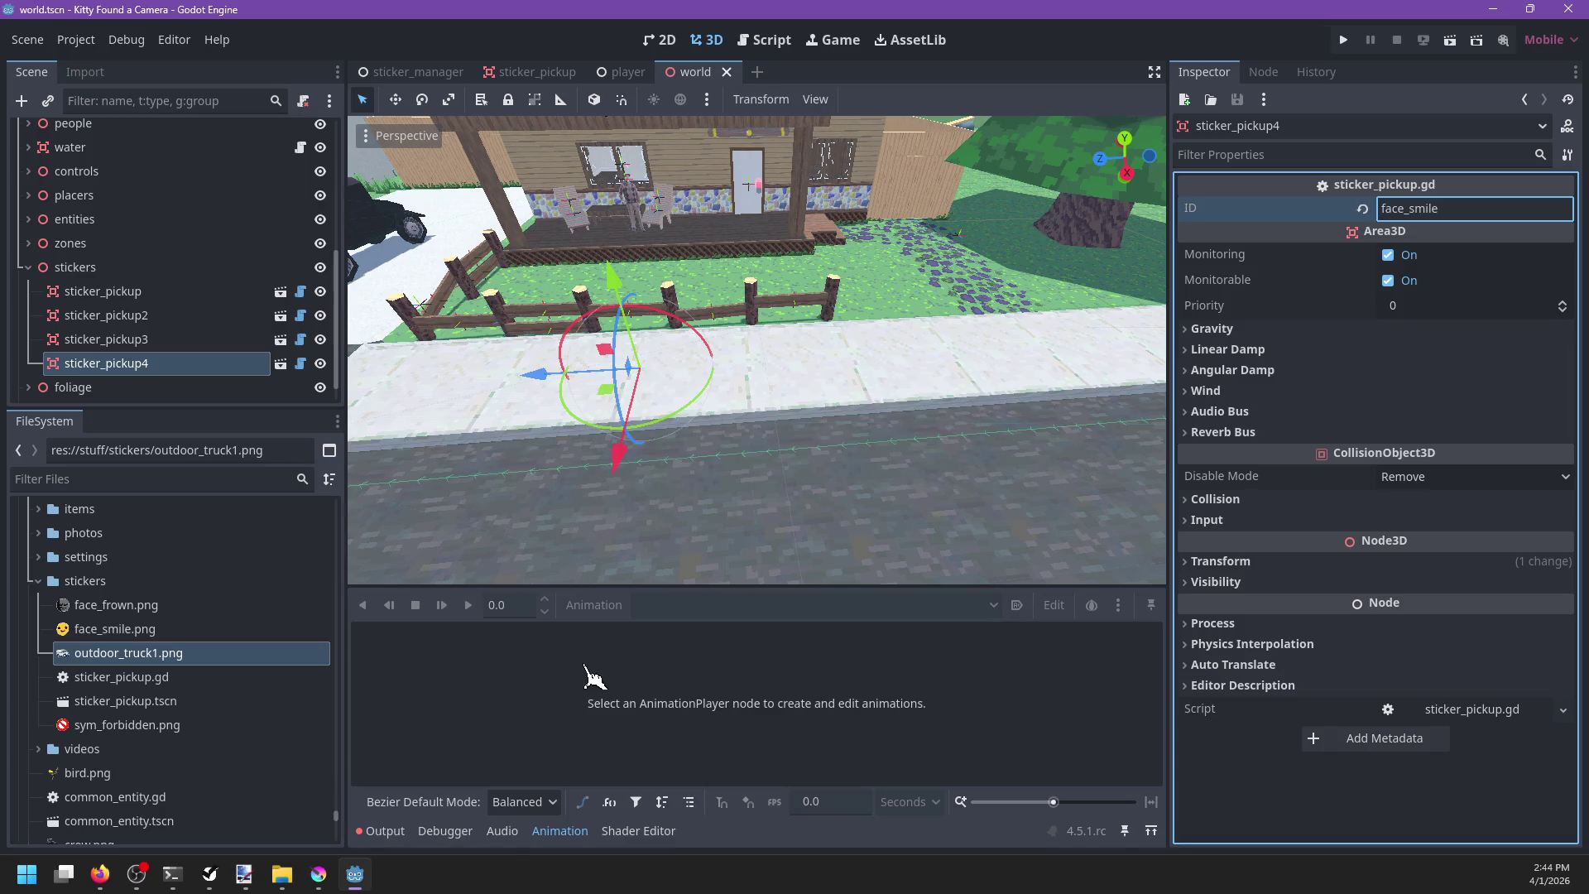
key("F5")
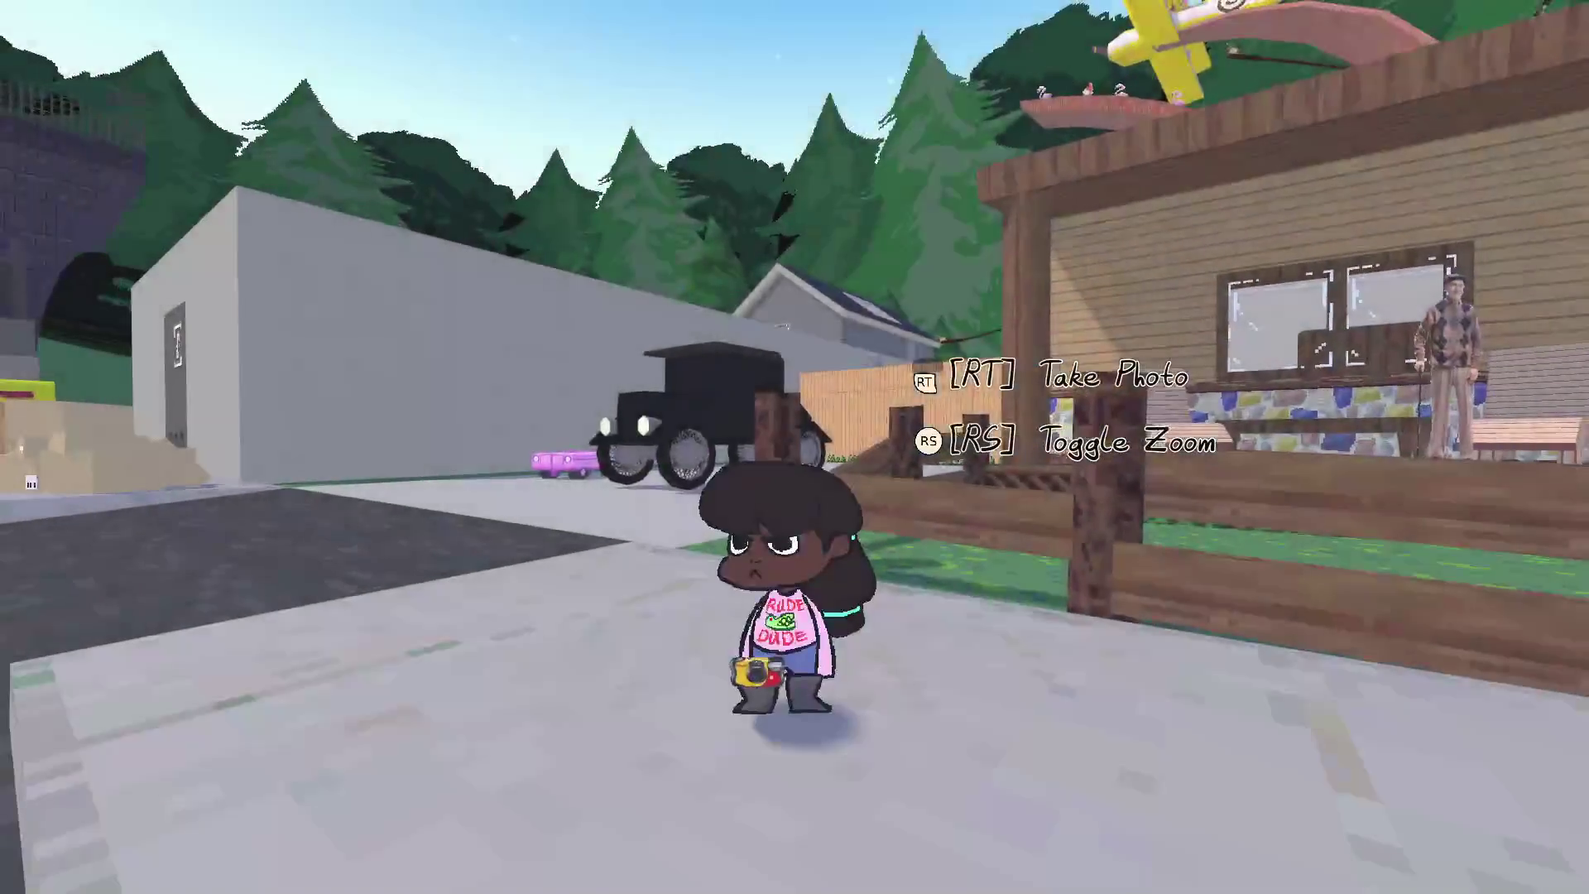
Review and clear the runtime errors in the editor's Debugger panel
key("alt+Tab")
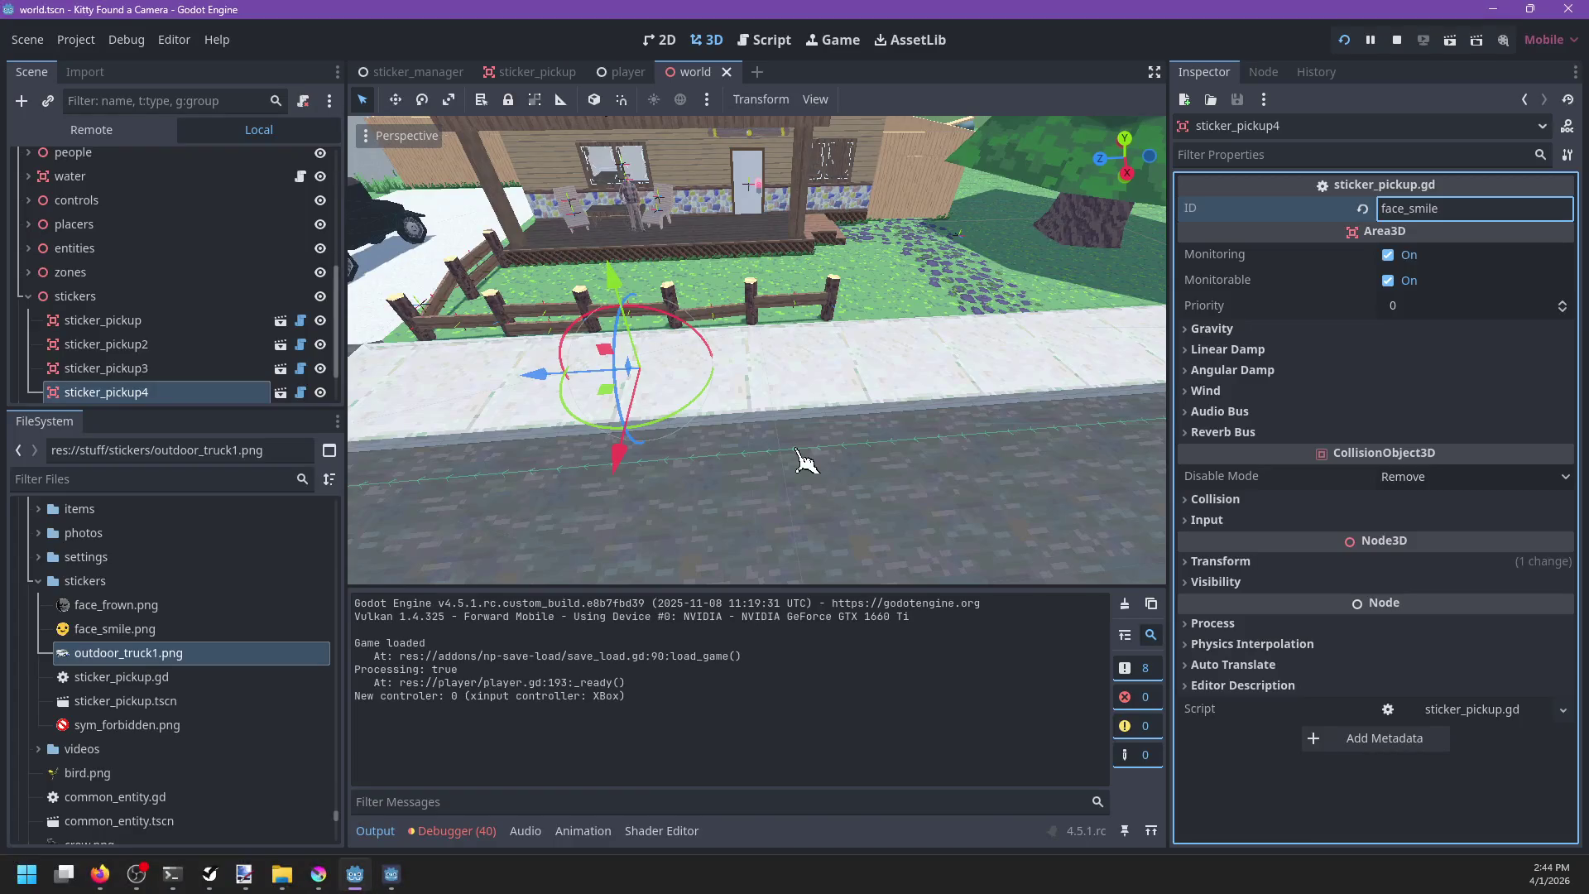
left_click(447, 831)
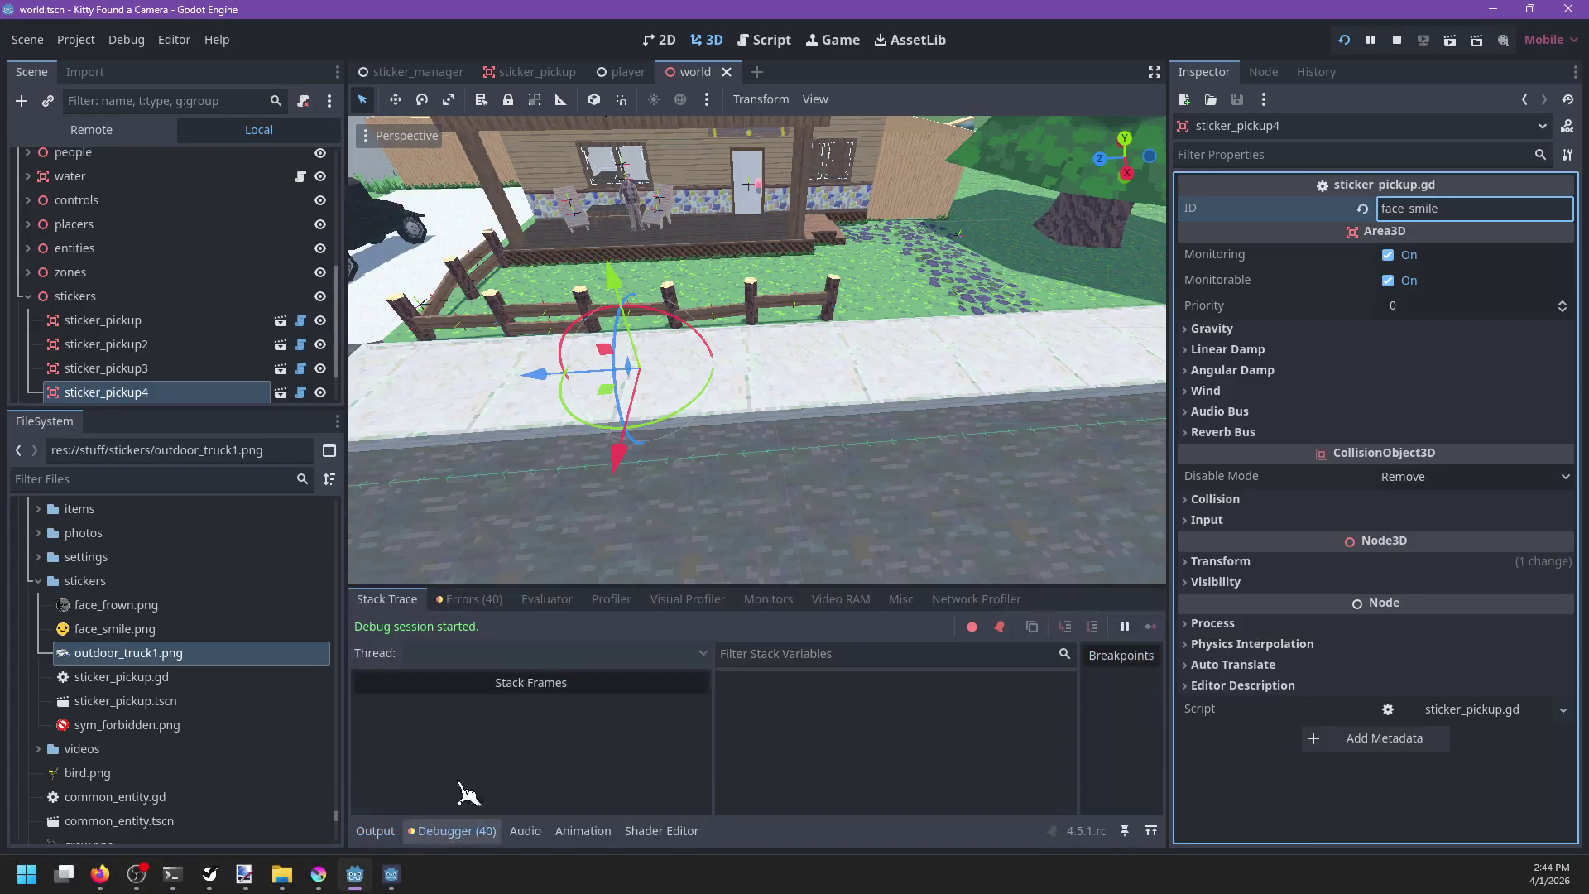
left_click(488, 601)
scroll(609, 724, "up", 1)
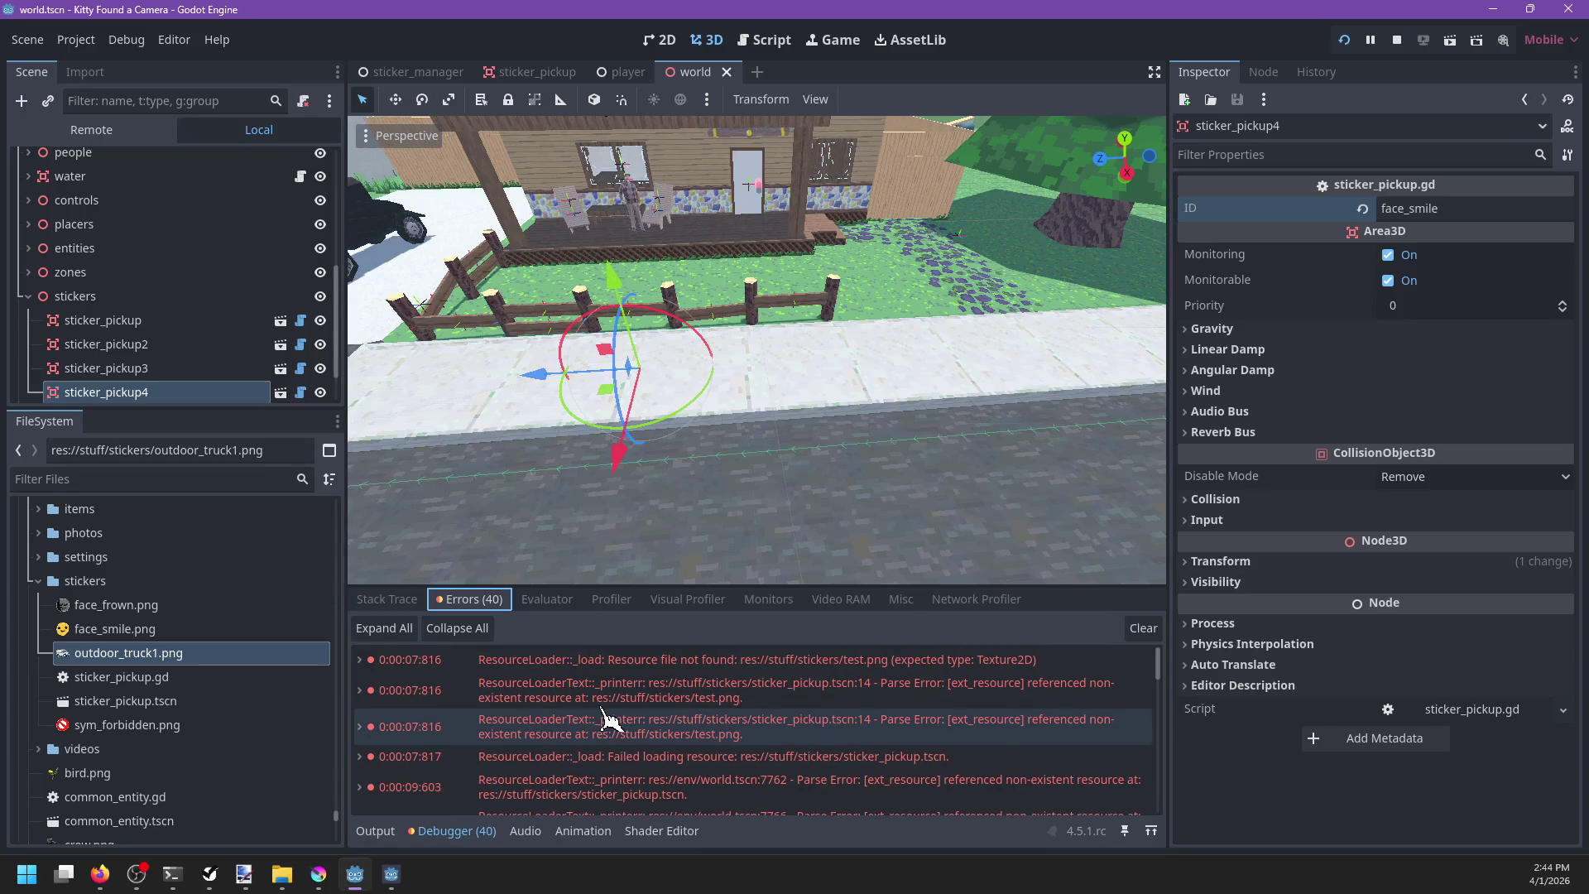
scroll(563, 706, "down", 10)
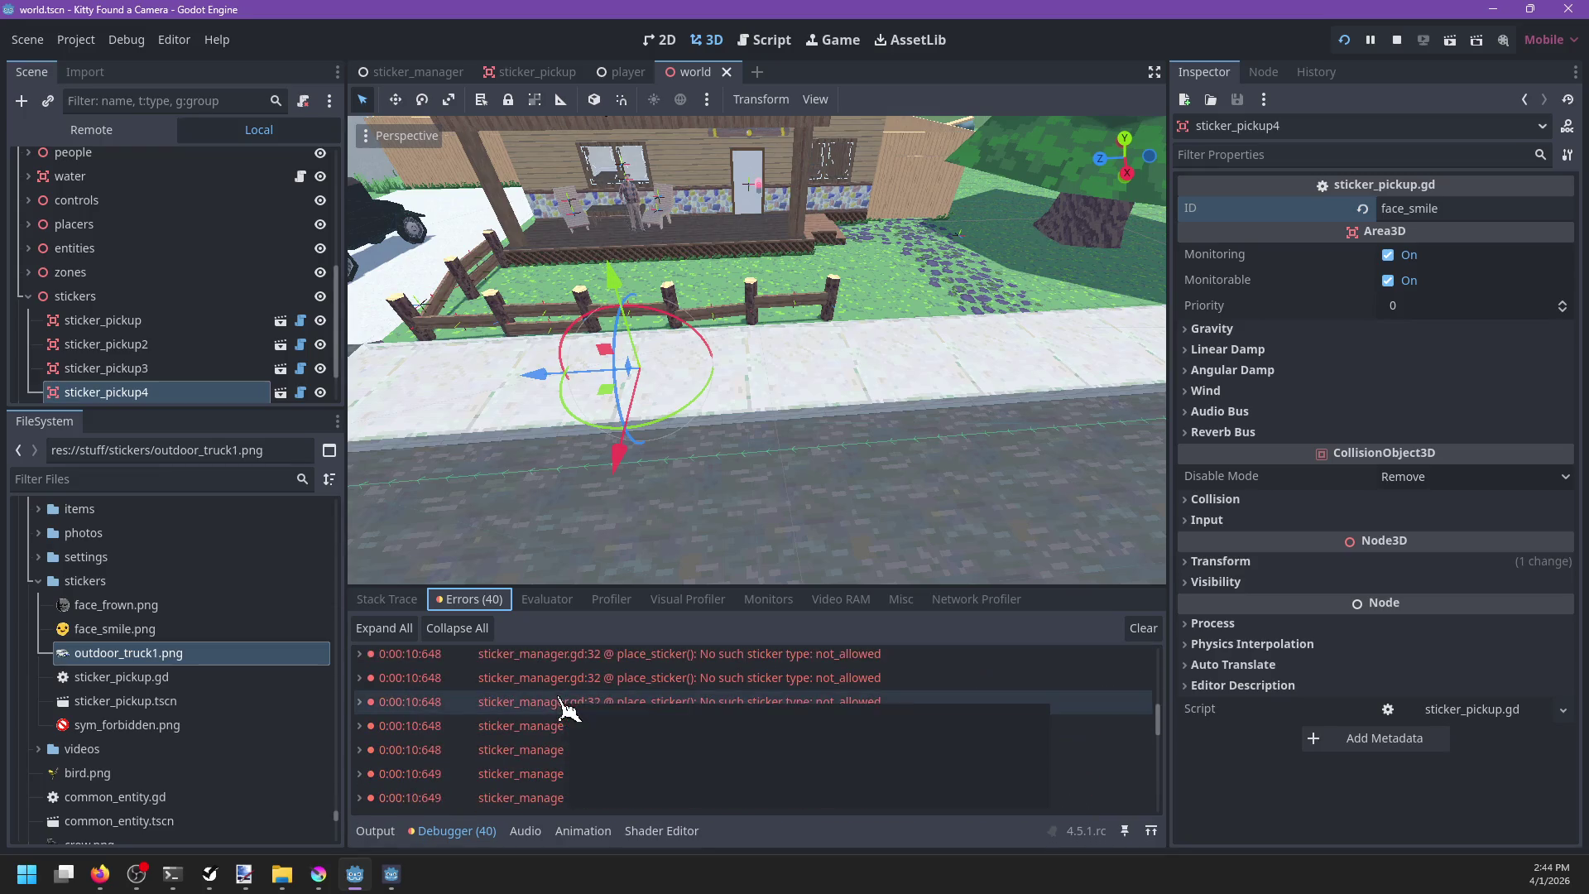
scroll(735, 733, "down", 5)
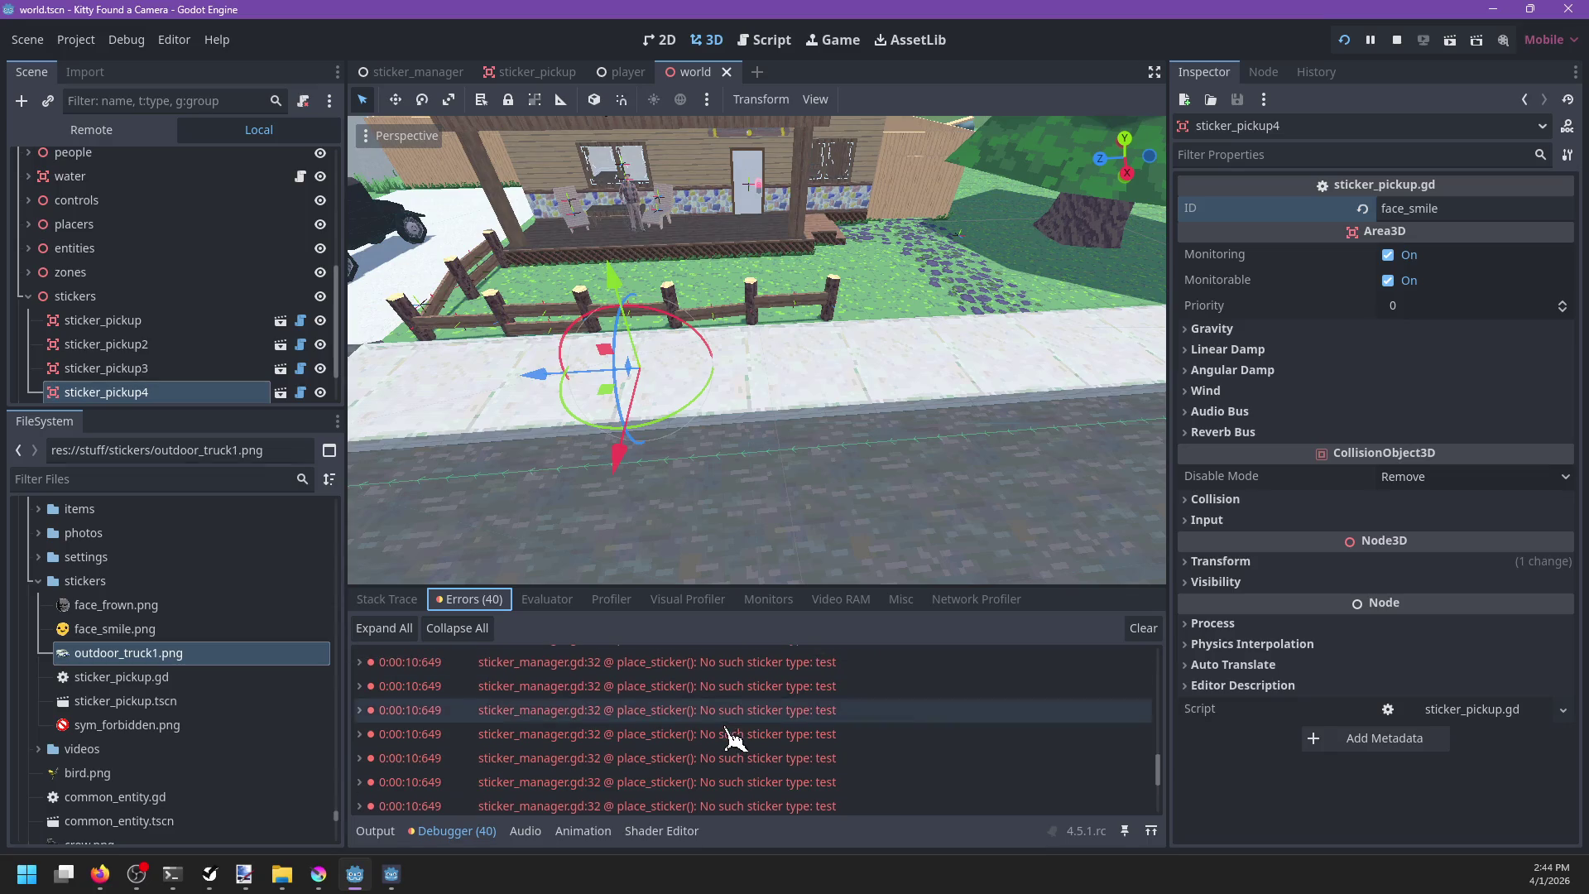
left_click(1143, 629)
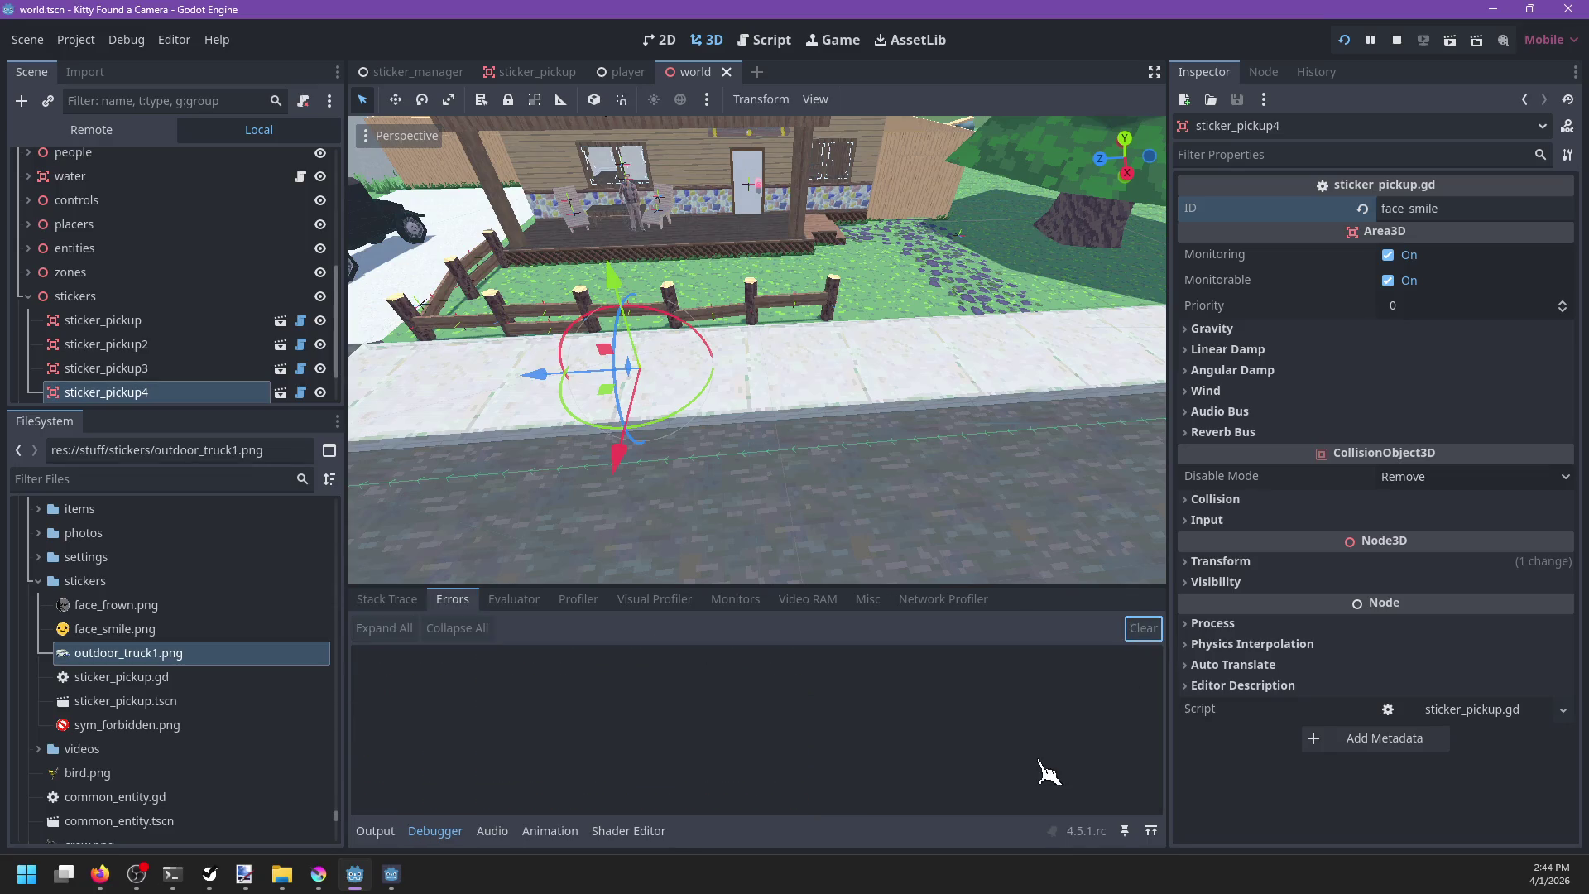
Walk the character along the sidewalk and across the road, then quit the game
key("alt+Tab")
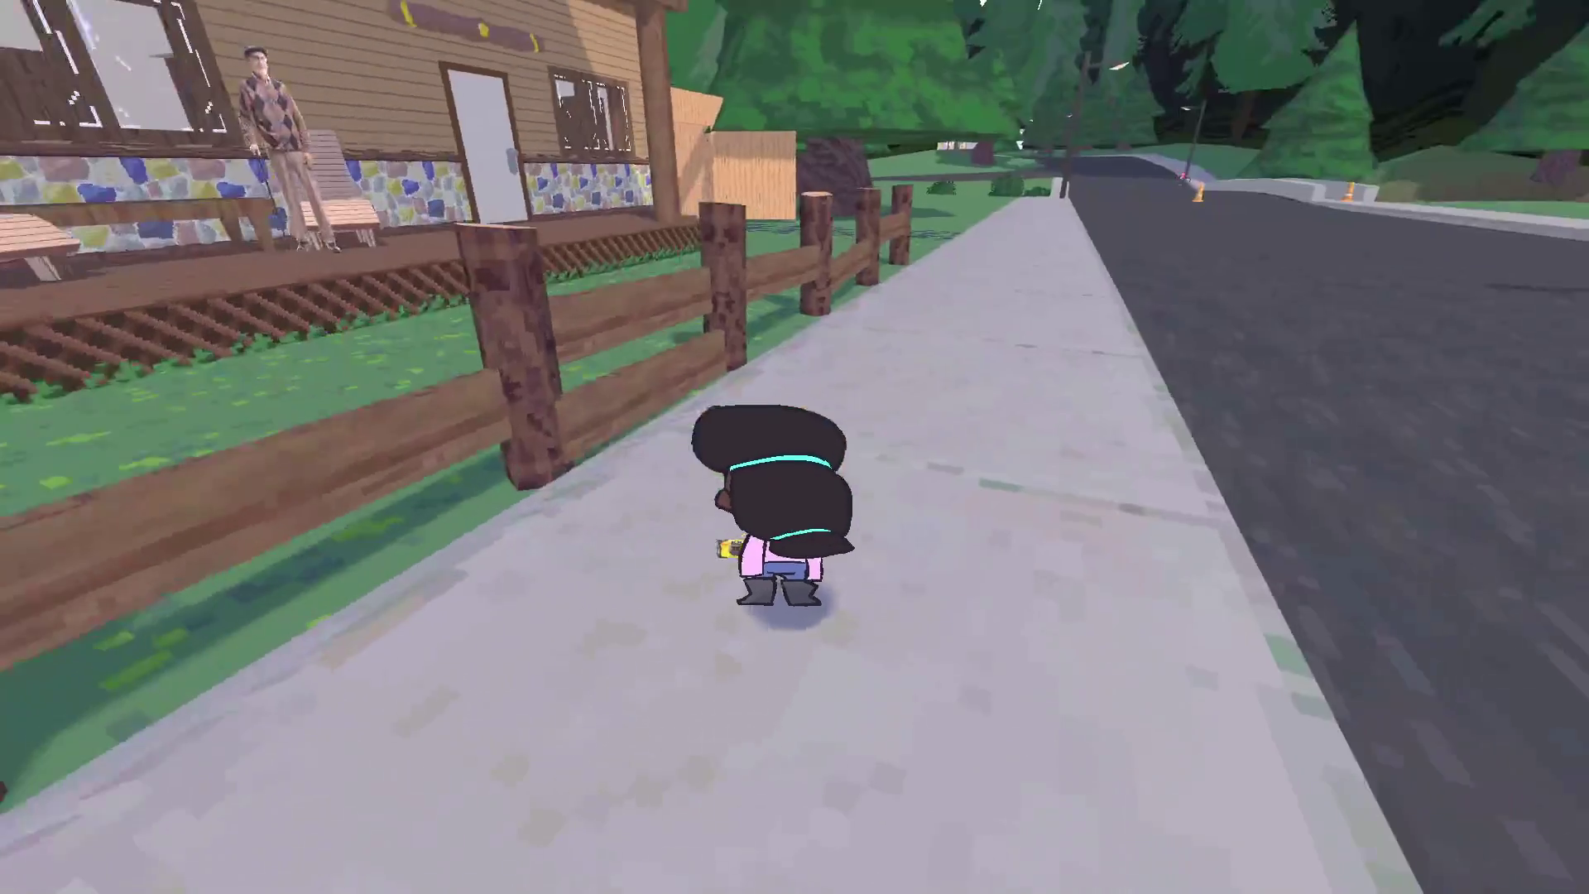
key("w")
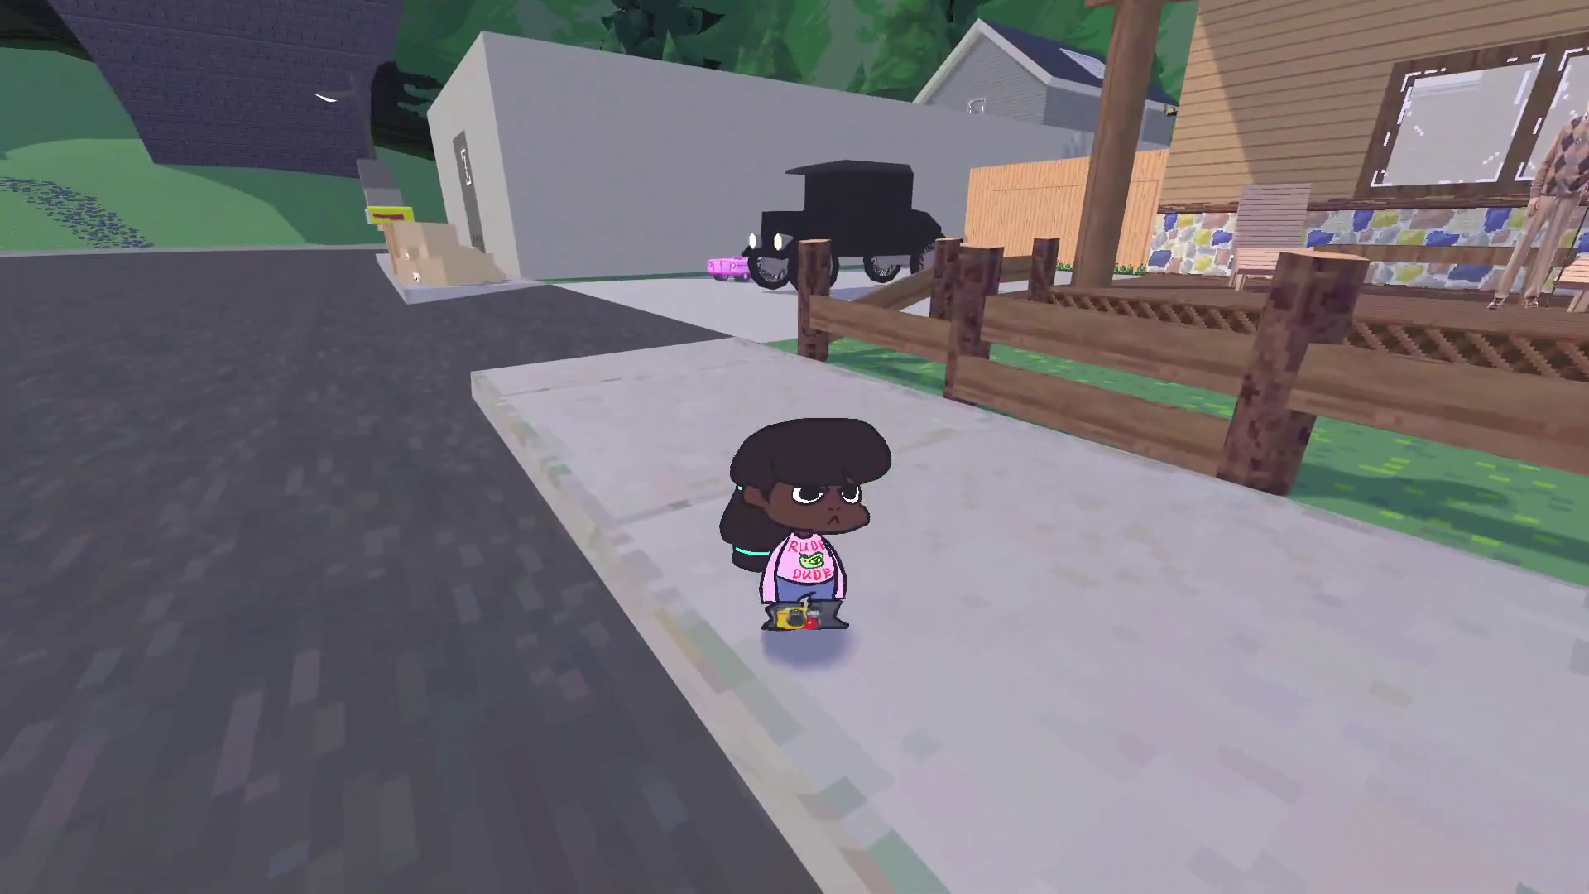
key("w")
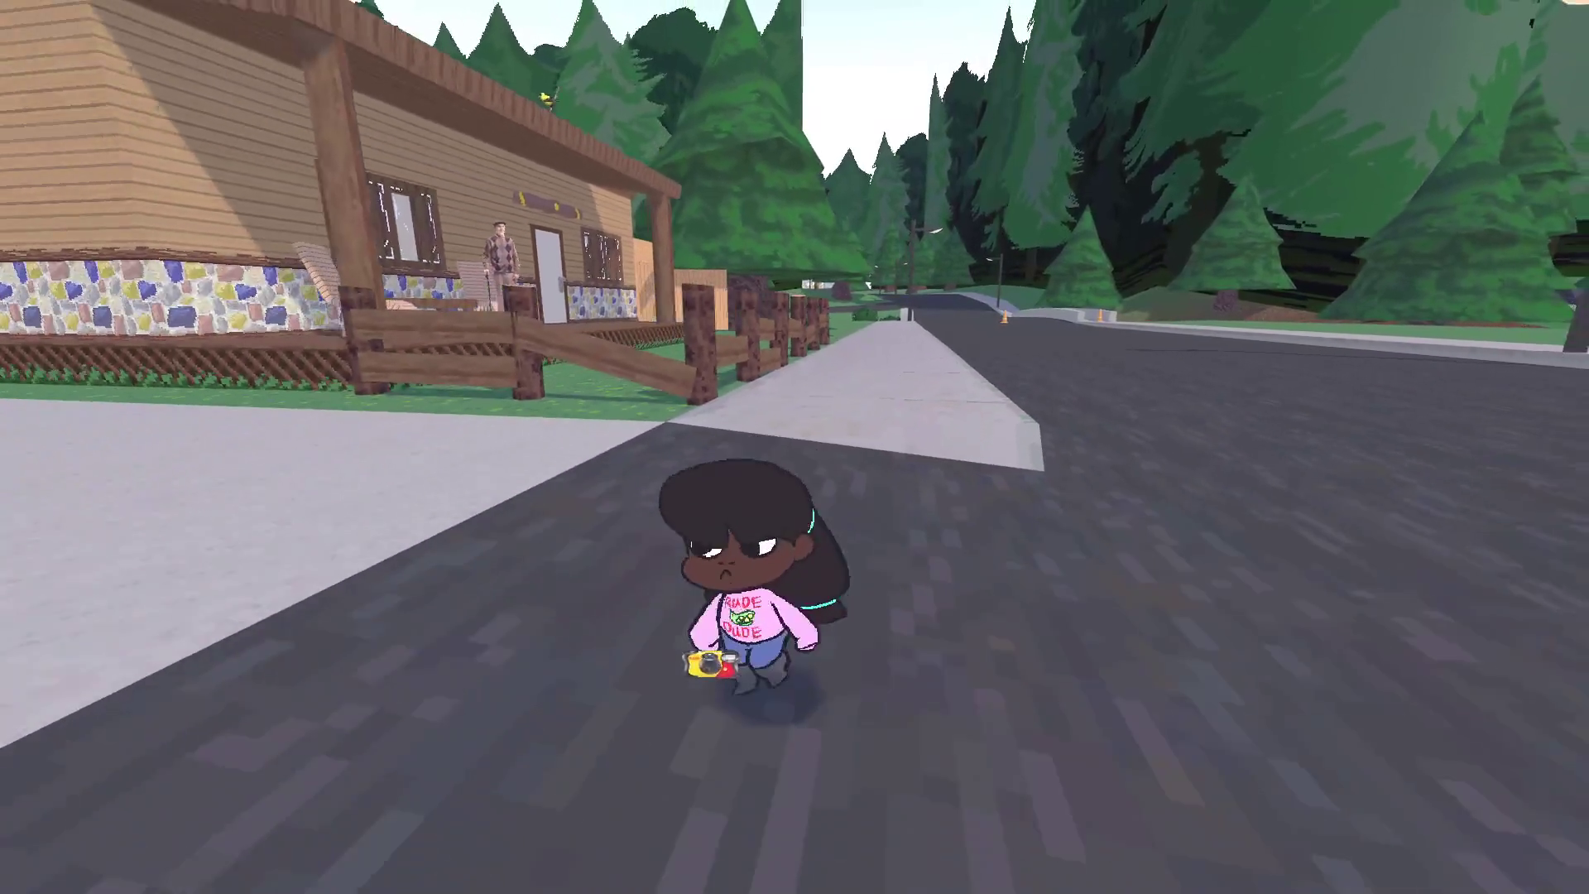
key("w")
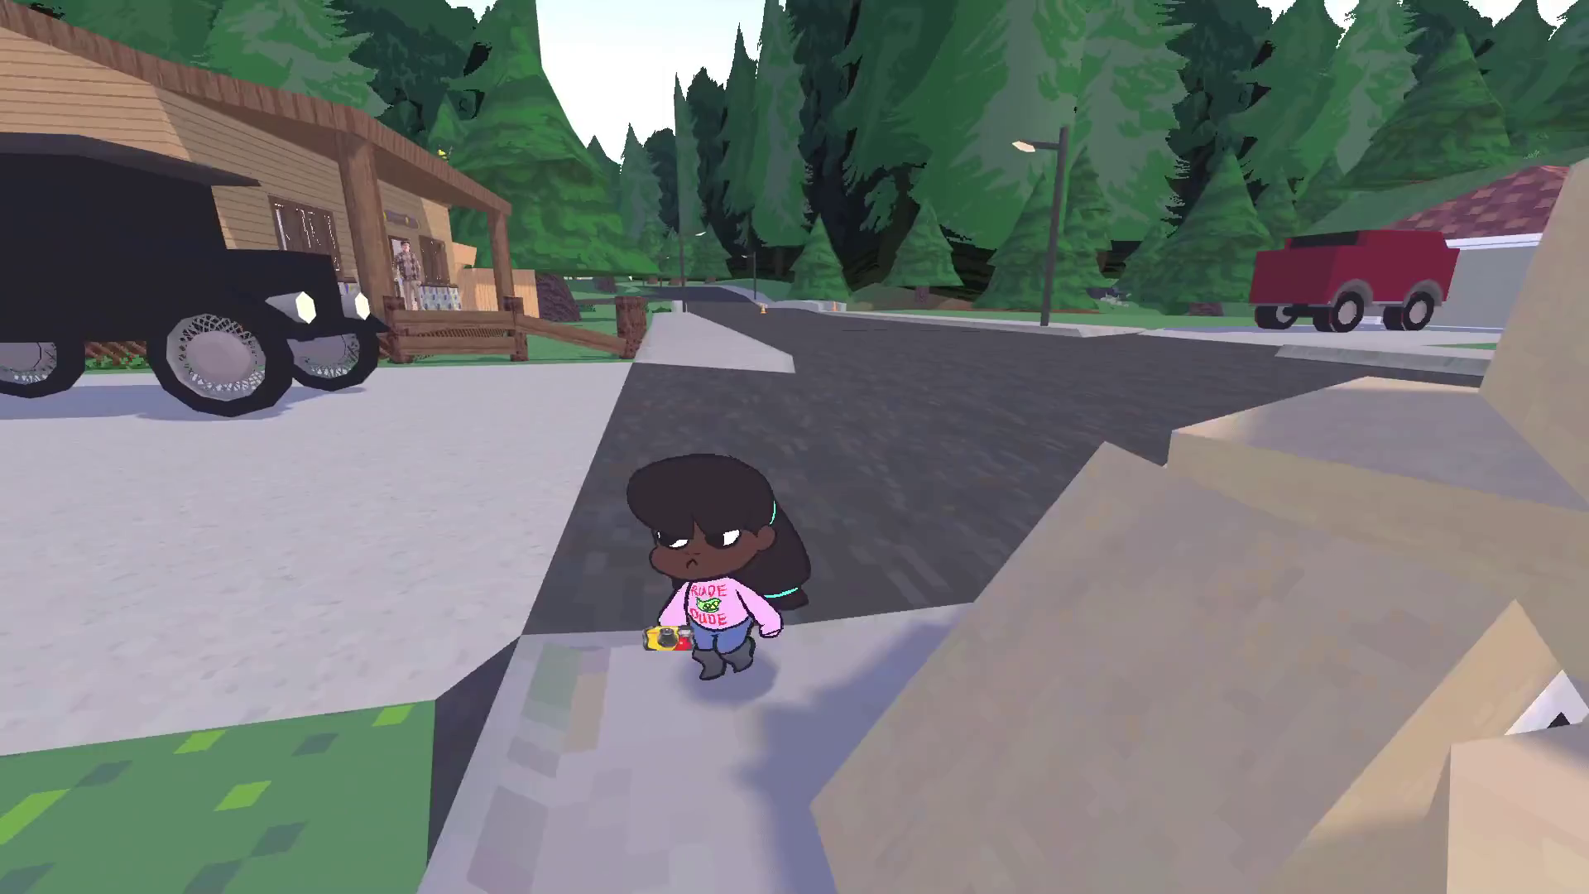
key("F8")
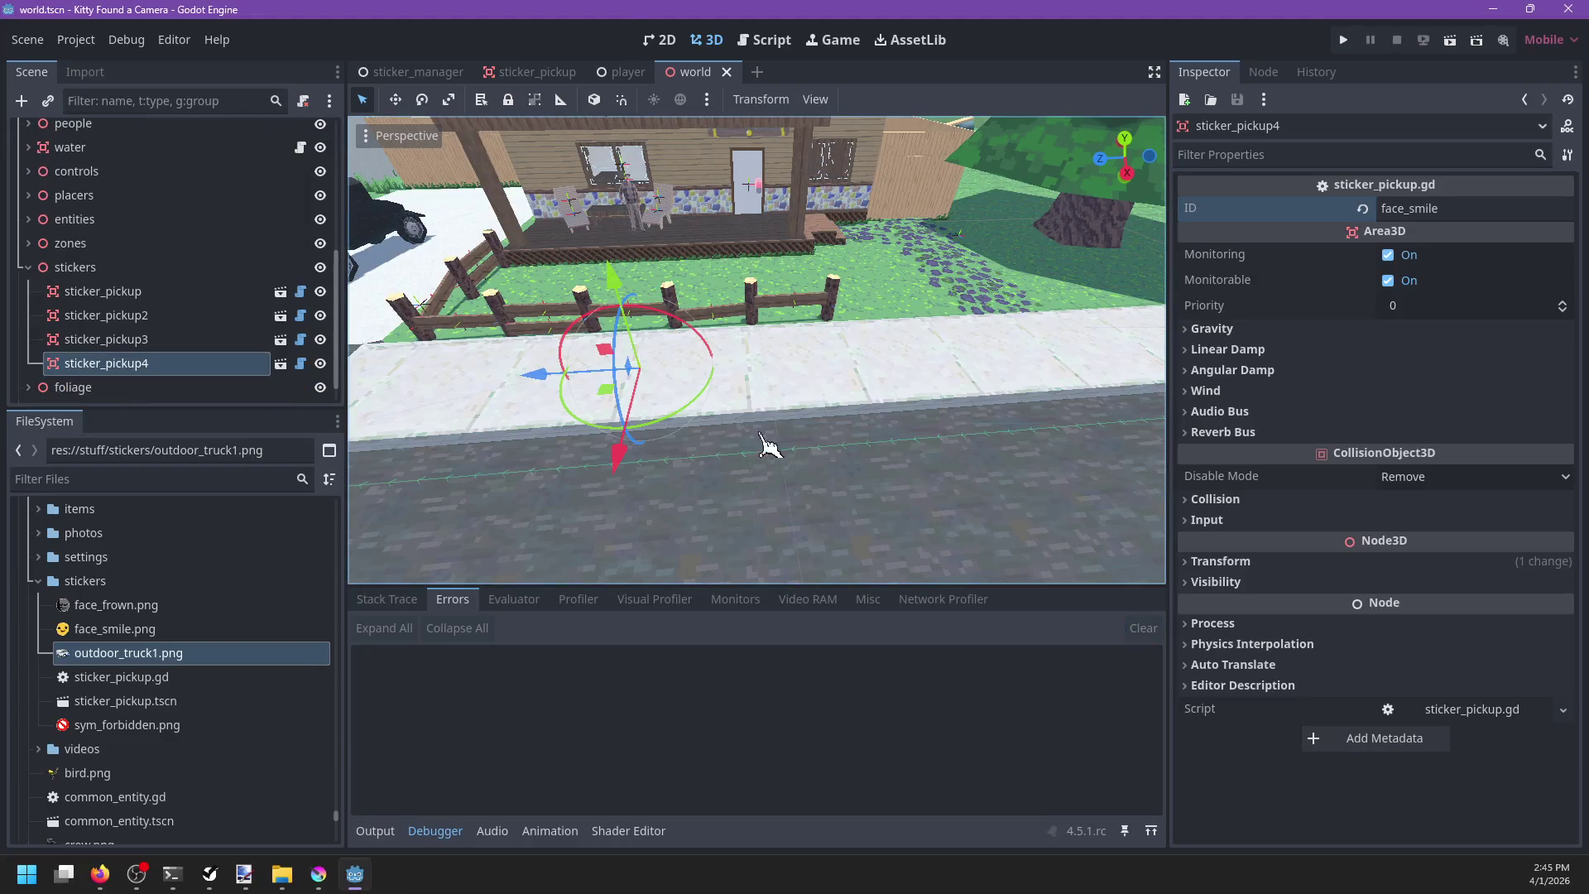
Set sym_forbidden.png as sticker_pickup's Sprite3D material Sprite shader parameter, save, and run the game
left_click(414, 72)
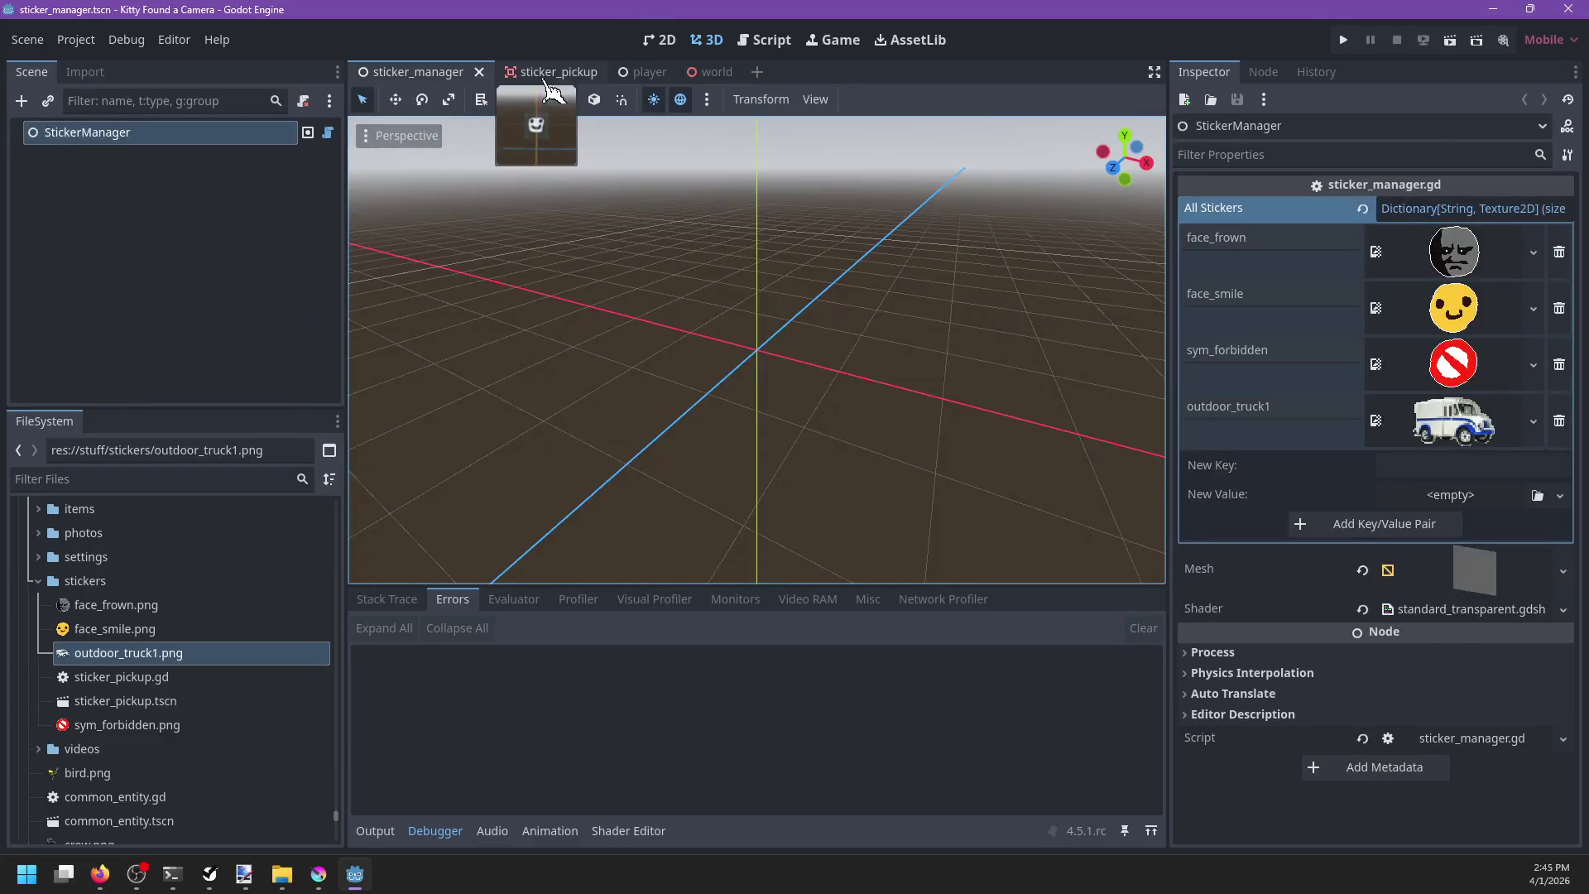
left_click(534, 72)
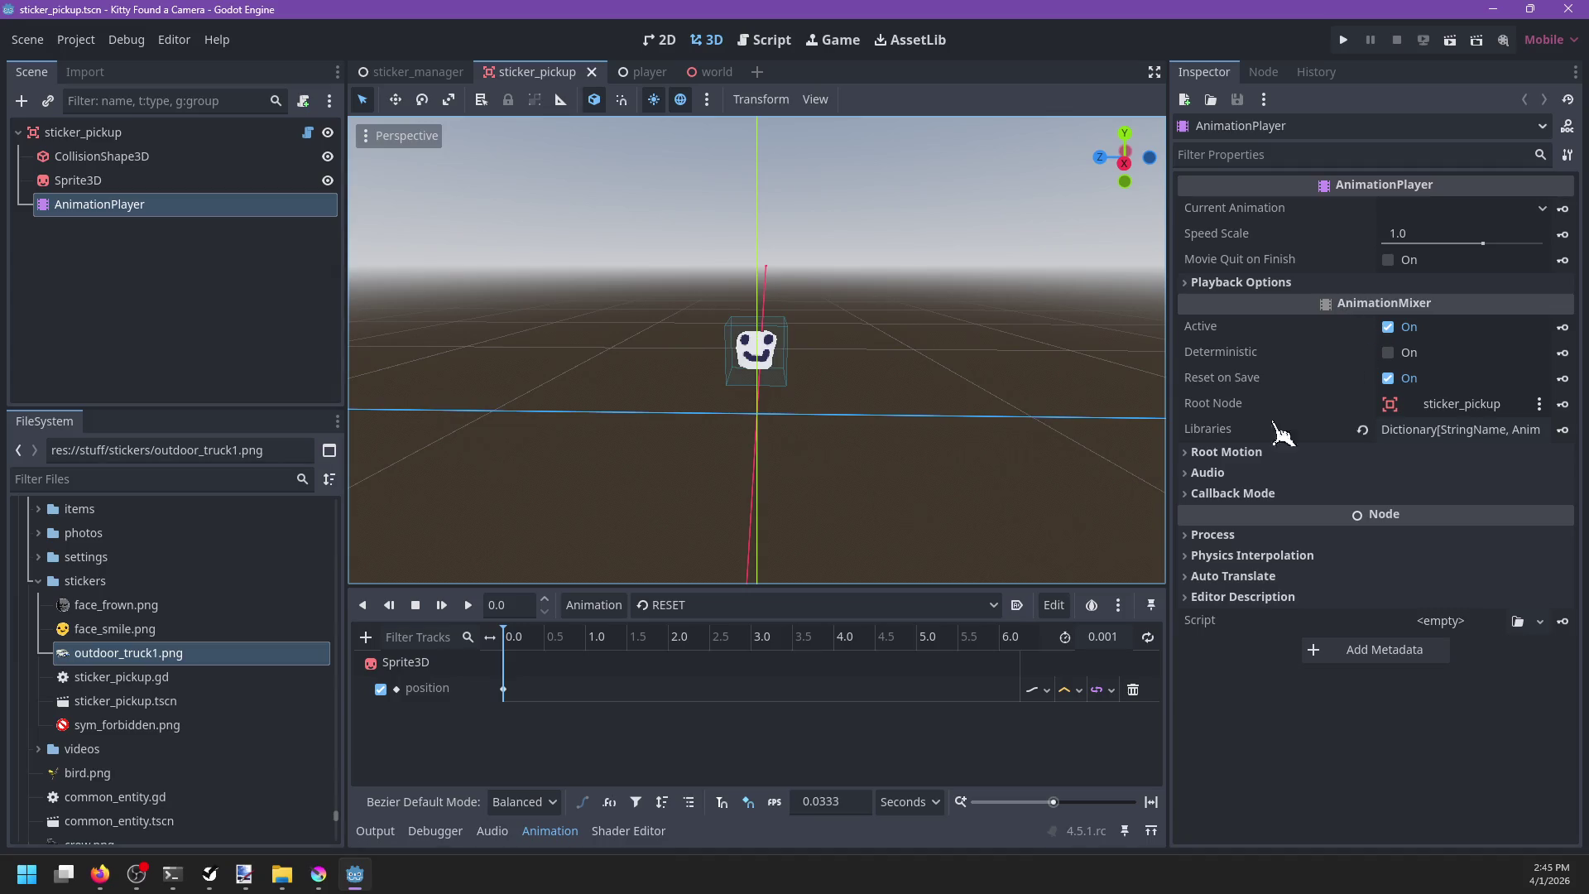
left_click(1240, 283)
left_click(182, 181)
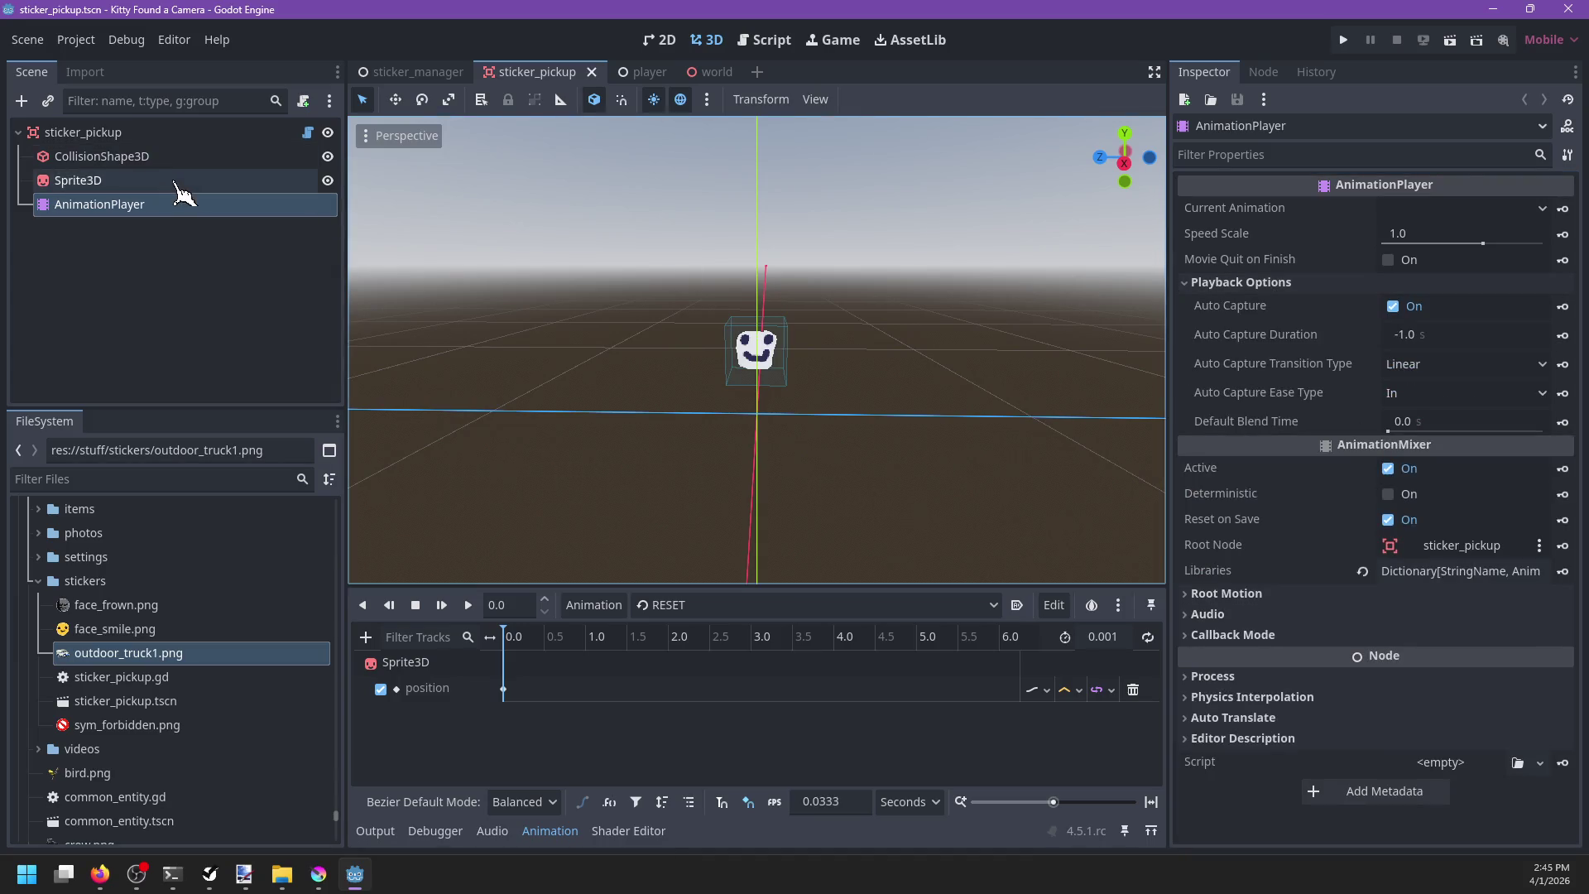
scroll(1291, 600, "down", 5)
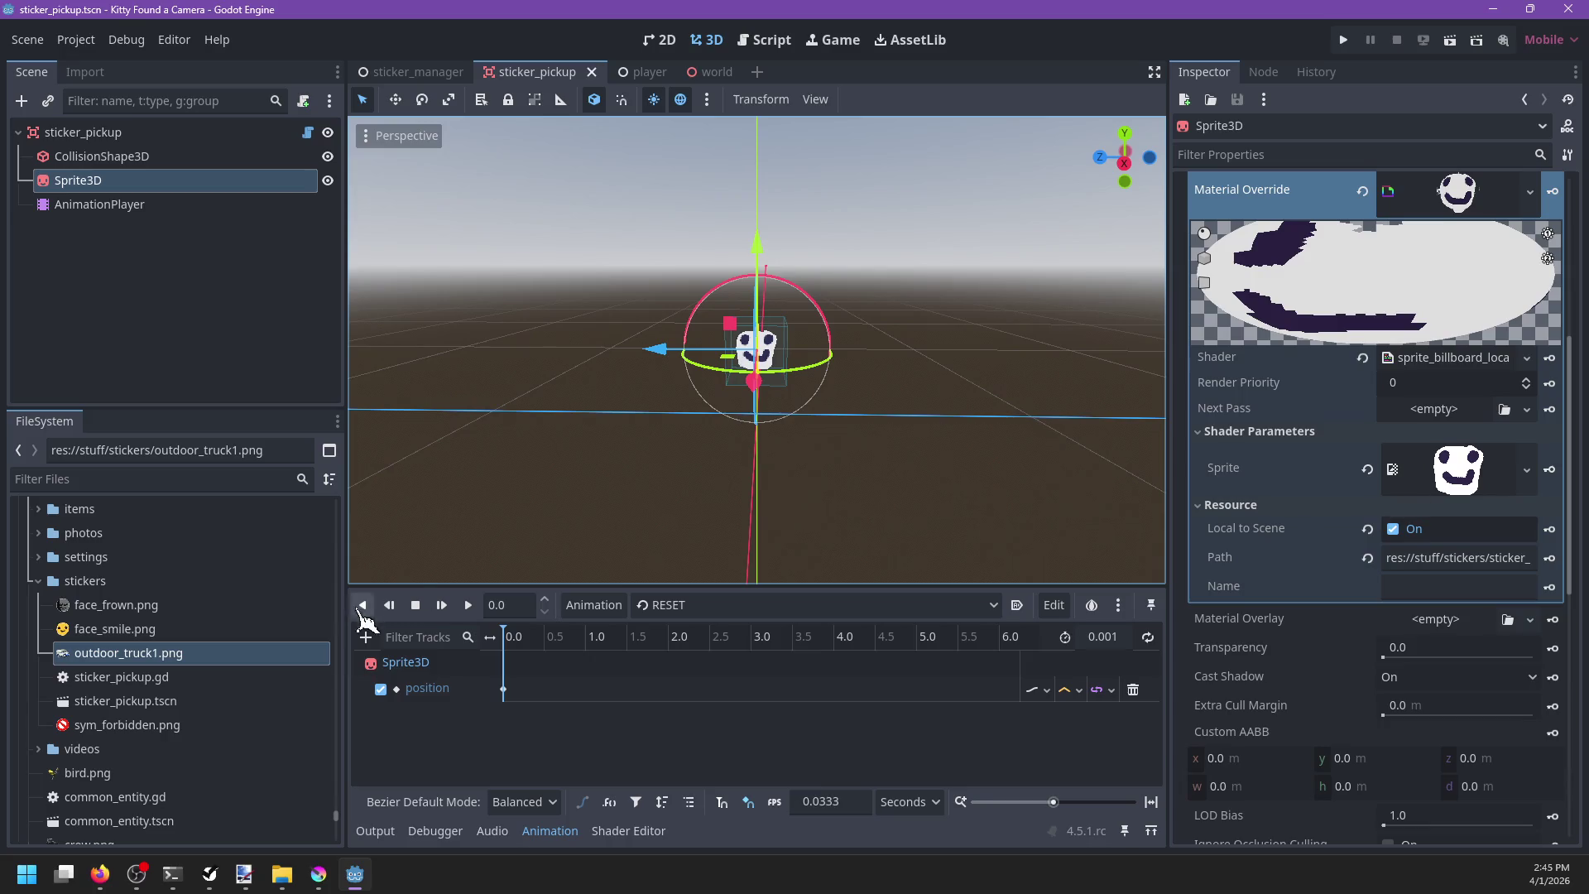
mouse_move(199, 729)
left_mouse_down()
mouse_move(1391, 542)
mouse_move(1424, 480)
left_mouse_up()
key("ctrl+s")
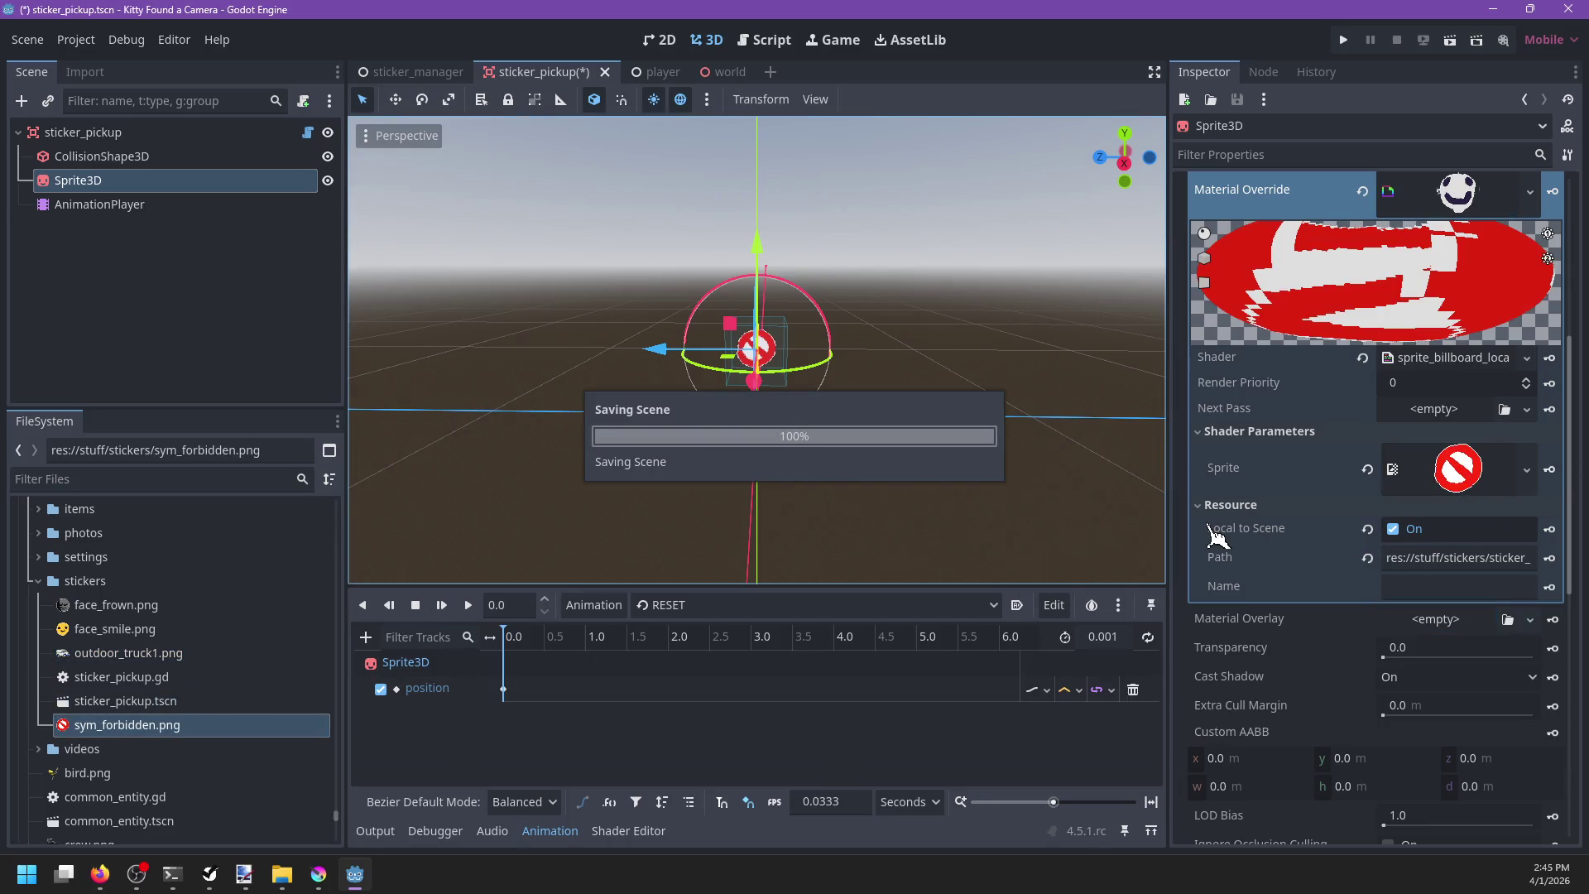
left_click(1440, 194)
scroll(828, 550, "up", 2)
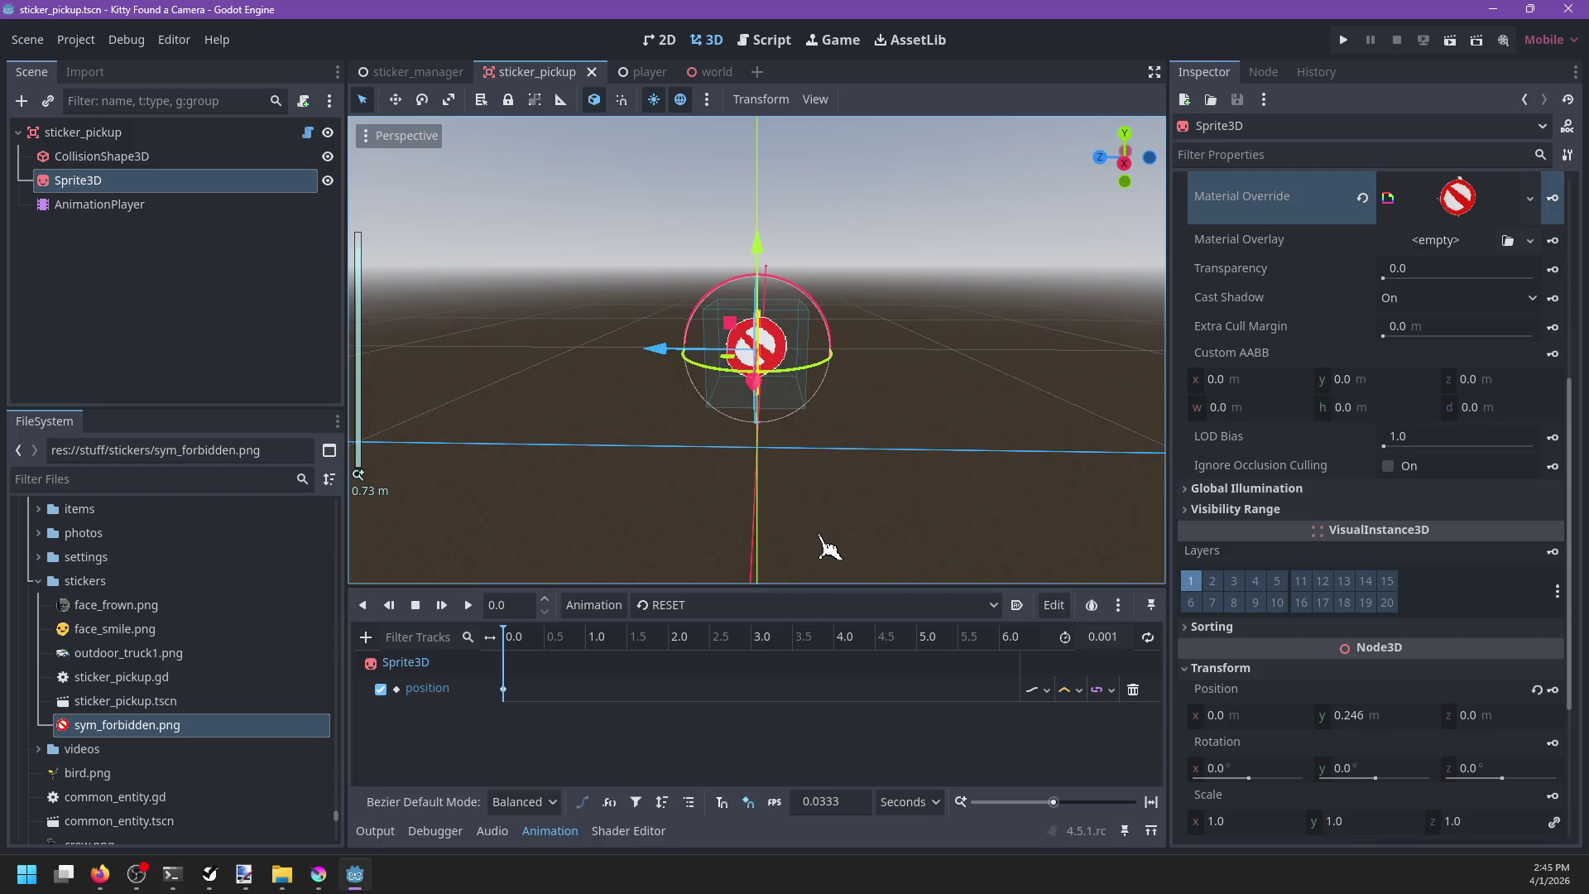
key("F5")
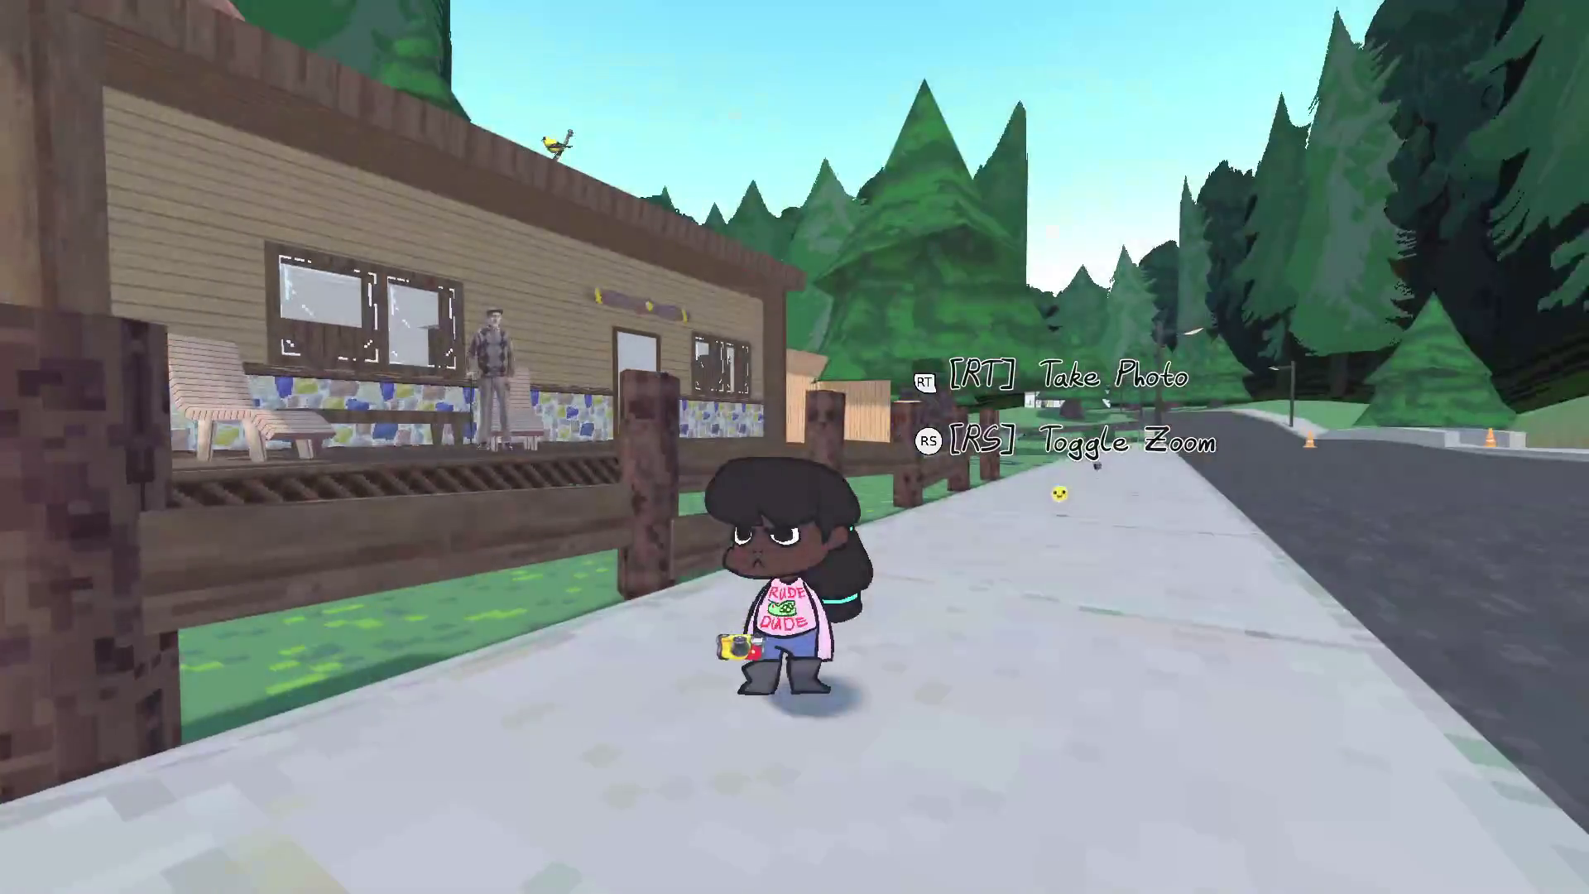
Quit the game and make sym_forbidden.png the sticker_pickup Sprite3D texture, saving the scene
key("w")
key("F8")
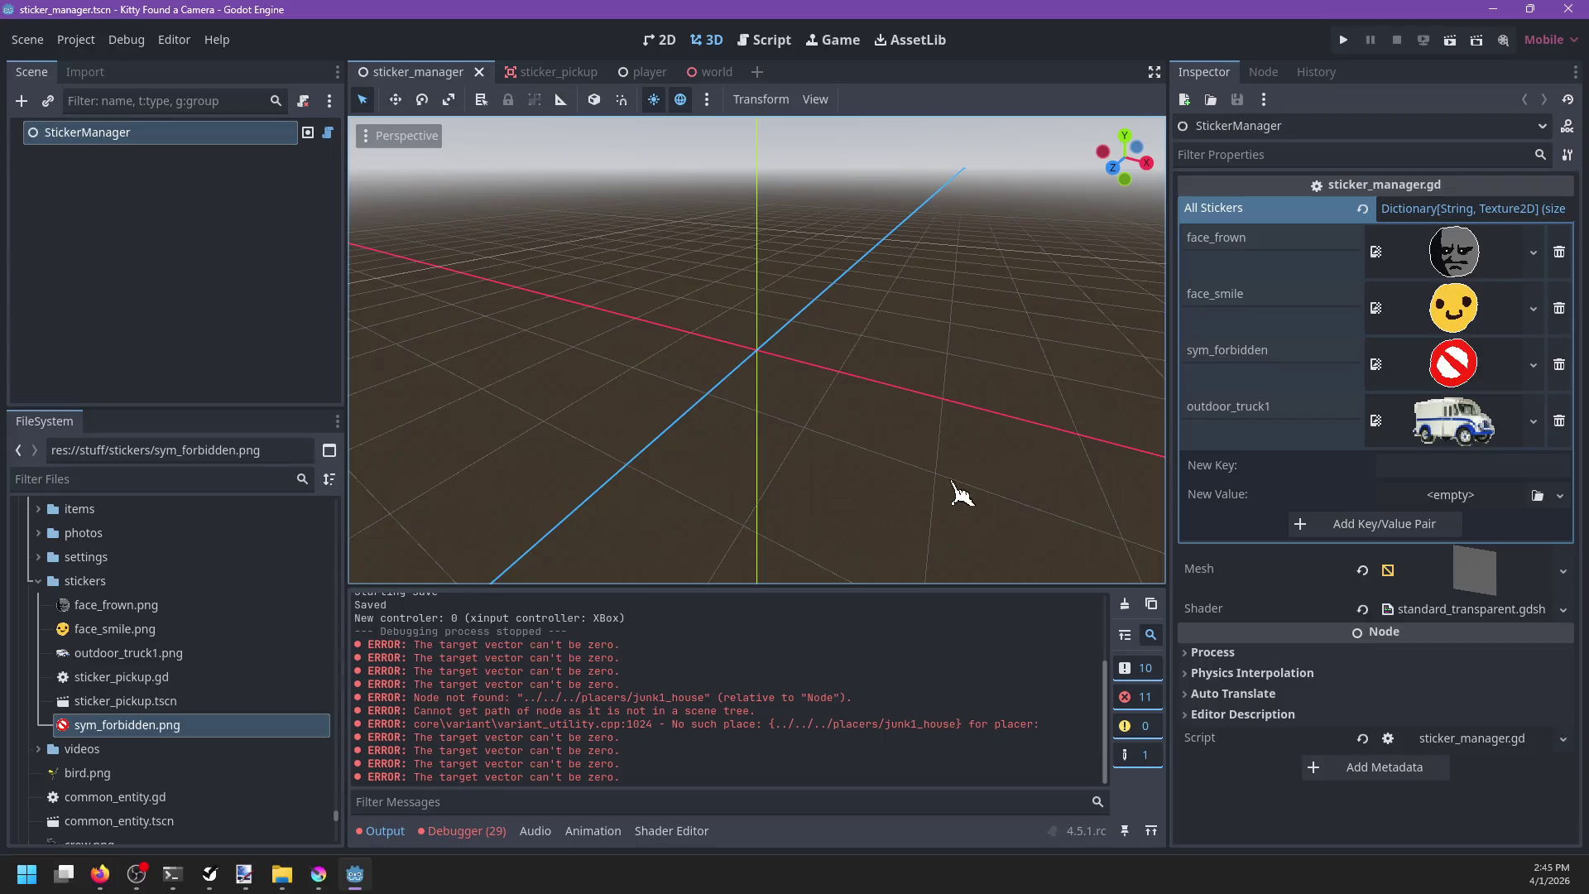
left_click(553, 74)
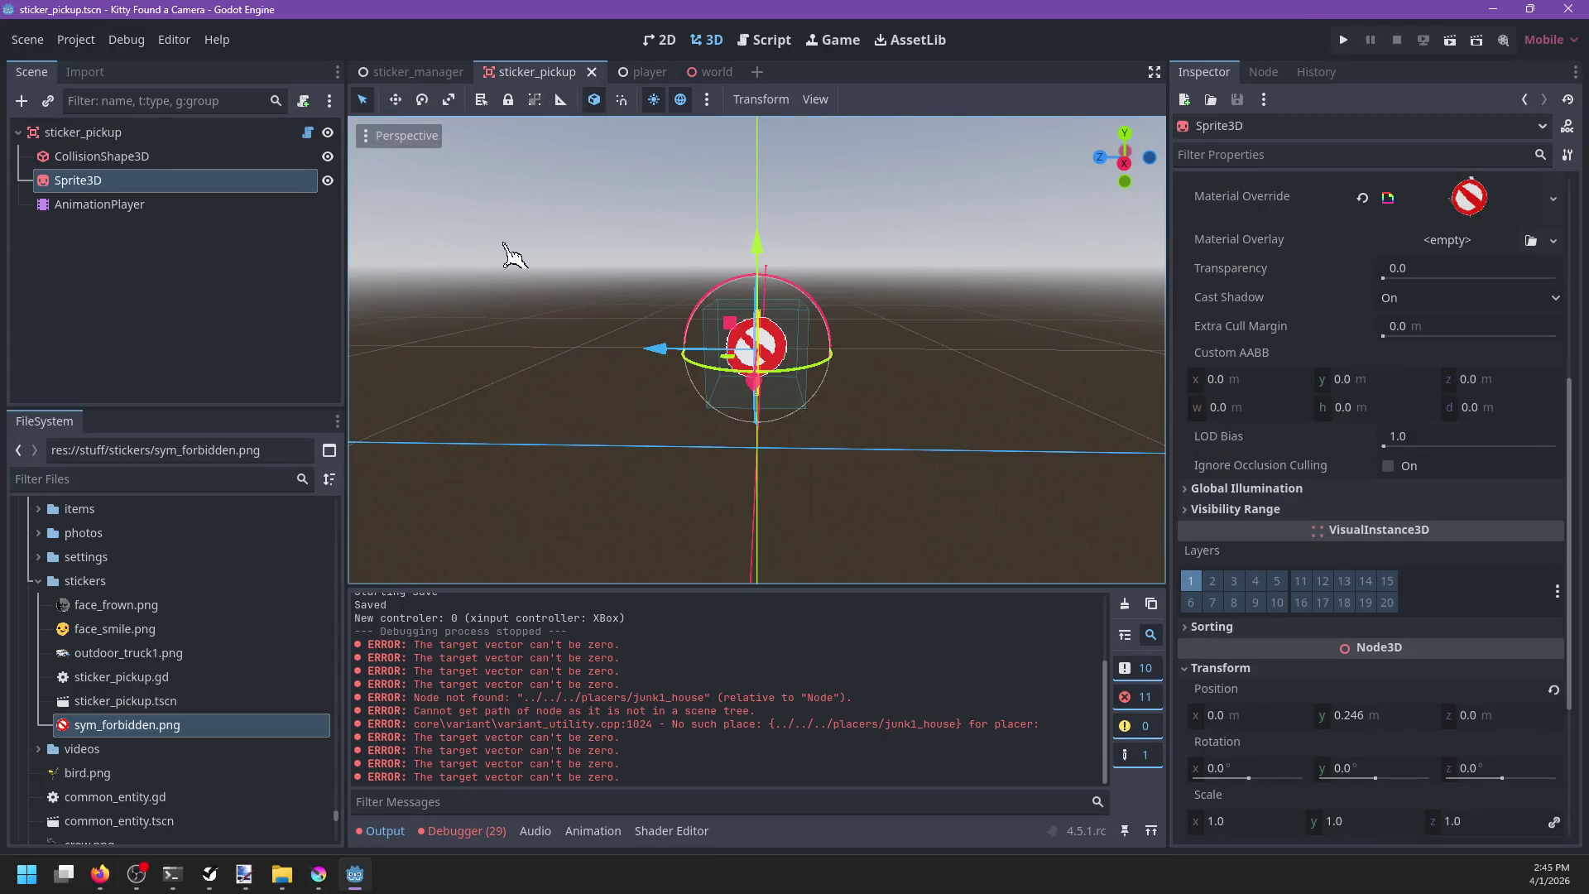
scroll(1260, 269, "up", 5)
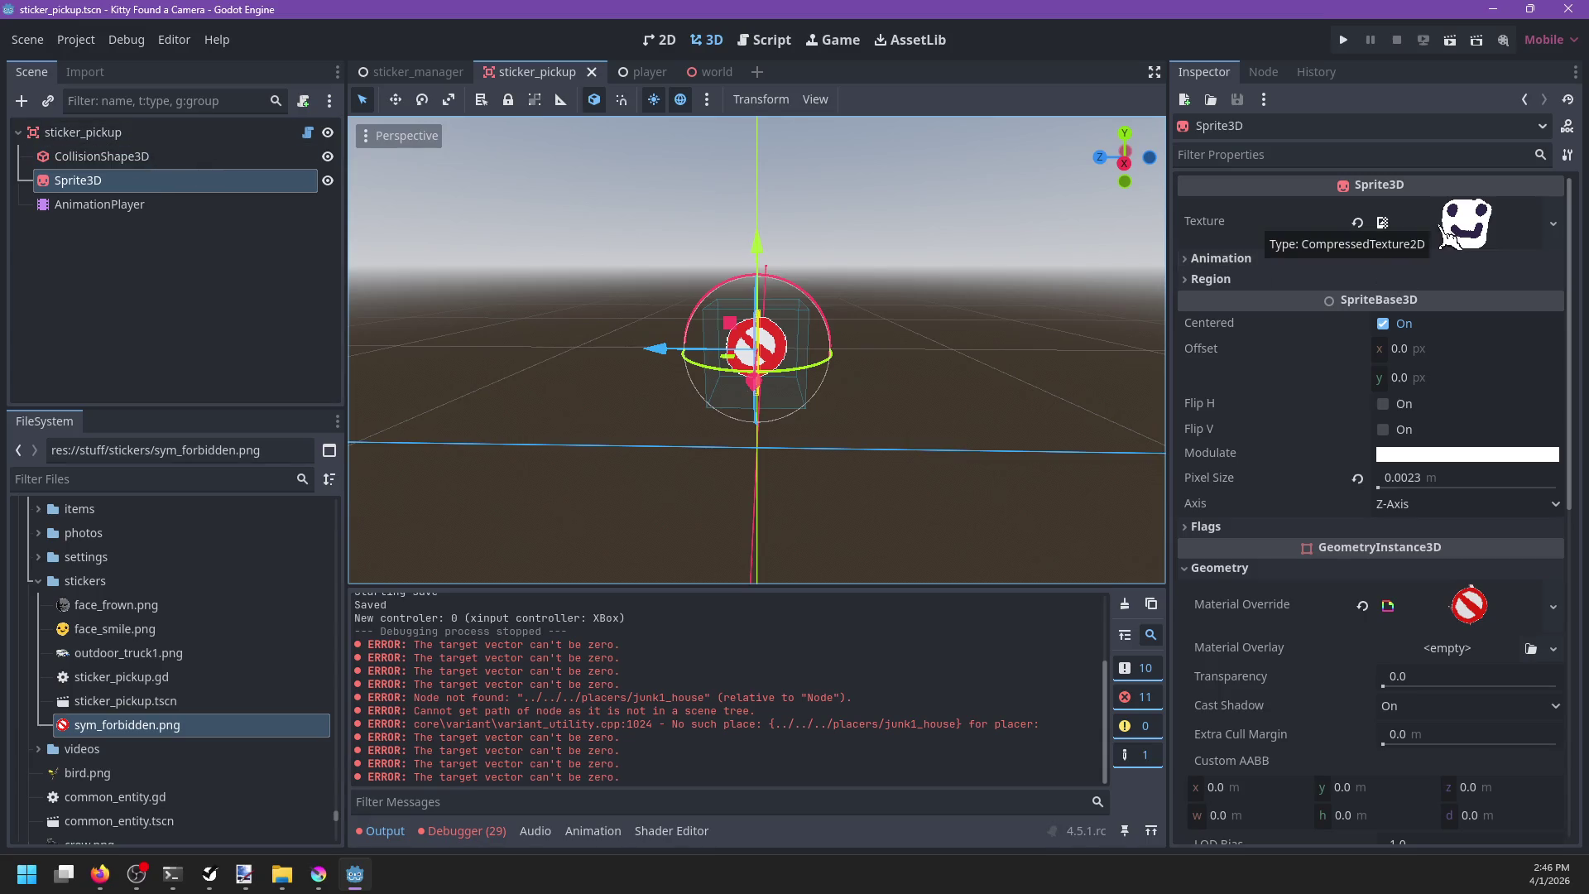
mouse_move(125, 727)
left_mouse_down()
mouse_move(944, 559)
mouse_move(1461, 242)
left_mouse_up()
key("ctrl+s")
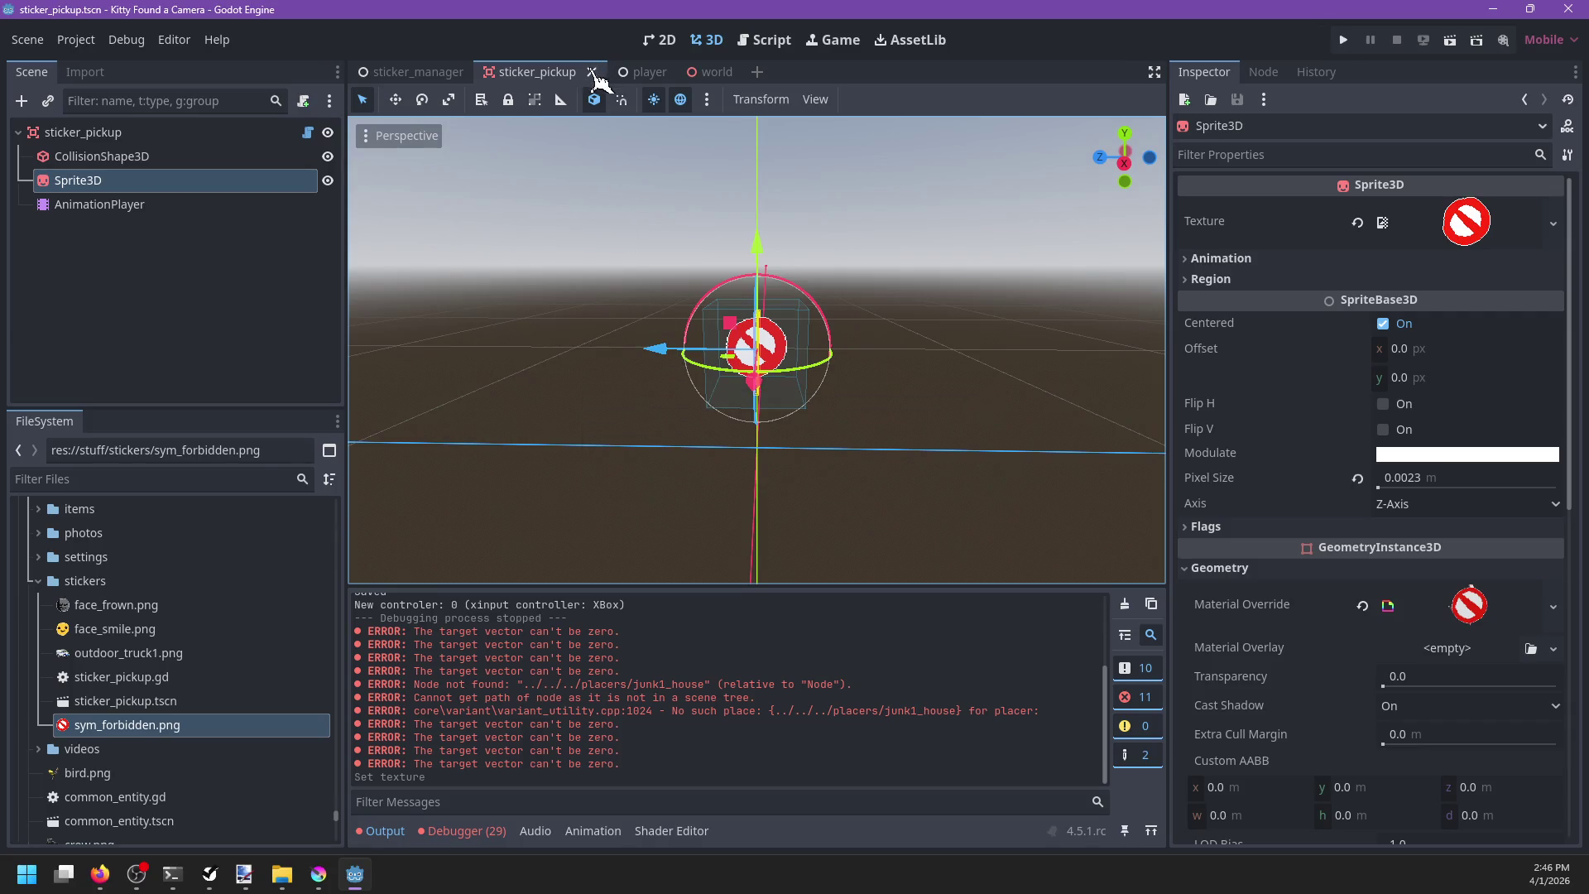
Change the sticker_pickup root's ID to sym_forbidden, save, and close the scene
left_click(265, 133)
left_click(1466, 209)
double_click(1465, 209)
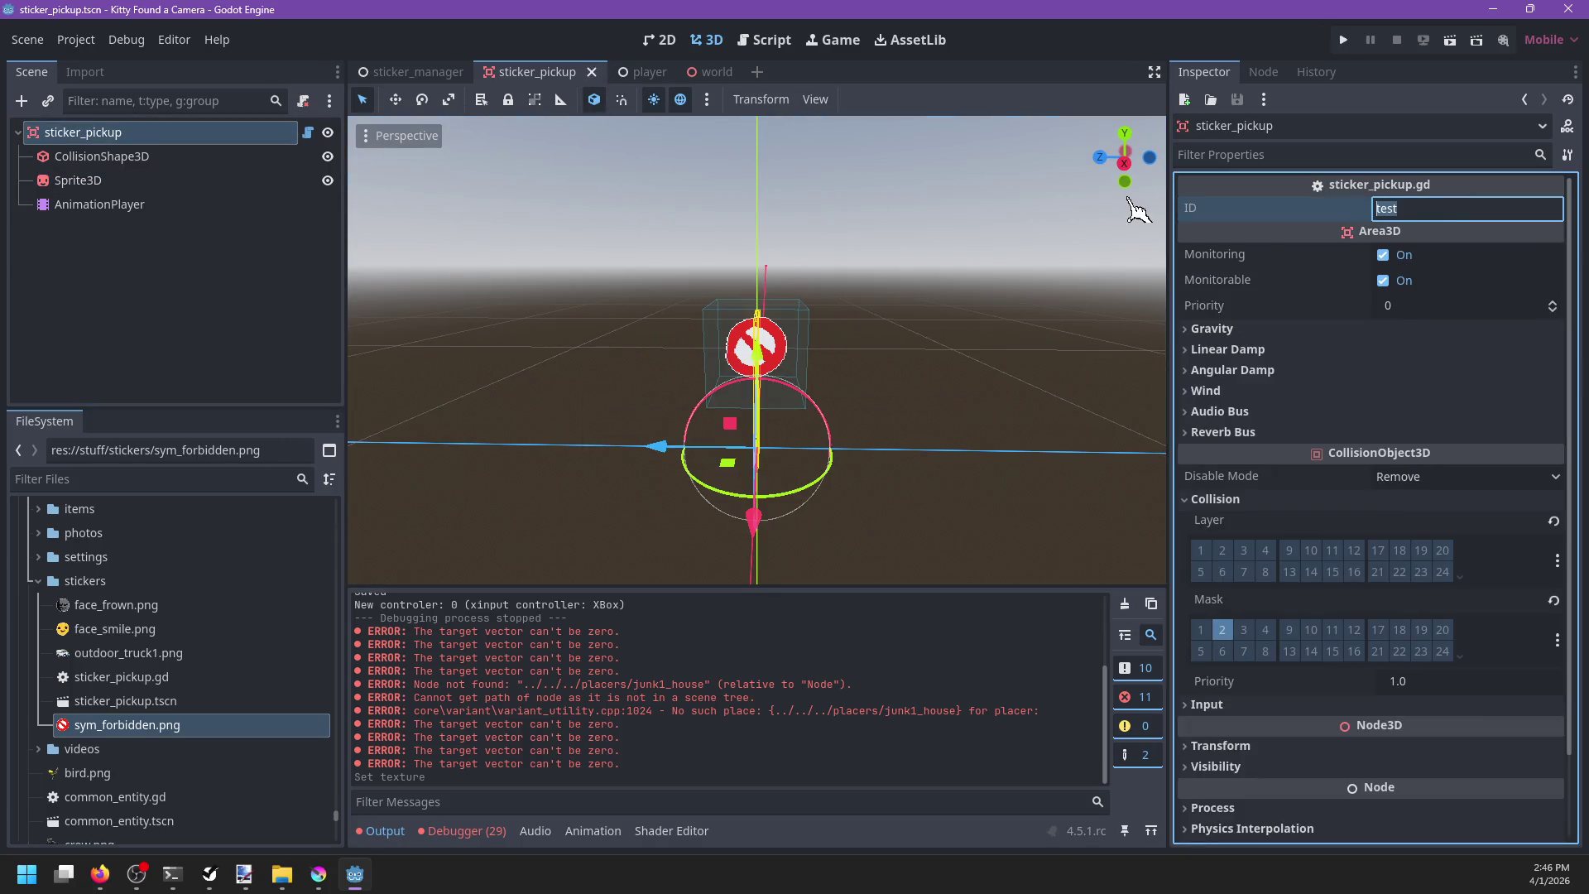
type("sym_forbidden")
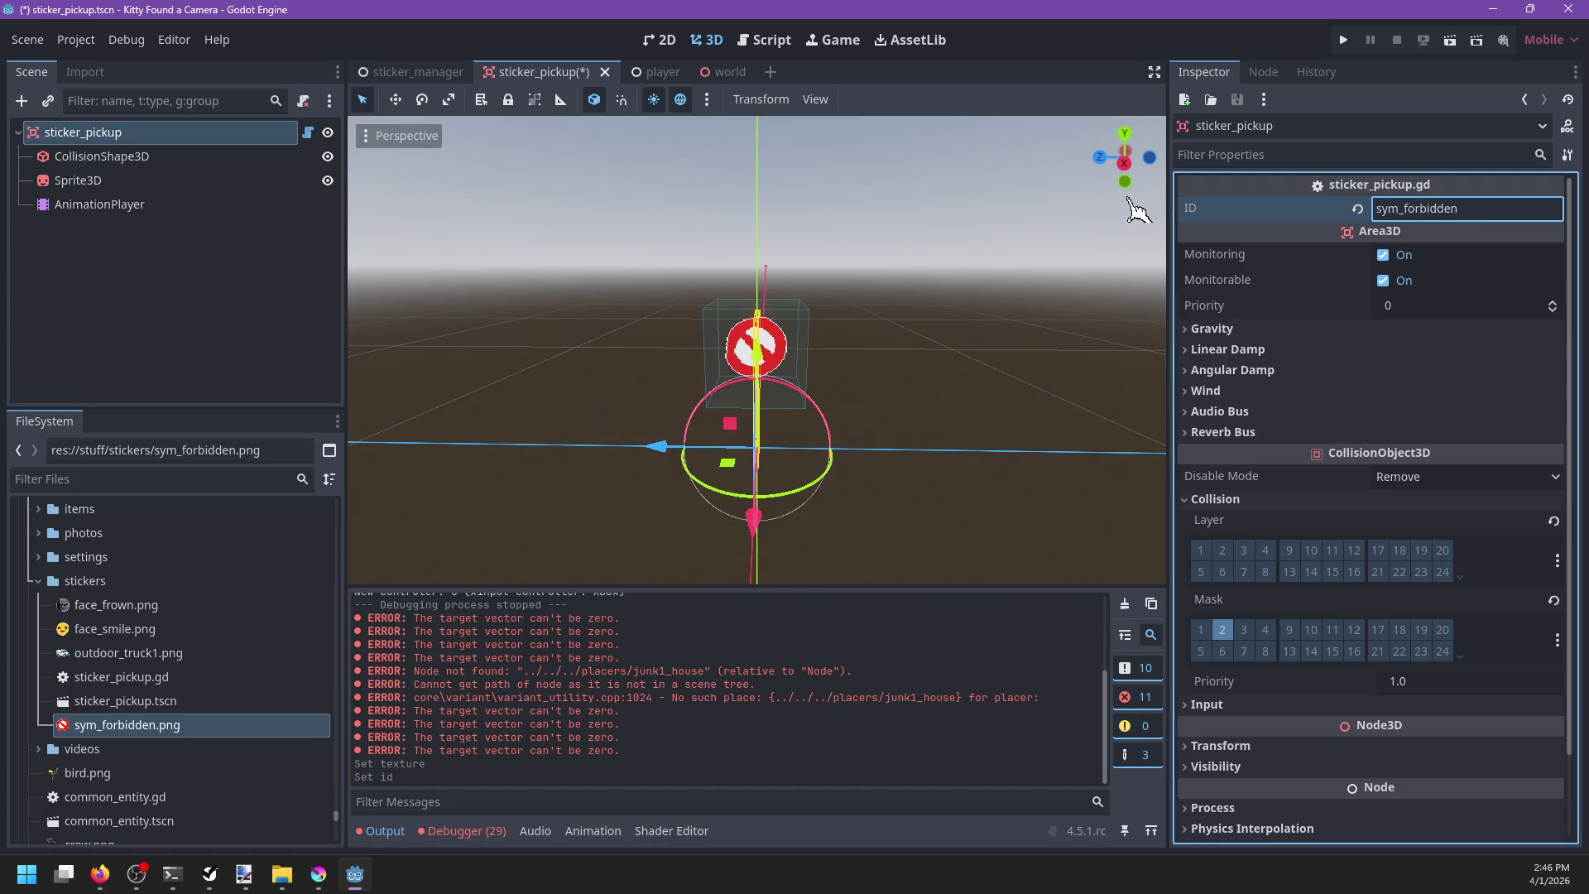
key("ctrl+s")
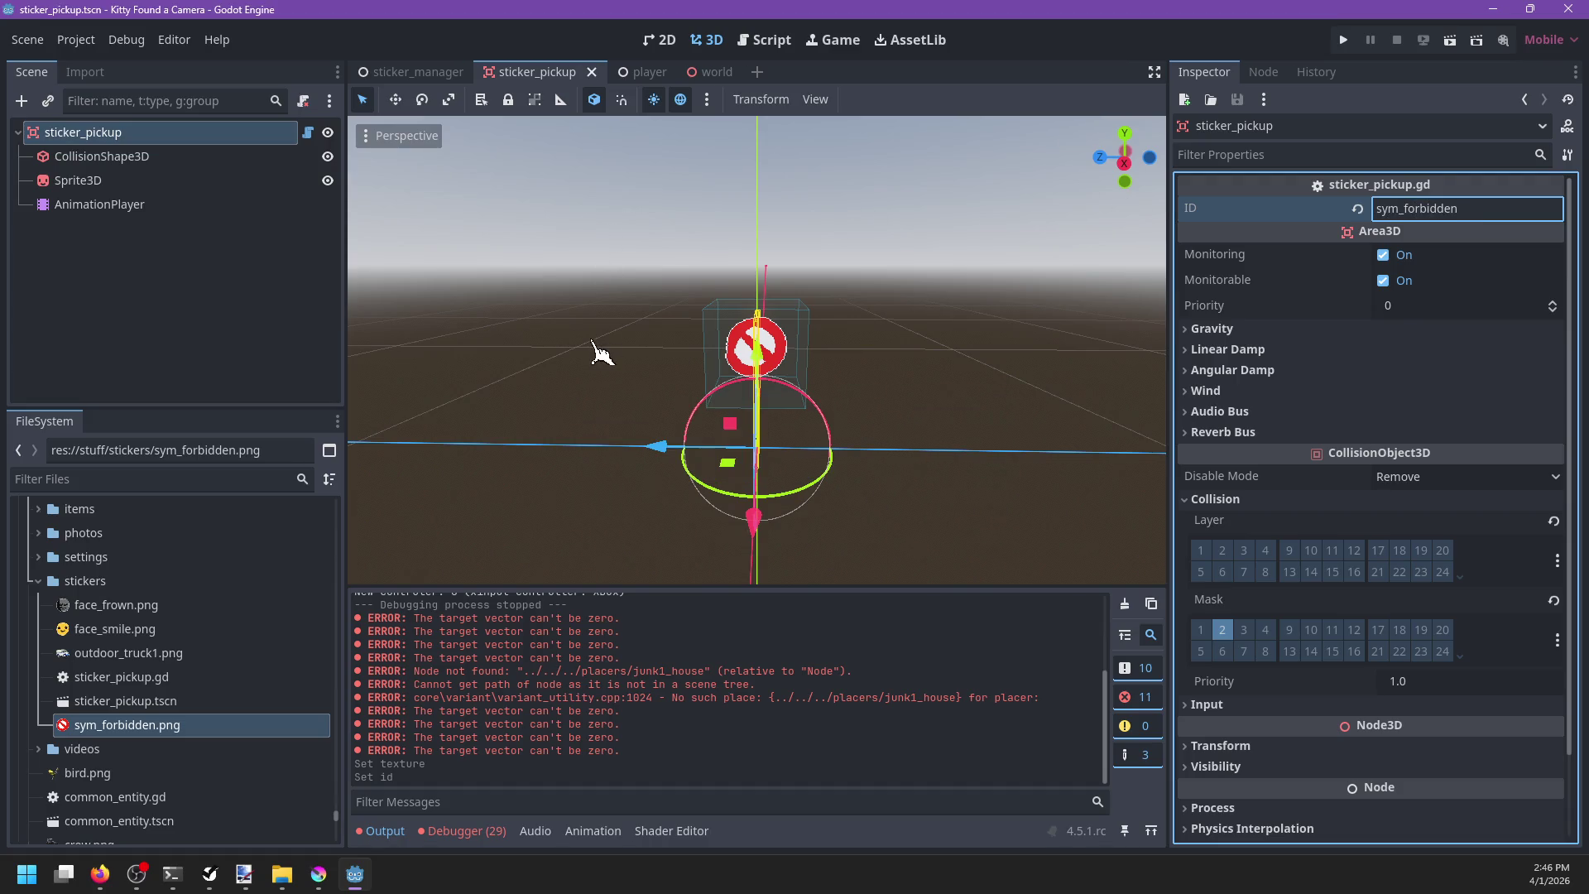
left_click(593, 73)
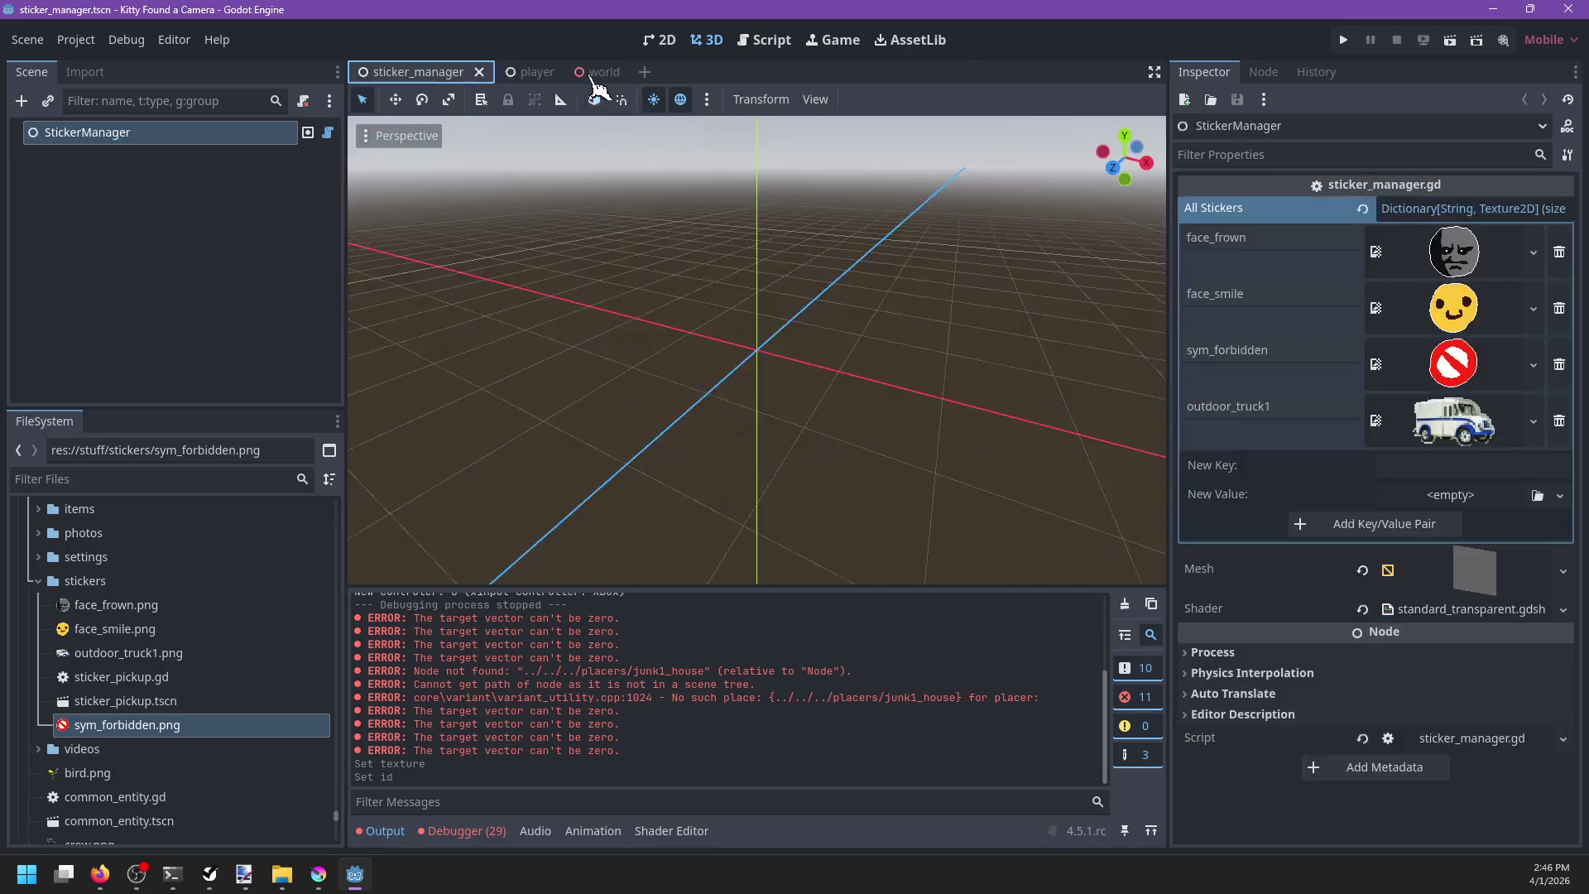
Close the player scene and then all remaining open scene tabs
left_click(552, 75)
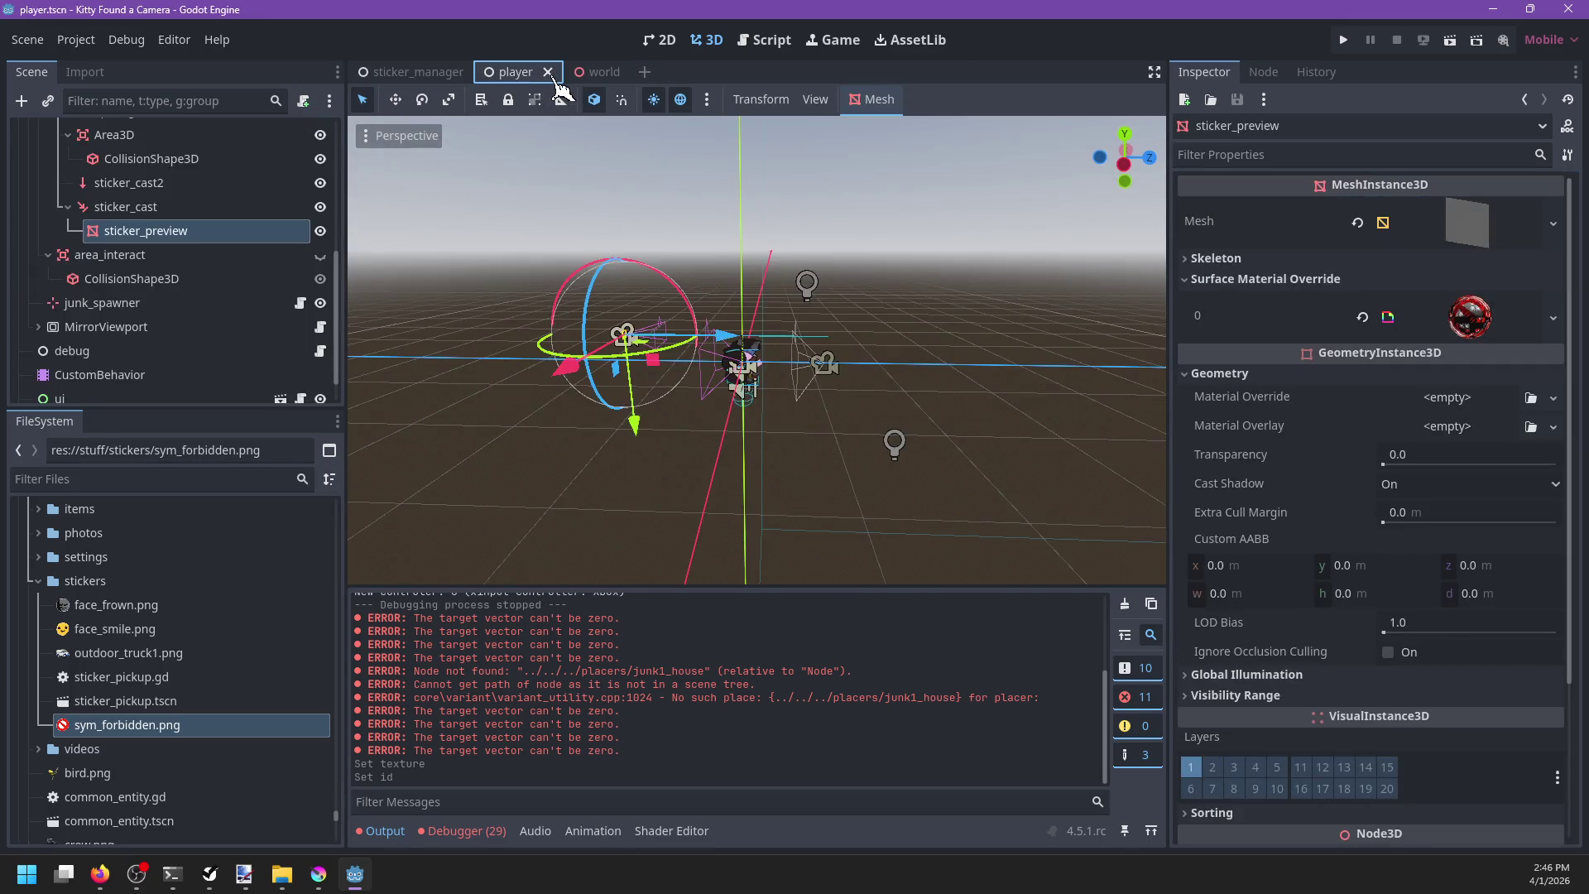
left_click(548, 73)
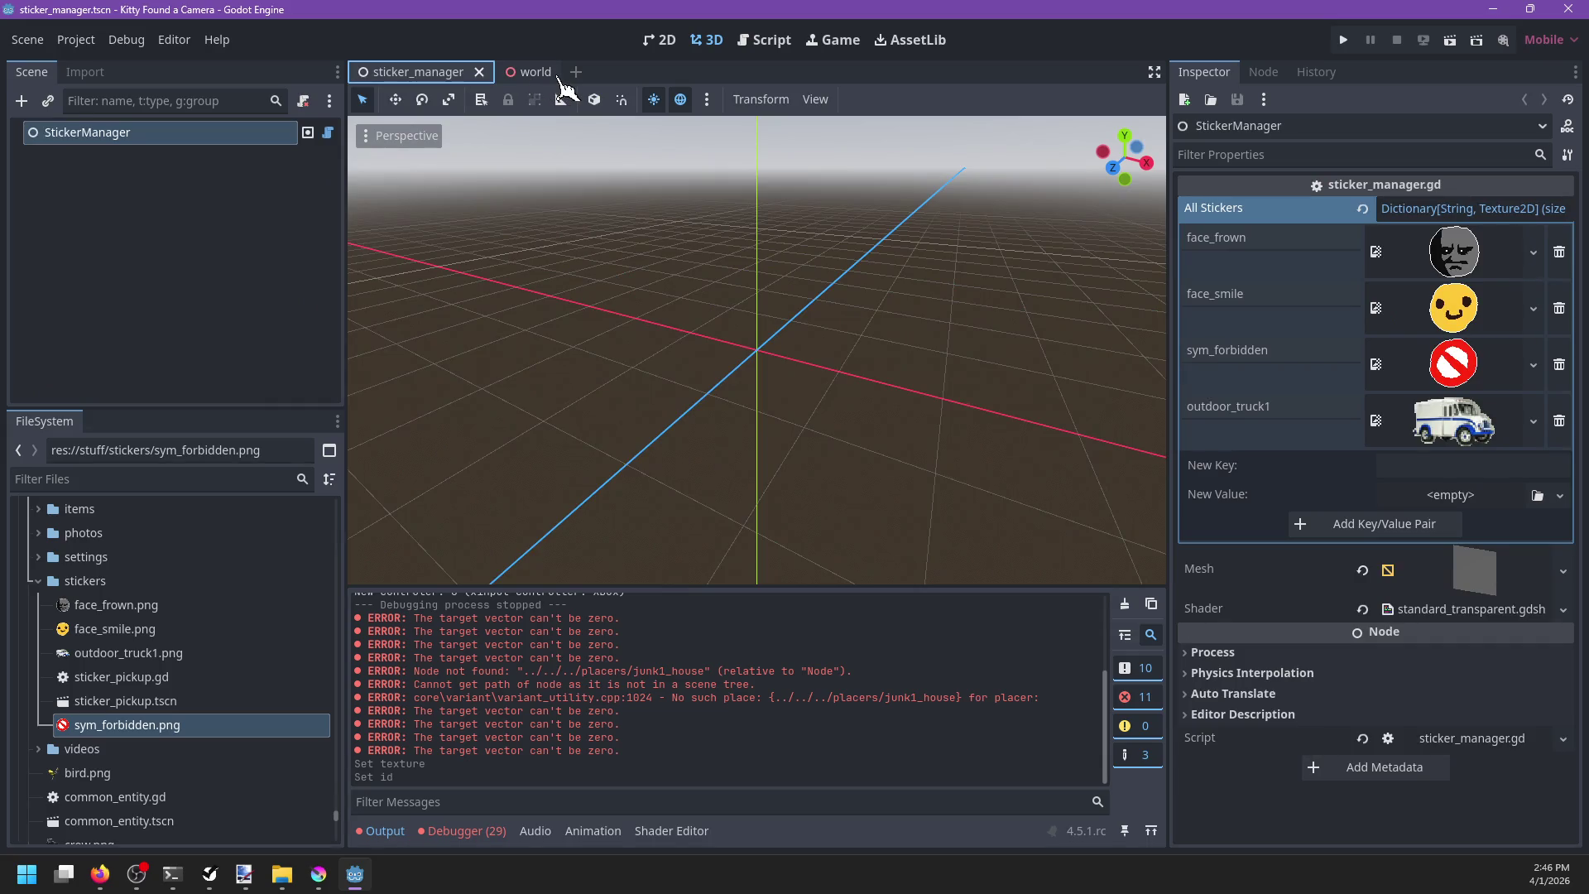
left_click(559, 77)
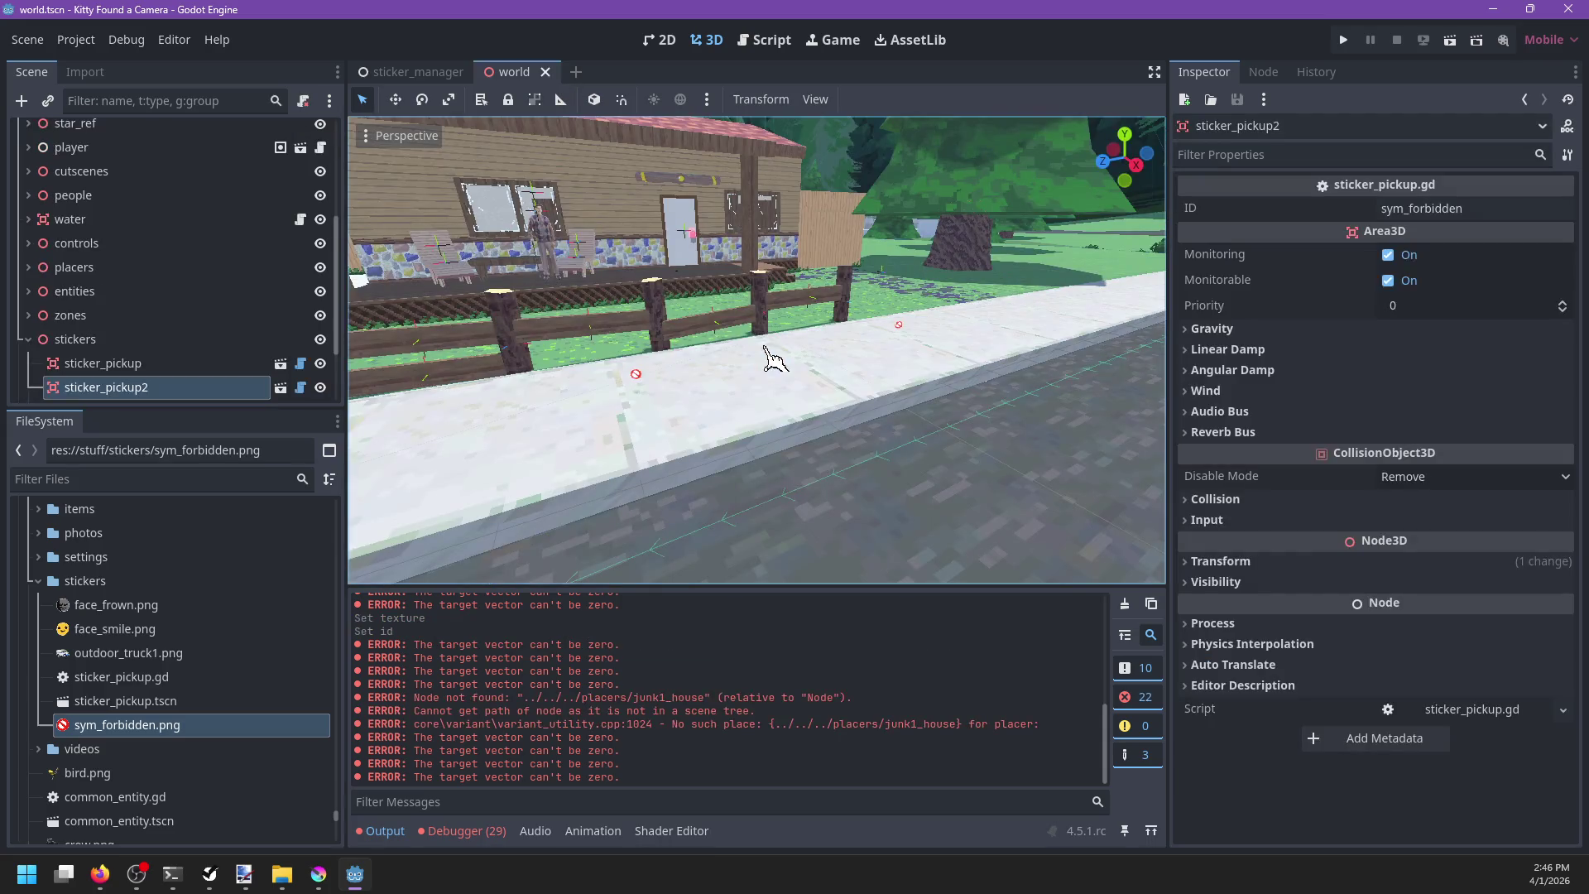
right_click(502, 71)
left_click(585, 334)
Filter the FileSystem for 'world' and open world.tscn
left_click(193, 478)
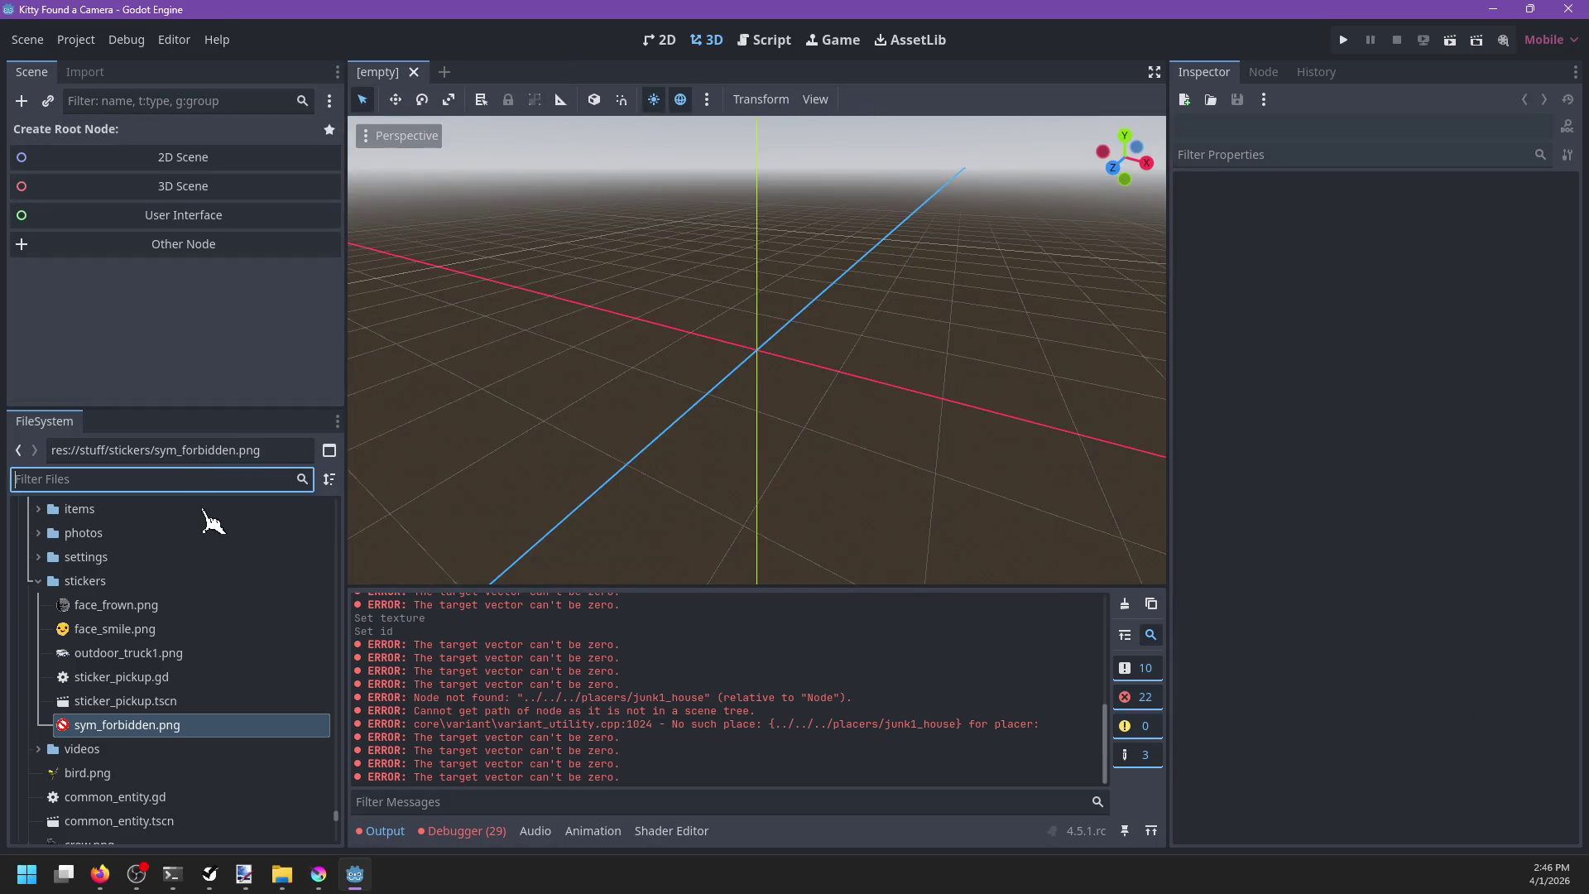
type("world")
left_click(133, 730)
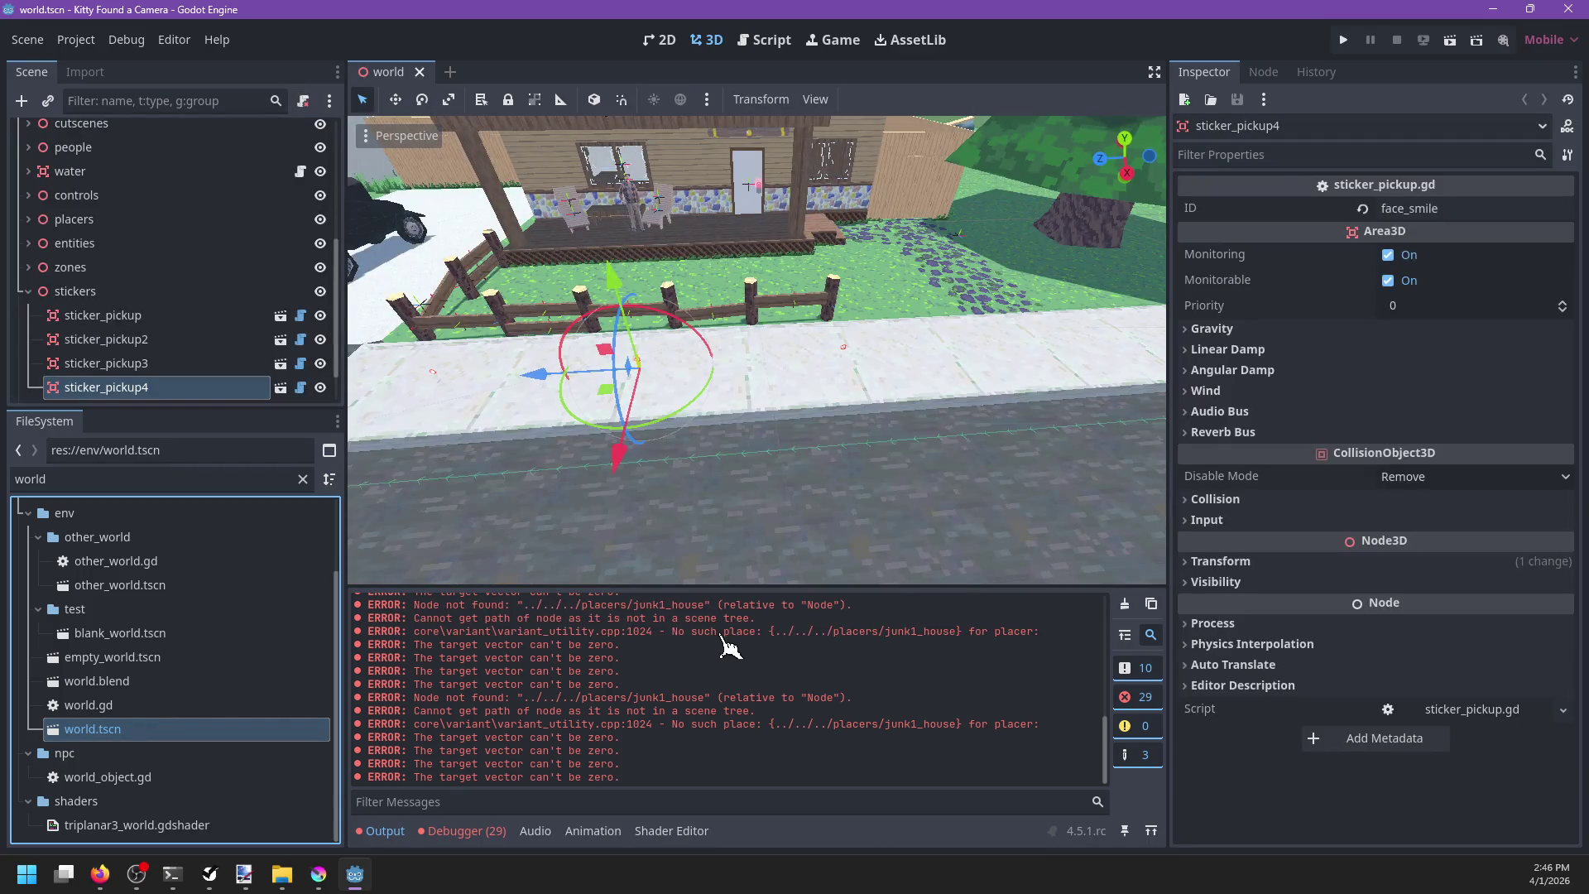
In sticker_pickup.gd, pass true to the _update_texture() call and give the function a warn := false parameter
key("f")
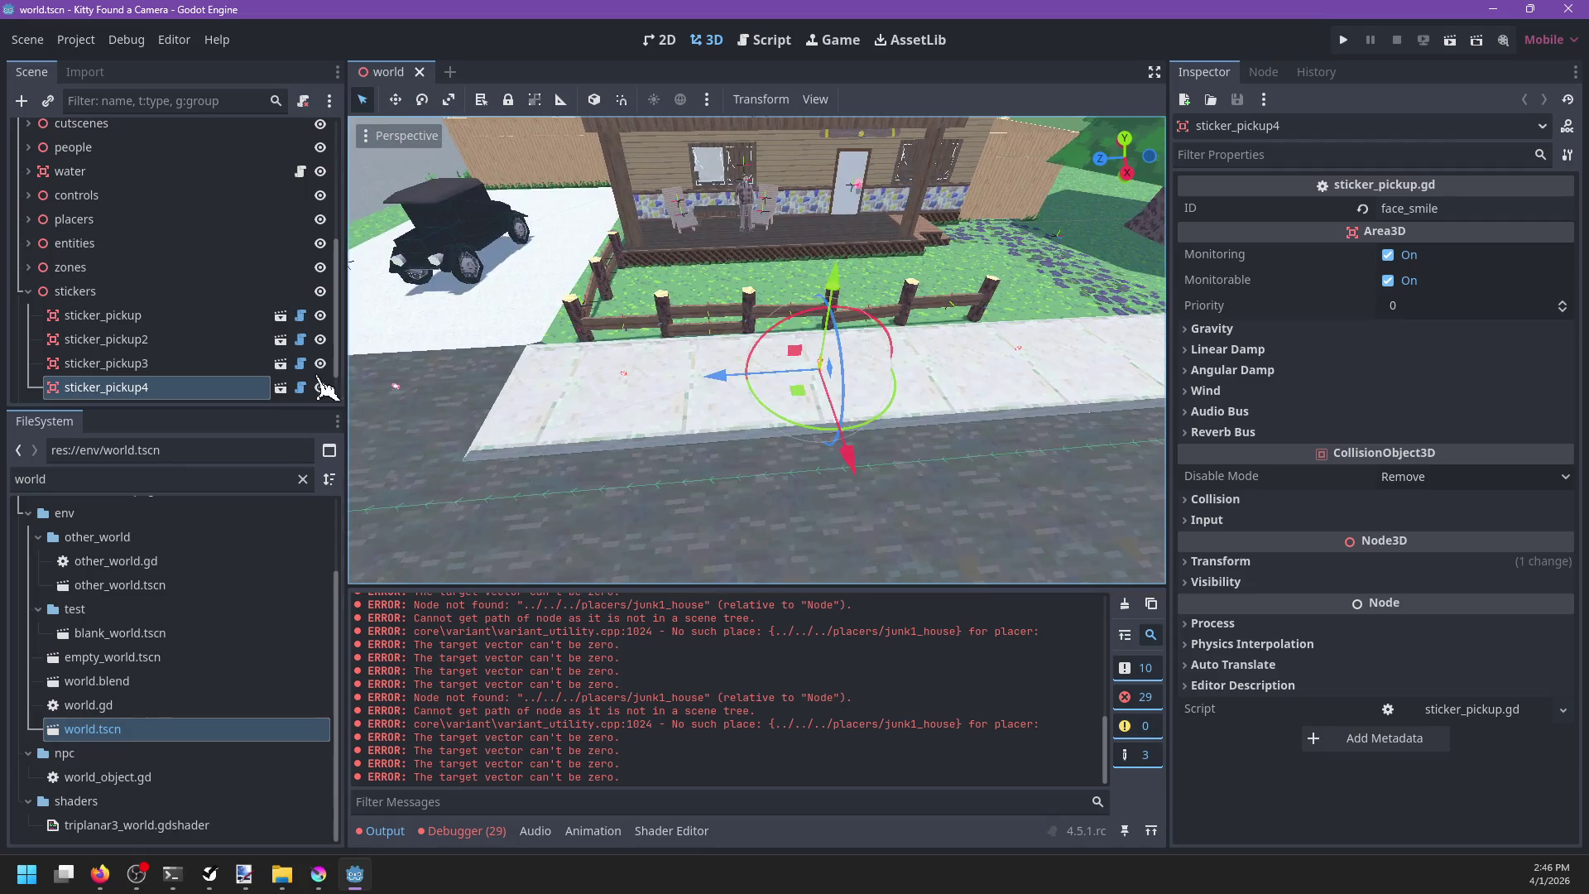
left_click(301, 387)
left_click(779, 238)
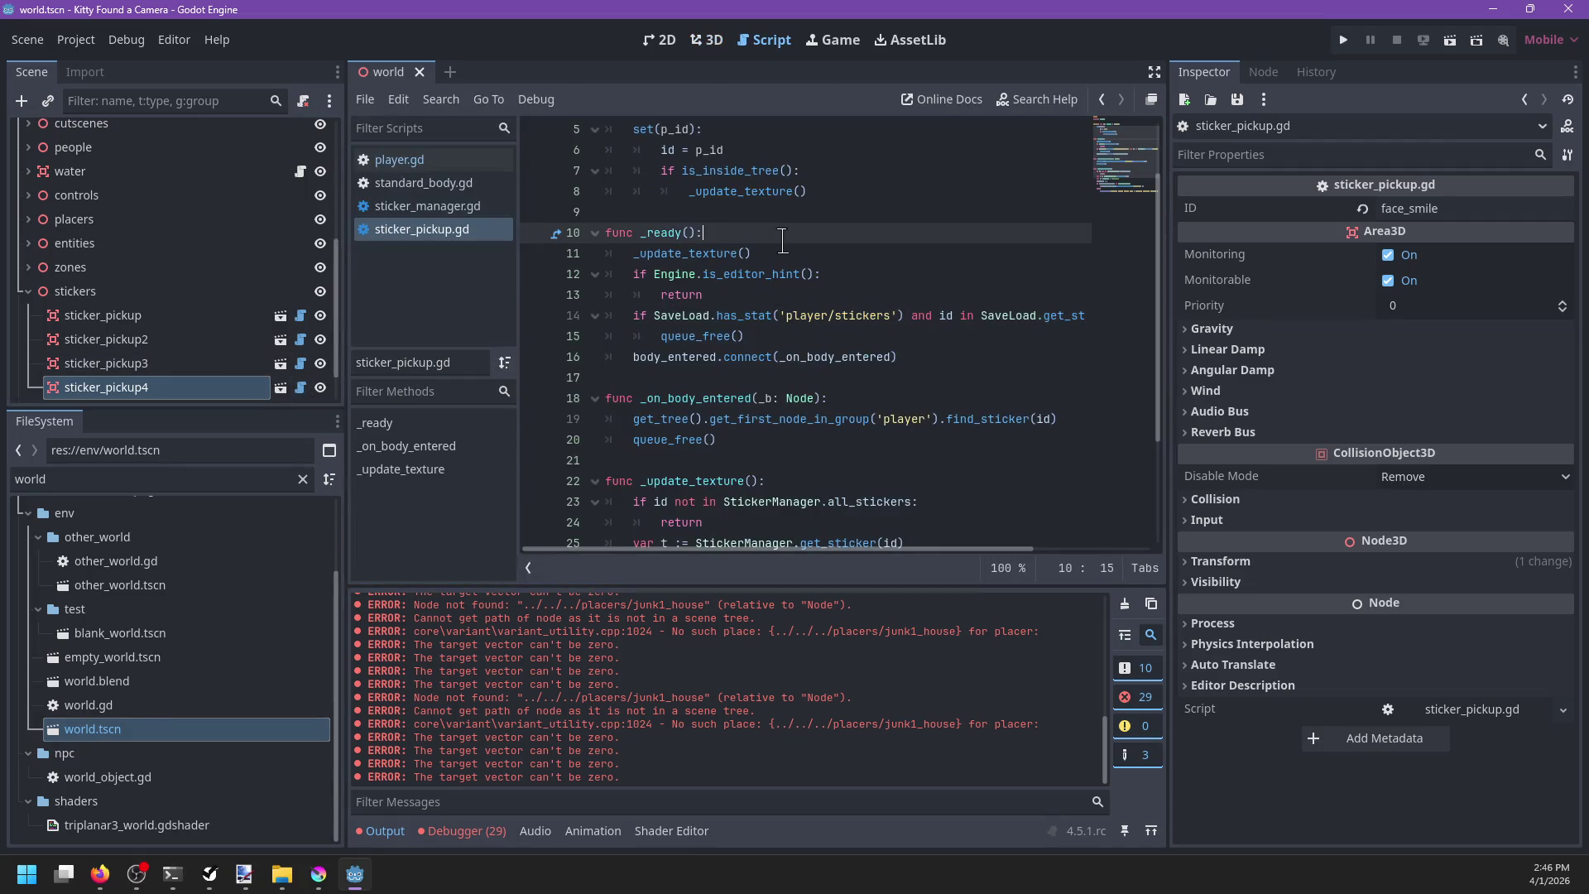
scroll(774, 289, "down", 2)
scroll(778, 285, "up", 4)
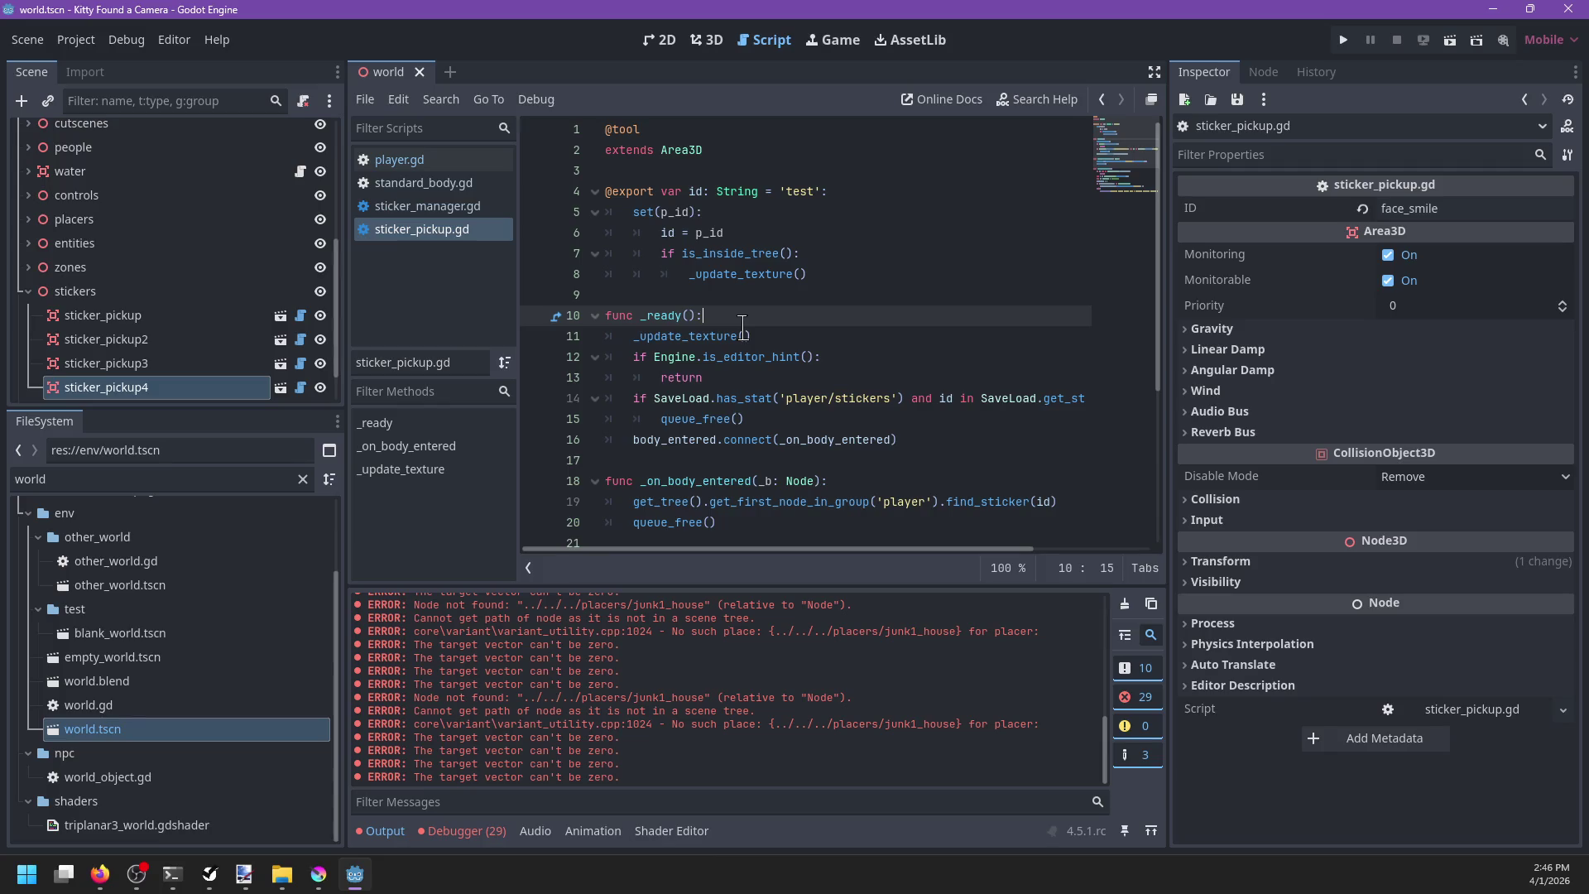
left_click(743, 336)
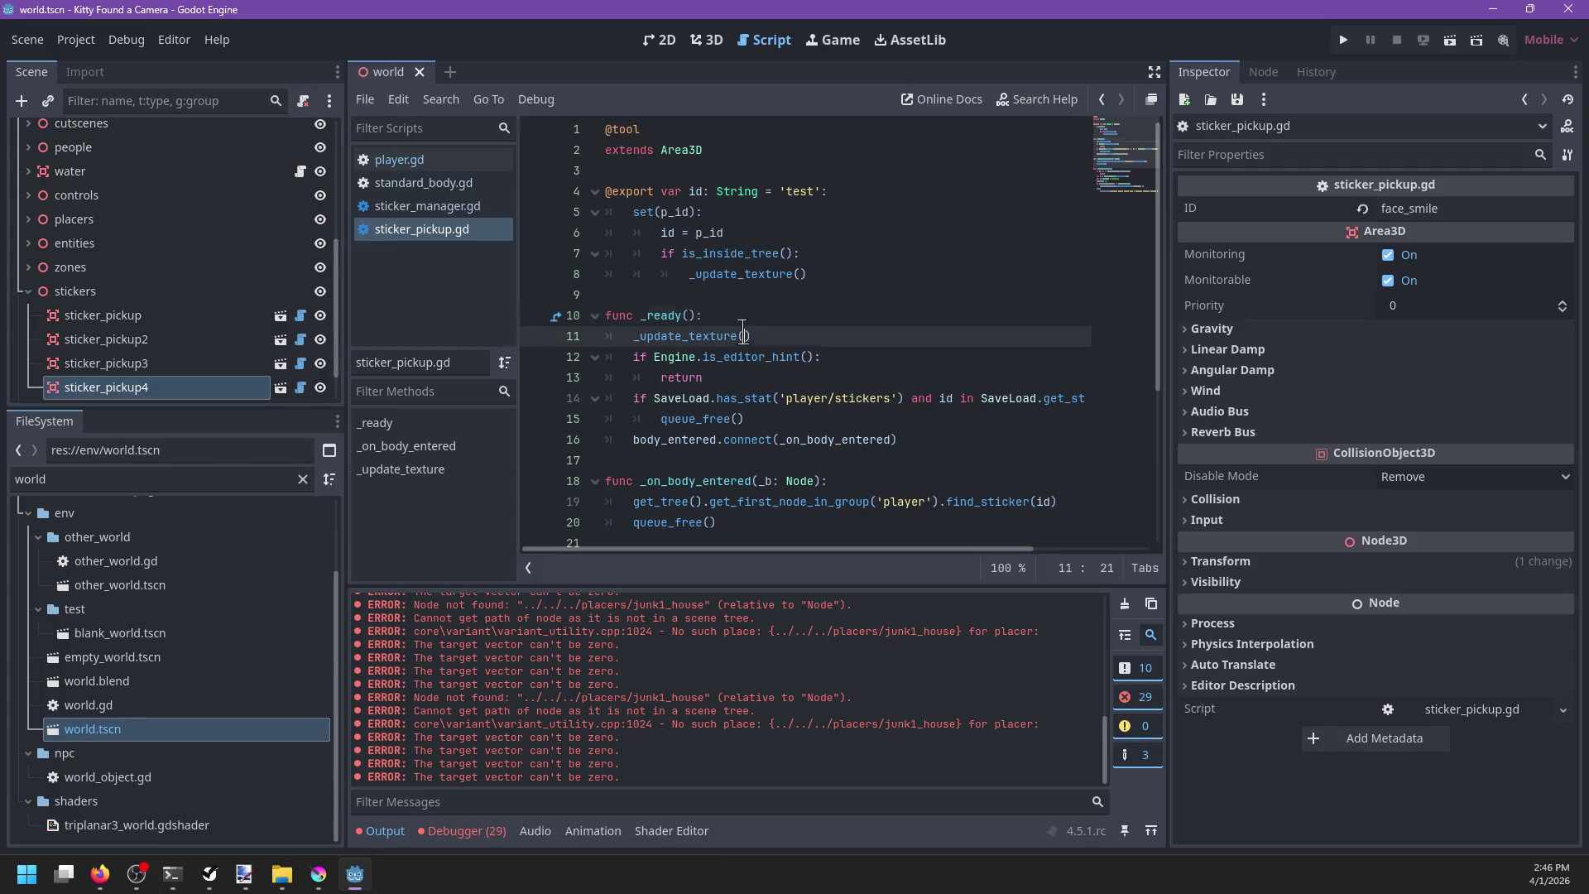
type("true")
left_click(737, 335, "ctrl")
type("warn := fals")
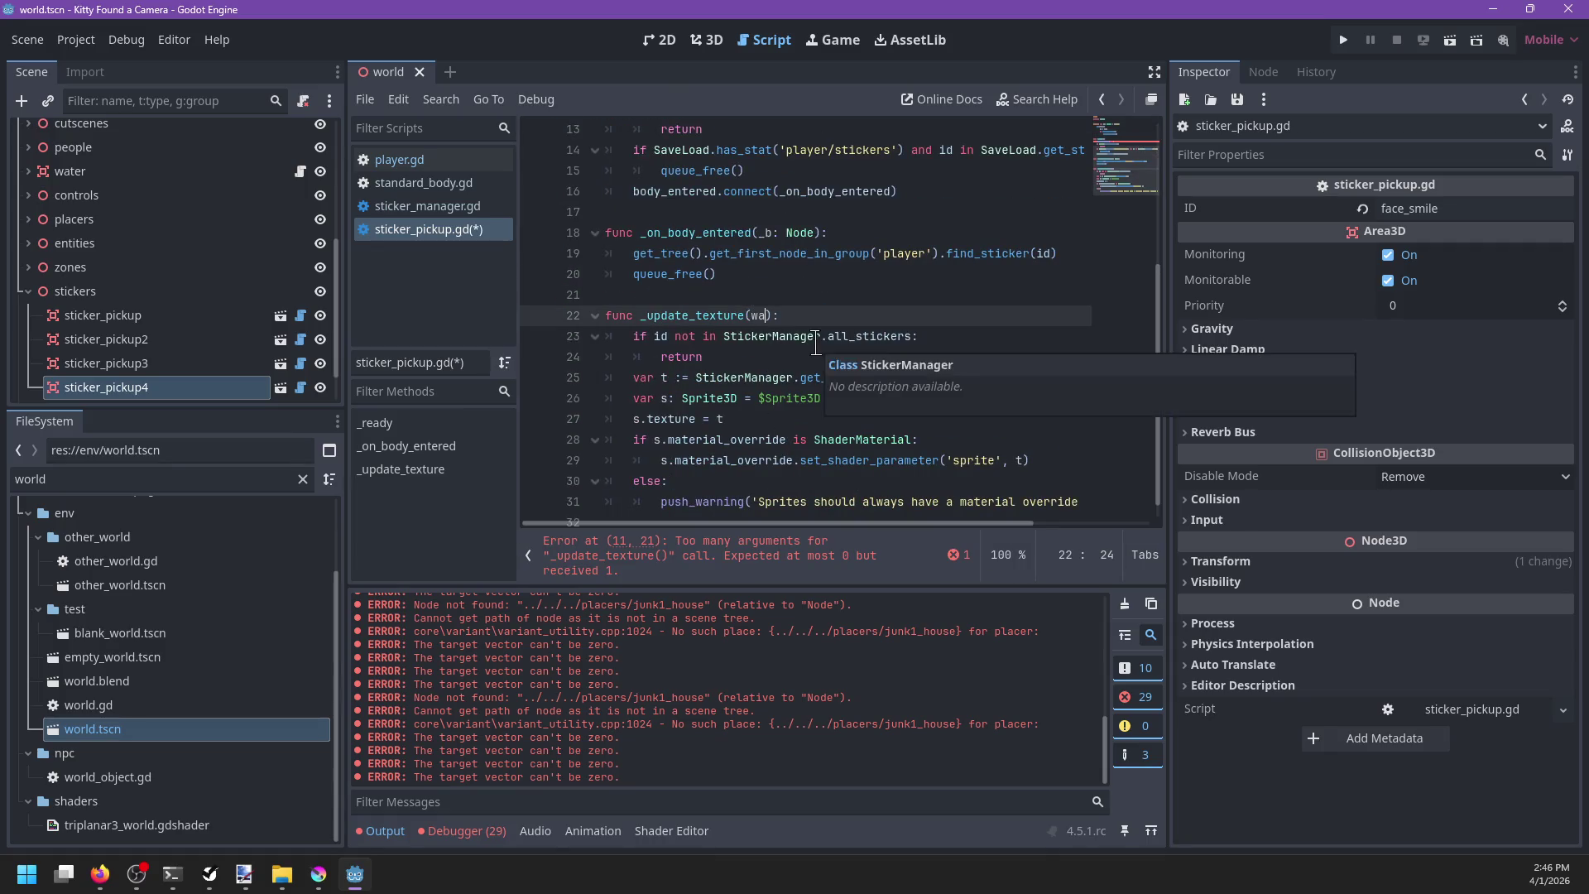
type("e")
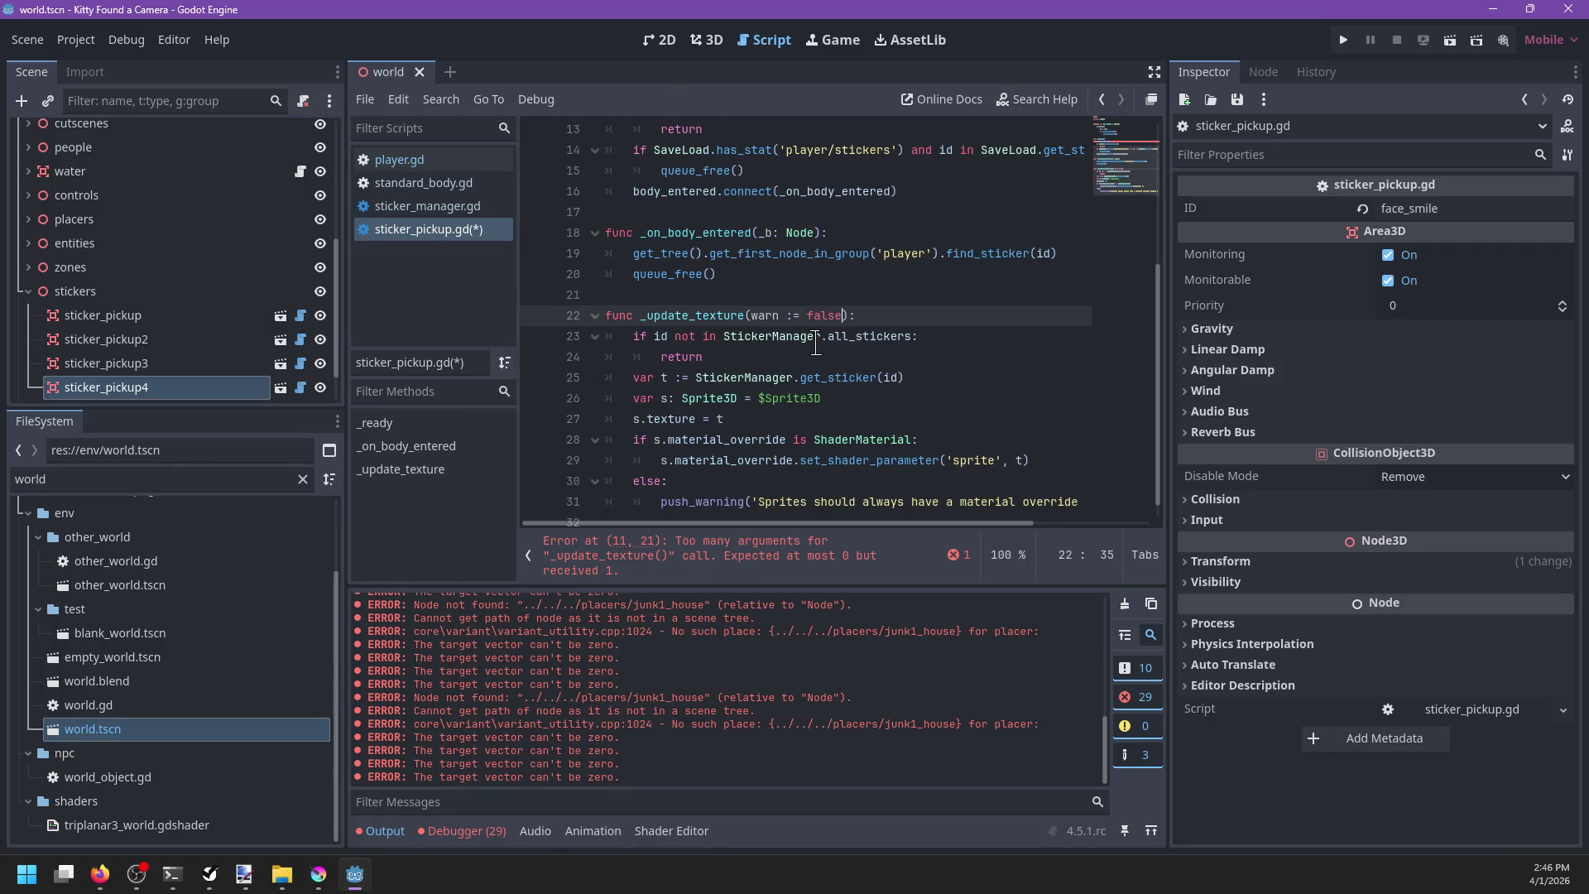
Add 'if warn: push_error('No such stucker: ', id)' above the return and save the script
left_click(731, 356)
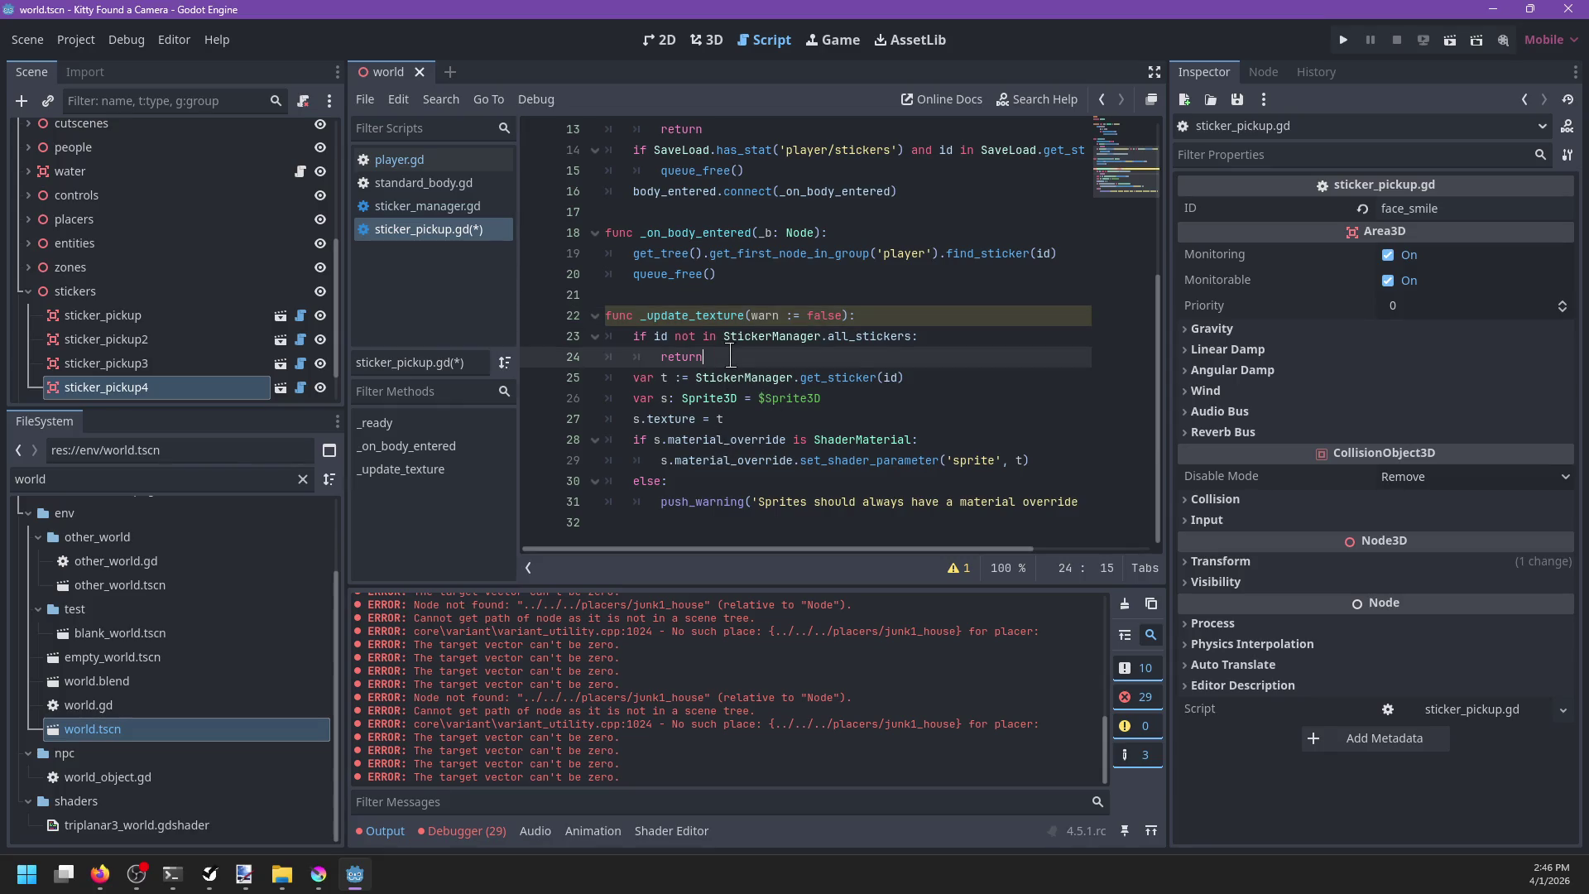
key("Up")
key("End")
key("Return")
type("if warn")
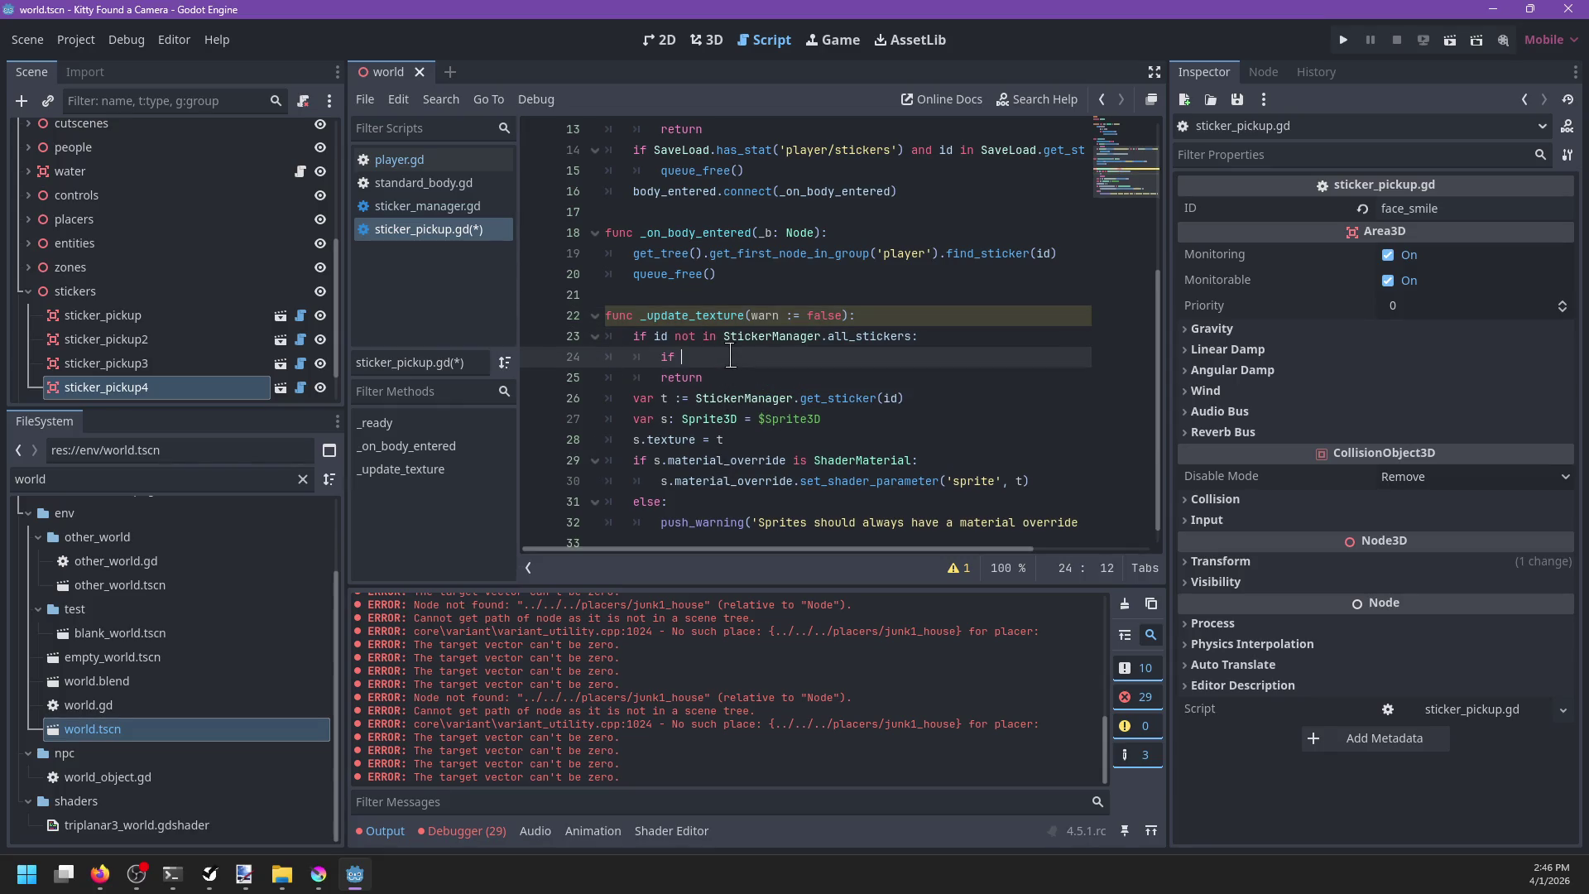
type(":")
key("Return")
type("push")
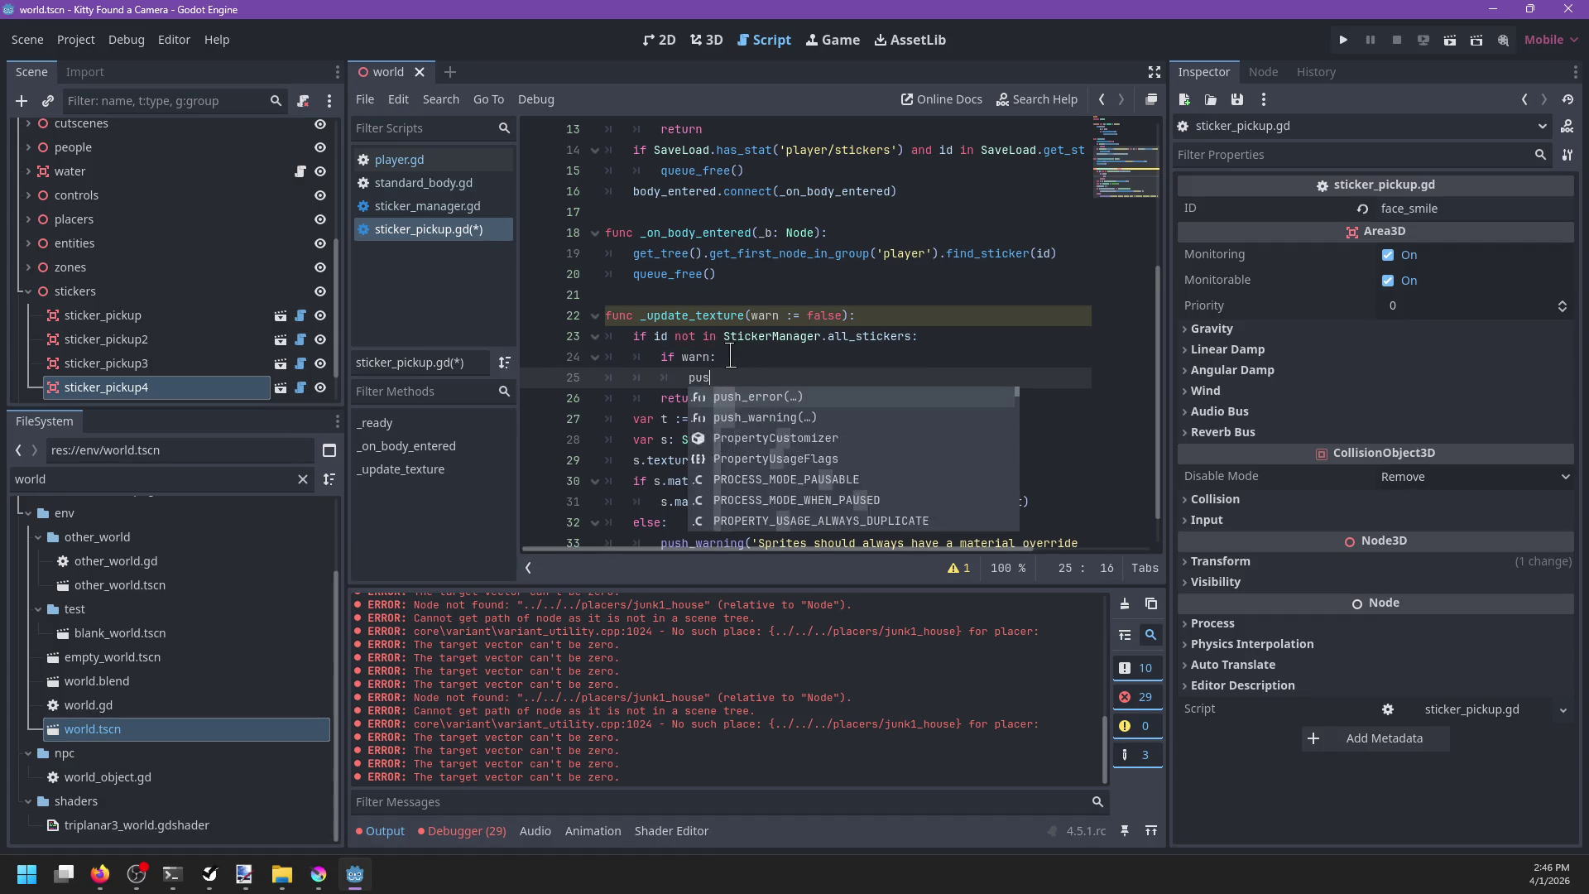
key("Return")
type("'No such stucker: ', id)")
key("ctrl+s")
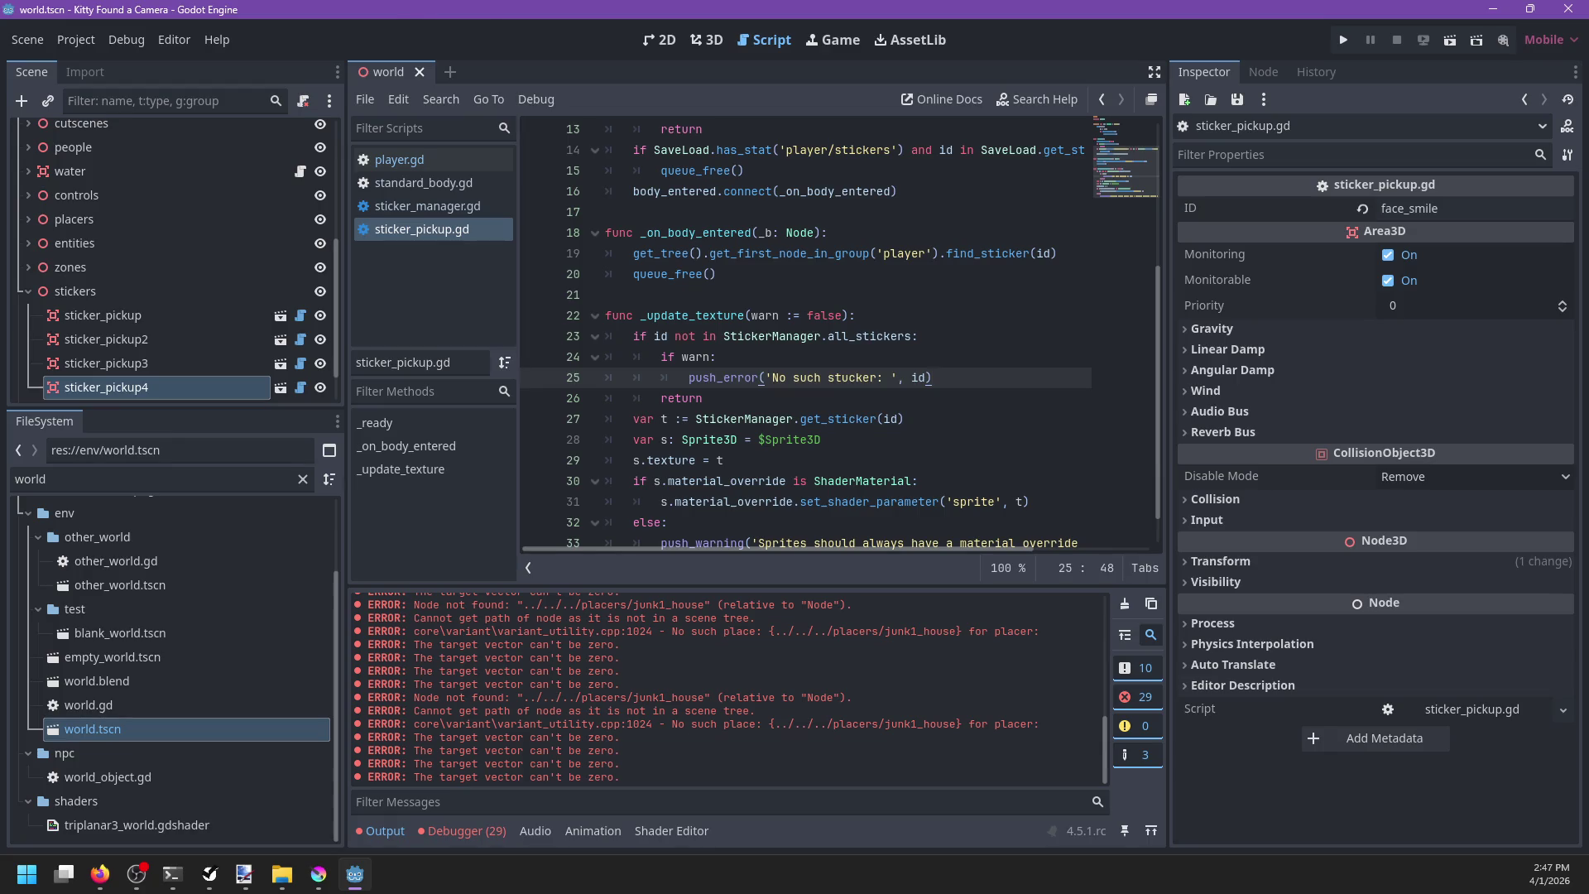
key("alt+Tab")
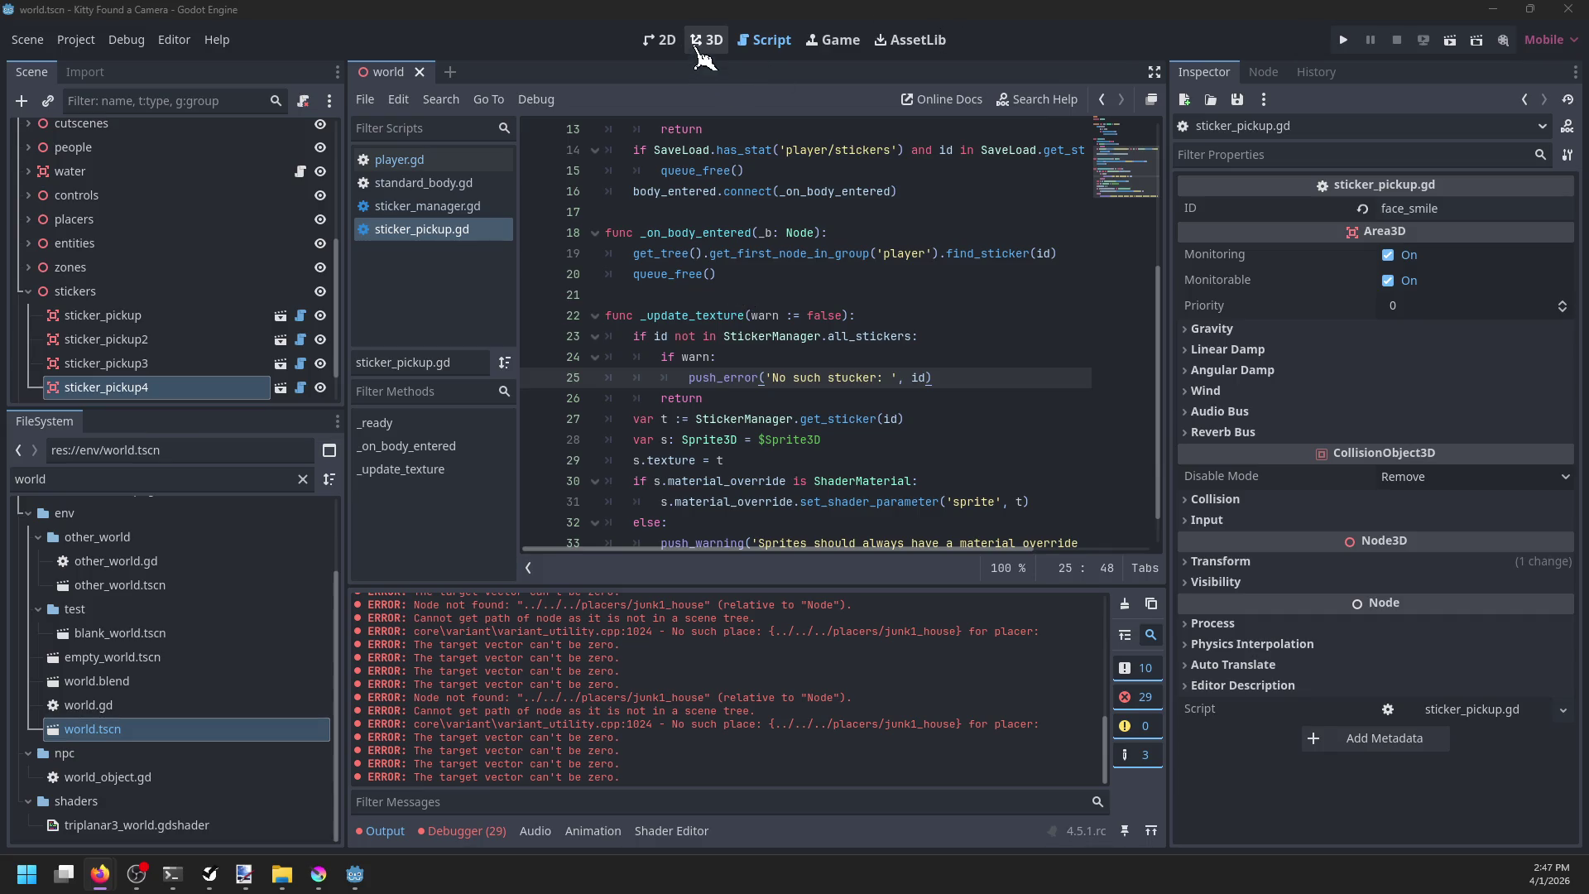
Close the world scene and reopen world.tscn from the FileSystem dock to reload it
left_click(706, 39)
left_click(420, 72)
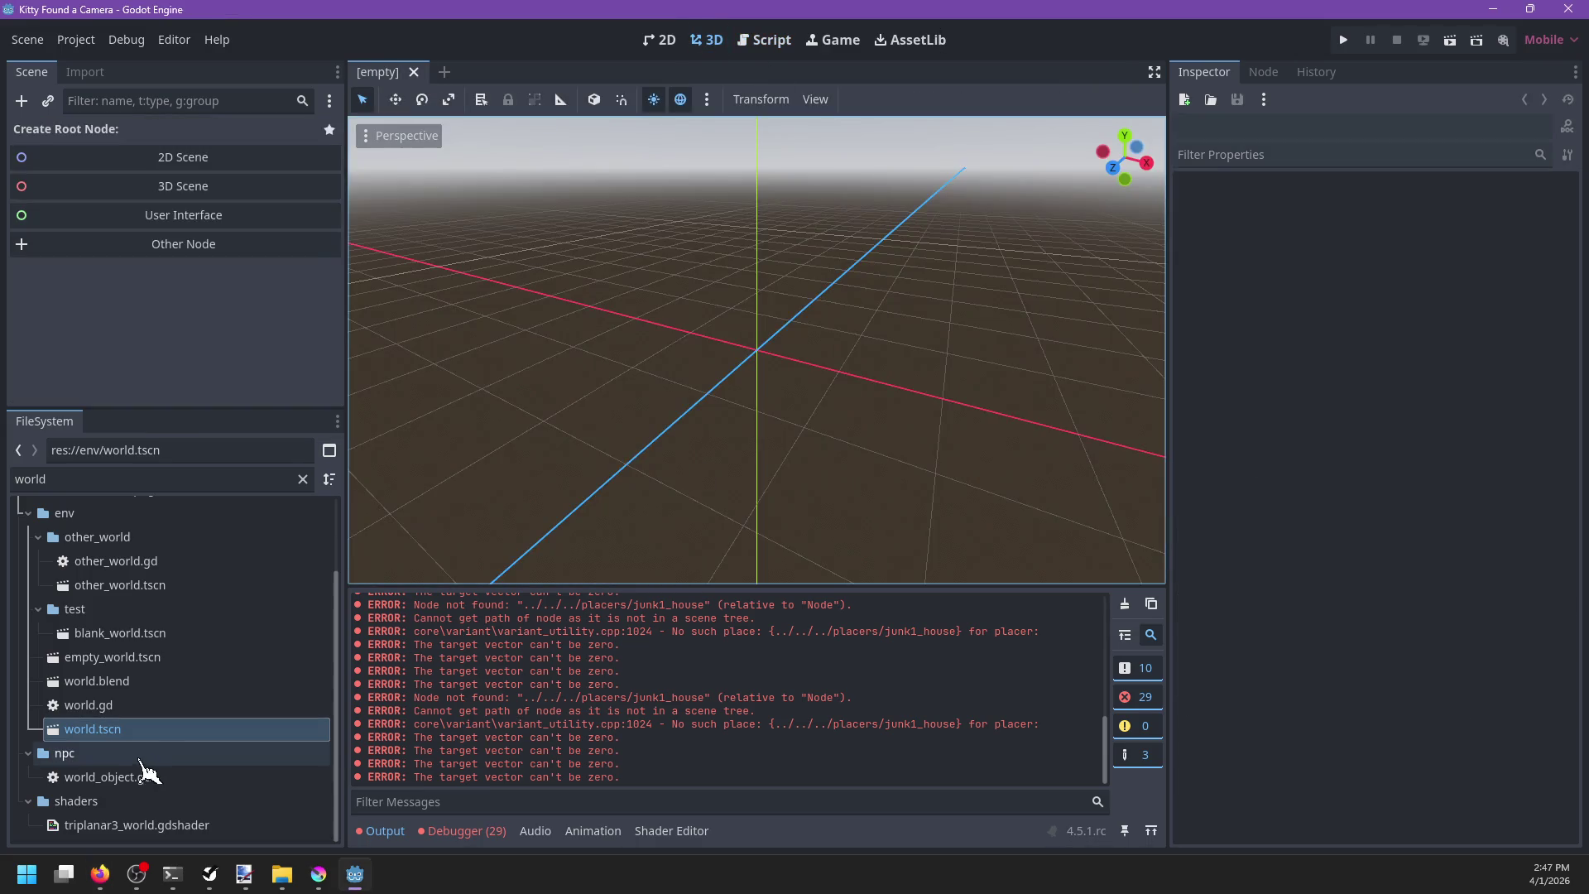
left_click(121, 735)
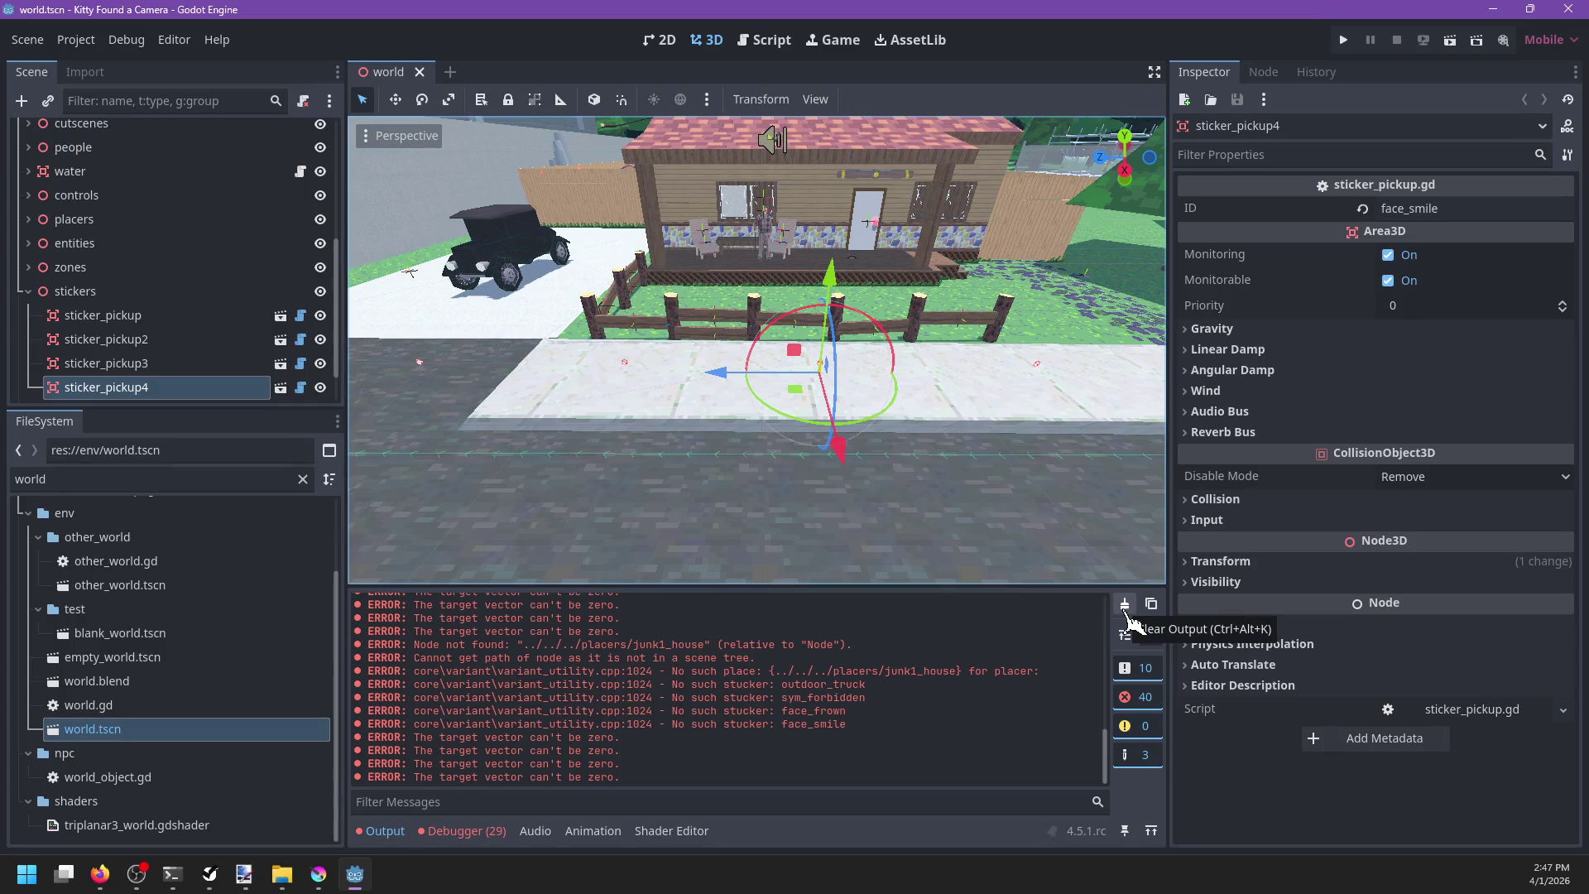
Read the 'No such stucker' errors in the Output log, selecting the missing placer paths such as junk1_house
scroll(619, 657, "up", 15)
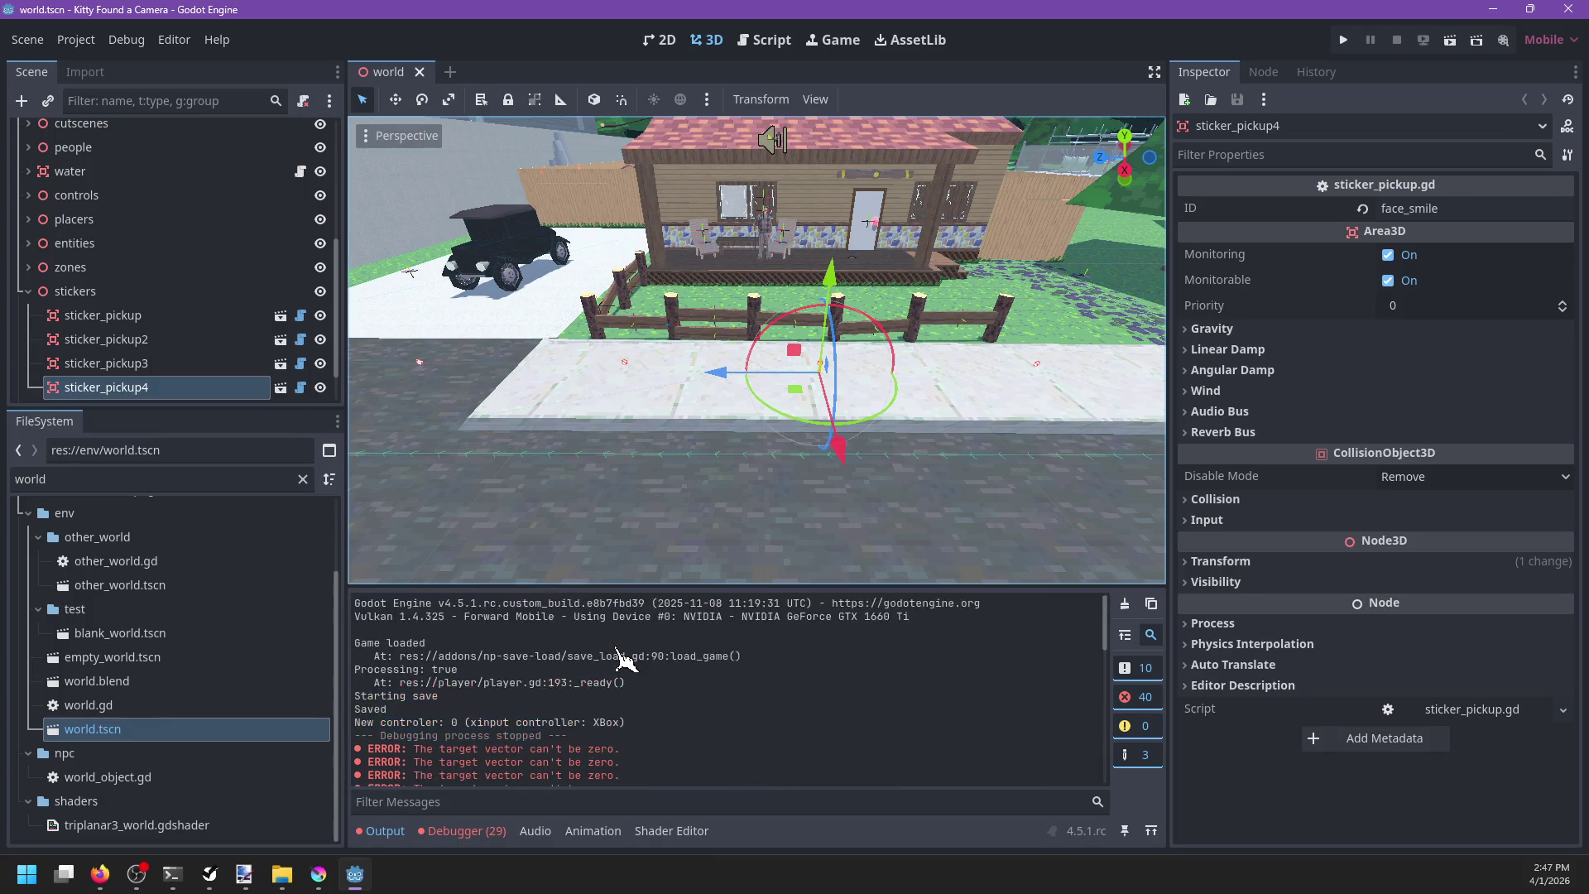
scroll(620, 656, "down", 3)
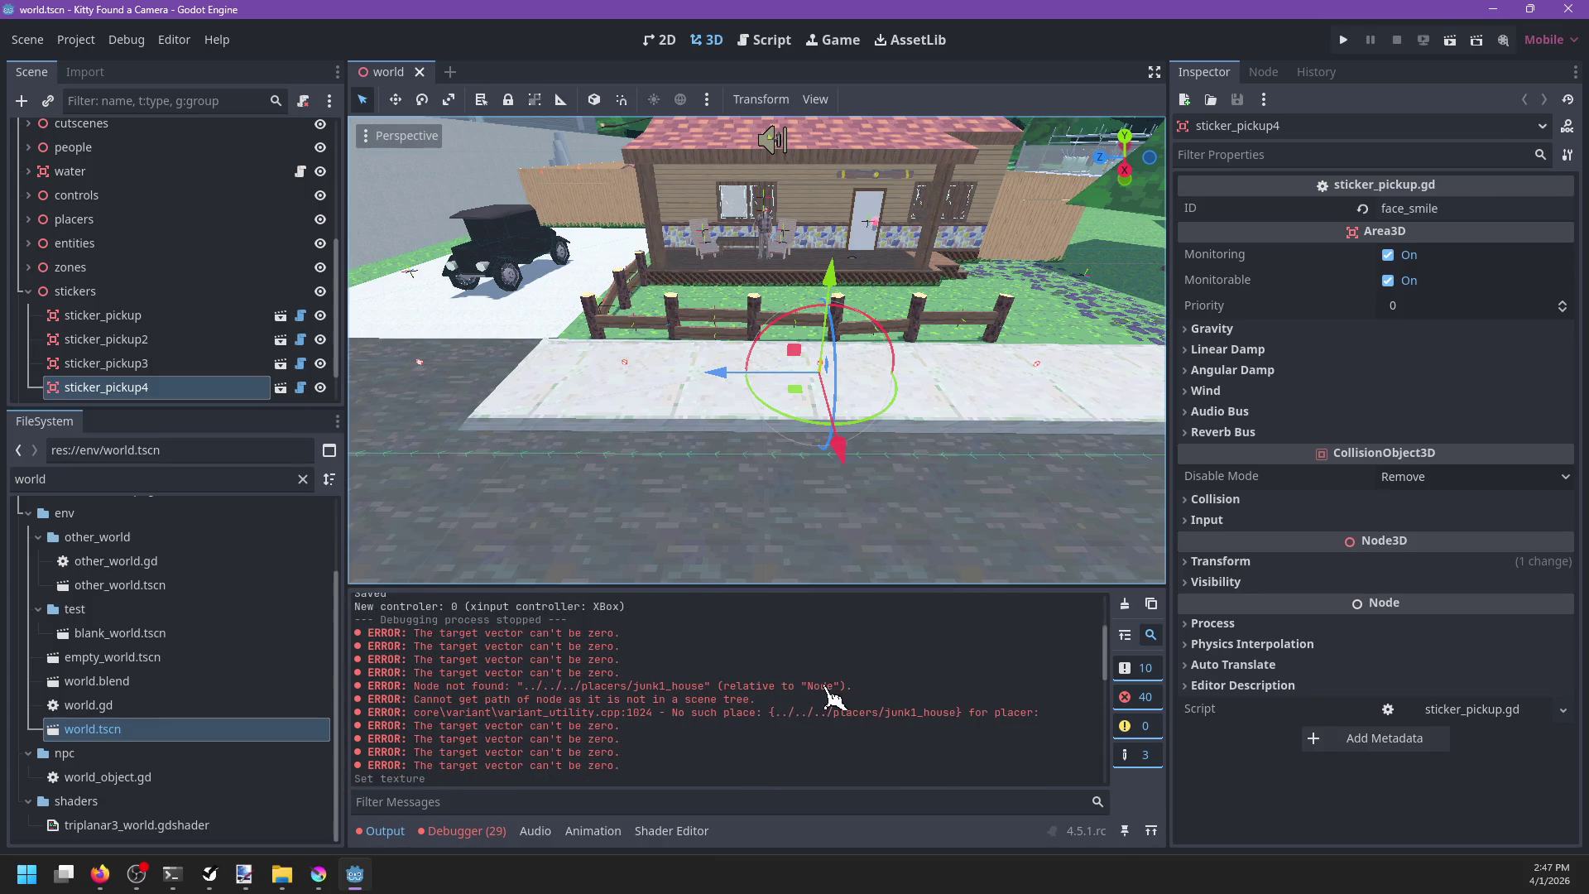
scroll(830, 701, "down", 2)
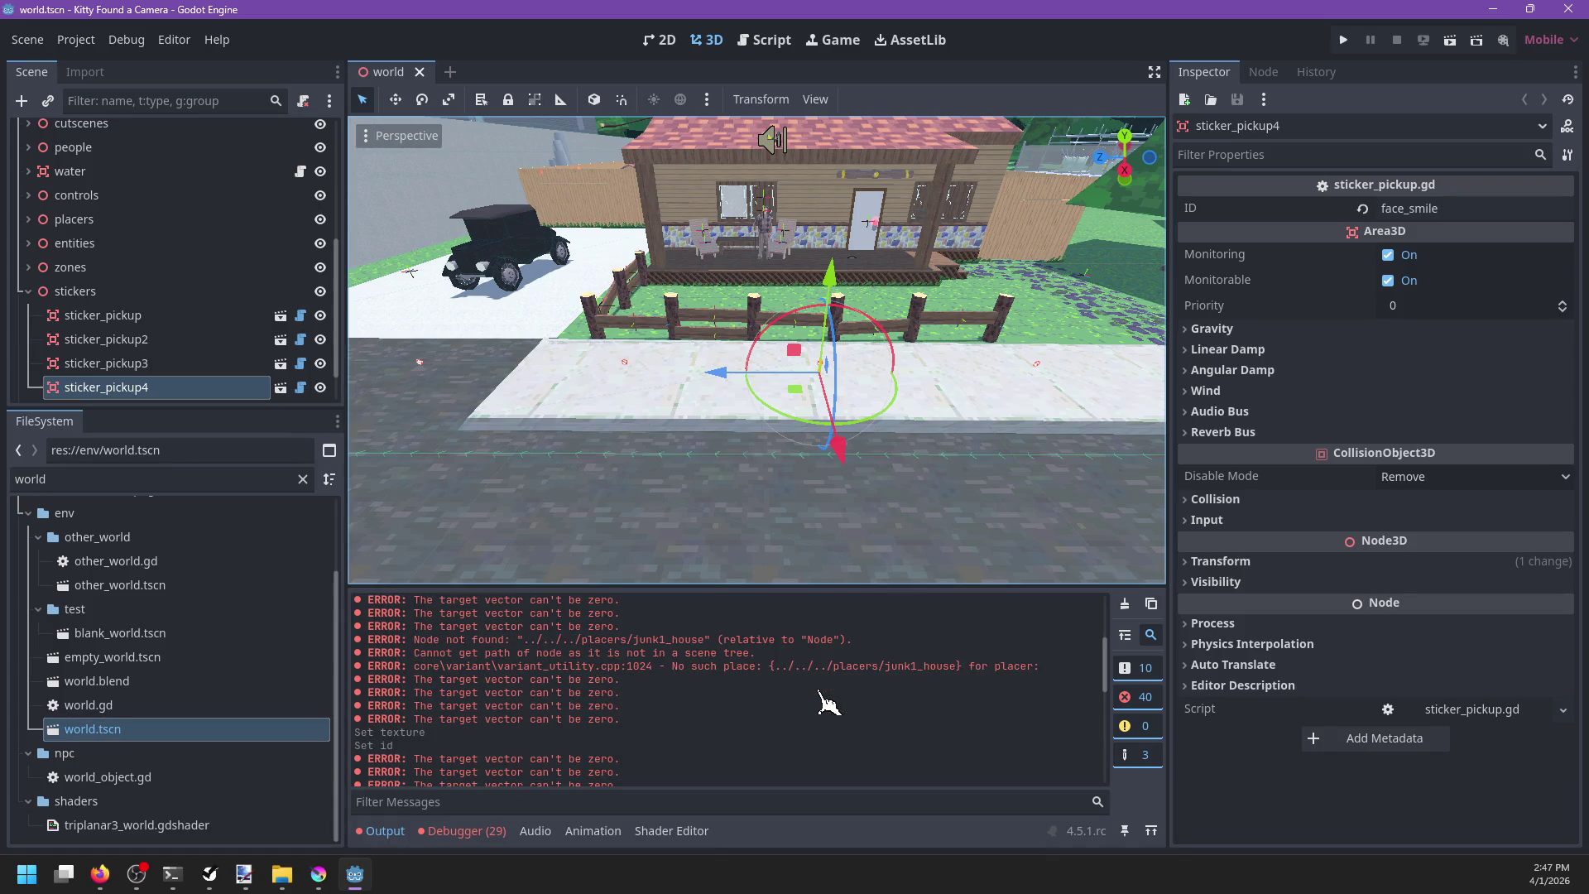
mouse_move(787, 669)
left_mouse_down()
mouse_move(1026, 677)
mouse_move(956, 668)
left_mouse_up()
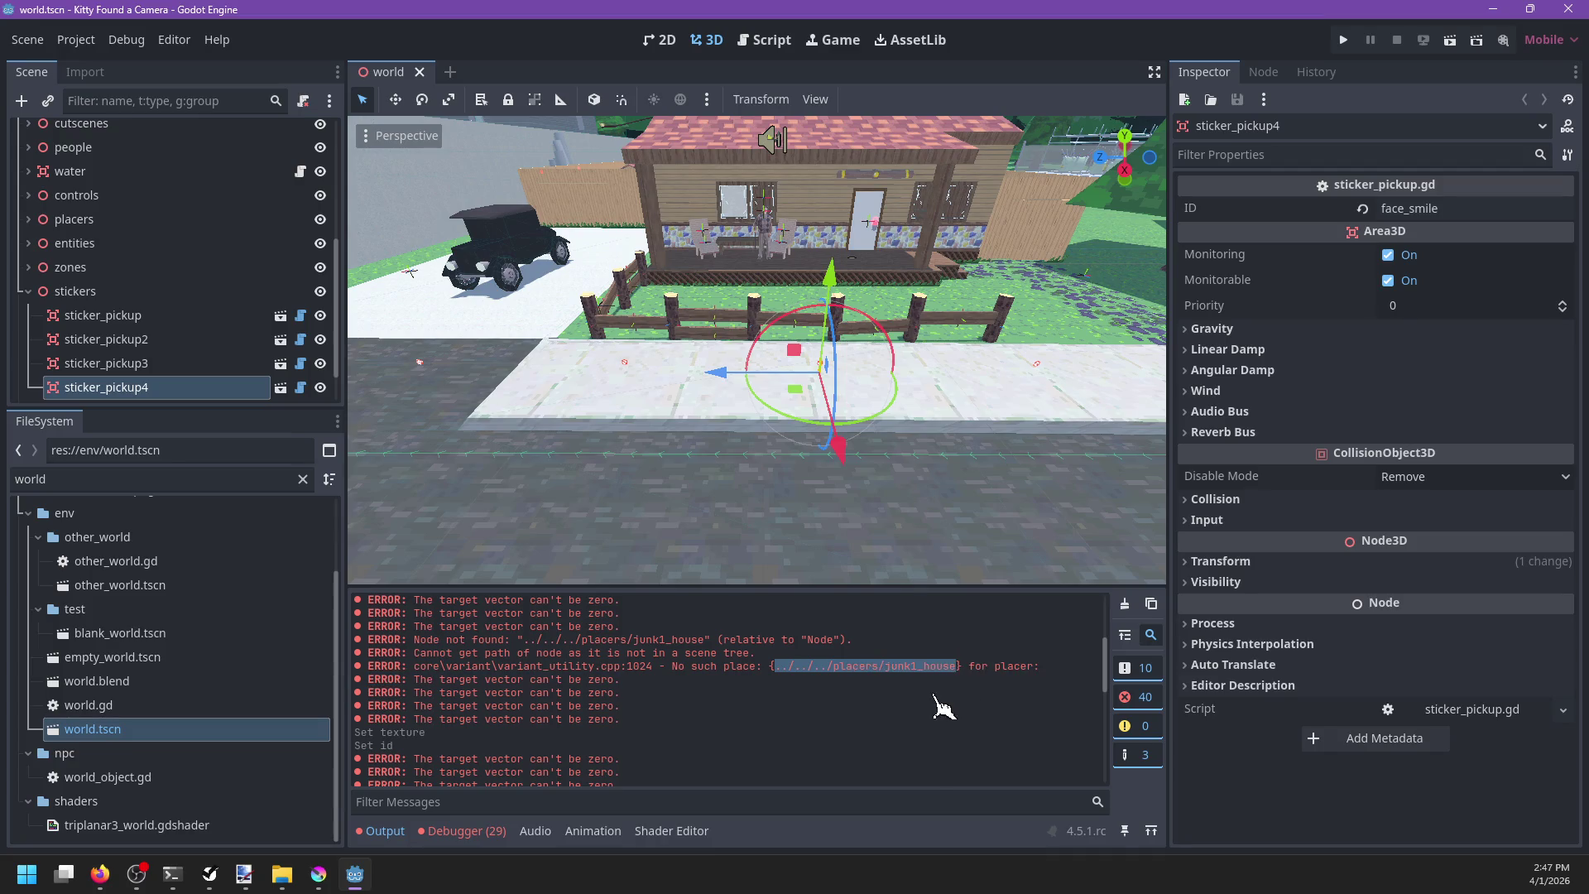
mouse_move(187, 889)
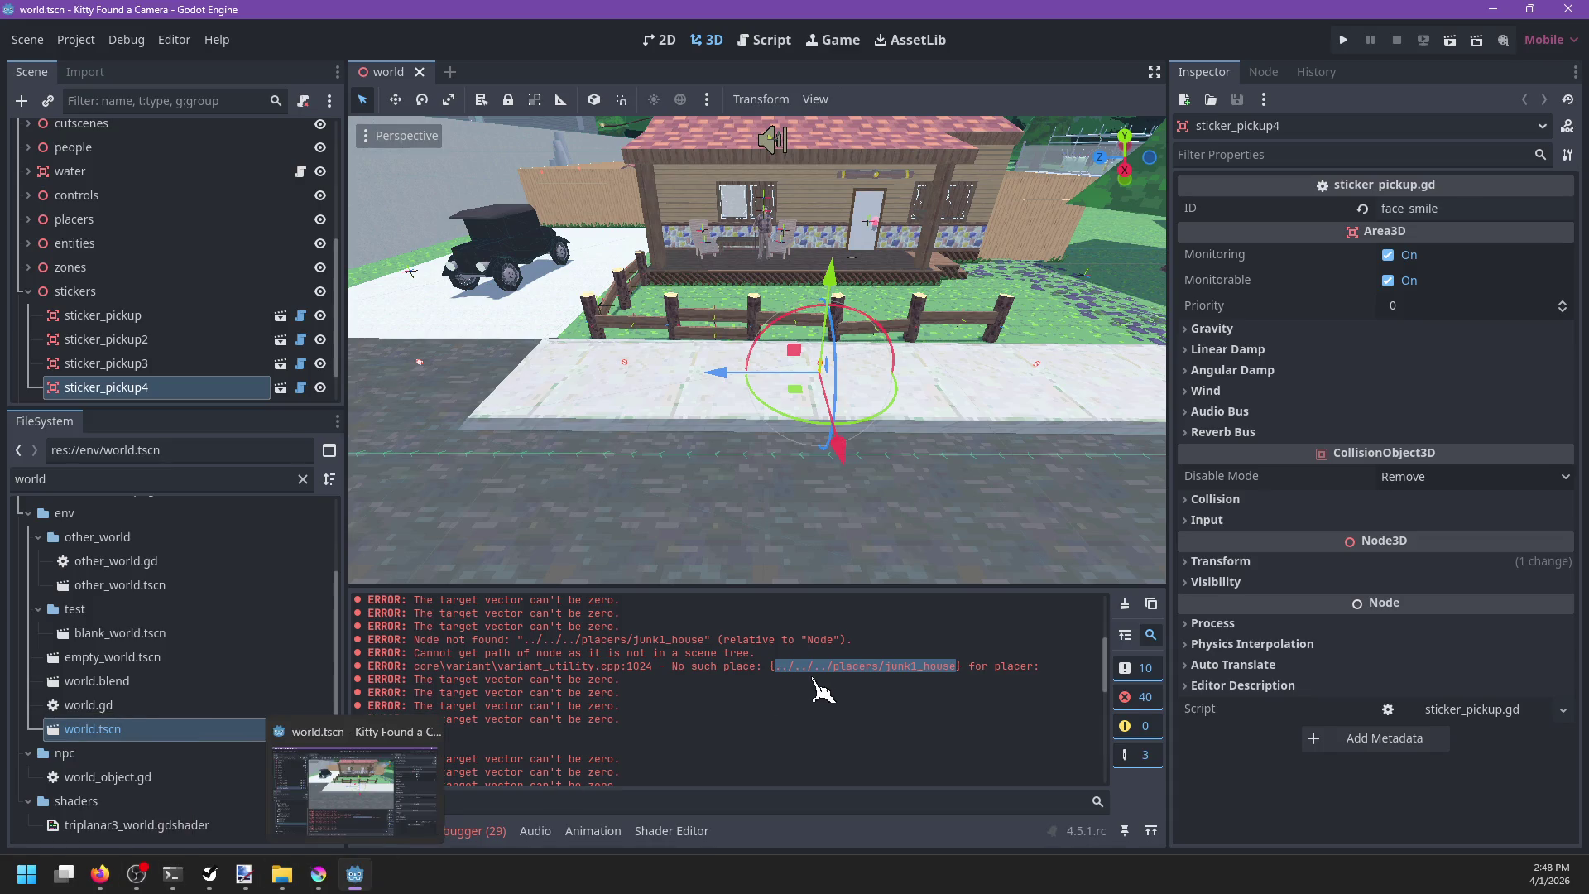
left_click(946, 687)
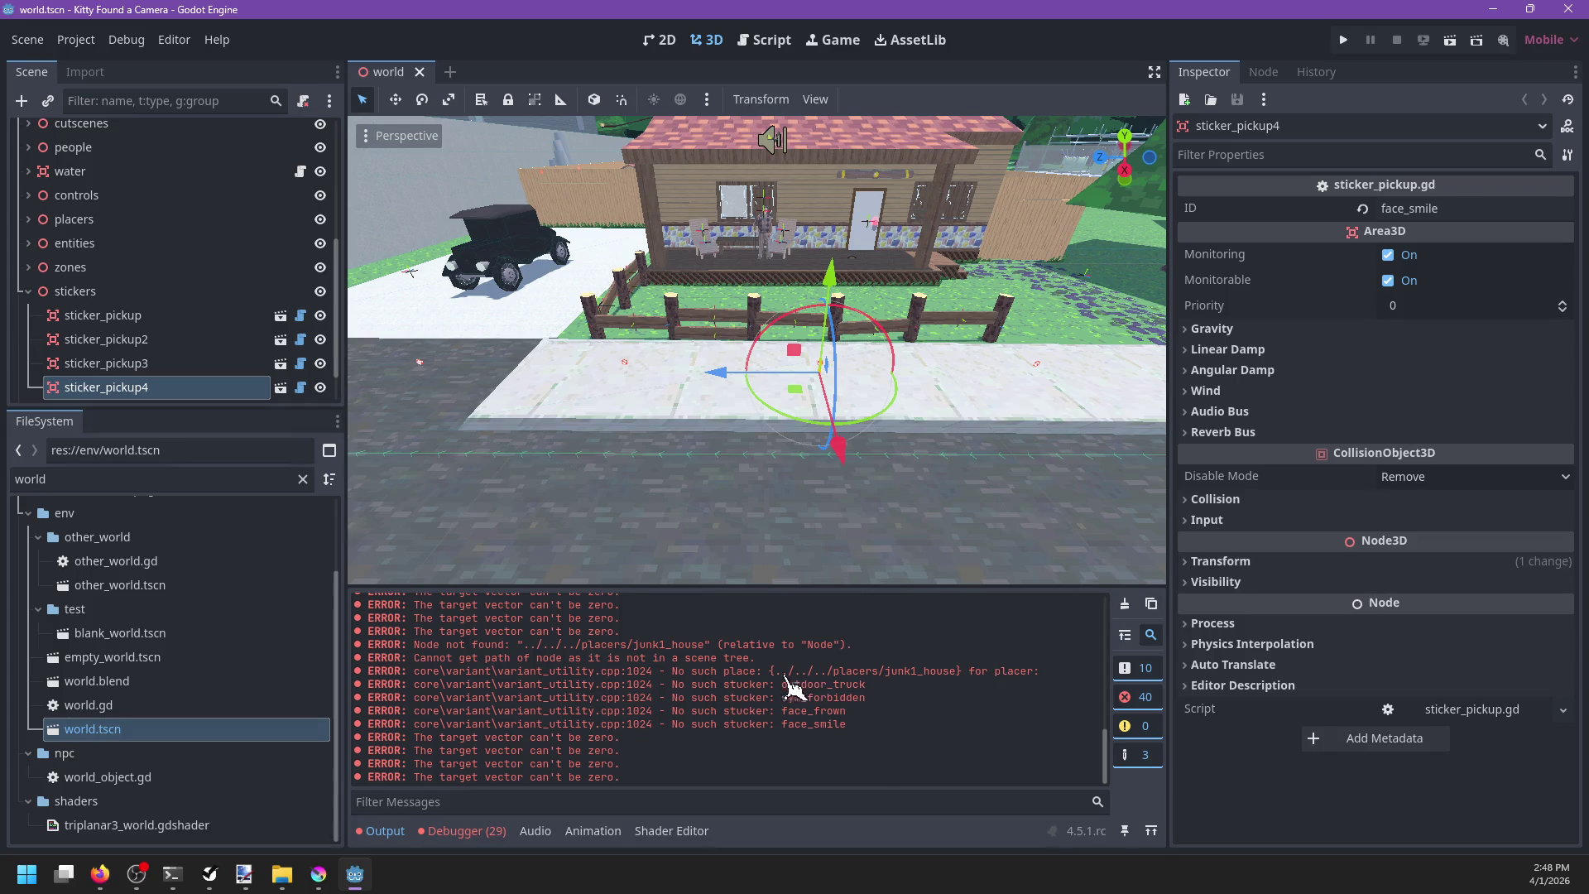
left_click_drag(775, 672, 958, 671)
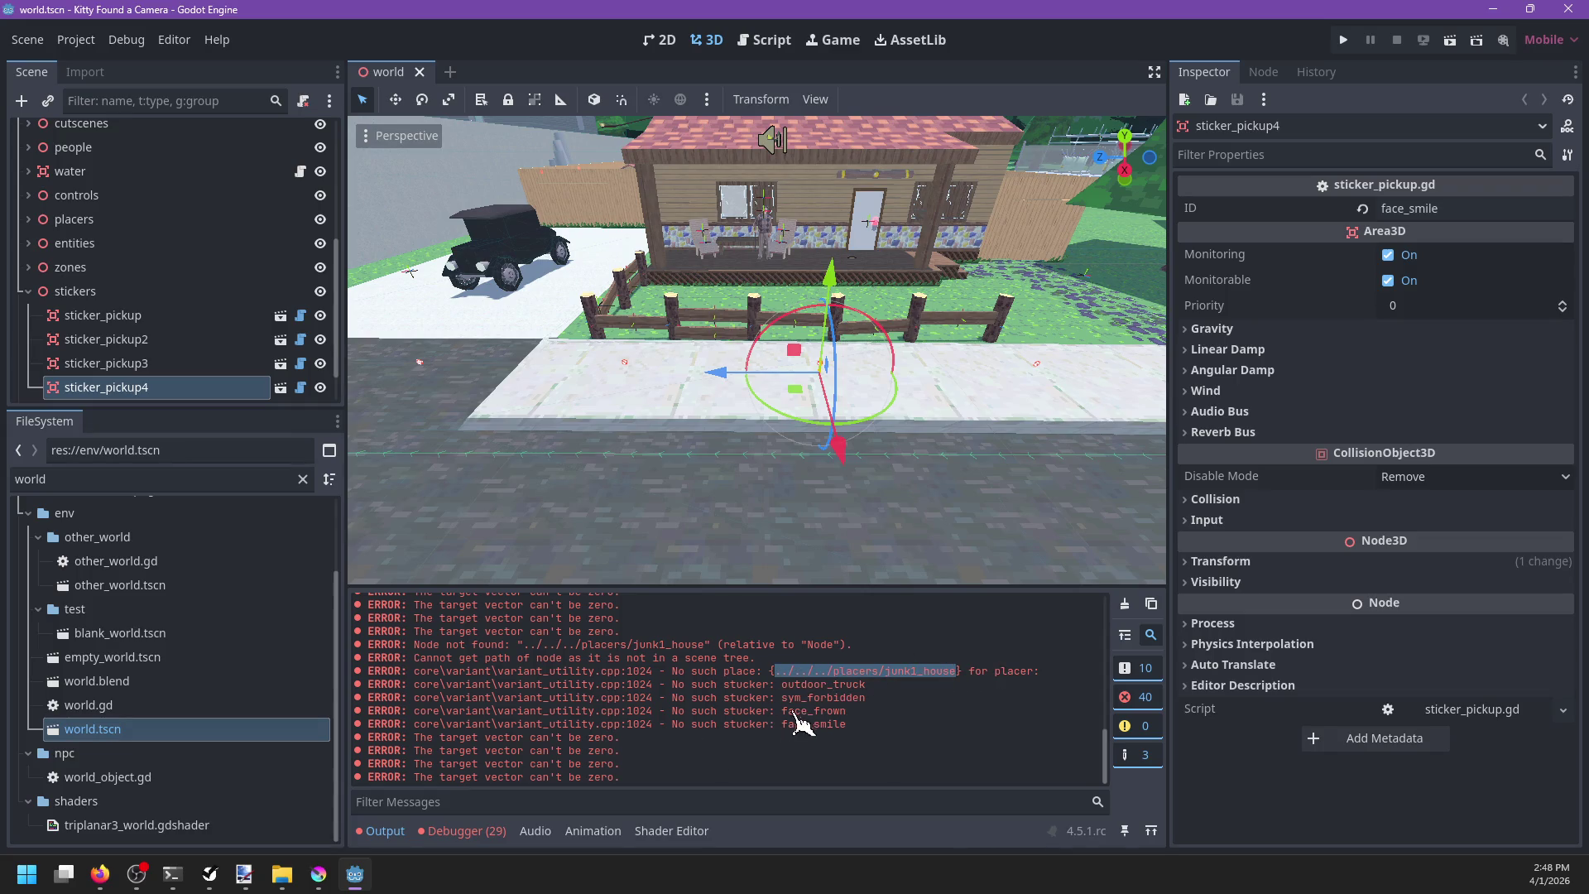
left_click(708, 704)
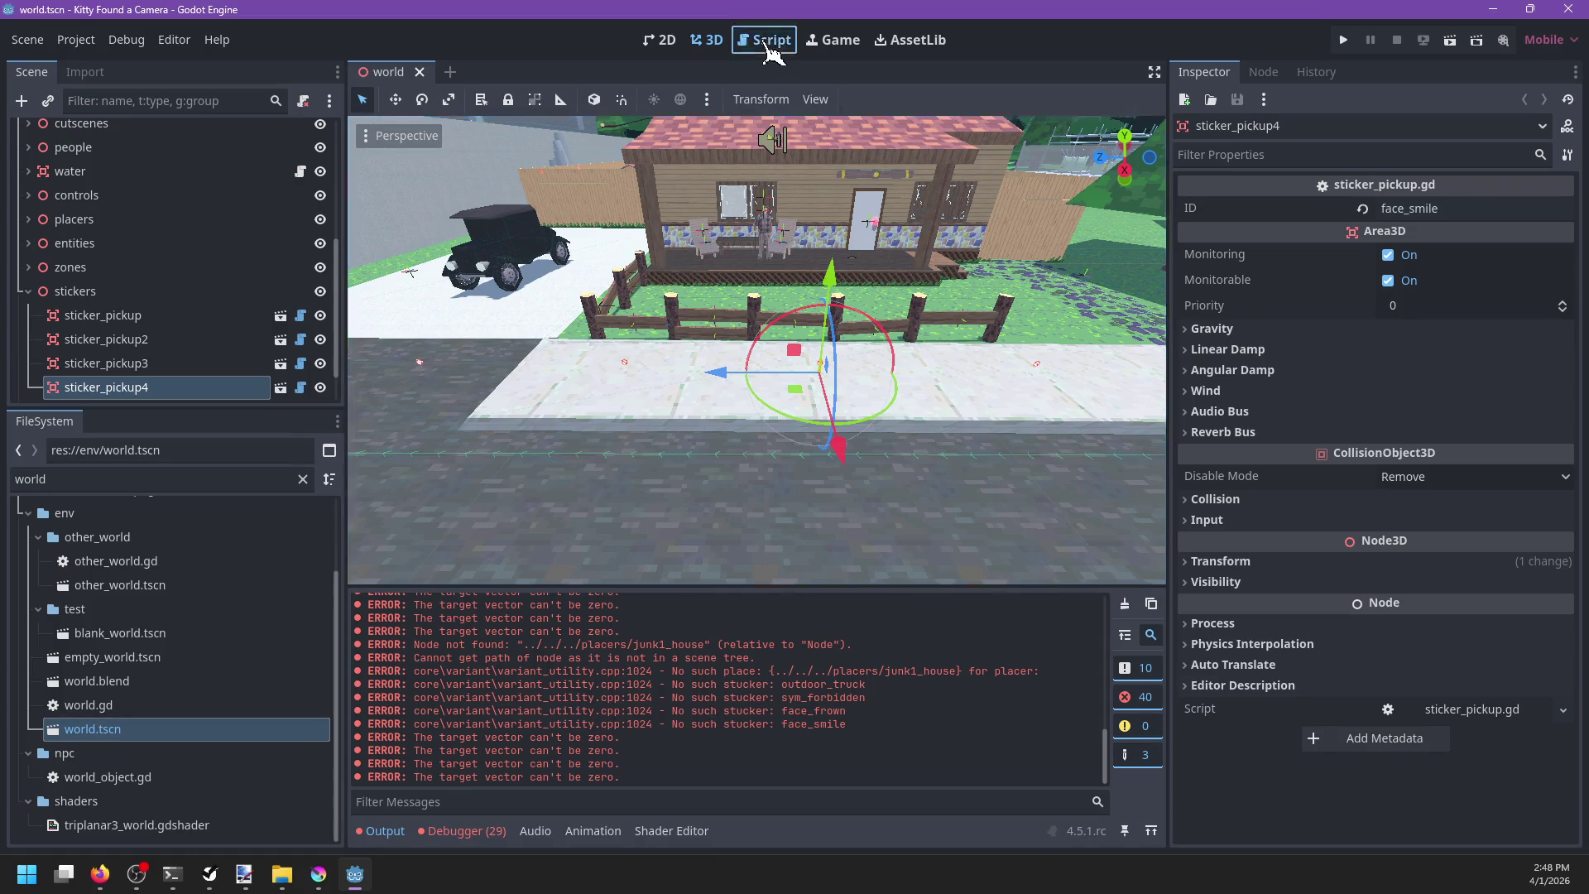
Filter the FileSystem dock by 'sticker_m' and open sticker_manager.tscn
left_click(762, 41)
left_click(398, 206)
double_click(189, 481)
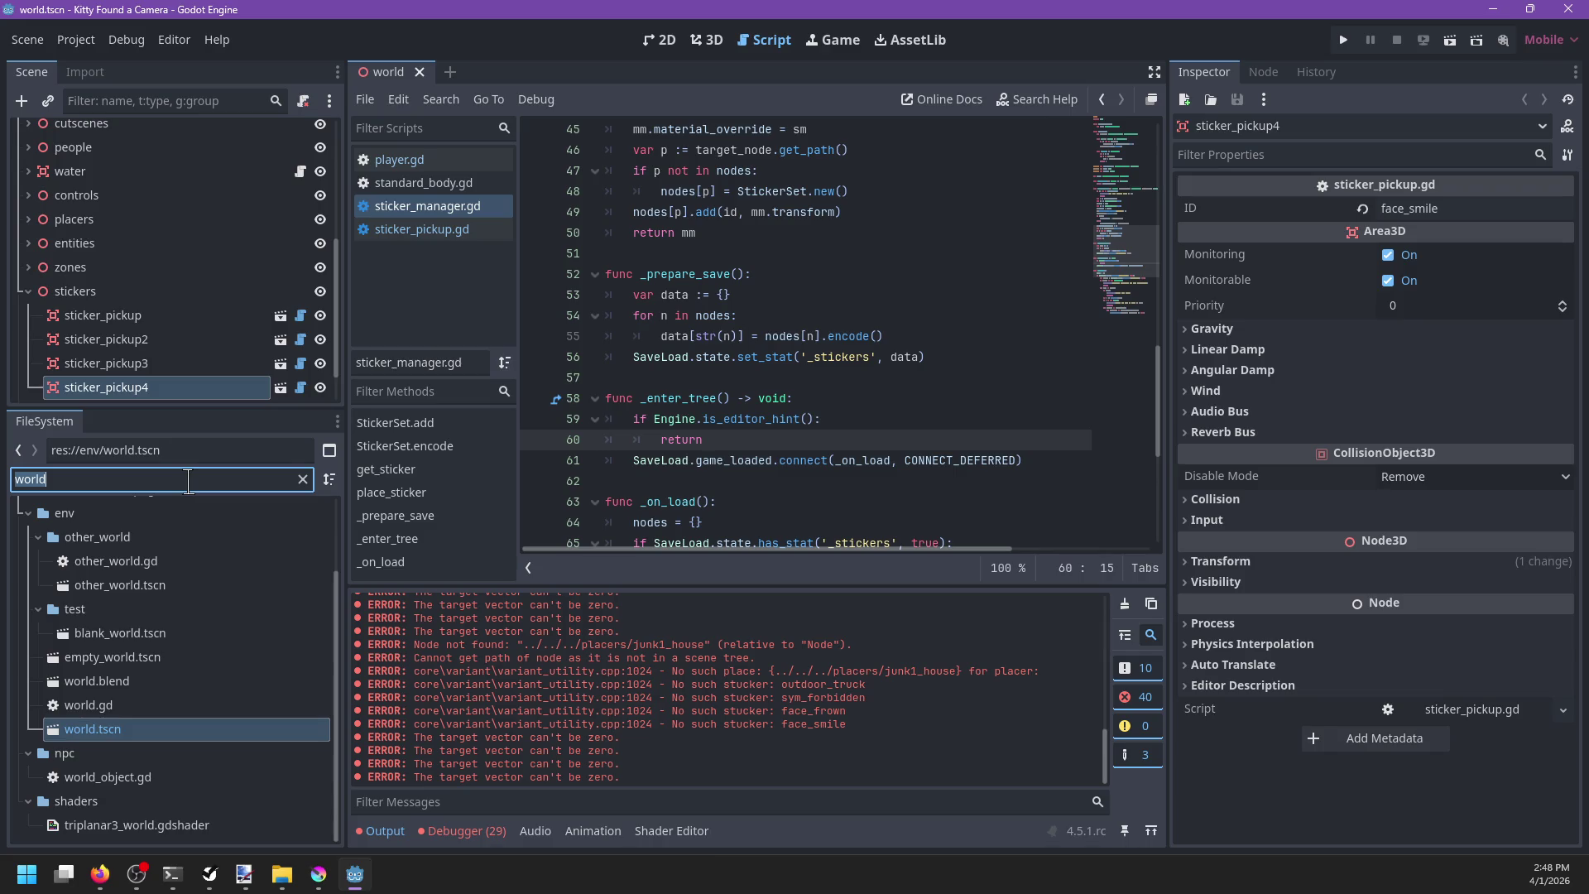
type("sticker_m")
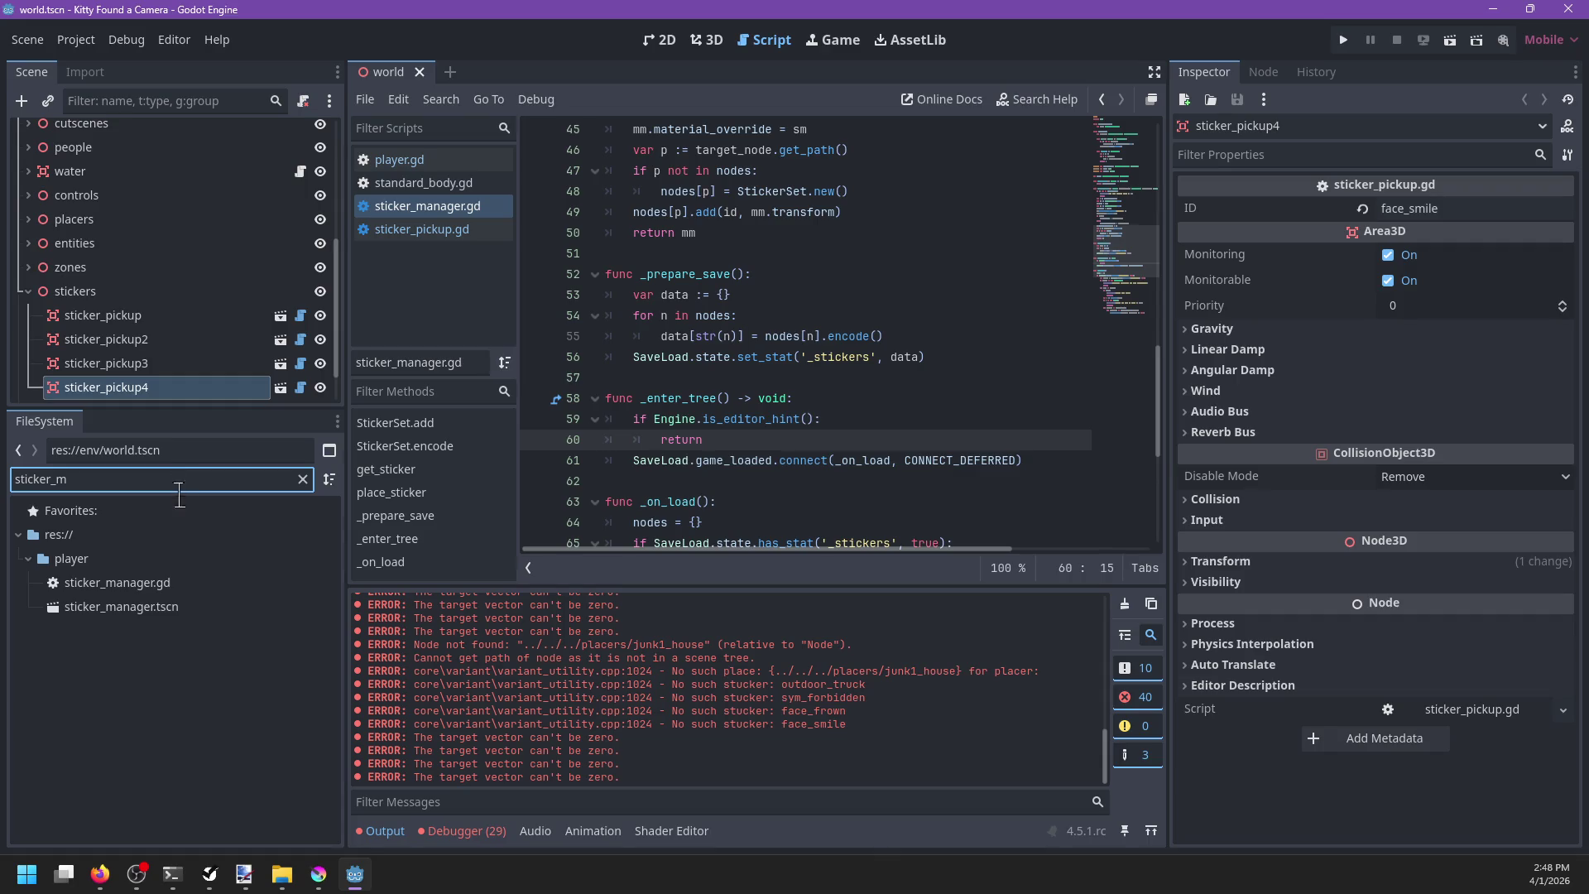
double_click(157, 607)
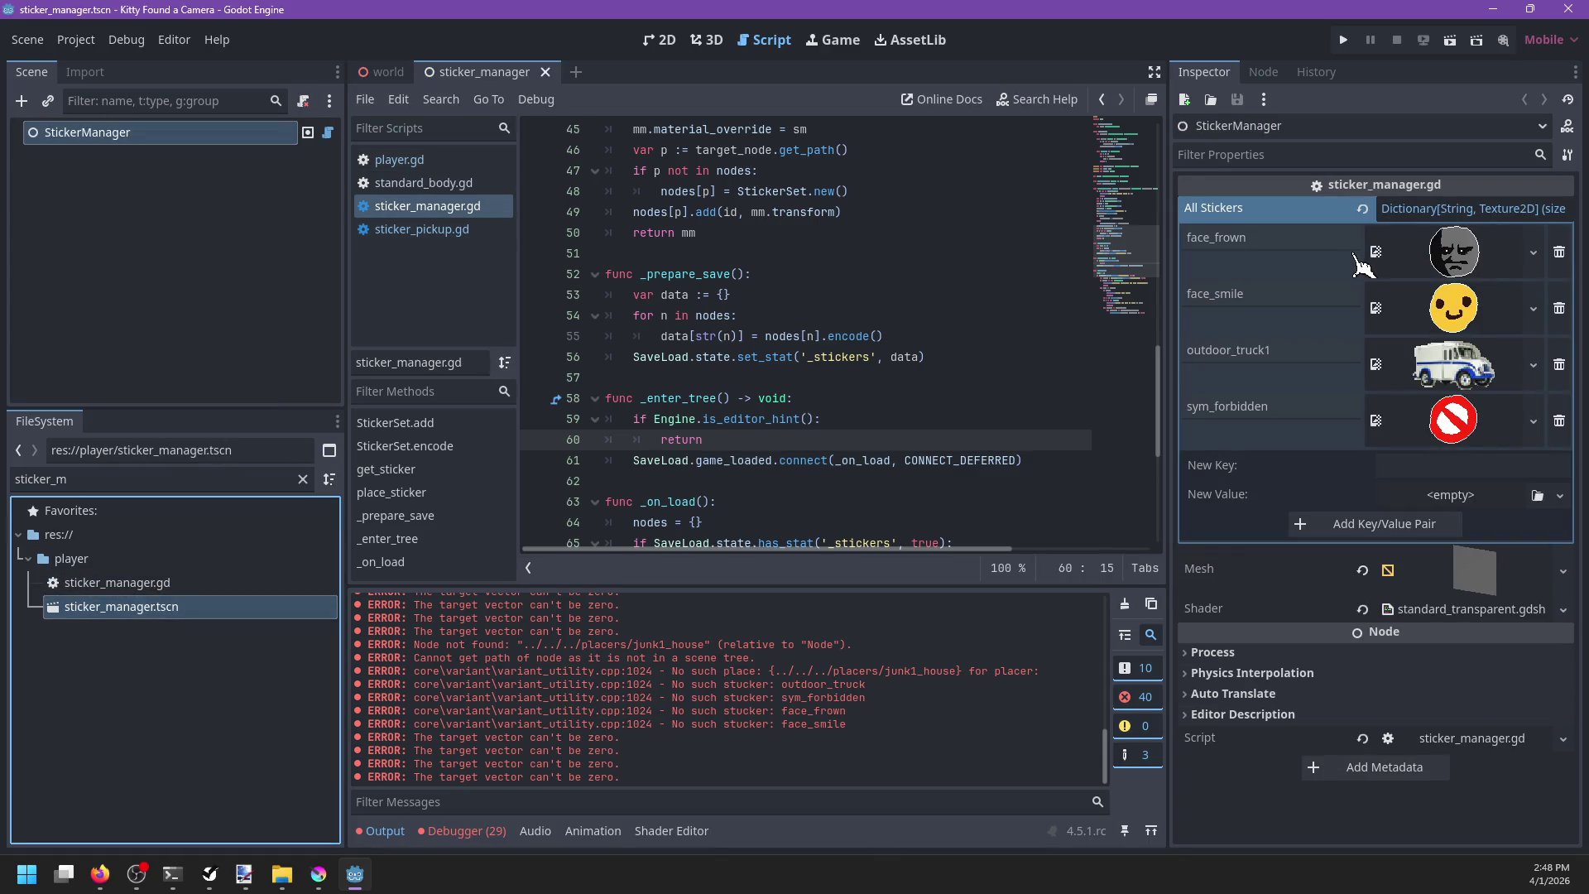
Expand All Stickers in the Inspector, clear the Output log and run the game with F5
left_click(1461, 214)
left_click(1462, 213)
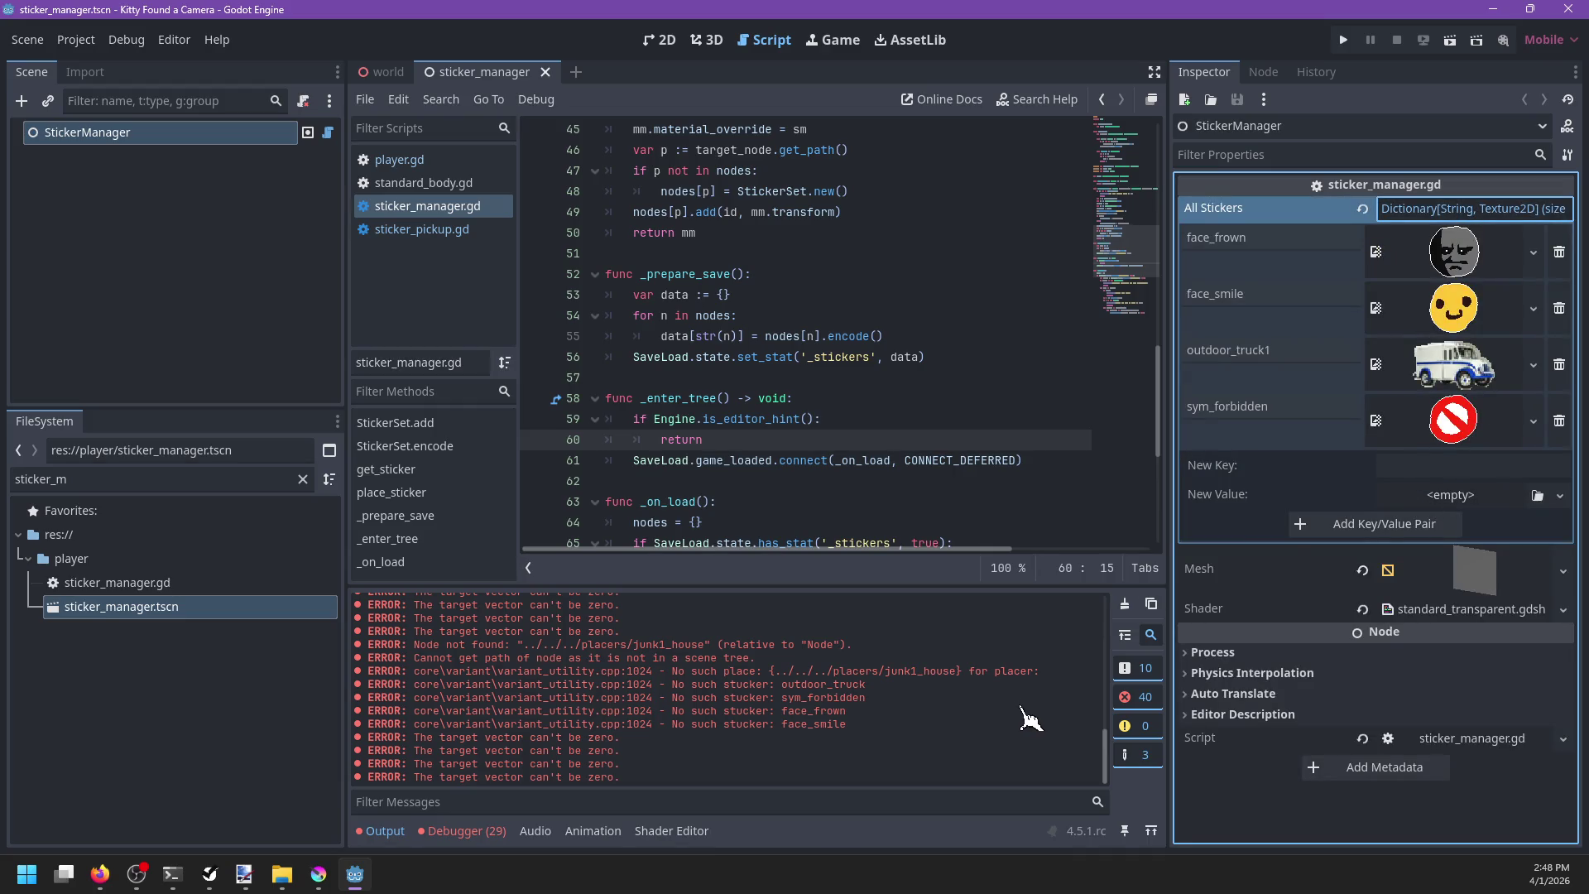
left_click(1125, 603)
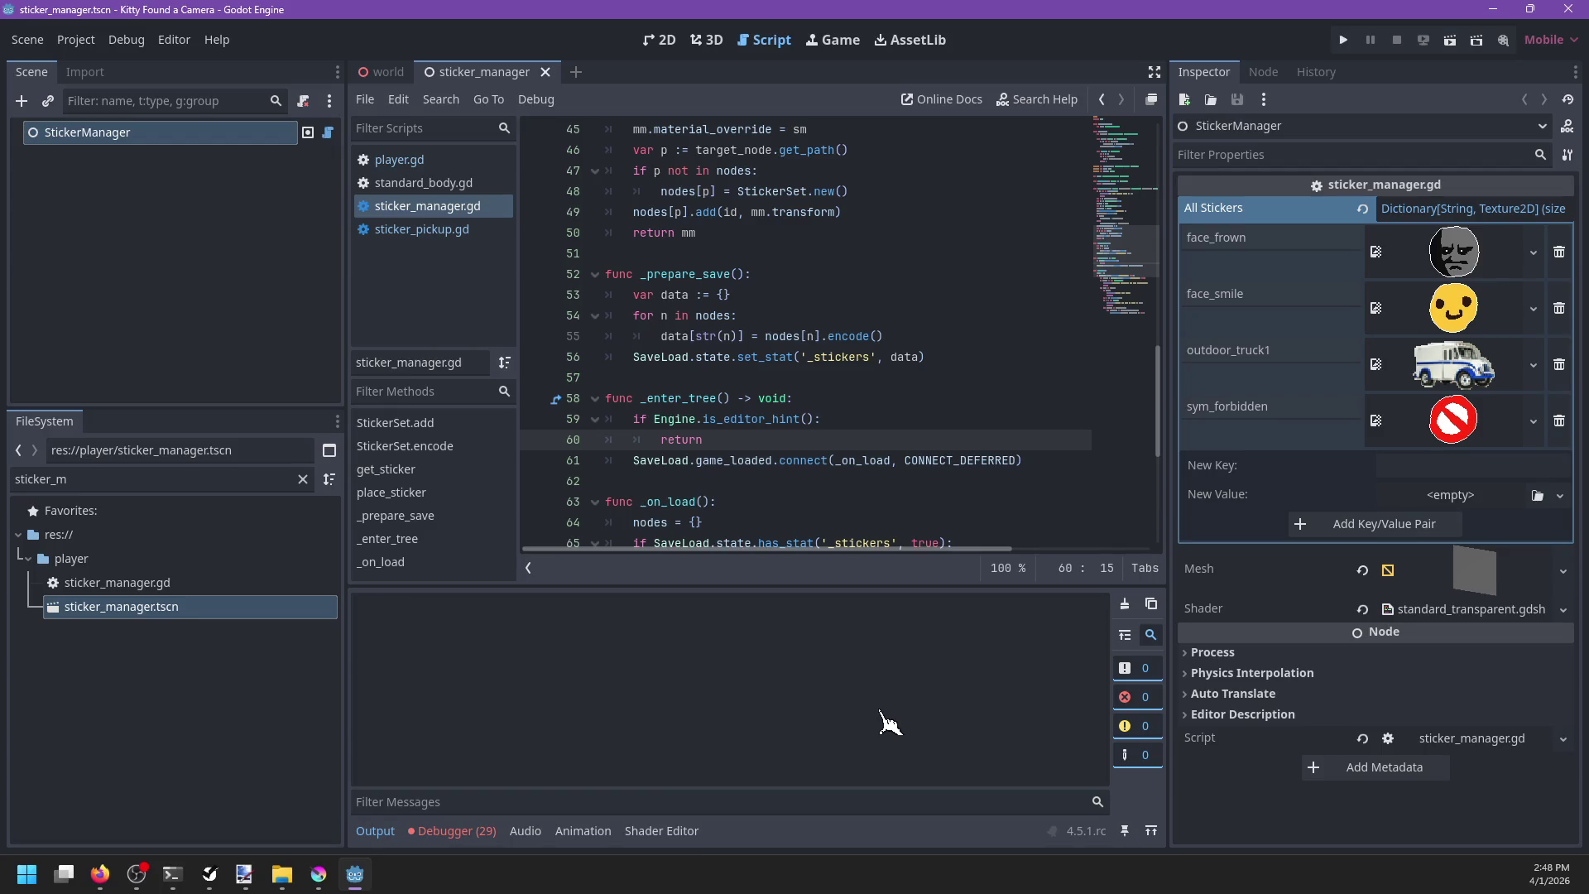
key("F5")
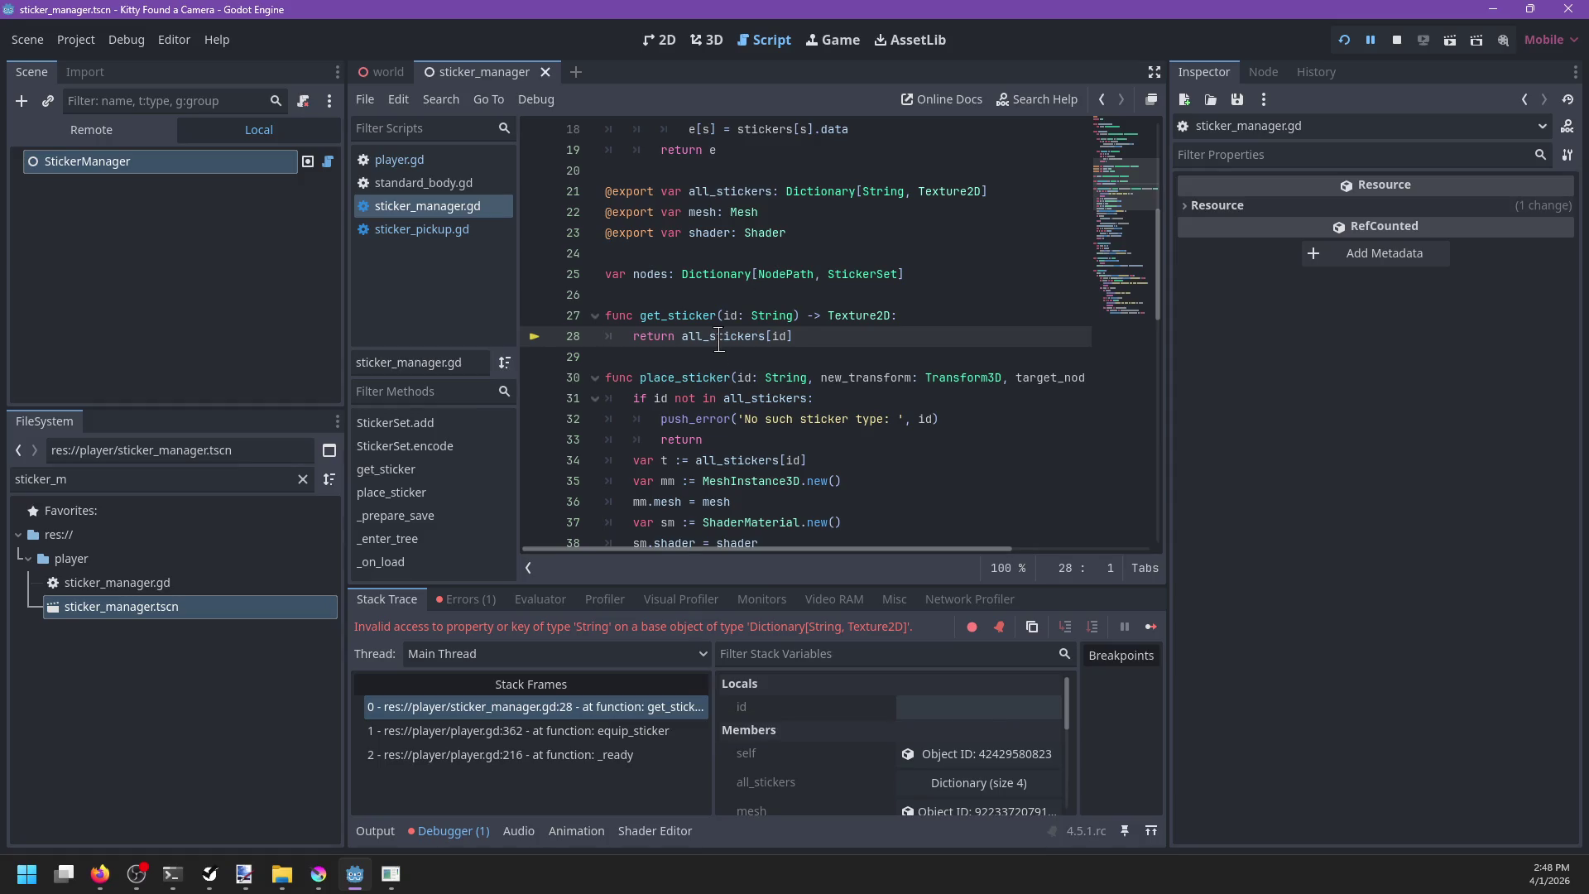
Inspect the local id and step through the equip_sticker and _ready frames in the debugger stack
mouse_move(720, 342)
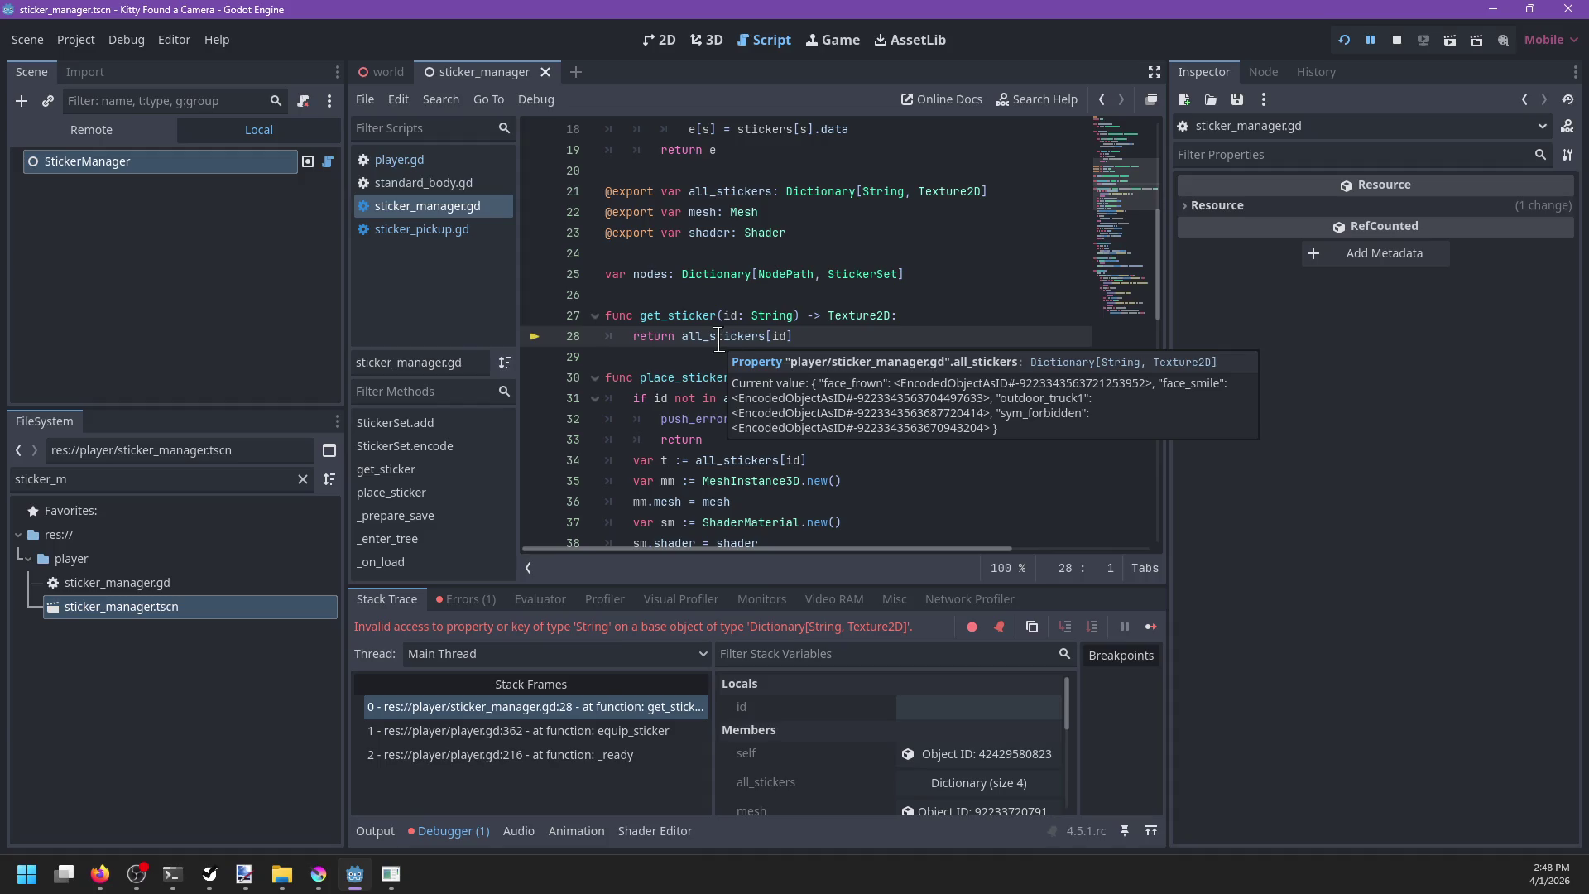
mouse_move(778, 337)
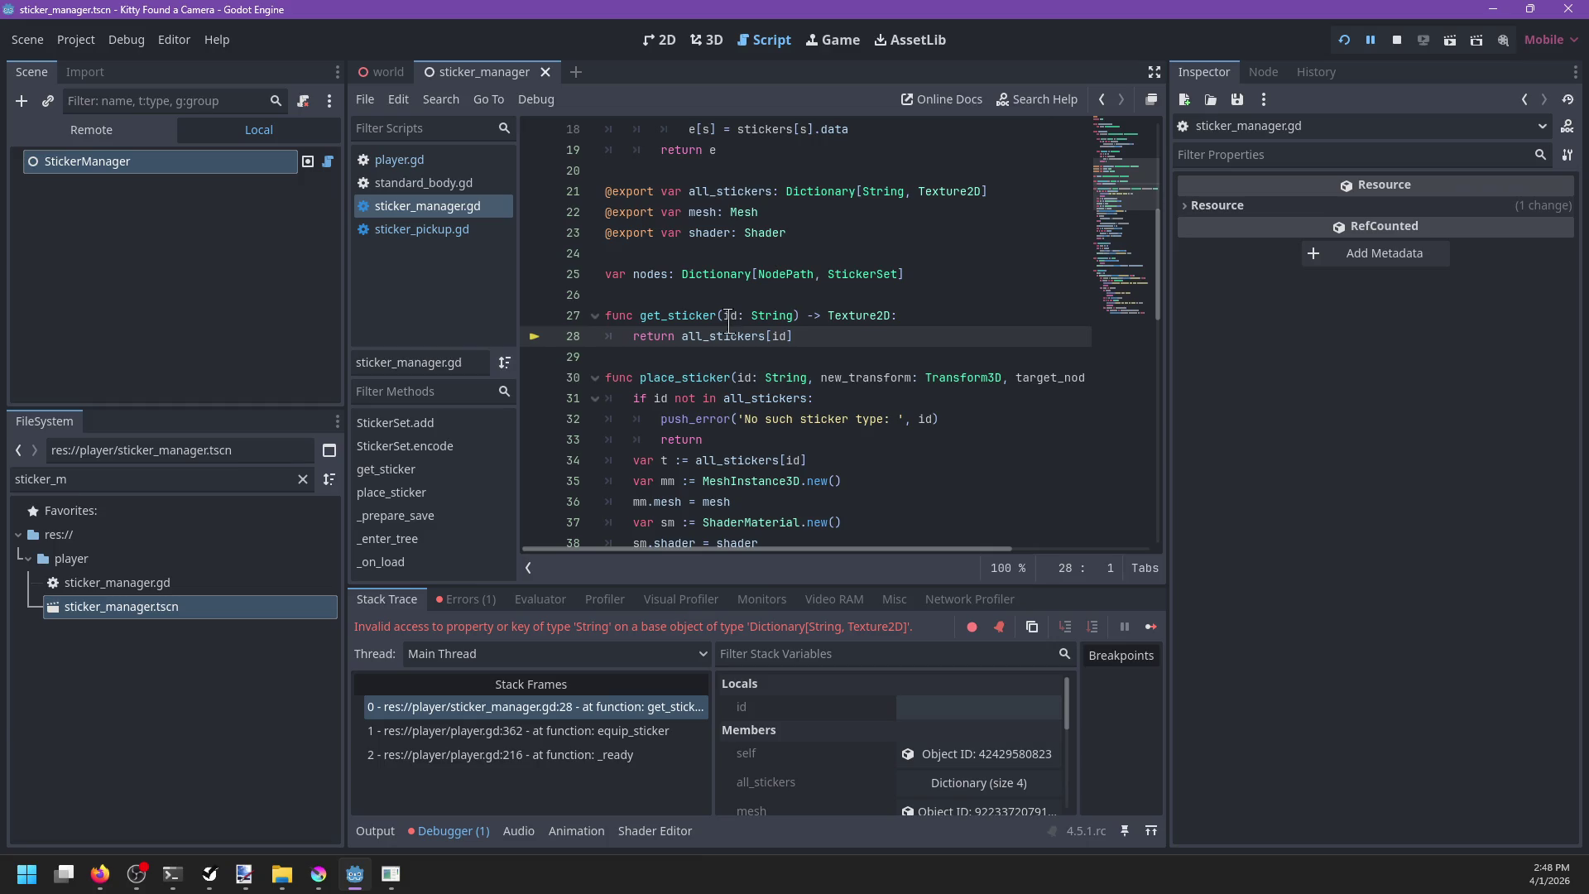
left_click(960, 710)
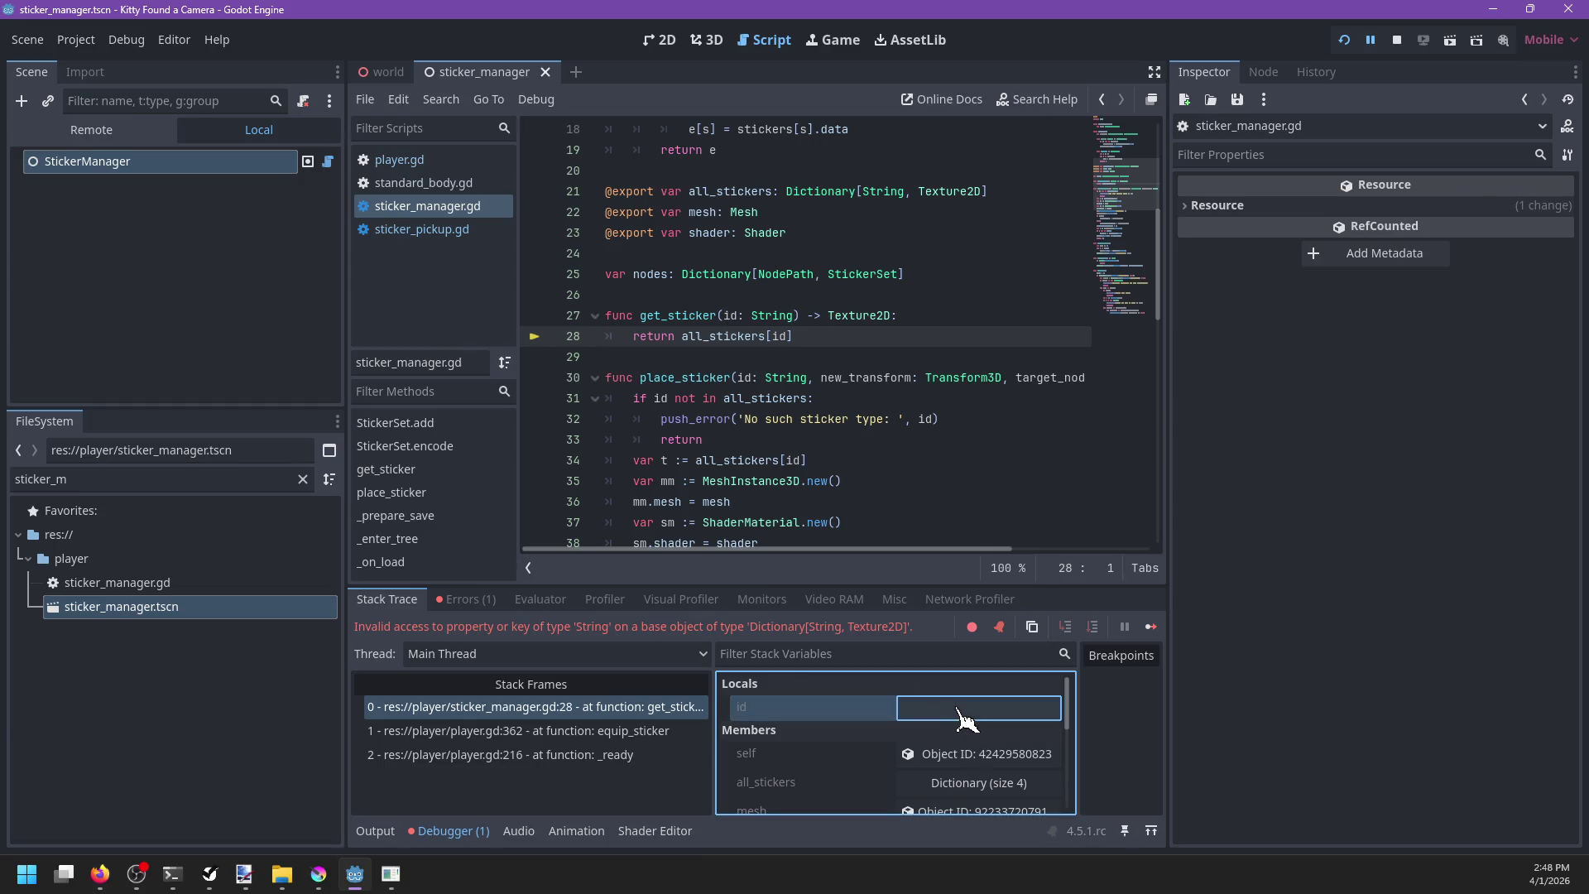
left_click(587, 734)
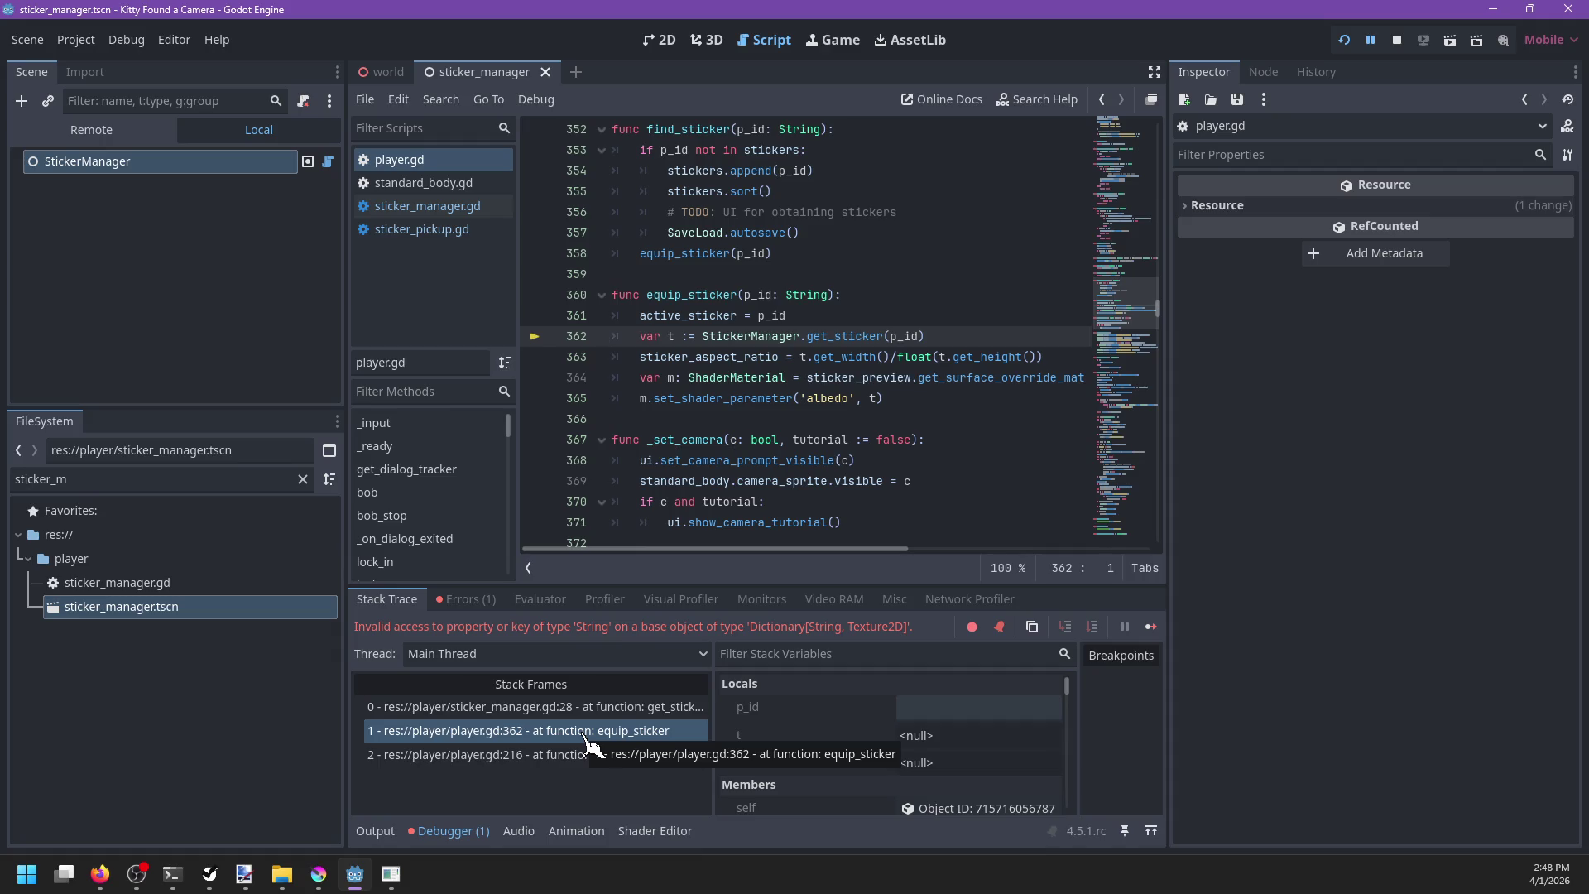
left_click(586, 755)
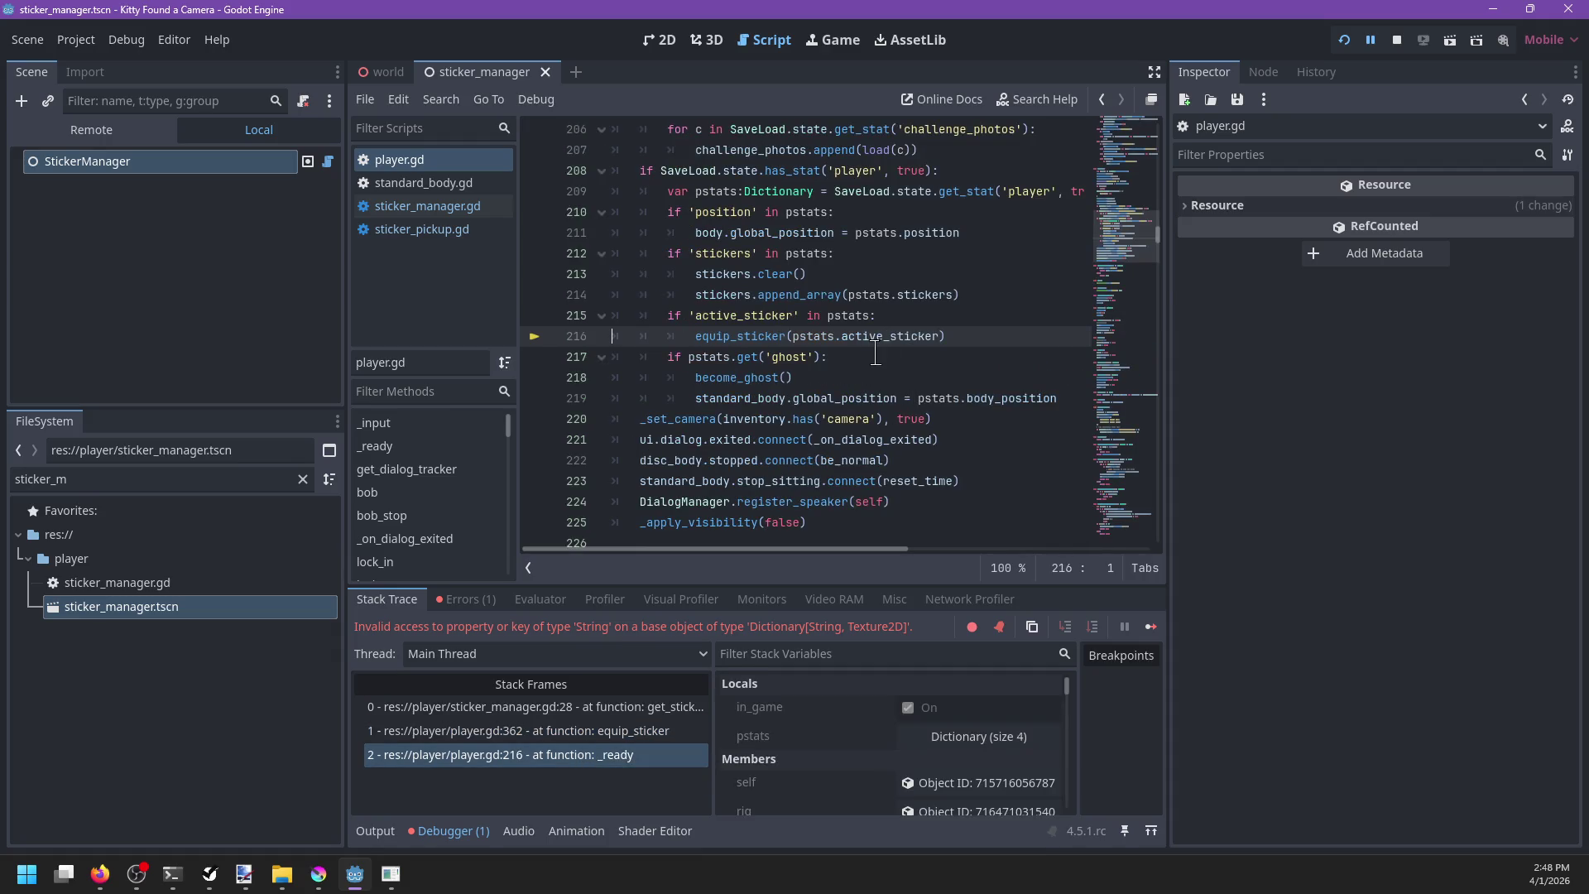
left_click(609, 732)
Add 'if !p_id: return' at the top of equip_sticker, save player.gd, and stop the game with F8
left_click(874, 296)
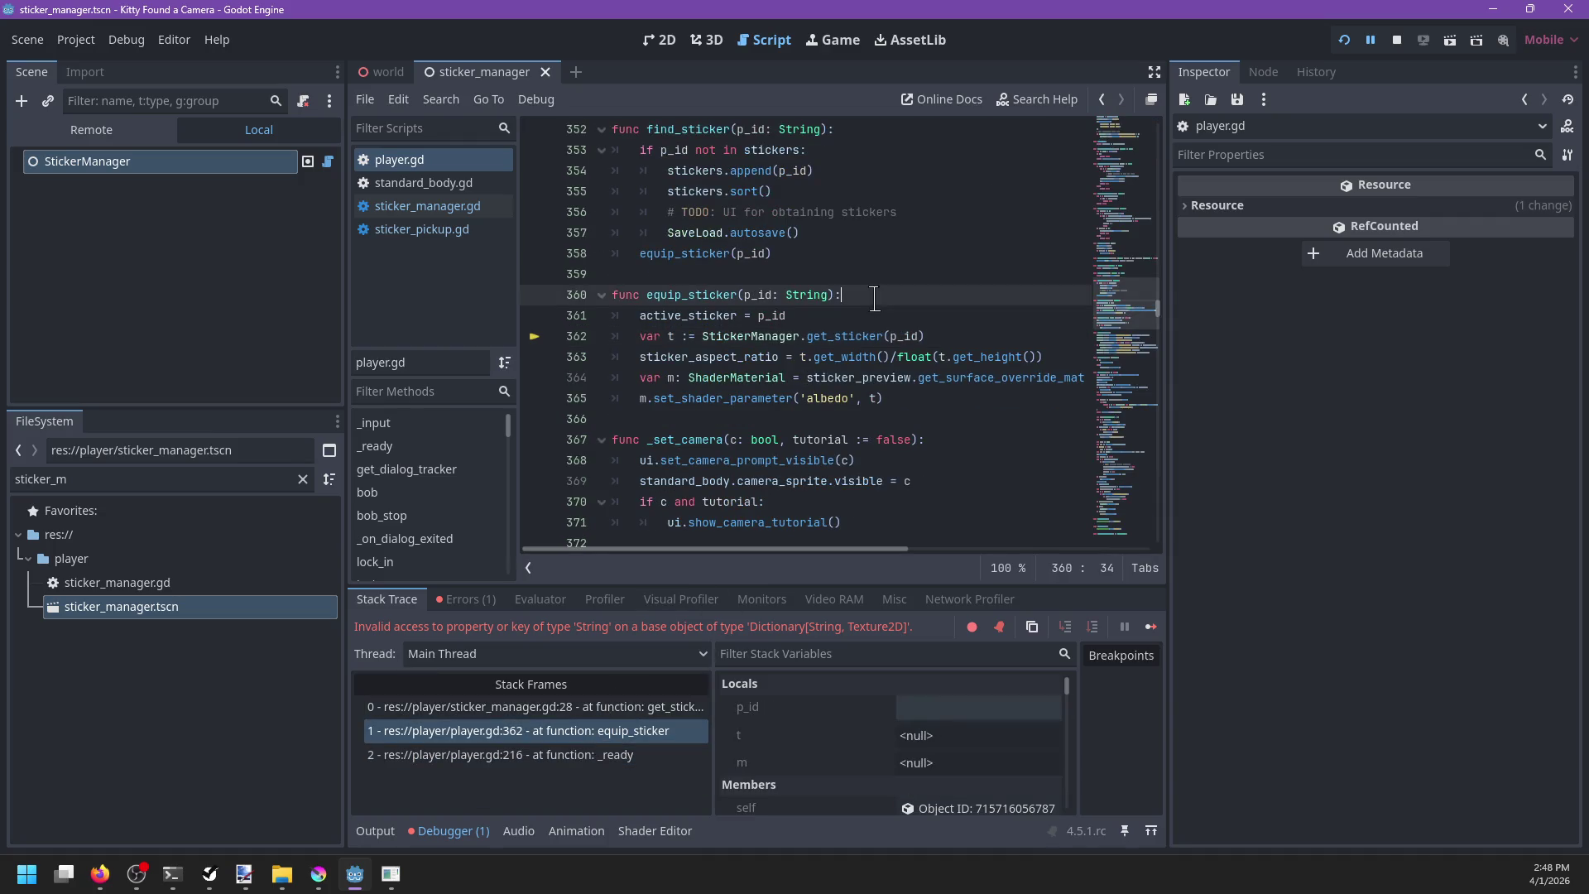
key("Return")
type("p_")
key("Return")
type("return")
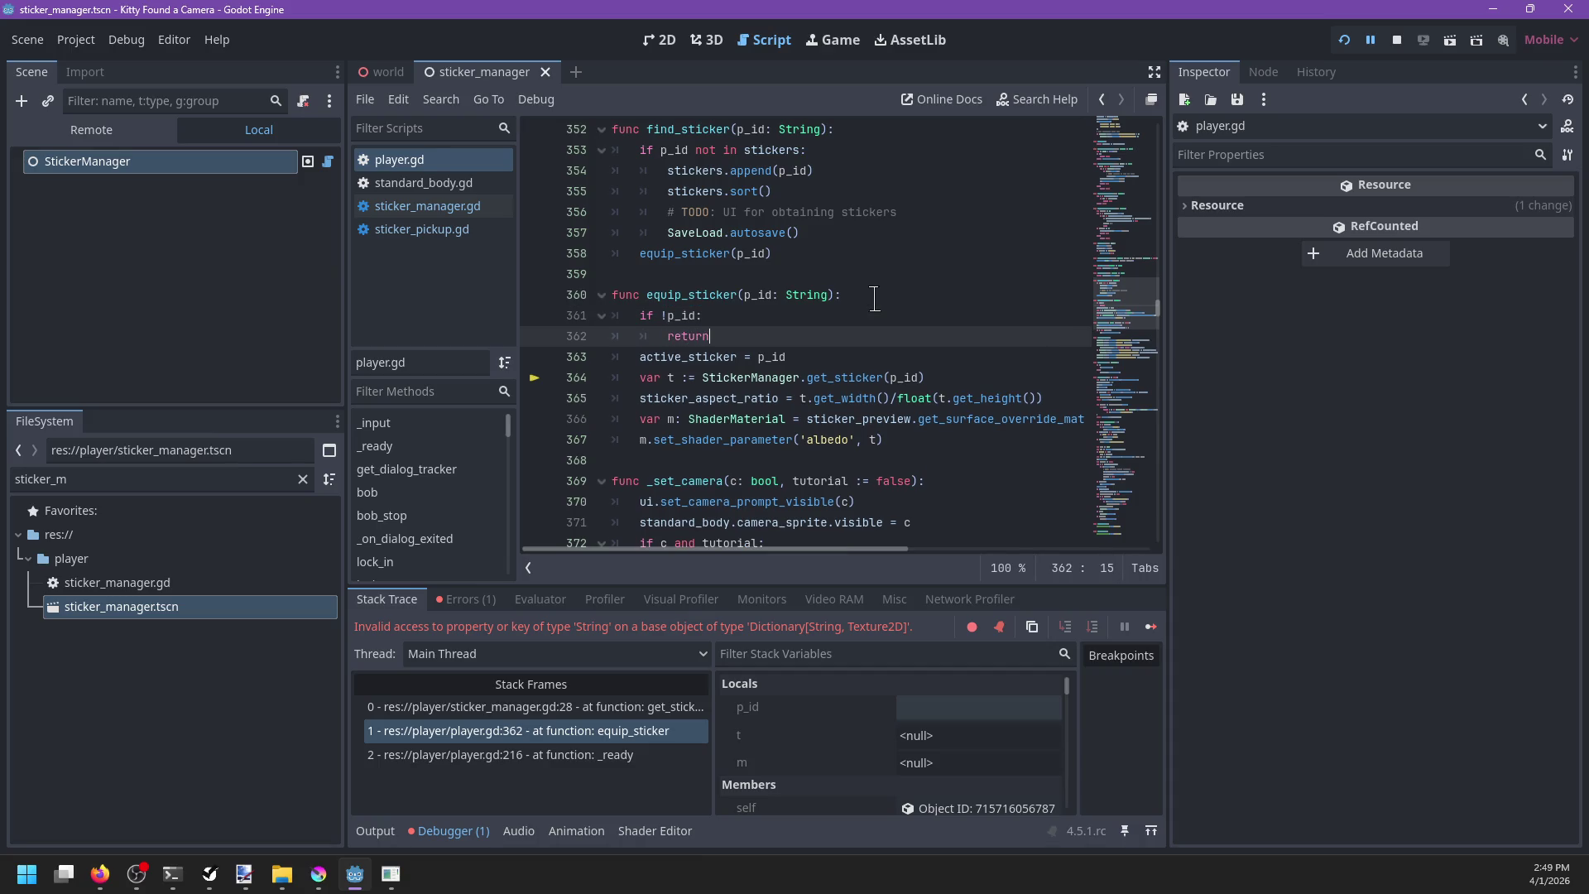
key("ctrl+s")
key("F8")
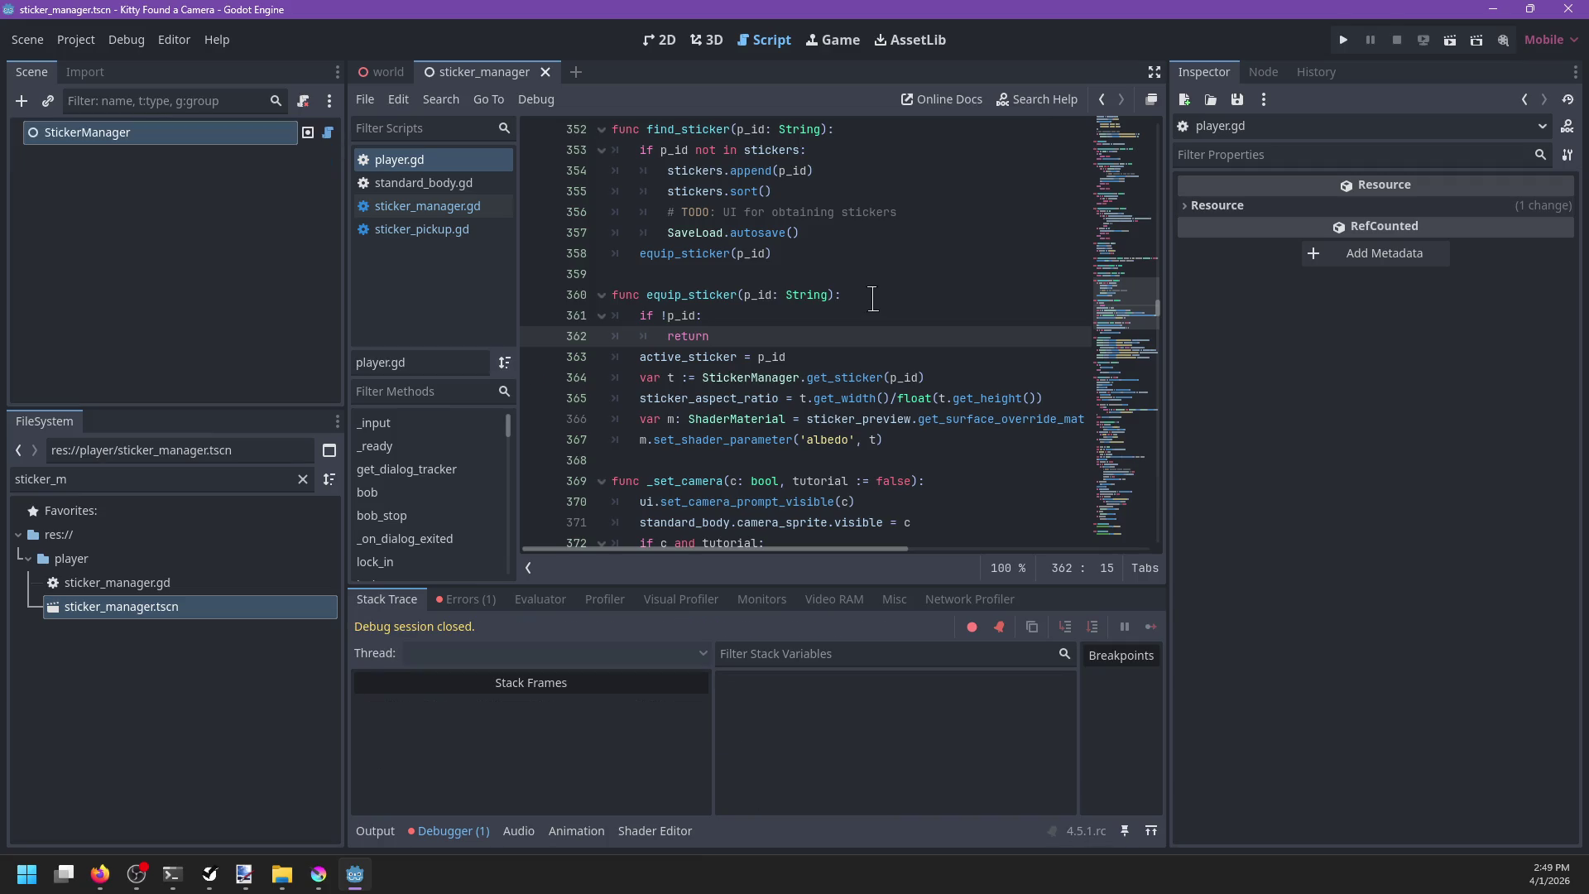
Rerun the game with F5, aim the camera and walk until it breaks on the missing 'outdoor_truck' key
key("F5")
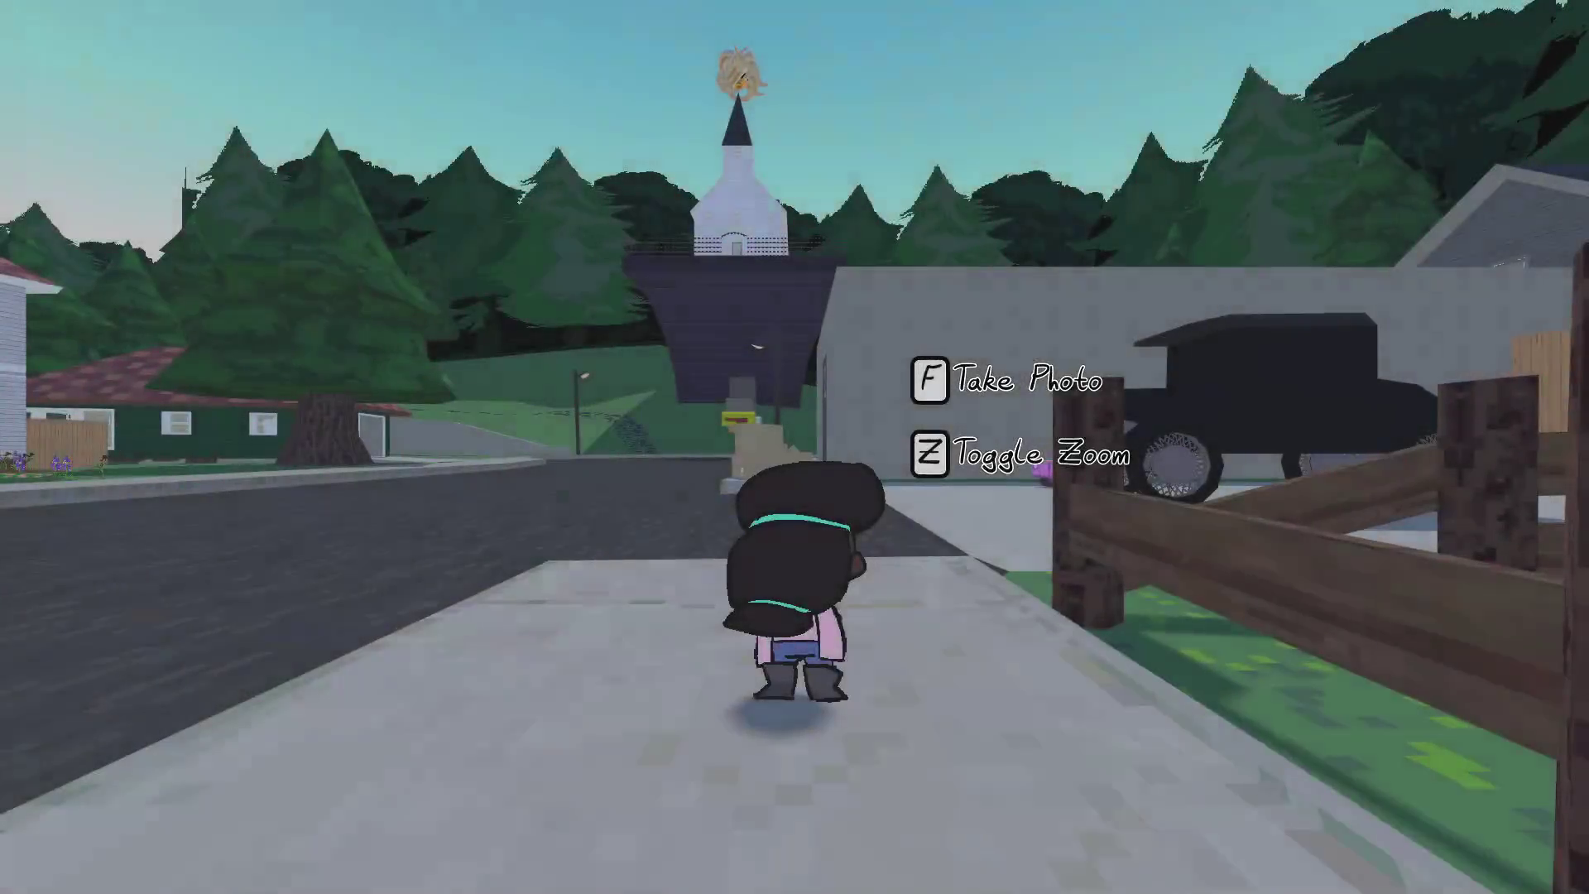
key("e")
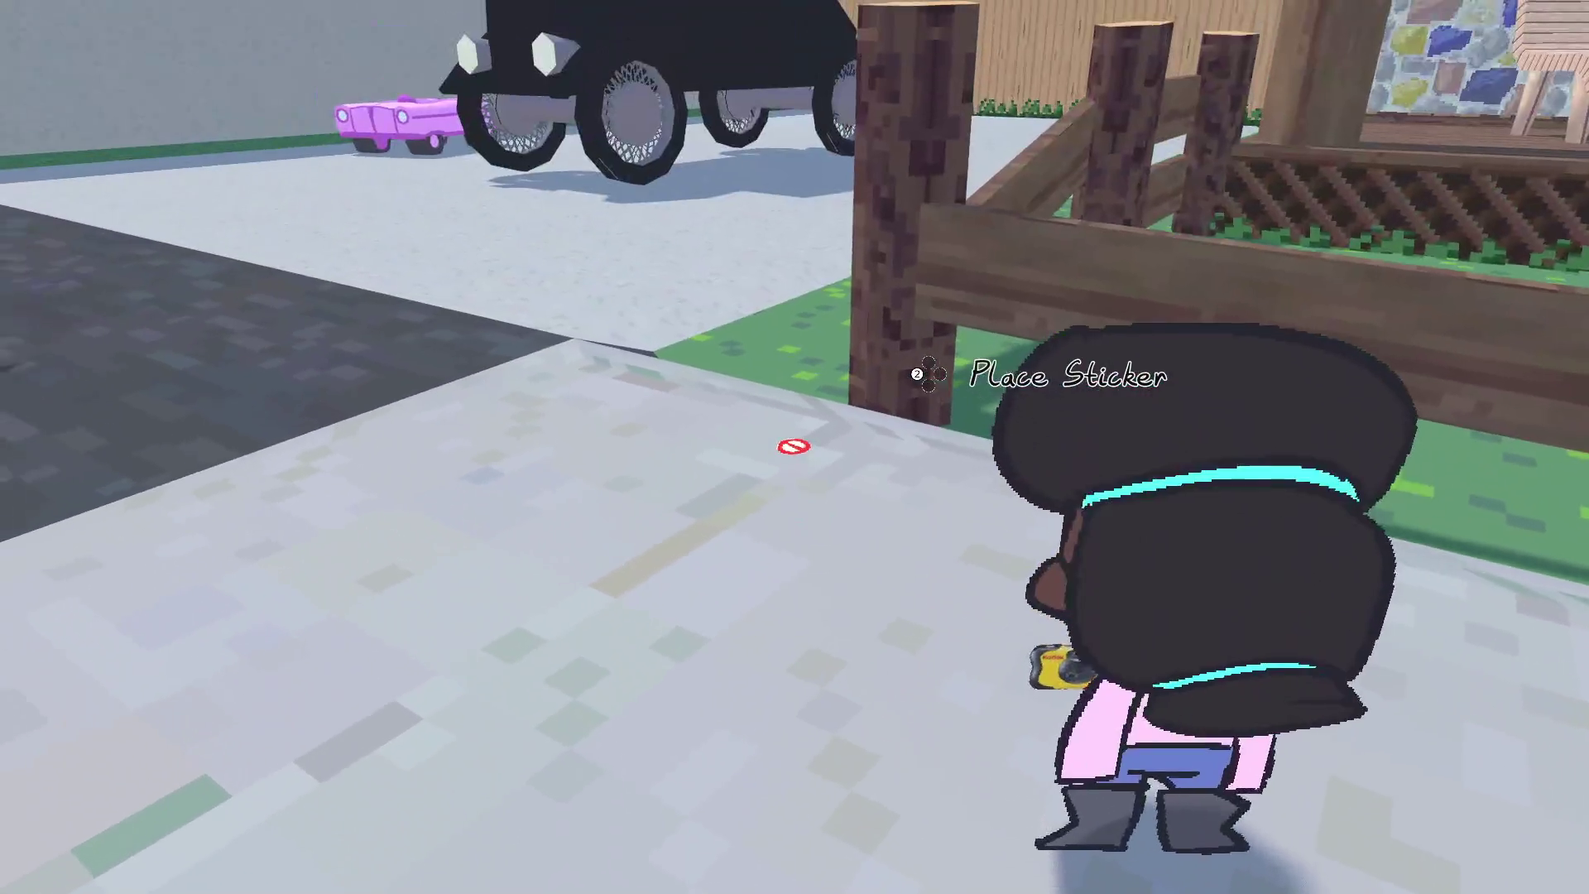
key("w")
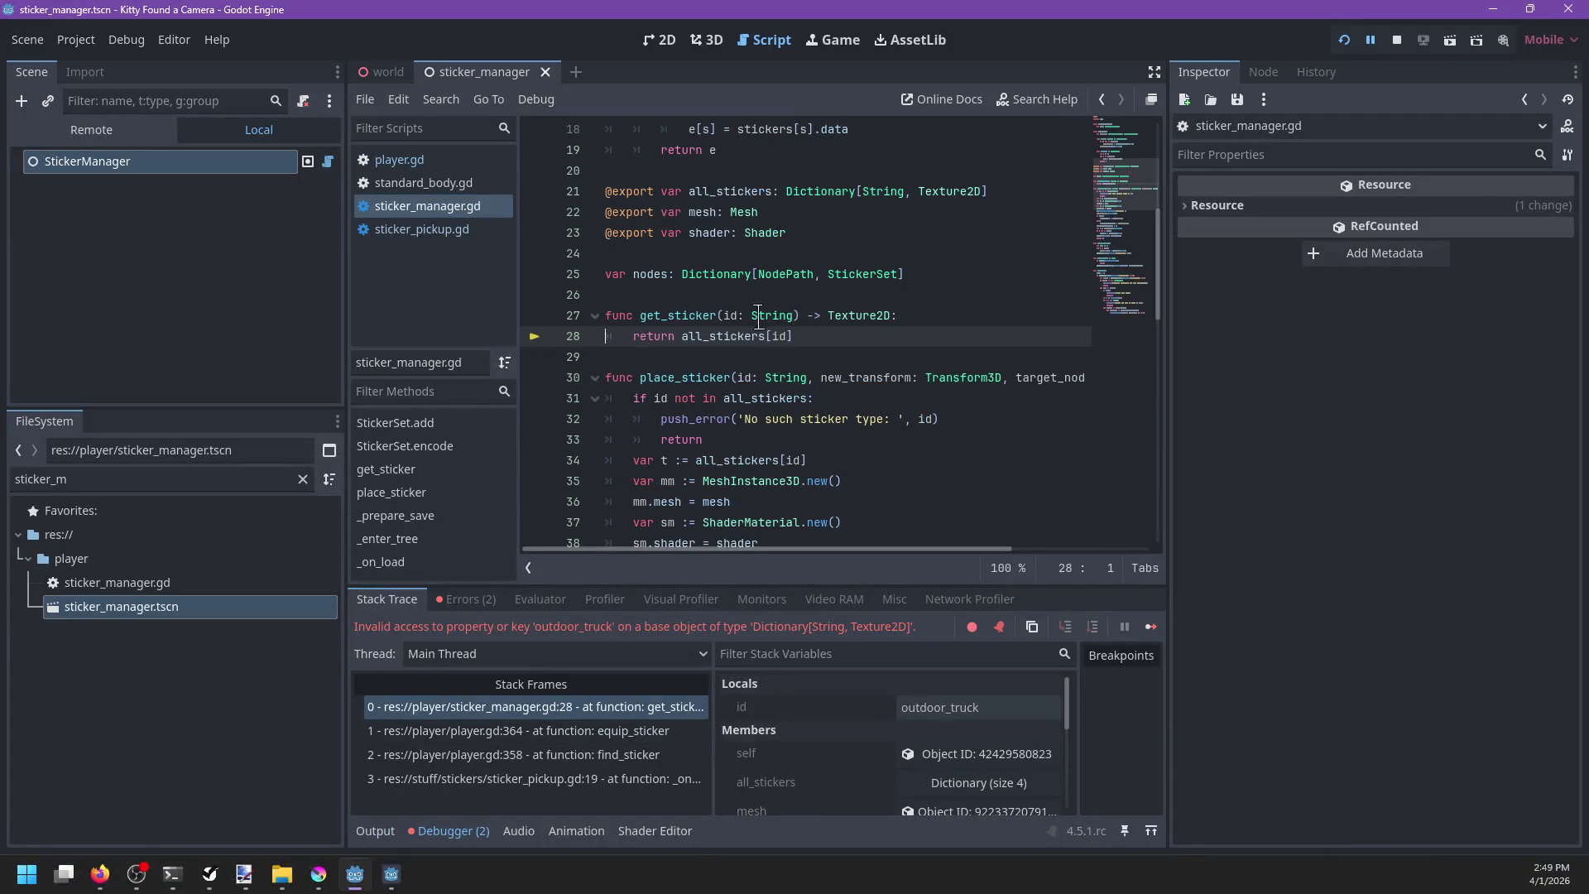
Stop the game, return to the 3D view, and inspect sticker_pickup3, sticker_pickup2 and sticker_pickup
mouse_move(729, 314)
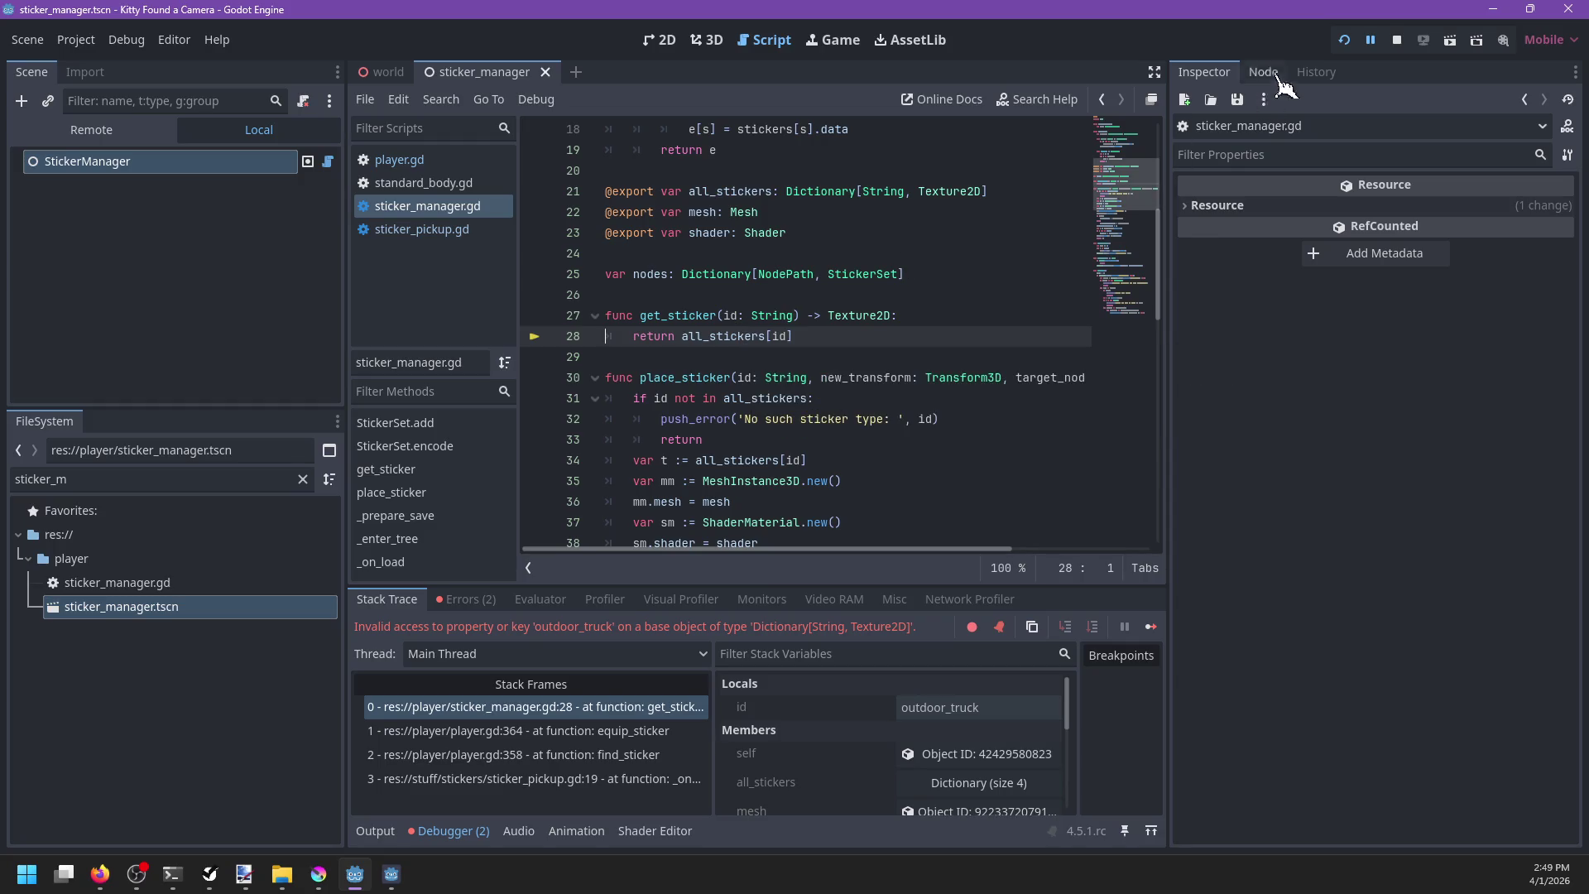
left_click(1399, 42)
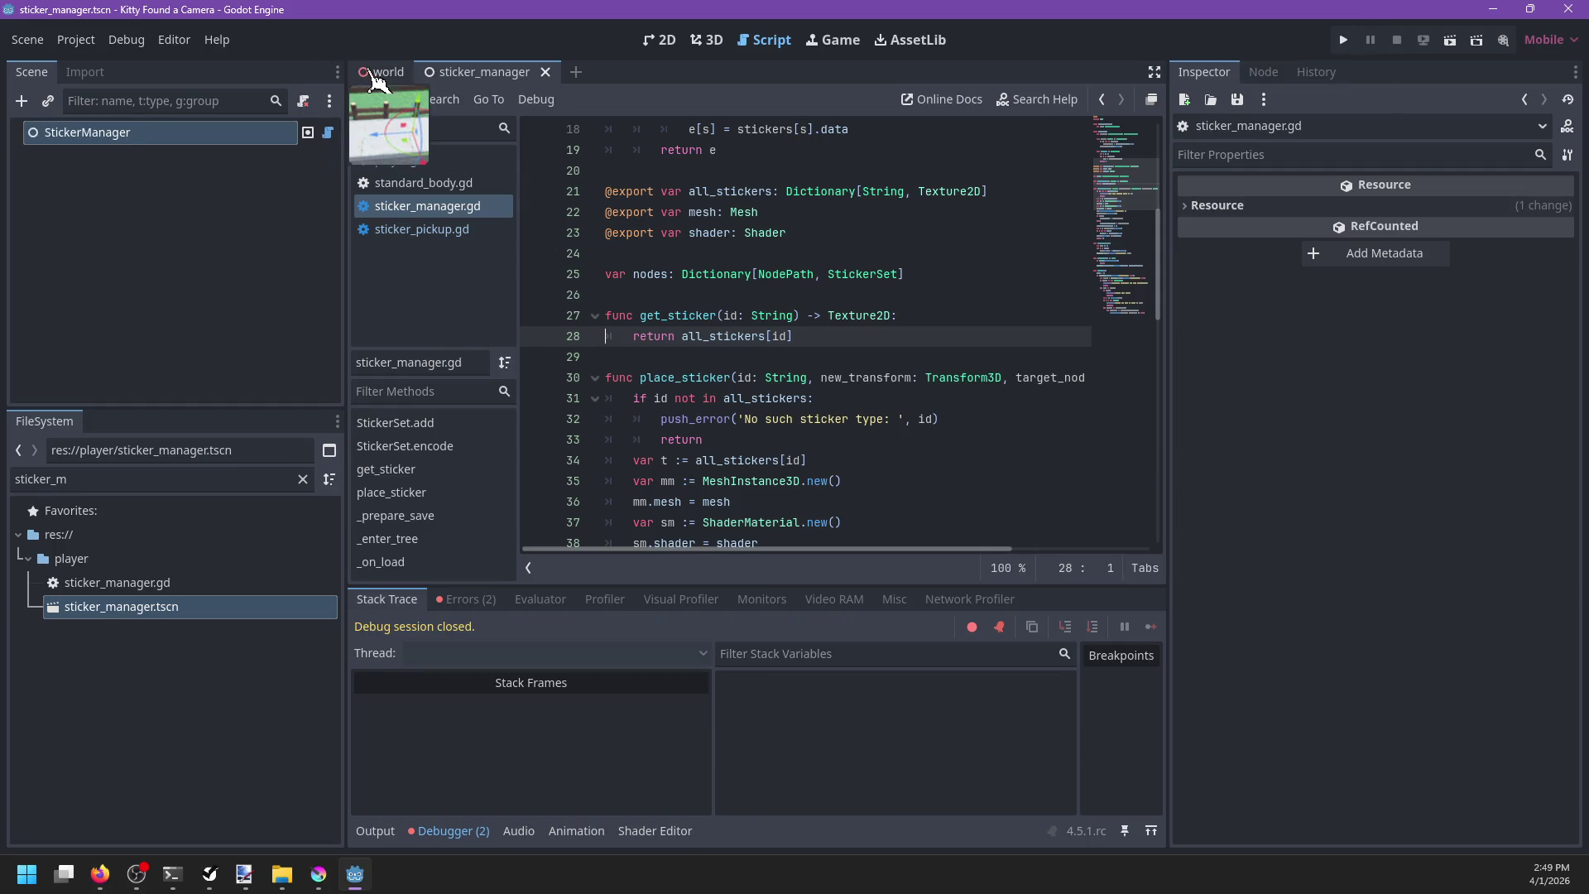
left_click(708, 39)
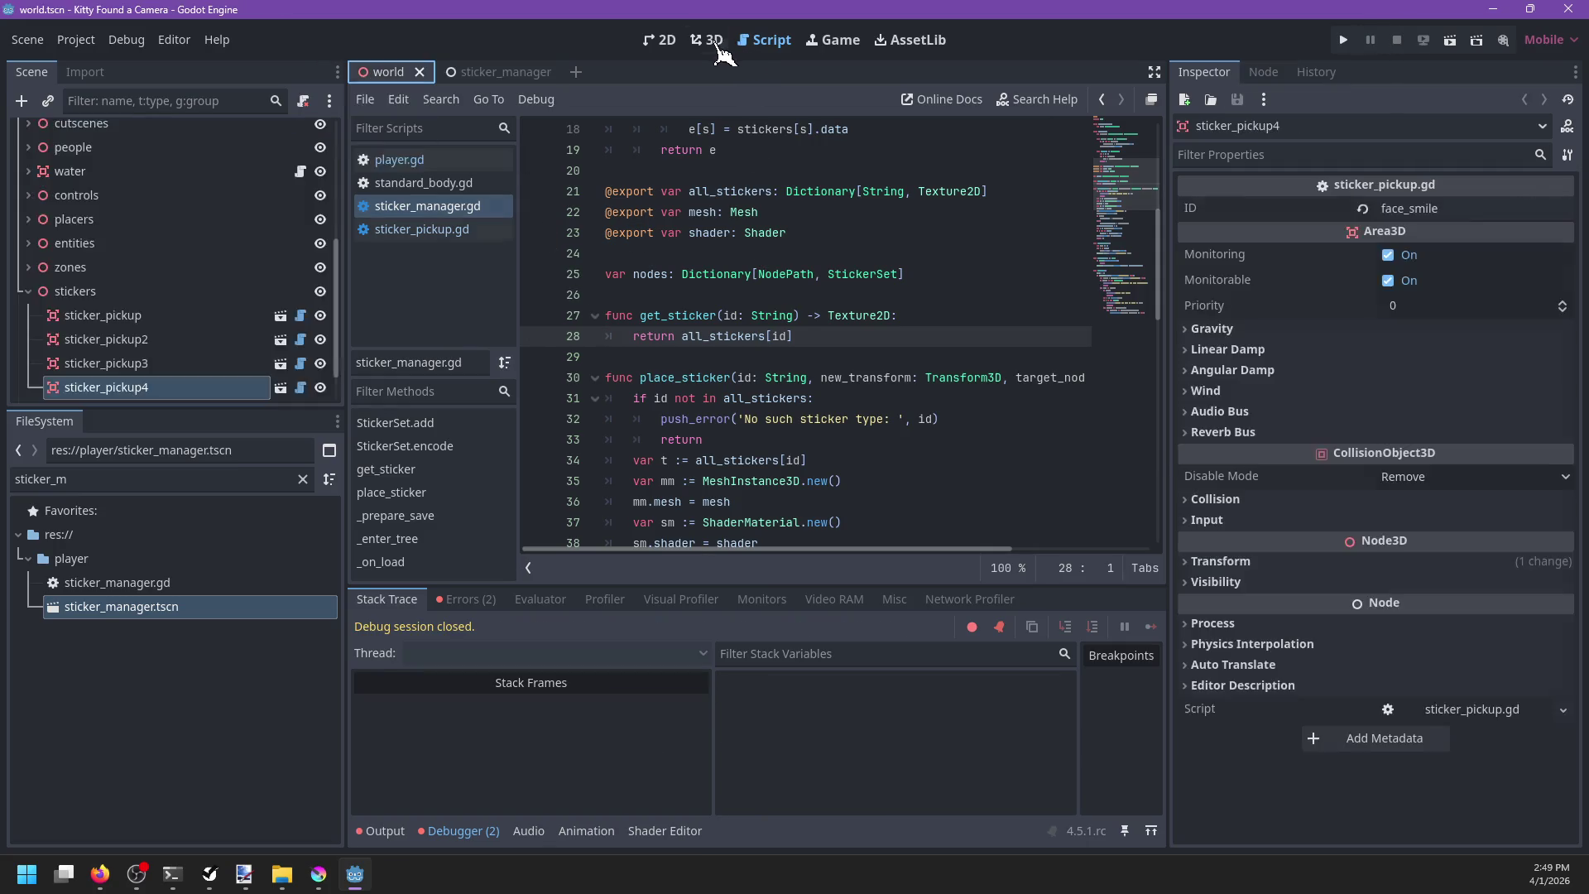
left_click(199, 364)
left_click(170, 340)
left_click(171, 315)
left_click(171, 339)
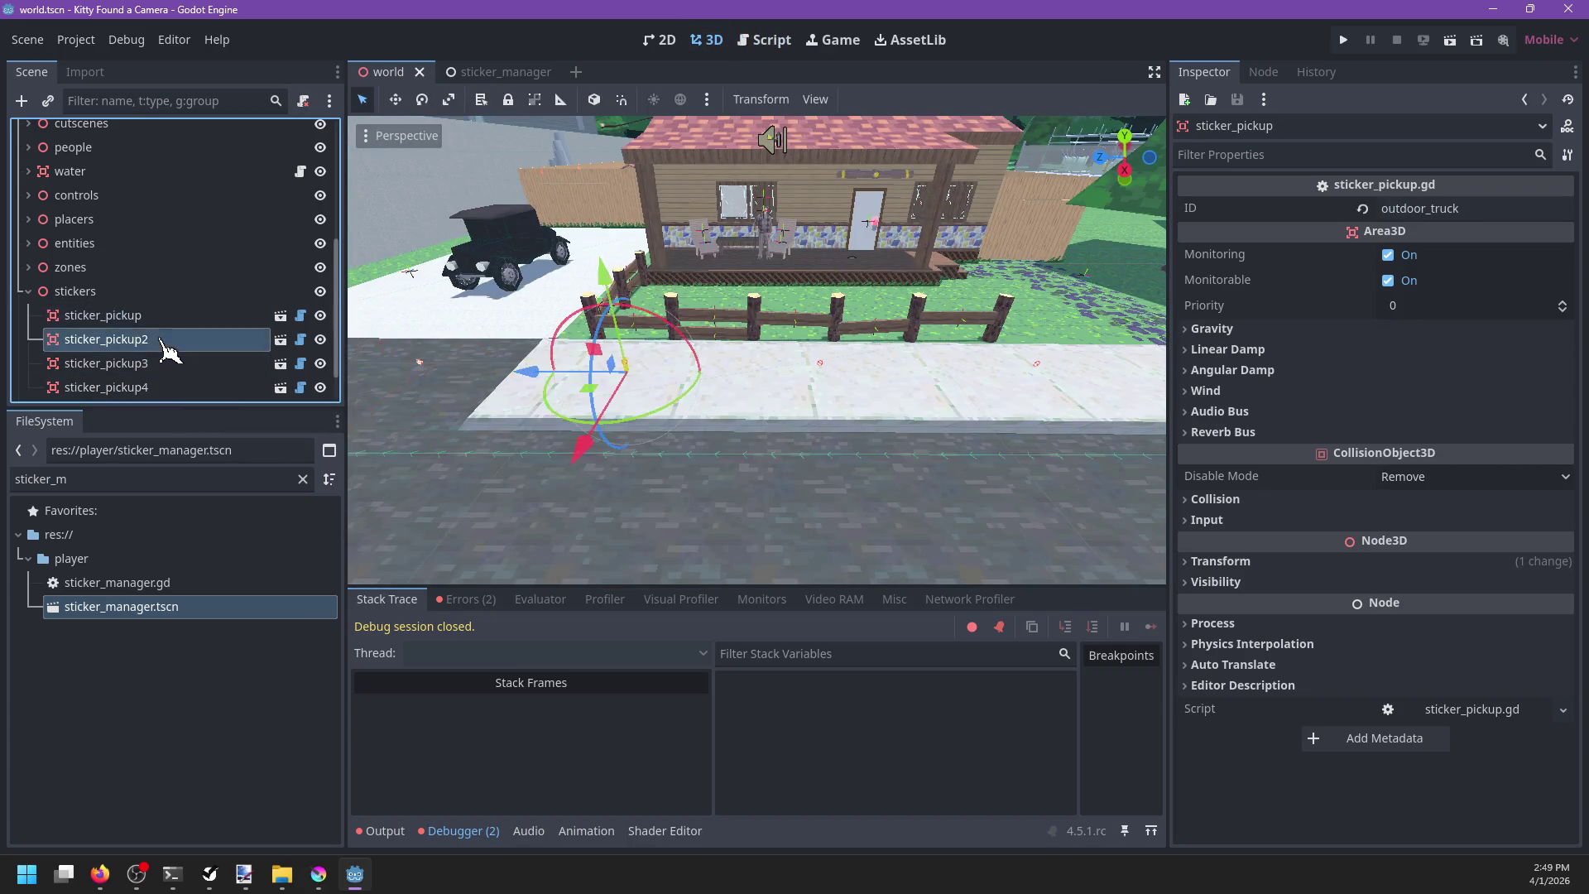
Edit the first sticker_pickup's sticker ID, then save the scene and launch the game
left_click(265, 316)
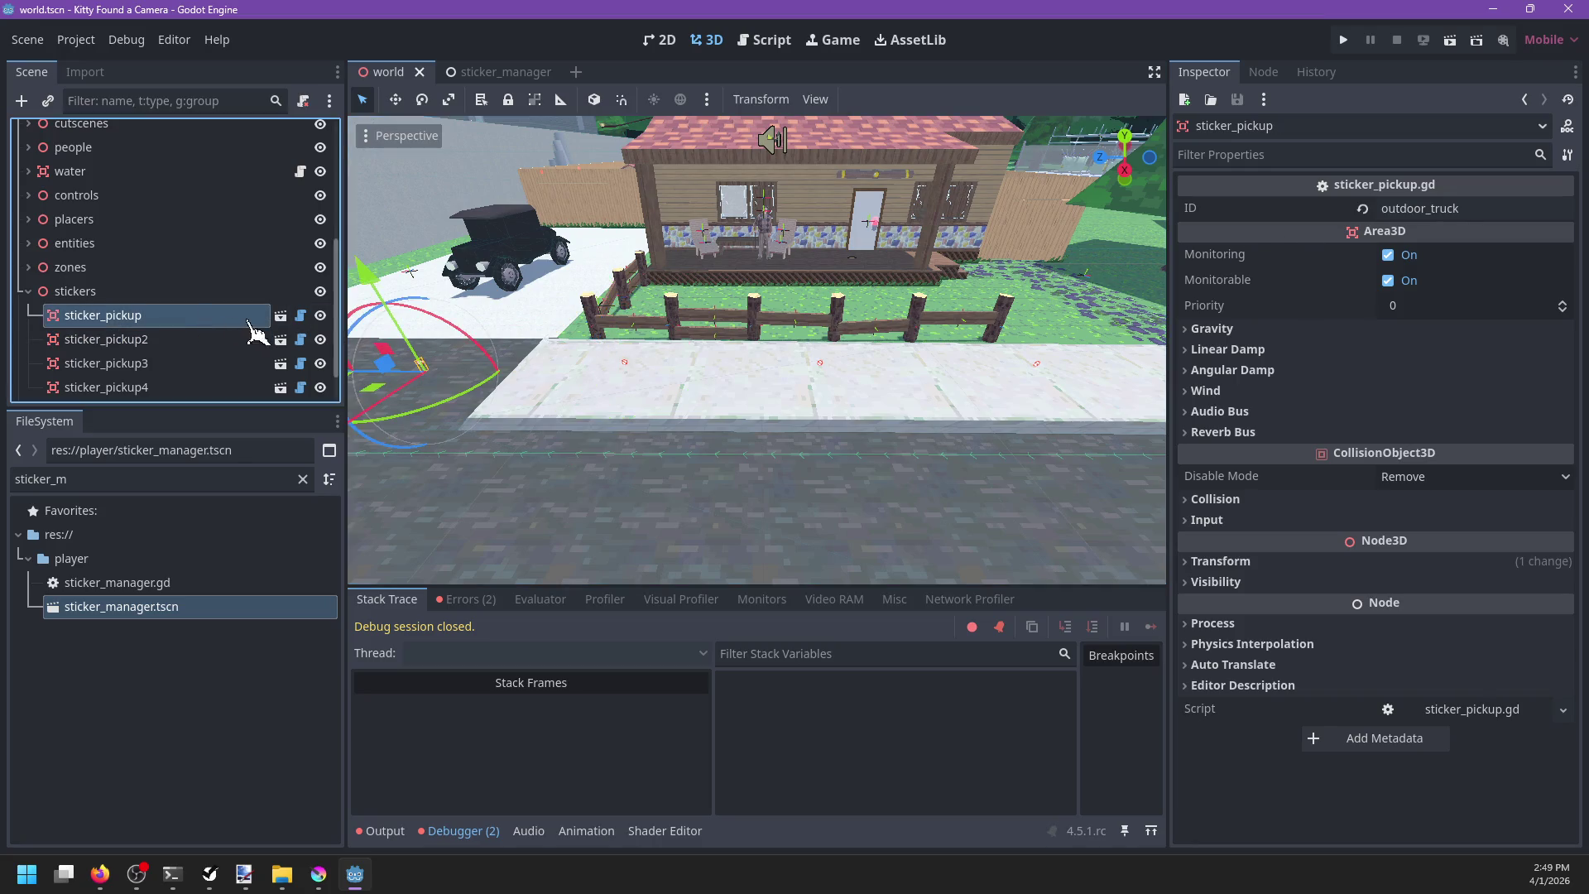
left_click(1470, 209)
key("ctrl+s")
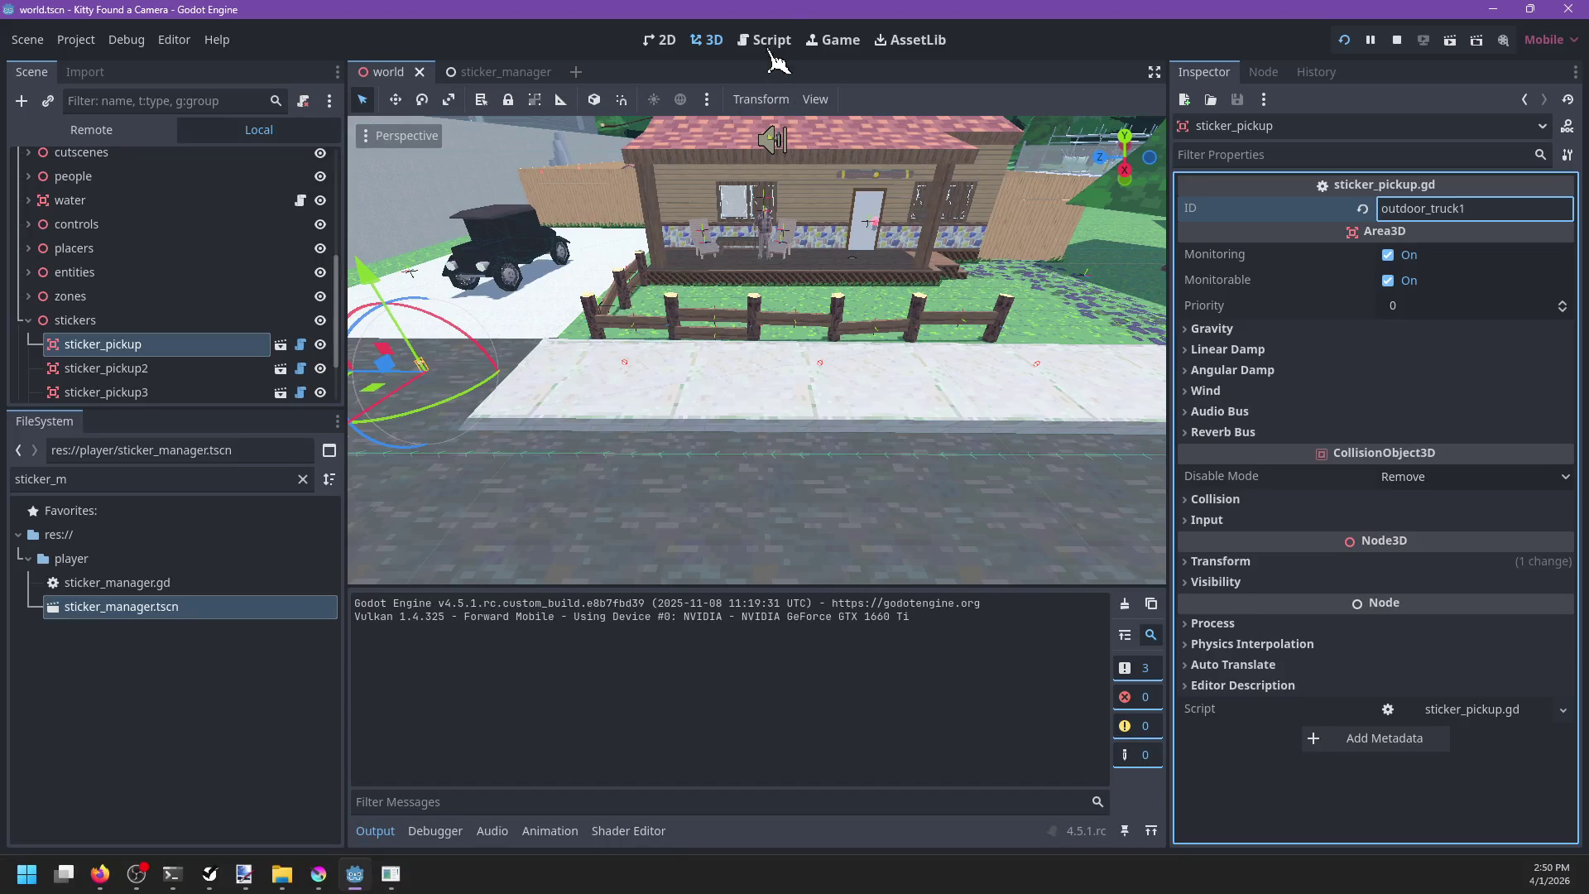
Find the can_place_stickers usage in player.gd by searching 'can_place'
left_click(768, 41)
key("ctrl+f")
type("can_")
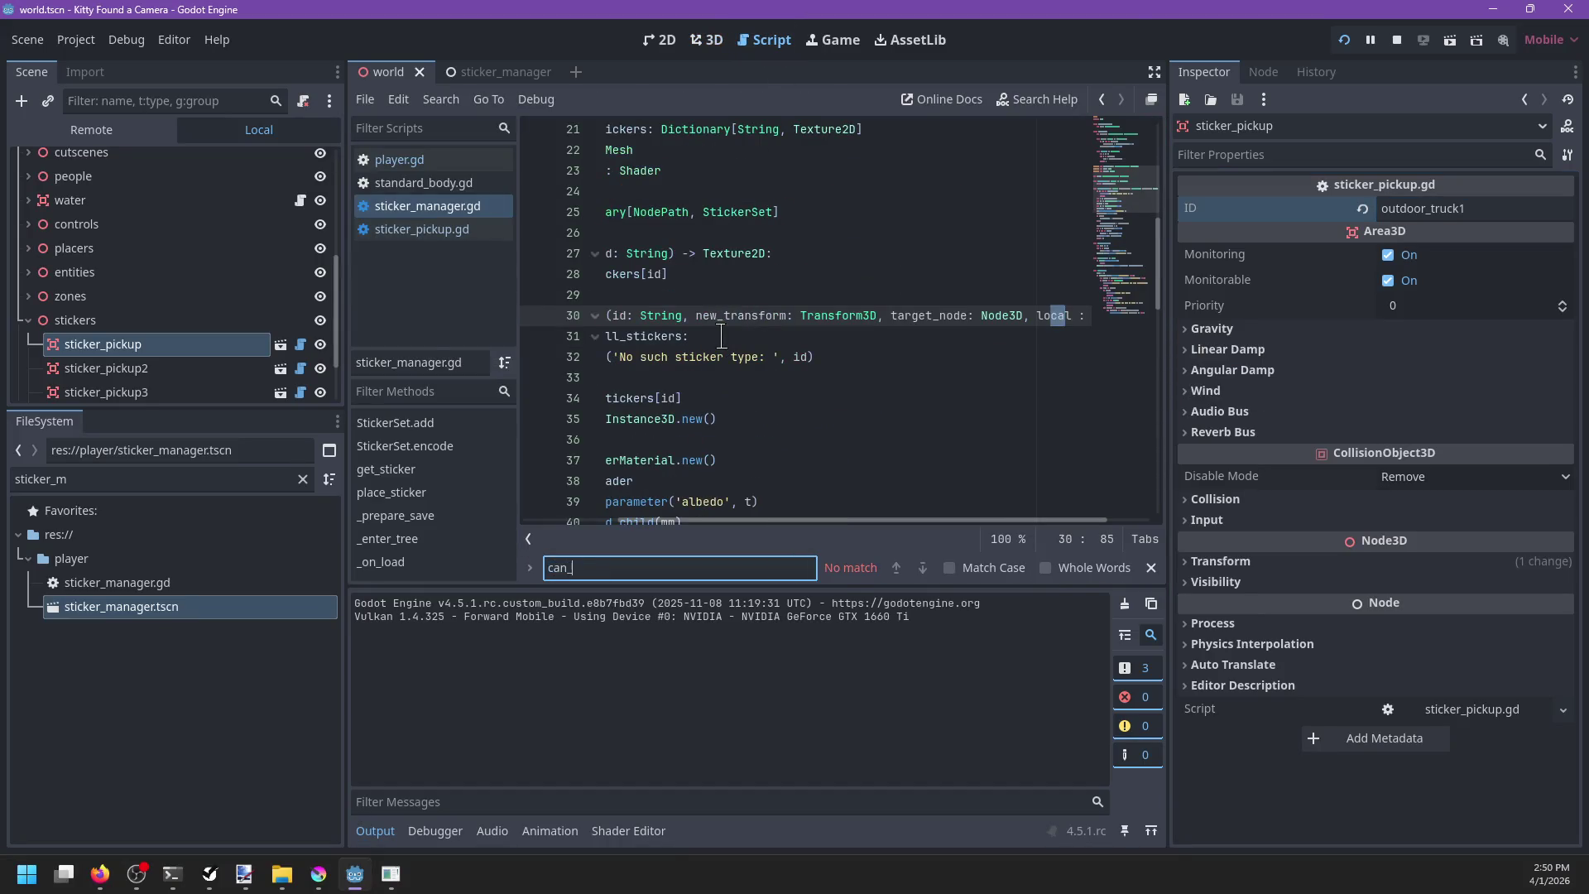
key("Escape")
left_click(389, 159)
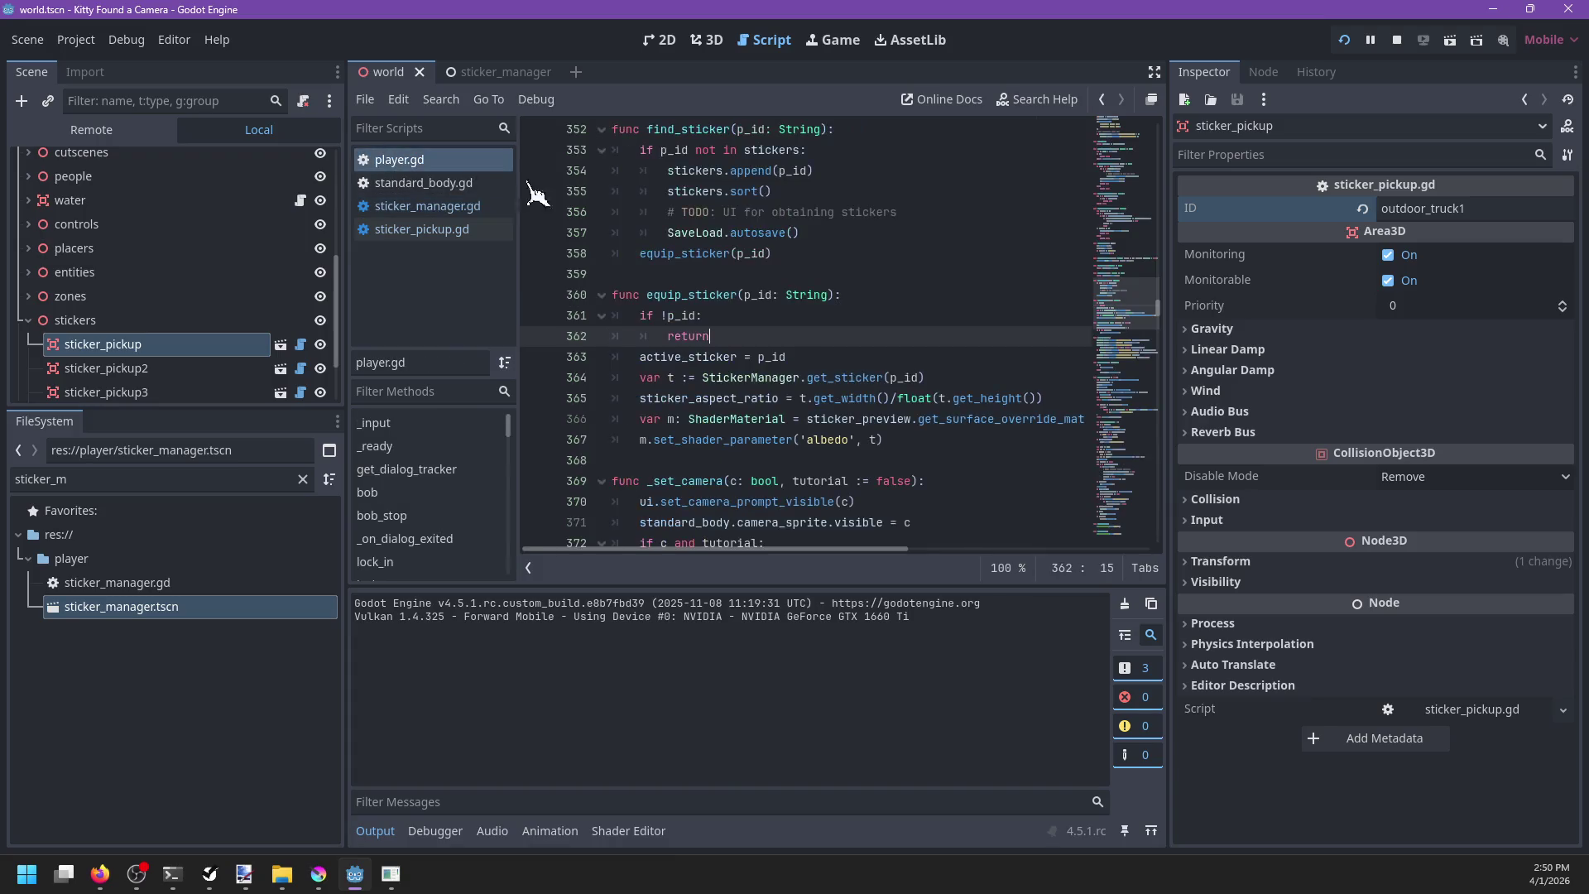
key("ctrl+f")
type("can_place")
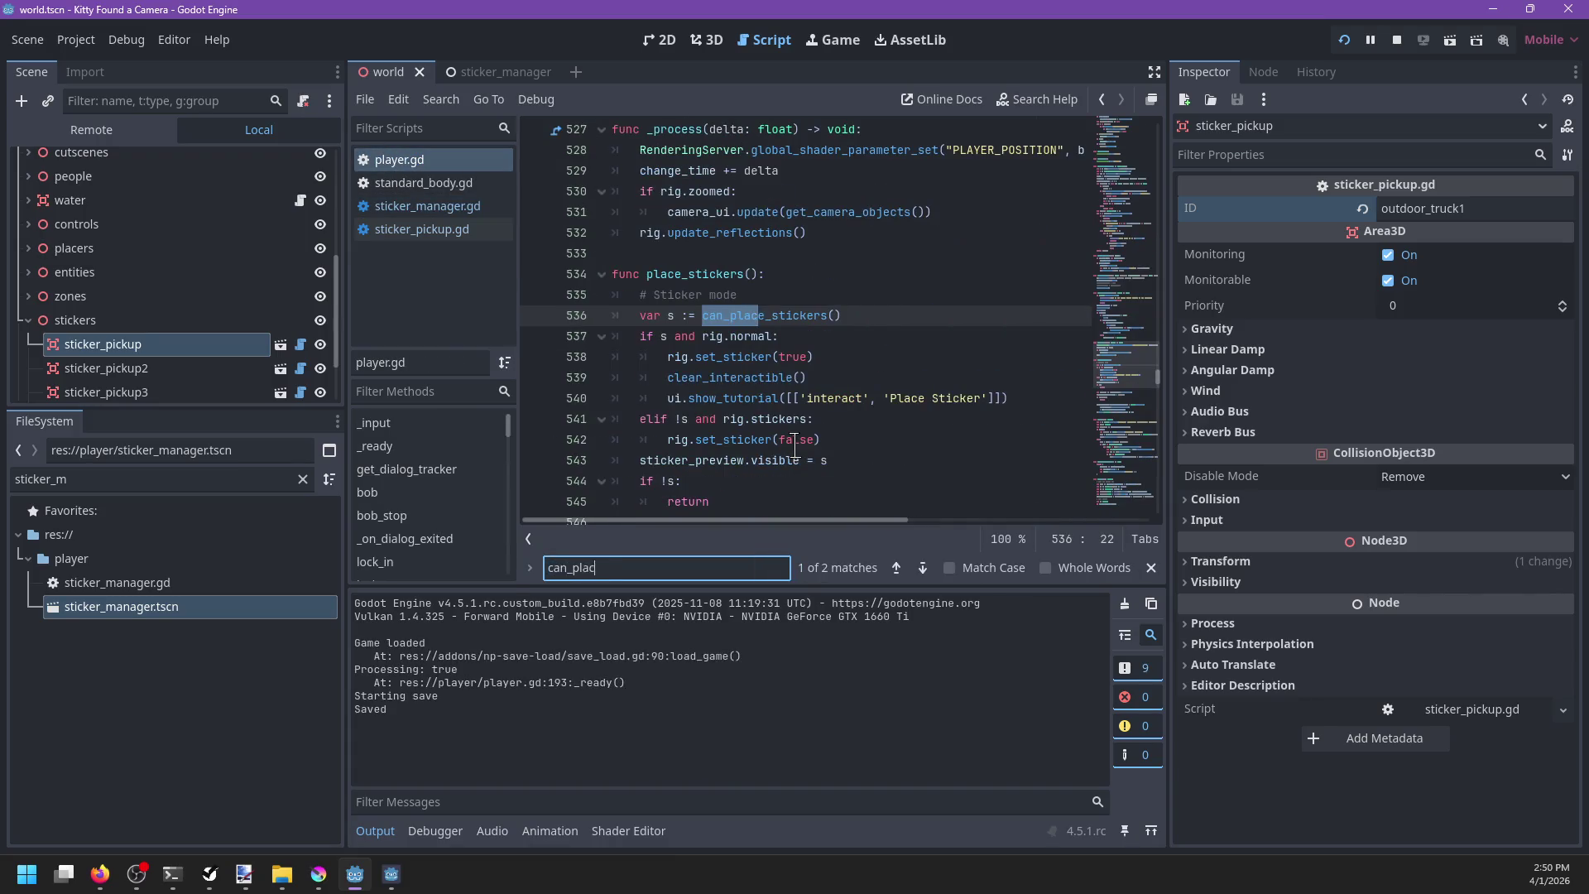
key("Escape")
Add 'and active_sticker' to the can_place_stickers() return condition and save player.gd
left_click(793, 317, "ctrl")
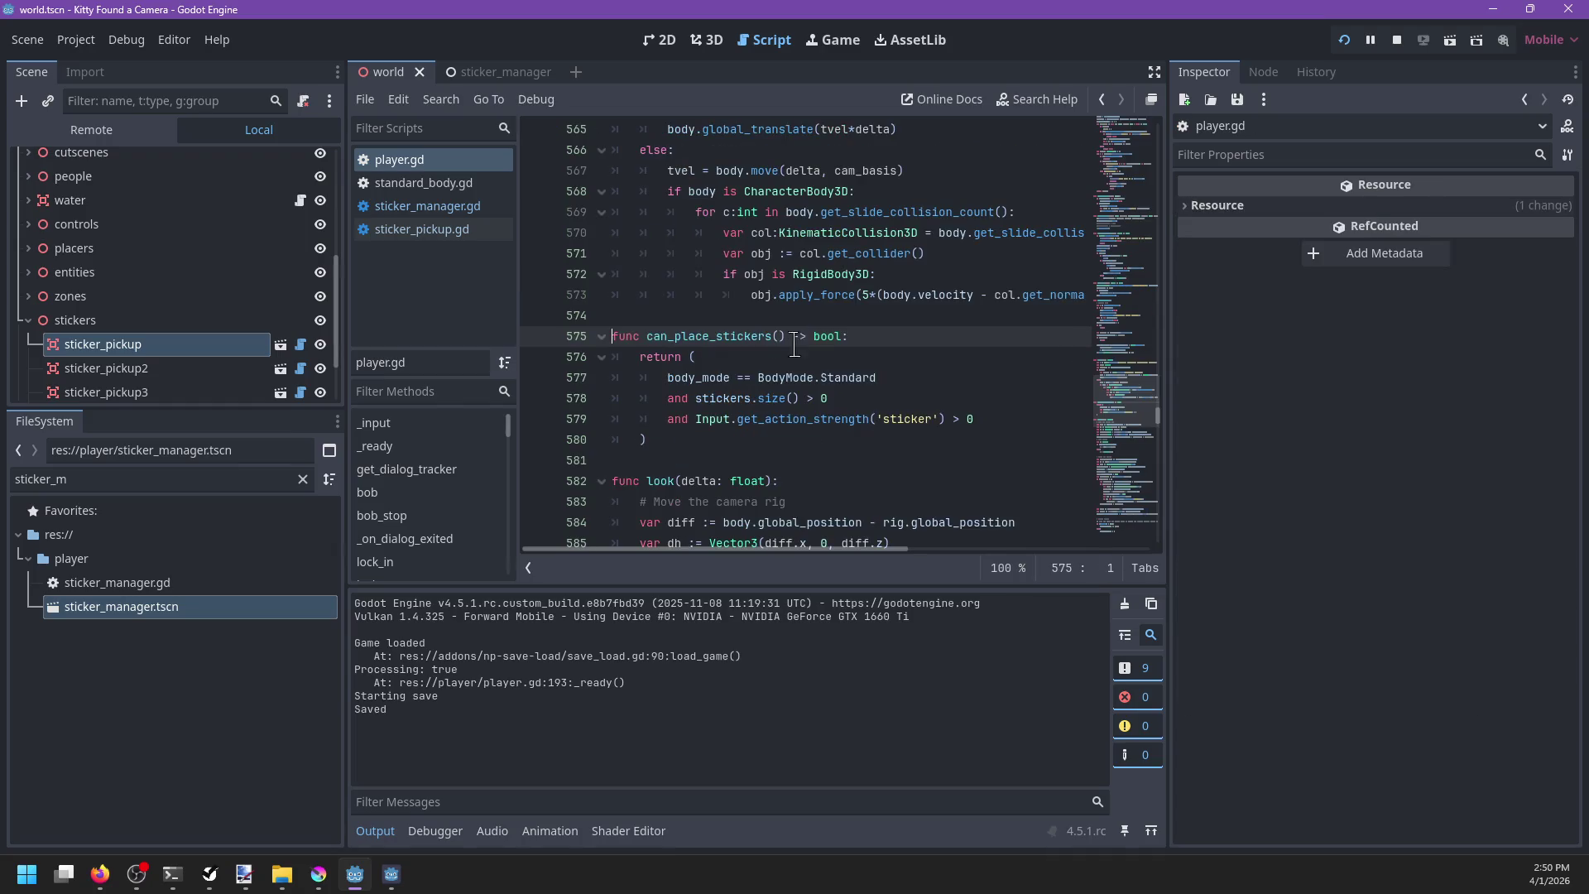
left_click(922, 389)
key("ctrl+shift+Return")
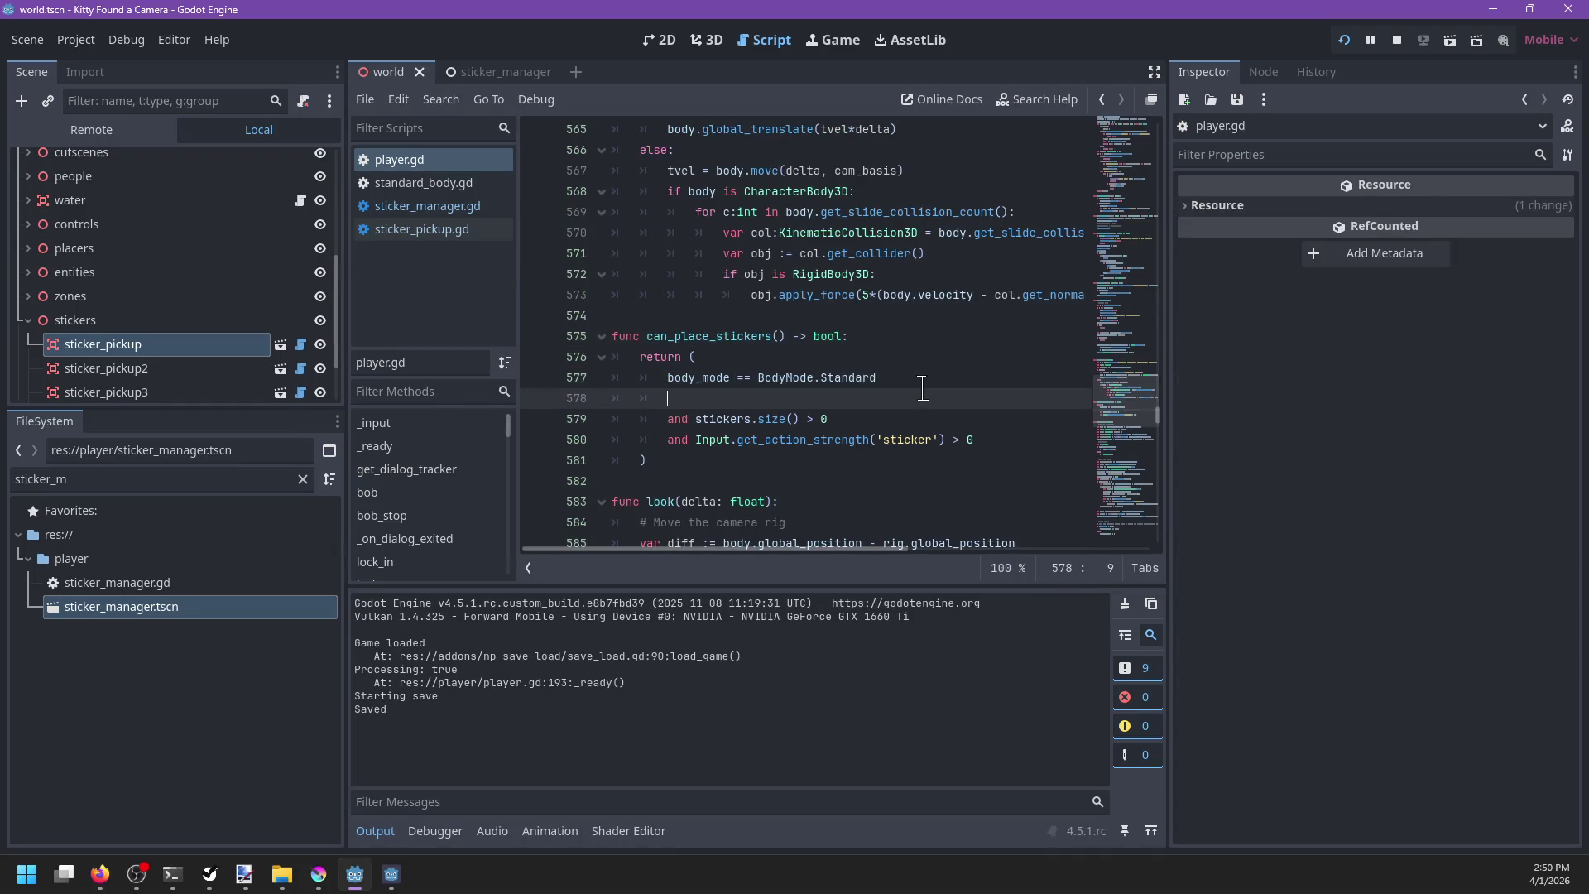
type("ive_sticker")
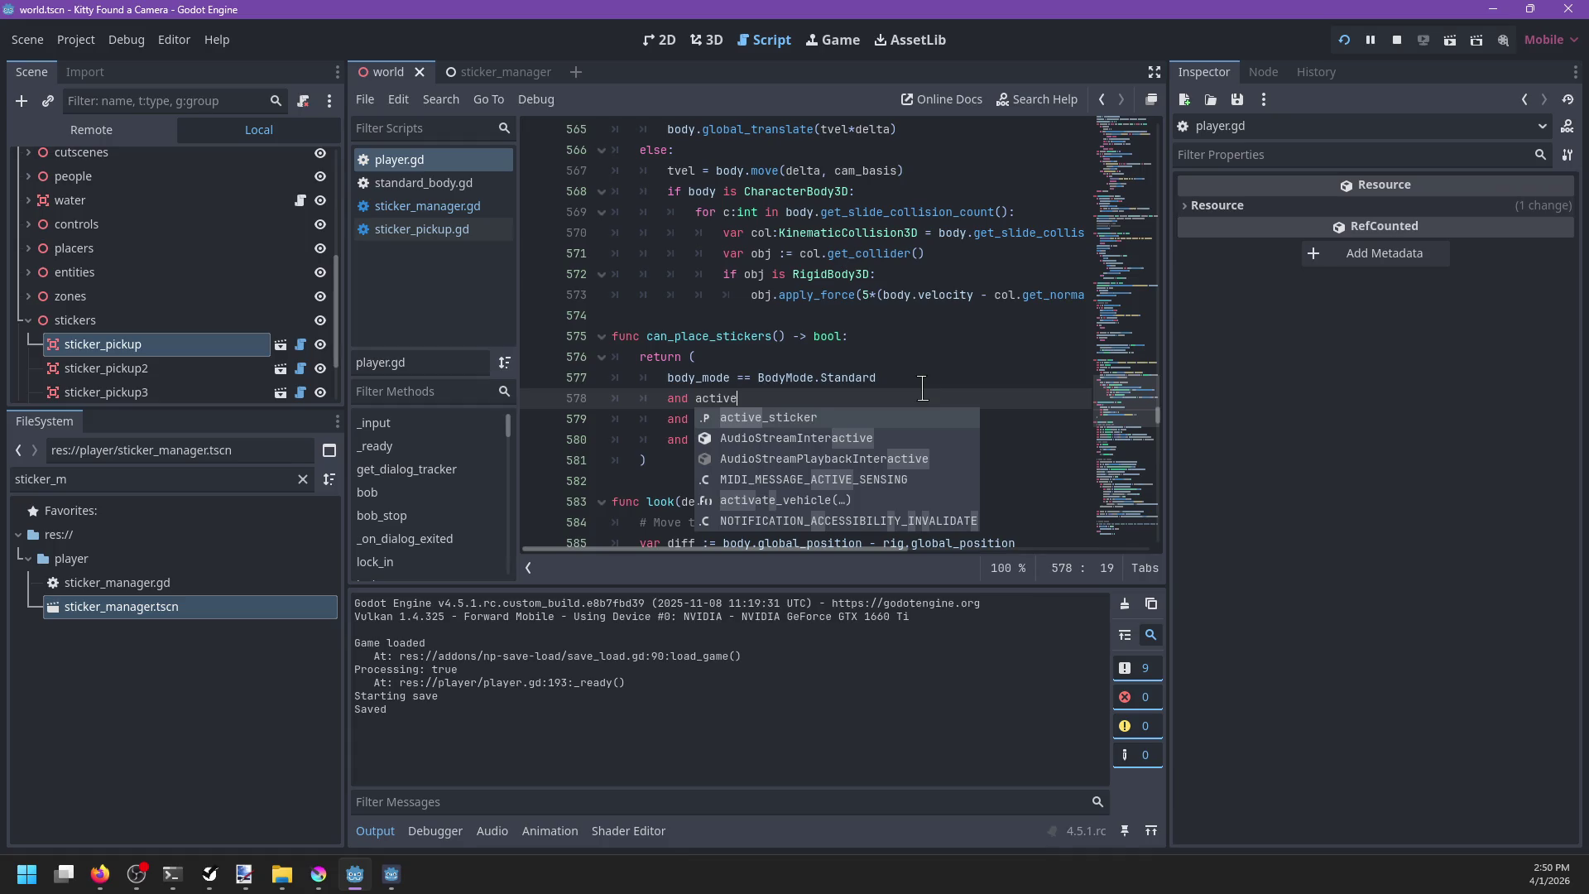
key("ctrl+s")
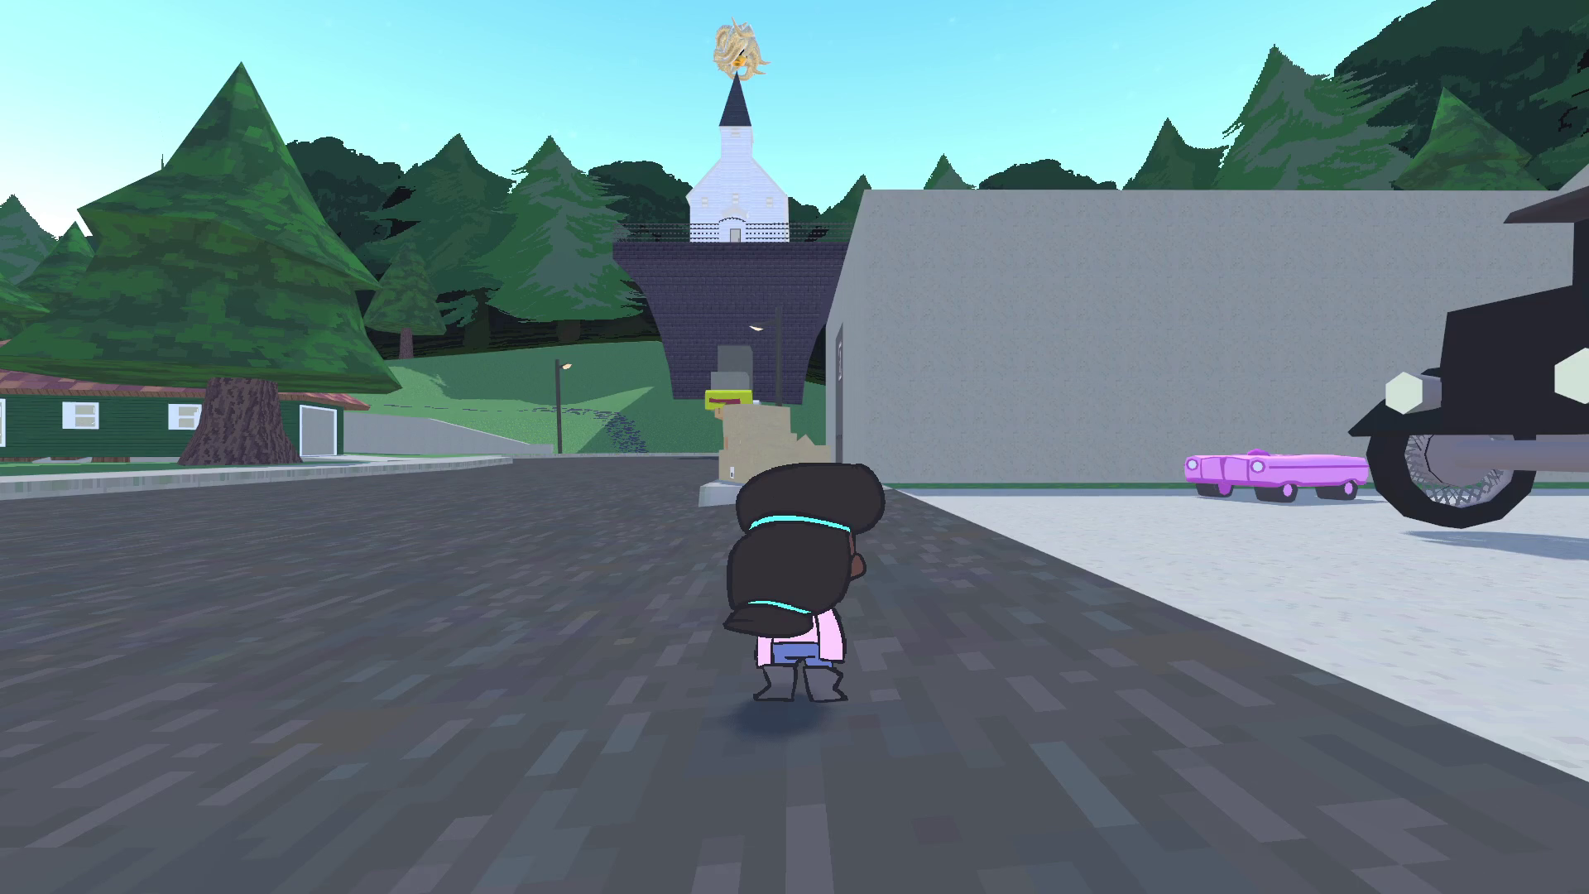
Preview the sticker on the road, sidewalk, grass and fence, then pause and quit back to the editor
key("w")
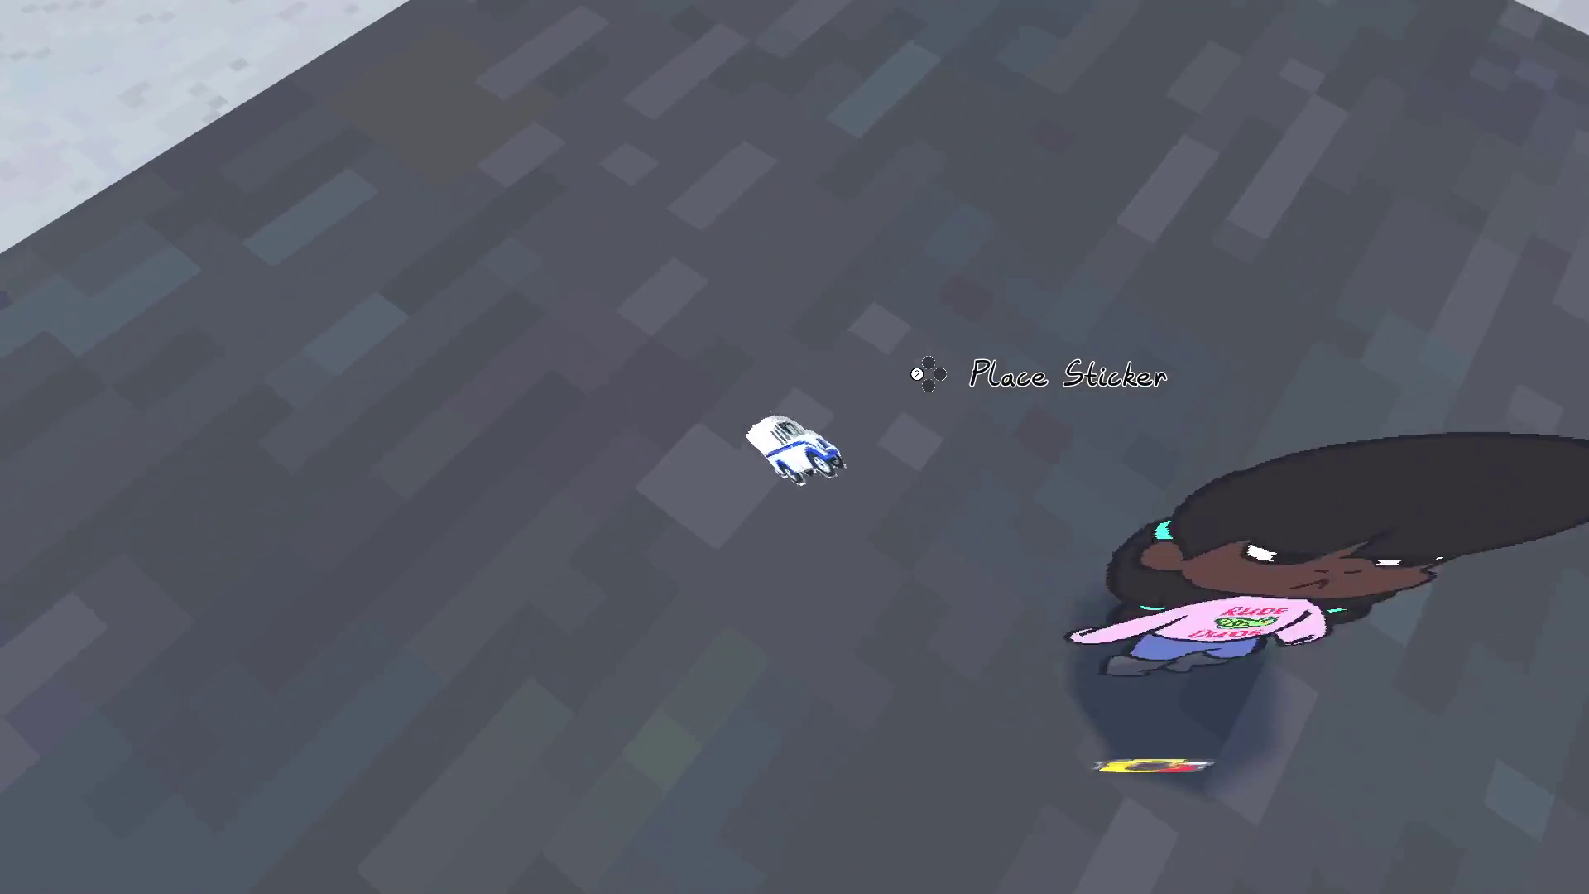
key("w")
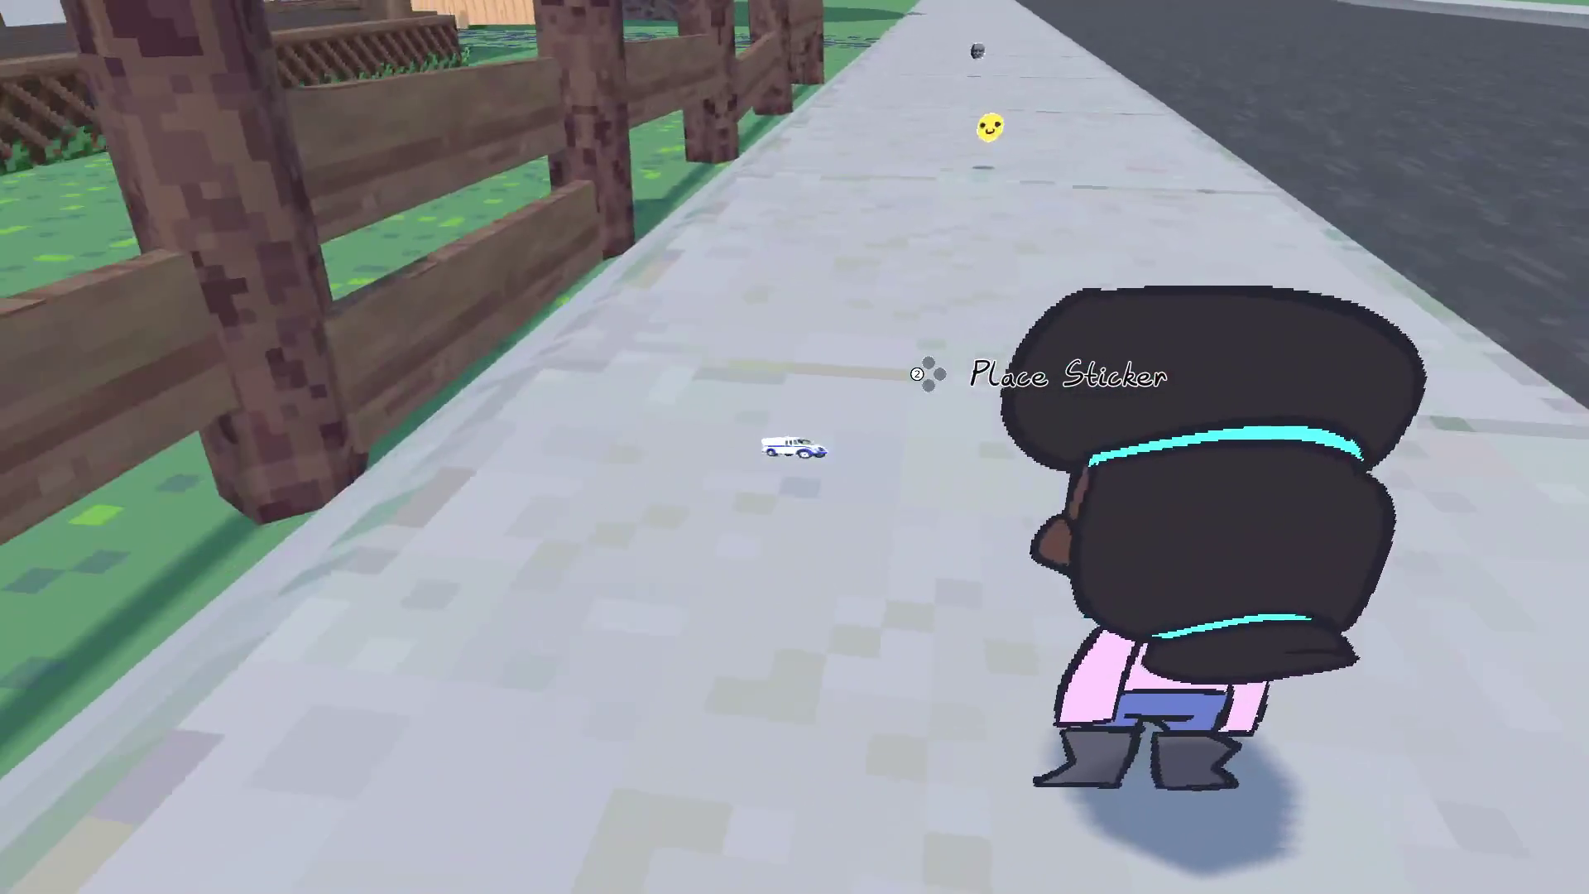
key("s")
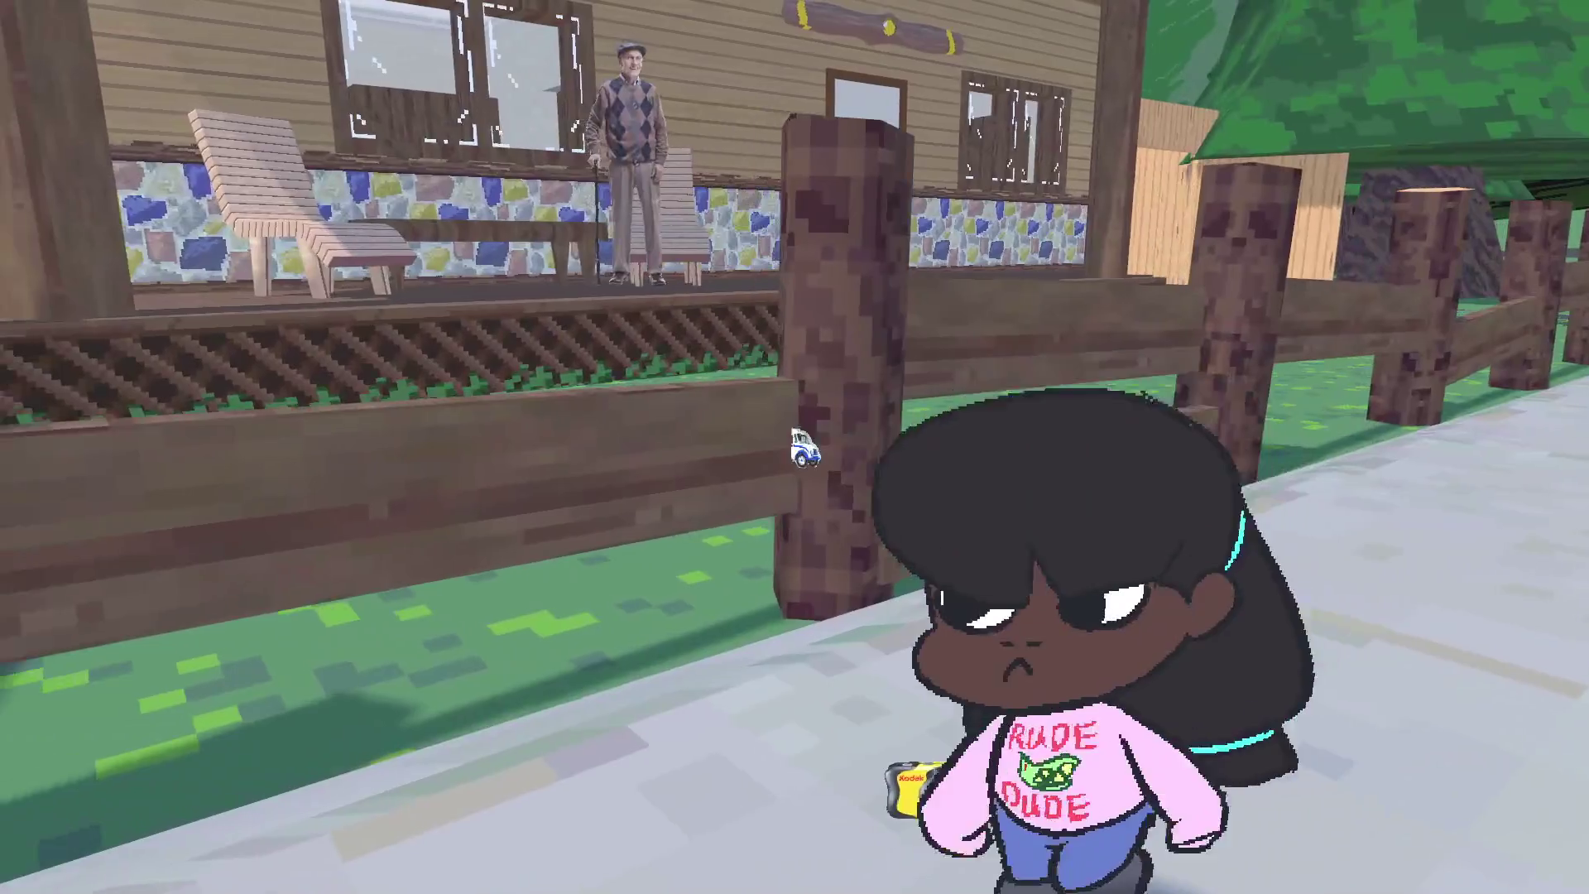
key("s")
key("w")
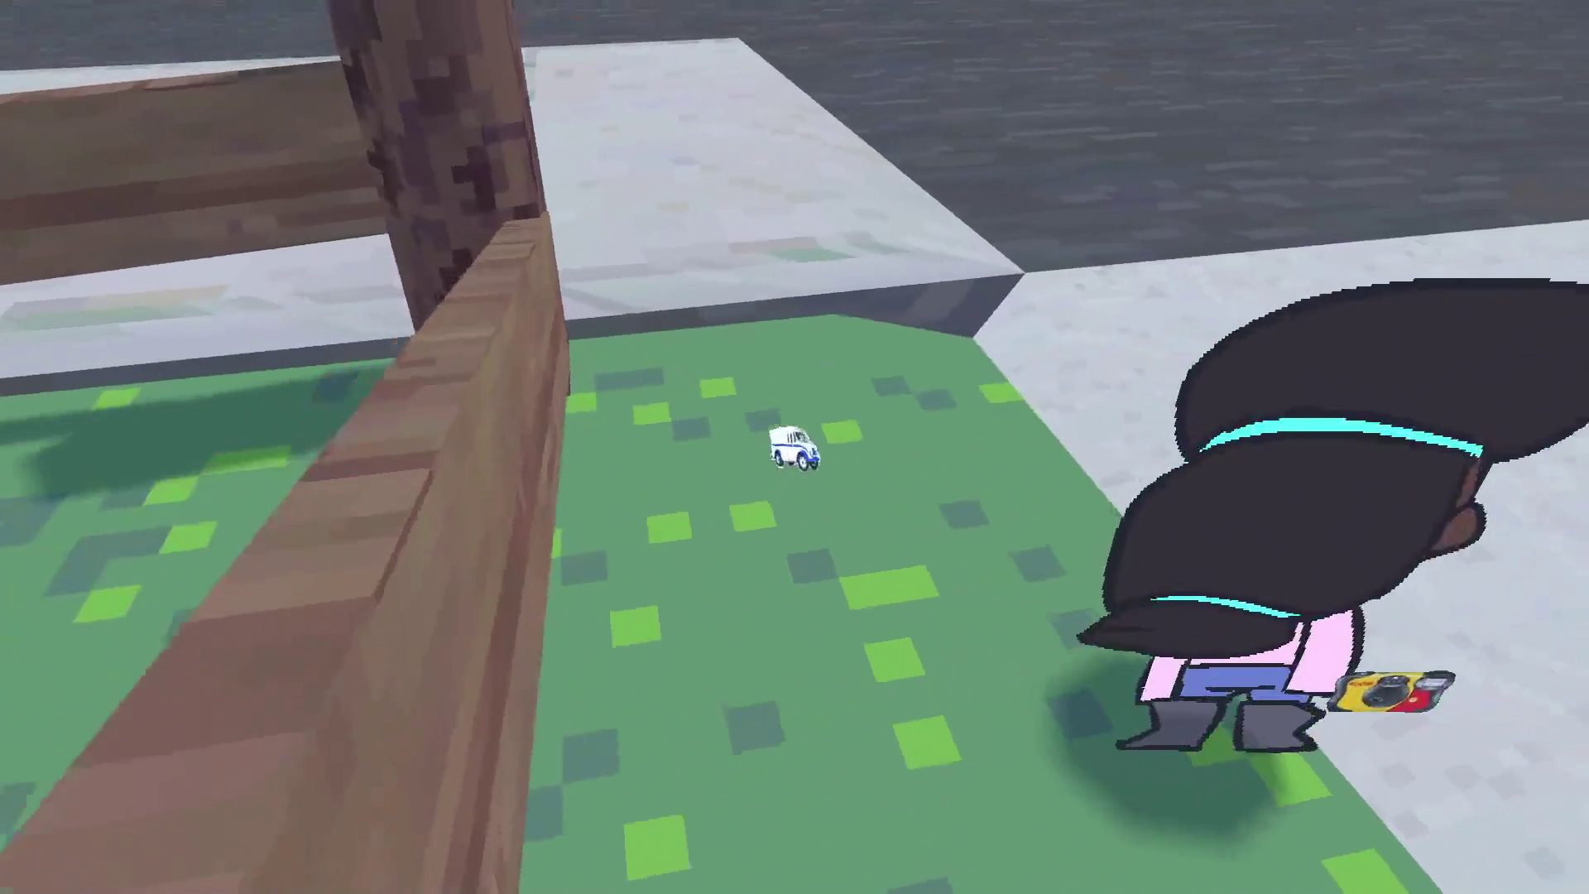
key("s")
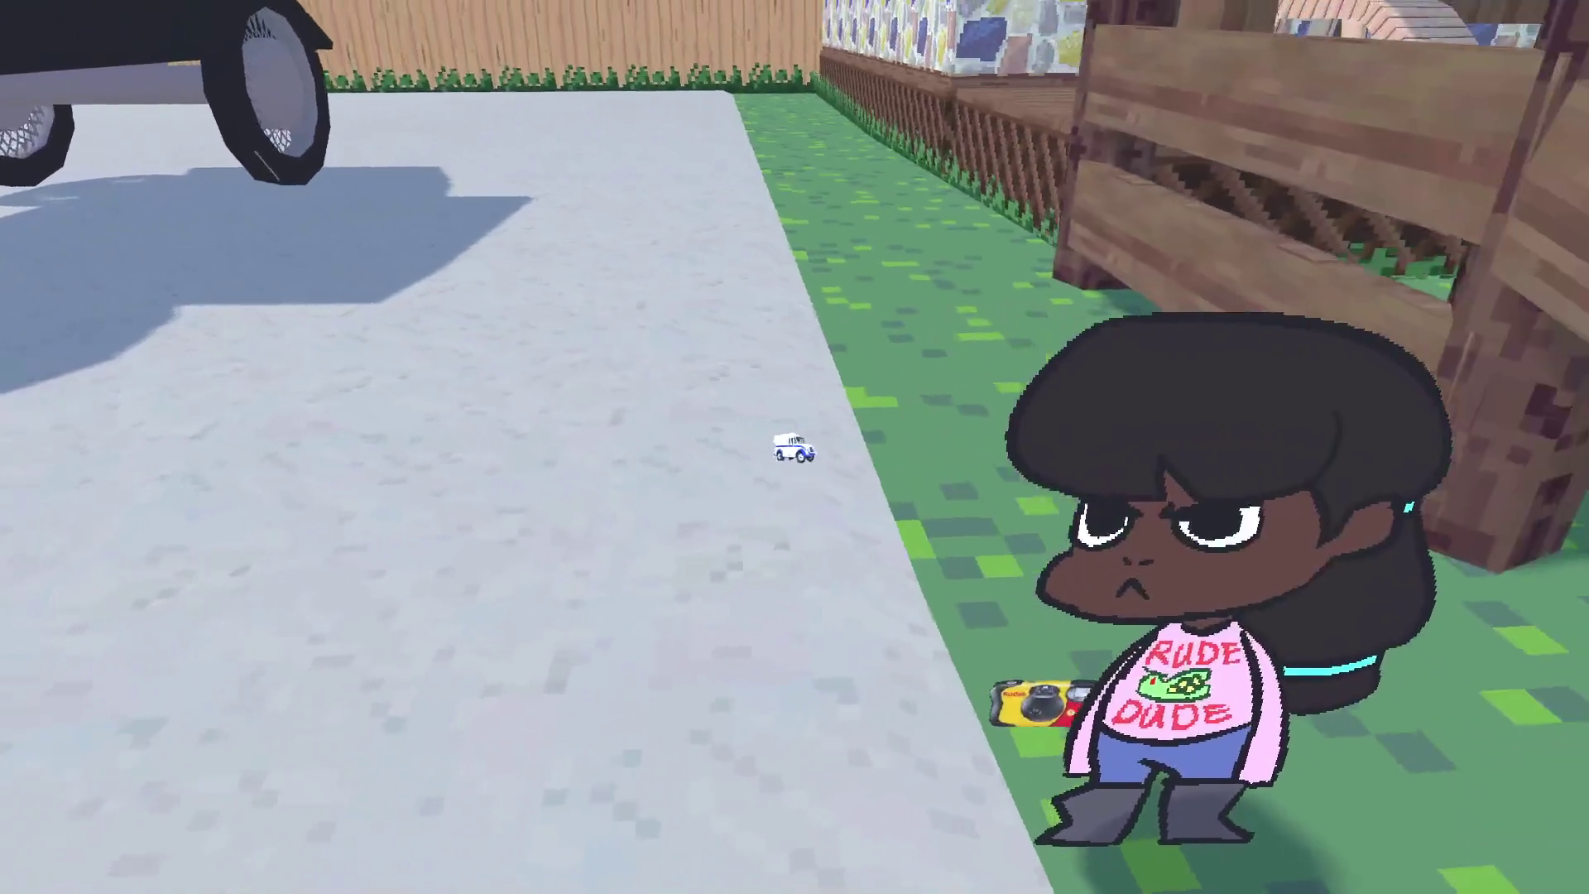
key("d")
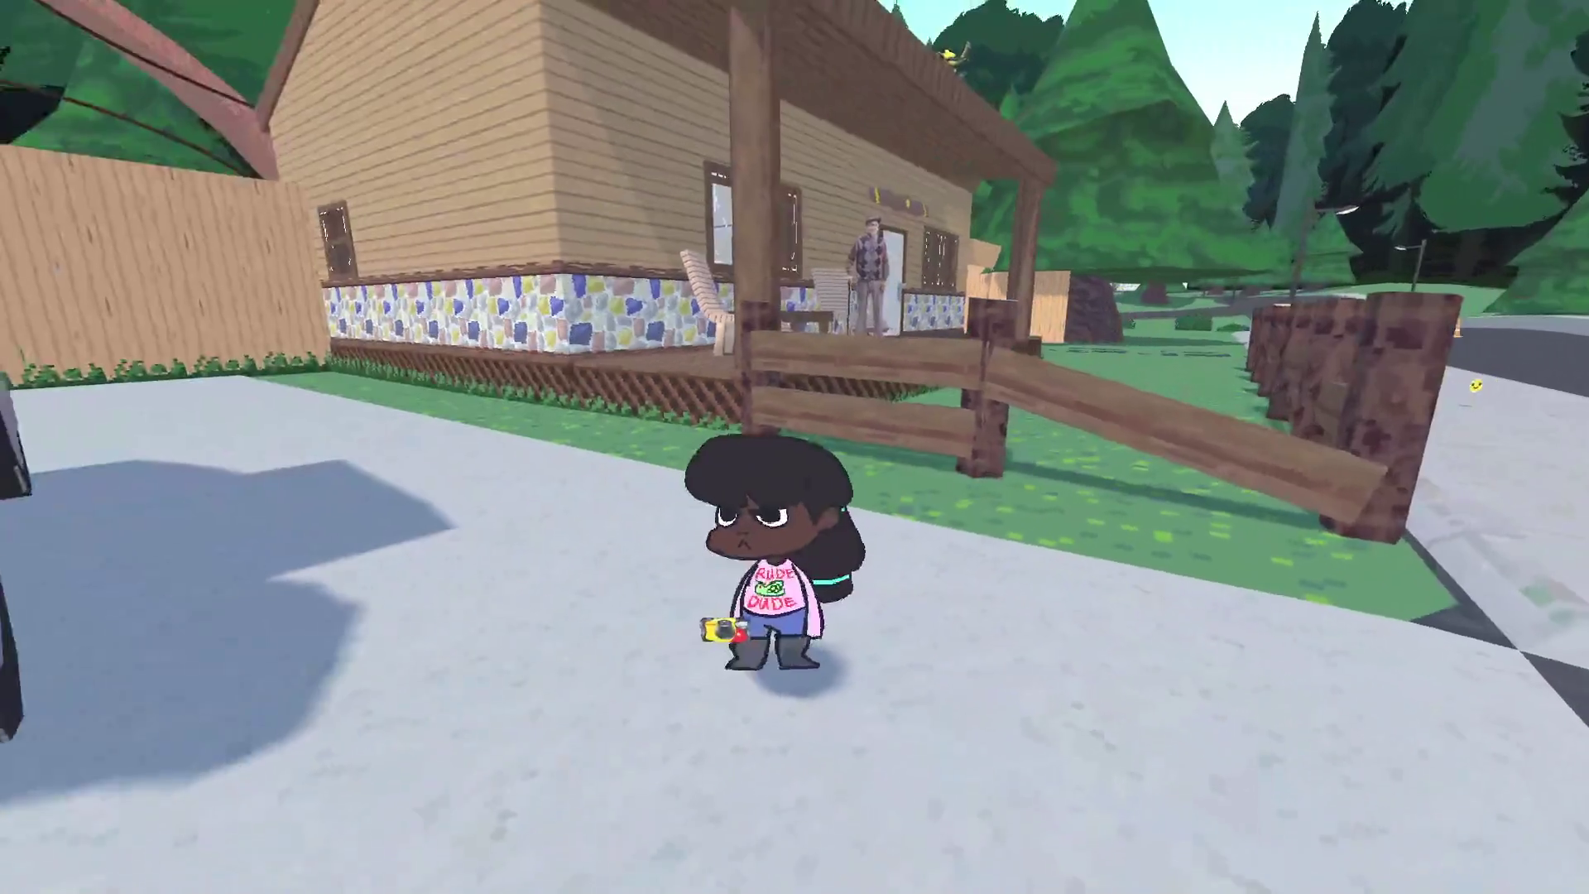
key("w")
key("Escape")
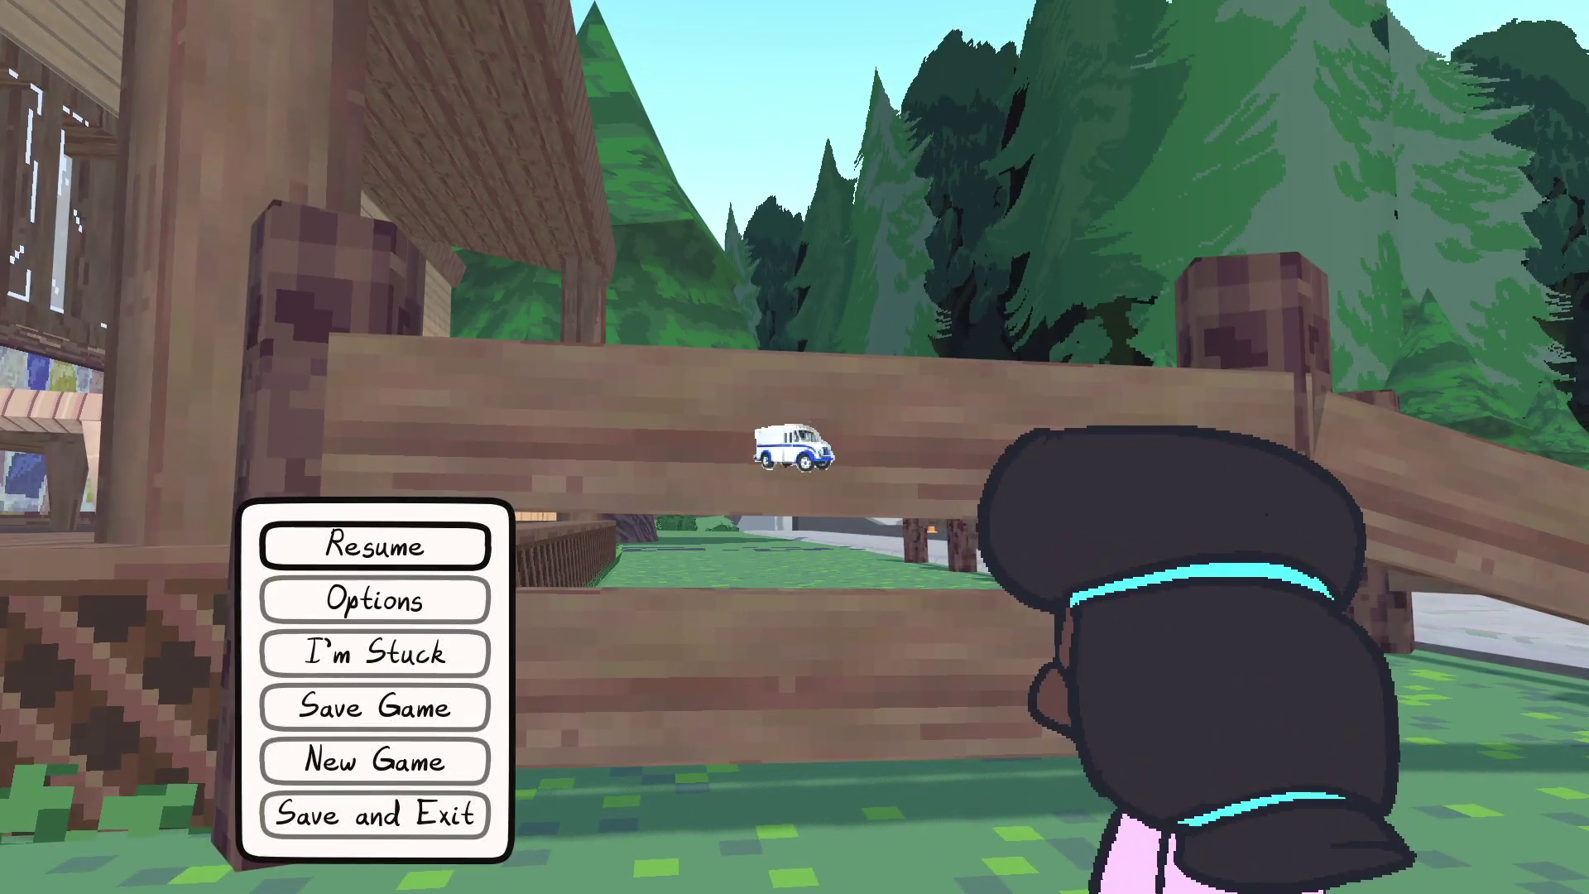
left_click(472, 814)
Locate the looking_at call building the sticker preview basis in player.gd
left_click(420, 239)
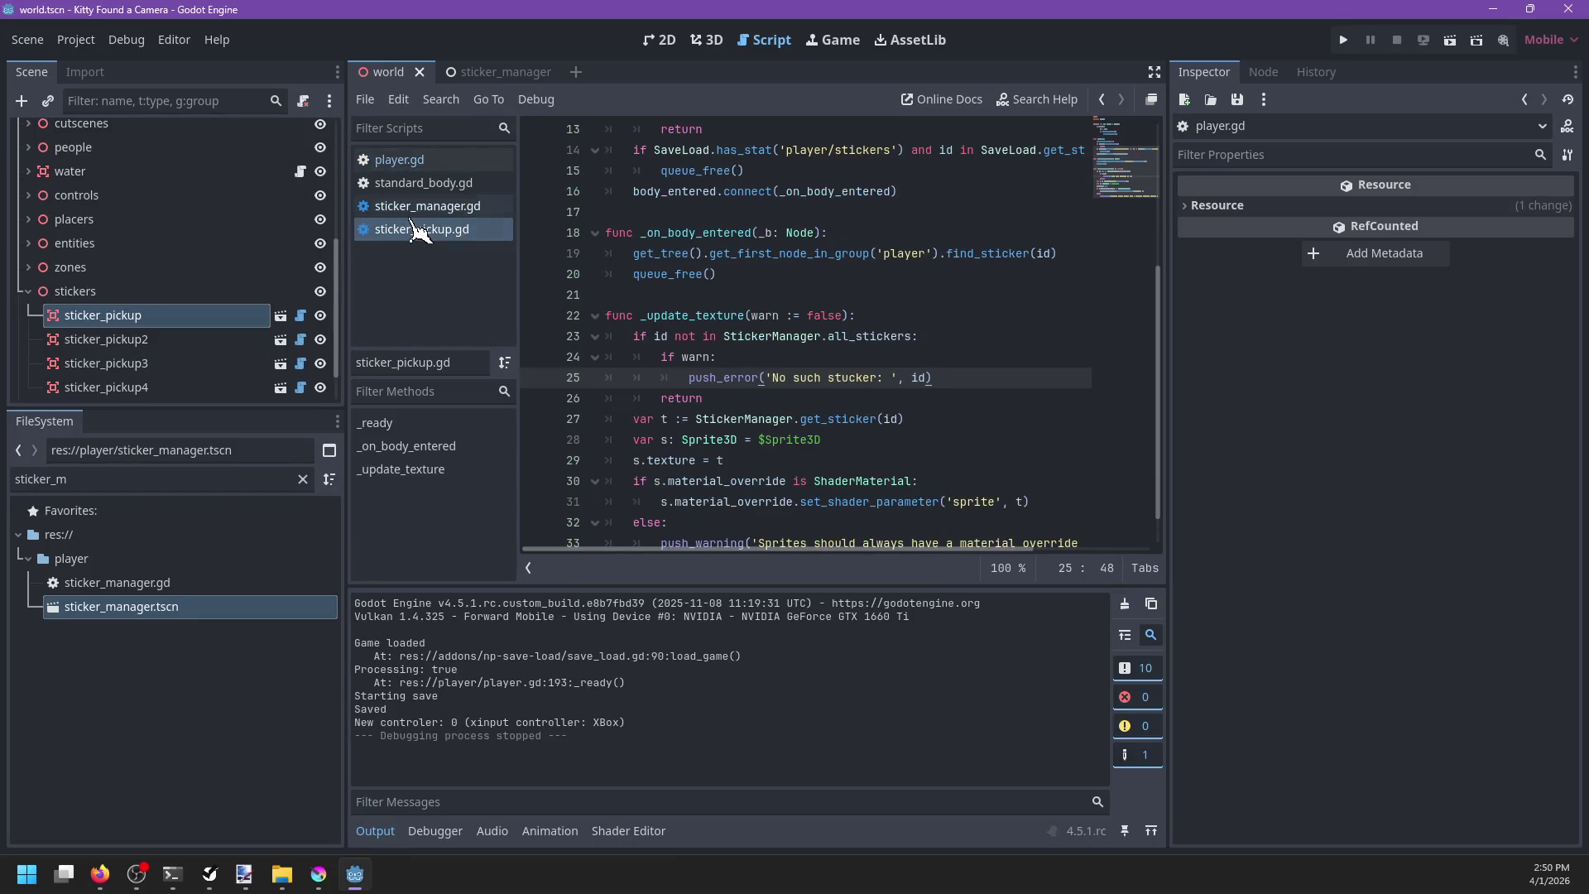
left_click(424, 206)
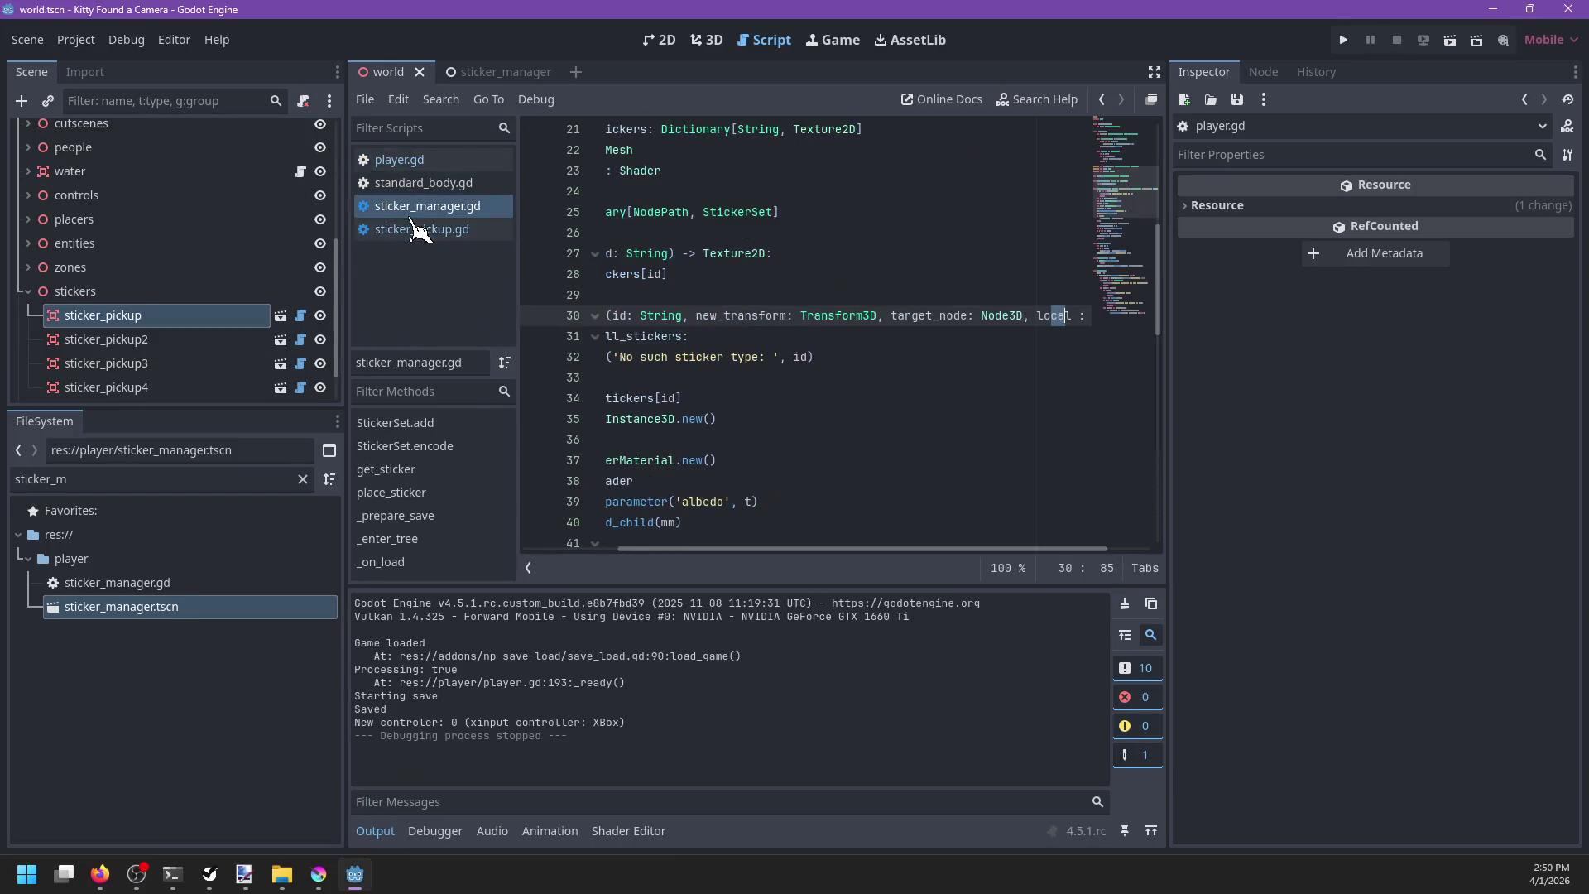
left_click(824, 377)
key("ctrl+f")
left_click(463, 166)
key("ctrl+f")
type("looking_at")
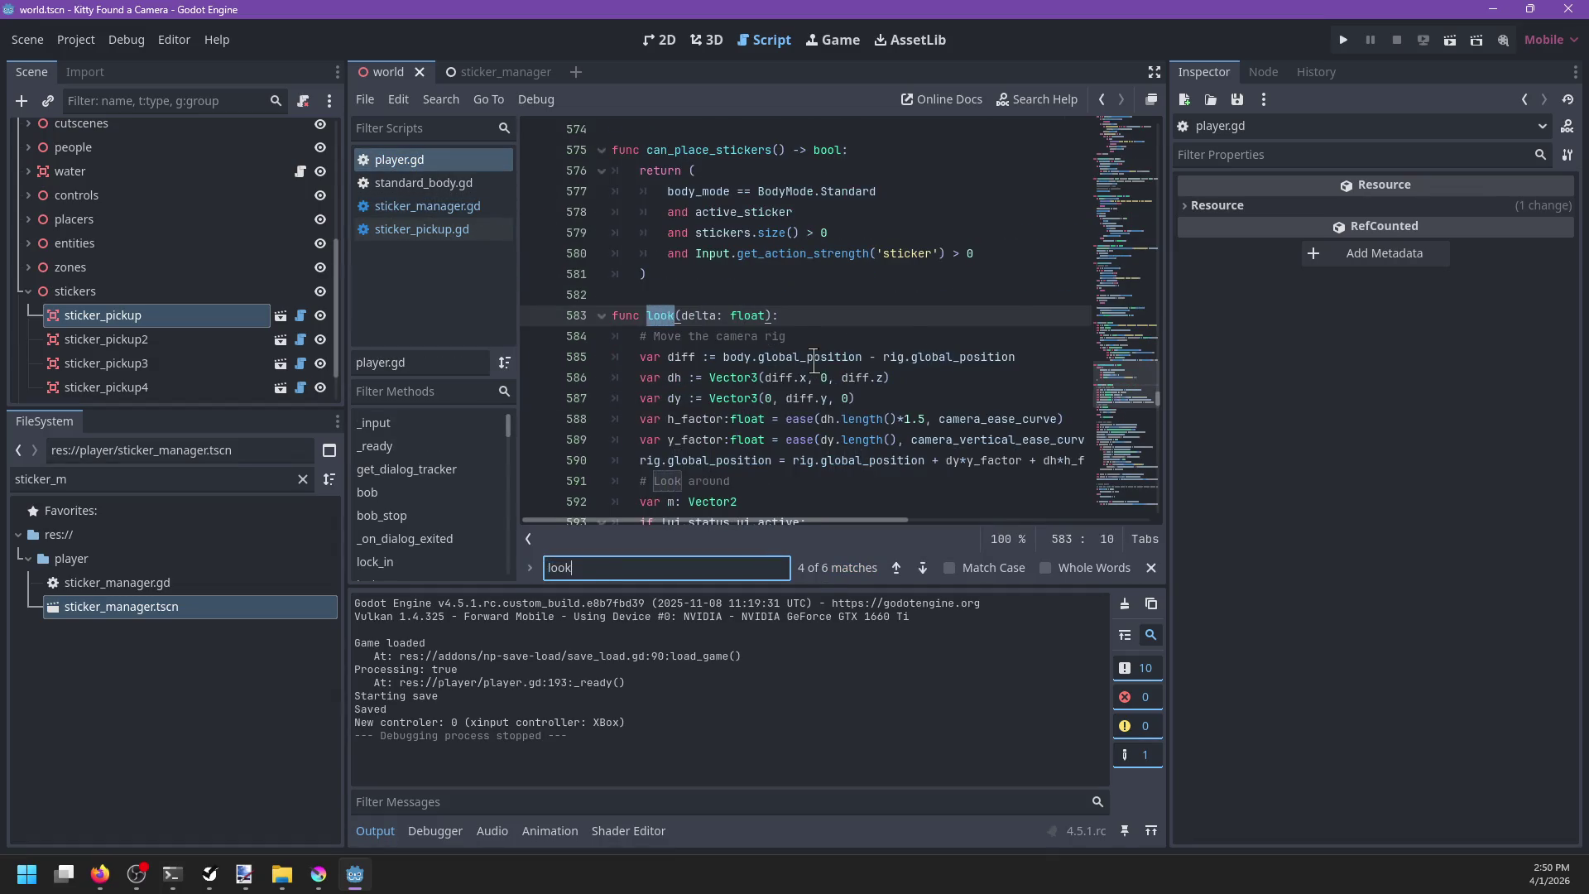
key("Escape")
Move .scaled(Vector3(sticker_aspect_ratio, 1, 1)) right after Basis(), split the lines, save, and check the warning
type("()")
key("Down")
key("Down")
key("Down")
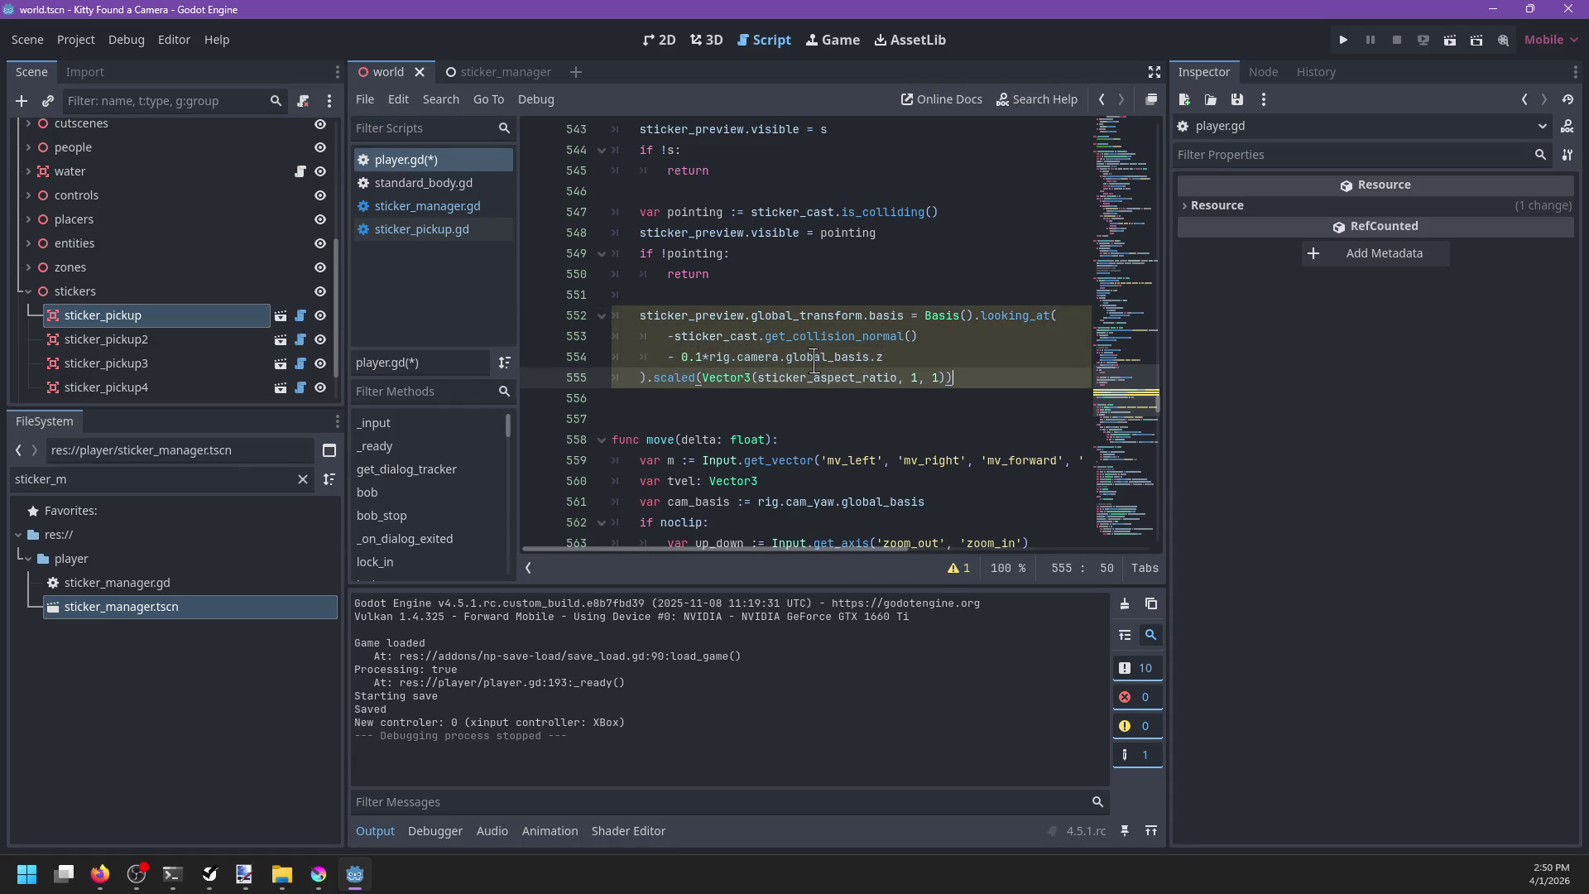
key("ctrl+shift+Left")
key("ctrl+shift+Left")
key("ctrl+shift+Left")
key("ctrl+c")
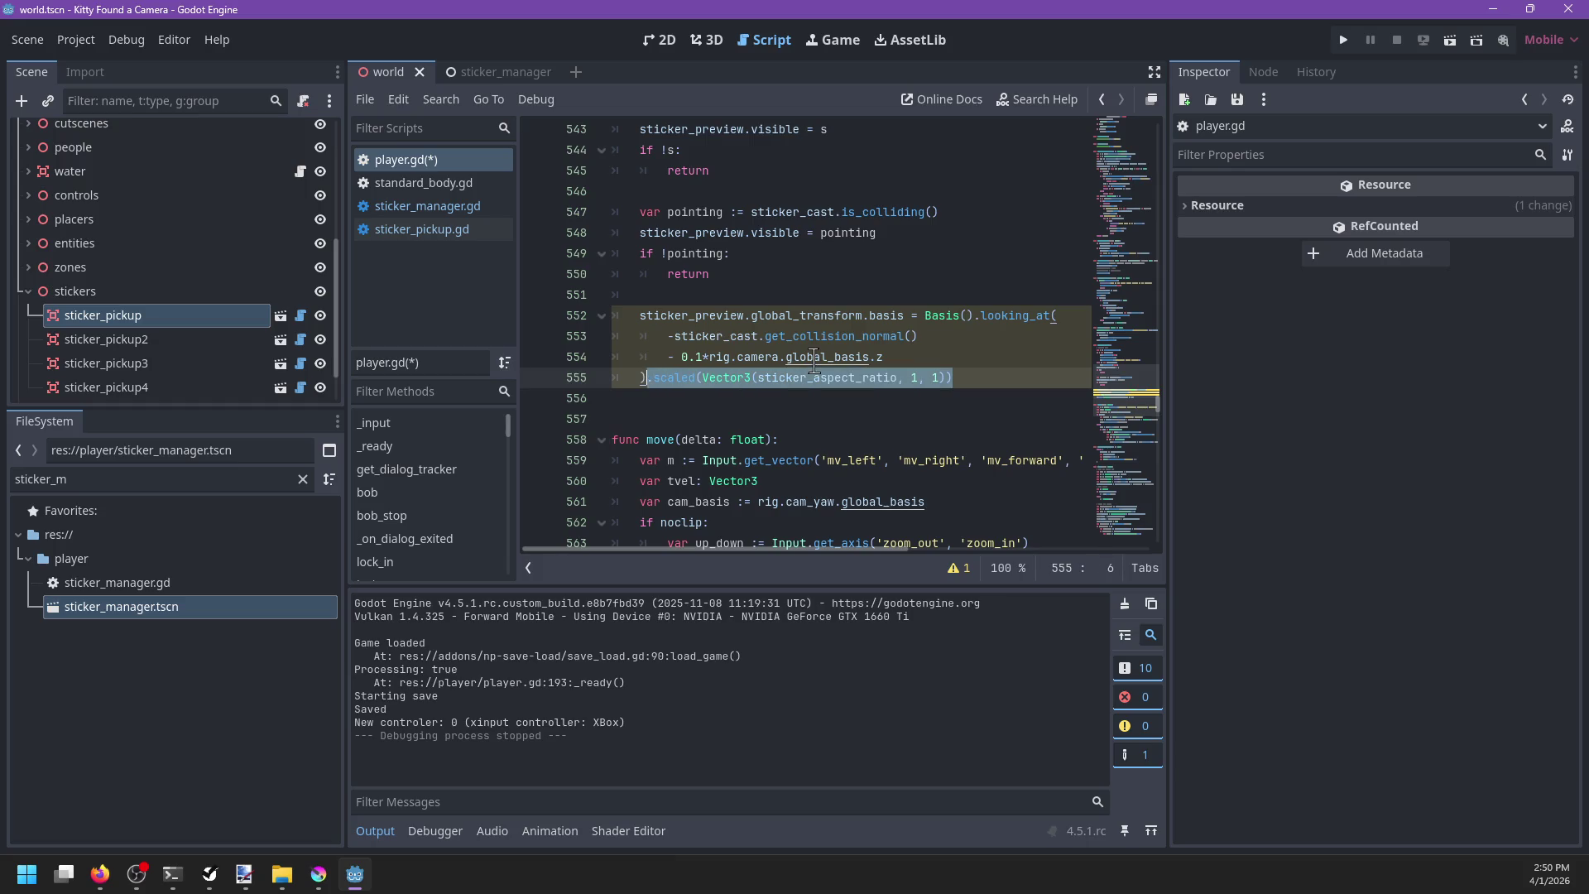
key("BackSpace")
left_click(978, 314)
key("ctrl+v")
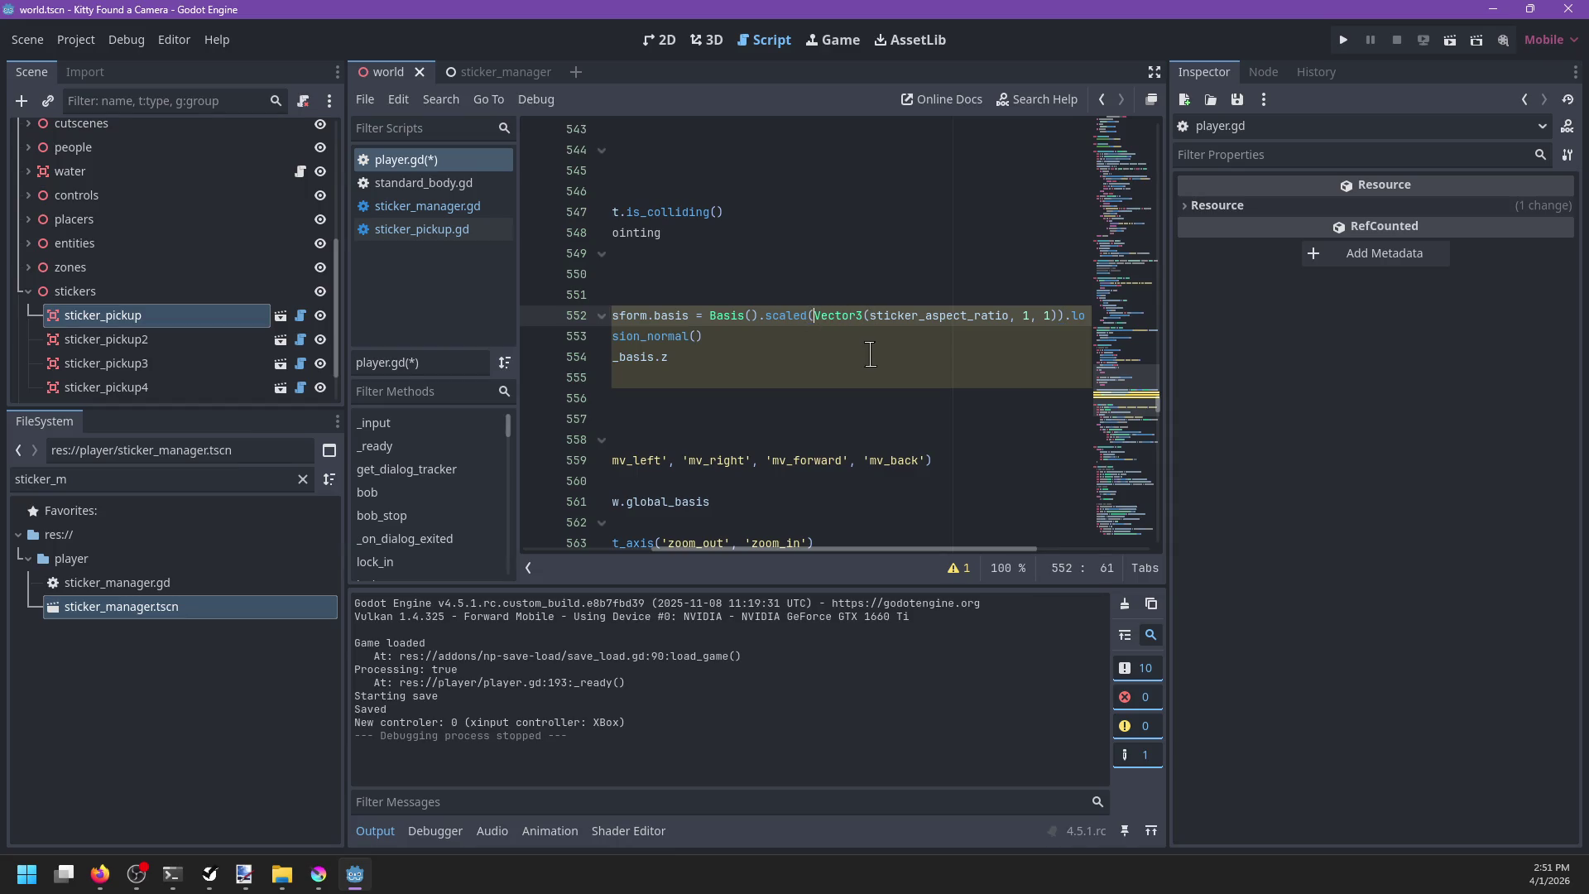
key("Return")
scroll(866, 357, "left", 2)
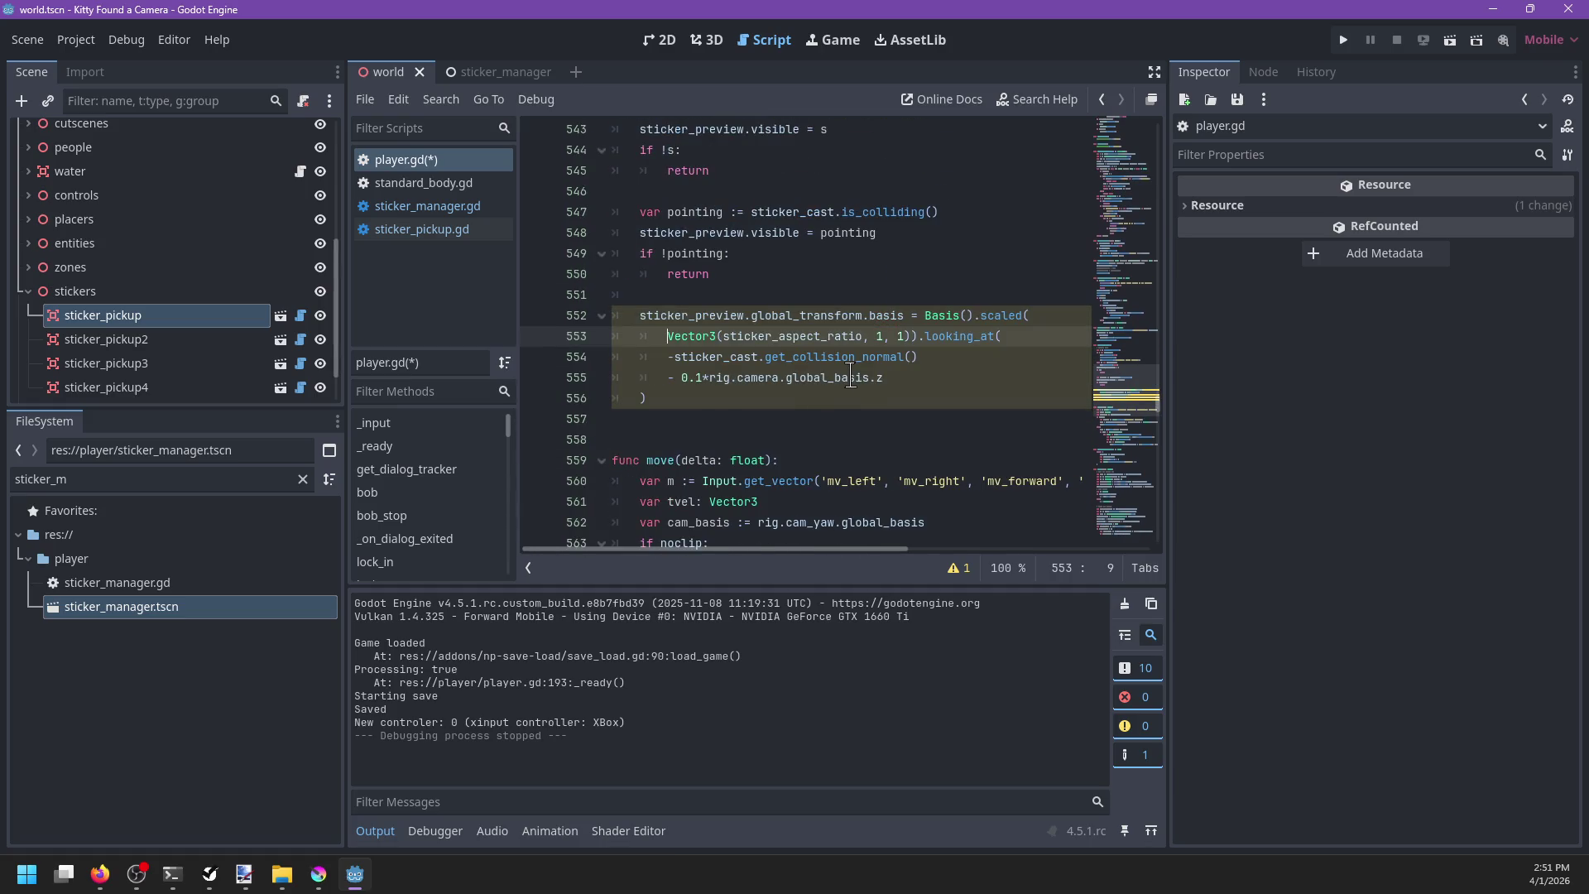
key("Return")
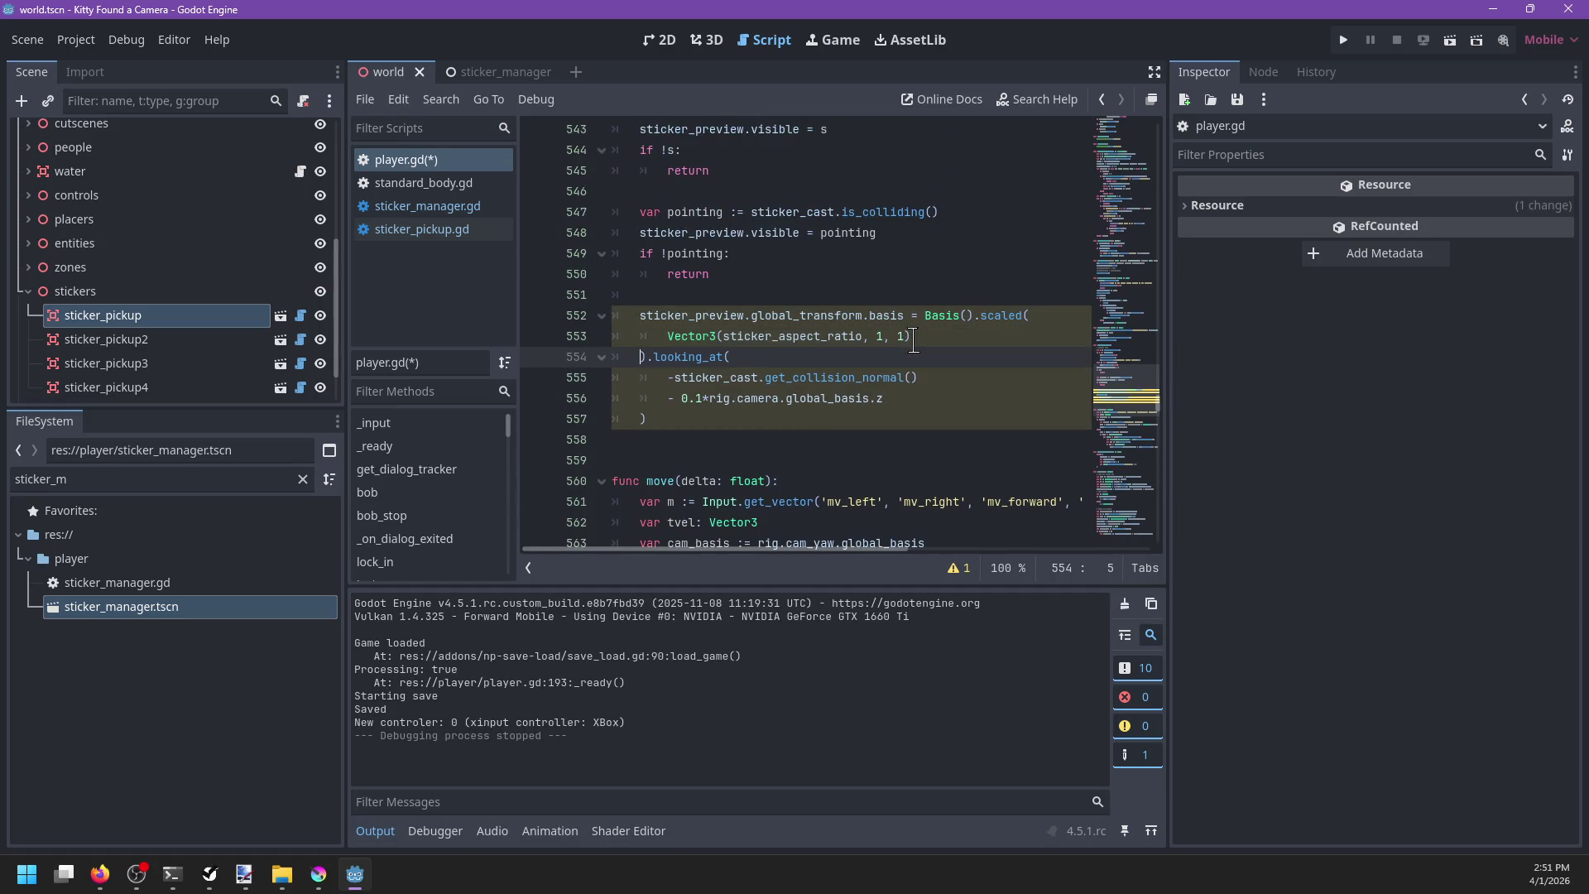
key("ctrl+s")
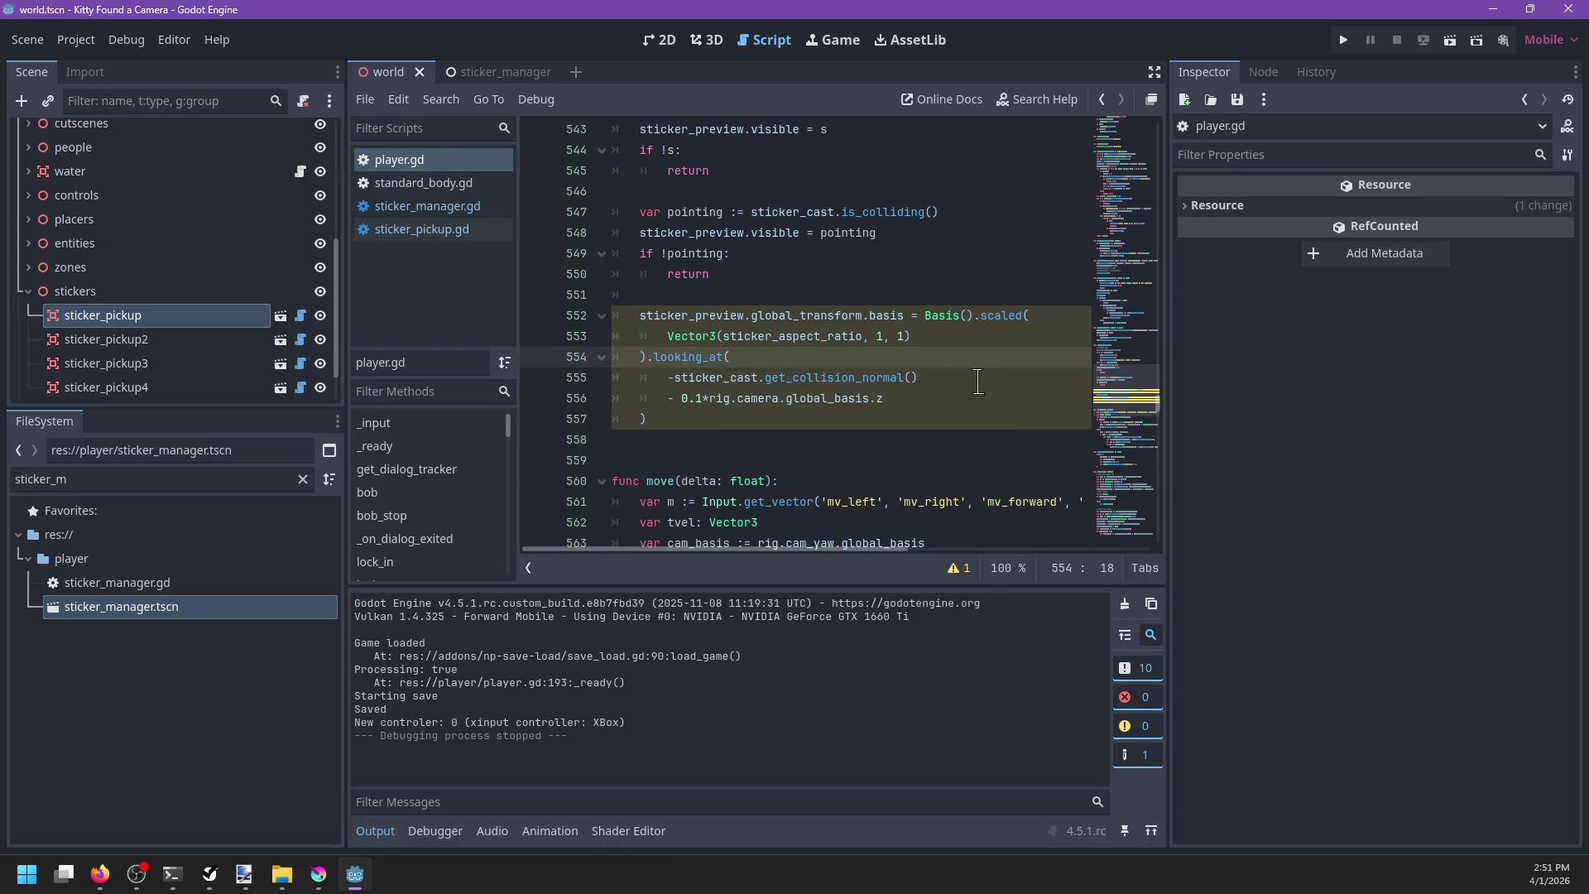
left_click(960, 568)
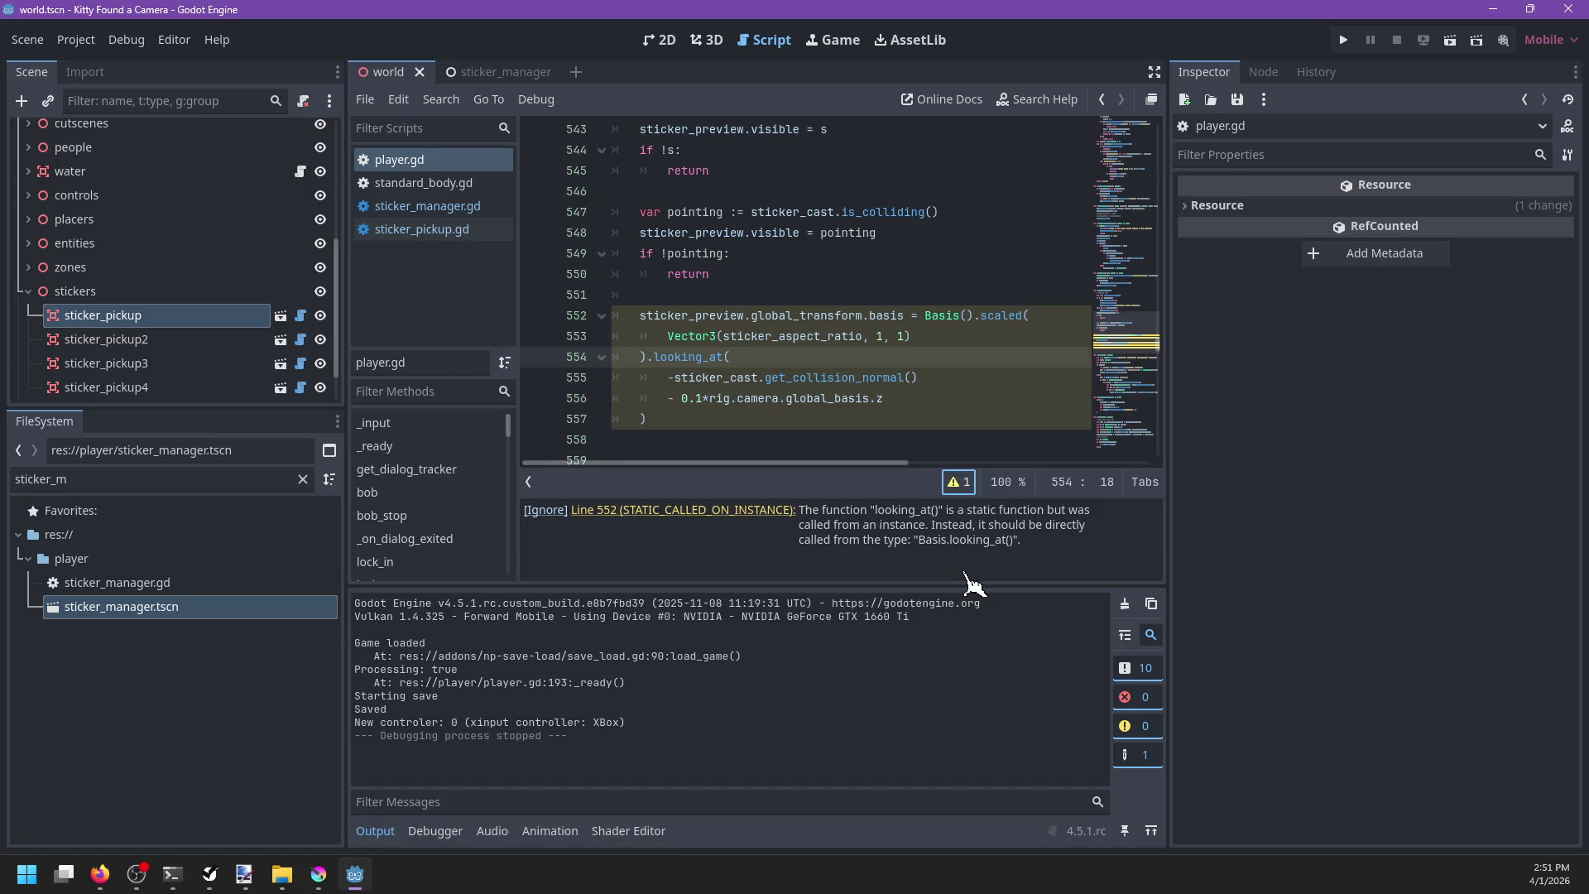
left_click(958, 485)
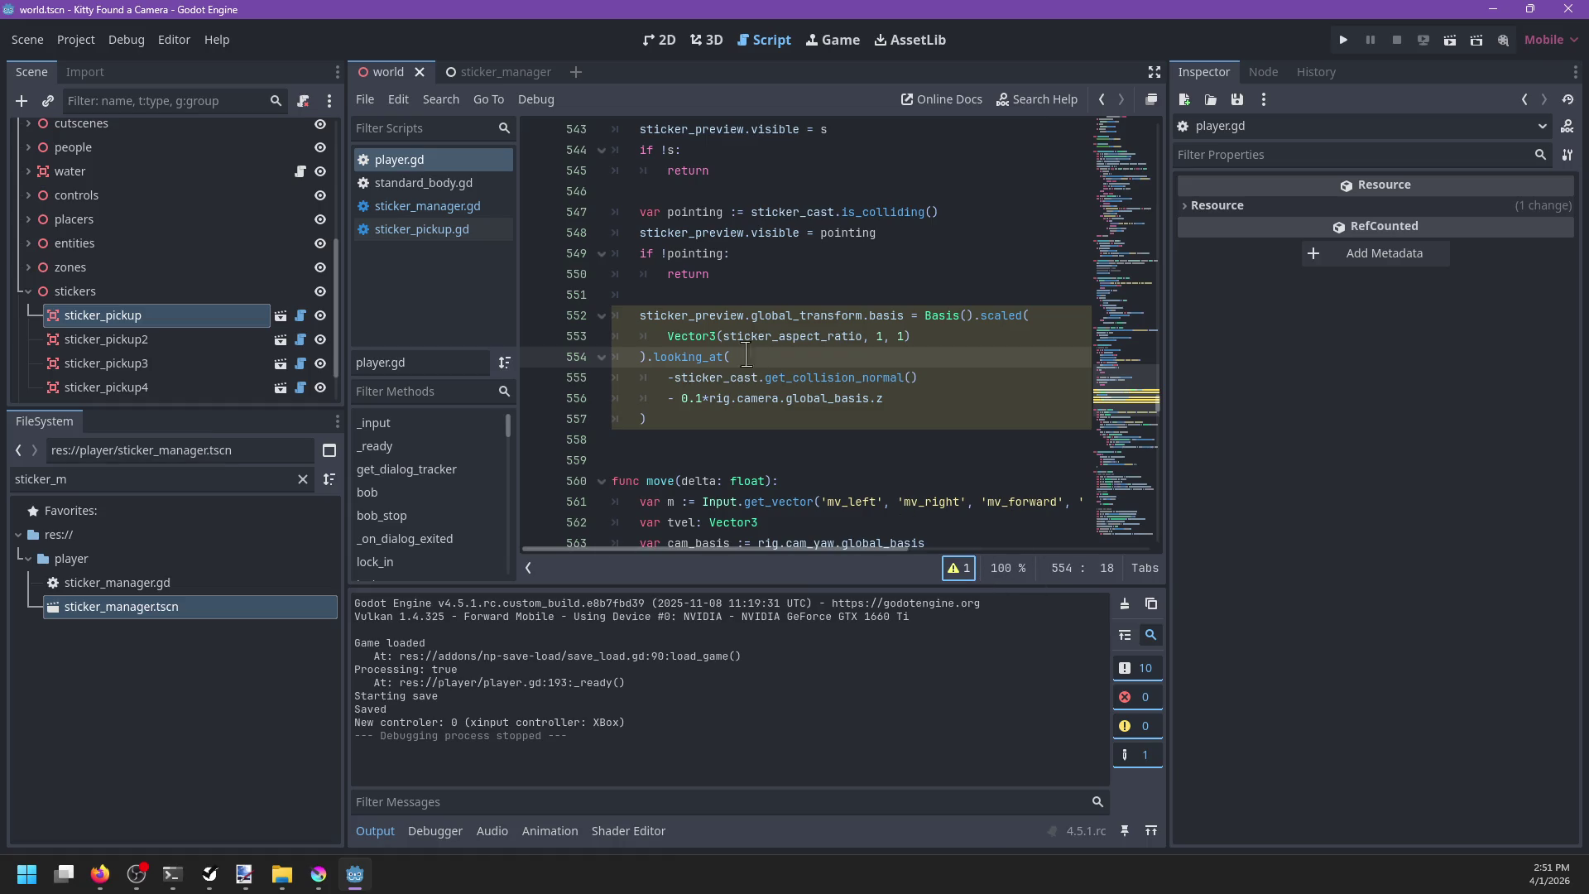
Open the Basis class reference and read the looking_at method description
left_click(942, 321, "ctrl")
scroll(822, 379, "down", 5)
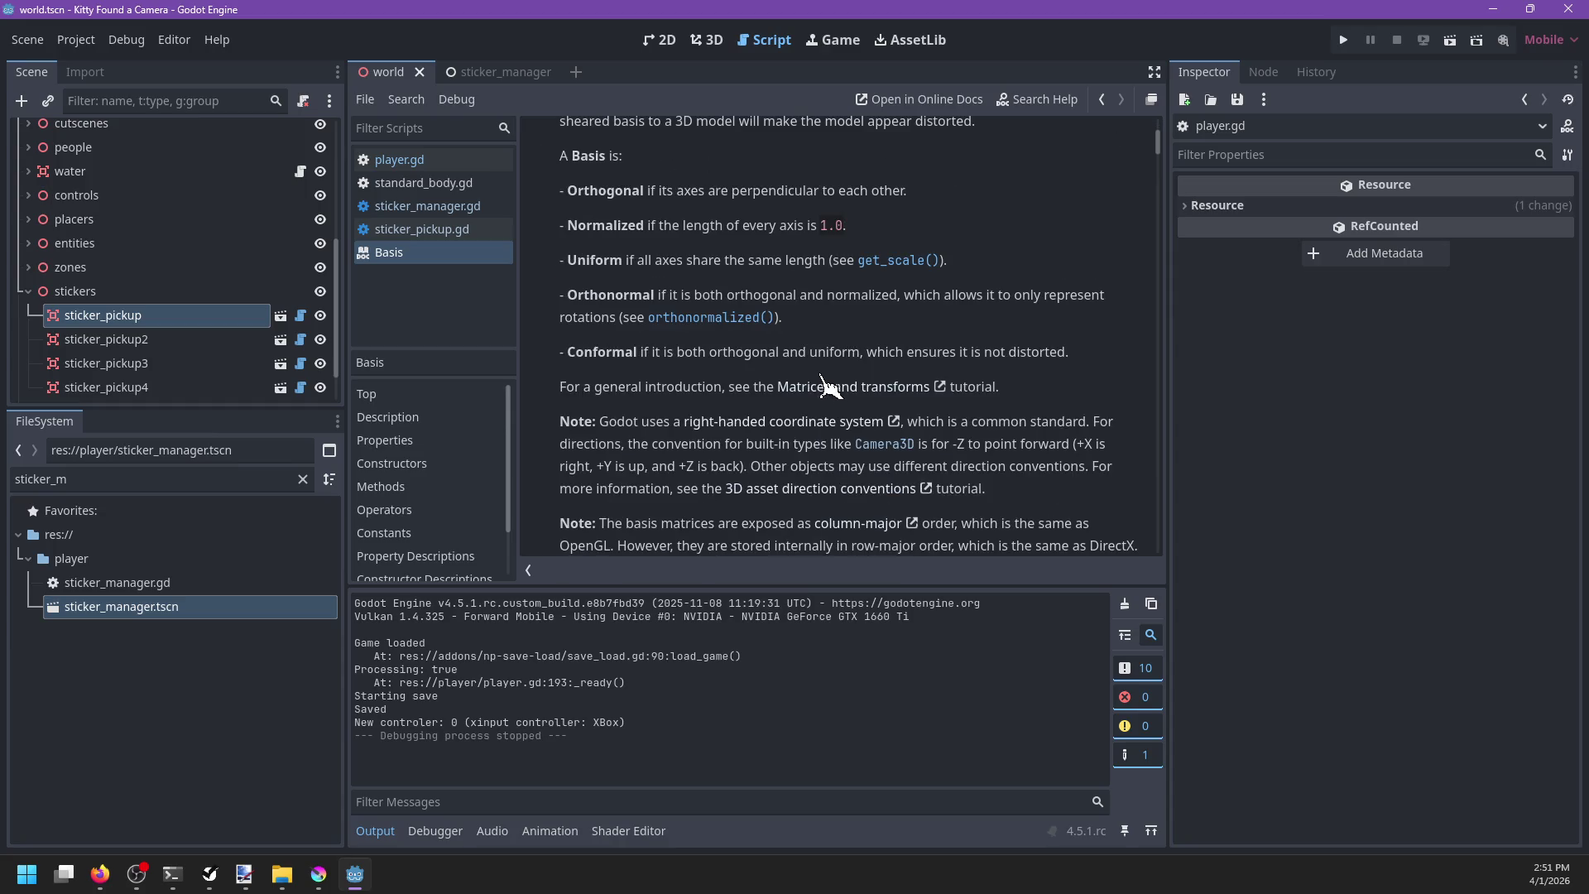
scroll(816, 383, "down", 6)
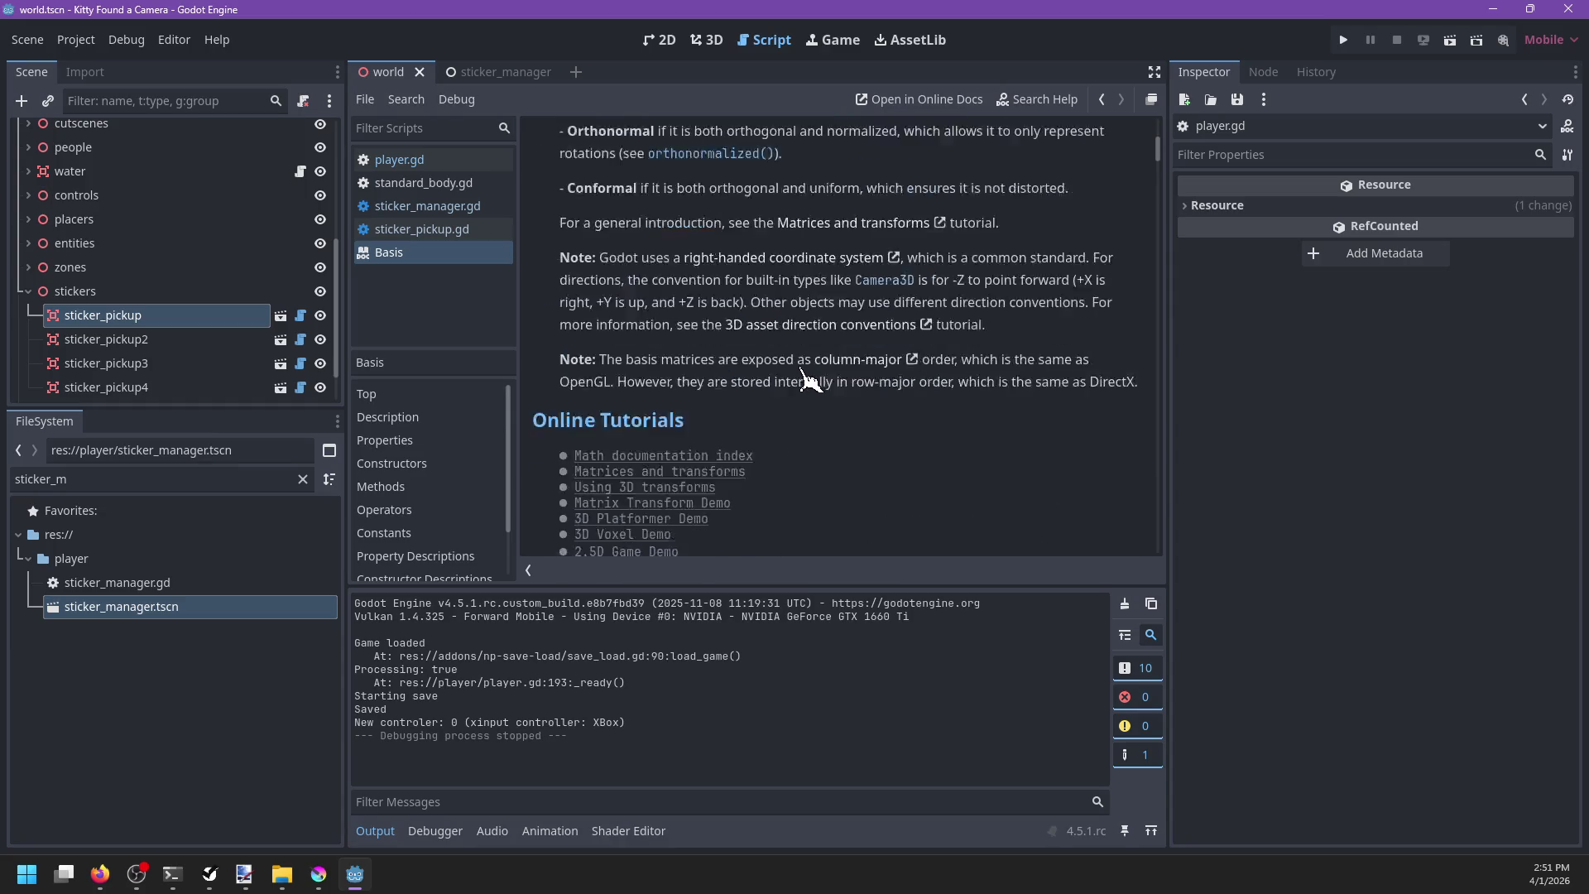
scroll(810, 379, "down", 7)
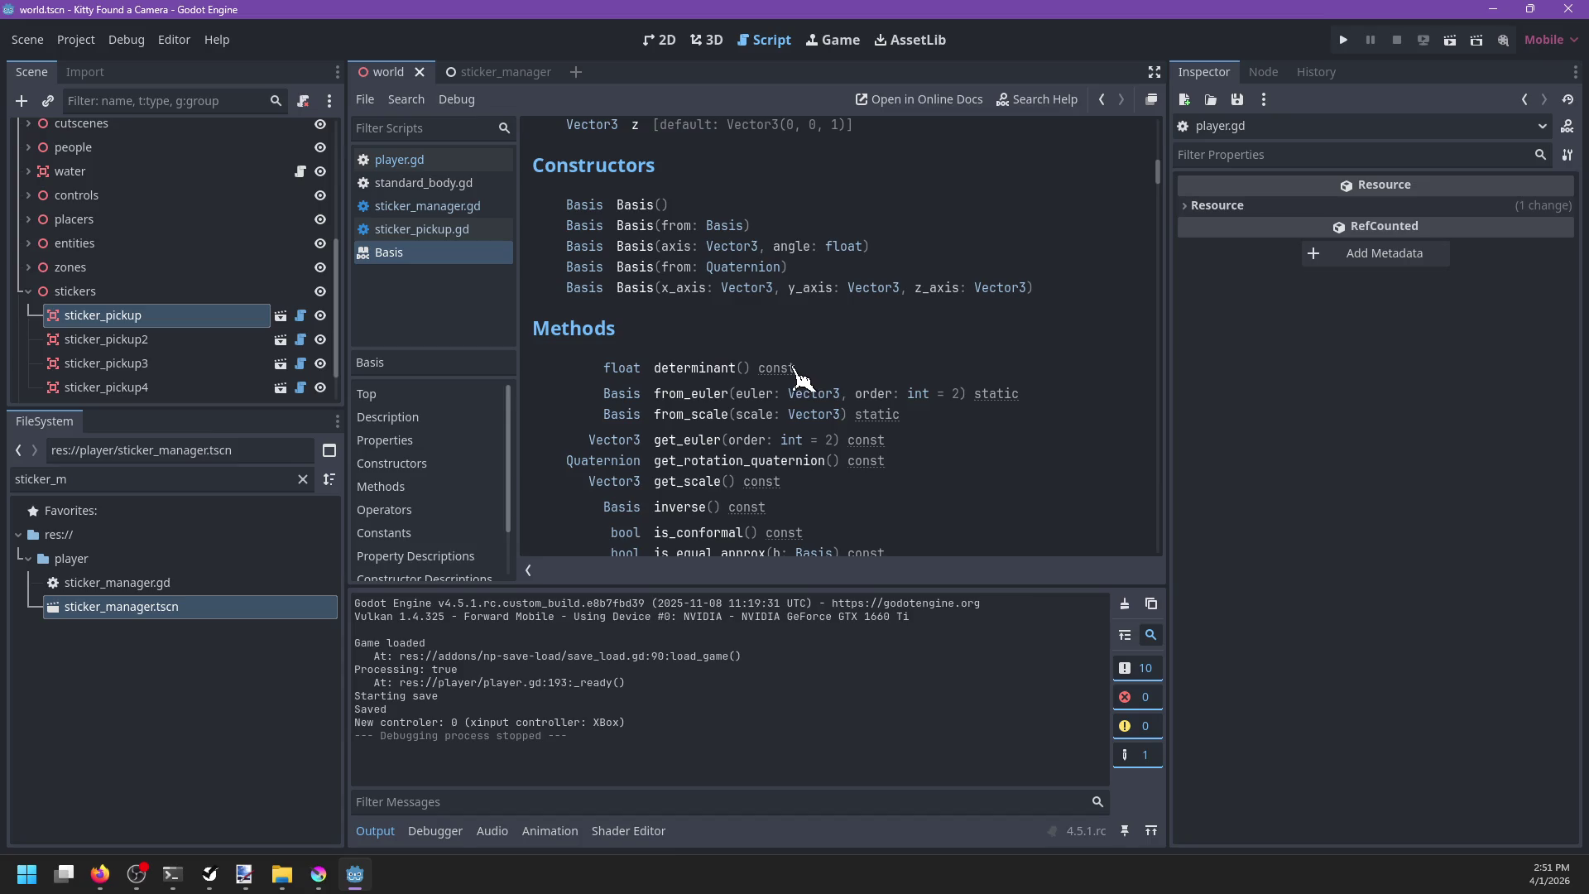
scroll(807, 379, "down", 3)
scroll(946, 381, "down", 1)
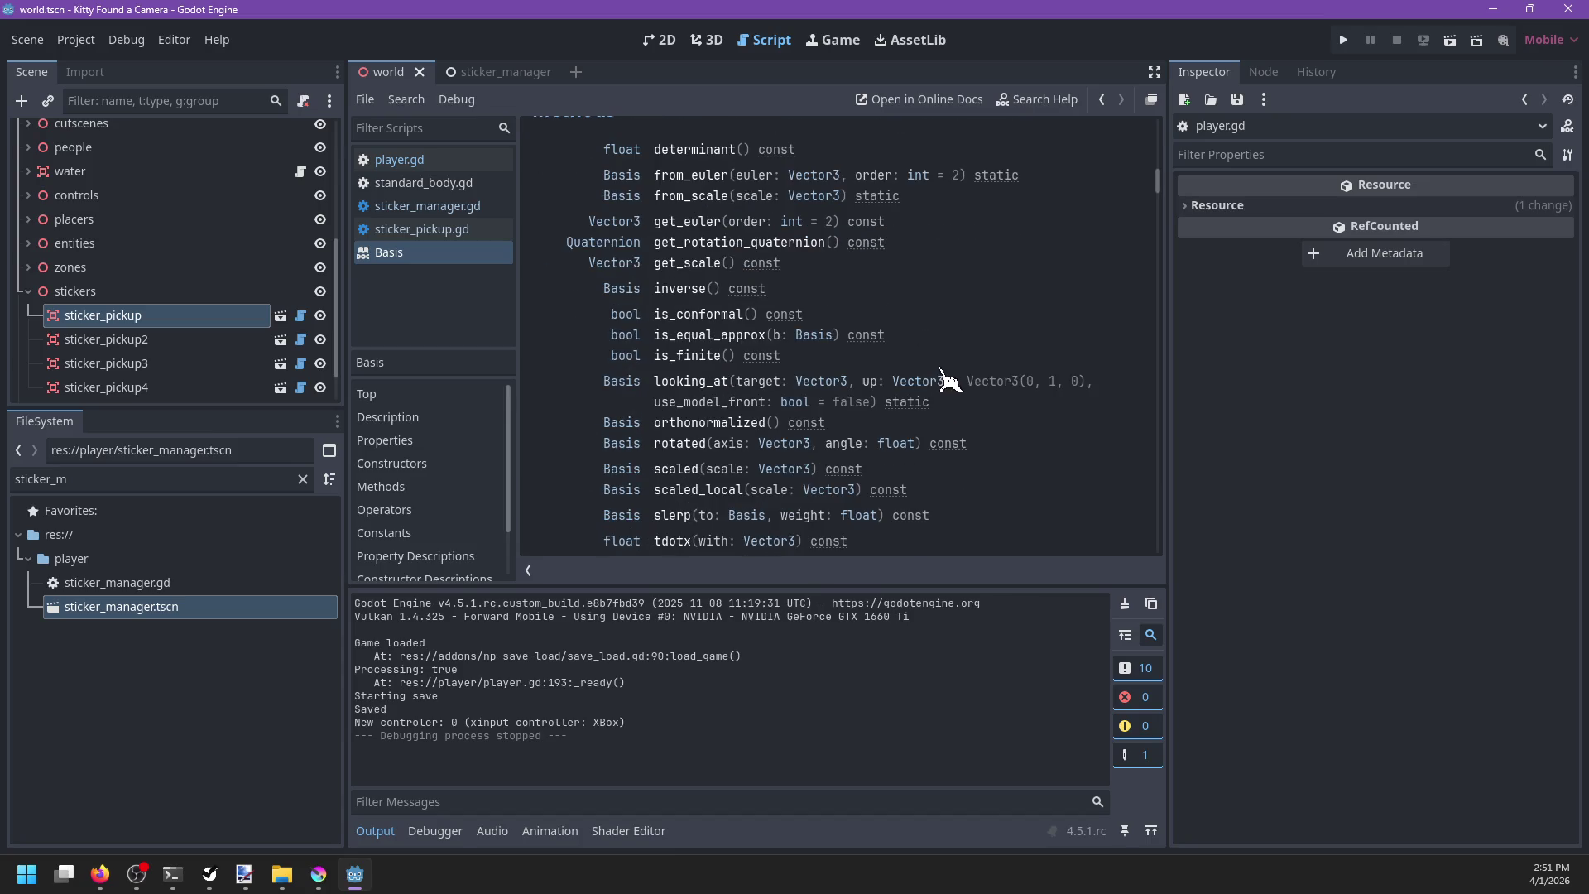
scroll(869, 415, "up", 4)
scroll(870, 415, "down", 4)
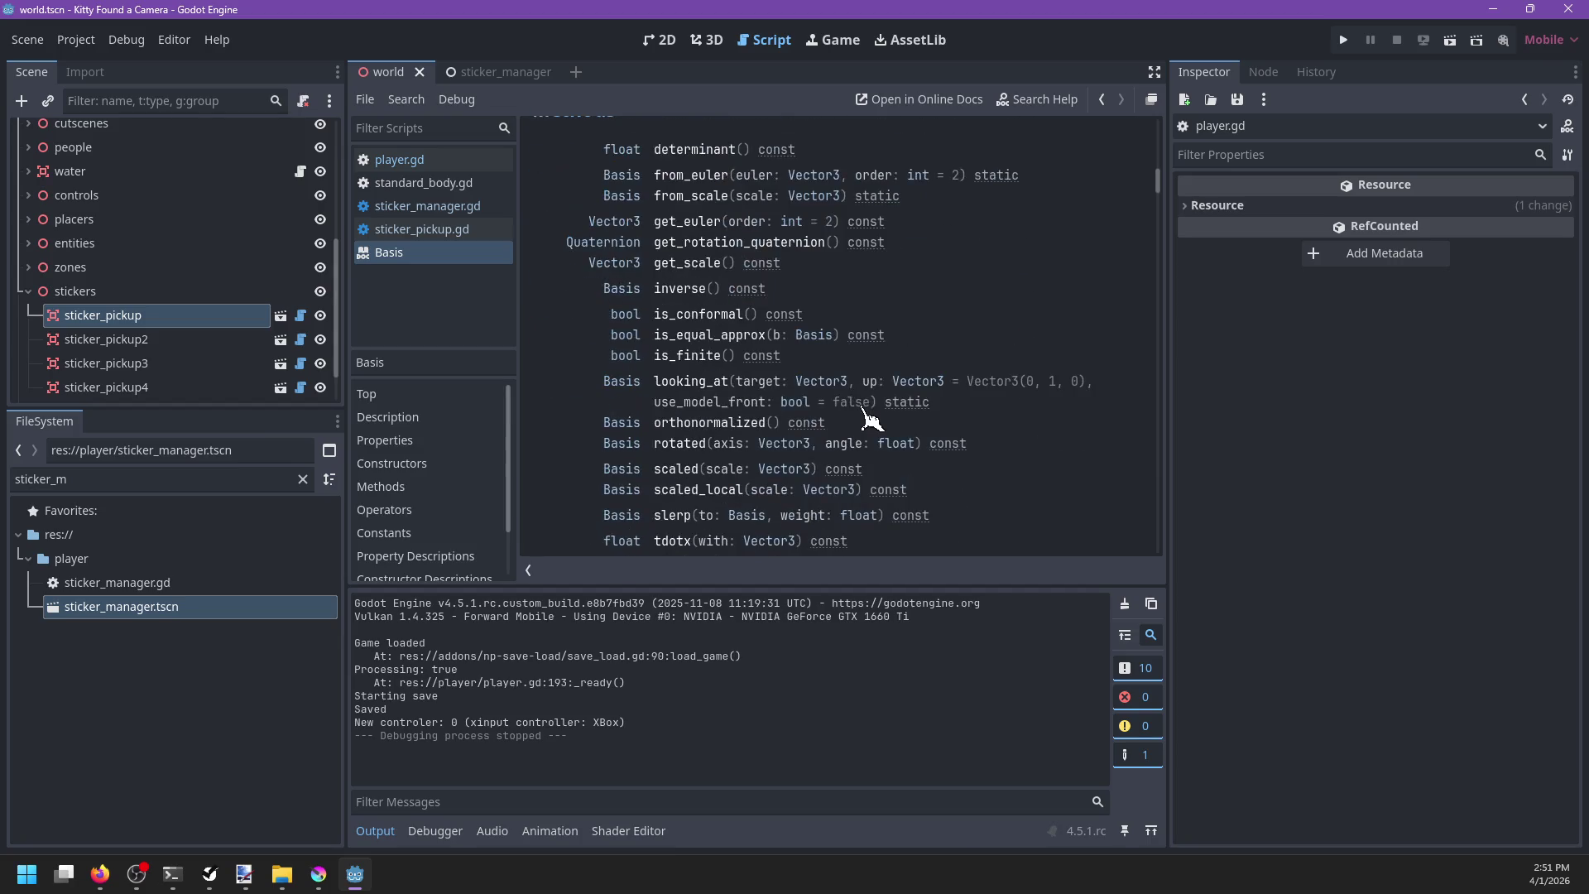
left_click(672, 387)
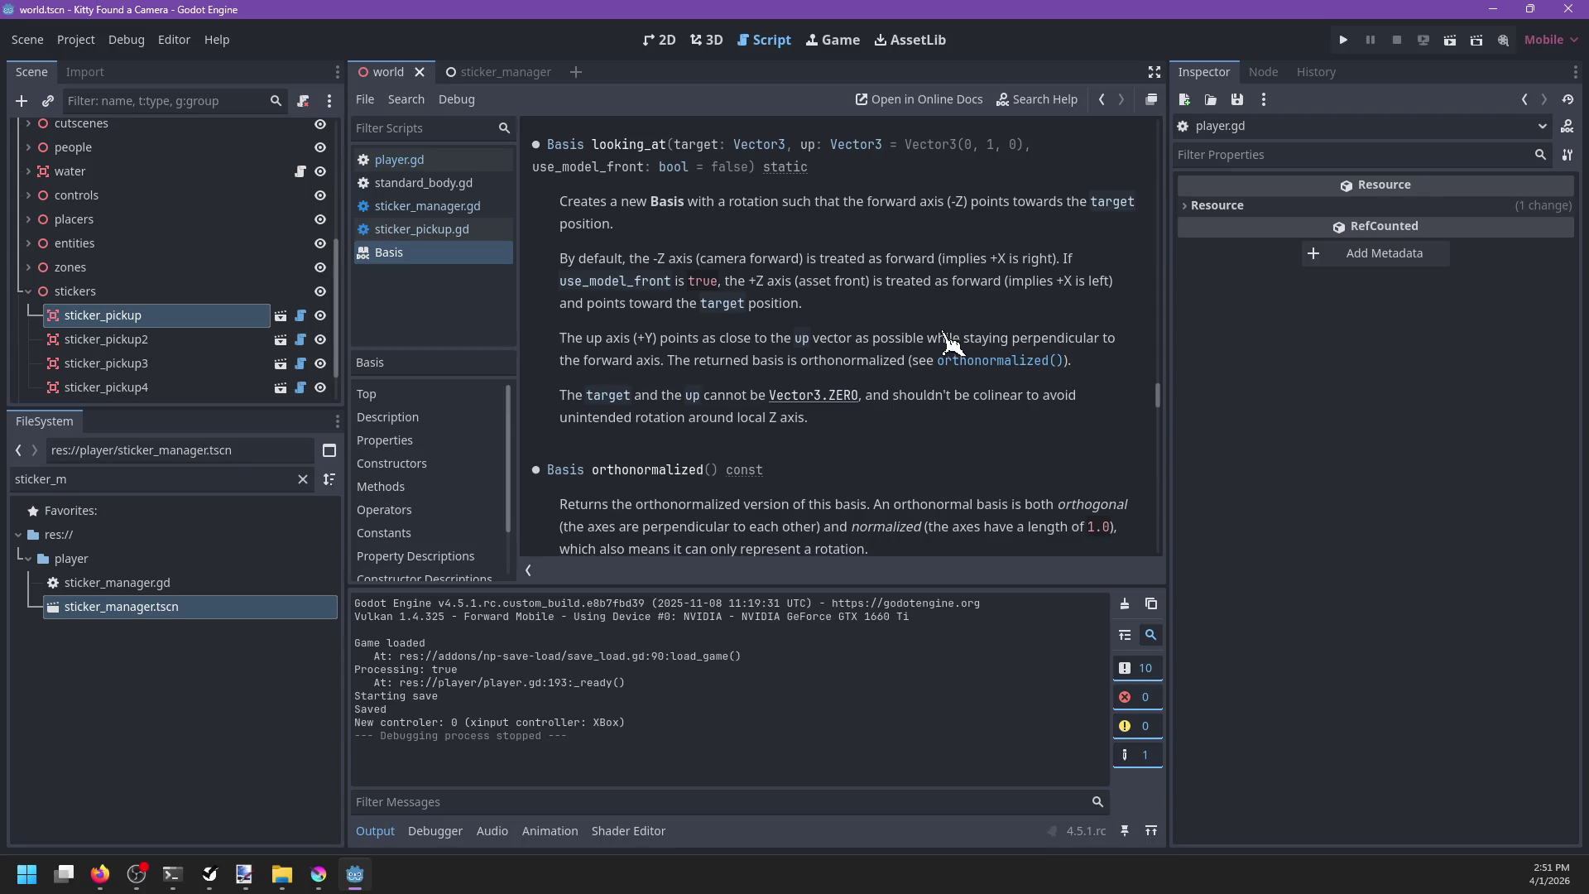
Search the Basis help for 'scaled', then return to player.gd
key("ctrl+f")
type("scaled")
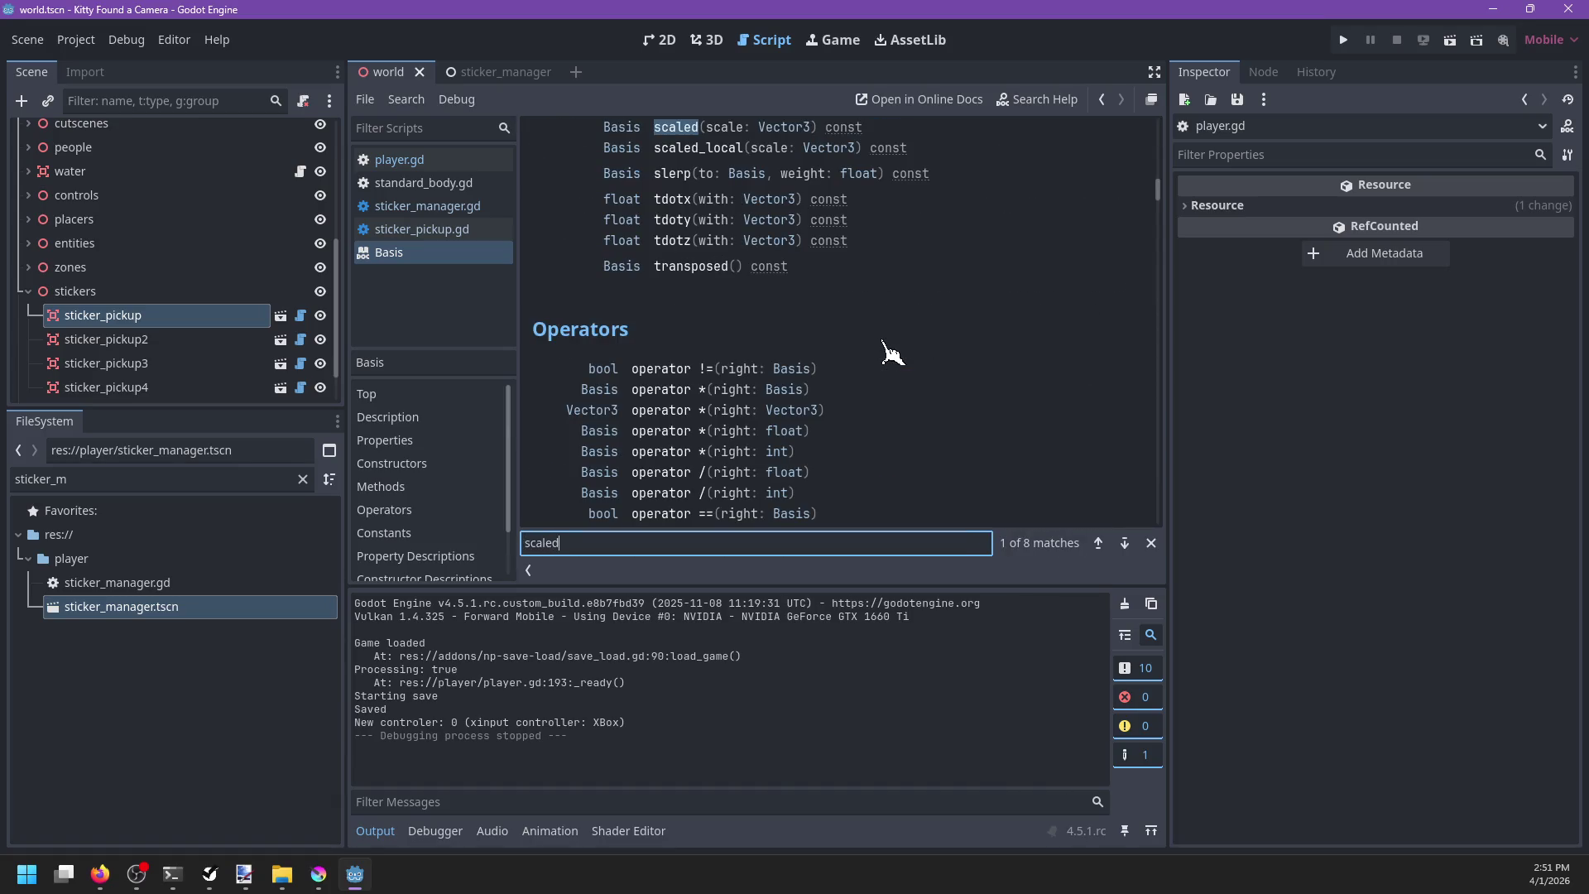
key("Escape")
left_click(431, 161)
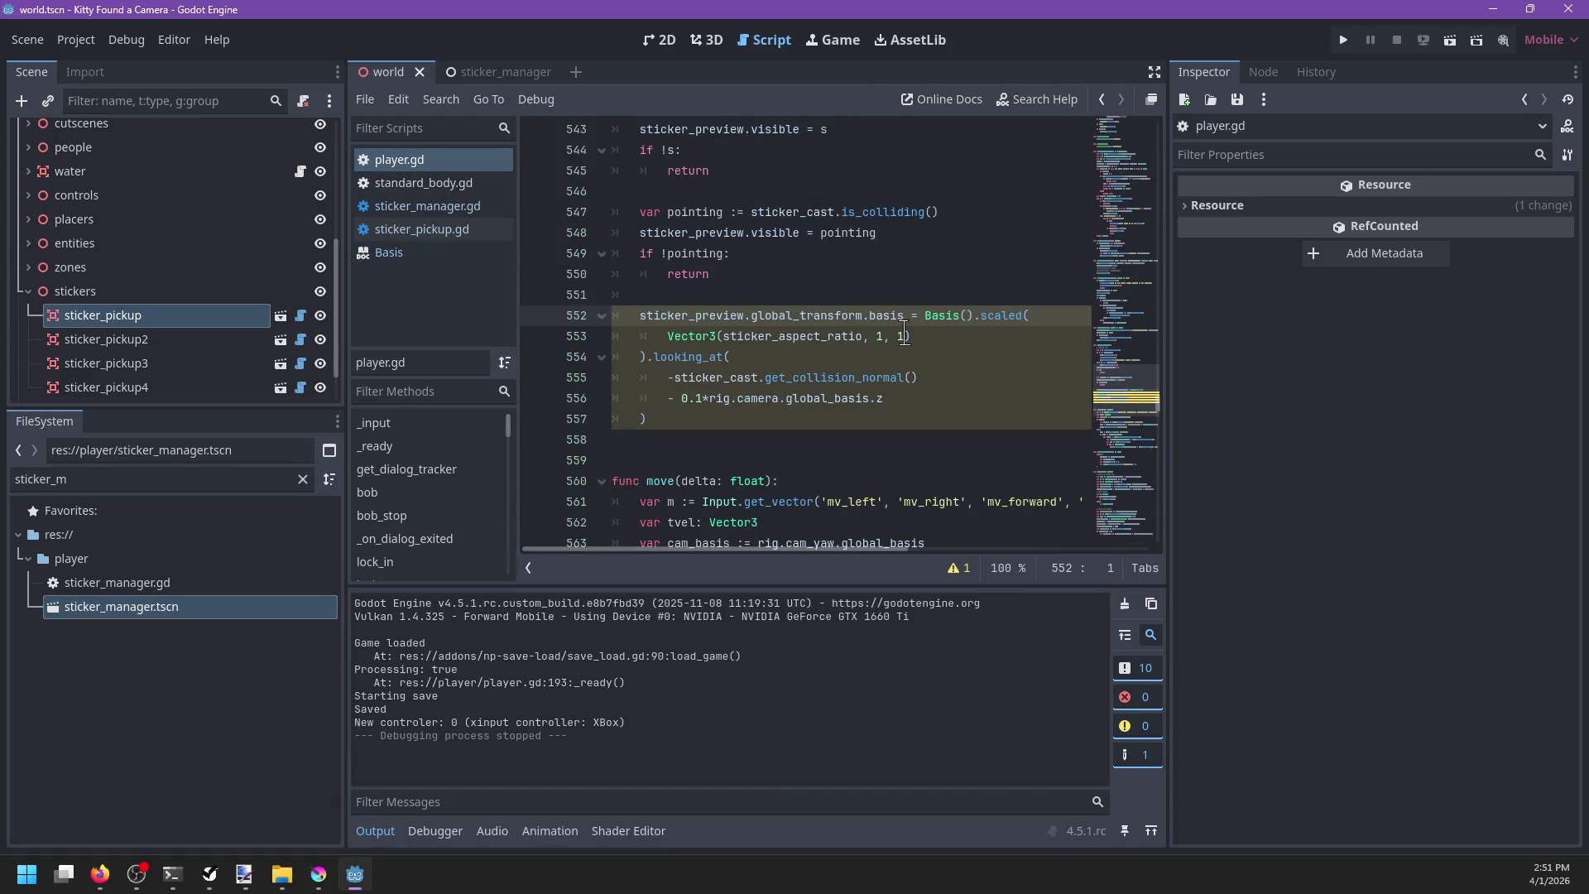
Reorder the preview basis to call looking_at first, then scaled_local by sticker_aspect_ratio
key("ctrl+z")
key("ctrl+z")
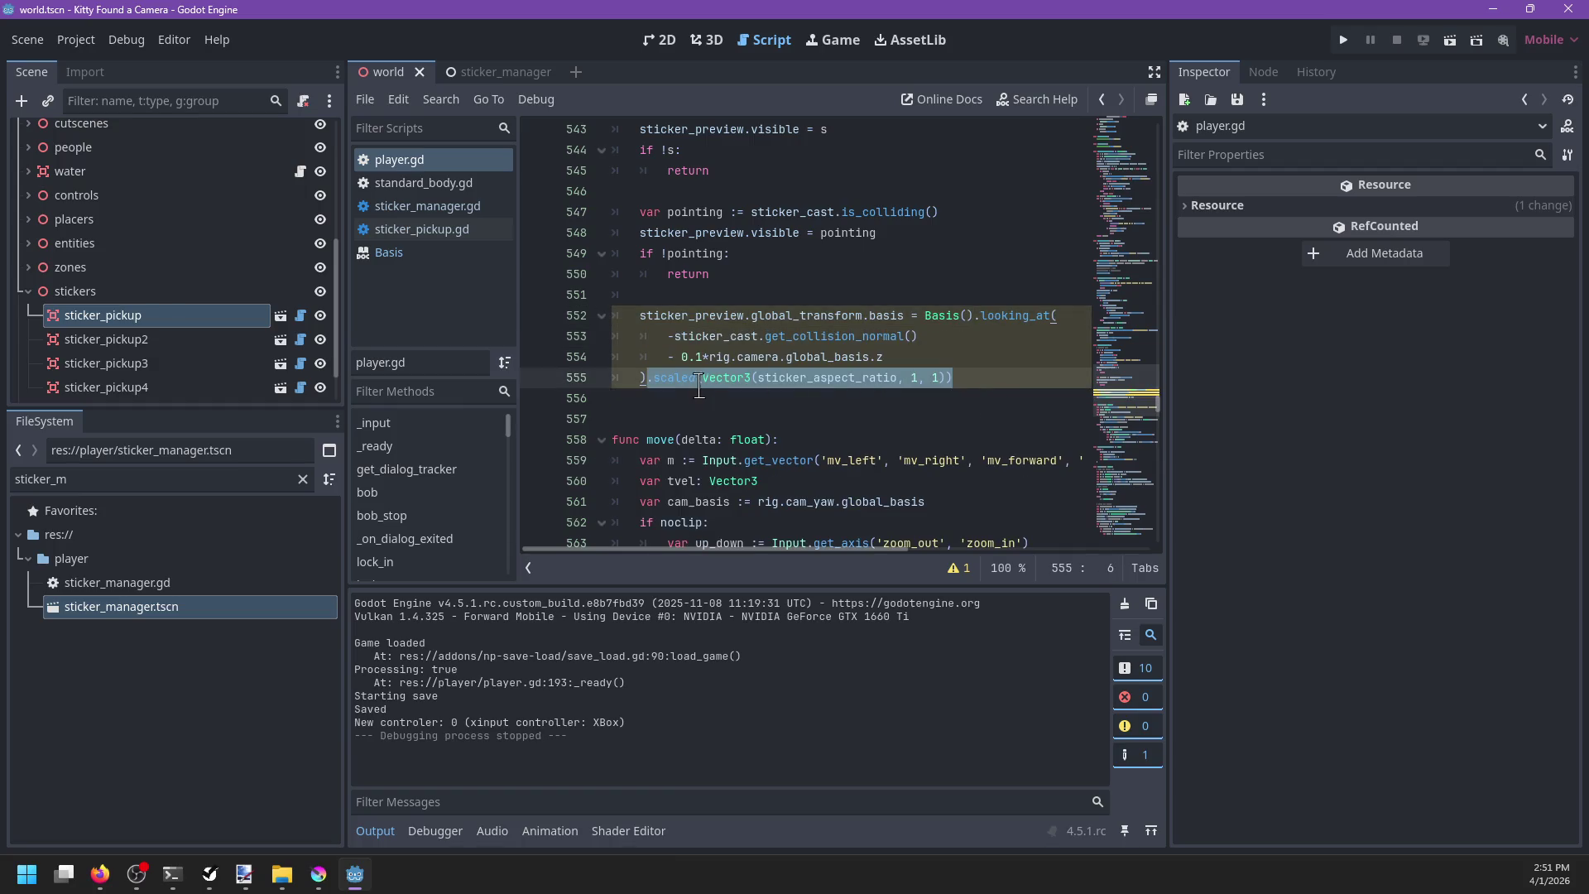
left_click(695, 381)
type("_local")
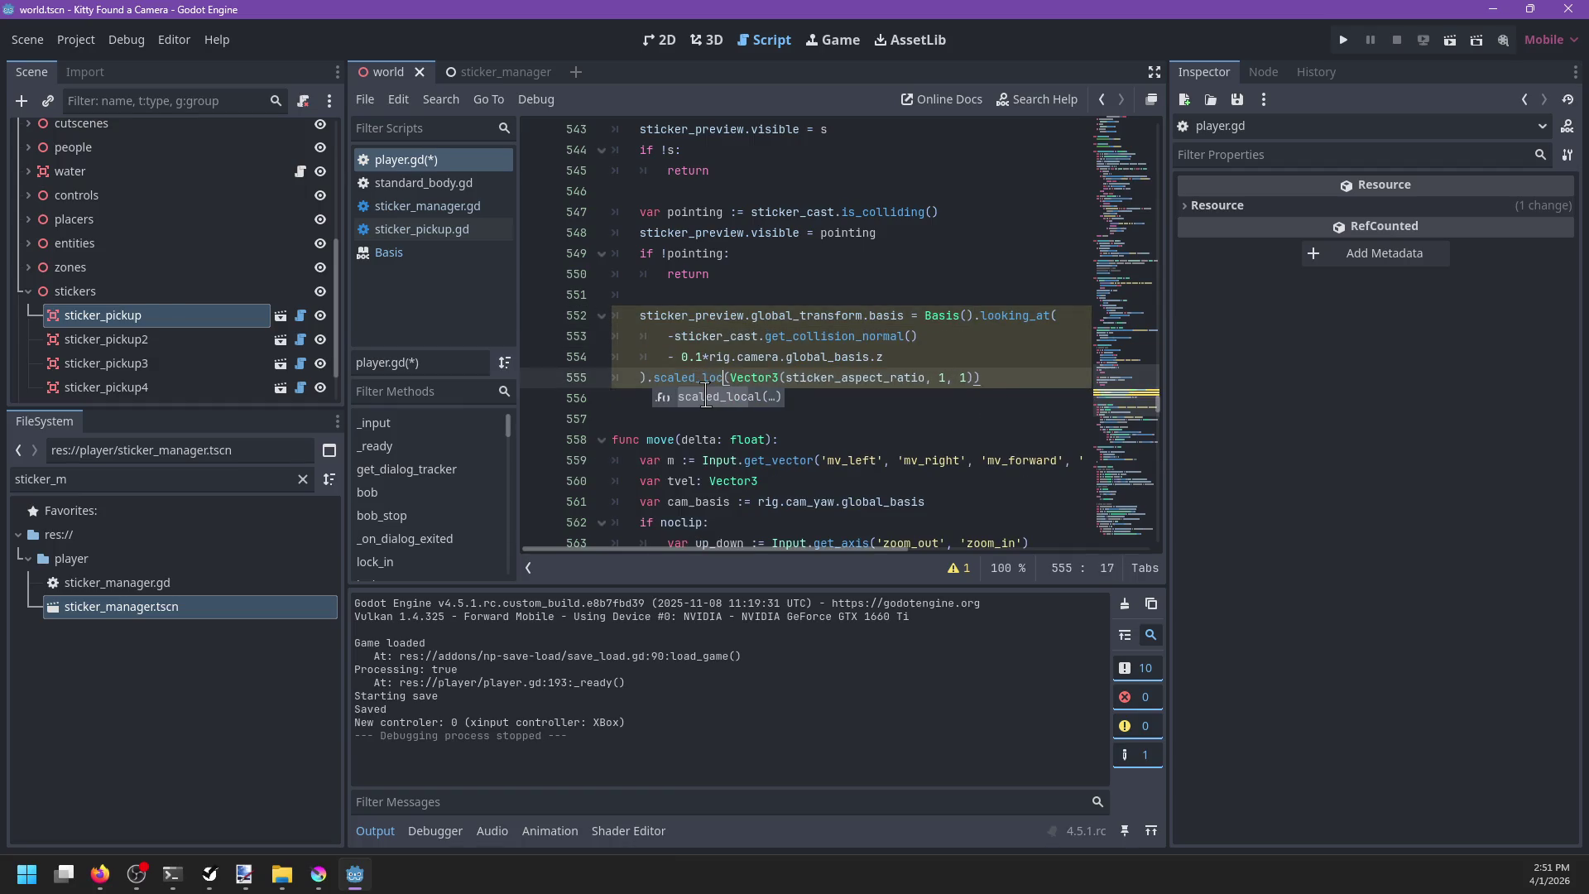
Save player.gd and launch the game with F5
key("ctrl+s")
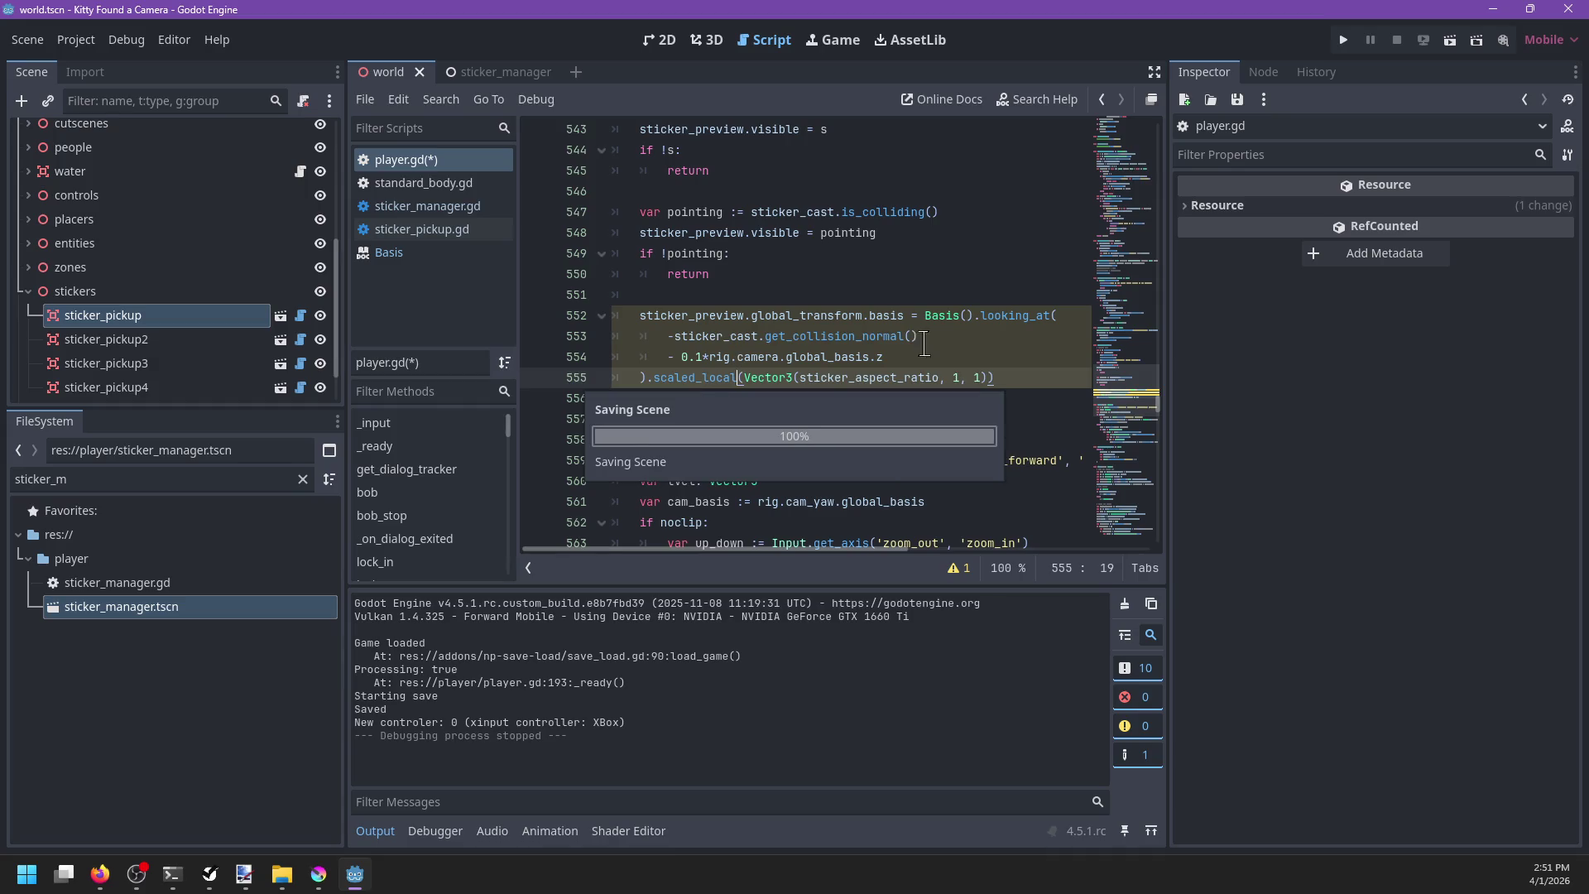
left_click(965, 350)
key("F5")
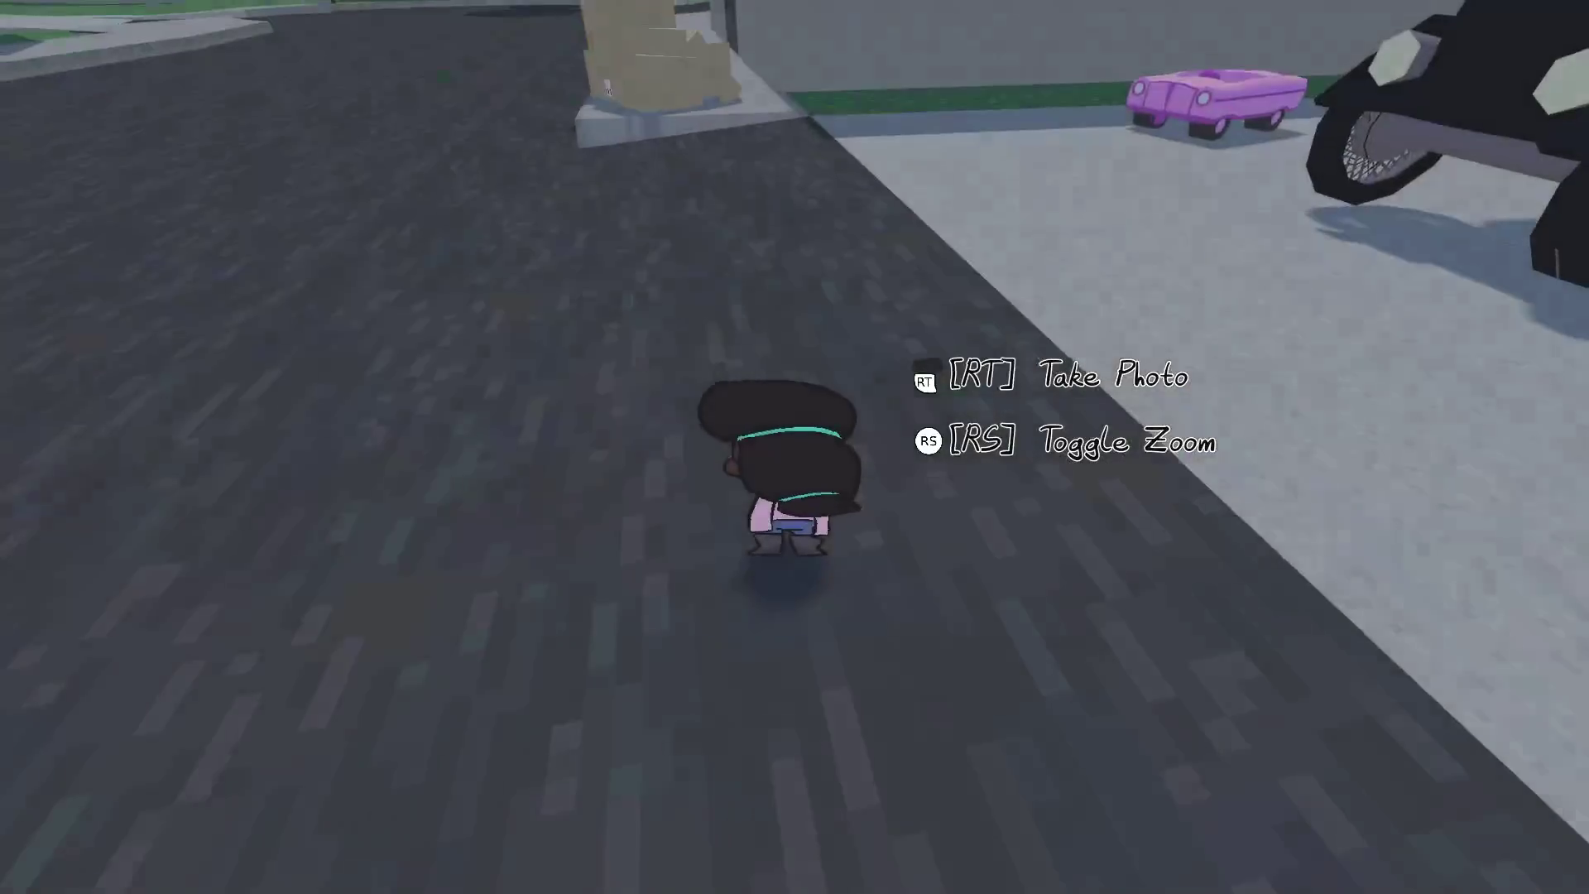
Walk past the fence to the black car and stick a sticker on its rear hubcap
key("w")
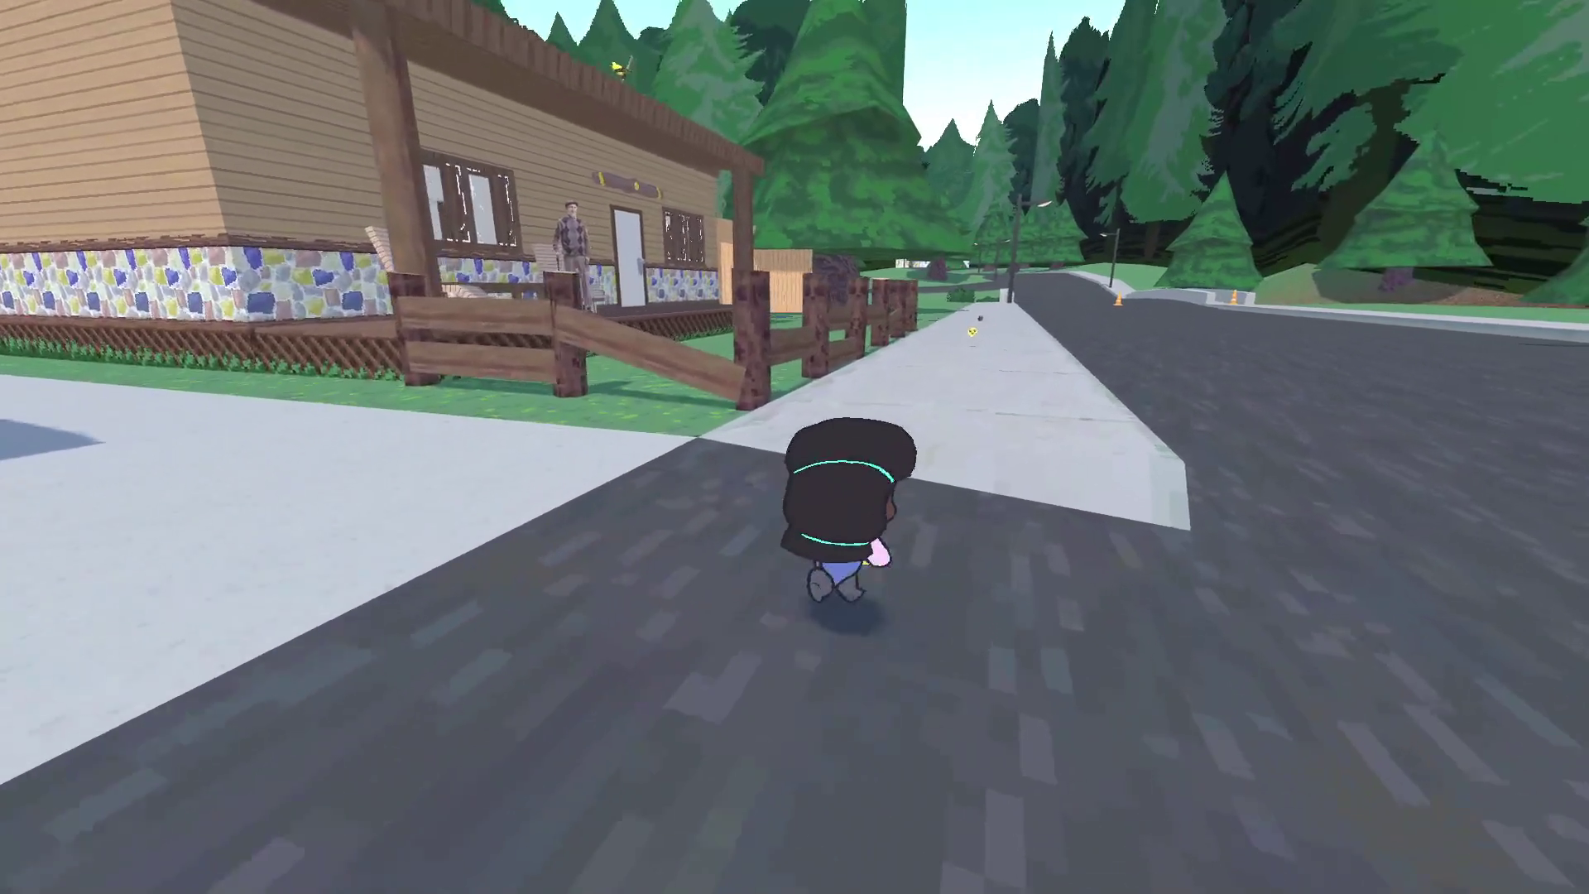
key("w")
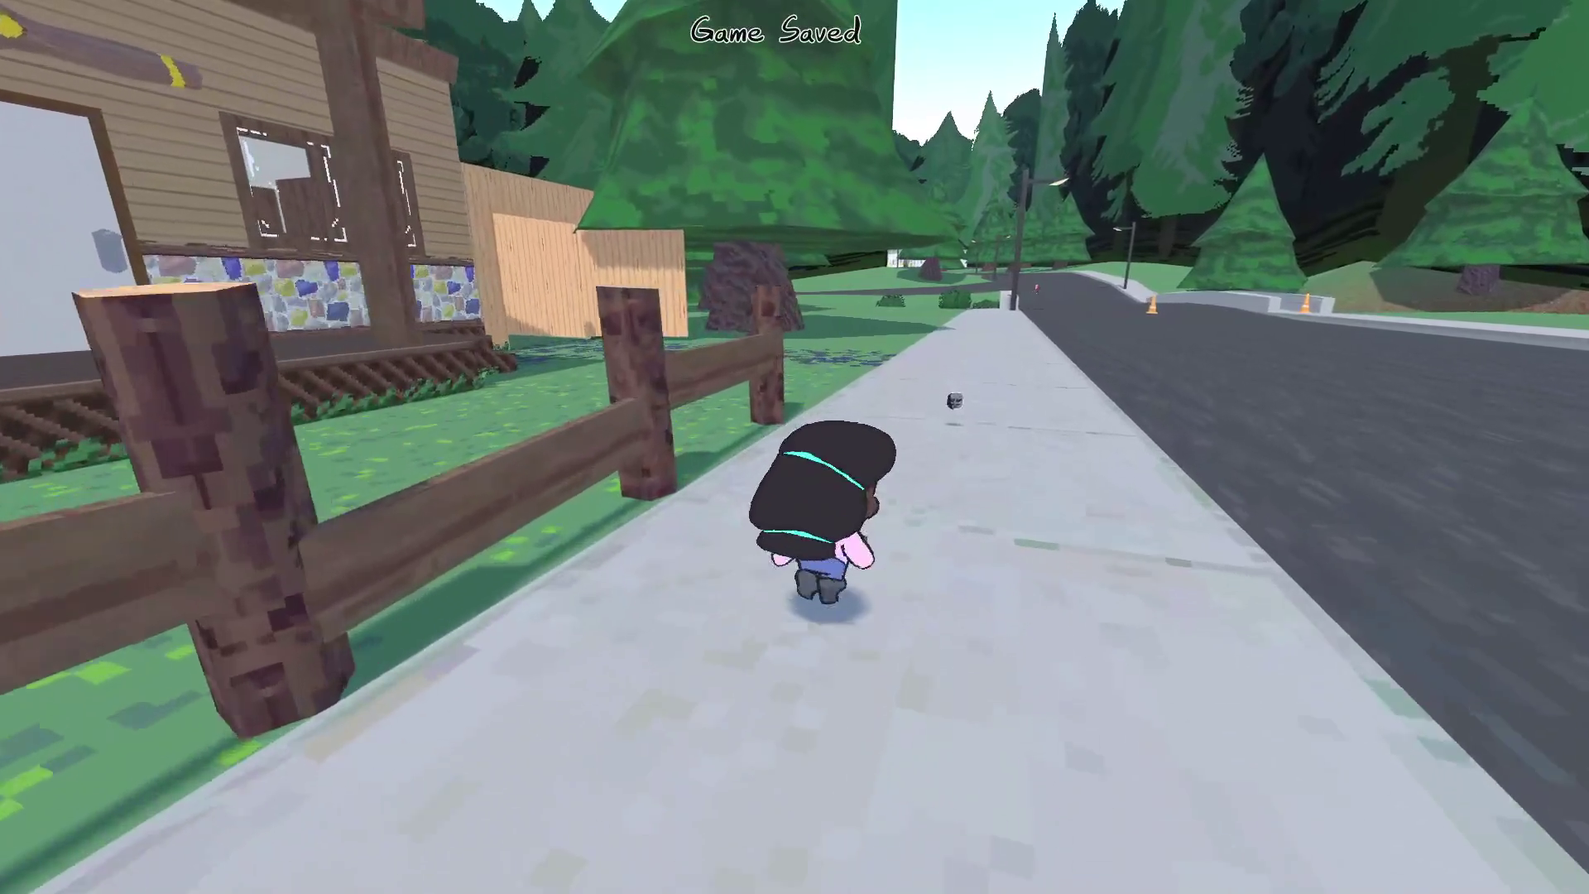
key("a")
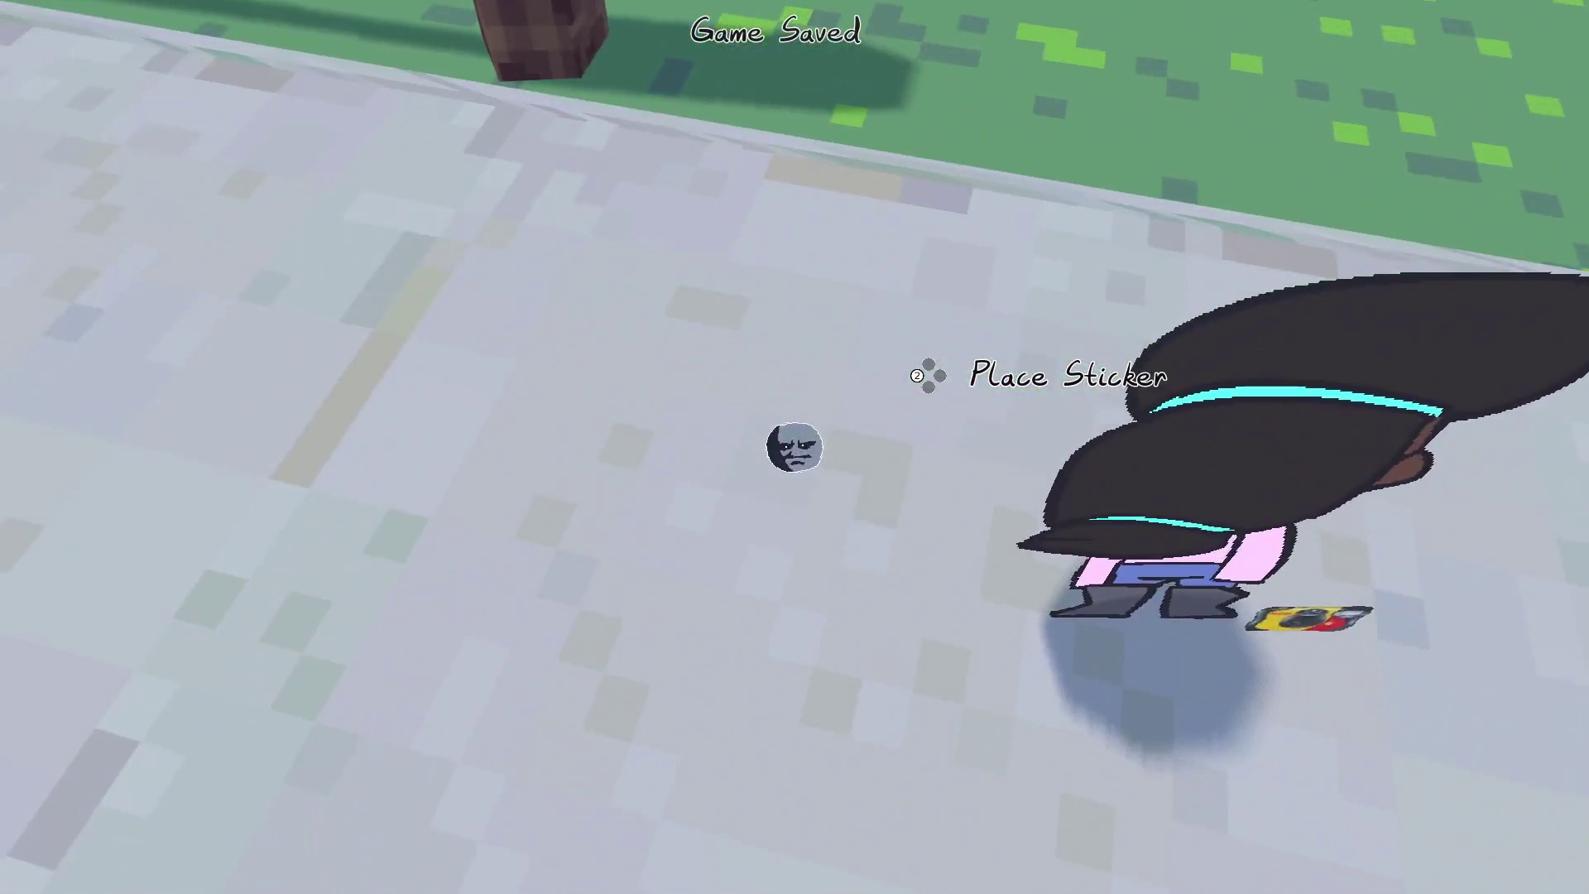
key("s")
key("s")
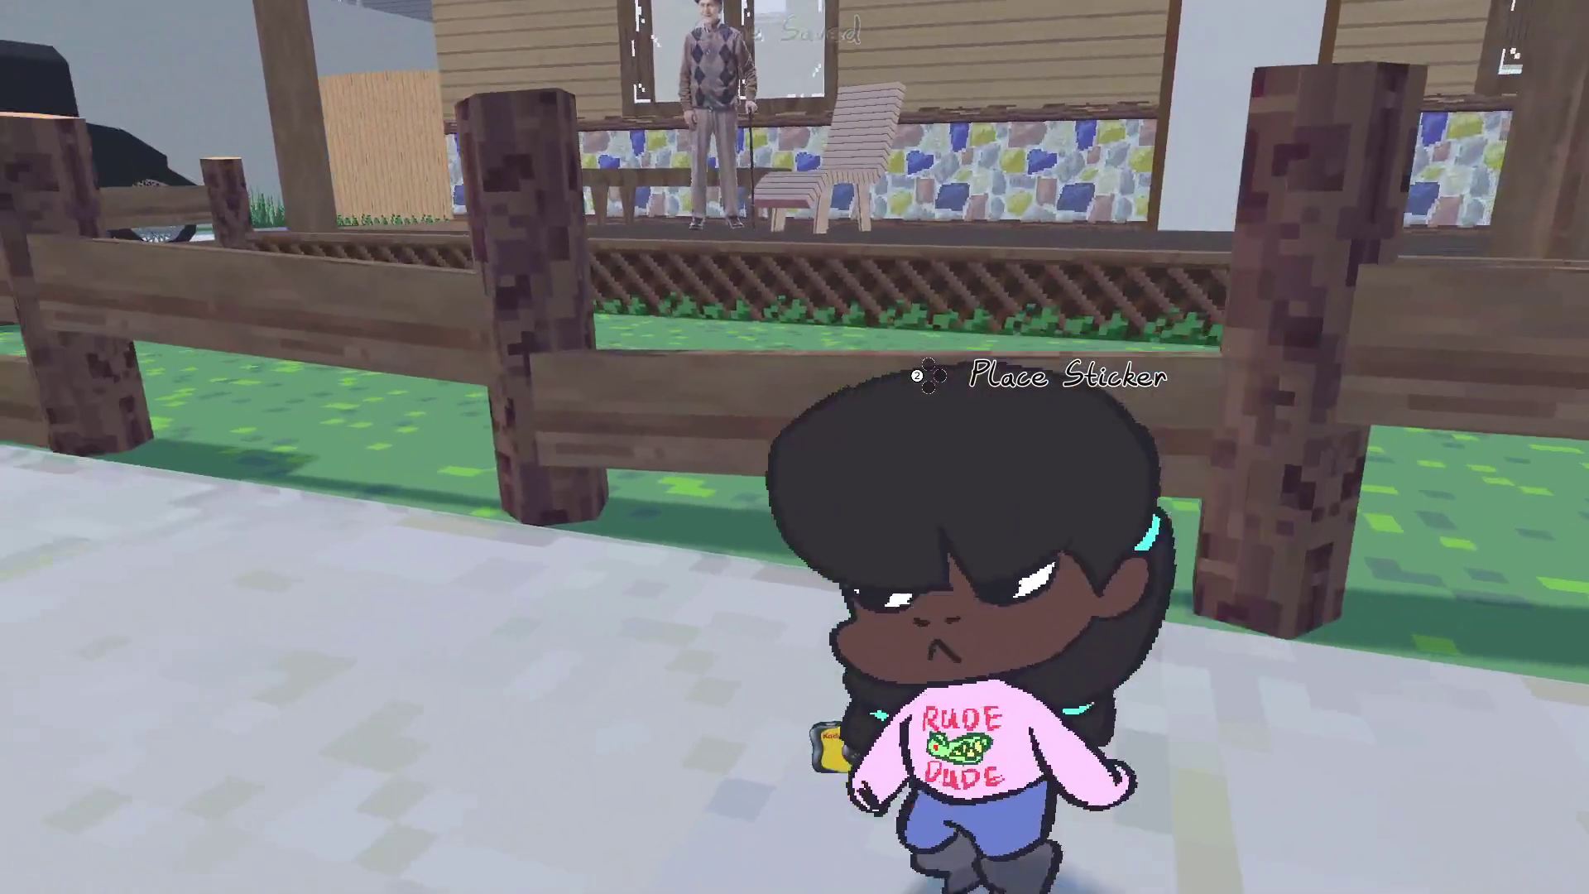
key("w")
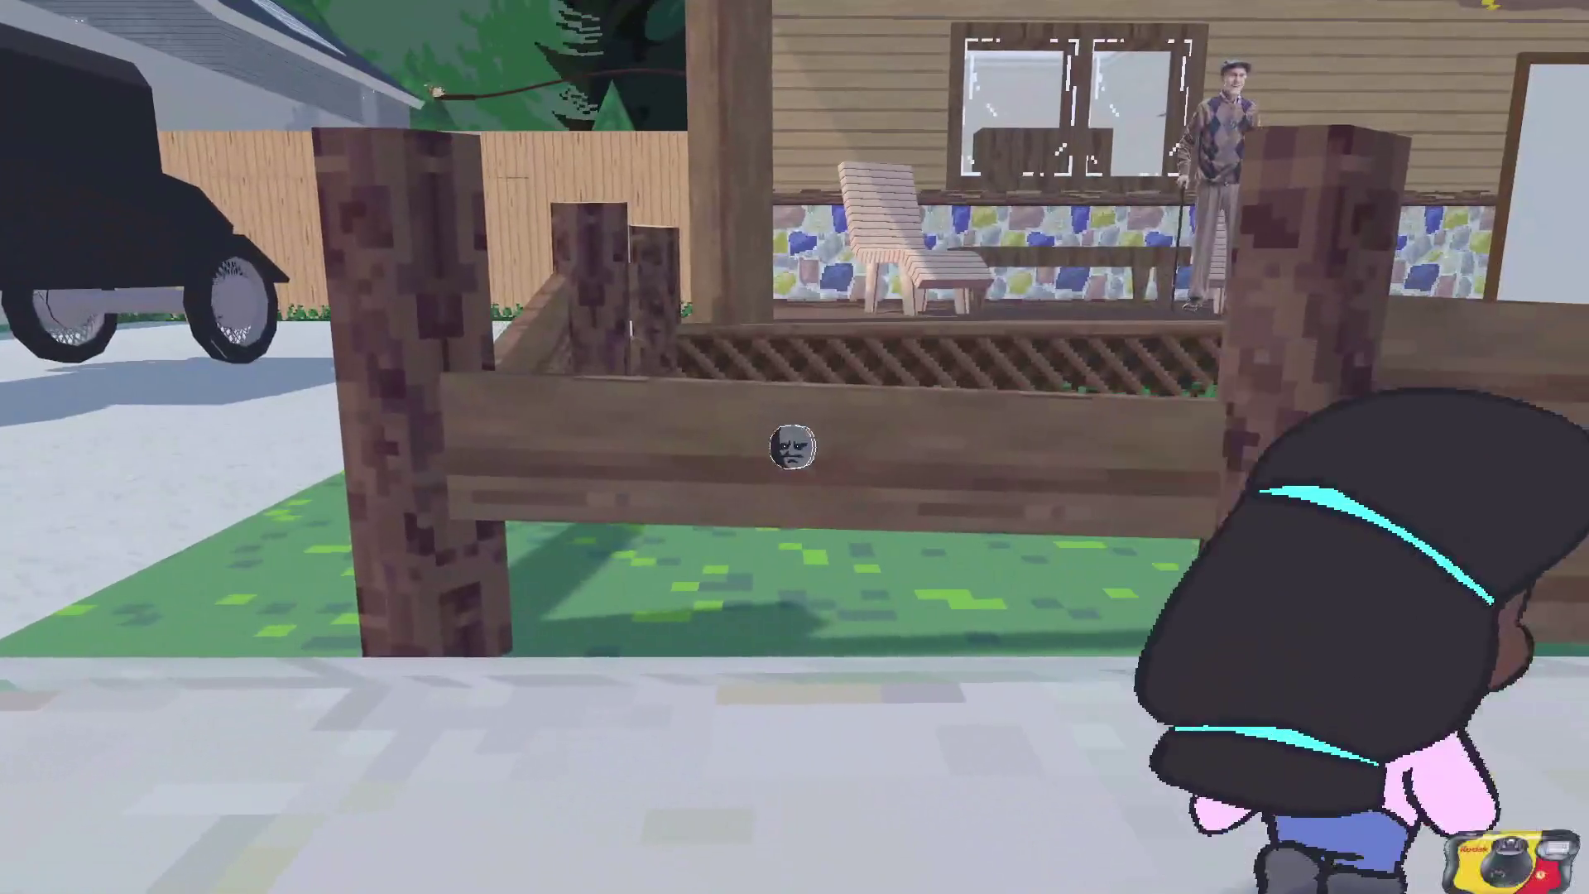
key("s")
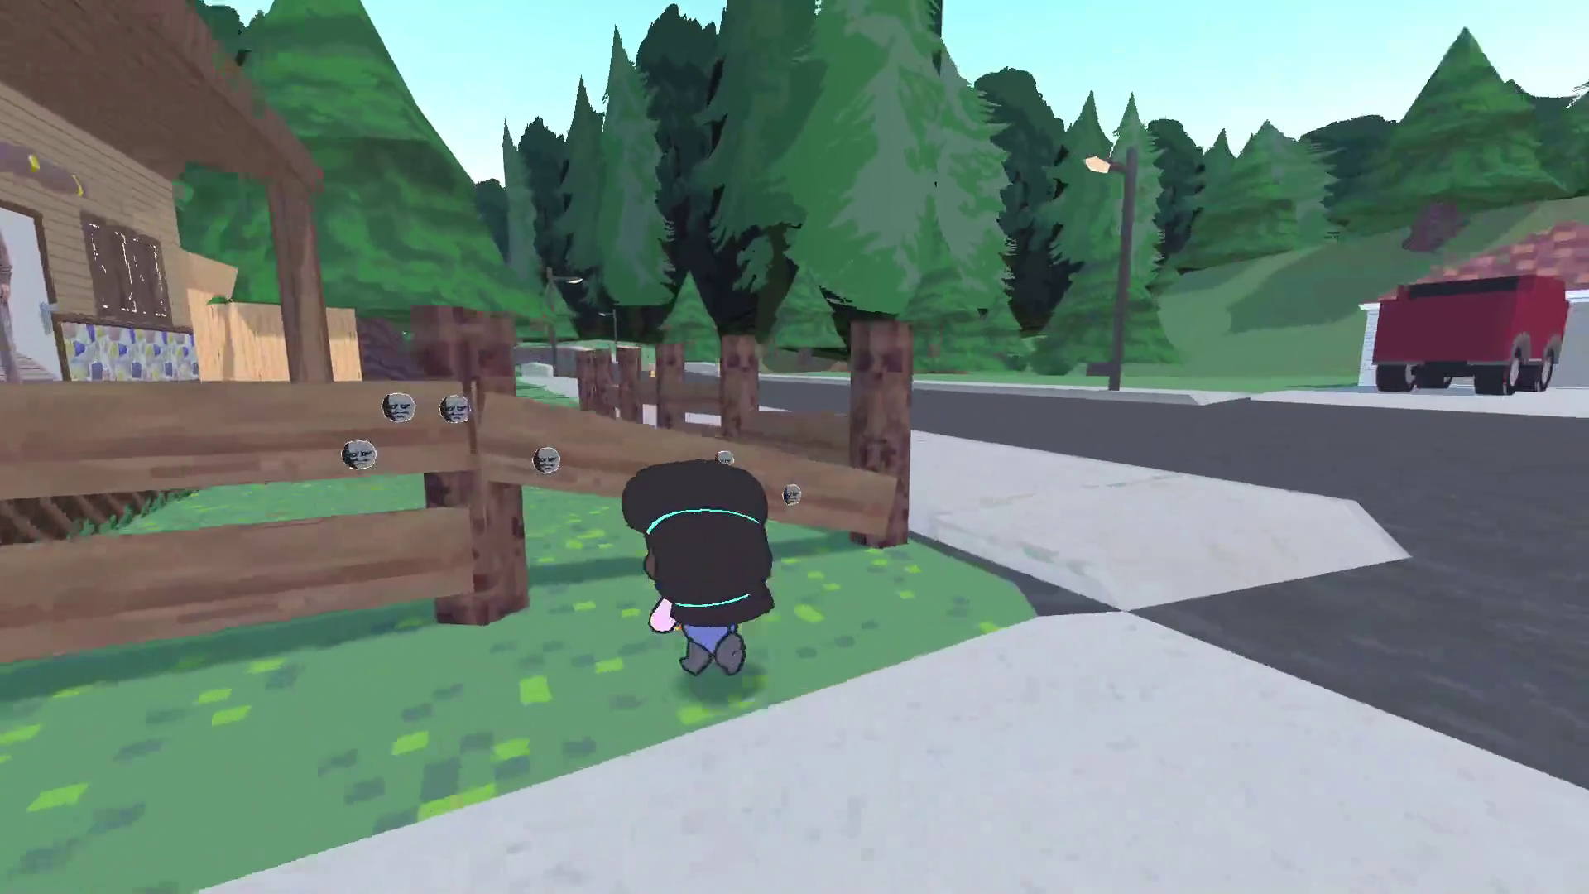
key("w")
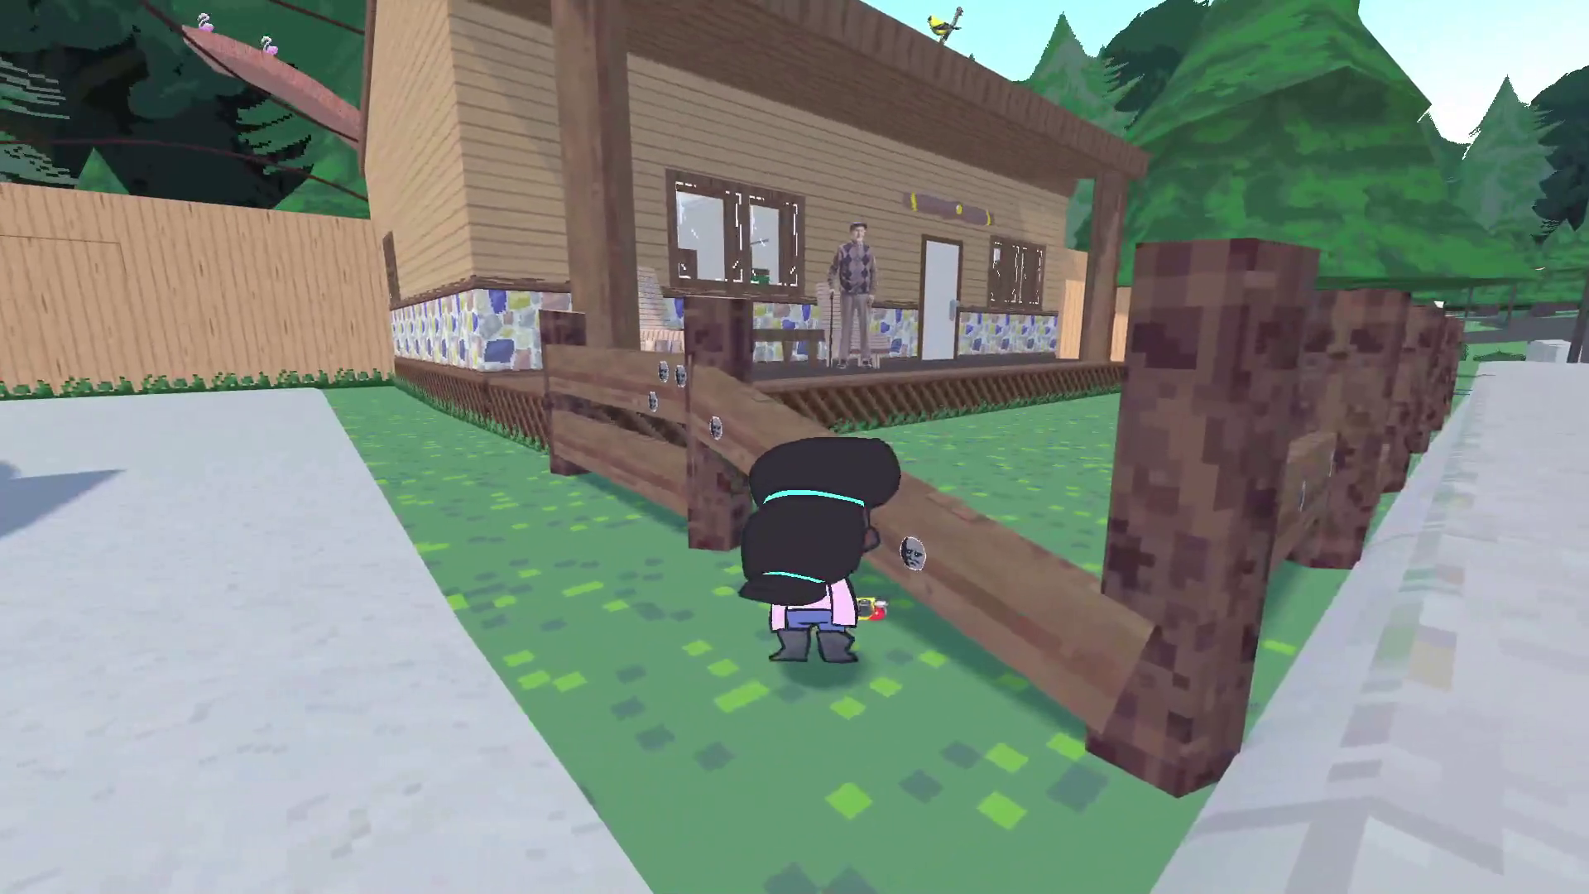
key("w")
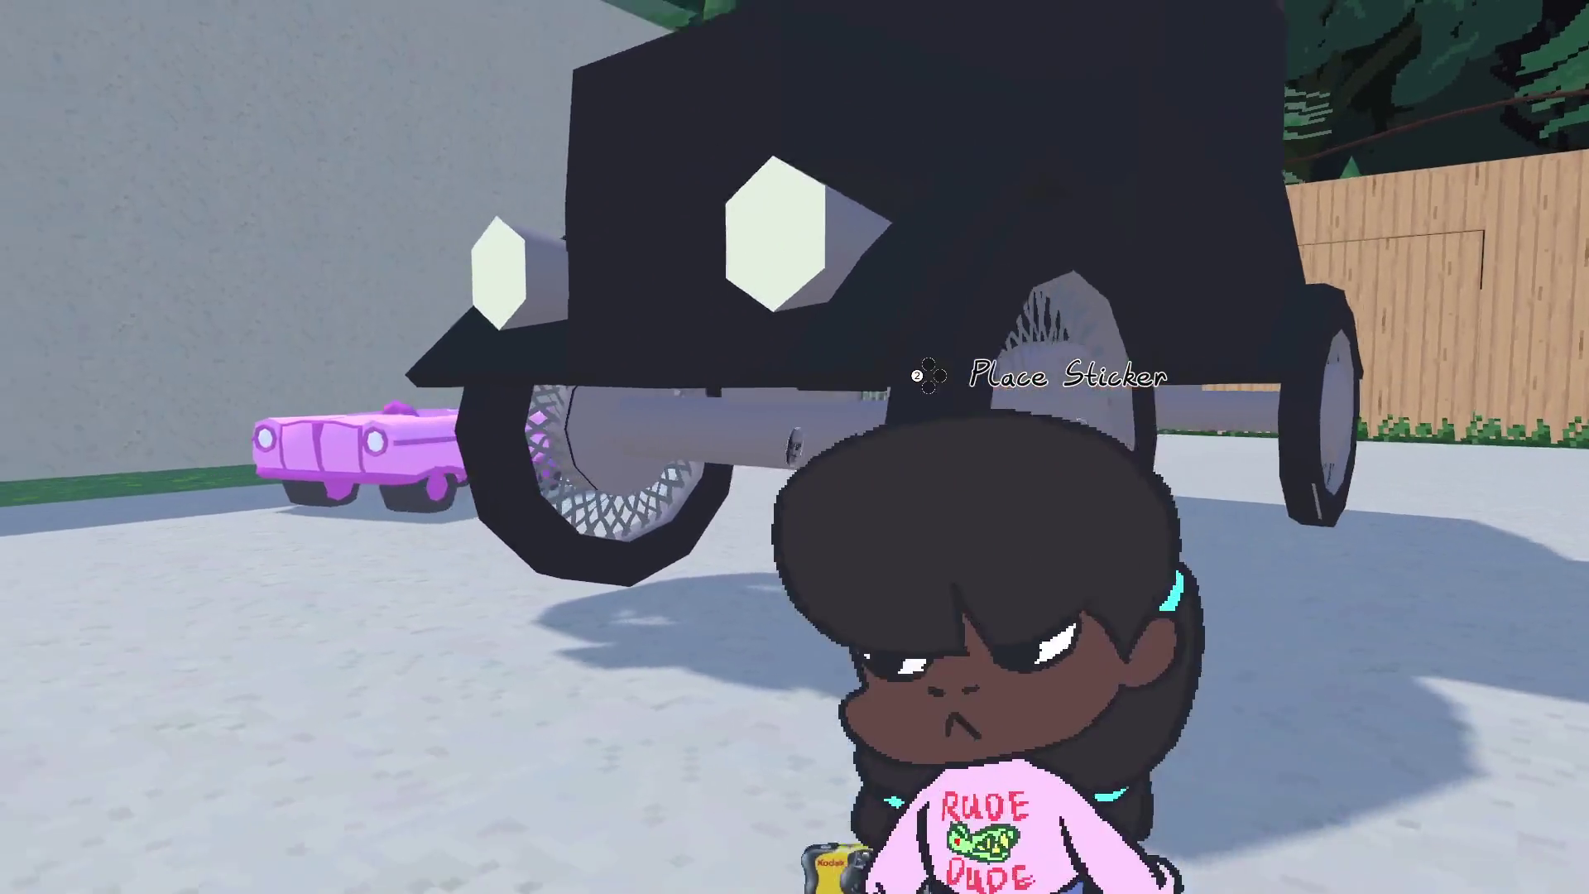
key("w")
left_click(794, 447)
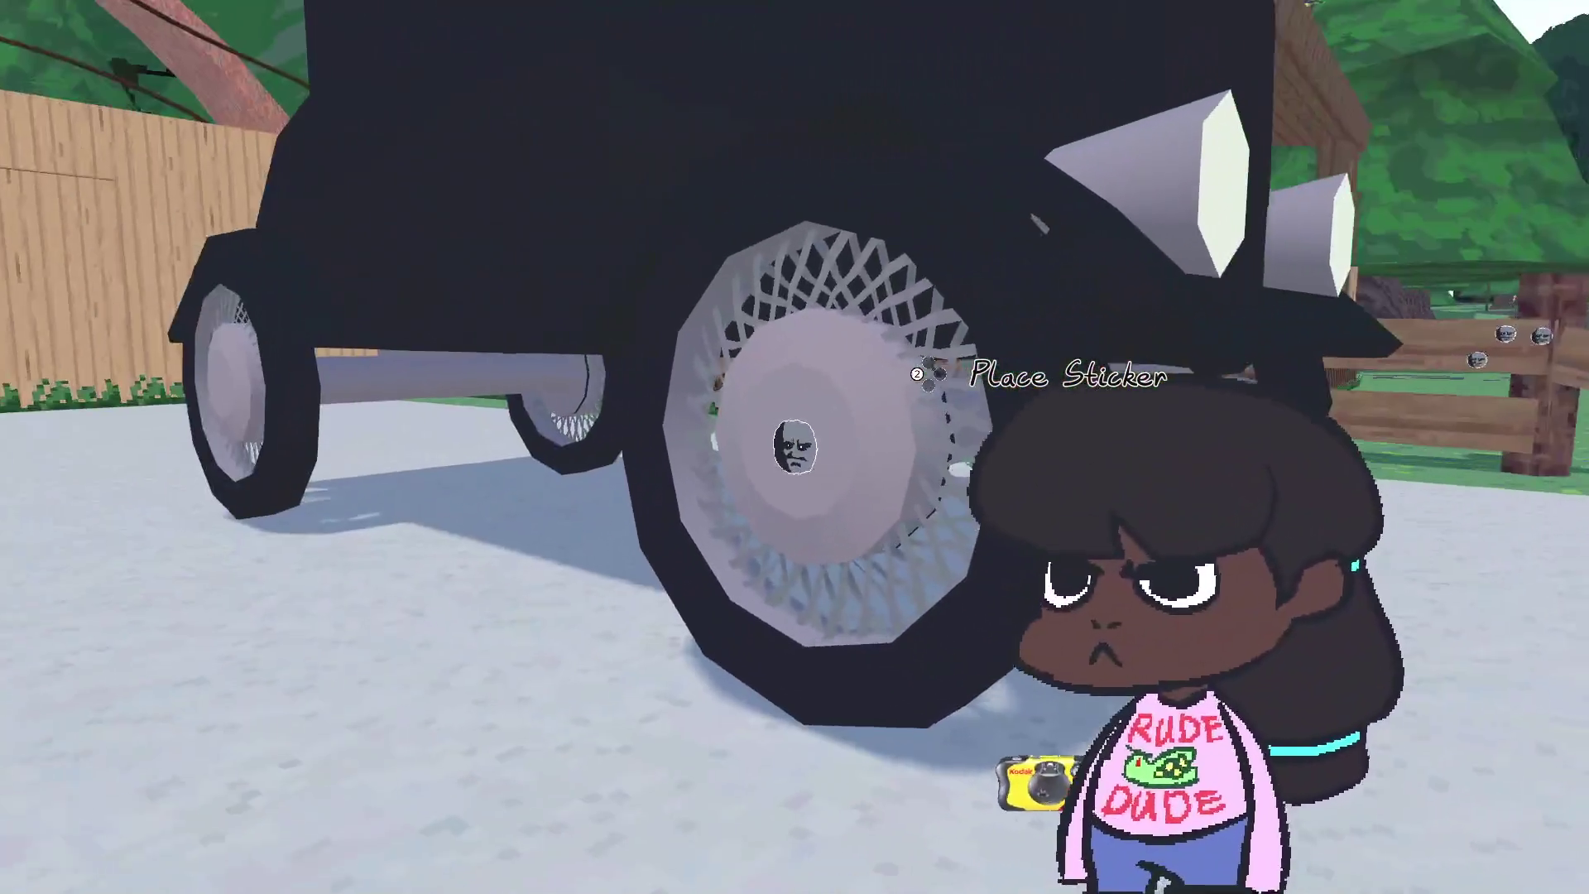
Circle the black car and stick a sticker on another of its hubcaps
key("w")
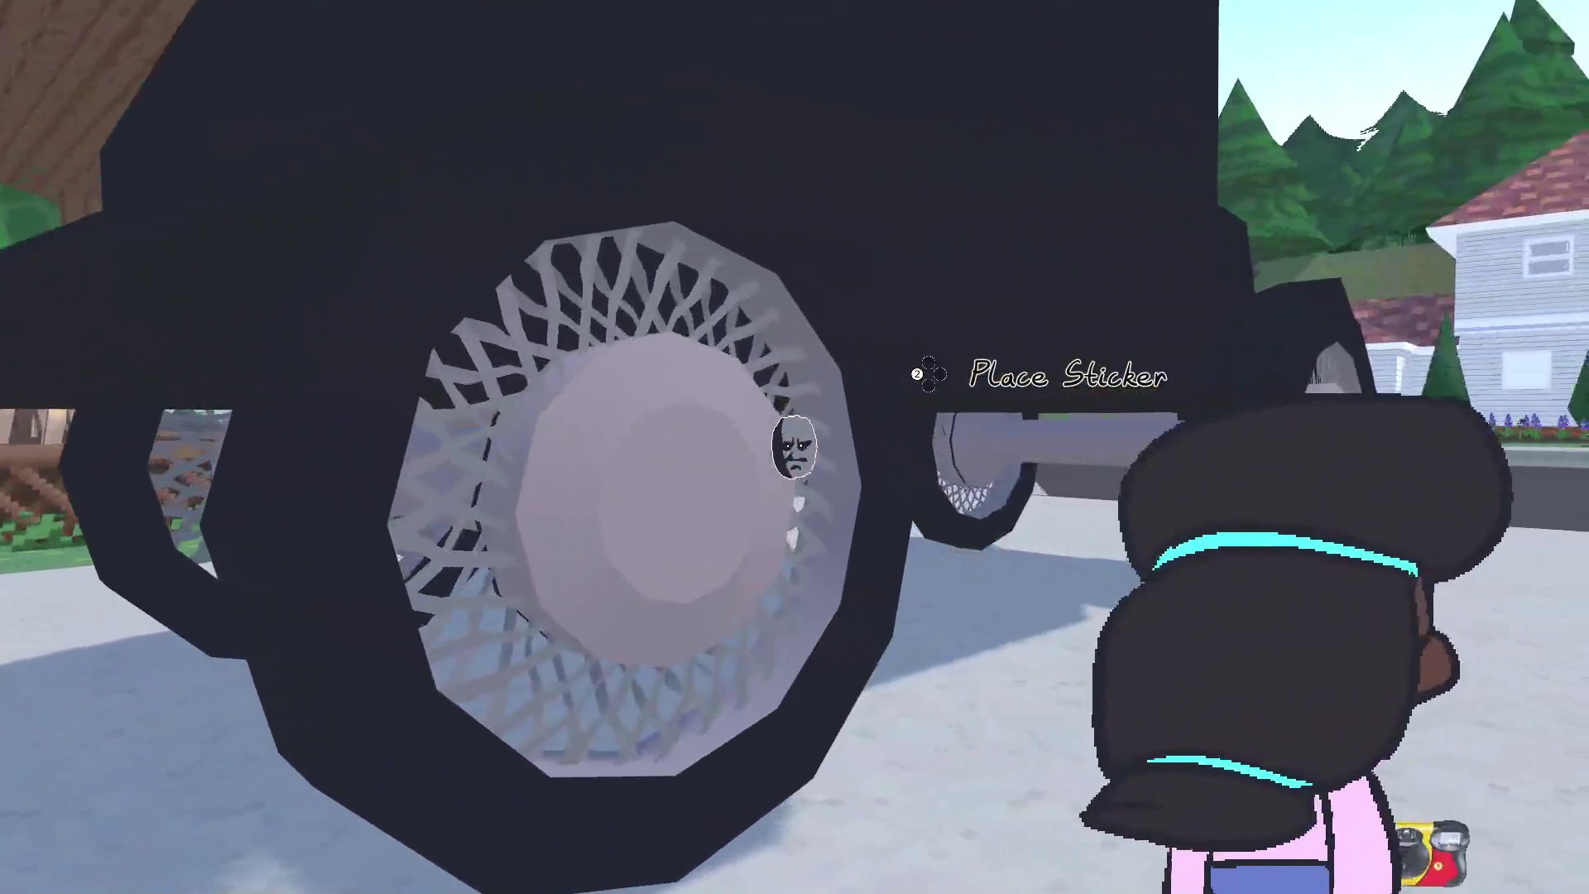
key("a")
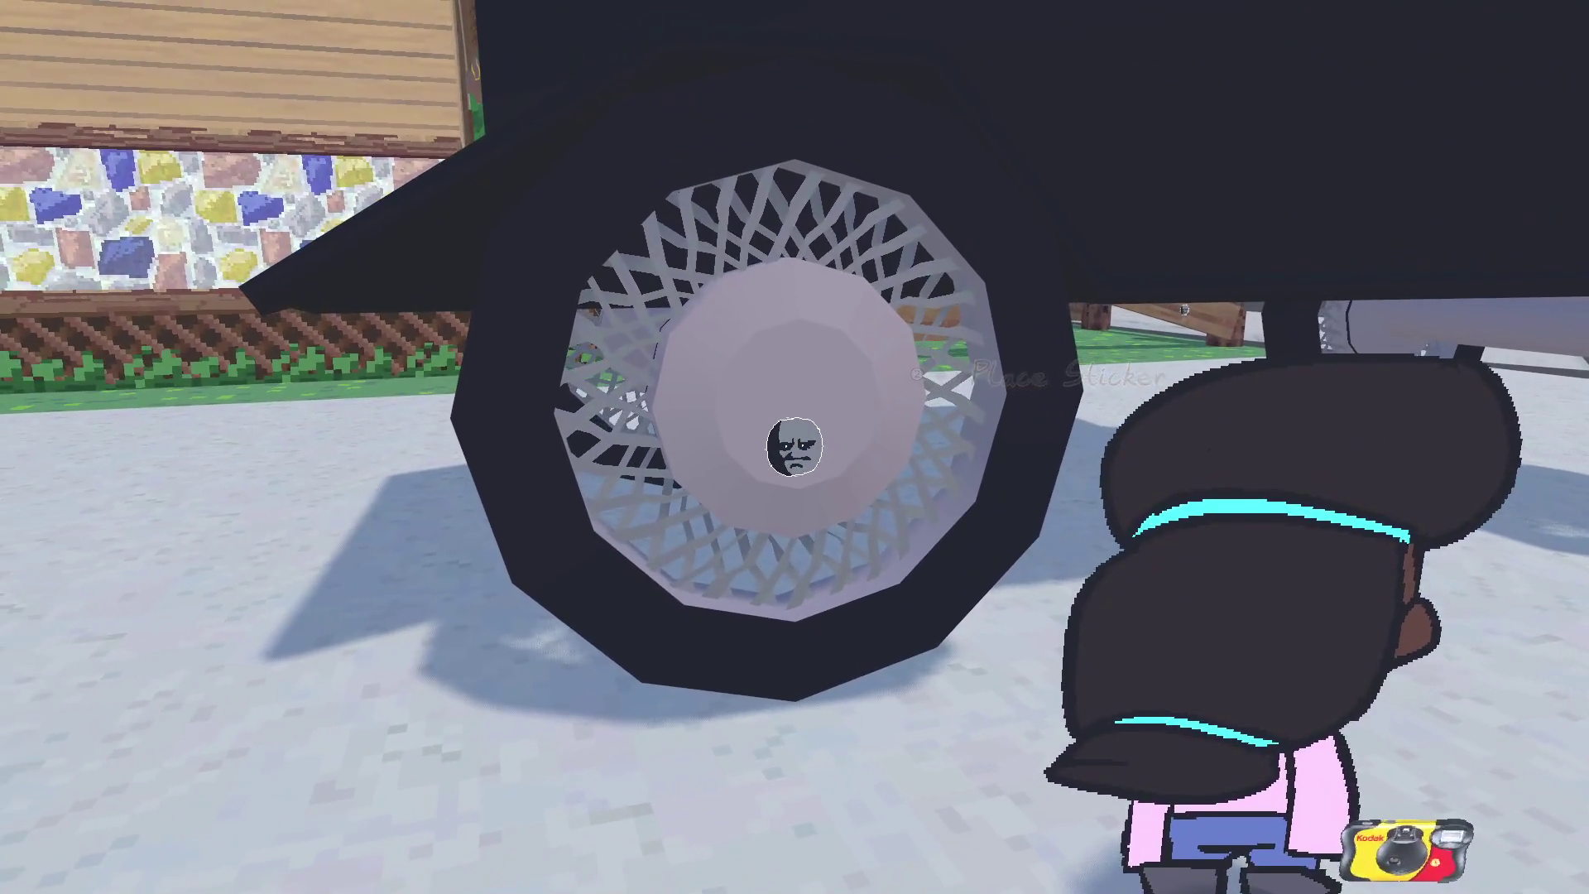
key("w")
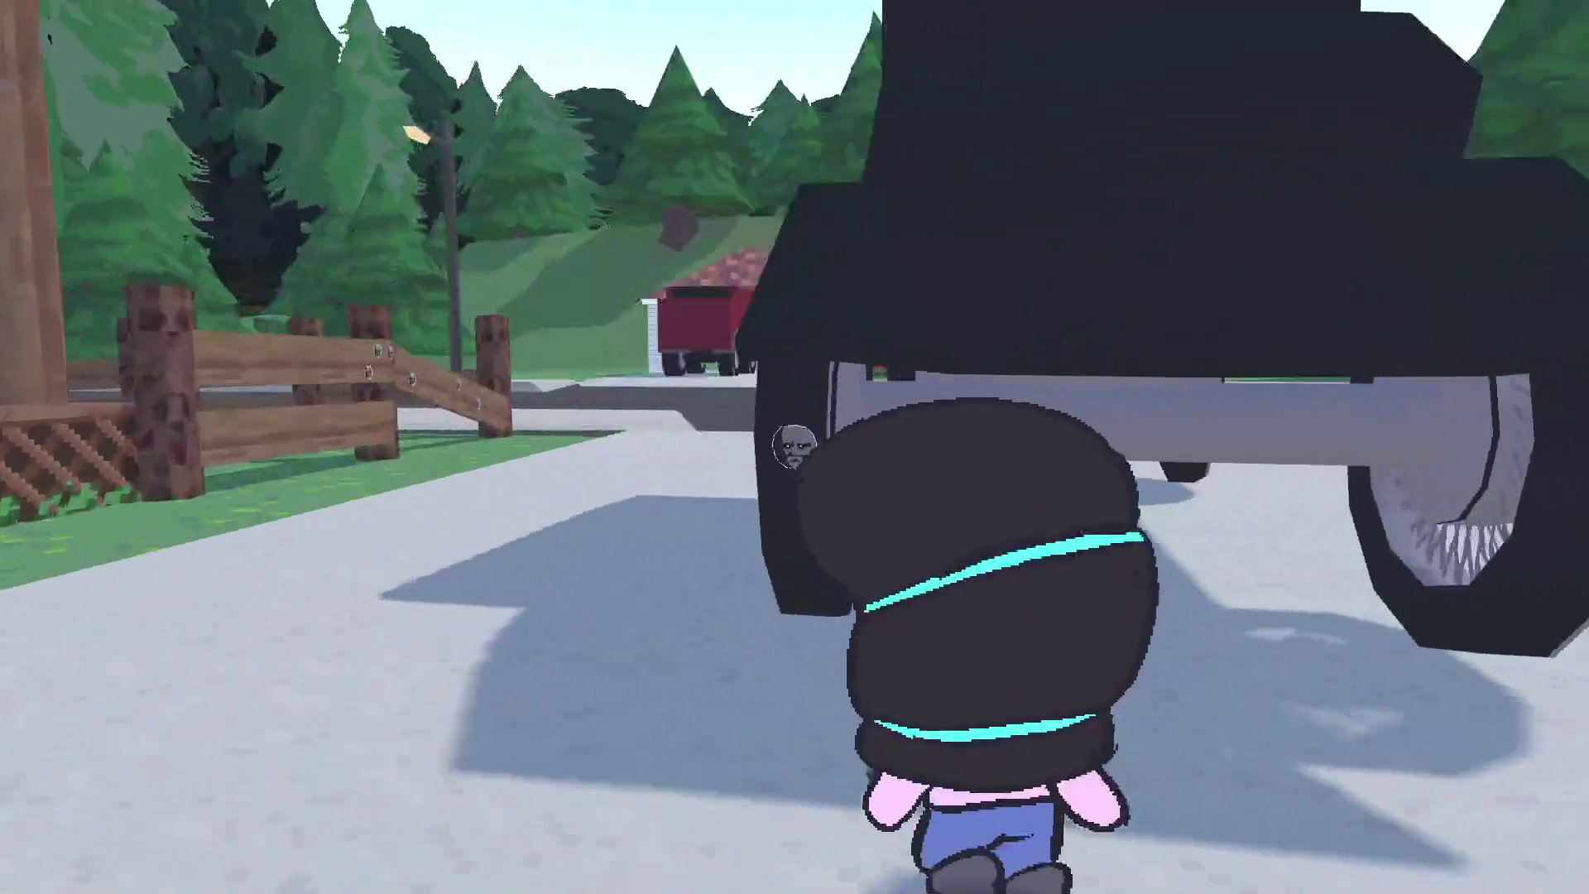
key("d")
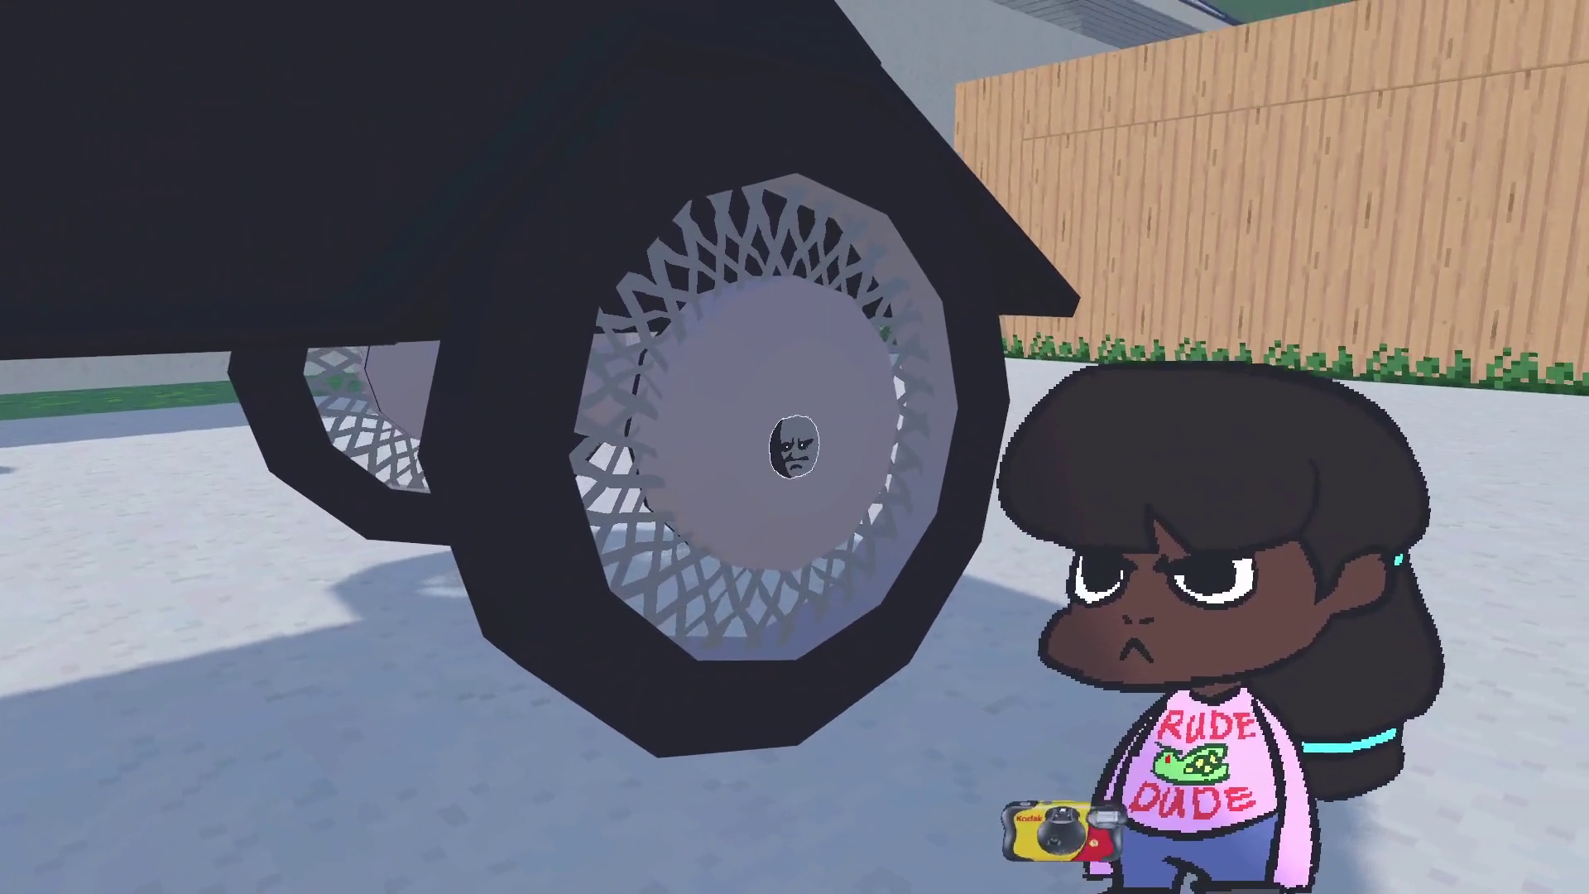
left_click(795, 447)
Stick a sticker on the pink car's side, then stop the game with F8
key("w")
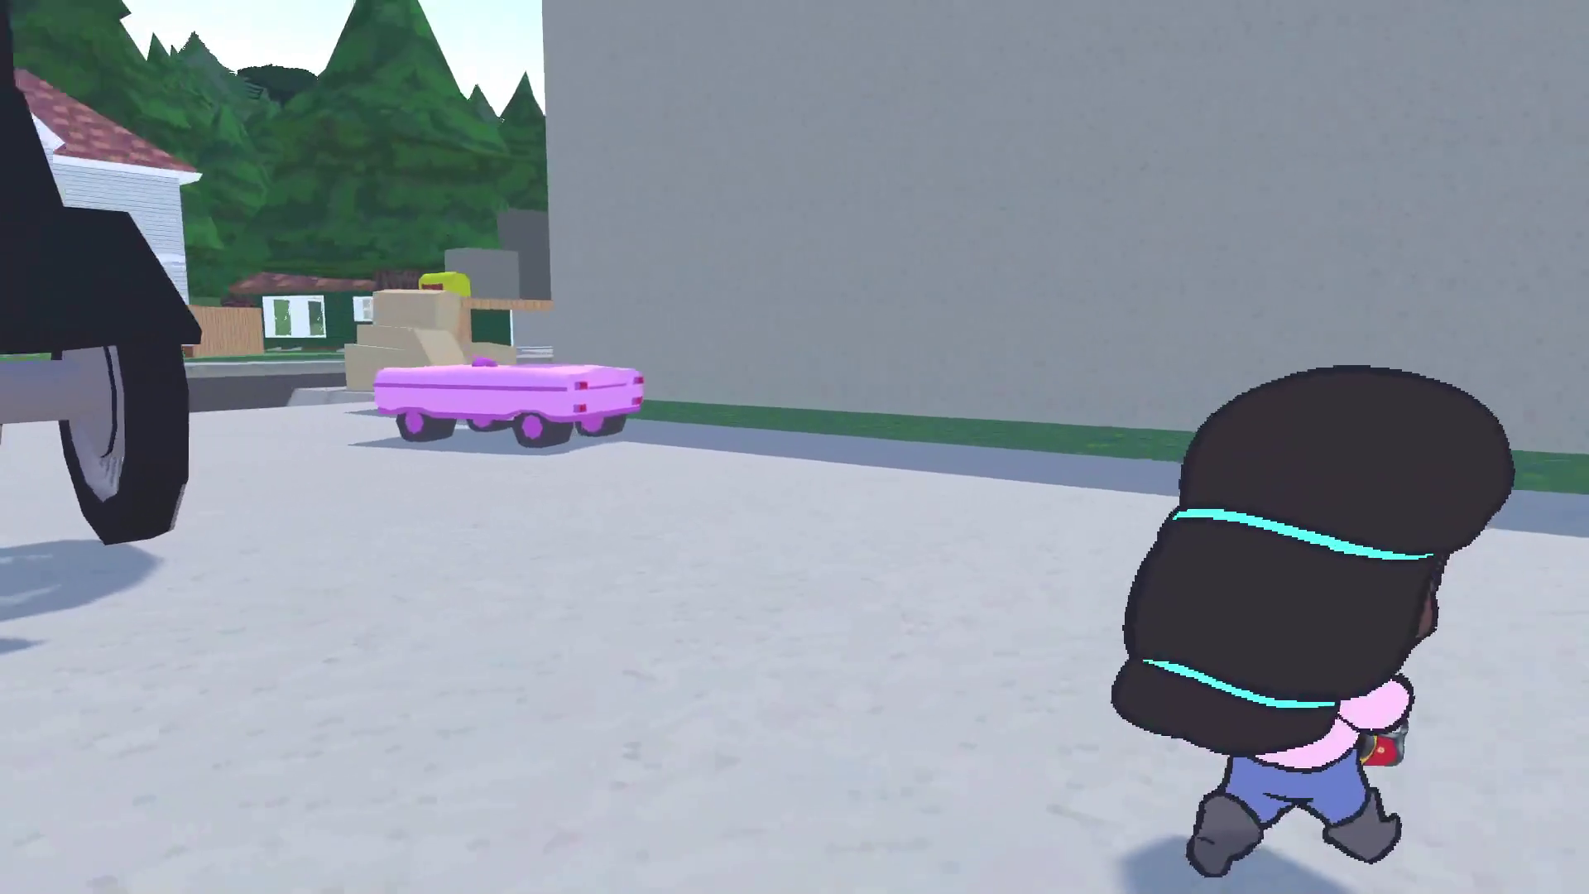
key("s")
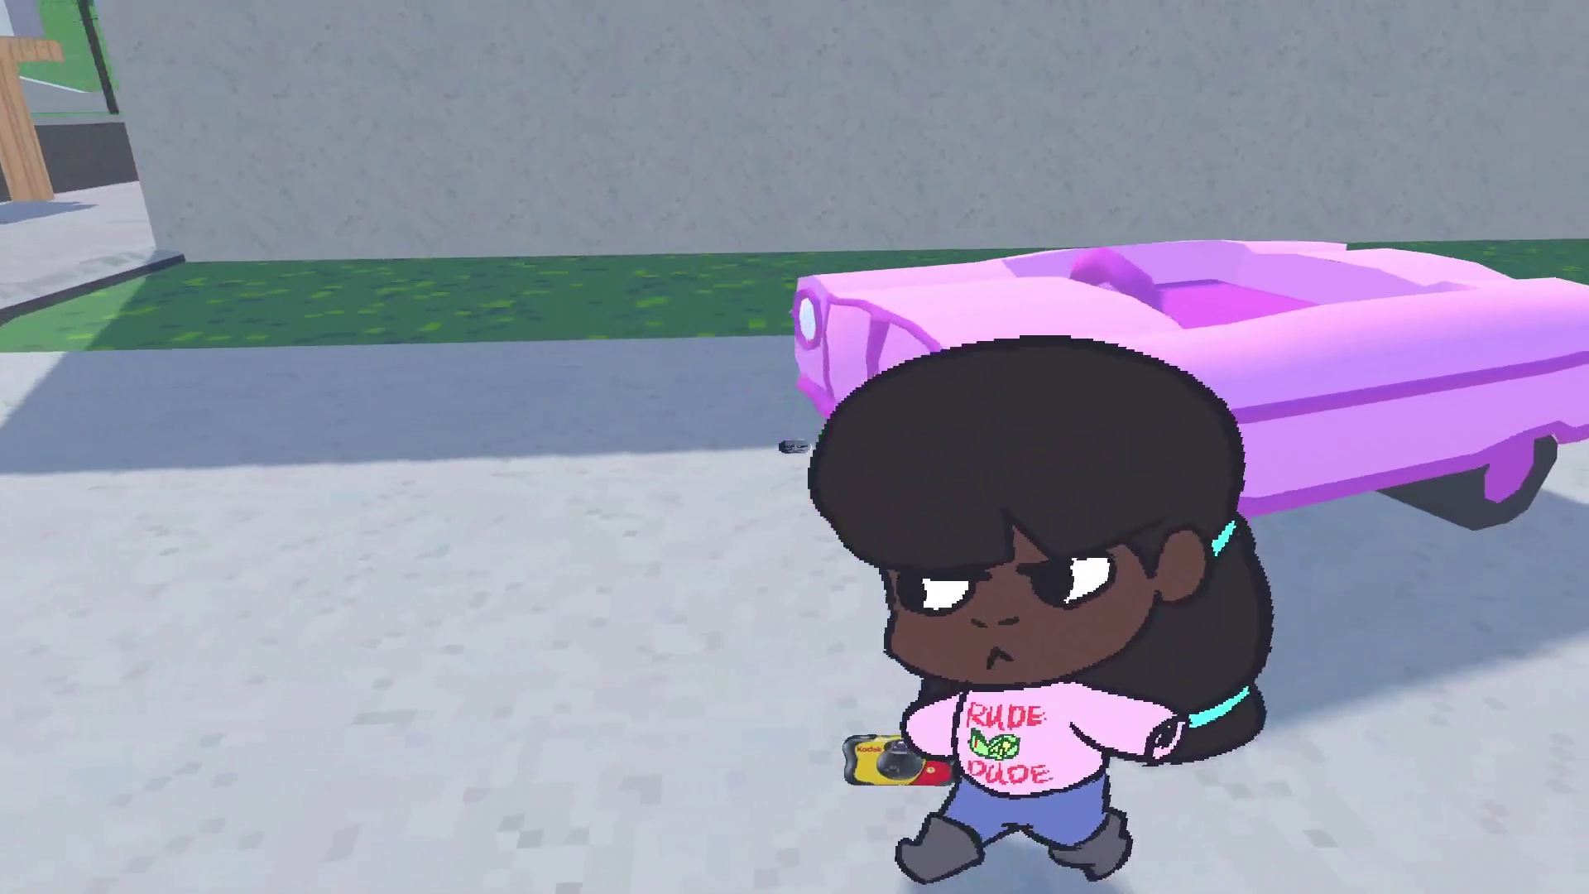
key("d")
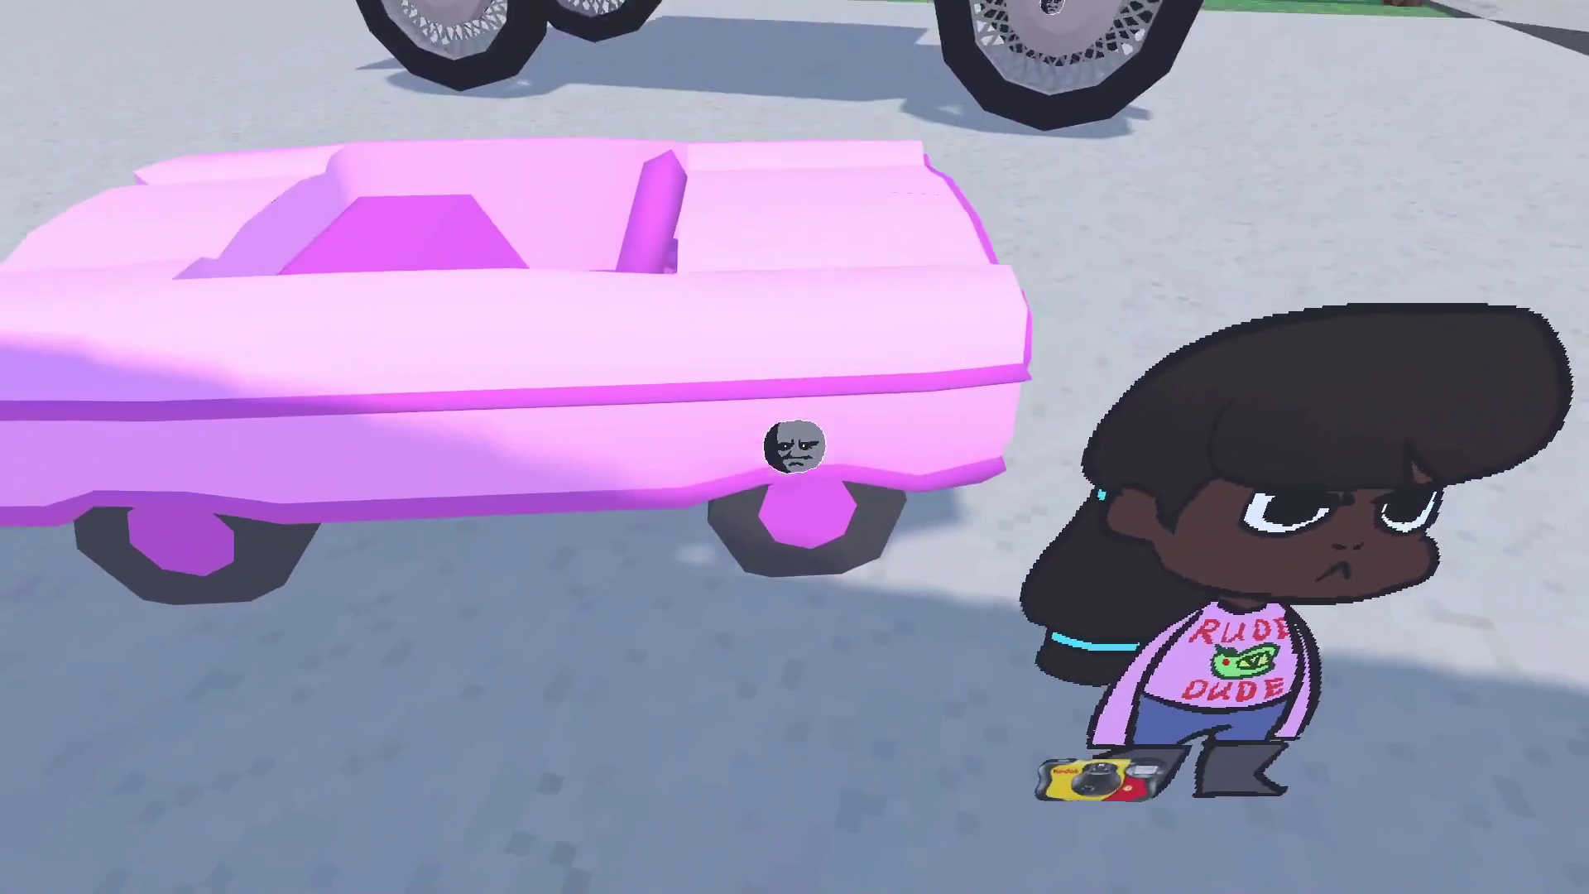
key("d")
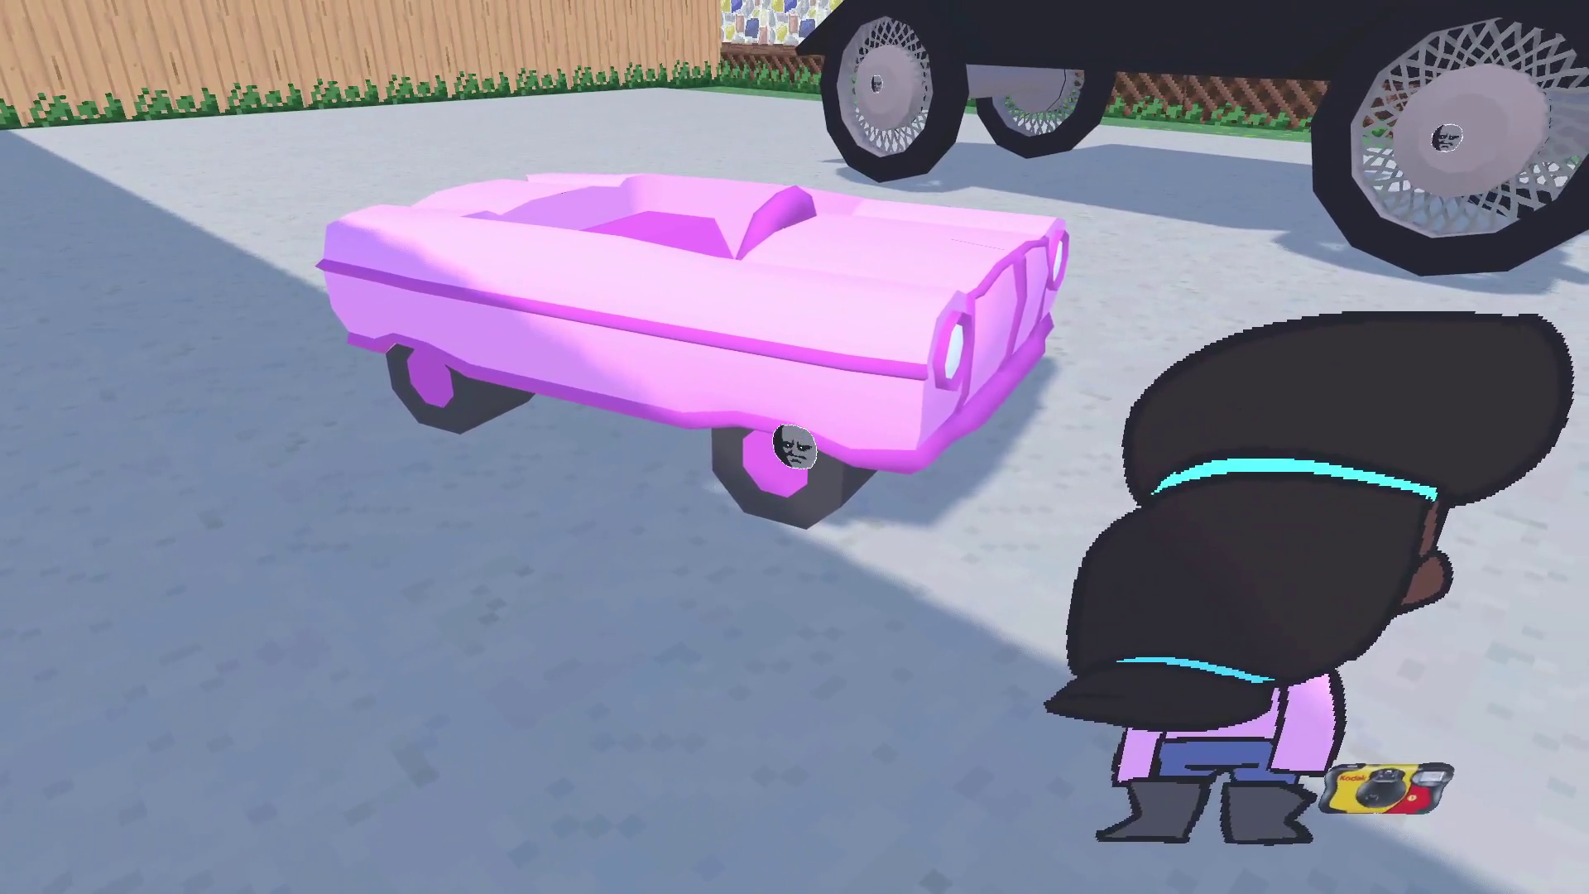
left_click(794, 447)
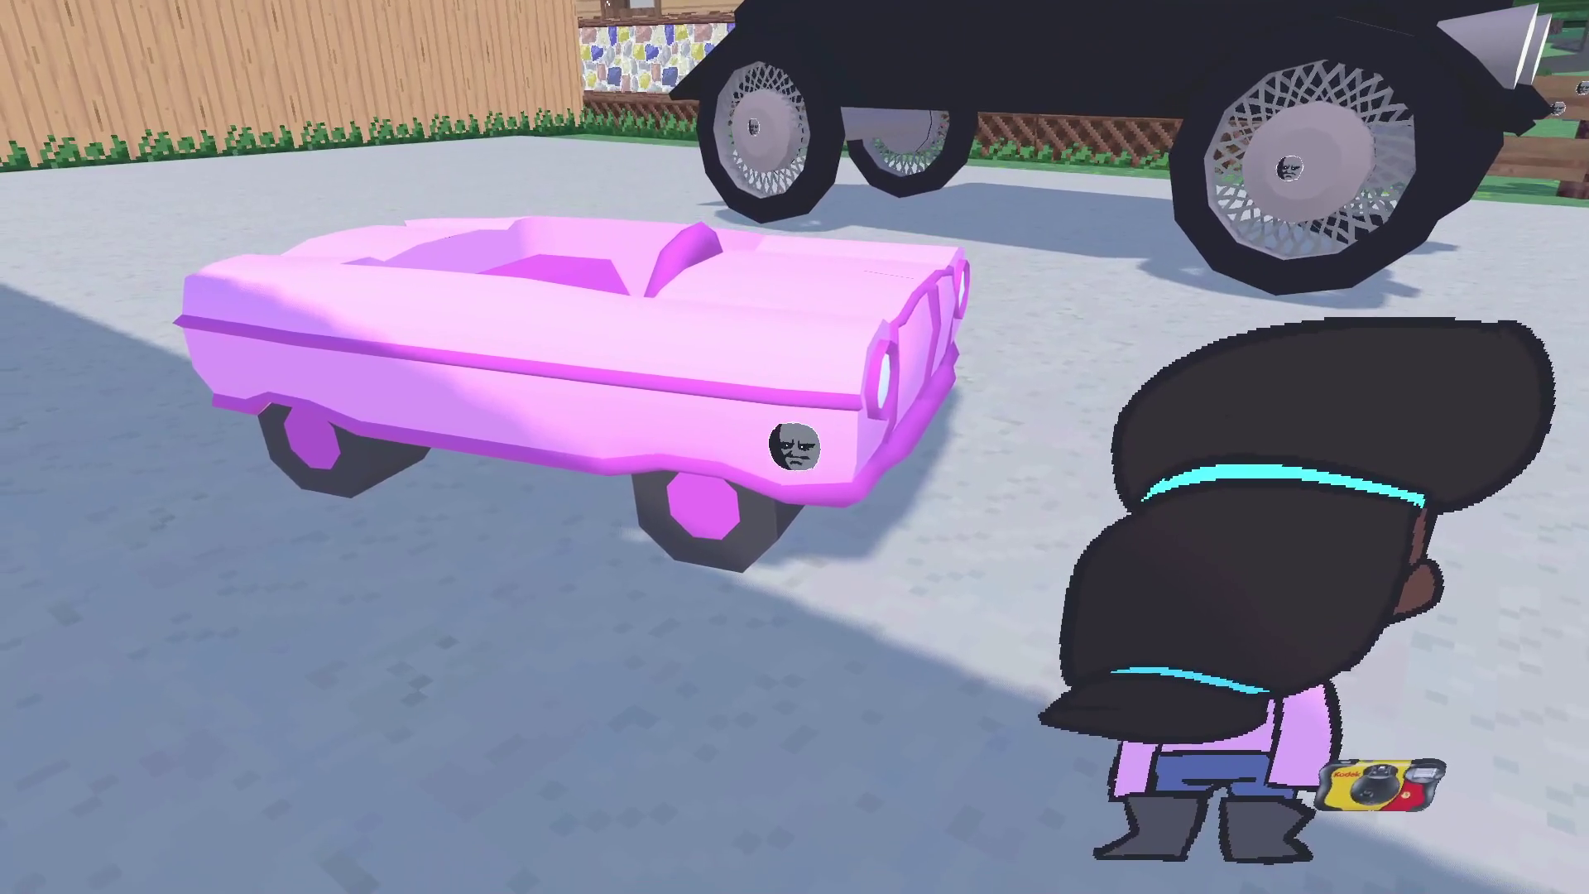
key("s")
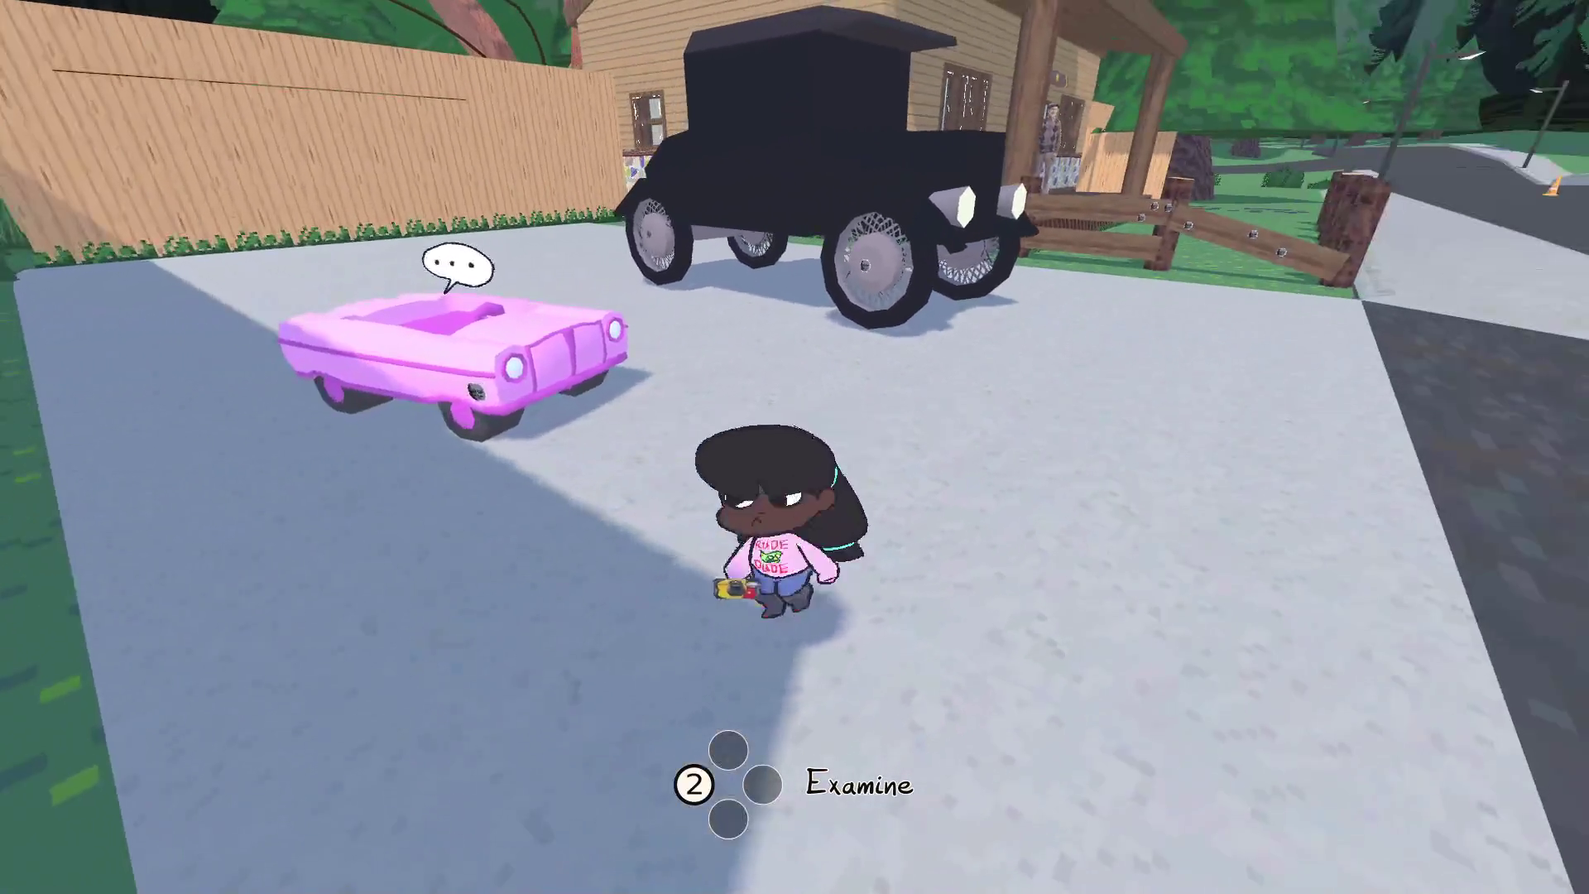
key("F8")
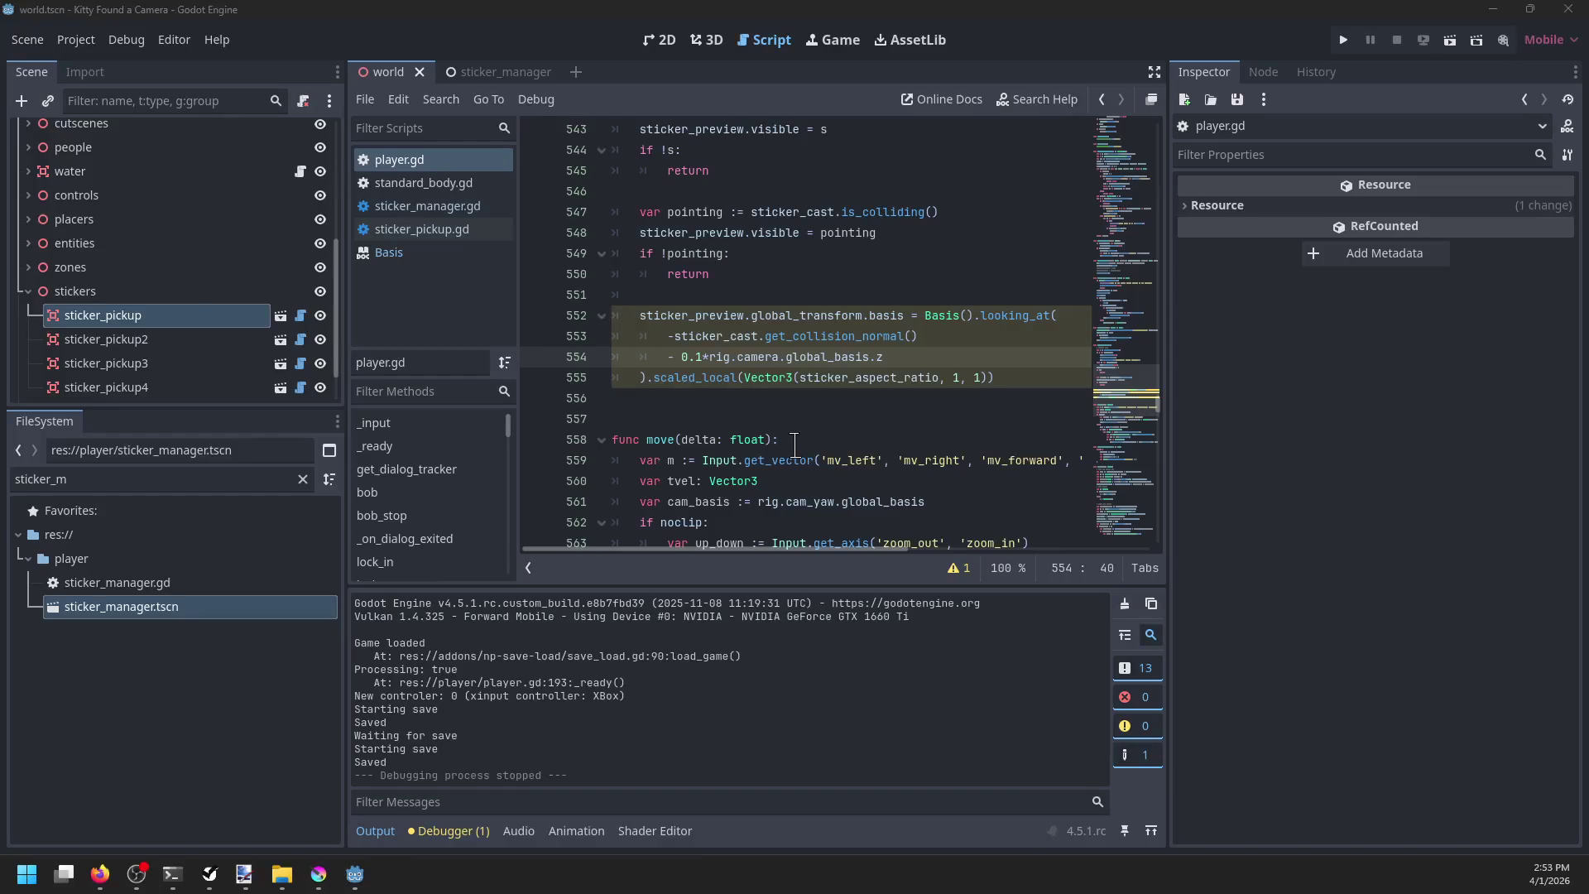
Open the car scene found by filtering 'playercar' and select wheel_fl in the 3D view
left_click(245, 470)
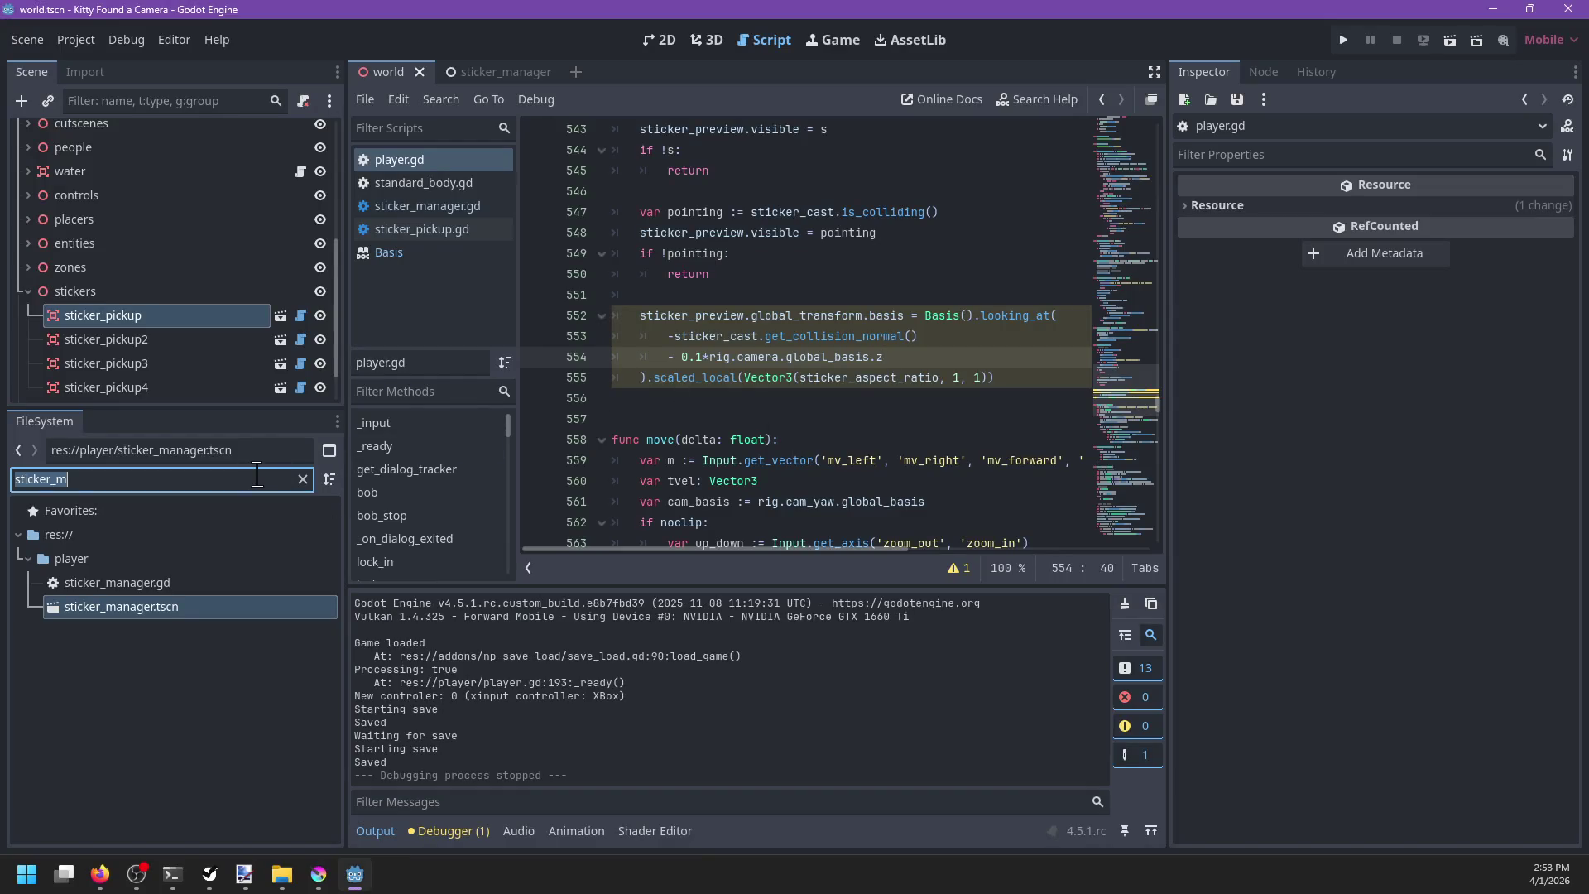
type("player")
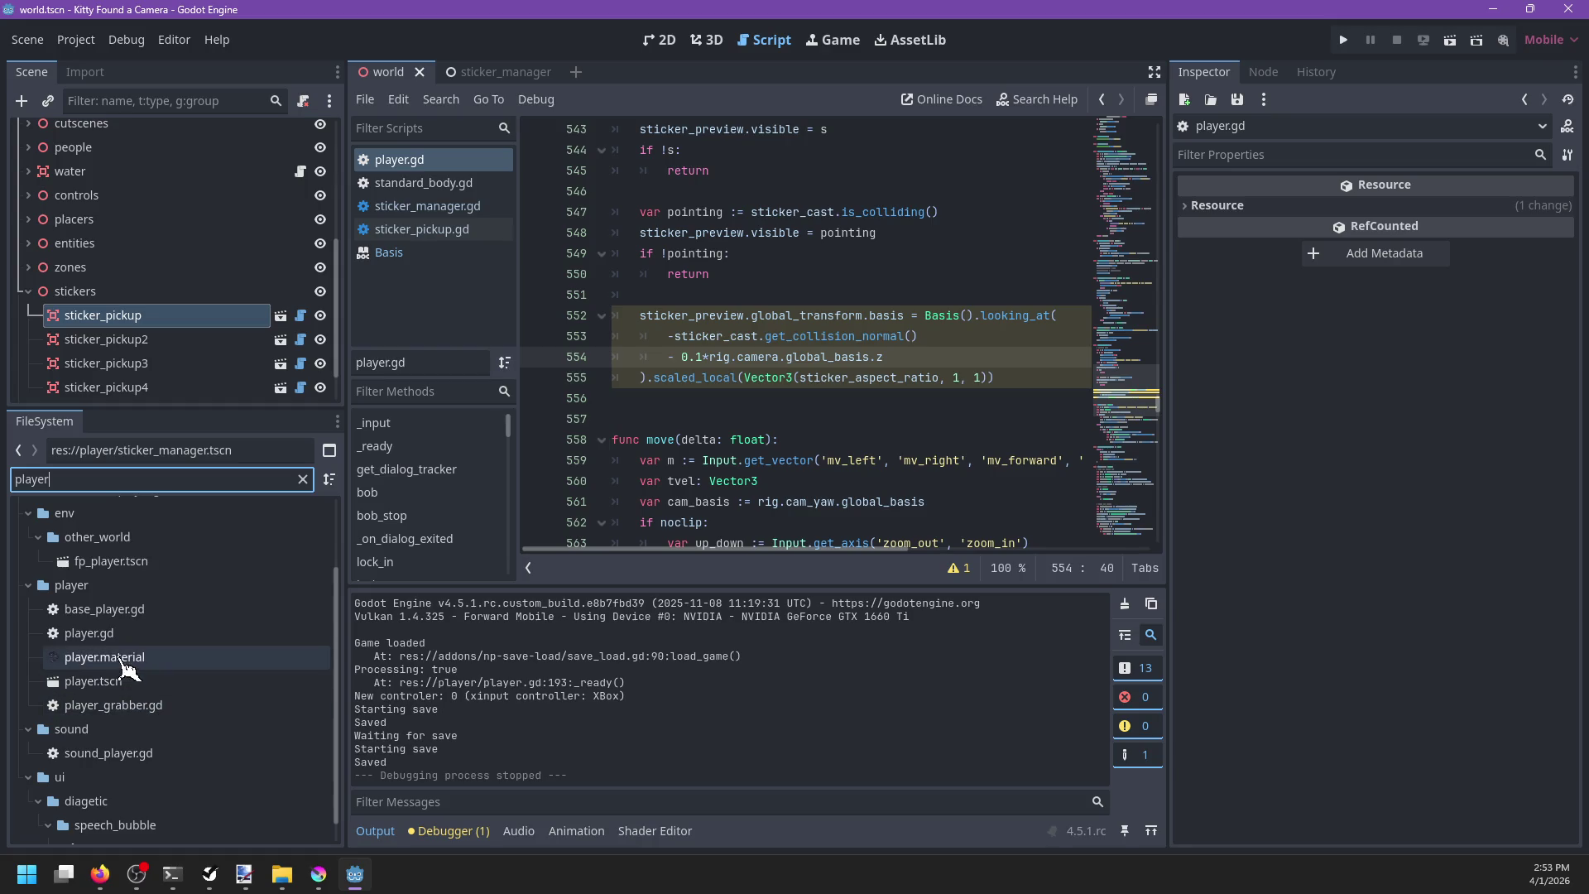
type("car")
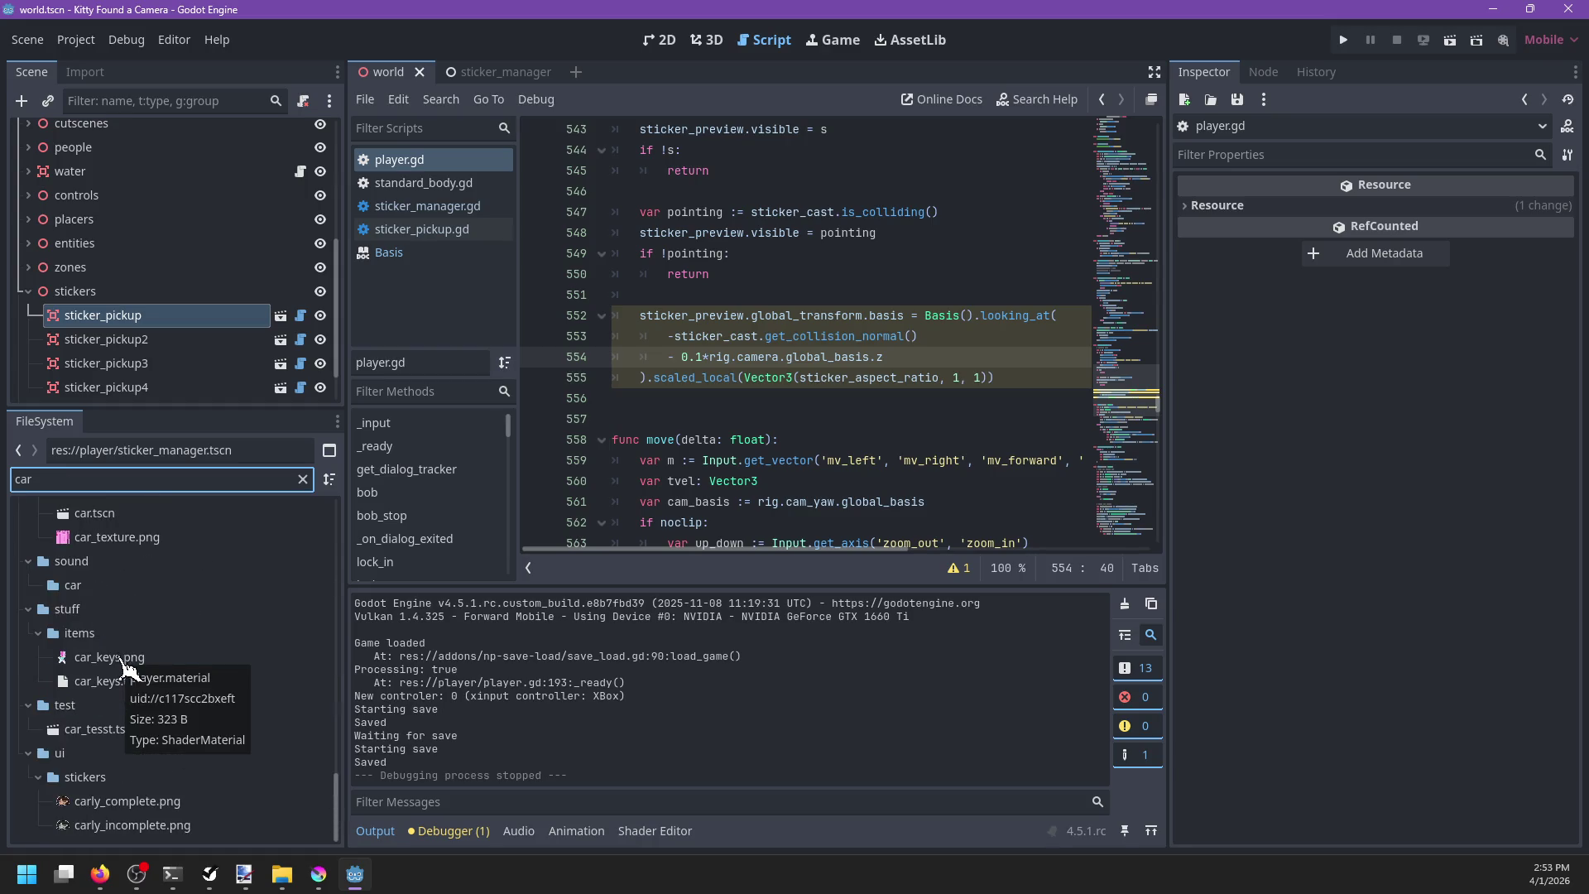
scroll(124, 687, "up", 5)
left_click(127, 728)
double_click(127, 729)
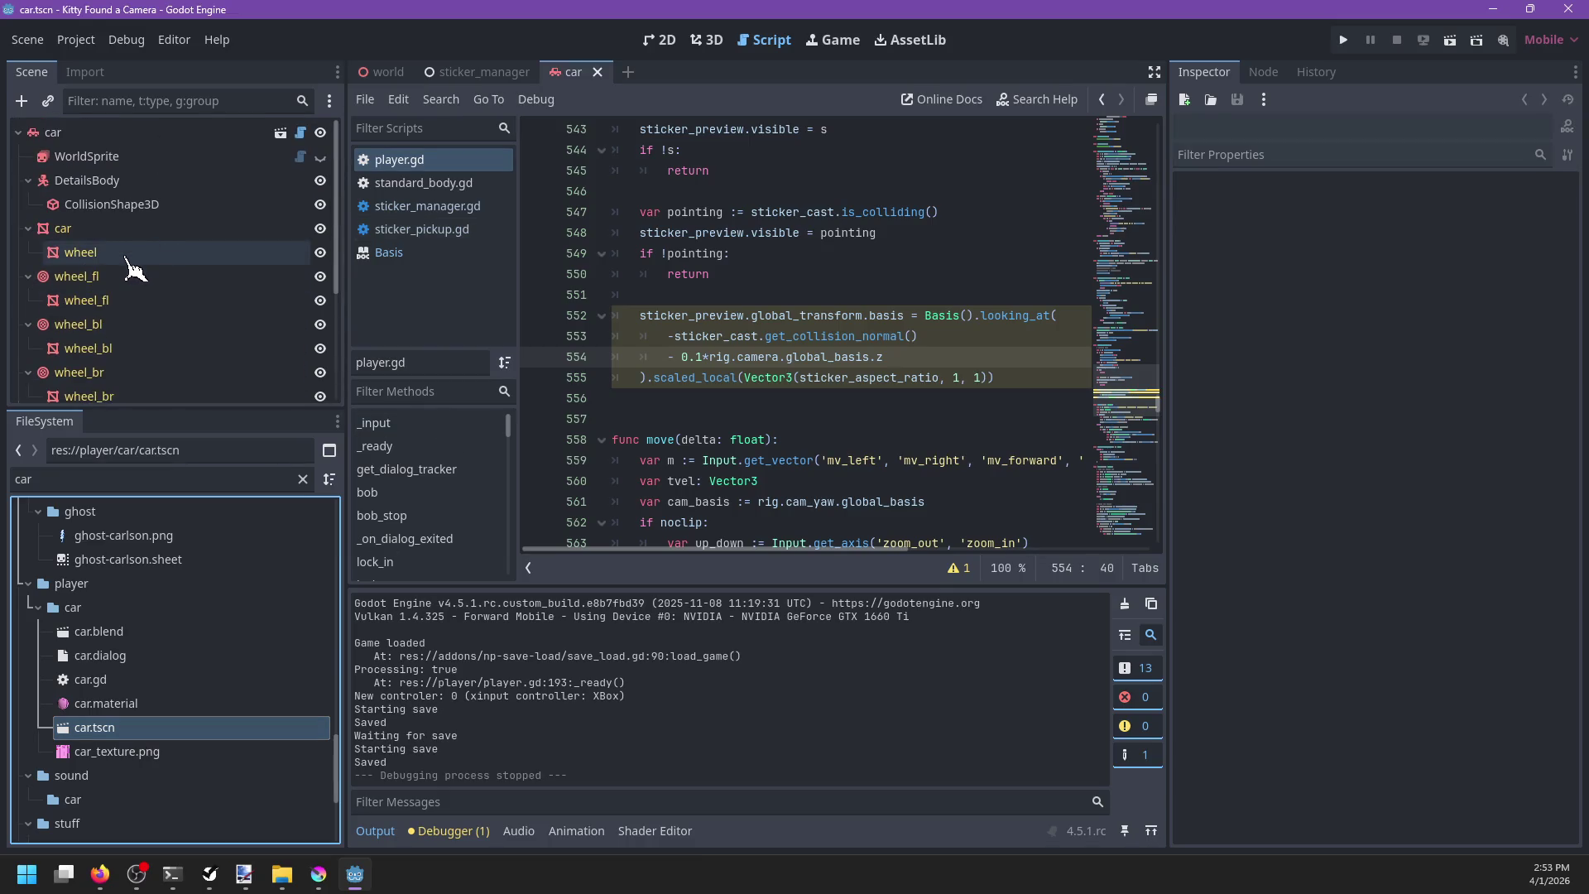
left_click(129, 276)
left_click(707, 39)
mouse_move(660, 306)
left_mouse_down()
mouse_move(551, 426)
mouse_move(869, 373)
mouse_move(710, 486)
left_mouse_up()
scroll(793, 451, "up", 4)
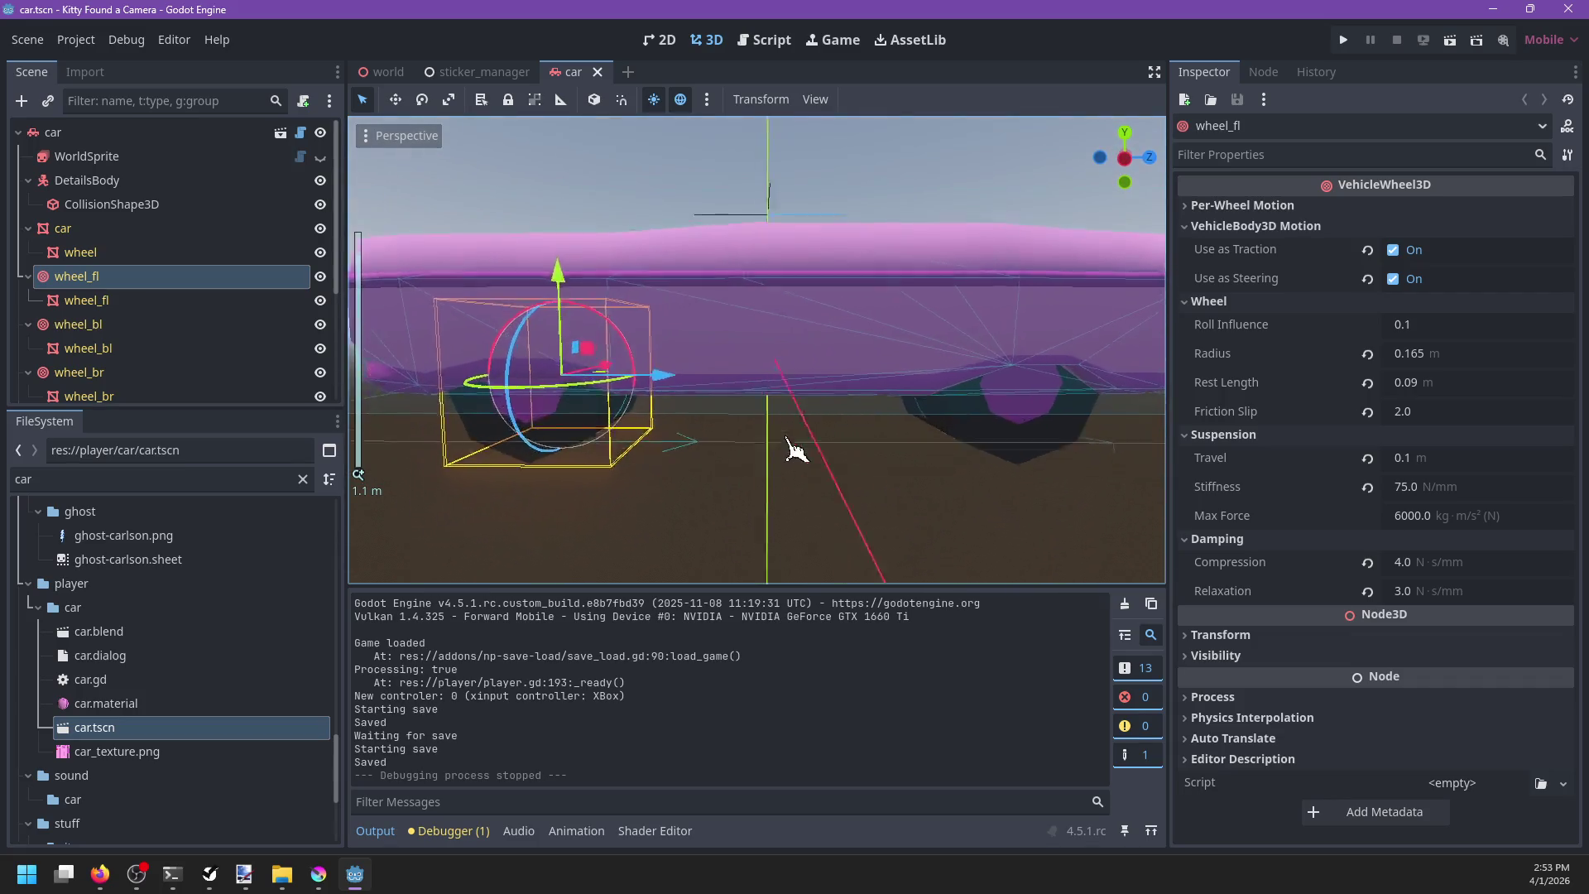
Add an AnimatableBody3D child under wheel_fl, found by searching 'anima'
key("ctrl+a")
type("kine")
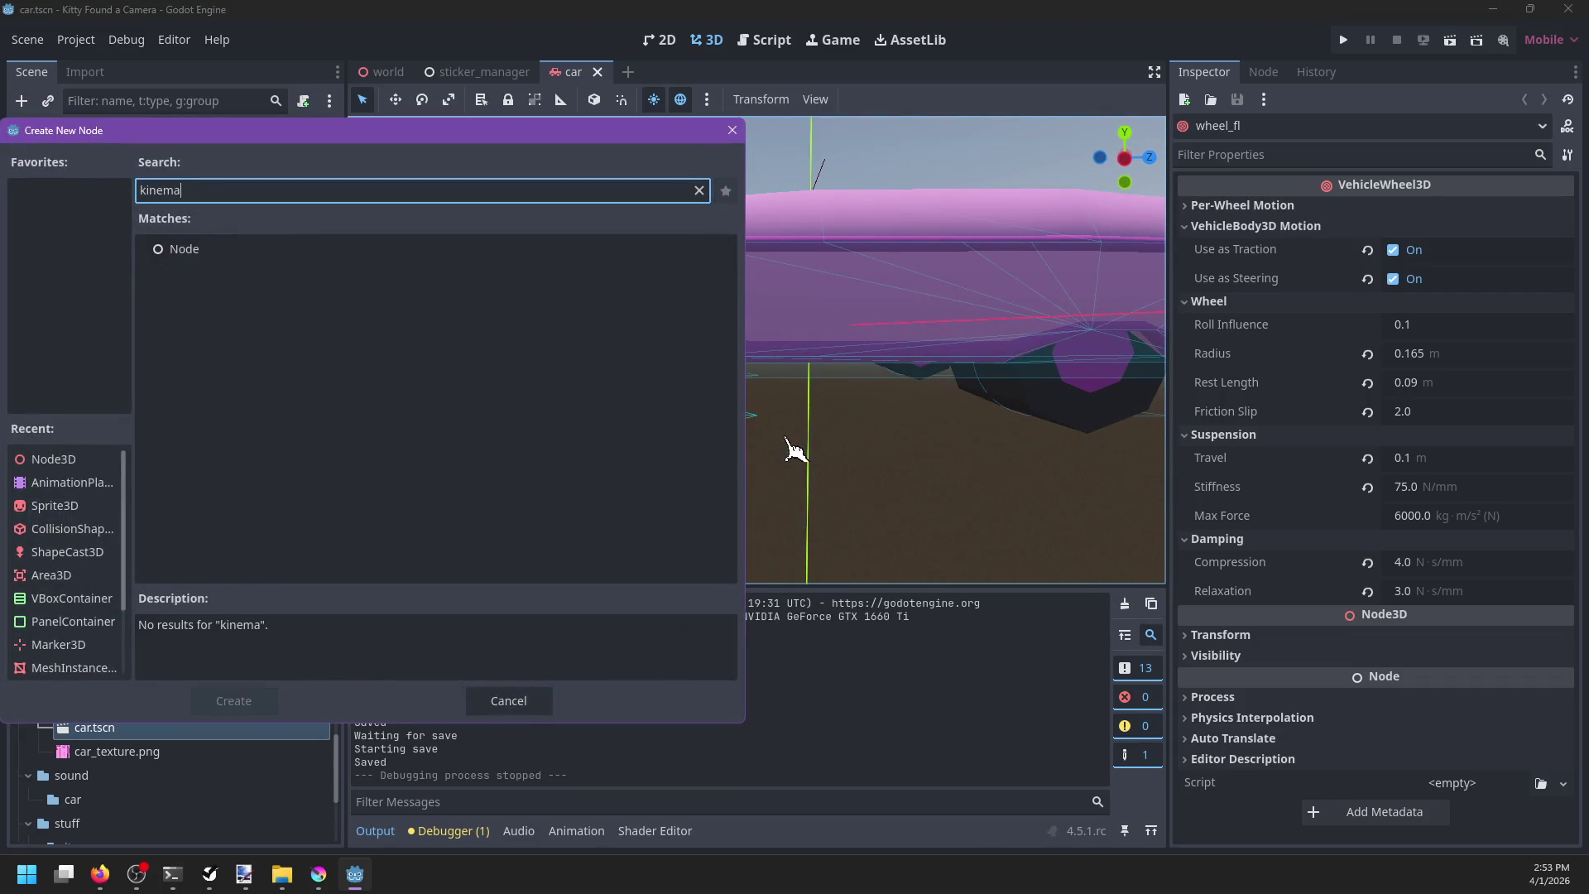
key("ctrl+BackSpace")
type("charac")
key("ctrl+BackSpace")
type("anima")
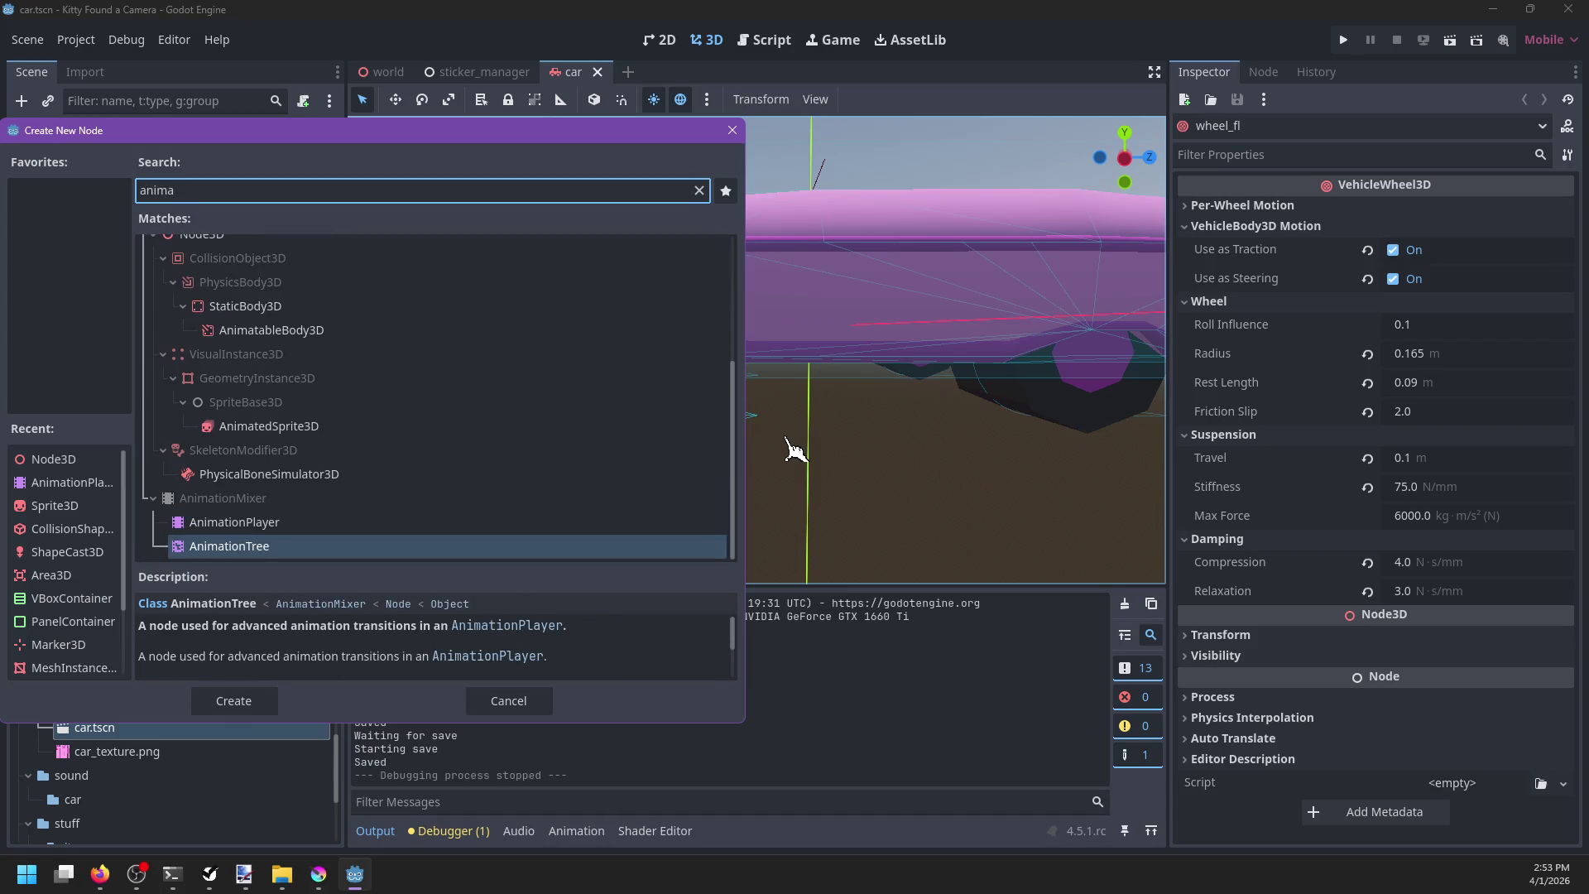
key("Up")
key("Down")
type("ednod")
key("ctrl+BackSpace")
type("ani")
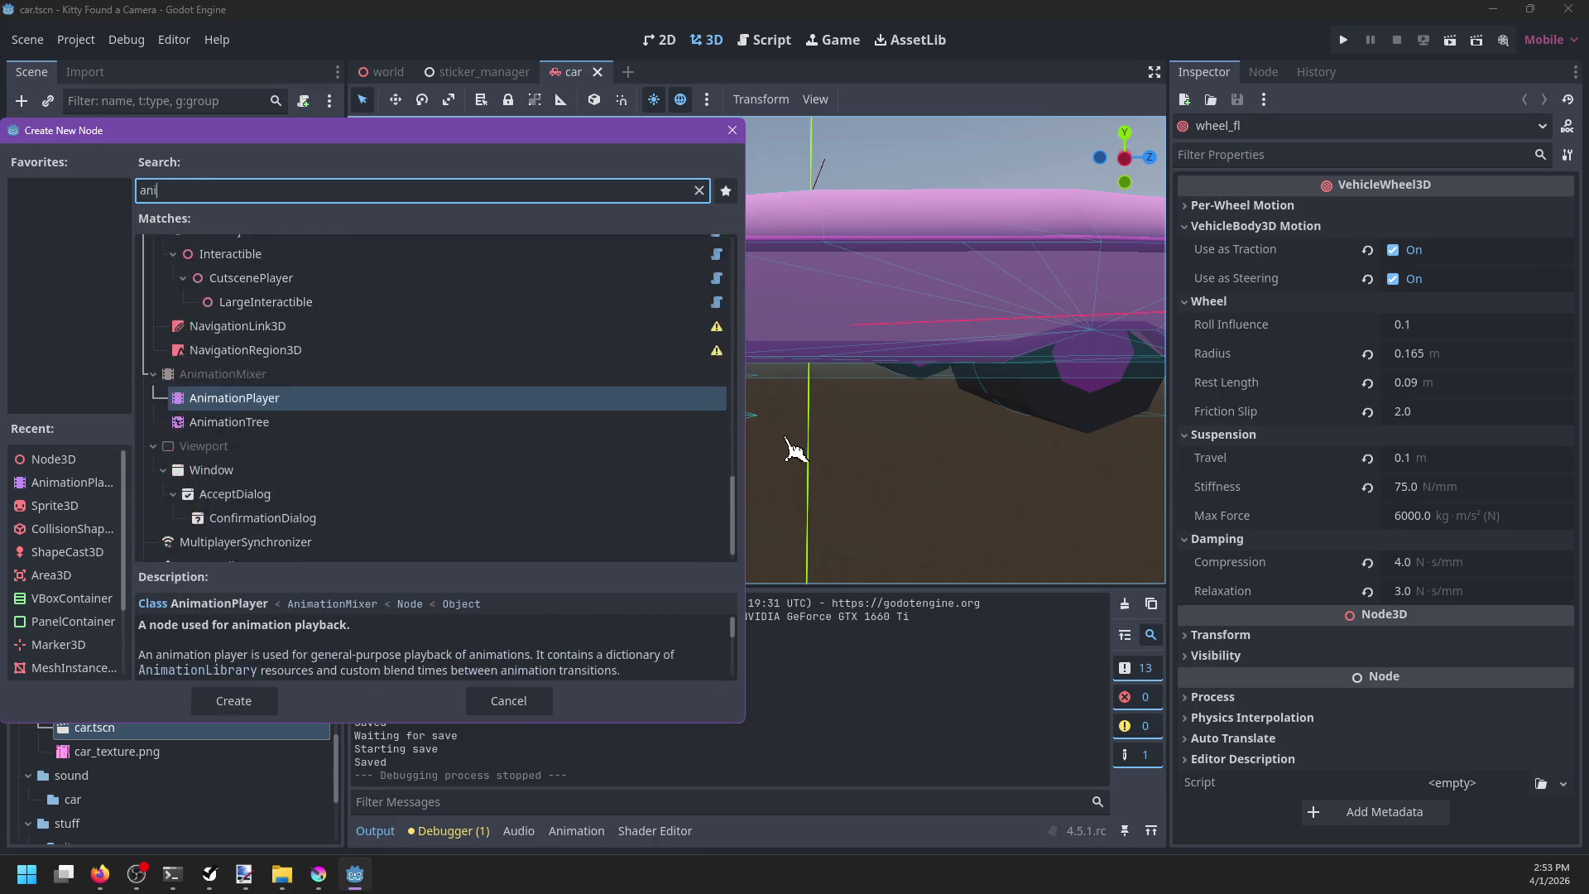
type("ma")
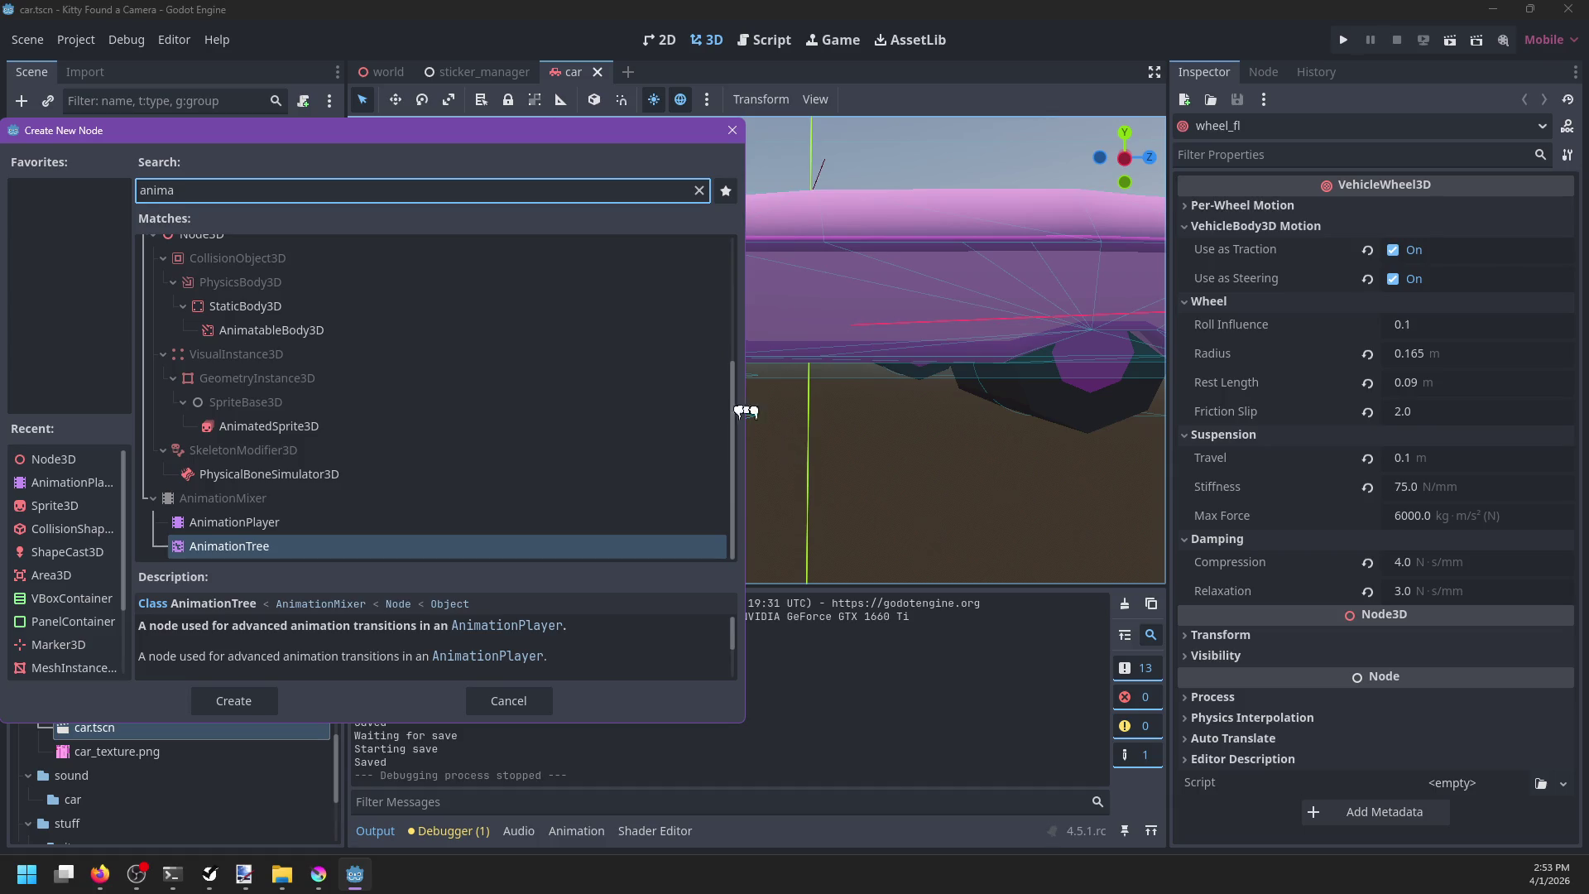
double_click(695, 330)
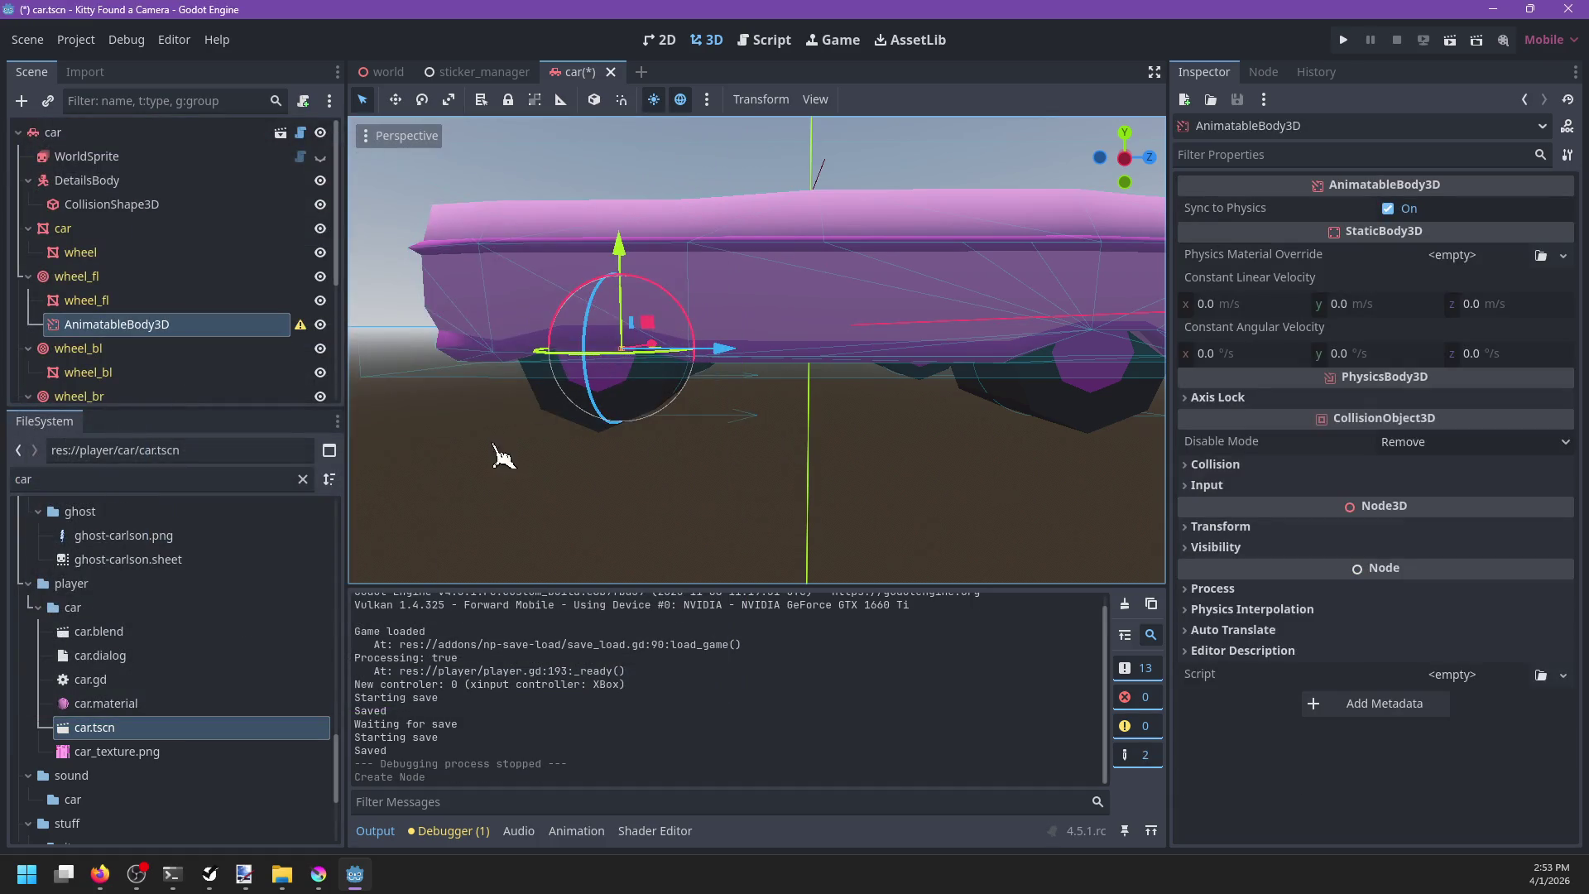
Add a CollisionShape3D under the AnimatableBody3D with a new CylinderShape3D shape
key("ctrl+a")
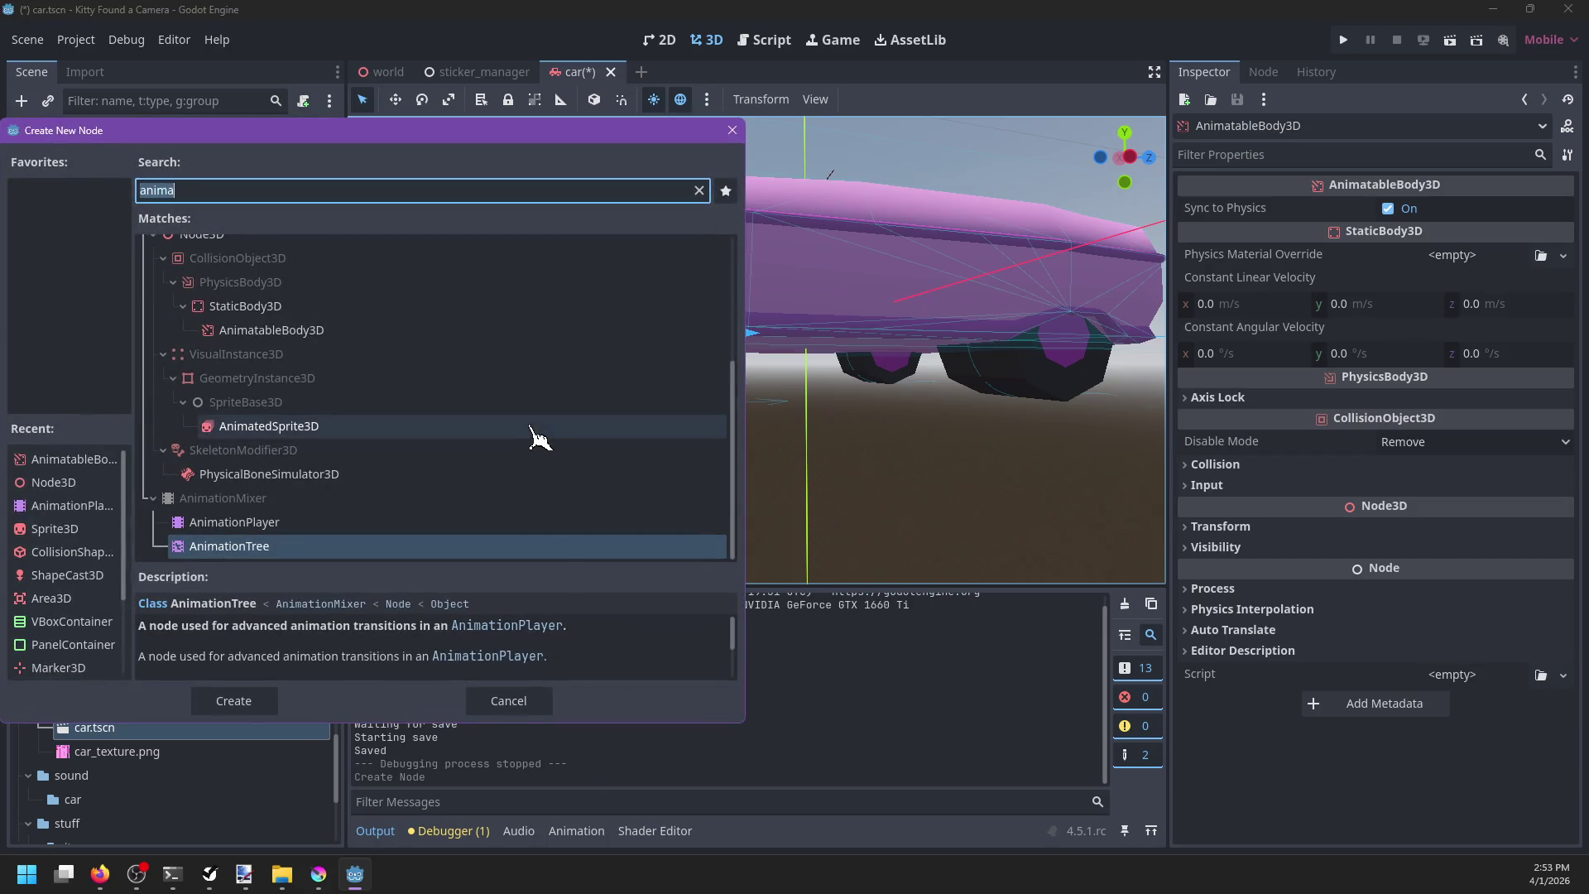
type("coll")
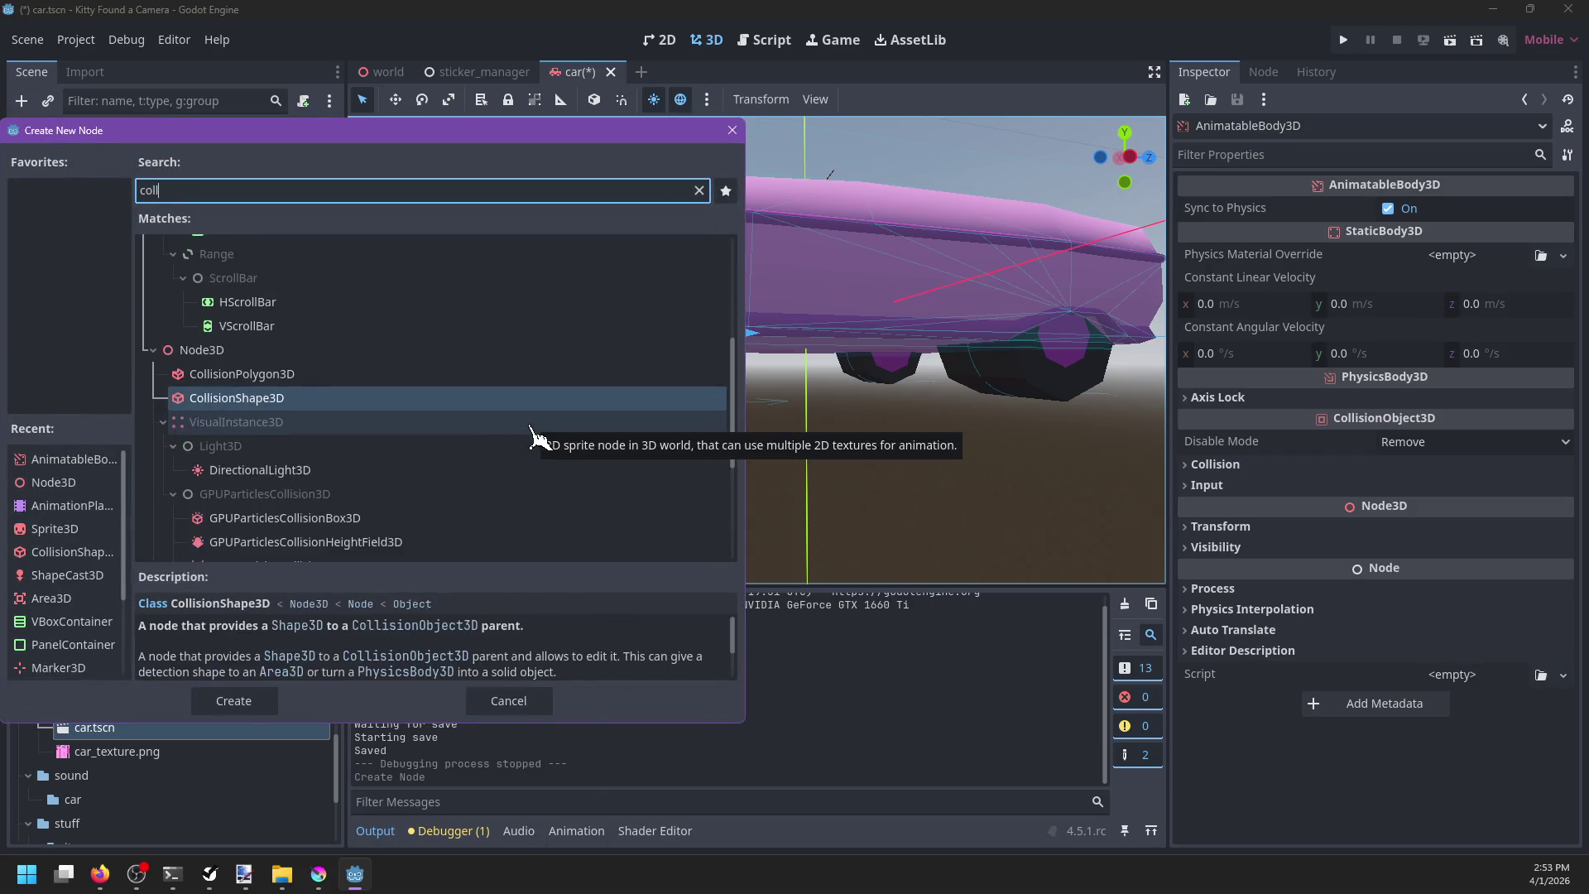
key("Return")
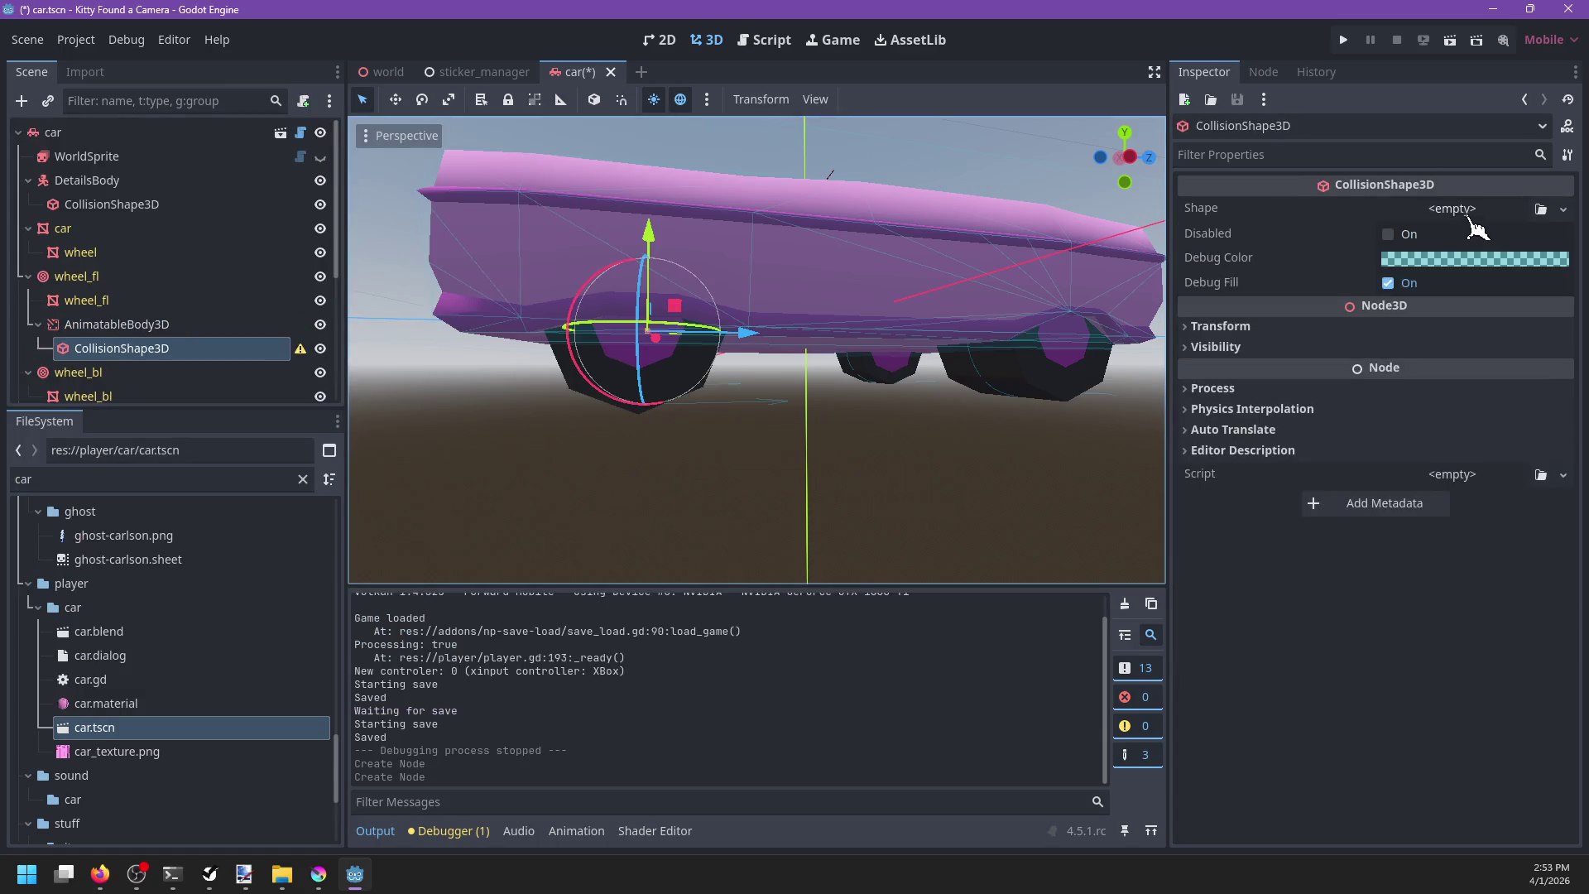
left_click(1461, 211)
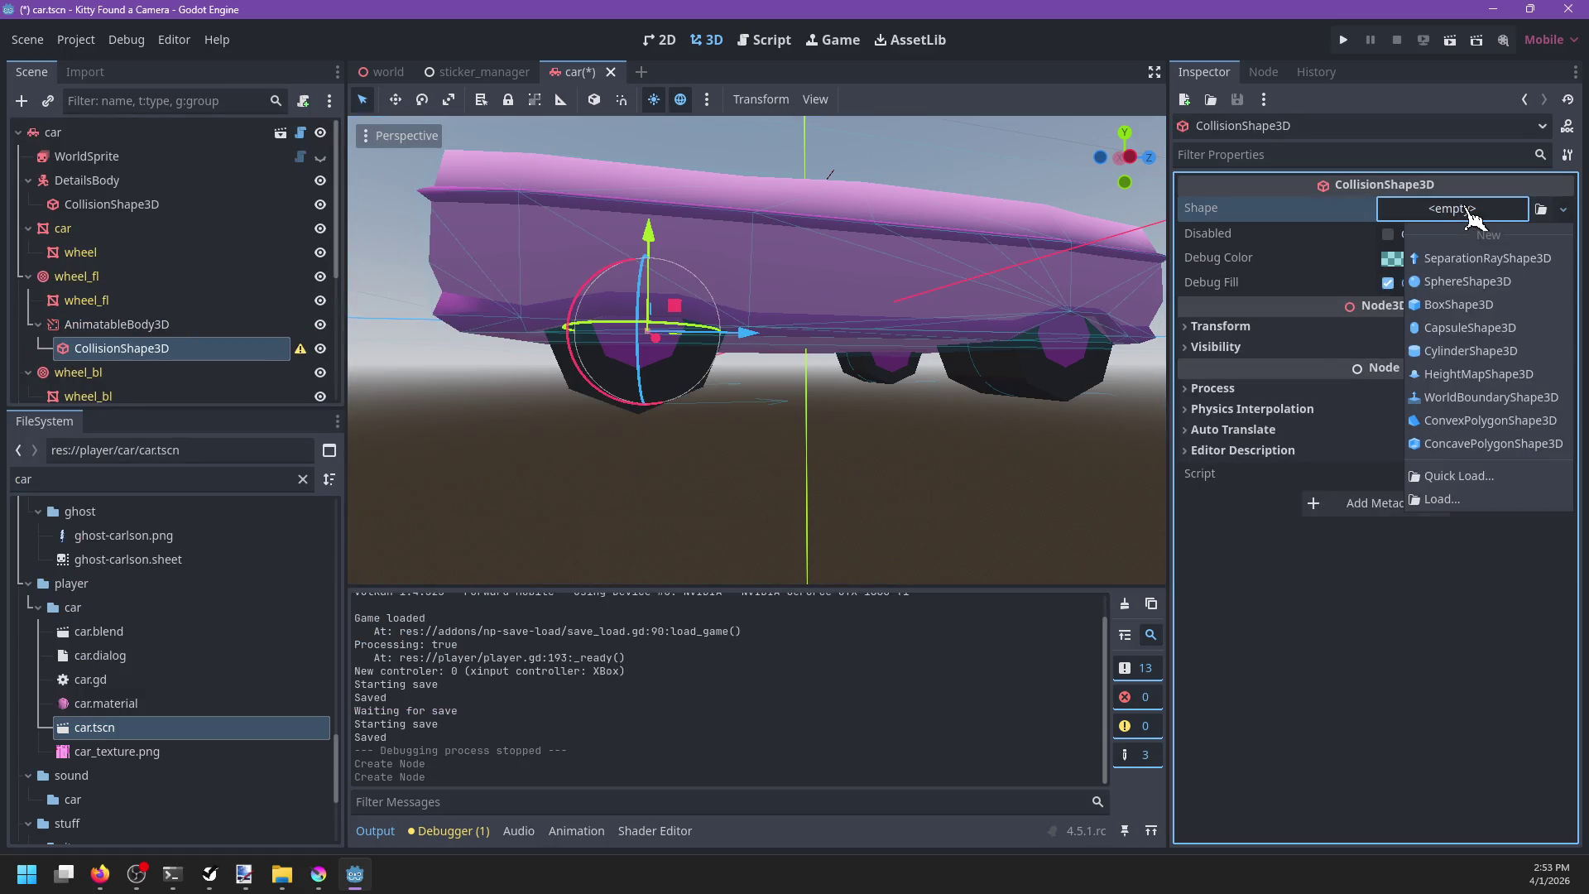
left_click(1450, 358)
scroll(794, 419, "down", 3)
Rotate the cylinder along the axle and resize its height and radius to fit the wheel
mouse_move(900, 312)
left_mouse_down()
mouse_move(916, 401)
mouse_move(880, 440)
mouse_move(892, 431)
left_mouse_up()
left_click_drag(602, 356, 783, 383)
key("ctrl+z")
mouse_move(603, 361)
left_mouse_down()
mouse_move(788, 372)
mouse_move(795, 390)
left_mouse_up()
scroll(735, 369, "up", 2)
mouse_move(658, 362)
left_mouse_down()
mouse_move(752, 383)
mouse_move(755, 277)
mouse_move(755, 364)
mouse_move(826, 354)
mouse_move(908, 298)
mouse_move(919, 309)
left_mouse_up()
scroll(763, 289, "up", 3)
mouse_move(762, 317)
left_mouse_down()
mouse_move(706, 301)
mouse_move(734, 315)
left_mouse_up()
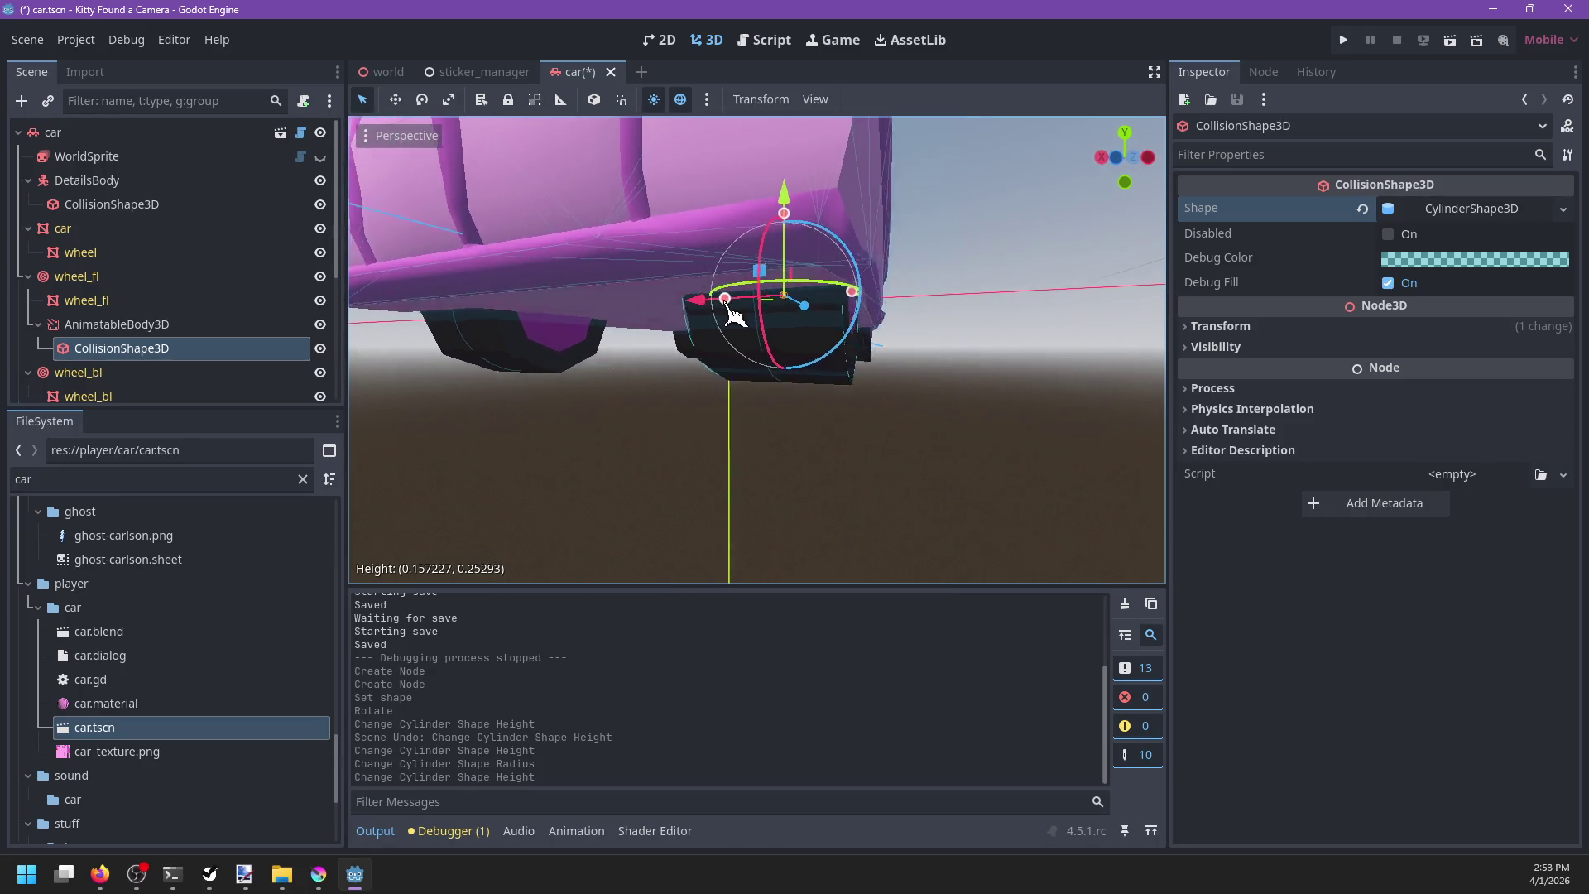
scroll(770, 312, "up", 5)
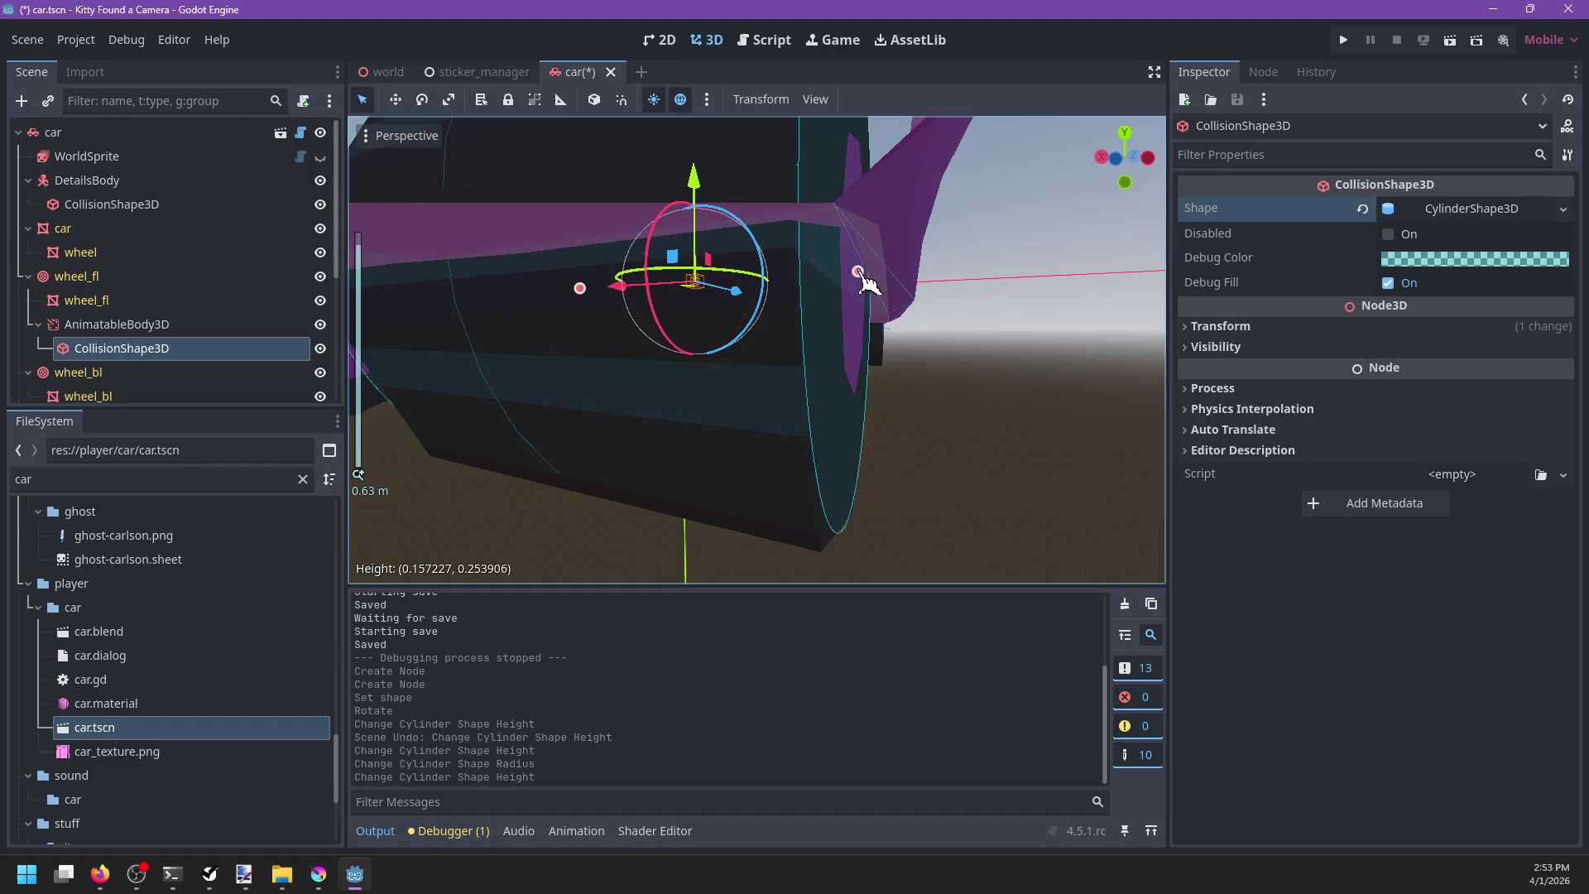
mouse_move(865, 281)
left_mouse_down()
mouse_move(851, 312)
mouse_move(650, 344)
mouse_move(702, 366)
left_mouse_up()
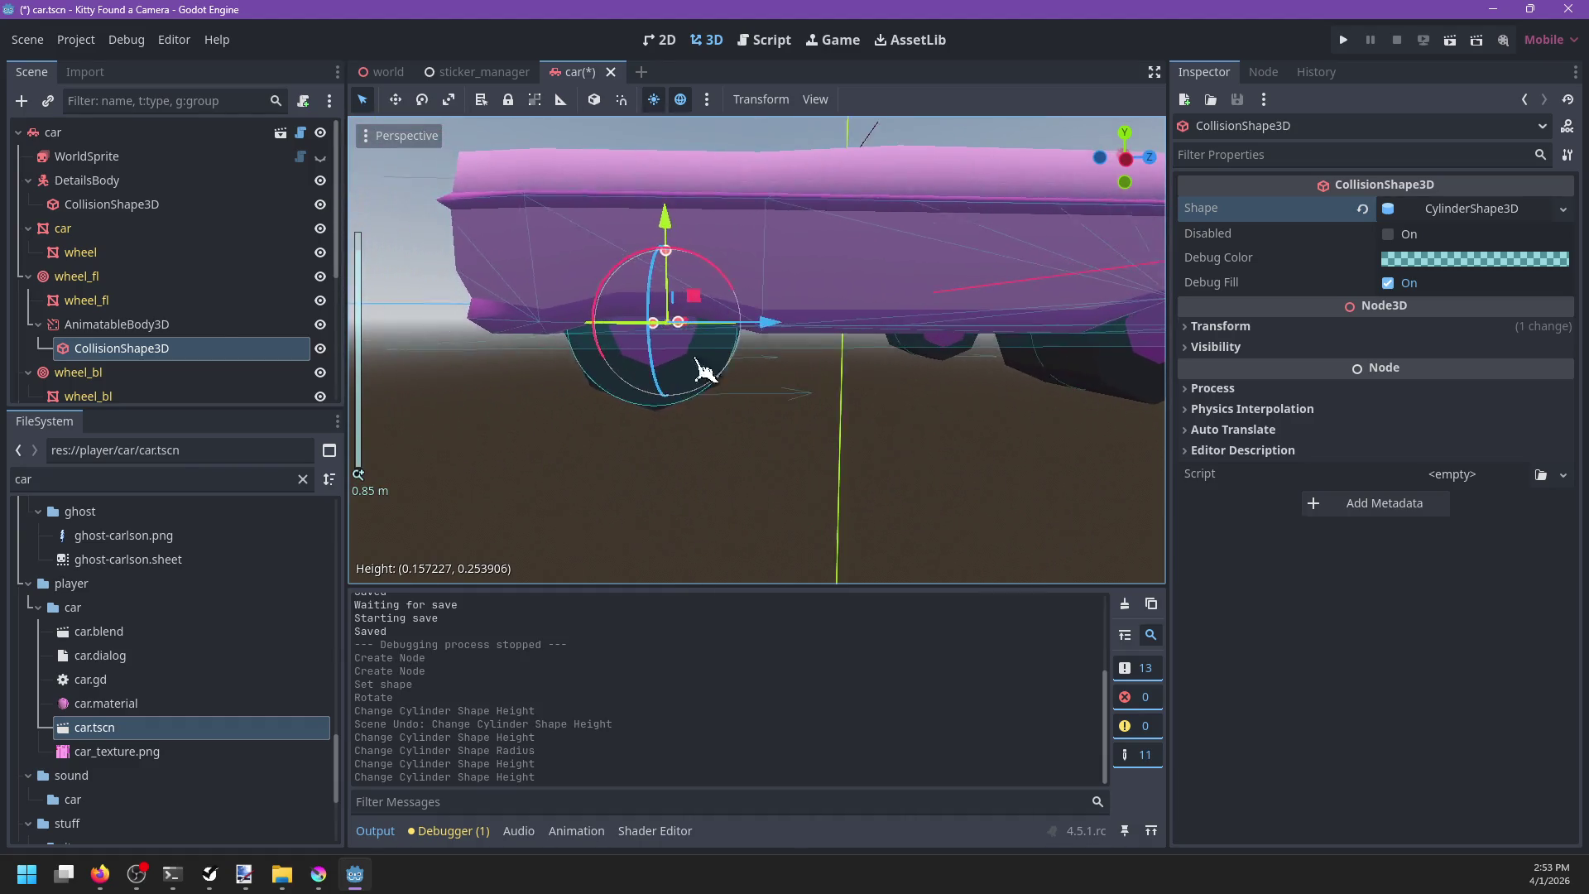
Rename the AnimatableBody3D node to wheel_body
left_click(184, 330)
left_click(195, 327)
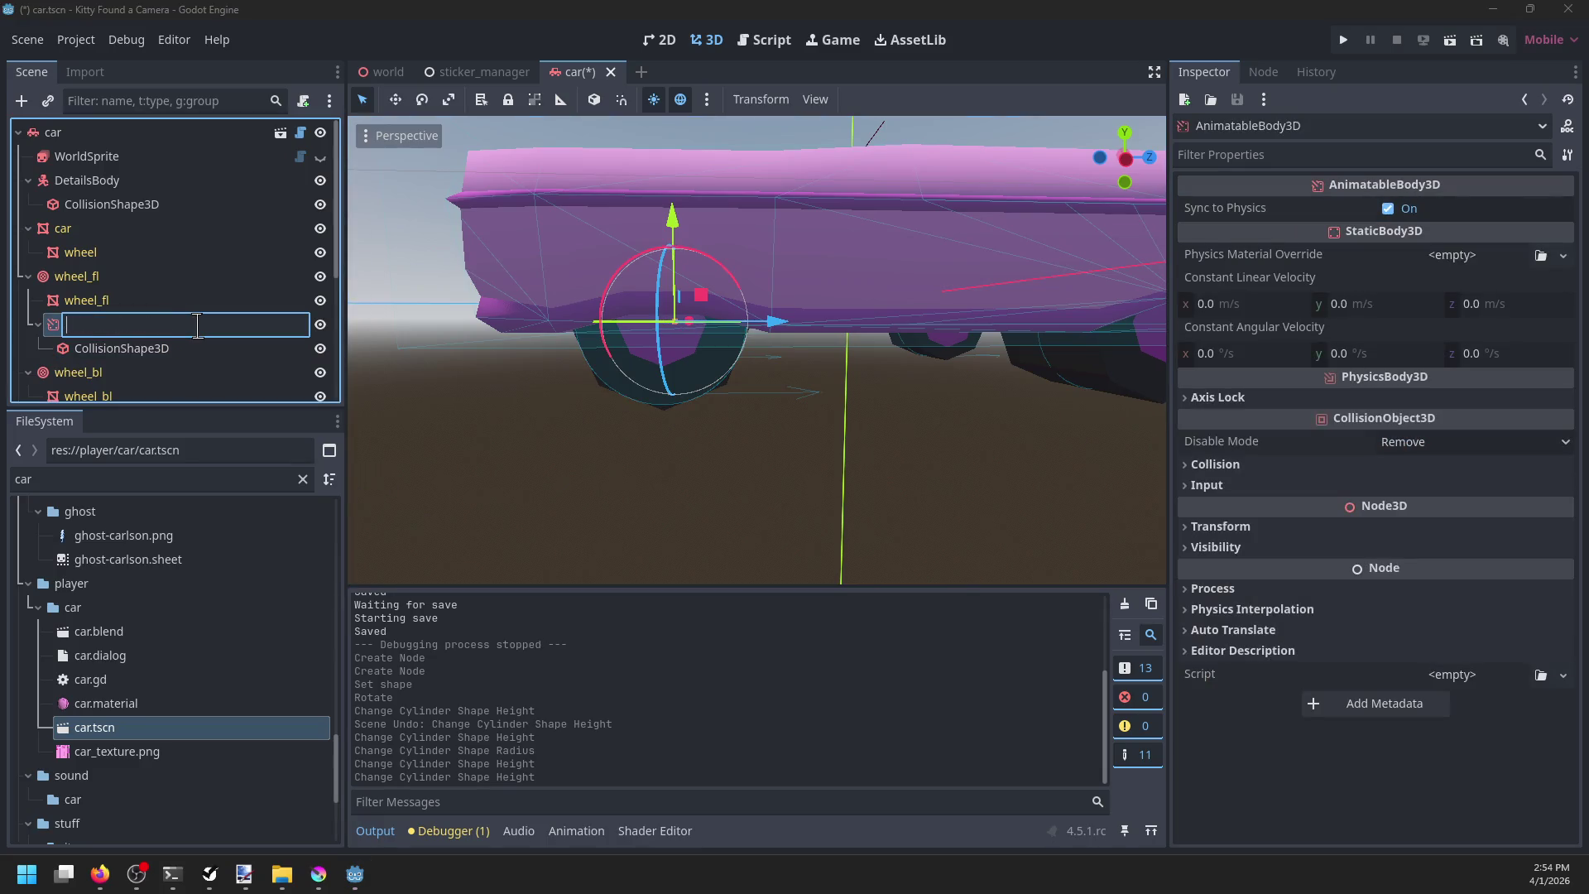
type("y")
key("Return")
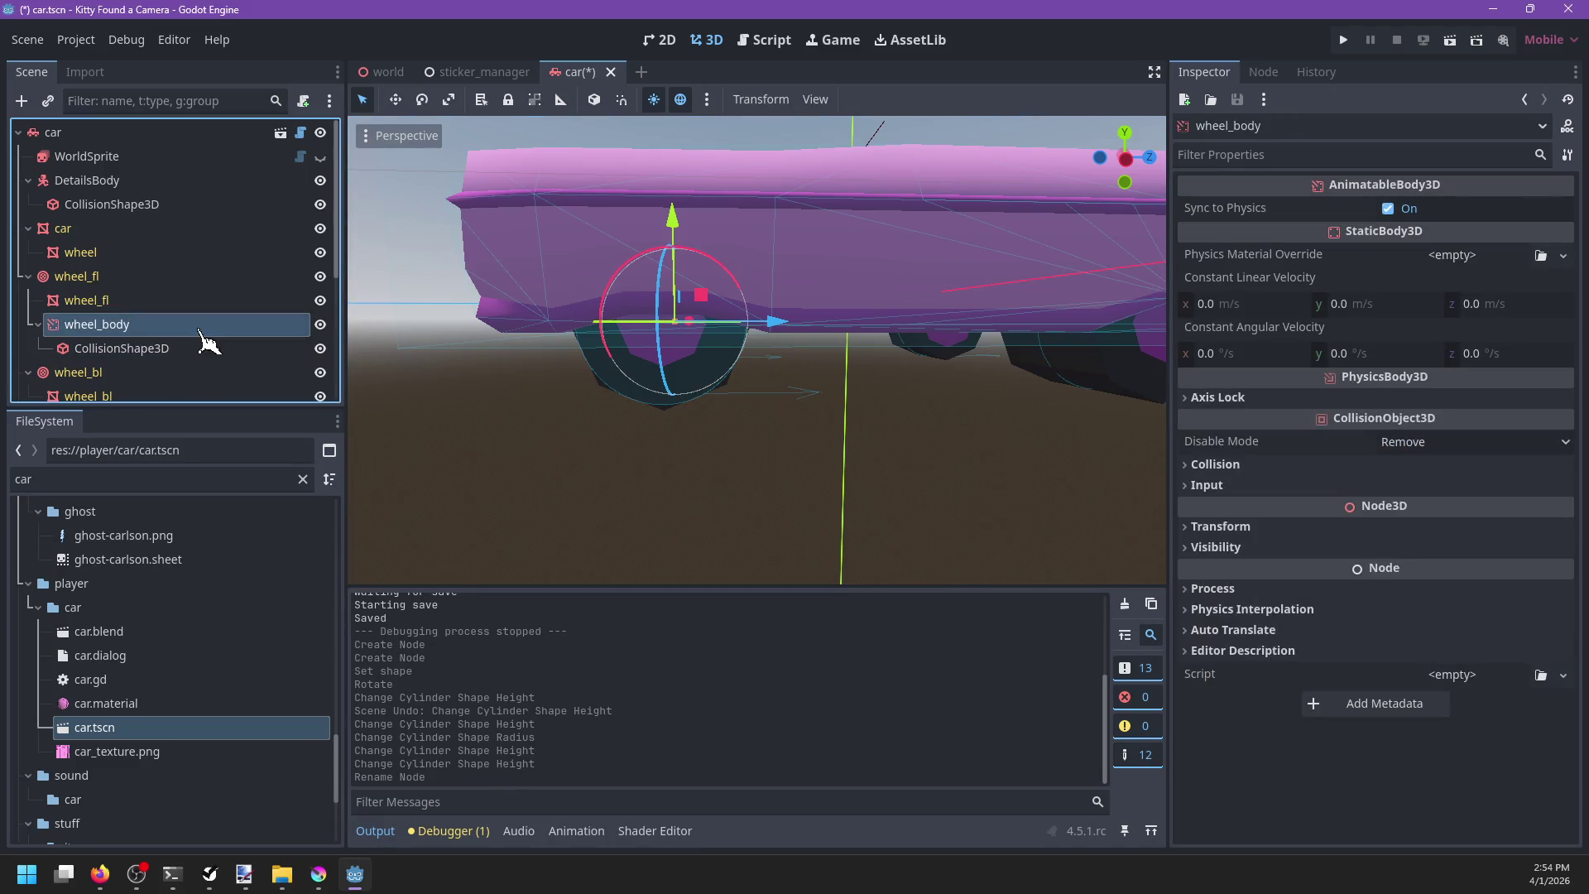
Clear wheel_body's collision mask 1 and layer 1, saving the car scene
left_click(1196, 465)
left_click(1210, 589)
key("ctrl+s")
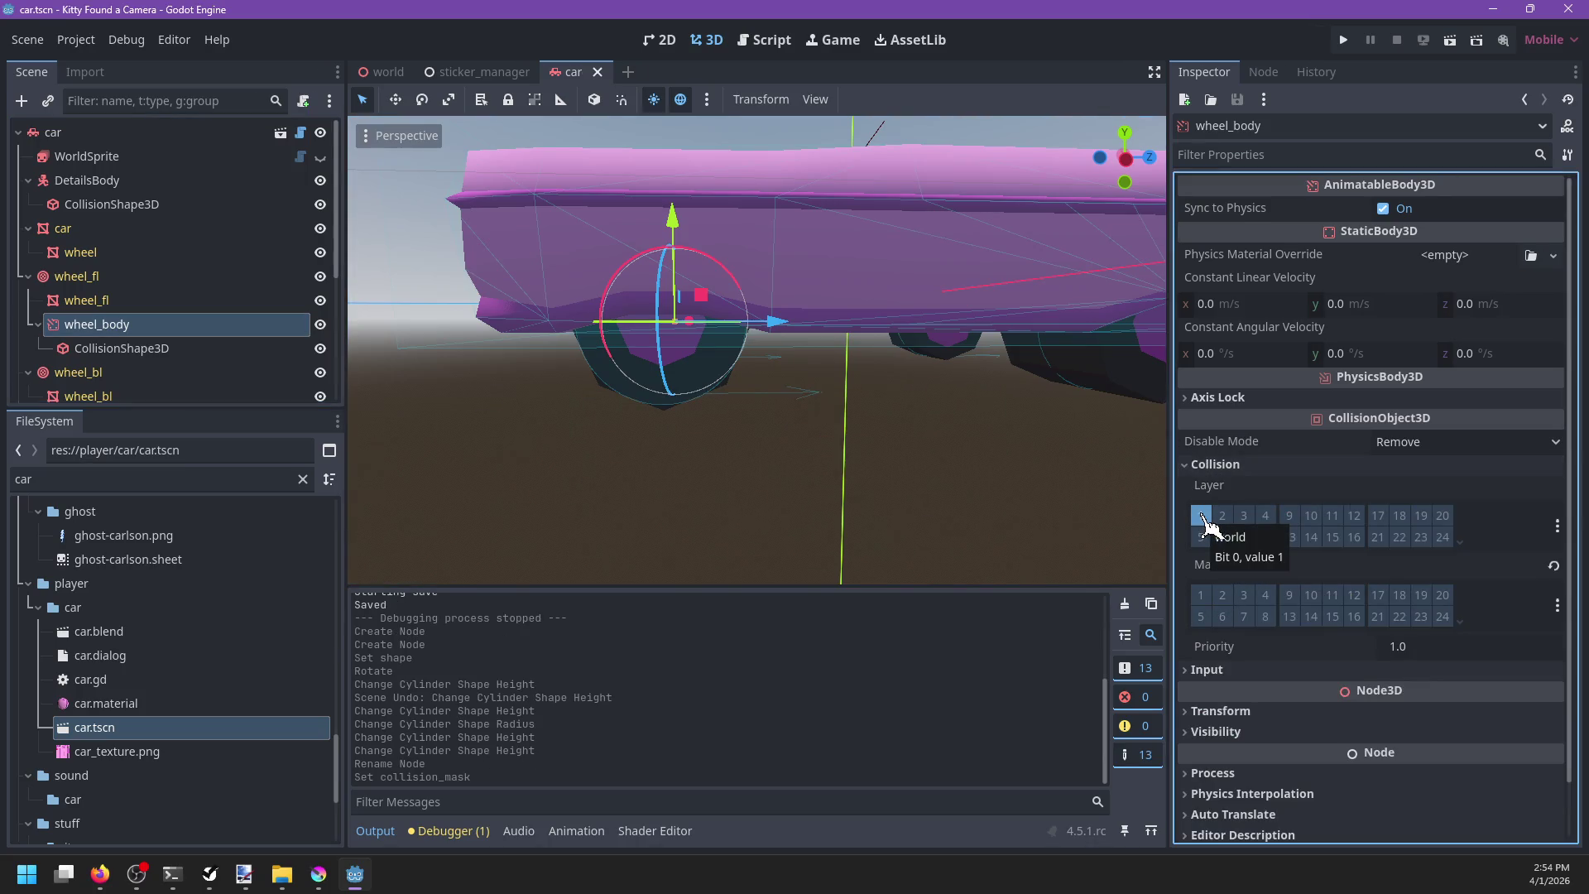
left_click(1202, 517)
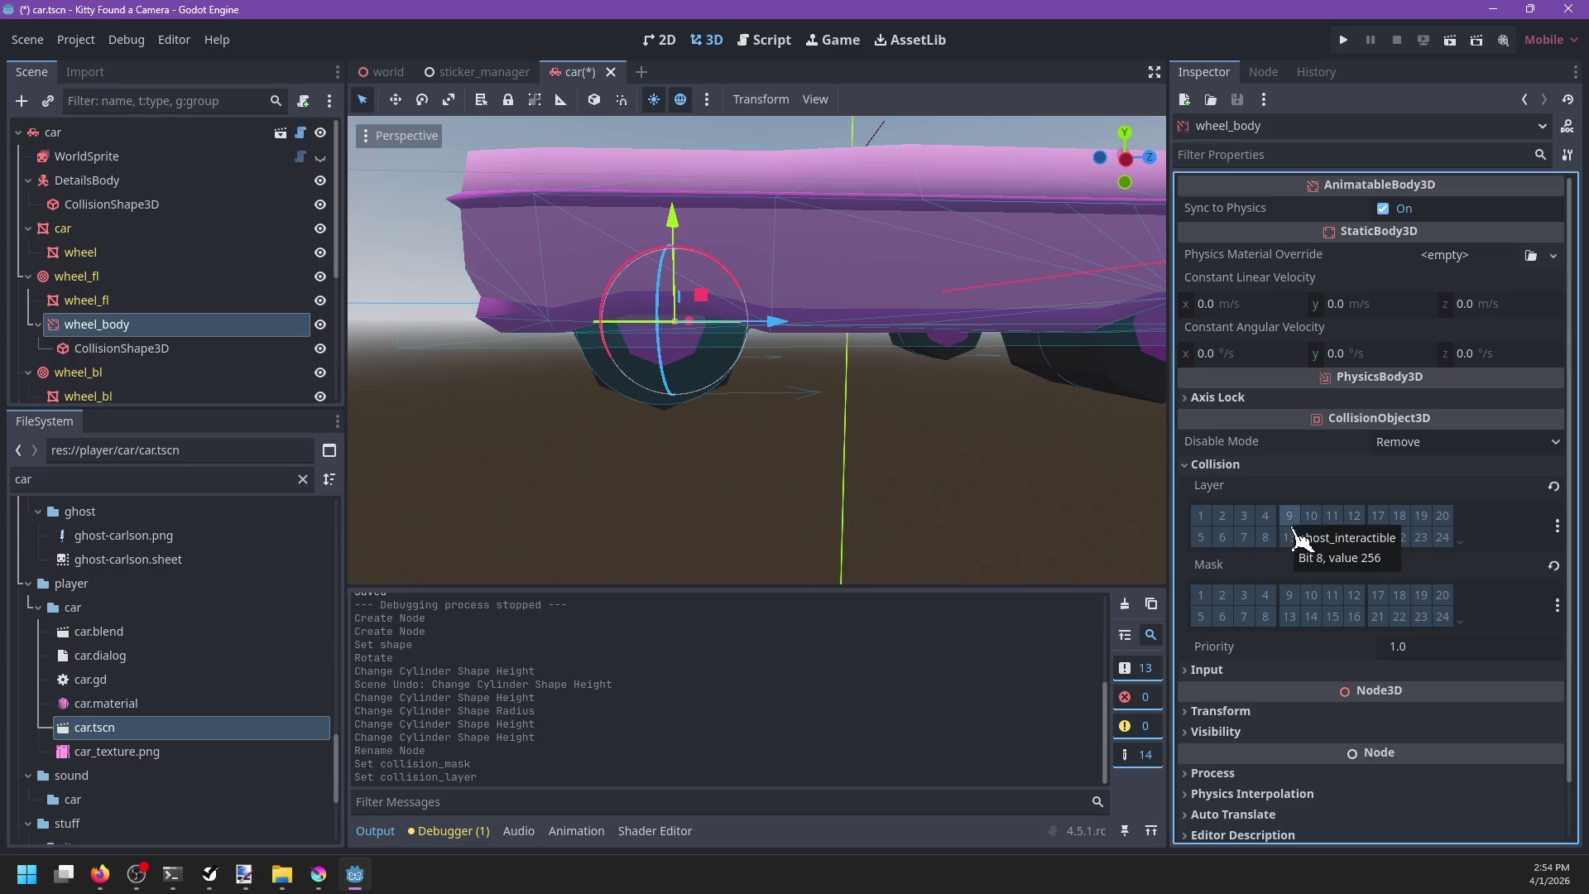
Name 3D physics layer 14 'stickers' in Project Settings and put wheel_body on it
left_click(78, 46)
left_click(107, 61)
scroll(335, 497, "down", 5)
scroll(331, 494, "down", 10)
scroll(378, 477, "up", 4)
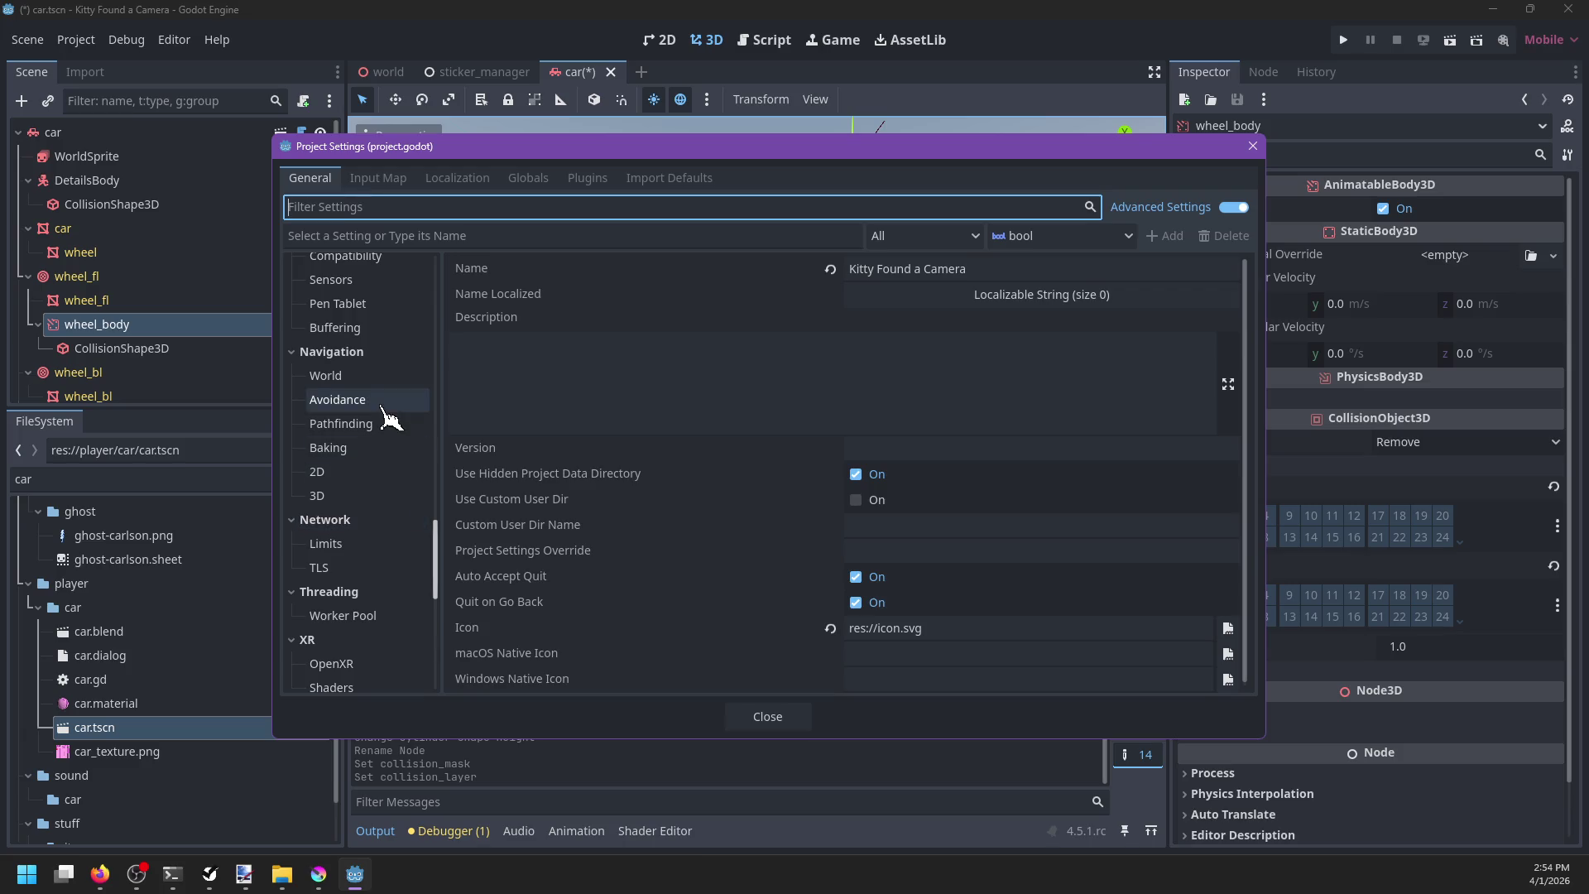
scroll(376, 472, "down", 10)
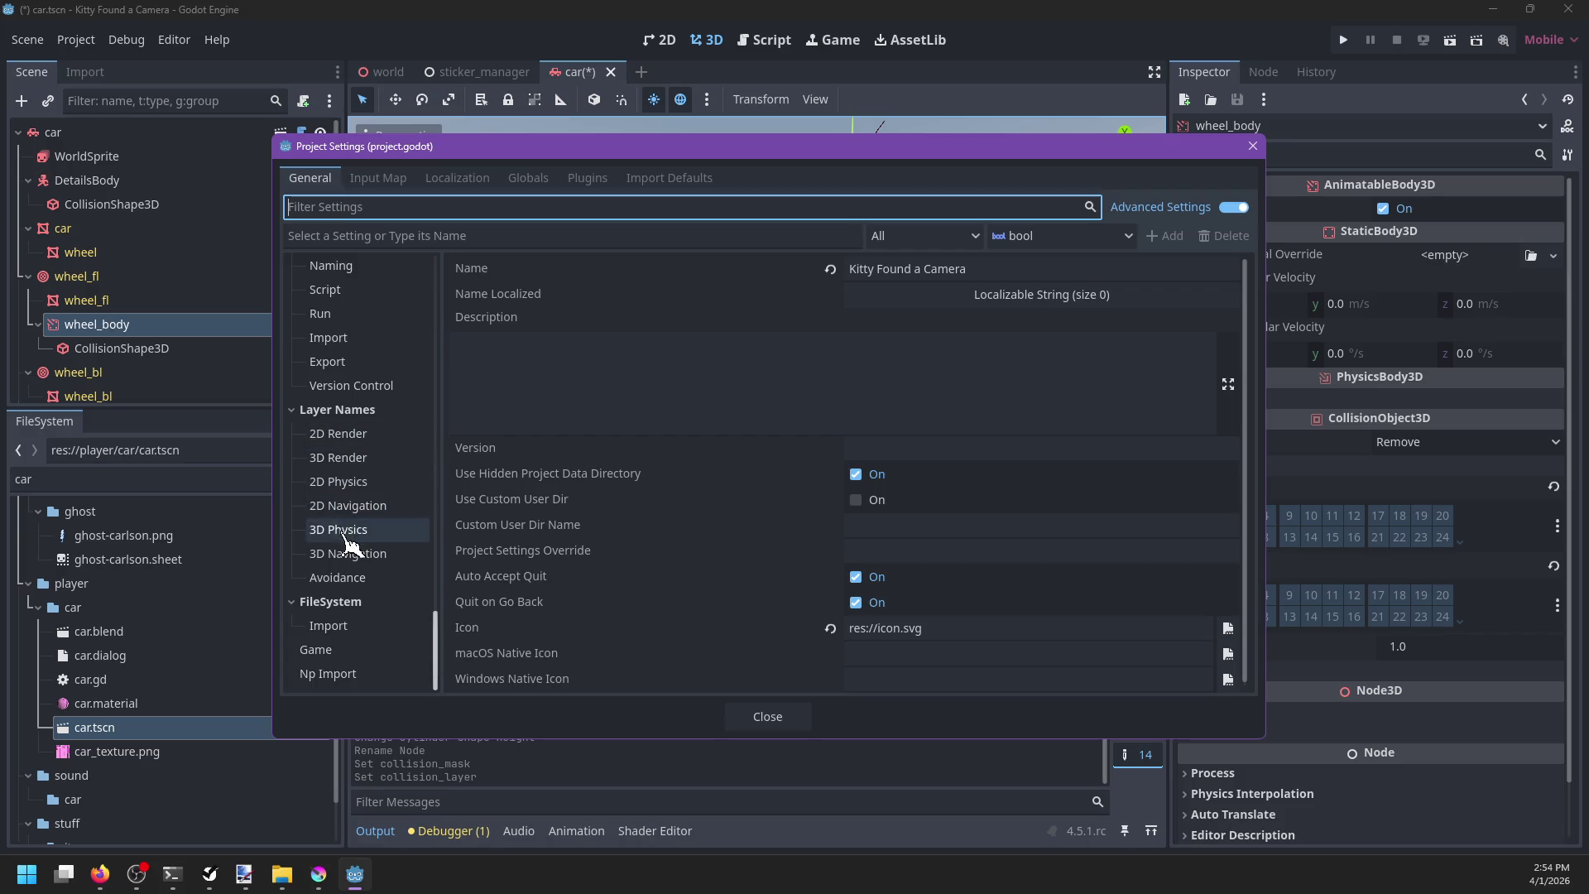
left_click(351, 531)
left_click(898, 602)
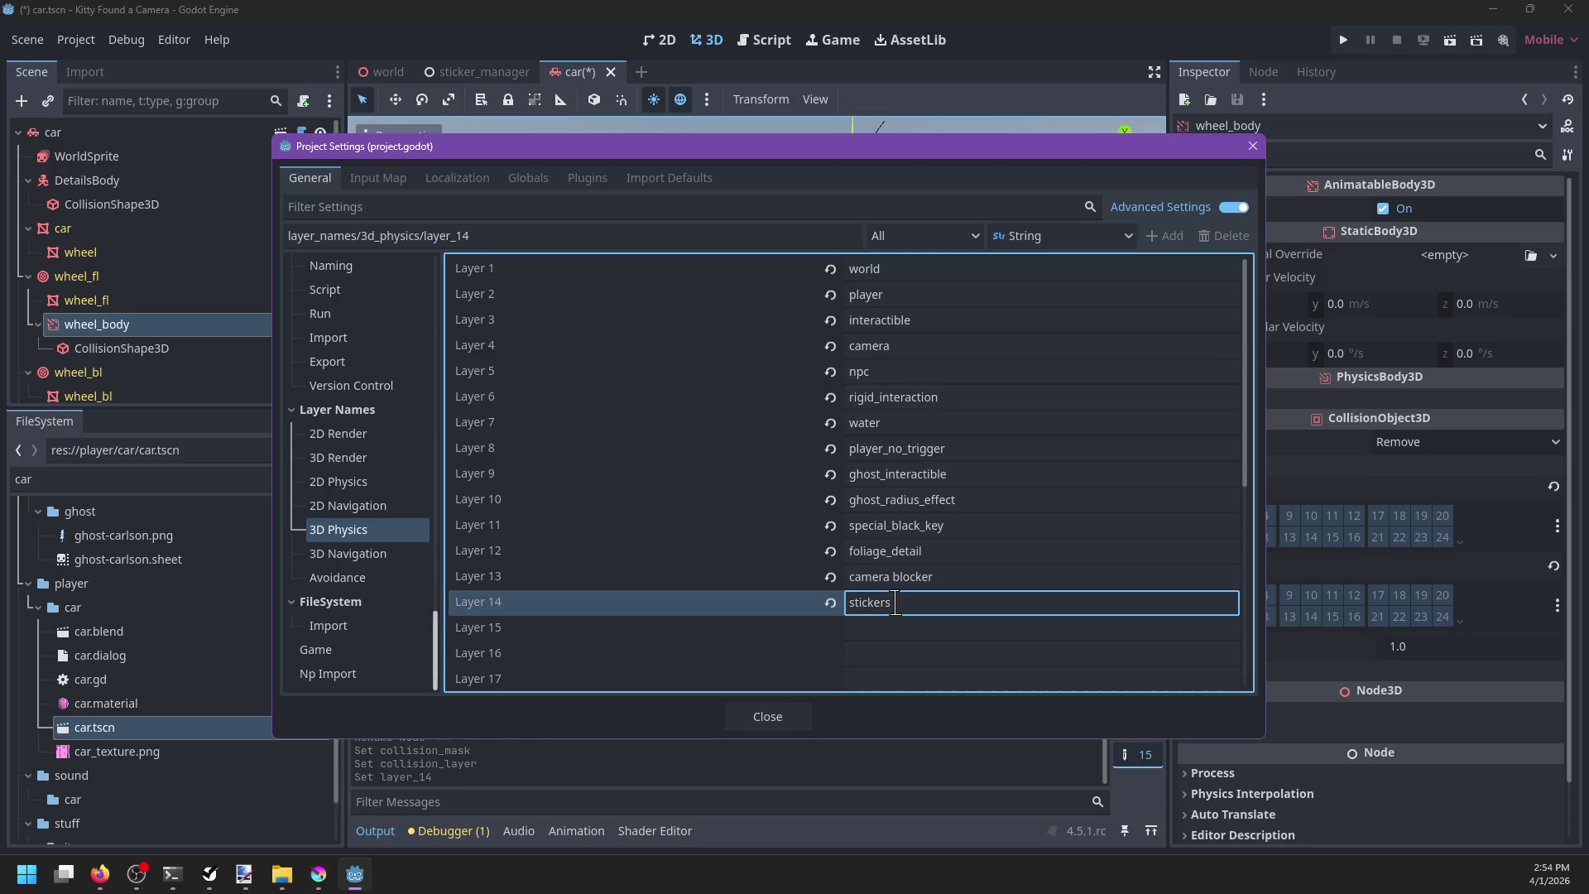
left_click(766, 717)
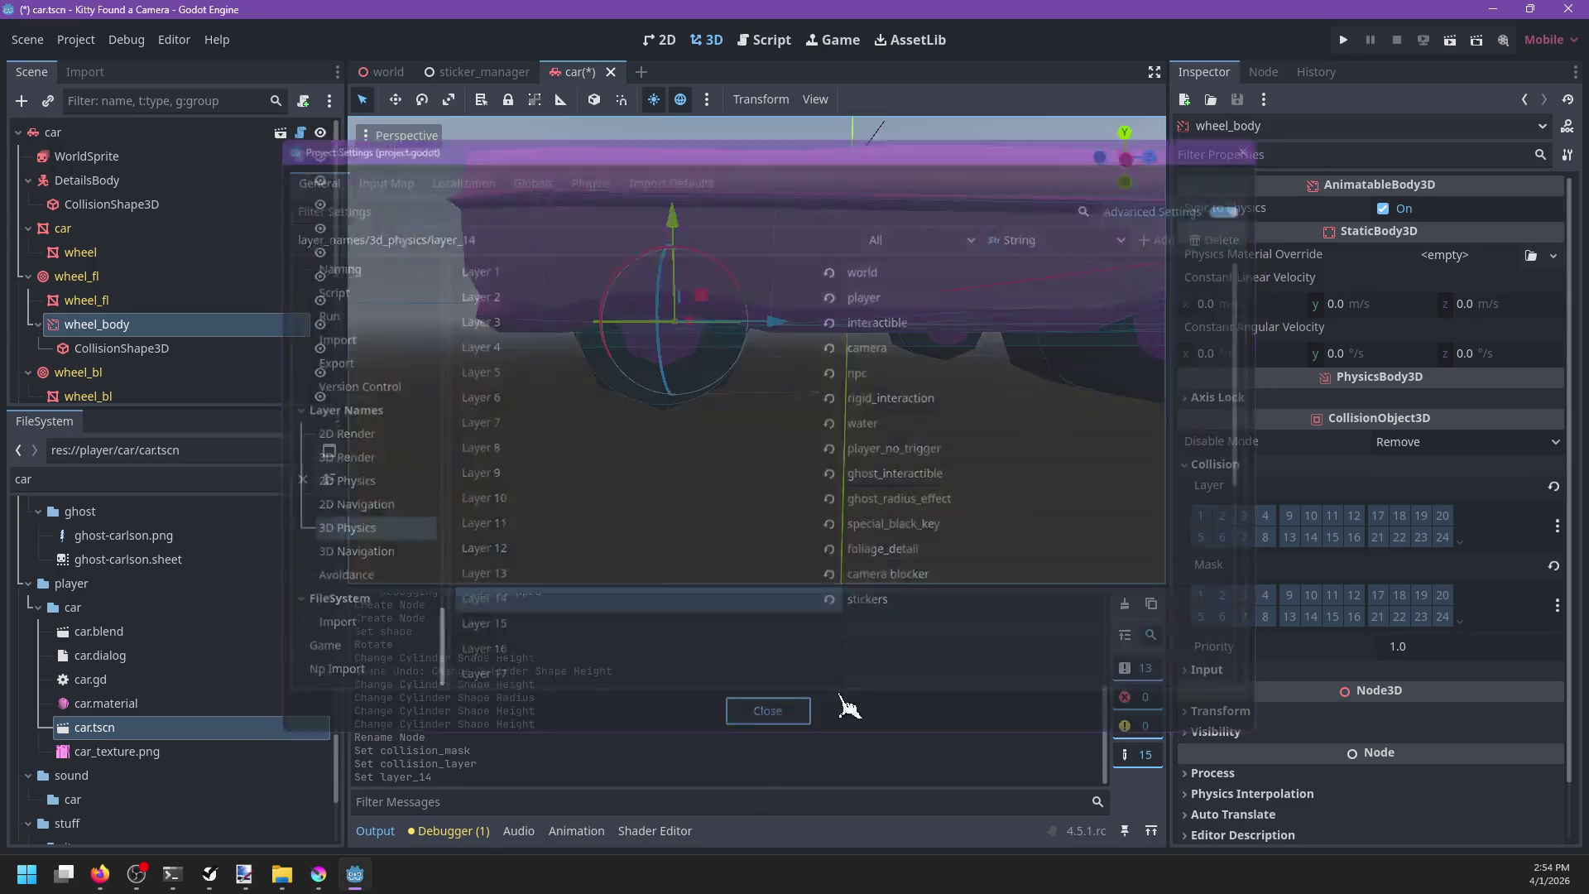
left_click(1310, 538)
In player.tscn, set collision mask 14 on sticker_cast and sticker_cast2, and save
key("ctrl+s")
left_click(258, 480)
key("ctrl+a")
type("player")
double_click(158, 658)
left_click(170, 339)
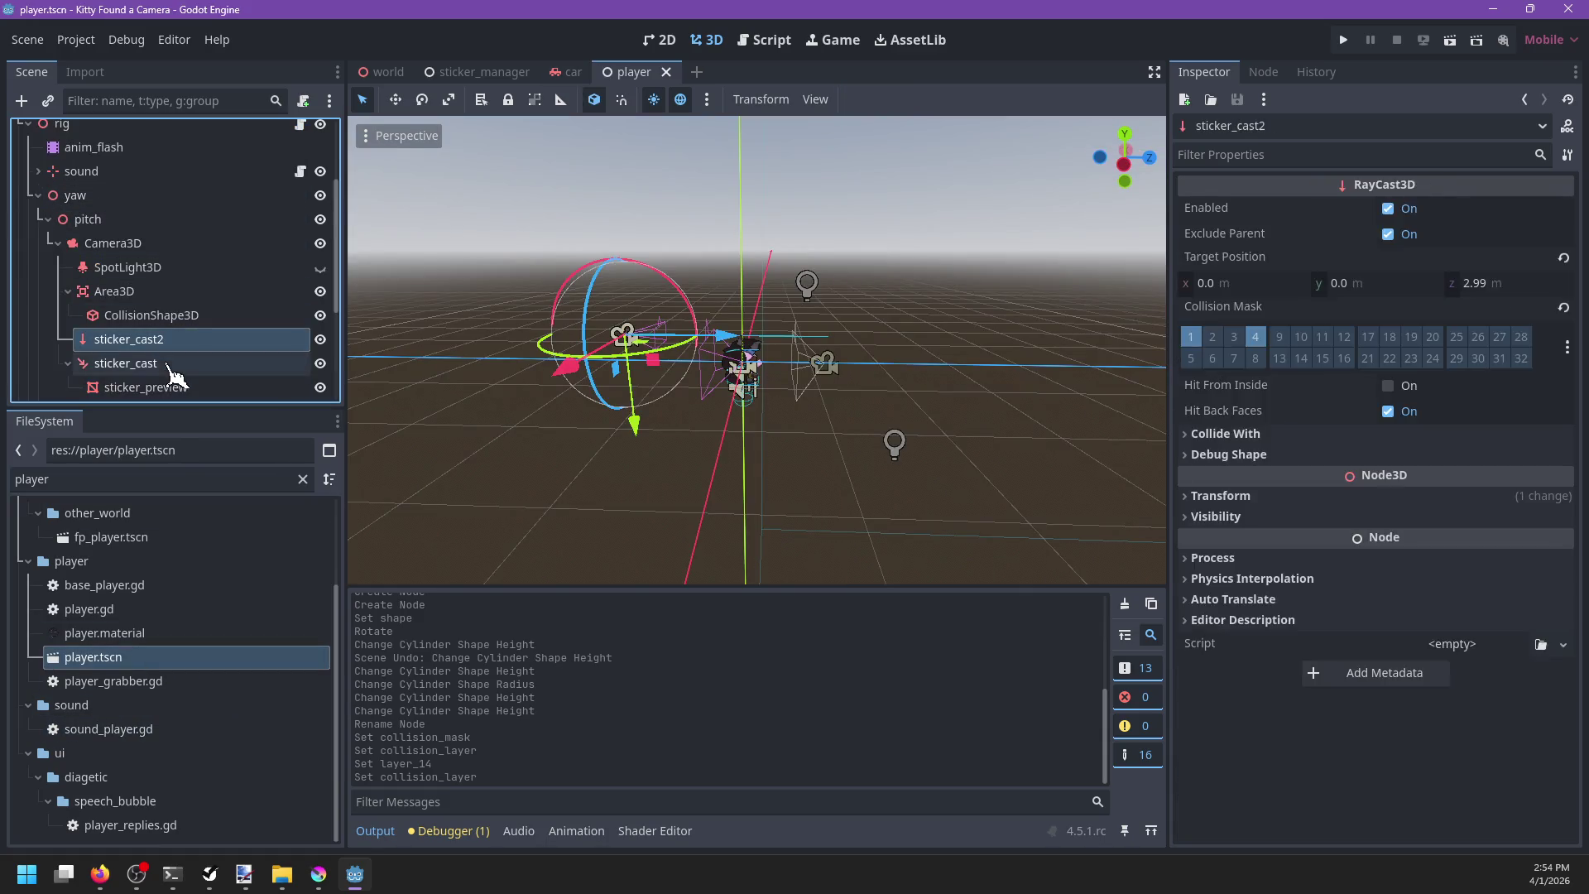
left_click(170, 367, "ctrl")
left_click(1301, 238)
key("ctrl+s")
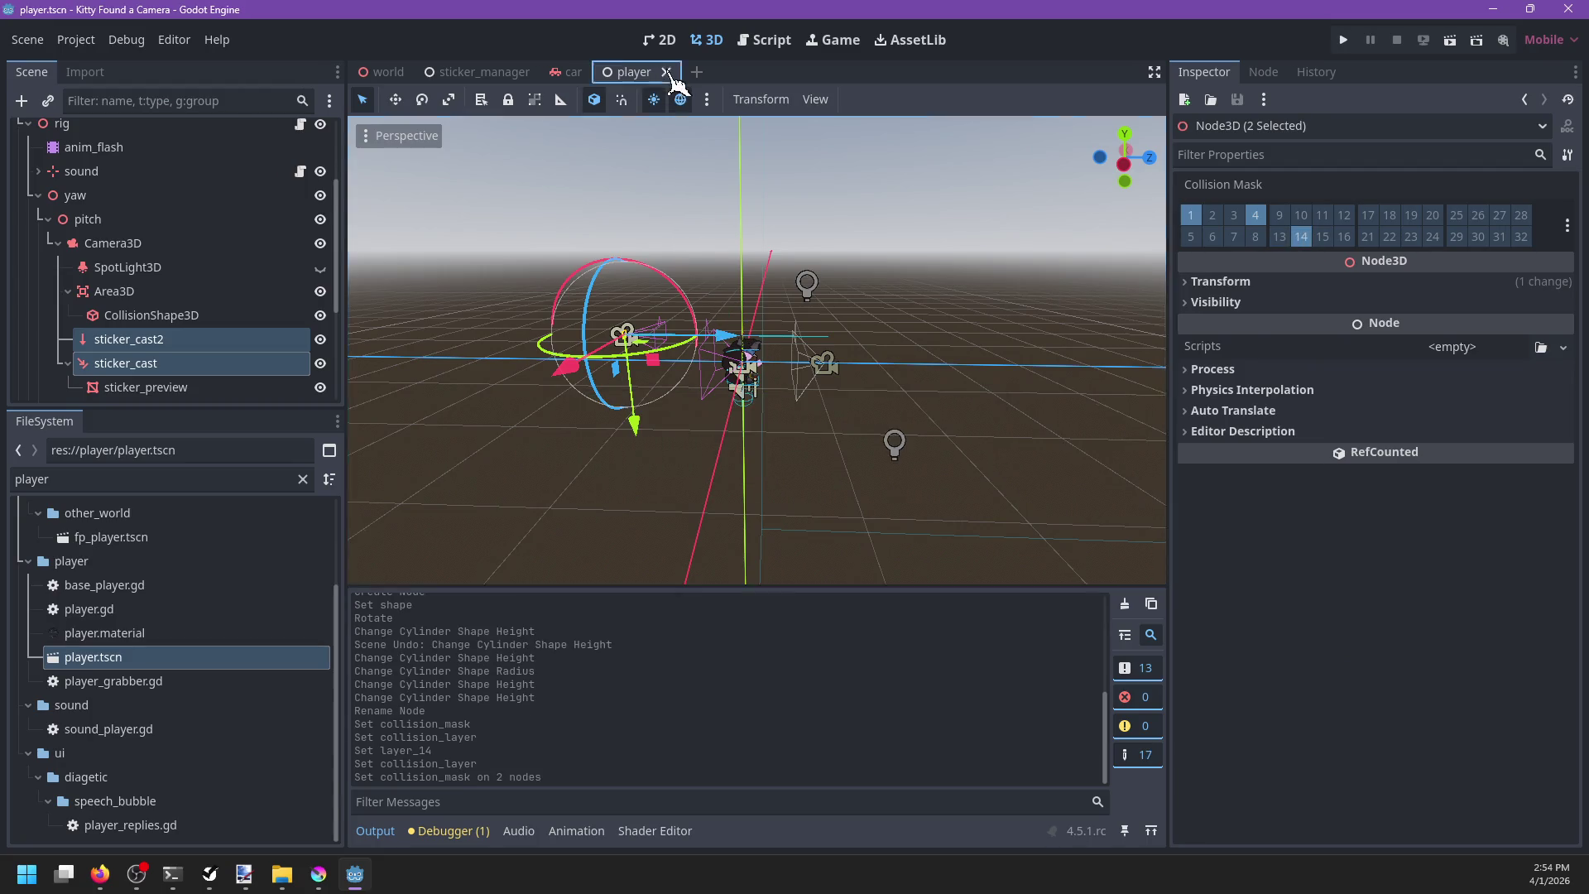
Paste wheel_body under wheel_bl, wheel_br and wheel_fr, then run the game
left_click(667, 72)
scroll(145, 331, "down", 3)
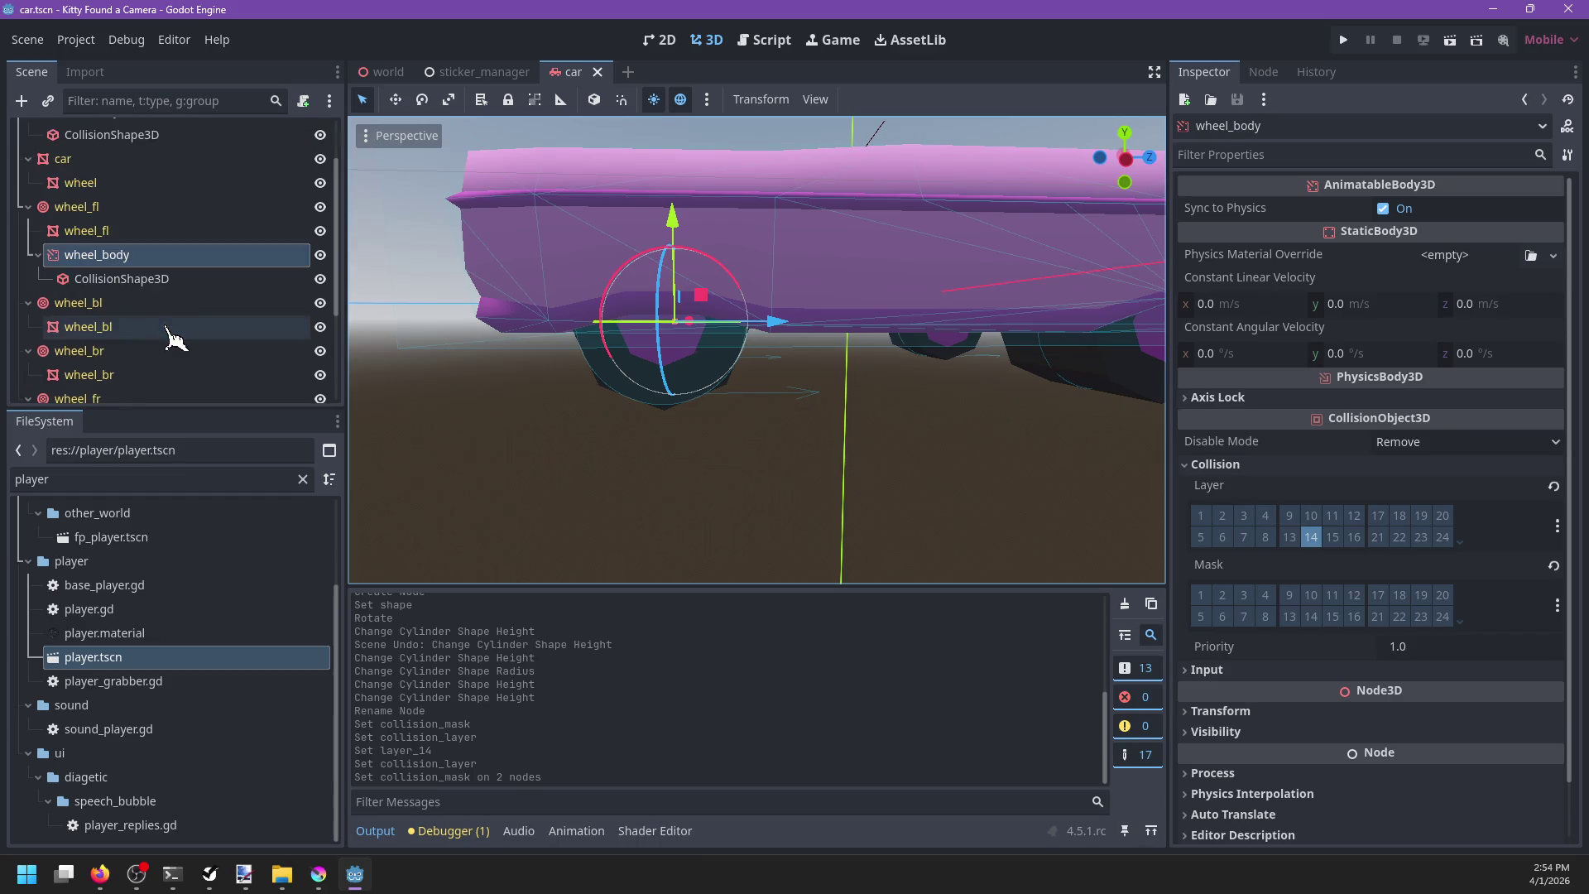
left_click(124, 303)
key("ctrl+v")
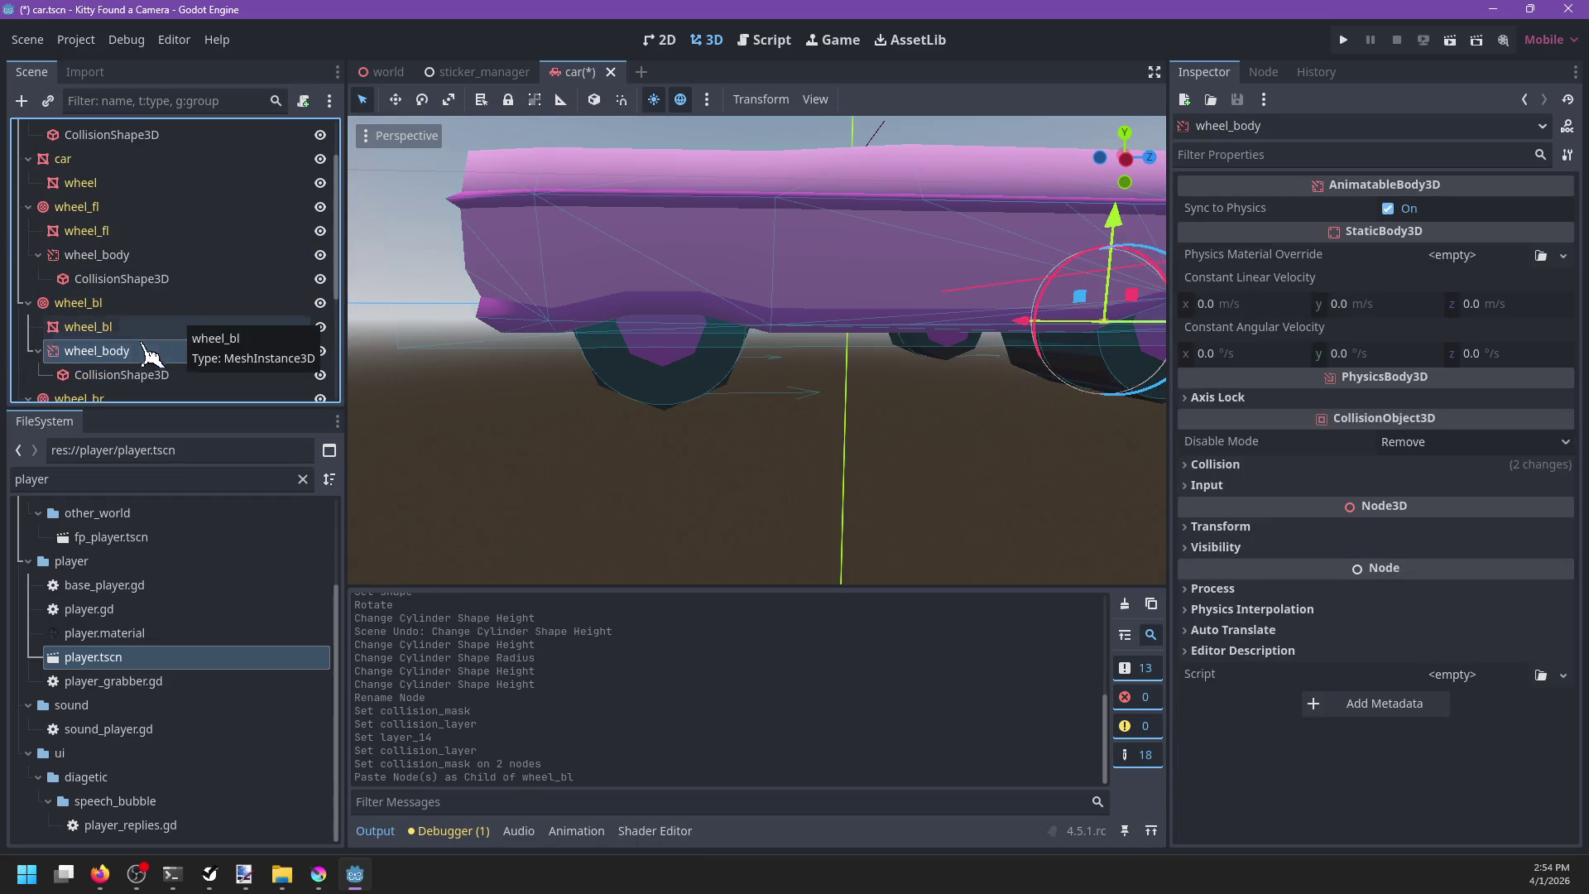
scroll(153, 352, "down", 1)
left_click(116, 331)
key("ctrl+v")
scroll(117, 344, "down", 1)
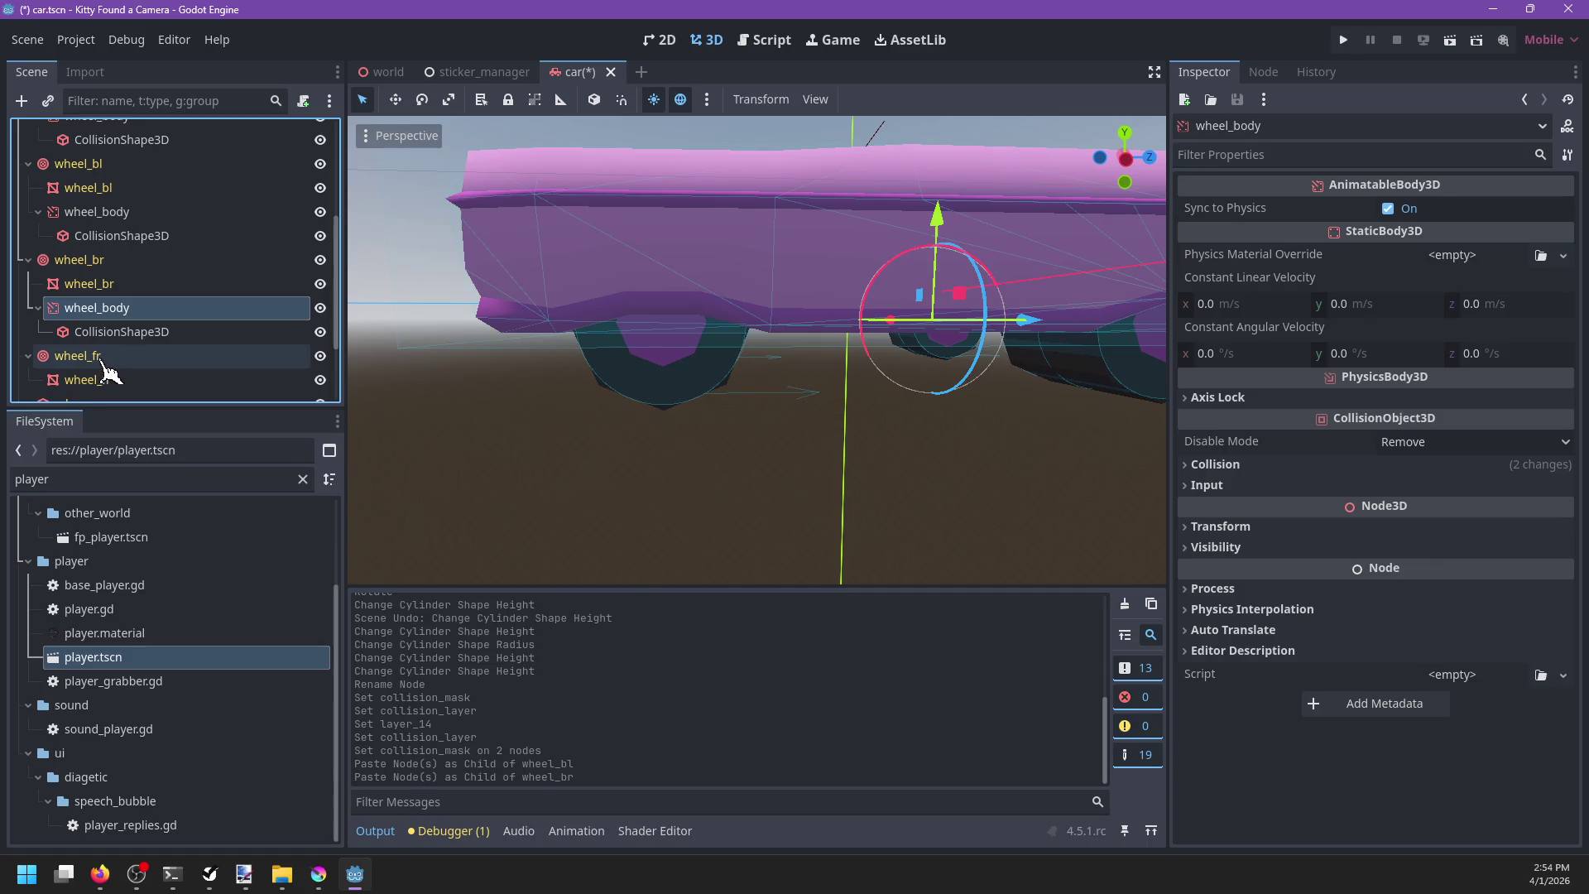
left_click(92, 355)
key("ctrl+v")
scroll(851, 295, "down", 3)
key("F5")
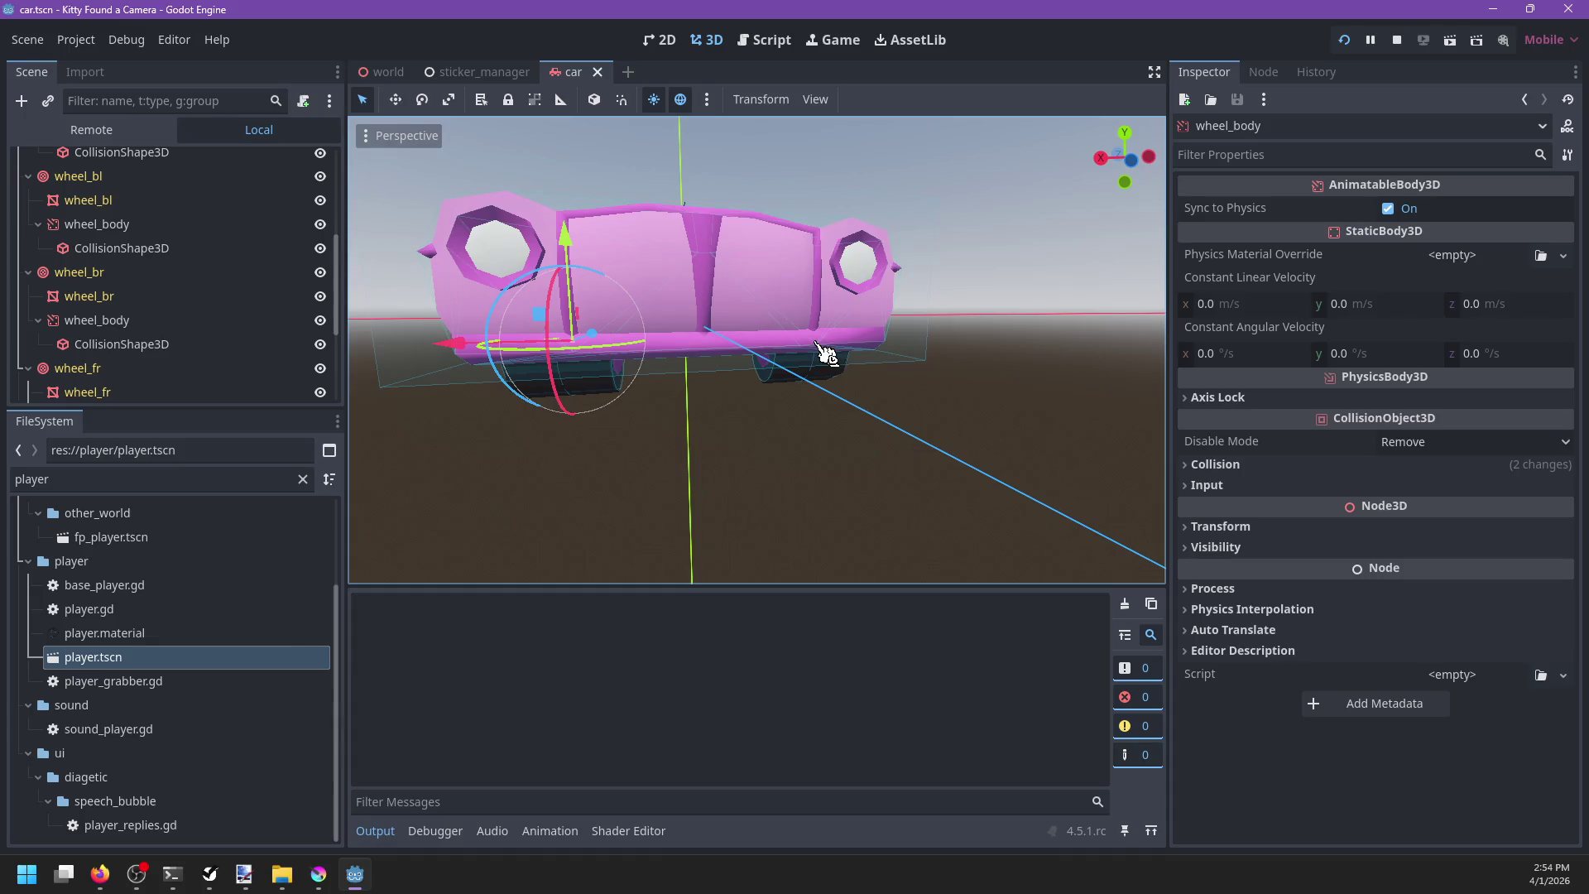
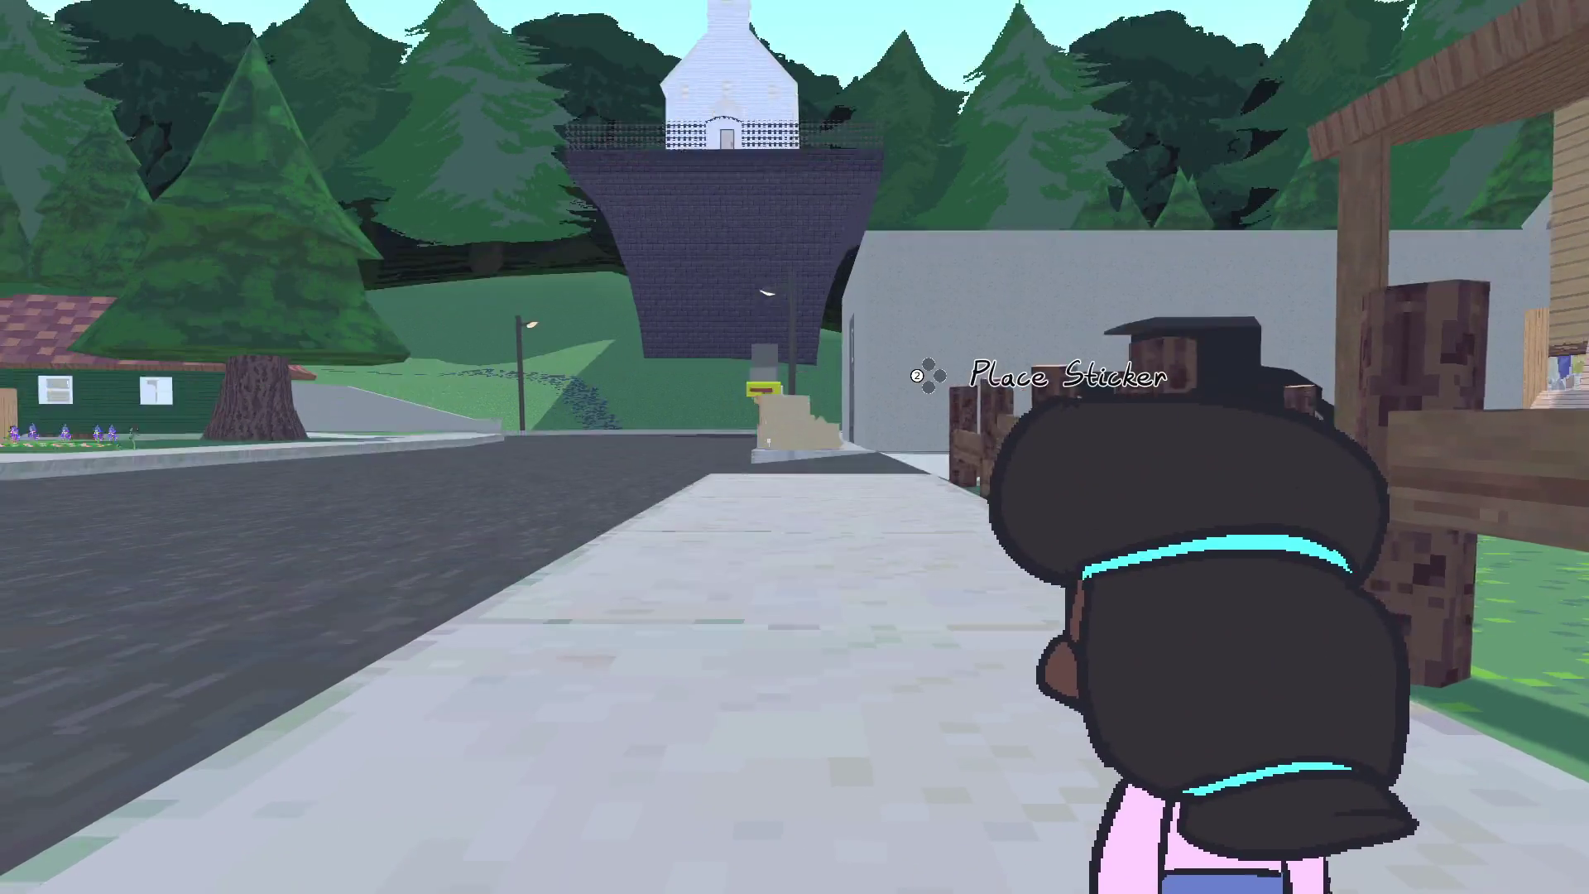
Walk the character along the sidewalk and driveway to beside the pink toy car
key("w")
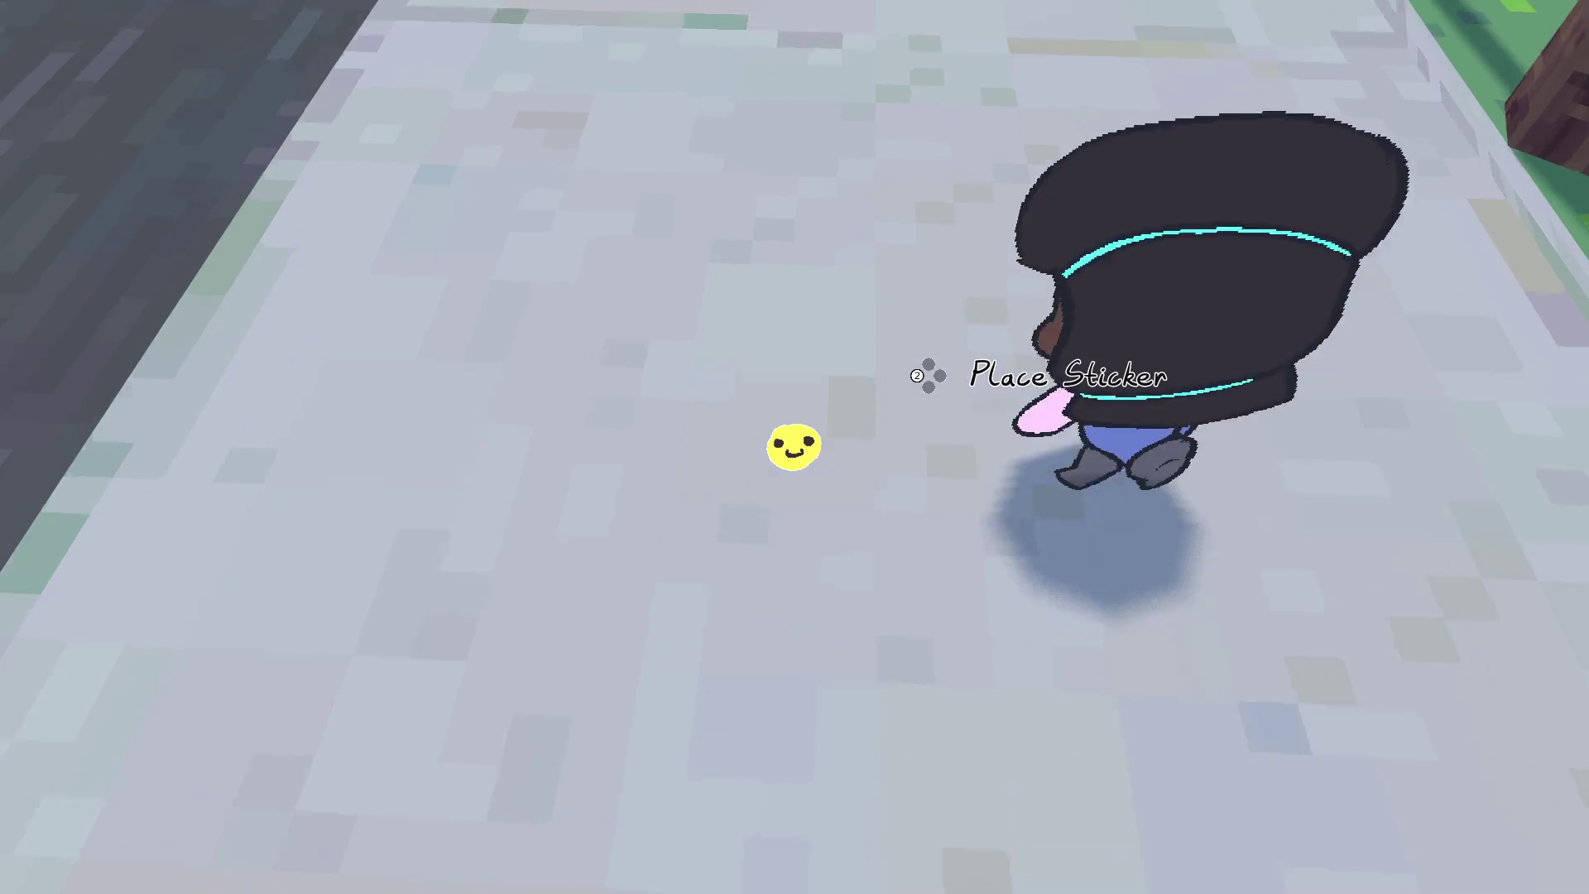
key("w")
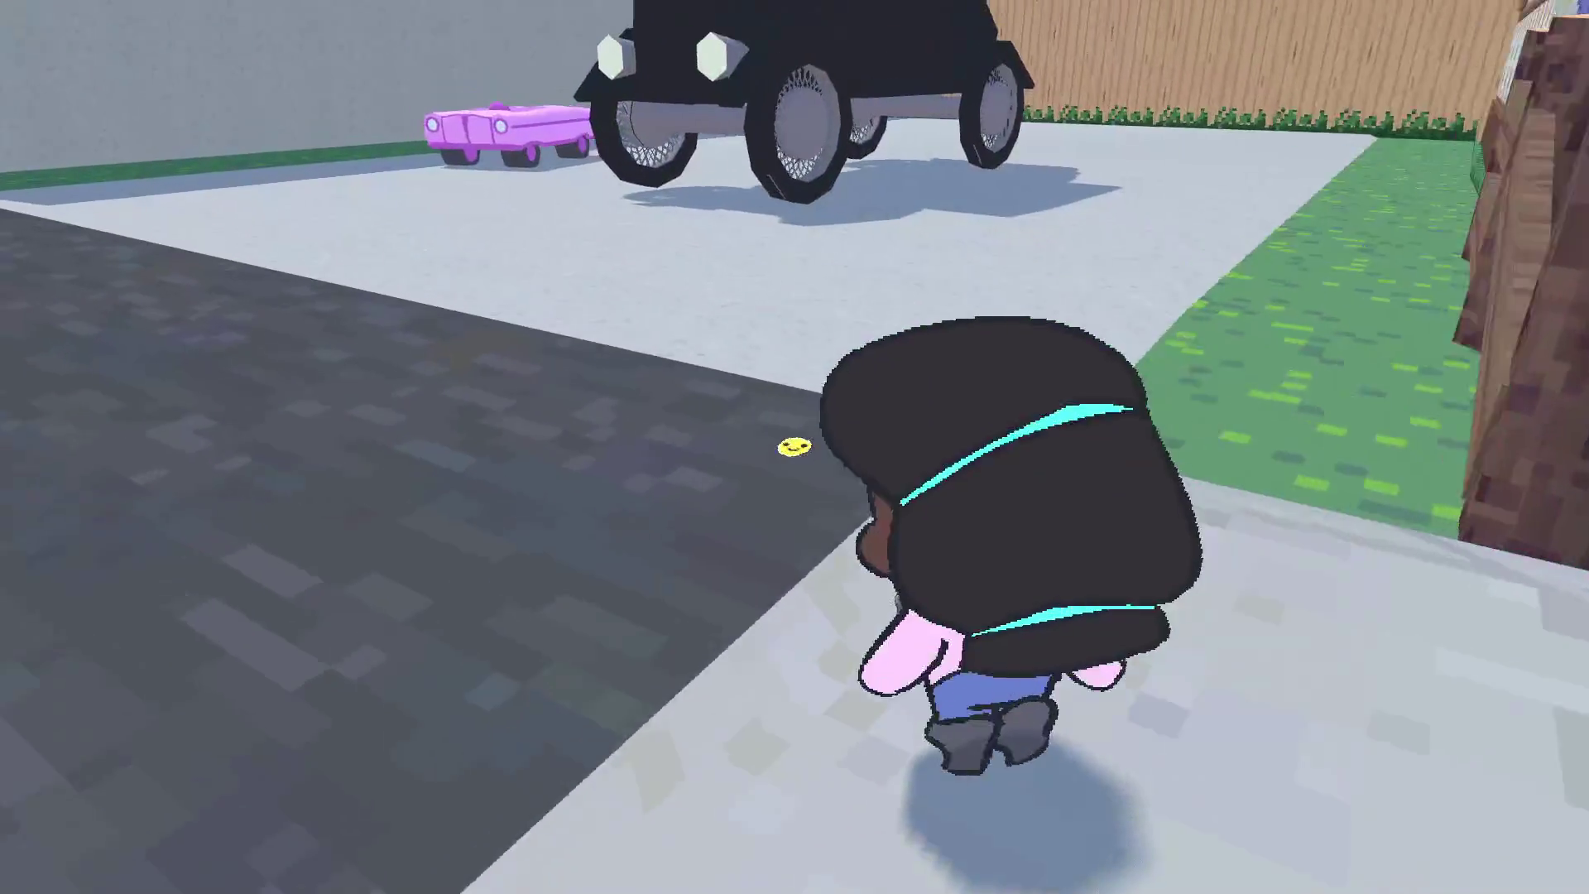
key("w")
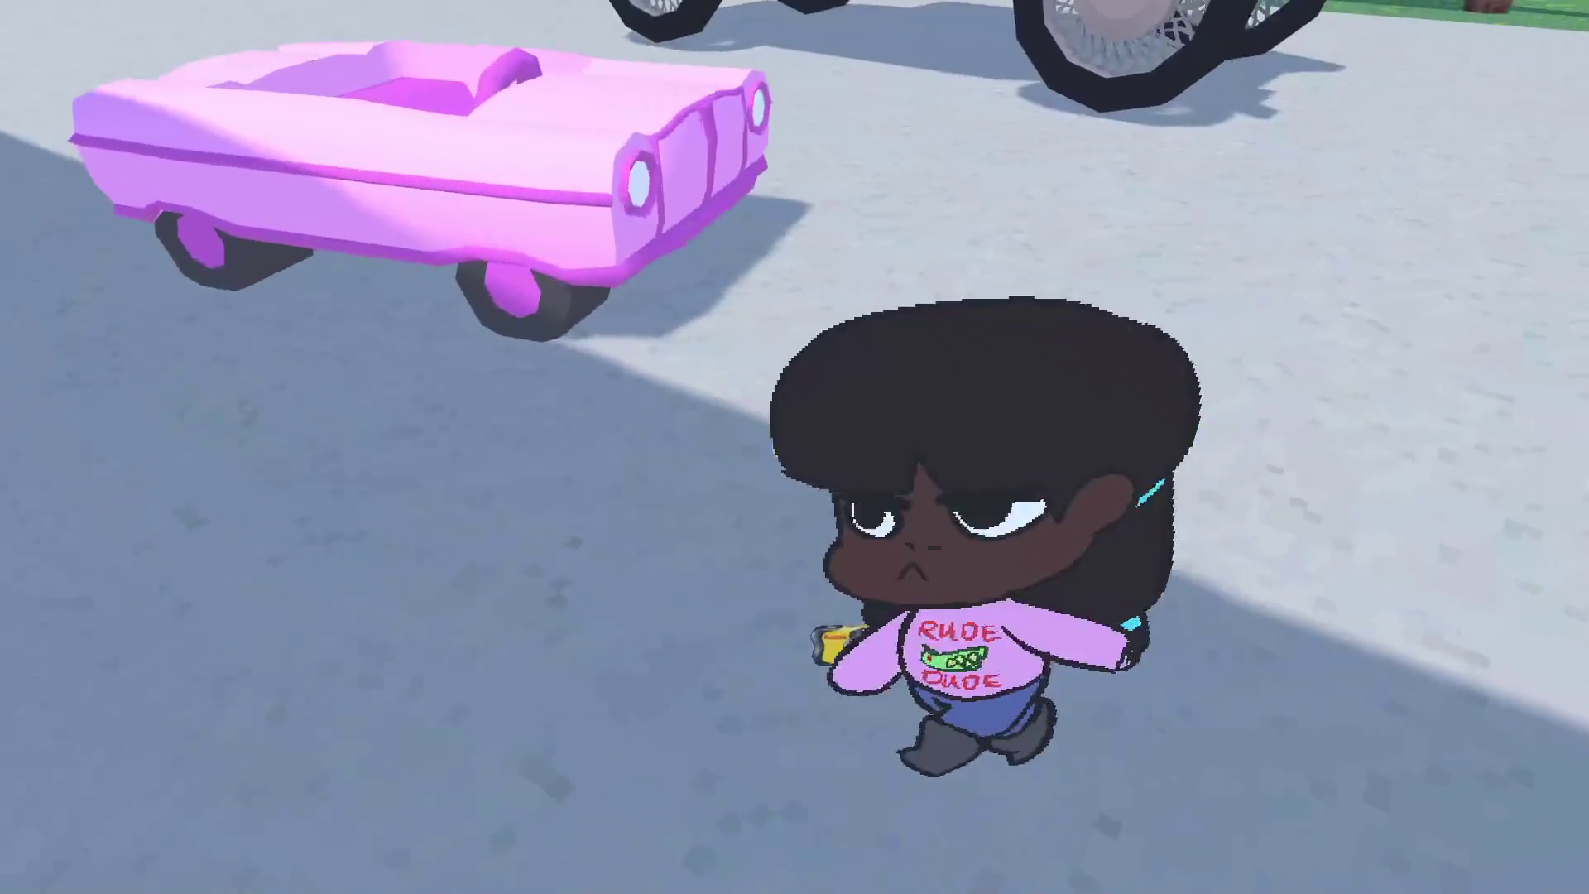
key("w")
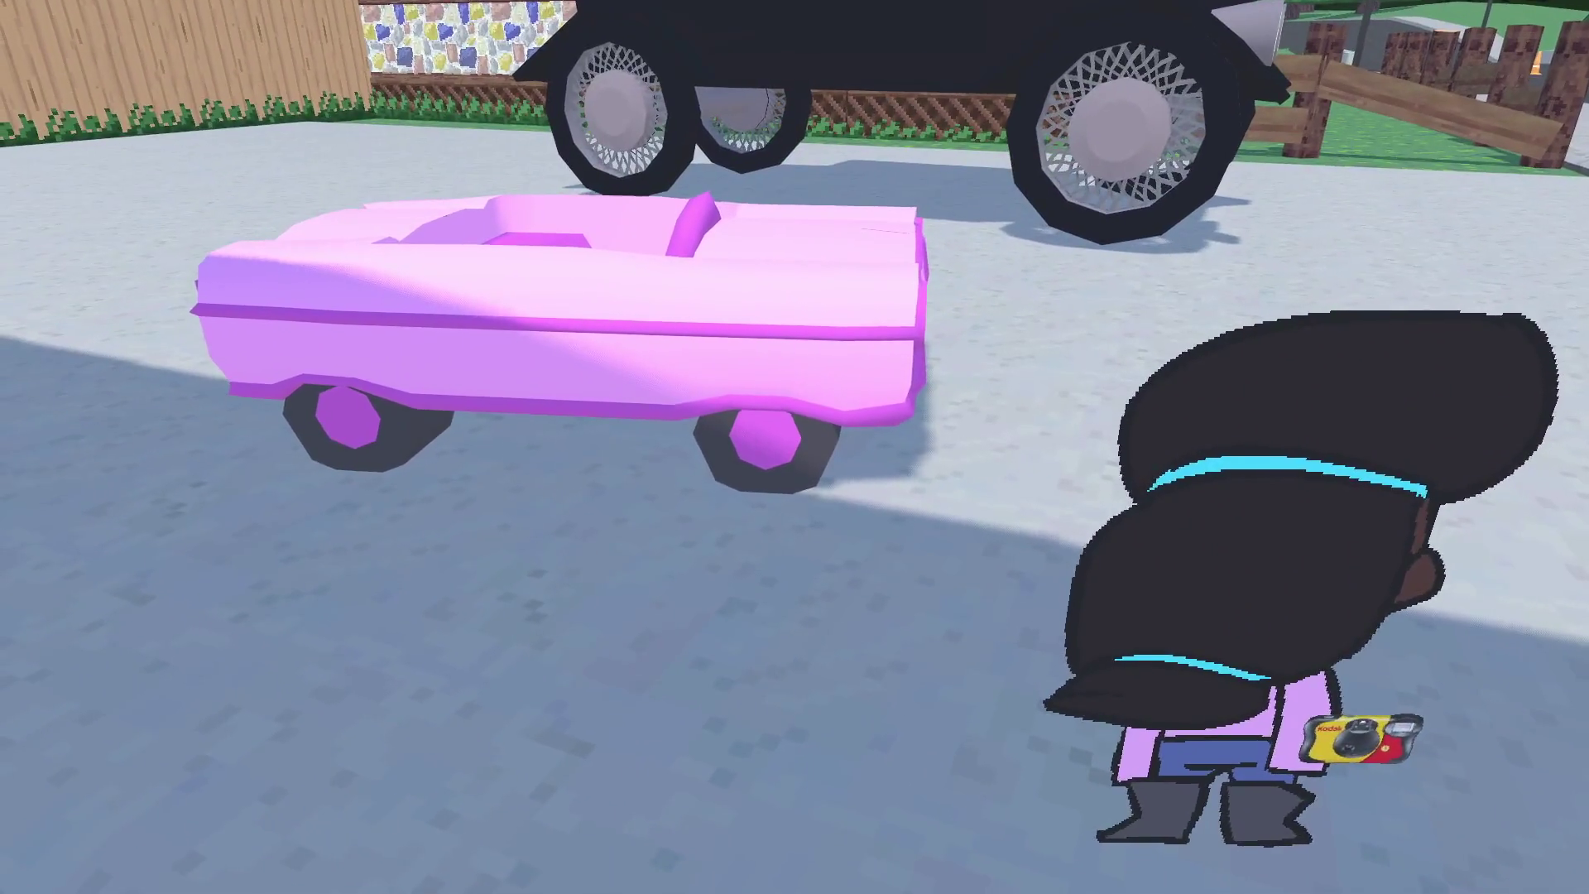
Pause the game and choose Save and Exit to return to the editor
key("Escape")
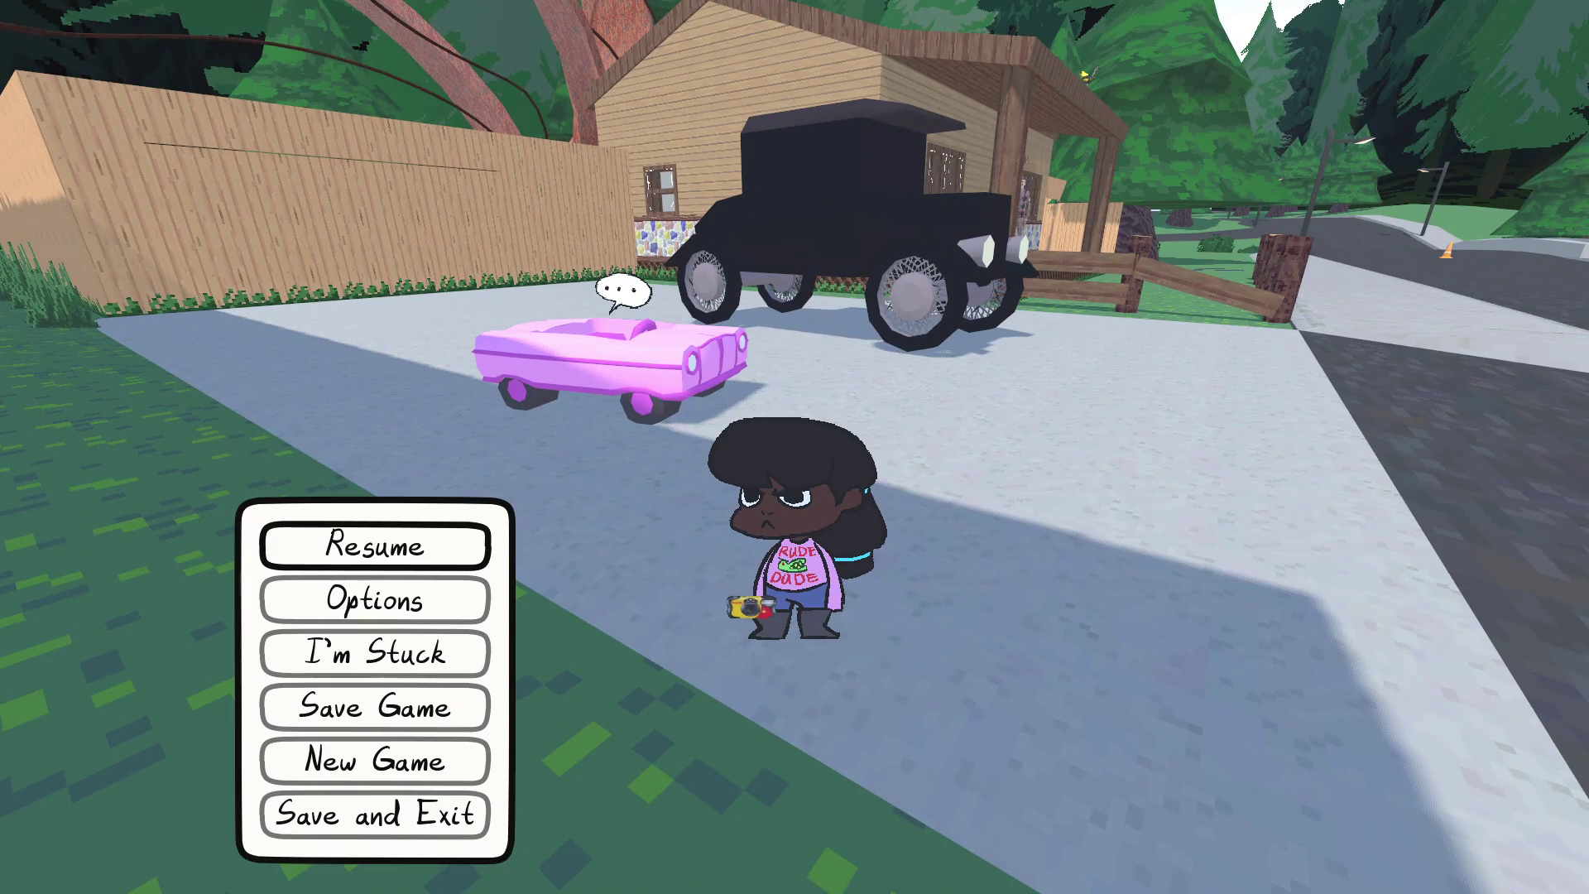
key("Down")
key("Down")
key("Down")
key("Down")
key("Down")
key("Return")
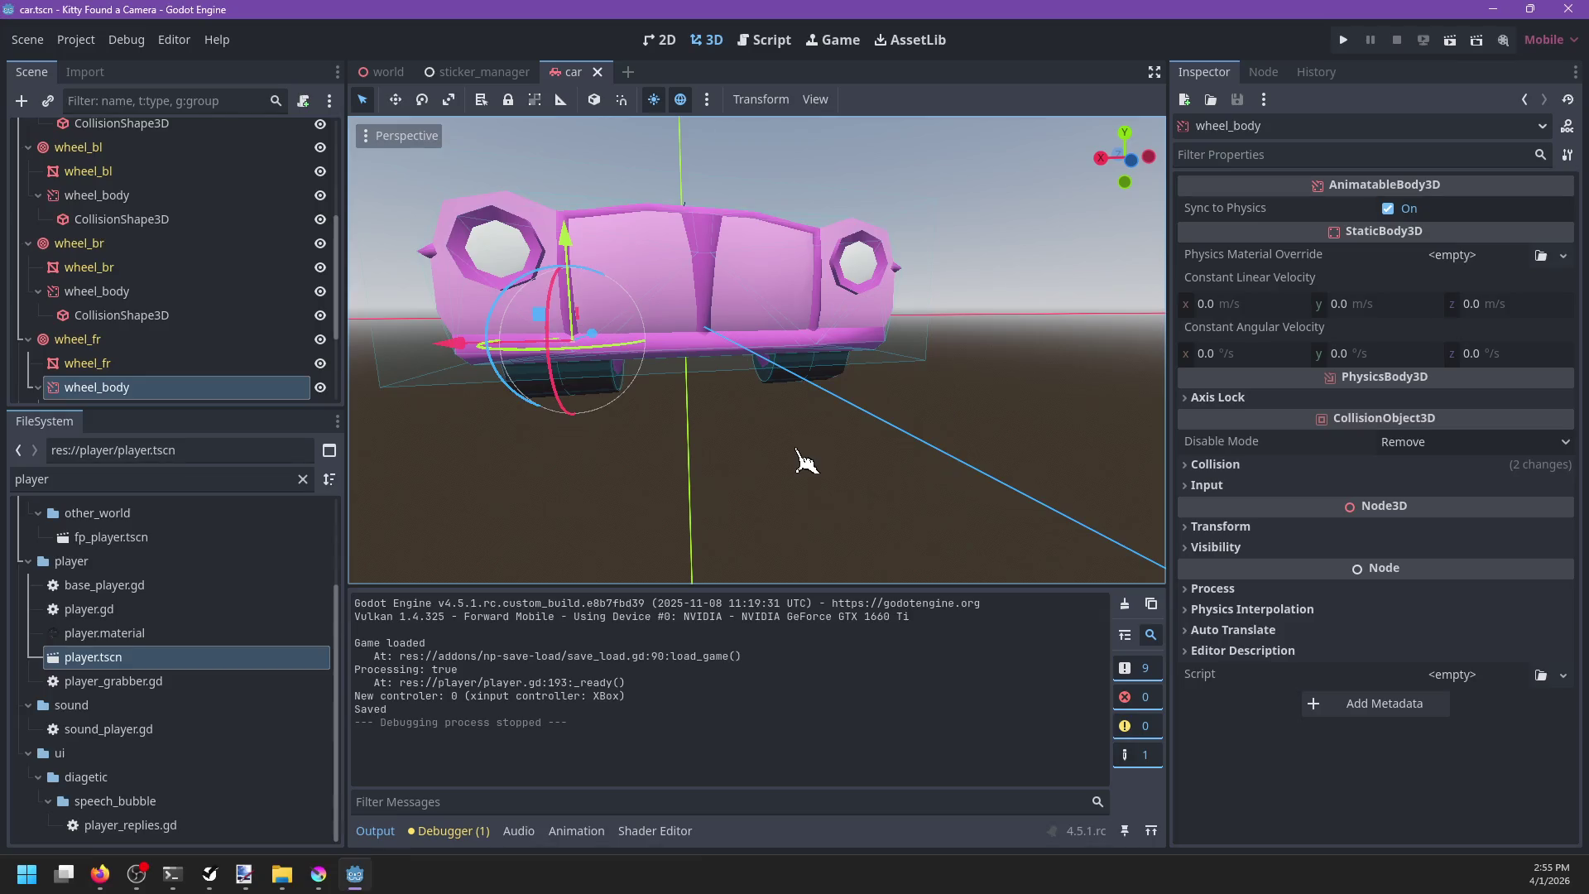
Frame the car in the viewport and select the front-right wheel's wheel_body node
mouse_move(373, 365)
left_mouse_down()
mouse_move(632, 335)
mouse_move(568, 314)
mouse_move(649, 345)
left_mouse_up()
scroll(149, 259, "up", 6)
left_click(83, 133)
key("f")
left_click(648, 345)
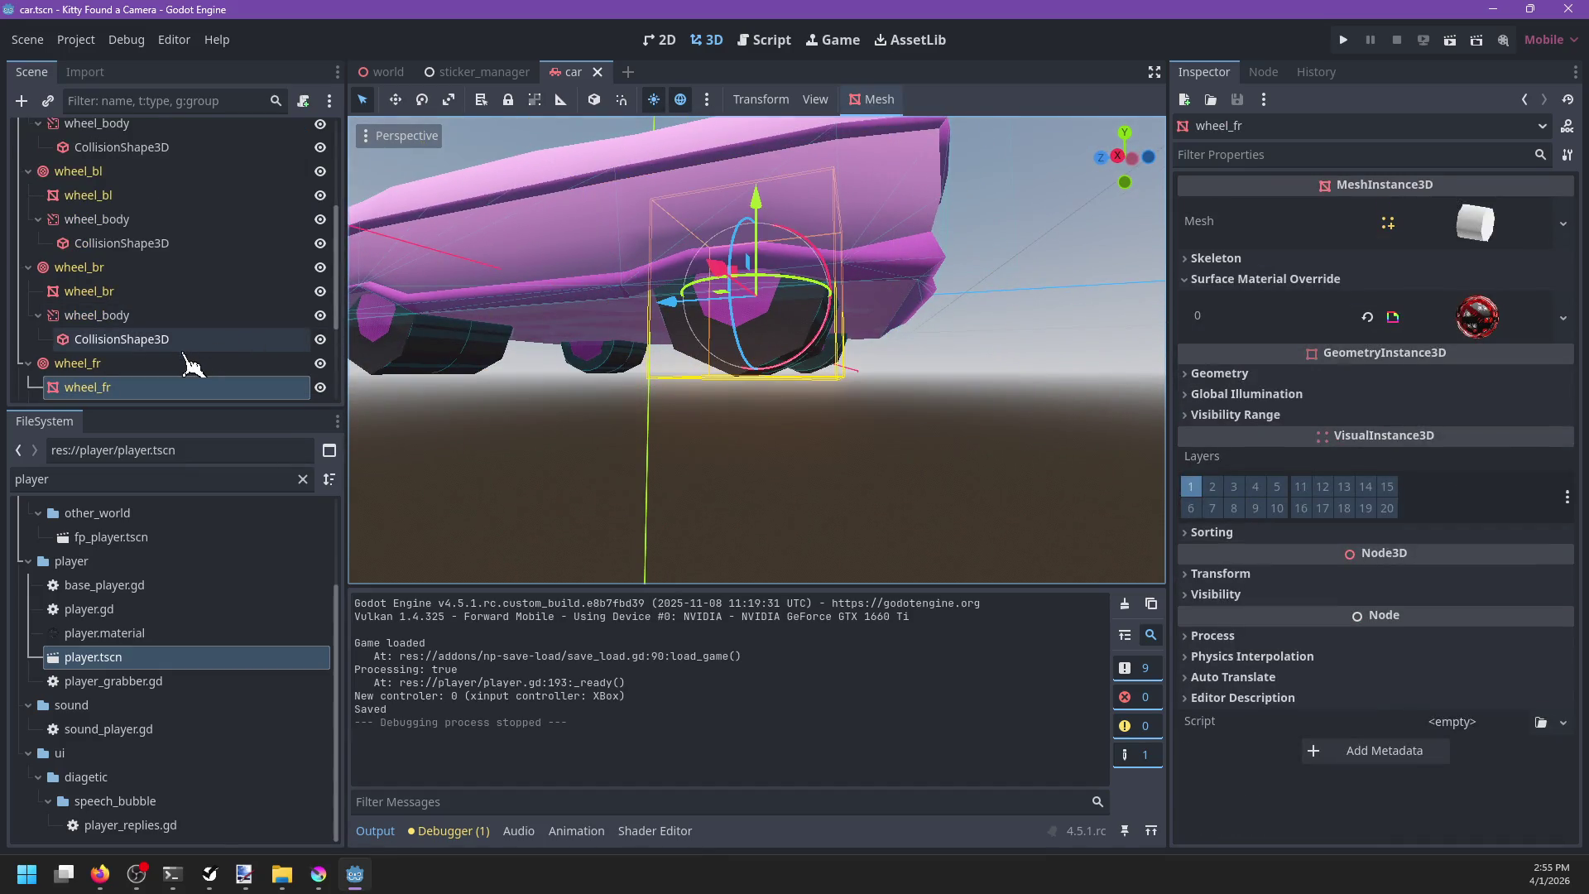
scroll(189, 364, "down", 3)
left_click(135, 257)
Add a MeshInstance3D child under wheel_body and give it a new CapsuleMesh
key("ctrl+a")
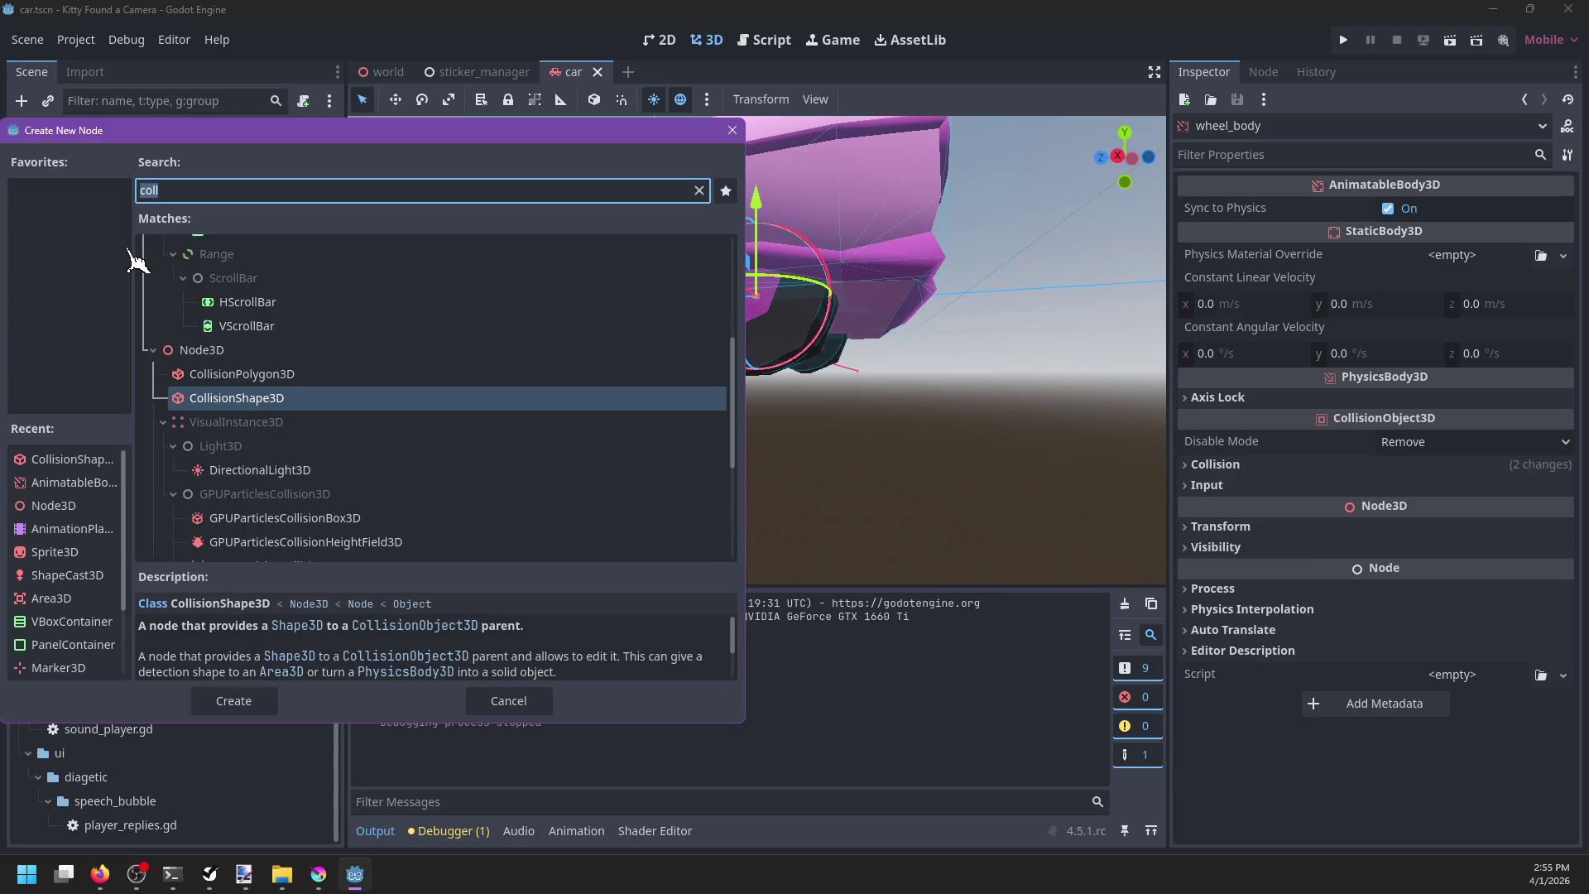
type("mesh")
key("Return")
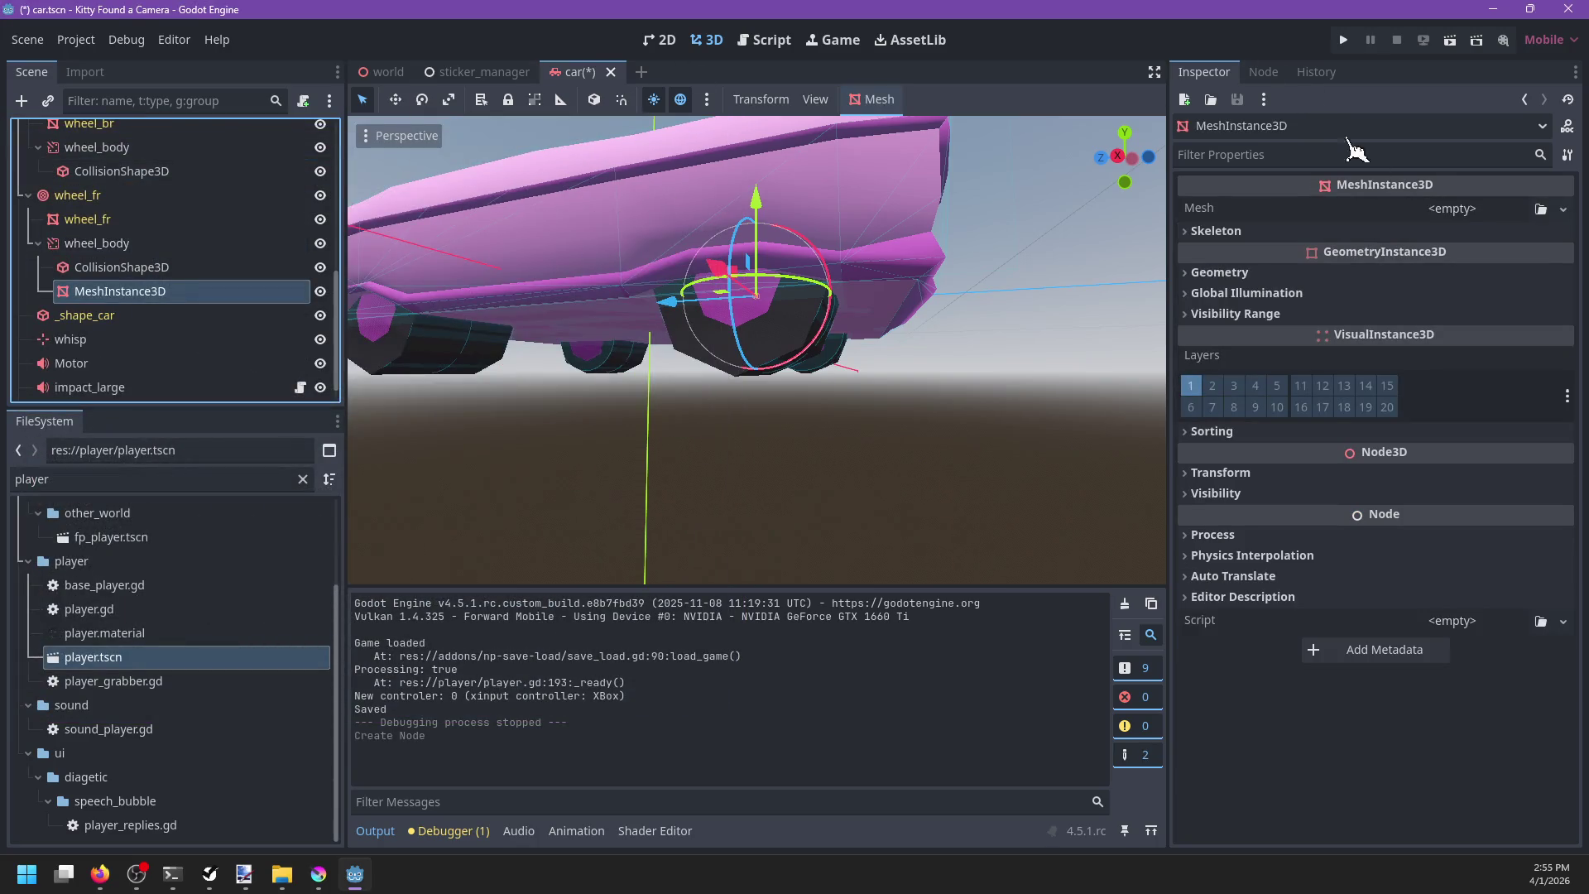
left_click(1465, 209)
left_click(1505, 351)
Save the car scene and run the game with F5
key("f")
key("ctrl+s")
key("F5")
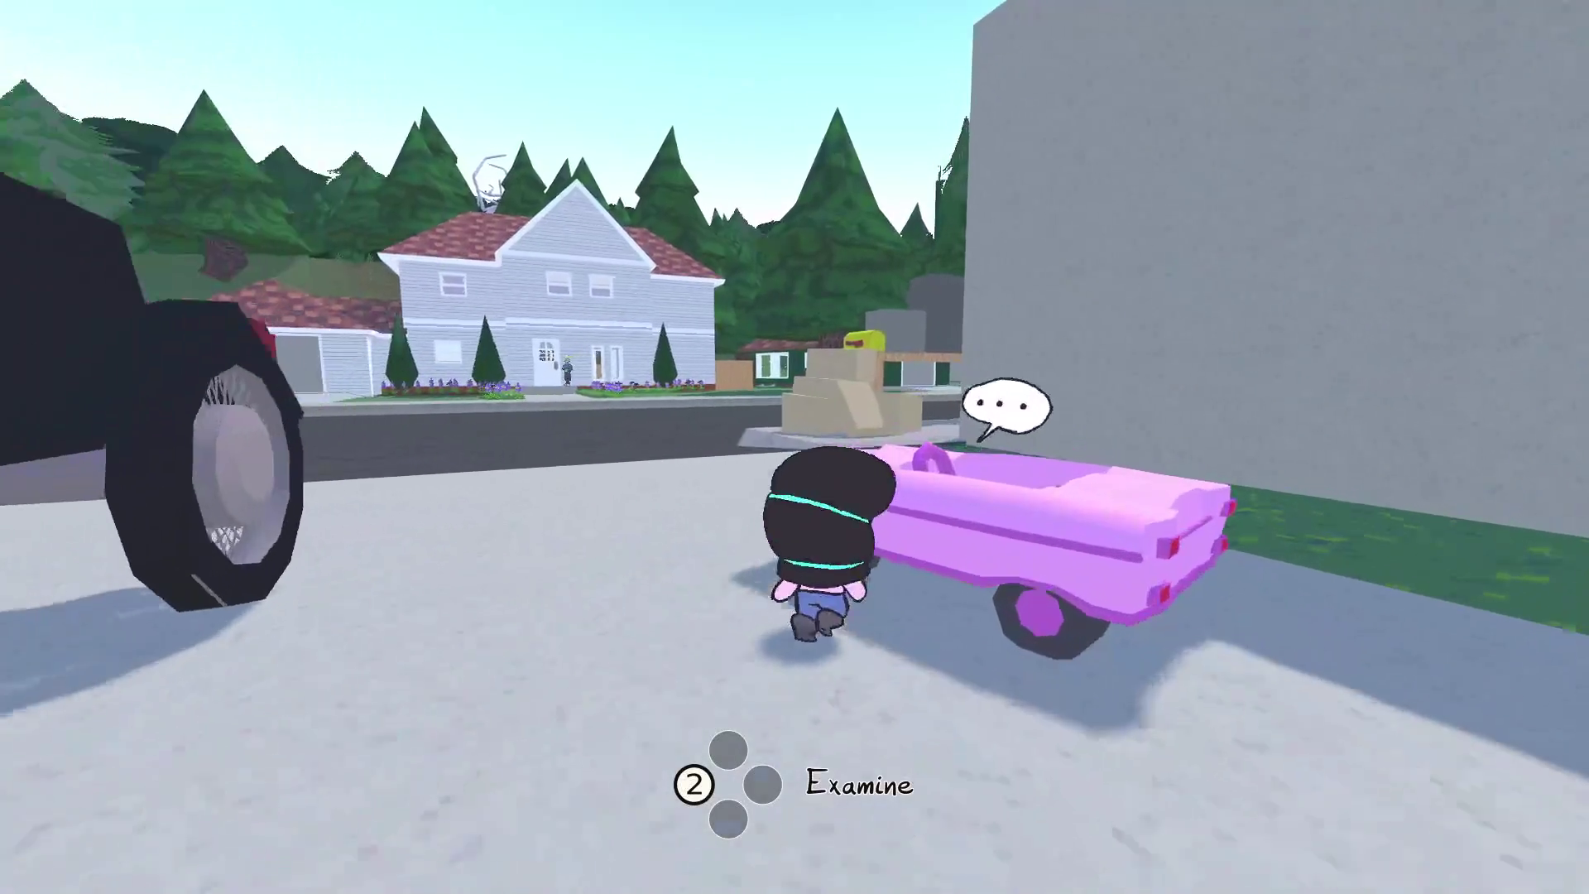
Drive the pink car down the road past the streetlamp, then stop the run with F8
key("w")
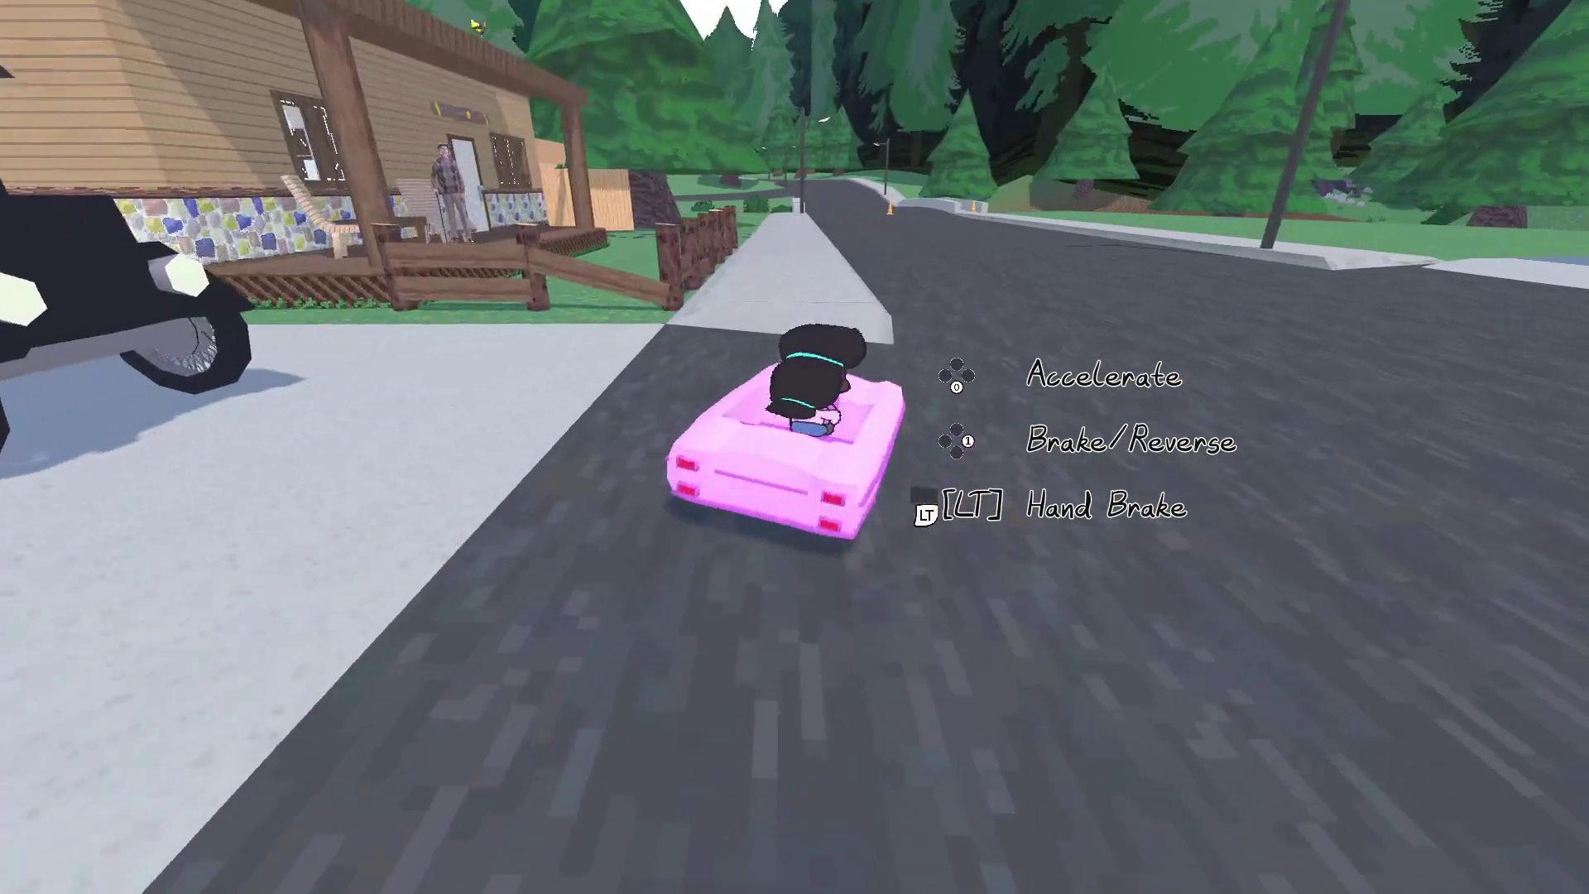
key("w")
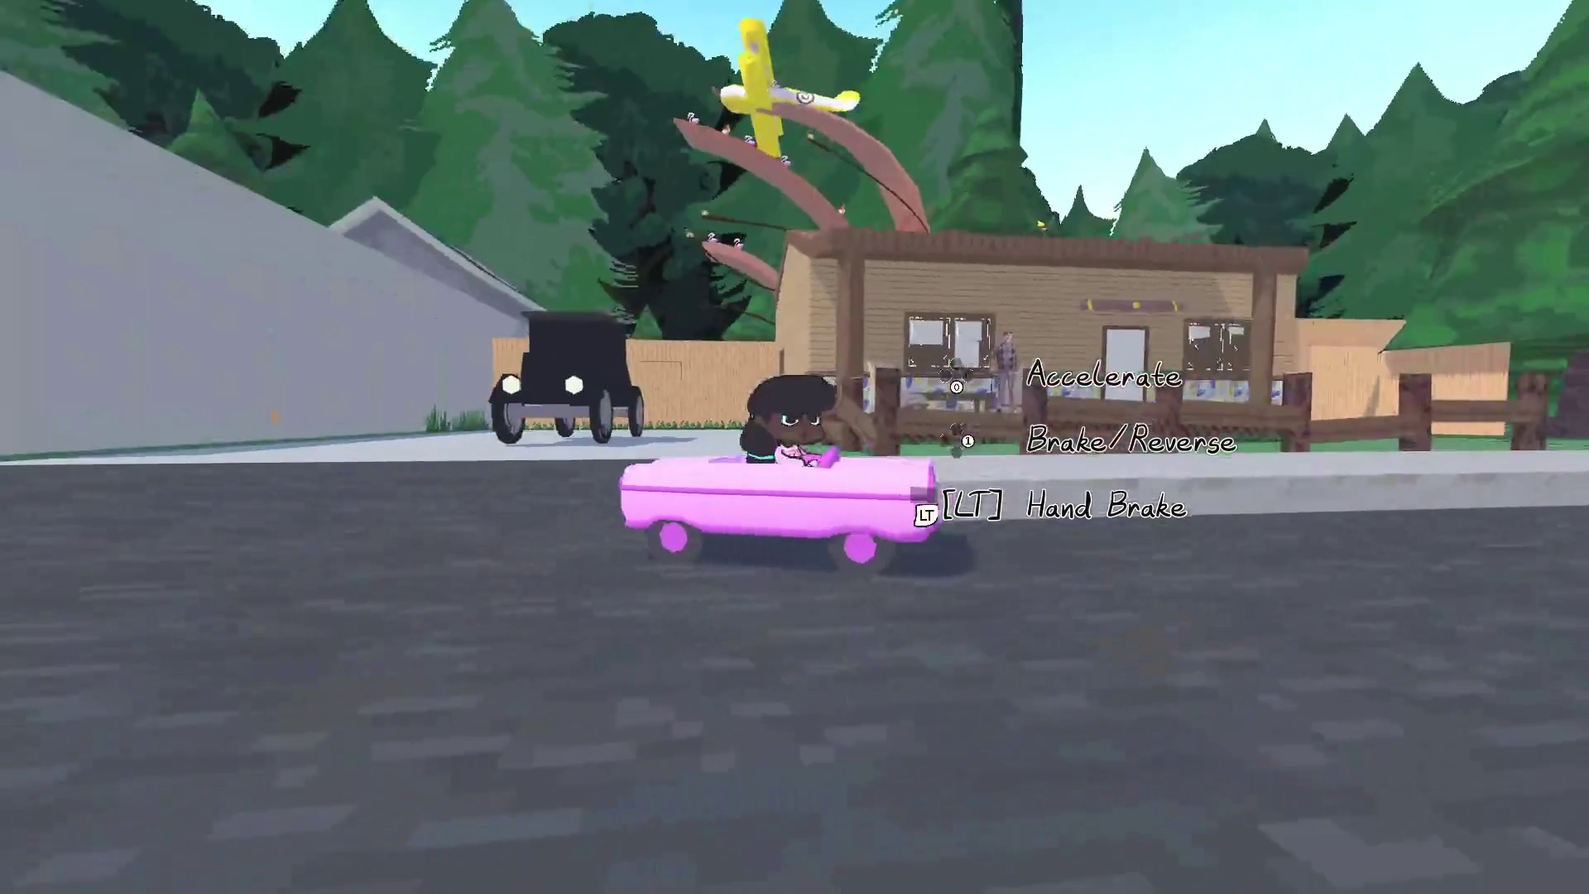
key("w")
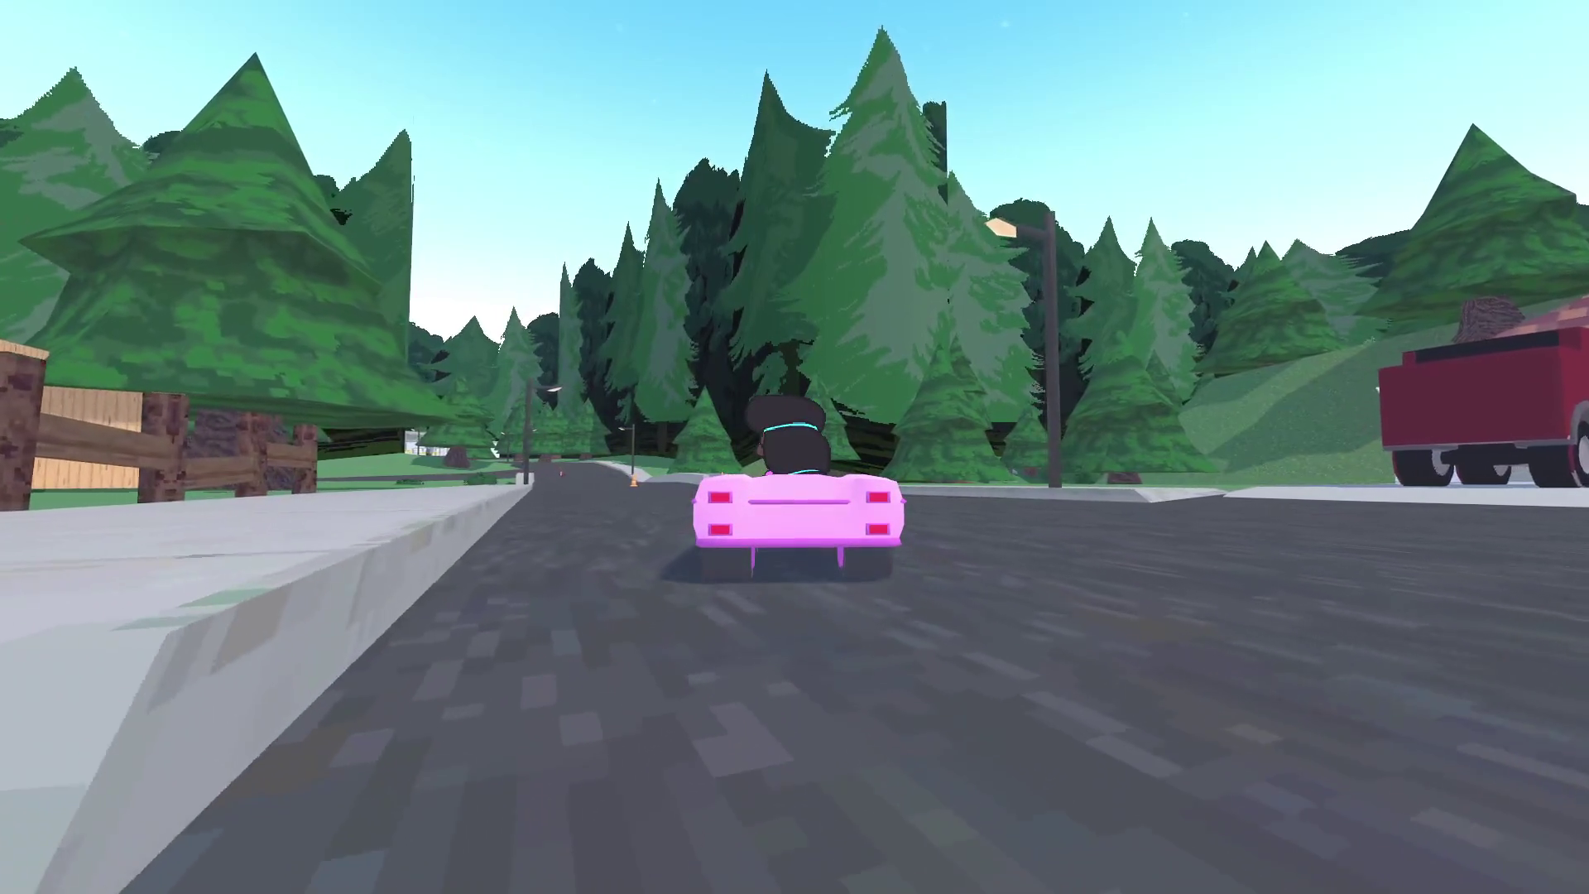
key("w")
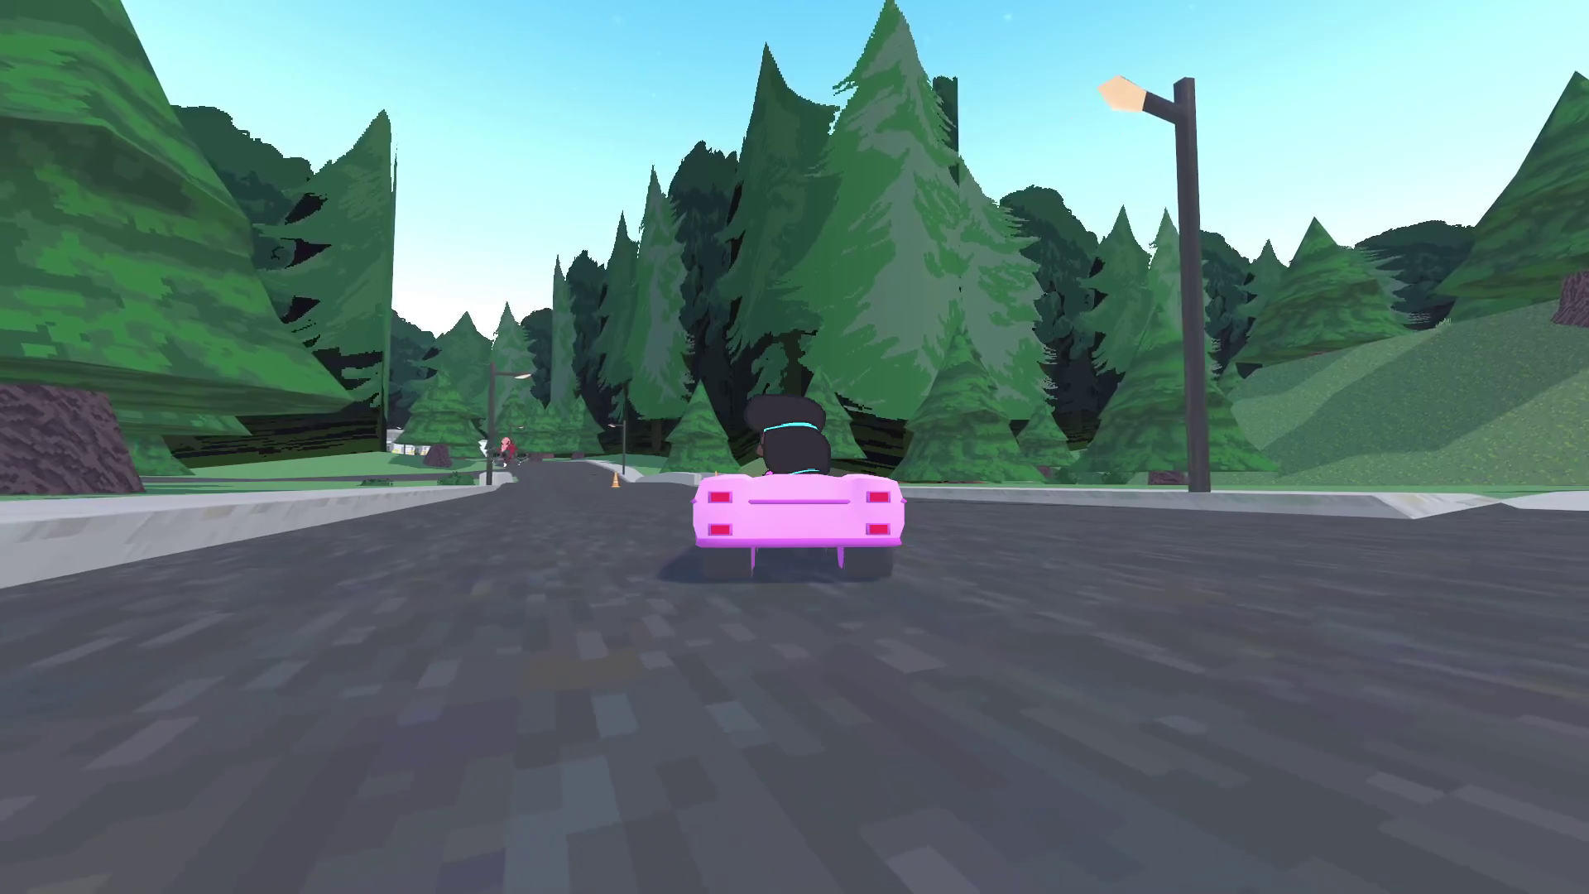
key("w")
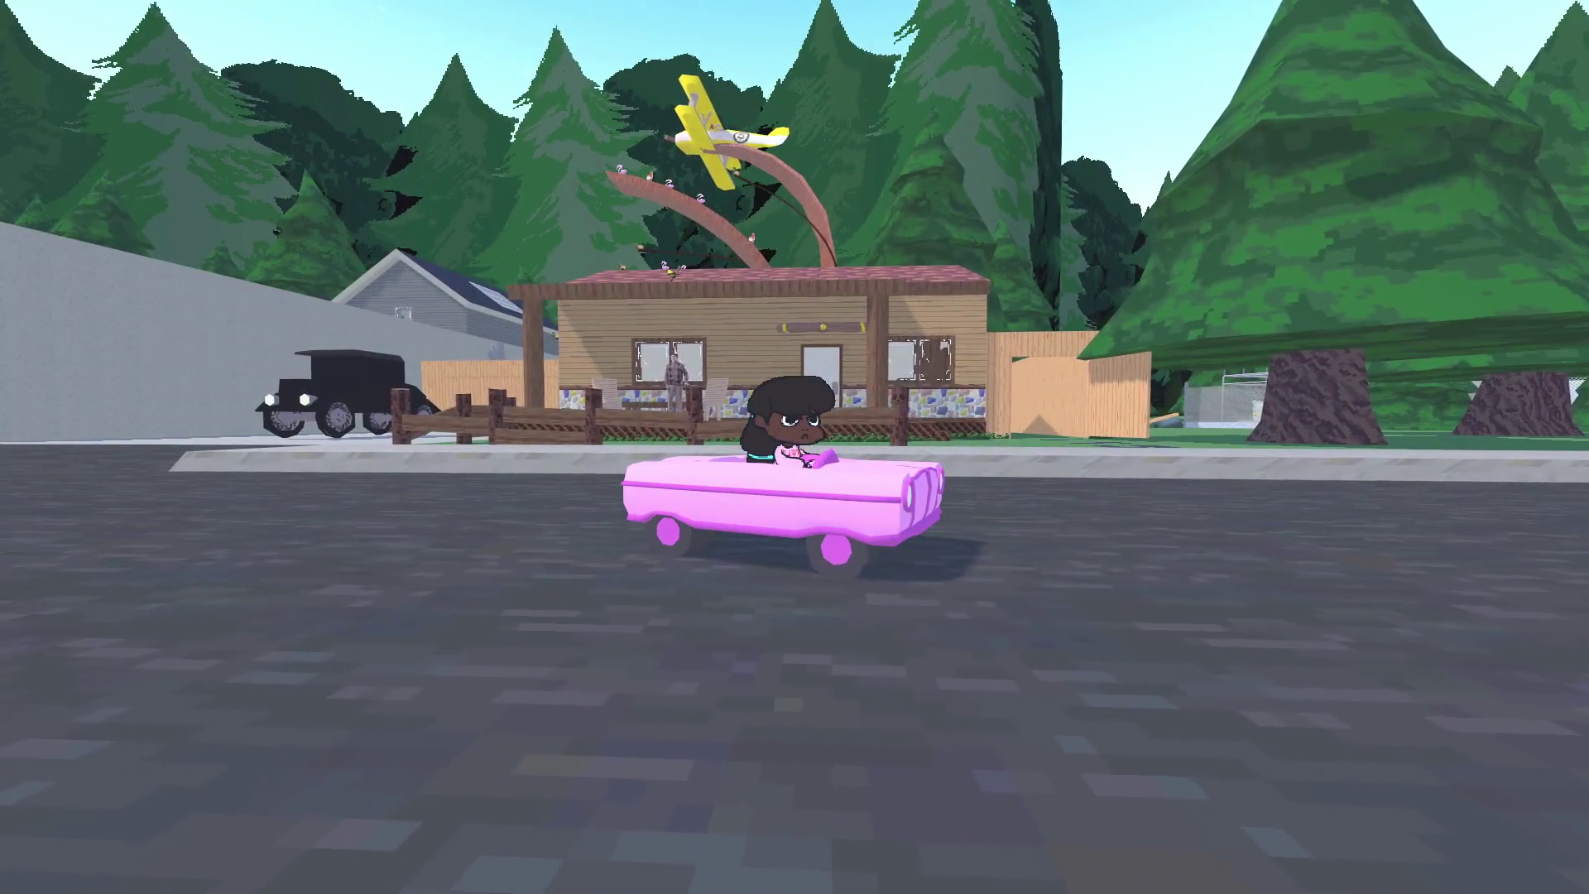
key("F8")
scroll(124, 215, "up", 8)
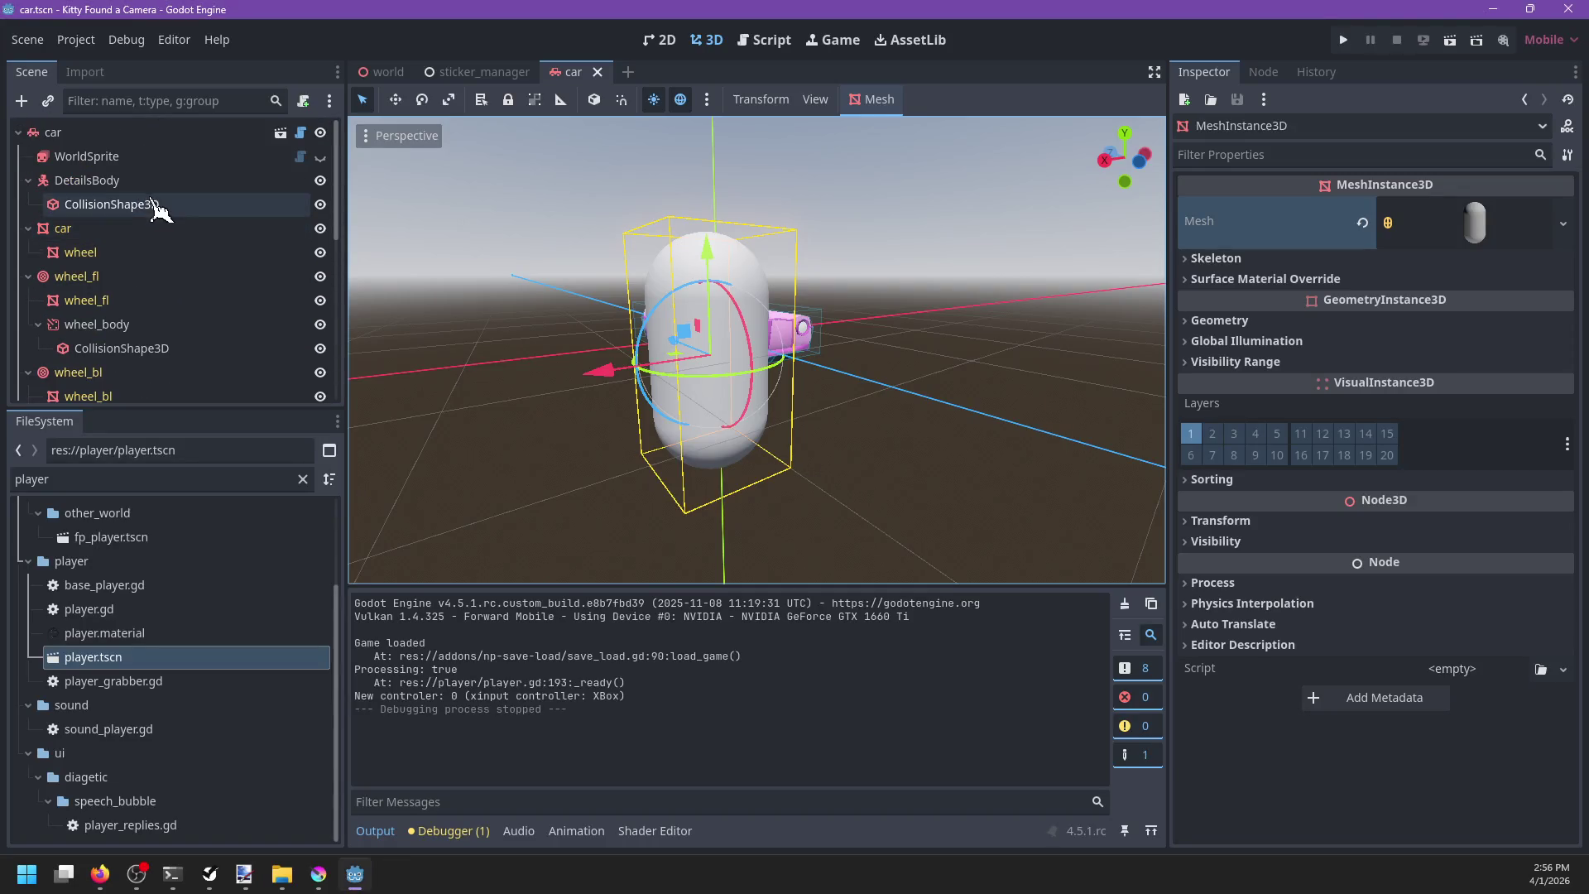
left_click(300, 133)
left_click(797, 334)
scroll(786, 335, "down", 7)
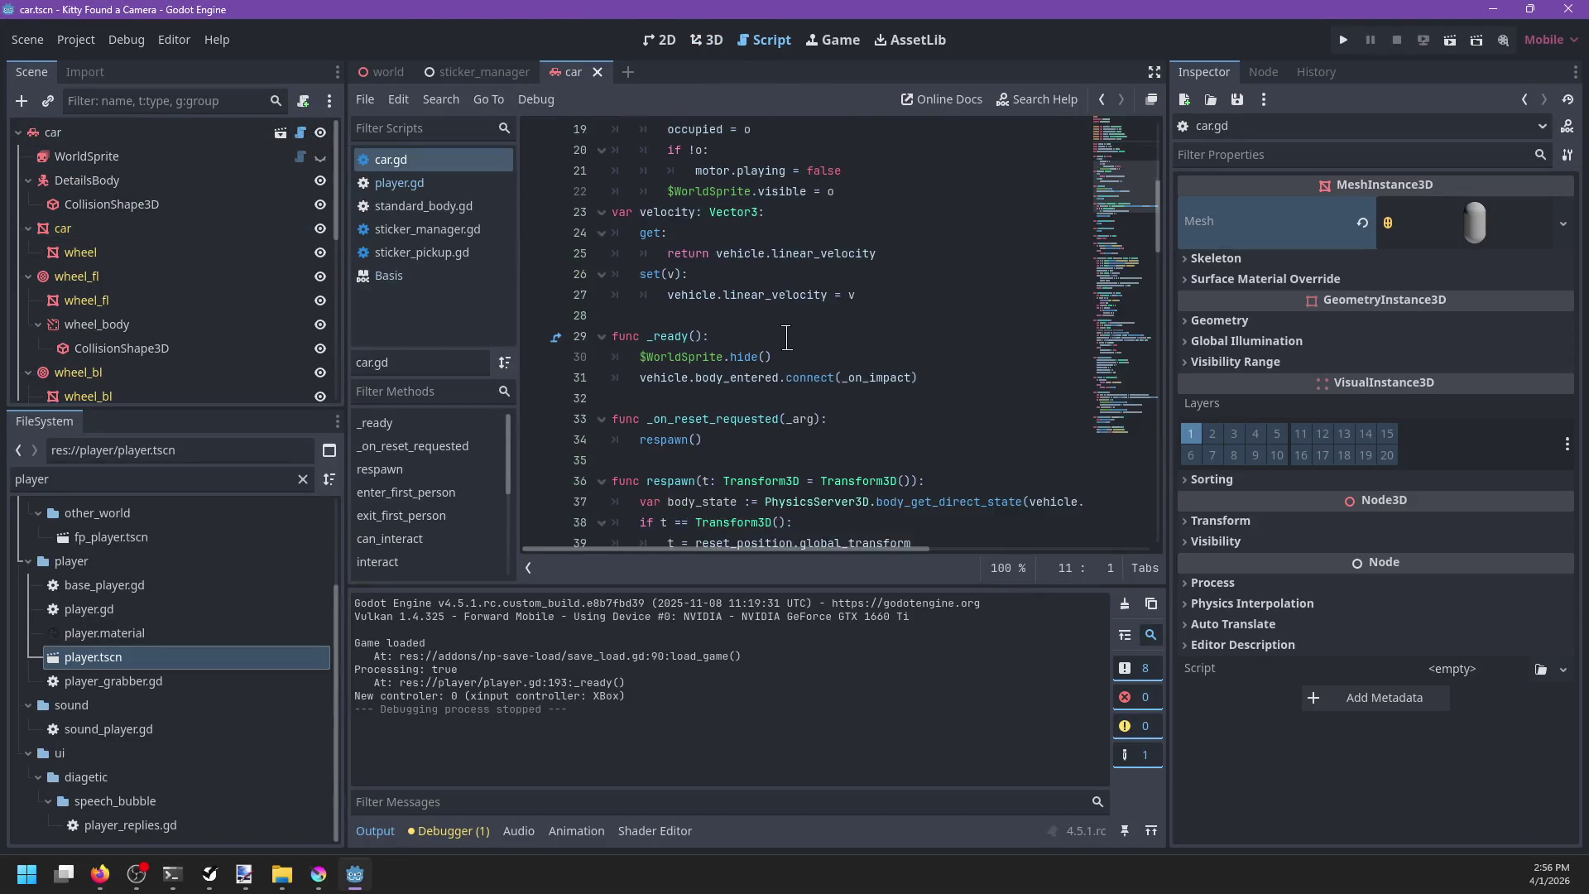
scroll(803, 333, "down", 3)
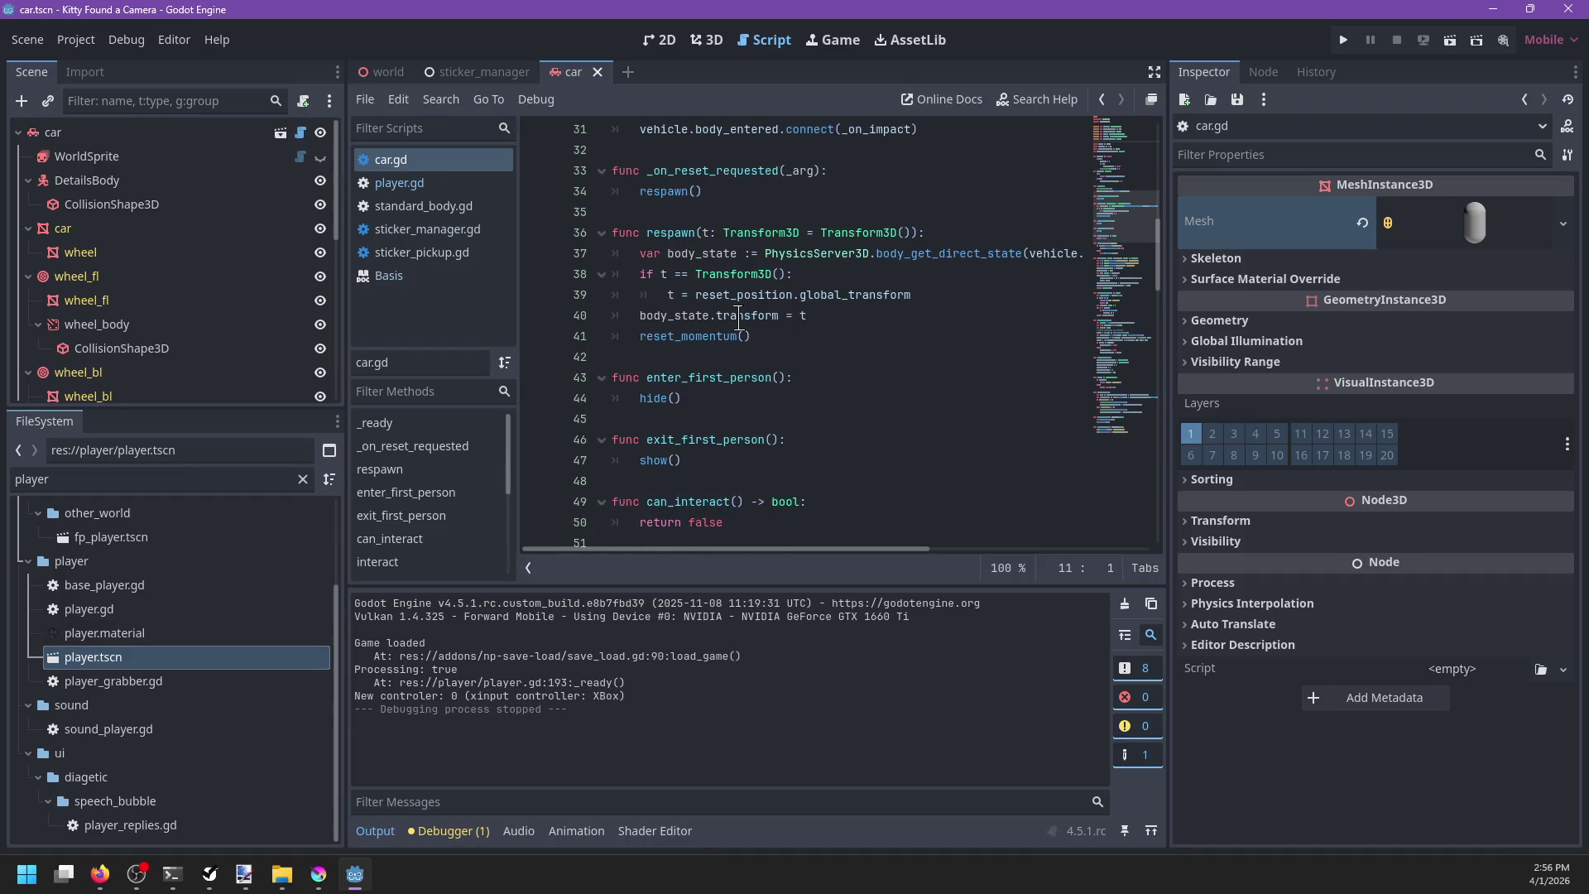
double_click(666, 233)
scroll(960, 270, "down", 3)
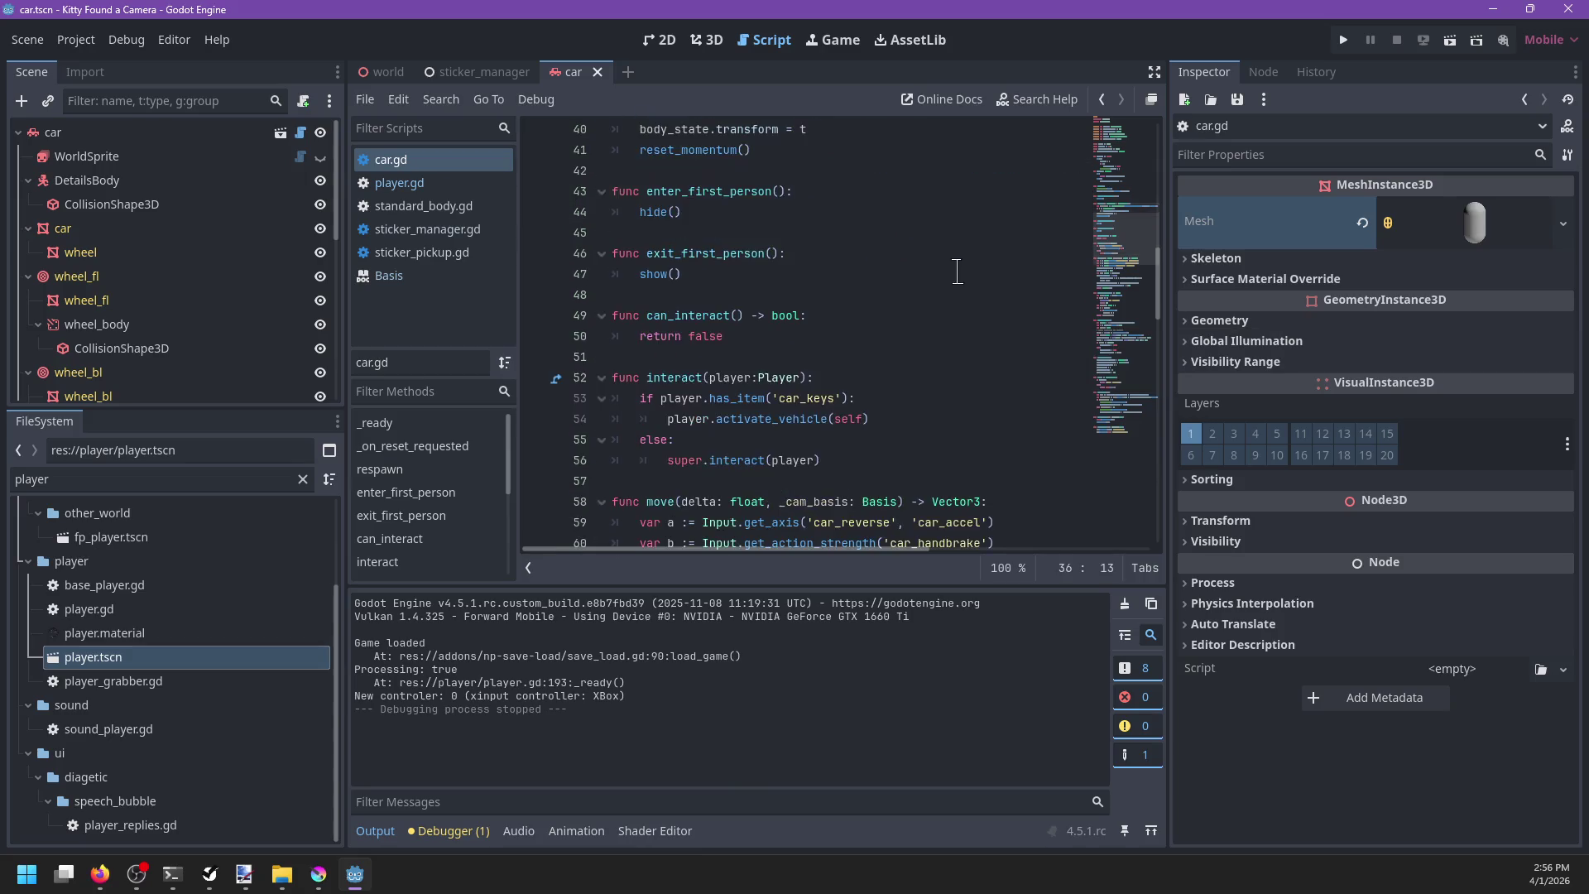
scroll(952, 273, "down", 3)
scroll(943, 278, "down", 5)
scroll(942, 279, "up", 3)
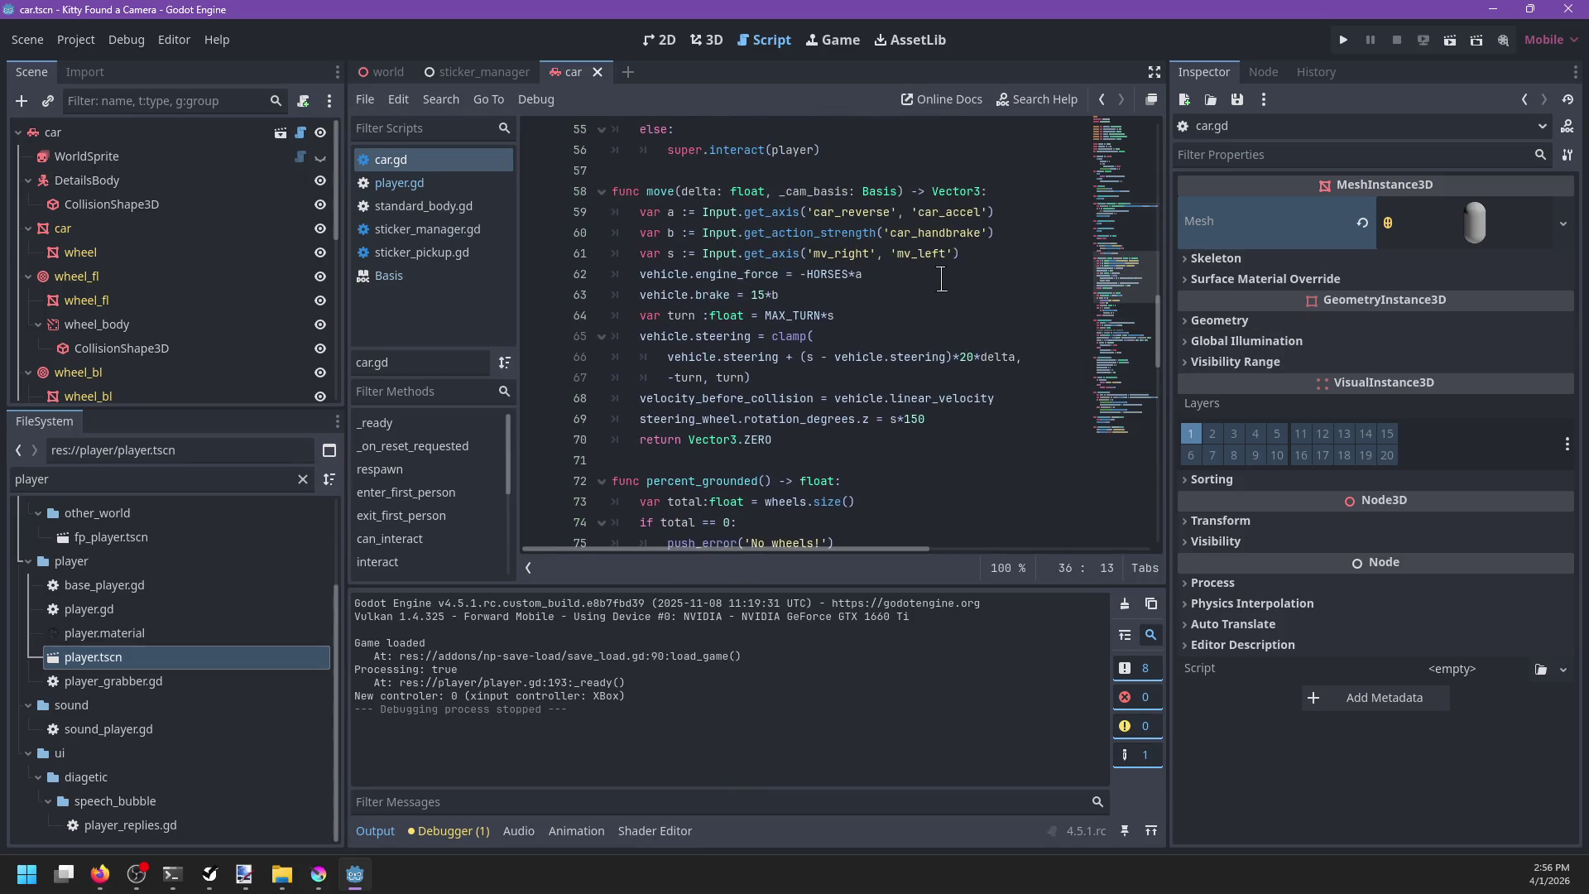
scroll(902, 274, "down", 11)
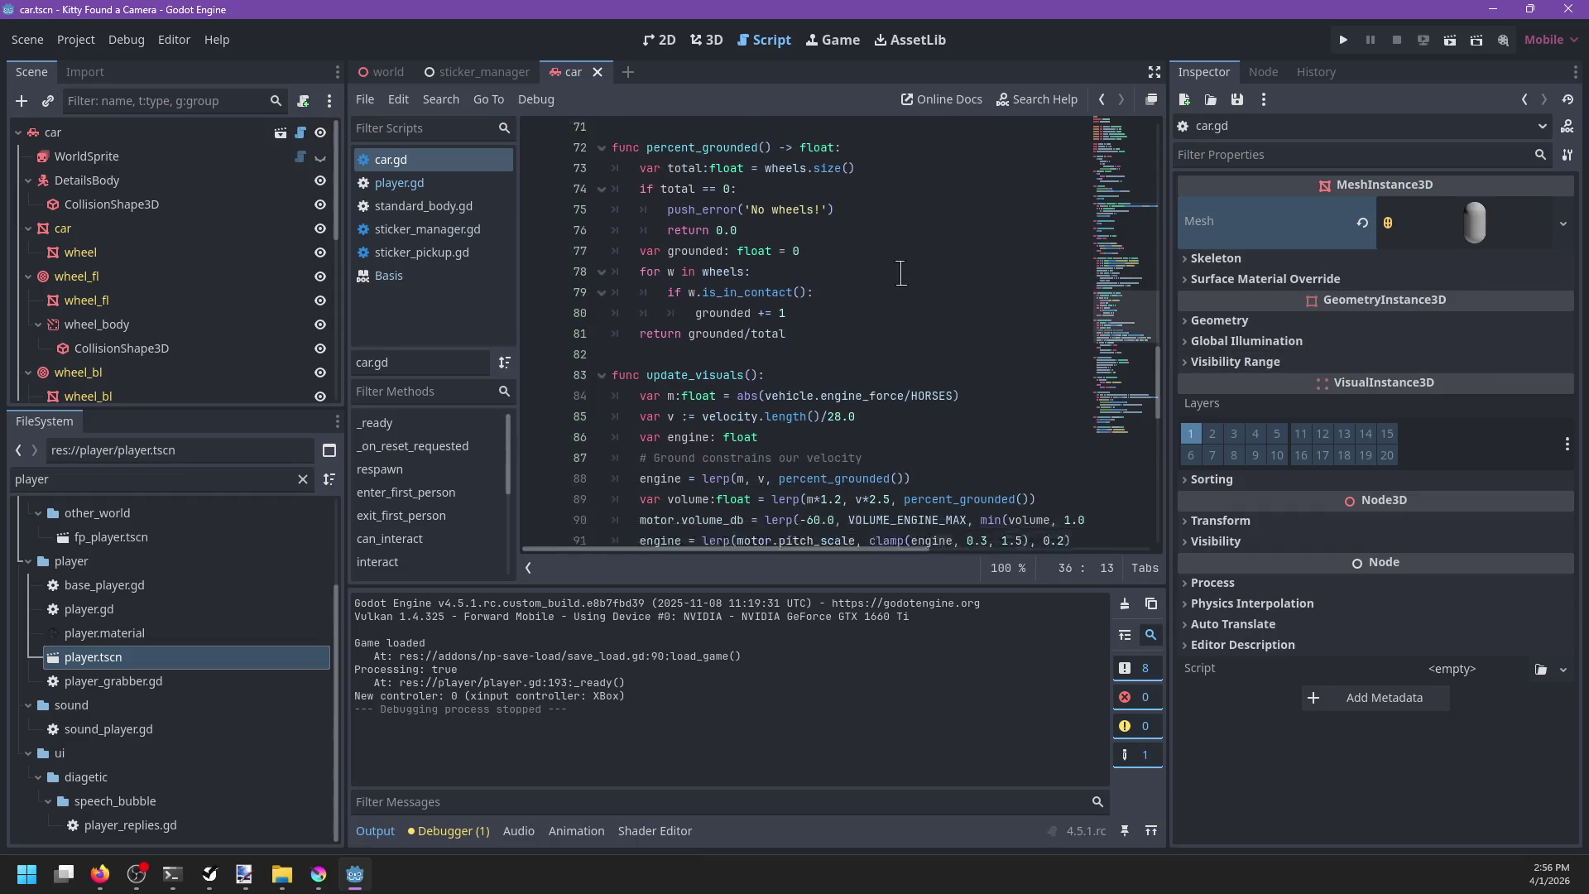
scroll(900, 273, "down", 4)
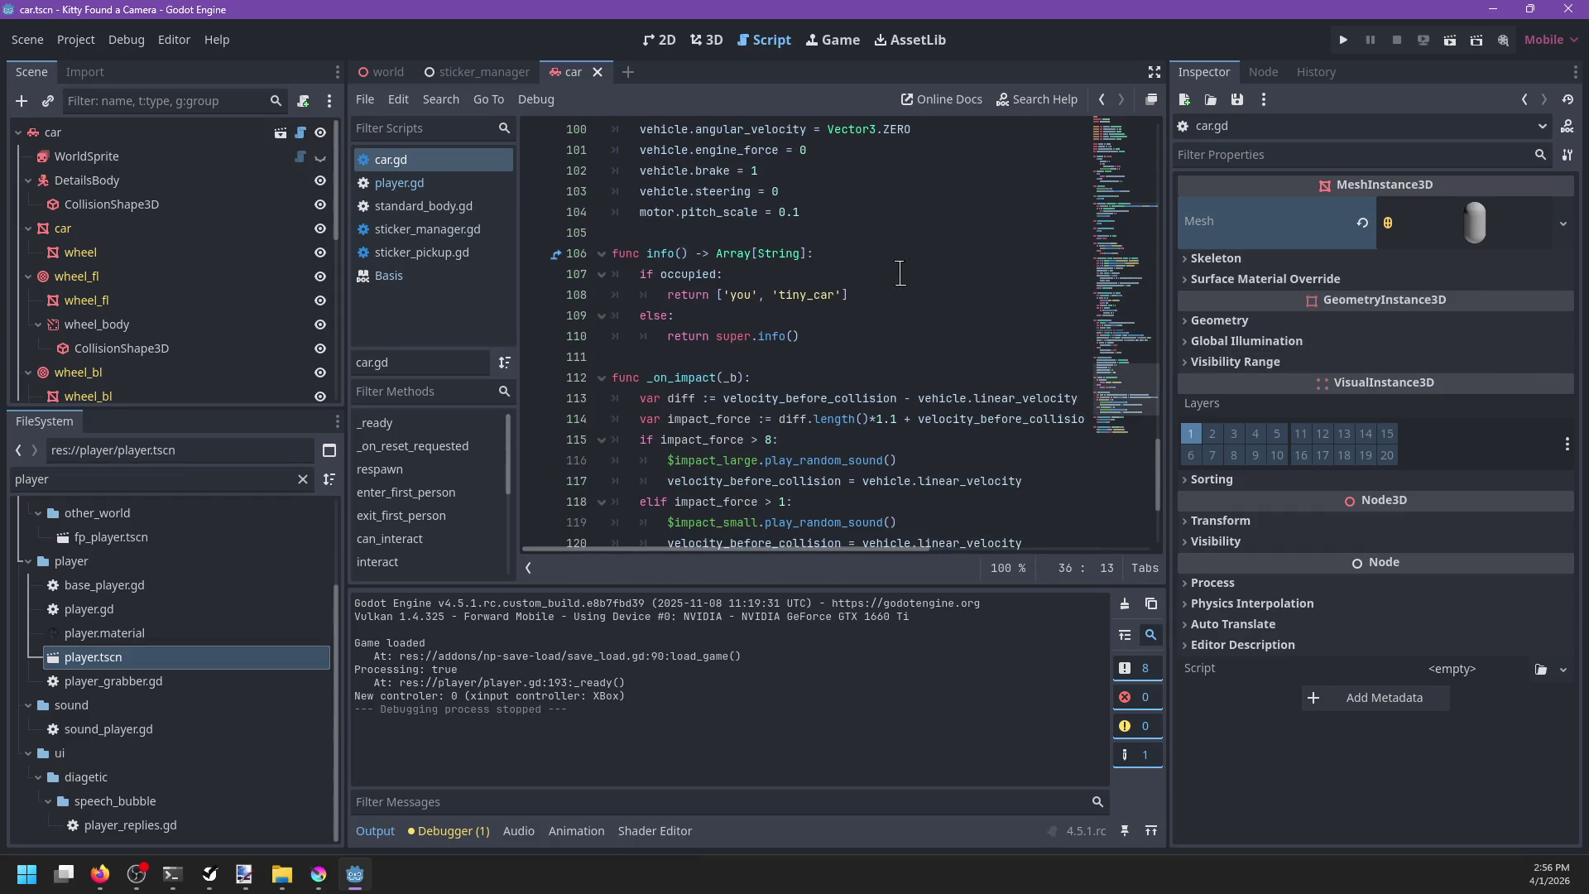
scroll(900, 274, "down", 3)
scroll(901, 273, "up", 18)
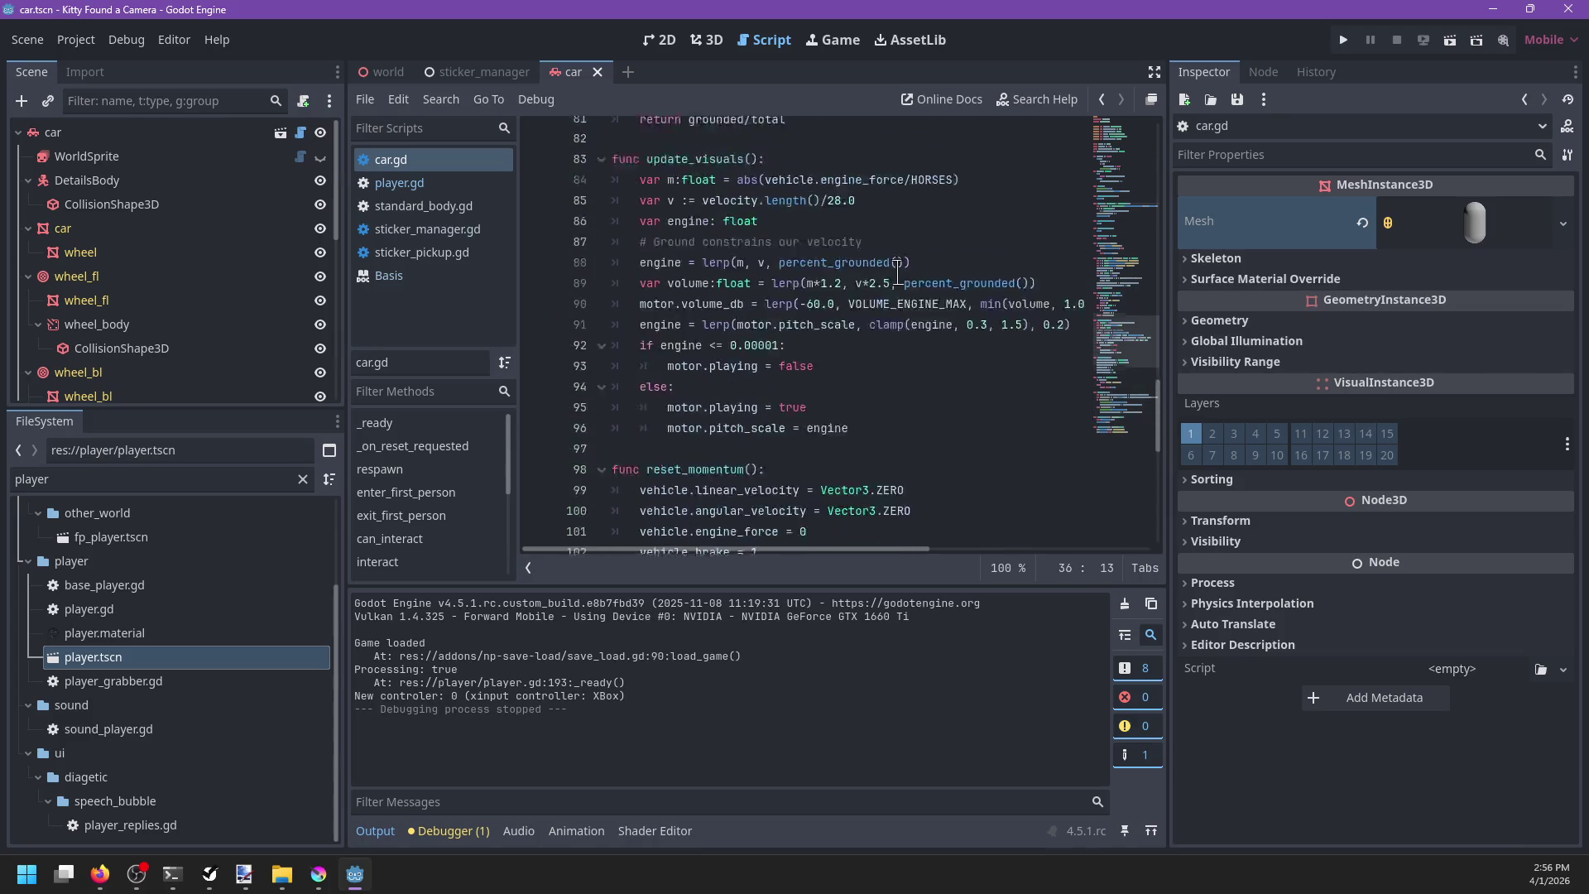
scroll(899, 288, "up", 5)
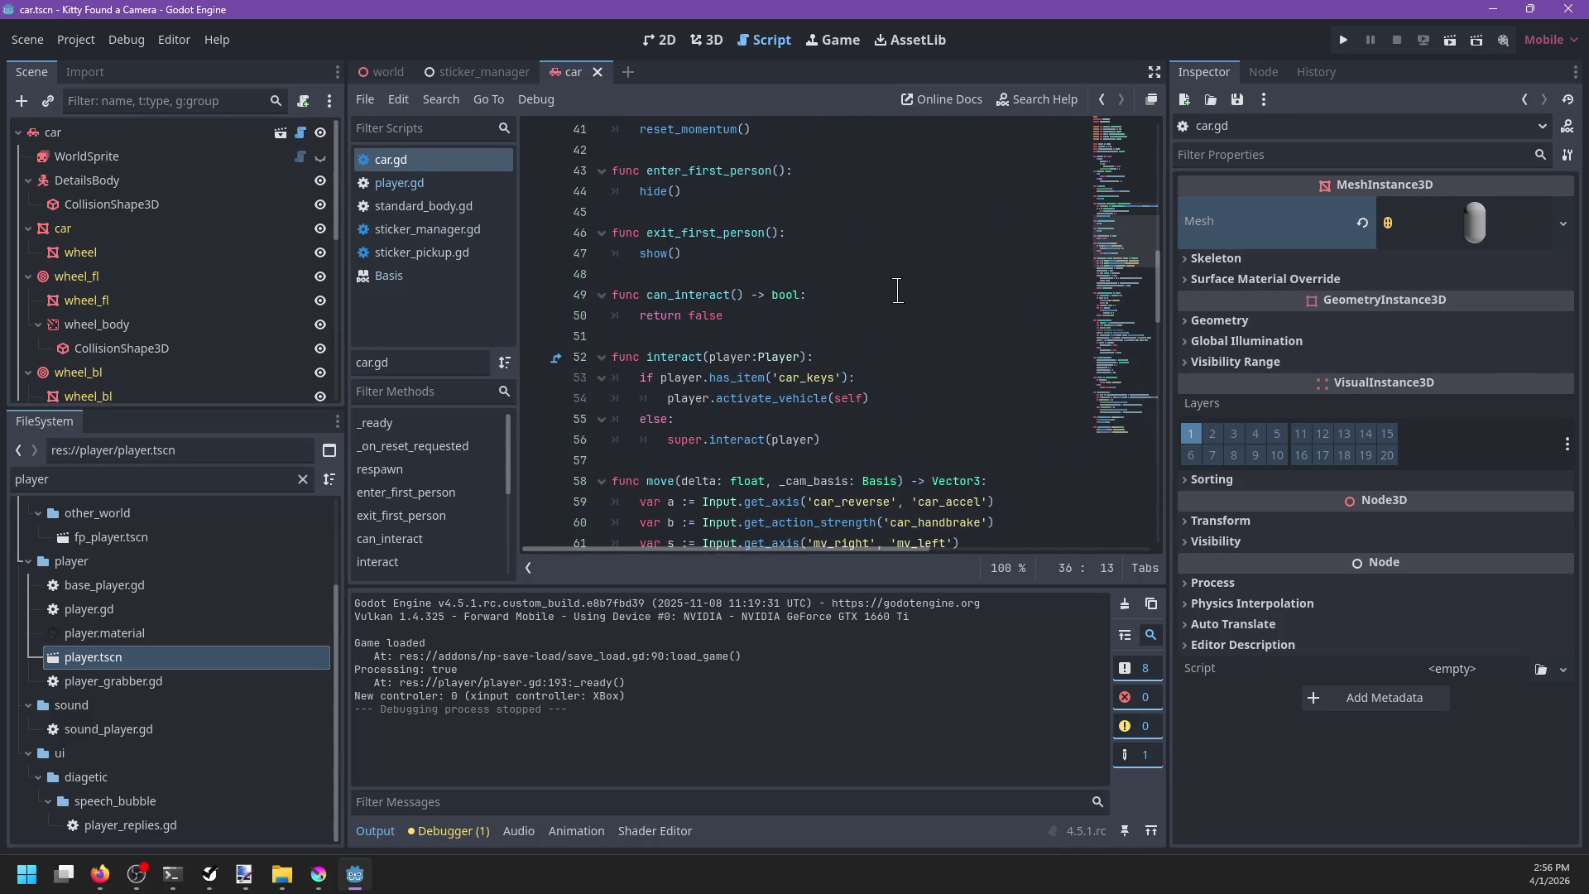
scroll(898, 290, "up", 3)
key("ctrl+f")
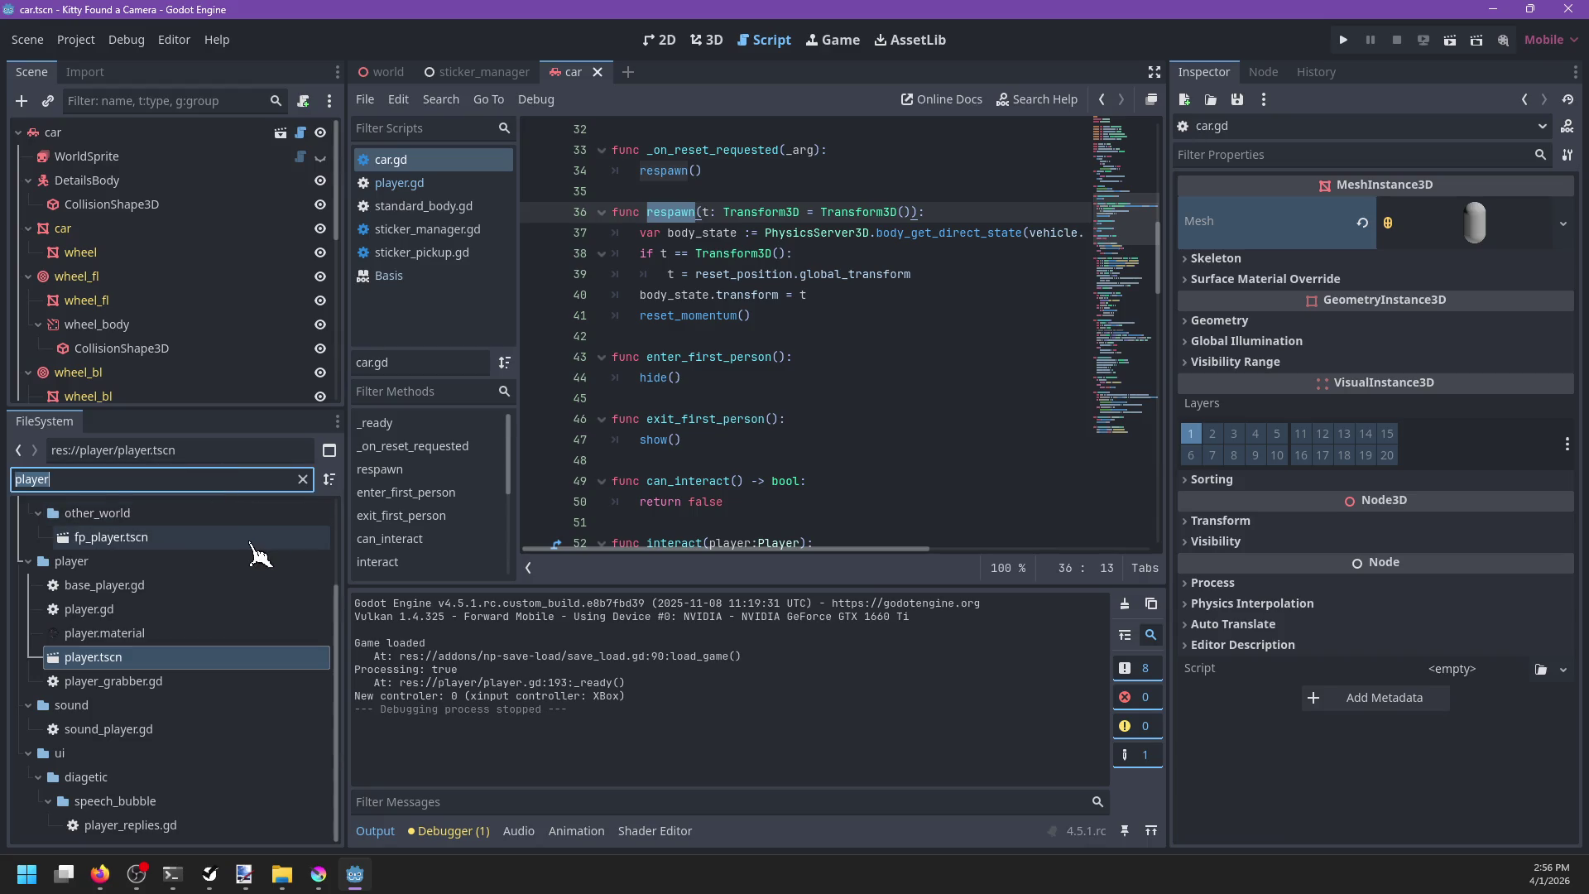
Filter the FileSystem for 'placer' and open placer.gd at the set_pos function
type("placer")
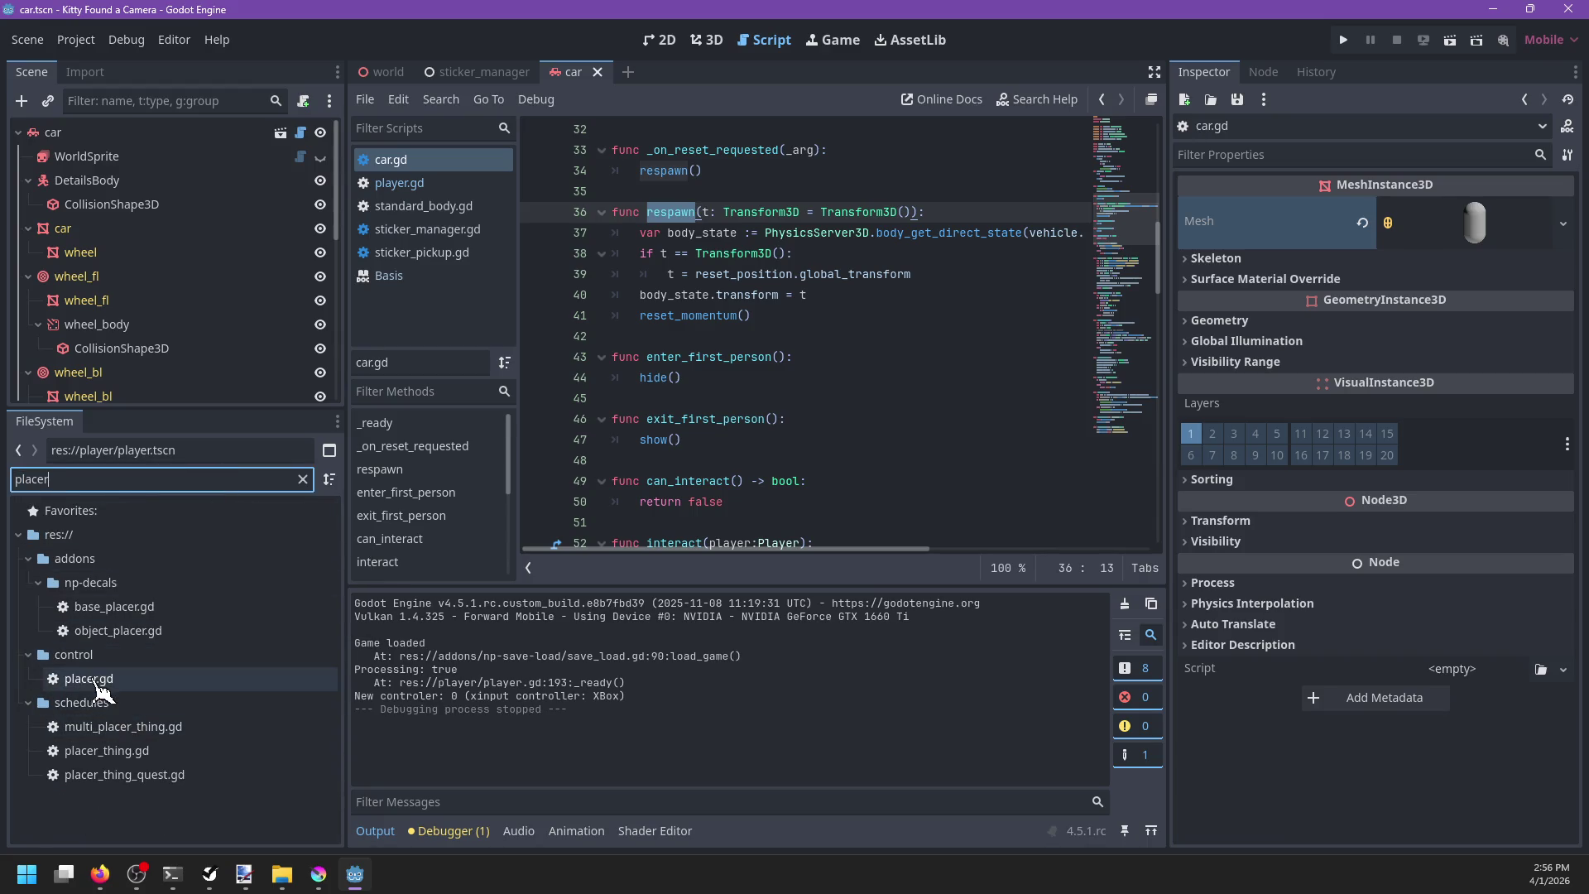
double_click(91, 680)
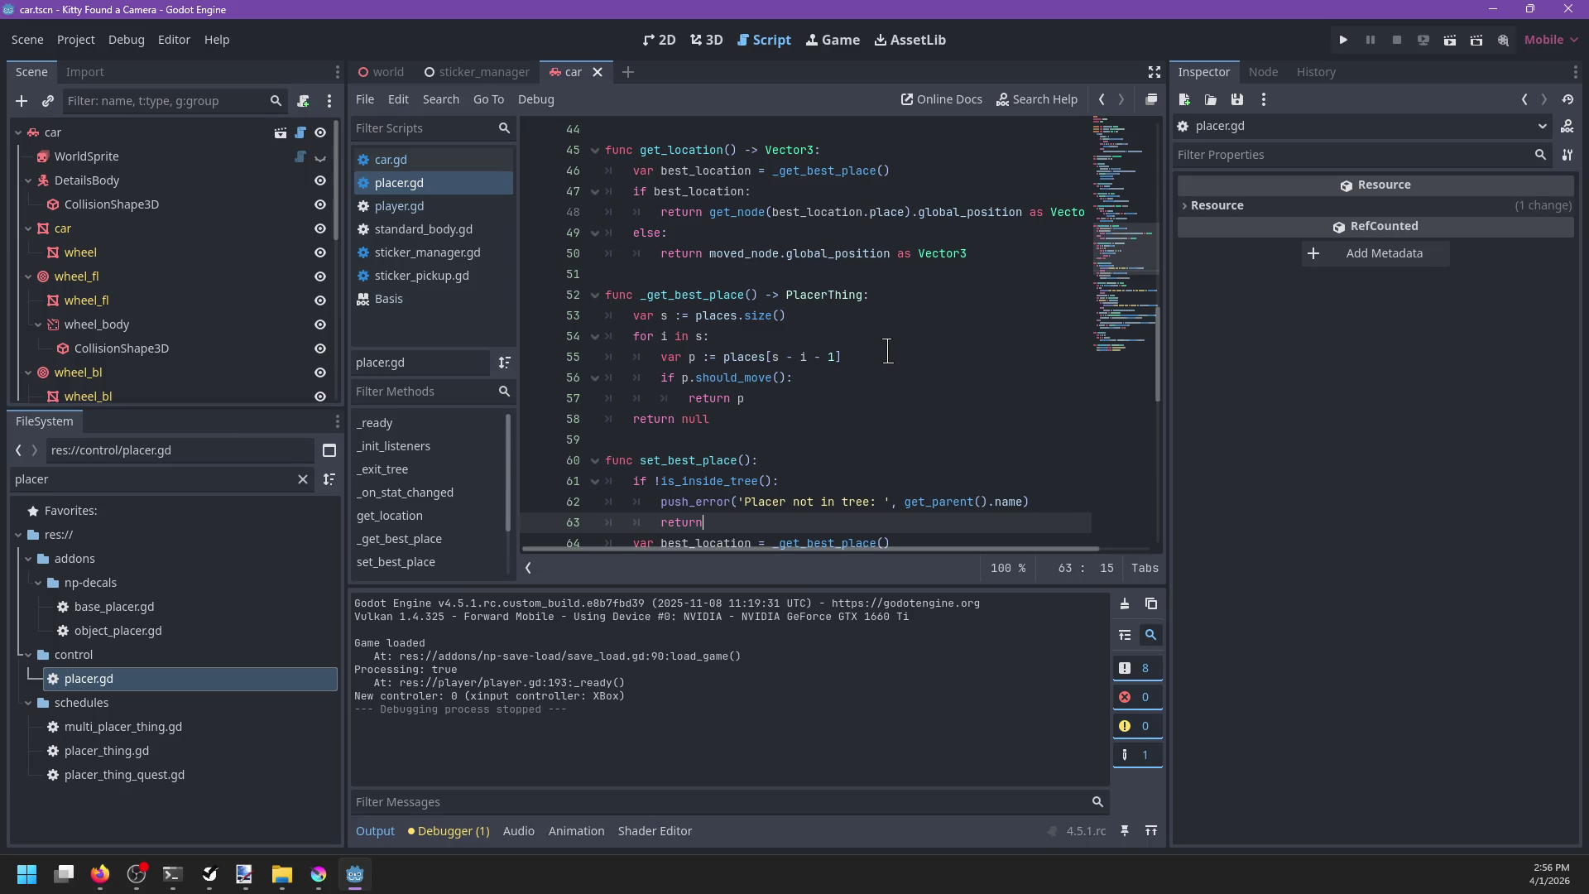
scroll(886, 352, "down", 7)
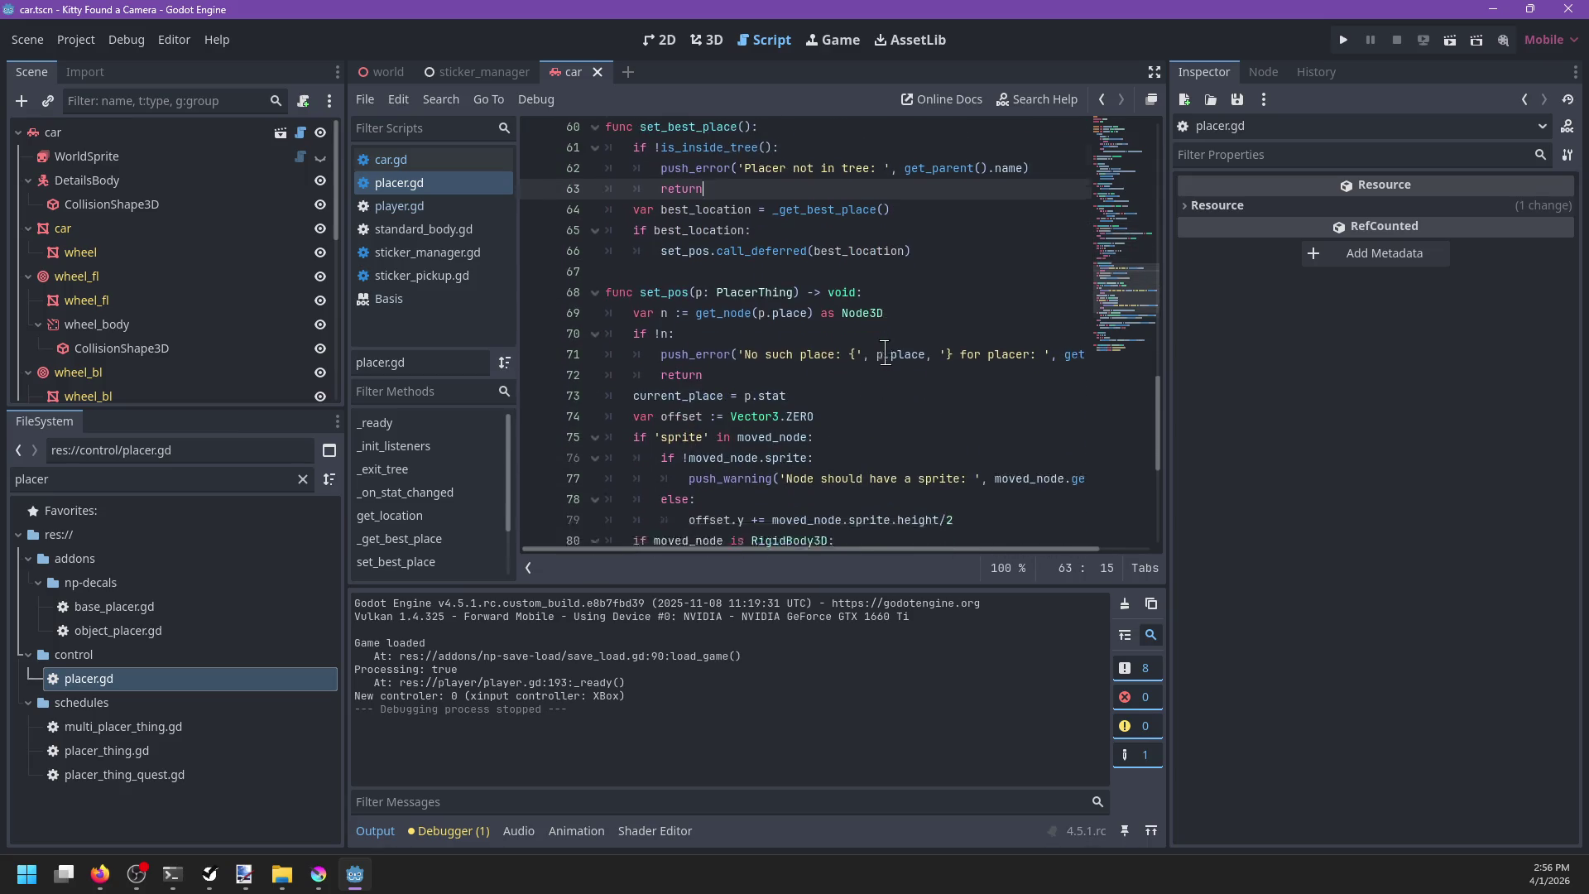
scroll(815, 364, "down", 3)
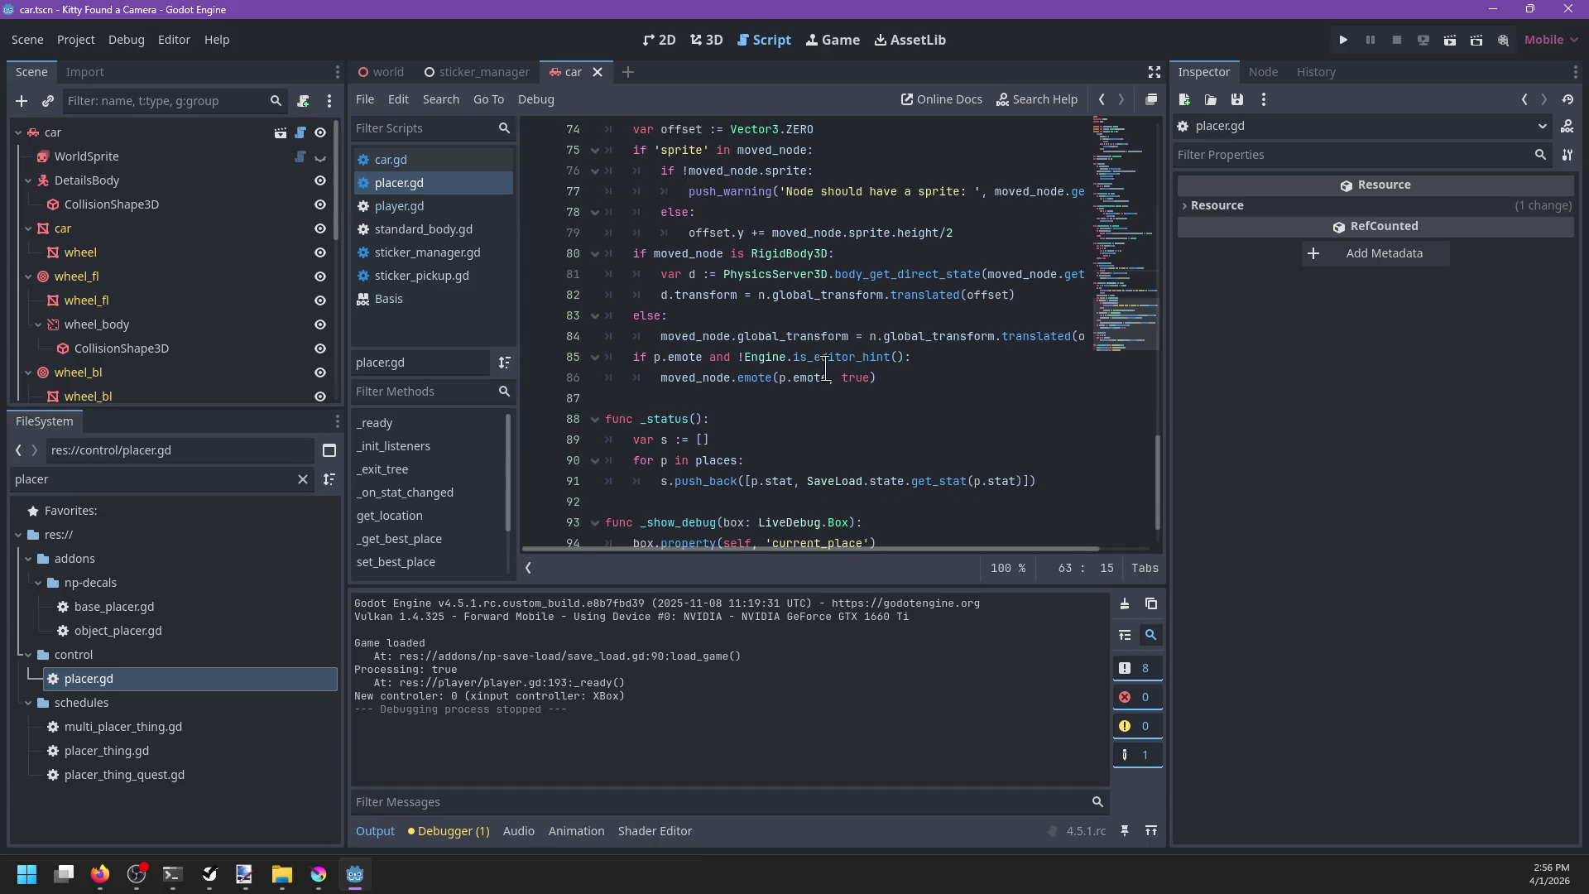
Add a new line under the RigidBody3D check assigning moved_node.global_transform
double_click(772, 255)
left_click(904, 255)
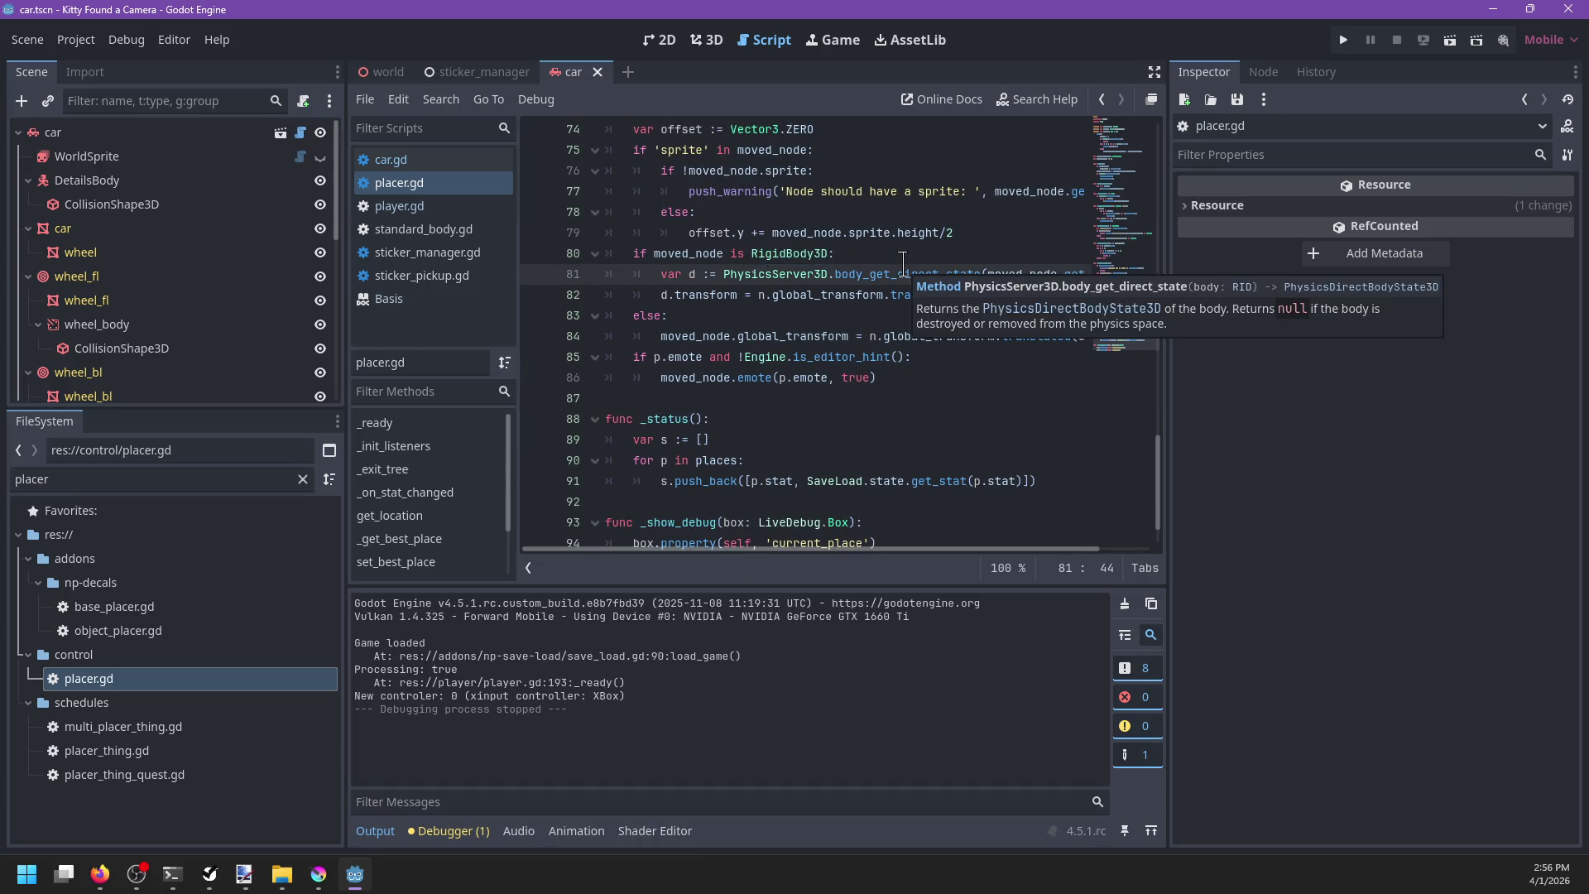
key("Return")
type("global_")
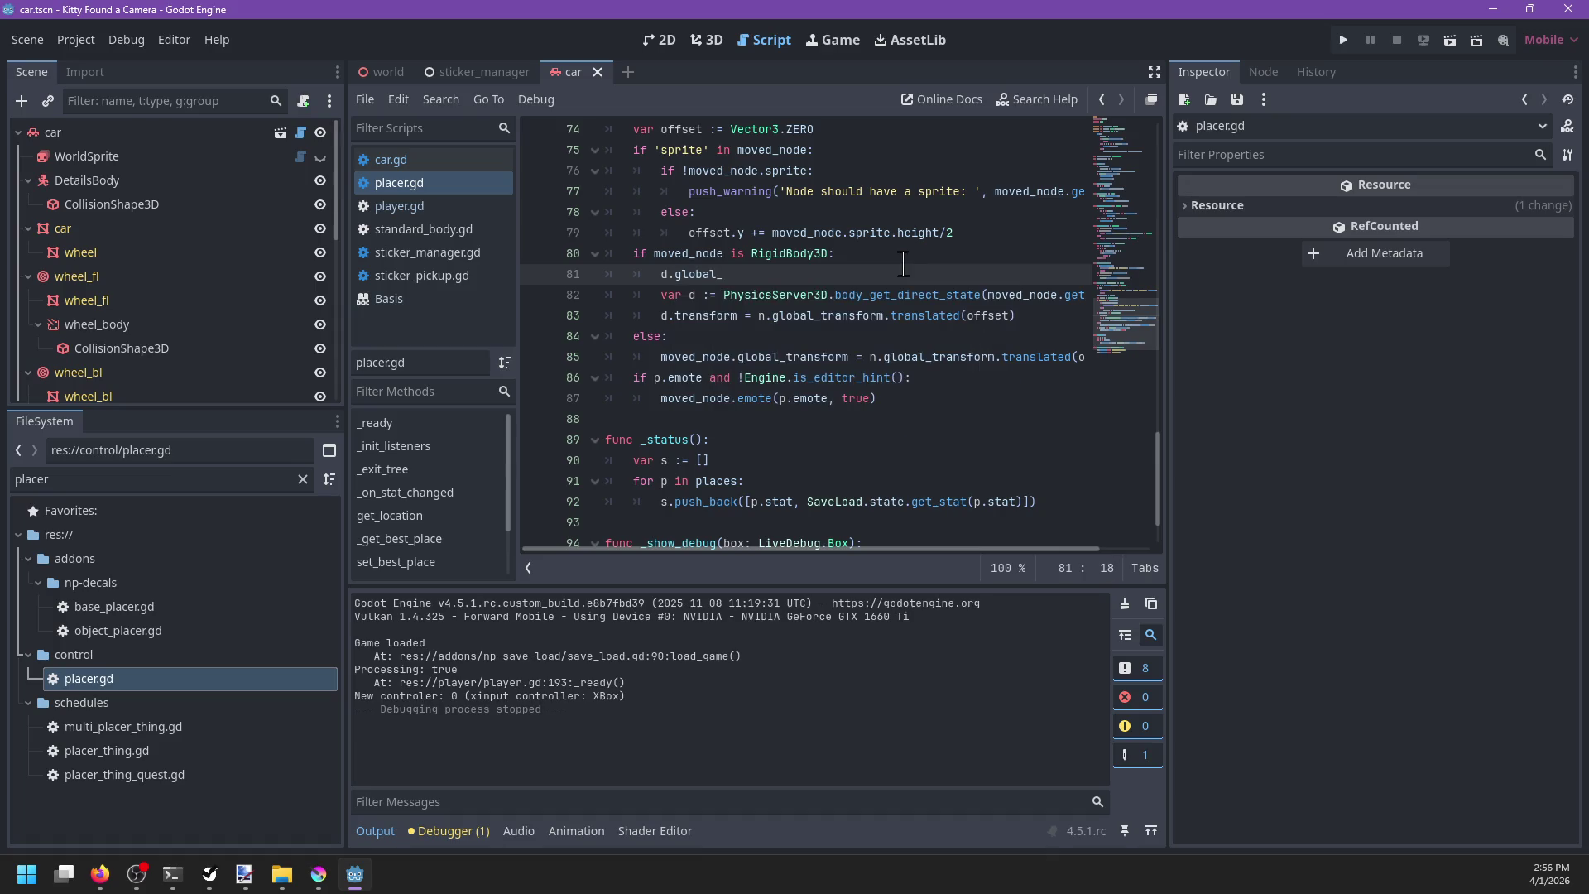
type("node =")
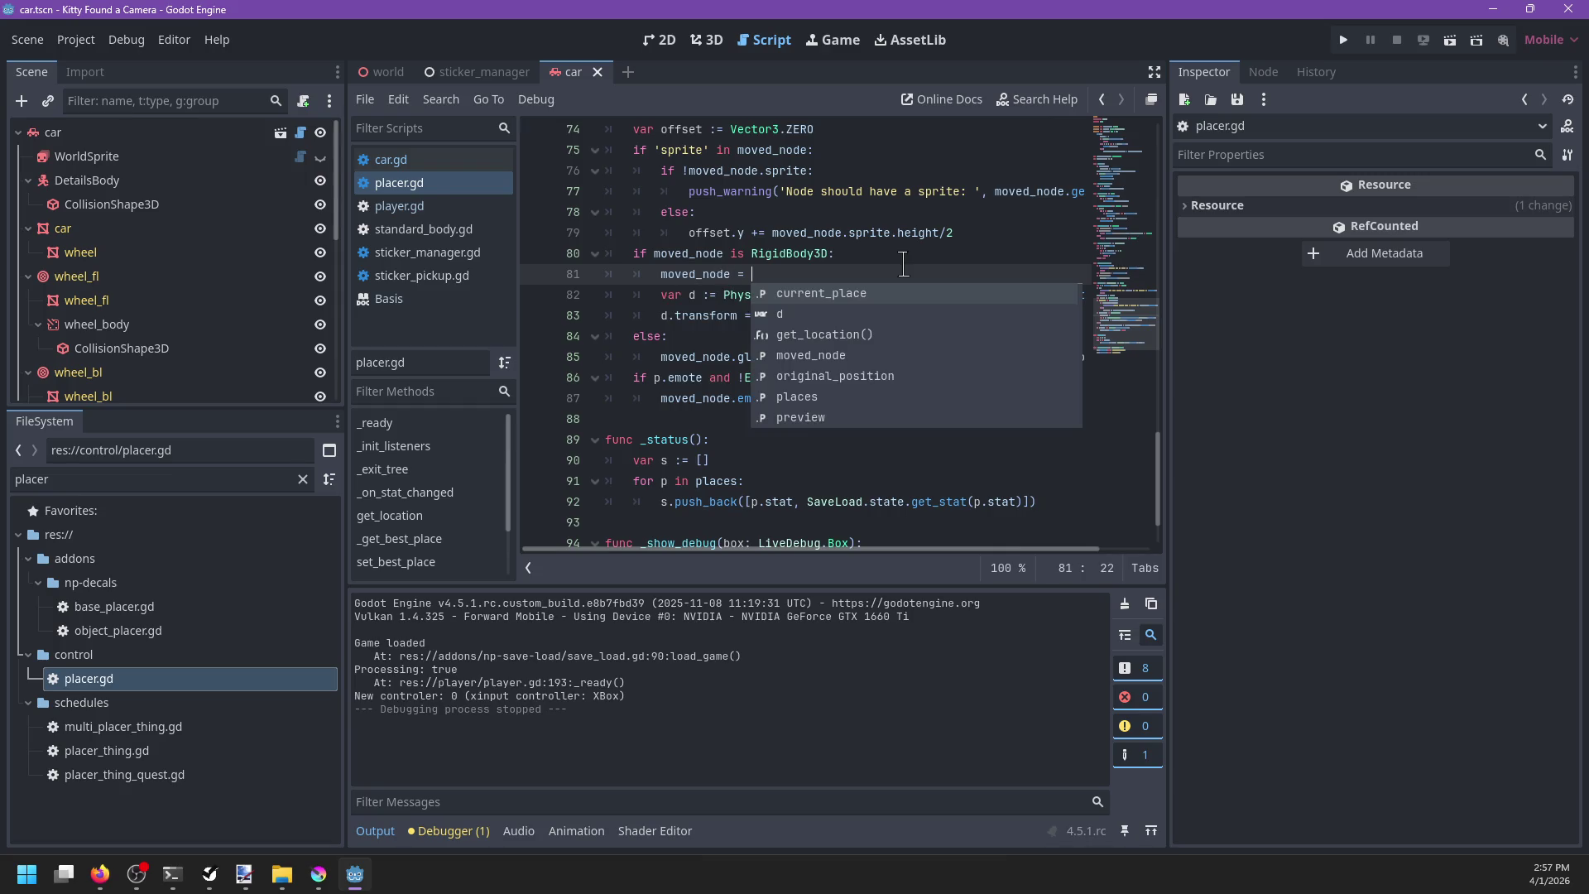
key("BackSpace")
key("BackSpace")
key("BackSpace")
type(".global")
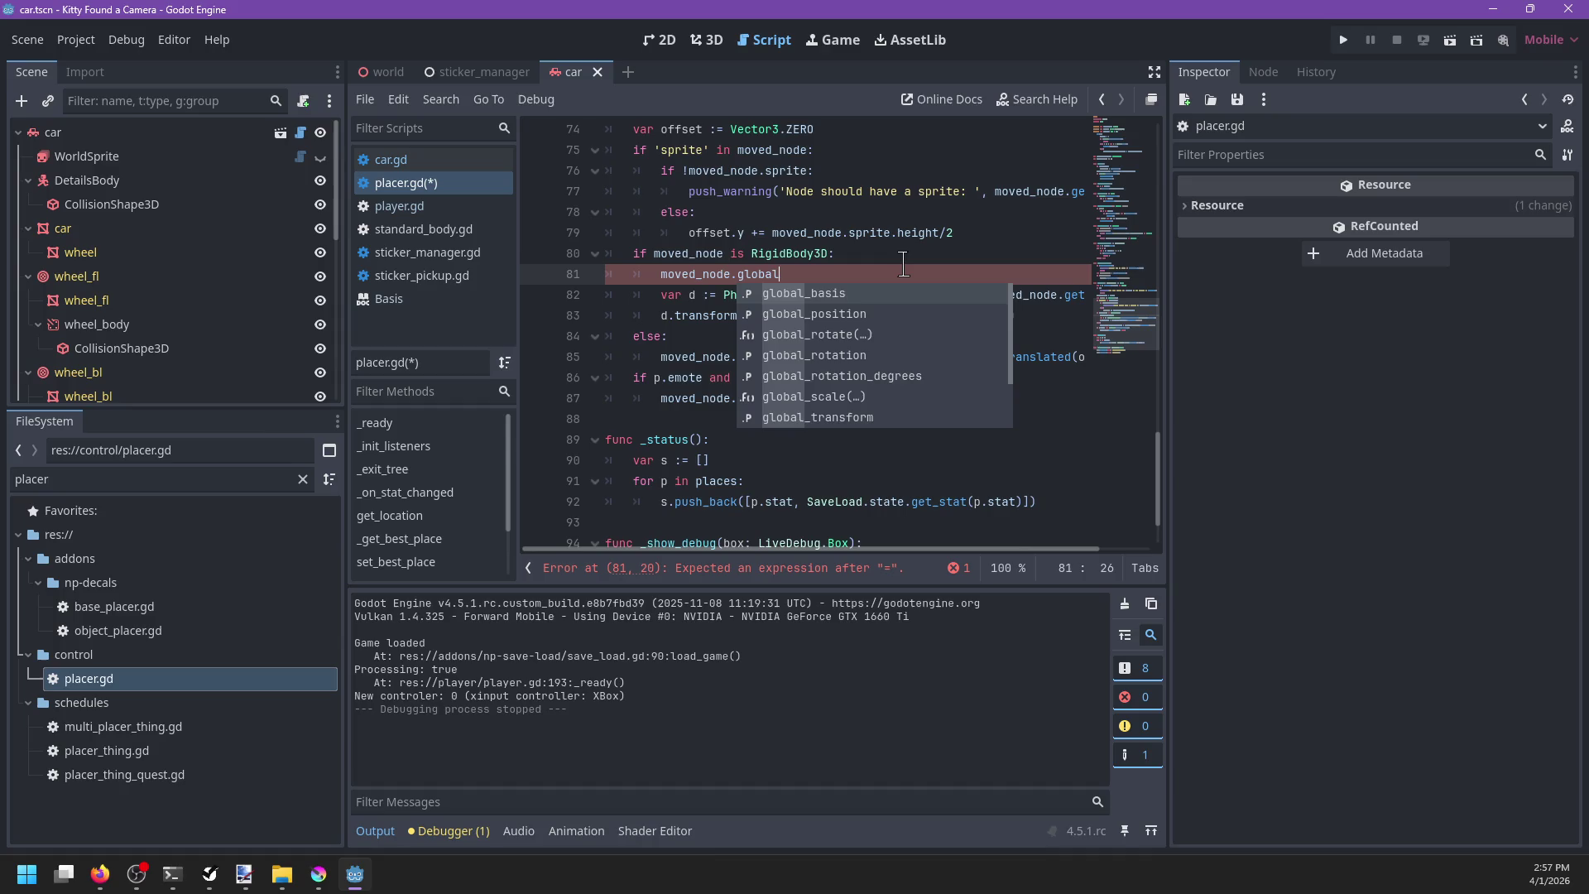
type("_transform =")
key("Escape")
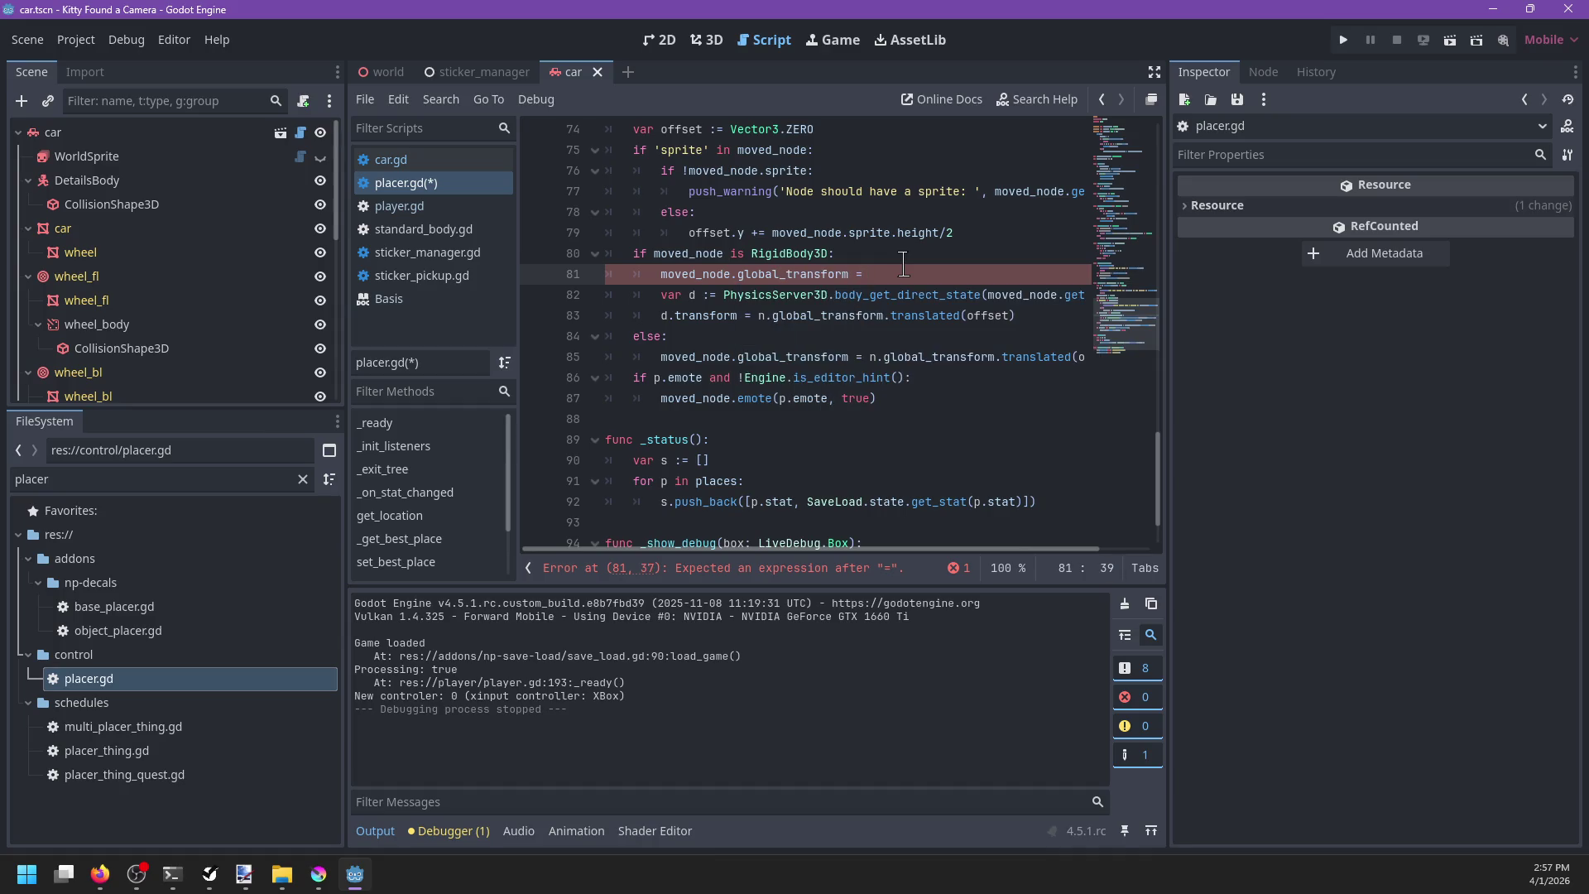
type("global_")
key("Escape")
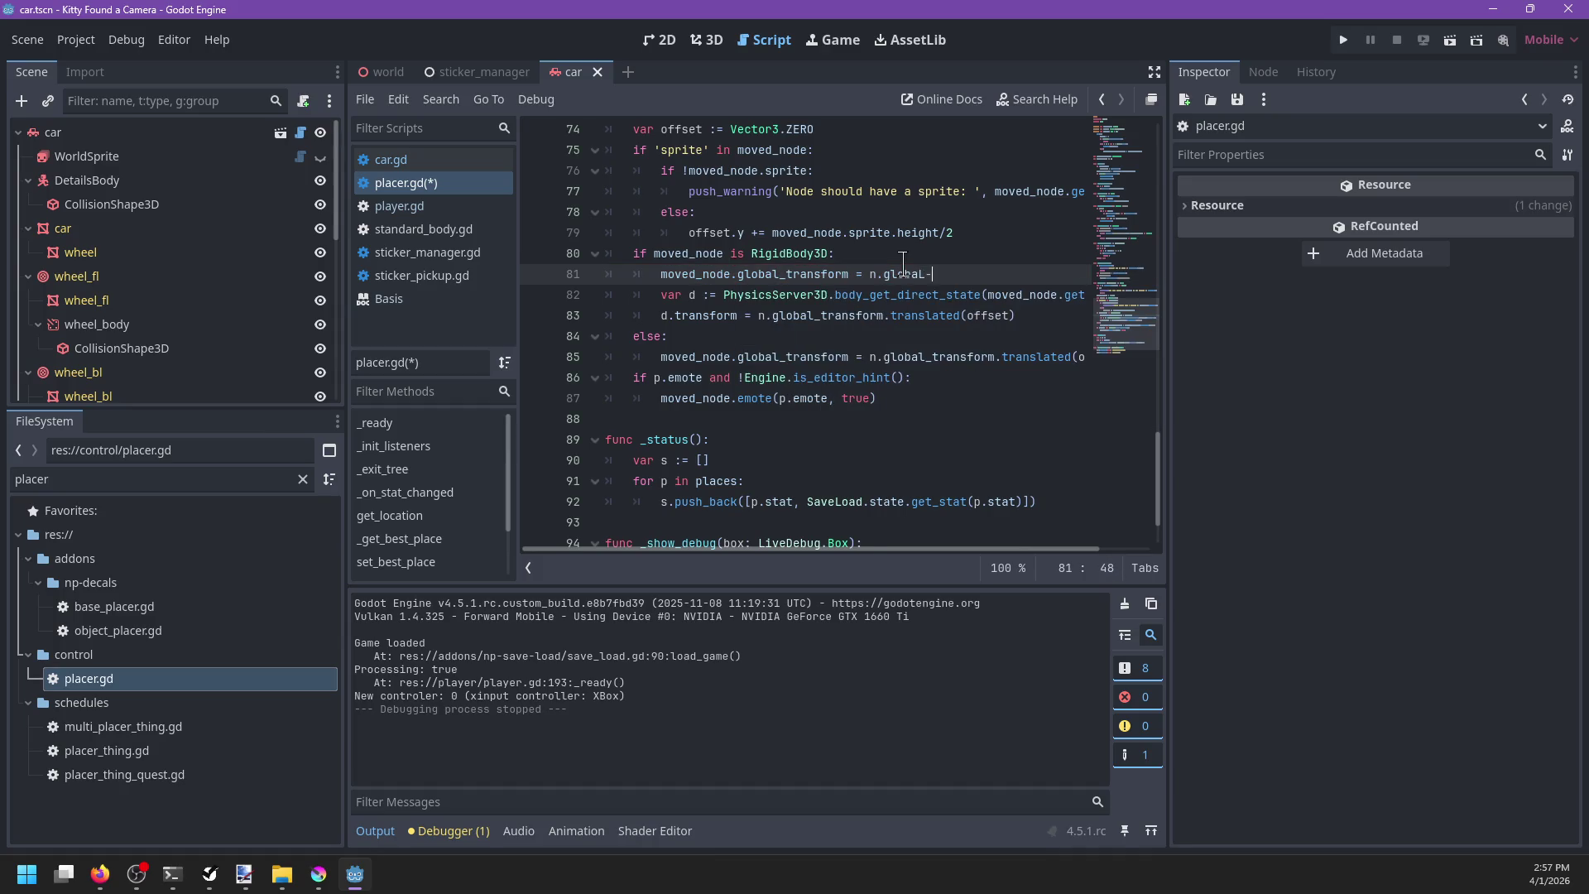
key("BackSpace")
key("BackSpace")
key("BackSpace")
key("Escape")
Copy the offset transform expression from the d.transform line onto line 81
key("Down")
key("Down")
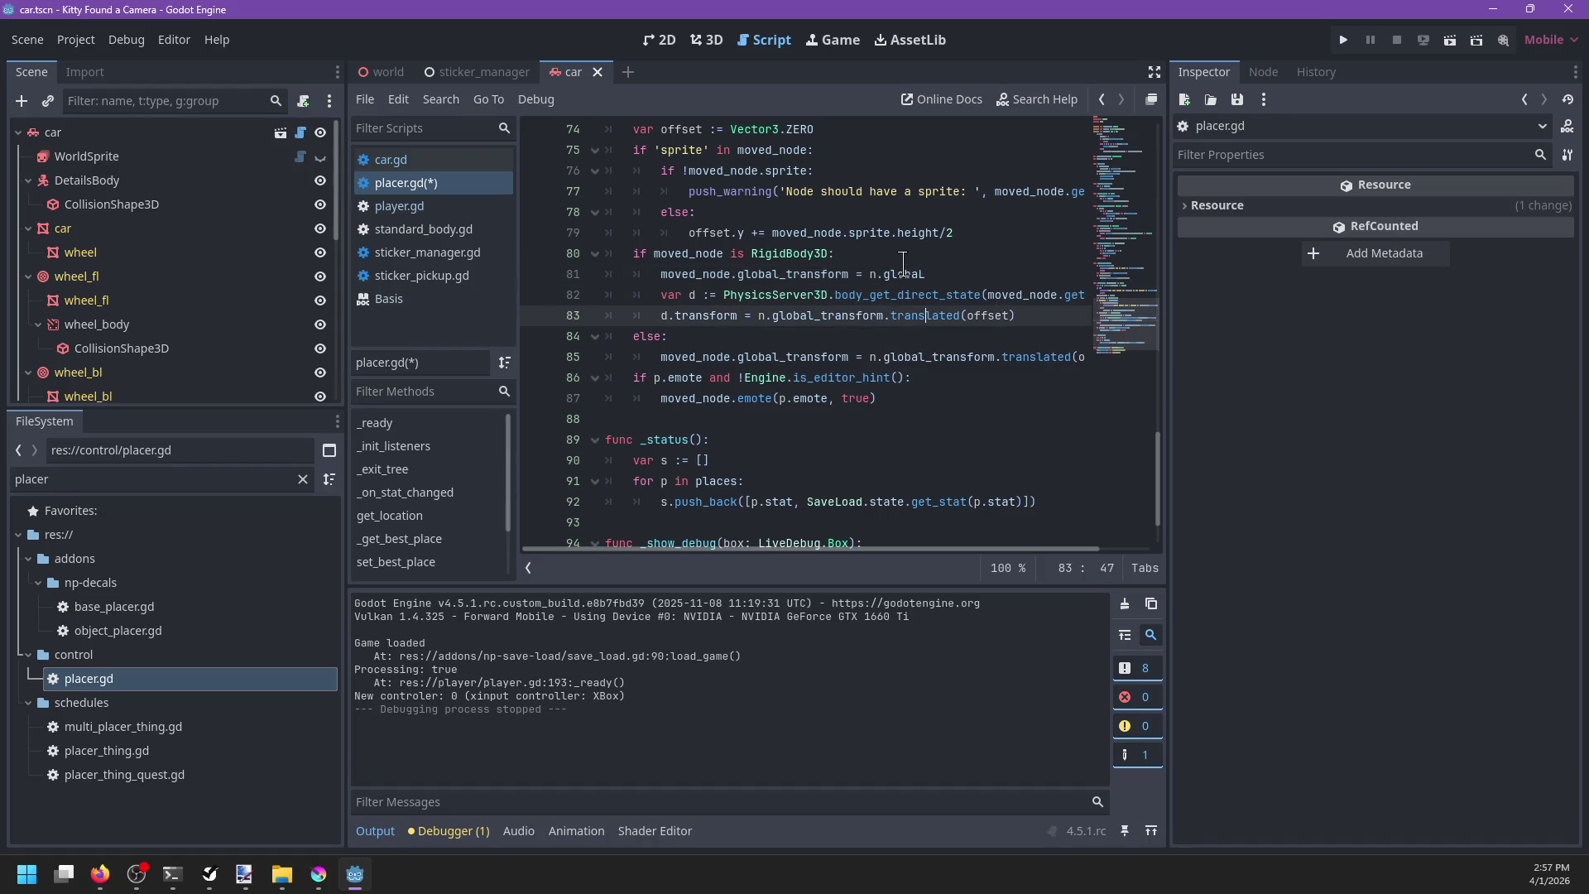
key("shift+End")
key("ctrl+shift+Left")
key("ctrl+shift+Left")
key("ctrl+shift+Left")
key("ctrl+c")
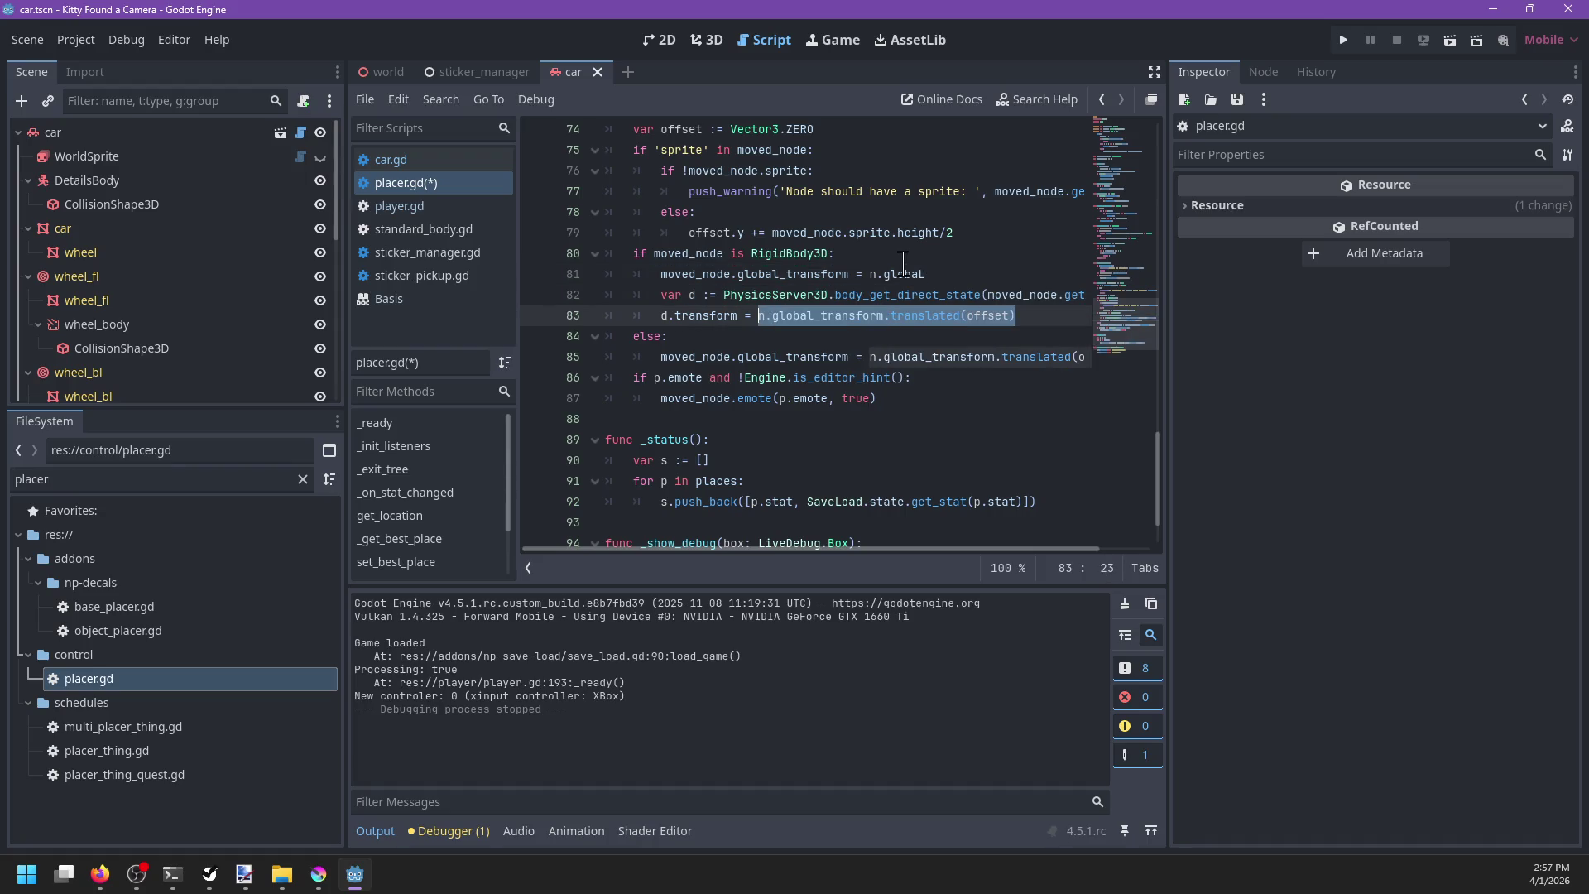
key("Up")
key("Up")
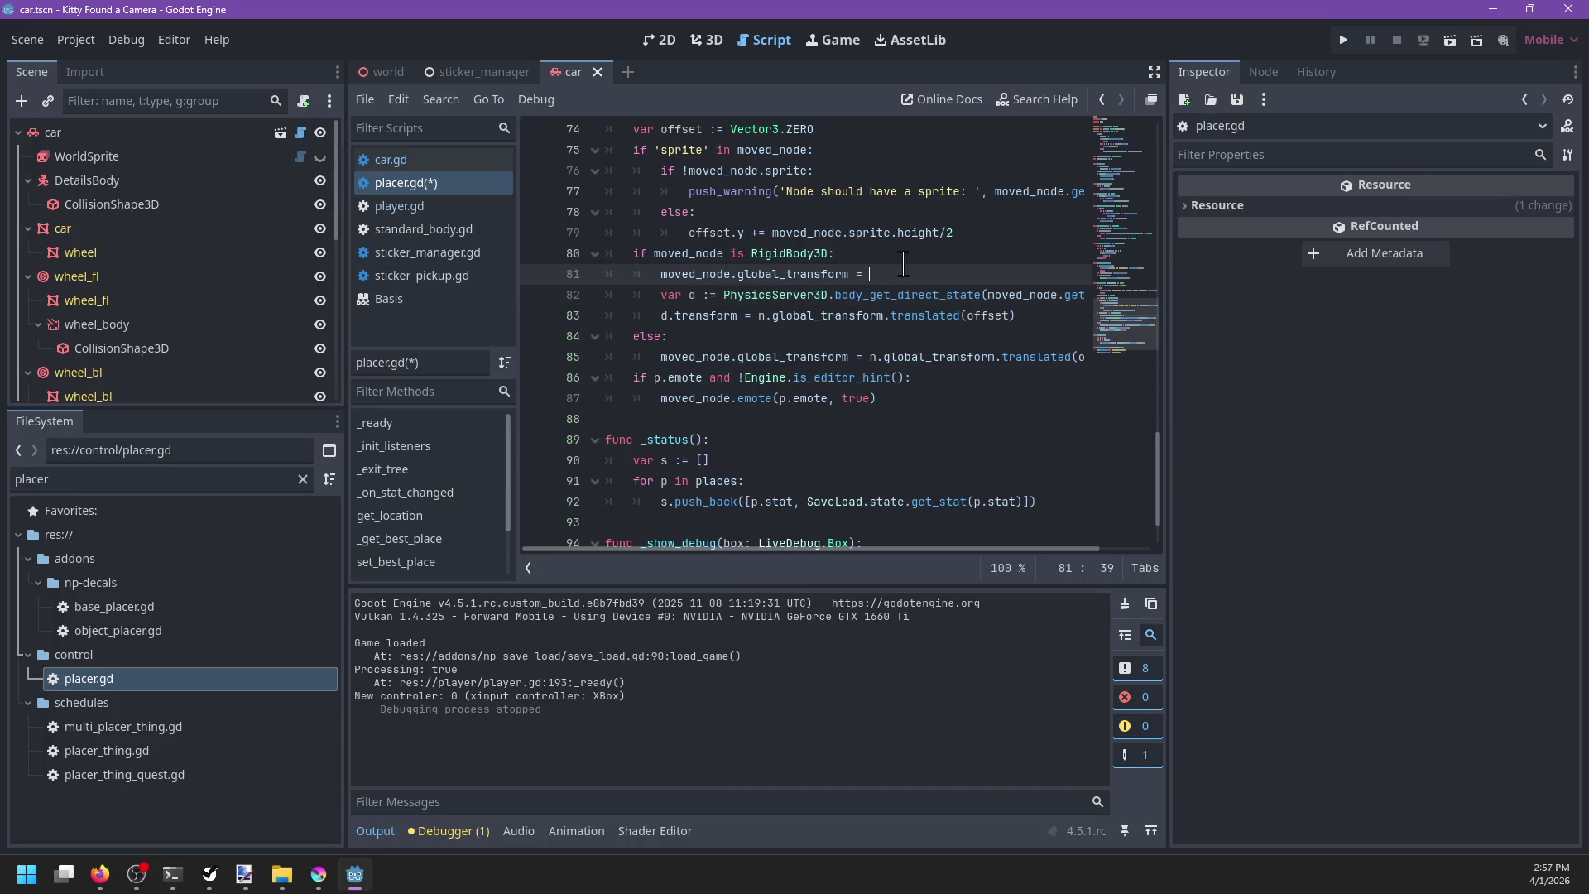
key("ctrl+v")
Add var t := n.global_transform.translated(offset) and replace both repeated expressions with t
key("ctrl+shift+Return")
type(":=")
key("ctrl+v")
key("Down")
key("End")
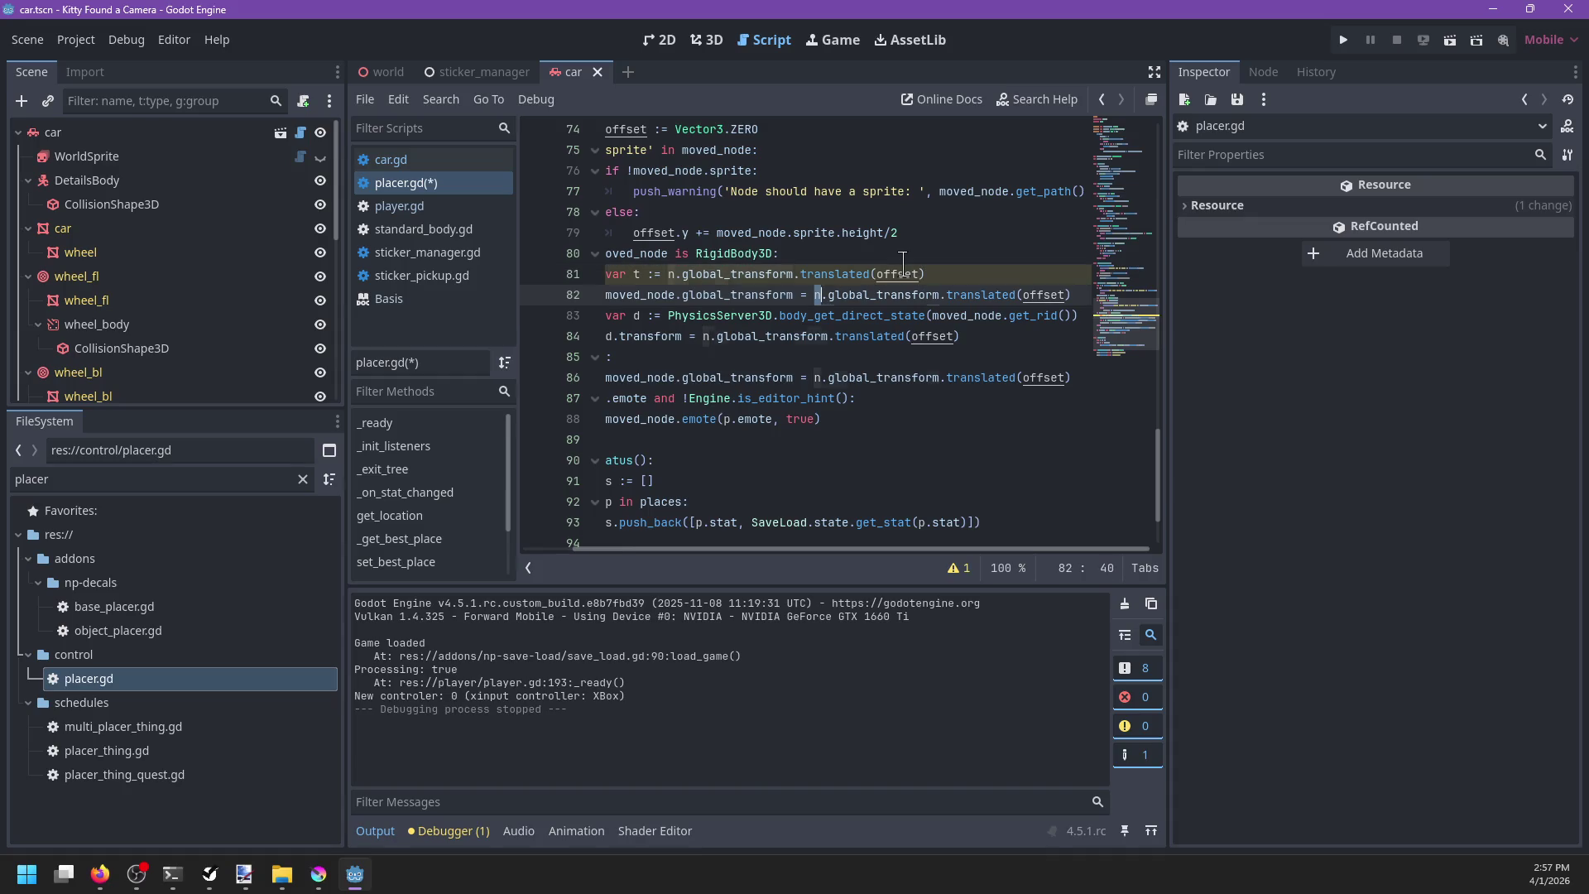
key("ctrl+shift+Left")
key("ctrl+shift+Left")
key("ctrl+shift+Left")
key("ctrl+d")
type("transform = t")
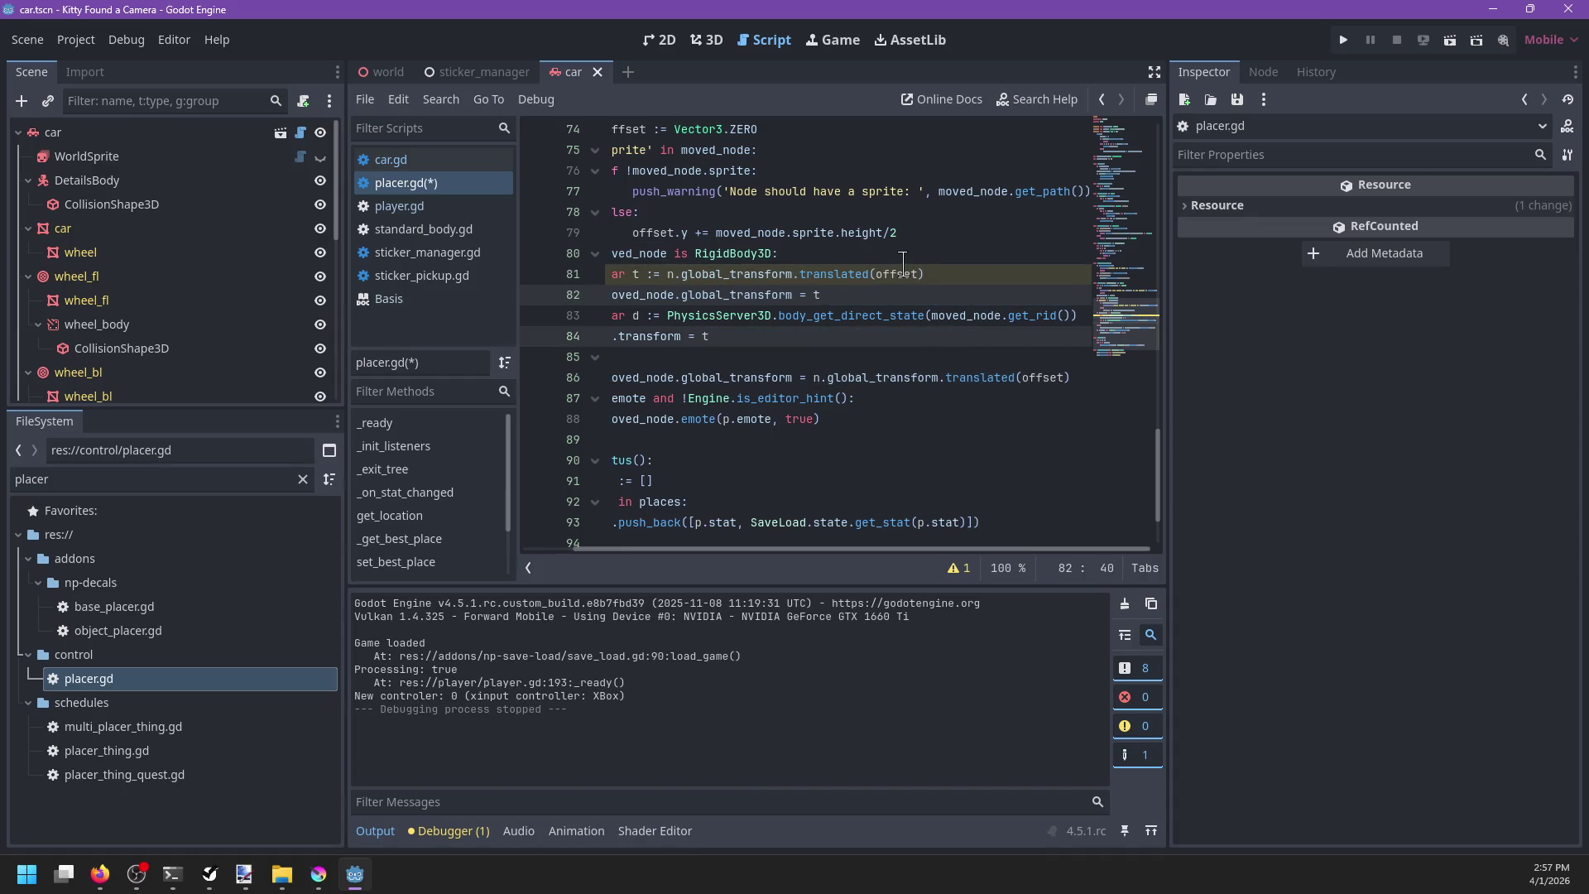
Select the offset transform expression assigned to t in set_pos
scroll(878, 264, "up", 2)
scroll(878, 264, "left", 1)
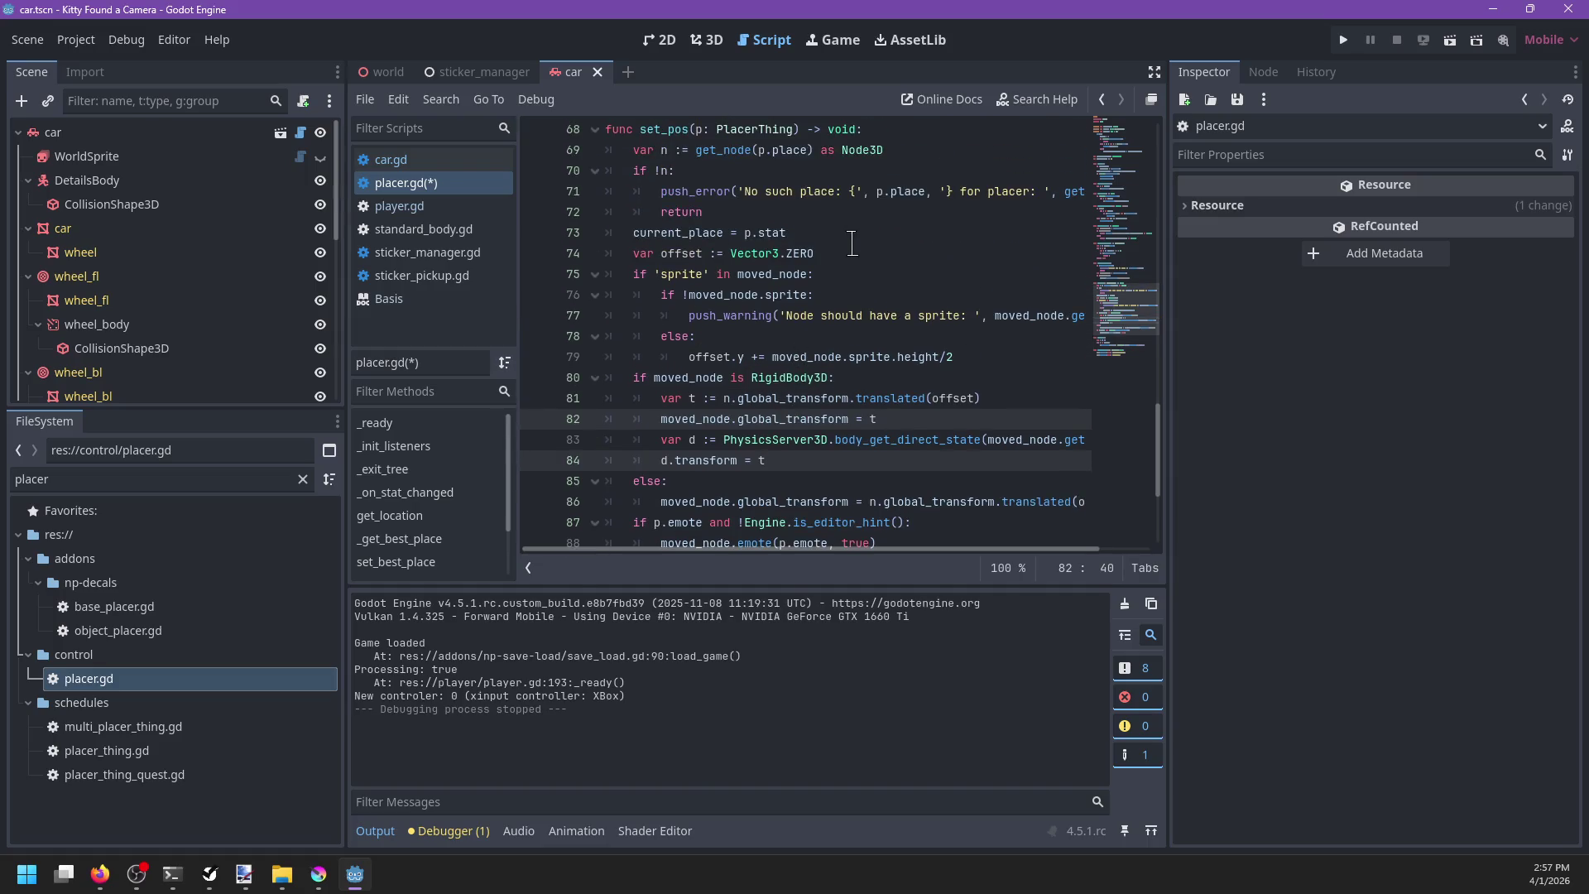
left_click(852, 244)
left_click_drag(724, 401, 990, 396)
scroll(992, 389, "down", 2)
scroll(959, 387, "right", 1)
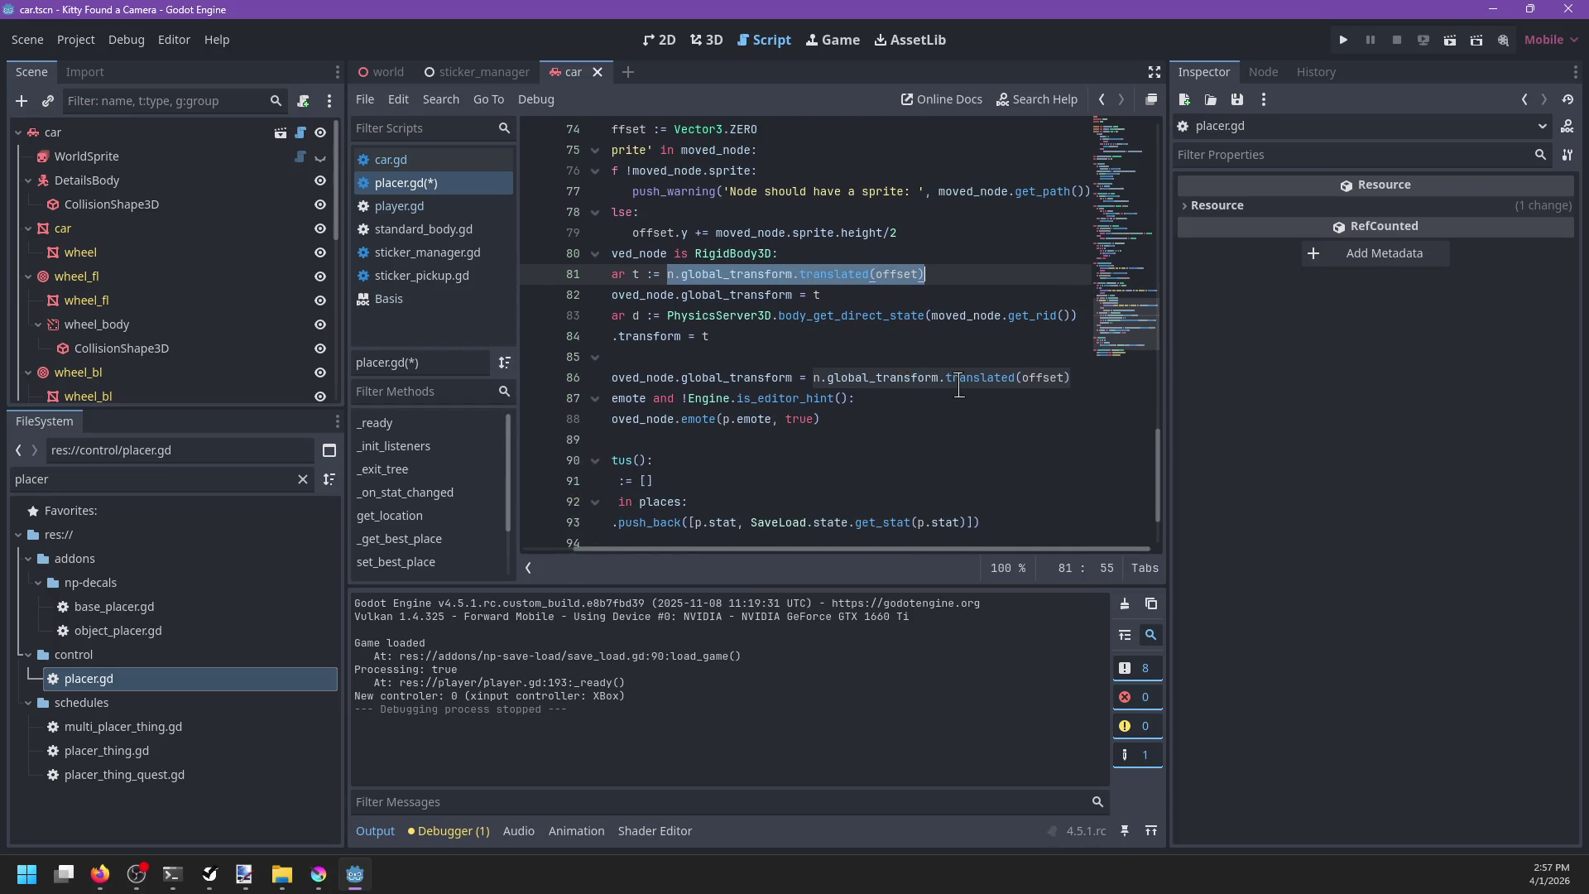
scroll(957, 389, "left", 1)
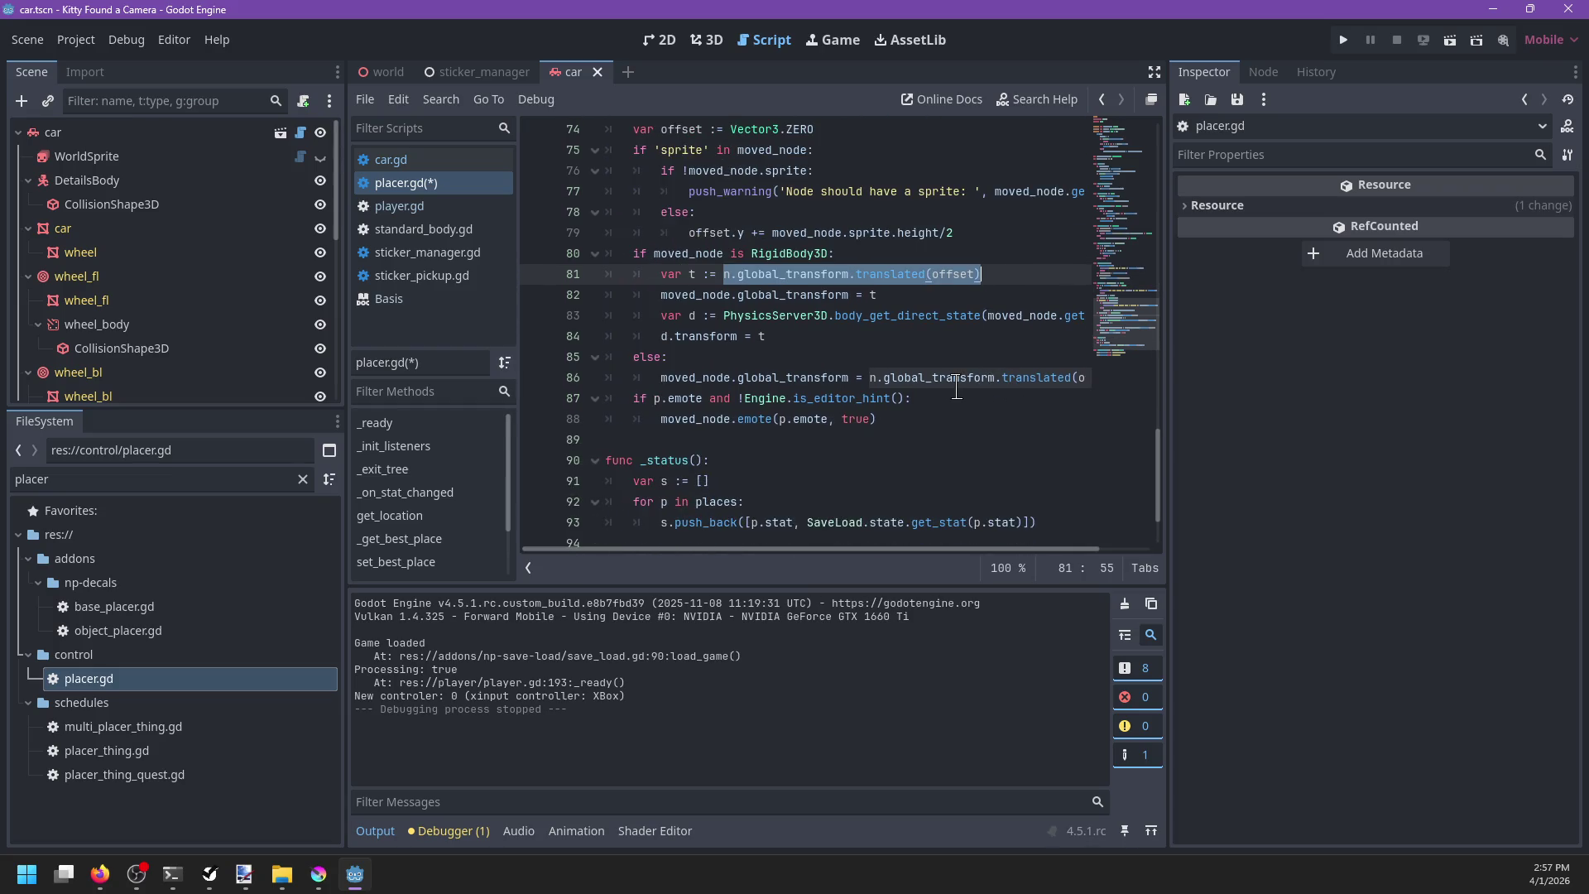
scroll(956, 389, "up", 1)
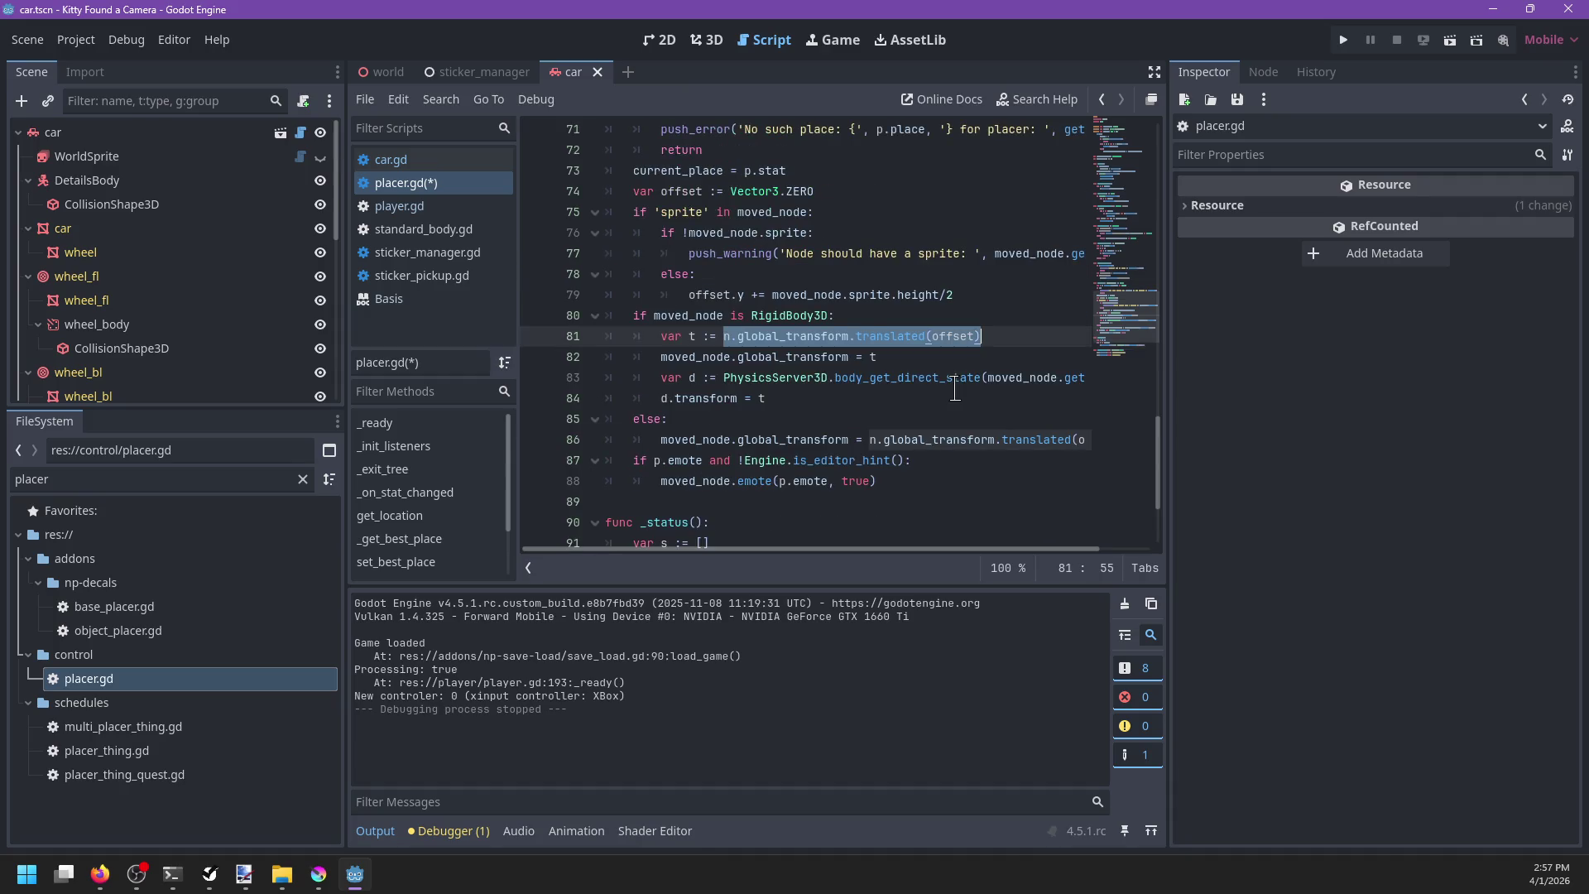
Rename both uses to destination and add var destination := n.global_transform.translated(offset) above the if
key("ctrl+d")
key("BackSpace")
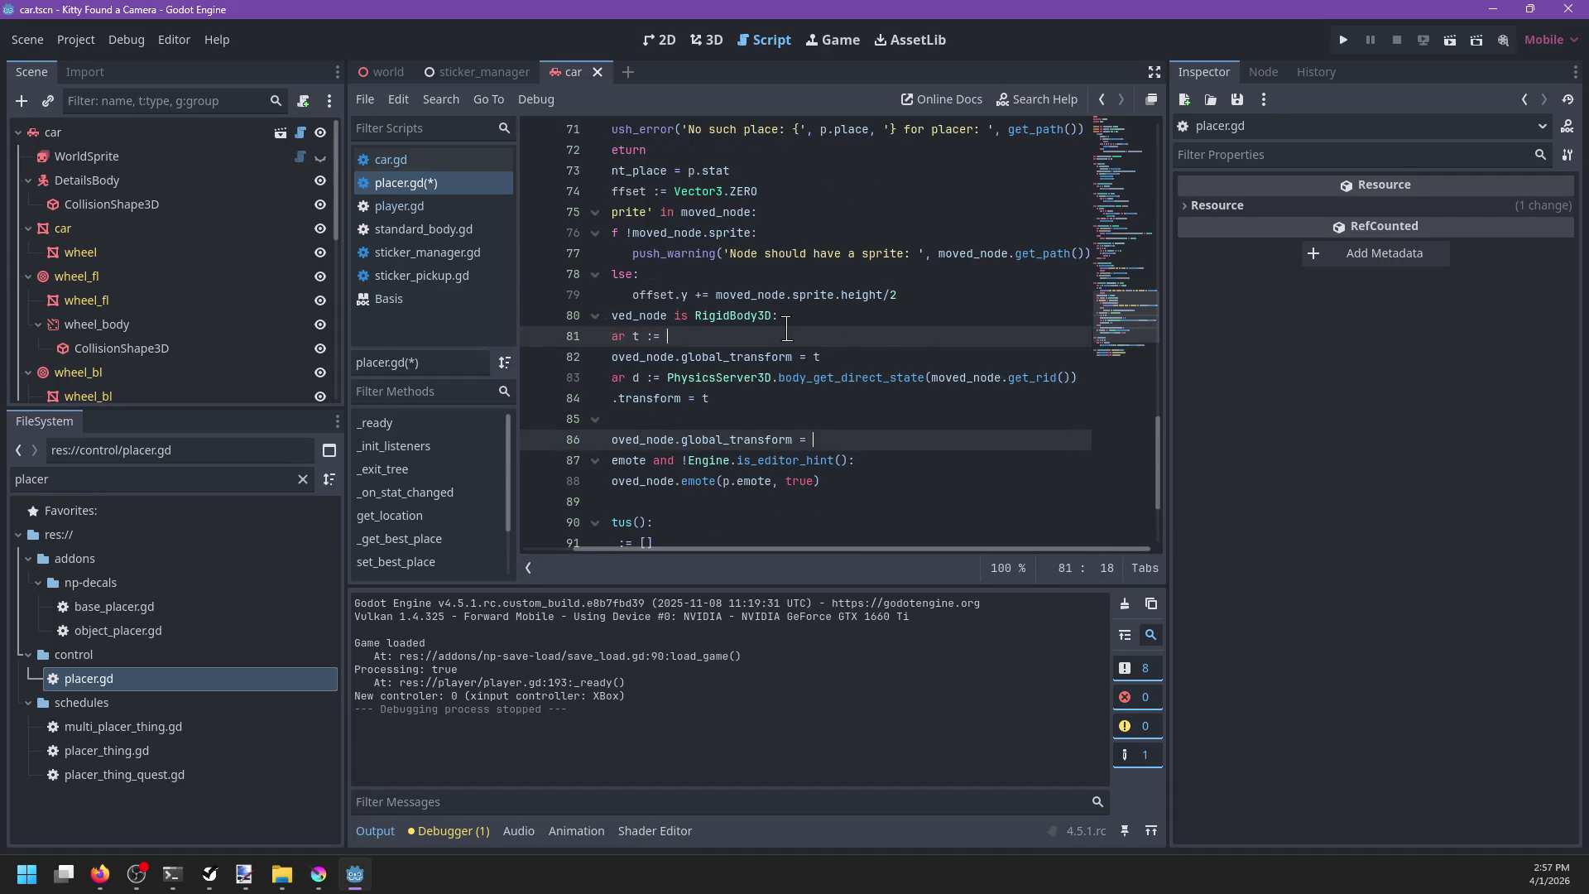
type("tination")
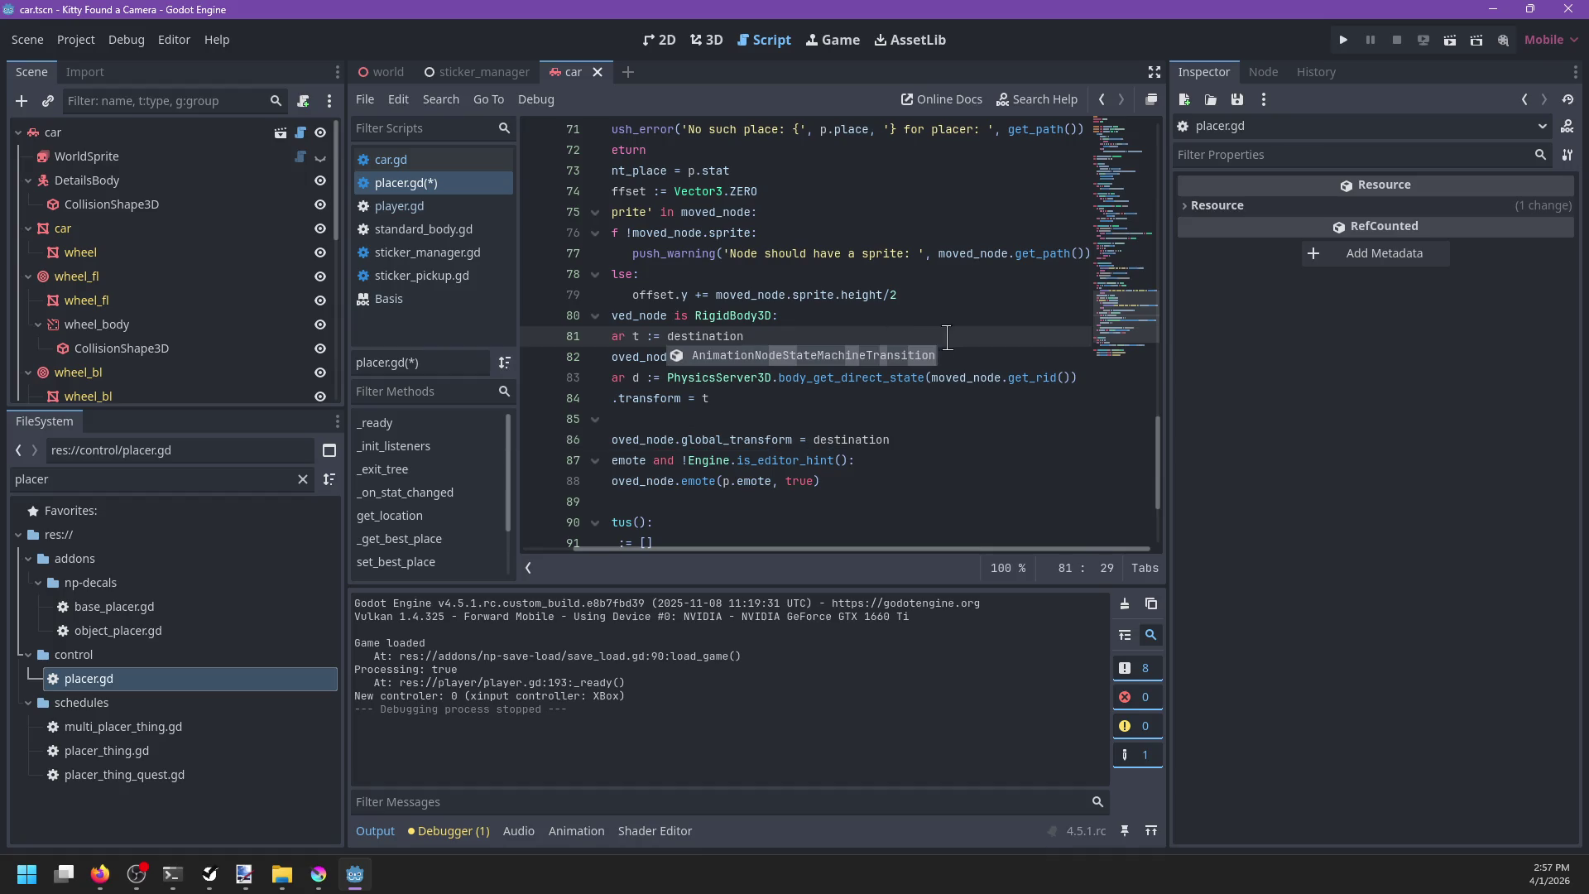
left_click(815, 295)
key("Return")
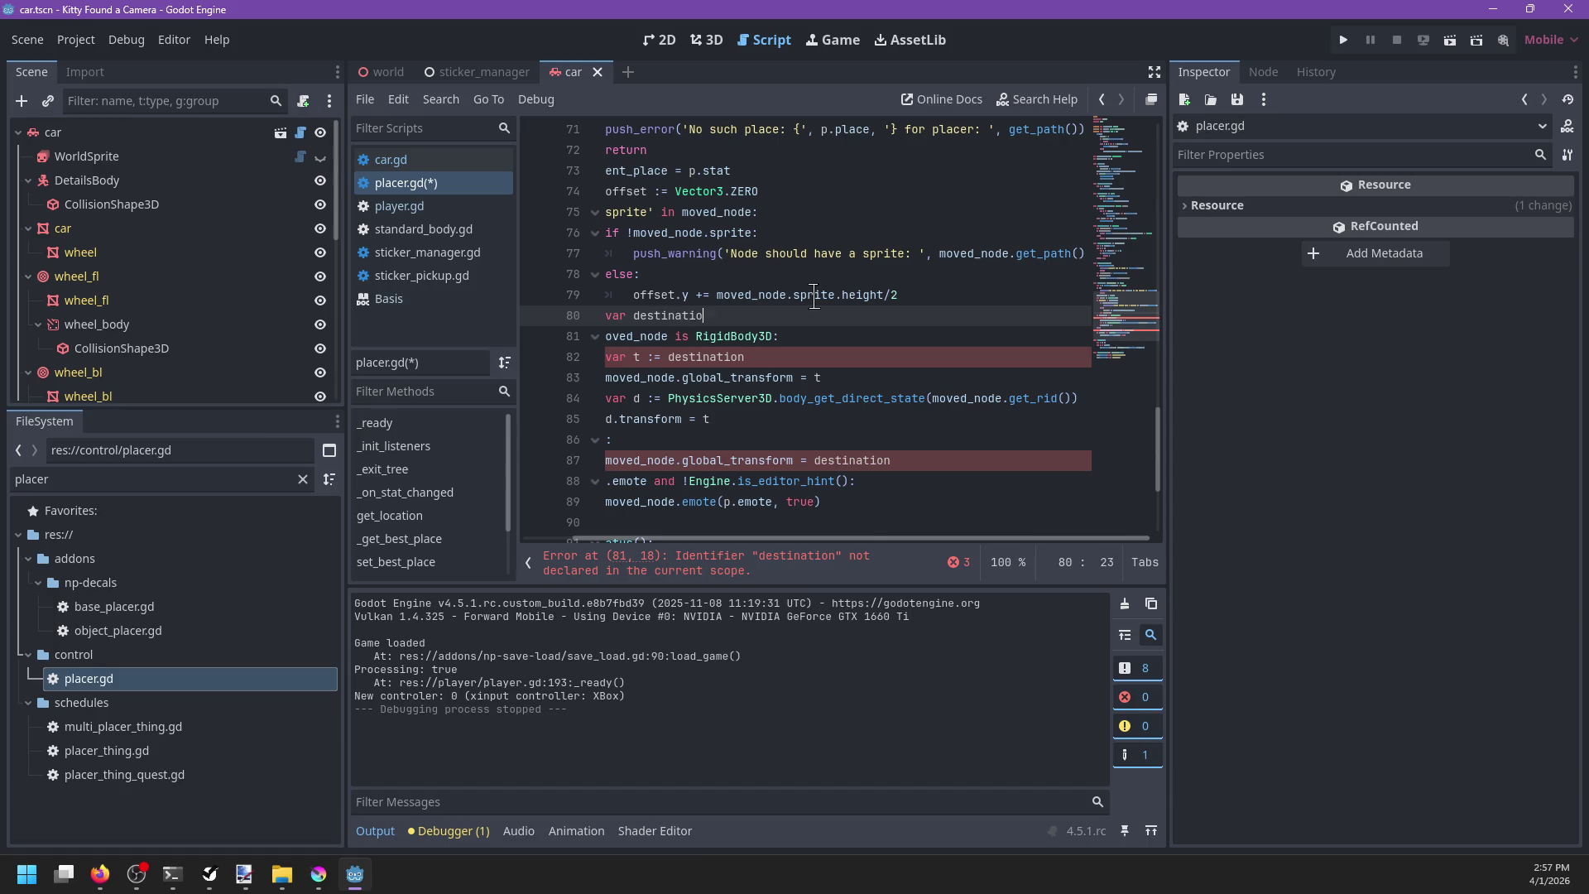
type("=")
type("n.global_transform.translated(offset) n.global_transform.translated(offset)")
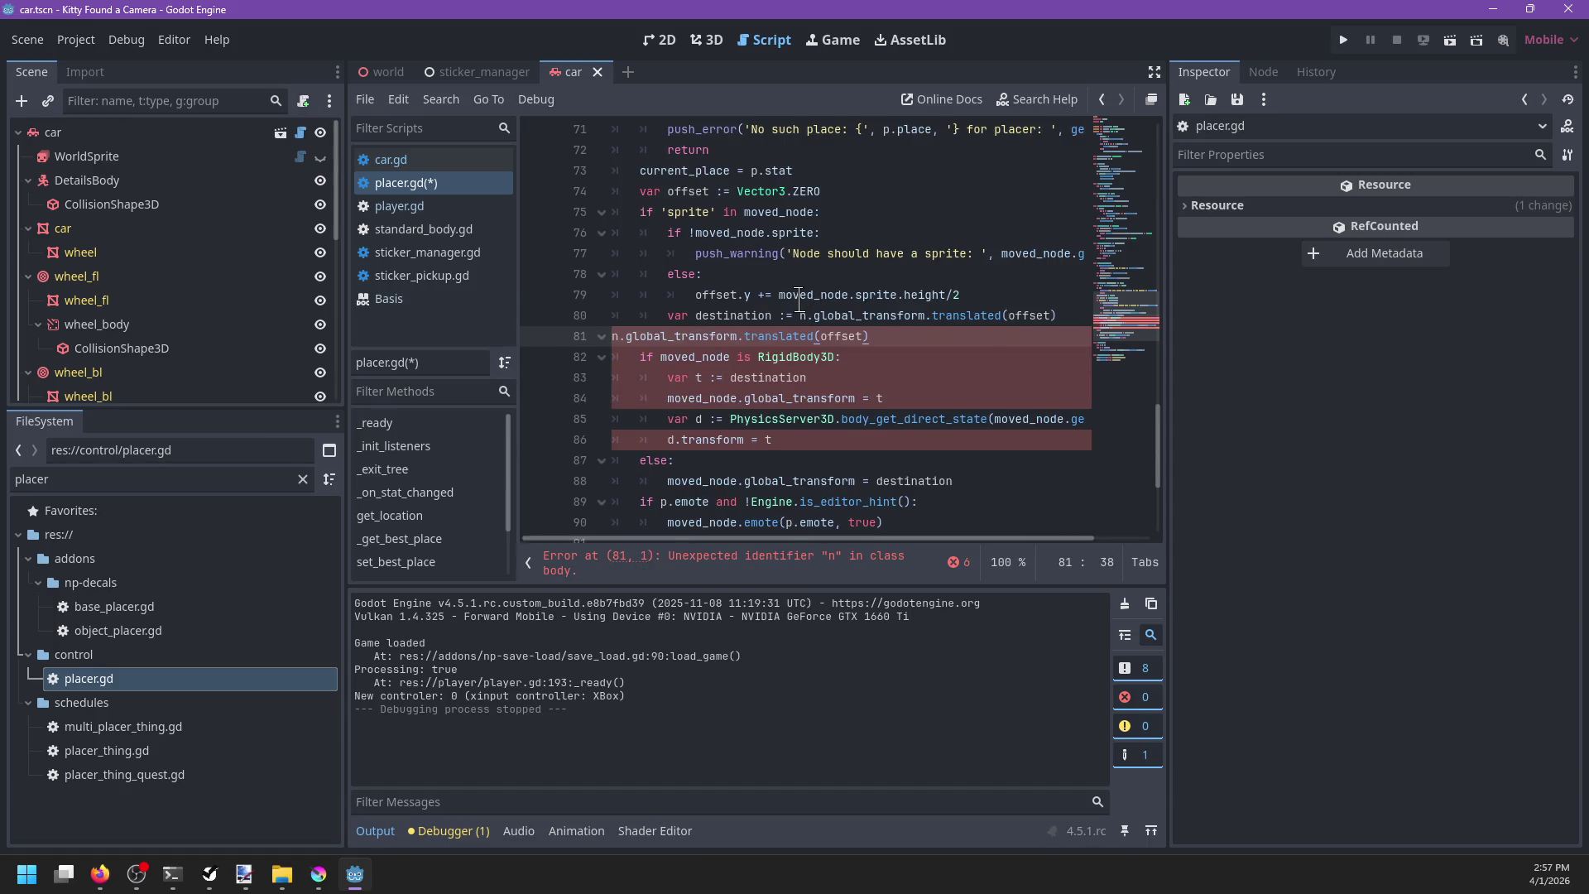
key("shift+Home")
key("BackSpace")
key("BackSpace")
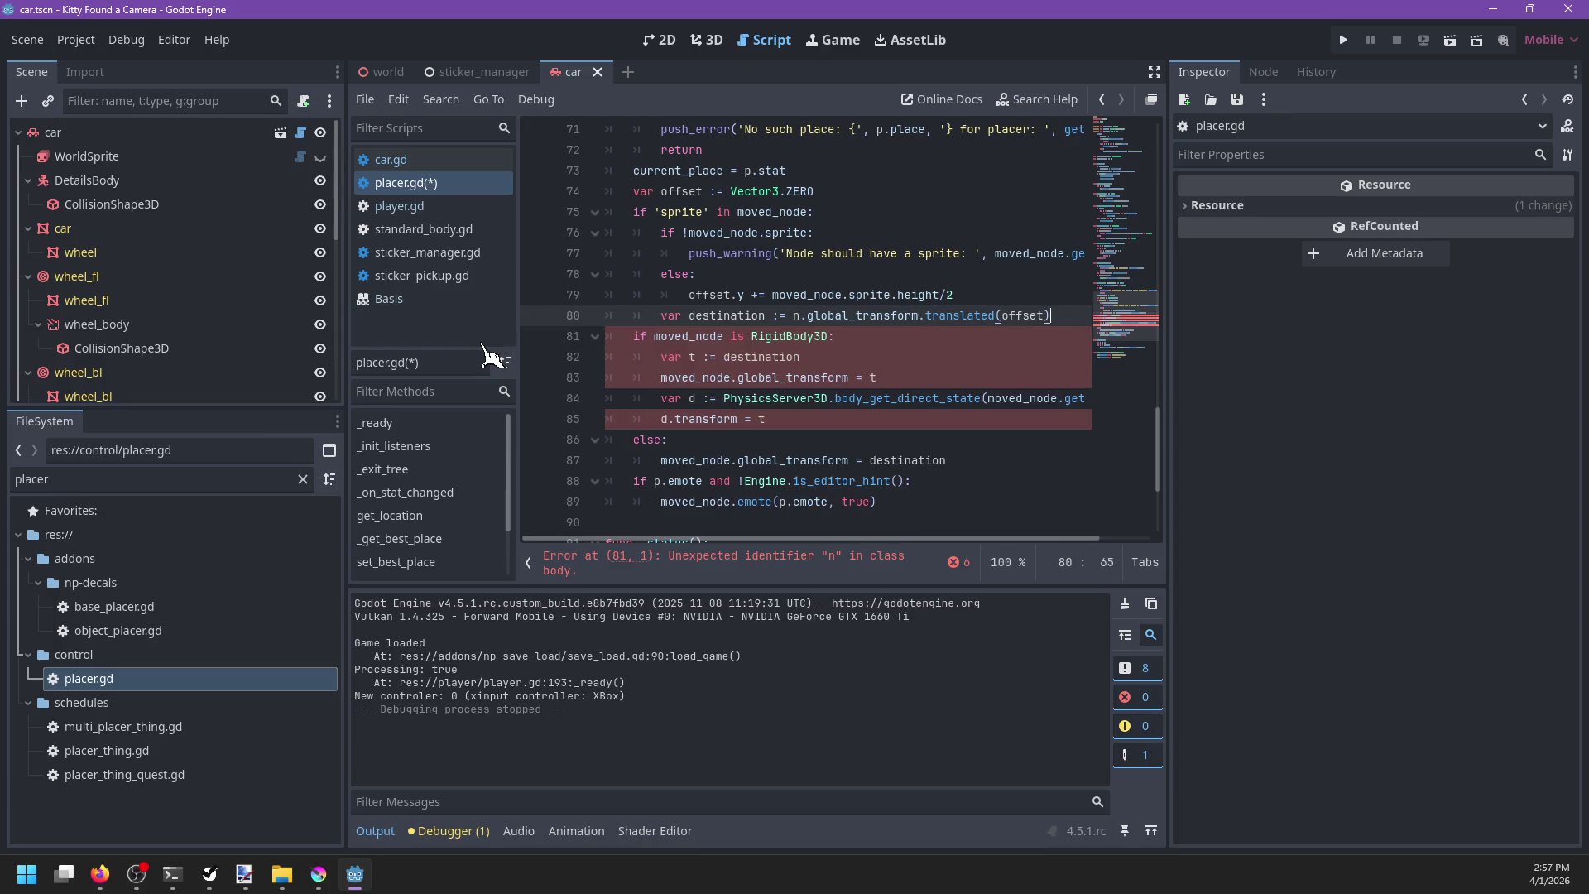
Dedent the destination line and delete the old var t line
left_click(661, 315)
key("BackSpace")
double_click(774, 357)
key("BackSpace")
key("ctrl+z")
key("ctrl+z")
key("ctrl+z")
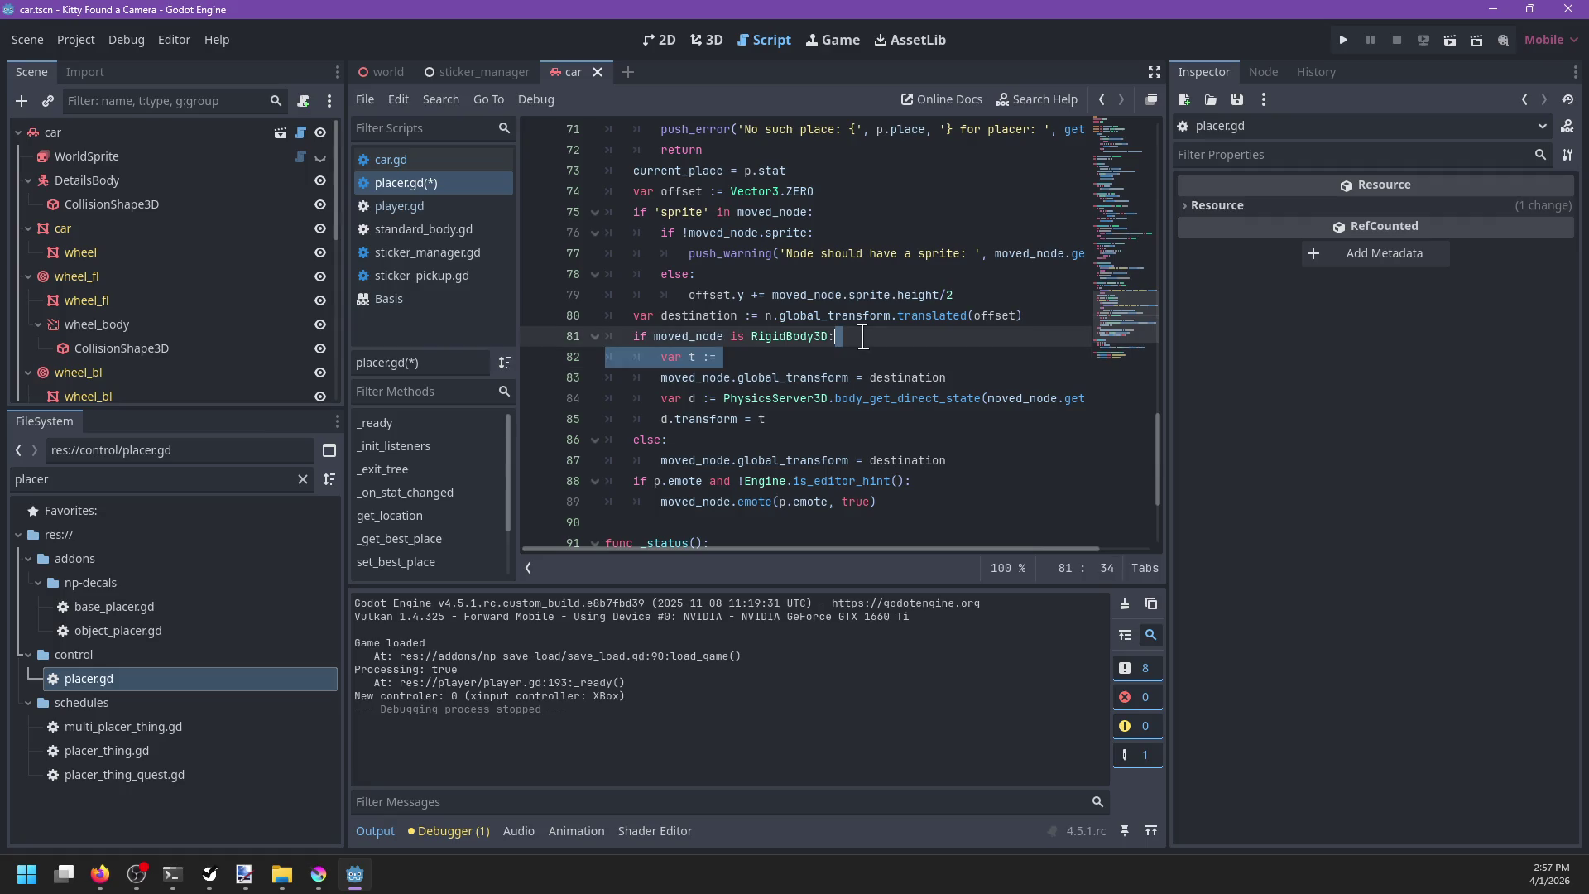
key("BackSpace")
Check the else branch and save placer.gd
scroll(856, 364, "right", 2)
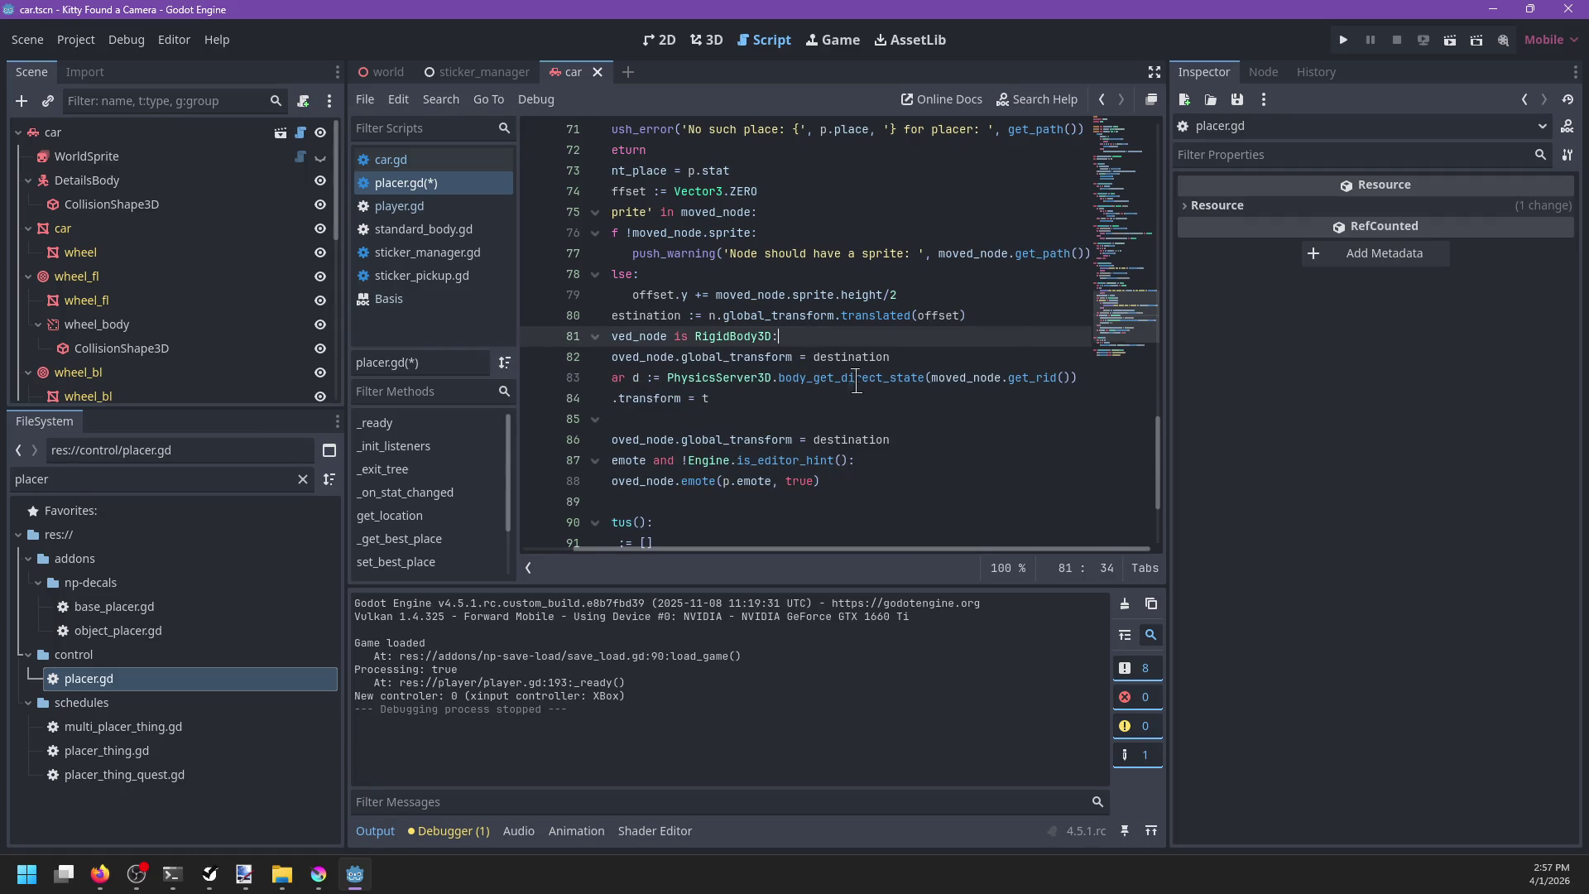
left_click(824, 412)
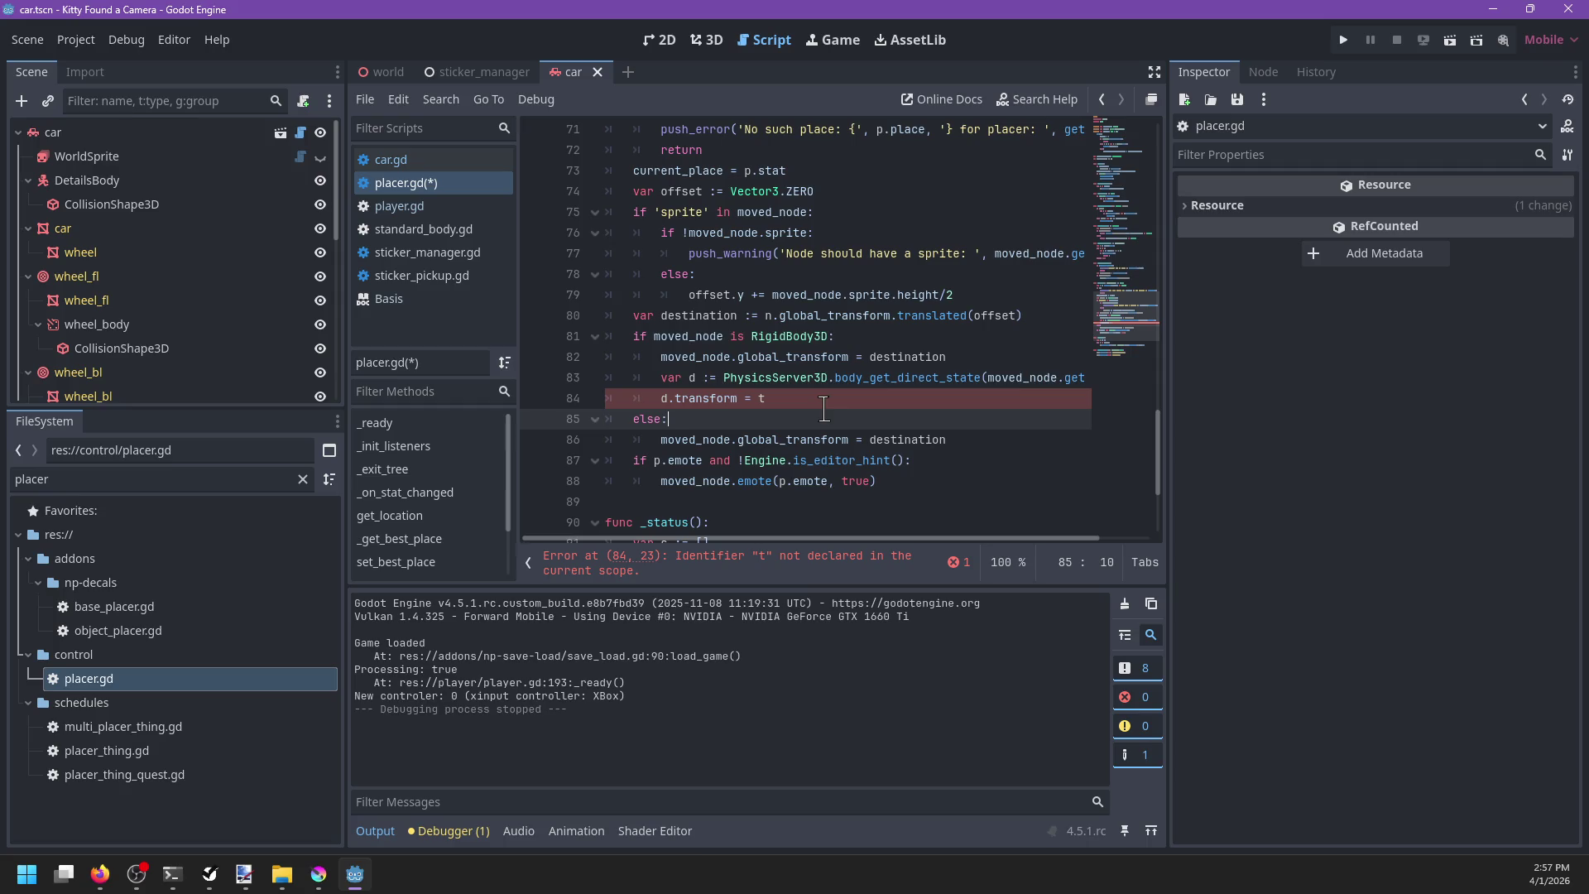
left_click(817, 399)
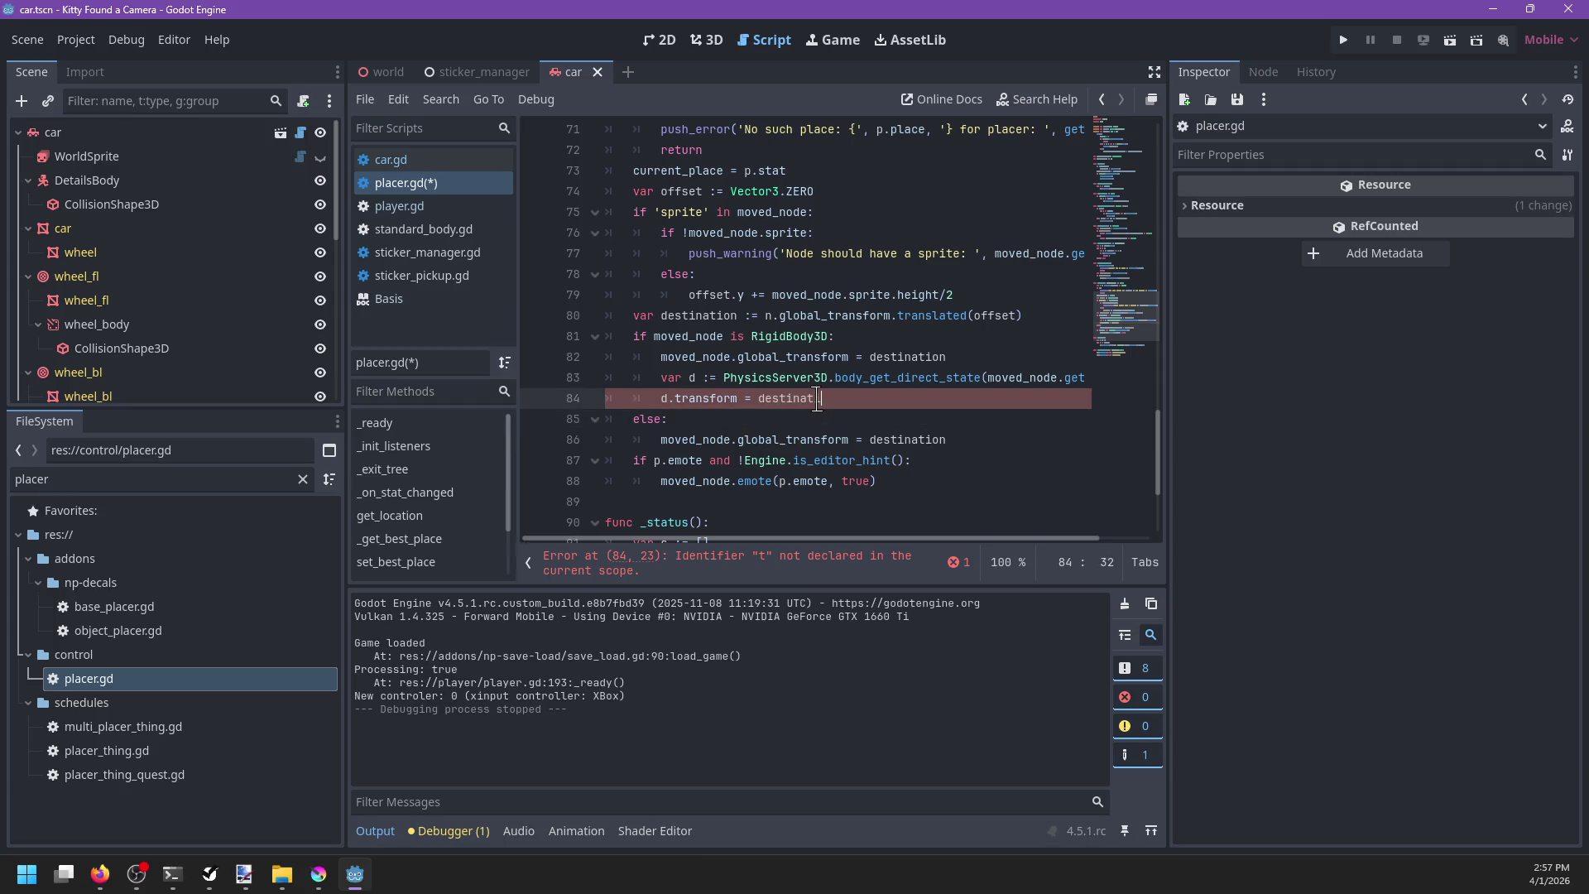
key("ctrl+s")
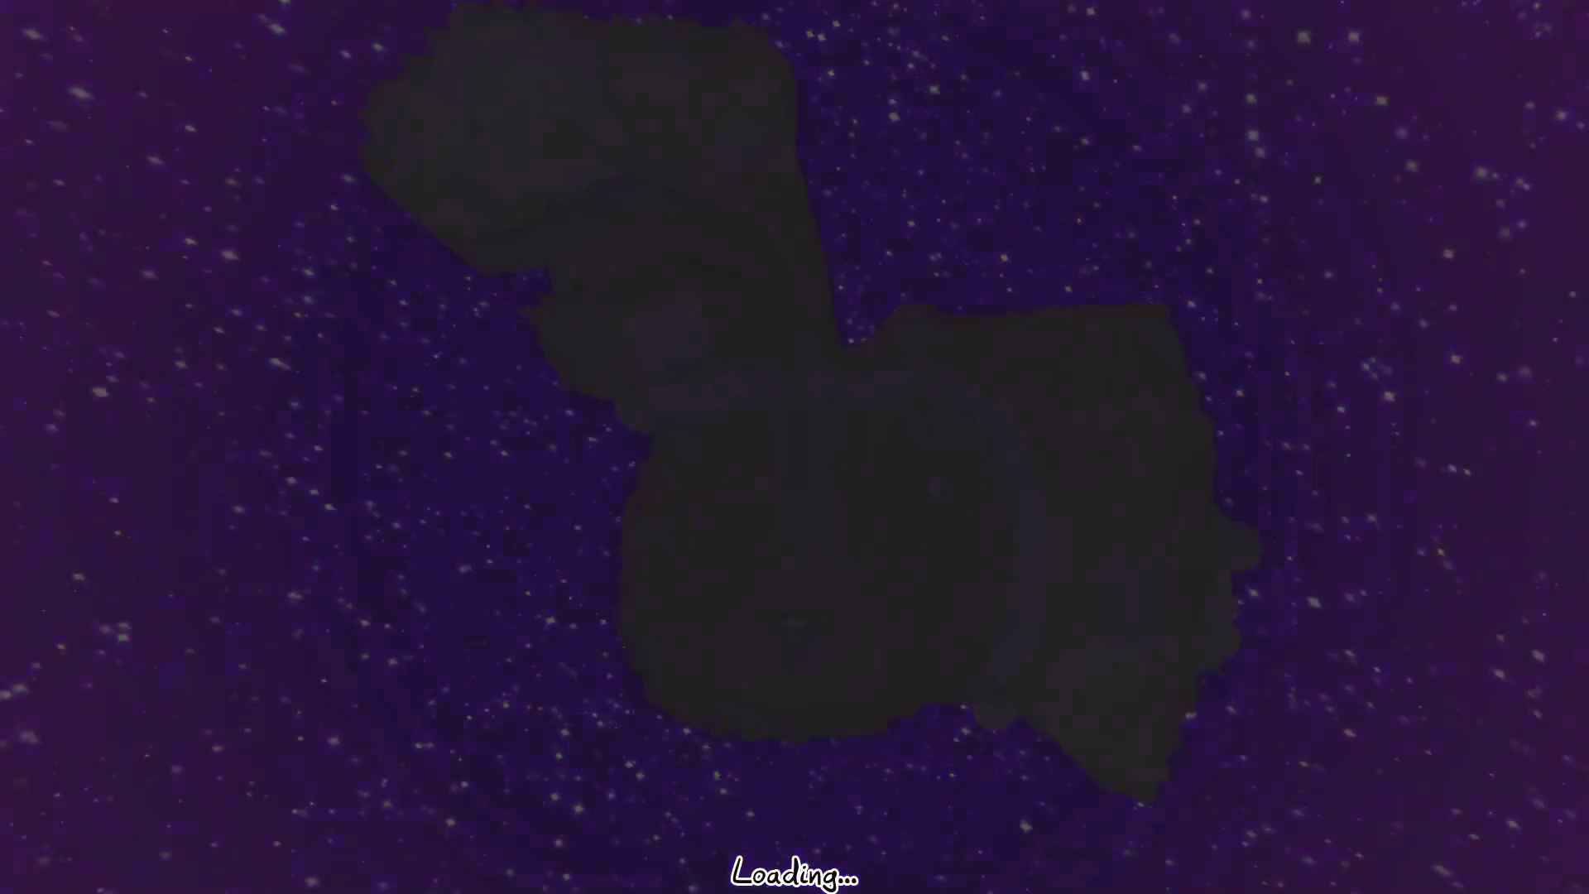
Walk the character to the pink toy car and get seated in it
key("w")
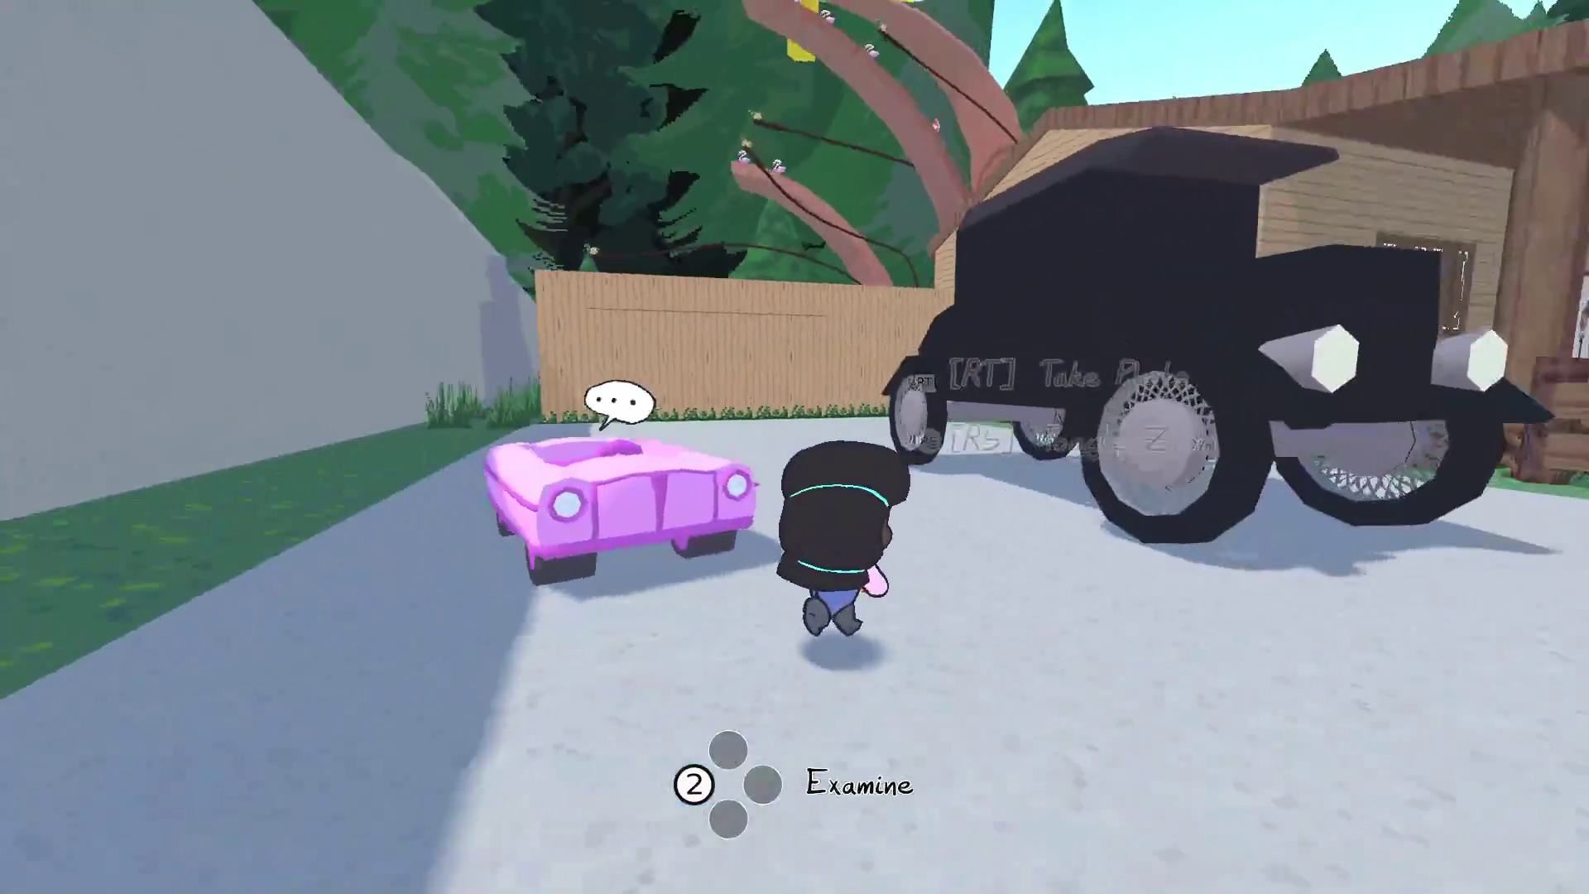
key("f")
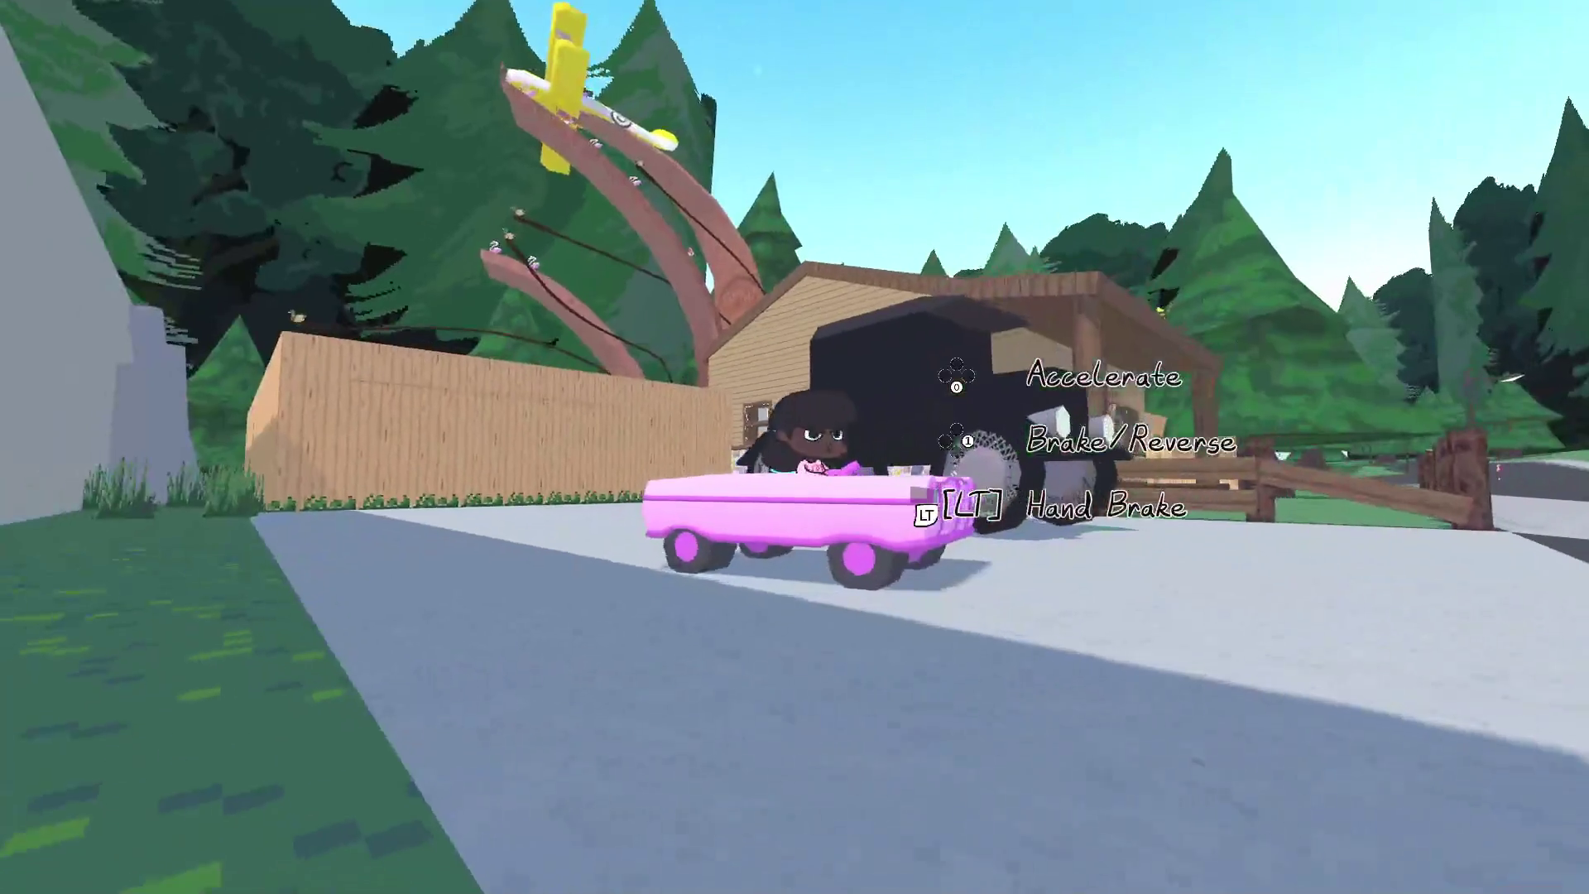
key("w")
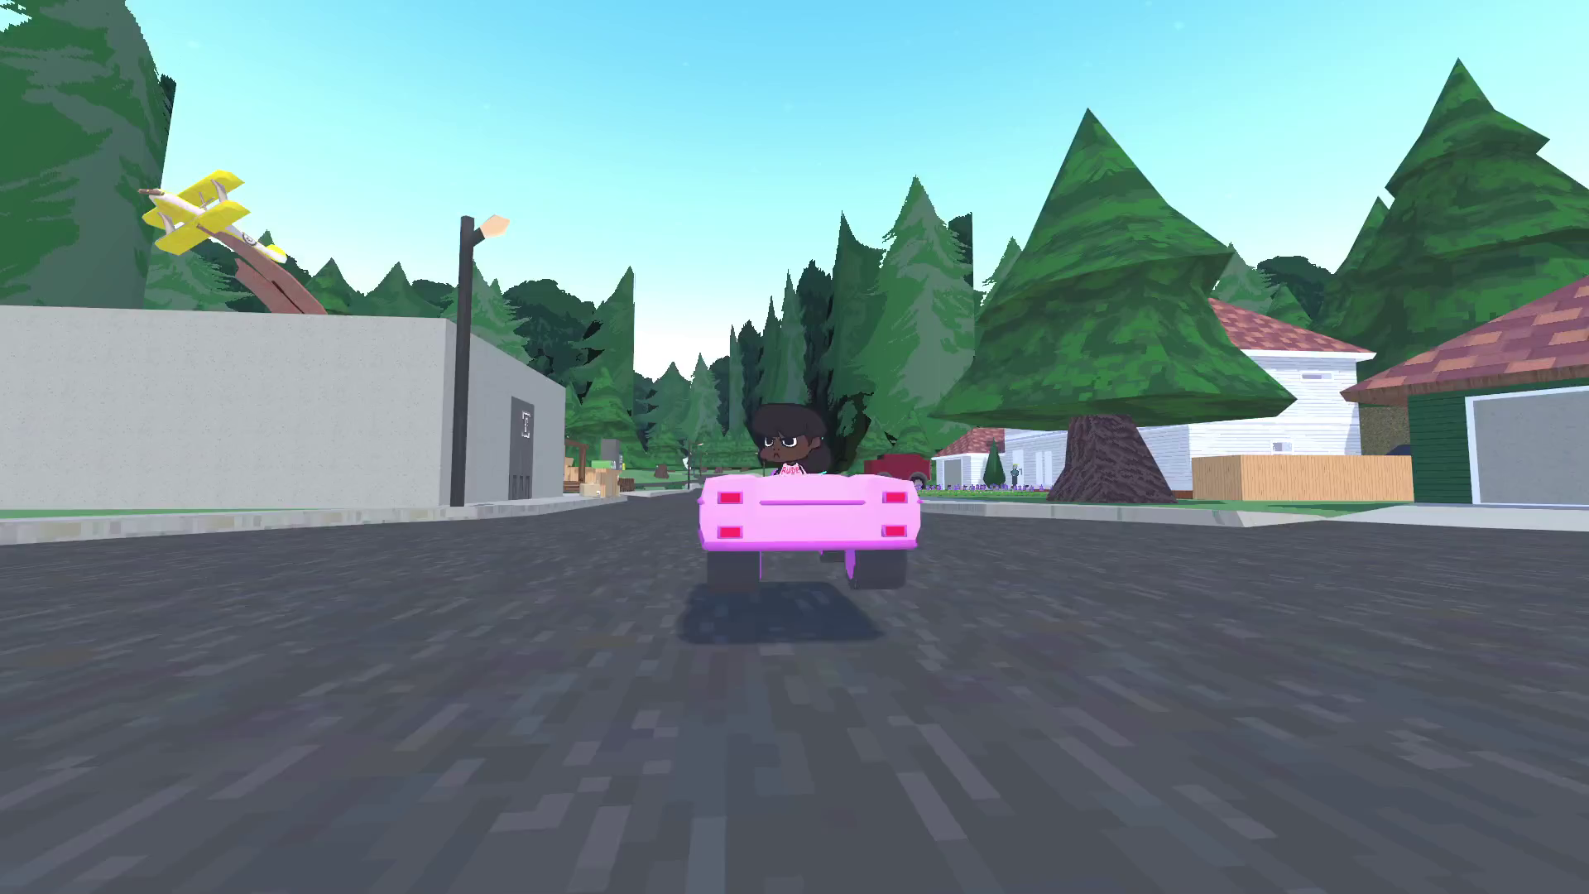
key("e")
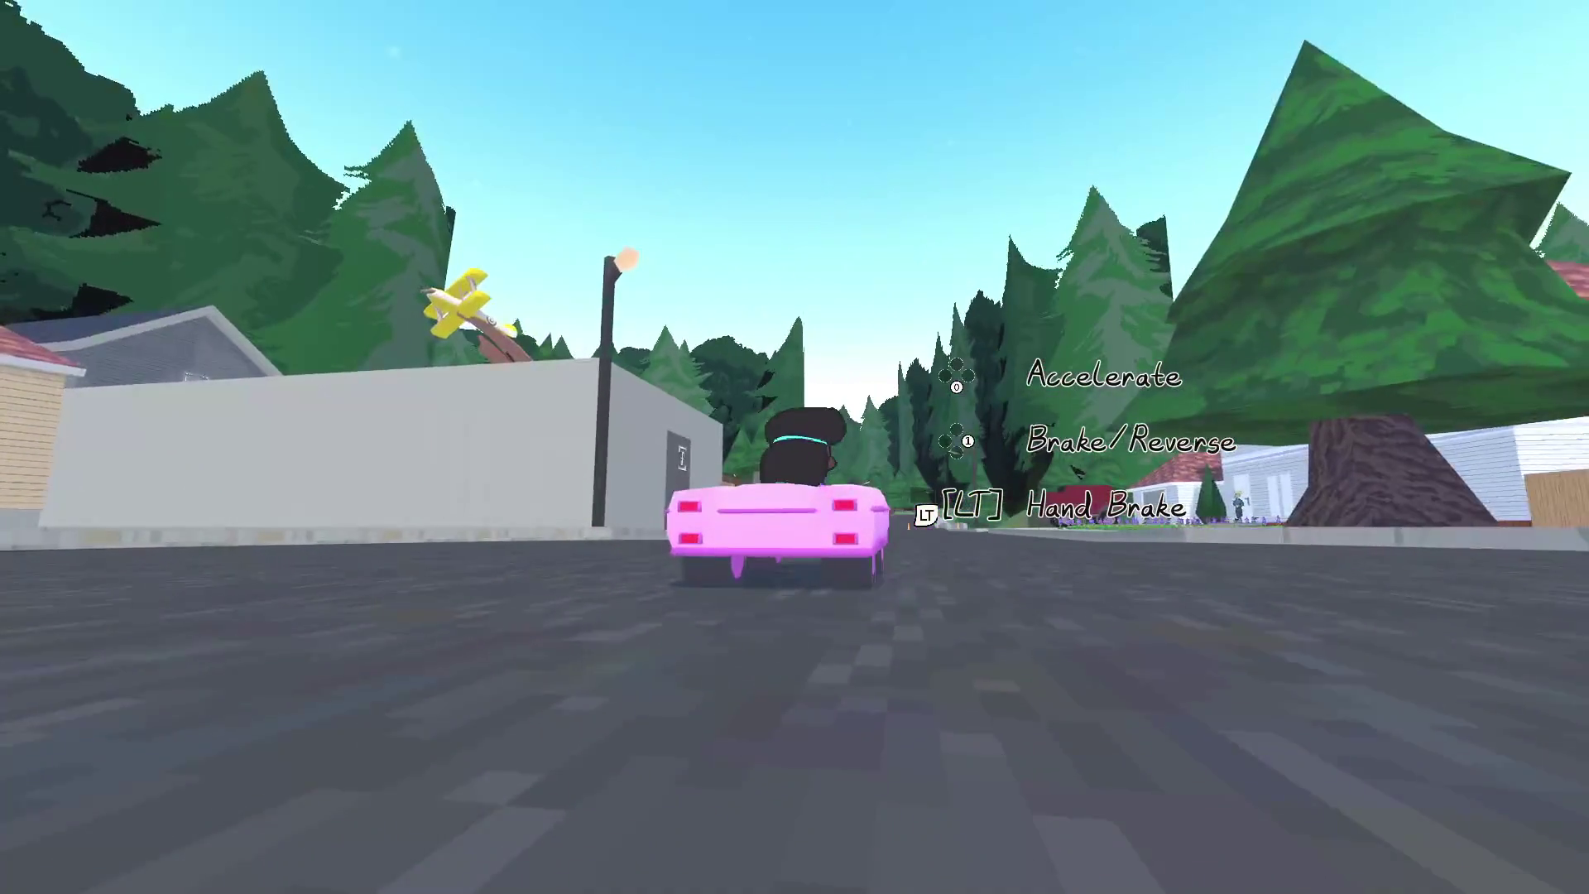
Drive the pink car along the road toward the village, then stop the game with F8
key("w")
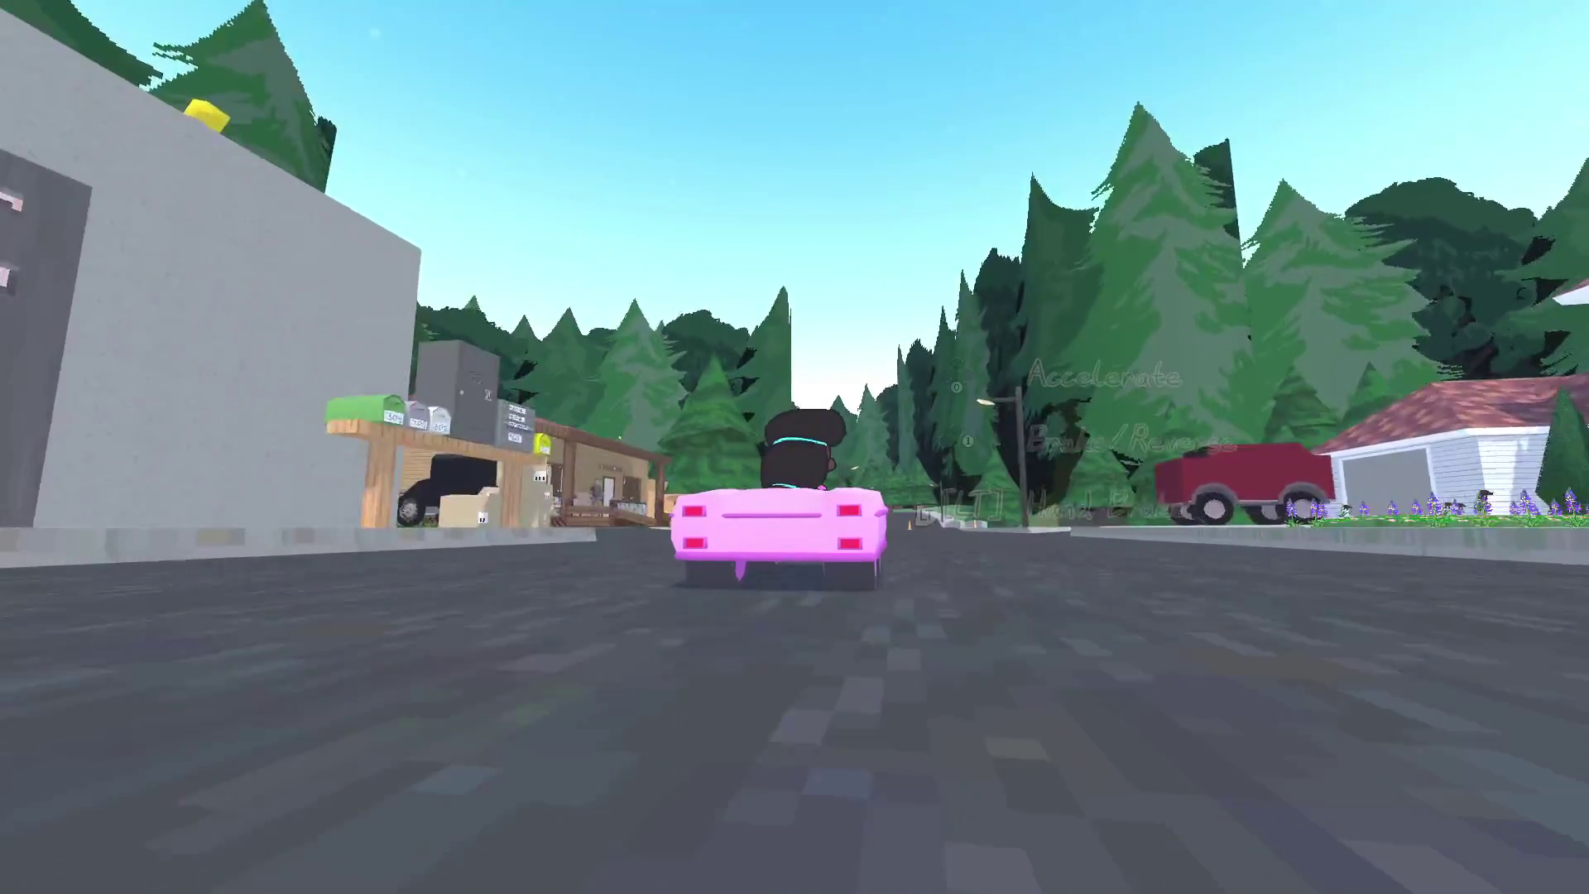
key("w")
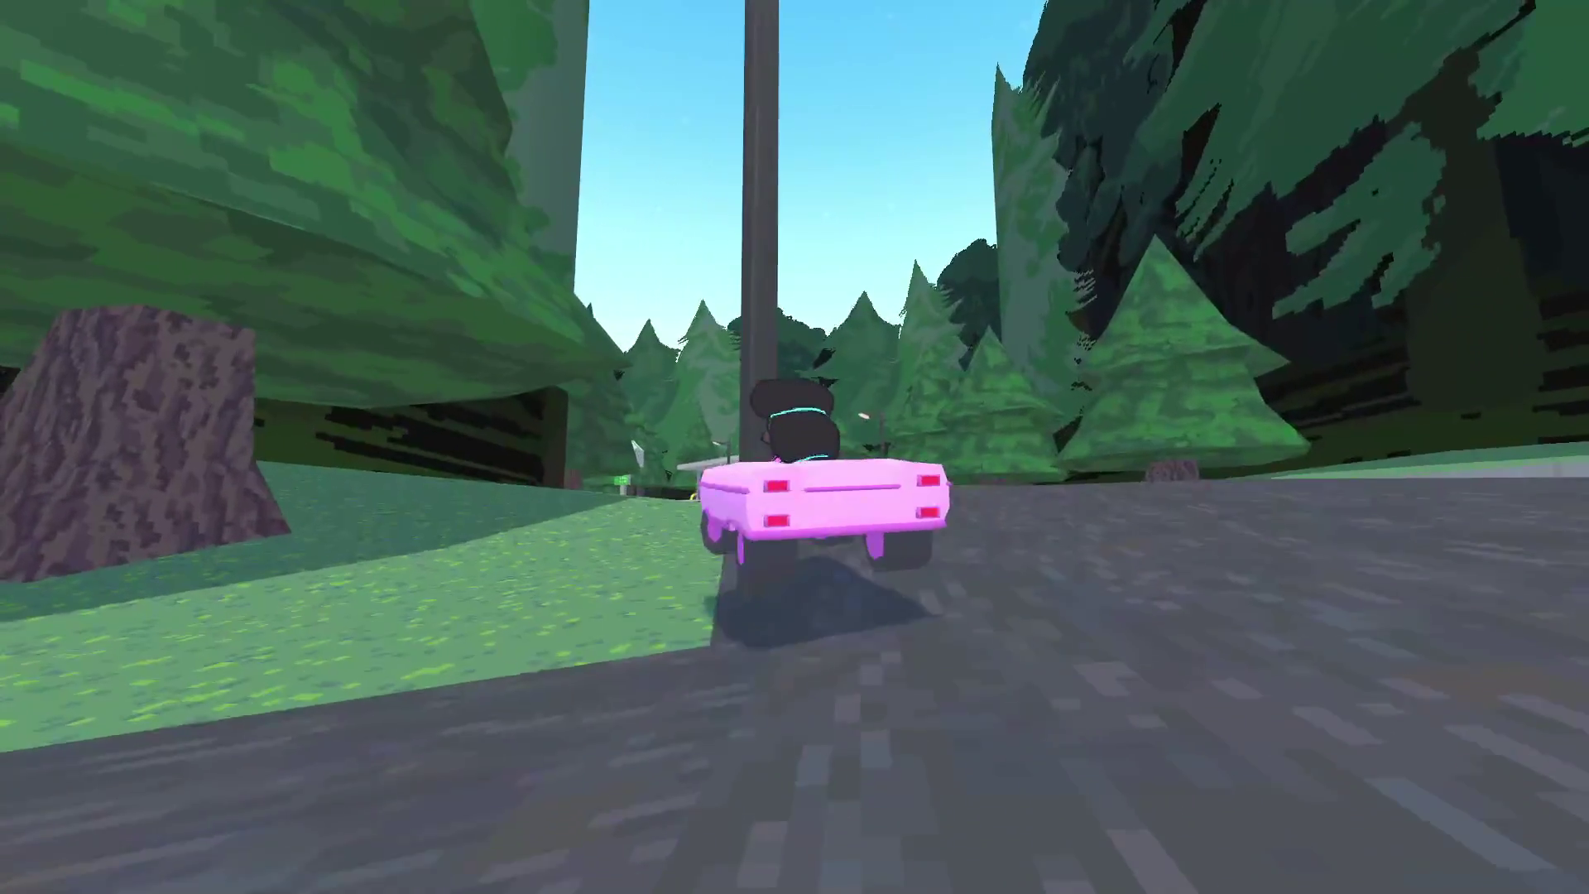
key("a")
key("a")
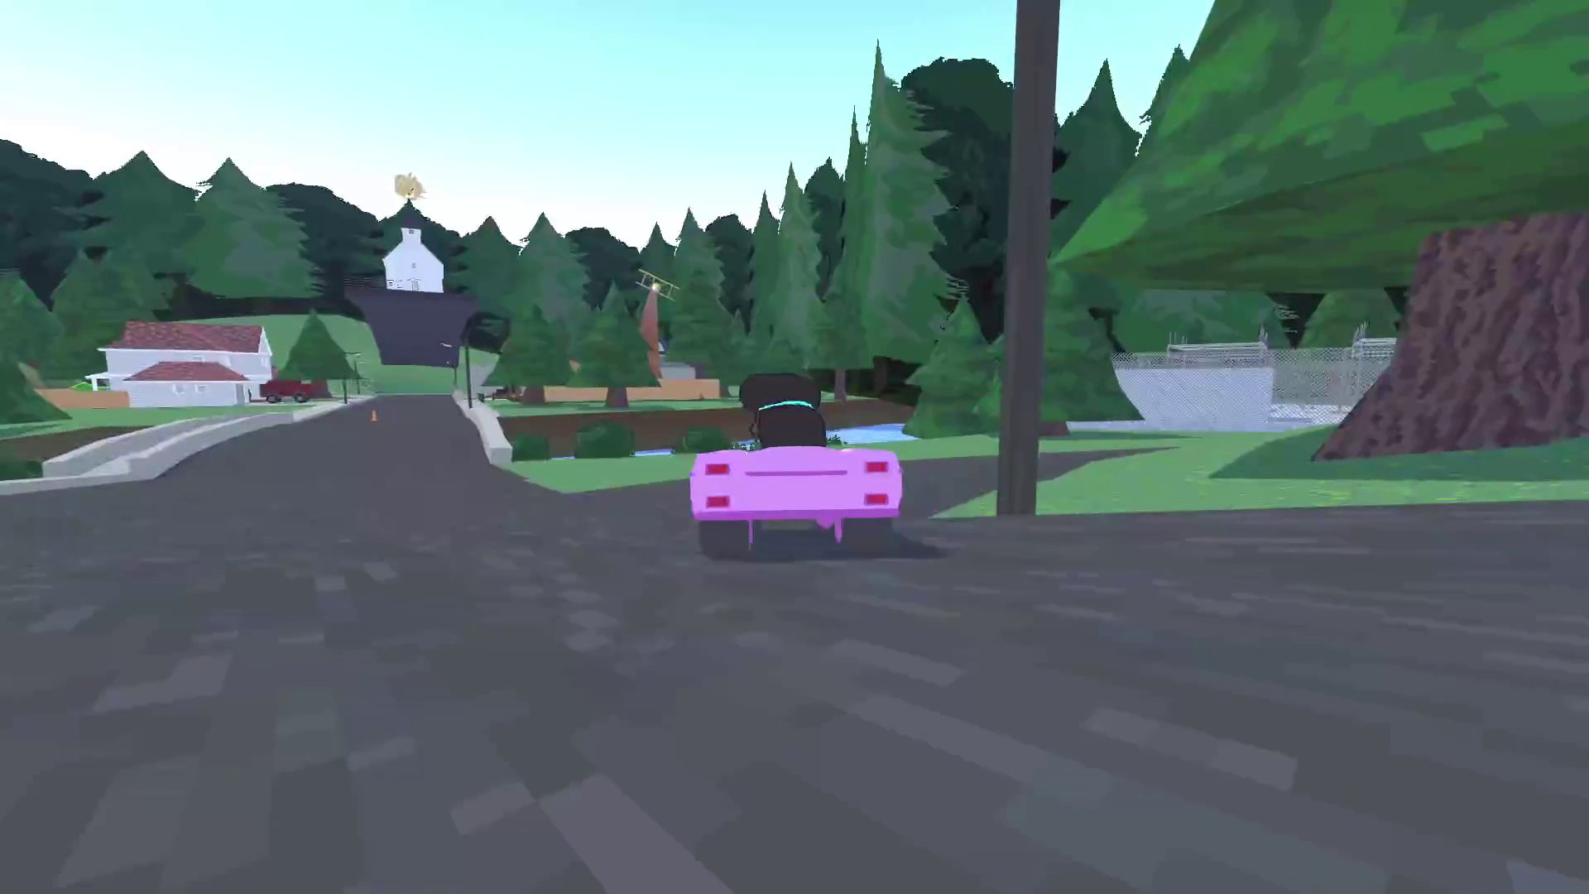
key("a")
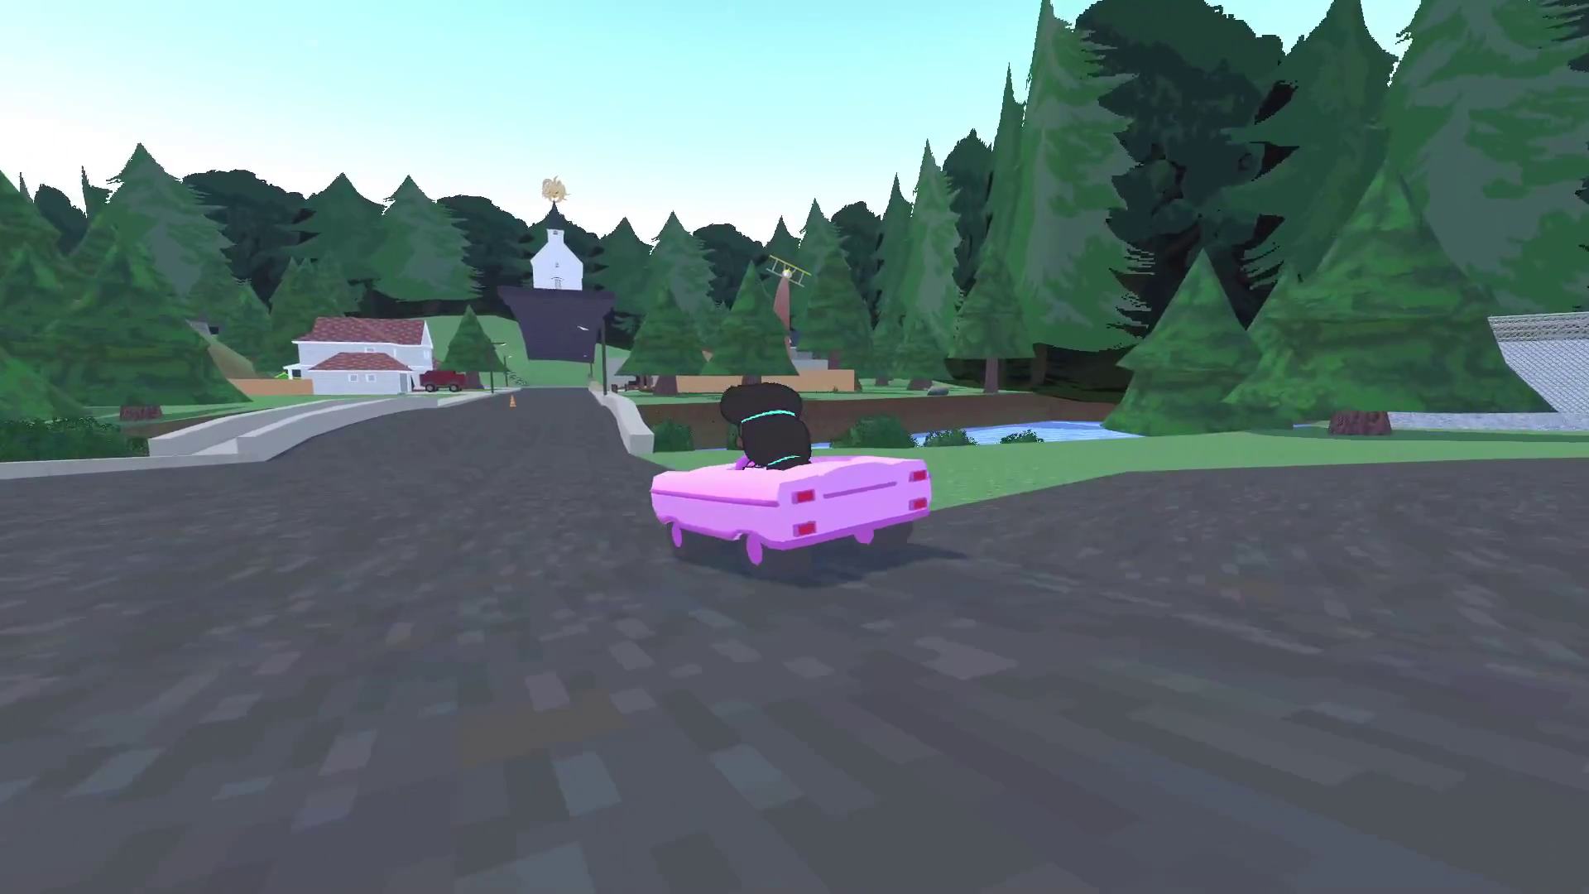
key("d")
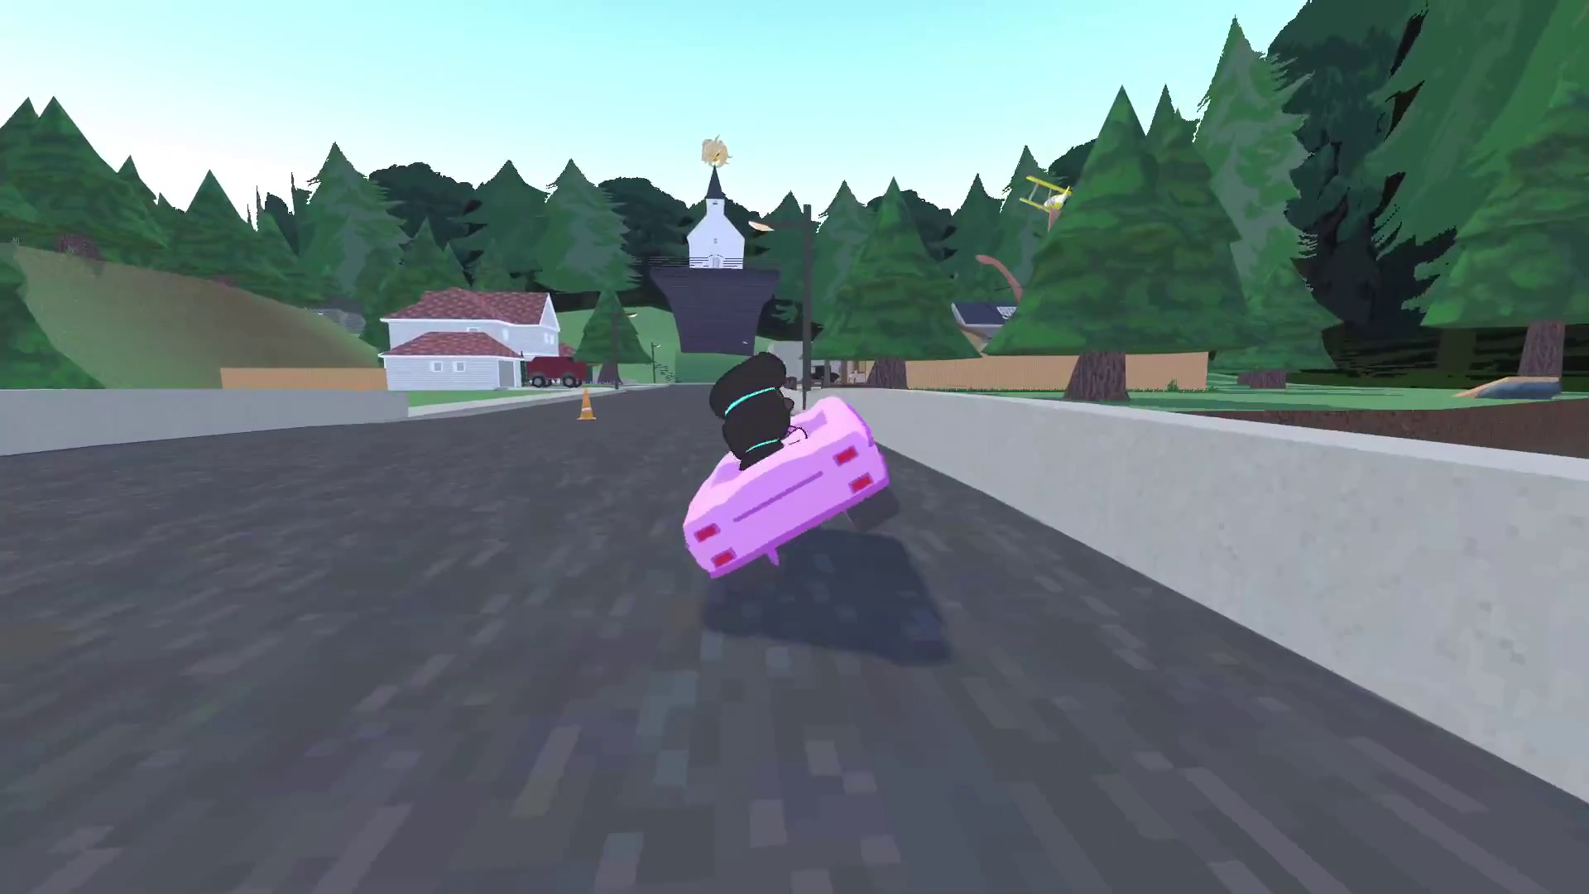
key("a")
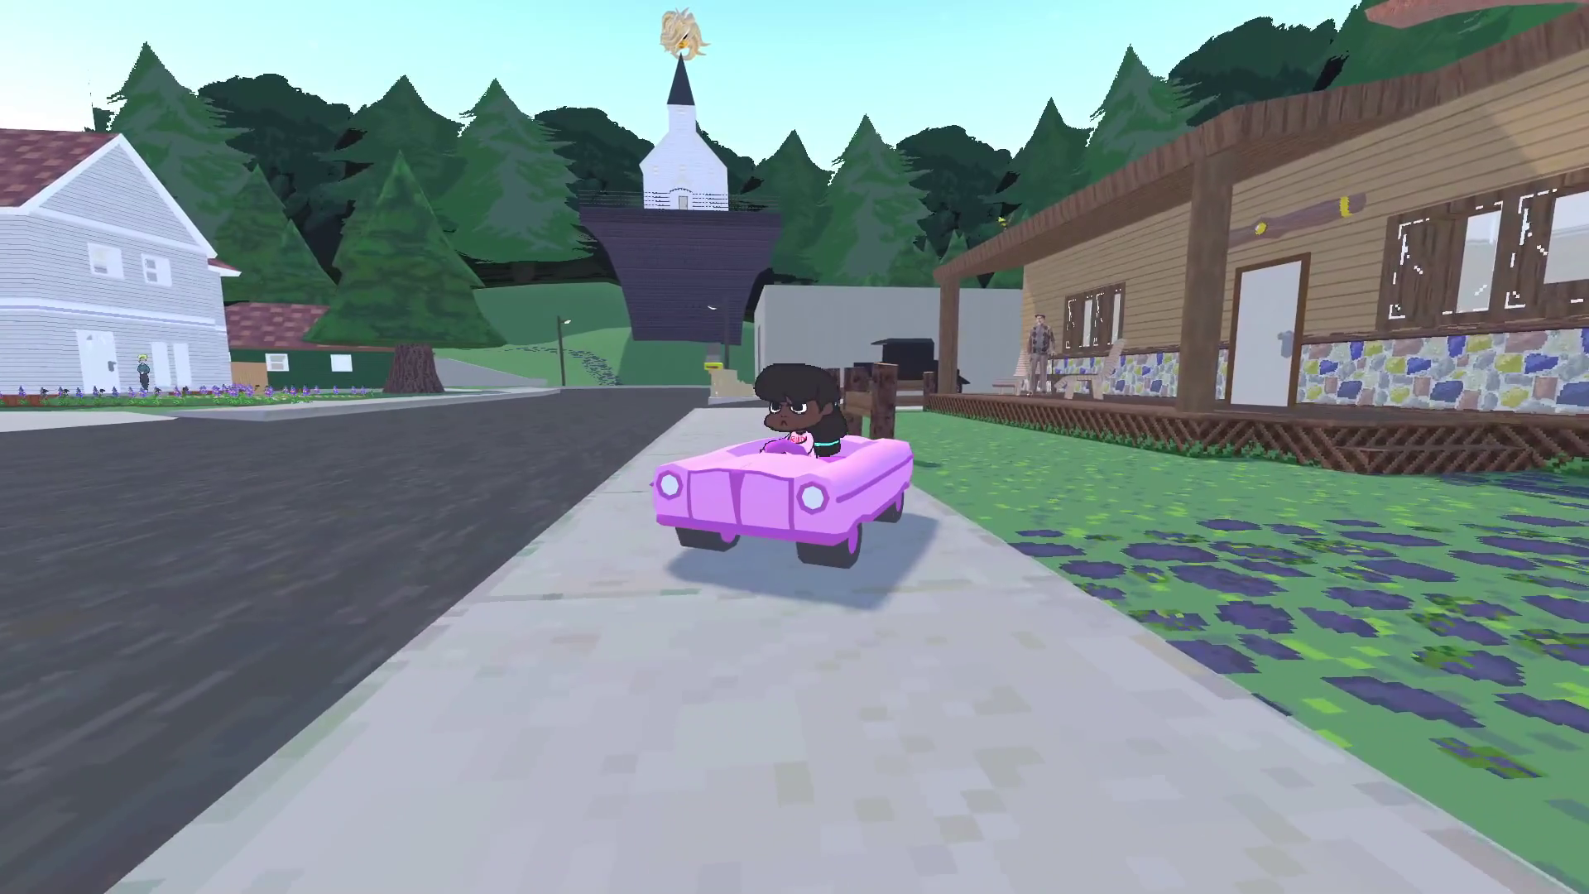
key("F8")
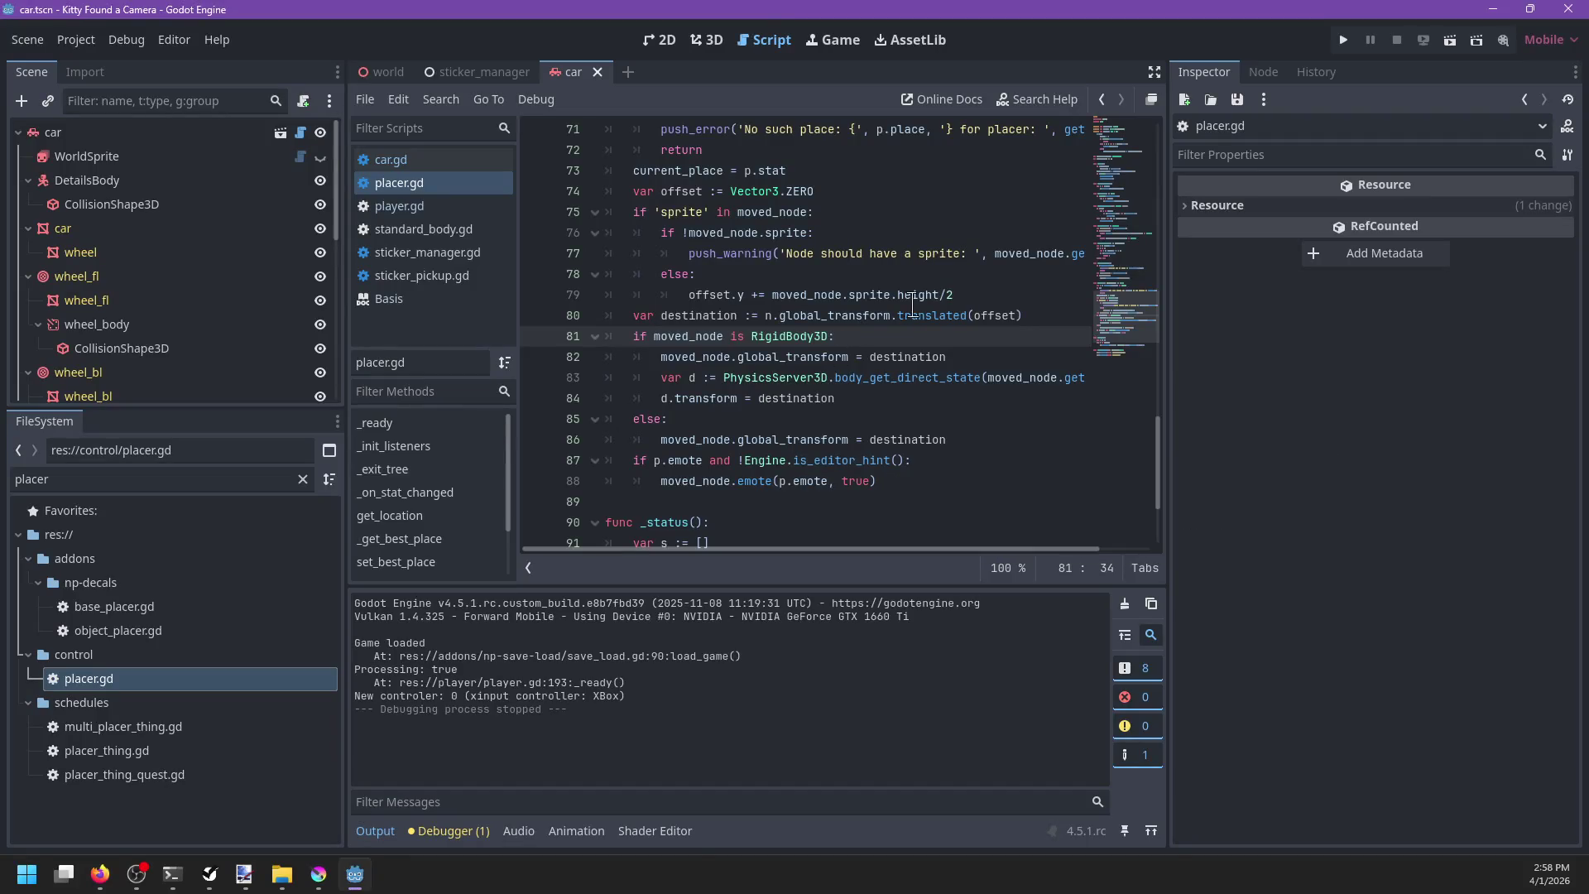